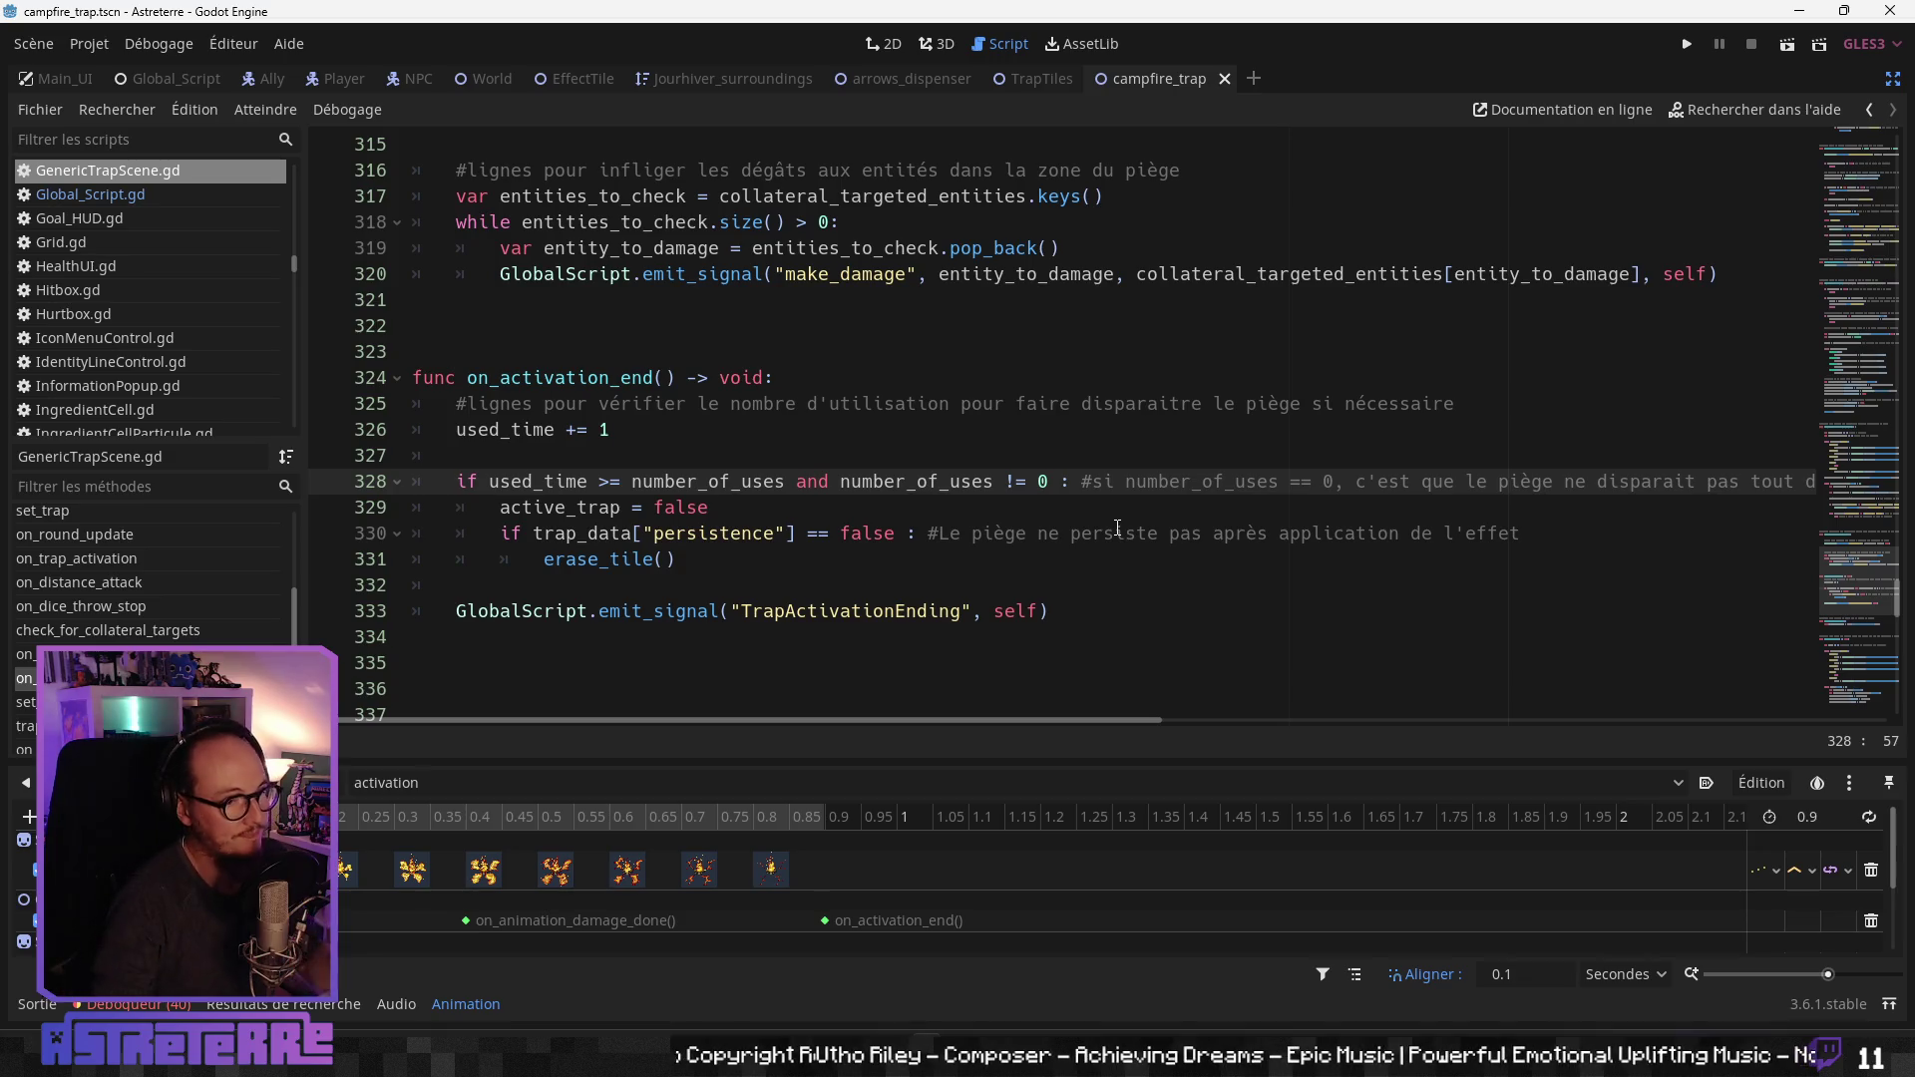
Step: Insert blank lines after the erase_tile() block in on_activation_end, back at function indentation
{"action": "left_click", "coordinate": [546, 589]}
{"action": "key", "text": "Return"}
{"action": "key", "text": "Return"}
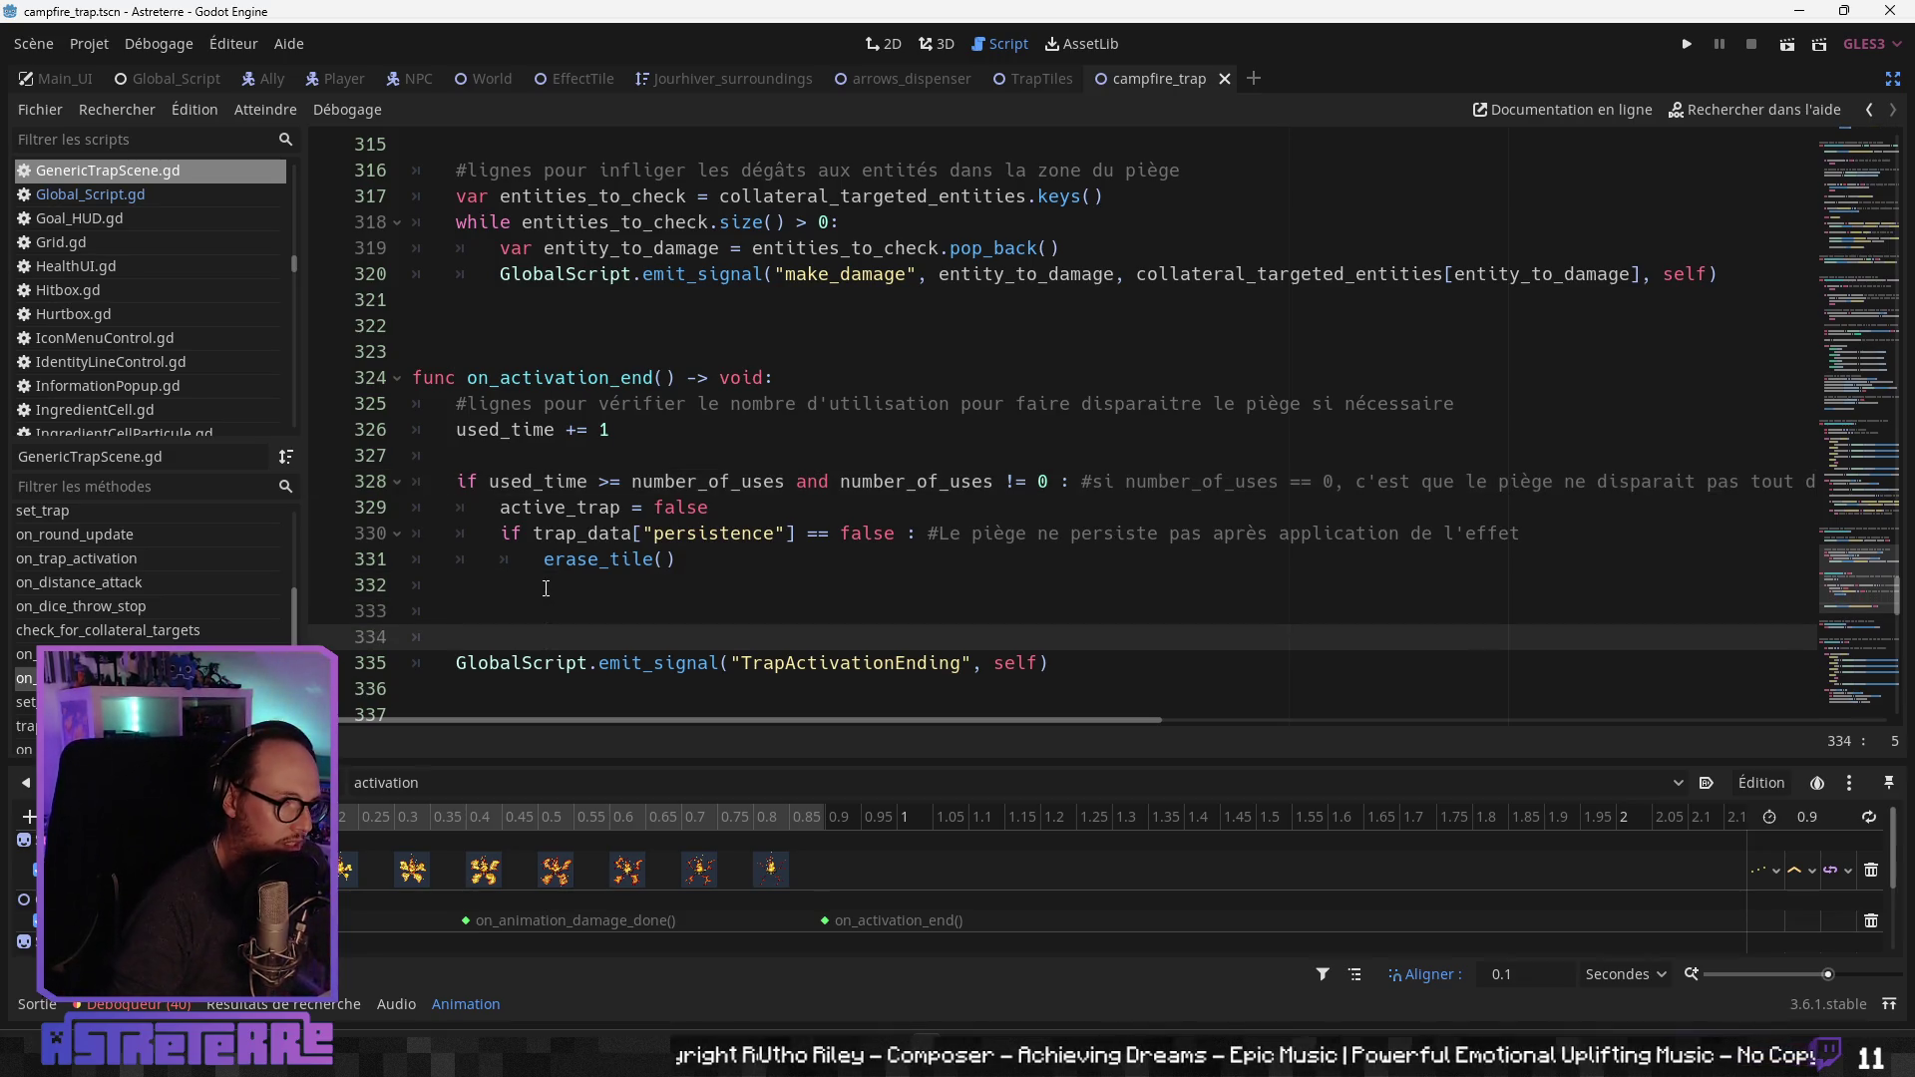
{"action": "key", "text": "Up"}
{"action": "key", "text": "Up"}
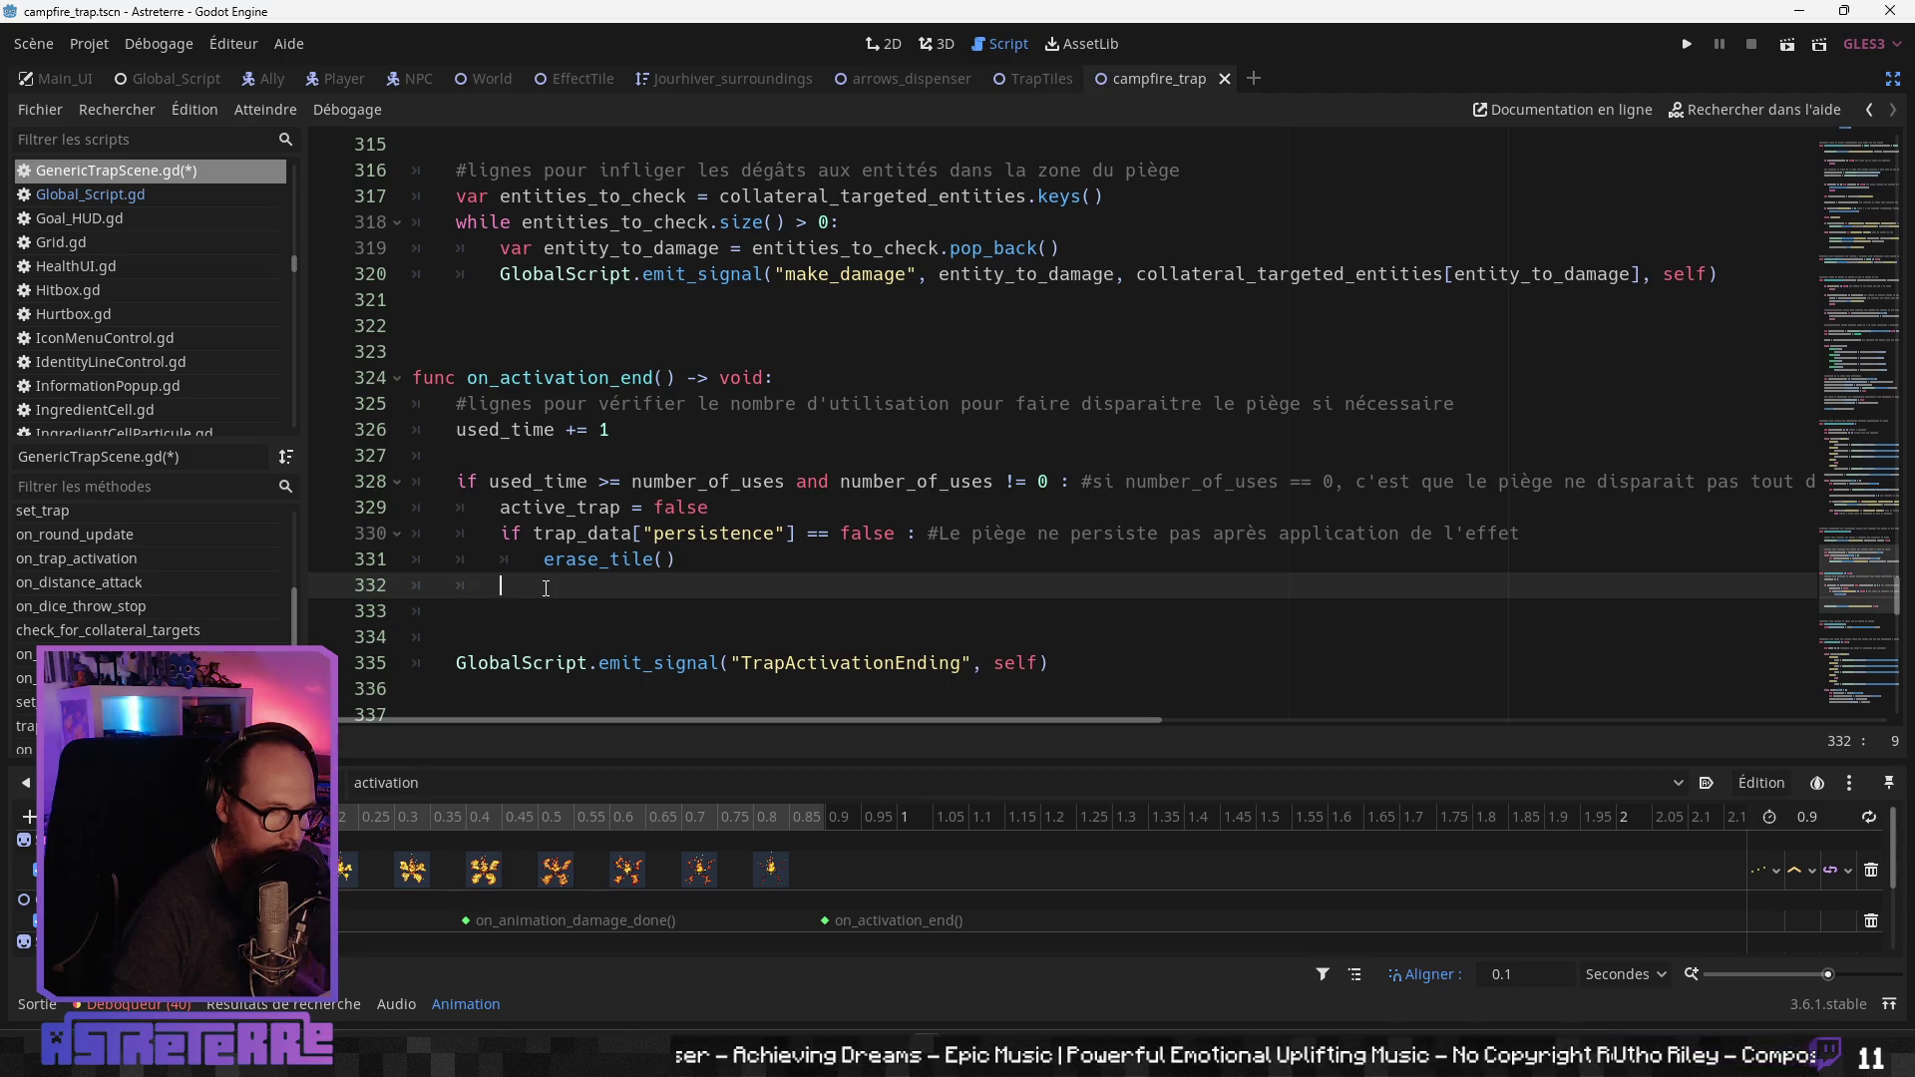
{"action": "key", "text": "BackSpace"}
{"action": "key", "text": "Return"}
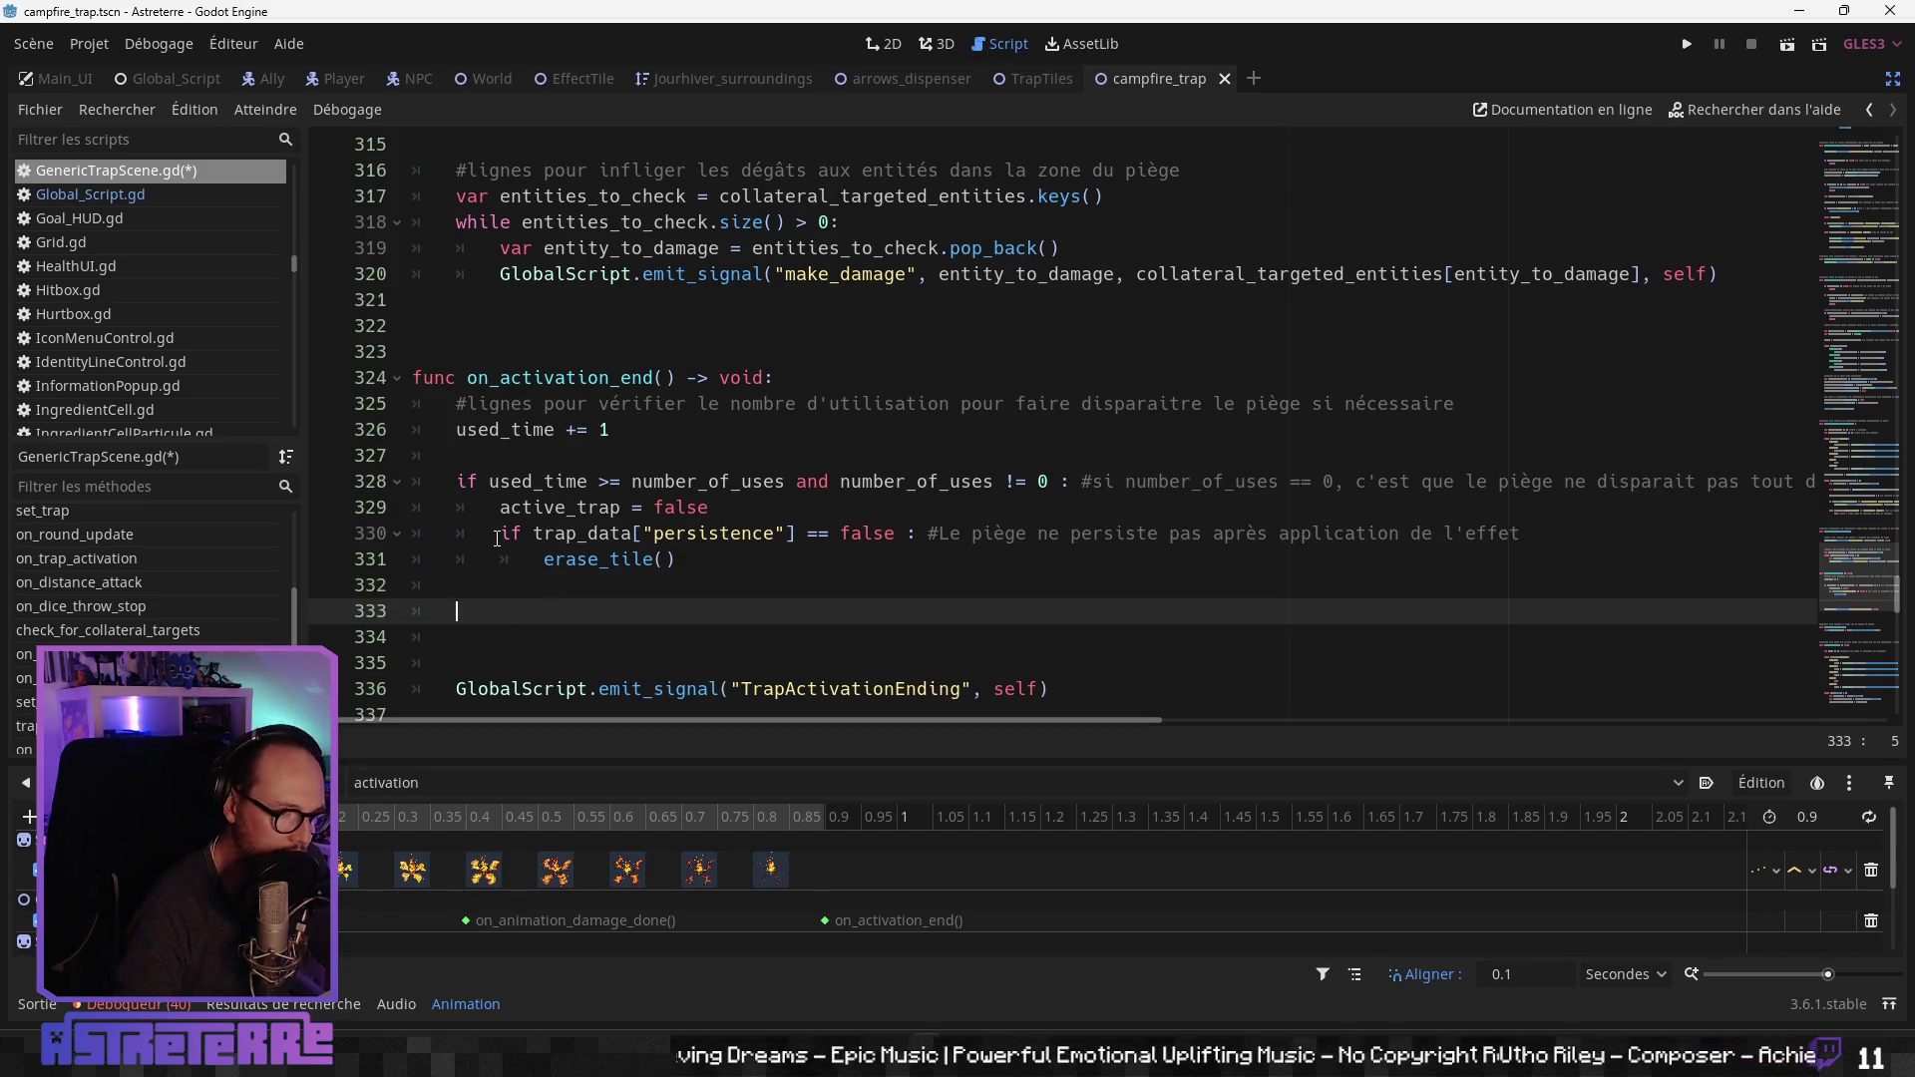
Step: Reuse line 330's condition to add `if trap_data["persistence"] == true :` on line 333 with an empty body
{"action": "left_click_drag", "start_coordinate": [498, 533], "coordinate": [913, 533]}
{"action": "key", "text": "ctrl+c"}
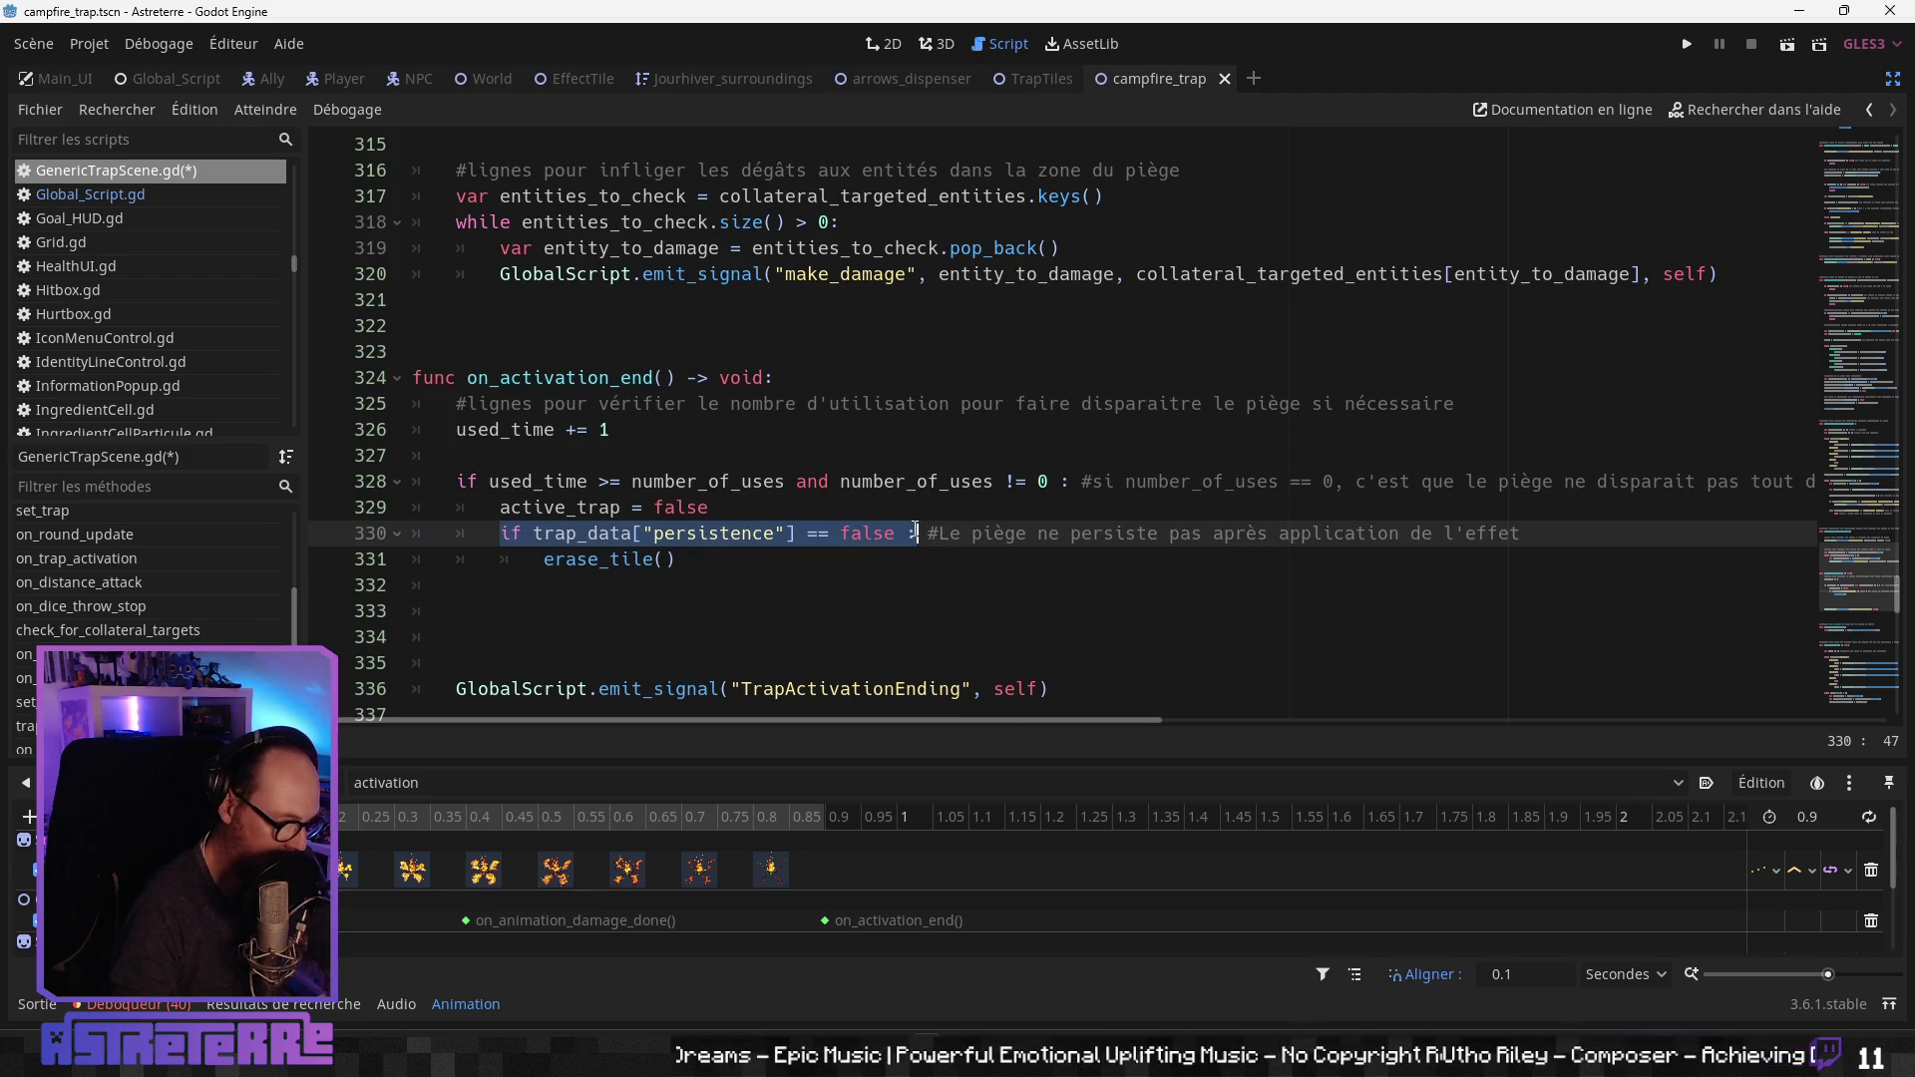
{"action": "left_click", "coordinate": [599, 607]}
{"action": "key", "text": "ctrl+v"}
{"action": "double_click", "coordinate": [828, 612]}
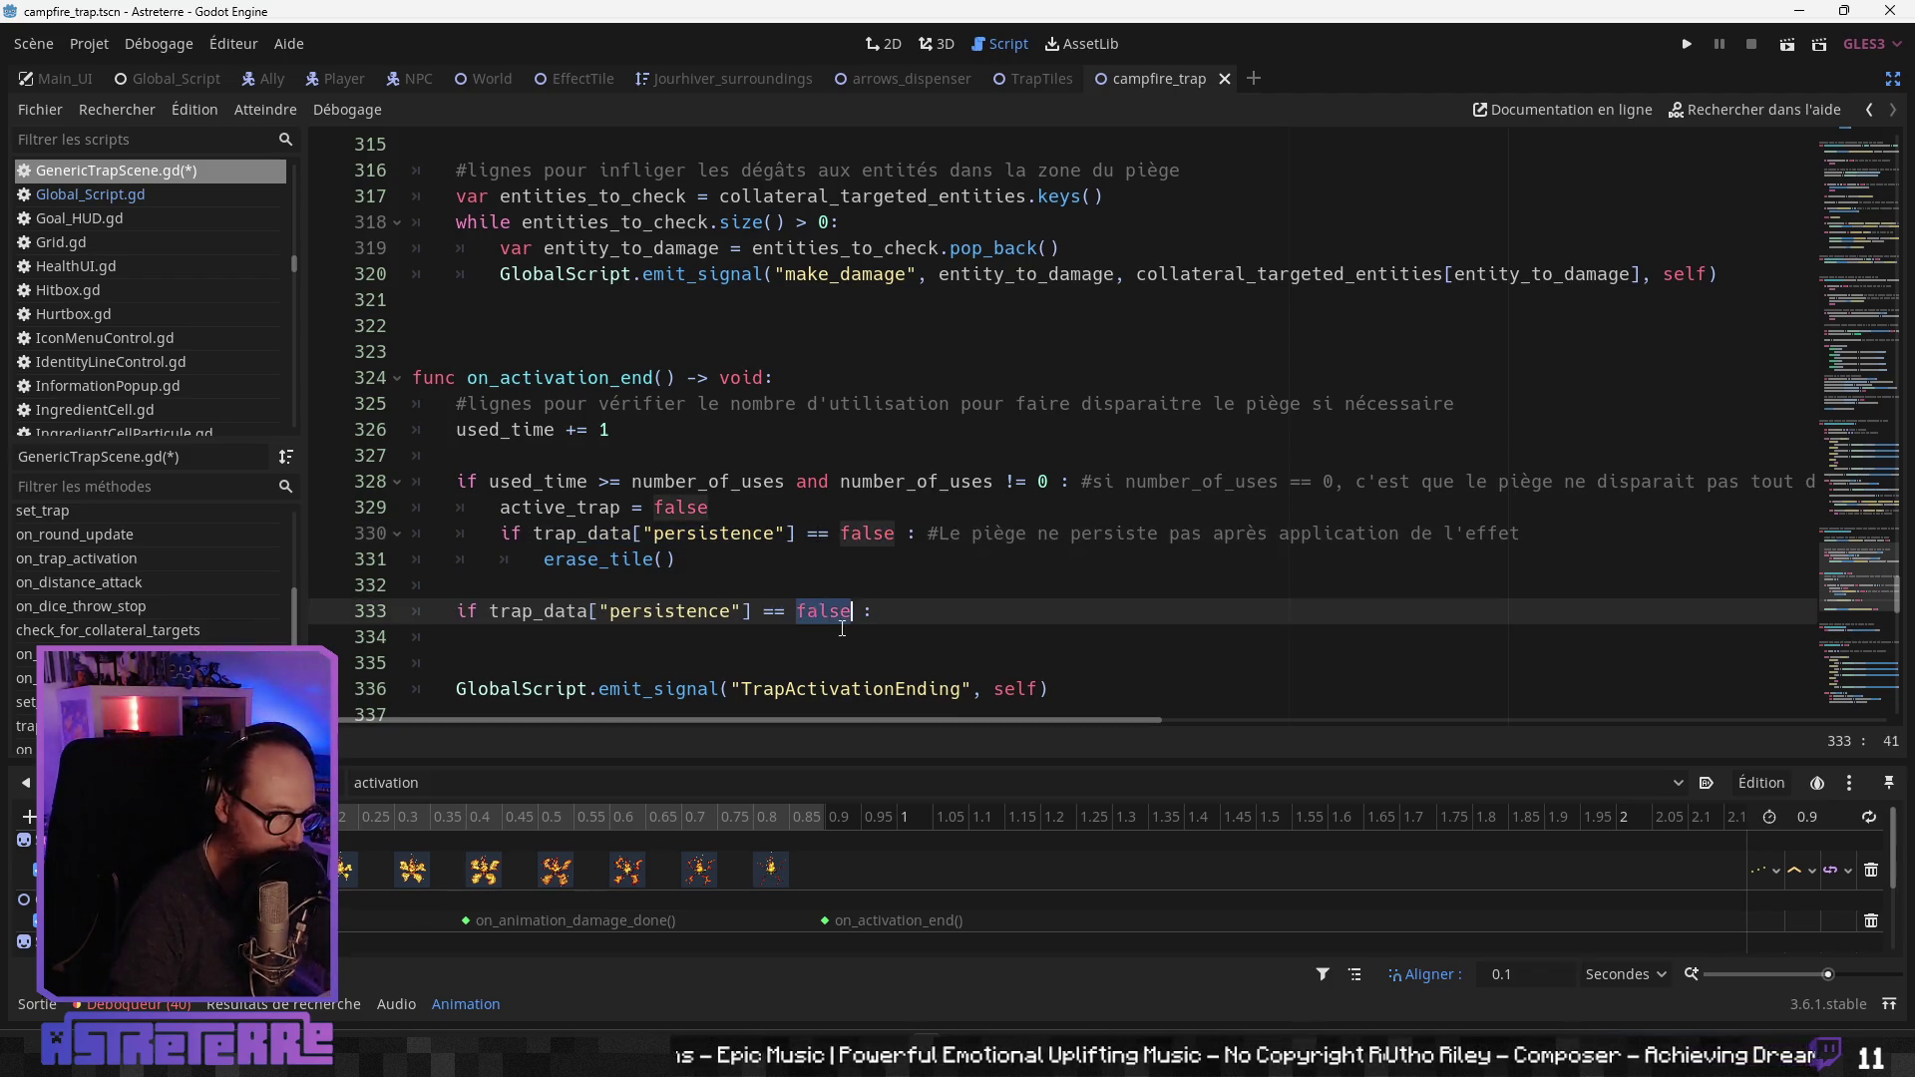
{"action": "type", "text": "true"}
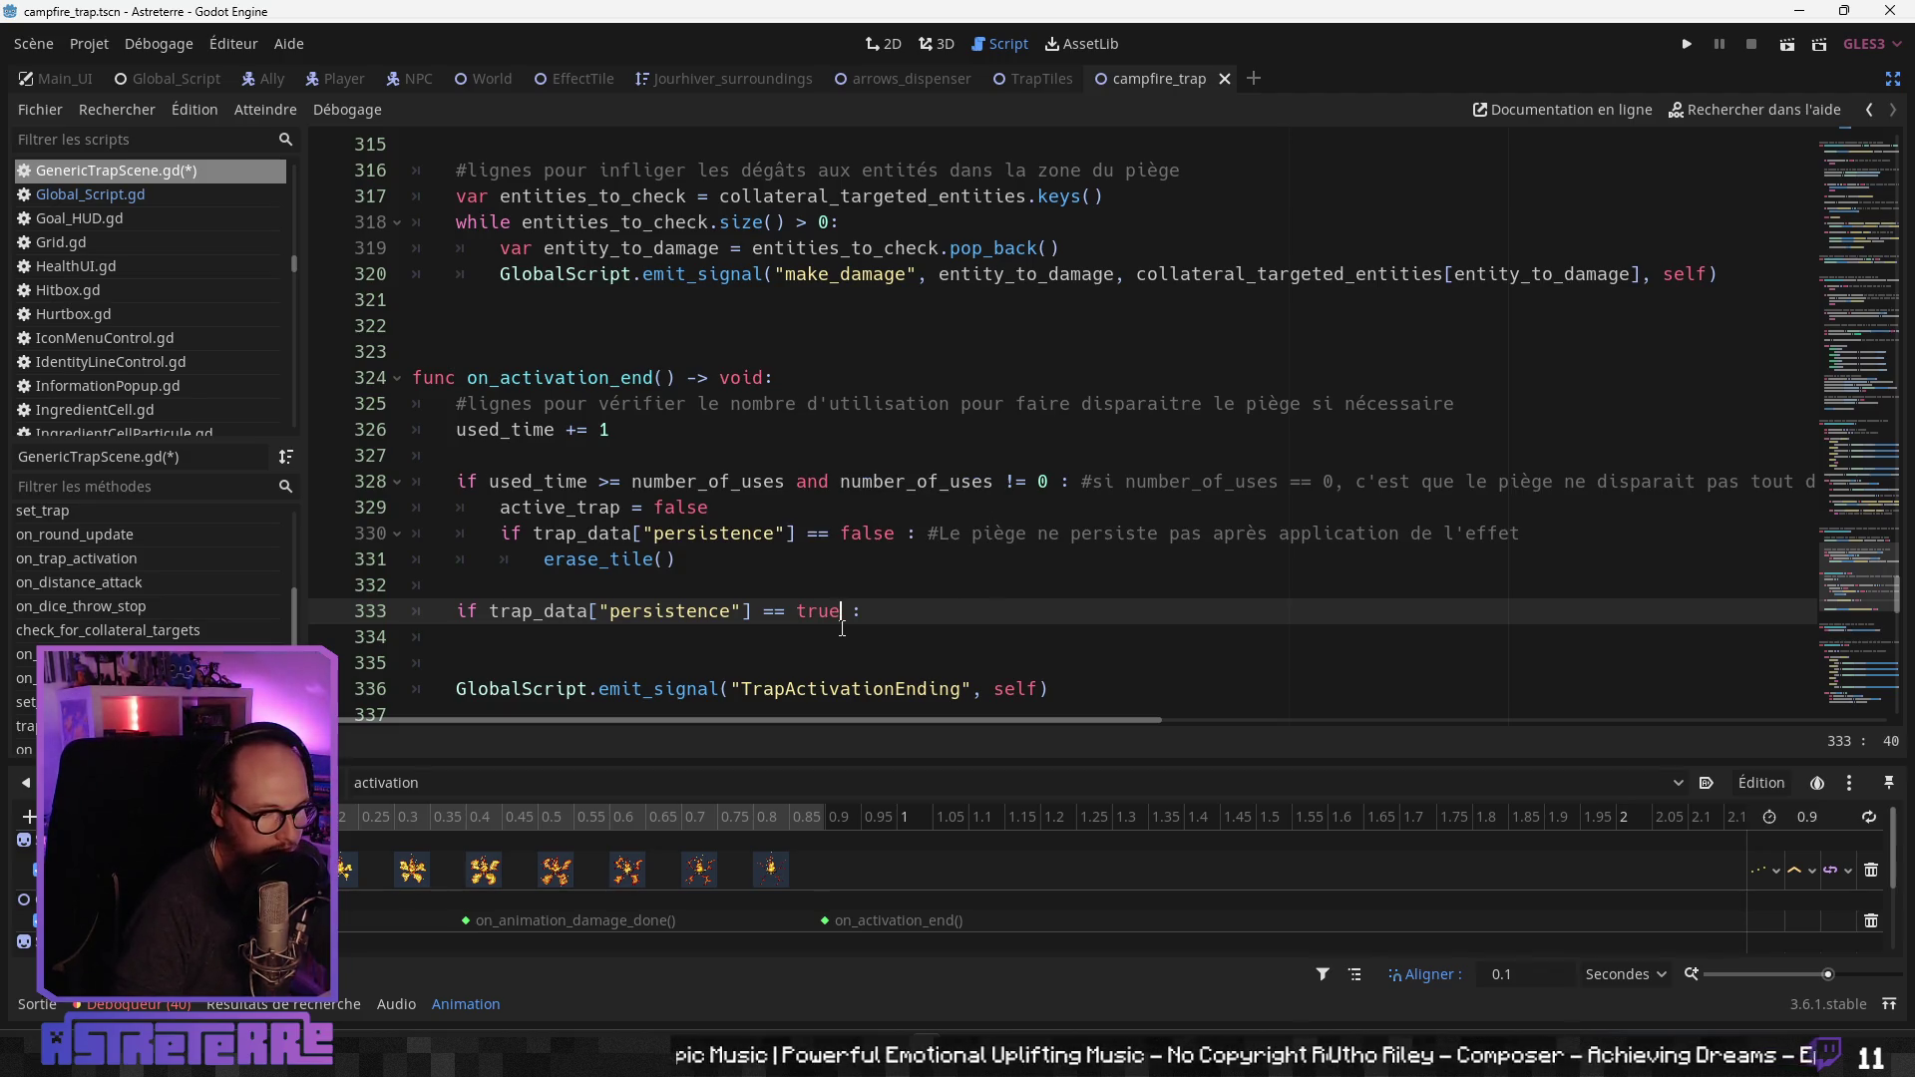
{"action": "key", "text": "End"}
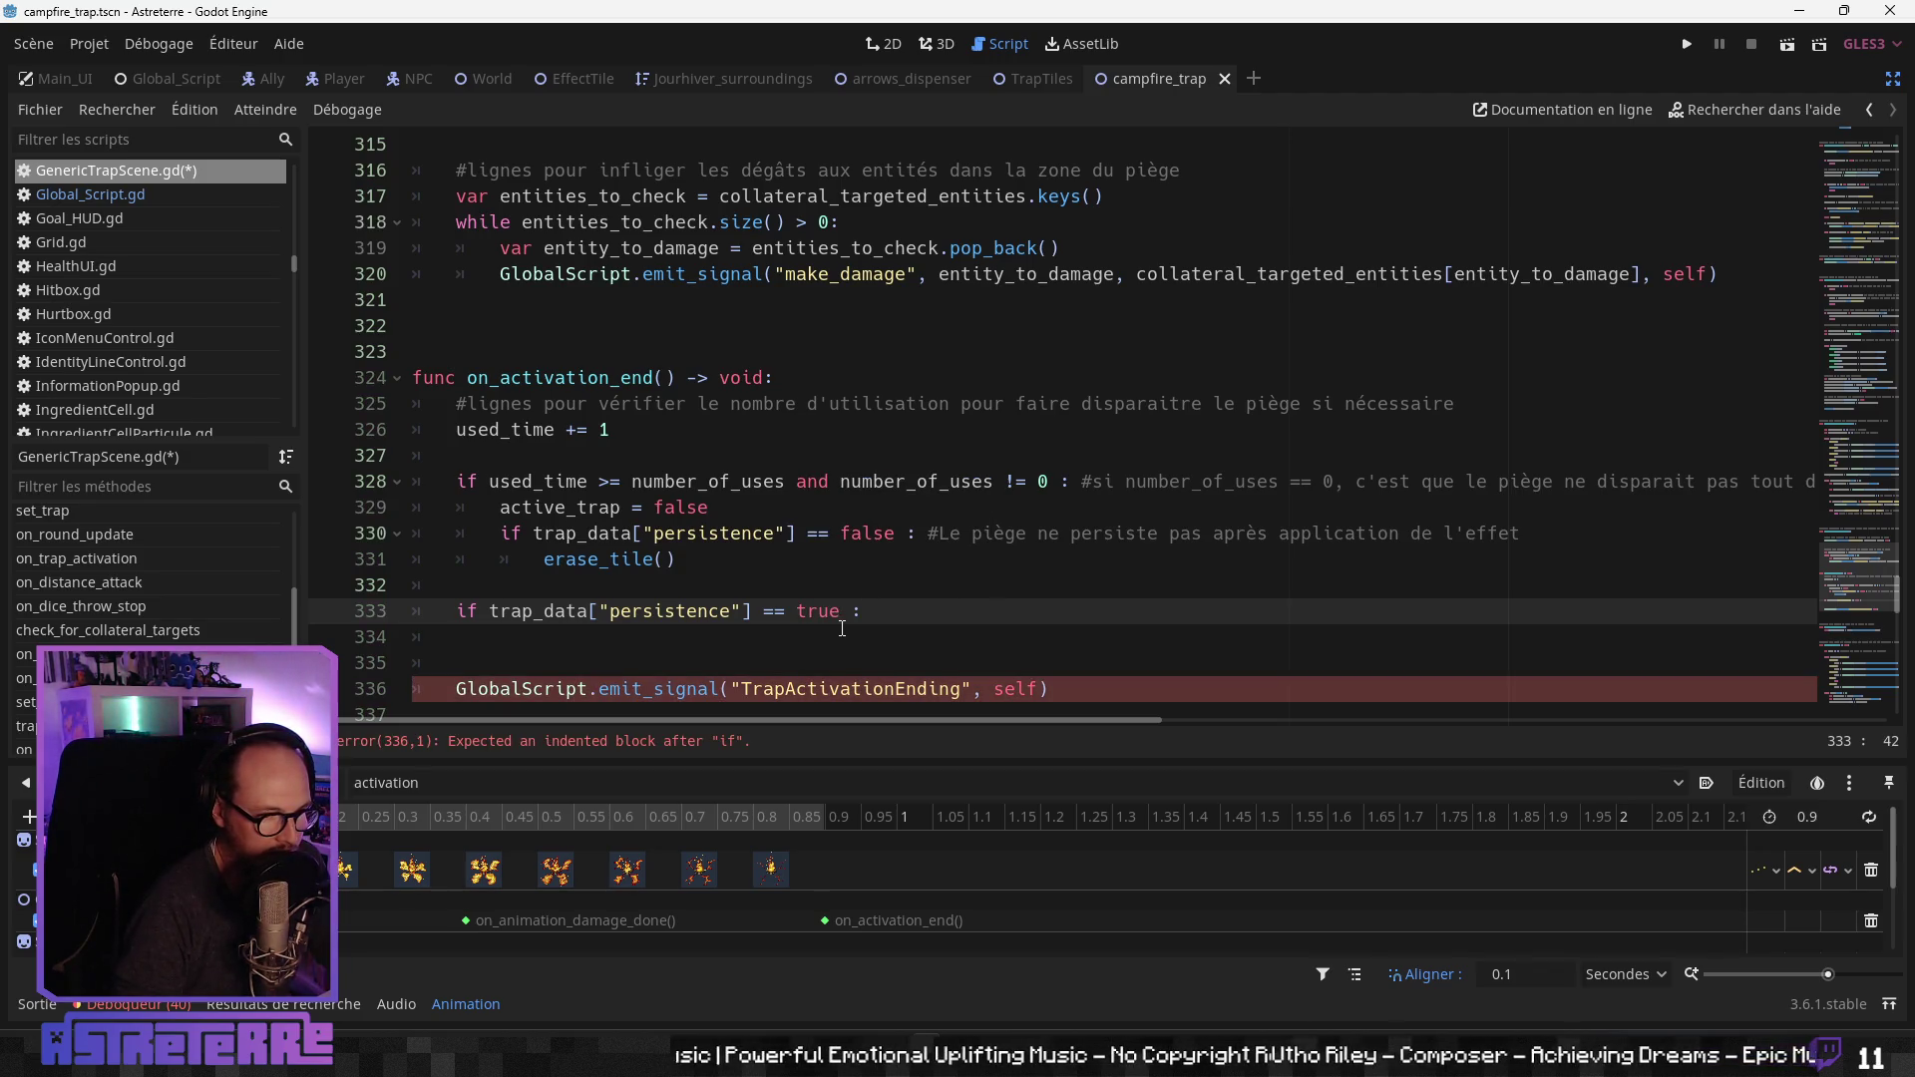
{"action": "key", "text": "Return"}
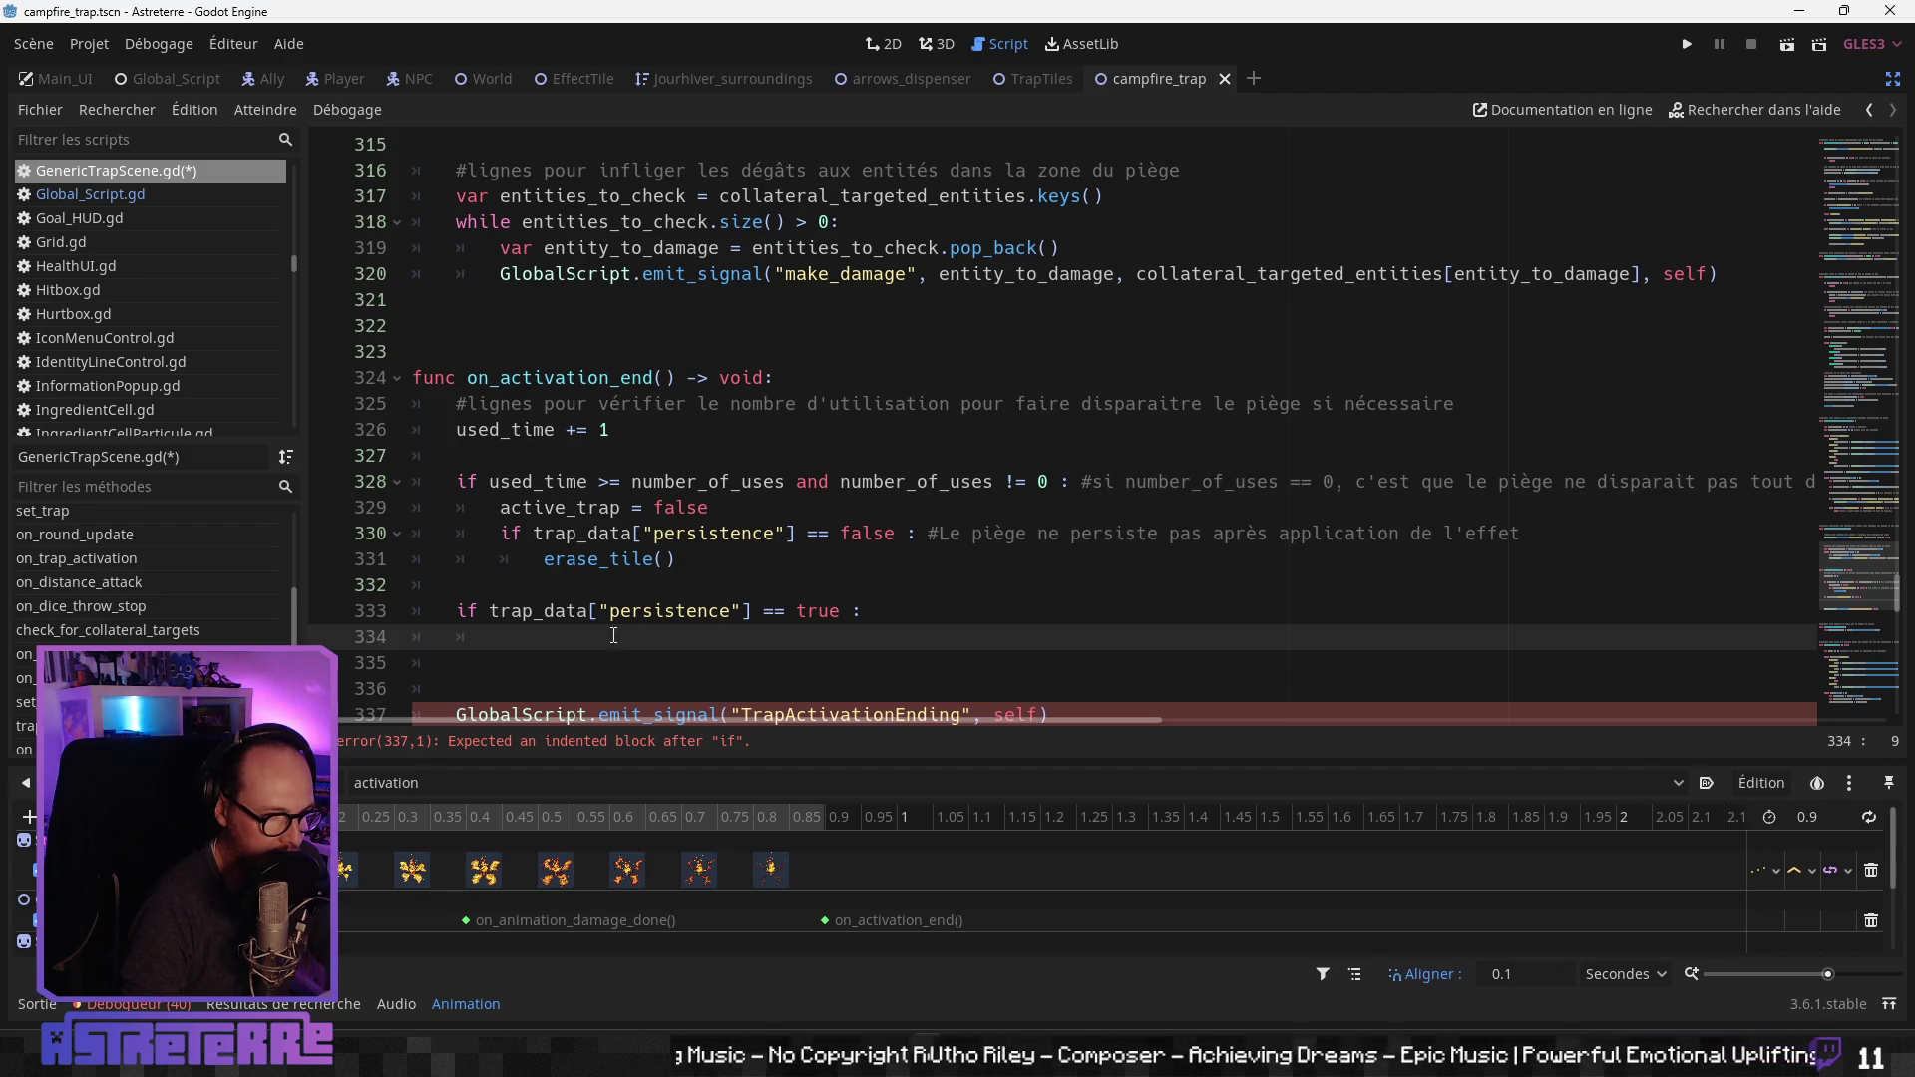
{"action": "scroll", "coordinate": [578, 638], "scroll_direction": "down", "scroll_amount": 4}
{"action": "scroll", "coordinate": [589, 609], "scroll_direction": "up", "scroll_amount": 3}
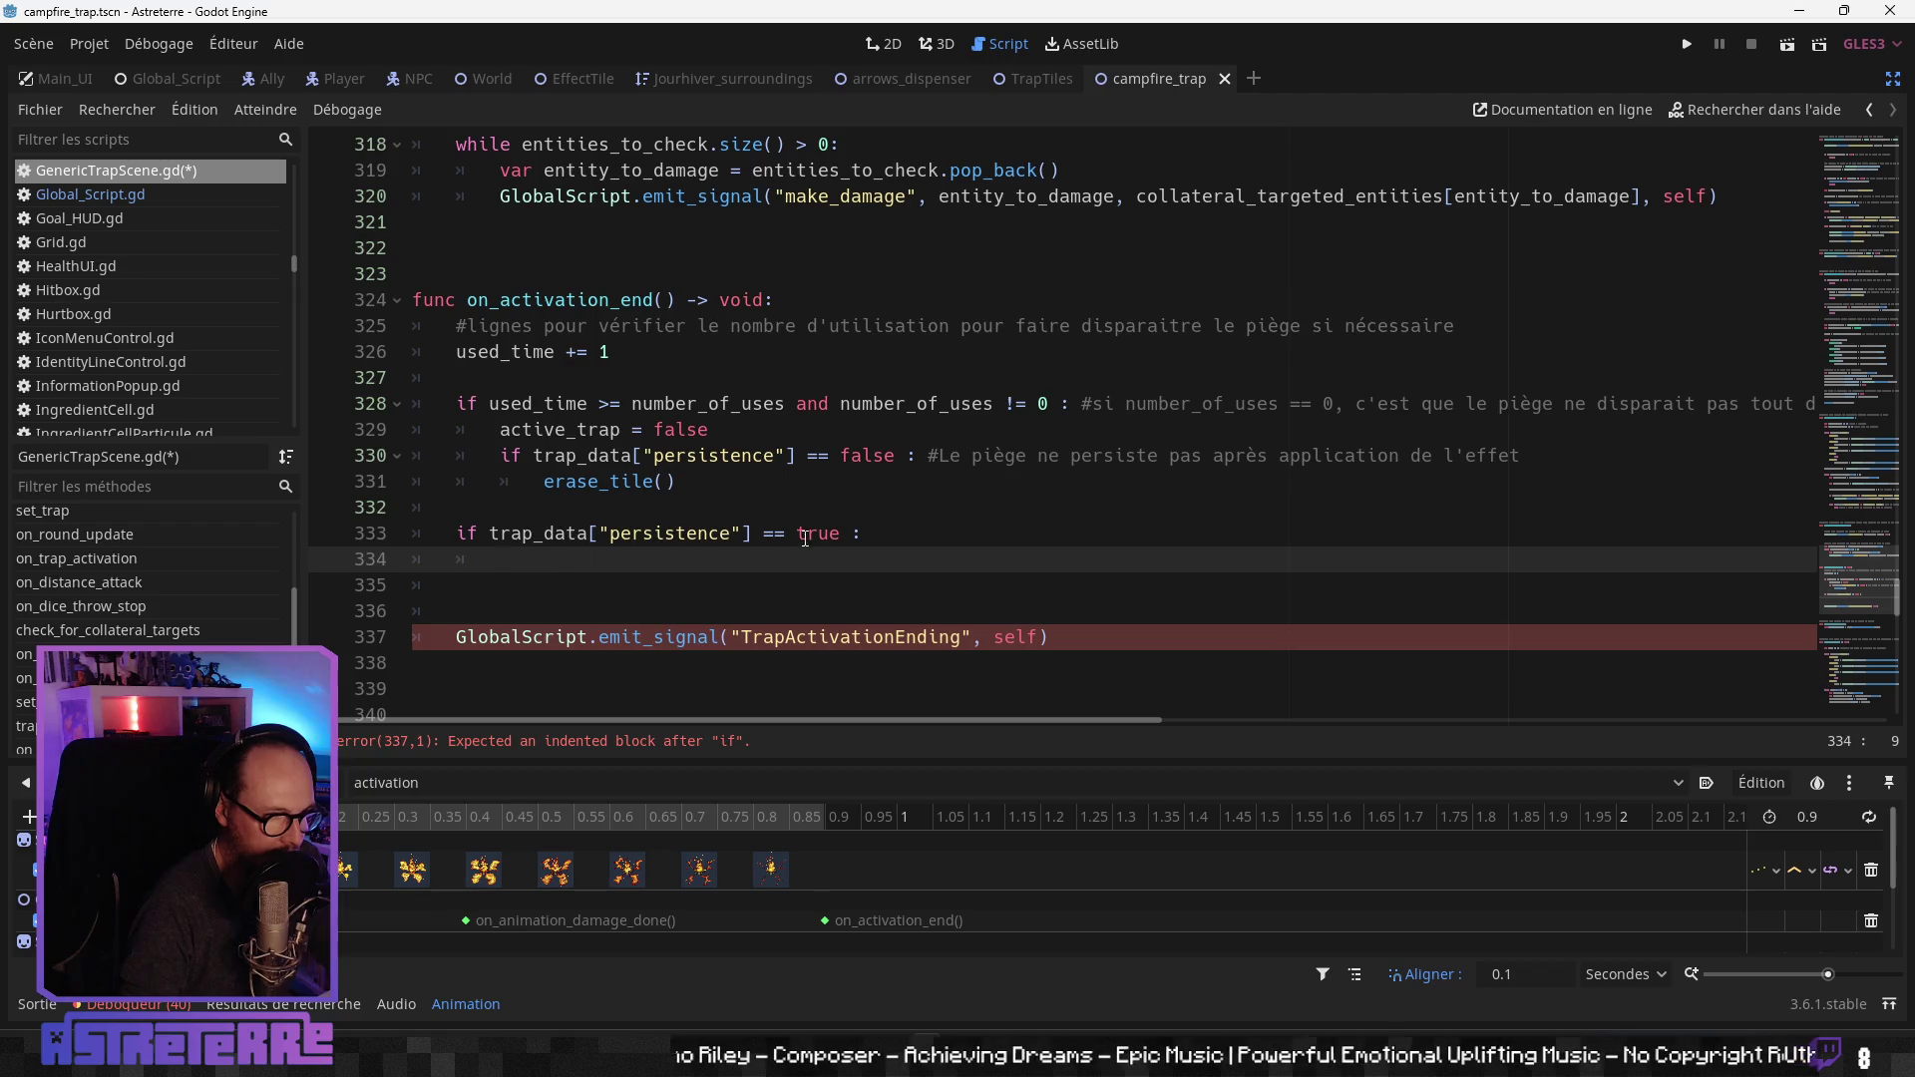
{"action": "left_click", "coordinate": [863, 534]}
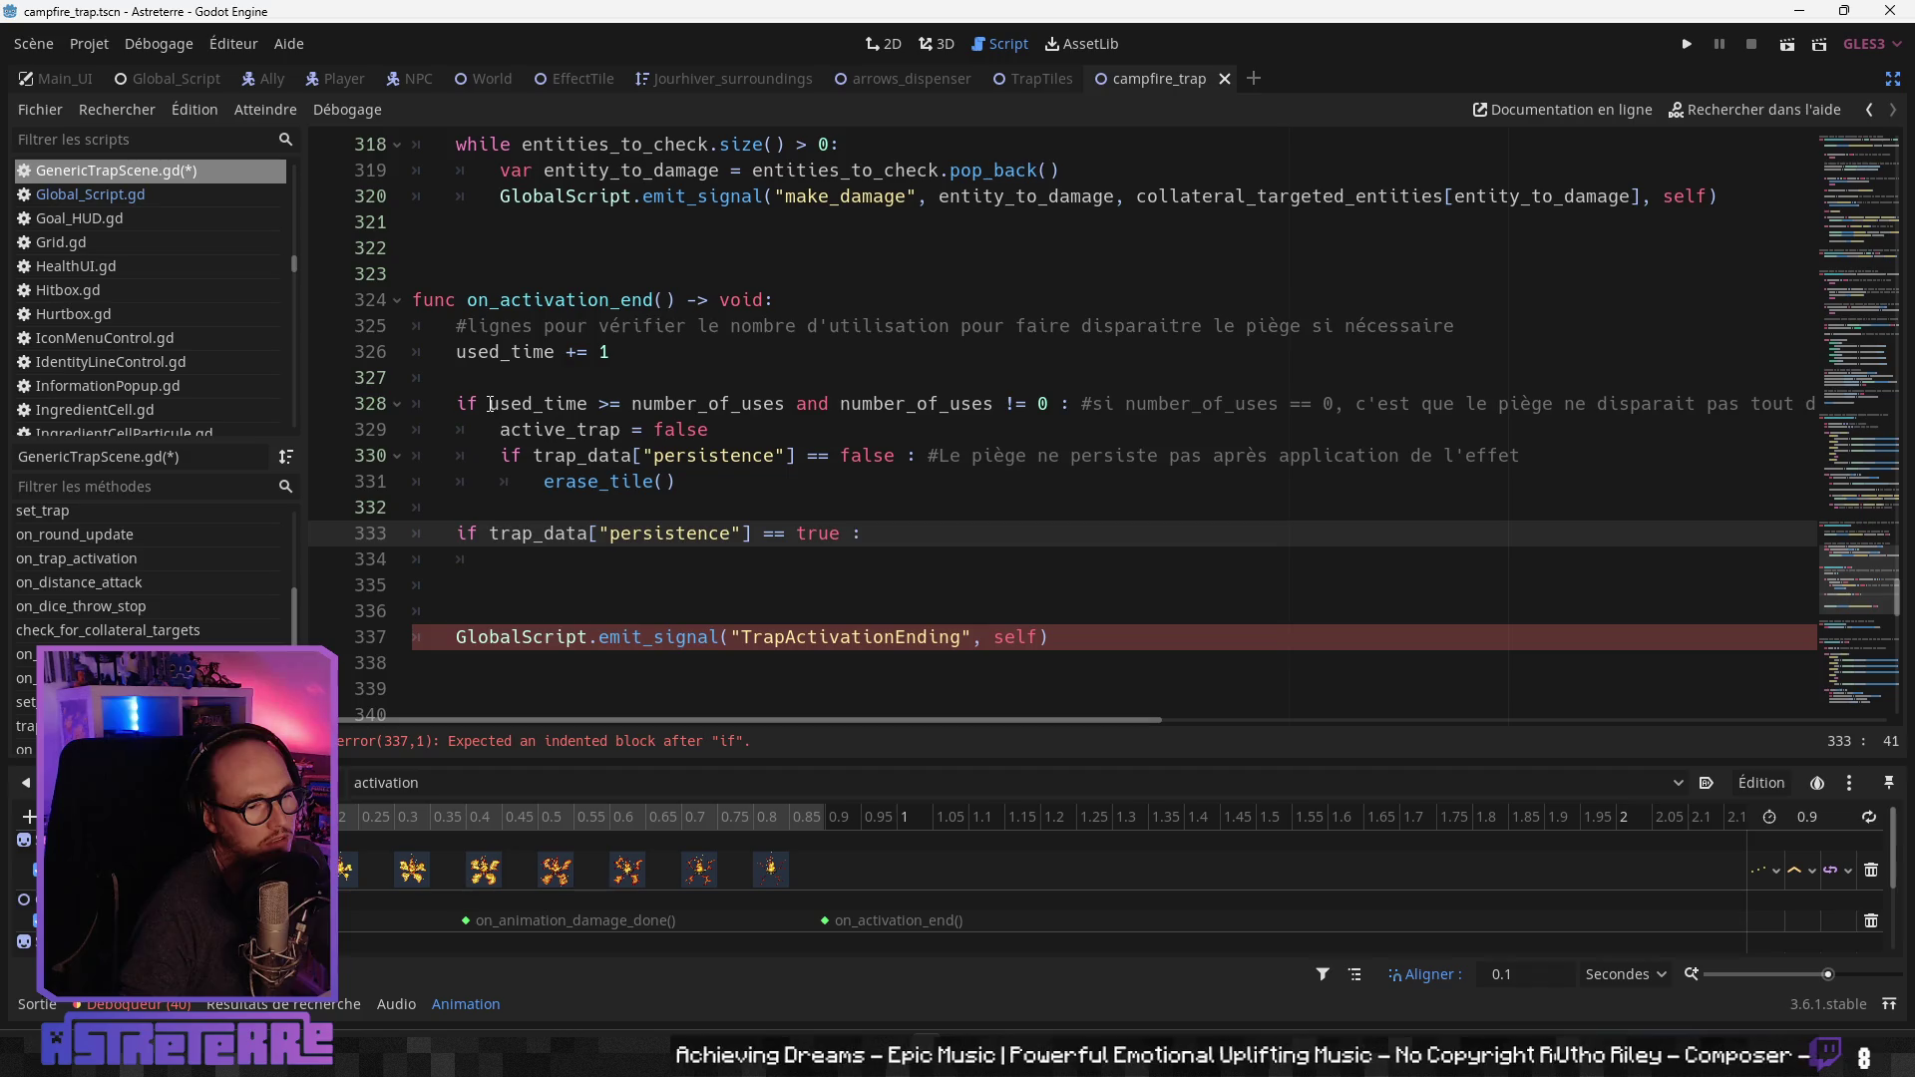
{"action": "left_click", "coordinate": [502, 404]}
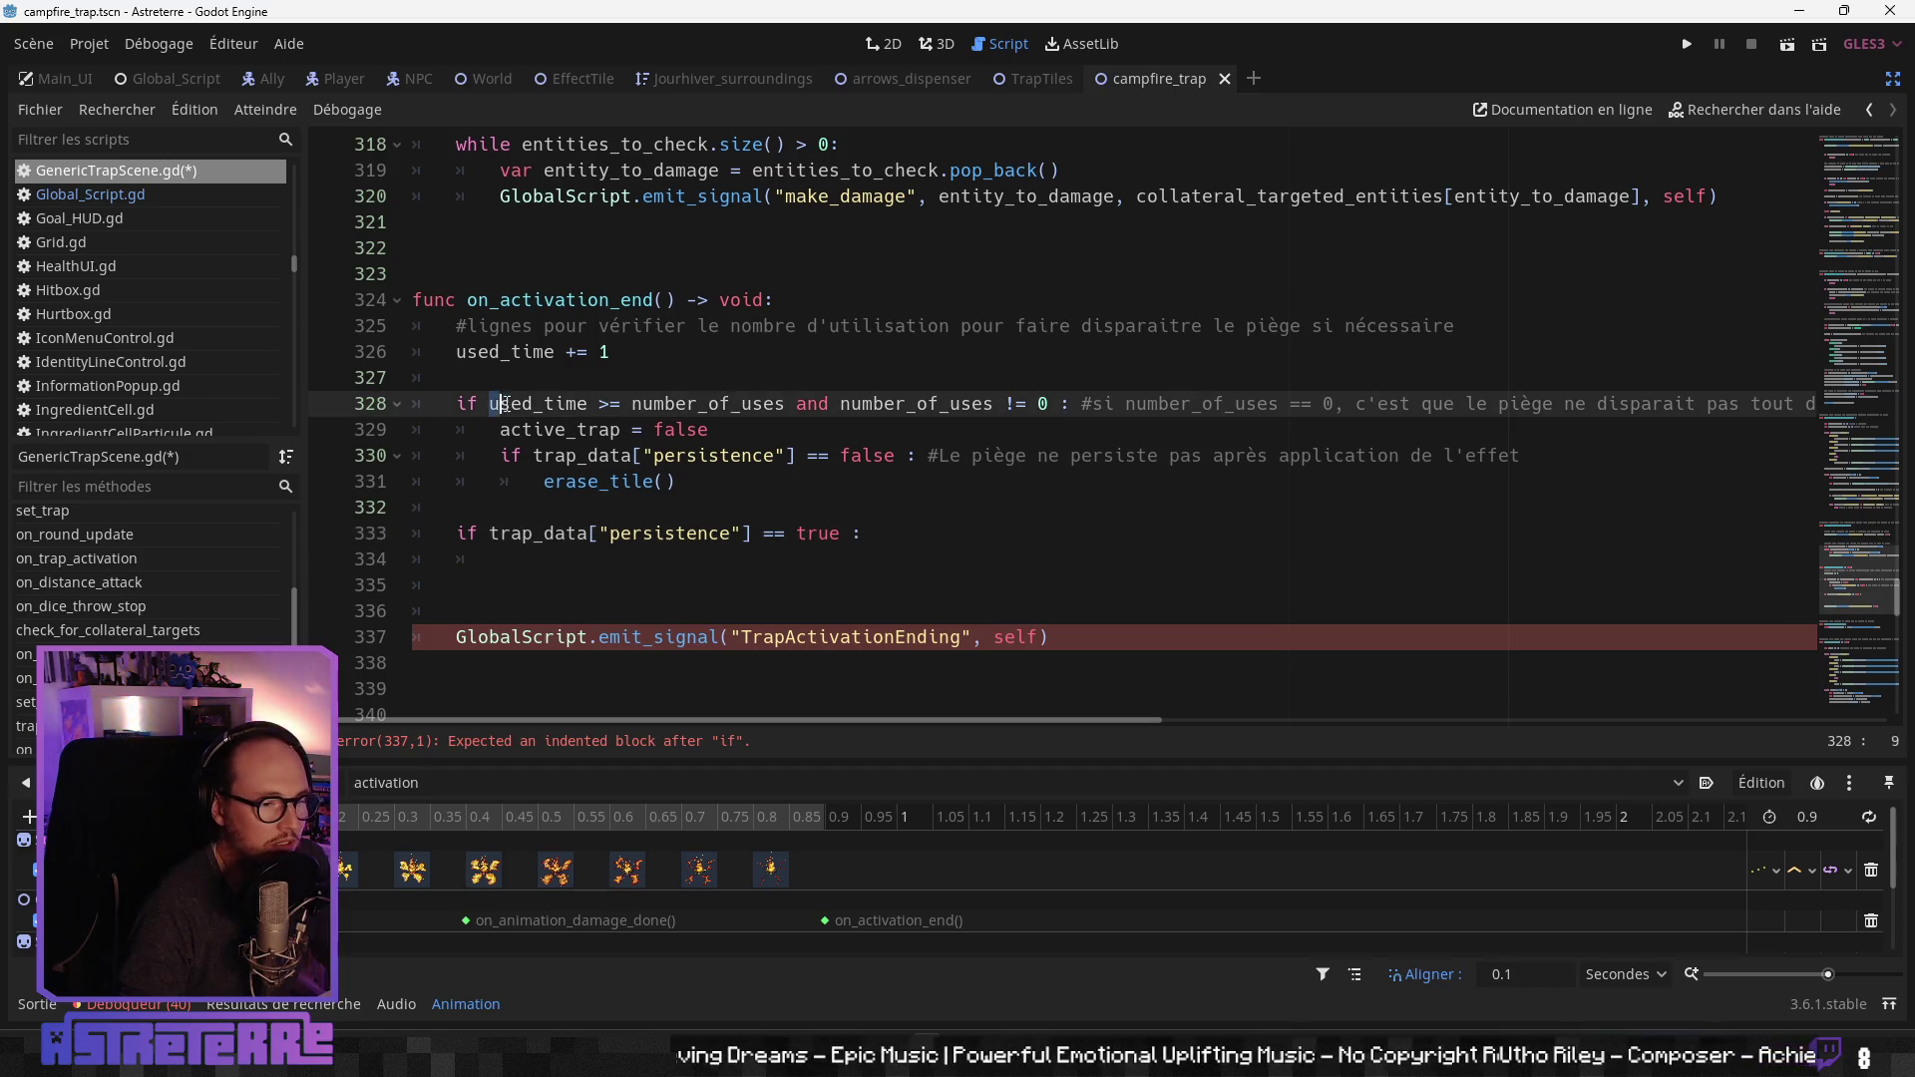
{"action": "mouse_move", "coordinate": [502, 403]}
{"action": "left_mouse_down"}
{"action": "mouse_move", "coordinate": [827, 404]}
{"action": "mouse_move", "coordinate": [573, 402]}
{"action": "mouse_move", "coordinate": [786, 402]}
{"action": "left_mouse_up"}
{"action": "key", "text": "ctrl+c"}
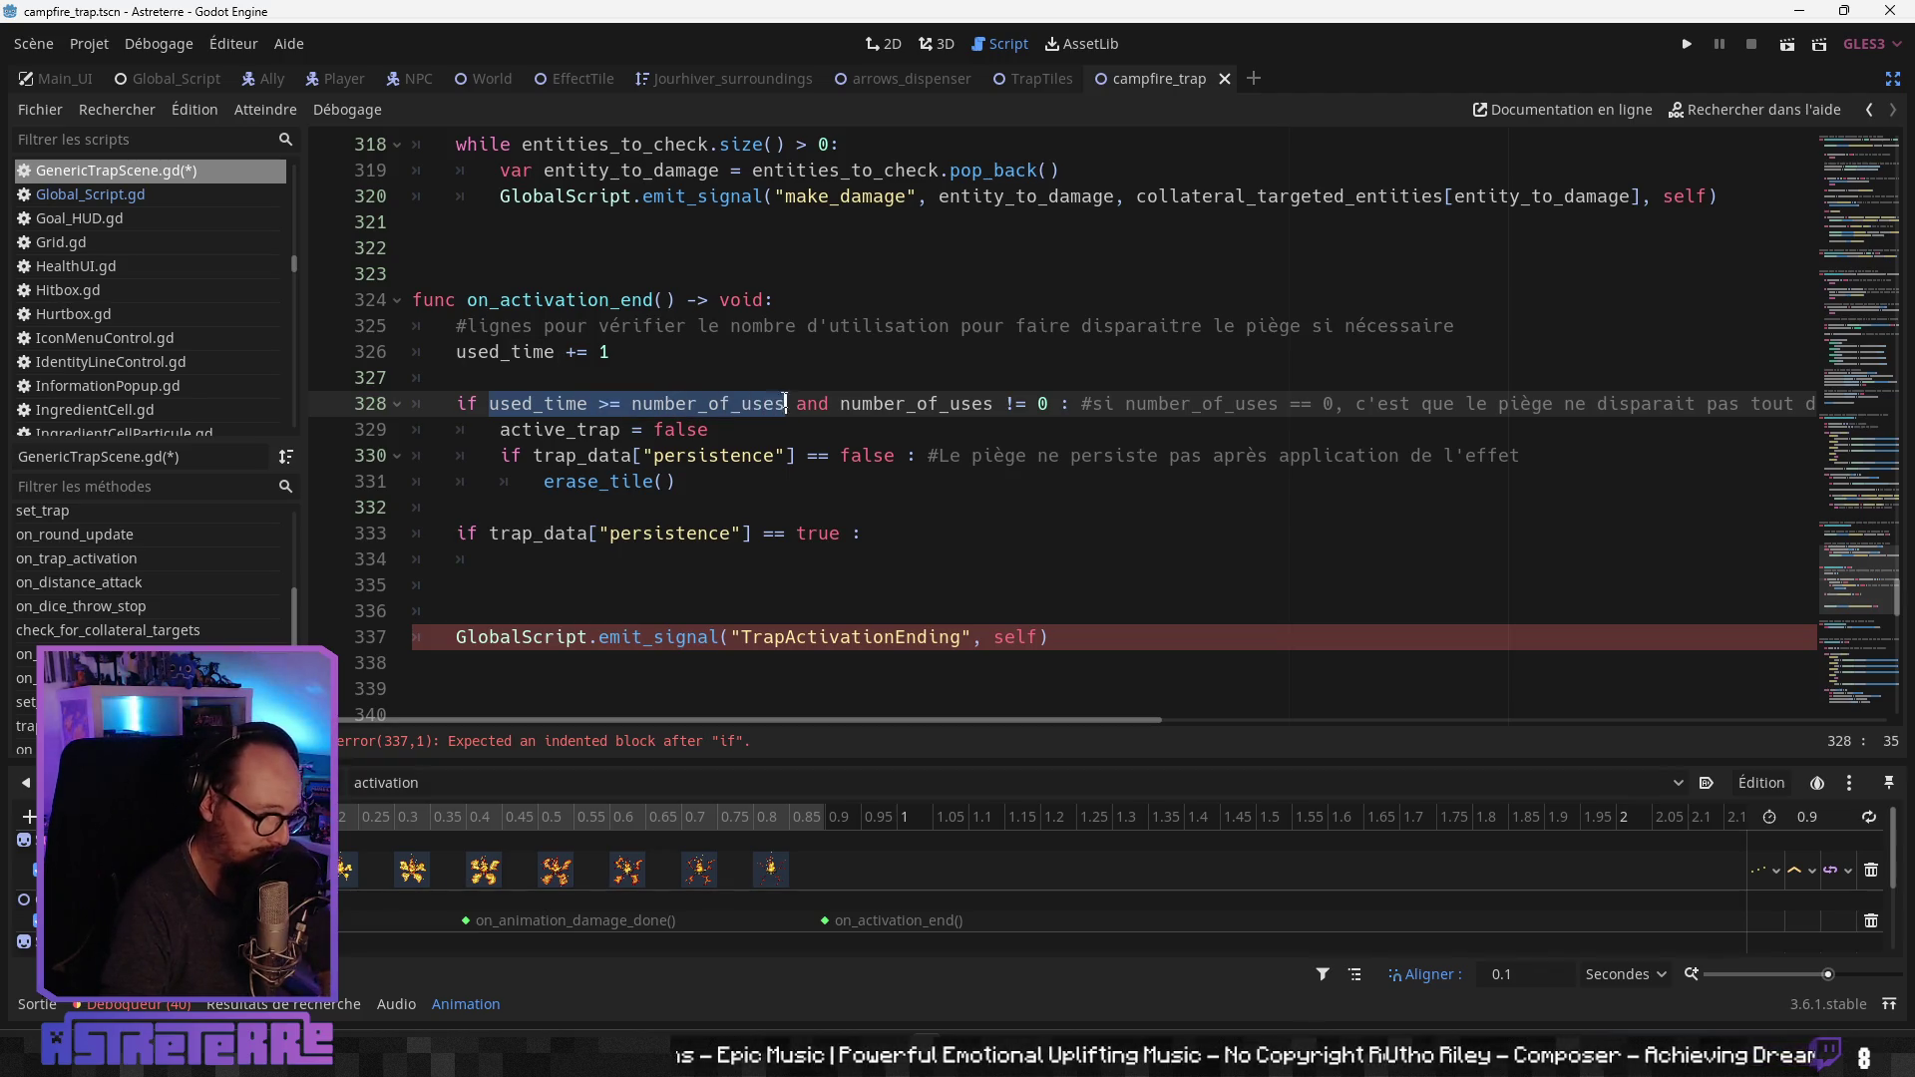
{"action": "left_click", "coordinate": [854, 534]}
{"action": "type", "text": "and"}
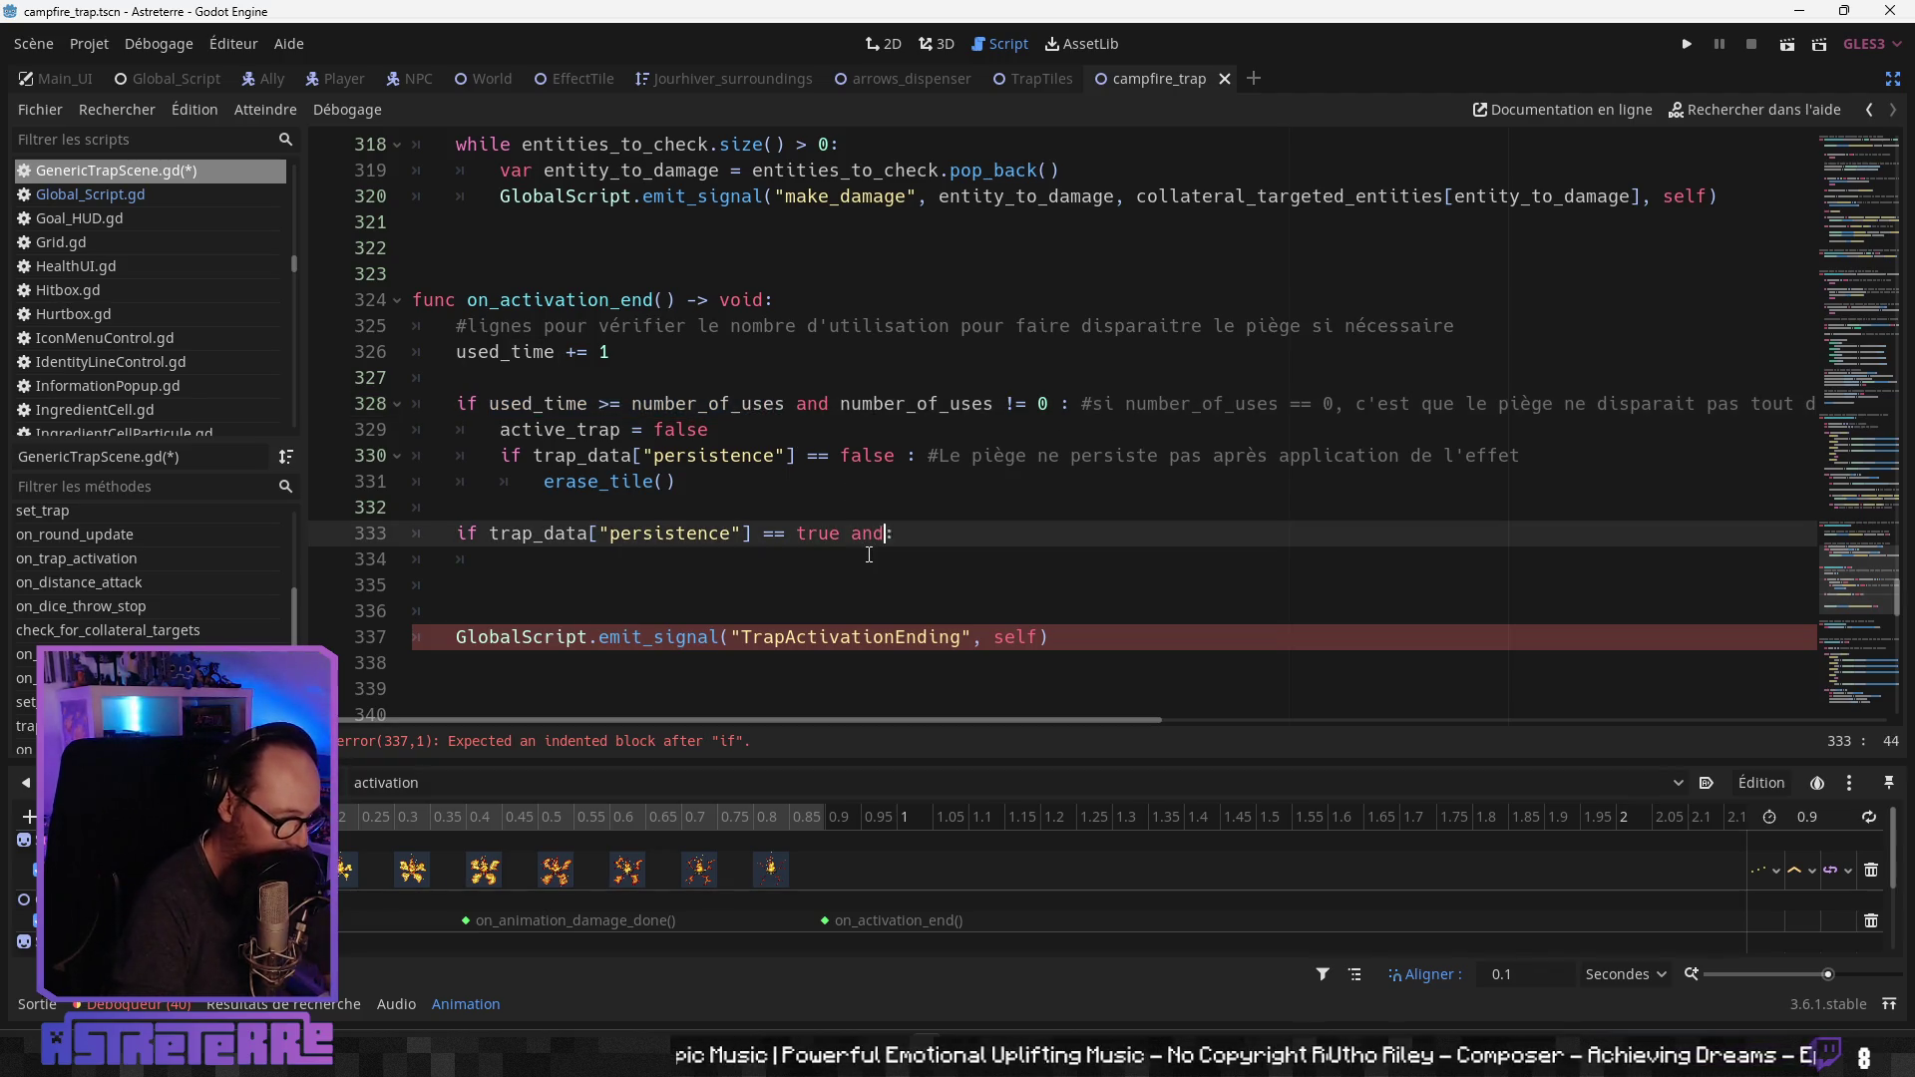
{"action": "key", "text": "ctrl+v"}
{"action": "key", "text": "ctrl+Left"}
{"action": "key", "text": "ctrl+Left"}
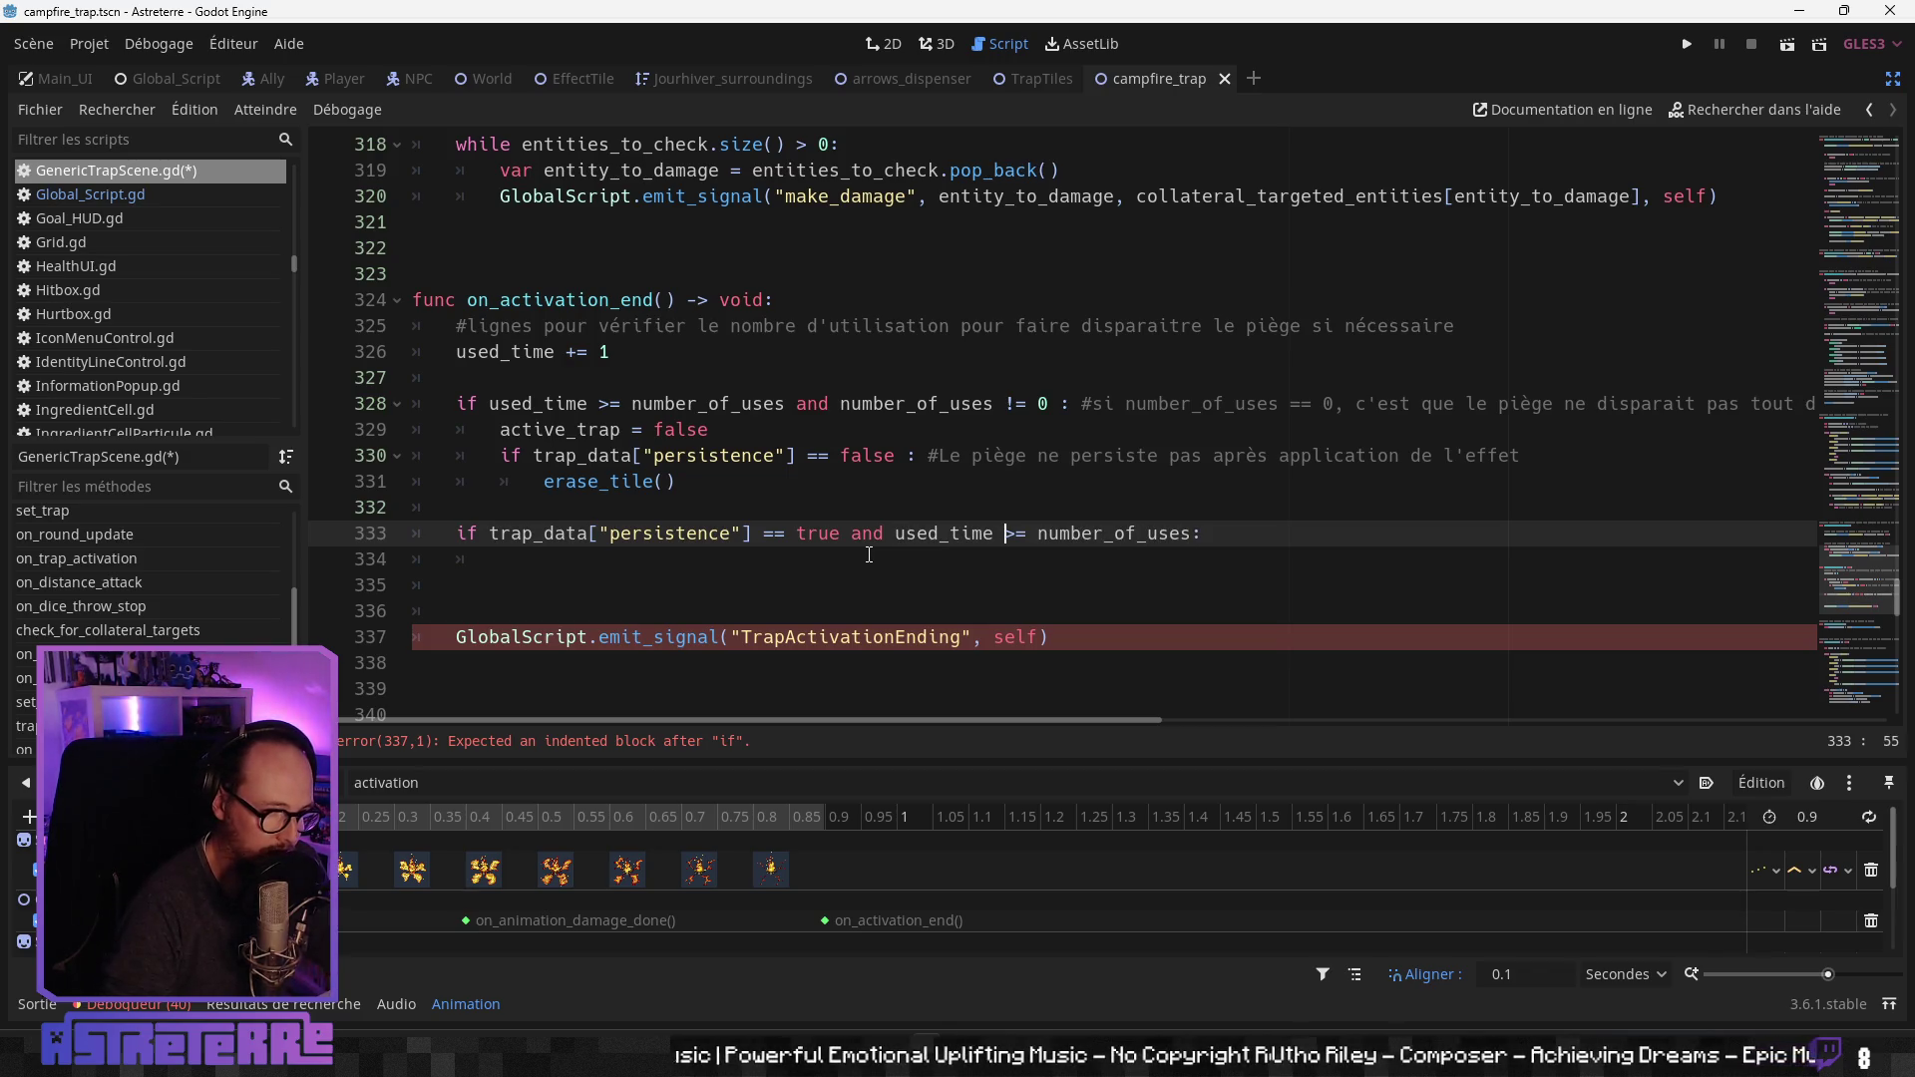
{"action": "key", "text": "Delete"}
{"action": "key", "text": "Delete"}
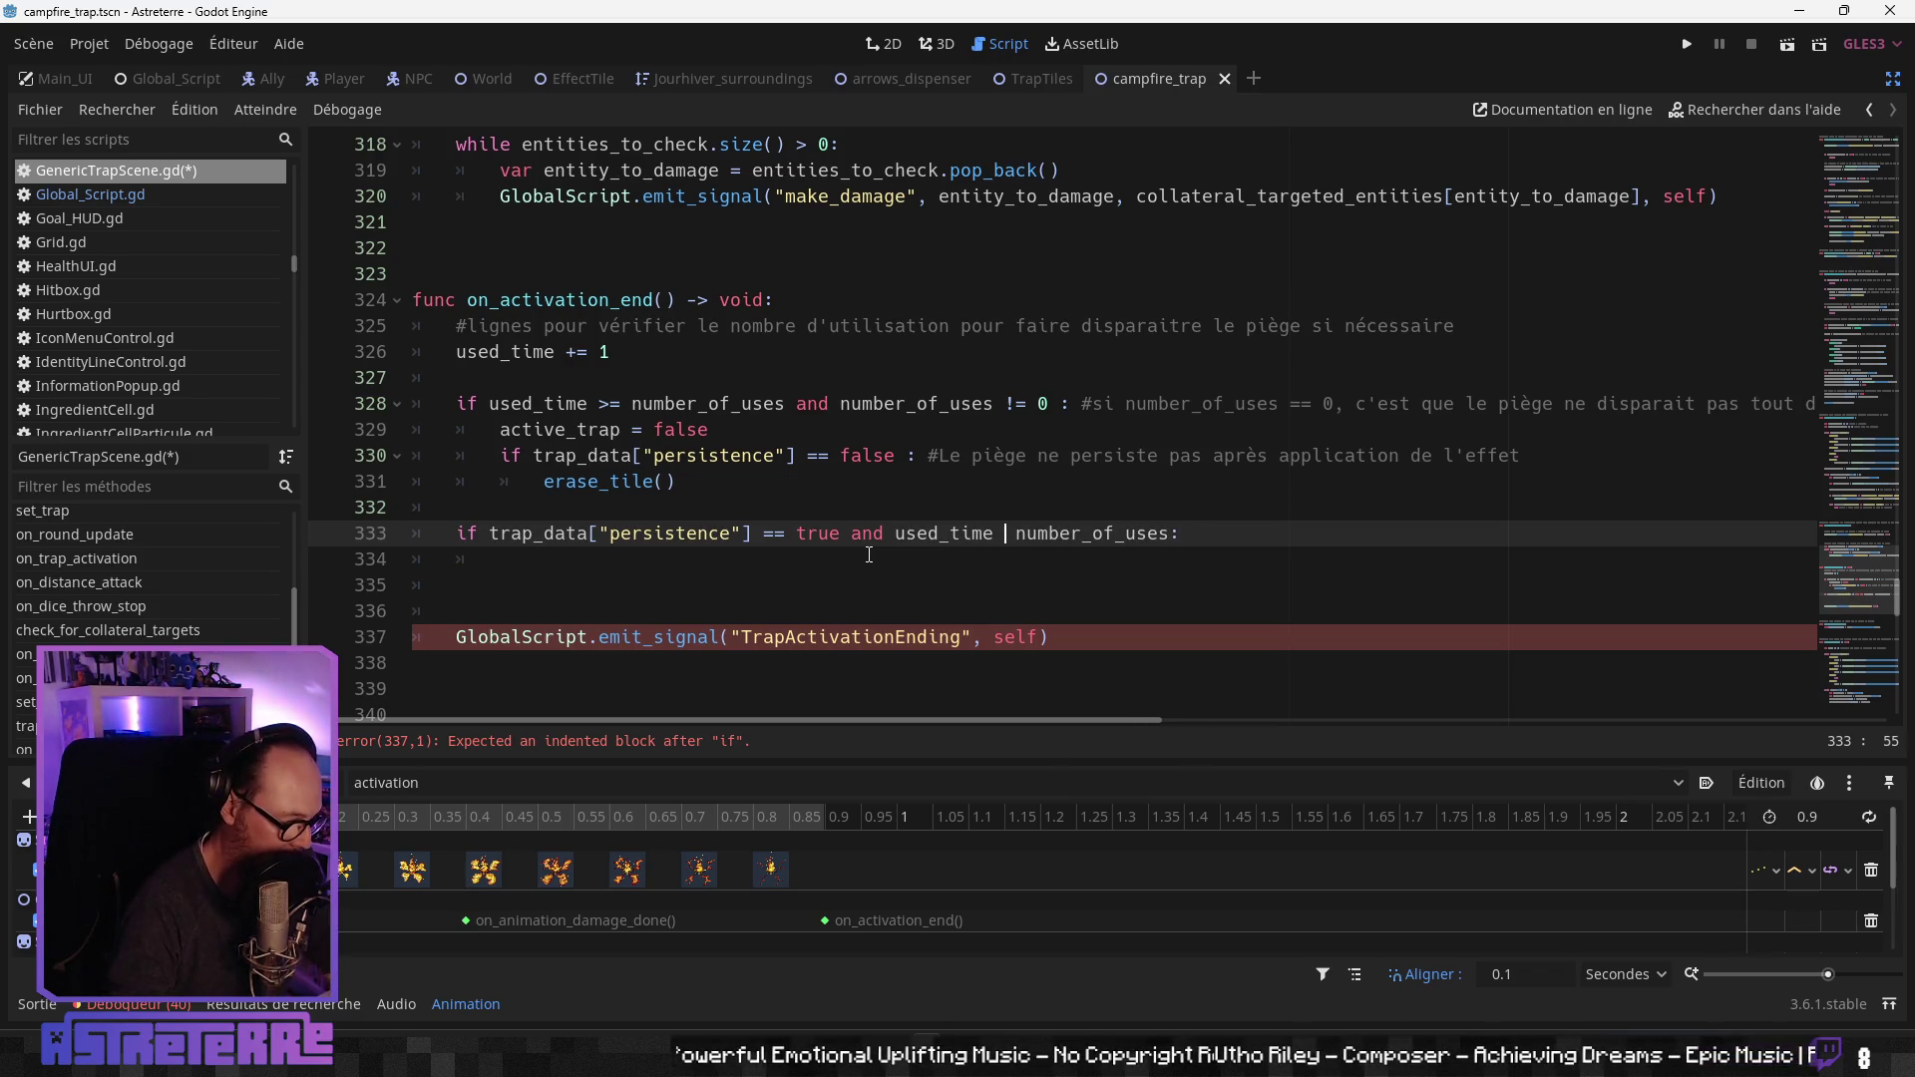
{"action": "type", "text": "<"}
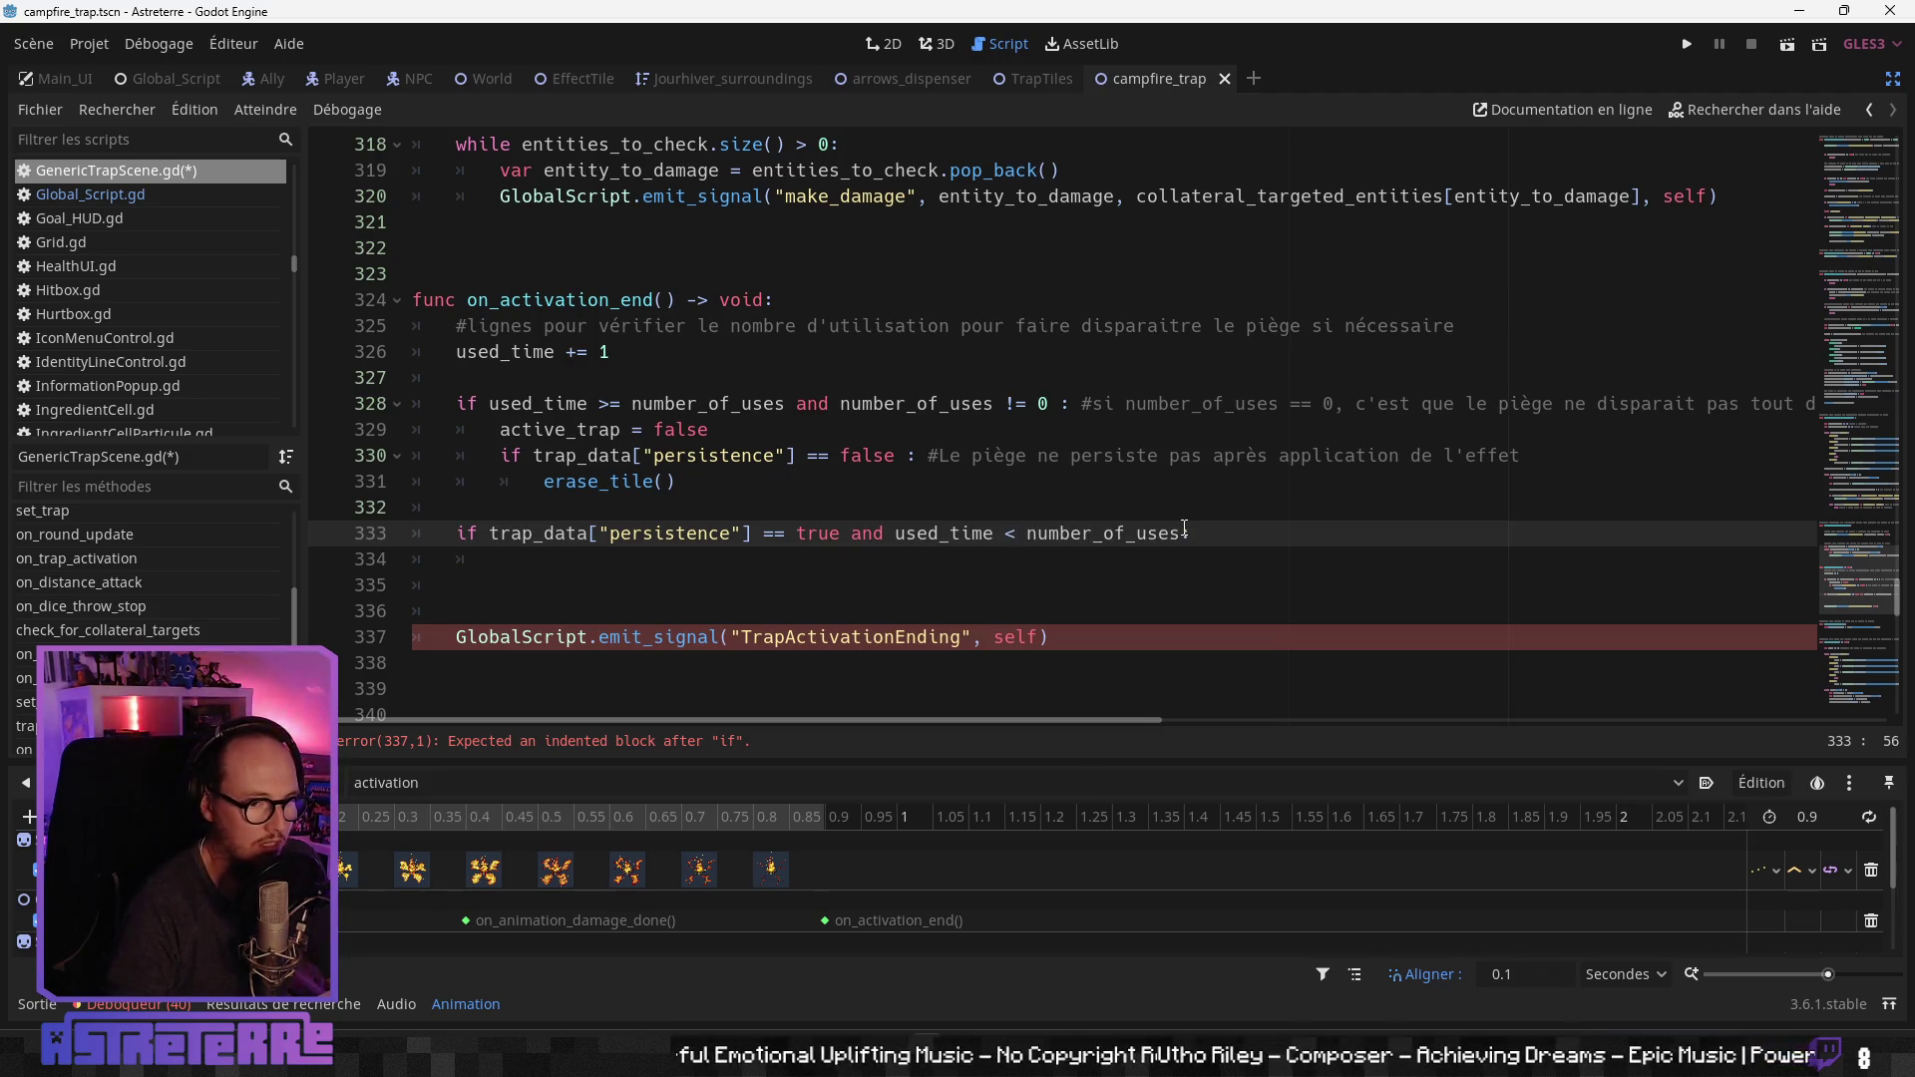
{"action": "left_click", "coordinate": [1185, 532]}
{"action": "type", "text": "and"}
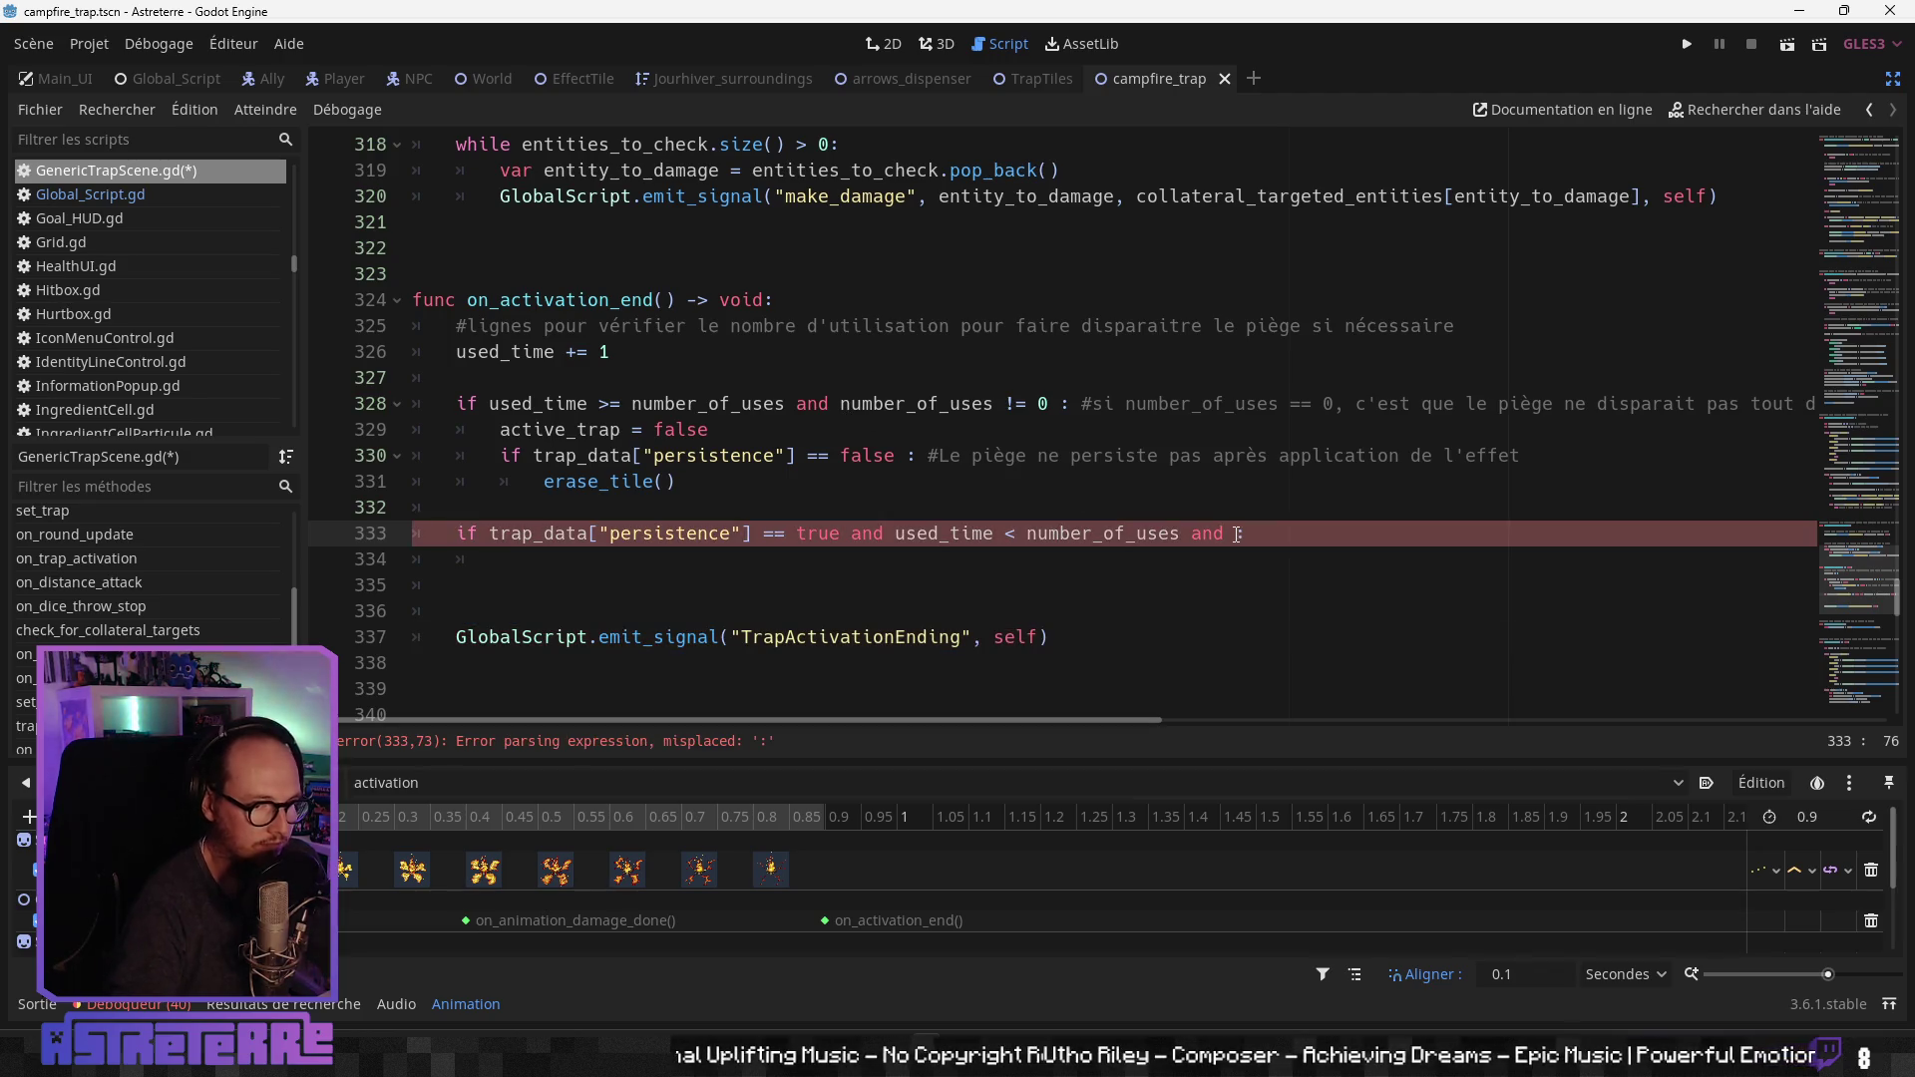
{"action": "key", "text": "BackSpace"}
{"action": "key", "text": "BackSpace"}
{"action": "key", "text": "BackSpace"}
{"action": "left_click", "coordinate": [968, 576]}
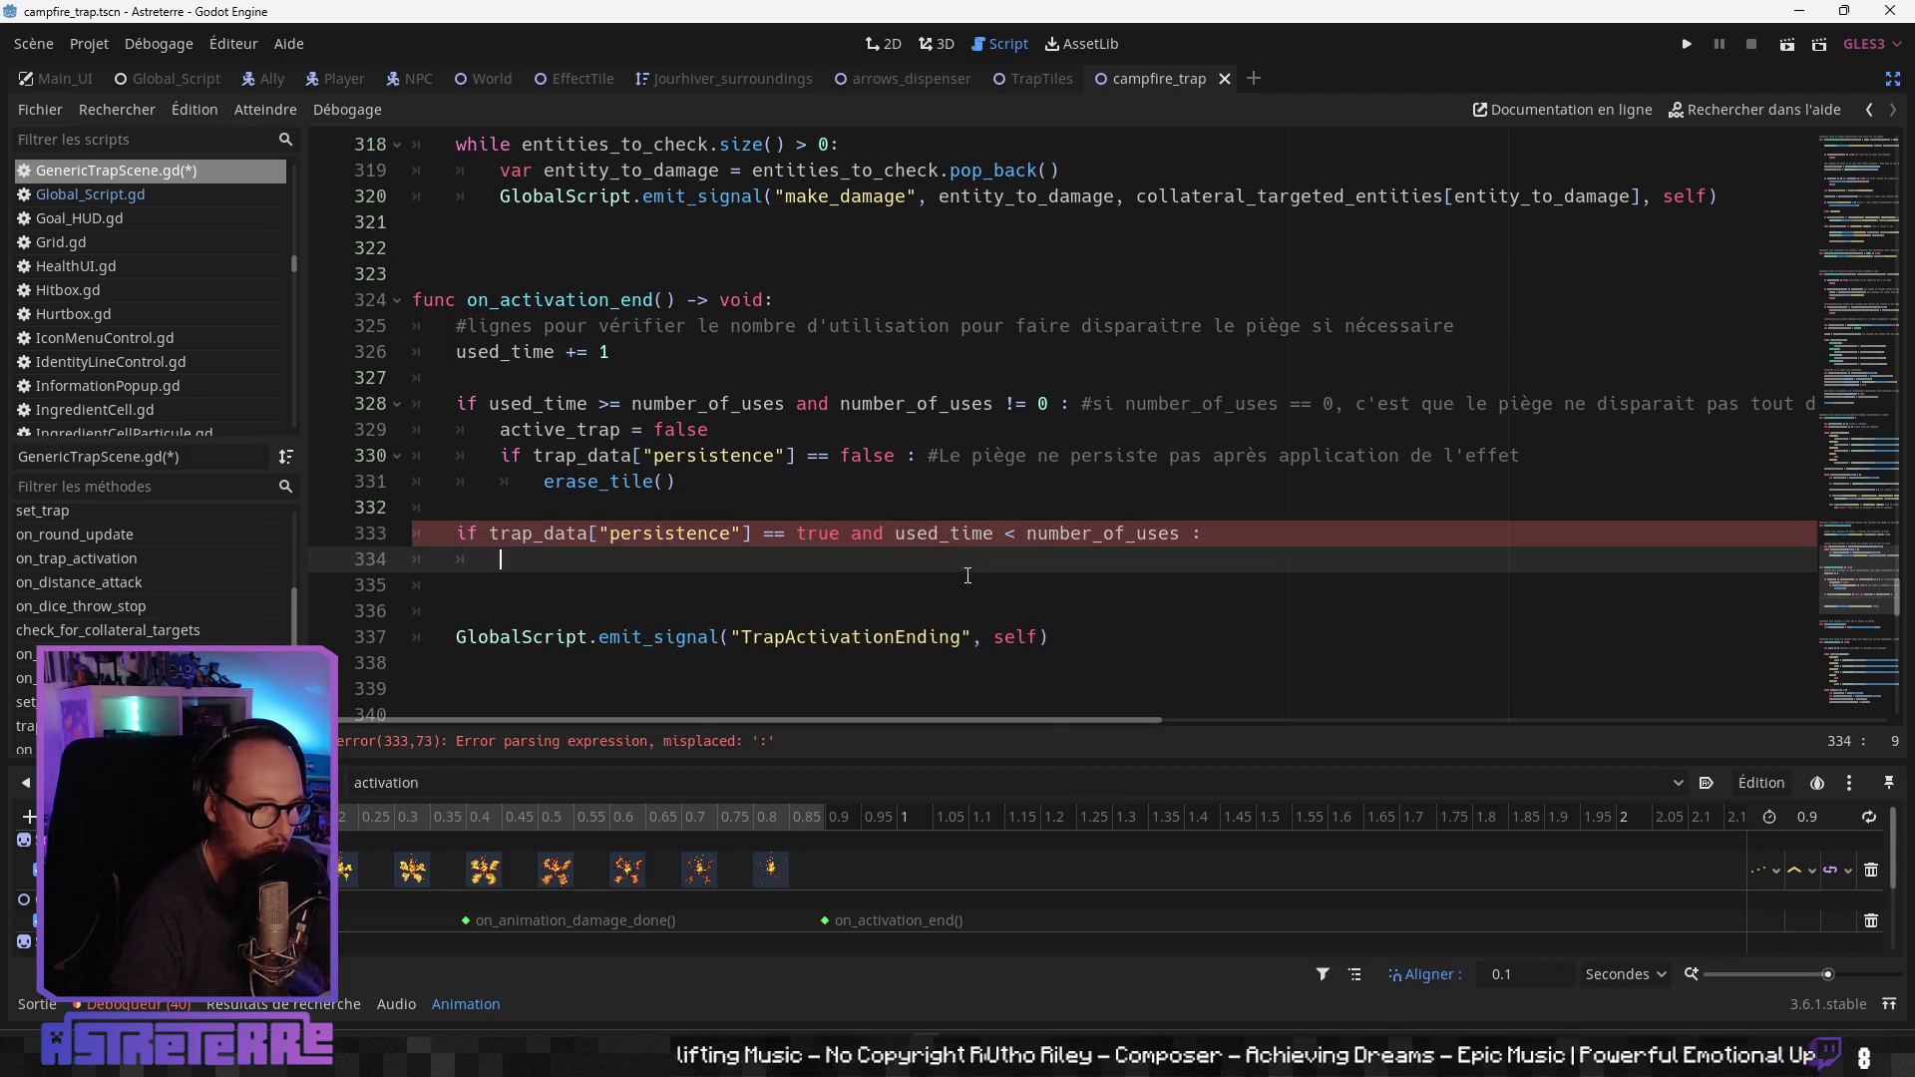
{"action": "left_click", "coordinate": [962, 534]}
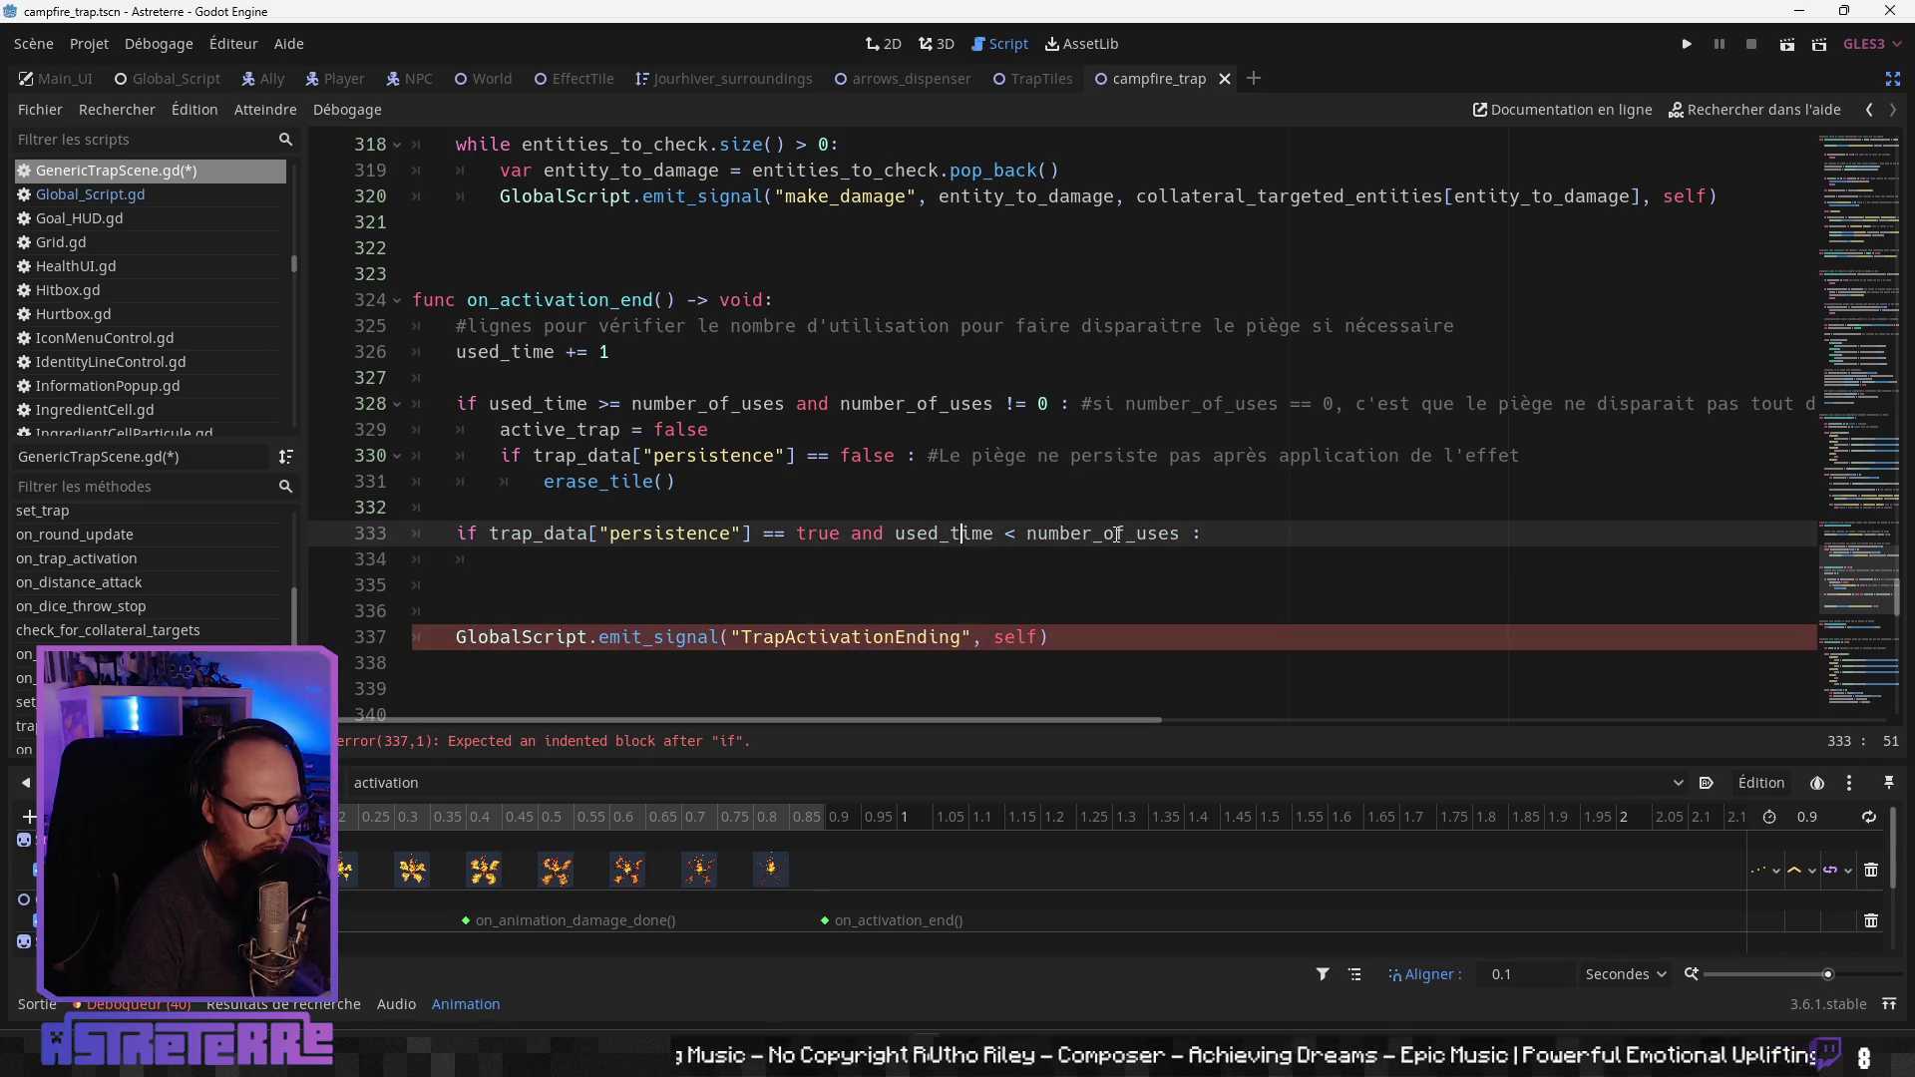
{"action": "left_click", "coordinate": [1260, 530]}
{"action": "left_click_drag", "start_coordinate": [1194, 532], "coordinate": [851, 531]}
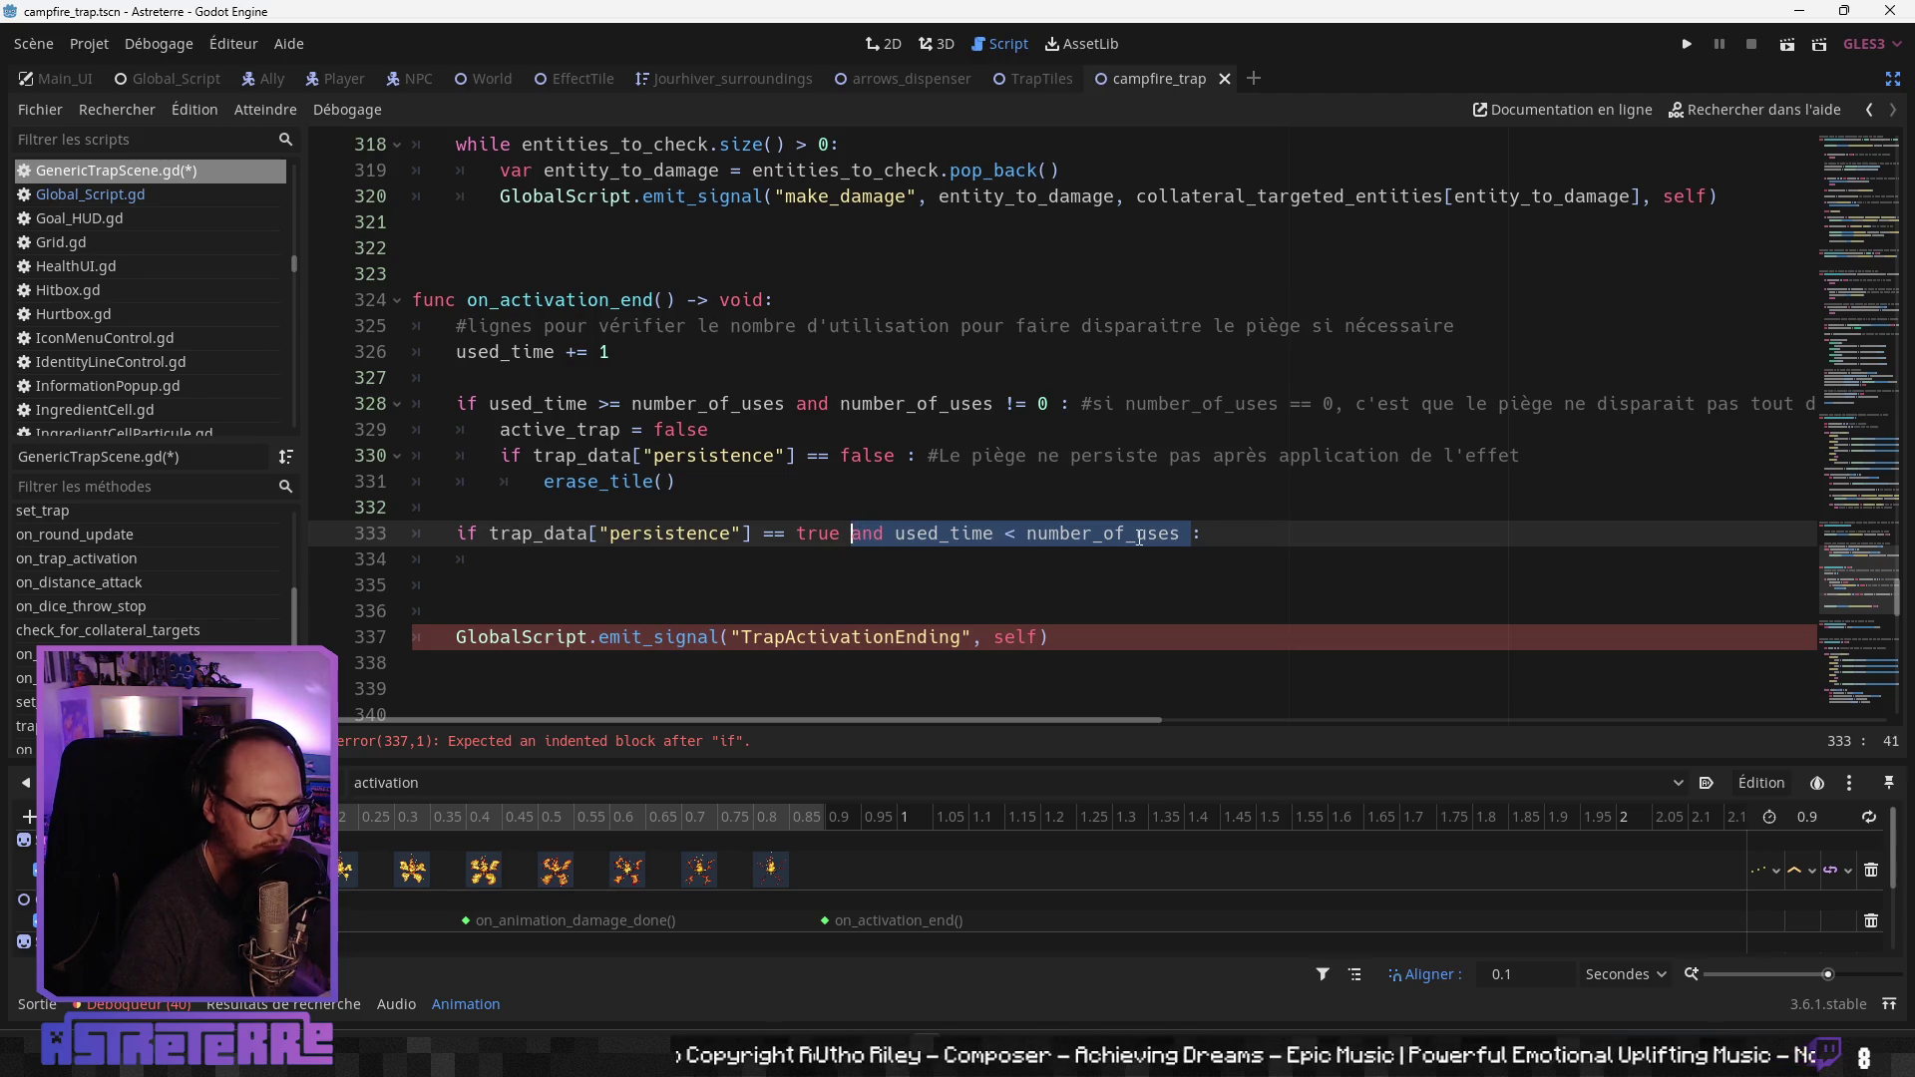
{"action": "key", "text": "BackSpace"}
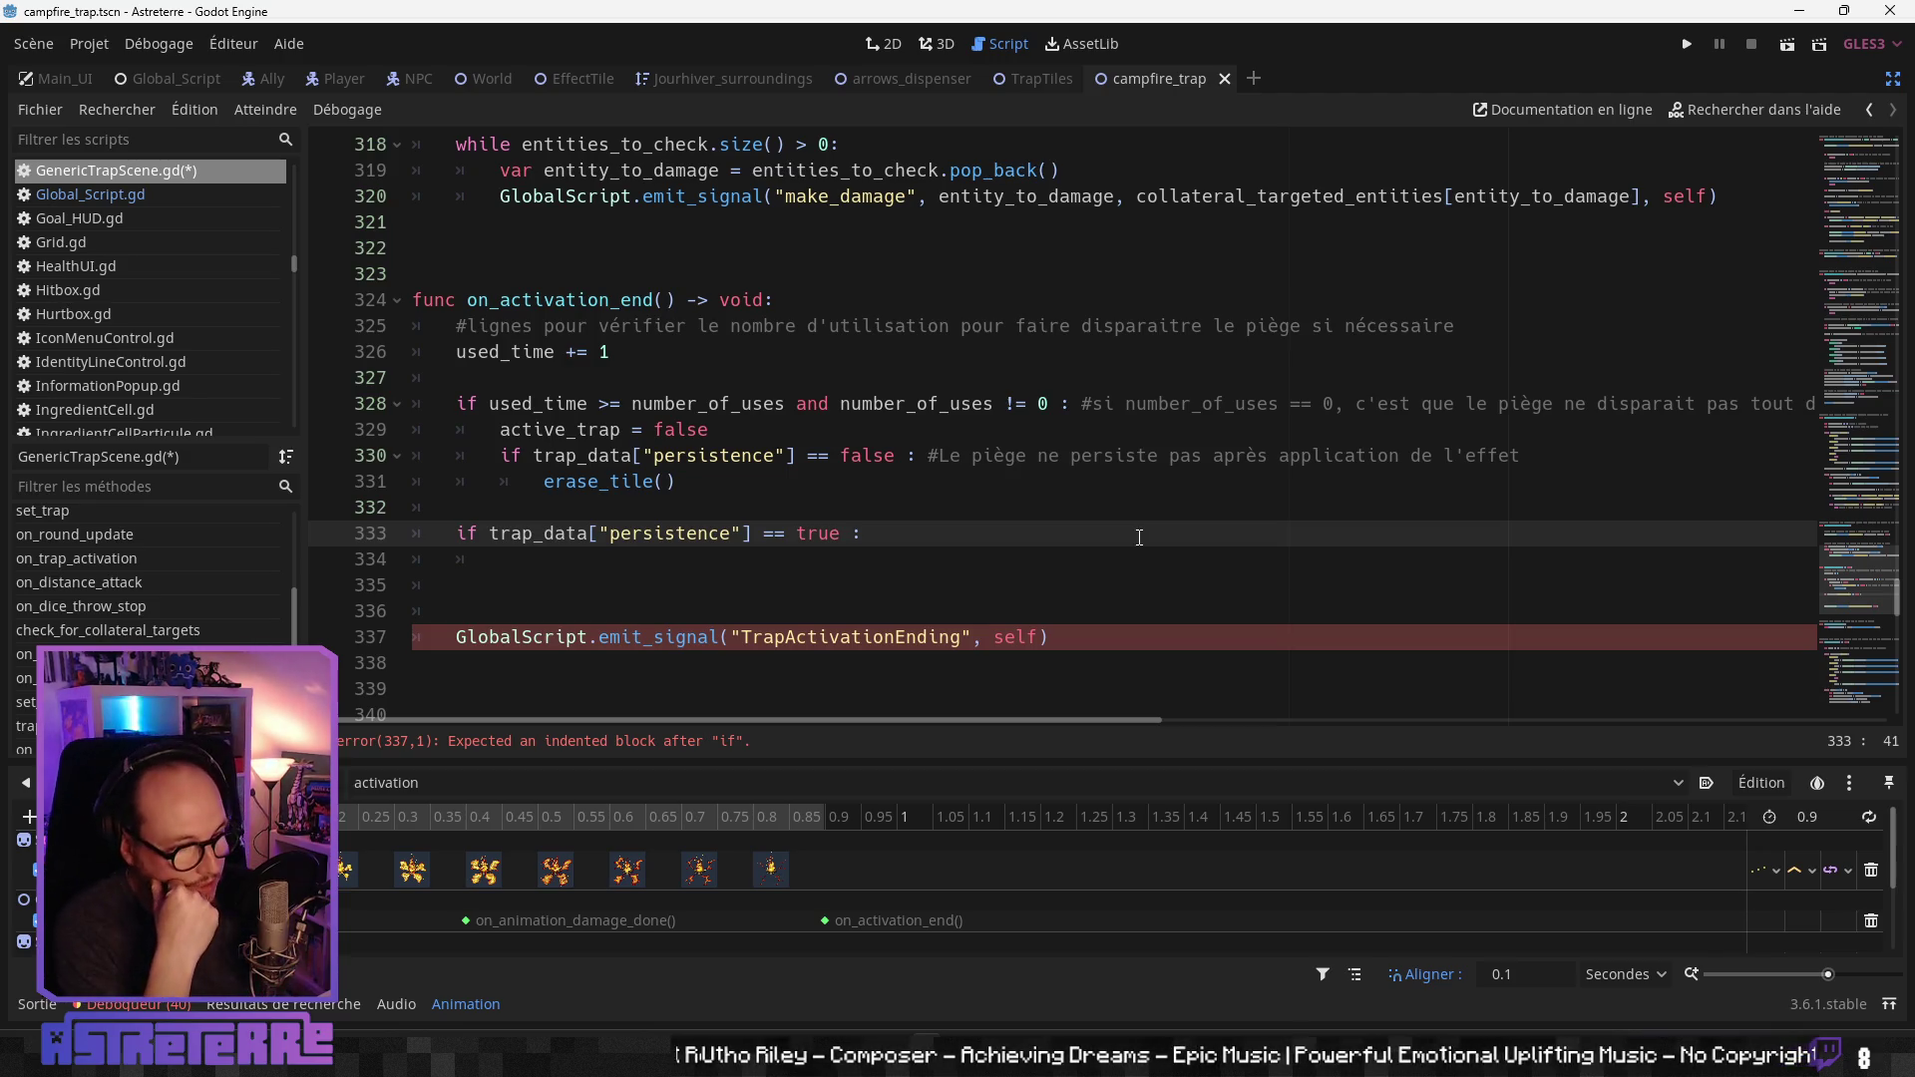
Step: Tighten the condition to end in `true:` and begin its body with the word anima
{"action": "key", "text": "BackSpace"}
{"action": "key", "text": "BackSpace"}
{"action": "type", "text": ":"}
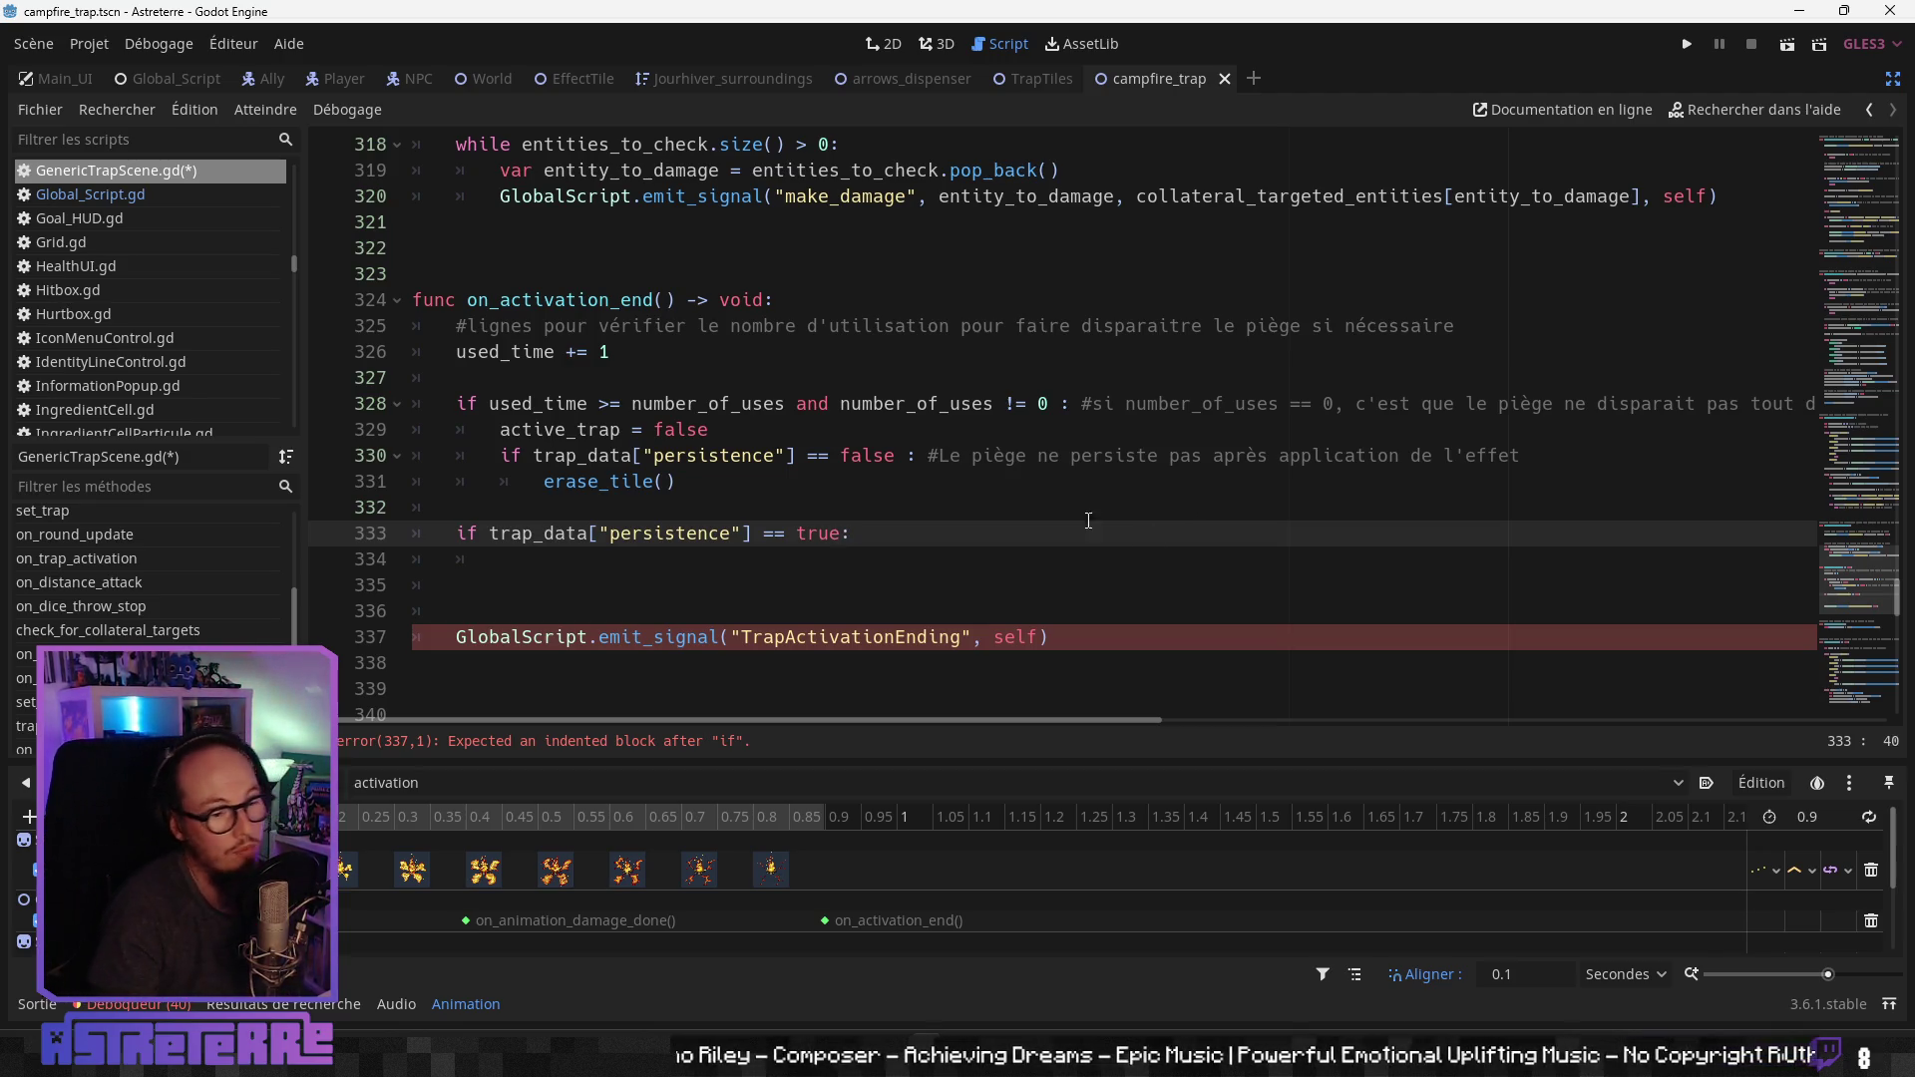
{"action": "key", "text": "Return"}
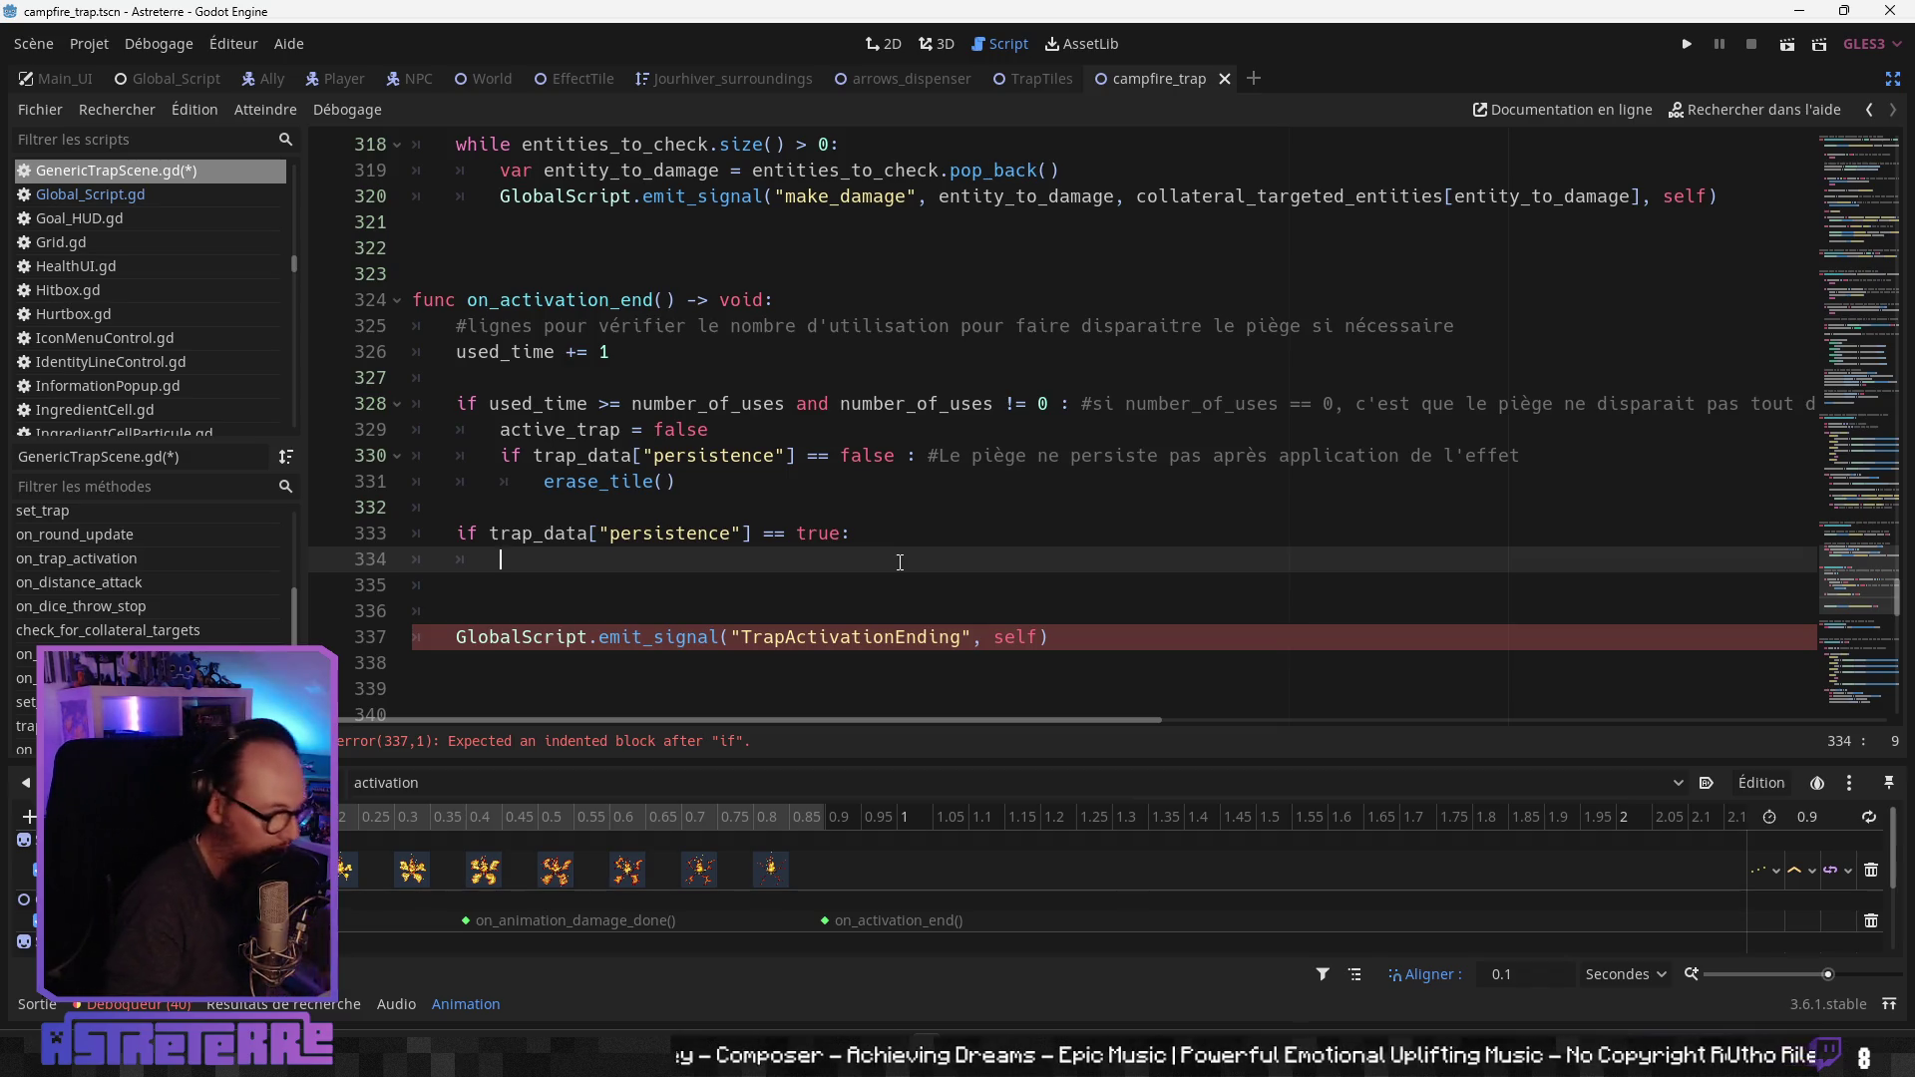
{"action": "type", "text": "anila"}
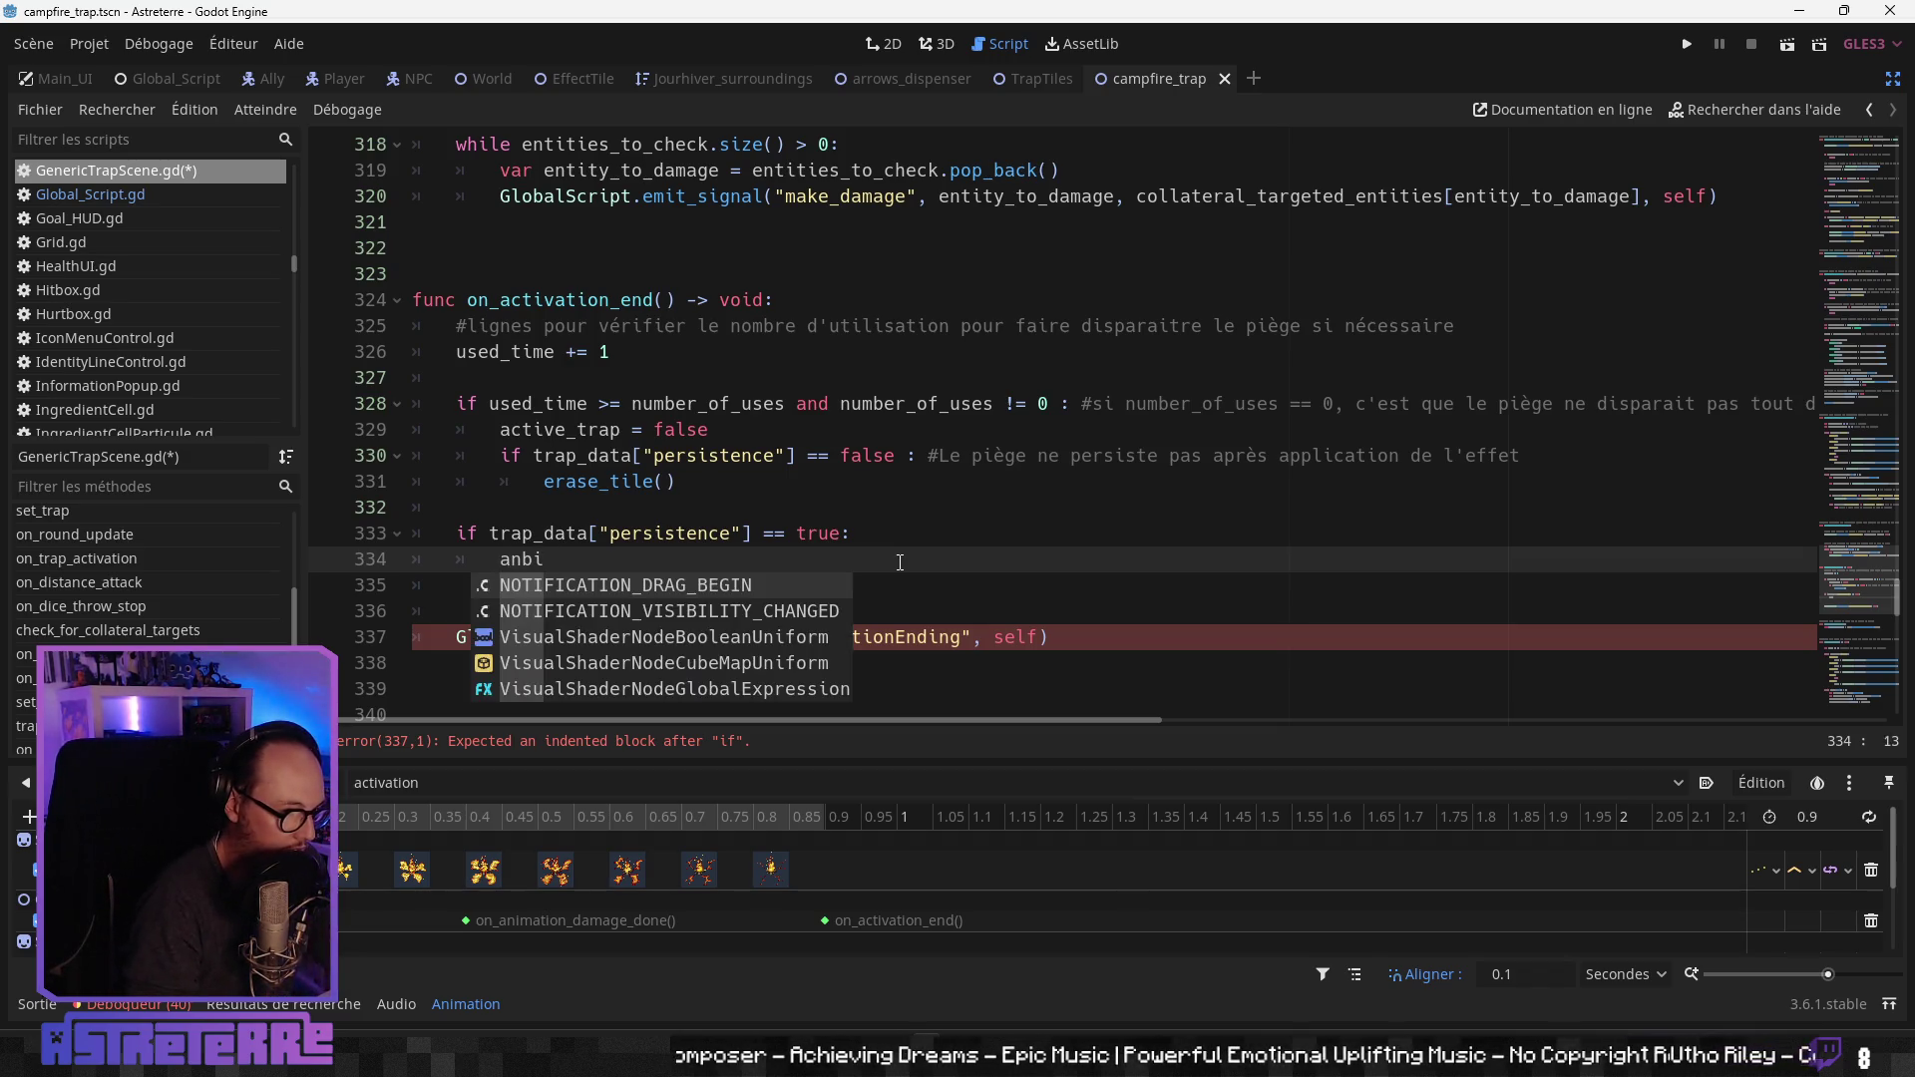
{"action": "key", "text": "BackSpace"}
{"action": "key", "text": "BackSpace"}
{"action": "type", "text": "ma"}
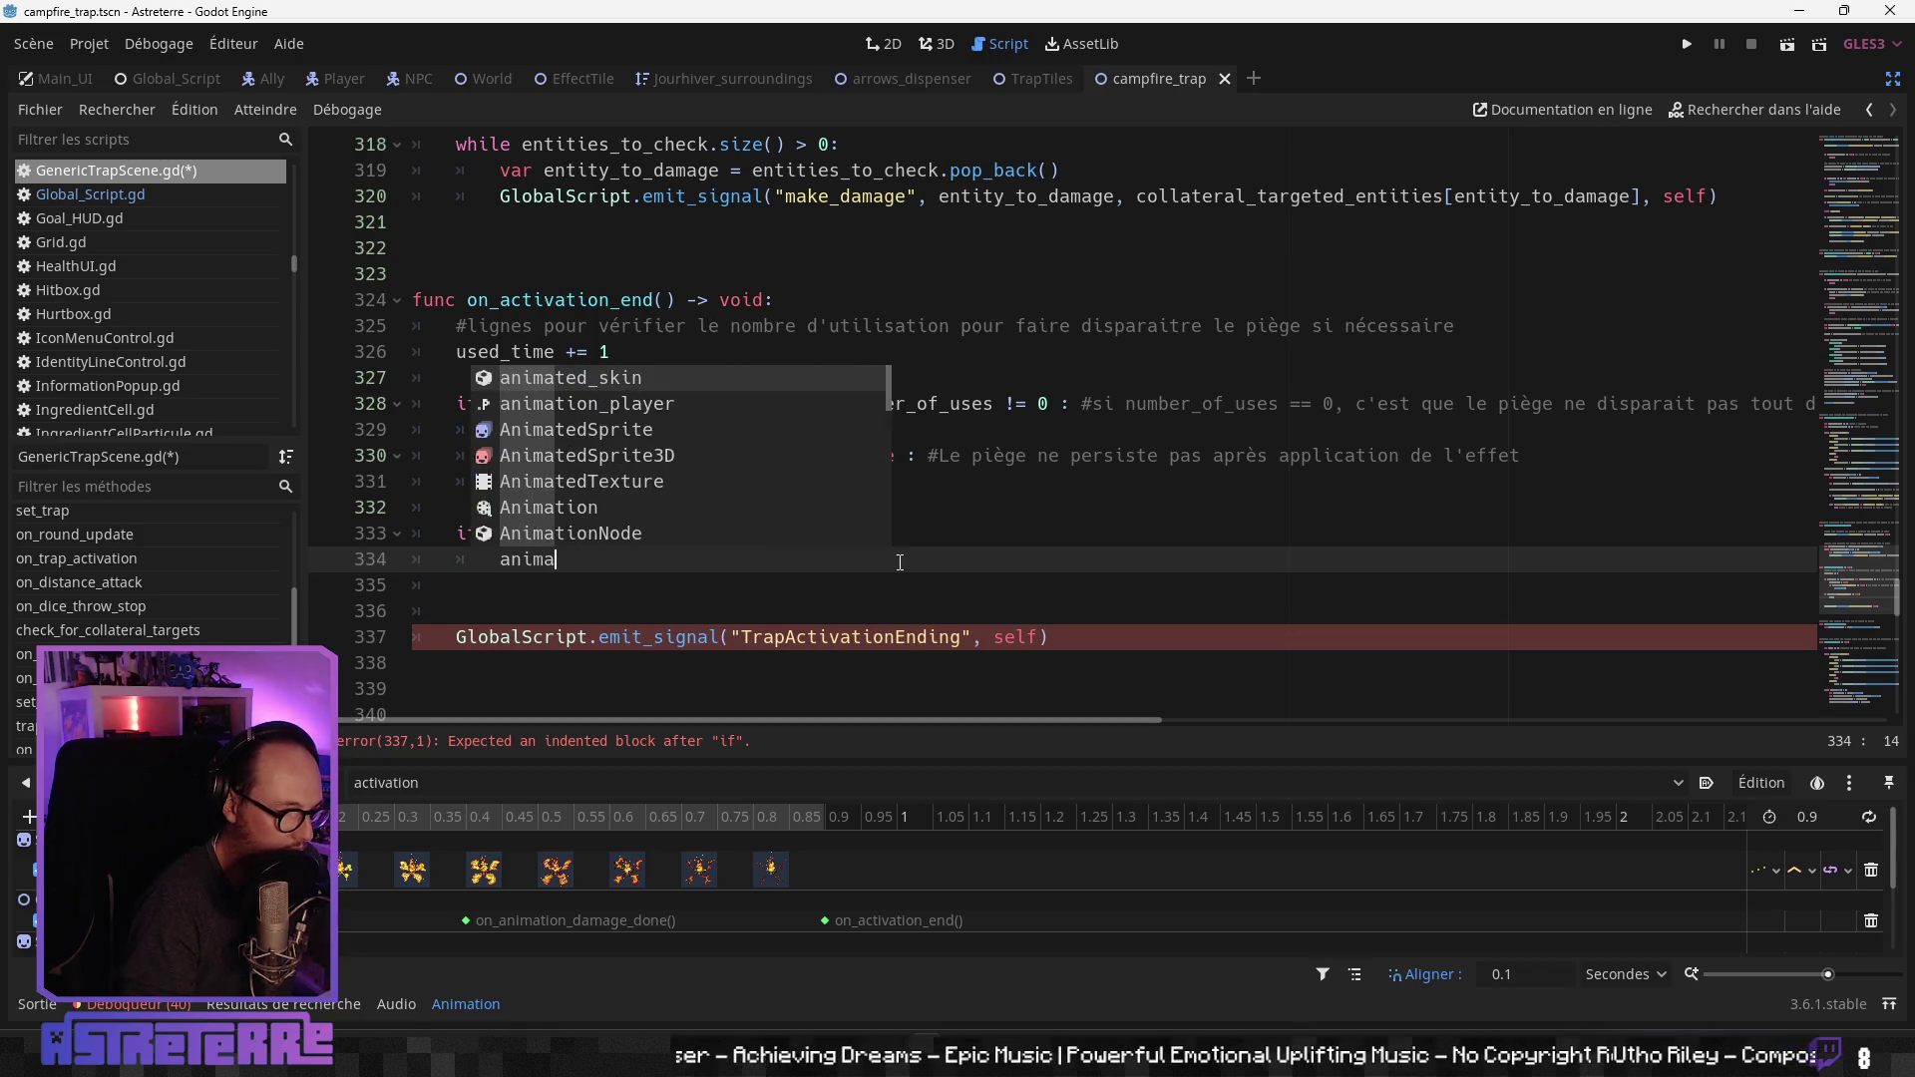
{"action": "key", "text": "Down"}
{"action": "key", "text": "Down"}
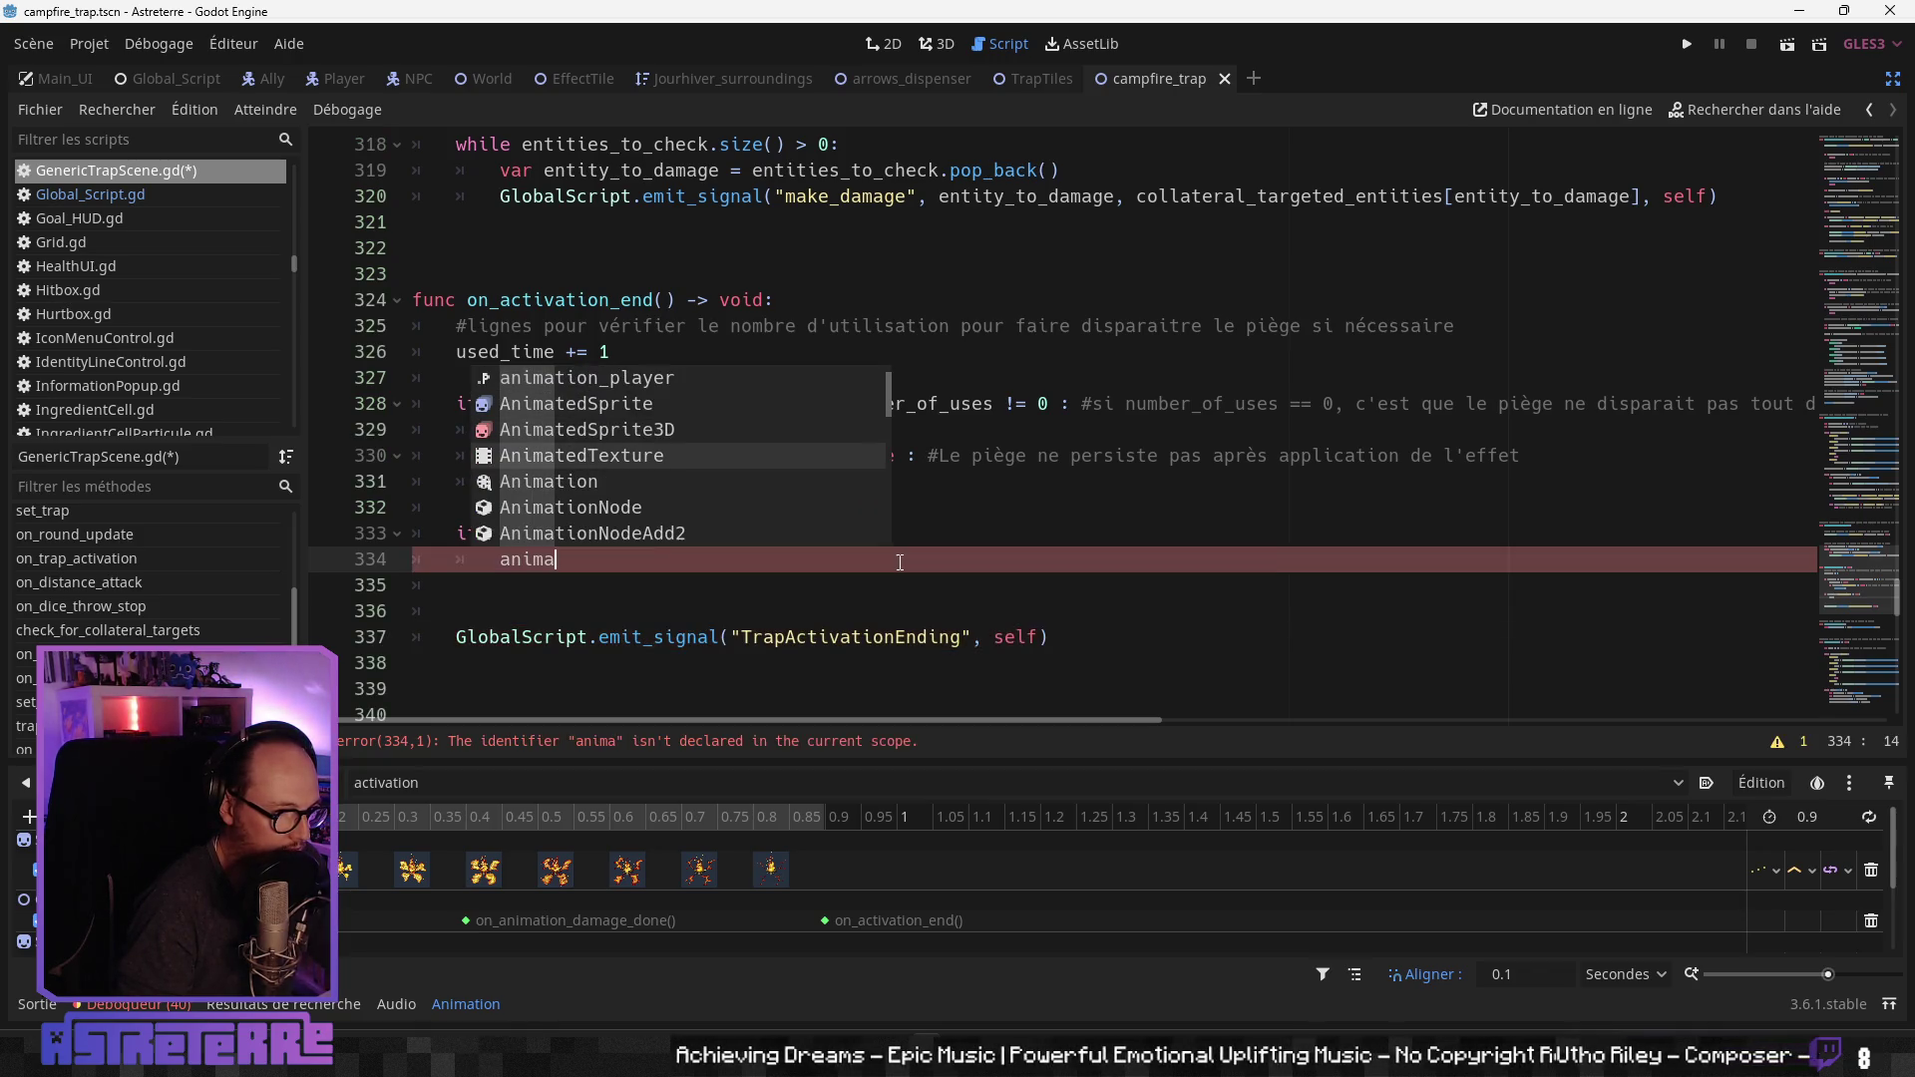
{"action": "key", "text": "Up"}
{"action": "left_click", "coordinate": [853, 636]}
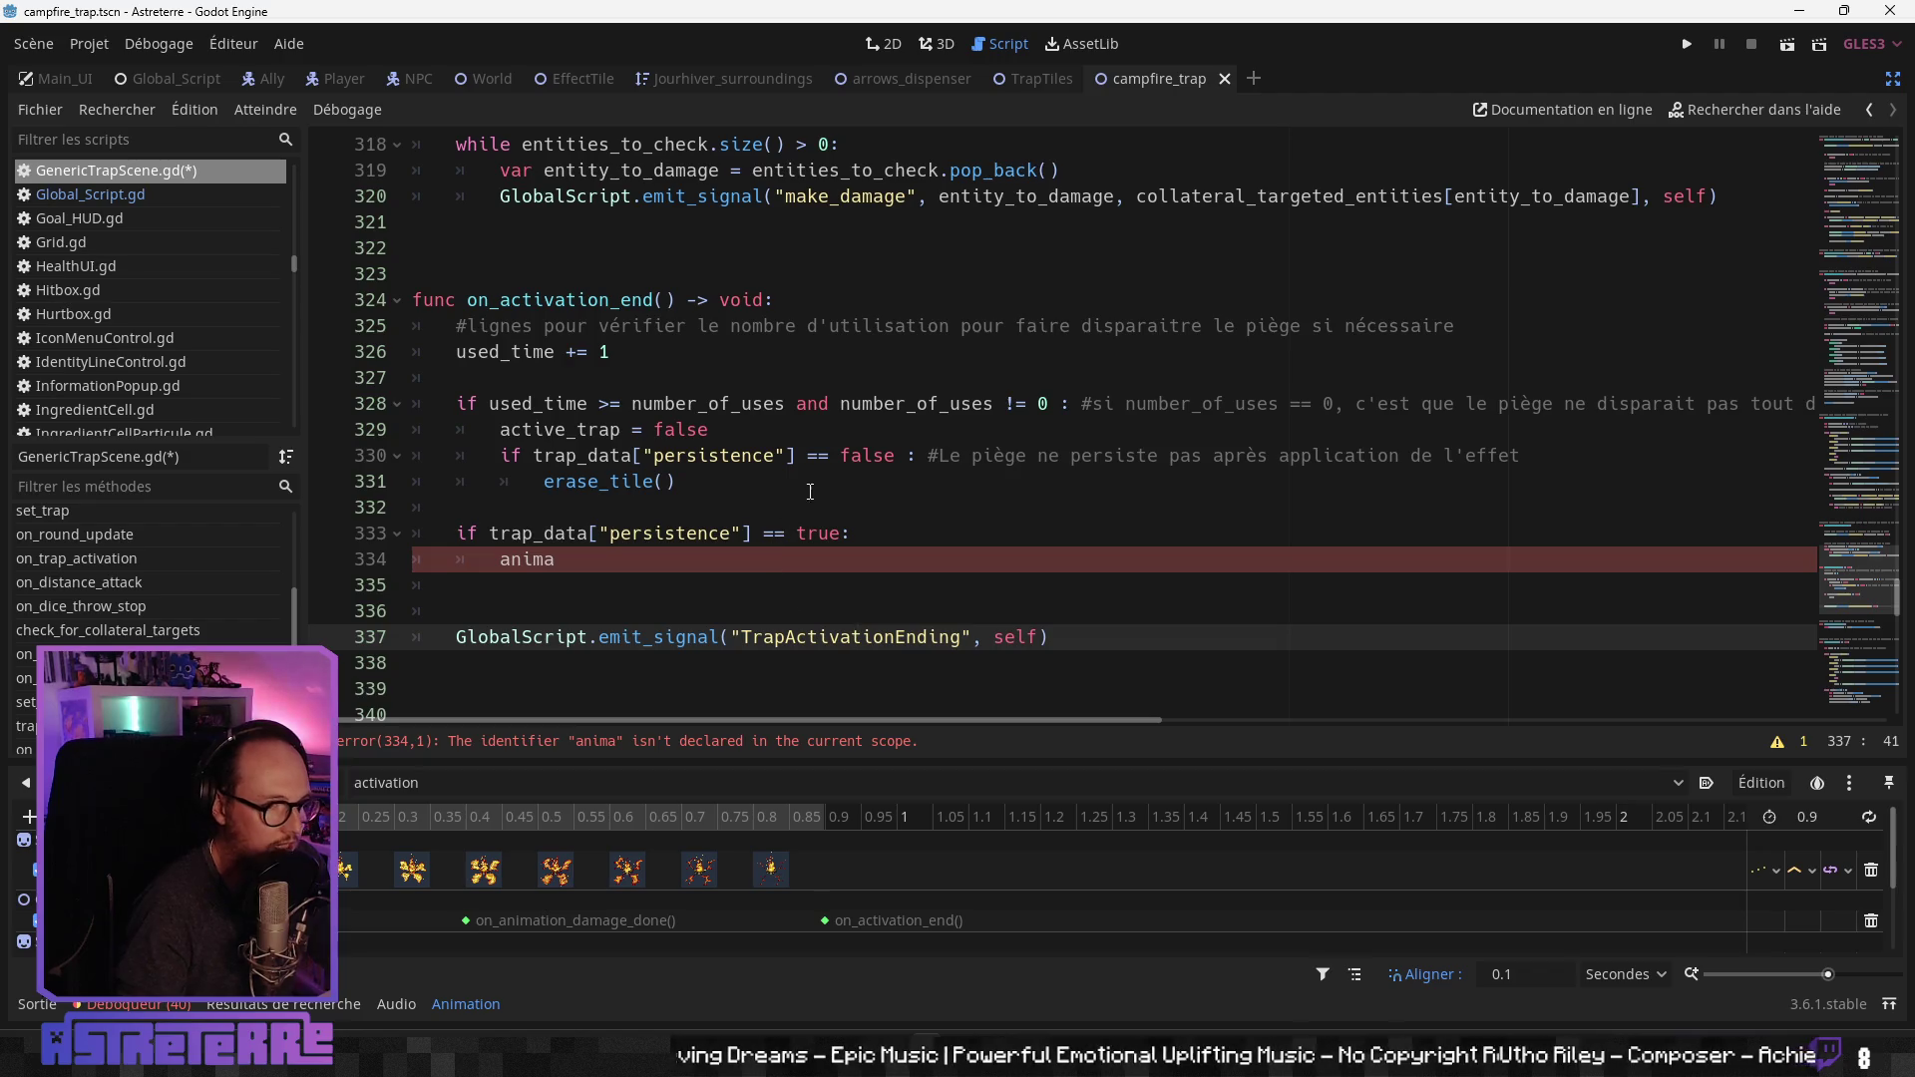
{"action": "left_click", "coordinate": [825, 465]}
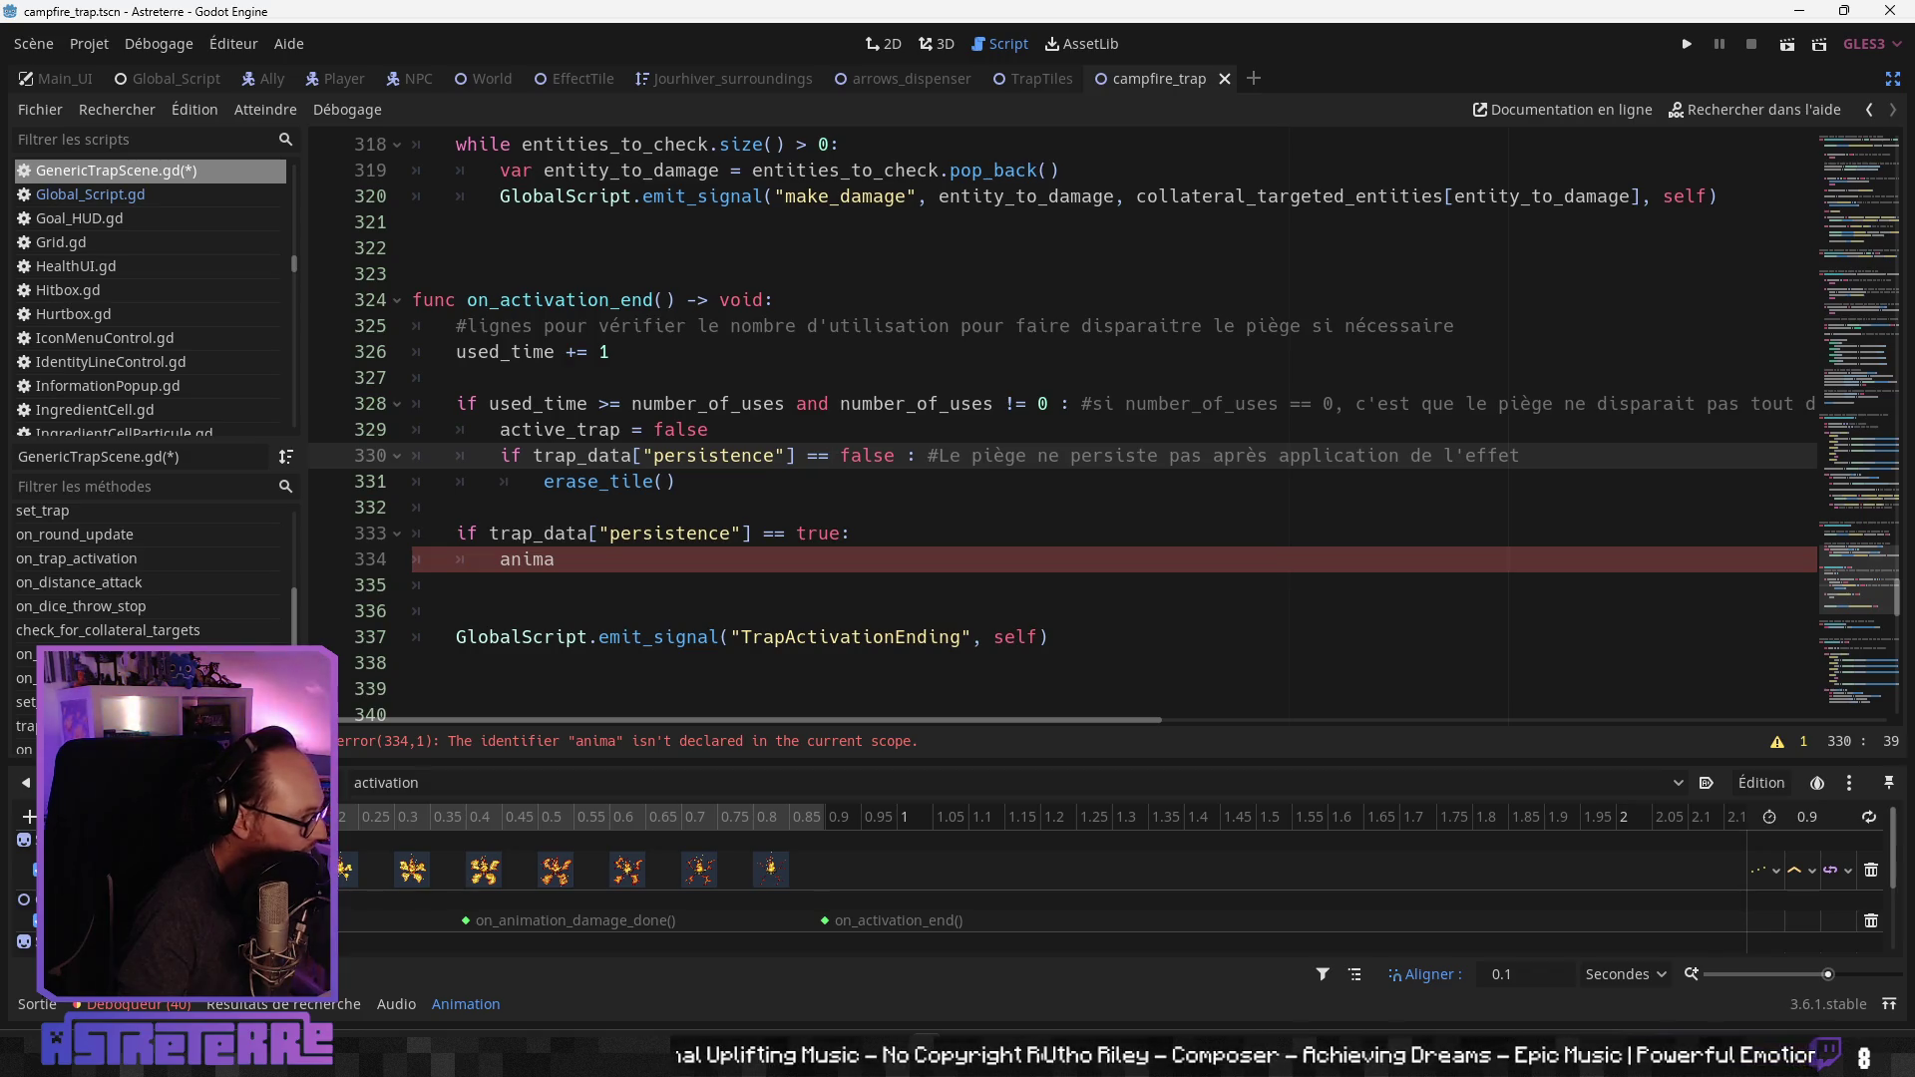
Step: Extend line 333's condition with `and number_of_uses == 0`
{"action": "left_click", "coordinate": [630, 582]}
{"action": "key", "text": "Up"}
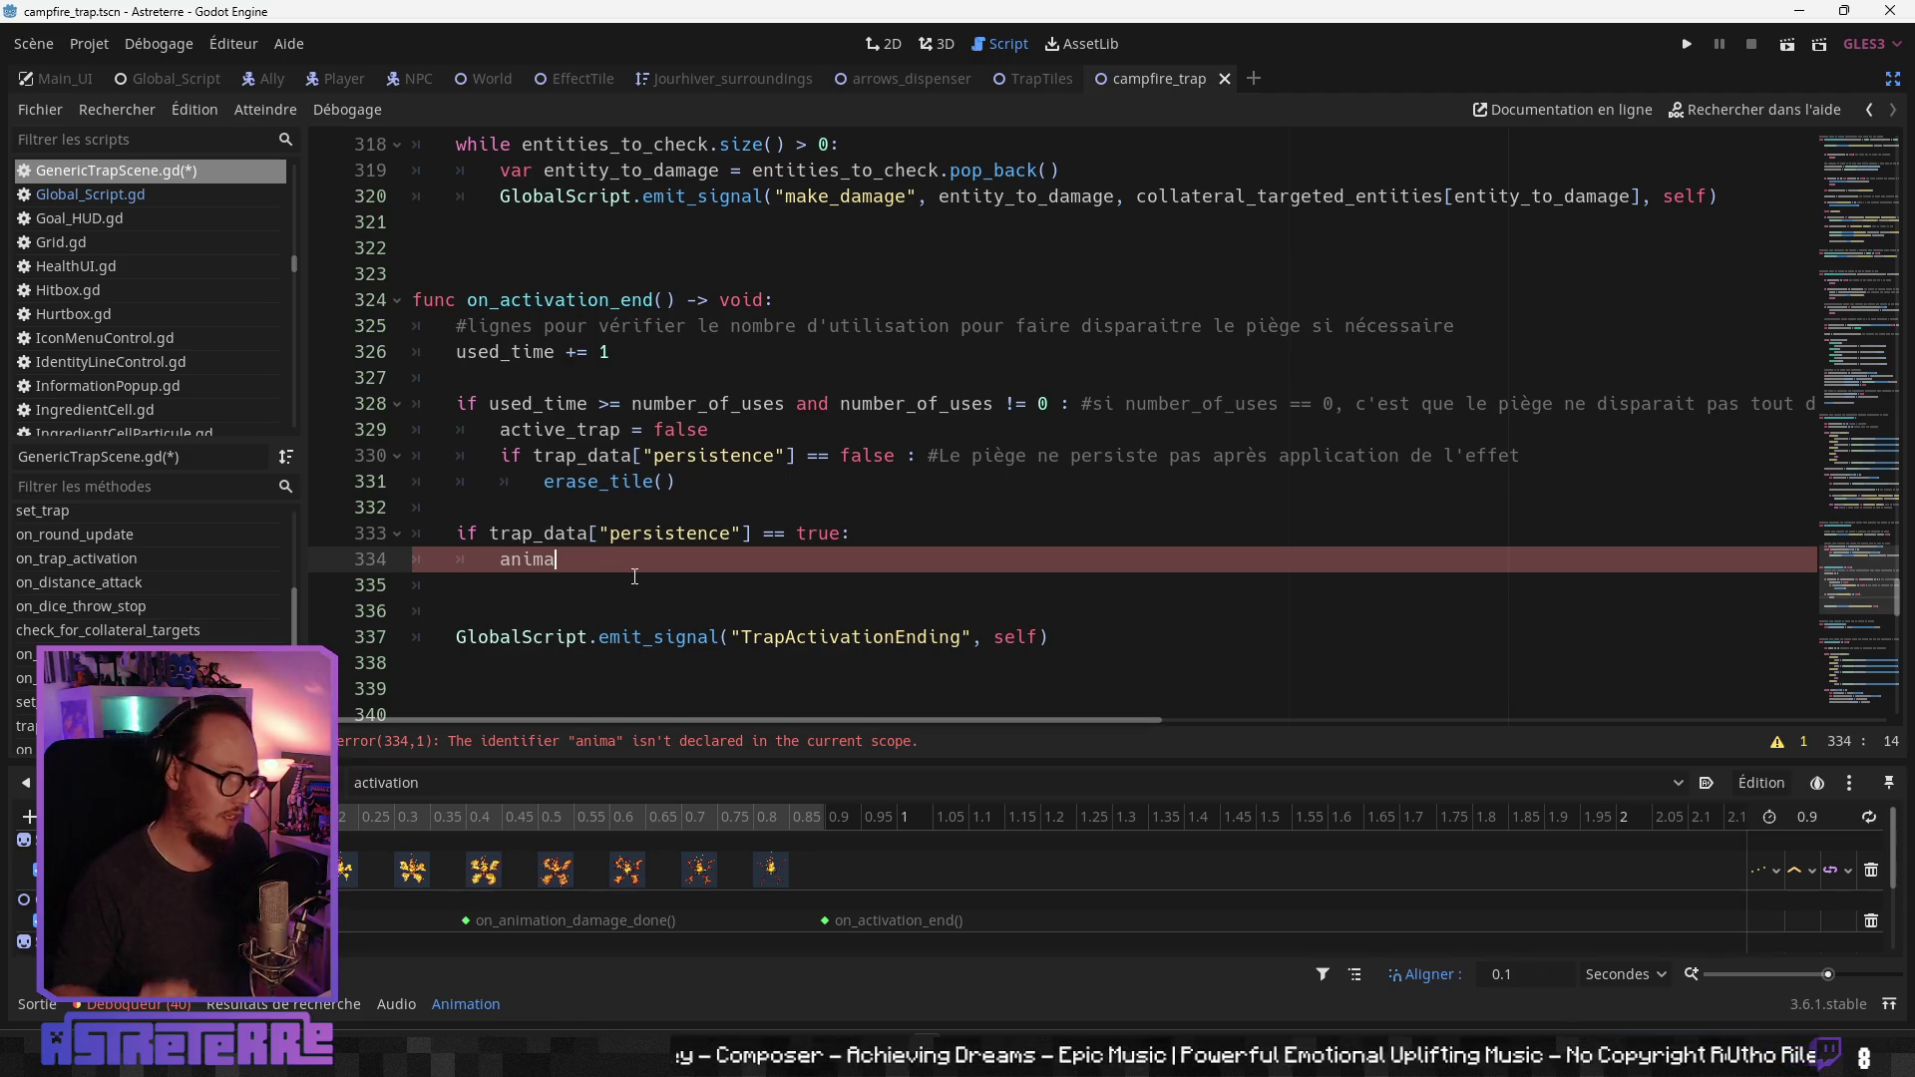
{"action": "left_click", "coordinate": [843, 526]}
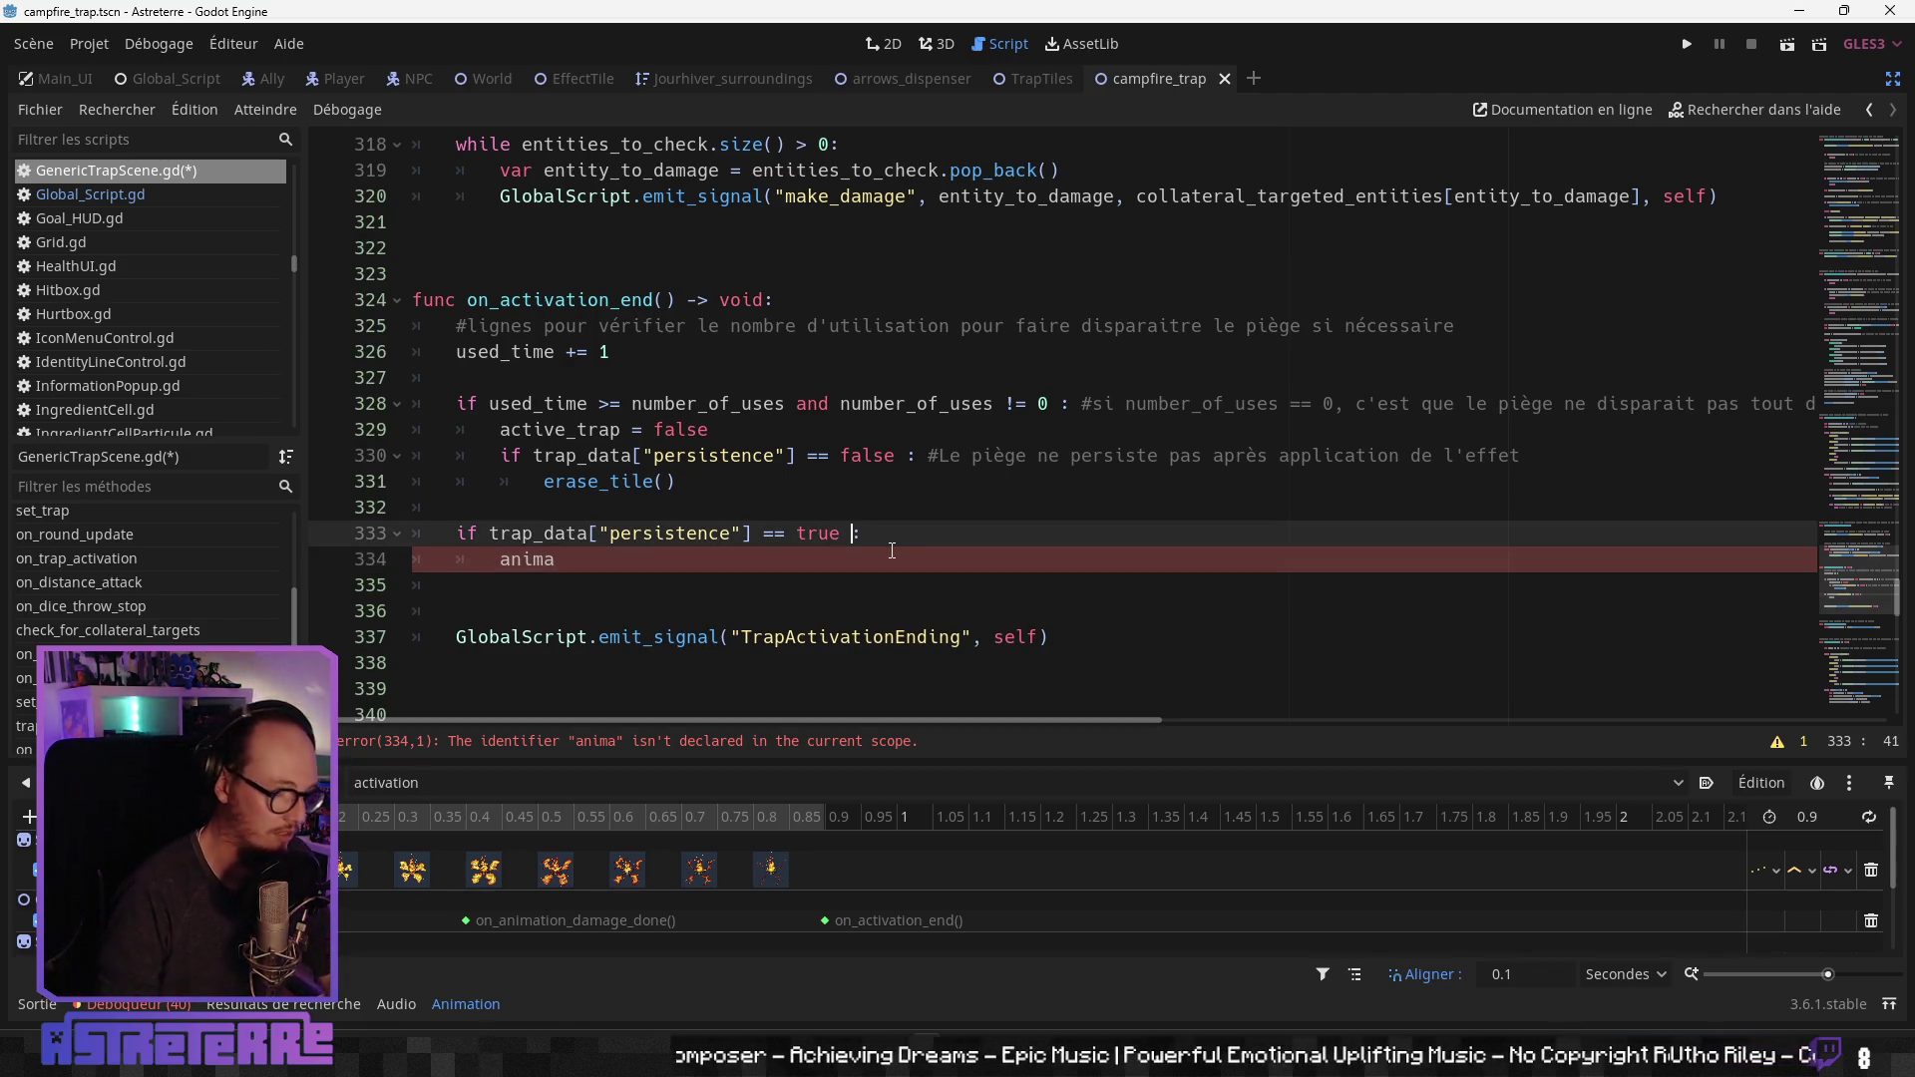
{"action": "type", "text": "and num"}
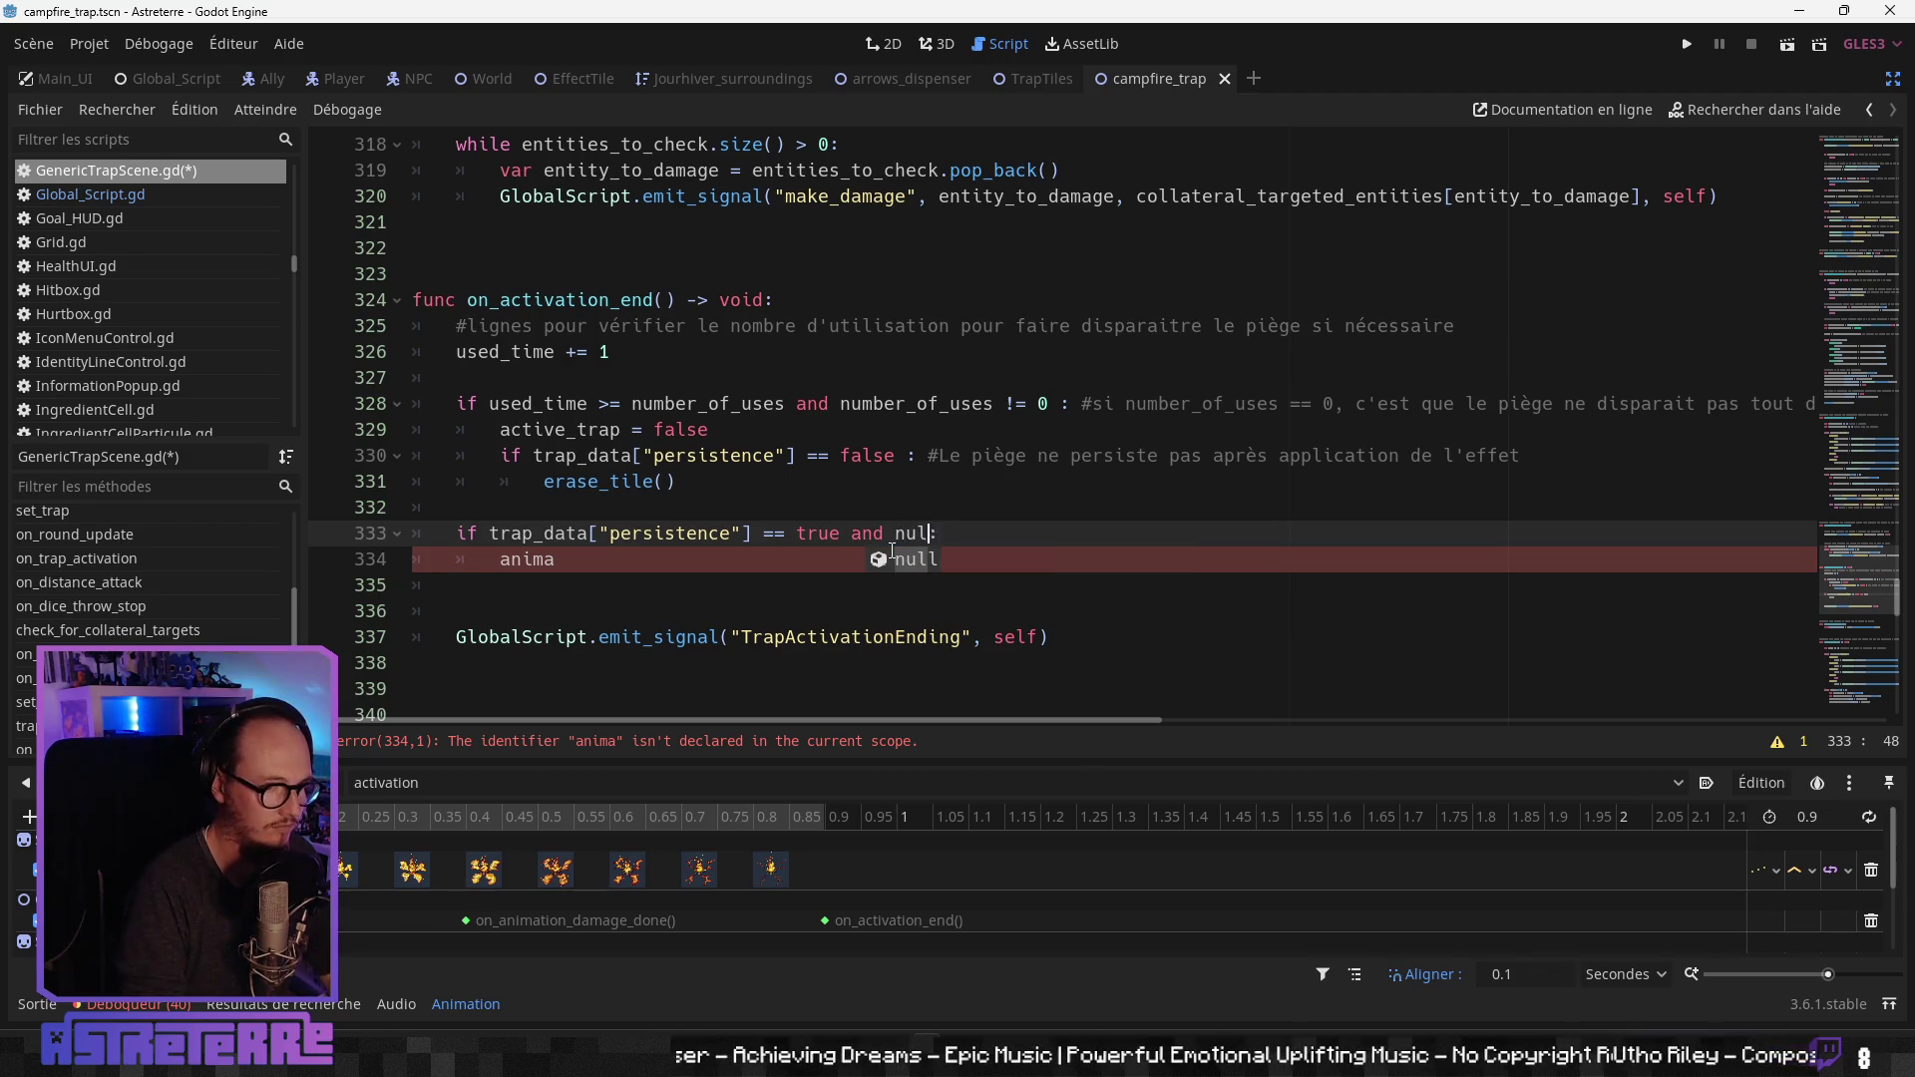
{"action": "type", "text": "mber_of_uses :"}
{"action": "key", "text": "Return"}
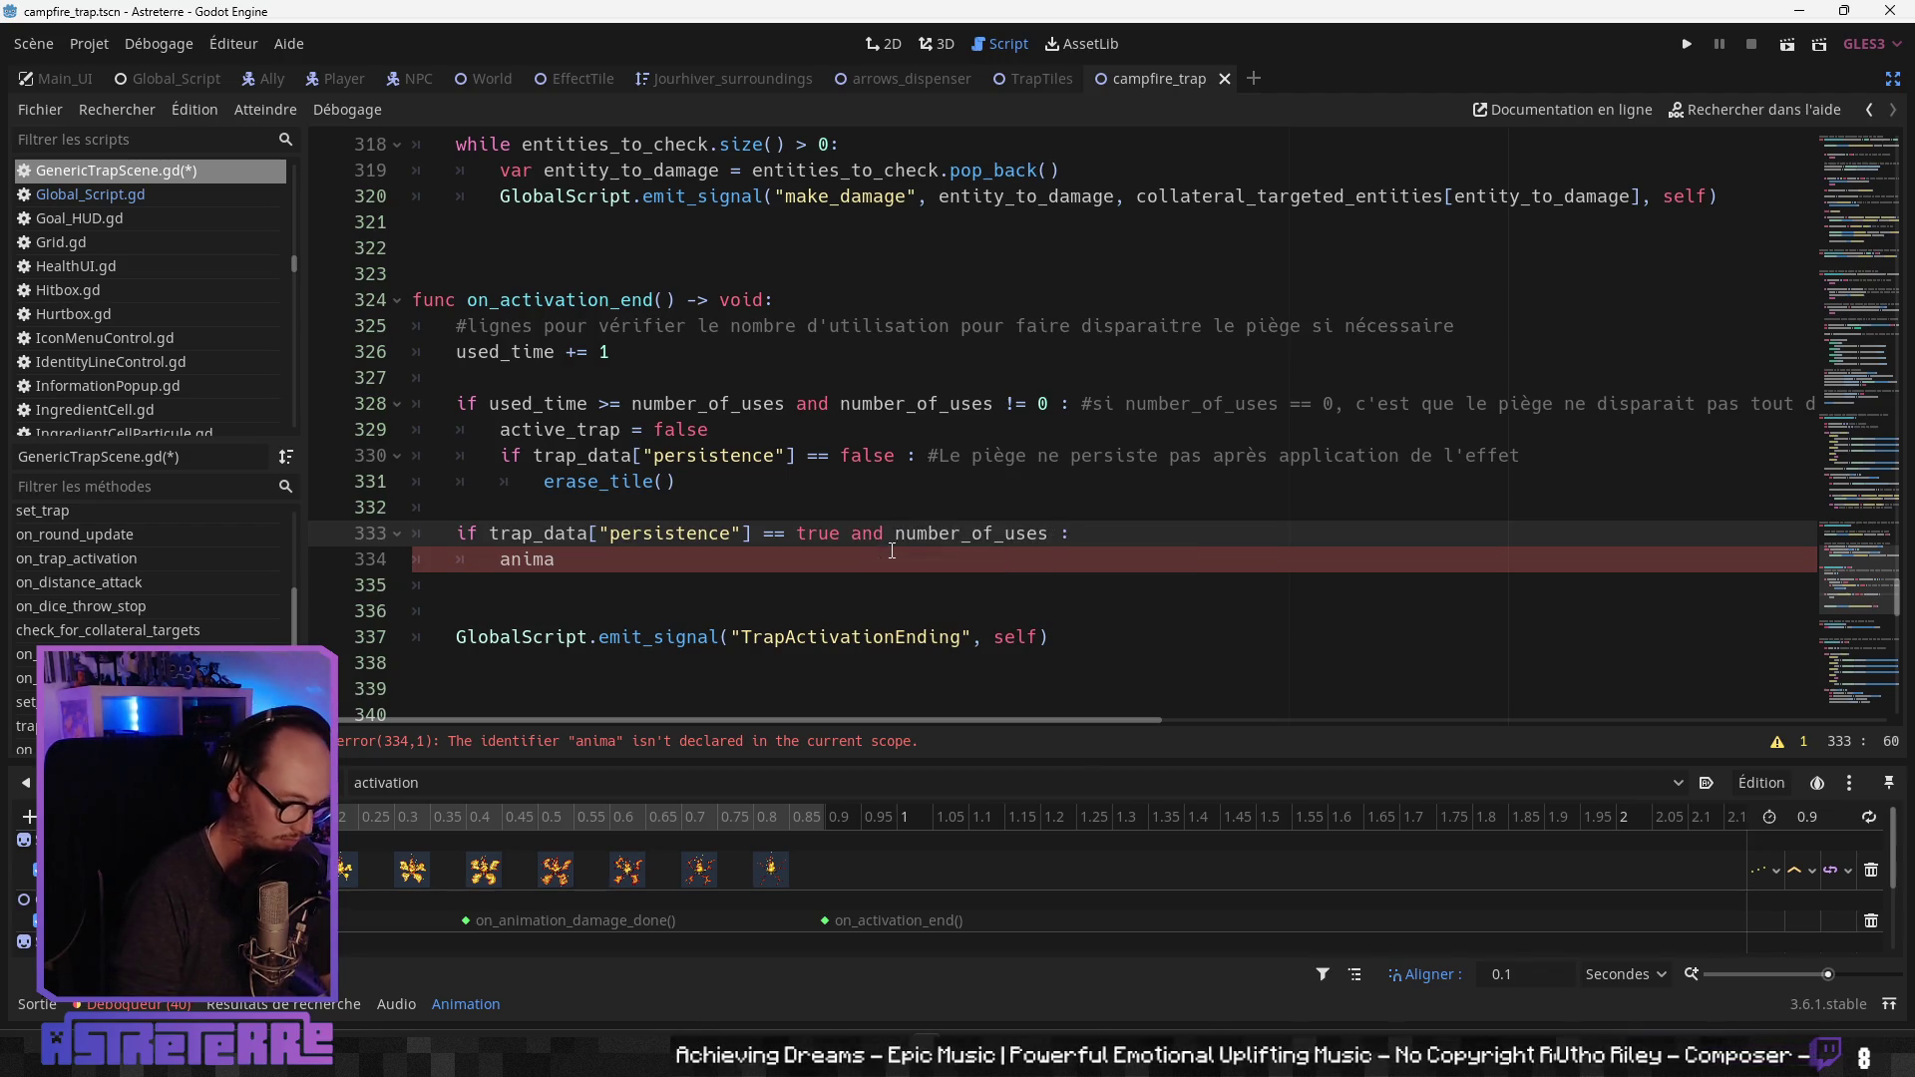
{"action": "type", "text": "== 0"}
Step: Complete line 334 as `animation_player.play("waiting")` using autocomplete
{"action": "left_click", "coordinate": [635, 559]}
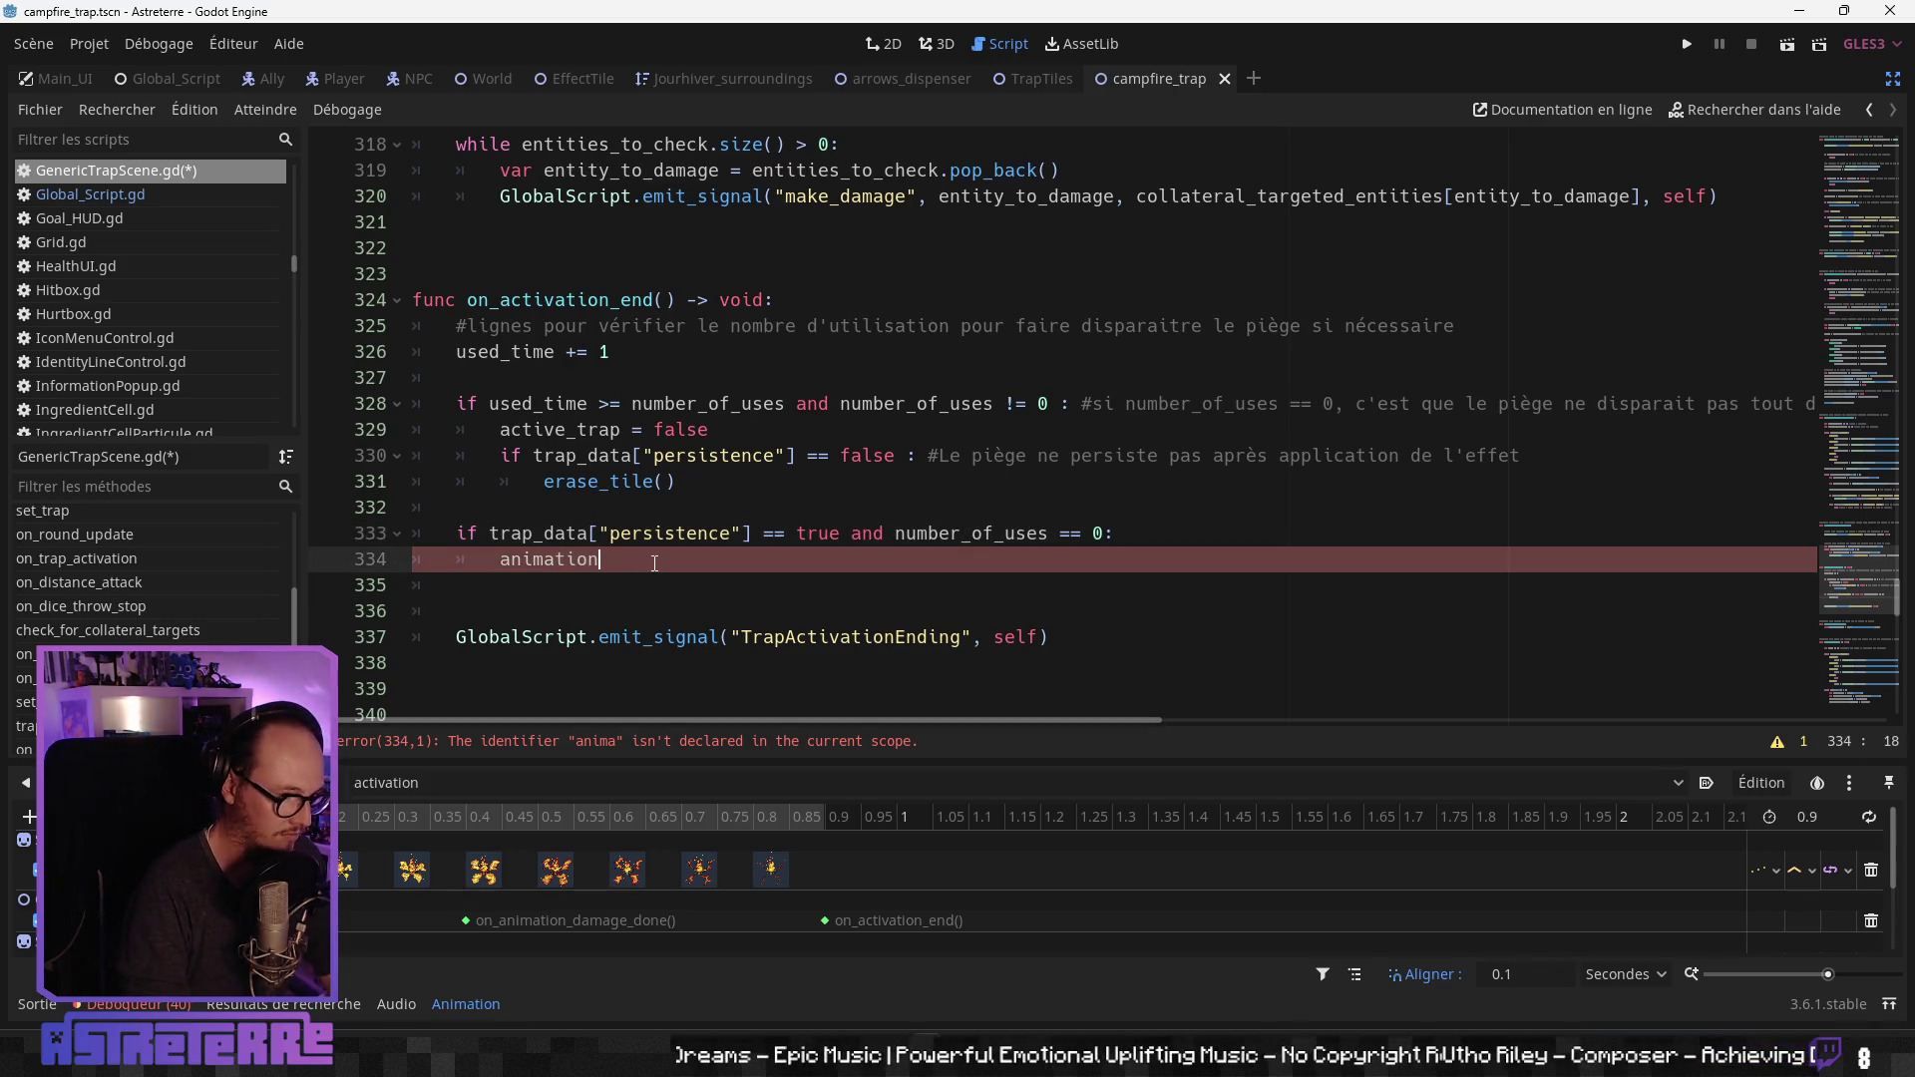
{"action": "type", "text": ".pla"}
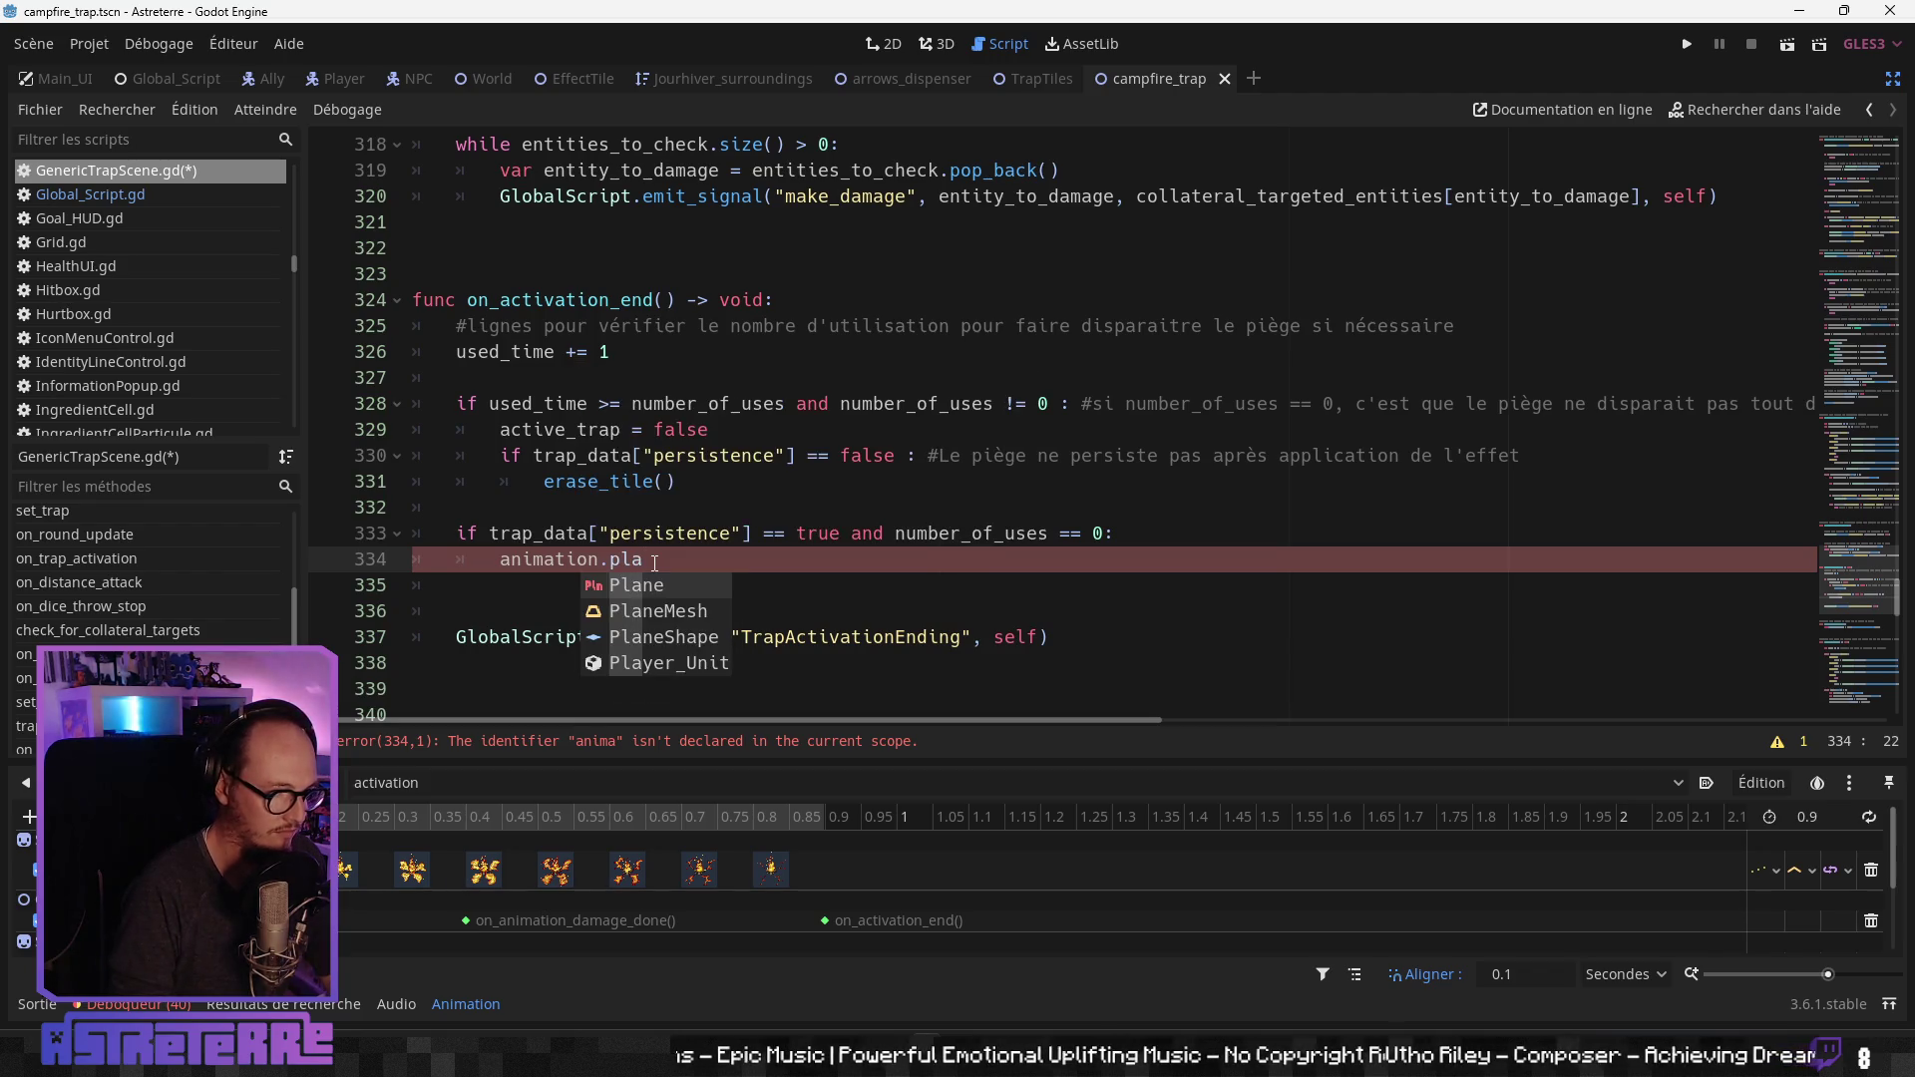
{"action": "key", "text": "BackSpace"}
{"action": "key", "text": "BackSpace"}
{"action": "key", "text": "BackSpace"}
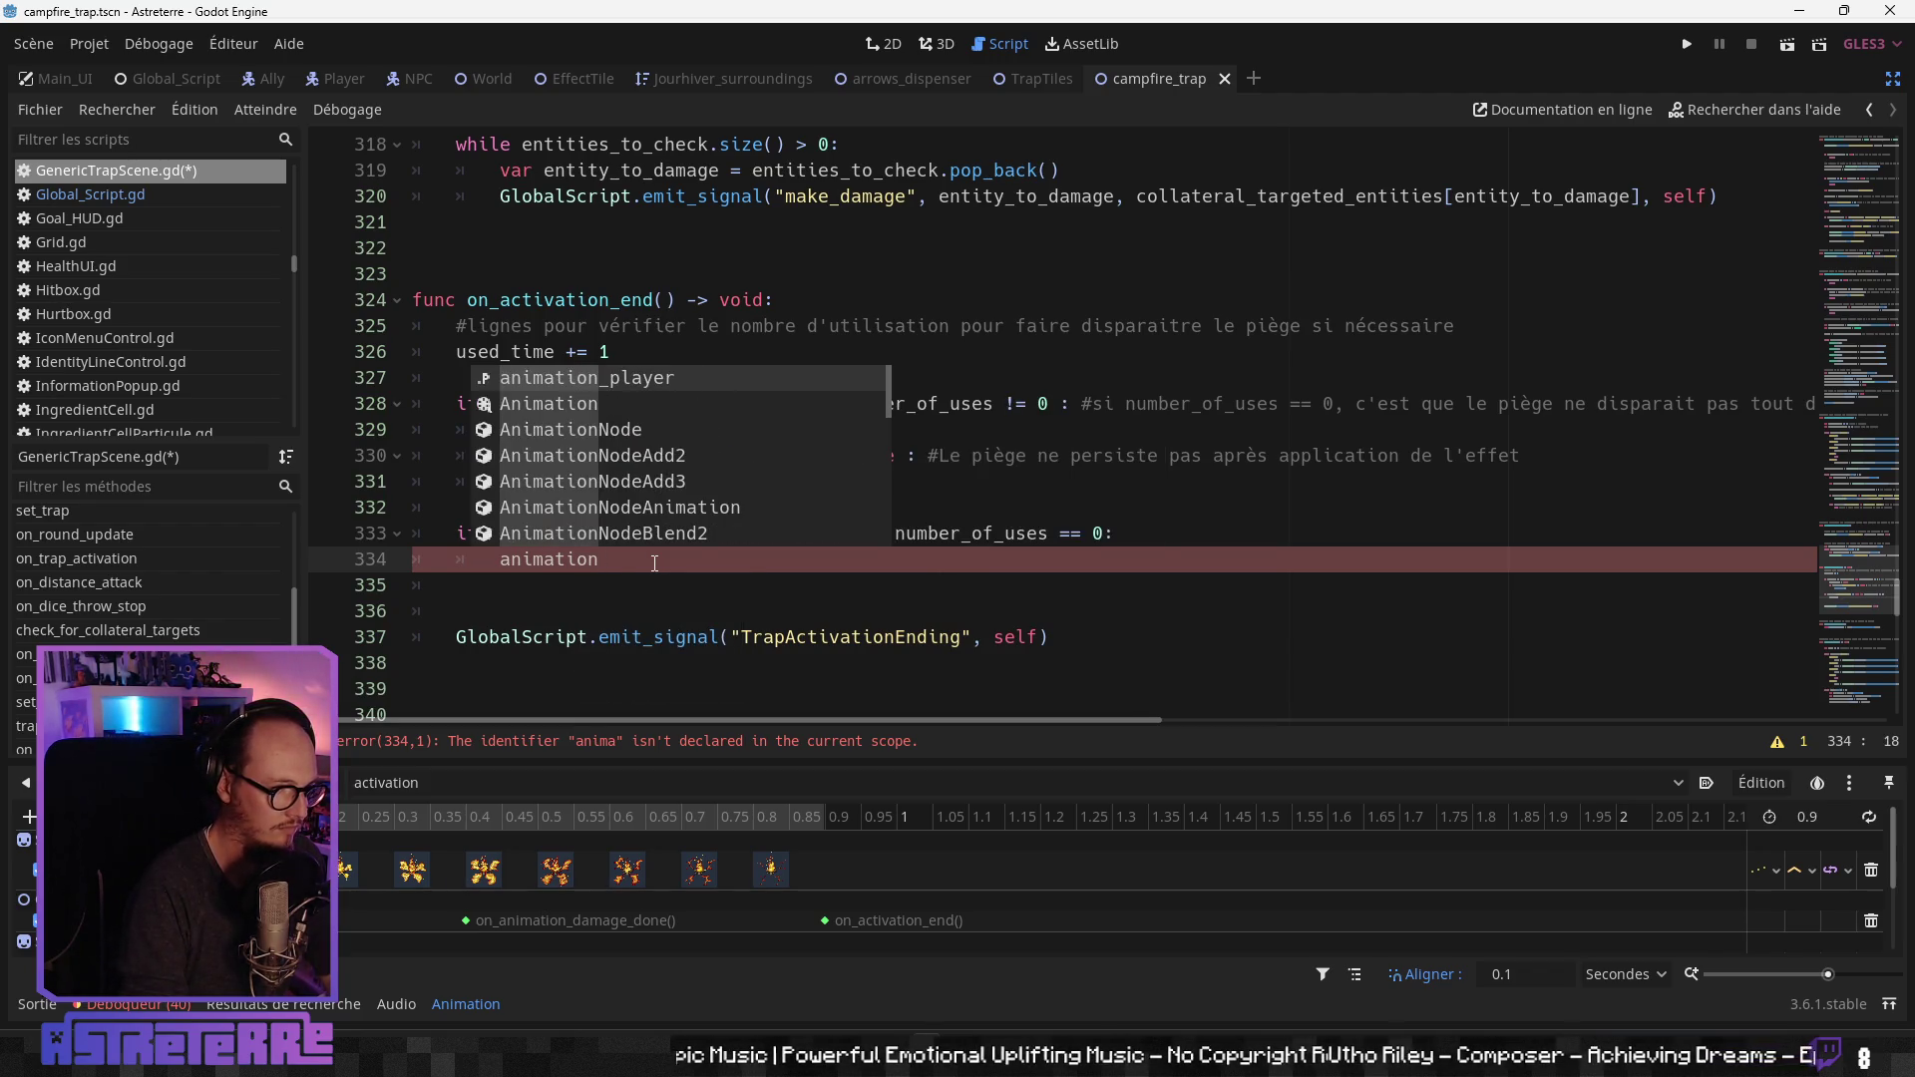
{"action": "key", "text": "Return"}
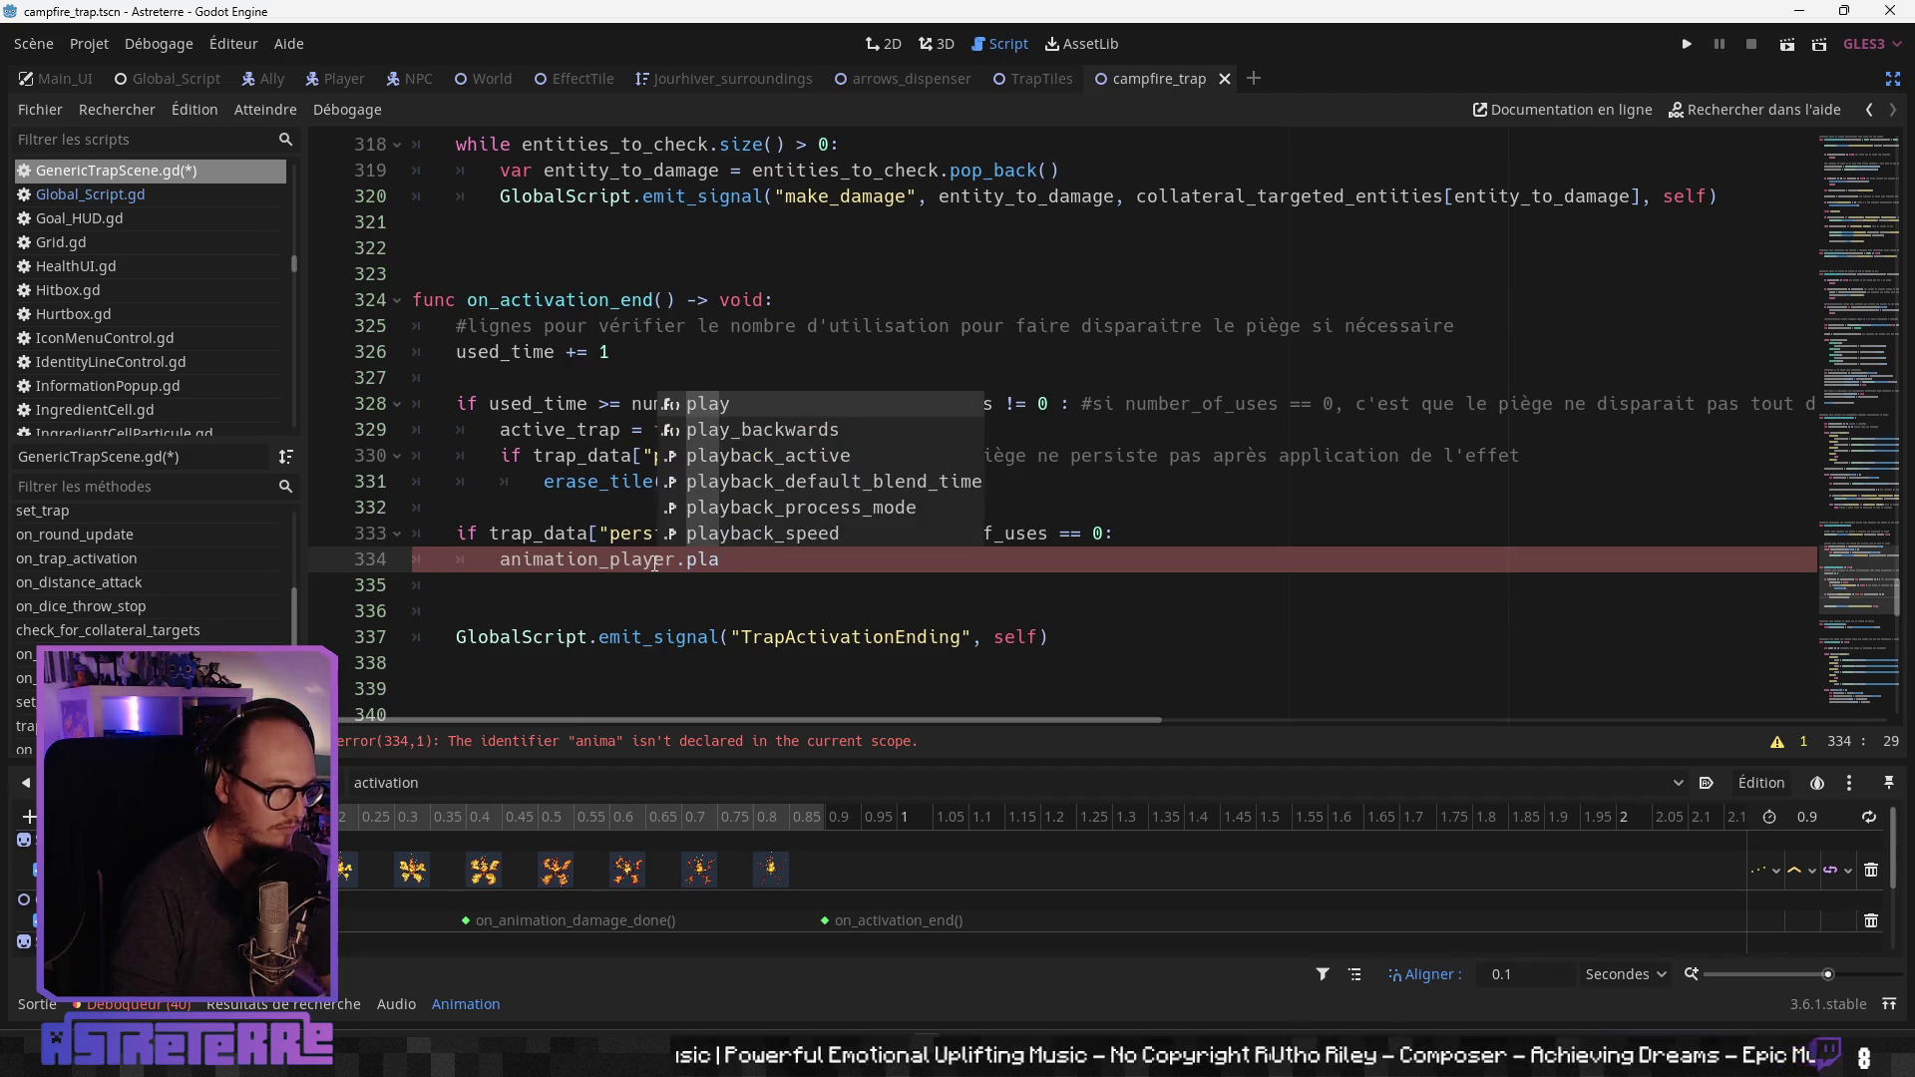
{"action": "key", "text": "Return"}
{"action": "key", "text": "Up"}
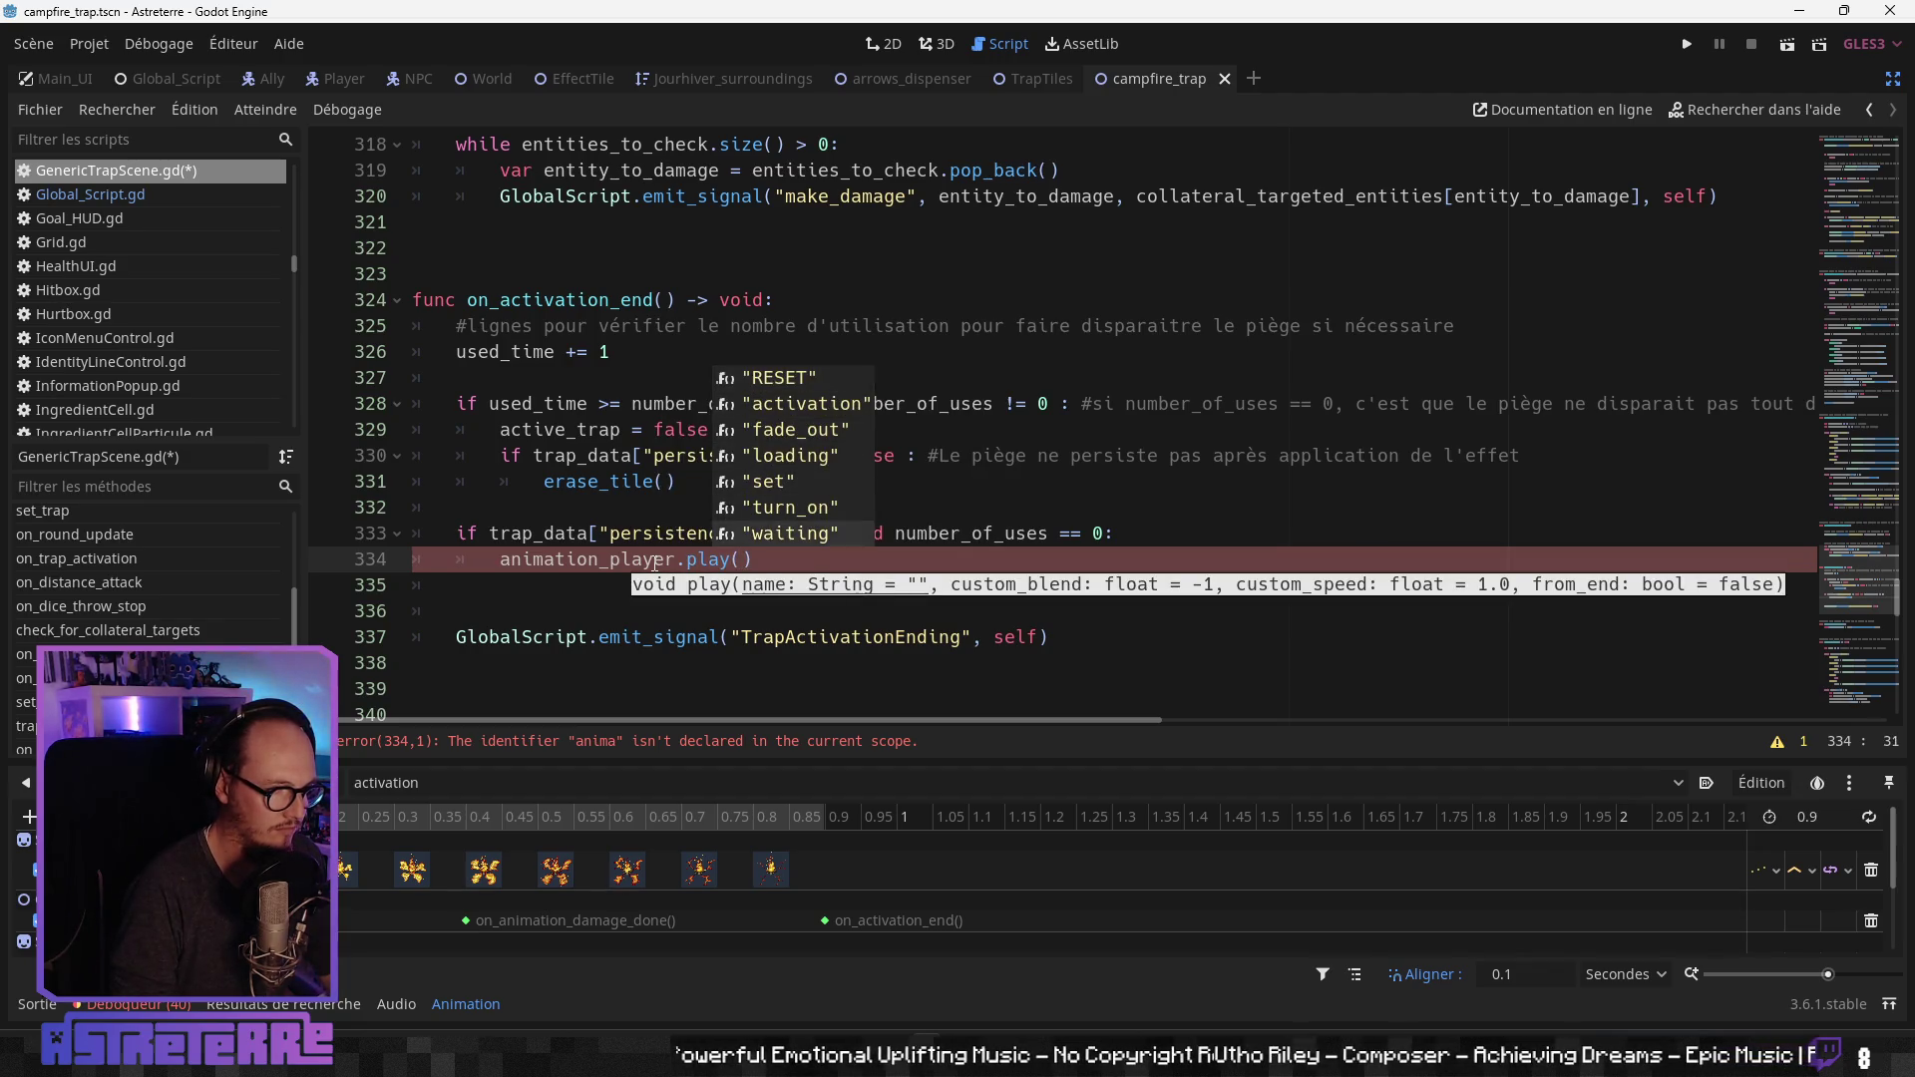
{"action": "key", "text": "Return"}
{"action": "left_click", "coordinate": [1214, 532]}
{"action": "type", "text": "#pour les pièges à duré"}
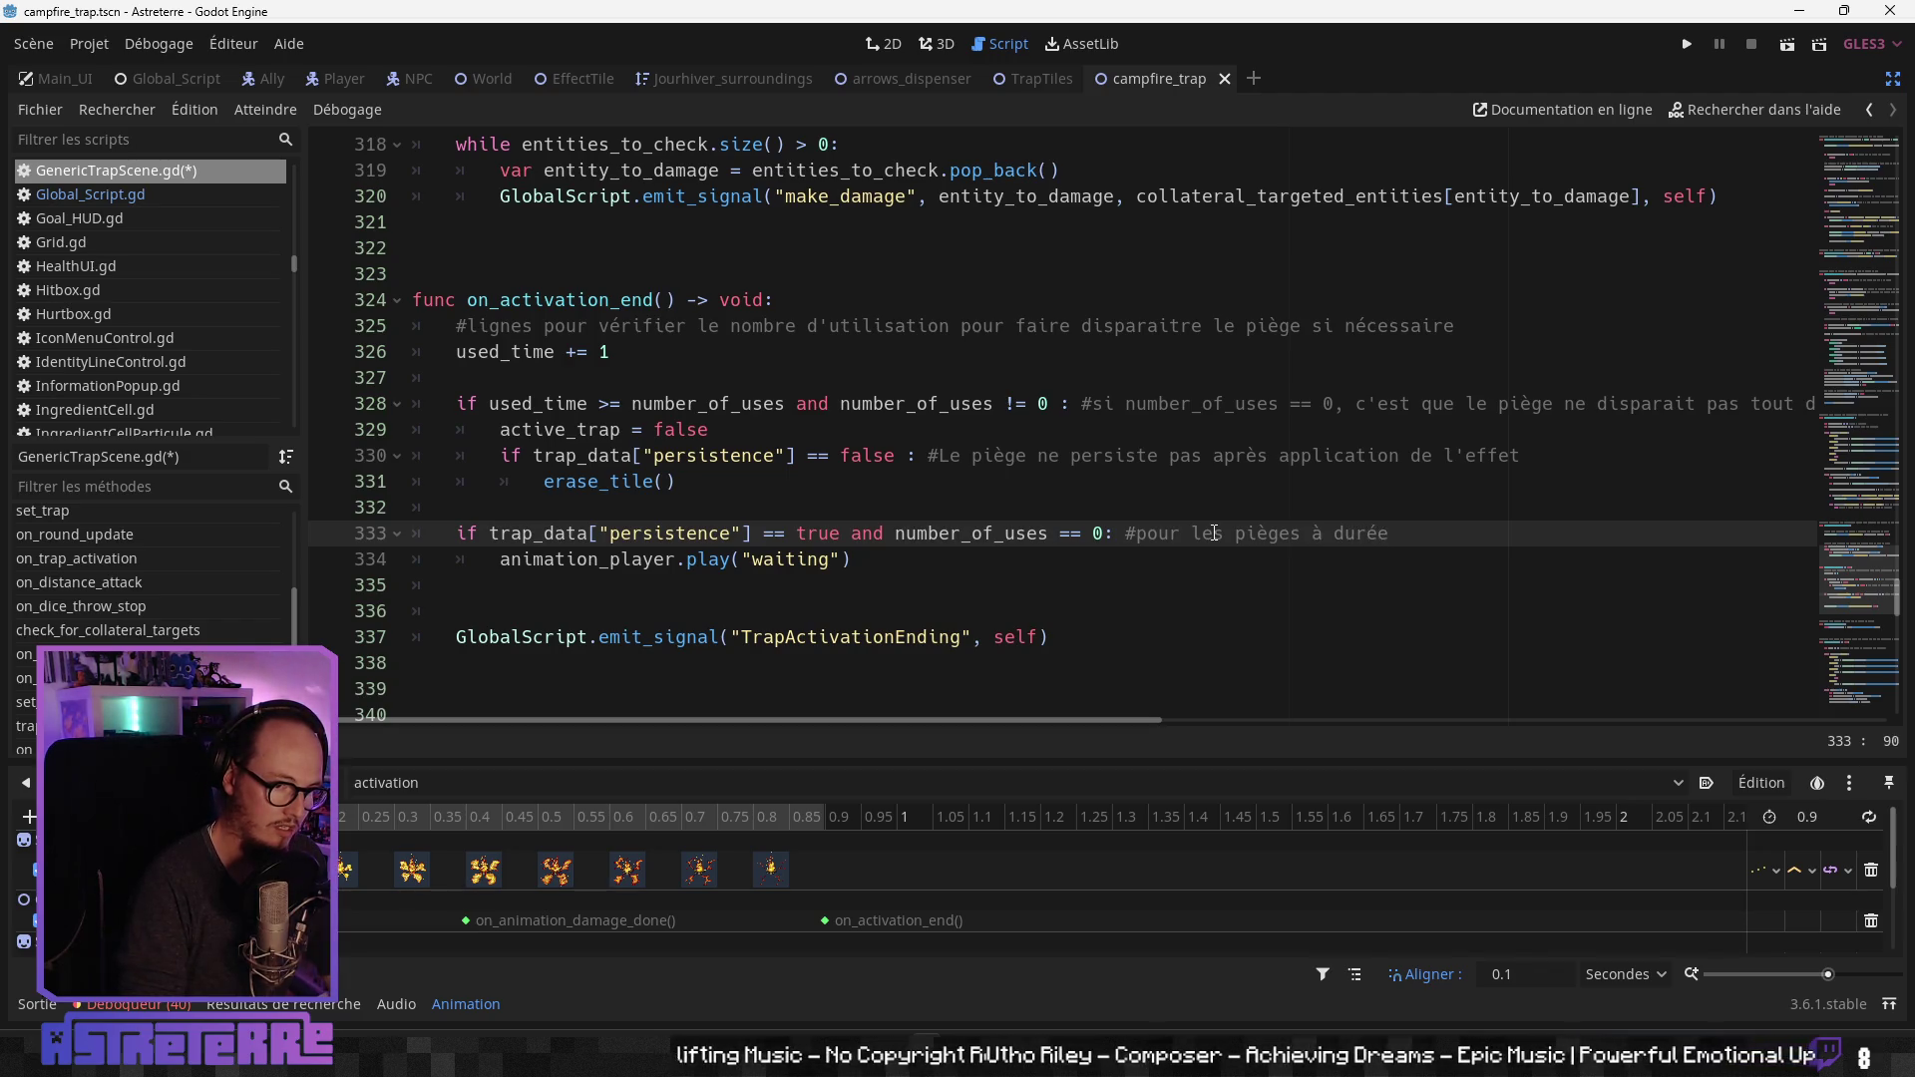
Step: Reword line 333's comment: infinite-use persistent traps relaunch the waiting animation; save the script
{"action": "key", "text": "BackSpace"}
{"action": "key", "text": "BackSpace"}
{"action": "key", "text": "BackSpace"}
{"action": "type", "text": "nombre"}
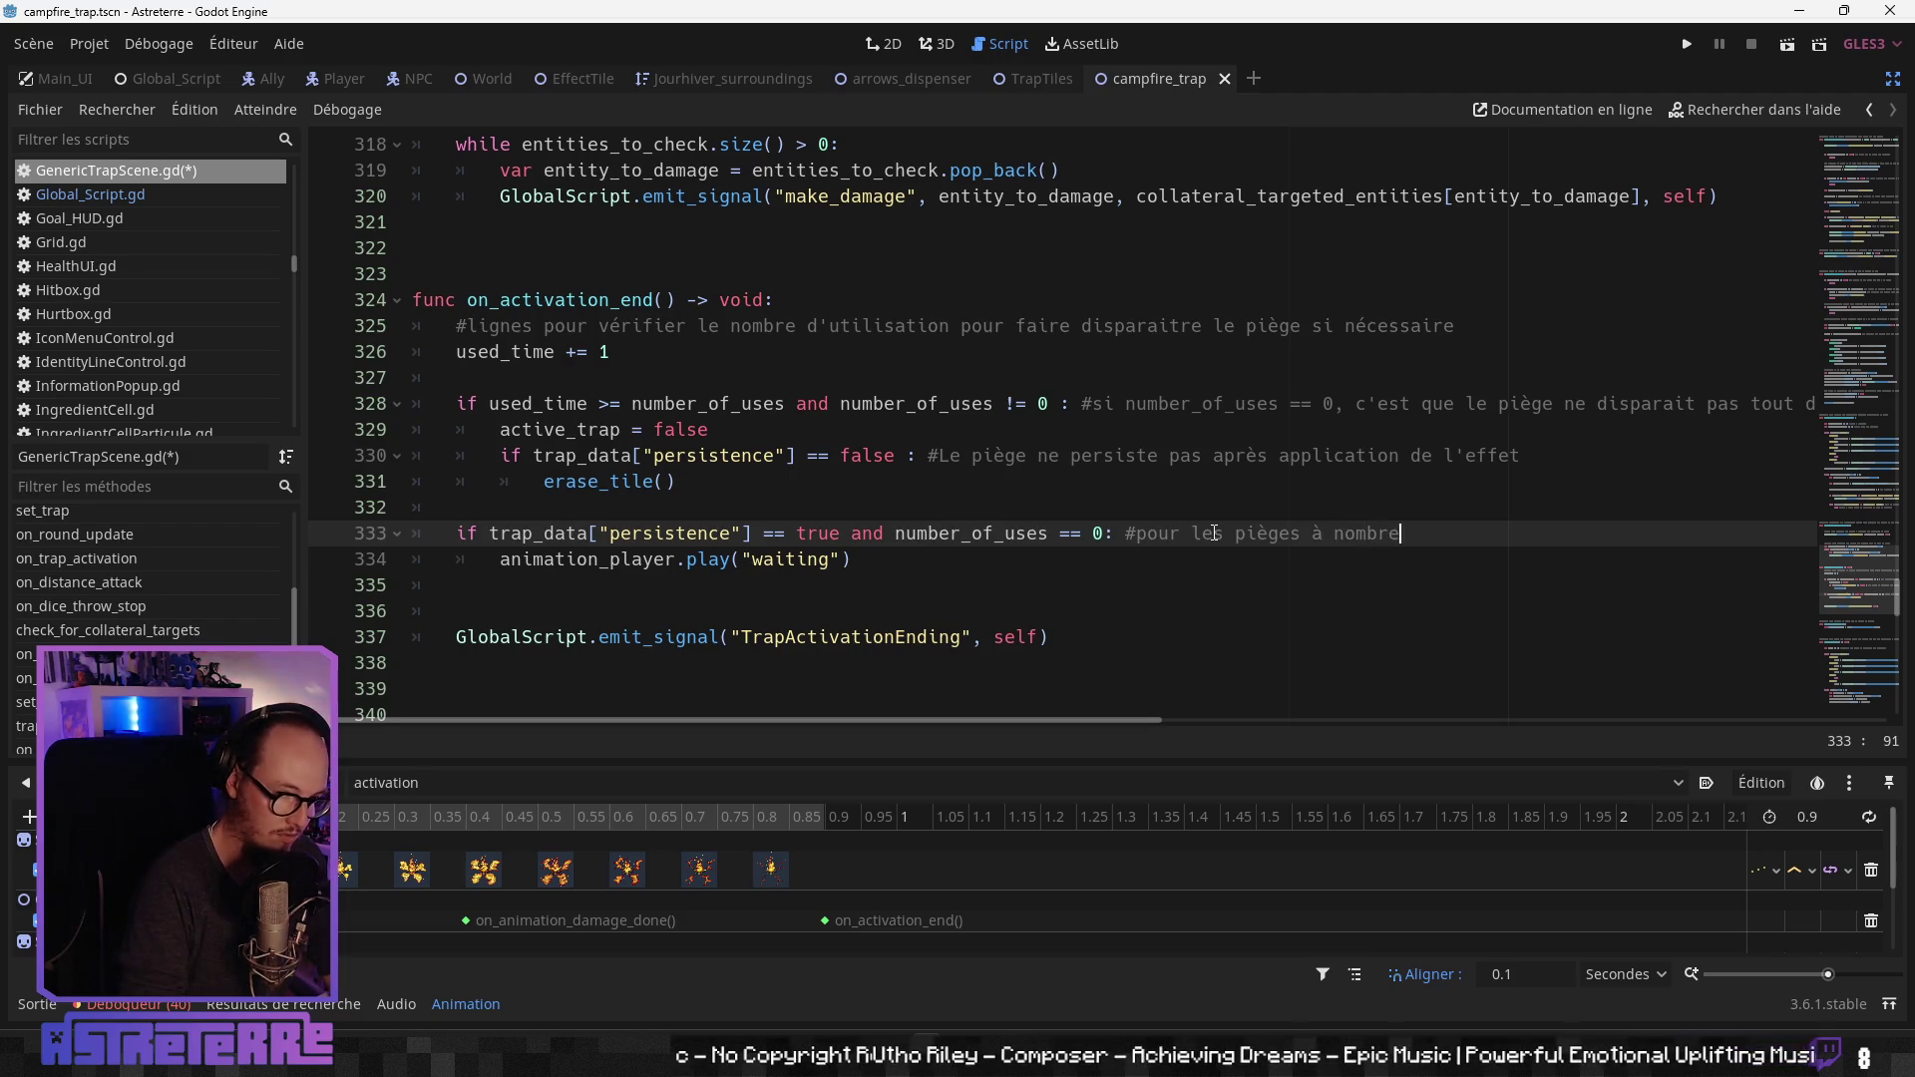
{"action": "type", "text": " d'utilisations infini et qui"}
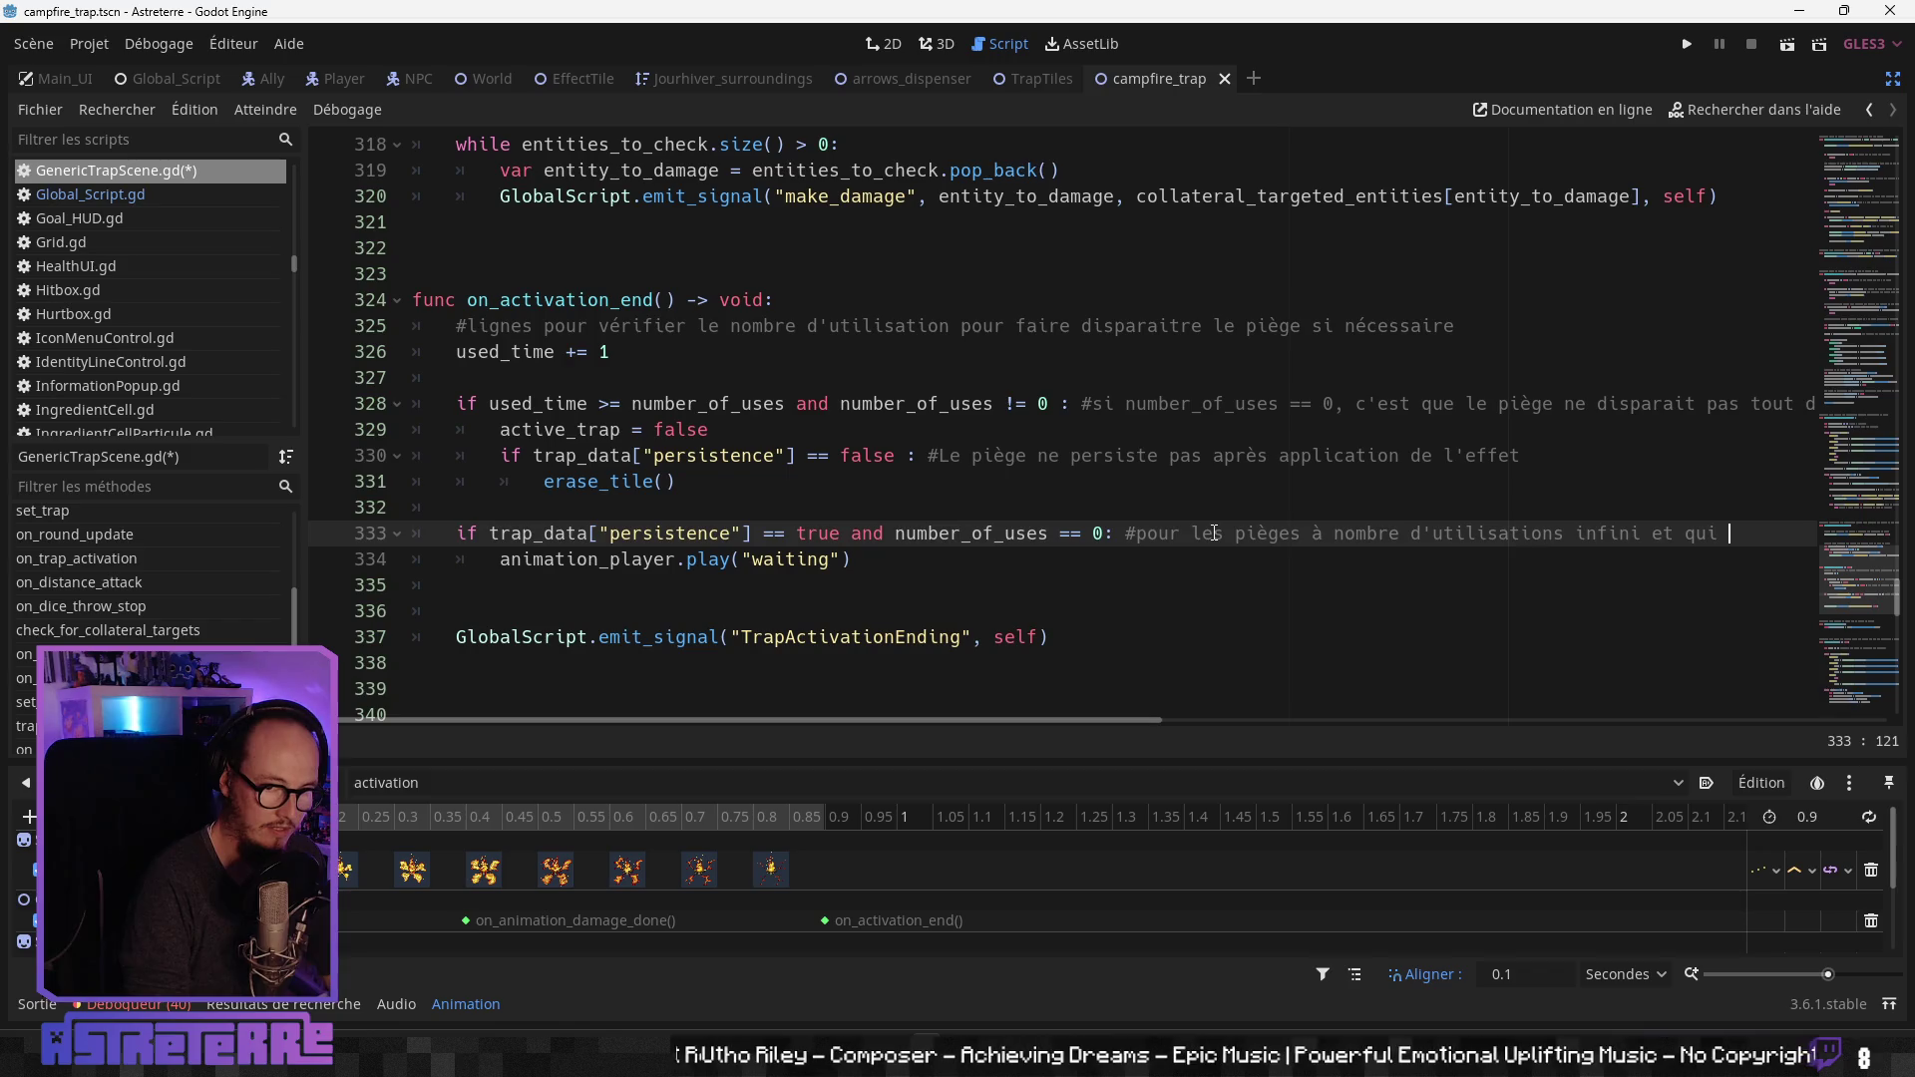
{"action": "type", "text": "sistent"}
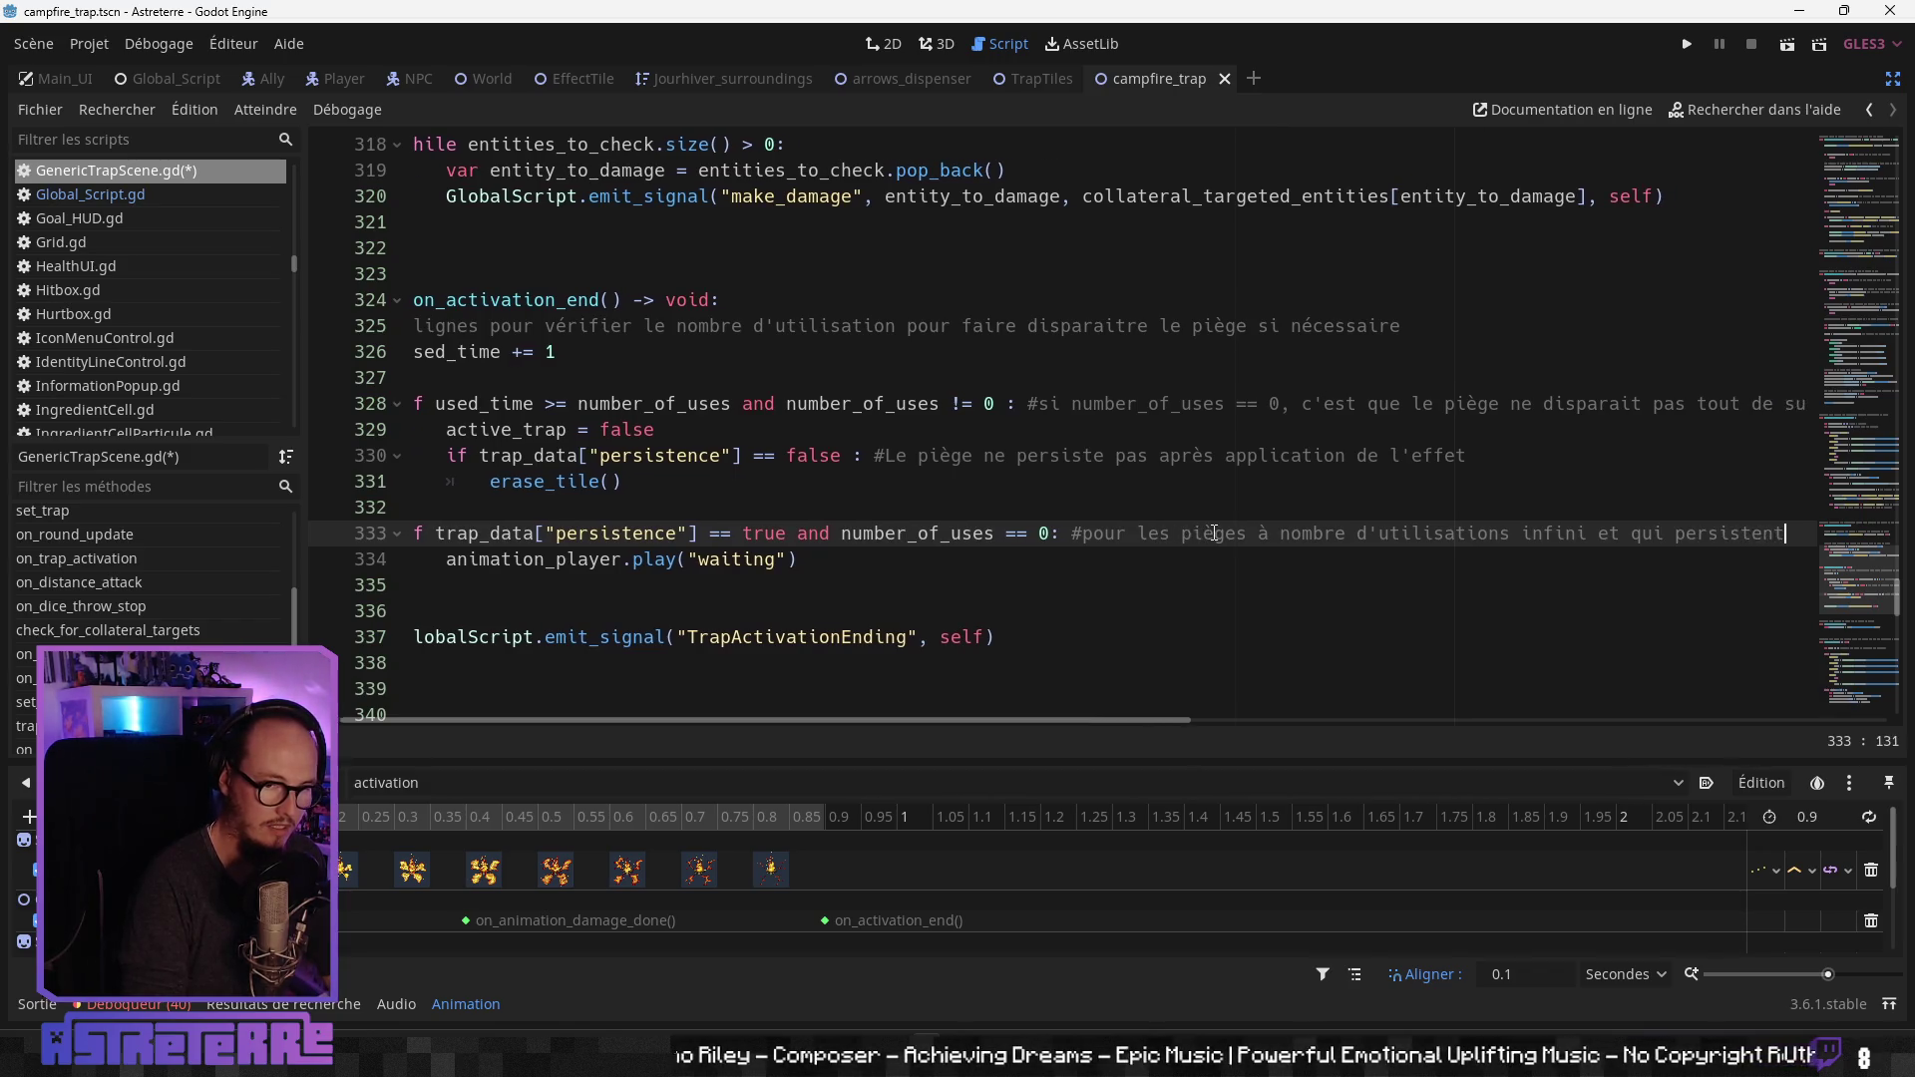
{"action": "type", "text": ", on relance l'"}
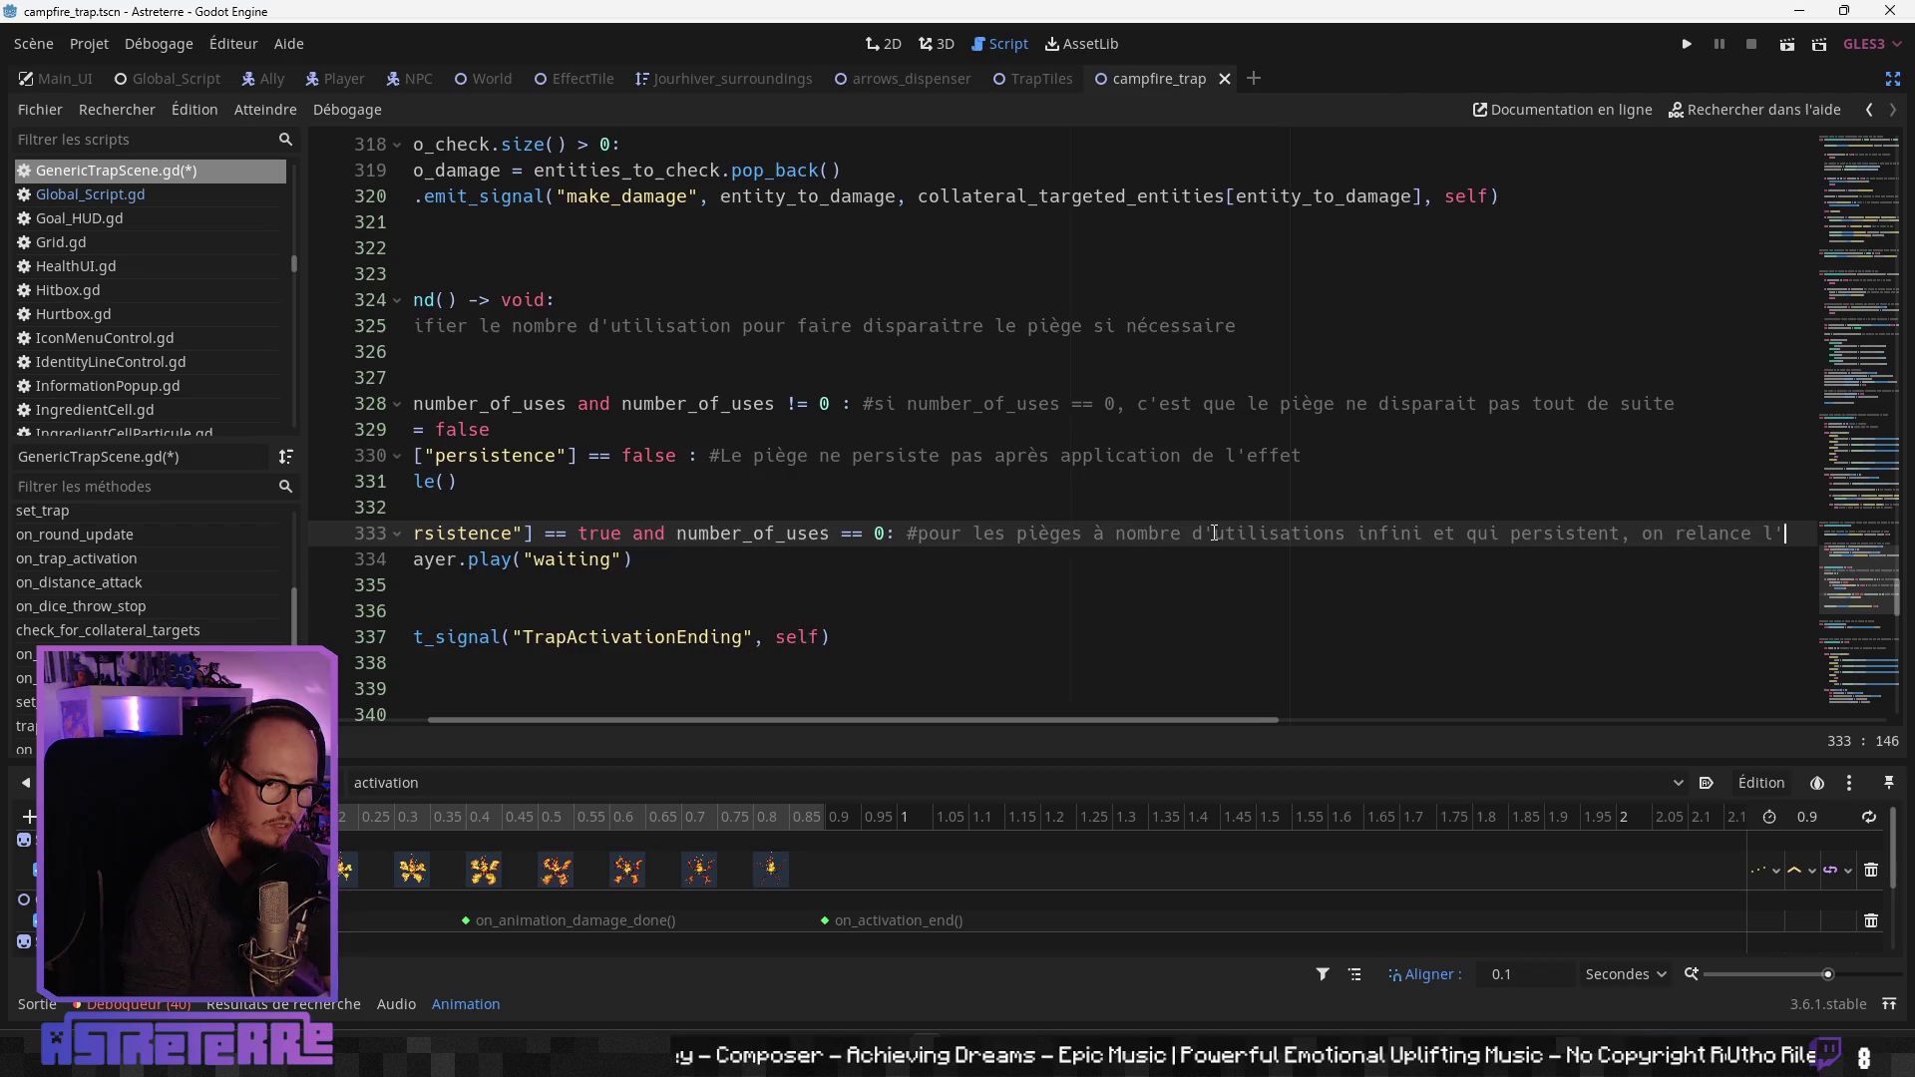
{"action": "type", "text": "animati"}
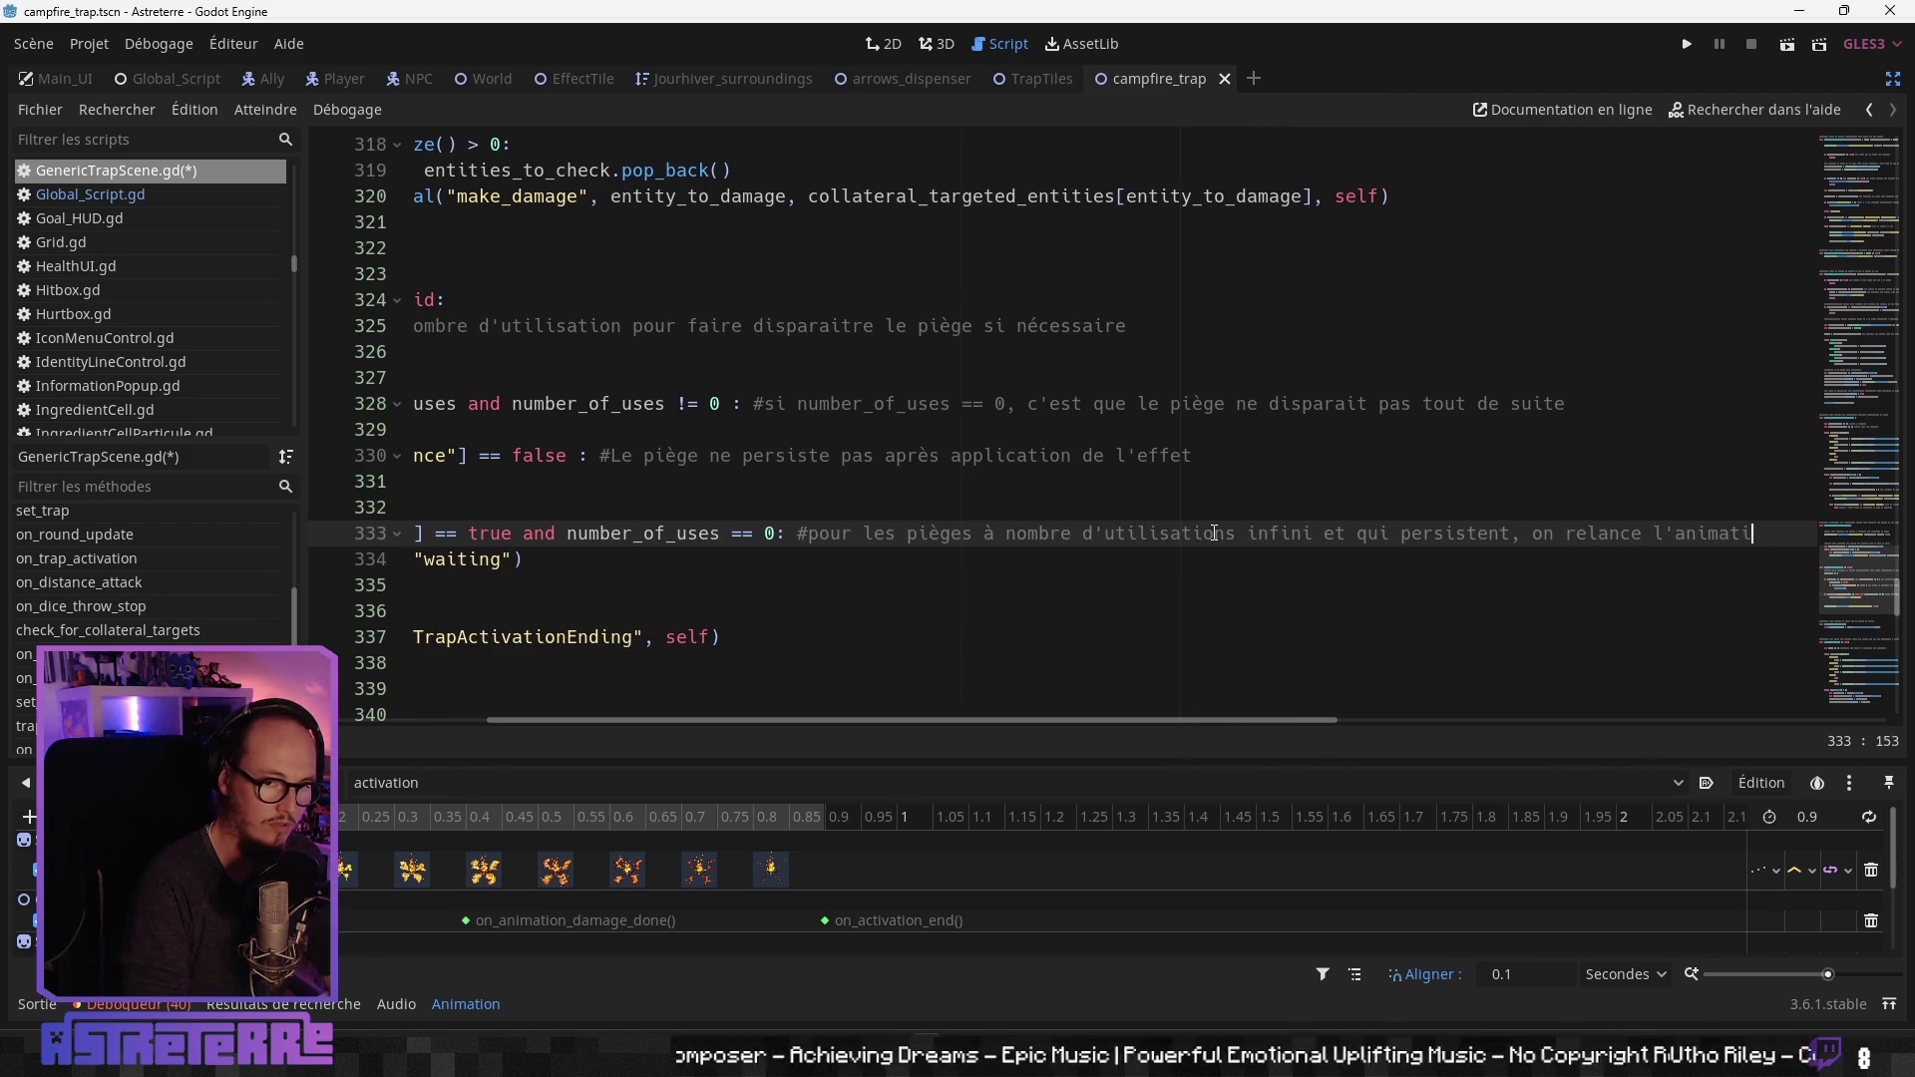
{"action": "type", "text": "uooon d'attente"}
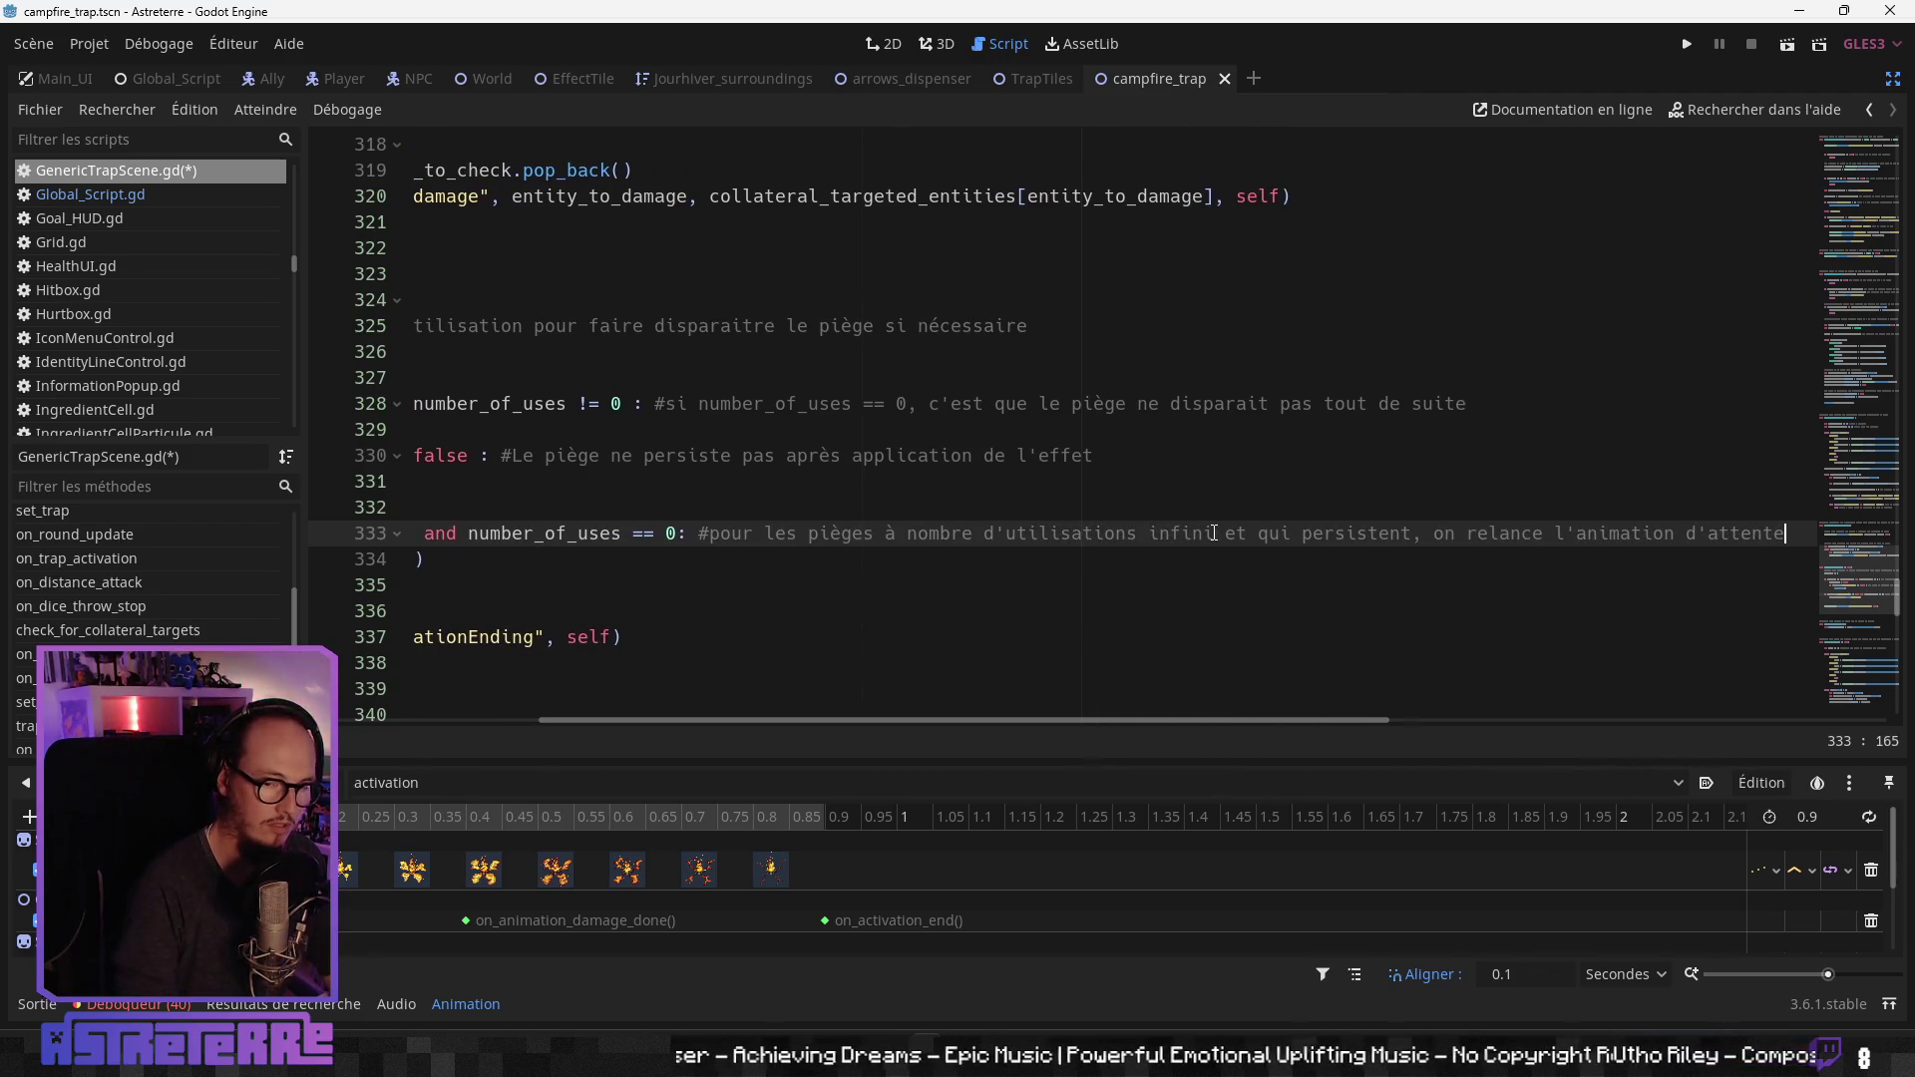
{"action": "left_click", "coordinate": [716, 616]}
{"action": "left_click_drag", "start_coordinate": [721, 716], "coordinate": [698, 716]}
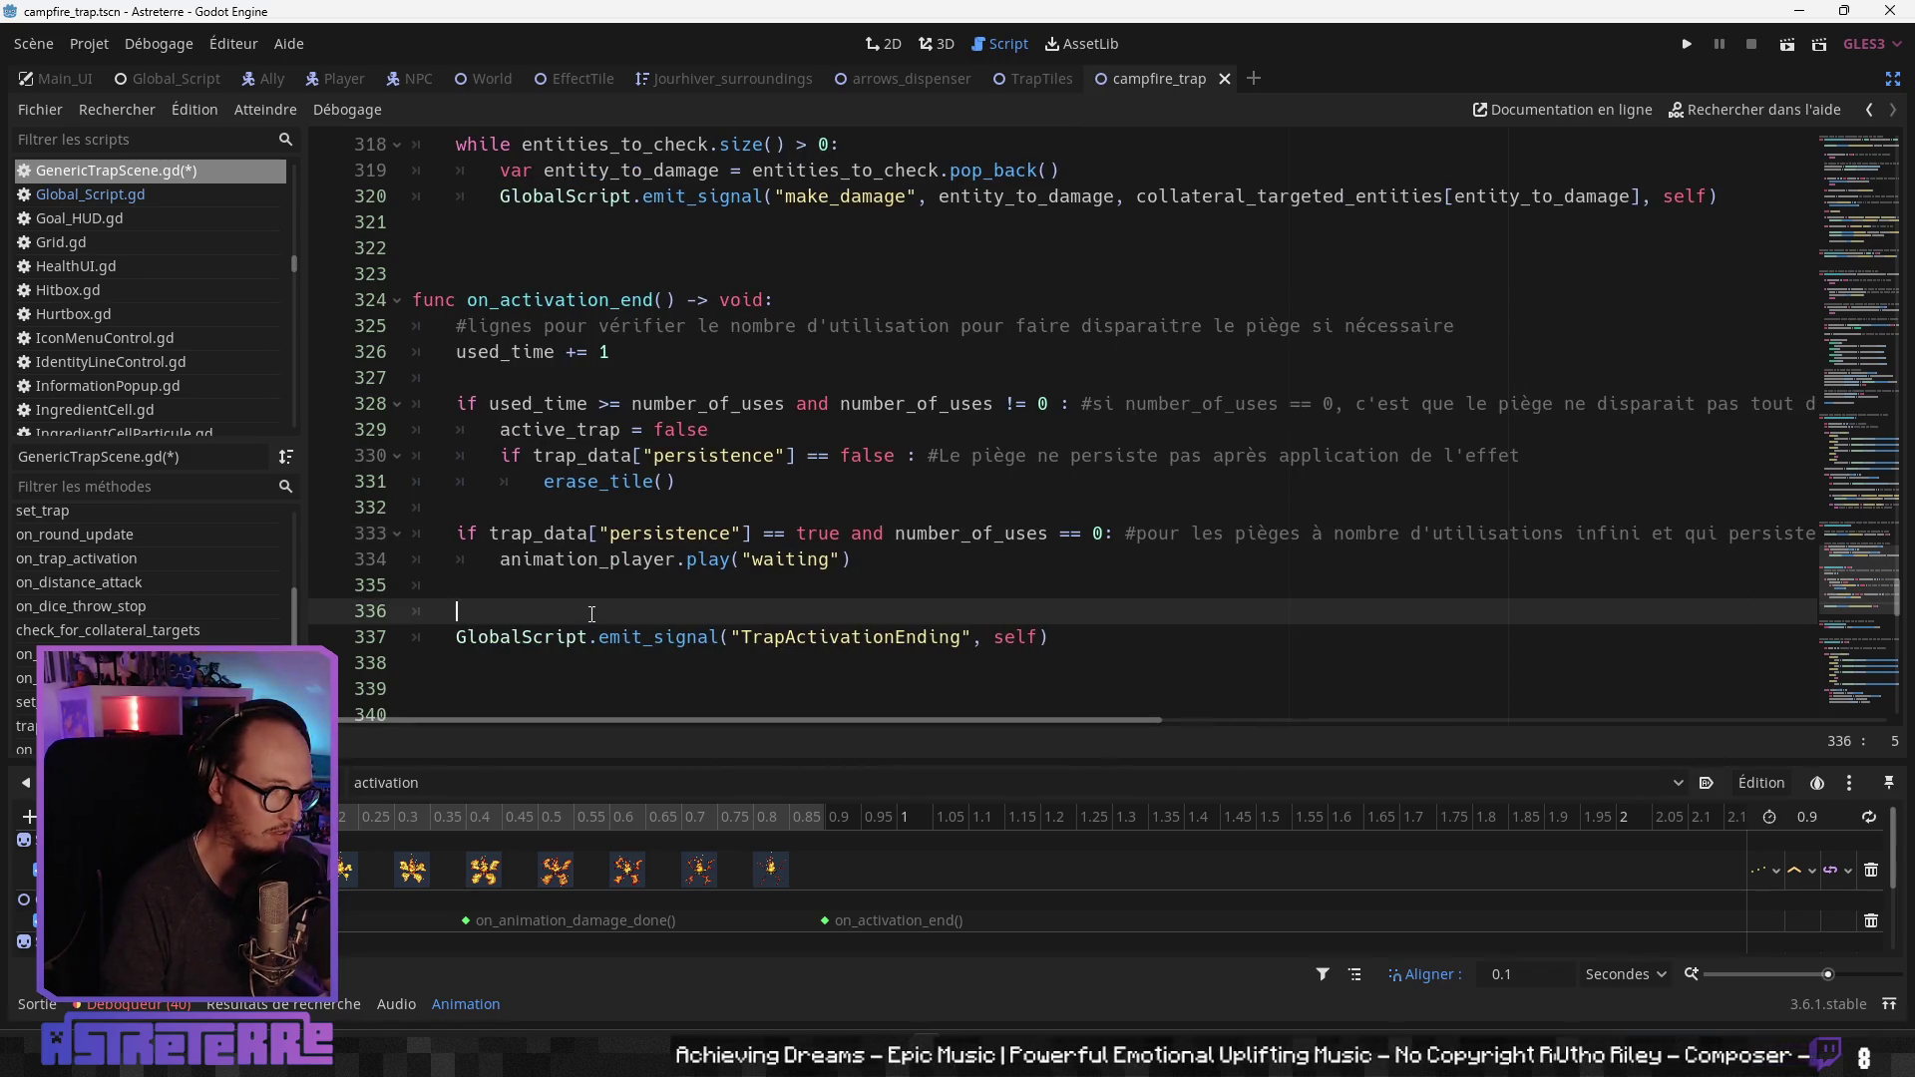
{"action": "left_click", "coordinate": [620, 533]}
{"action": "key", "text": "ctrl+s"}
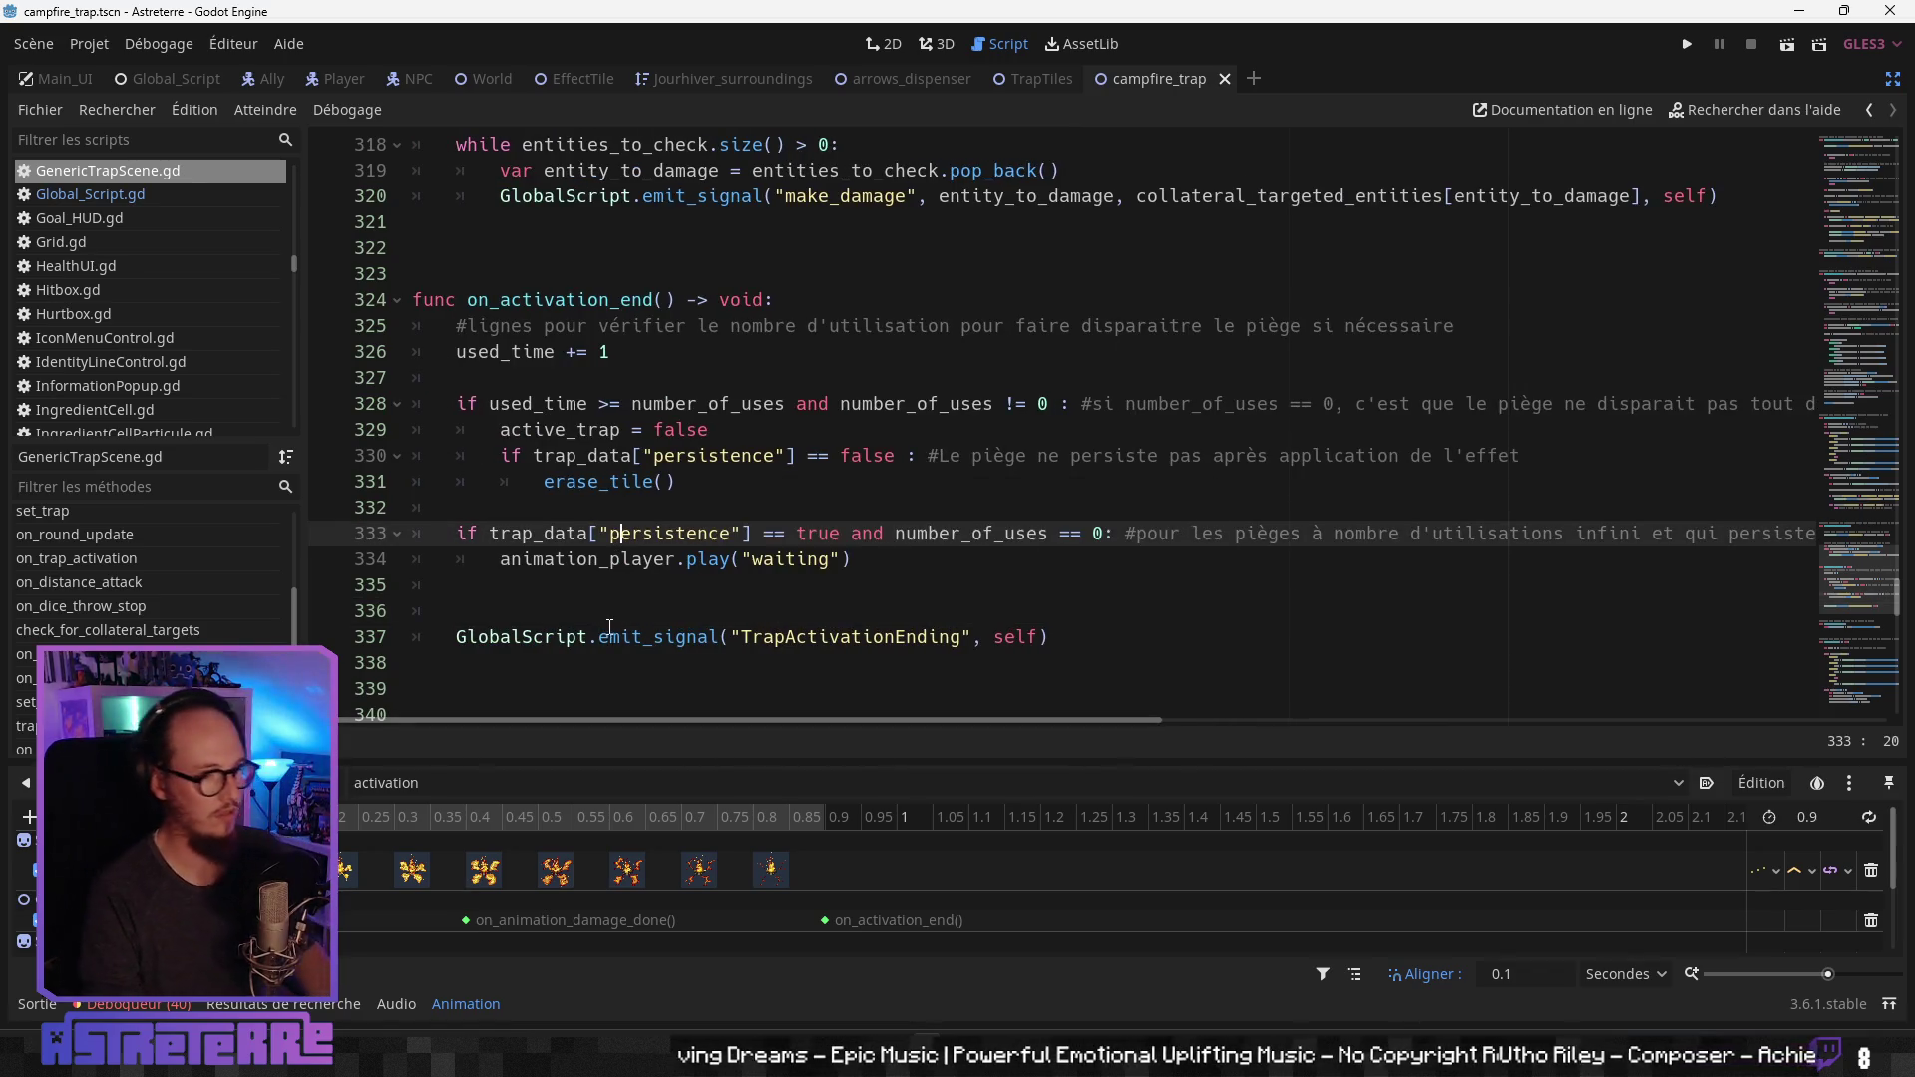
{"action": "left_click", "coordinate": [630, 603]}
Step: Remove the print("coucou") line from on_trap_activation and add blank lines before the paralyze branch
{"action": "scroll", "coordinate": [734, 624], "scroll_direction": "up", "scroll_amount": 2}
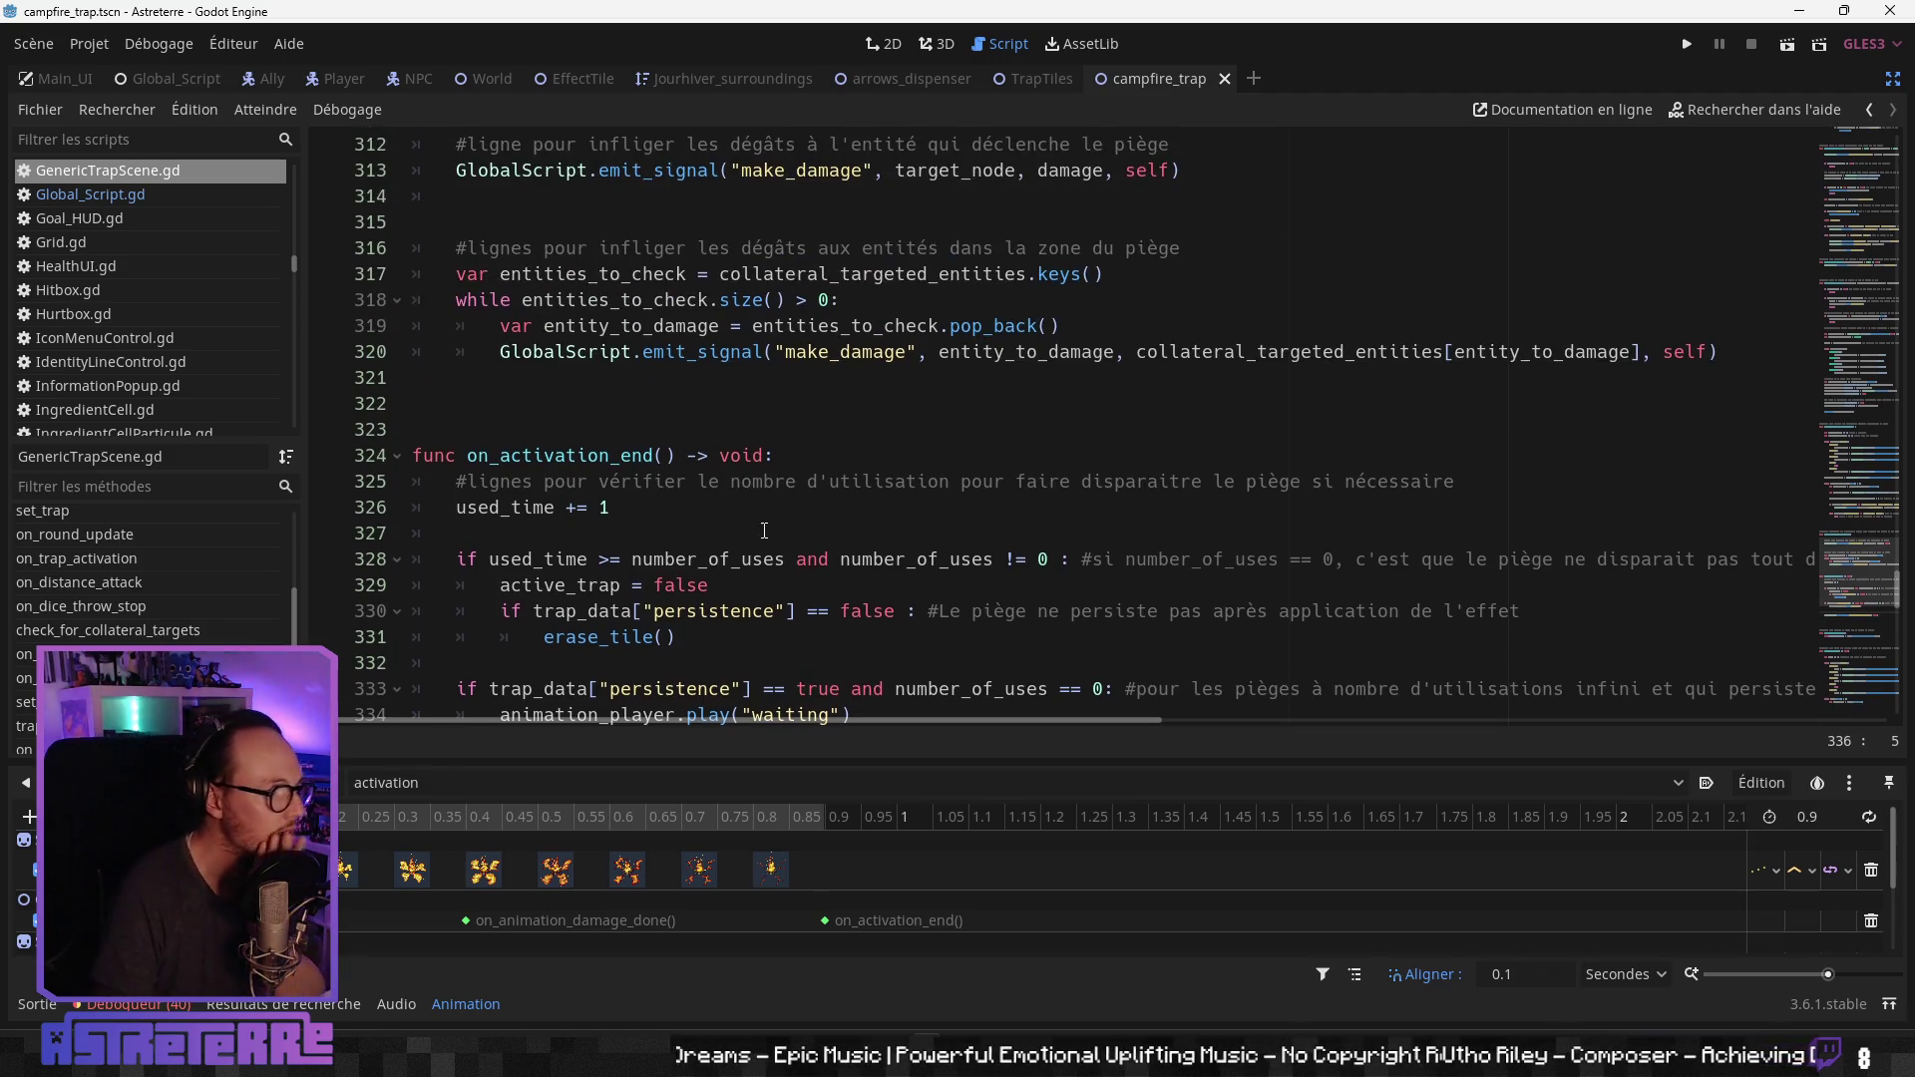
{"action": "scroll", "coordinate": [760, 512], "scroll_direction": "up", "scroll_amount": 5}
{"action": "scroll", "coordinate": [760, 512], "scroll_direction": "up", "scroll_amount": 6}
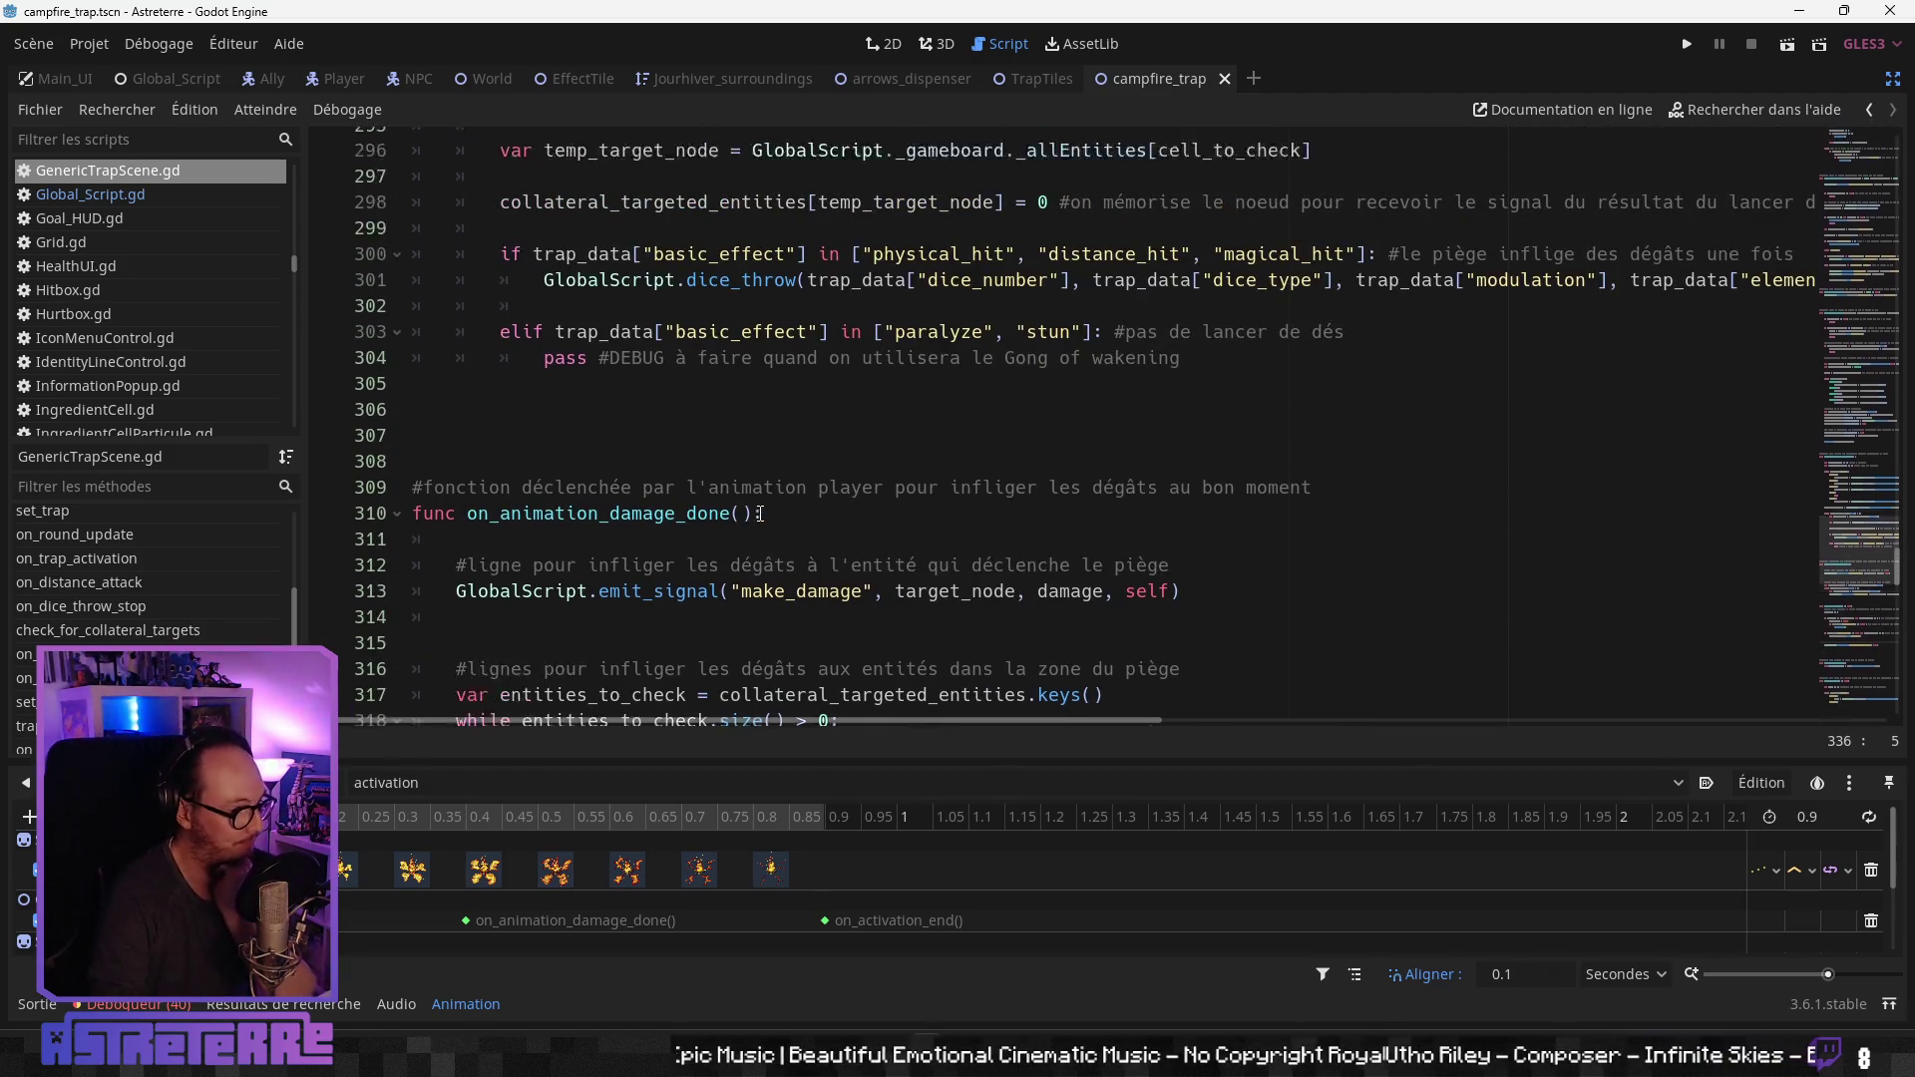
{"action": "scroll", "coordinate": [760, 513], "scroll_direction": "up", "scroll_amount": 4}
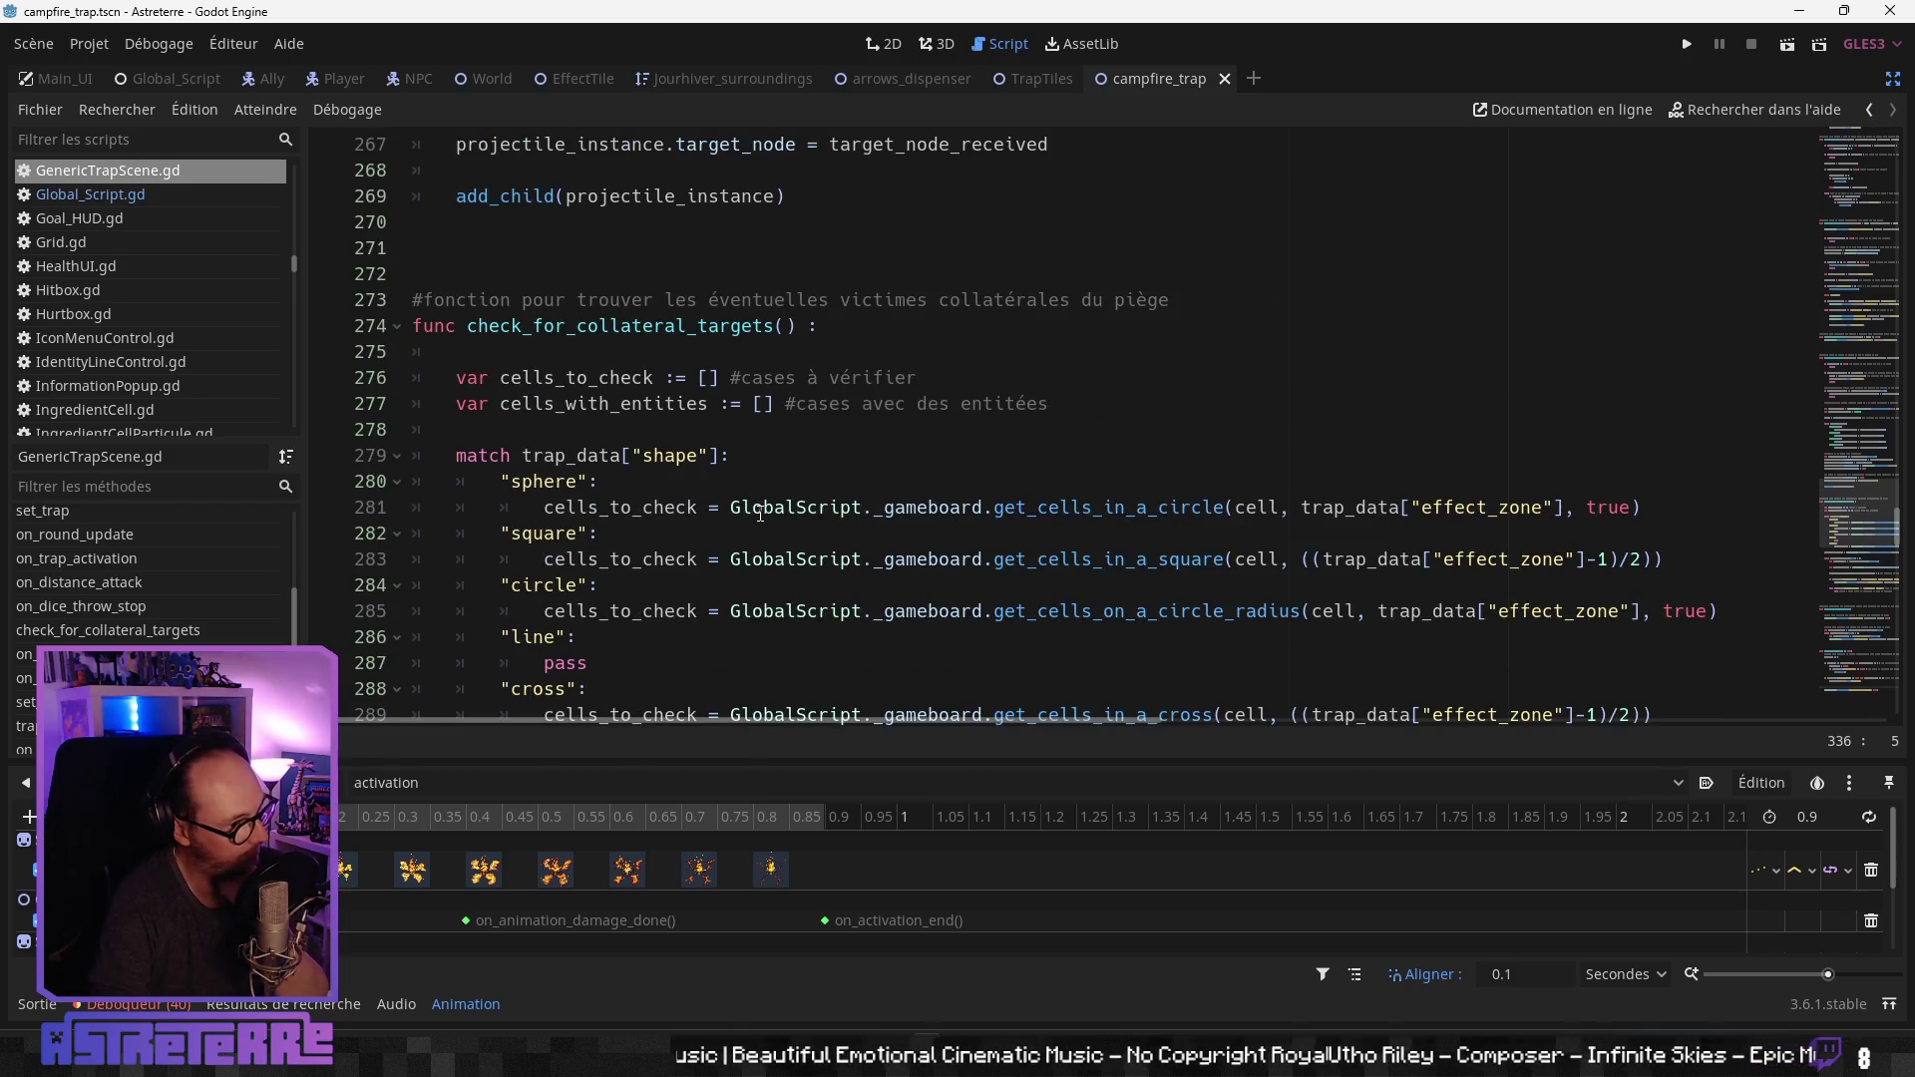
{"action": "scroll", "coordinate": [760, 513], "scroll_direction": "down", "scroll_amount": 8}
{"action": "scroll", "coordinate": [733, 503], "scroll_direction": "up", "scroll_amount": 5}
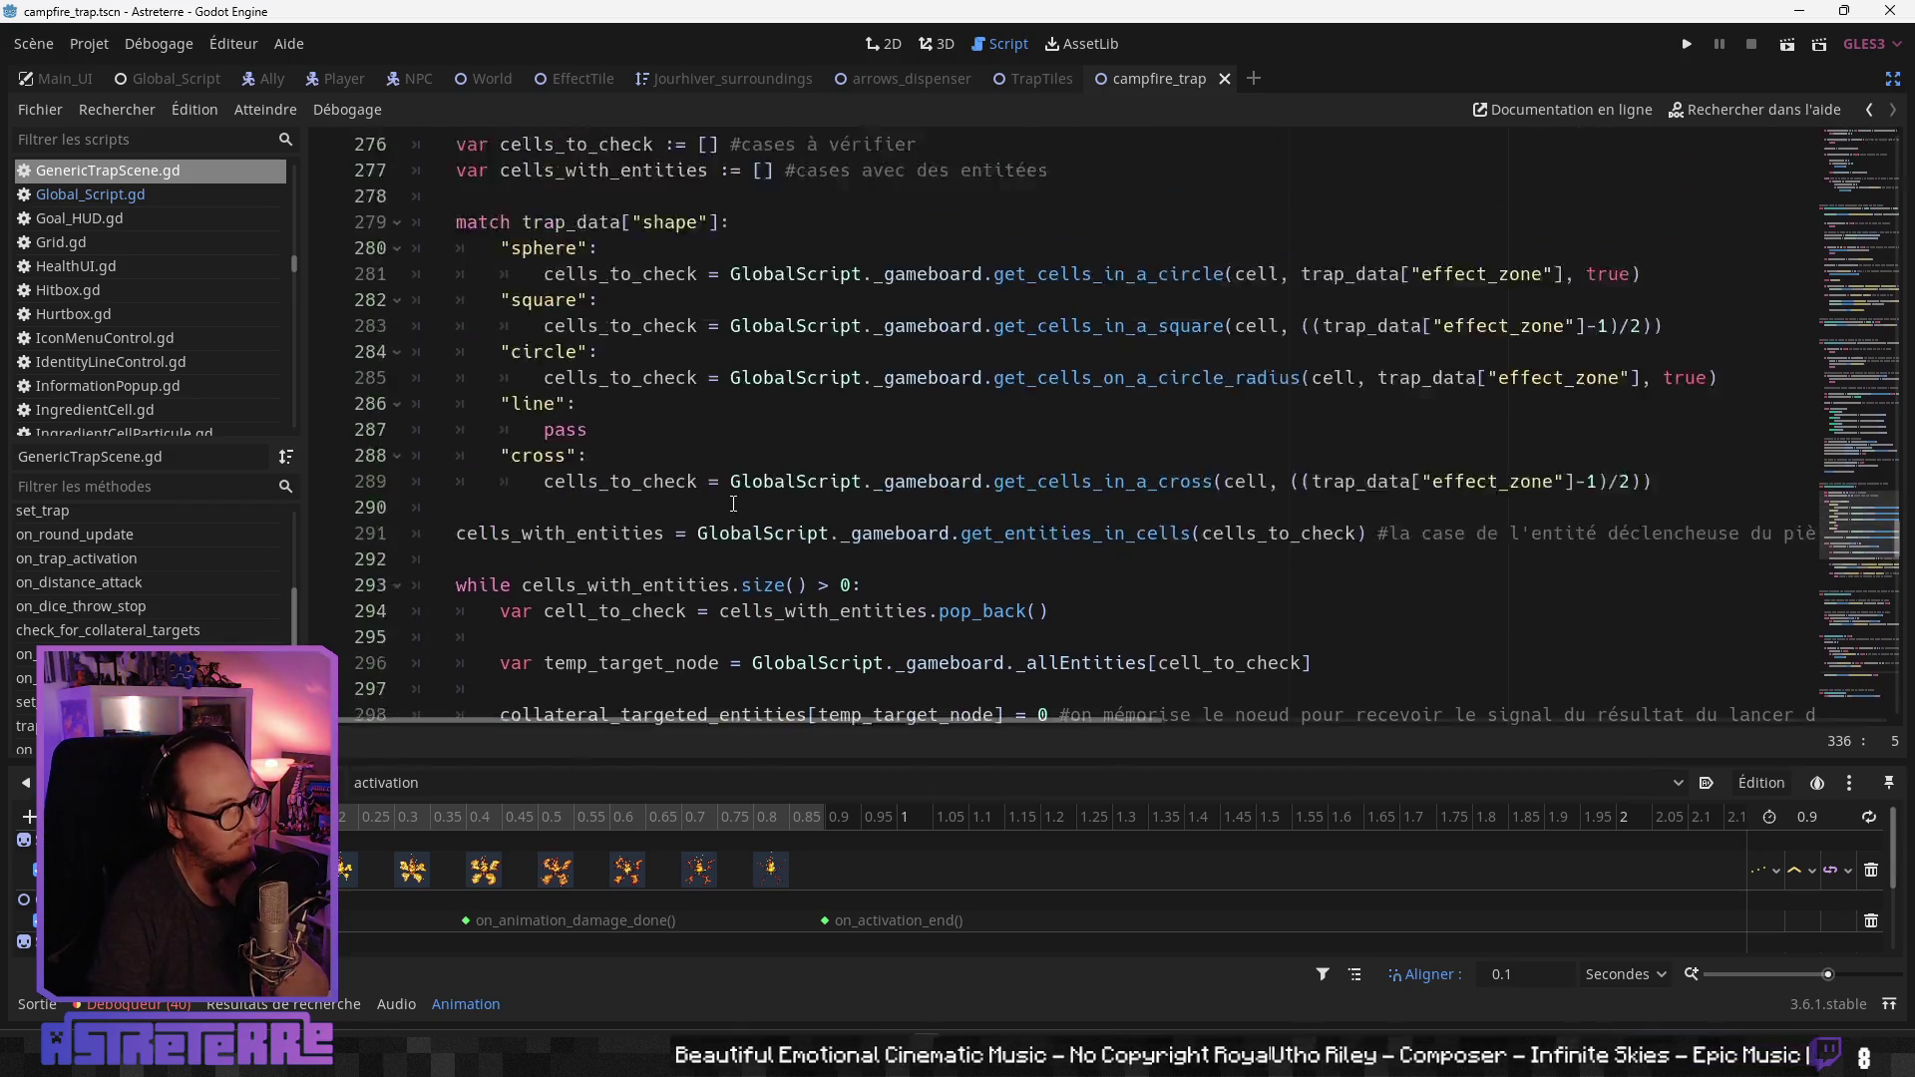
{"action": "scroll", "coordinate": [733, 503], "scroll_direction": "up", "scroll_amount": 9}
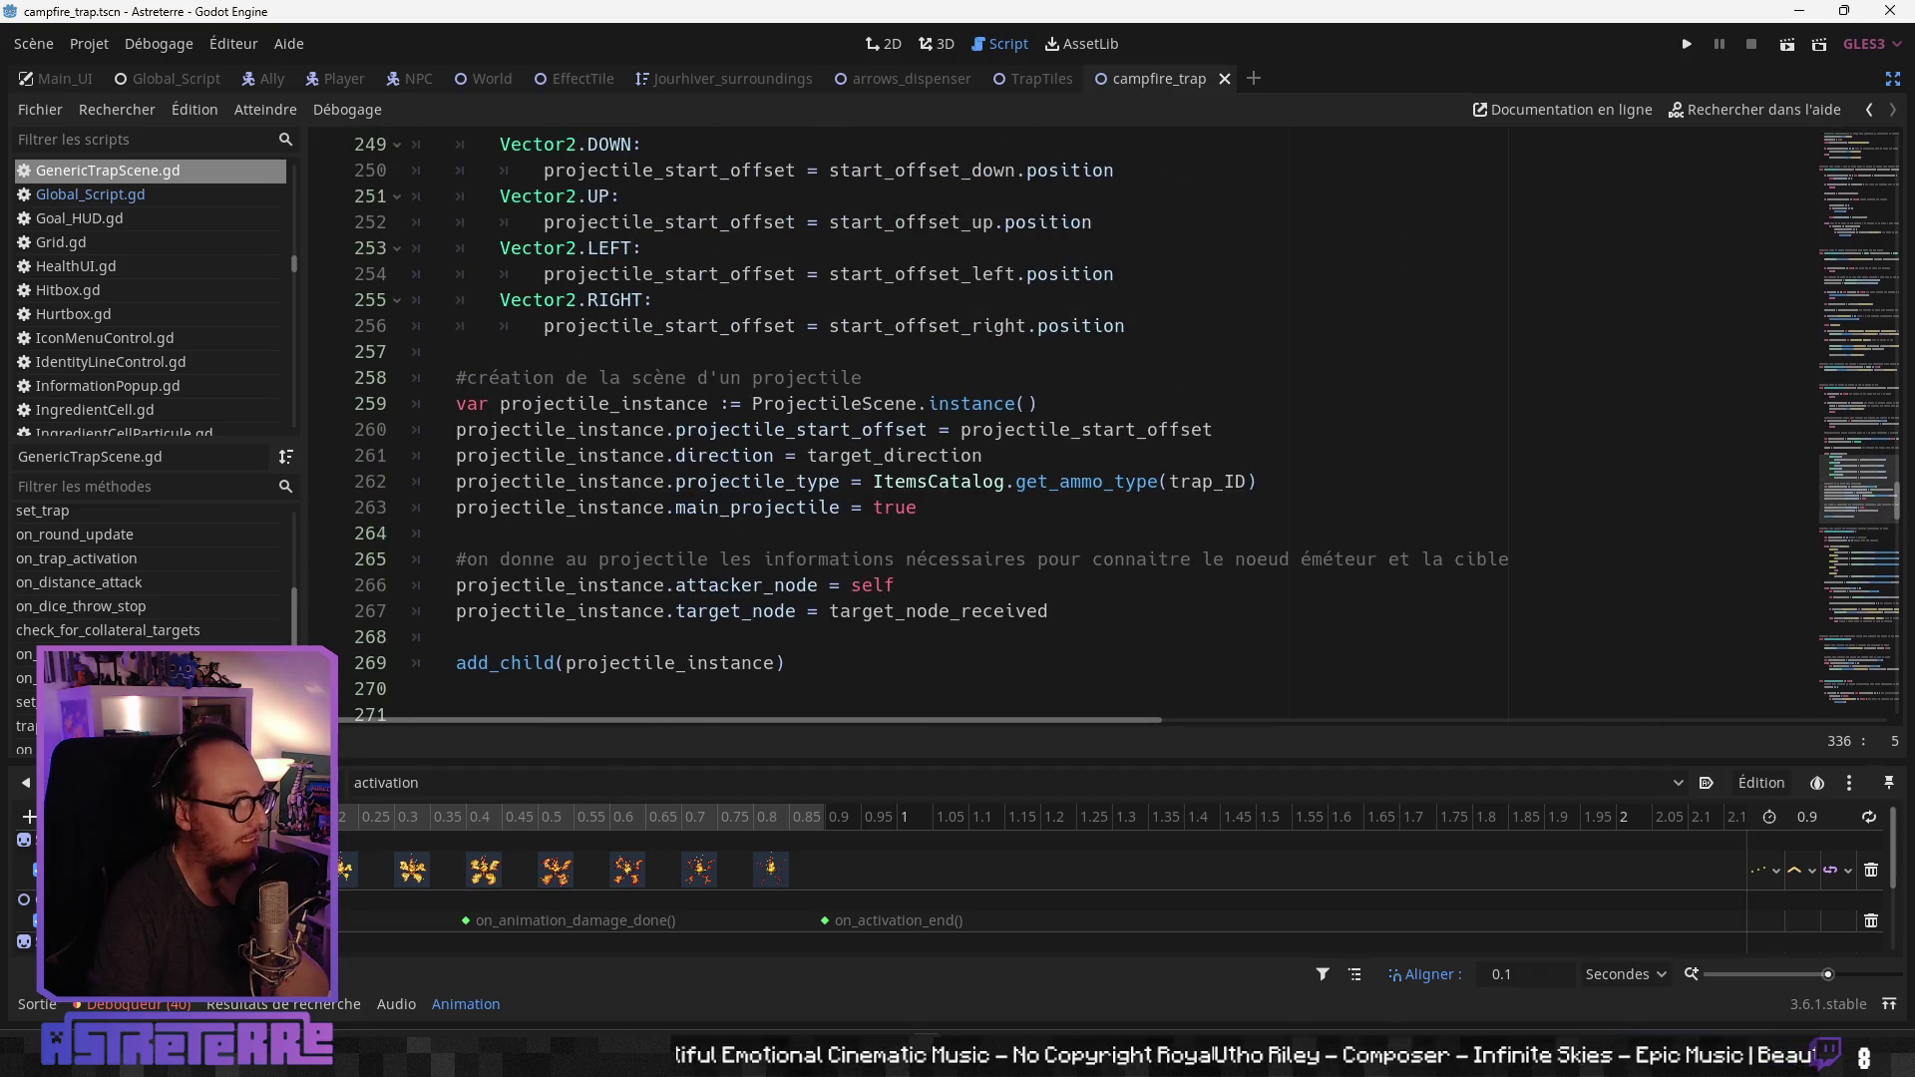
{"action": "scroll", "coordinate": [99, 578], "scroll_direction": "up", "scroll_amount": 2}
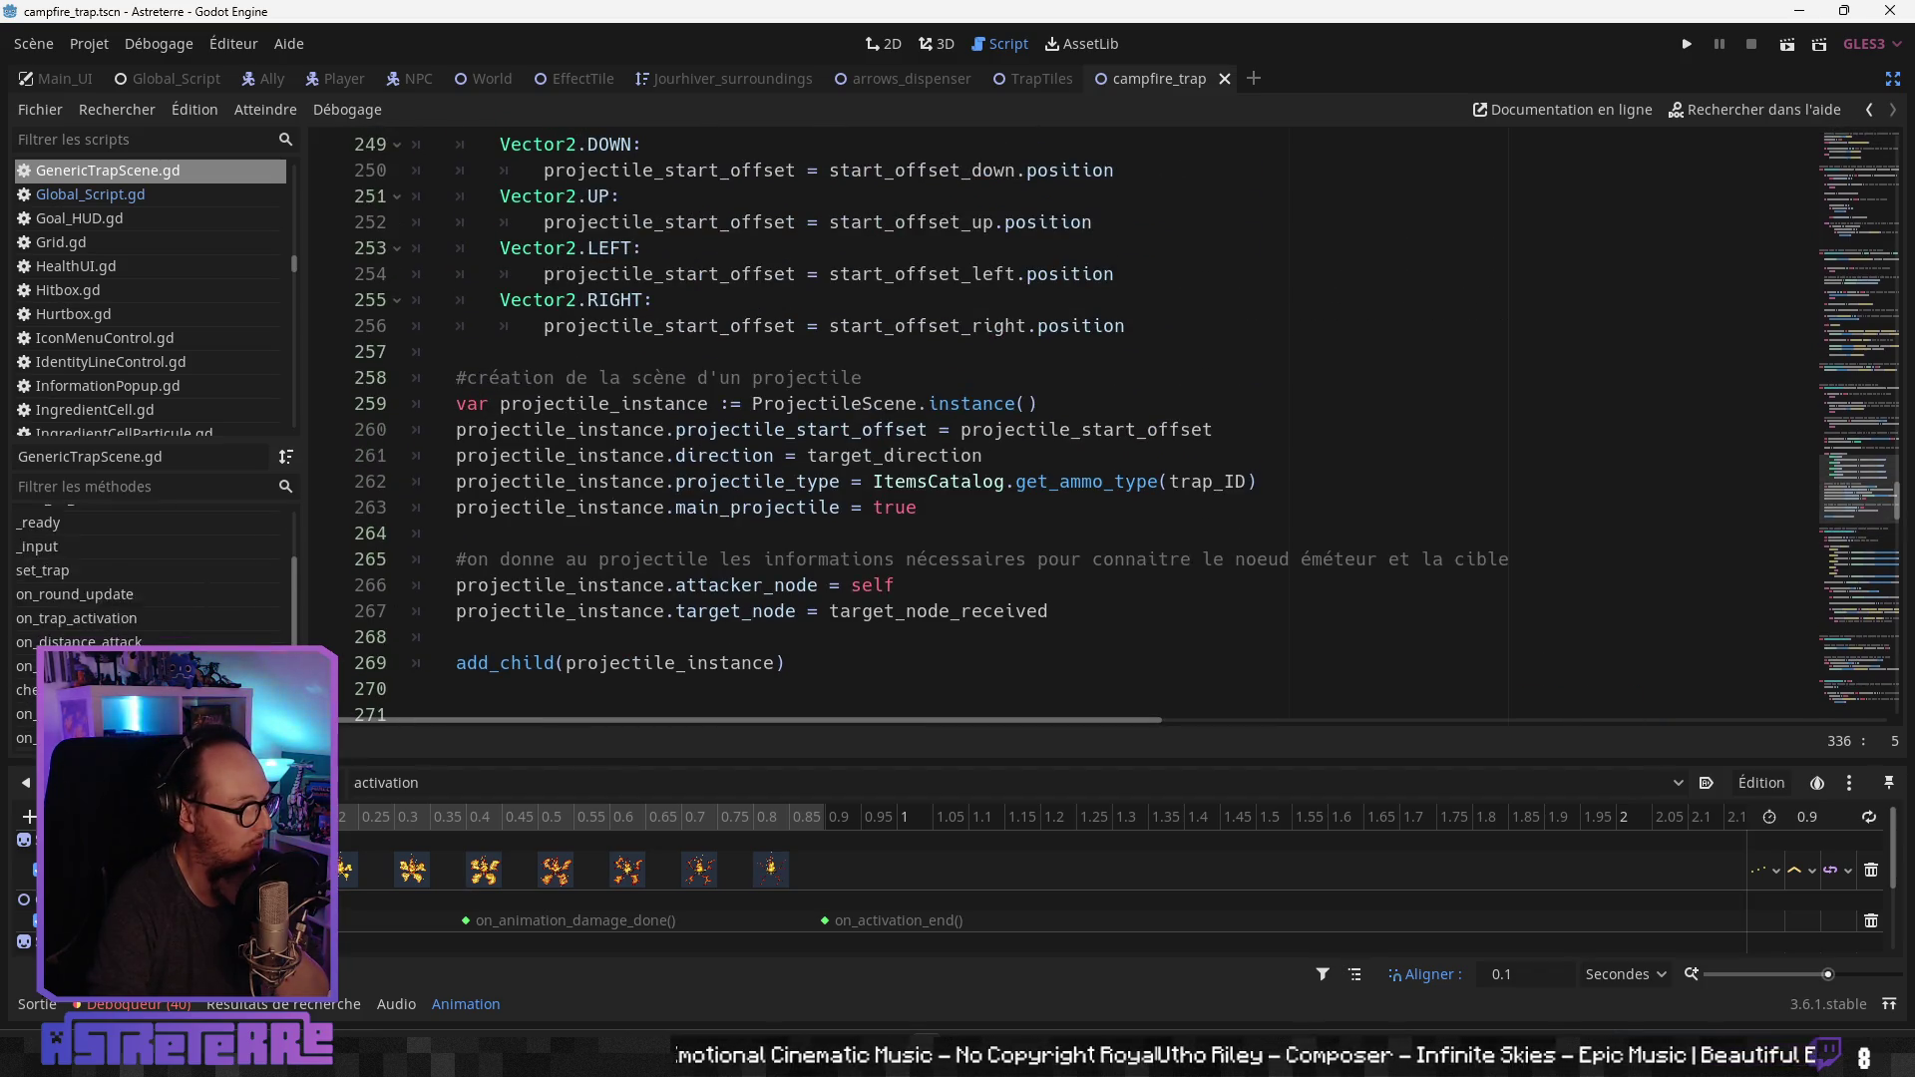
{"action": "left_click", "coordinate": [142, 624]}
{"action": "left_click", "coordinate": [735, 460]}
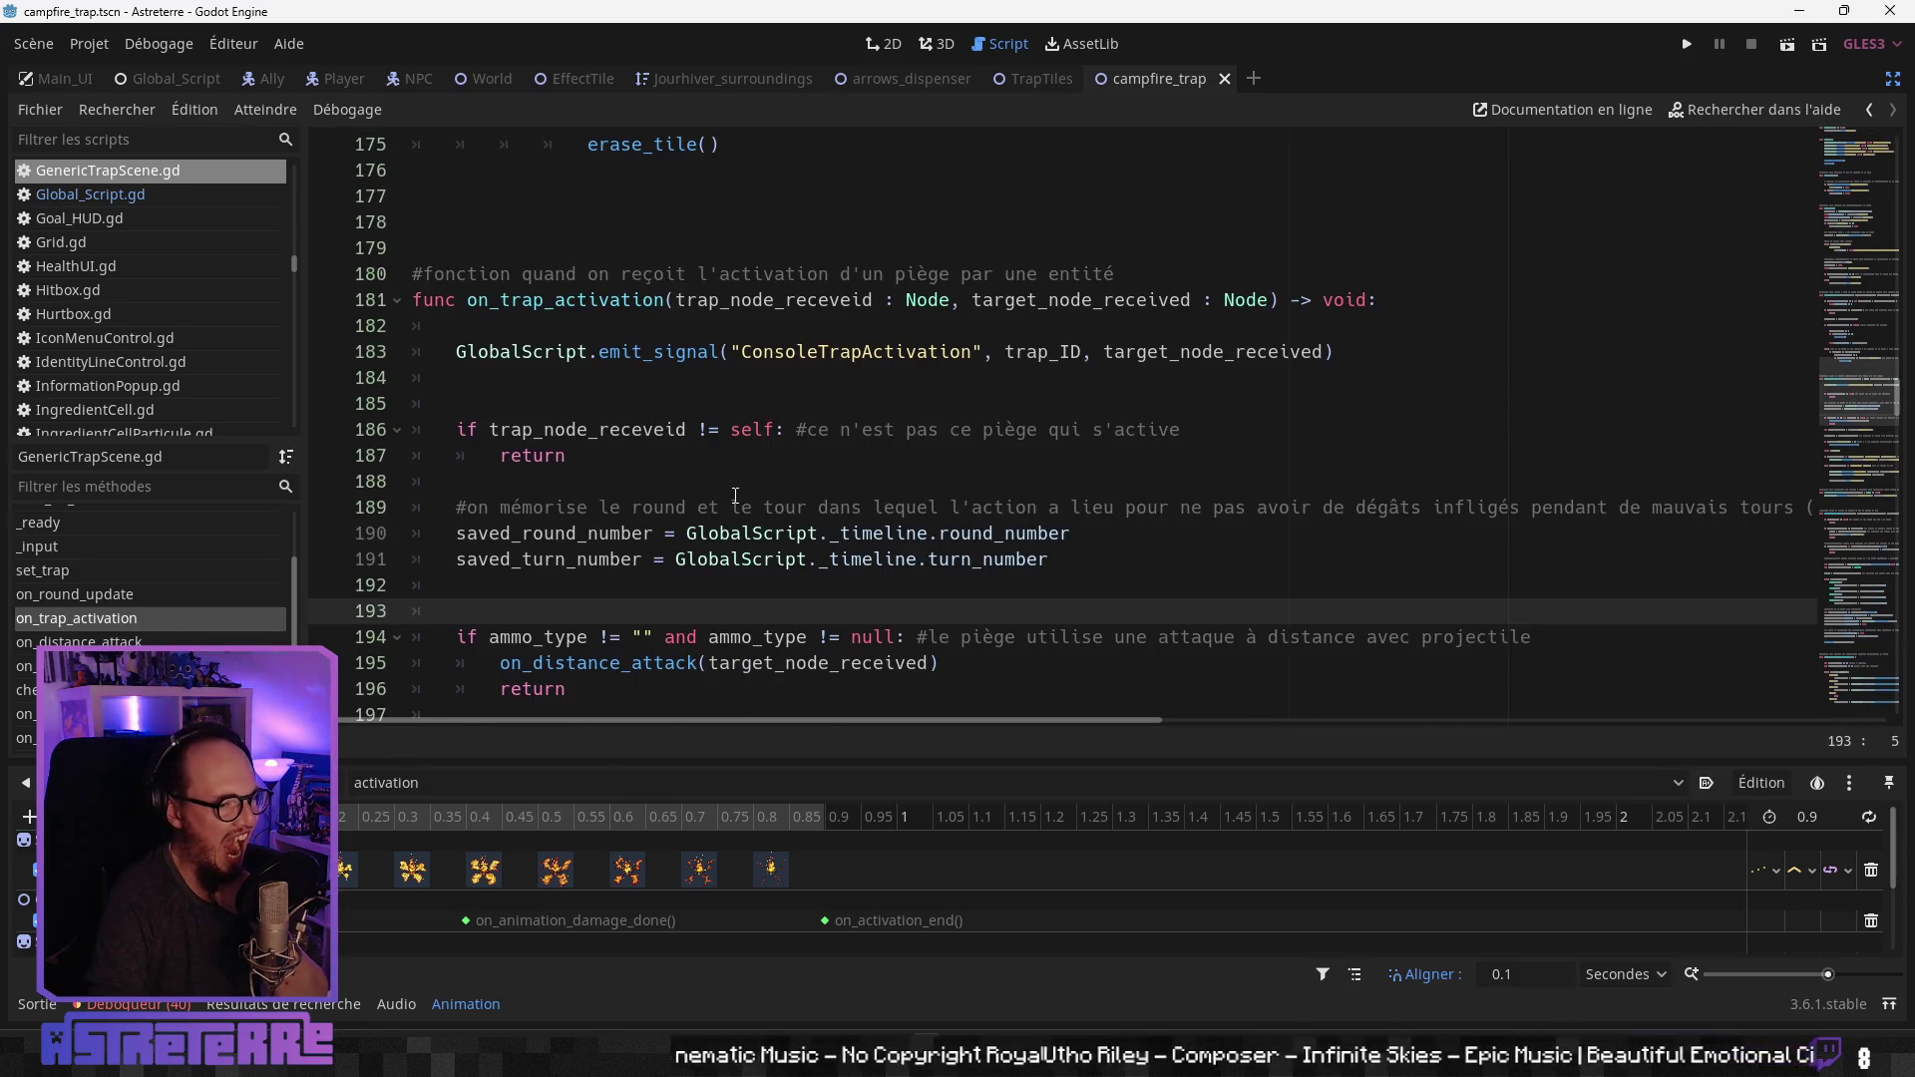
{"action": "scroll", "coordinate": [735, 495], "scroll_direction": "down", "scroll_amount": 3}
{"action": "scroll", "coordinate": [735, 496], "scroll_direction": "down", "scroll_amount": 2}
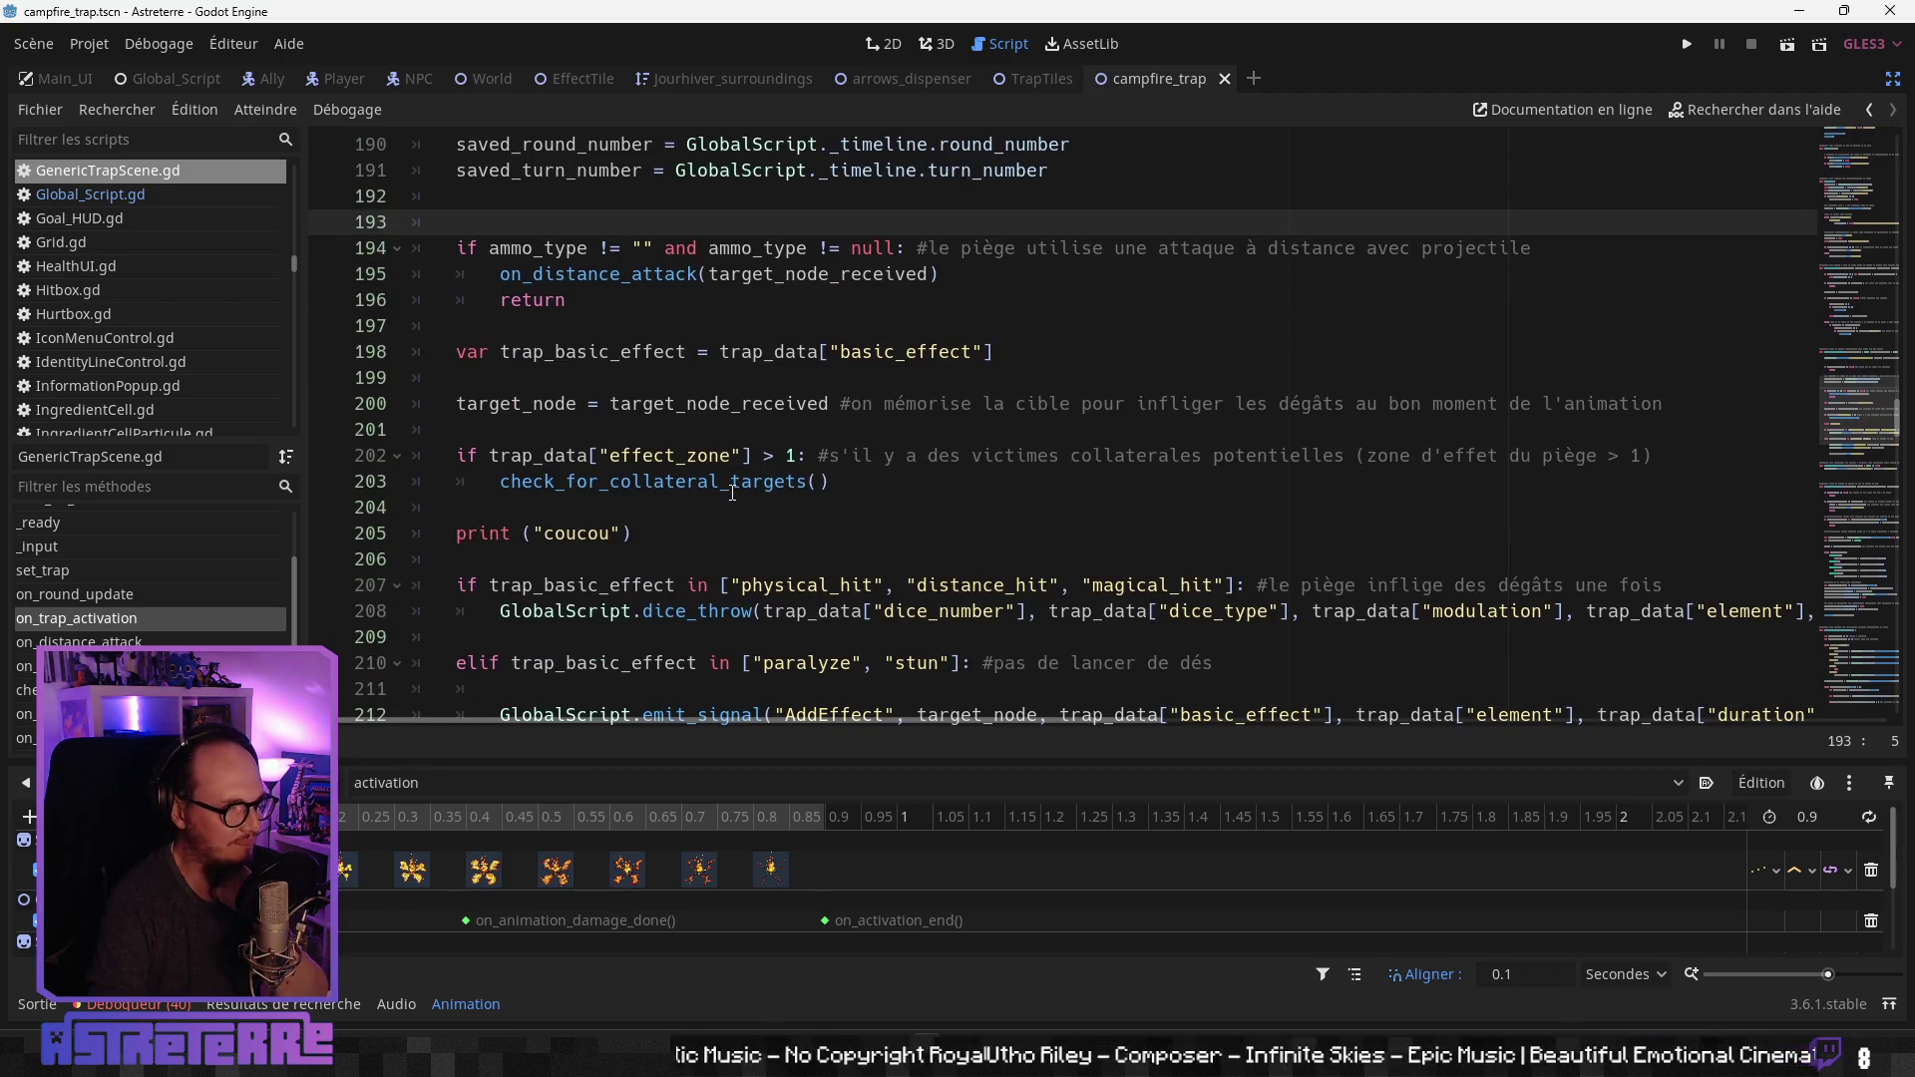
{"action": "scroll", "coordinate": [733, 491], "scroll_direction": "down", "scroll_amount": 1}
{"action": "left_click_drag", "start_coordinate": [637, 455], "coordinate": [303, 448]}
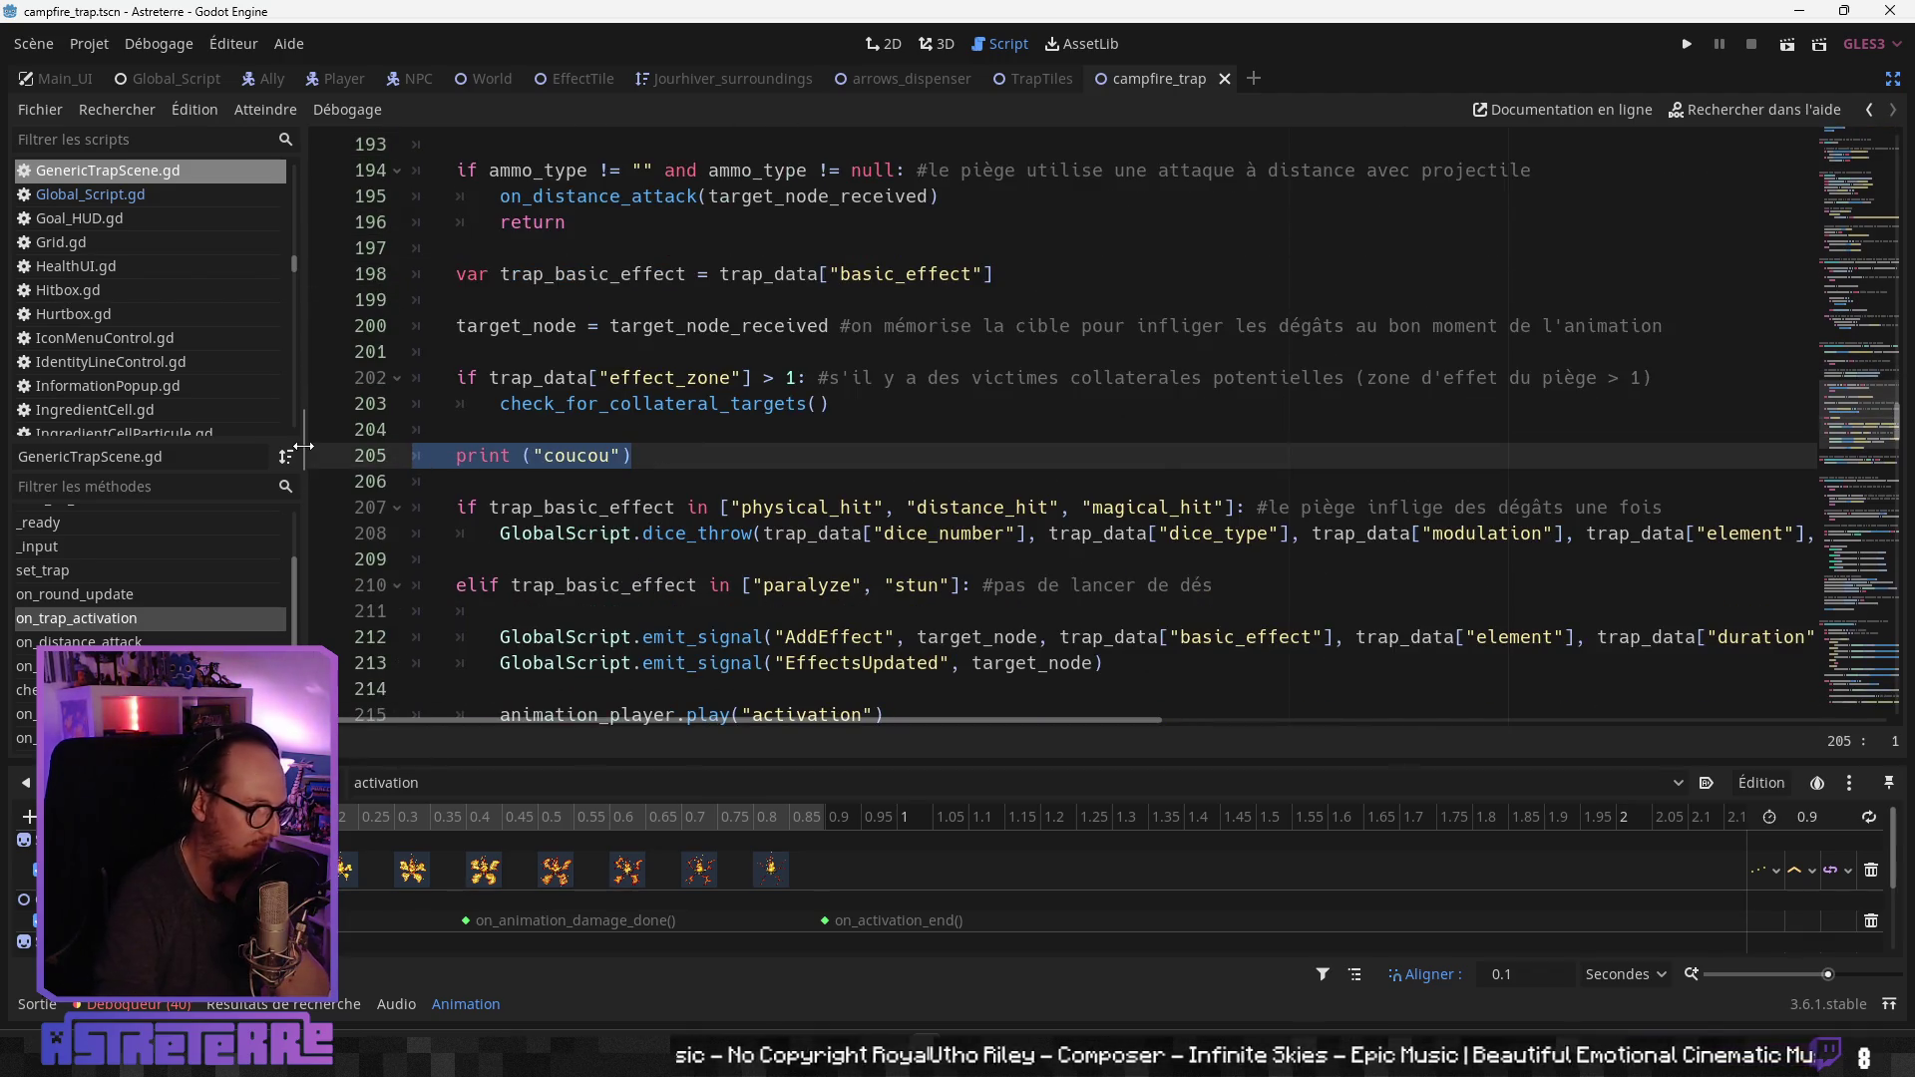
{"action": "key", "text": "Delete"}
{"action": "key", "text": "Delete"}
{"action": "key", "text": "Delete"}
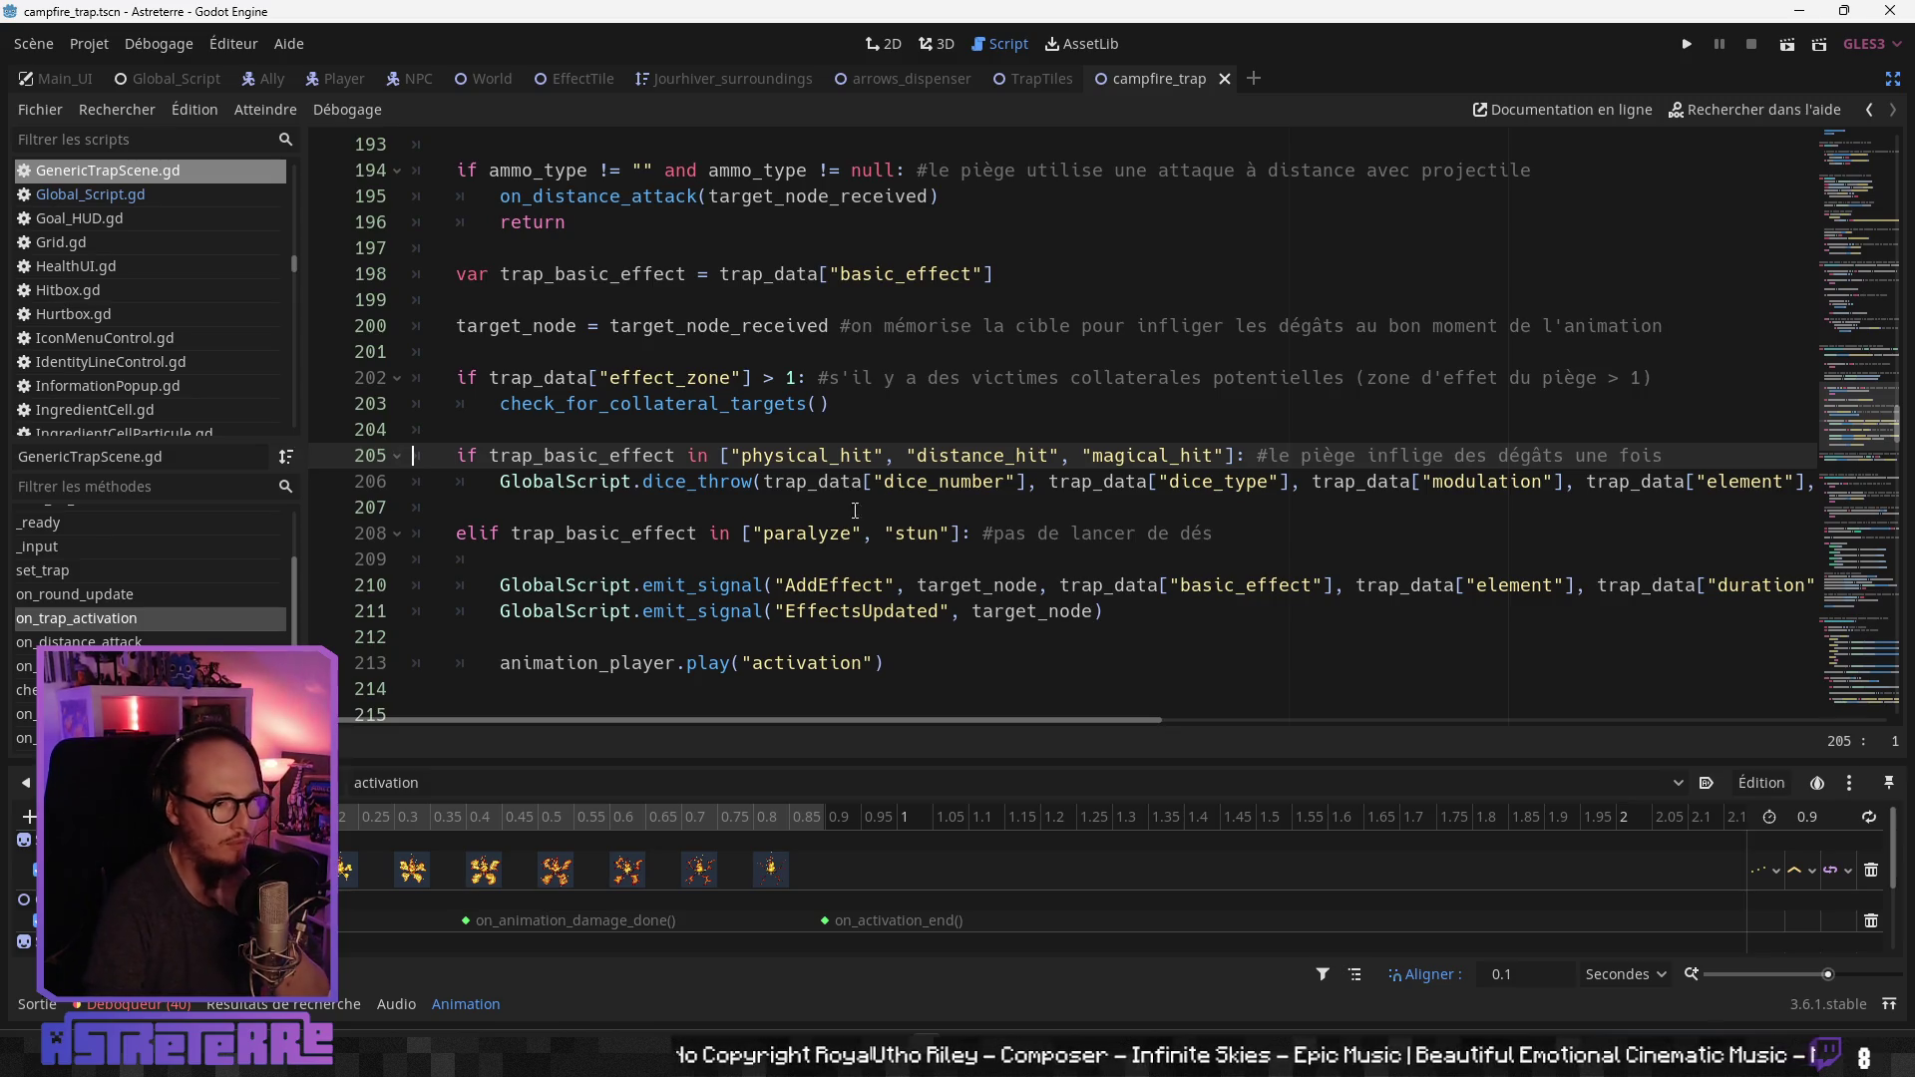
{"action": "left_click", "coordinate": [854, 509]}
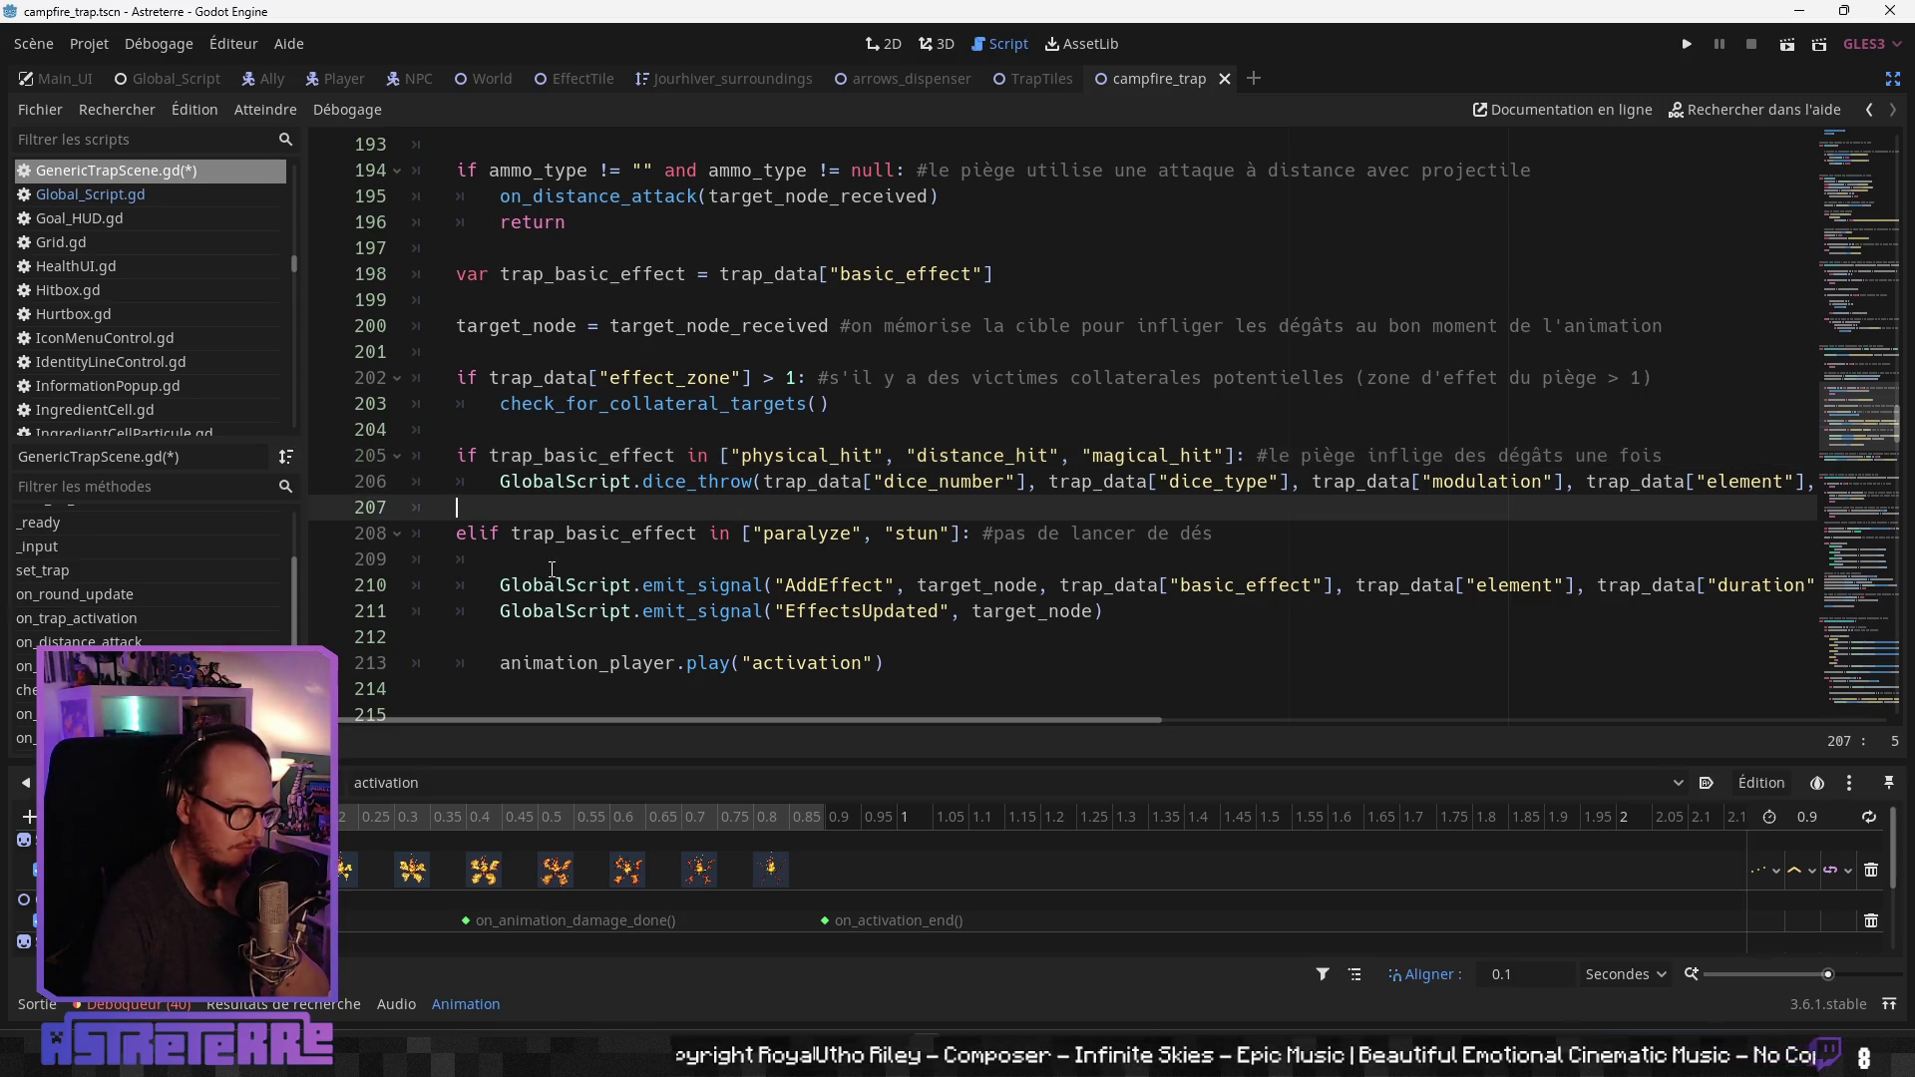
{"action": "key", "text": "Return"}
{"action": "key", "text": "Return"}
{"action": "key", "text": "Return"}
Step: Write `elif trap_basic_effect in ["magical_damage_on_time"] :` on line 208 with a damage-over-time comment
{"action": "left_click", "coordinate": [525, 530]}
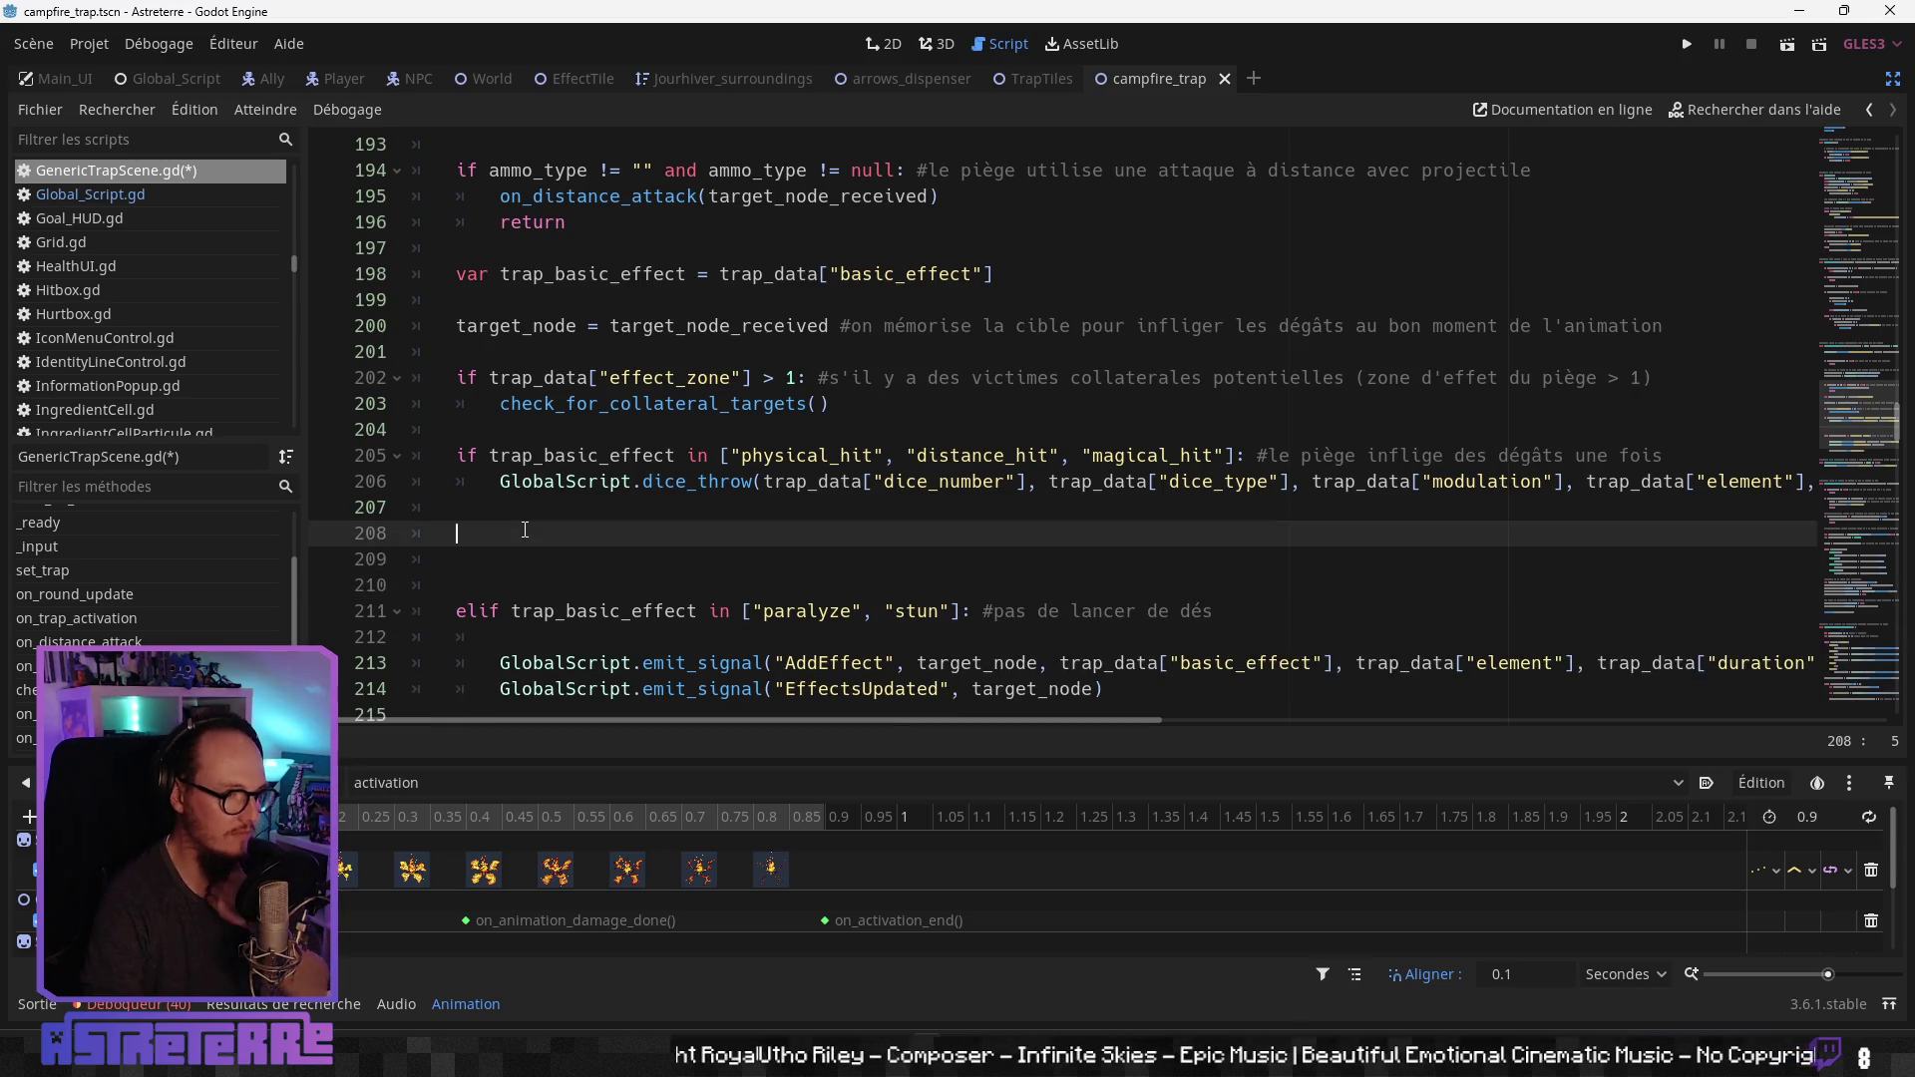
{"action": "type", "text": "elif"}
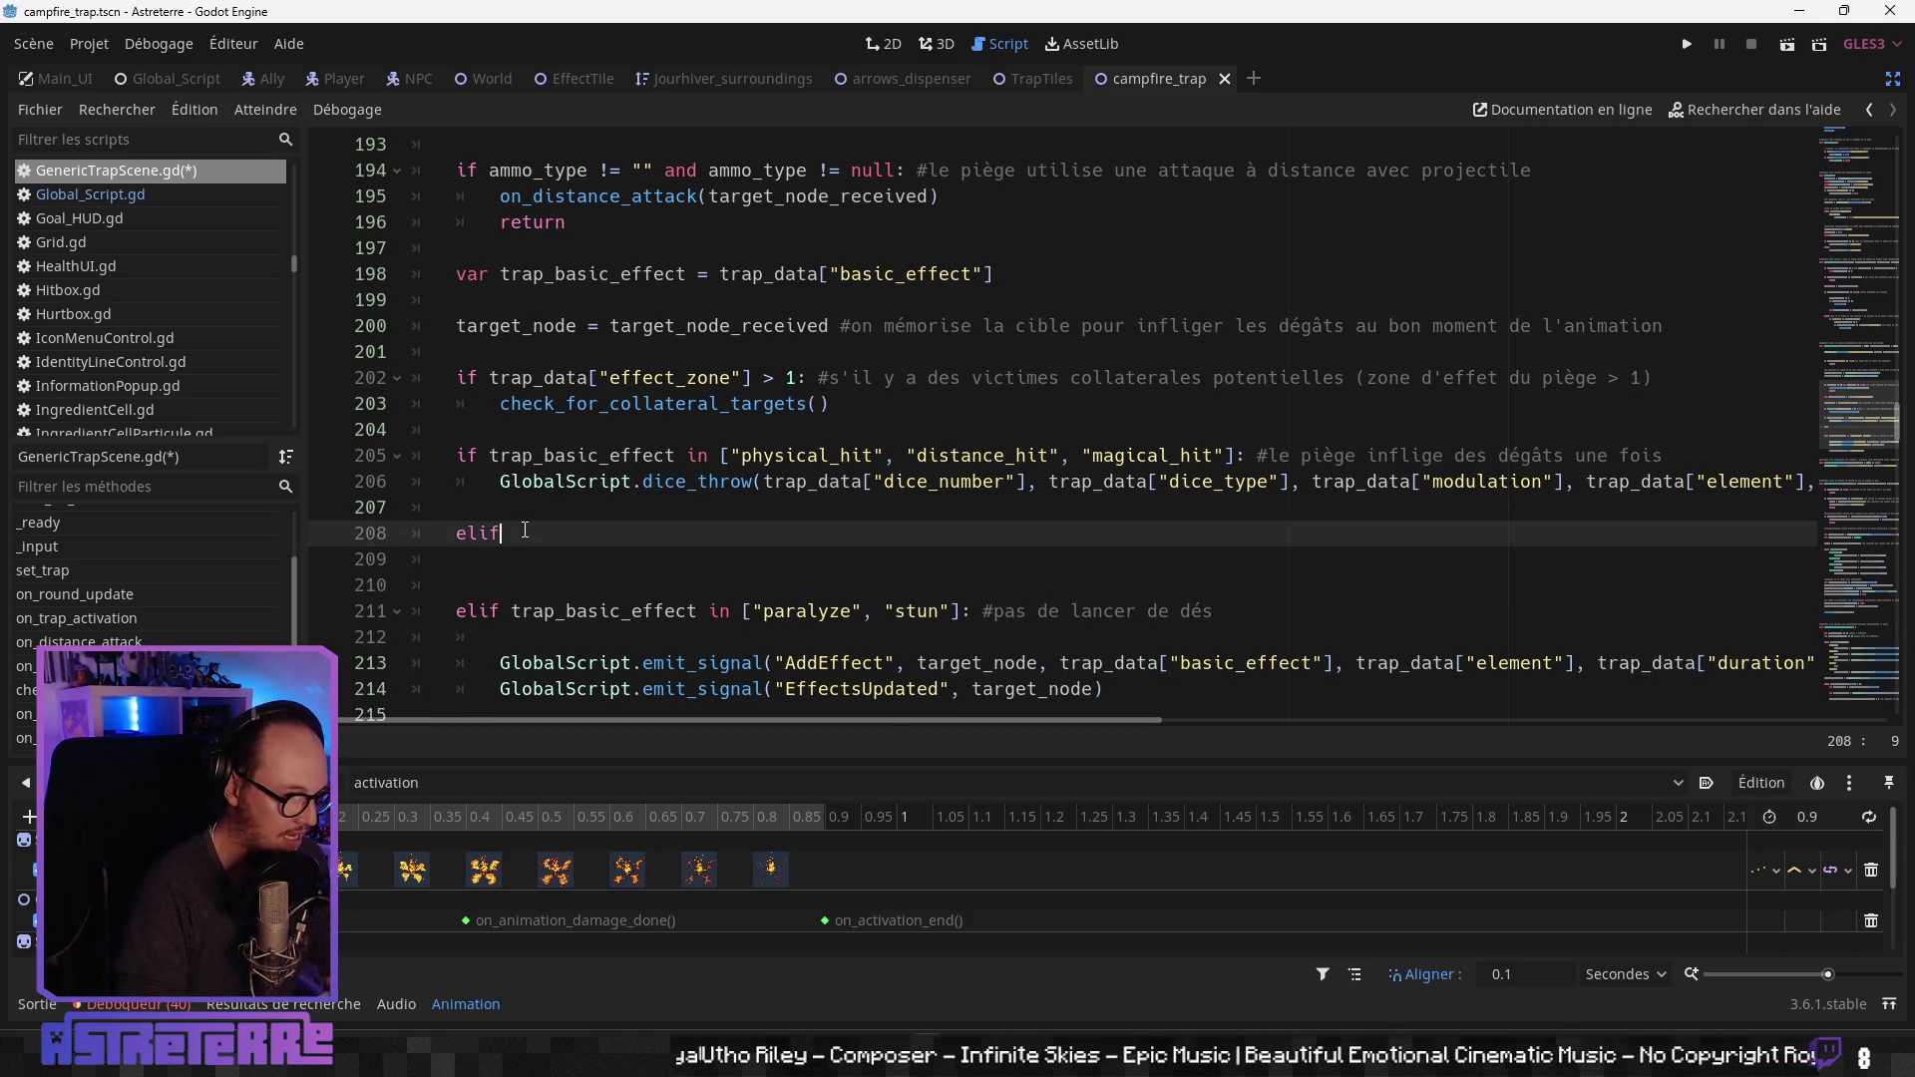
{"action": "type", "text": "a"}
{"action": "key", "text": "Down"}
{"action": "key", "text": "Down"}
{"action": "key", "text": "Down"}
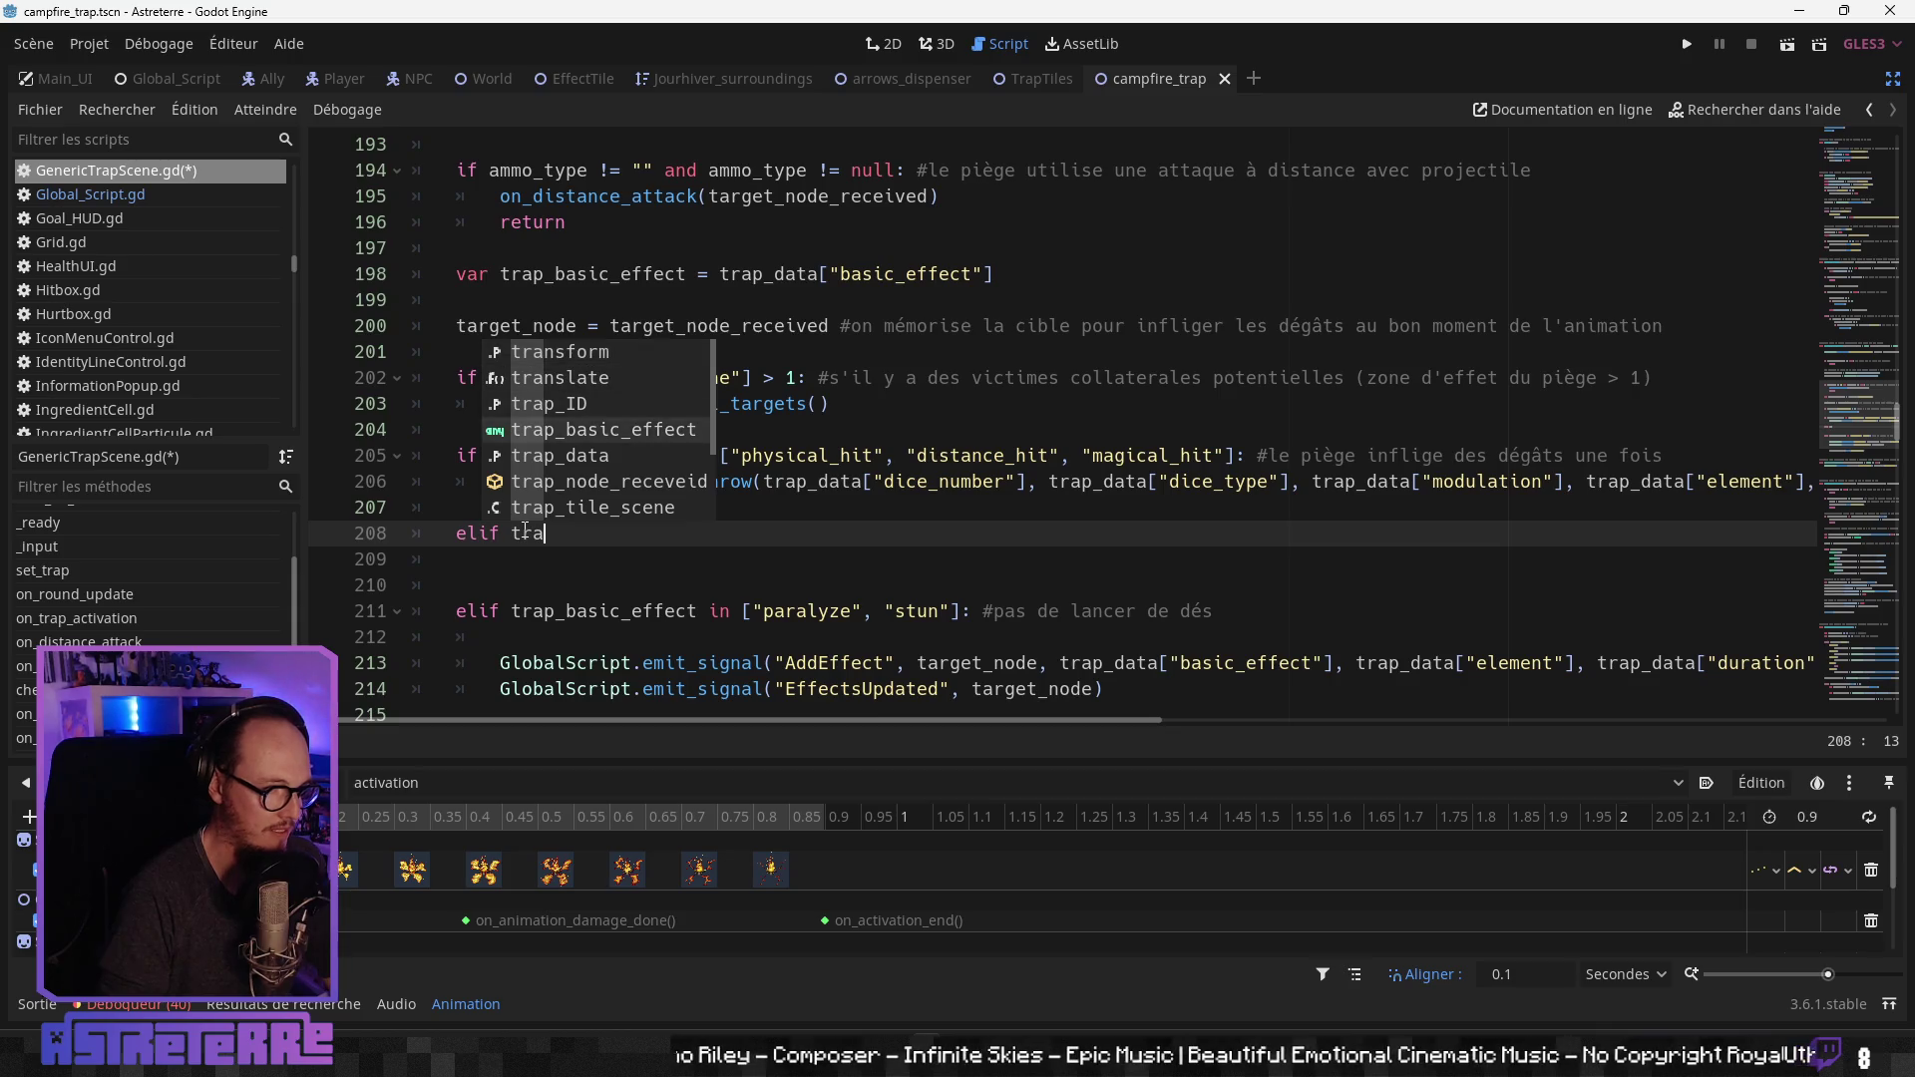
{"action": "key", "text": "Return"}
{"action": "type", "text": "in {"}
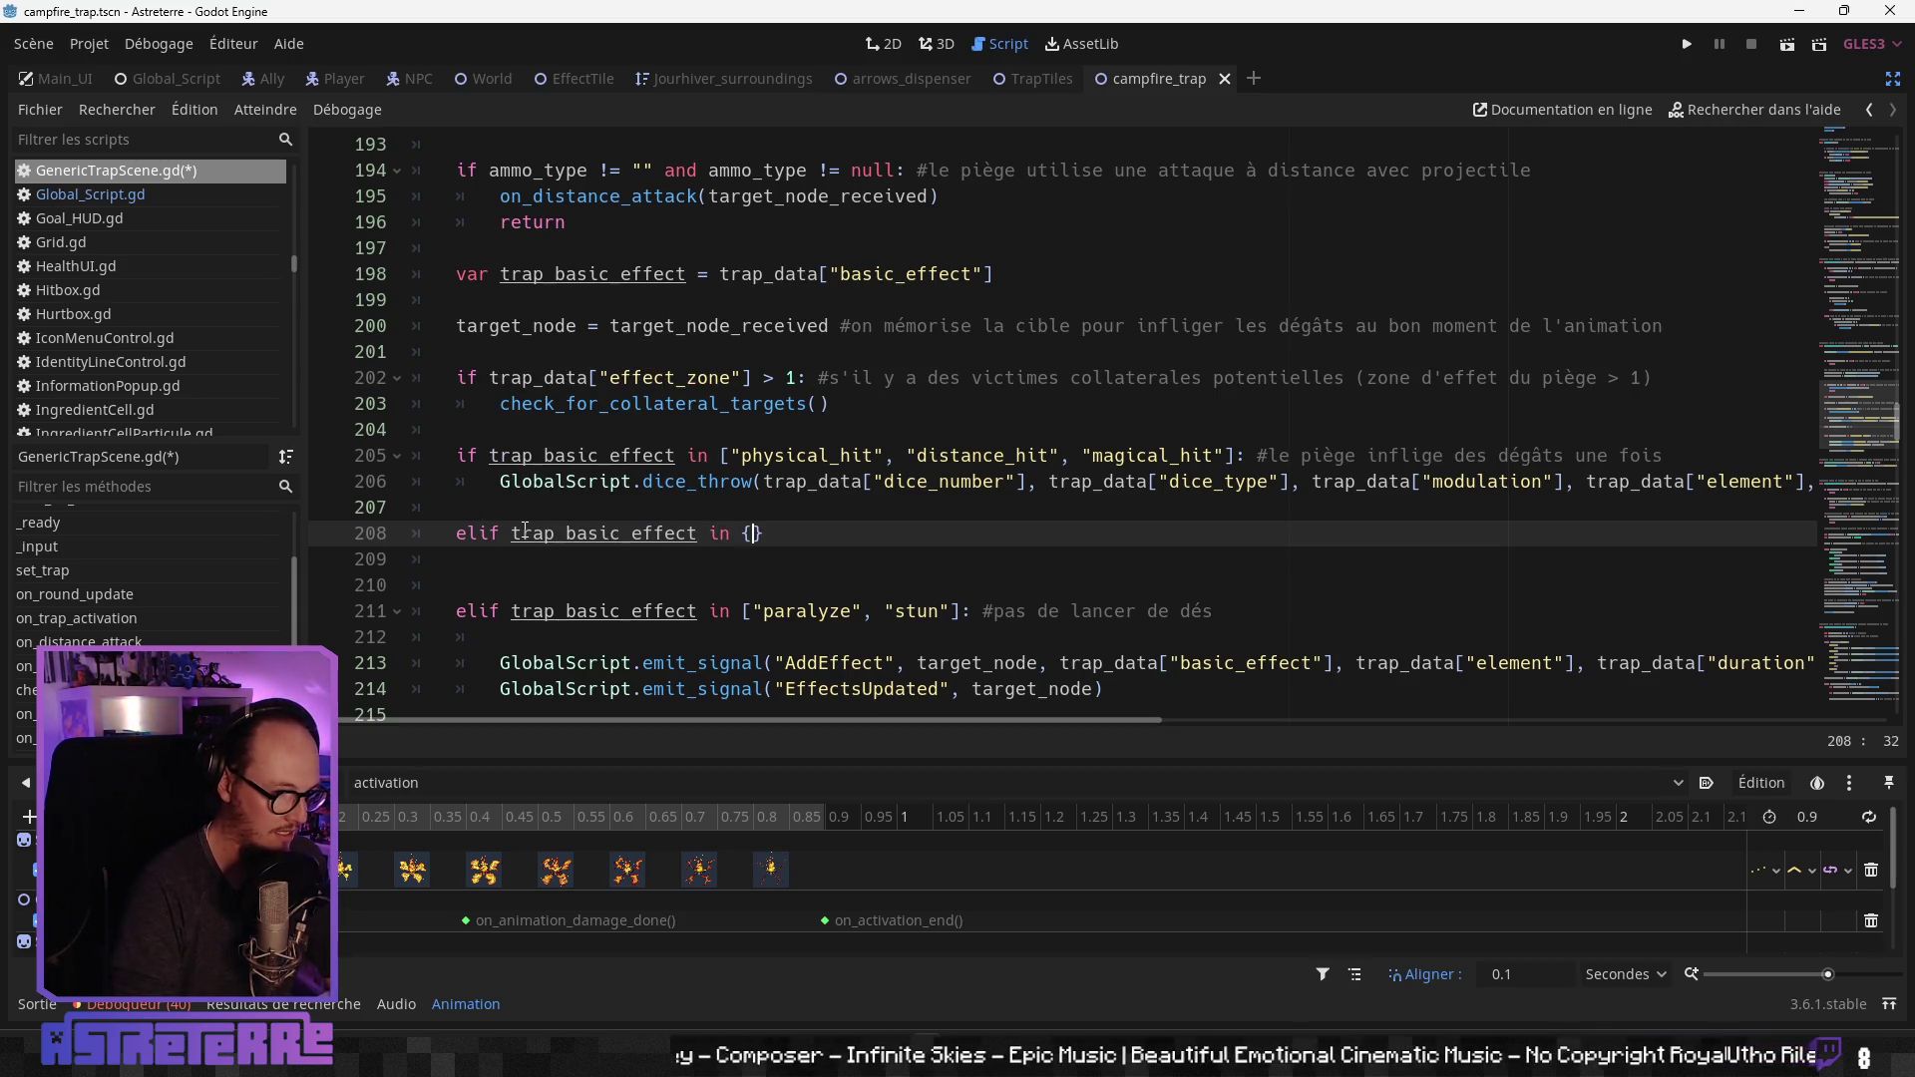
{"action": "key", "text": "BackSpace"}
{"action": "type", "text": "[\""}
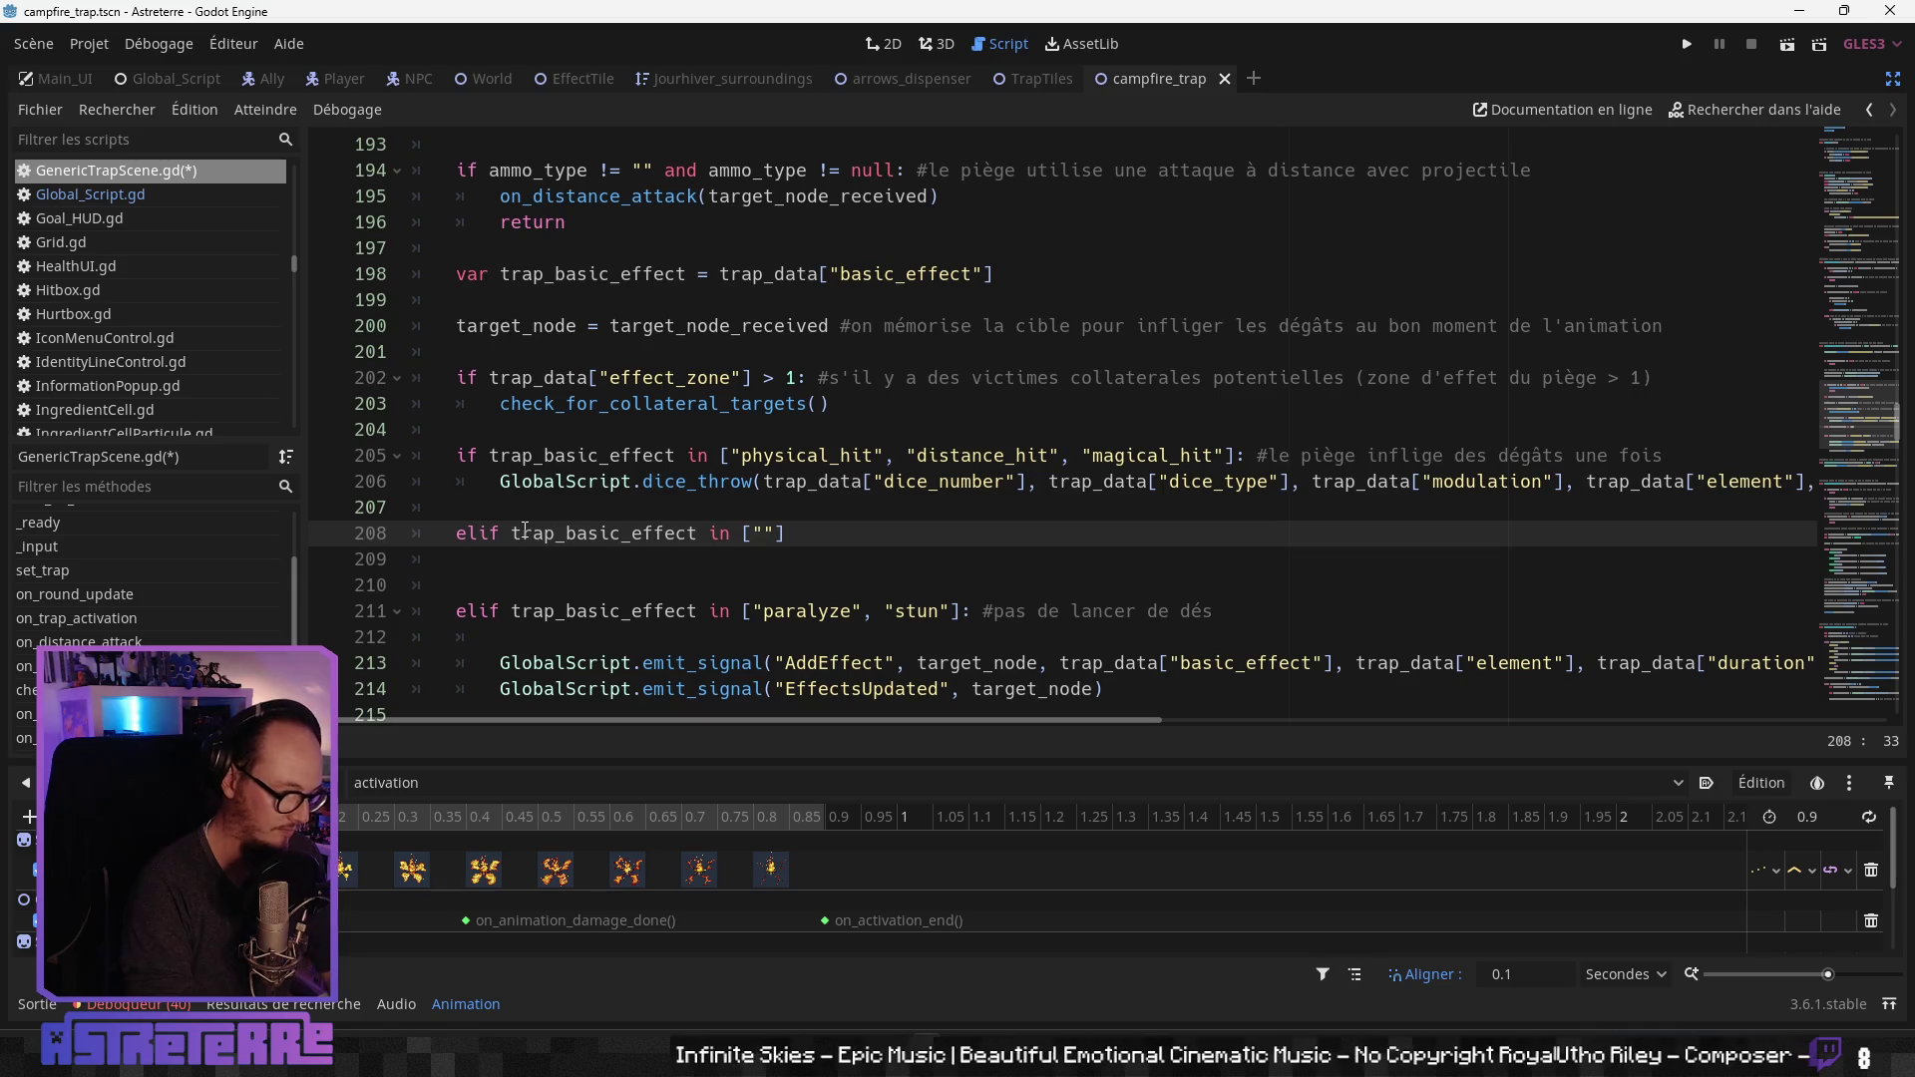
{"action": "key", "text": "ctrl+shift+v"}
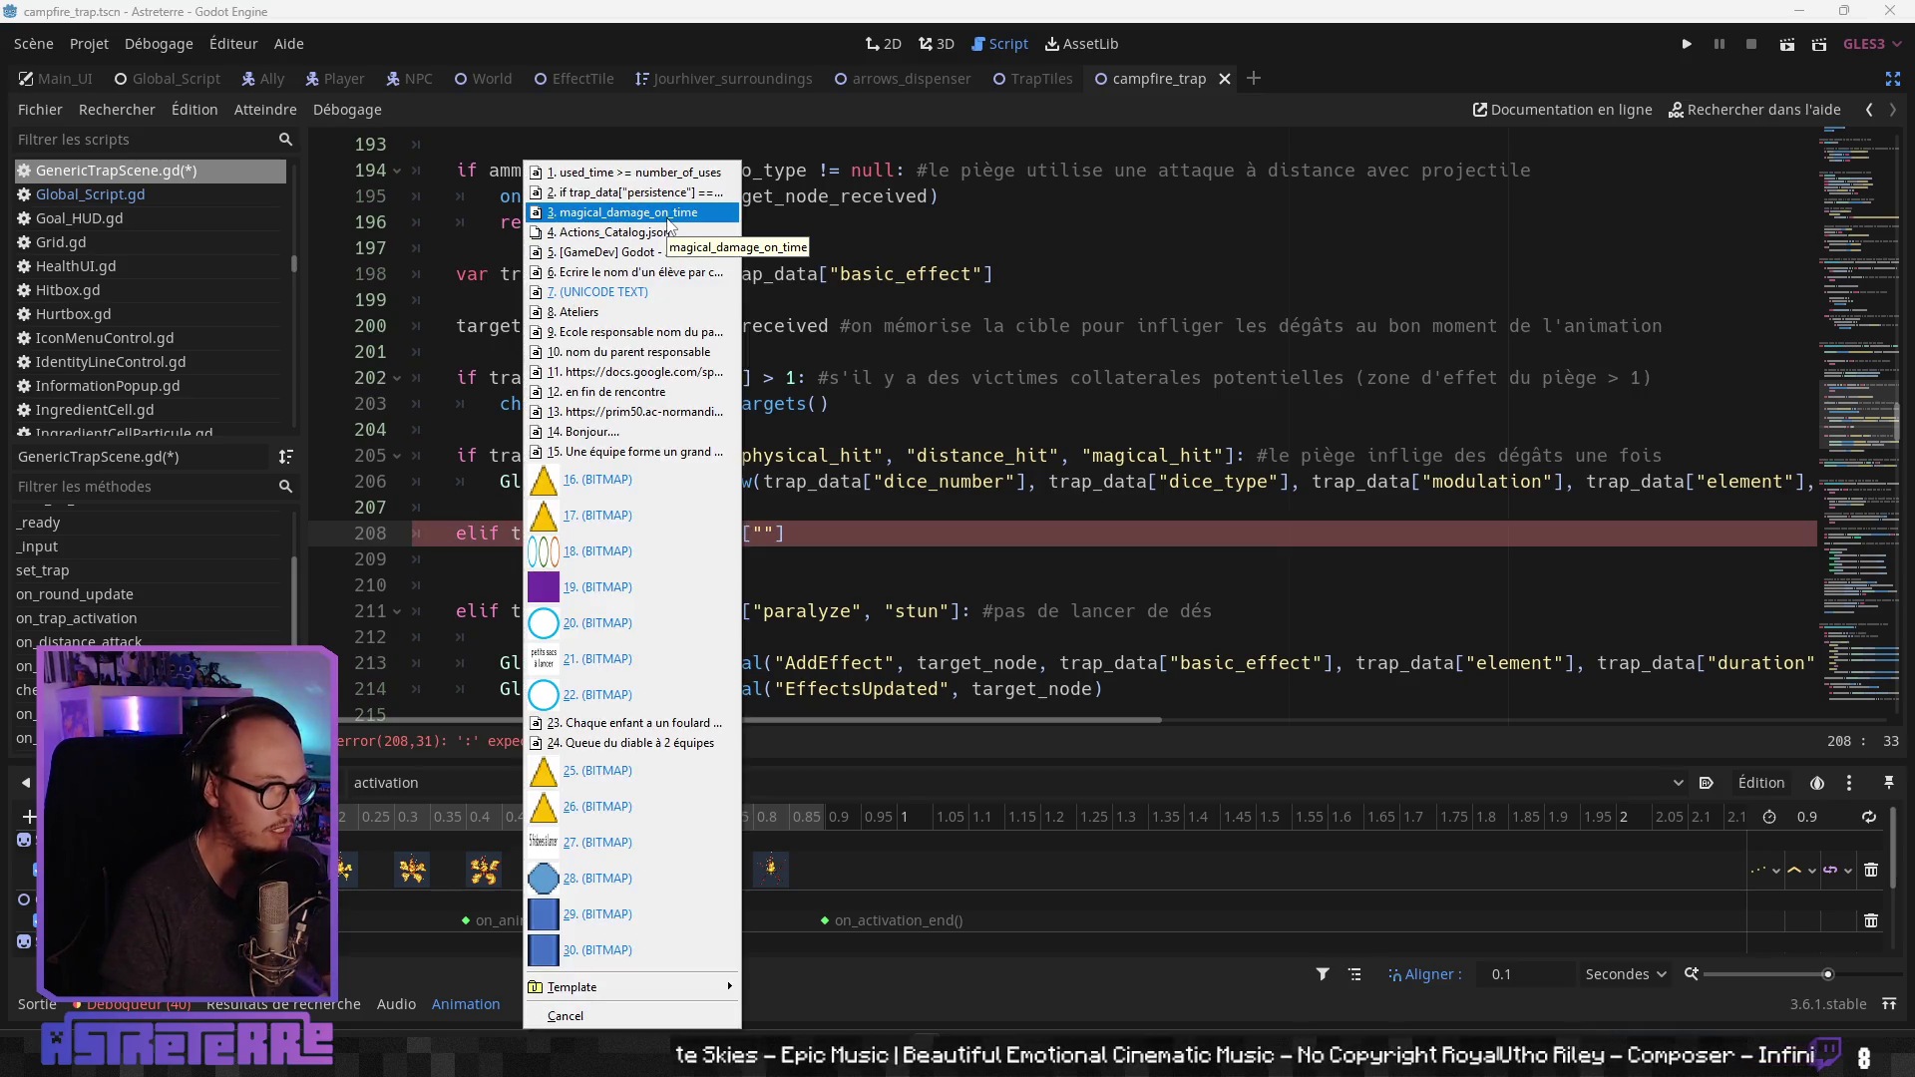
{"action": "left_click", "coordinate": [668, 216]}
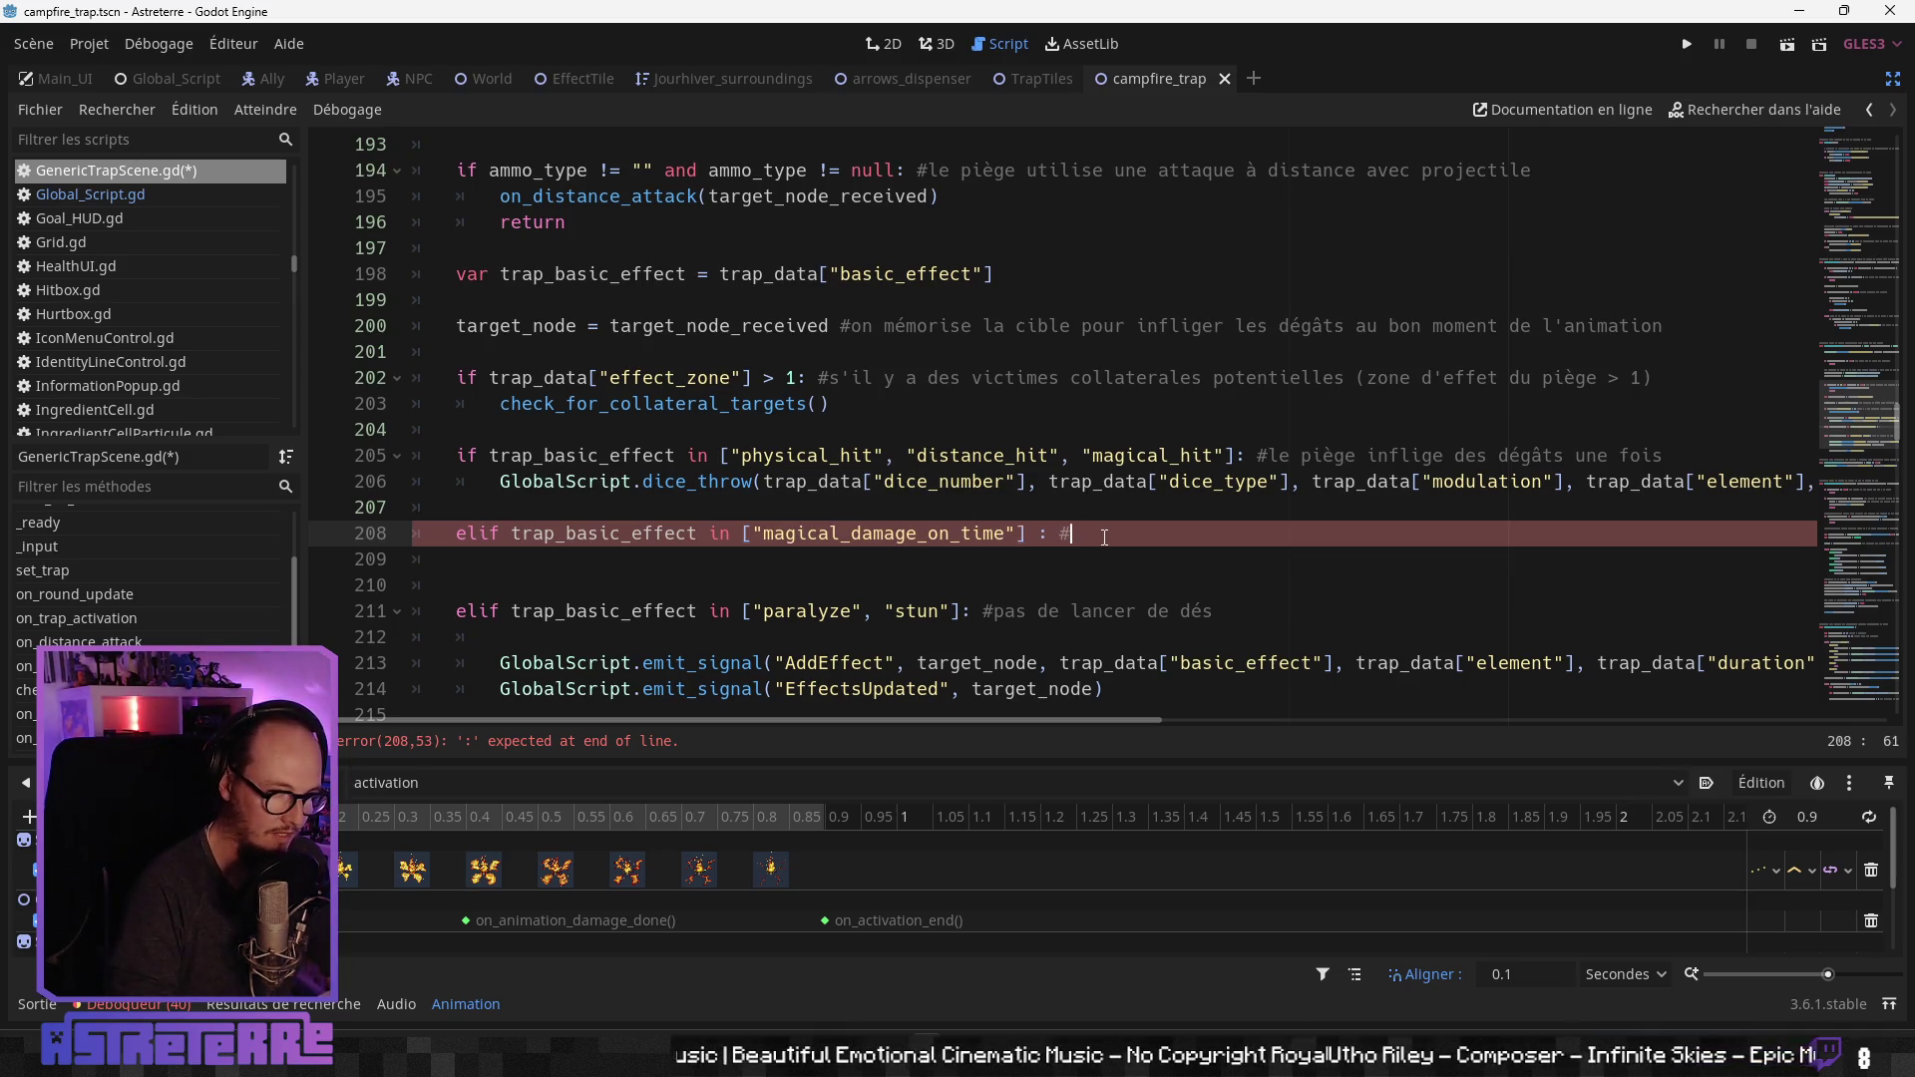
{"action": "type", "text": "lige"}
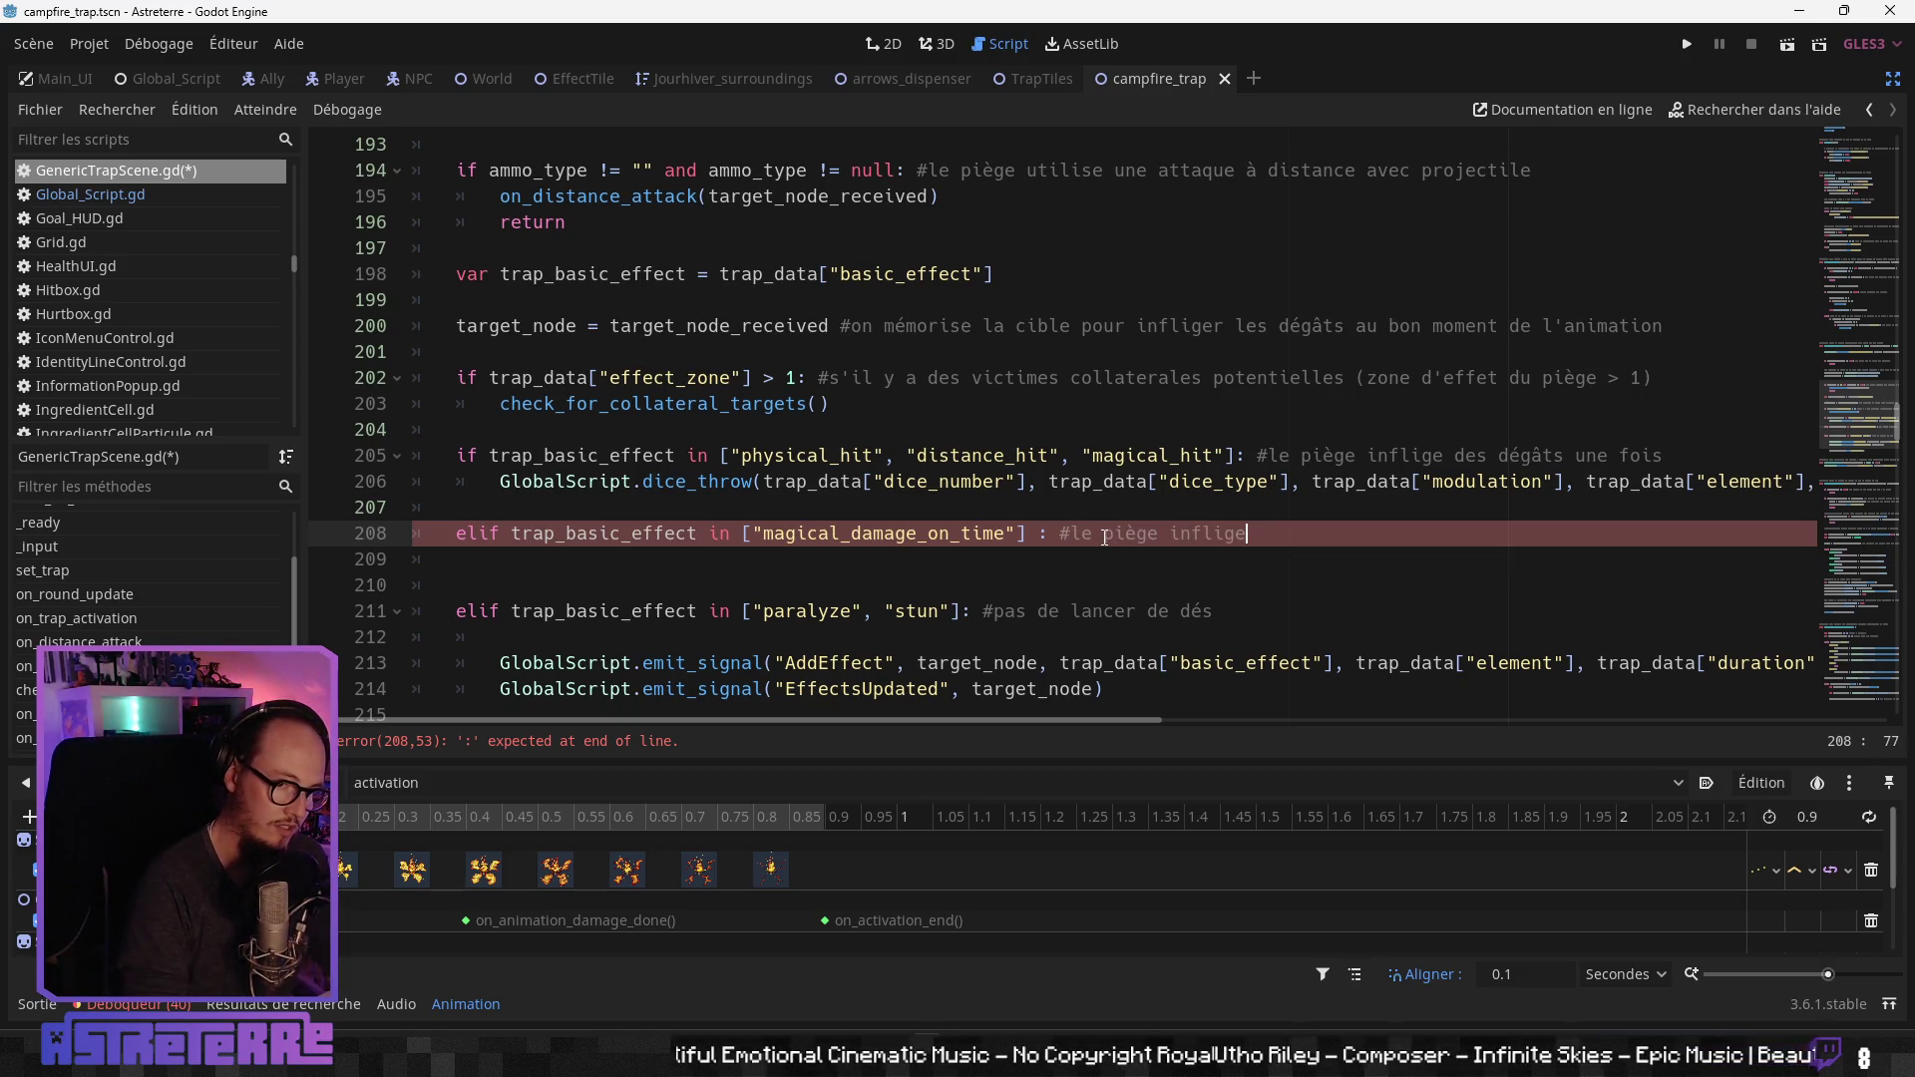
{"action": "type", "text": " des dégâts s"}
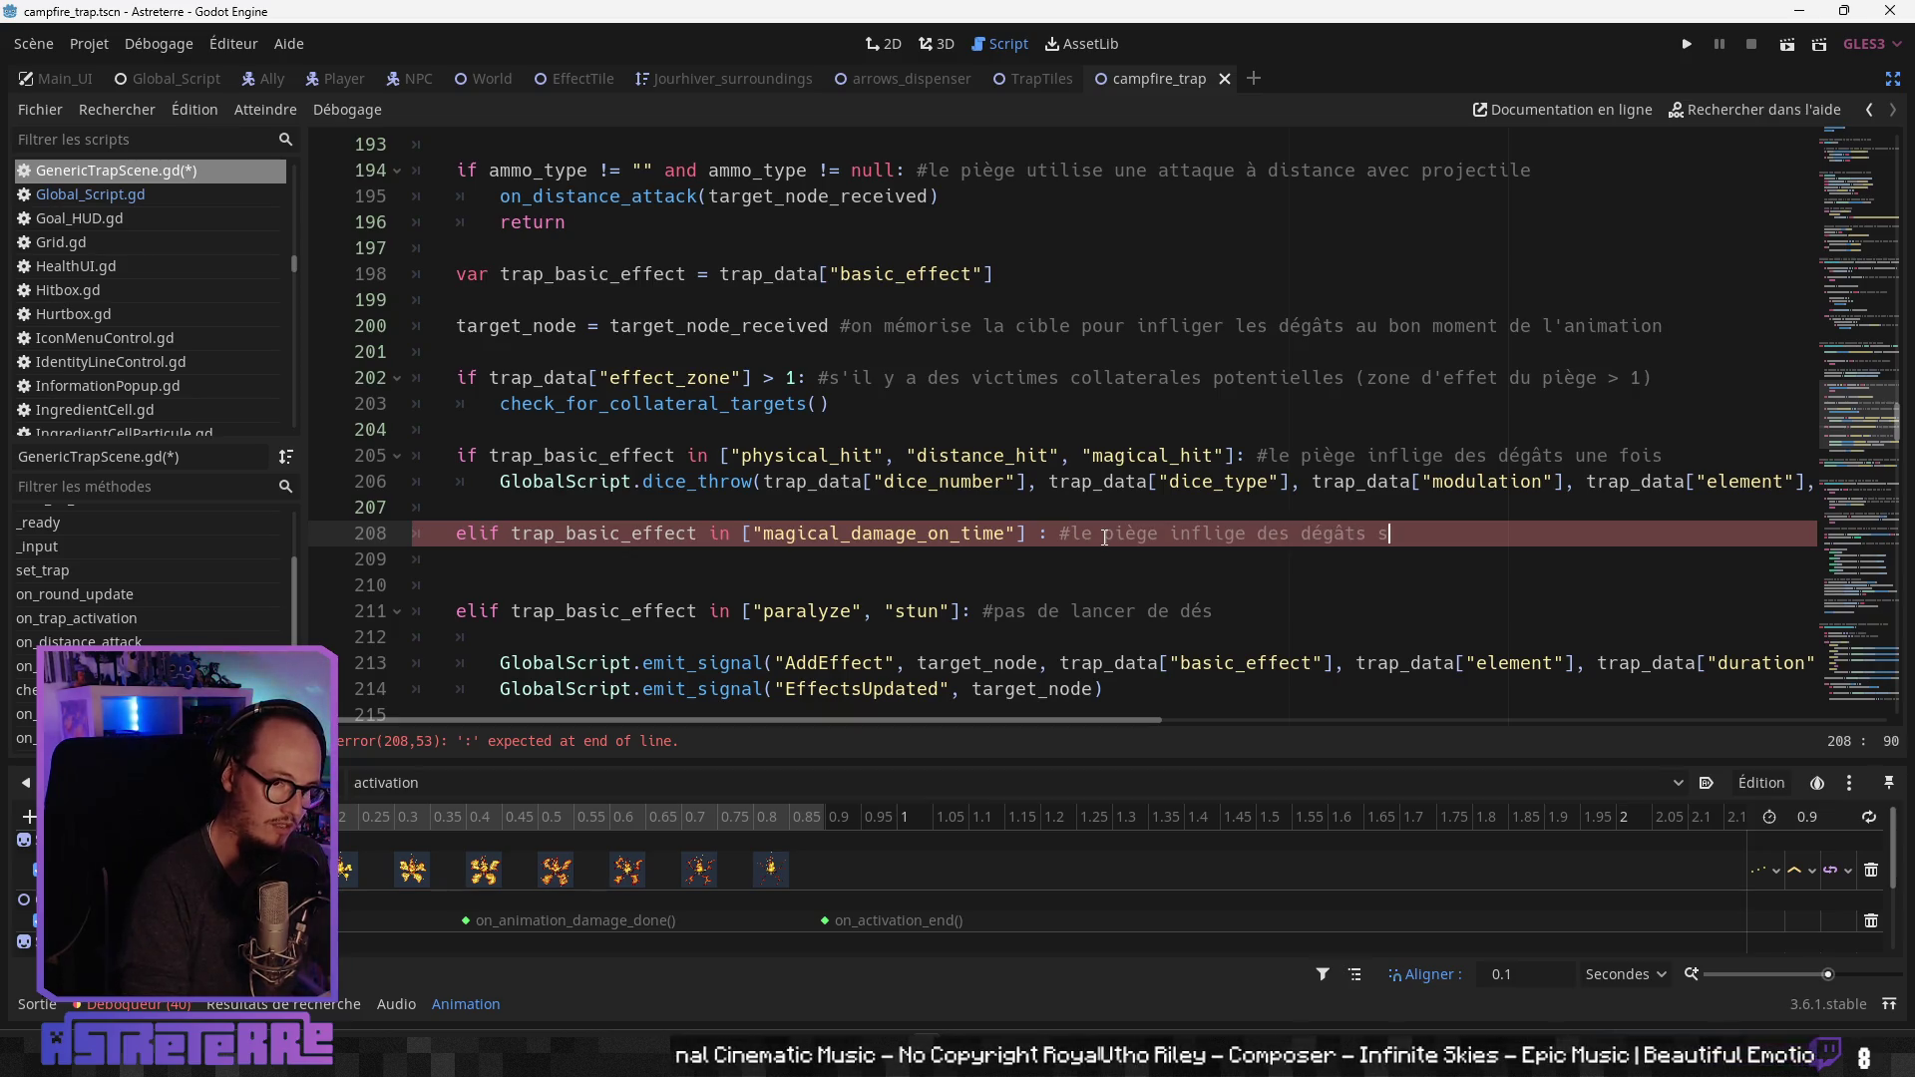
{"action": "type", "text": "ur la durée"}
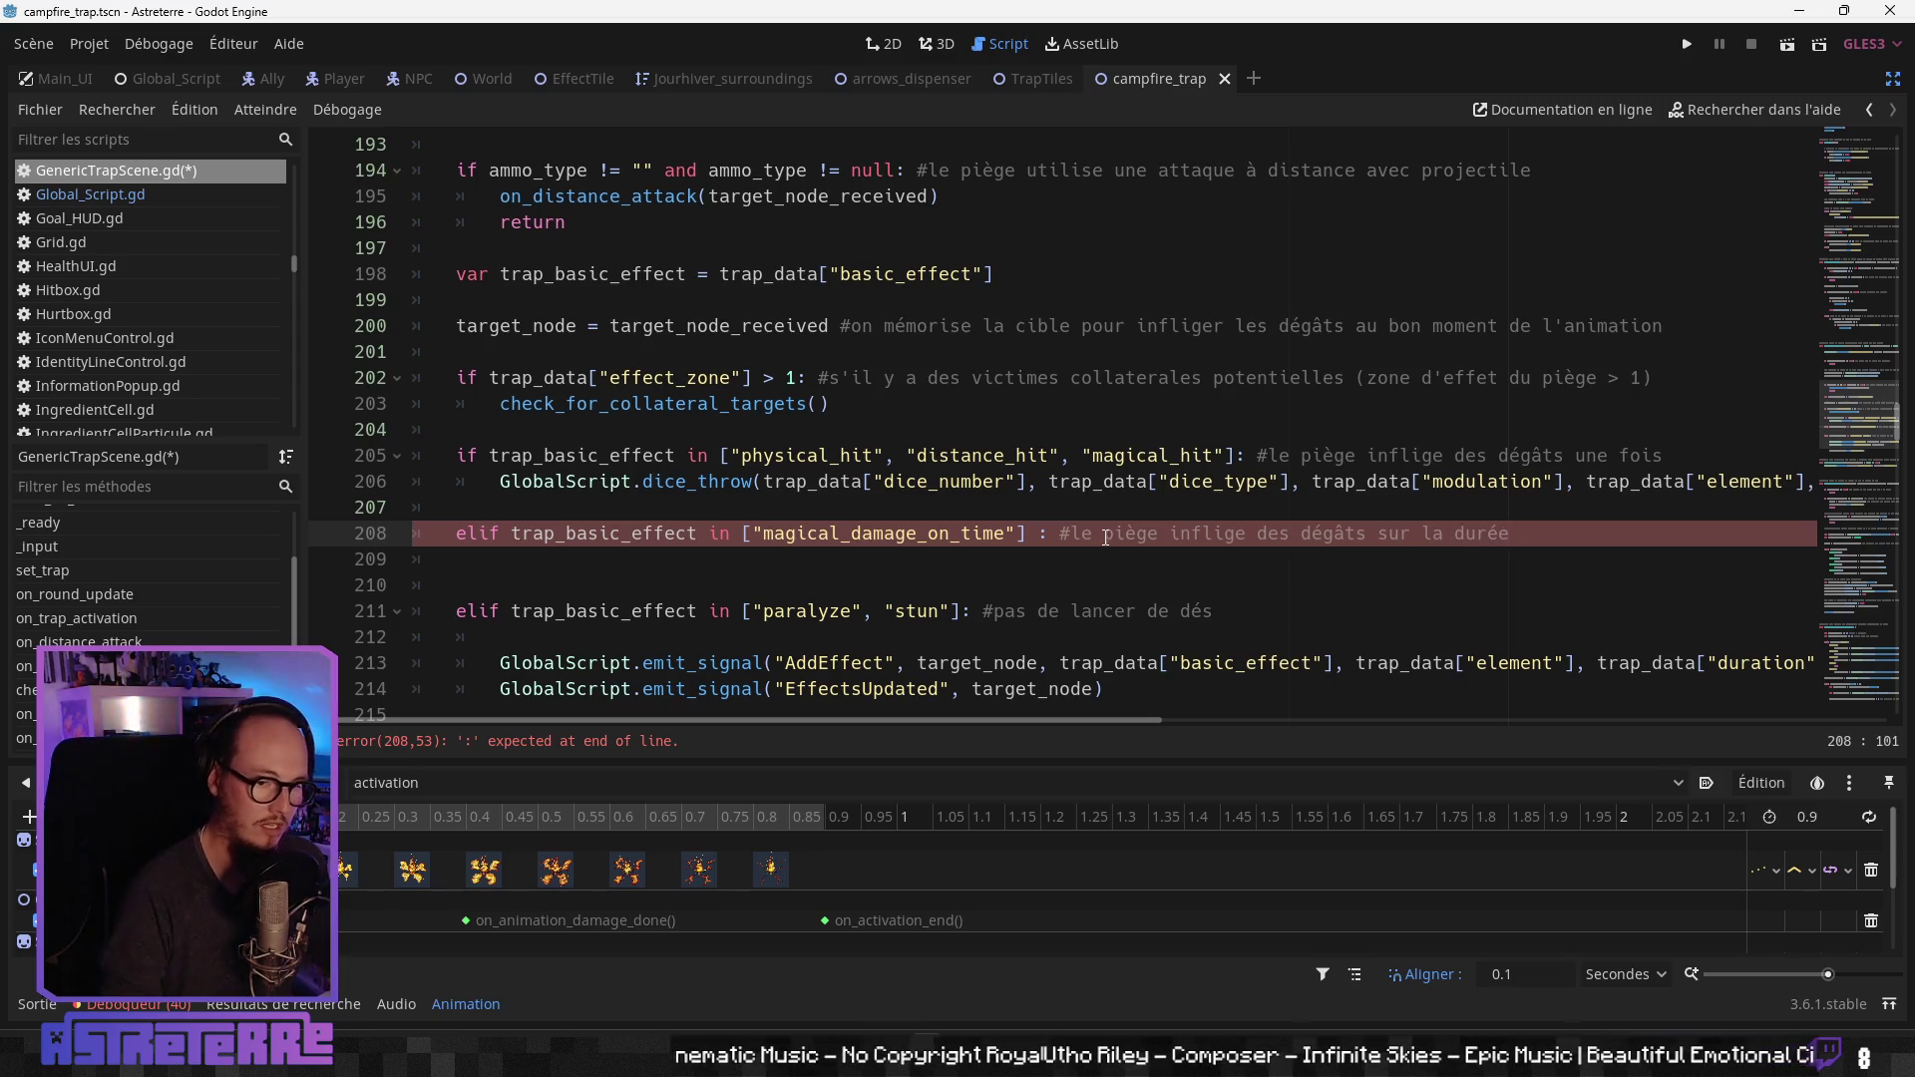
Step: Put a pass placeholder in the new branch and an extra blank line after it
{"action": "left_click", "coordinate": [913, 558]}
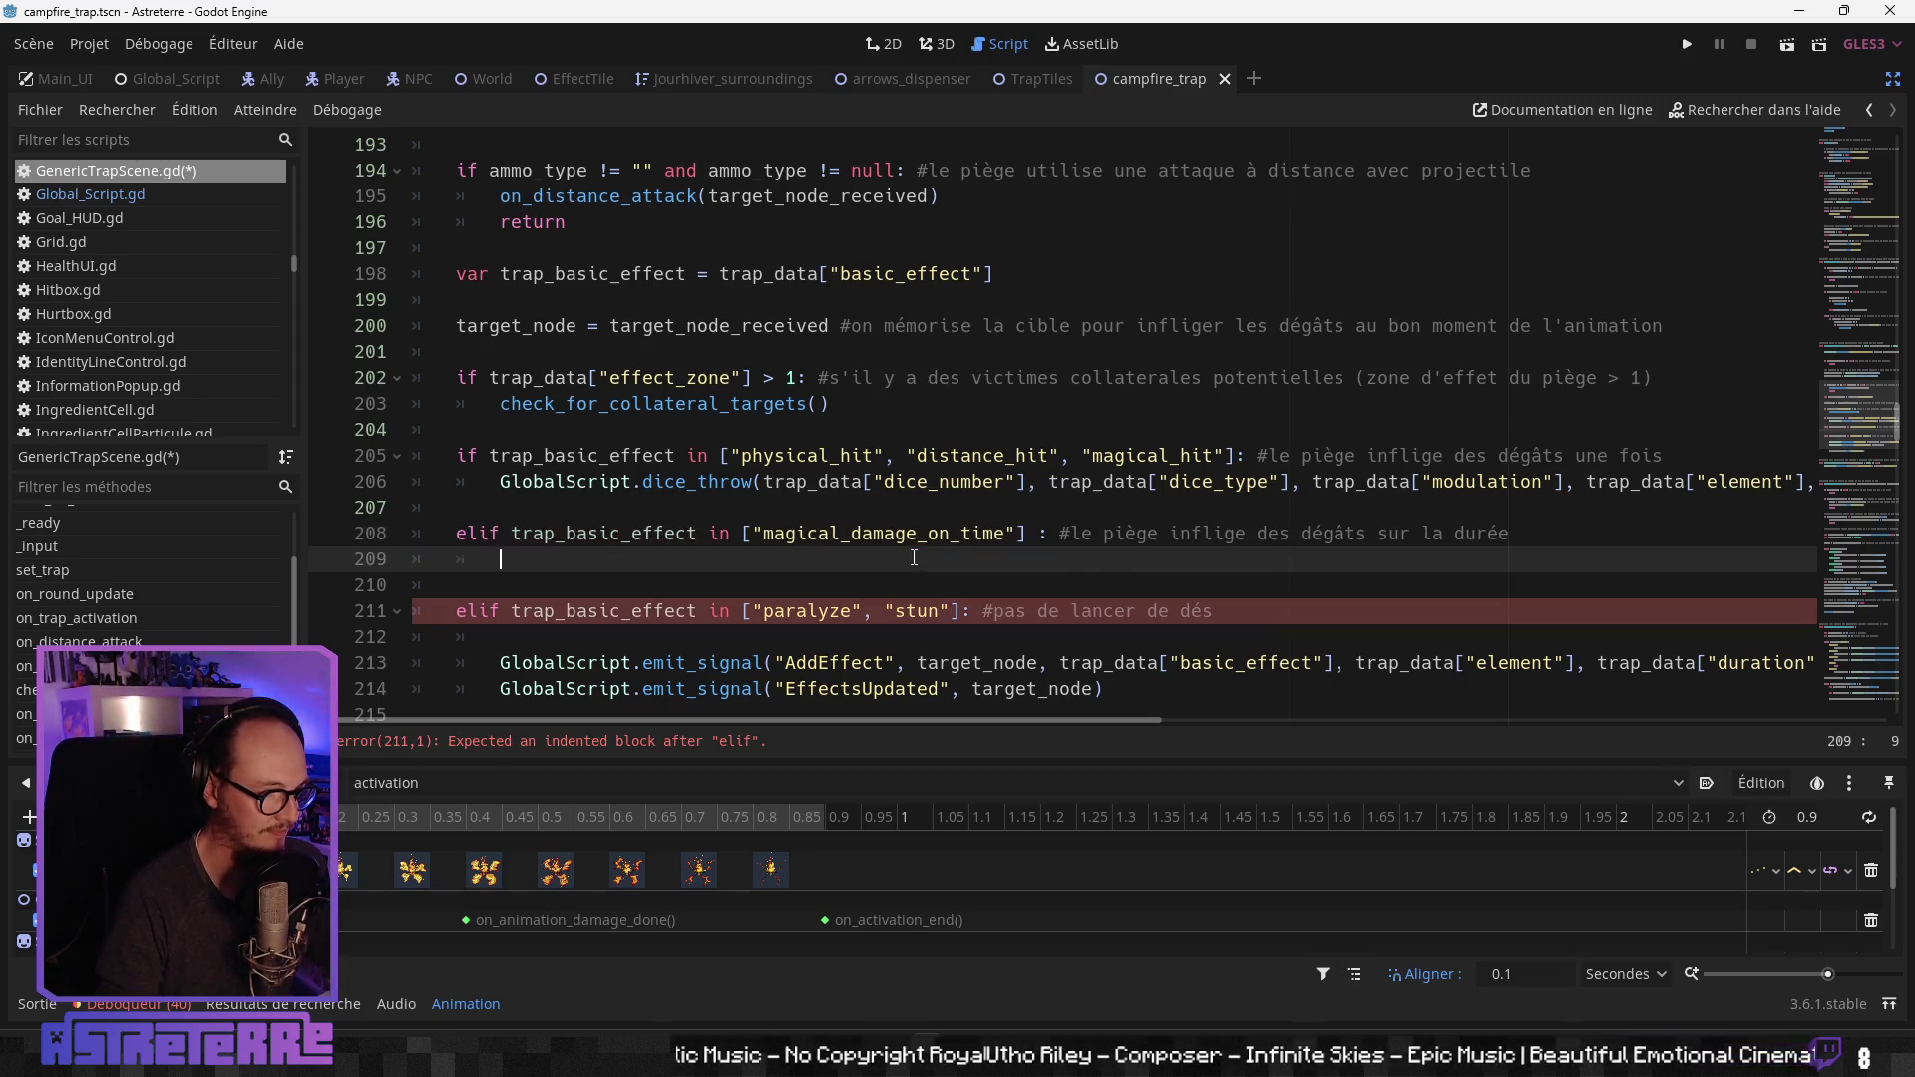
{"action": "type", "text": "pass"}
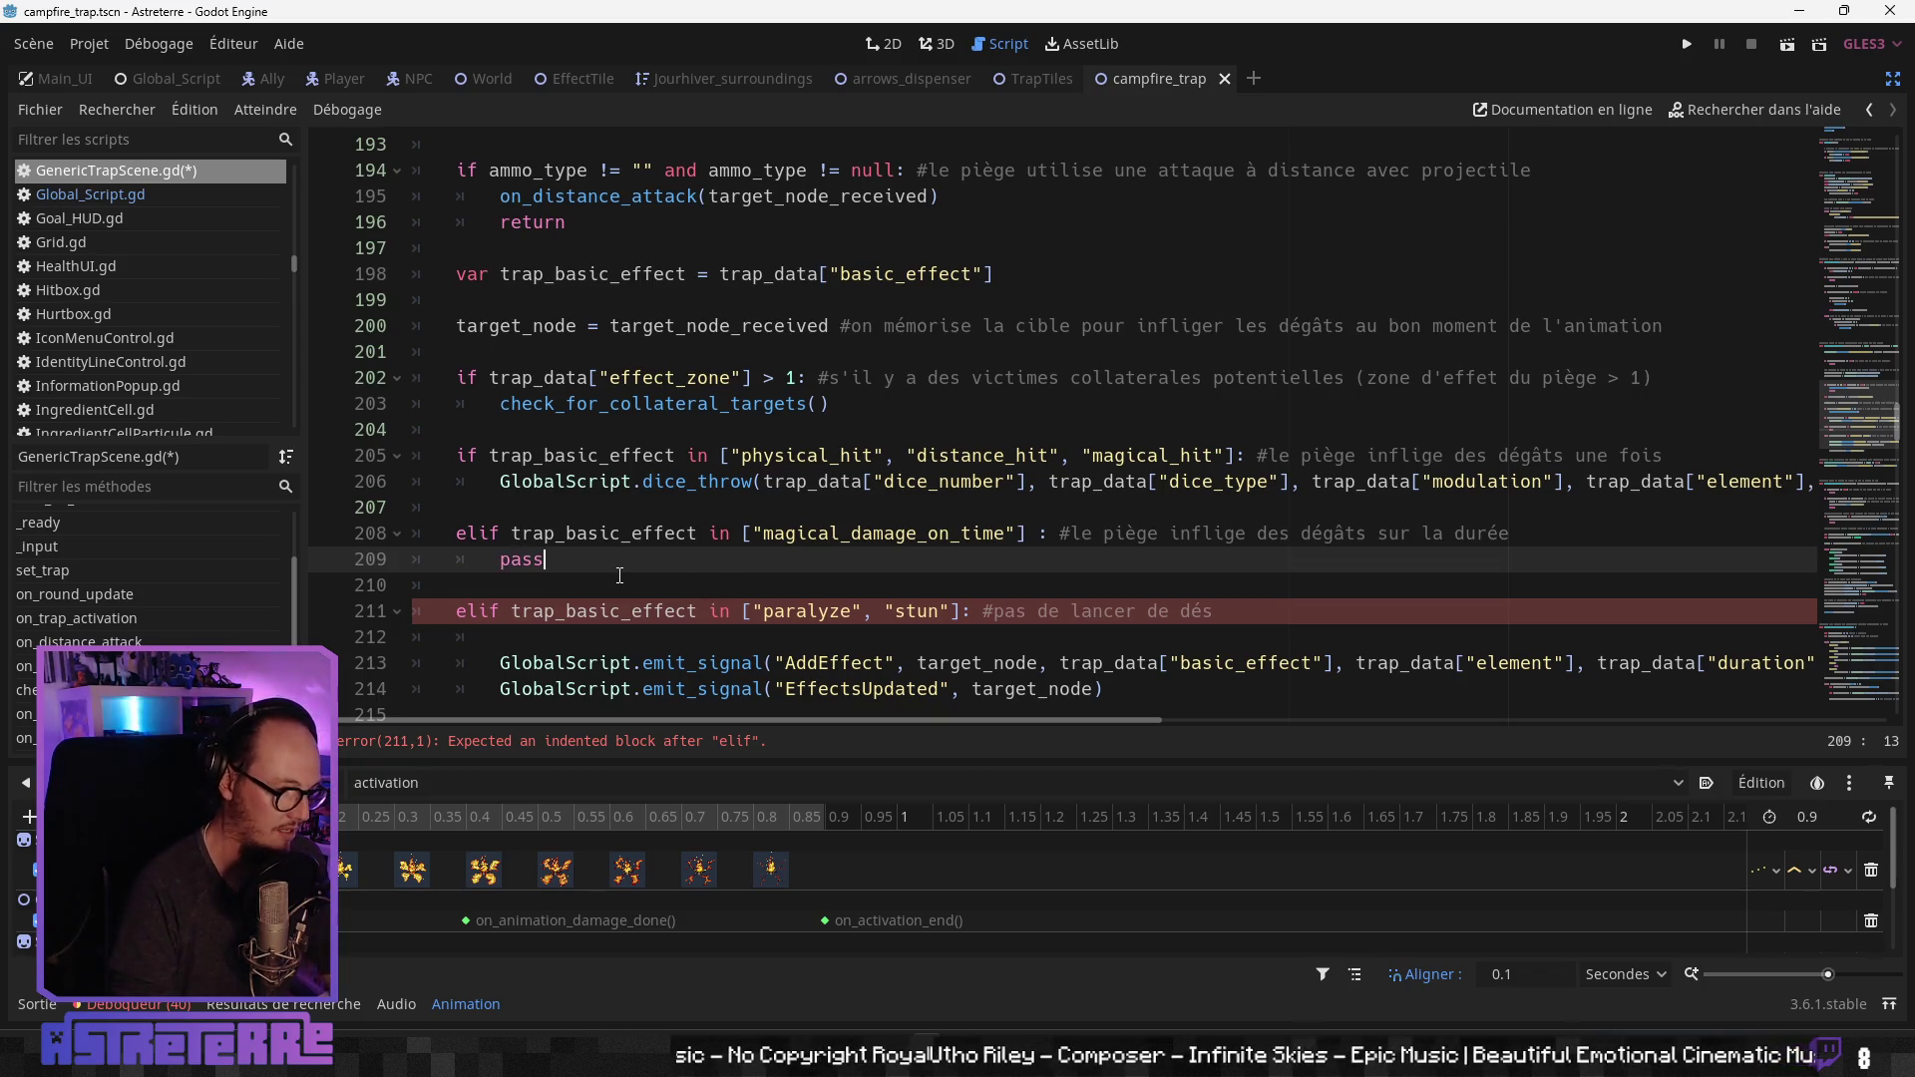
{"action": "left_click", "coordinate": [552, 586]}
{"action": "key", "text": "Return"}
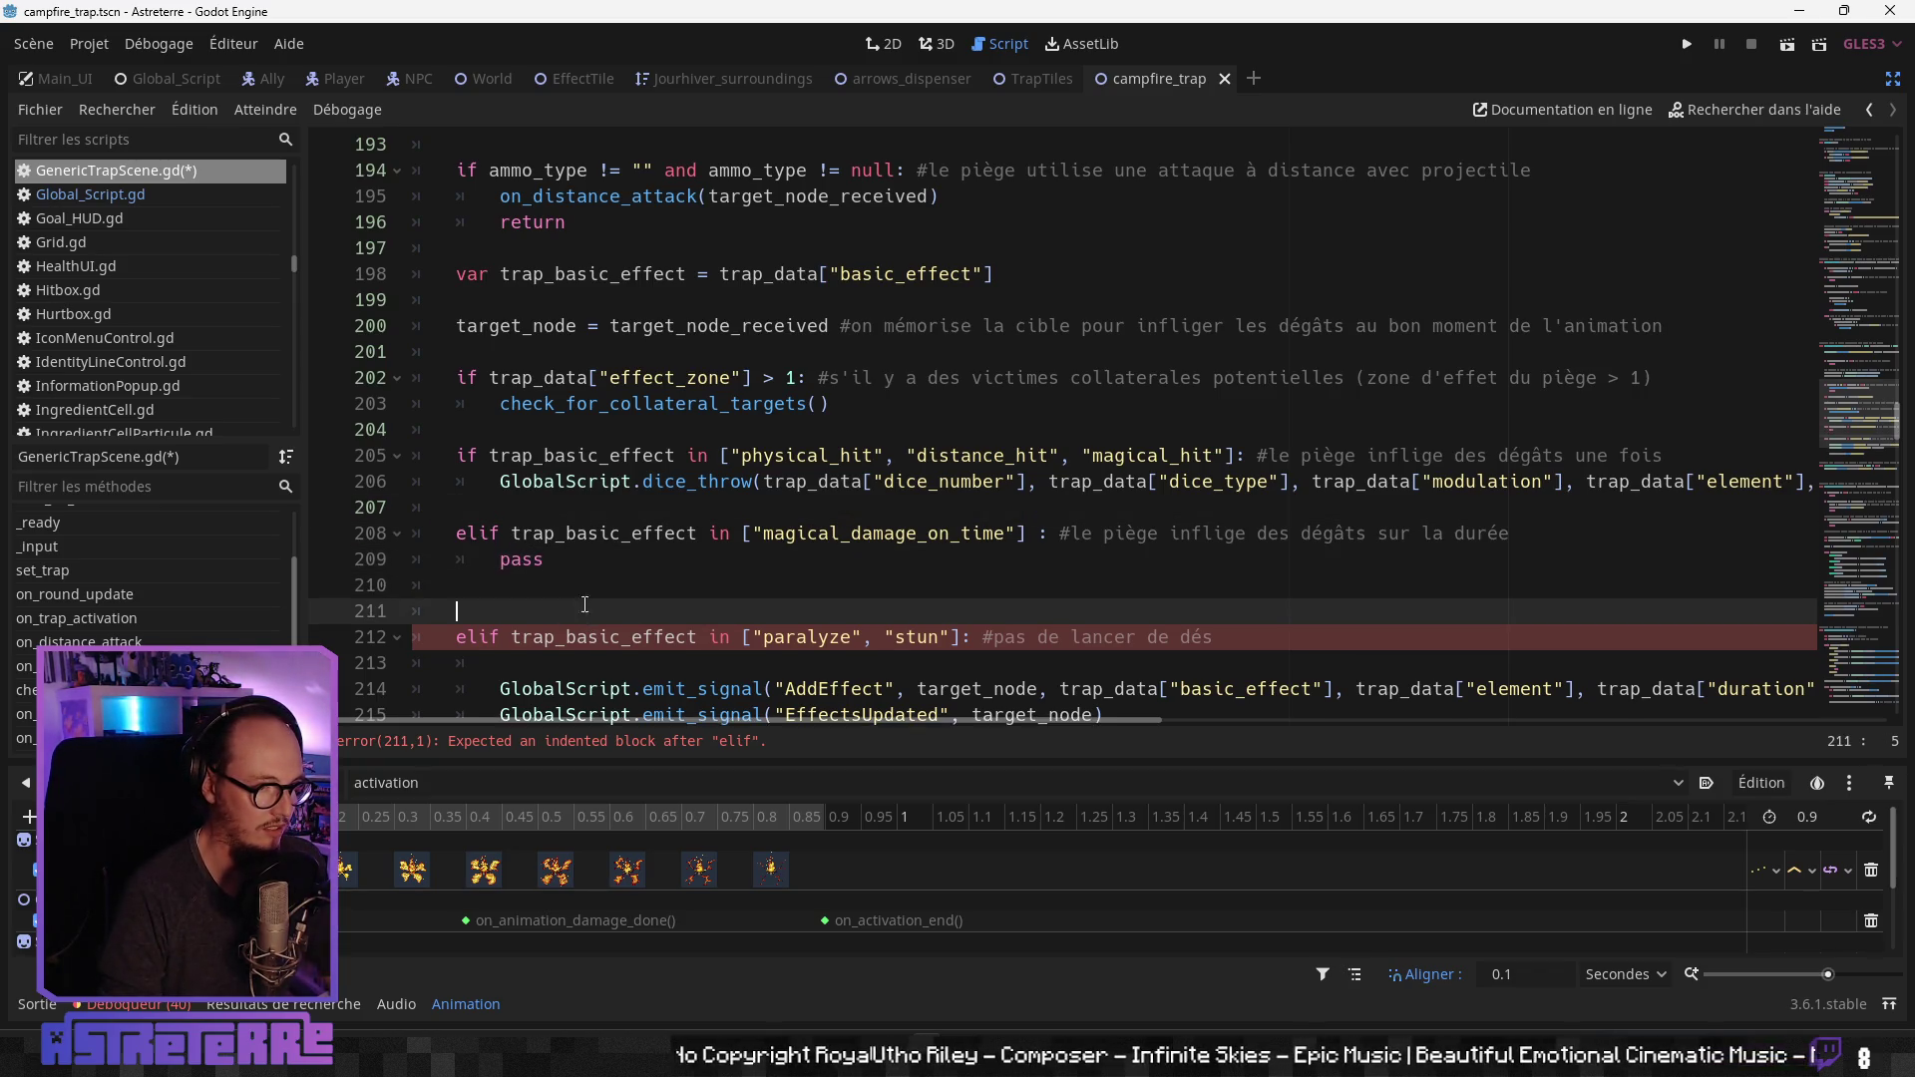
{"action": "scroll", "coordinate": [638, 548], "scroll_direction": "down", "scroll_amount": 3}
{"action": "left_click", "coordinate": [675, 499]}
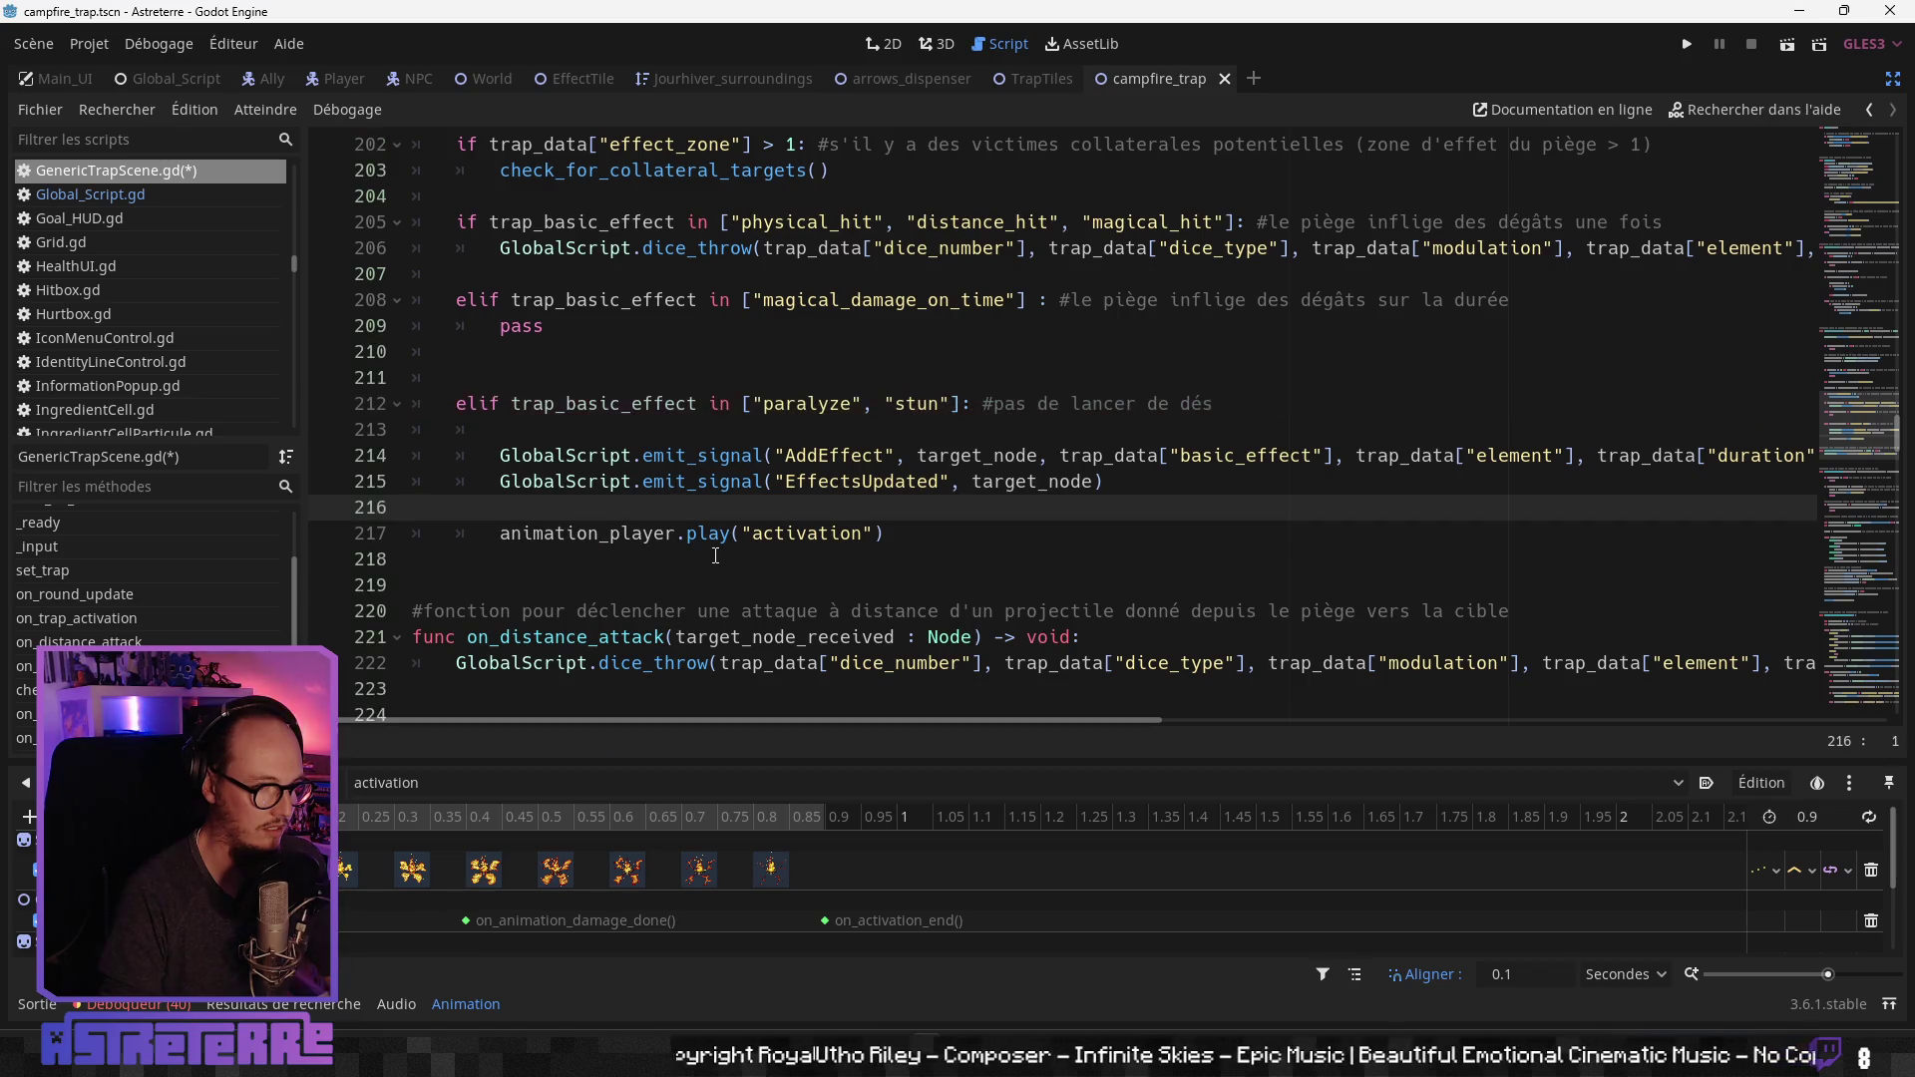
{"action": "scroll", "coordinate": [675, 499], "scroll_direction": "up", "scroll_amount": 2}
Step: Save the script and search all project files for magical_damage_on_time
{"action": "key", "text": "ctrl+s"}
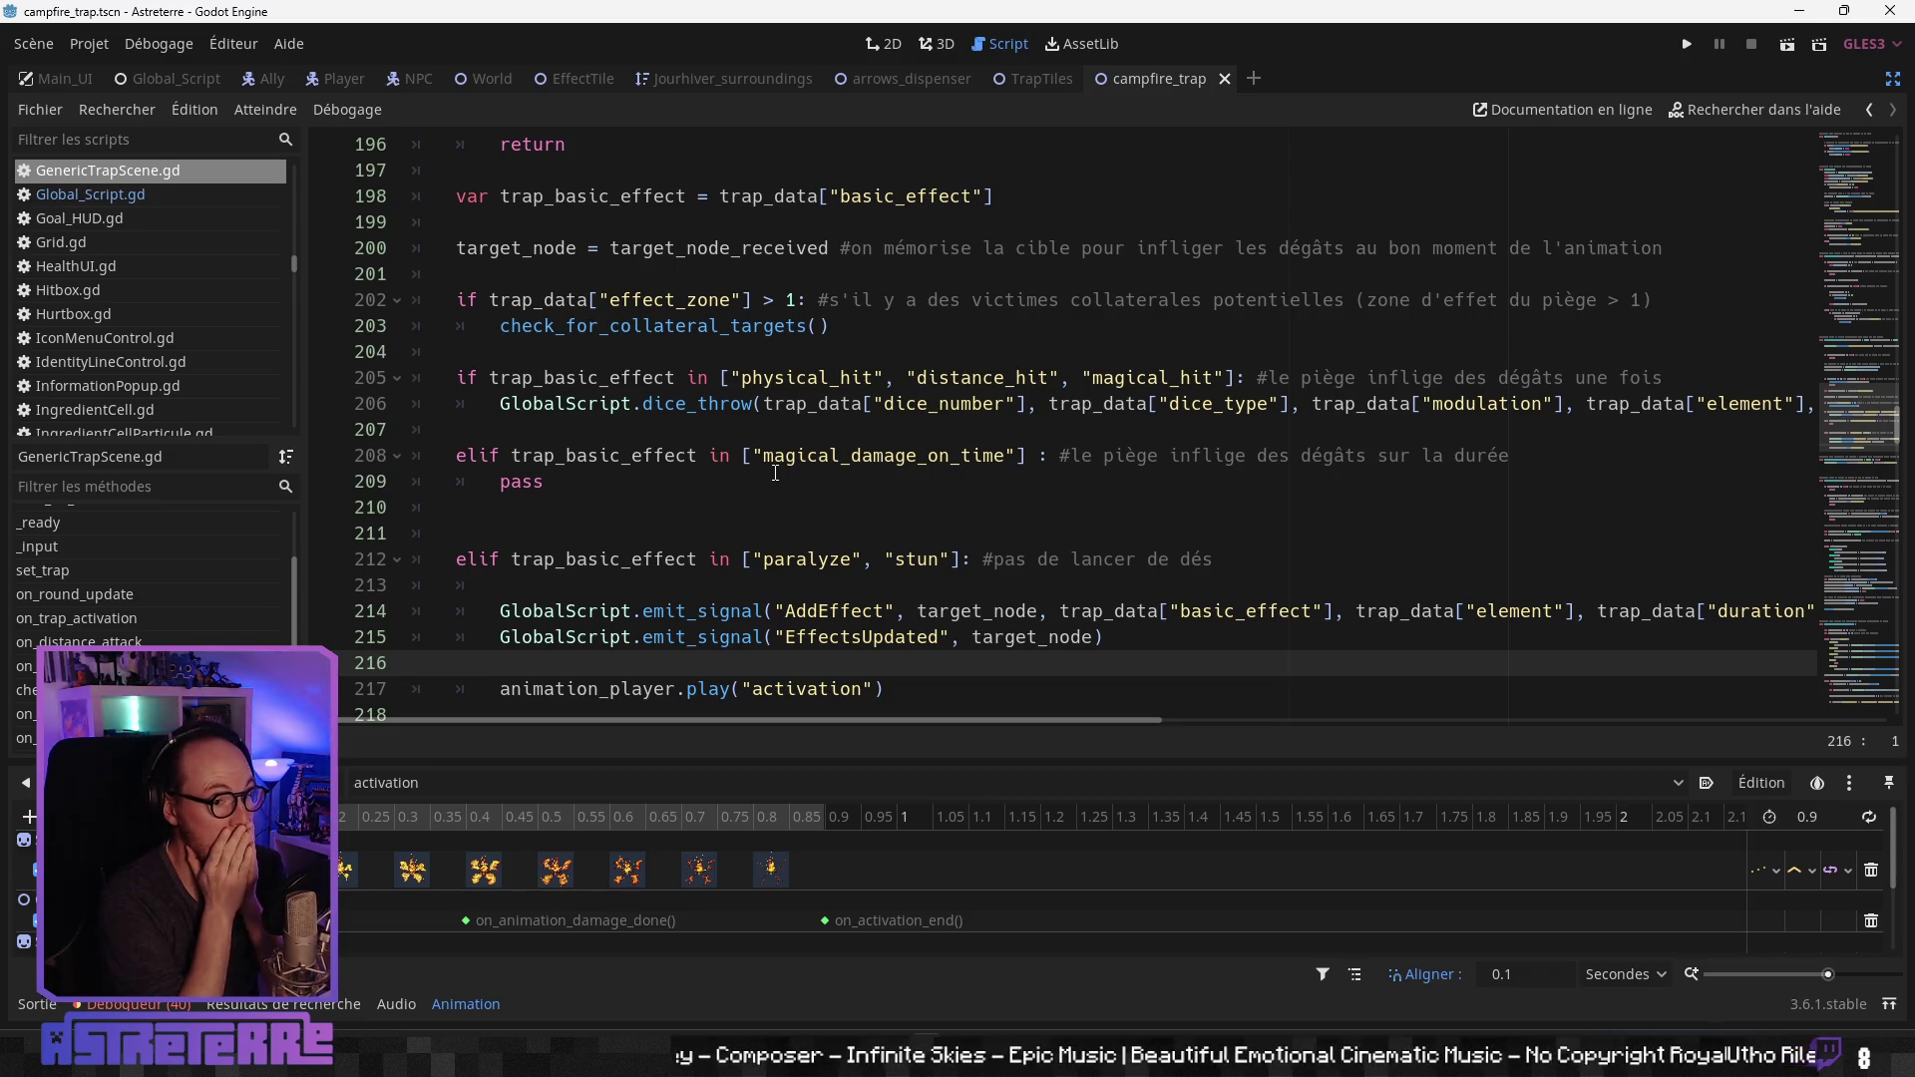
{"action": "double_click", "coordinate": [810, 454]}
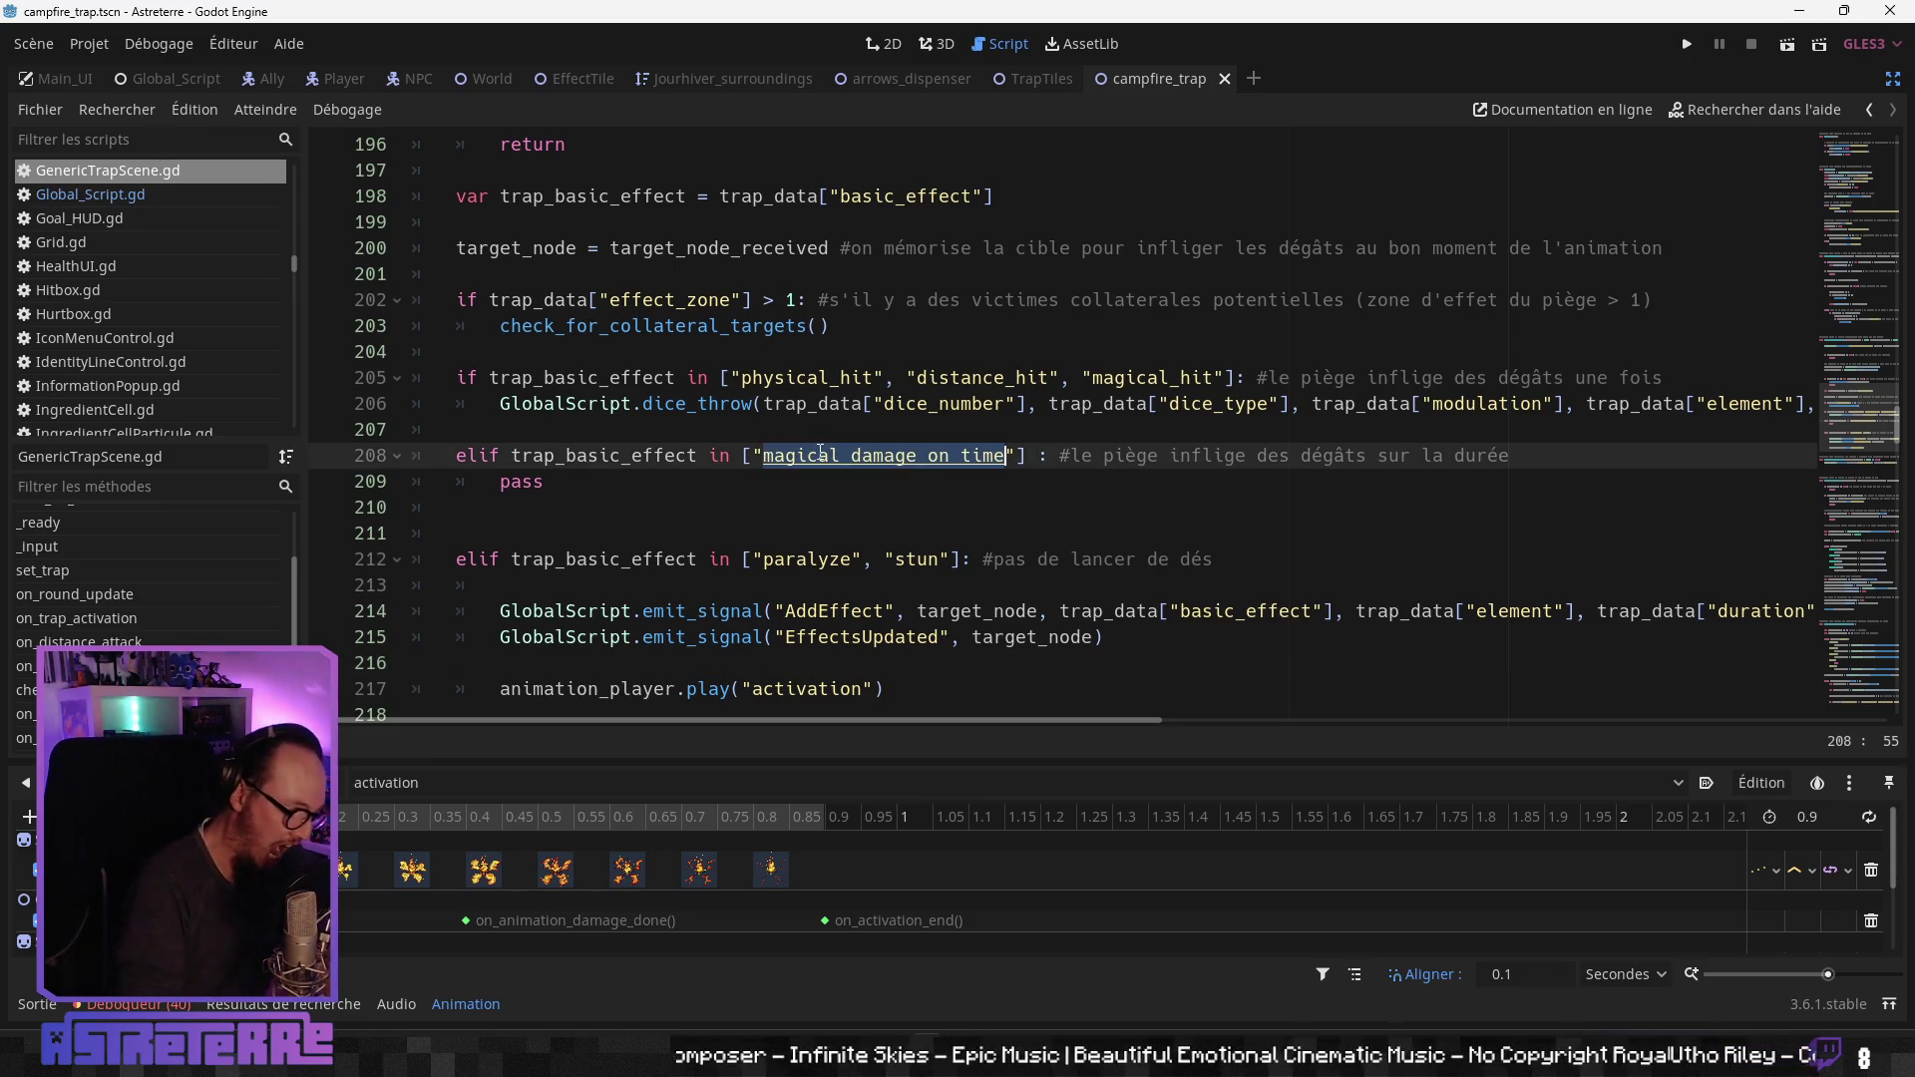
{"action": "key", "text": "ctrl+shift+f"}
{"action": "key", "text": "Return"}
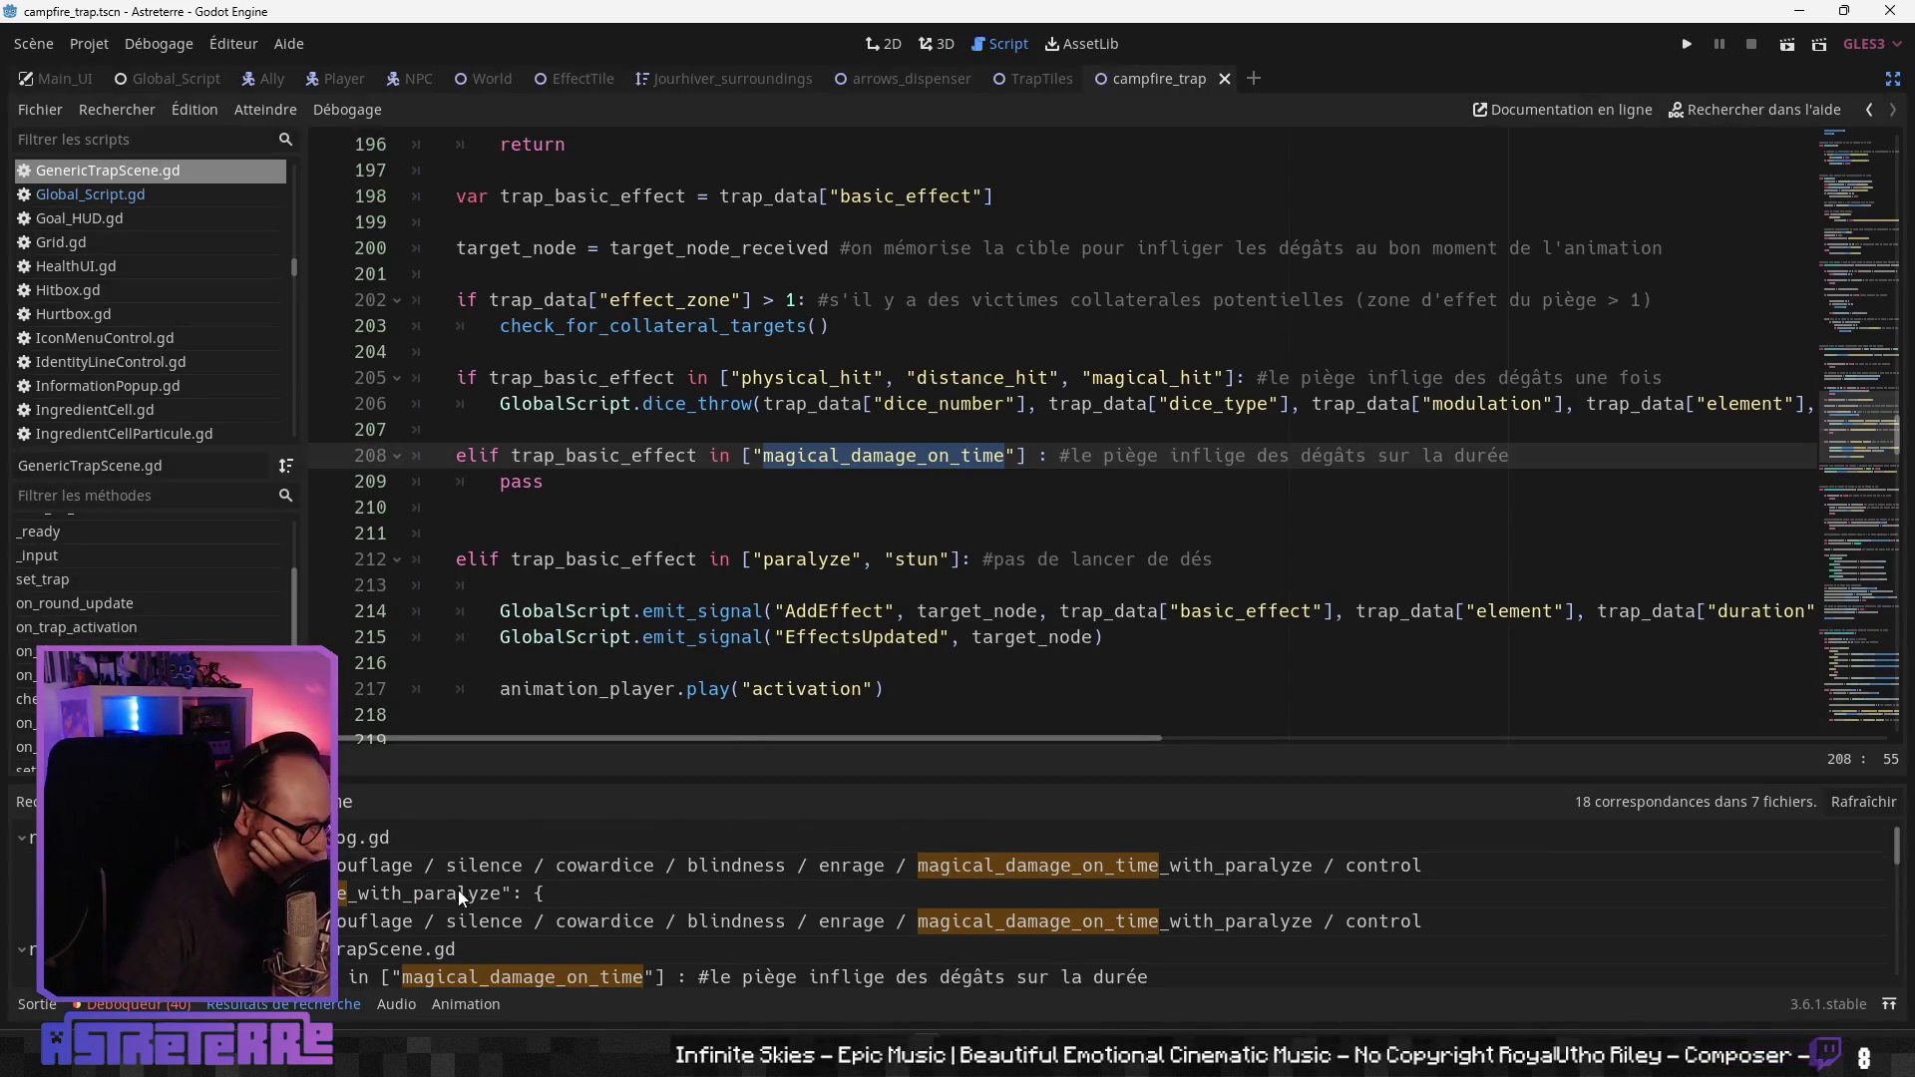
Step: Browse the 18 matches in 7 files and enlarge the search results panel
{"action": "scroll", "coordinate": [428, 907], "scroll_direction": "down", "scroll_amount": 1}
{"action": "scroll", "coordinate": [422, 888], "scroll_direction": "down", "scroll_amount": 5}
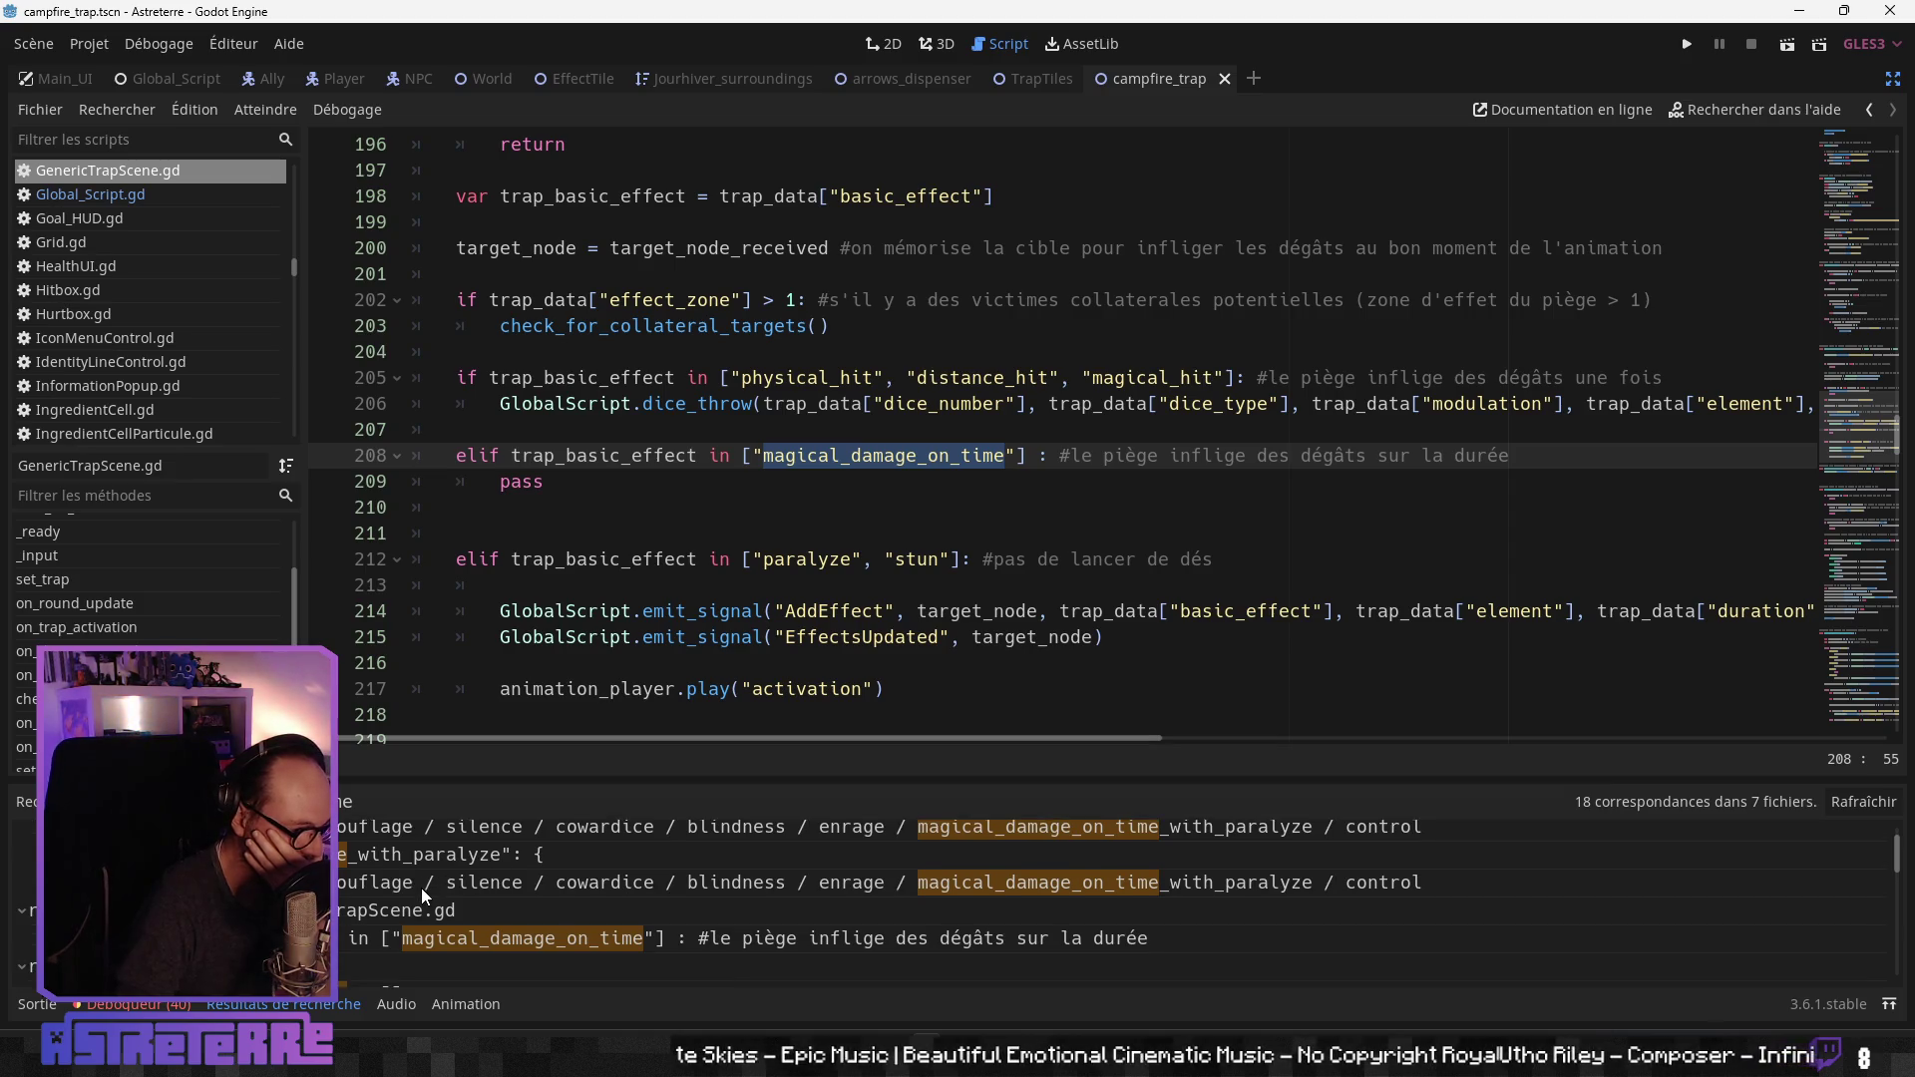
{"action": "scroll", "coordinate": [385, 915], "scroll_direction": "down", "scroll_amount": 4}
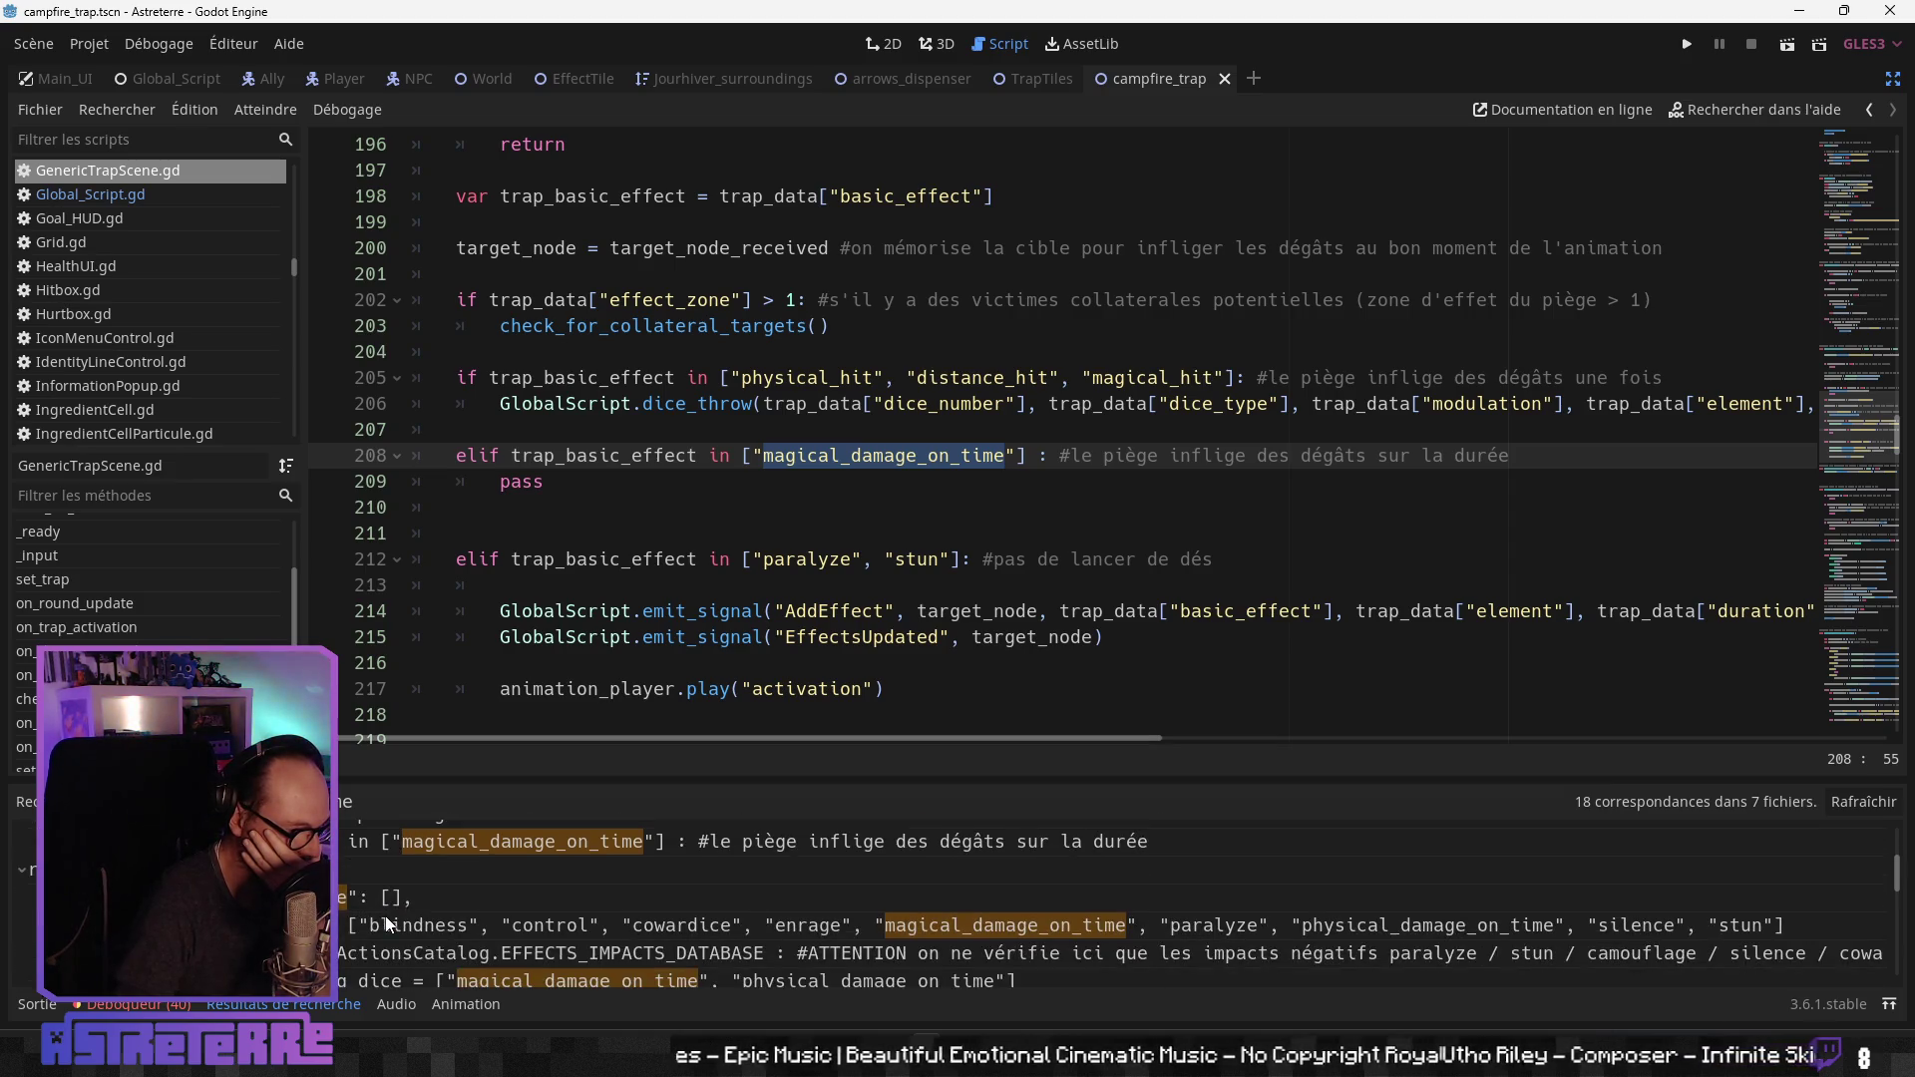
{"action": "scroll", "coordinate": [385, 915], "scroll_direction": "down", "scroll_amount": 5}
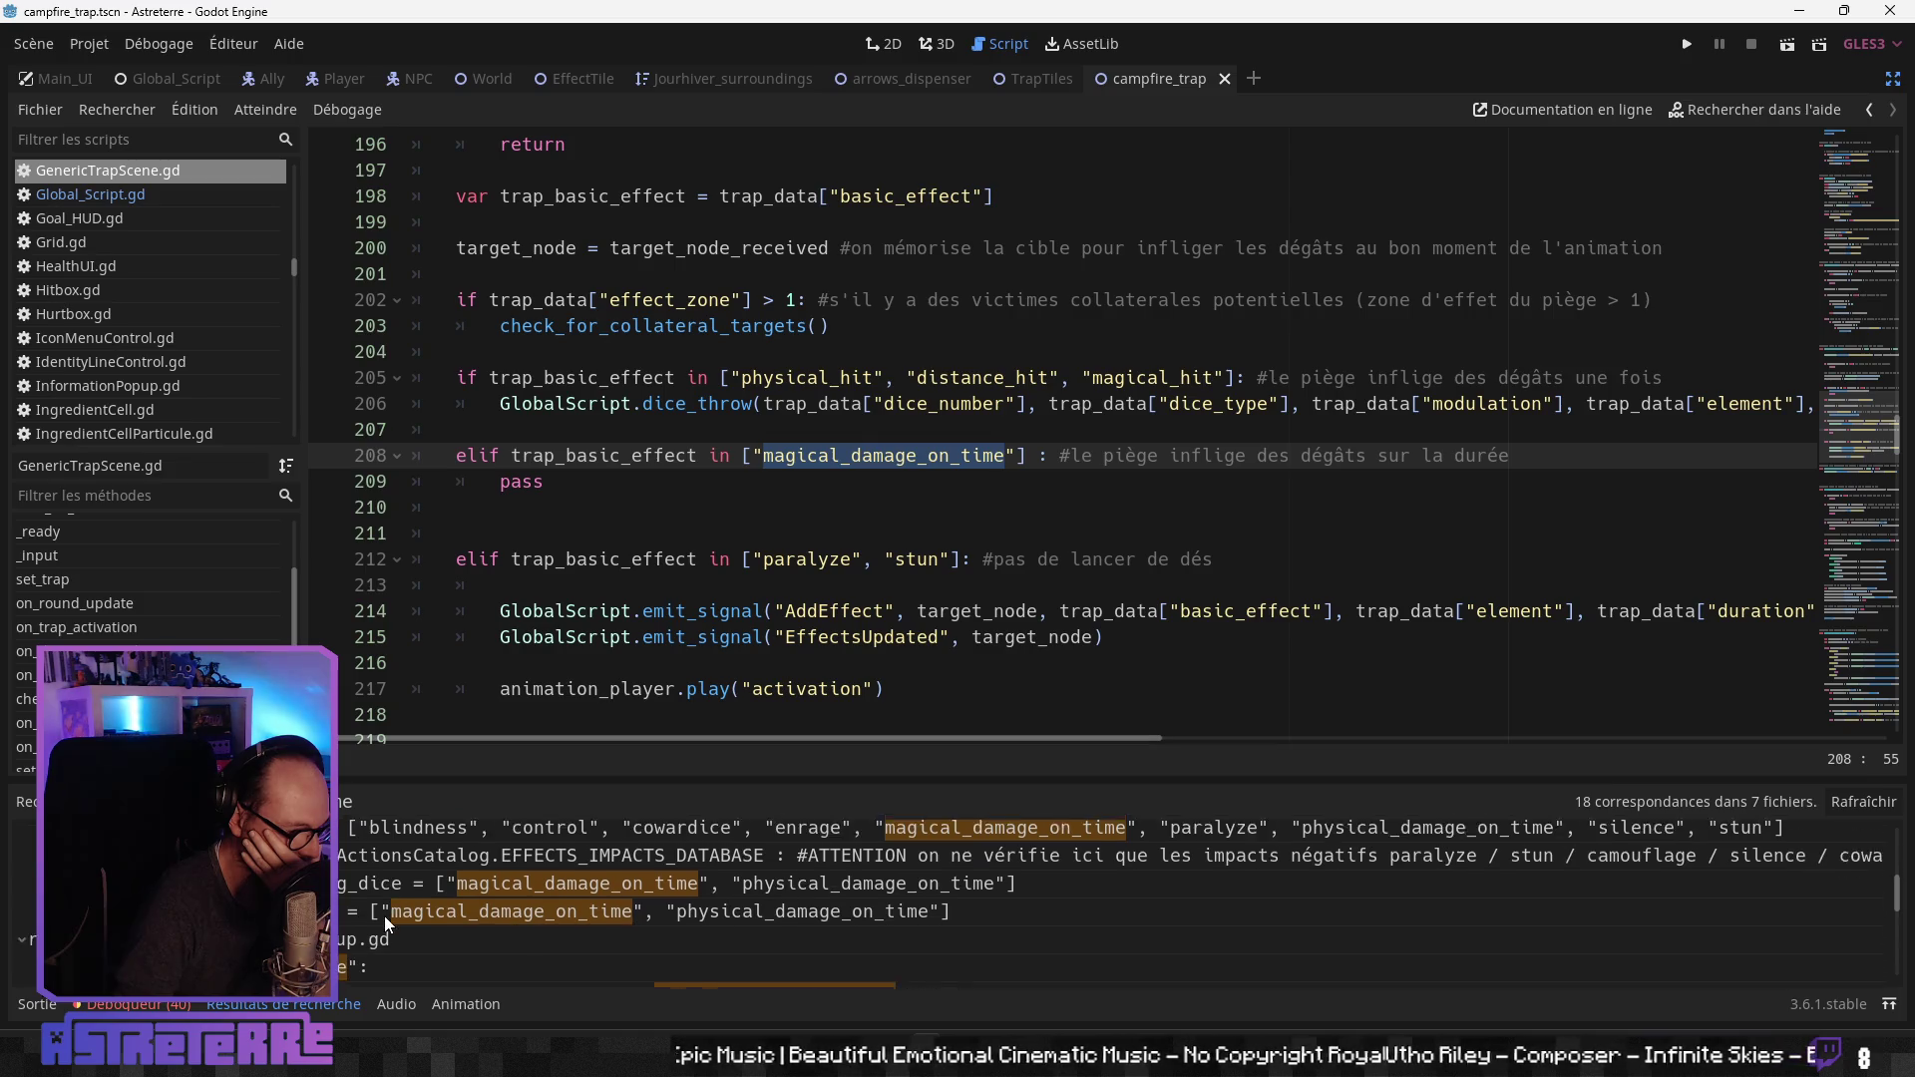
{"action": "scroll", "coordinate": [385, 916], "scroll_direction": "down", "scroll_amount": 2}
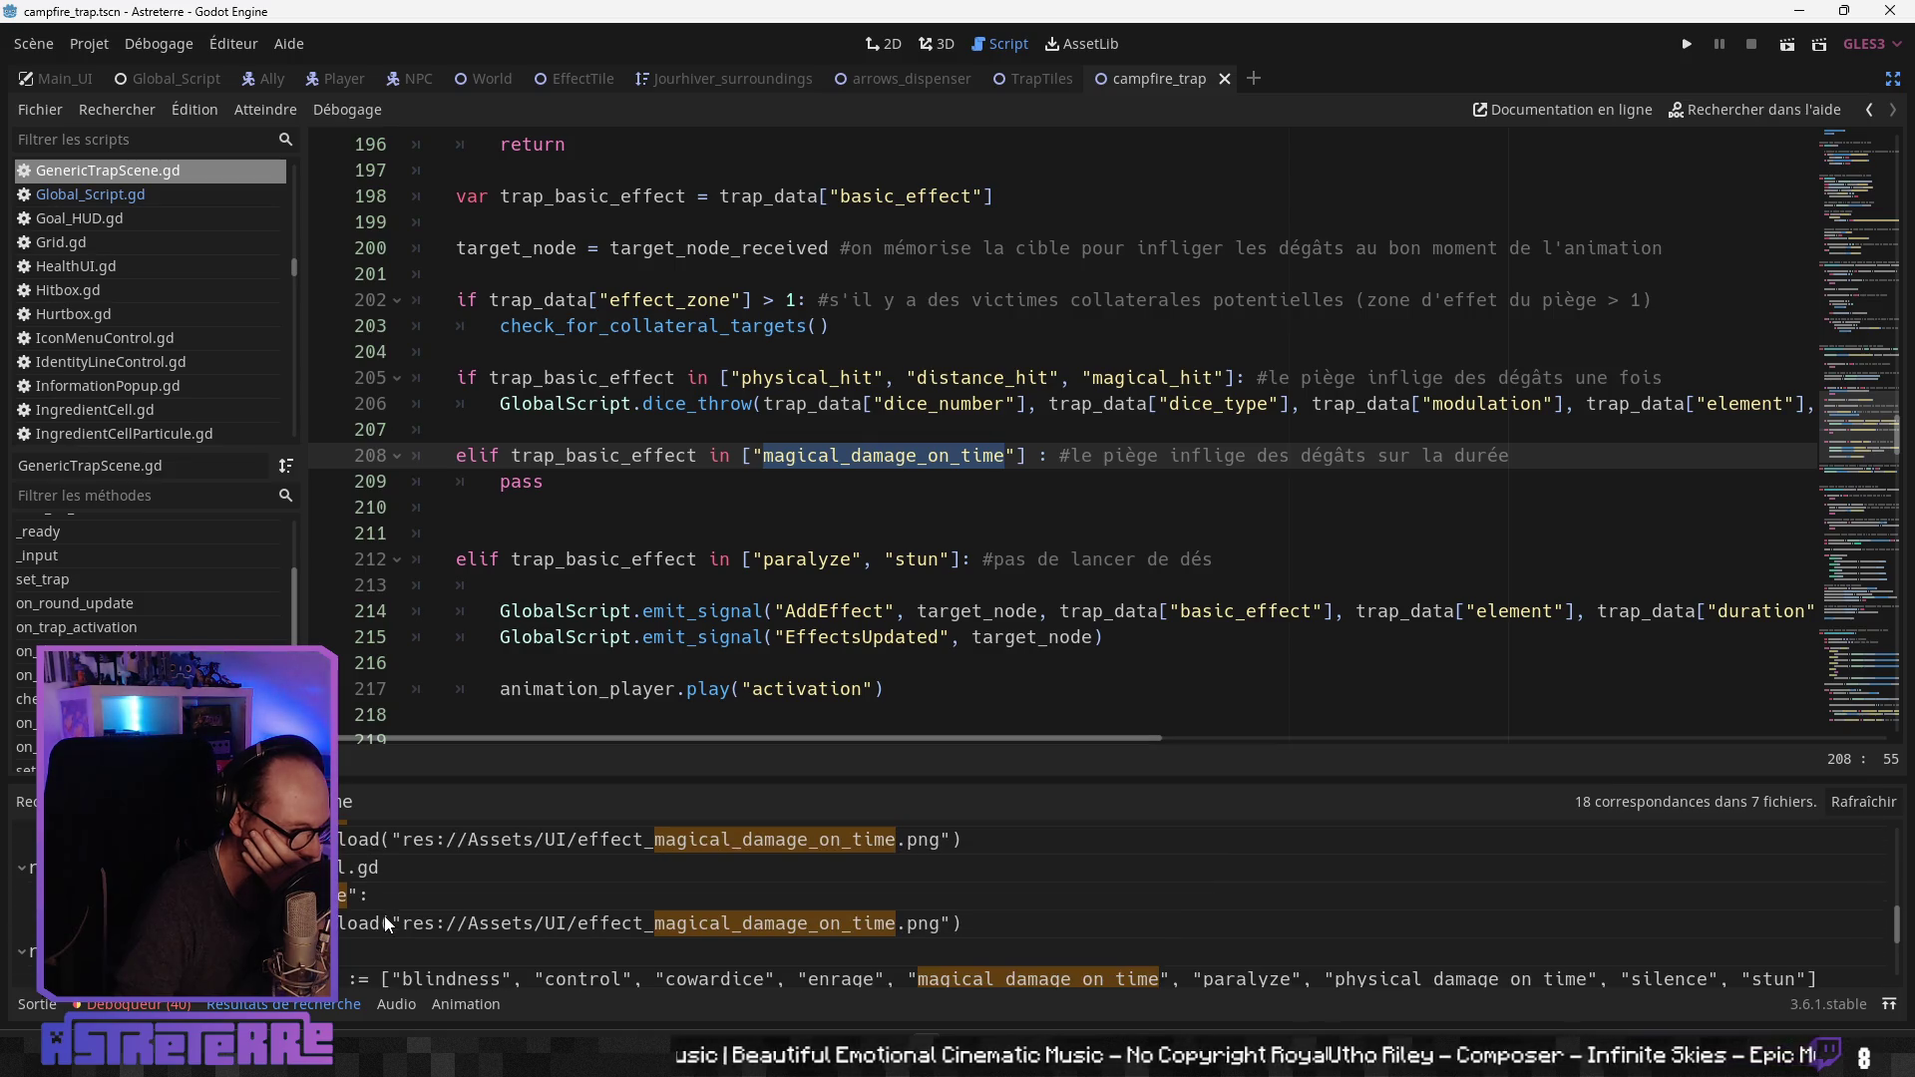
{"action": "scroll", "coordinate": [385, 922], "scroll_direction": "up", "scroll_amount": 1}
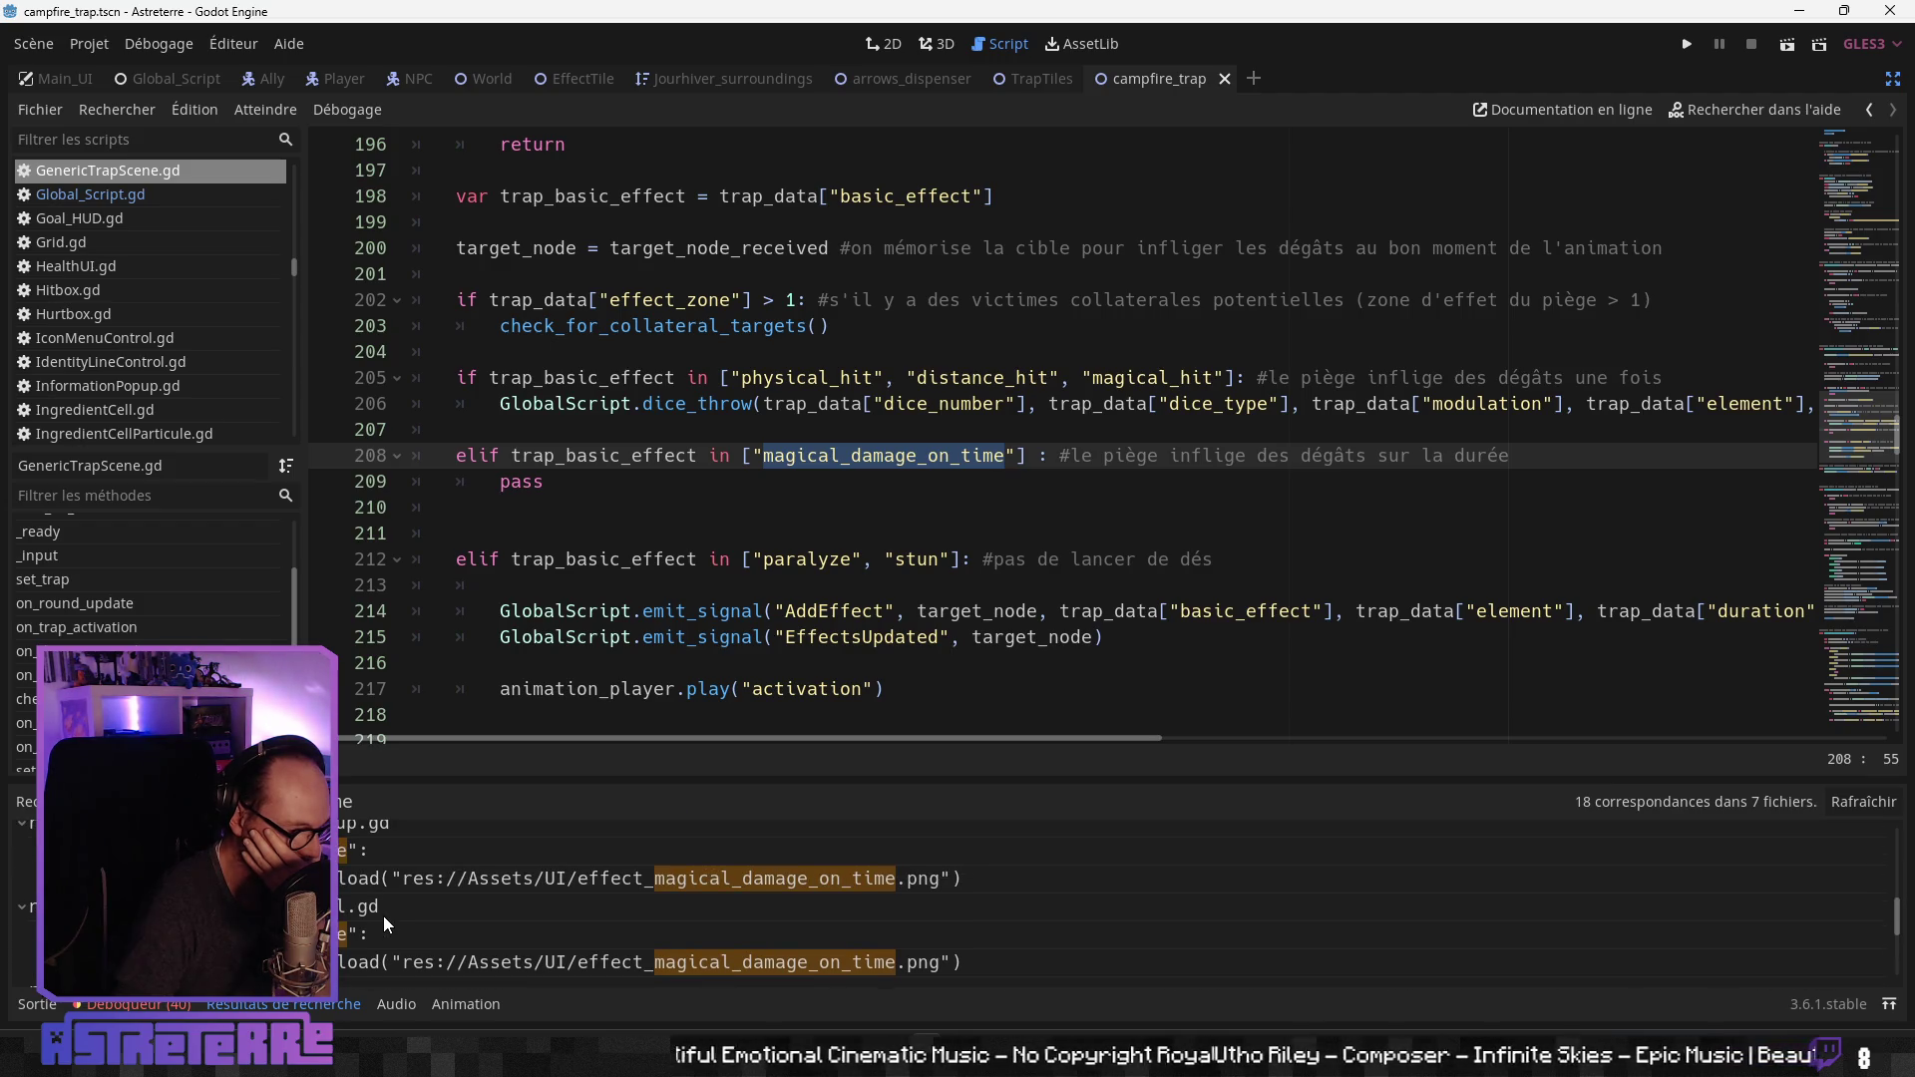
{"action": "scroll", "coordinate": [383, 916], "scroll_direction": "down", "scroll_amount": 4}
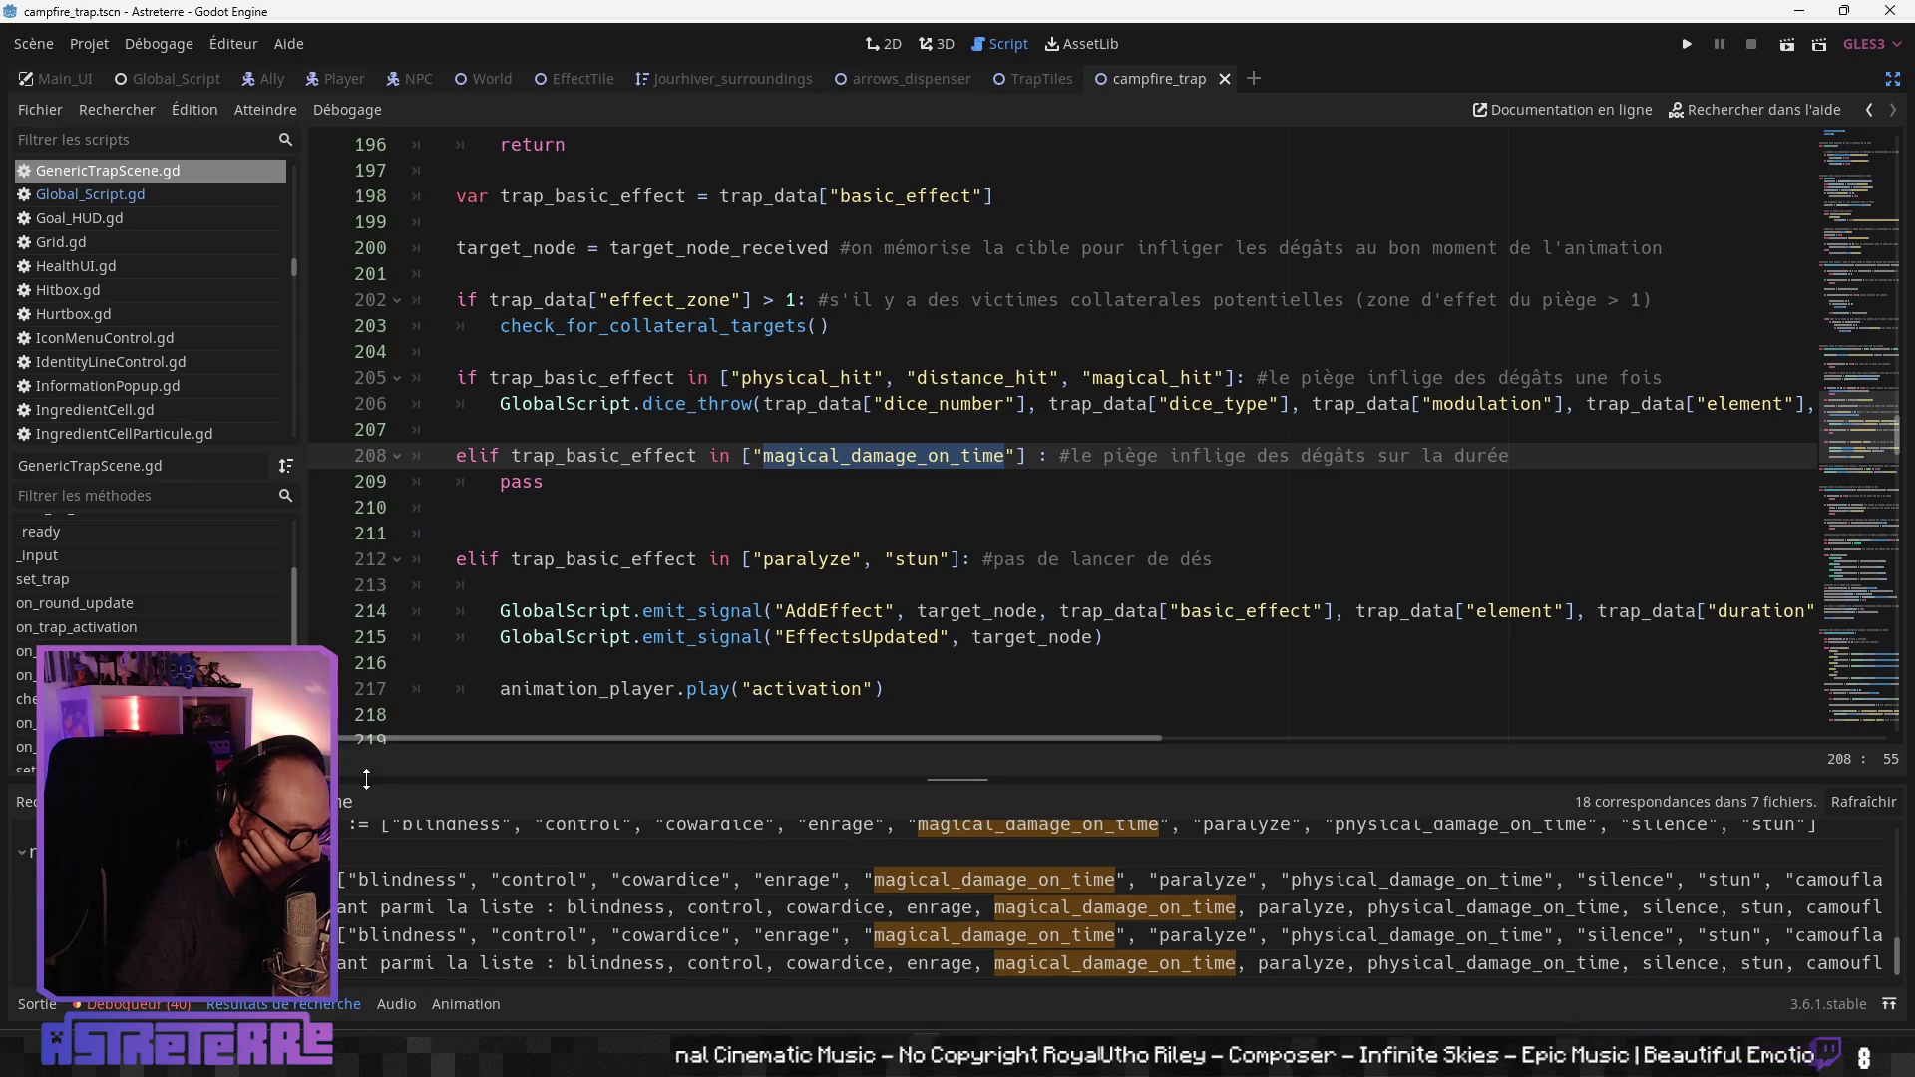
{"action": "left_click_drag", "start_coordinate": [368, 775], "coordinate": [368, 494]}
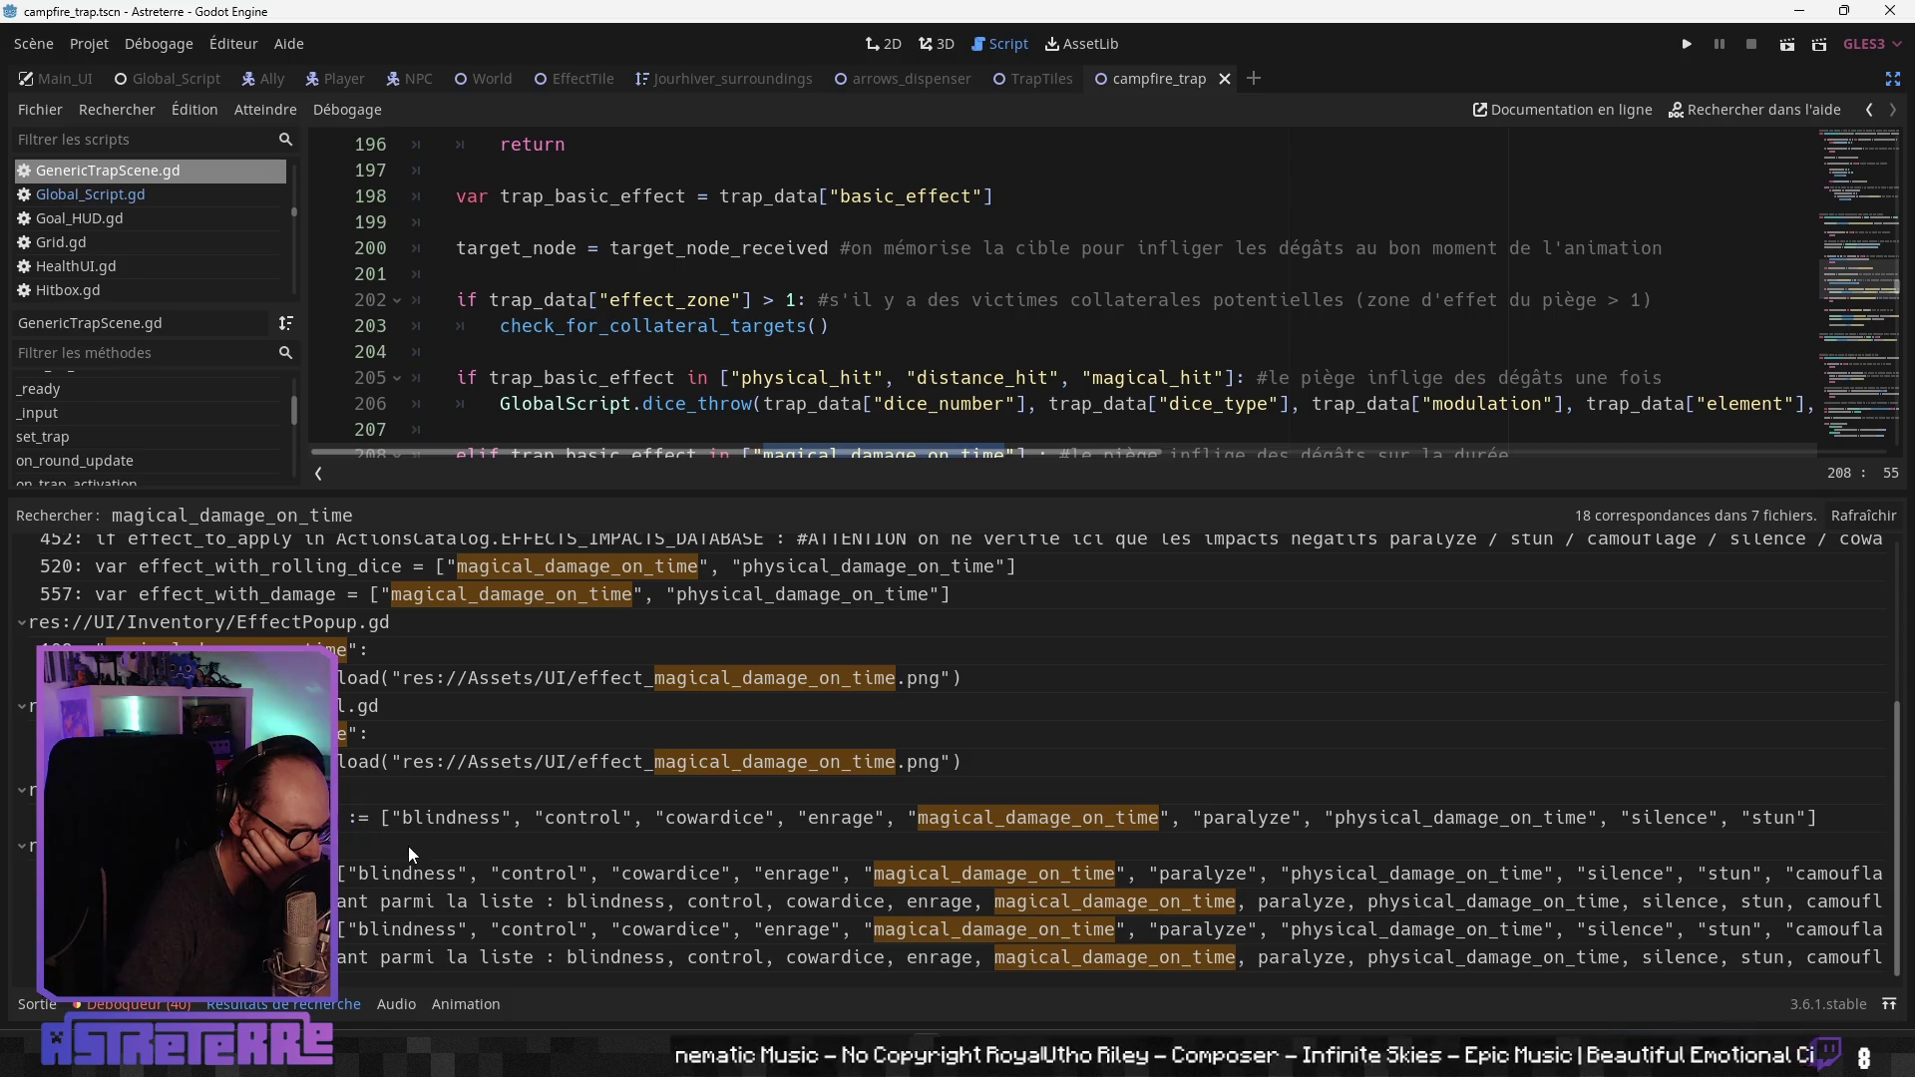
{"action": "scroll", "coordinate": [413, 852], "scroll_direction": "up", "scroll_amount": 4}
{"action": "scroll", "coordinate": [413, 851], "scroll_direction": "down", "scroll_amount": 4}
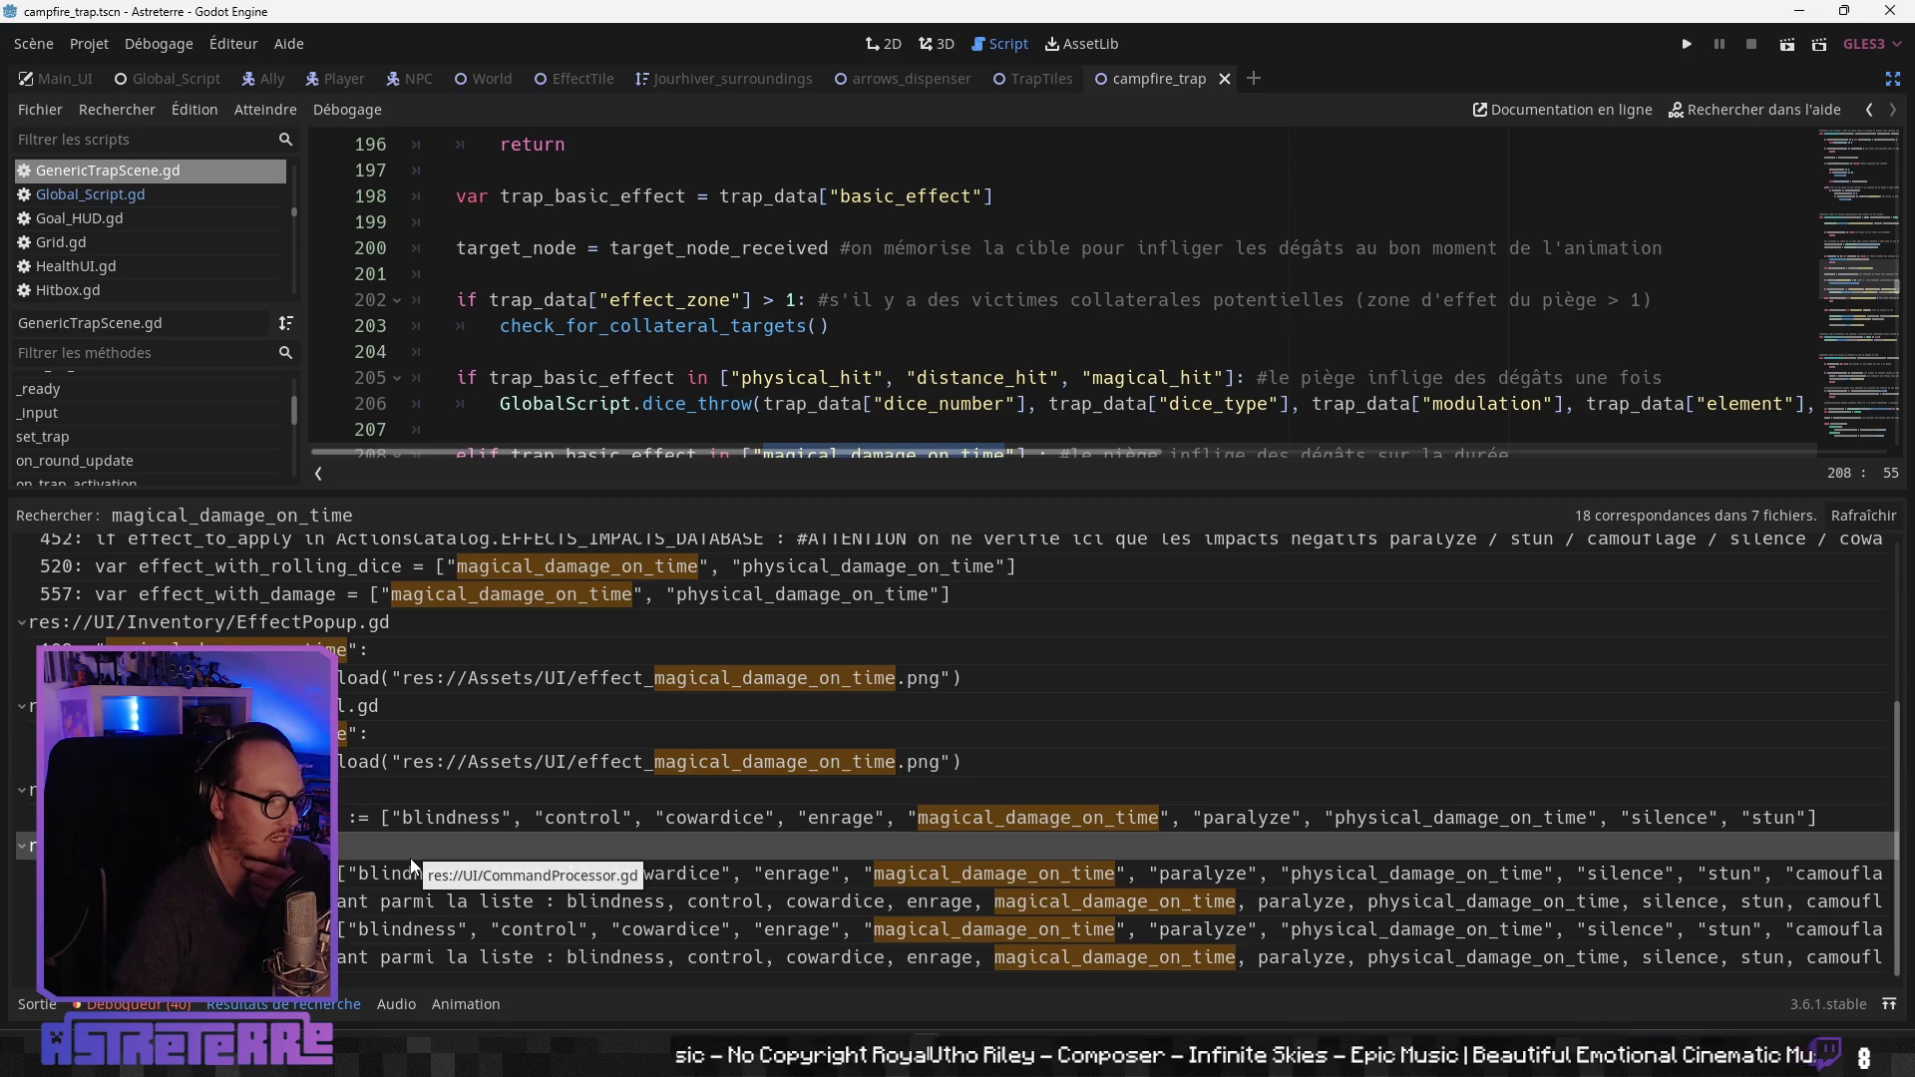
{"action": "scroll", "coordinate": [410, 859], "scroll_direction": "up", "scroll_amount": 2}
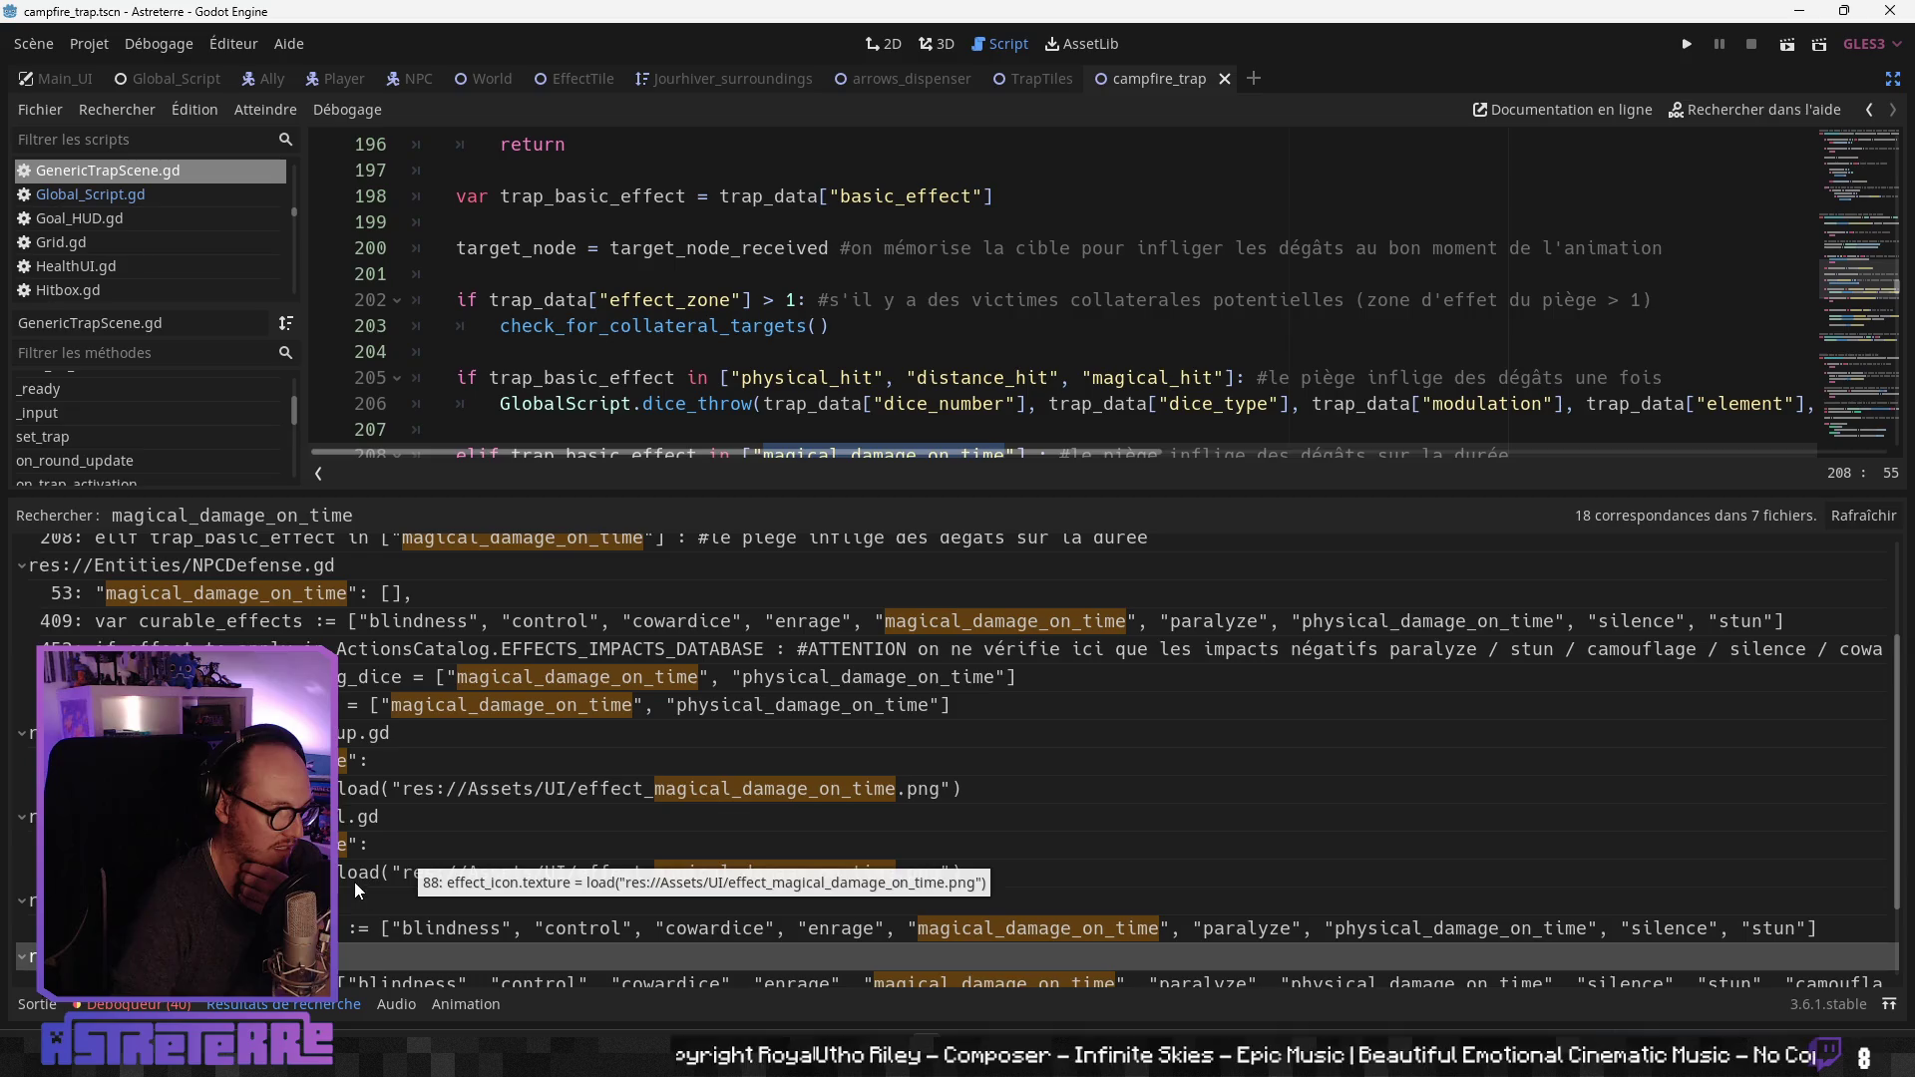
{"action": "scroll", "coordinate": [355, 882], "scroll_direction": "up", "scroll_amount": 2}
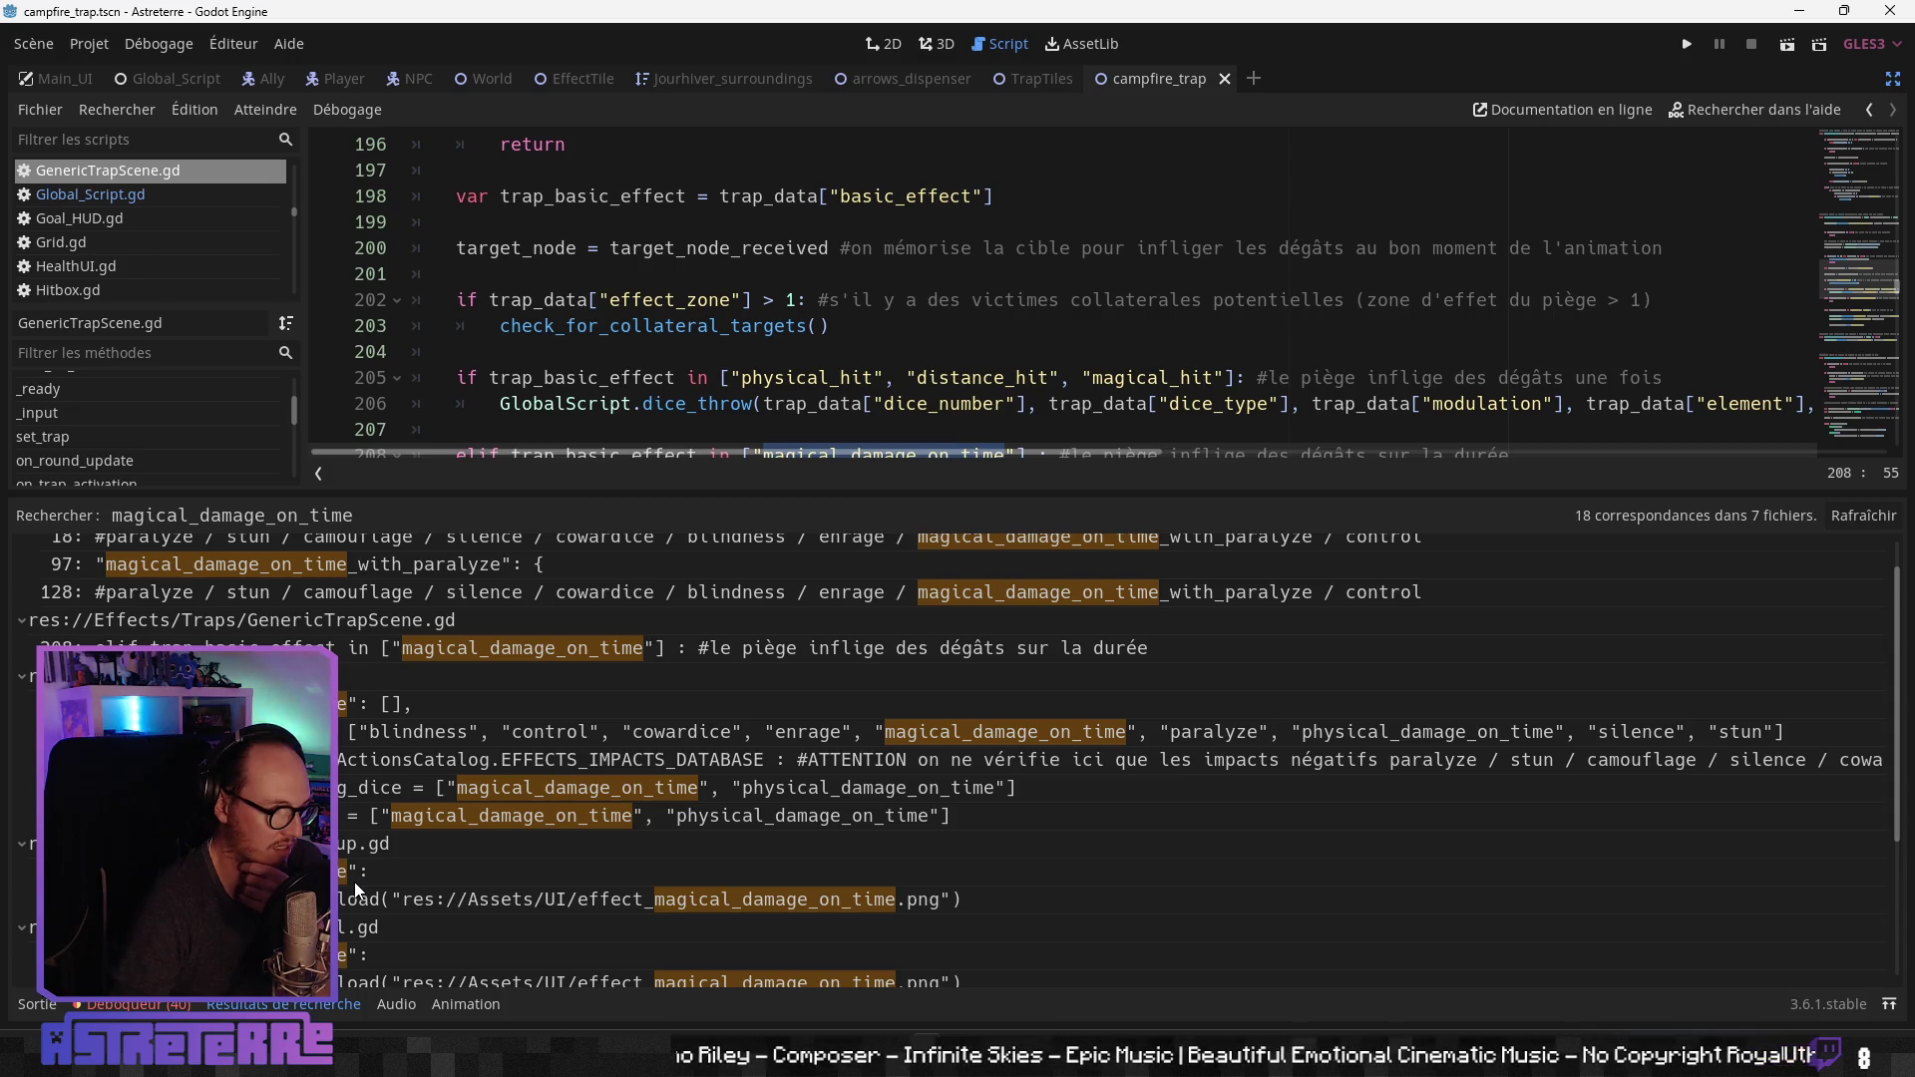
Step: Check the Fire sphere's magical_damage_on_time entry (J55) in Actions_Catalog, then return to Godot
{"action": "key", "text": "alt+Tab"}
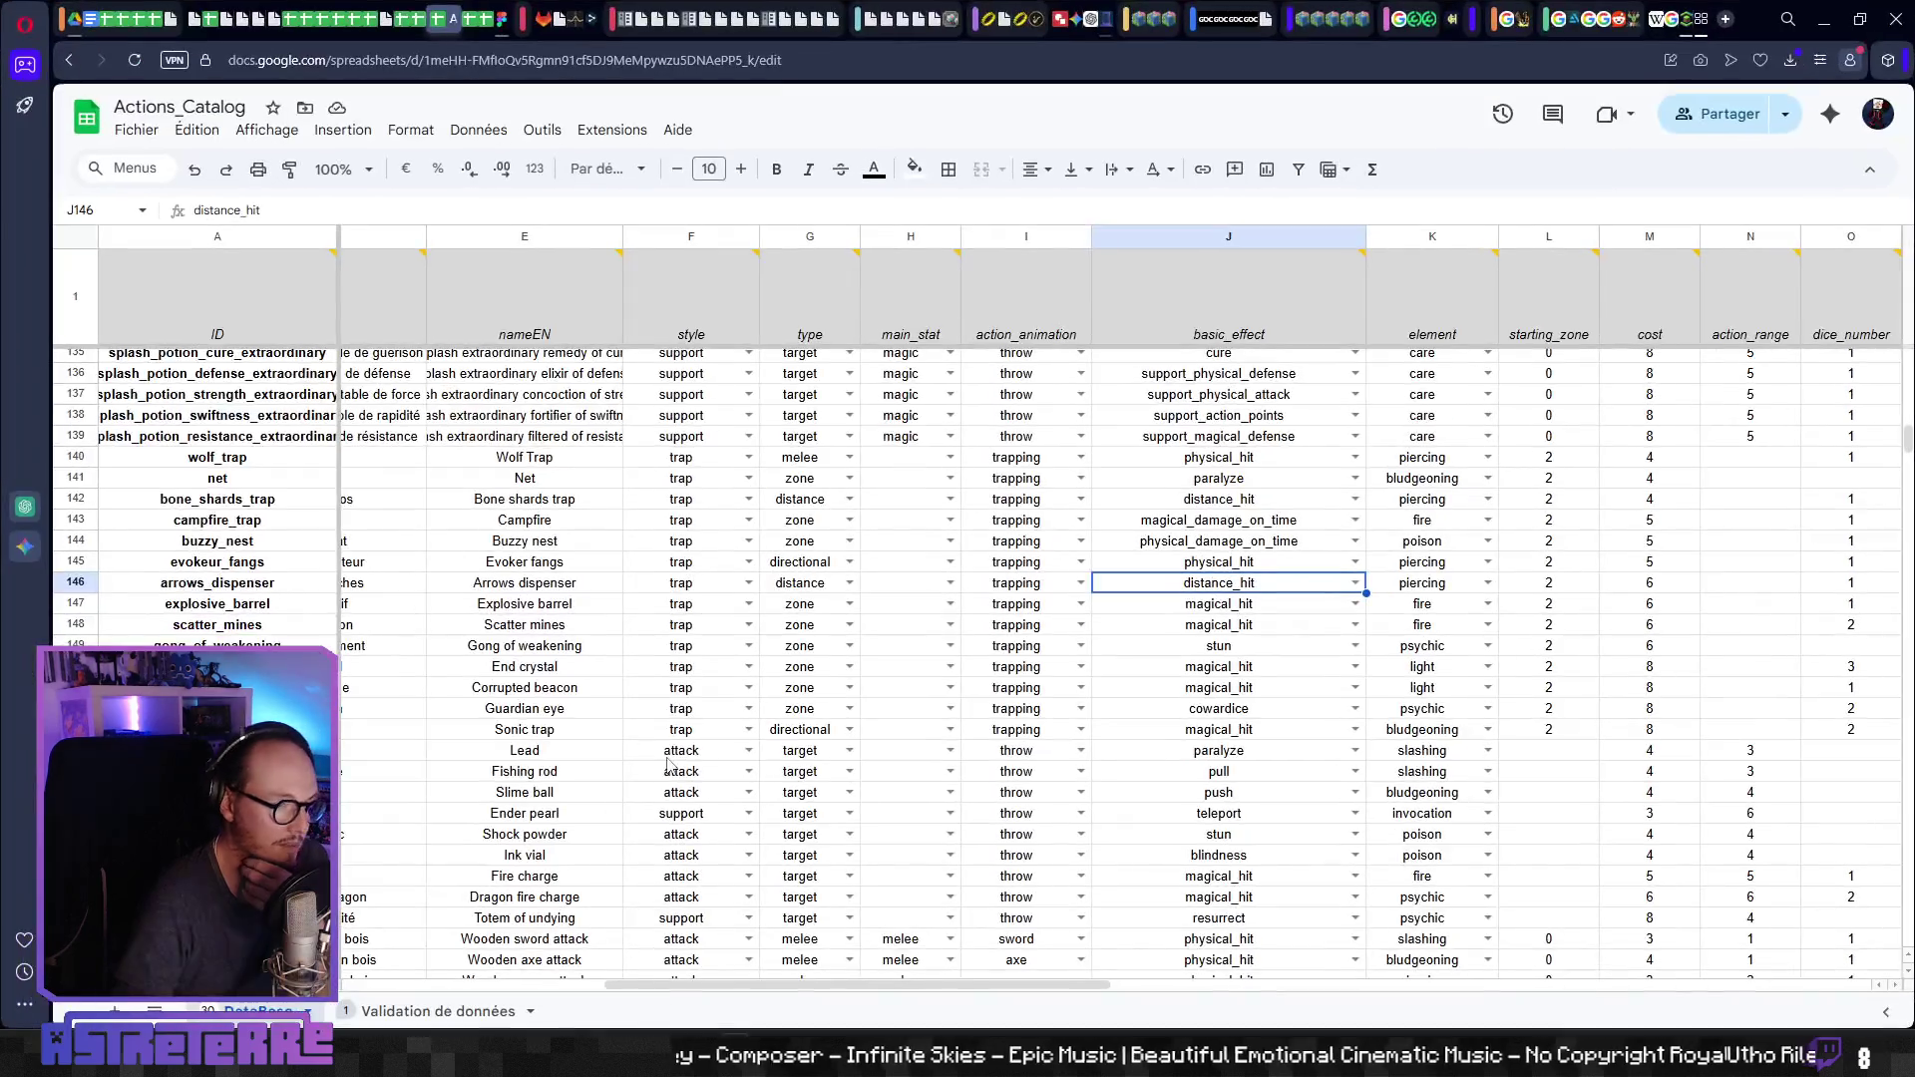
{"action": "scroll", "coordinate": [560, 670], "scroll_direction": "up", "scroll_amount": 5}
{"action": "scroll", "coordinate": [560, 671], "scroll_direction": "down", "scroll_amount": 5}
{"action": "scroll", "coordinate": [560, 670], "scroll_direction": "down", "scroll_amount": 10}
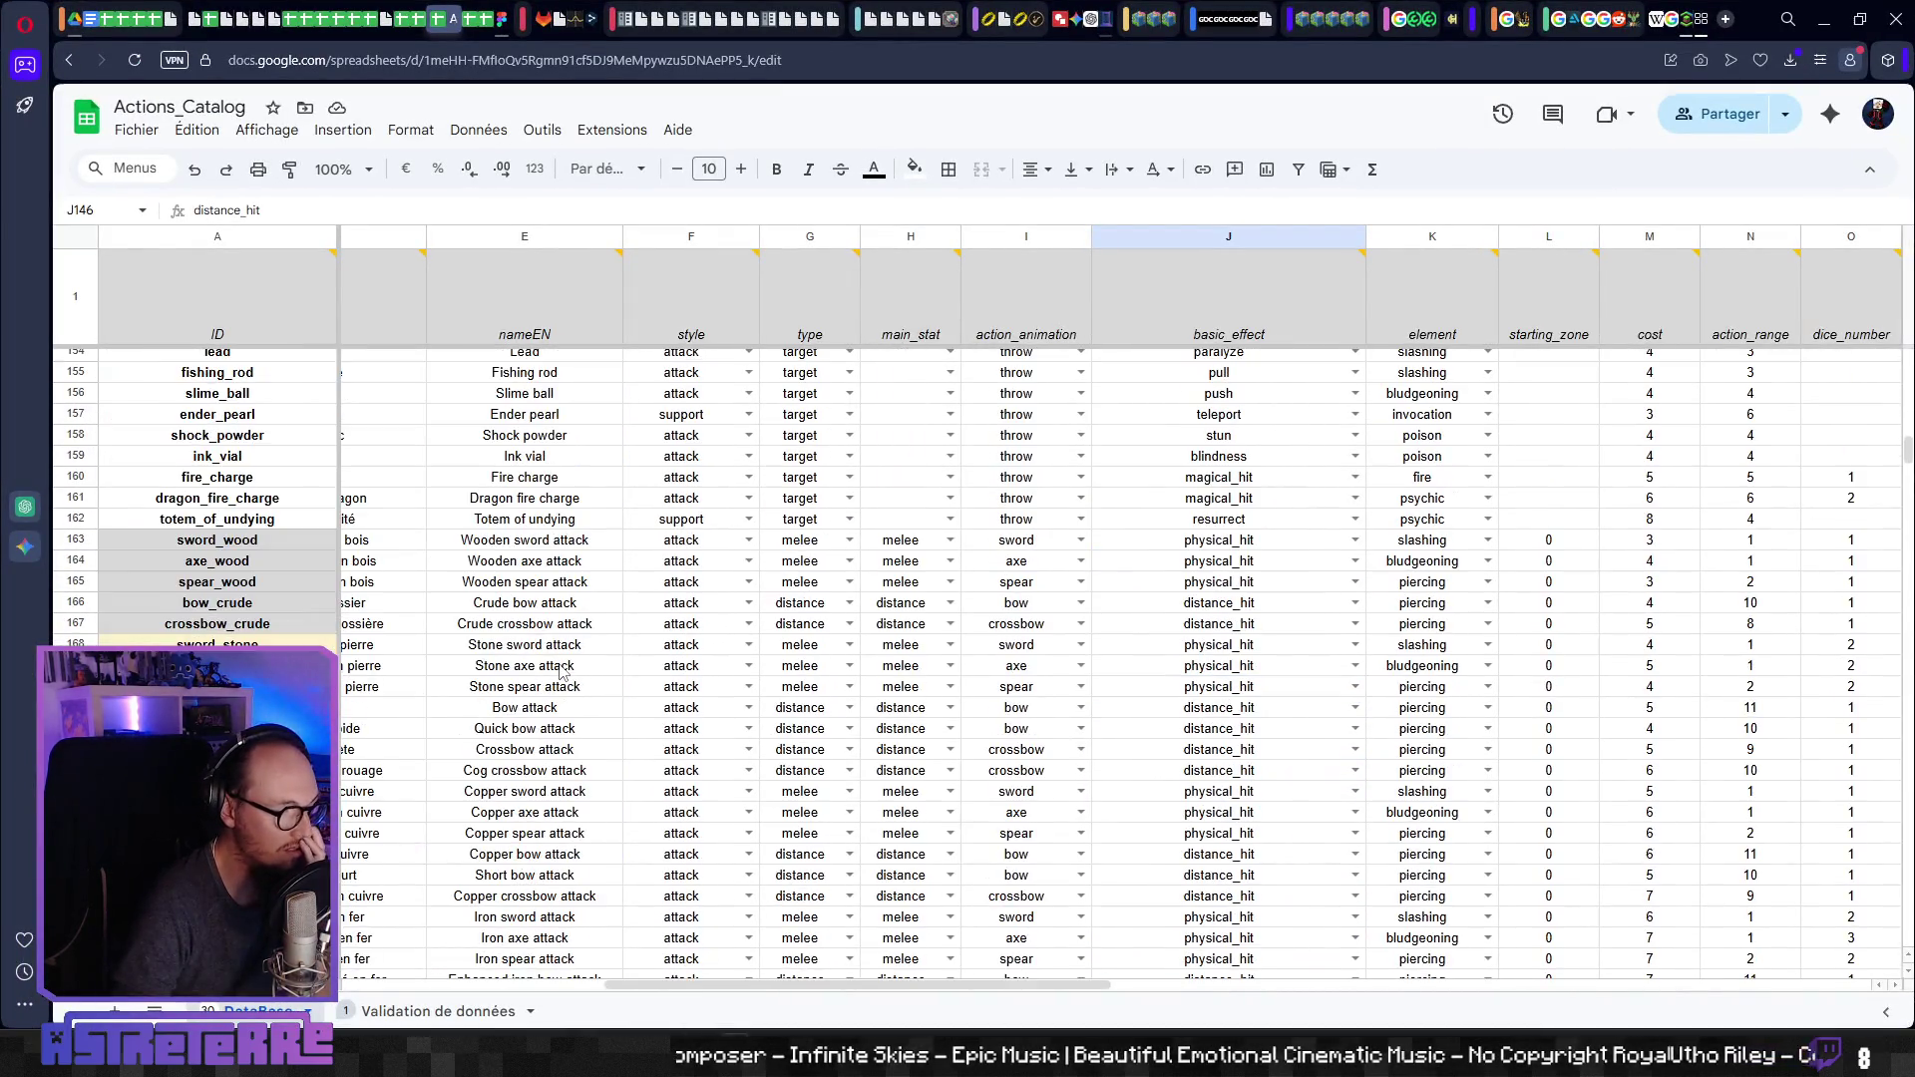
{"action": "scroll", "coordinate": [556, 670], "scroll_direction": "up", "scroll_amount": 15}
{"action": "scroll", "coordinate": [556, 671], "scroll_direction": "up", "scroll_amount": 10}
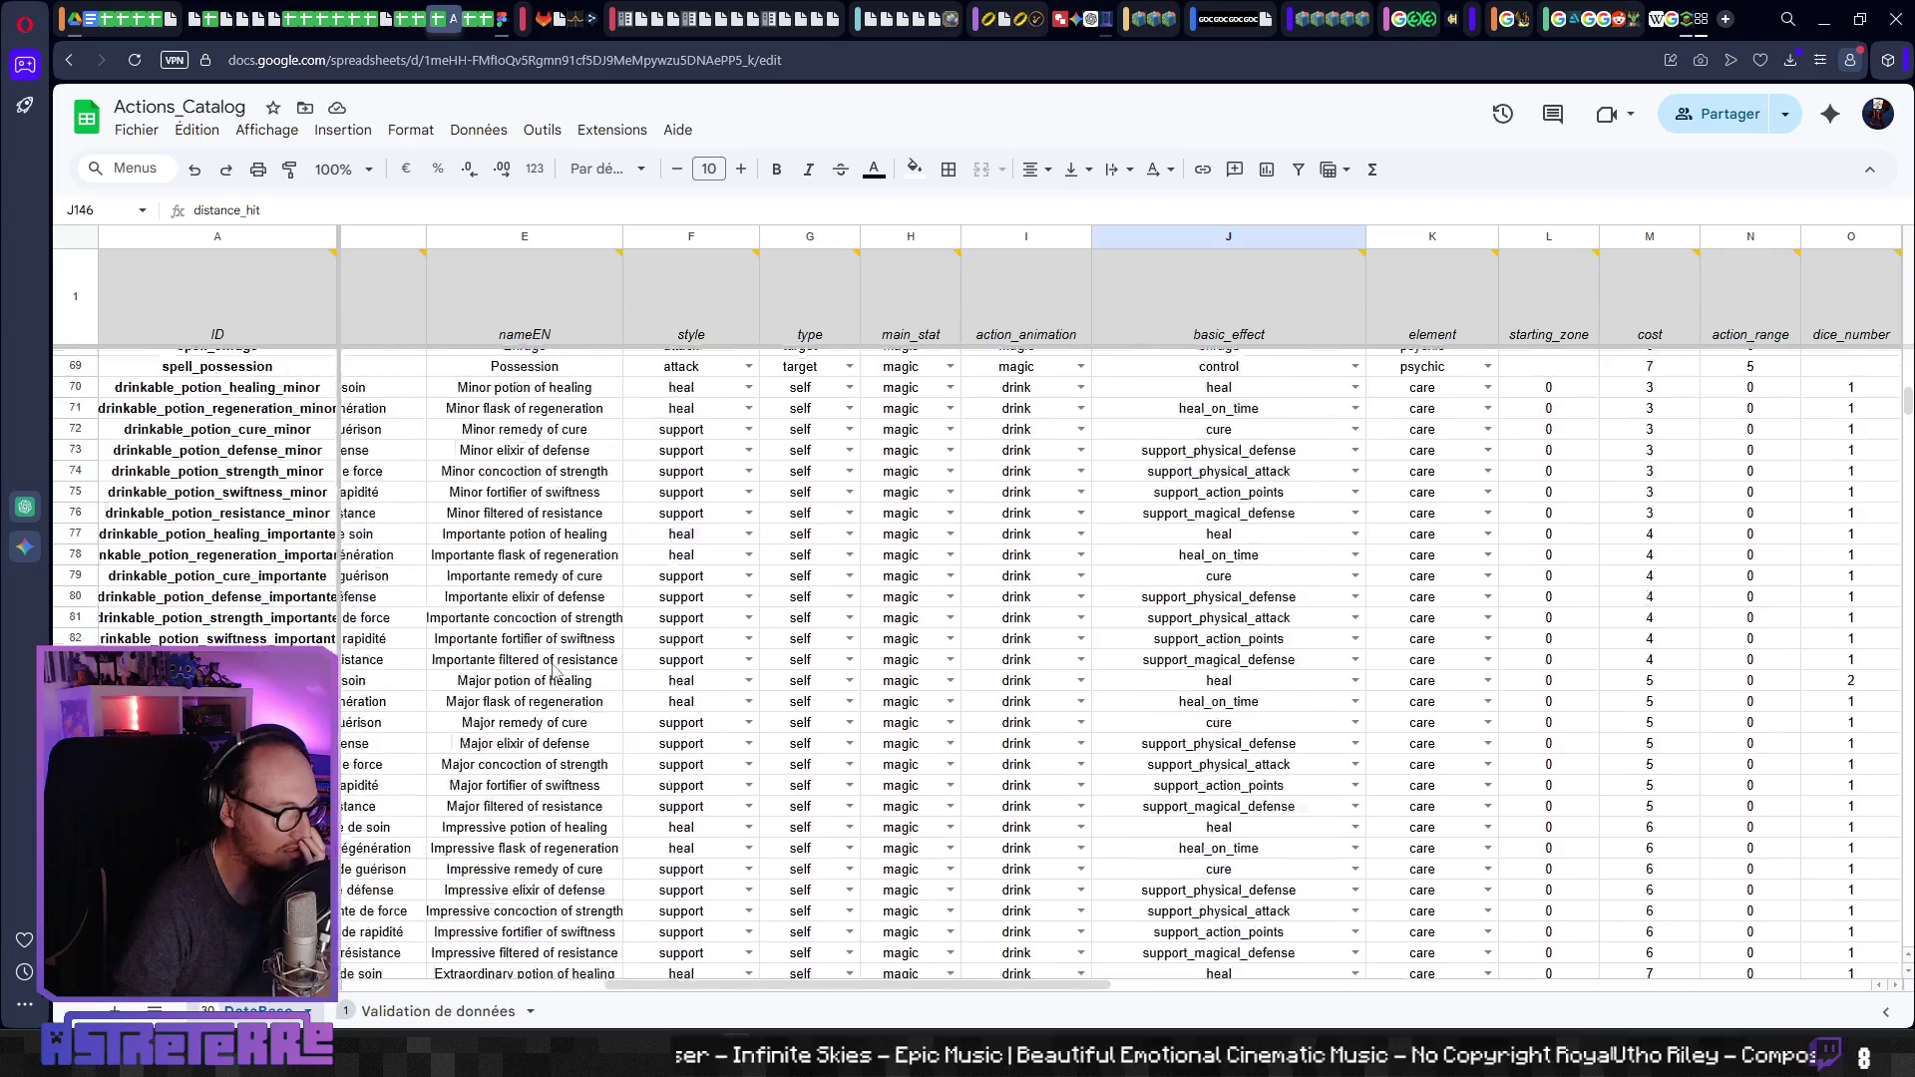
{"action": "left_click", "coordinate": [1280, 574]}
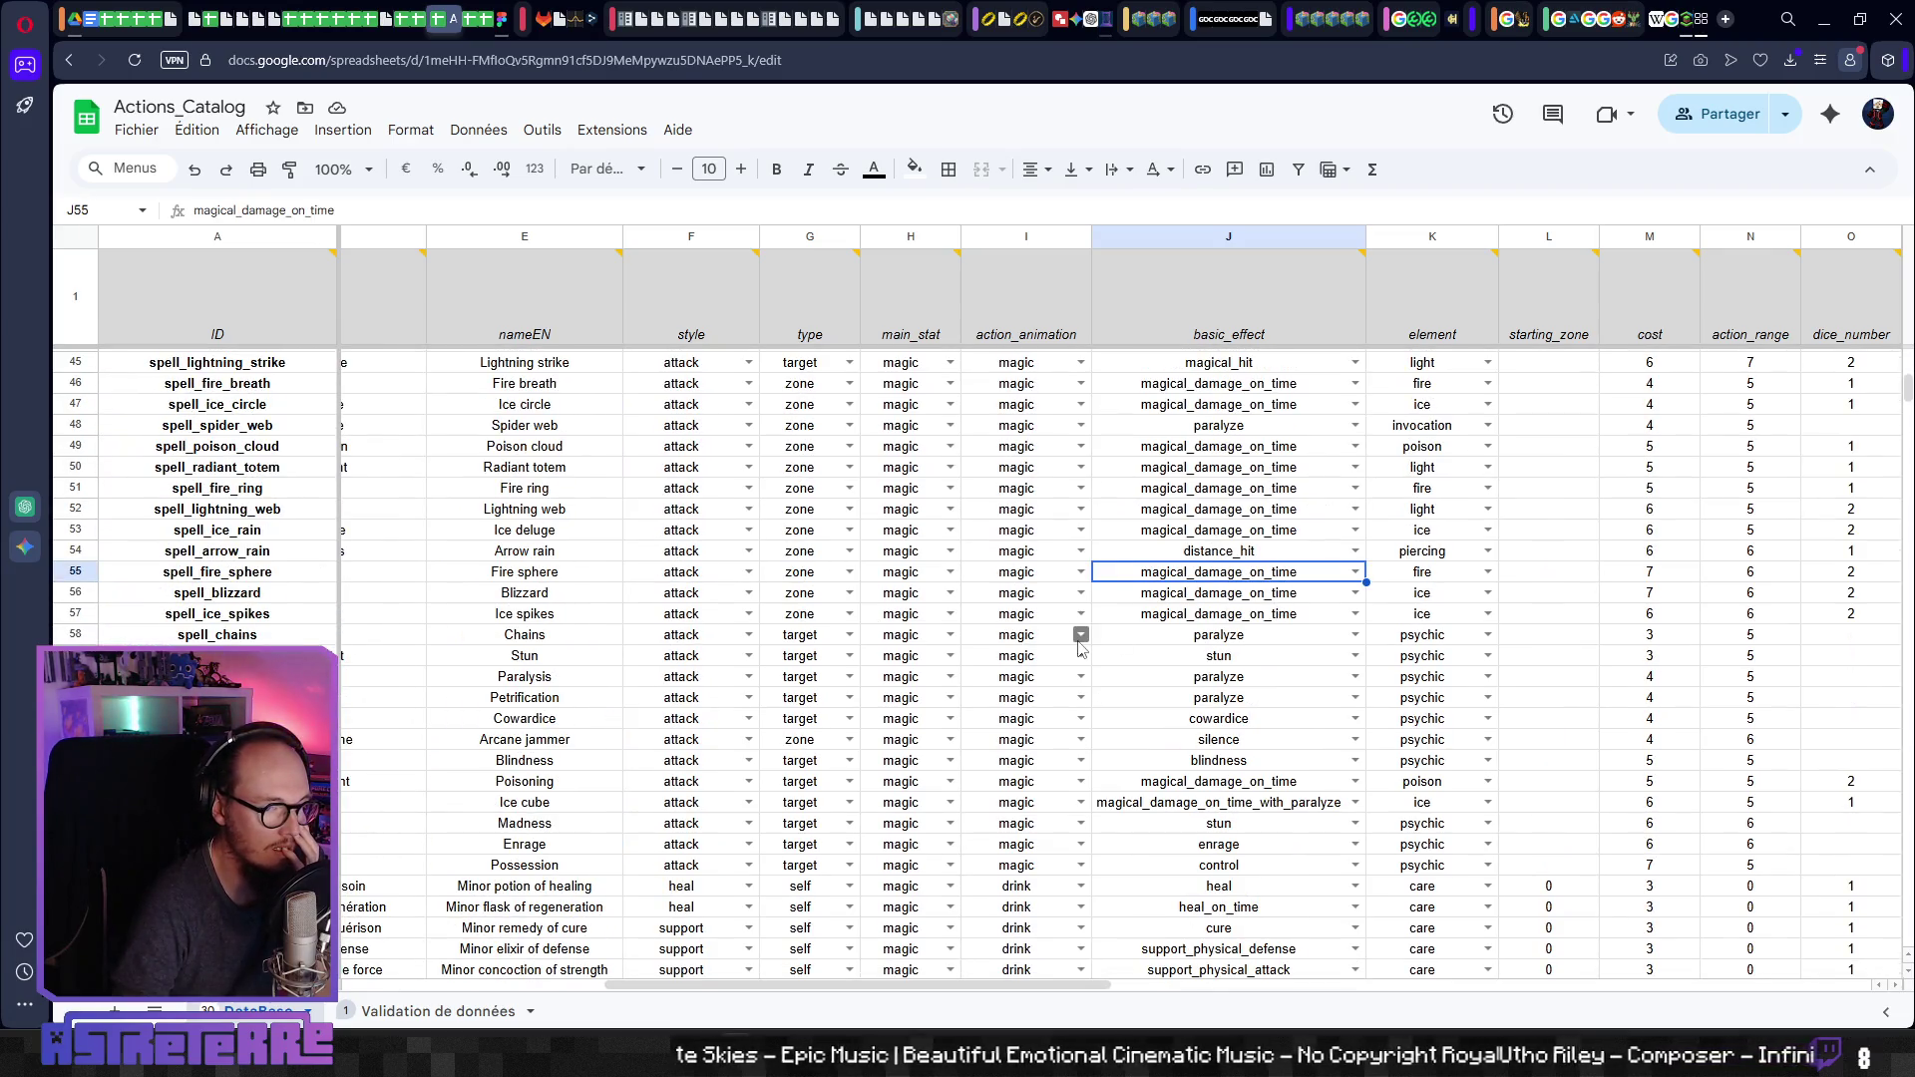
{"action": "scroll", "coordinate": [1081, 649], "scroll_direction": "up", "scroll_amount": 2}
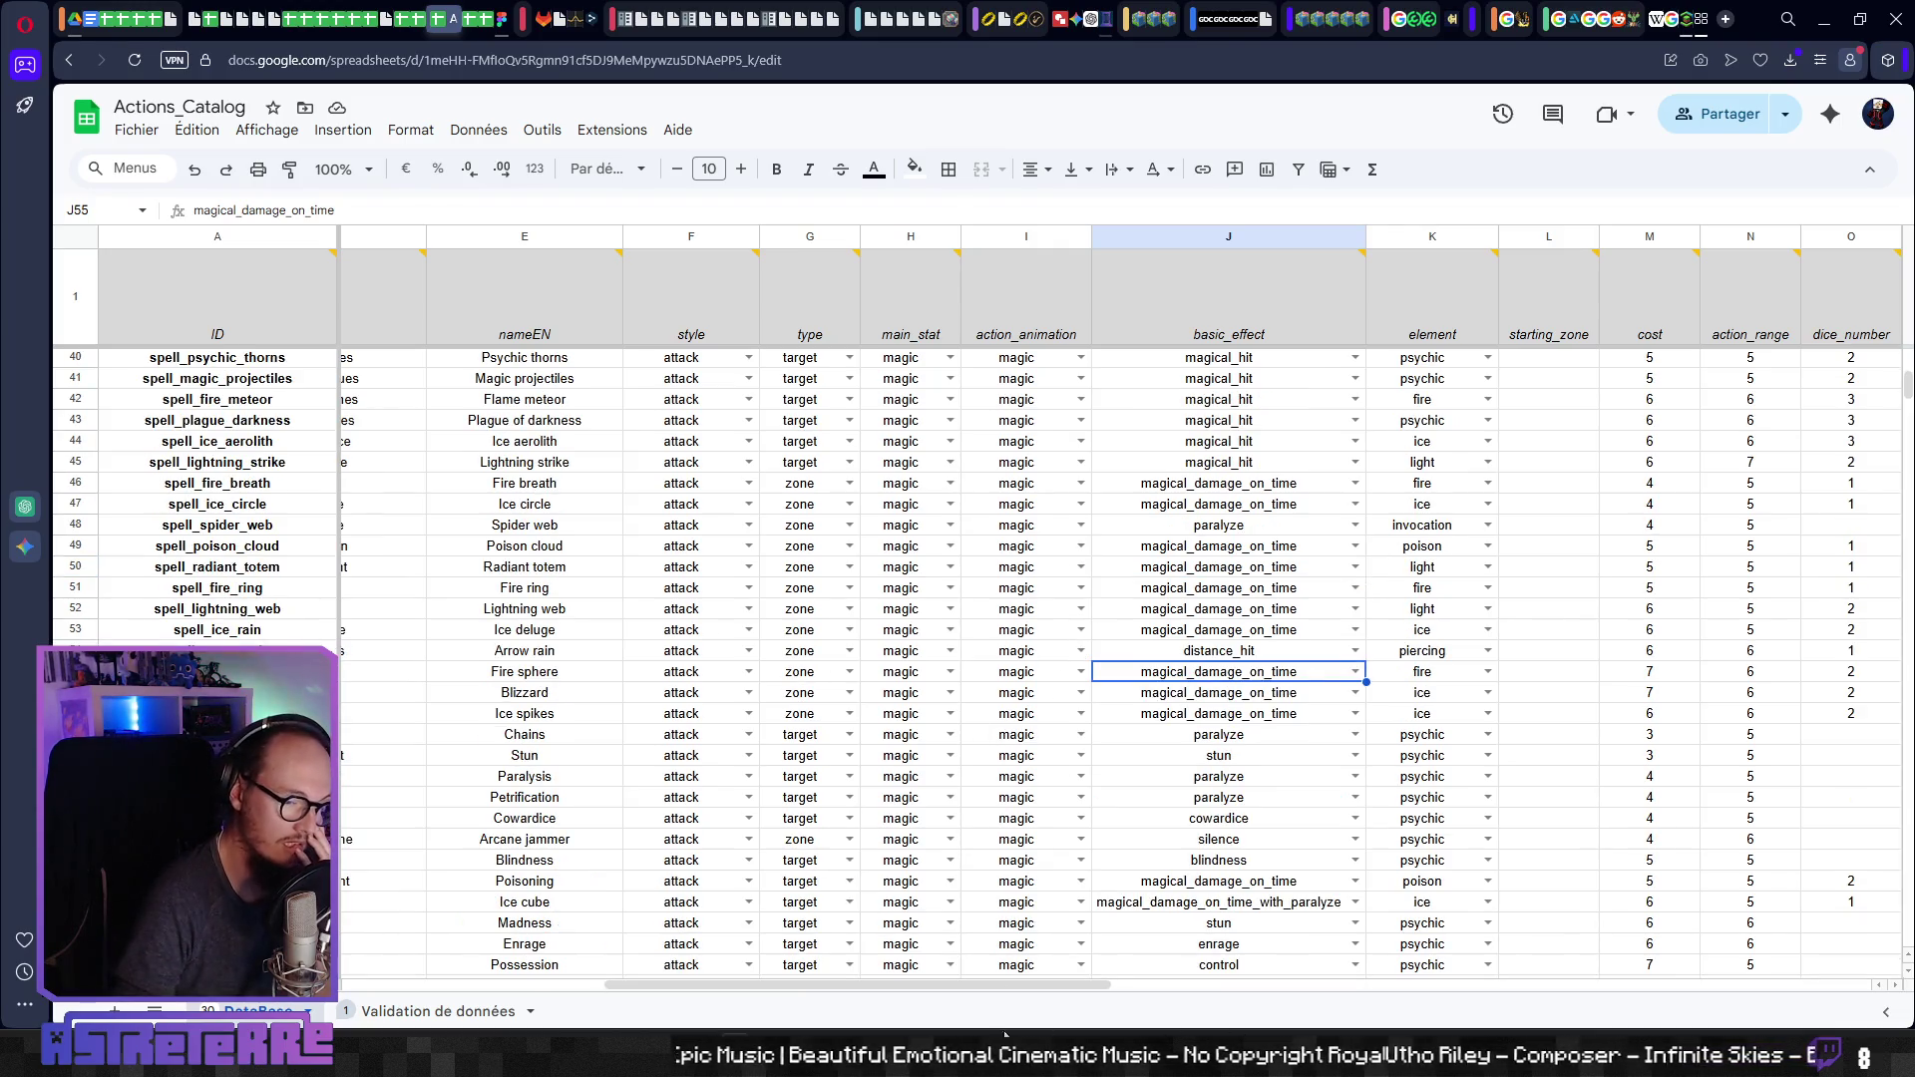
{"action": "key", "text": "alt+Tab"}
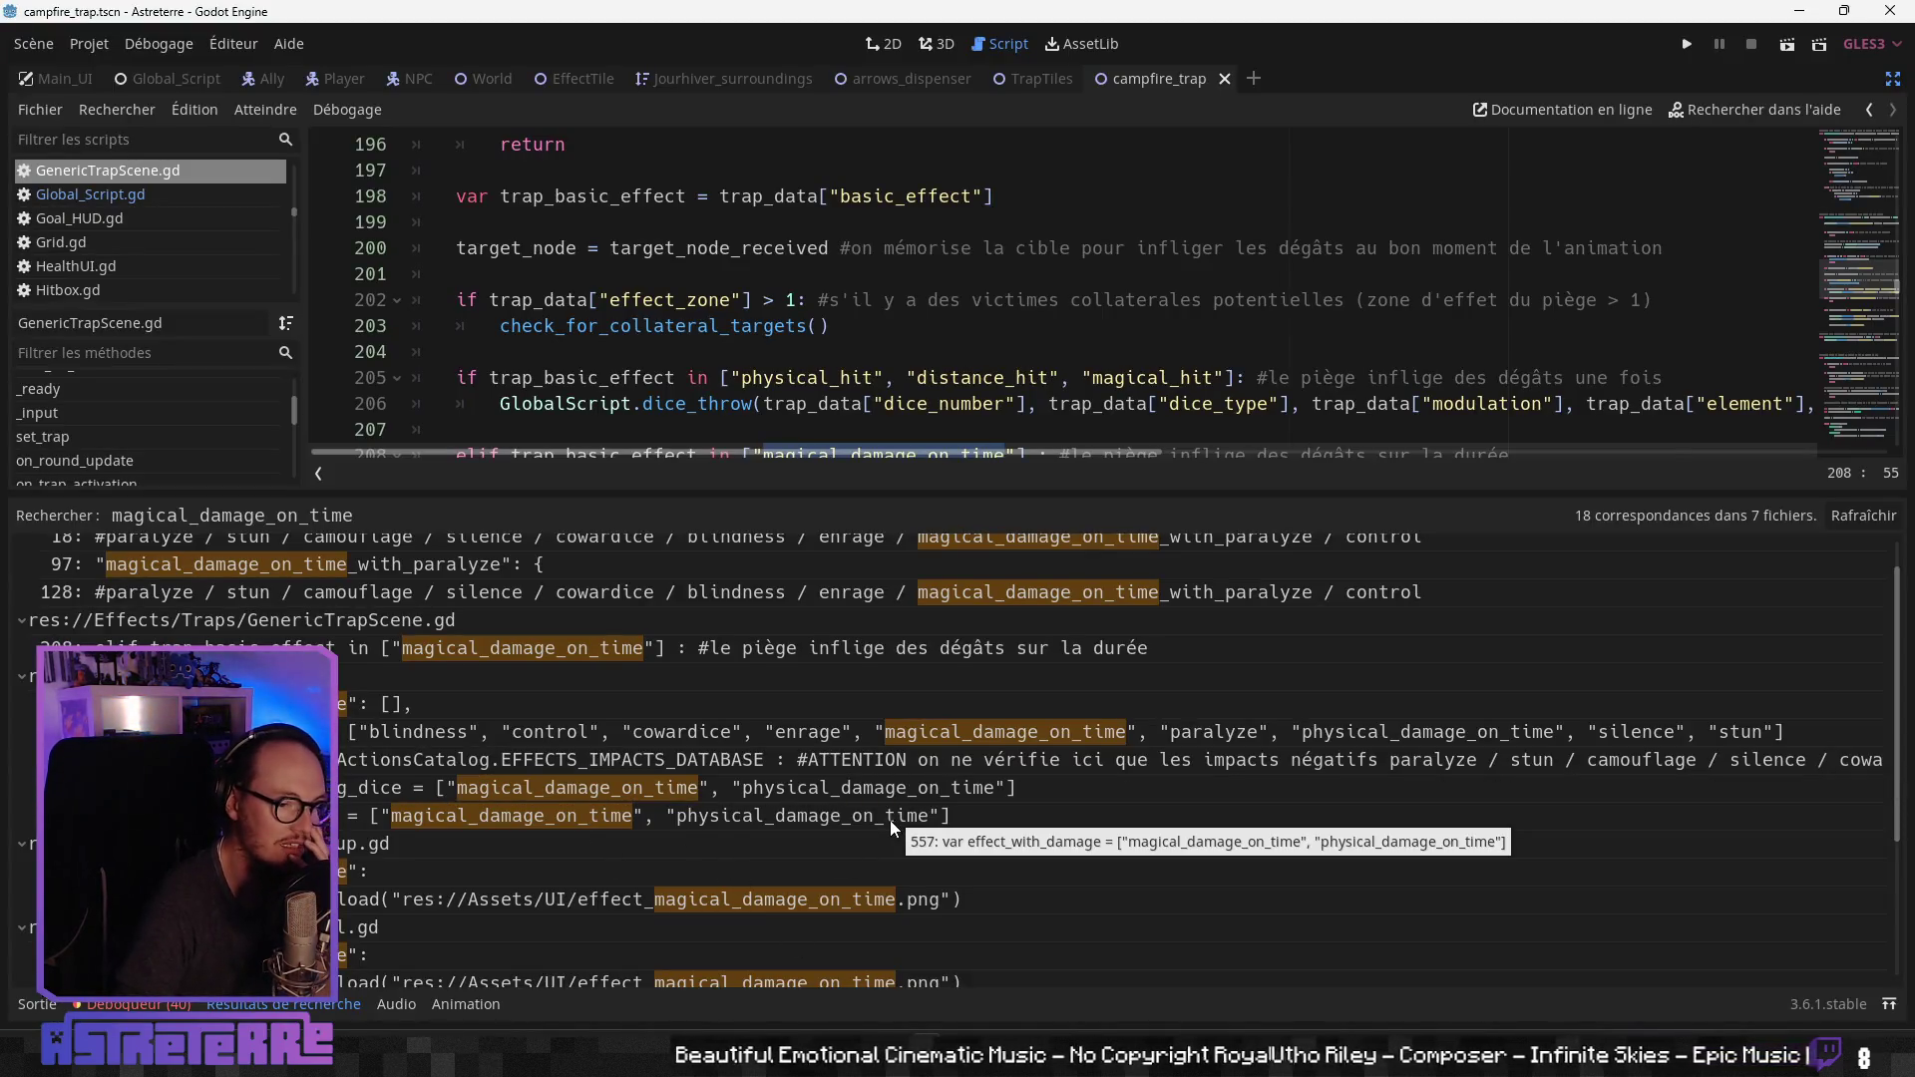
Step: Open NPCDefense.gd at the dice-rolling effects list (line 520) in a full-width, taller code area
{"action": "left_click", "coordinate": [415, 731]}
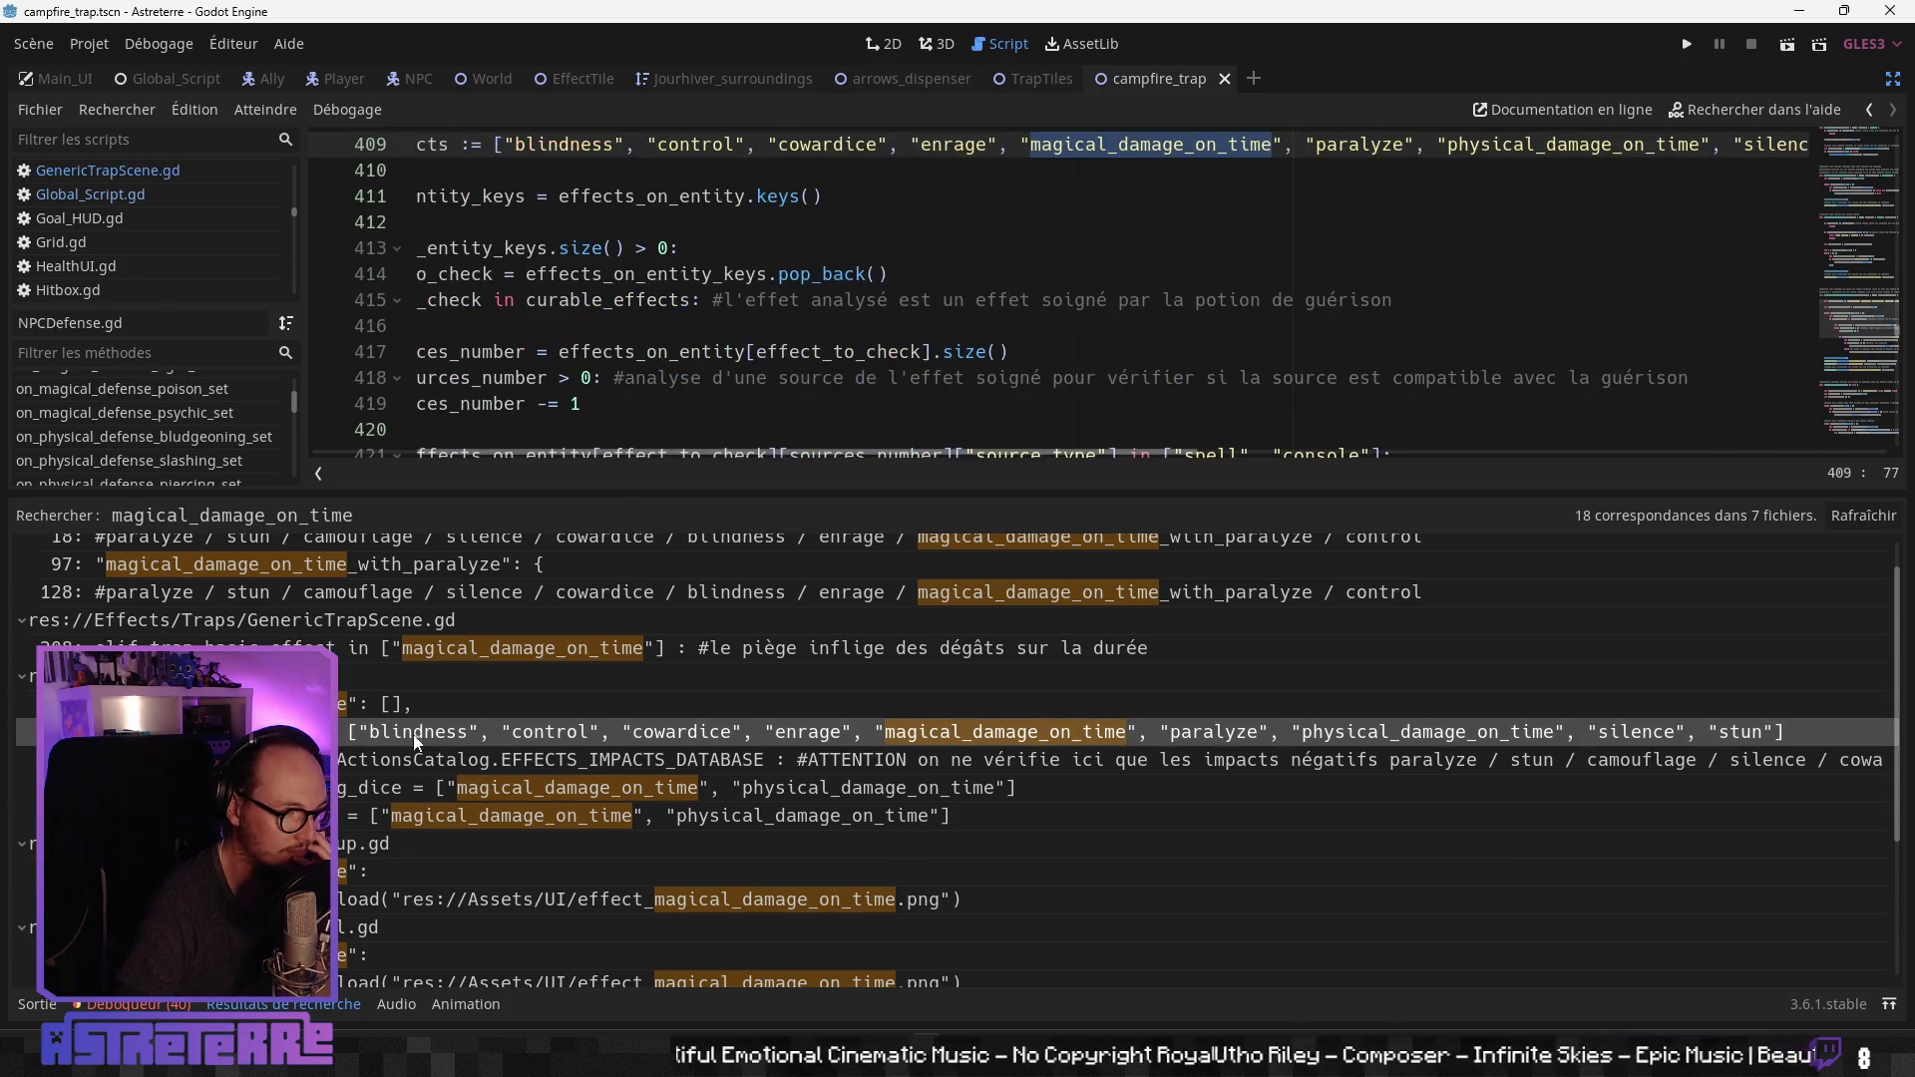
{"action": "left_click", "coordinate": [401, 758]}
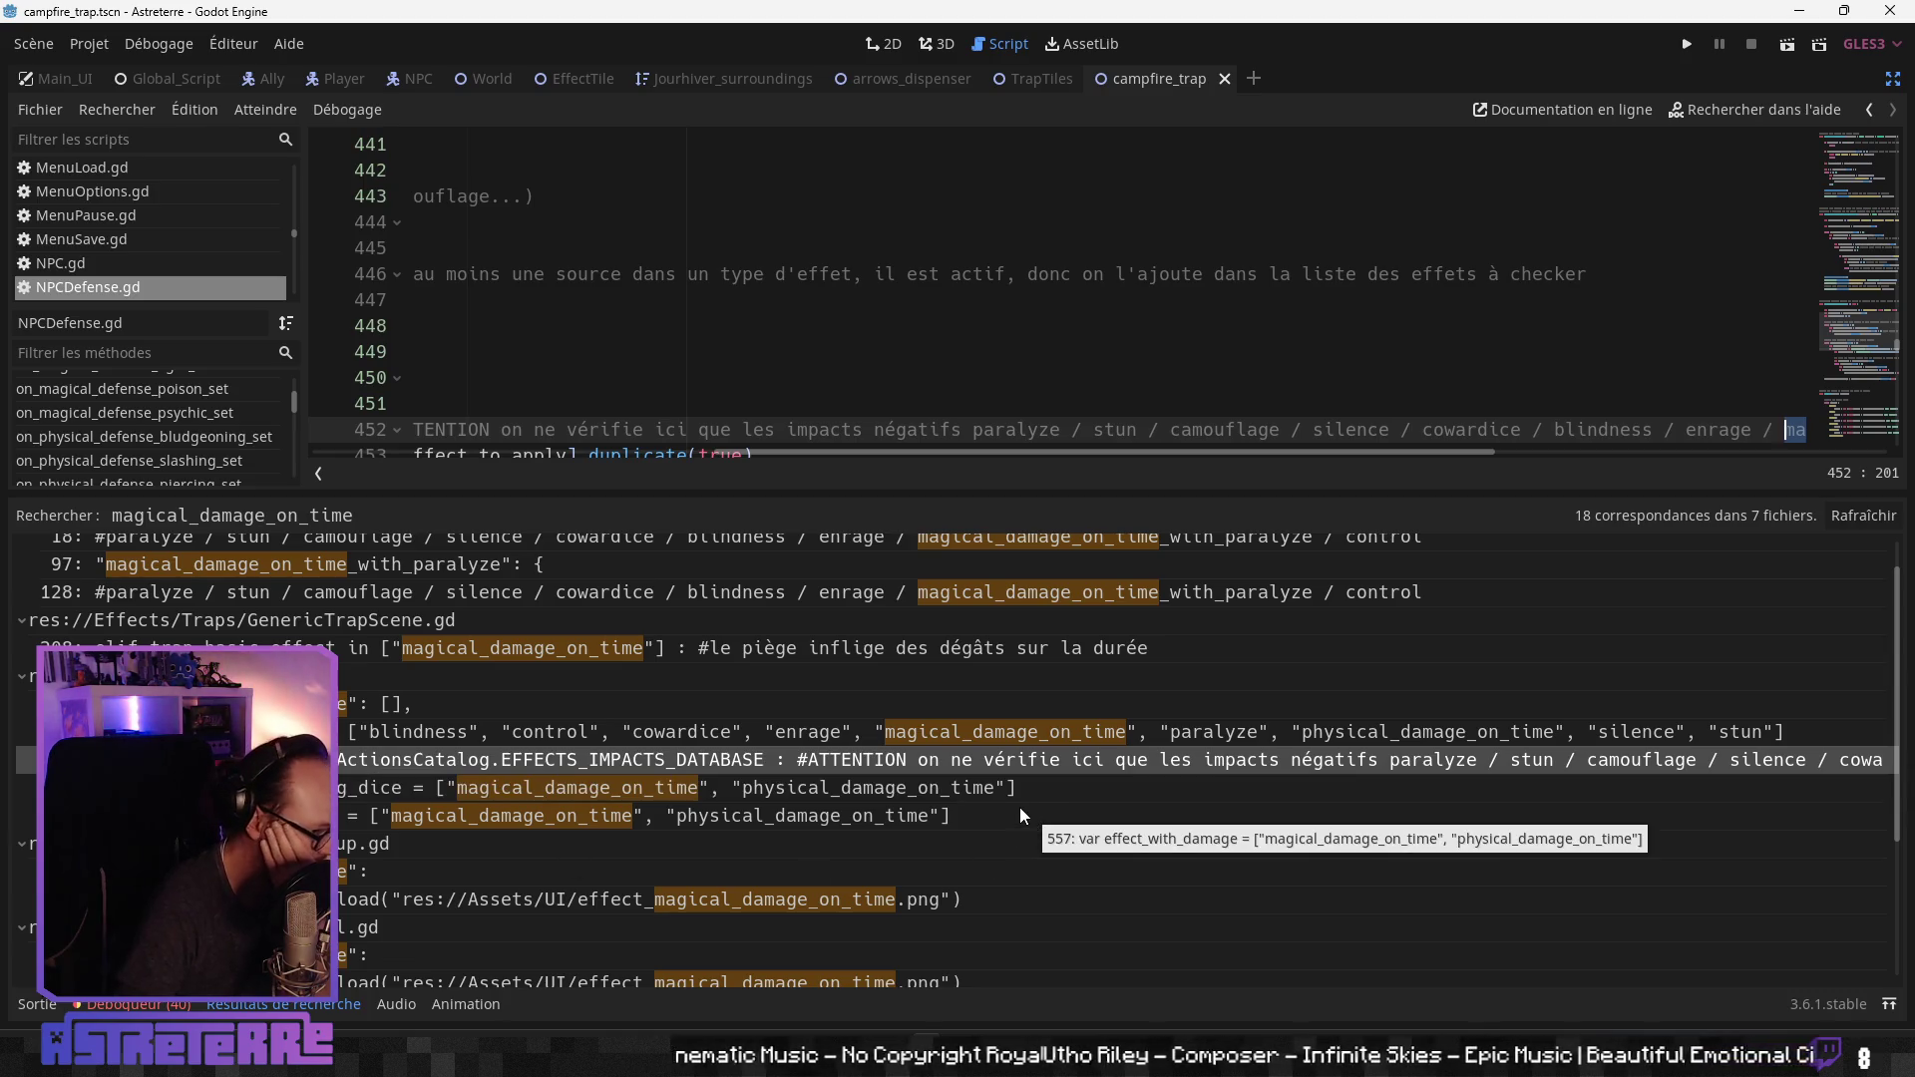
{"action": "left_click", "coordinate": [816, 792]}
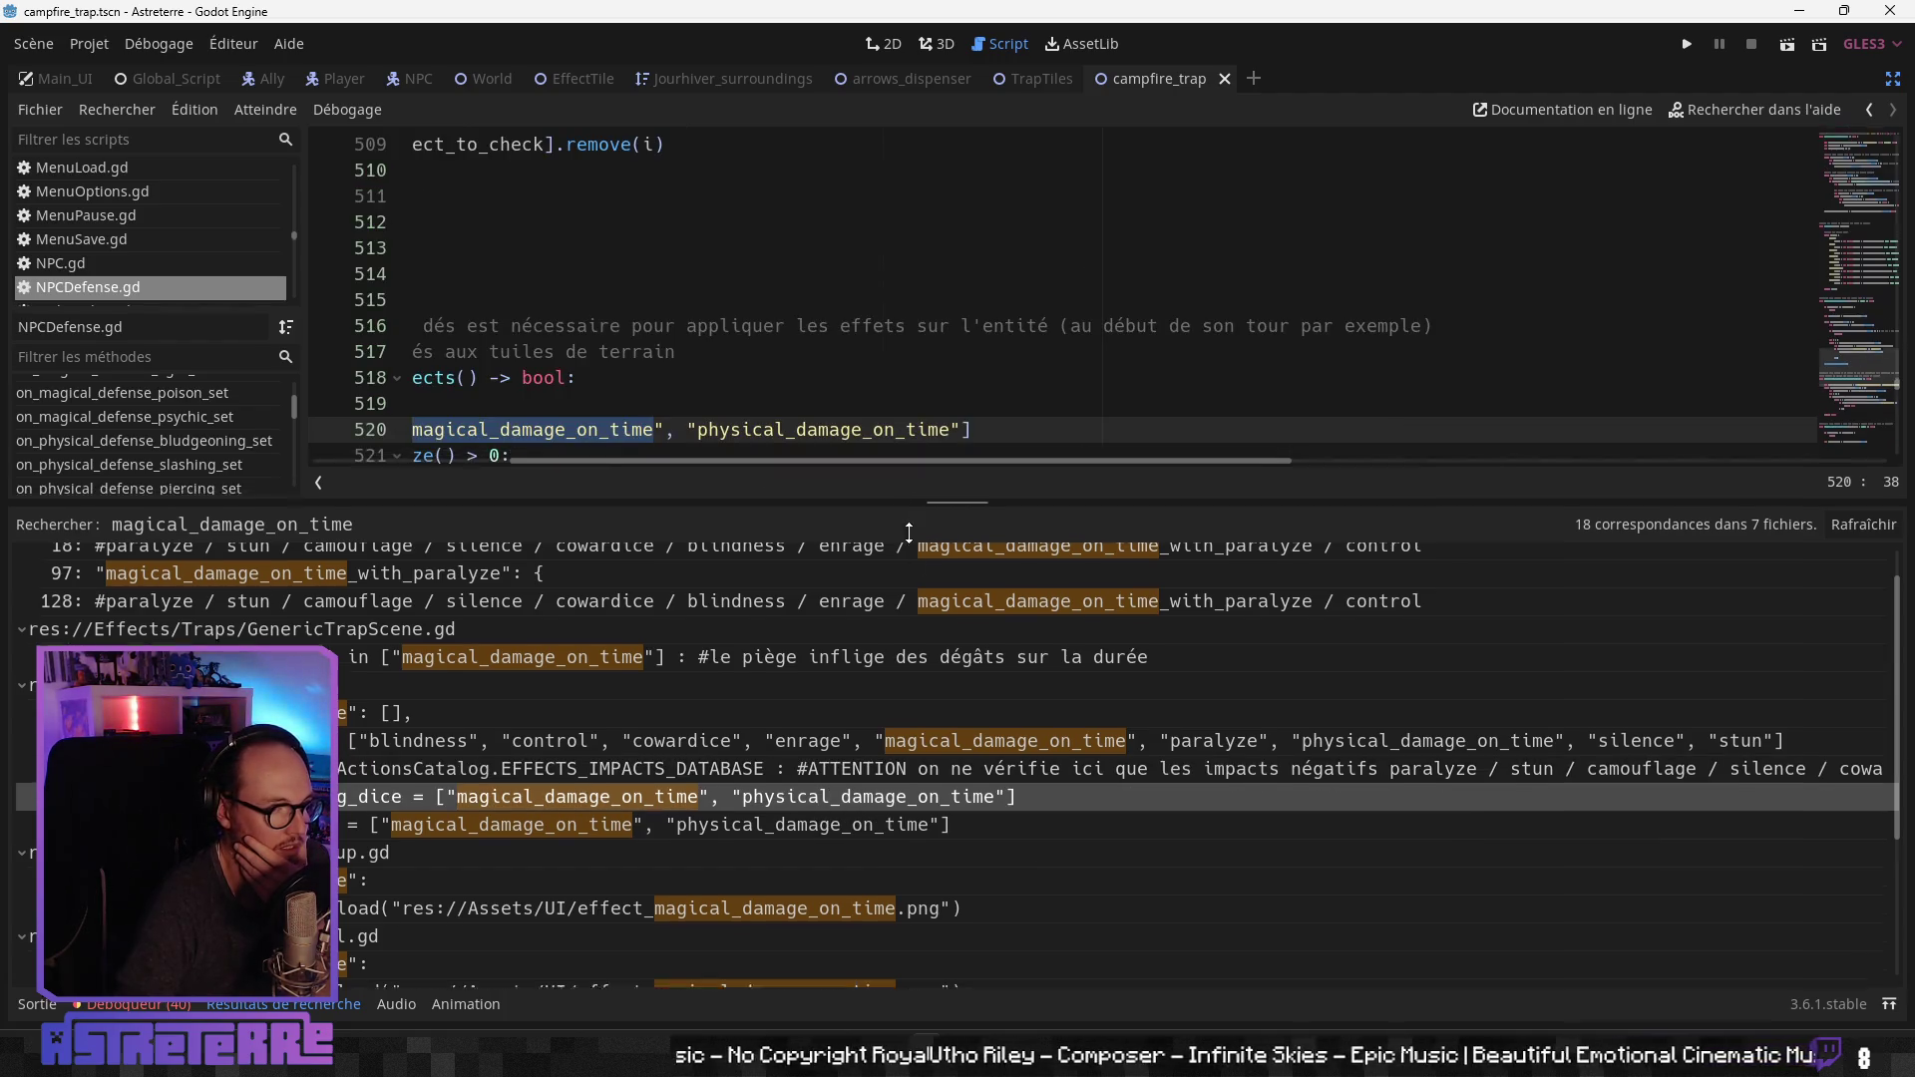
{"action": "mouse_move", "coordinate": [906, 492]}
{"action": "left_mouse_down"}
{"action": "mouse_move", "coordinate": [804, 778]}
{"action": "mouse_move", "coordinate": [503, 722]}
{"action": "left_mouse_up"}
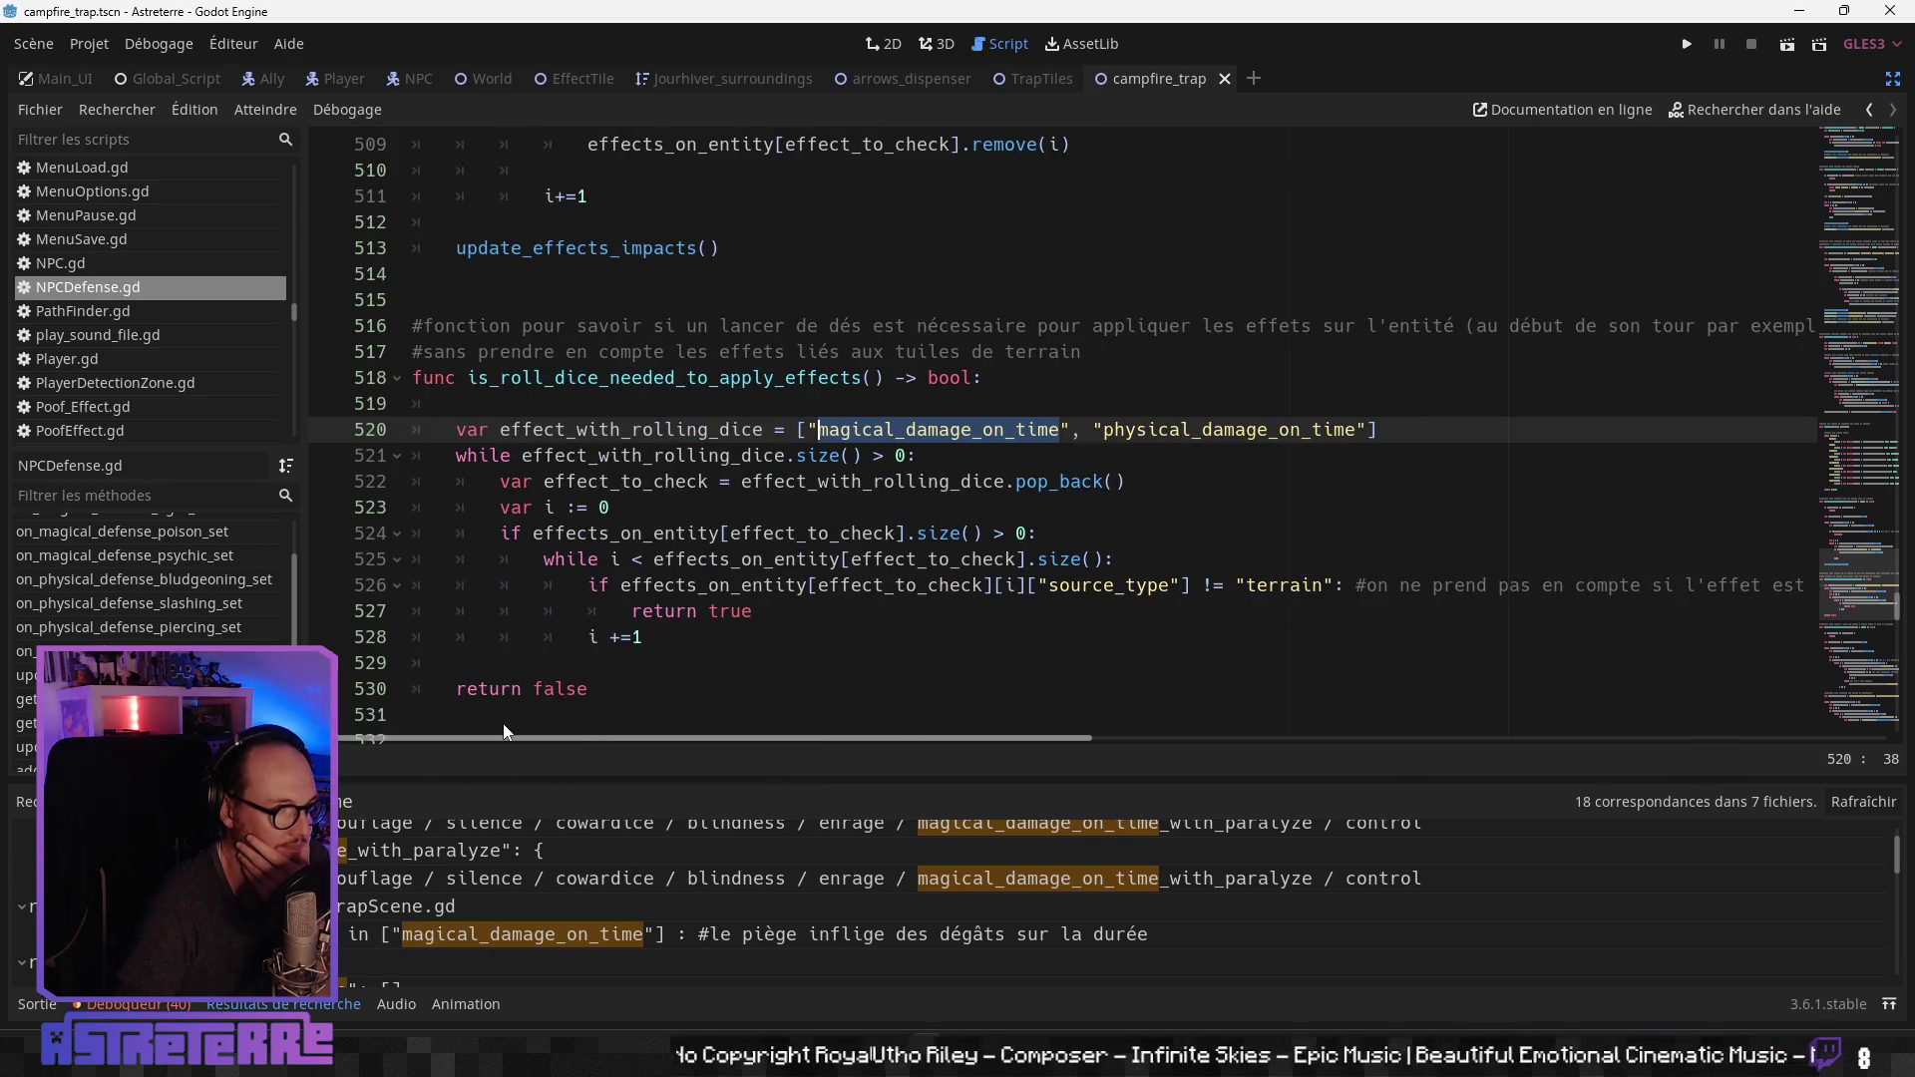
{"action": "left_click", "coordinate": [725, 351]}
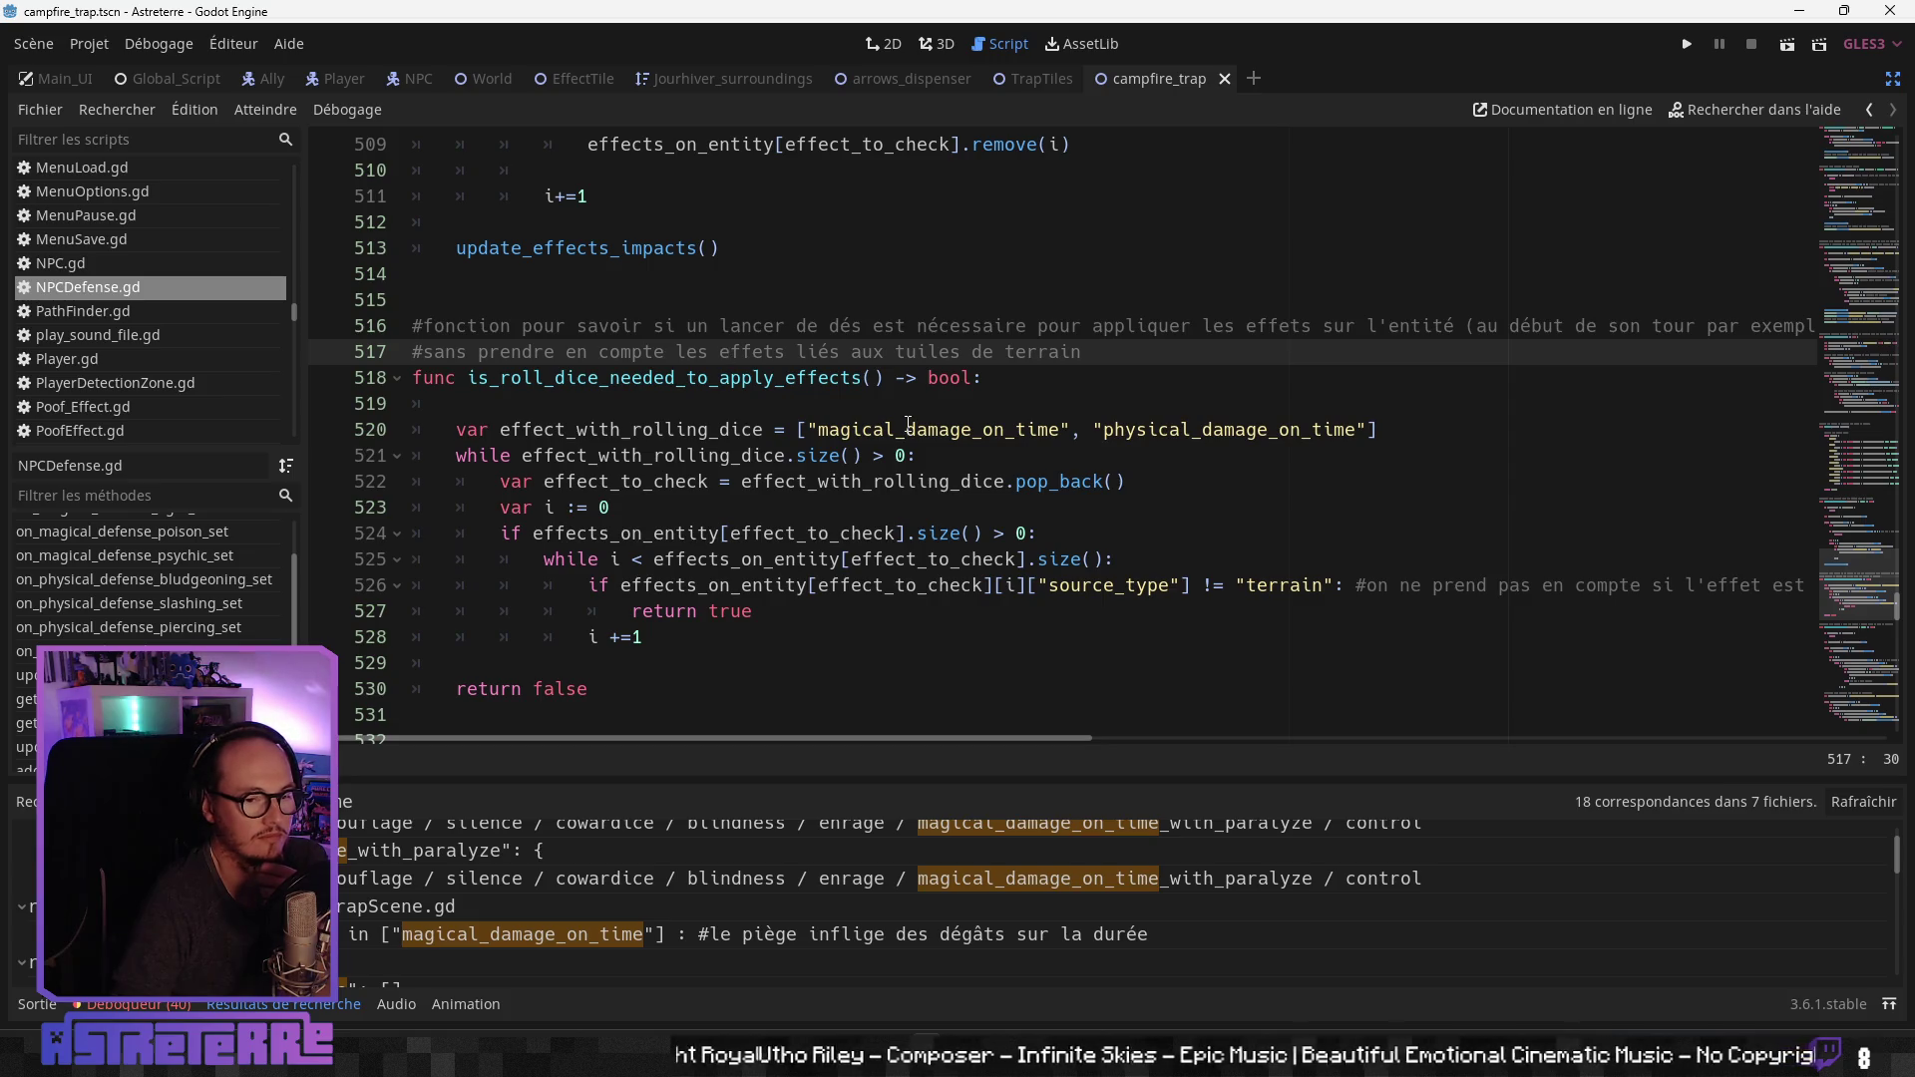
{"action": "left_click", "coordinate": [1892, 79]}
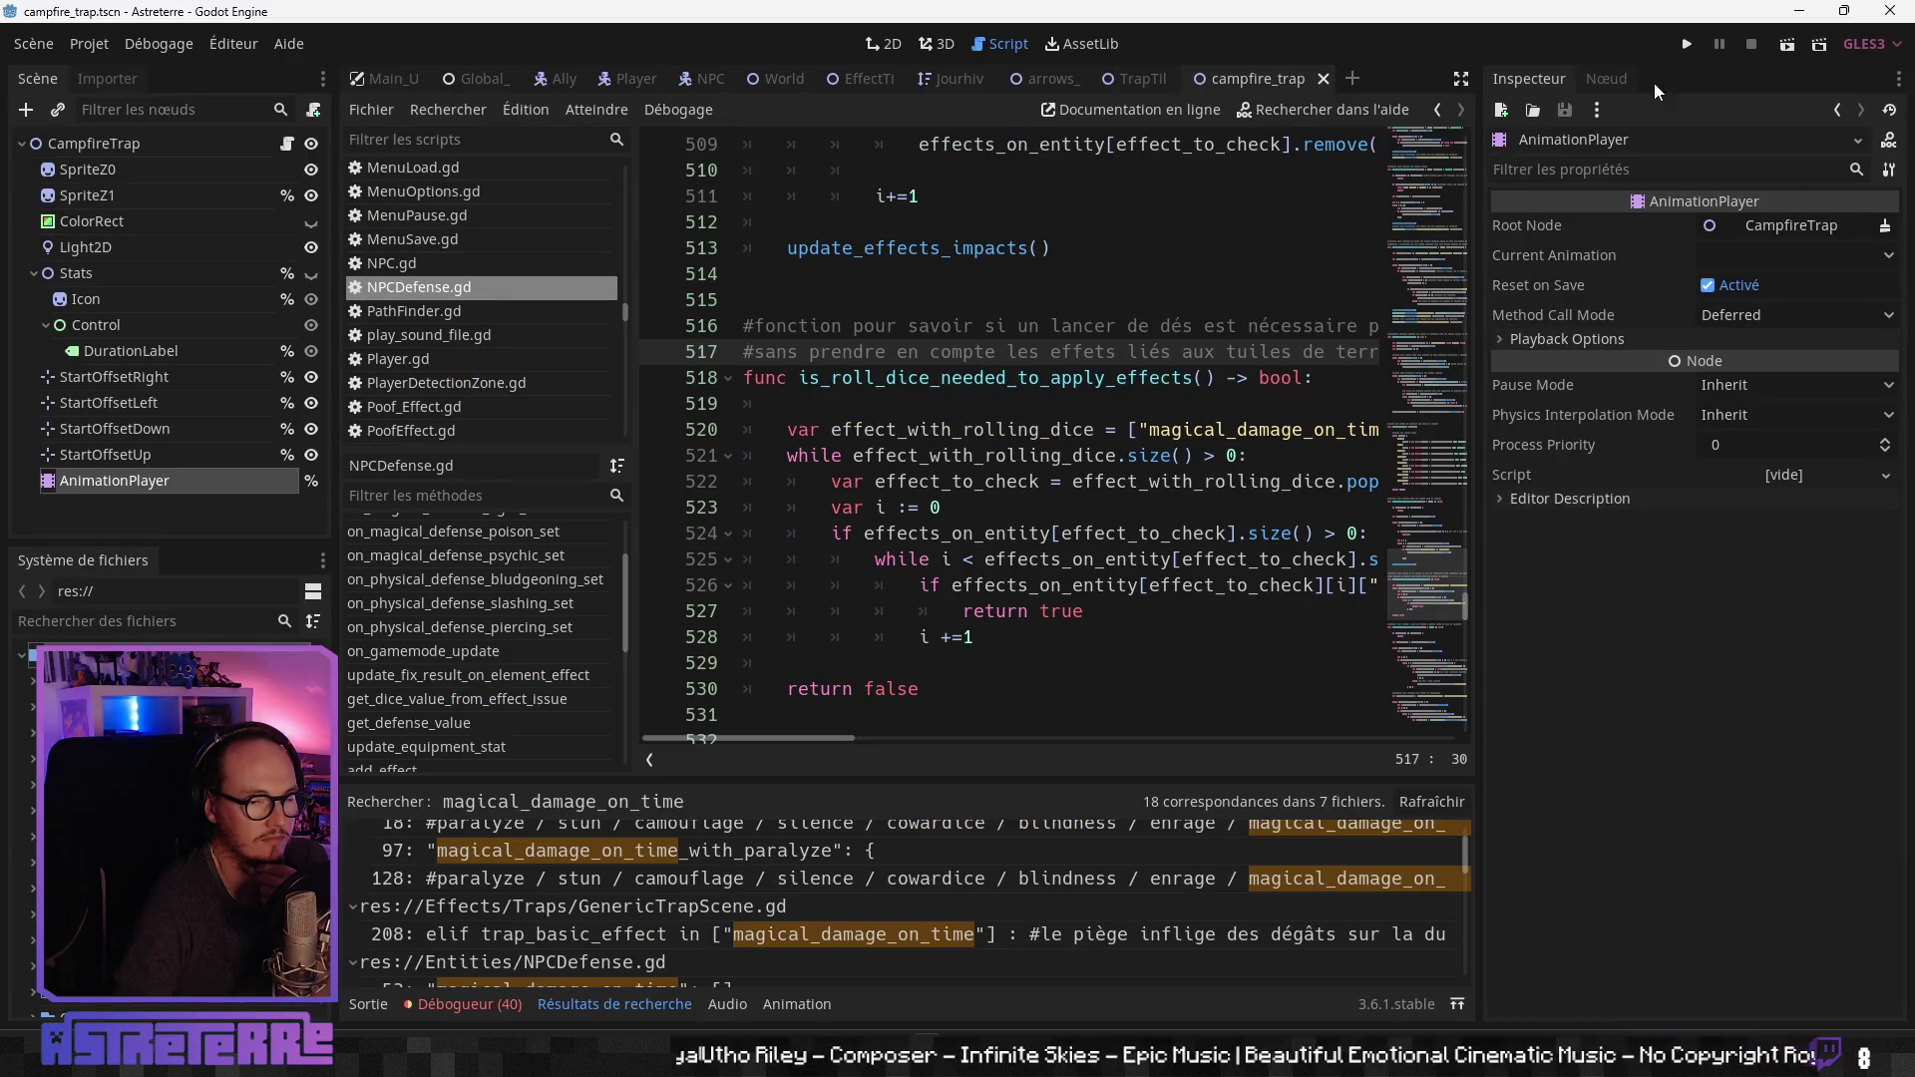
{"action": "left_click", "coordinate": [1461, 79]}
{"action": "left_click", "coordinate": [830, 457]}
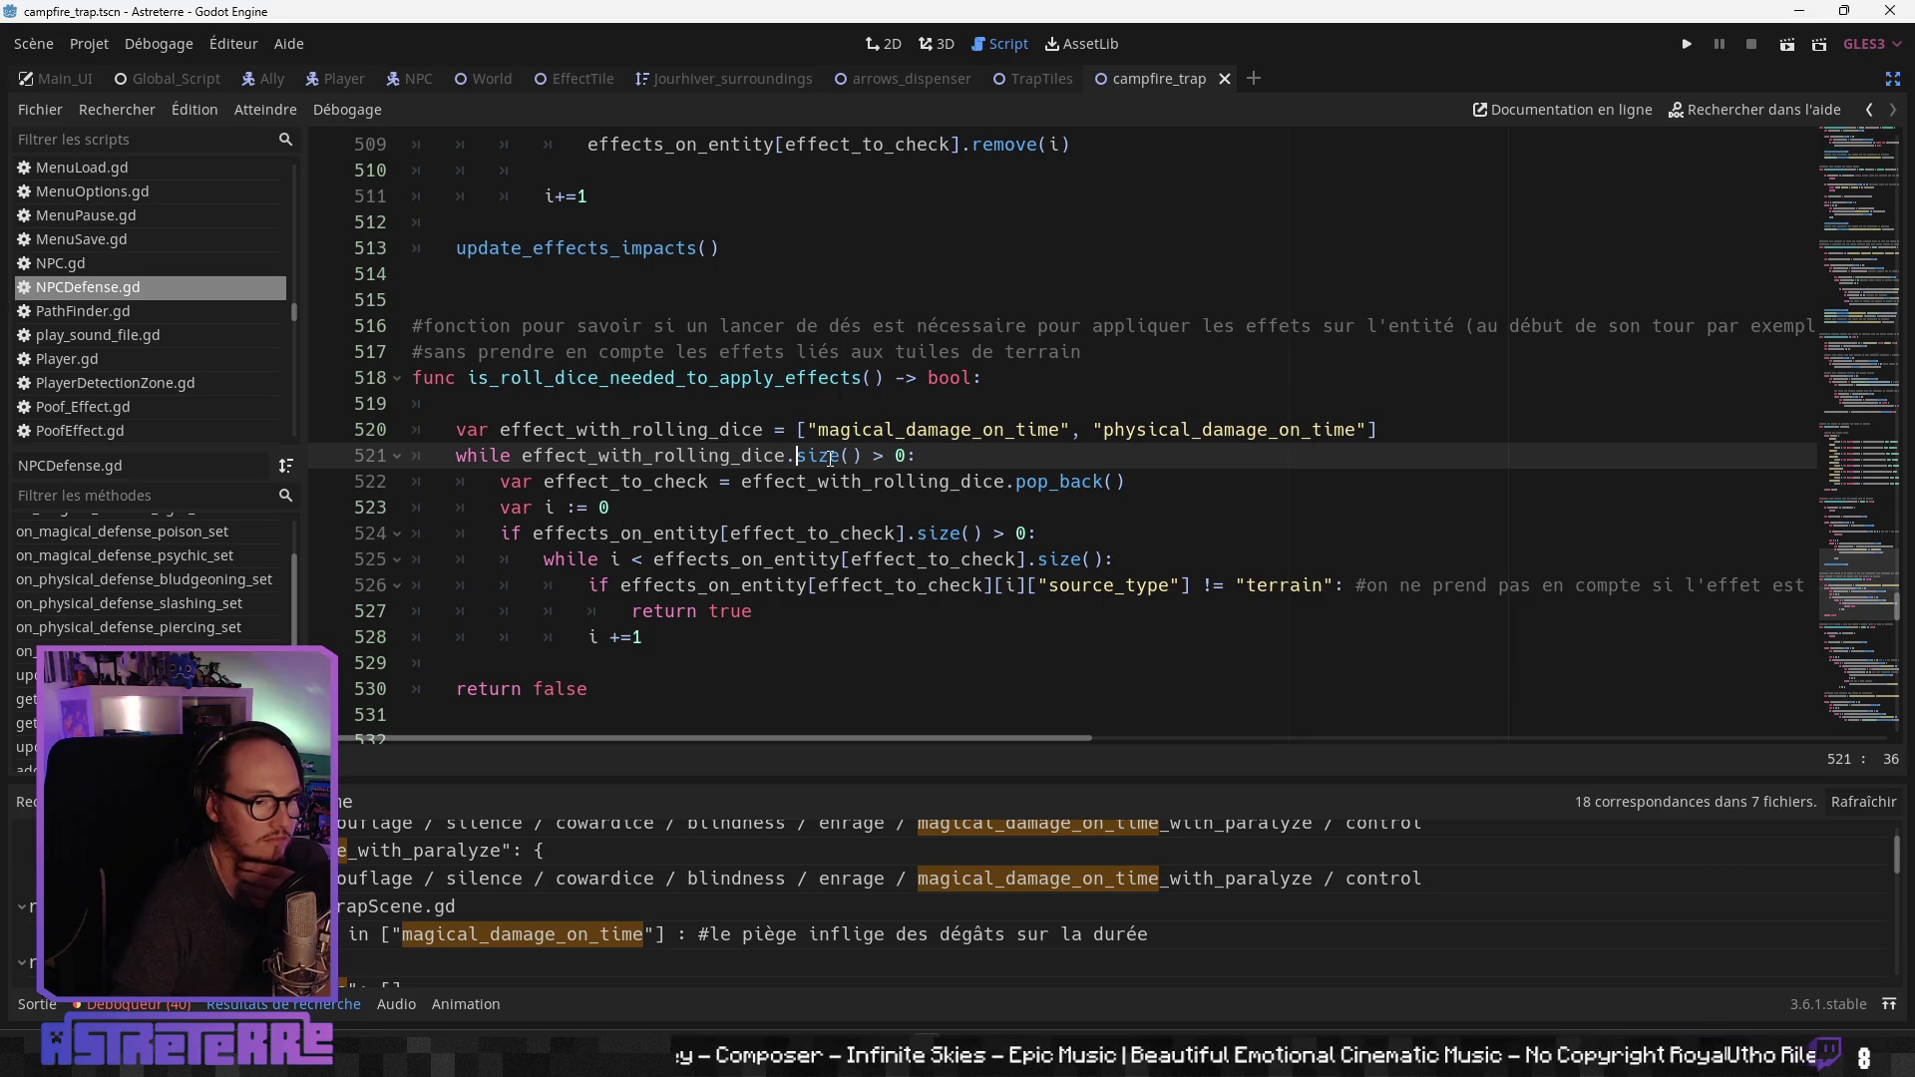
Step: Read through the effect_with_damage loop applying magical and physical damage-over-time via dice throws
{"action": "scroll", "coordinate": [774, 576], "scroll_direction": "up", "scroll_amount": 1}
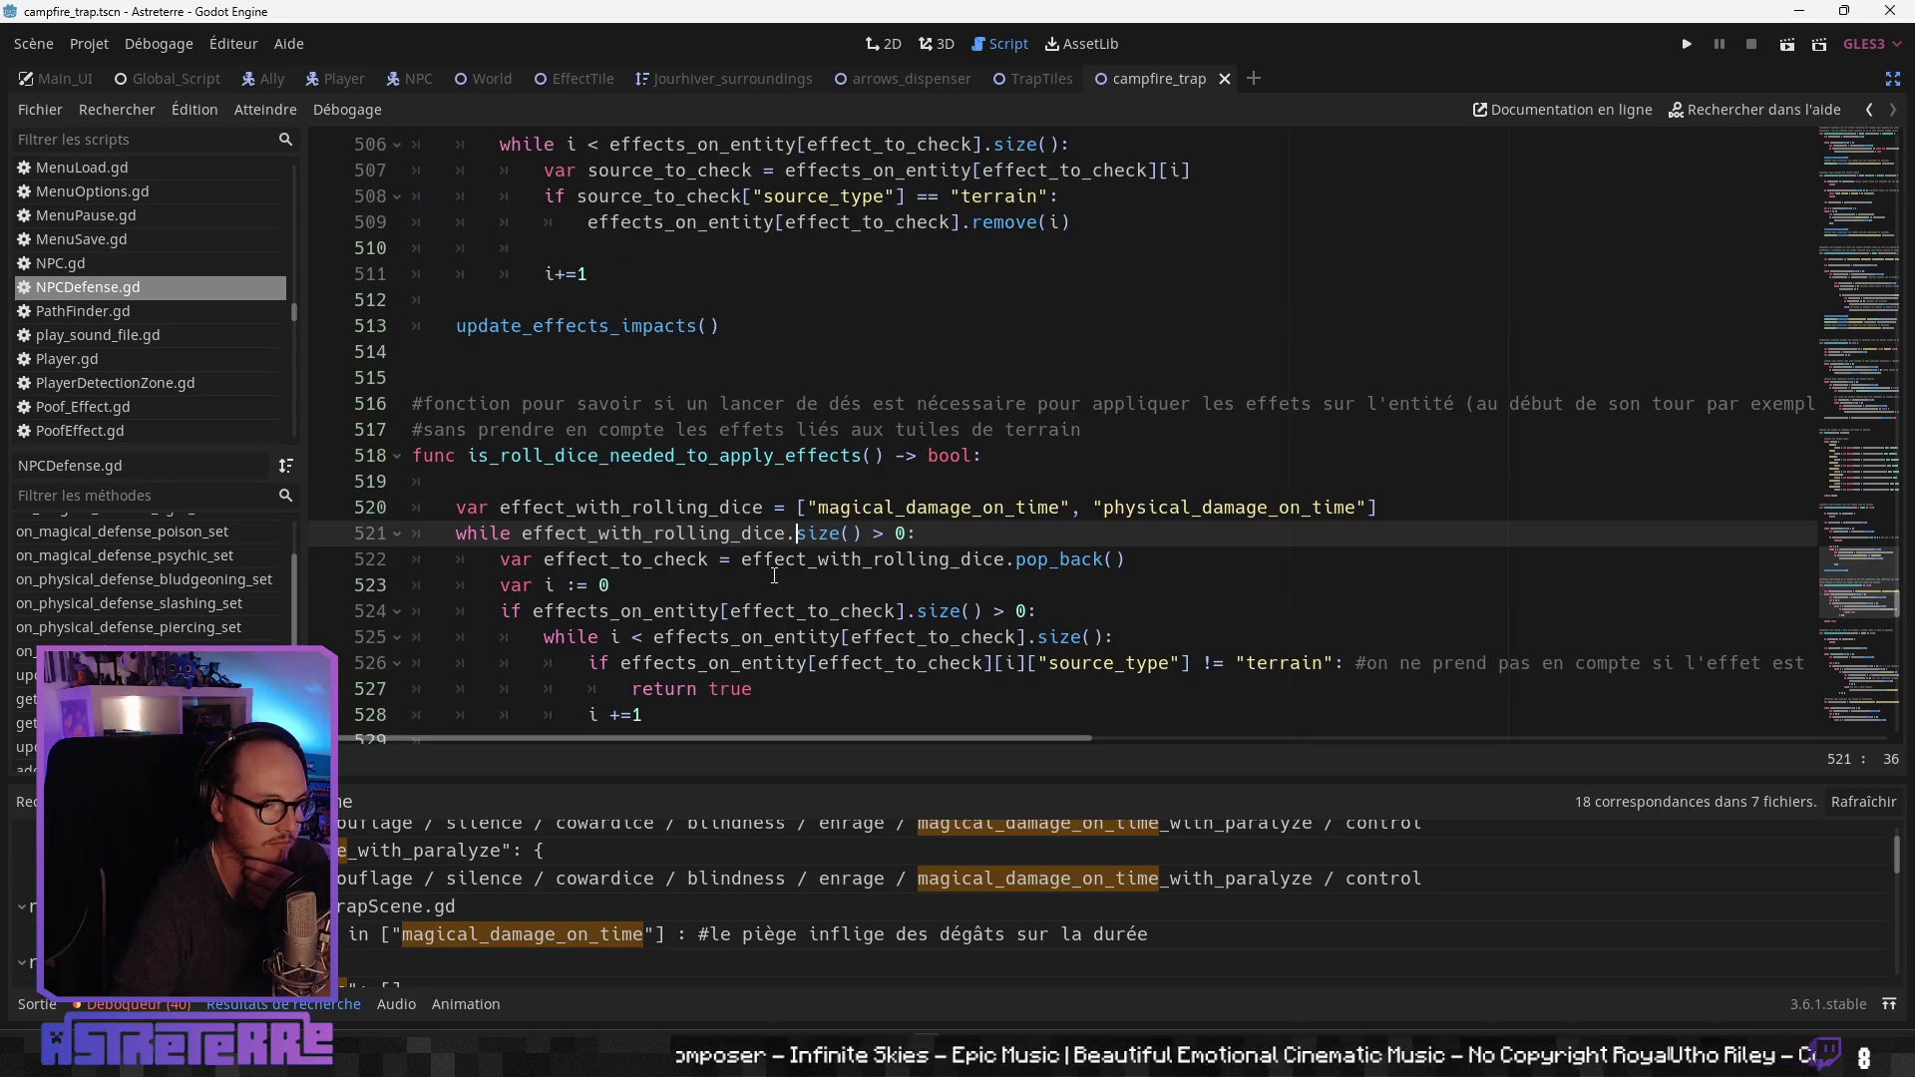
{"action": "scroll", "coordinate": [774, 575], "scroll_direction": "up", "scroll_amount": 5}
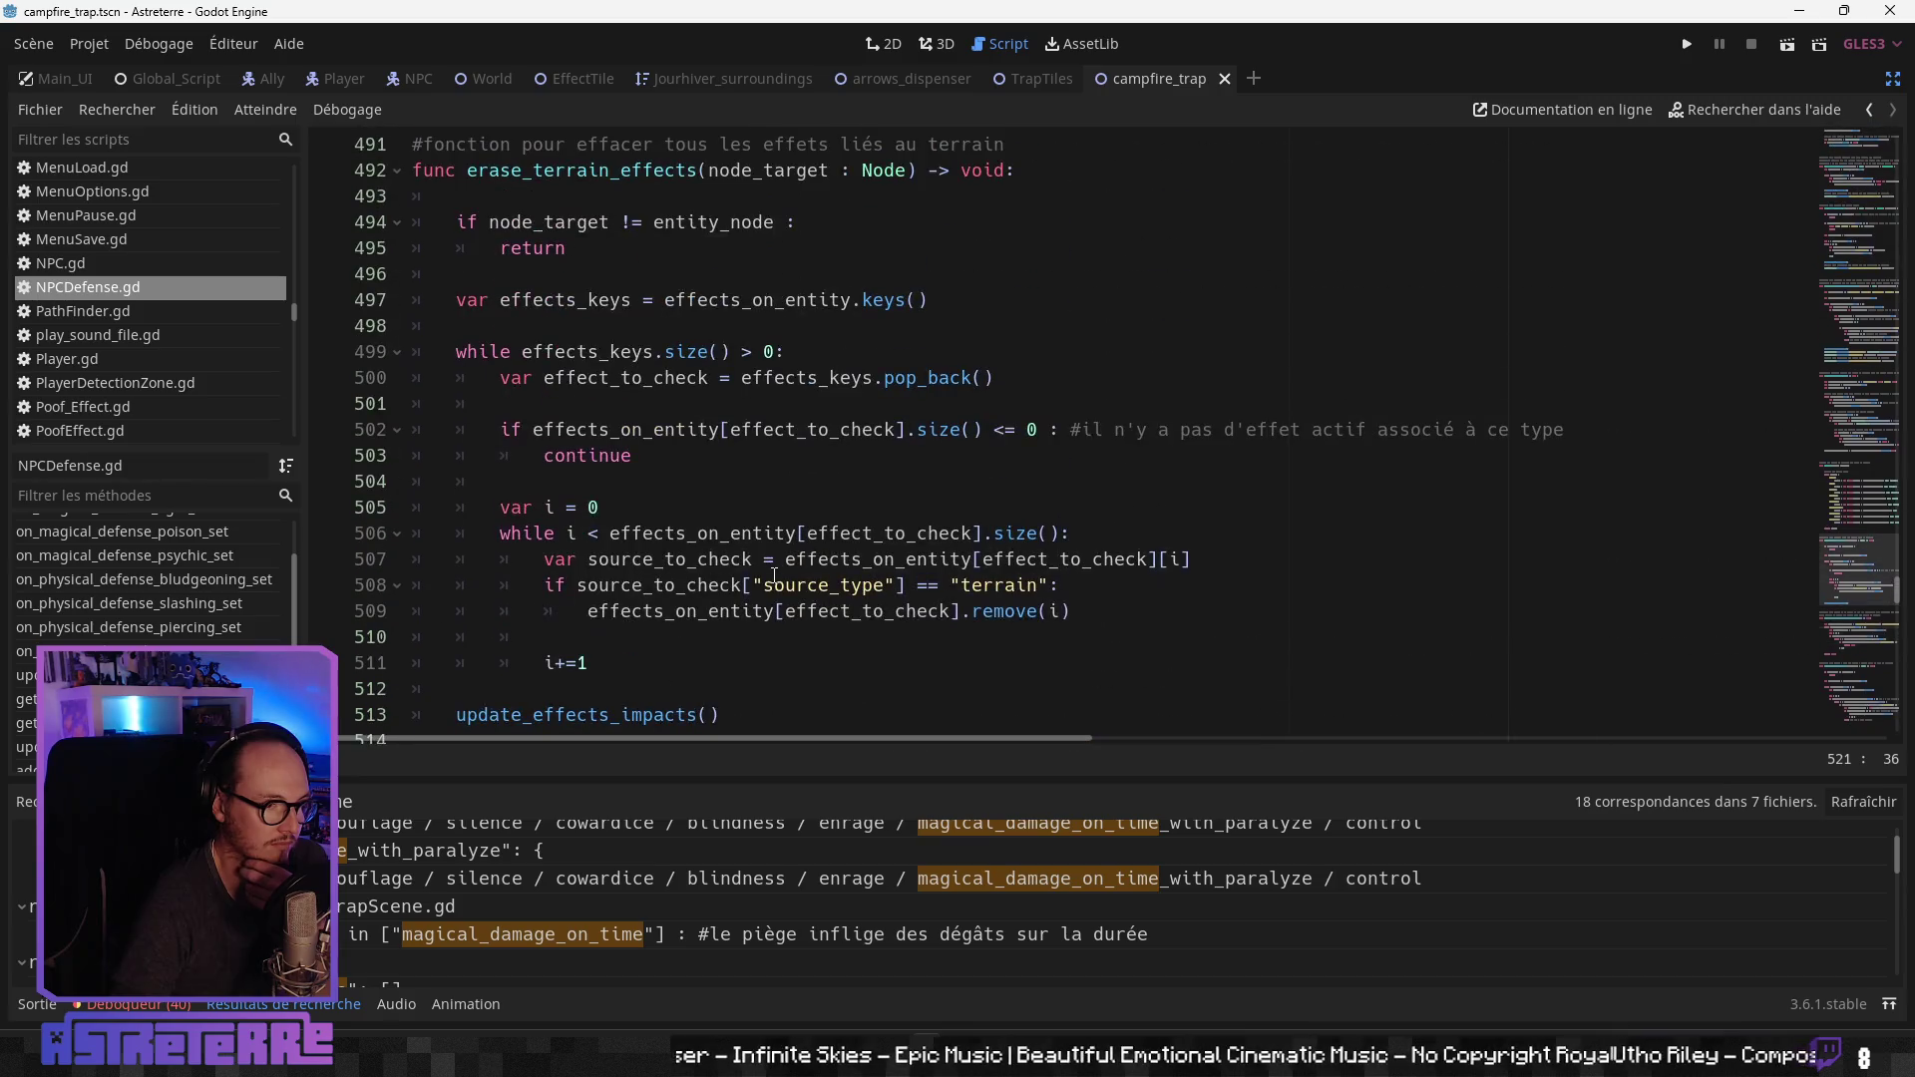
{"action": "scroll", "coordinate": [774, 575], "scroll_direction": "up", "scroll_amount": 3}
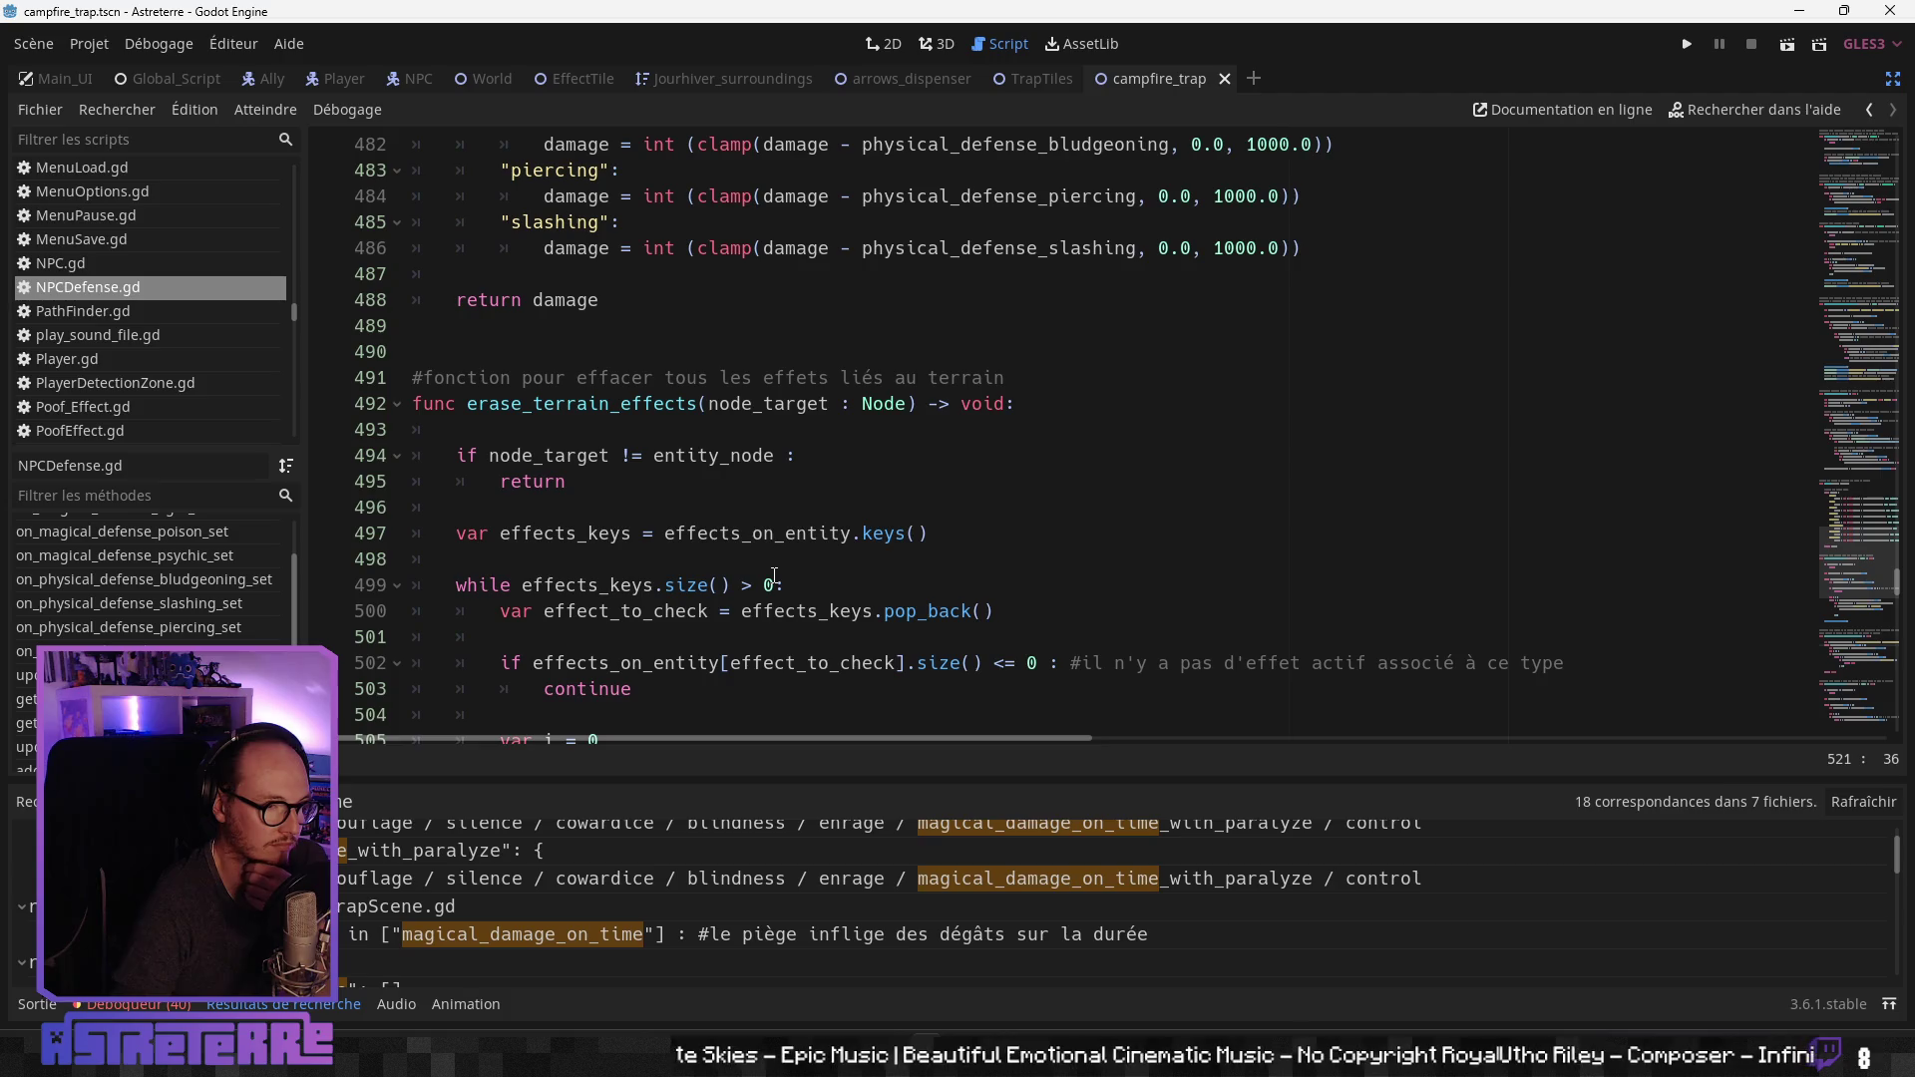
{"action": "scroll", "coordinate": [774, 576], "scroll_direction": "up", "scroll_amount": 7}
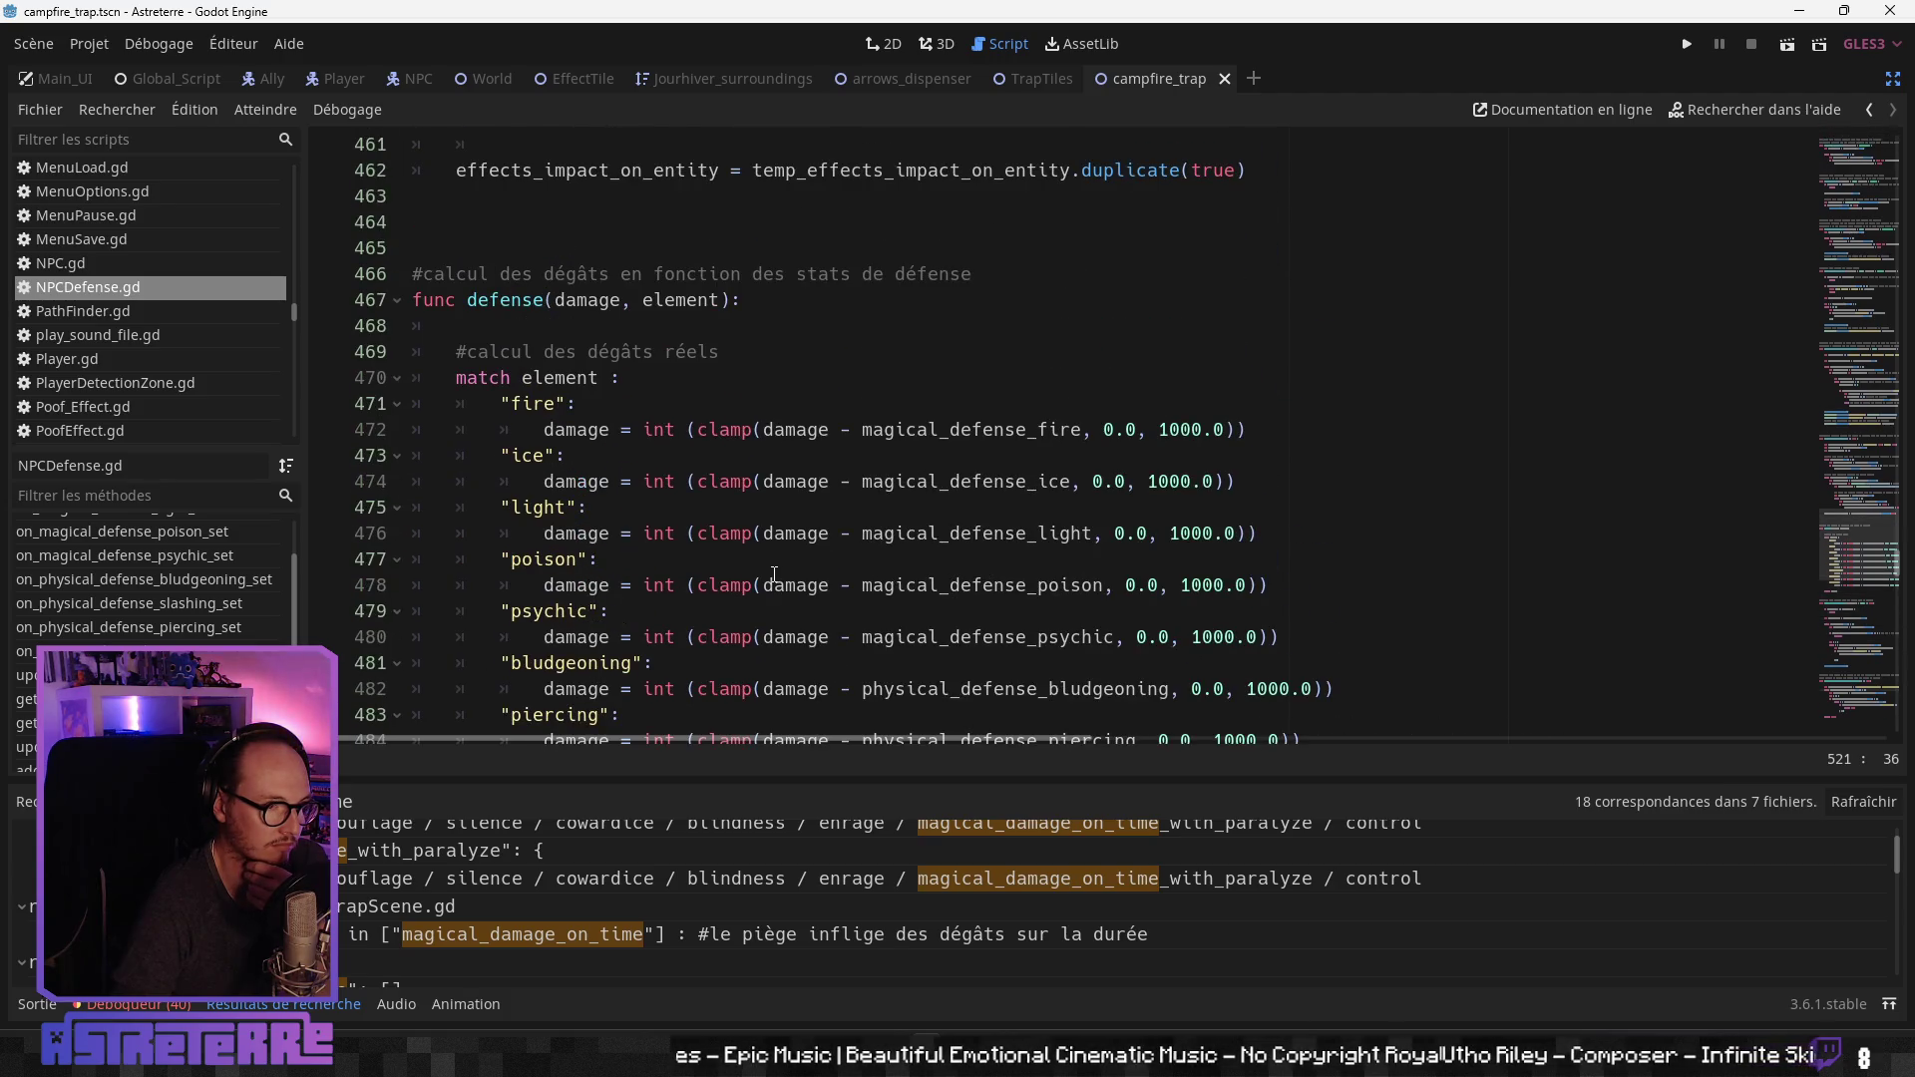
{"action": "scroll", "coordinate": [774, 575], "scroll_direction": "down", "scroll_amount": 19}
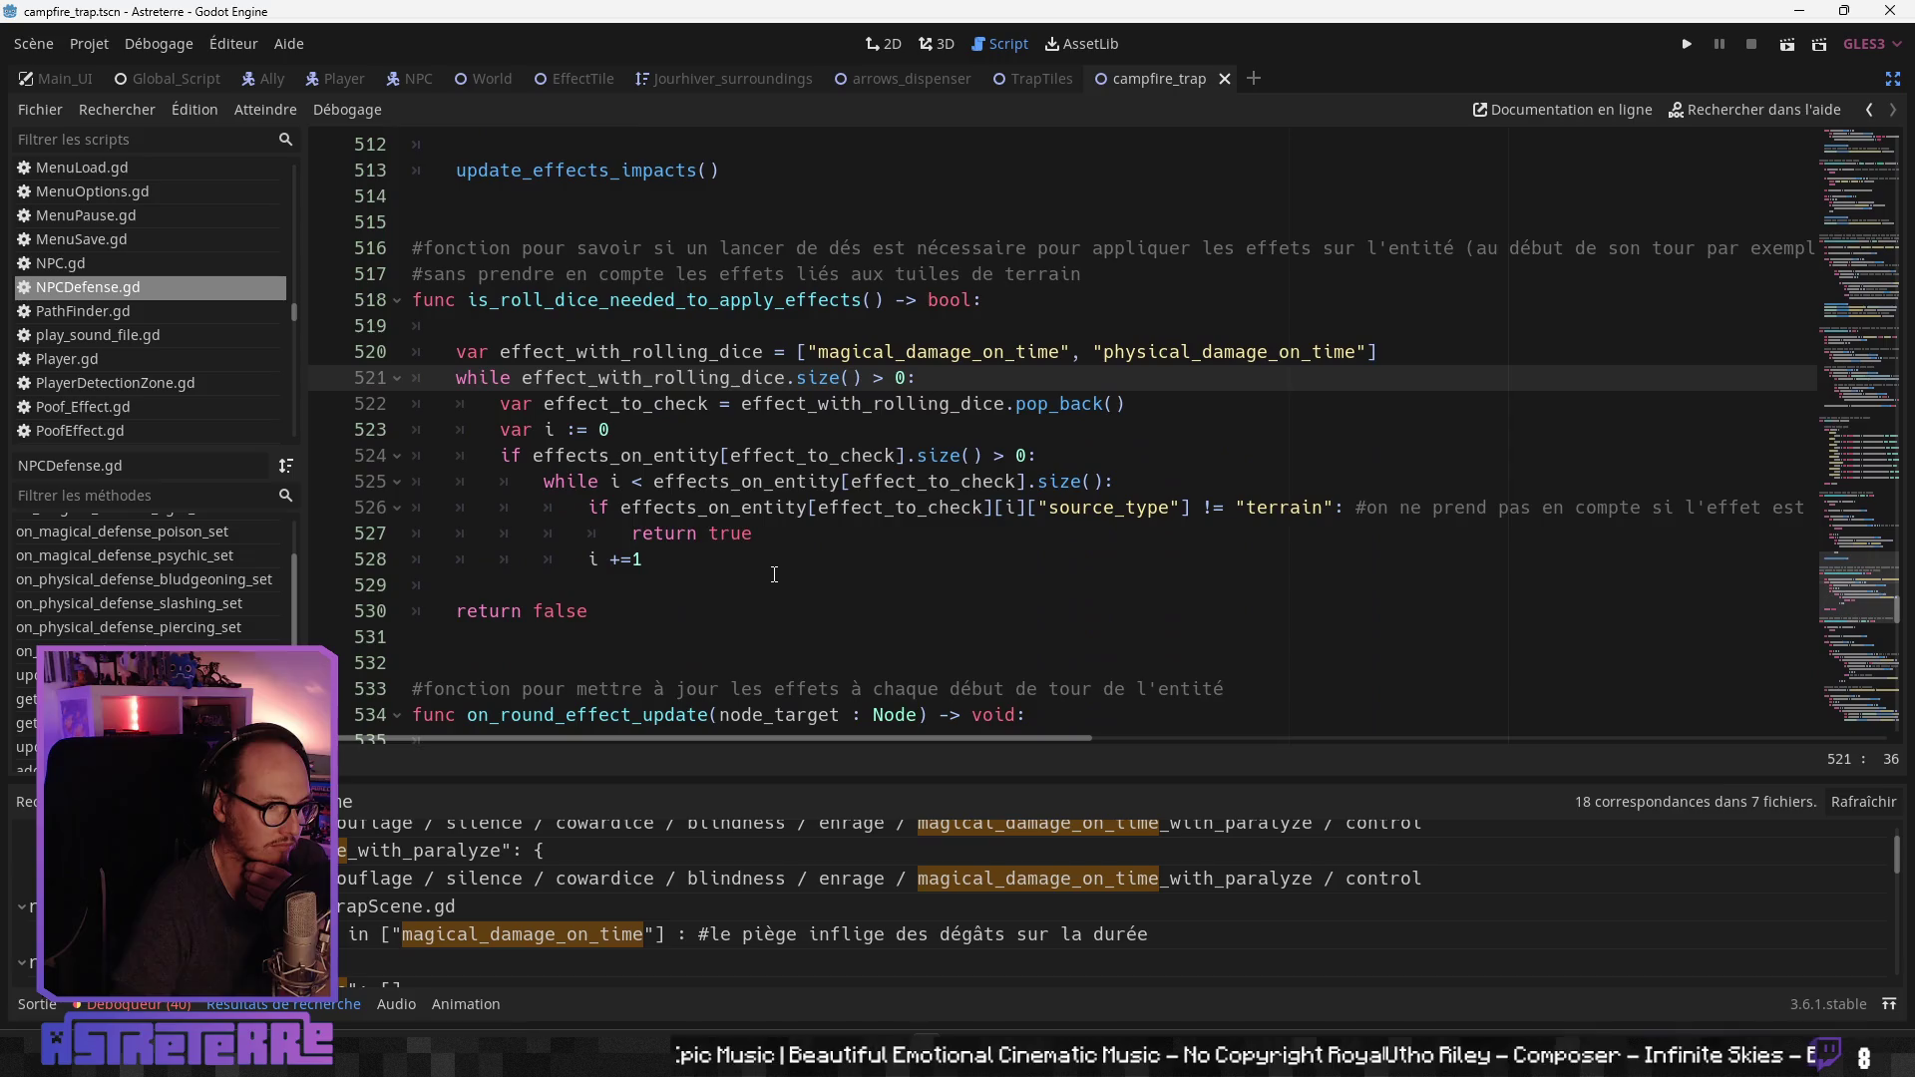
{"action": "scroll", "coordinate": [774, 576], "scroll_direction": "down", "scroll_amount": 4}
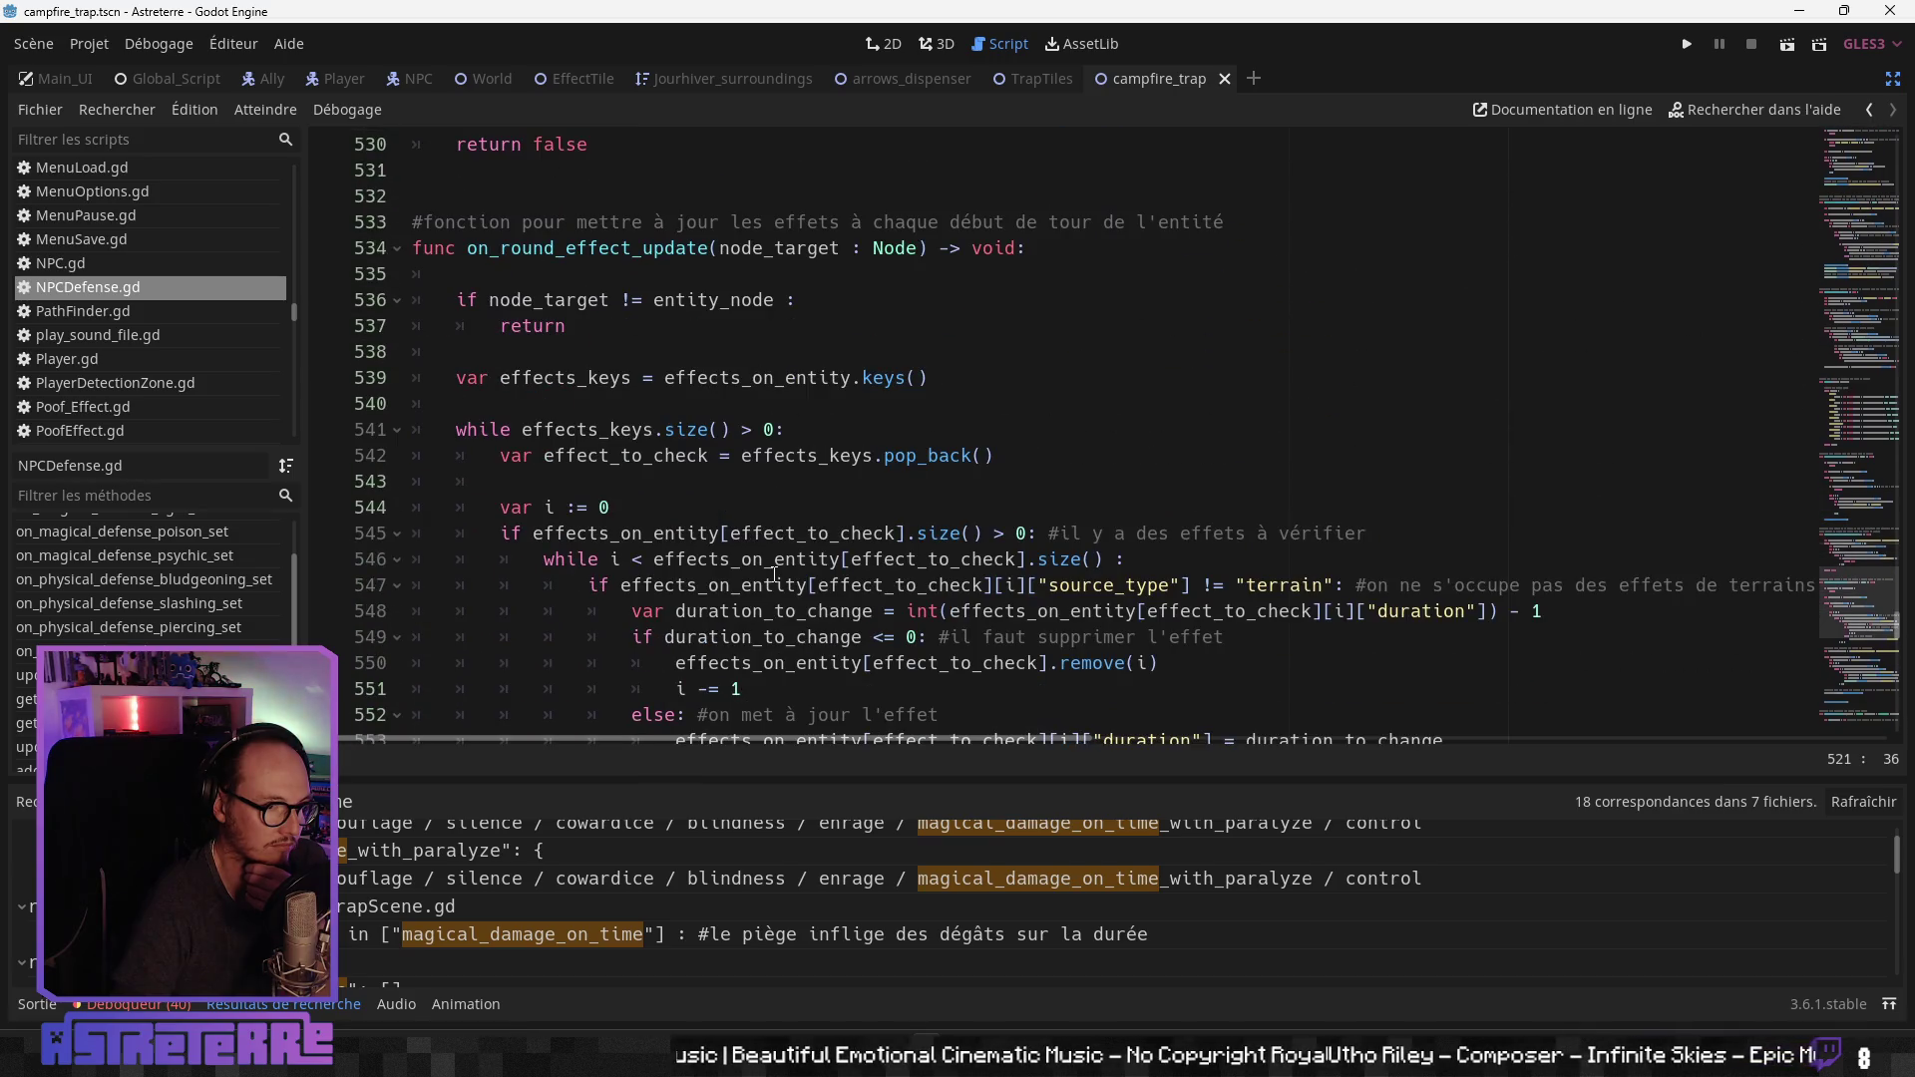
{"action": "scroll", "coordinate": [774, 576], "scroll_direction": "down", "scroll_amount": 5}
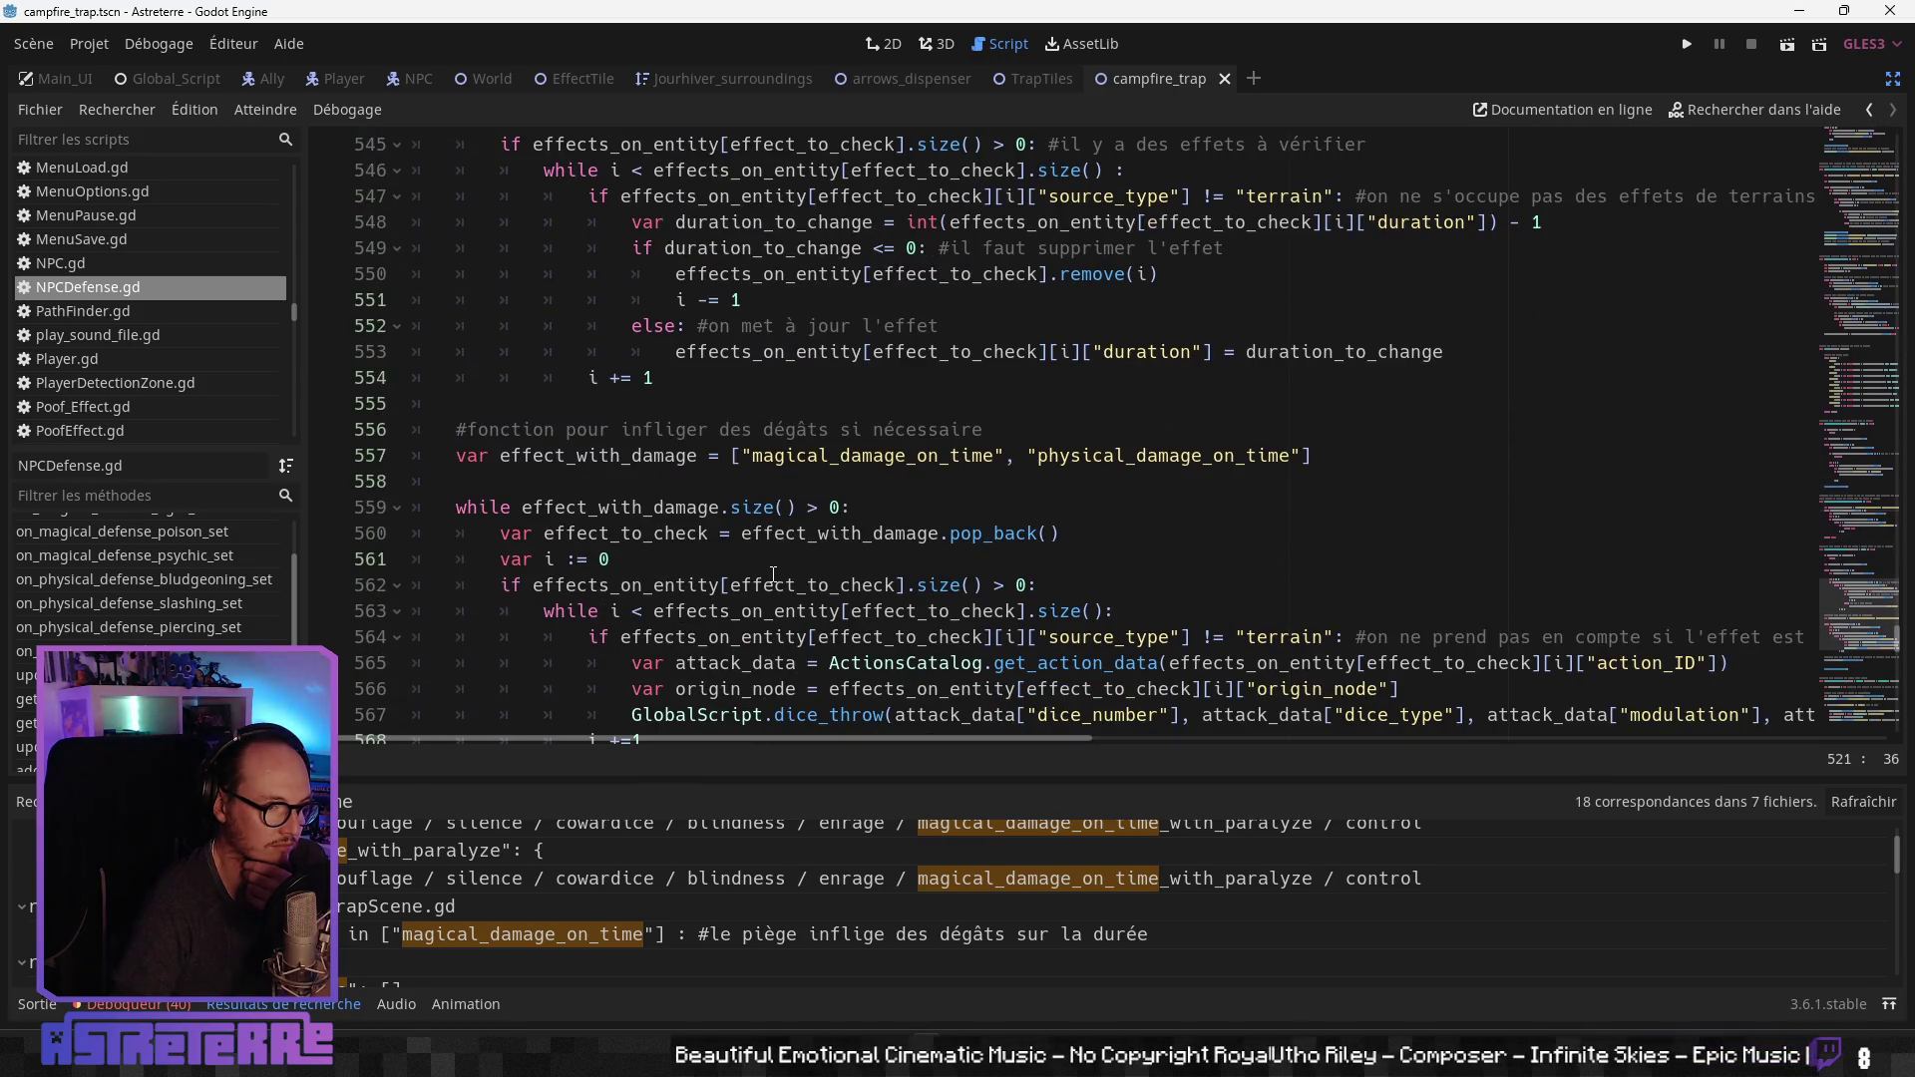
{"action": "scroll", "coordinate": [774, 576], "scroll_direction": "down", "scroll_amount": 6}
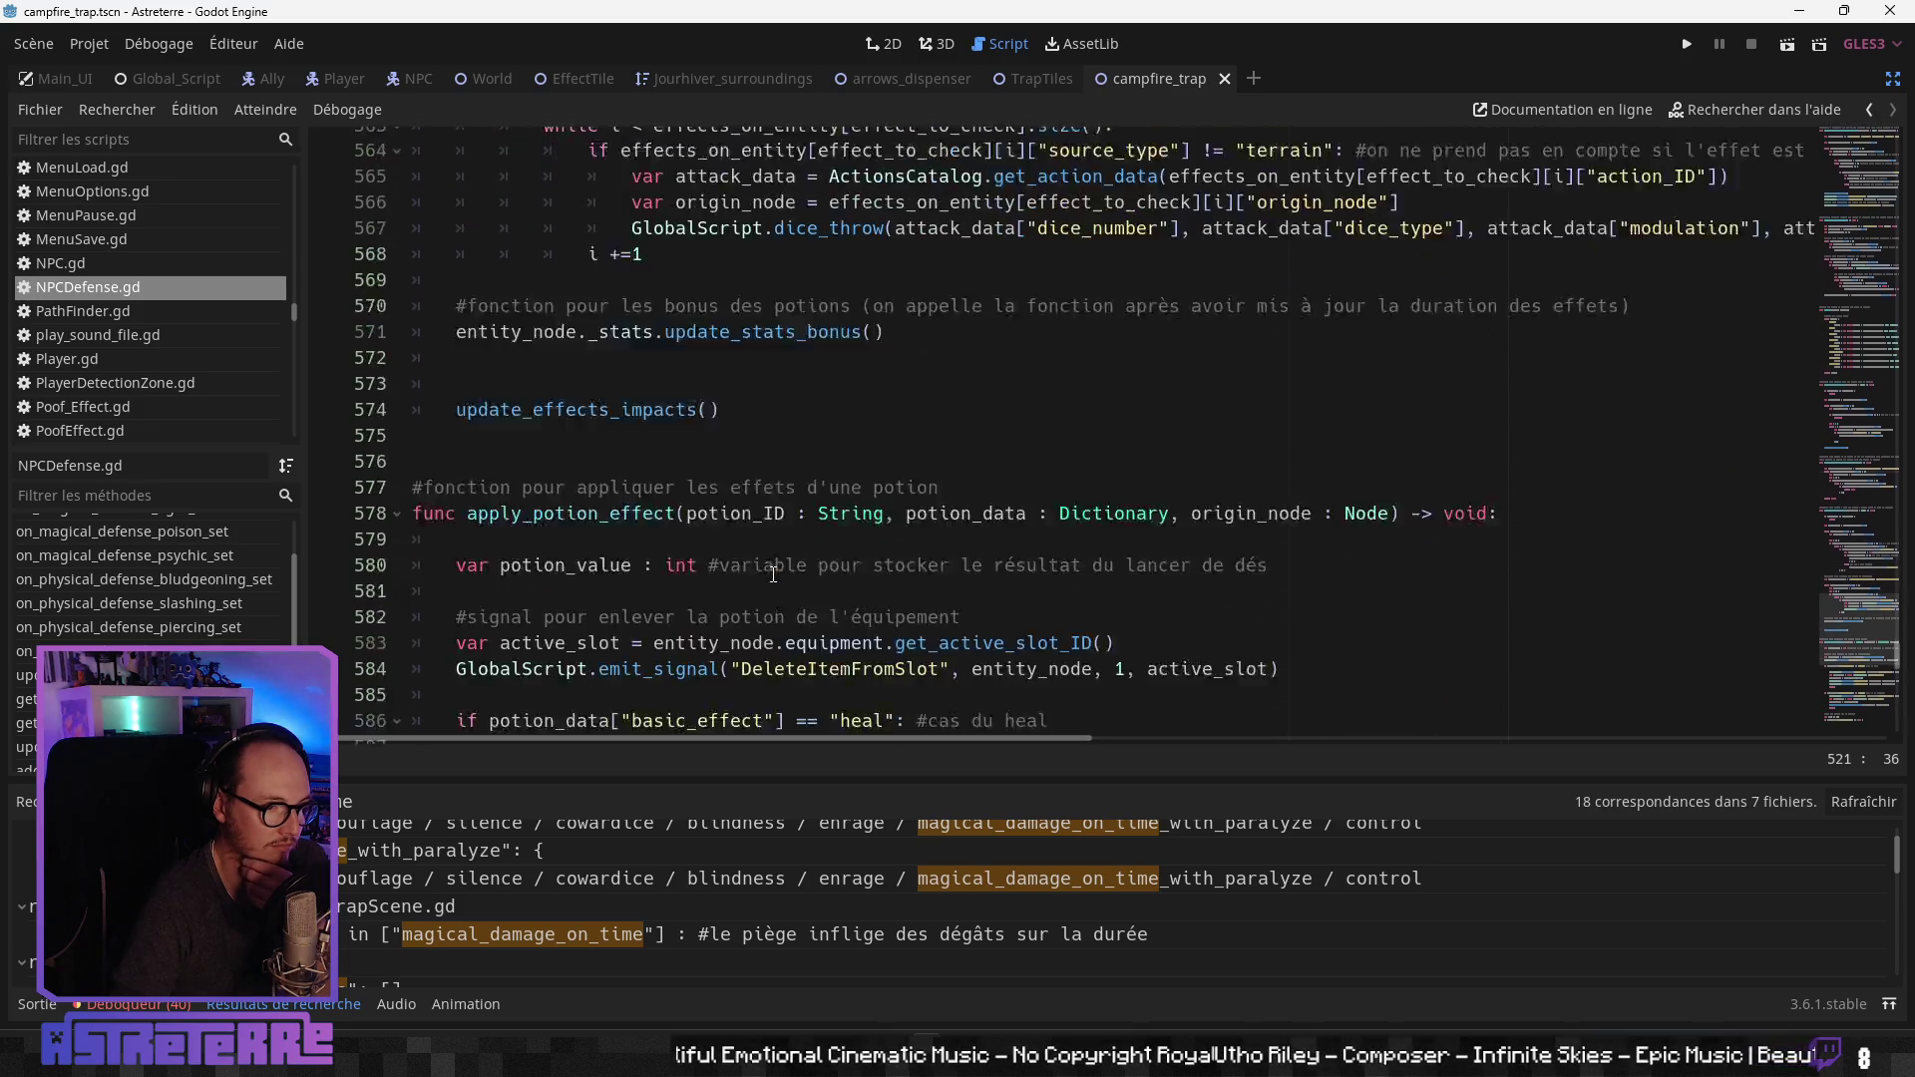
{"action": "scroll", "coordinate": [774, 573], "scroll_direction": "down", "scroll_amount": 4}
{"action": "scroll", "coordinate": [773, 573], "scroll_direction": "up", "scroll_amount": 3}
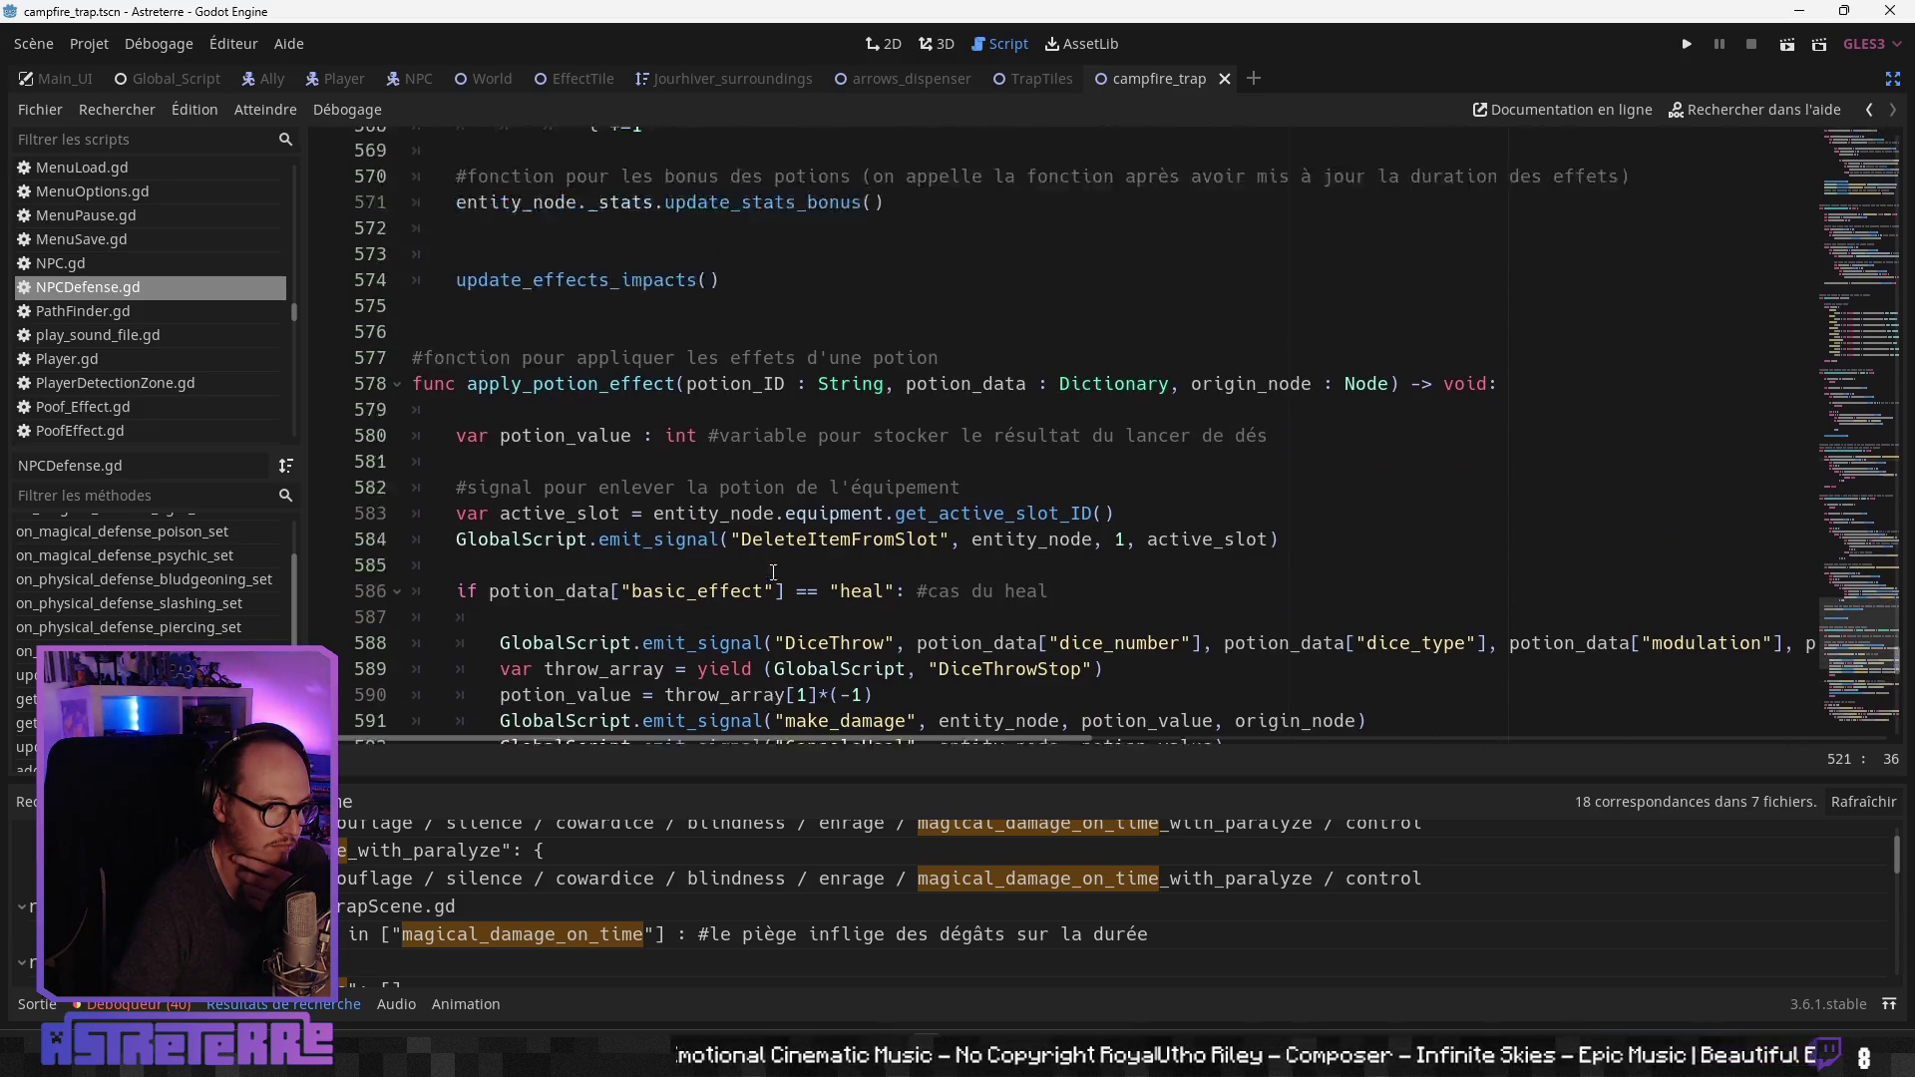
{"action": "scroll", "coordinate": [773, 574], "scroll_direction": "up", "scroll_amount": 4}
{"action": "scroll", "coordinate": [255, 579], "scroll_direction": "up", "scroll_amount": 2}
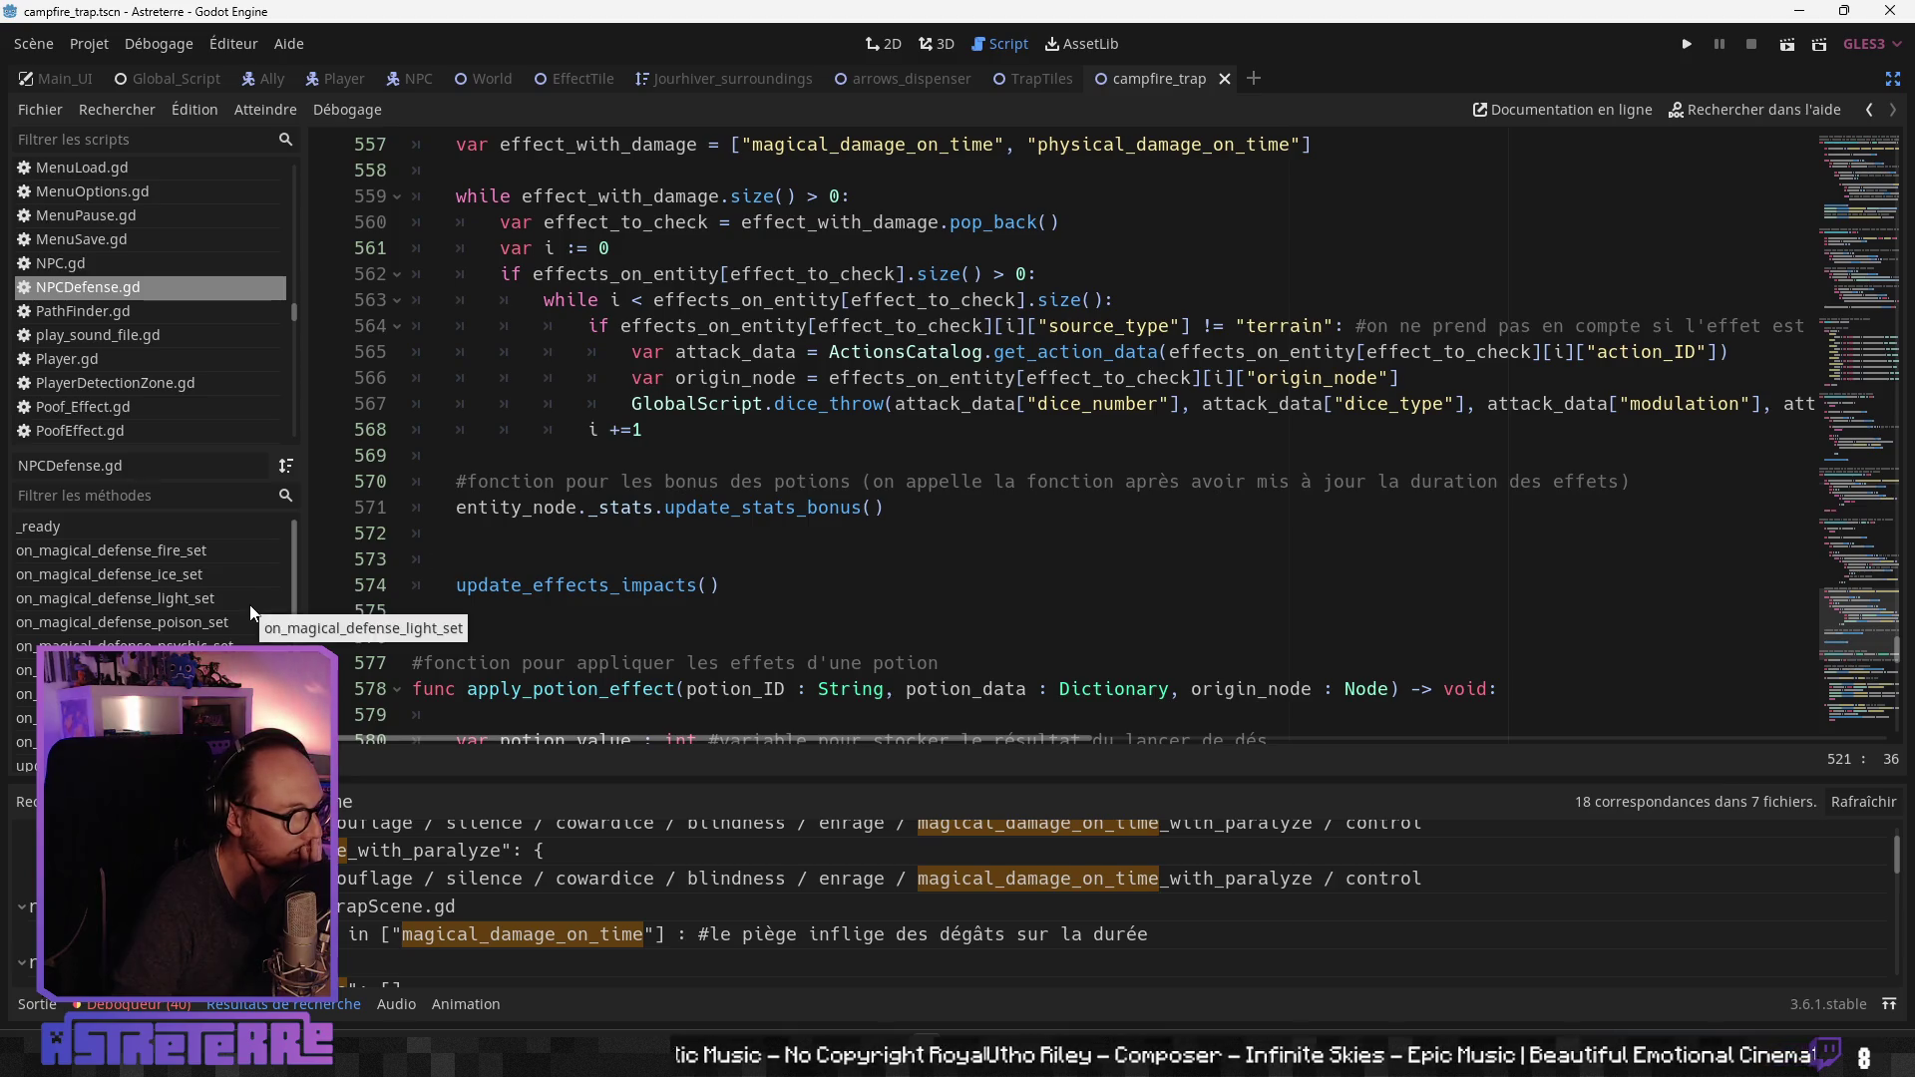
{"action": "scroll", "coordinate": [249, 605], "scroll_direction": "down", "scroll_amount": 5}
{"action": "scroll", "coordinate": [249, 604], "scroll_direction": "down", "scroll_amount": 5}
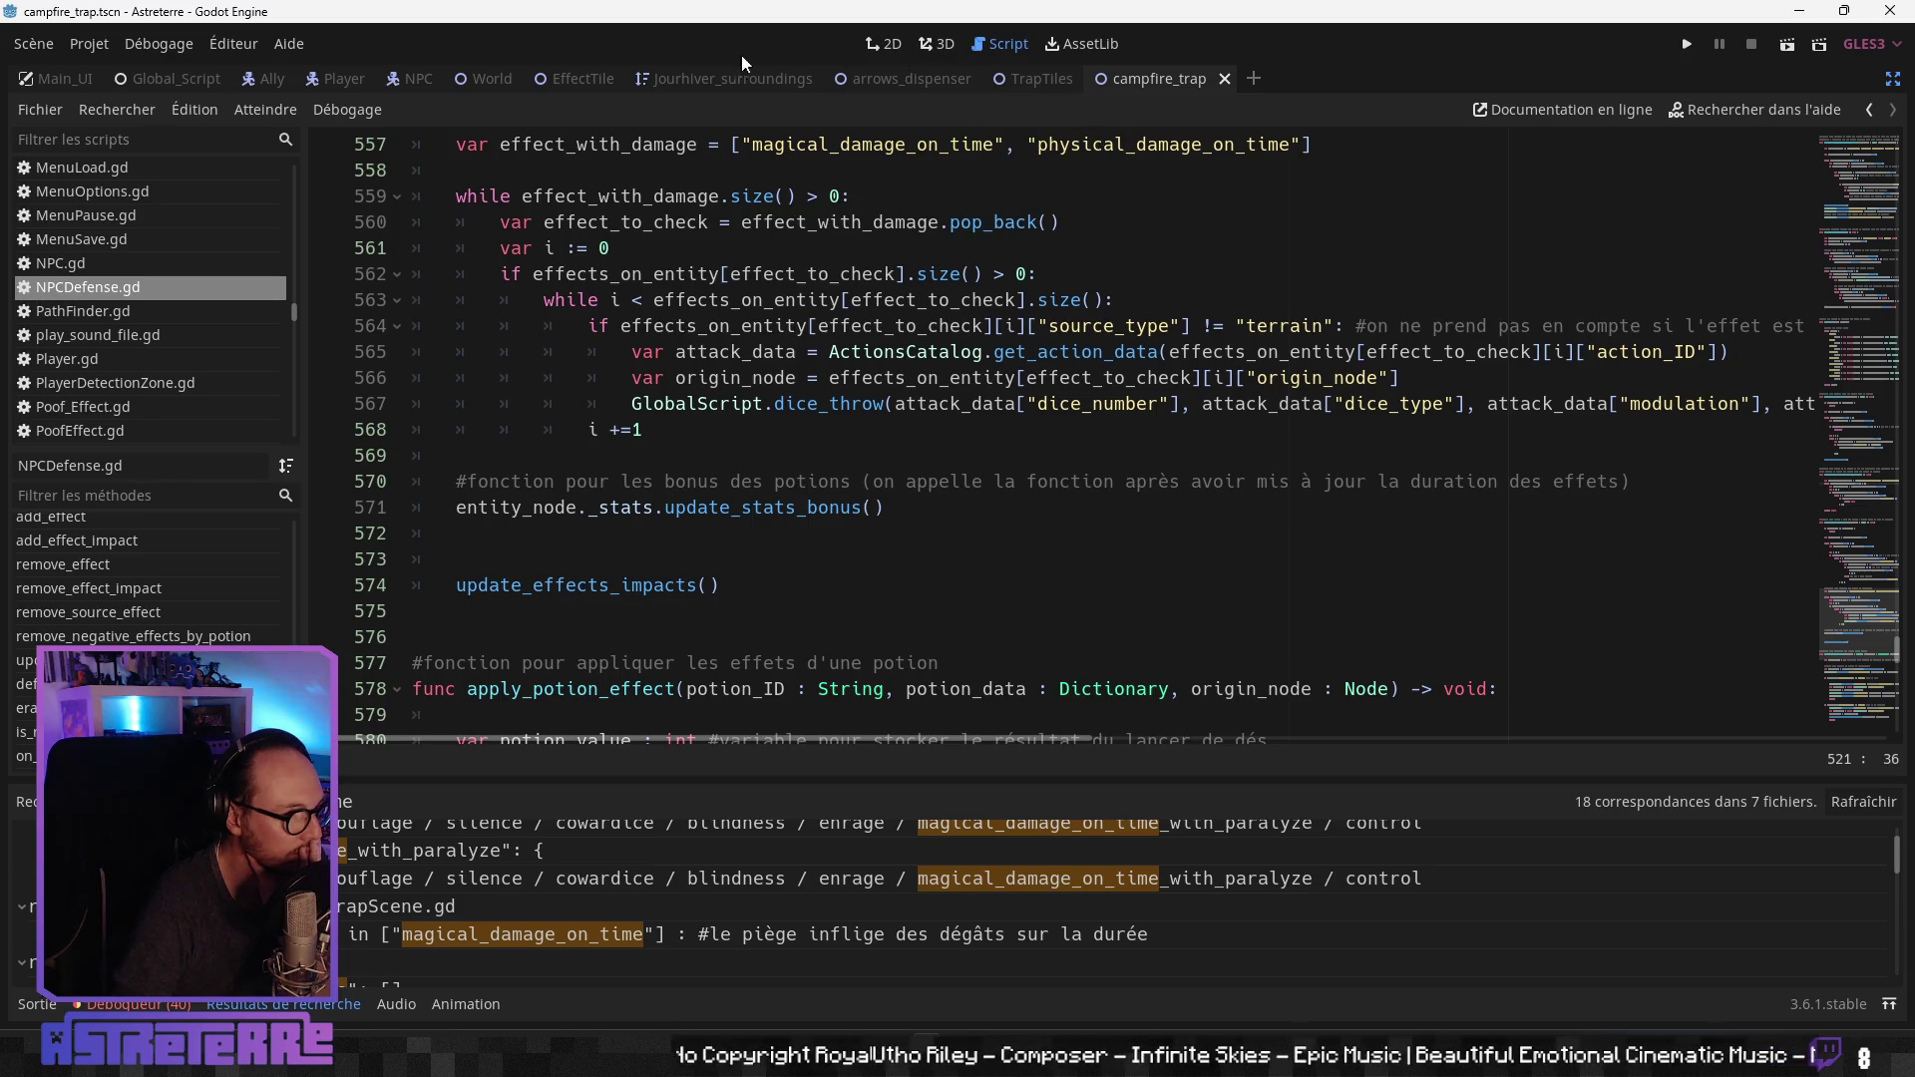
Step: Filter scripts by 'gam', open GameBoard.gd at update_entity_effects, and restore the side docks
{"action": "left_click", "coordinate": [172, 138]}
{"action": "type", "text": "gam"}
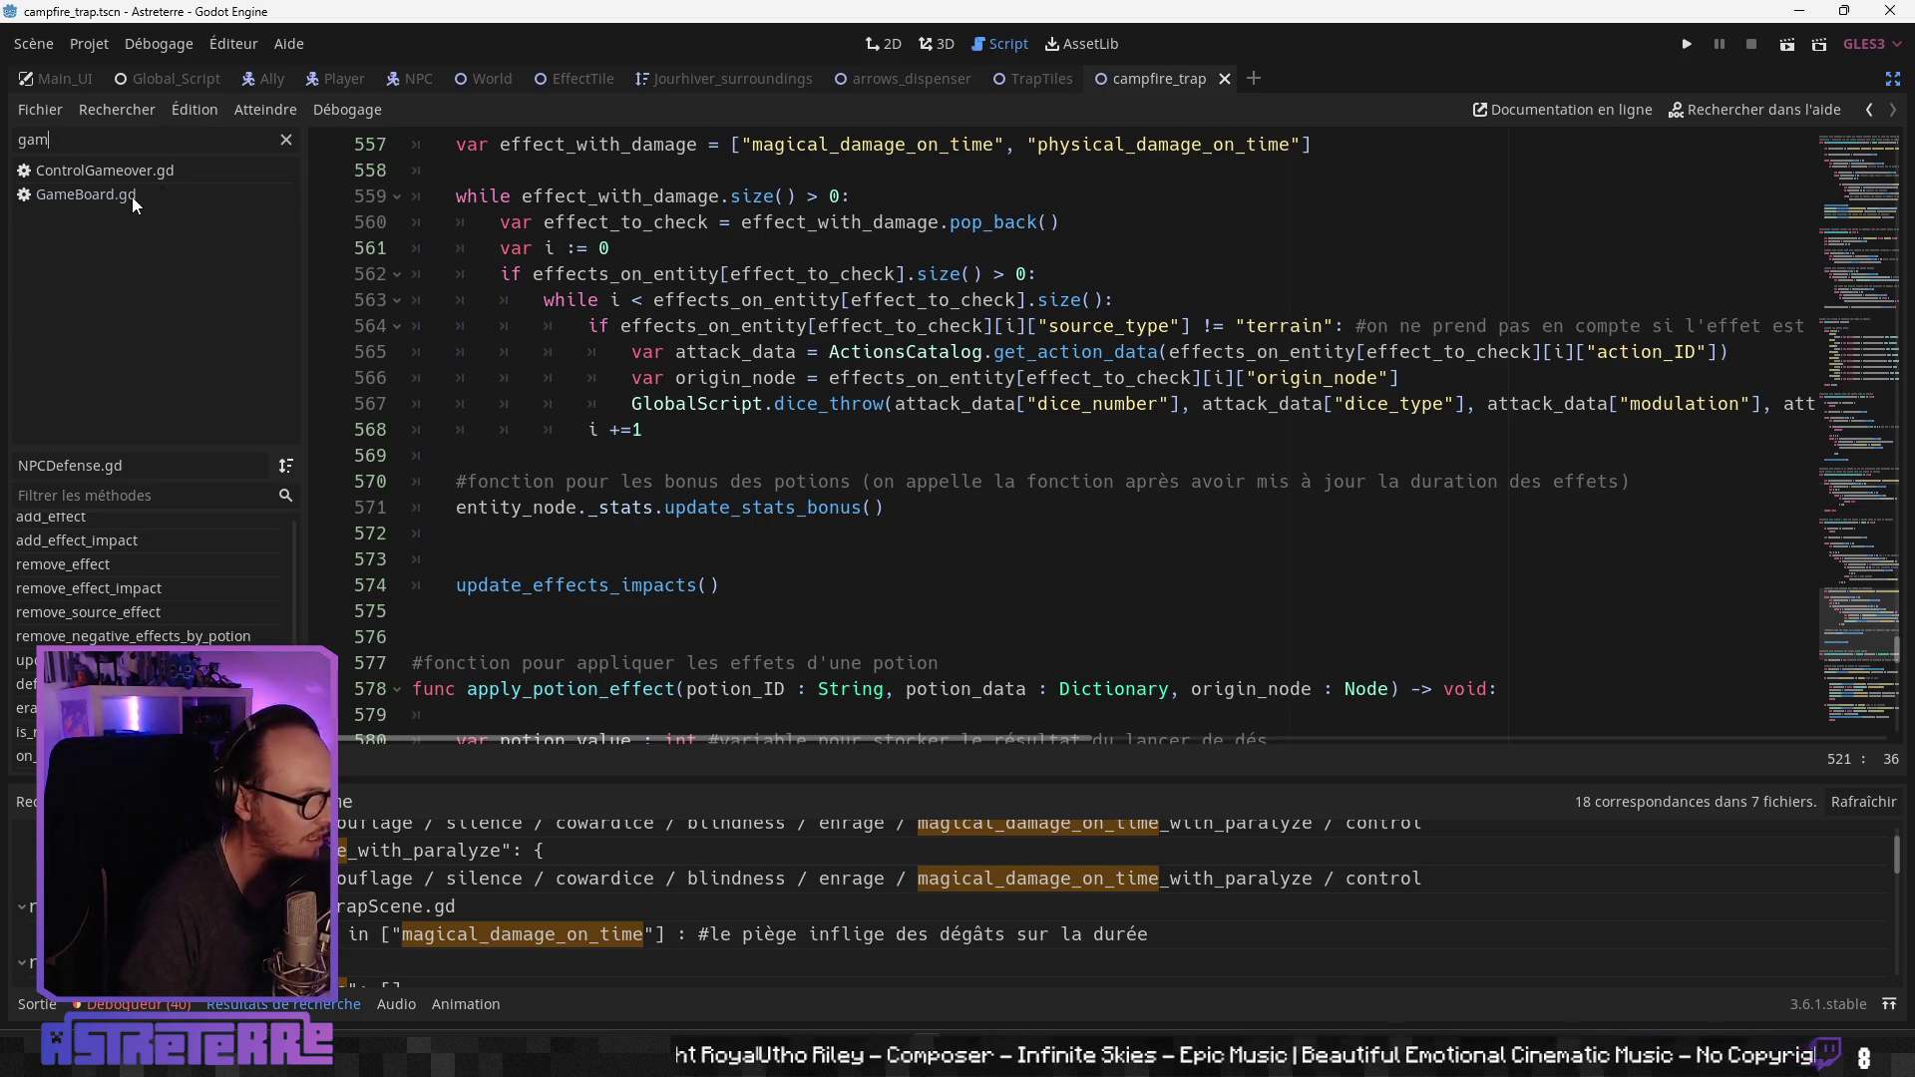
{"action": "left_click", "coordinate": [132, 196]}
{"action": "scroll", "coordinate": [165, 576], "scroll_direction": "up", "scroll_amount": 3}
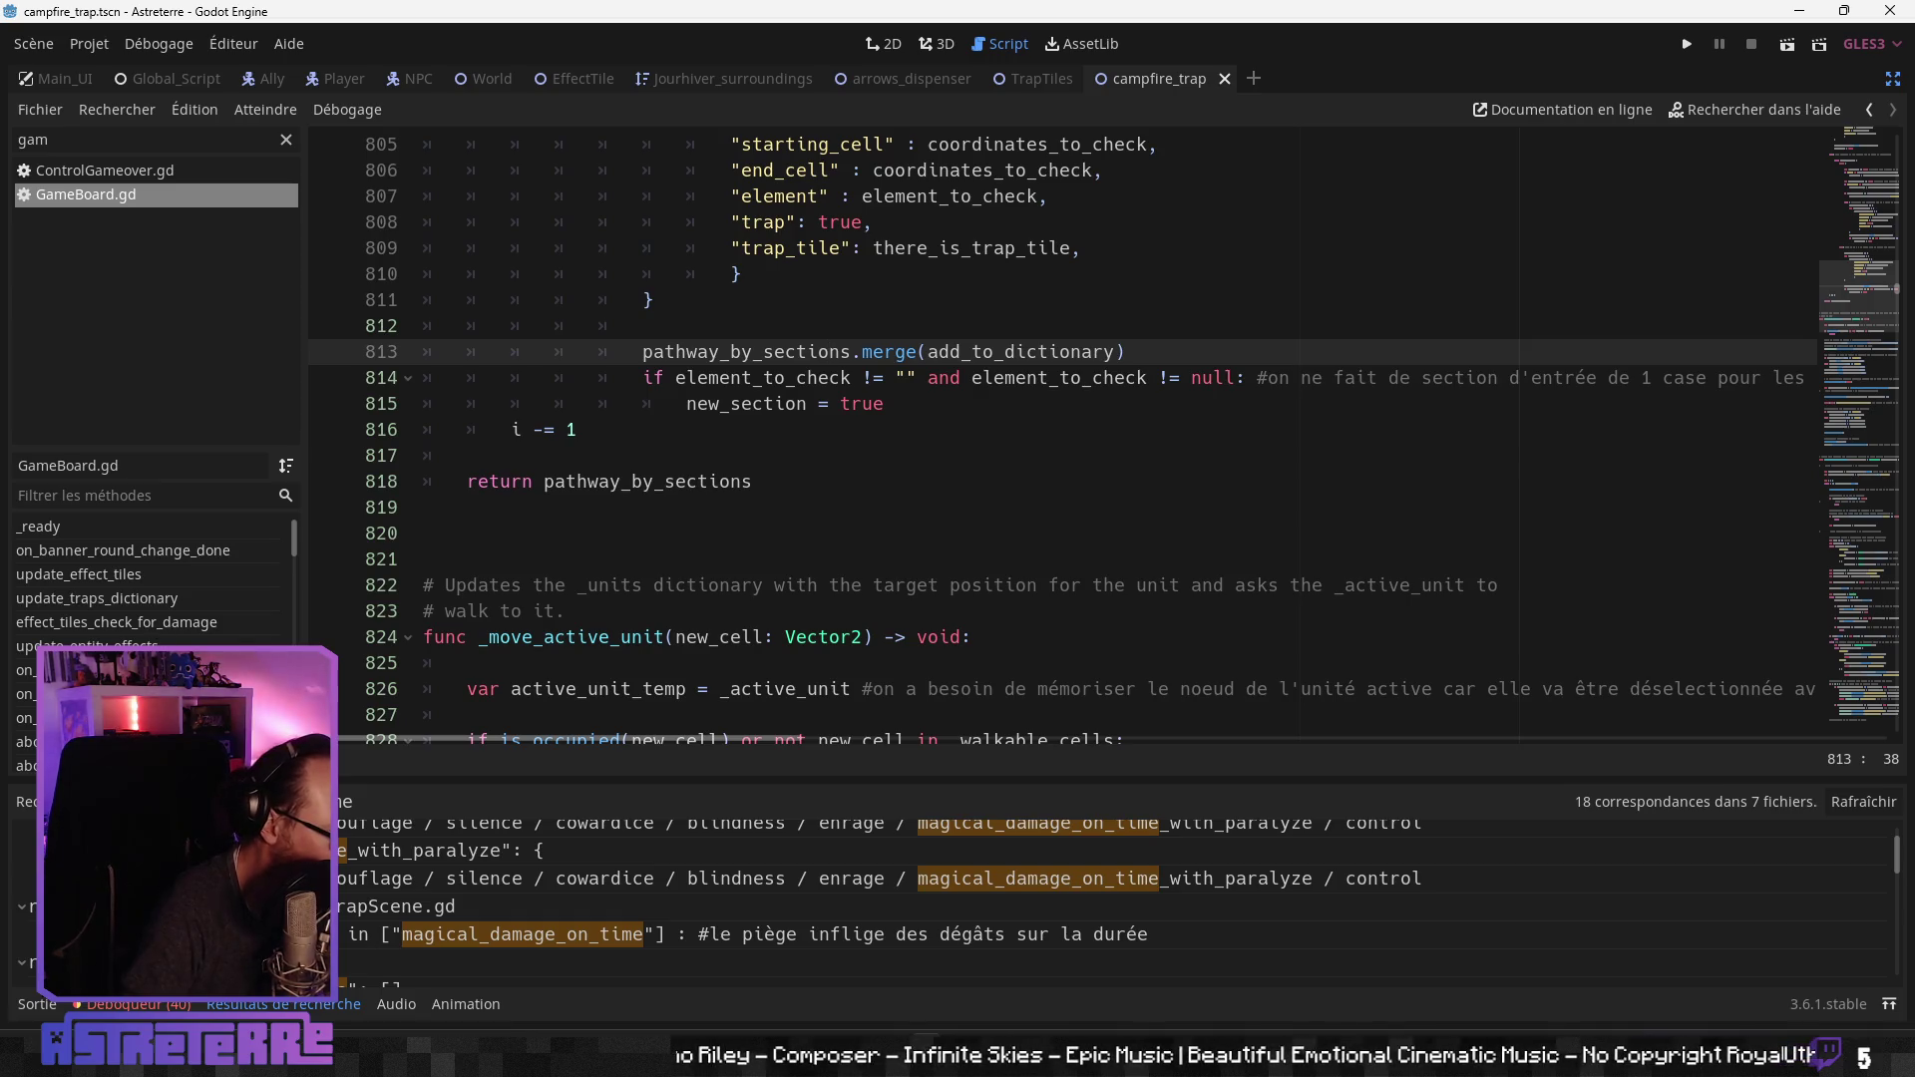
{"action": "left_click", "coordinate": [85, 646]}
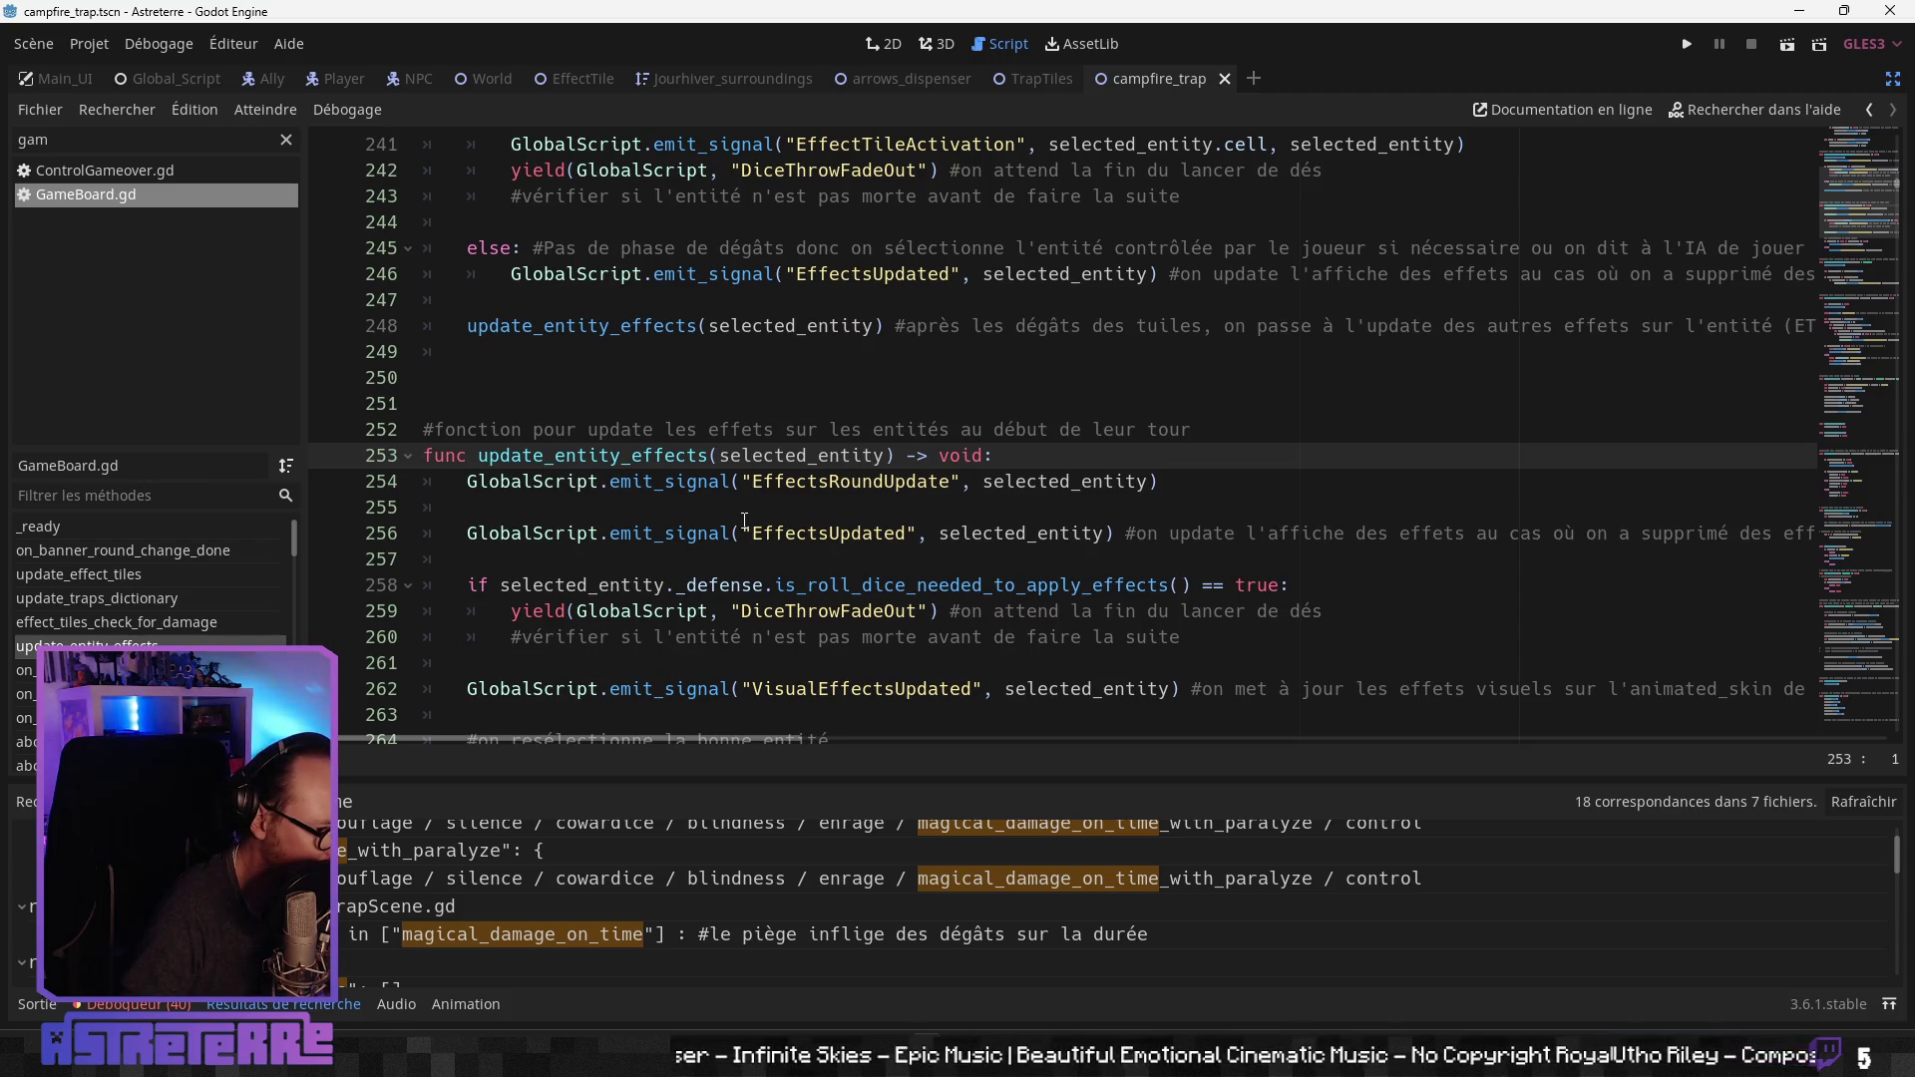
{"action": "scroll", "coordinate": [745, 520], "scroll_direction": "down", "scroll_amount": 2}
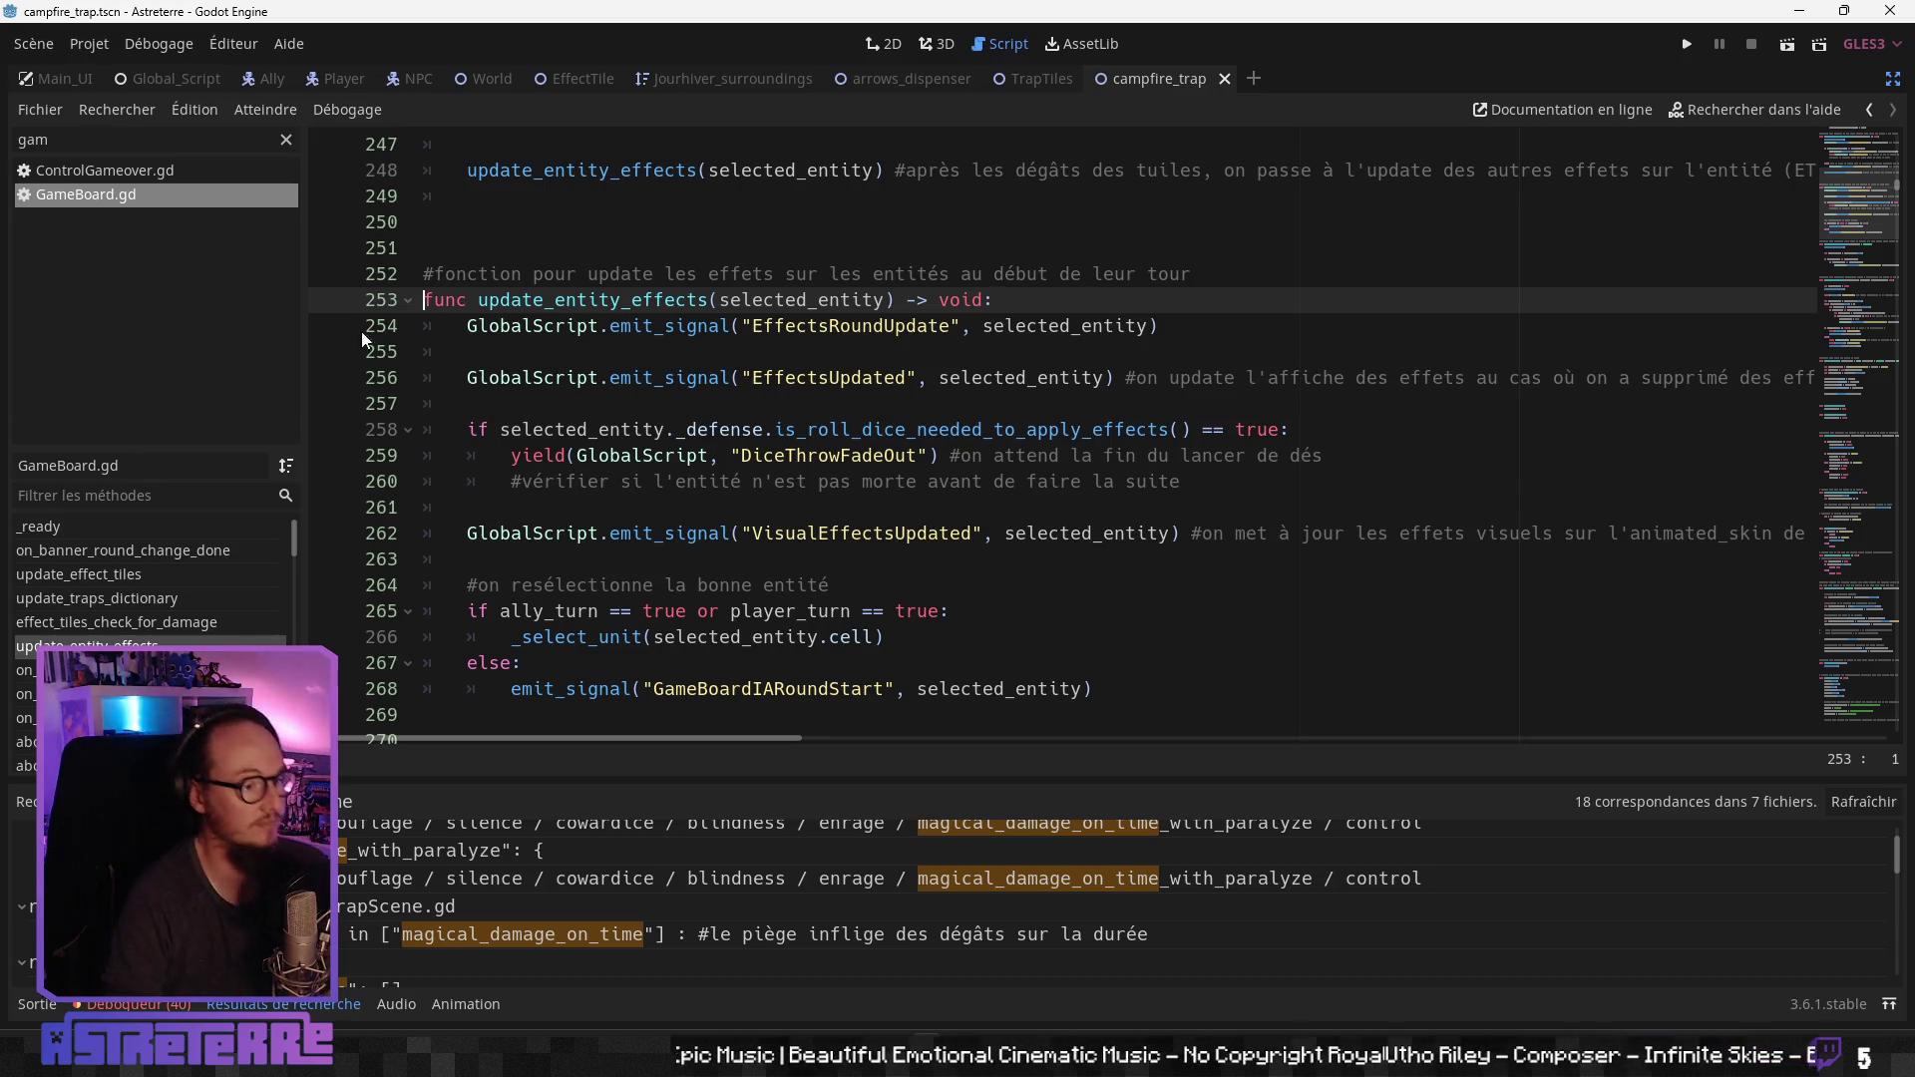
{"action": "left_click", "coordinate": [1893, 80]}
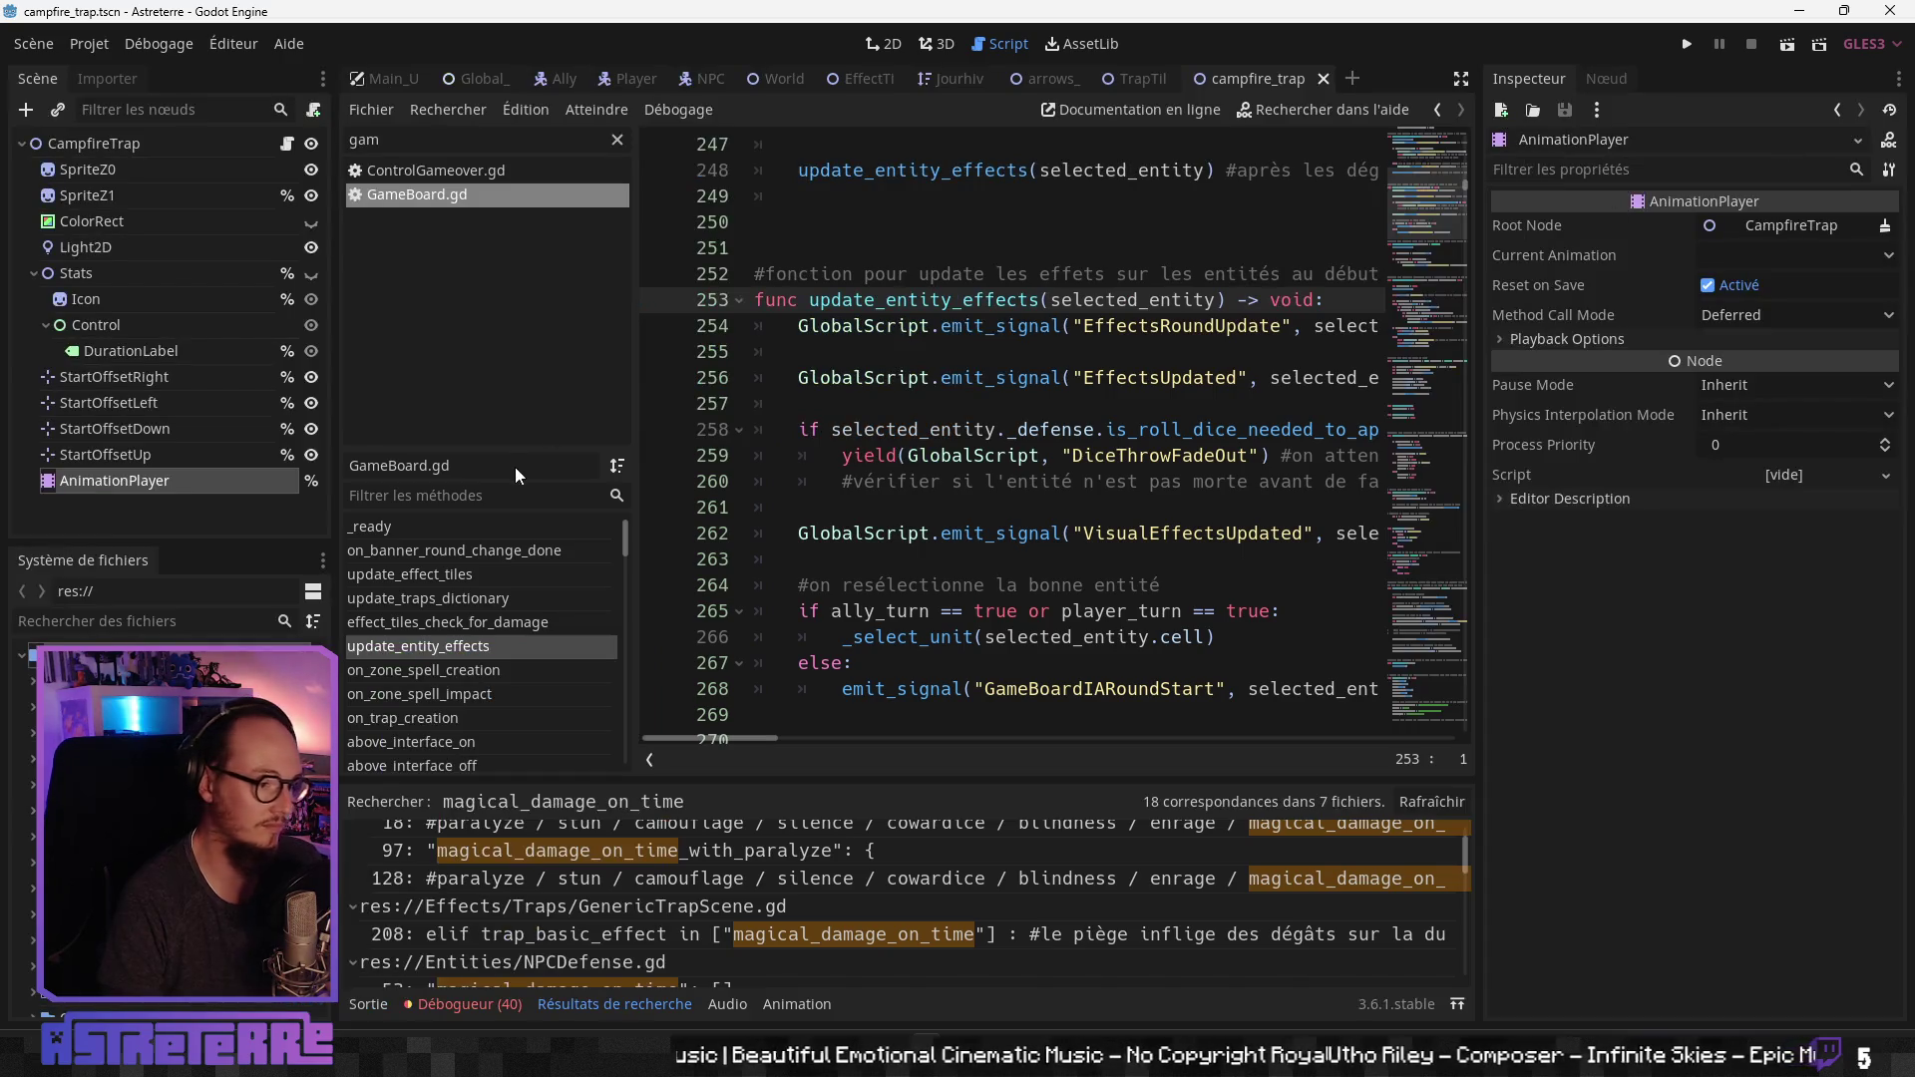
Step: Search the FileSystem for 'ground' and open the fire_on_ground scene with its script
{"action": "left_click", "coordinate": [137, 622]}
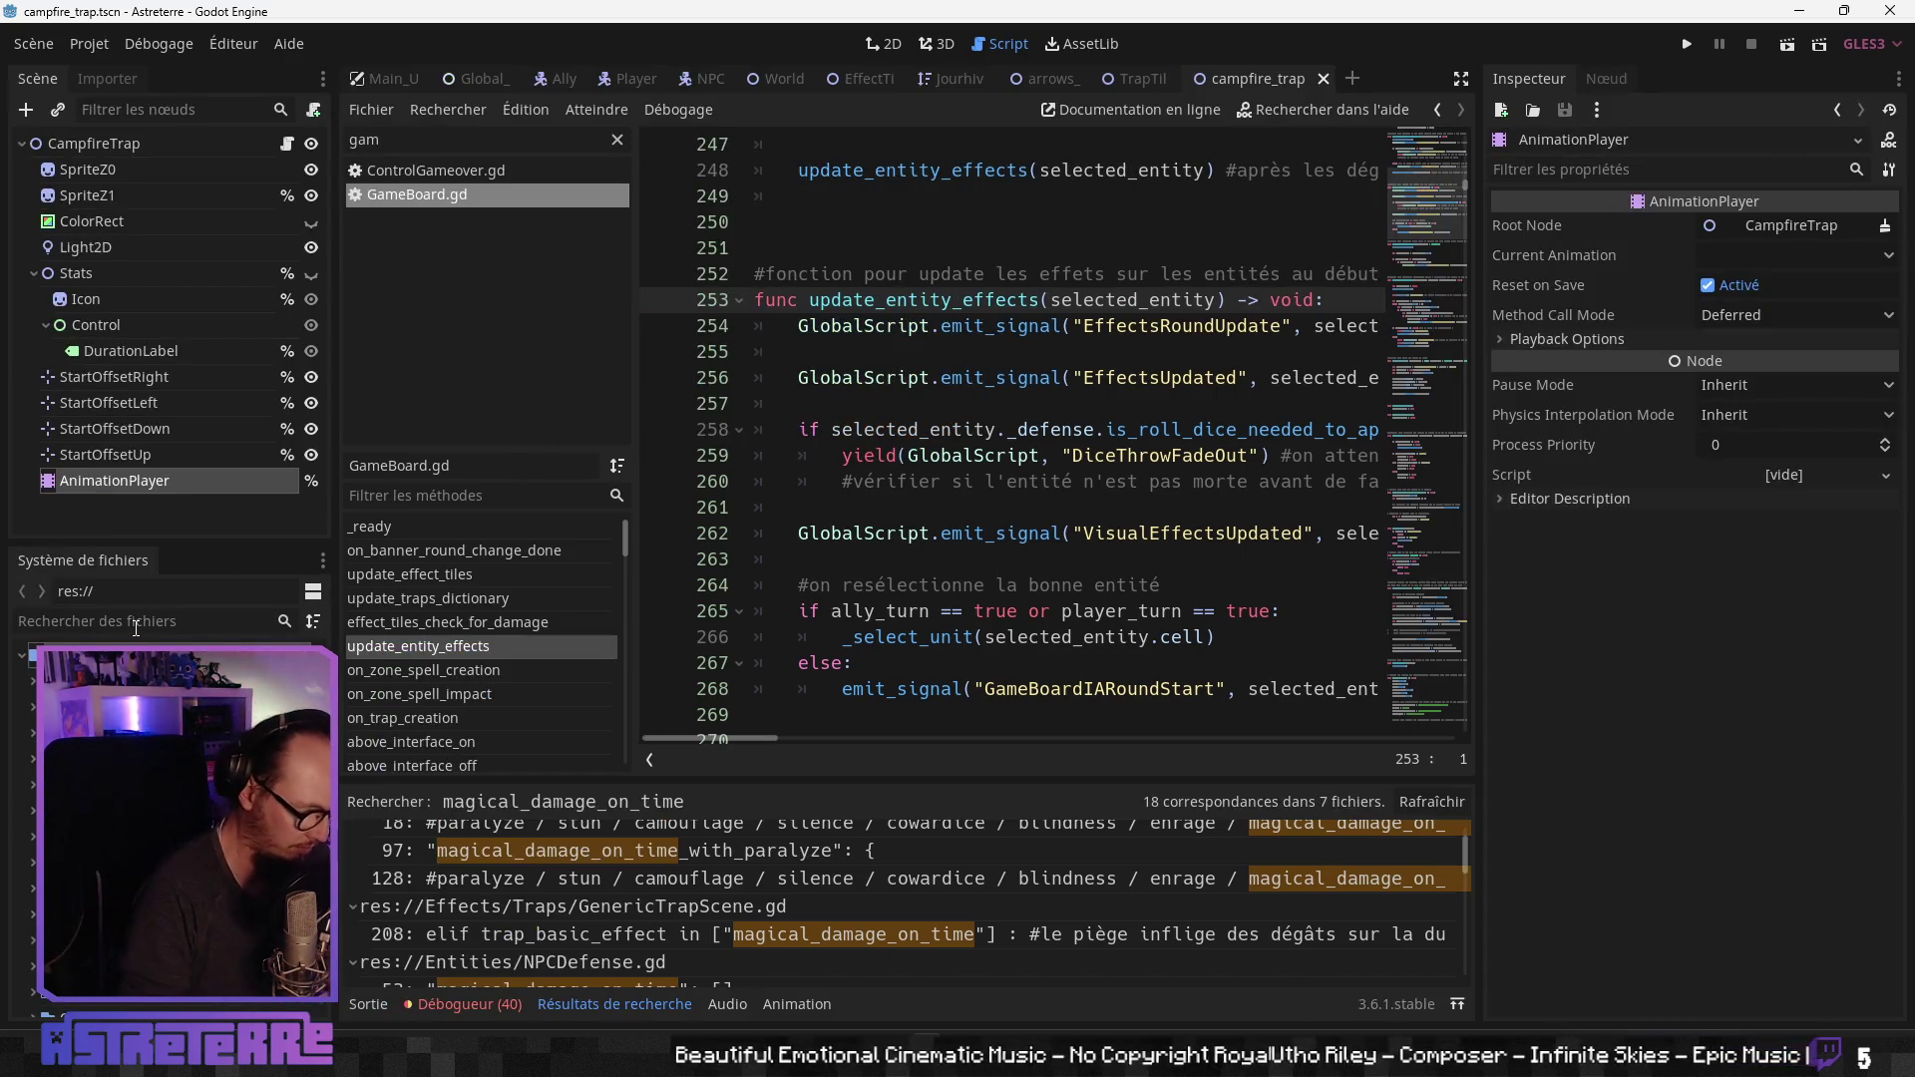
{"action": "type", "text": "ground"}
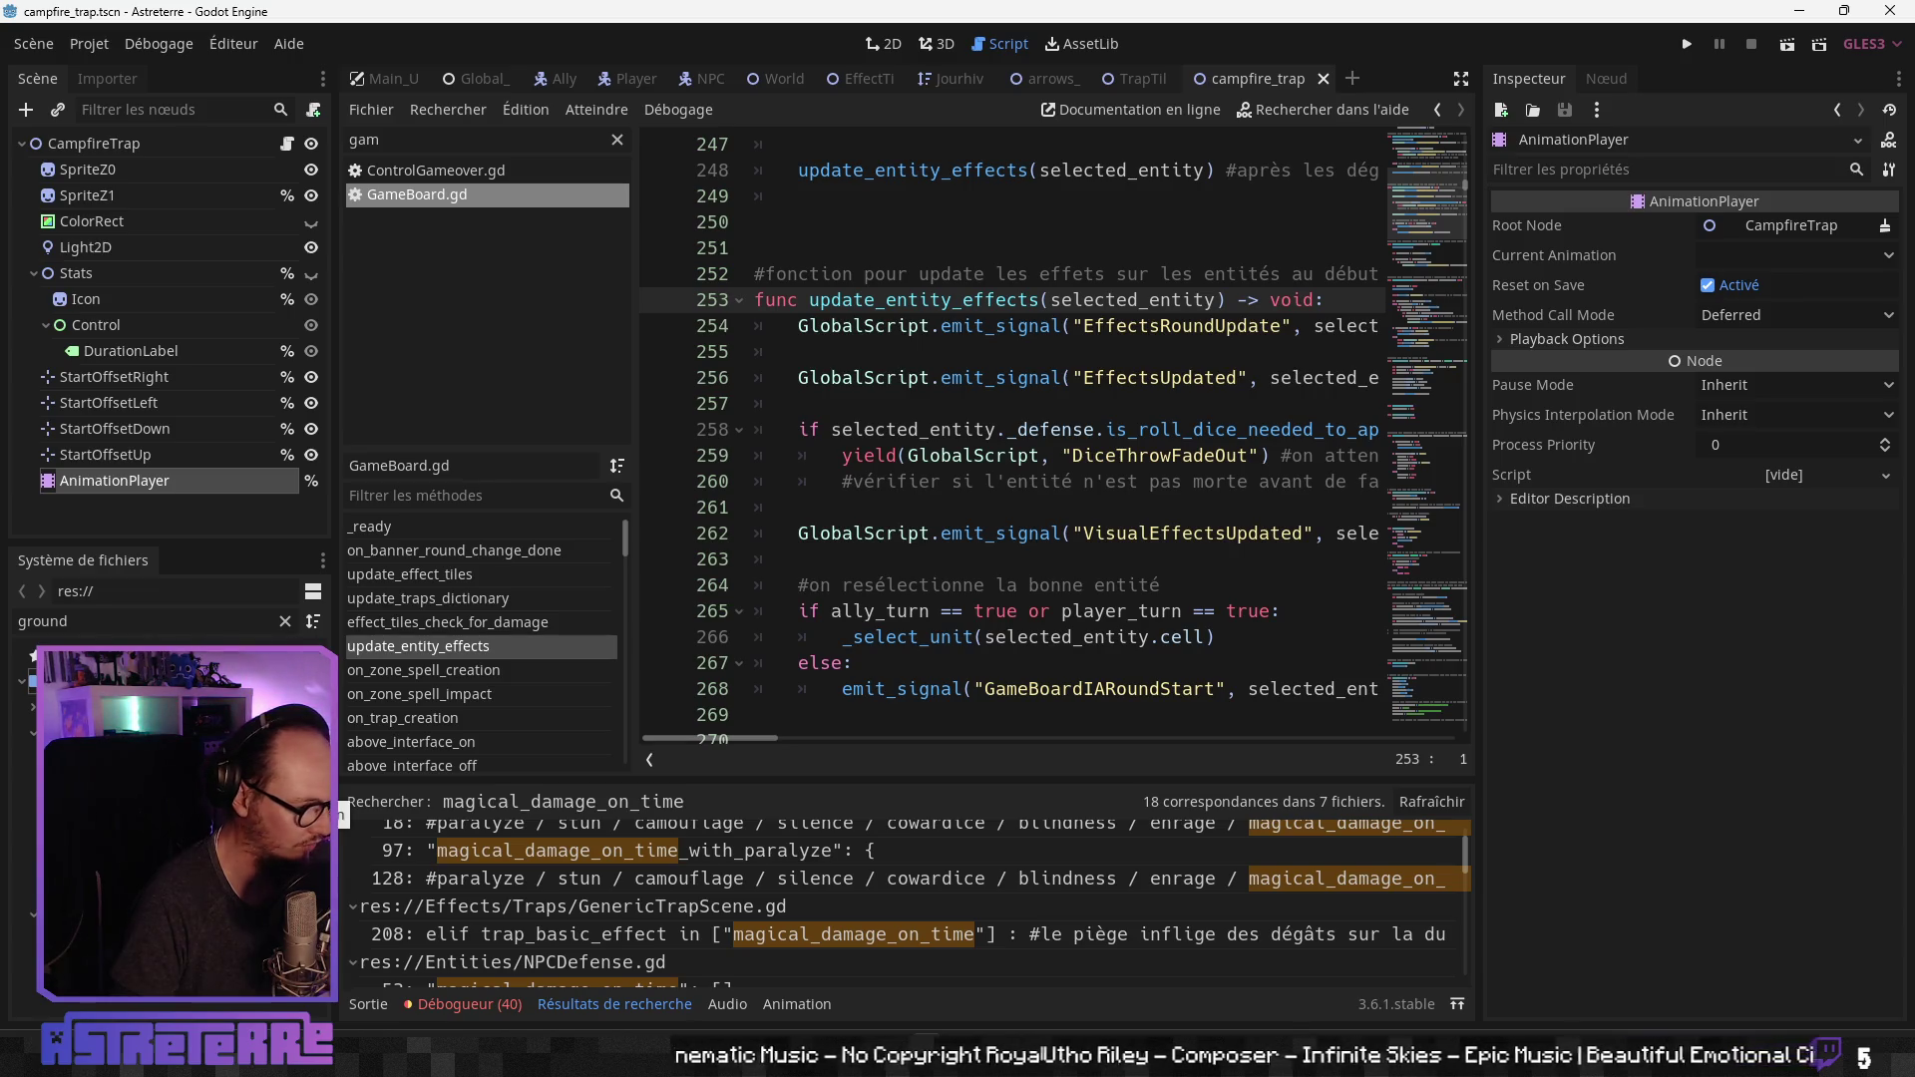
{"action": "double_click", "coordinate": [300, 733]}
{"action": "left_click", "coordinate": [775, 610]}
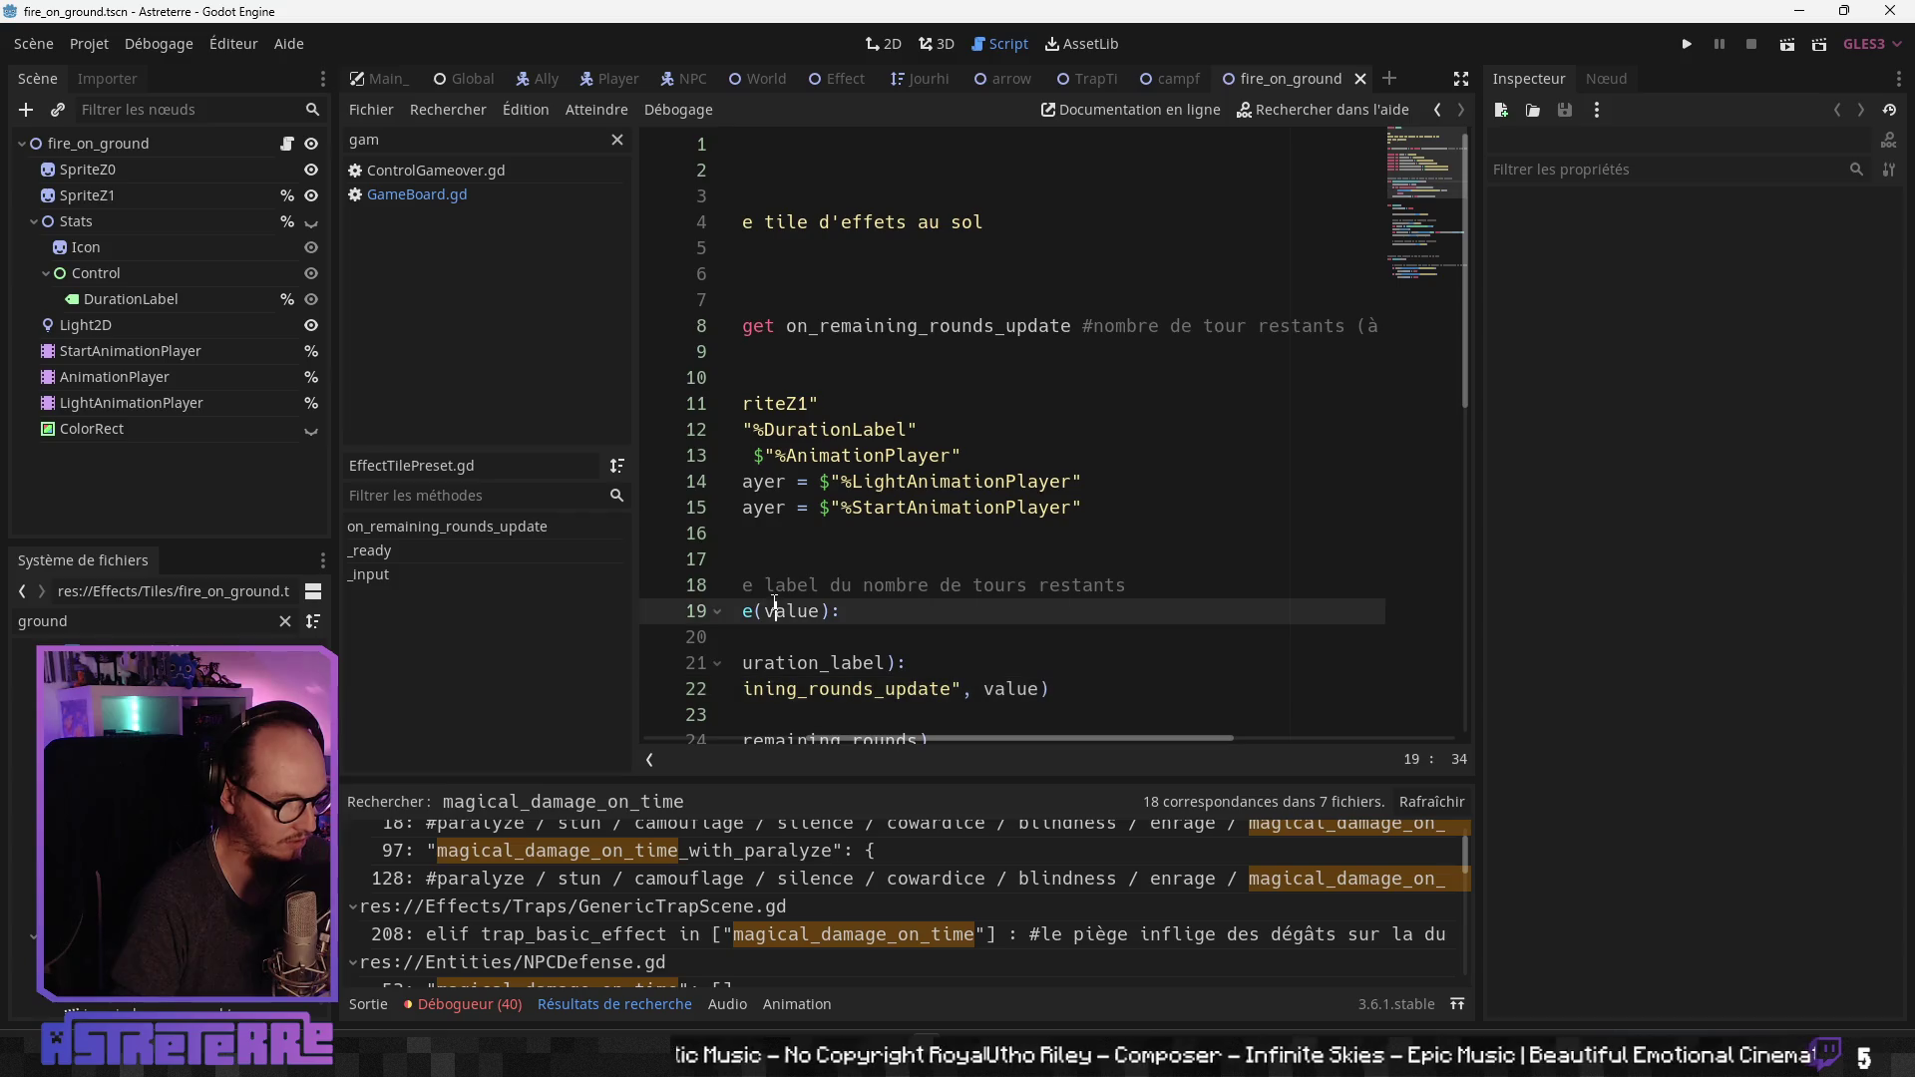
Step: Jump to on_remaining_rounds_update and review the _ready and _input functions in EffectTilePreset.gd
{"action": "left_click", "coordinate": [432, 526]}
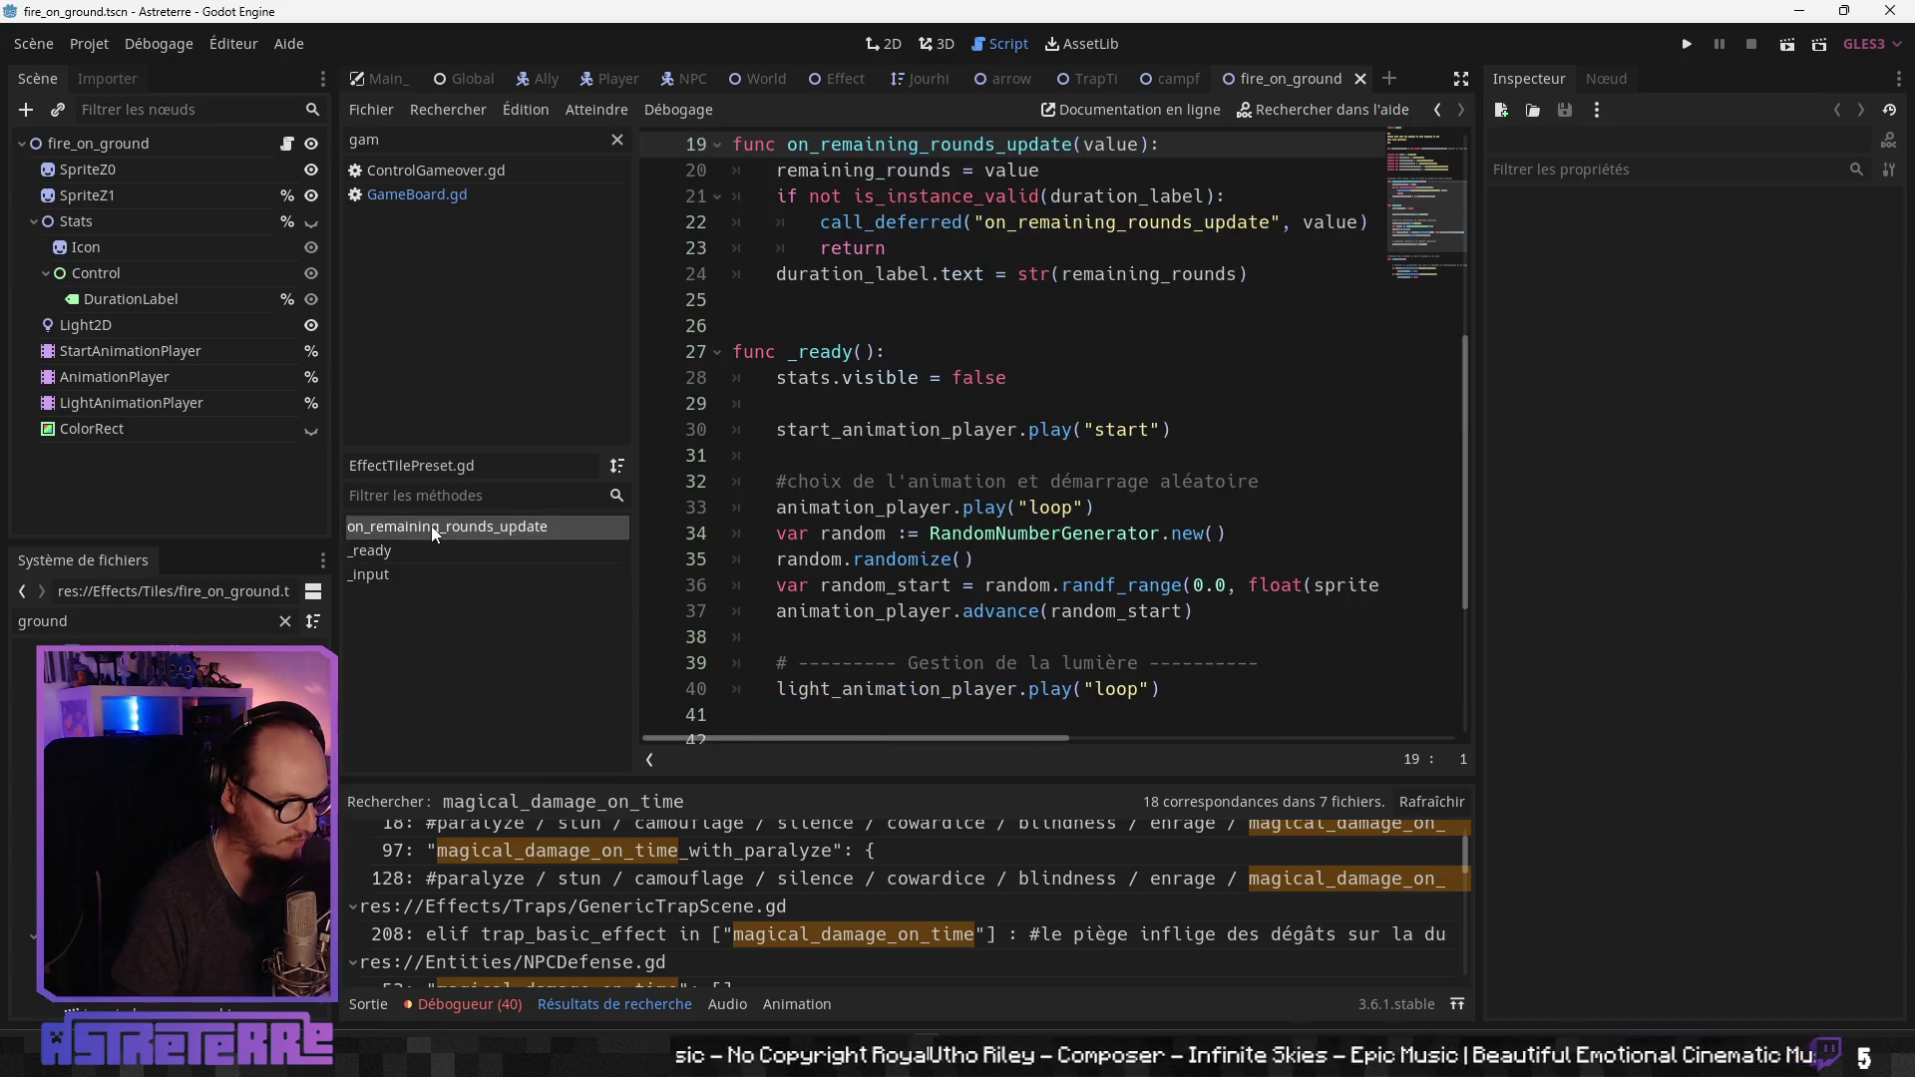
{"action": "left_click", "coordinate": [809, 641]}
{"action": "scroll", "coordinate": [809, 642], "scroll_direction": "down", "scroll_amount": 3}
{"action": "left_click", "coordinate": [809, 642]}
{"action": "scroll", "coordinate": [808, 641], "scroll_direction": "down", "scroll_amount": 1}
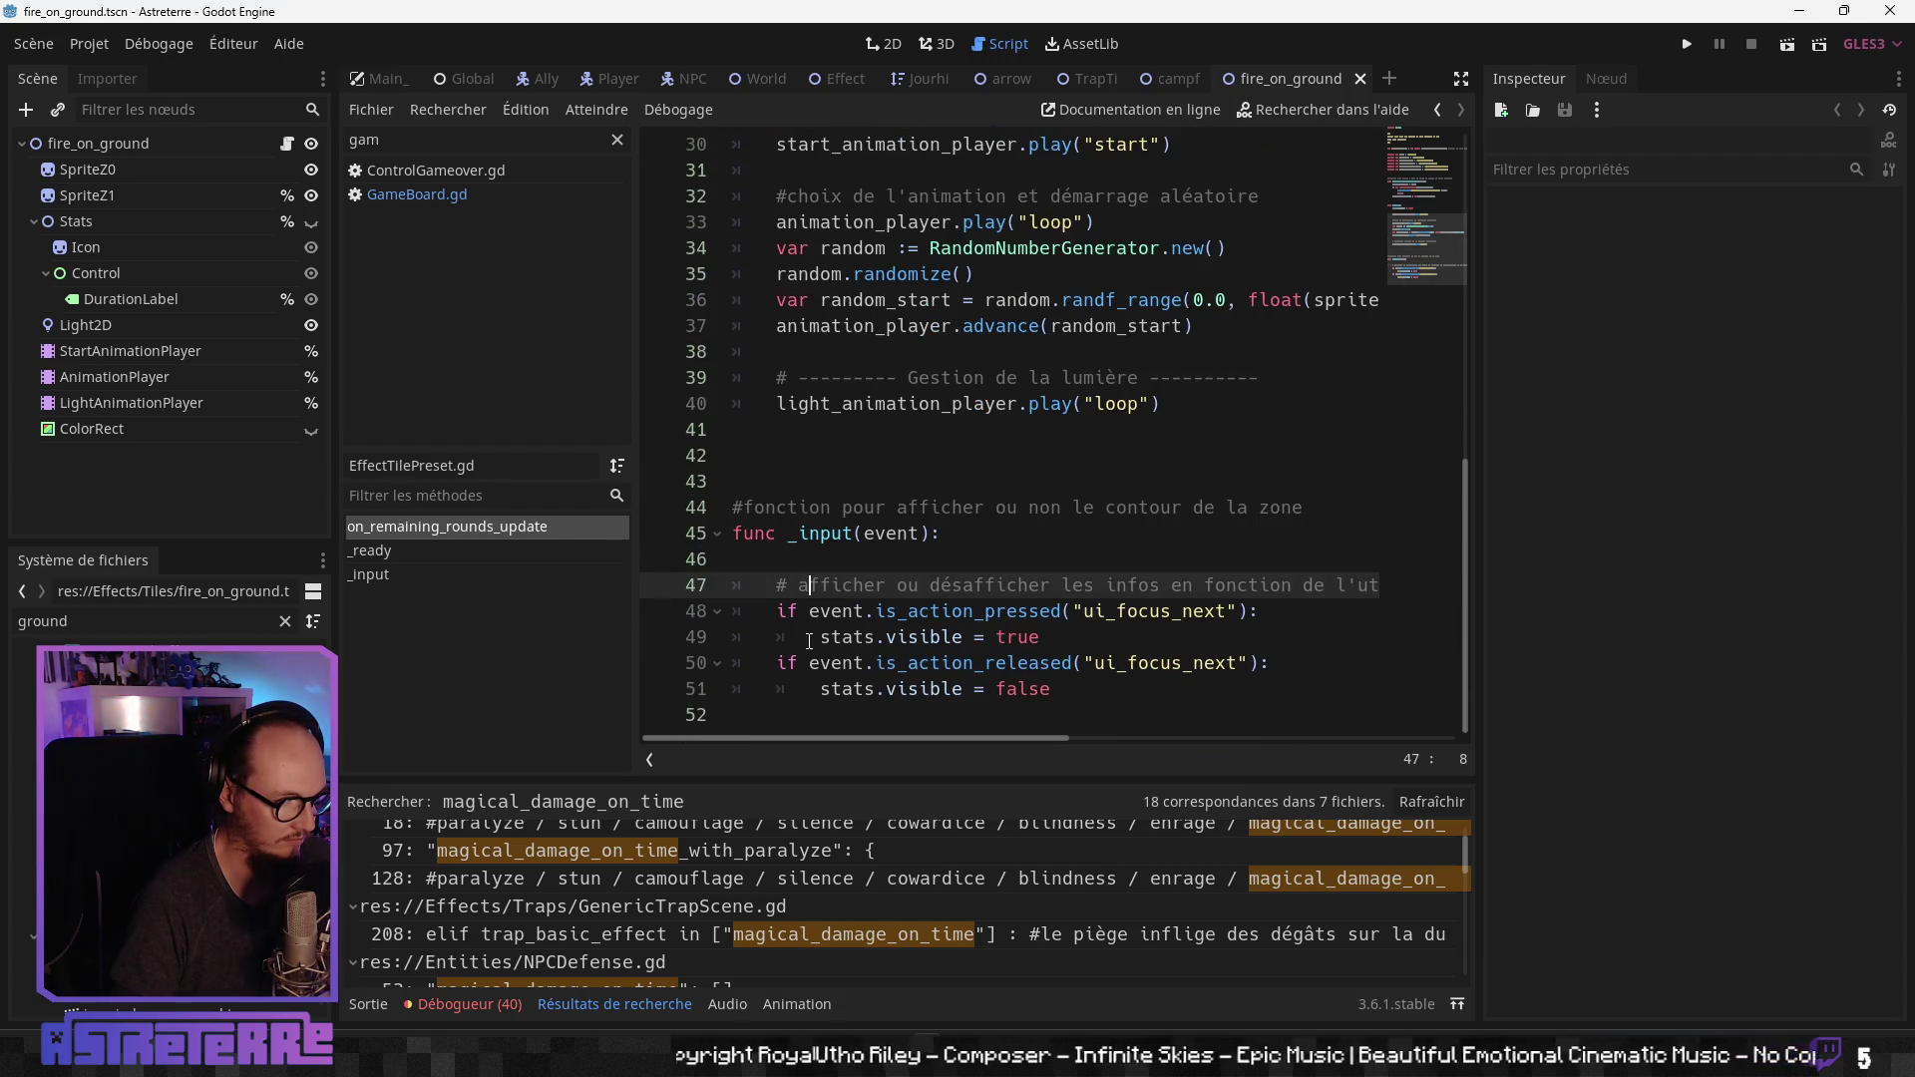
{"action": "scroll", "coordinate": [170, 818], "scroll_direction": "up", "scroll_amount": 1}
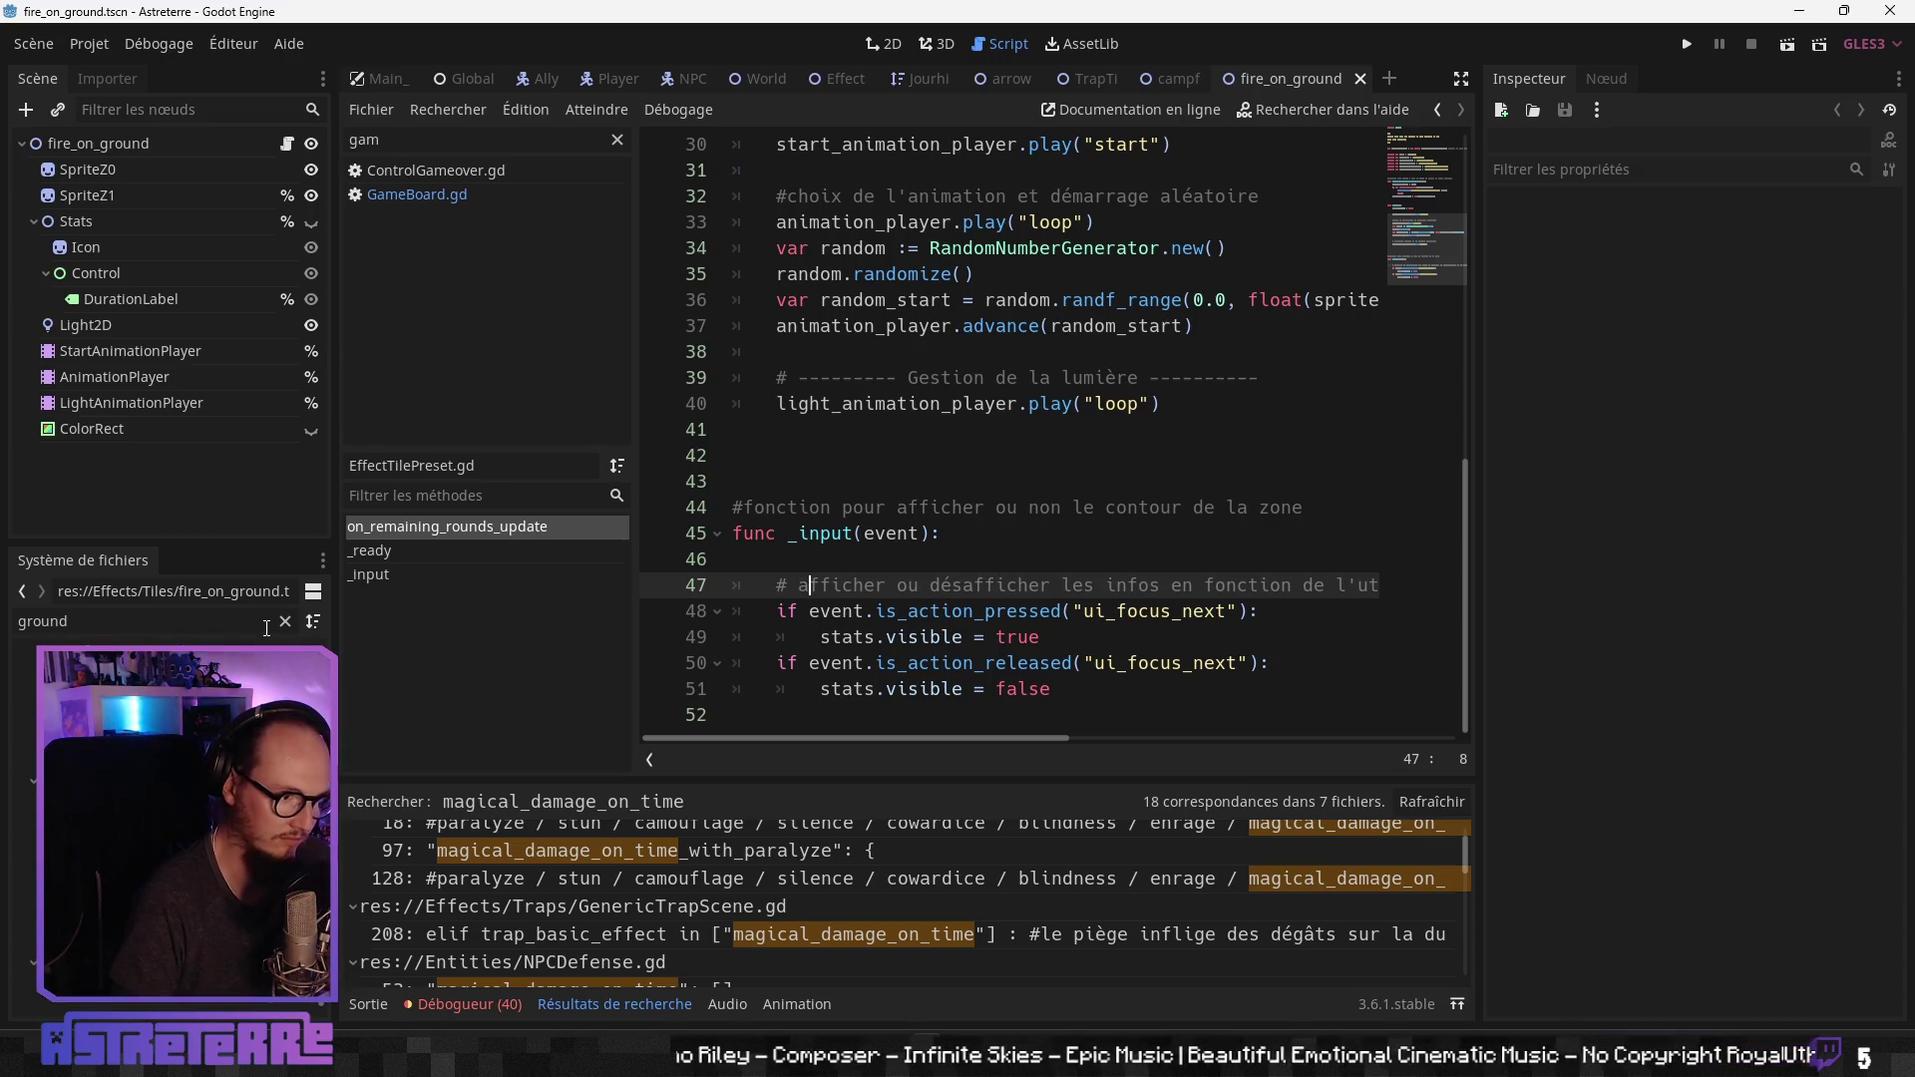
Step: Change the FileSystem filter to 'effect' and open EffectTile.tscn with its EffectTile.gd script
{"action": "double_click", "coordinate": [189, 620]}
{"action": "type", "text": "effect"}
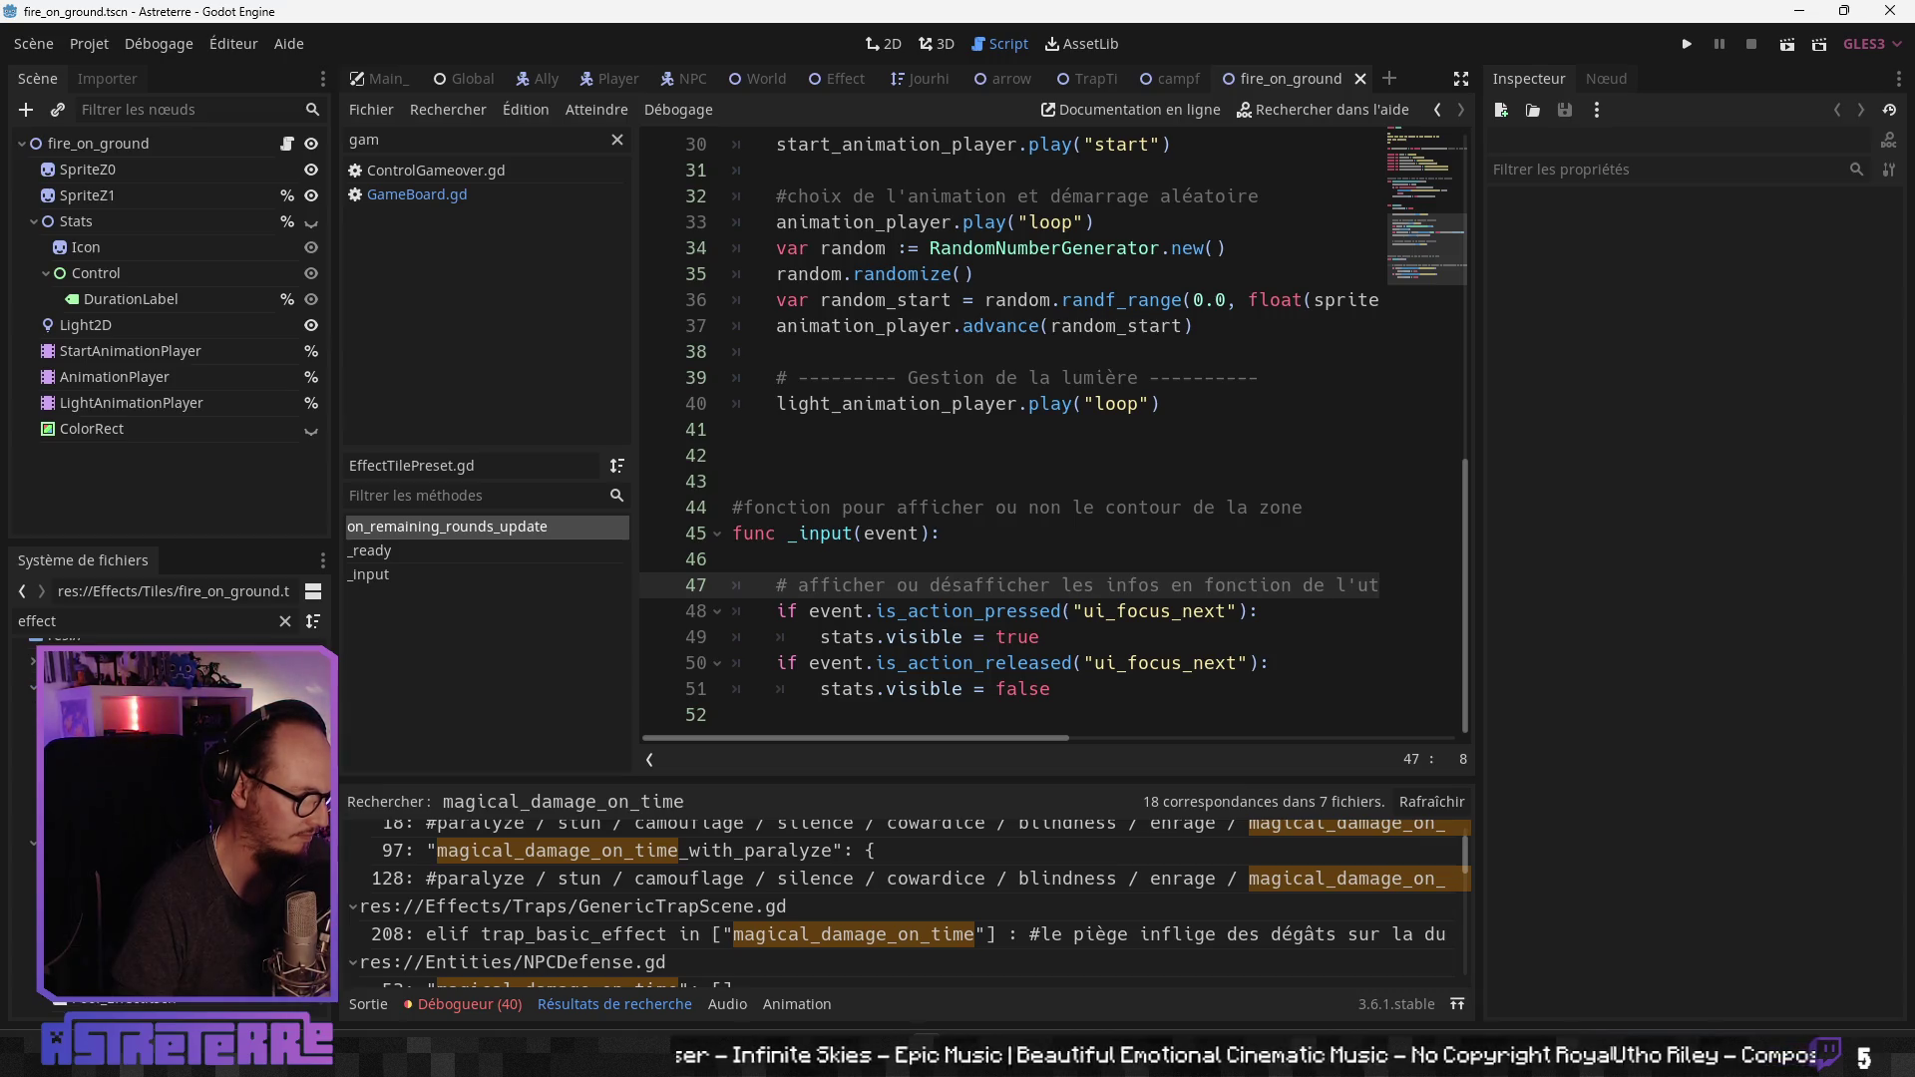
{"action": "left_click", "coordinate": [150, 698]}
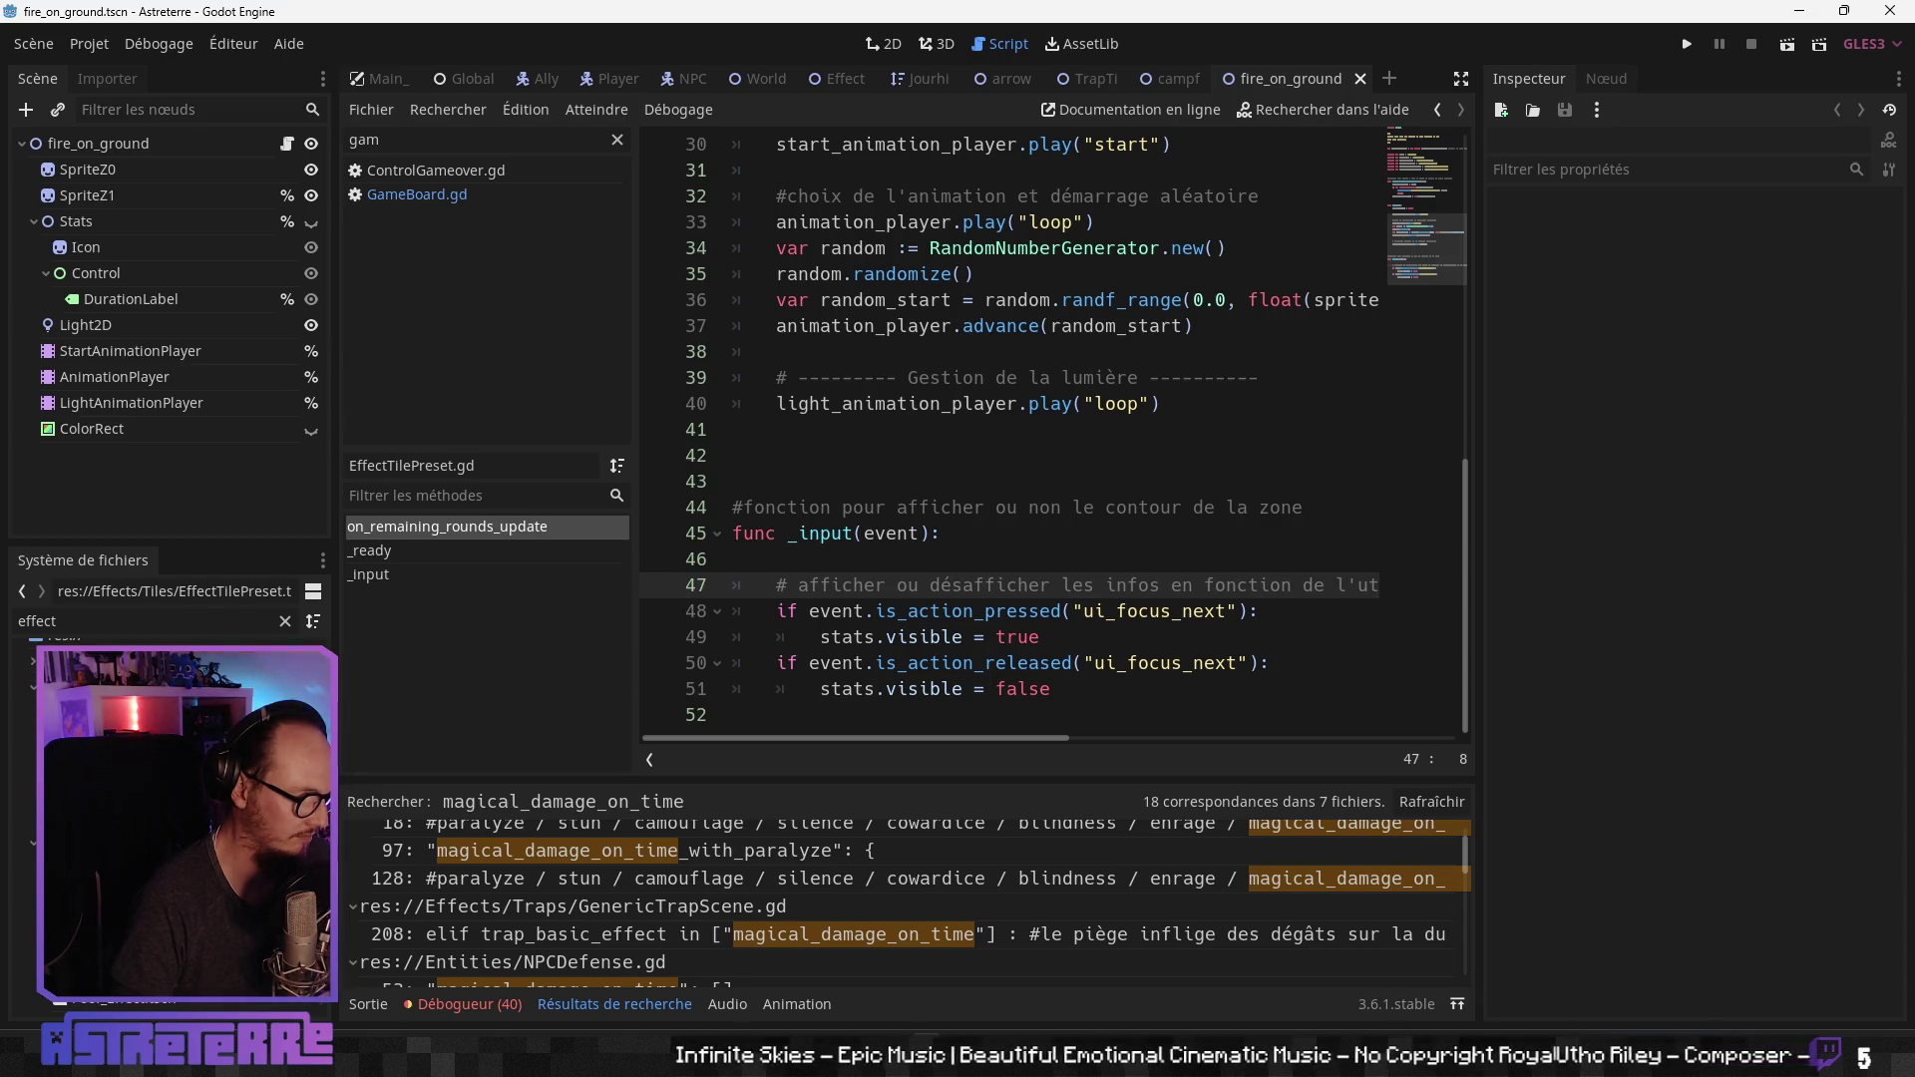
{"action": "scroll", "coordinate": [169, 818], "scroll_direction": "down", "scroll_amount": 3}
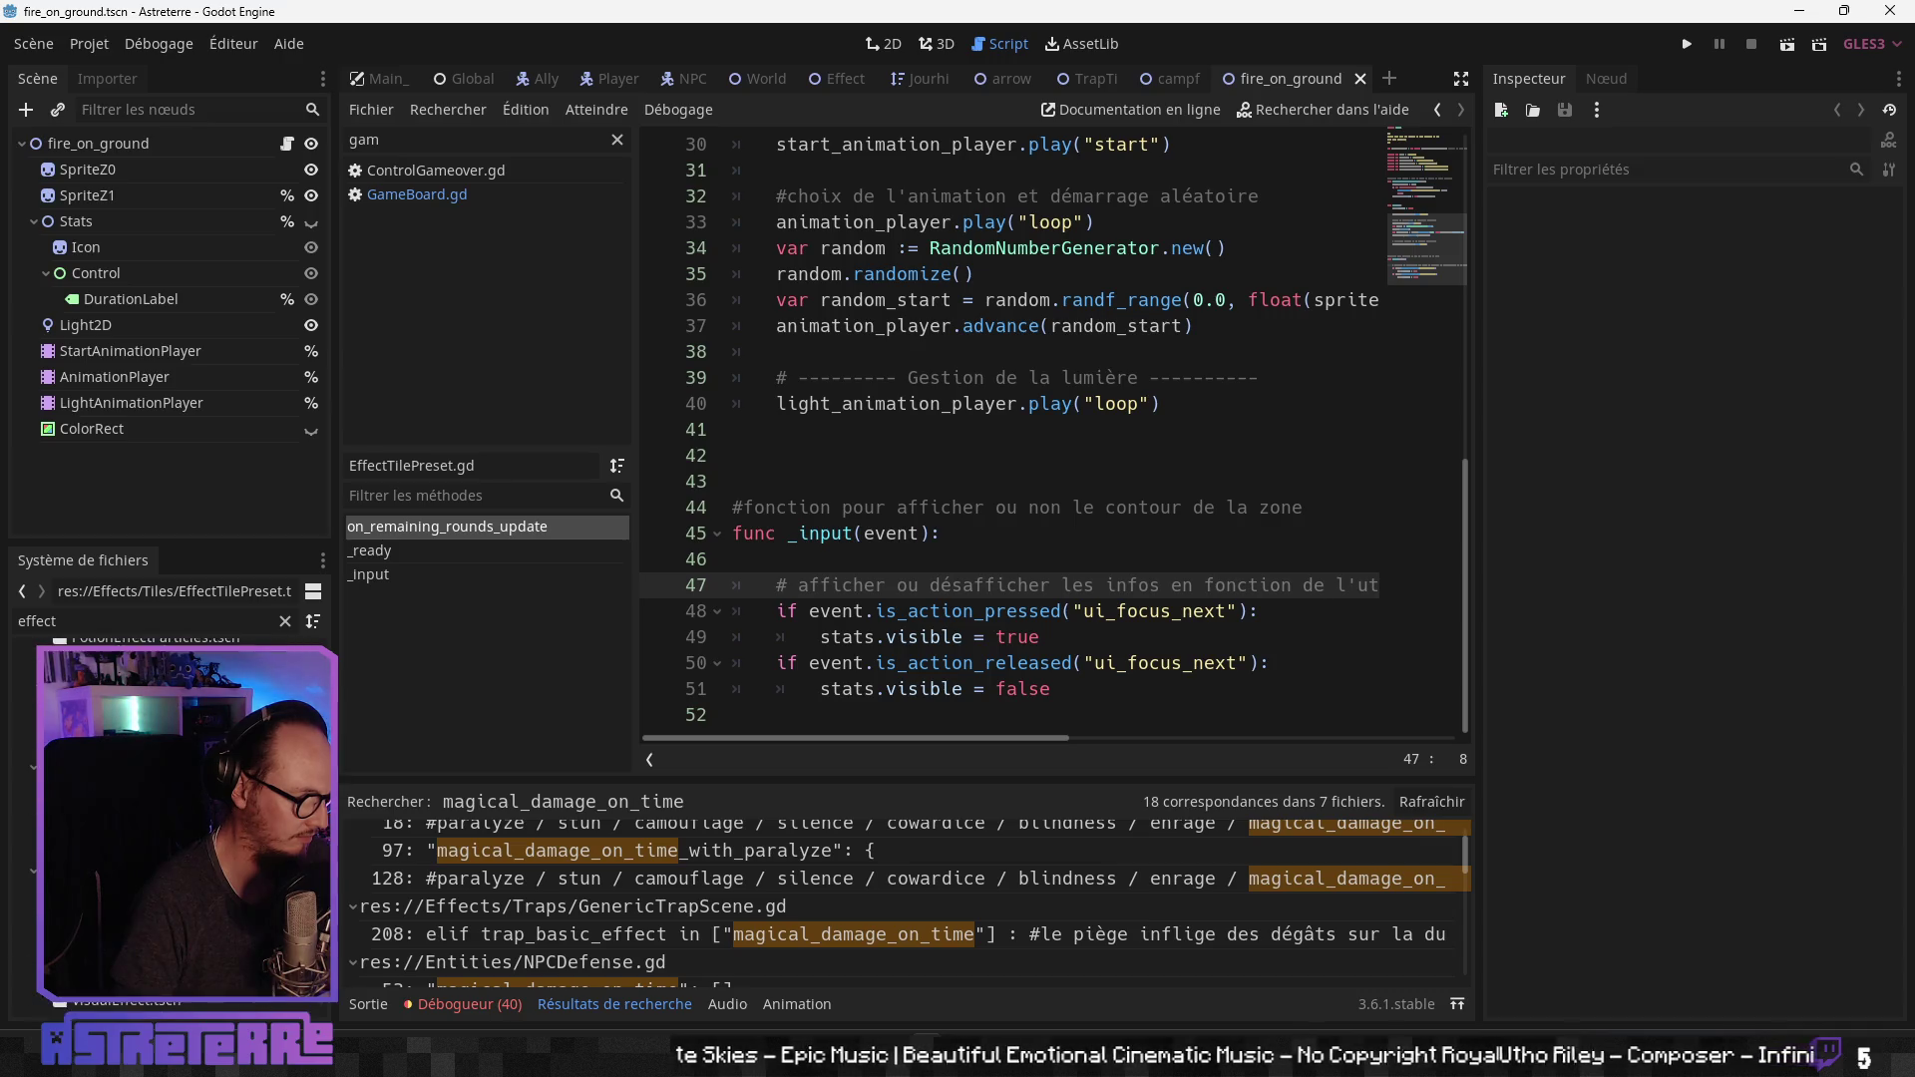
{"action": "scroll", "coordinate": [170, 817], "scroll_direction": "up", "scroll_amount": 3}
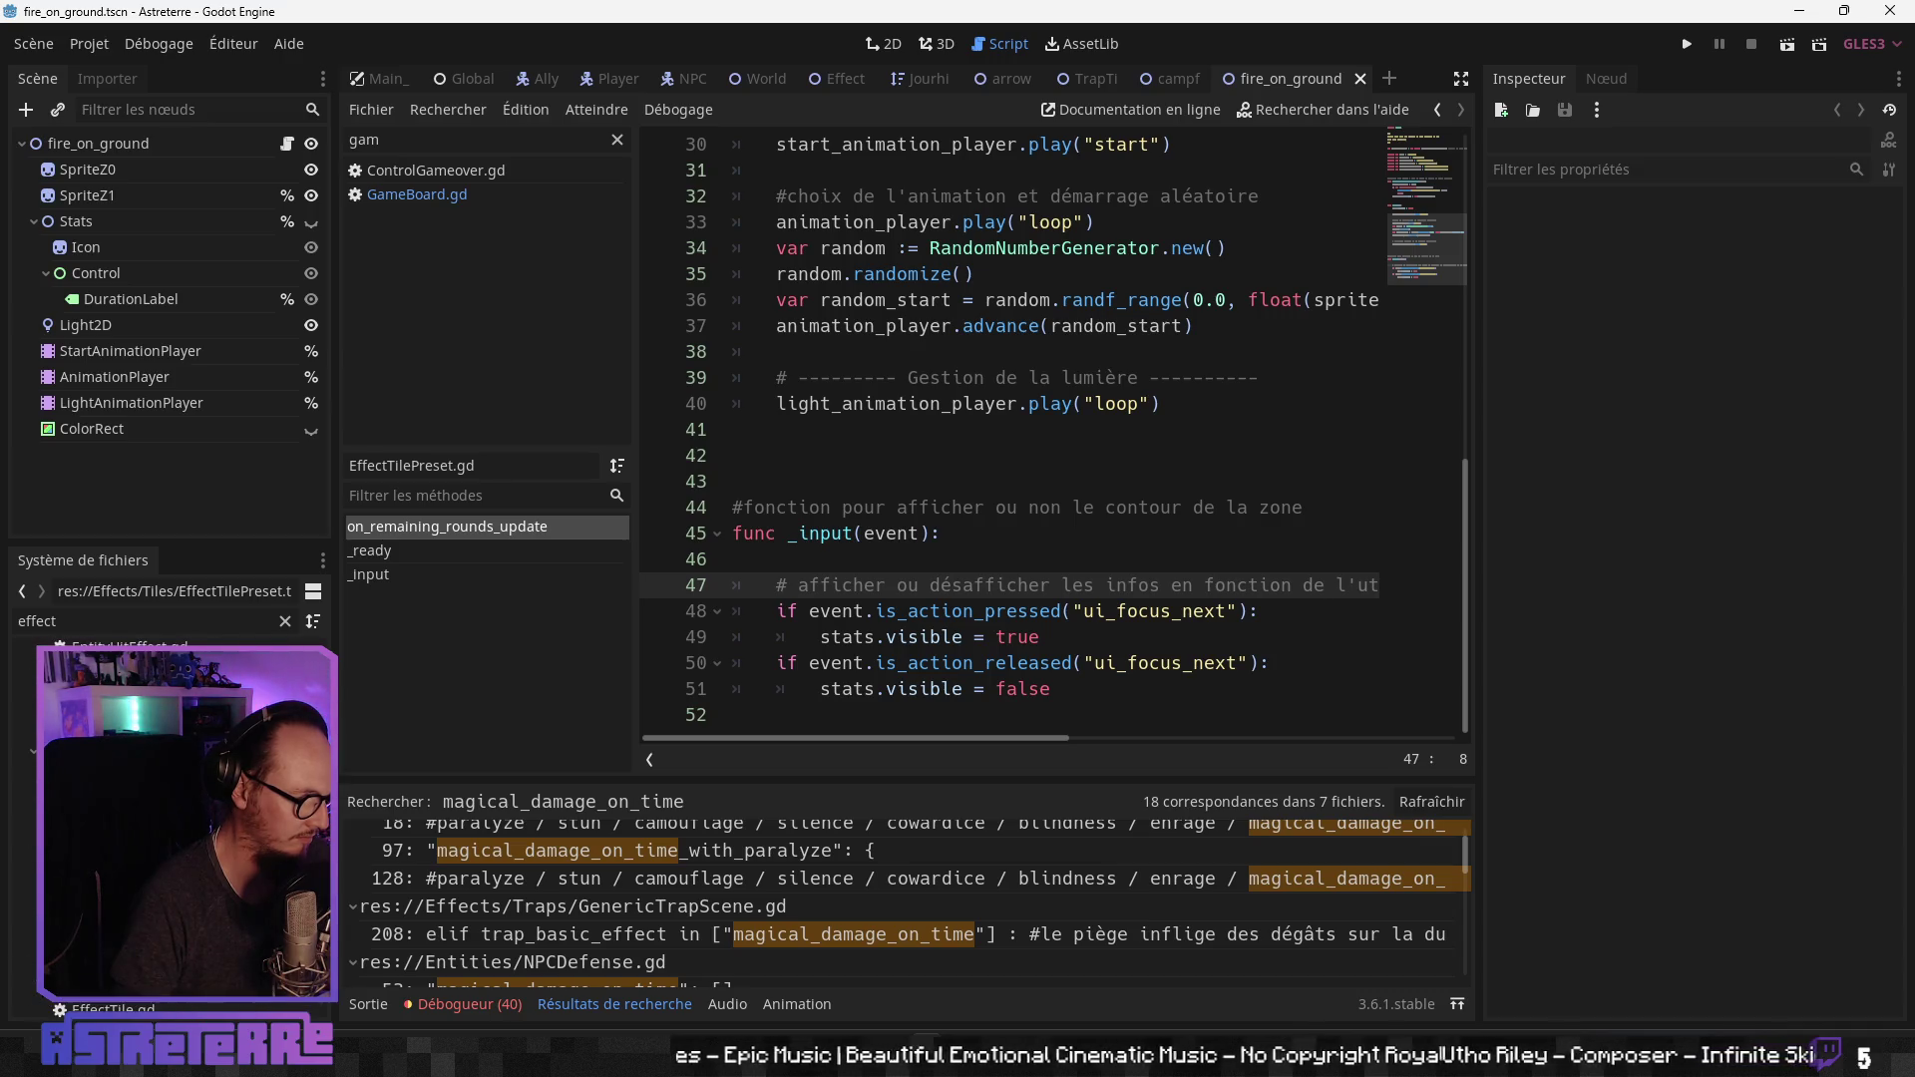
{"action": "scroll", "coordinate": [169, 817], "scroll_direction": "down", "scroll_amount": 2}
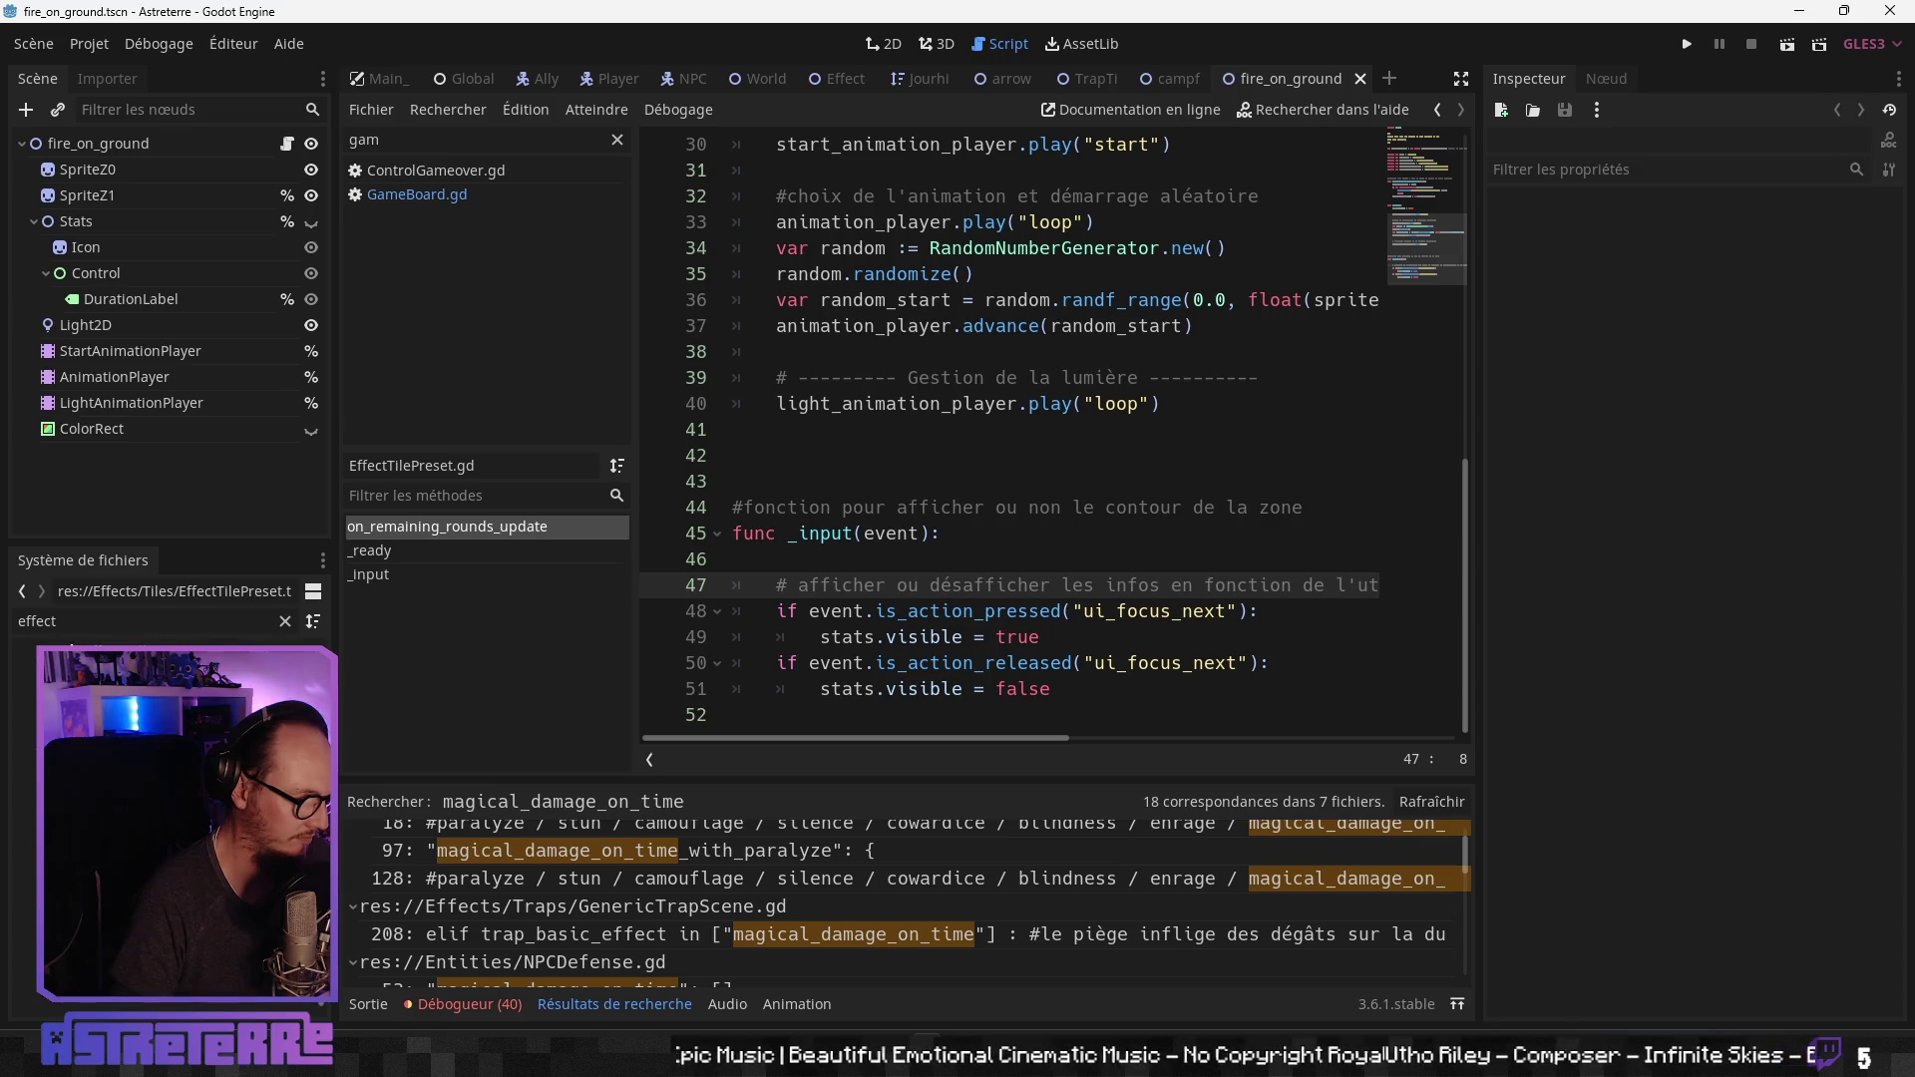
{"action": "scroll", "coordinate": [169, 817], "scroll_direction": "down", "scroll_amount": 2}
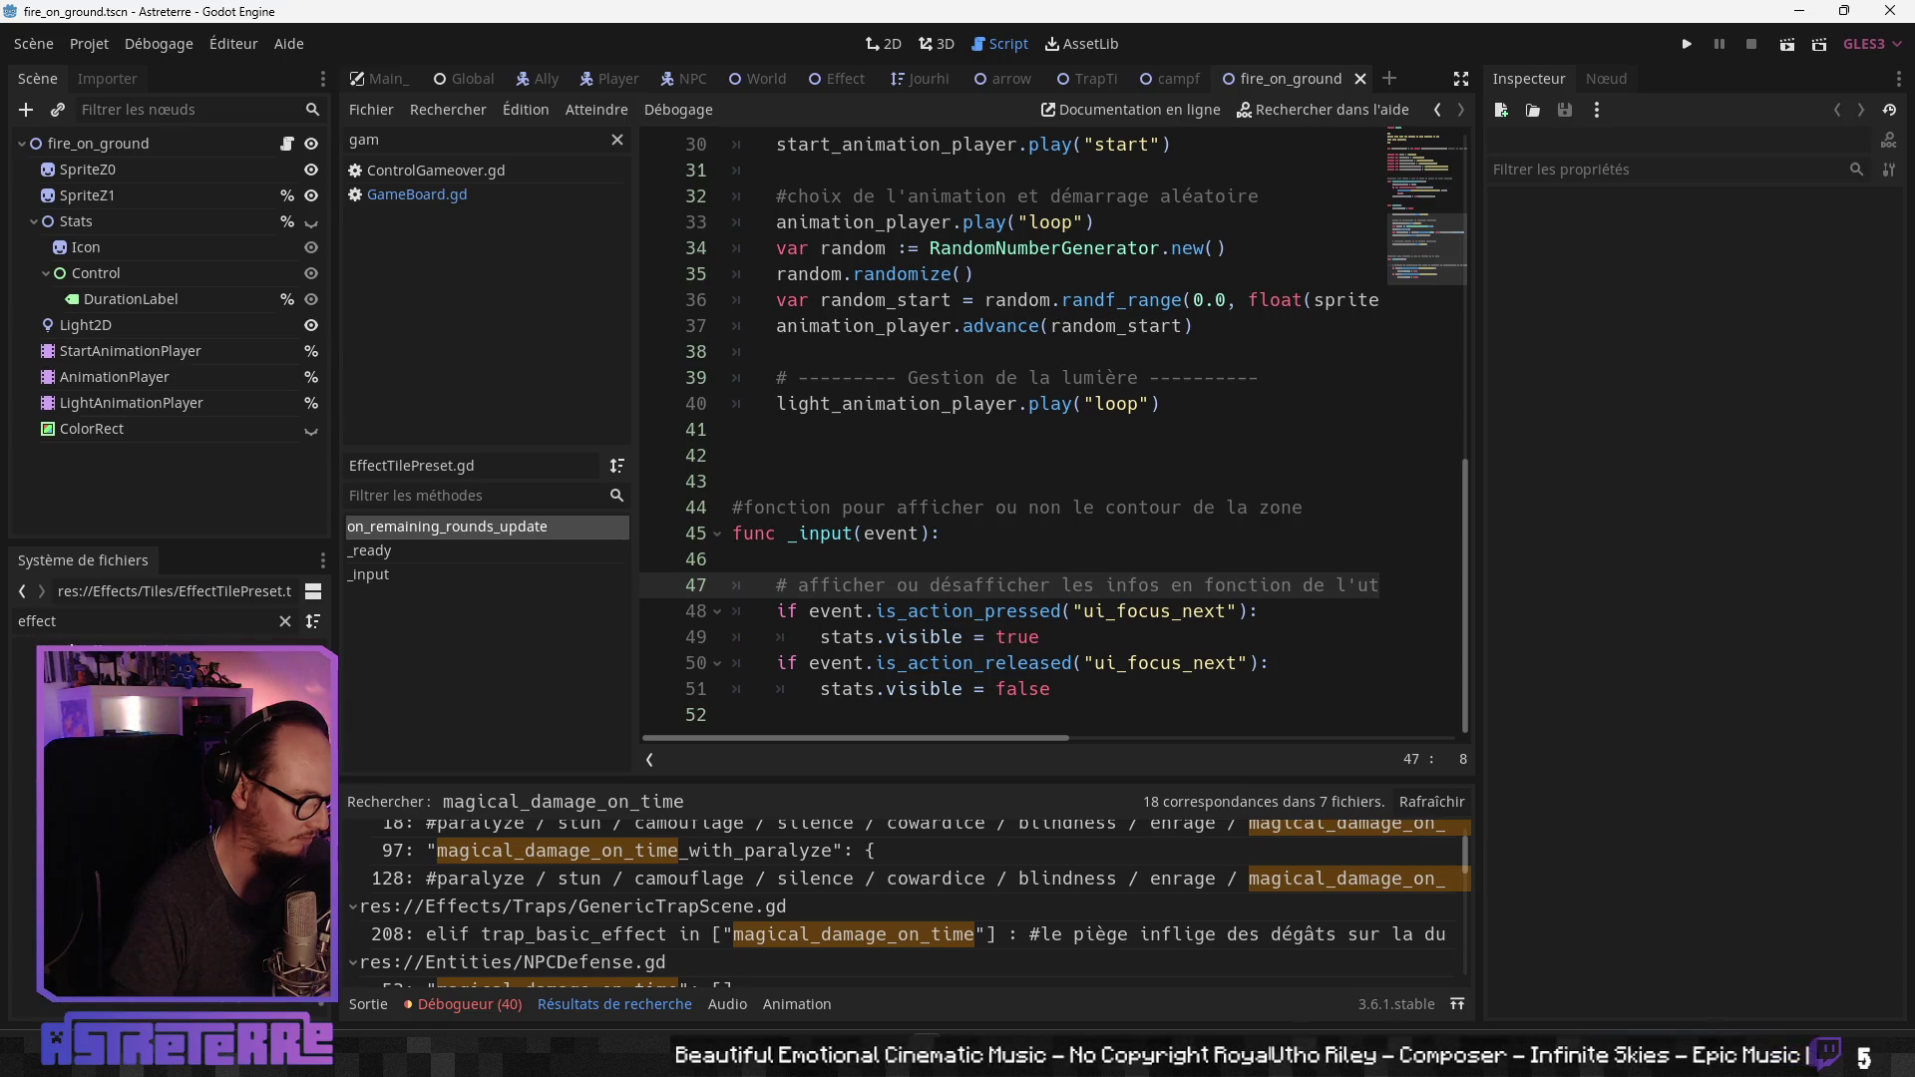
{"action": "scroll", "coordinate": [170, 818], "scroll_direction": "up", "scroll_amount": 5}
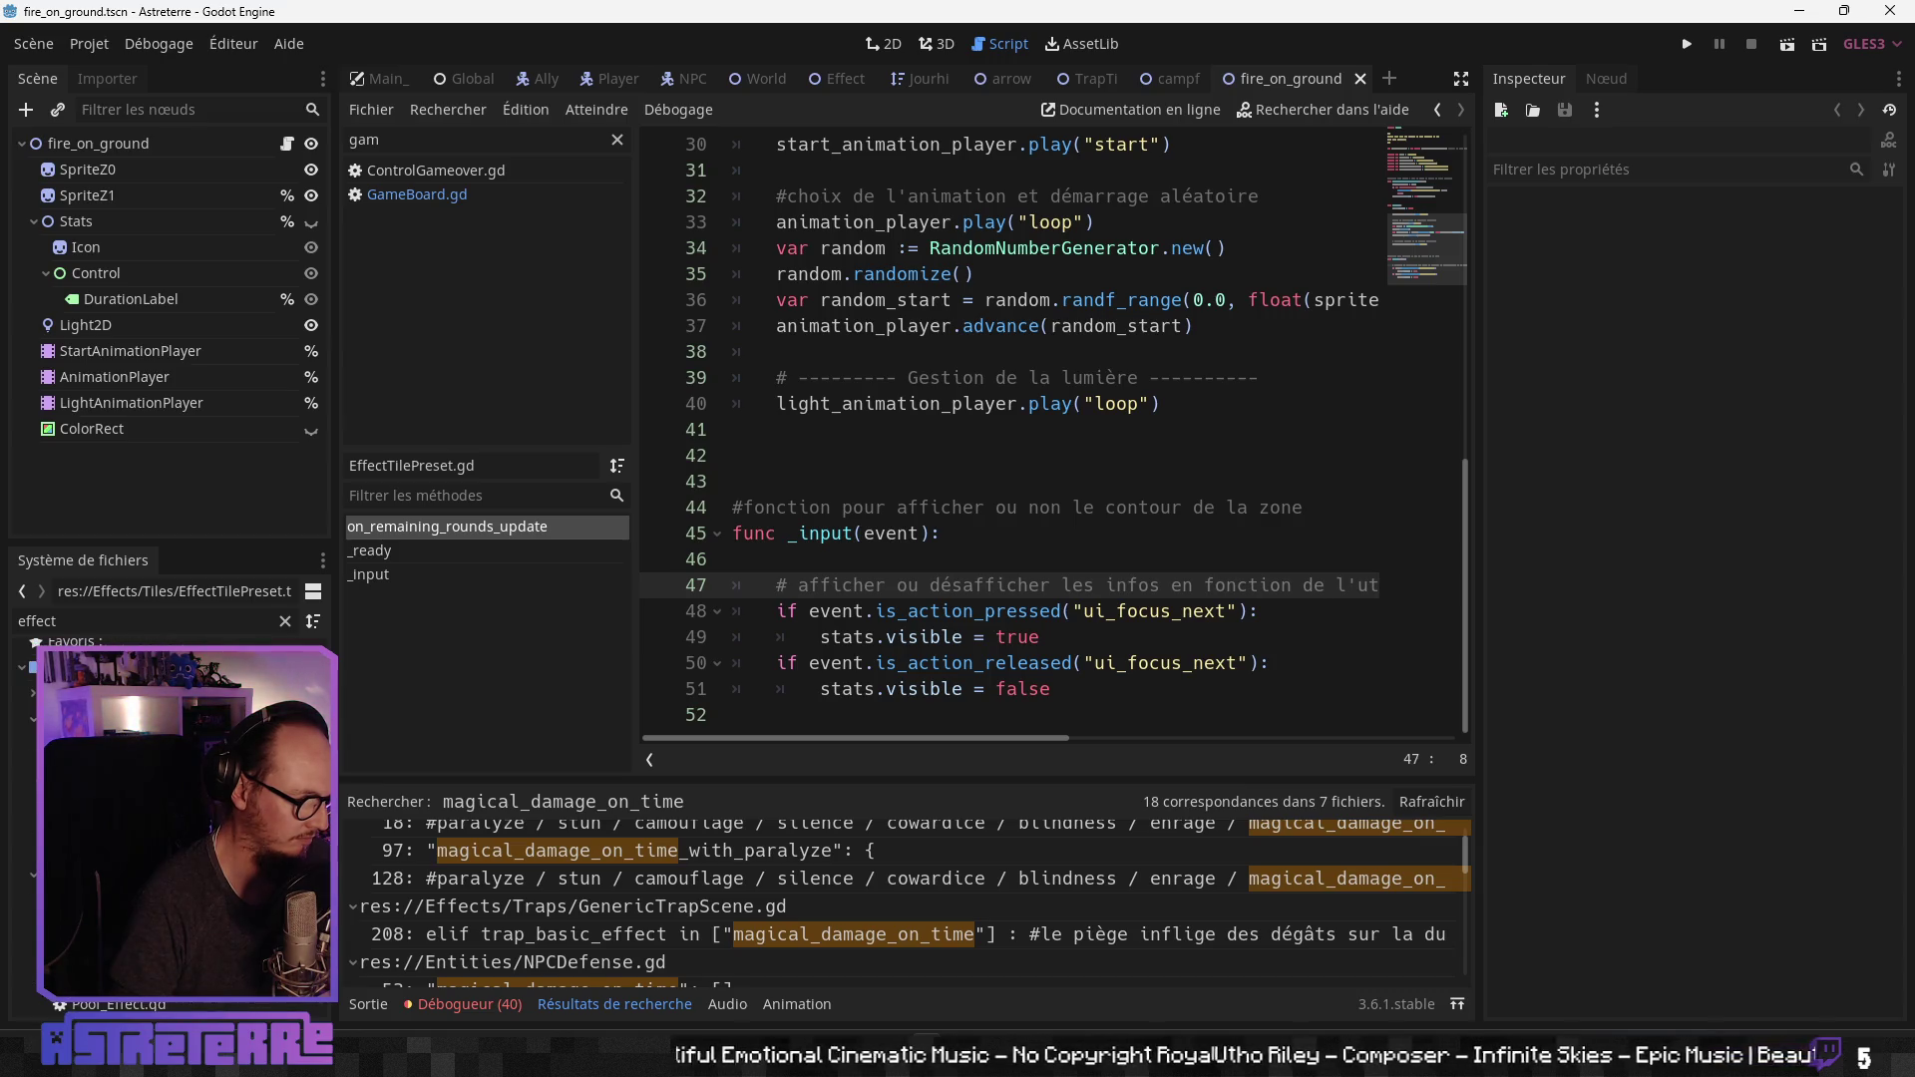
{"action": "scroll", "coordinate": [170, 818], "scroll_direction": "down", "scroll_amount": 4}
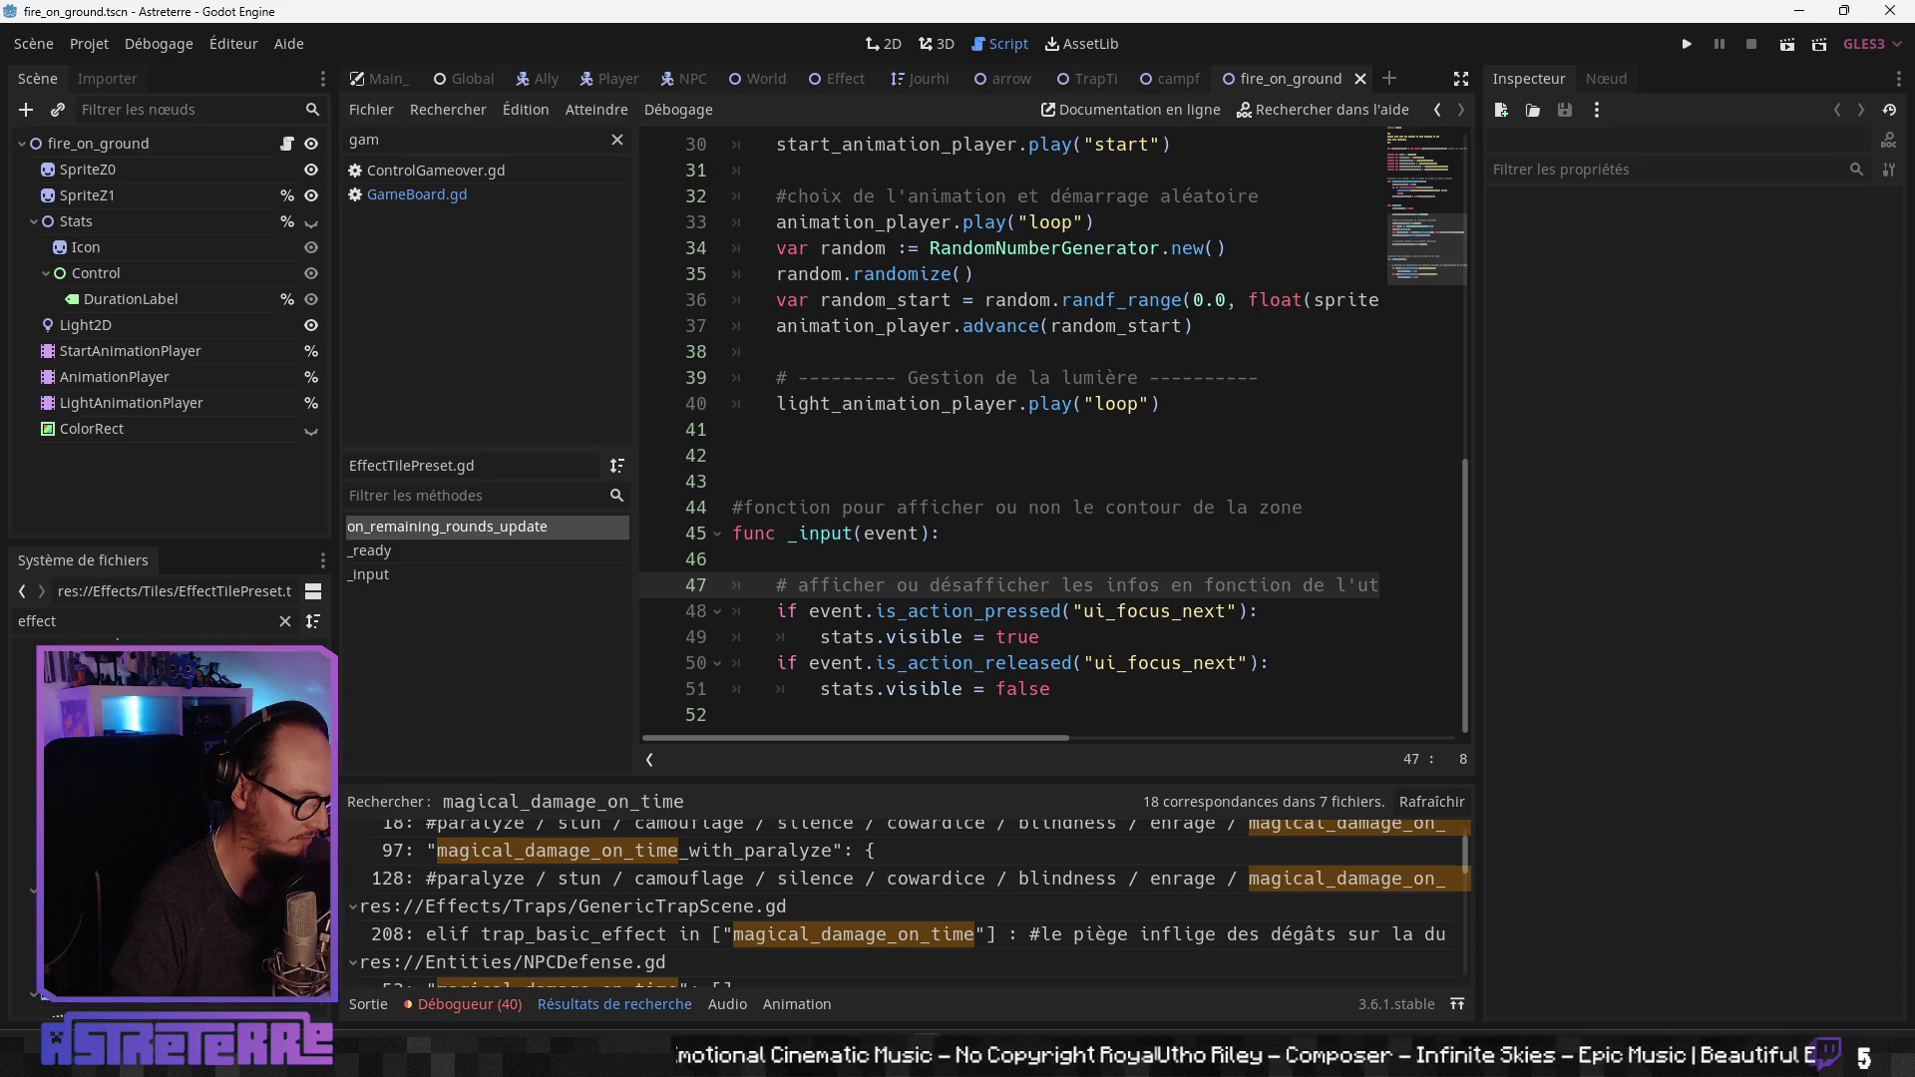
{"action": "scroll", "coordinate": [169, 818], "scroll_direction": "down", "scroll_amount": 3}
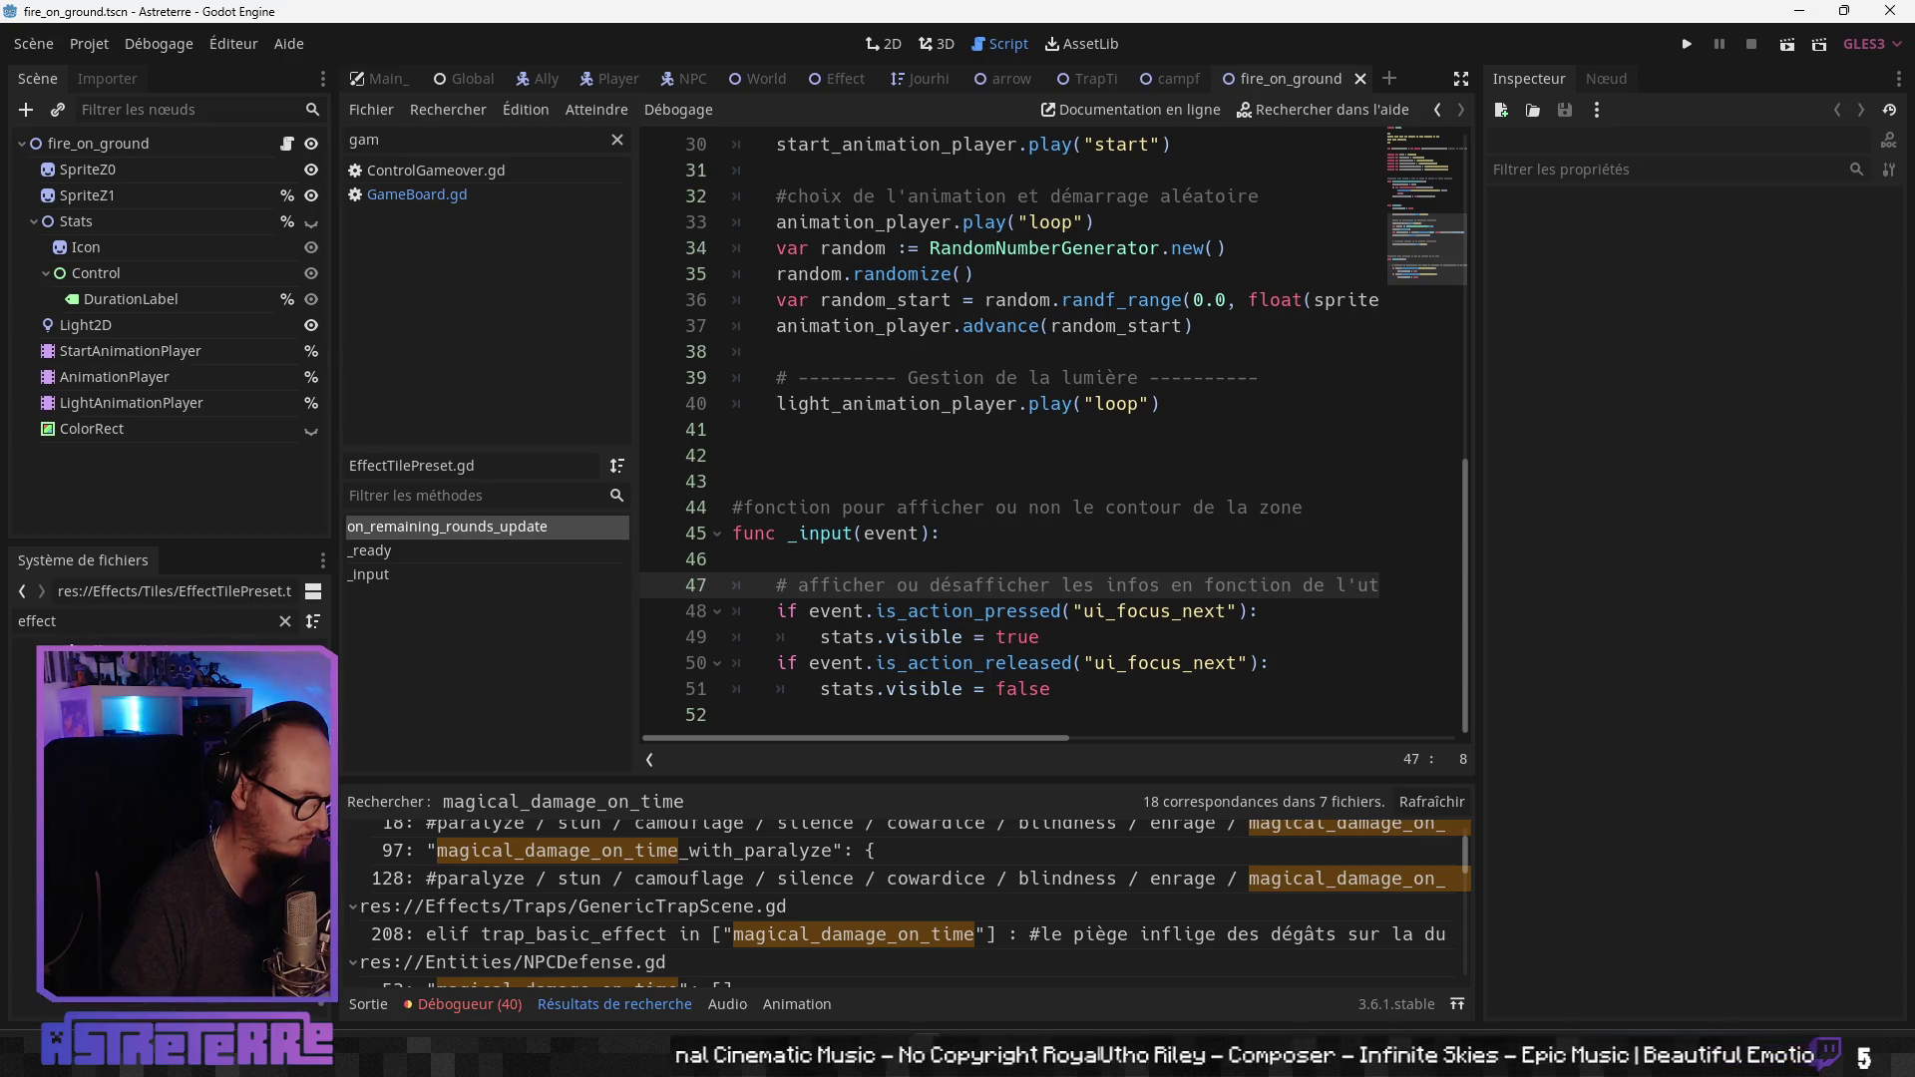
{"action": "double_click", "coordinate": [169, 818]}
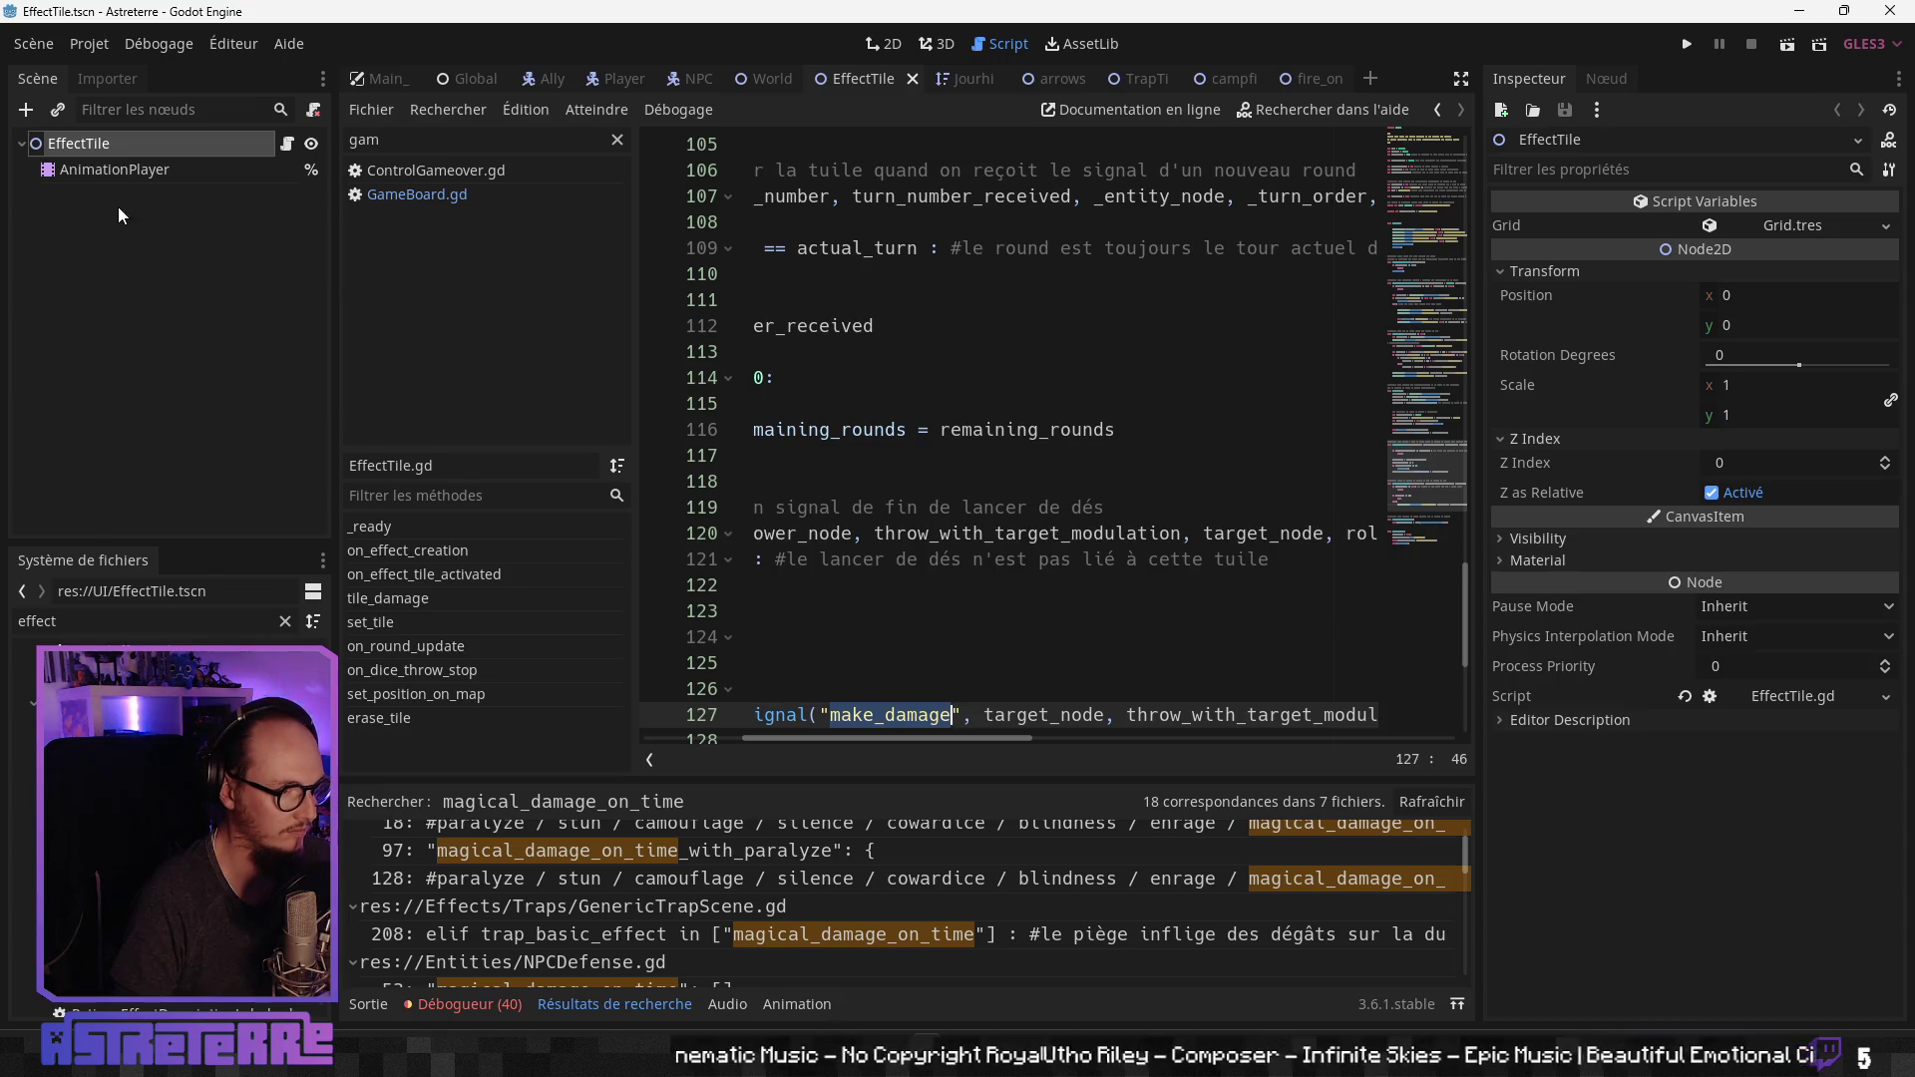
Step: Hide the side docks with Ctrl+Shift+F11 and jump to on_effect_tile_activated
{"action": "left_click", "coordinate": [911, 345]}
{"action": "left_click", "coordinate": [887, 478]}
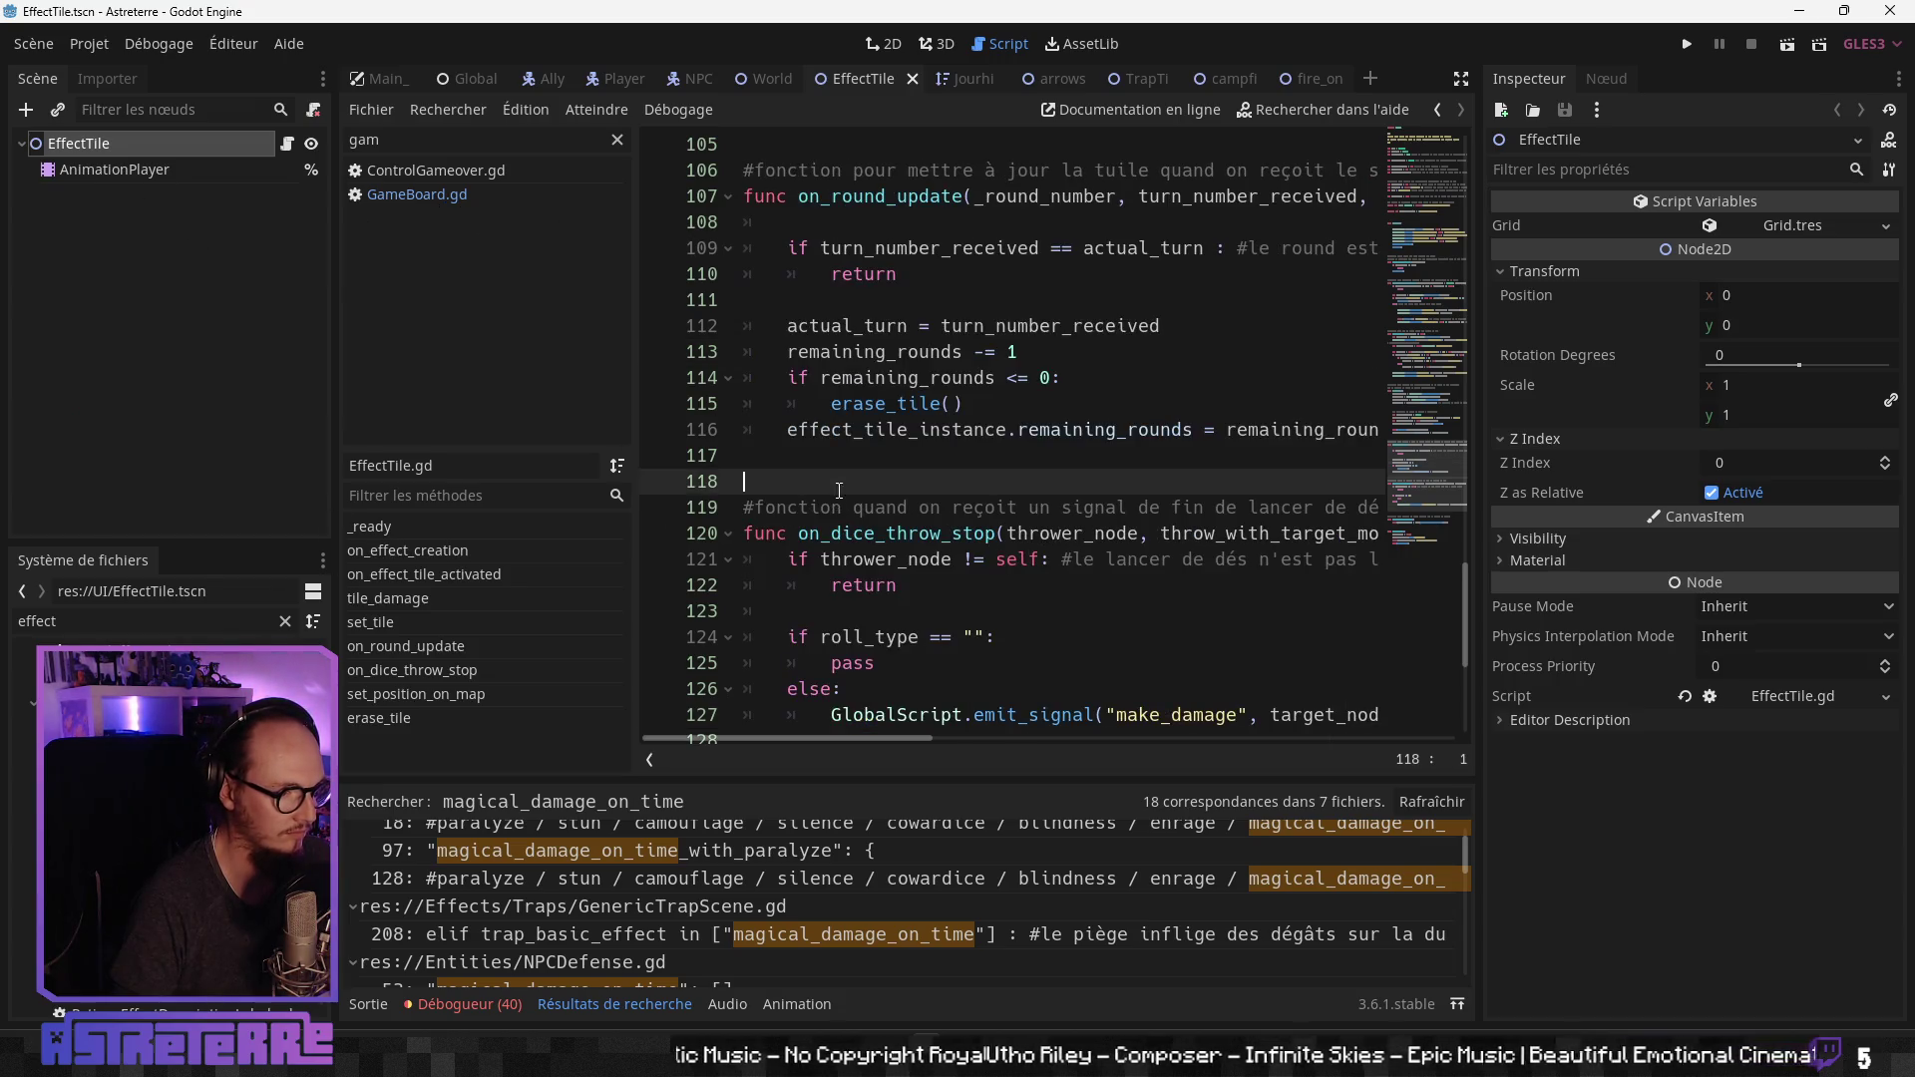
{"action": "key", "text": "ctrl+shift+F11"}
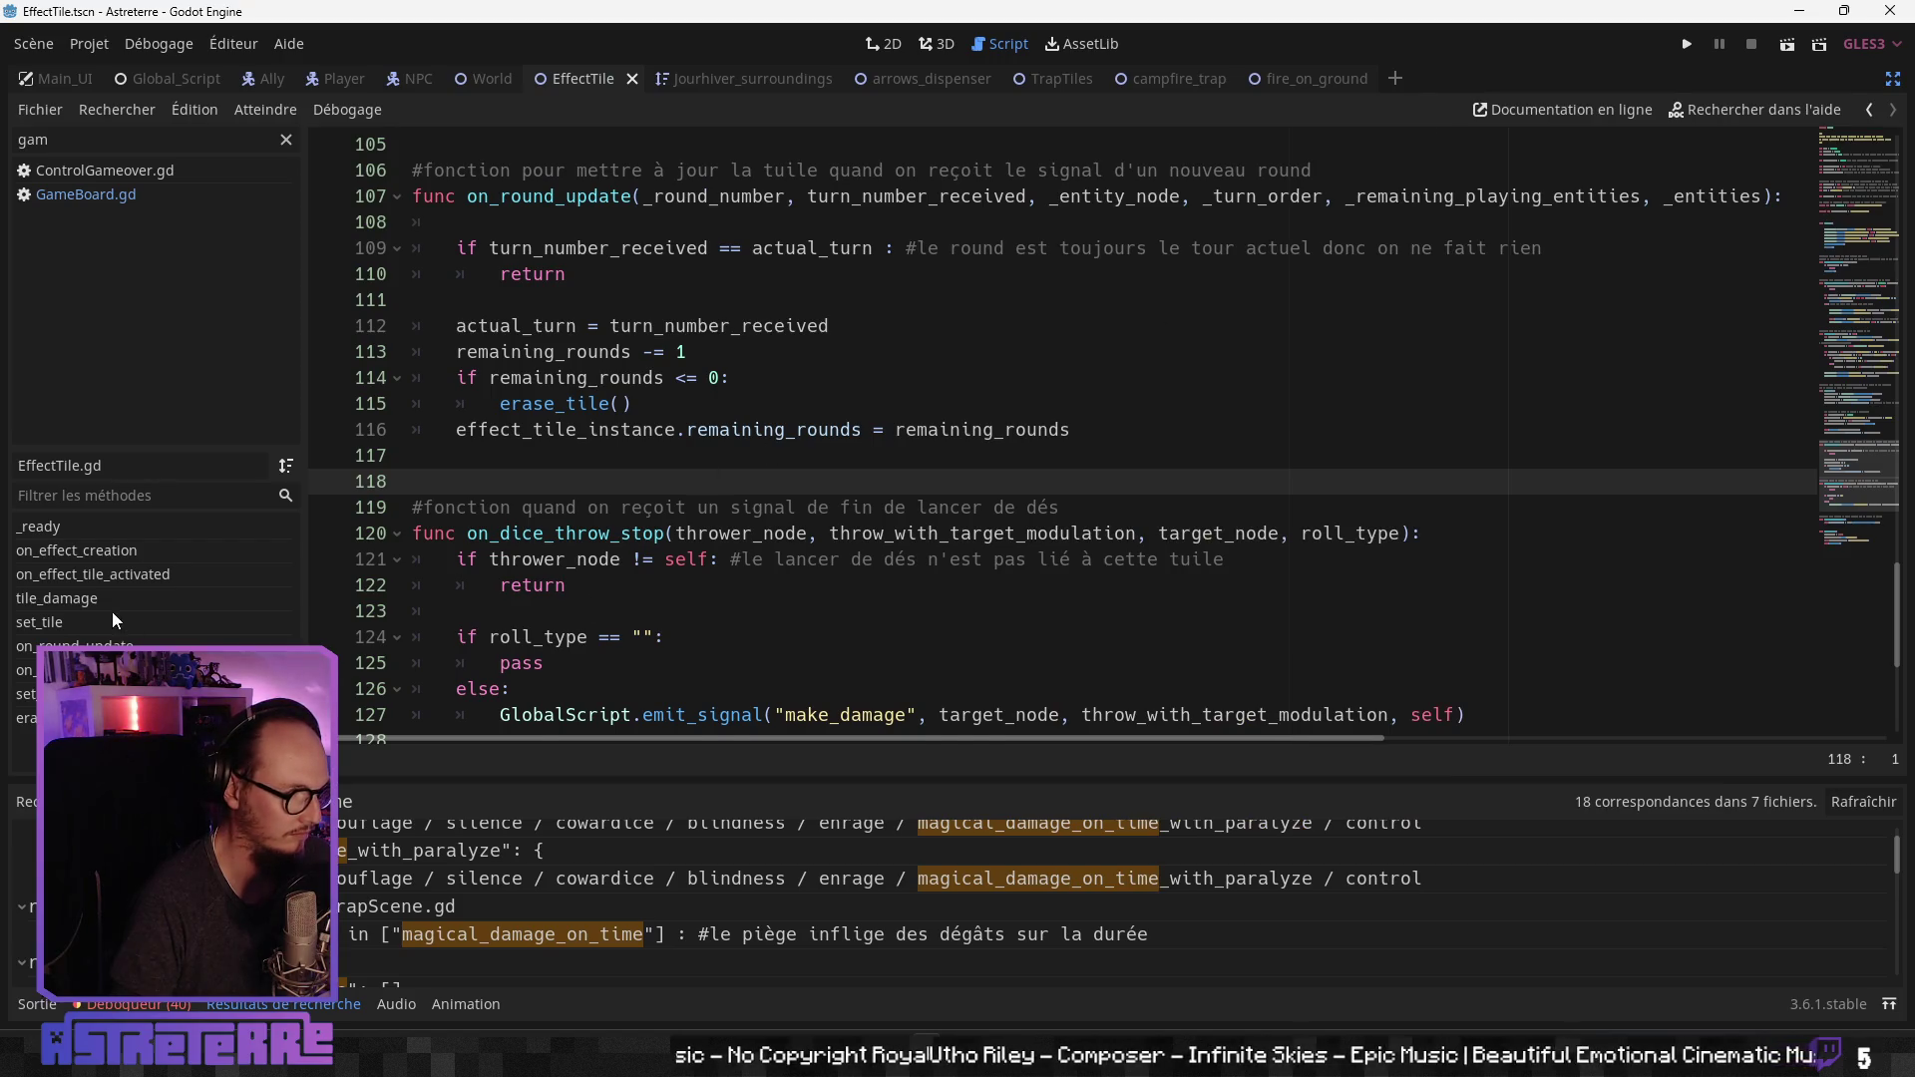
{"action": "left_click", "coordinate": [120, 576]}
Step: Select the AddEffect and EffectsUpdated emit lines 62–63 in the else branch
{"action": "scroll", "coordinate": [746, 506], "scroll_direction": "up", "scroll_amount": 2}
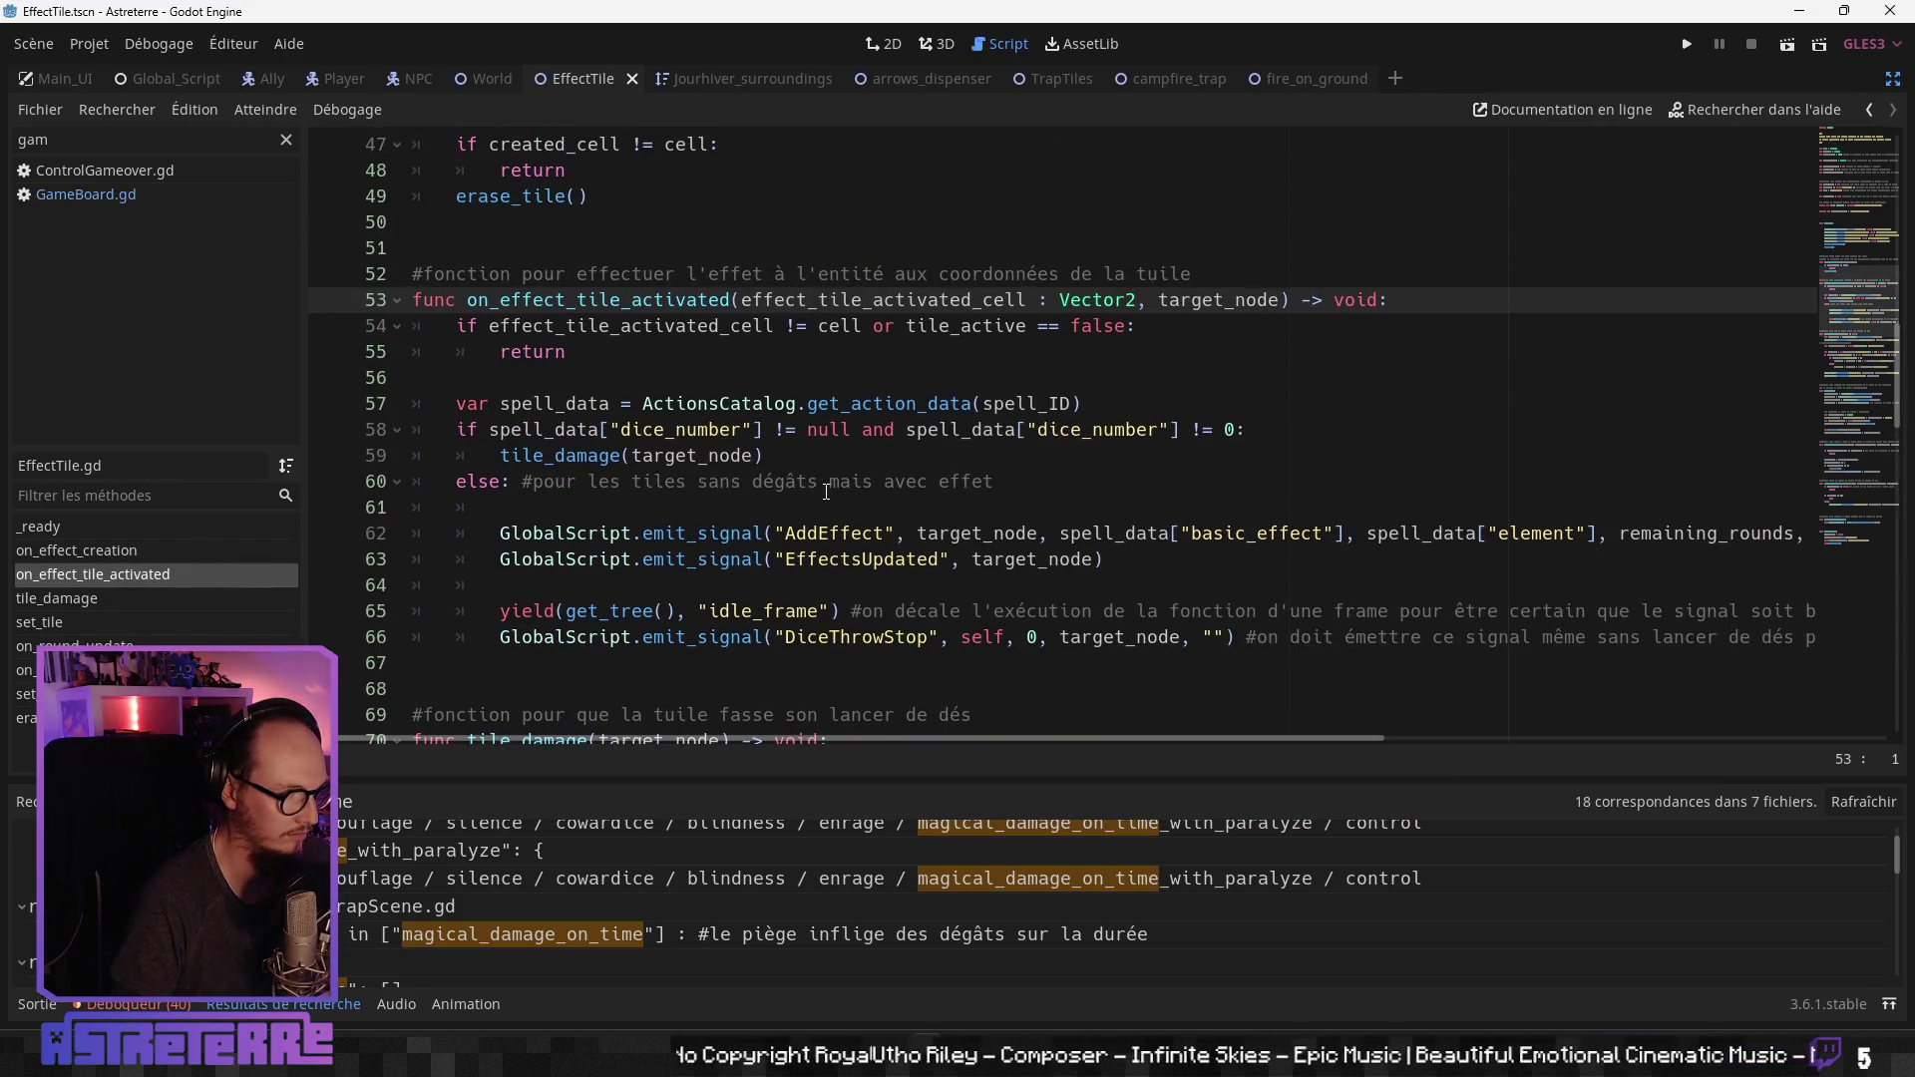
{"action": "left_click", "coordinate": [857, 482]}
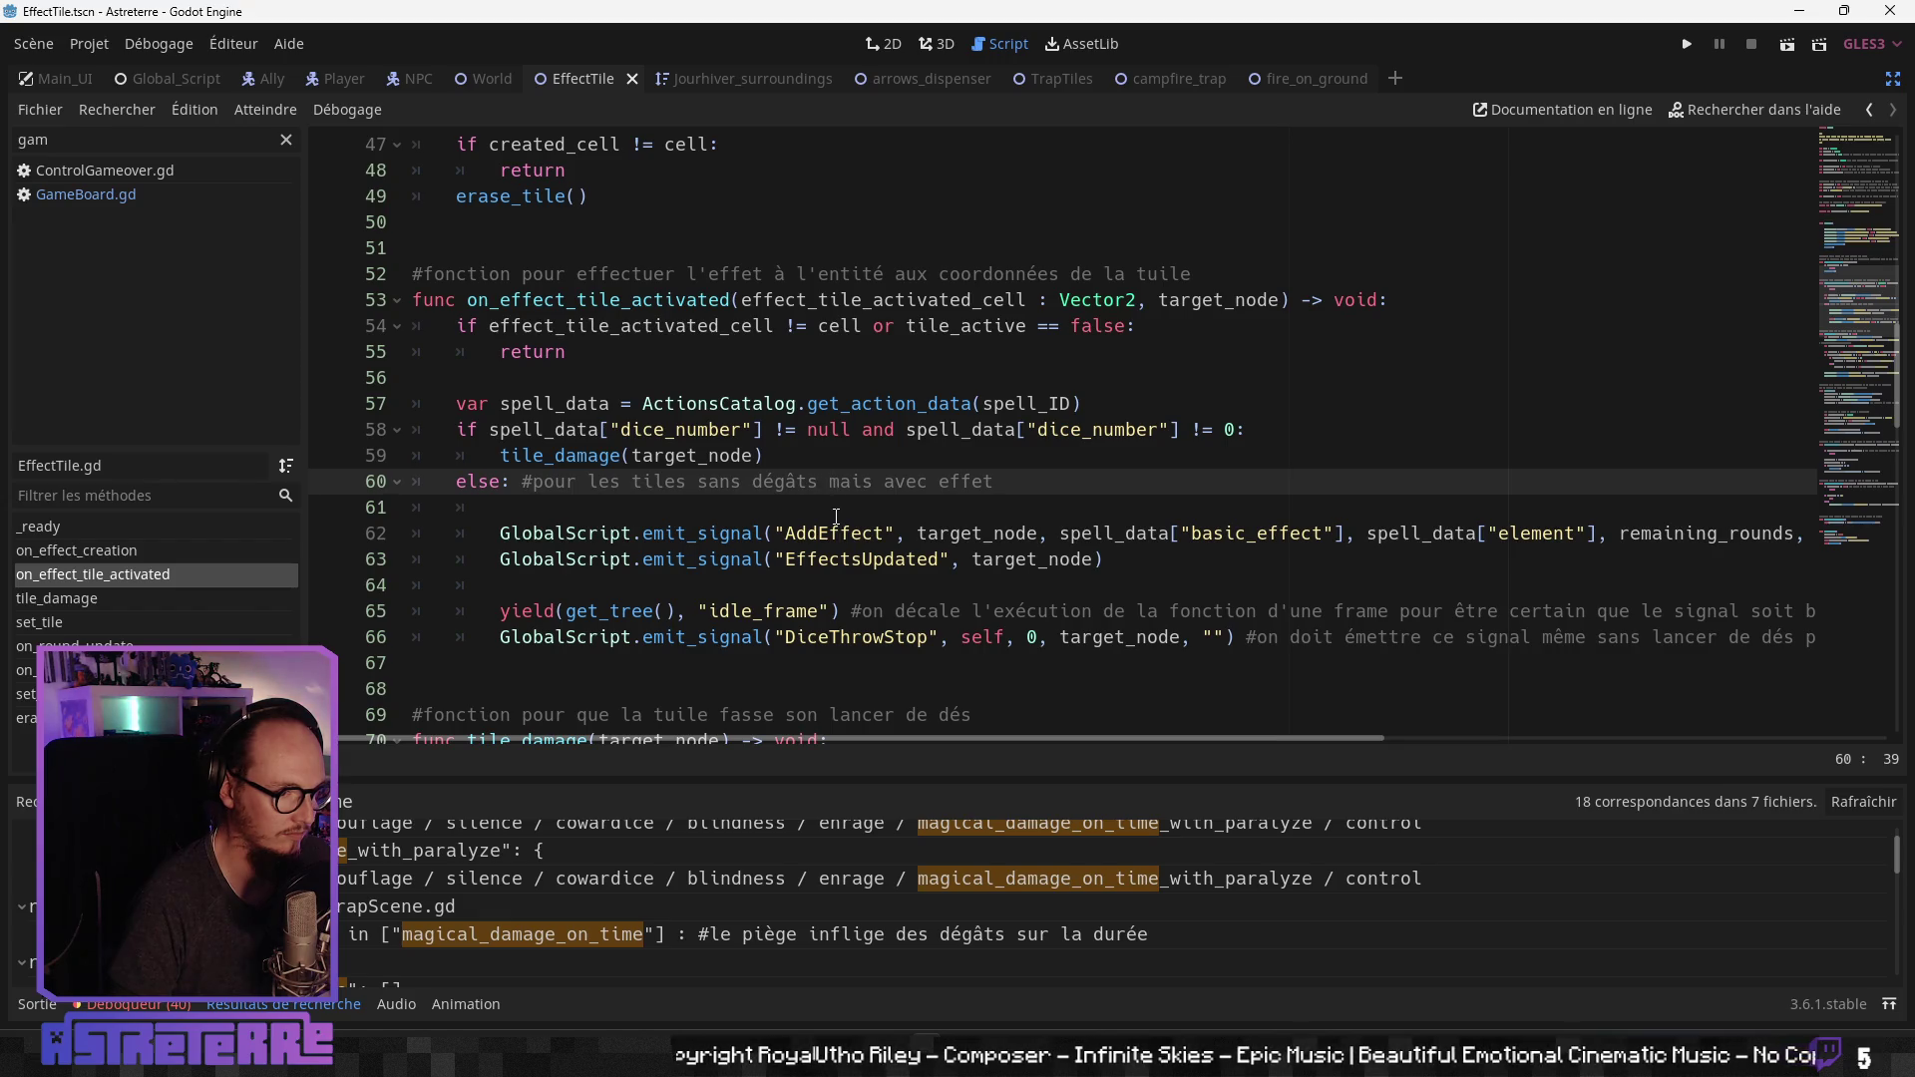
{"action": "left_click", "coordinate": [845, 556]}
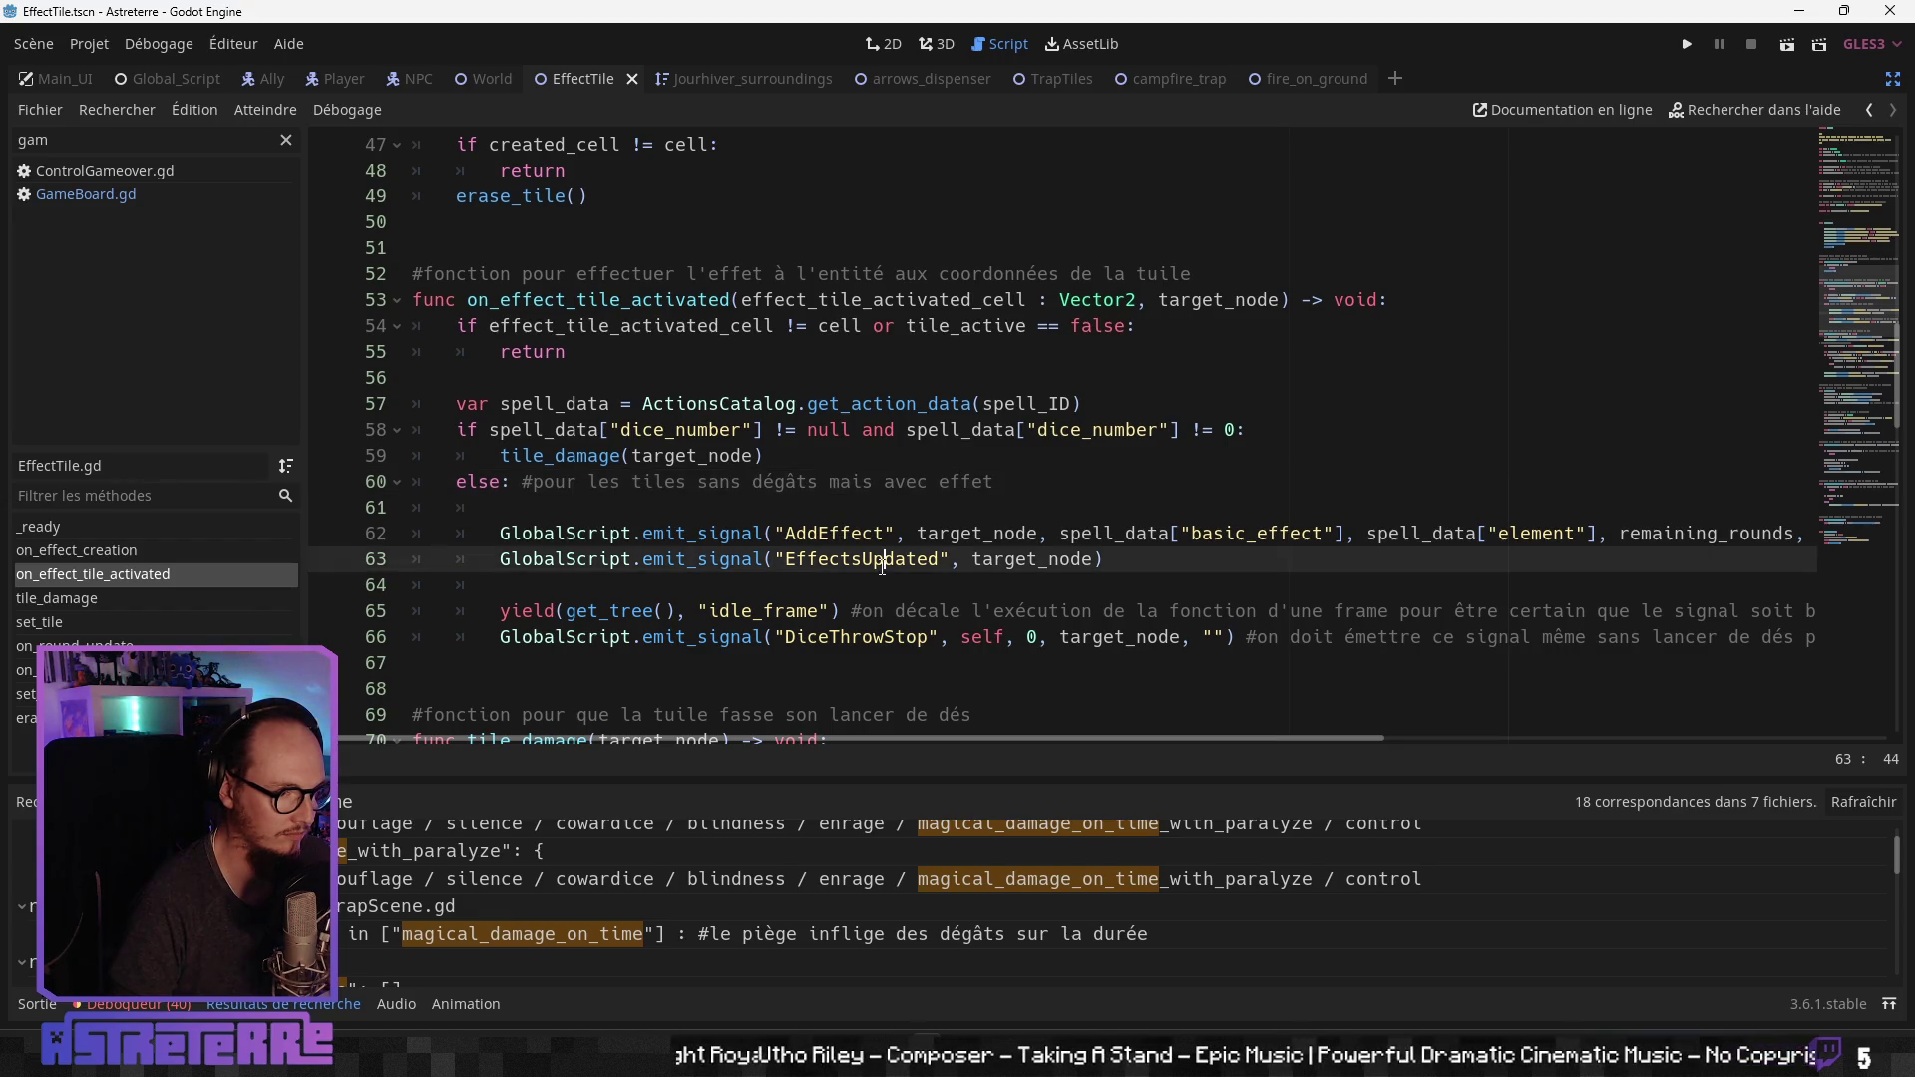
{"action": "left_click", "coordinate": [848, 536]}
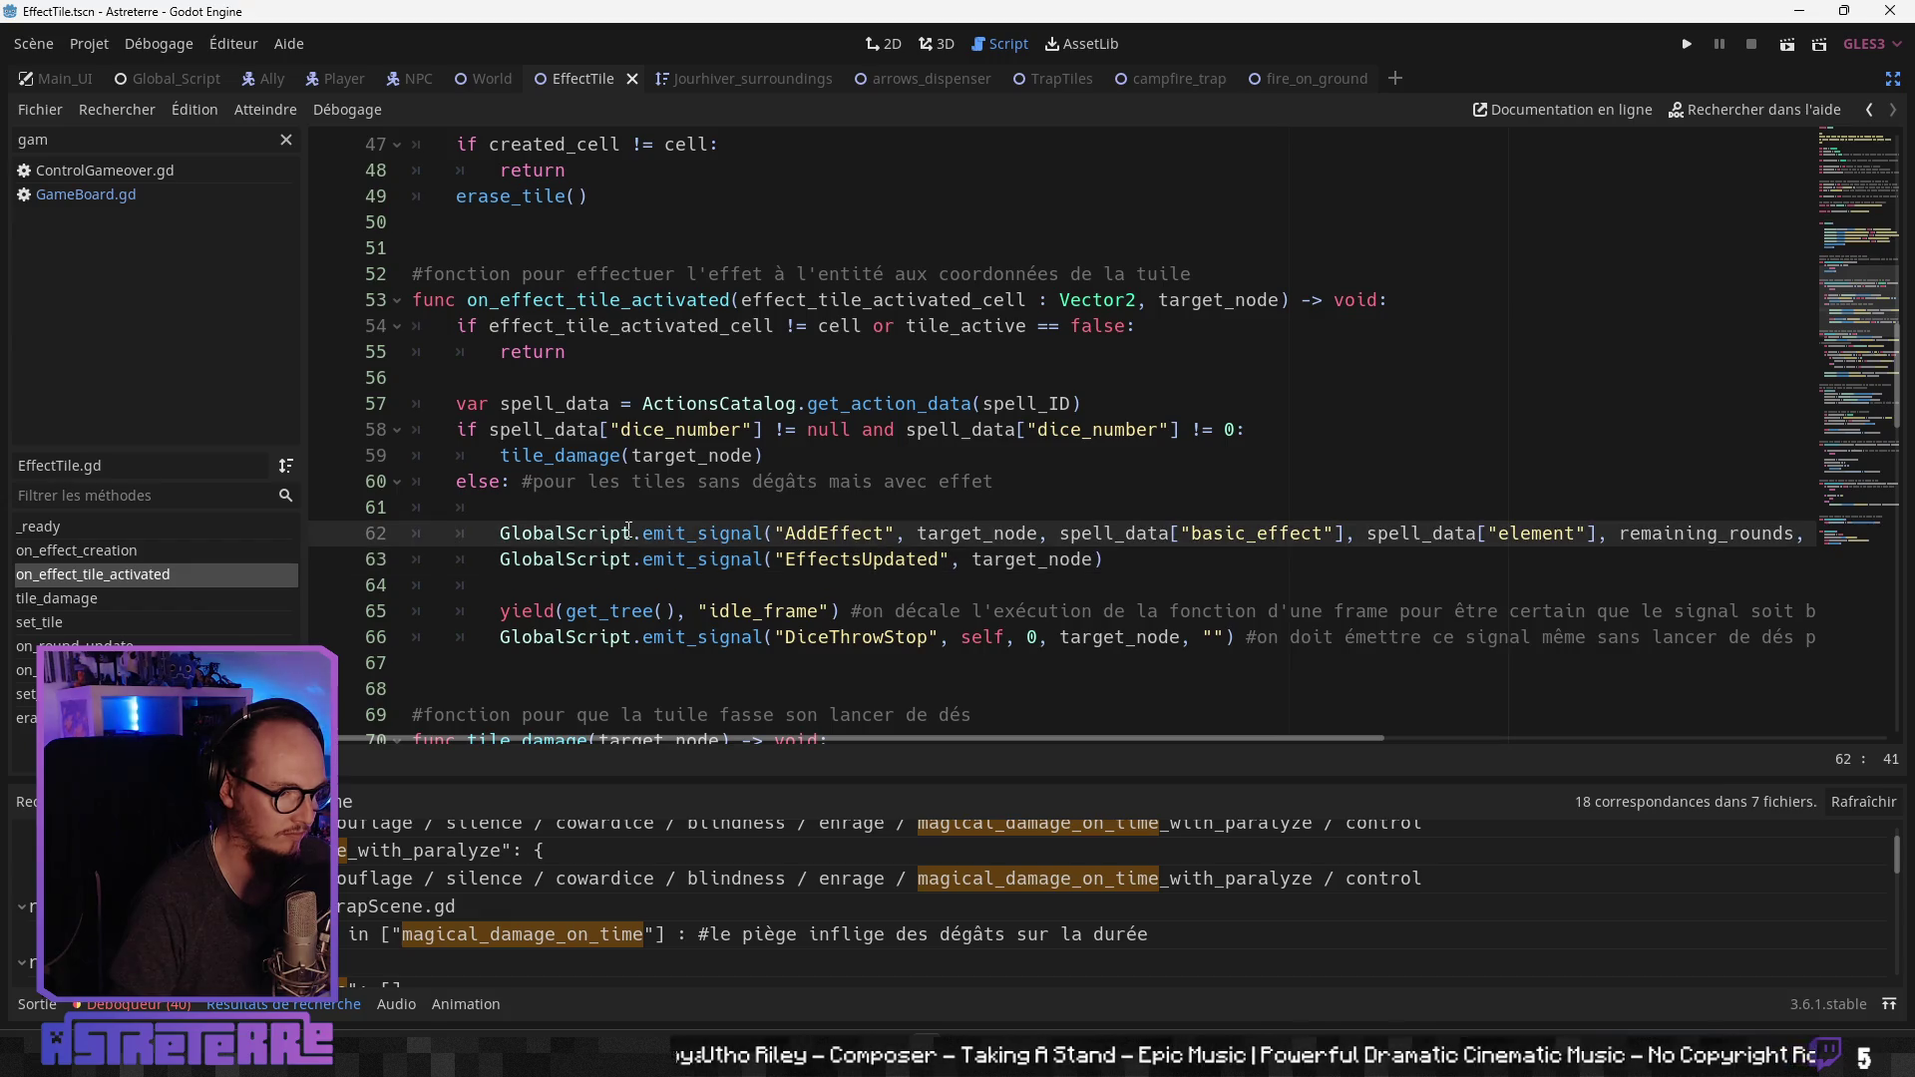
{"action": "left_click_drag", "start_coordinate": [1107, 560], "coordinate": [499, 533]}
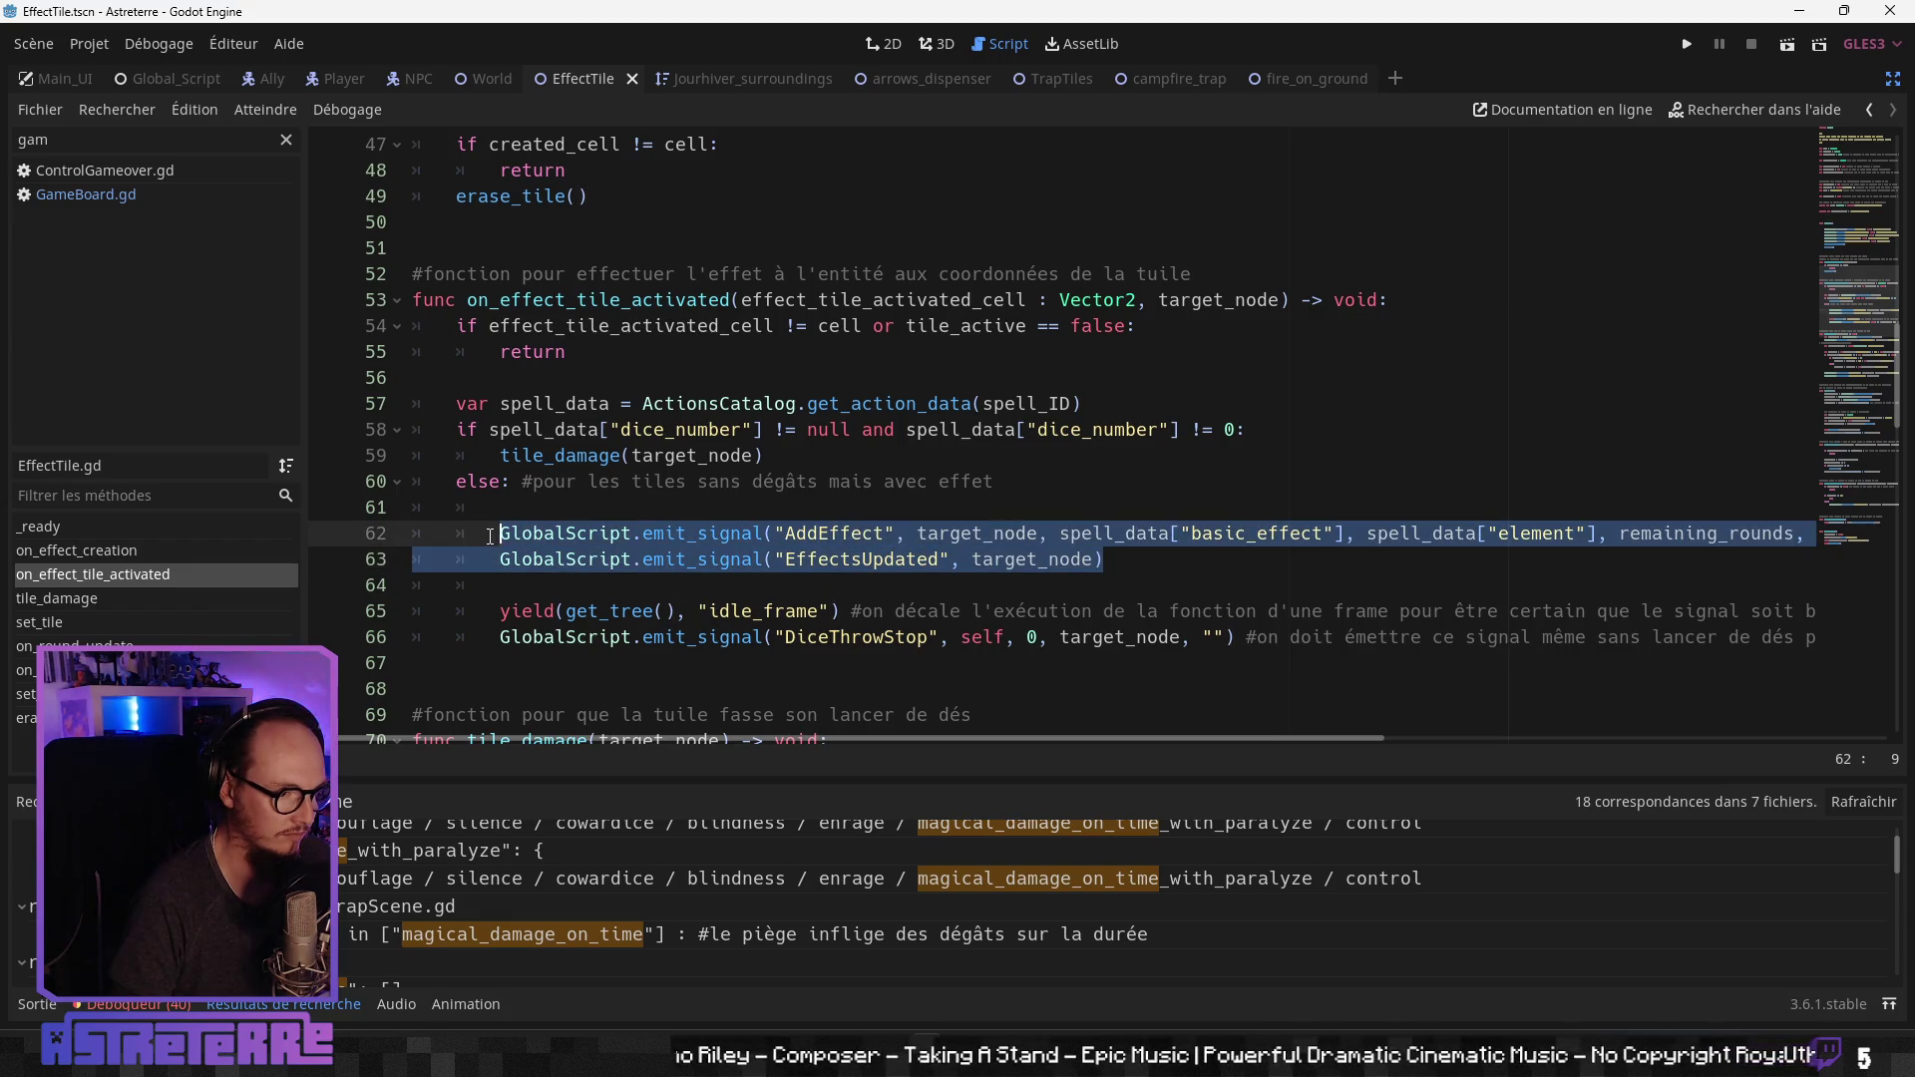
{"action": "mouse_move", "coordinate": [830, 740]}
{"action": "left_mouse_down"}
{"action": "mouse_move", "coordinate": [1171, 762]}
{"action": "mouse_move", "coordinate": [1258, 744]}
{"action": "mouse_move", "coordinate": [560, 737]}
{"action": "mouse_move", "coordinate": [1084, 739]}
{"action": "mouse_move", "coordinate": [698, 734]}
{"action": "left_mouse_up"}
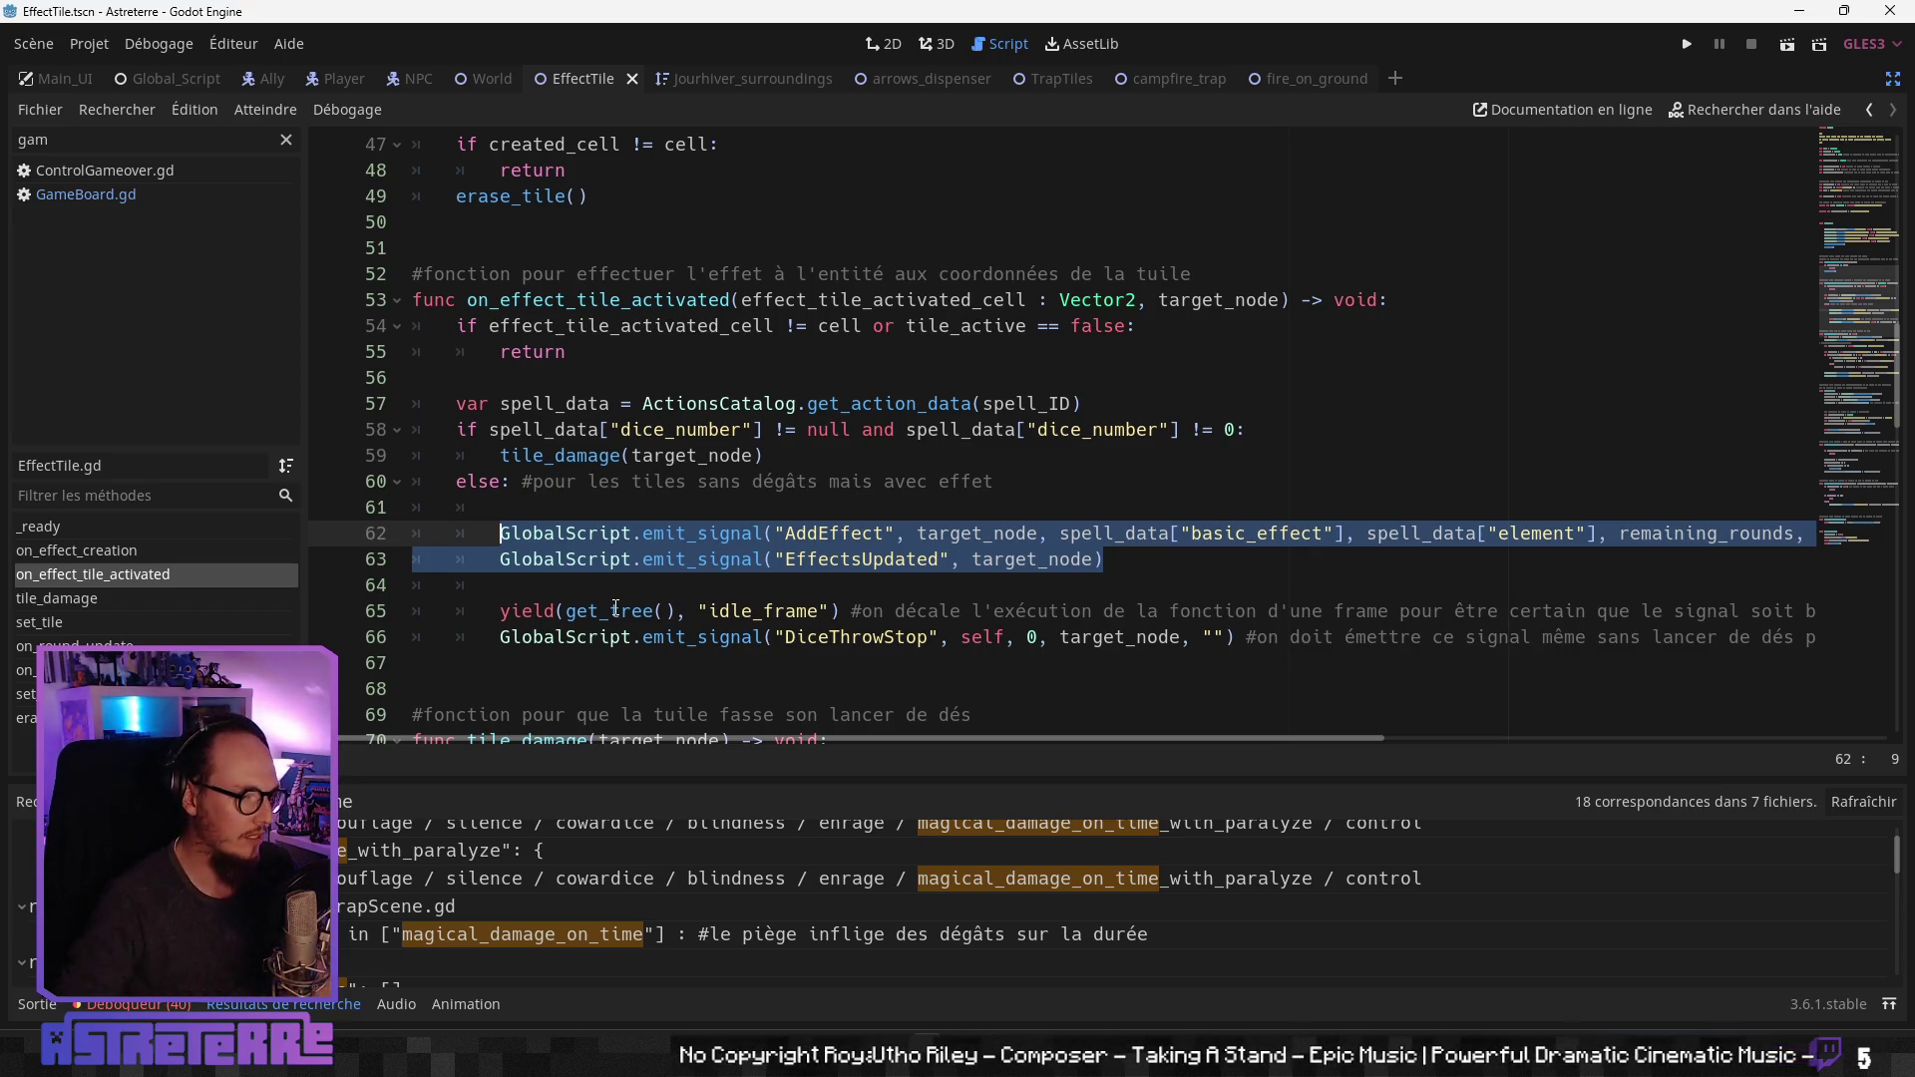
Step: Jump to the tile_damage definition and read how dice_text is built
{"action": "left_click", "coordinate": [625, 534]}
{"action": "left_click", "coordinate": [578, 456], "text": "ctrl"}
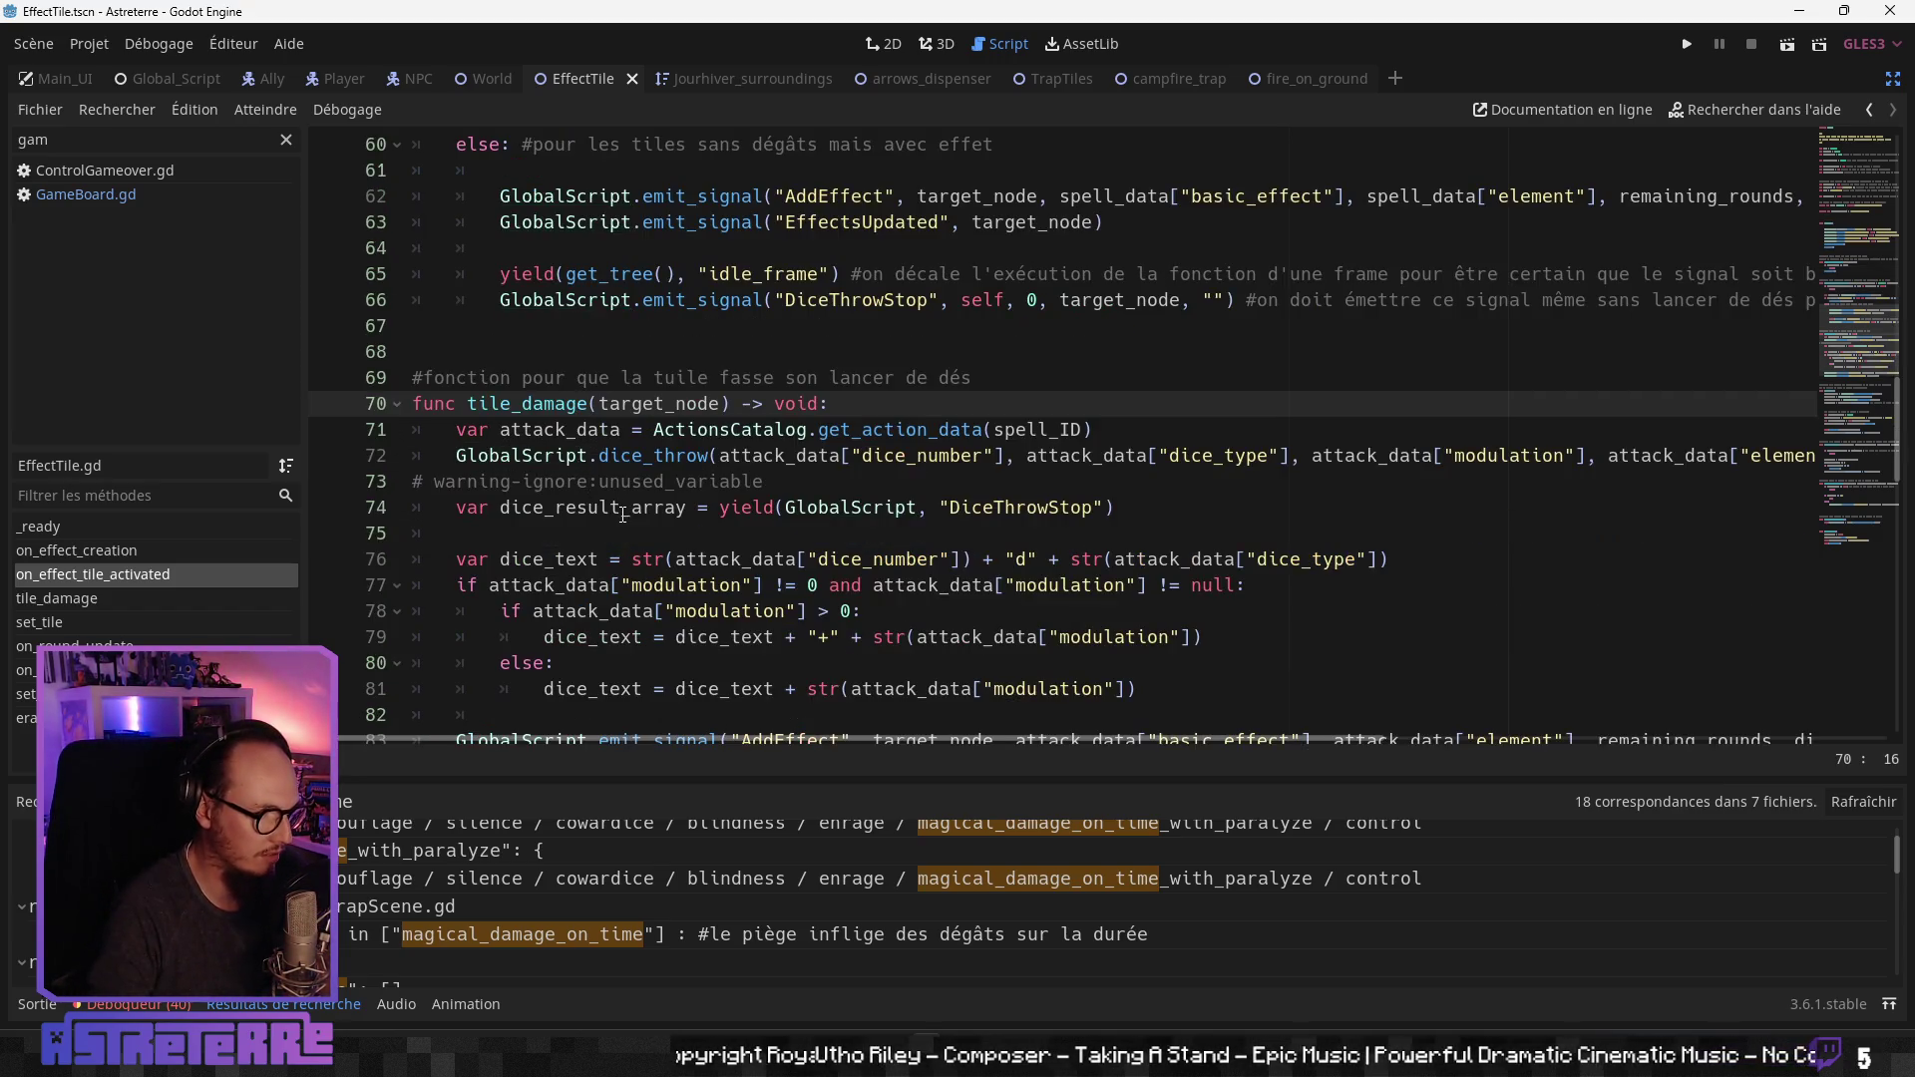
{"action": "left_click", "coordinate": [653, 560]}
{"action": "scroll", "coordinate": [676, 588], "scroll_direction": "down", "scroll_amount": 1}
{"action": "left_click", "coordinate": [675, 559]}
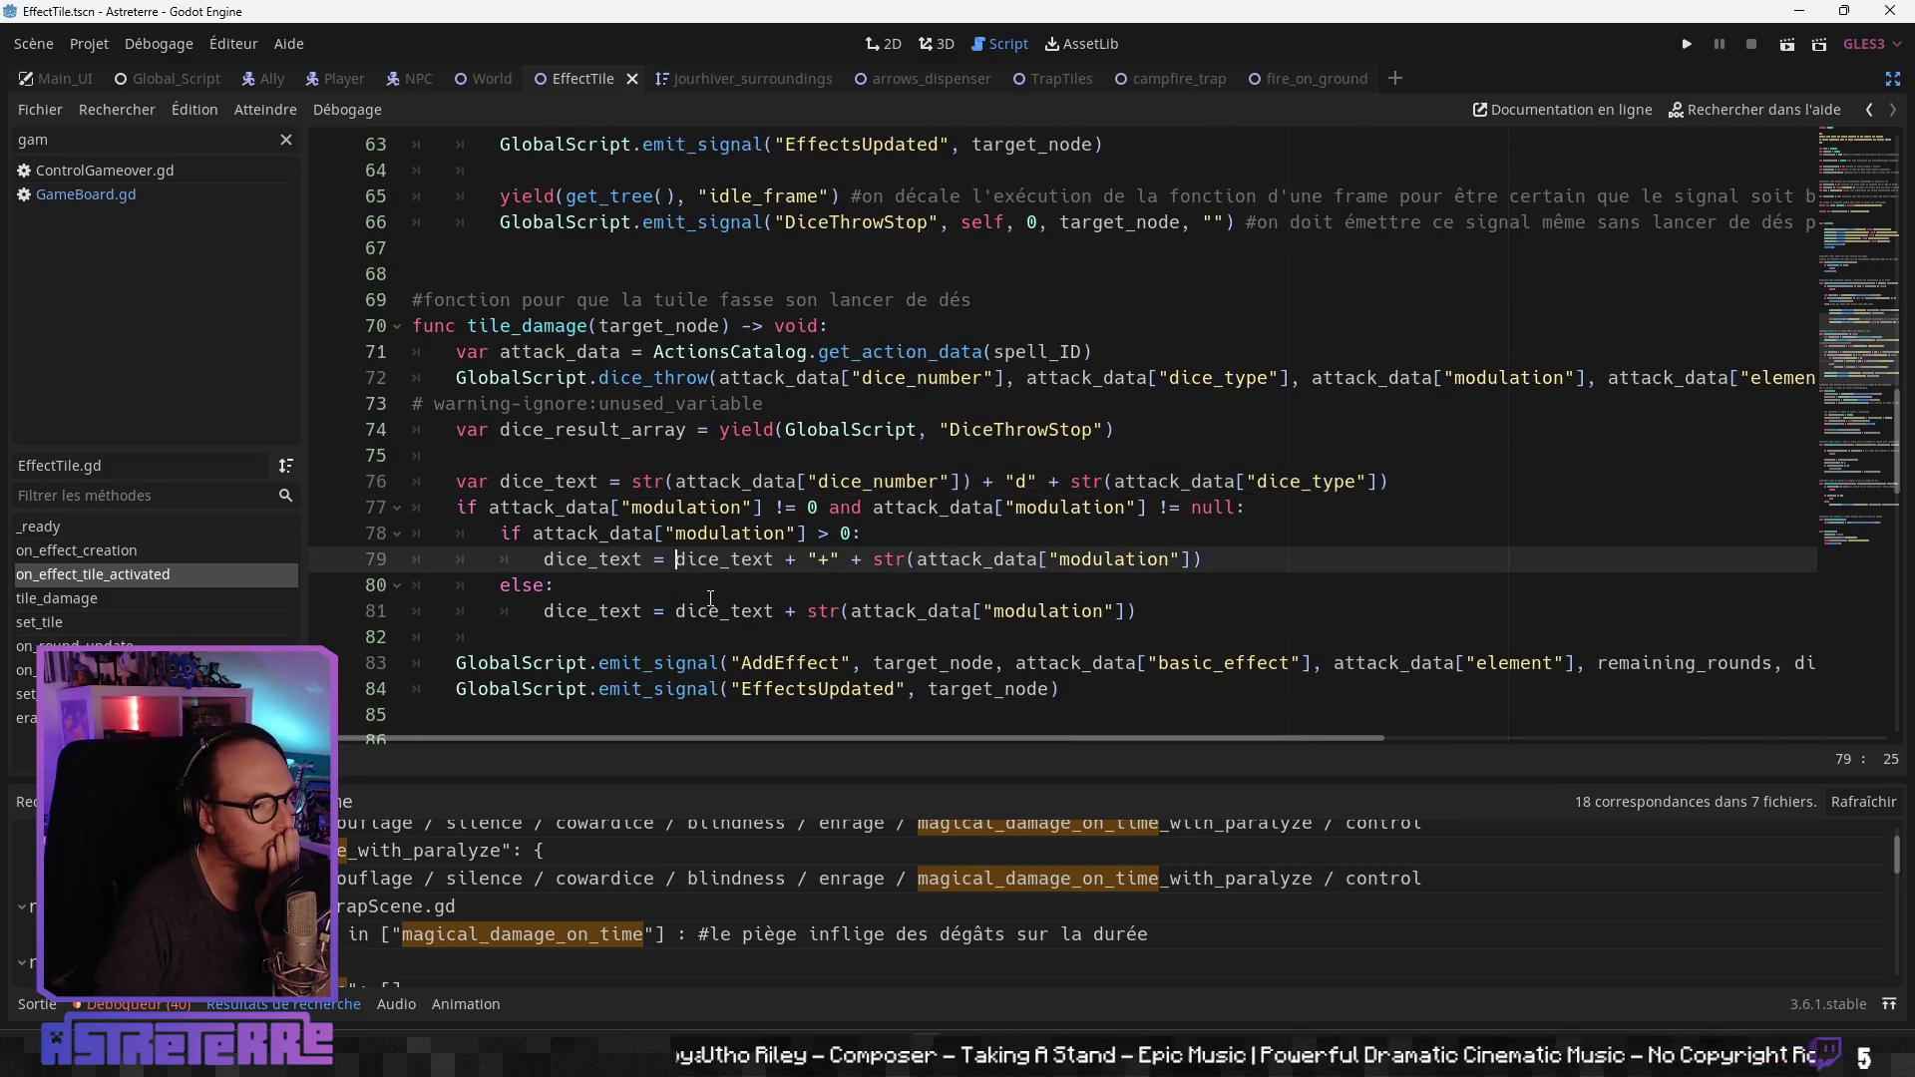
Step: Select the AddEffect and EffectsUpdated lines 83–84 at the end of tile_damage
{"action": "scroll", "coordinate": [708, 599], "scroll_direction": "down", "scroll_amount": 1}
{"action": "left_click", "coordinate": [964, 586]}
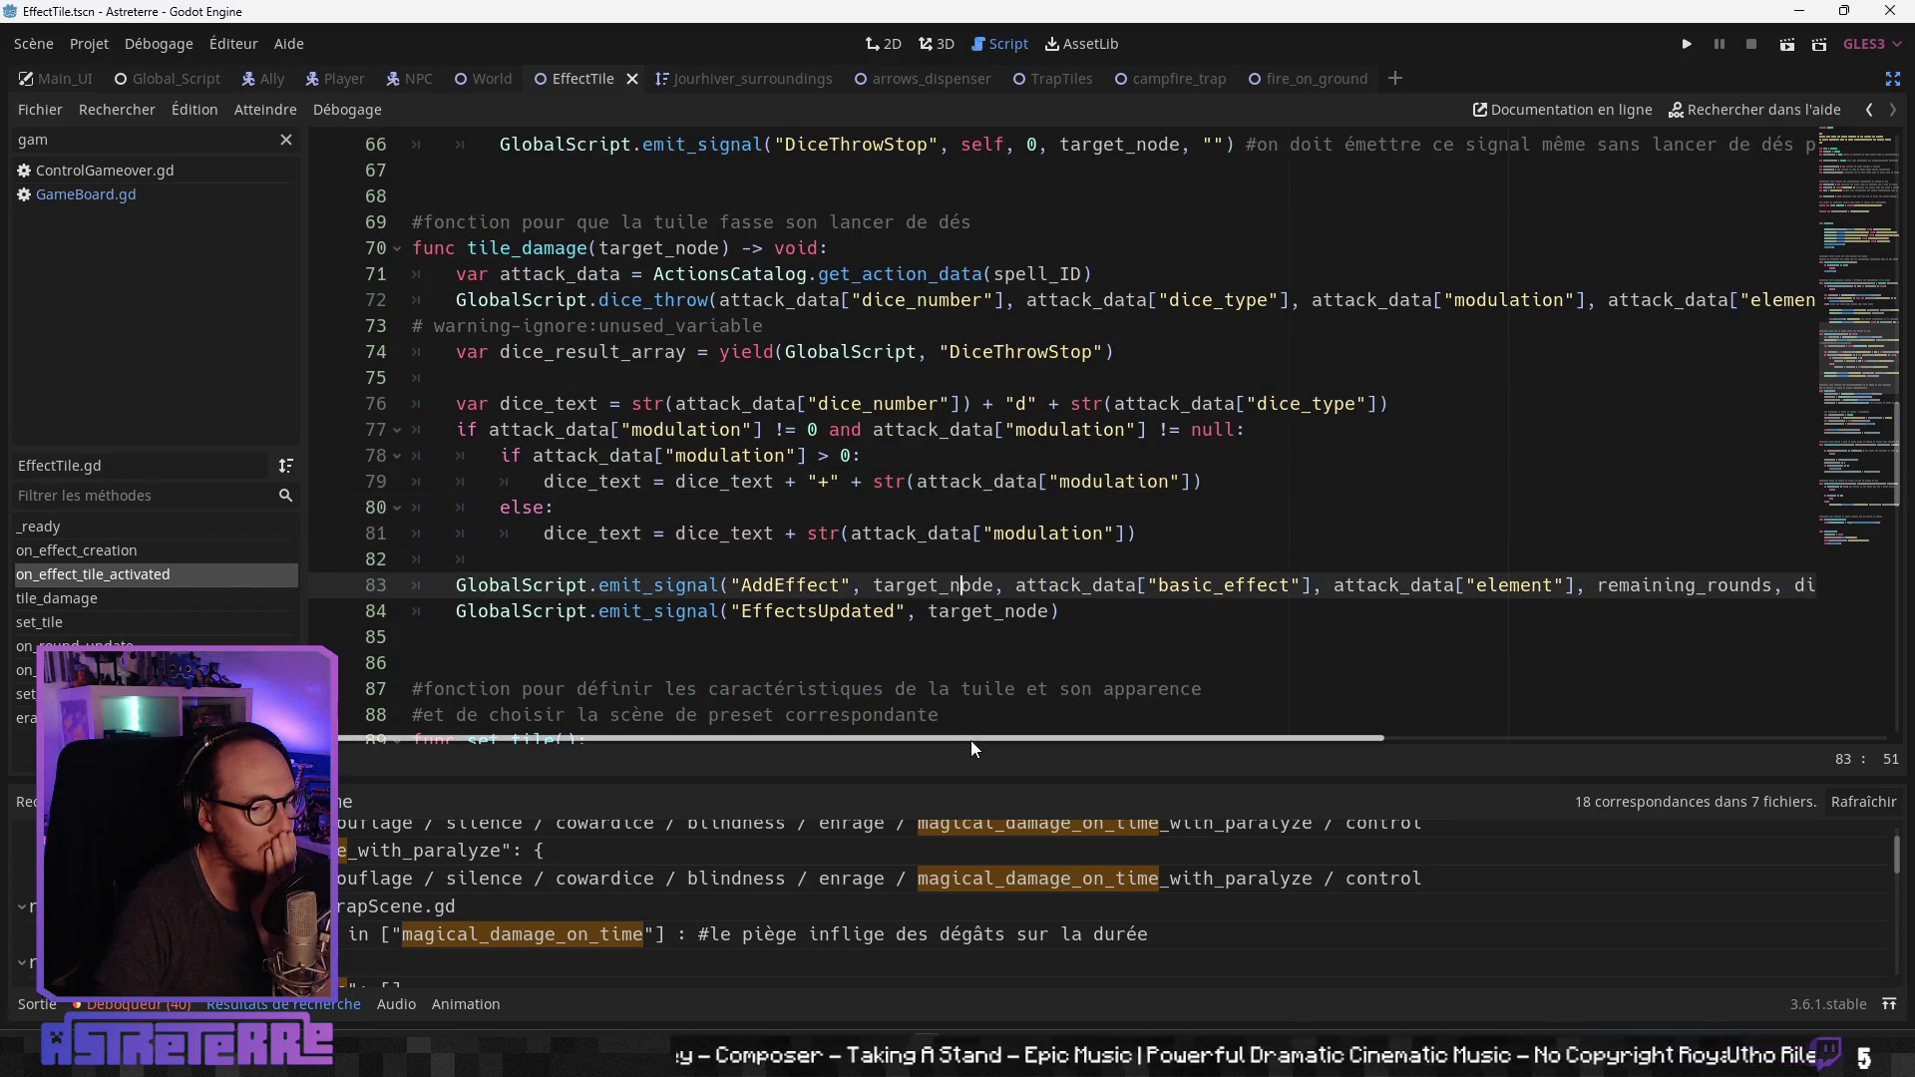
{"action": "mouse_move", "coordinate": [972, 740]}
{"action": "left_mouse_down"}
{"action": "mouse_move", "coordinate": [1134, 740]}
{"action": "mouse_move", "coordinate": [774, 750]}
{"action": "mouse_move", "coordinate": [1456, 744]}
{"action": "mouse_move", "coordinate": [794, 751]}
{"action": "left_mouse_up"}
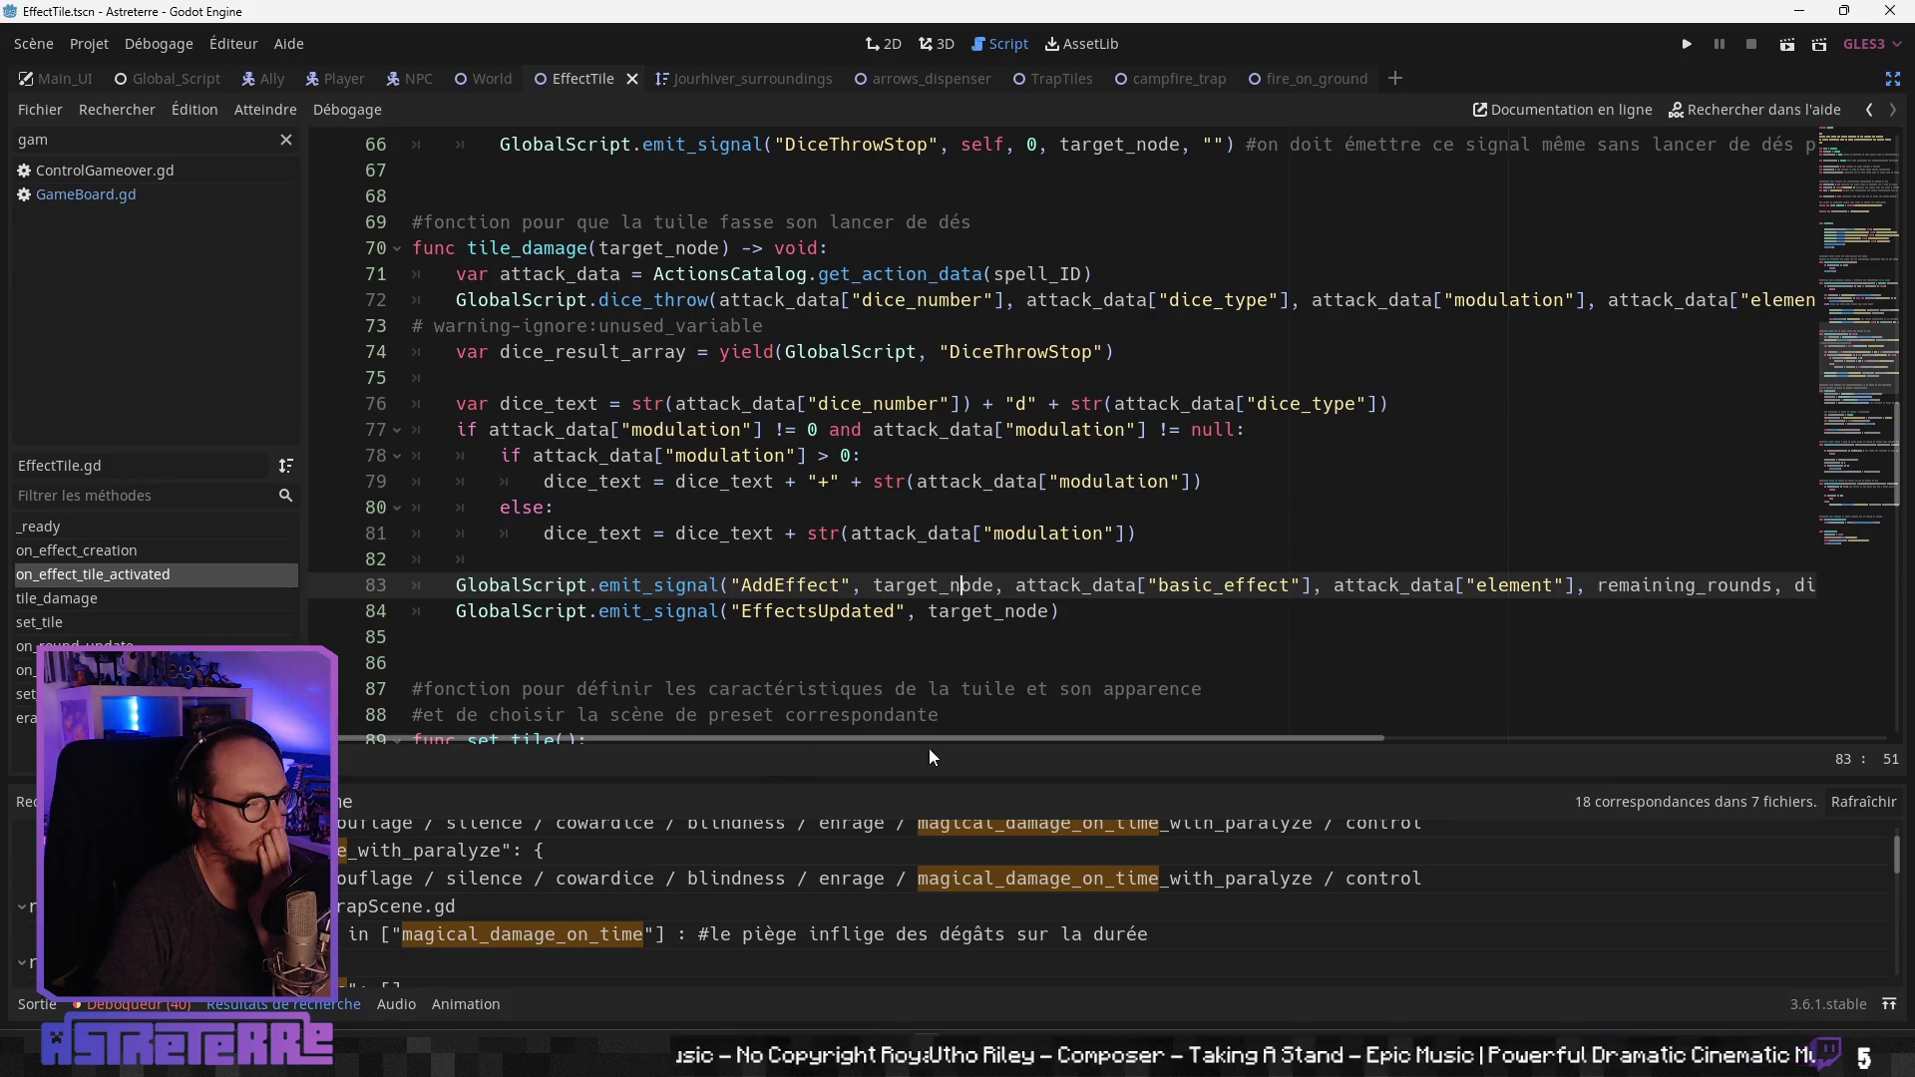
{"action": "mouse_move", "coordinate": [929, 746]}
{"action": "left_mouse_down"}
{"action": "mouse_move", "coordinate": [1105, 748]}
{"action": "mouse_move", "coordinate": [806, 745]}
{"action": "mouse_move", "coordinate": [1441, 739]}
{"action": "mouse_move", "coordinate": [662, 734]}
{"action": "left_mouse_up"}
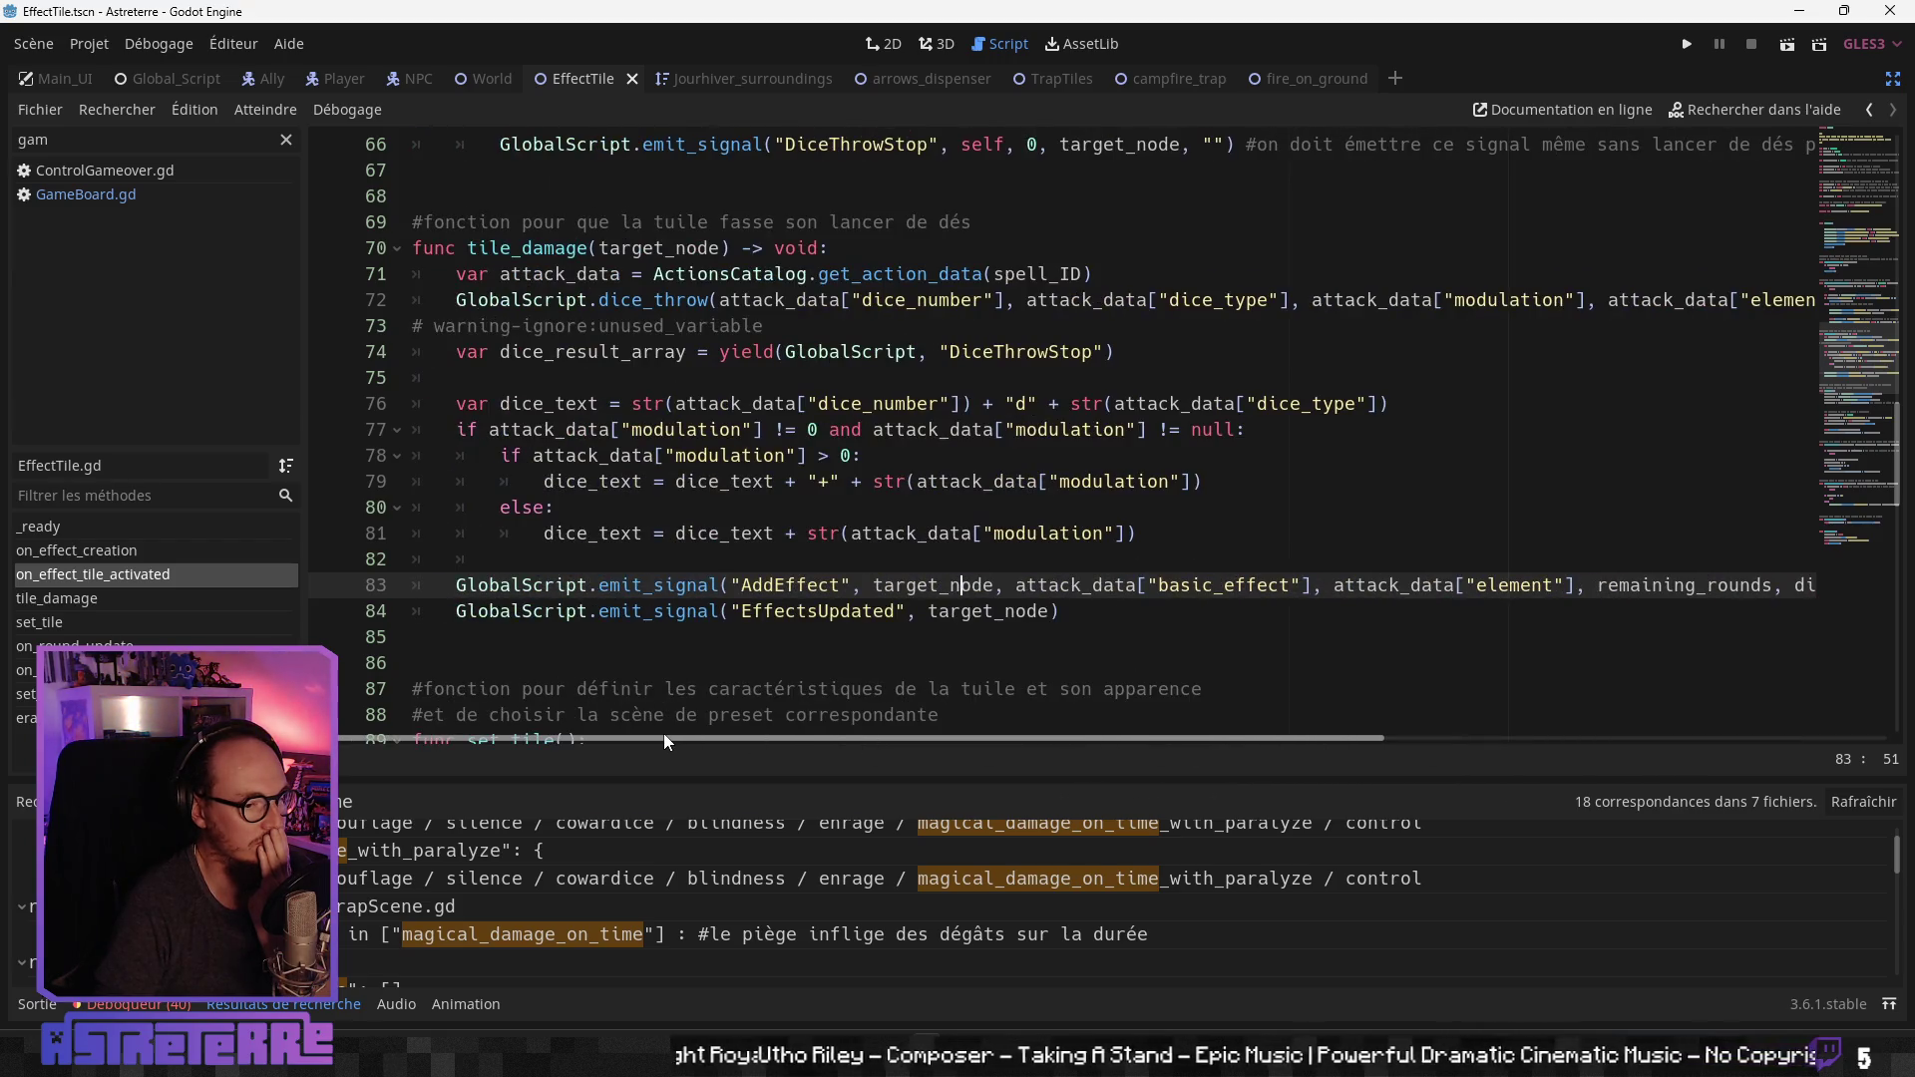
{"action": "mouse_move", "coordinate": [1060, 611]}
{"action": "left_mouse_down"}
{"action": "mouse_move", "coordinate": [456, 610]}
{"action": "mouse_move", "coordinate": [456, 584]}
{"action": "left_mouse_up"}
Step: Copy the selected AddEffect and EffectsUpdated lines
{"action": "right_click", "coordinate": [479, 578]}
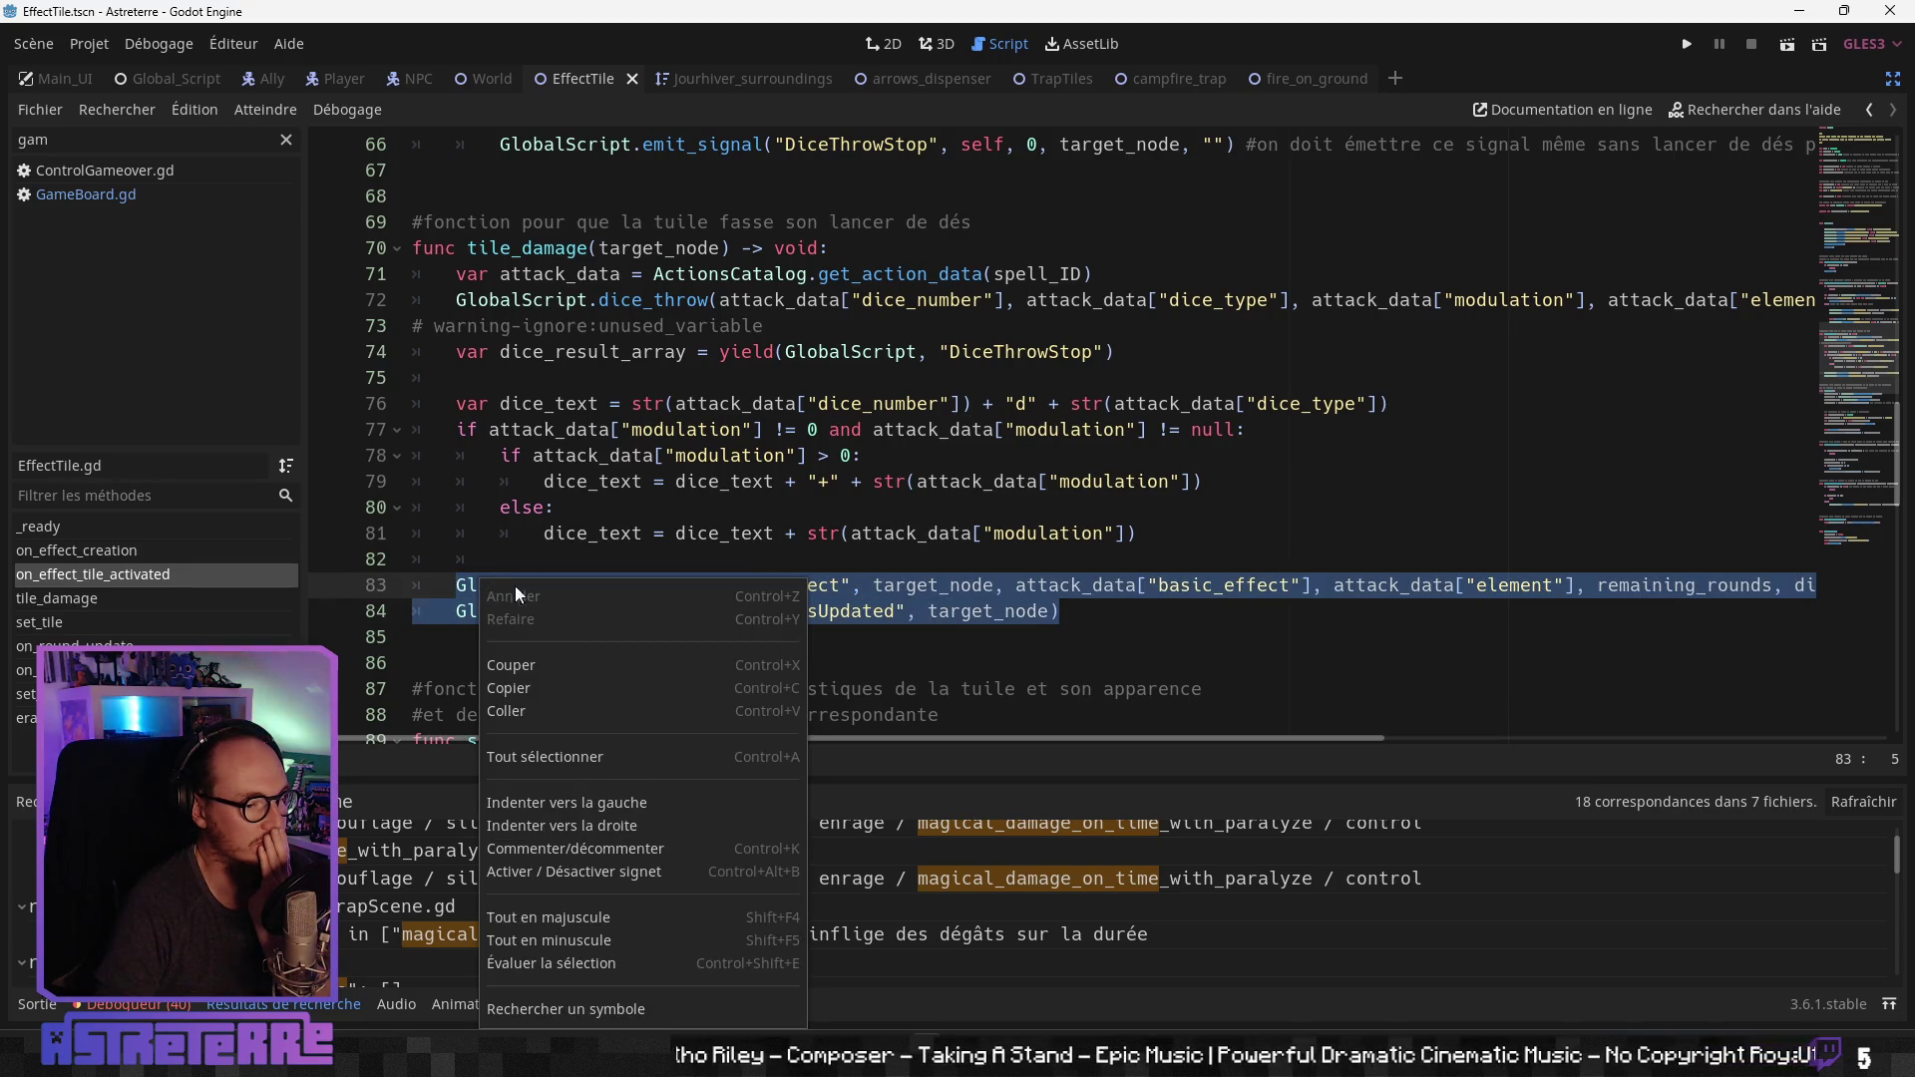
{"action": "left_click", "coordinate": [534, 687]}
{"action": "left_click", "coordinate": [616, 661]}
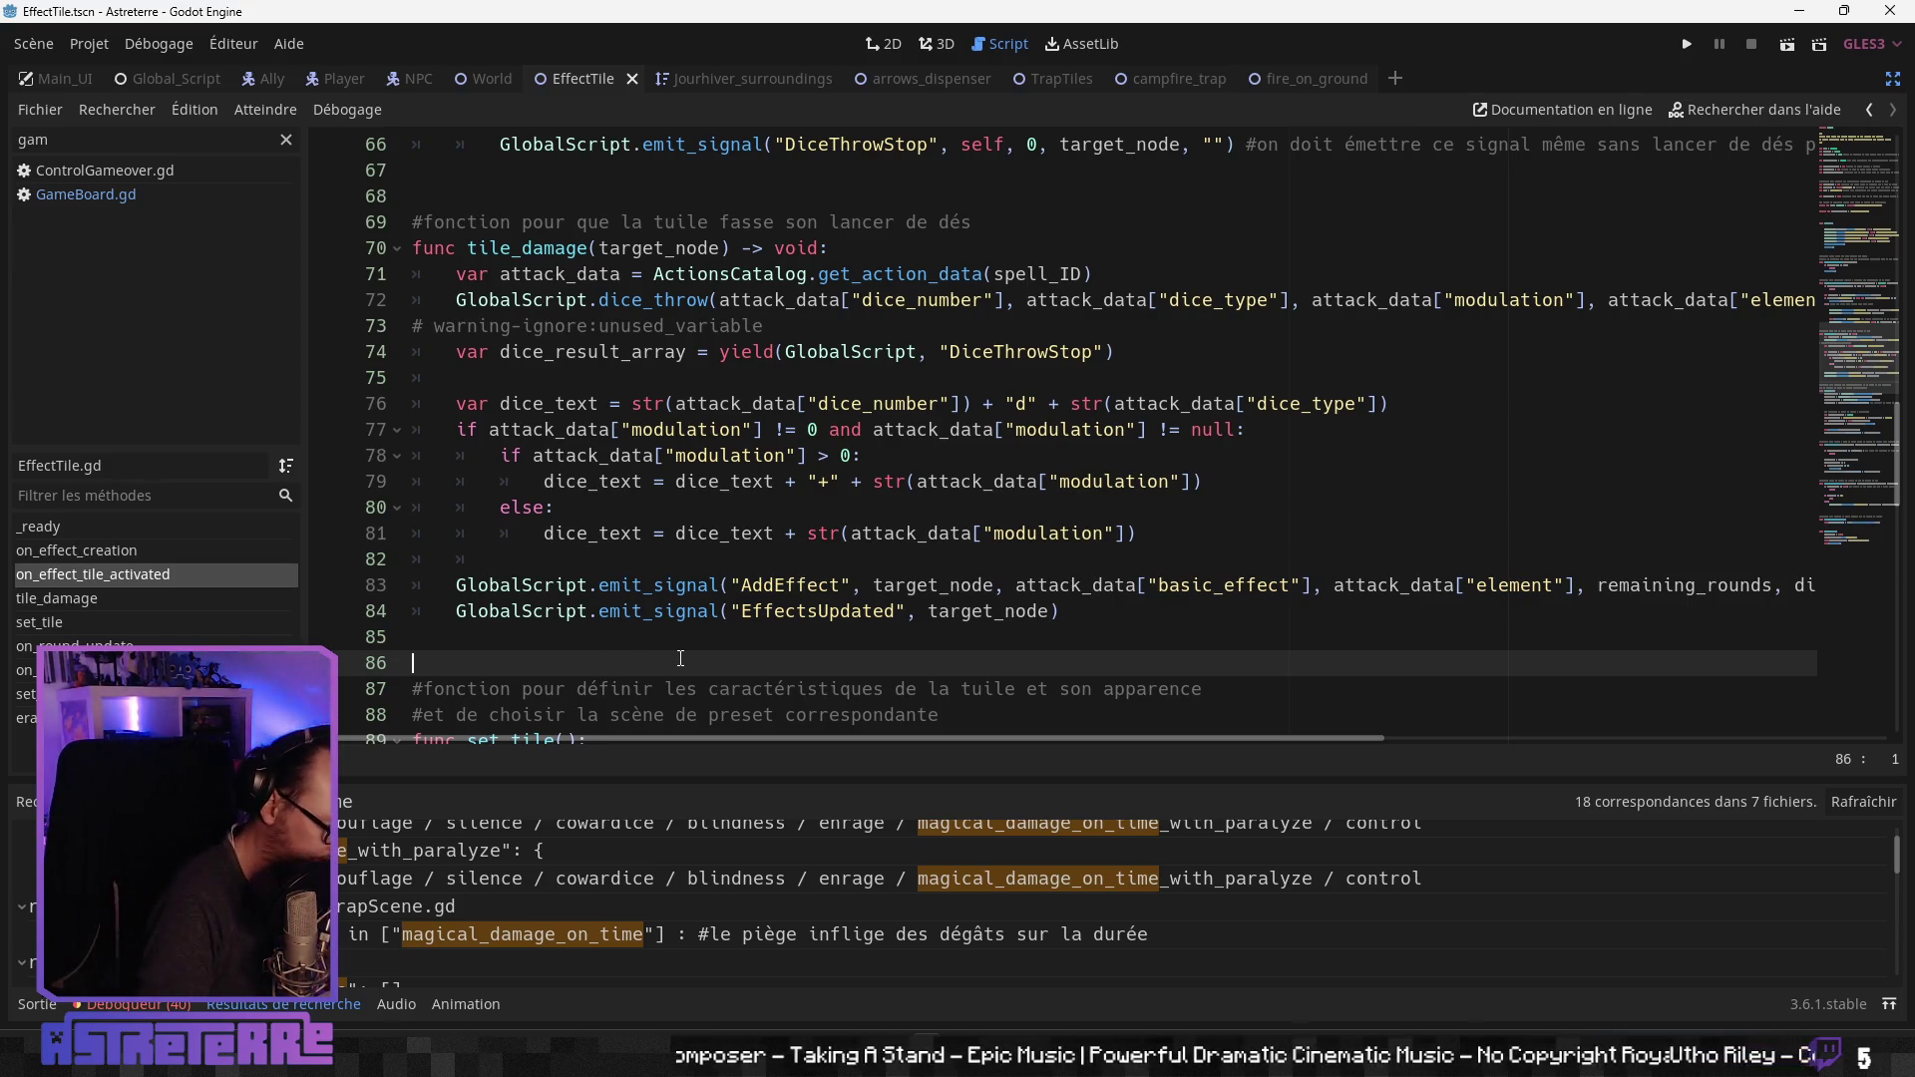
Step: Search all project files for 'addeffect' and enlarge the results panel
{"action": "key", "text": "ctrl+shift+f"}
{"action": "type", "text": "add"}
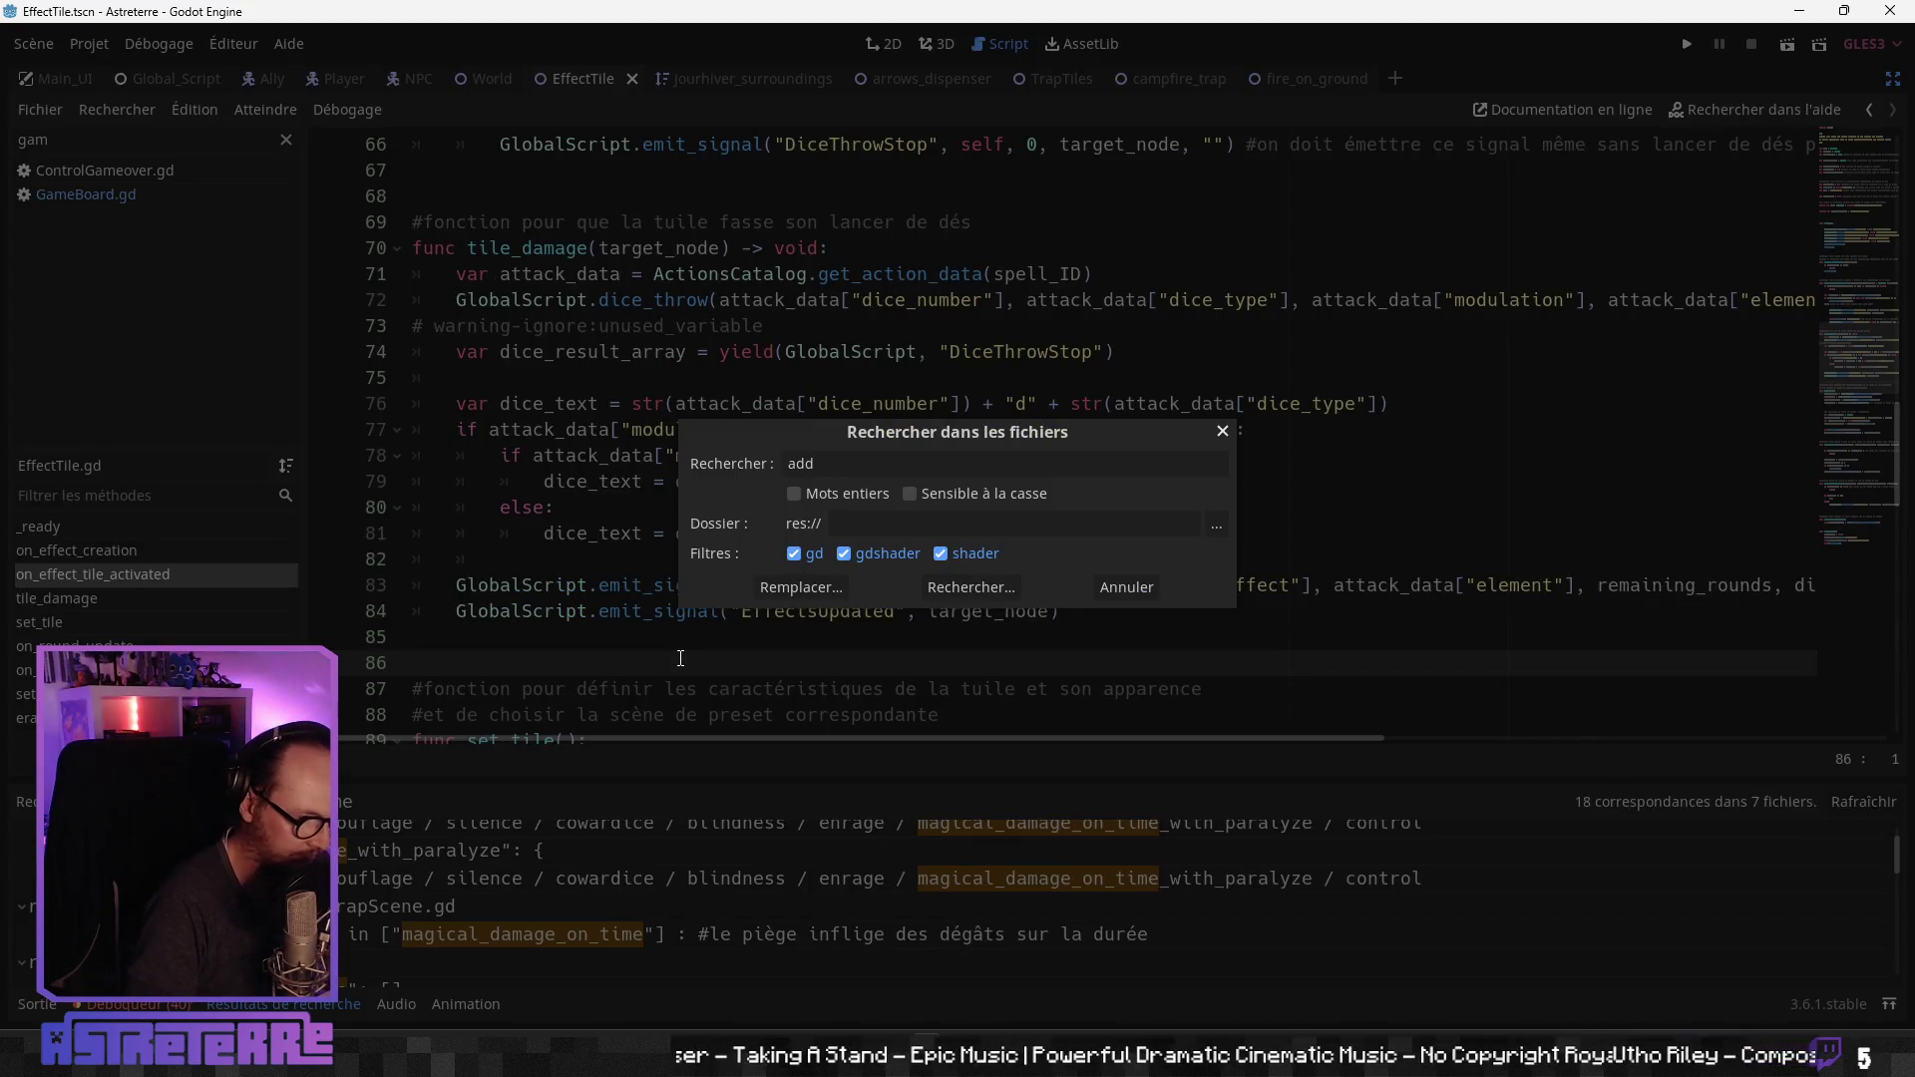
{"action": "type", "text": "zffzct"}
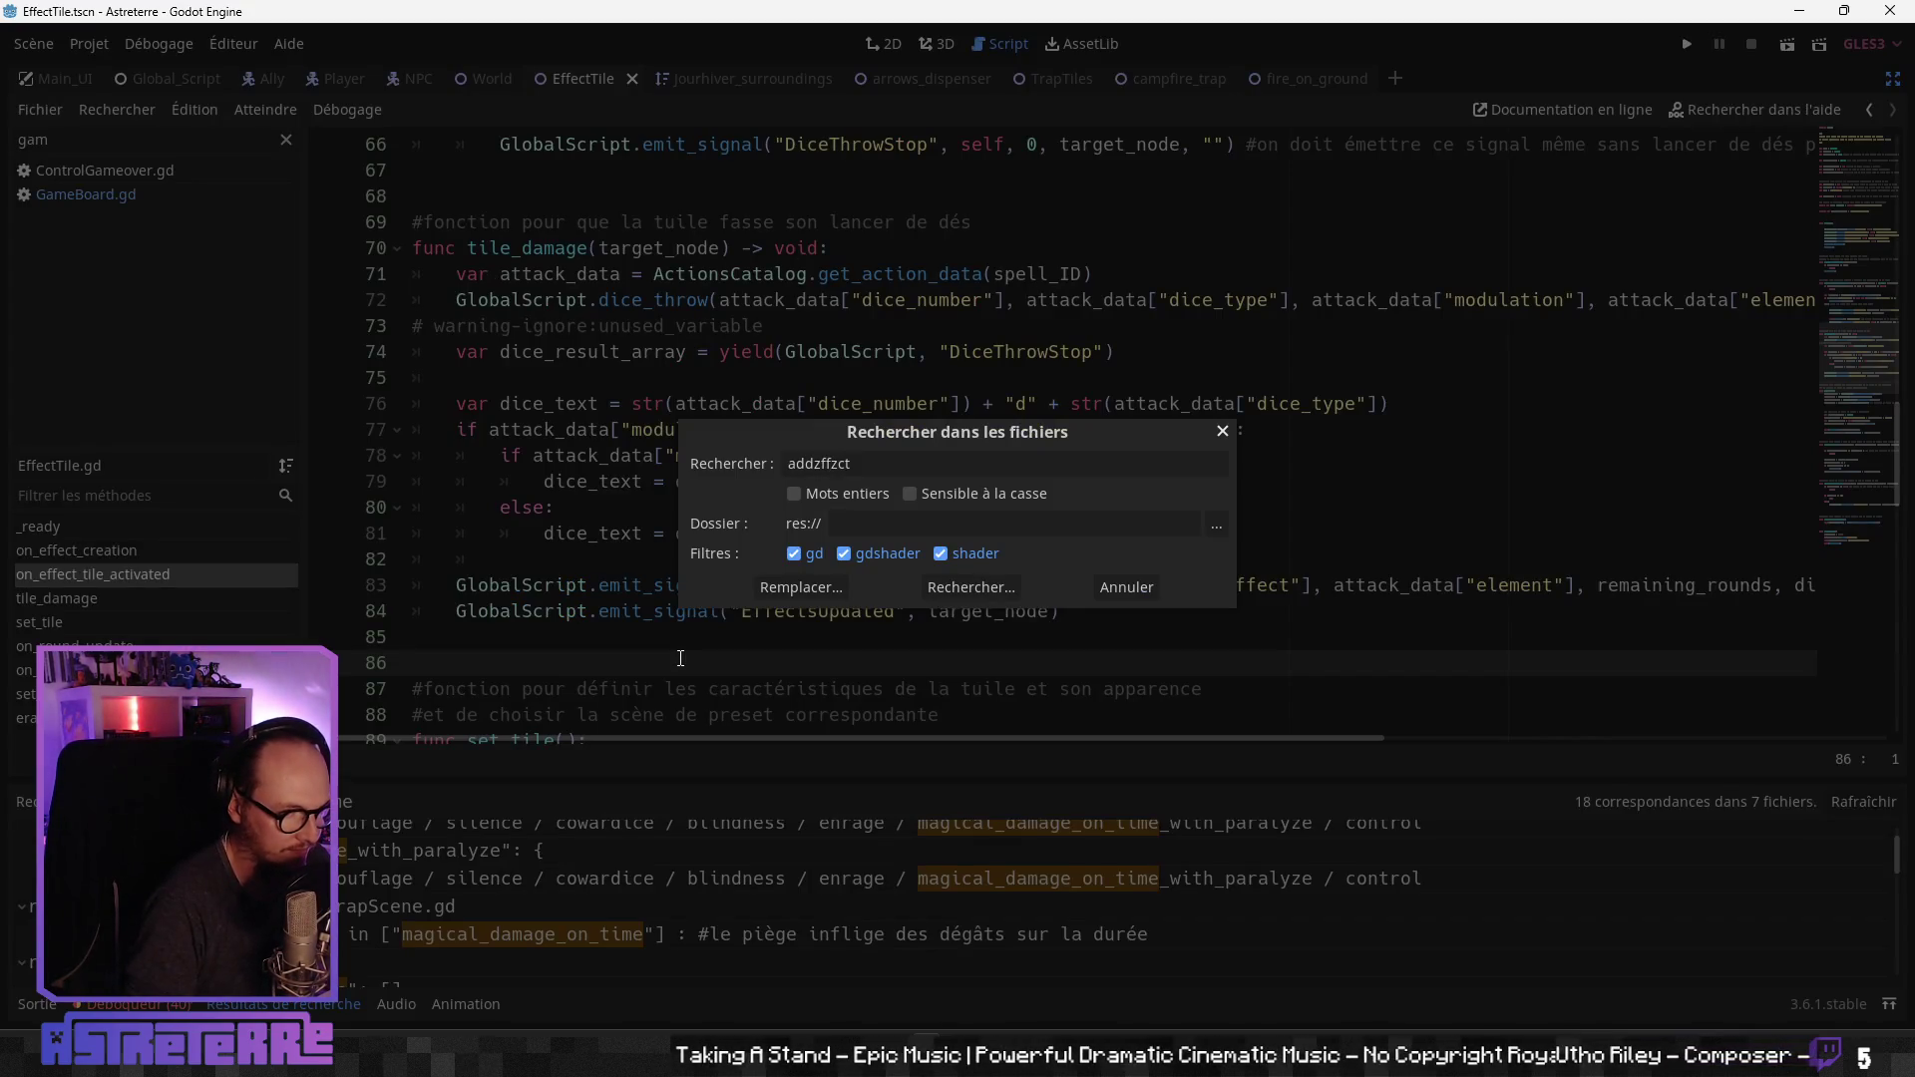
{"action": "key", "text": "BackSpace"}
{"action": "key", "text": "BackSpace"}
{"action": "key", "text": "BackSpace"}
{"action": "key", "text": "BackSpace"}
{"action": "key", "text": "BackSpace"}
{"action": "key", "text": "BackSpace"}
{"action": "type", "text": "effe"}
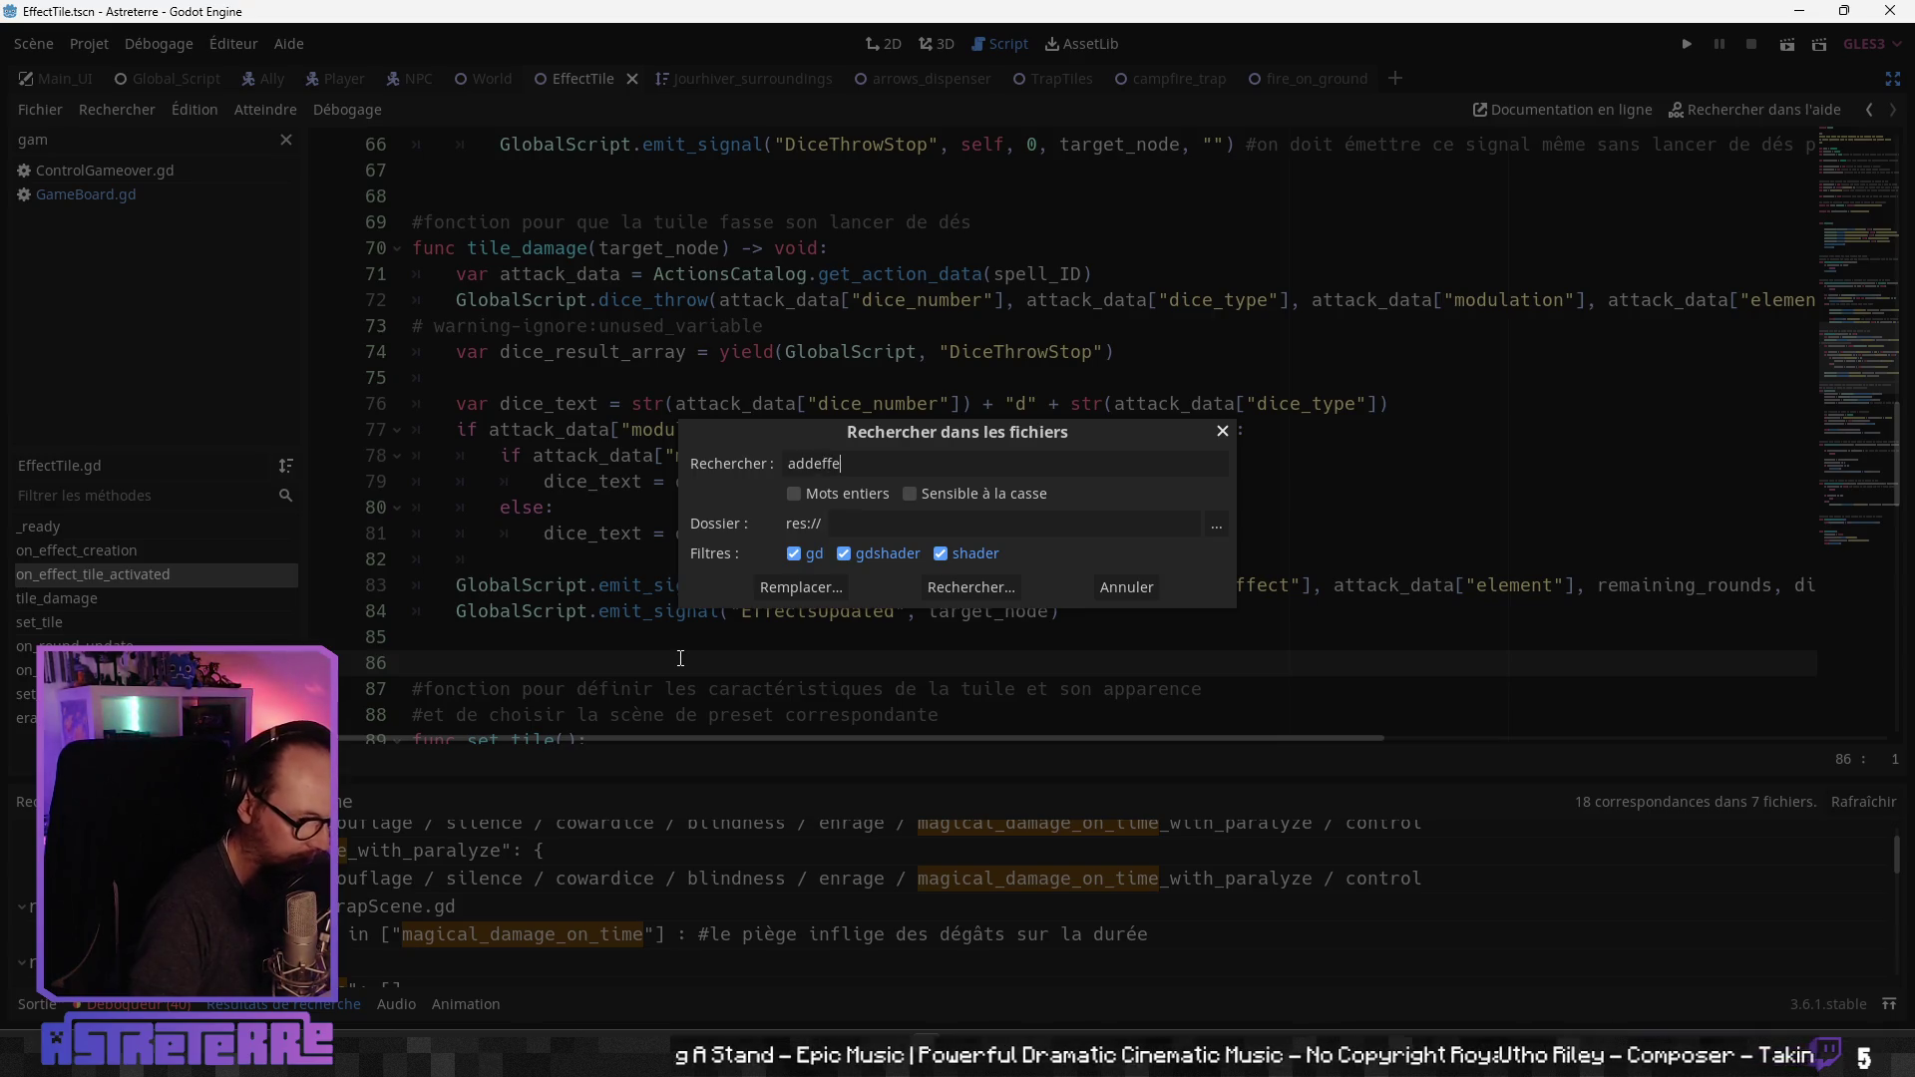
{"action": "type", "text": "ct"}
{"action": "key", "text": "Return"}
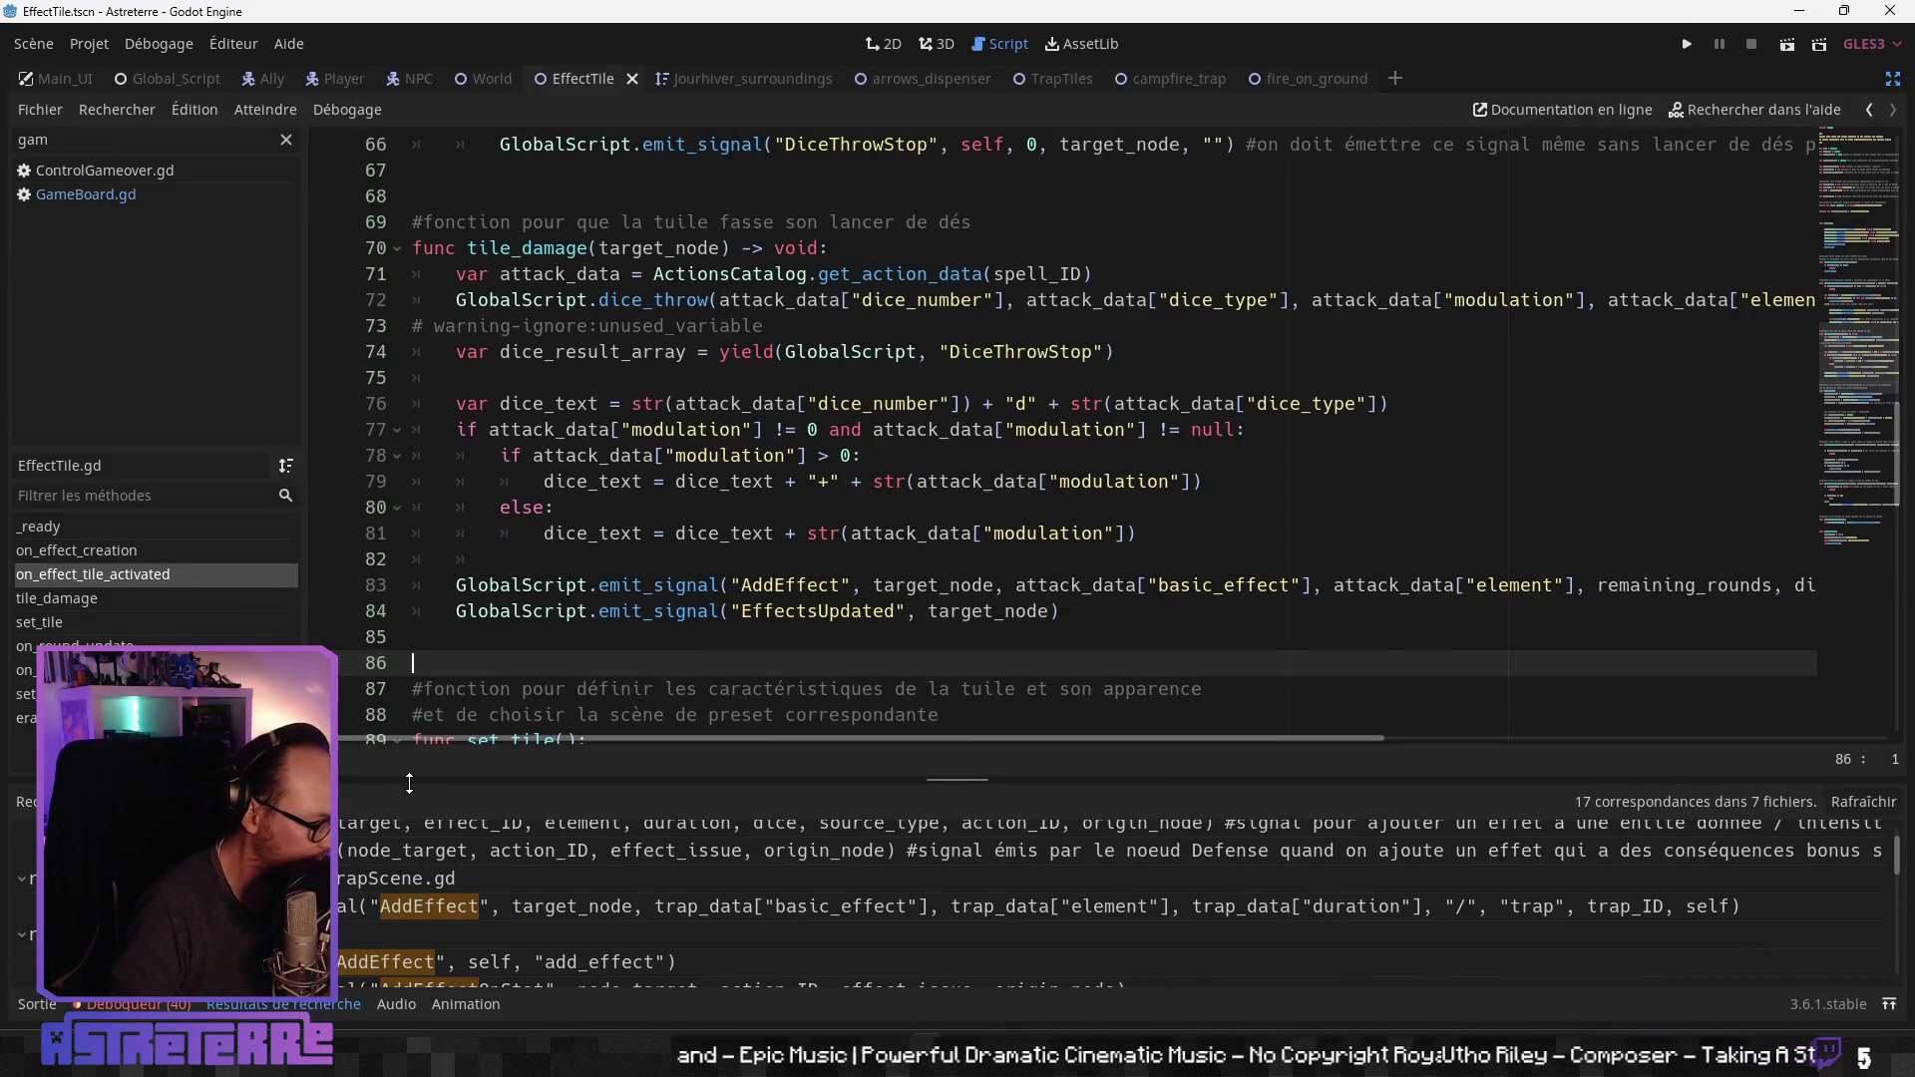
{"action": "left_click_drag", "start_coordinate": [409, 783], "coordinate": [409, 401]}
Step: Open the AddEffect call in GenericTrapScene.gd at line 214 from the results
{"action": "scroll", "coordinate": [359, 607], "scroll_direction": "up", "scroll_amount": 1}
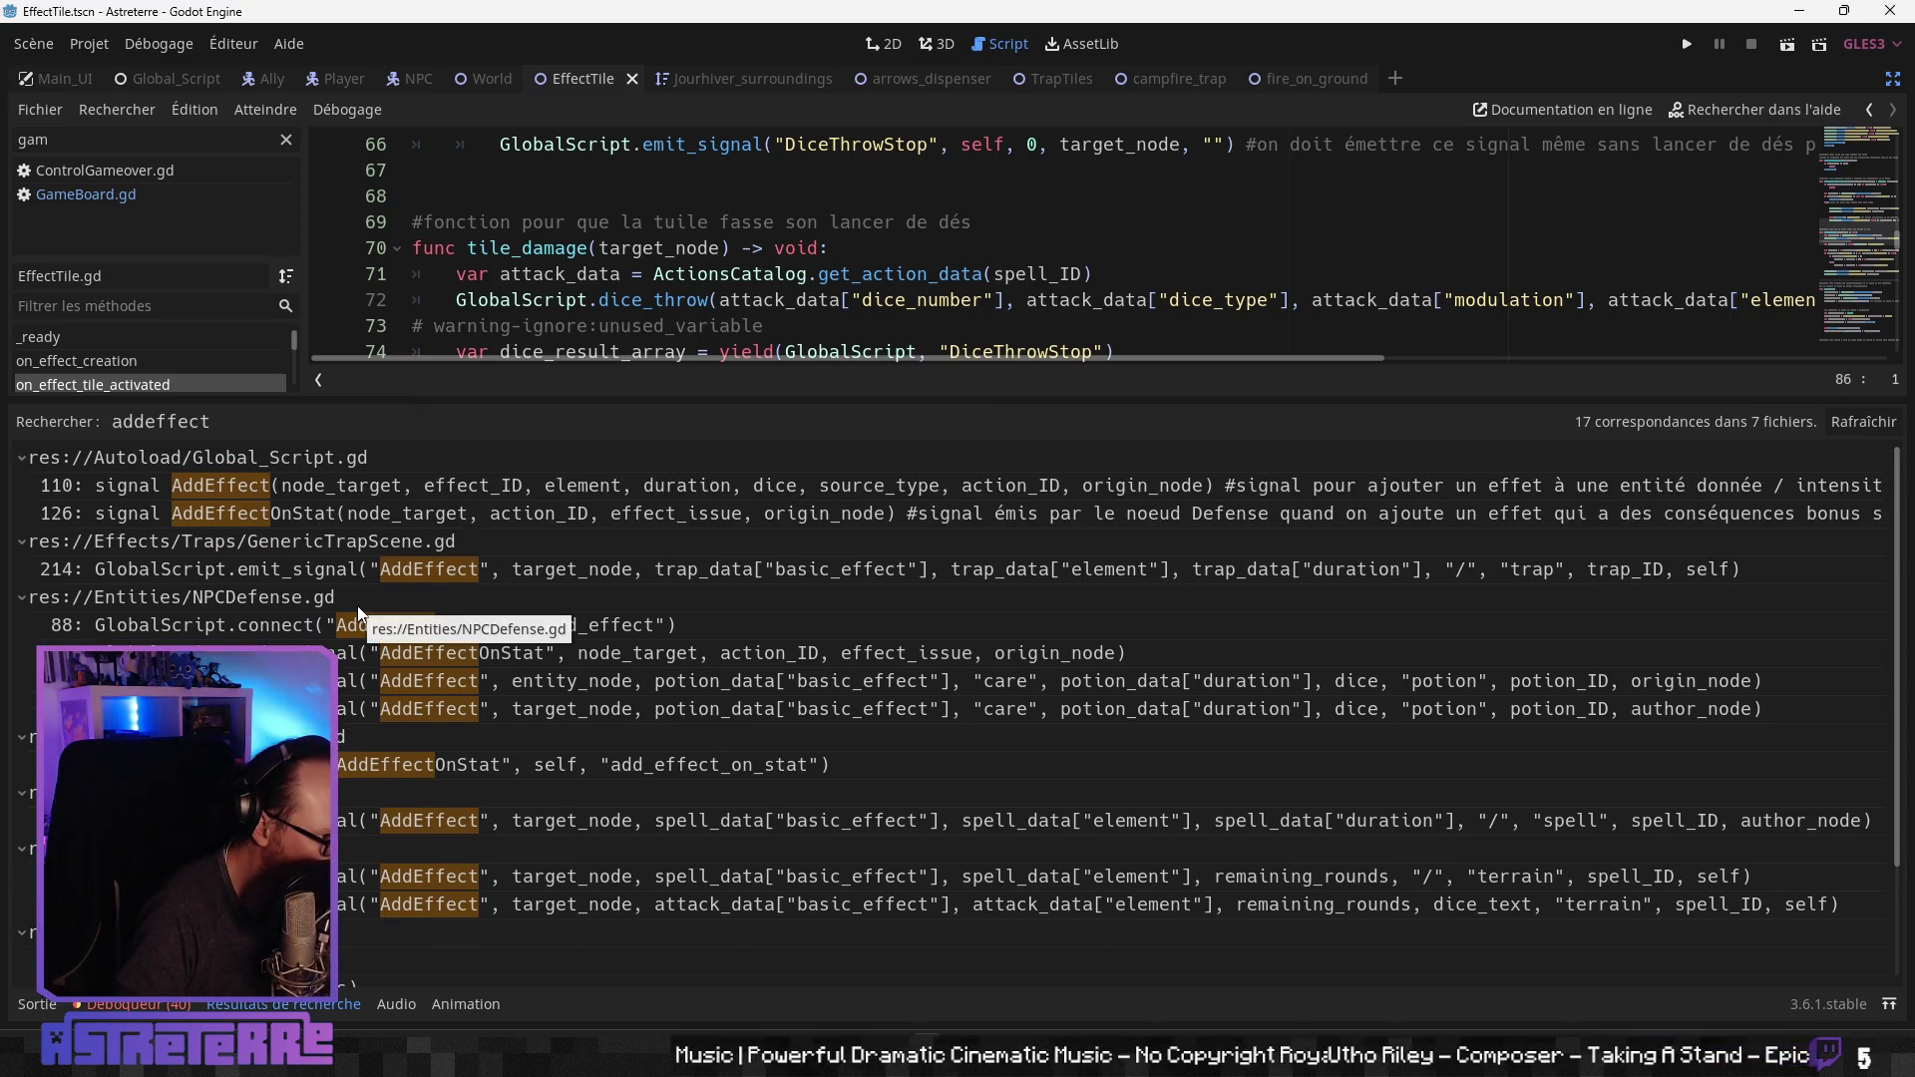
{"action": "left_click", "coordinate": [362, 570]}
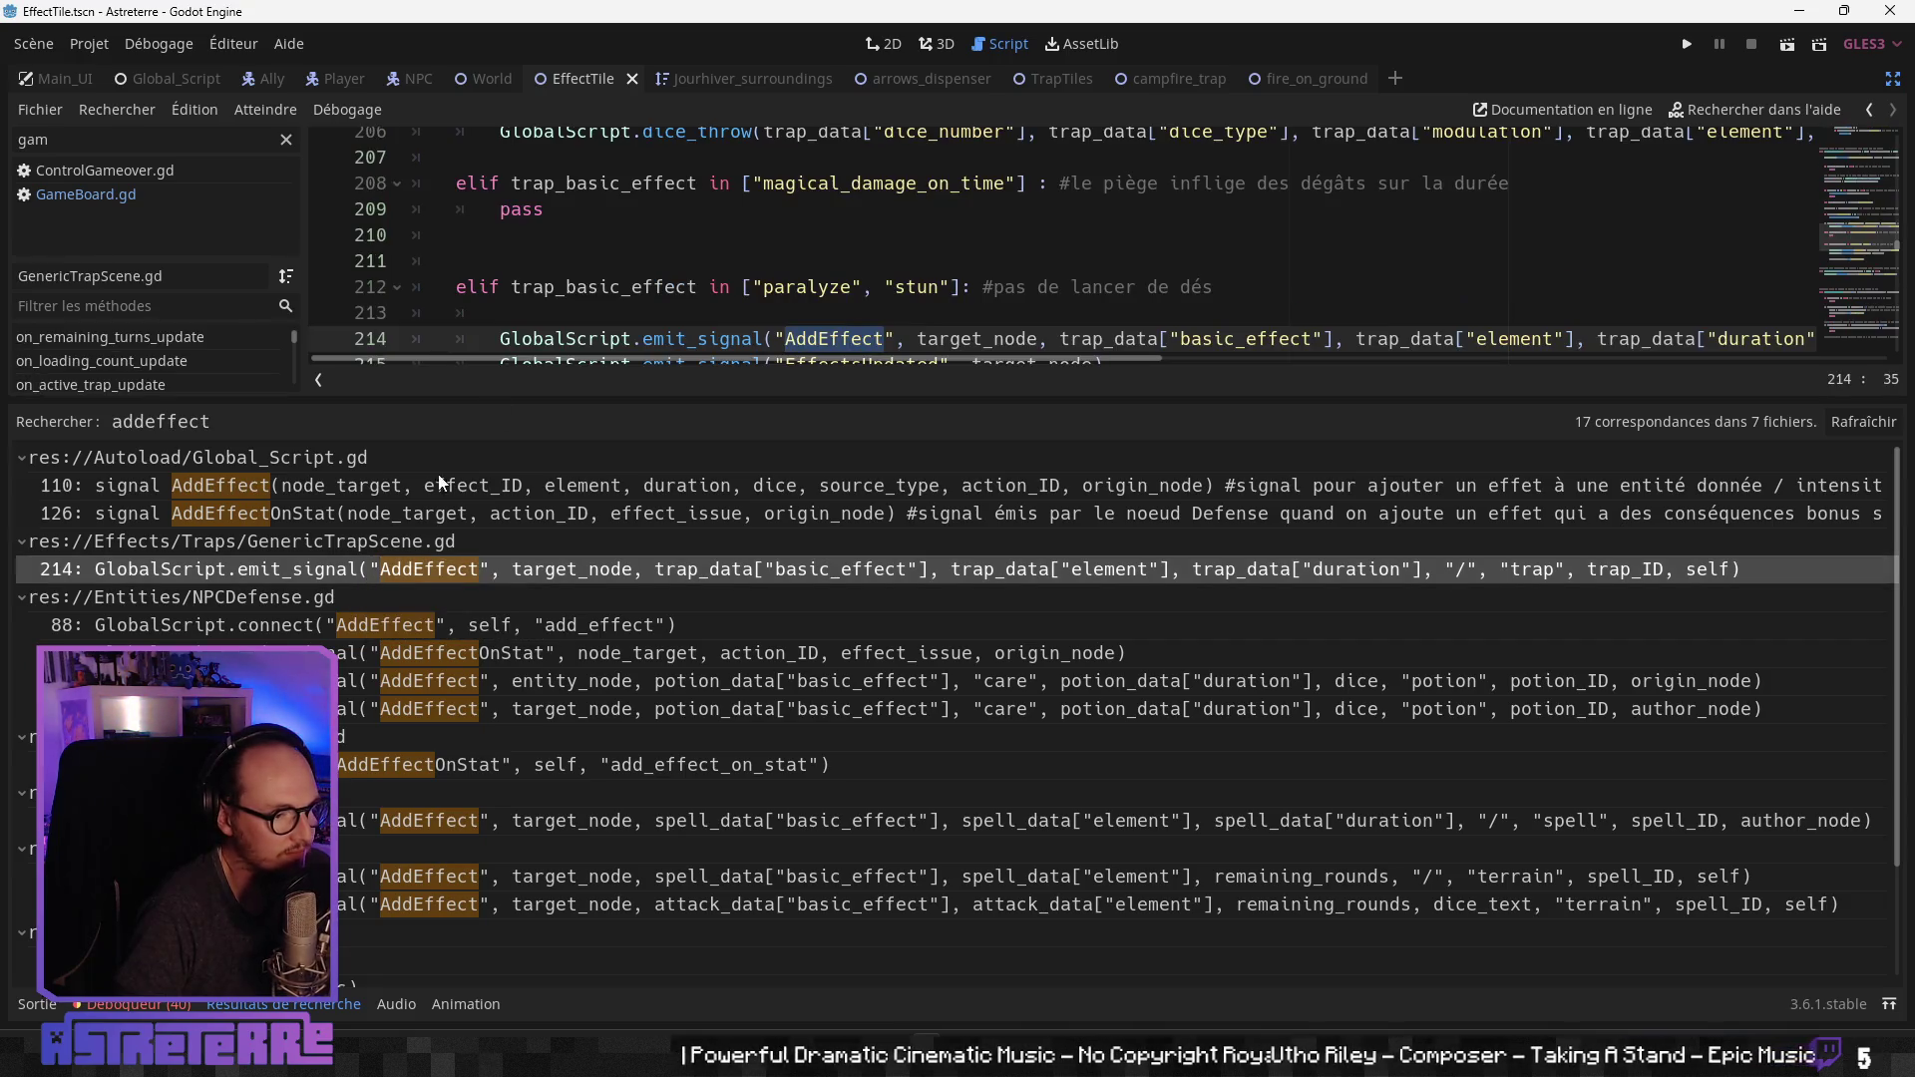
{"action": "scroll", "coordinate": [499, 299], "scroll_direction": "down", "scroll_amount": 1}
{"action": "scroll", "coordinate": [498, 299], "scroll_direction": "up", "scroll_amount": 1}
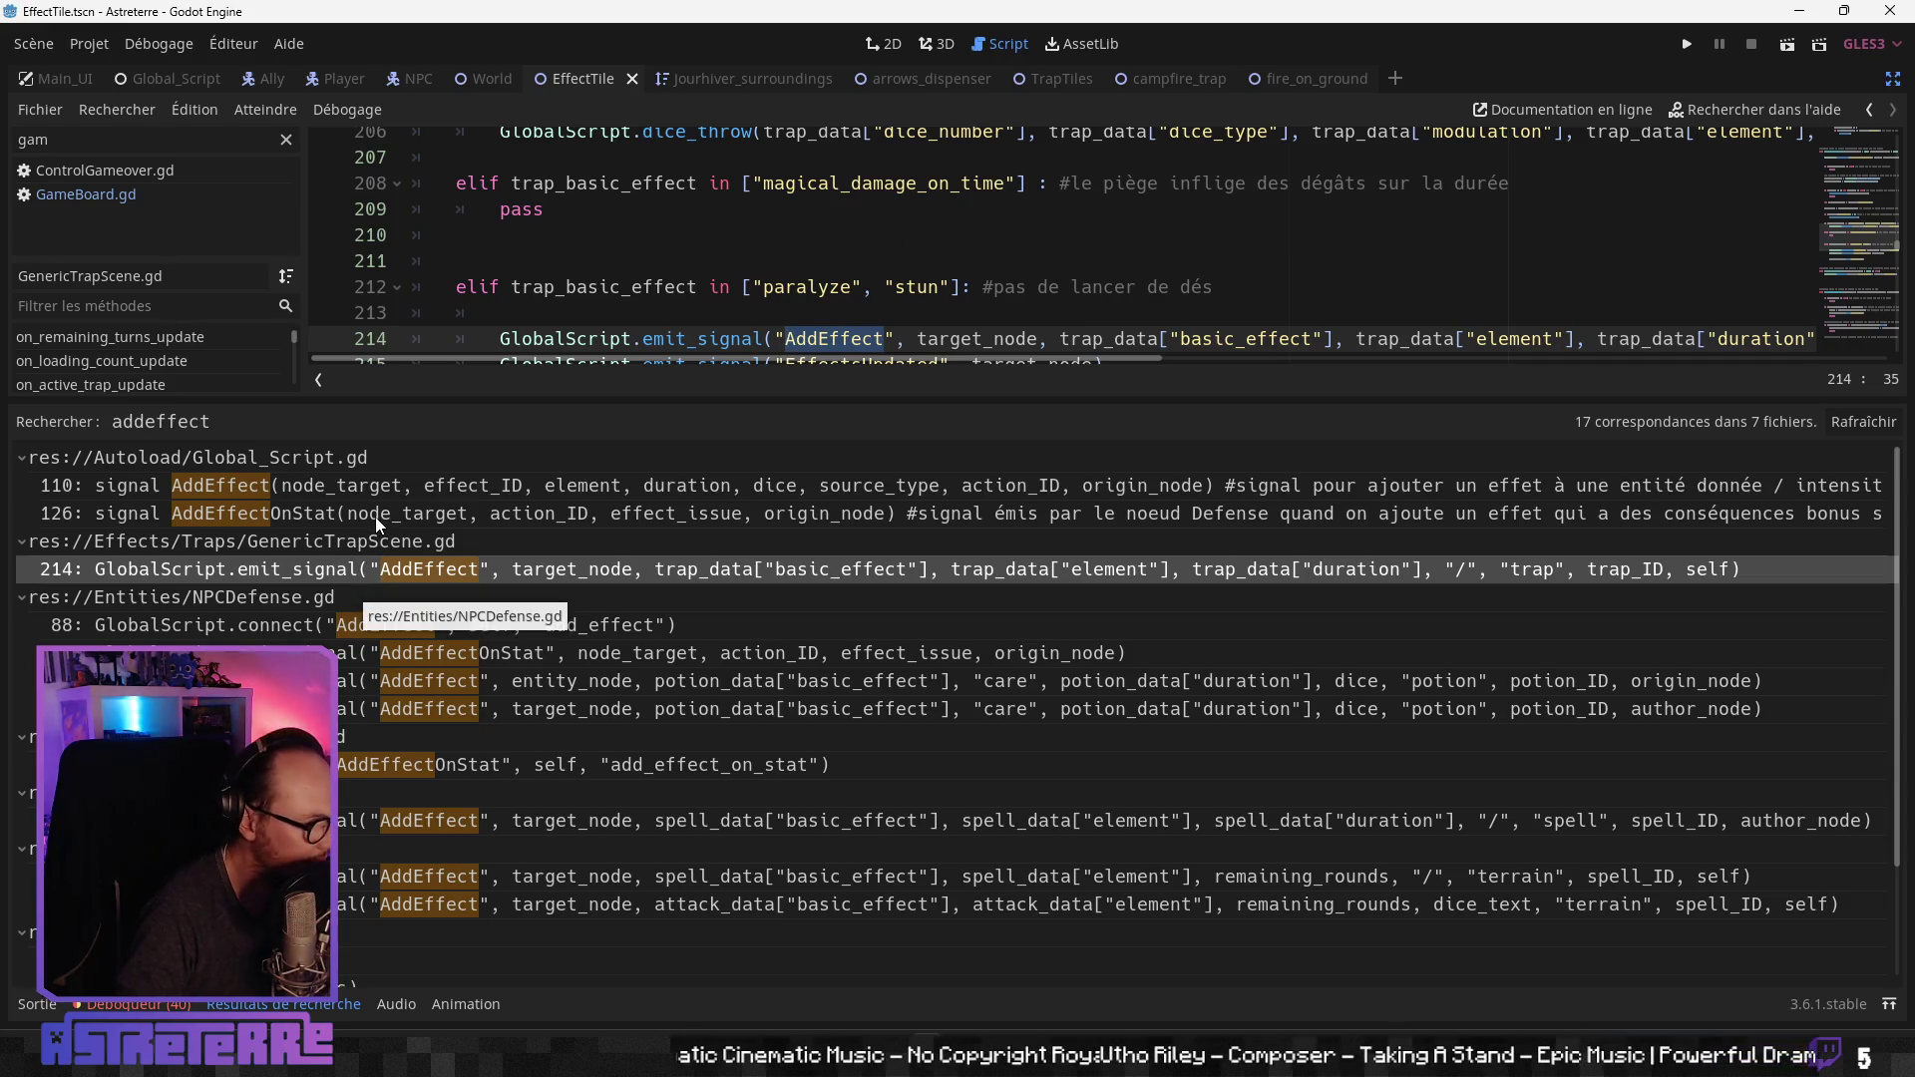
Step: View the AddEffect signal declaration in Global_Script.gd at line 110
{"action": "left_click", "coordinate": [375, 489]}
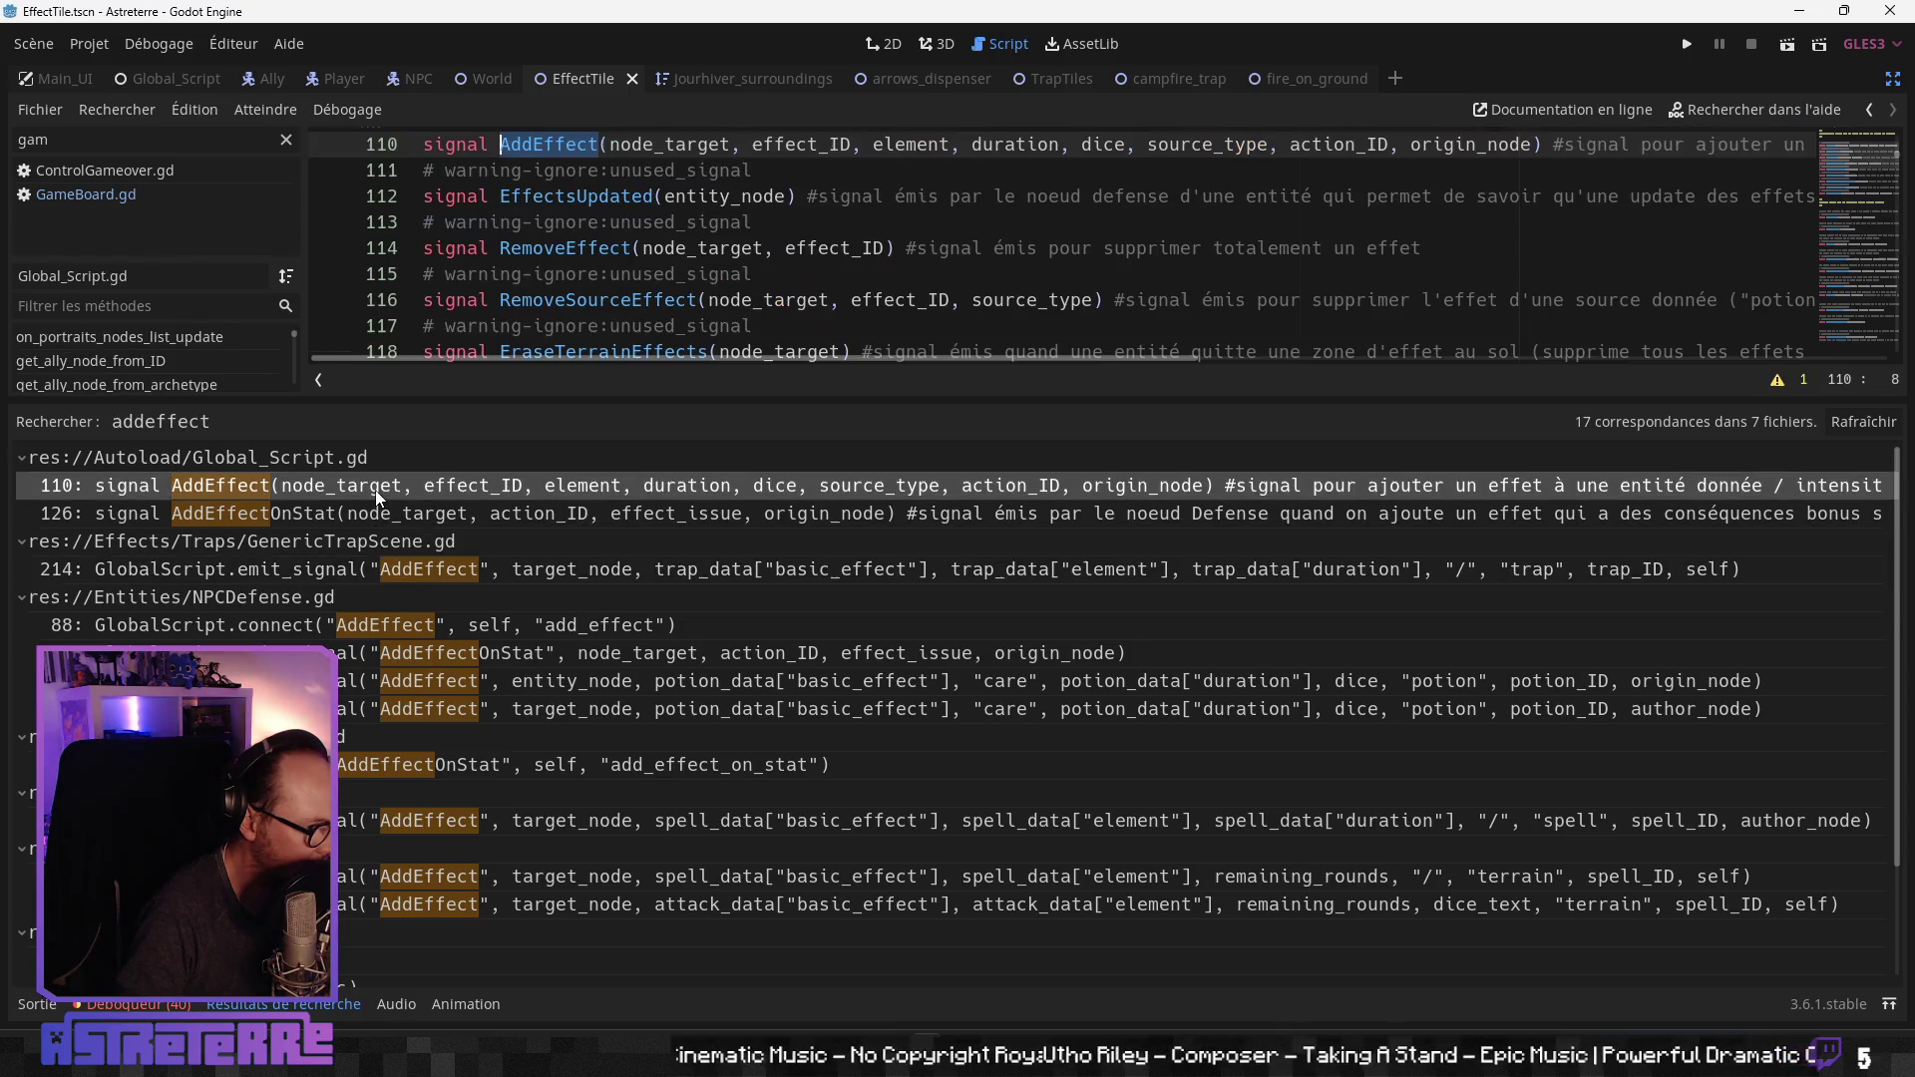
{"action": "scroll", "coordinate": [687, 286], "scroll_direction": "up", "scroll_amount": 2}
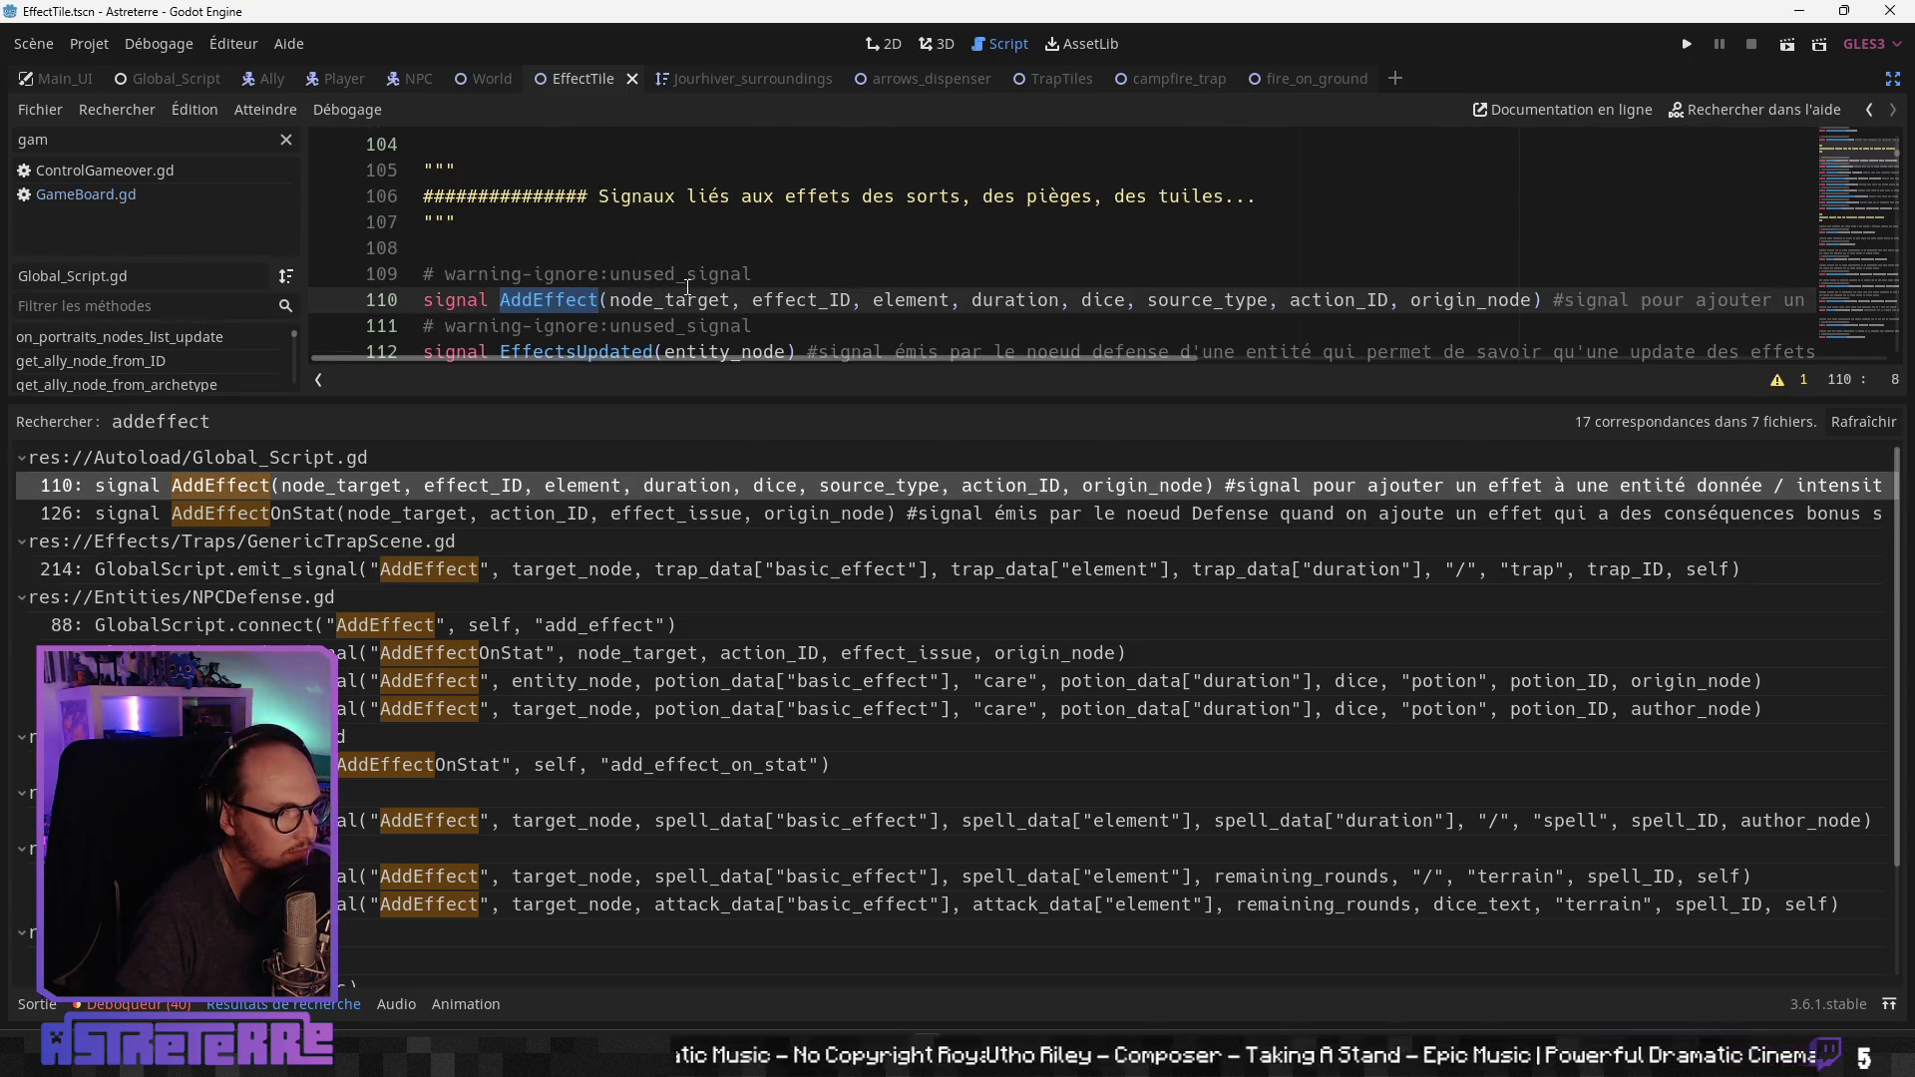
{"action": "scroll", "coordinate": [688, 287], "scroll_direction": "down", "scroll_amount": 2}
{"action": "scroll", "coordinate": [687, 287], "scroll_direction": "up", "scroll_amount": 2}
{"action": "scroll", "coordinate": [683, 286], "scroll_direction": "down", "scroll_amount": 1}
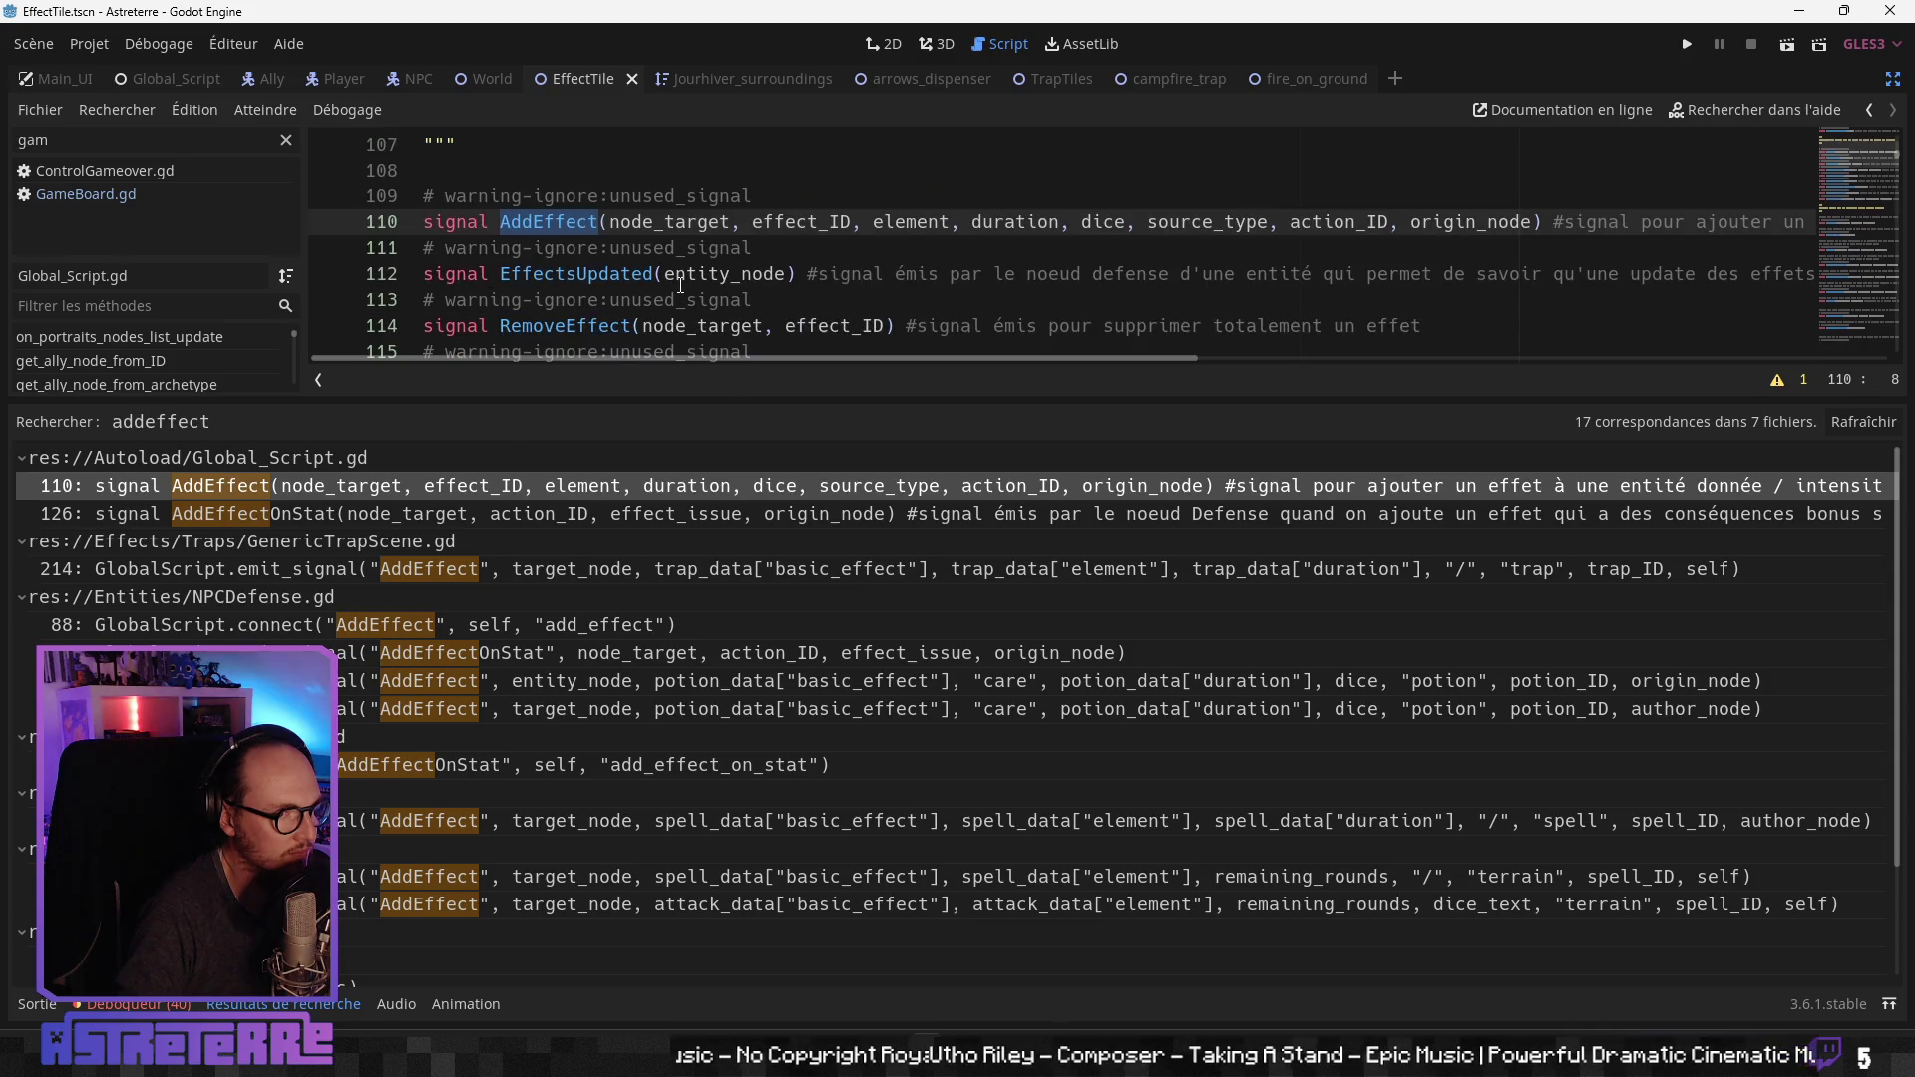
{"action": "scroll", "coordinate": [681, 286], "scroll_direction": "down", "scroll_amount": 1}
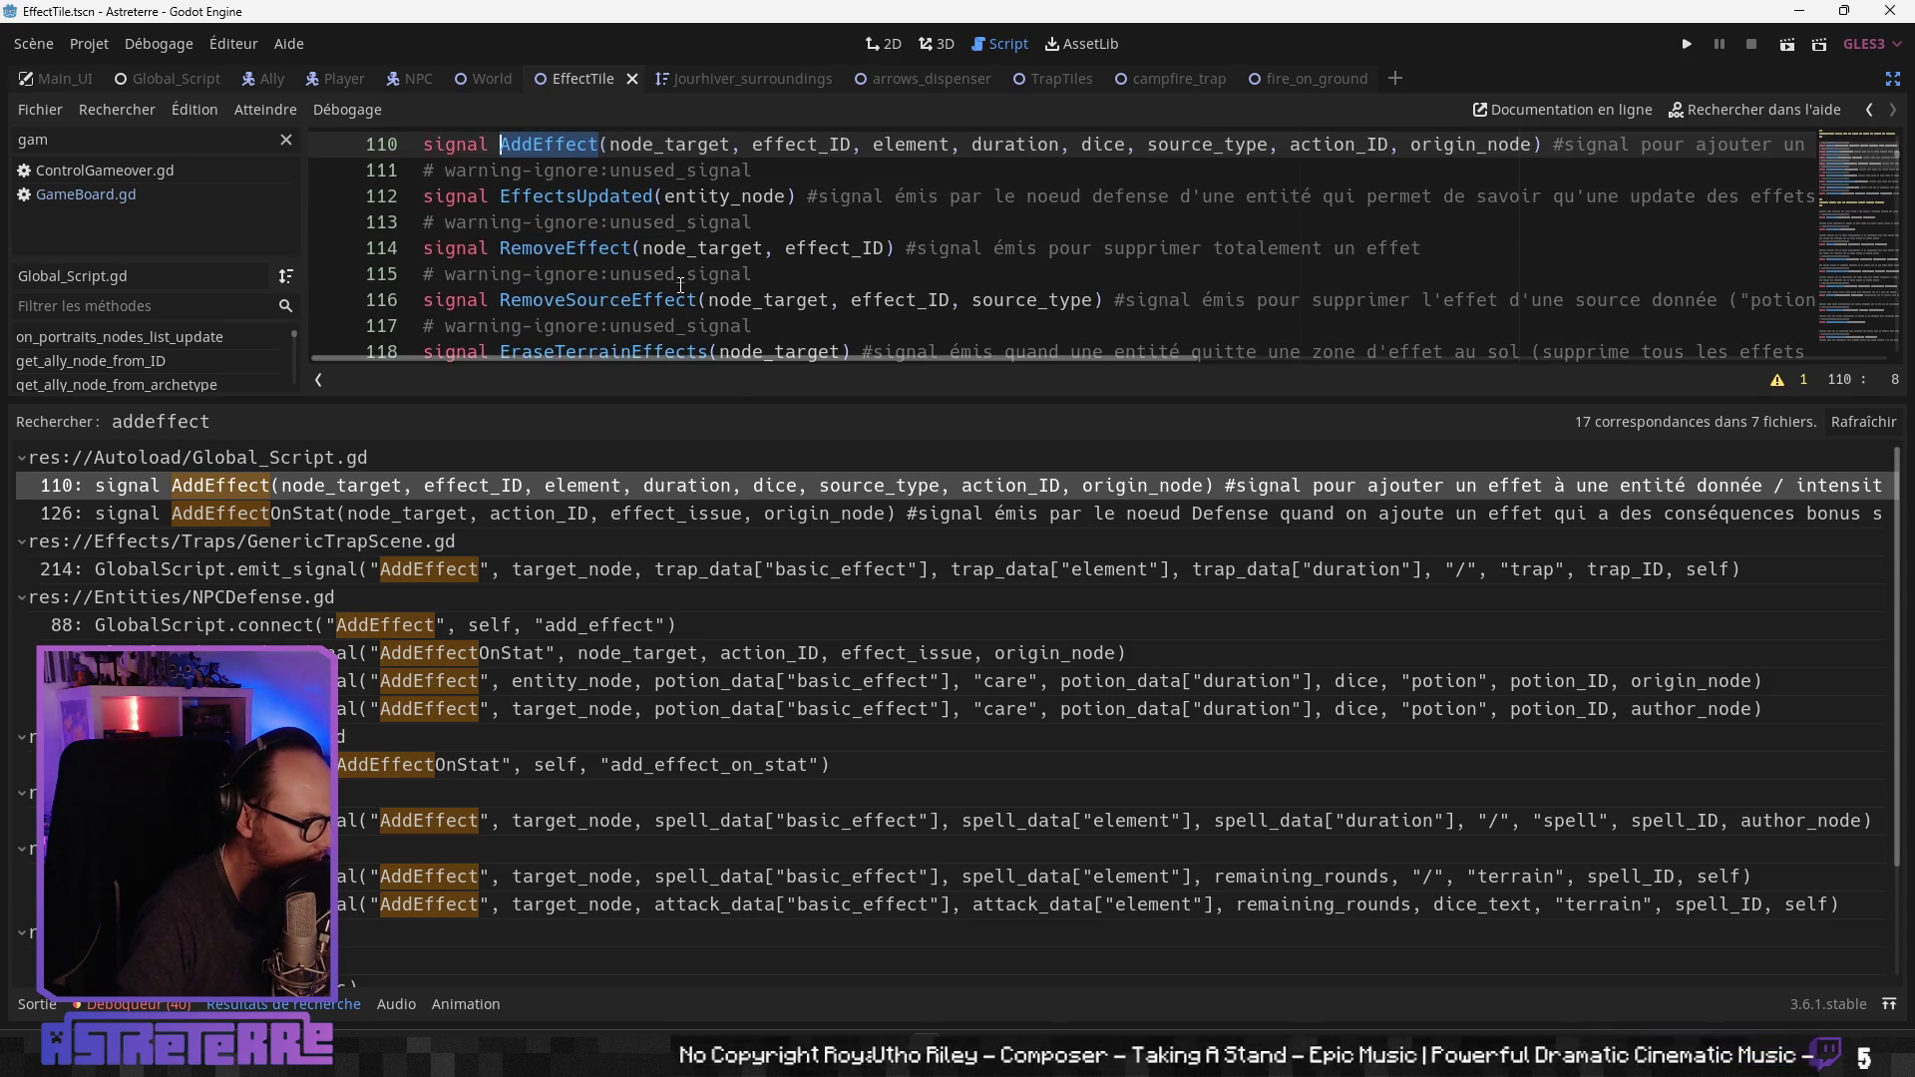
{"action": "scroll", "coordinate": [681, 286], "scroll_direction": "down", "scroll_amount": 3}
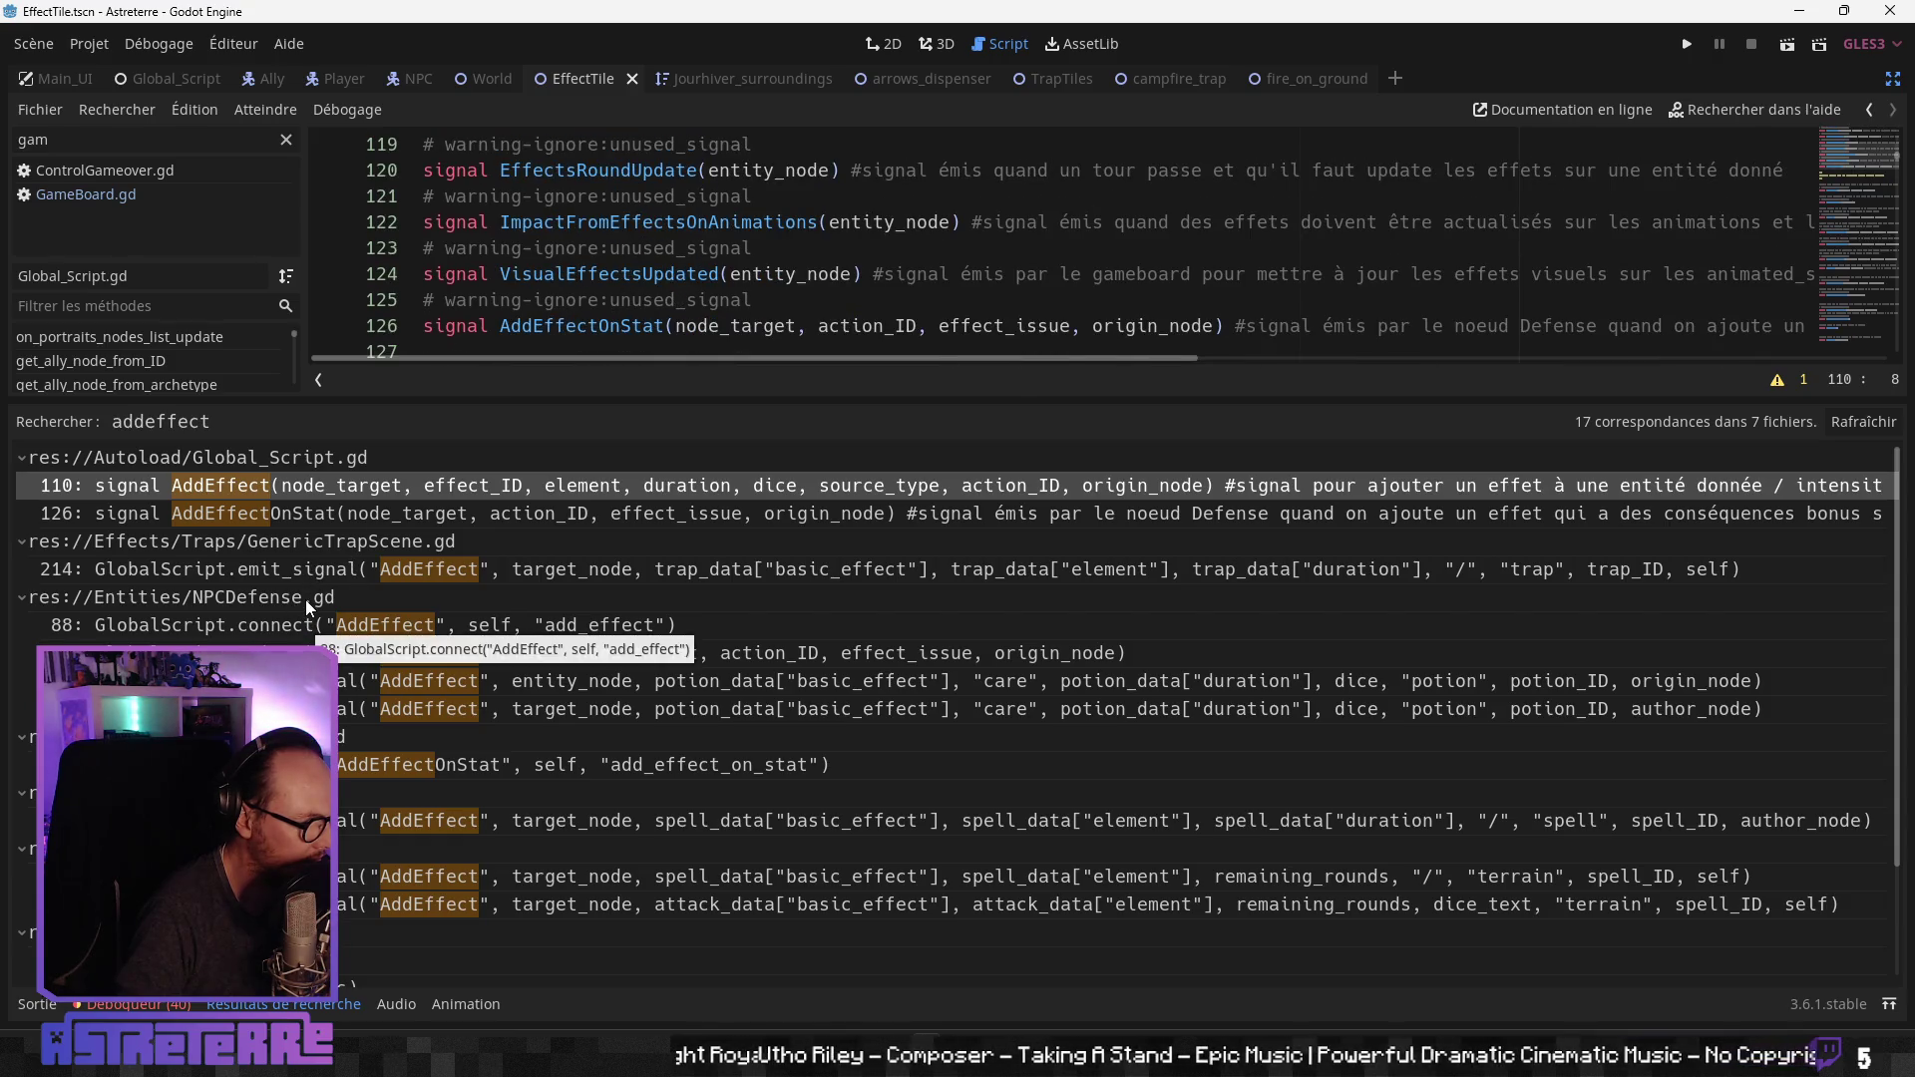
Step: Inspect NPCDefense.gd line 88, where AddEffect connects to add_effect
{"action": "left_click", "coordinate": [493, 624]}
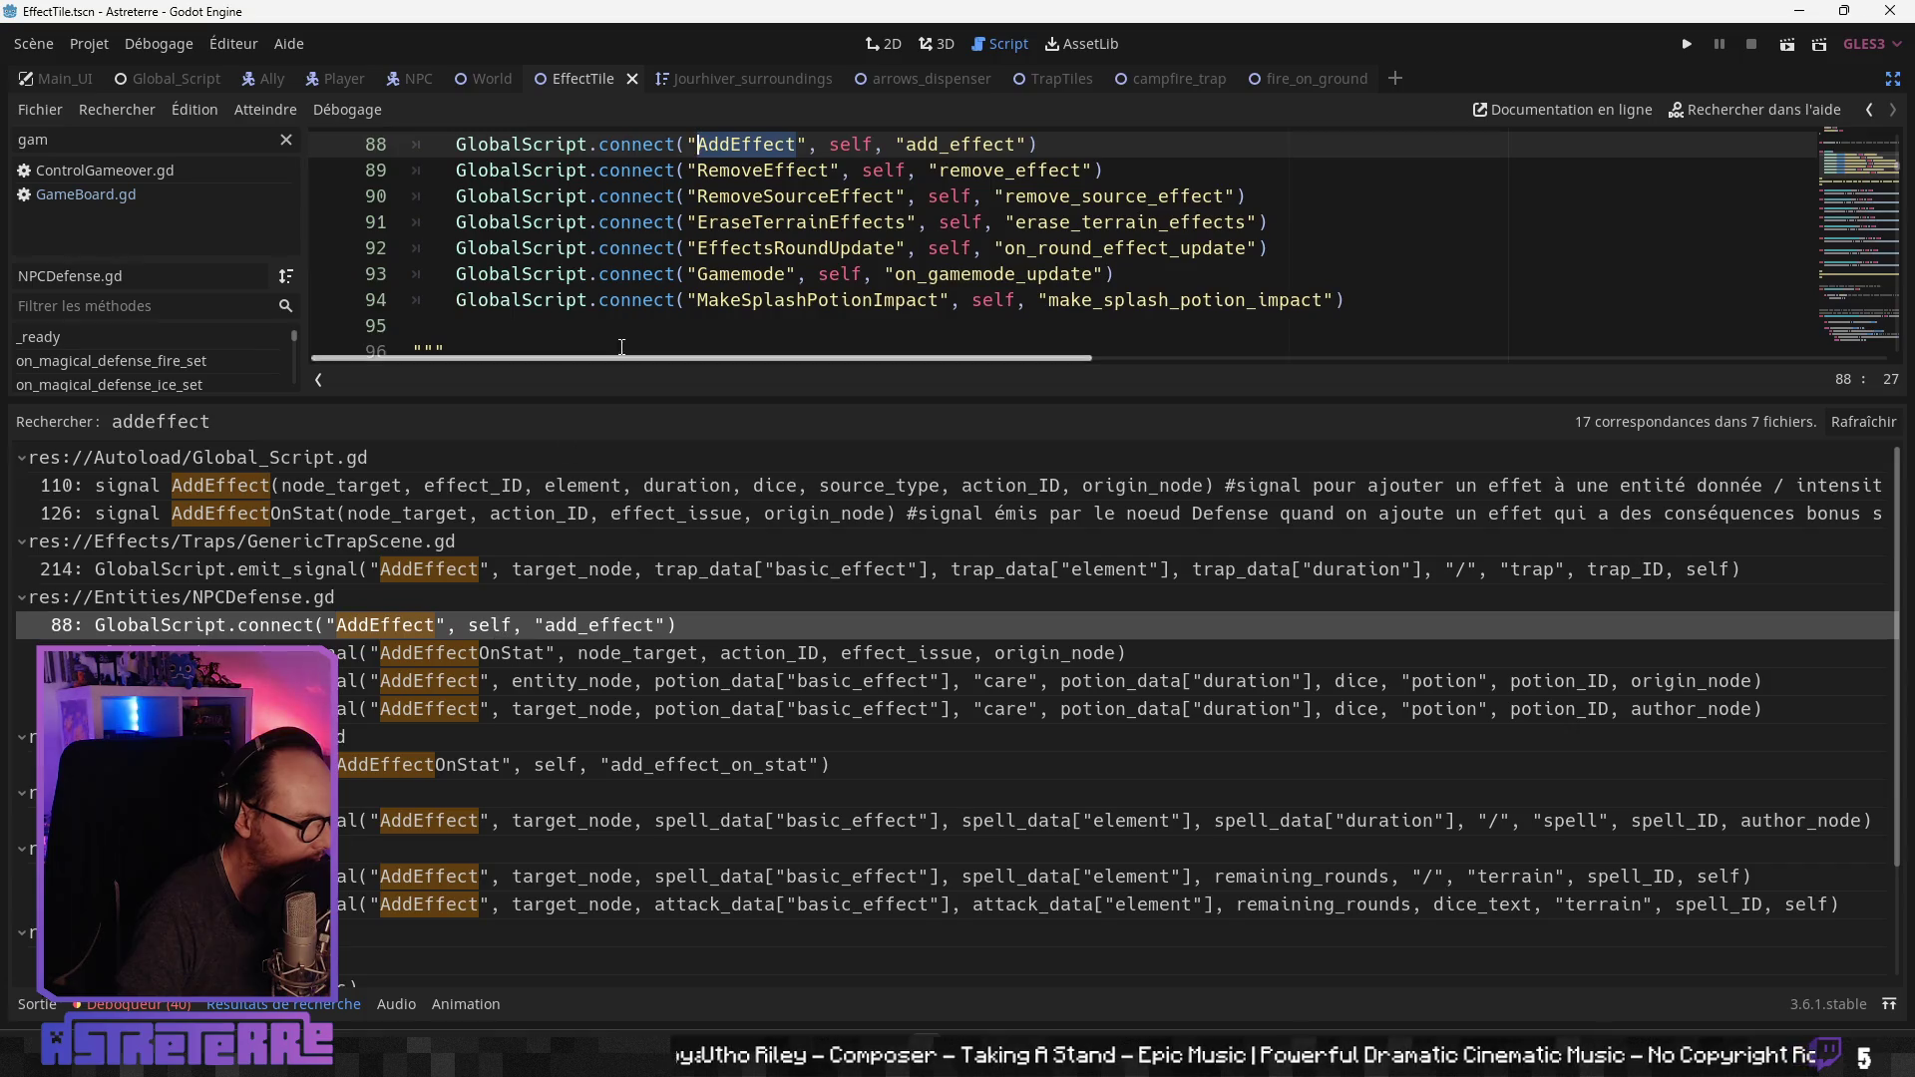
{"action": "scroll", "coordinate": [622, 346], "scroll_direction": "up", "scroll_amount": 2}
{"action": "scroll", "coordinate": [645, 296], "scroll_direction": "down", "scroll_amount": 2}
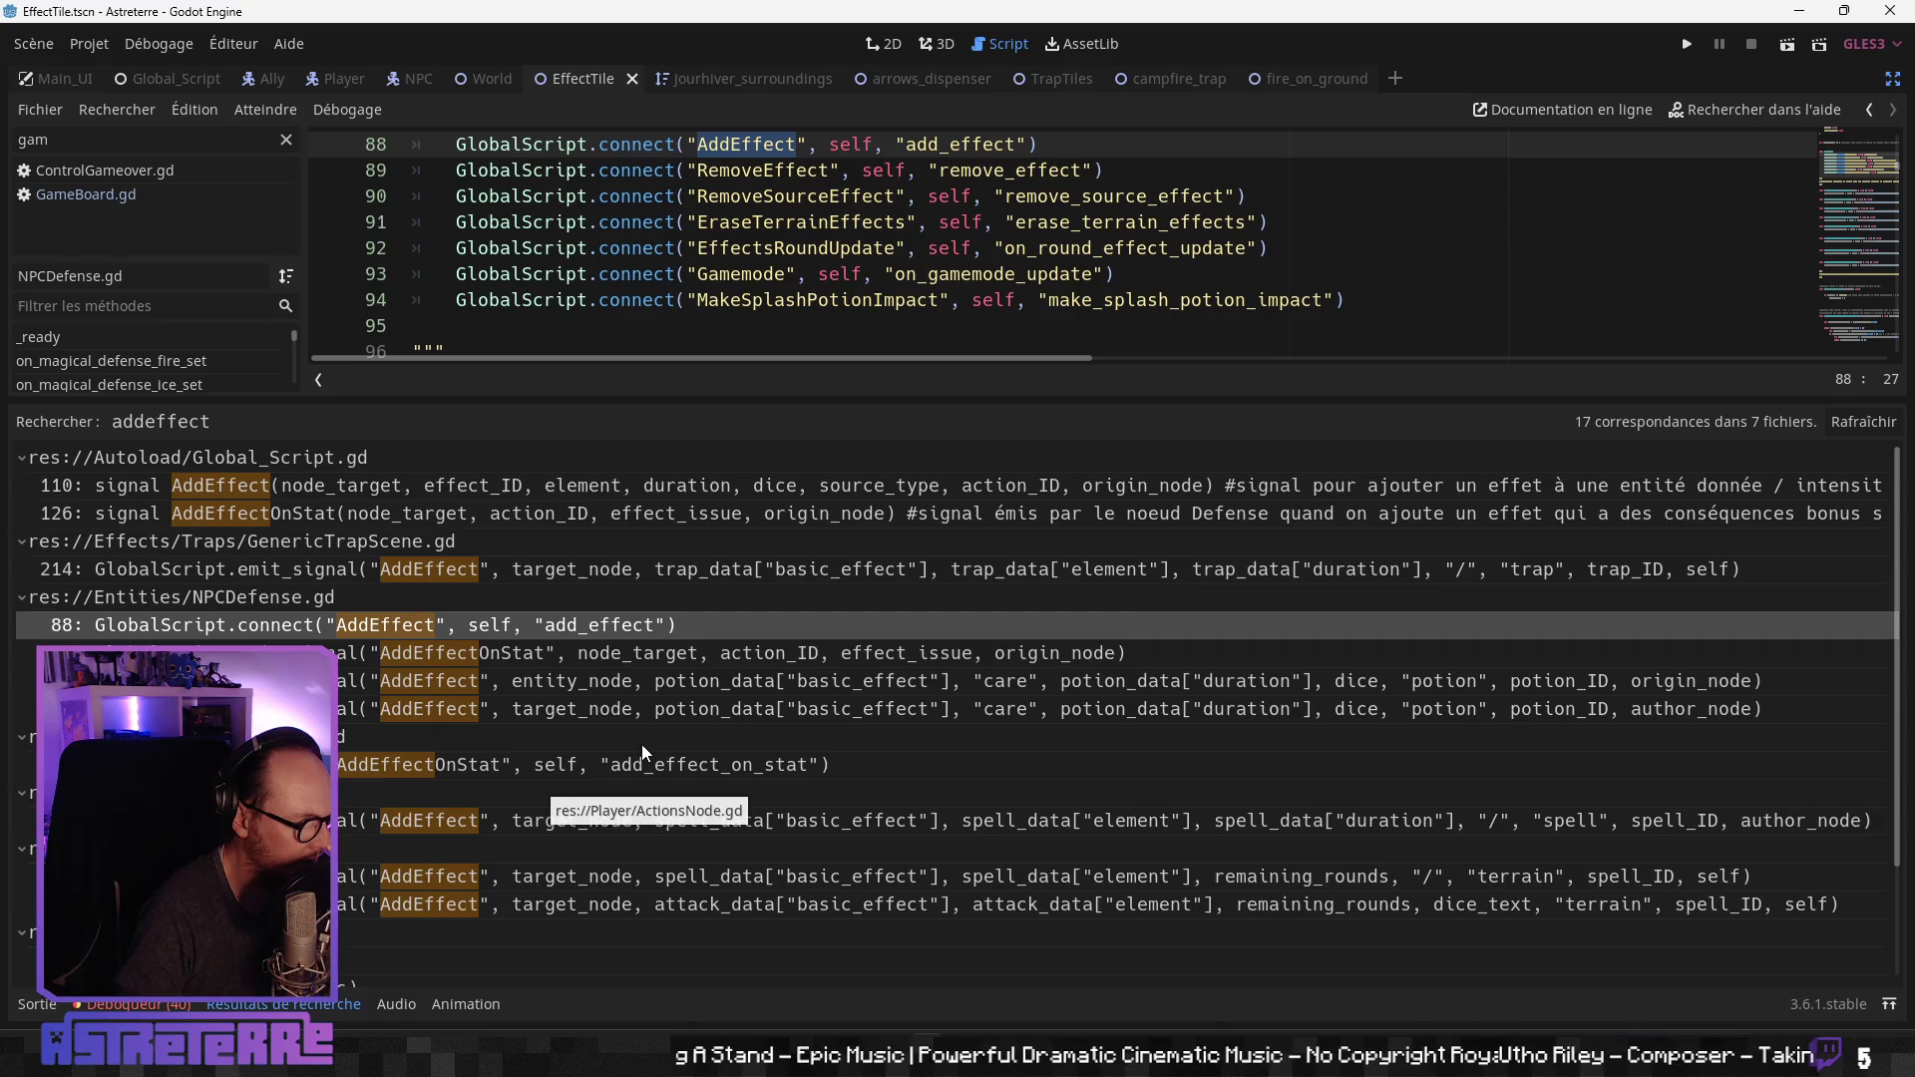
{"action": "scroll", "coordinate": [641, 748], "scroll_direction": "down", "scroll_amount": 3}
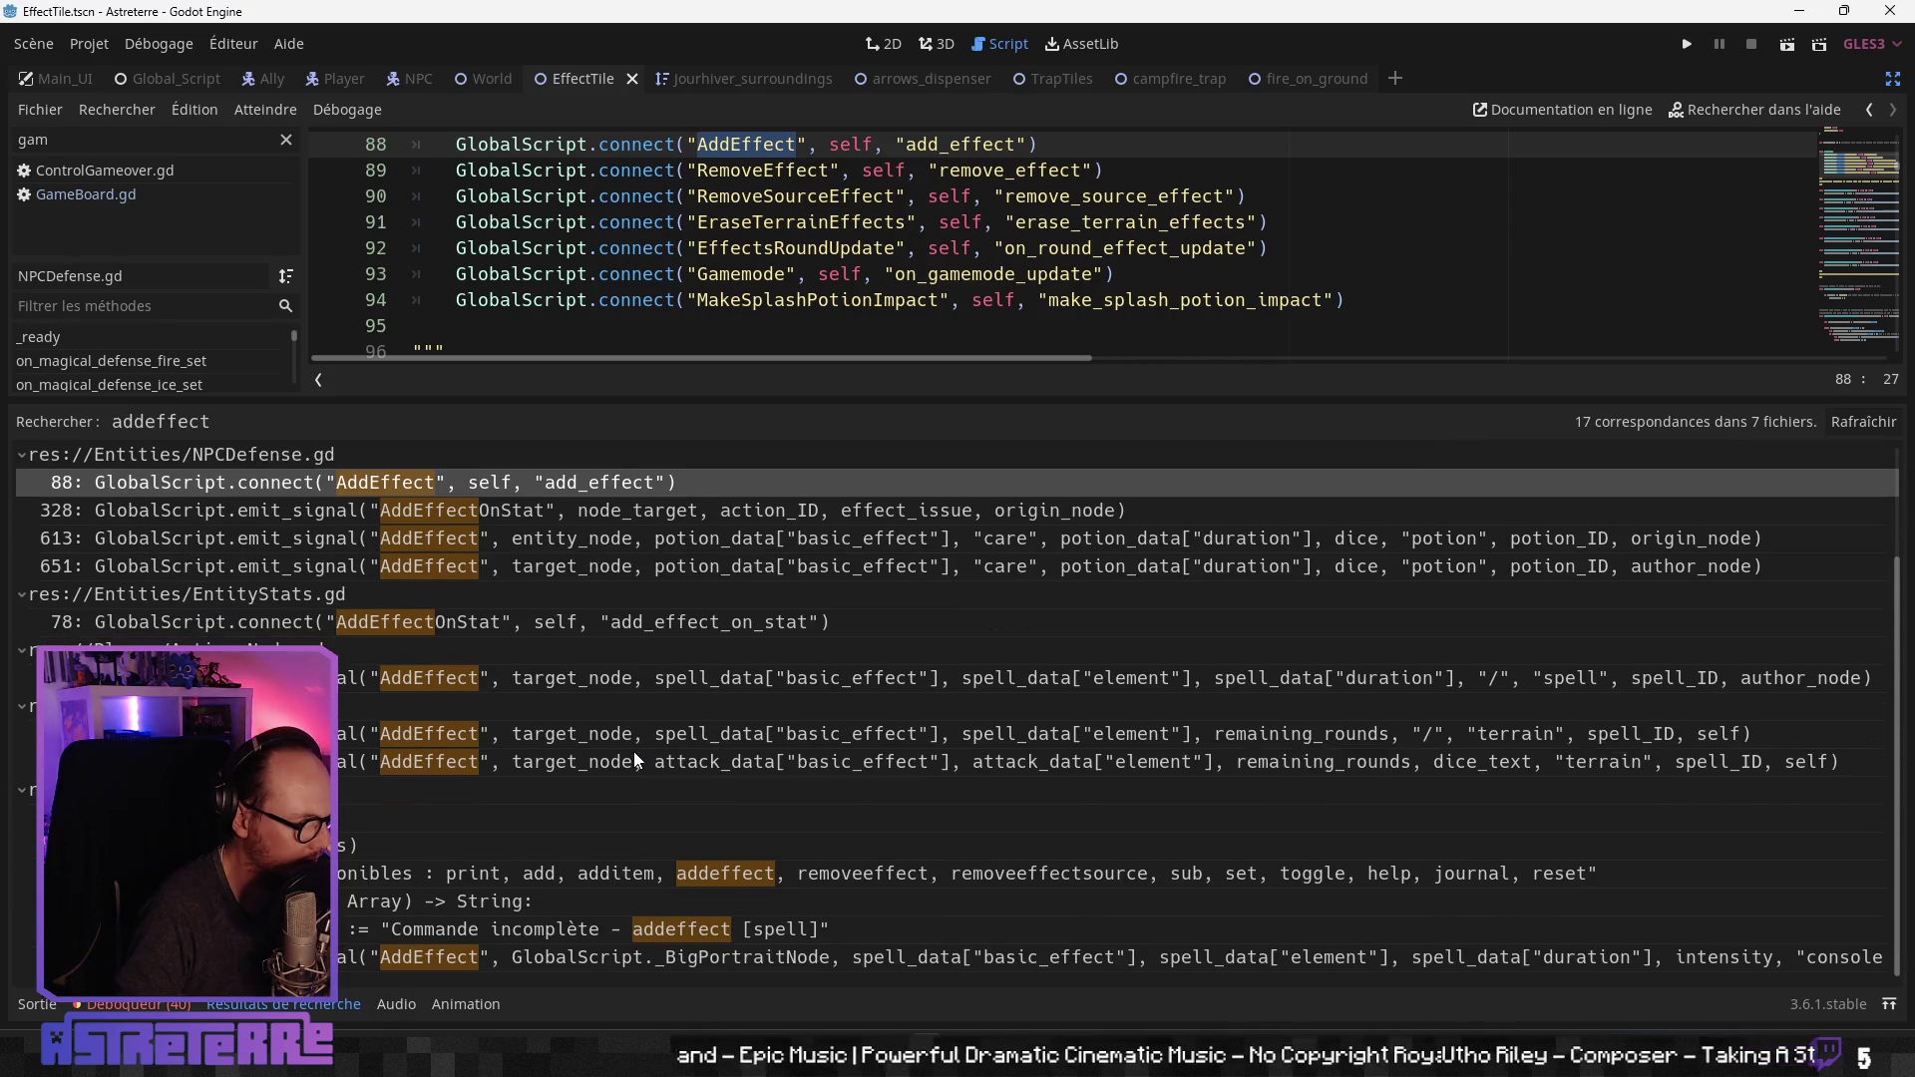
{"action": "scroll", "coordinate": [630, 754], "scroll_direction": "up", "scroll_amount": 3}
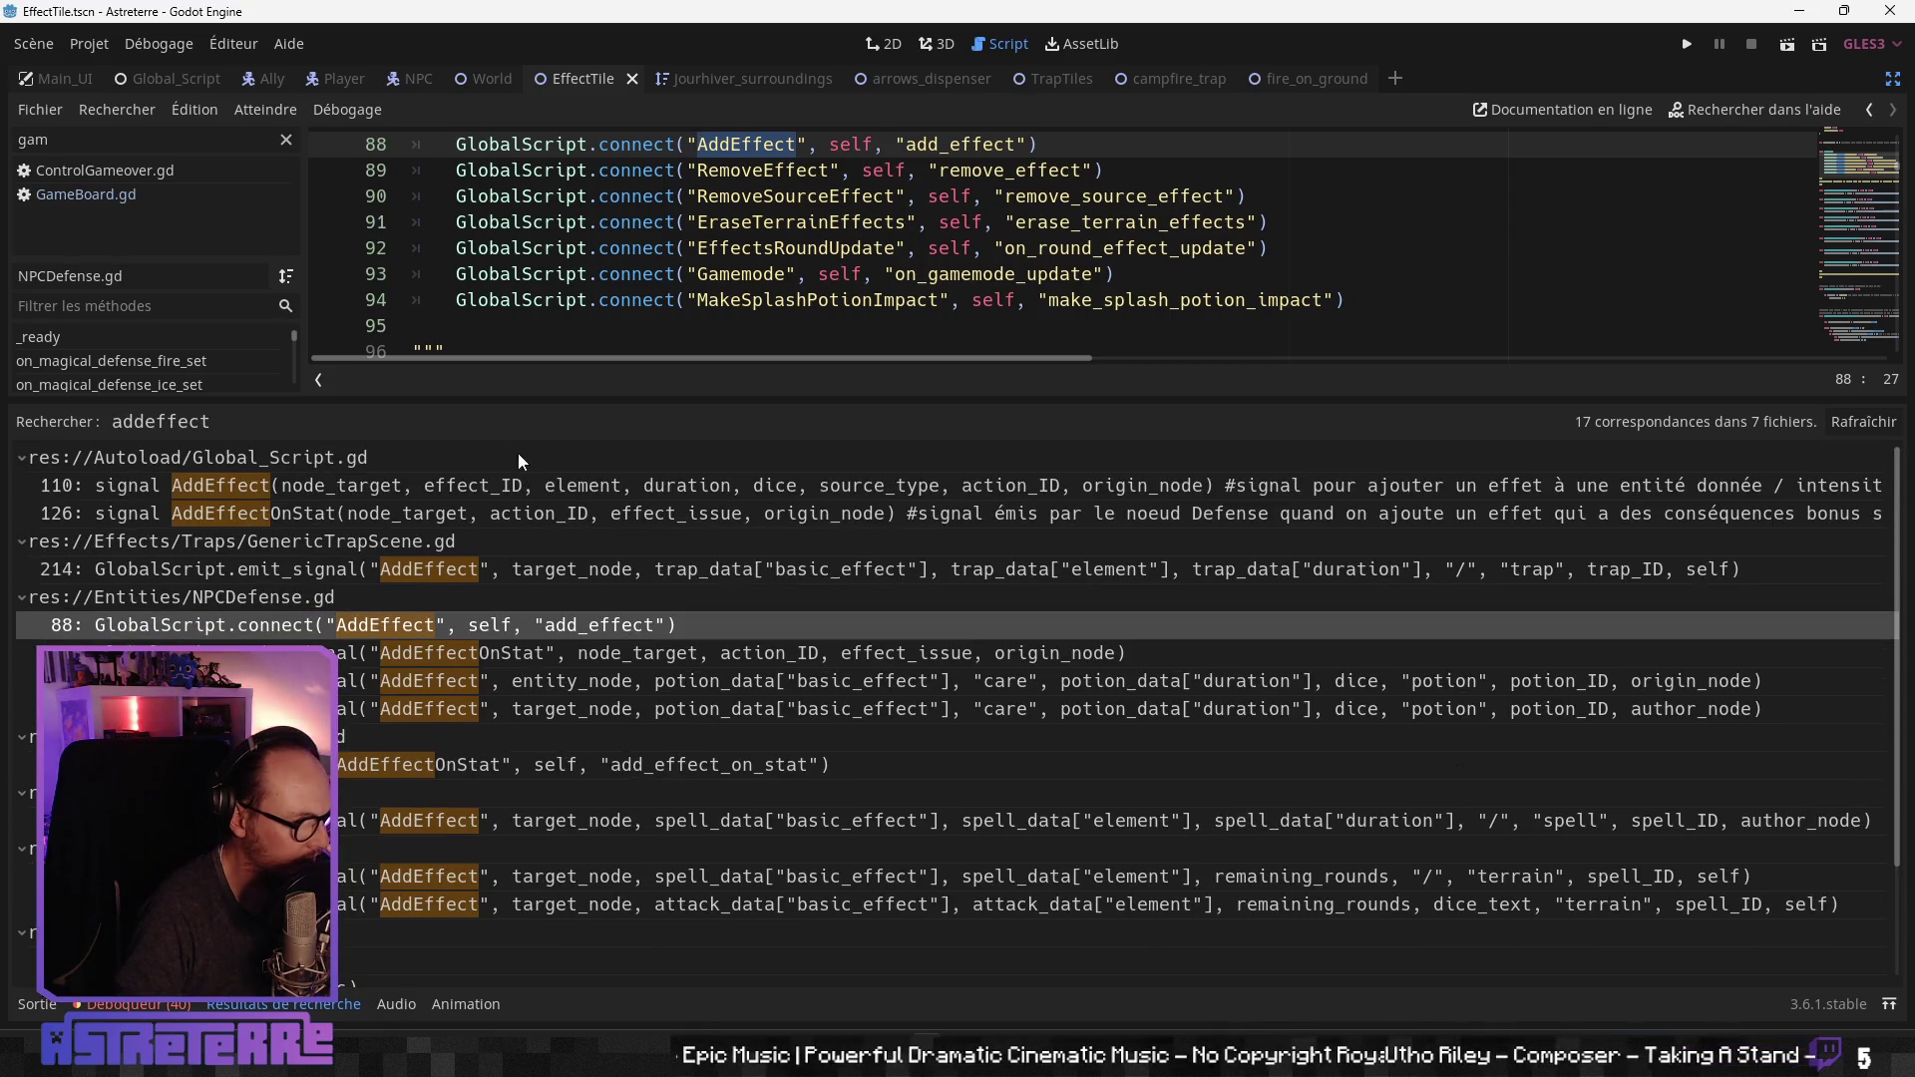
{"action": "left_click_drag", "start_coordinate": [528, 401], "coordinate": [529, 783]}
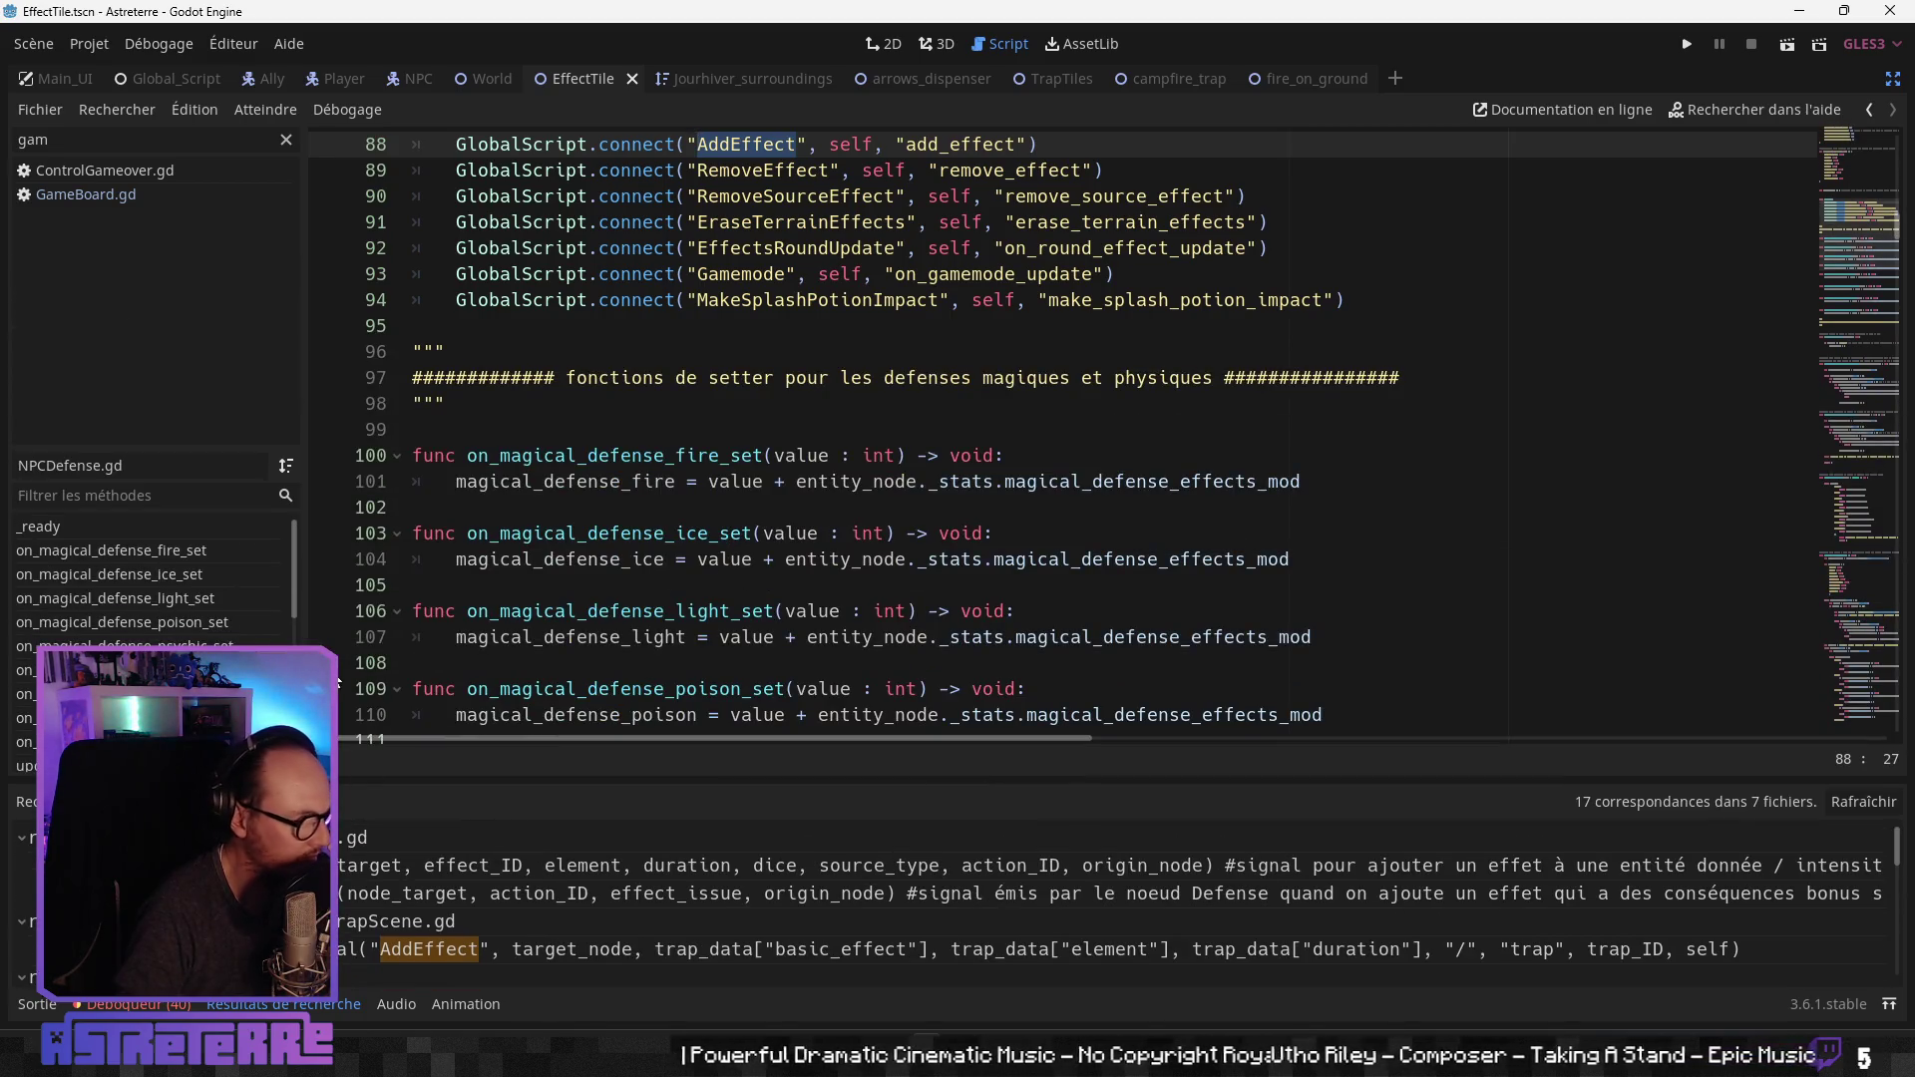
{"action": "scroll", "coordinate": [149, 578], "scroll_direction": "down", "scroll_amount": 5}
{"action": "left_click", "coordinate": [149, 705]}
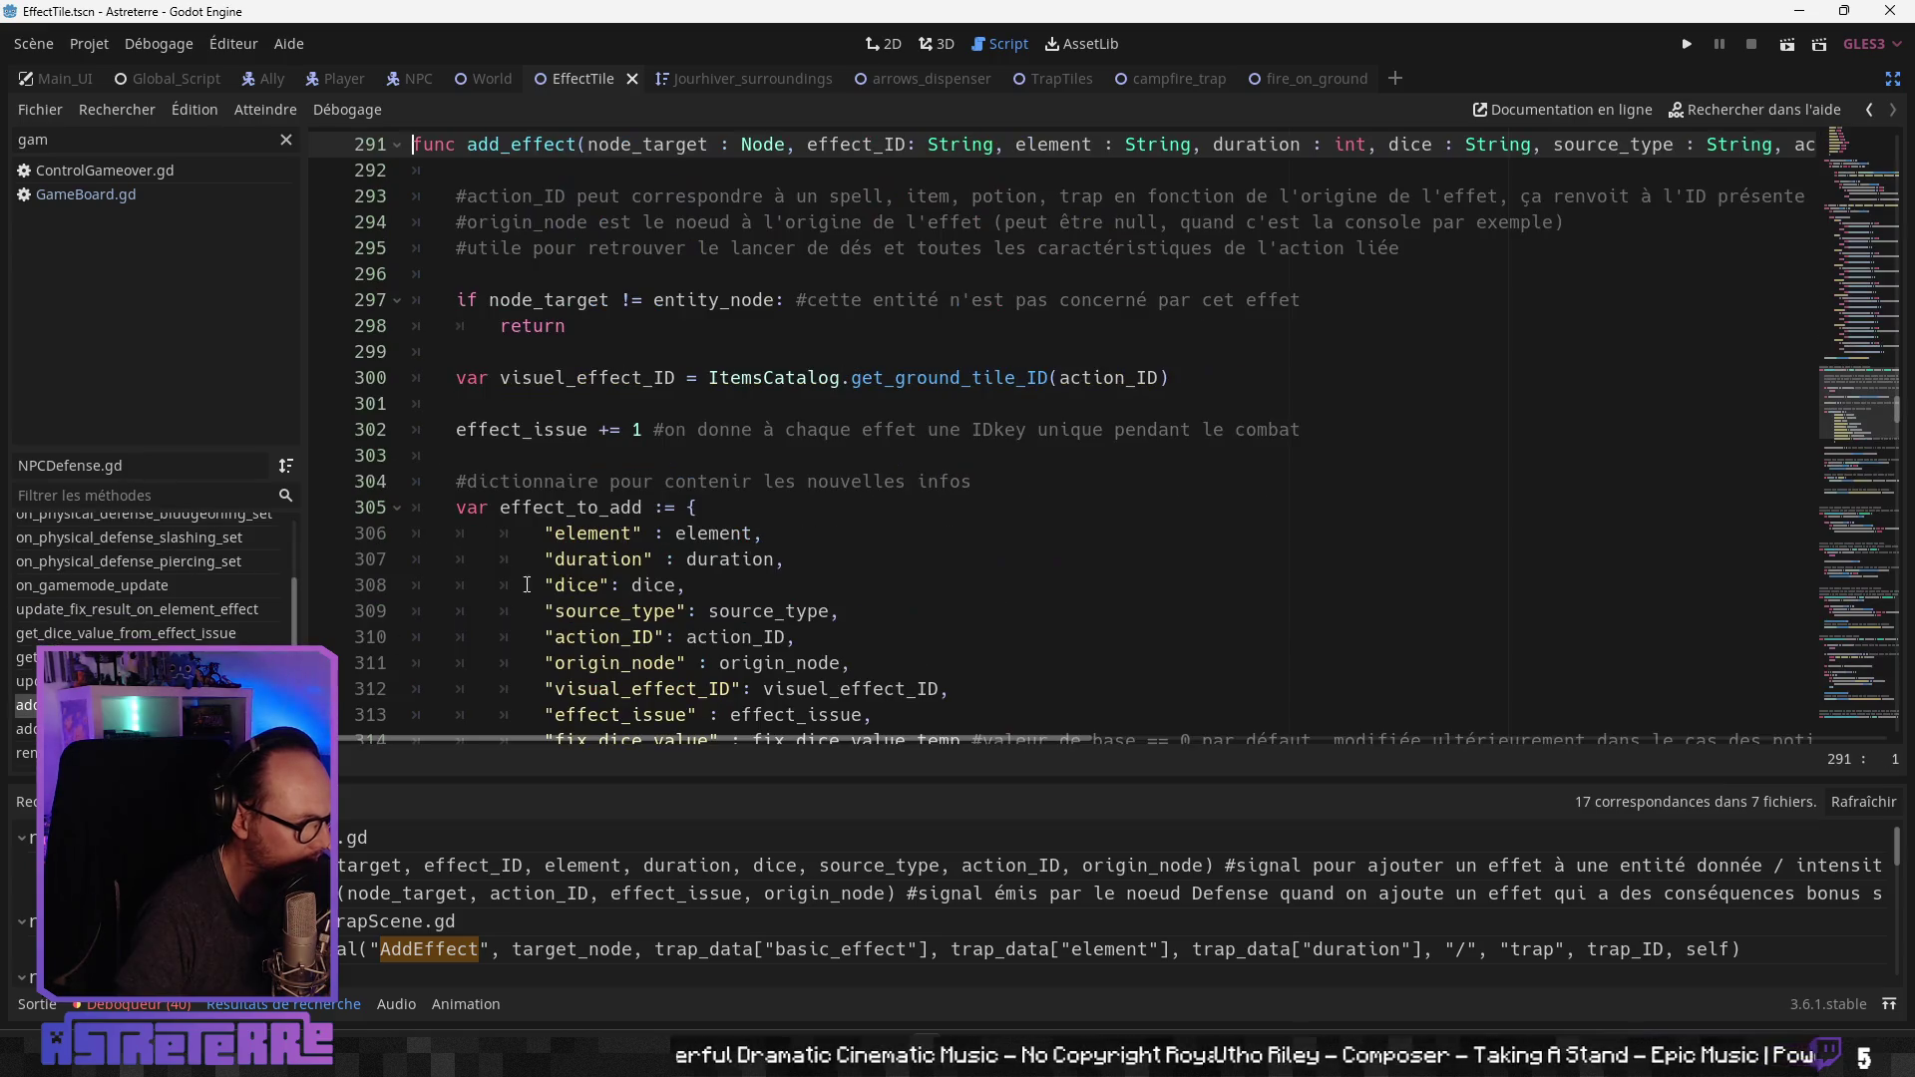
{"action": "scroll", "coordinate": [864, 377], "scroll_direction": "up", "scroll_amount": 2}
{"action": "left_click", "coordinate": [864, 377]}
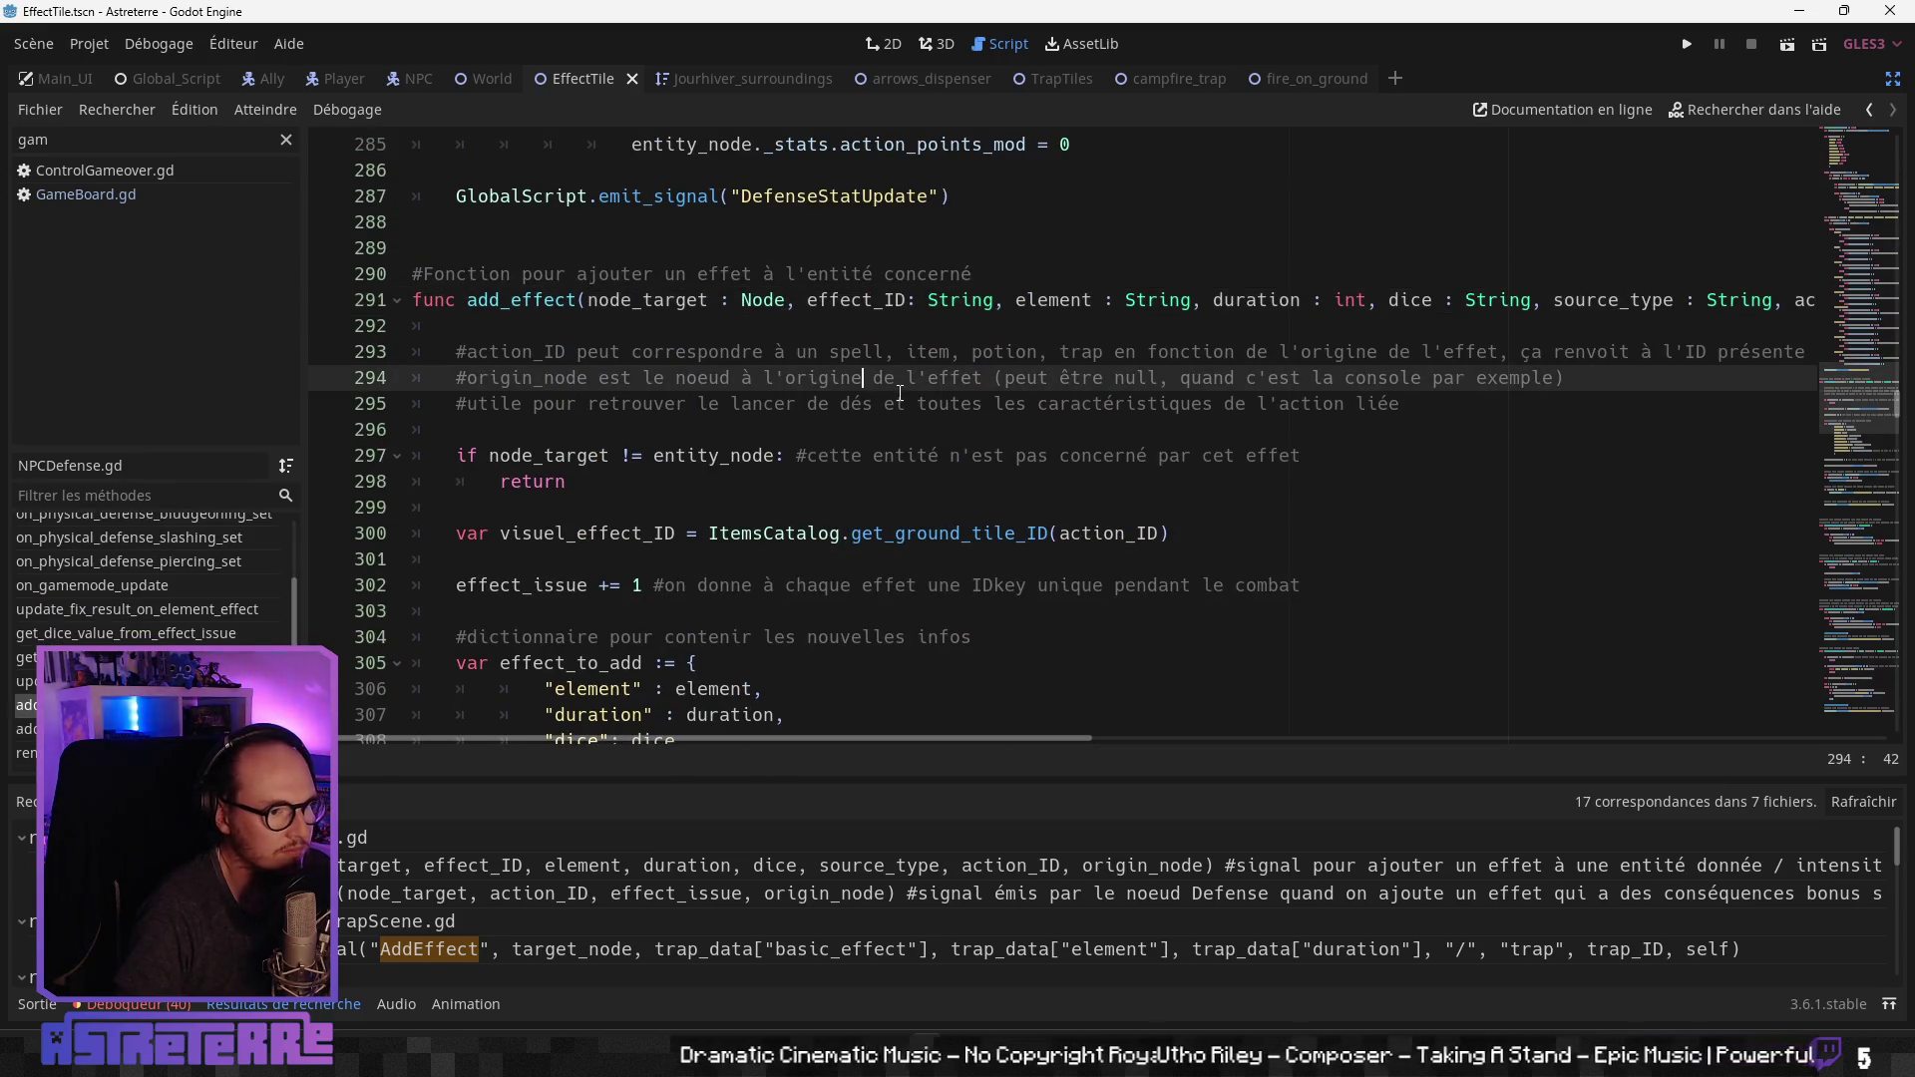
{"action": "scroll", "coordinate": [878, 381], "scroll_direction": "down", "scroll_amount": 1}
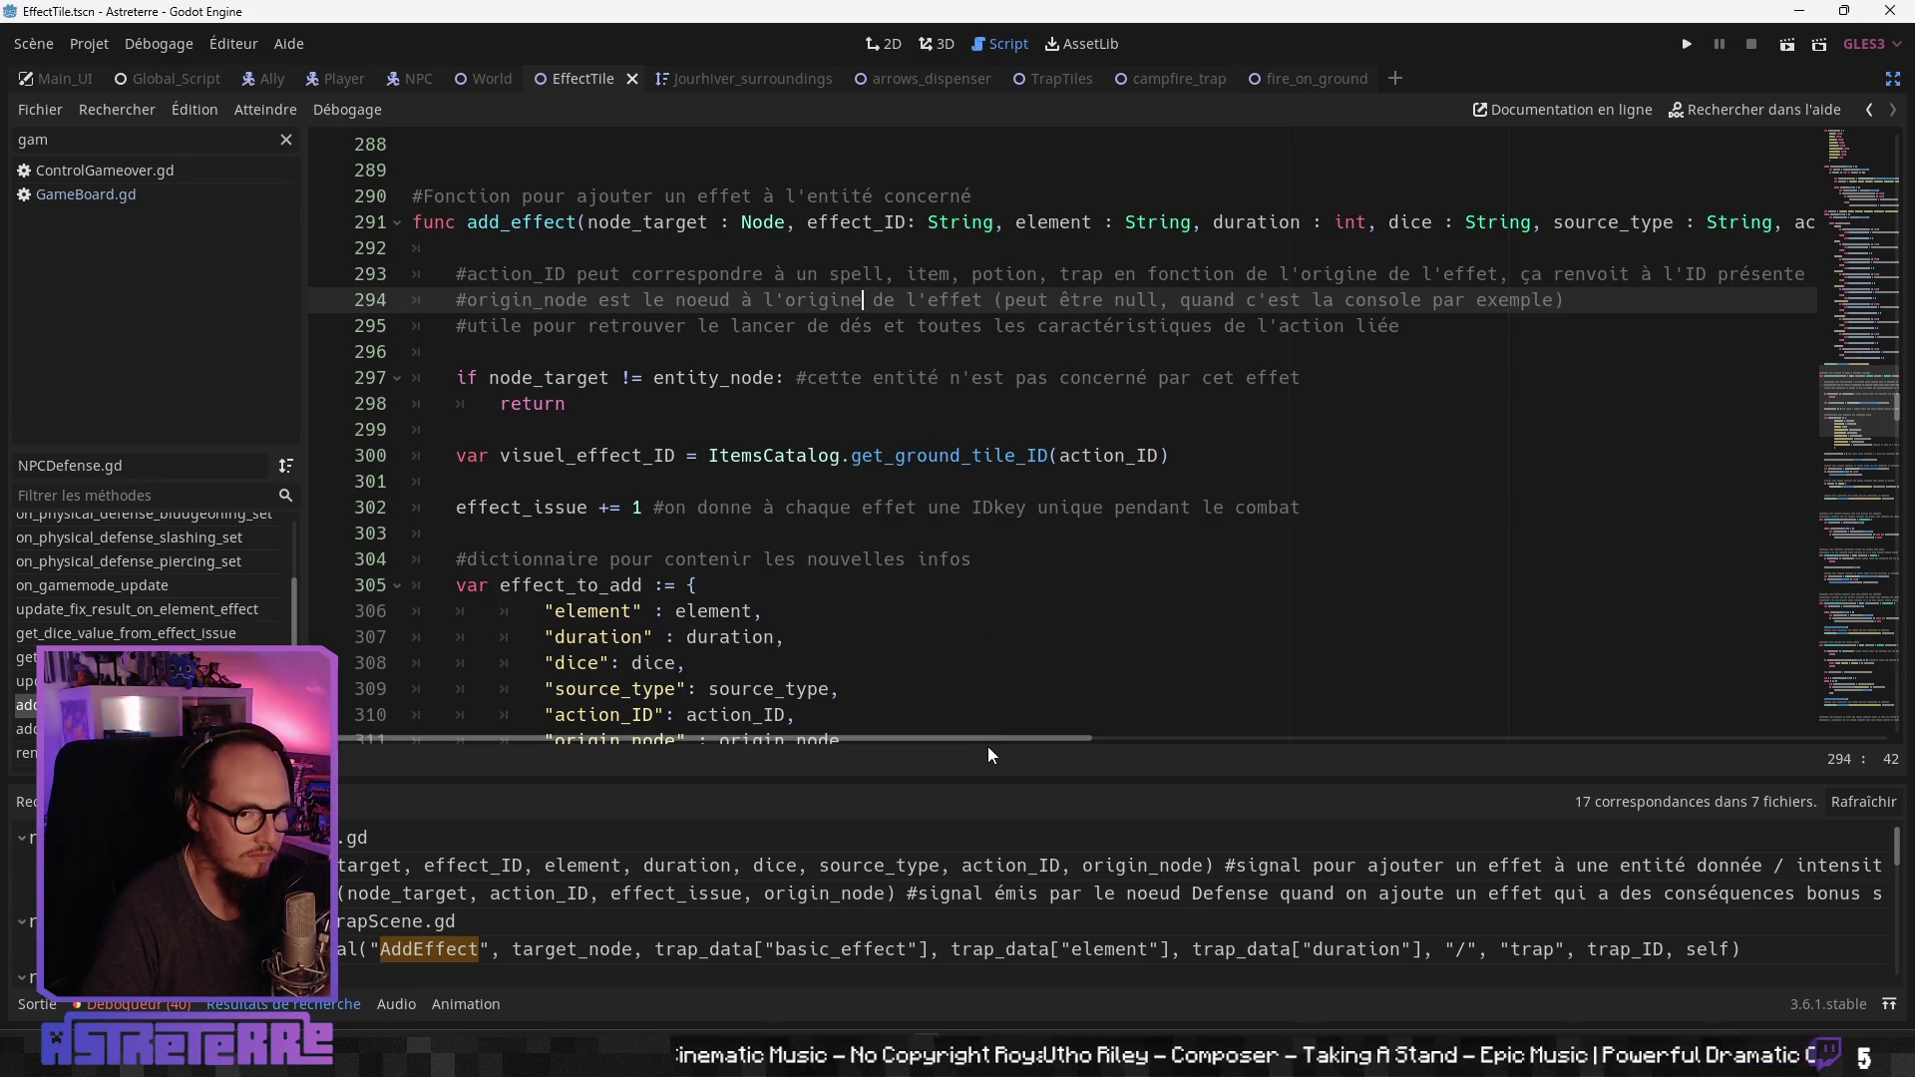
{"action": "mouse_move", "coordinate": [992, 738]}
{"action": "left_mouse_down"}
{"action": "mouse_move", "coordinate": [1218, 738]}
{"action": "mouse_move", "coordinate": [826, 746]}
{"action": "mouse_move", "coordinate": [1057, 743]}
{"action": "mouse_move", "coordinate": [894, 742]}
{"action": "left_mouse_up"}
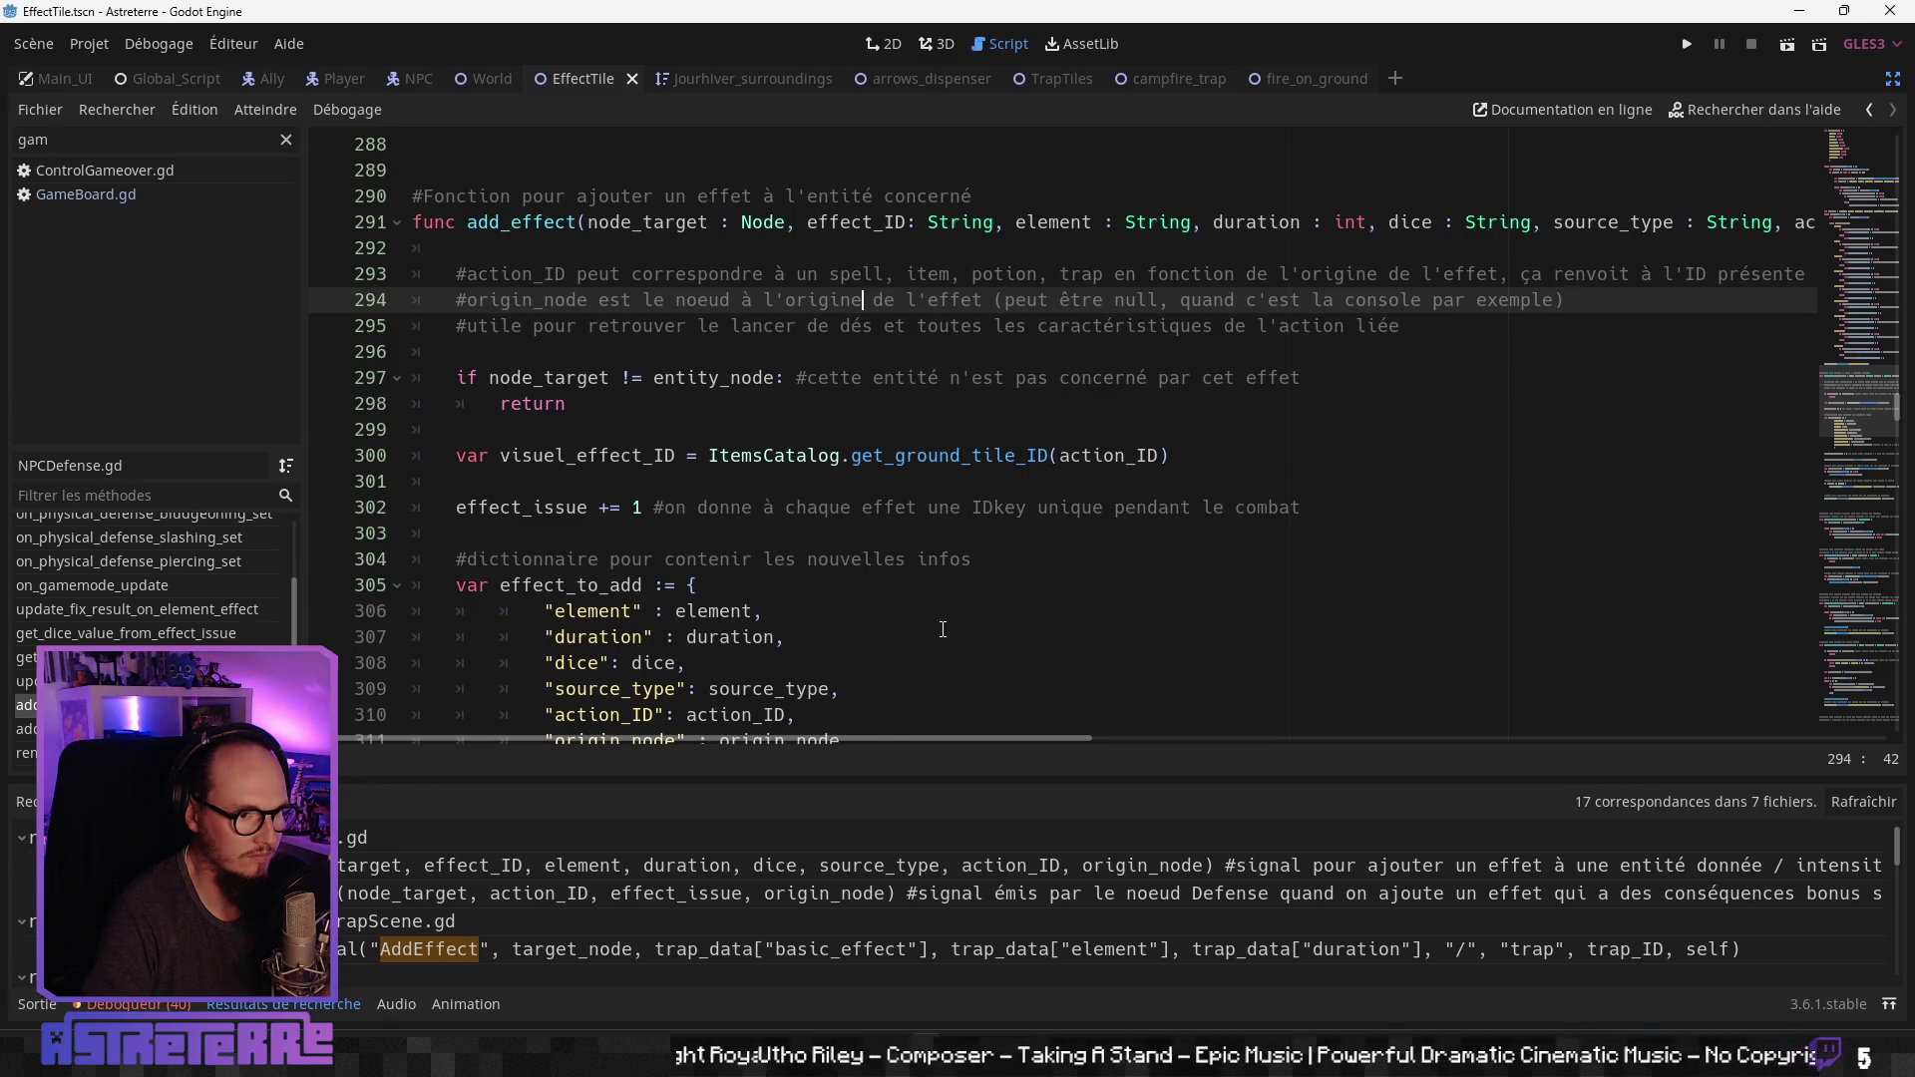
{"action": "left_click", "coordinate": [889, 413]}
{"action": "left_click", "coordinate": [798, 457]}
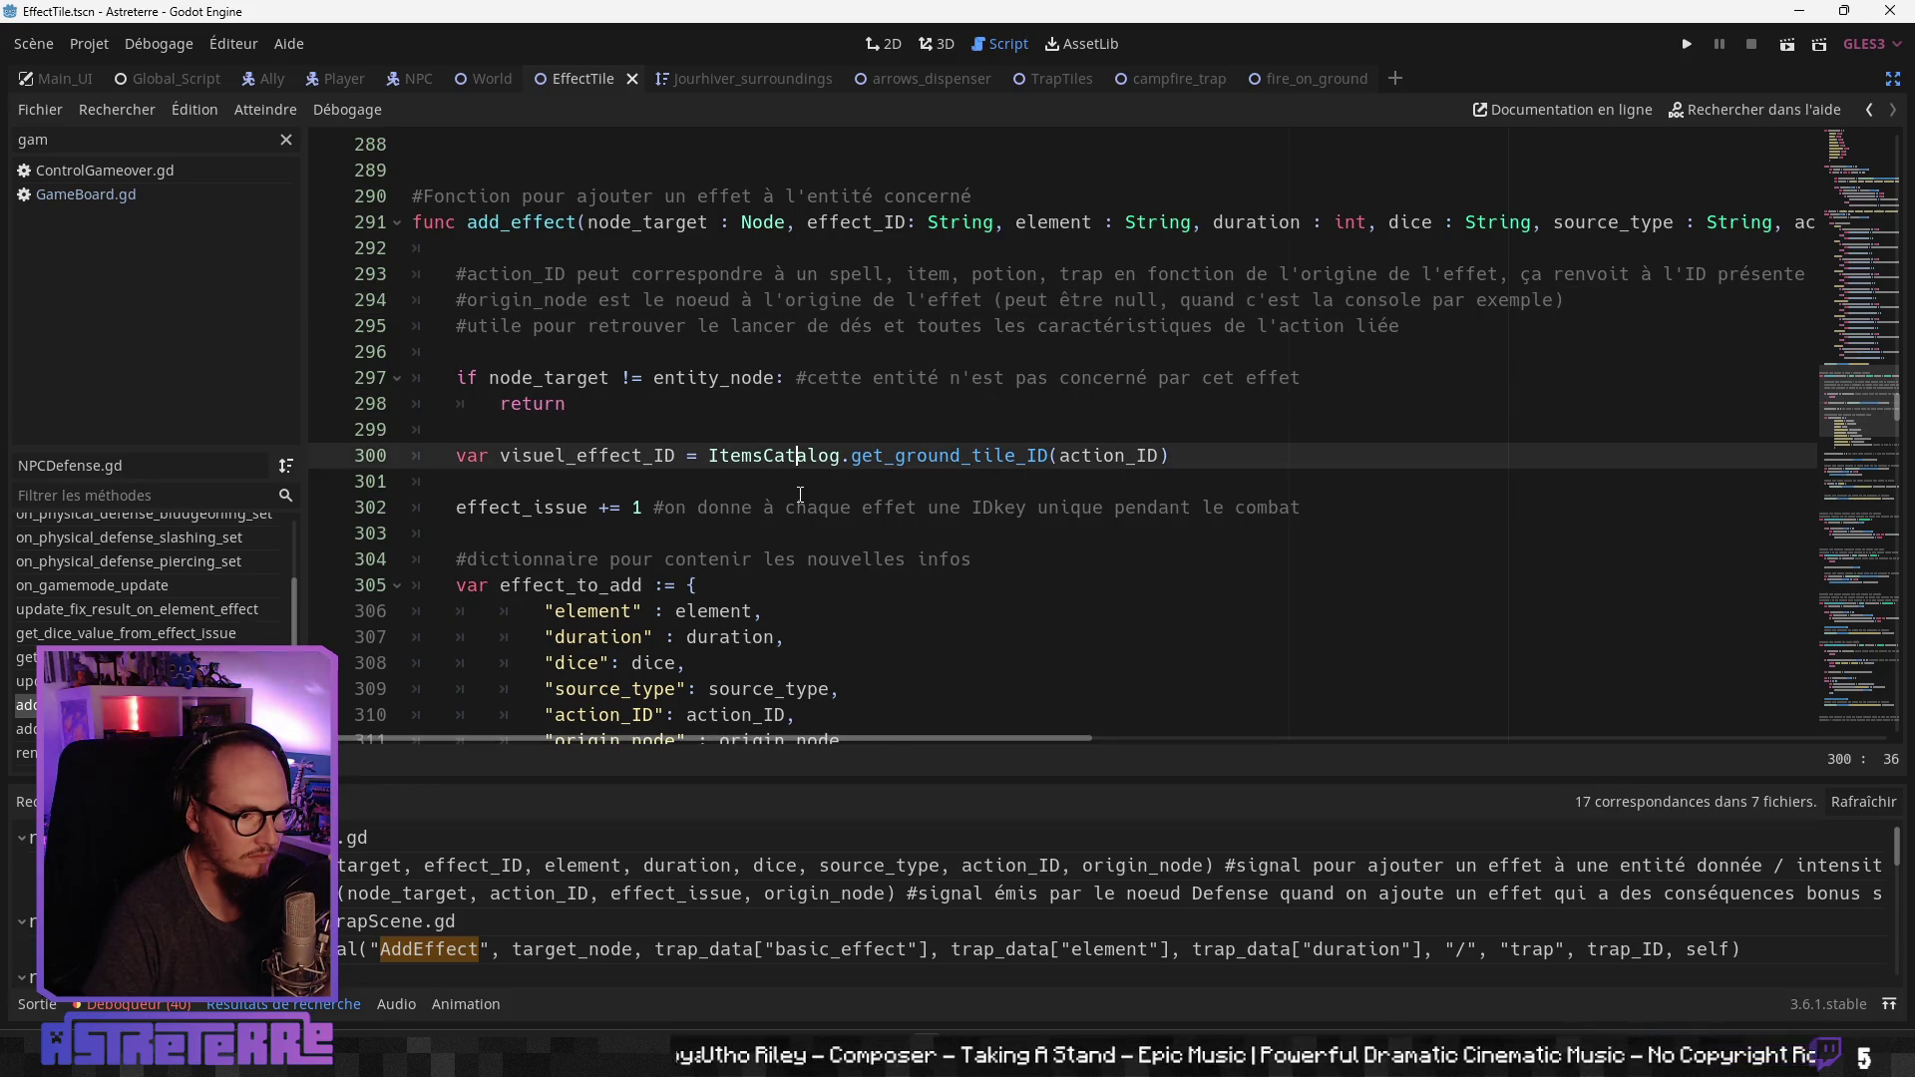
{"action": "left_click", "coordinate": [788, 508]}
{"action": "left_click", "coordinate": [1012, 560]}
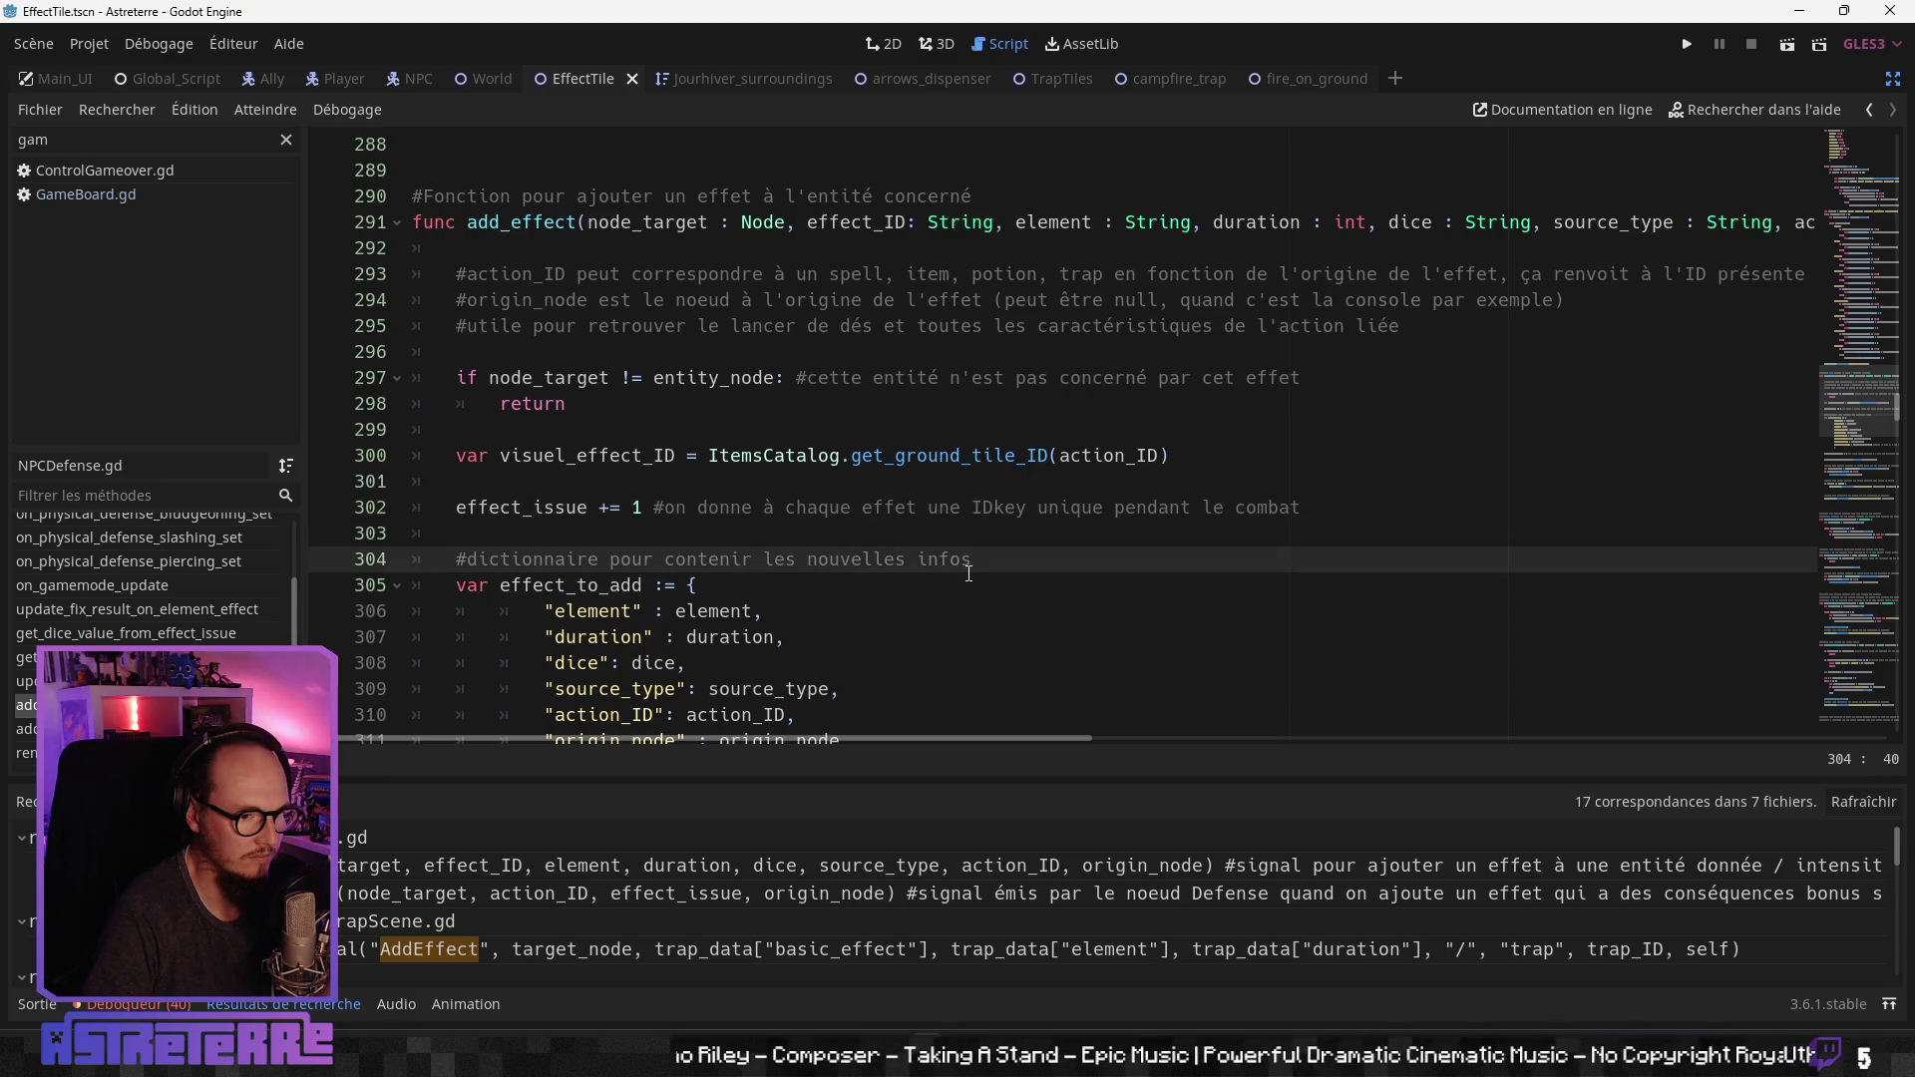
{"action": "scroll", "coordinate": [1026, 572], "scroll_direction": "down", "scroll_amount": 1}
{"action": "left_click", "coordinate": [978, 570]}
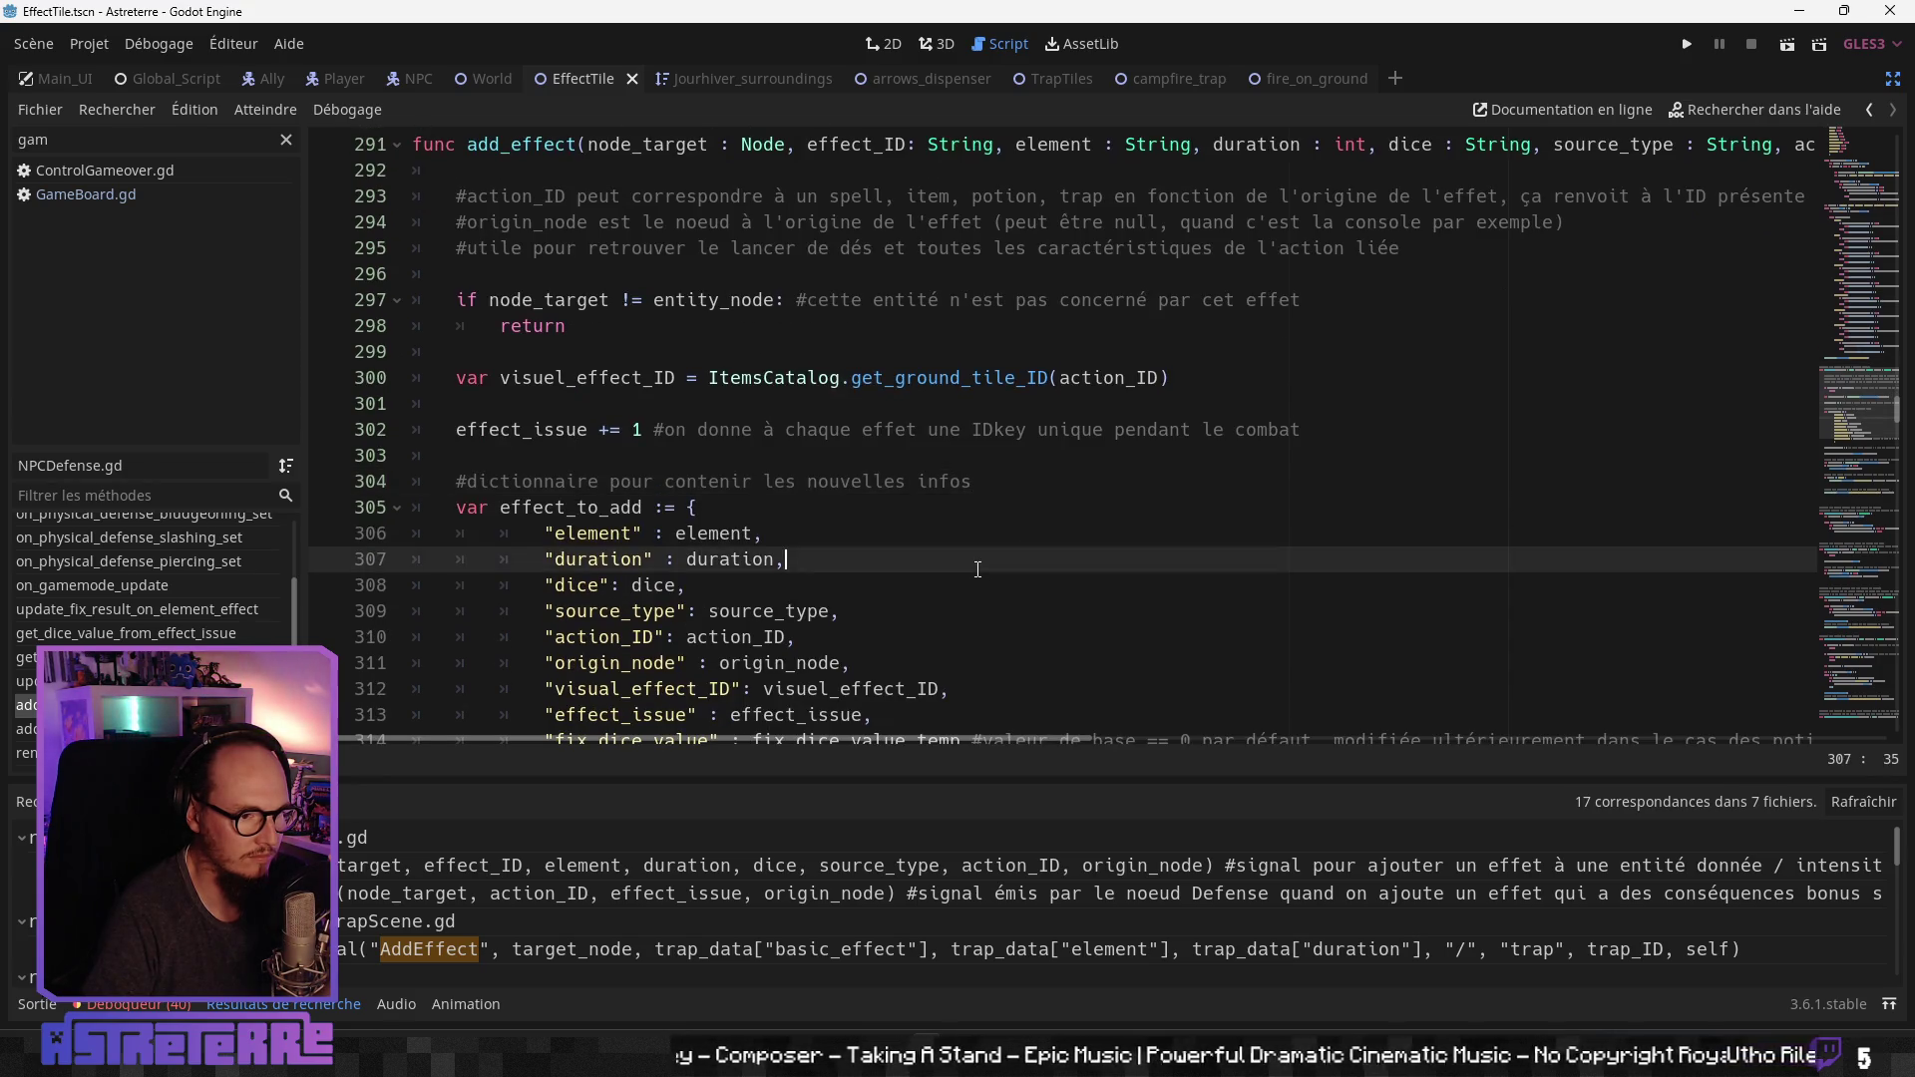
{"action": "scroll", "coordinate": [972, 571], "scroll_direction": "down", "scroll_amount": 2}
{"action": "left_click", "coordinate": [967, 579]}
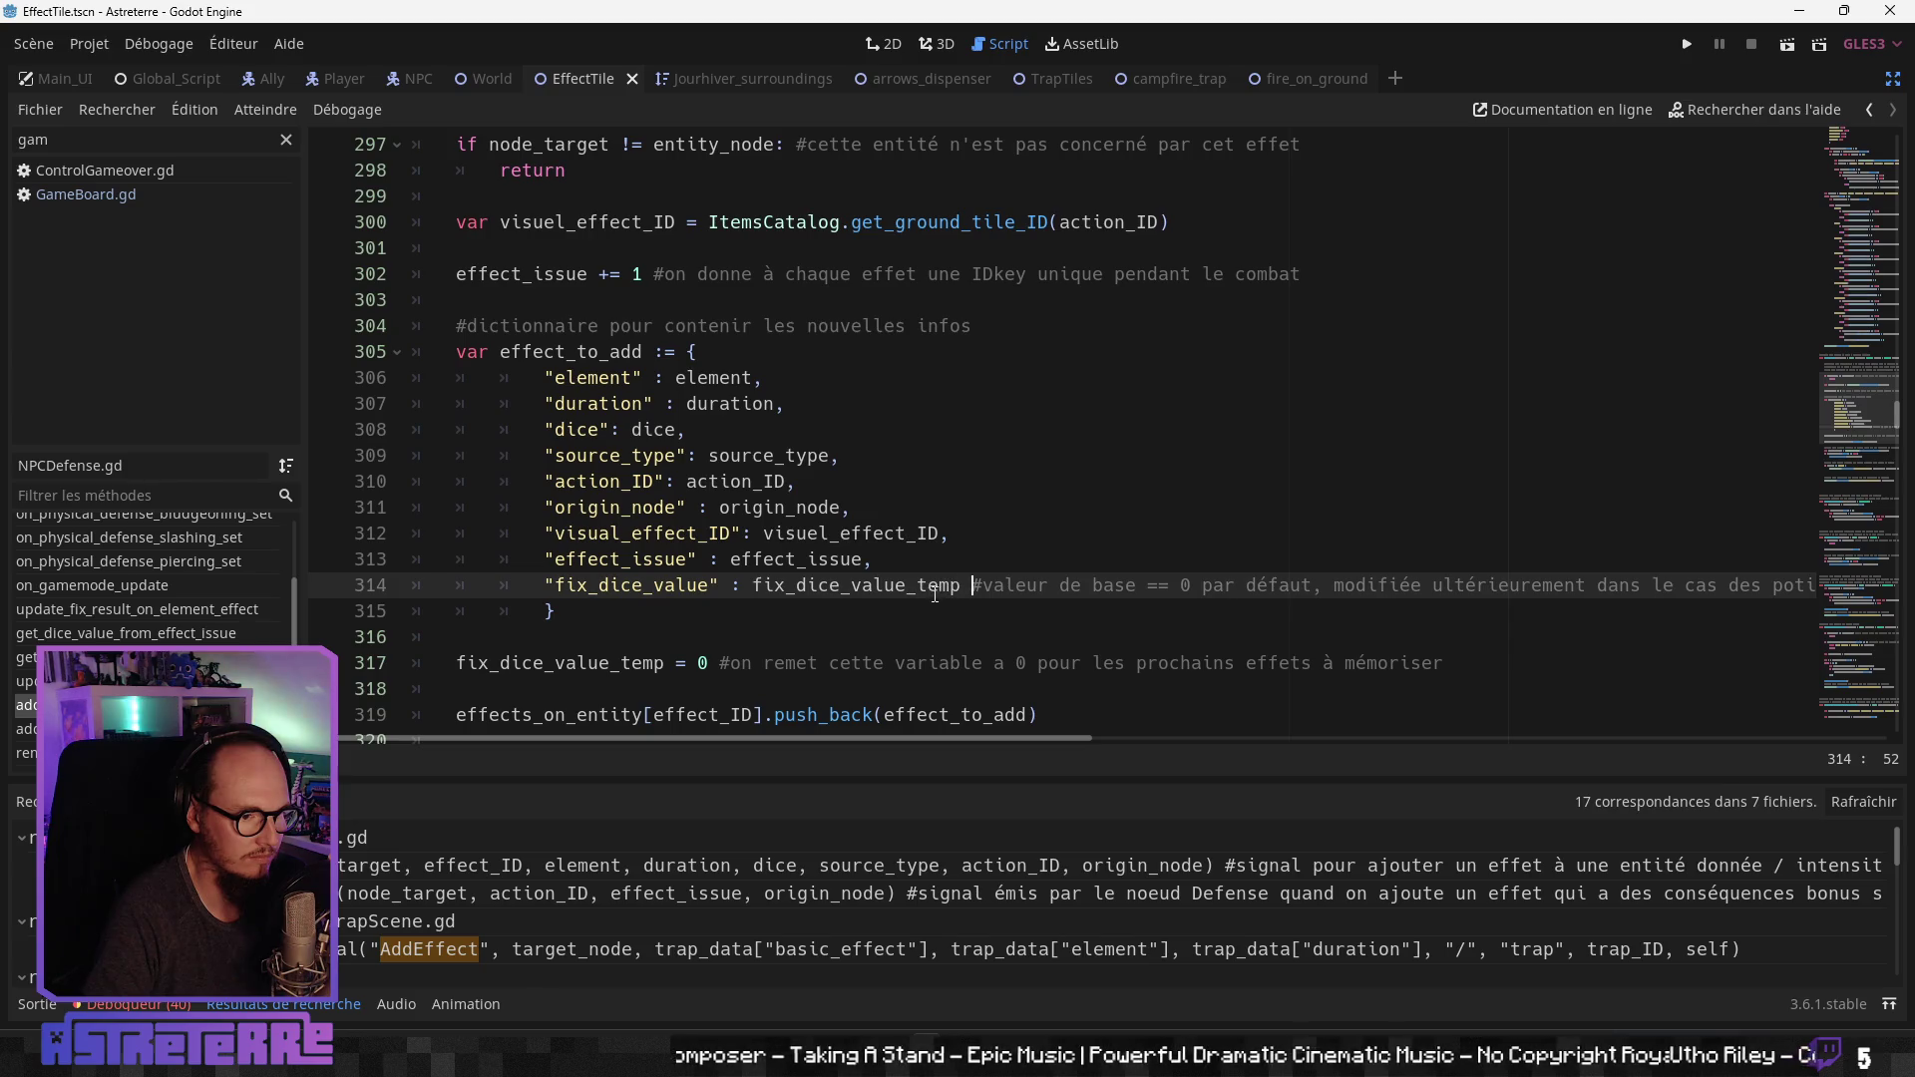
{"action": "left_click", "coordinate": [1064, 581]}
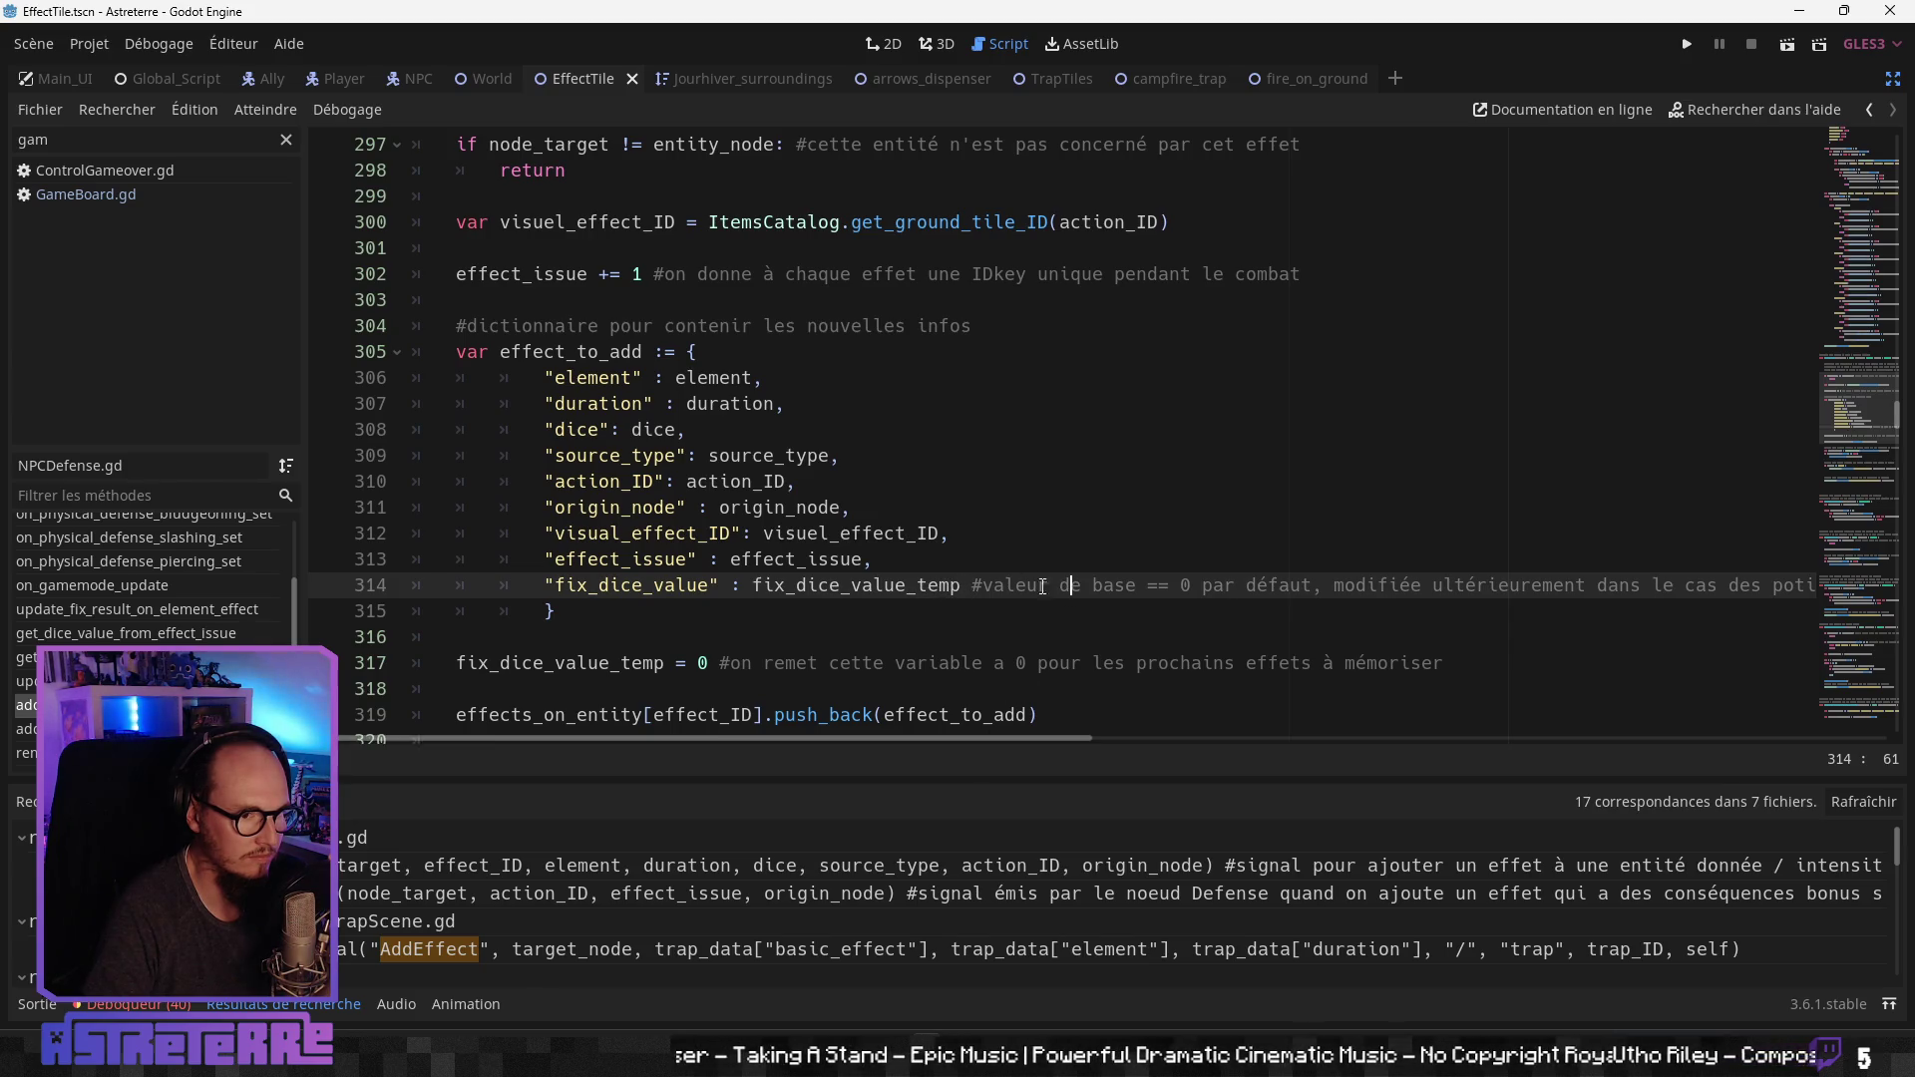
{"action": "scroll", "coordinate": [1066, 581], "scroll_direction": "up", "scroll_amount": 2}
{"action": "scroll", "coordinate": [1066, 582], "scroll_direction": "up", "scroll_amount": 2}
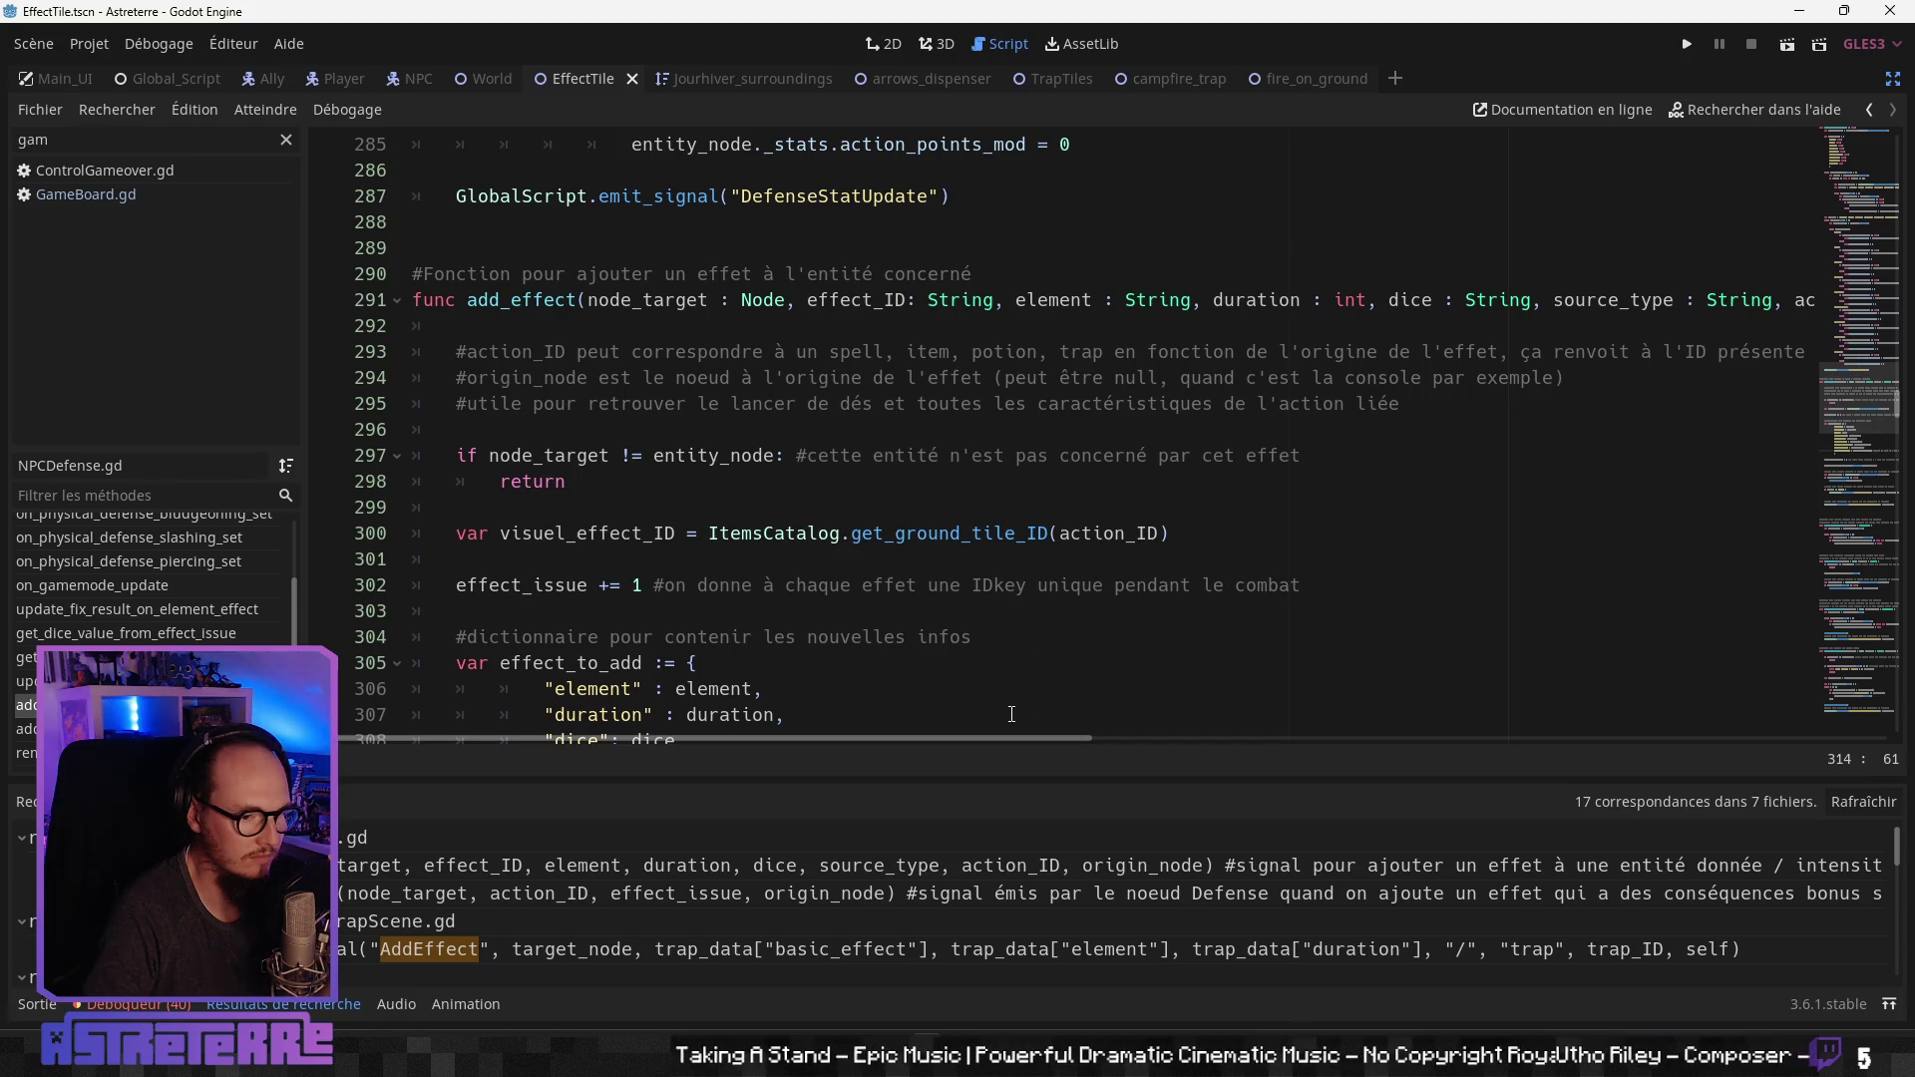
{"action": "mouse_move", "coordinate": [985, 738]}
{"action": "left_mouse_down"}
{"action": "mouse_move", "coordinate": [1281, 734]}
{"action": "mouse_move", "coordinate": [948, 734]}
{"action": "left_mouse_up"}
{"action": "scroll", "coordinate": [969, 684], "scroll_direction": "down", "scroll_amount": 5}
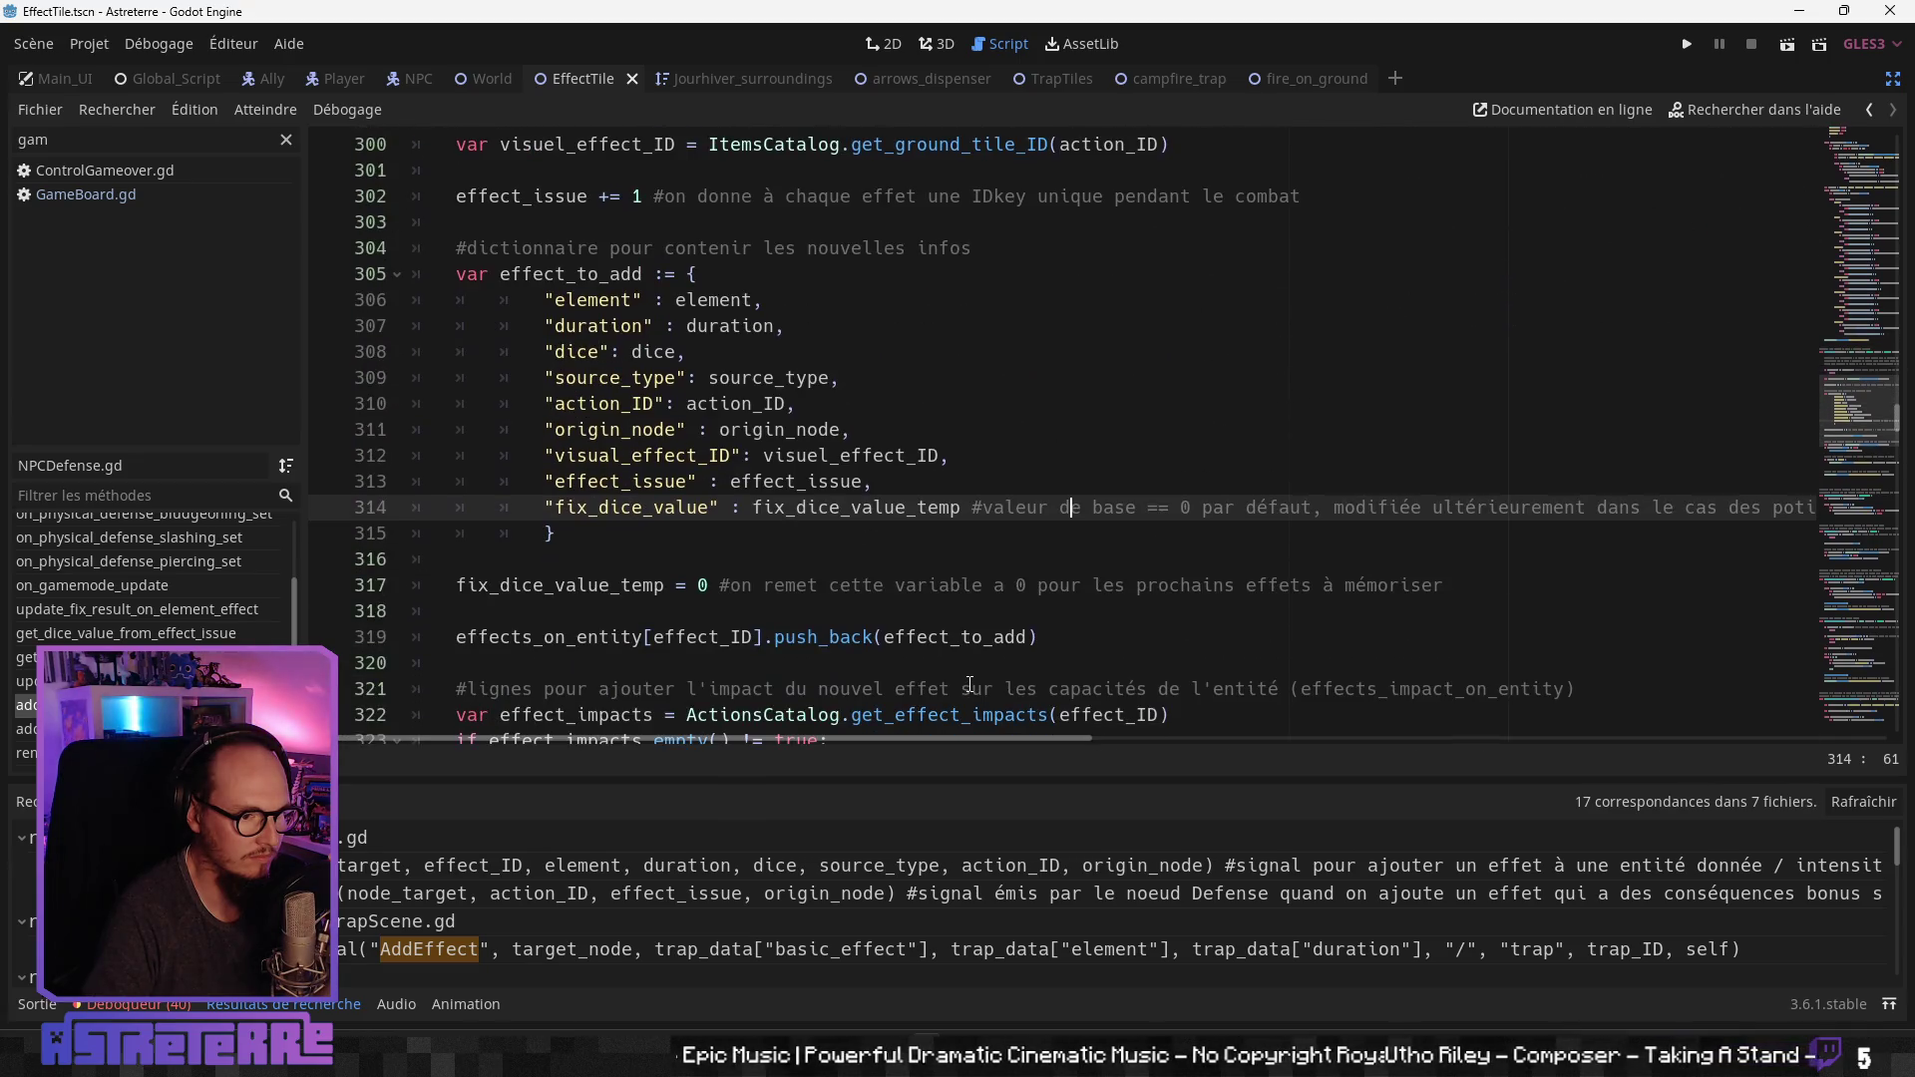
{"action": "double_click", "coordinate": [1096, 508]}
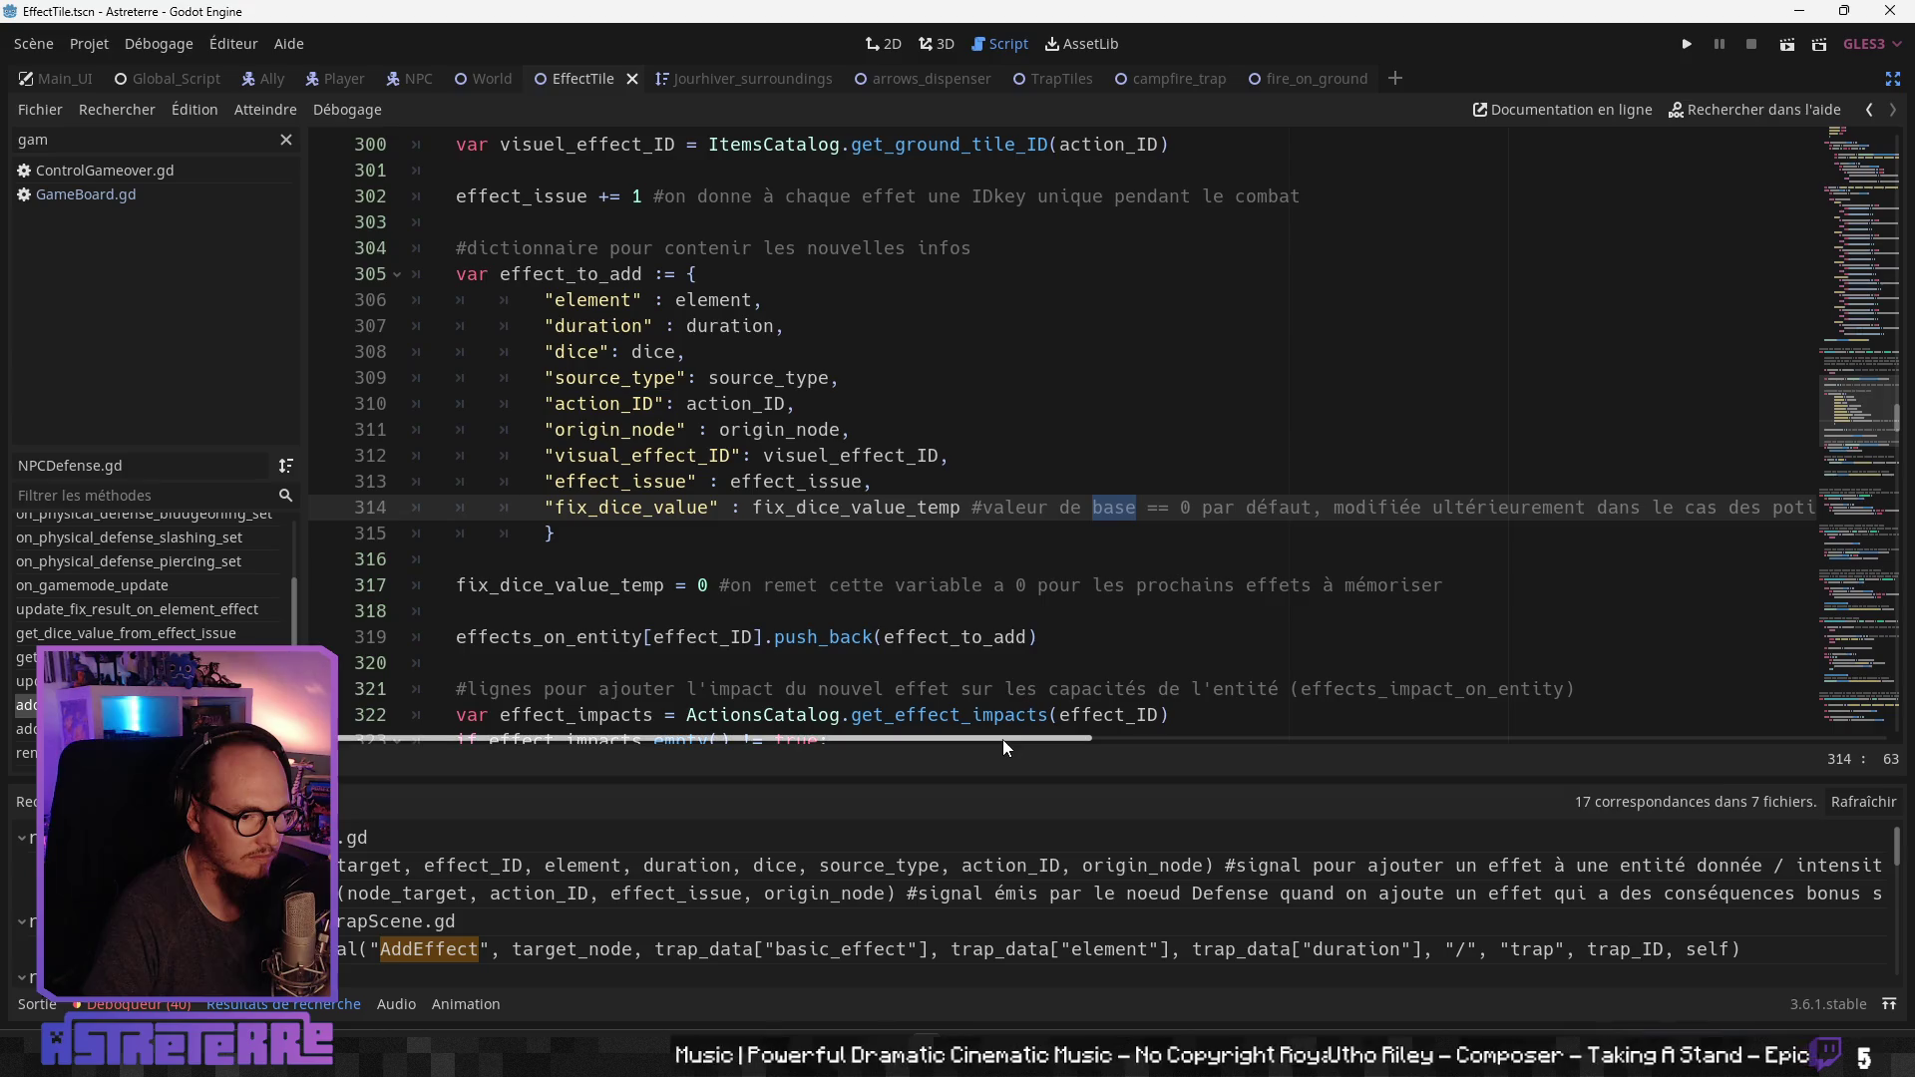
{"action": "left_click_drag", "start_coordinate": [1003, 739], "coordinate": [1840, 738]}
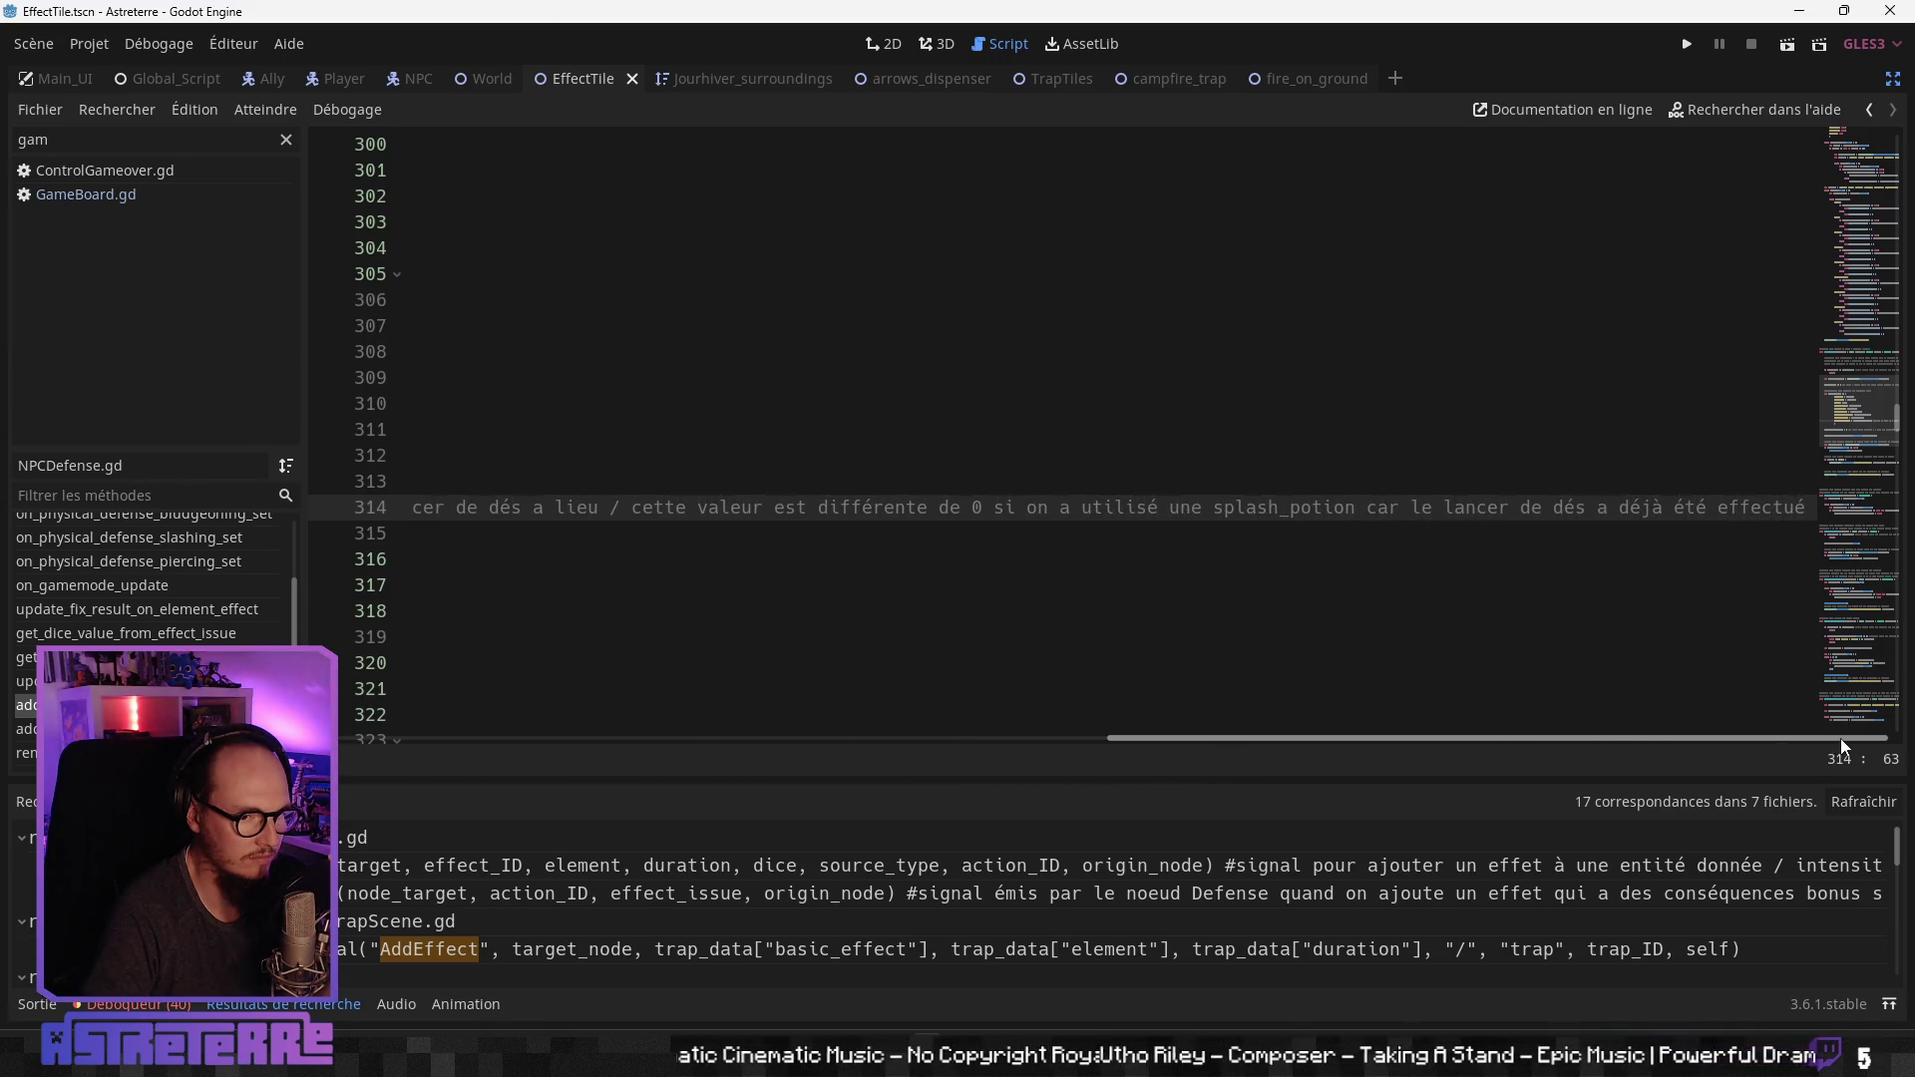
{"action": "left_click_drag", "start_coordinate": [1840, 738], "coordinate": [1077, 736]}
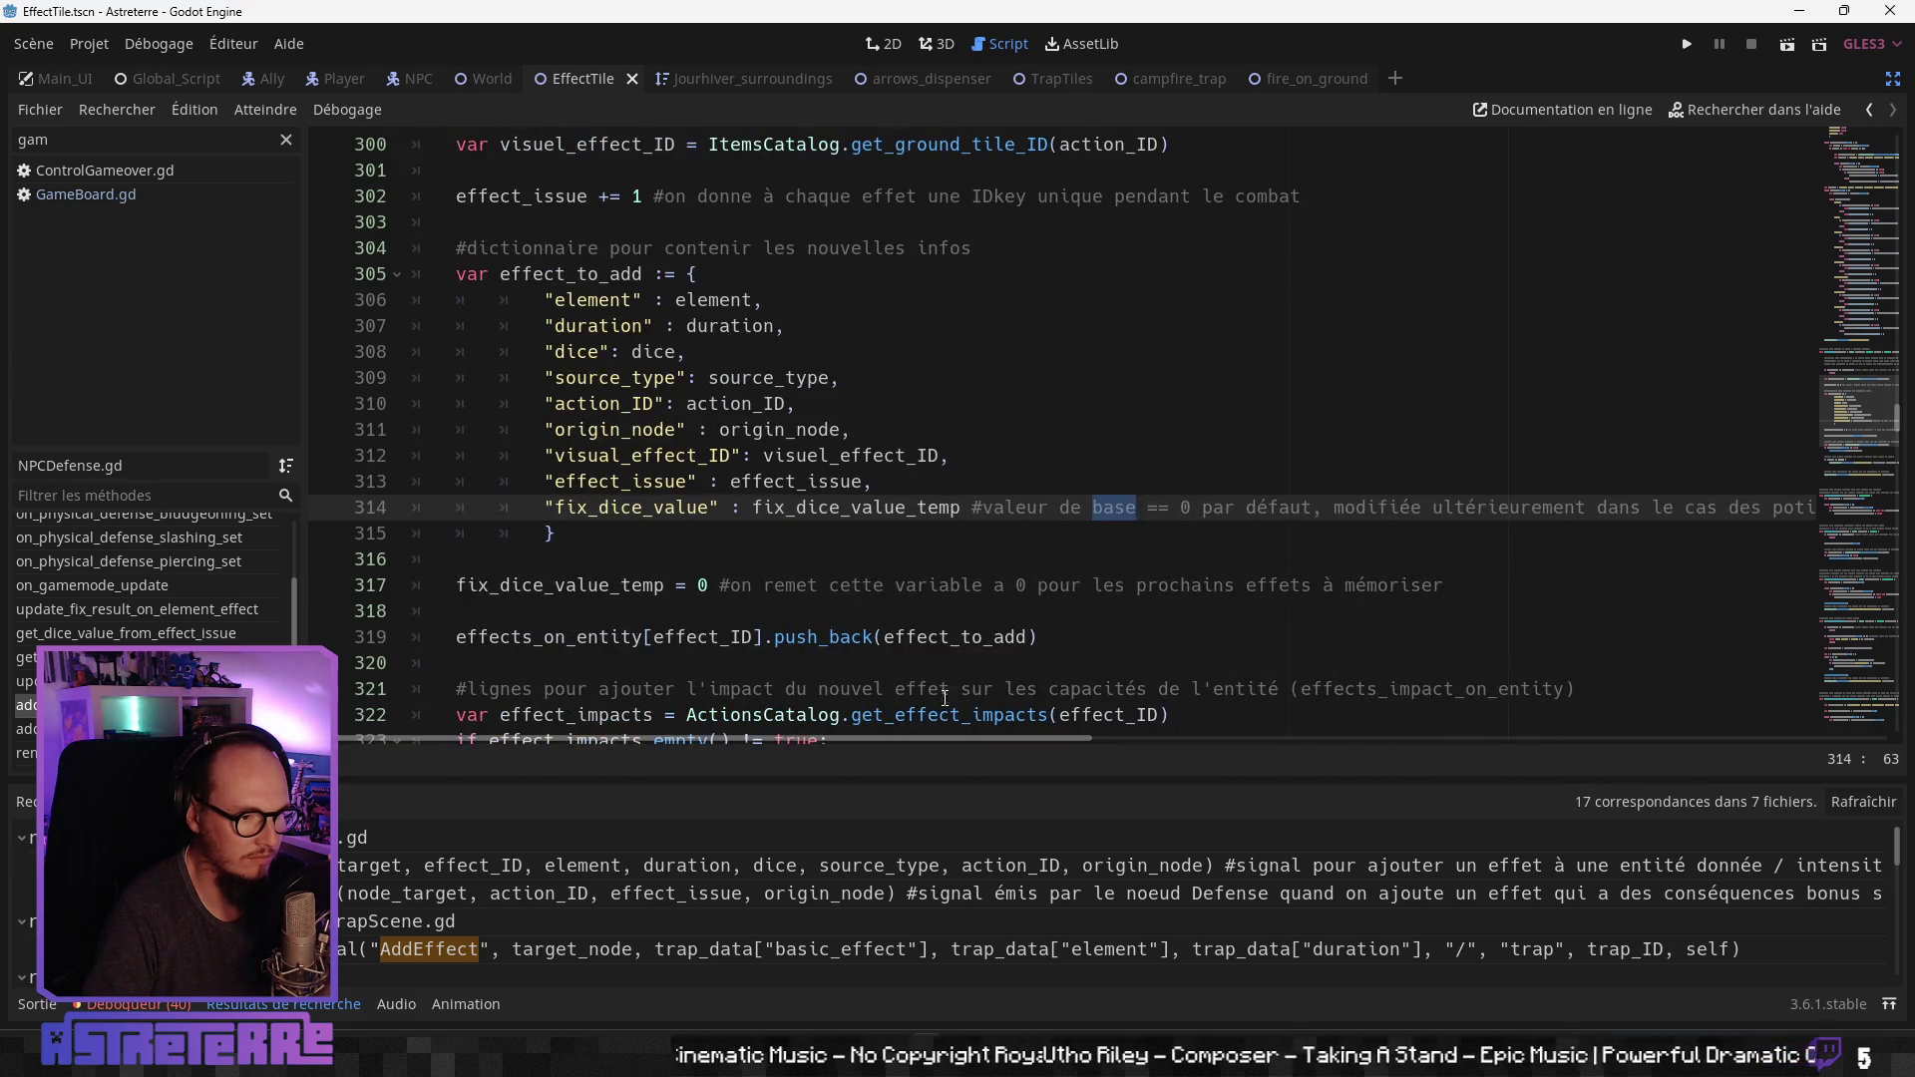
{"action": "key", "text": "Up"}
{"action": "key", "text": "Up"}
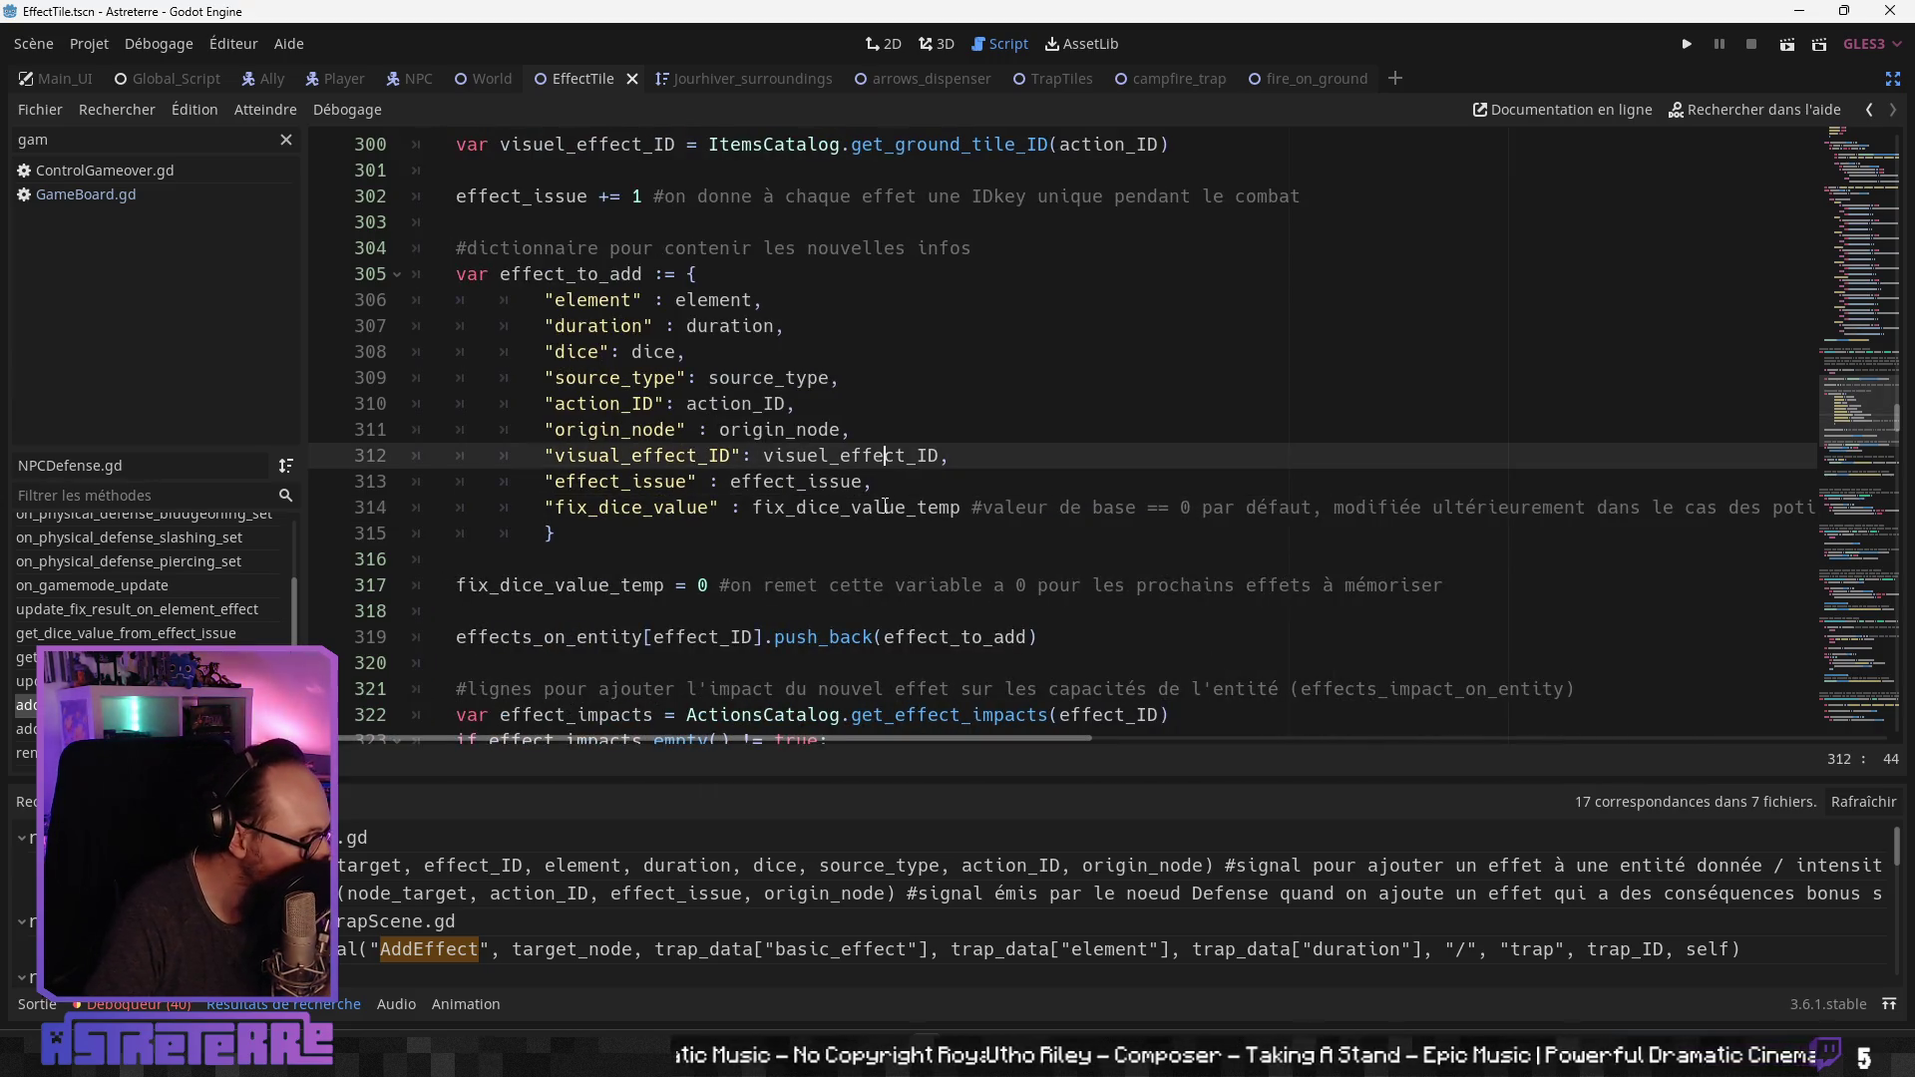
{"action": "left_click", "coordinate": [778, 480]}
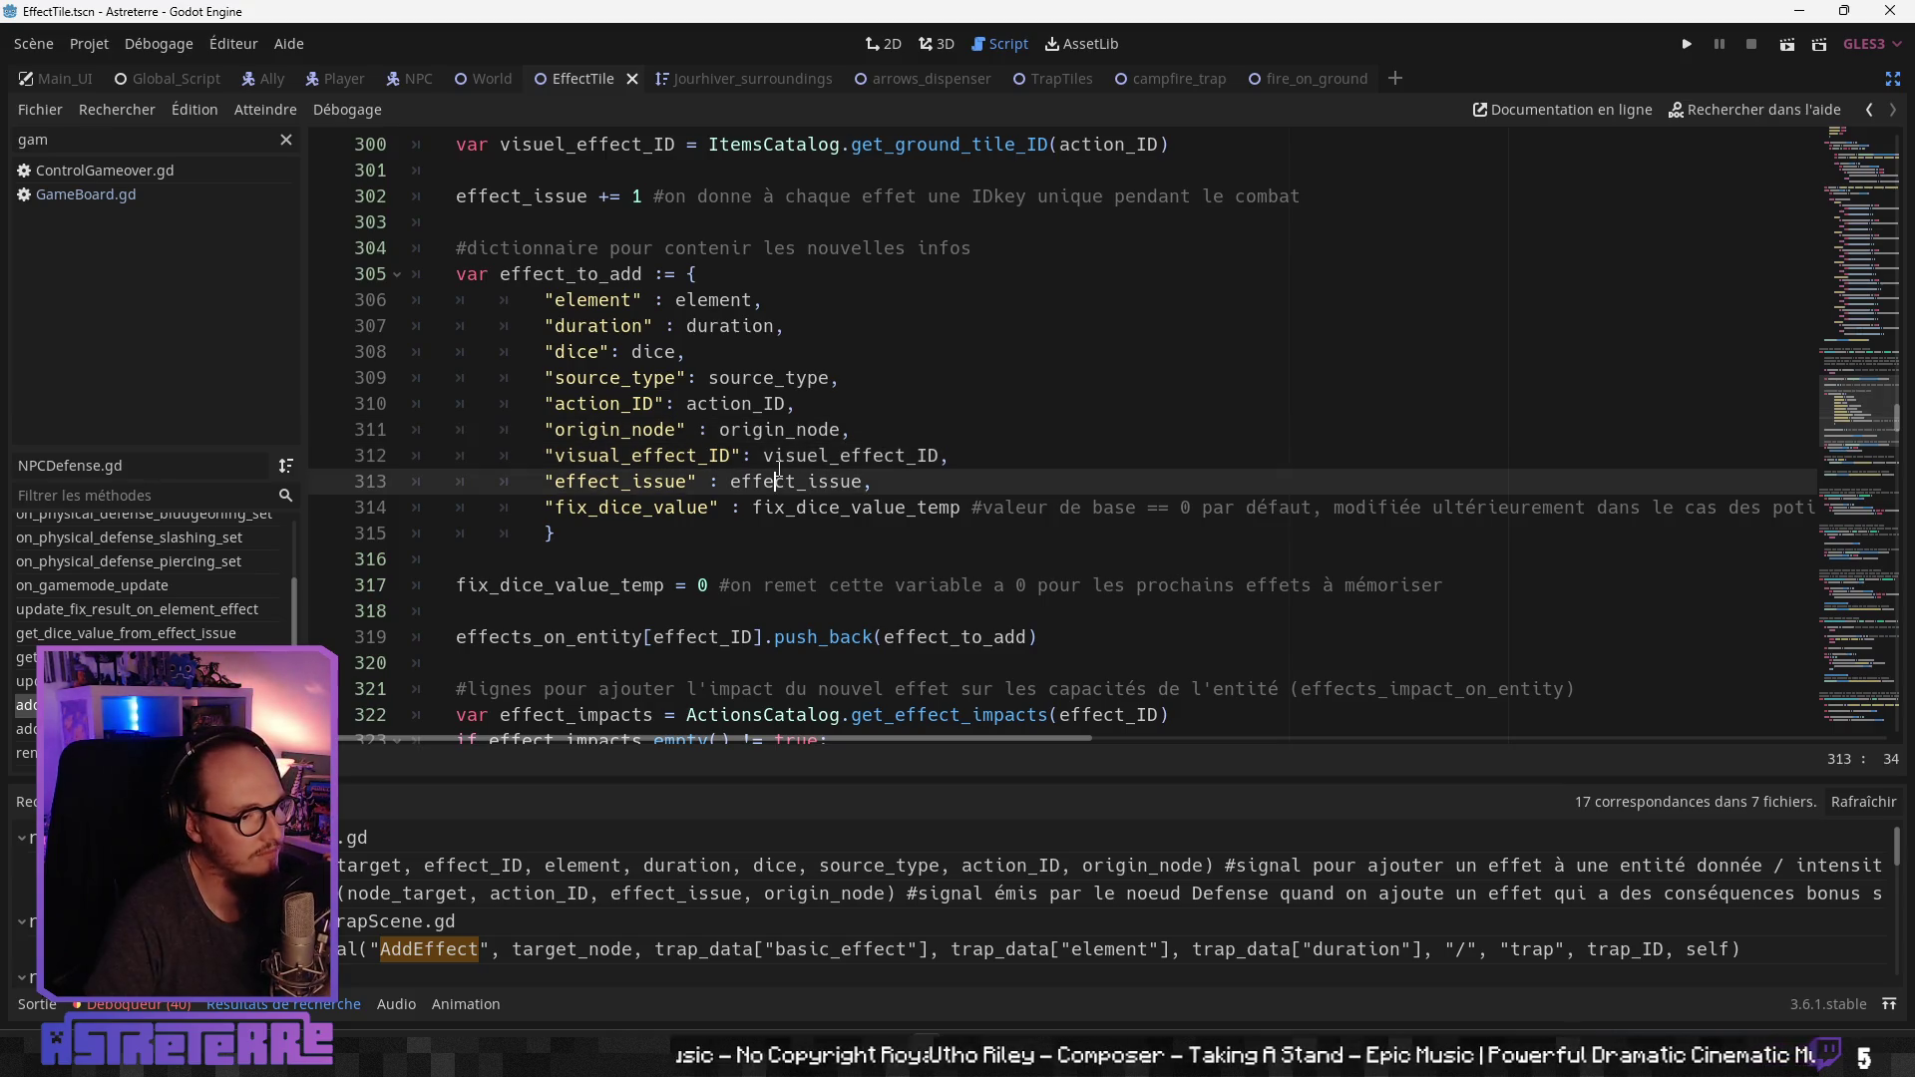
{"action": "left_click", "coordinate": [704, 377]}
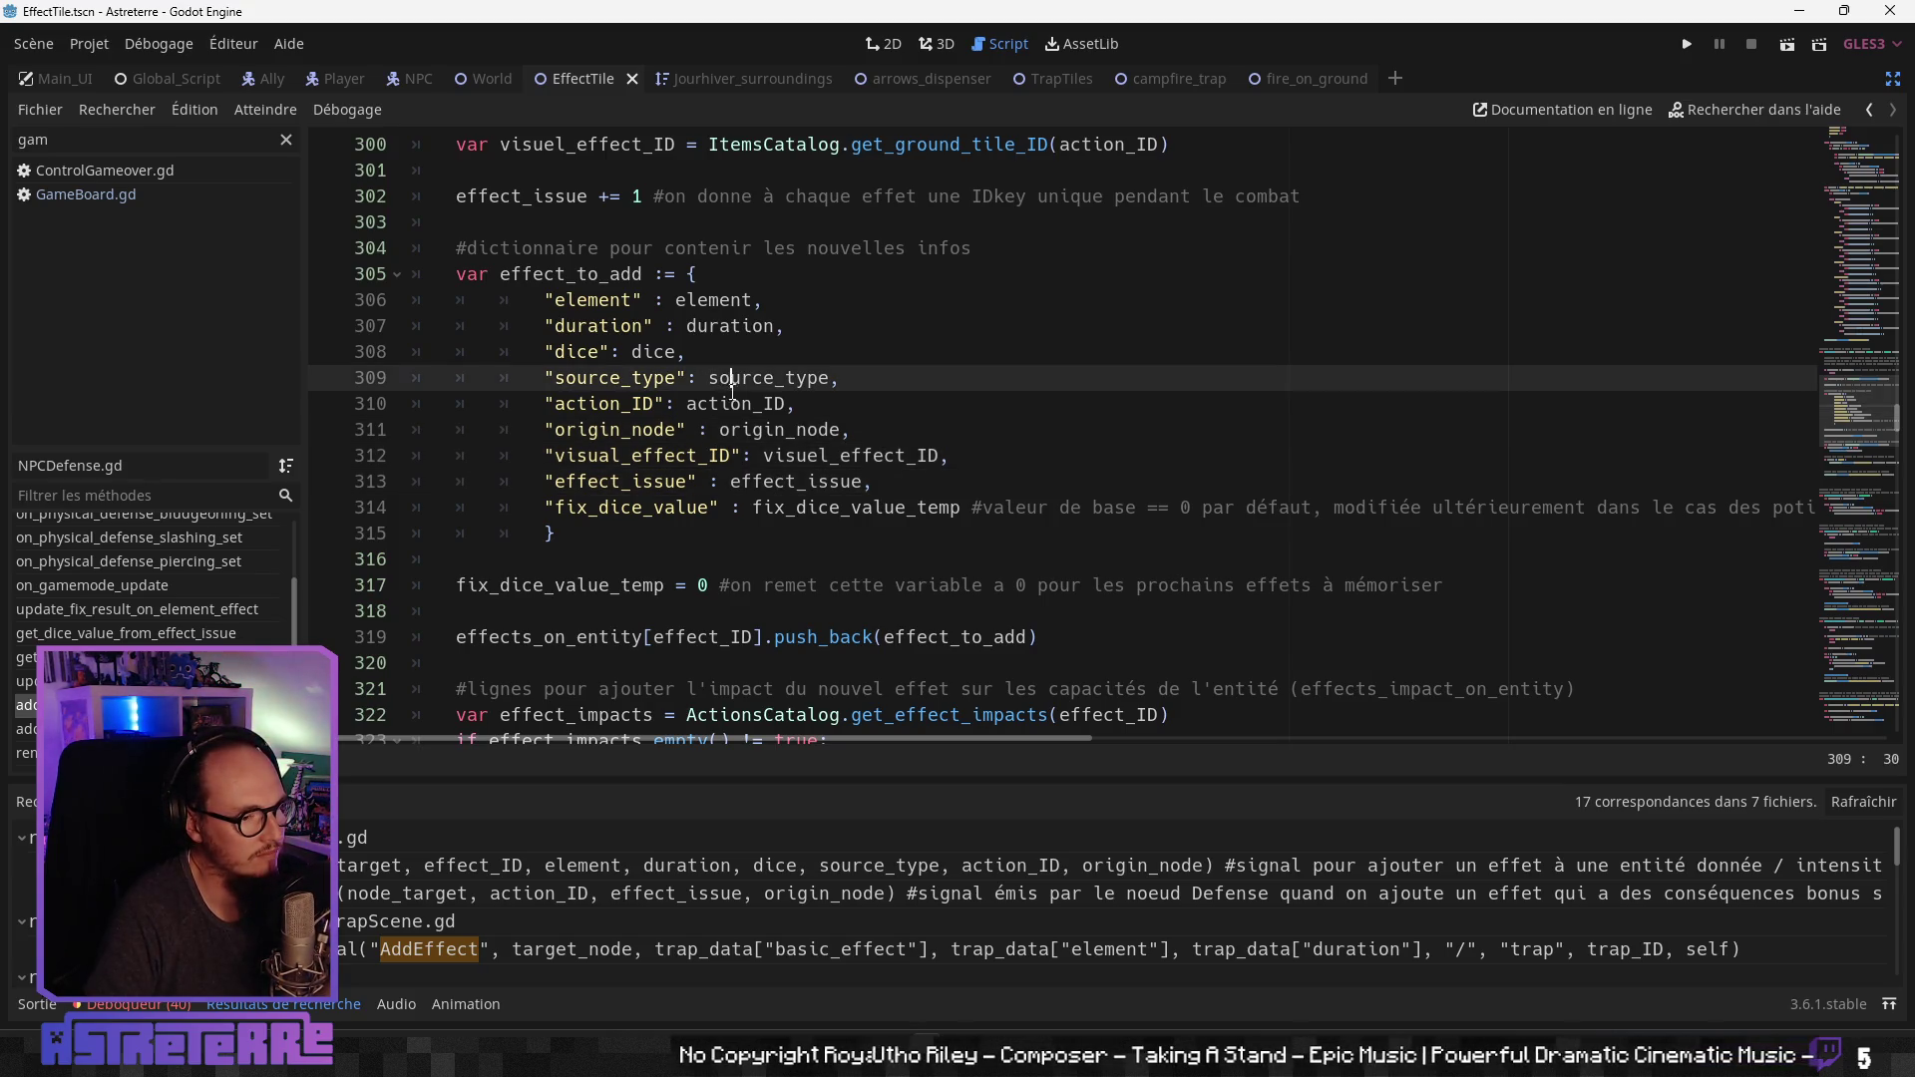
{"action": "left_click", "coordinate": [731, 403]}
{"action": "scroll", "coordinate": [805, 526], "scroll_direction": "down", "scroll_amount": 1}
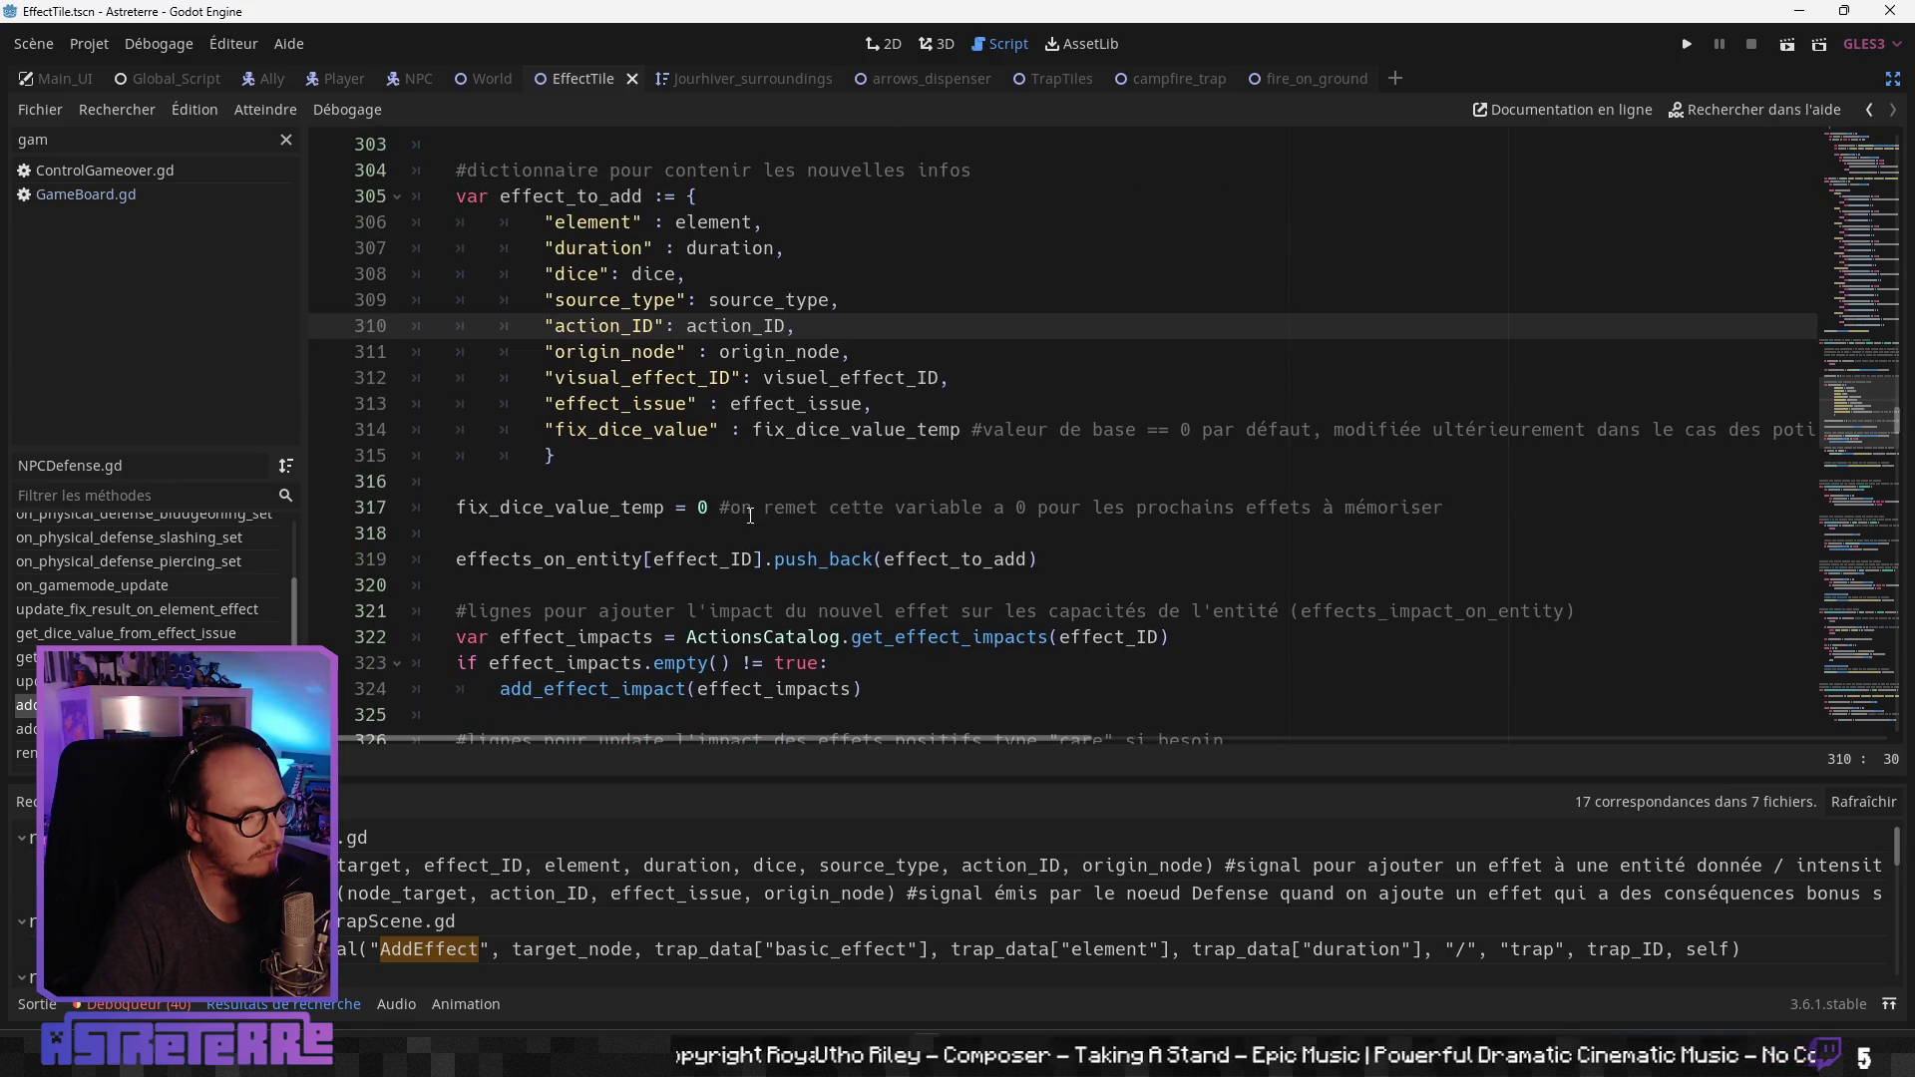
{"action": "left_click", "coordinate": [753, 502]}
{"action": "scroll", "coordinate": [768, 564], "scroll_direction": "down", "scroll_amount": 1}
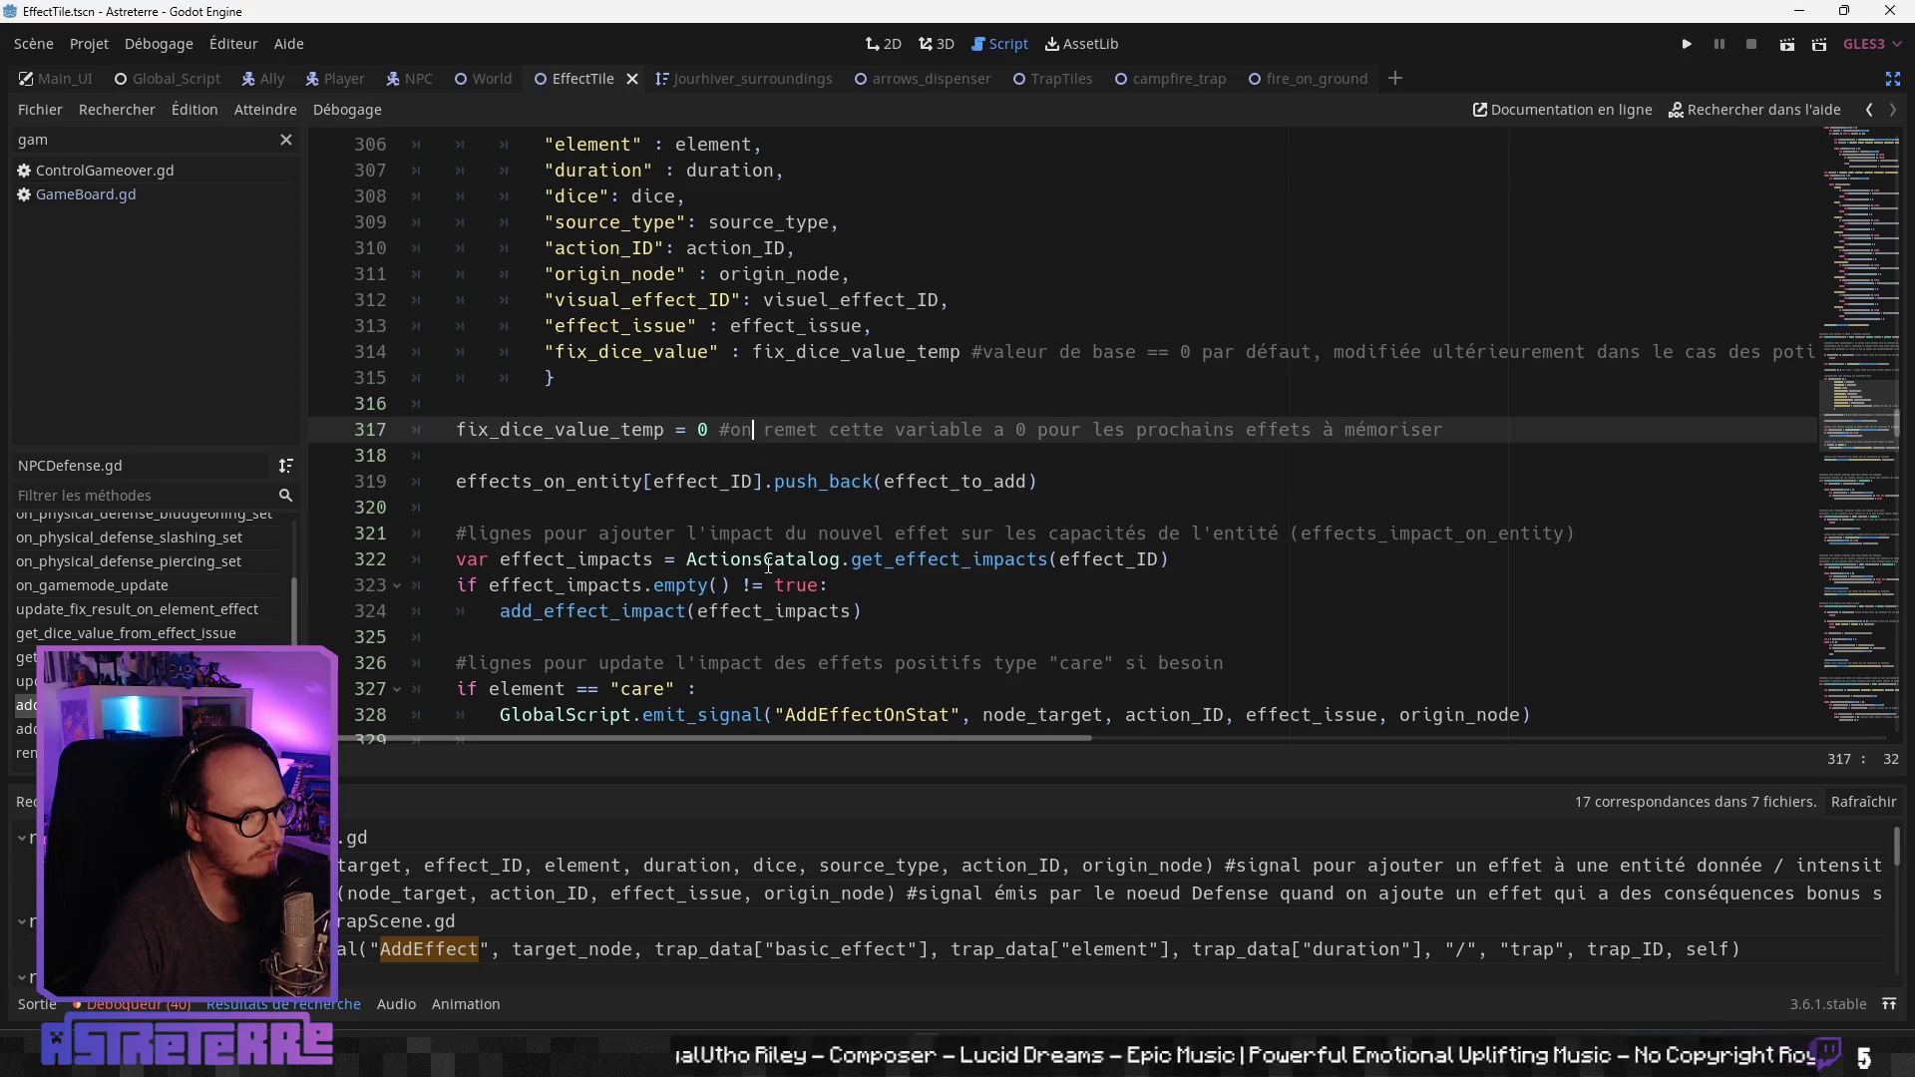
{"action": "scroll", "coordinate": [768, 564], "scroll_direction": "up", "scroll_amount": 2}
{"action": "scroll", "coordinate": [768, 564], "scroll_direction": "down", "scroll_amount": 3}
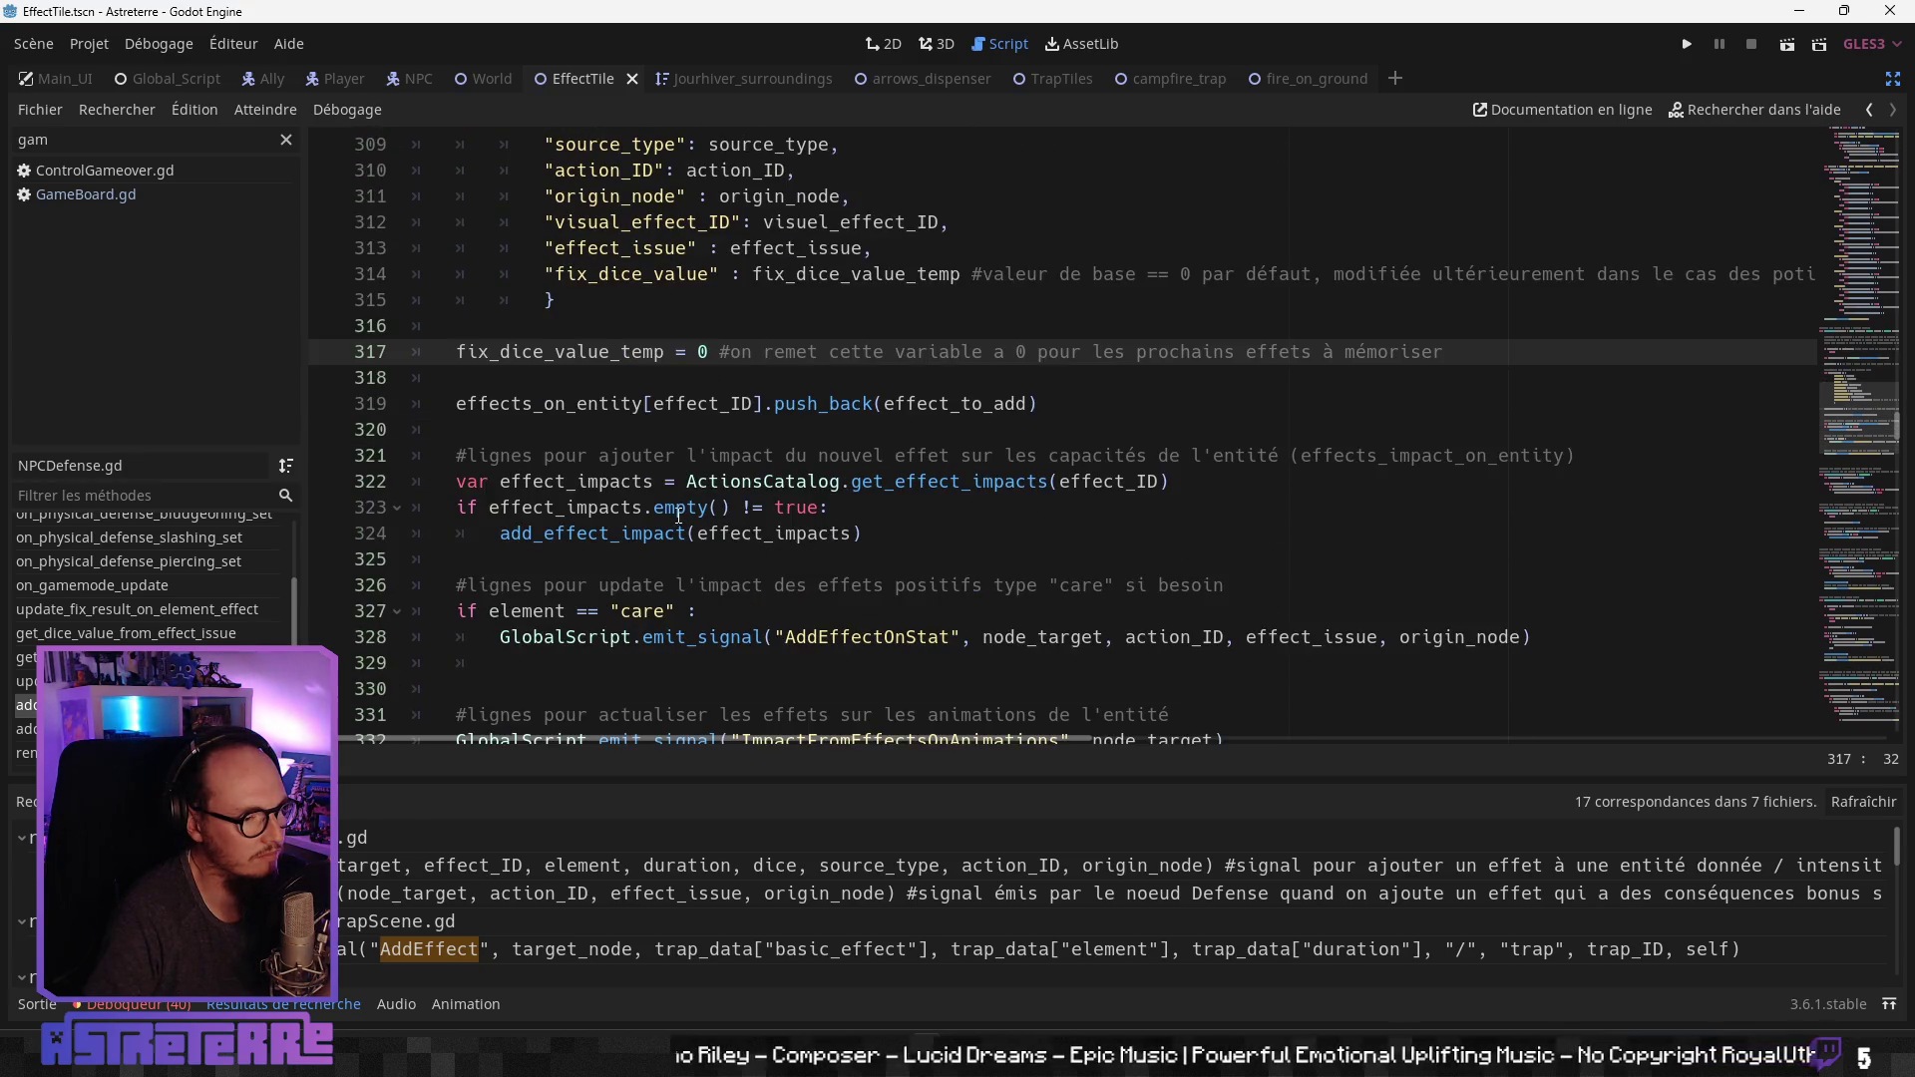
{"action": "left_click", "coordinate": [634, 482]}
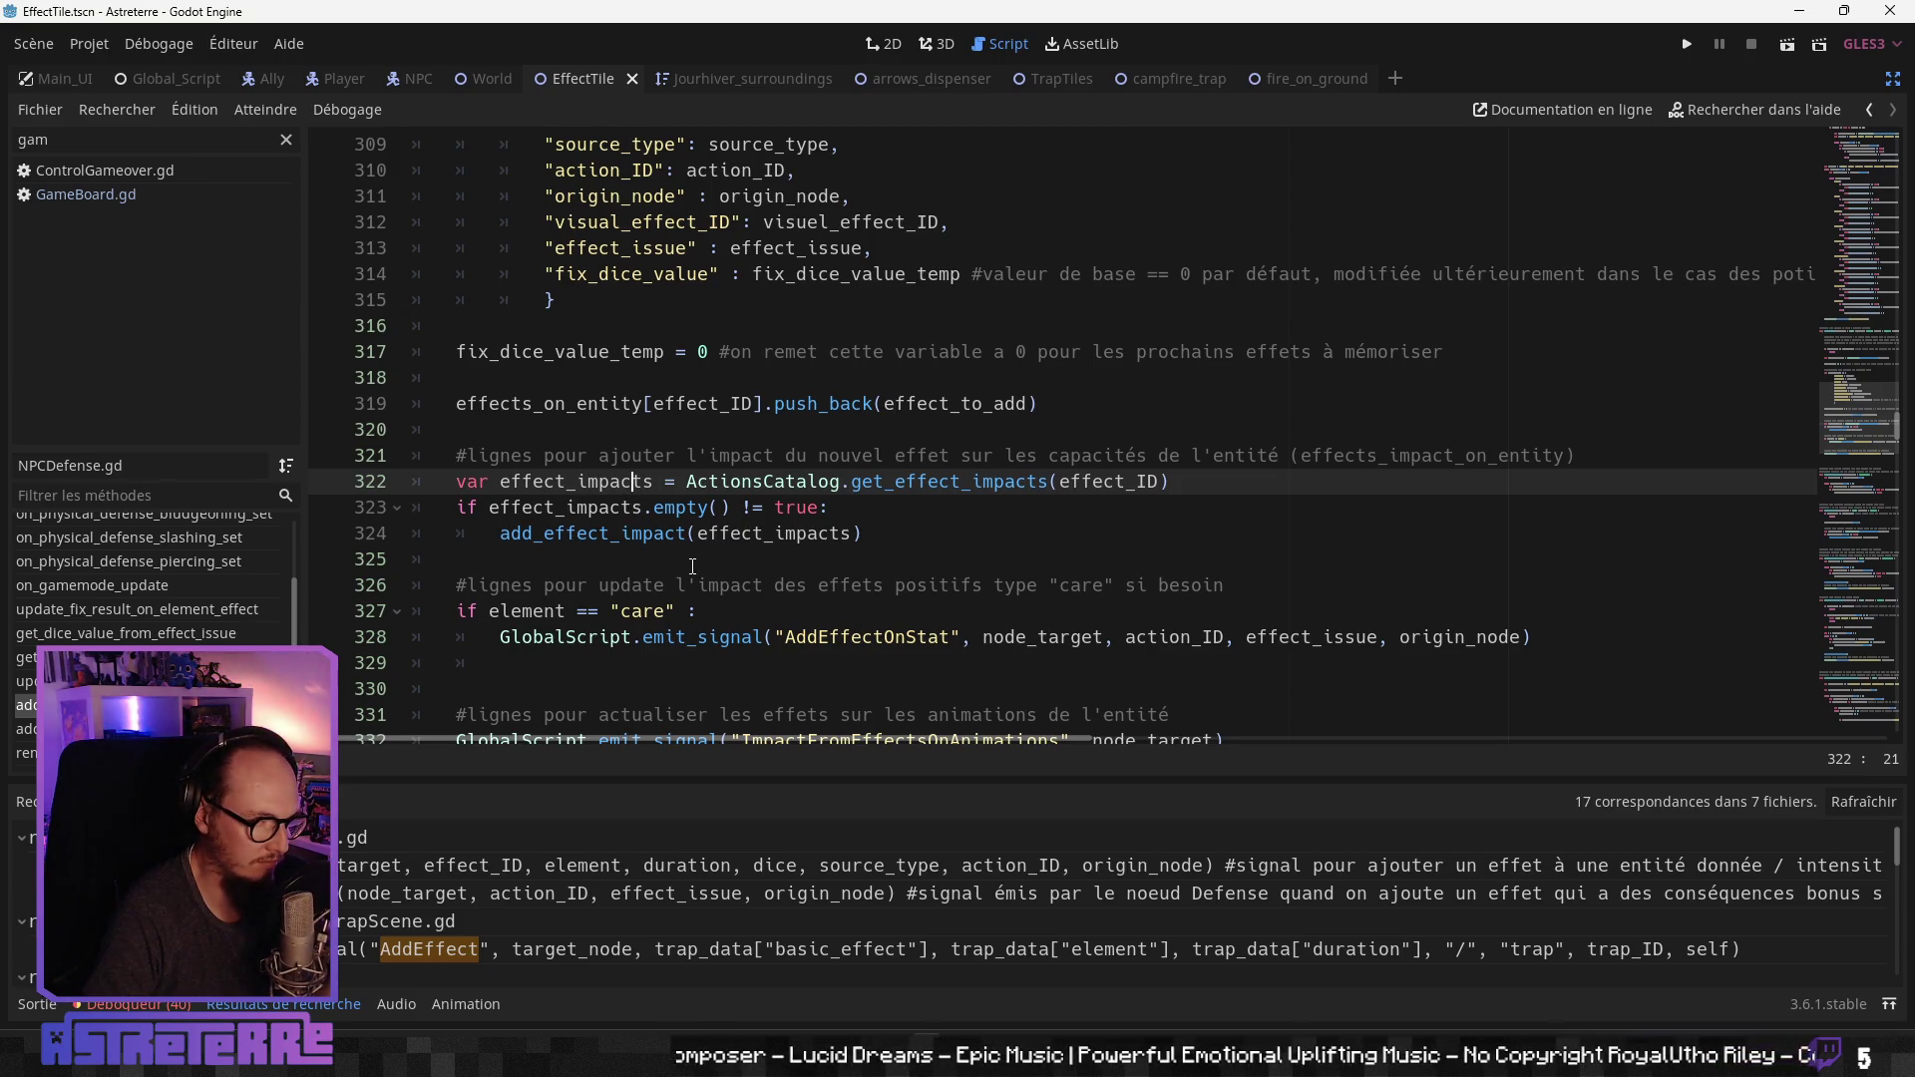
{"action": "left_click", "coordinate": [631, 577]}
{"action": "scroll", "coordinate": [631, 574], "scroll_direction": "down", "scroll_amount": 1}
{"action": "left_click", "coordinate": [633, 563]}
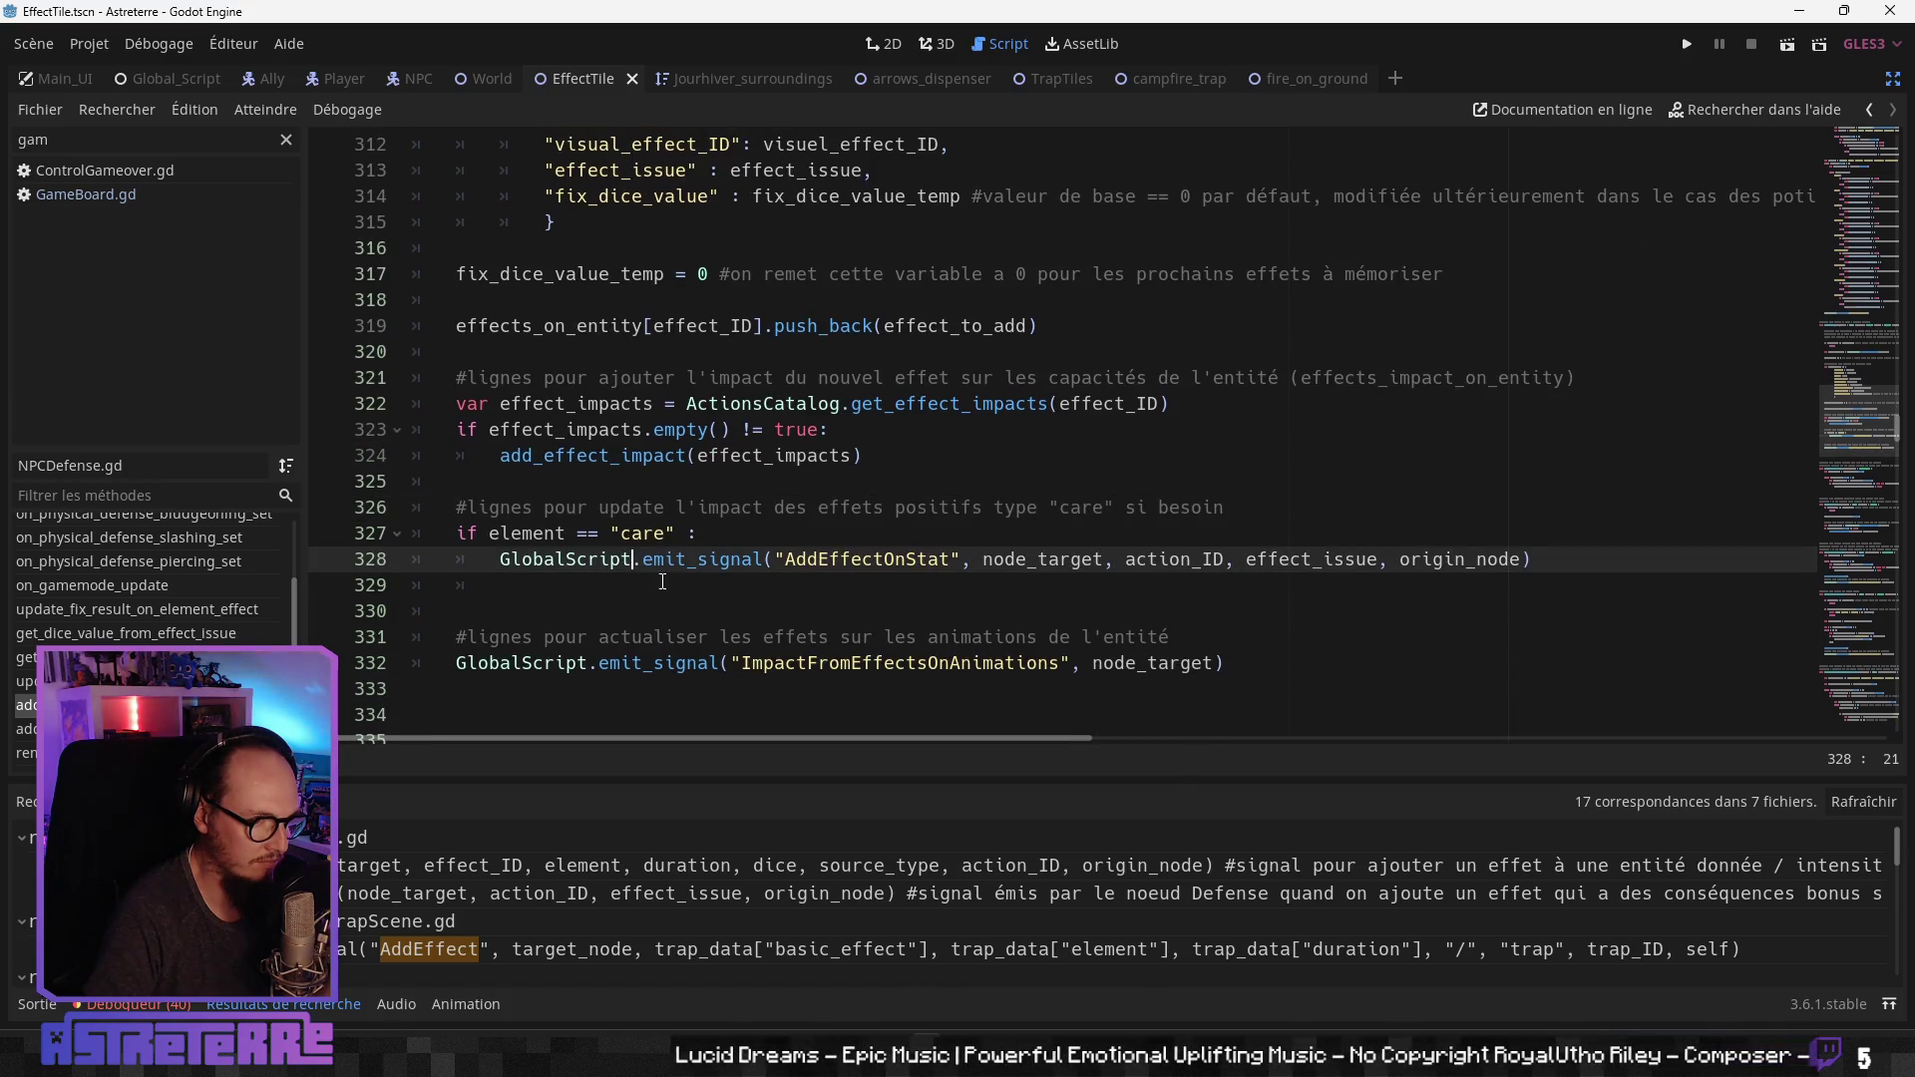
{"action": "left_click", "coordinate": [674, 636]}
{"action": "scroll", "coordinate": [674, 635], "scroll_direction": "down", "scroll_amount": 1}
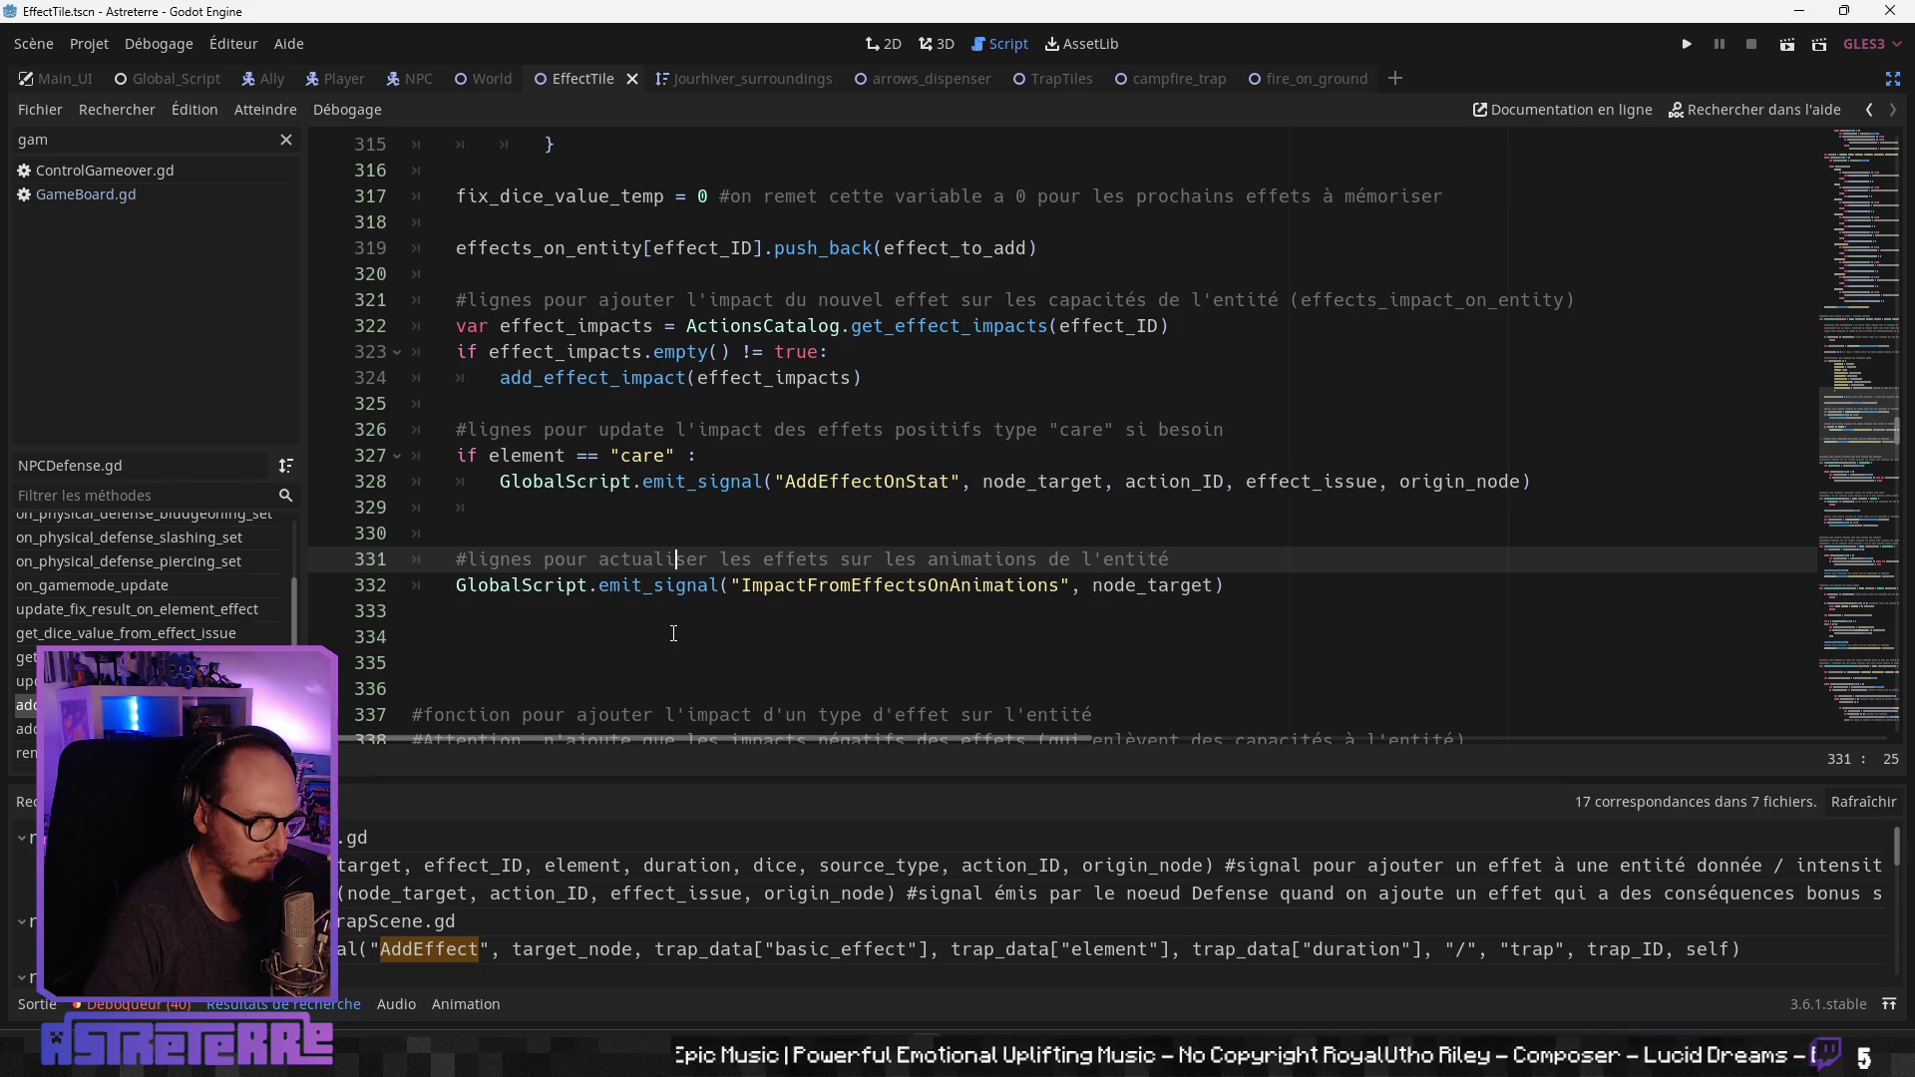
{"action": "scroll", "coordinate": [674, 634], "scroll_direction": "down", "scroll_amount": 1}
{"action": "left_click", "coordinate": [675, 637]}
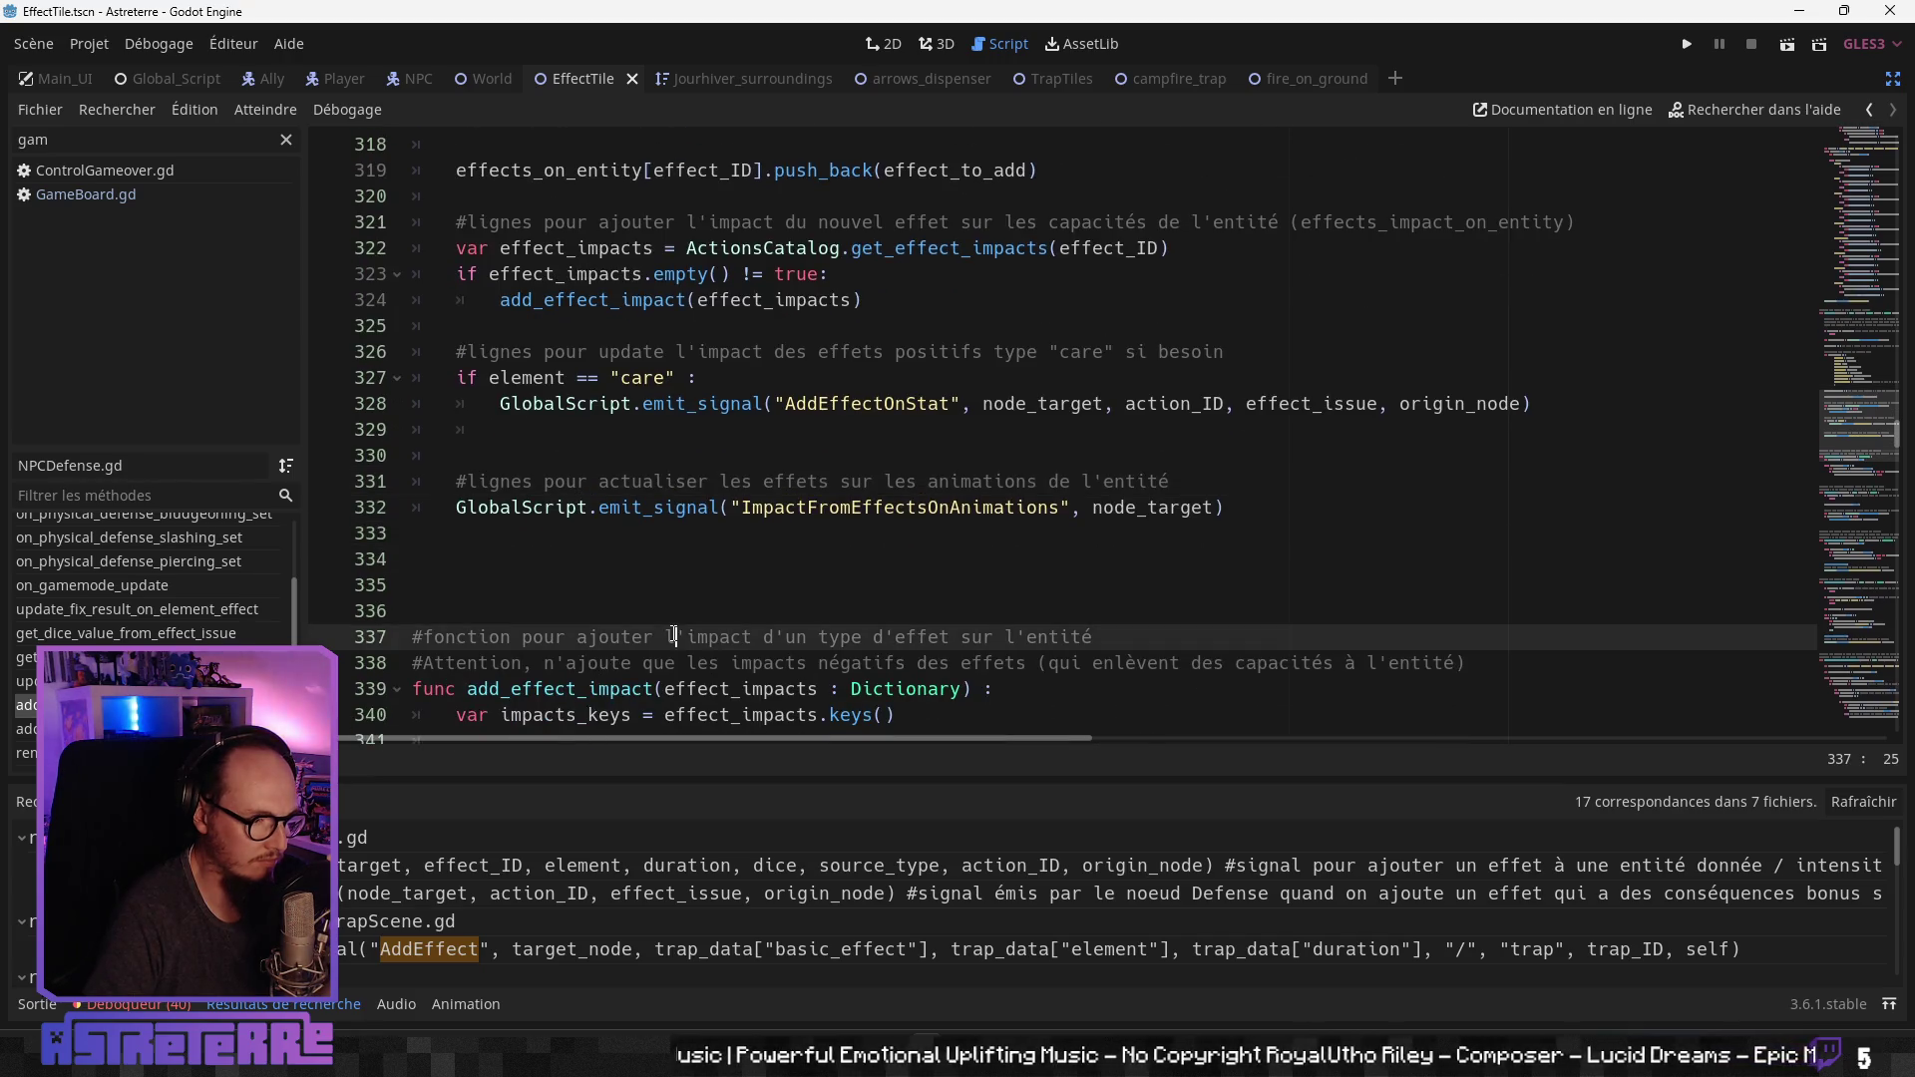
{"action": "scroll", "coordinate": [675, 634], "scroll_direction": "down", "scroll_amount": 2}
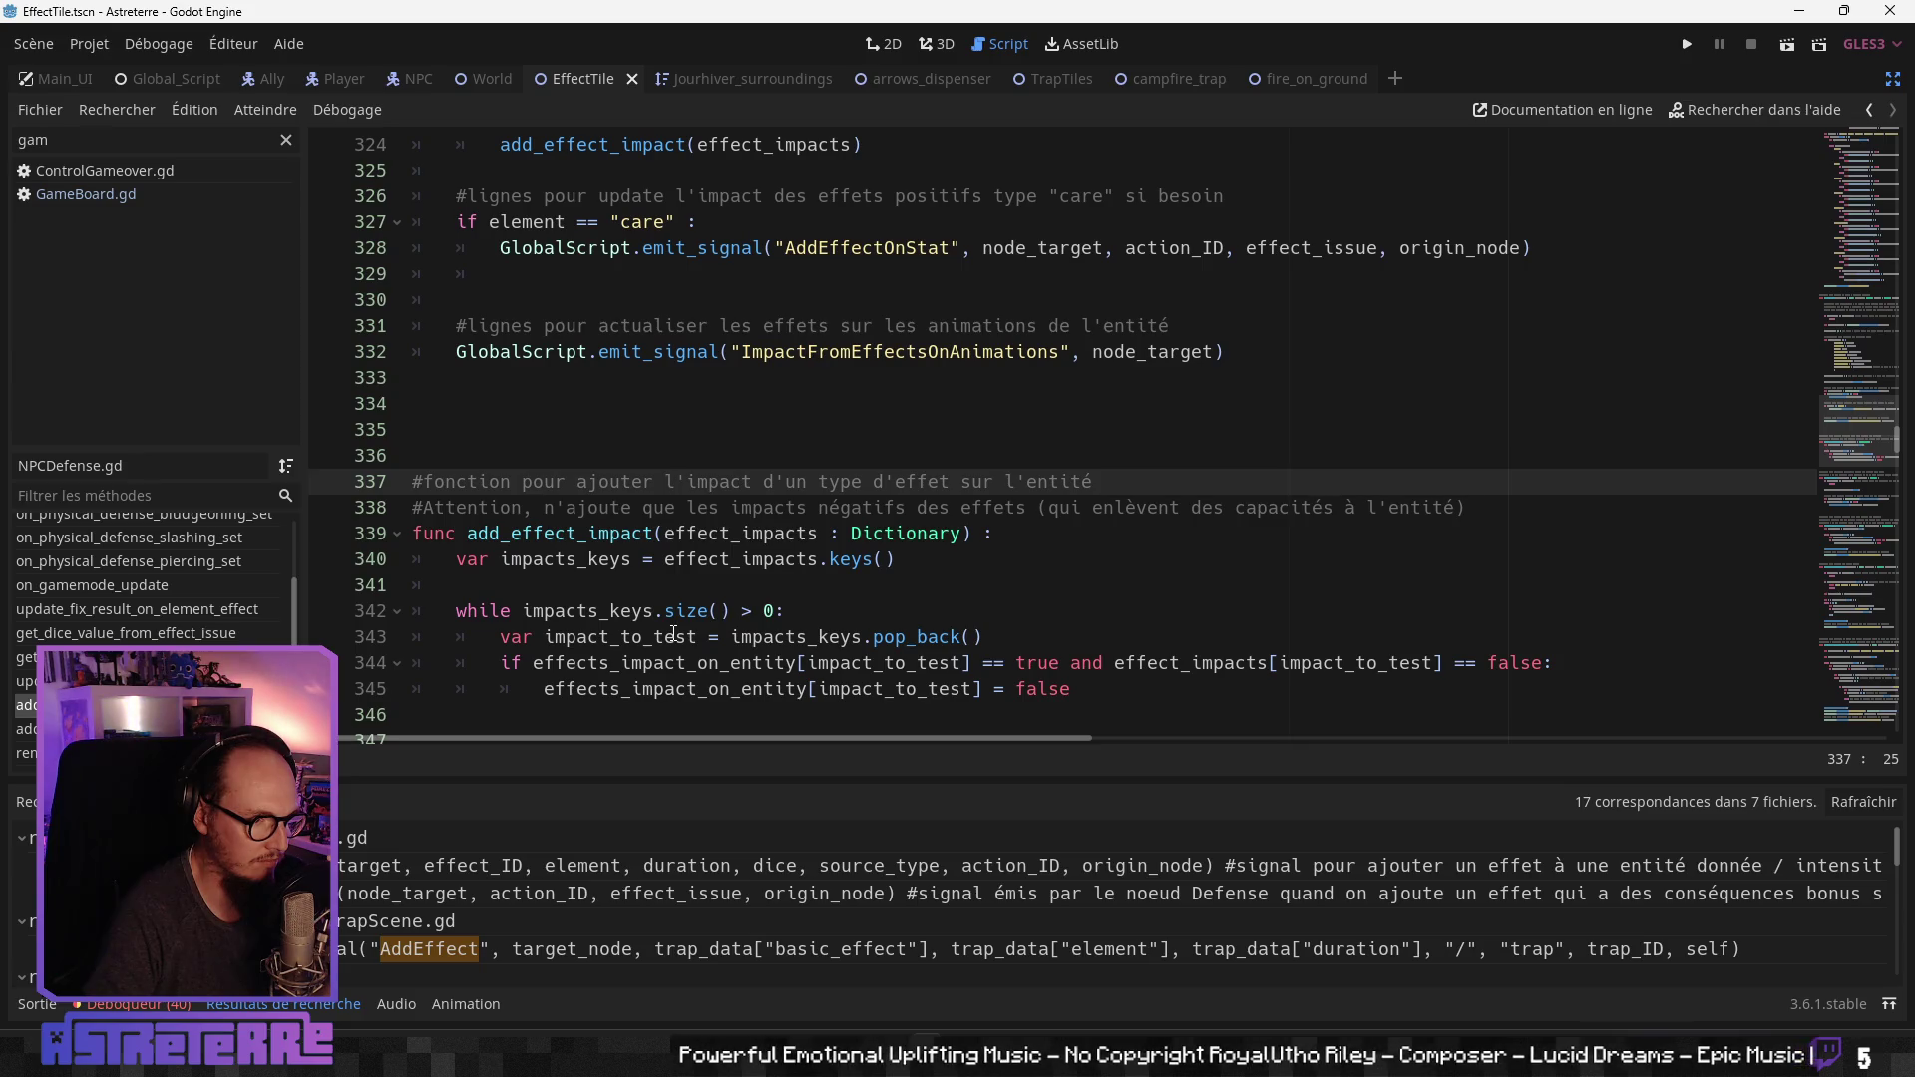
{"action": "scroll", "coordinate": [674, 636], "scroll_direction": "down", "scroll_amount": 2}
{"action": "scroll", "coordinate": [672, 634], "scroll_direction": "up", "scroll_amount": 5}
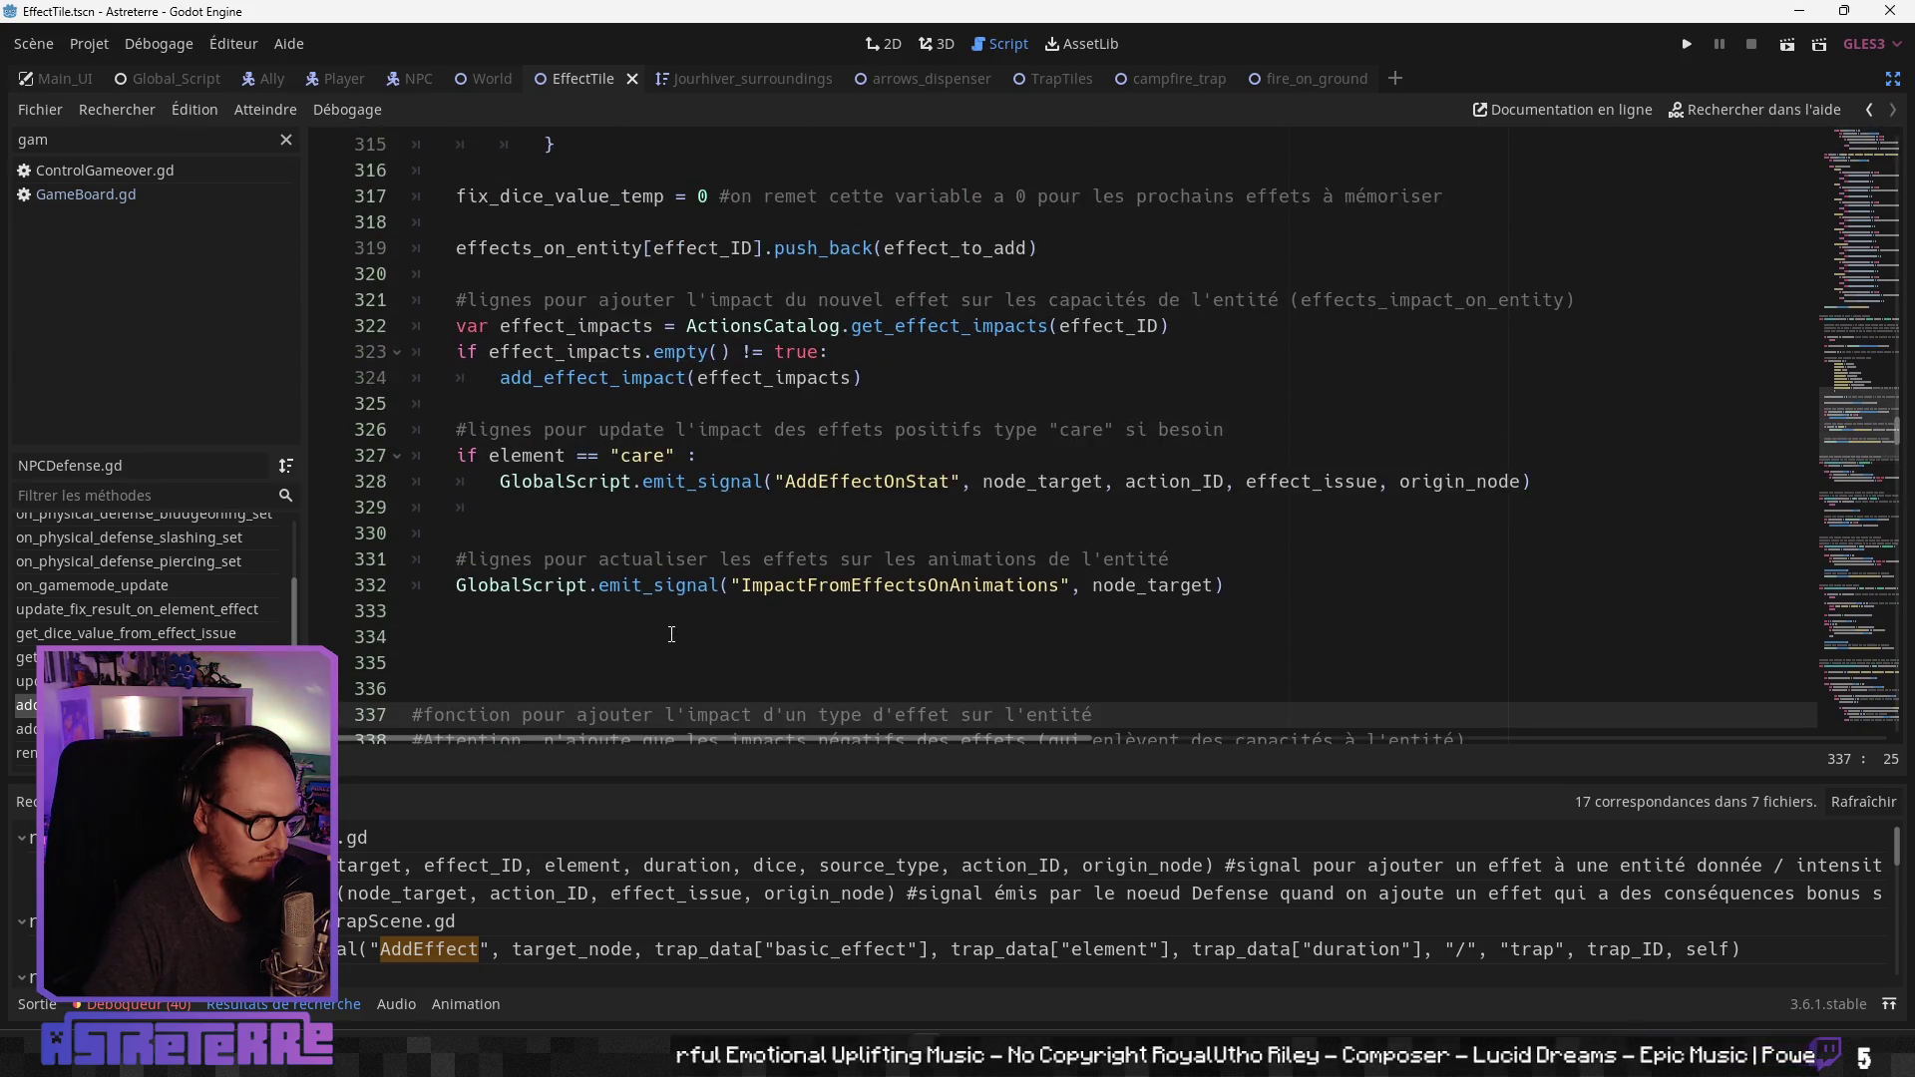
{"action": "scroll", "coordinate": [671, 635], "scroll_direction": "up", "scroll_amount": 3}
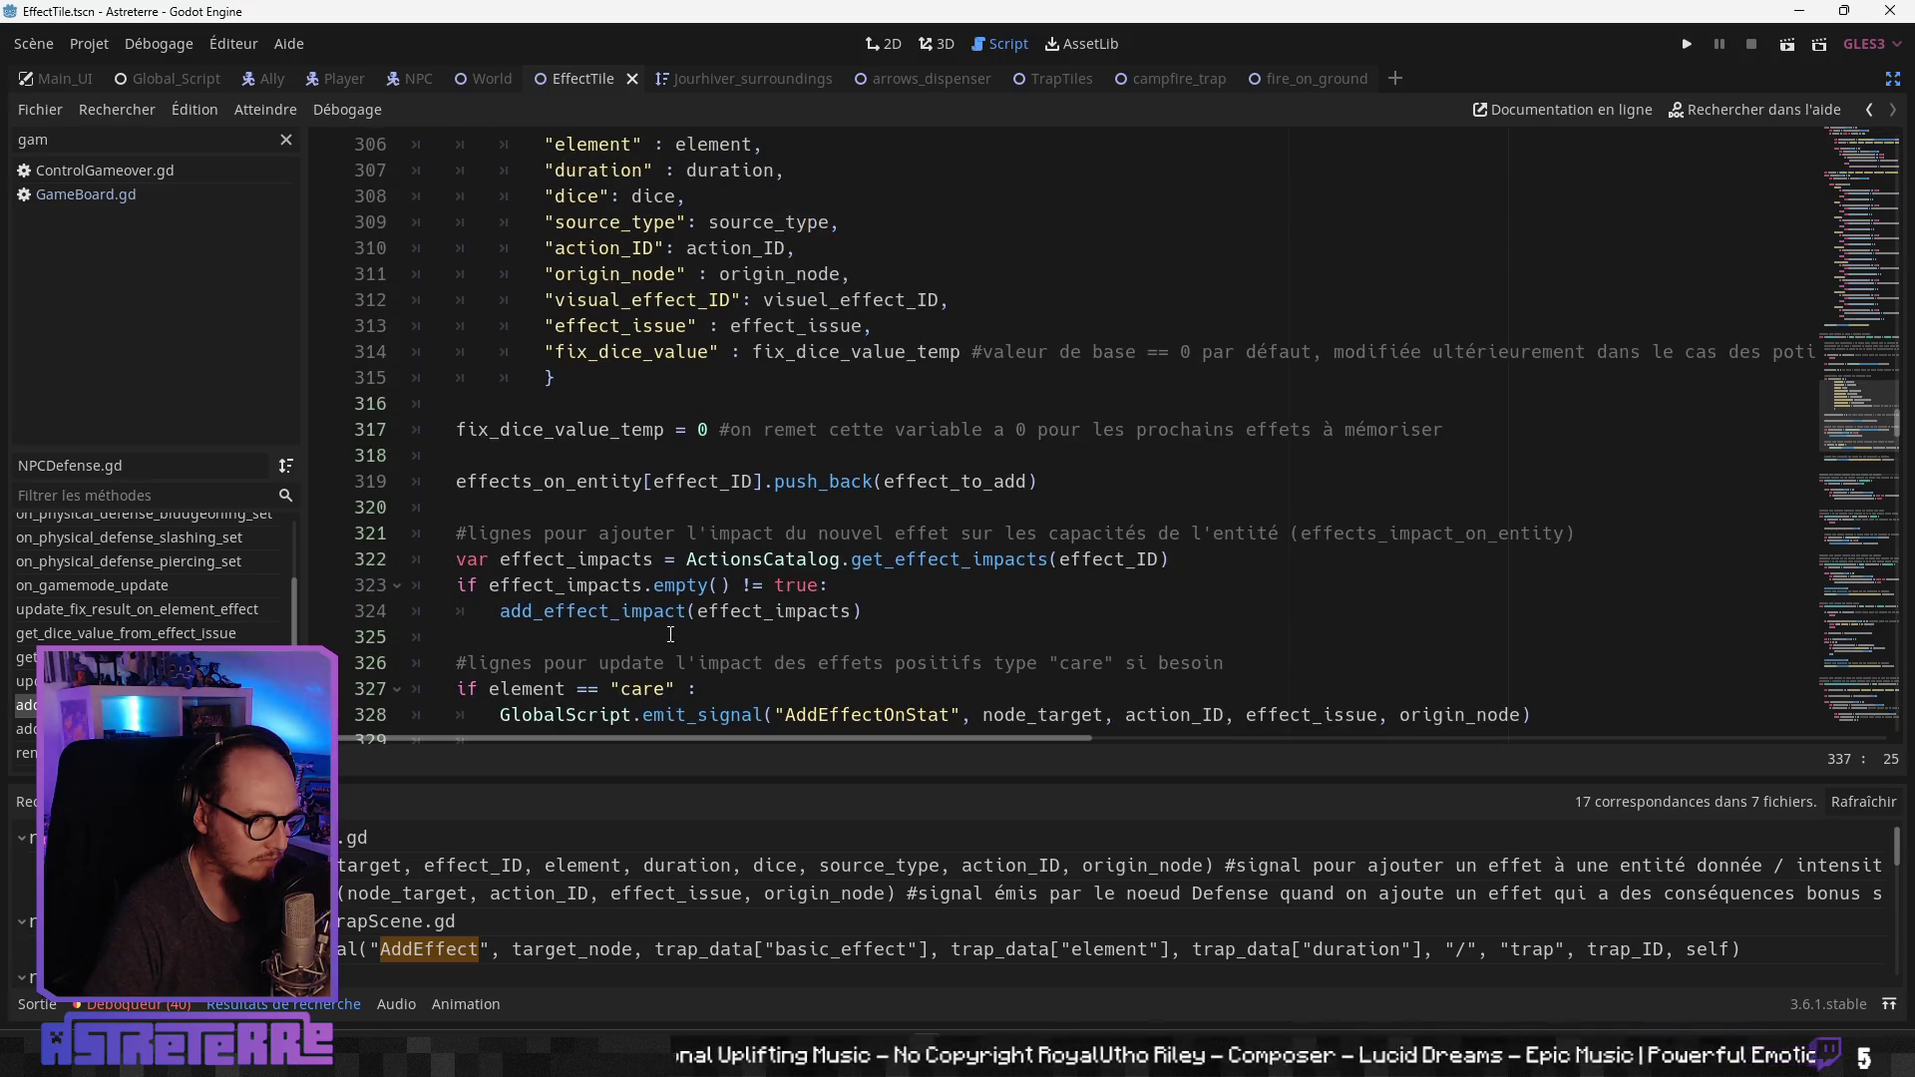
{"action": "scroll", "coordinate": [669, 636], "scroll_direction": "up", "scroll_amount": 4}
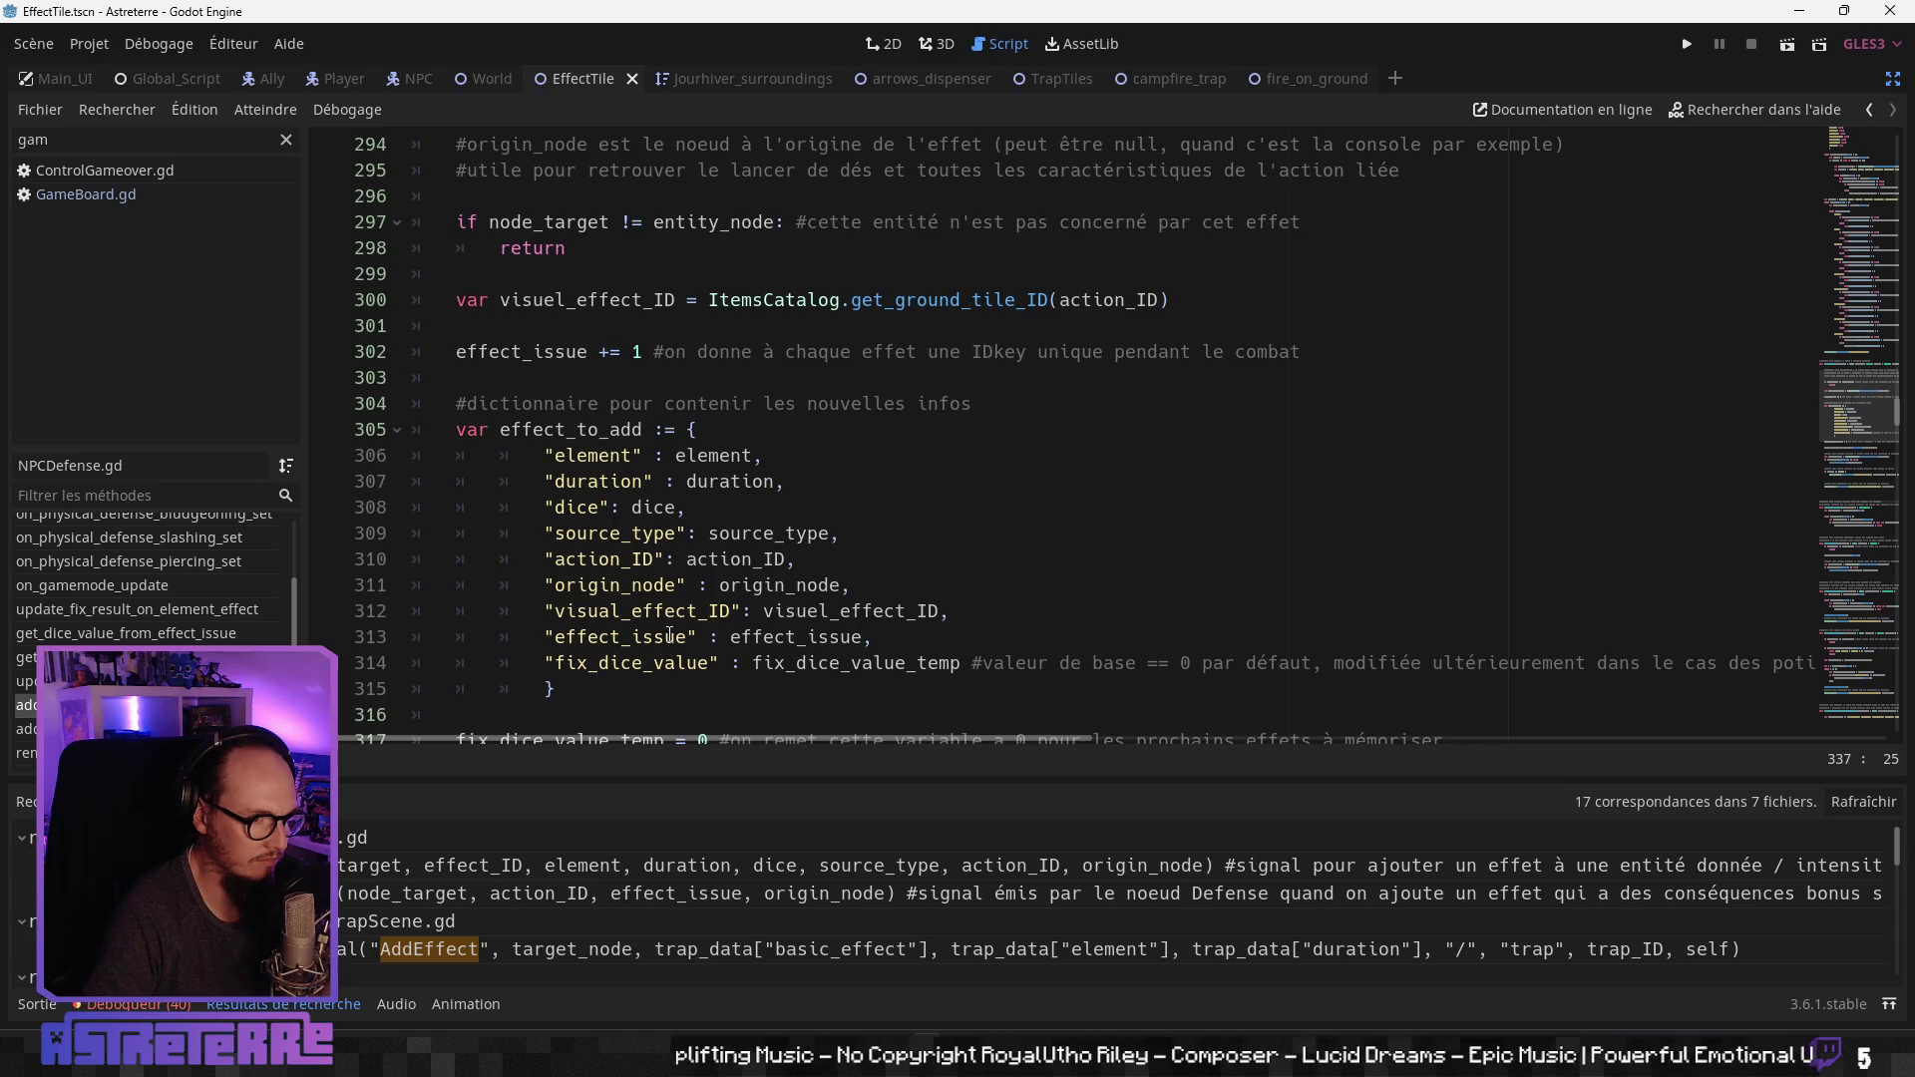
{"action": "scroll", "coordinate": [669, 635], "scroll_direction": "up", "scroll_amount": 3}
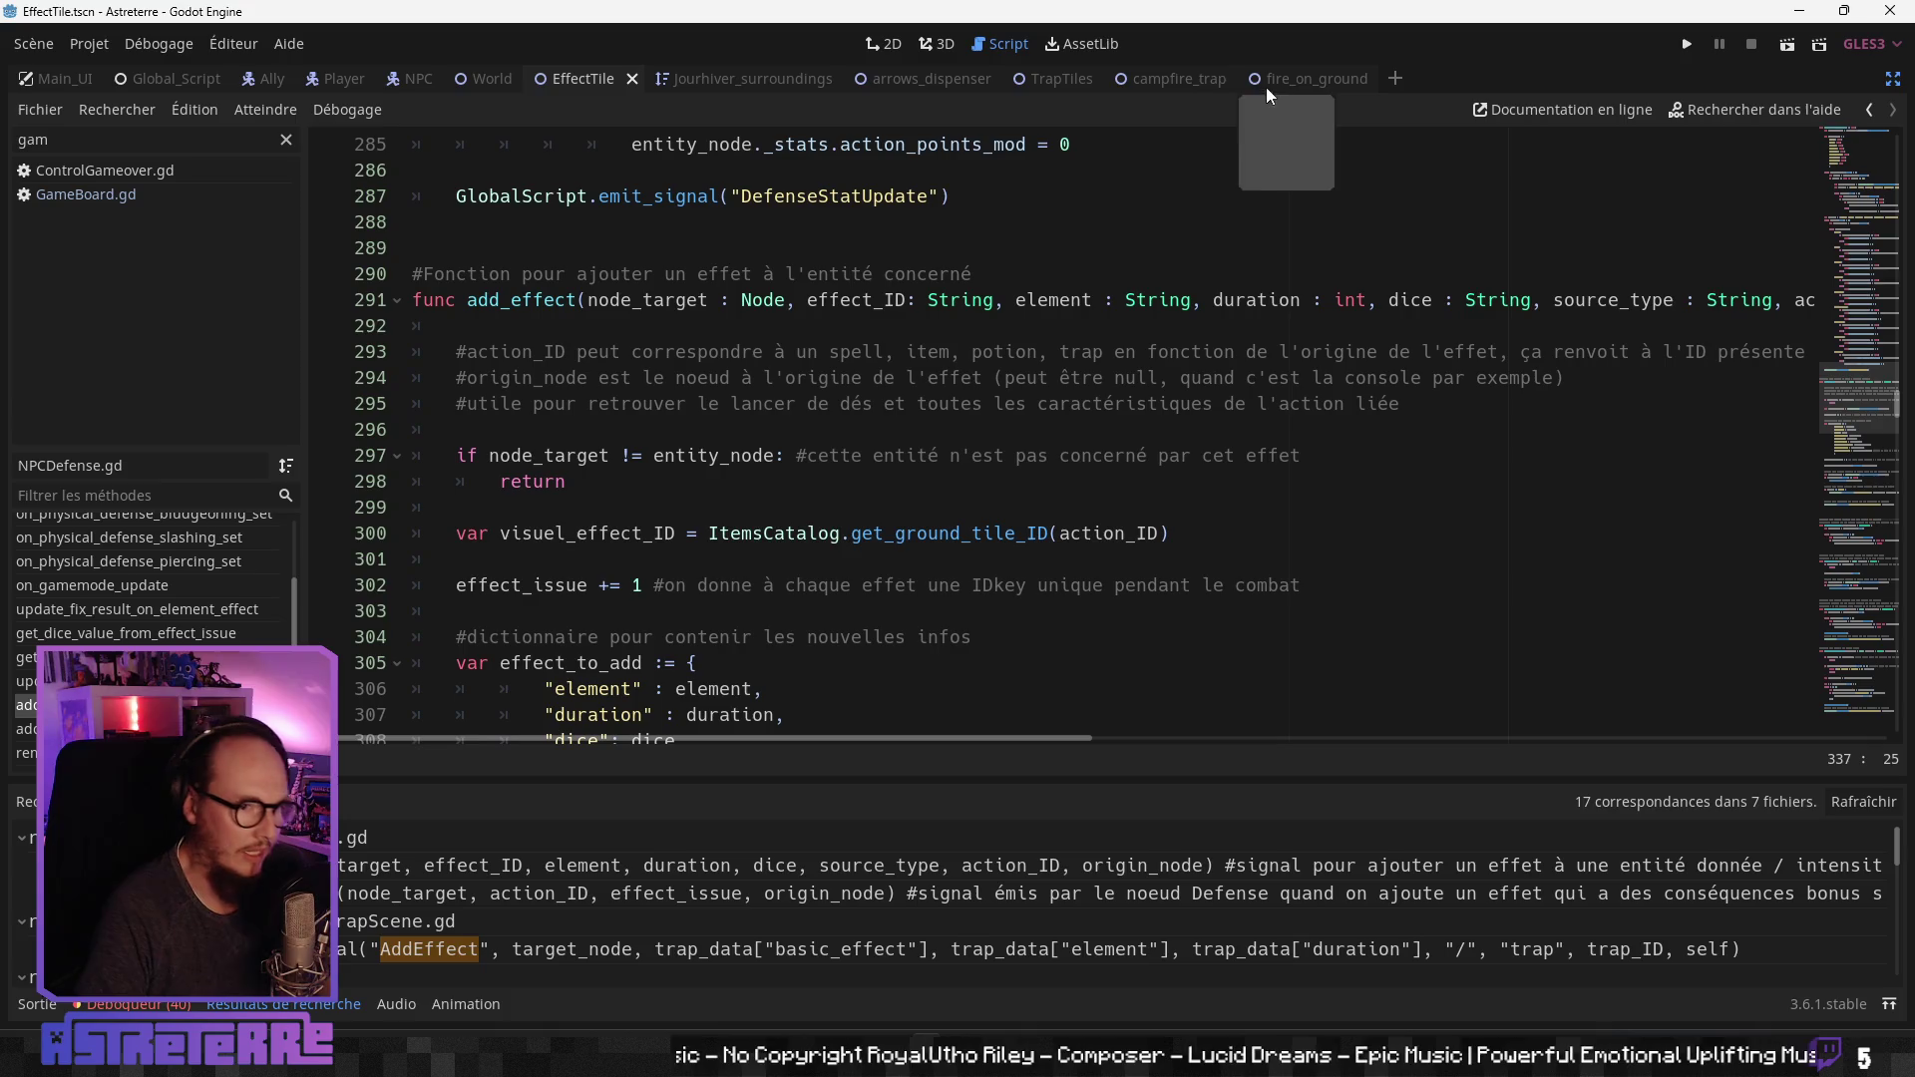
Step: Return to the campfire_trap script's magical_damage_on_time branch and reopen the AddEffect search results
{"action": "left_click", "coordinate": [1169, 76]}
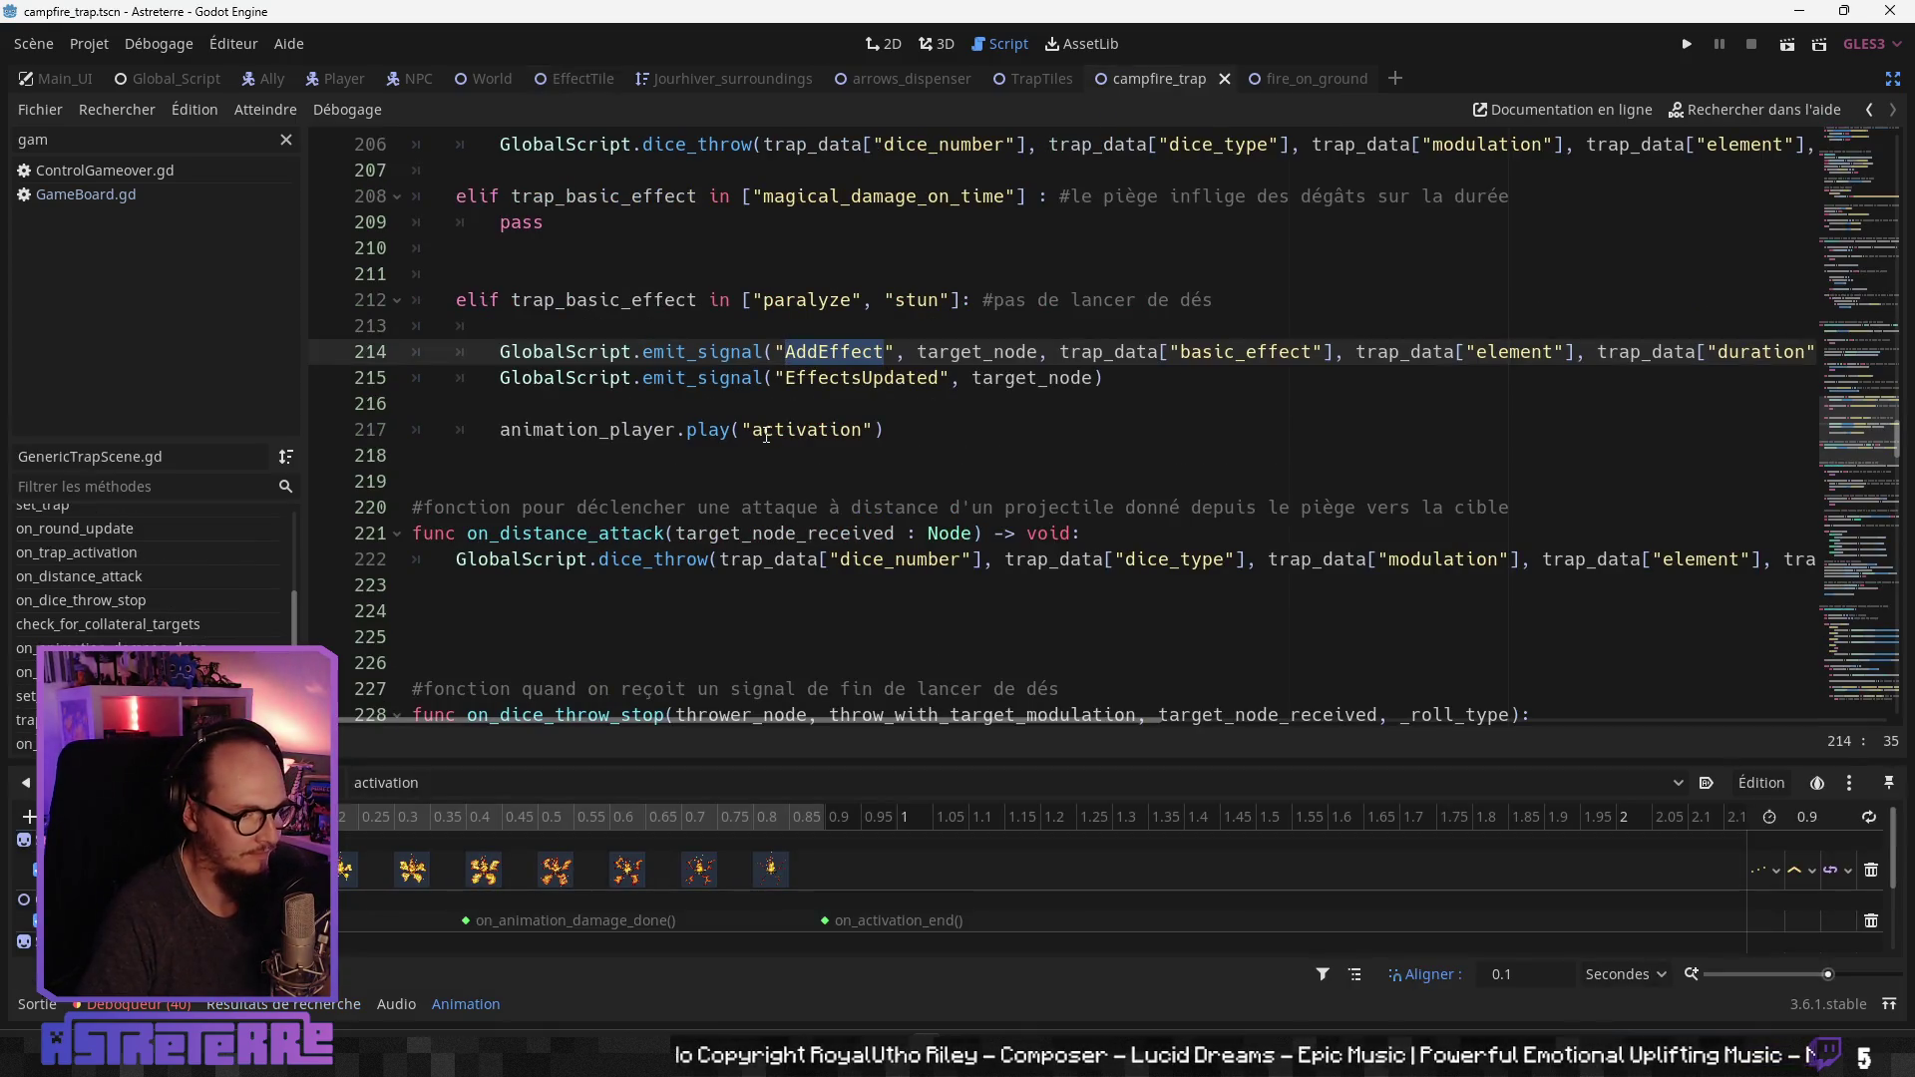
{"action": "scroll", "coordinate": [743, 424], "scroll_direction": "up", "scroll_amount": 2}
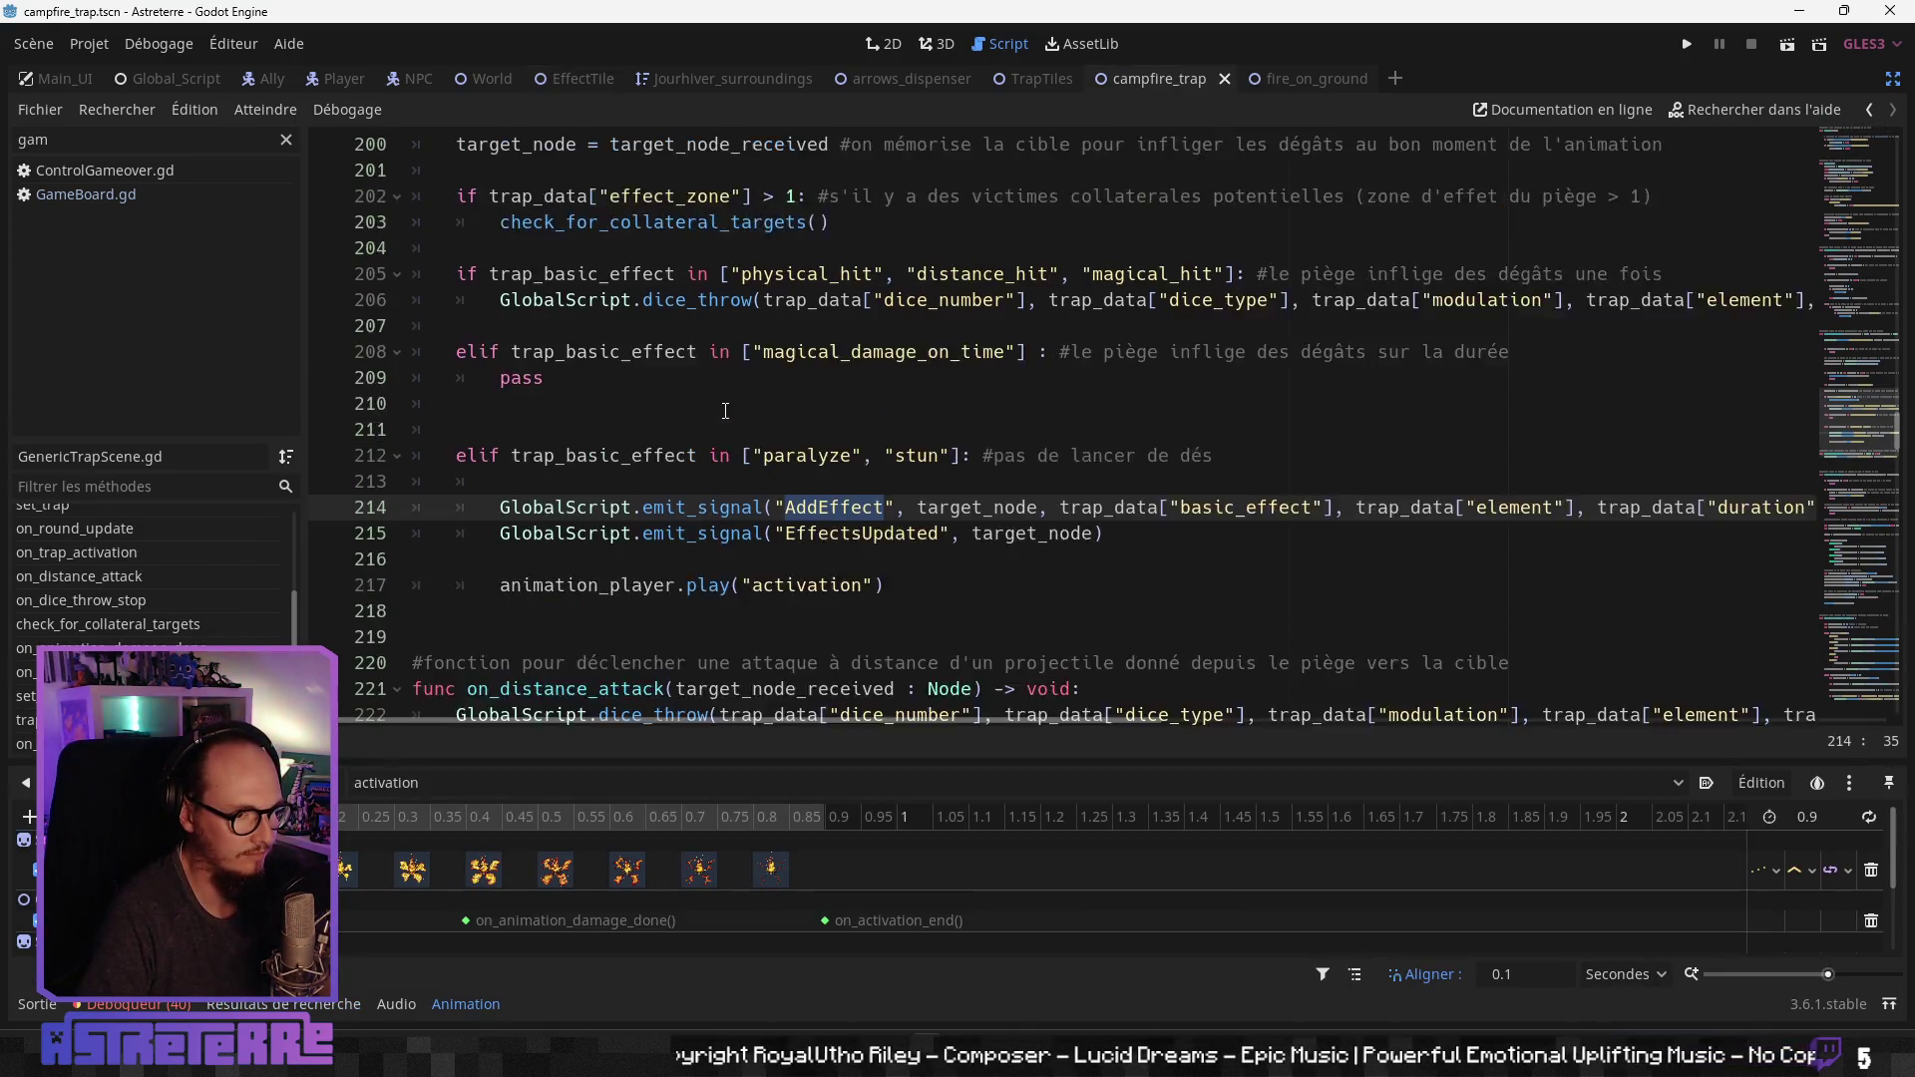
{"action": "scroll", "coordinate": [725, 410], "scroll_direction": "up", "scroll_amount": 1}
{"action": "left_click", "coordinate": [720, 485]}
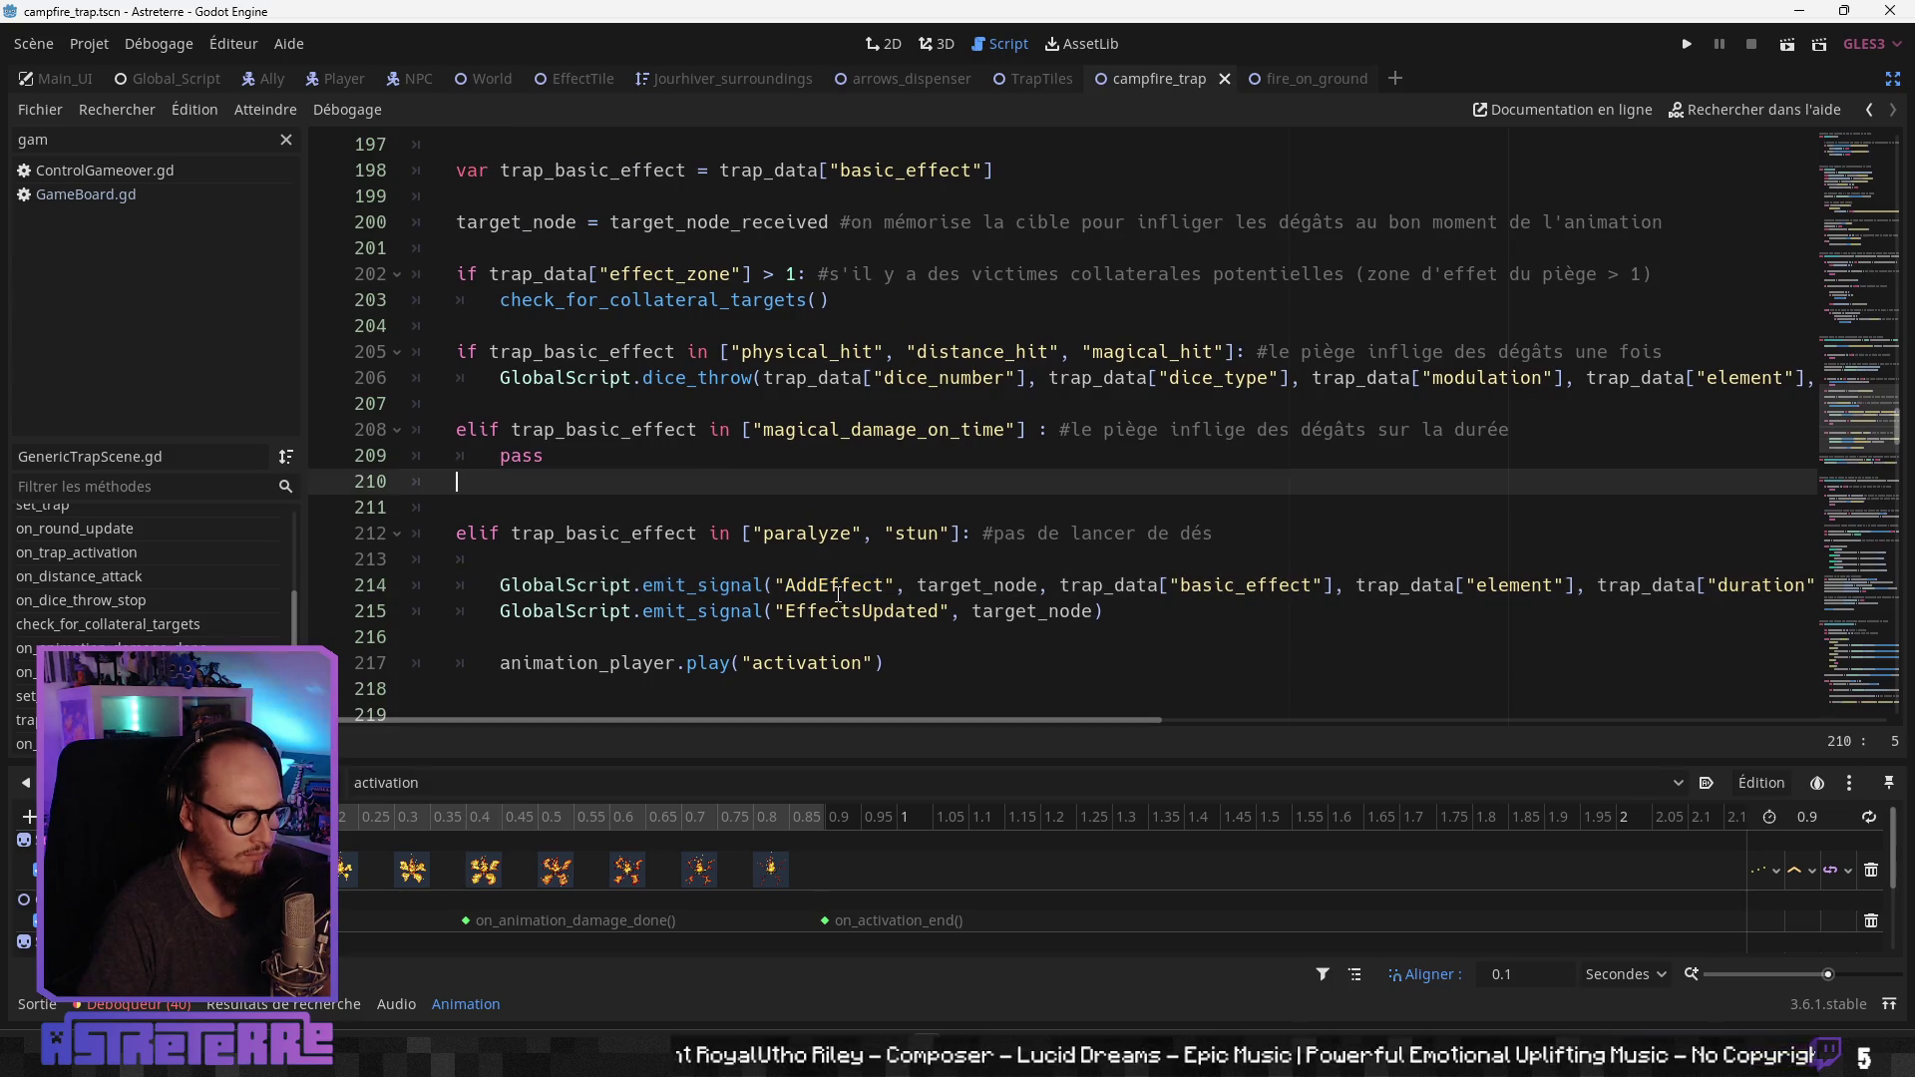
{"action": "mouse_move", "coordinate": [1057, 720]}
{"action": "left_mouse_down"}
{"action": "mouse_move", "coordinate": [1458, 720]}
{"action": "mouse_move", "coordinate": [1330, 714]}
{"action": "left_mouse_up"}
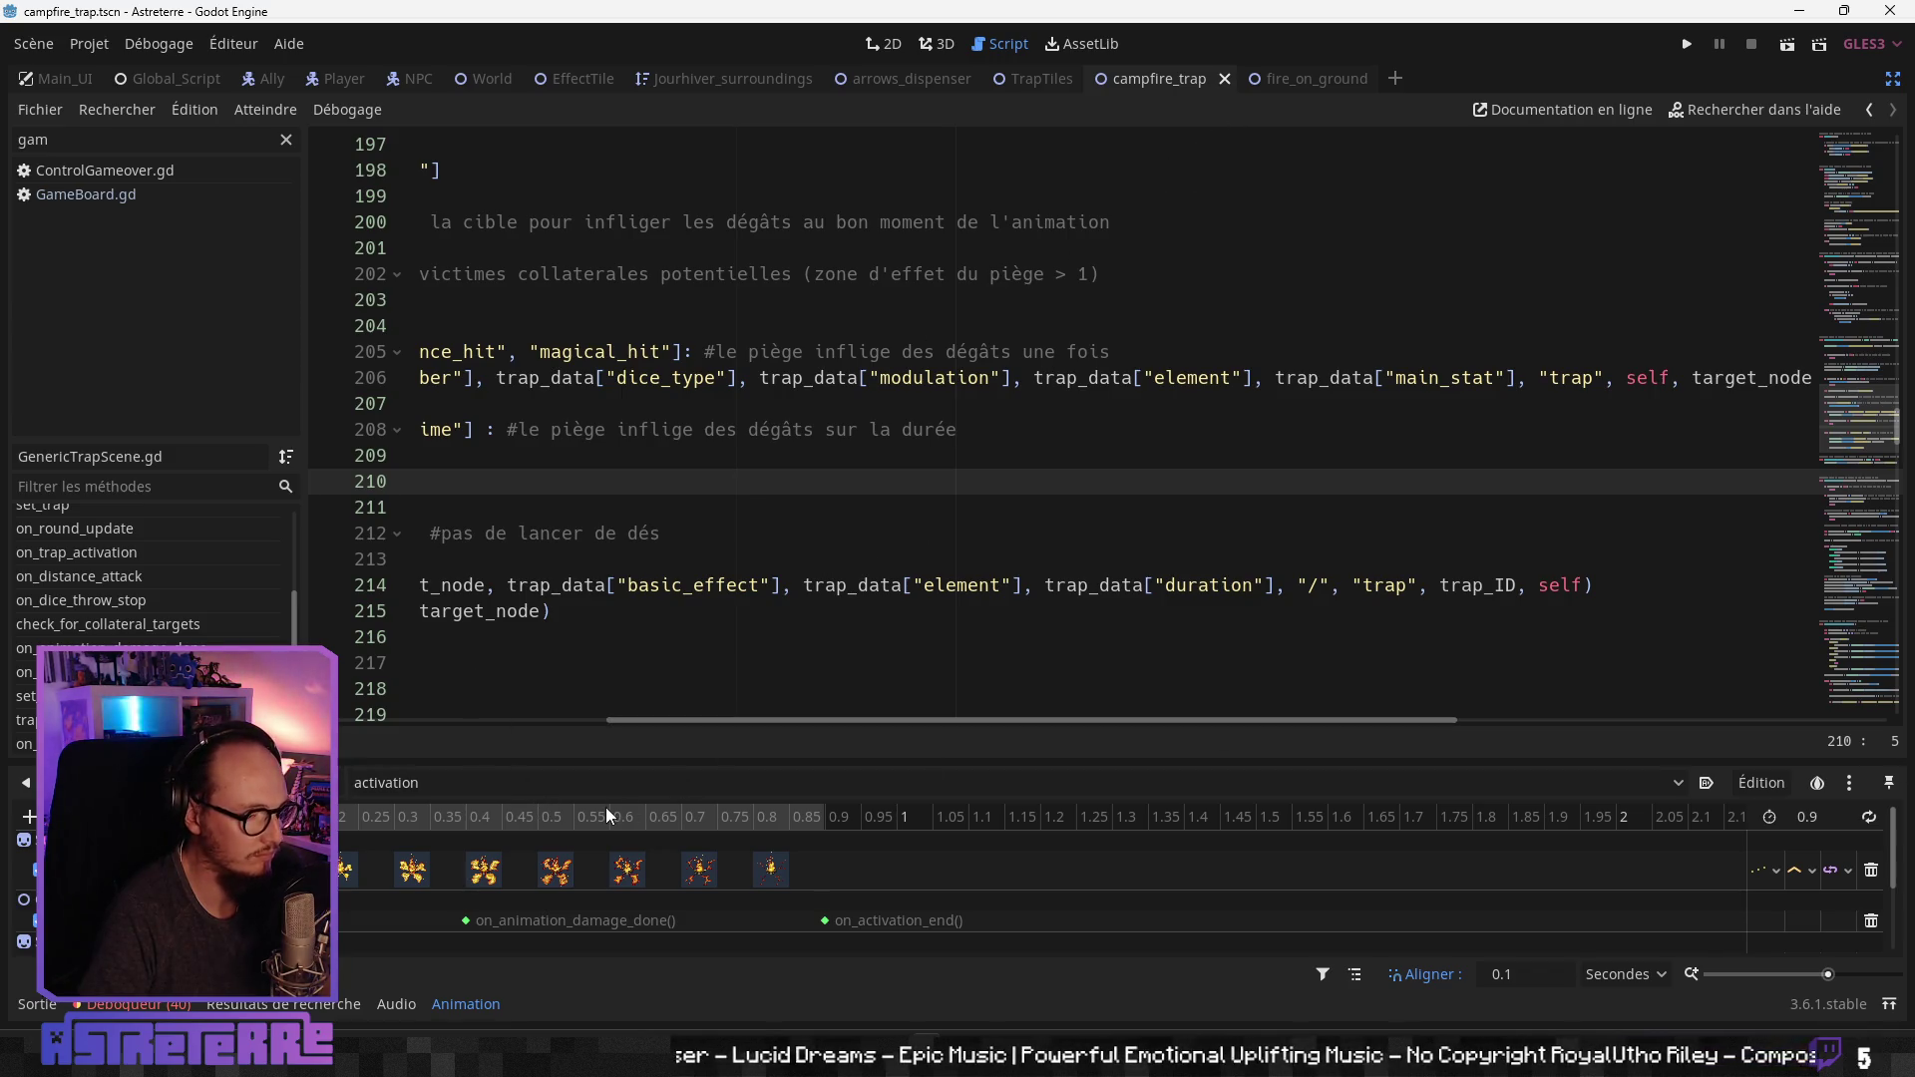
{"action": "left_click", "coordinate": [284, 1005]}
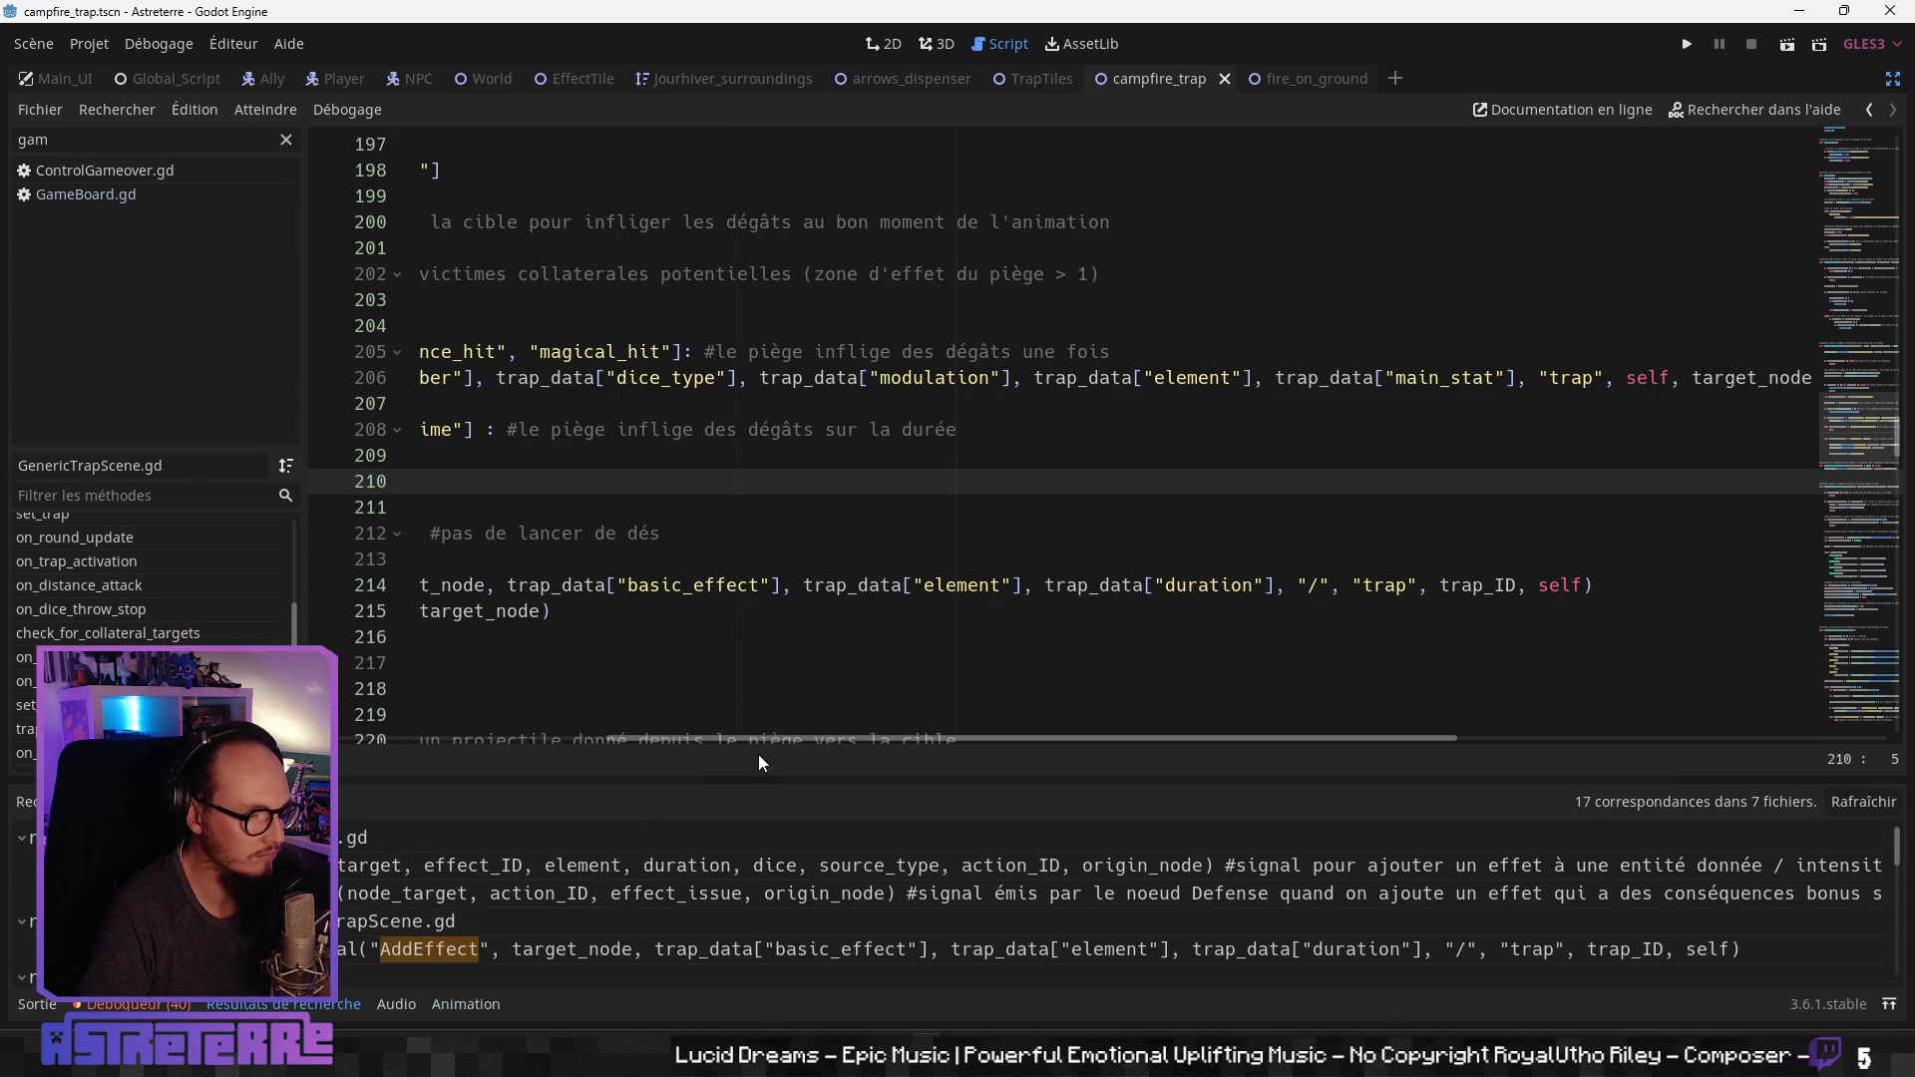
Step: Check AddEffect's dice and source_type parameters in Global_Script.gd, then go back to GenericTrapScene.gd
{"action": "left_click", "coordinate": [409, 868]}
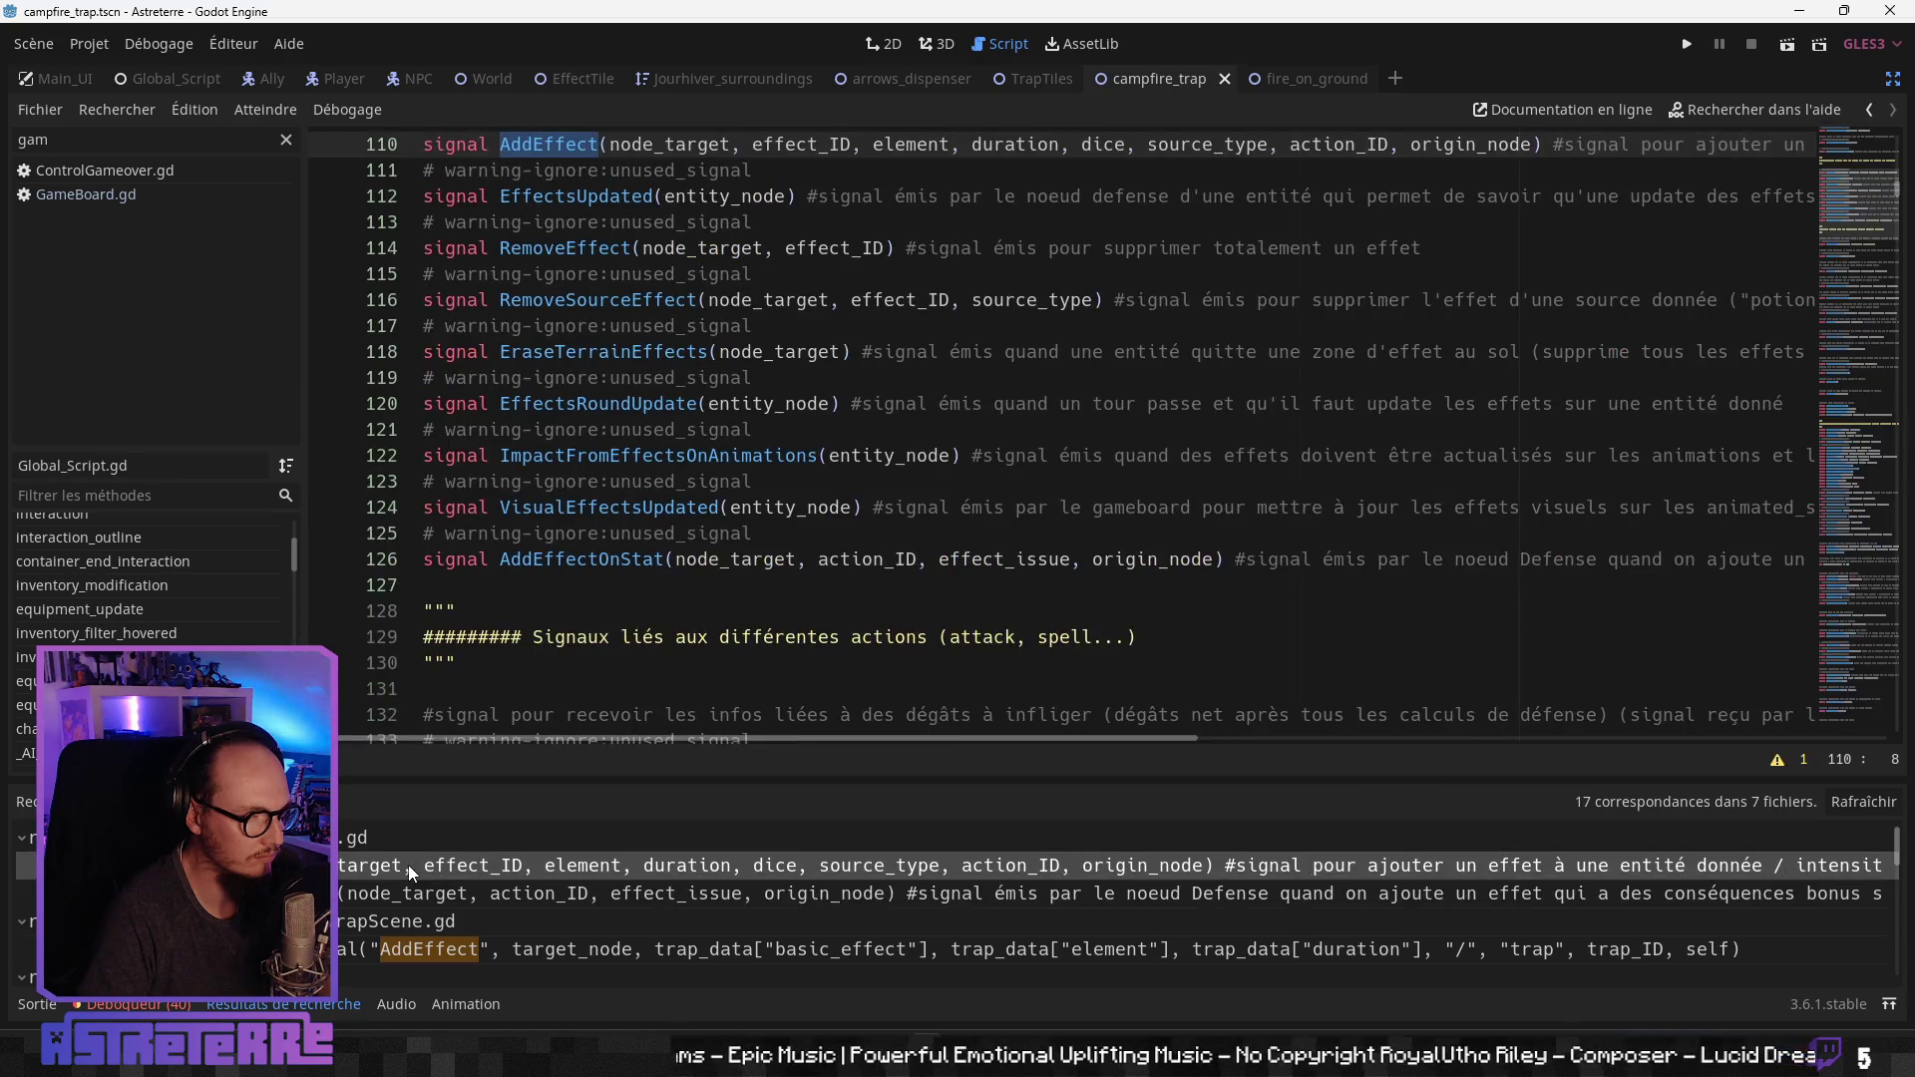
{"action": "scroll", "coordinate": [1113, 379], "scroll_direction": "up", "scroll_amount": 2}
{"action": "left_click", "coordinate": [1094, 300]}
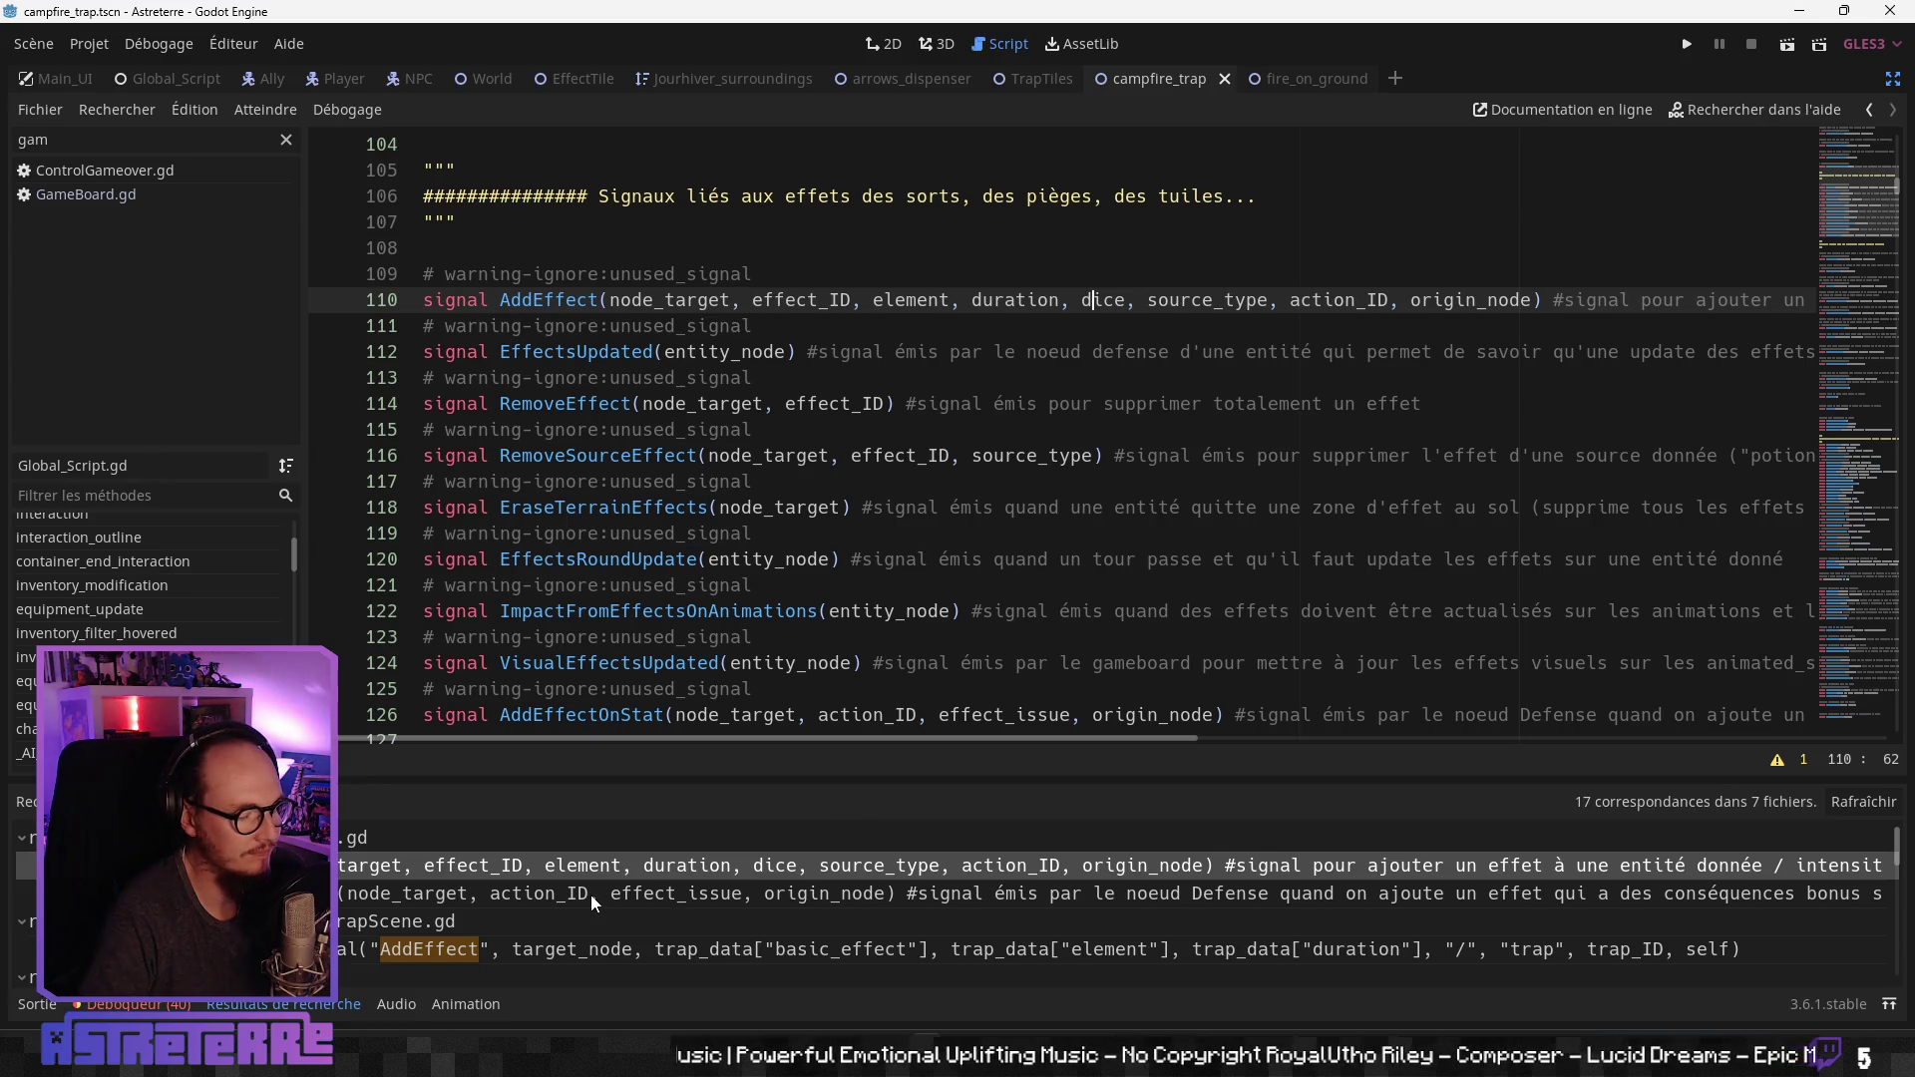
{"action": "double_click", "coordinate": [1222, 299]}
{"action": "left_click", "coordinate": [1104, 403]}
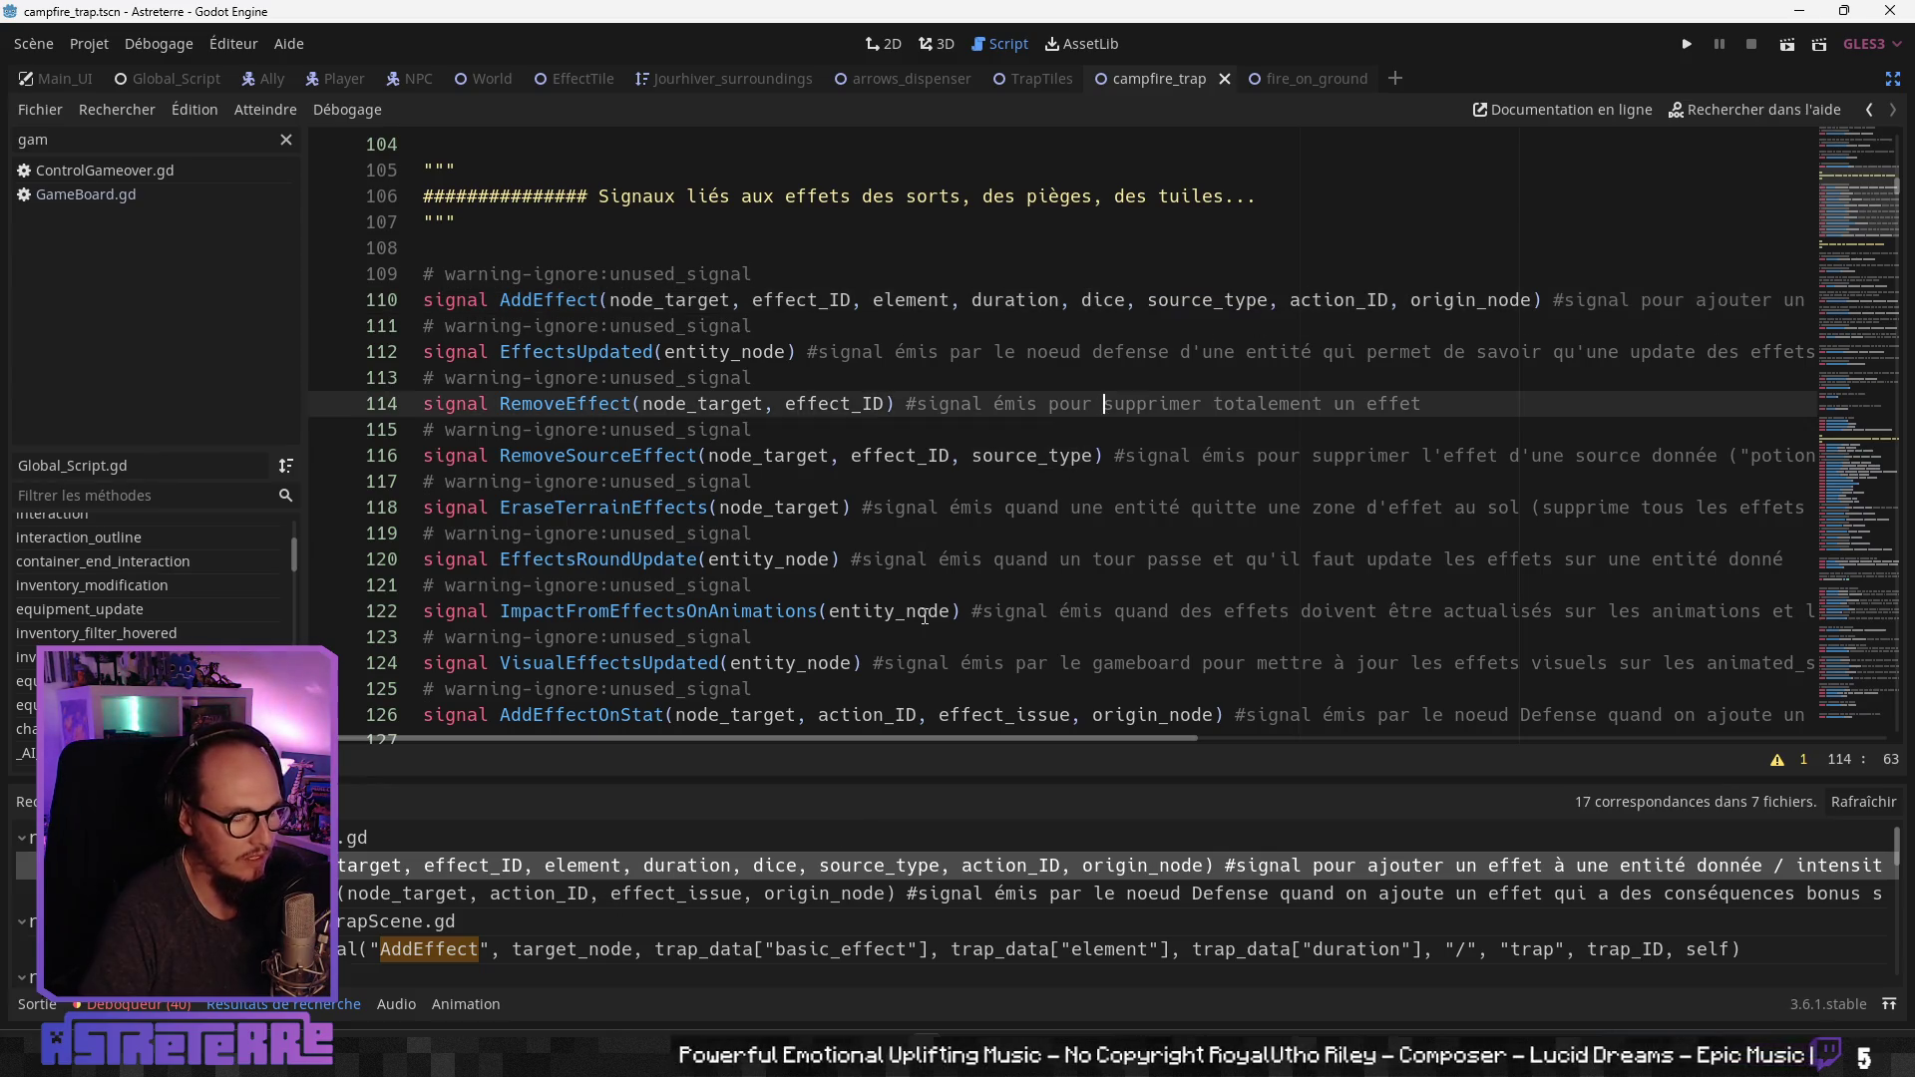
{"action": "key", "text": "alt+Left"}
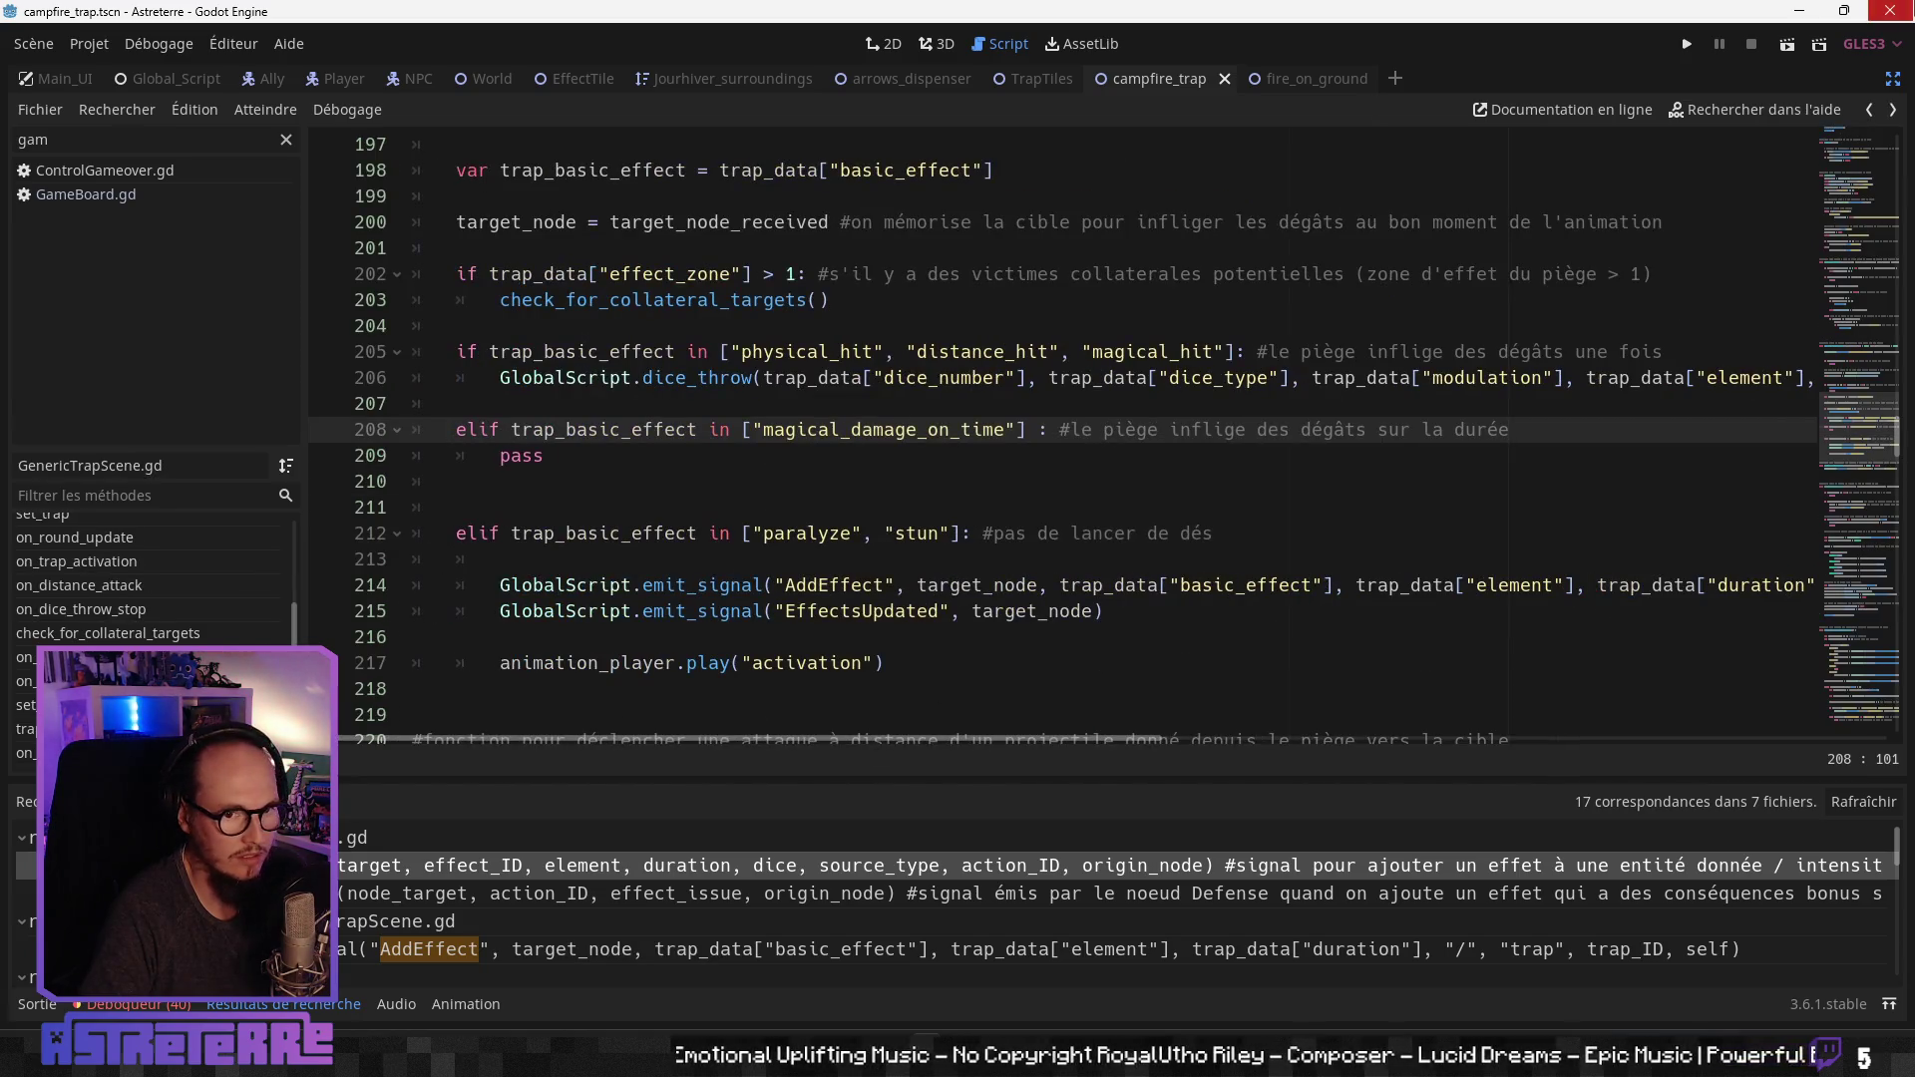
Step: Replace pass on line 209 with the copied AddEffect and EffectsUpdated emit_signal lines
{"action": "left_click", "coordinate": [1893, 80]}
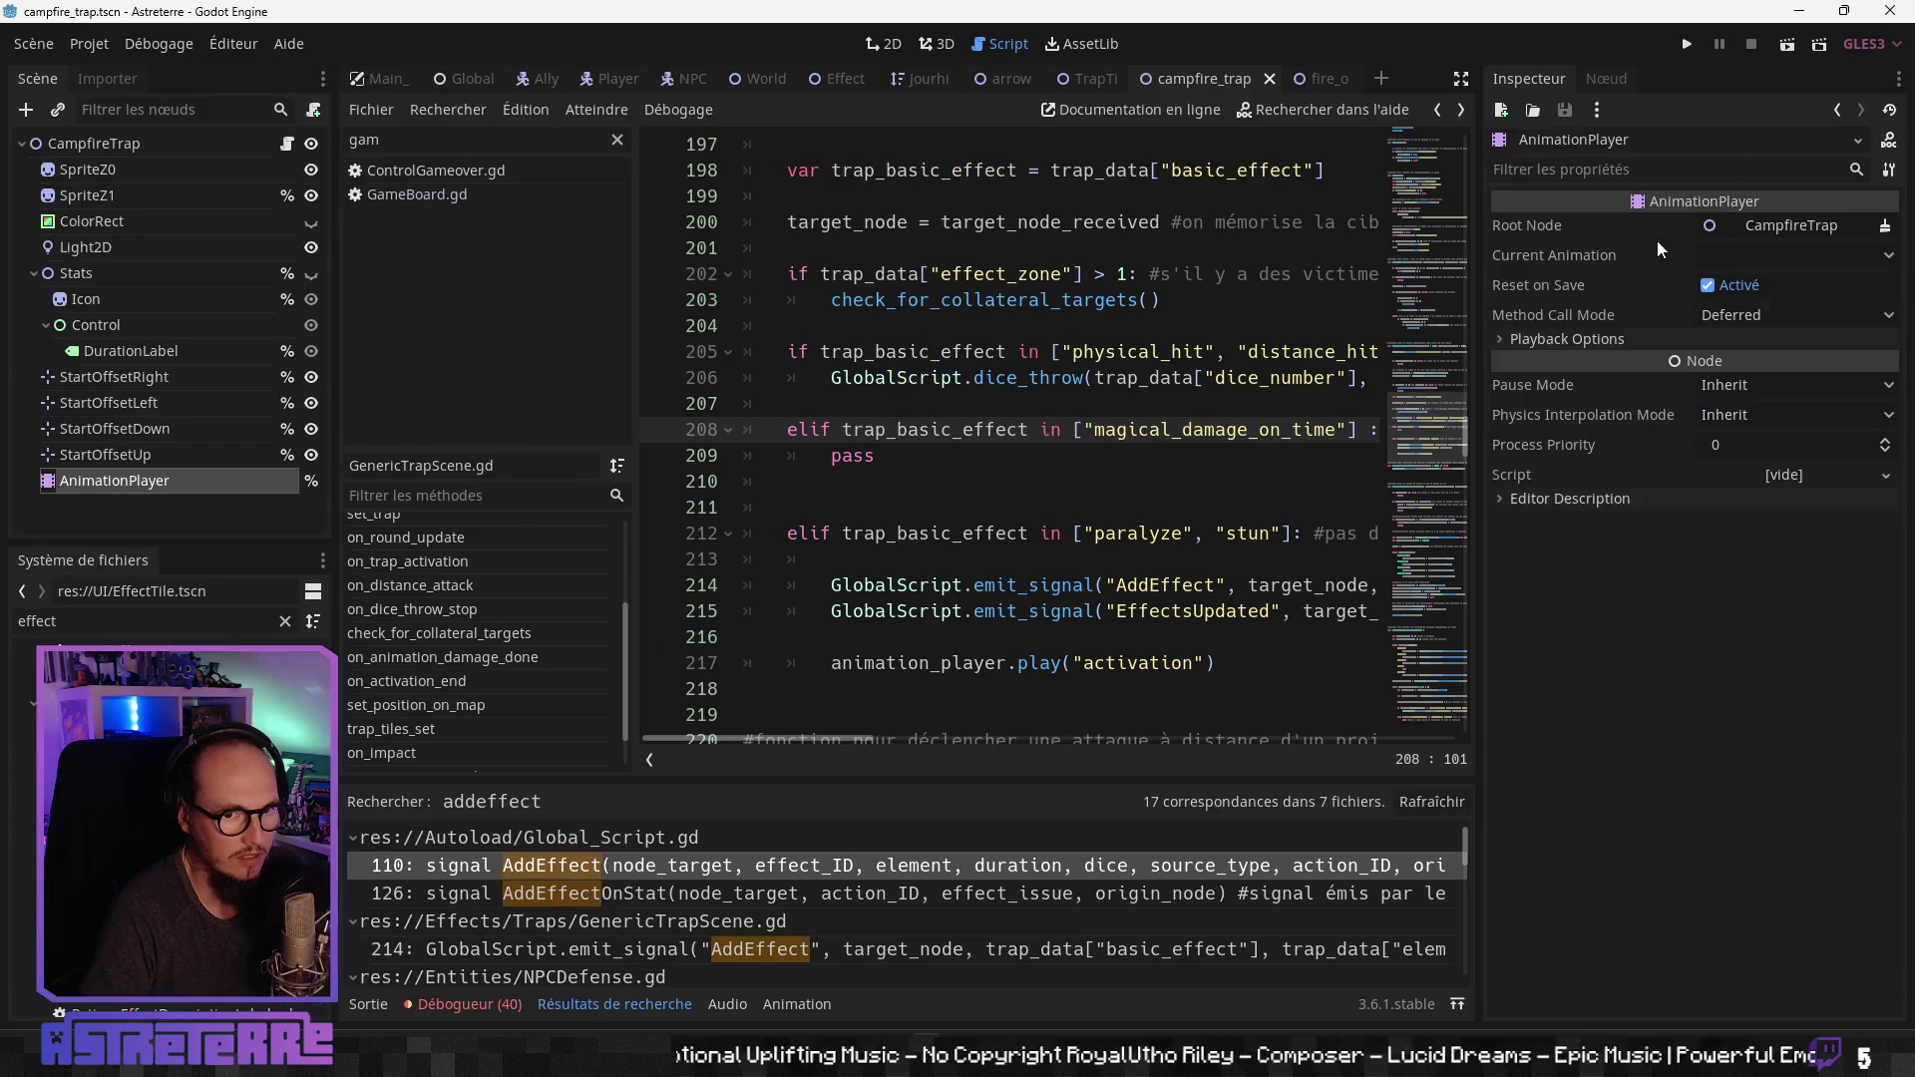
{"action": "left_click", "coordinate": [1461, 80]}
{"action": "scroll", "coordinate": [594, 559], "scroll_direction": "up", "scroll_amount": 2}
{"action": "scroll", "coordinate": [594, 559], "scroll_direction": "down", "scroll_amount": 2}
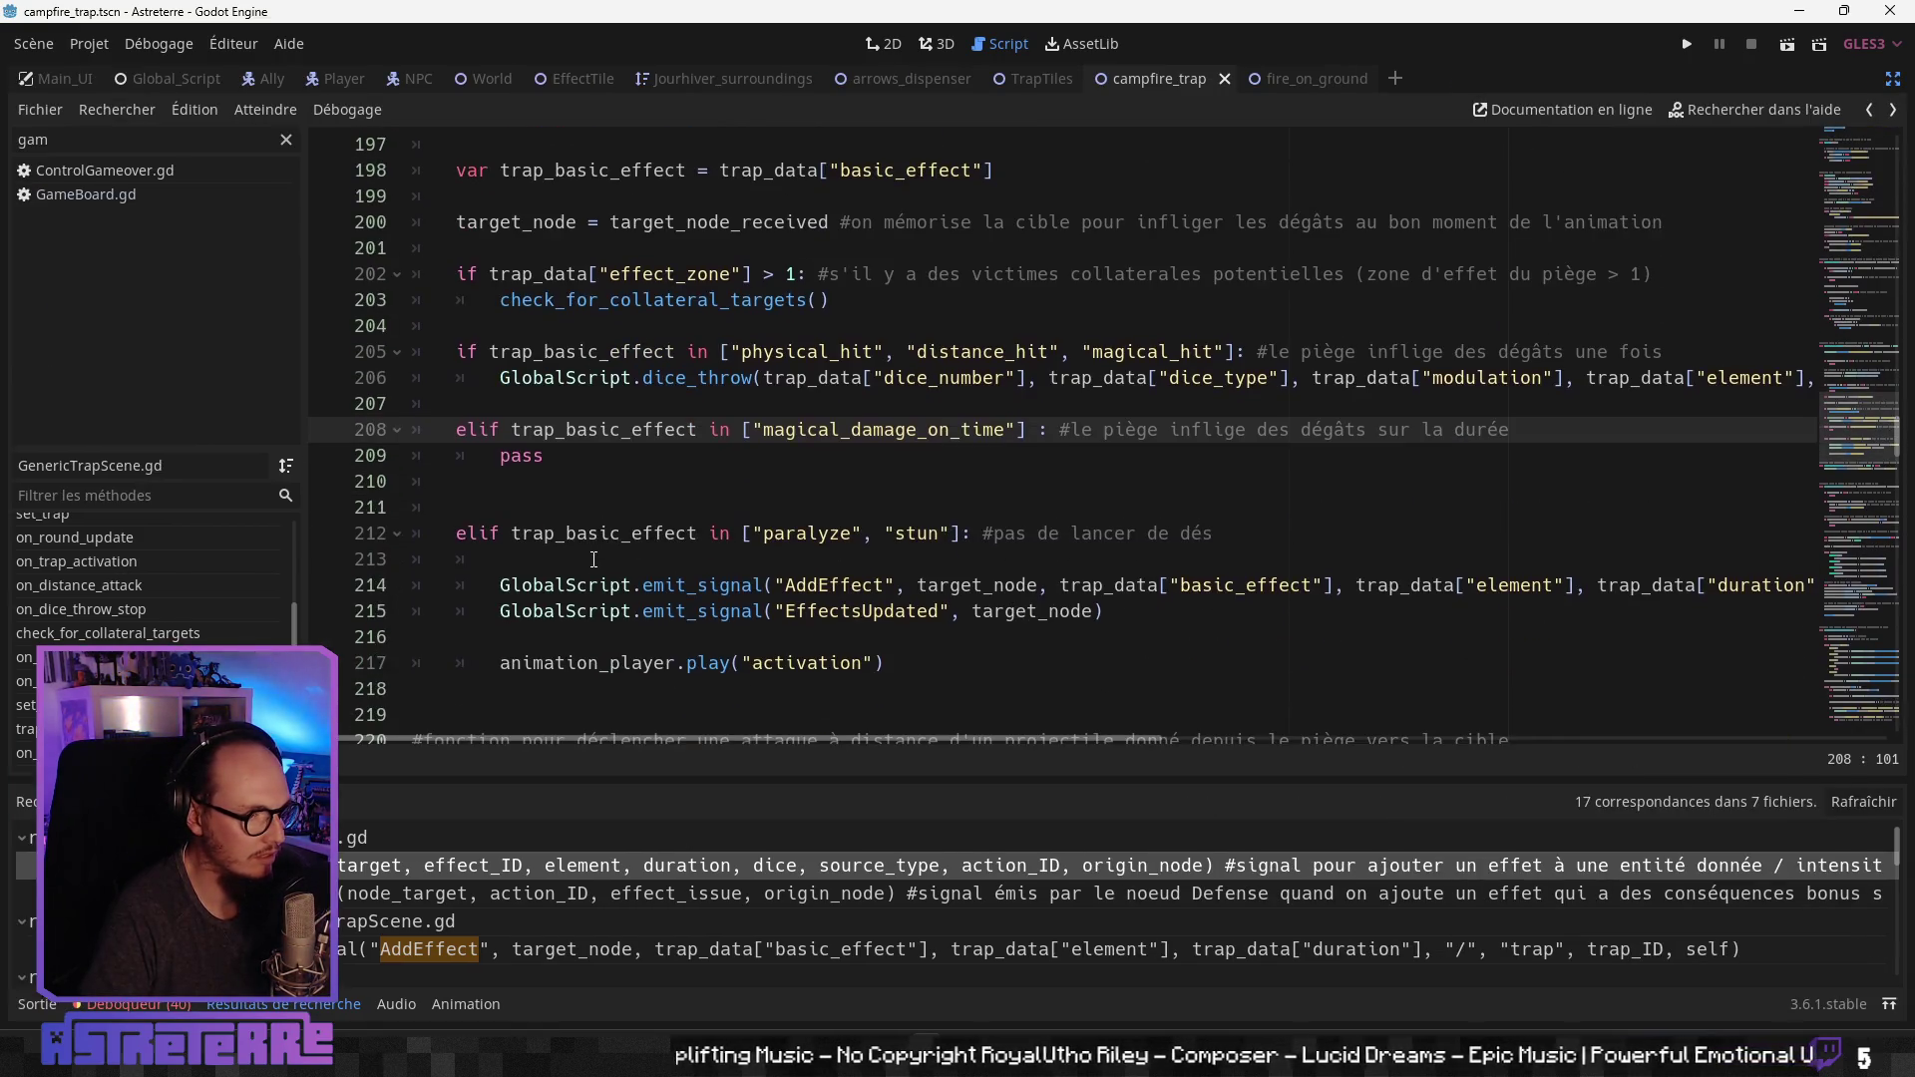
{"action": "left_click_drag", "start_coordinate": [1092, 616], "coordinate": [530, 583]}
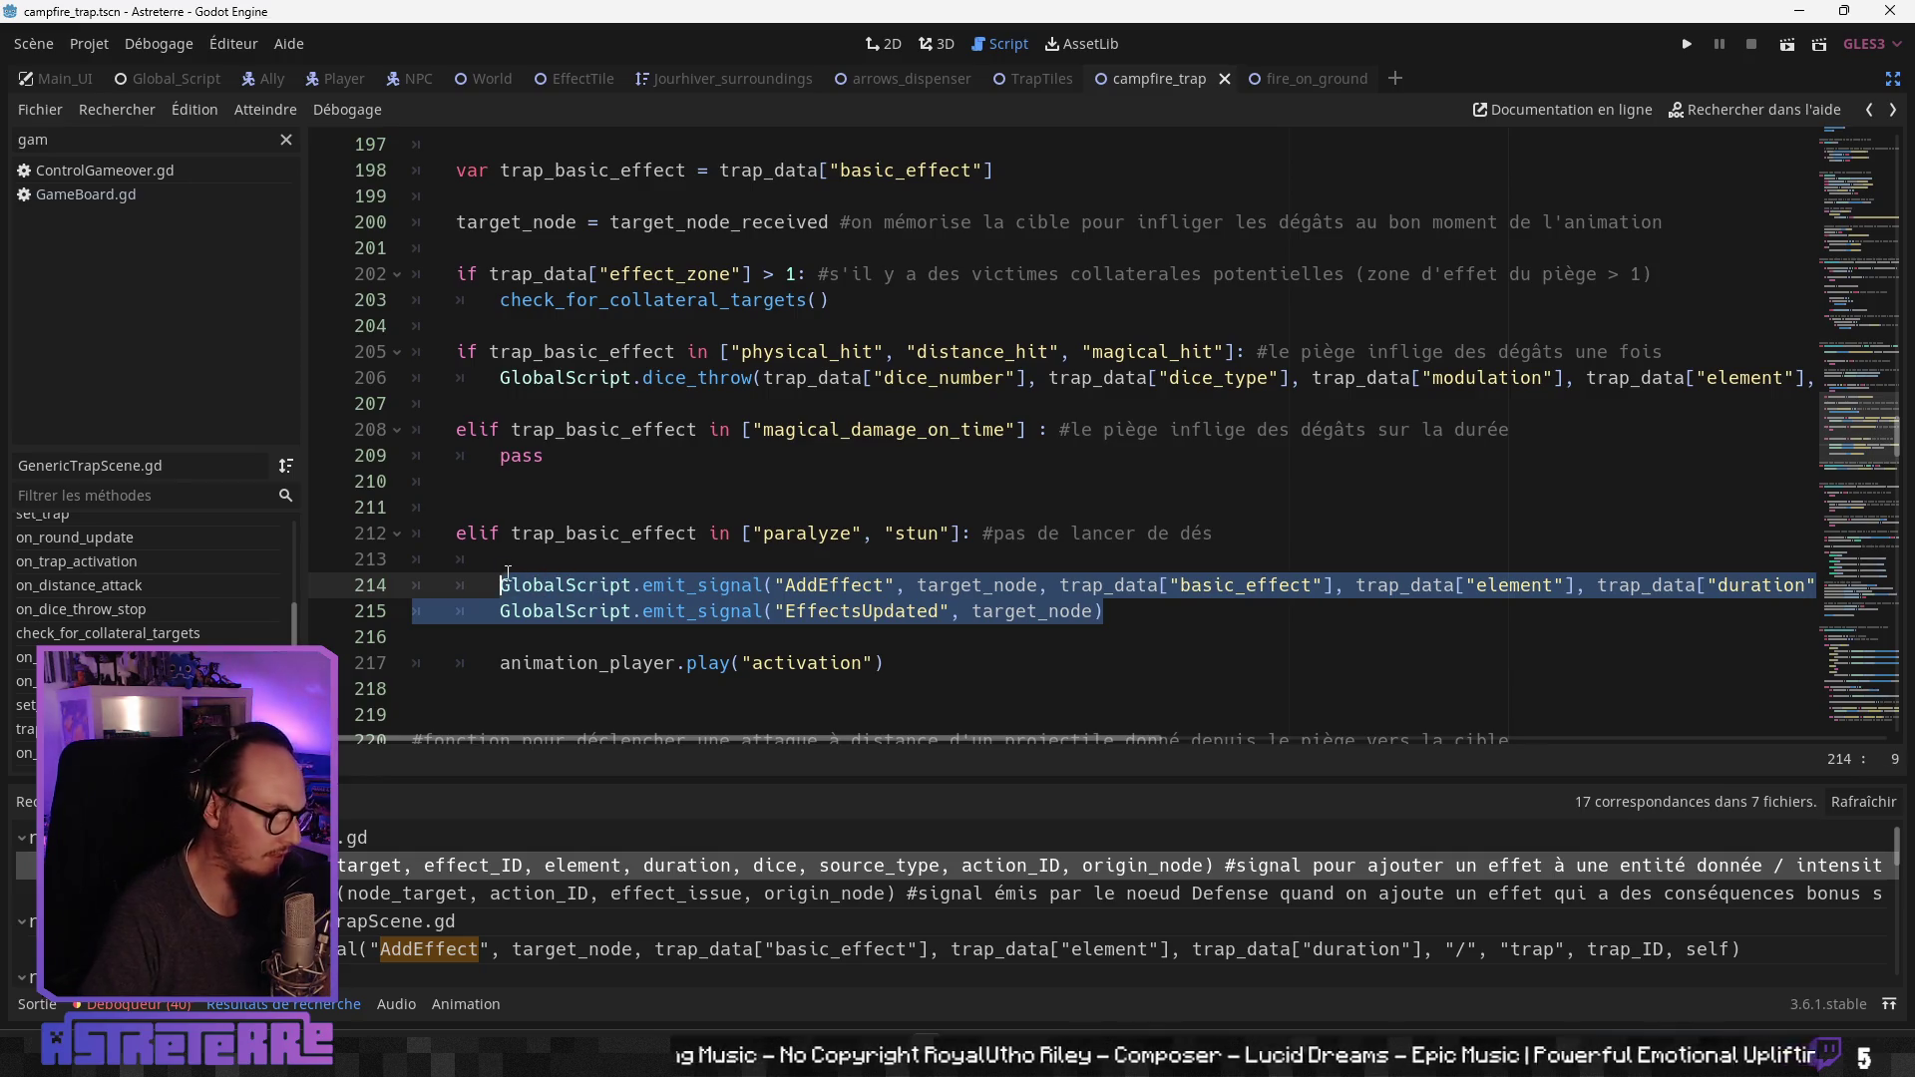
{"action": "key", "text": "ctrl+c"}
{"action": "double_click", "coordinate": [520, 456]}
{"action": "key", "text": "ctrl+v"}
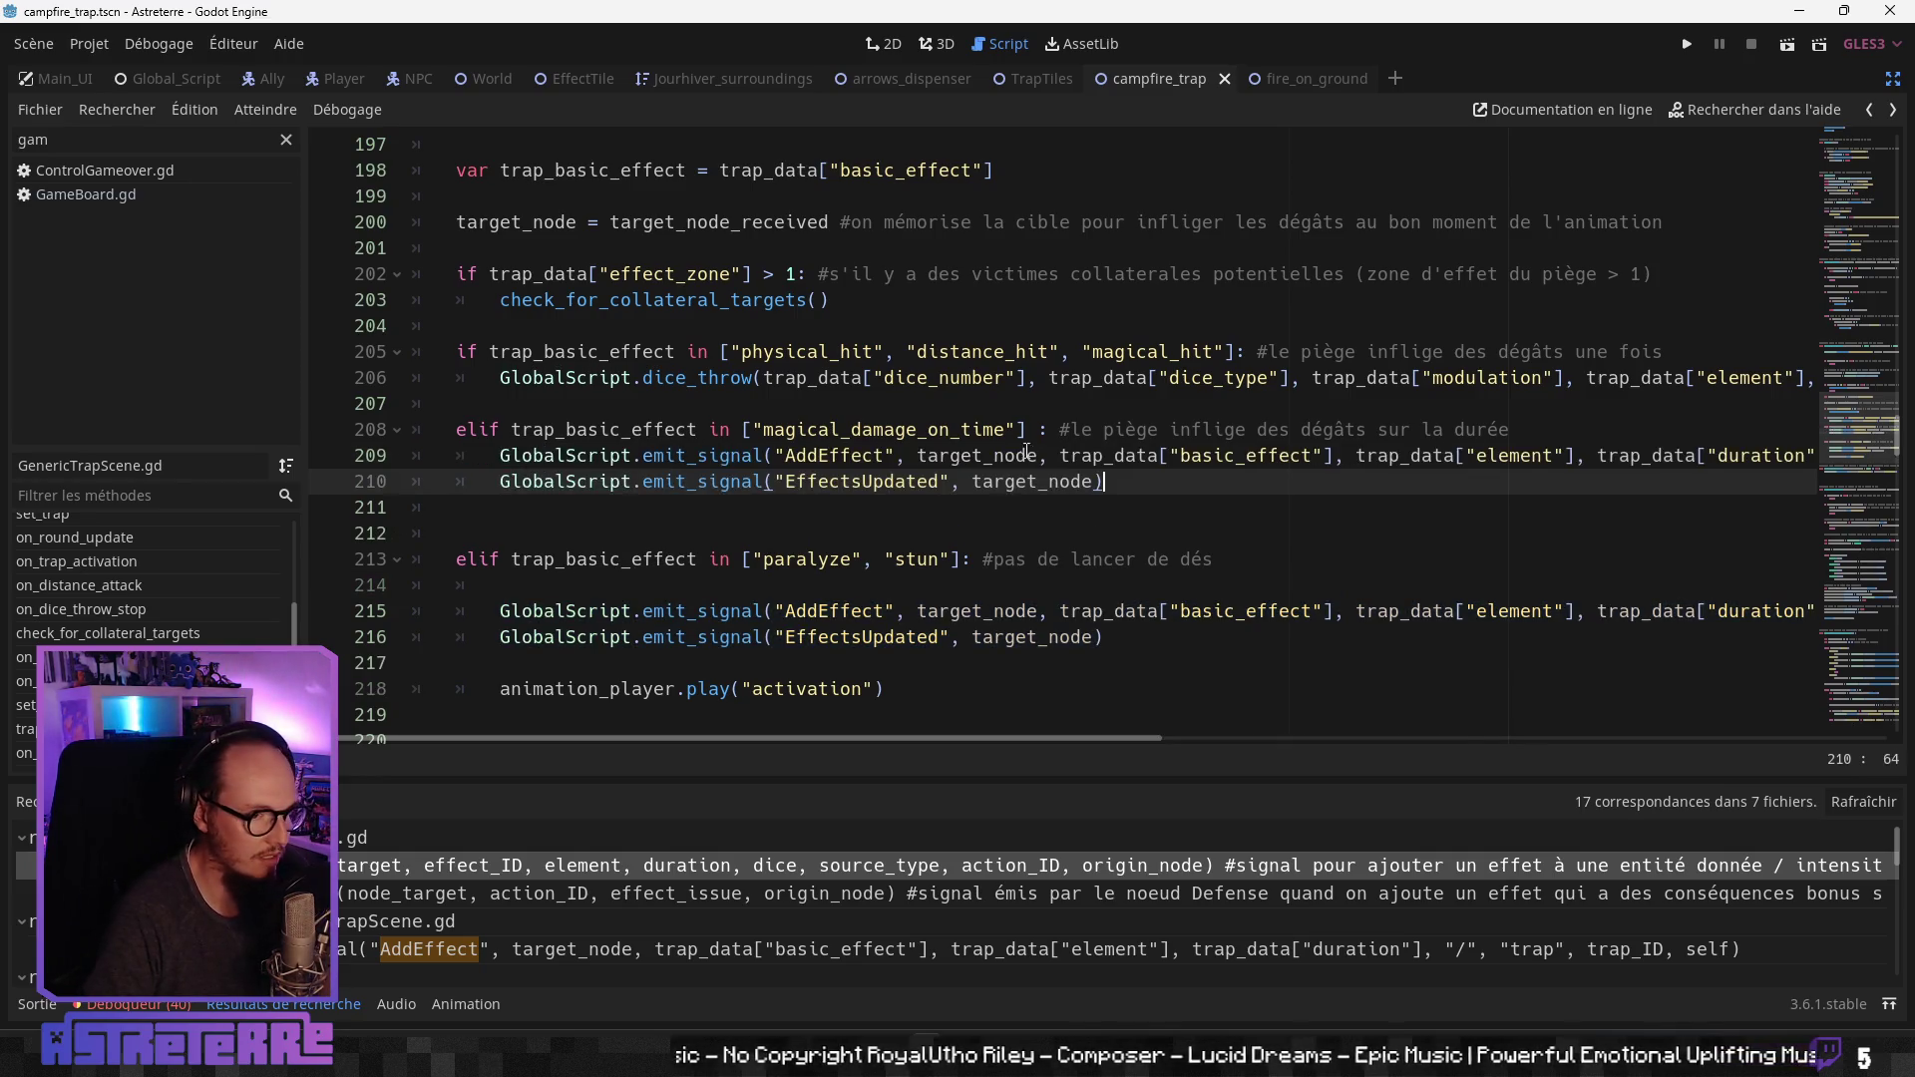
Step: Delete the '/' dice argument from AddEffect and open its signal definition in Global_Script.gd
{"action": "left_click", "coordinate": [1027, 430]}
{"action": "scroll", "coordinate": [1090, 473], "scroll_direction": "up", "scroll_amount": 1}
{"action": "left_click", "coordinate": [1152, 478]}
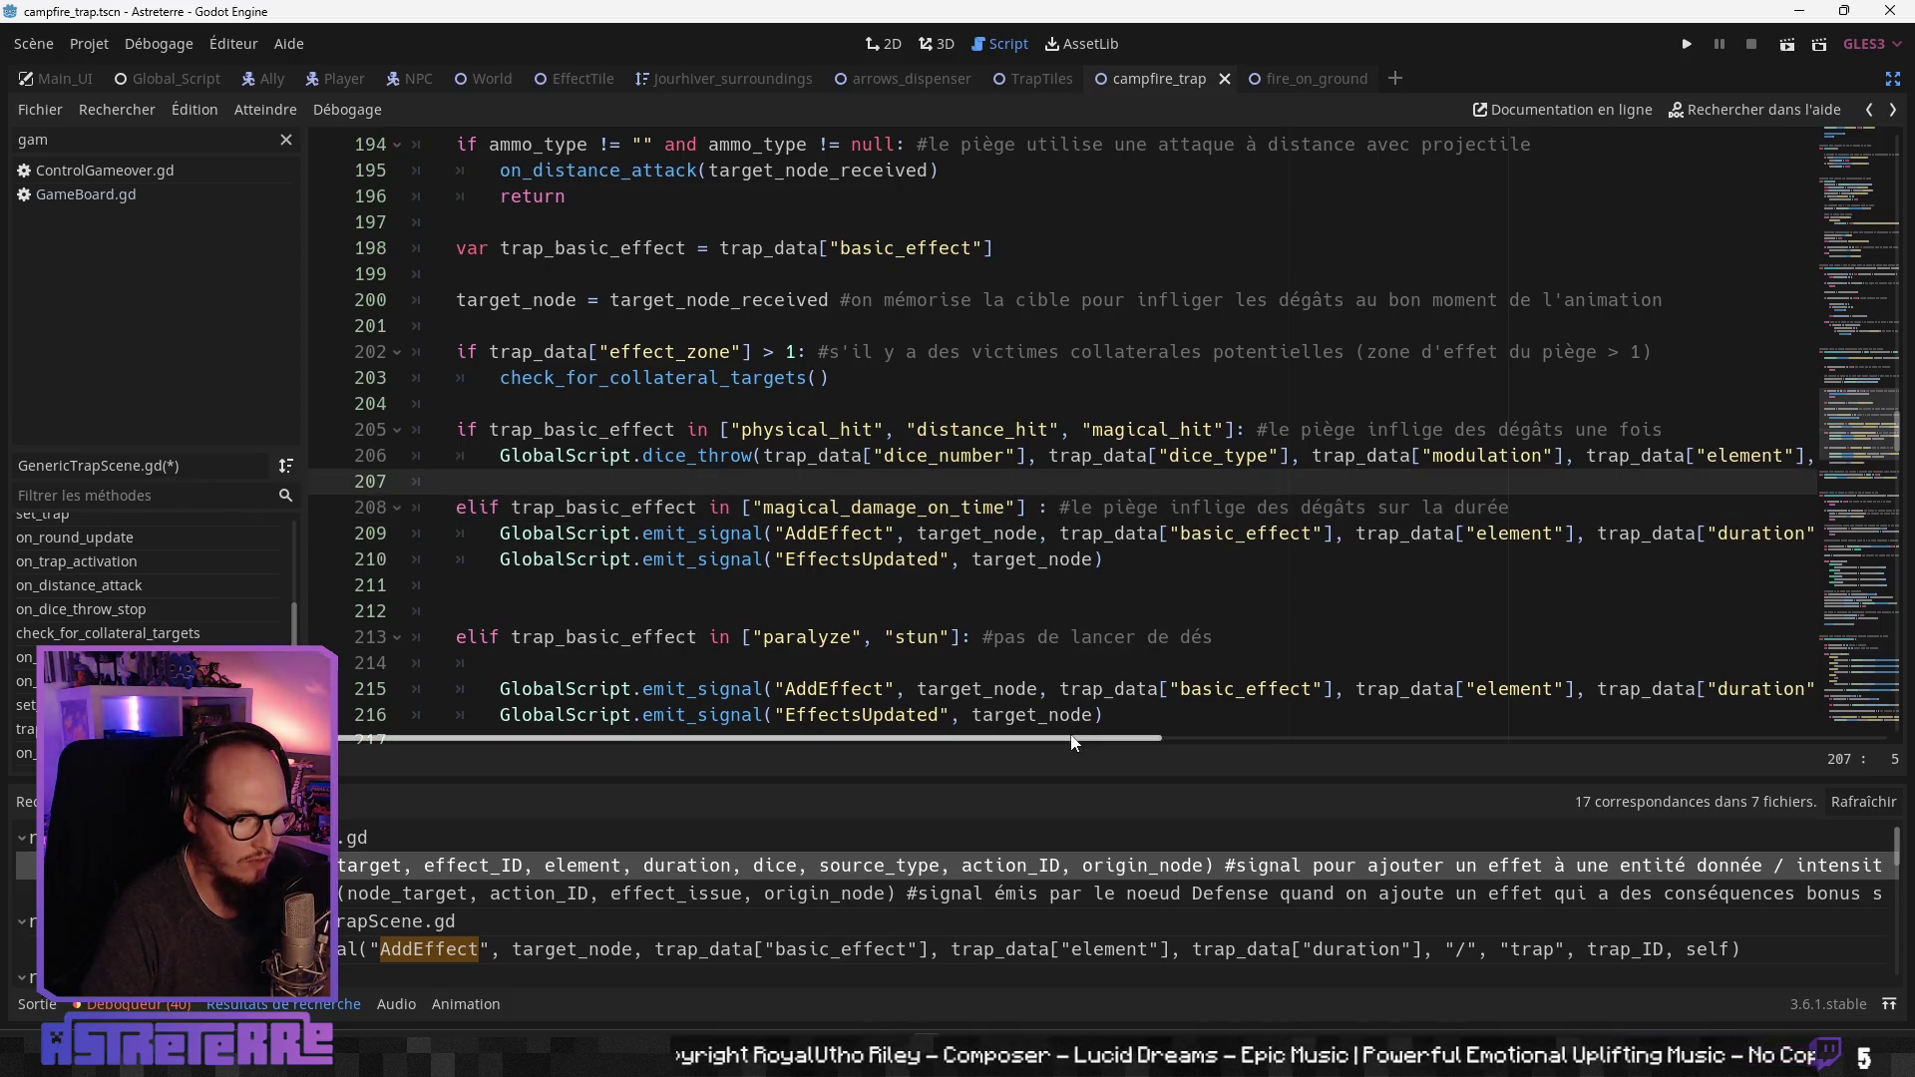
{"action": "scroll", "coordinate": [1137, 708], "scroll_direction": "right", "scroll_amount": 5}
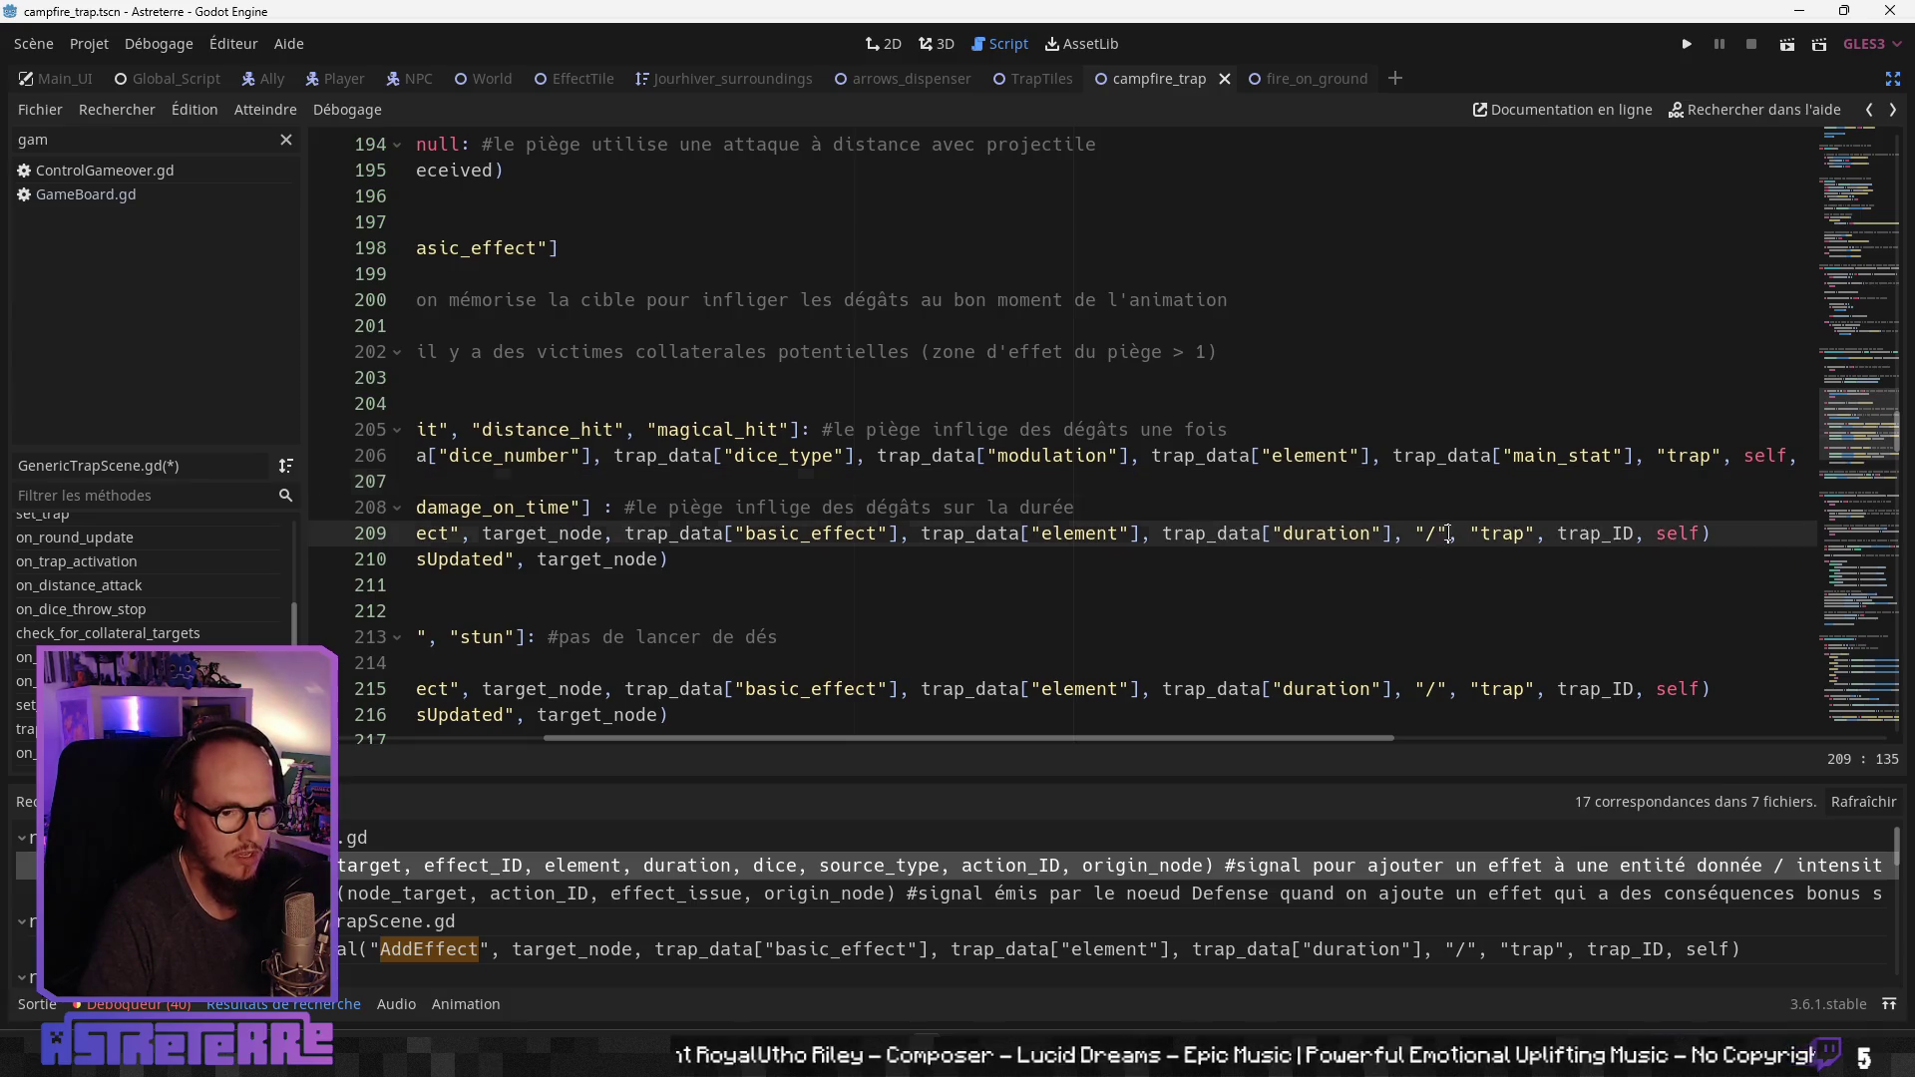
{"action": "double_click", "coordinate": [1430, 534]}
{"action": "key", "text": "Delete"}
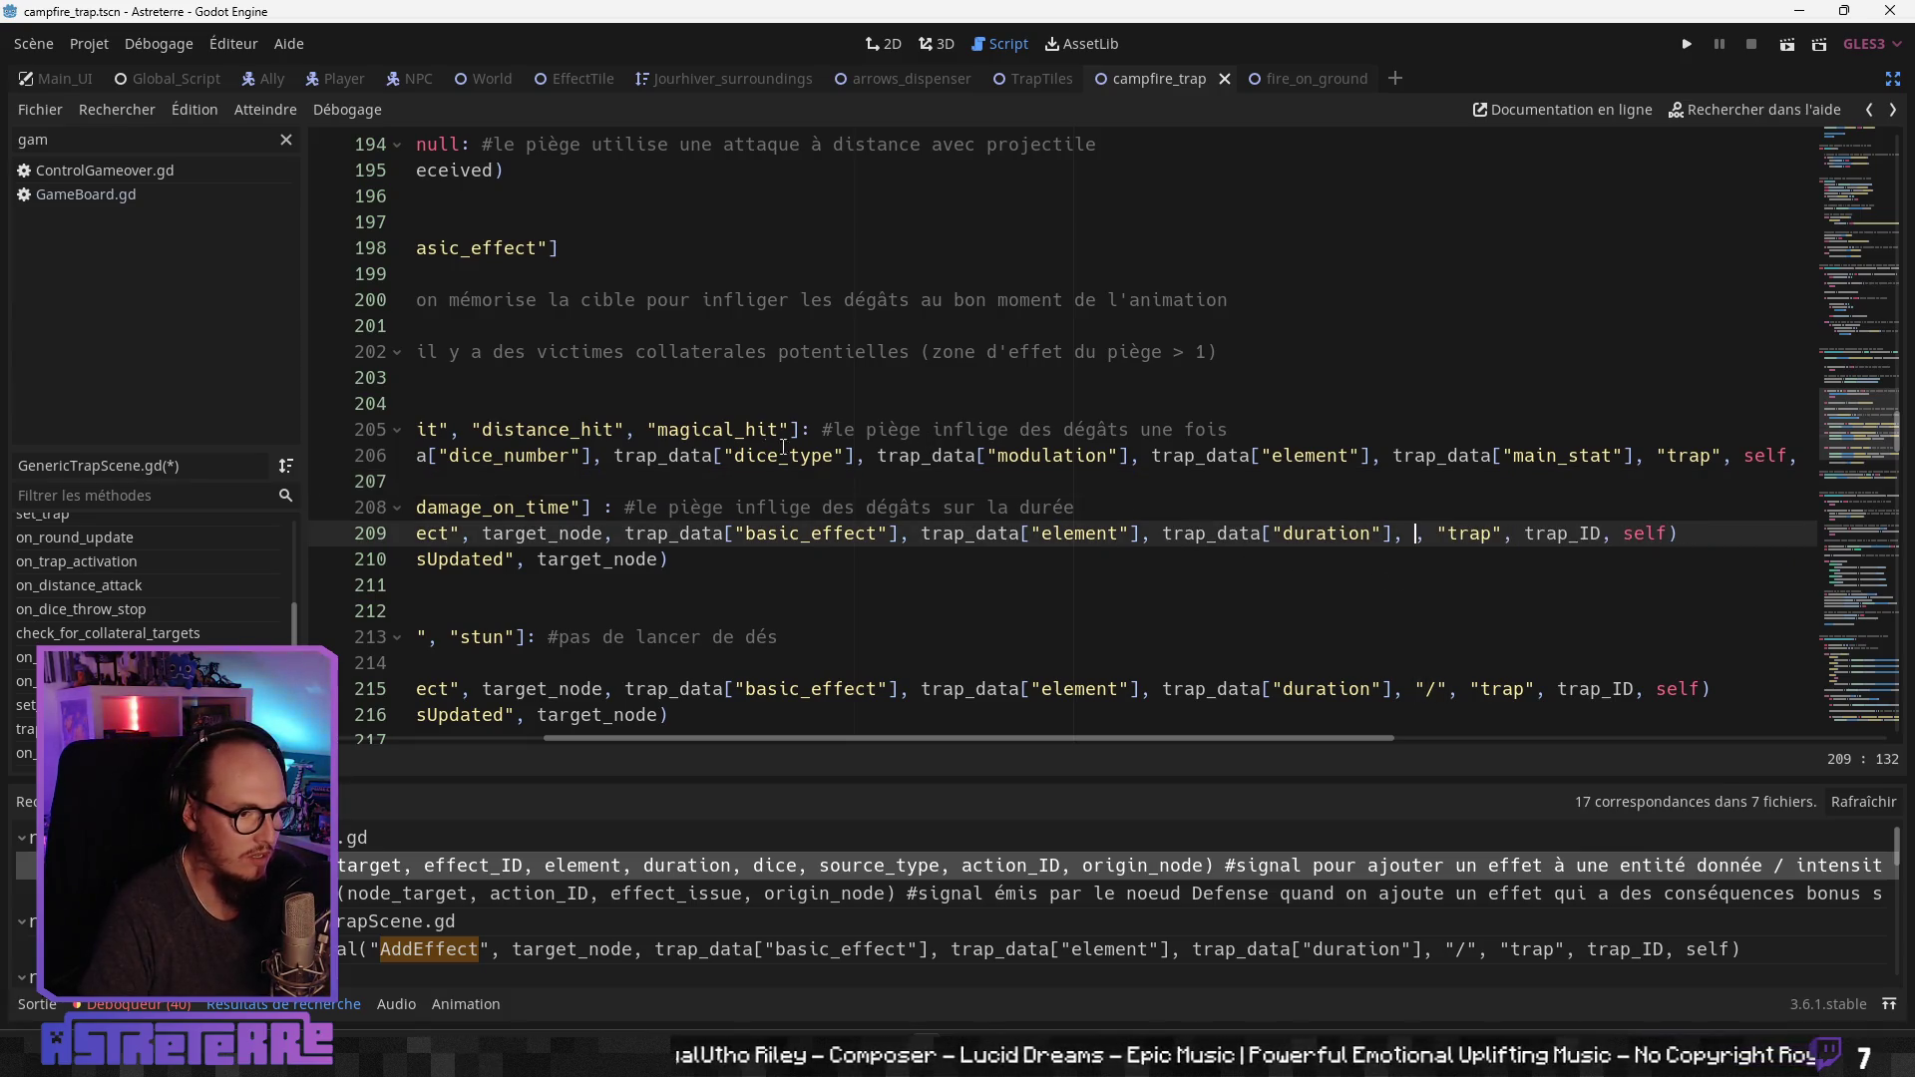
{"action": "left_click_drag", "start_coordinate": [854, 456], "coordinate": [617, 456]}
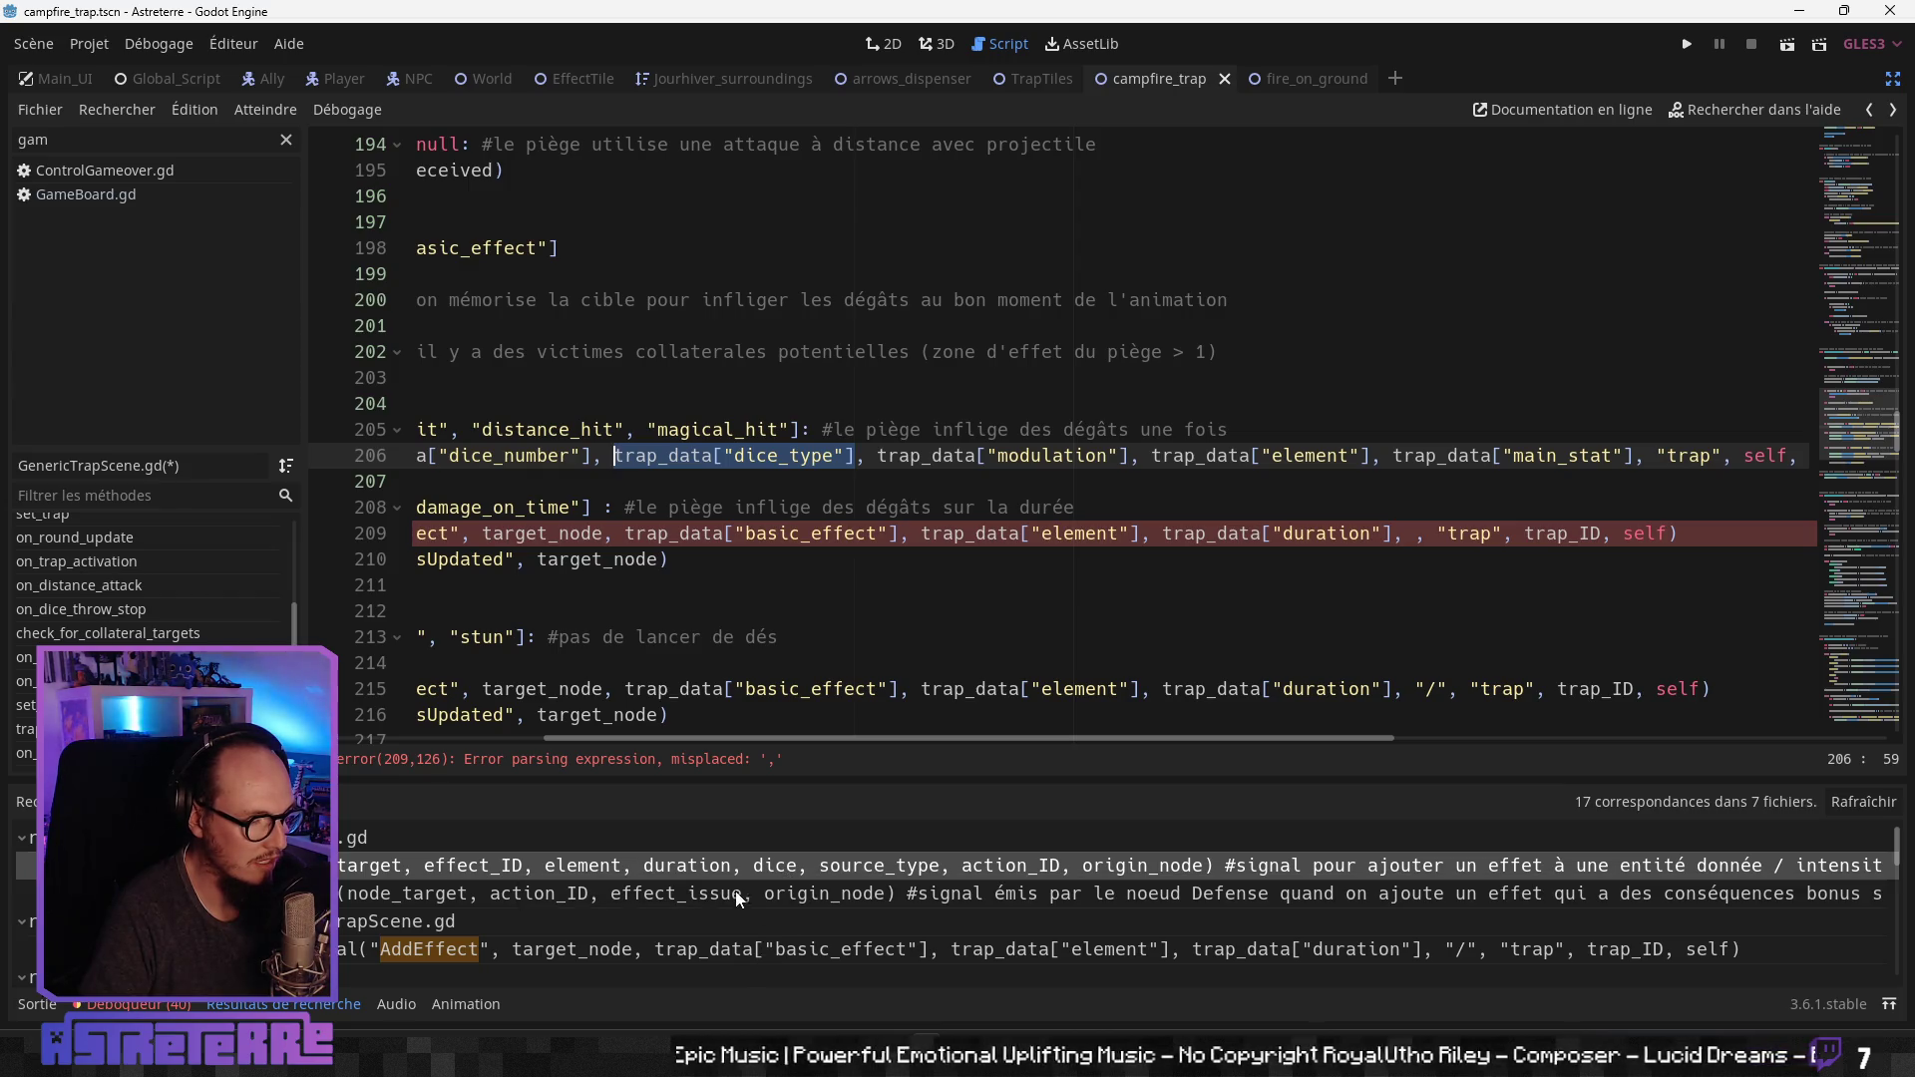
{"action": "left_click", "coordinate": [762, 854]}
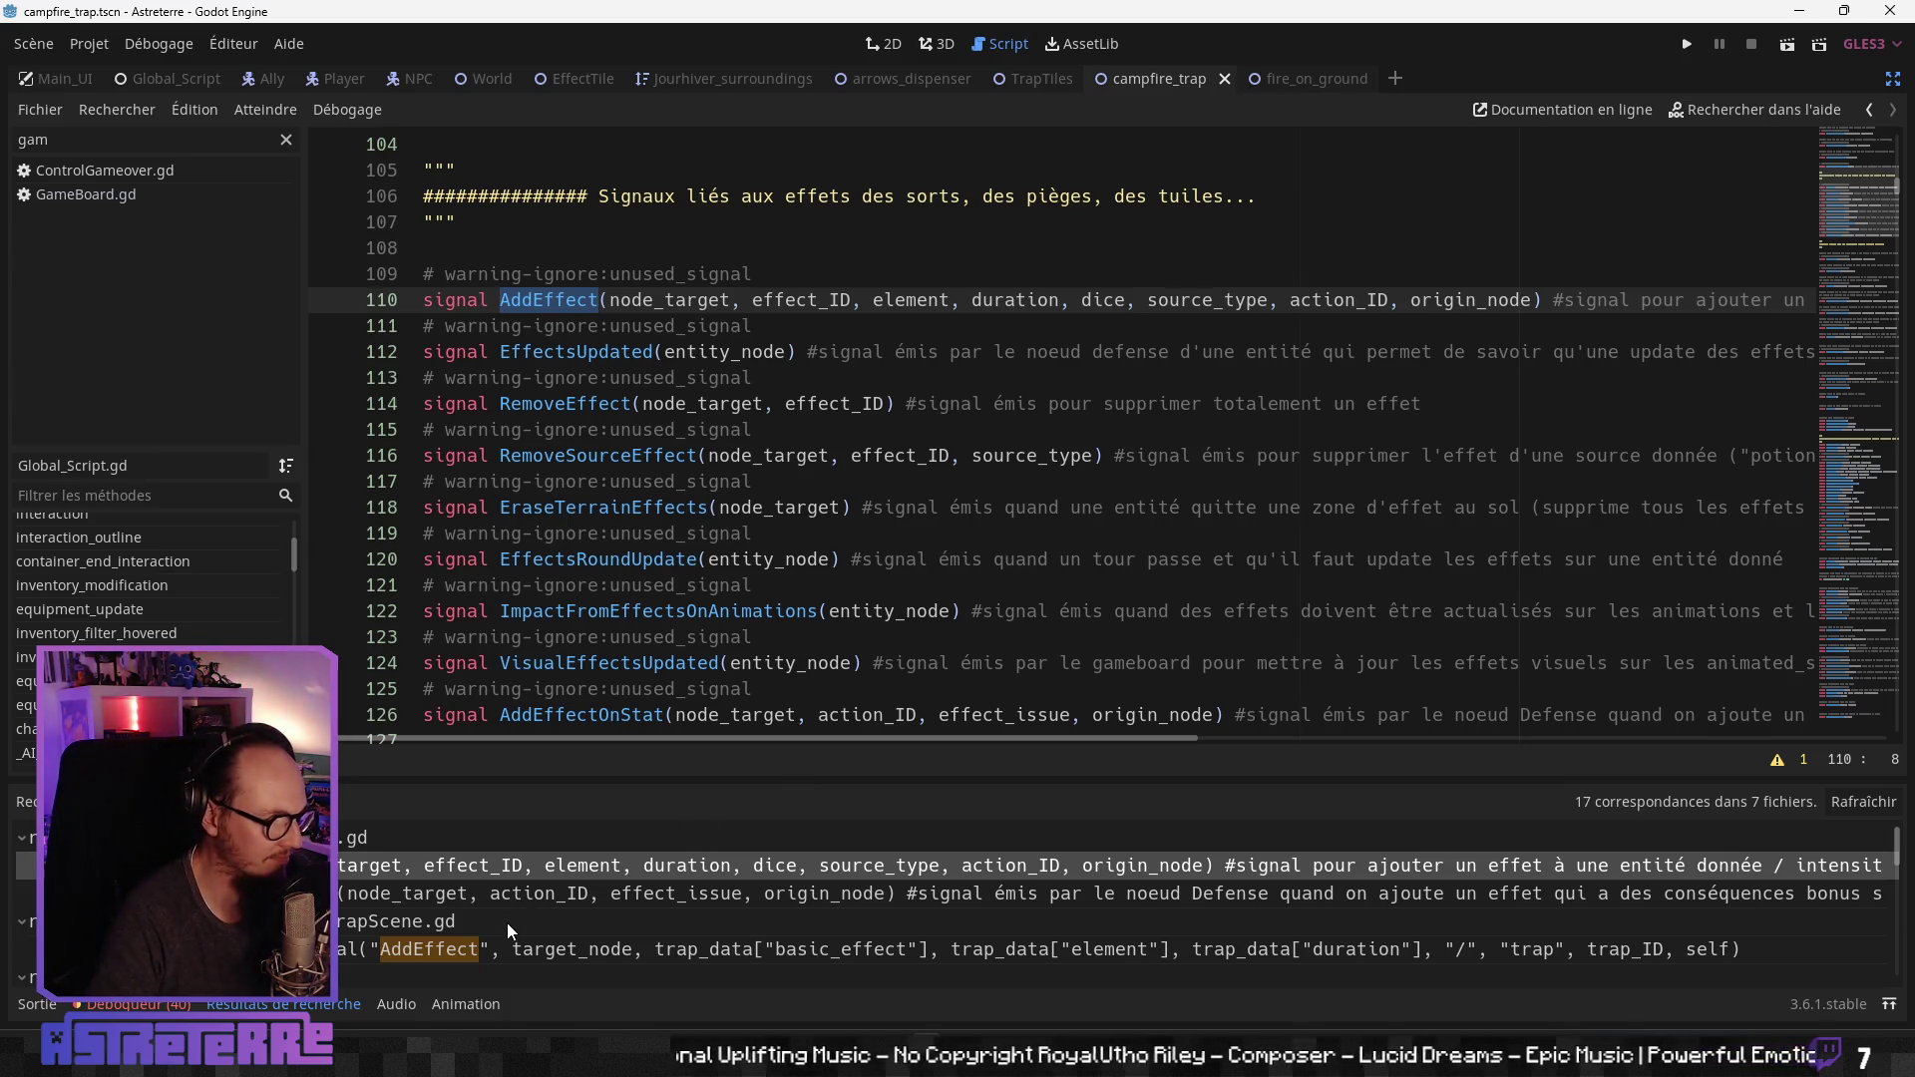
Step: Open the potion AddEffect call in NPCDefense.gd from the search results
{"action": "scroll", "coordinate": [566, 931], "scroll_direction": "down", "scroll_amount": 2}
{"action": "scroll", "coordinate": [566, 932], "scroll_direction": "down", "scroll_amount": 4}
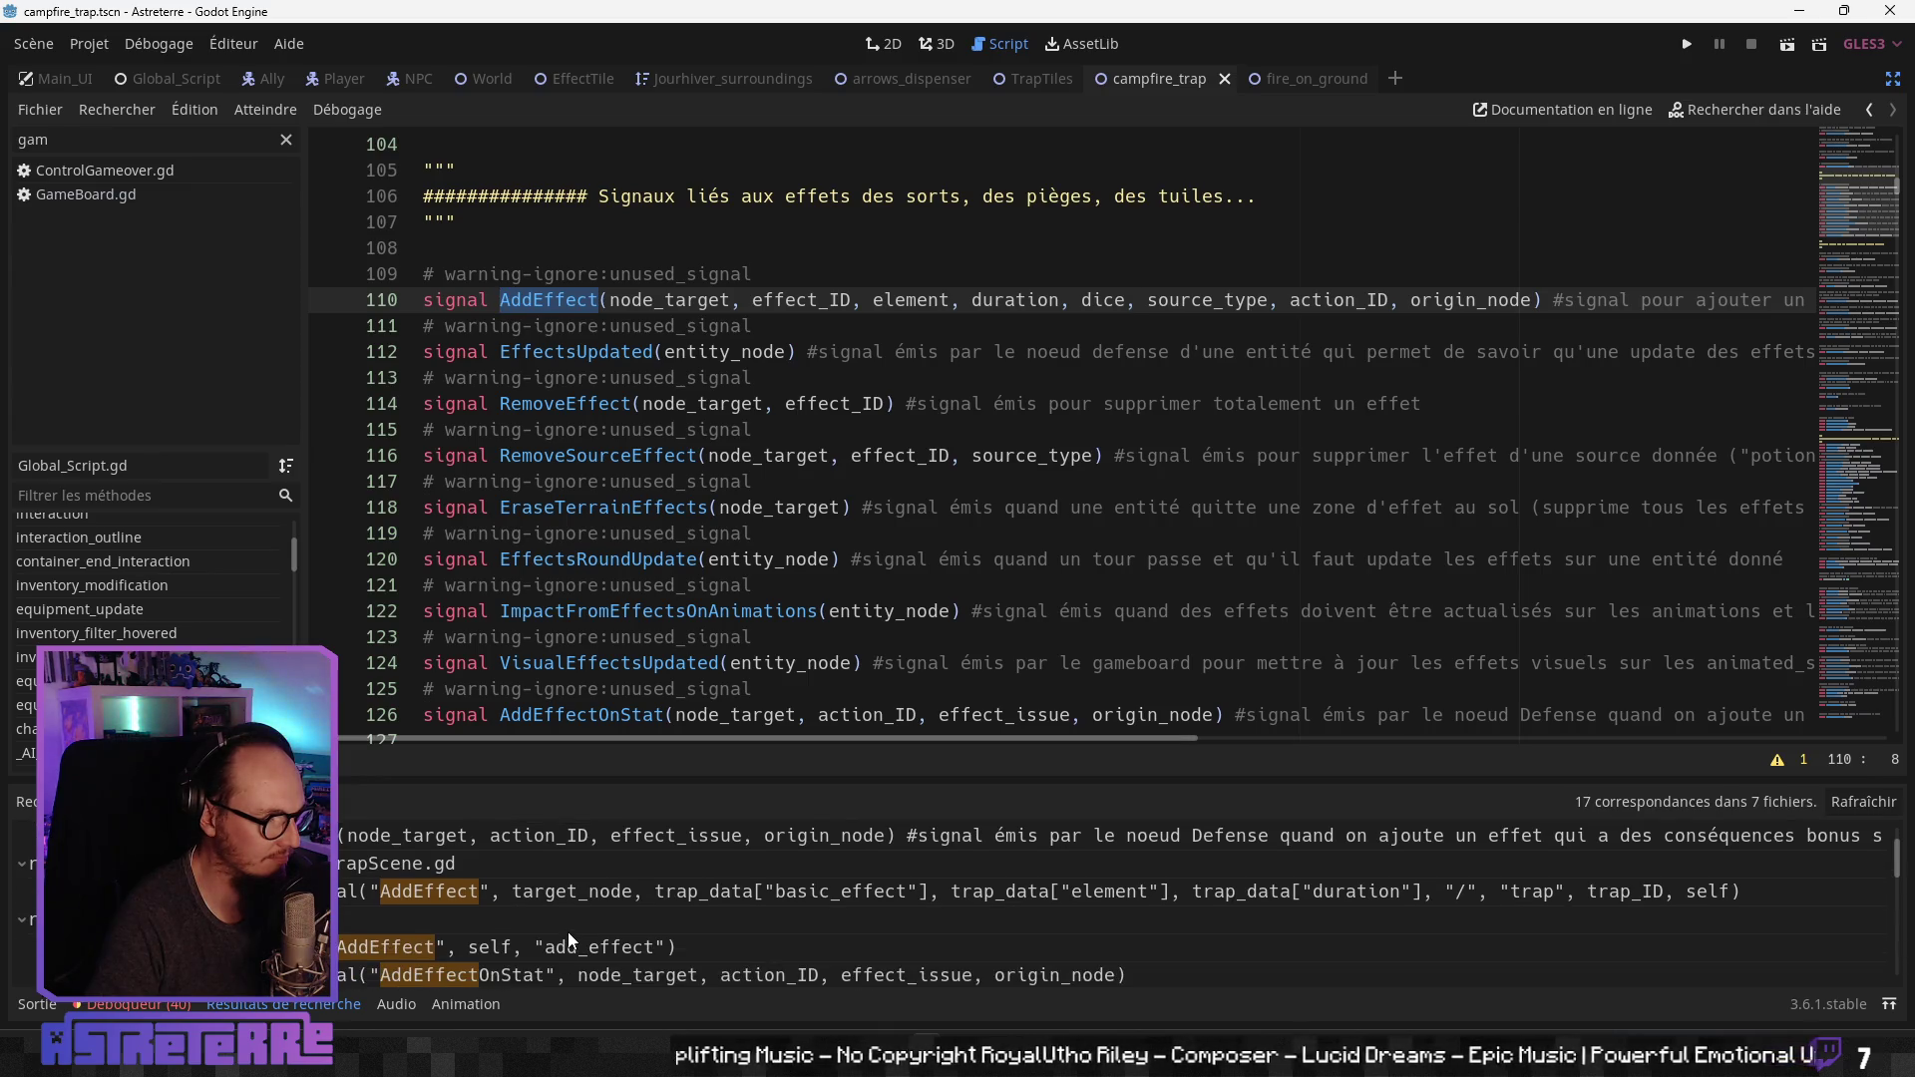
{"action": "scroll", "coordinate": [567, 931], "scroll_direction": "down", "scroll_amount": 3}
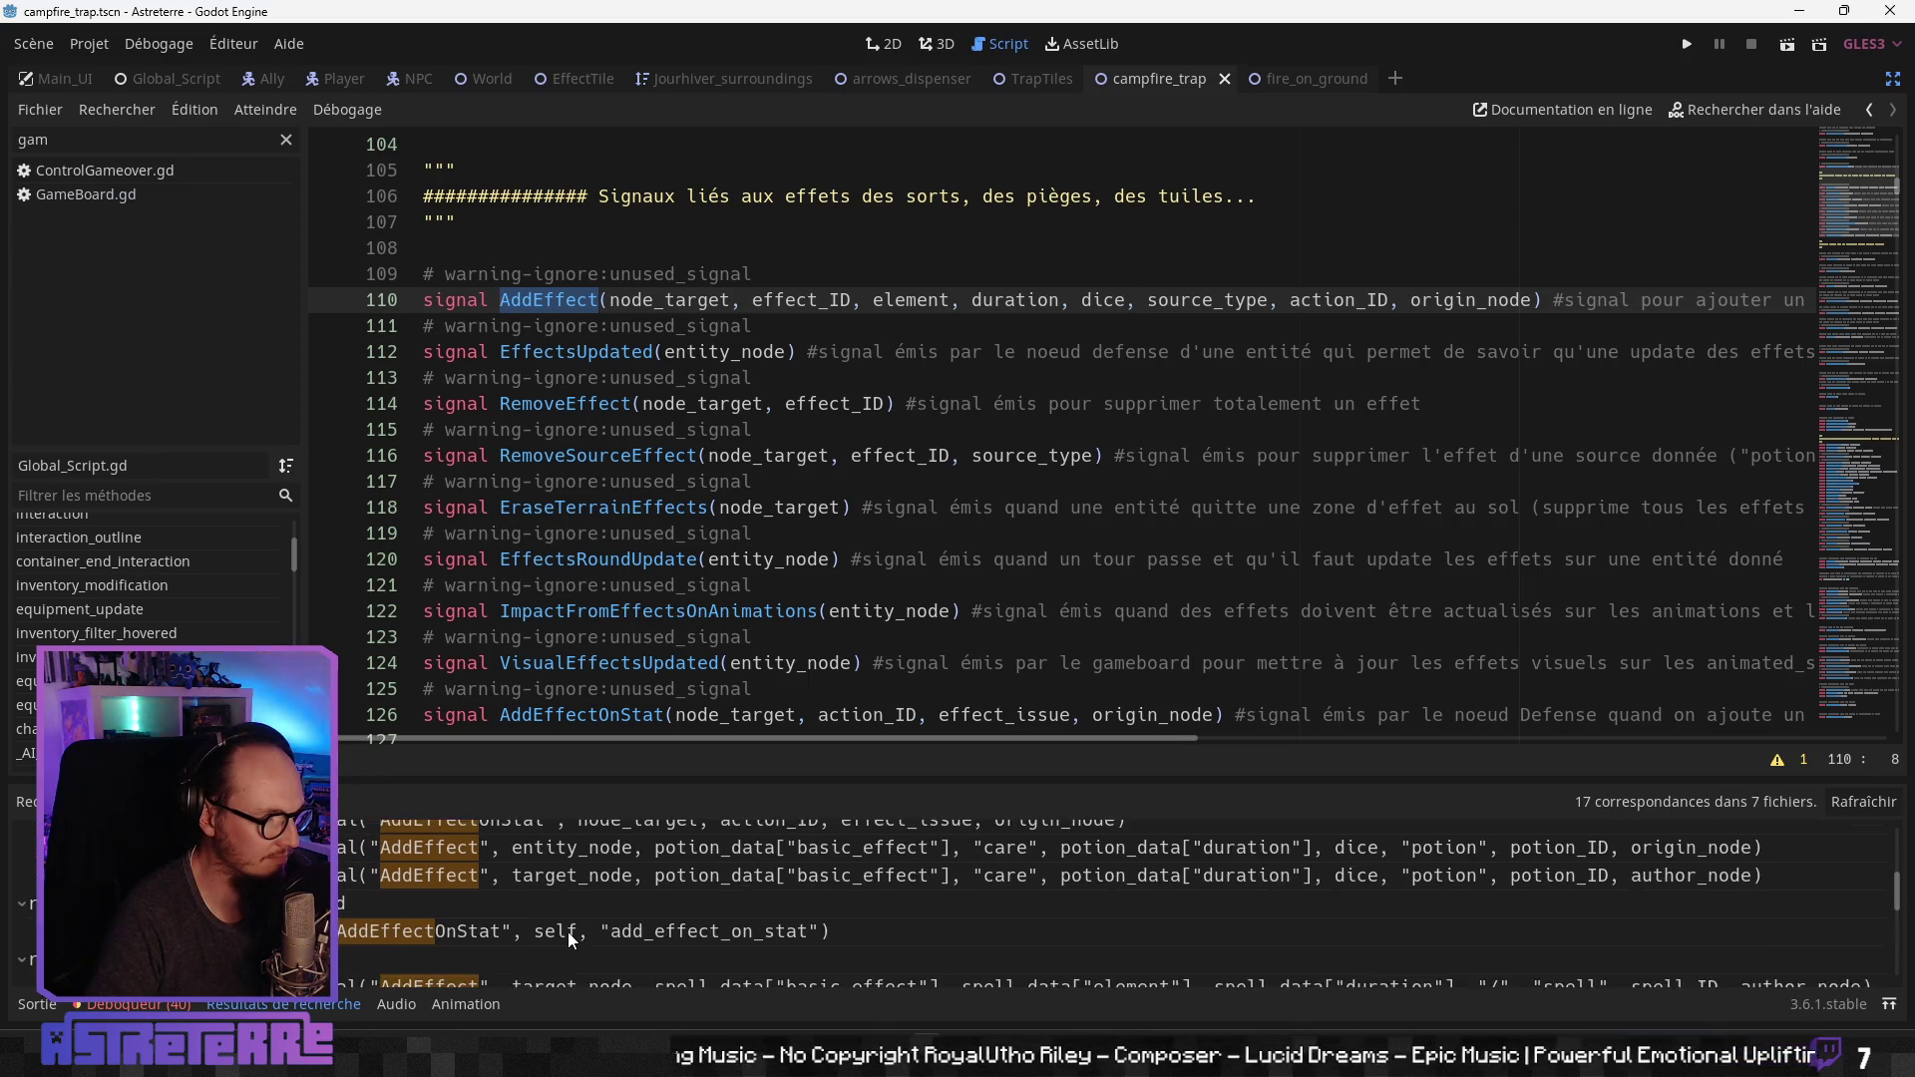
{"action": "scroll", "coordinate": [567, 932], "scroll_direction": "up", "scroll_amount": 2}
{"action": "scroll", "coordinate": [588, 922], "scroll_direction": "up", "scroll_amount": 1}
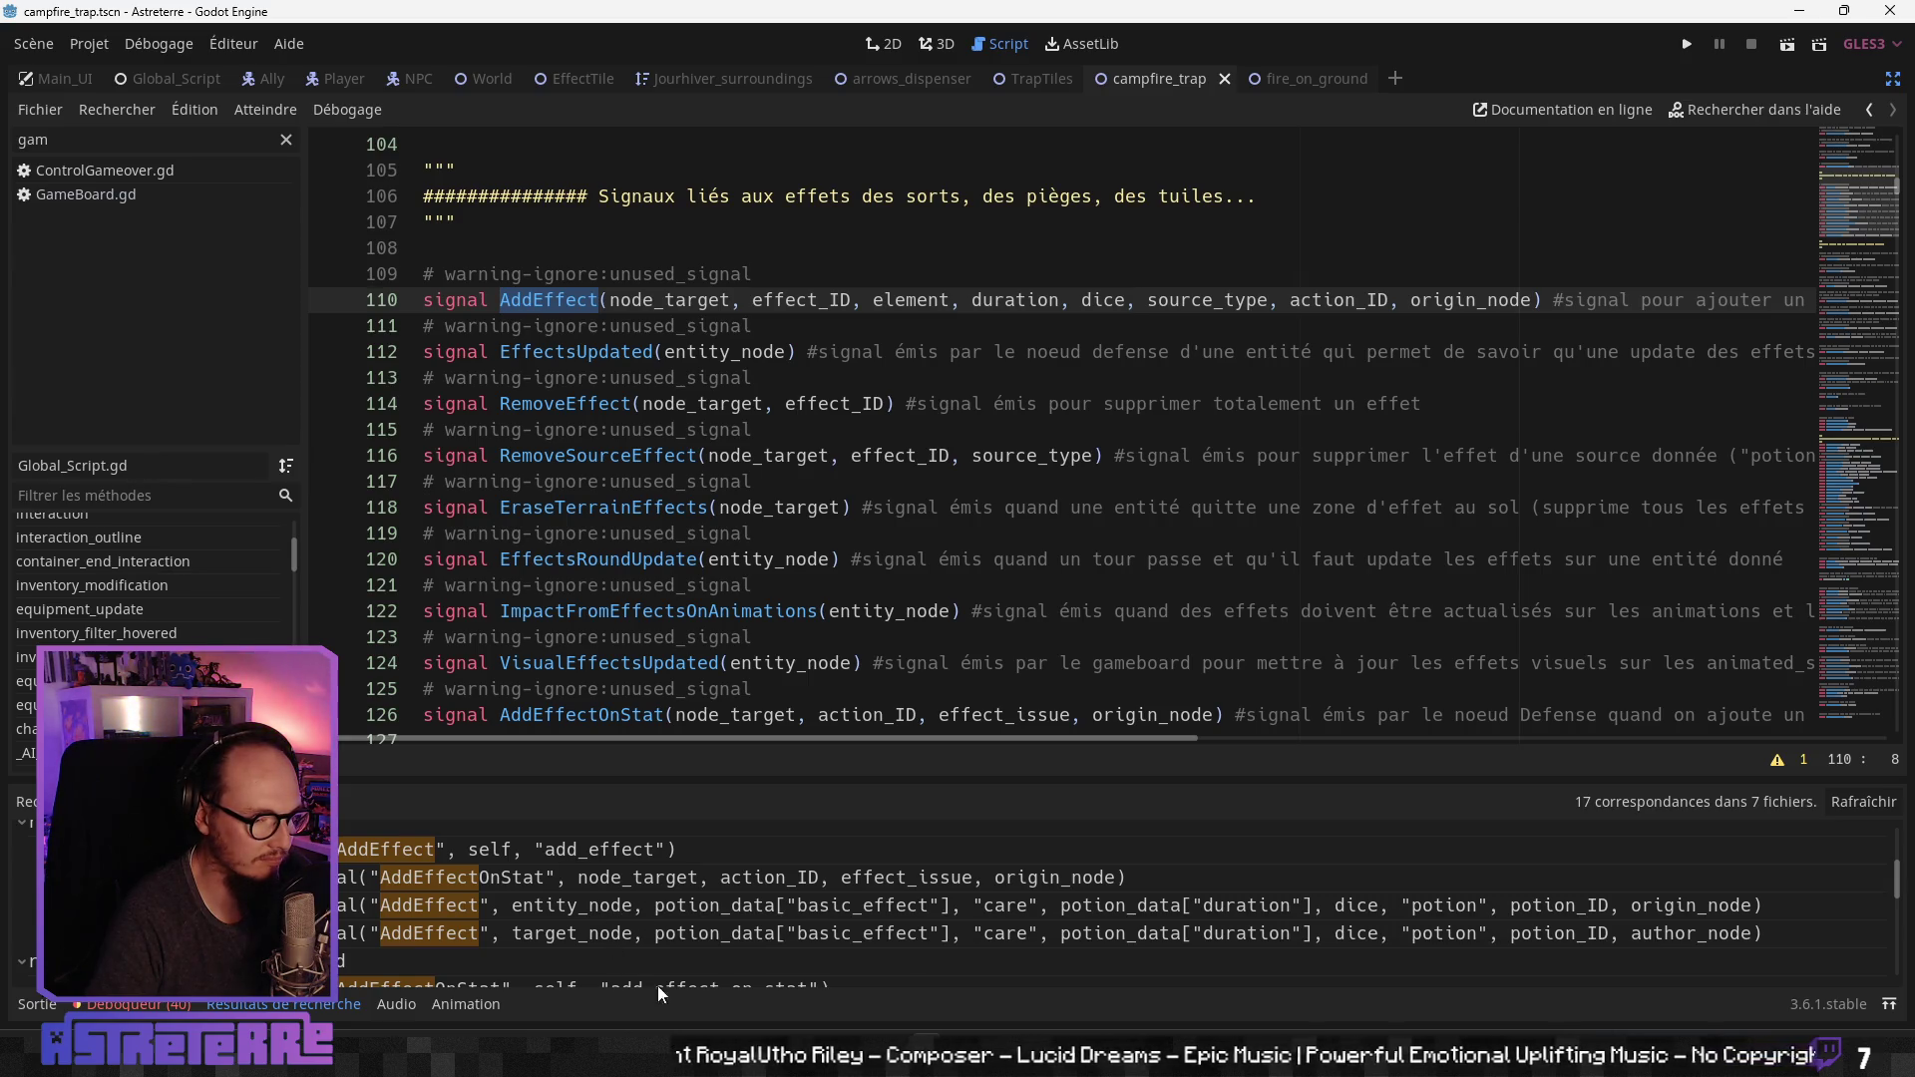
{"action": "left_click", "coordinate": [650, 908]}
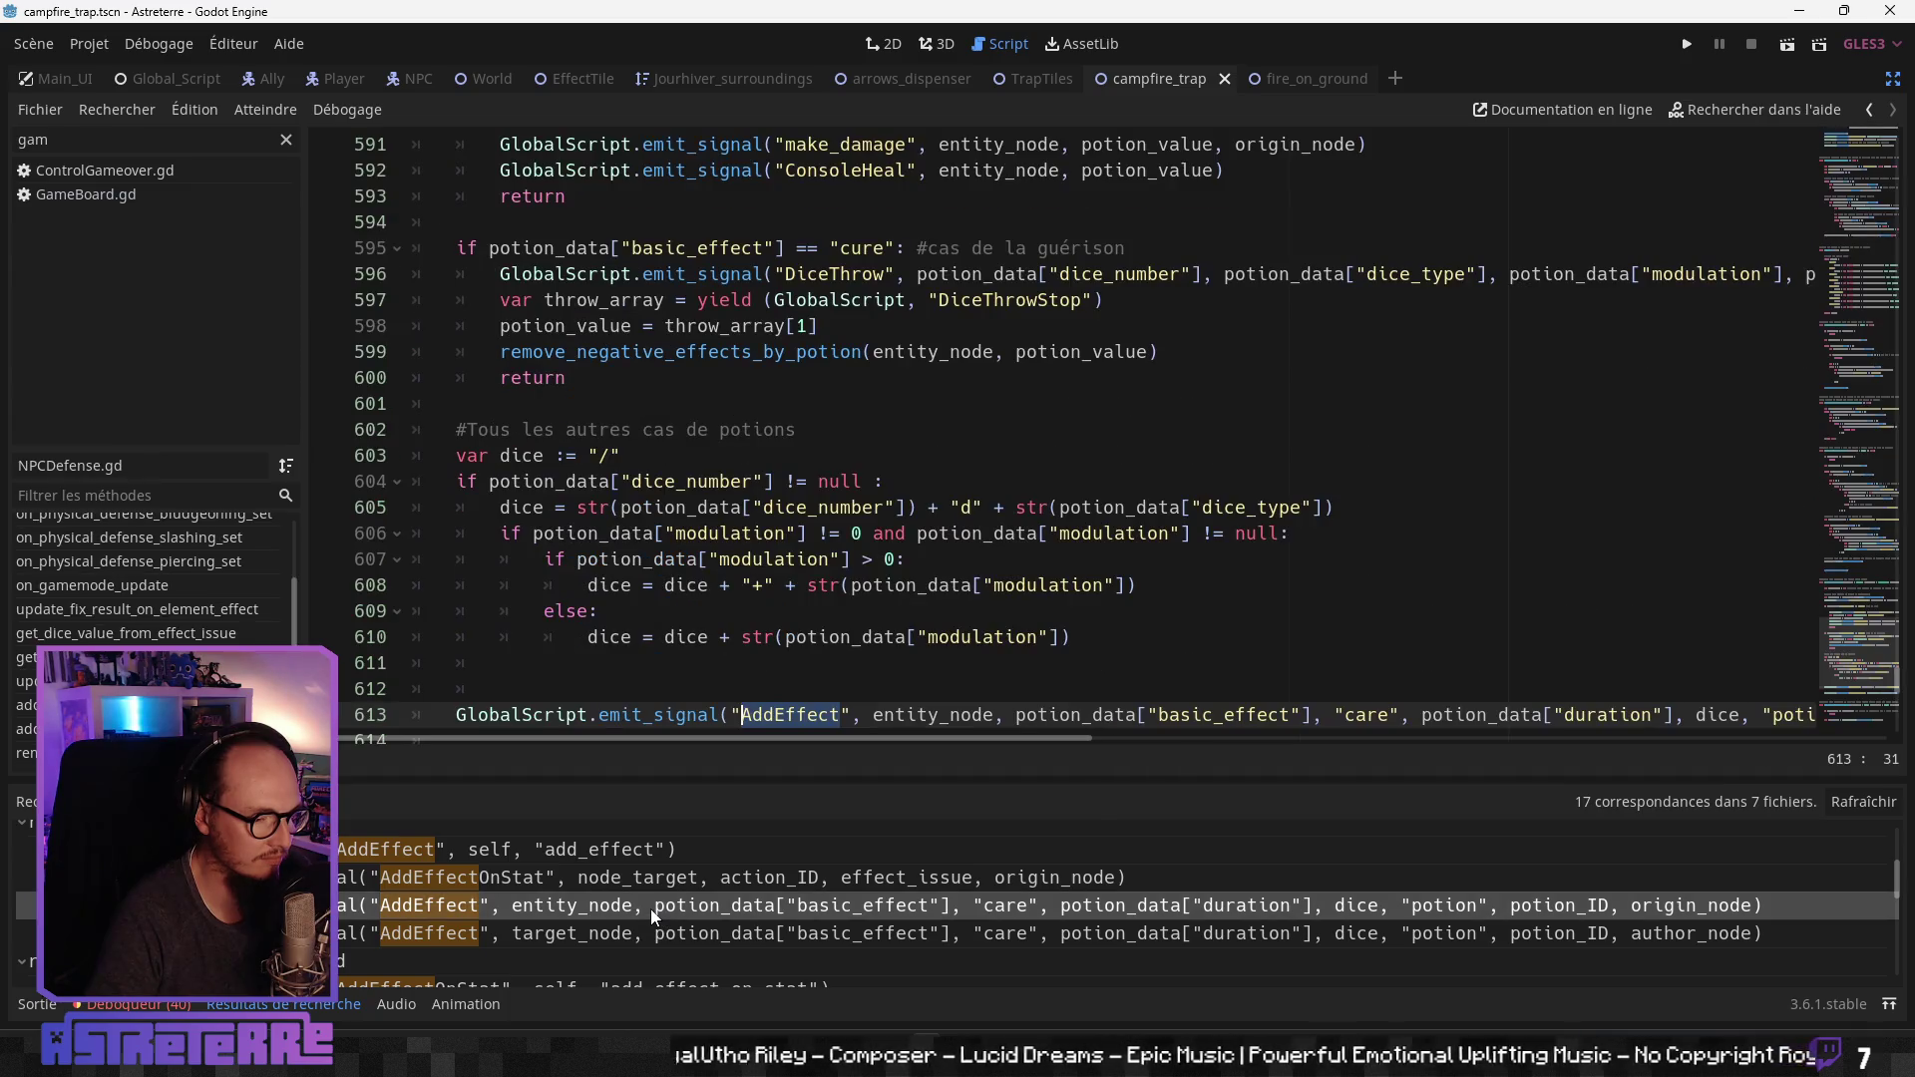
Step: Review the potion dice-building code, select lines 604–610, and switch to the fire_on_ground script
{"action": "scroll", "coordinate": [956, 601], "scroll_direction": "down", "scroll_amount": 1}
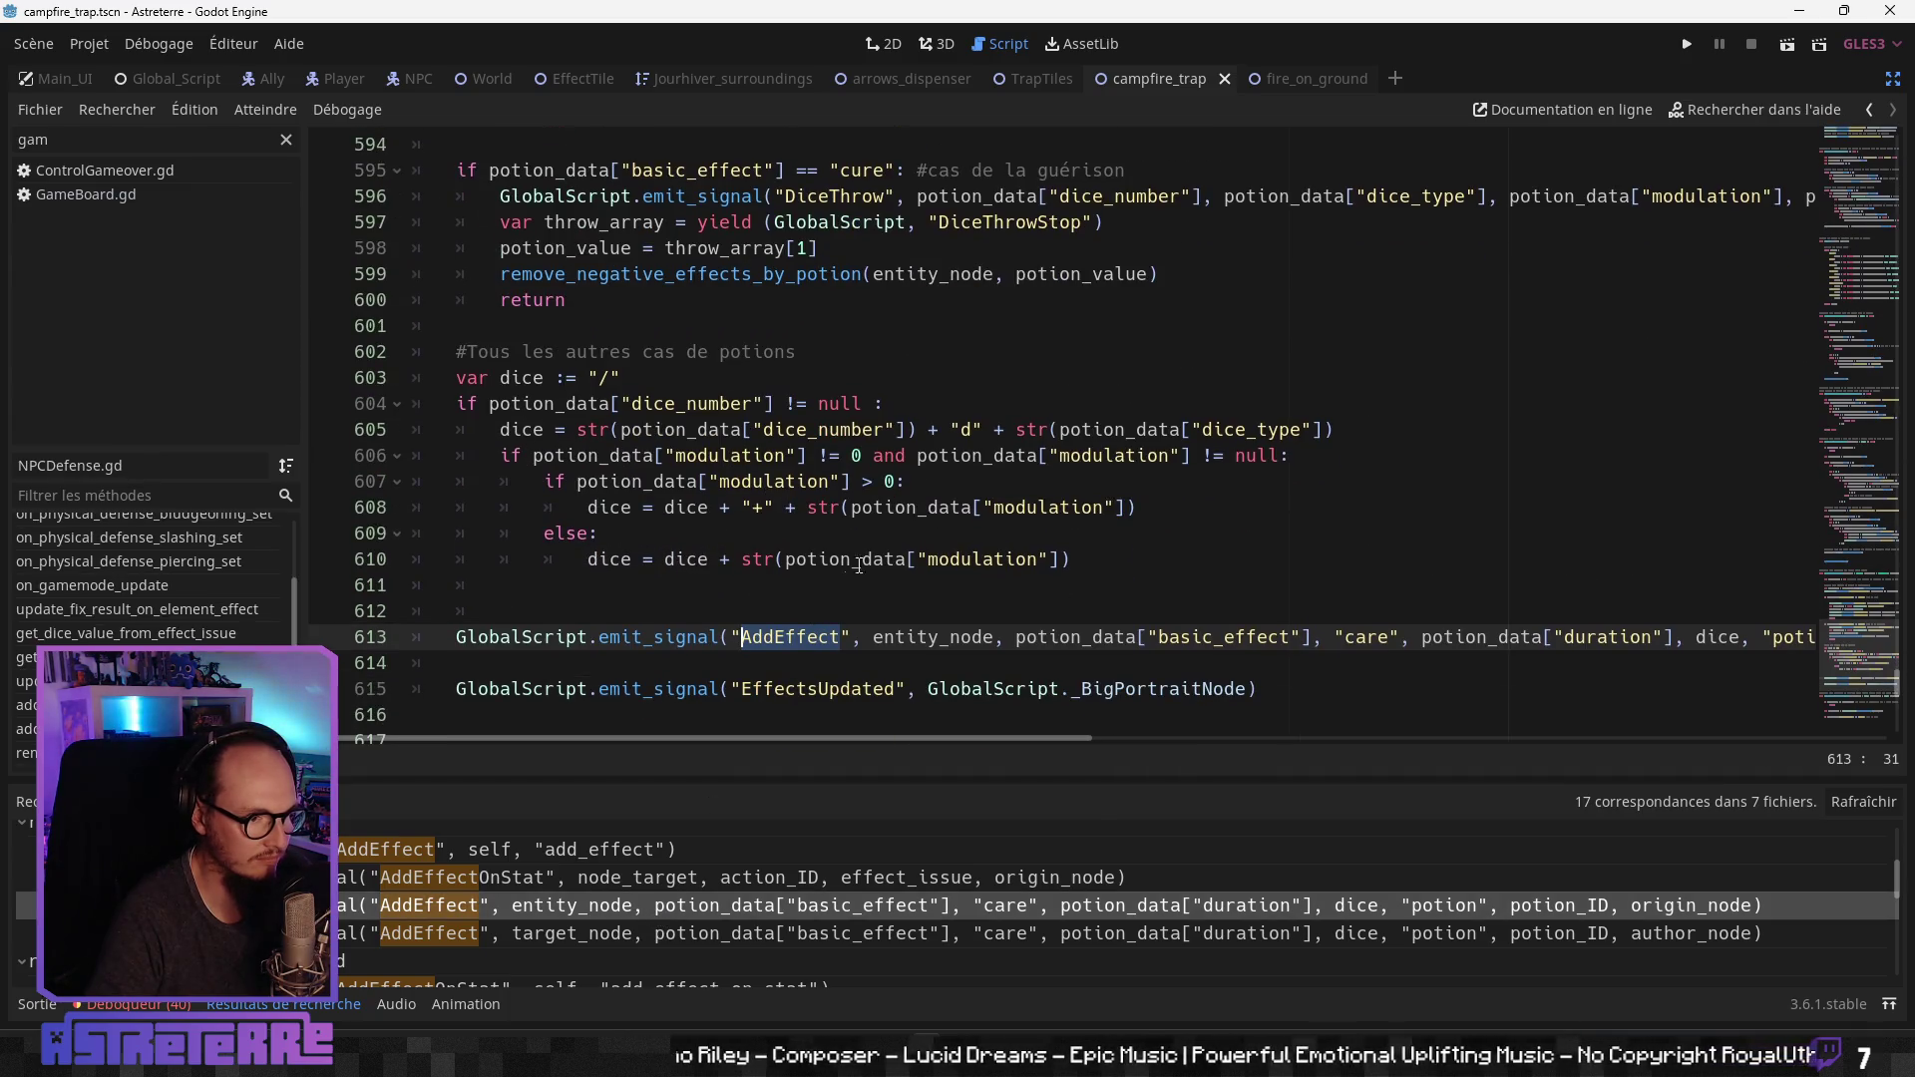
{"action": "left_click", "coordinate": [727, 517]}
{"action": "left_click", "coordinate": [781, 555]}
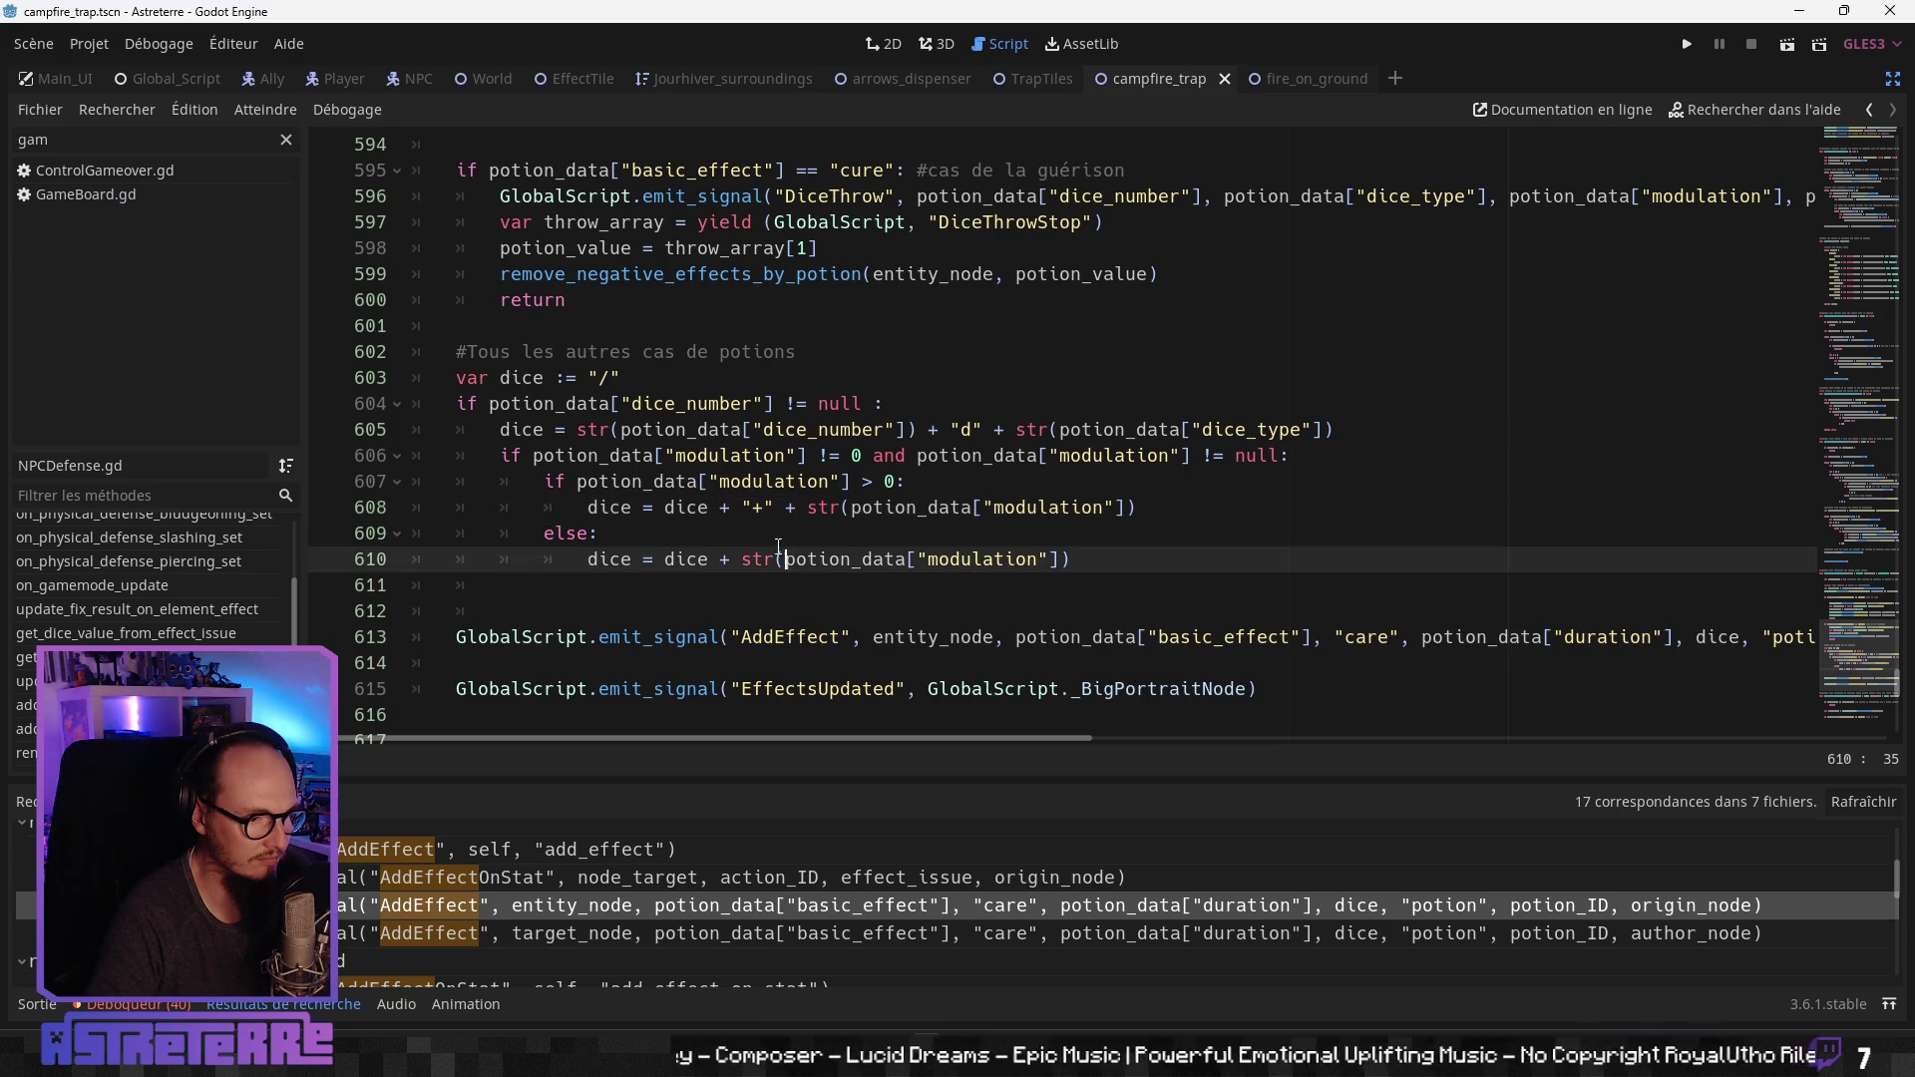
{"action": "left_click", "coordinate": [646, 429]}
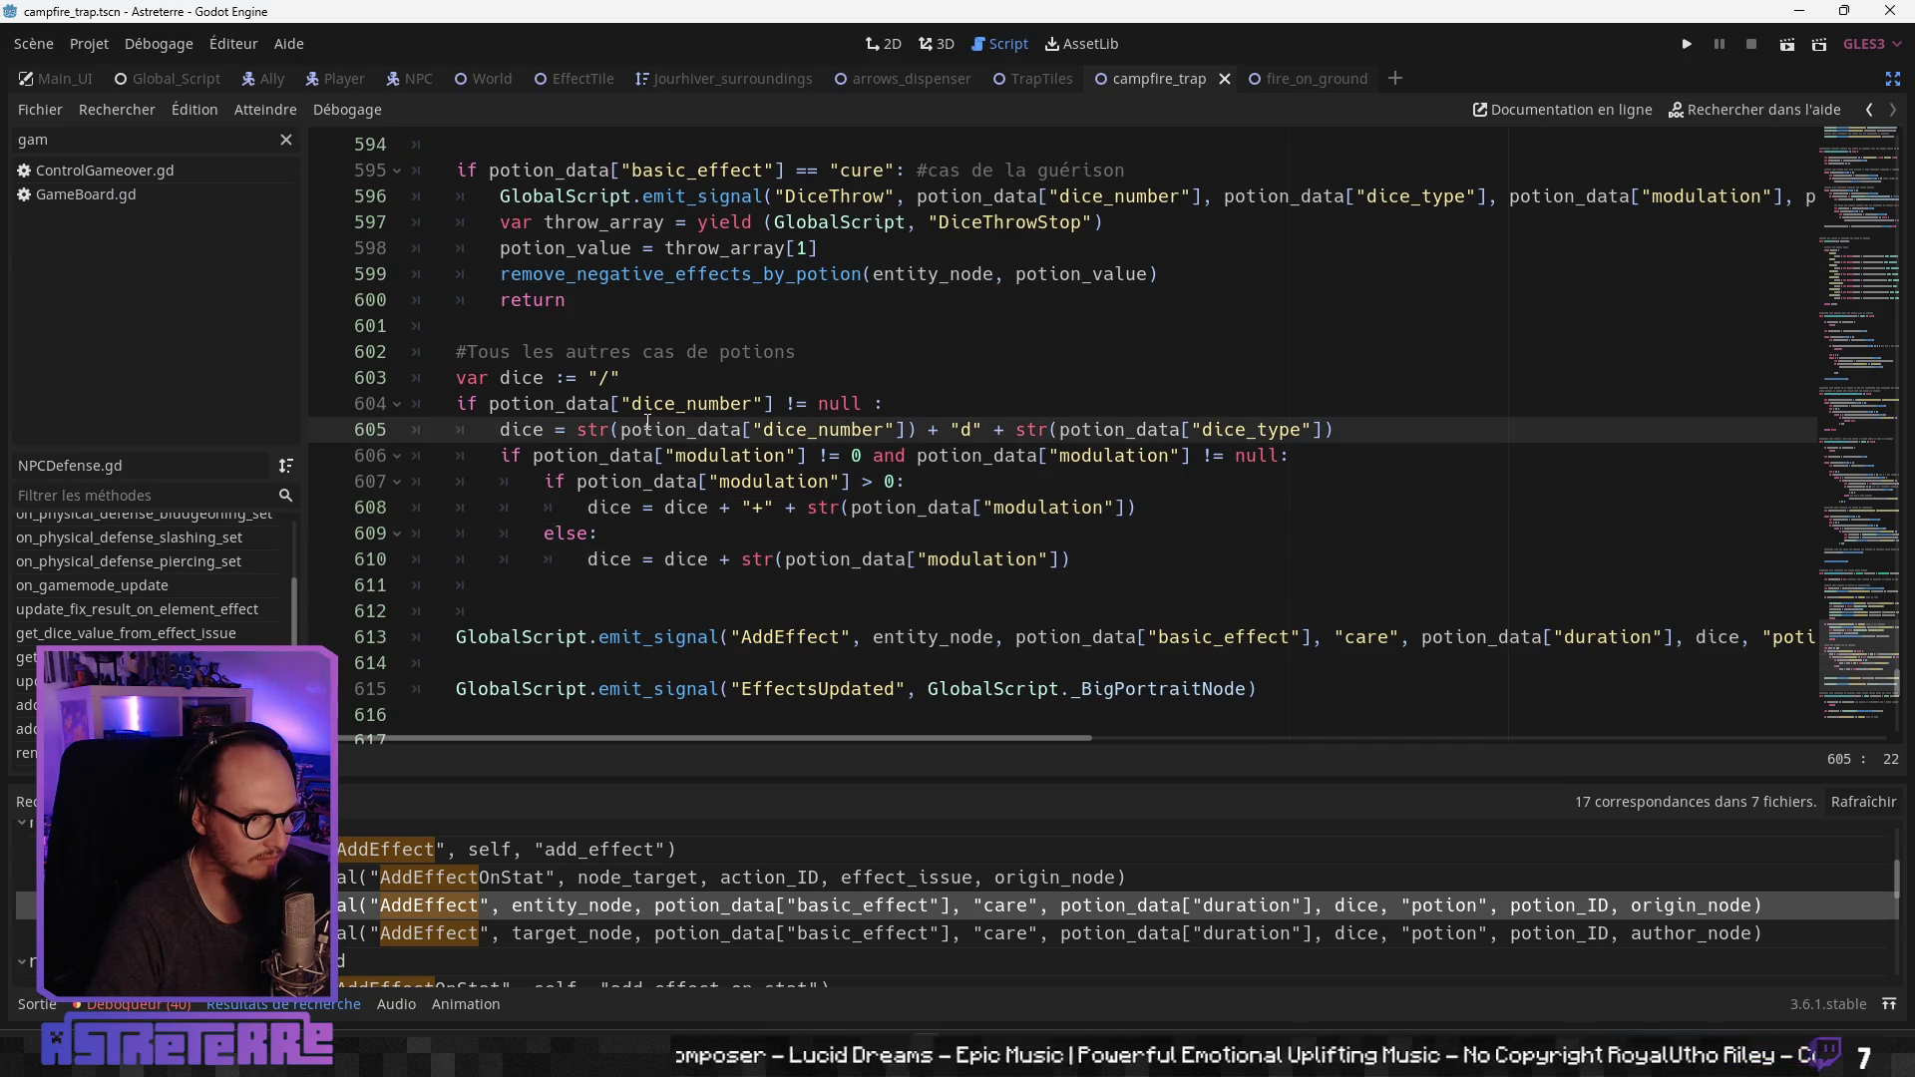
{"action": "scroll", "coordinate": [648, 424], "scroll_direction": "up", "scroll_amount": 1}
{"action": "scroll", "coordinate": [649, 424], "scroll_direction": "down", "scroll_amount": 1}
{"action": "left_click", "coordinate": [753, 405]}
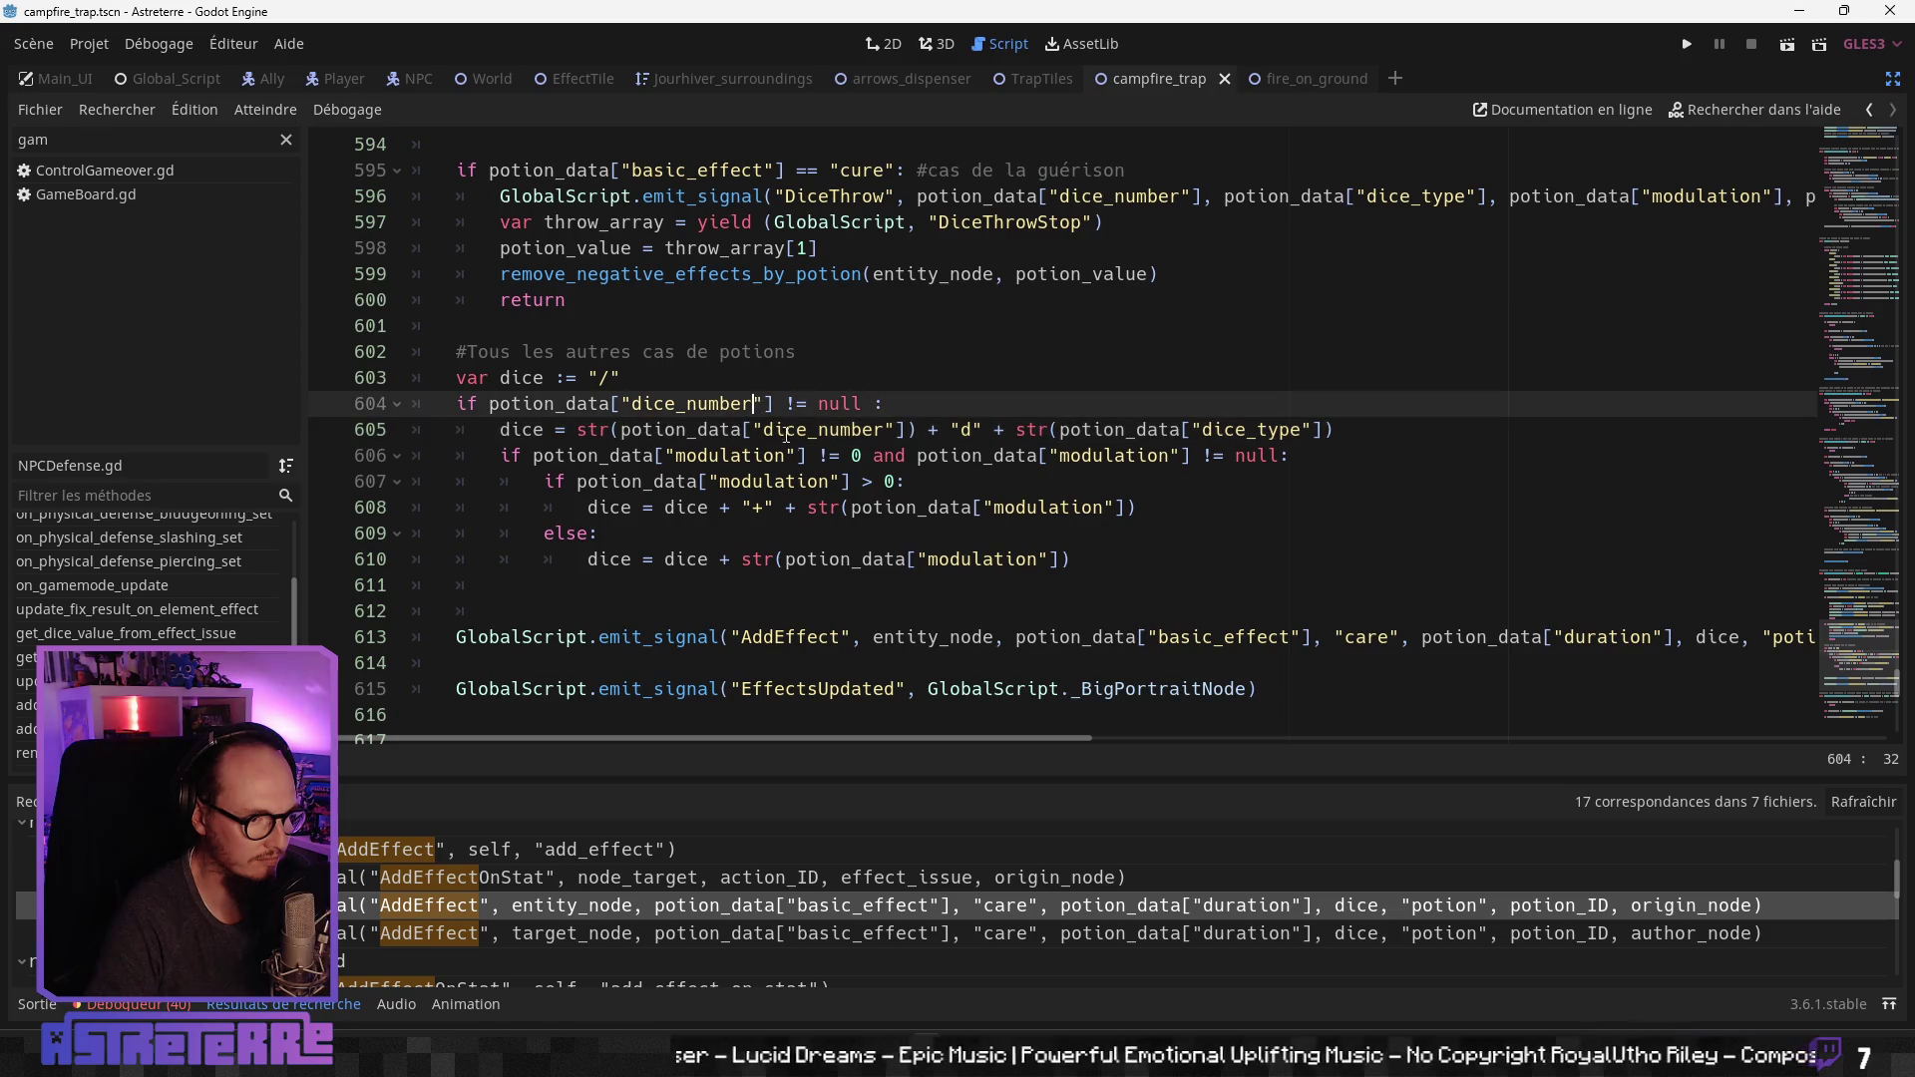
{"action": "left_click_drag", "start_coordinate": [1097, 567], "coordinate": [456, 405]}
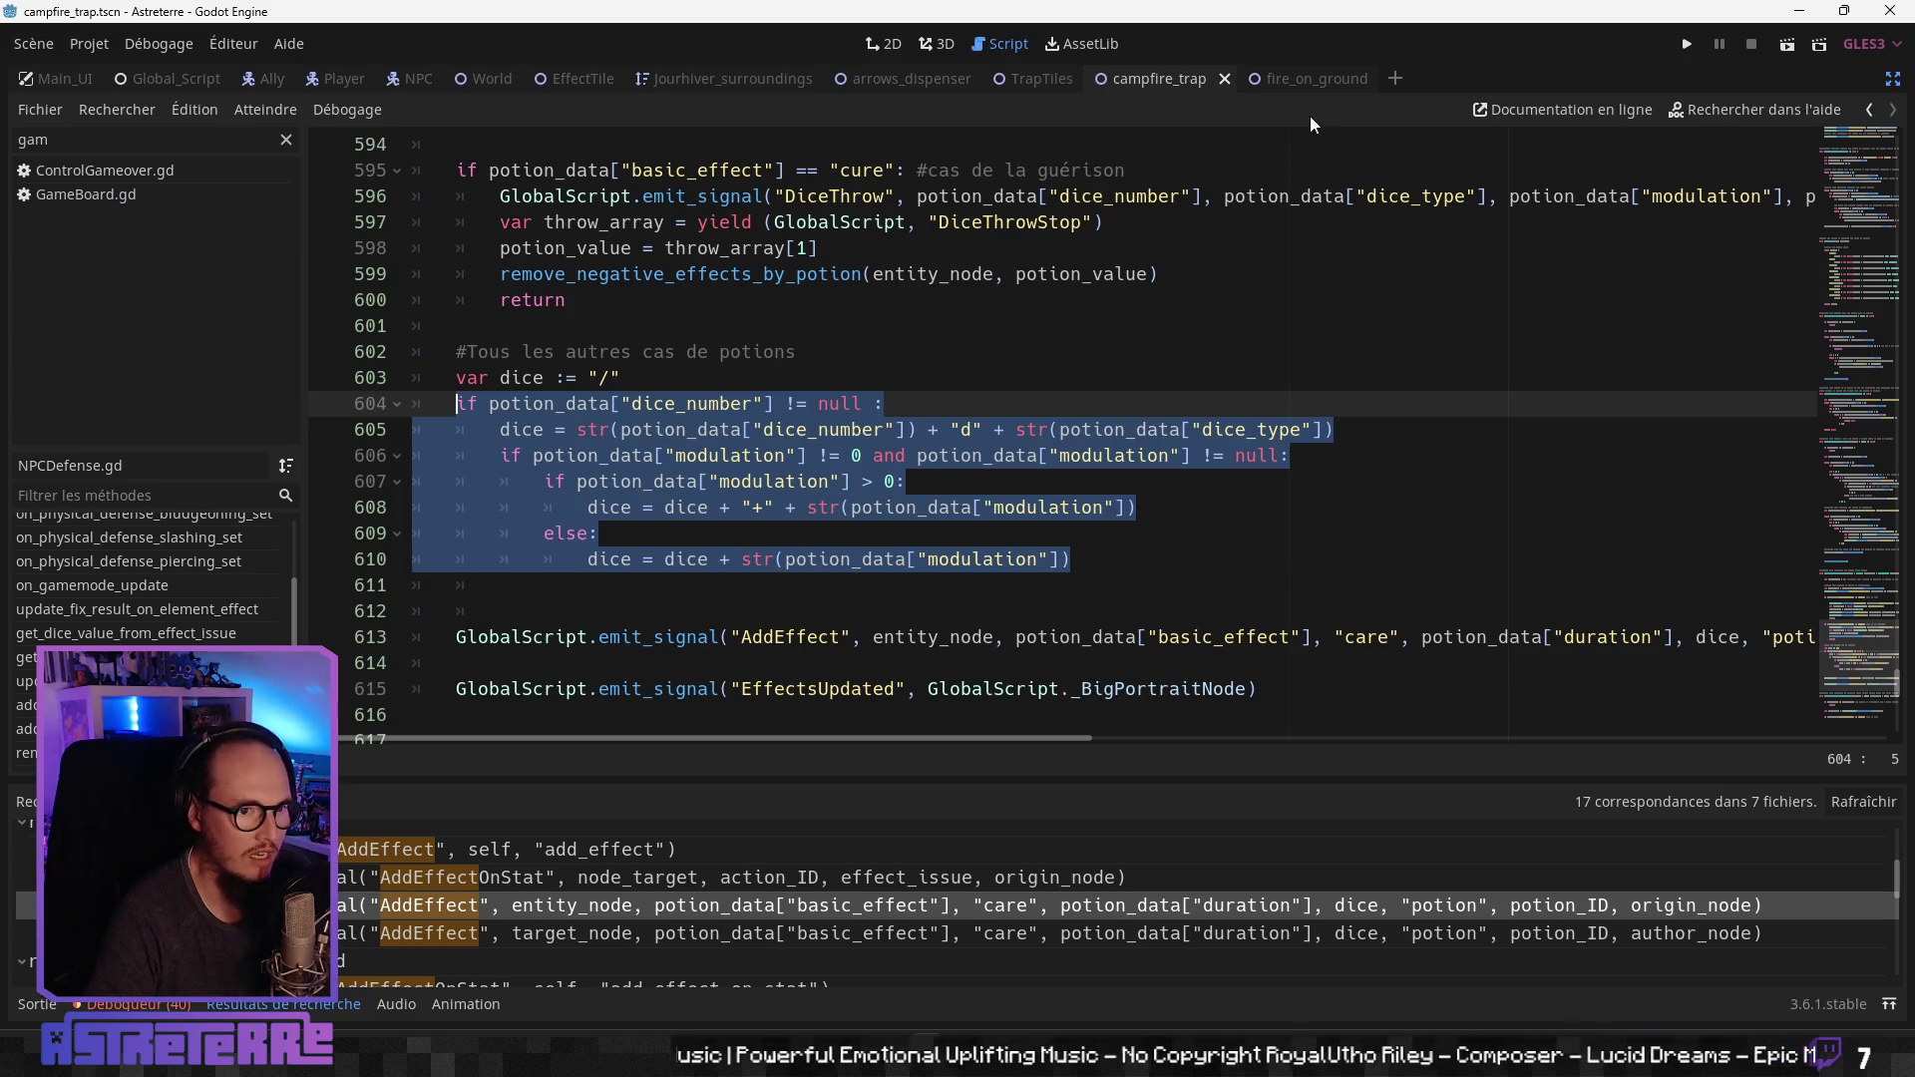
{"action": "left_click", "coordinate": [1304, 83]}
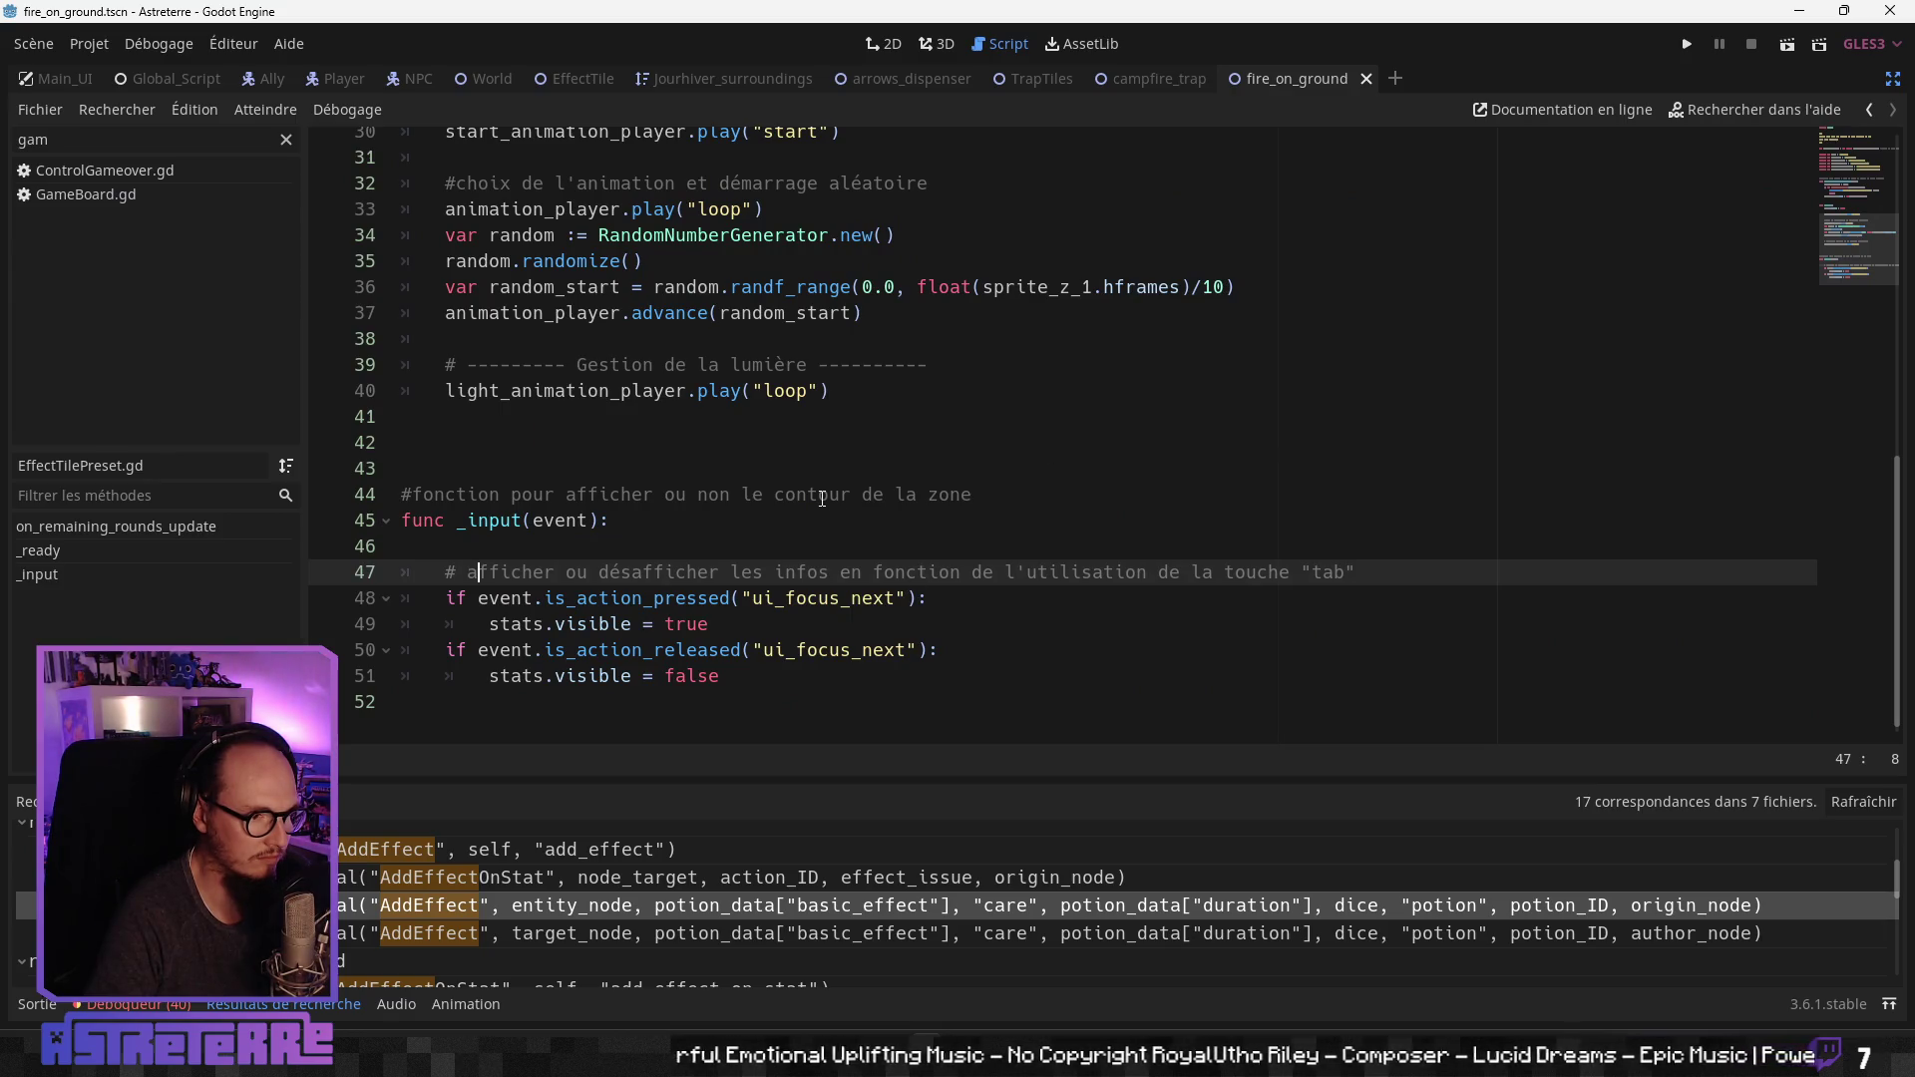
{"action": "scroll", "coordinate": [822, 498], "scroll_direction": "up", "scroll_amount": 5}
Step: In the campfire_trap script, insert blank lines above the AddEffect call on line 209
{"action": "left_click", "coordinate": [1162, 86]}
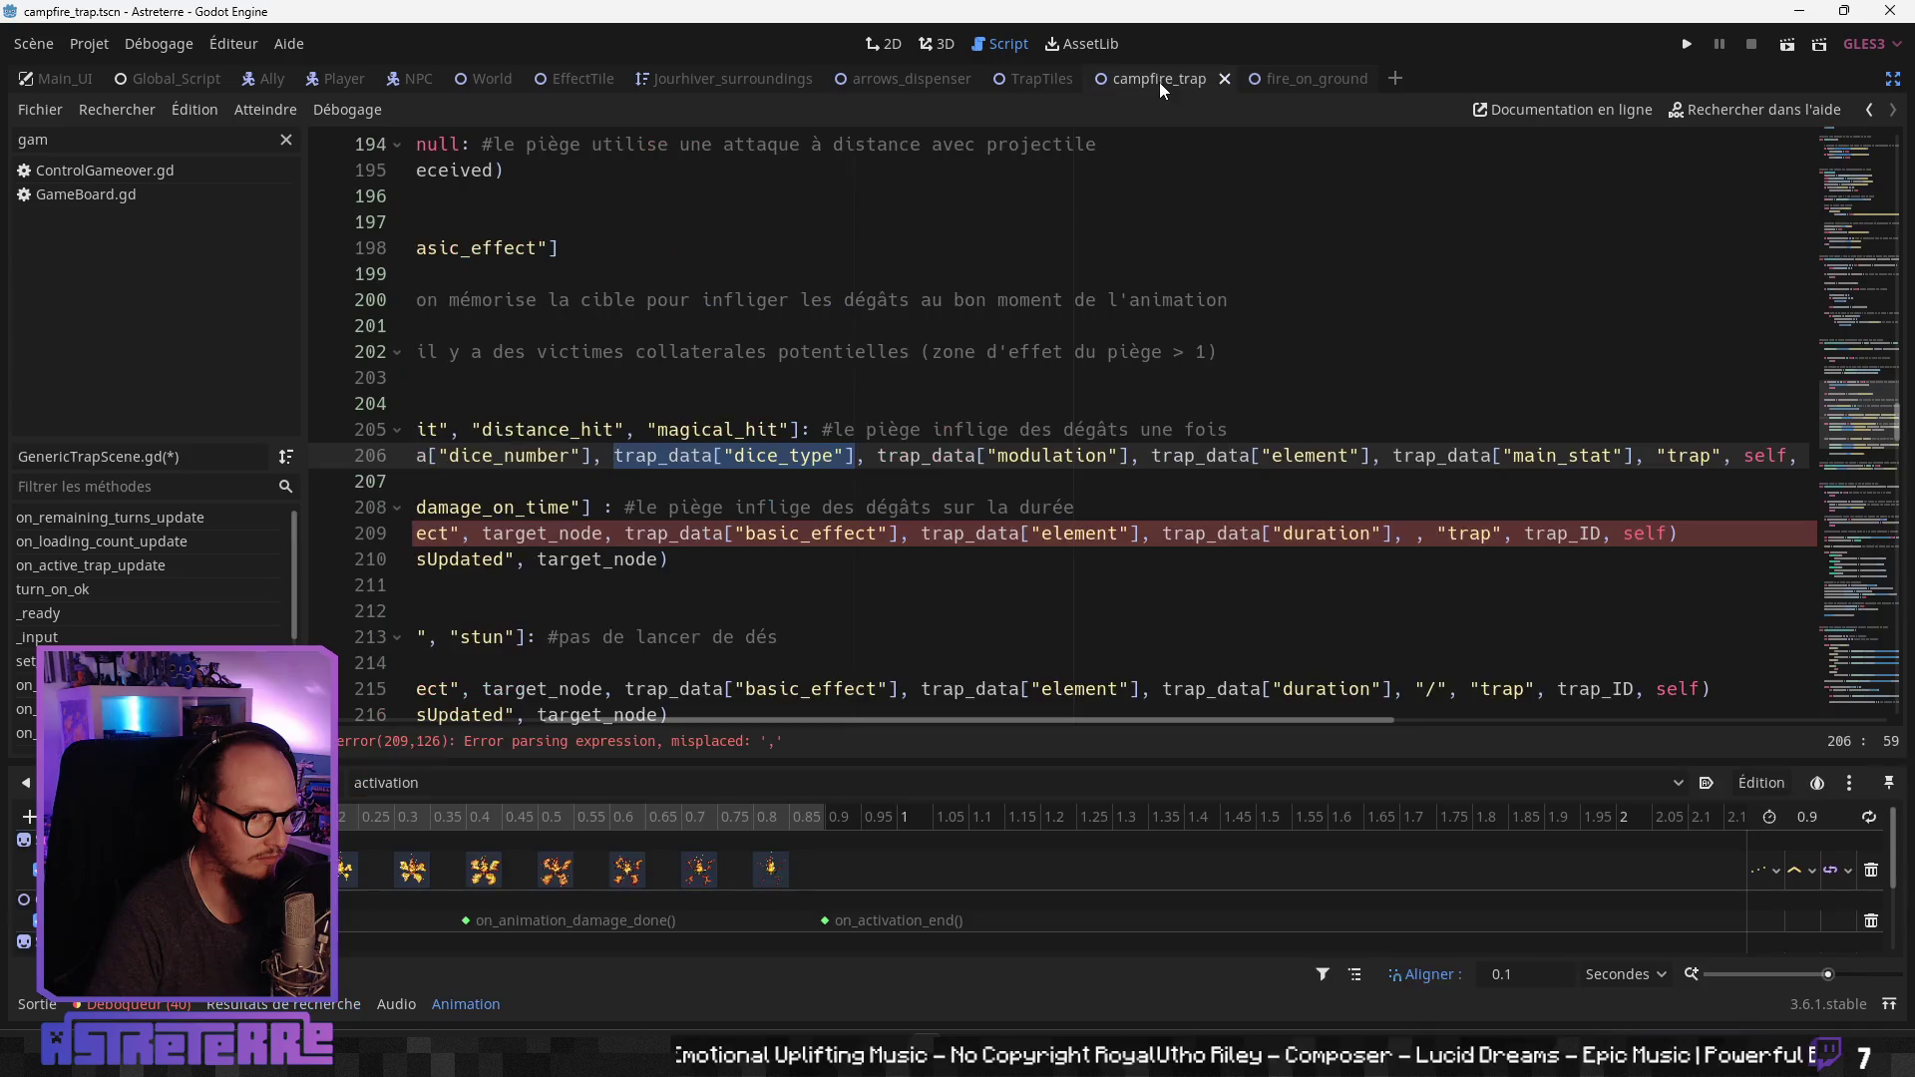
{"action": "left_click", "coordinate": [739, 506]}
{"action": "scroll", "coordinate": [495, 733], "scroll_direction": "left", "scroll_amount": 5}
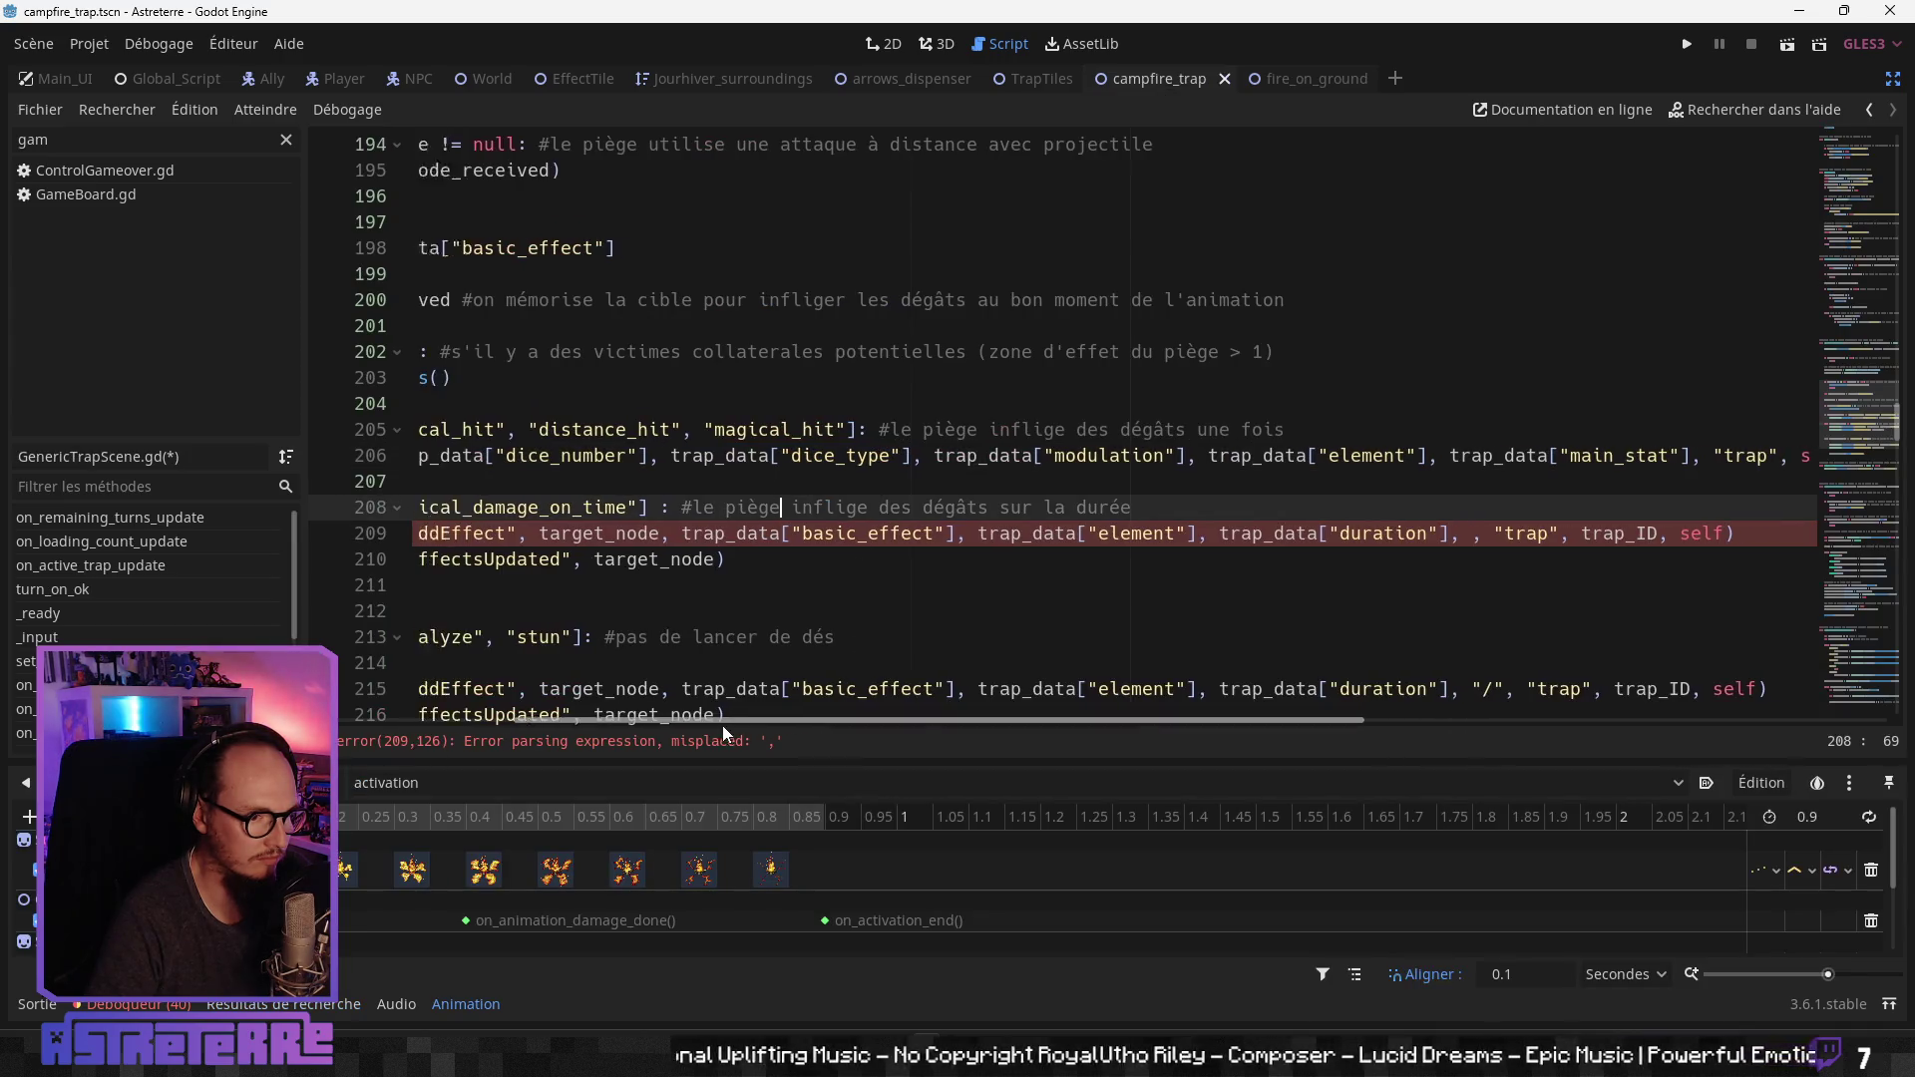
{"action": "left_click", "coordinate": [478, 610]}
{"action": "left_click", "coordinate": [997, 559]}
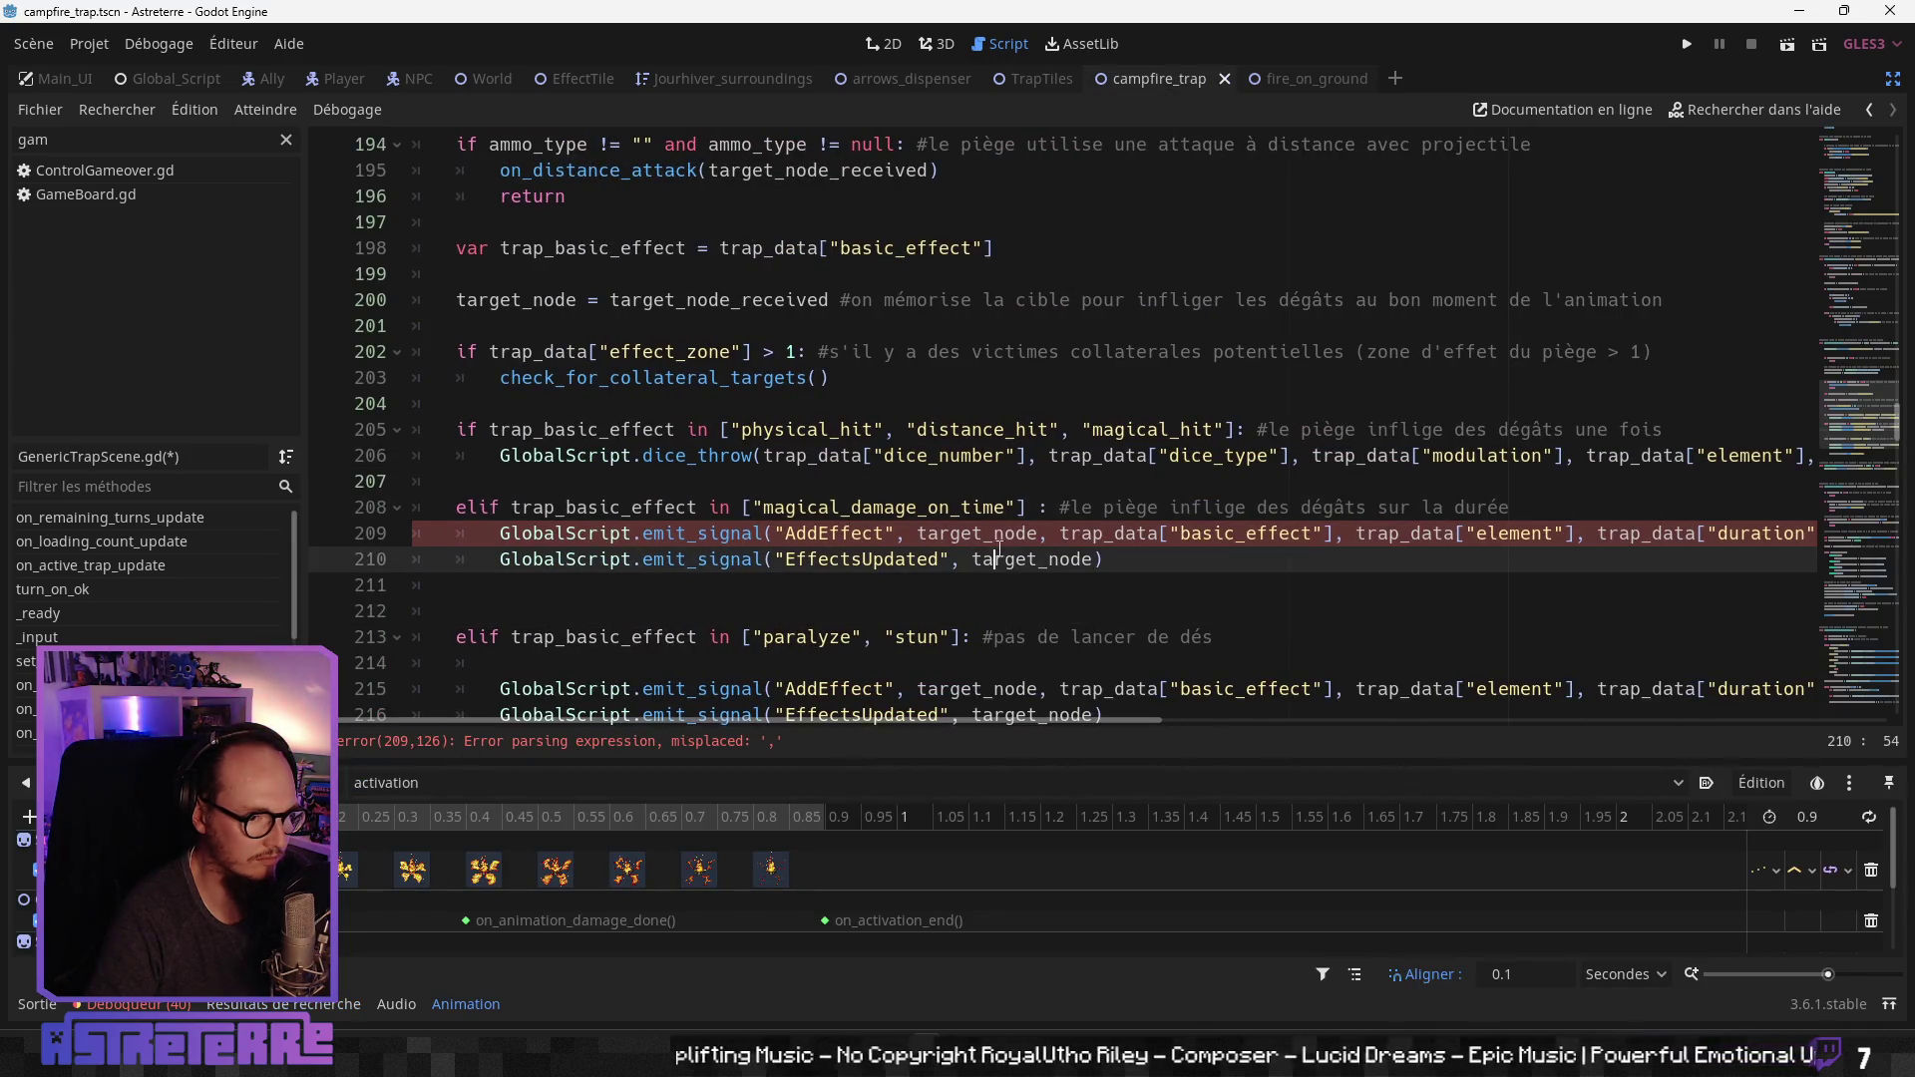
{"action": "left_click", "coordinate": [467, 529]}
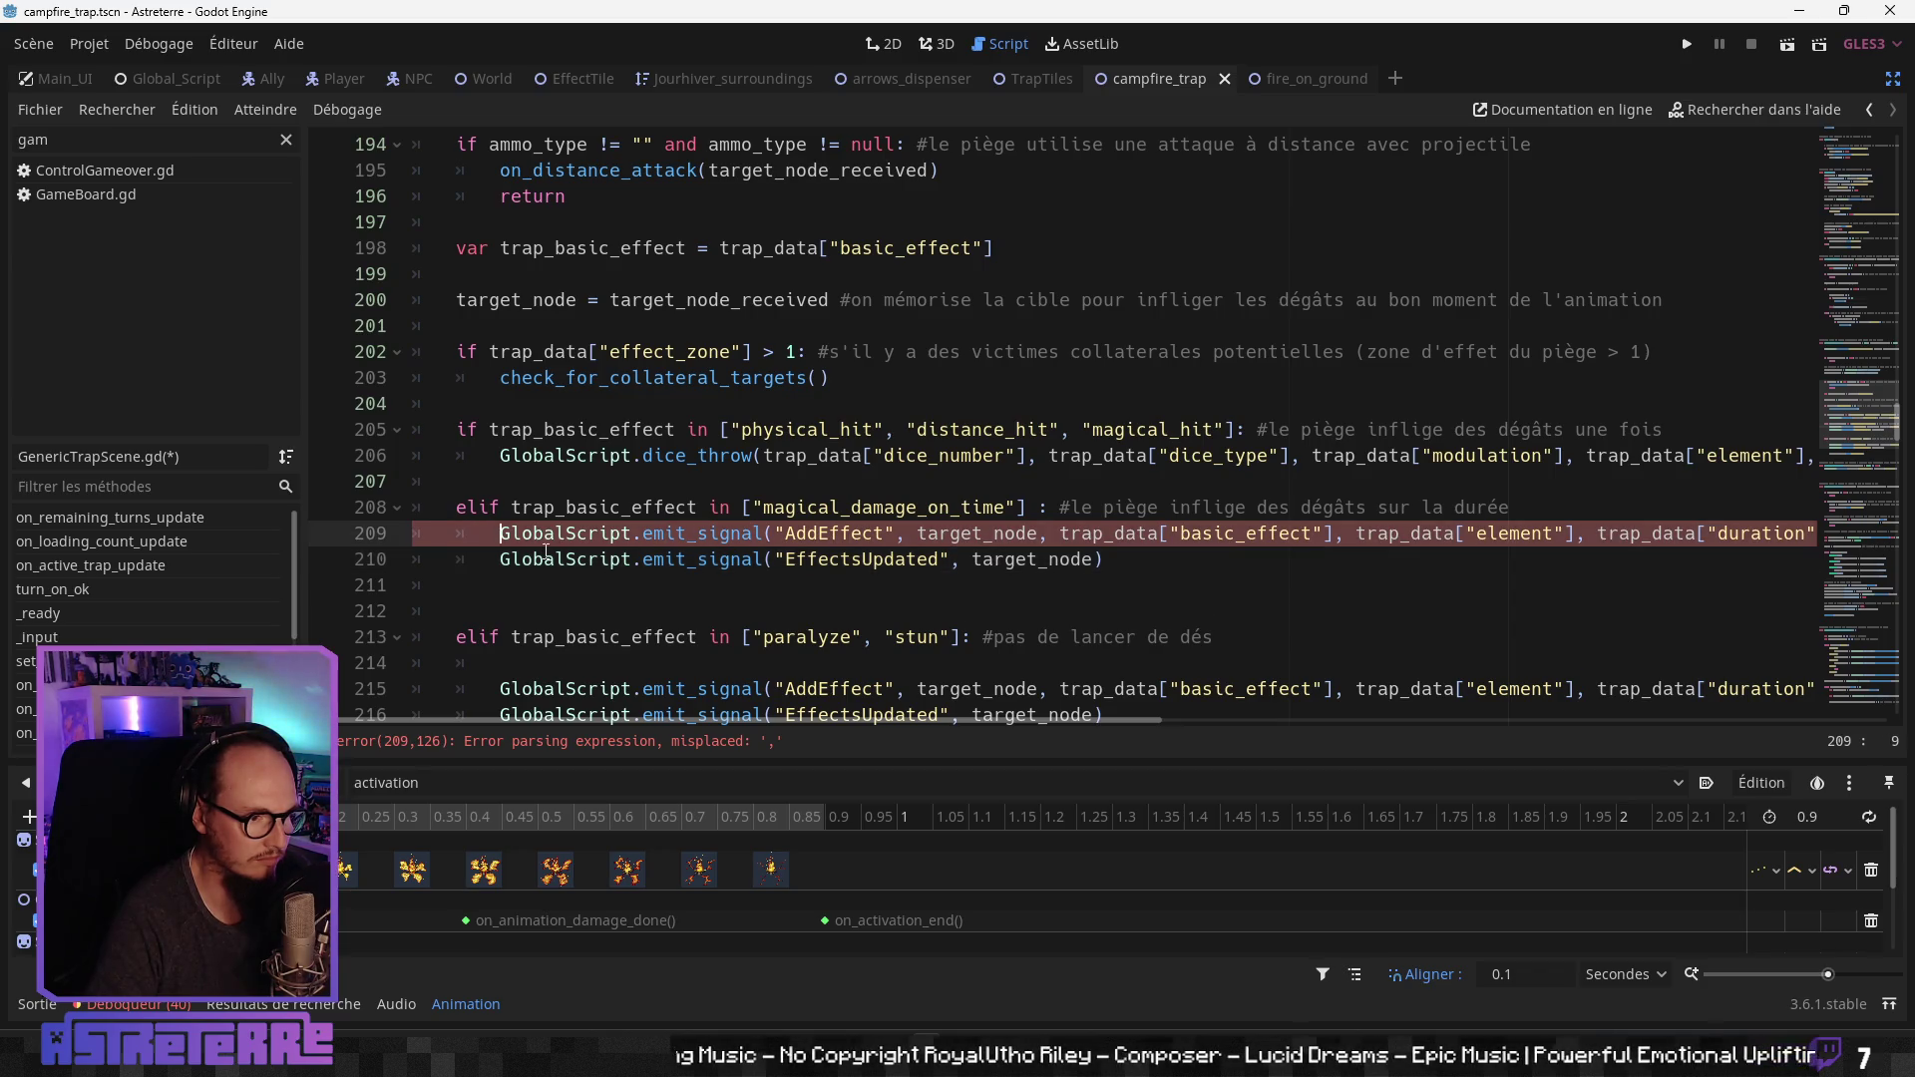
{"action": "key", "text": "Return"}
{"action": "key", "text": "Return"}
{"action": "left_click", "coordinate": [570, 530]}
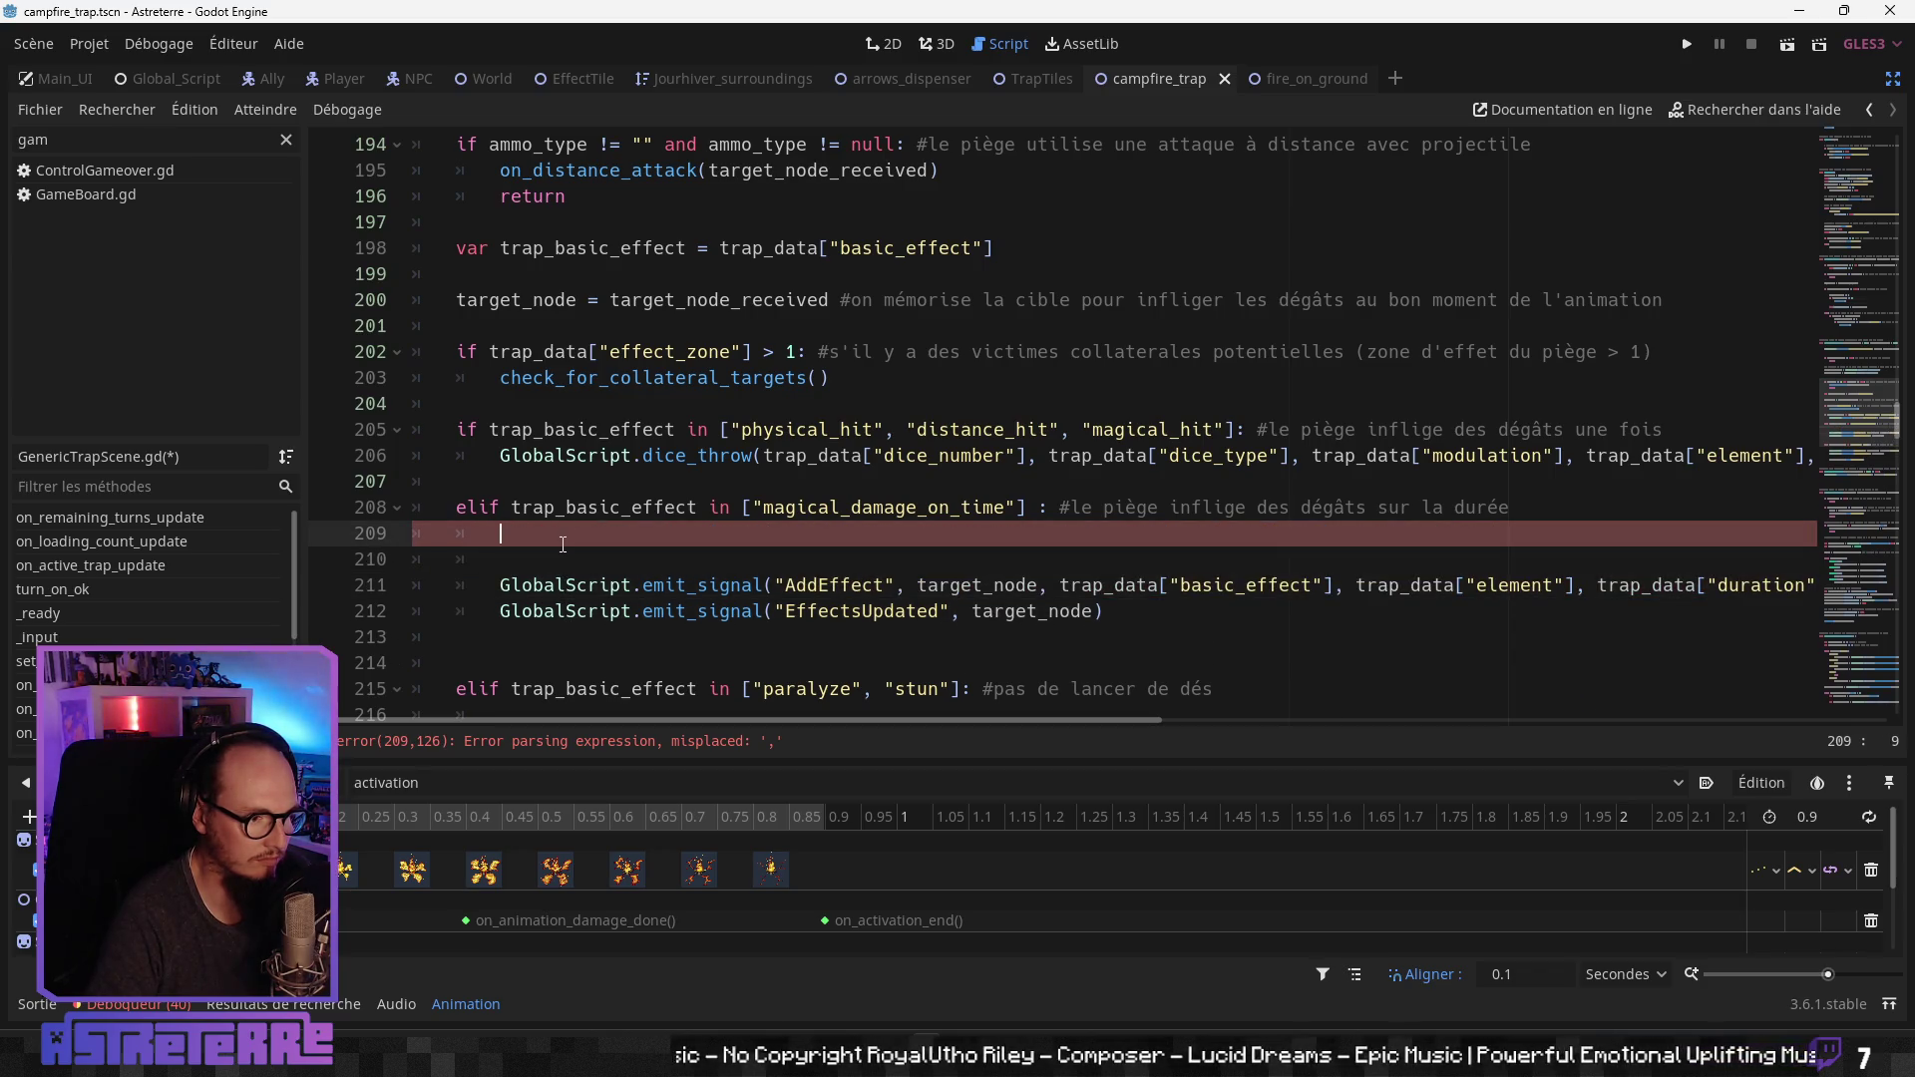
Step: Select the dice string on NPCDefense.gd line 642, then return to the trap script's line 210
{"action": "scroll", "coordinate": [581, 544], "scroll_direction": "down", "scroll_amount": 1}
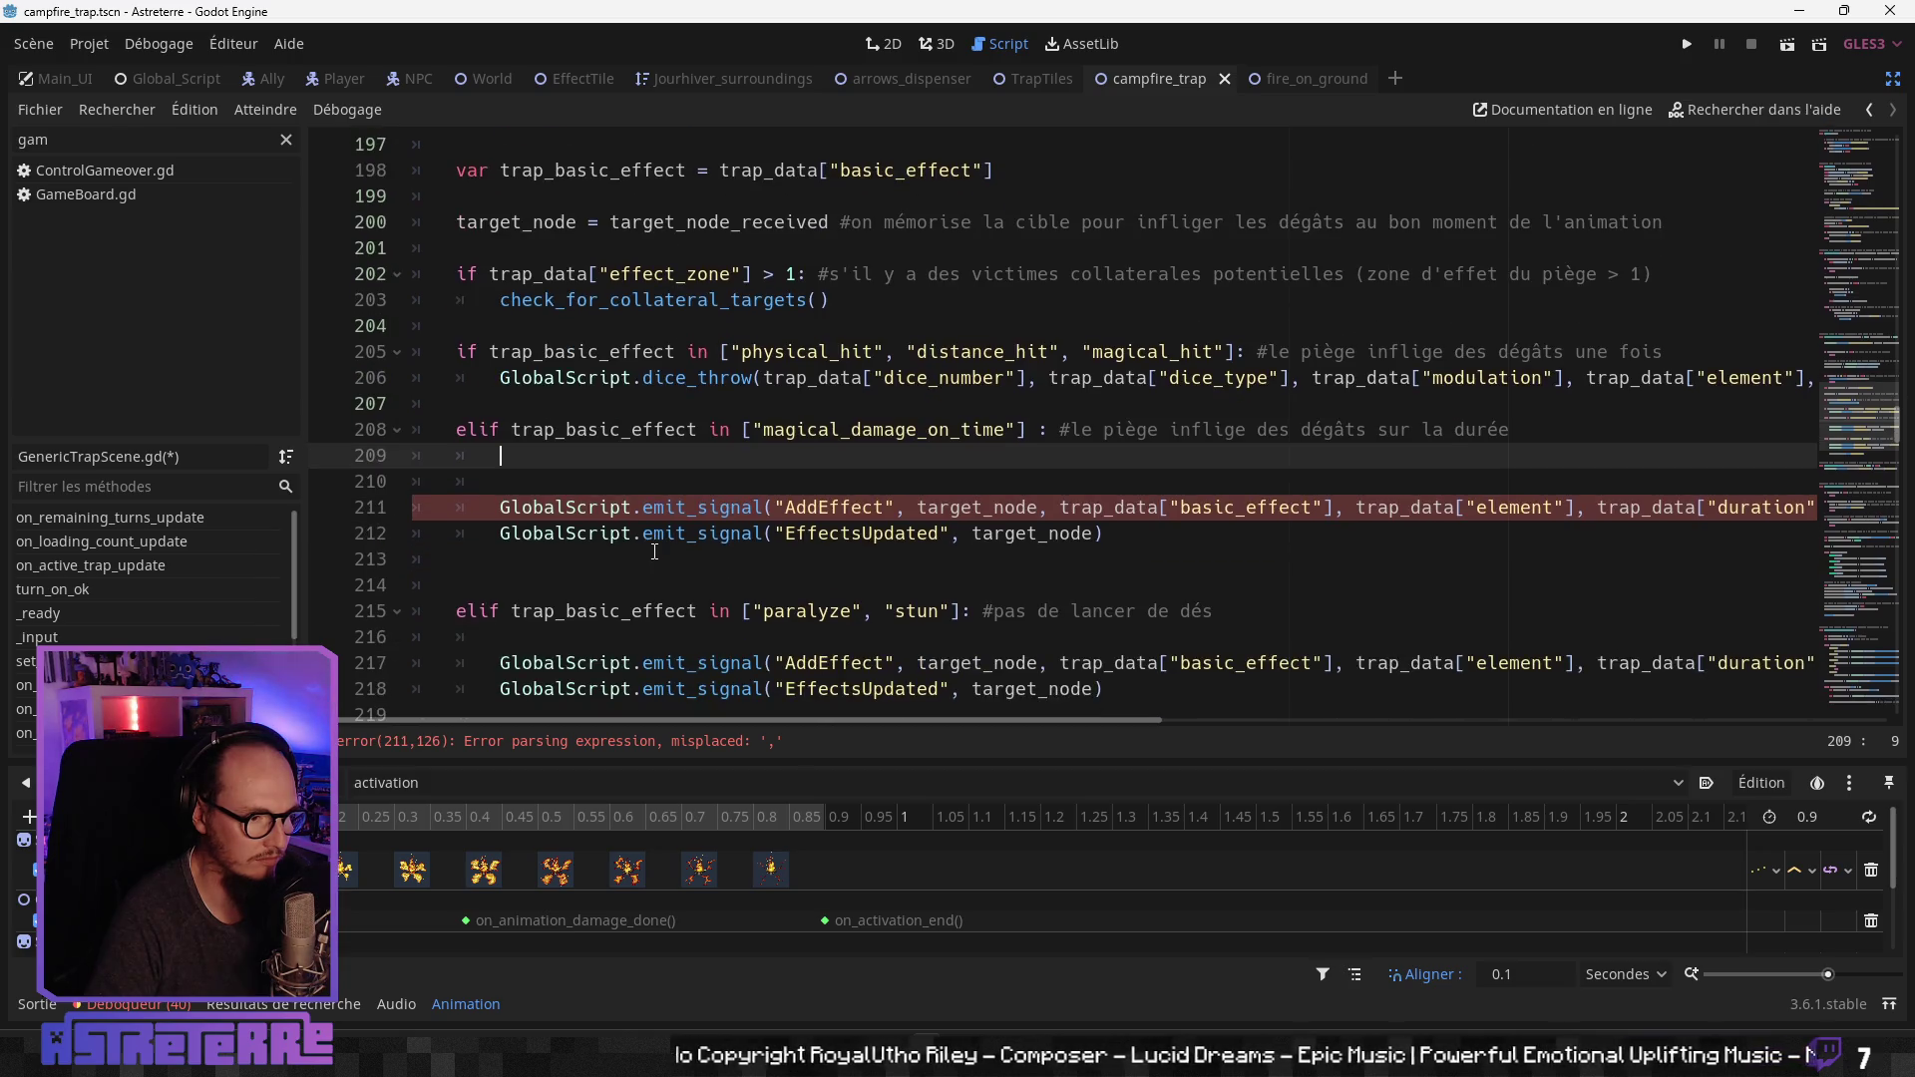
{"action": "left_click", "coordinate": [284, 1004]}
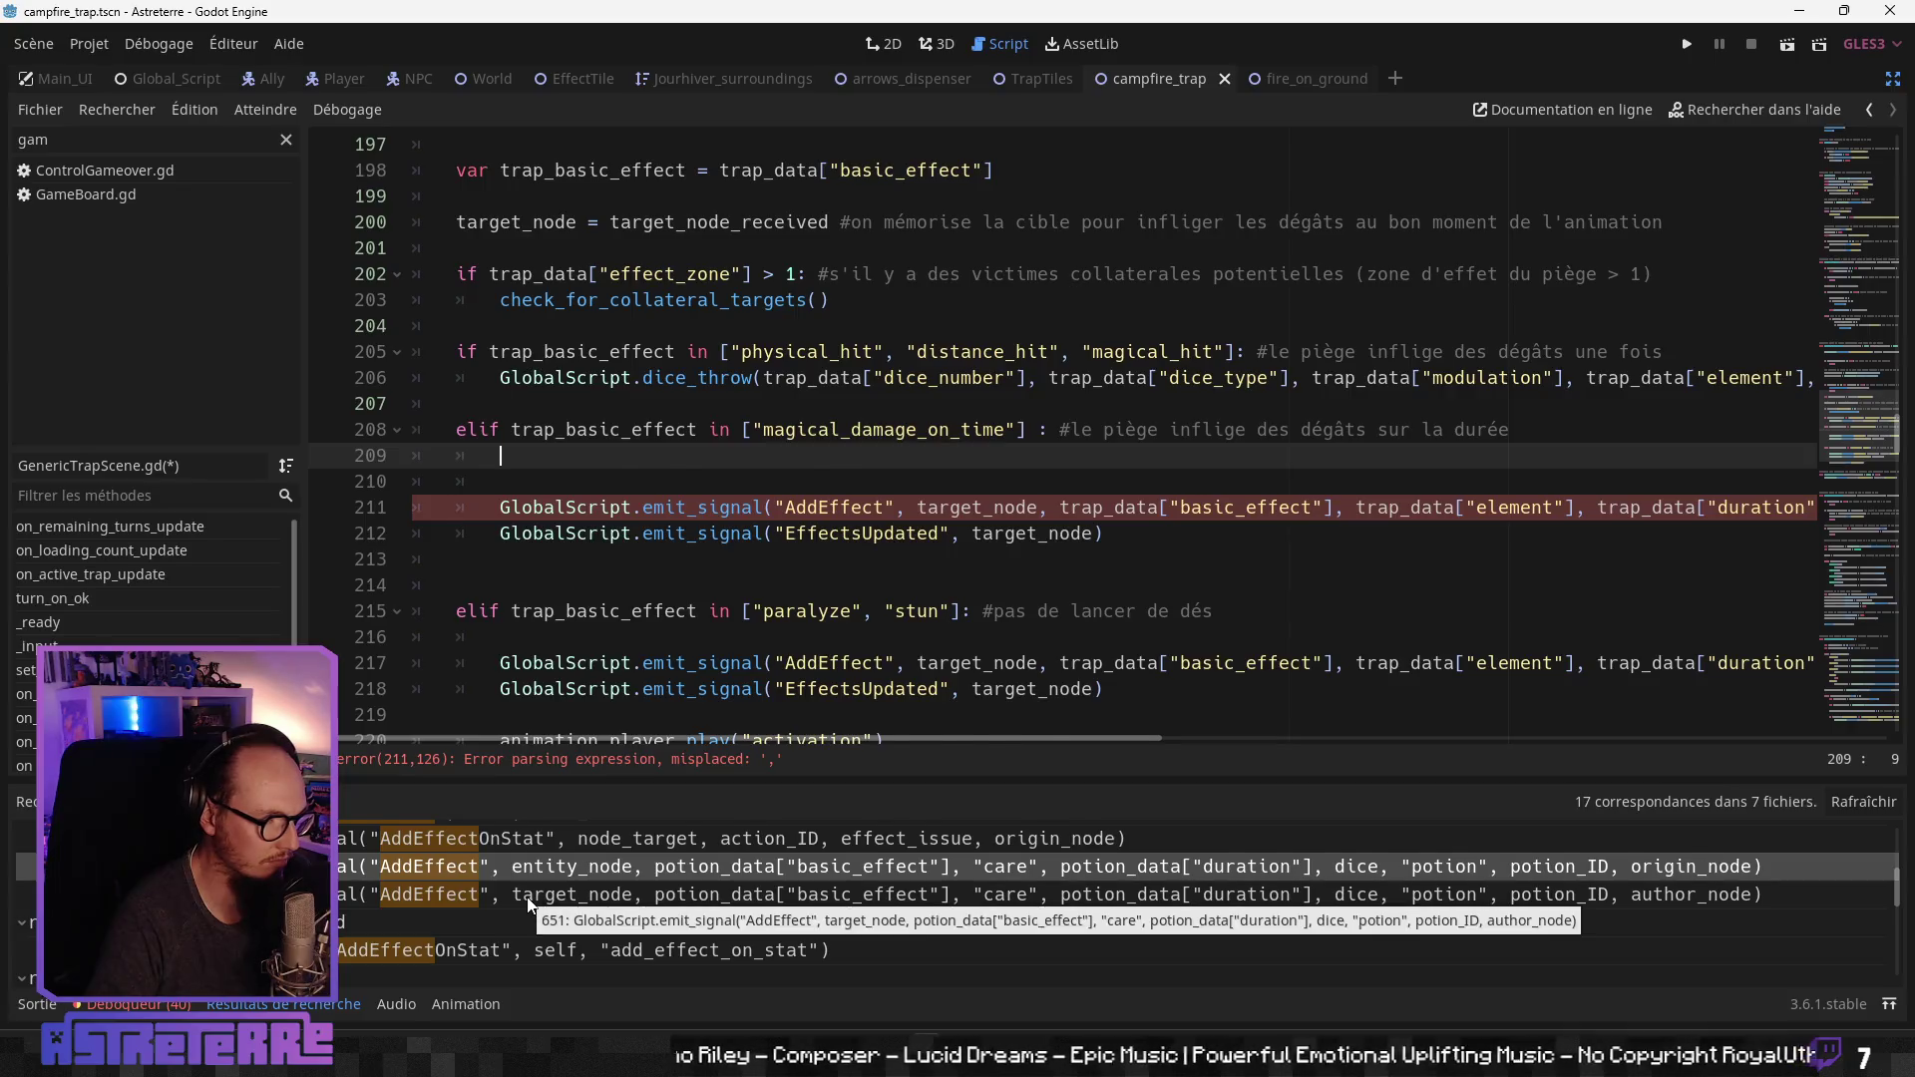
{"action": "left_click", "coordinate": [618, 893]}
{"action": "scroll", "coordinate": [695, 646], "scroll_direction": "down", "scroll_amount": 1}
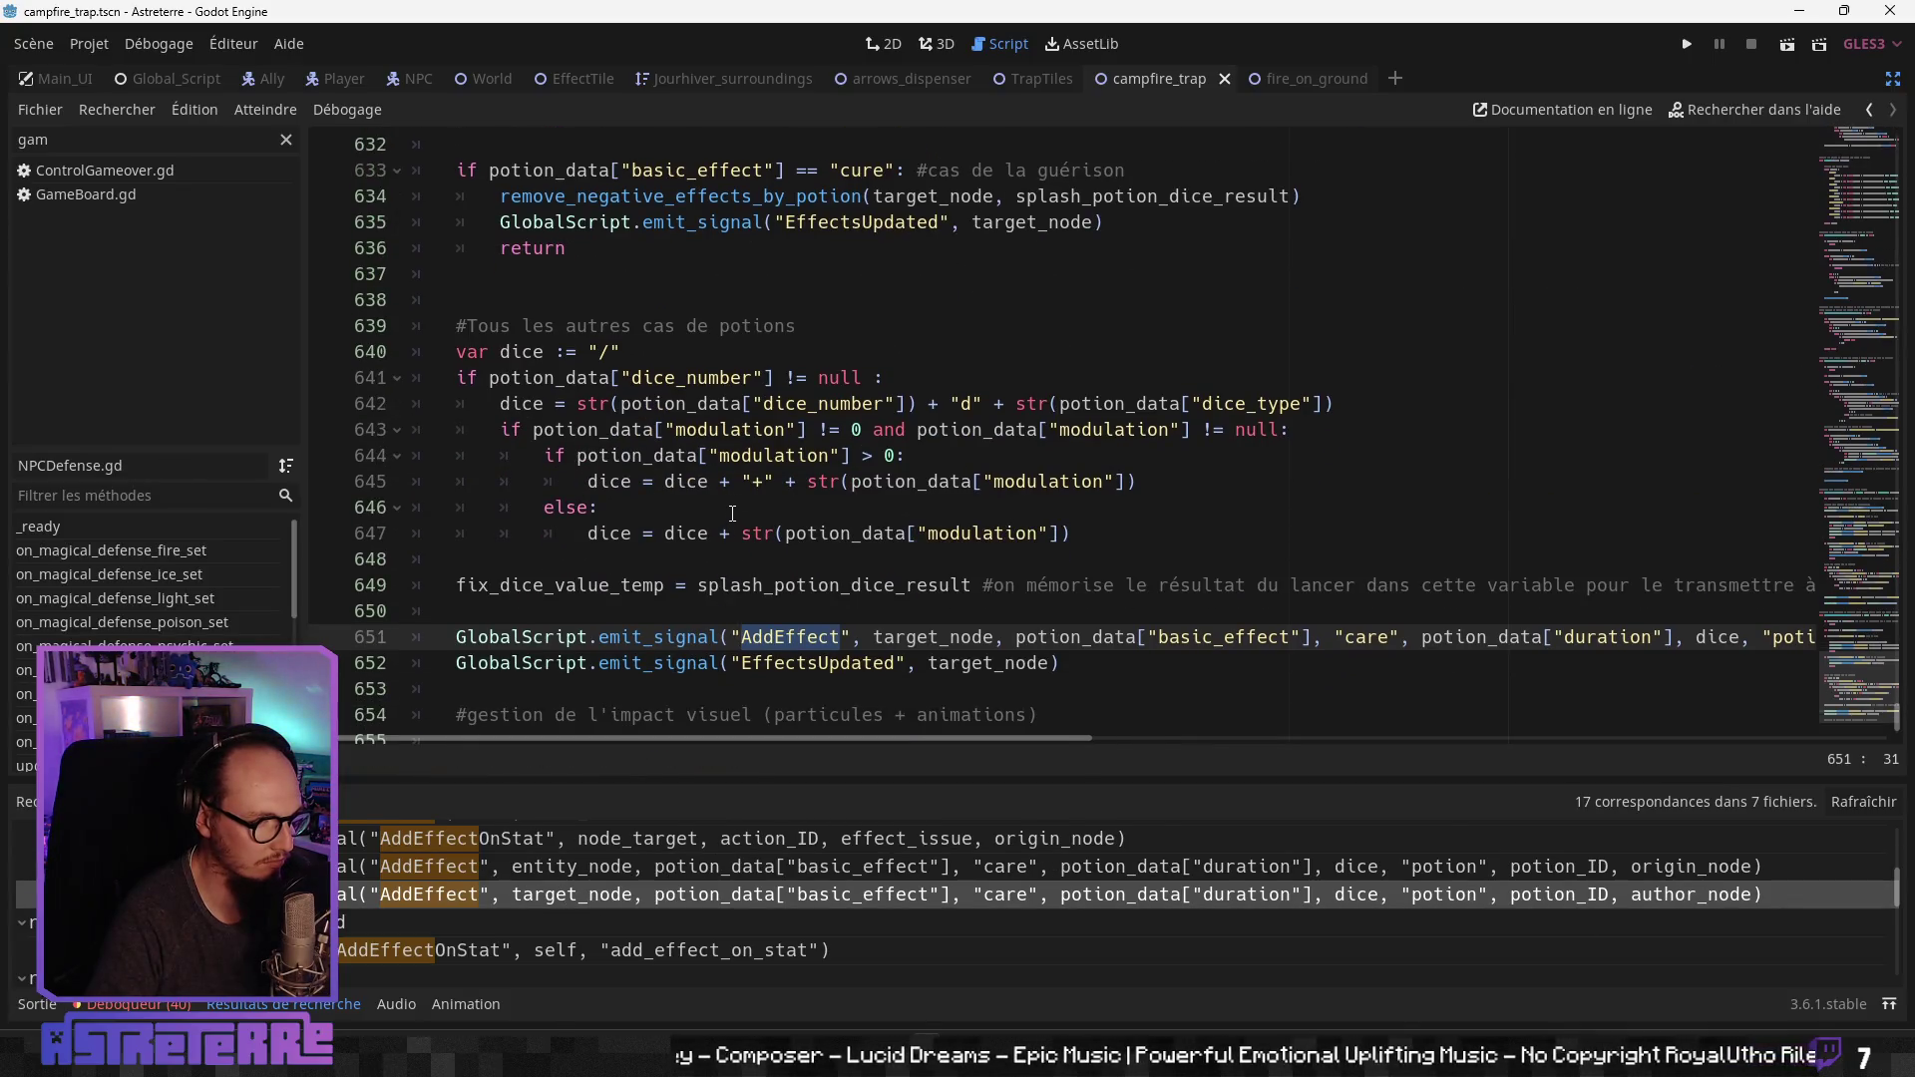
{"action": "left_click", "coordinate": [699, 455]}
{"action": "left_click", "coordinate": [846, 406]}
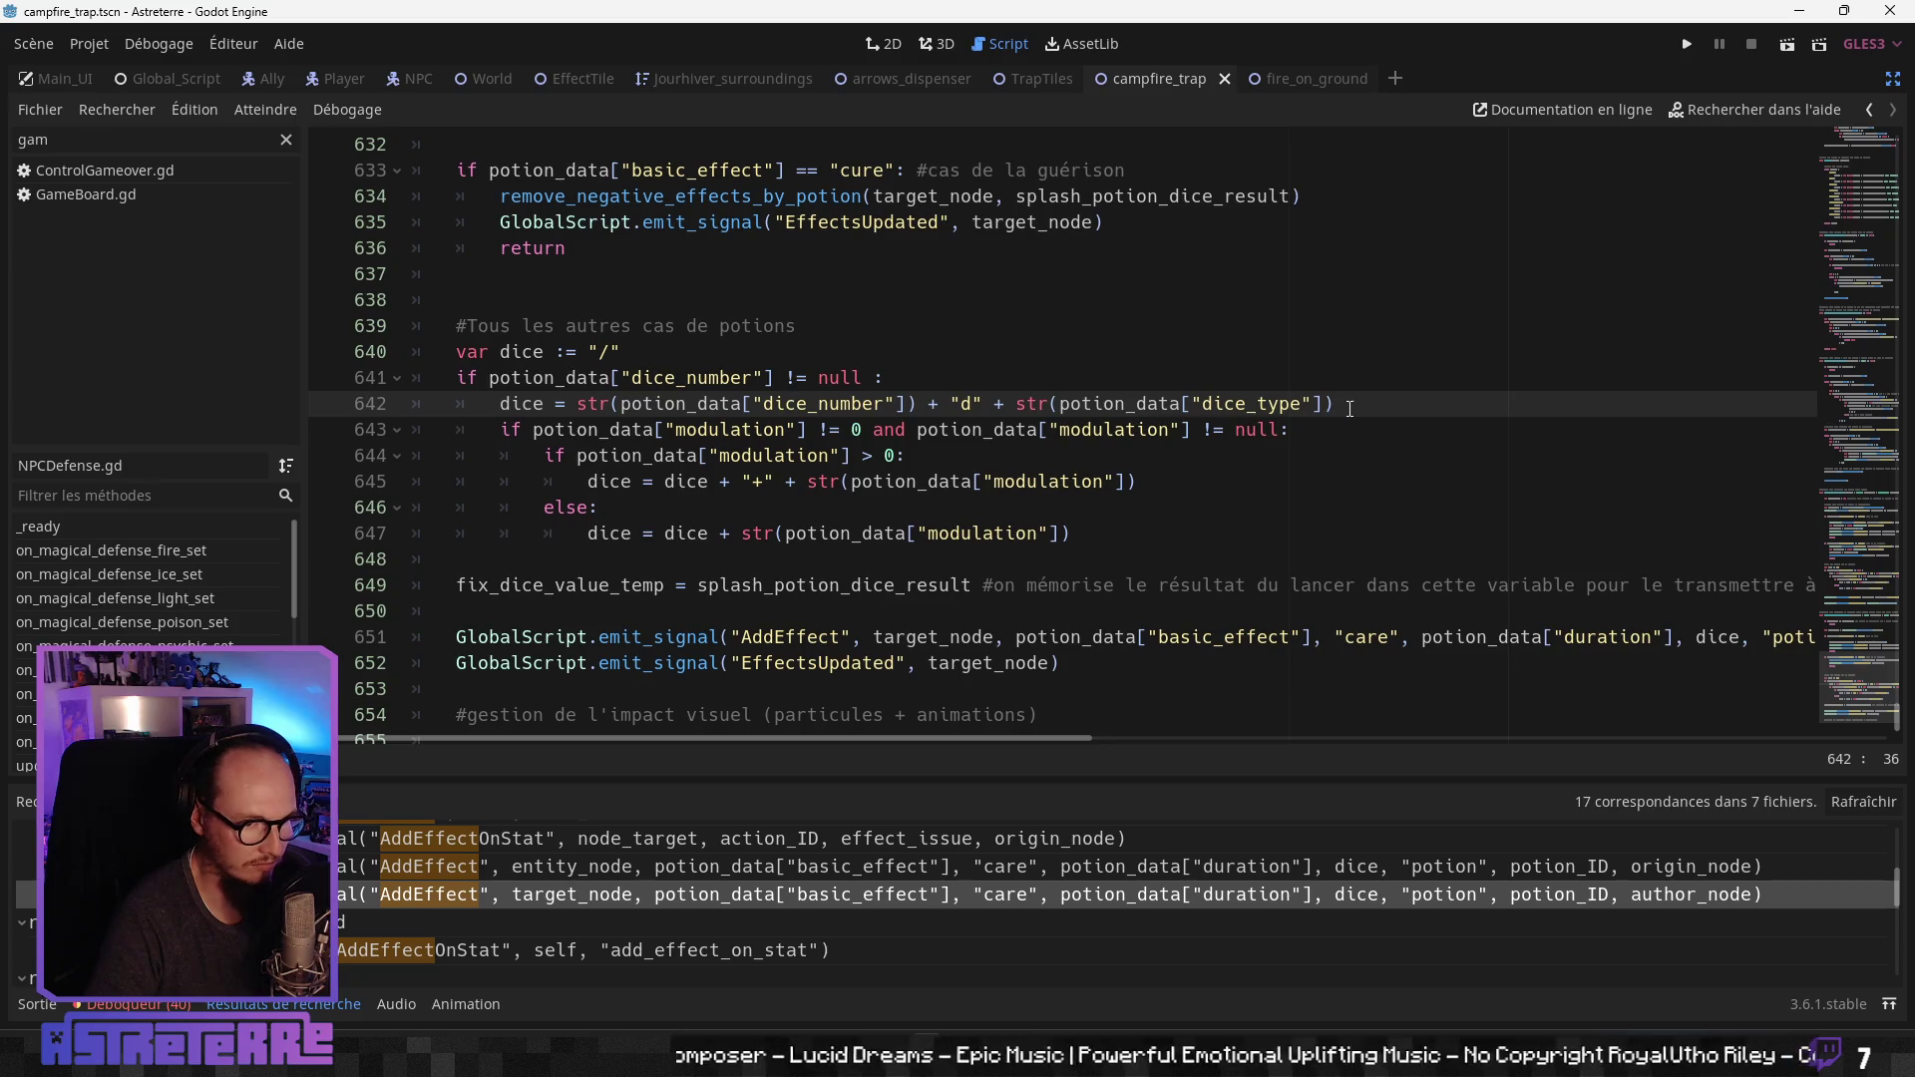
{"action": "mouse_move", "coordinate": [1349, 409]}
{"action": "left_mouse_down"}
{"action": "mouse_move", "coordinate": [562, 404]}
{"action": "mouse_move", "coordinate": [503, 379]}
{"action": "mouse_move", "coordinate": [537, 403]}
{"action": "left_mouse_up"}
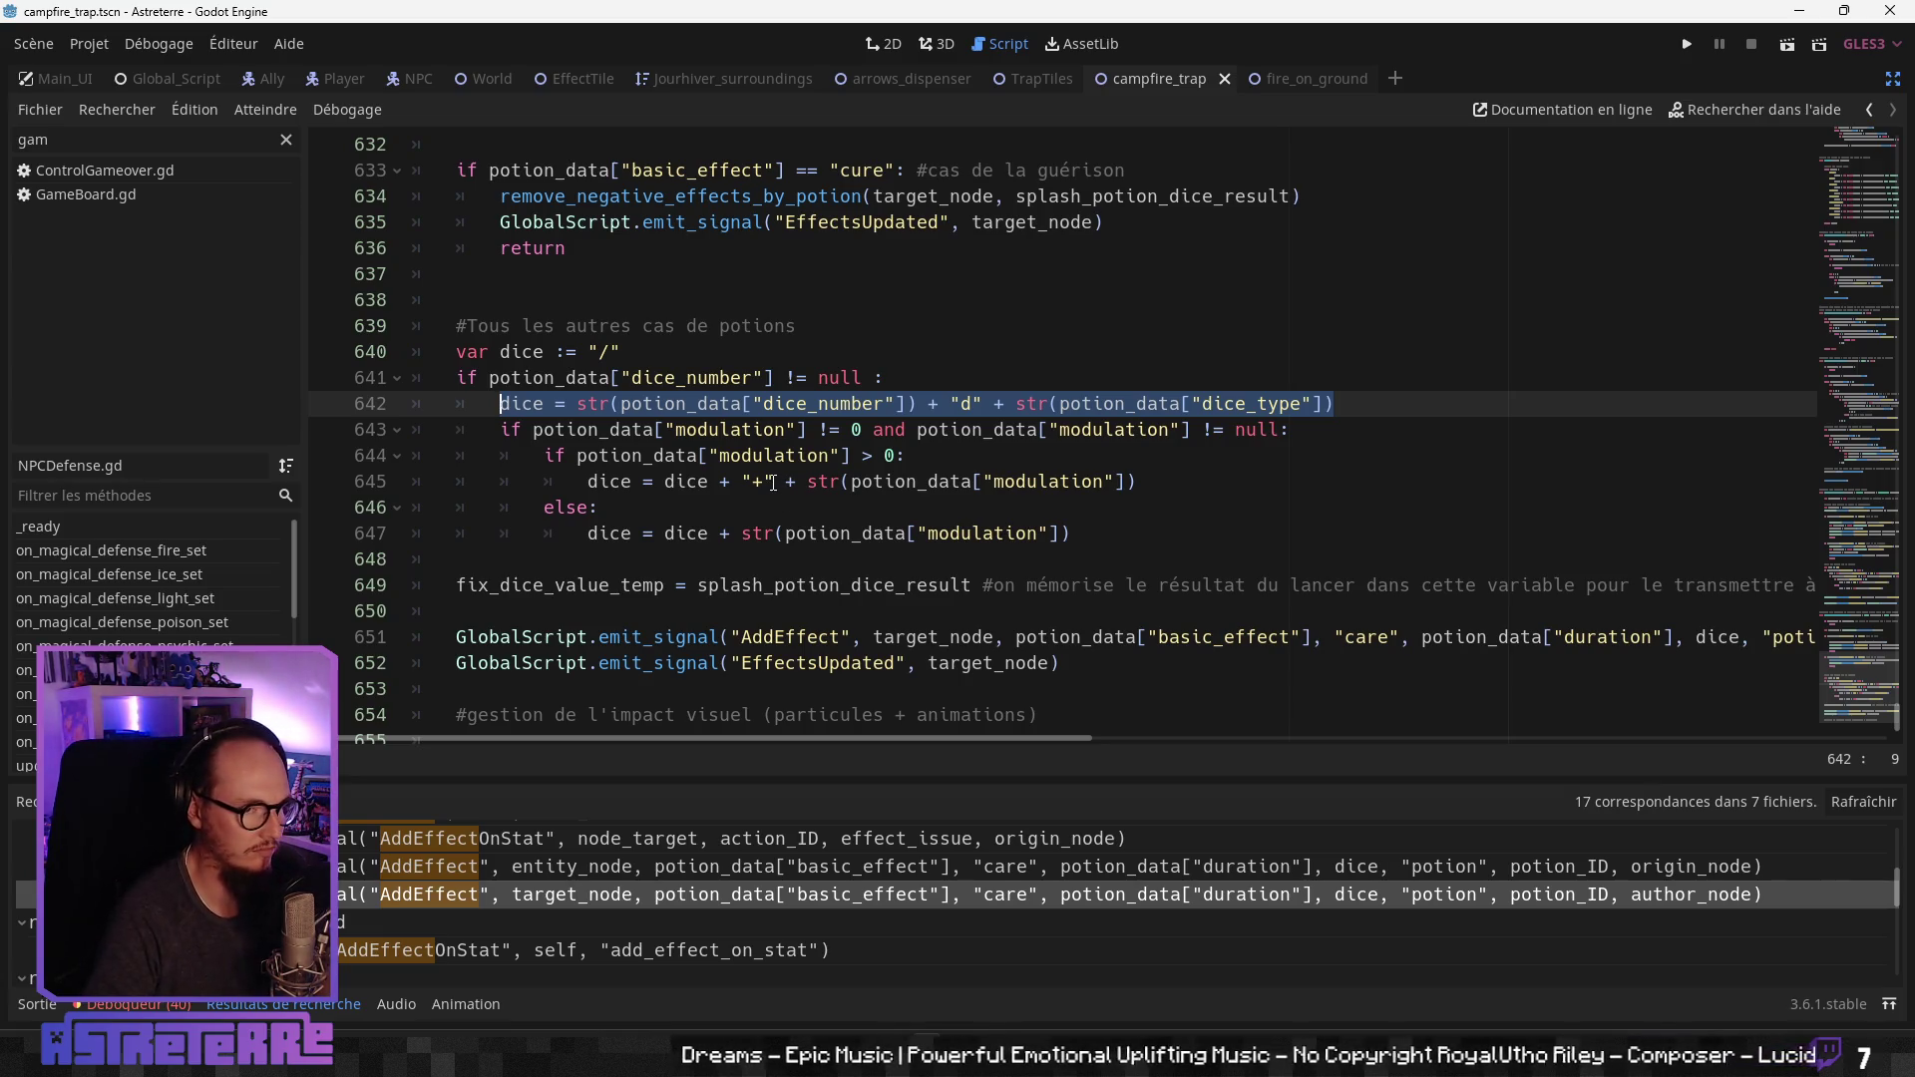
{"action": "left_click", "coordinate": [1153, 78]}
{"action": "left_click", "coordinate": [565, 469]}
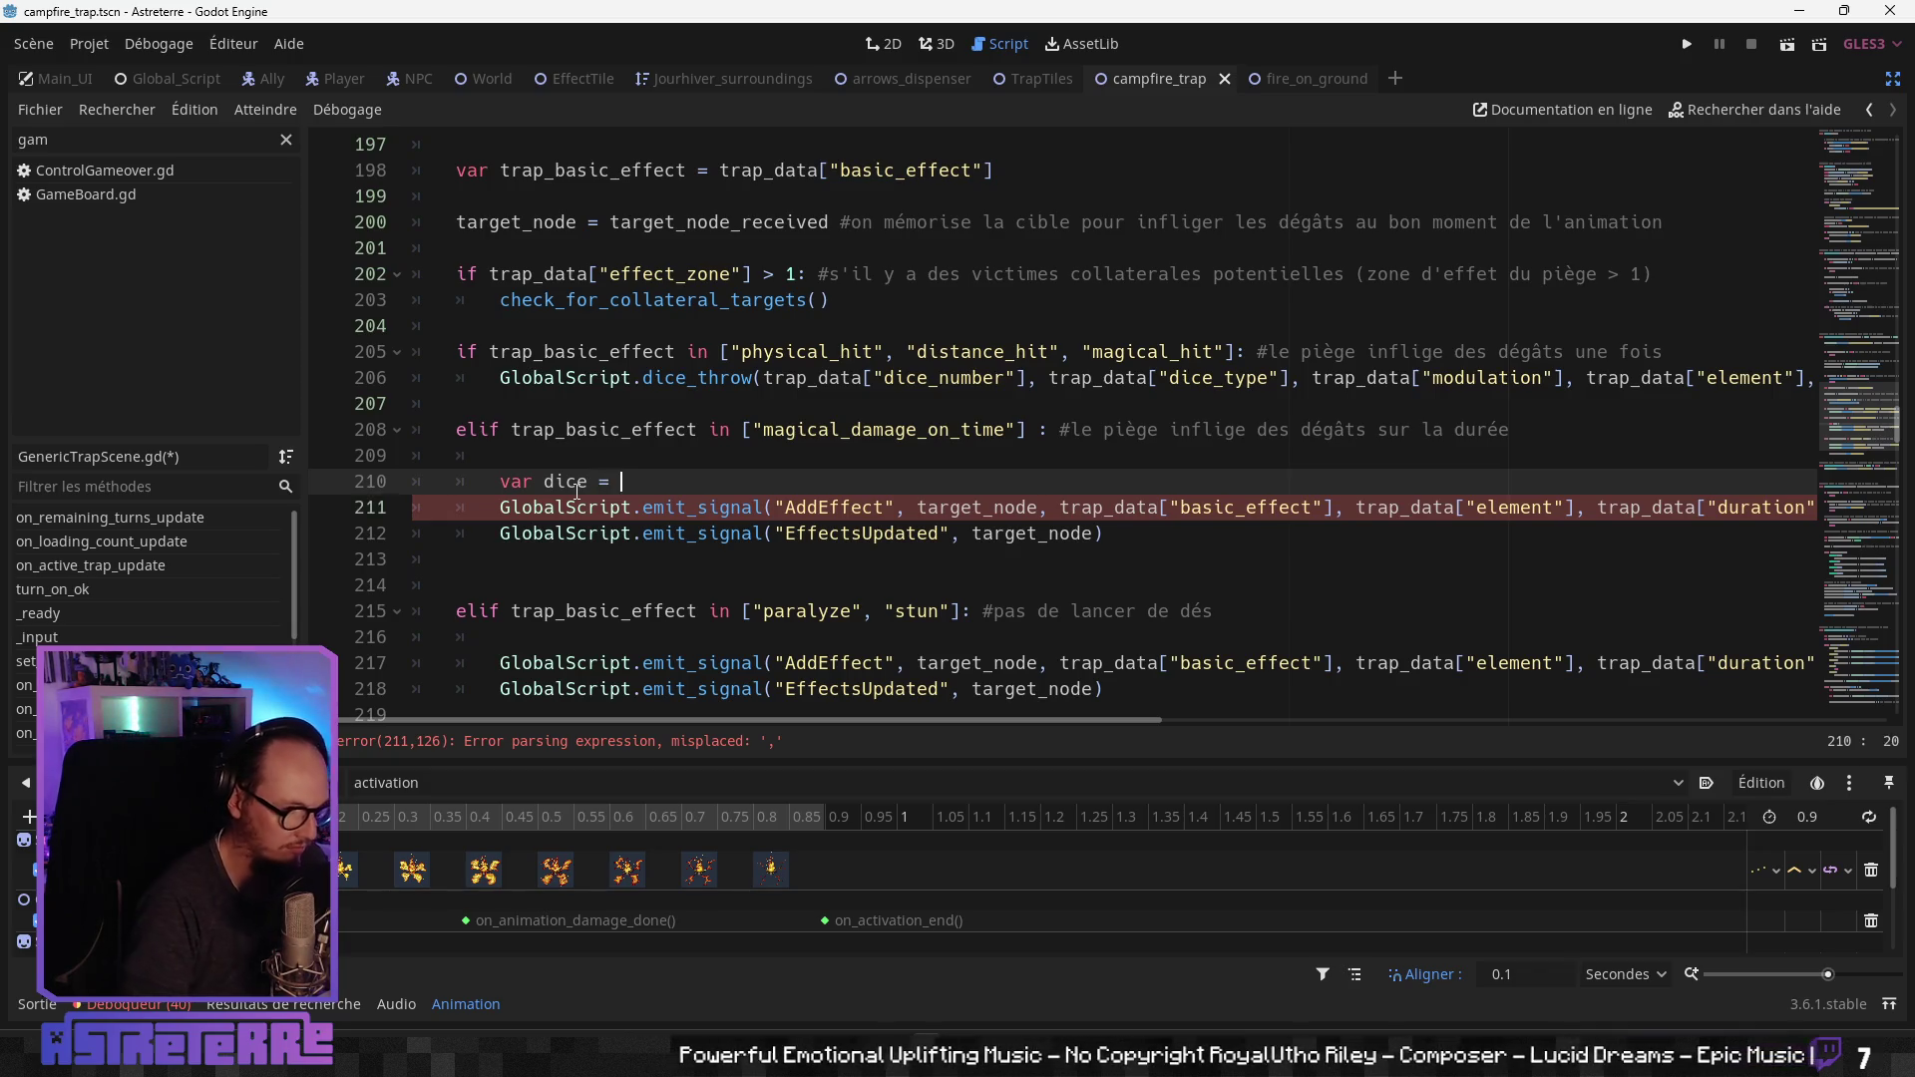
Step: Paste the dice line onto line 210 and replace both potion_data with trap_data
{"action": "type", "text": "dice = str(potion_data[\"dice_number\"]) + \"d\" + str(potion_data[\"dice_type\"])"}
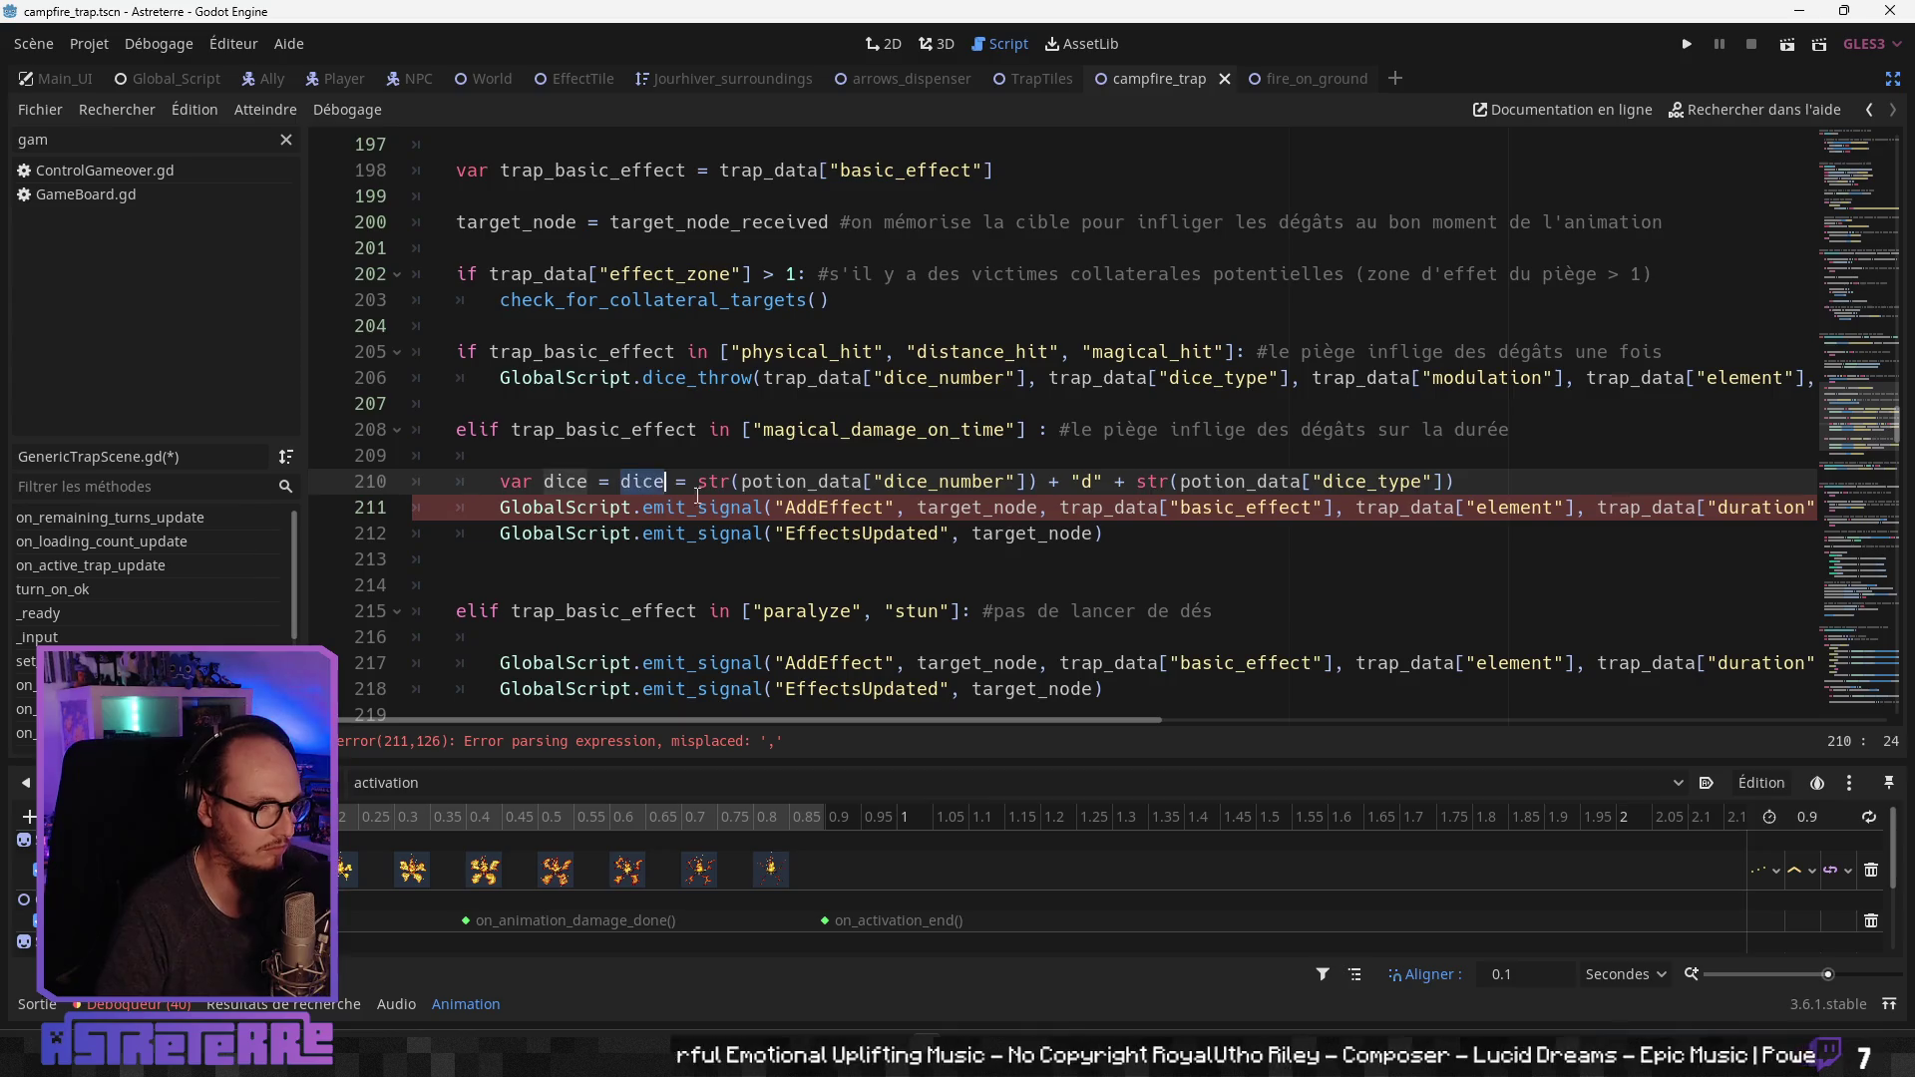
{"action": "key", "text": "BackSpace"}
{"action": "key", "text": "BackSpace"}
{"action": "key", "text": "BackSpace"}
{"action": "left_click", "coordinate": [731, 506]}
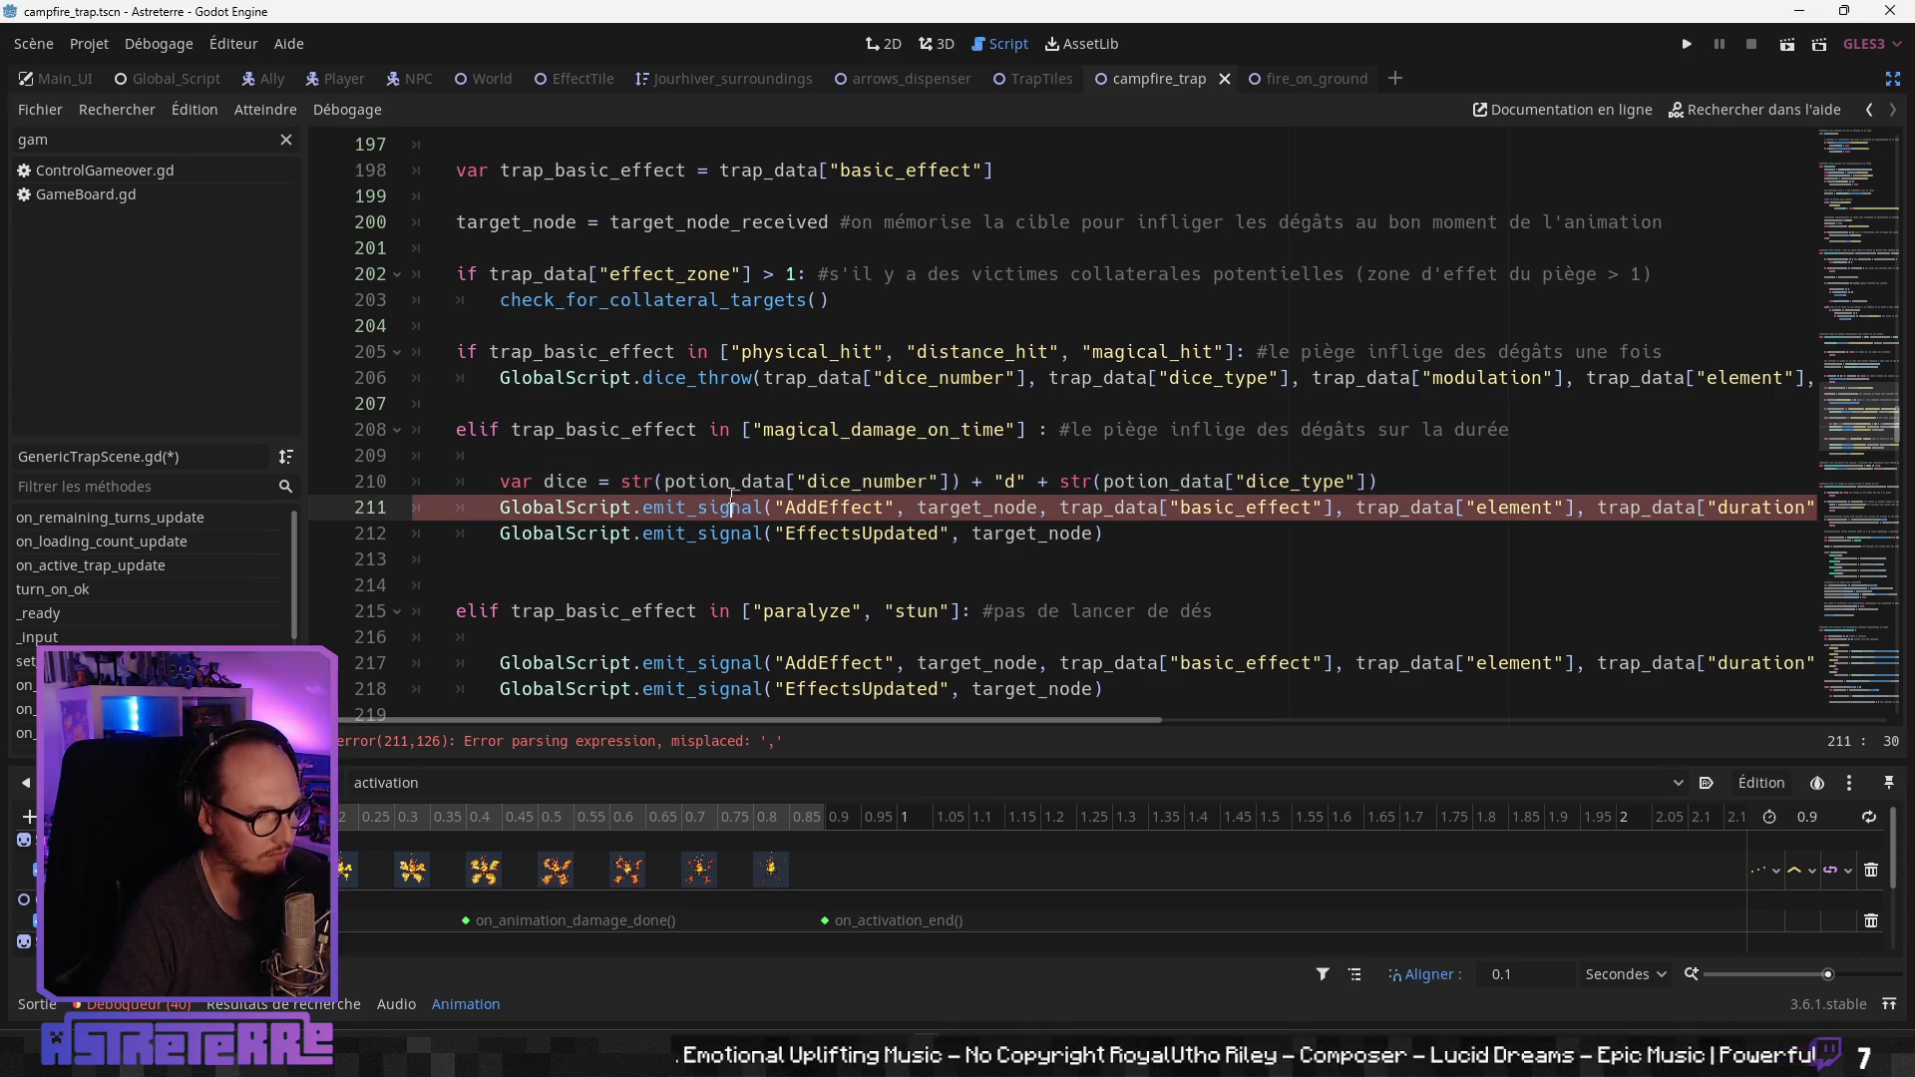
{"action": "double_click", "coordinate": [585, 430]}
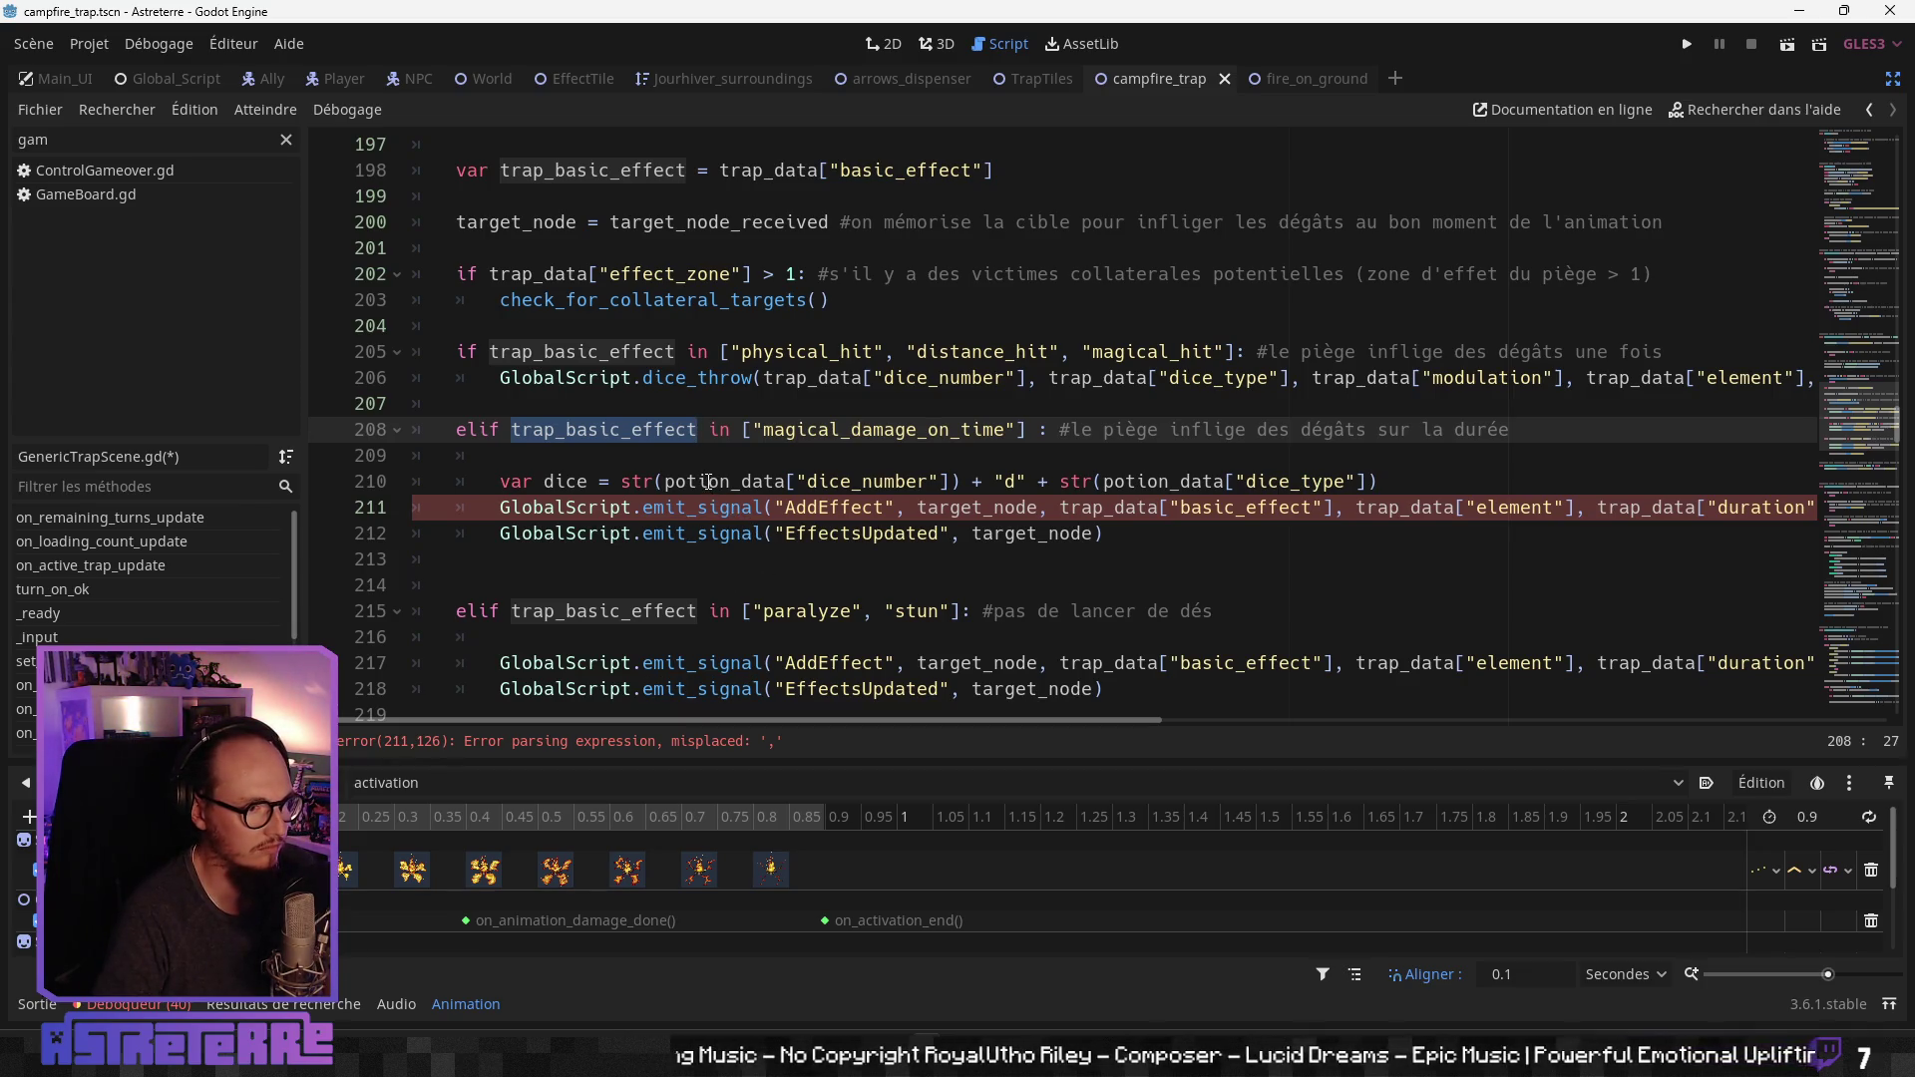
{"action": "double_click", "coordinate": [798, 171]}
{"action": "key", "text": "ctrl+c"}
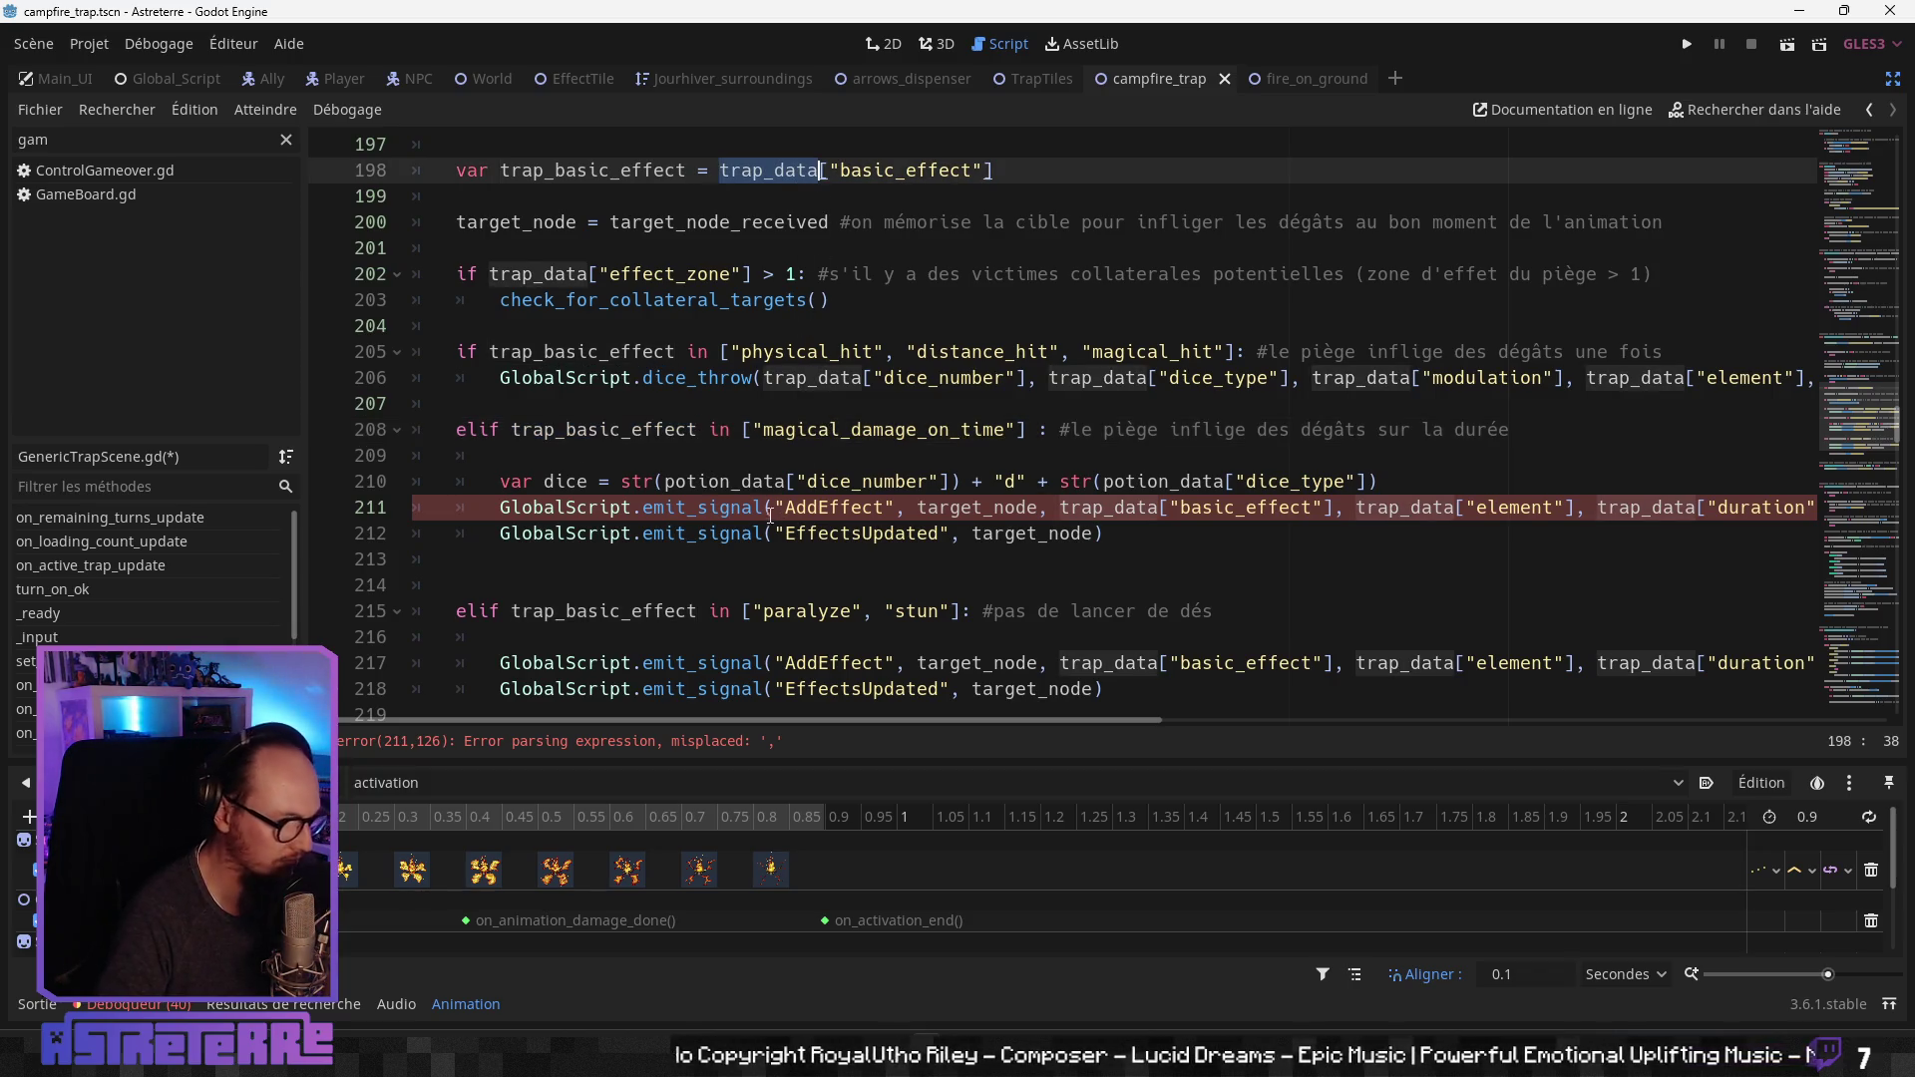
{"action": "double_click", "coordinate": [763, 483]}
{"action": "key", "text": "ctrl+v"}
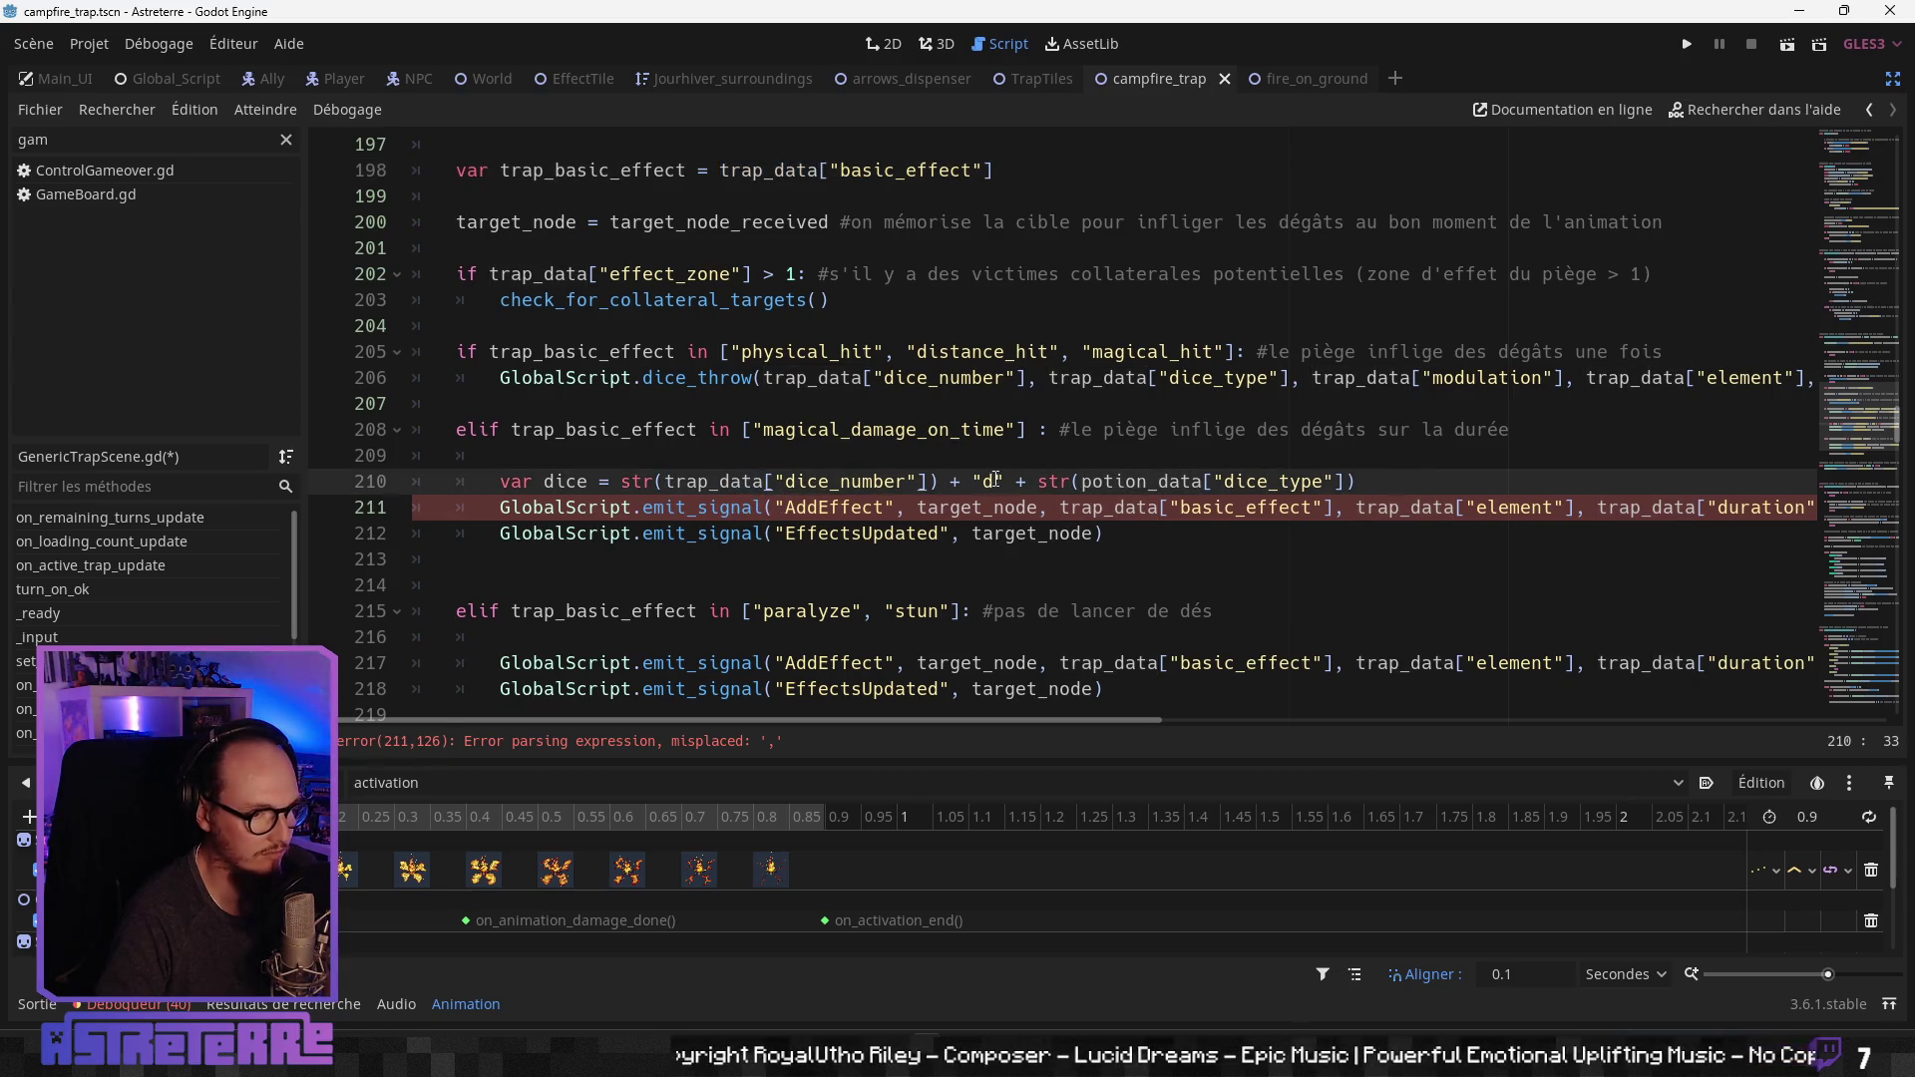
{"action": "double_click", "coordinate": [1110, 483]}
{"action": "key", "text": "ctrl+v"}
Step: Fill the empty AddEffect argument on line 211 with dice
{"action": "left_click", "coordinate": [1090, 404]}
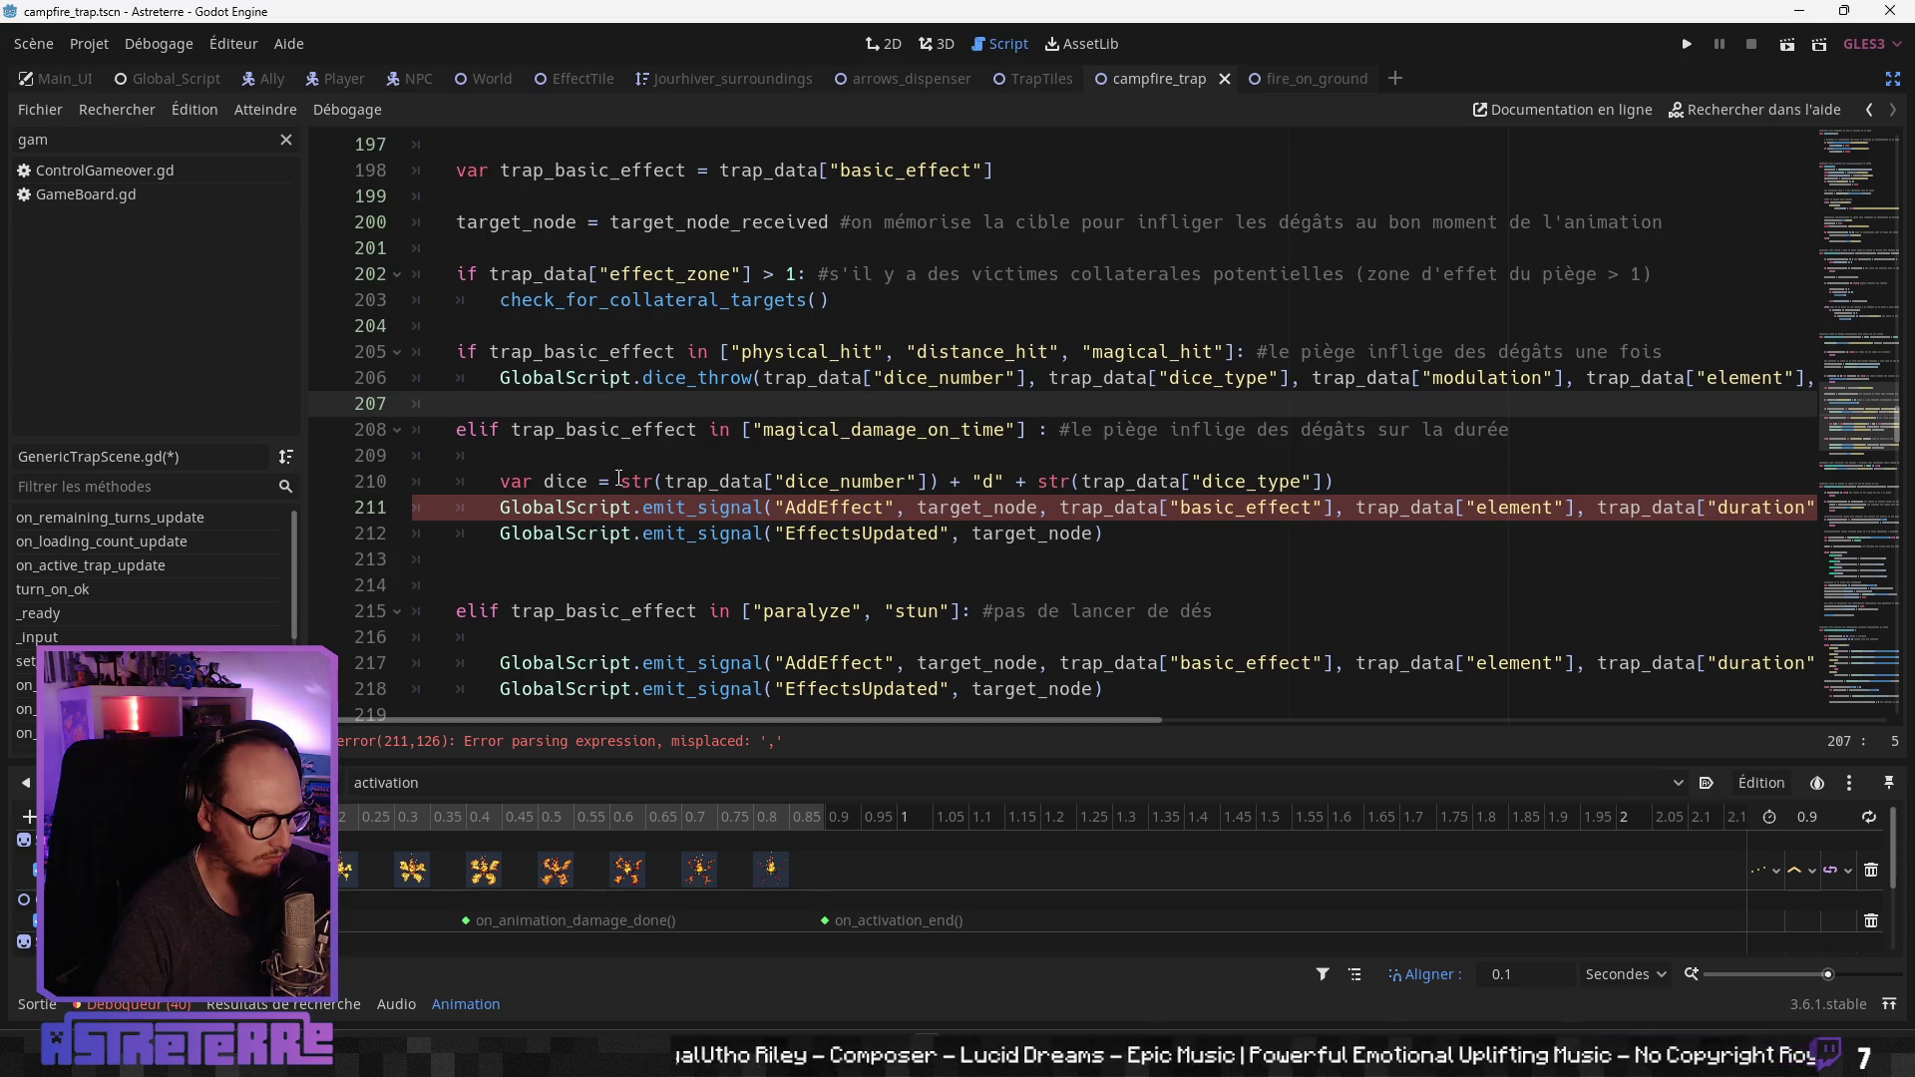
{"action": "left_click_drag", "start_coordinate": [1121, 722], "coordinate": [1336, 720]}
{"action": "left_click", "coordinate": [1402, 510]}
{"action": "type", "text": "dice"}
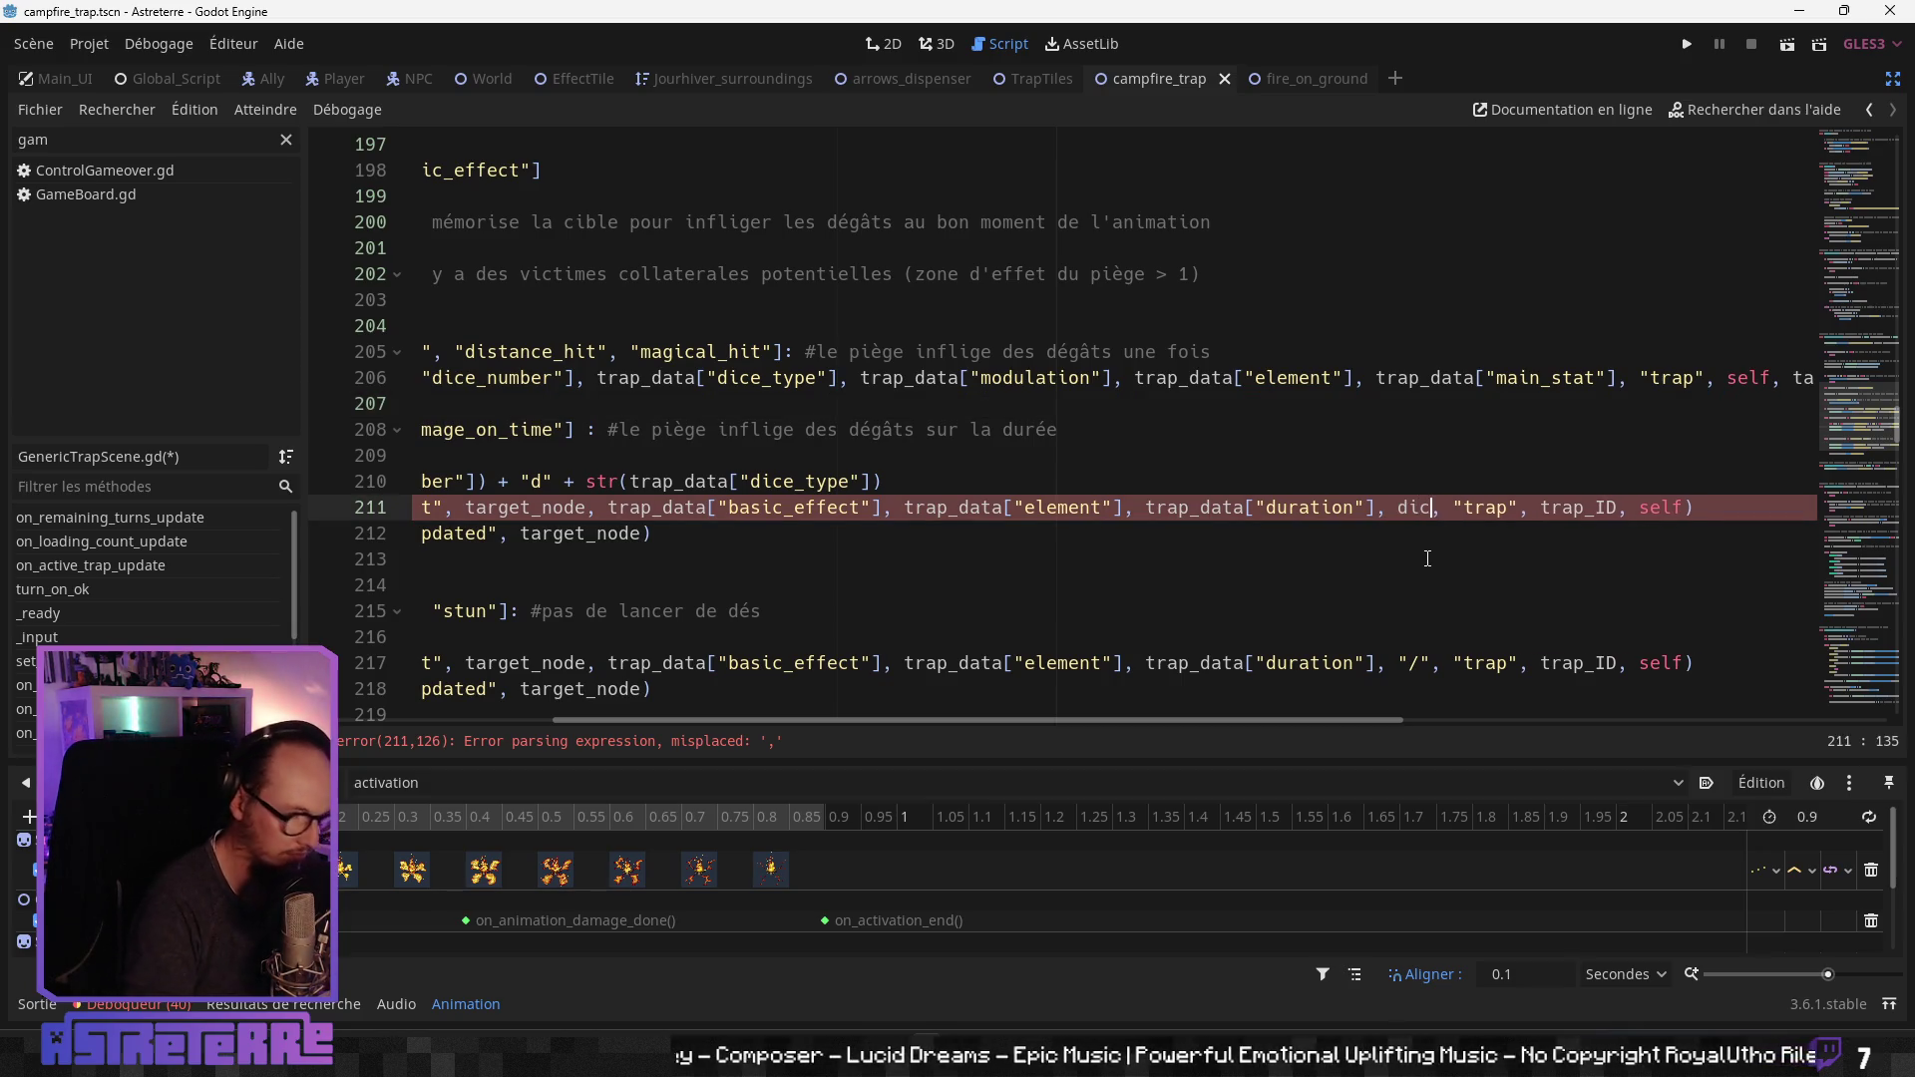
Step: Look over the edited magical_damage_on_time branch to confirm the parse error is gone
{"action": "left_click", "coordinate": [1426, 404]}
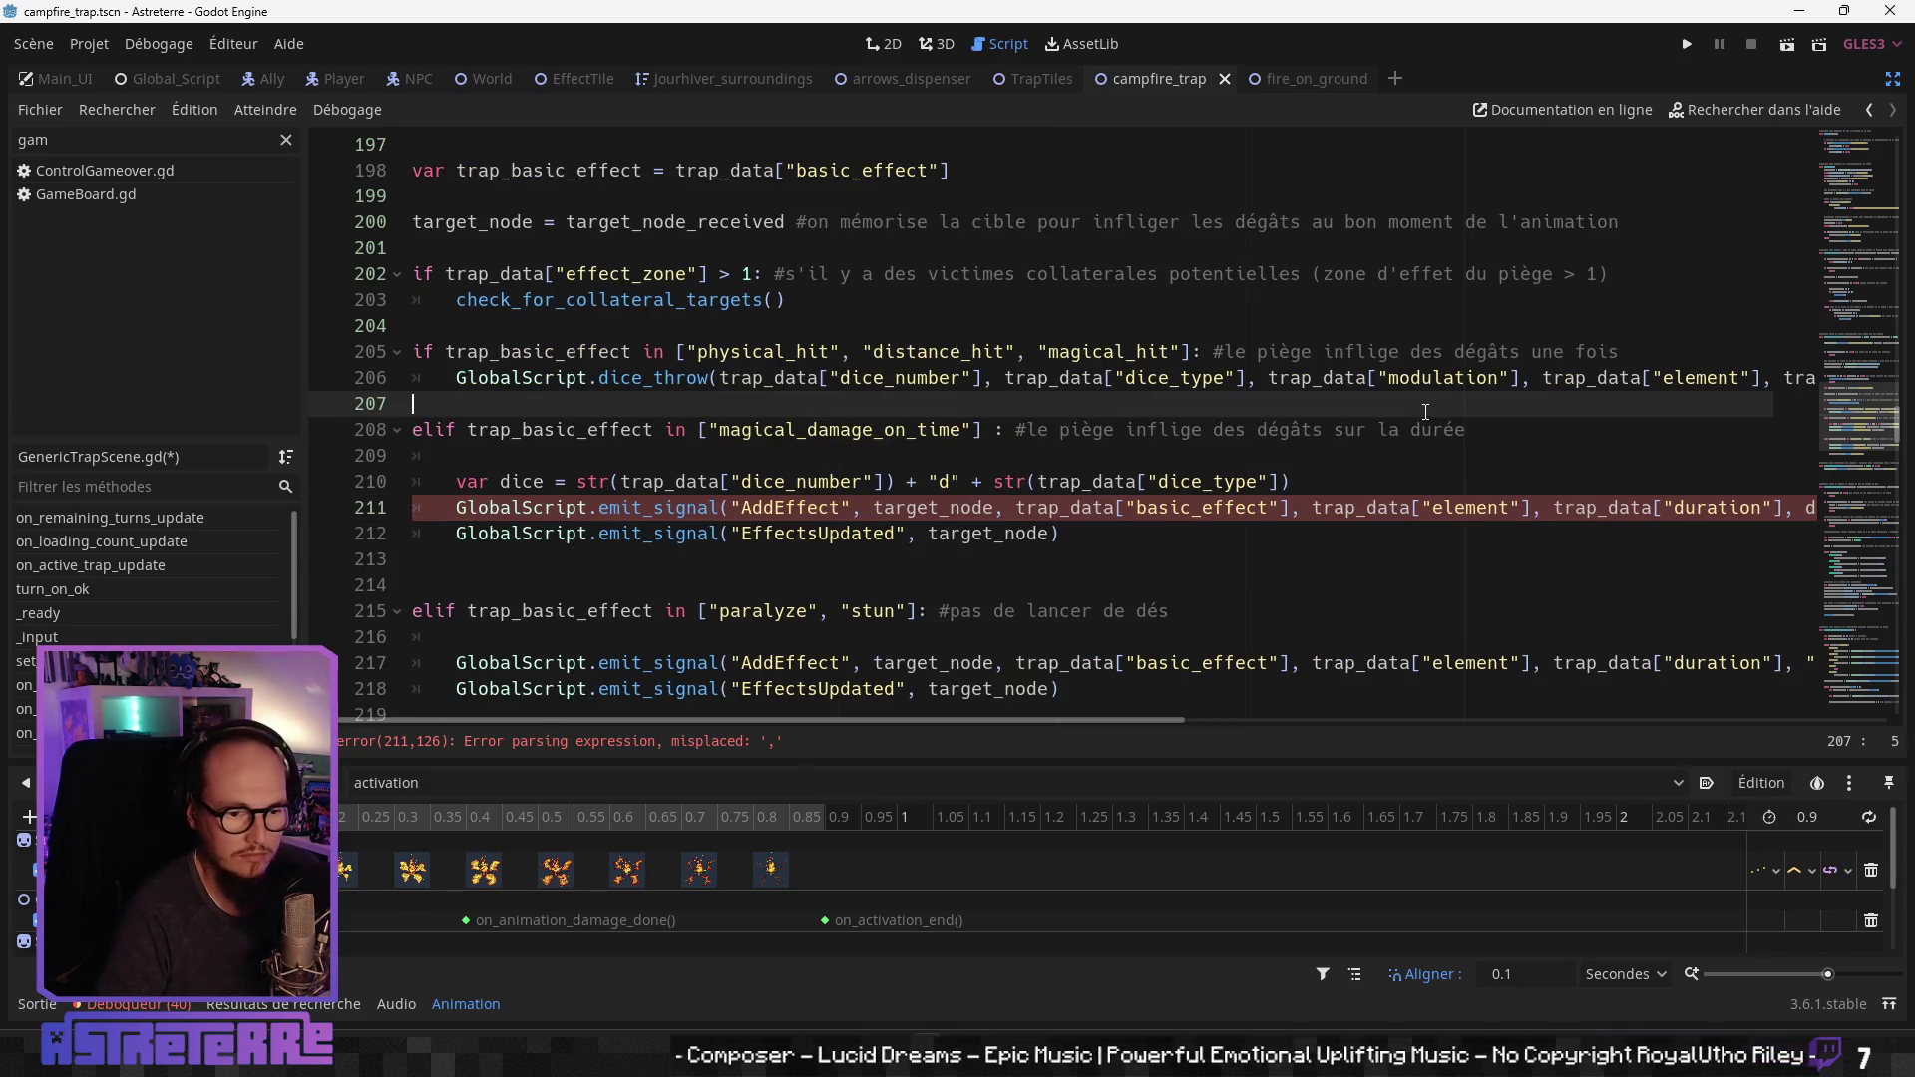
{"action": "left_click", "coordinate": [973, 534]}
{"action": "left_click_drag", "start_coordinate": [530, 722], "coordinate": [507, 725]}
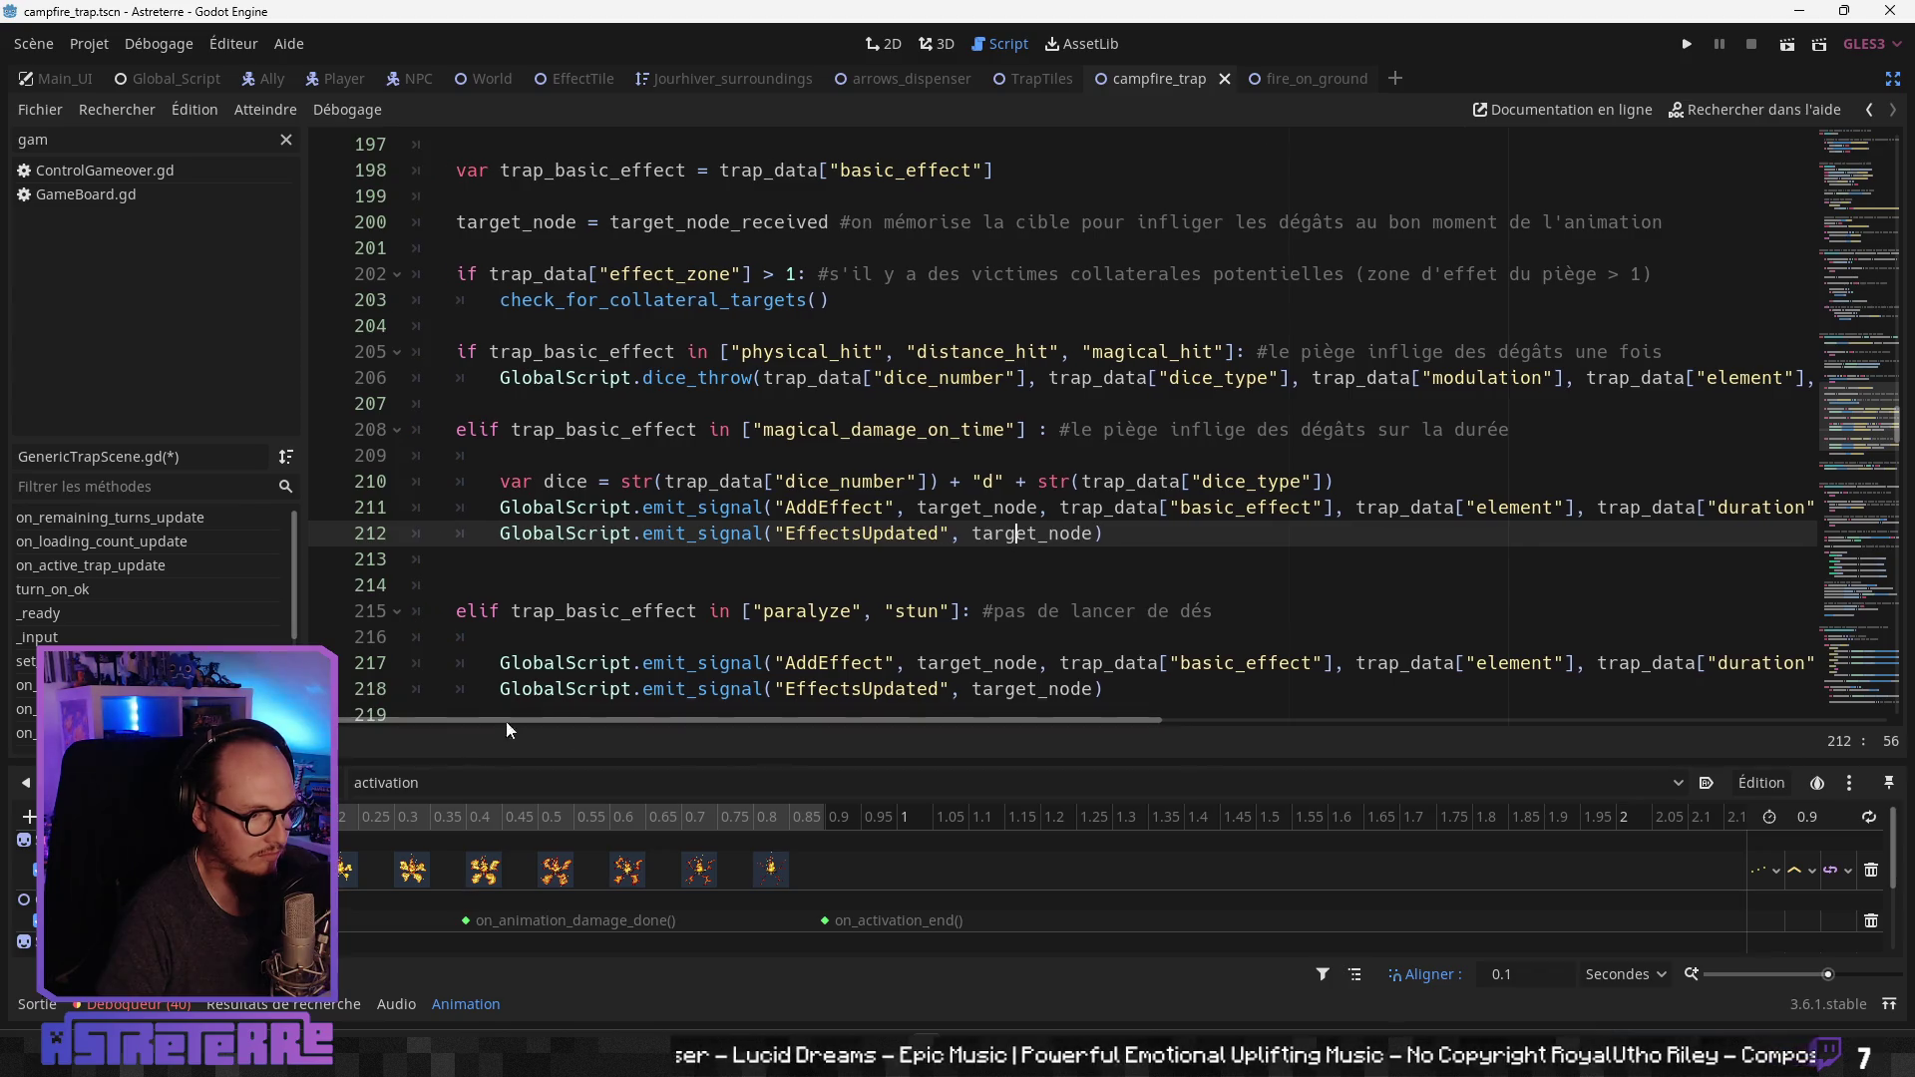
{"action": "left_click", "coordinate": [688, 610]}
{"action": "scroll", "coordinate": [681, 559], "scroll_direction": "down", "scroll_amount": 1}
{"action": "left_click", "coordinate": [682, 489]}
{"action": "scroll", "coordinate": [681, 496], "scroll_direction": "down", "scroll_amount": 2}
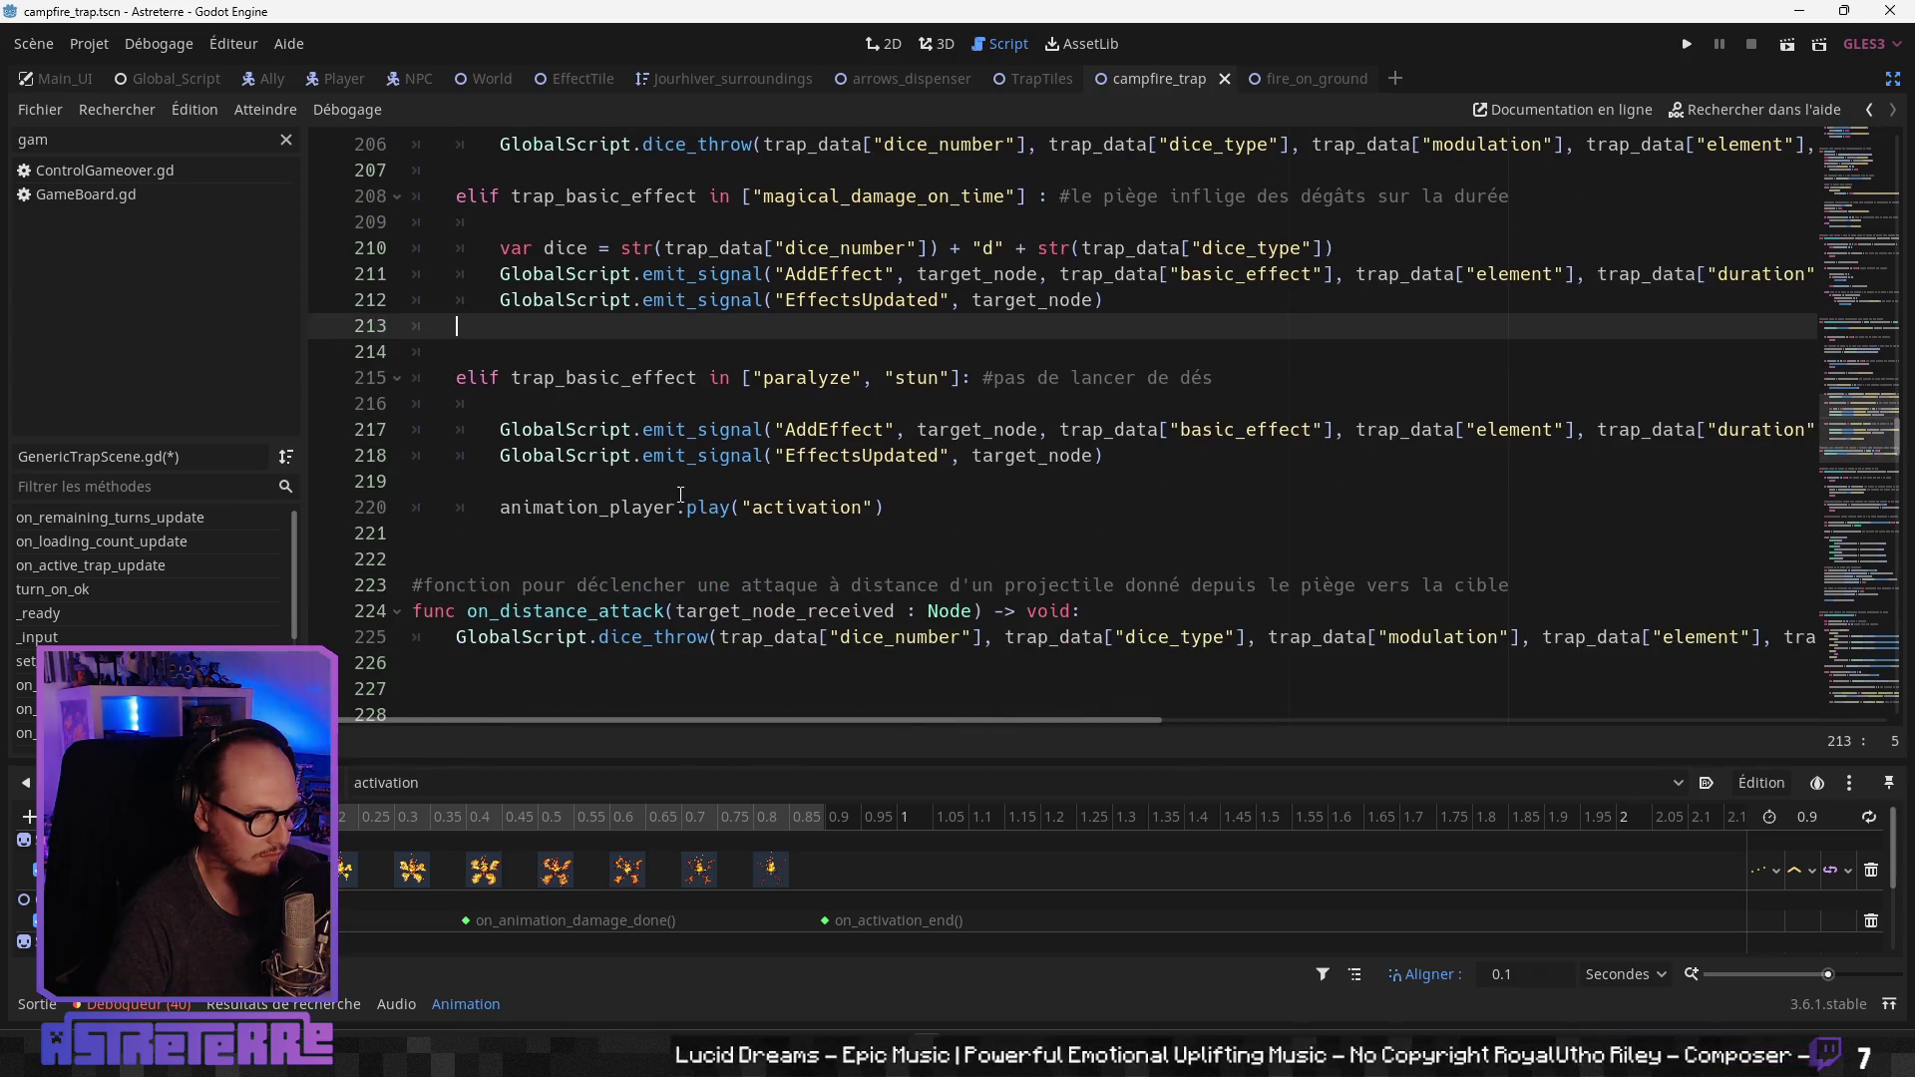
{"action": "left_click", "coordinate": [678, 507]}
{"action": "scroll", "coordinate": [673, 539], "scroll_direction": "down", "scroll_amount": 1}
{"action": "left_click", "coordinate": [675, 558]}
Step: Save the script, run the game with F5, and walk onto the carrot field
{"action": "key", "text": "ctrl+s"}
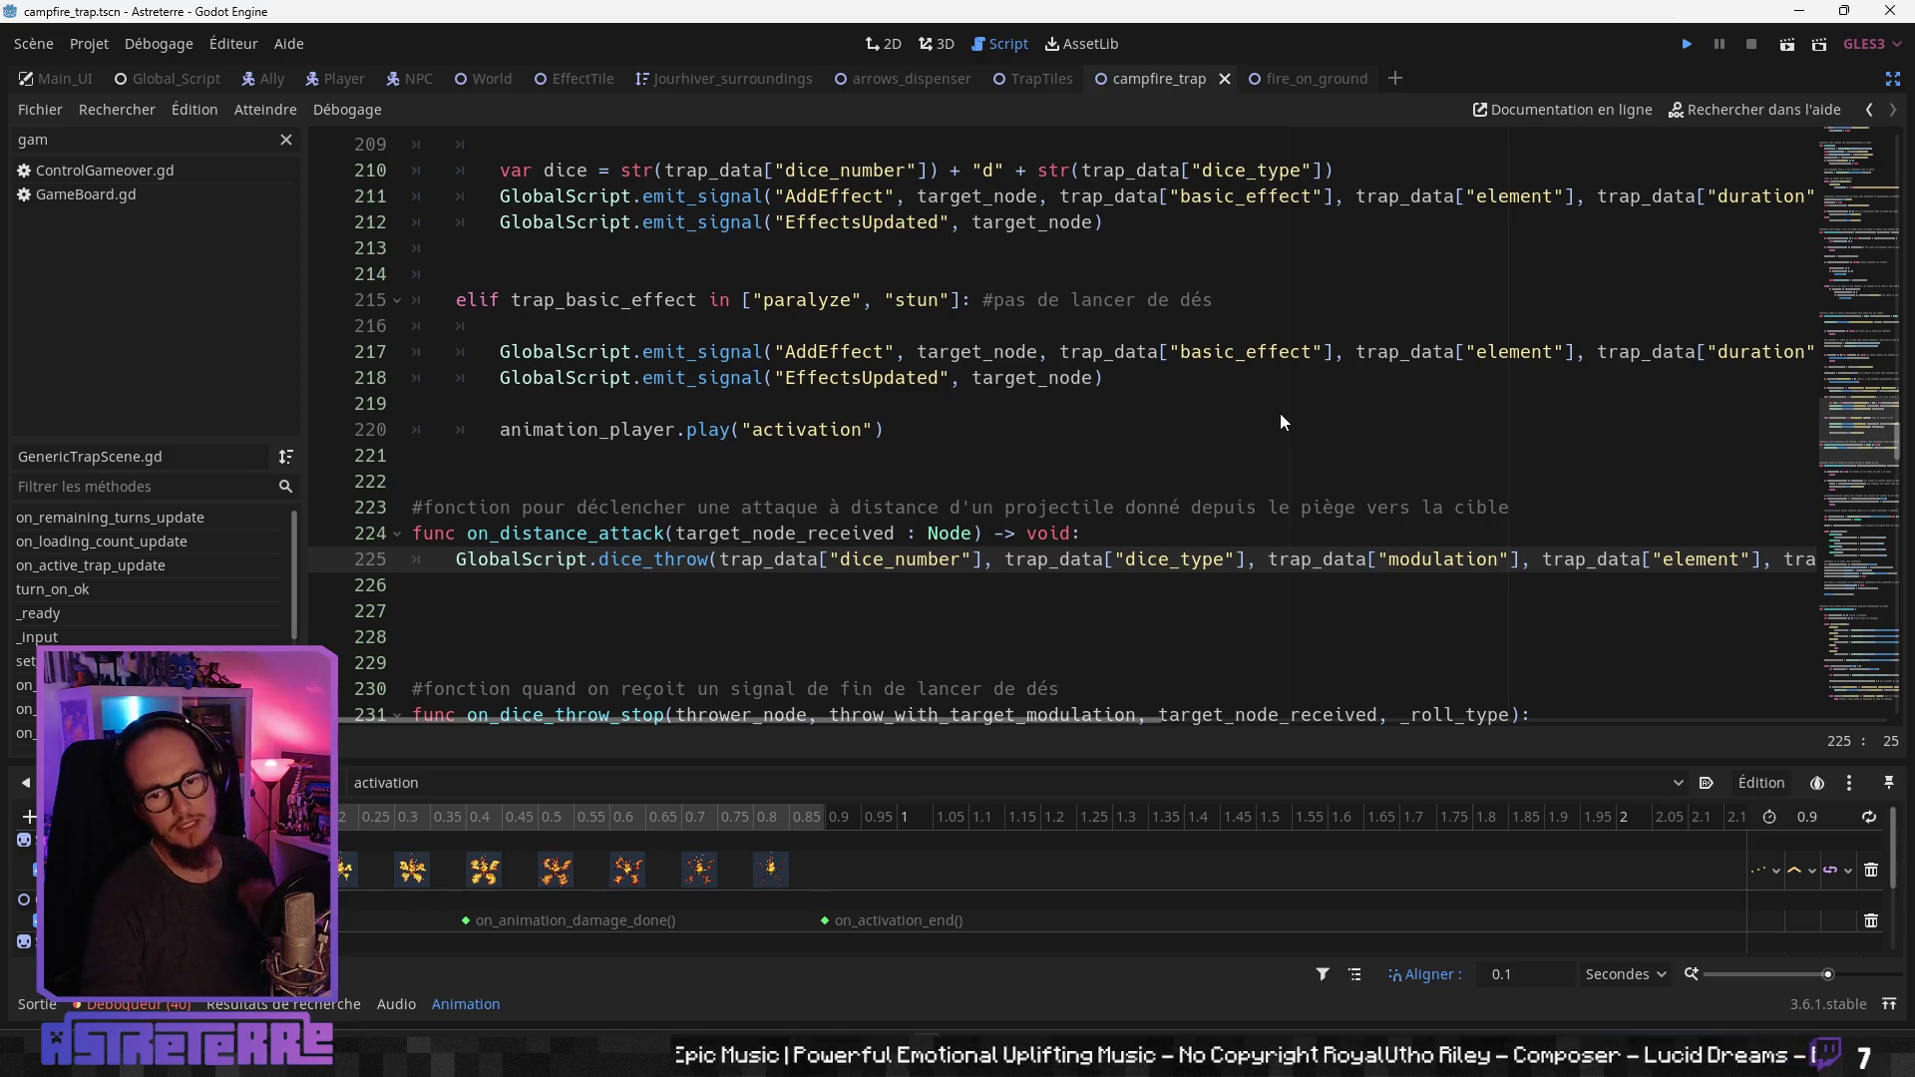
{"action": "key", "text": "F5"}
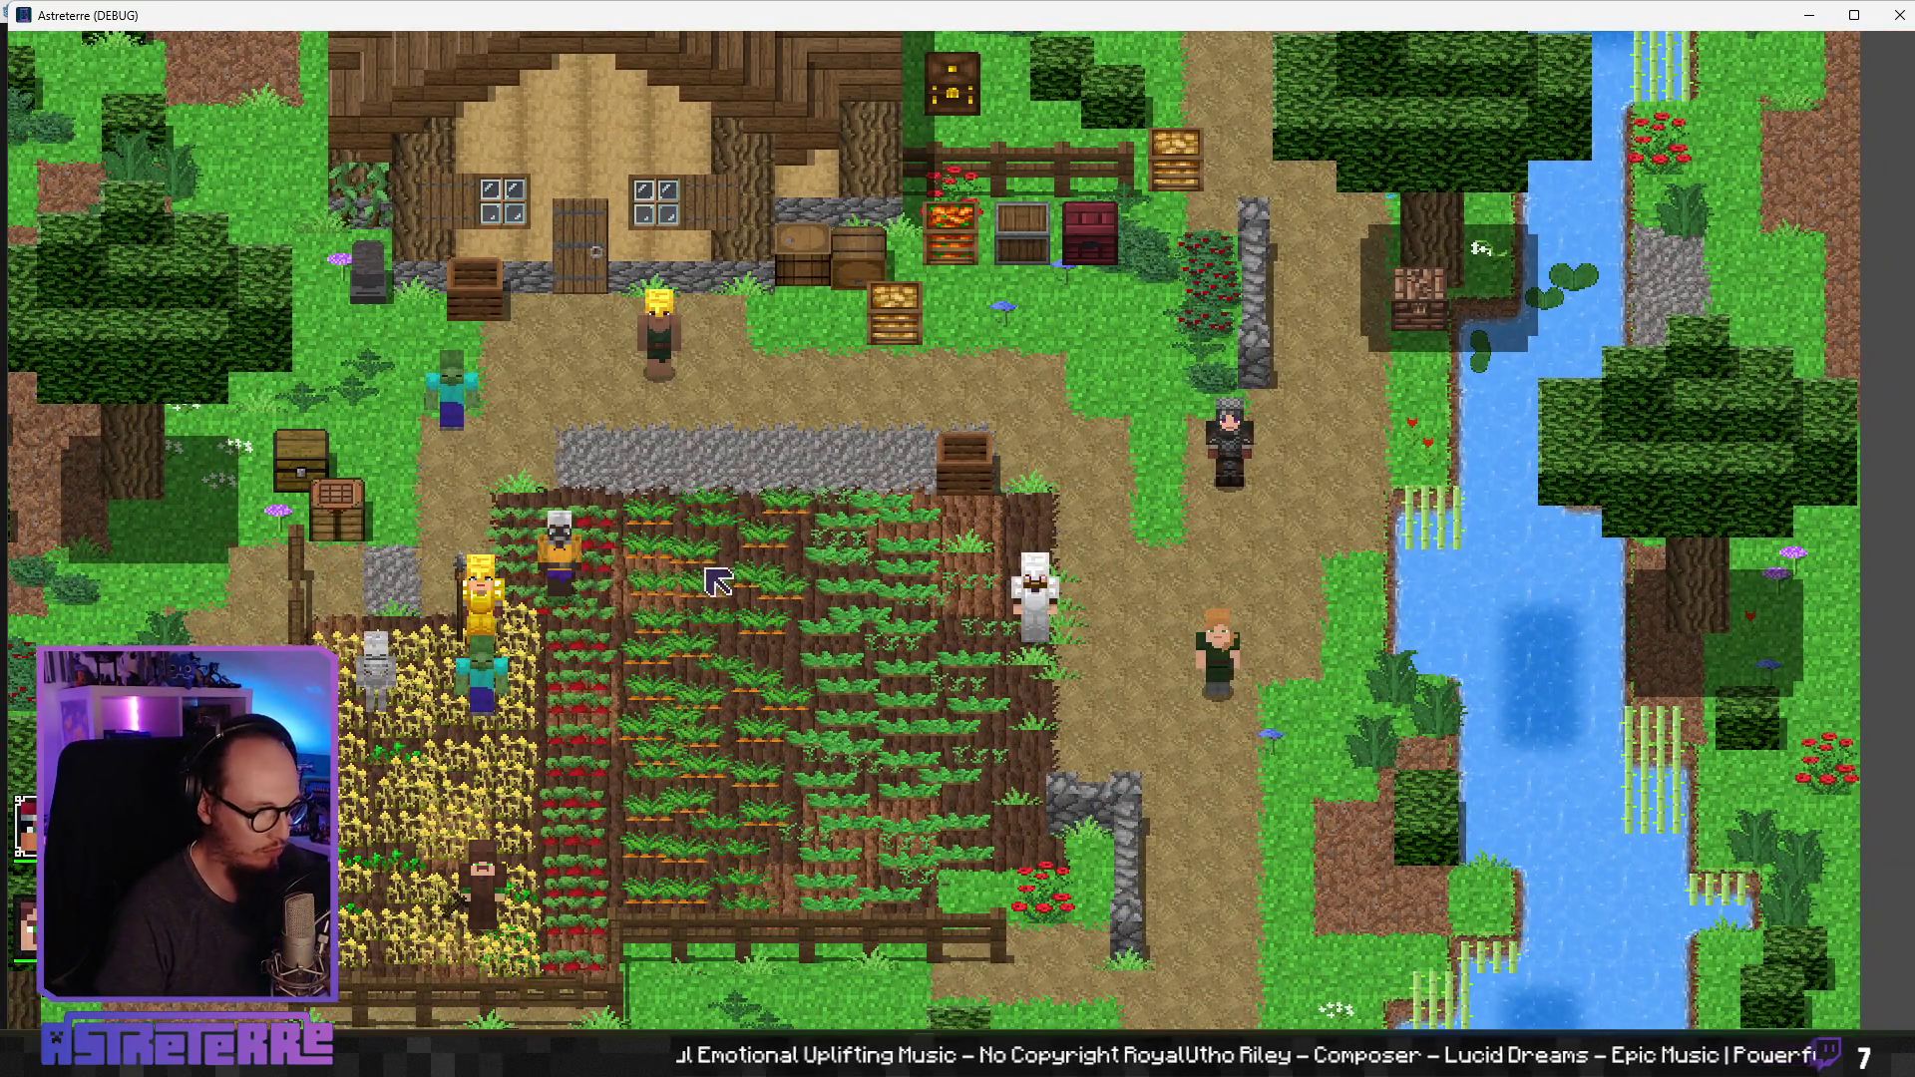
{"action": "left_click", "coordinate": [718, 581]}
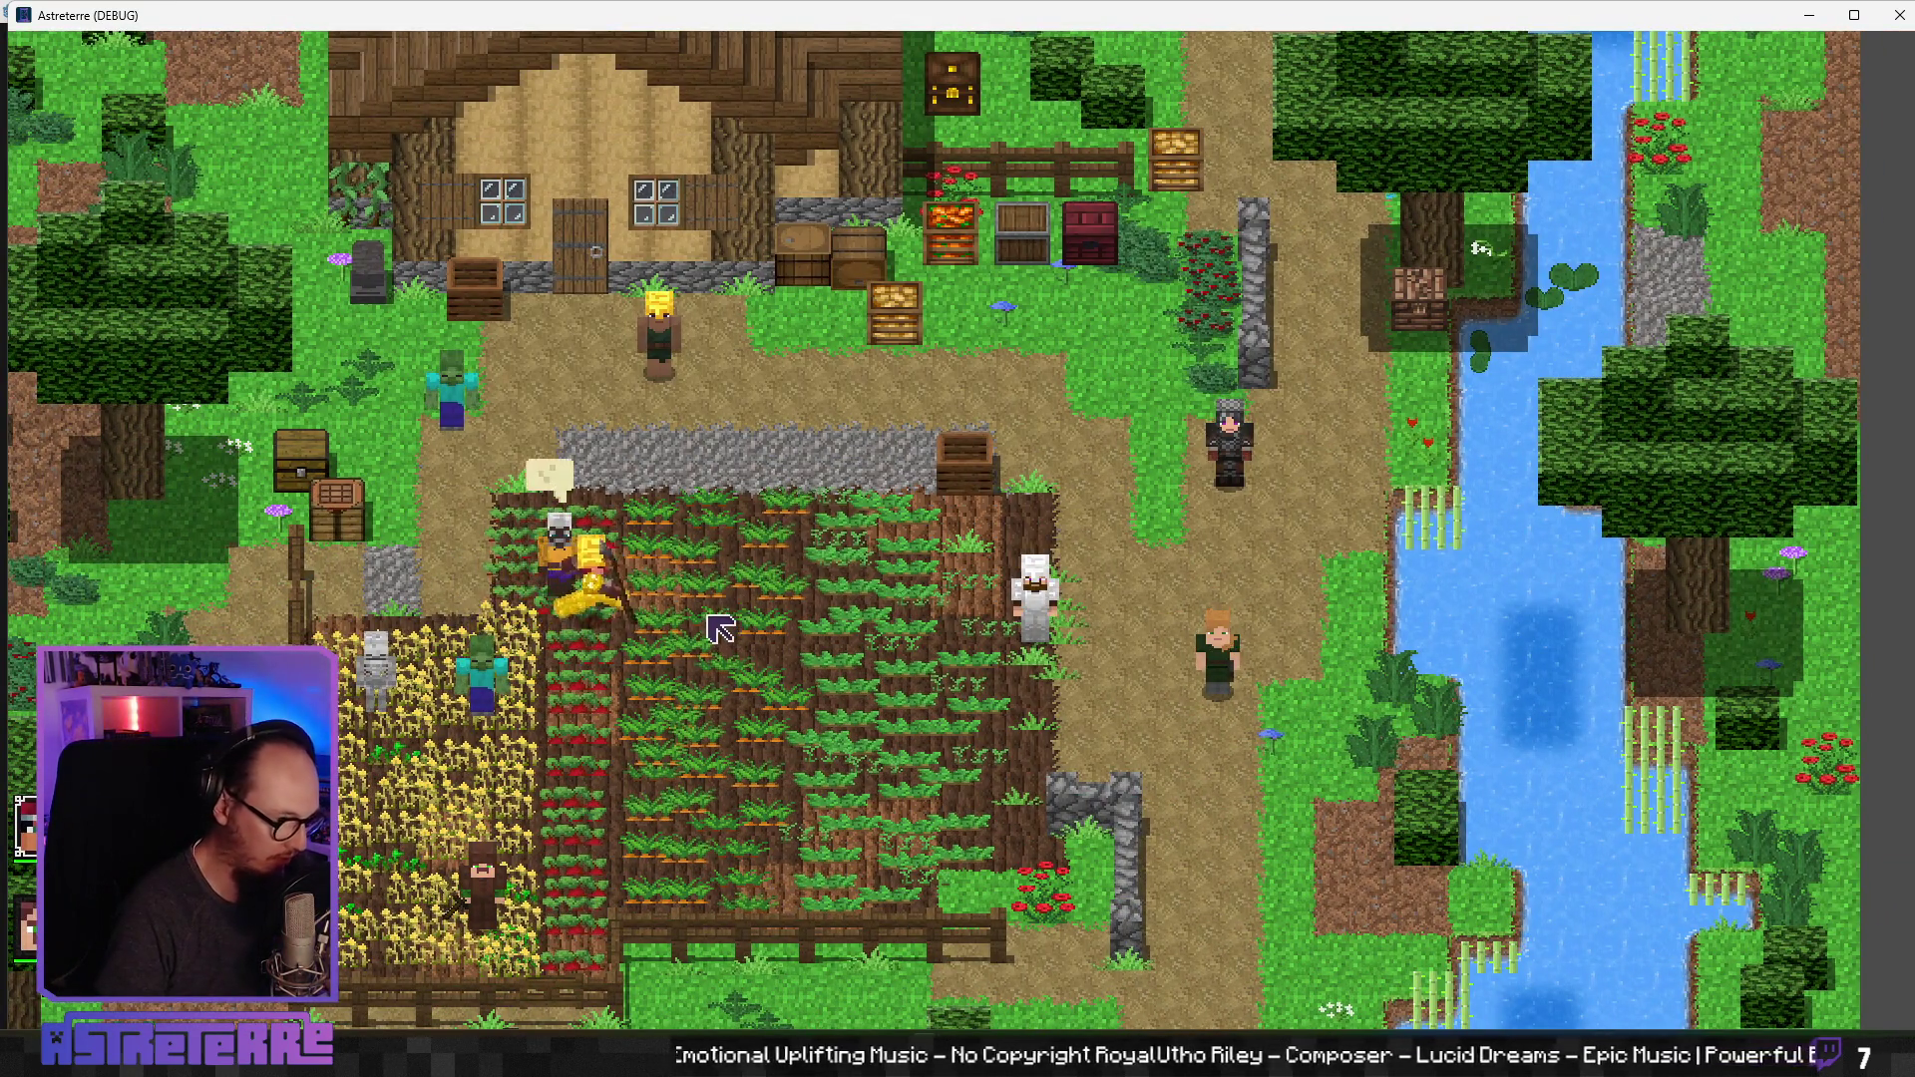
Step: Unequip the gold helmet, chestplate and leggings into the inventory
{"action": "key", "text": "i"}
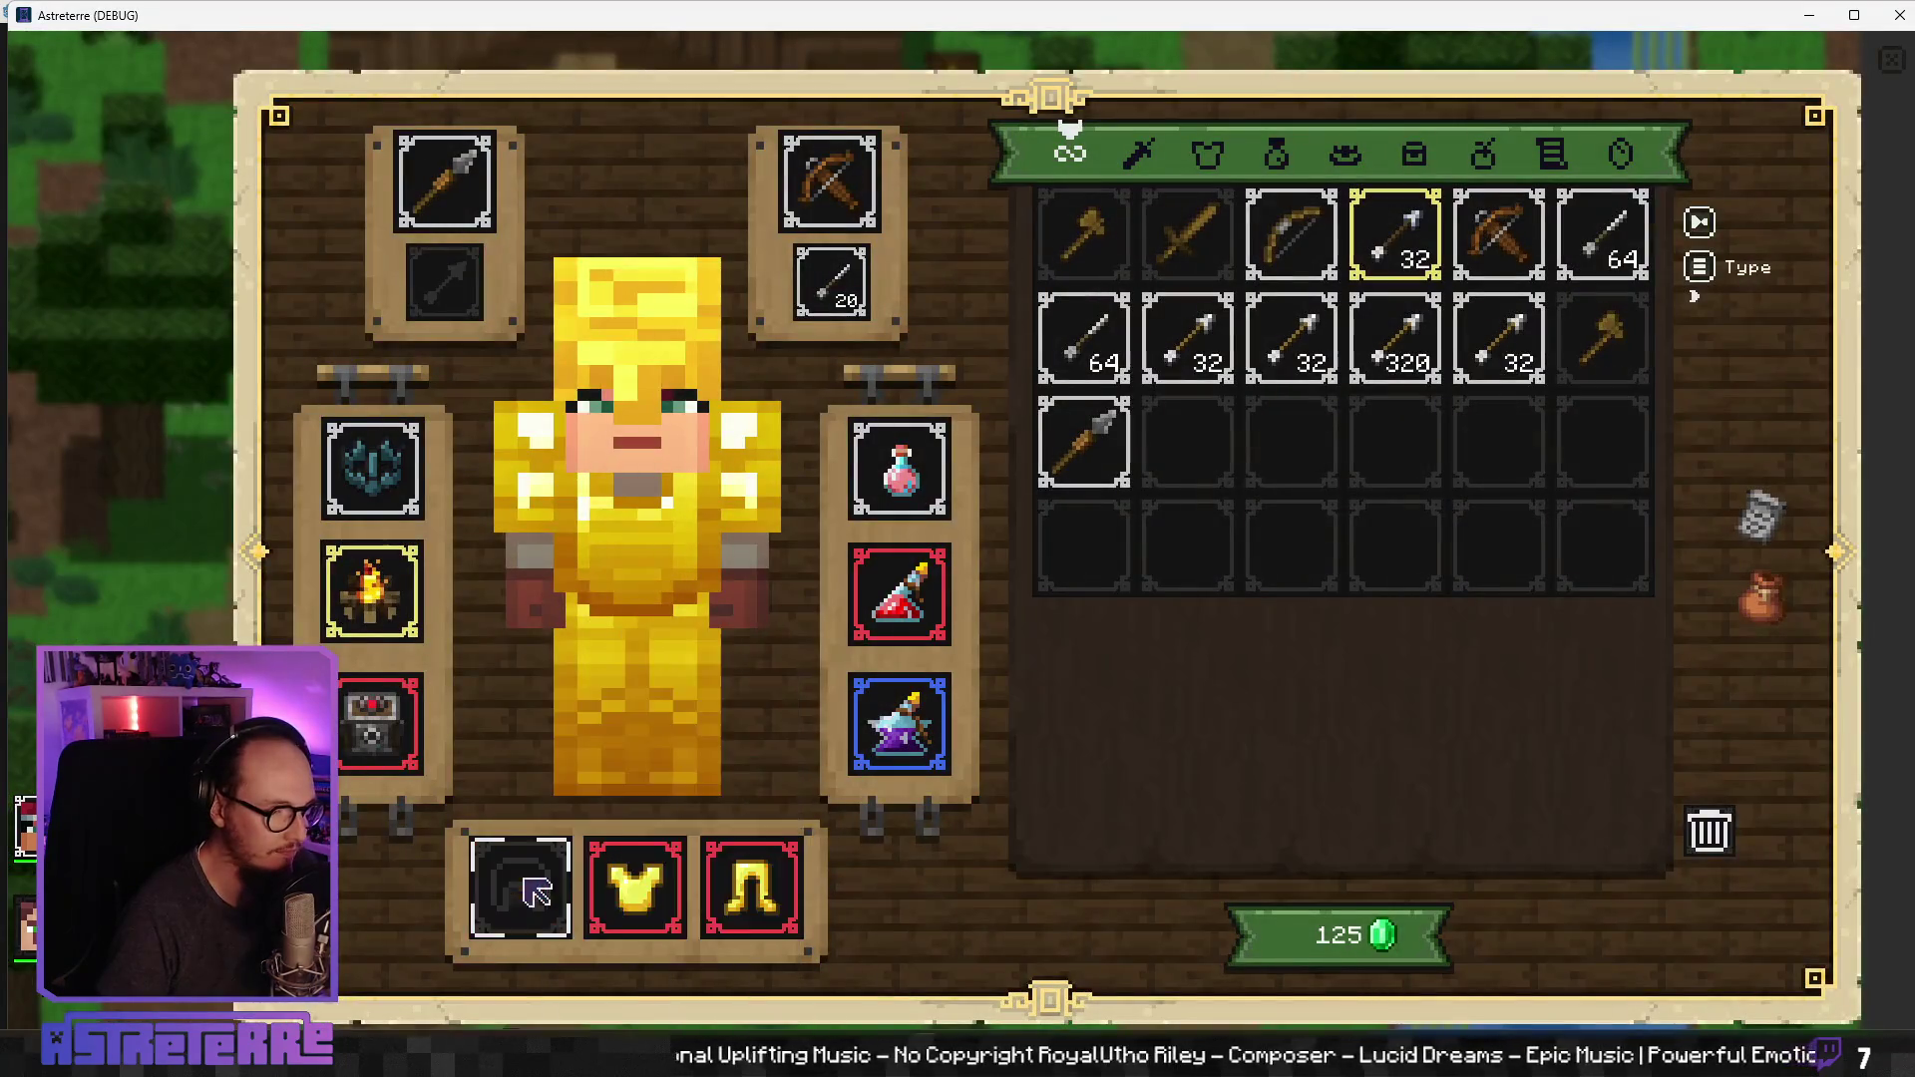
{"action": "left_click", "coordinate": [520, 886]}
{"action": "left_click", "coordinate": [635, 887]}
{"action": "left_click", "coordinate": [751, 887]}
{"action": "mouse_move", "coordinate": [419, 618]}
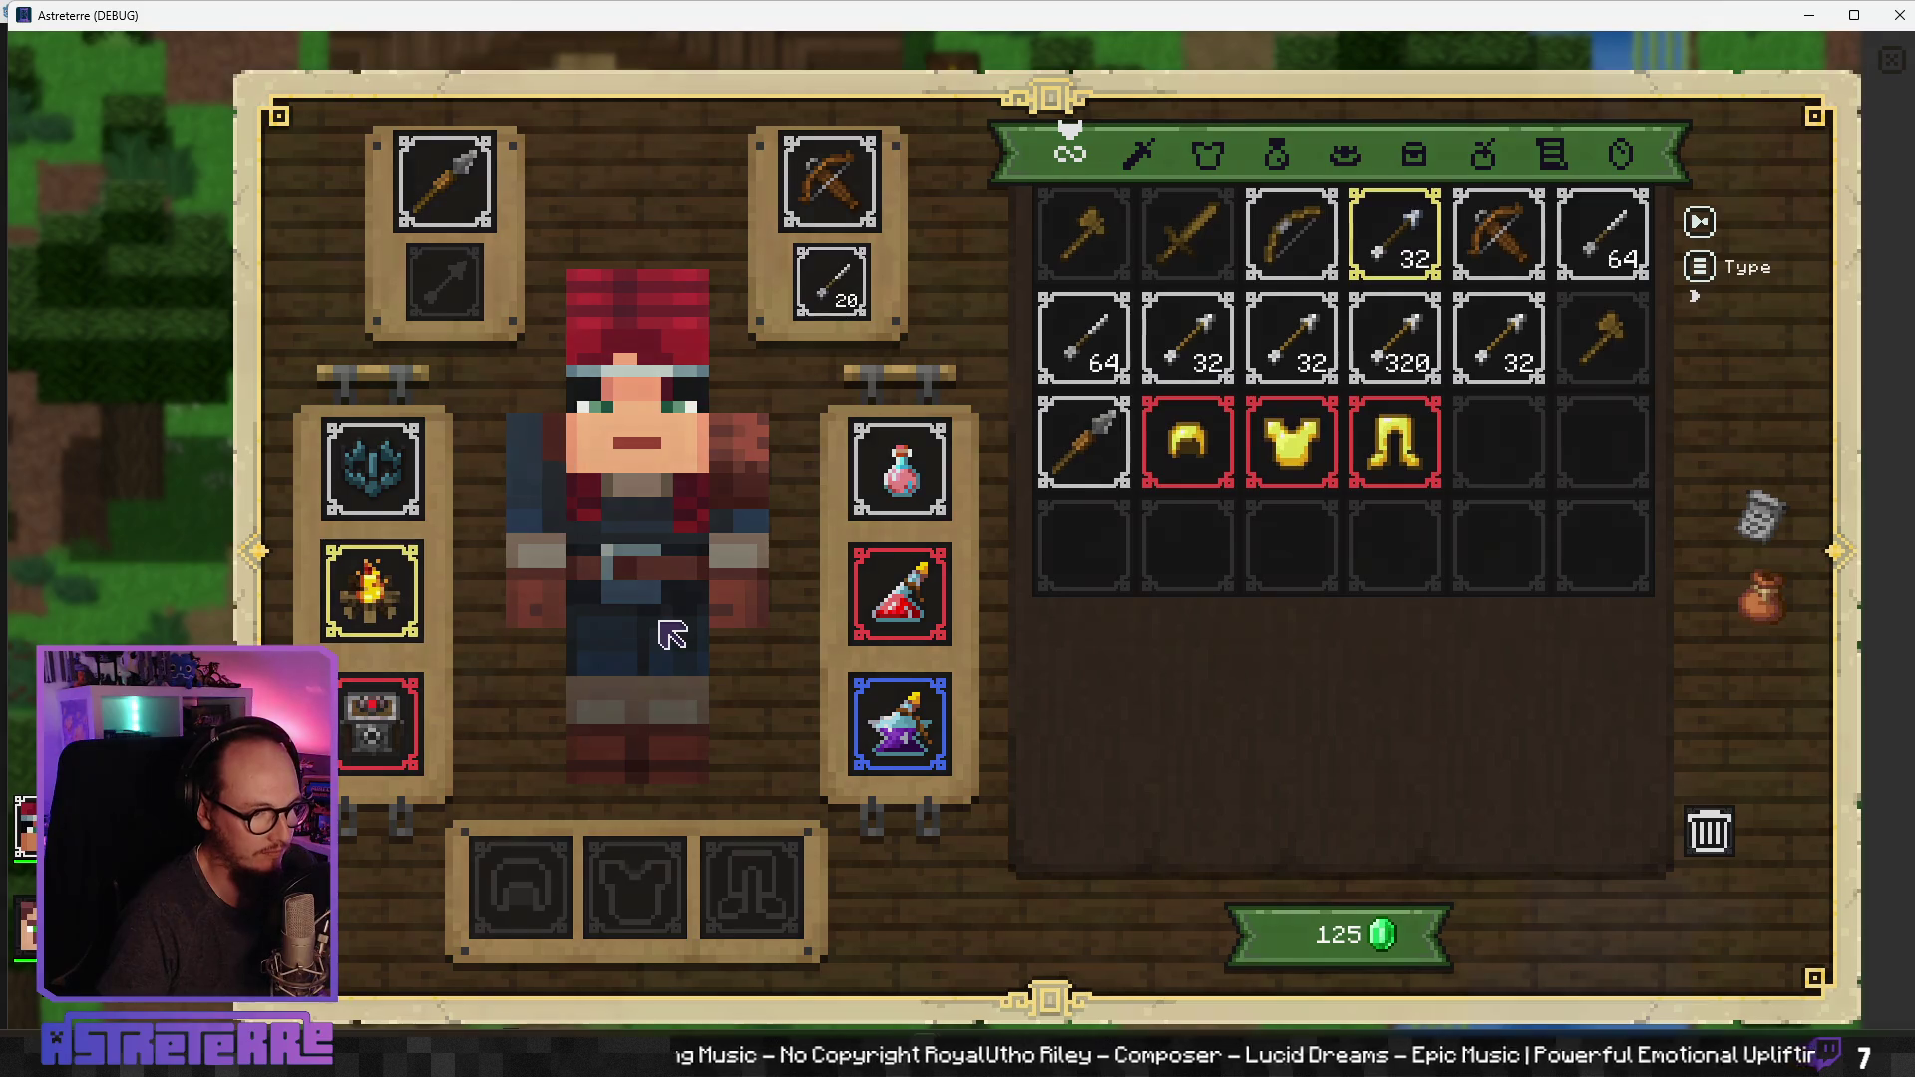
{"action": "key", "text": "i"}
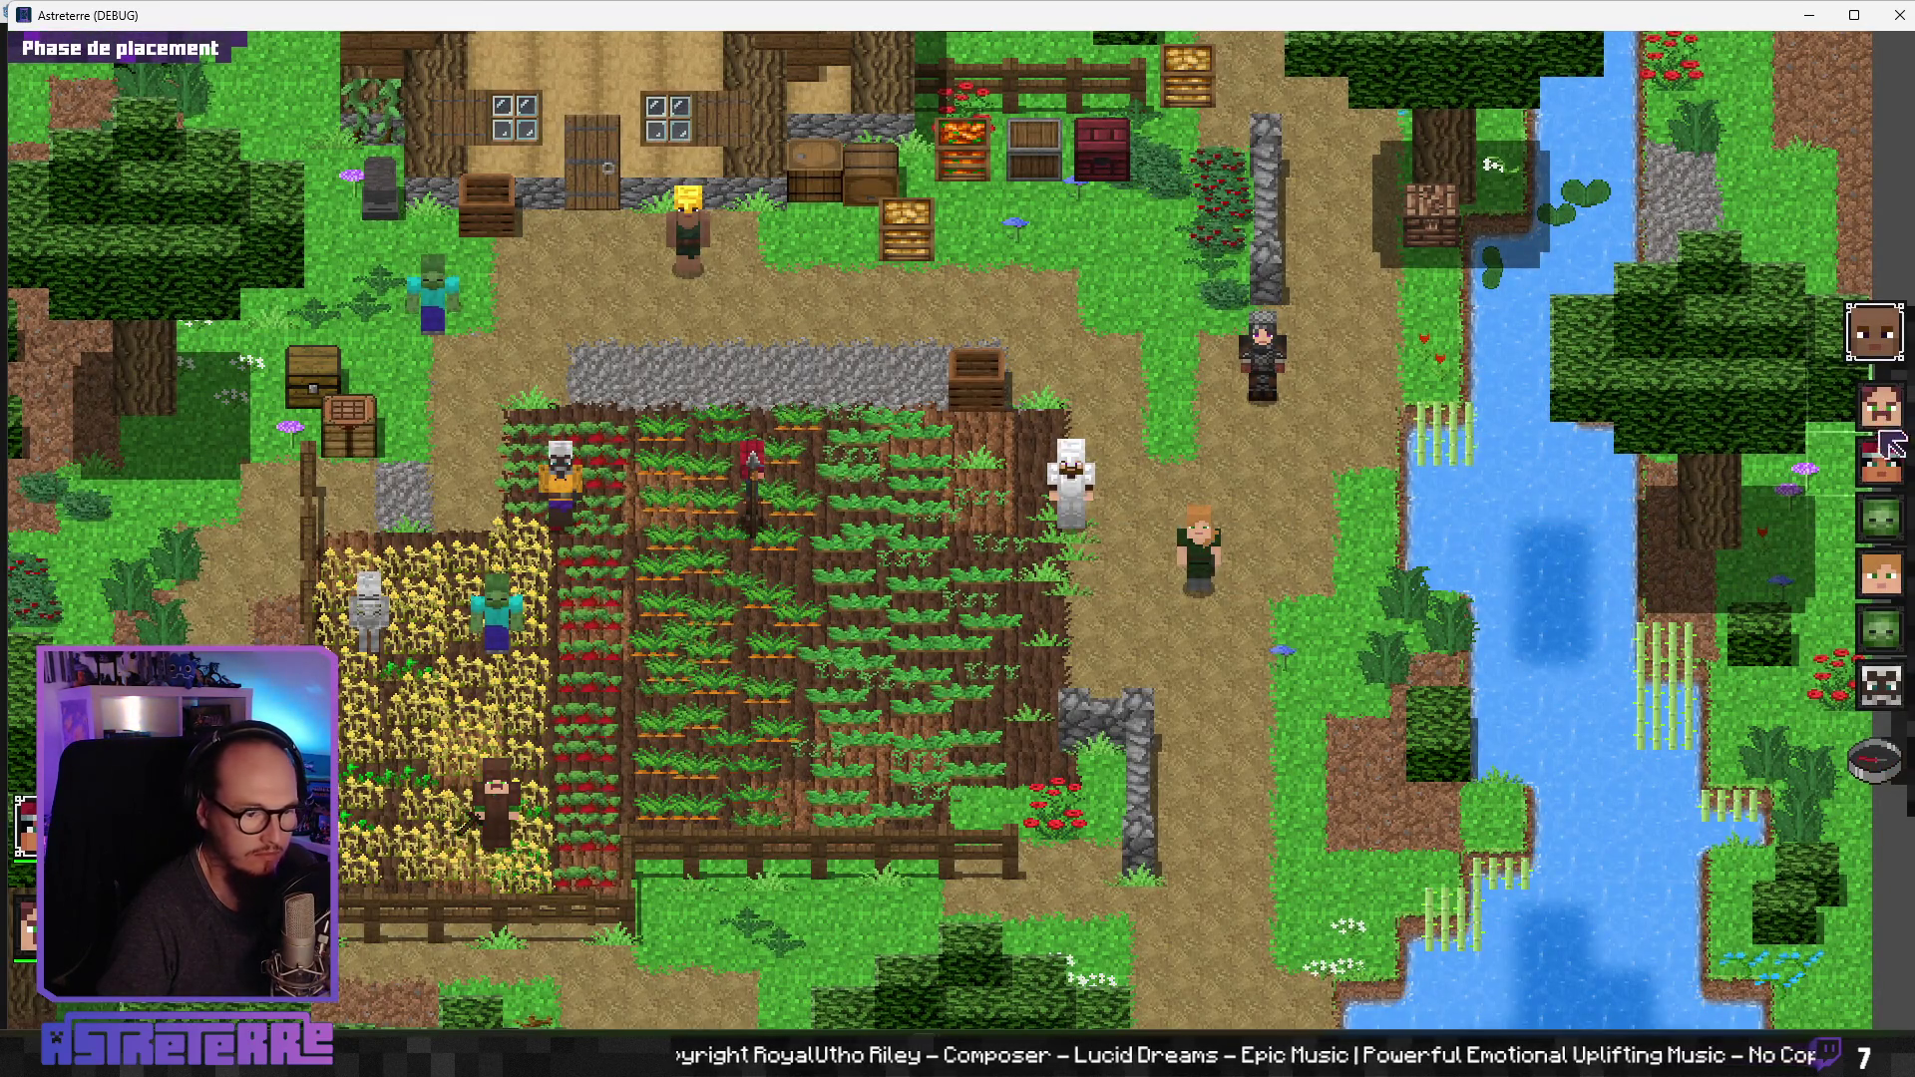
Step: Place the red-haired character one cell lower, start combat, and maximize the game window
{"action": "left_click", "coordinate": [768, 539]}
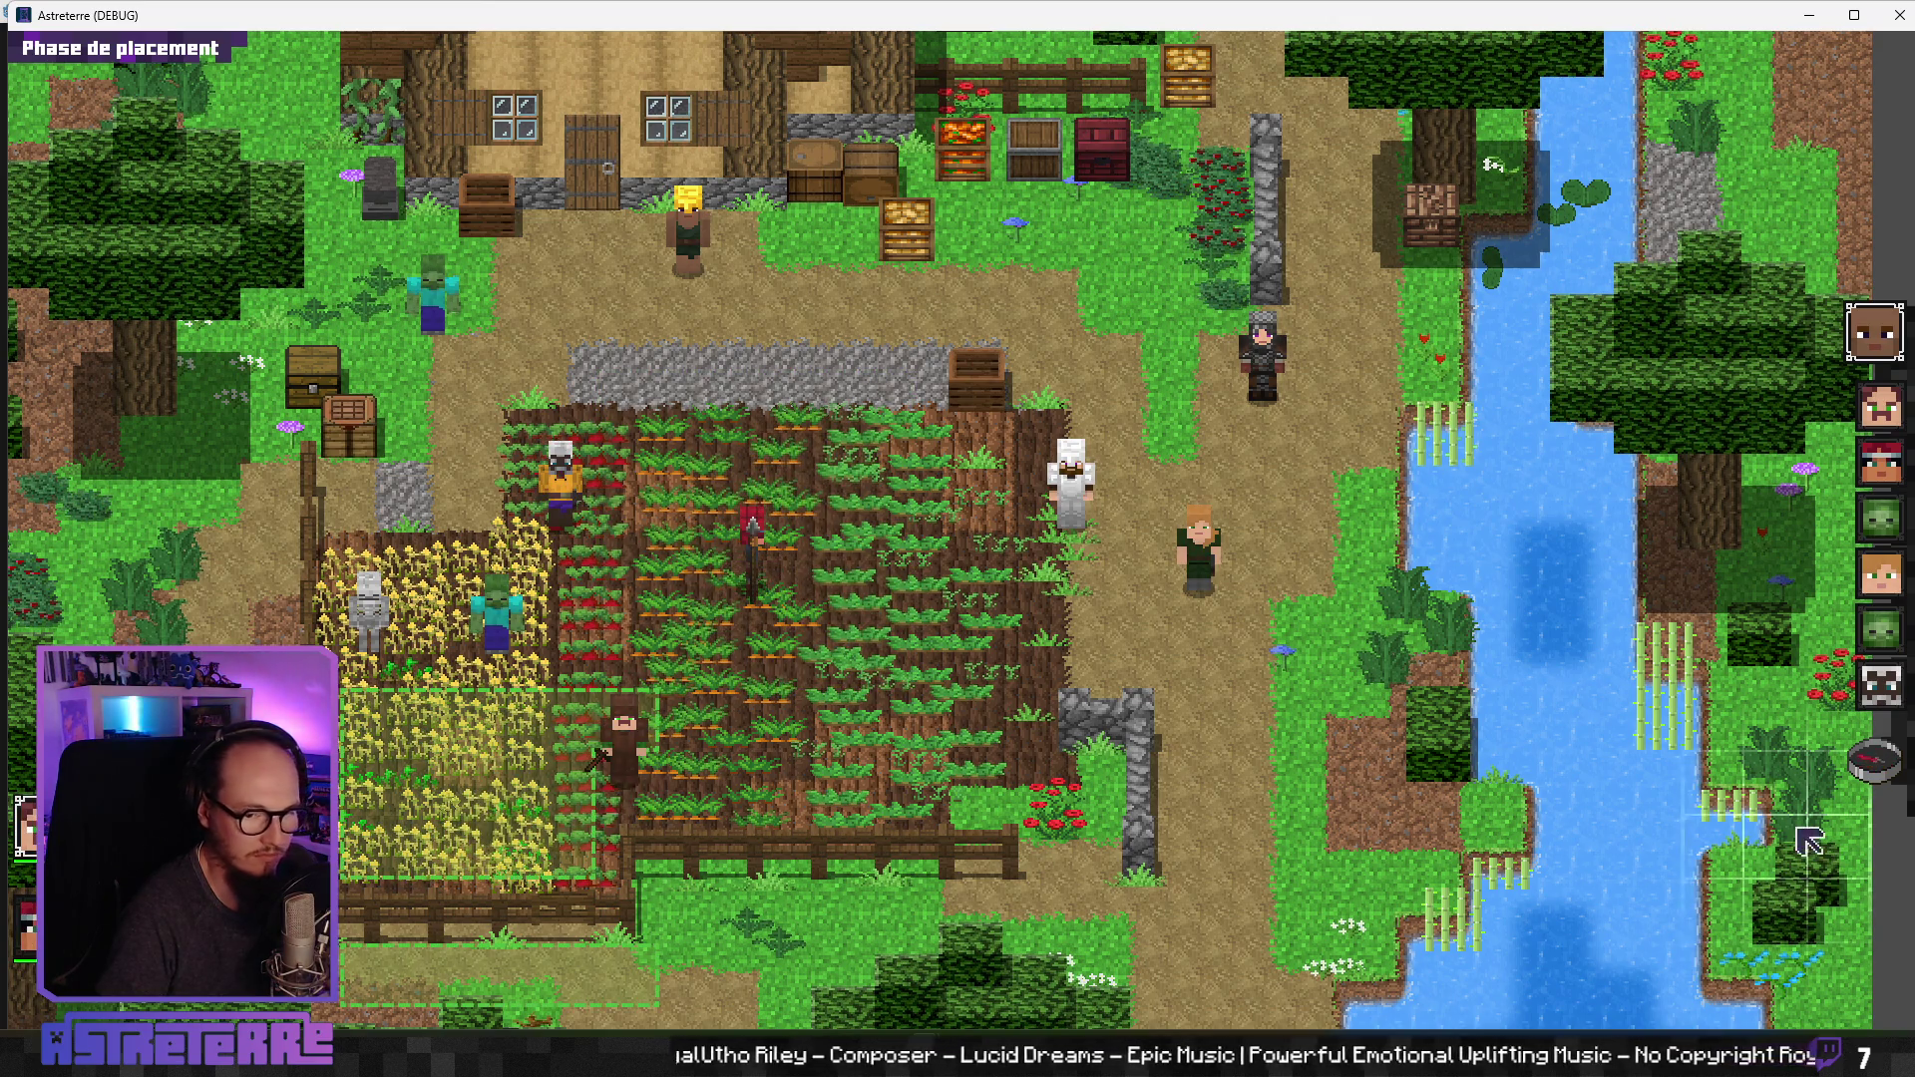
{"action": "left_click", "coordinate": [1874, 760]}
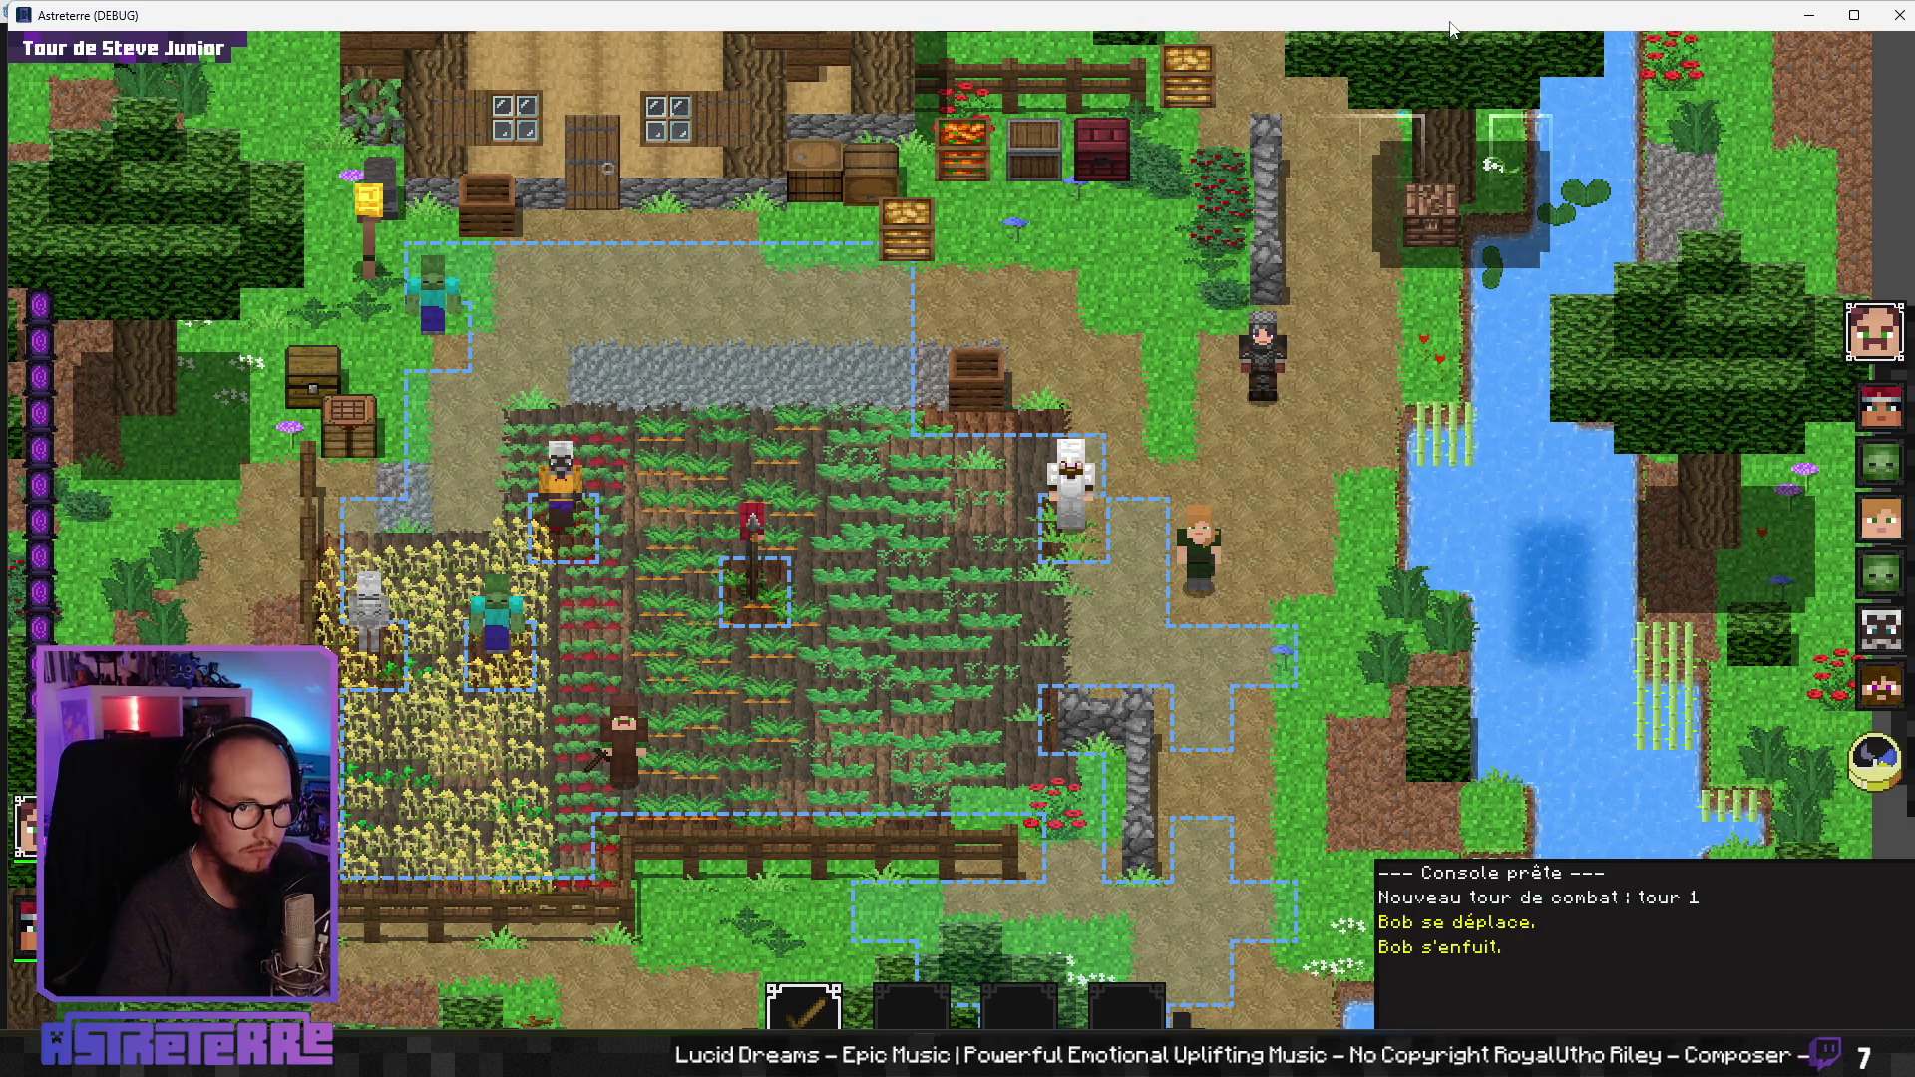
{"action": "key", "text": "super+Up"}
{"action": "type", "text": "additem campfire_trap 1"}
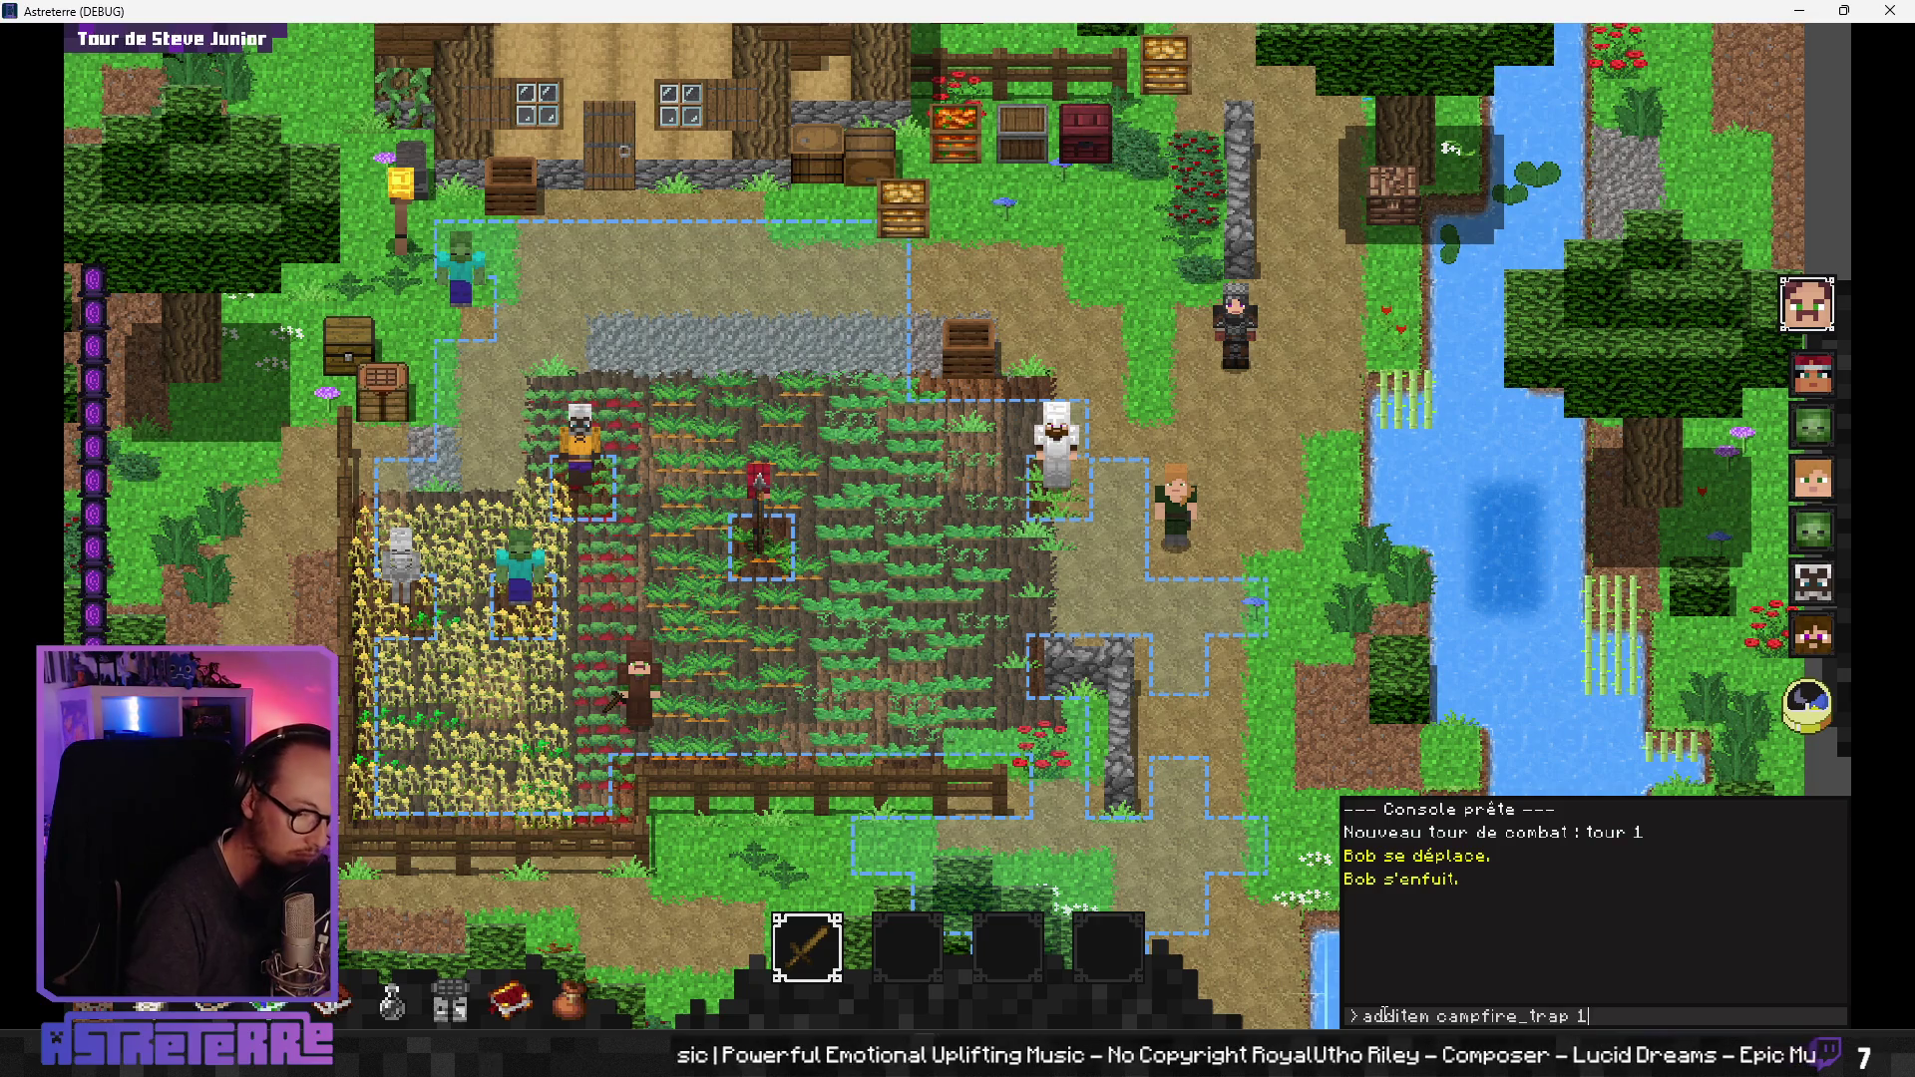
Step: Add a campfire trap via console, put it in hotbar slot 4, and place it in the crop field
{"action": "key", "text": "Return"}
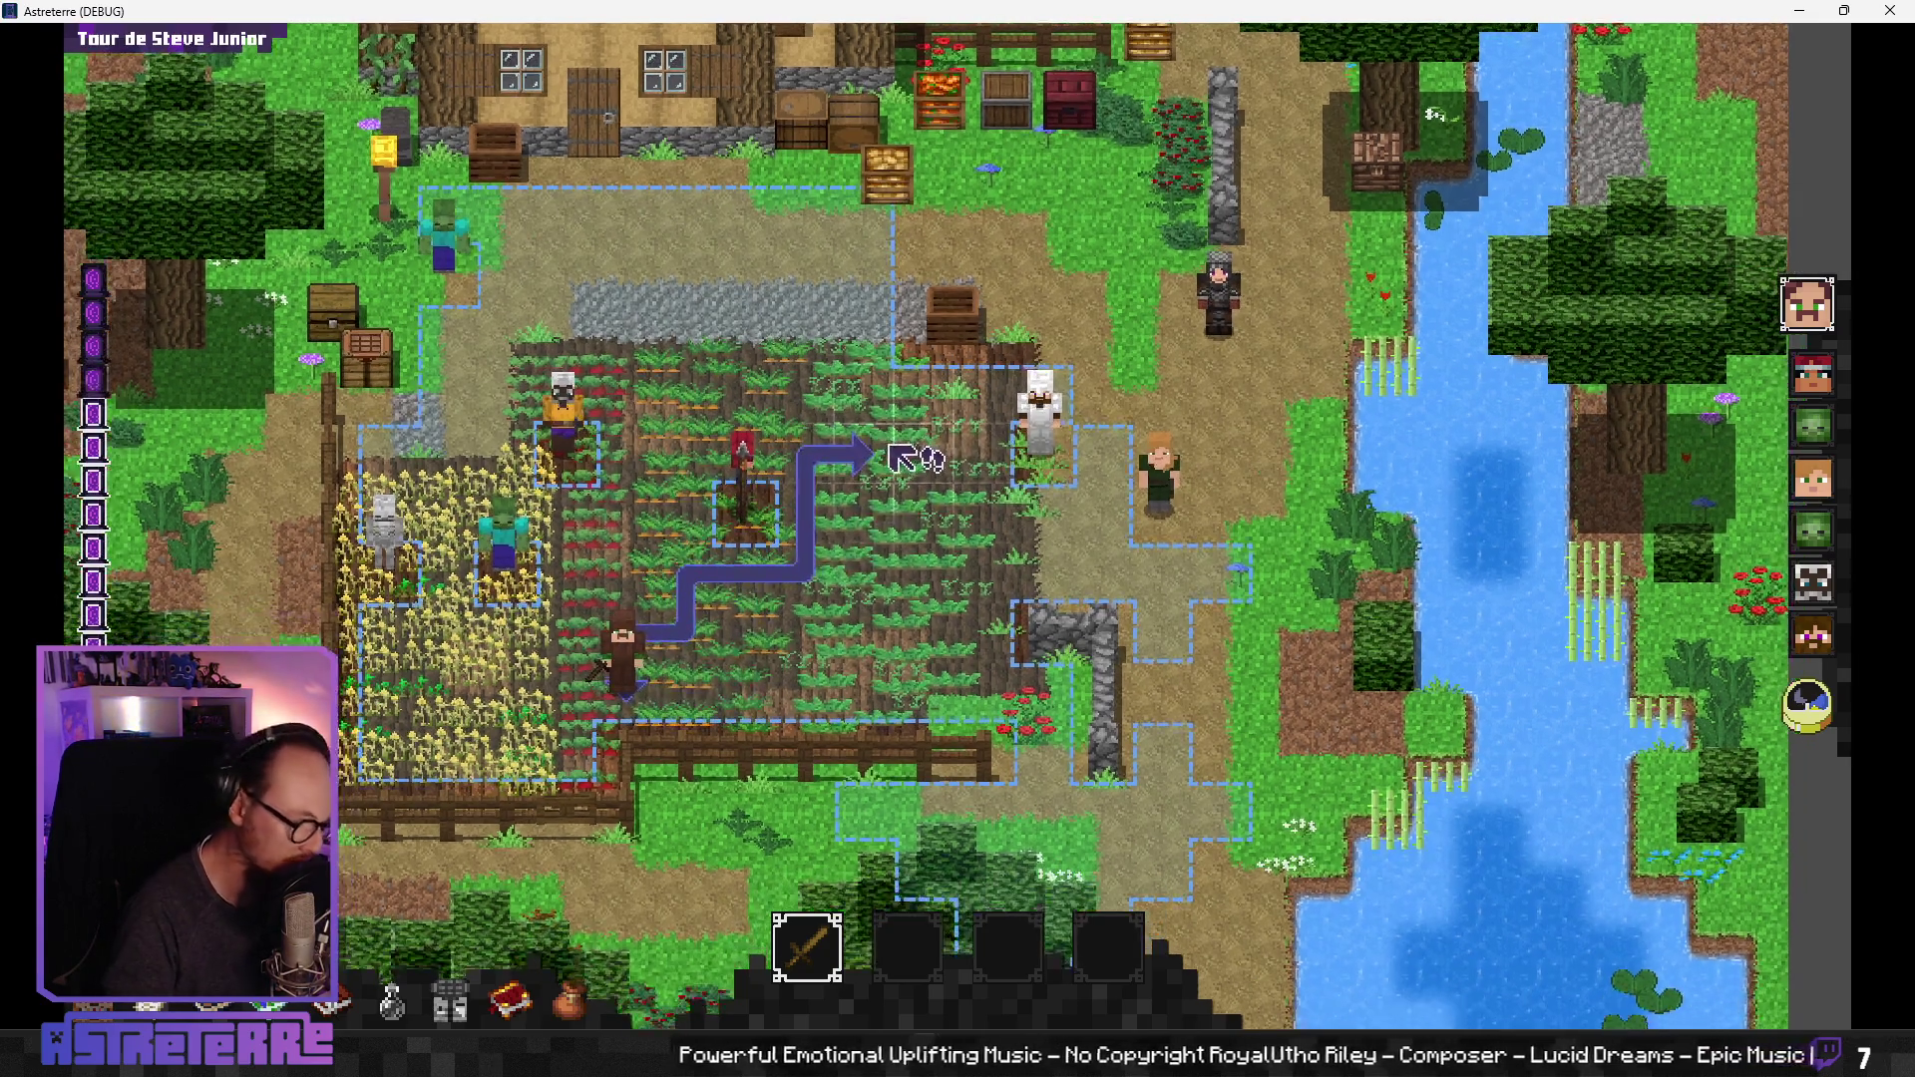
{"action": "key", "text": "i"}
{"action": "left_click_drag", "start_coordinate": [1454, 411], "coordinate": [1104, 942]}
{"action": "key", "text": "i"}
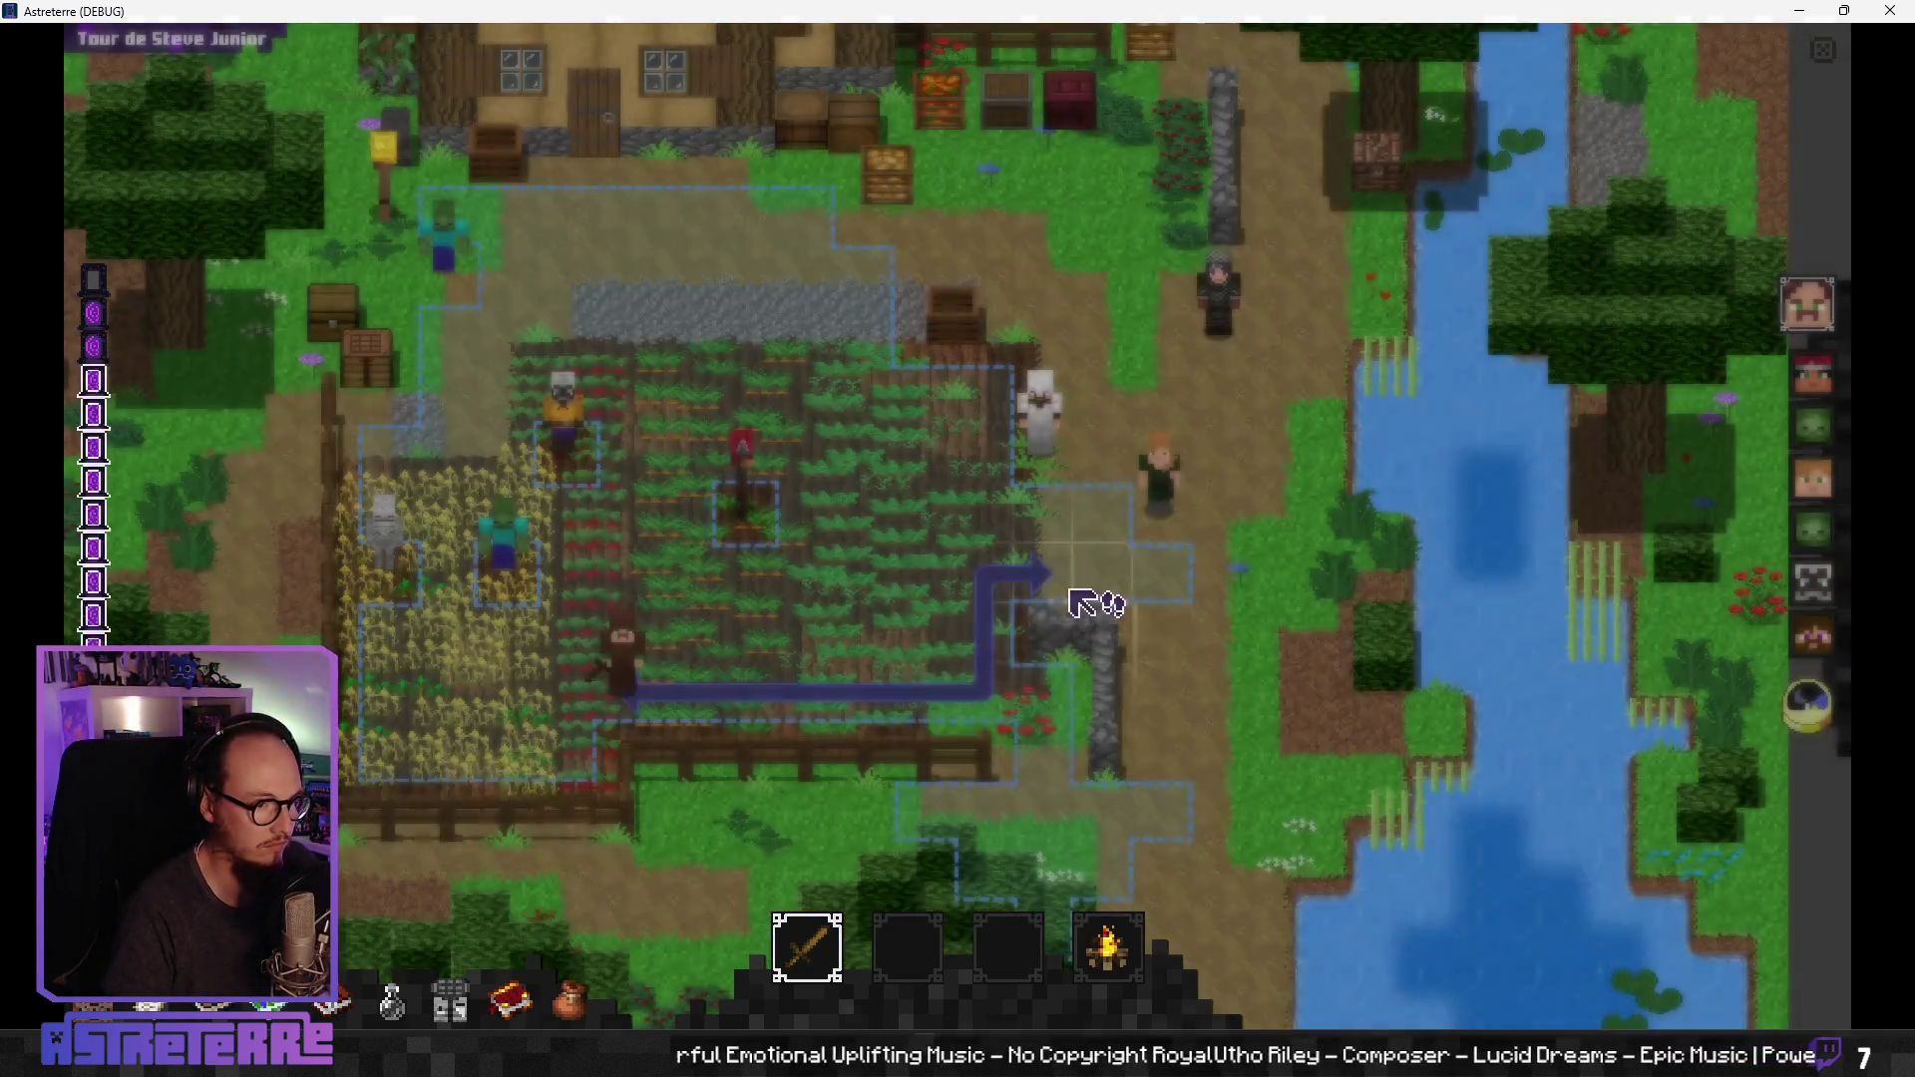
{"action": "left_click", "coordinate": [1104, 972]}
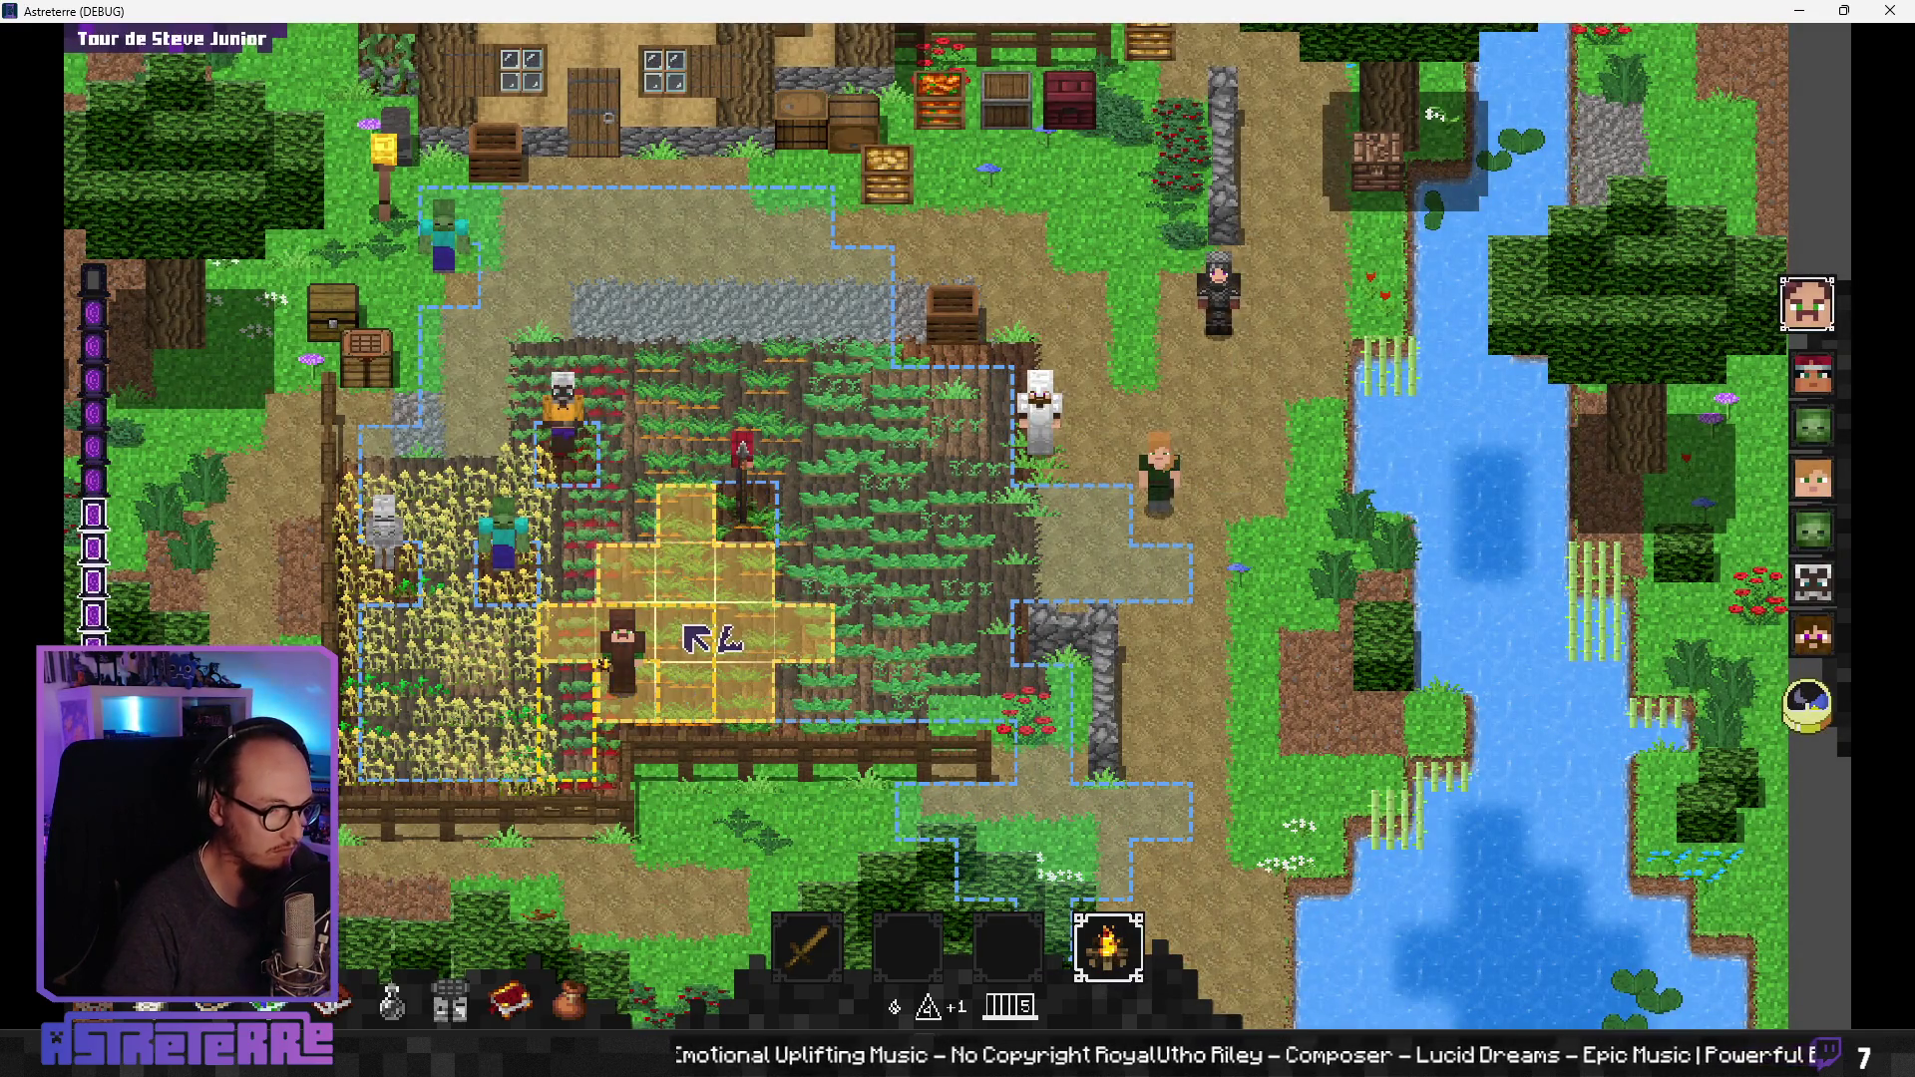
{"action": "left_click", "coordinate": [698, 639]}
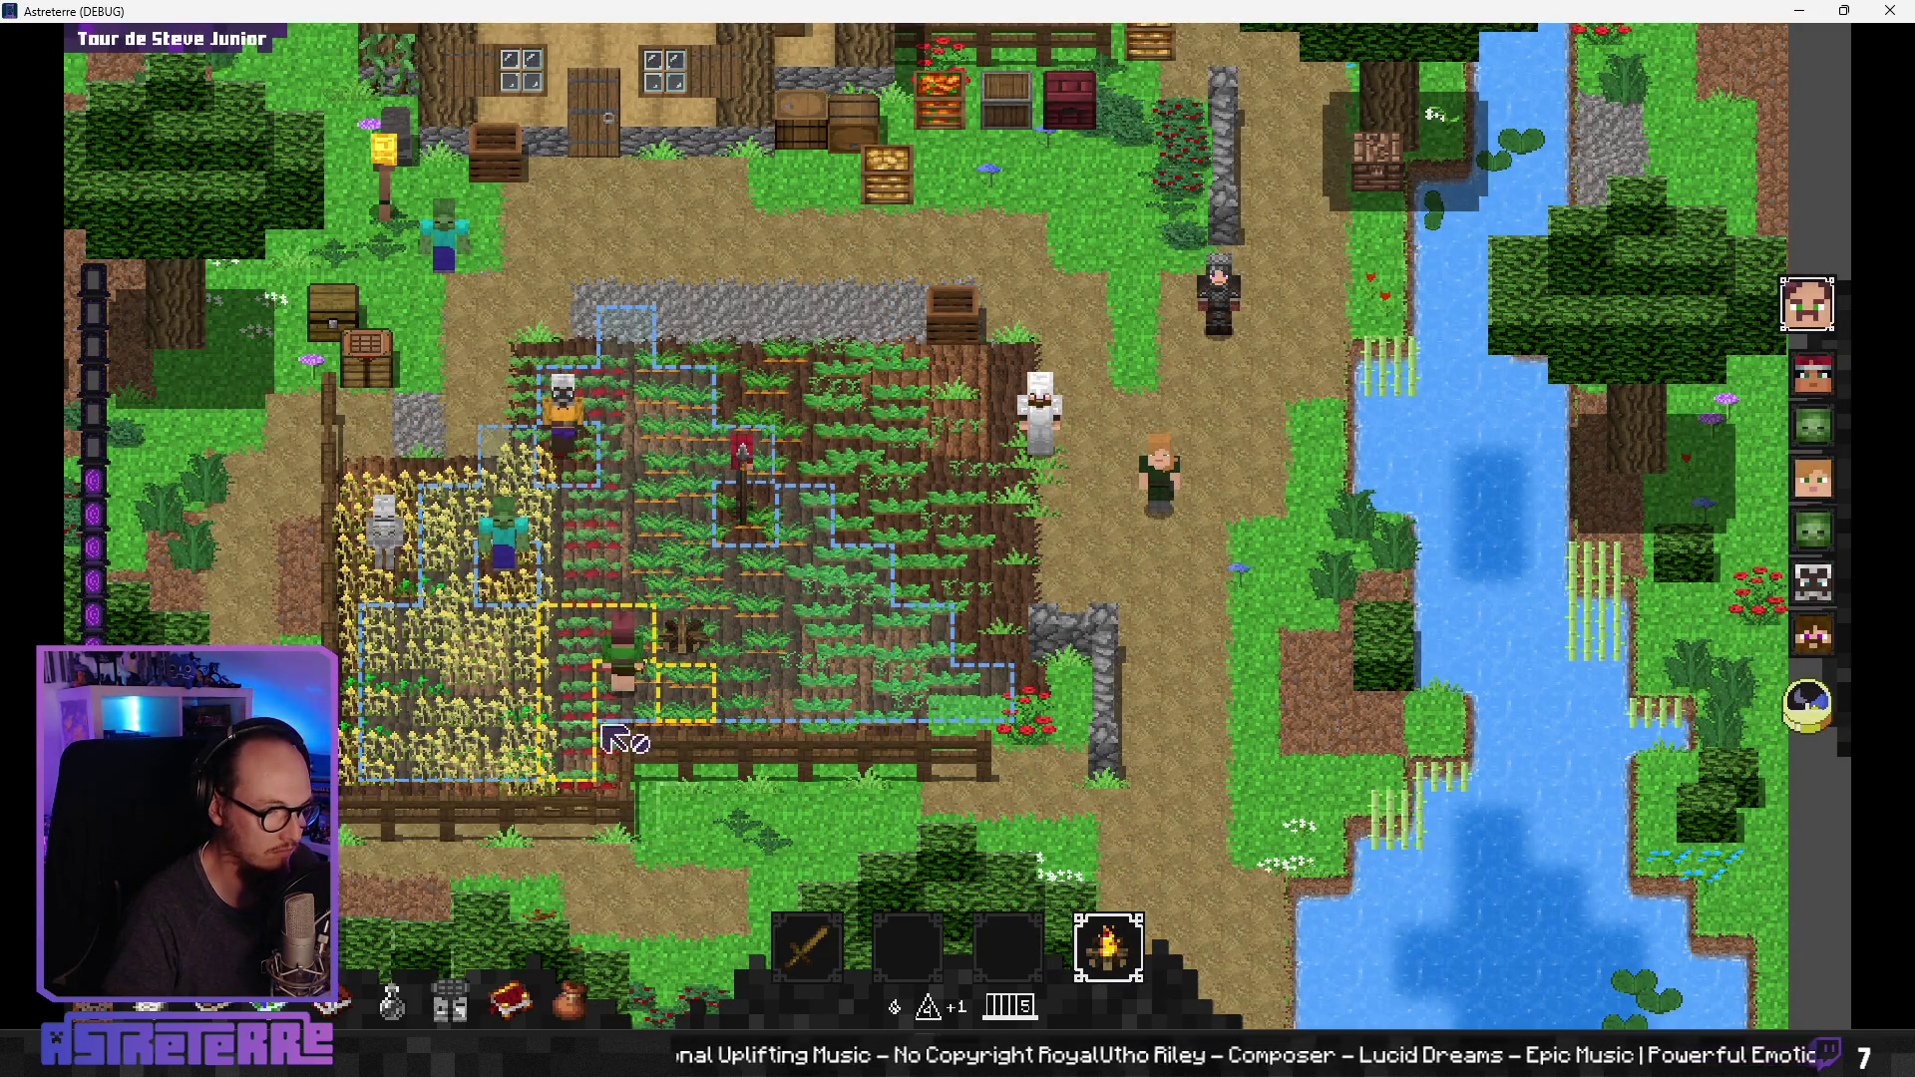
Step: Walk the character into the wheat, end the turn, and move Alex one tile left
{"action": "mouse_move", "coordinate": [1107, 959]}
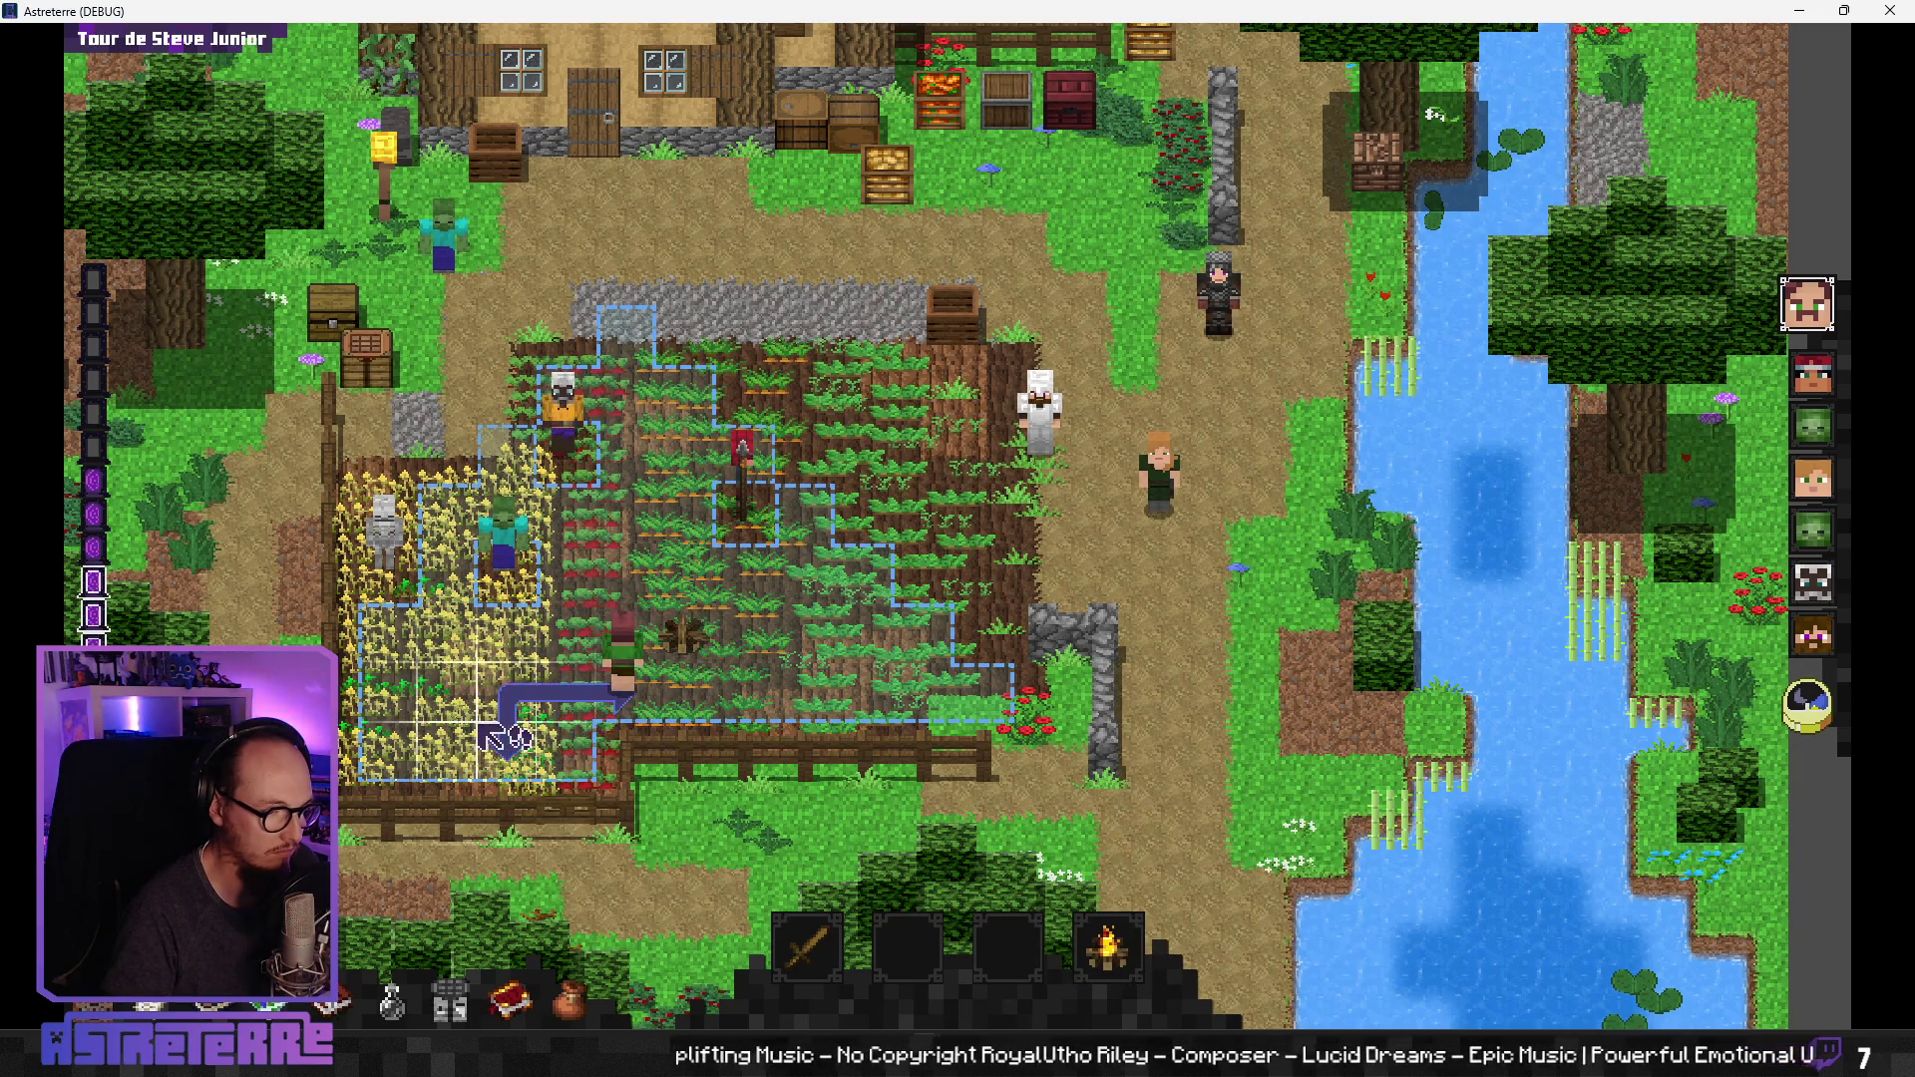
{"action": "left_click", "coordinate": [444, 718]}
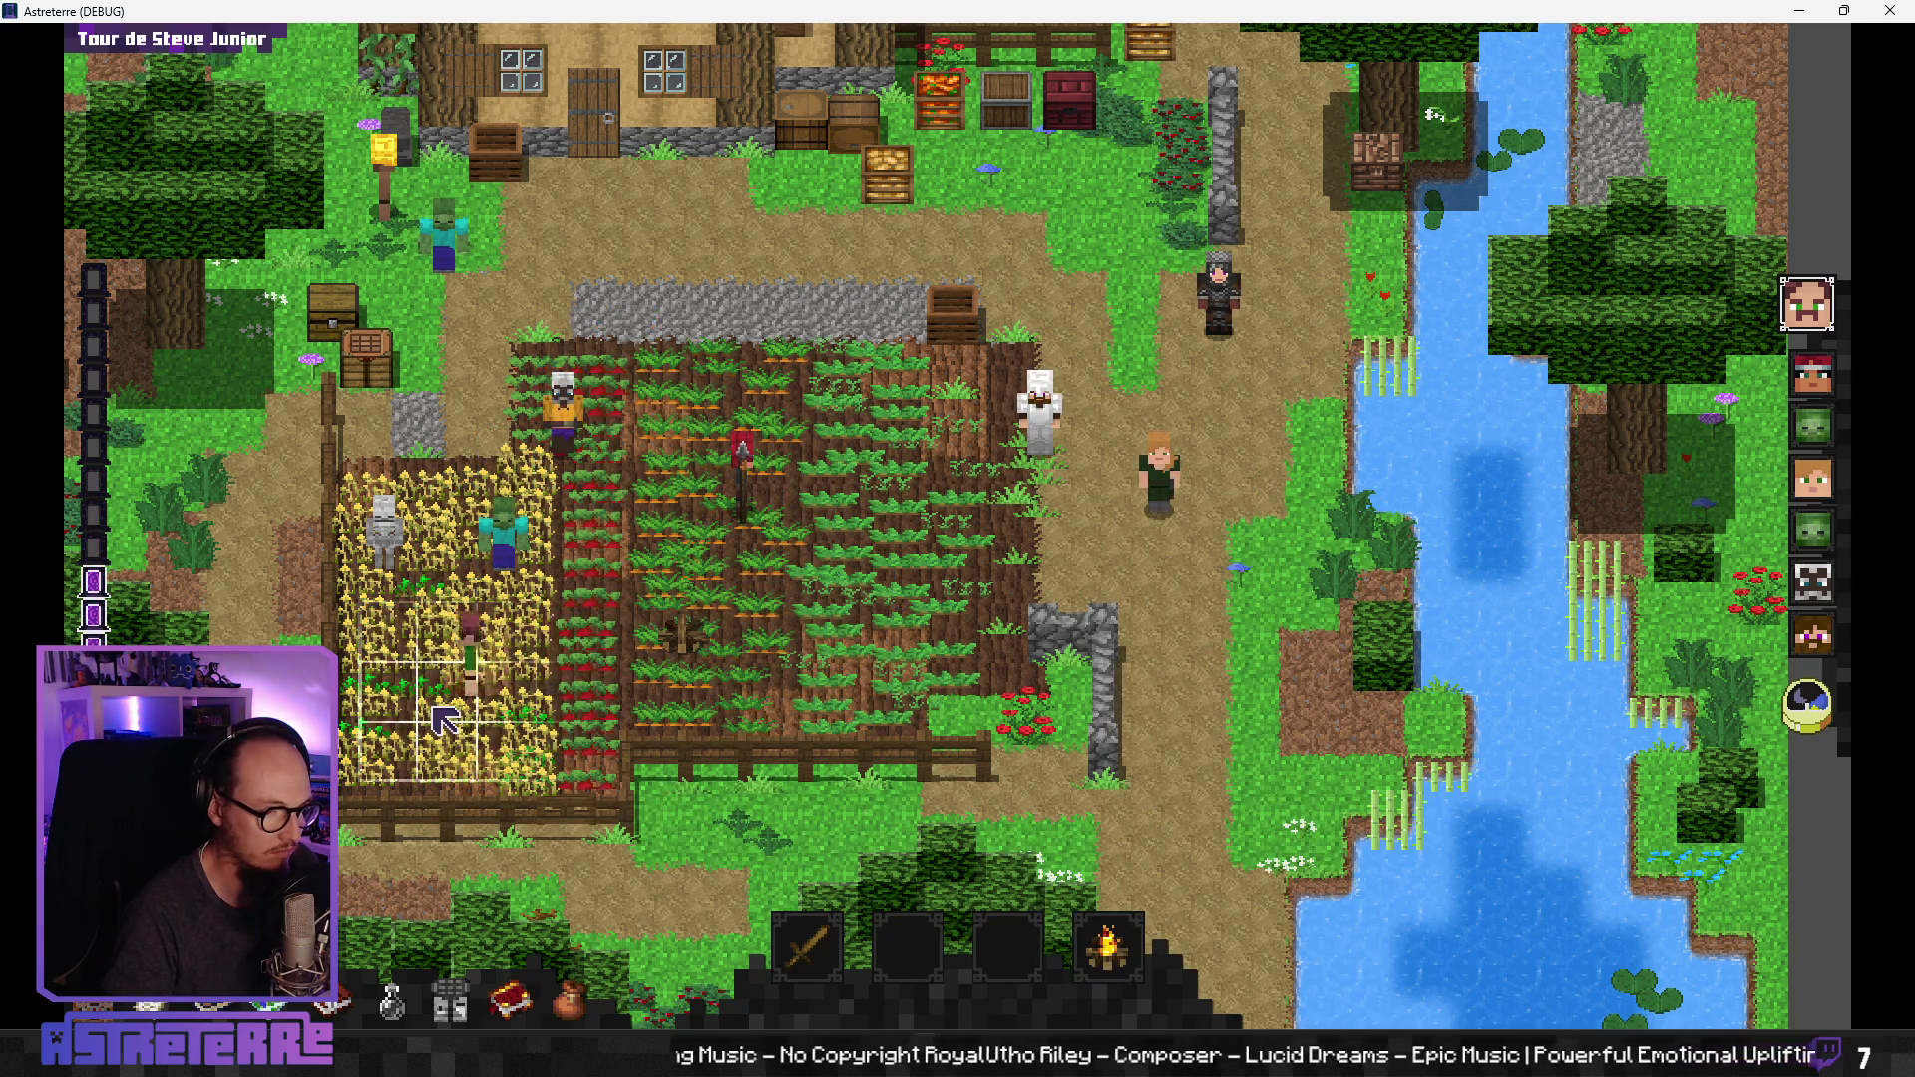
{"action": "left_click", "coordinate": [1815, 708]}
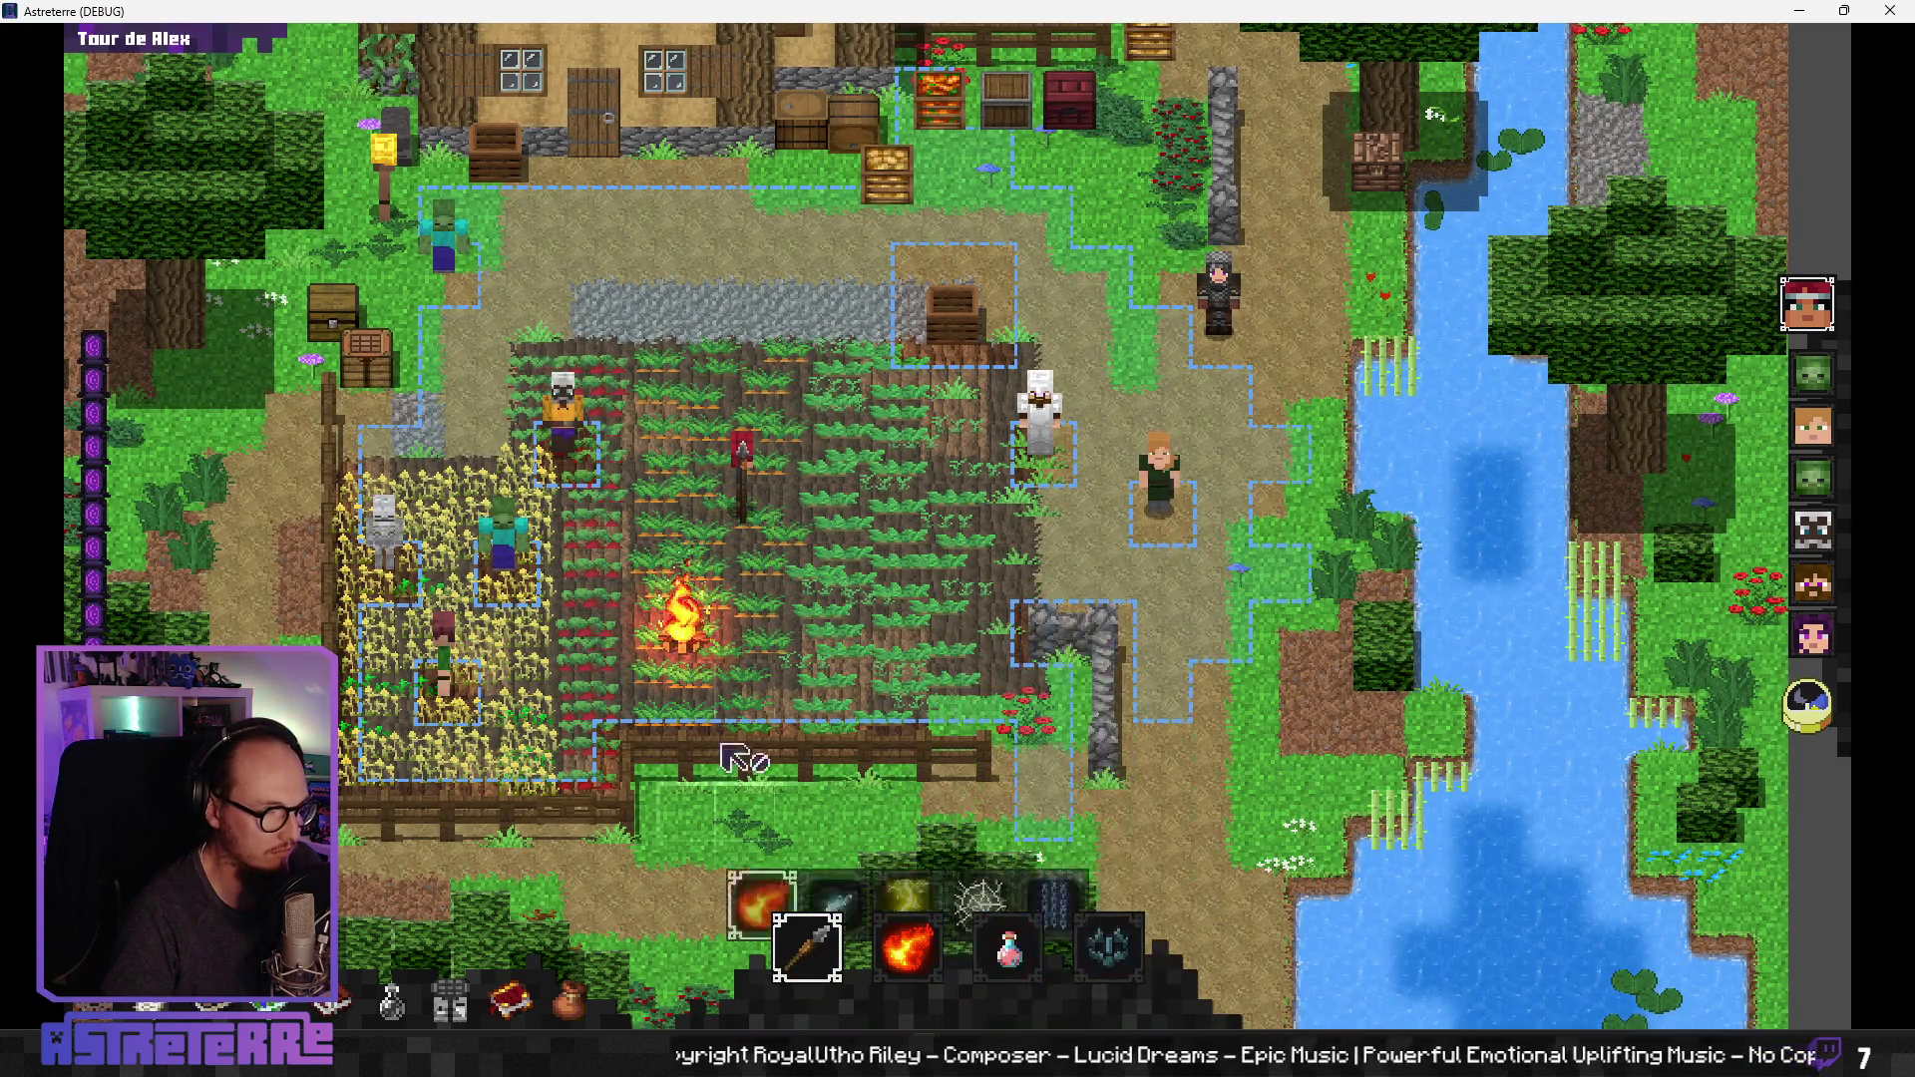
{"action": "left_click", "coordinate": [706, 539]}
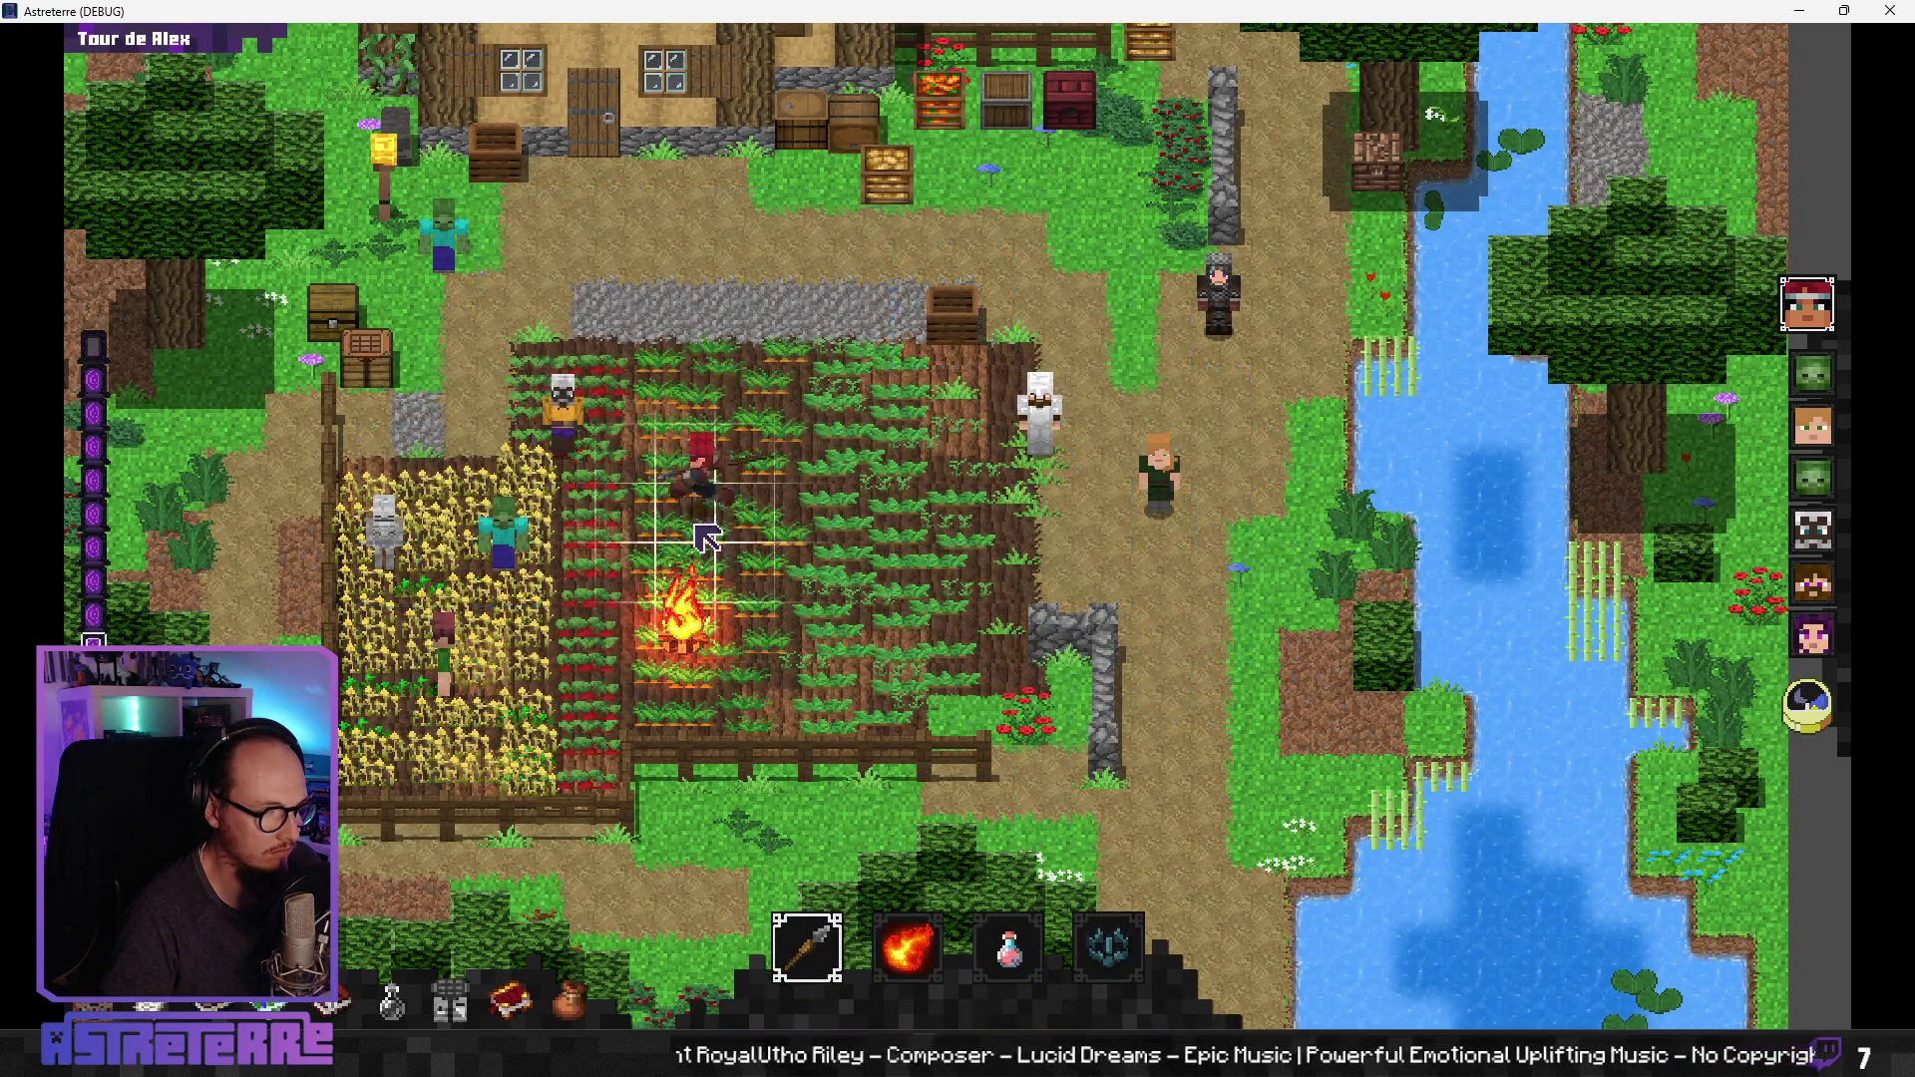
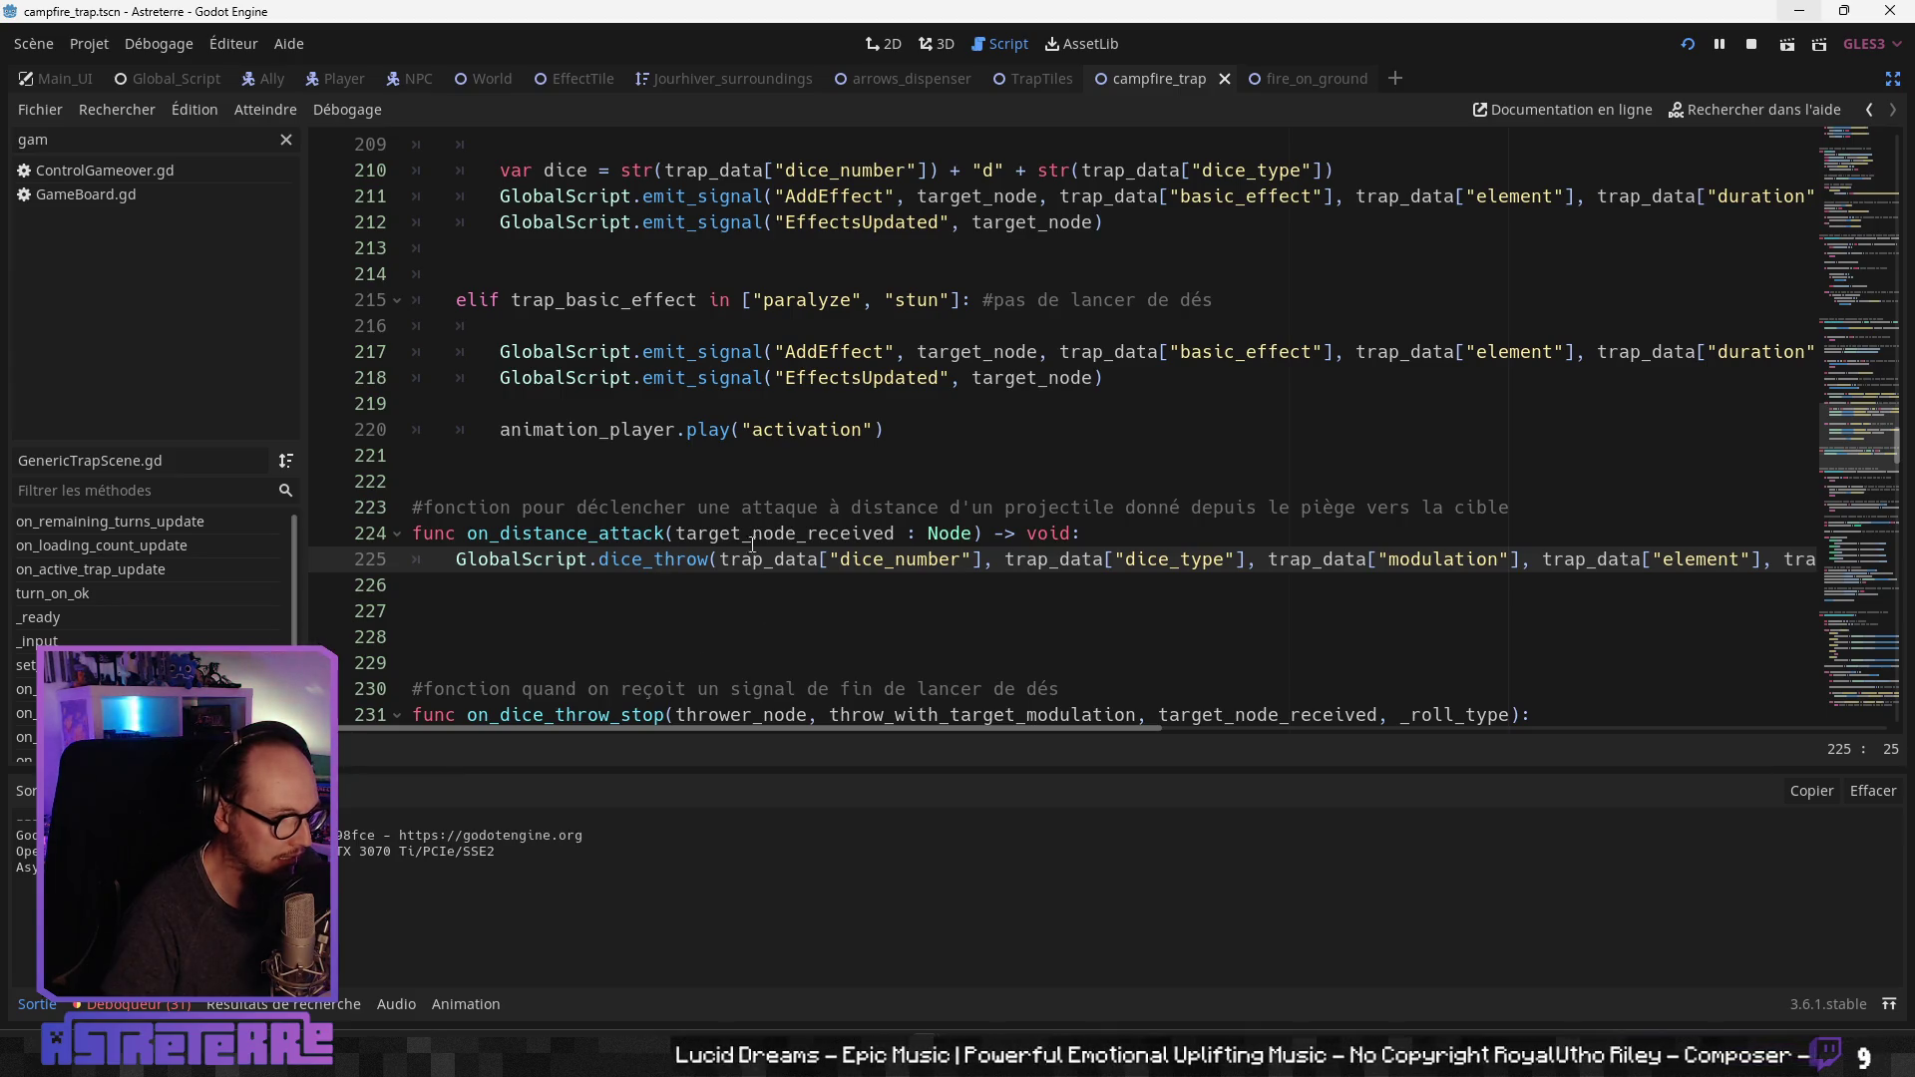
Step: Review the damage-over-time branch, its AddEffect call, and the last run's error messages
{"action": "left_click", "coordinate": [752, 507]}
{"action": "scroll", "coordinate": [751, 519], "scroll_direction": "up", "scroll_amount": 3}
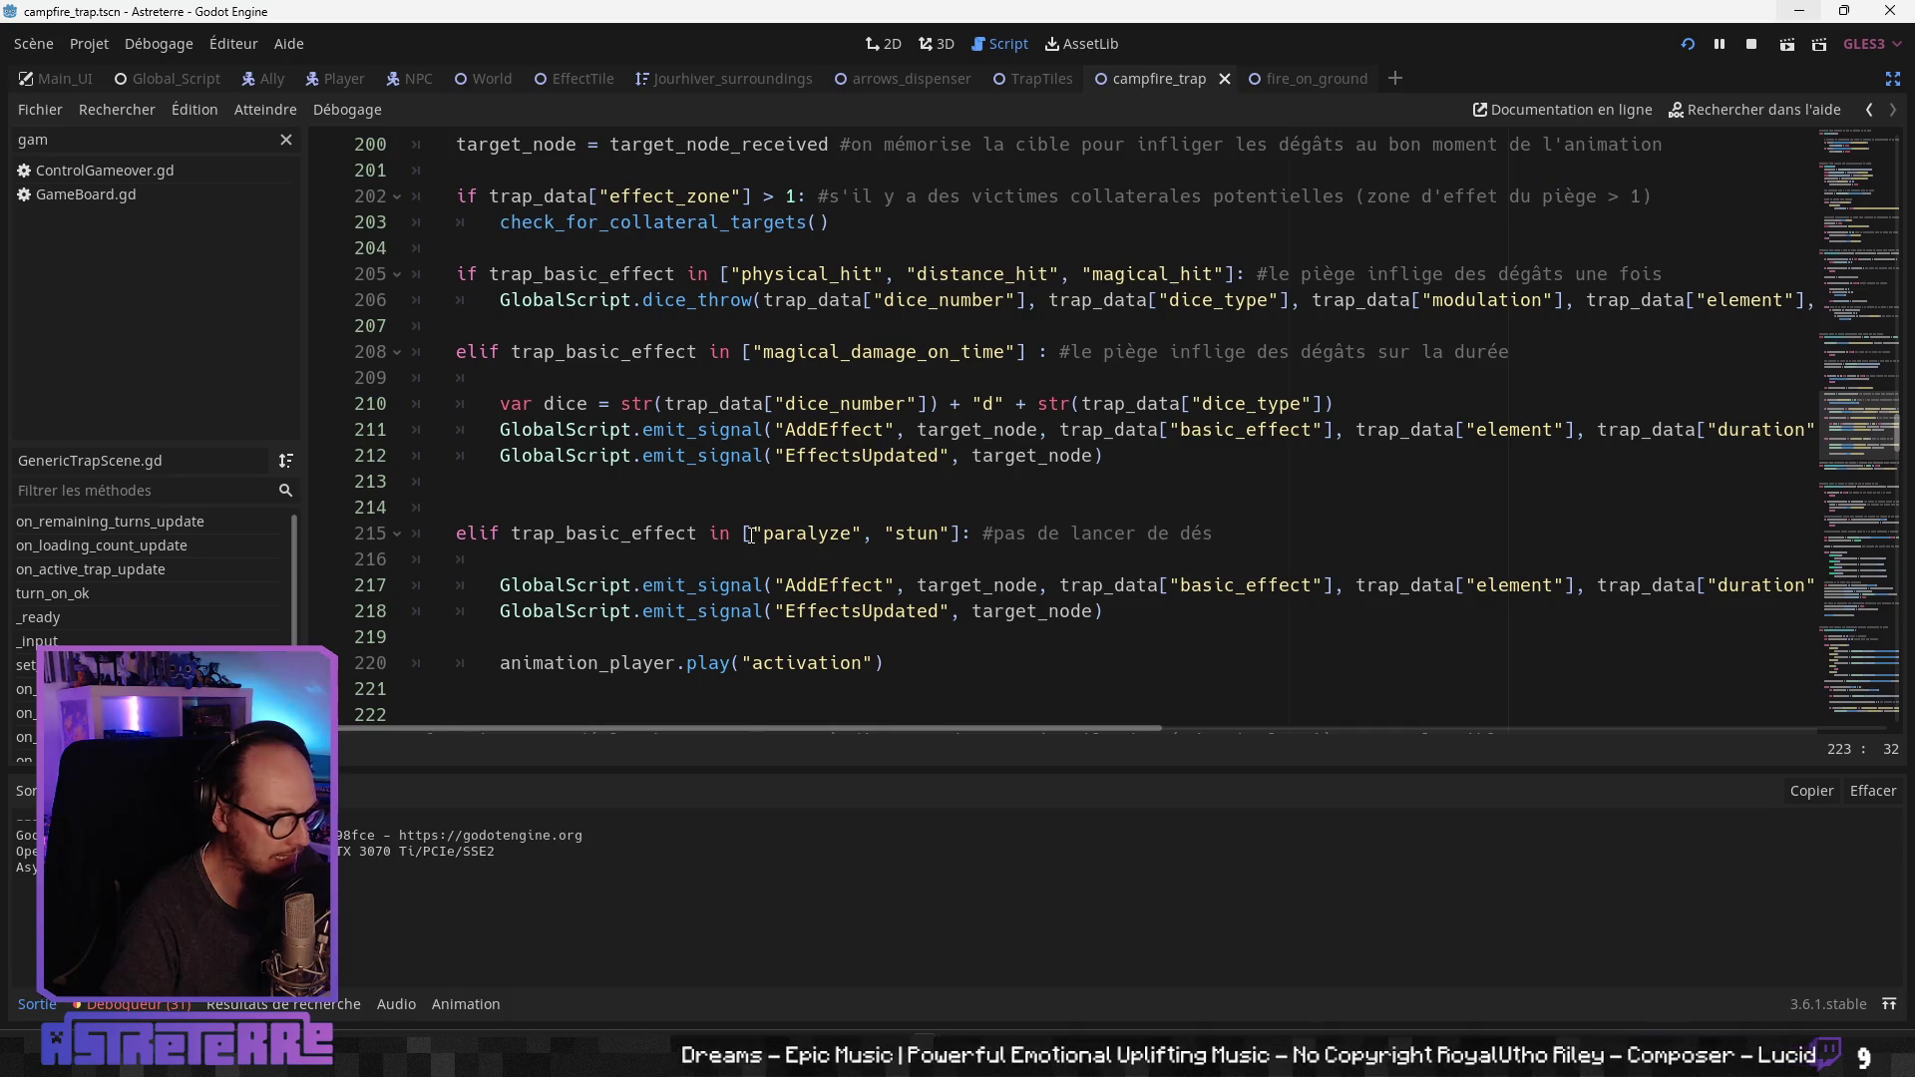
{"action": "scroll", "coordinate": [746, 536], "scroll_direction": "up", "scroll_amount": 1}
{"action": "left_click", "coordinate": [748, 456]}
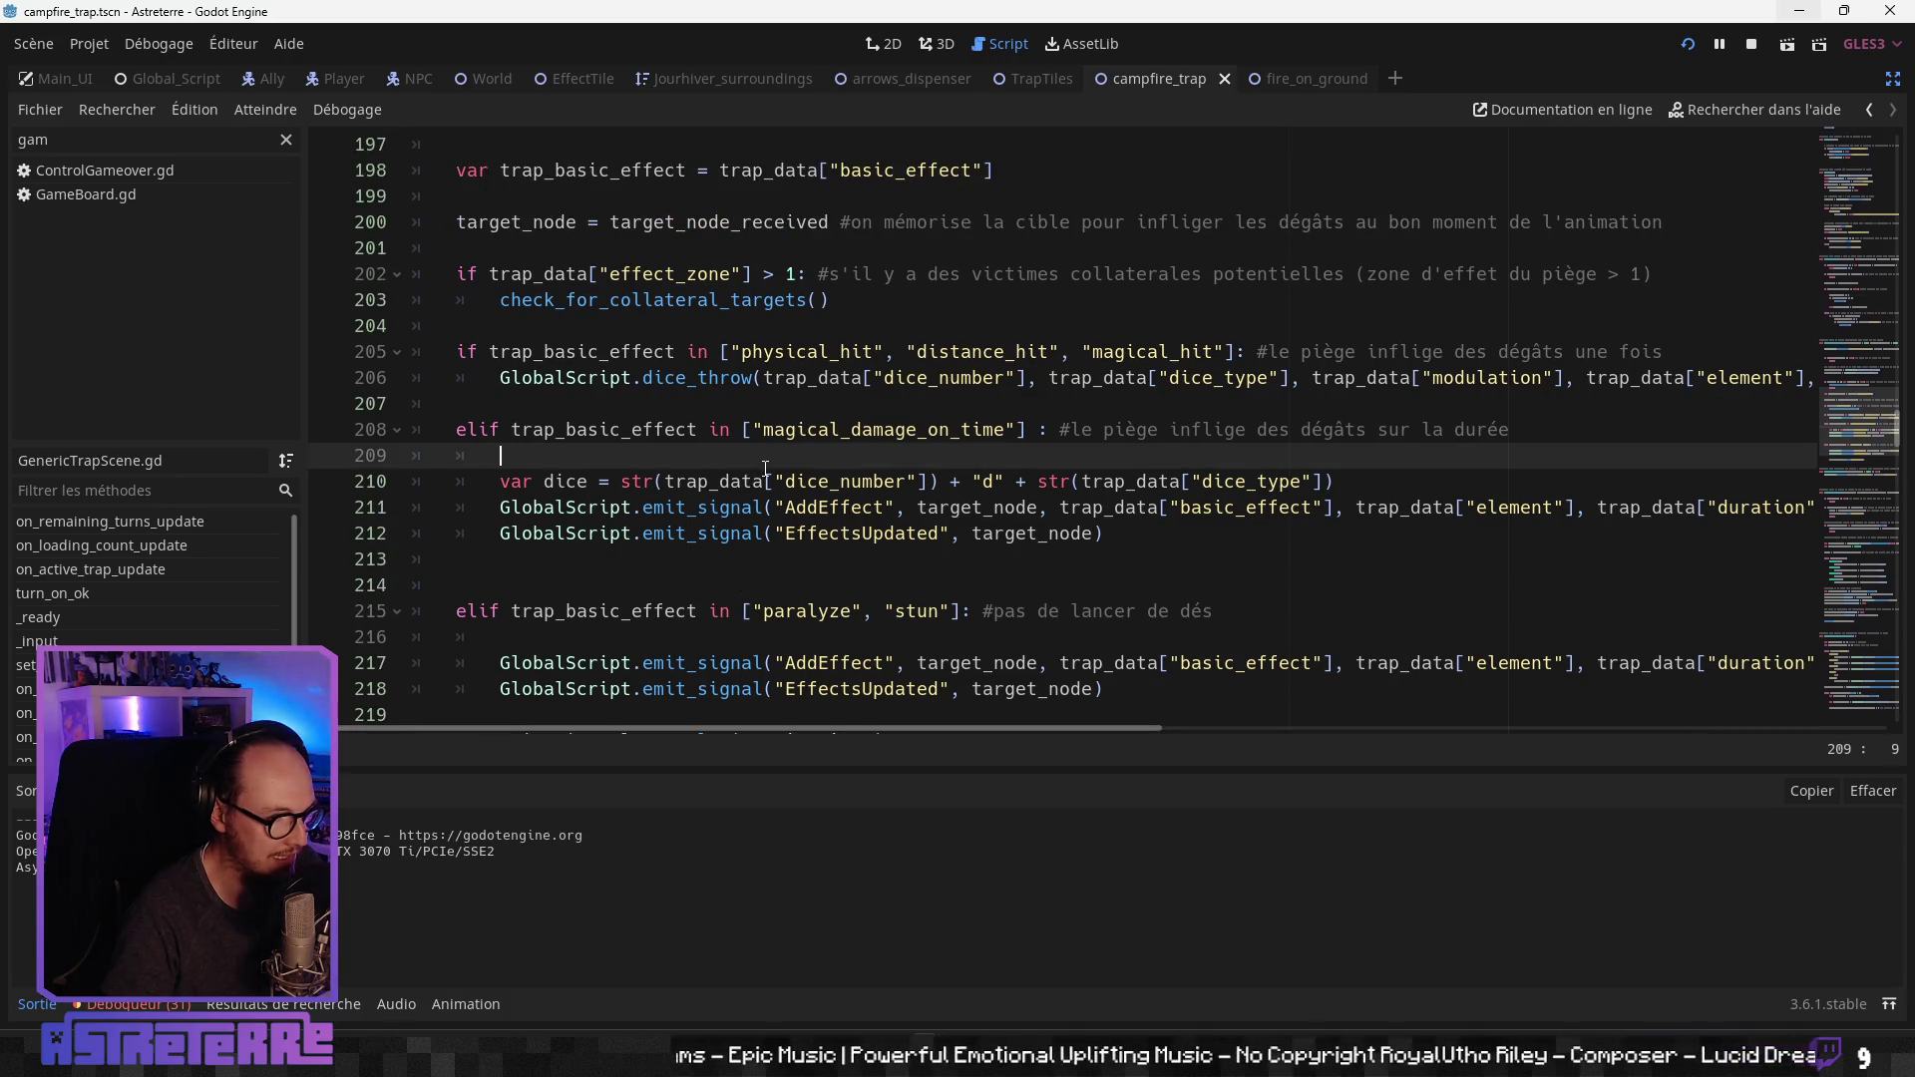
{"action": "left_click", "coordinate": [774, 508]}
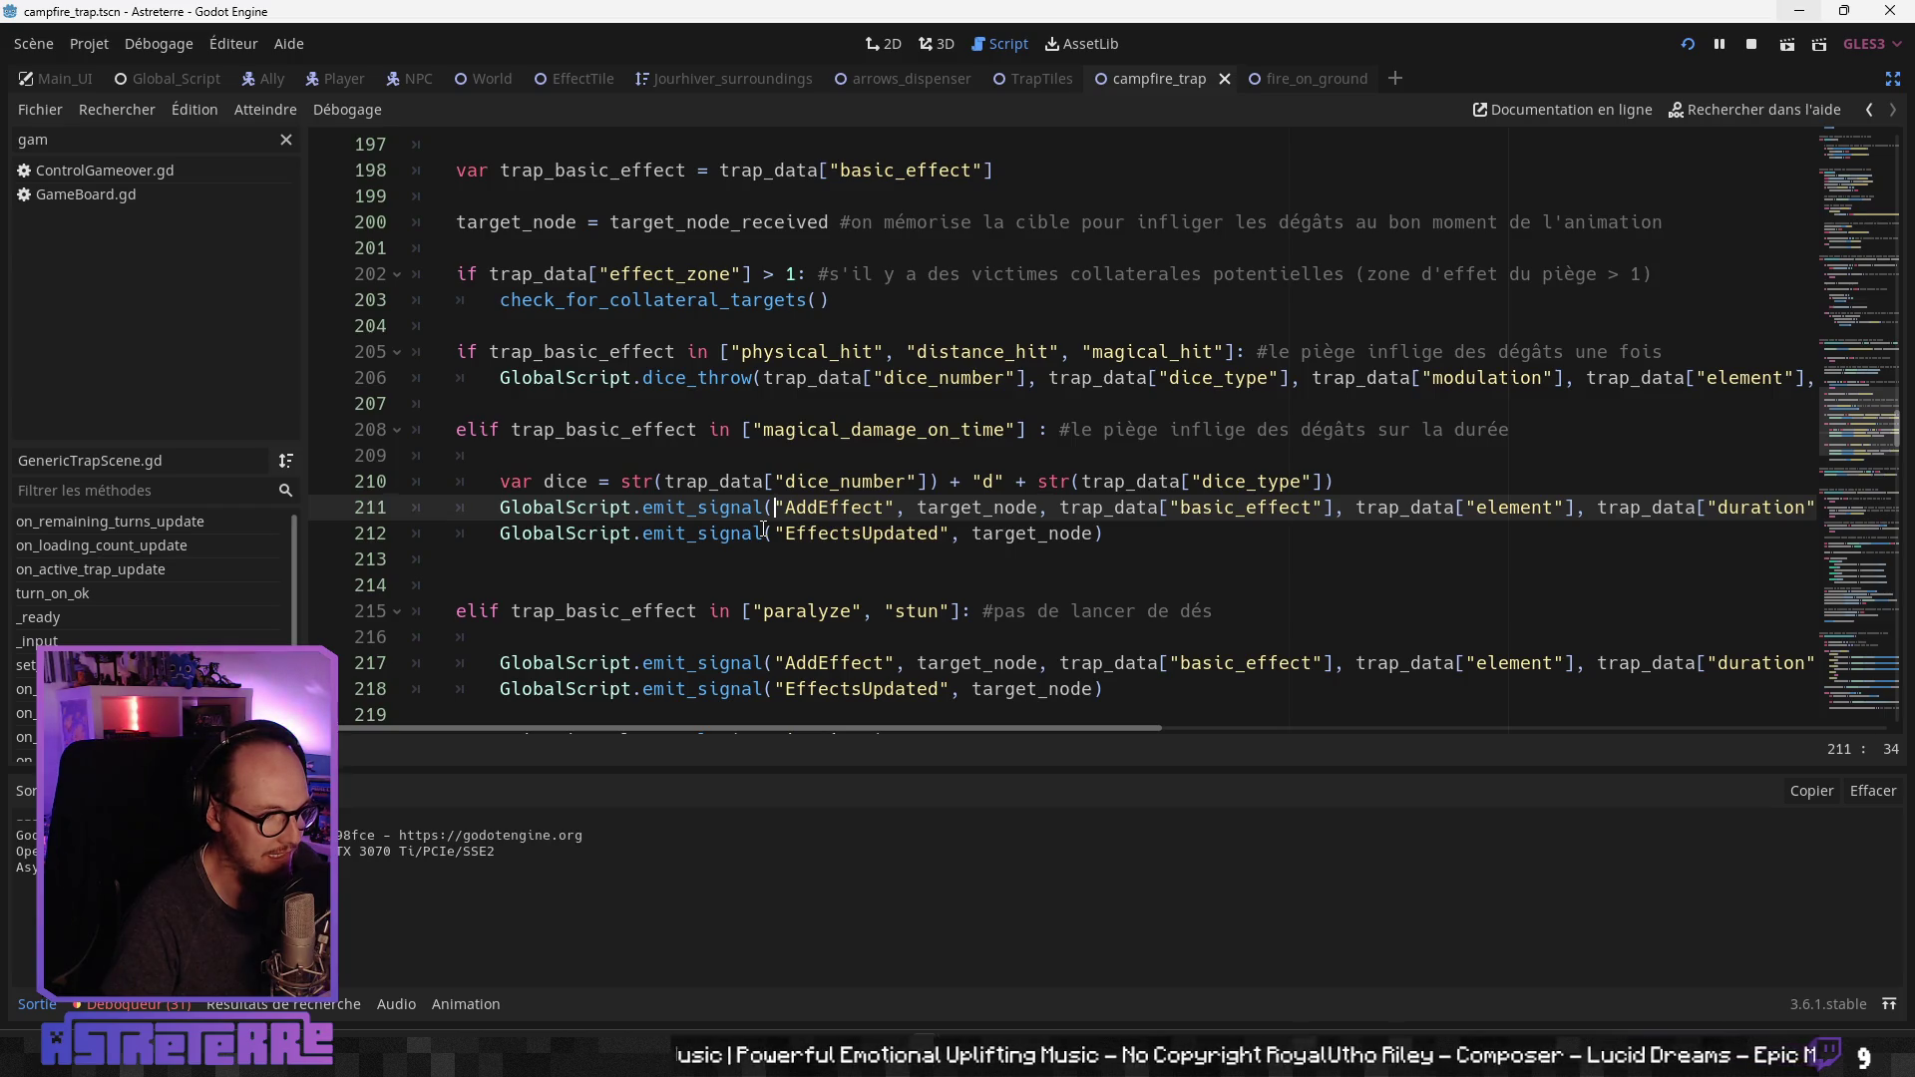
{"action": "left_click", "coordinate": [104, 1004]}
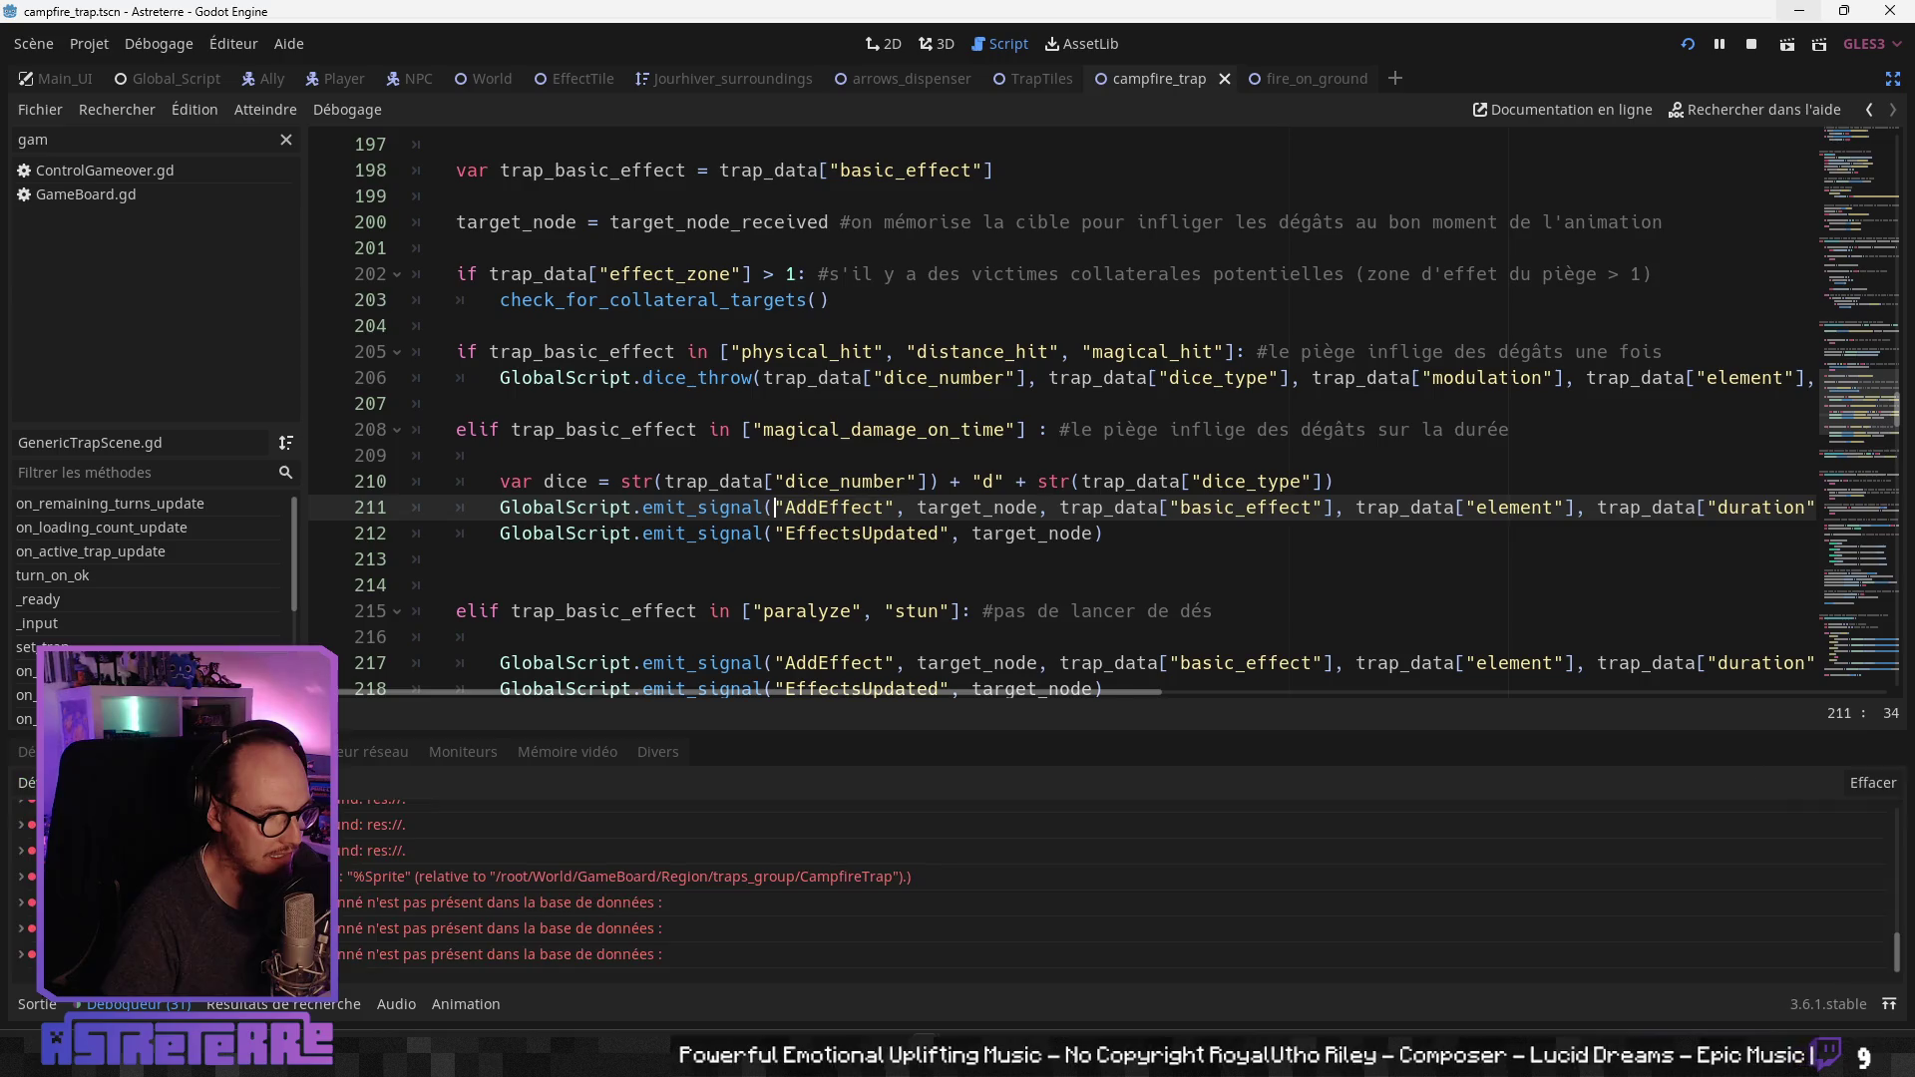
{"action": "left_click", "coordinate": [37, 1005]}
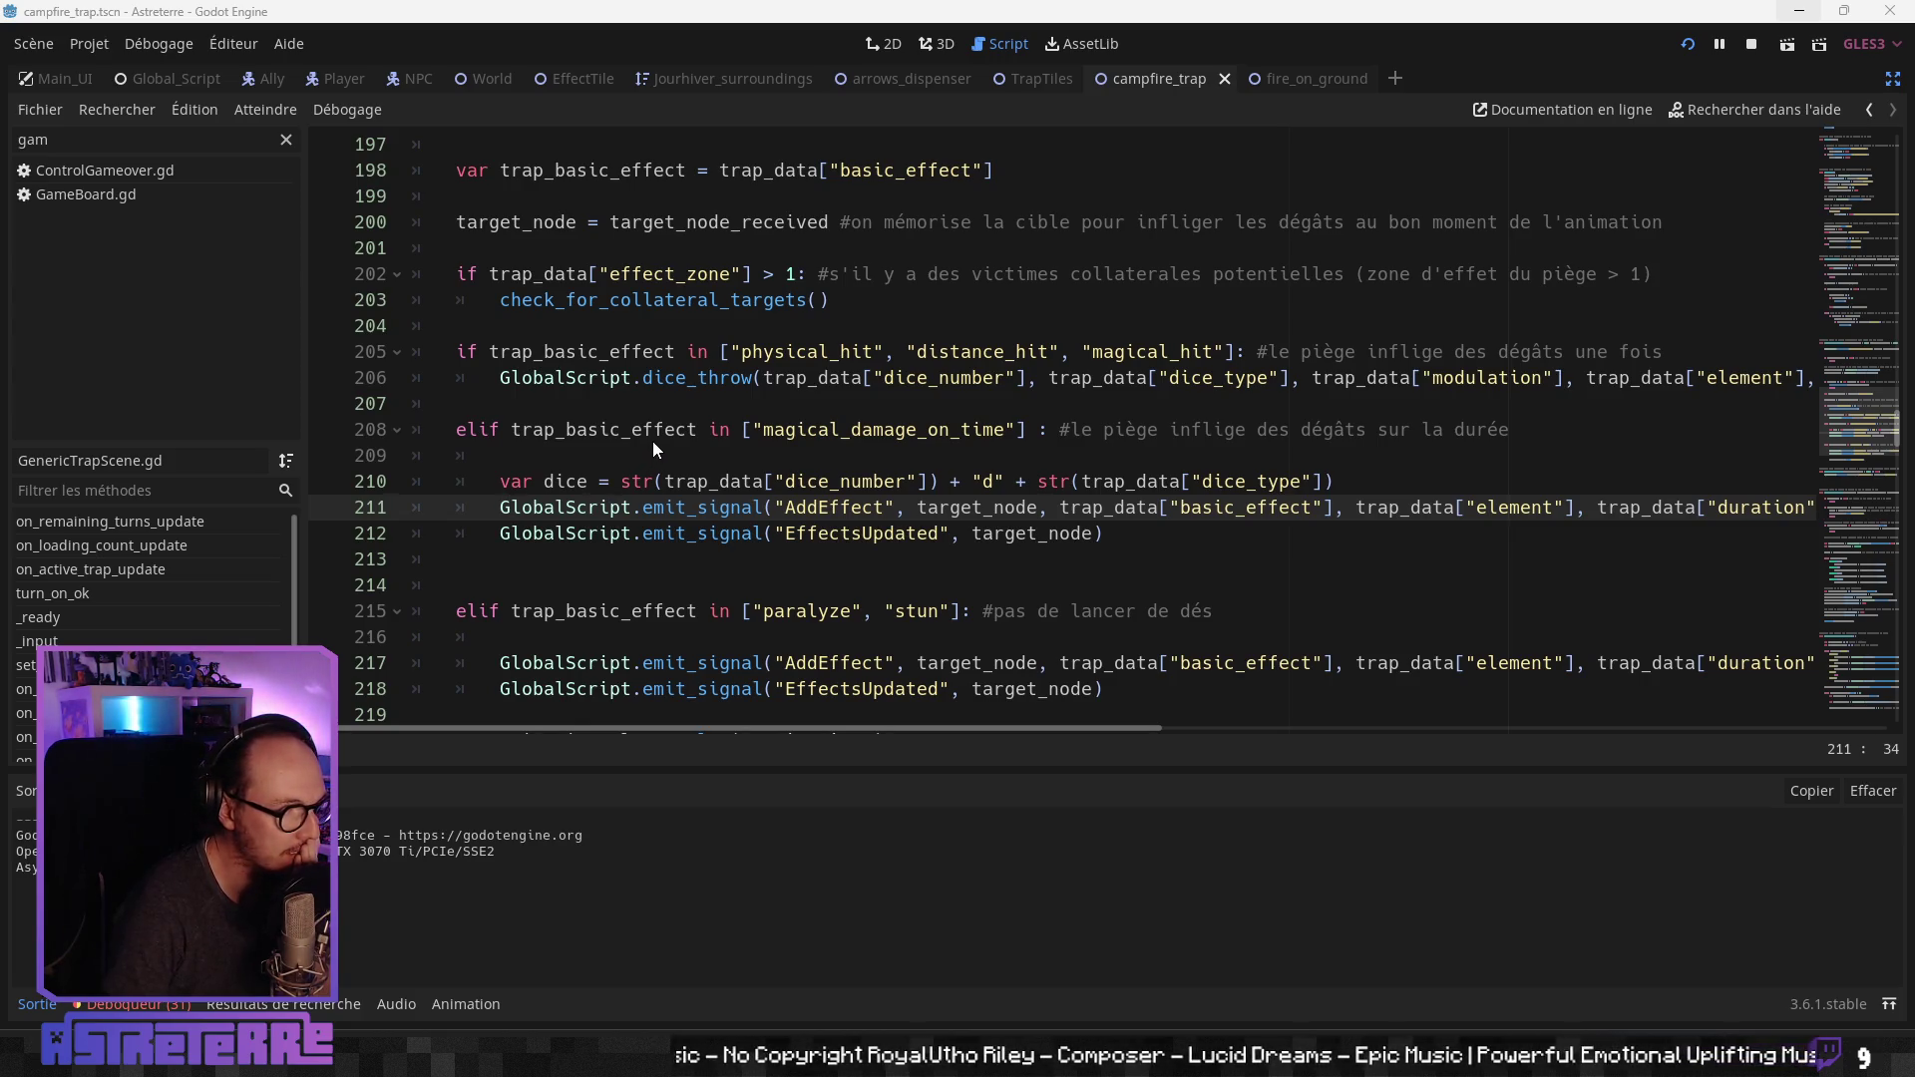
{"action": "left_click", "coordinate": [581, 433]}
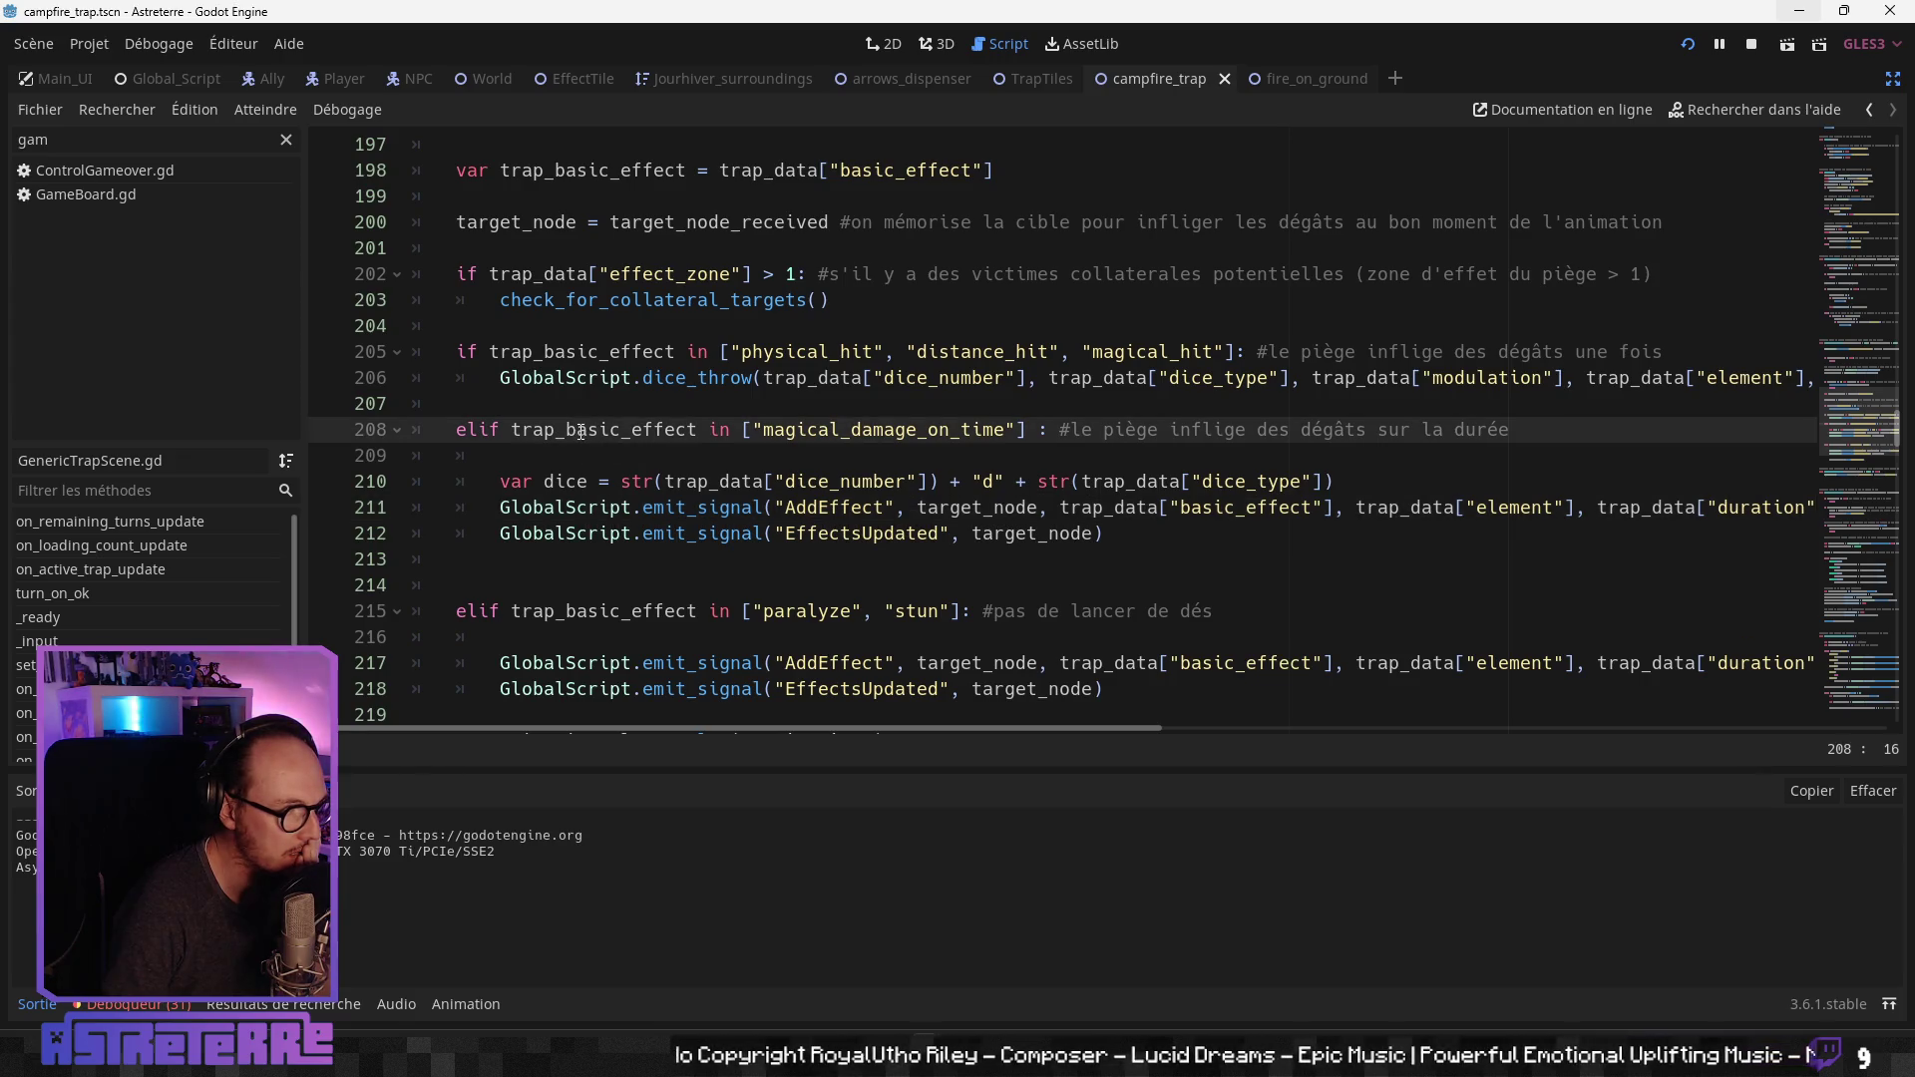
{"action": "scroll", "coordinate": [588, 417], "scroll_direction": "up", "scroll_amount": 1}
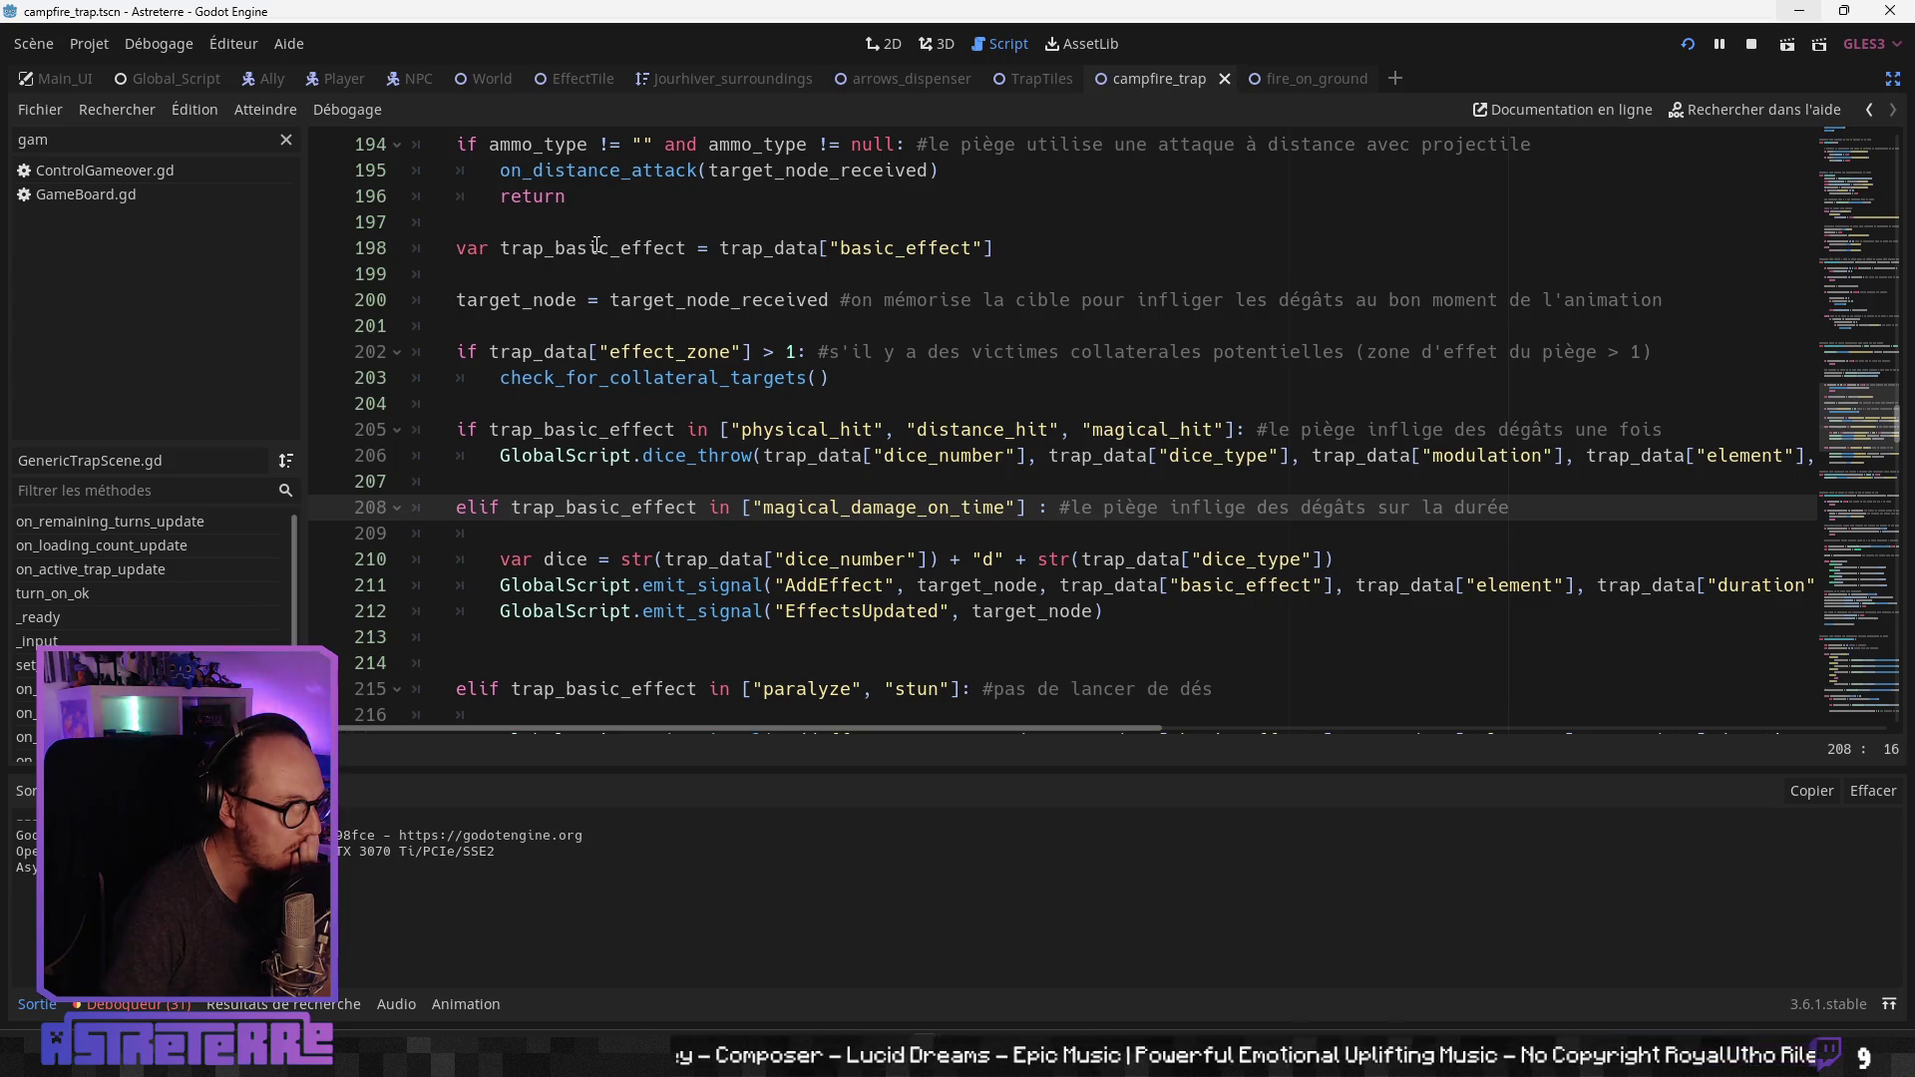
Step: Add print("trap_basic_effect : ", trap_basic_effect) on a new line below trap_basic_effect
{"action": "left_click", "coordinate": [544, 274]}
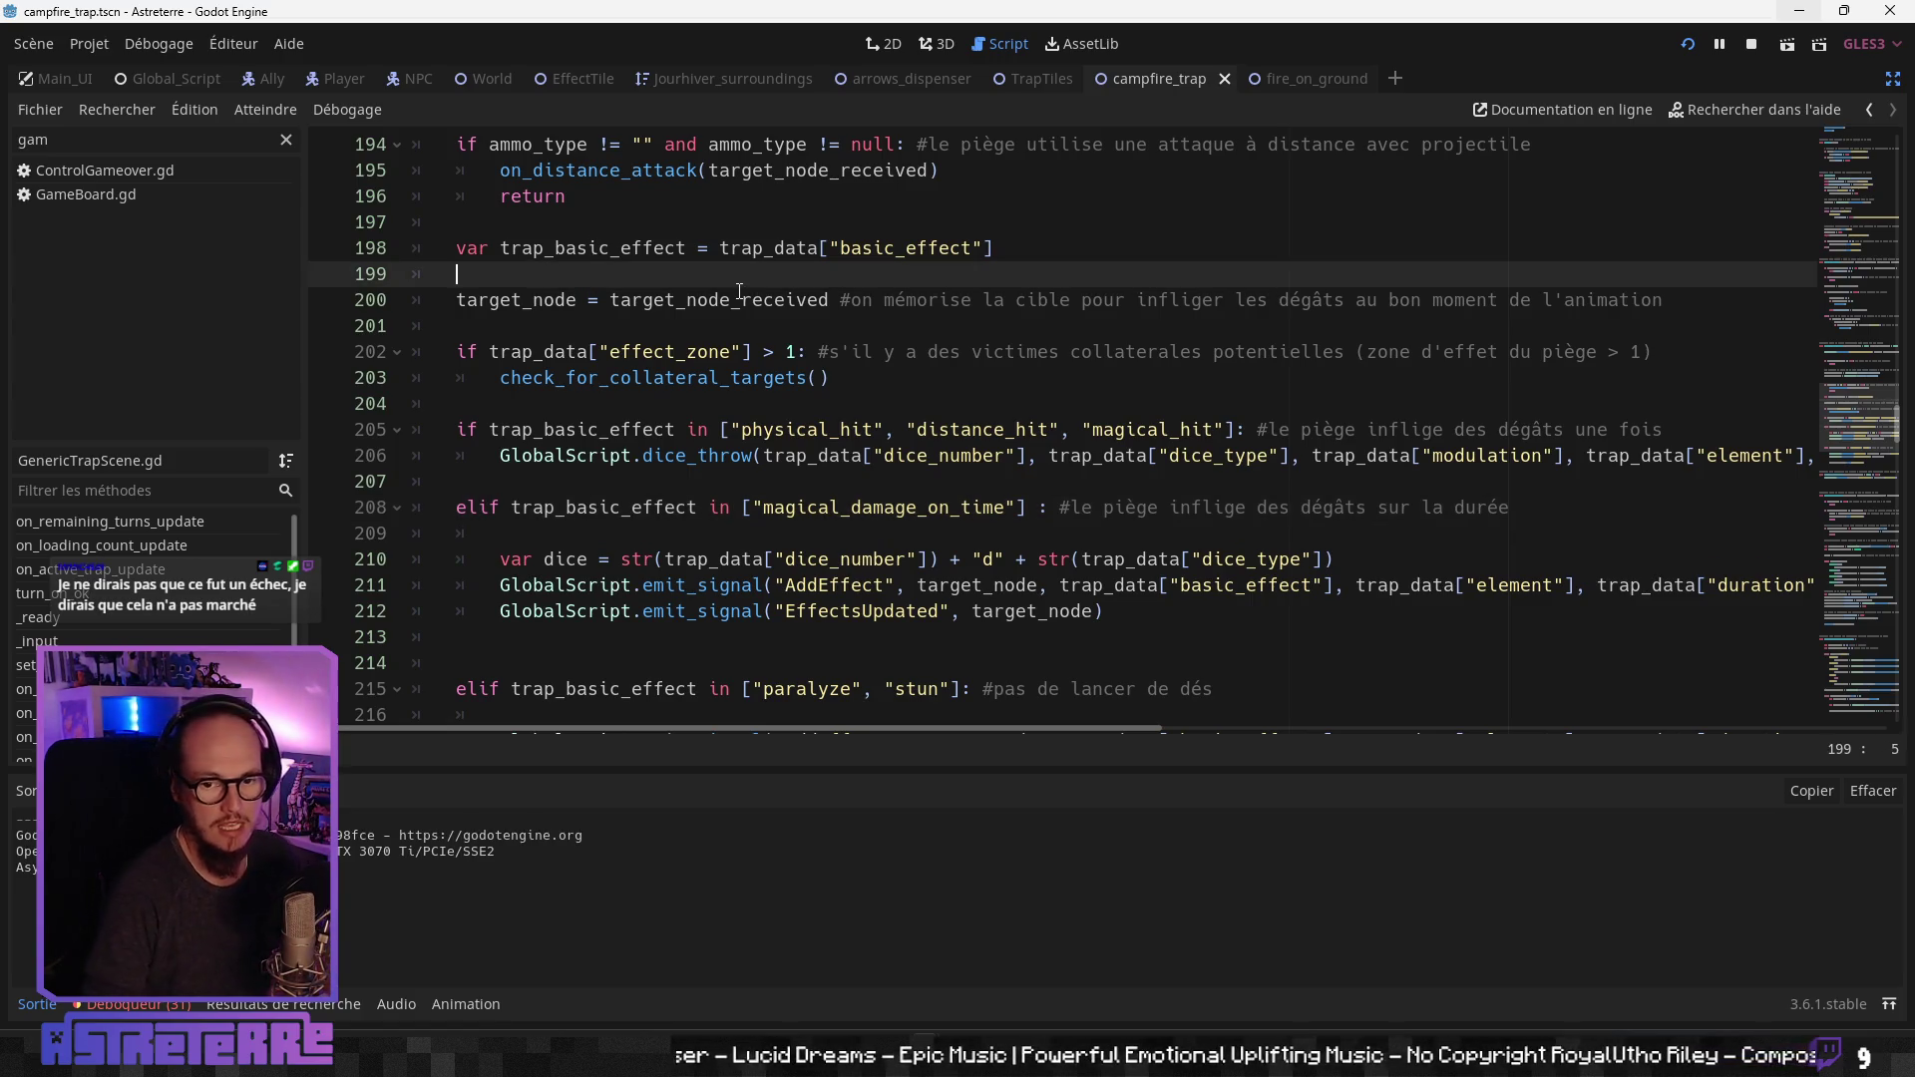
{"action": "key", "text": "Return"}
{"action": "key", "text": "Return"}
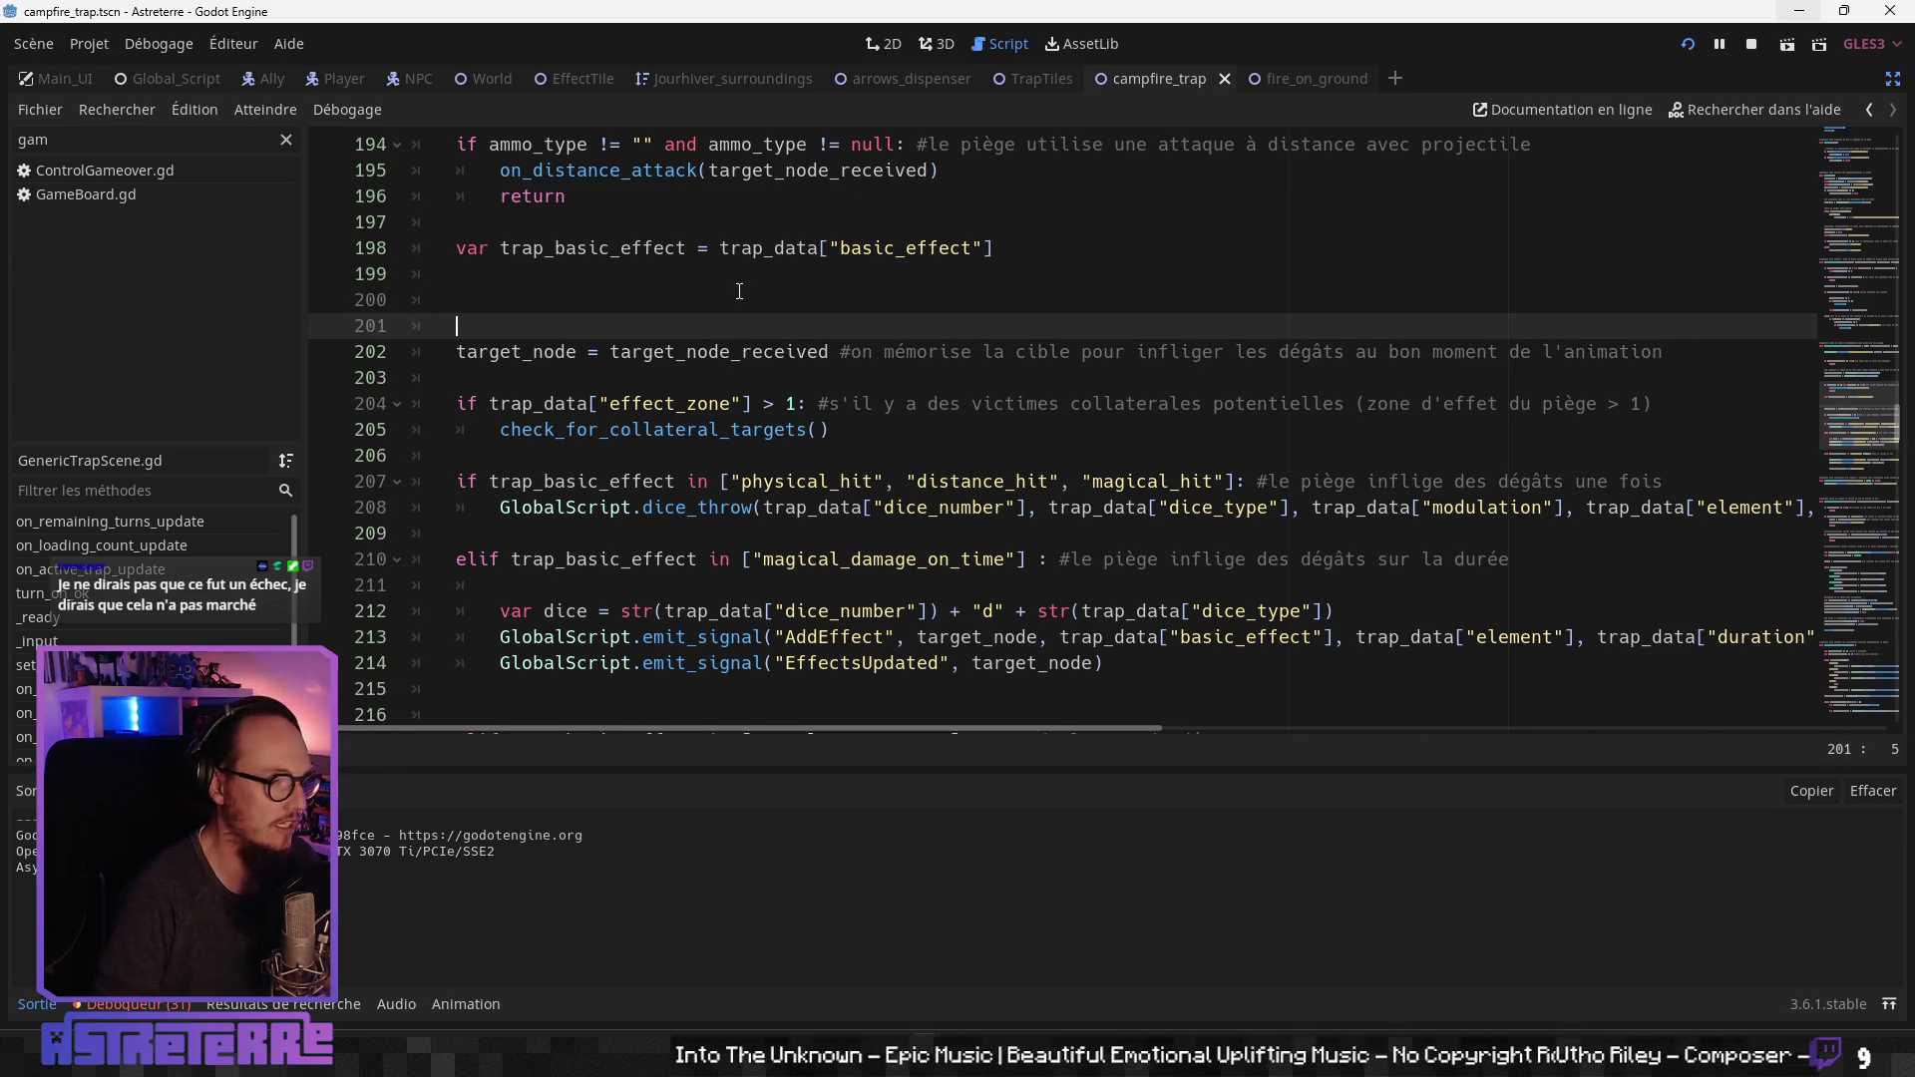
{"action": "key", "text": "Up"}
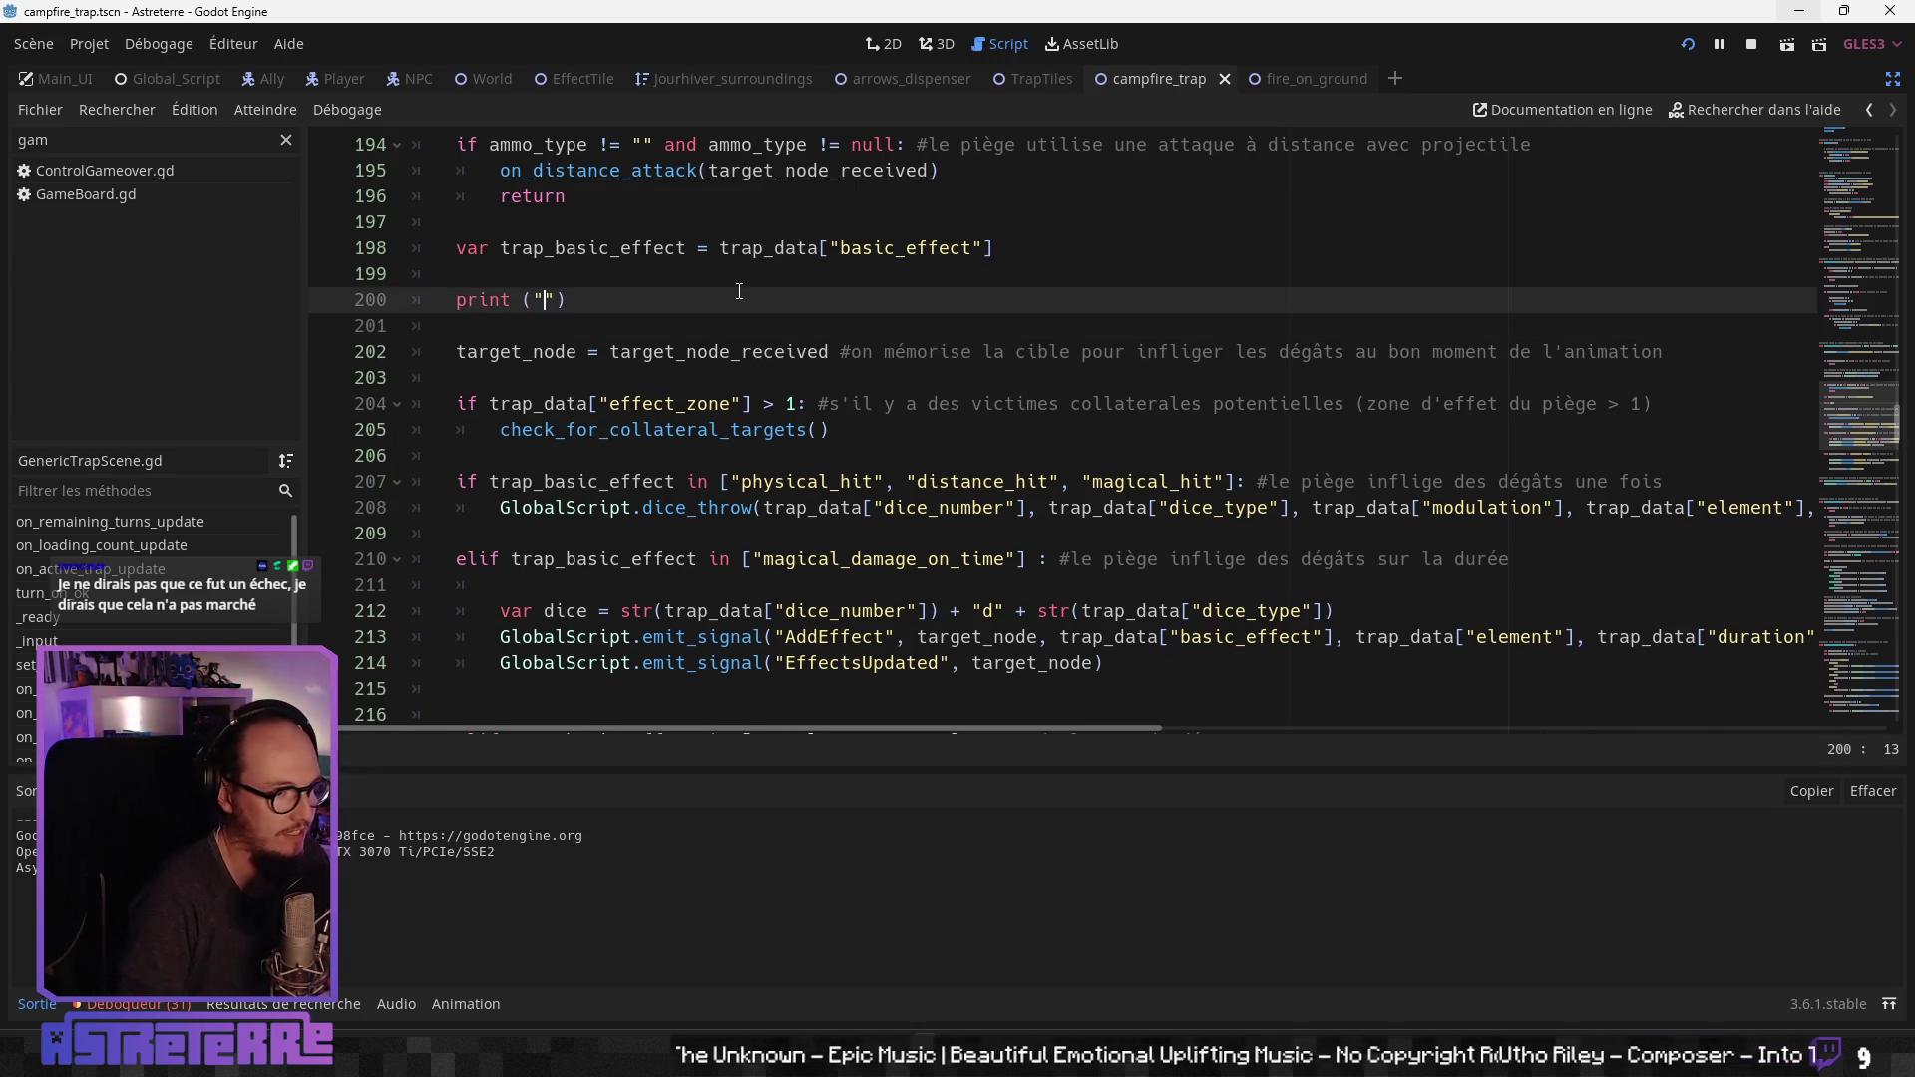
{"action": "left_click", "coordinate": [687, 248]}
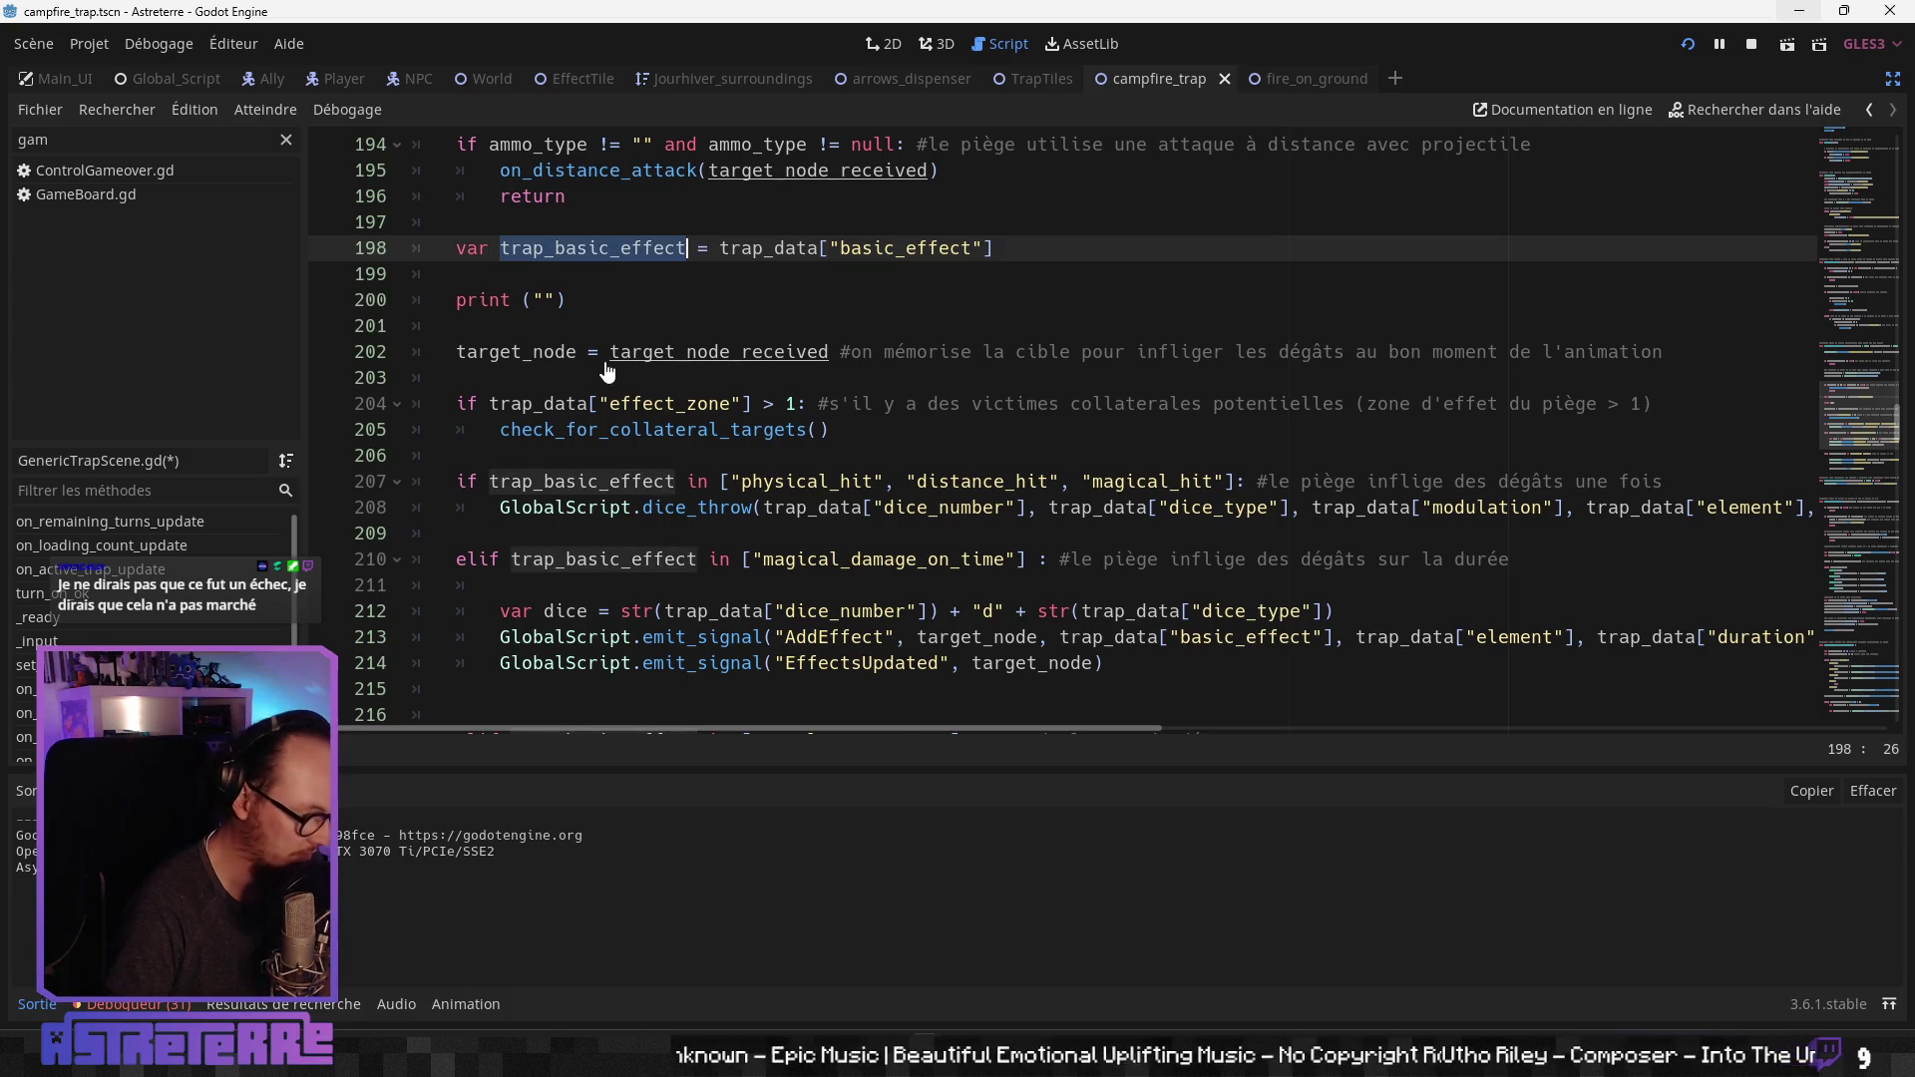
{"action": "left_click", "coordinate": [548, 299]}
{"action": "type", "text": "trap_basic_effect"}
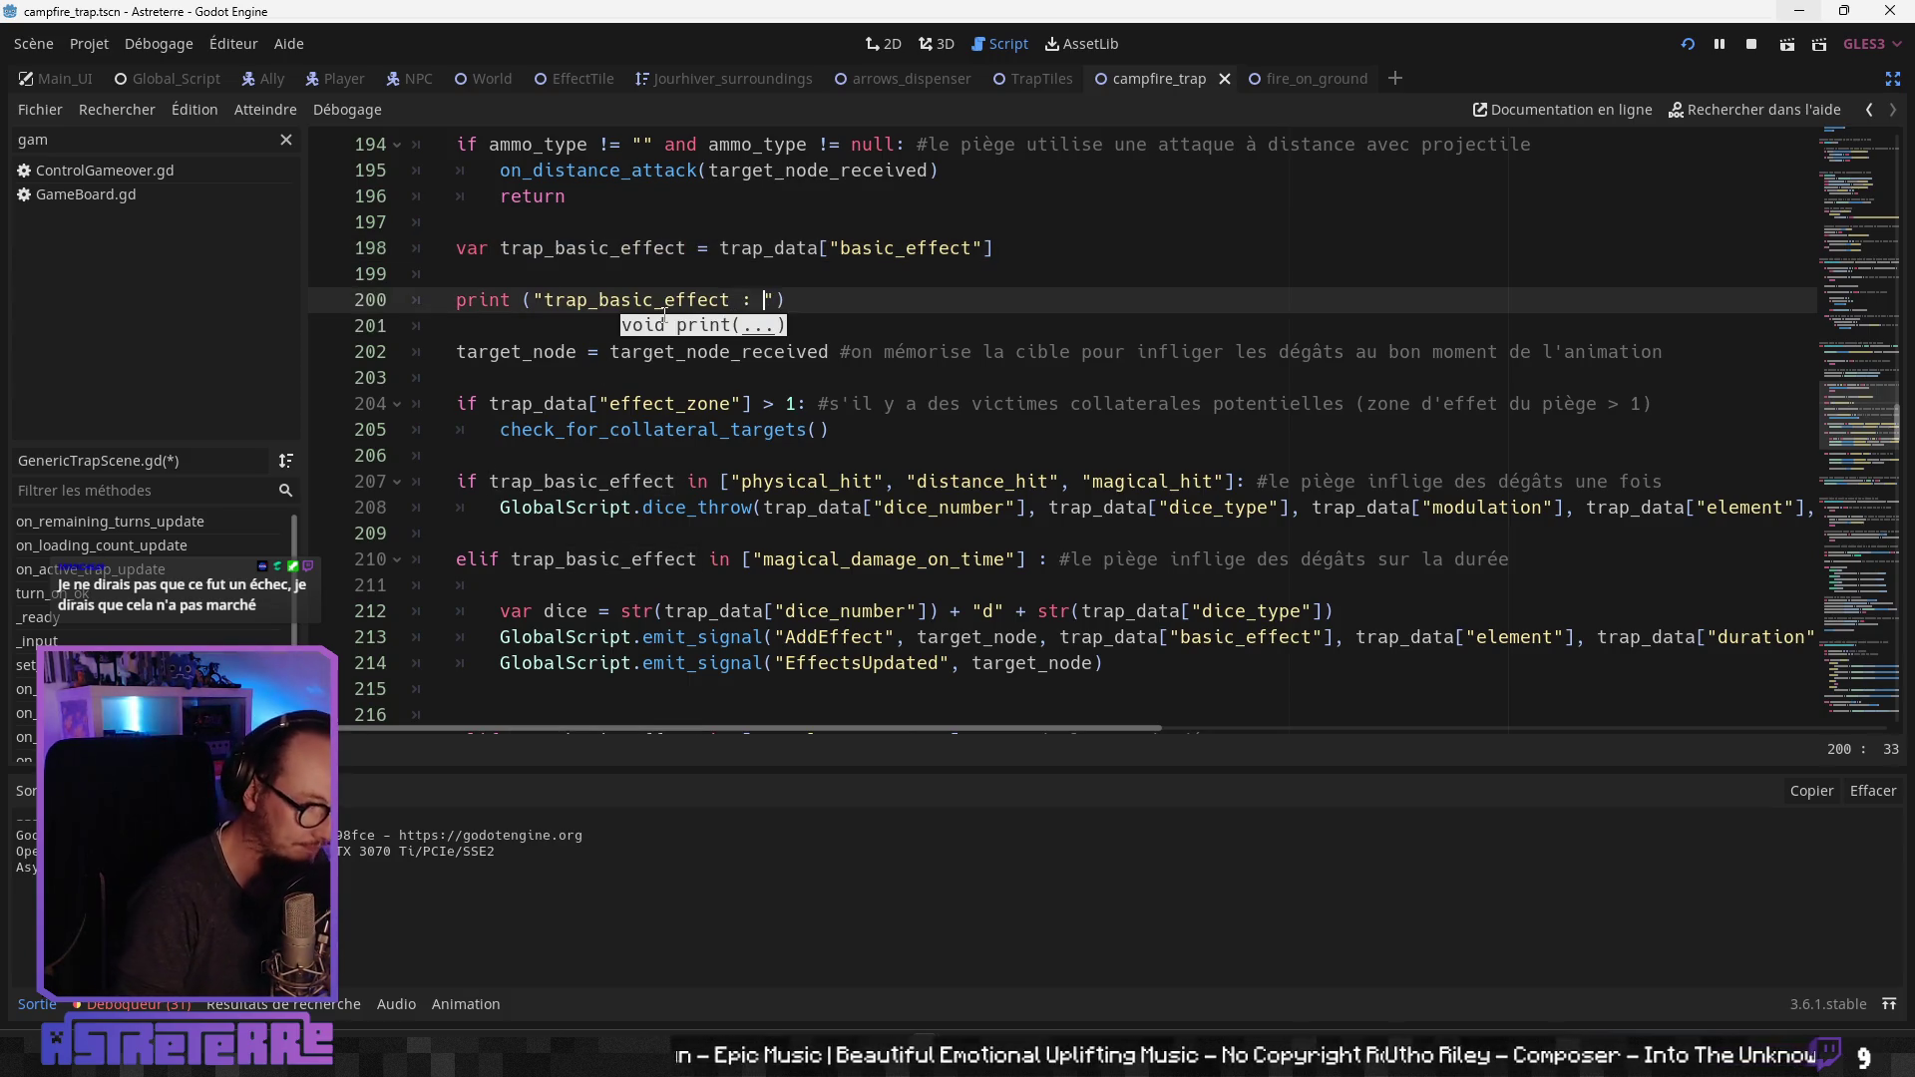
{"action": "key", "text": "Right"}
{"action": "type", "text": "trap_basic_effect"}
Step: Look over the damage-over-time and one-shot damage branches and the magical_damage_on_time condition
{"action": "left_click", "coordinate": [758, 429]}
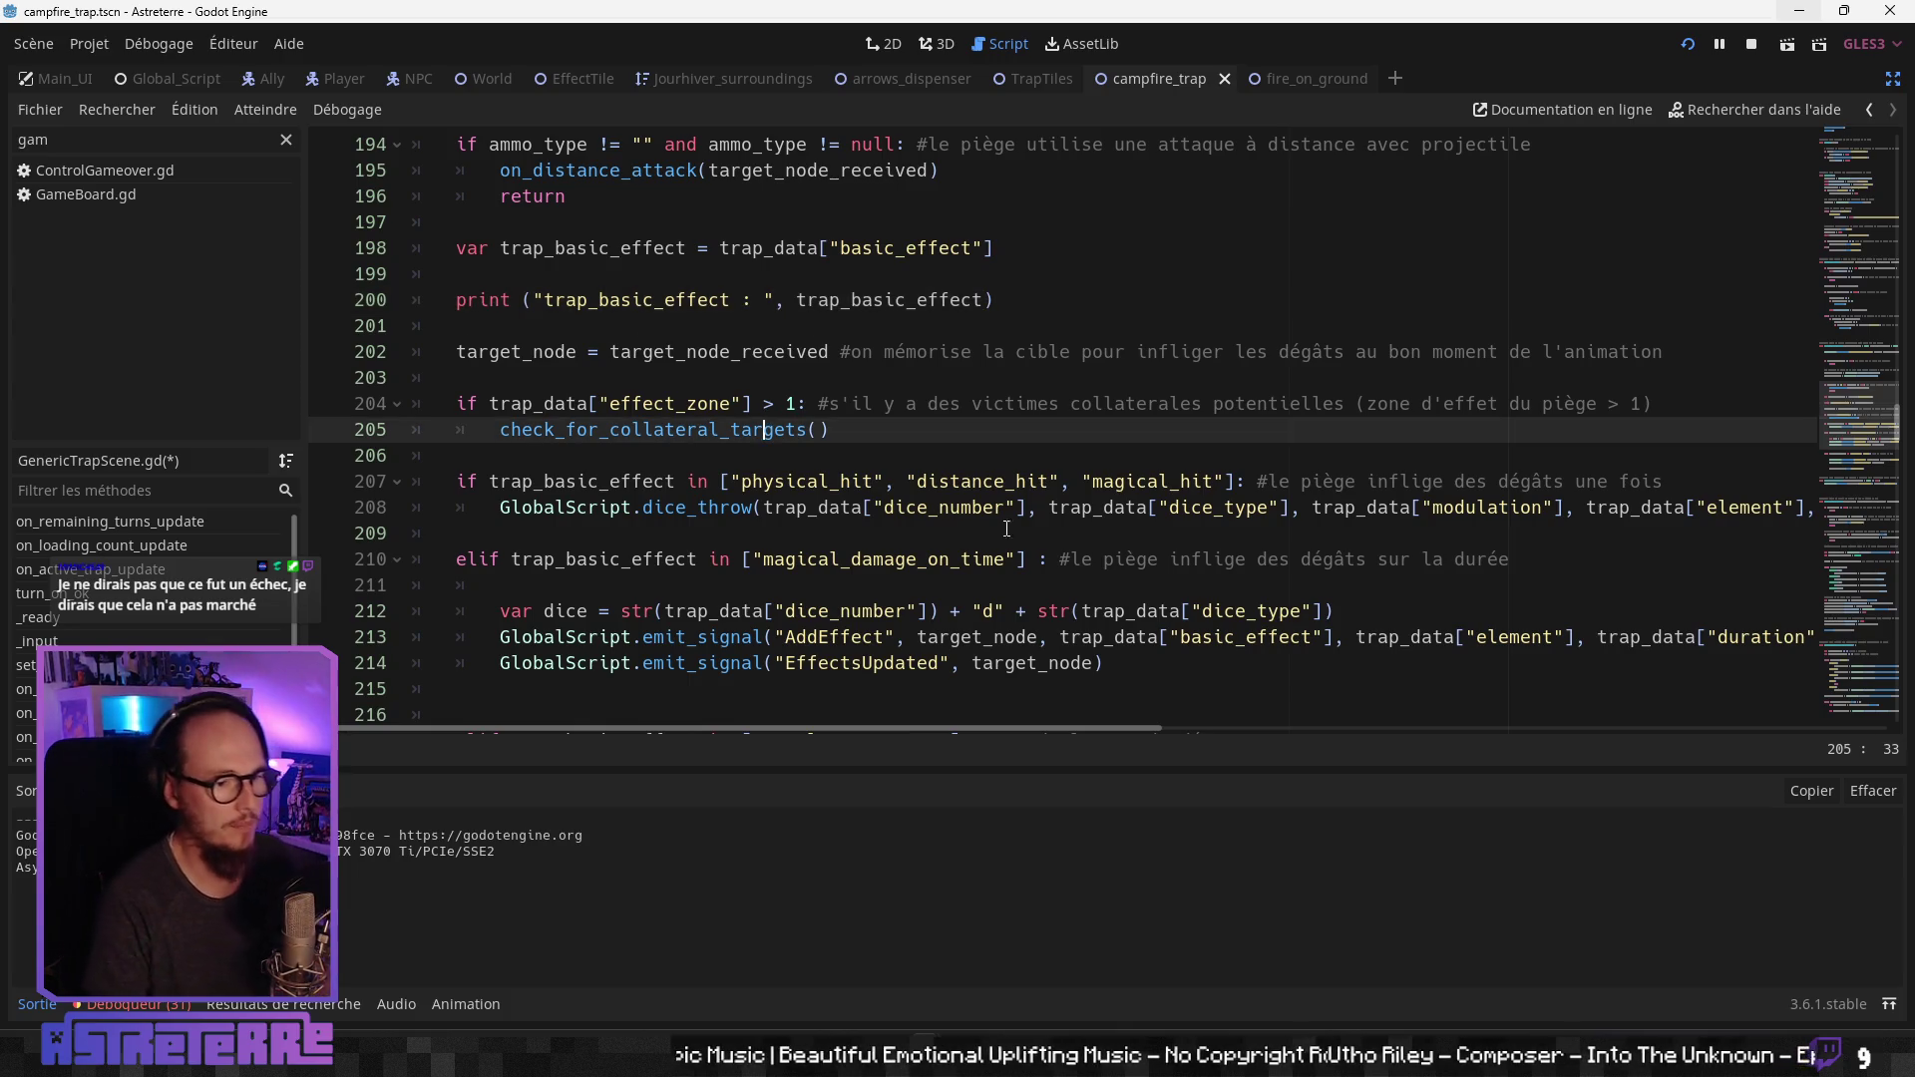
{"action": "left_click", "coordinate": [905, 589]}
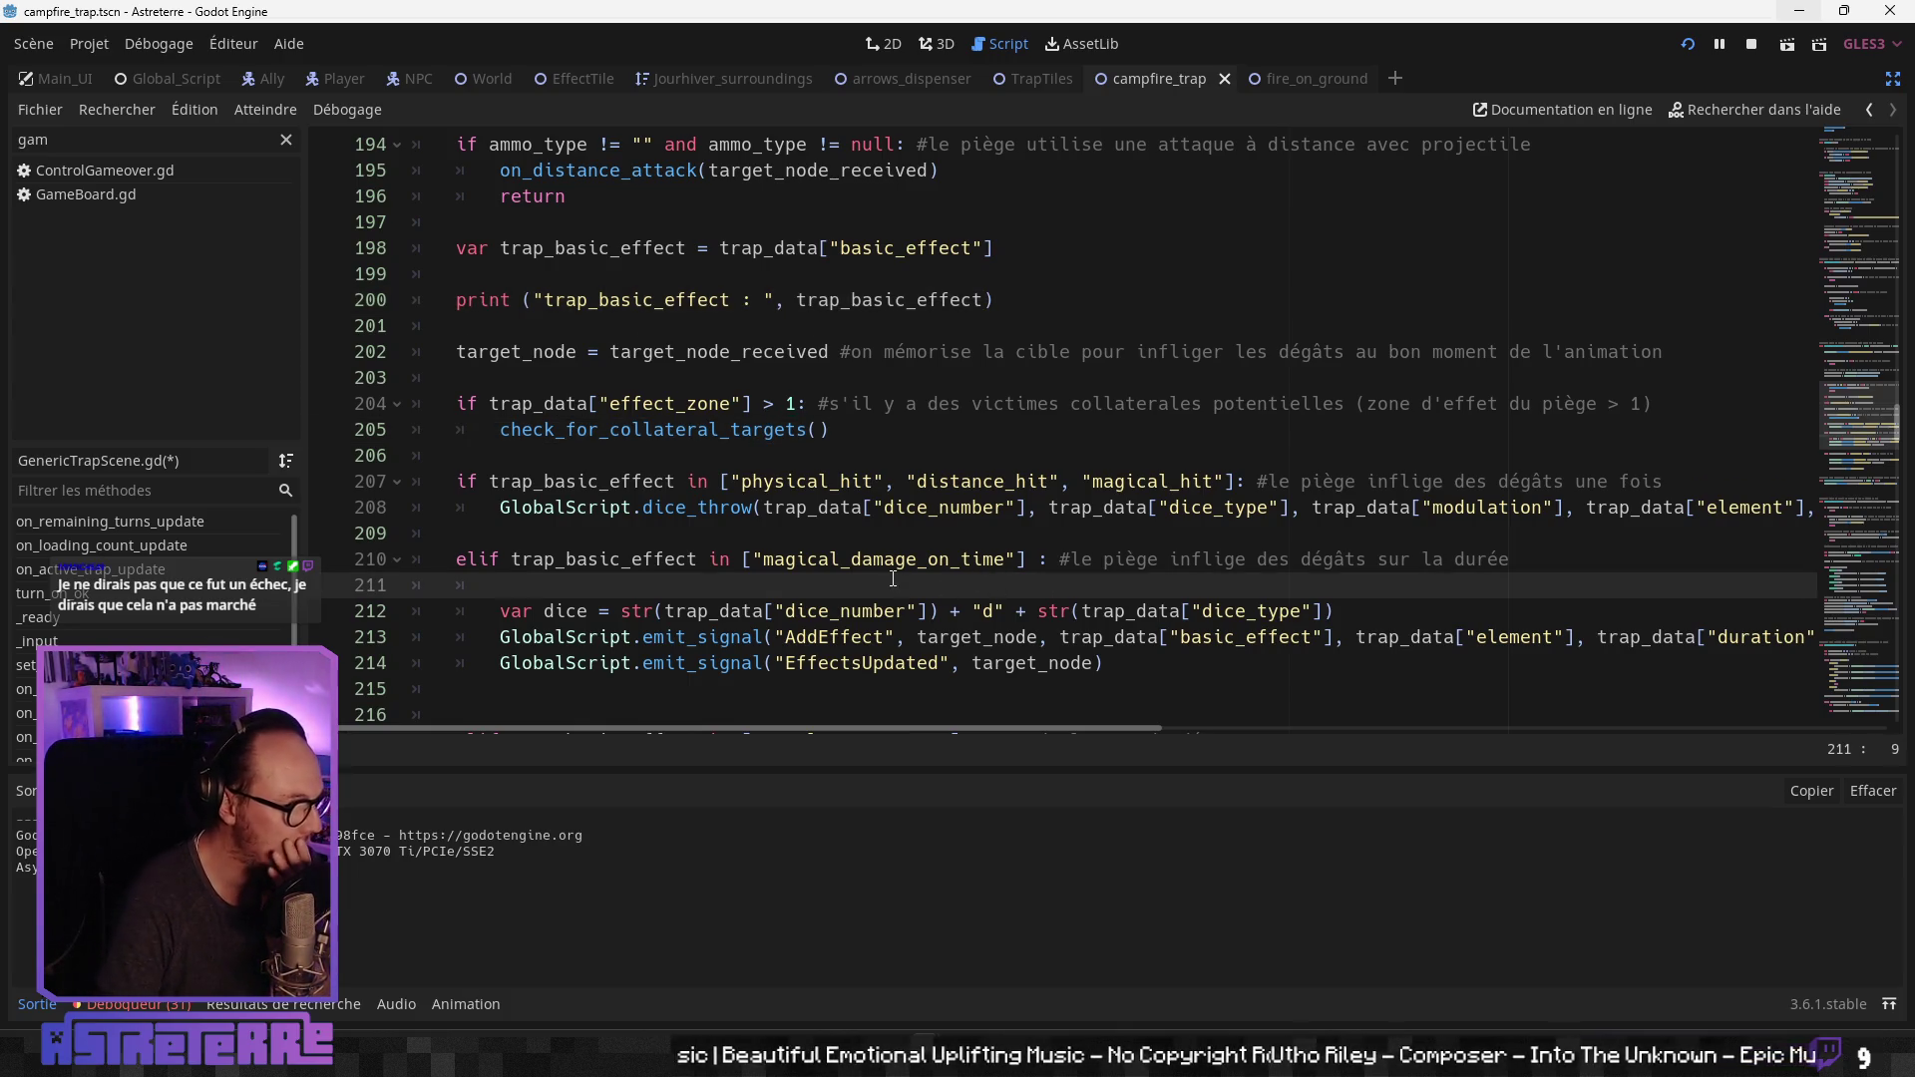
{"action": "left_click", "coordinate": [546, 483]}
{"action": "left_click", "coordinate": [534, 534]}
{"action": "scroll", "coordinate": [520, 584], "scroll_direction": "down", "scroll_amount": 3}
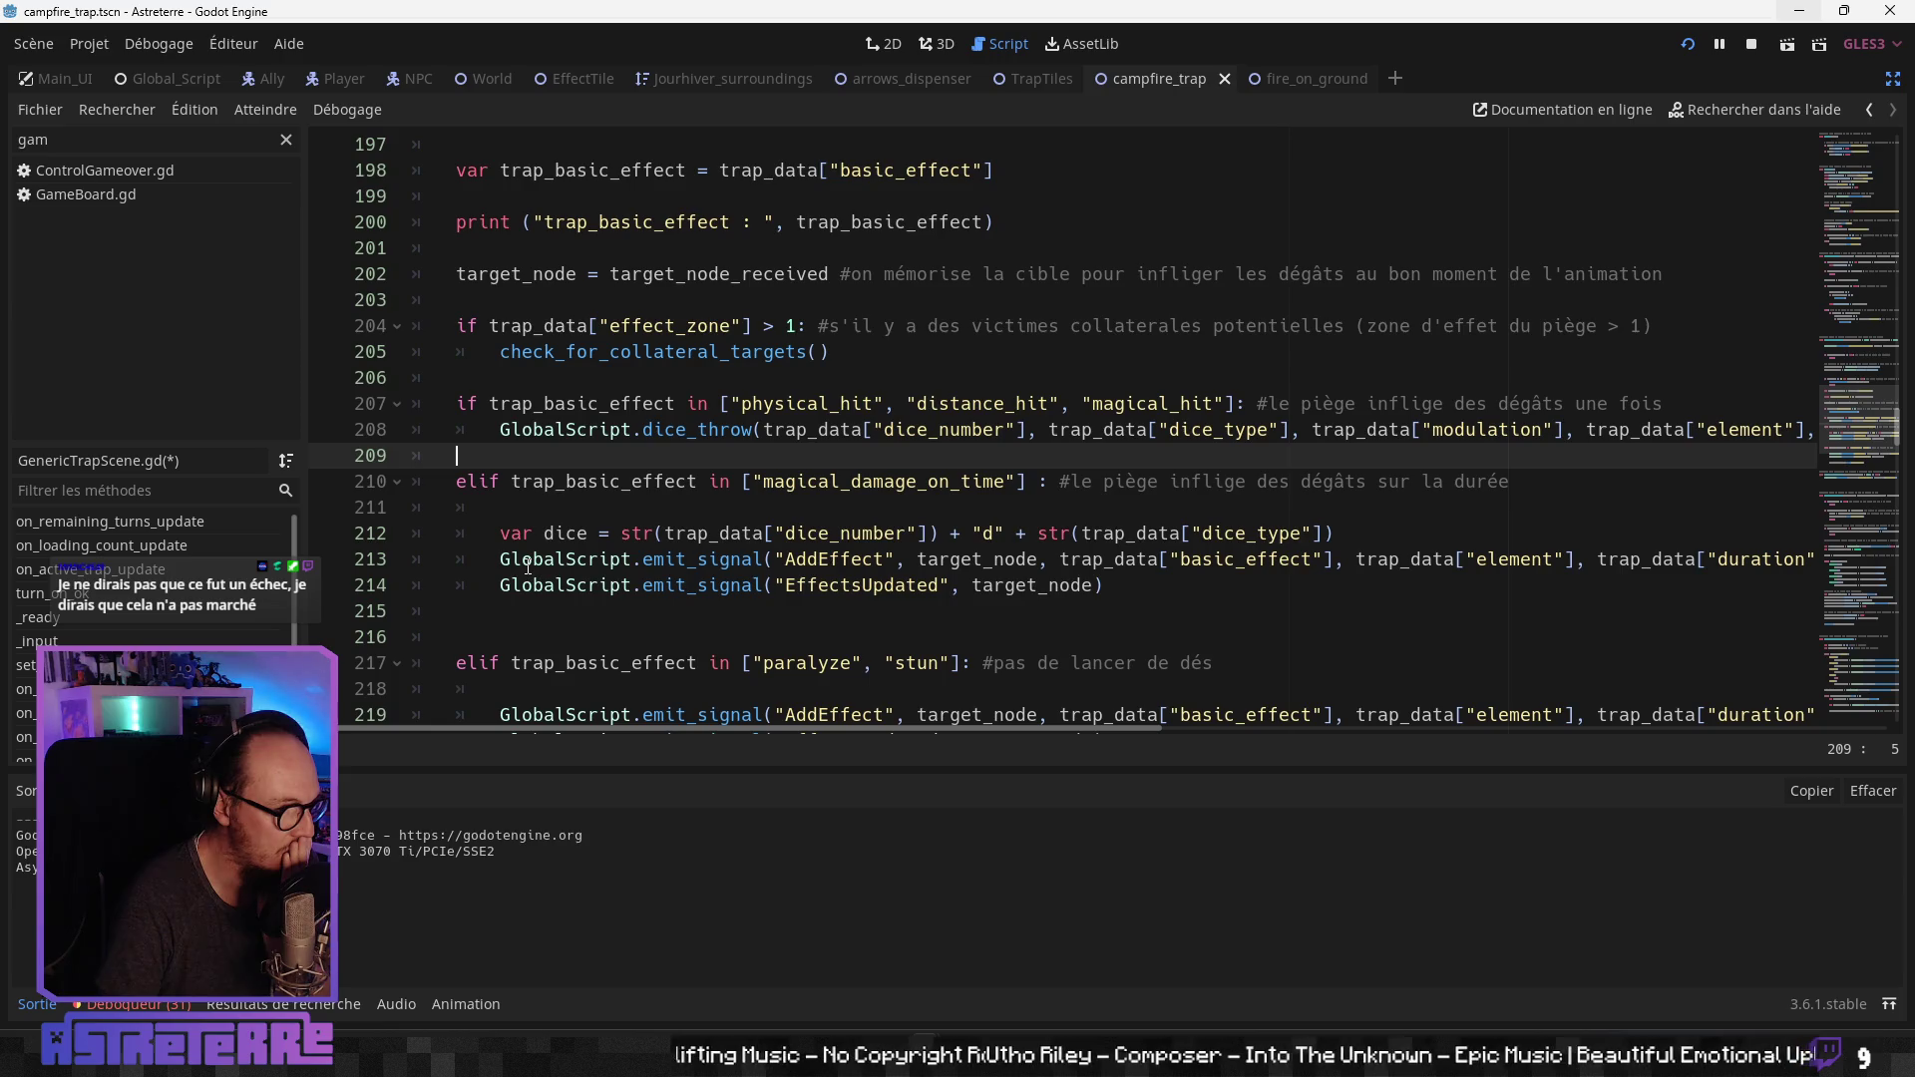
{"action": "scroll", "coordinate": [529, 566], "scroll_direction": "down", "scroll_amount": 1}
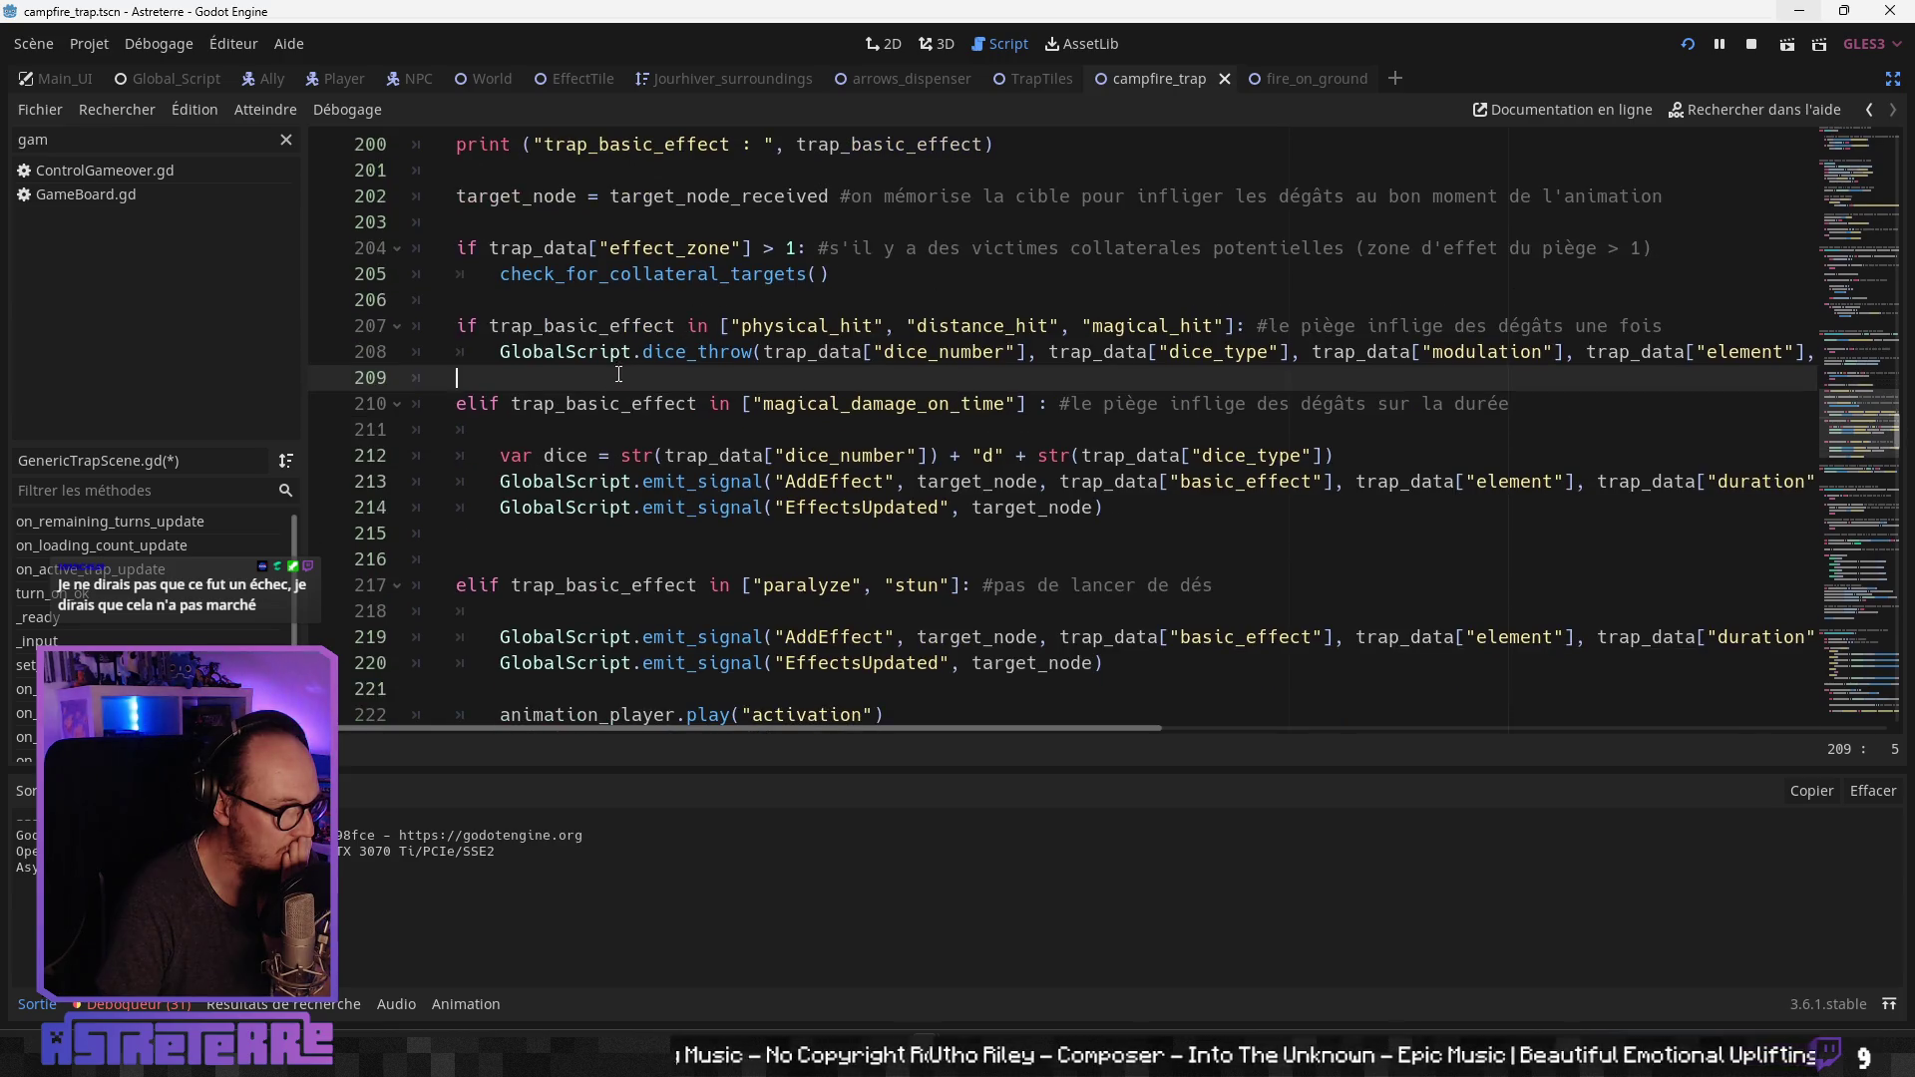
{"action": "left_click", "coordinate": [604, 403]}
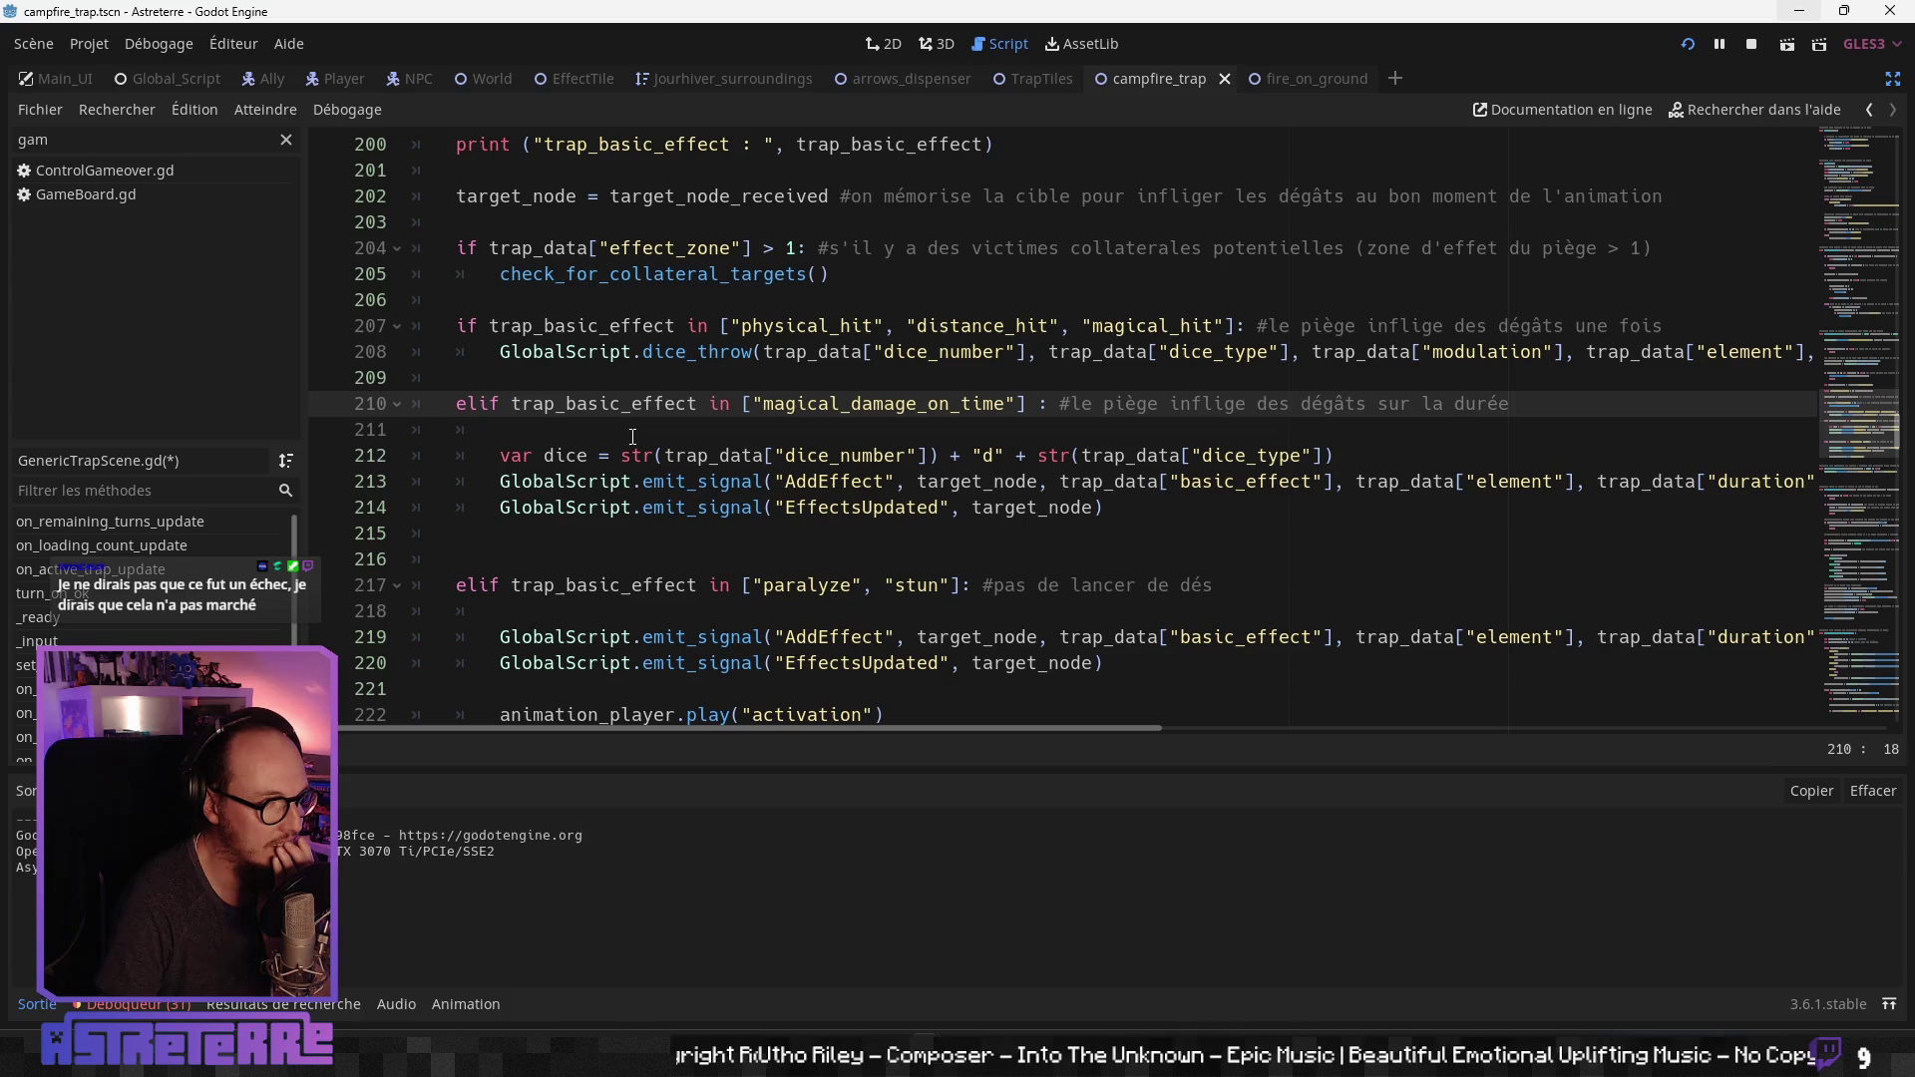
{"action": "scroll", "coordinate": [868, 493], "scroll_direction": "up", "scroll_amount": 1}
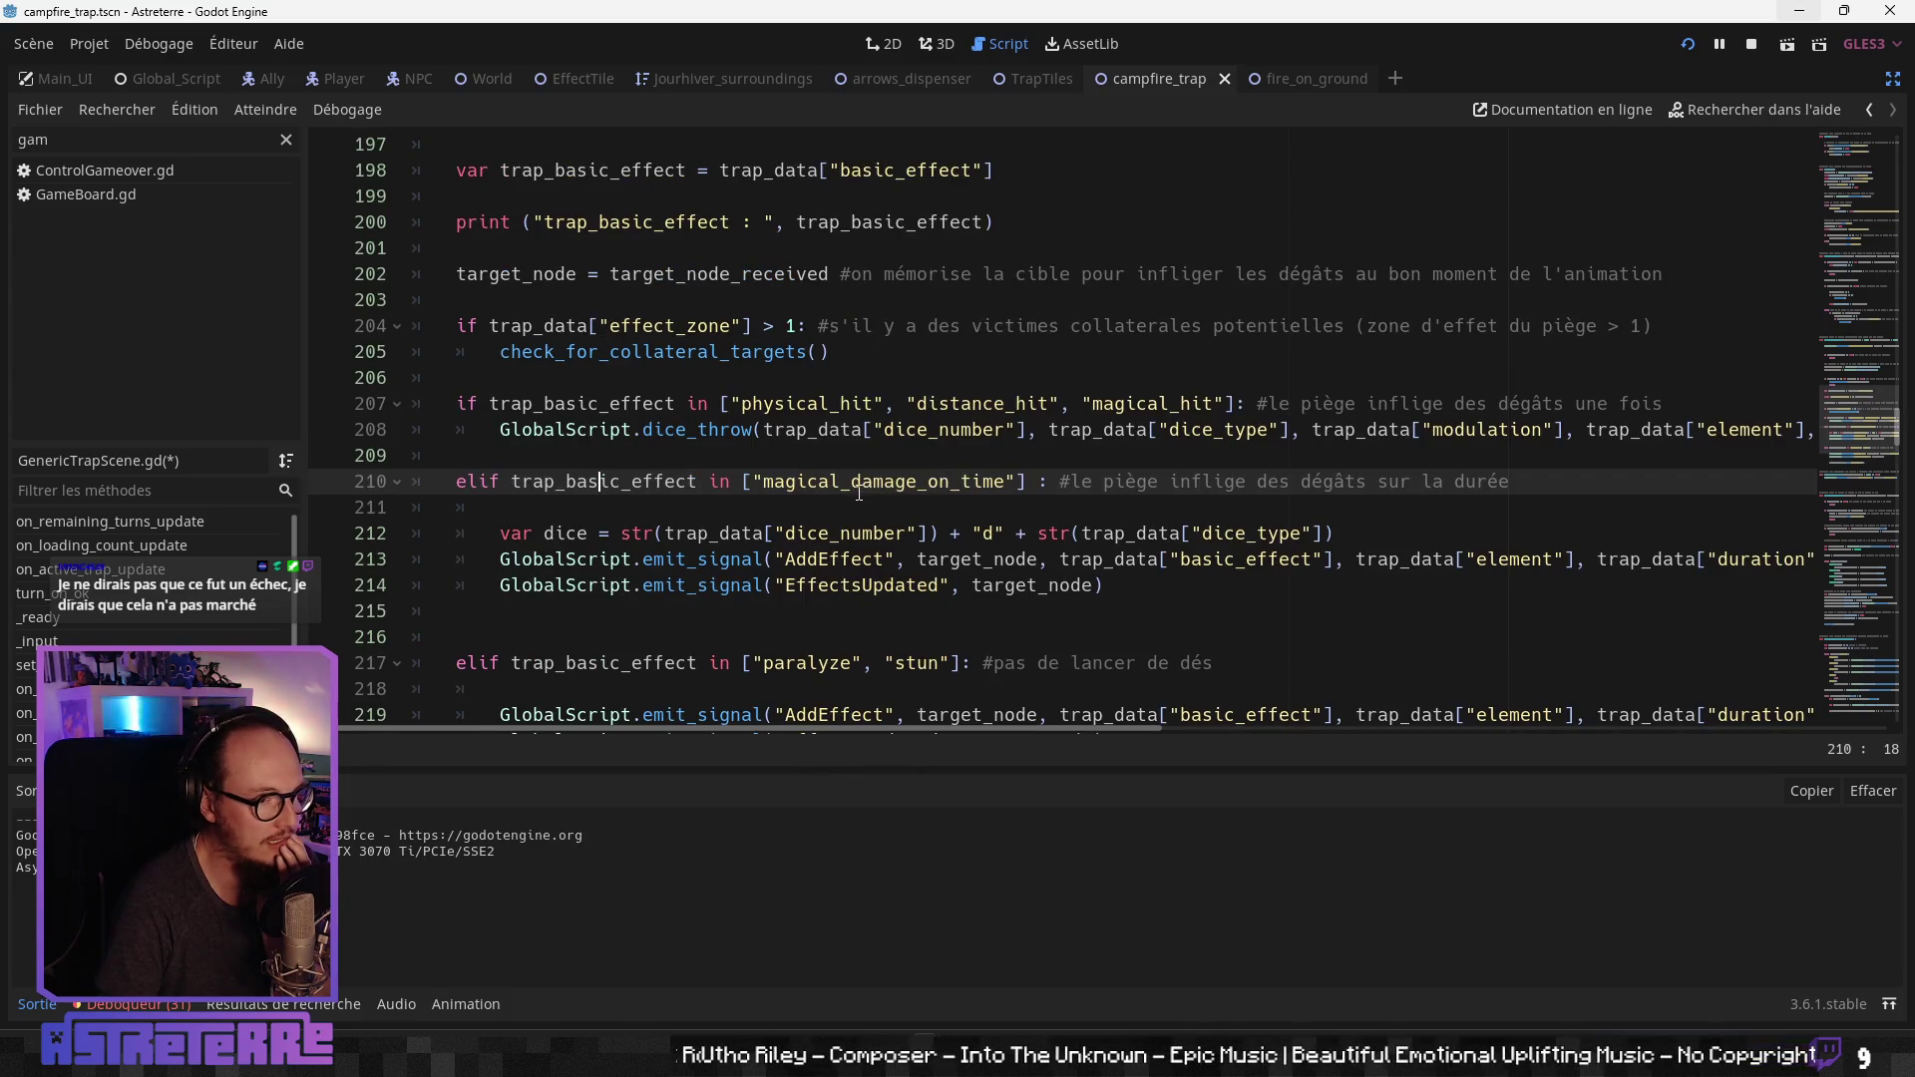
Step: Inspect the arguments passed to the AddEffect call
{"action": "left_click", "coordinate": [1024, 559]}
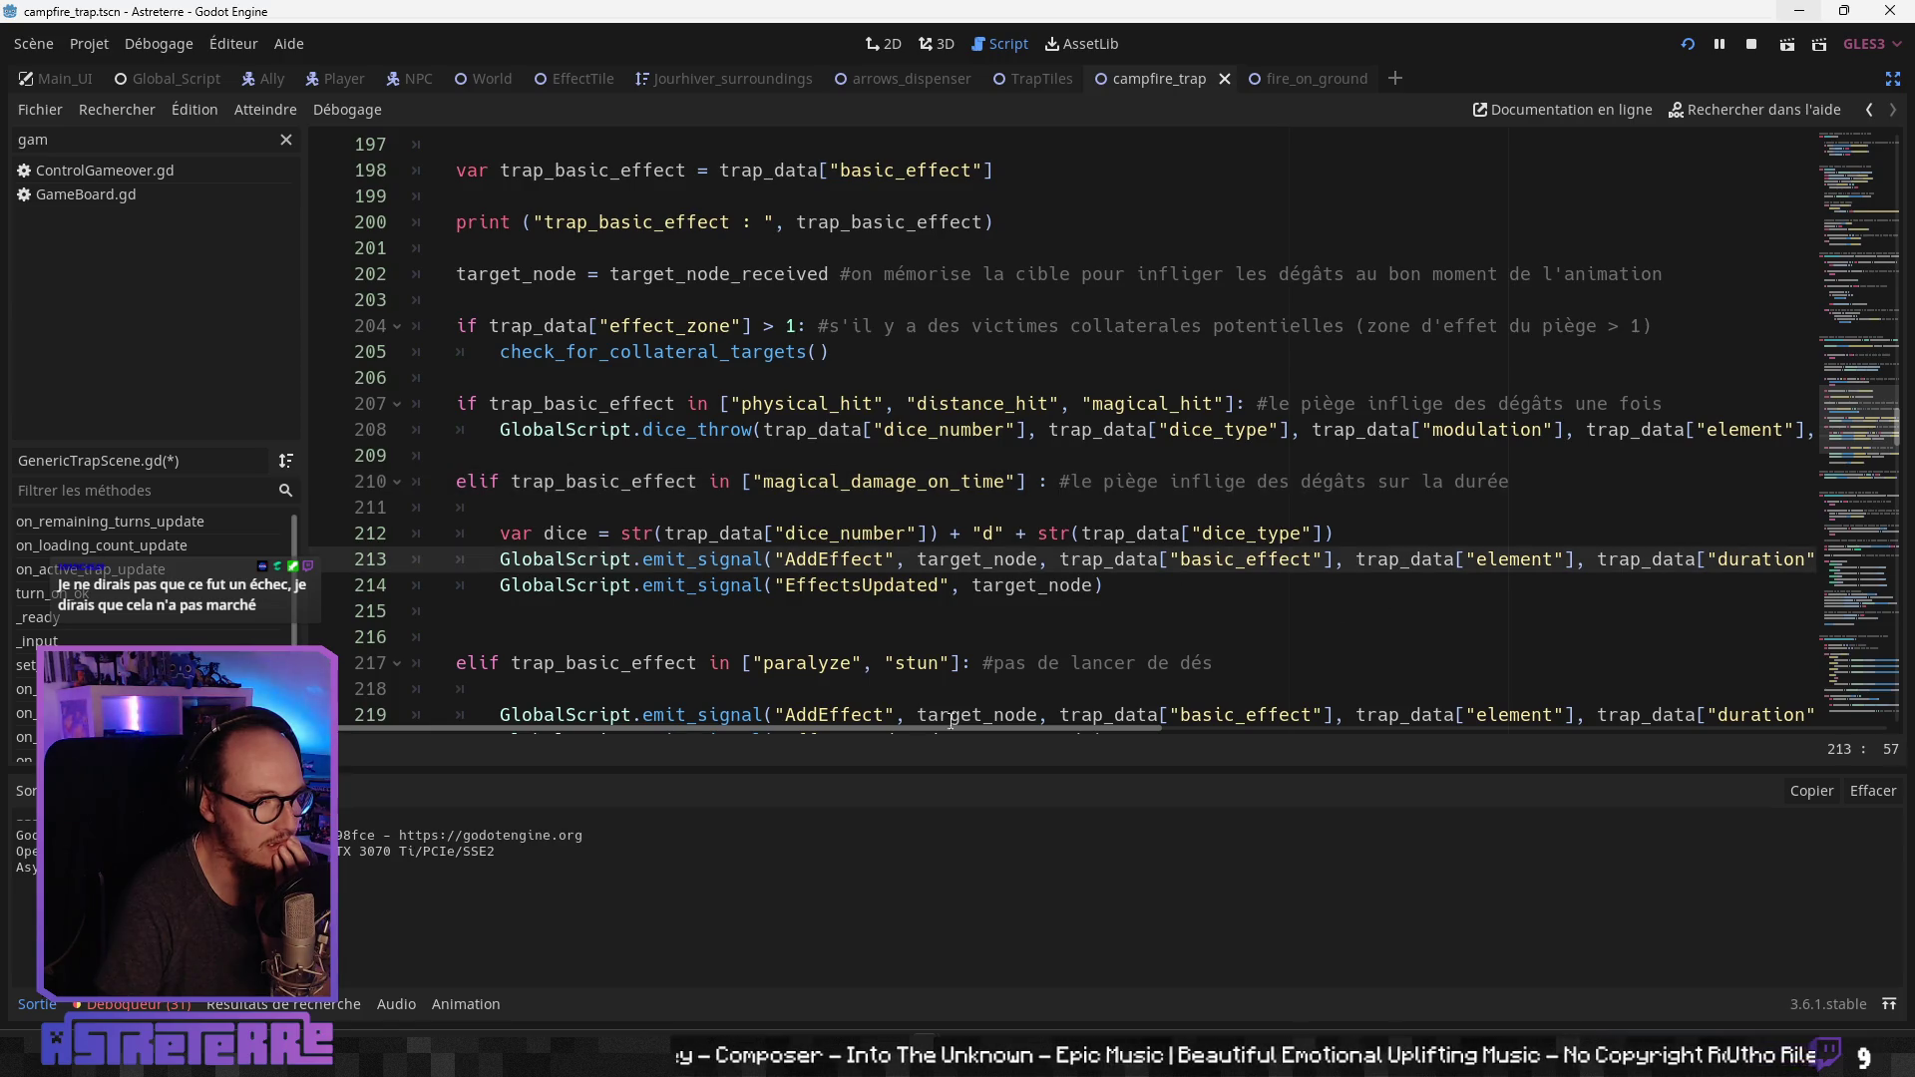
{"action": "left_click_drag", "start_coordinate": [906, 730], "coordinate": [1303, 727]}
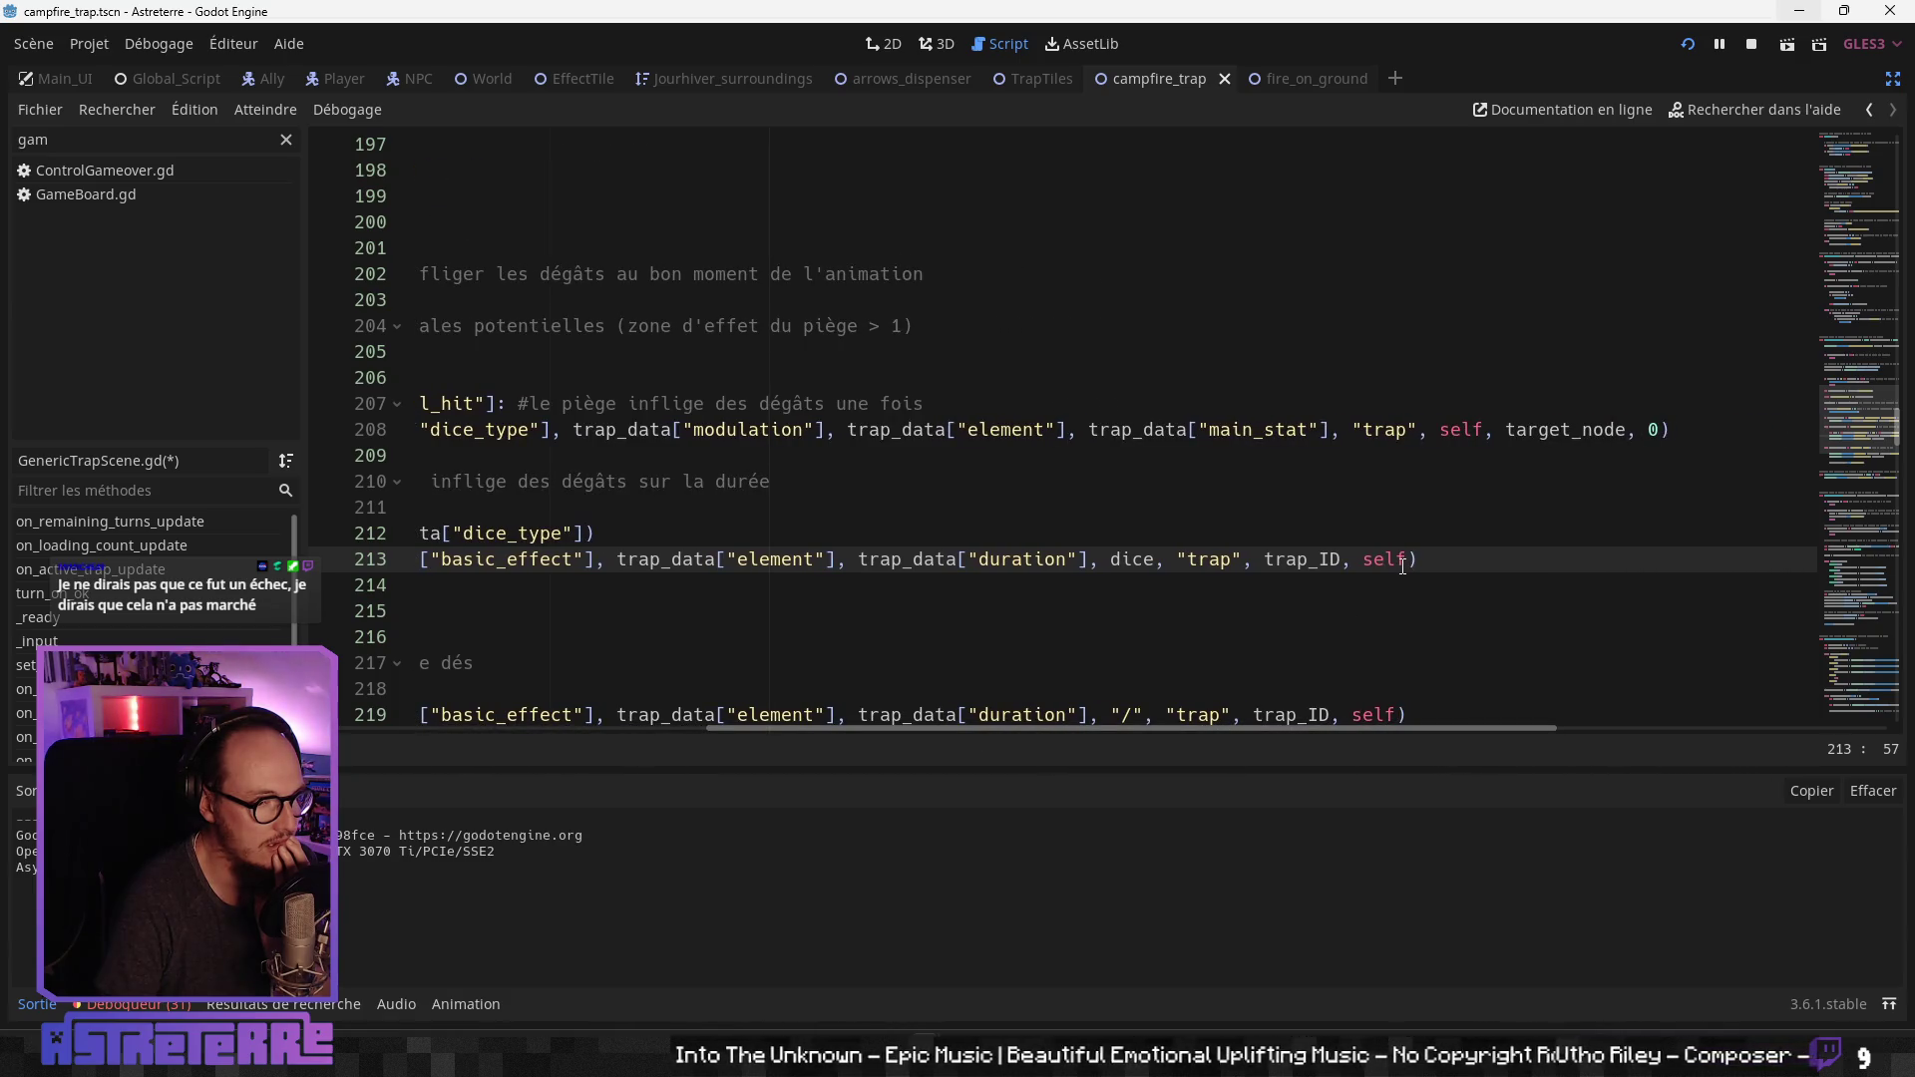
{"action": "left_click_drag", "start_coordinate": [1282, 727], "coordinate": [816, 752]}
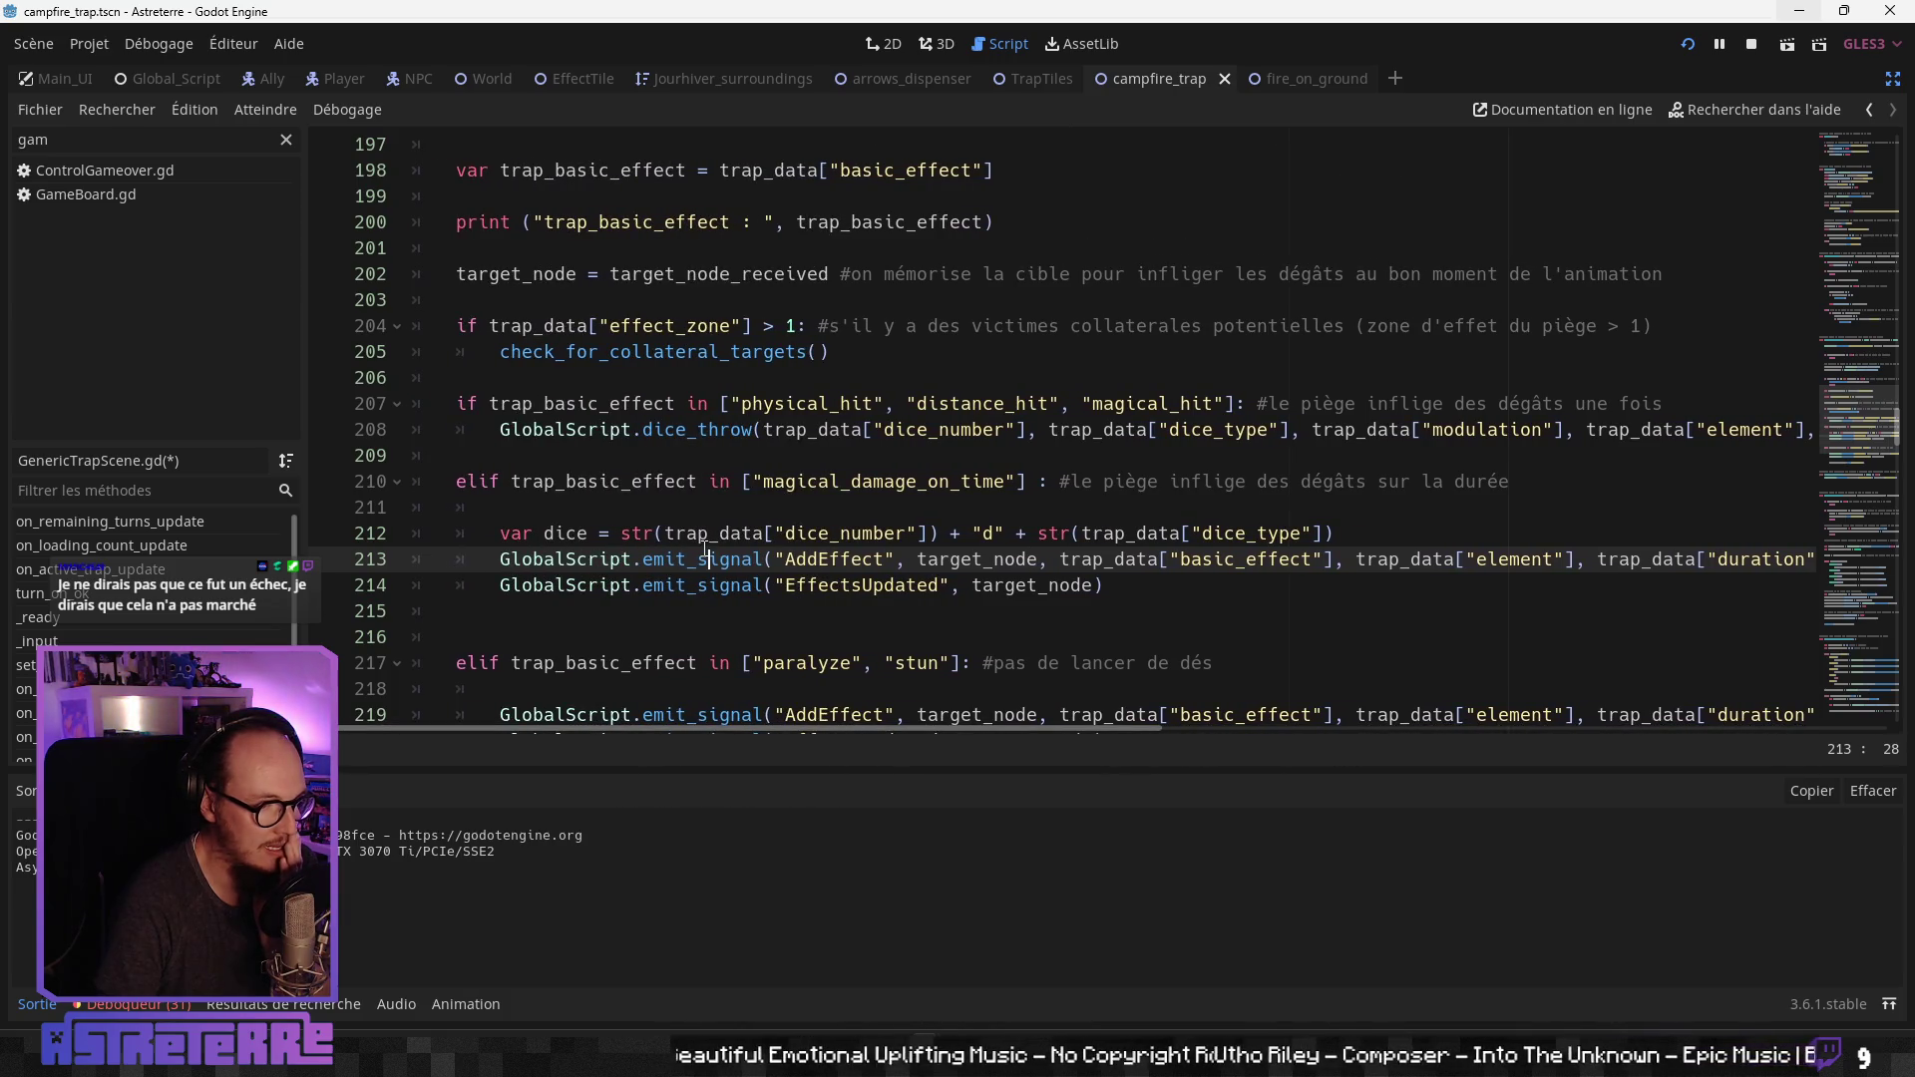
Step: Add print("ah que coucou") atop the magical_damage_on_time branch and run the game with F5
{"action": "left_click", "coordinate": [589, 510]}
{"action": "key", "text": "Return"}
{"action": "key", "text": "Up"}
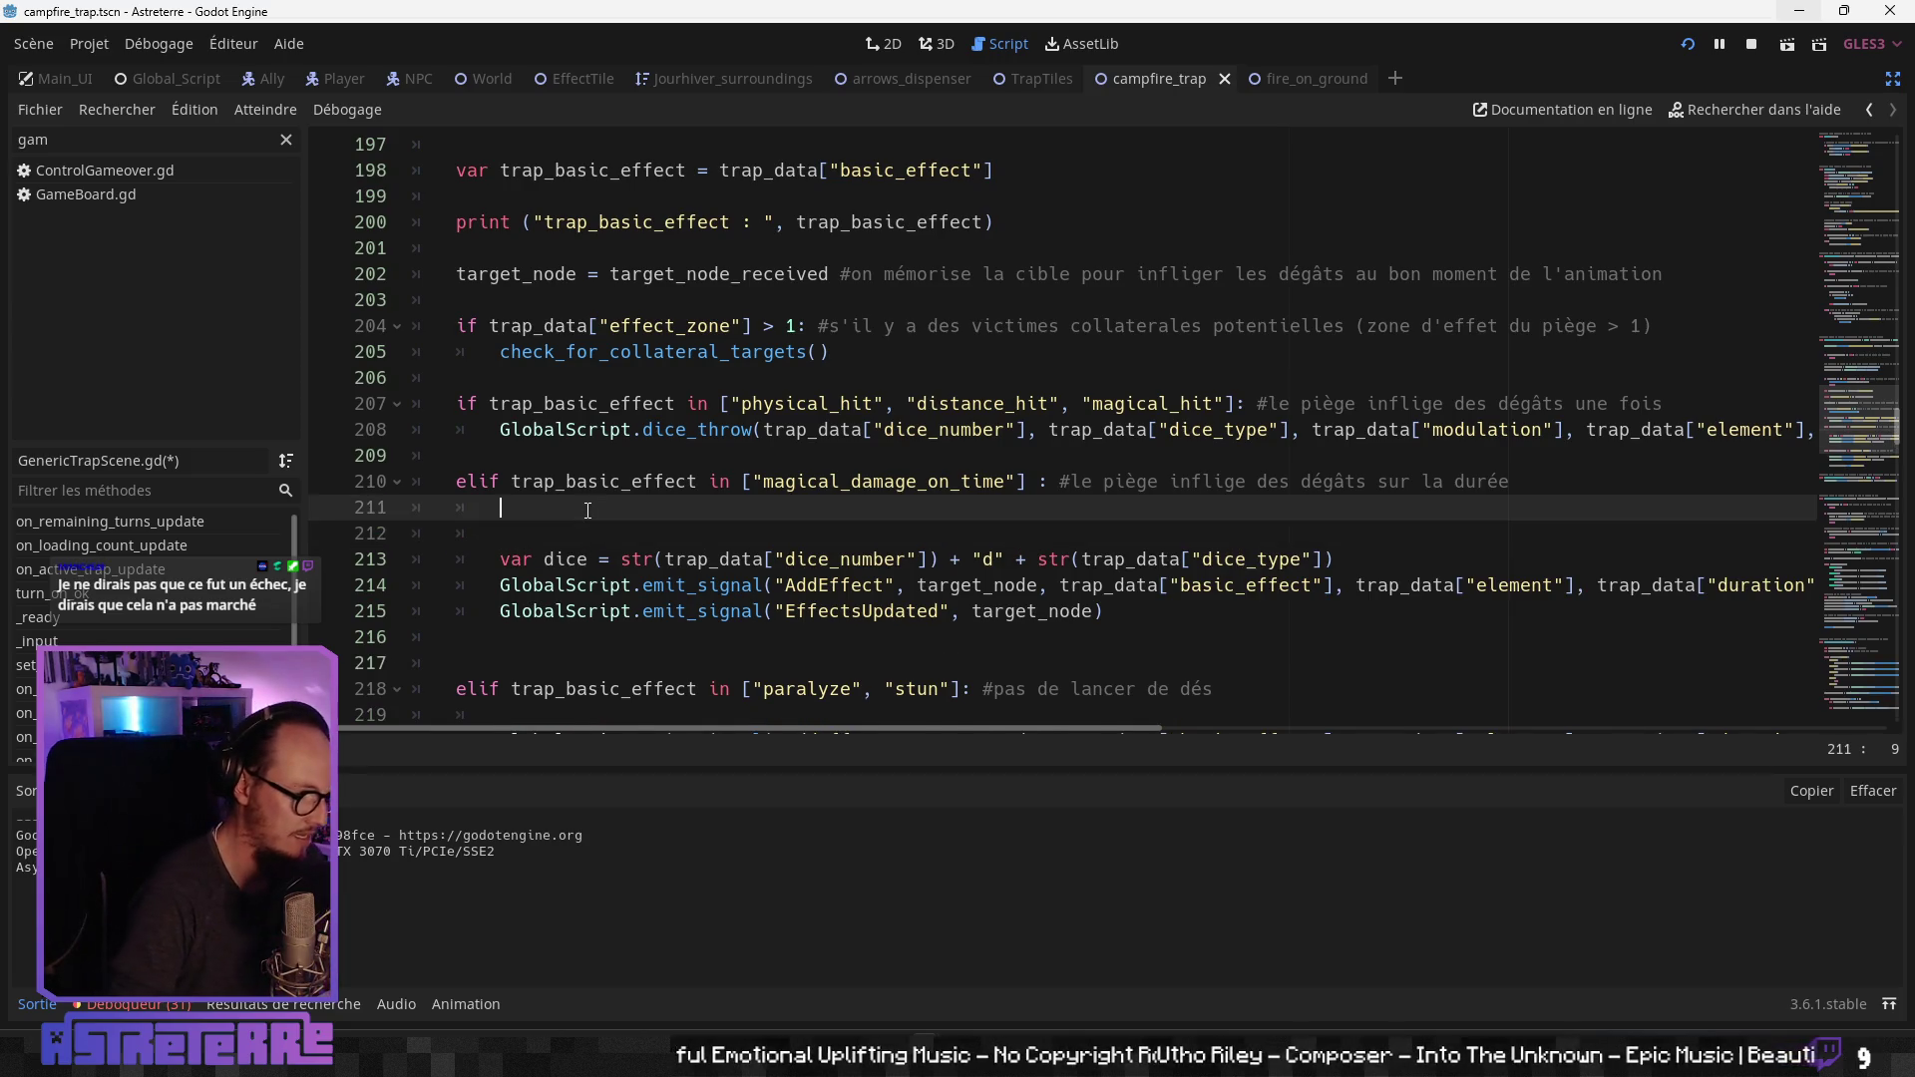
{"action": "key", "text": "Return"}
{"action": "type", "text": "print (\"\")"}
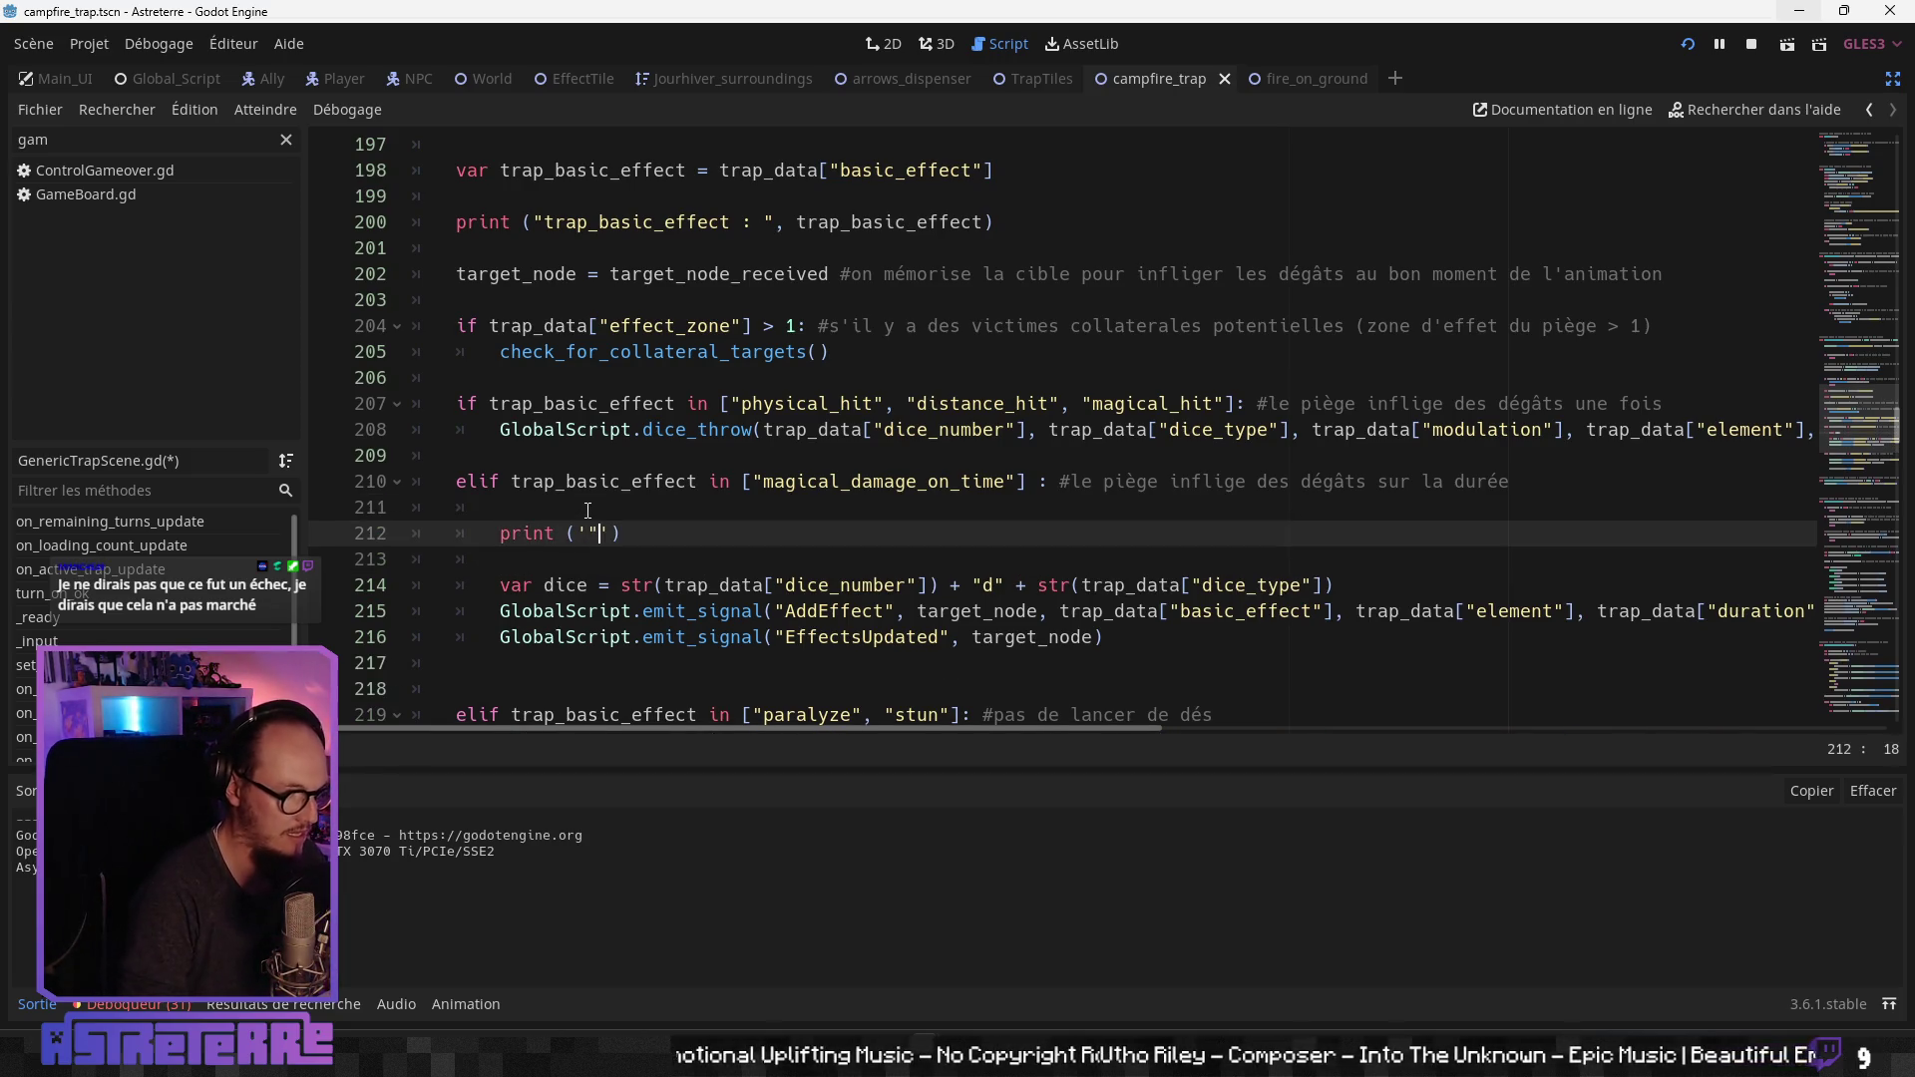
{"action": "key", "text": "BackSpace"}
{"action": "key", "text": "BackSpace"}
{"action": "key", "text": "BackSpace"}
{"action": "type", "text": "ah que "}
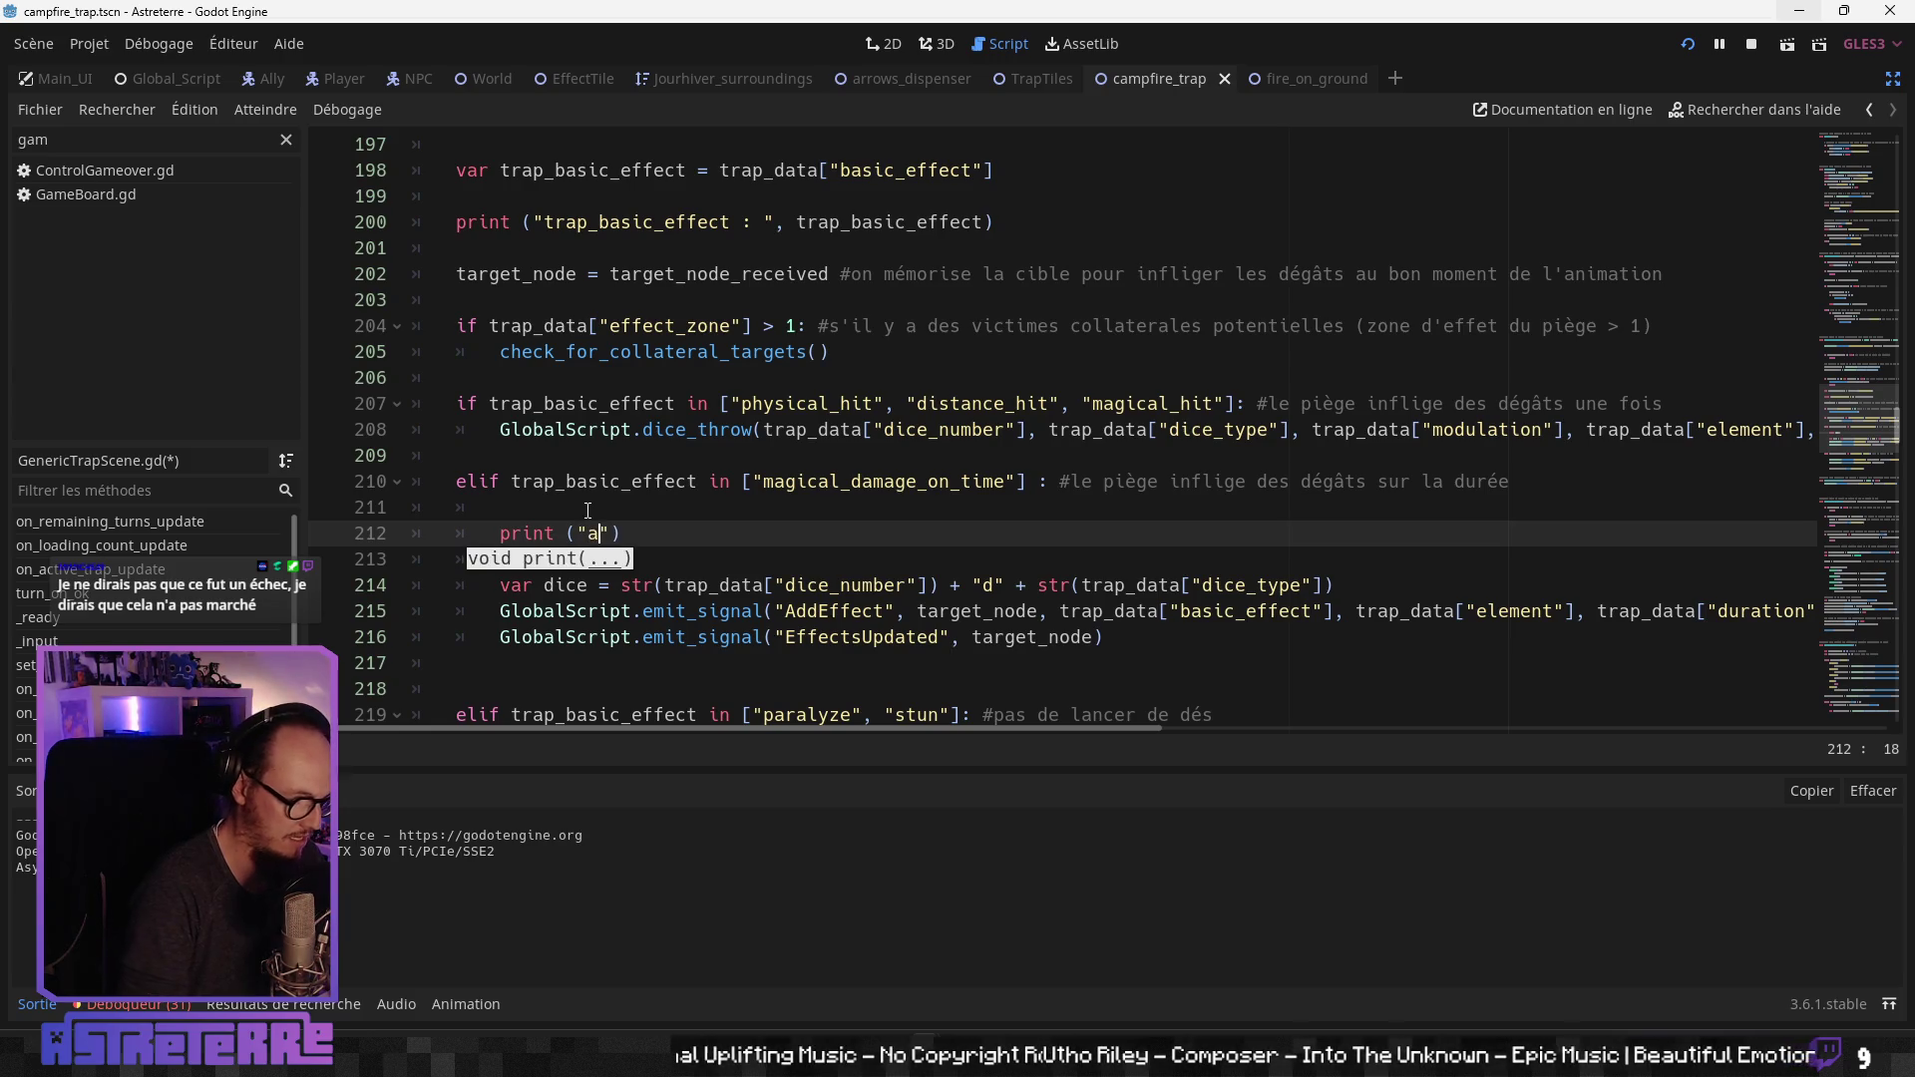
{"action": "type", "text": "coucou"}
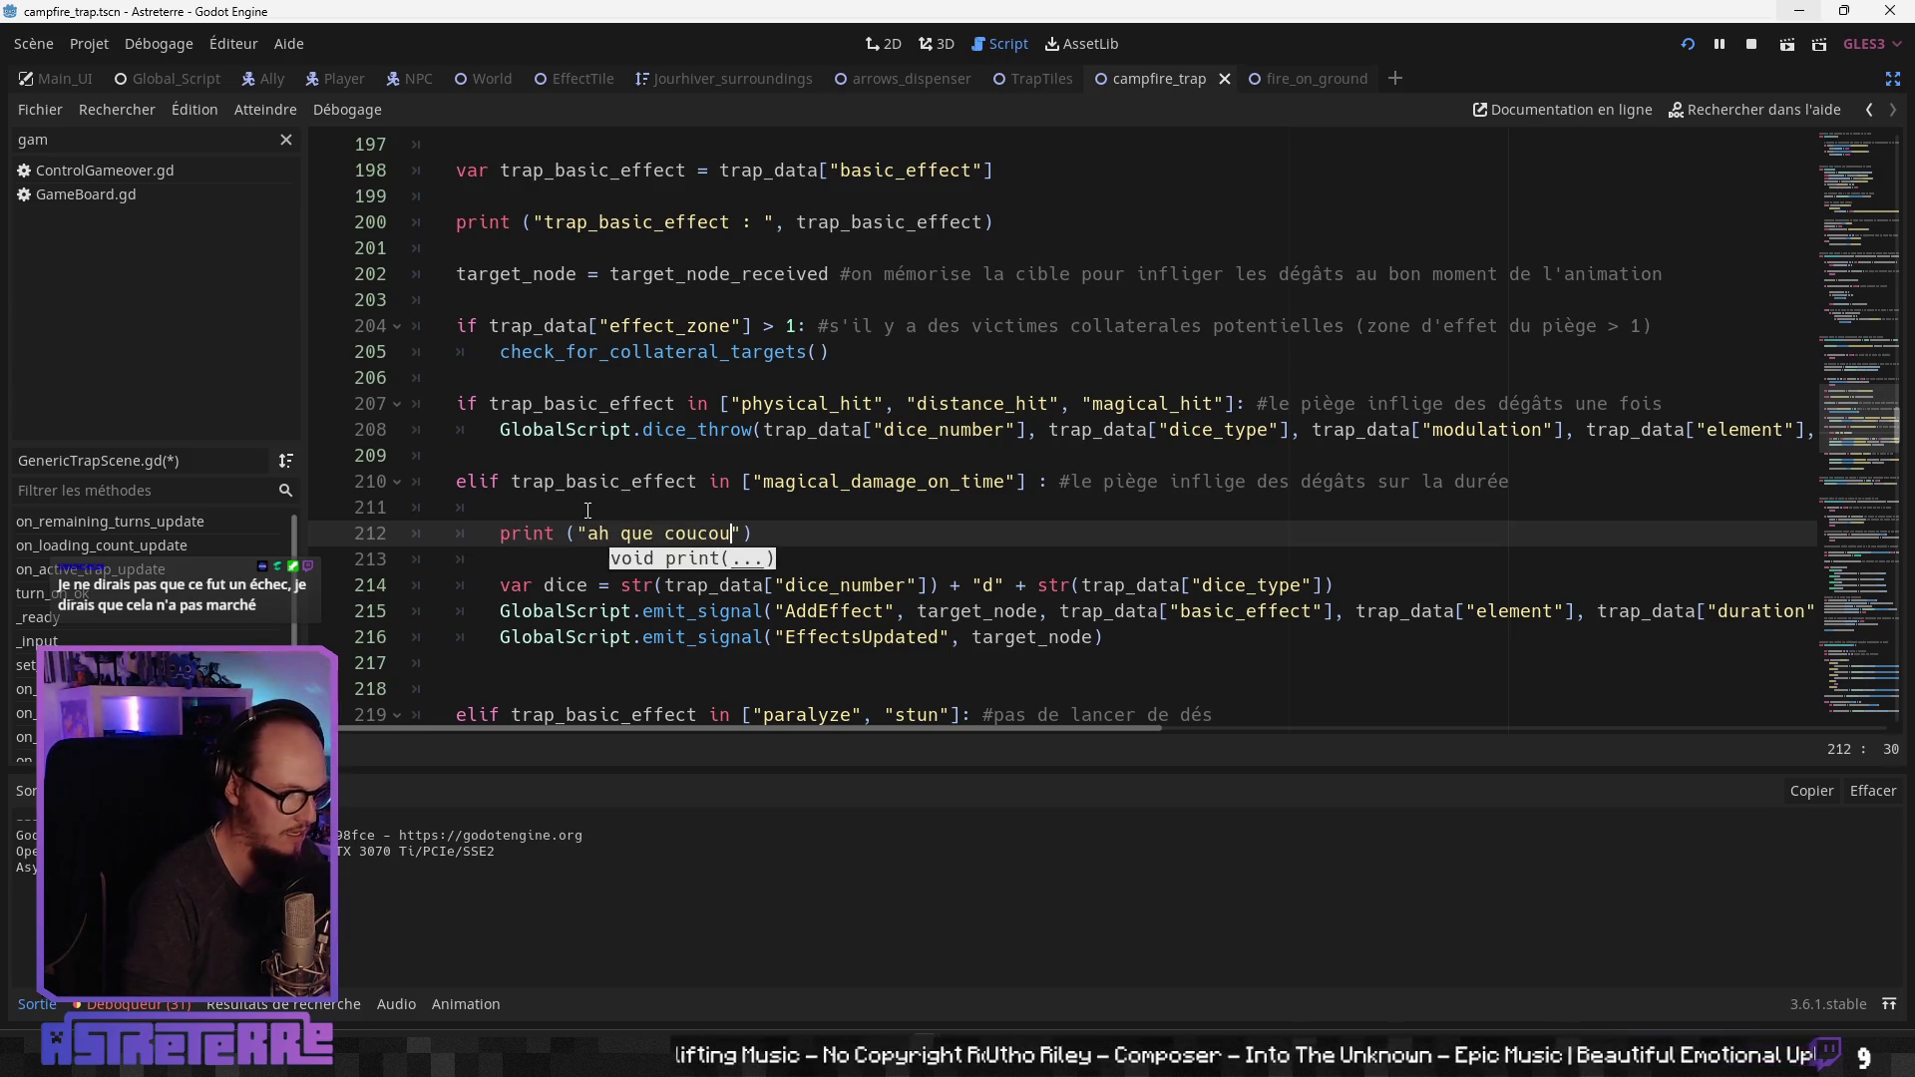
{"action": "left_click", "coordinate": [765, 405]}
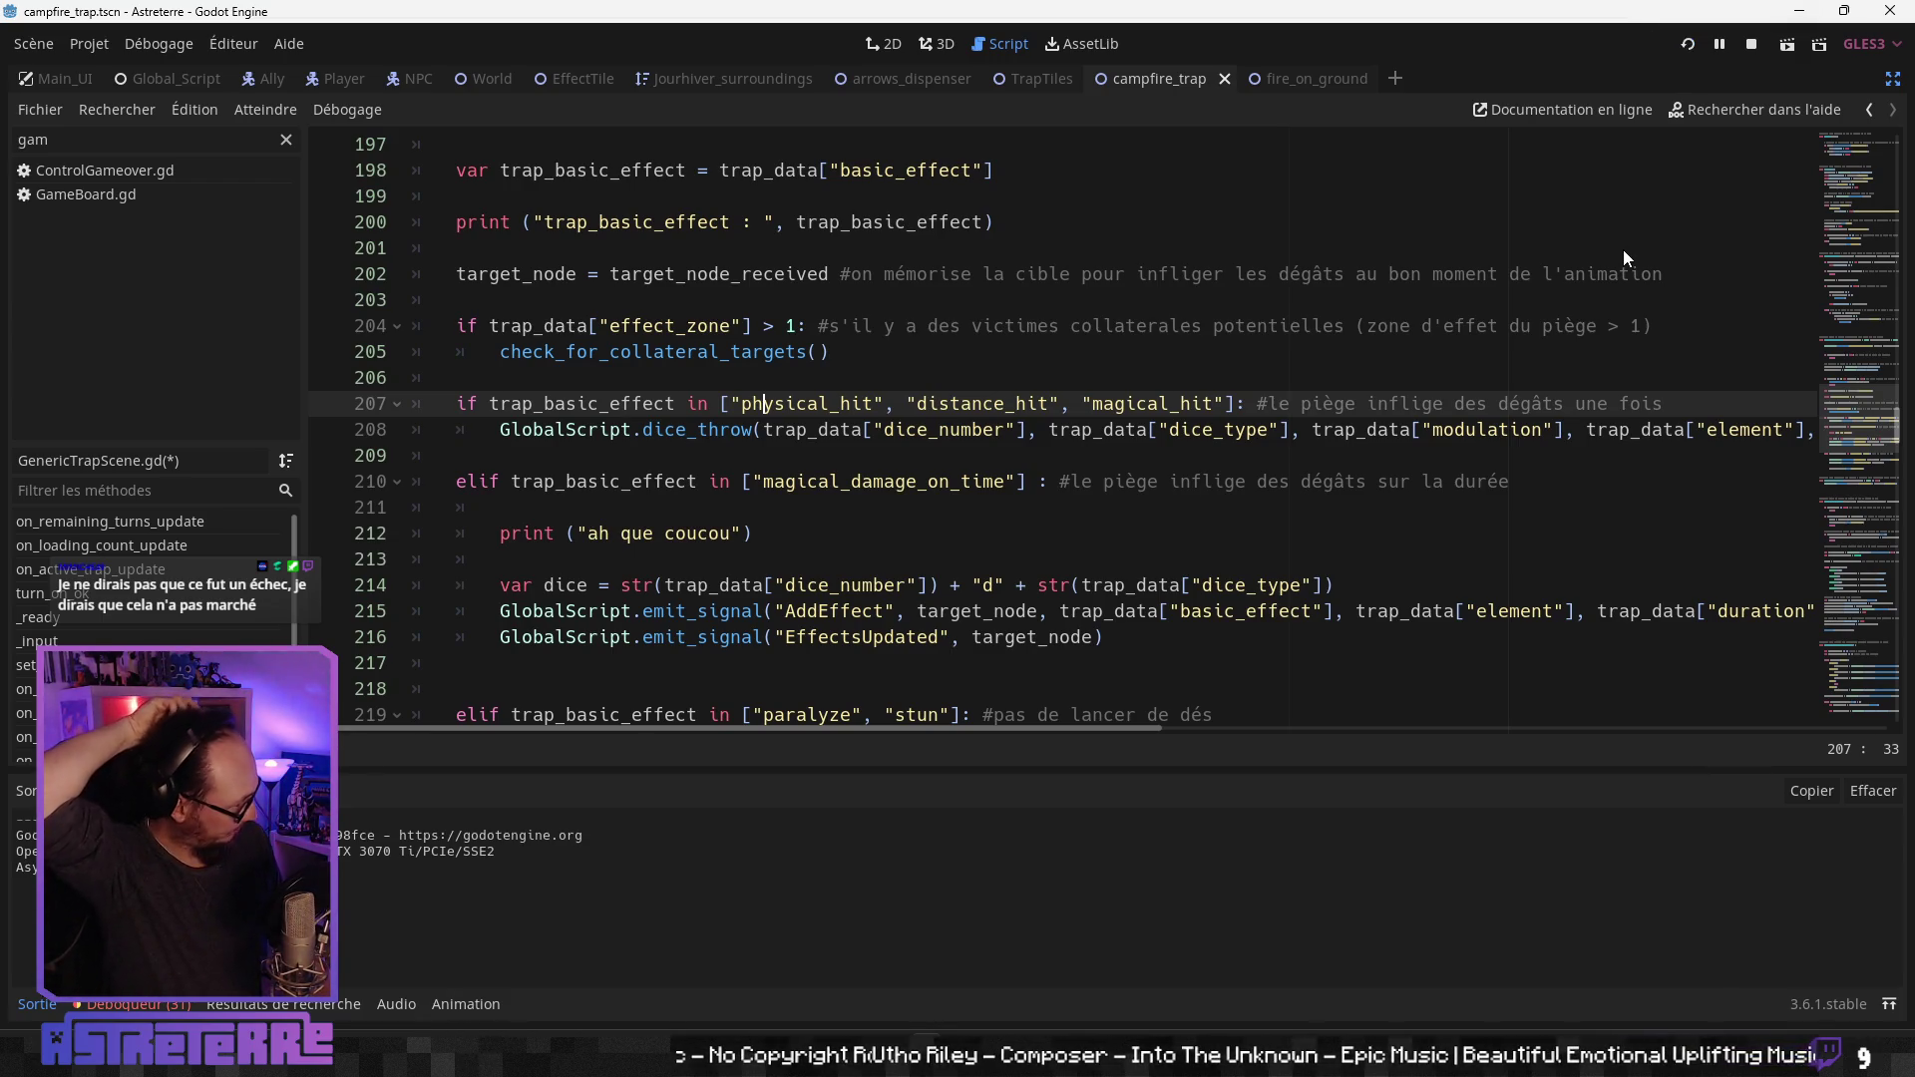
{"action": "key", "text": "F5"}
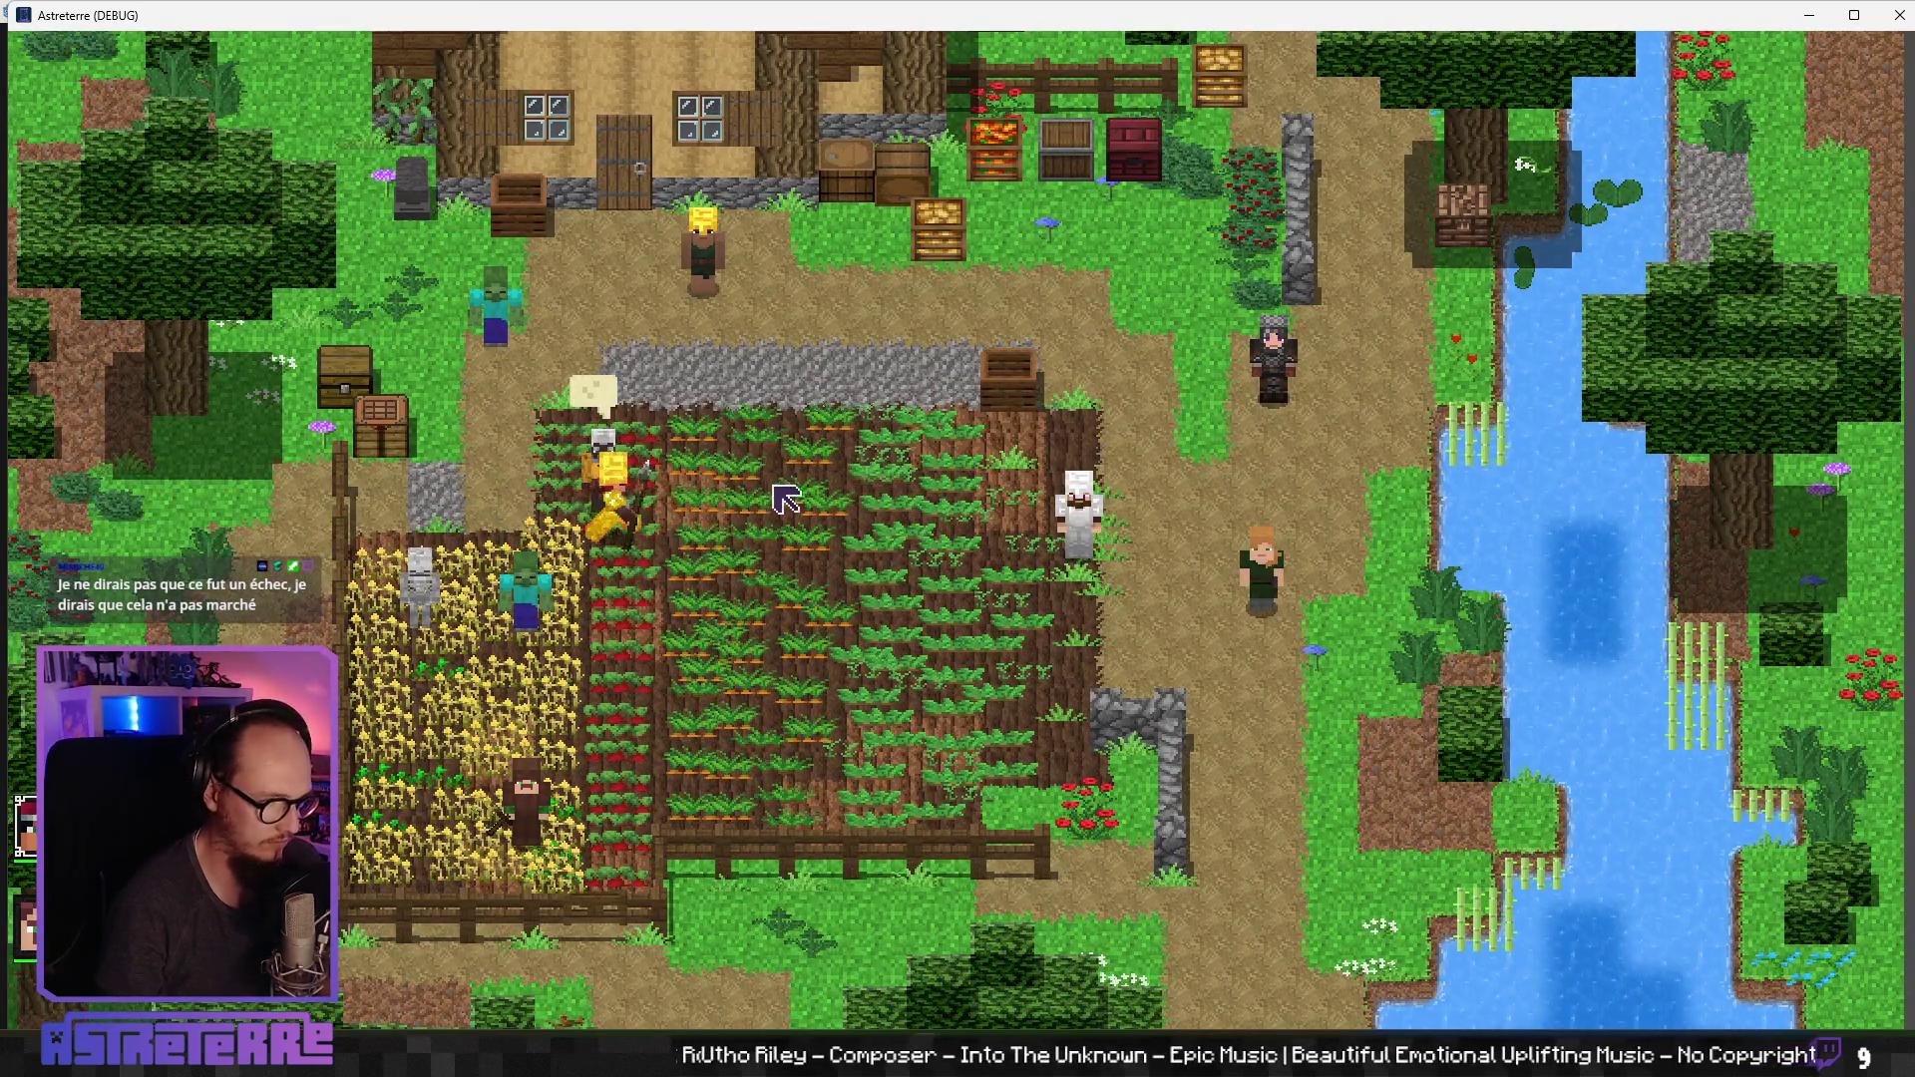
Step: Remove the gold helmet, chestplate and leggings, and move the campfire into an inventory slot
{"action": "left_click", "coordinate": [785, 499]}
{"action": "key", "text": "i"}
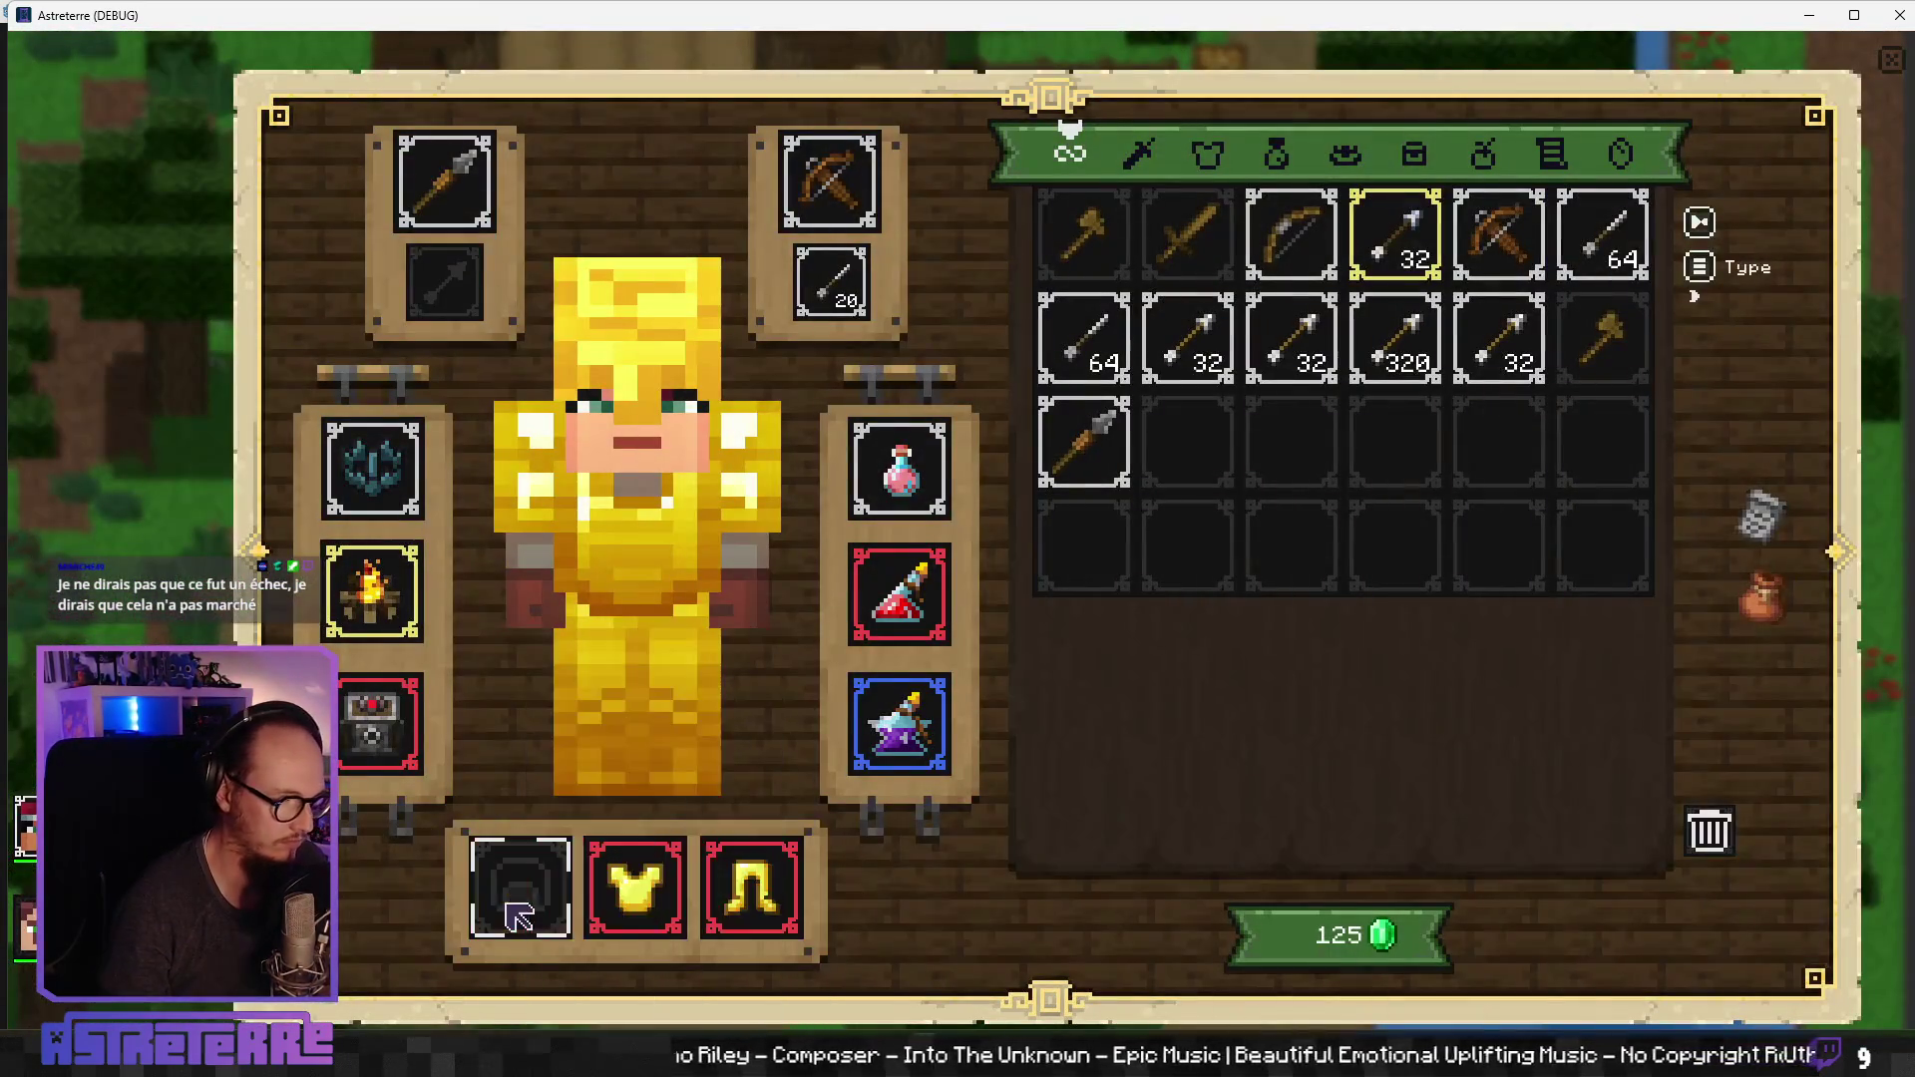
{"action": "left_click", "coordinate": [519, 902]}
{"action": "left_click", "coordinate": [636, 887]}
{"action": "left_click", "coordinate": [751, 888]}
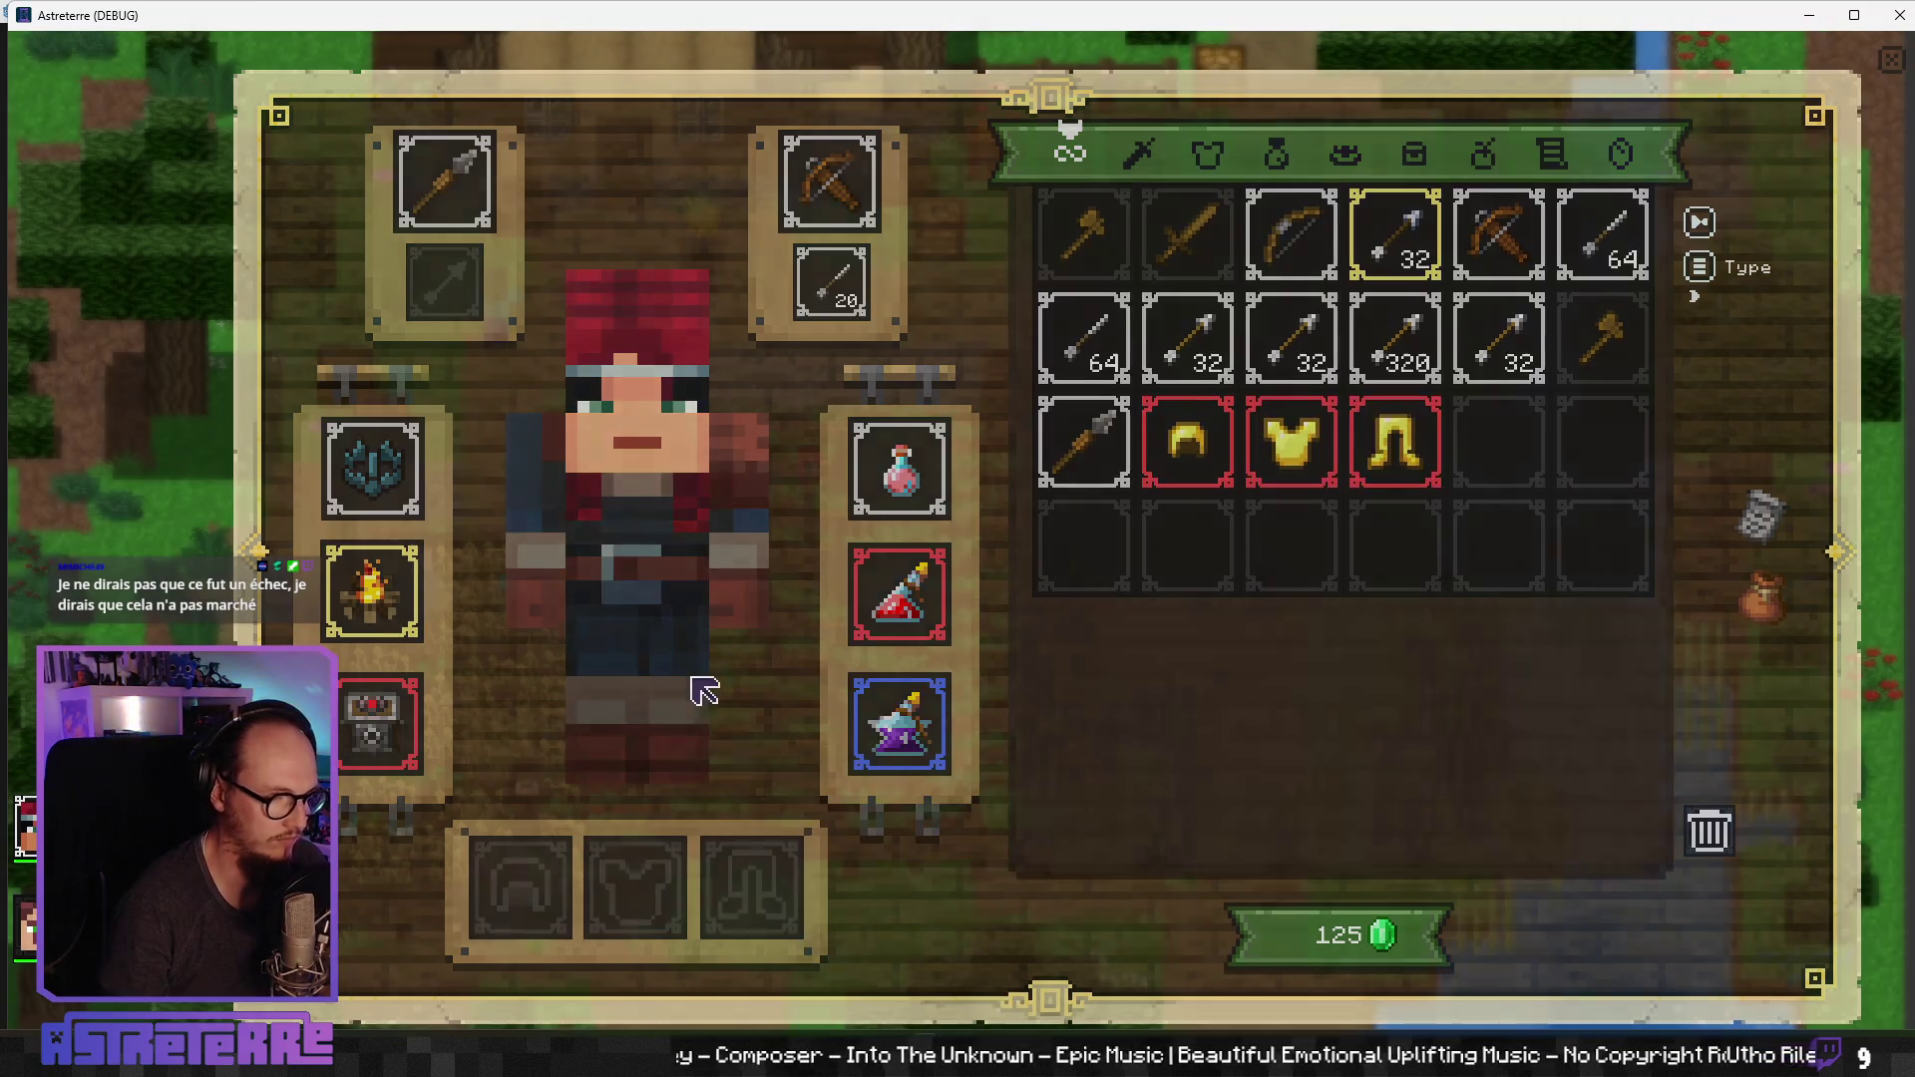
{"action": "key", "text": "i"}
{"action": "key", "text": "i"}
{"action": "mouse_move", "coordinate": [372, 591]}
{"action": "left_mouse_down"}
{"action": "mouse_move", "coordinate": [1356, 514]}
{"action": "mouse_move", "coordinate": [1498, 441]}
{"action": "left_mouse_up"}
{"action": "key", "text": "i"}
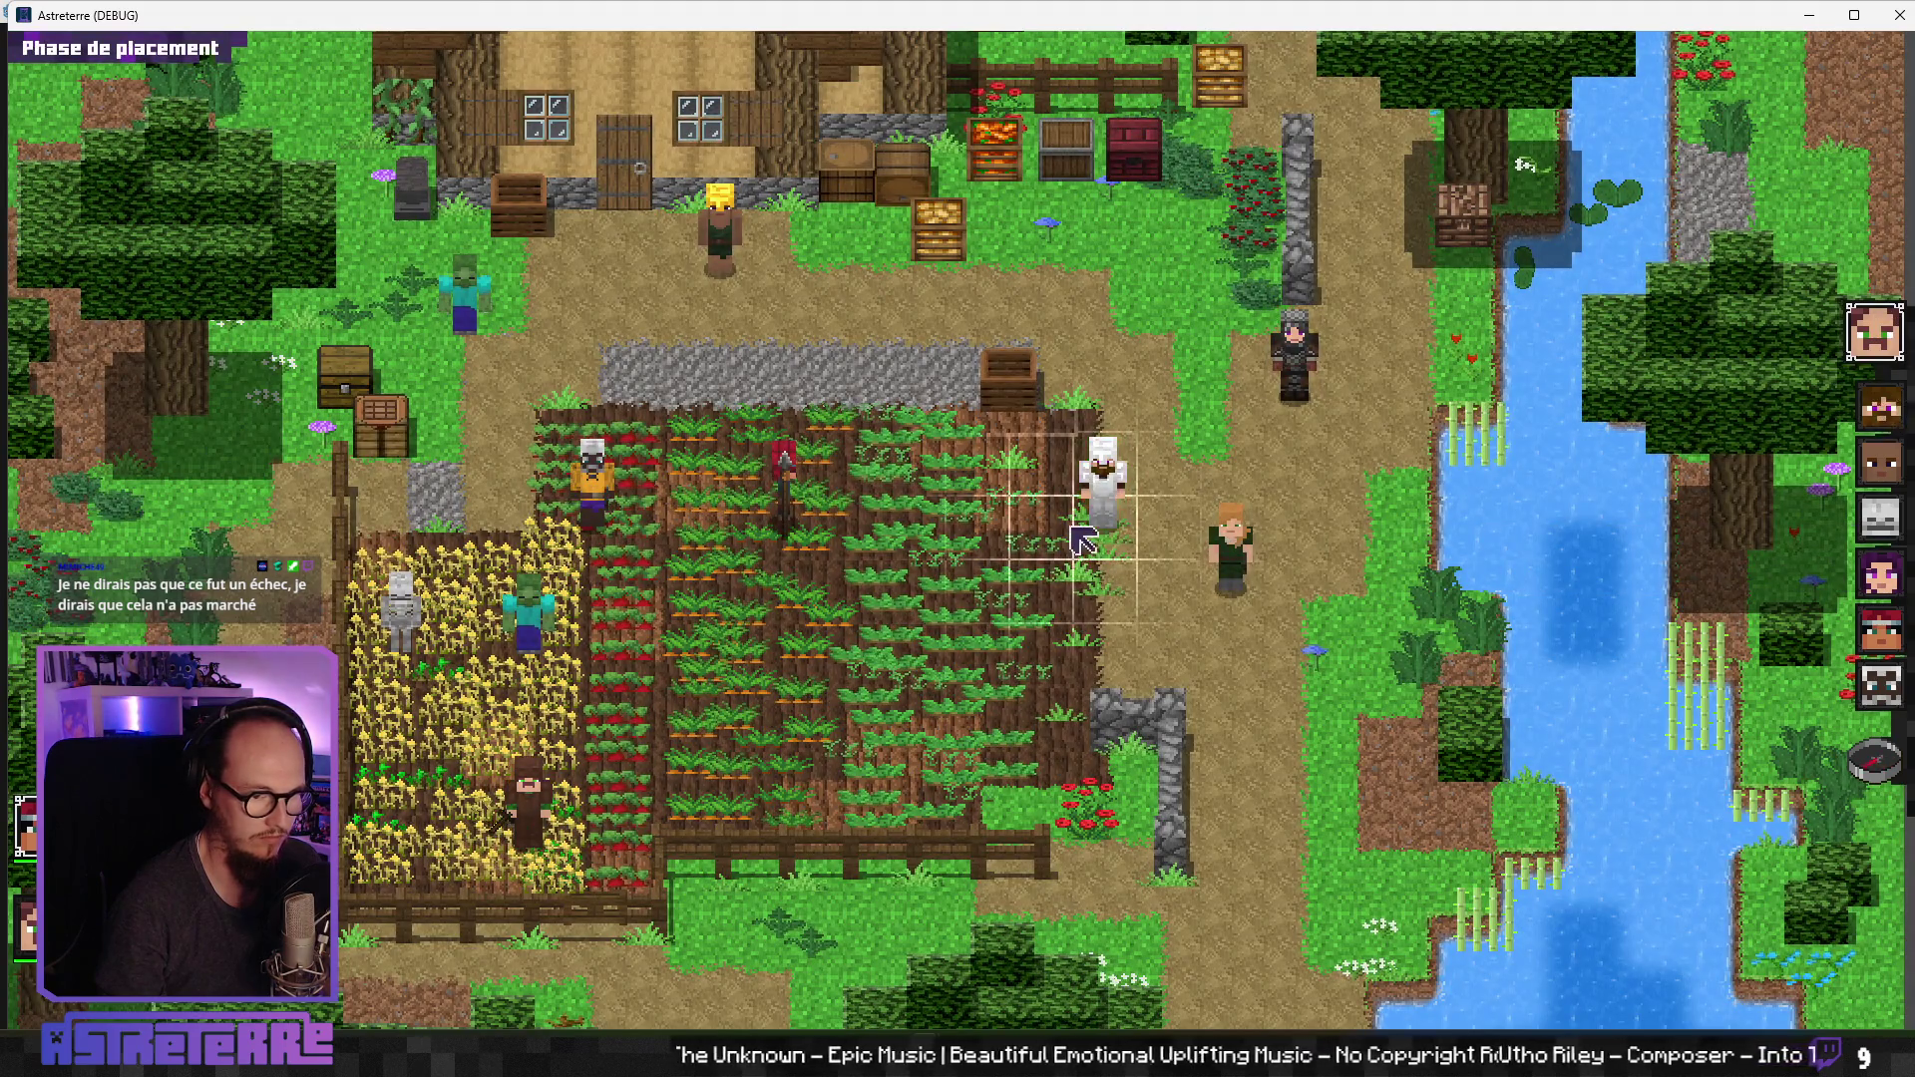
Step: Drop the brown character into the crop field and confirm placement to start the battle
{"action": "left_click", "coordinate": [957, 658]}
{"action": "left_click", "coordinate": [529, 803]}
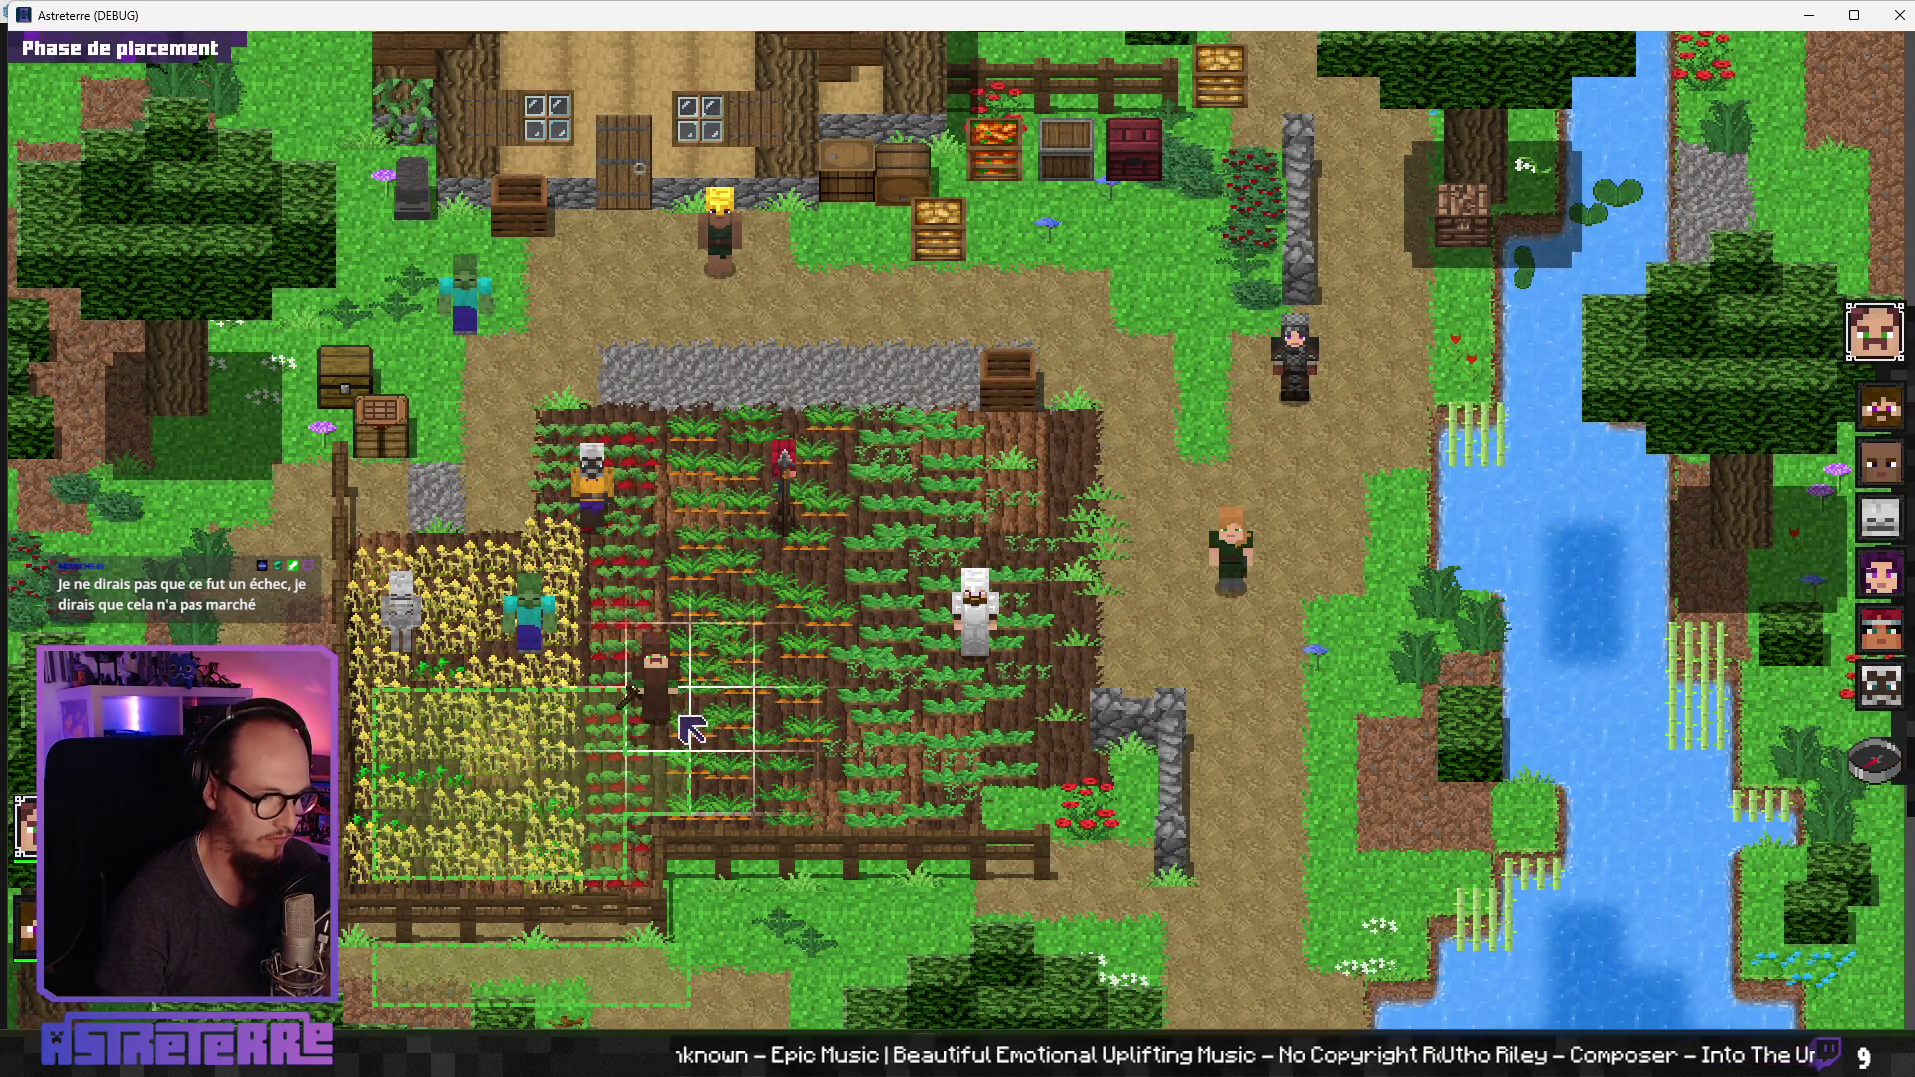
{"action": "left_click", "coordinate": [688, 729]}
{"action": "left_click", "coordinate": [1875, 760]}
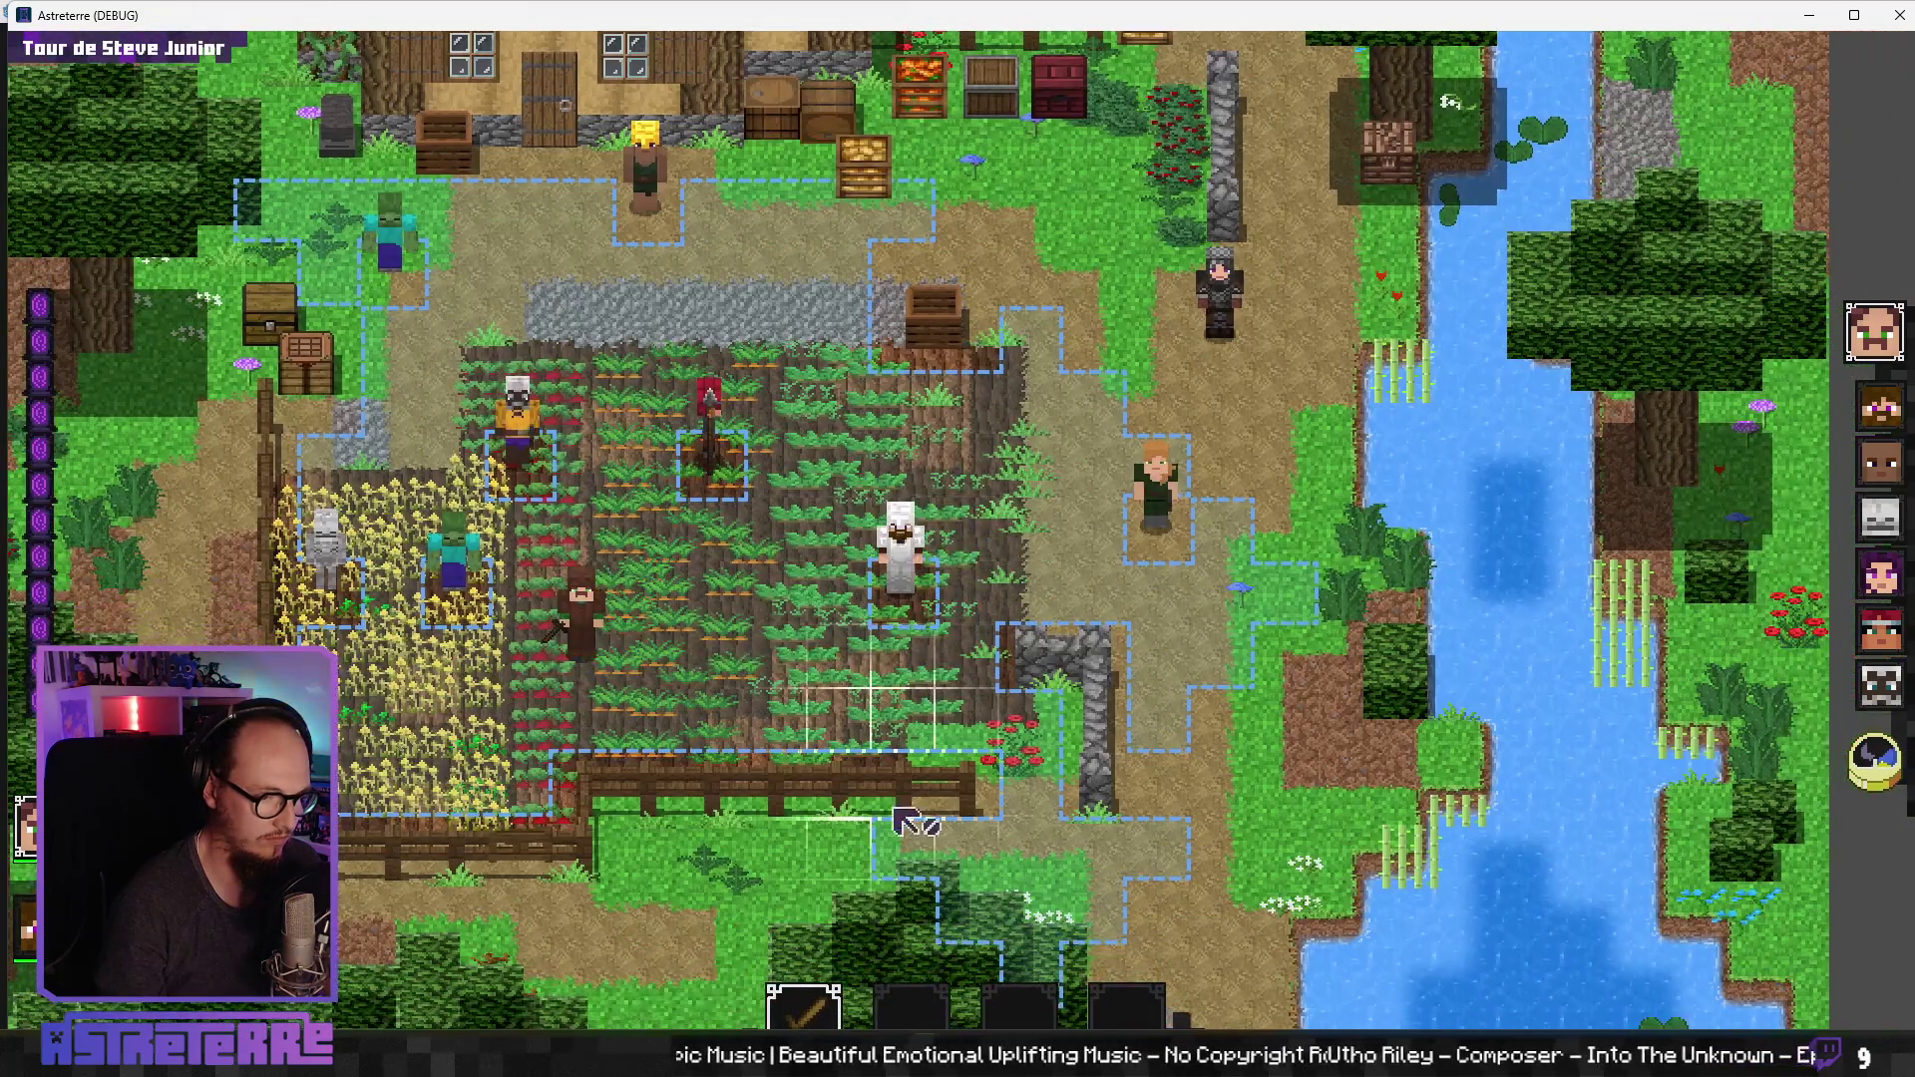
Step: Equip the campfire trap, place it in the field, and end the turn
{"action": "key", "text": "i"}
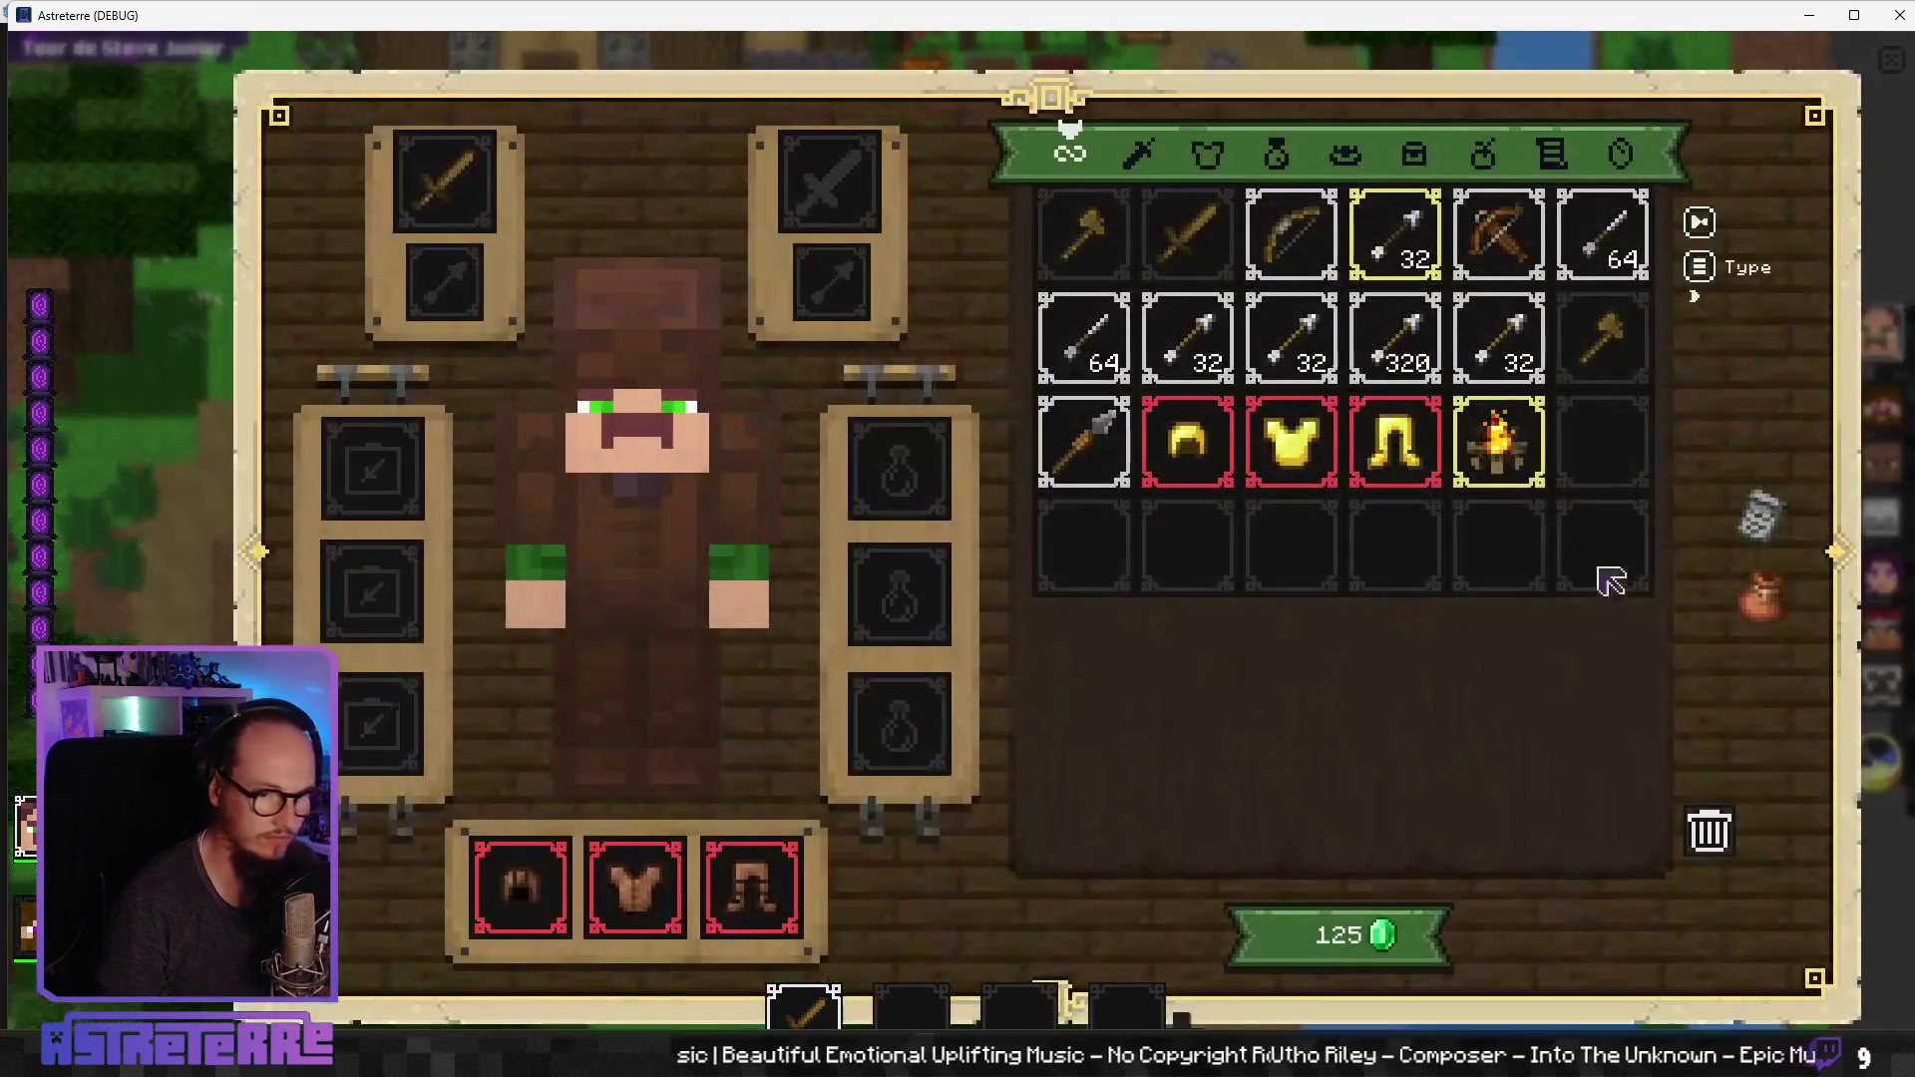
{"action": "left_click", "coordinate": [1497, 441]}
{"action": "key", "text": "i"}
{"action": "left_click", "coordinate": [1127, 1007]}
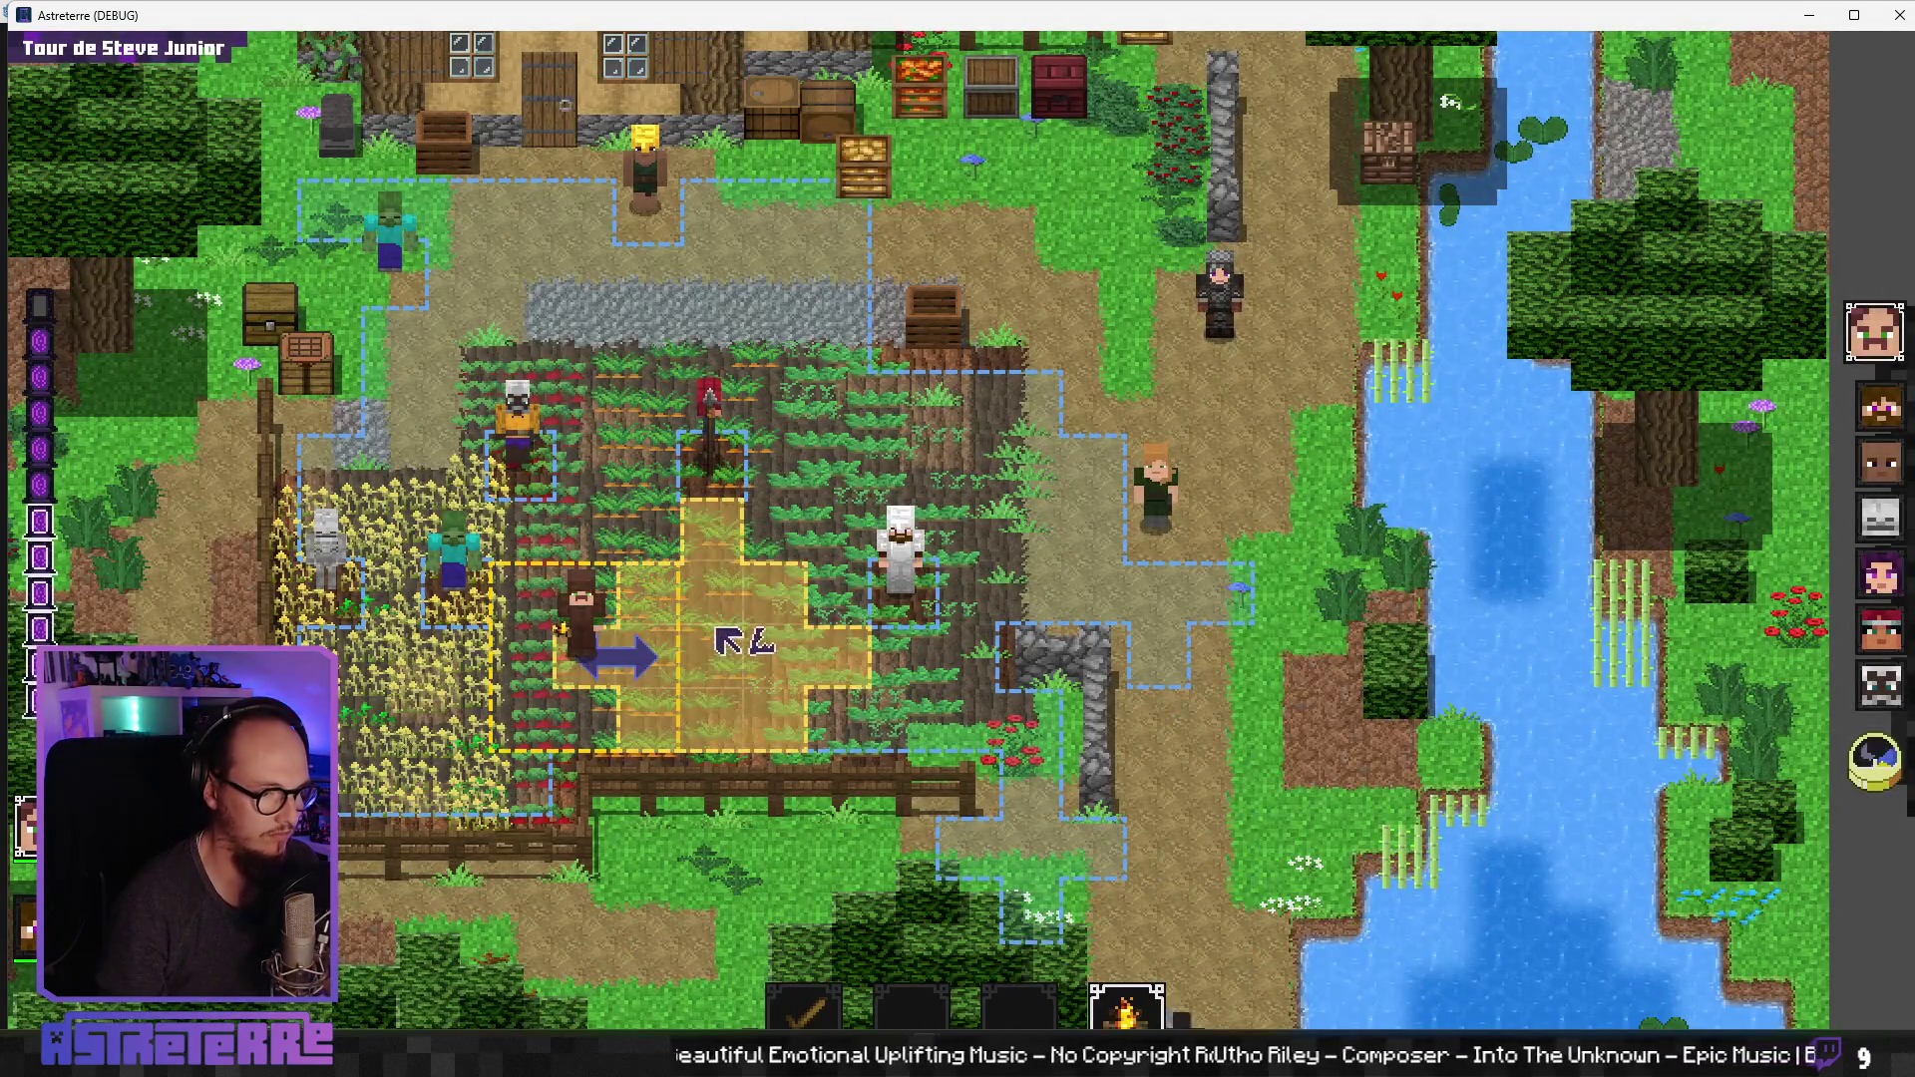
{"action": "left_click", "coordinate": [770, 662]}
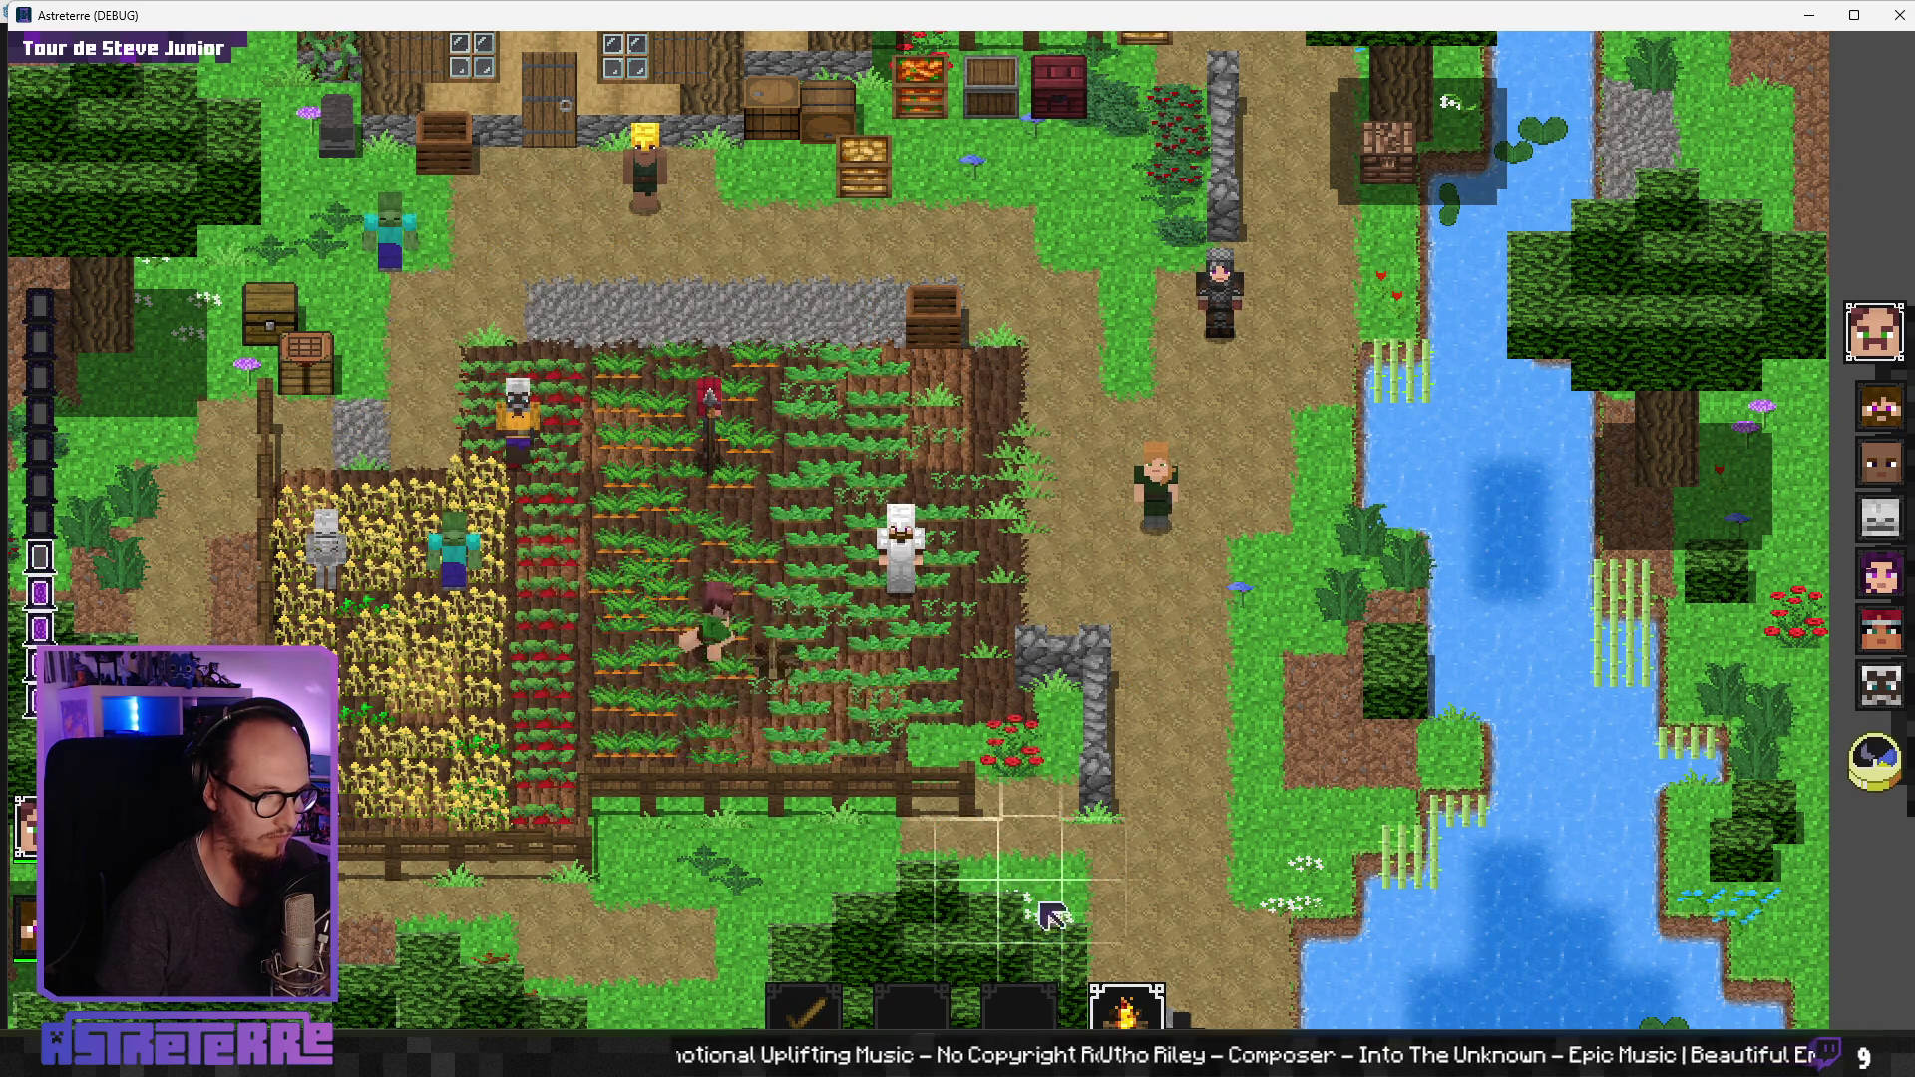
{"action": "left_click", "coordinate": [1127, 1007]}
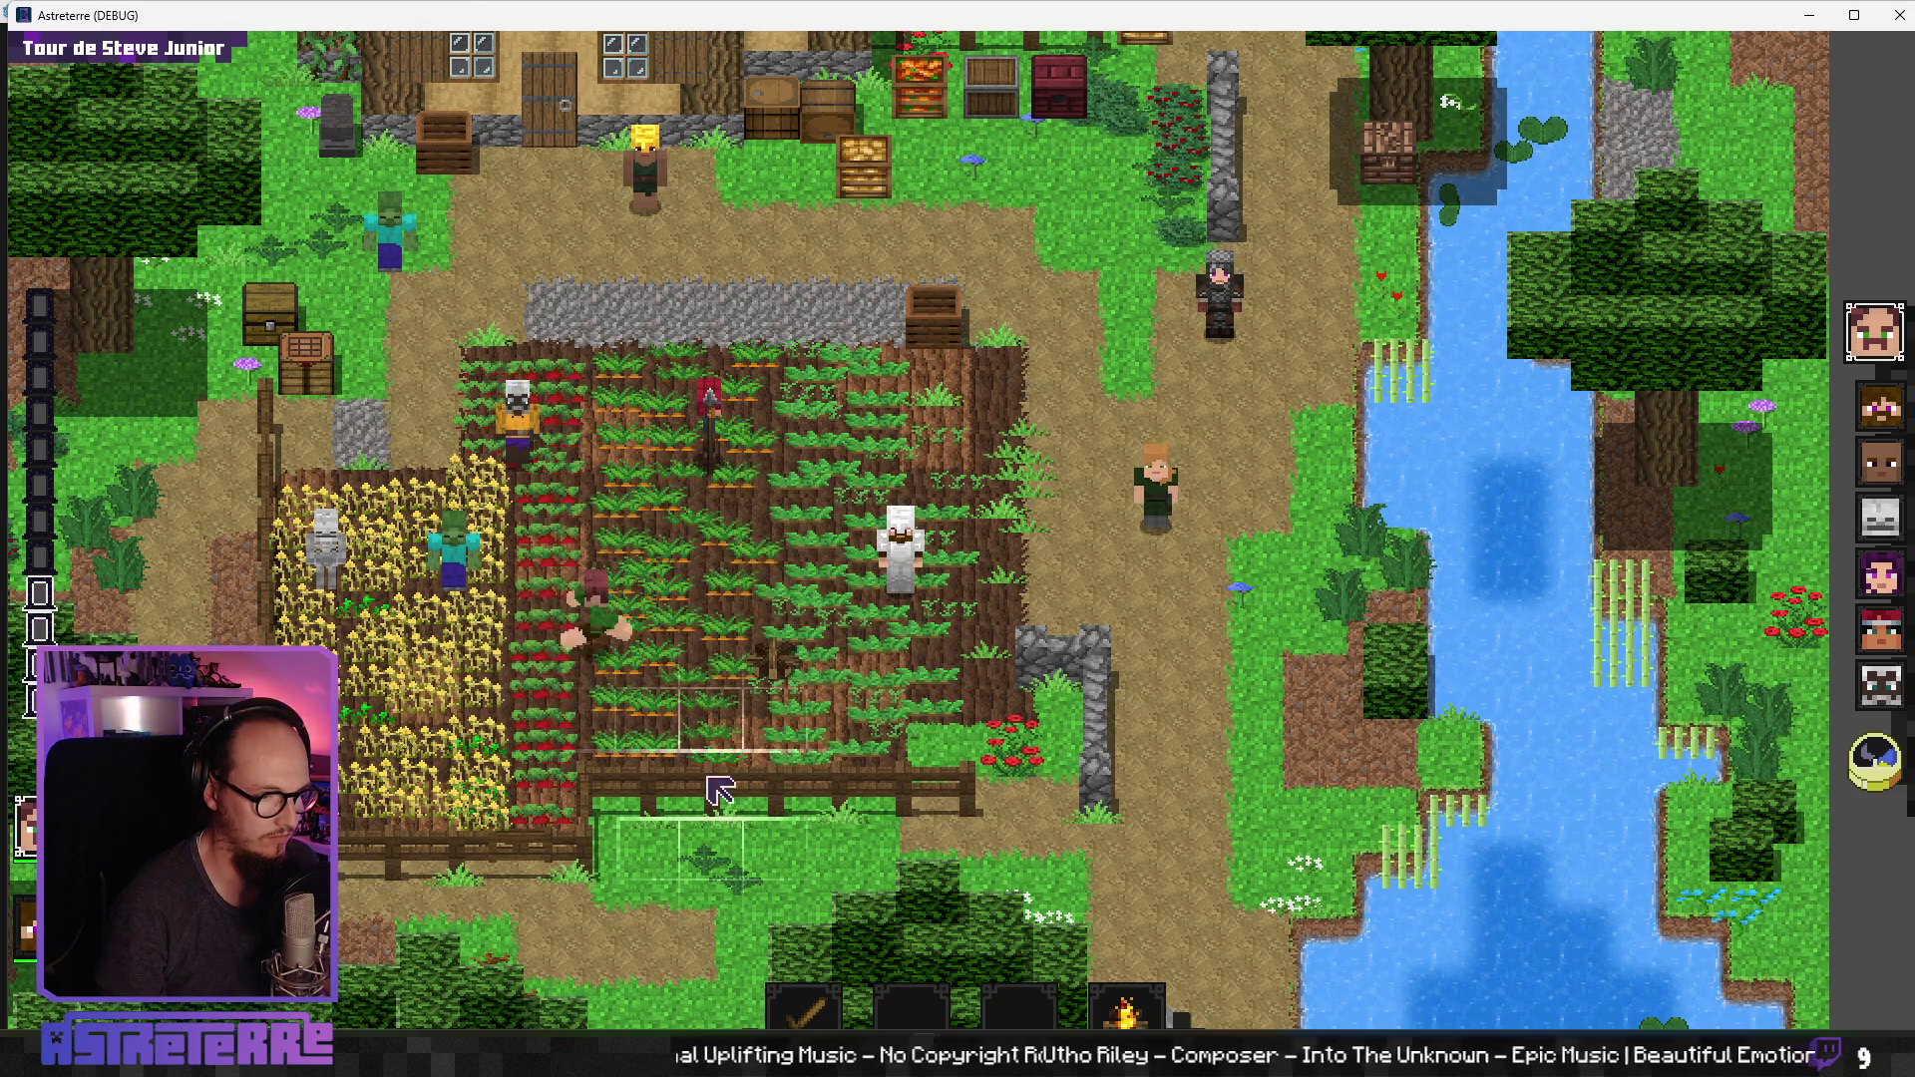
{"action": "left_click", "coordinate": [1873, 764]}
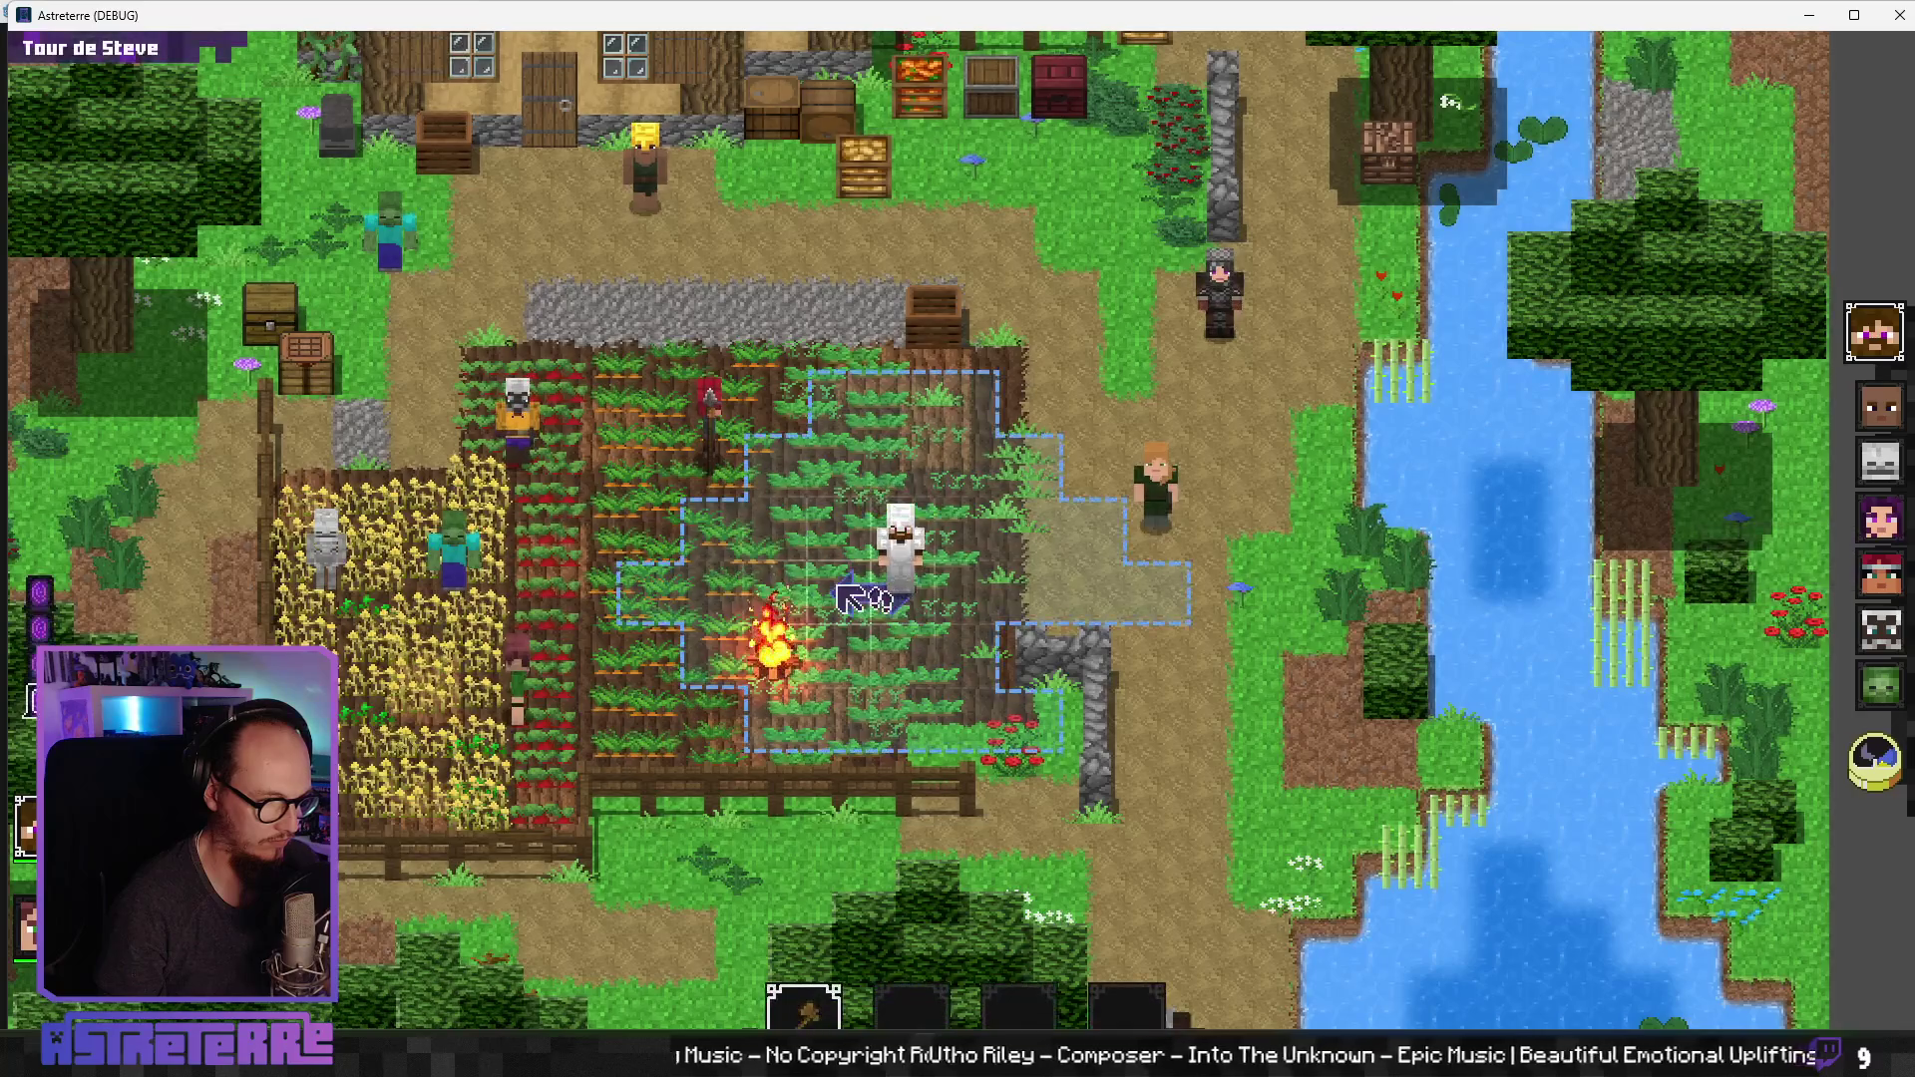
Step: Back in Godot, search the script for 'dice' and step backwards through its 17 matches
{"action": "key", "text": "alt+Tab"}
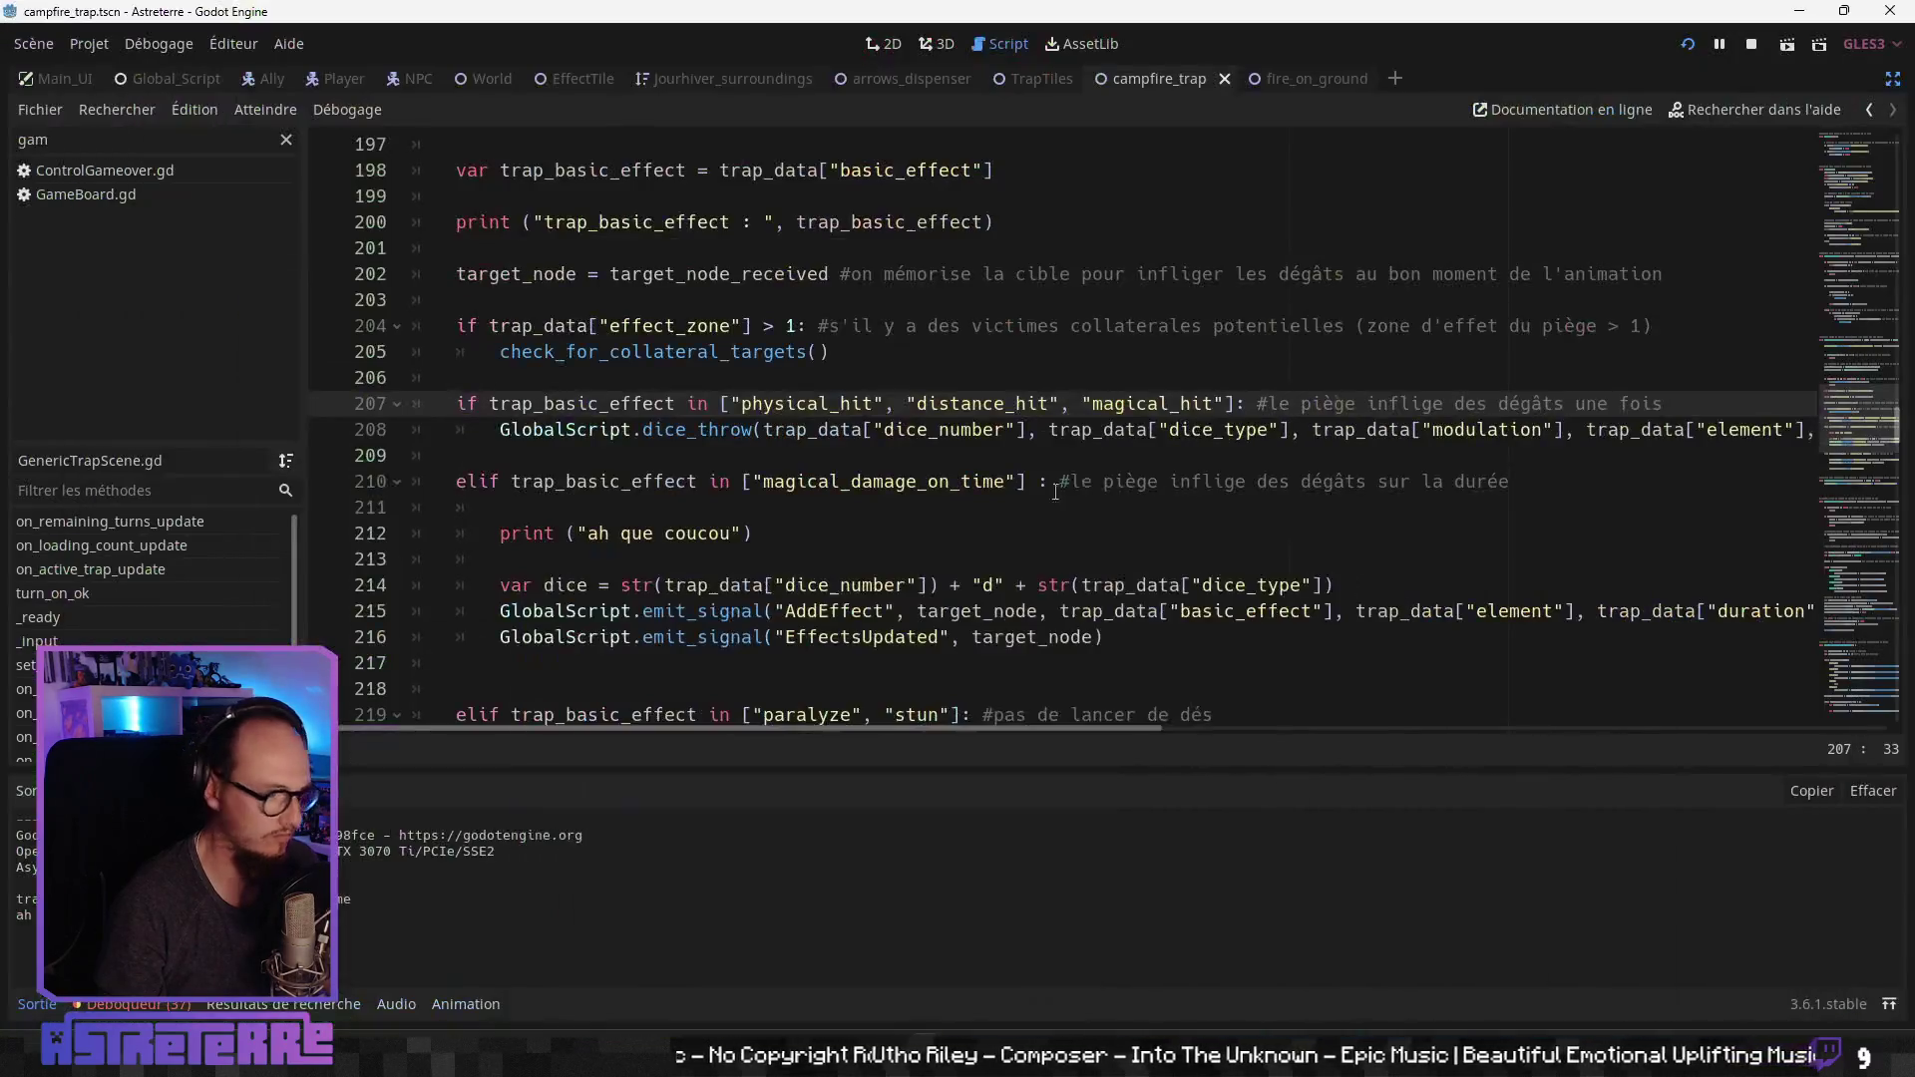
{"action": "left_click", "coordinate": [635, 555]}
{"action": "scroll", "coordinate": [658, 519], "scroll_direction": "down", "scroll_amount": 2}
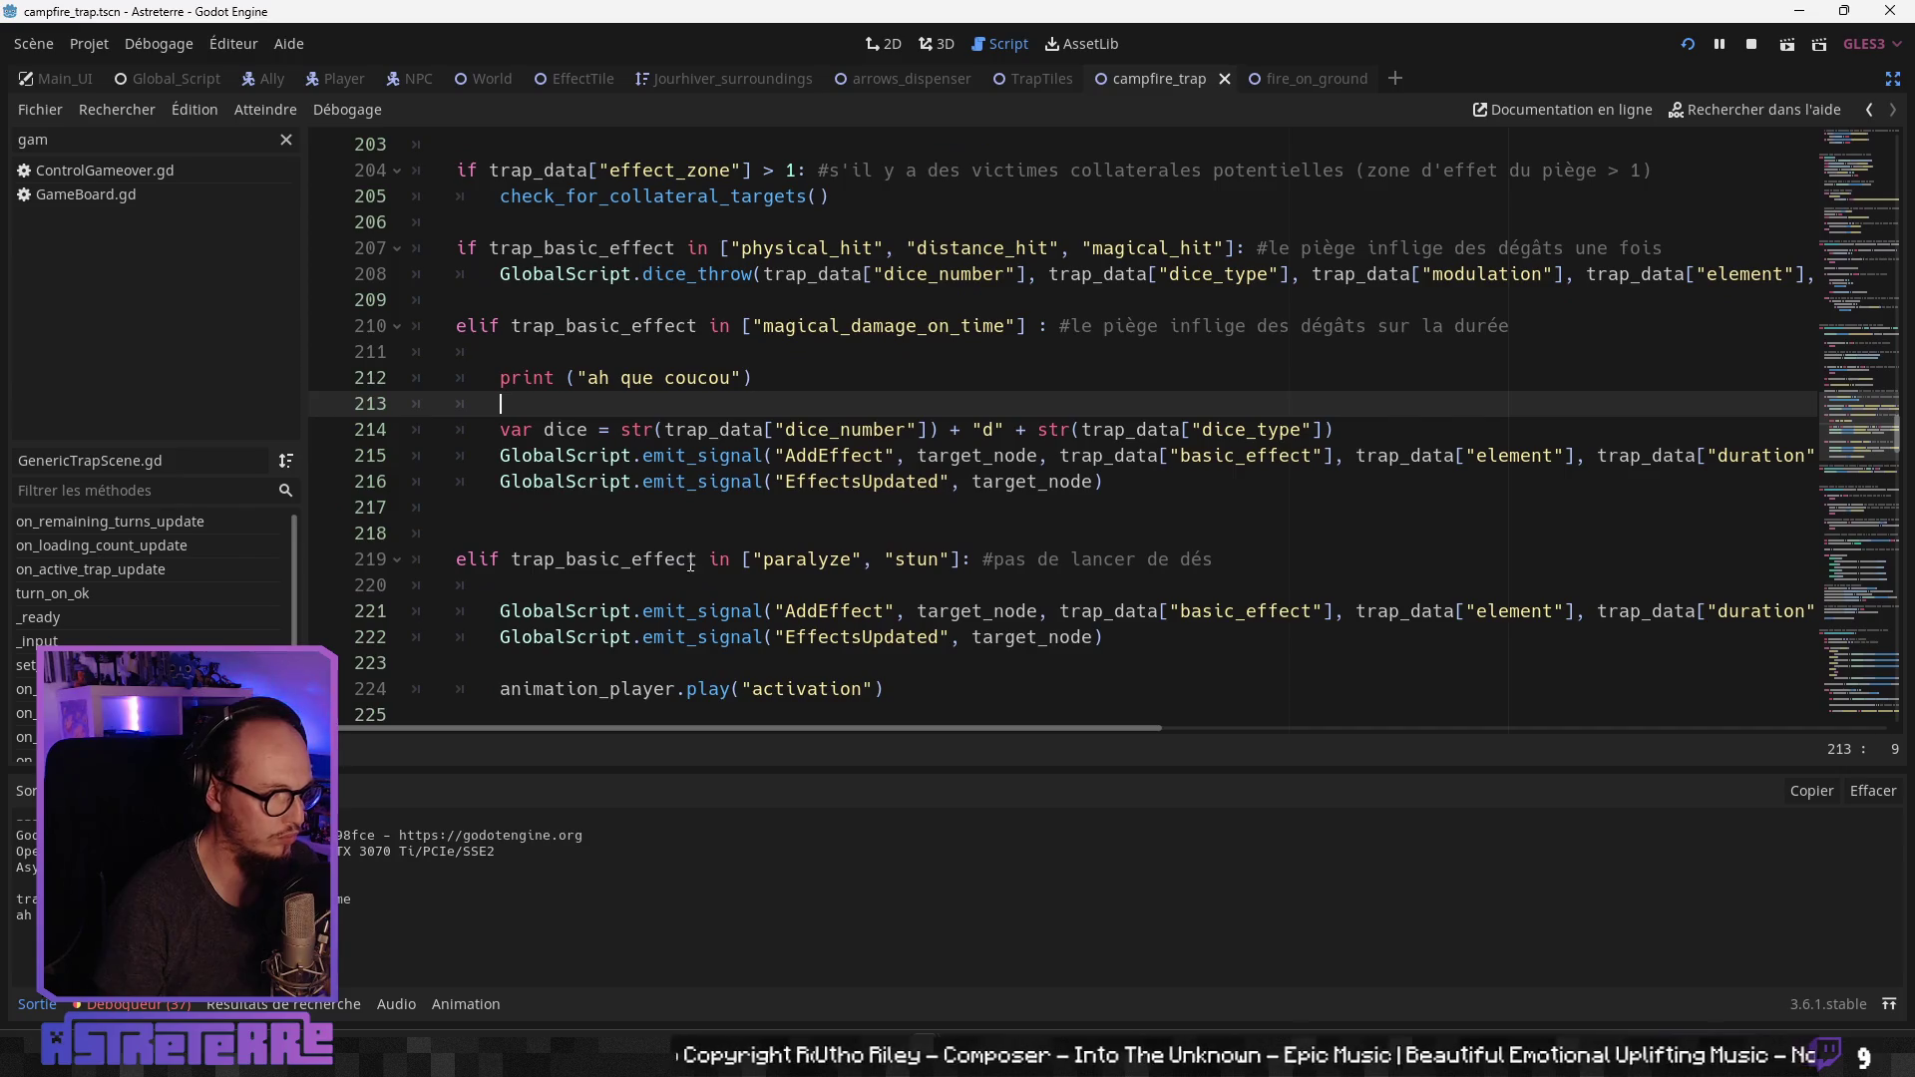
{"action": "left_click", "coordinate": [645, 455]}
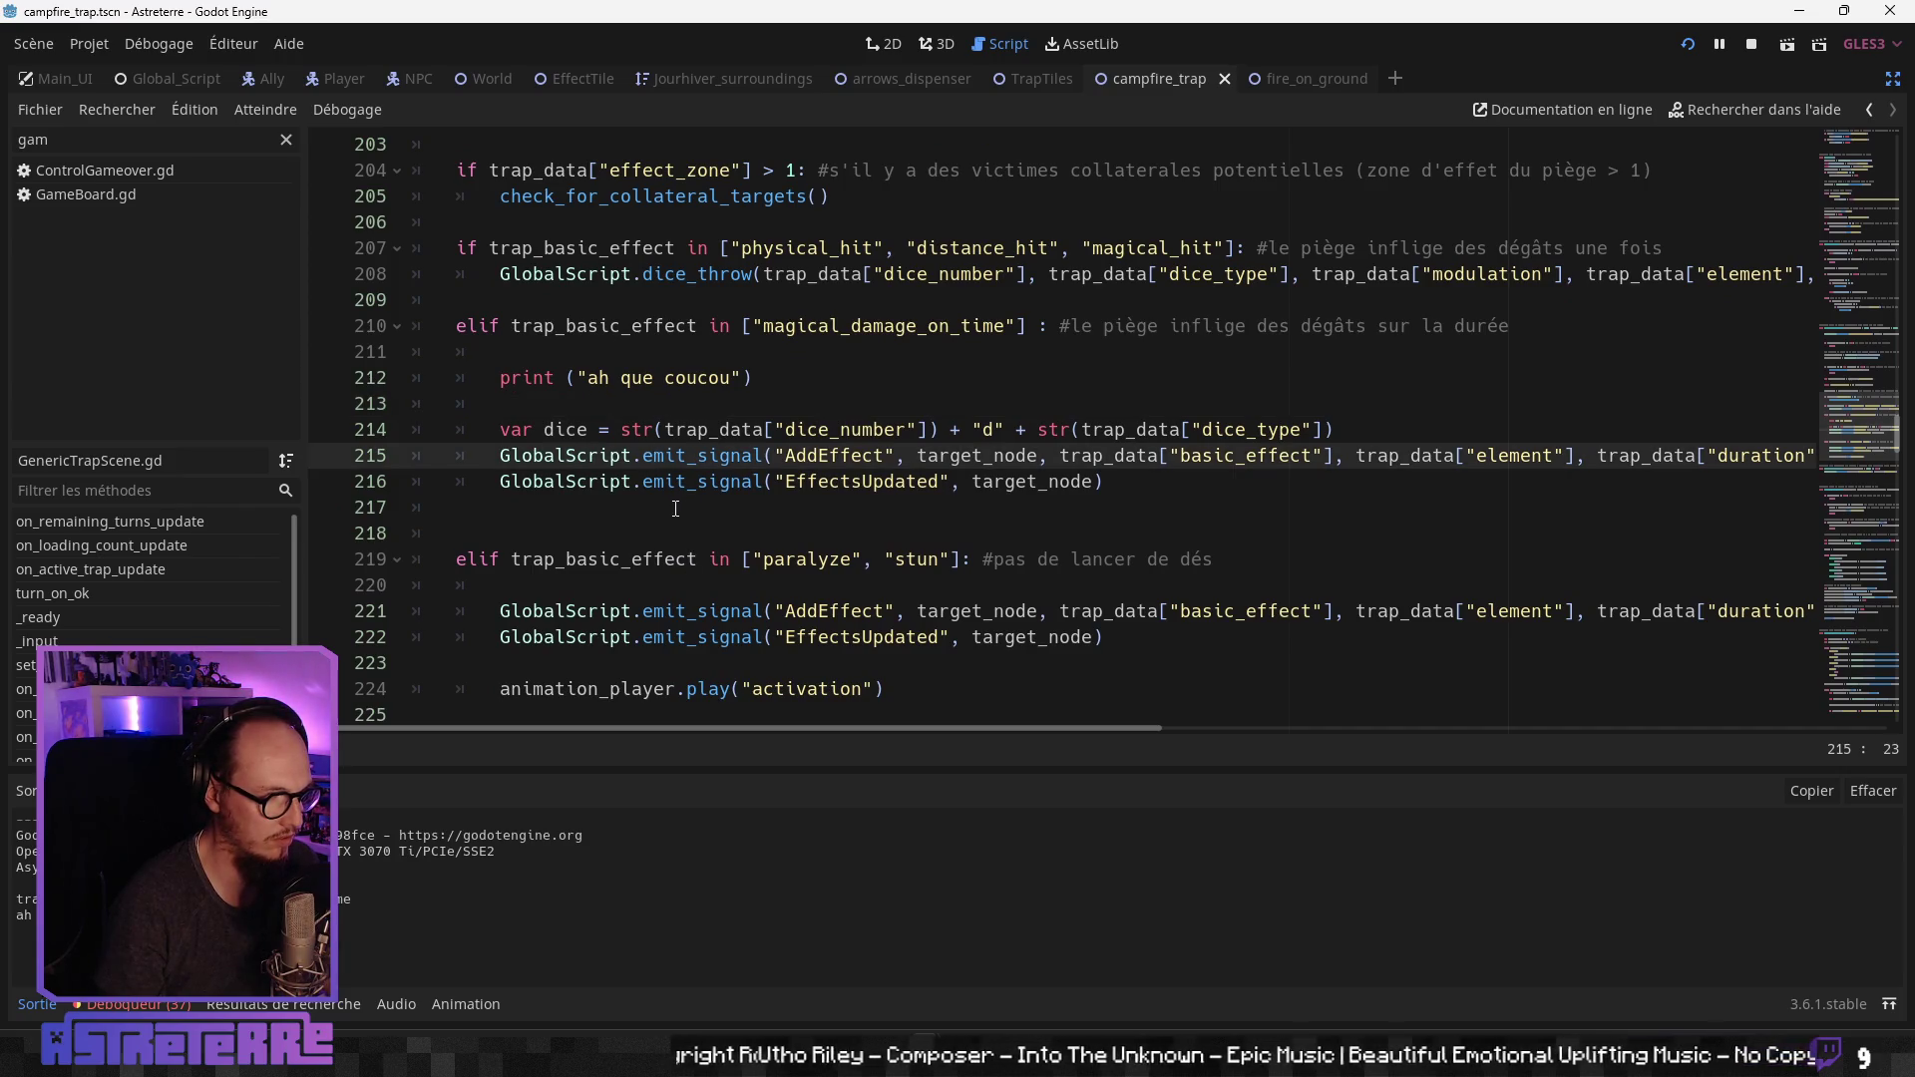
{"action": "double_click", "coordinate": [577, 430]}
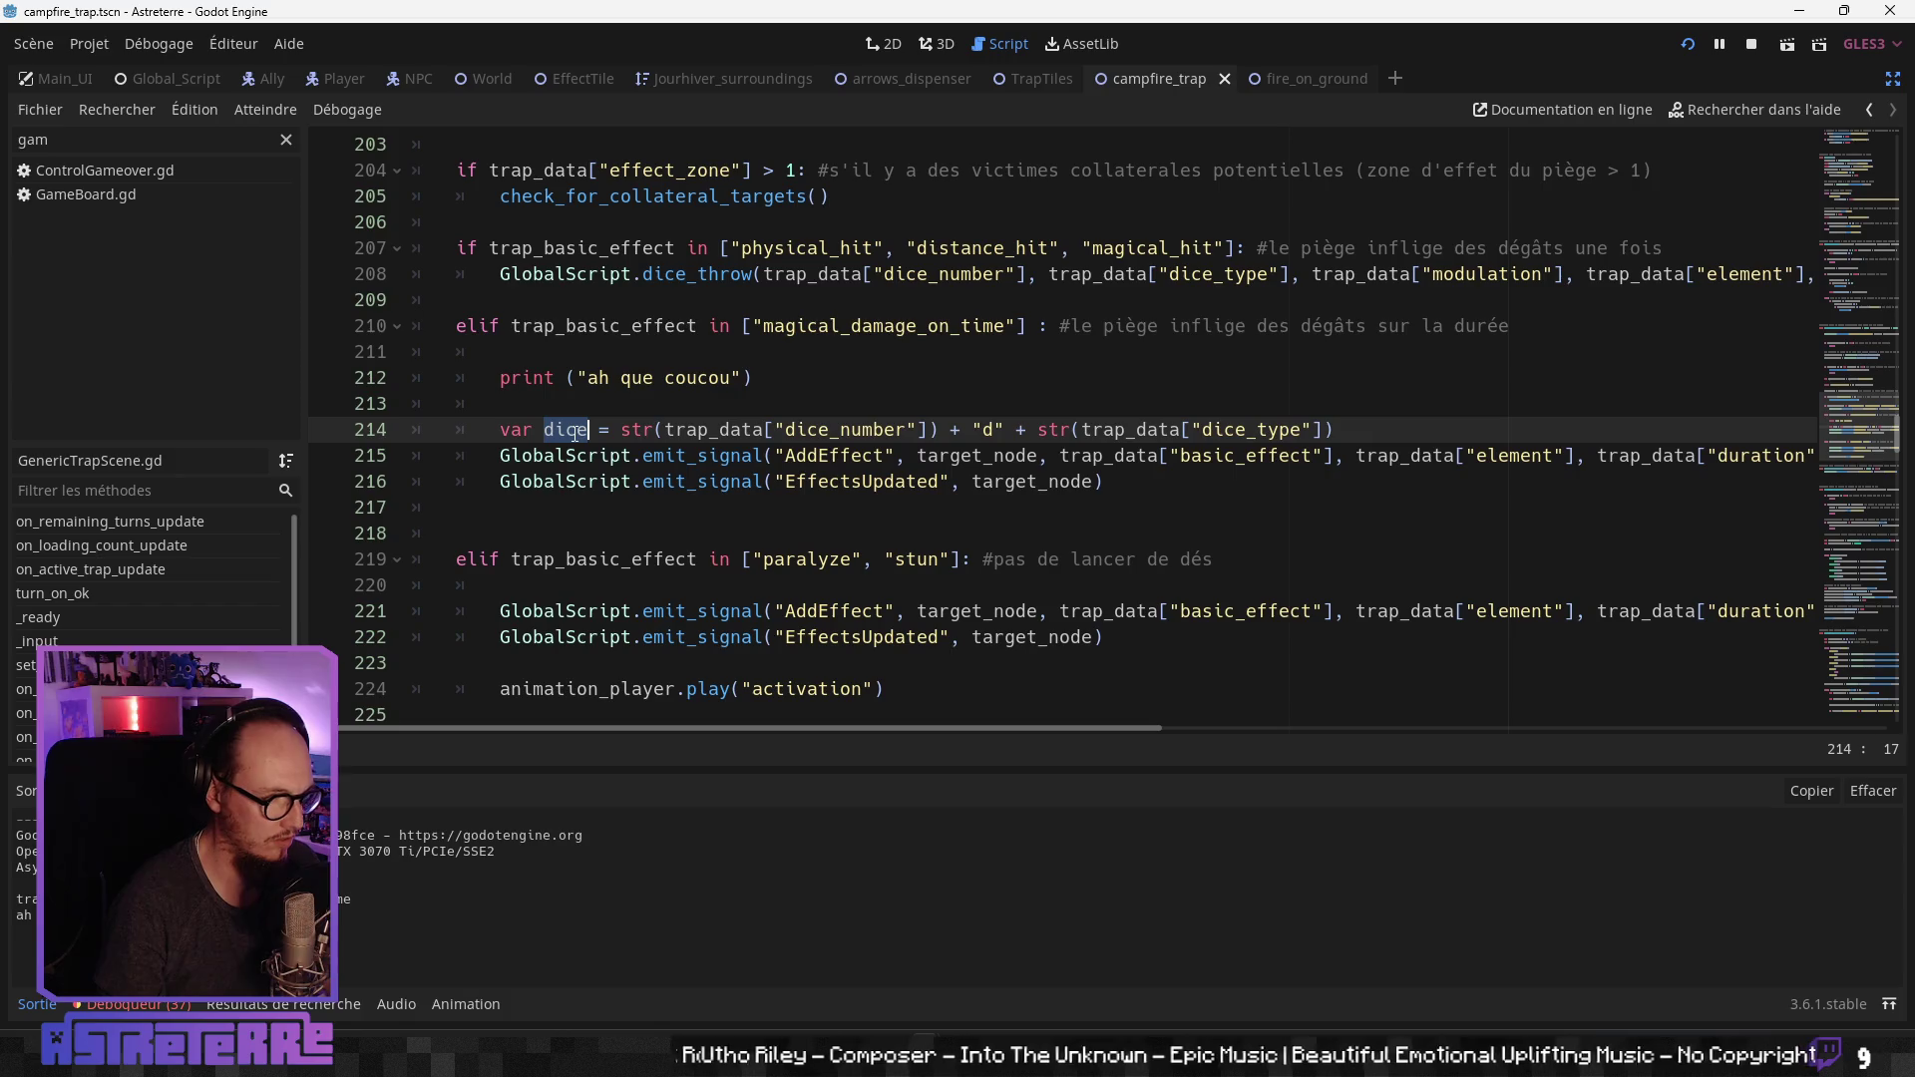
{"action": "key", "text": "ctrl"}
{"action": "key", "text": "ctrl"}
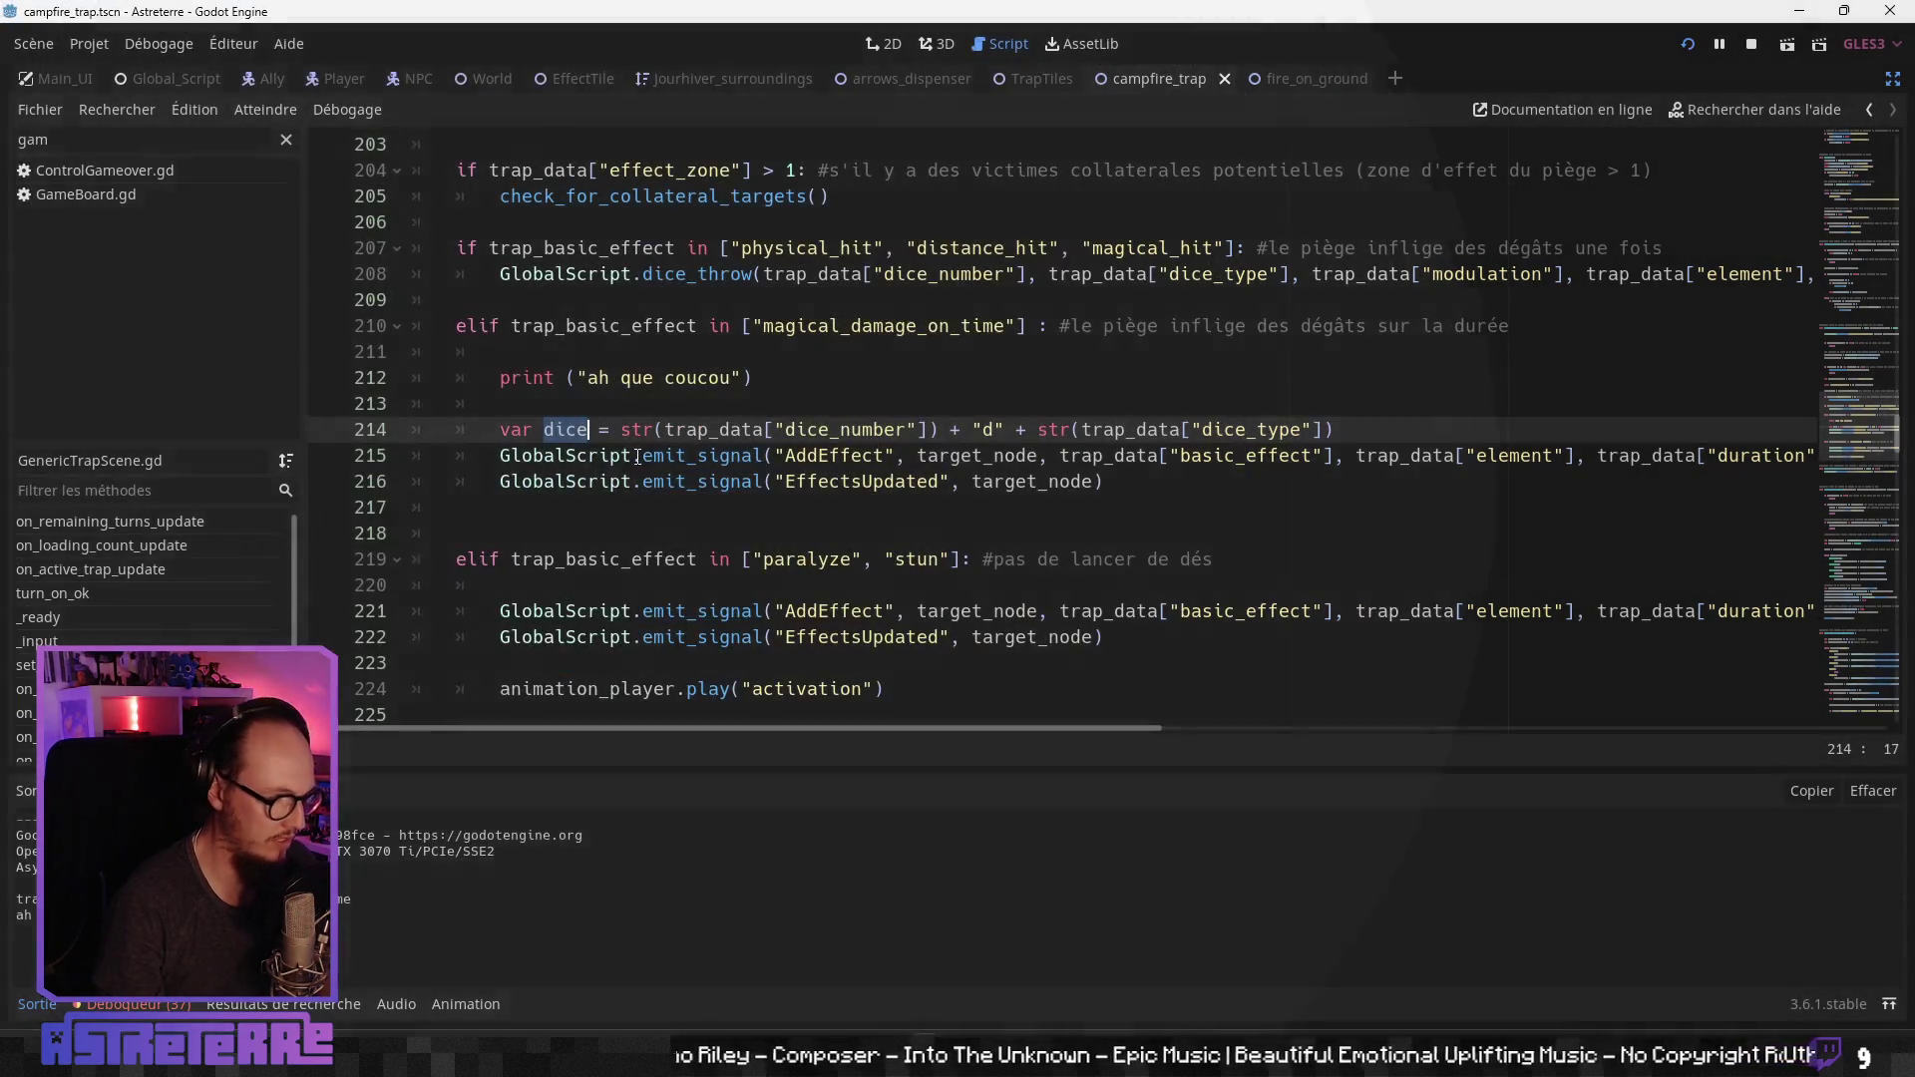
{"action": "key", "text": "ctrl+f"}
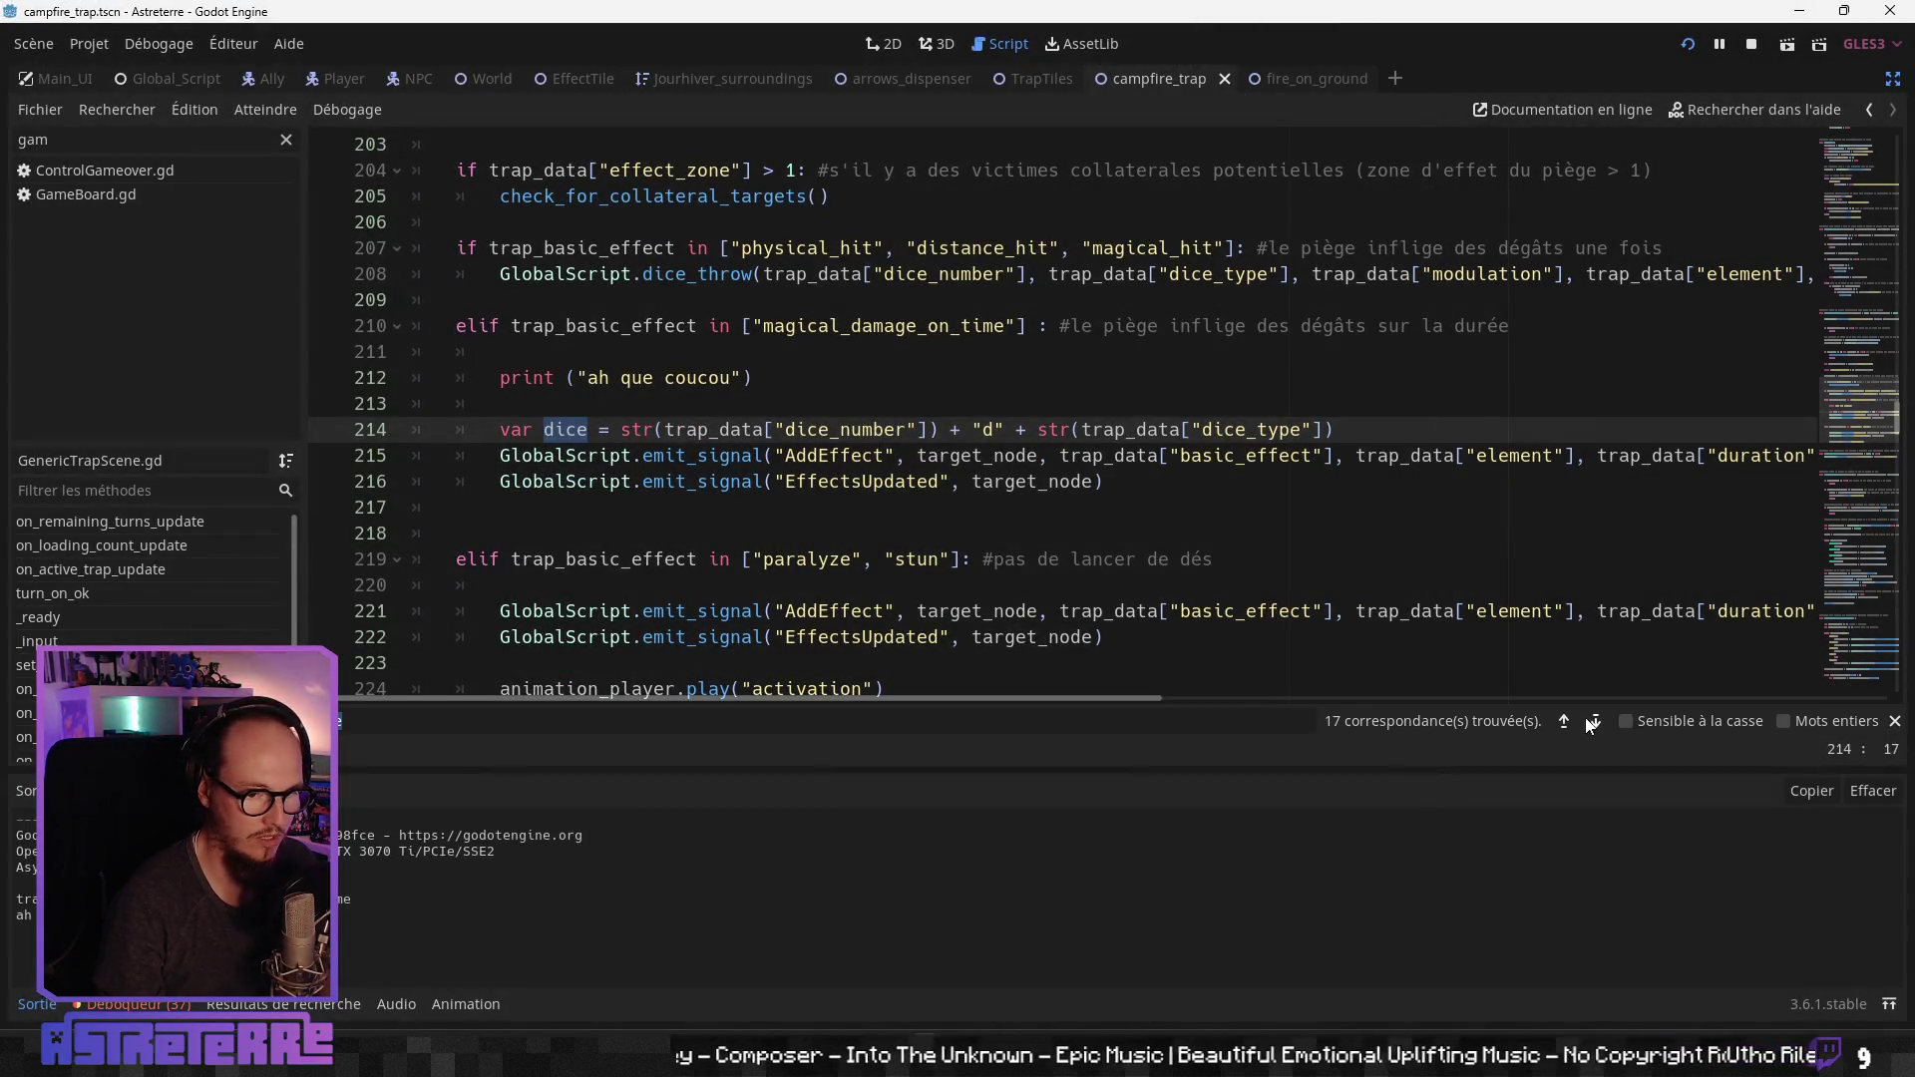
{"action": "left_click", "coordinate": [1565, 720]}
{"action": "left_click", "coordinate": [1565, 720]}
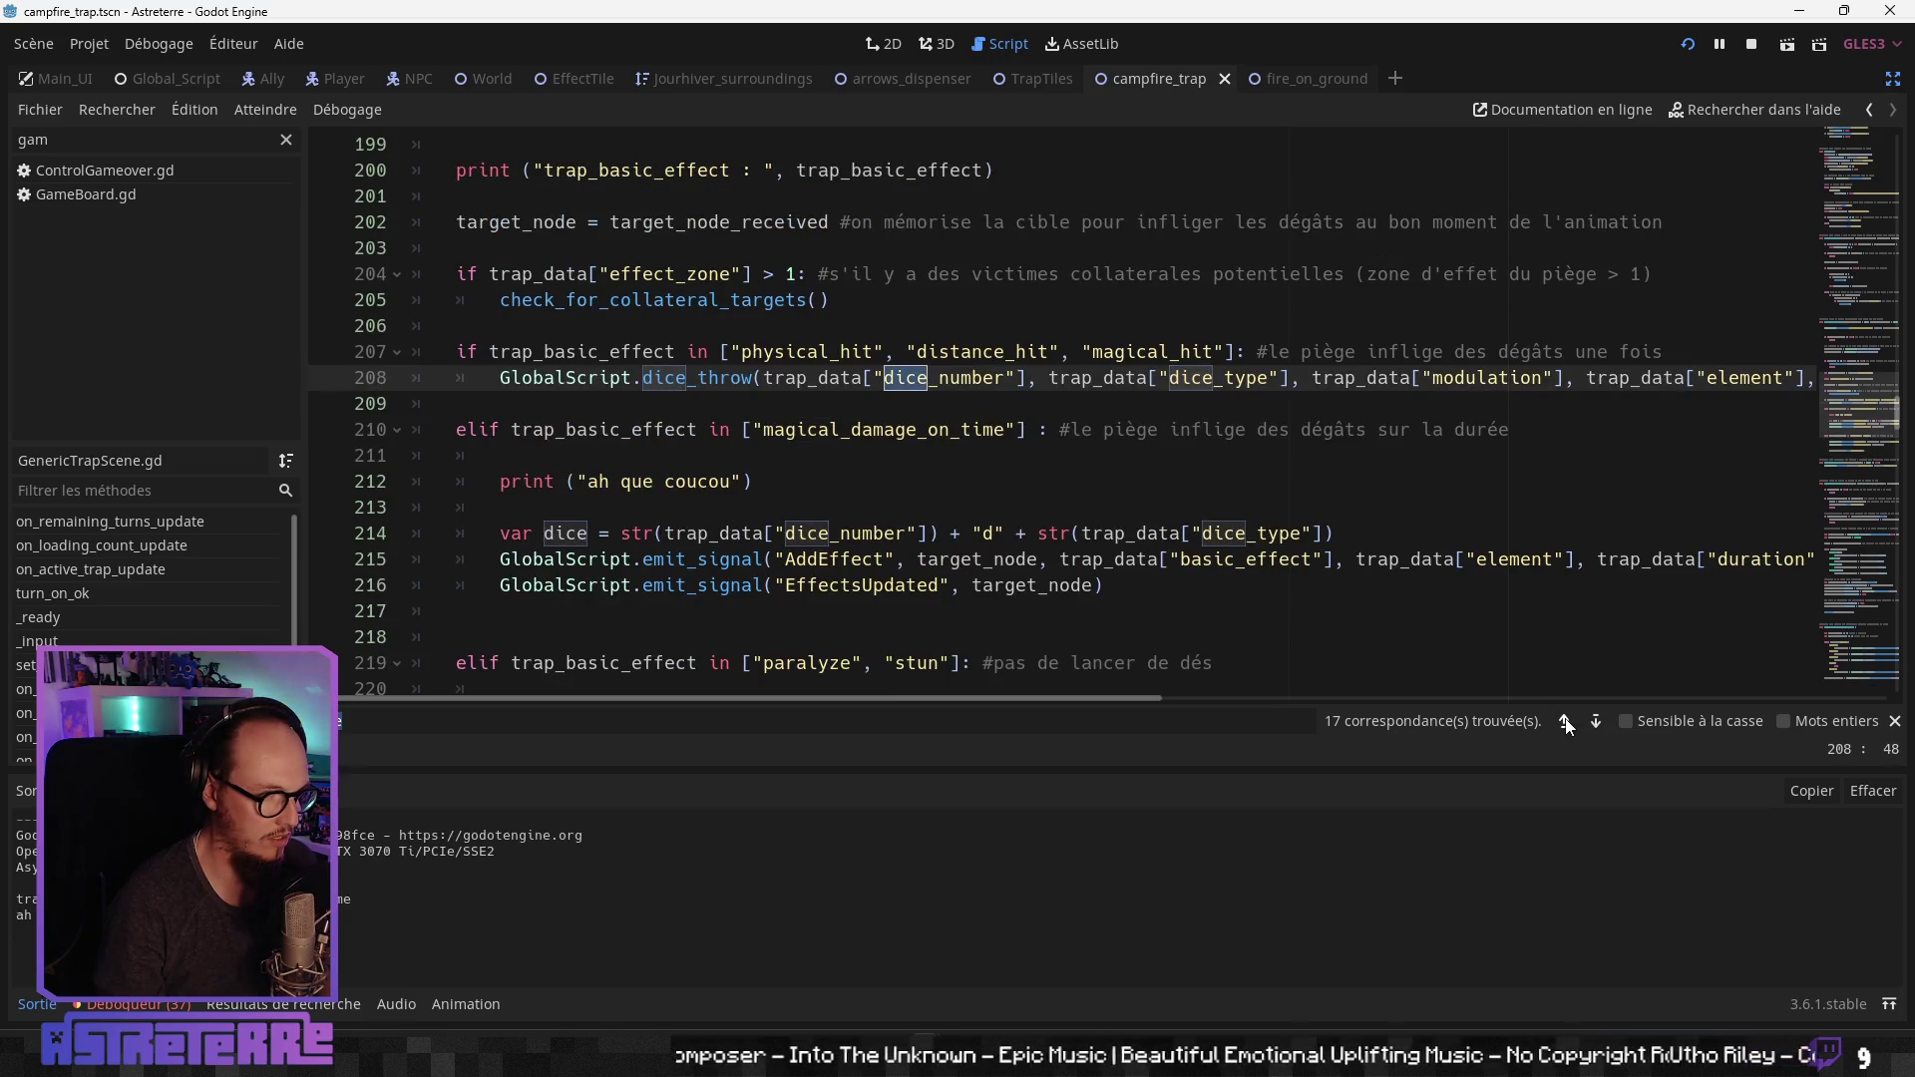
{"action": "left_click", "coordinate": [1565, 720]}
{"action": "left_click", "coordinate": [1565, 720]}
{"action": "left_click", "coordinate": [1565, 720]}
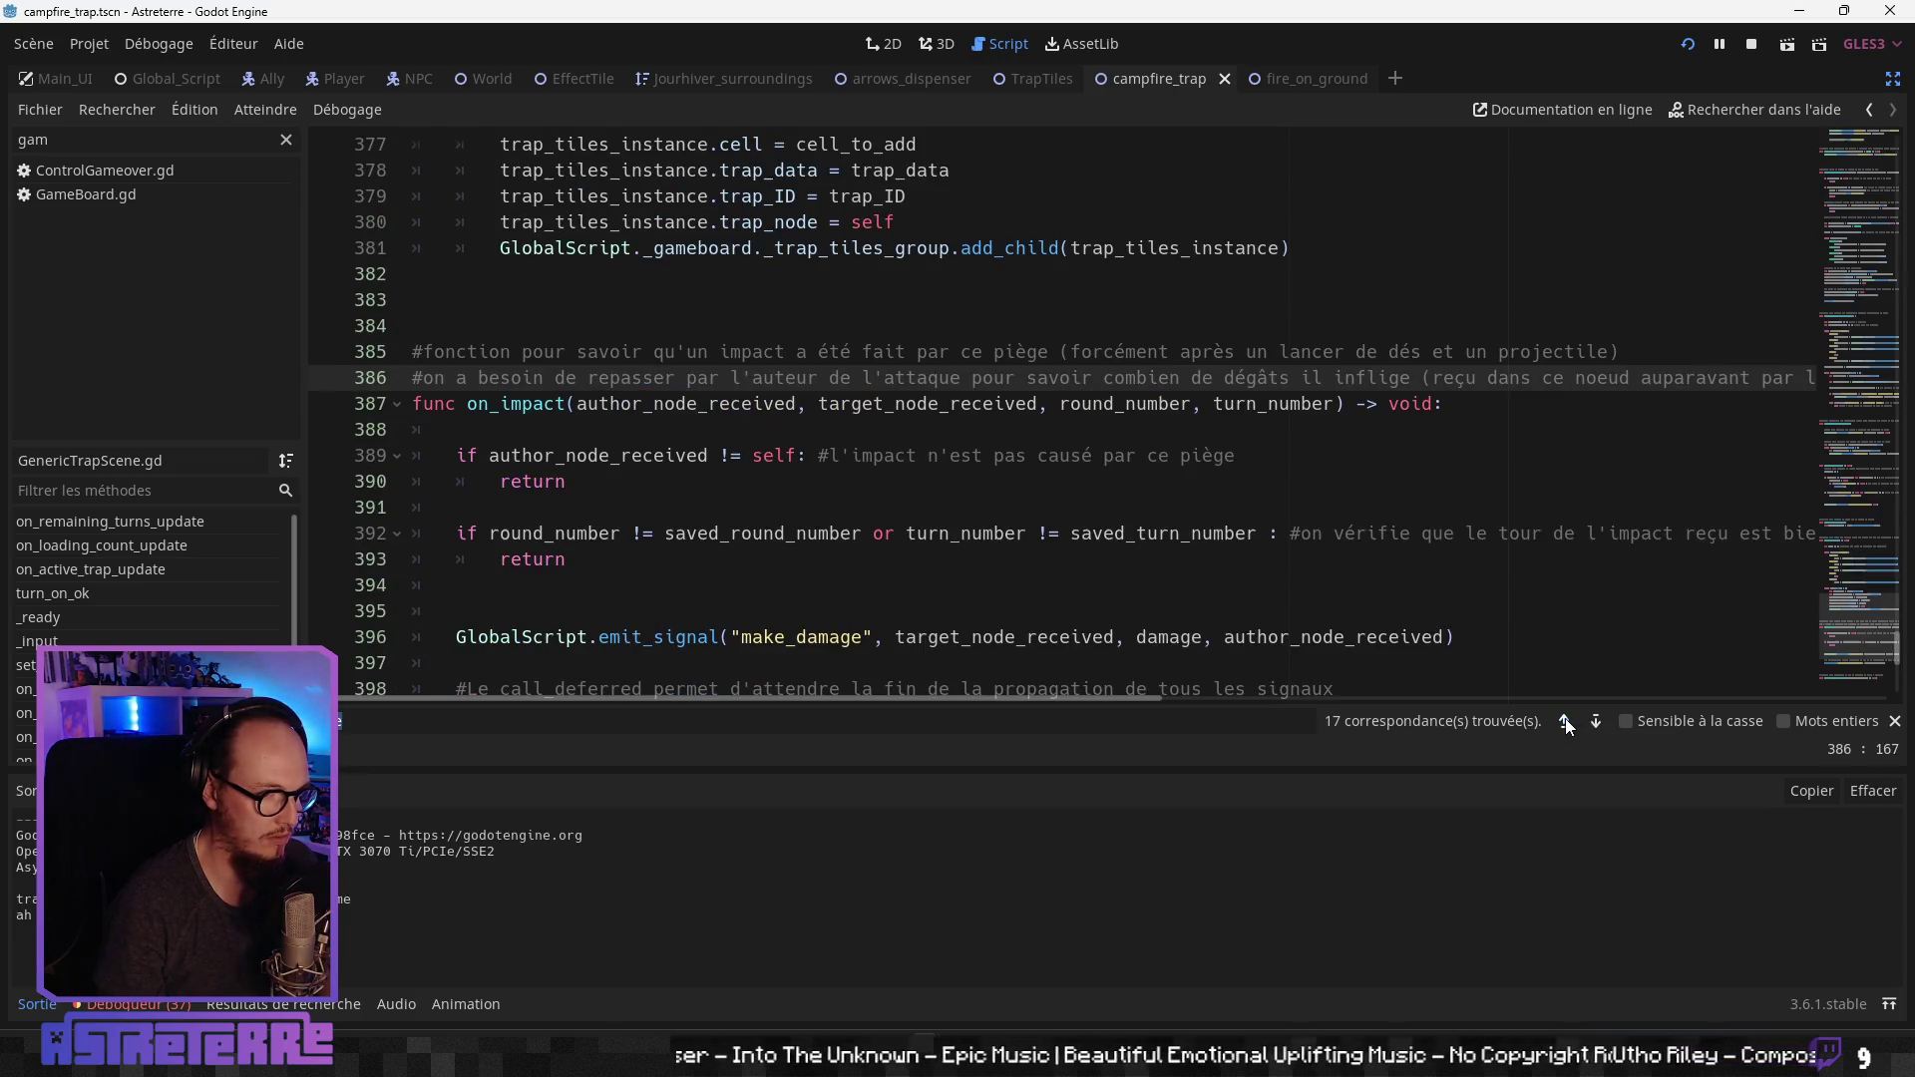
{"action": "left_click", "coordinate": [1564, 720]}
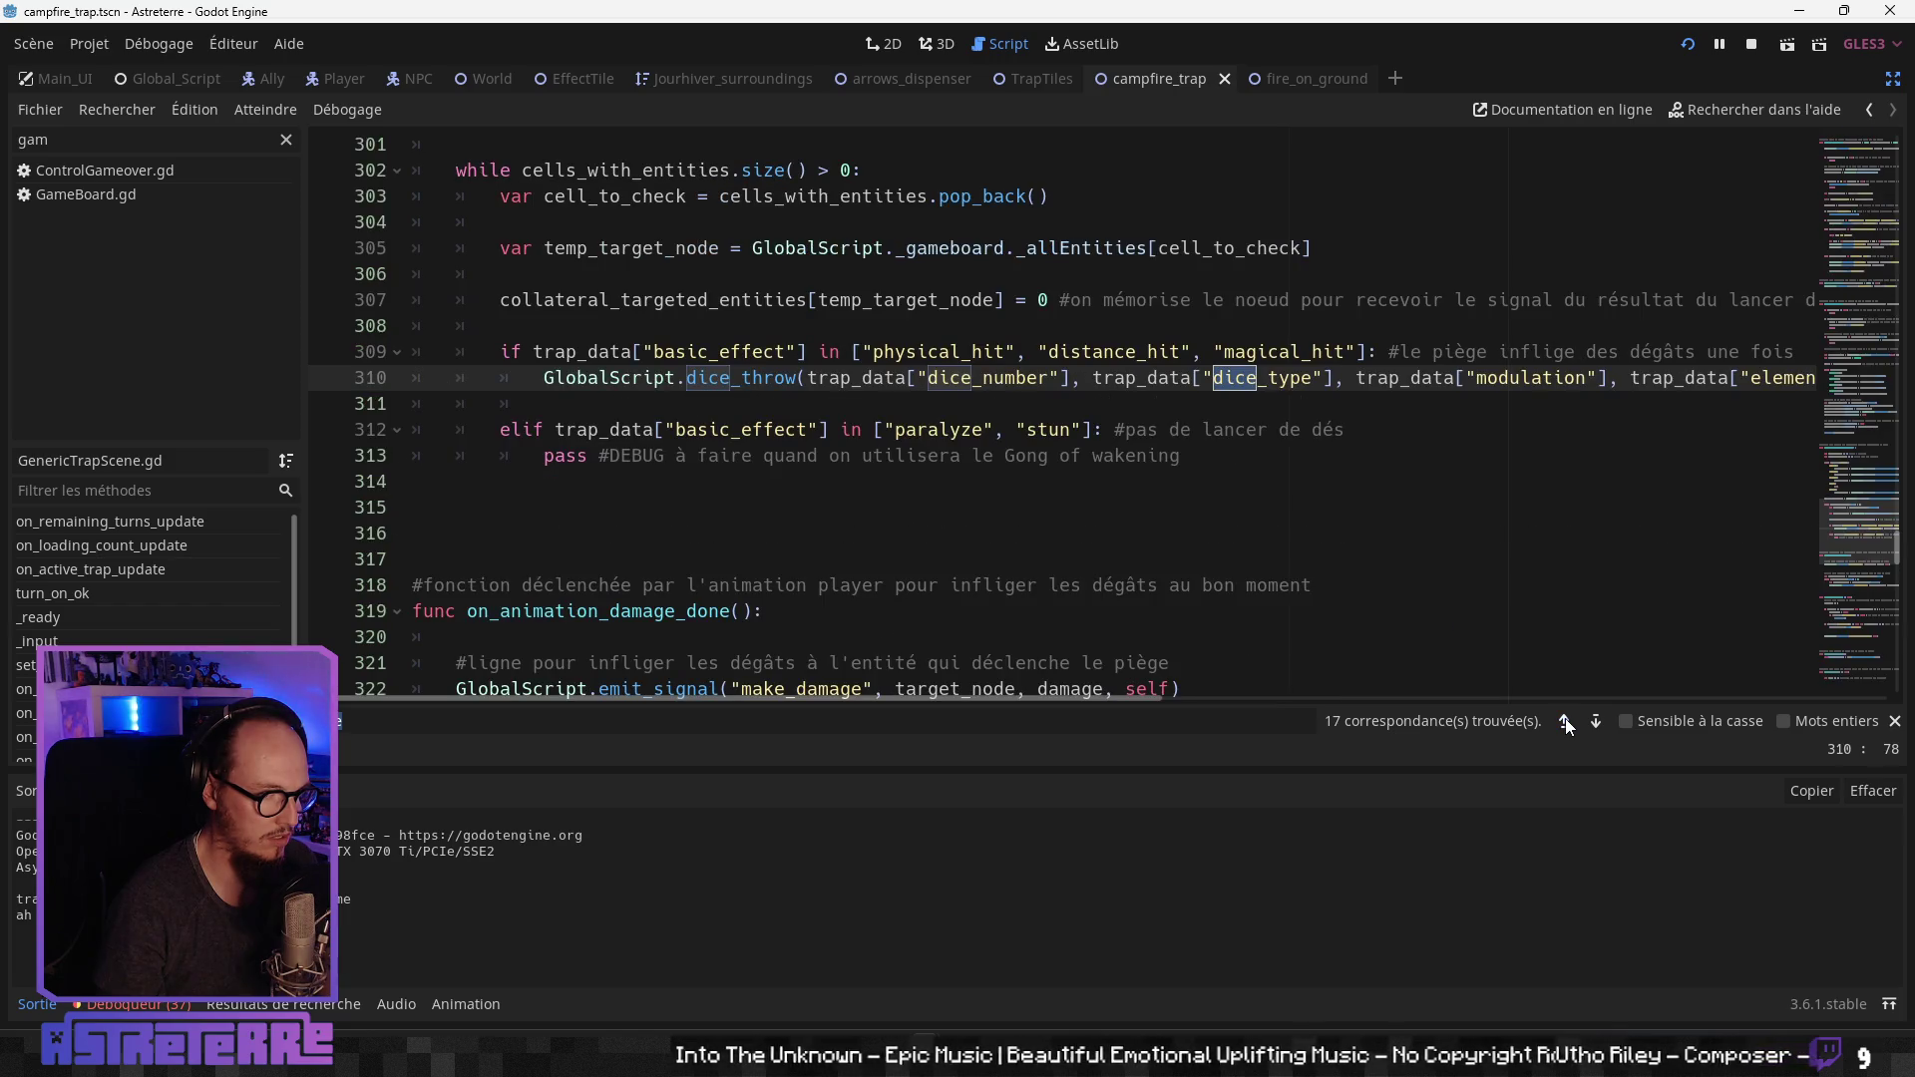
{"action": "left_click", "coordinate": [1565, 720]}
{"action": "left_click", "coordinate": [1565, 721]}
{"action": "left_click", "coordinate": [1565, 720]}
{"action": "left_click", "coordinate": [1565, 720]}
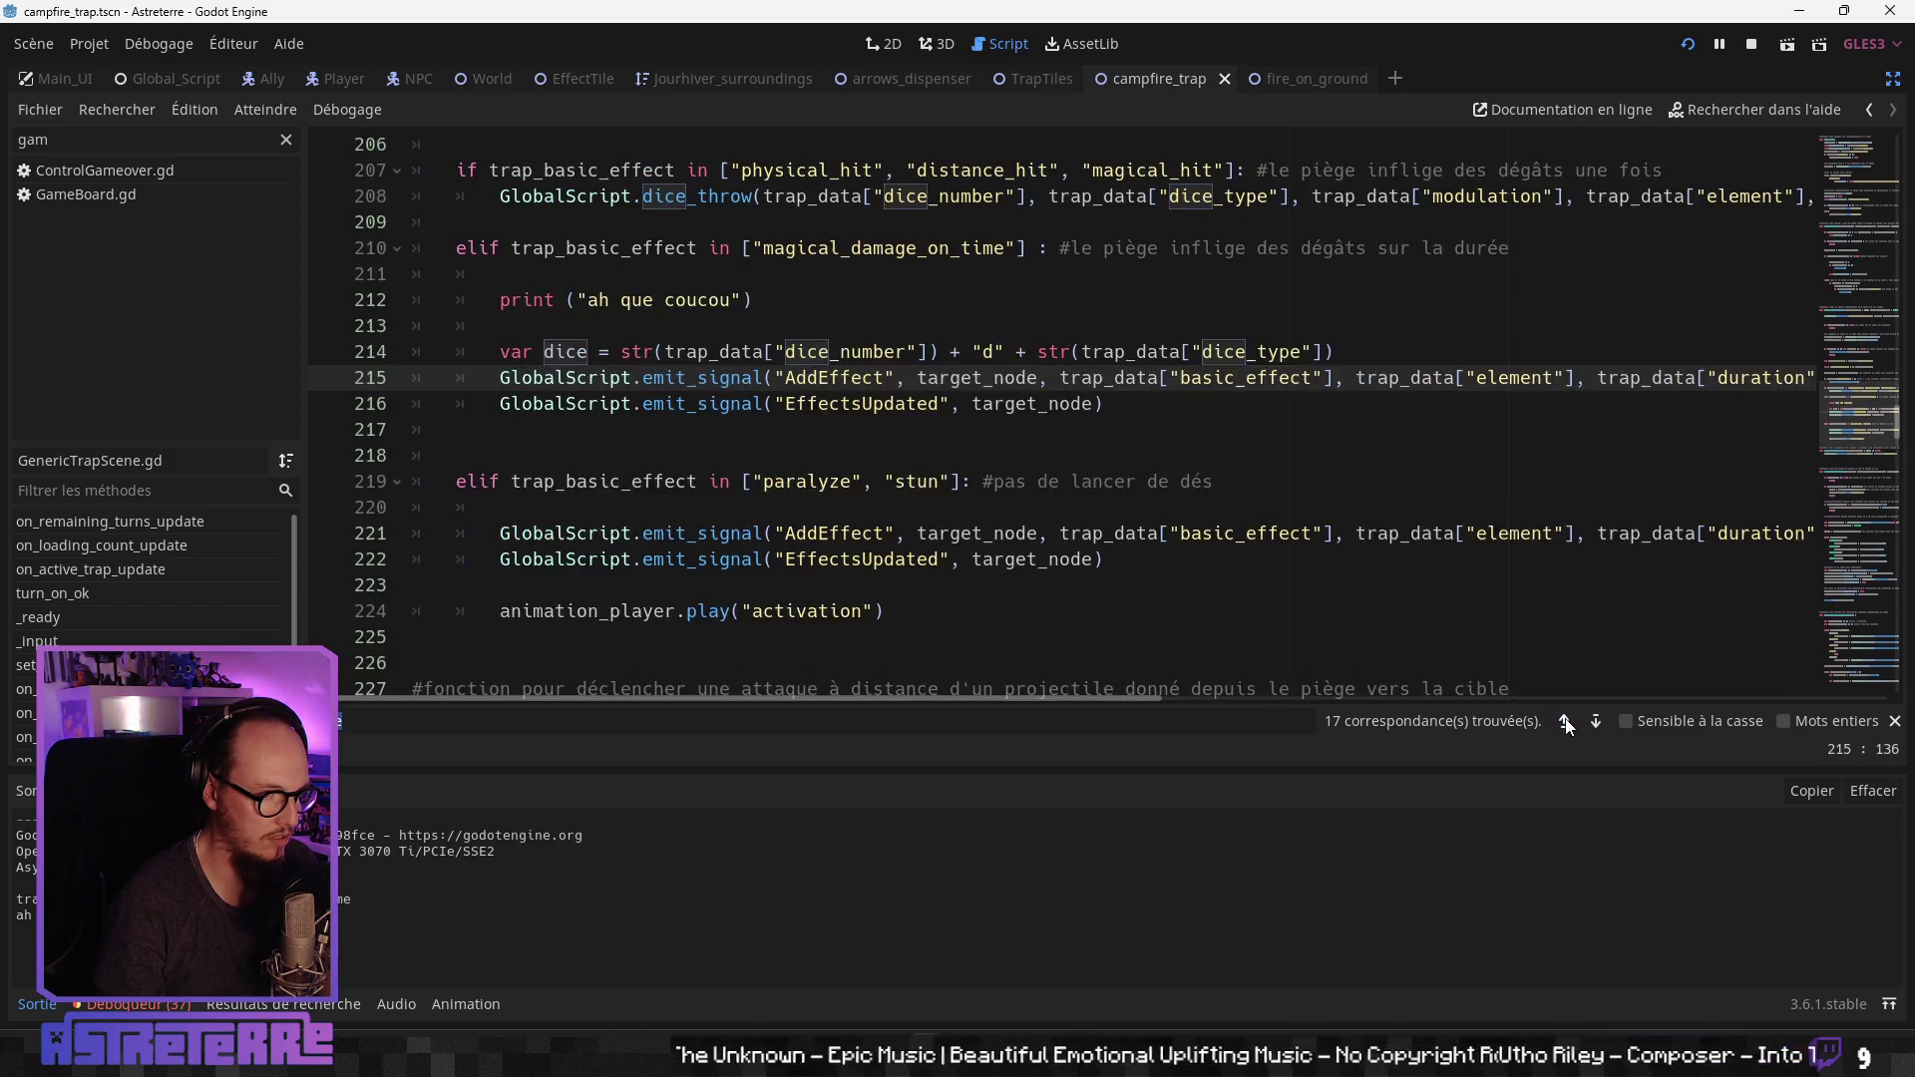
{"action": "left_click", "coordinate": [1565, 720]}
{"action": "left_click", "coordinate": [1565, 720]}
{"action": "left_click", "coordinate": [1565, 720]}
{"action": "left_click", "coordinate": [1564, 720]}
Step: Check the Débogueur error list, then return to the Sortie log and the EffectsUpdated line
{"action": "left_click", "coordinate": [906, 585]}
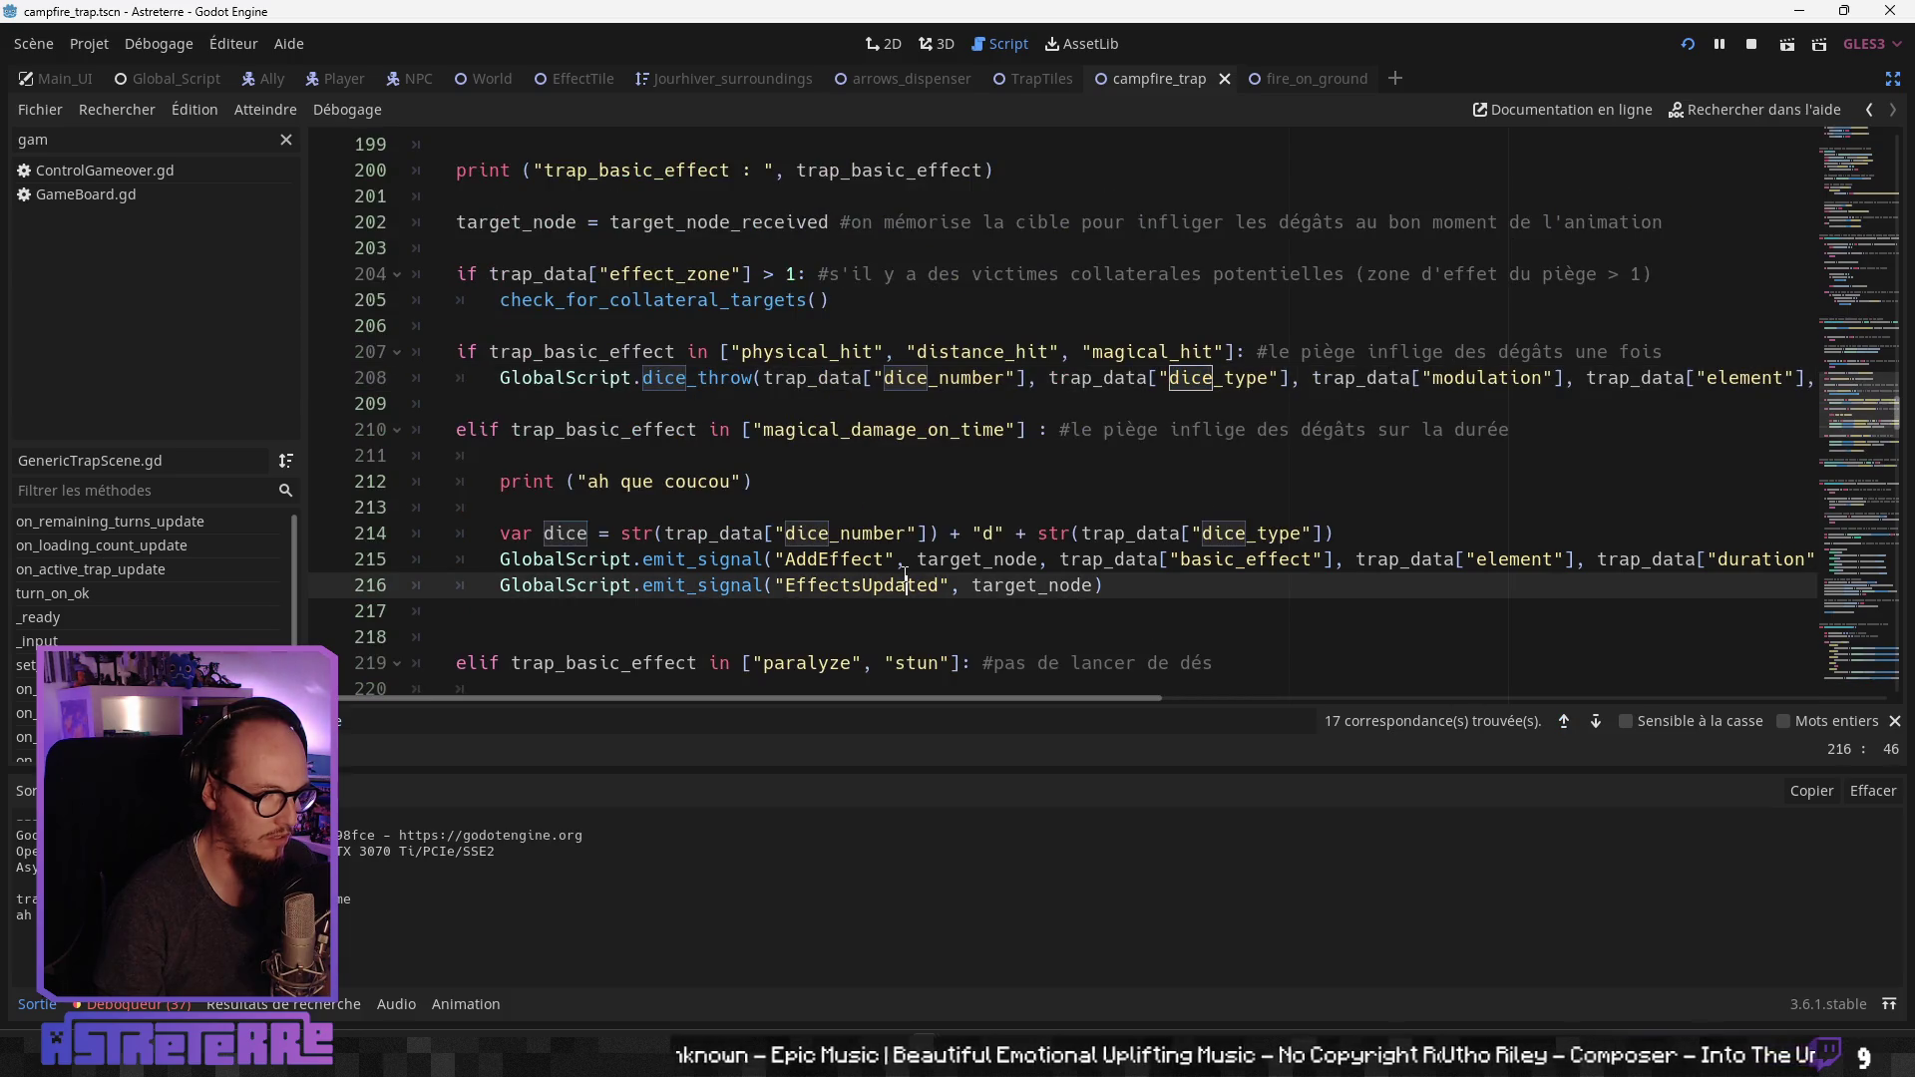
{"action": "scroll", "coordinate": [994, 586], "scroll_direction": "down", "scroll_amount": 1}
{"action": "left_click", "coordinate": [789, 514]}
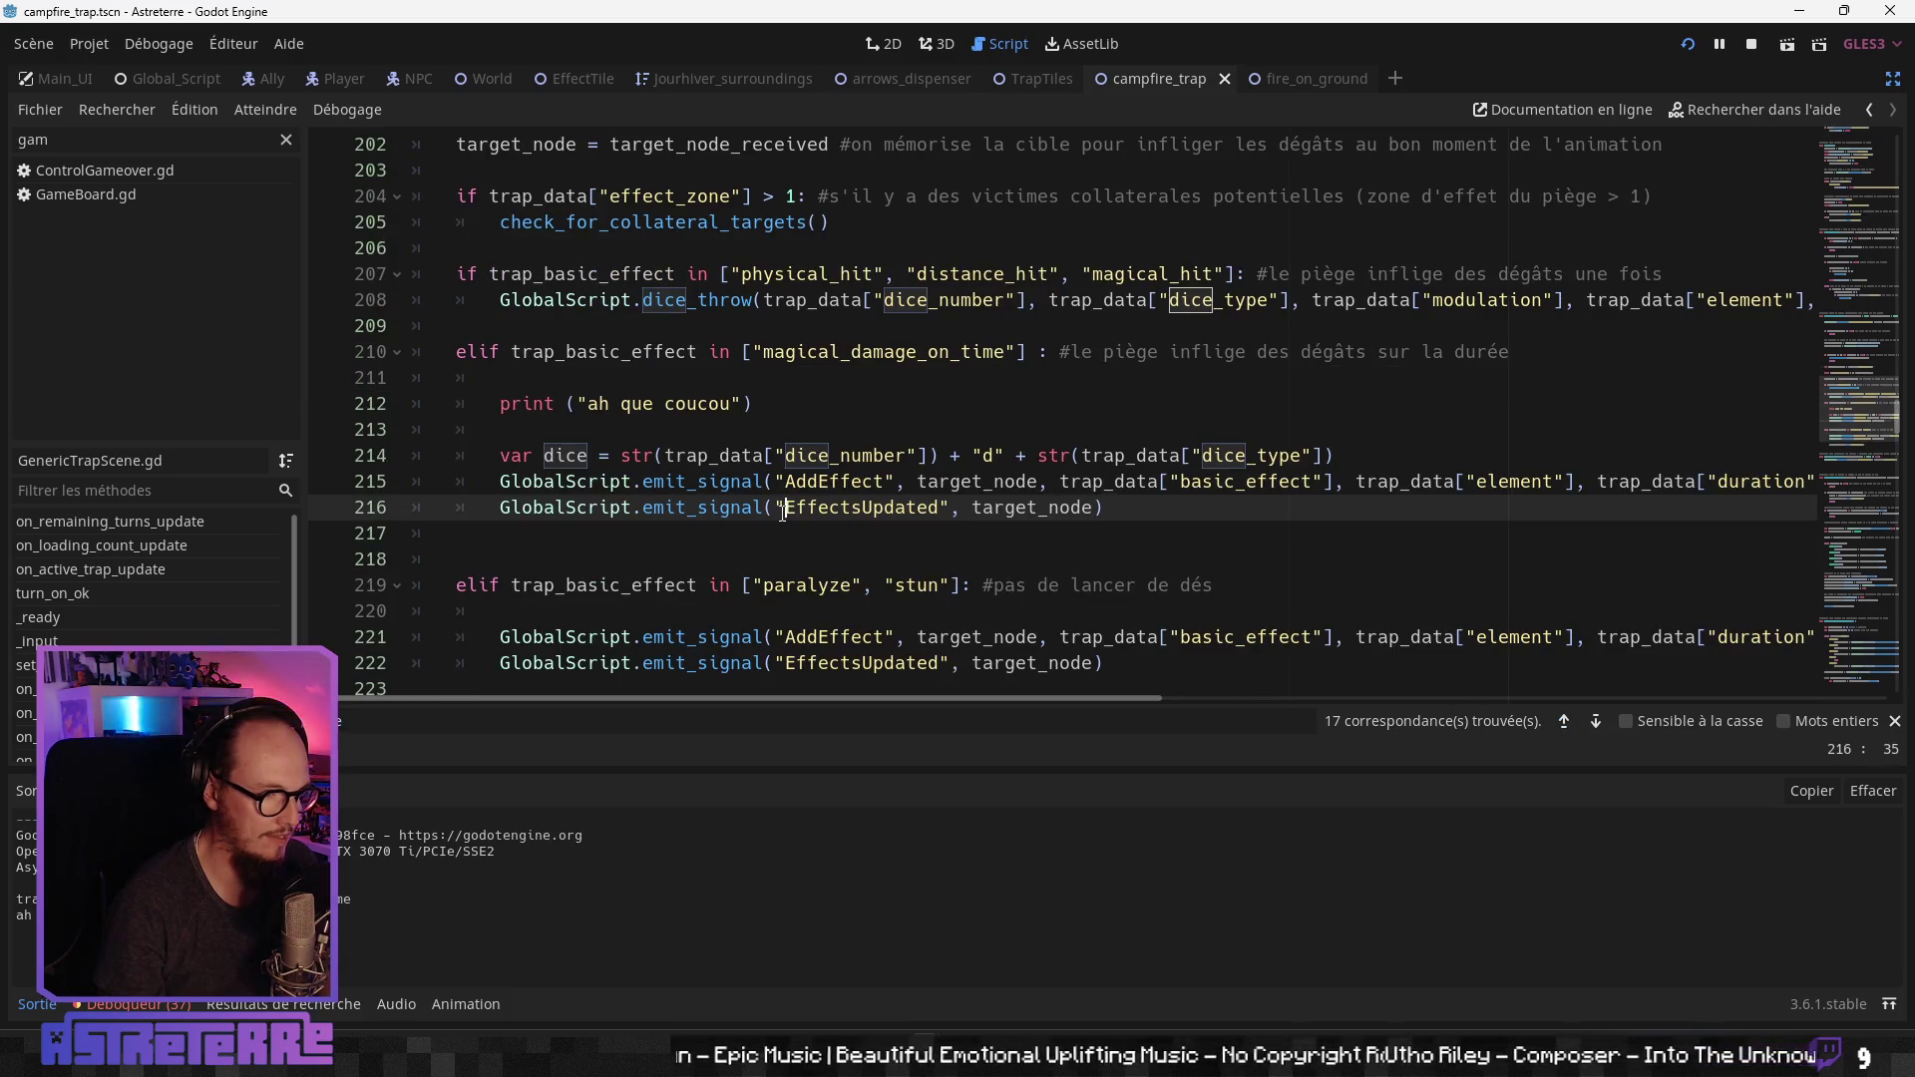
{"action": "left_click", "coordinate": [130, 1004]}
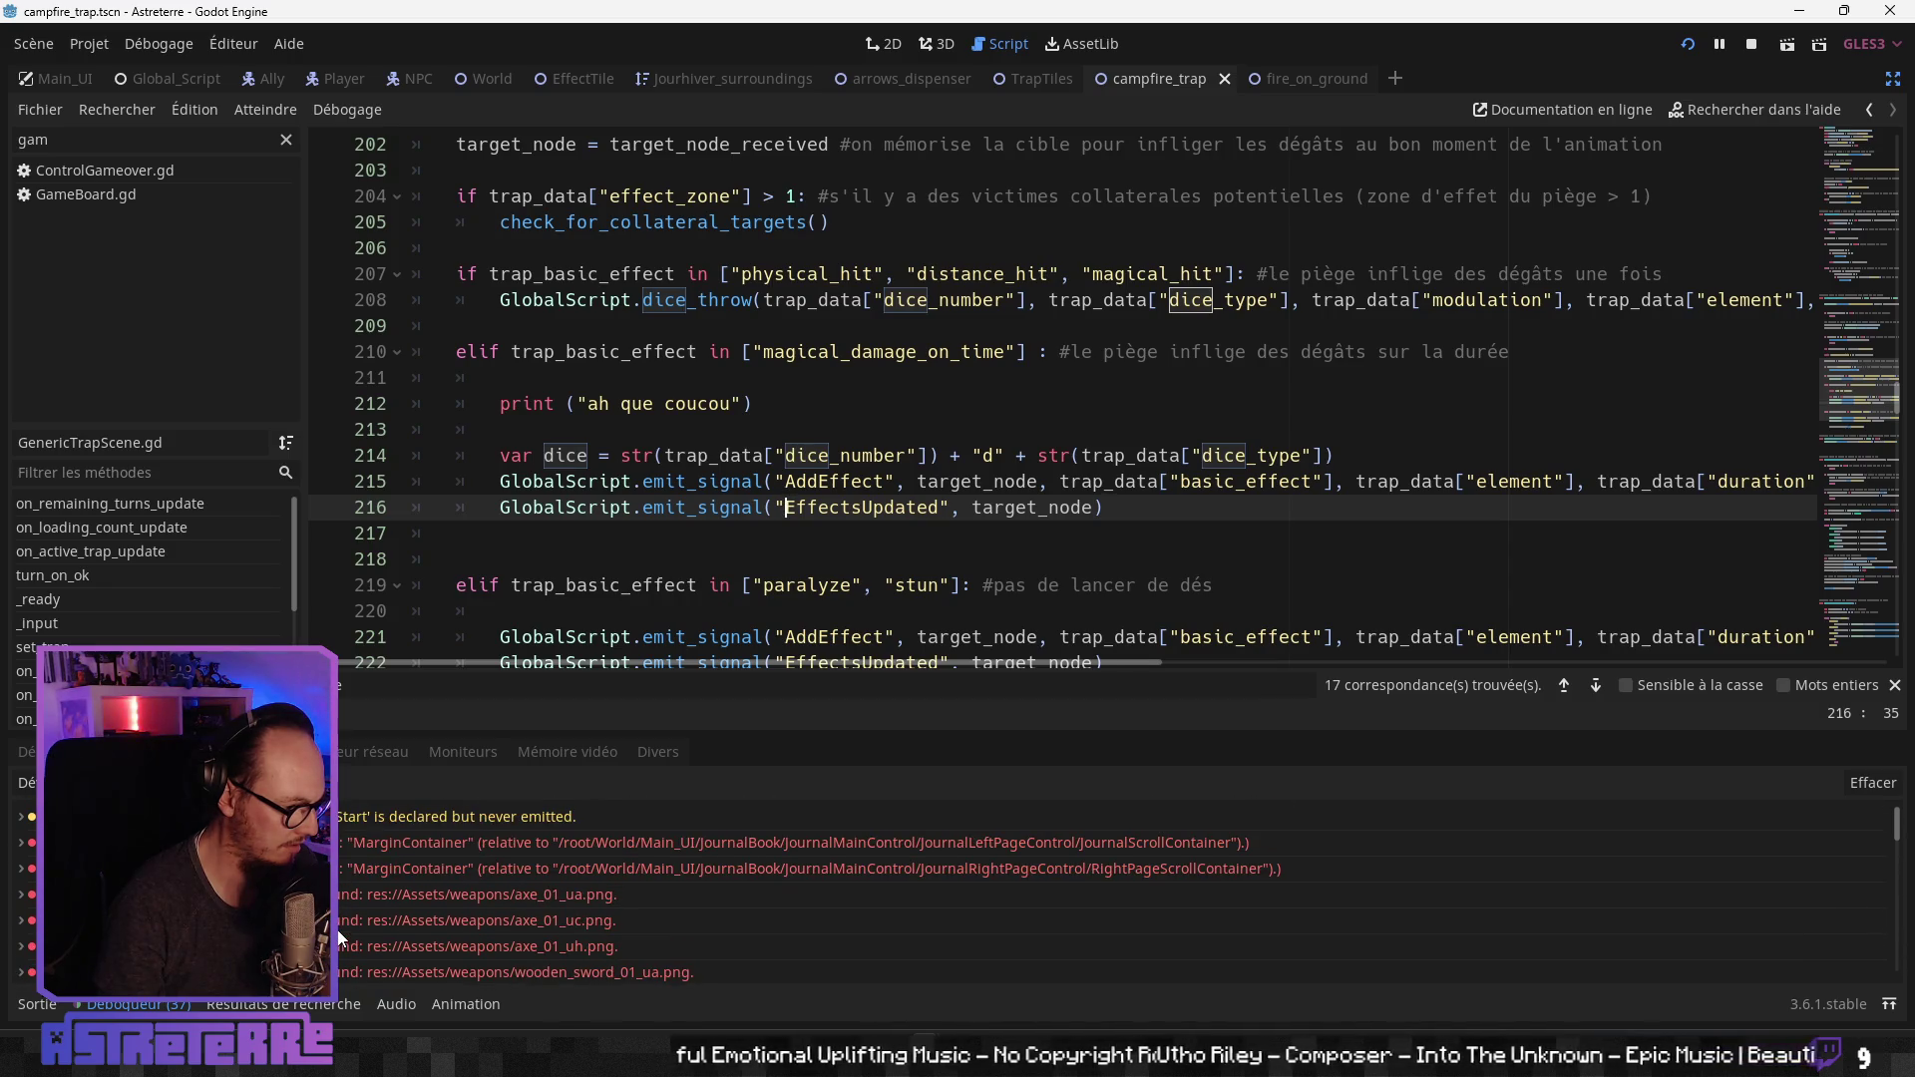
{"action": "left_click", "coordinate": [40, 1007]}
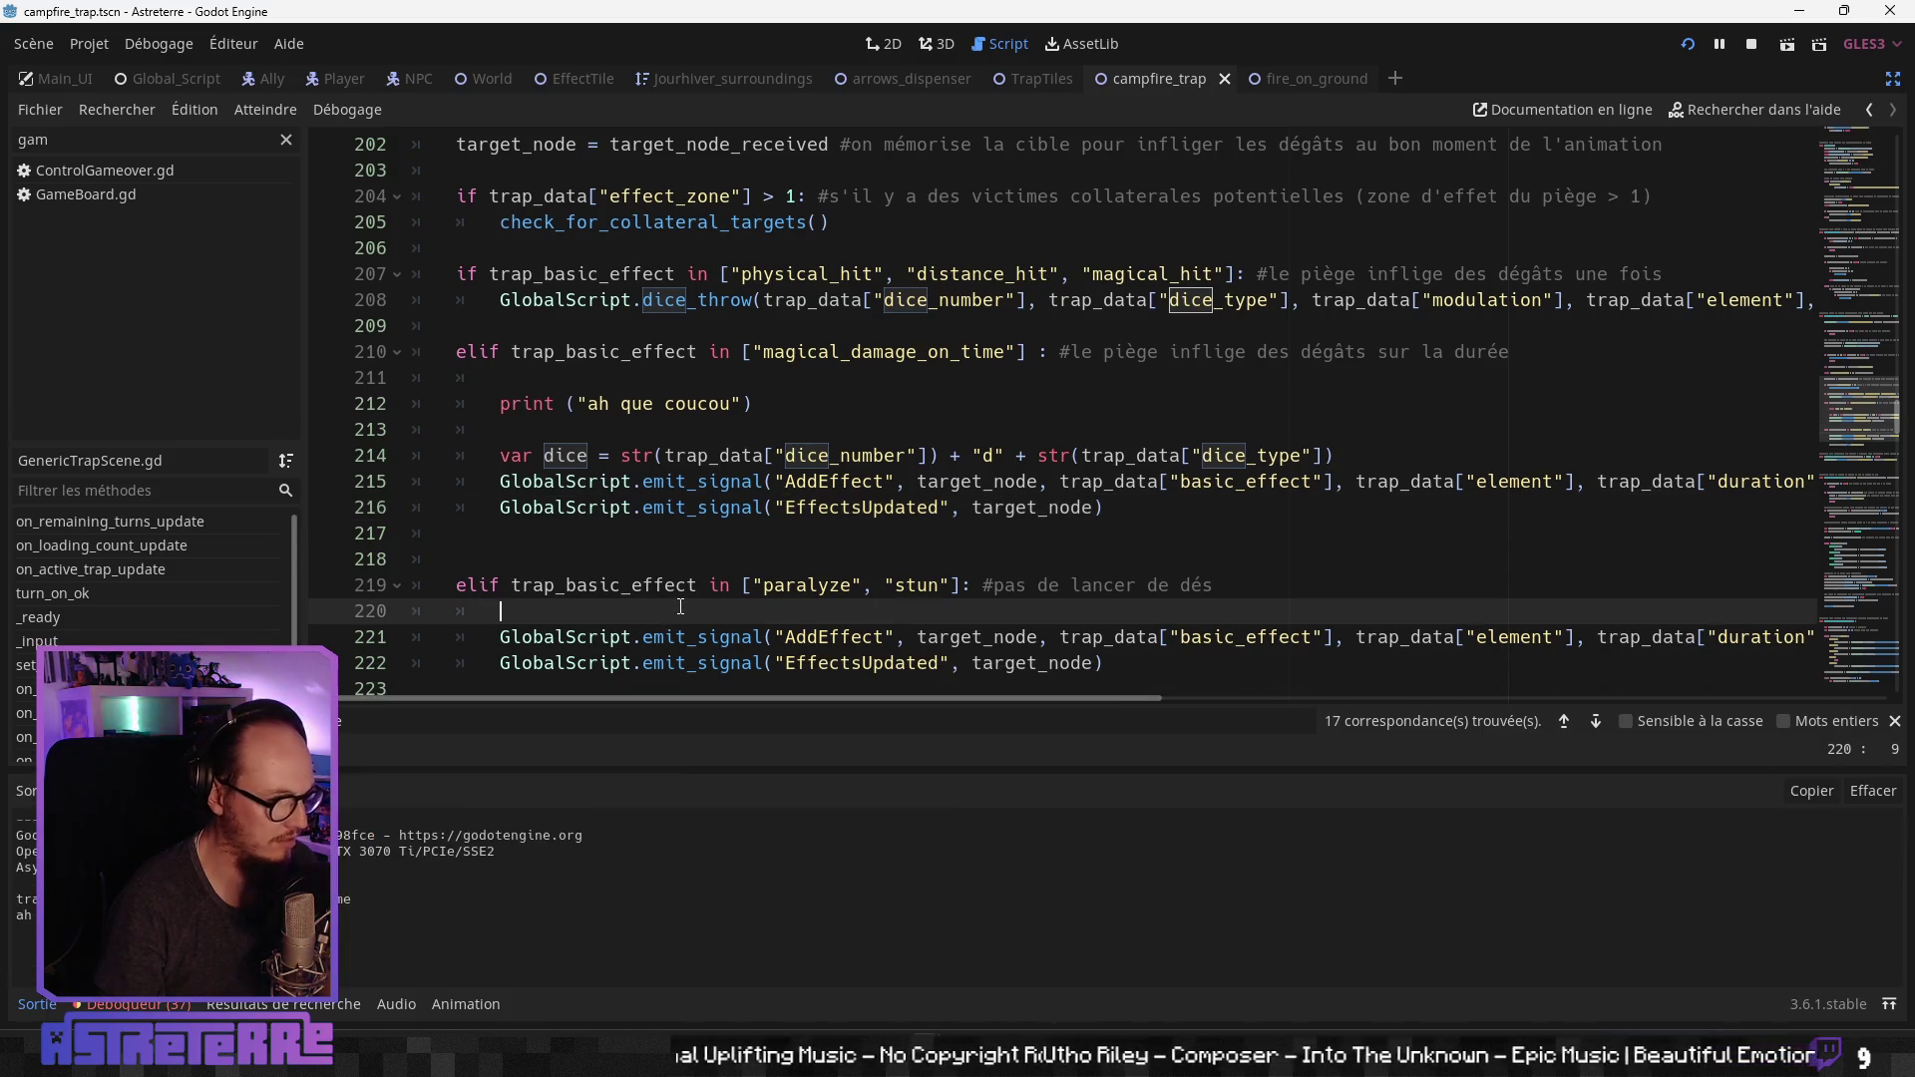
{"action": "left_click", "coordinate": [674, 507]}
{"action": "left_click", "coordinate": [976, 481]}
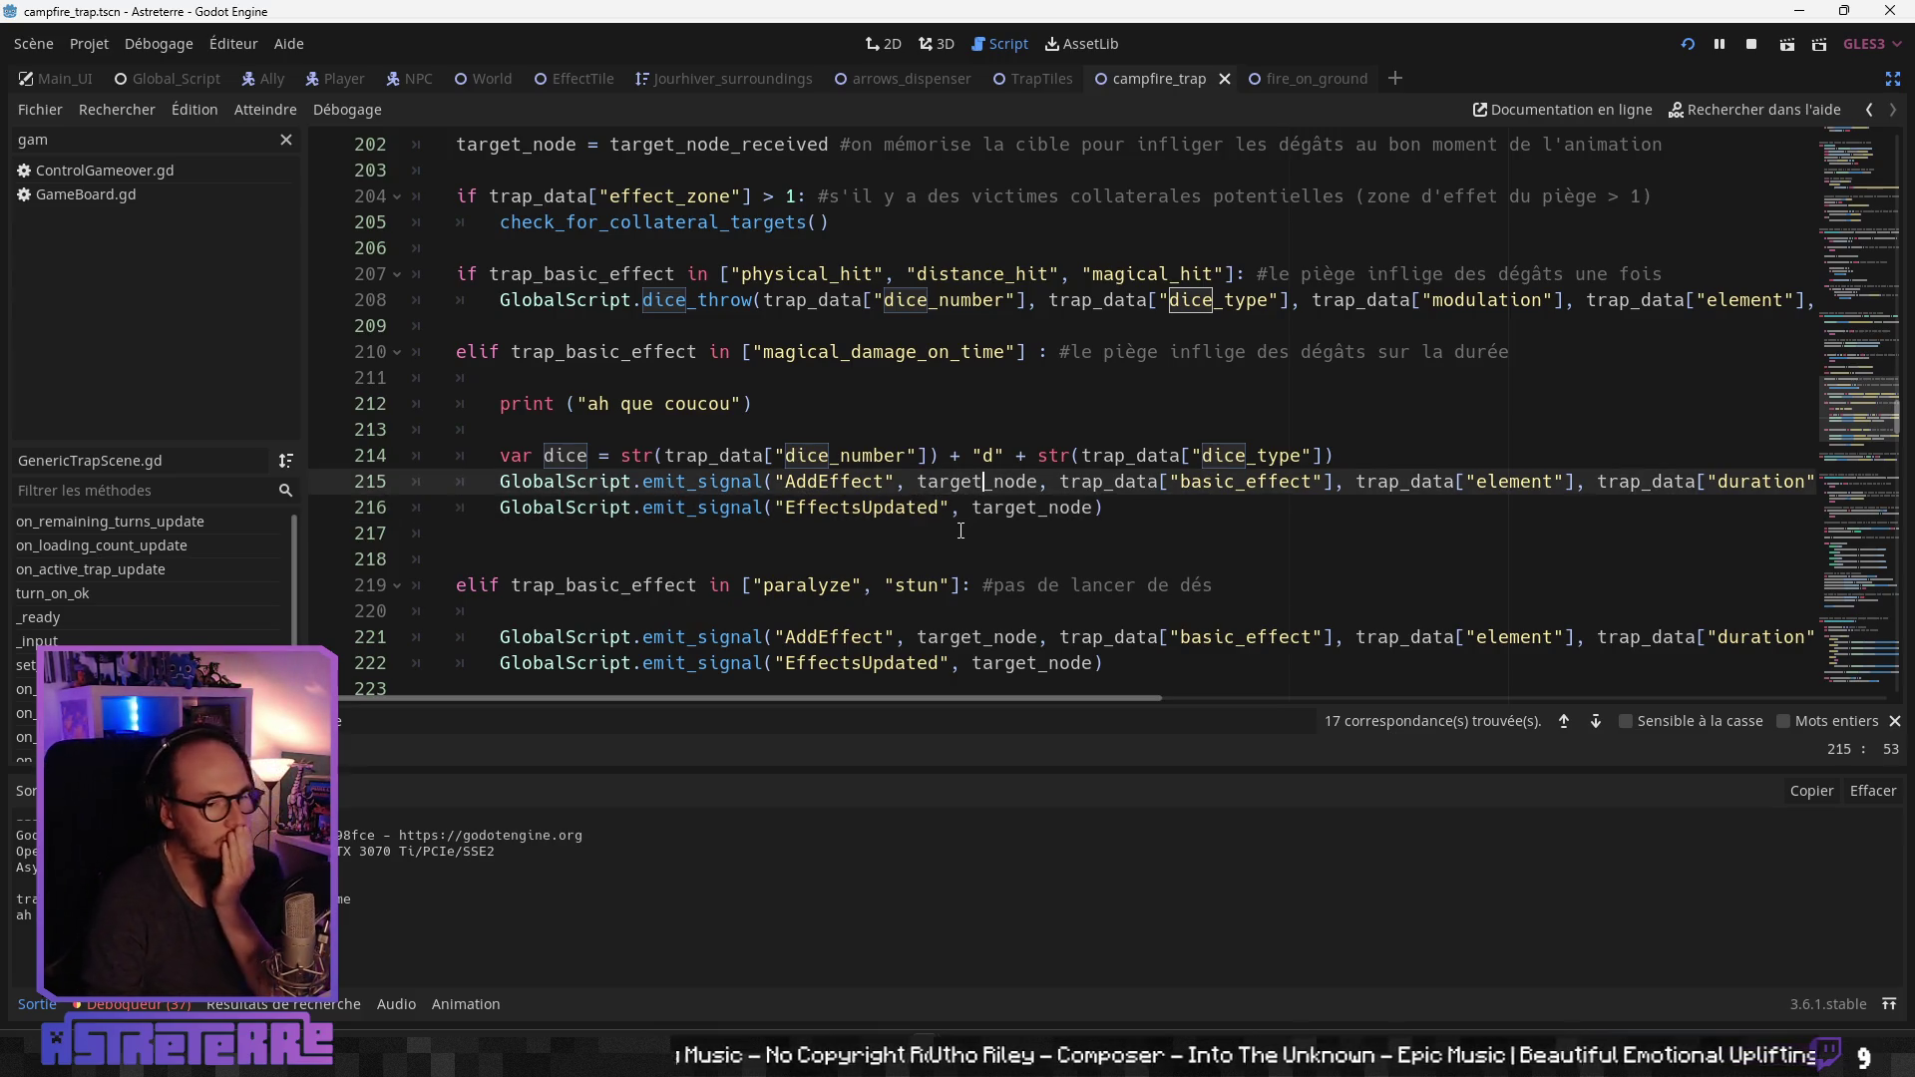
{"action": "scroll", "coordinate": [911, 630], "scroll_direction": "down", "scroll_amount": 1}
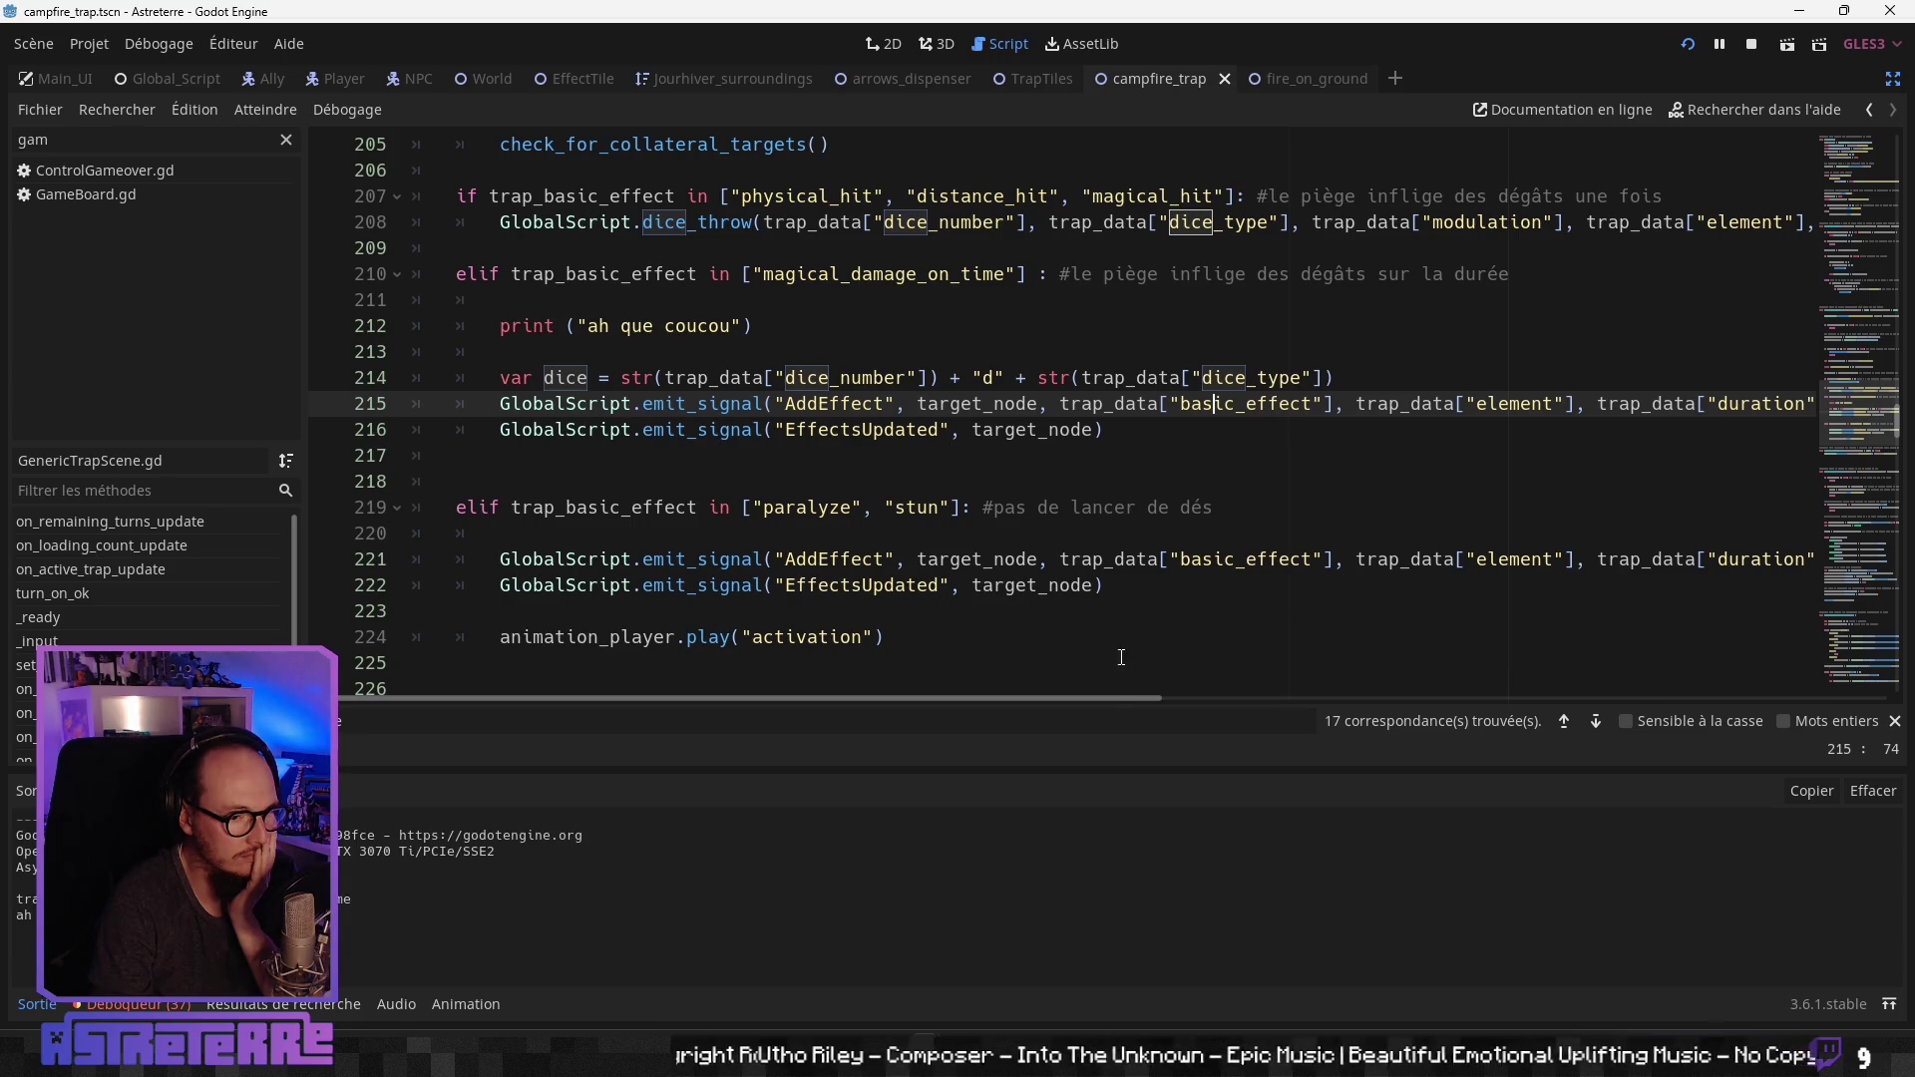
Step: Open a new line below the dice variable on line 214 and start a print("dice") line
{"action": "mouse_move", "coordinate": [1117, 702]}
{"action": "left_mouse_down"}
{"action": "mouse_move", "coordinate": [1176, 698]}
{"action": "mouse_move", "coordinate": [1123, 686]}
{"action": "left_mouse_up"}
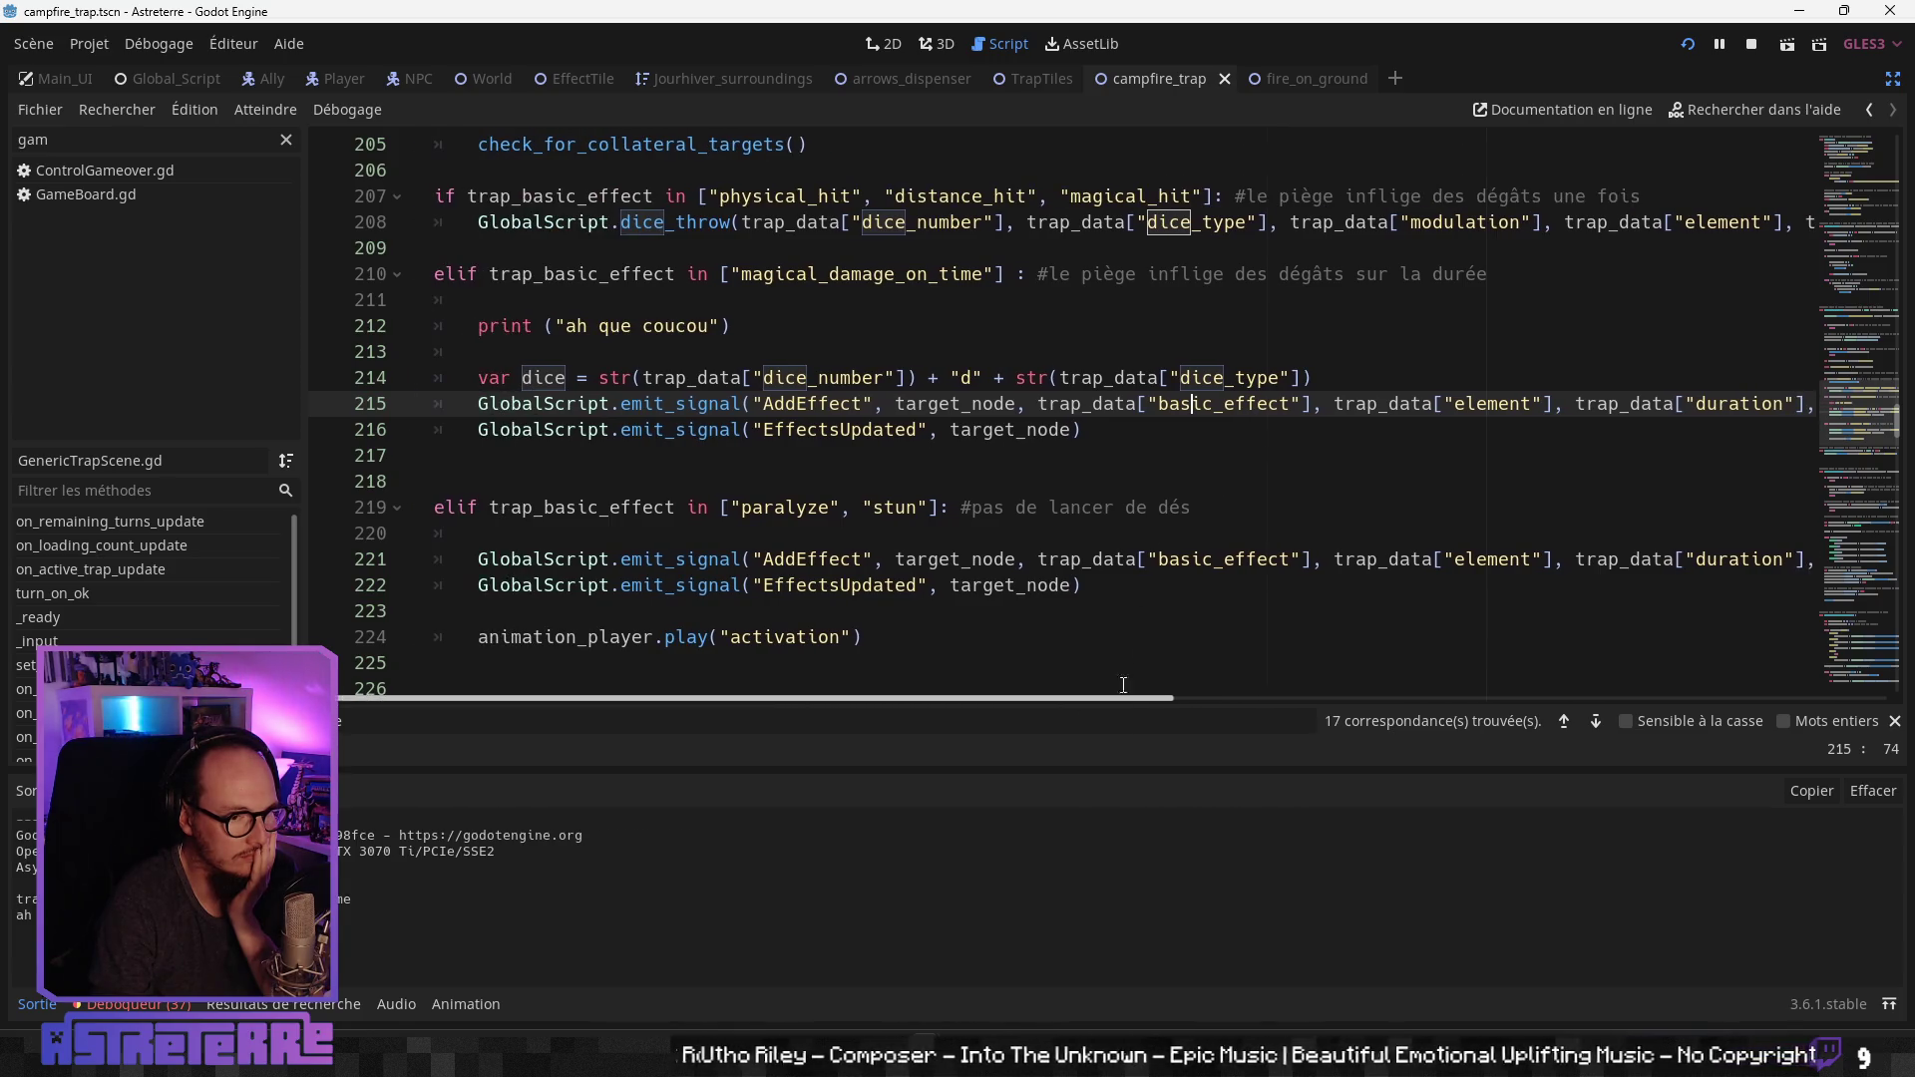
{"action": "left_click", "coordinate": [1347, 378]}
{"action": "key", "text": "Return"}
{"action": "key", "text": "Return"}
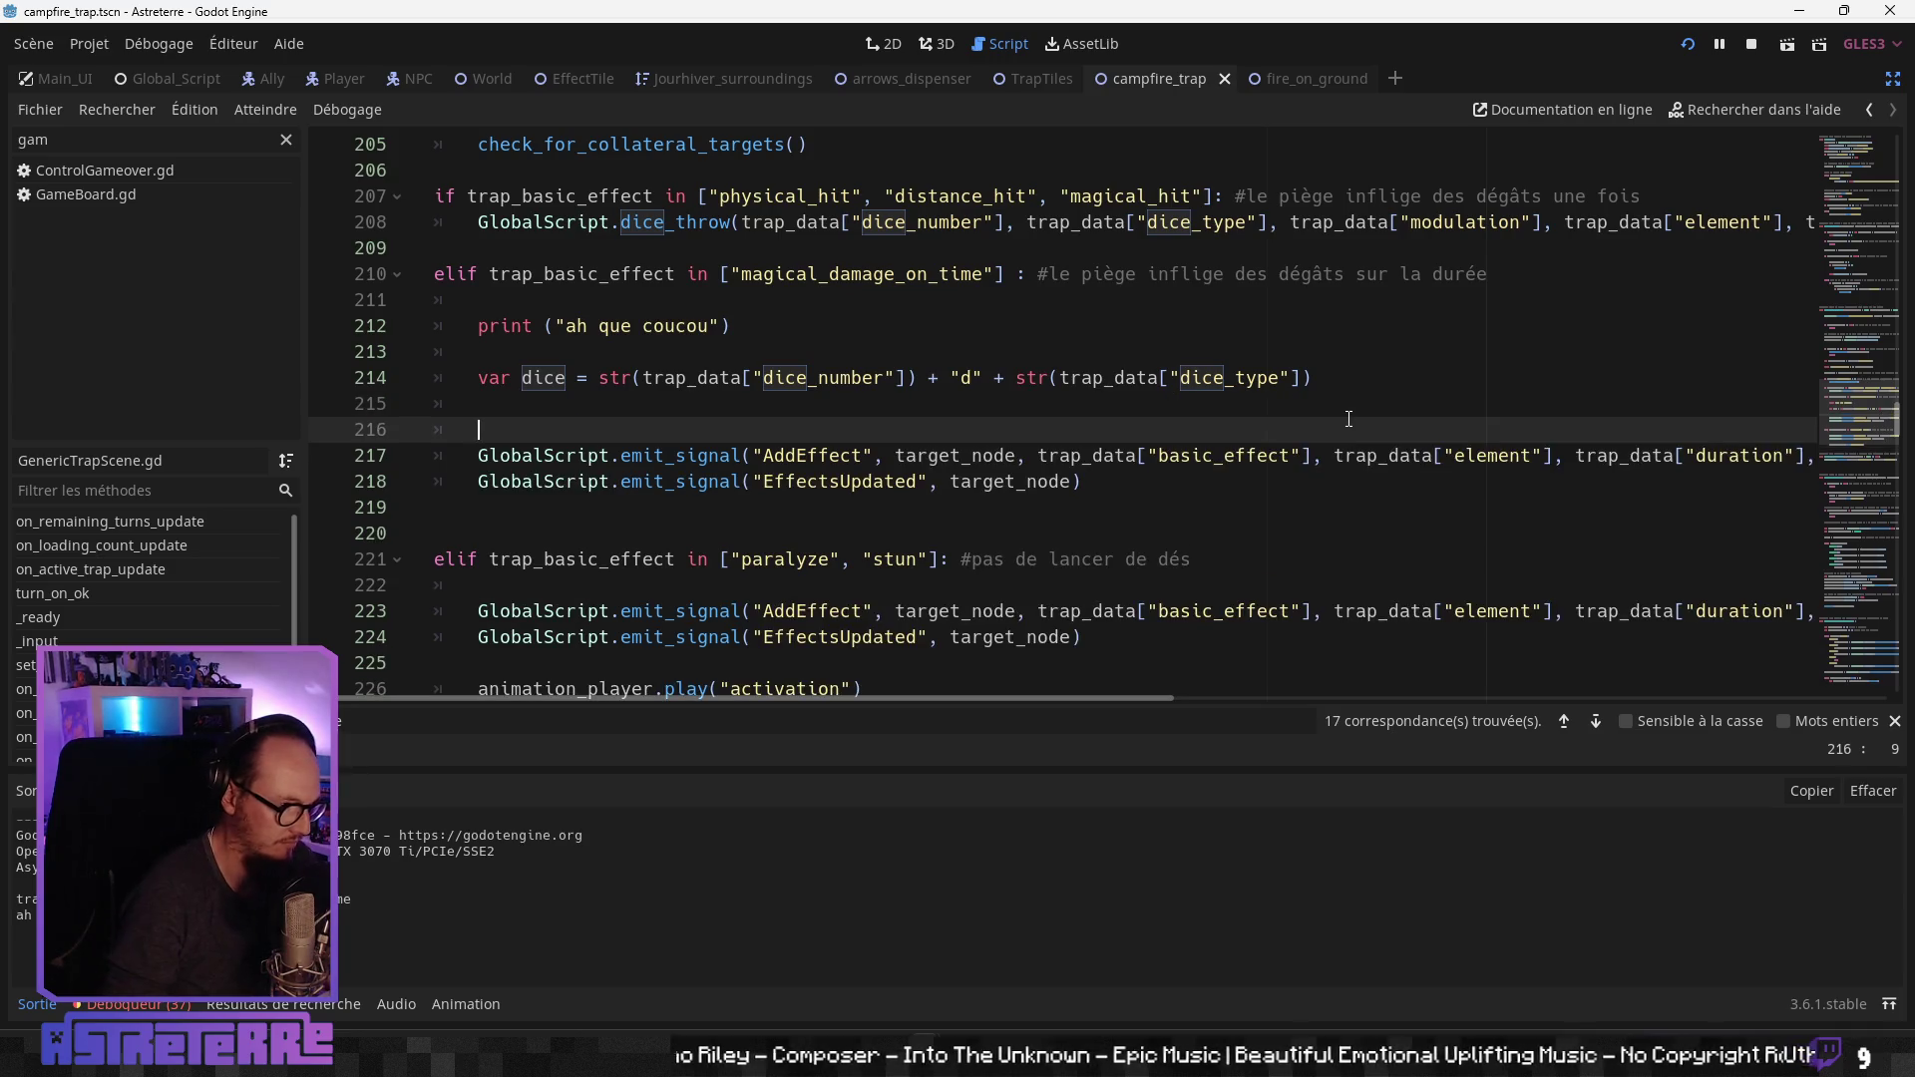
{"action": "key", "text": "Return"}
{"action": "key", "text": "Up"}
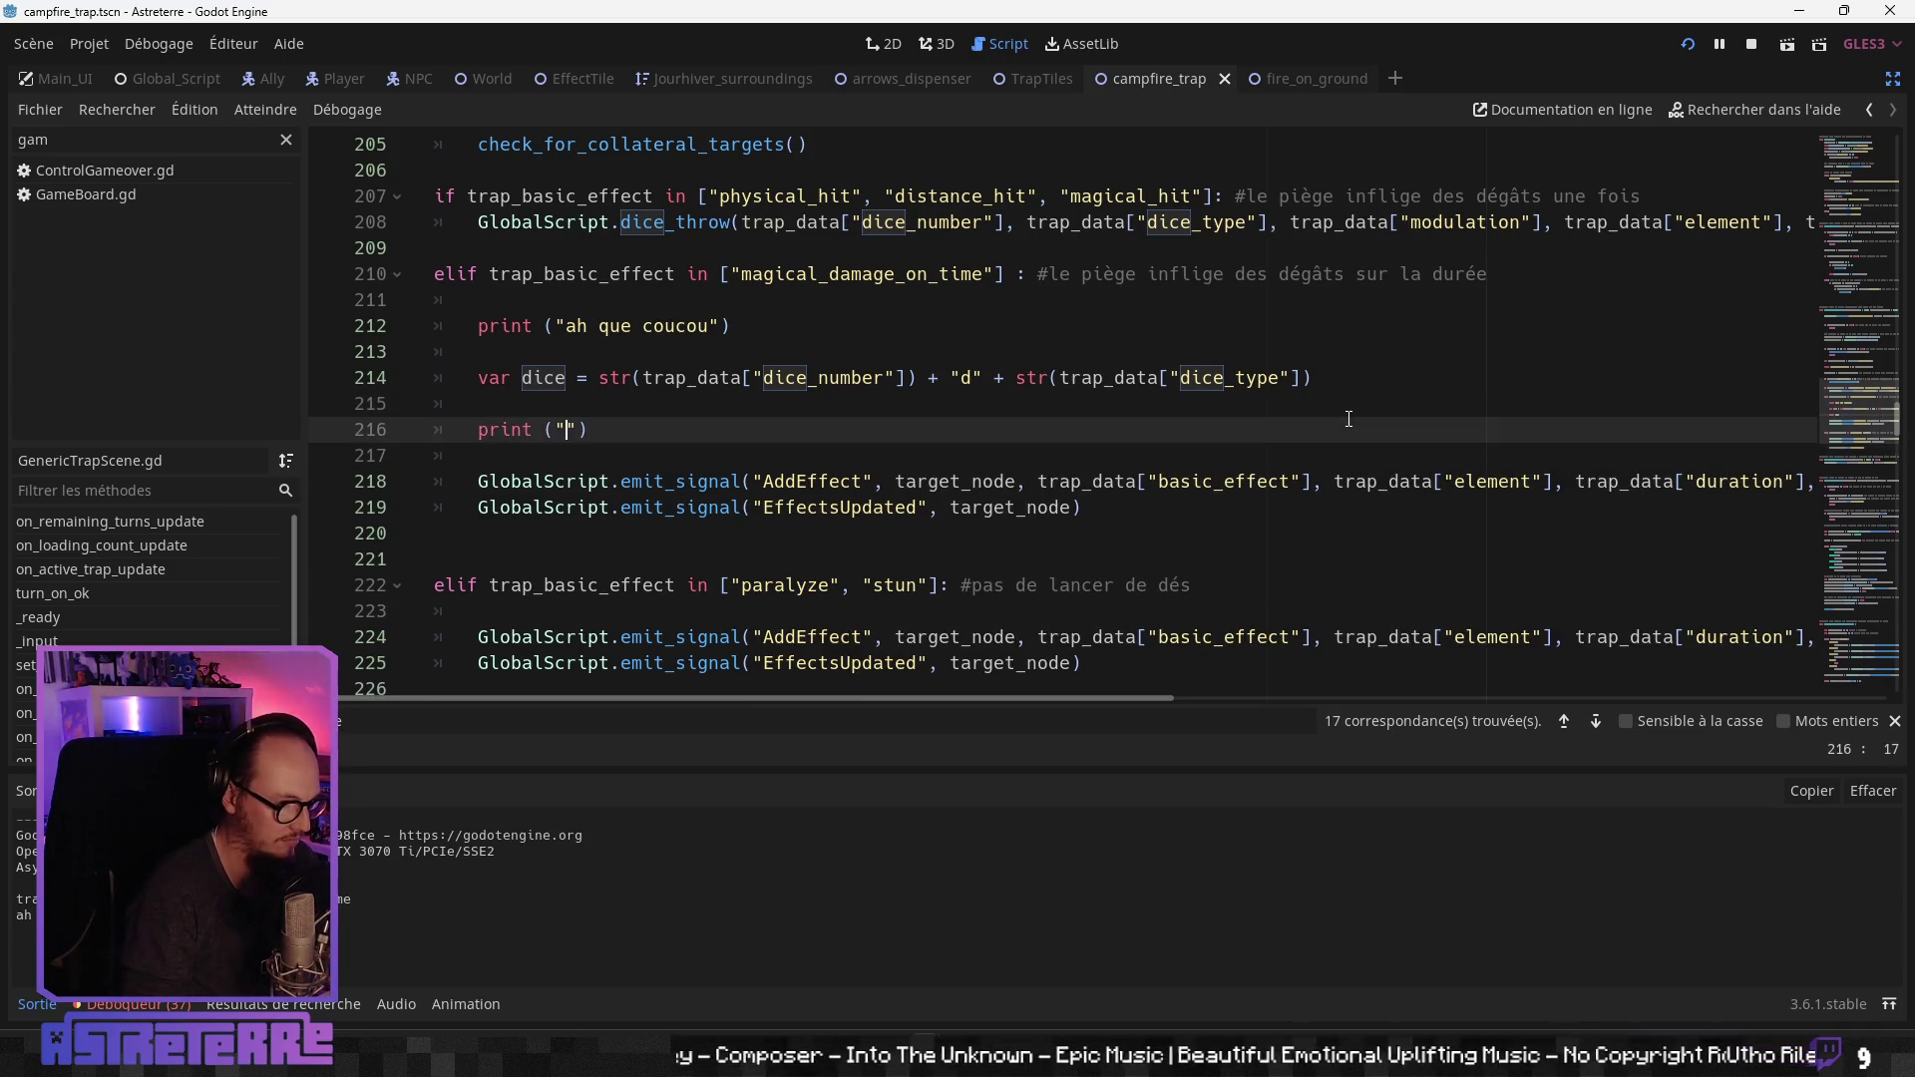
{"action": "type", "text": "dice"}
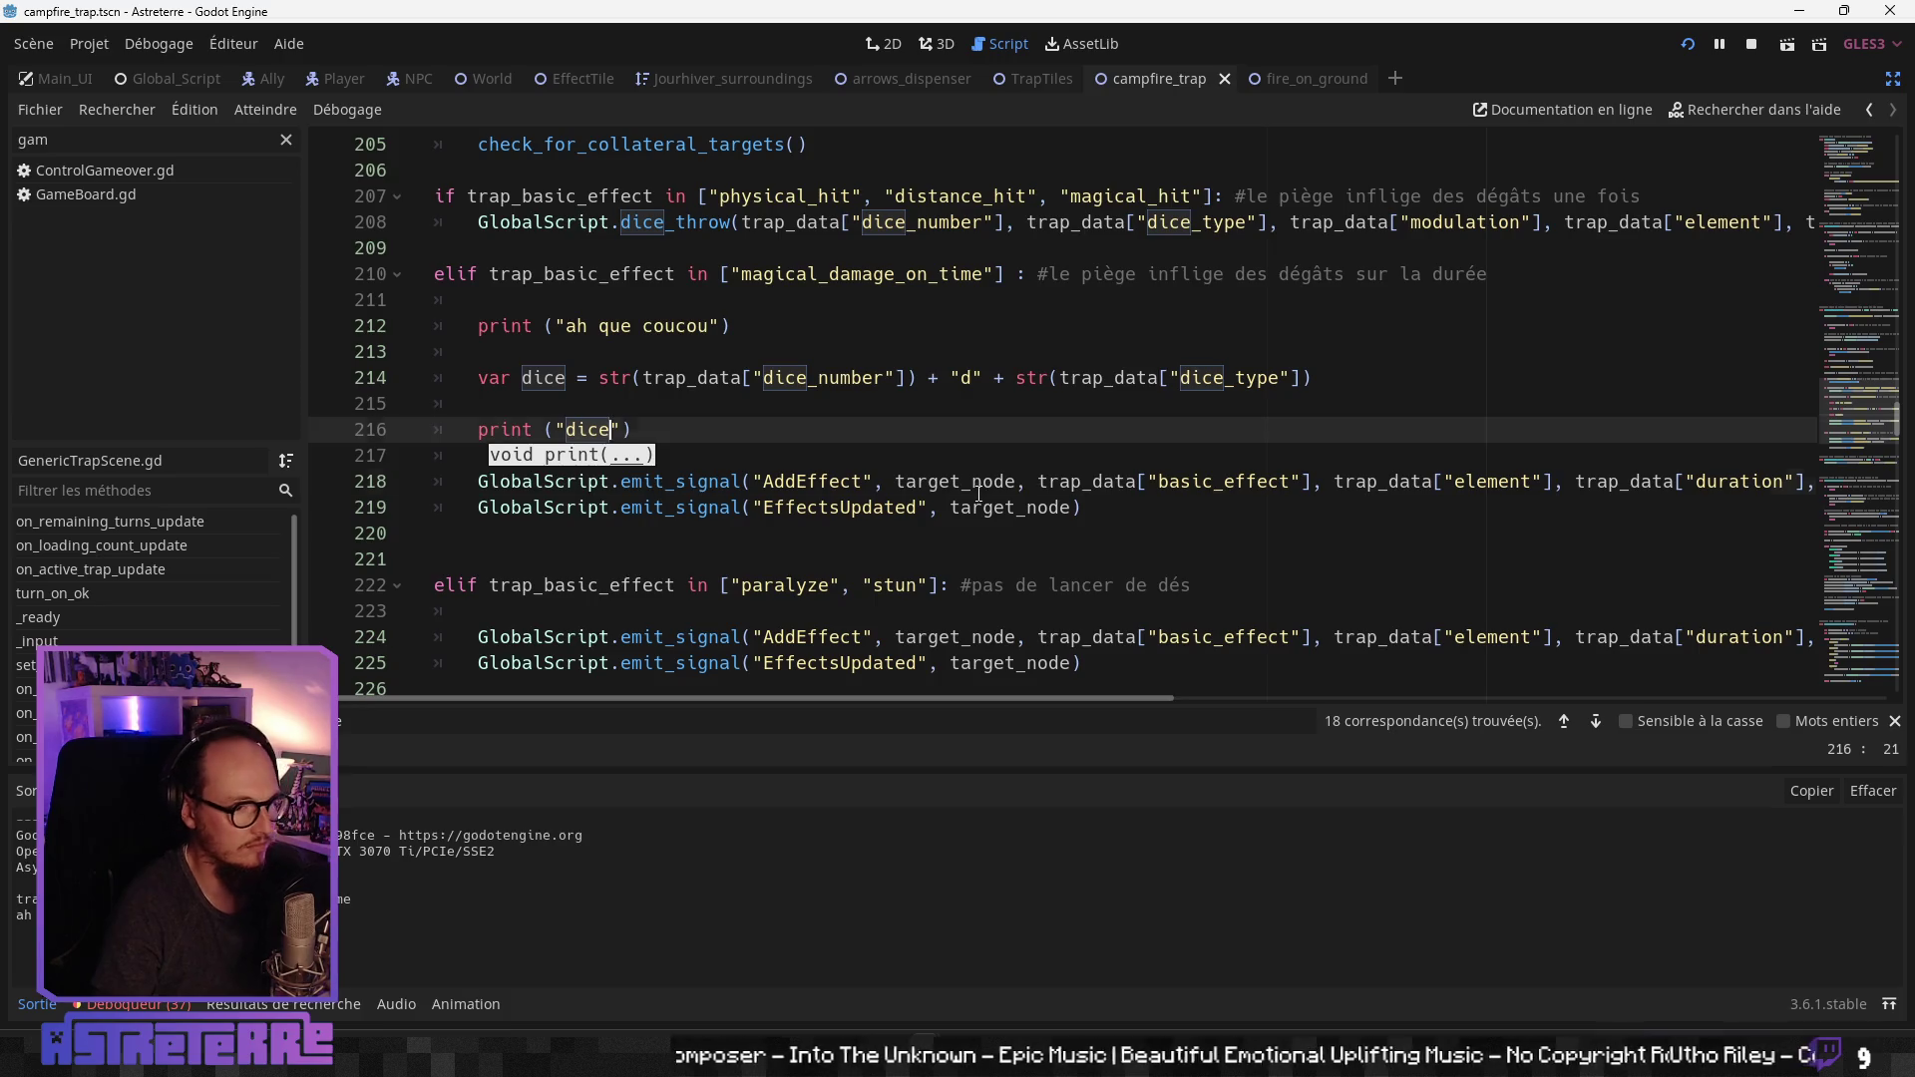
Step: Paste animation_player.play("activation") at the end of the magical_damage_on_time branch
{"action": "left_click", "coordinate": [983, 482]}
{"action": "scroll", "coordinate": [1025, 509], "scroll_direction": "down", "scroll_amount": 1}
{"action": "scroll", "coordinate": [774, 651], "scroll_direction": "down", "scroll_amount": 1}
{"action": "left_click_drag", "start_coordinate": [864, 559], "coordinate": [490, 550]}
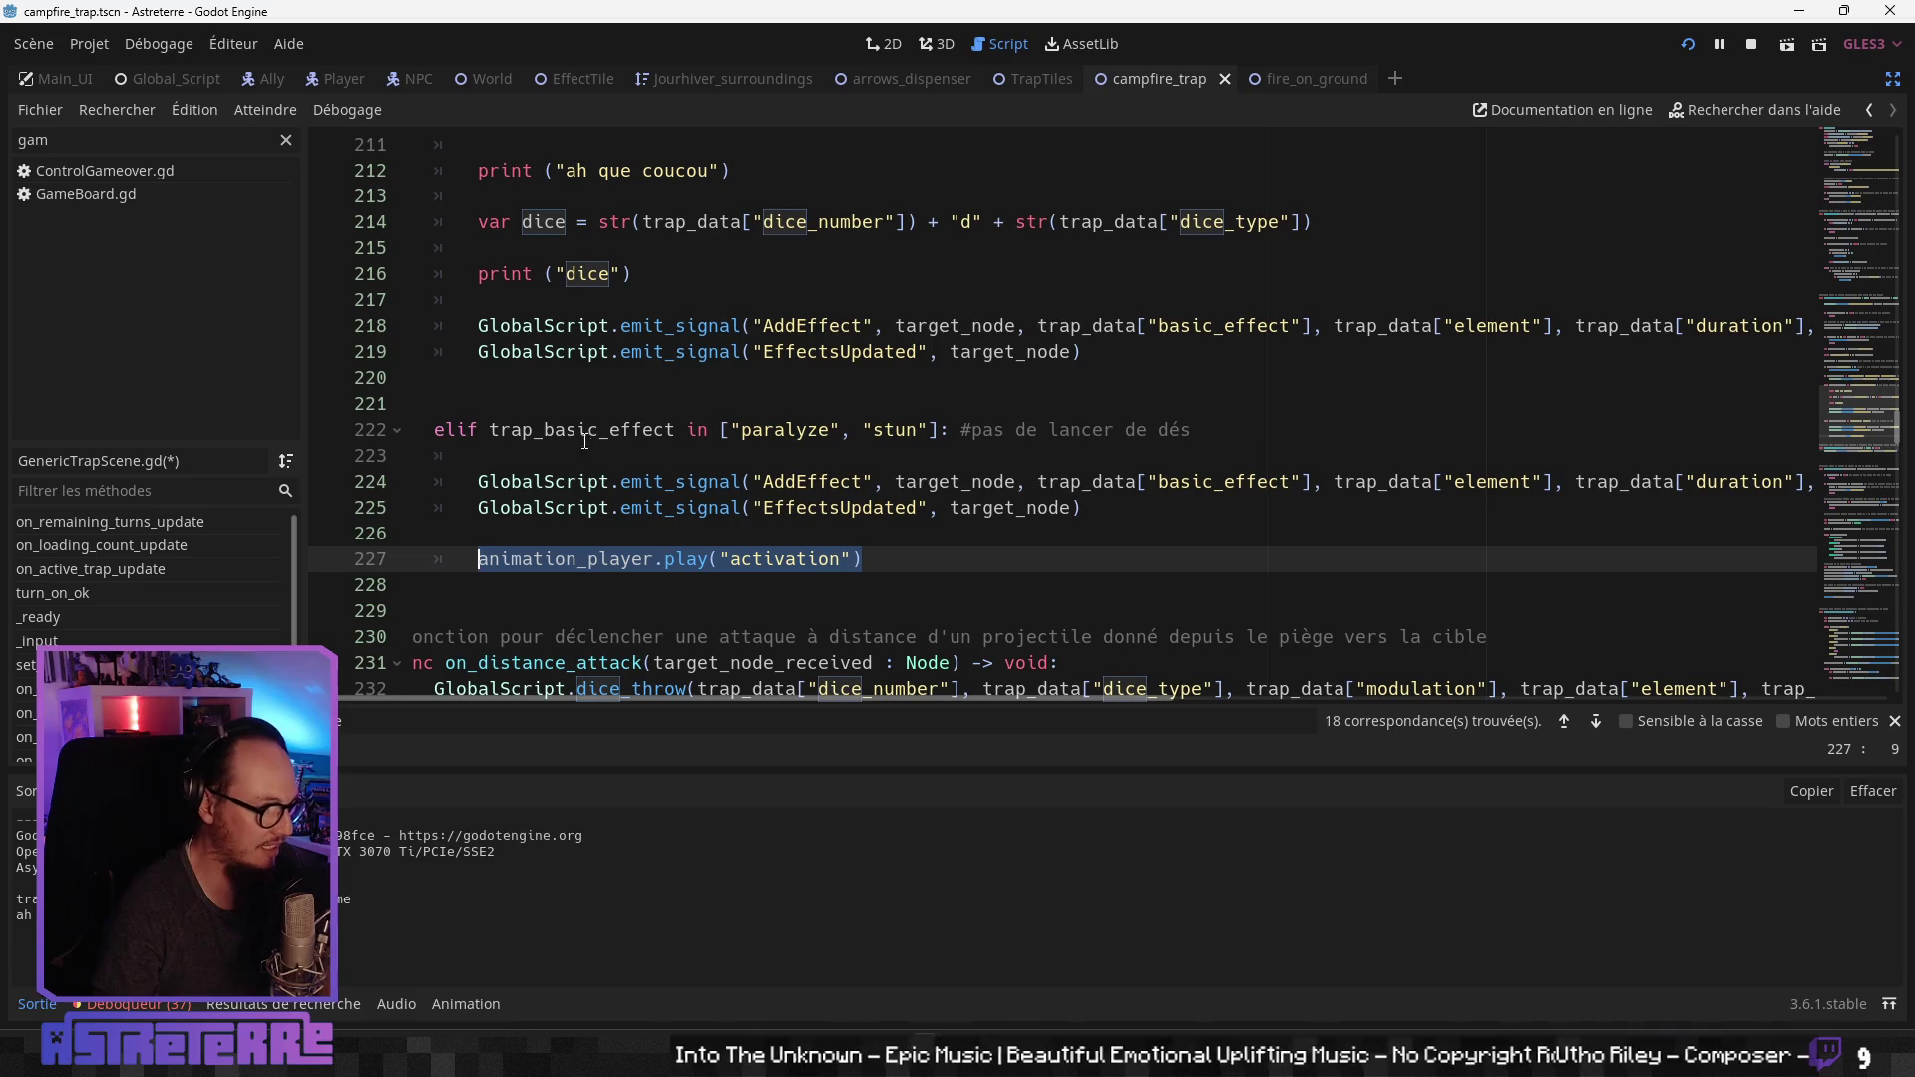
{"action": "left_click", "coordinate": [570, 388]}
{"action": "key", "text": "Return"}
{"action": "type", "text": "animation_player.play(\"activation\")"}
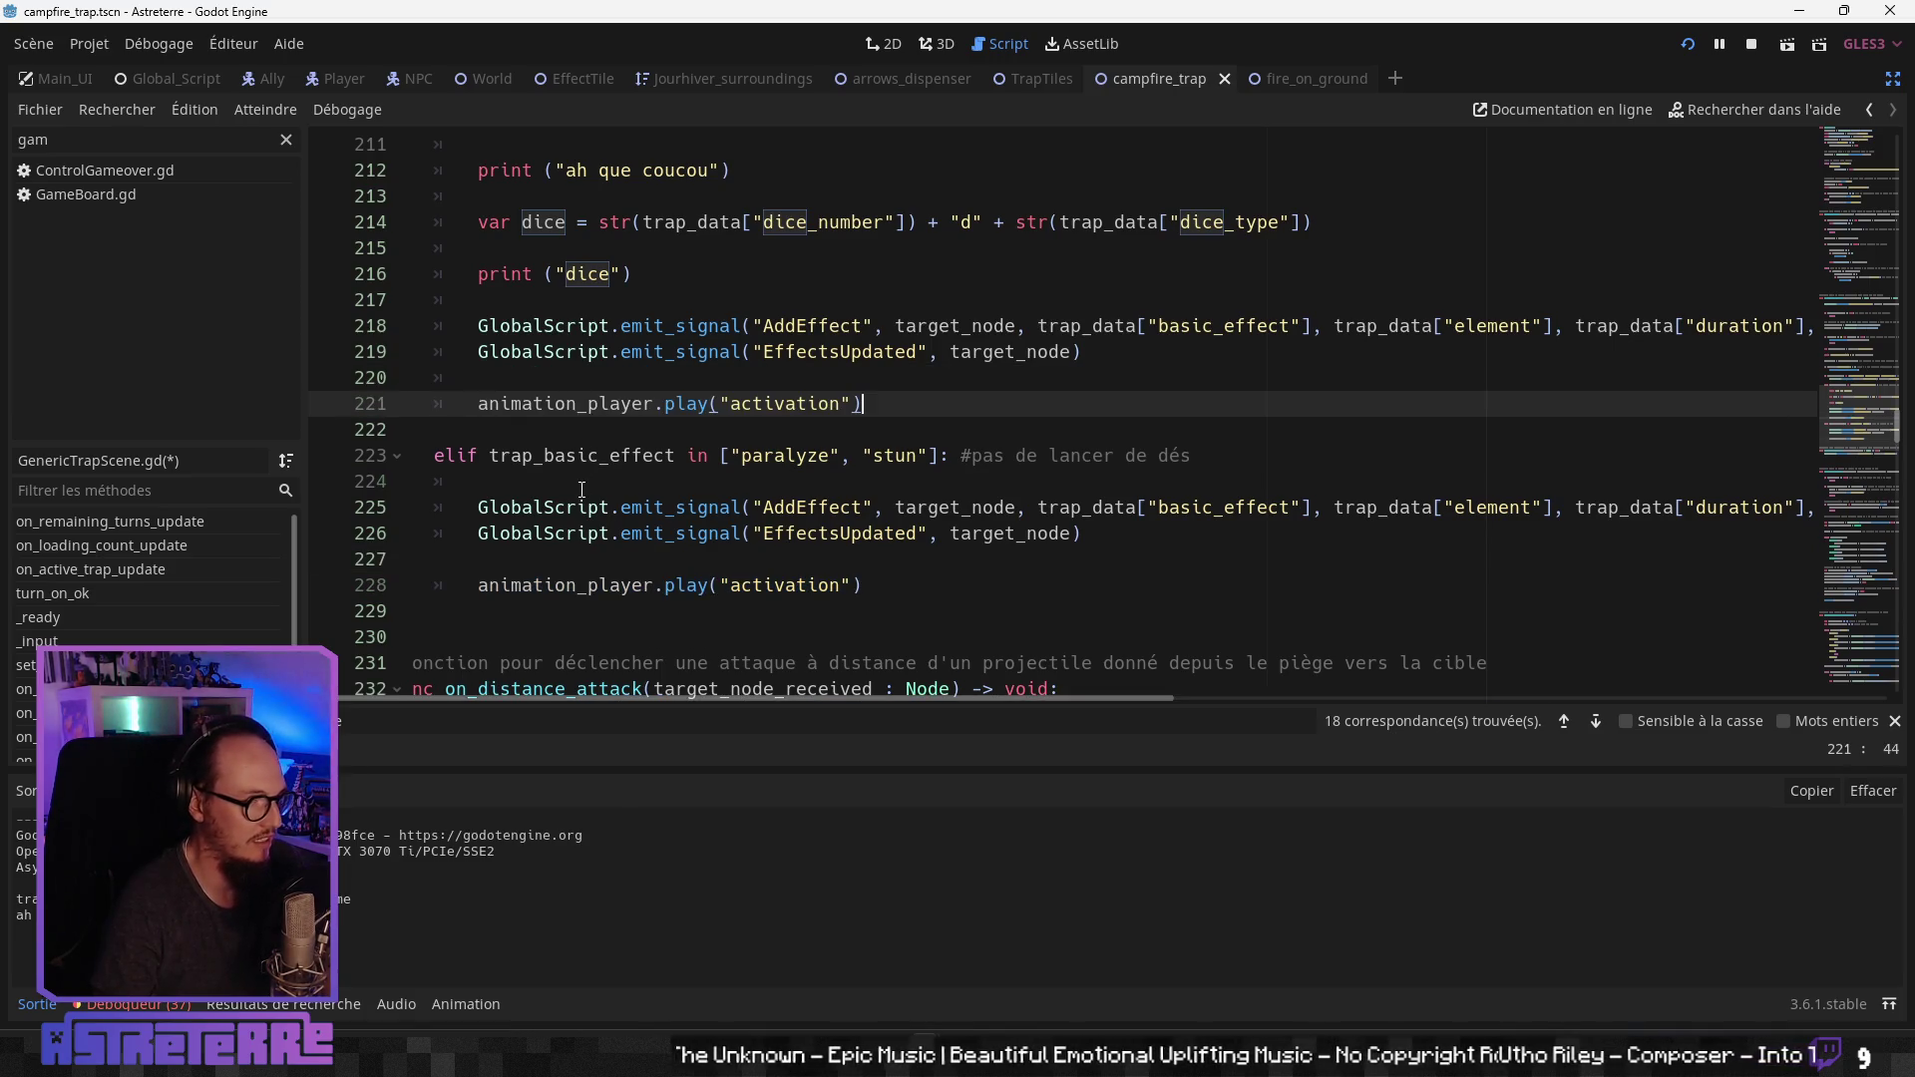
{"action": "left_click", "coordinate": [608, 482]}
{"action": "key", "text": "alt+Tab"}
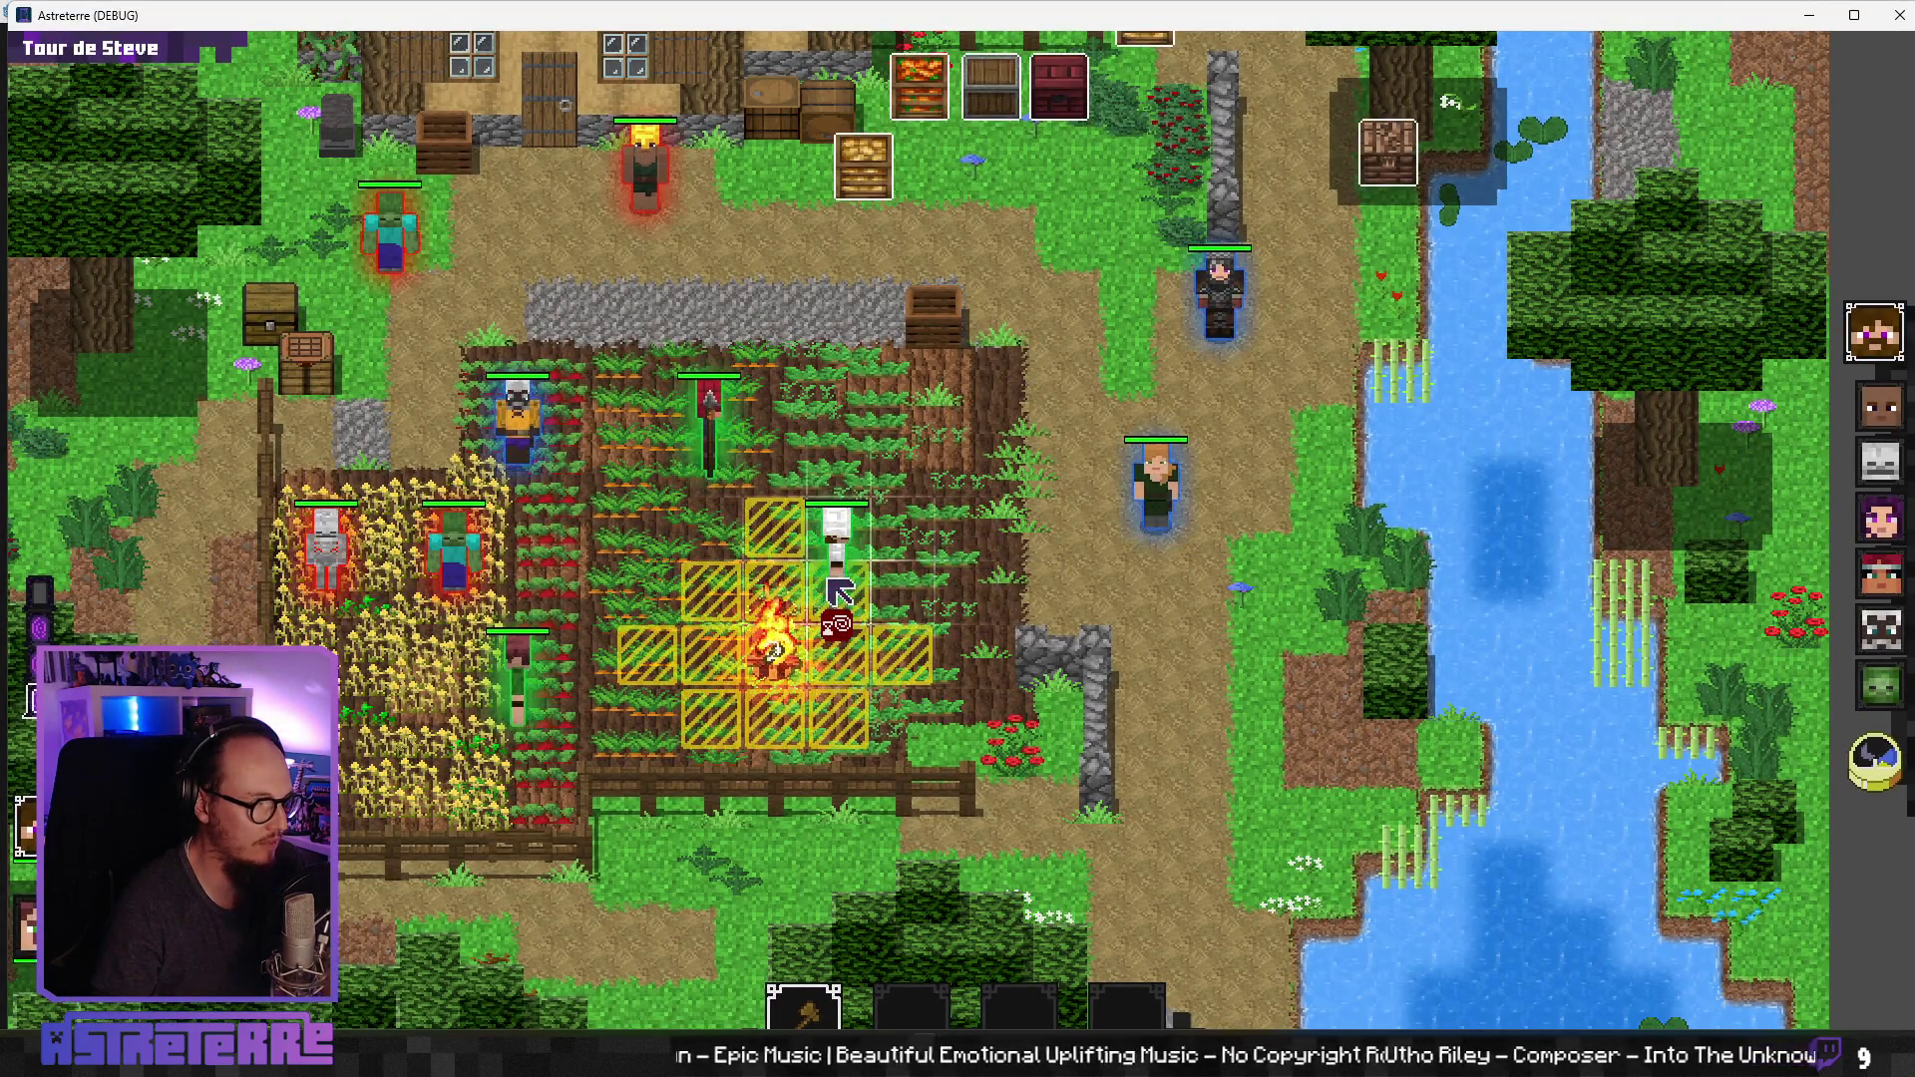
Step: Check Steve's sheet for the 2-turn 1d4 'Blessure magique durable' effect, then close the game
{"action": "left_click", "coordinate": [850, 625]}
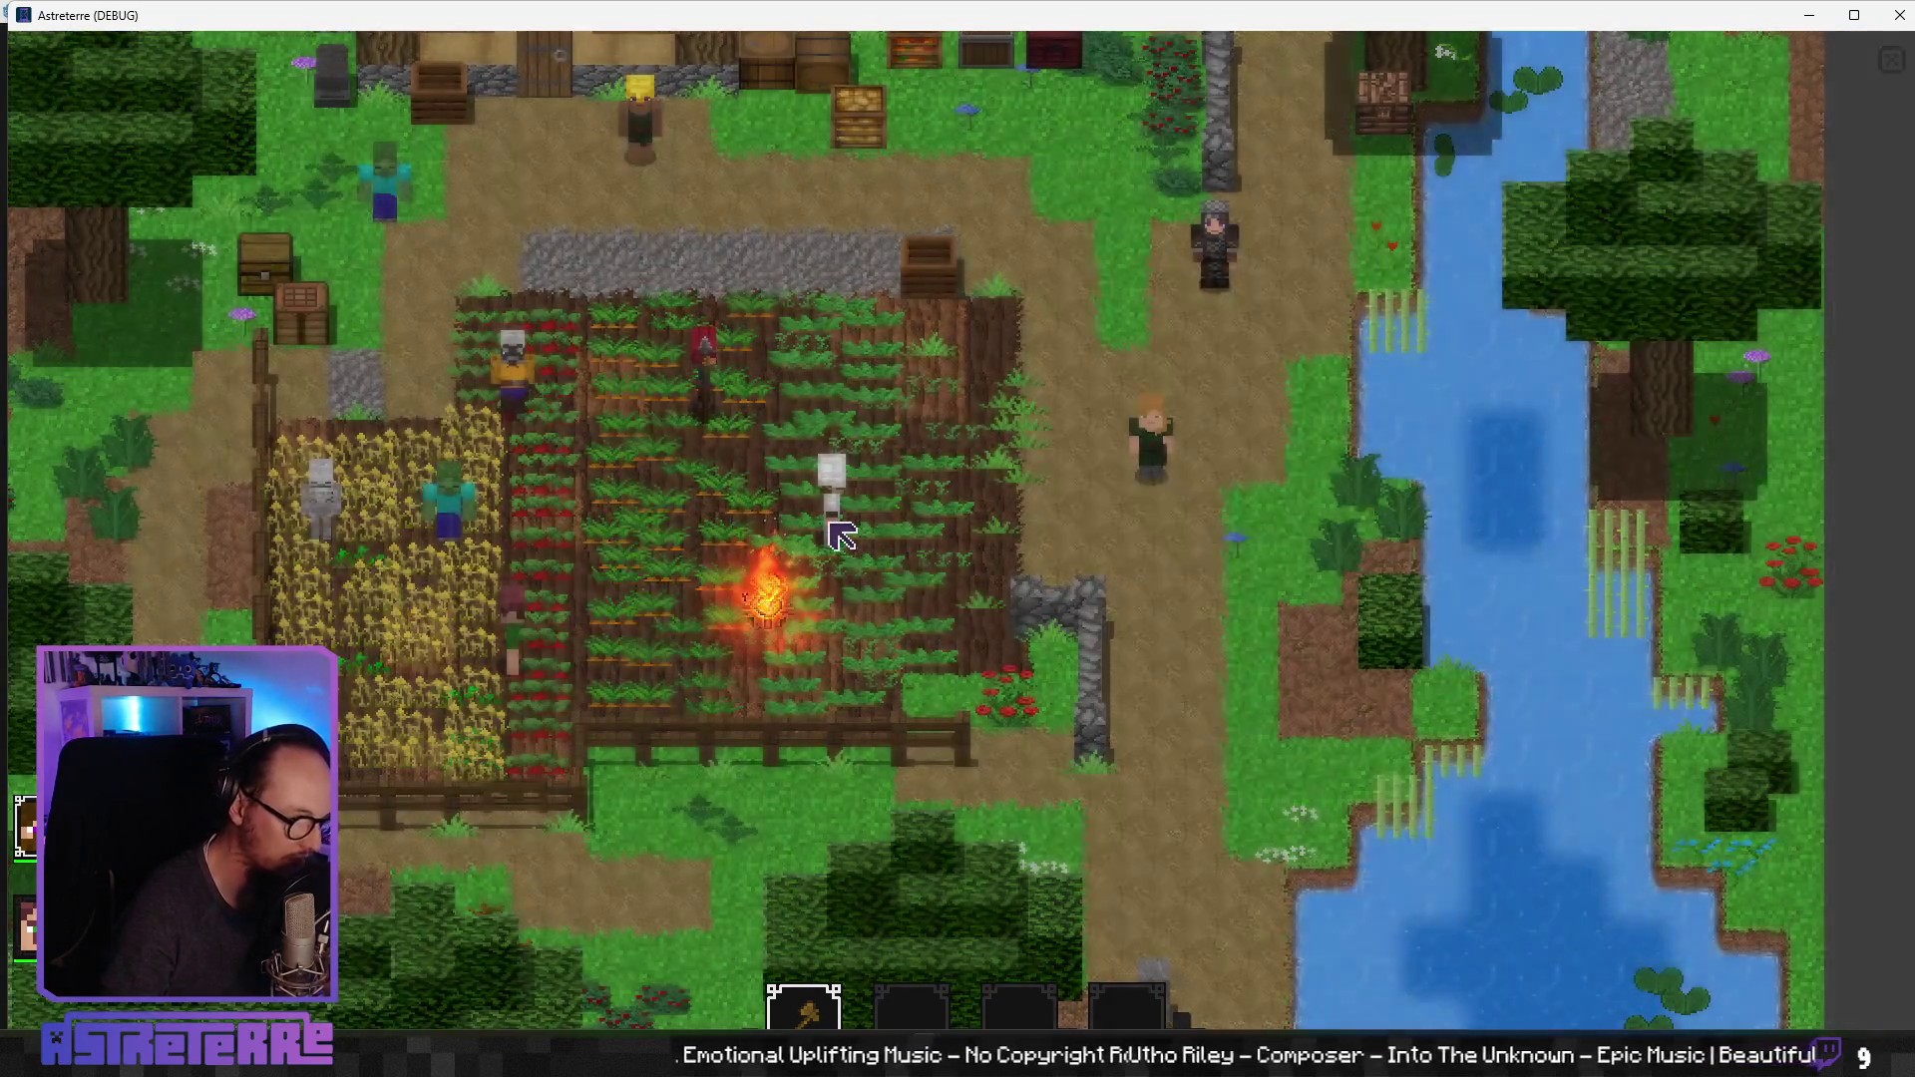
{"action": "left_click", "coordinate": [831, 524]}
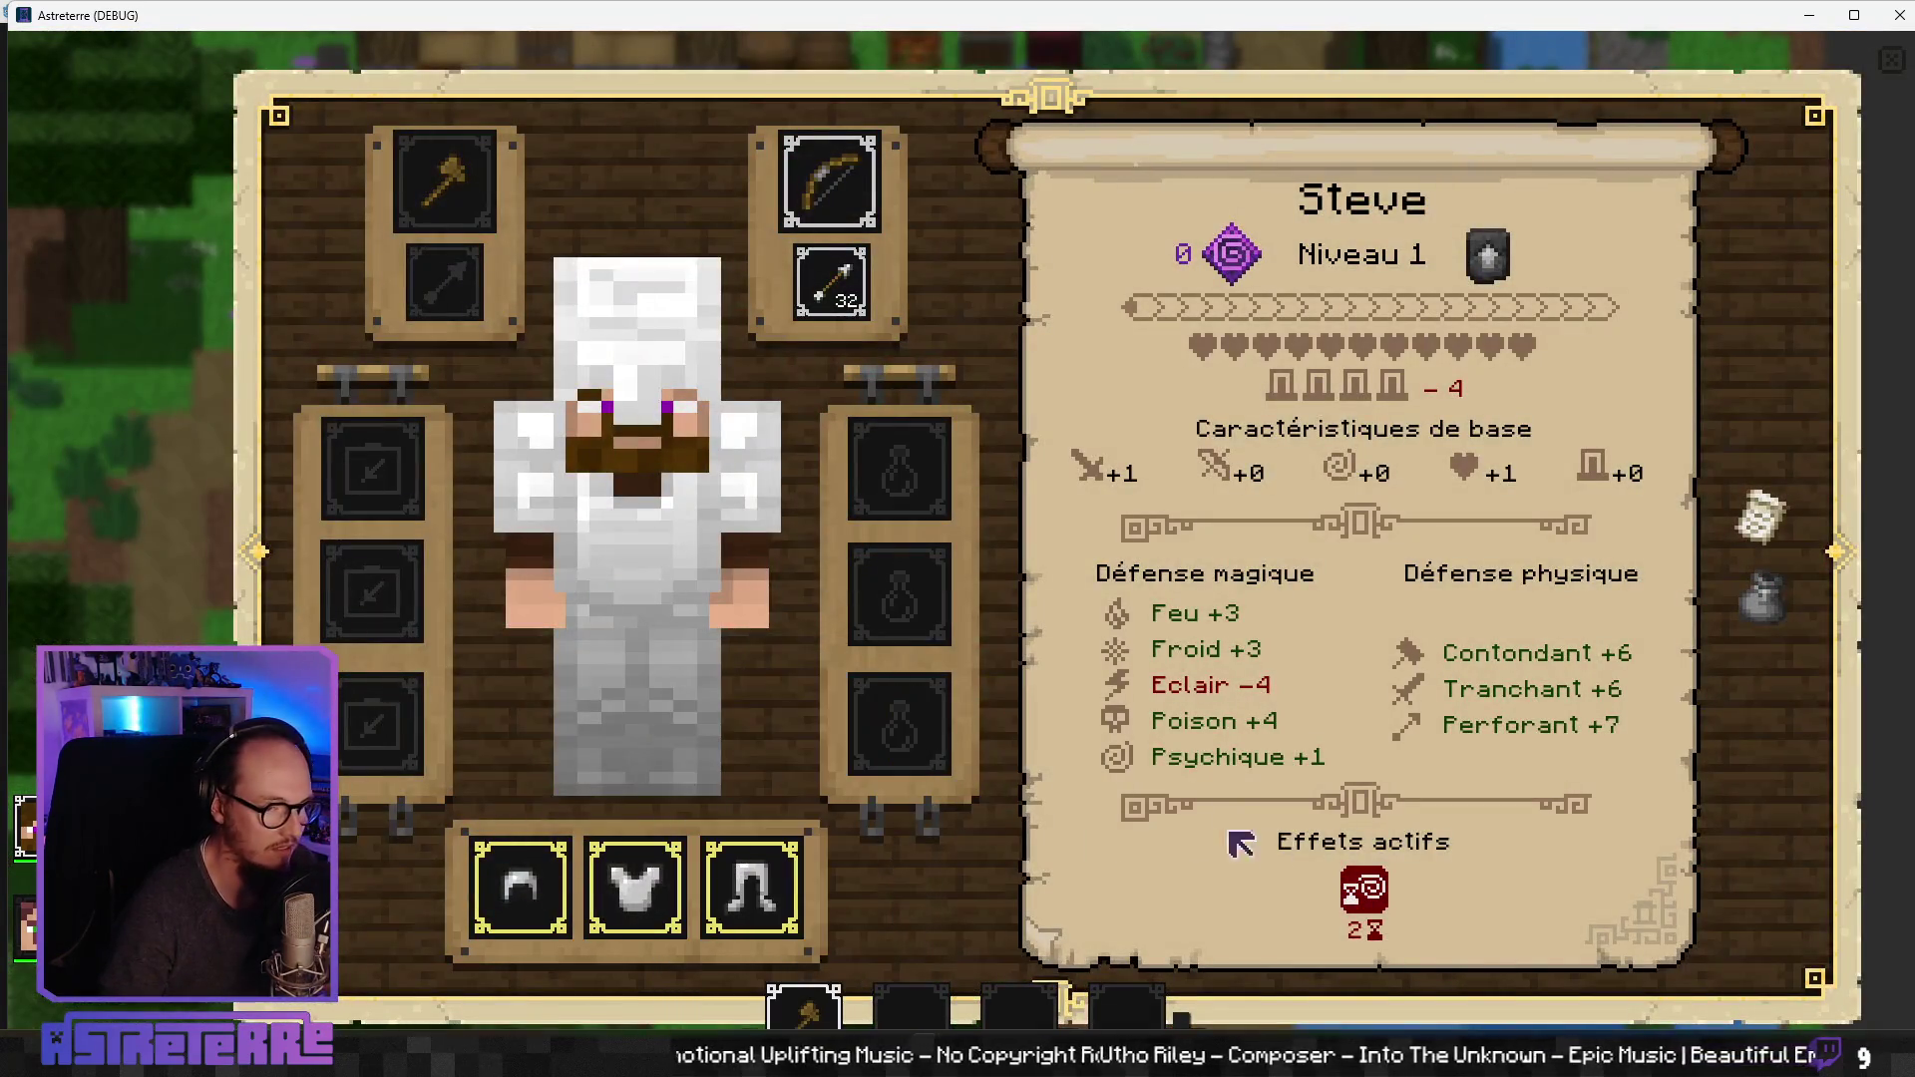
{"action": "mouse_move", "coordinate": [1386, 891]}
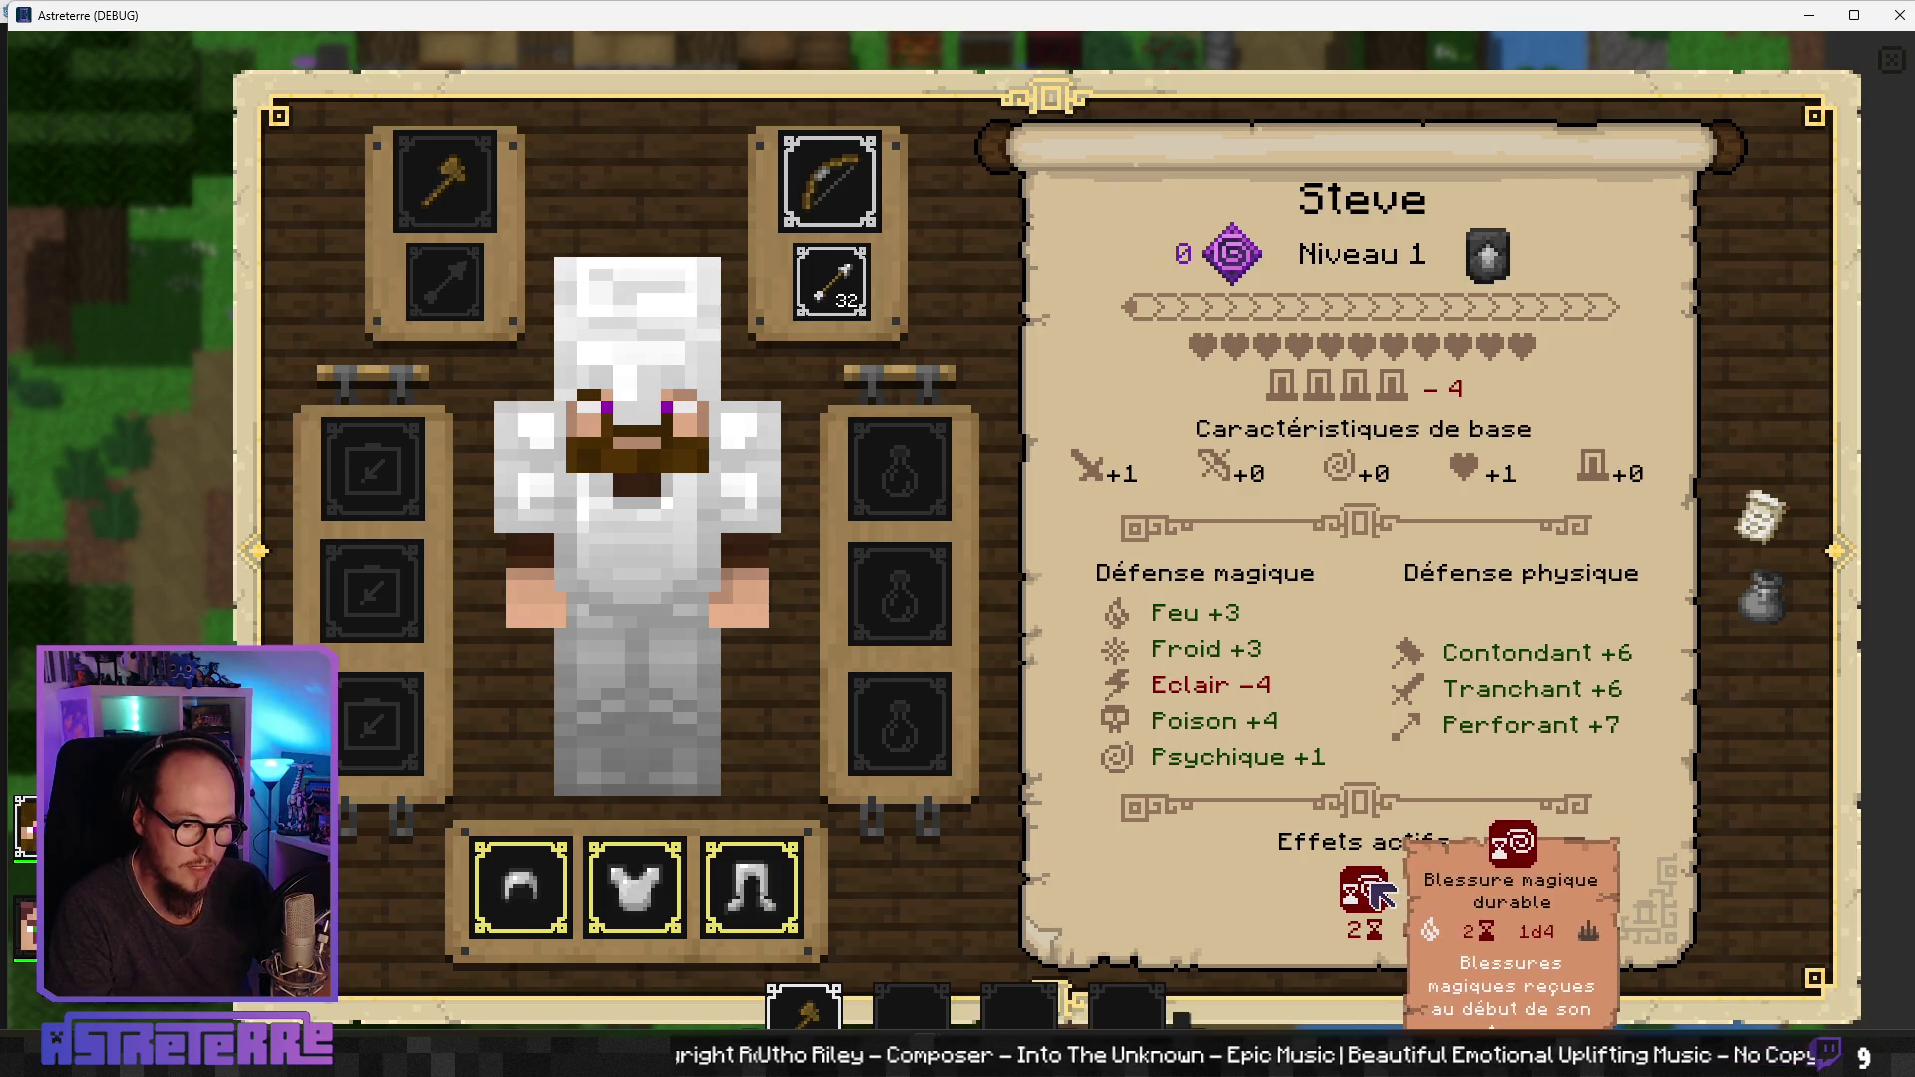
{"action": "left_click", "coordinate": [1892, 60]}
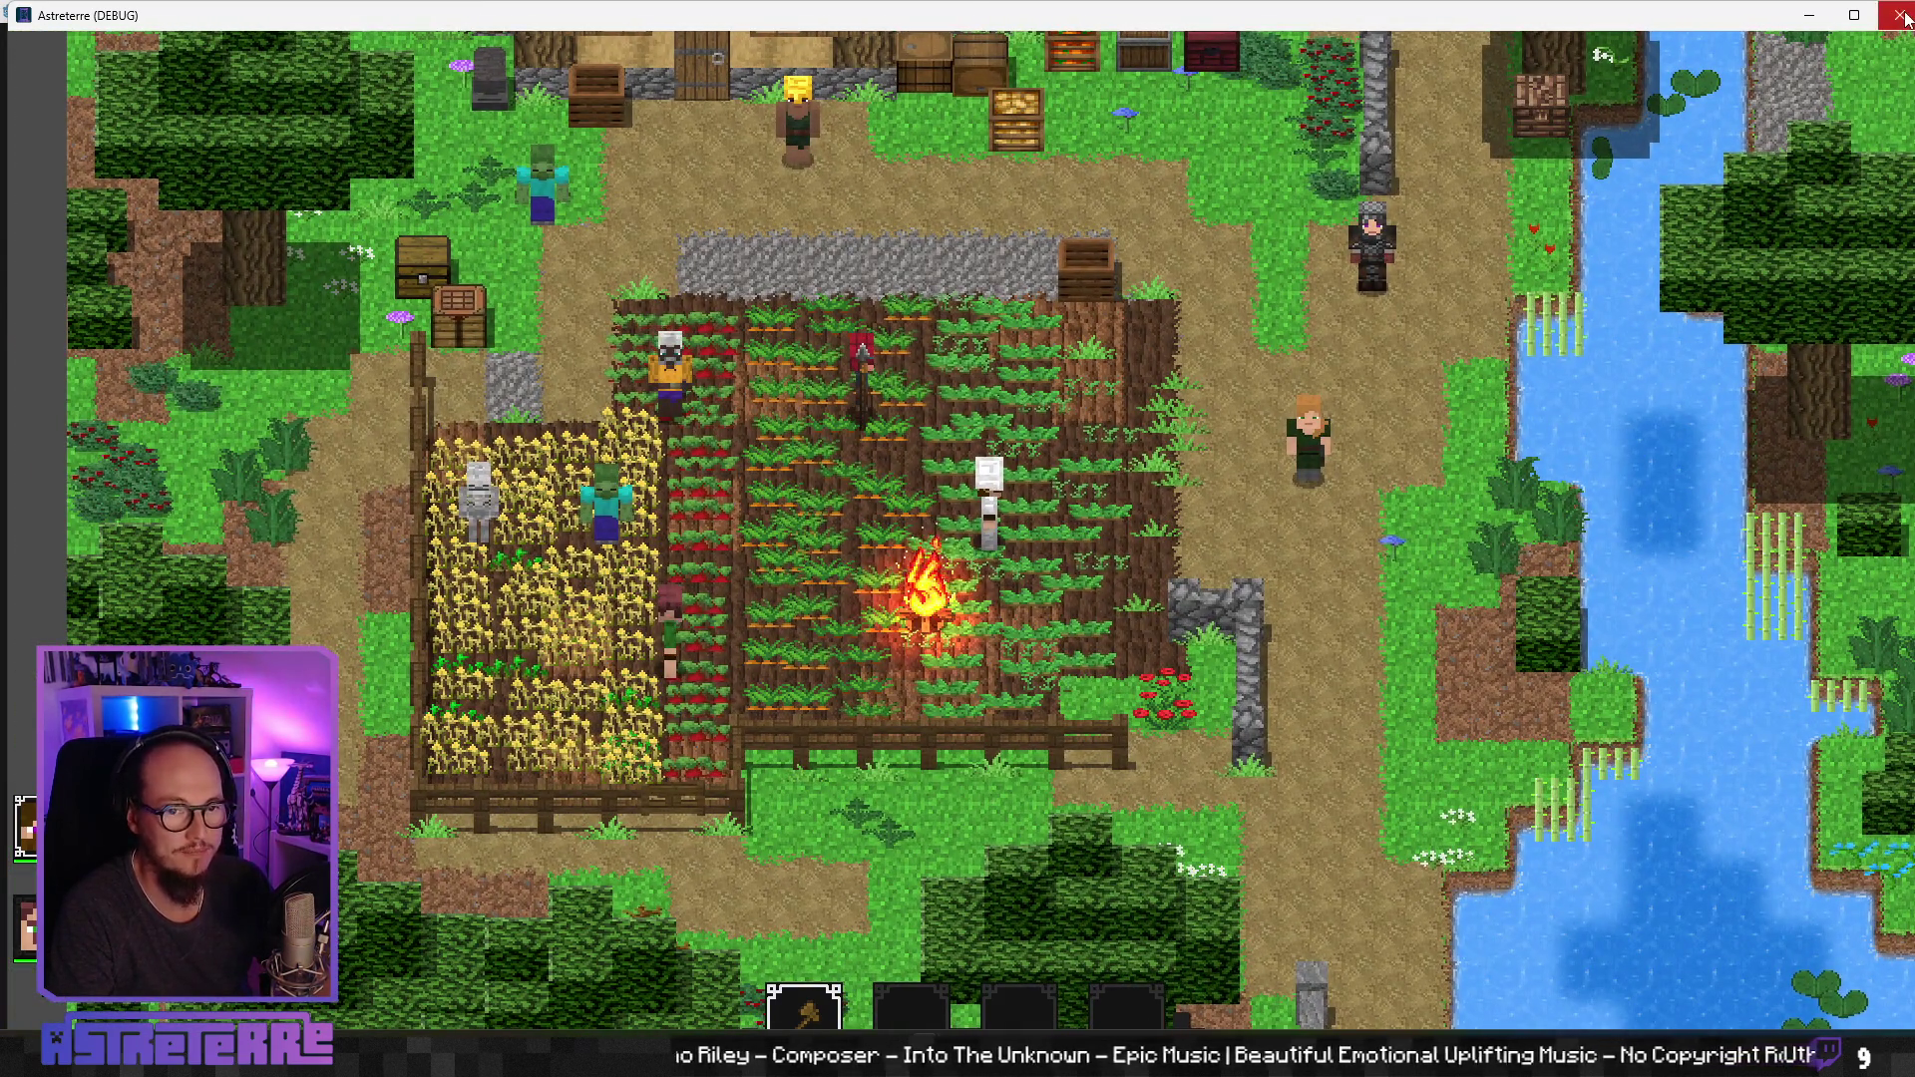
{"action": "left_click", "coordinate": [1899, 15]}
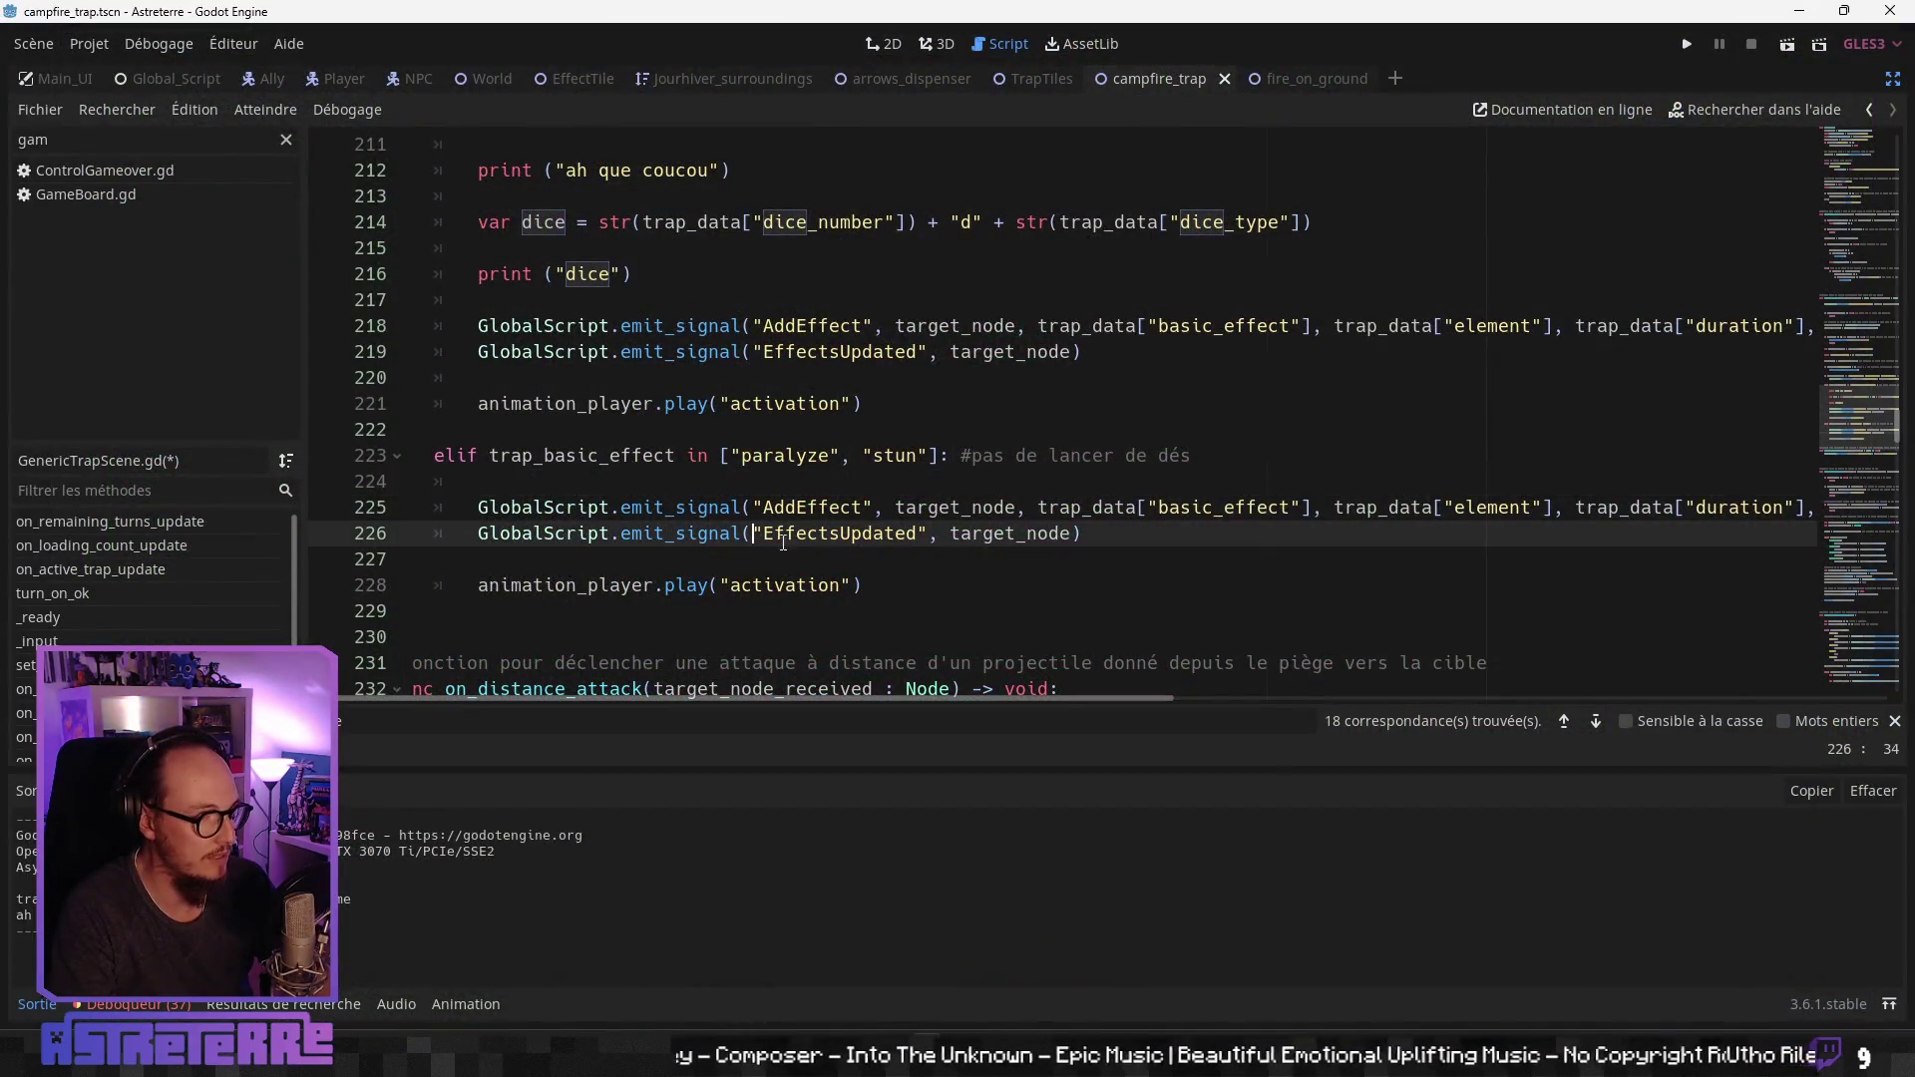
{"action": "left_click", "coordinate": [902, 416]}
{"action": "left_click_drag", "start_coordinate": [902, 416], "coordinate": [488, 399]}
{"action": "left_click", "coordinate": [637, 559]}
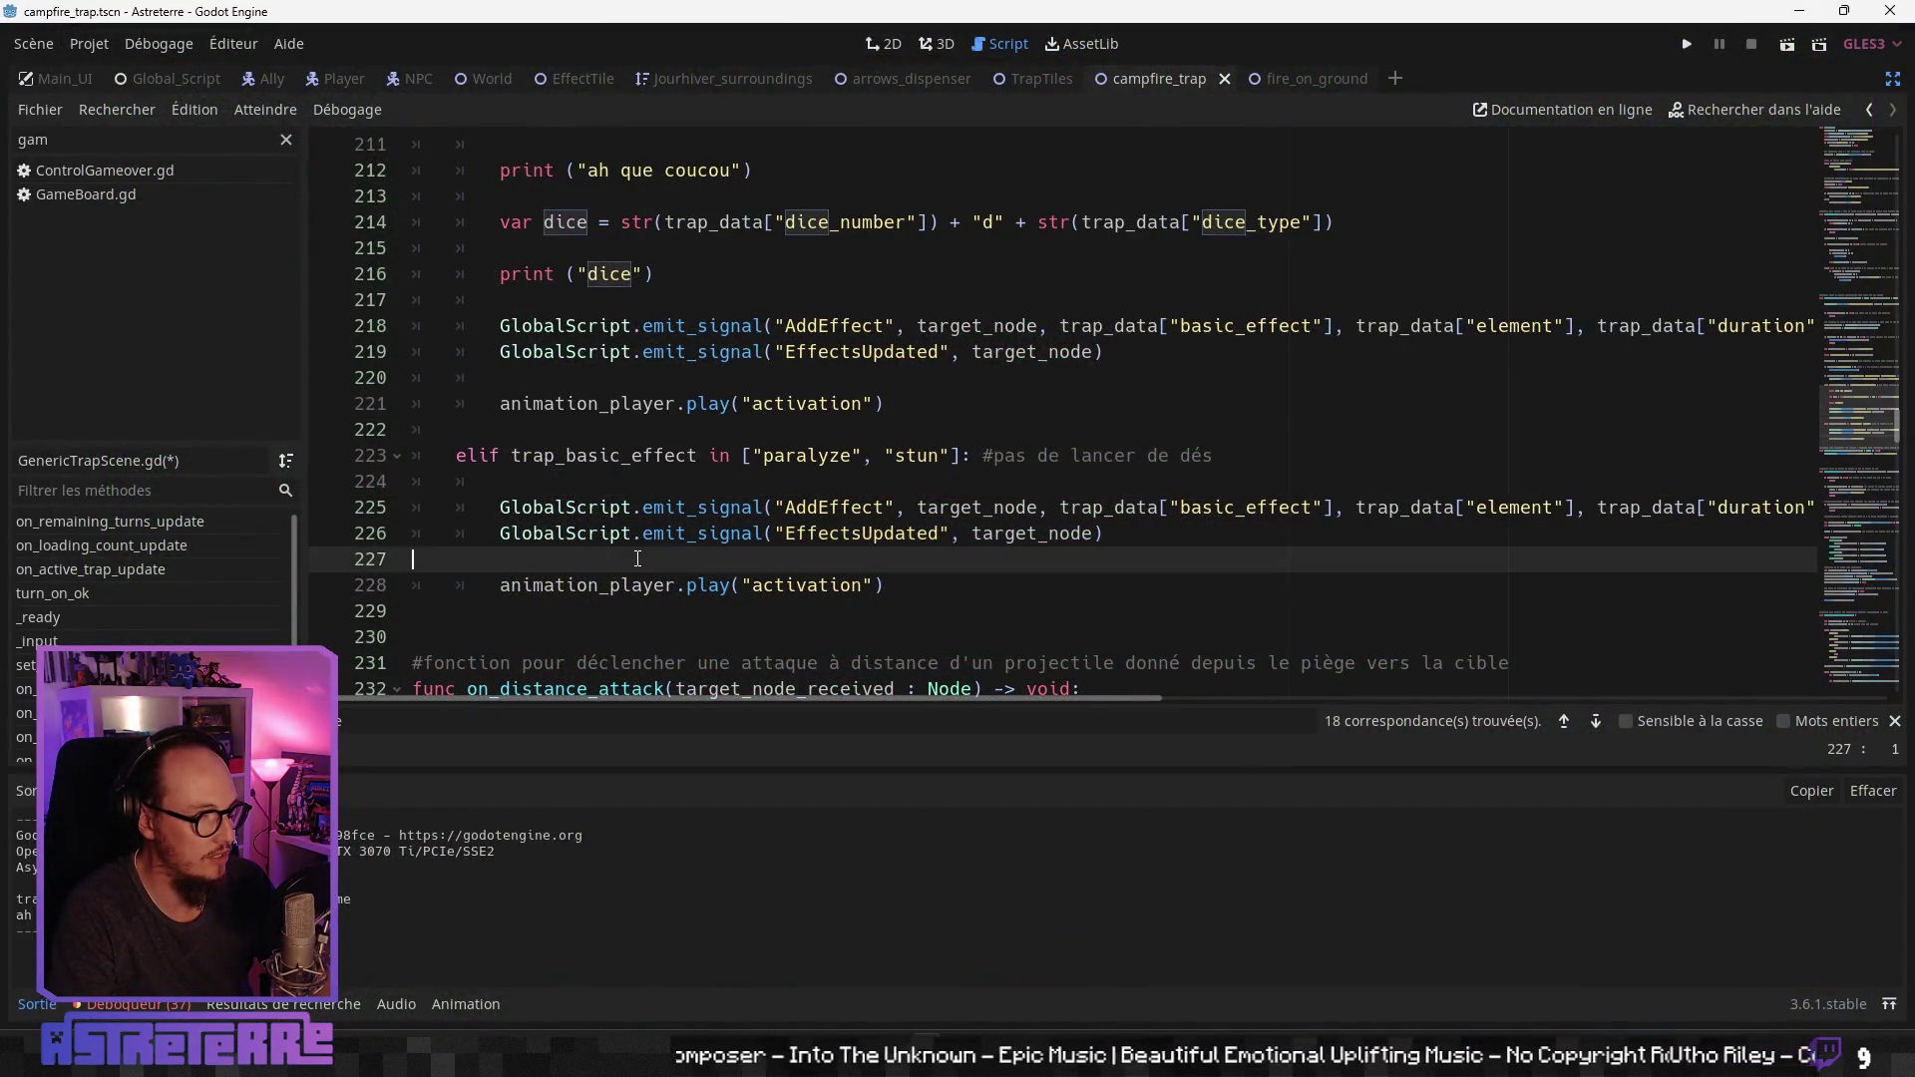
{"action": "key", "text": "F3"}
{"action": "left_click", "coordinate": [665, 532]}
{"action": "key", "text": "Up"}
{"action": "key", "text": "Up"}
{"action": "key", "text": "Up"}
{"action": "scroll", "coordinate": [606, 528], "scroll_direction": "down", "scroll_amount": 2}
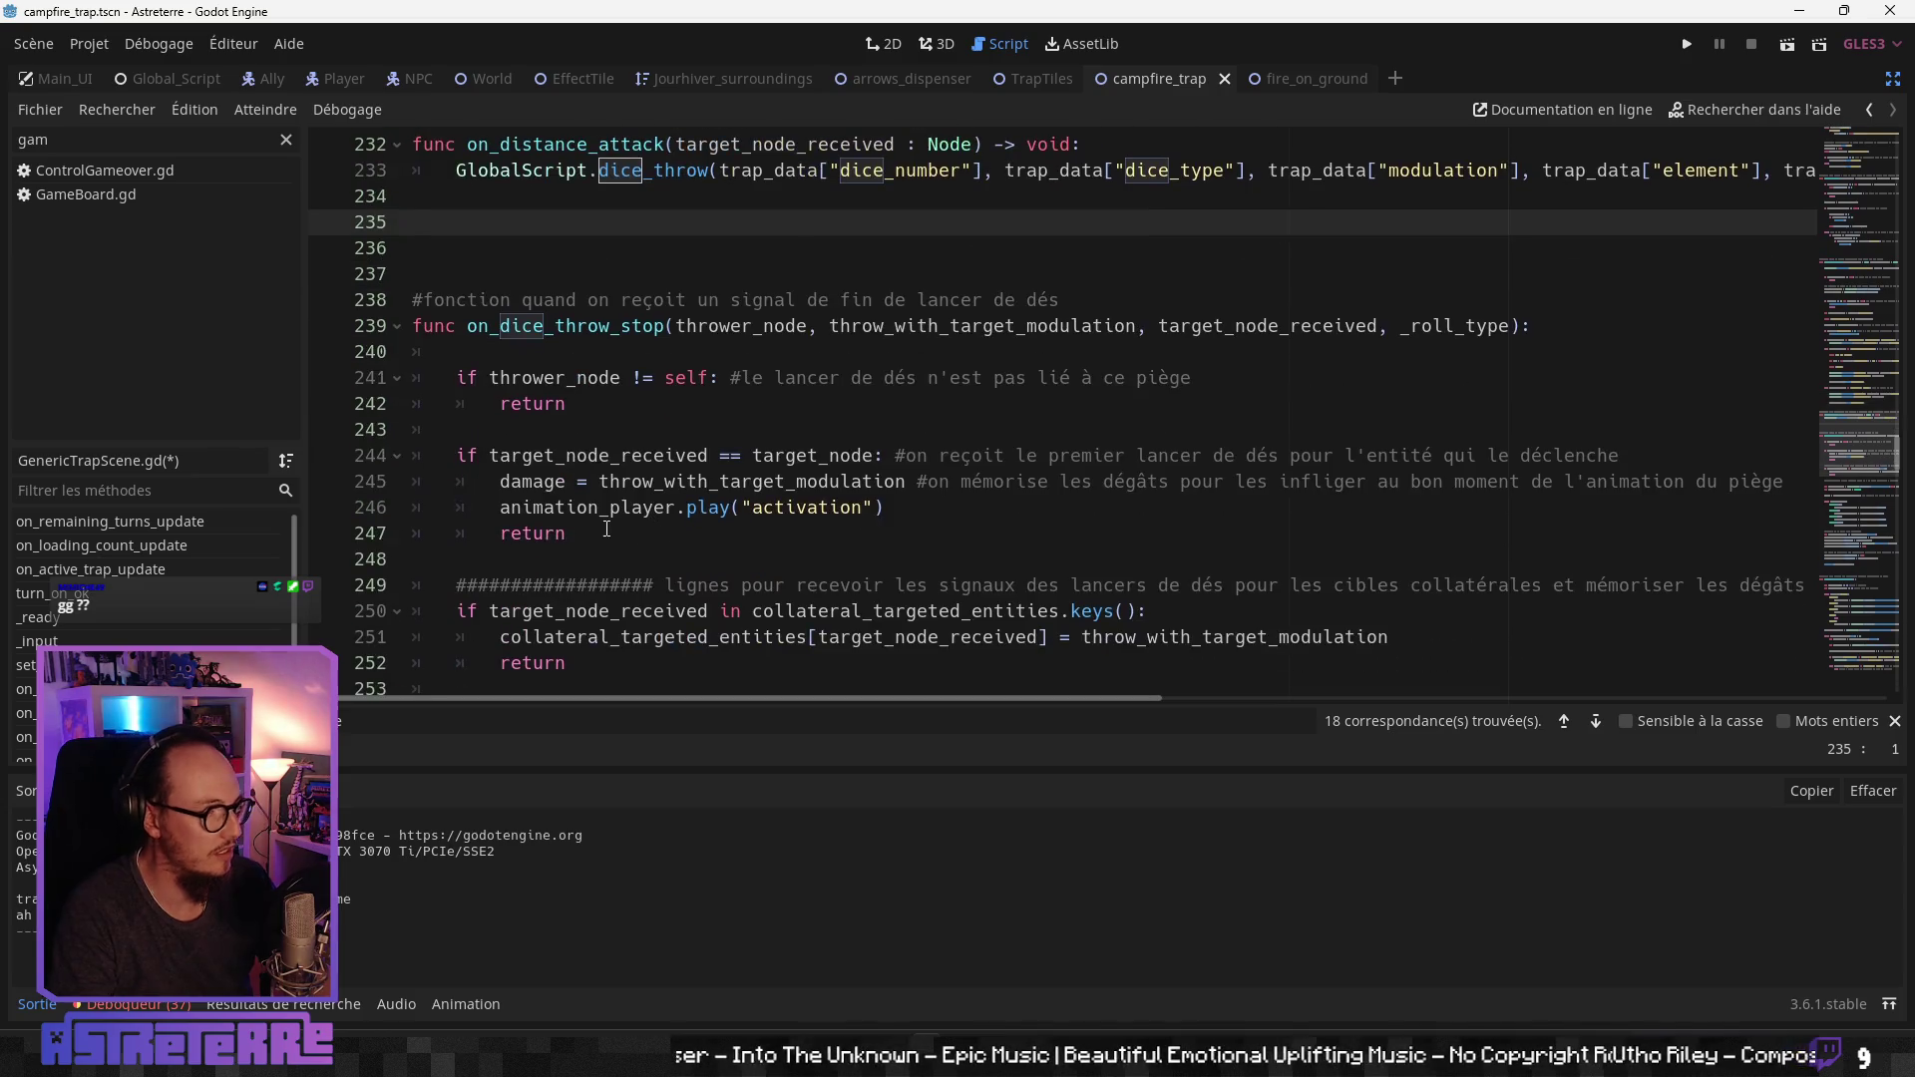
{"action": "scroll", "coordinate": [490, 598], "scroll_direction": "down", "scroll_amount": 3}
{"action": "scroll", "coordinate": [649, 554], "scroll_direction": "up", "scroll_amount": 10}
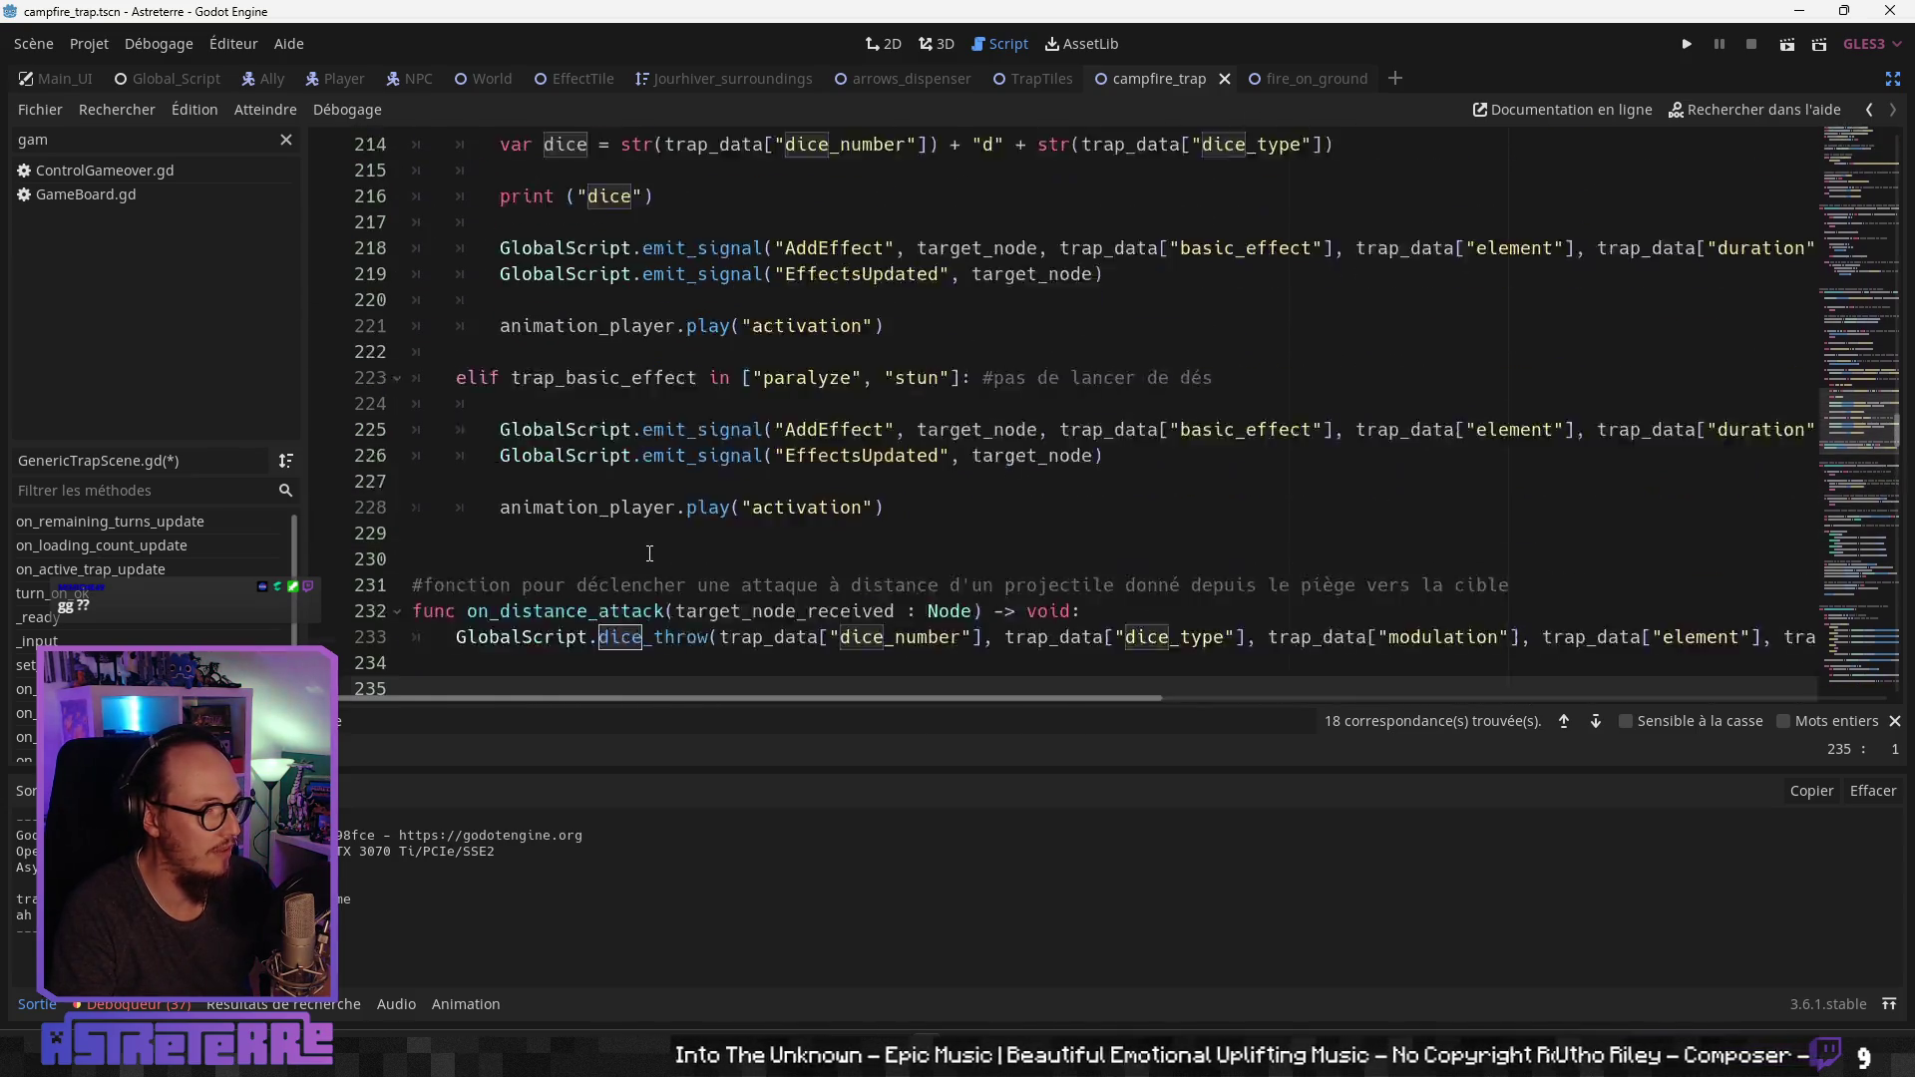
{"action": "scroll", "coordinate": [650, 554], "scroll_direction": "down", "scroll_amount": 2}
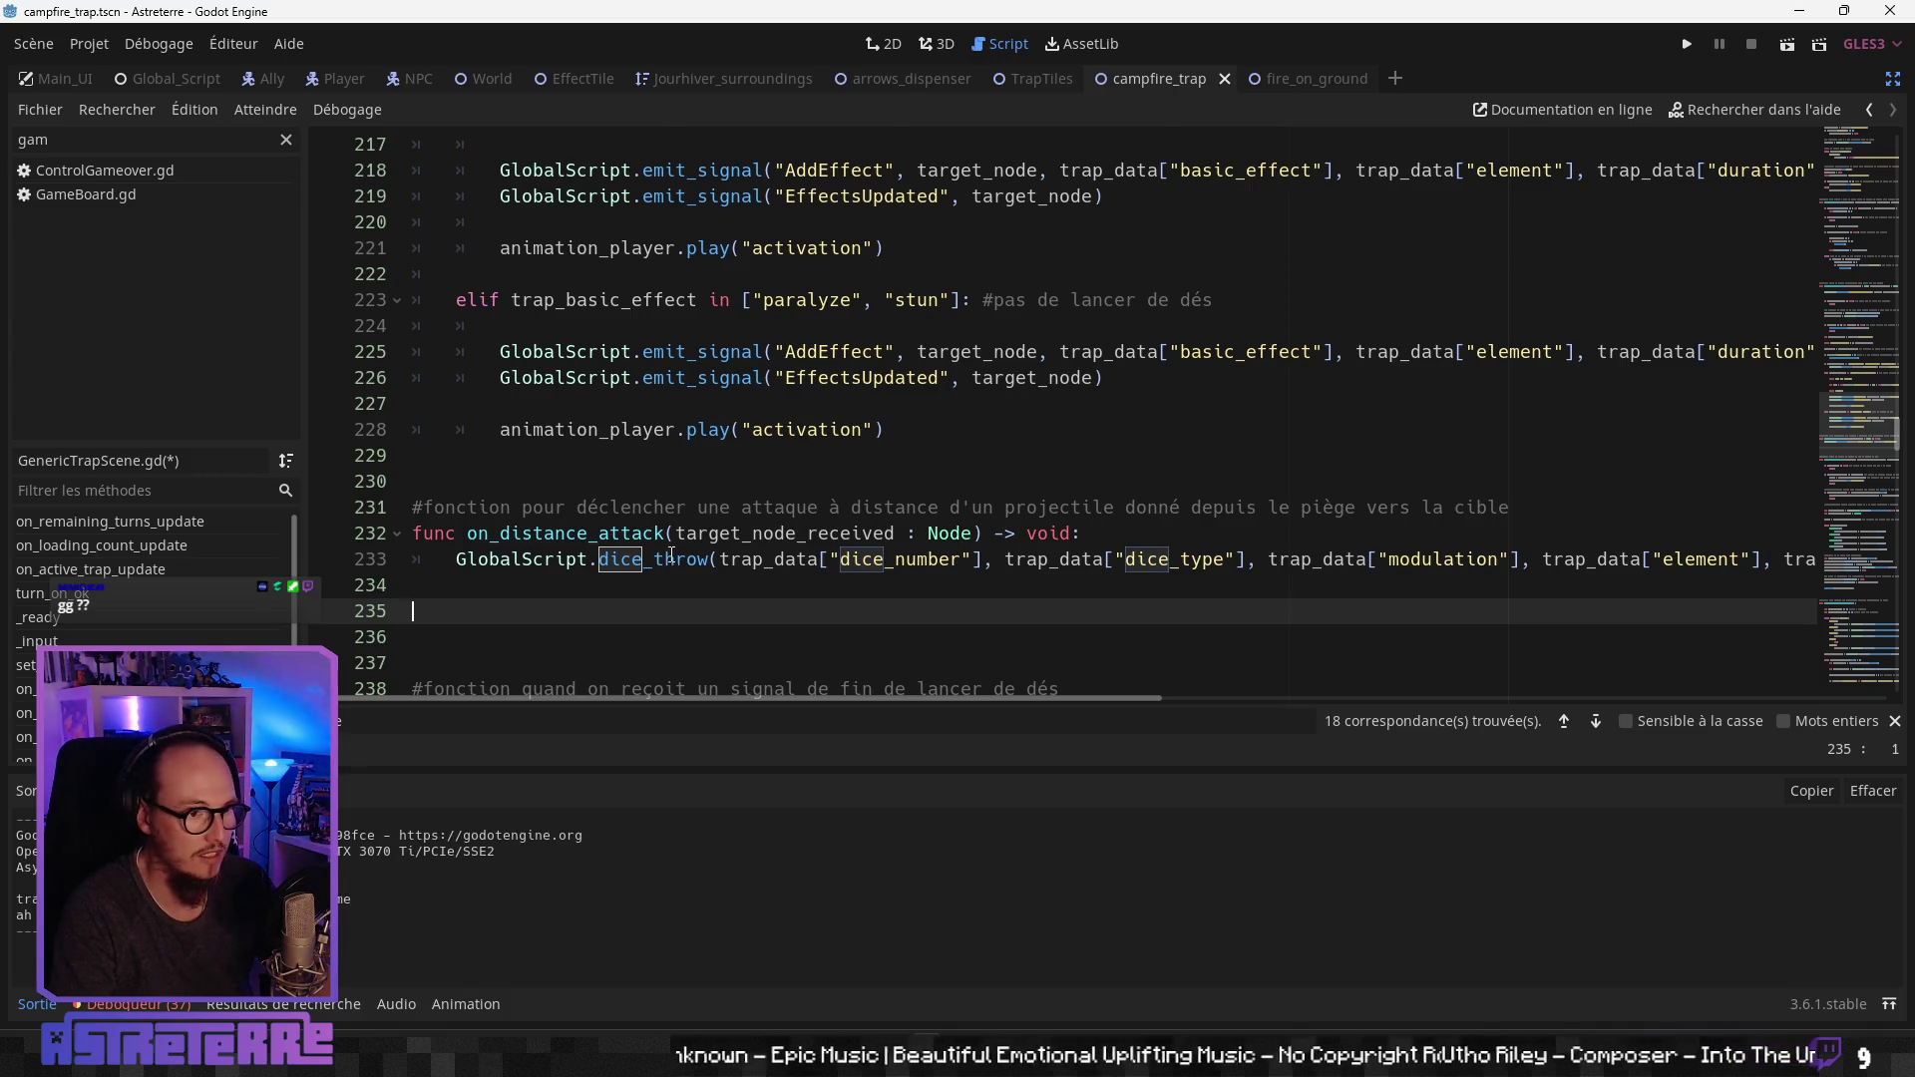
{"action": "scroll", "coordinate": [671, 553], "scroll_direction": "up", "scroll_amount": 1}
{"action": "left_click", "coordinate": [638, 299]}
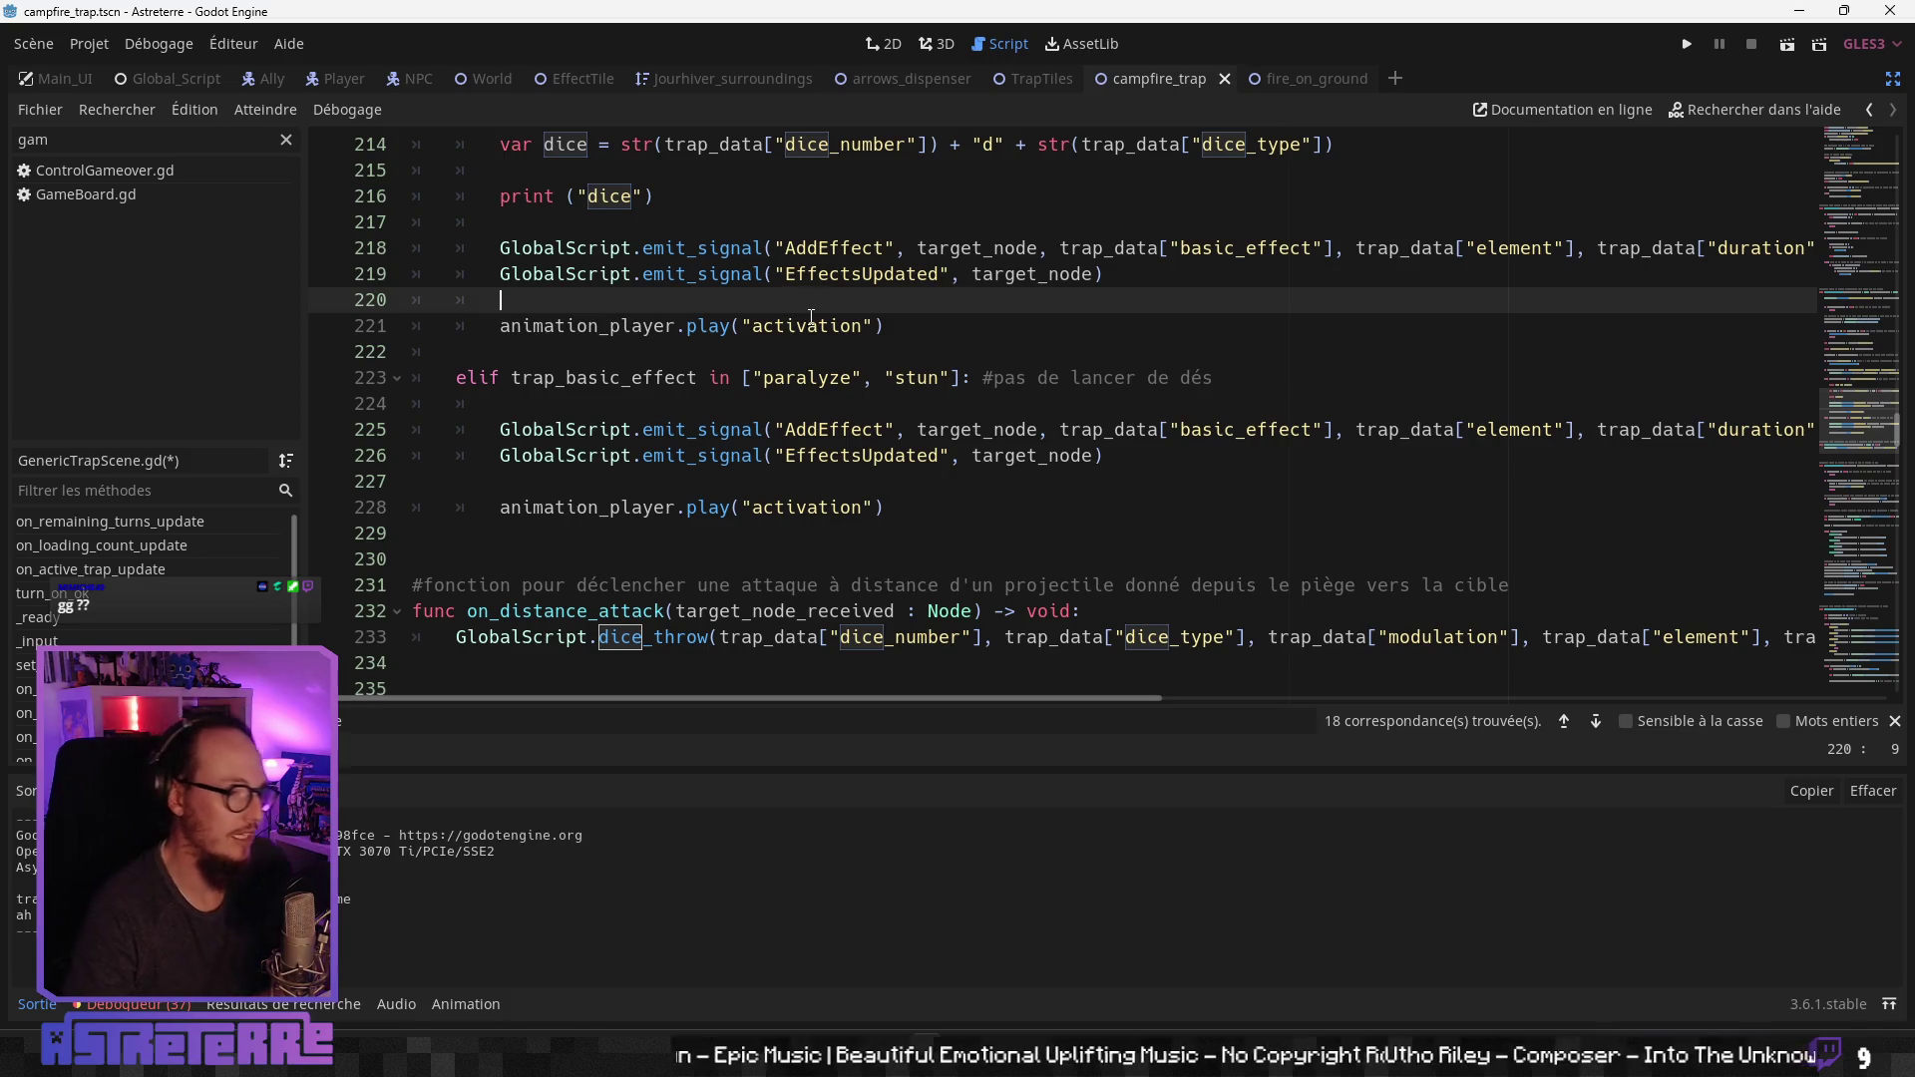
{"action": "left_click", "coordinate": [558, 351]}
{"action": "scroll", "coordinate": [223, 638], "scroll_direction": "down", "scroll_amount": 3}
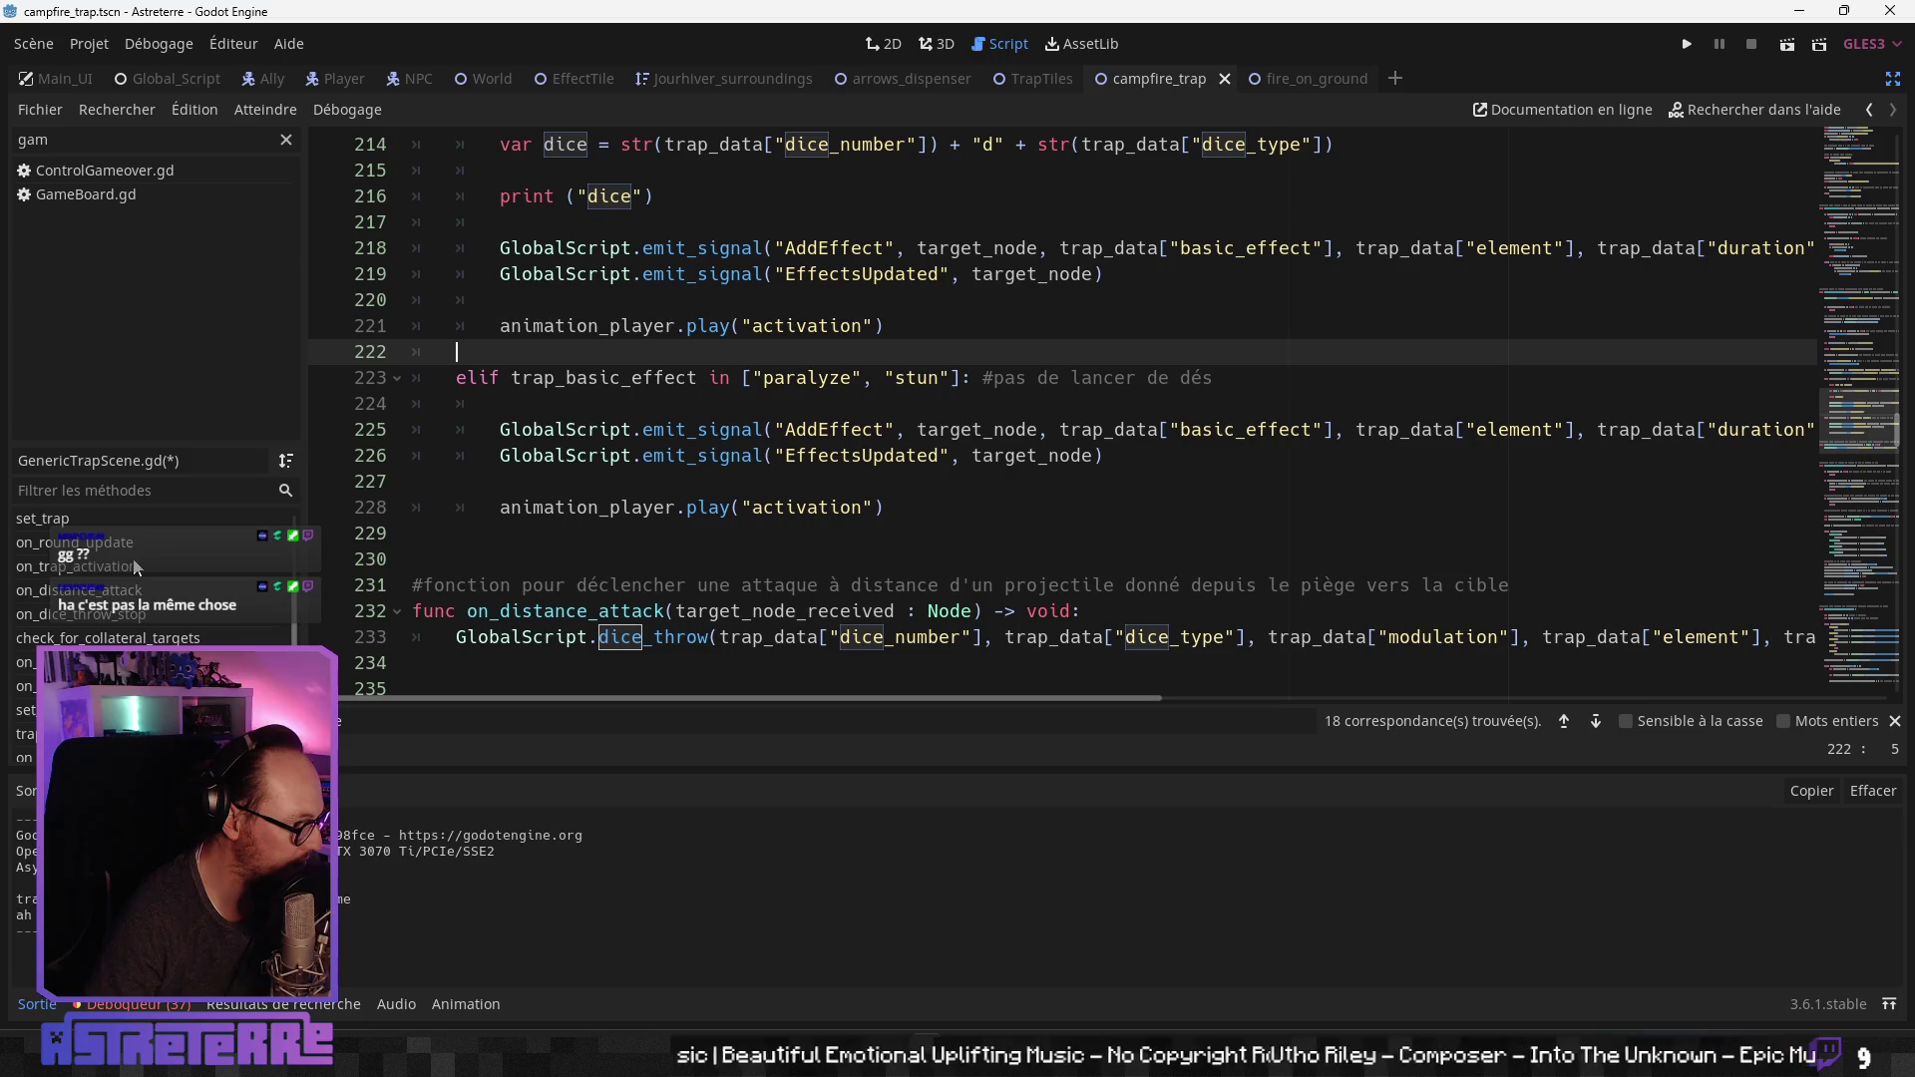
{"action": "scroll", "coordinate": [150, 588], "scroll_direction": "down", "scroll_amount": 1}
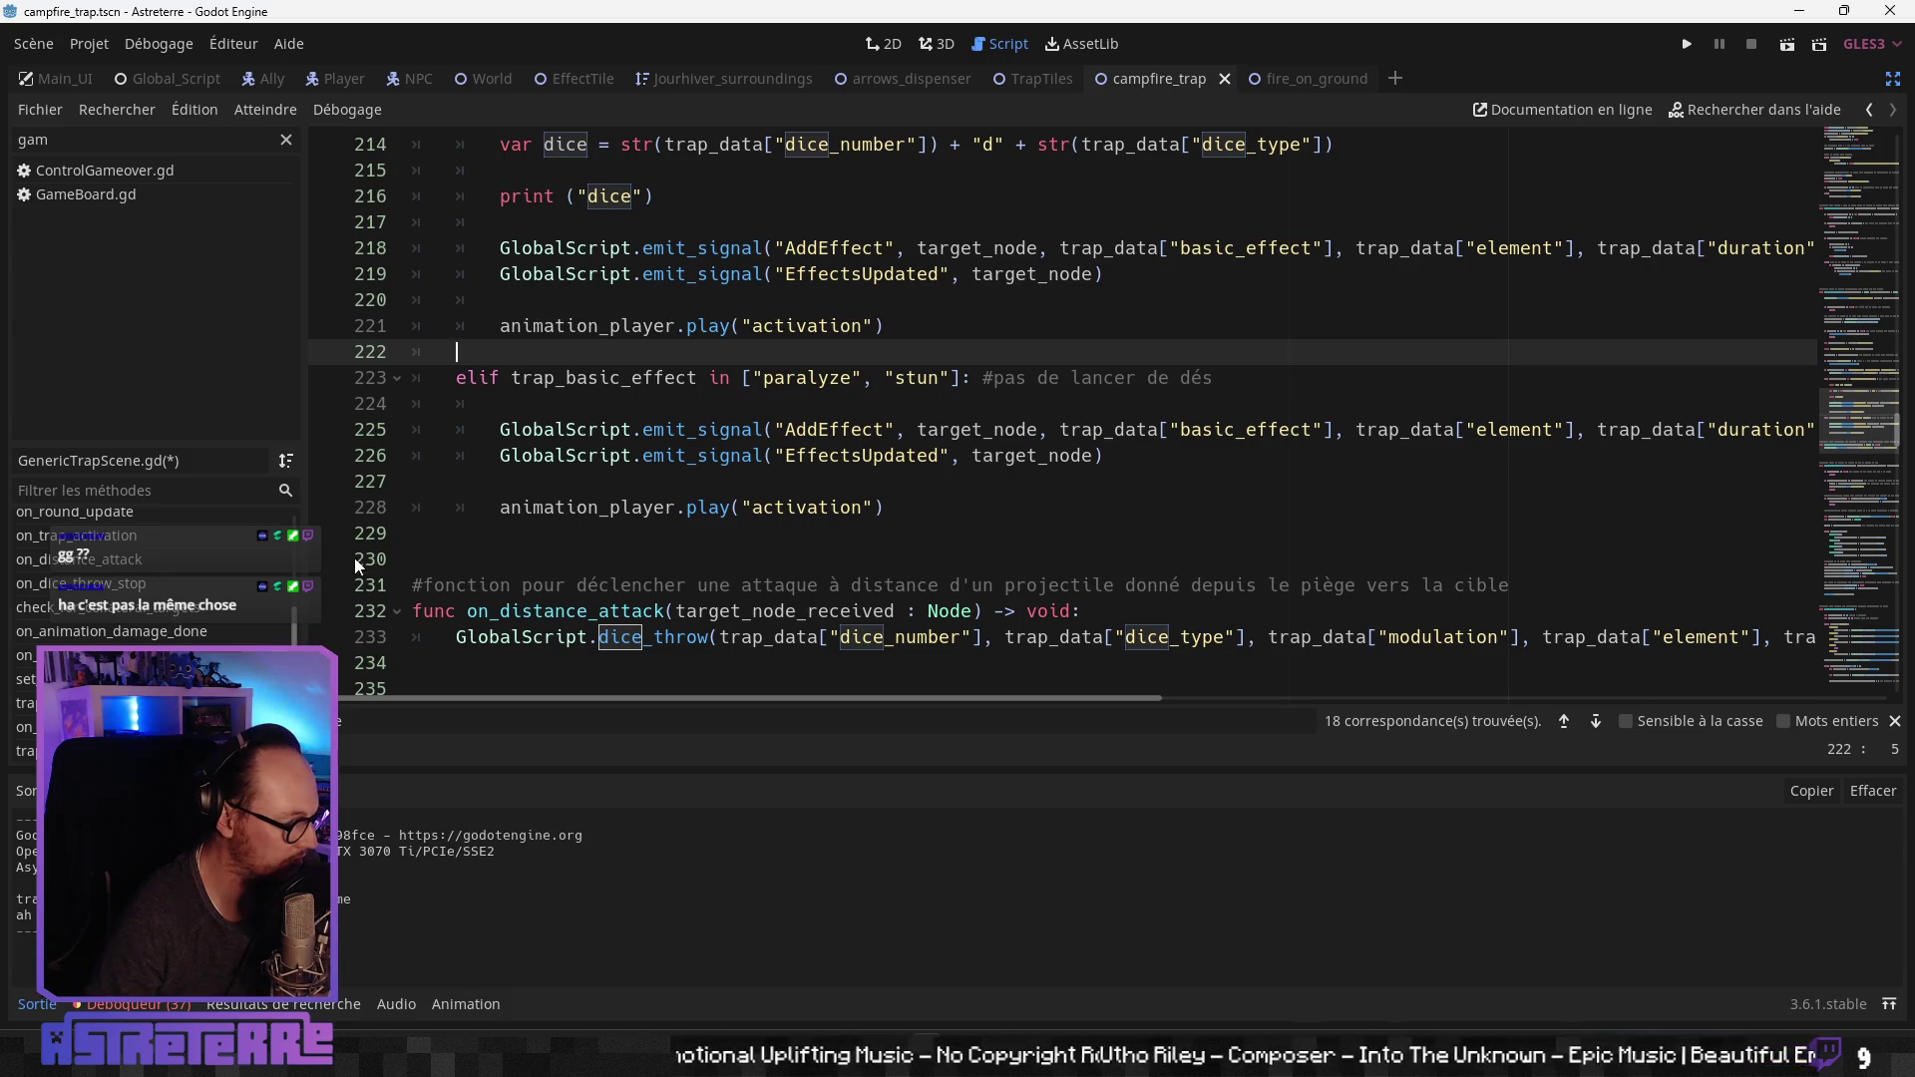
{"action": "left_click", "coordinate": [698, 509]}
{"action": "scroll", "coordinate": [700, 501], "scroll_direction": "up", "scroll_amount": 1}
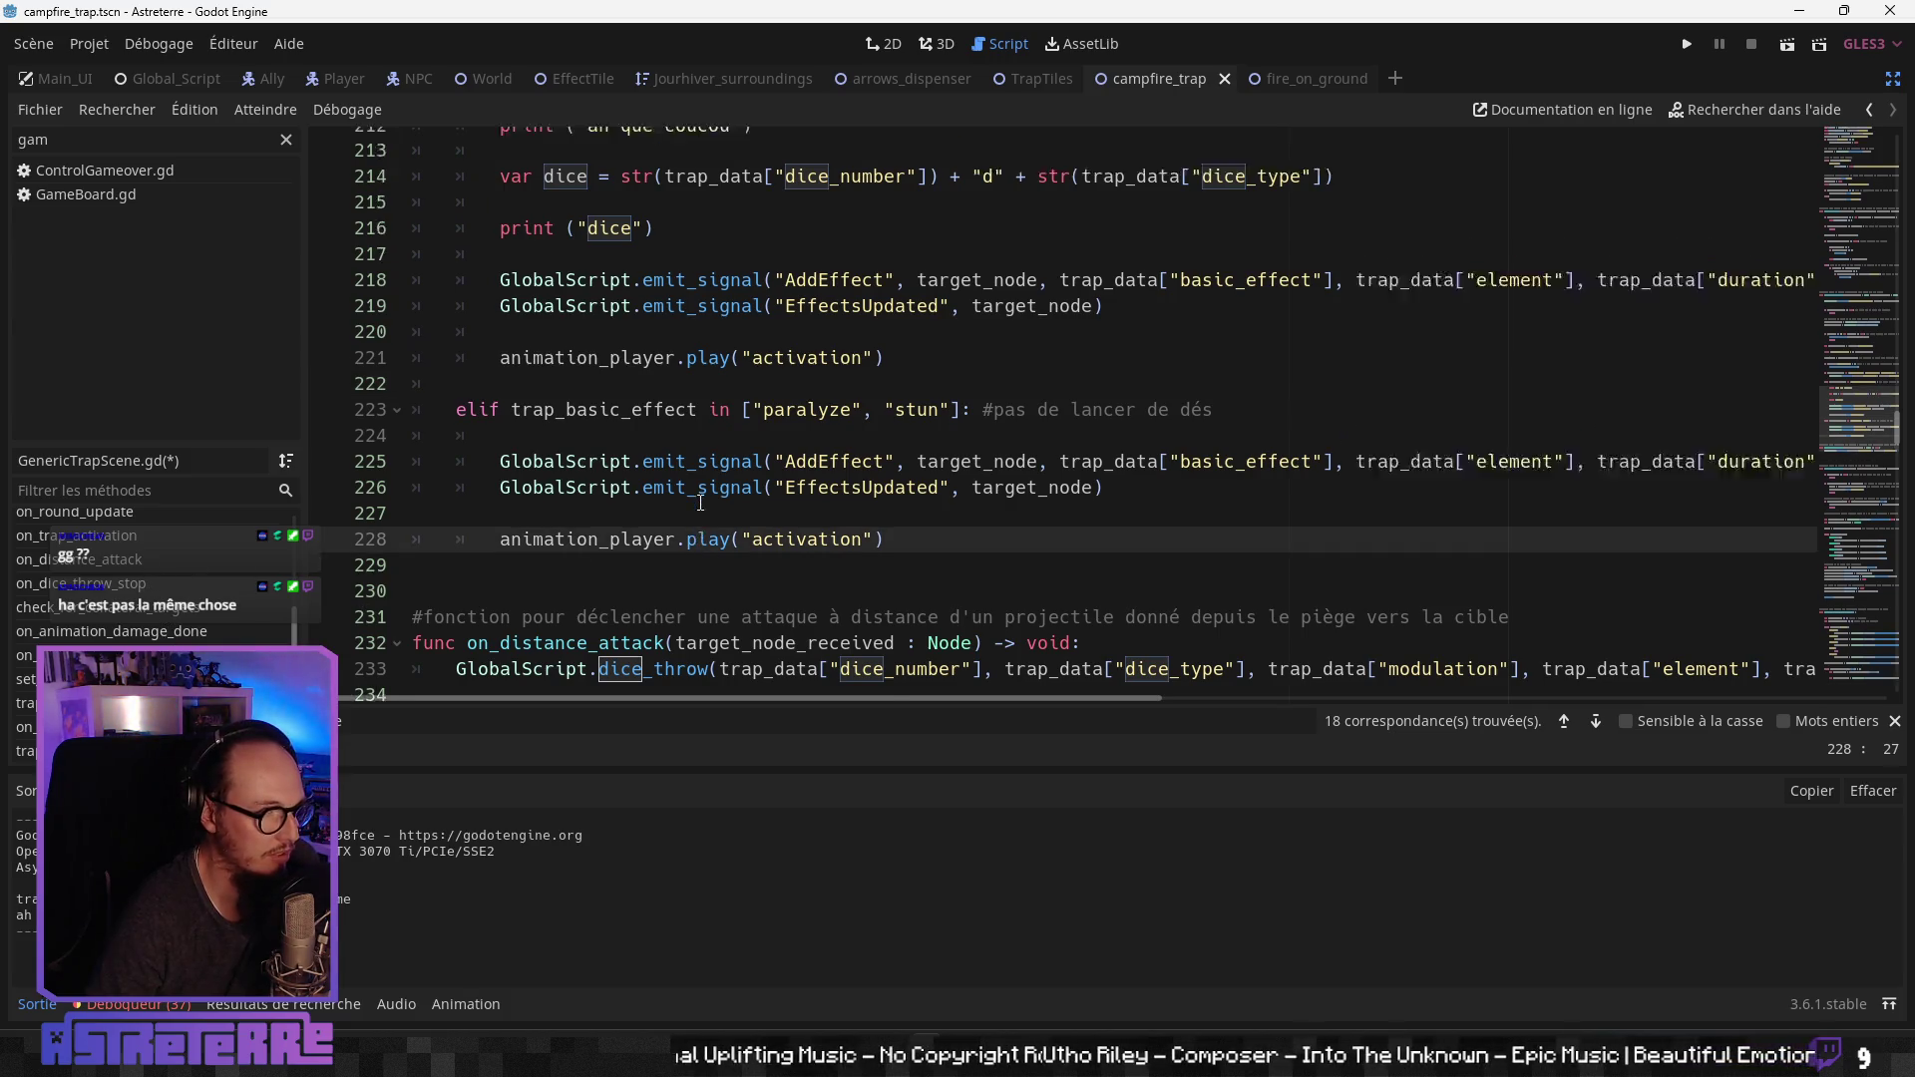
{"action": "scroll", "coordinate": [700, 502], "scroll_direction": "up", "scroll_amount": 2}
{"action": "scroll", "coordinate": [693, 502], "scroll_direction": "up", "scroll_amount": 1}
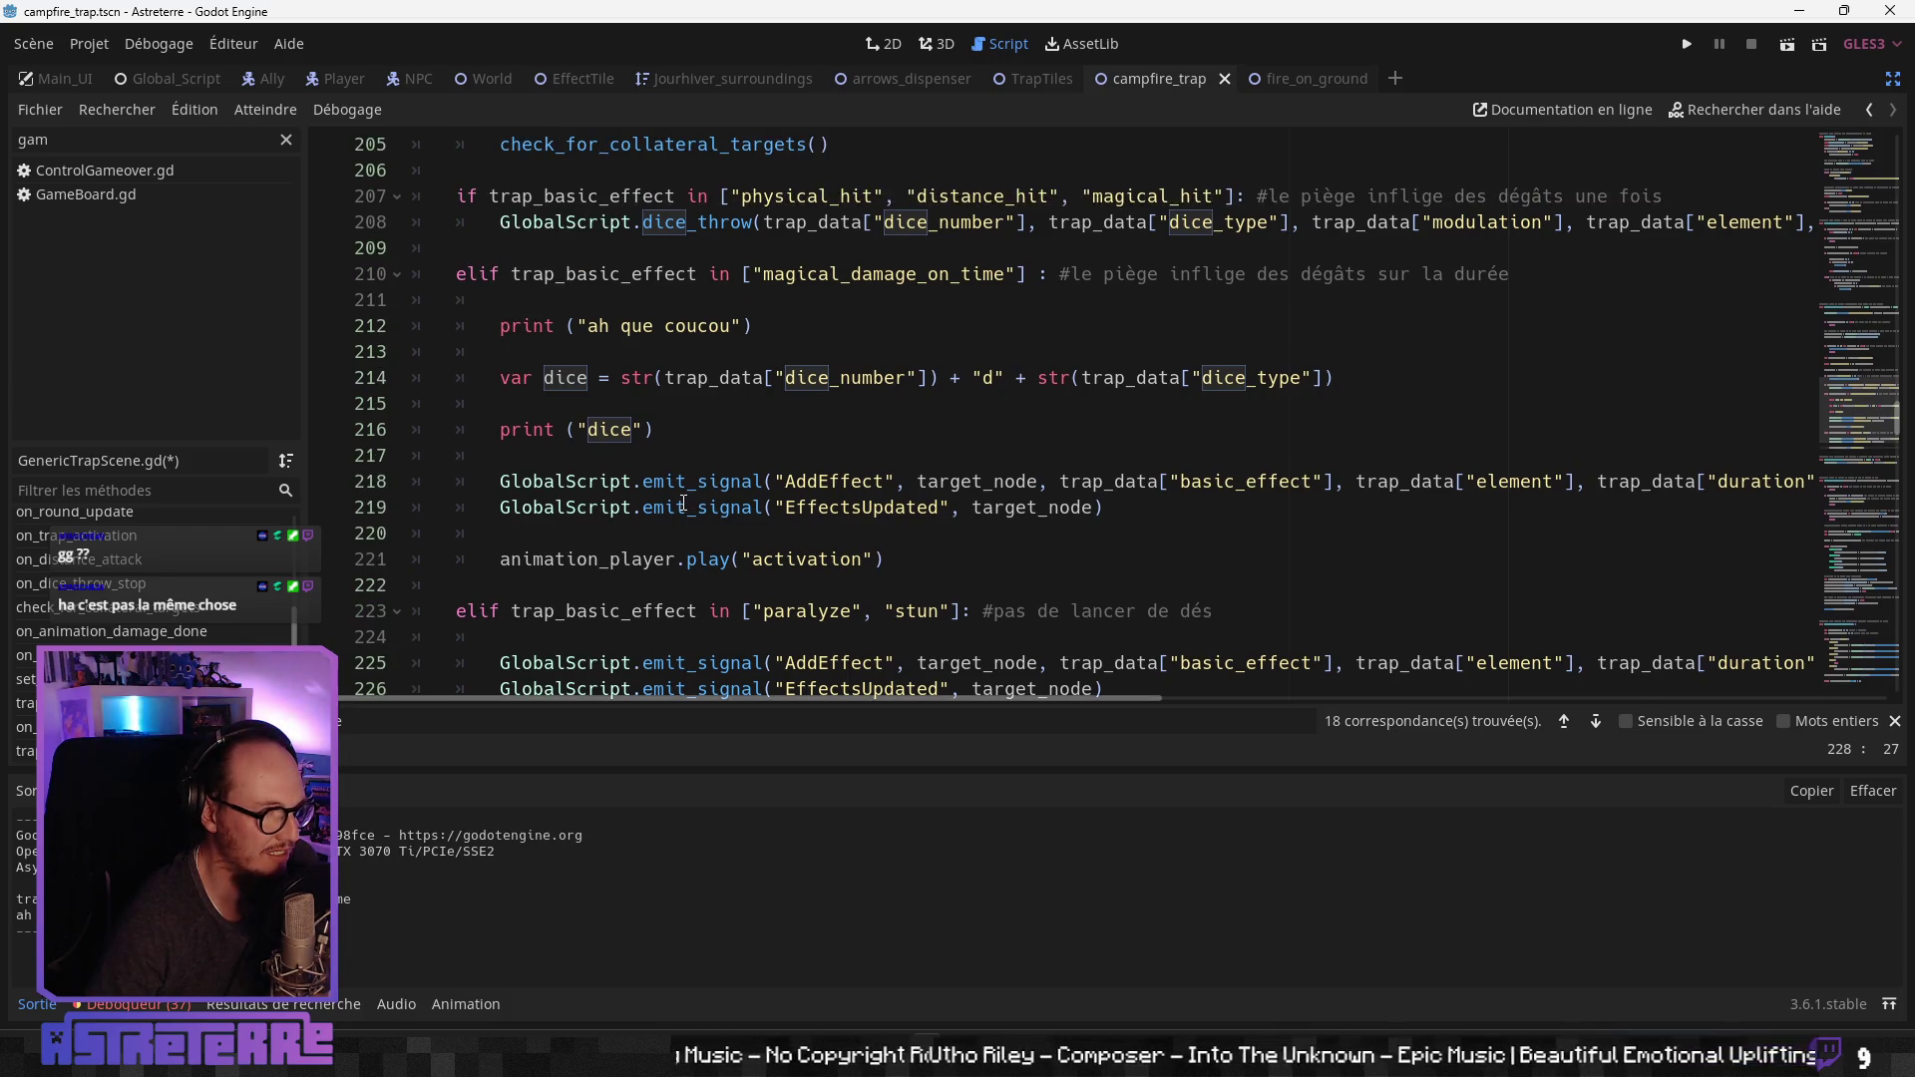
{"action": "scroll", "coordinate": [666, 504], "scroll_direction": "down", "scroll_amount": 2}
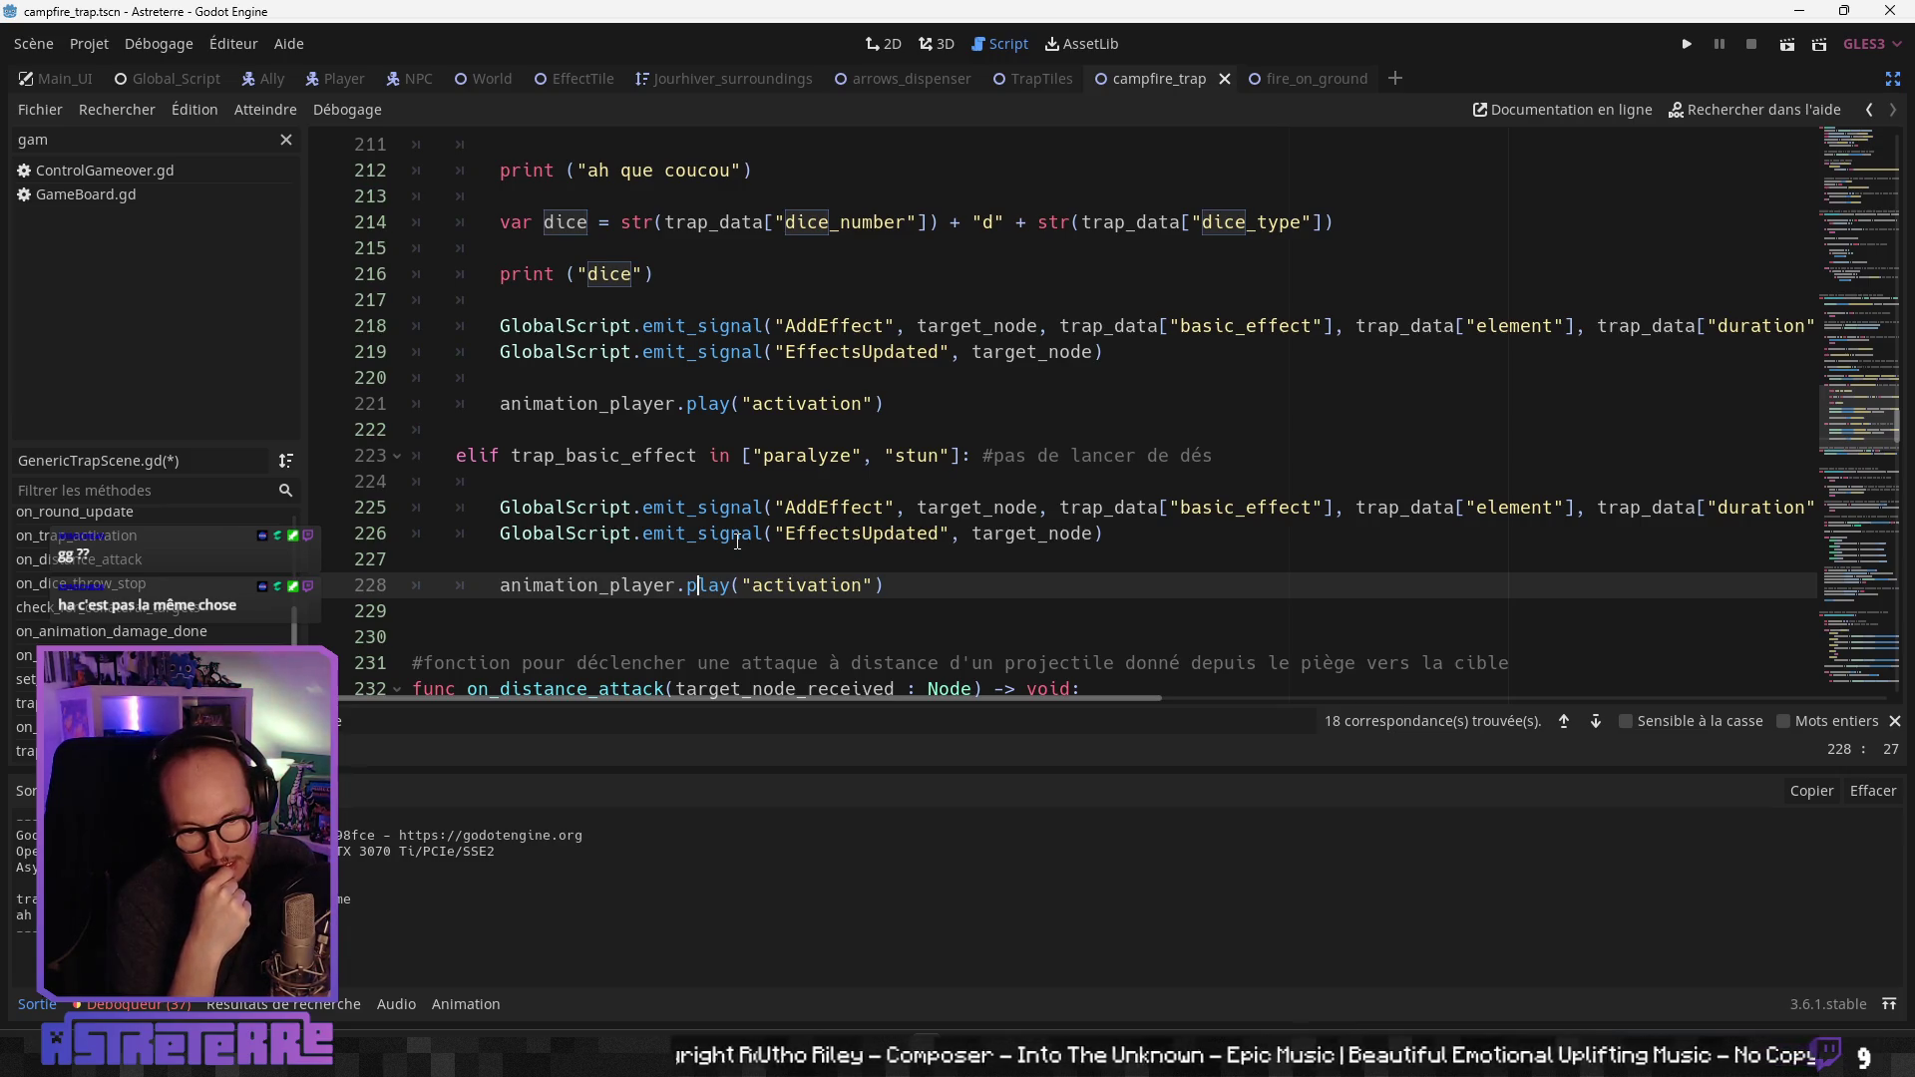
{"action": "scroll", "coordinate": [712, 361], "scroll_direction": "up", "scroll_amount": 4}
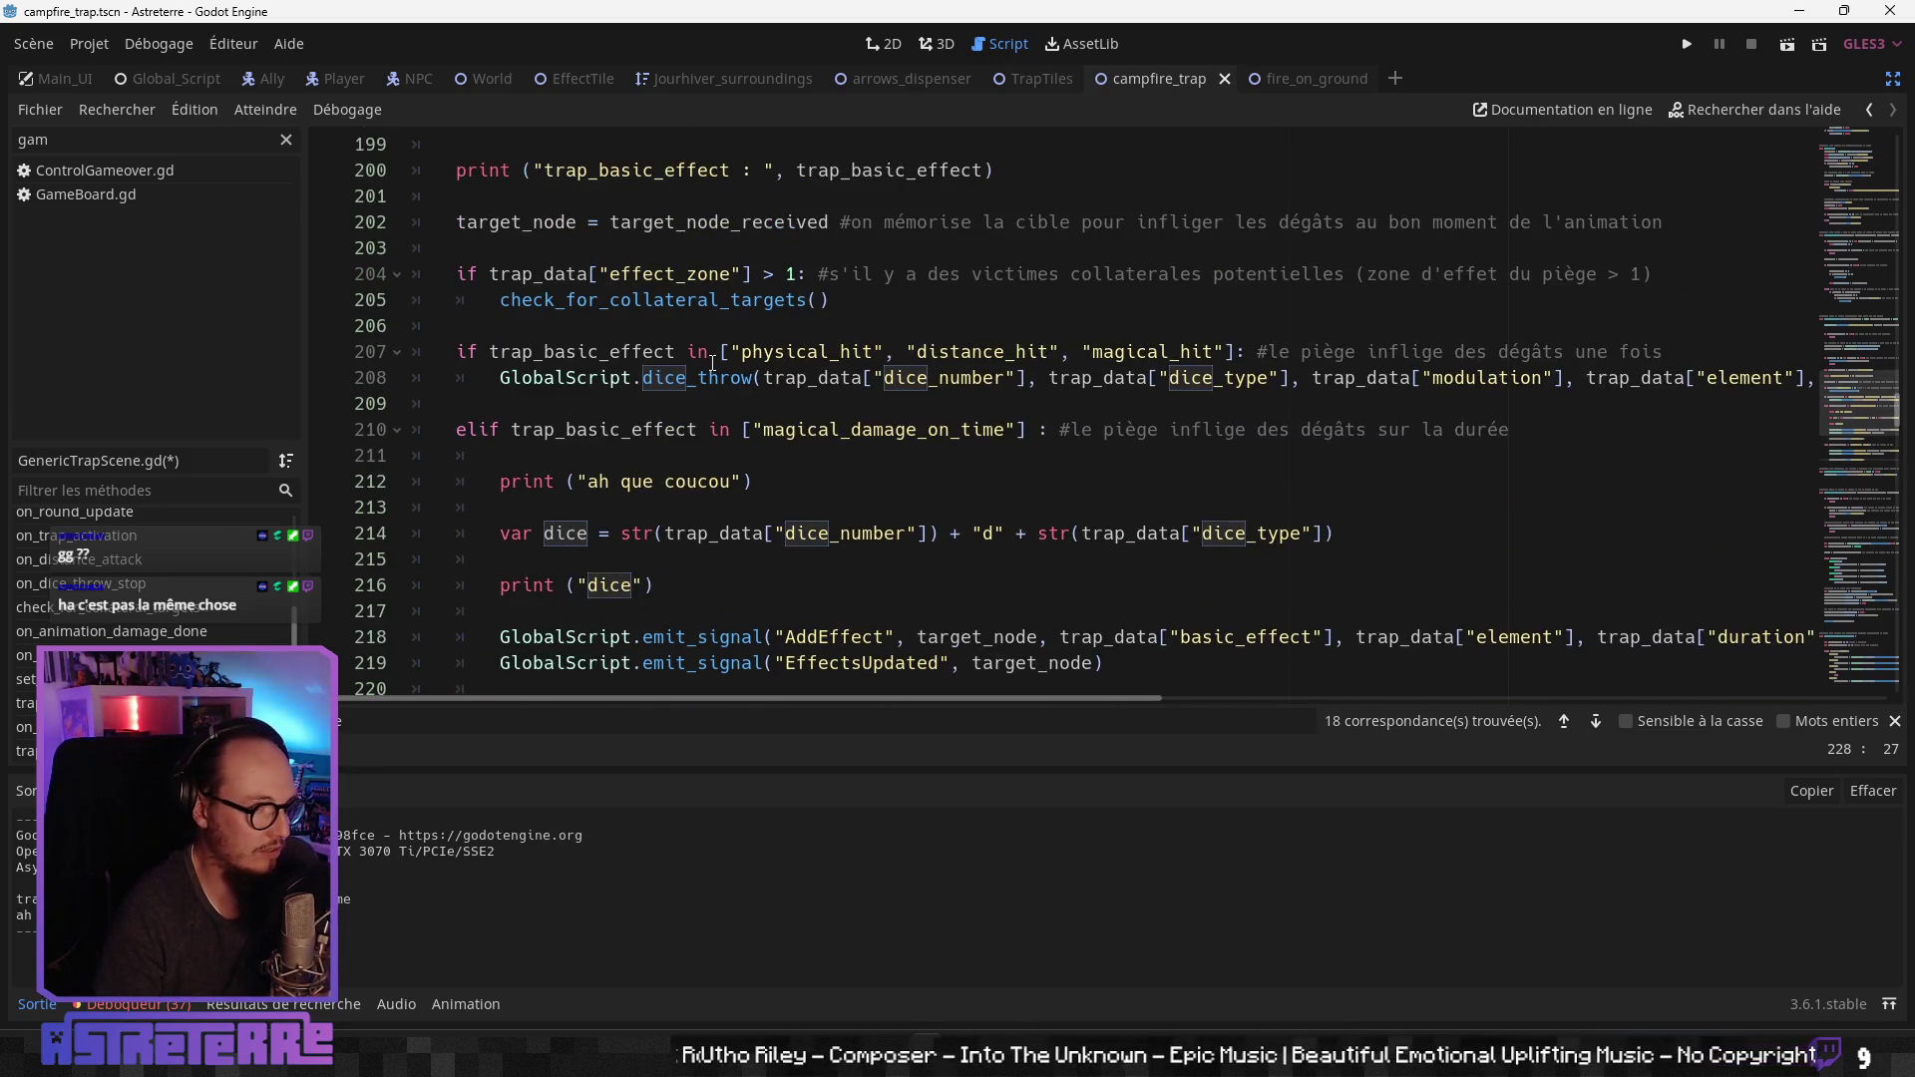
Step: Copy line 208's GlobalScript.dice_throw call over the activation animation call on line 221
{"action": "left_click_drag", "start_coordinate": [505, 377], "coordinate": [1865, 375]}
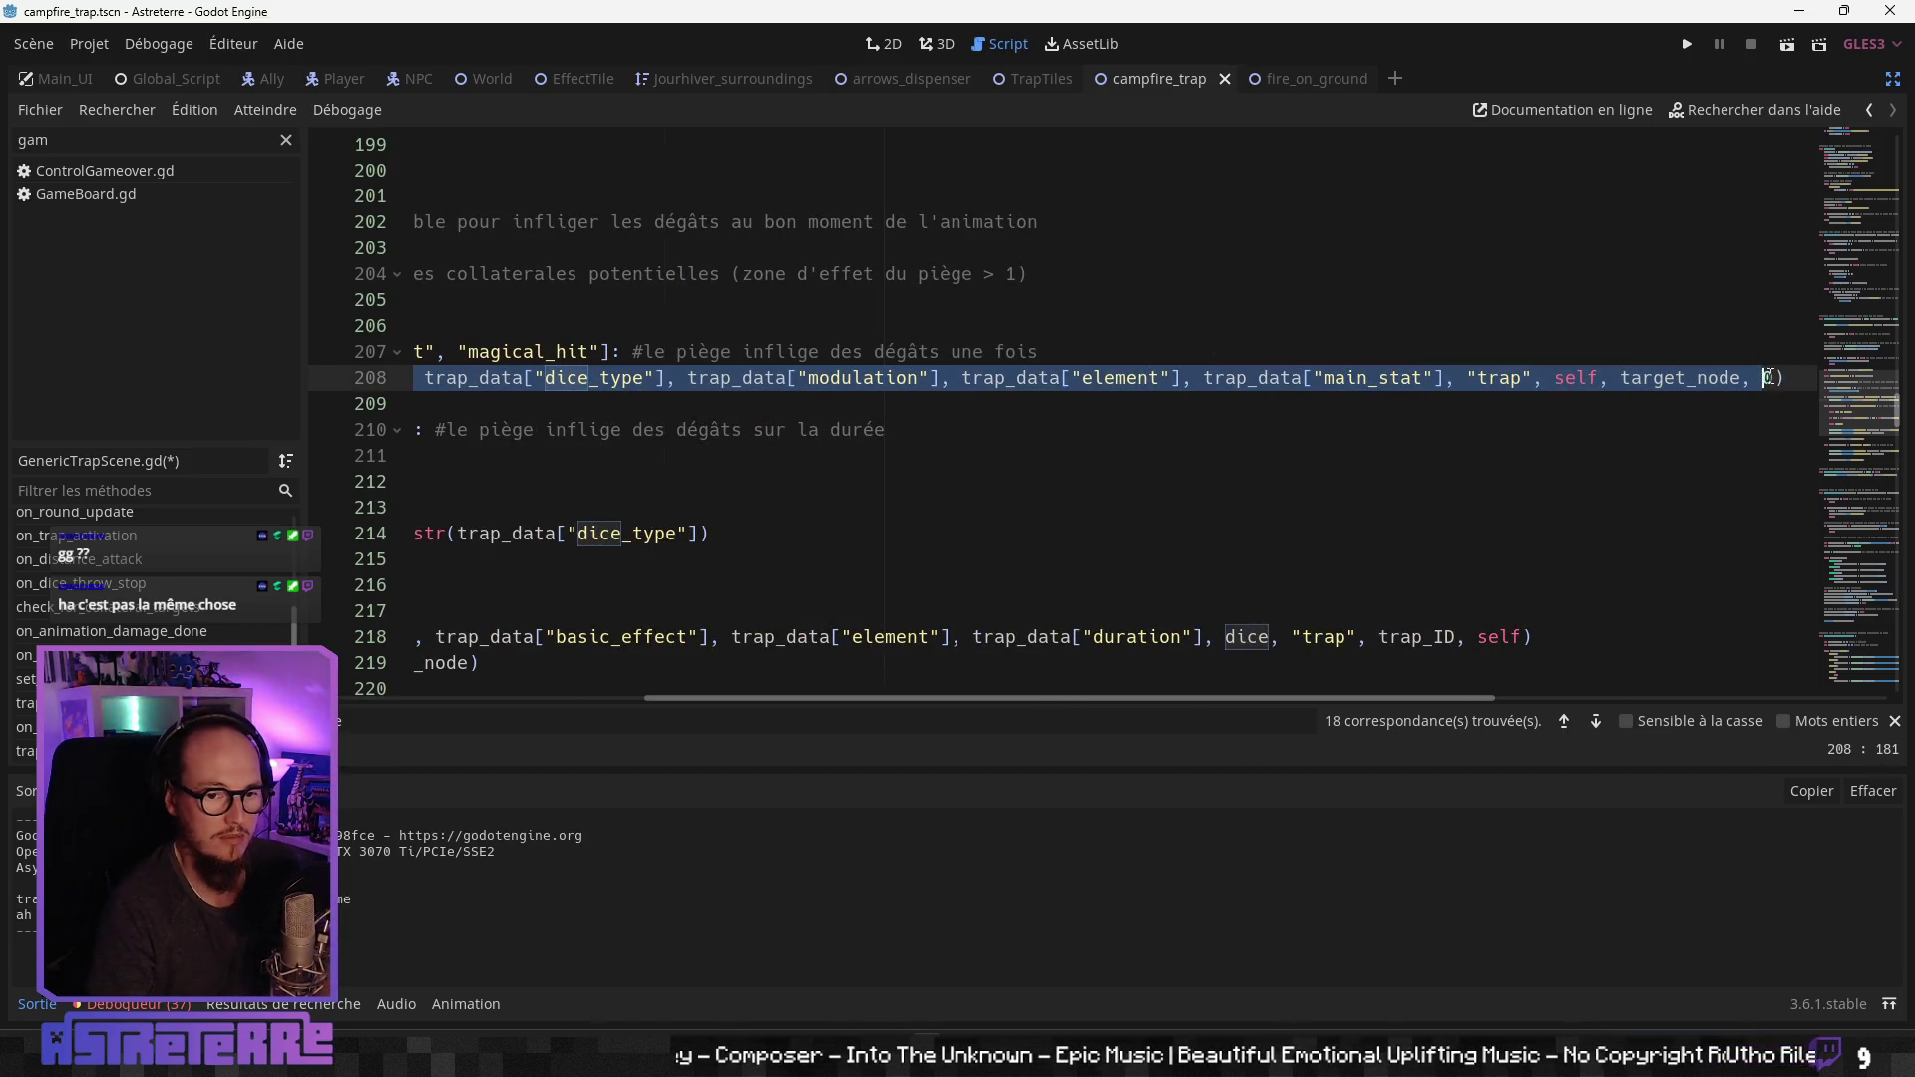
{"action": "left_click_drag", "start_coordinate": [844, 704], "coordinate": [540, 704]}
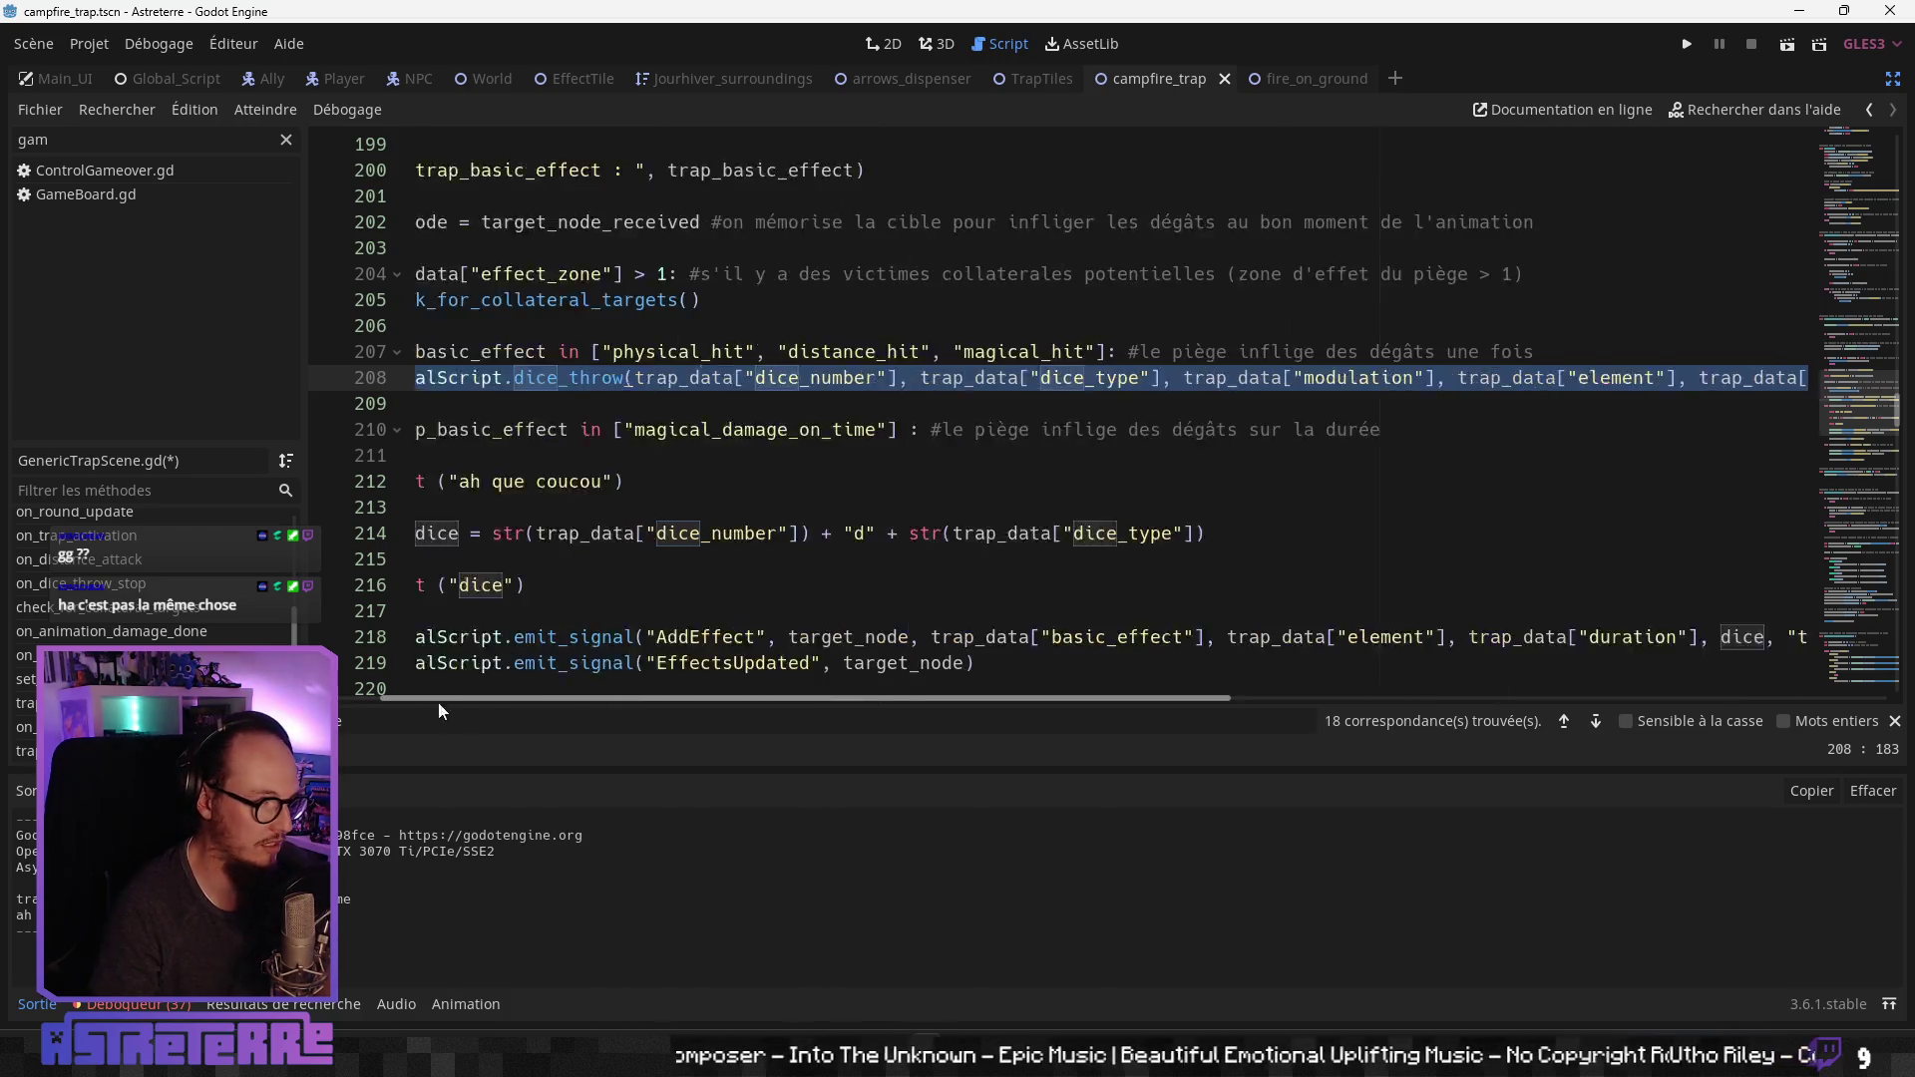
{"action": "scroll", "coordinate": [946, 556], "scroll_direction": "down", "scroll_amount": 3}
{"action": "left_click_drag", "start_coordinate": [884, 482], "coordinate": [502, 482]}
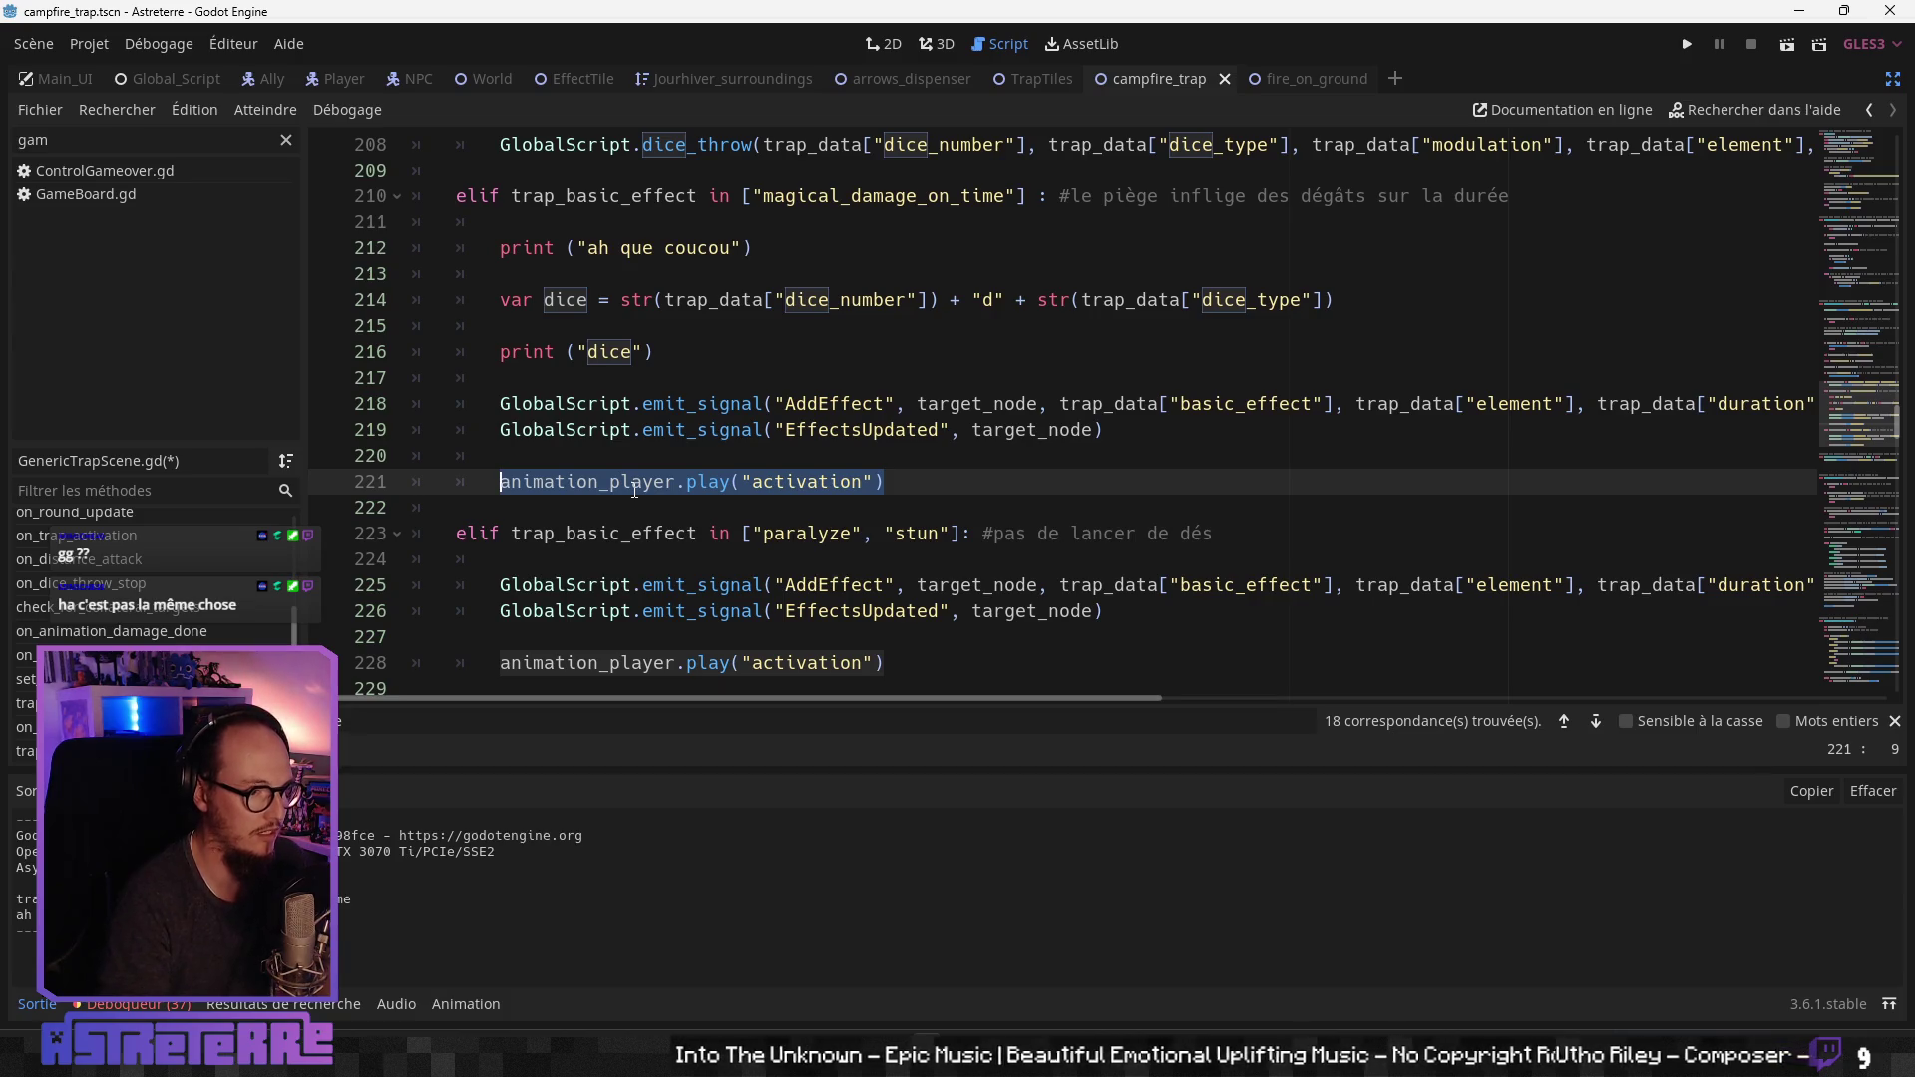
{"action": "type", "text": "GlobalScript.dice_throw(trap_data[\"dice_number\"], trap_data[\"dice_type\"], trap_data[\"modulation\"], trap_data[\"element\"], trap_data[\"main_stat\"], \"trap\", self, target_node, 0)"}
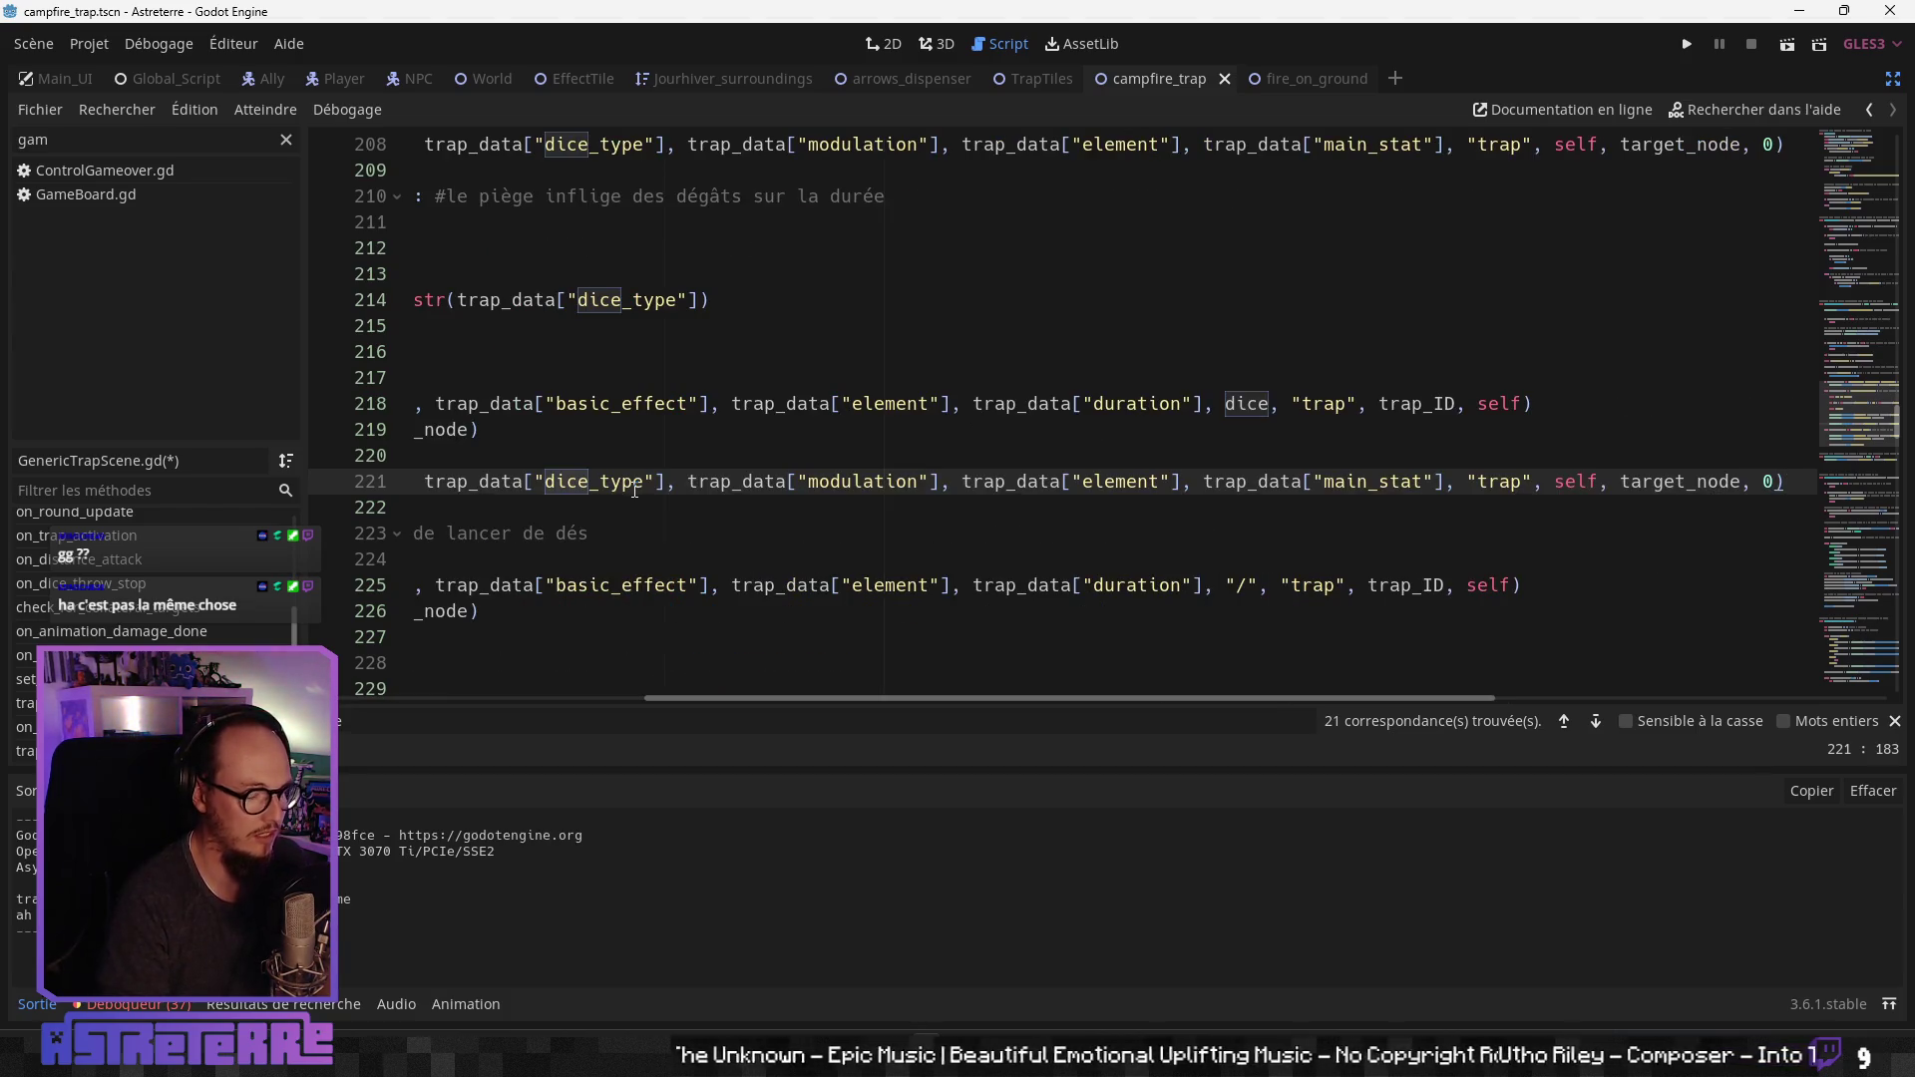
Step: Fix the pasted dice_throw line's indentation and remove the leftover blank line
{"action": "key", "text": "Home"}
{"action": "key", "text": "Down"}
{"action": "key", "text": "Return"}
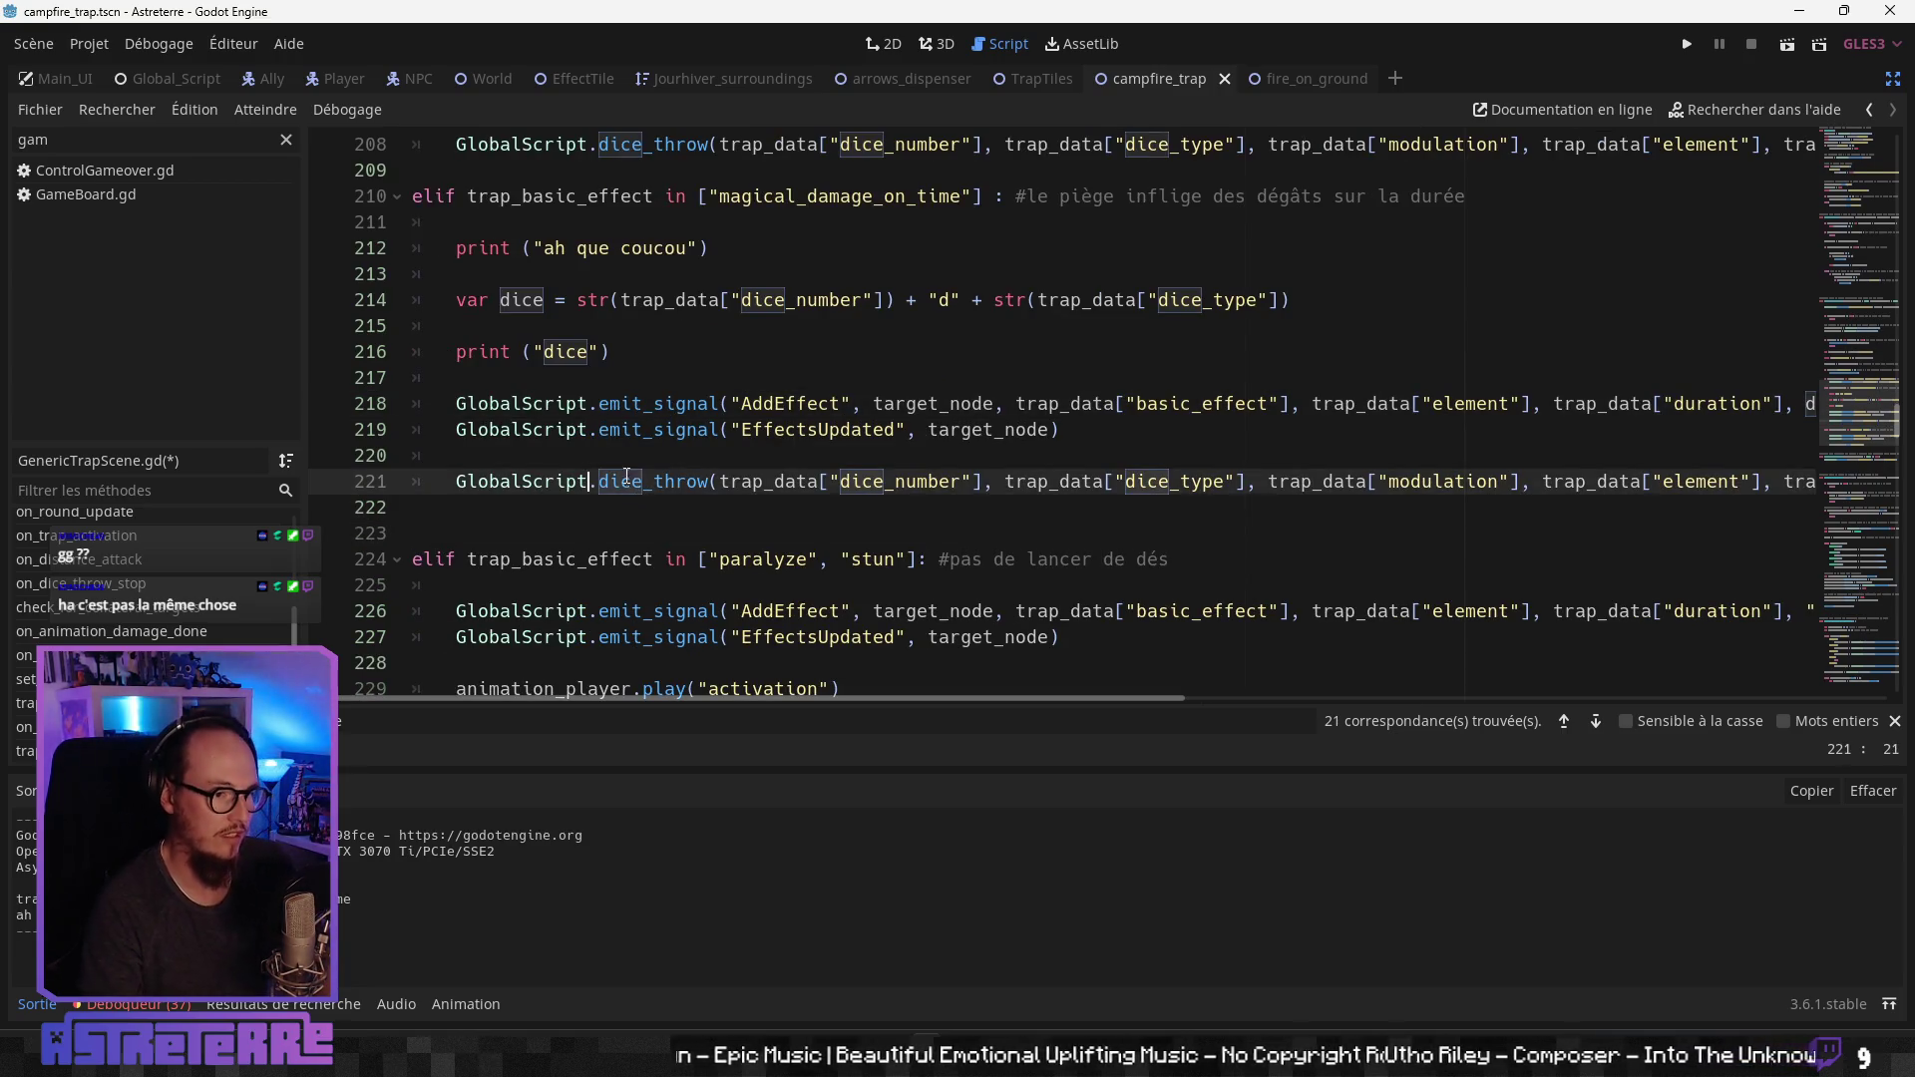
{"action": "key", "text": "ctrl+a"}
{"action": "key", "text": "Tab"}
{"action": "key", "text": "Delete"}
{"action": "key", "text": "Delete"}
{"action": "left_click", "coordinate": [567, 488]}
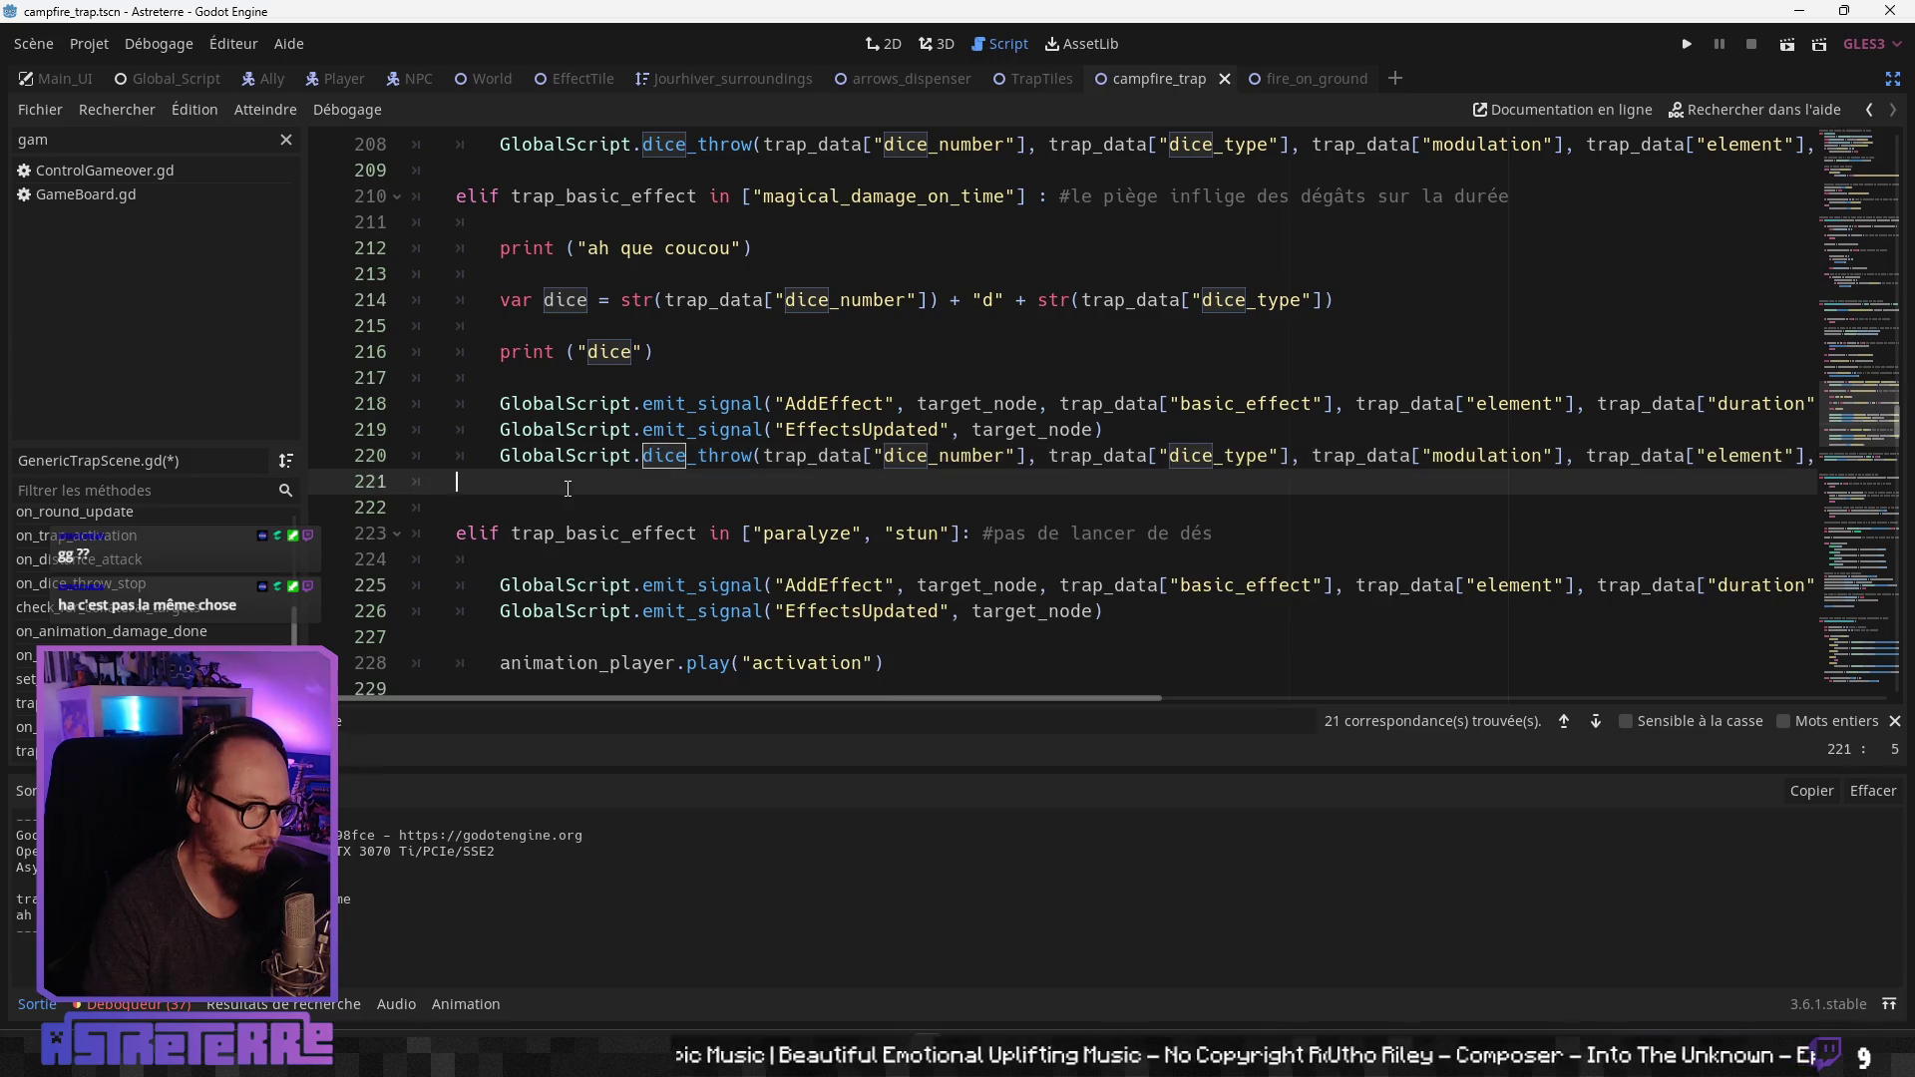
{"action": "left_click", "coordinate": [567, 533]}
{"action": "scroll", "coordinate": [593, 559], "scroll_direction": "down", "scroll_amount": 2}
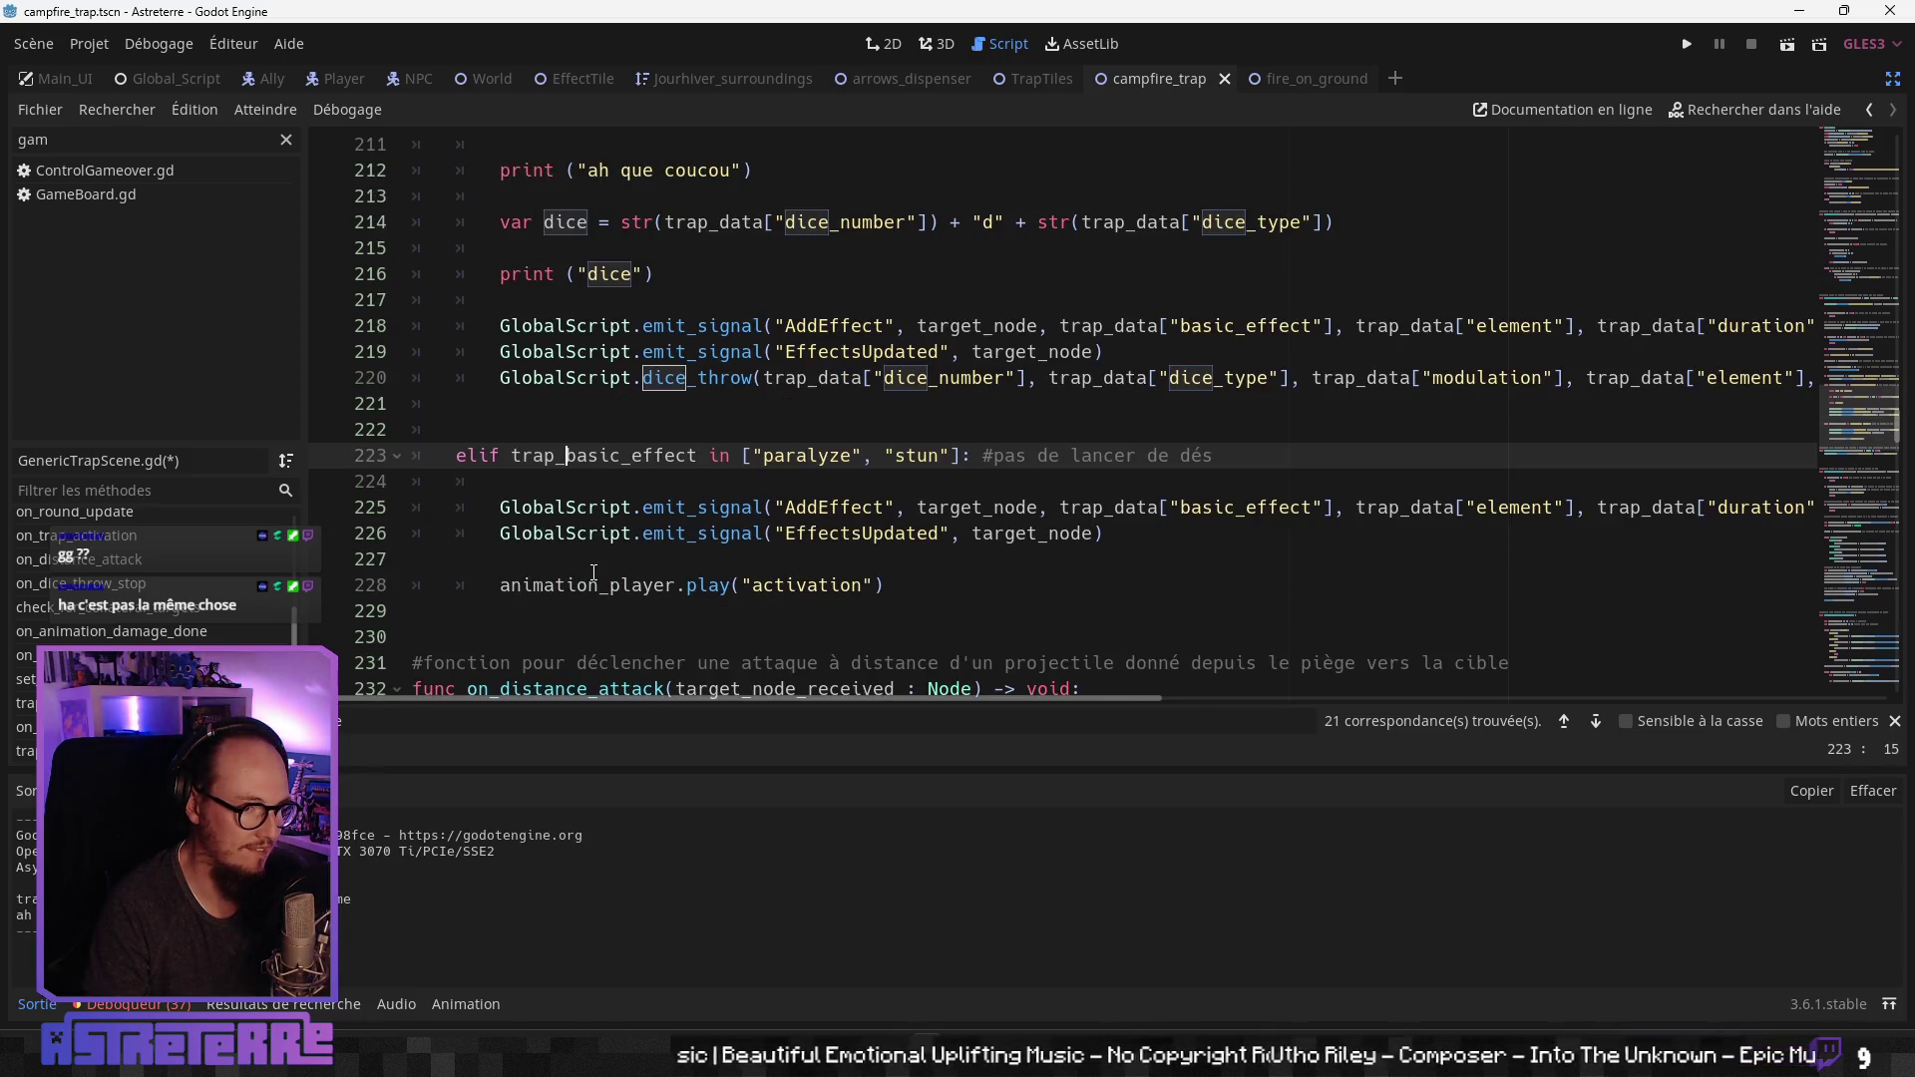
Step: Review the campfire_trap return statements on lines 247 and 252 and the paralyze/stun pass line
{"action": "left_click", "coordinate": [604, 571]}
{"action": "scroll", "coordinate": [604, 570], "scroll_direction": "down", "scroll_amount": 6}
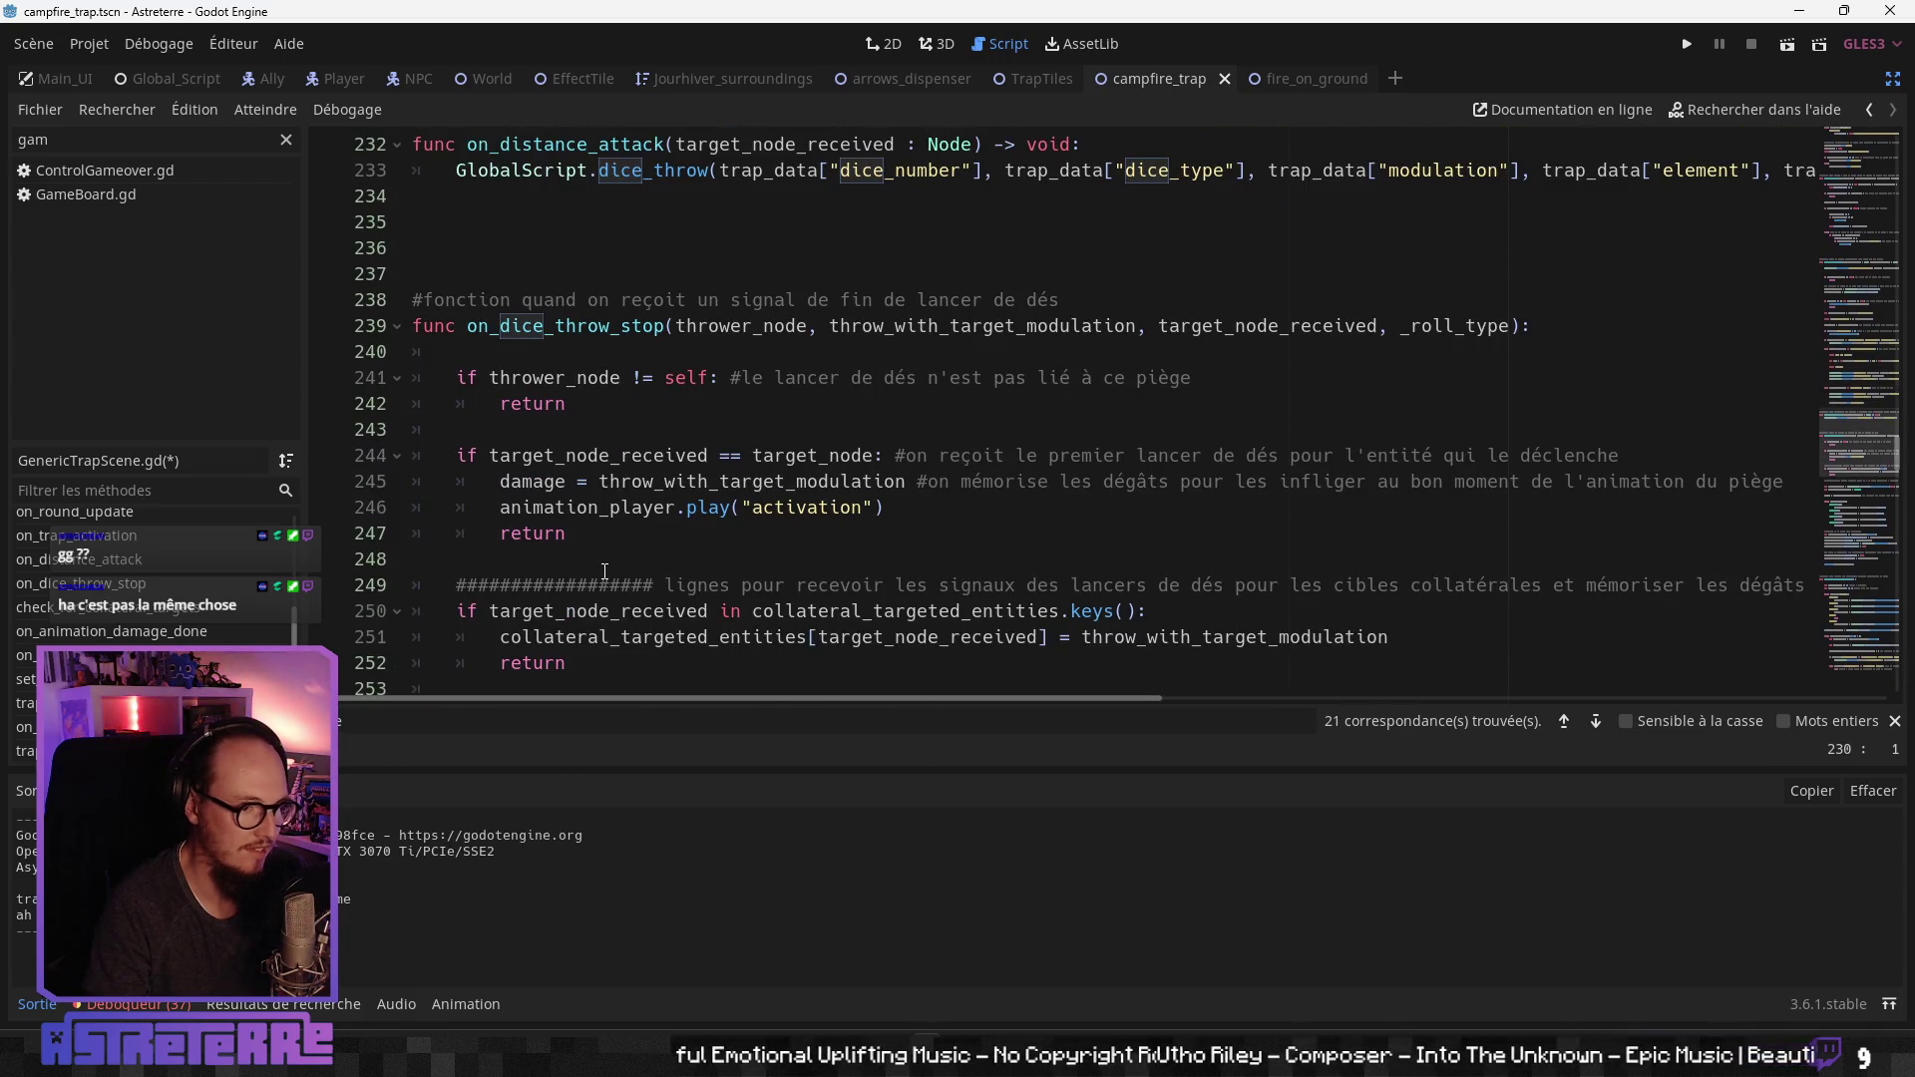
{"action": "left_click", "coordinate": [604, 534]}
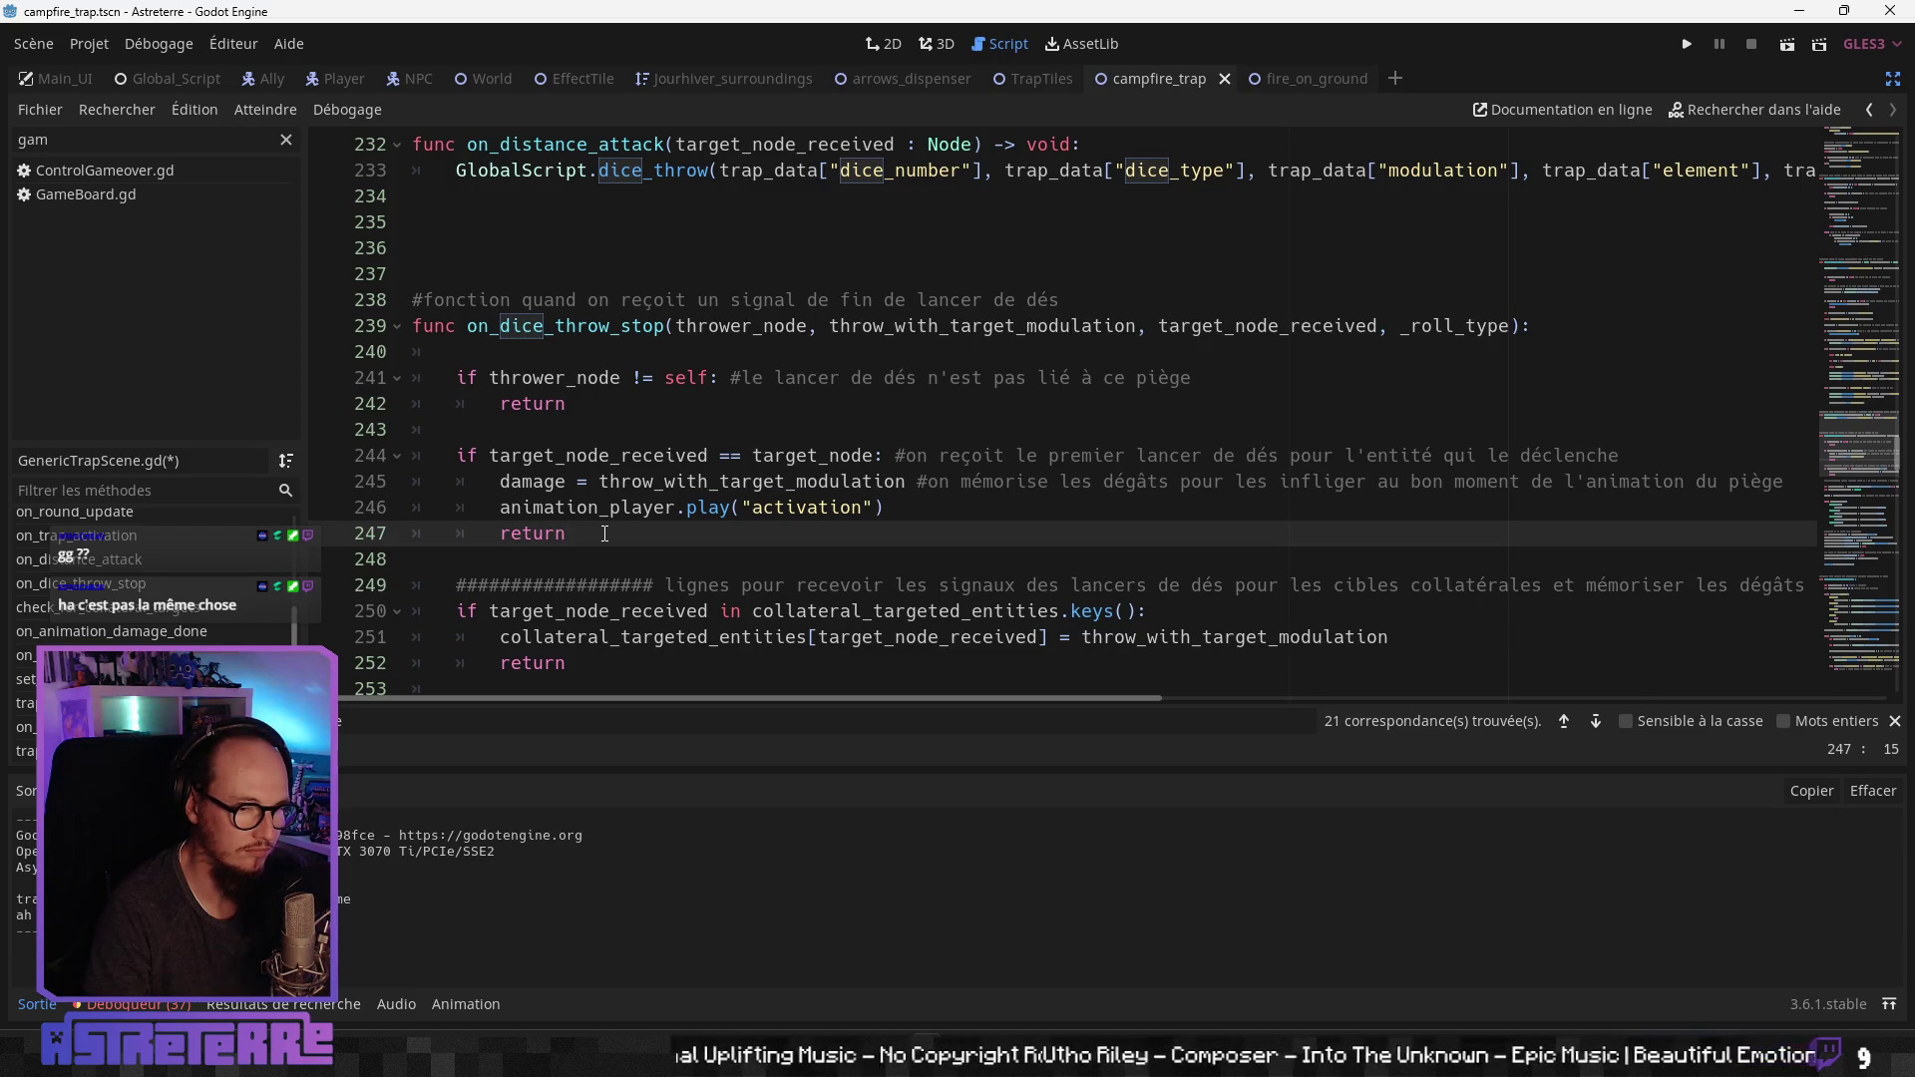
{"action": "scroll", "coordinate": [604, 534], "scroll_direction": "down", "scroll_amount": 1}
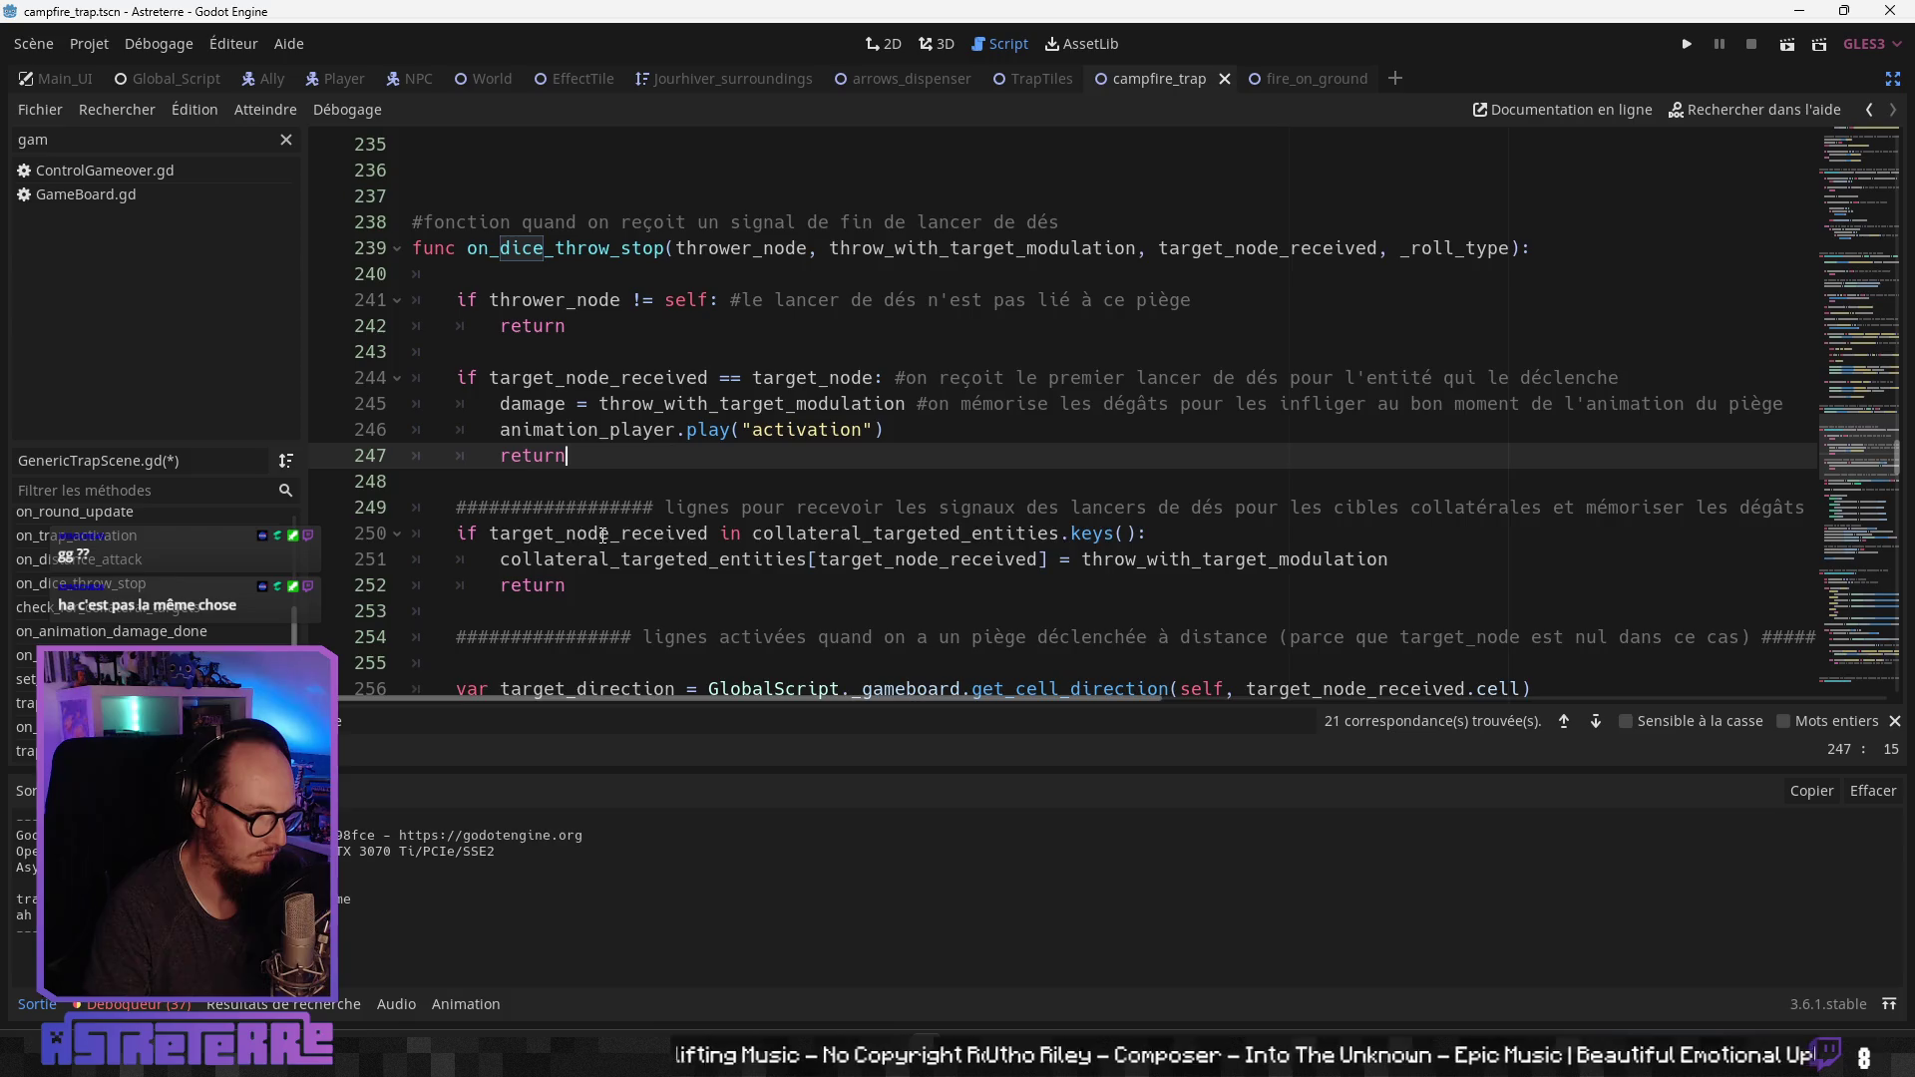
{"action": "scroll", "coordinate": [604, 533], "scroll_direction": "down", "scroll_amount": 1}
{"action": "left_click", "coordinate": [630, 509]}
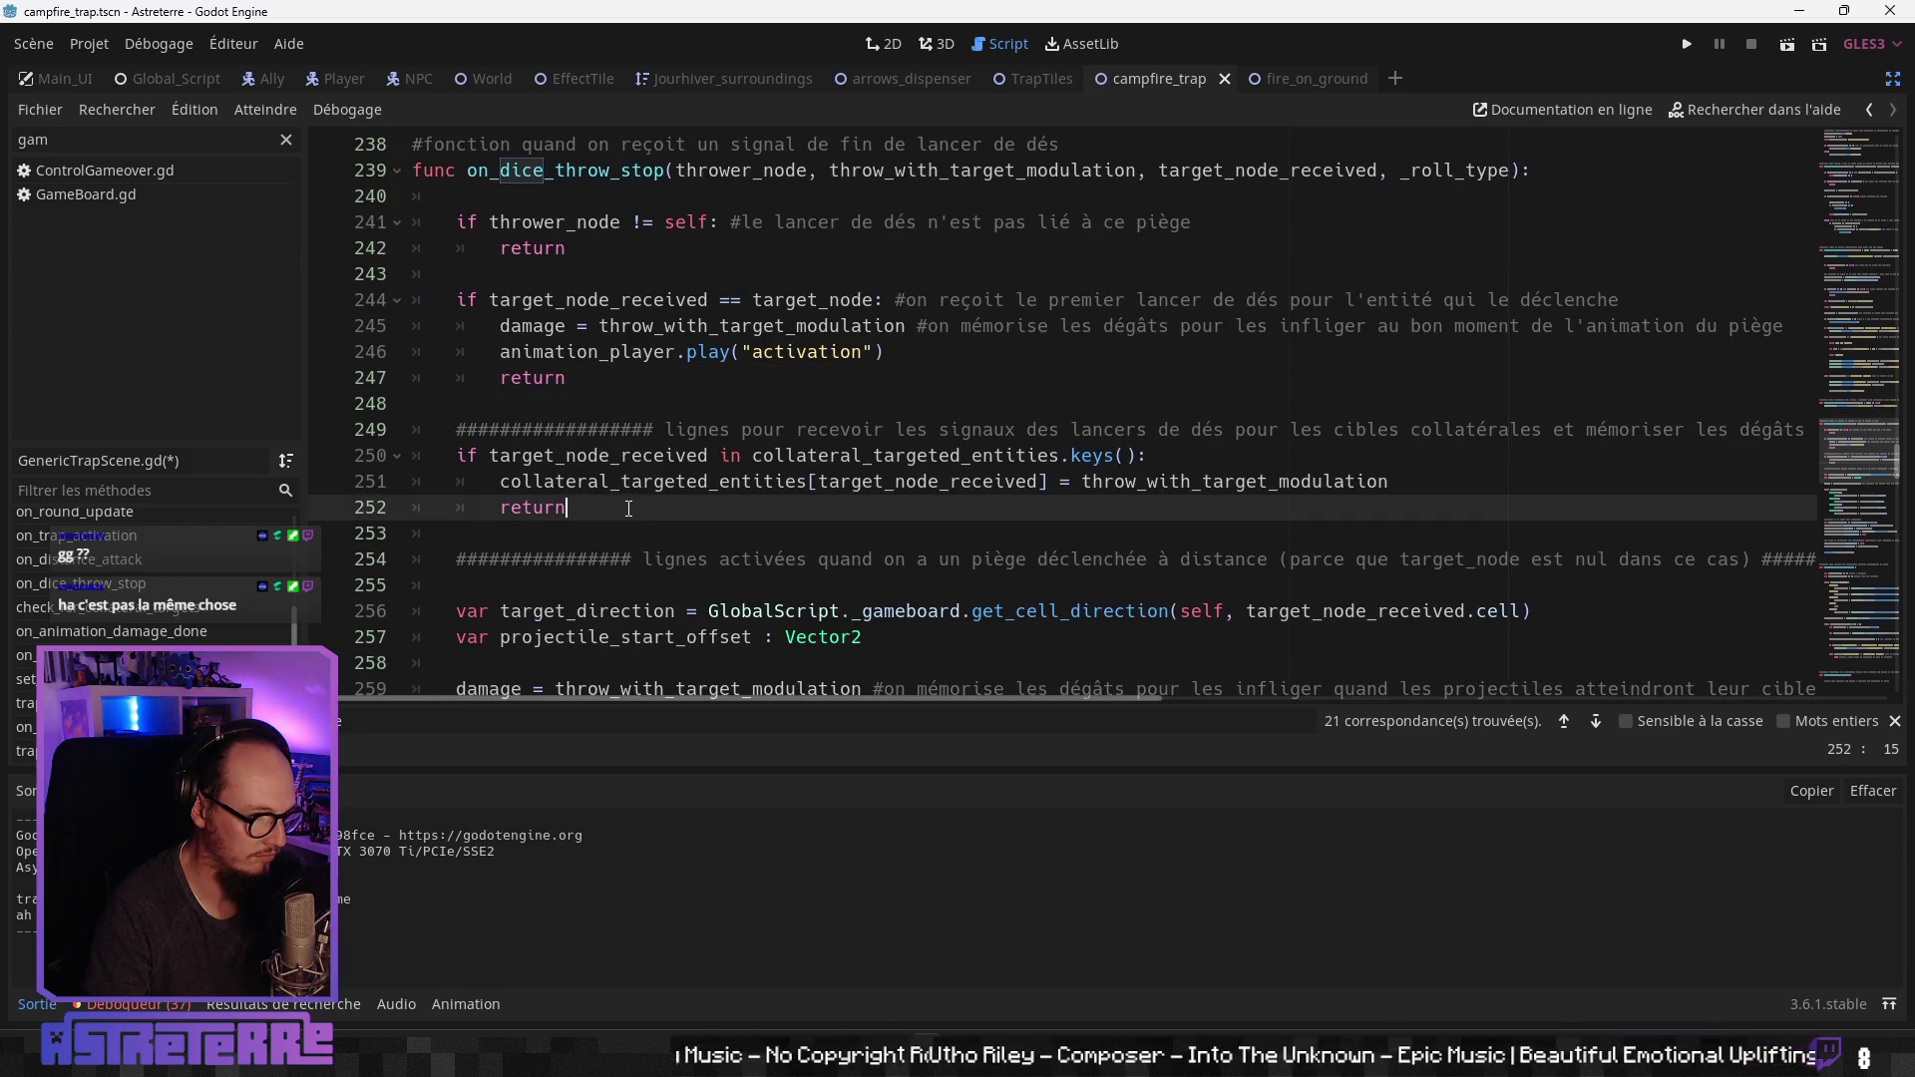
{"action": "scroll", "coordinate": [633, 519], "scroll_direction": "down", "scroll_amount": 9}
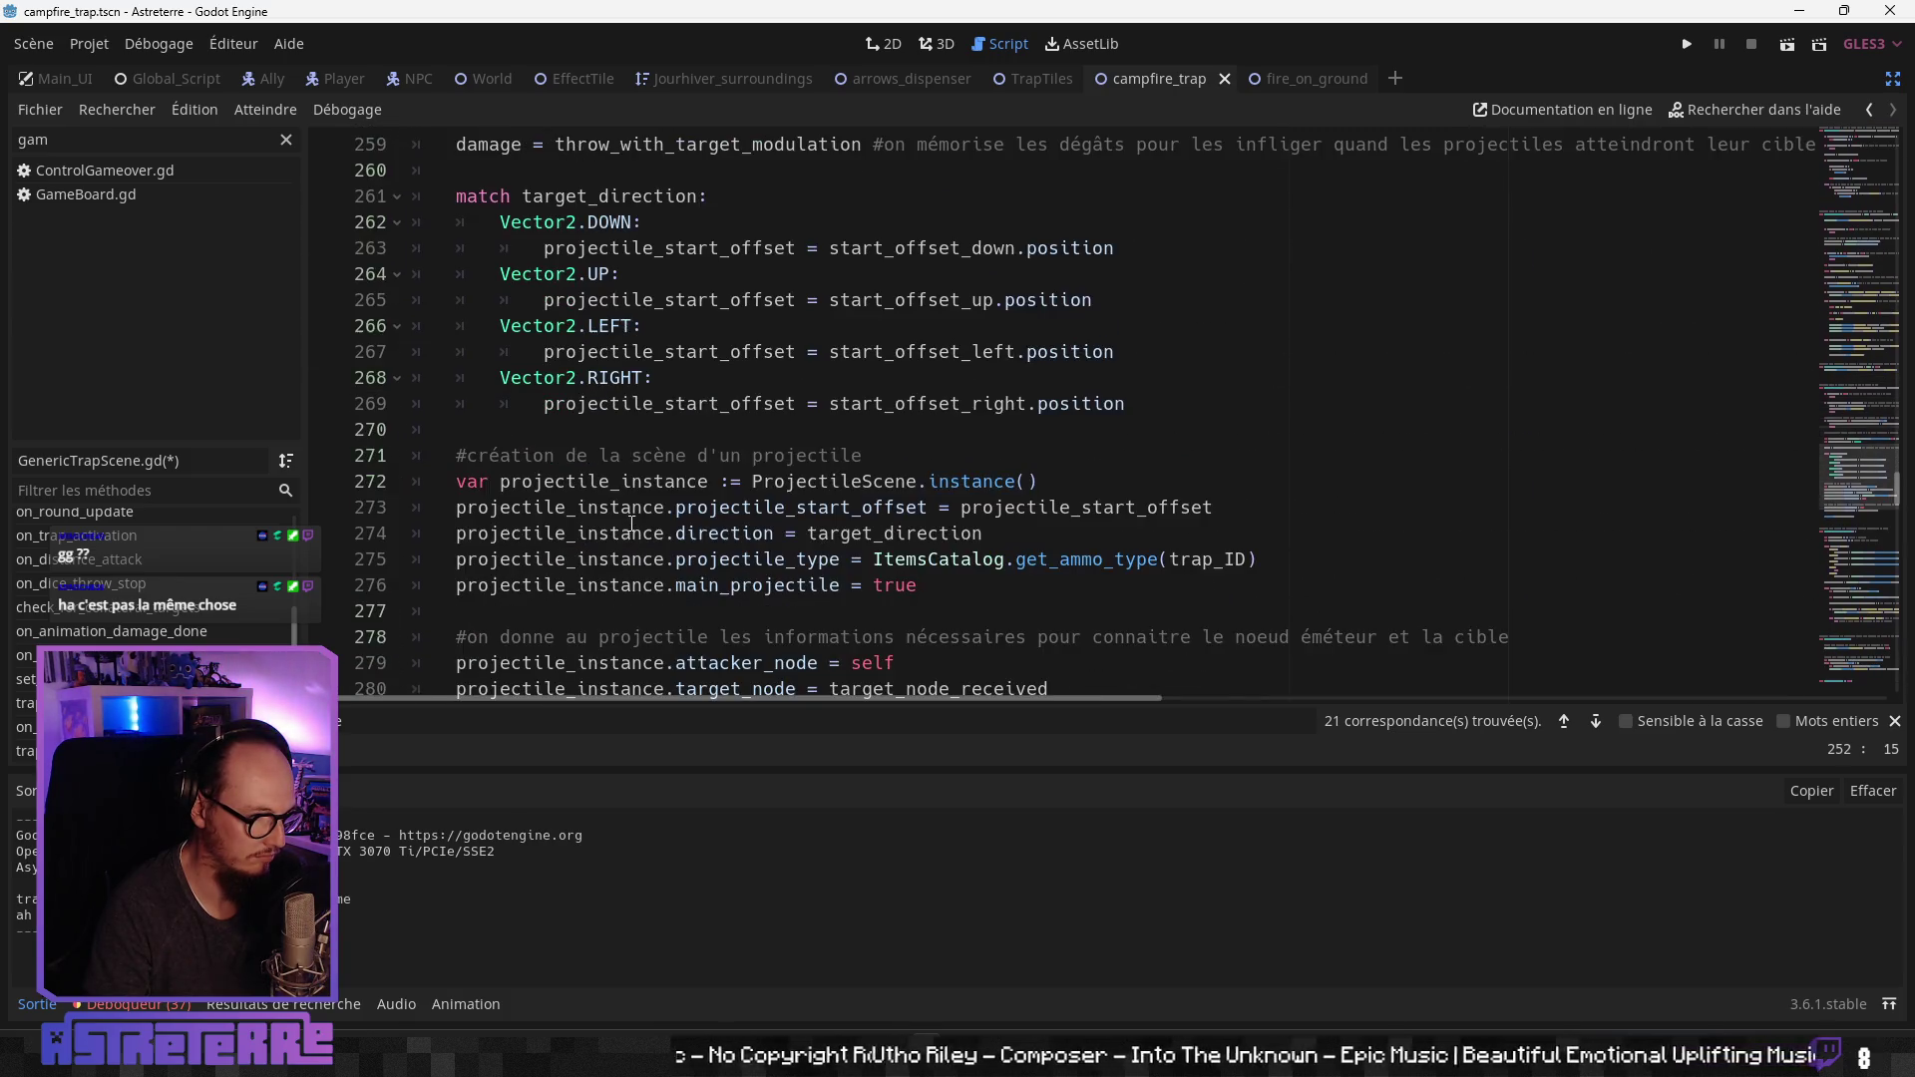
{"action": "scroll", "coordinate": [631, 523], "scroll_direction": "down", "scroll_amount": 6}
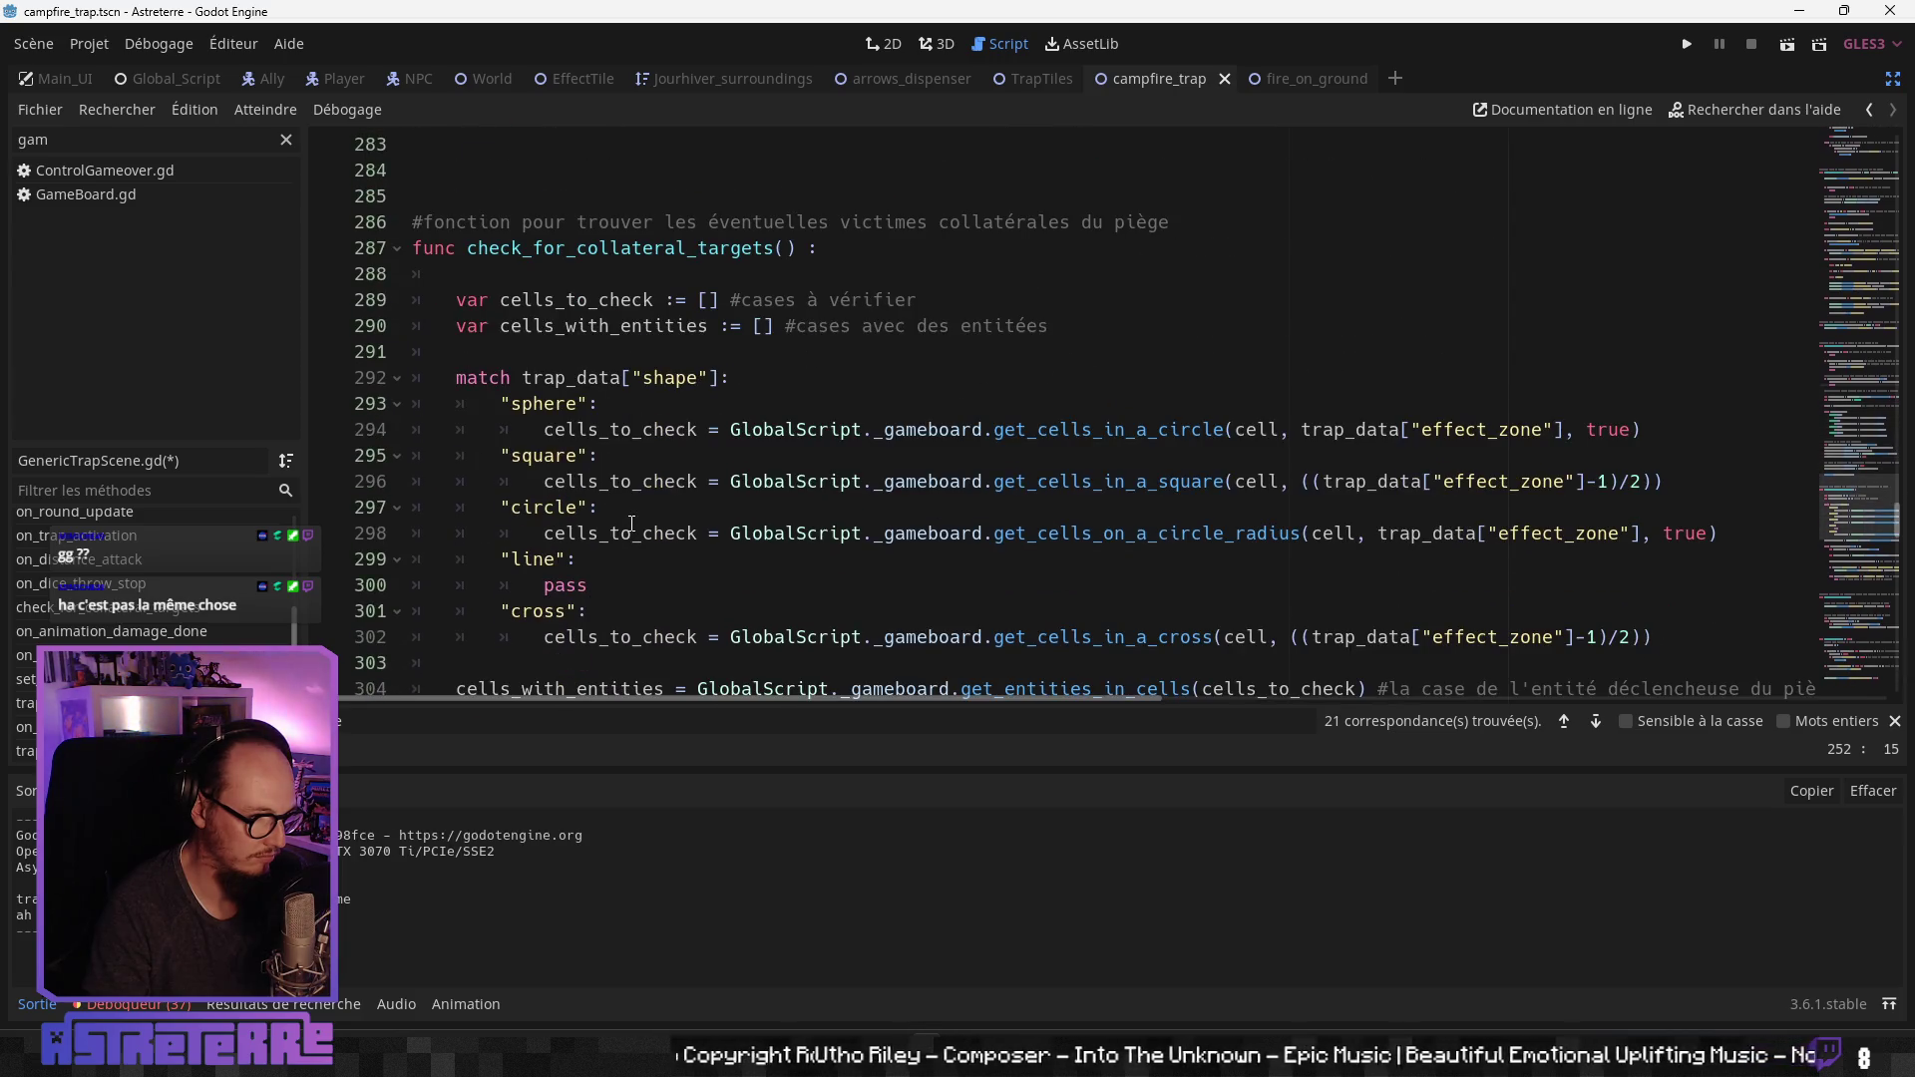
{"action": "scroll", "coordinate": [628, 525], "scroll_direction": "down", "scroll_amount": 1}
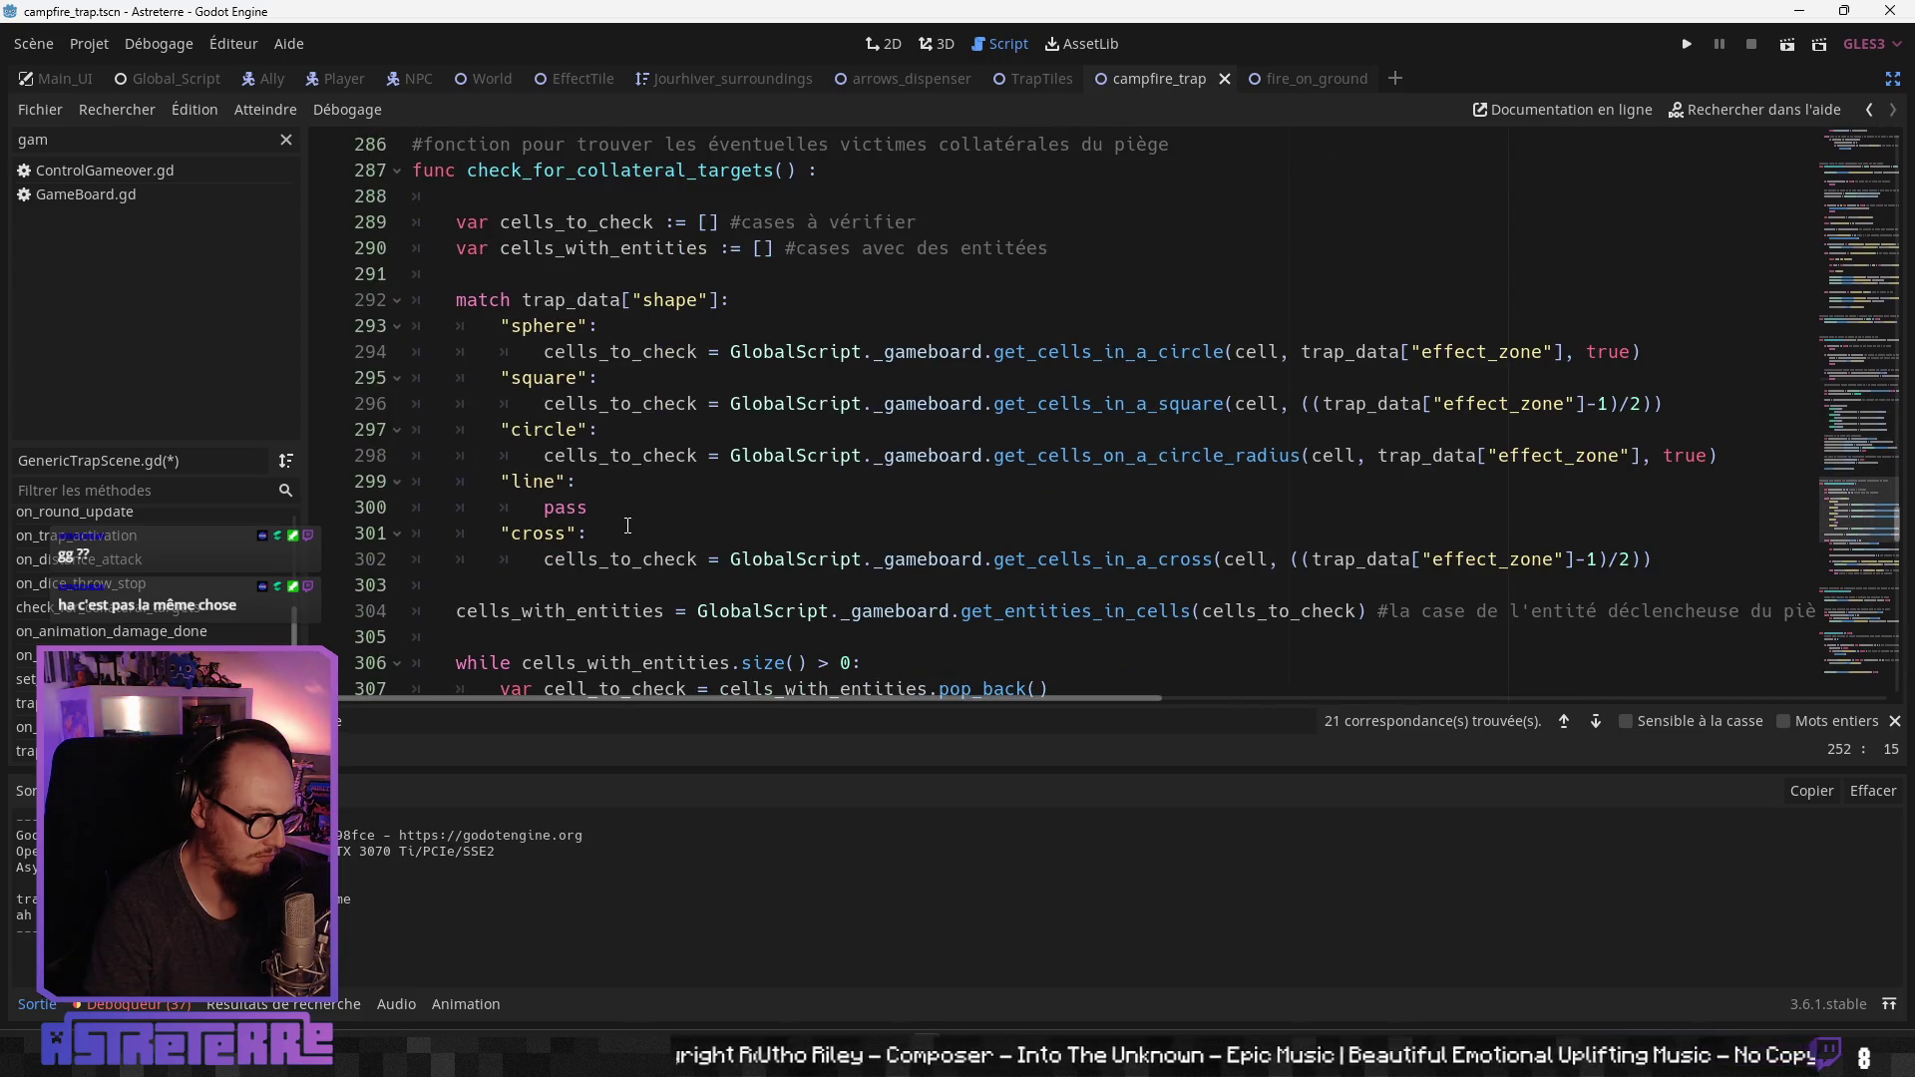
{"action": "scroll", "coordinate": [627, 526], "scroll_direction": "down", "scroll_amount": 5}
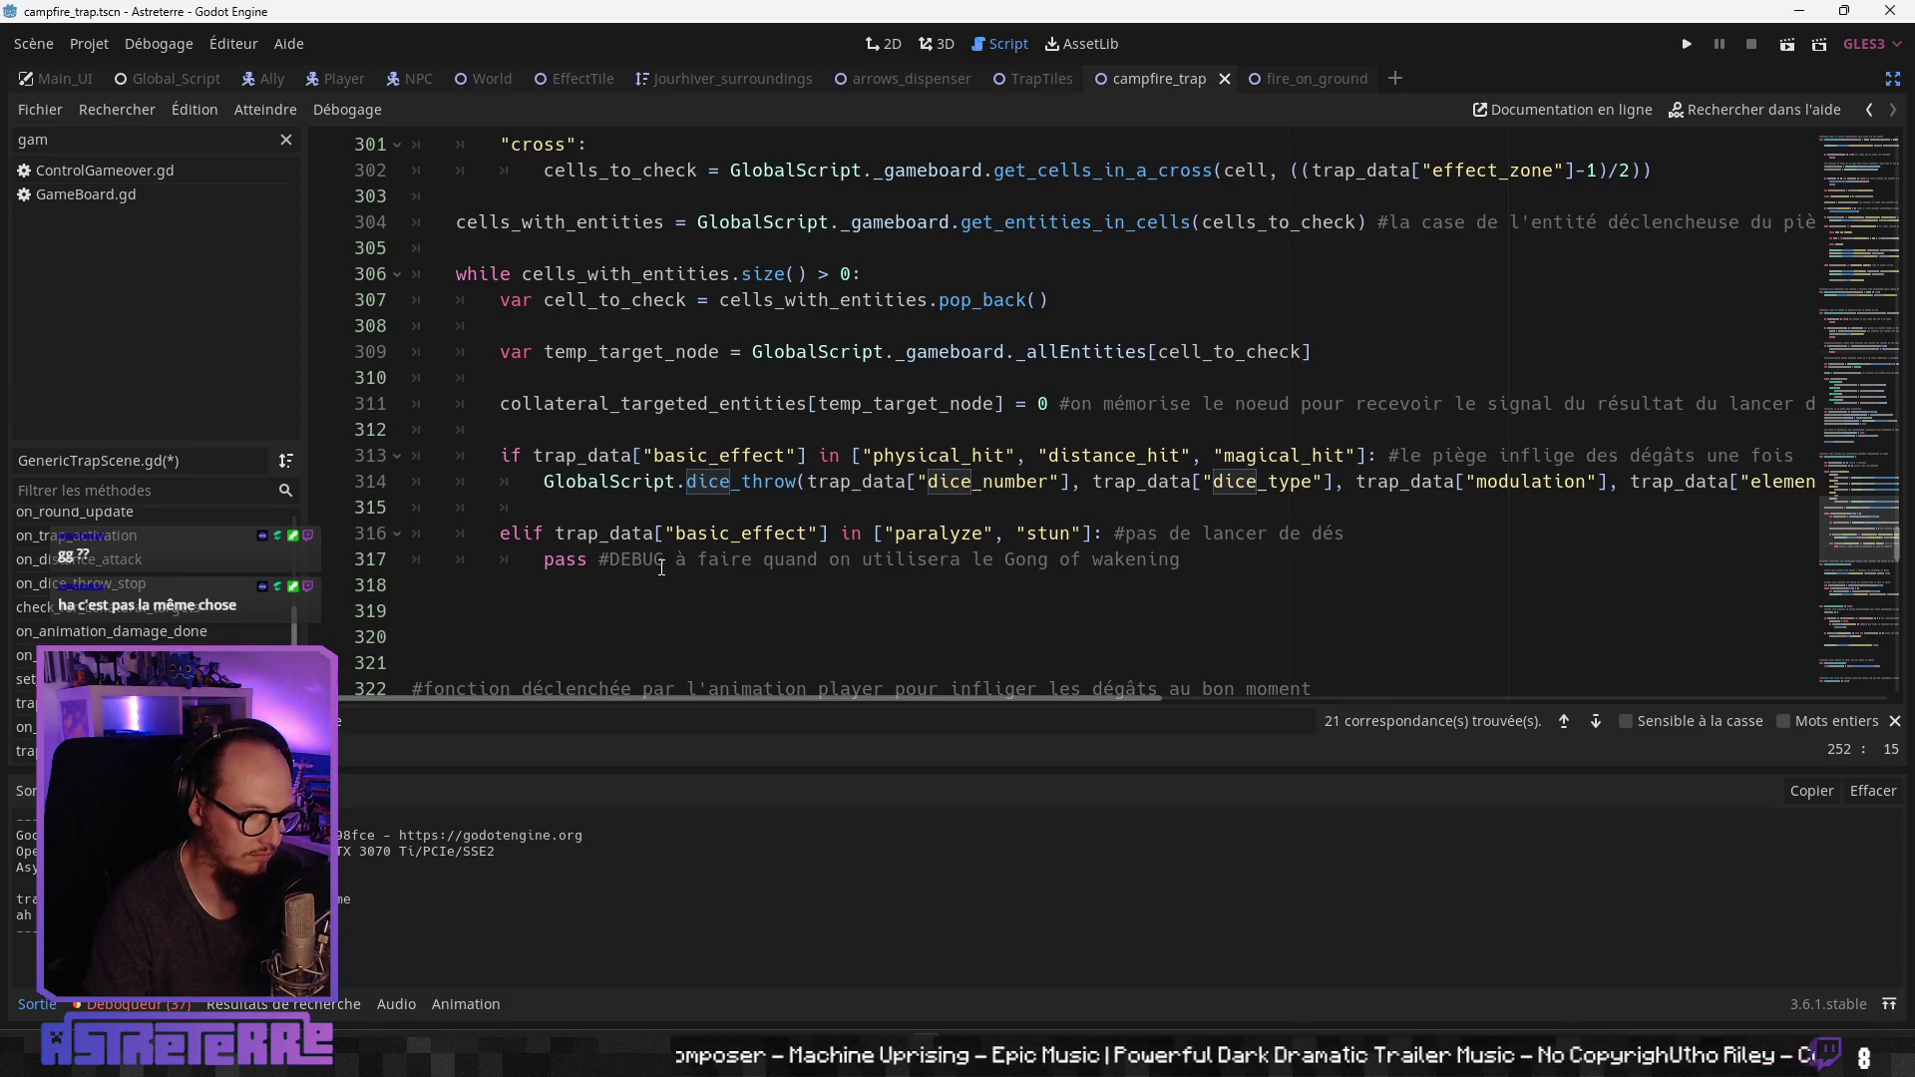
{"action": "left_click", "coordinate": [663, 562]}
{"action": "scroll", "coordinate": [703, 565], "scroll_direction": "down", "scroll_amount": 1}
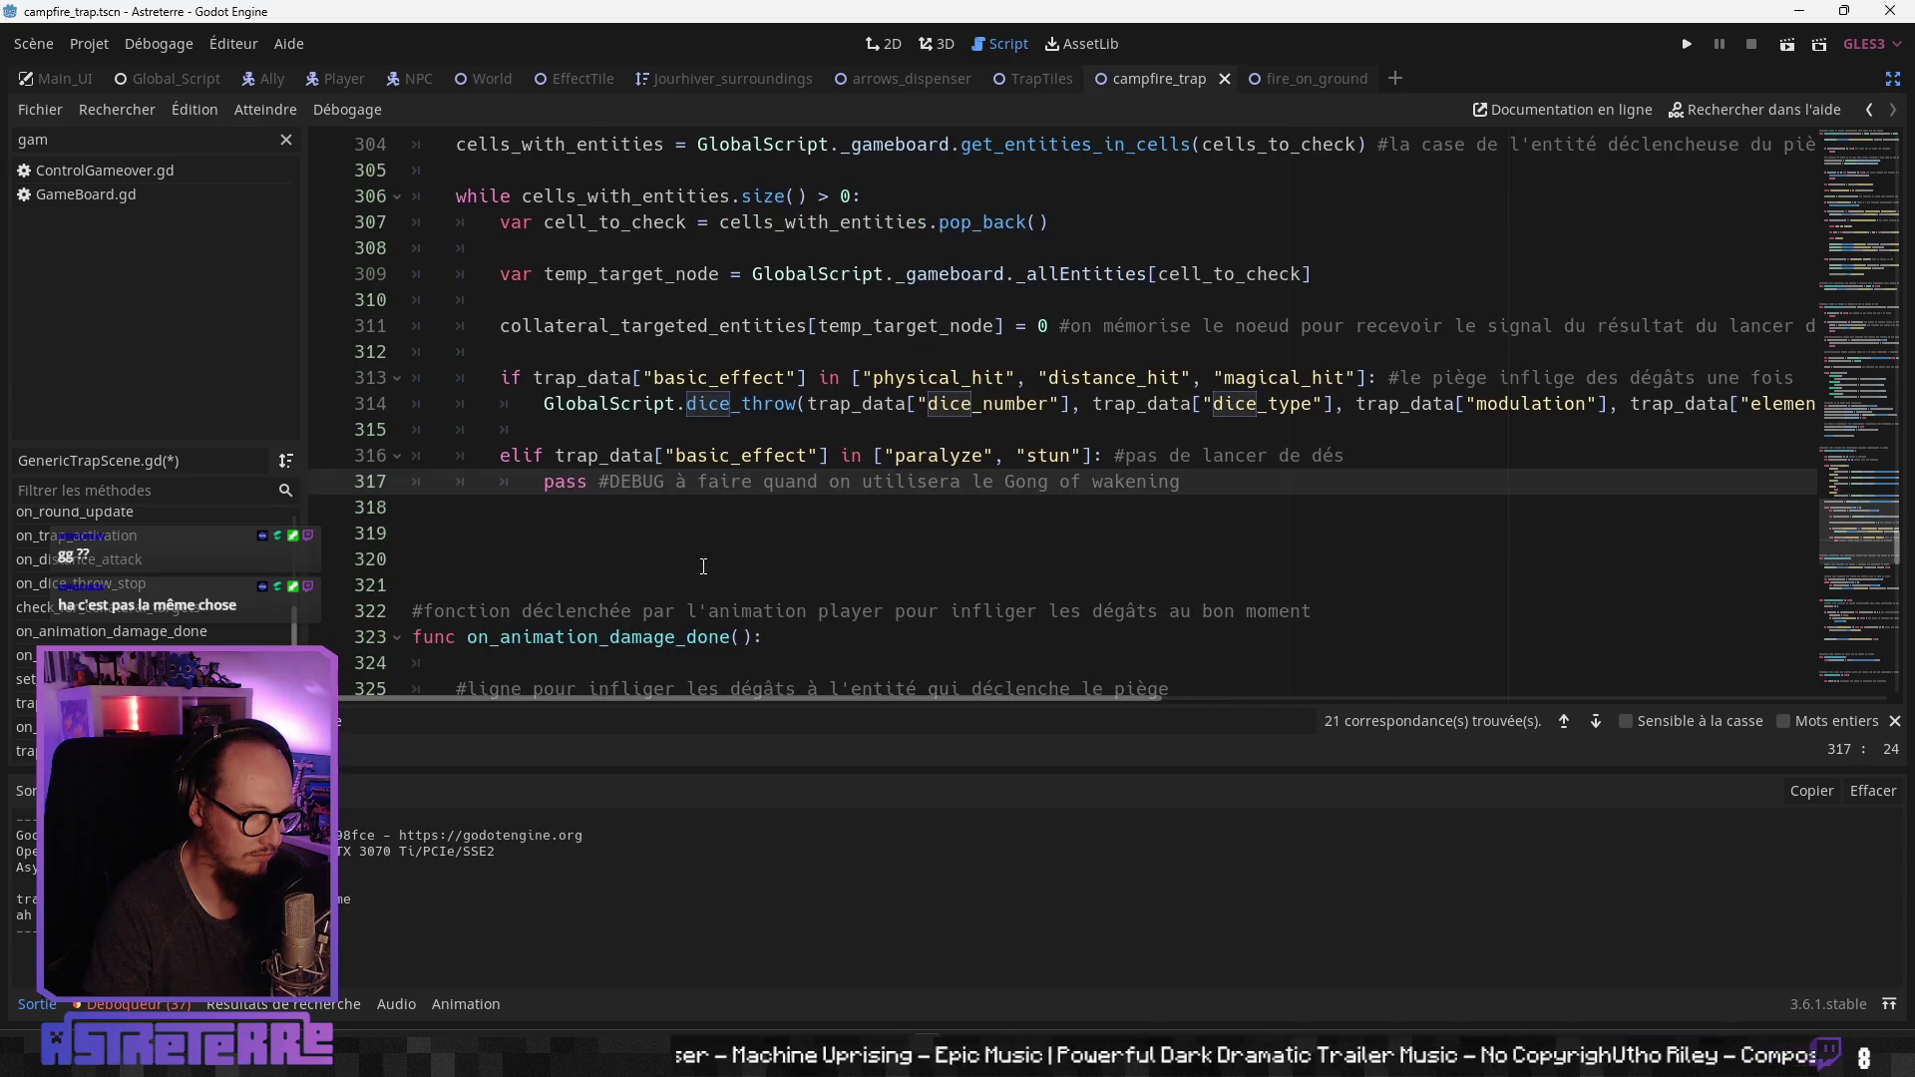
Step: Inspect the Gong of awakening comment and the damage-done function's make_damage signals for trigger and collateral entities
{"action": "left_click", "coordinate": [682, 532]}
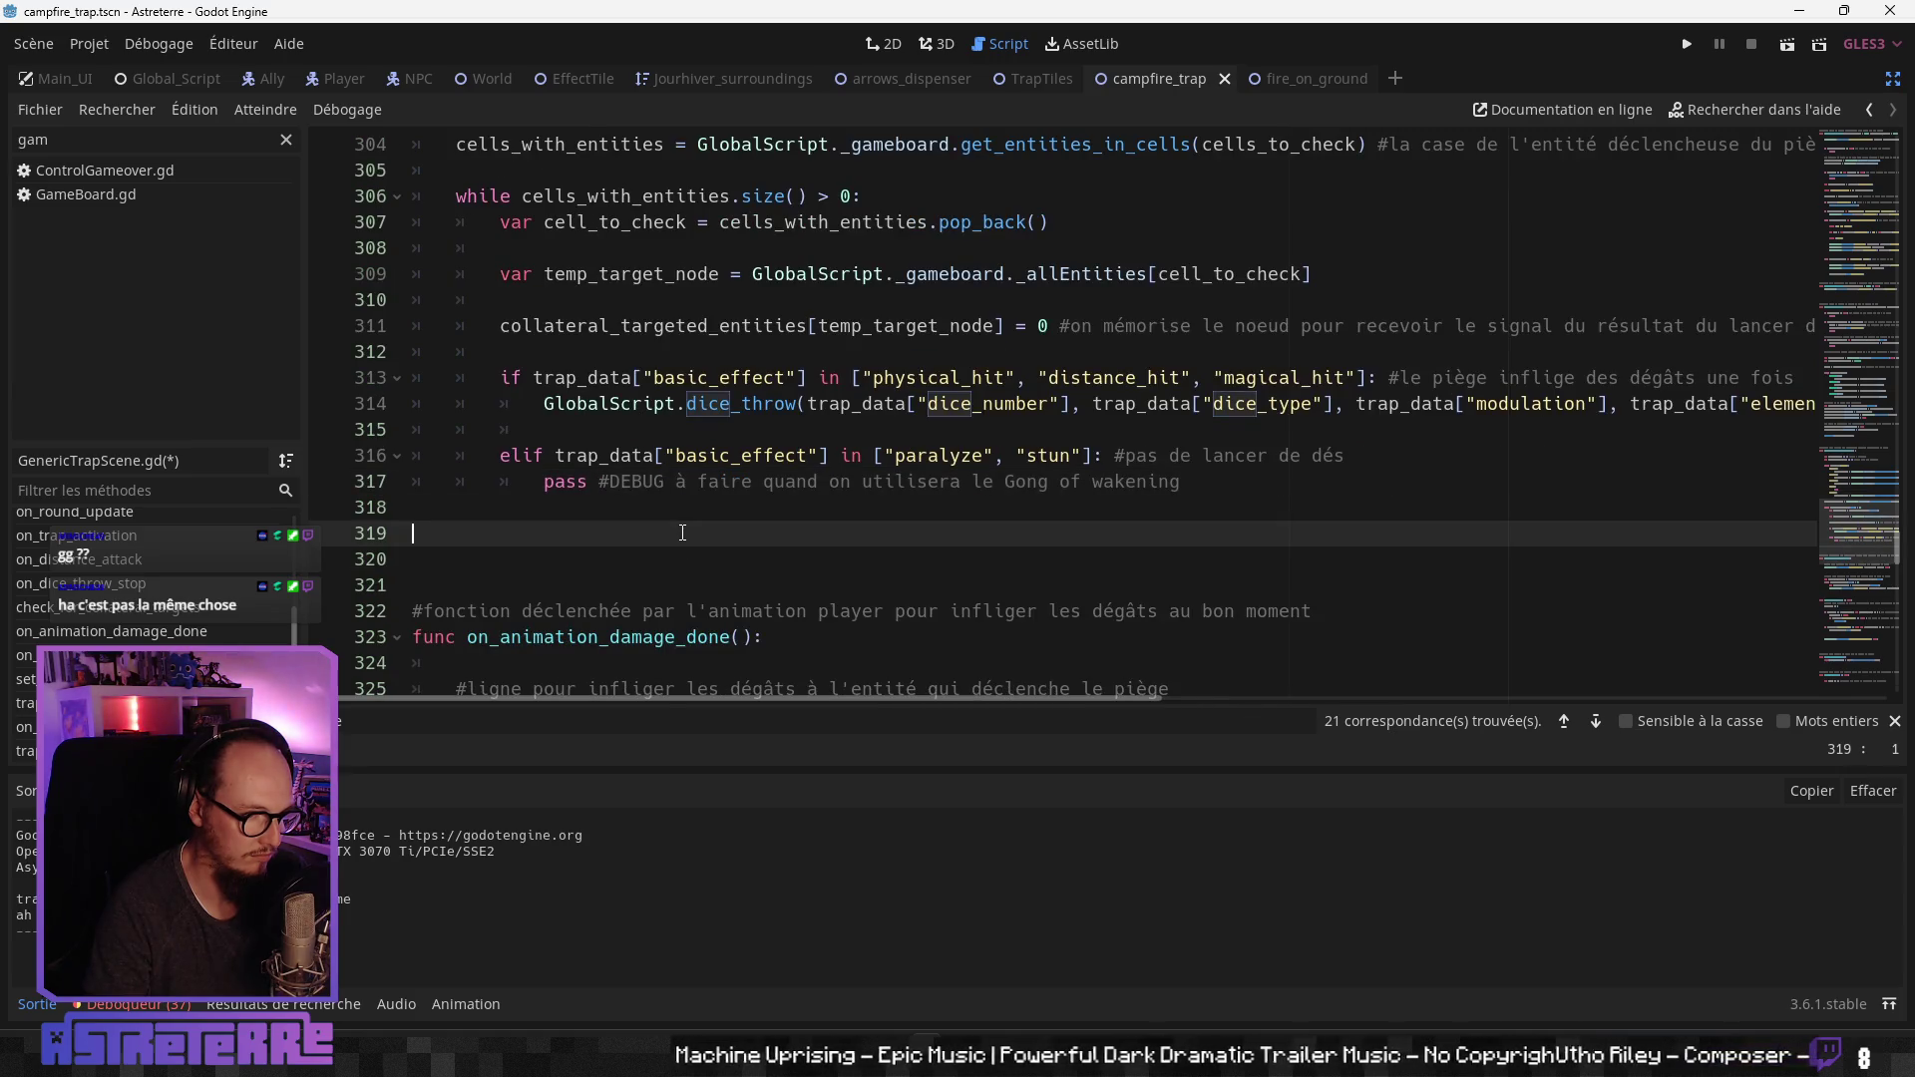
{"action": "left_click", "coordinate": [1104, 483]}
{"action": "type", "text": "a"}
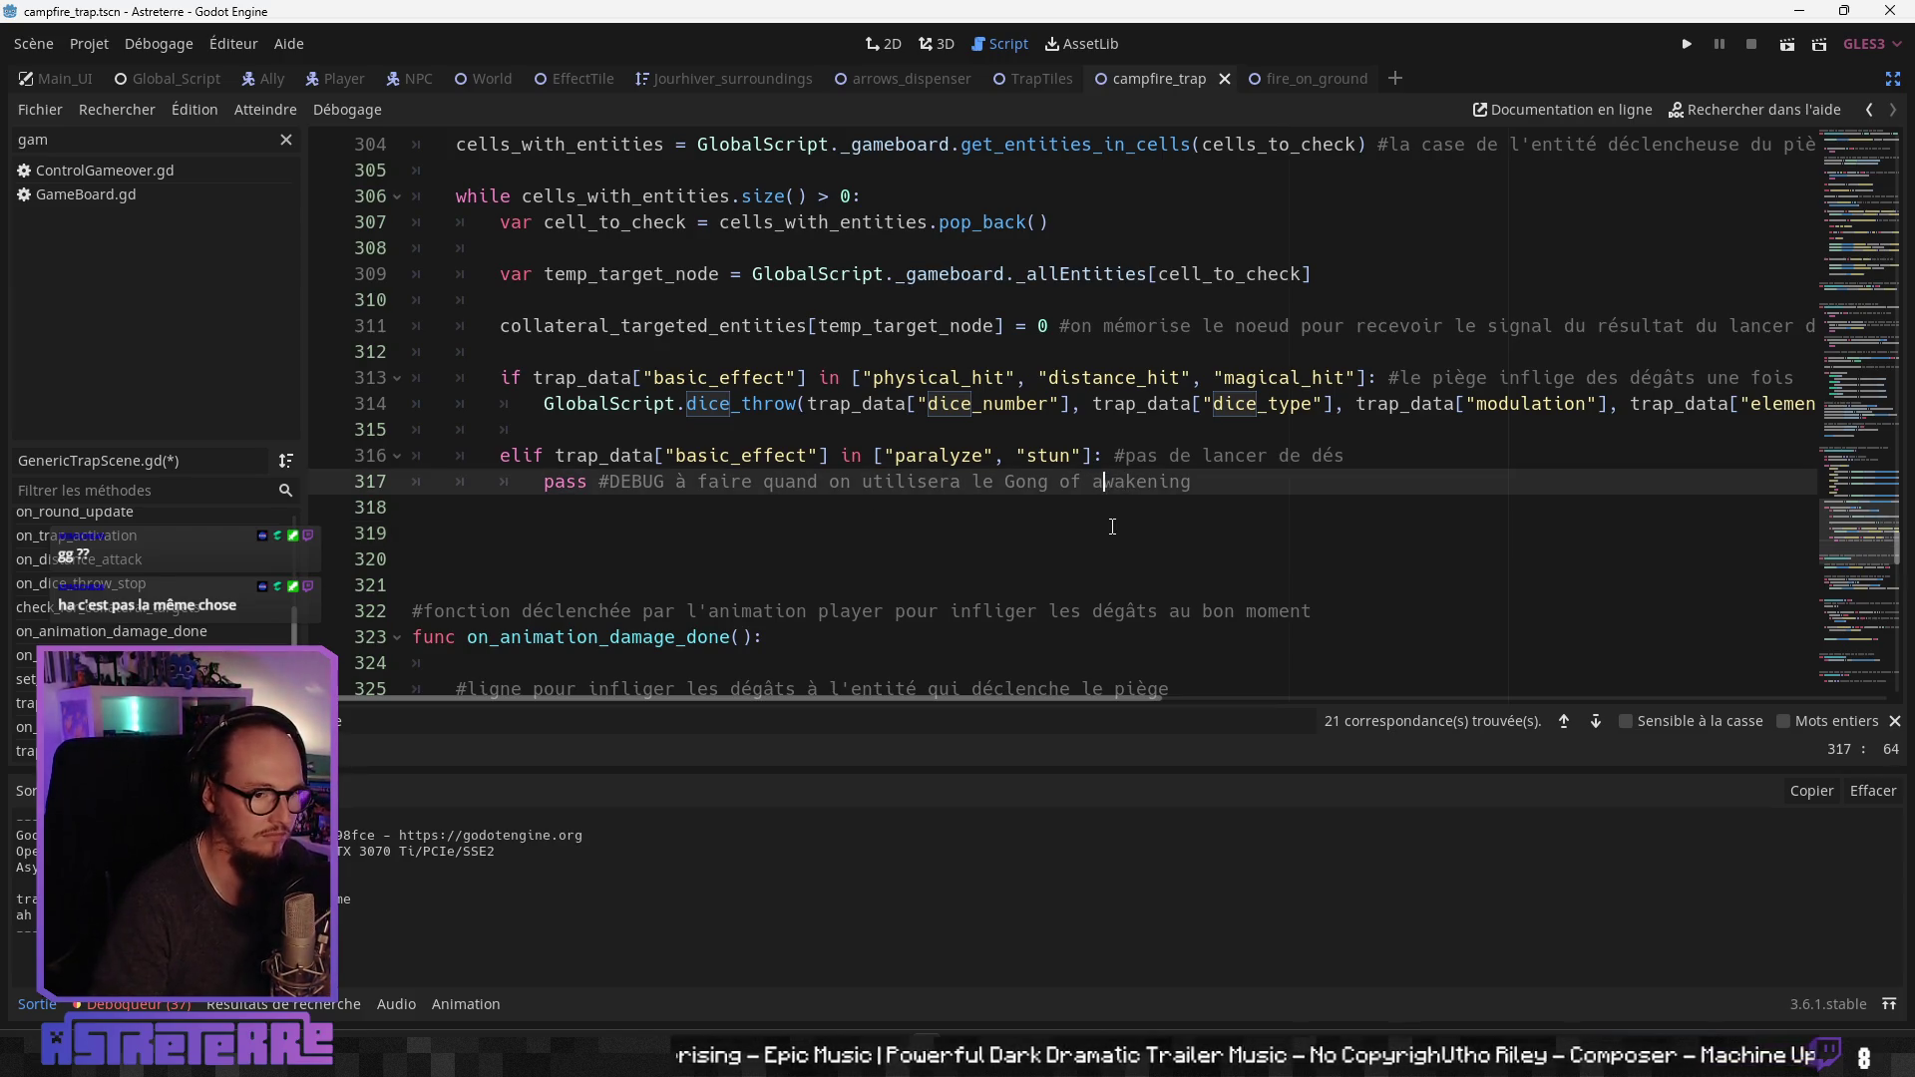
{"action": "left_click", "coordinate": [1057, 559]}
{"action": "scroll", "coordinate": [993, 596], "scroll_direction": "down", "scroll_amount": 1}
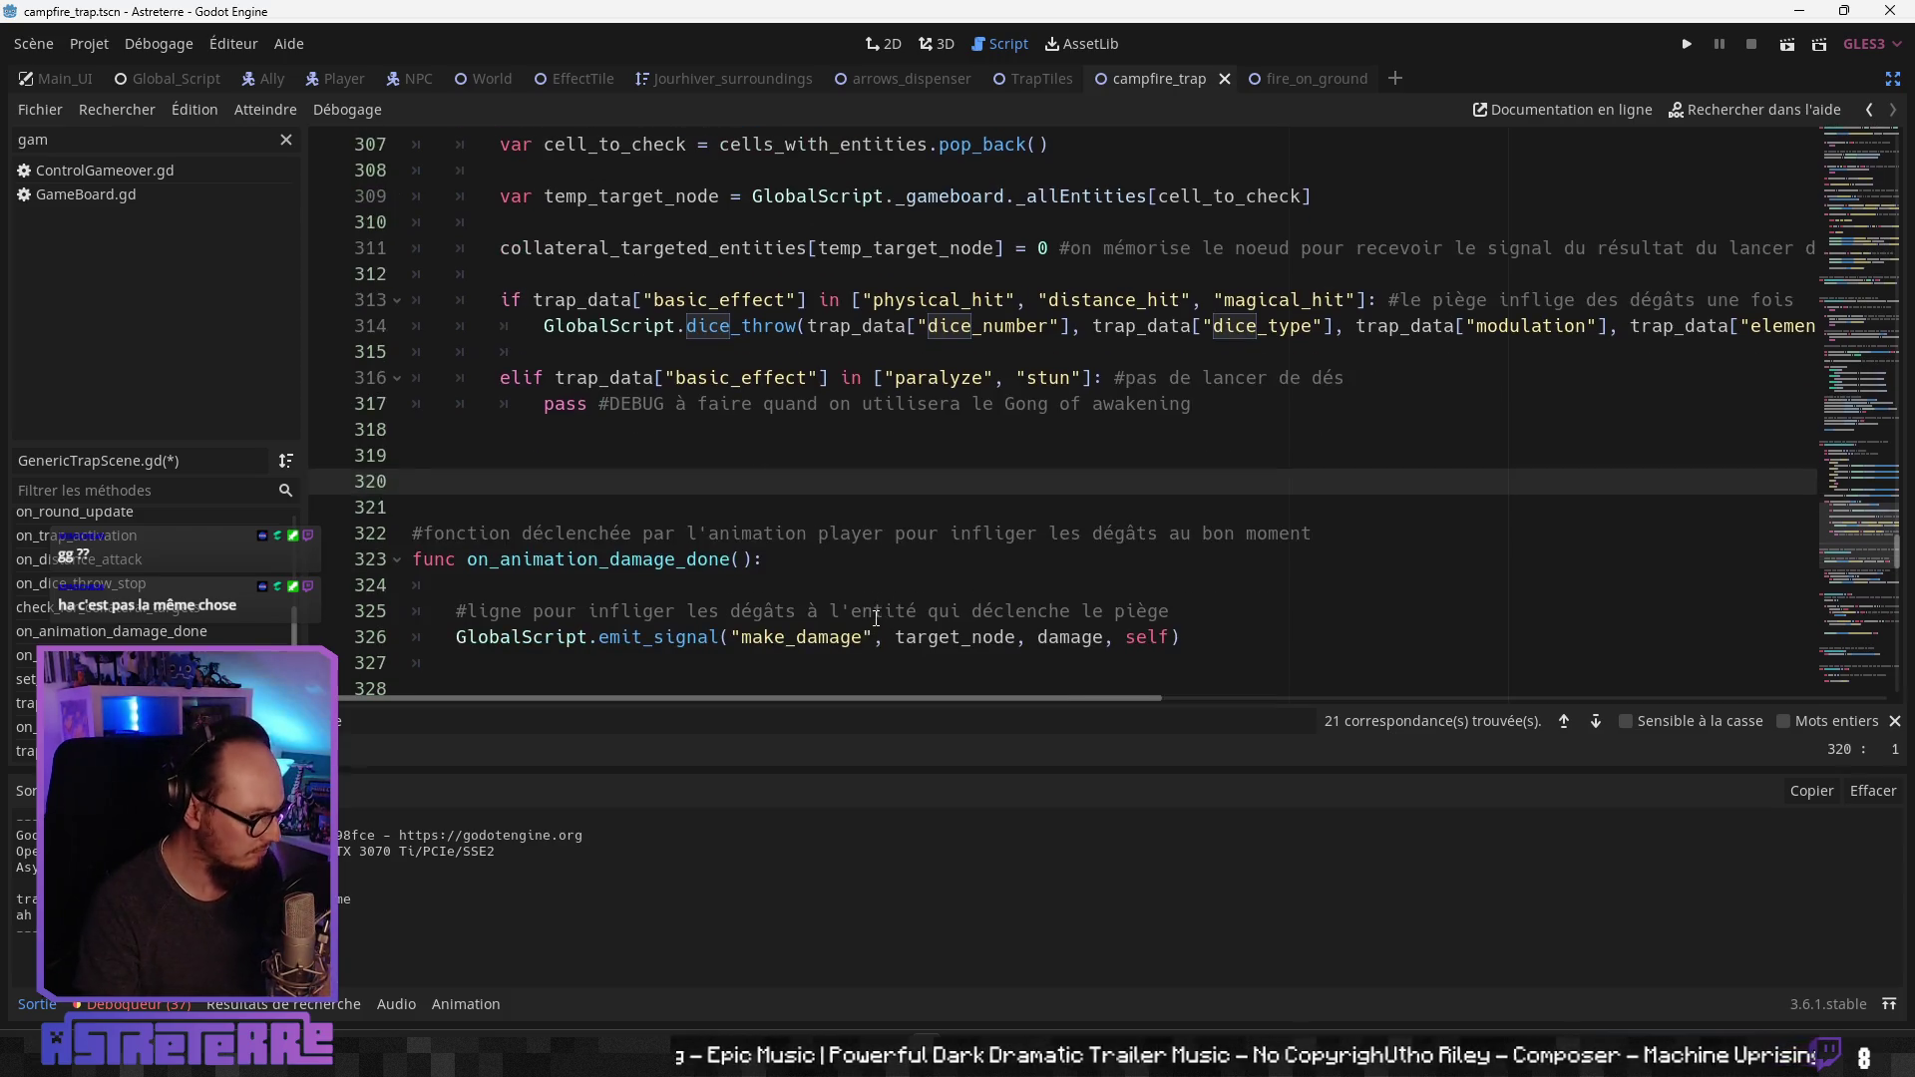
{"action": "left_click", "coordinate": [787, 537]}
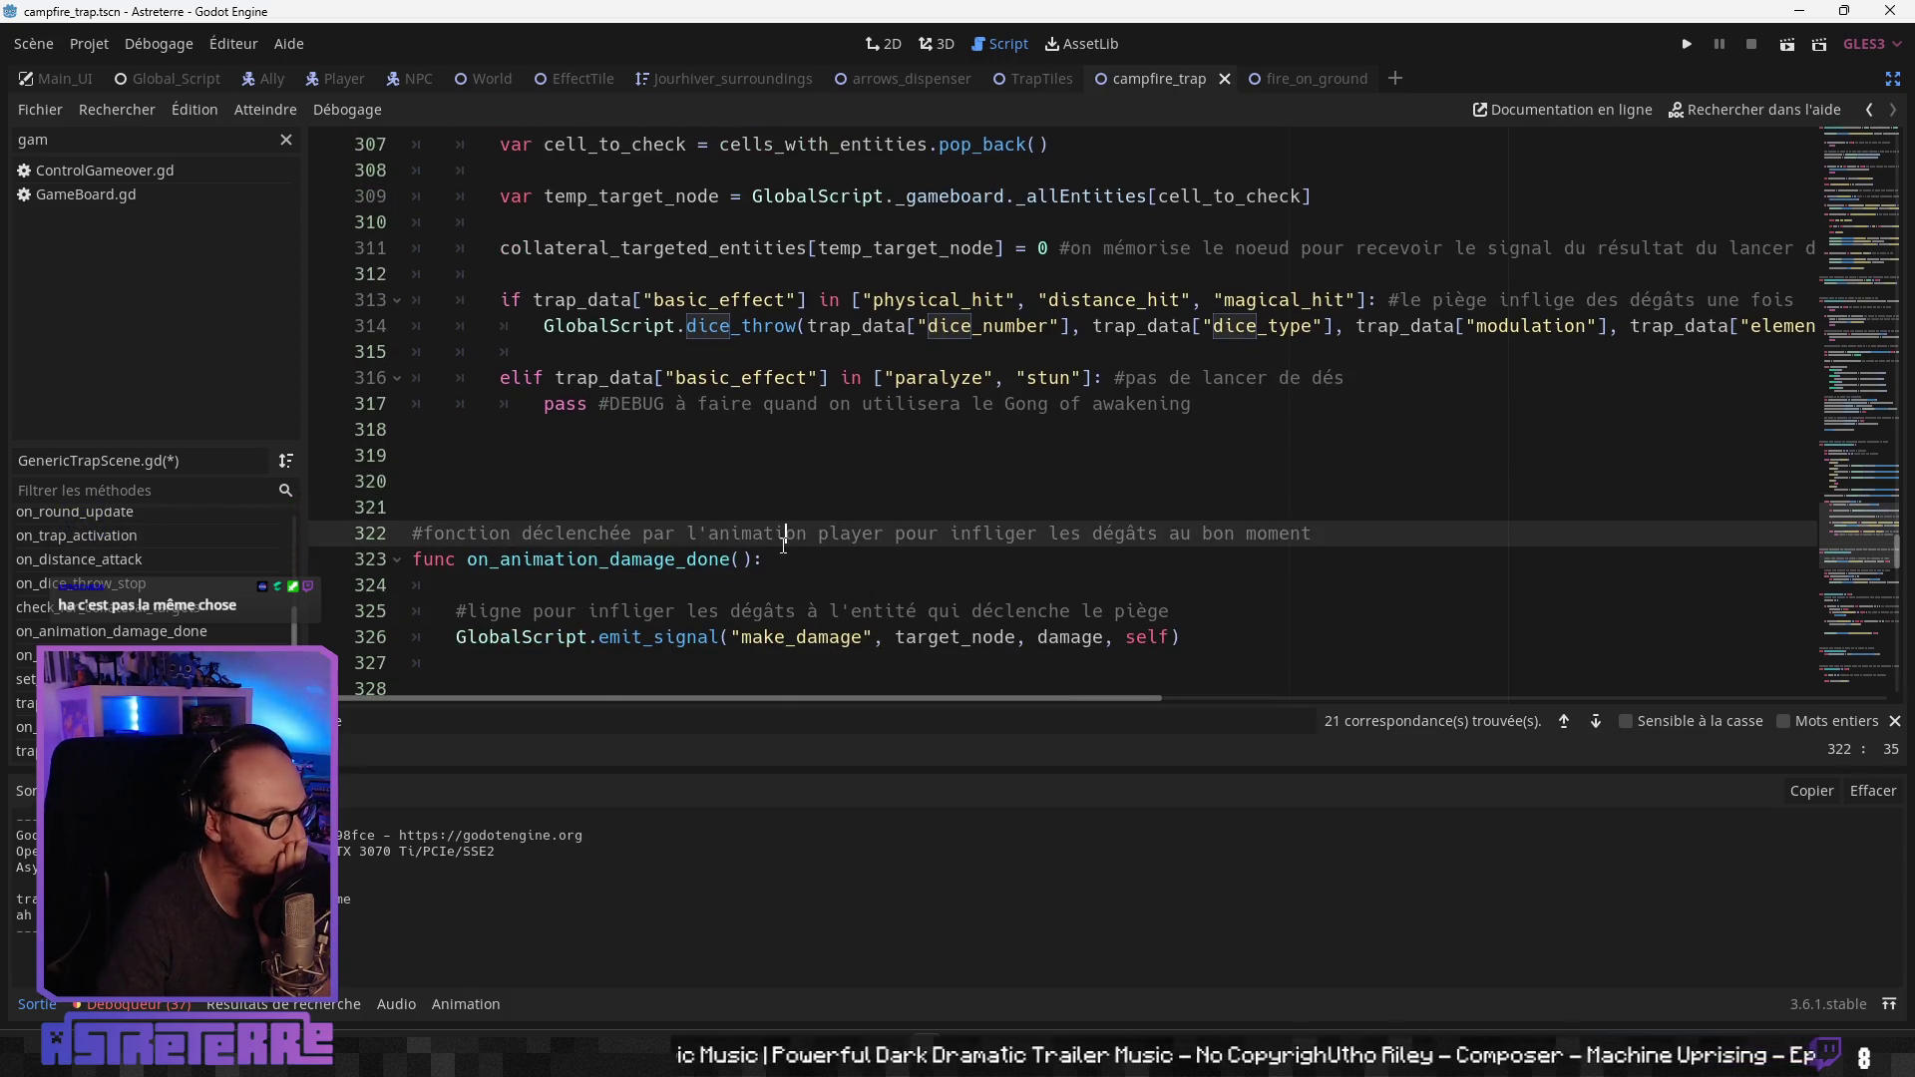
{"action": "scroll", "coordinate": [778, 544], "scroll_direction": "down", "scroll_amount": 1}
{"action": "left_click", "coordinate": [742, 560]}
{"action": "scroll", "coordinate": [742, 567], "scroll_direction": "down", "scroll_amount": 2}
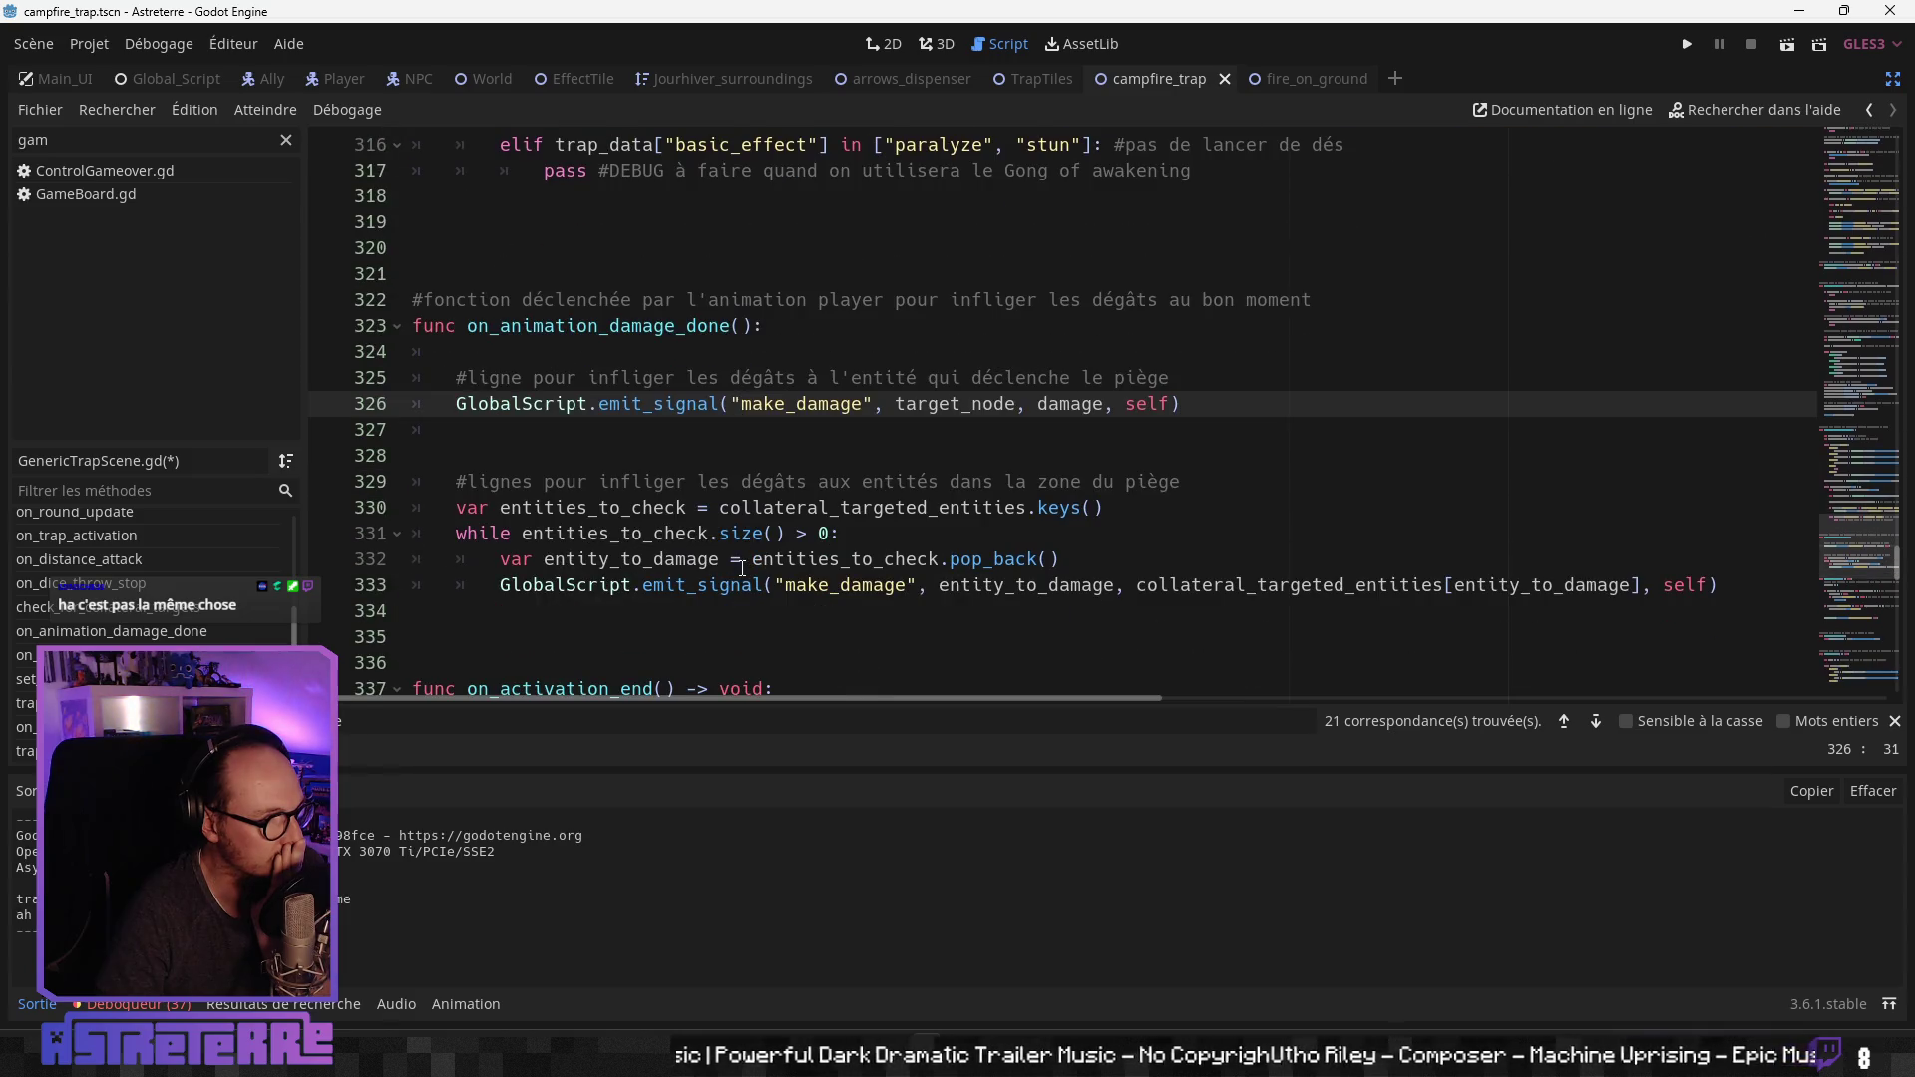
{"action": "left_click", "coordinate": [686, 511]}
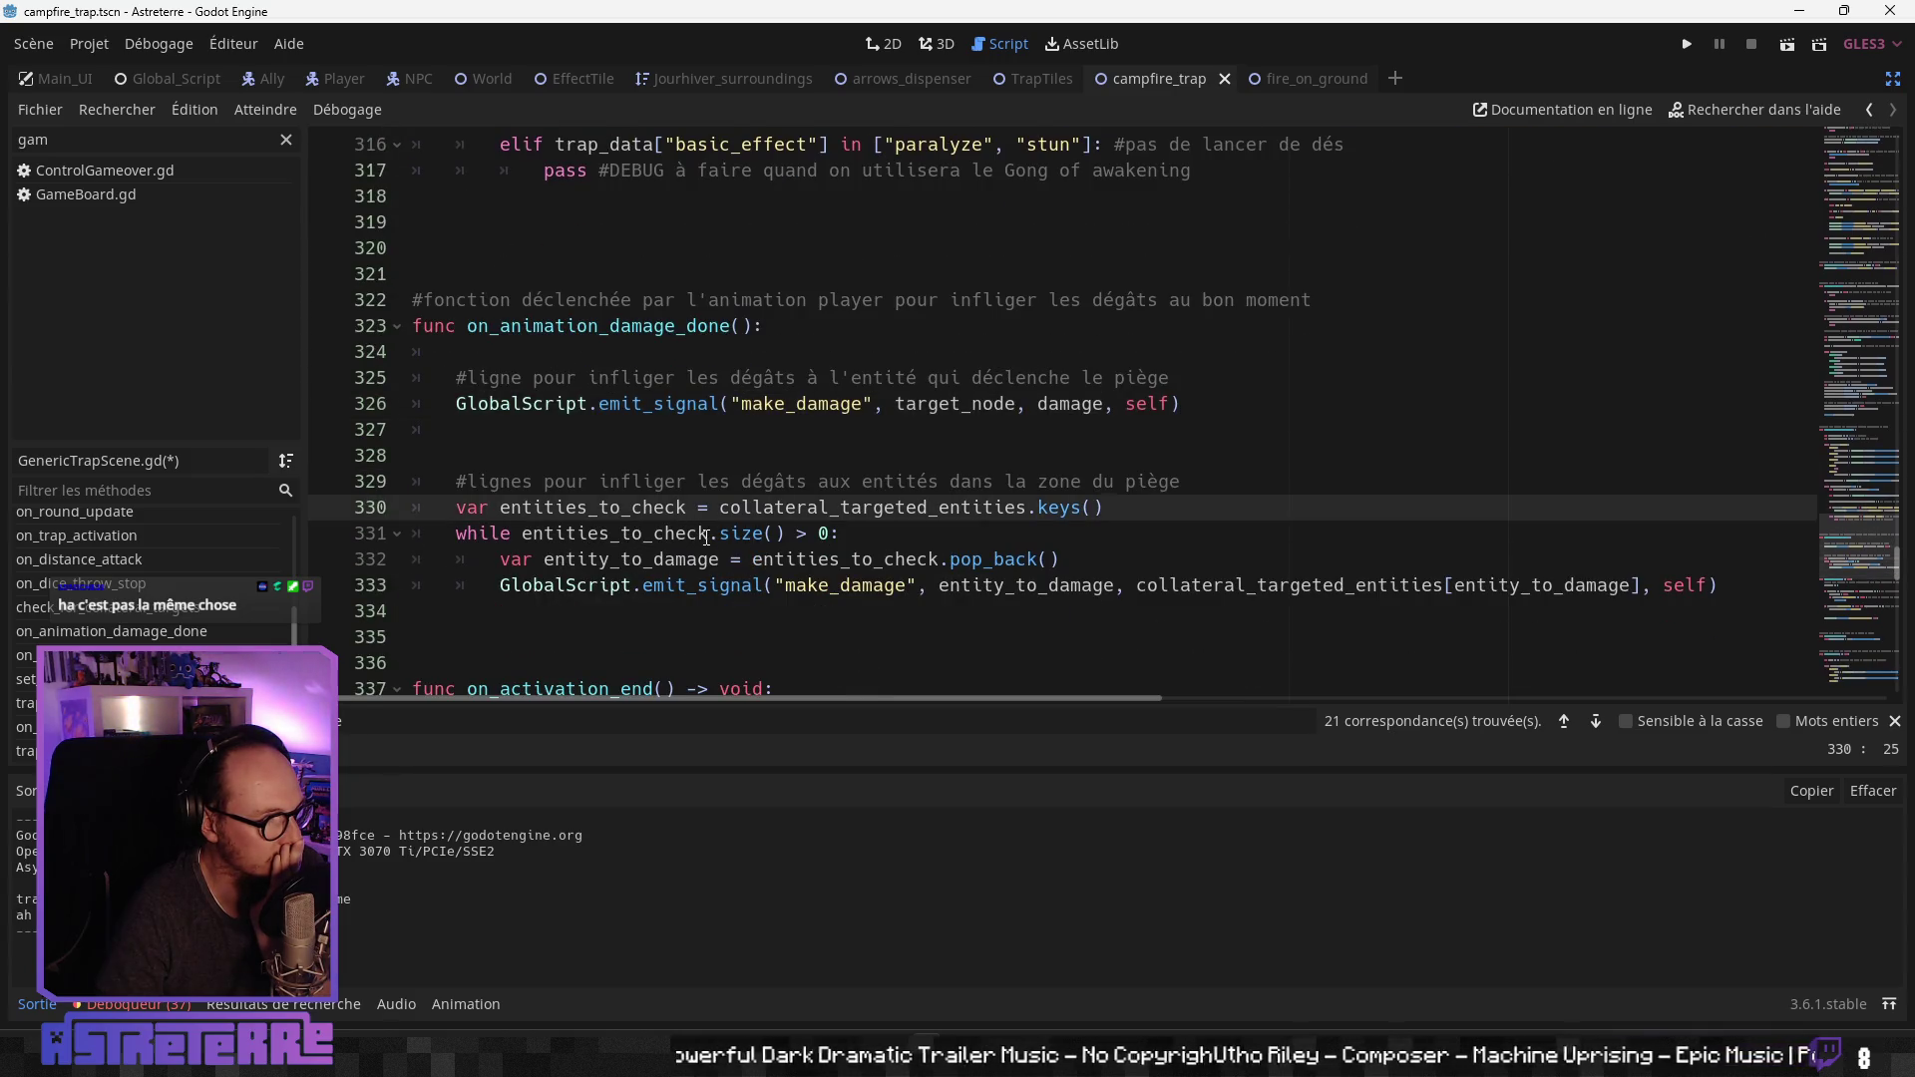
{"action": "scroll", "coordinate": [707, 538], "scroll_direction": "down", "scroll_amount": 1}
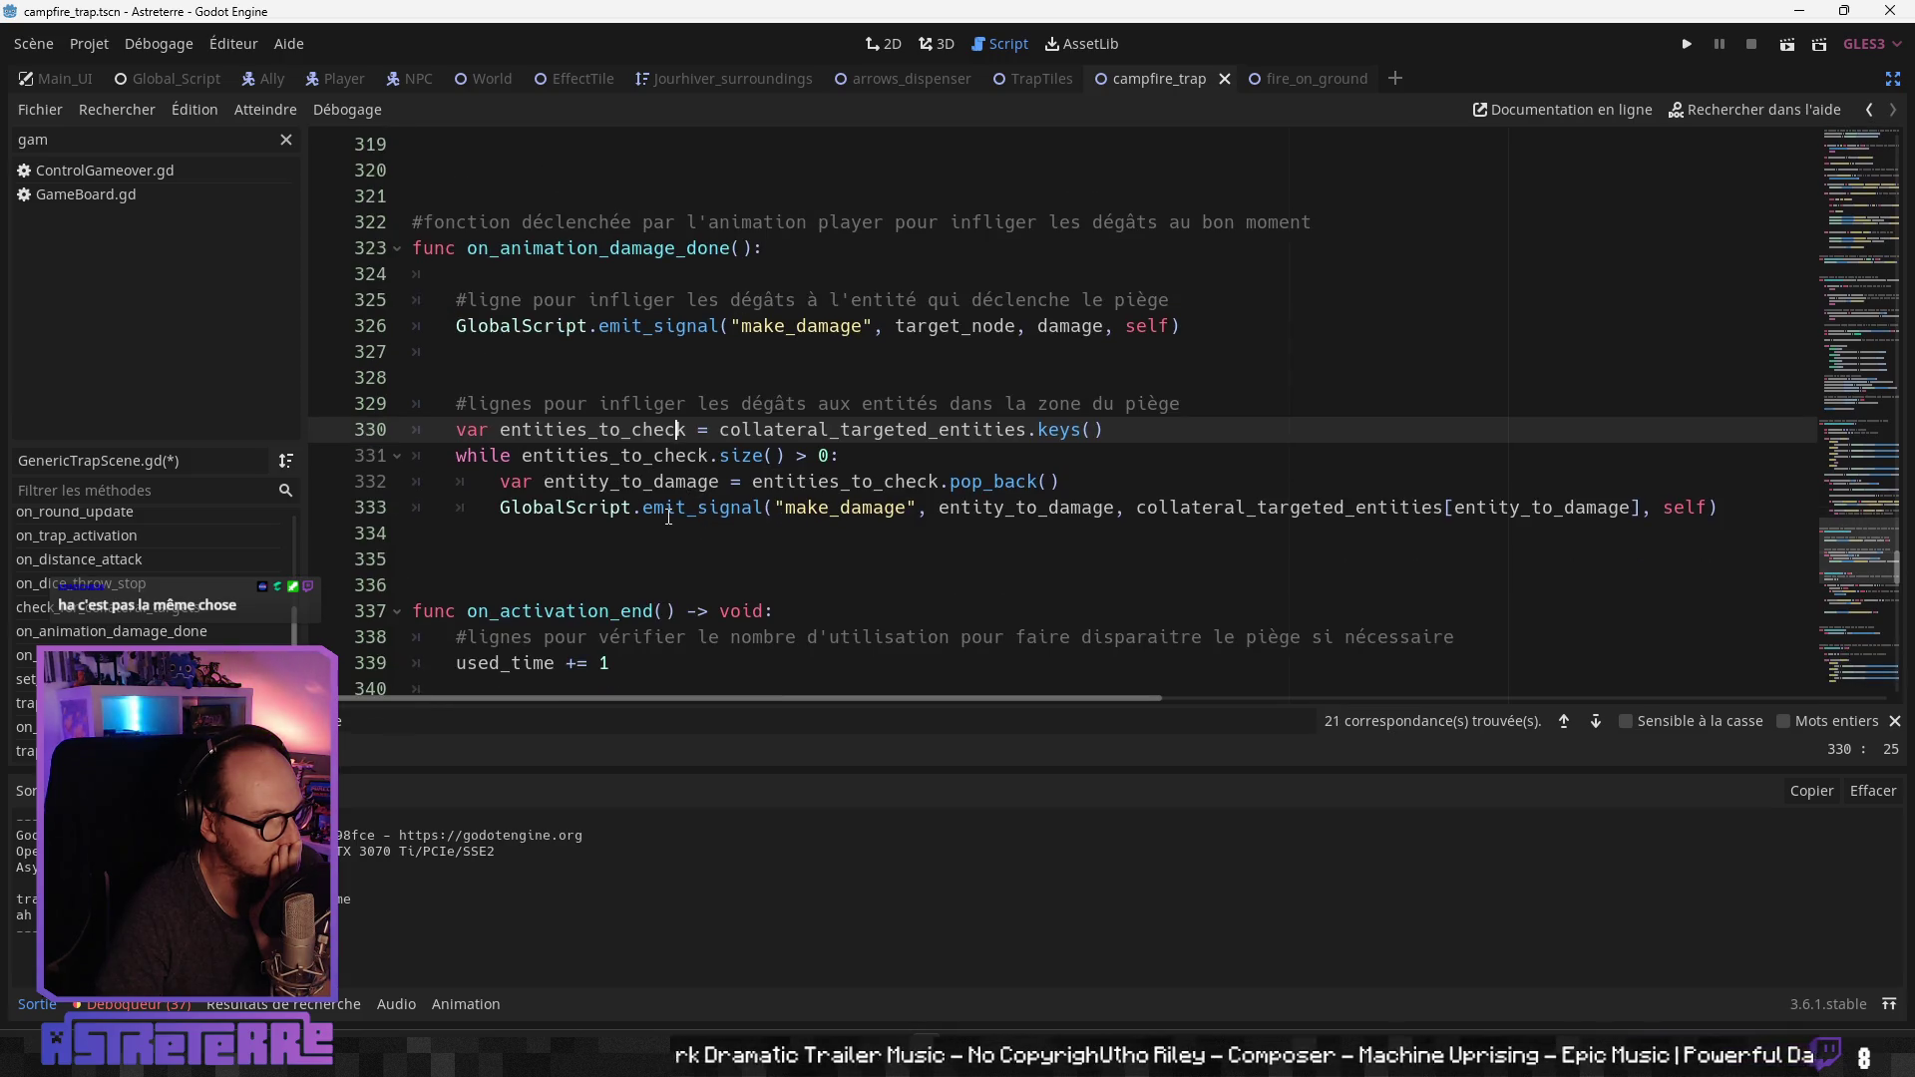
{"action": "left_click", "coordinate": [668, 515]}
{"action": "scroll", "coordinate": [580, 611], "scroll_direction": "down", "scroll_amount": 1}
{"action": "left_click", "coordinate": [579, 610]}
{"action": "scroll", "coordinate": [579, 611], "scroll_direction": "down", "scroll_amount": 1}
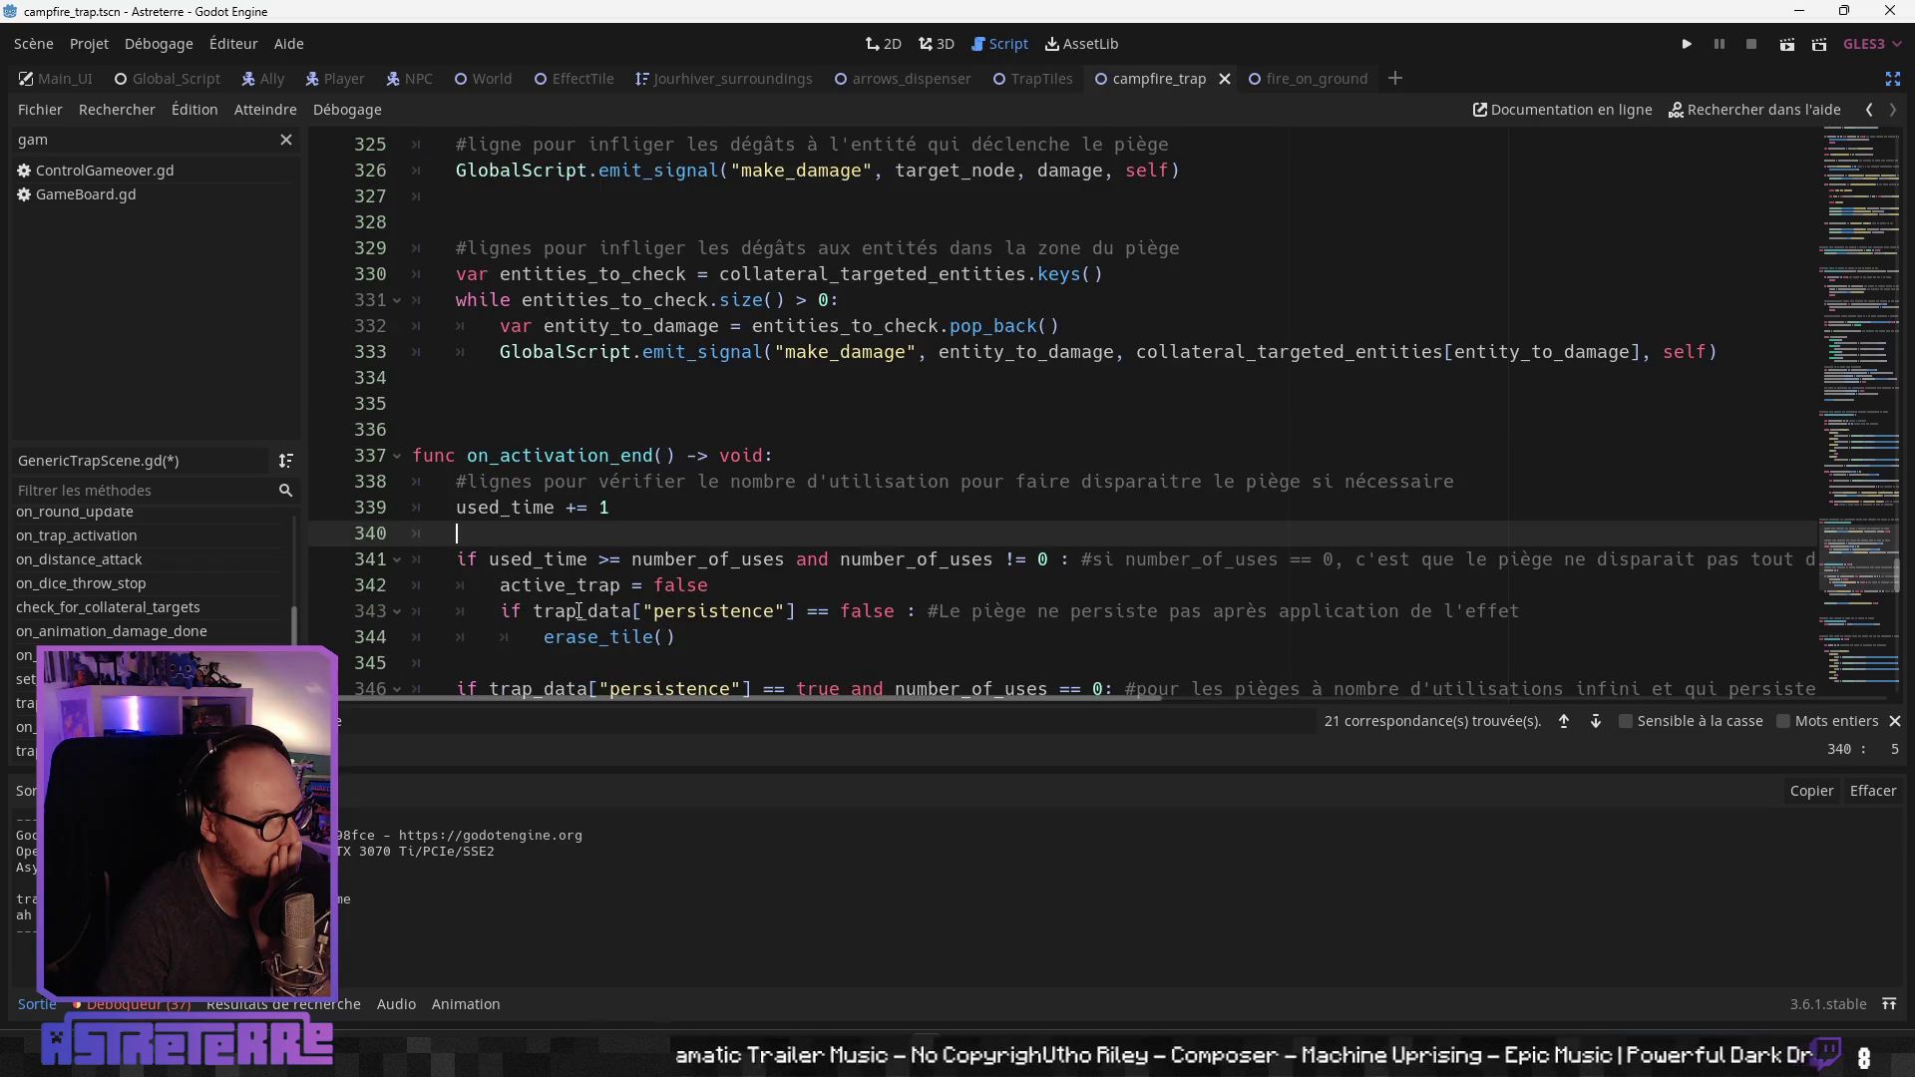
{"action": "scroll", "coordinate": [580, 610], "scroll_direction": "down", "scroll_amount": 1}
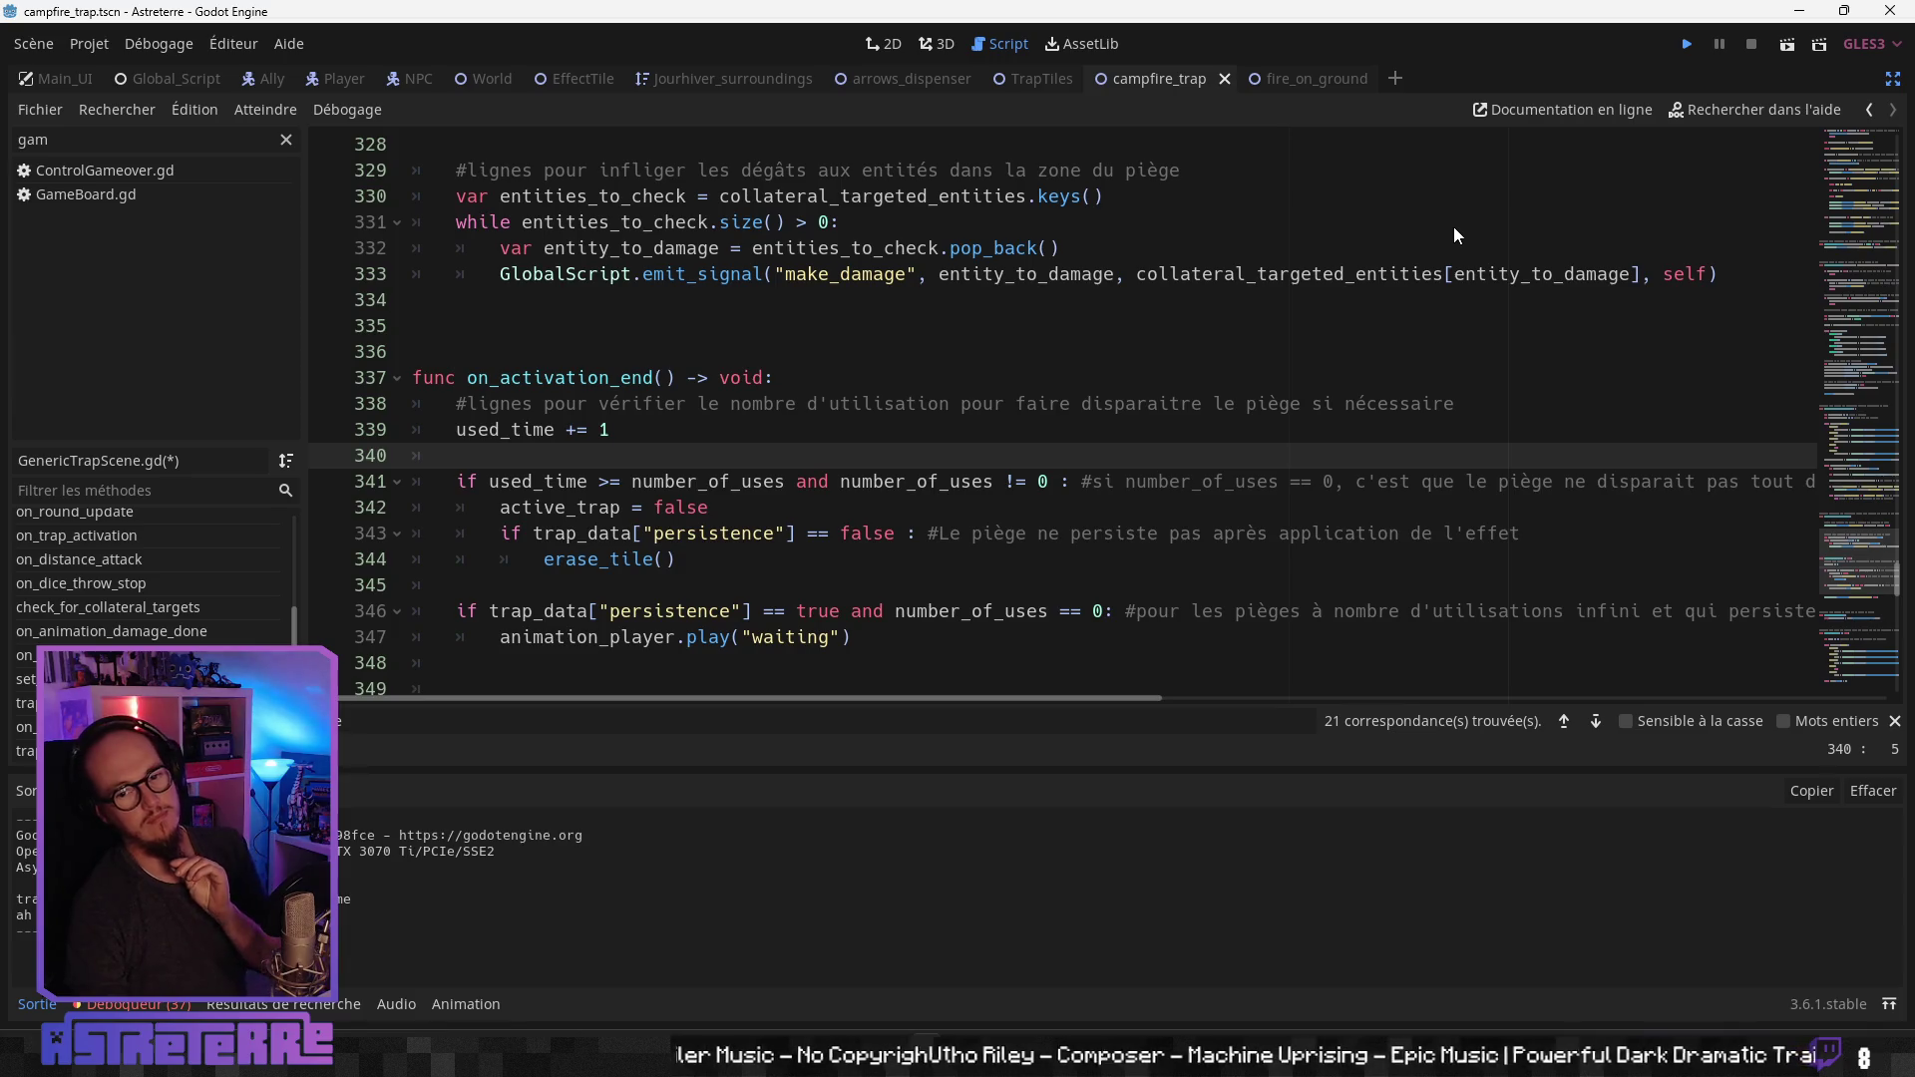
Step: Save and run the game with F5, then remove the red-haired hero's gold helmet, chestplate and leggings
{"action": "key", "text": "F5"}
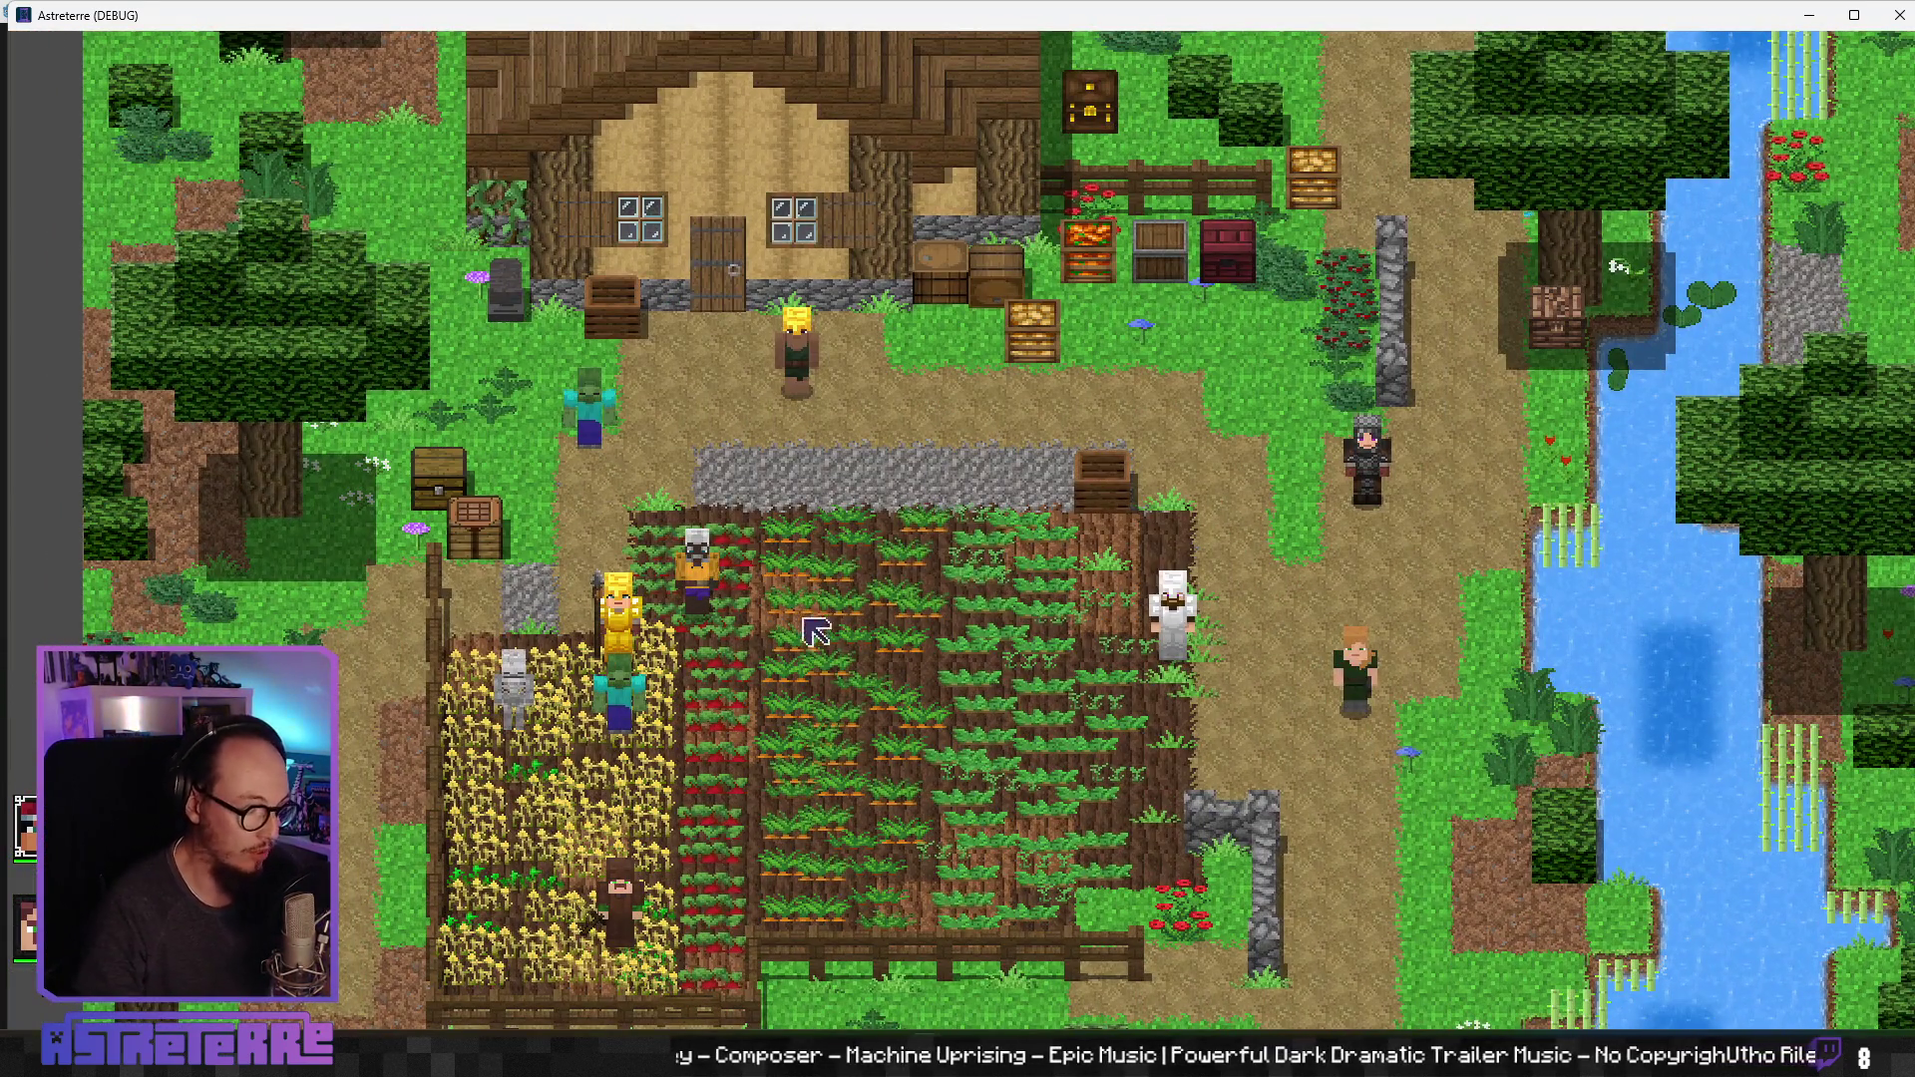
{"action": "key", "text": "i"}
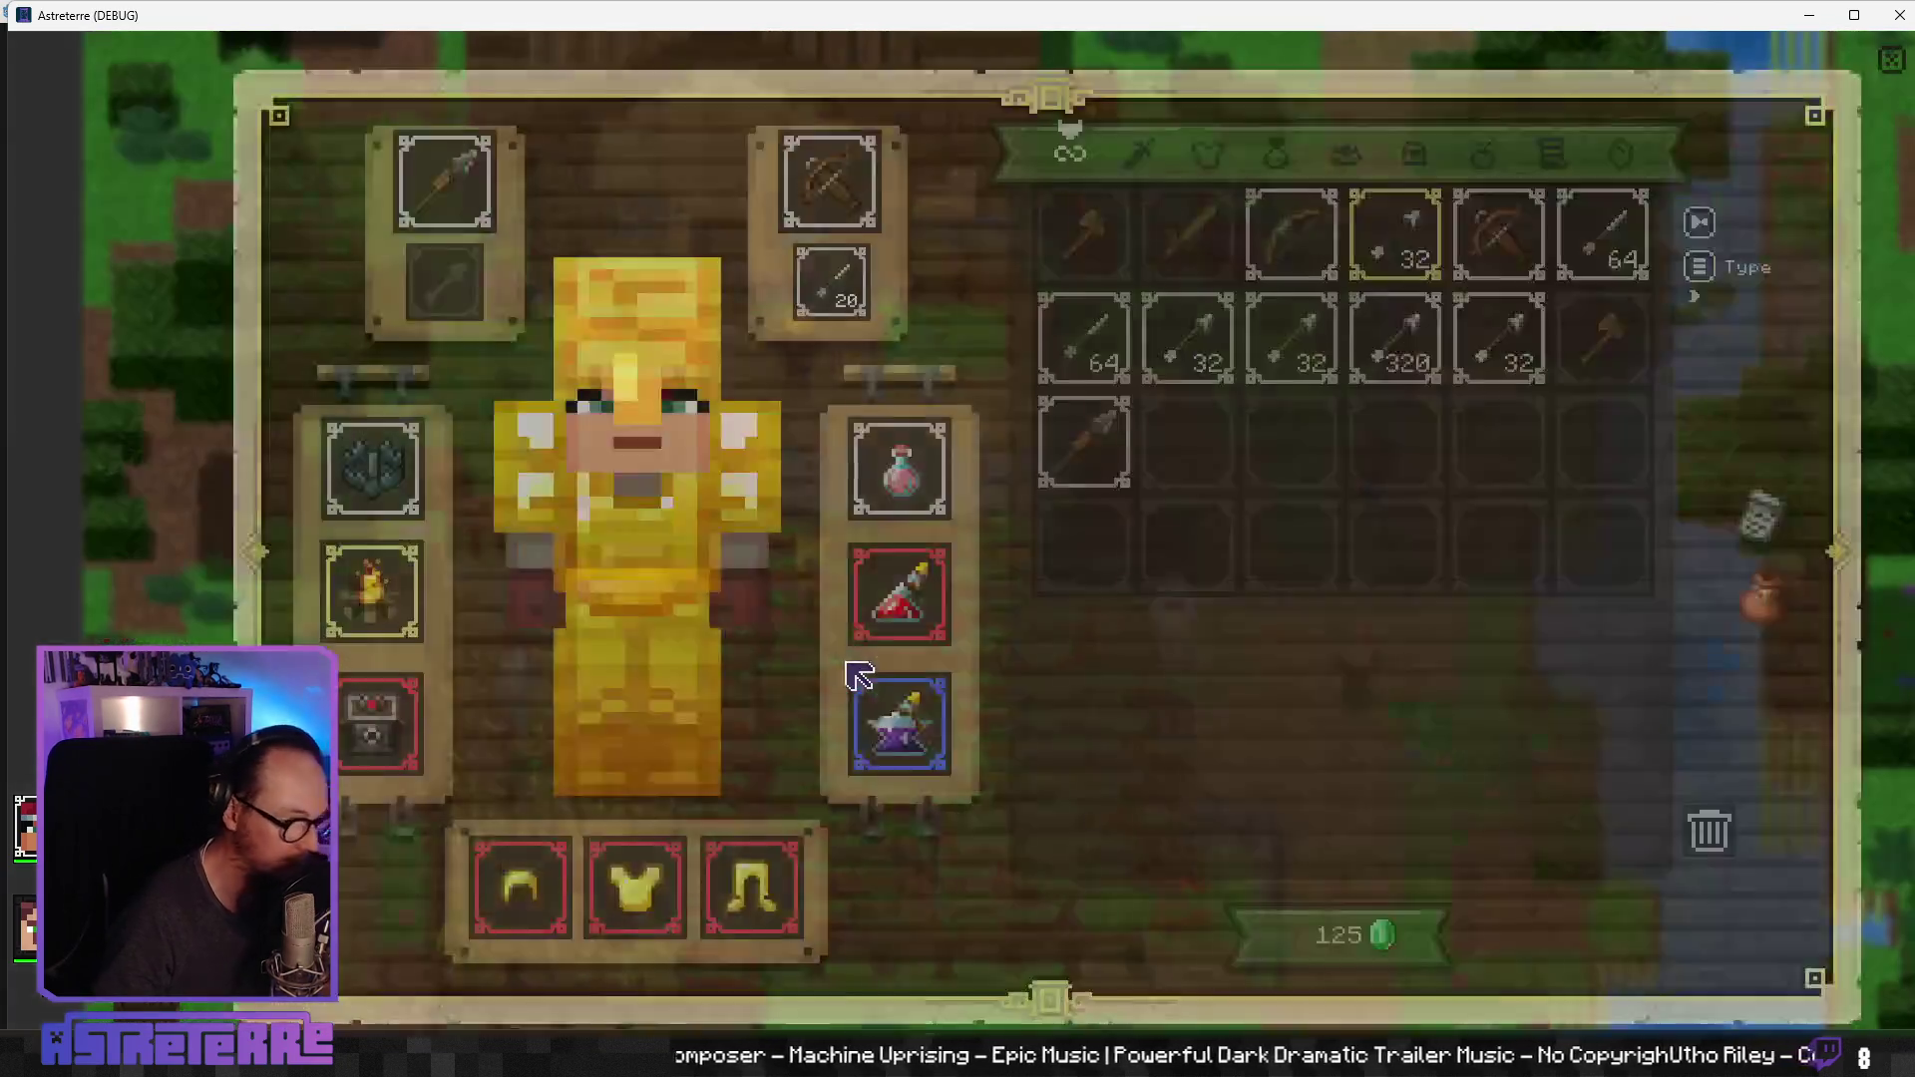
{"action": "left_click", "coordinate": [573, 901]}
{"action": "left_click", "coordinate": [634, 885]}
{"action": "left_click", "coordinate": [750, 885]}
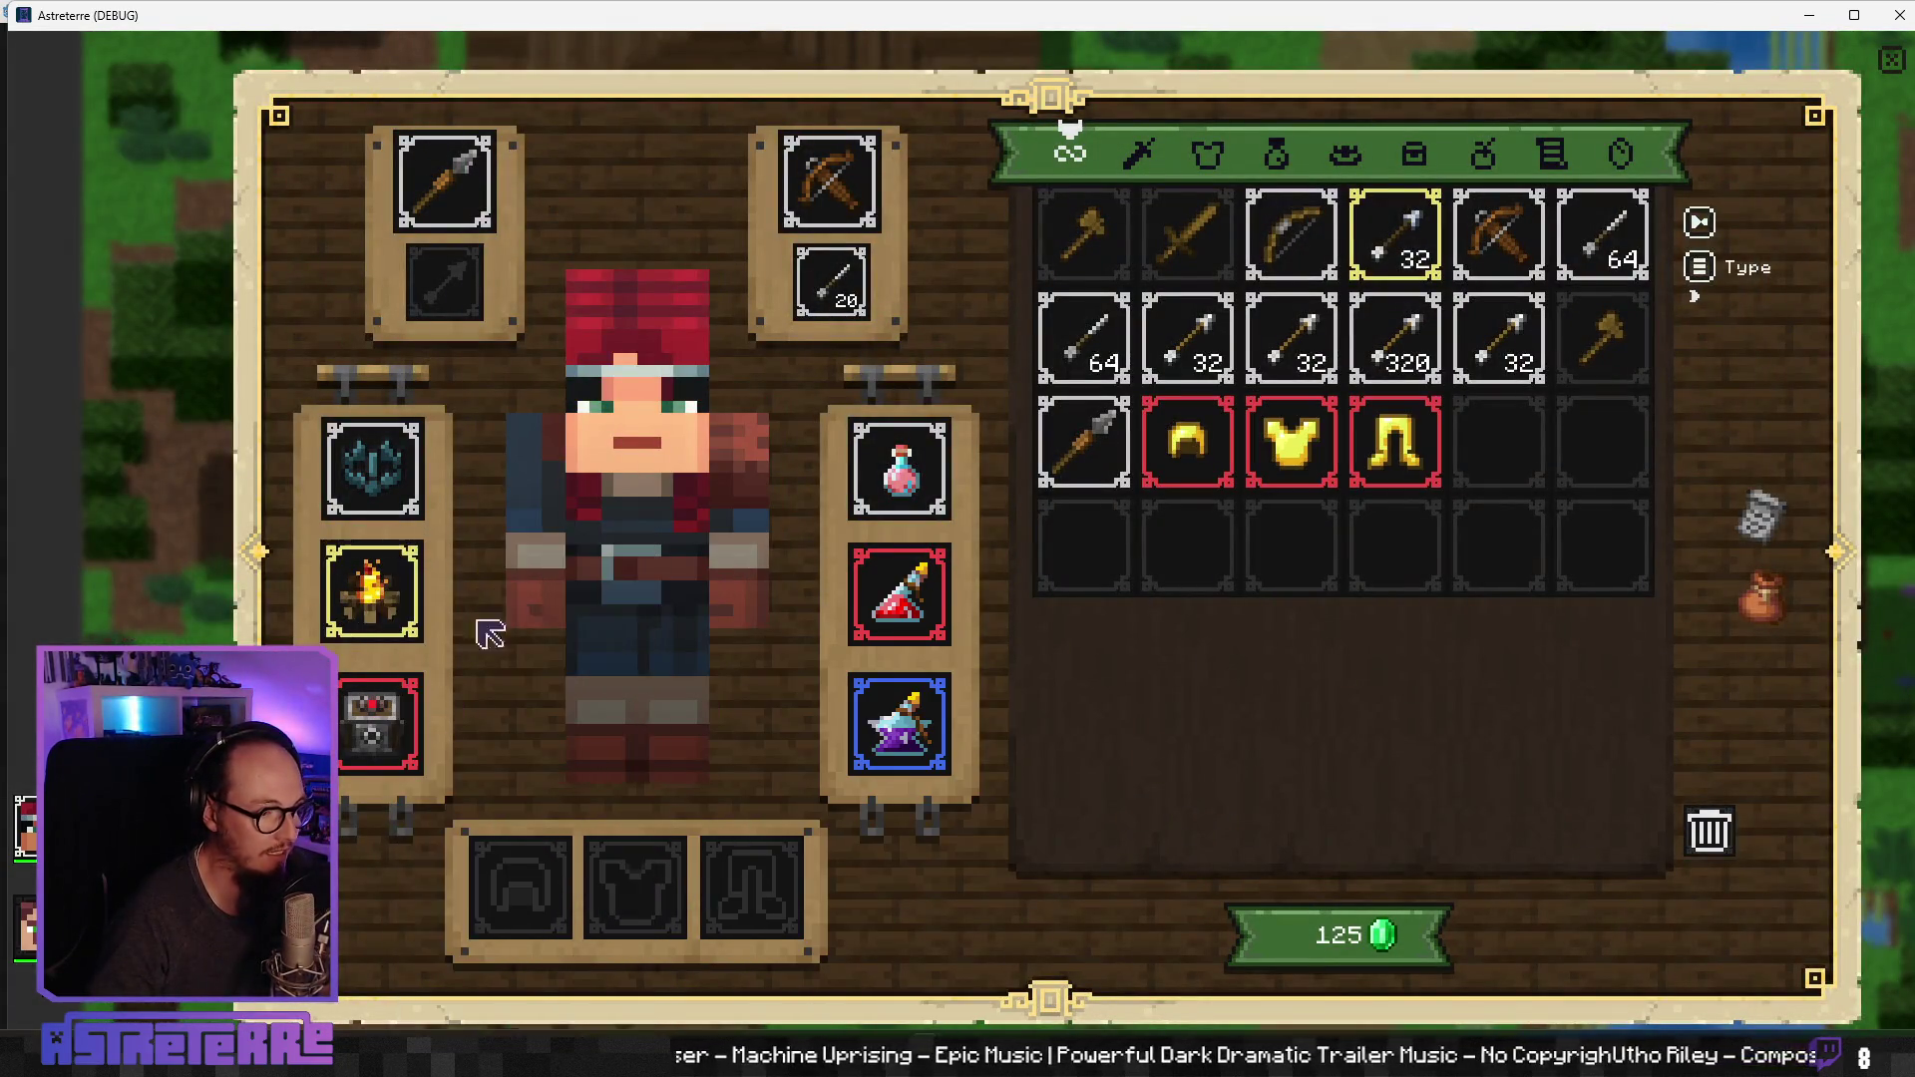
Step: Move the campfire into the inventory and remove the bearded hero's iron helmet, chestplate and leggings
{"action": "key", "text": "i"}
{"action": "key", "text": "i"}
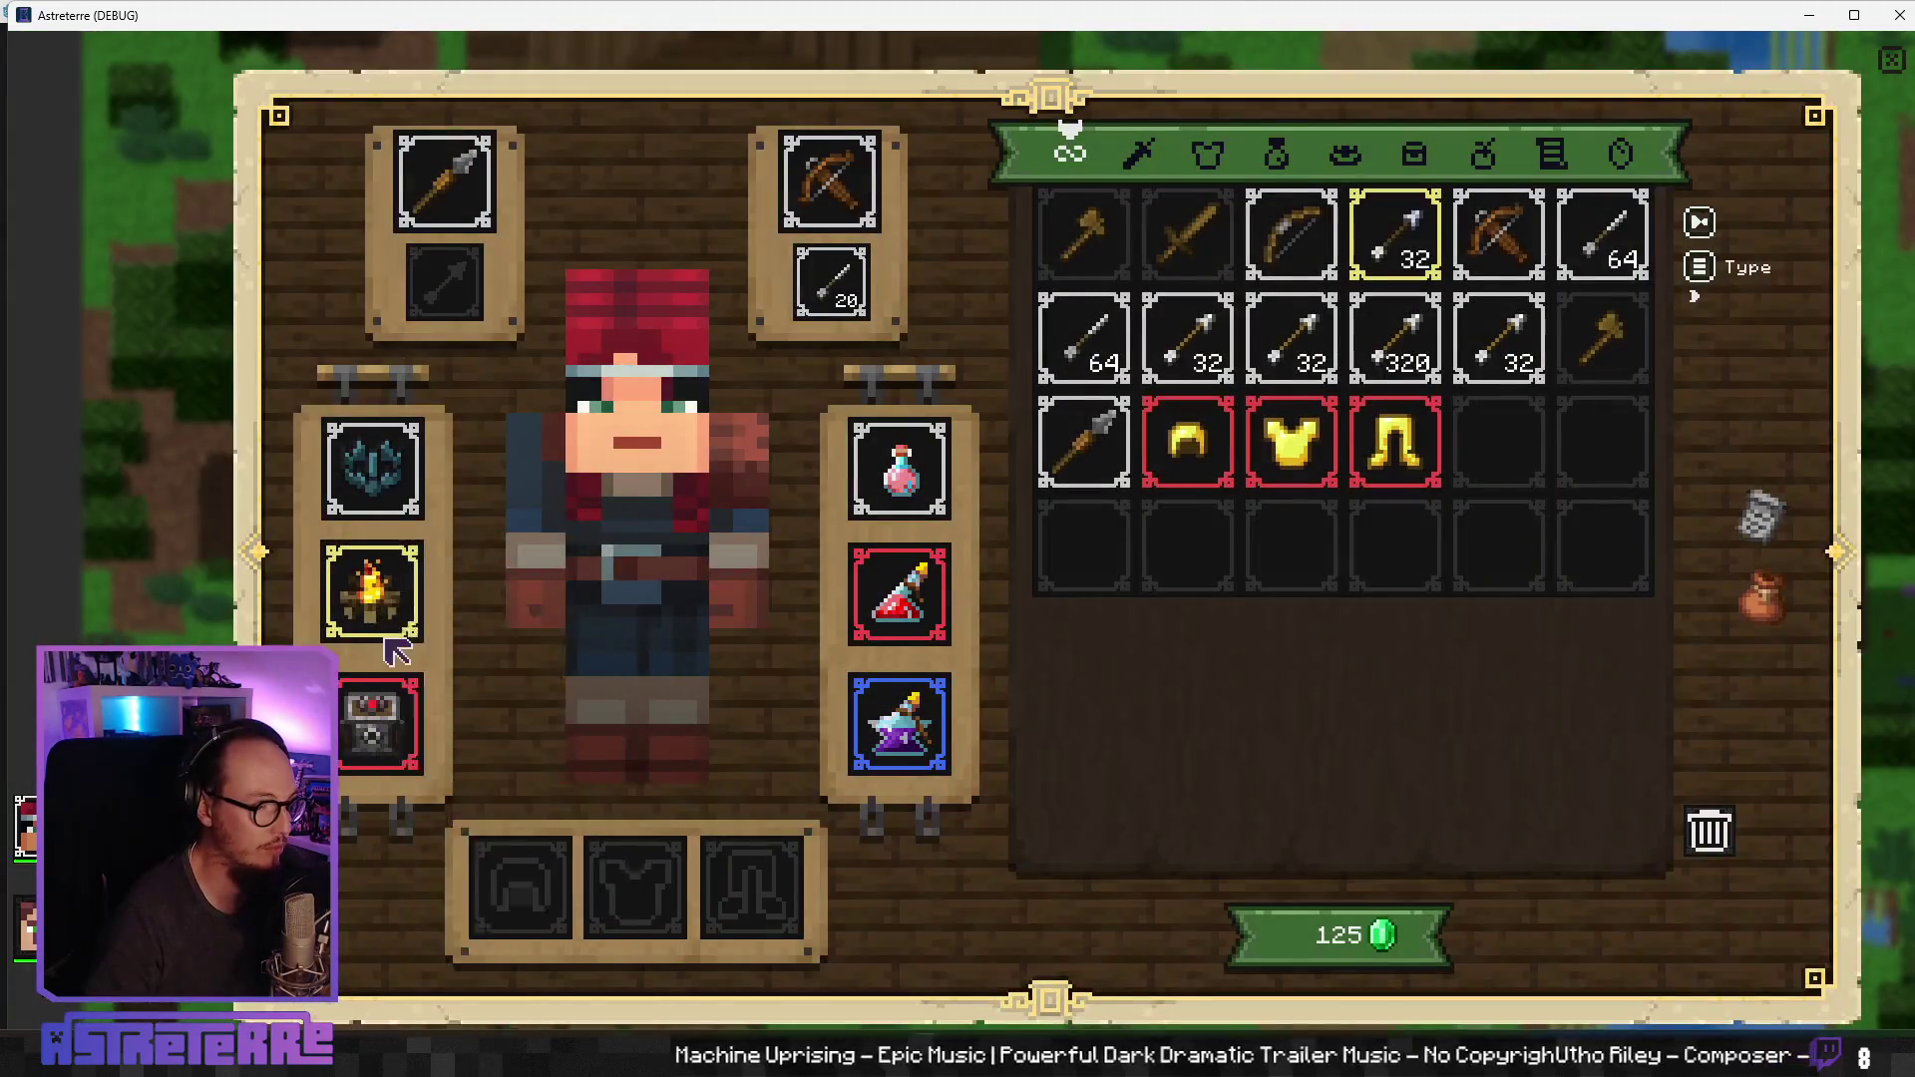
{"action": "left_click", "coordinate": [344, 569]}
{"action": "key", "text": "Tab"}
{"action": "left_click", "coordinate": [519, 885]}
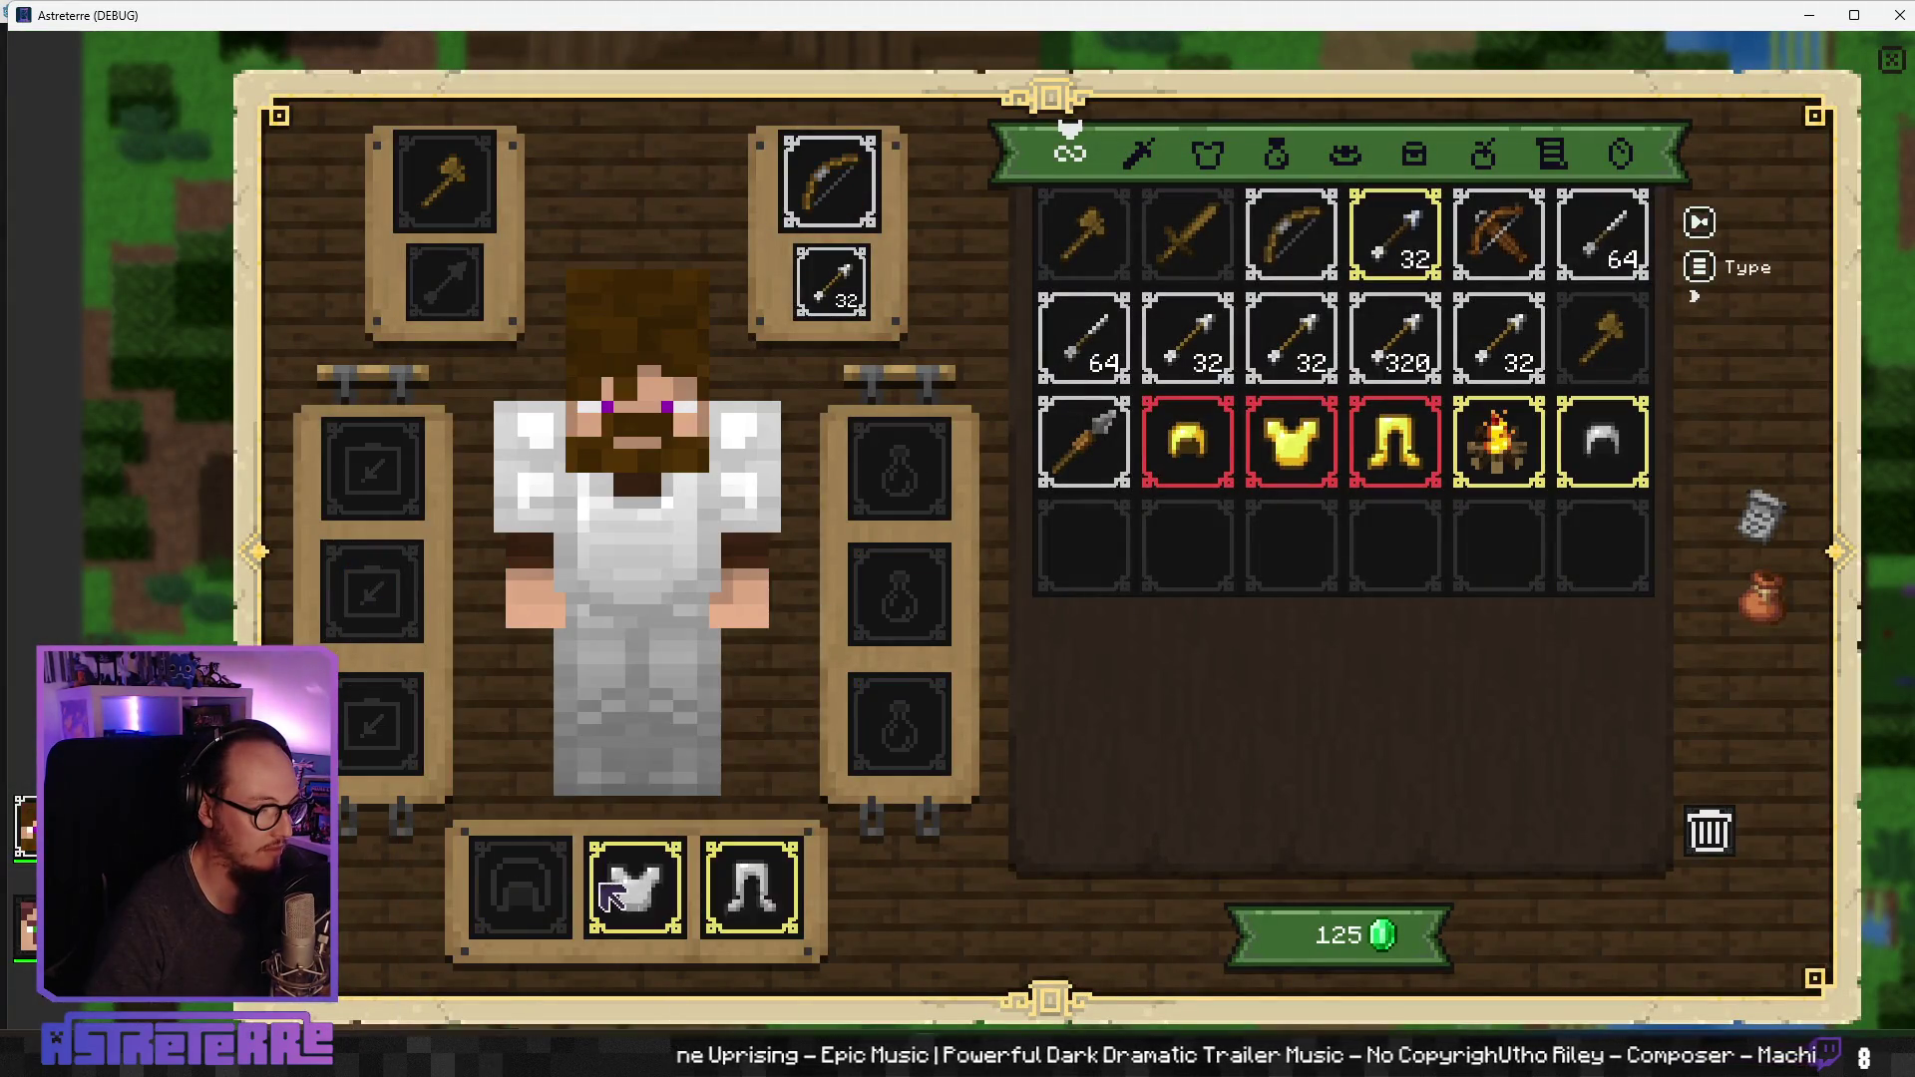
{"action": "left_click", "coordinate": [634, 885]}
{"action": "left_click", "coordinate": [750, 885]}
{"action": "key", "text": "i"}
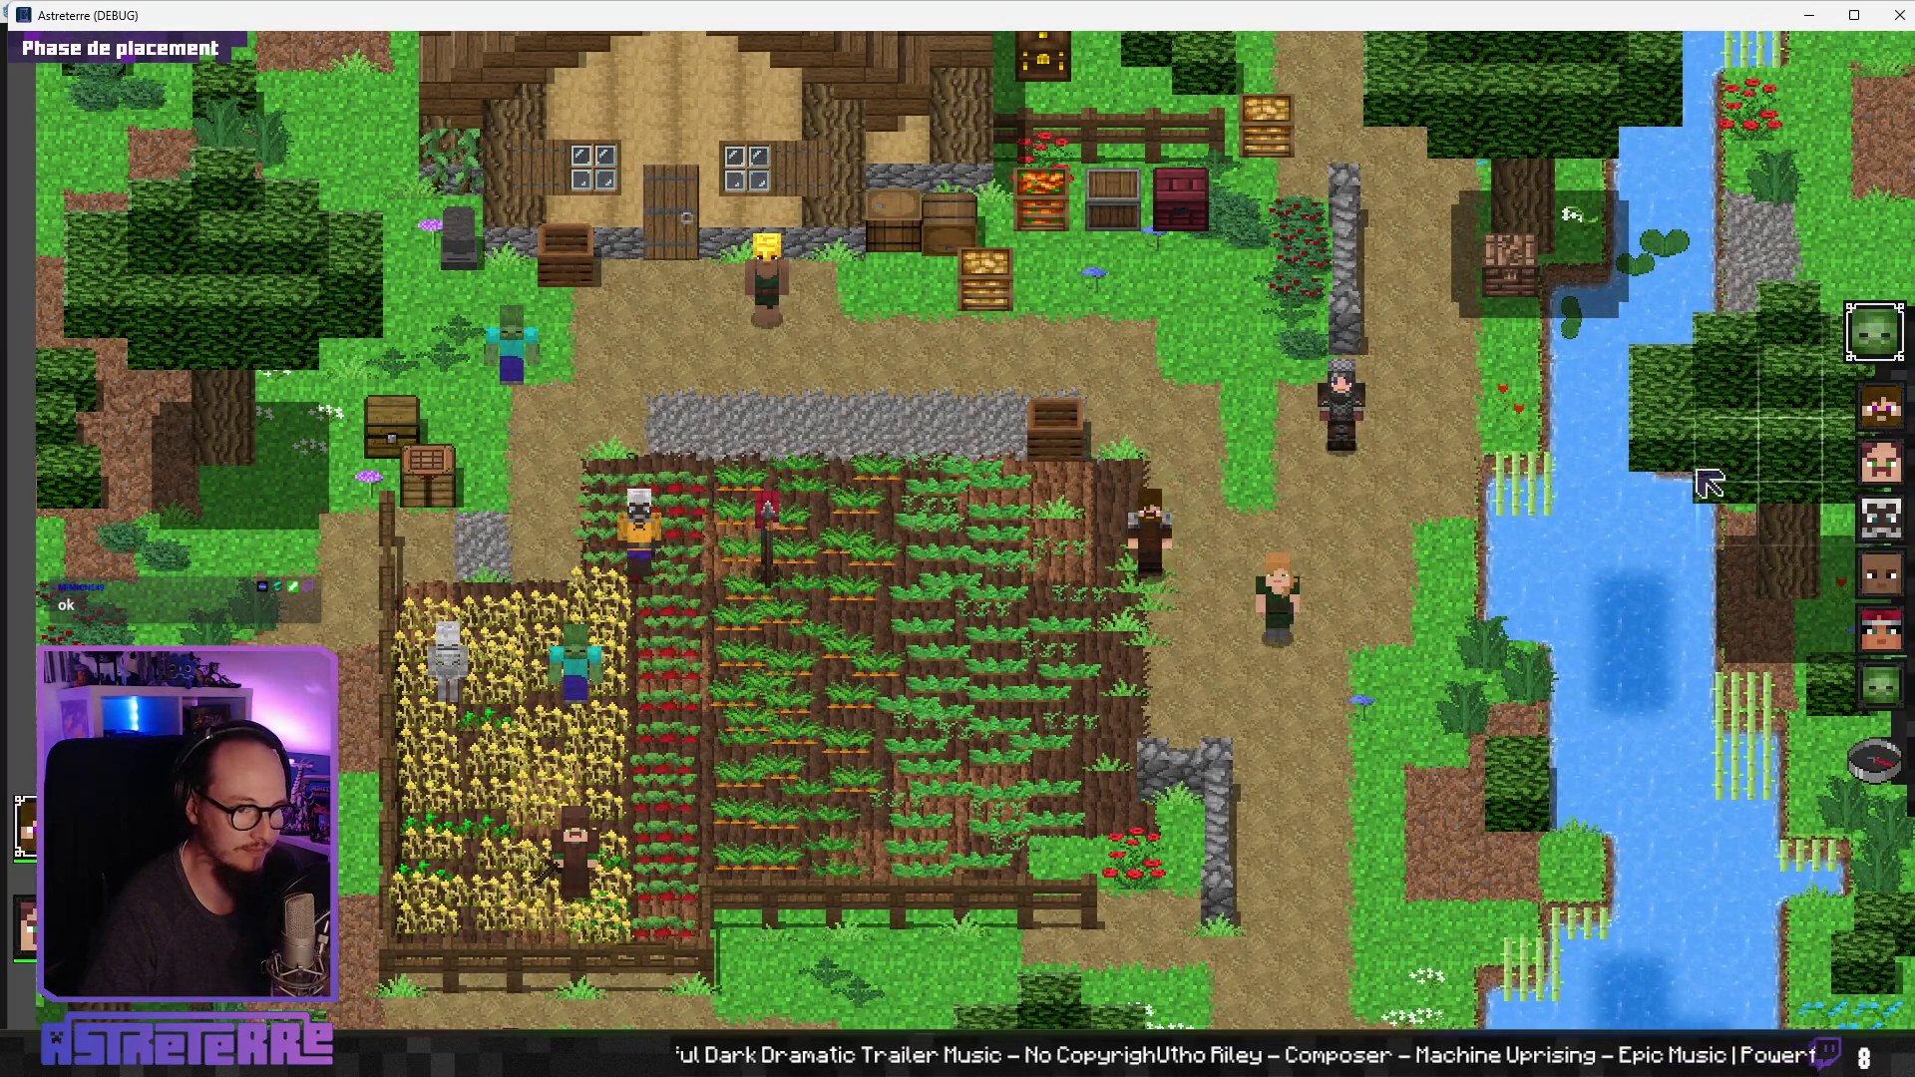
Step: Deploy the bearded hero in the crop field, place a campfire trap beside him, and end his turn
{"action": "left_click", "coordinate": [1042, 661]}
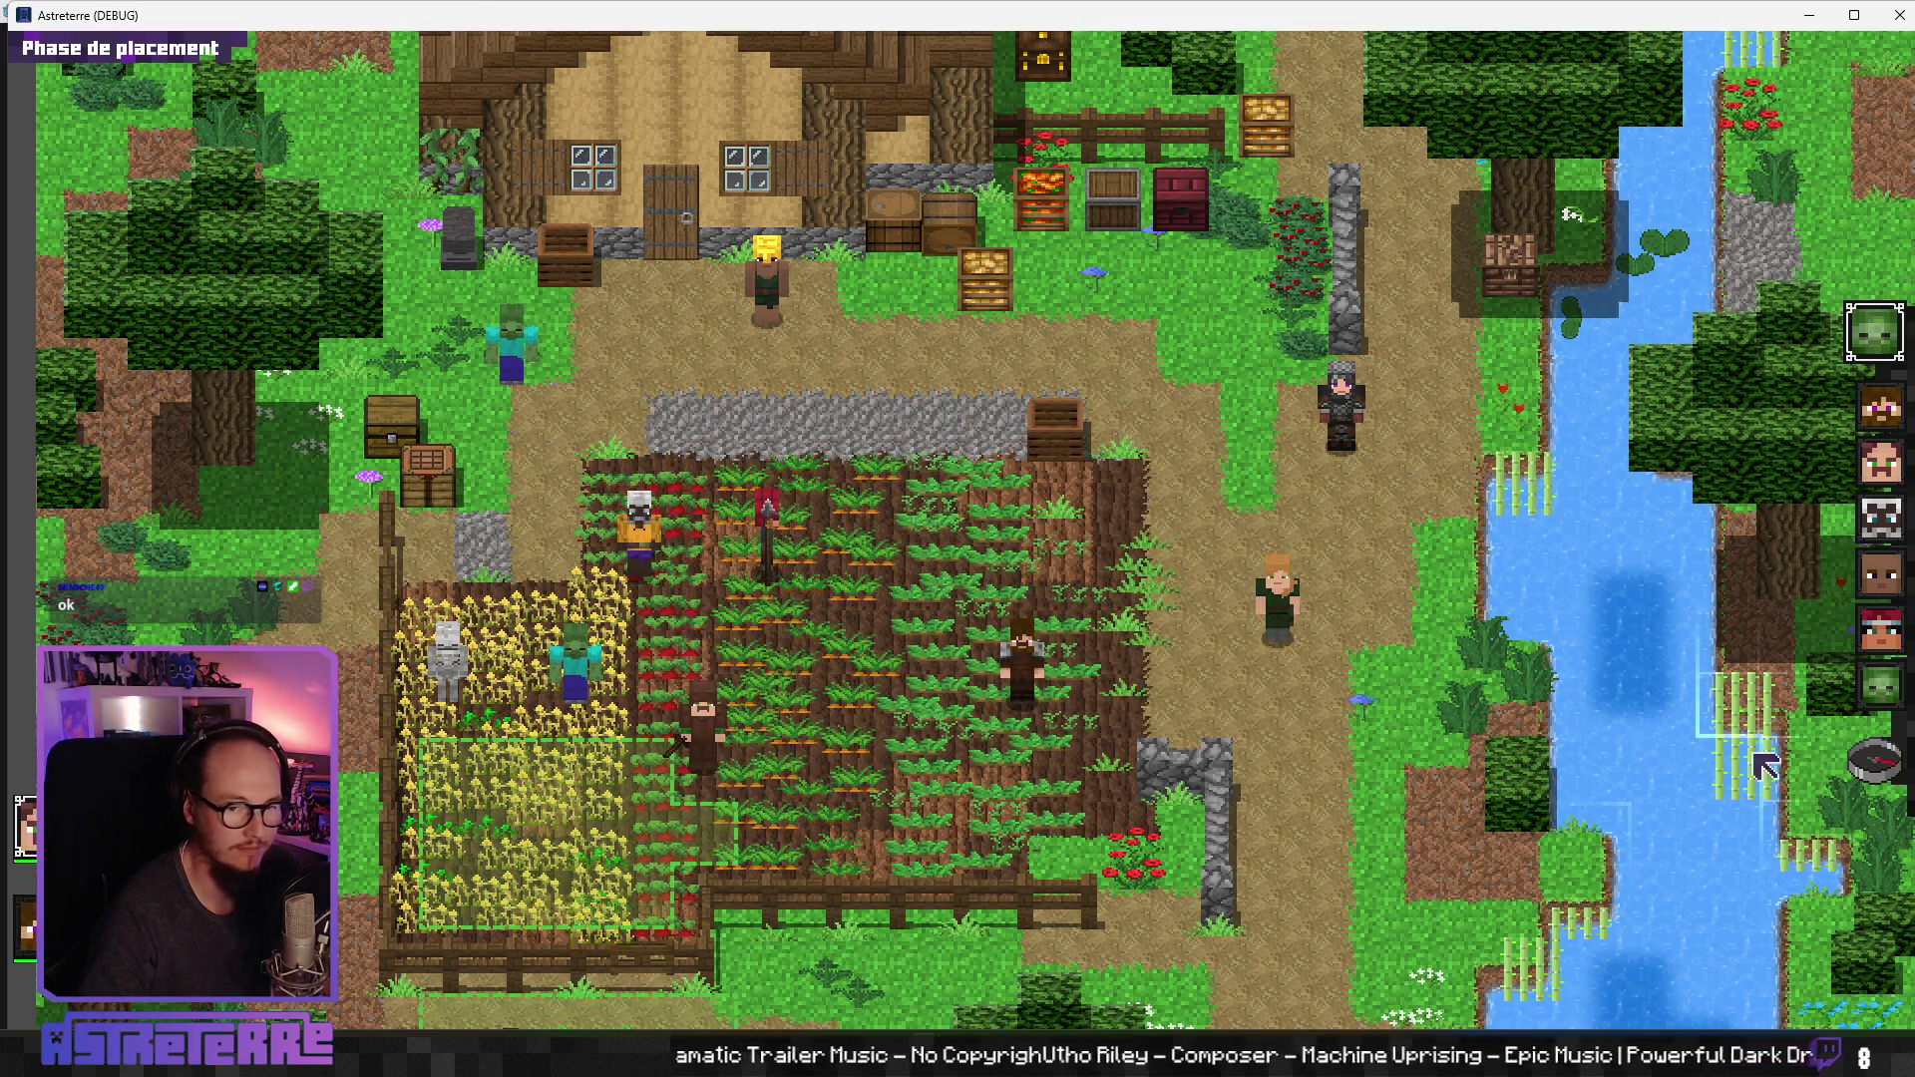
{"action": "left_click", "coordinate": [1884, 768]}
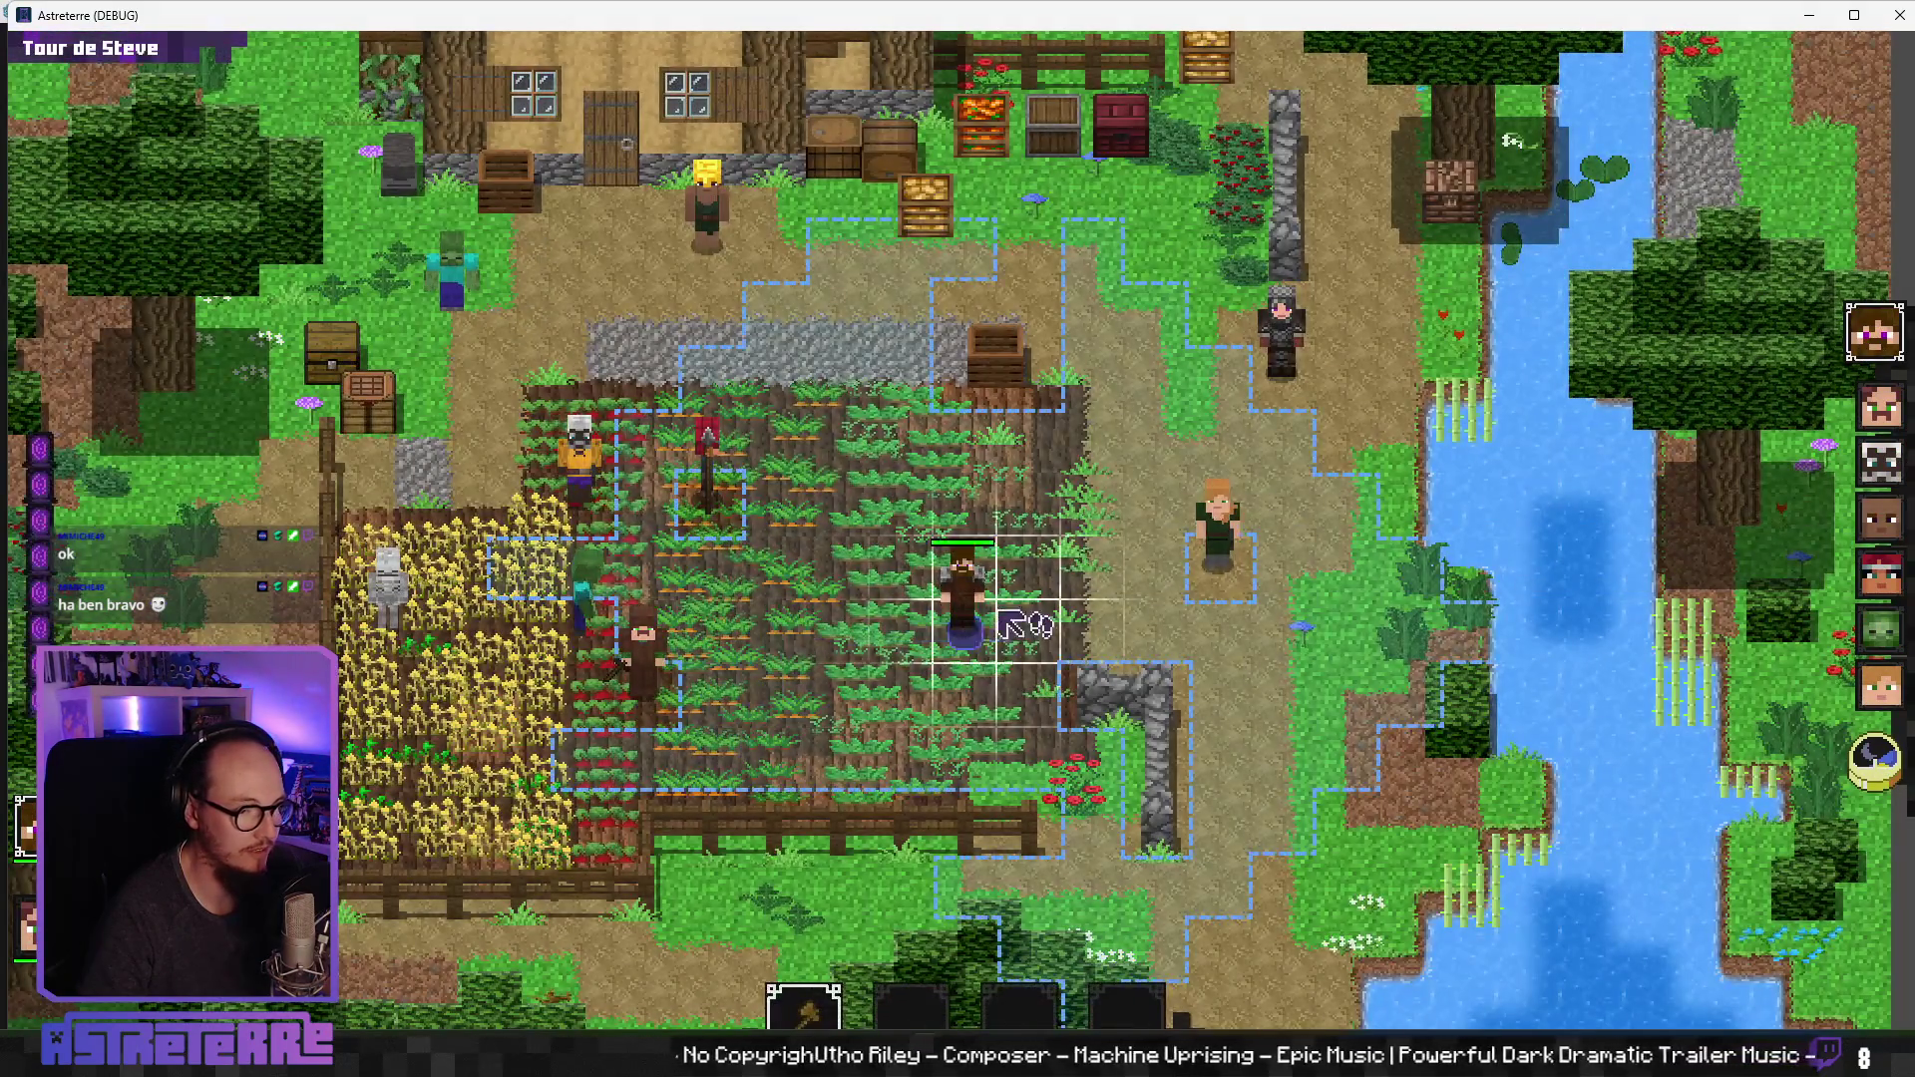
{"action": "key", "text": "i"}
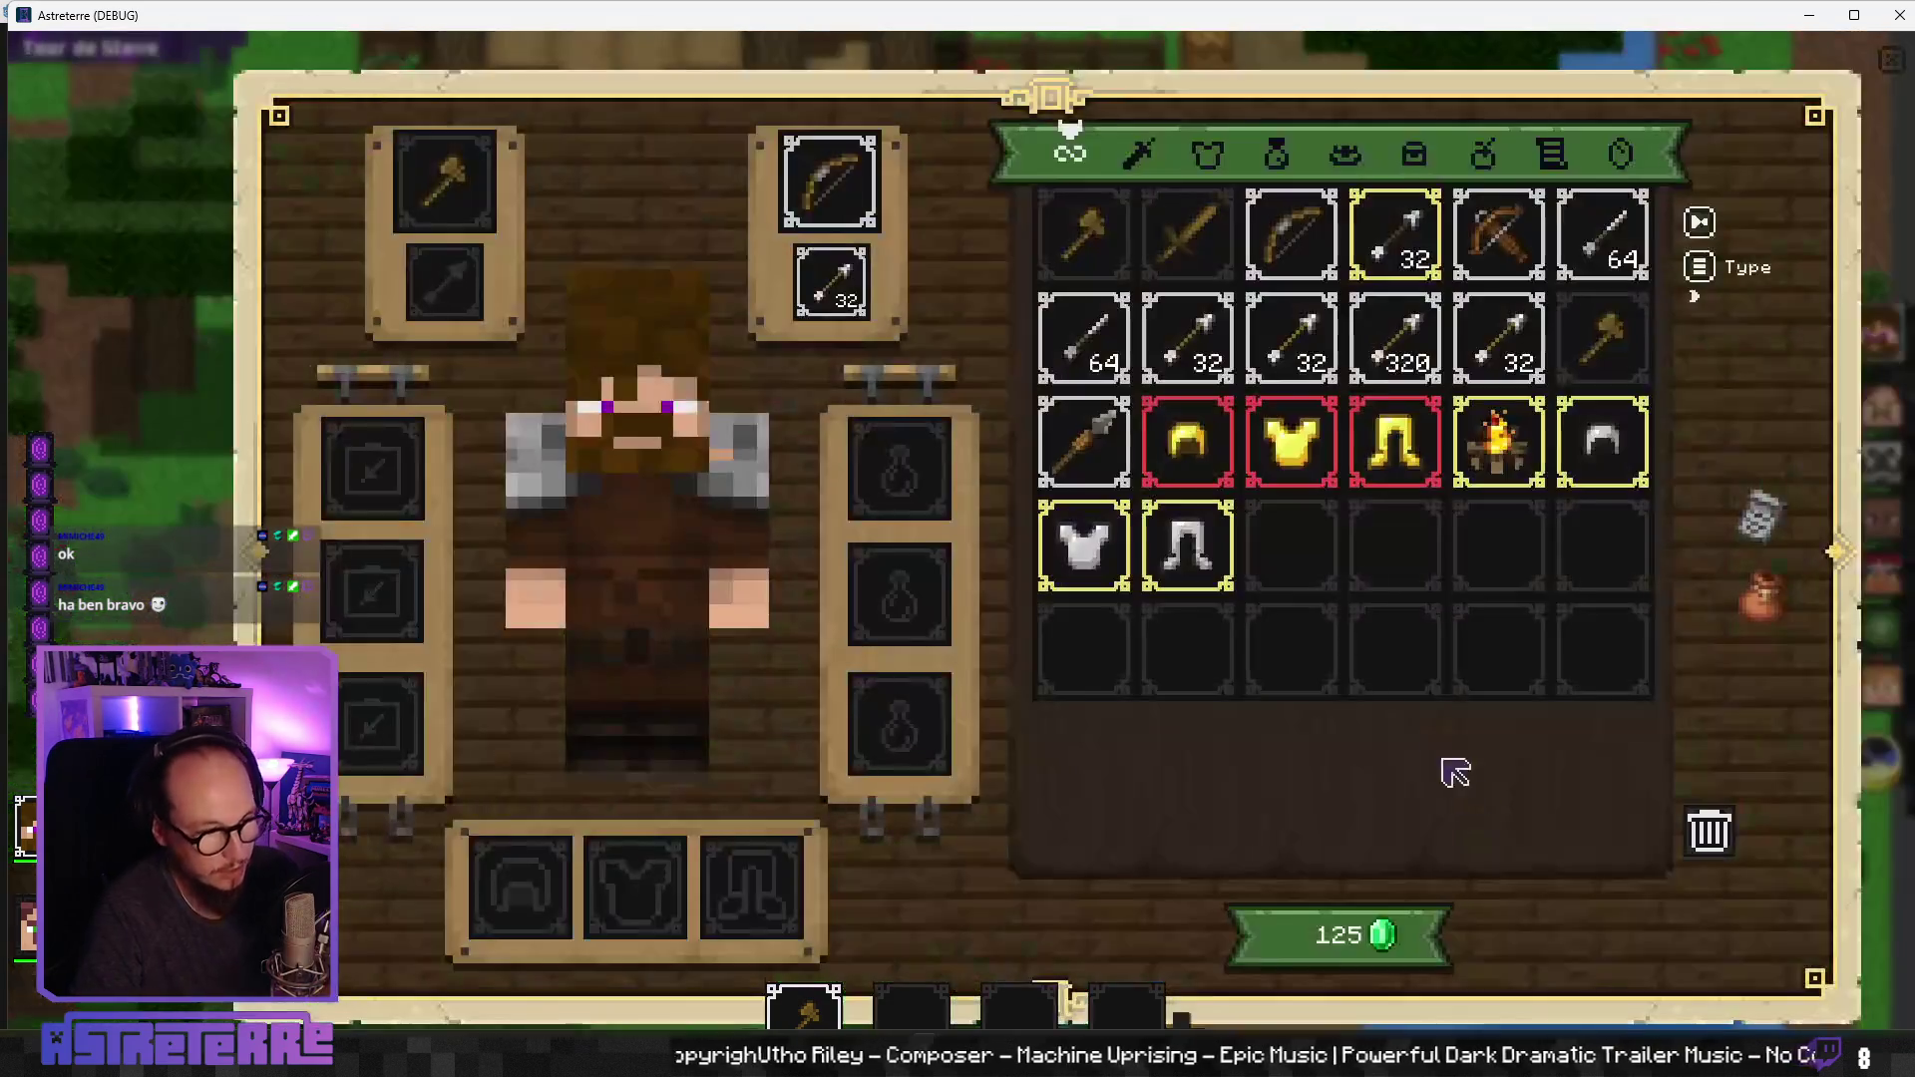
{"action": "left_click", "coordinate": [1505, 470]}
{"action": "left_click", "coordinate": [1125, 1009]}
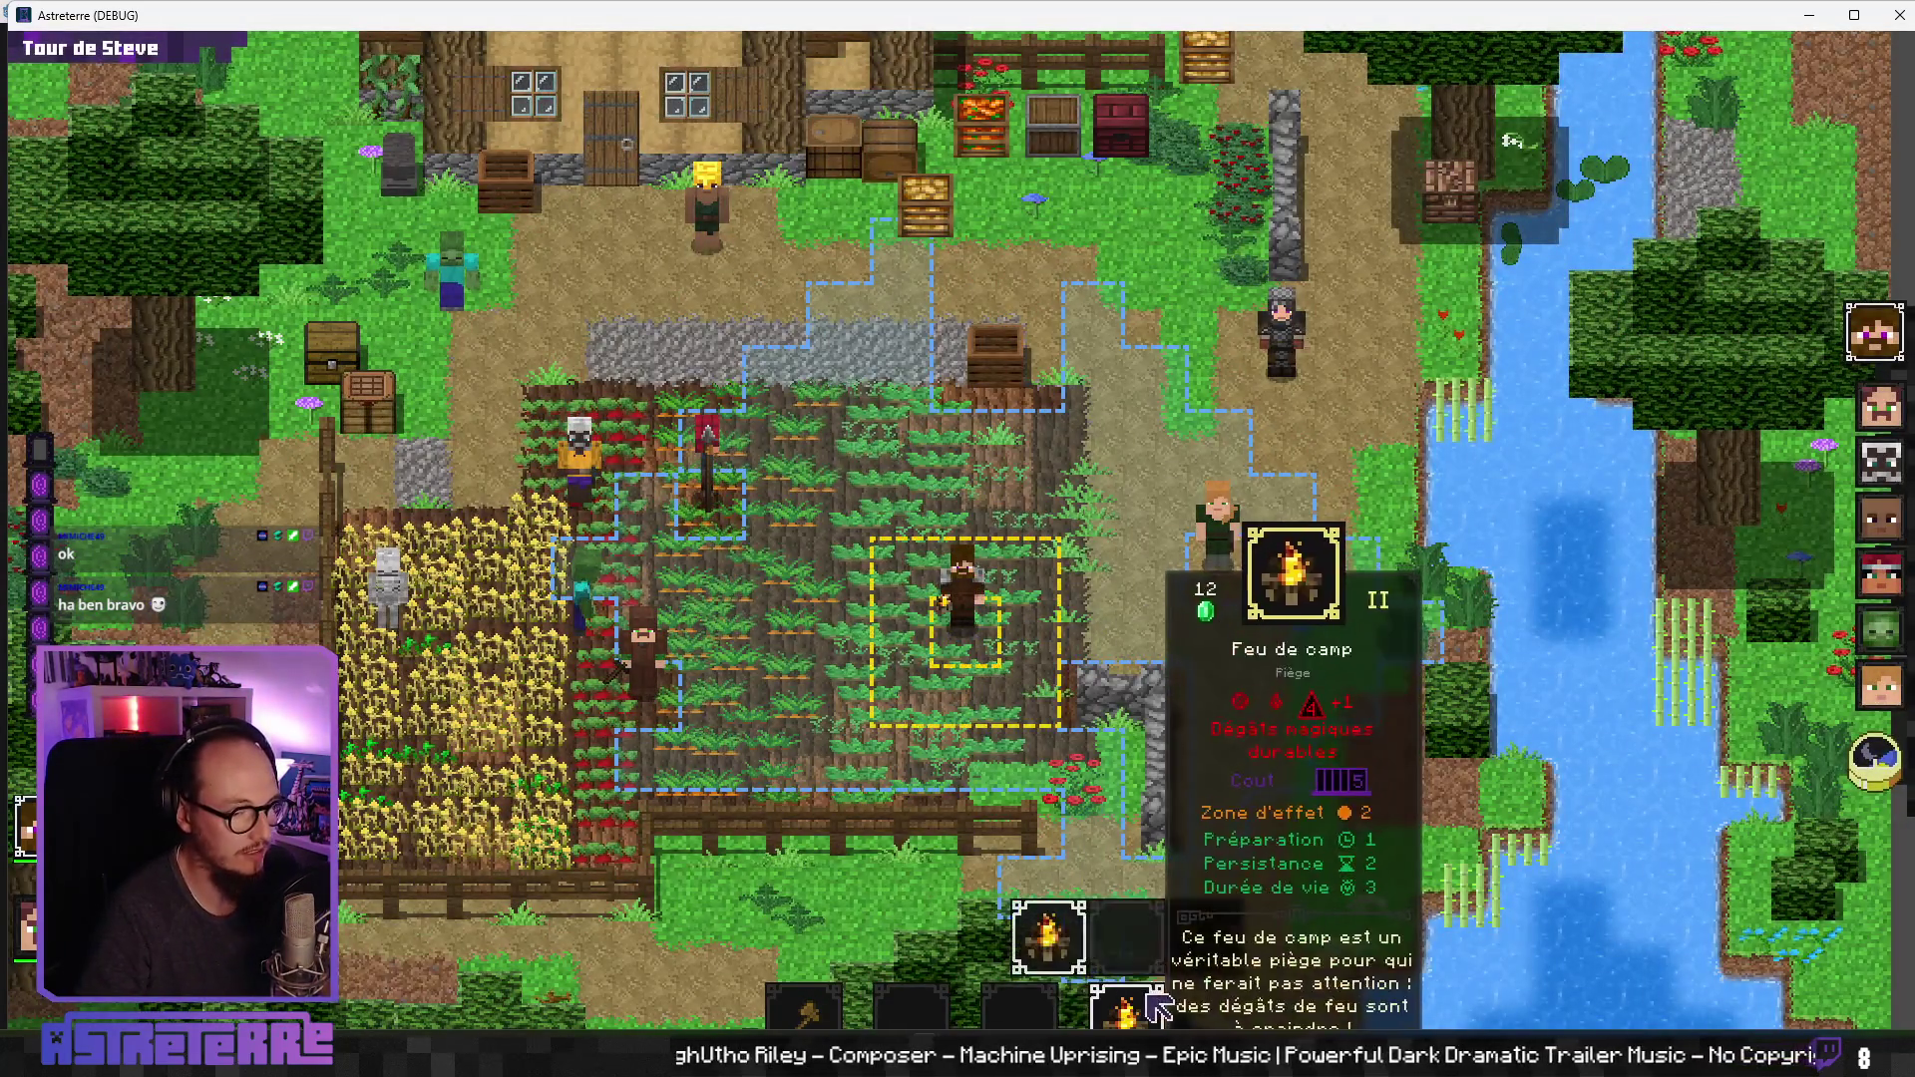
{"action": "left_click", "coordinate": [860, 706]}
{"action": "left_click", "coordinate": [1169, 995]}
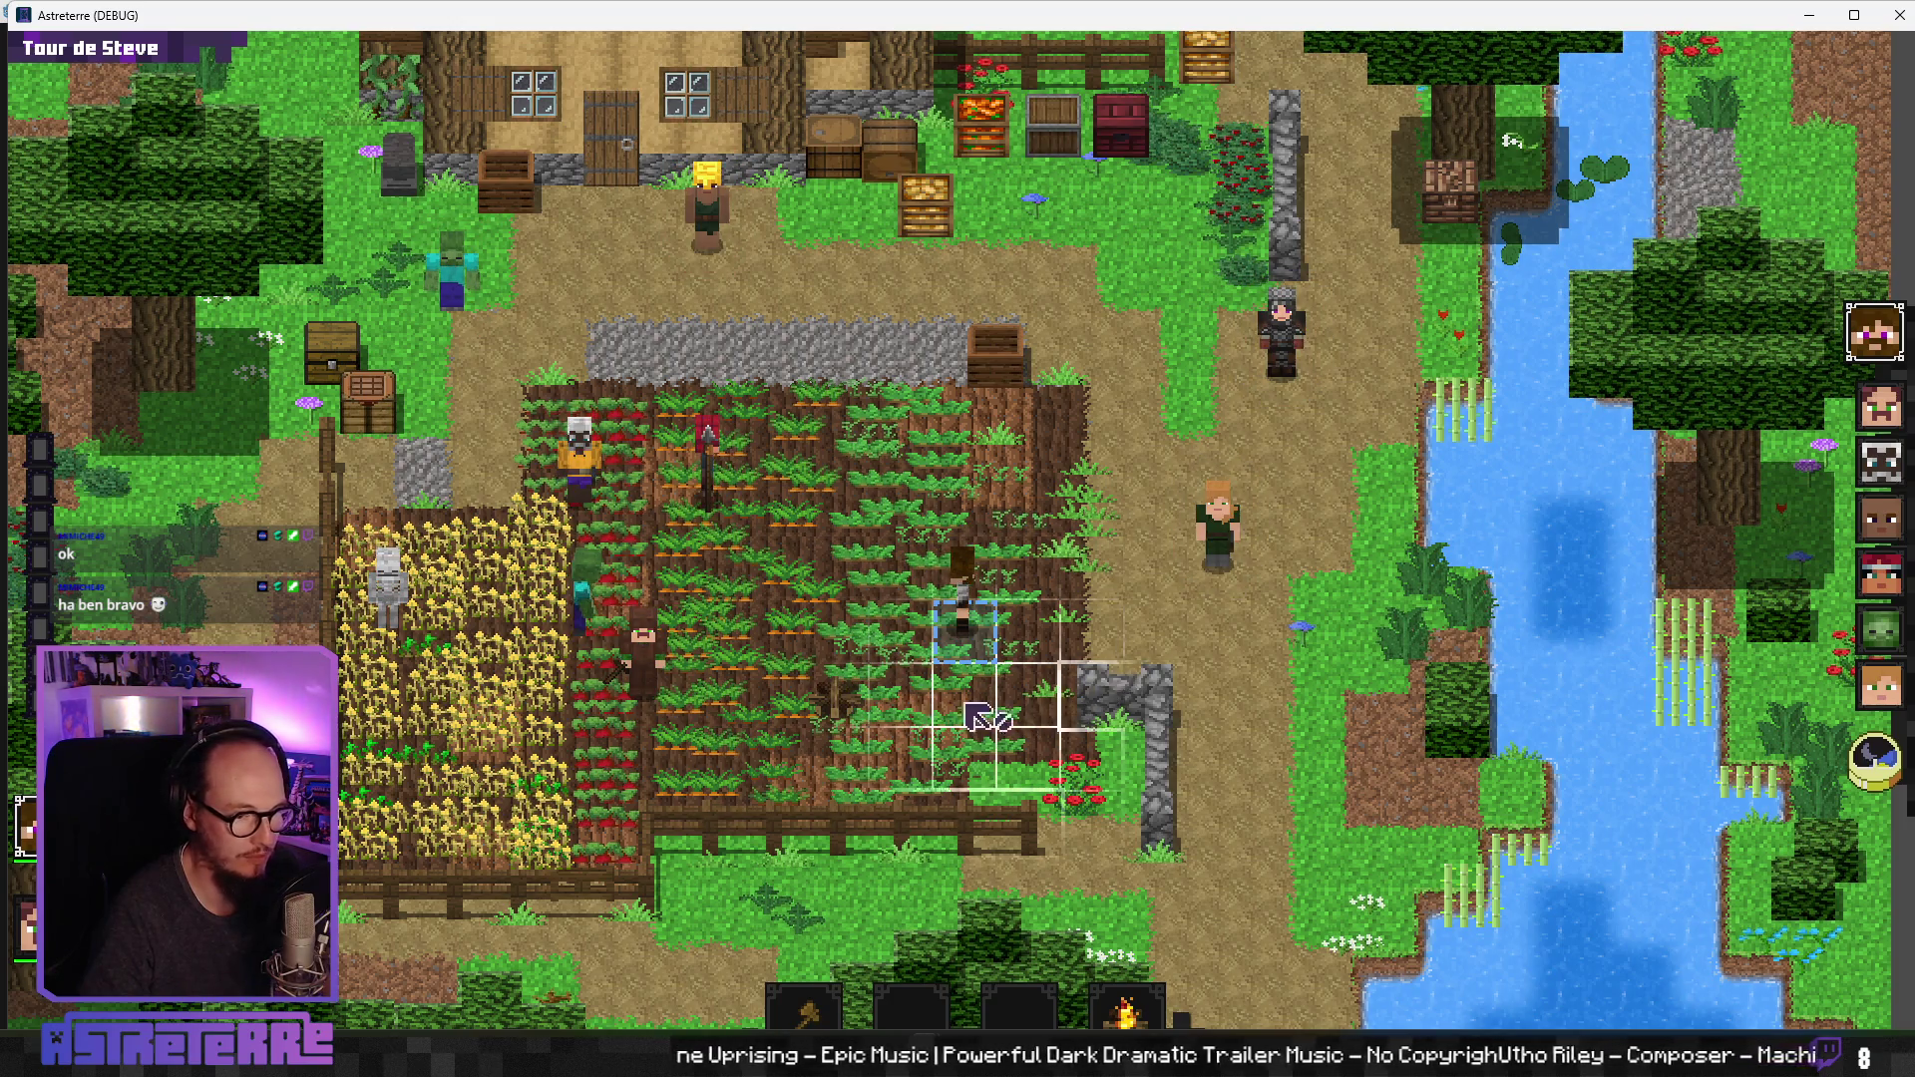
{"action": "left_click", "coordinate": [1893, 766]}
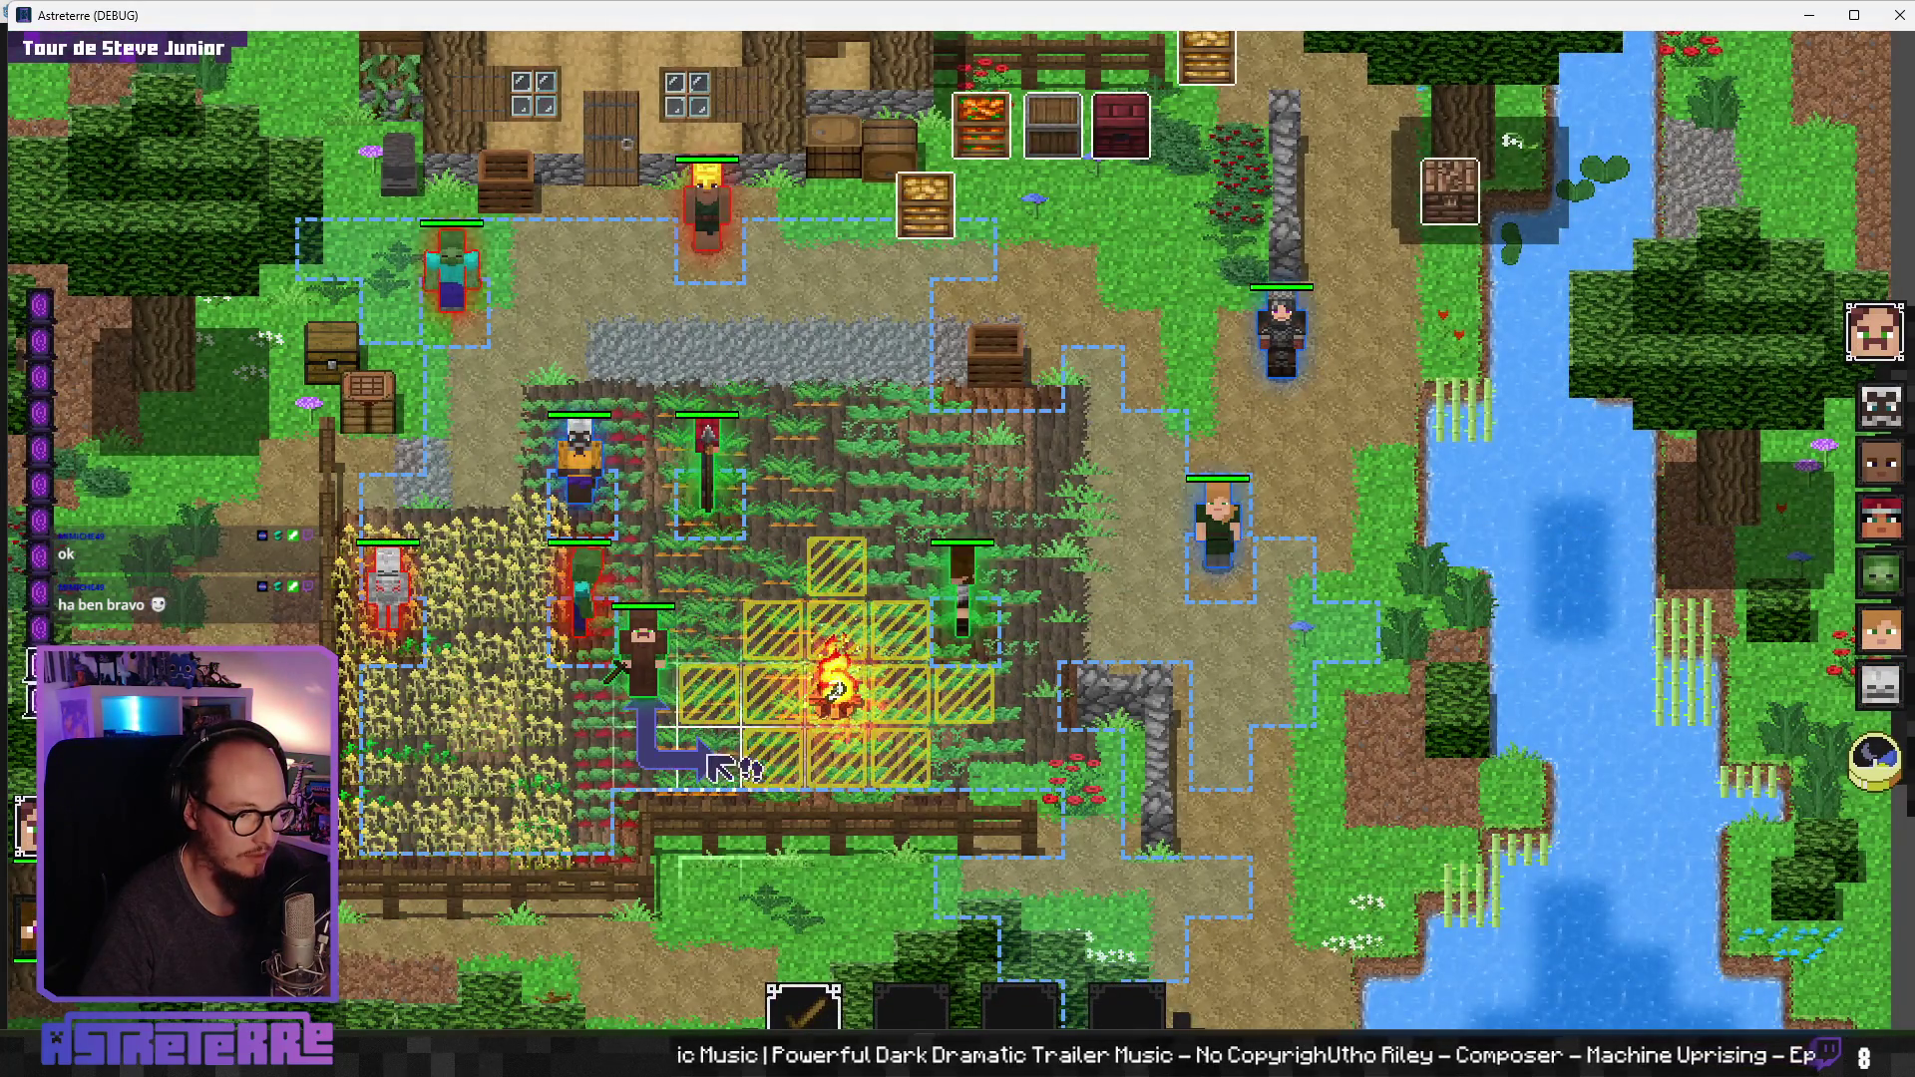
Step: Move the next character into and out of the campfire's area, taking the 1d4+1 roll, then end his turn
{"action": "left_click", "coordinate": [716, 716]}
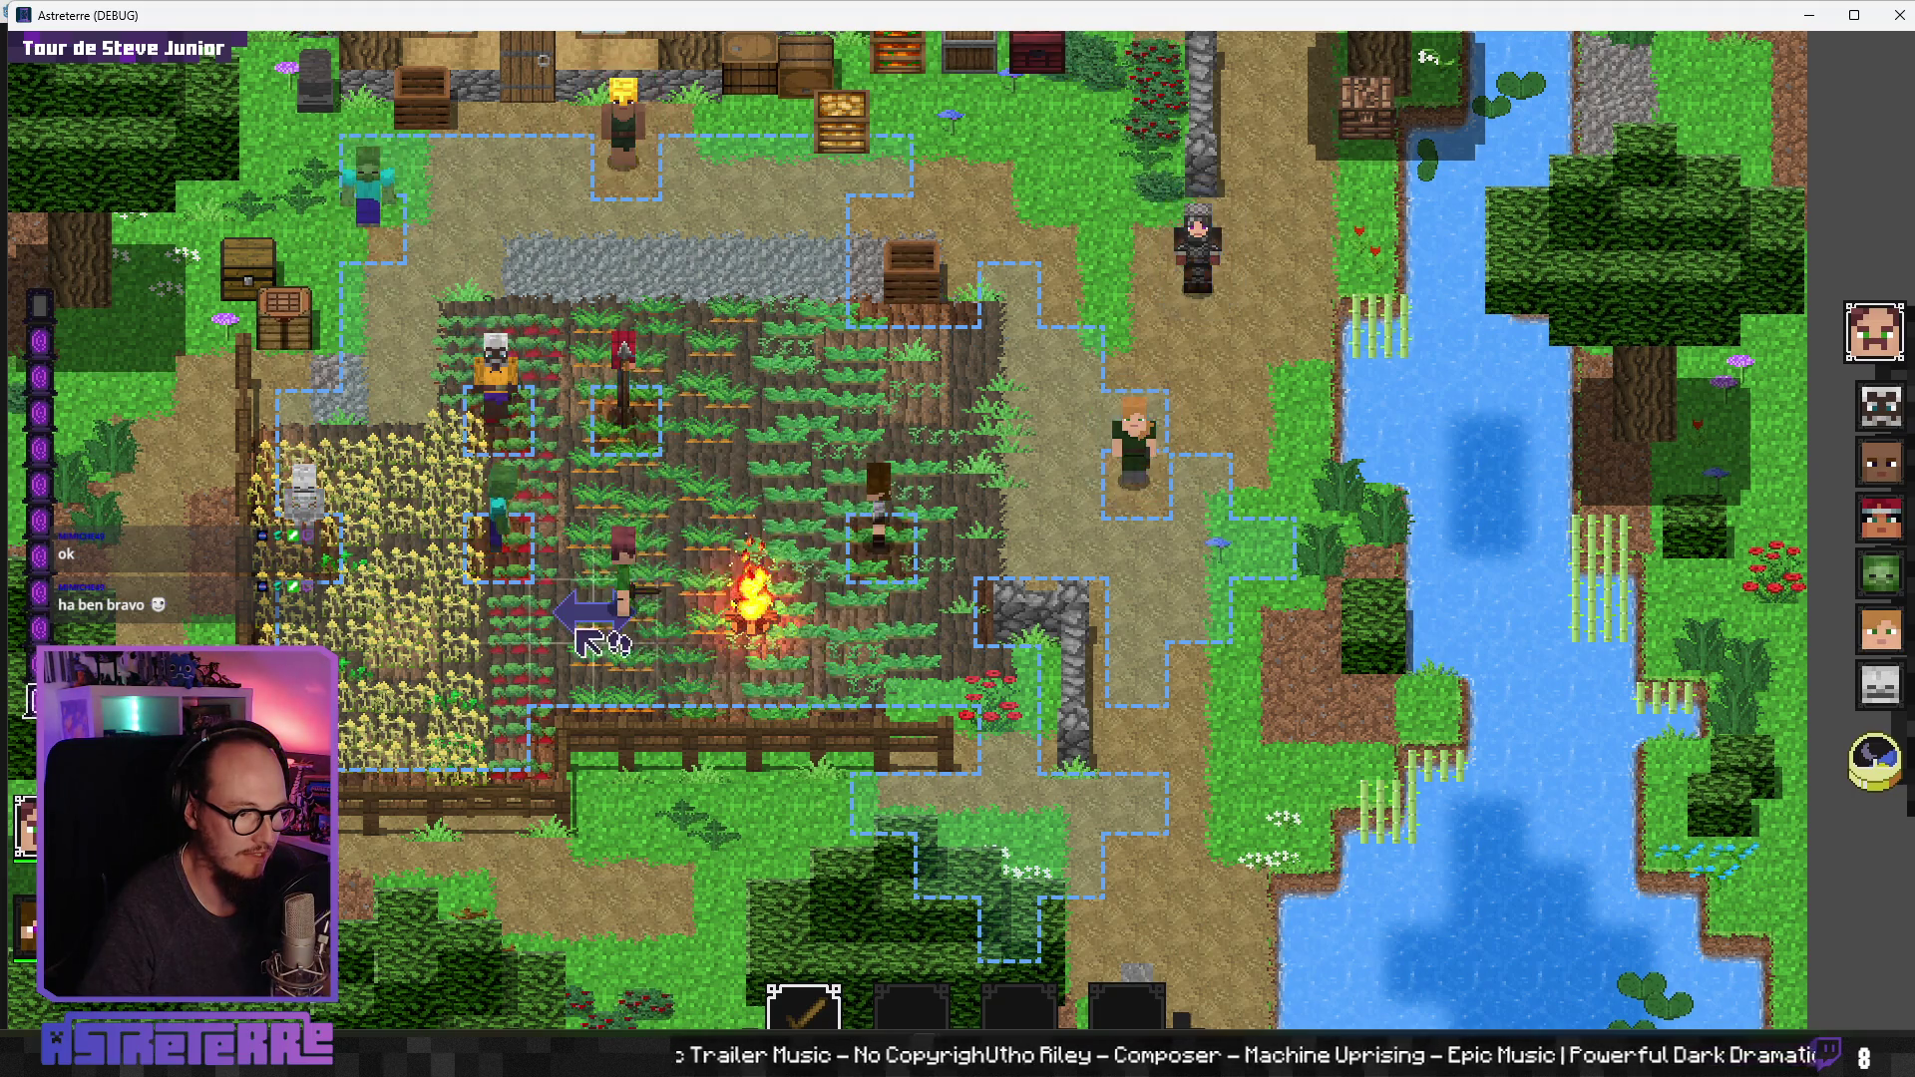
{"action": "left_click", "coordinate": [618, 643]}
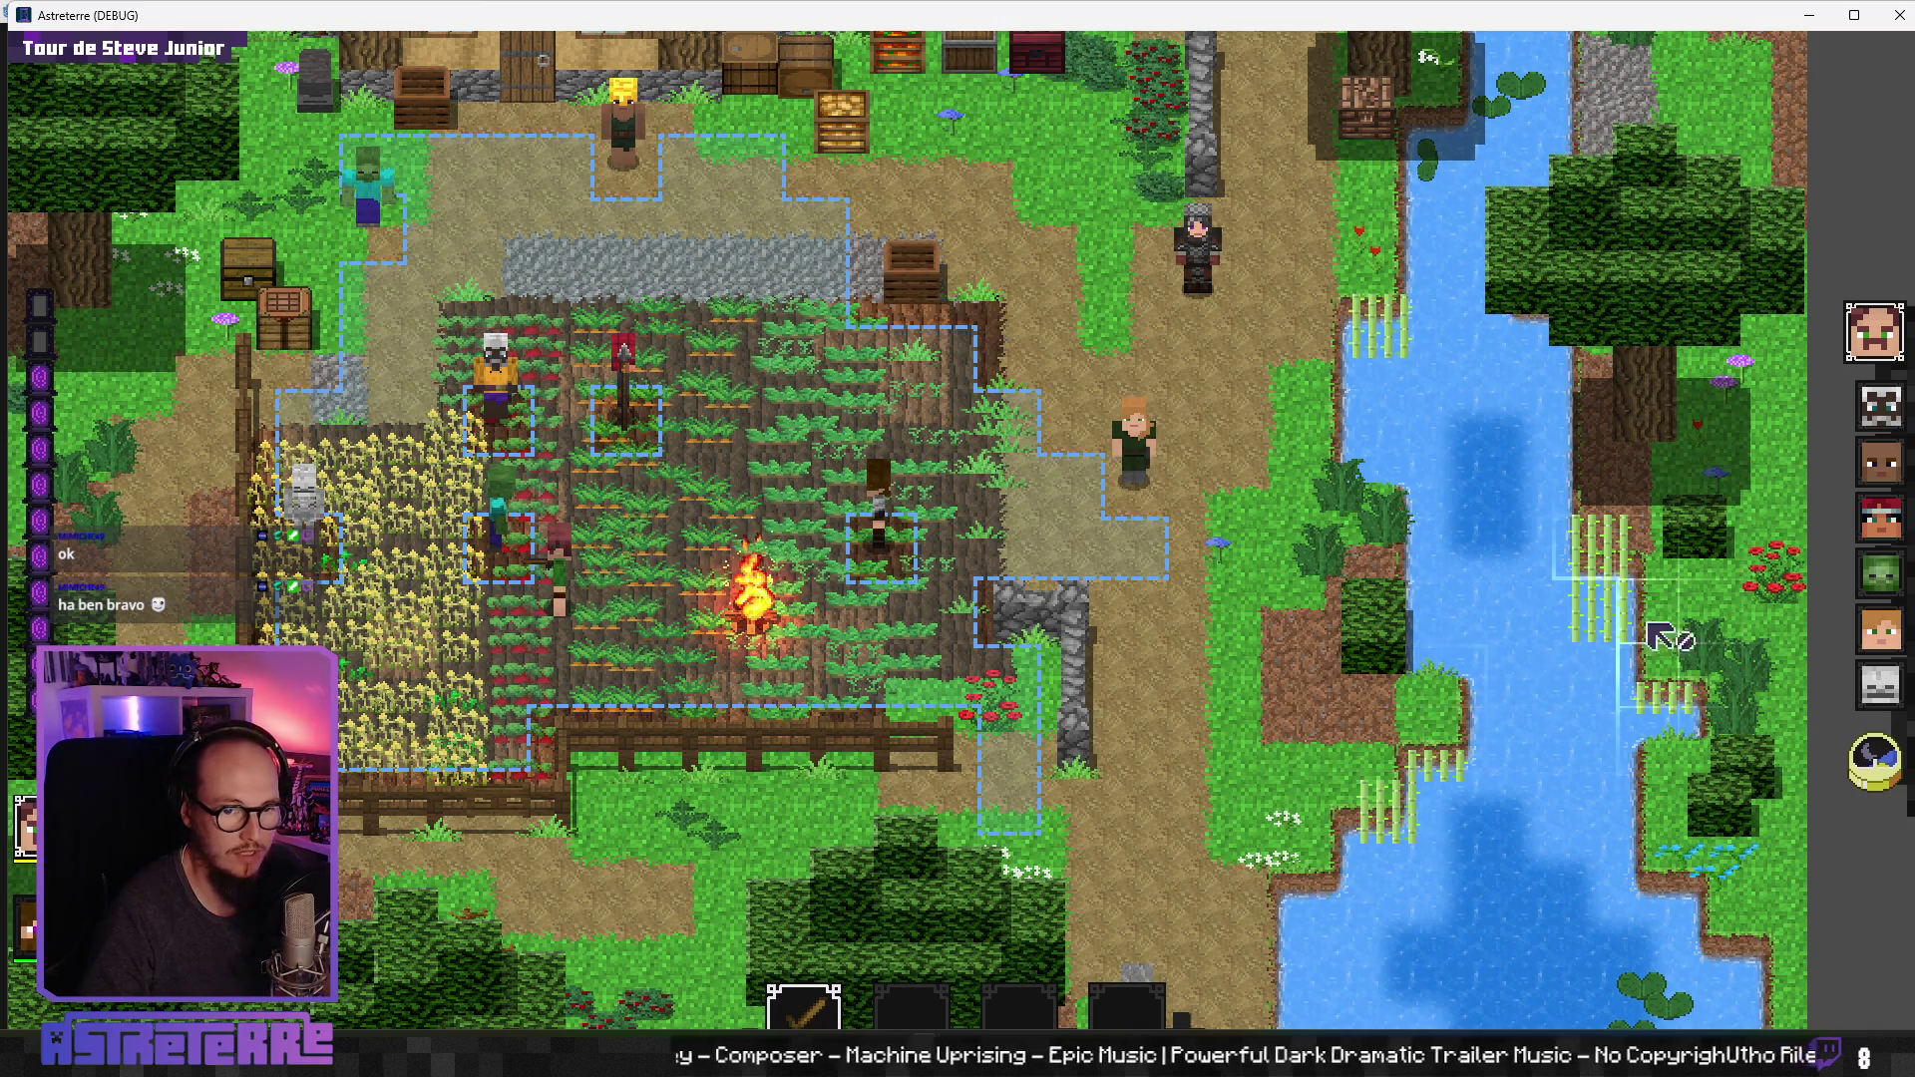
{"action": "left_click", "coordinate": [1875, 766]}
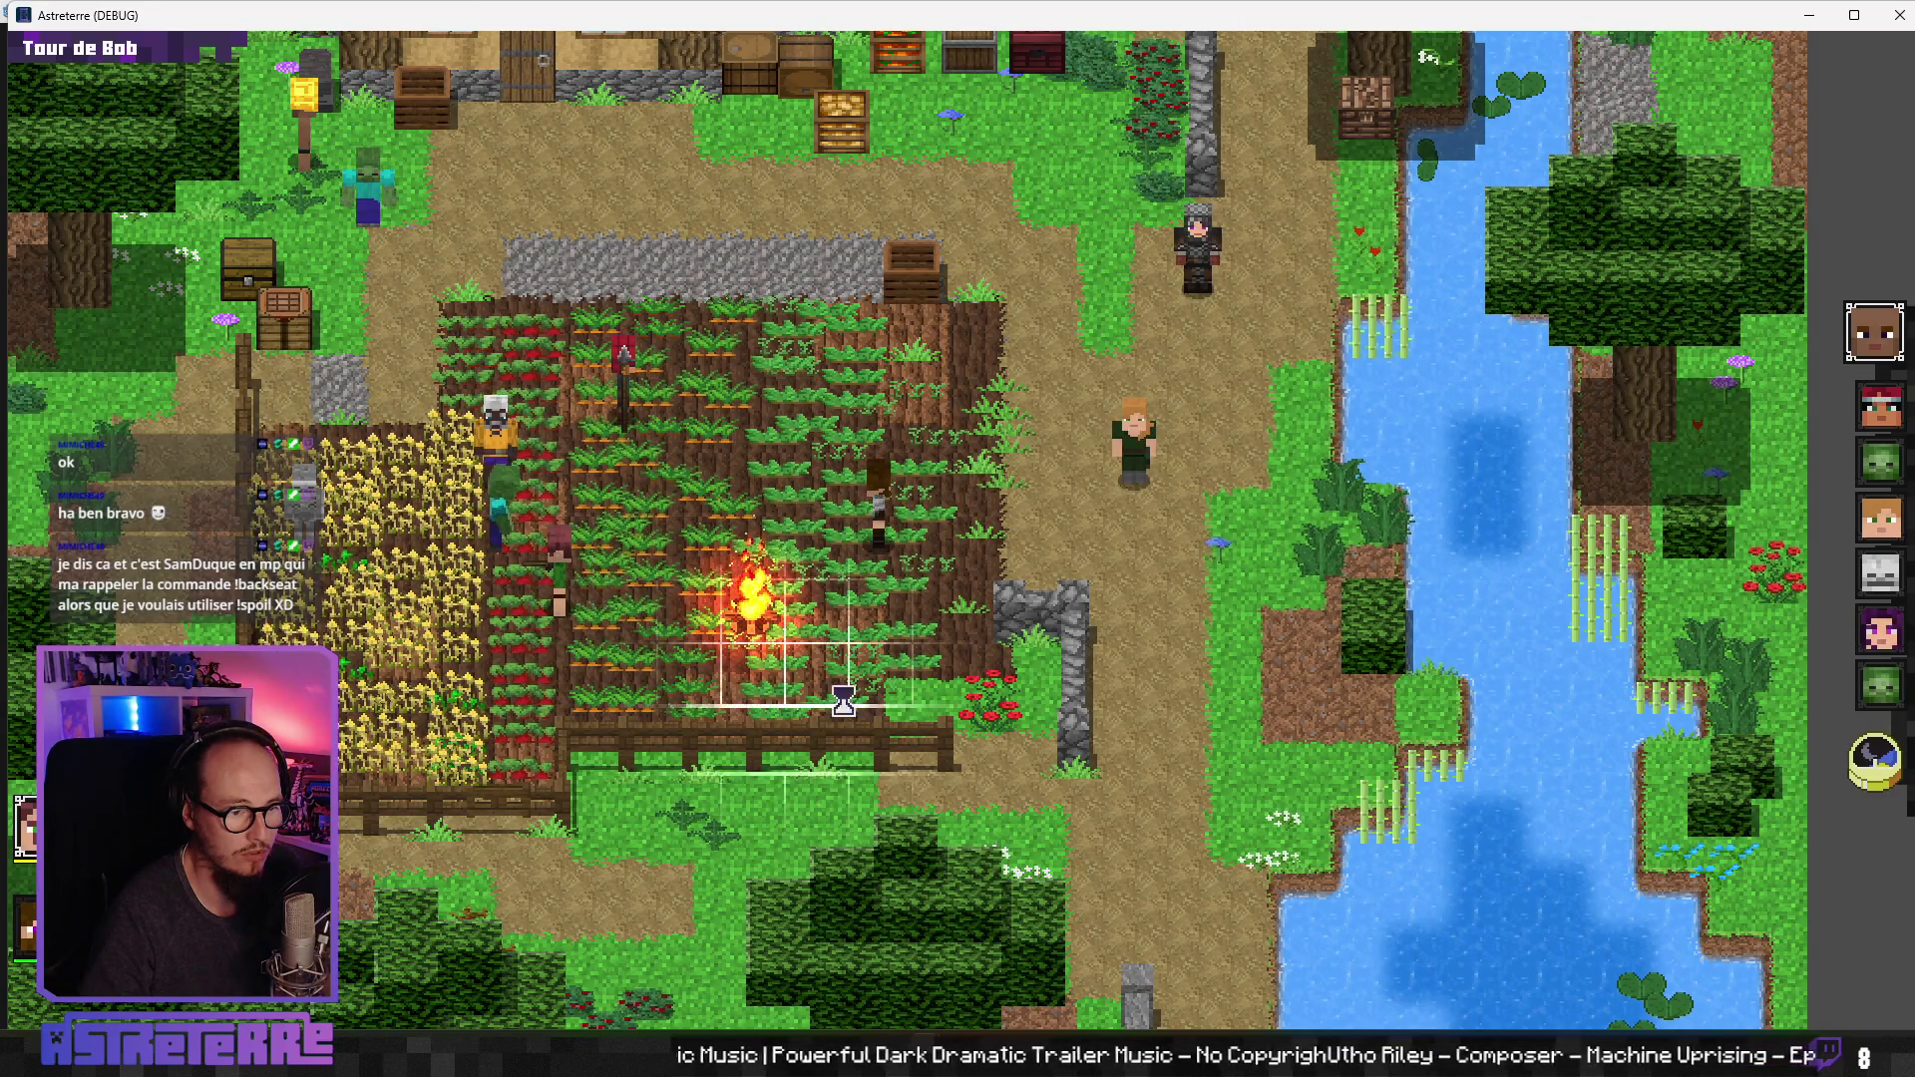
Step: Have Alex cast Trait de glace at the zombie, then end Alex's and the creatures' turns
{"action": "left_click", "coordinate": [1871, 760]}
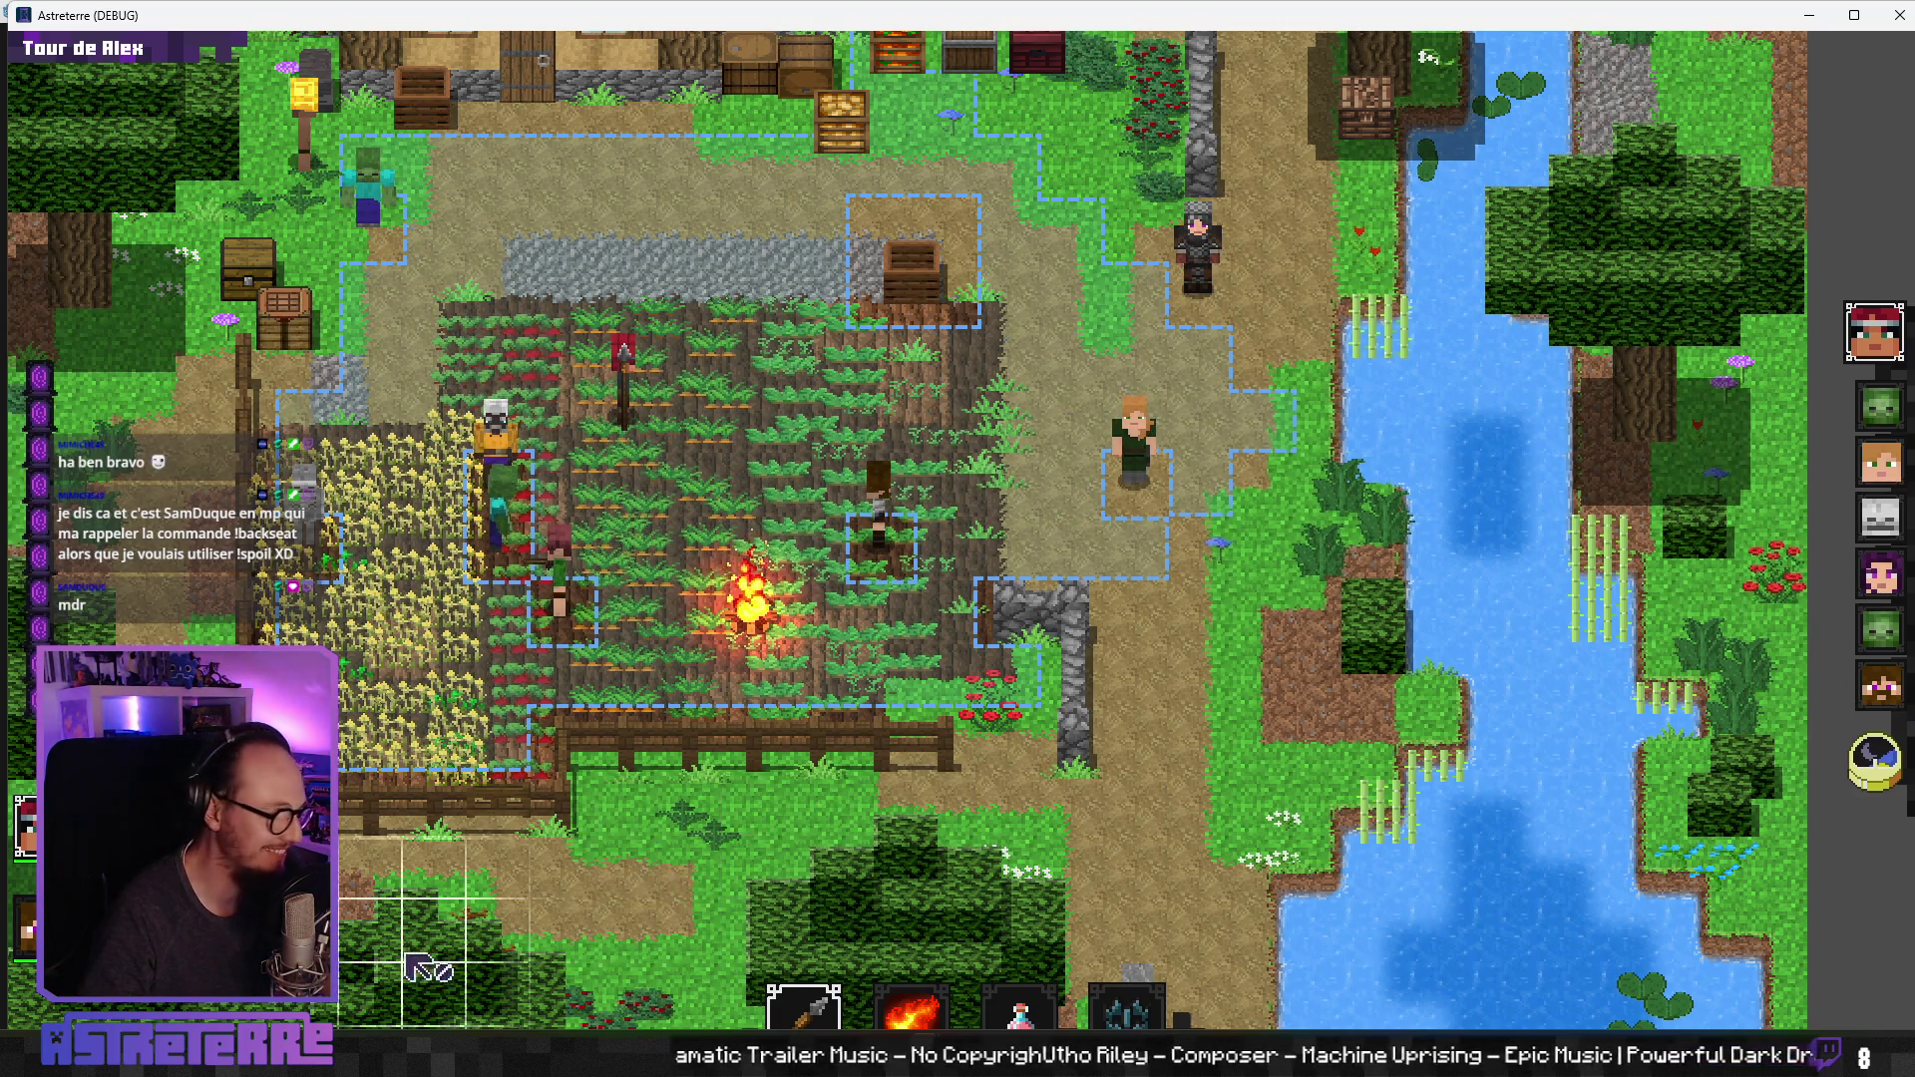
{"action": "left_click", "coordinate": [910, 1009]}
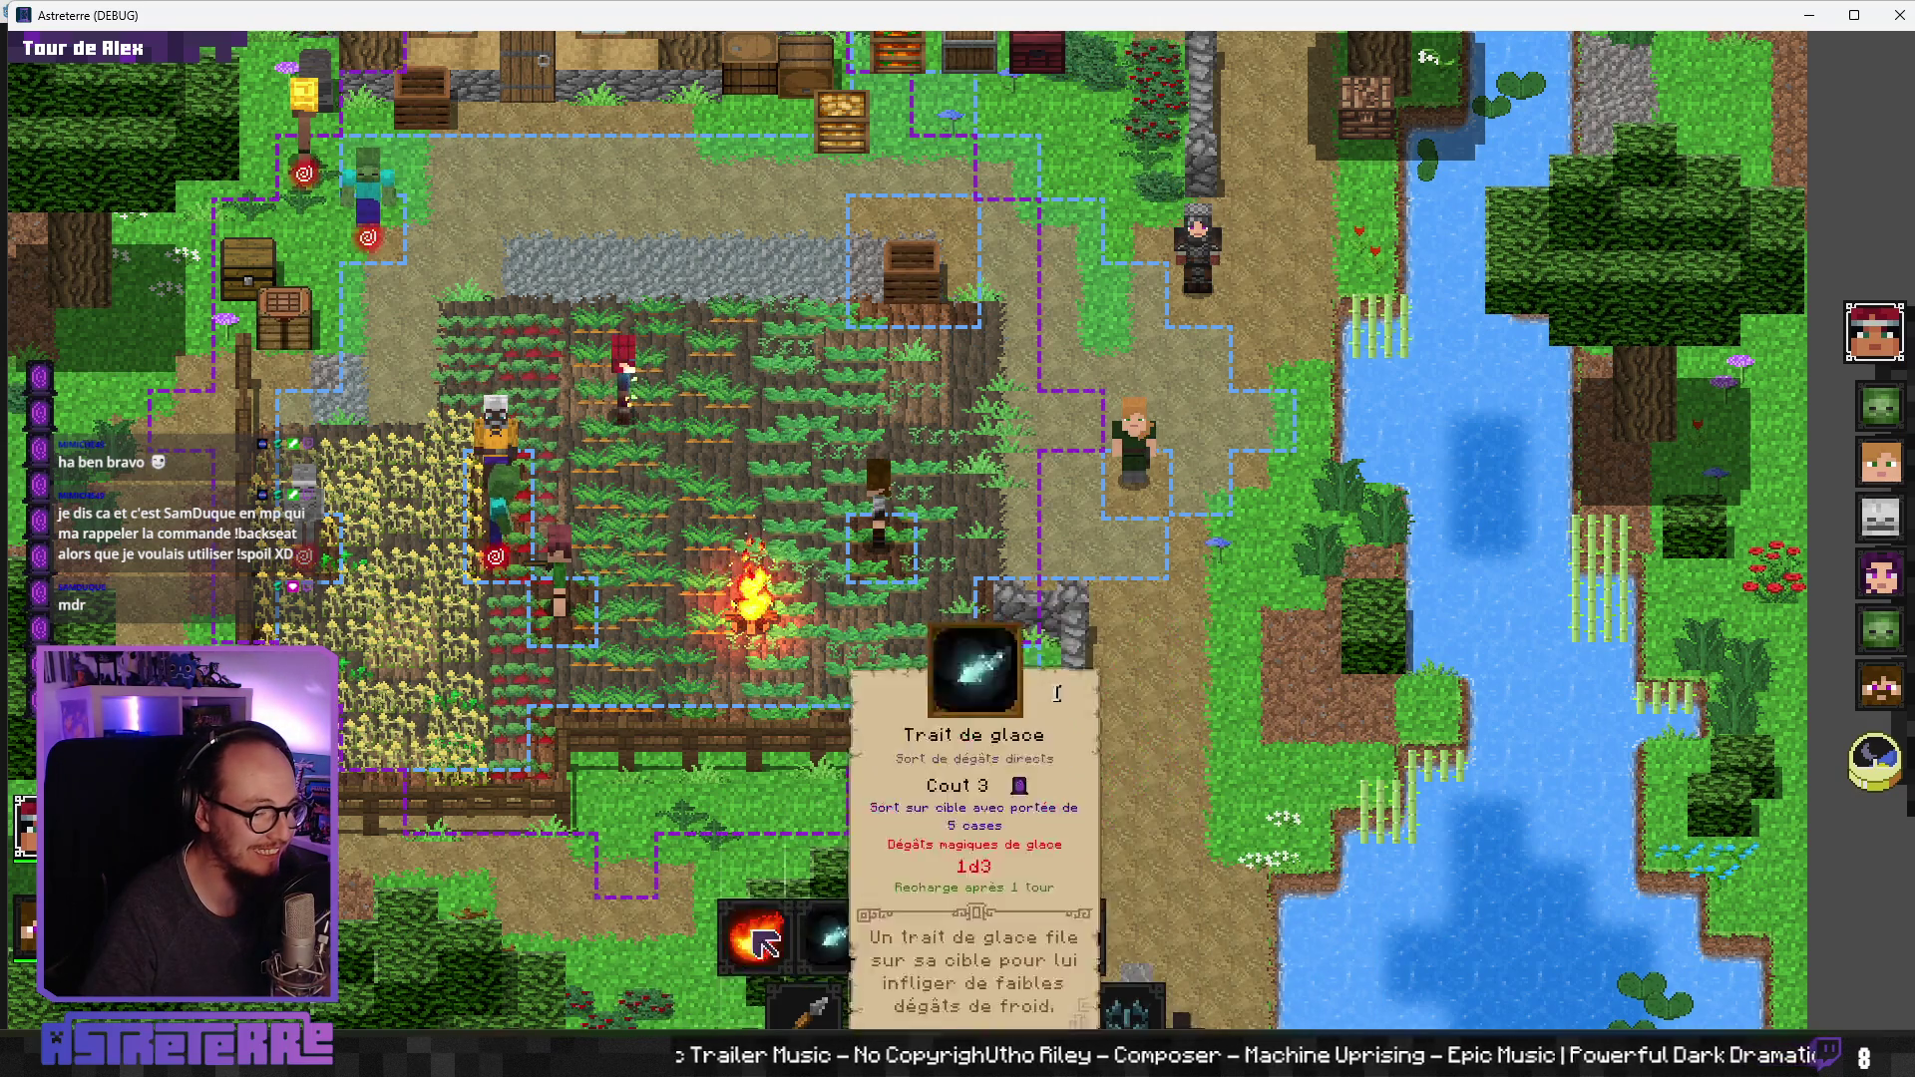
{"action": "left_click", "coordinate": [834, 938]}
{"action": "left_click", "coordinate": [304, 575]}
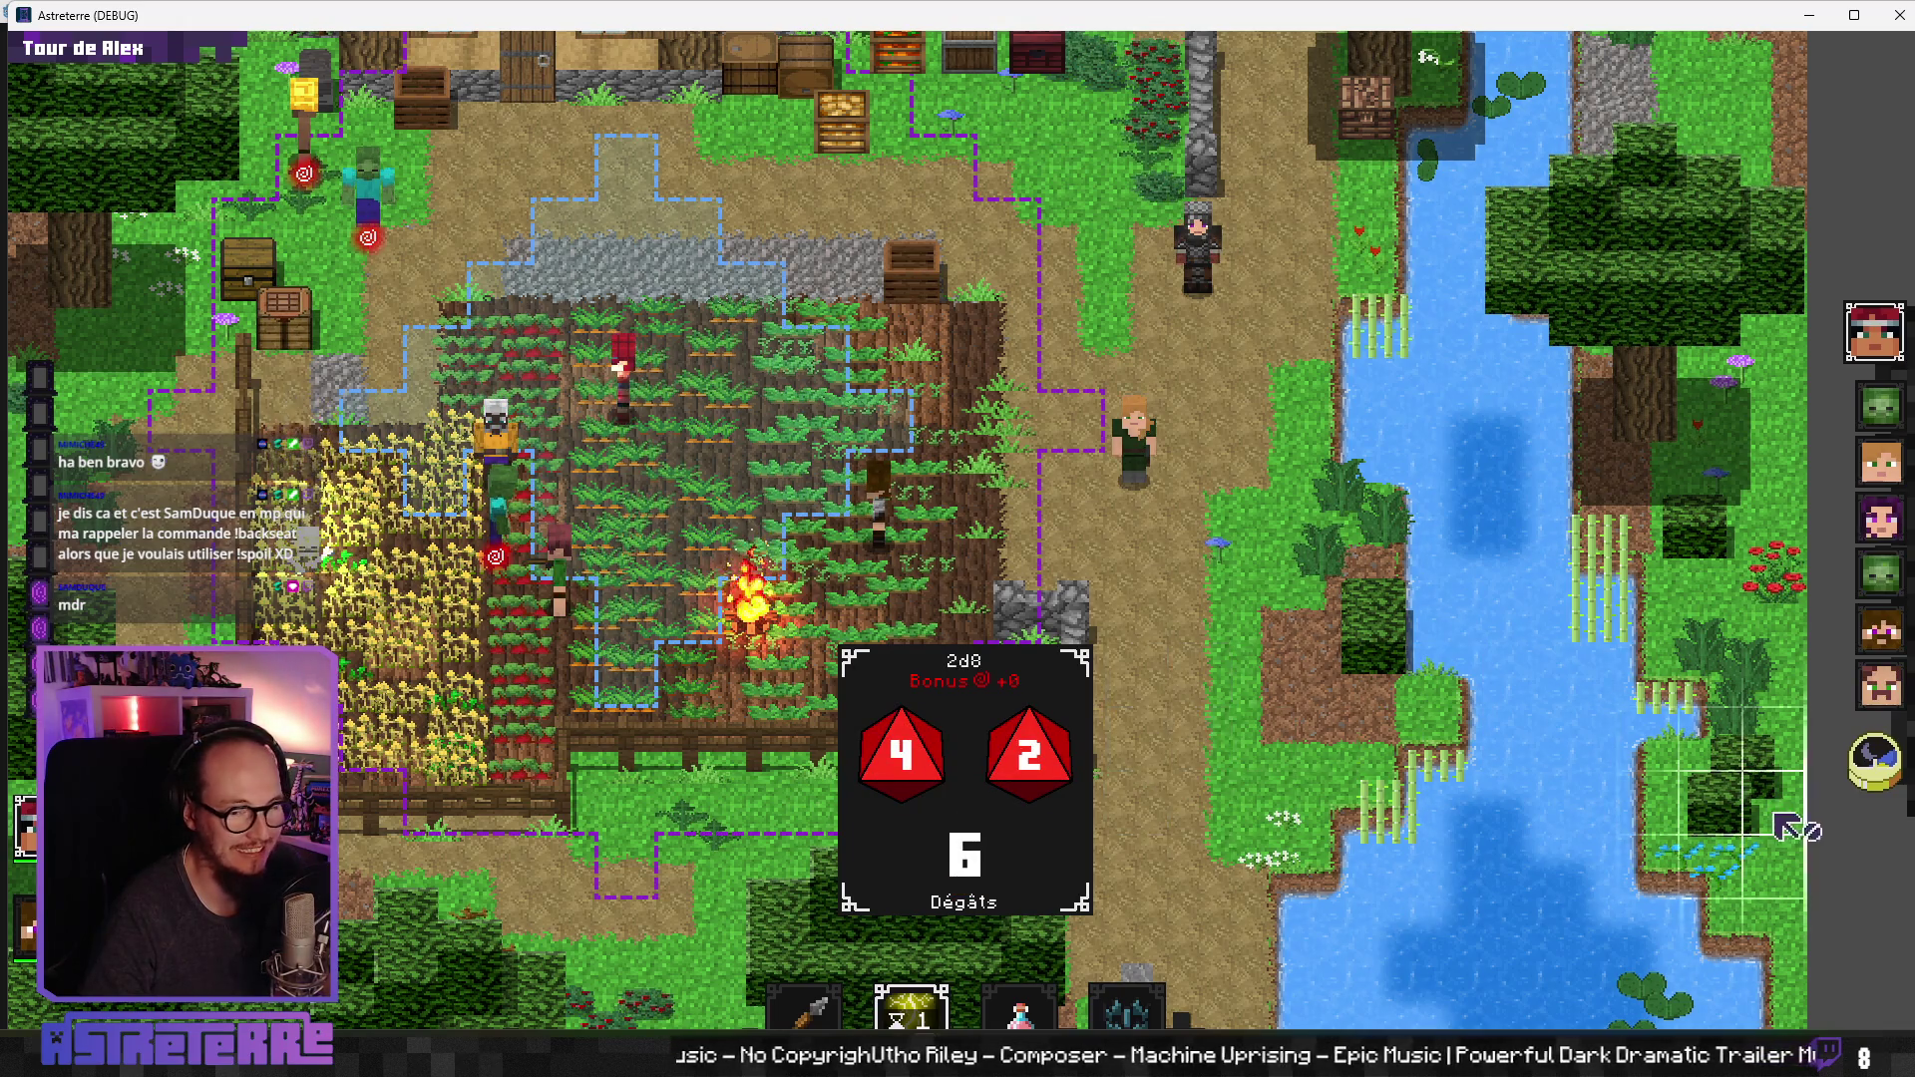
{"action": "left_click", "coordinate": [1875, 766]}
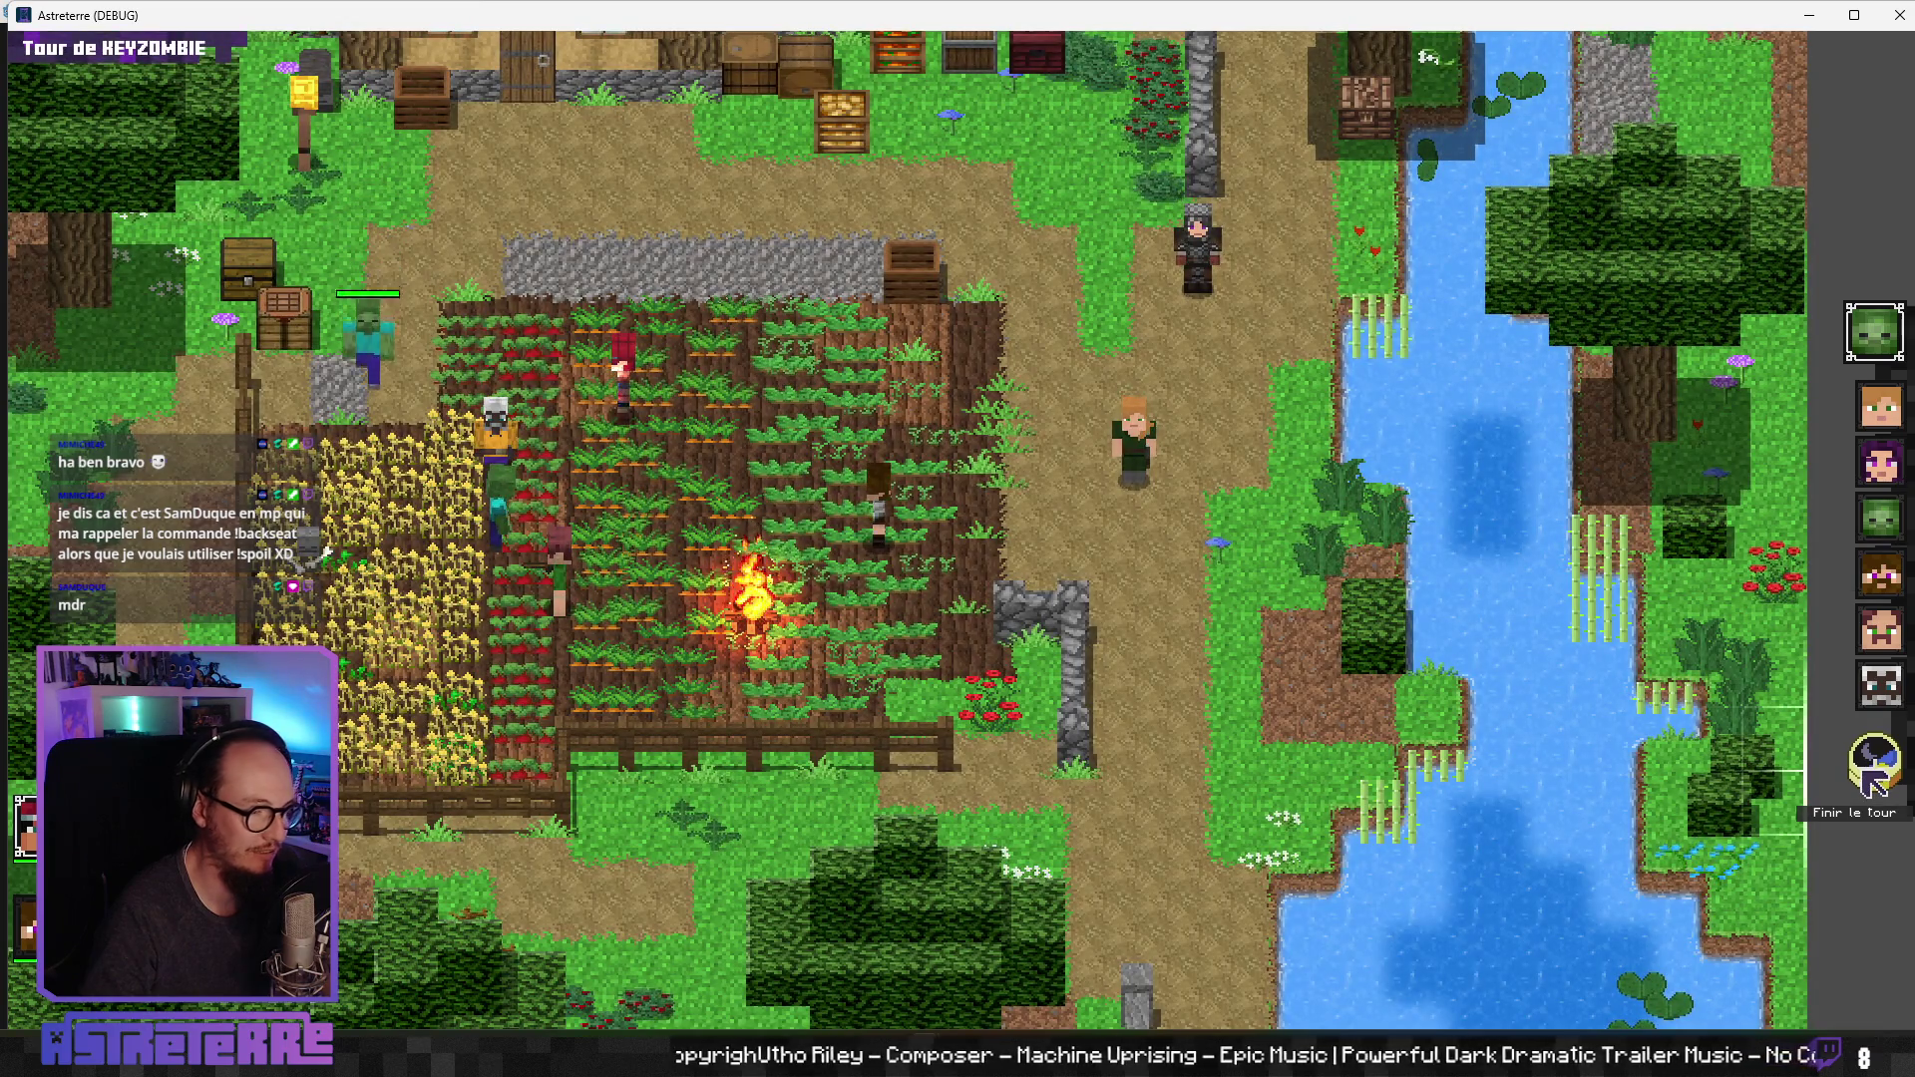
{"action": "left_click", "coordinate": [1873, 778]}
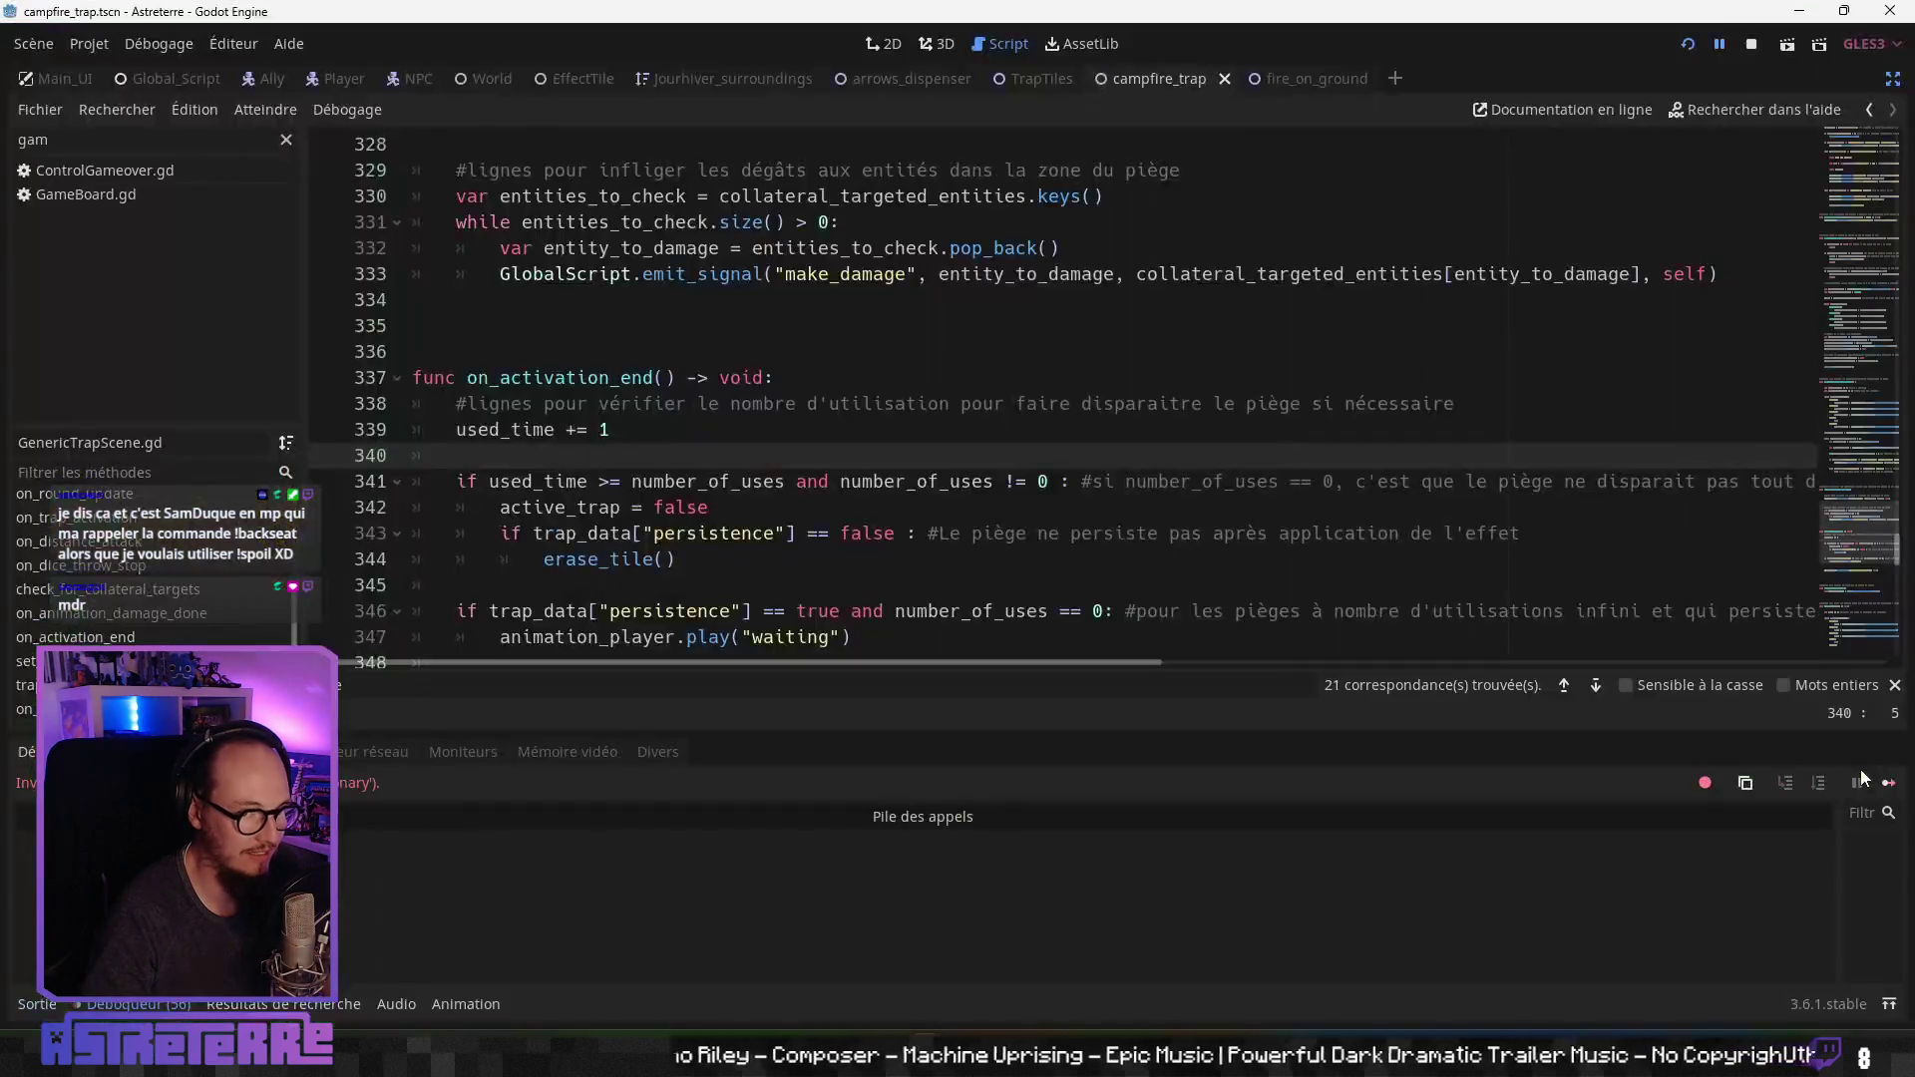
Step: Resume the debugger, pass turns to Steve, show the campfire trap tiles with Alt, and end his turn
{"action": "left_click", "coordinate": [1715, 48]}
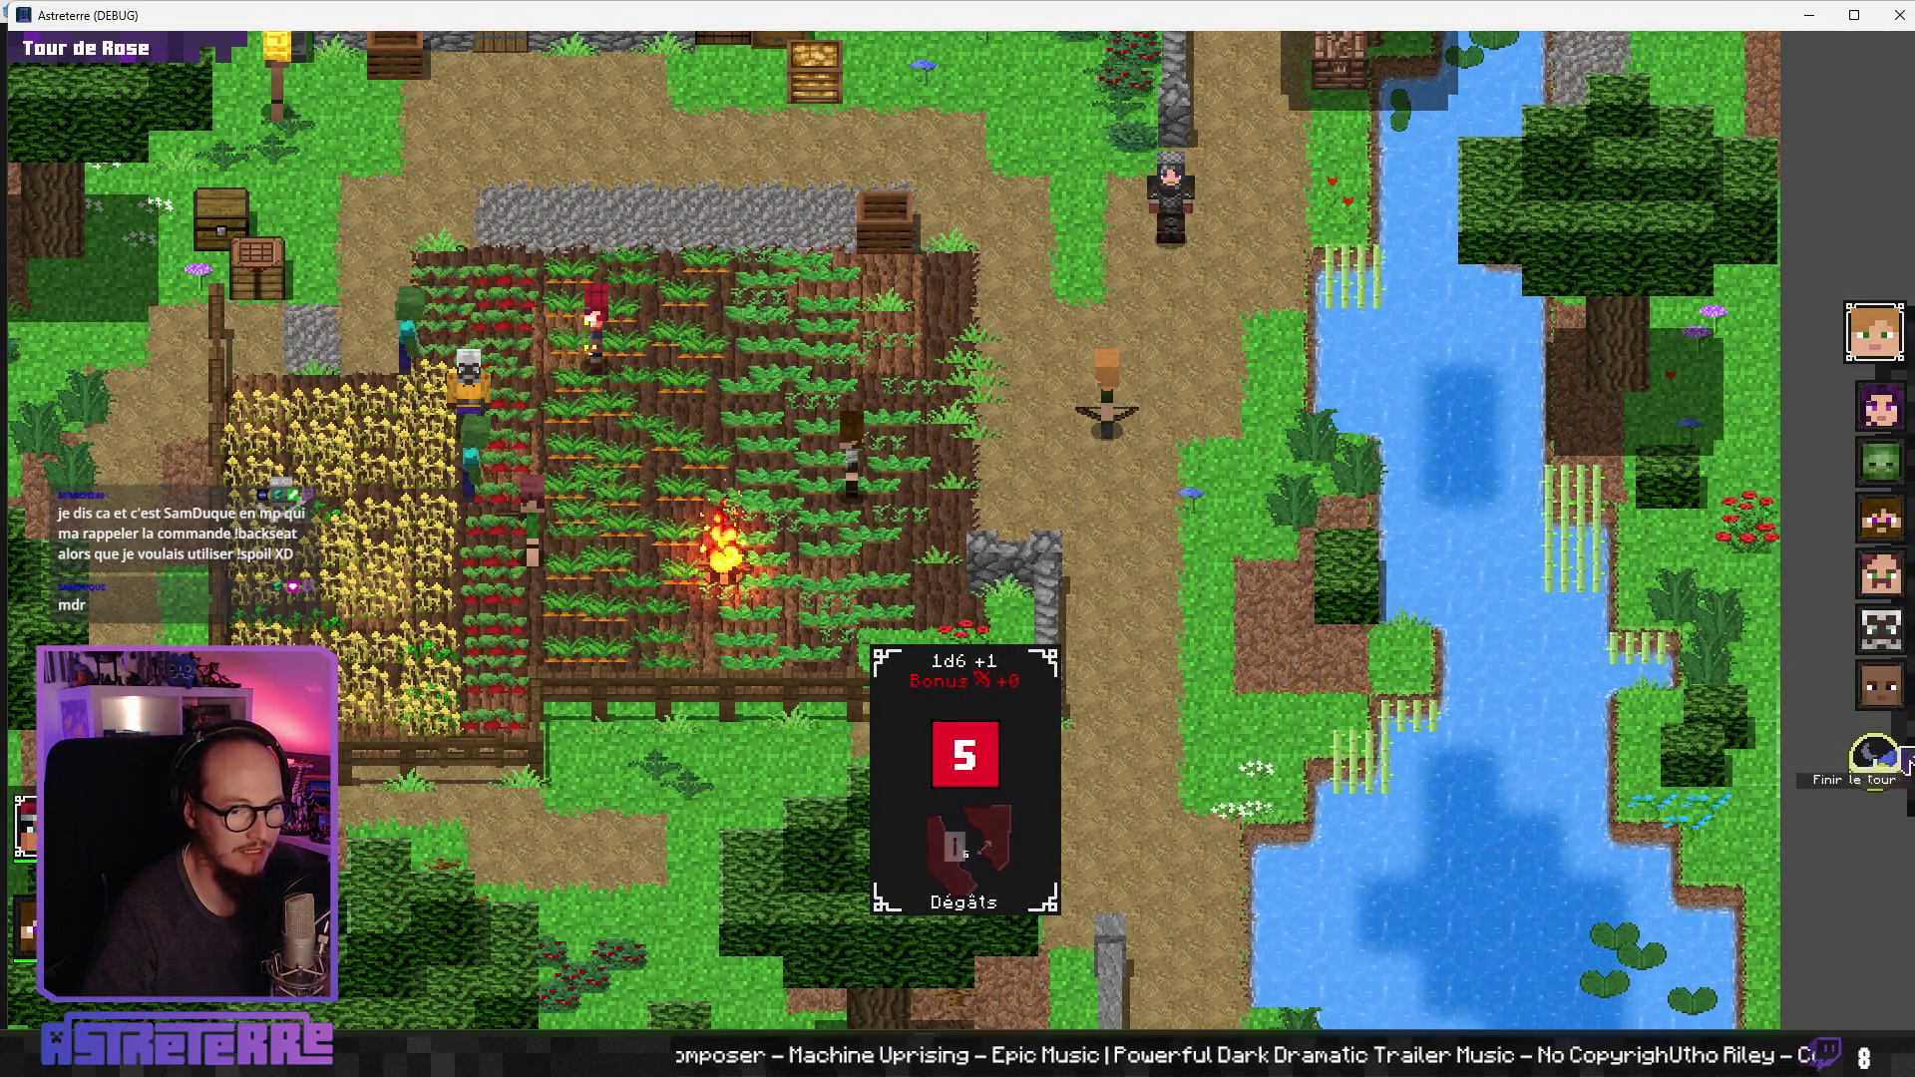
{"action": "left_click", "coordinate": [1875, 758]}
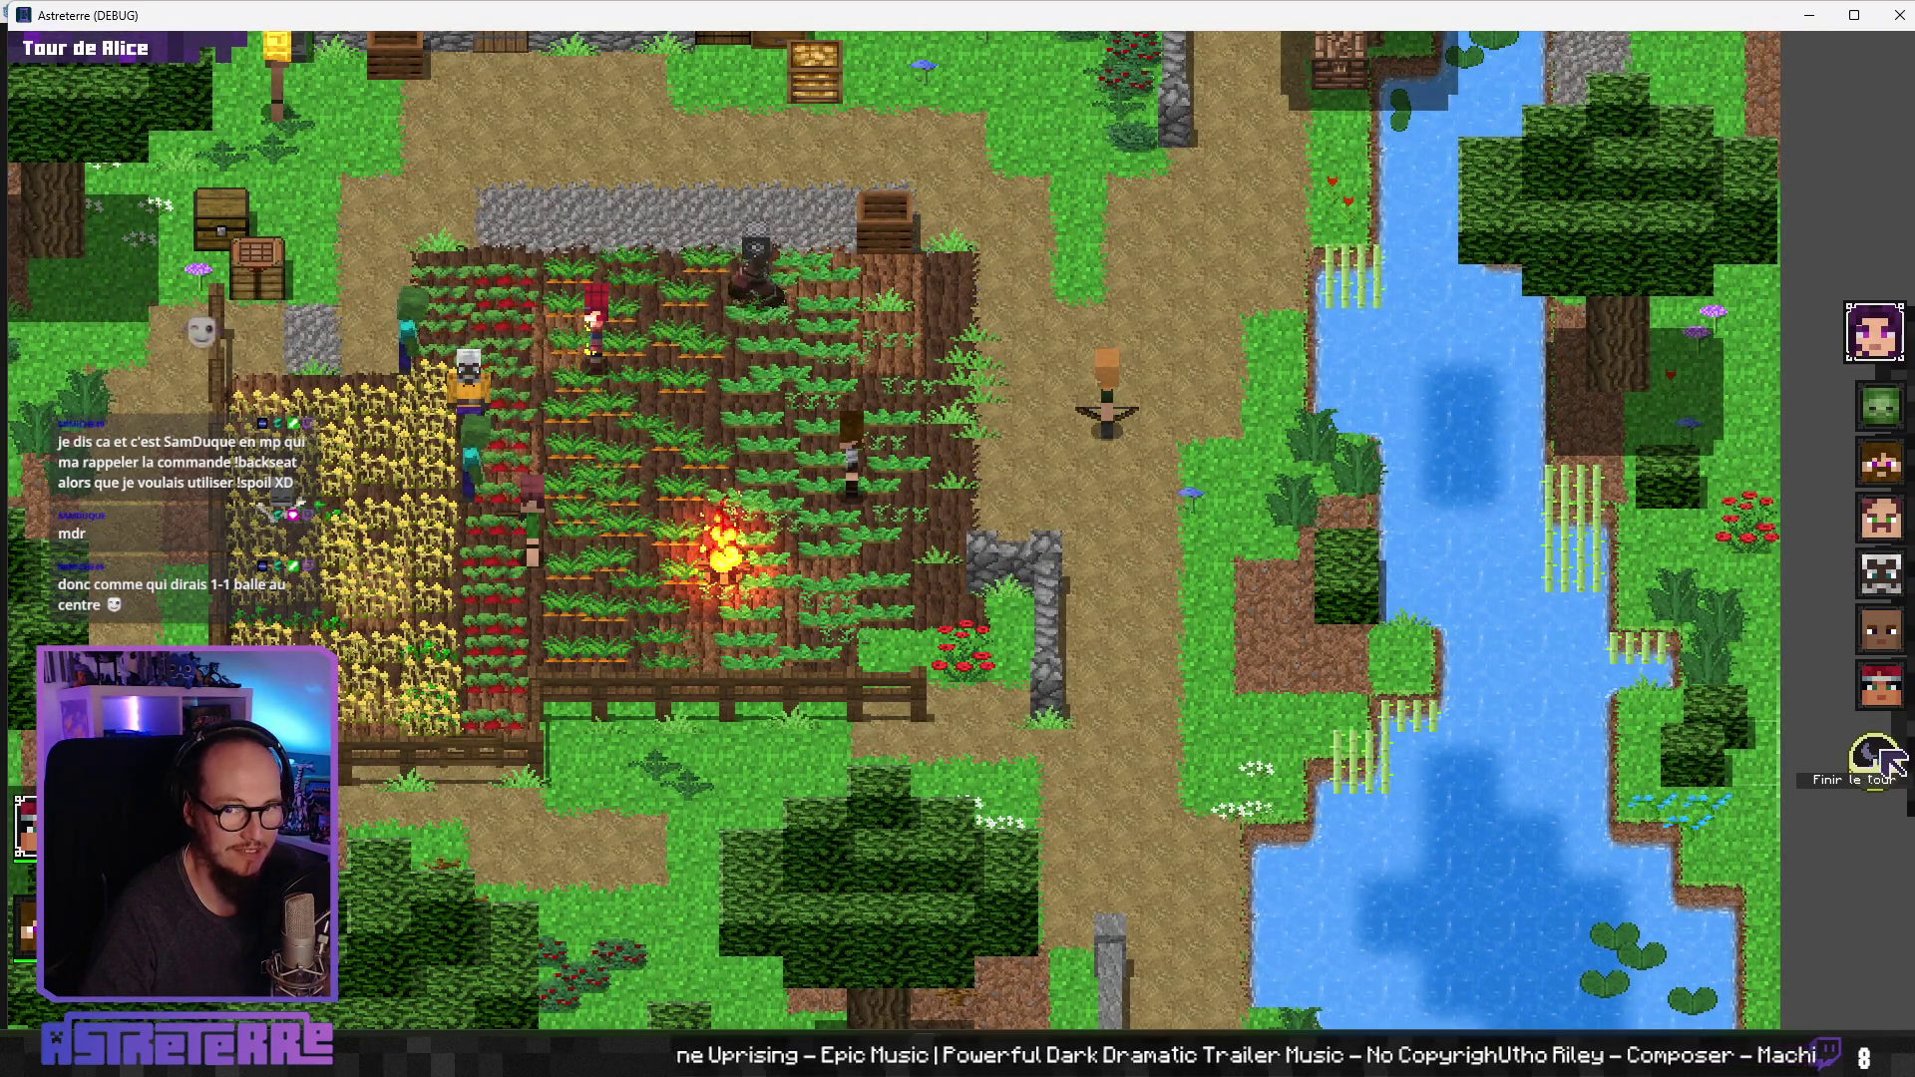
{"action": "left_click", "coordinate": [1875, 758]}
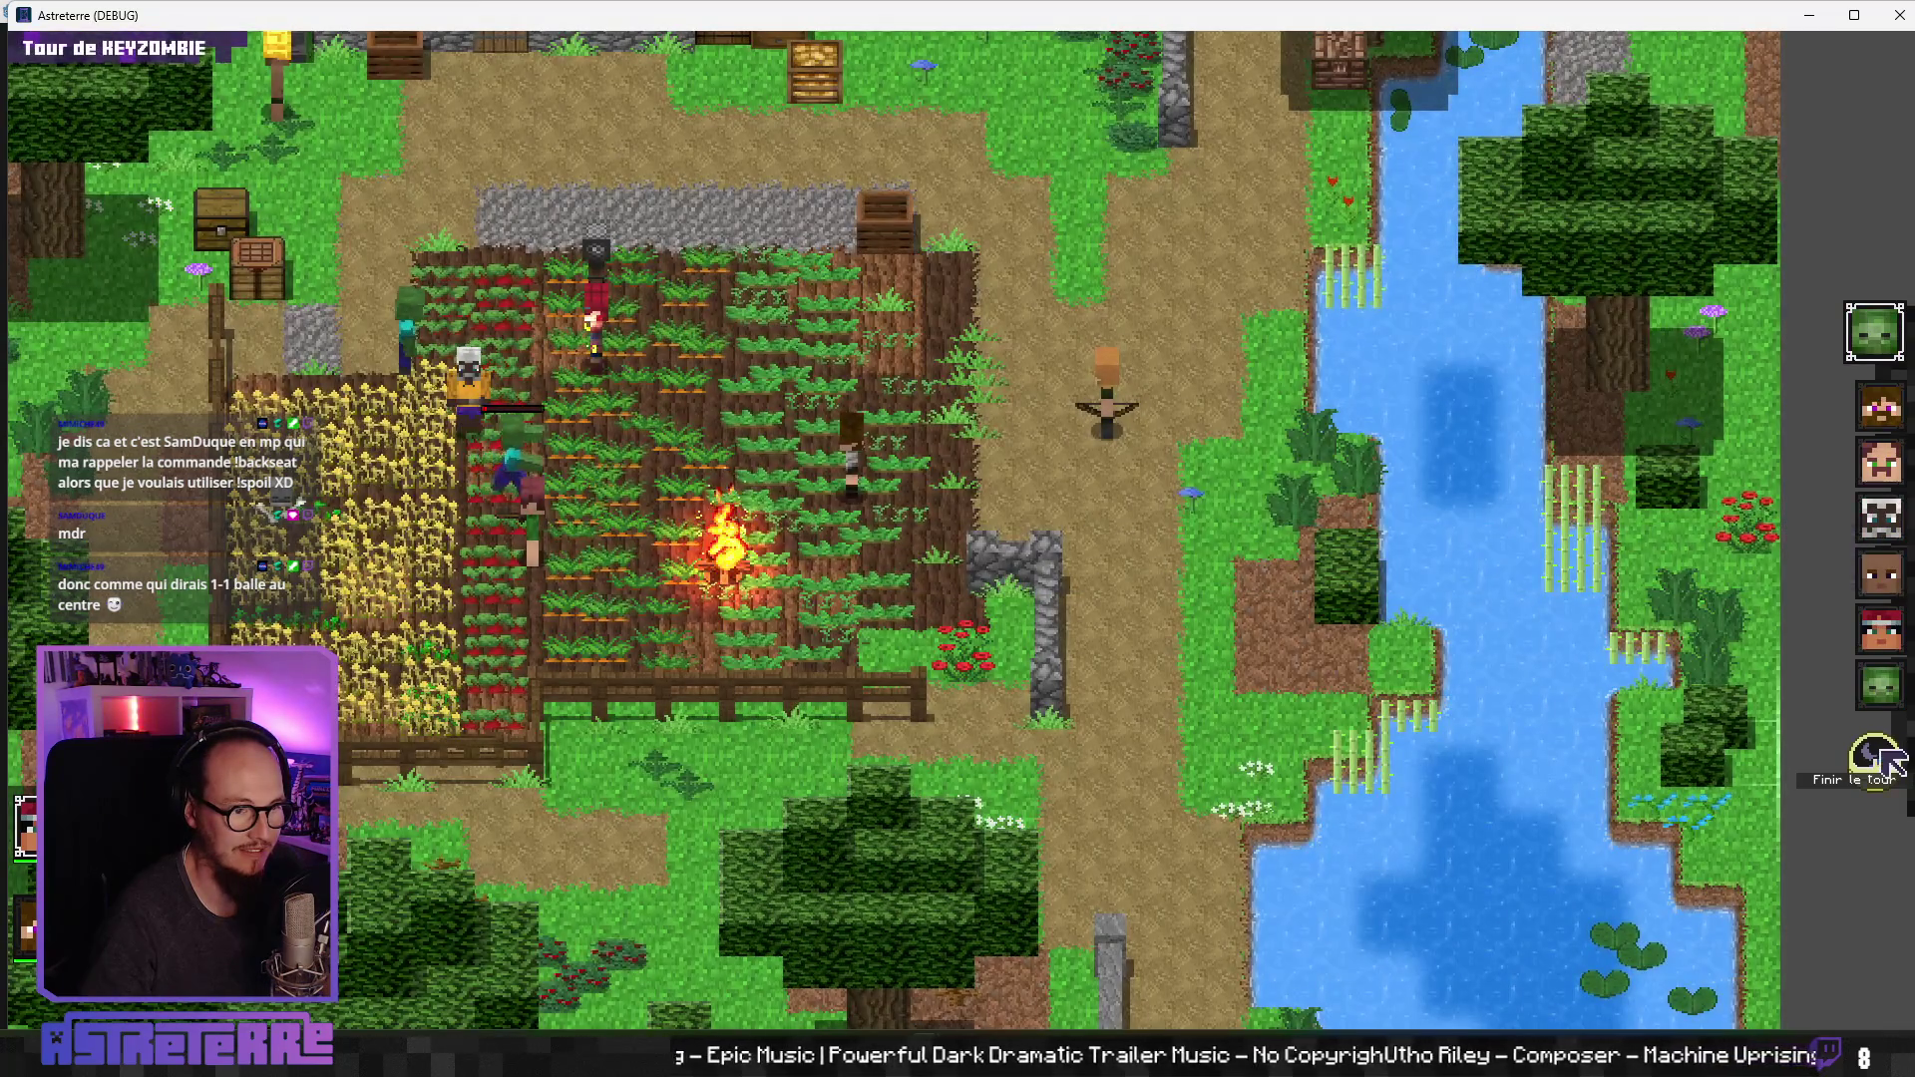
{"action": "left_click", "coordinate": [1882, 763]}
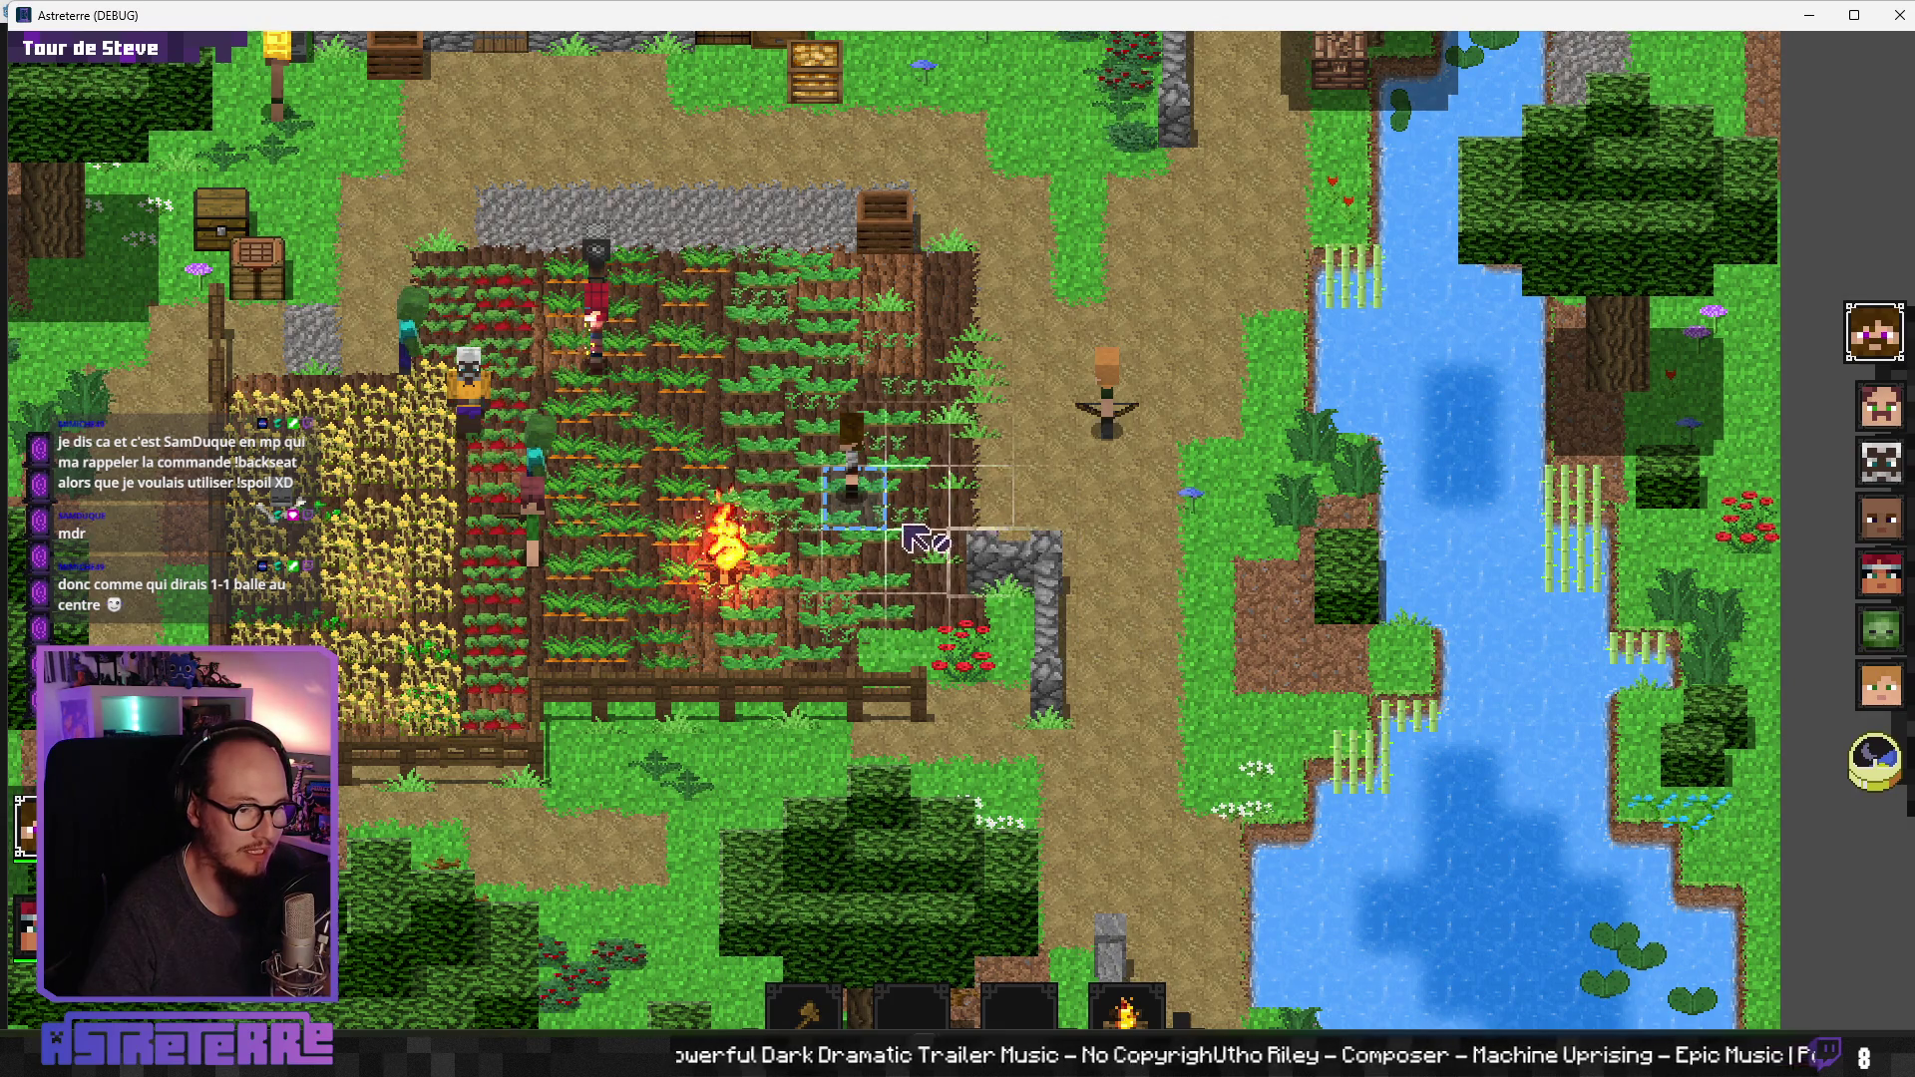
{"action": "key", "text": "alt"}
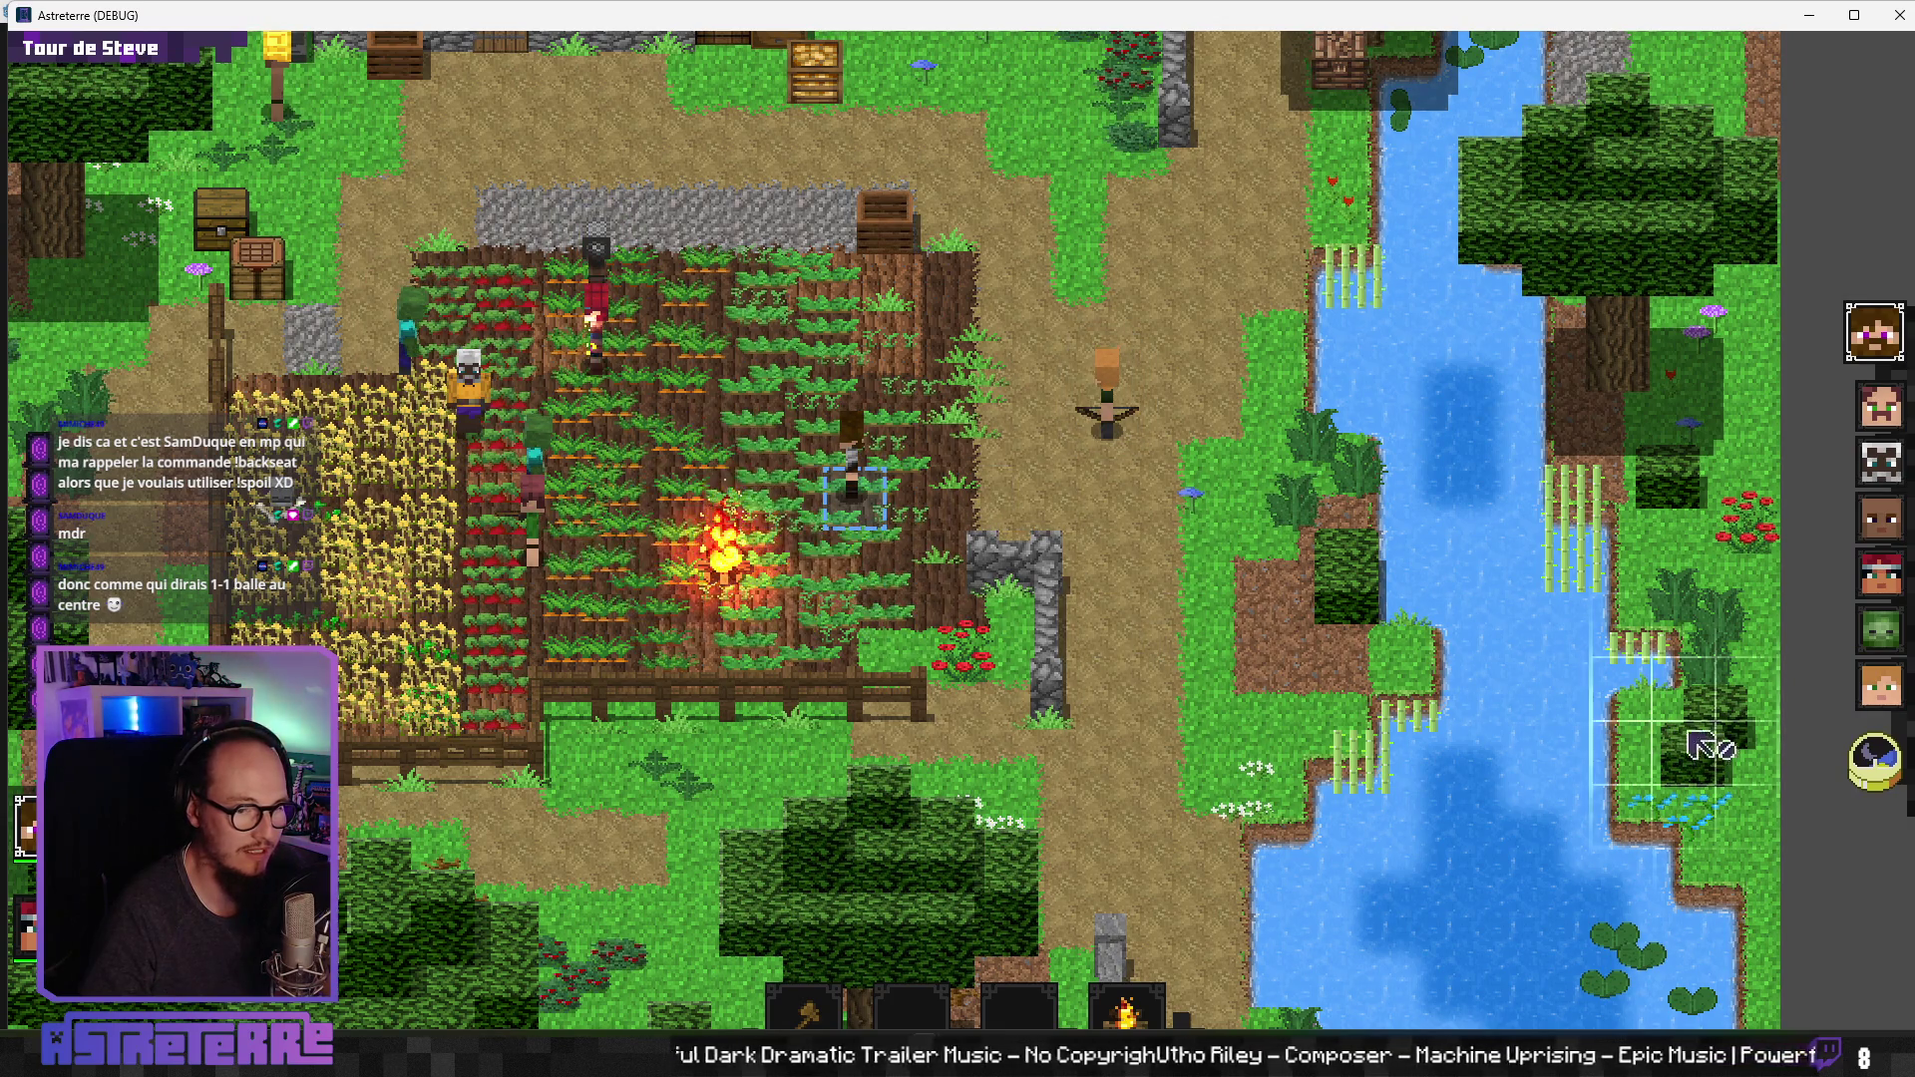
{"action": "left_click", "coordinate": [1875, 763]}
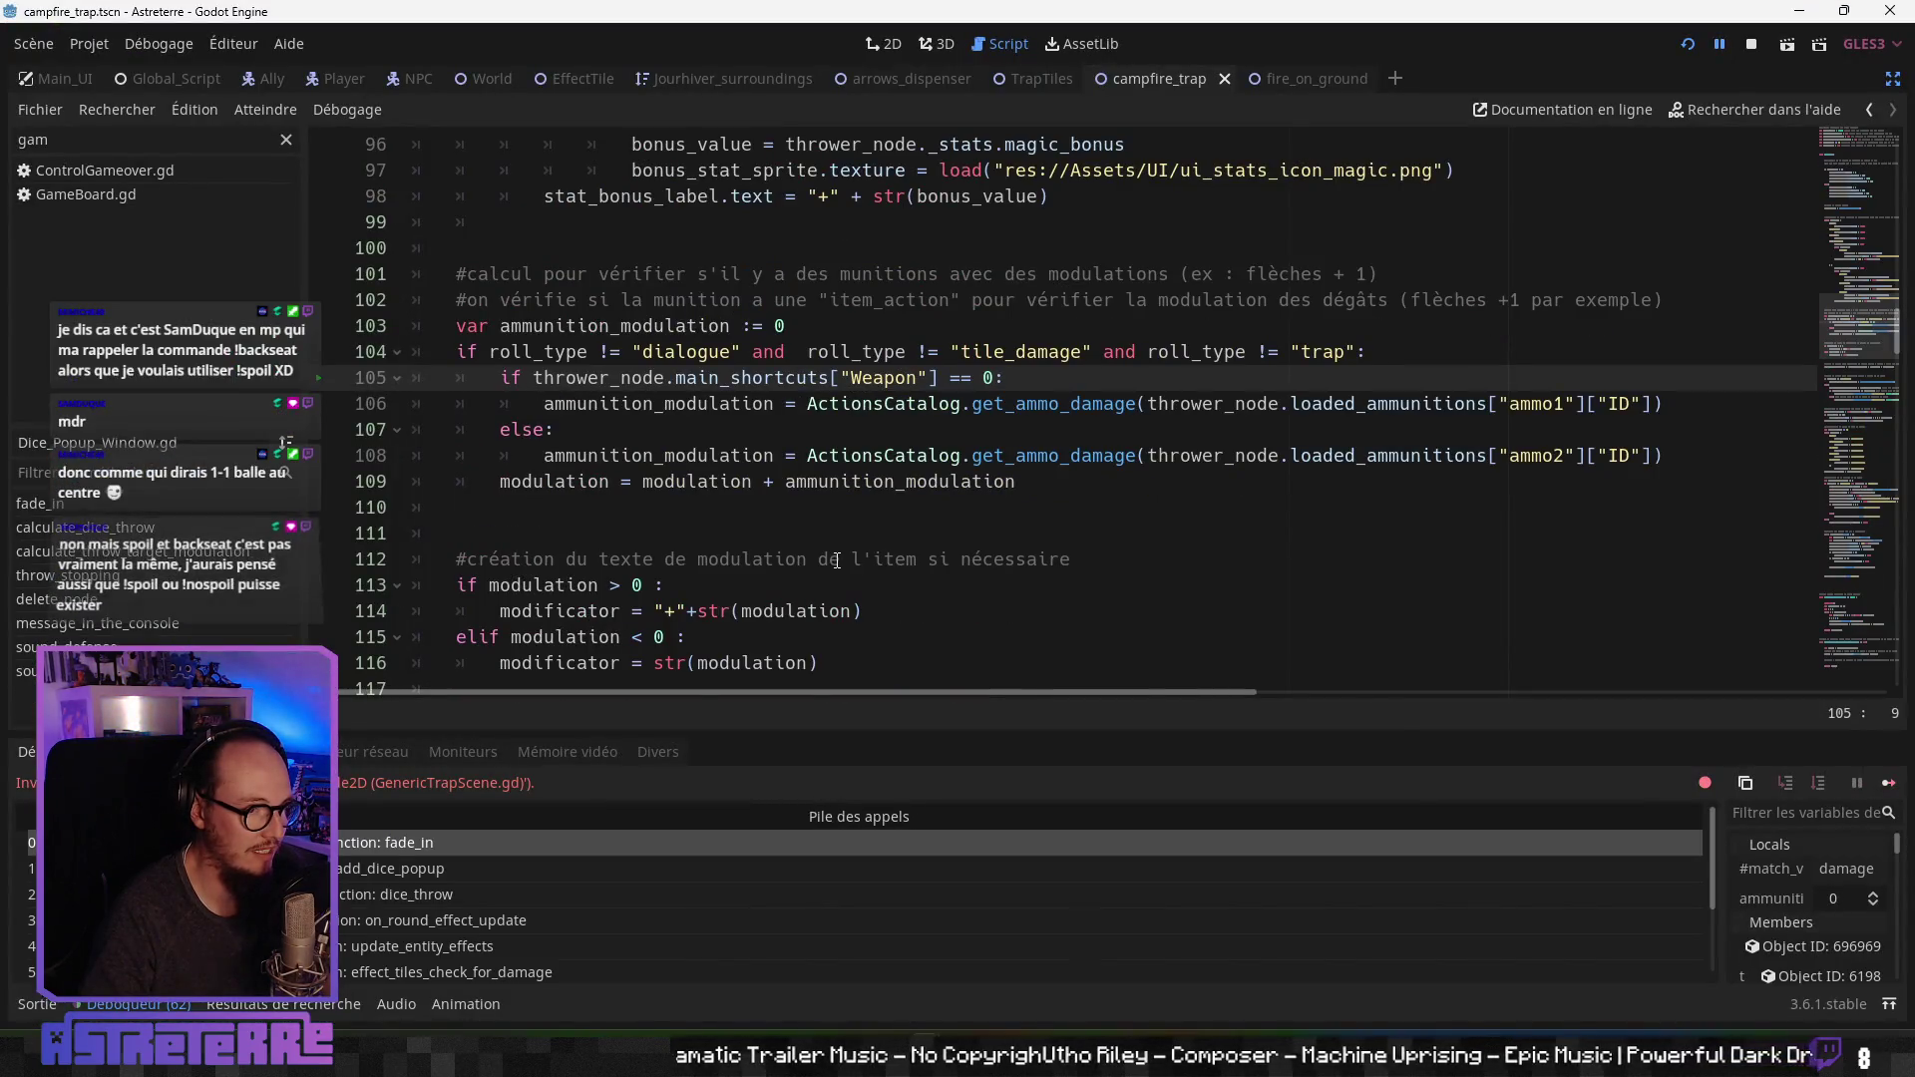
Step: Inspect the ammo modulation on line 108 of Dice_Popup_Window.gd, then open the animation_end stack frame
{"action": "left_click", "coordinate": [797, 455]}
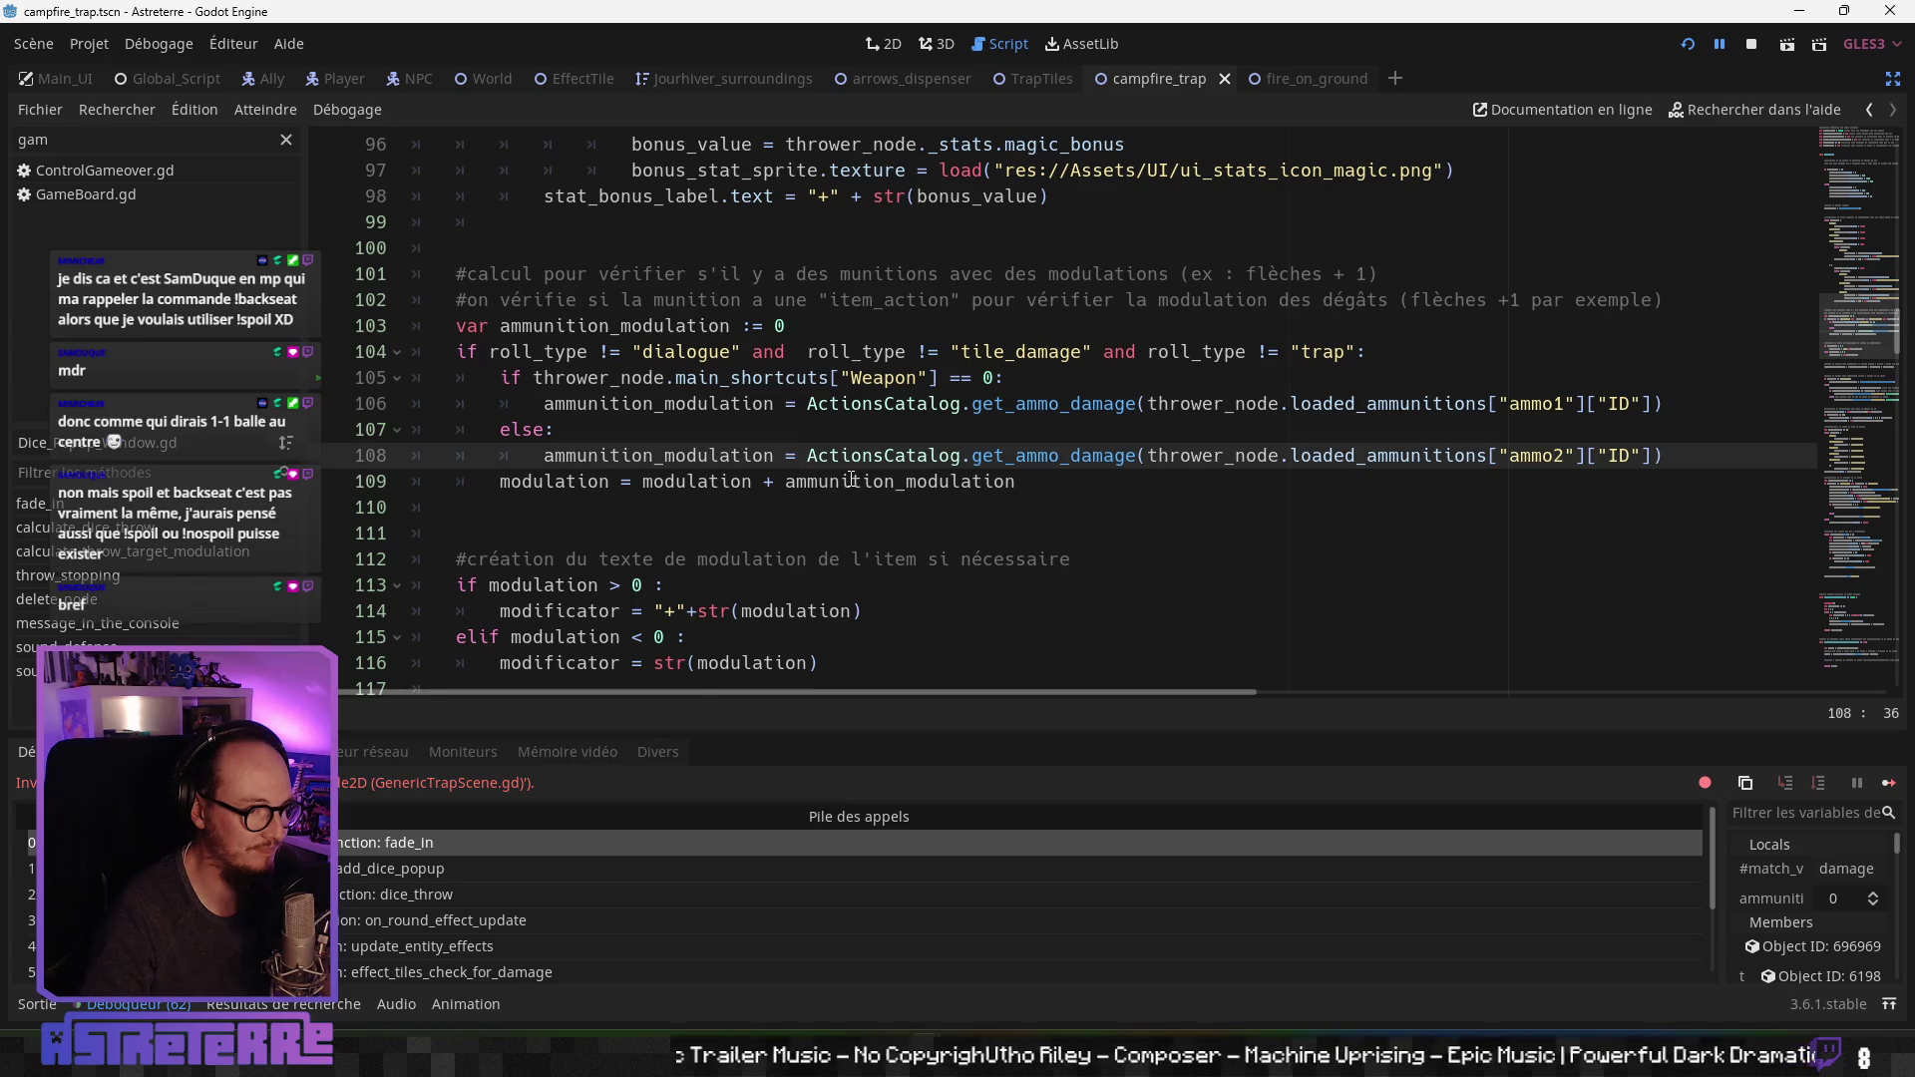
{"action": "mouse_move", "coordinate": [850, 480]}
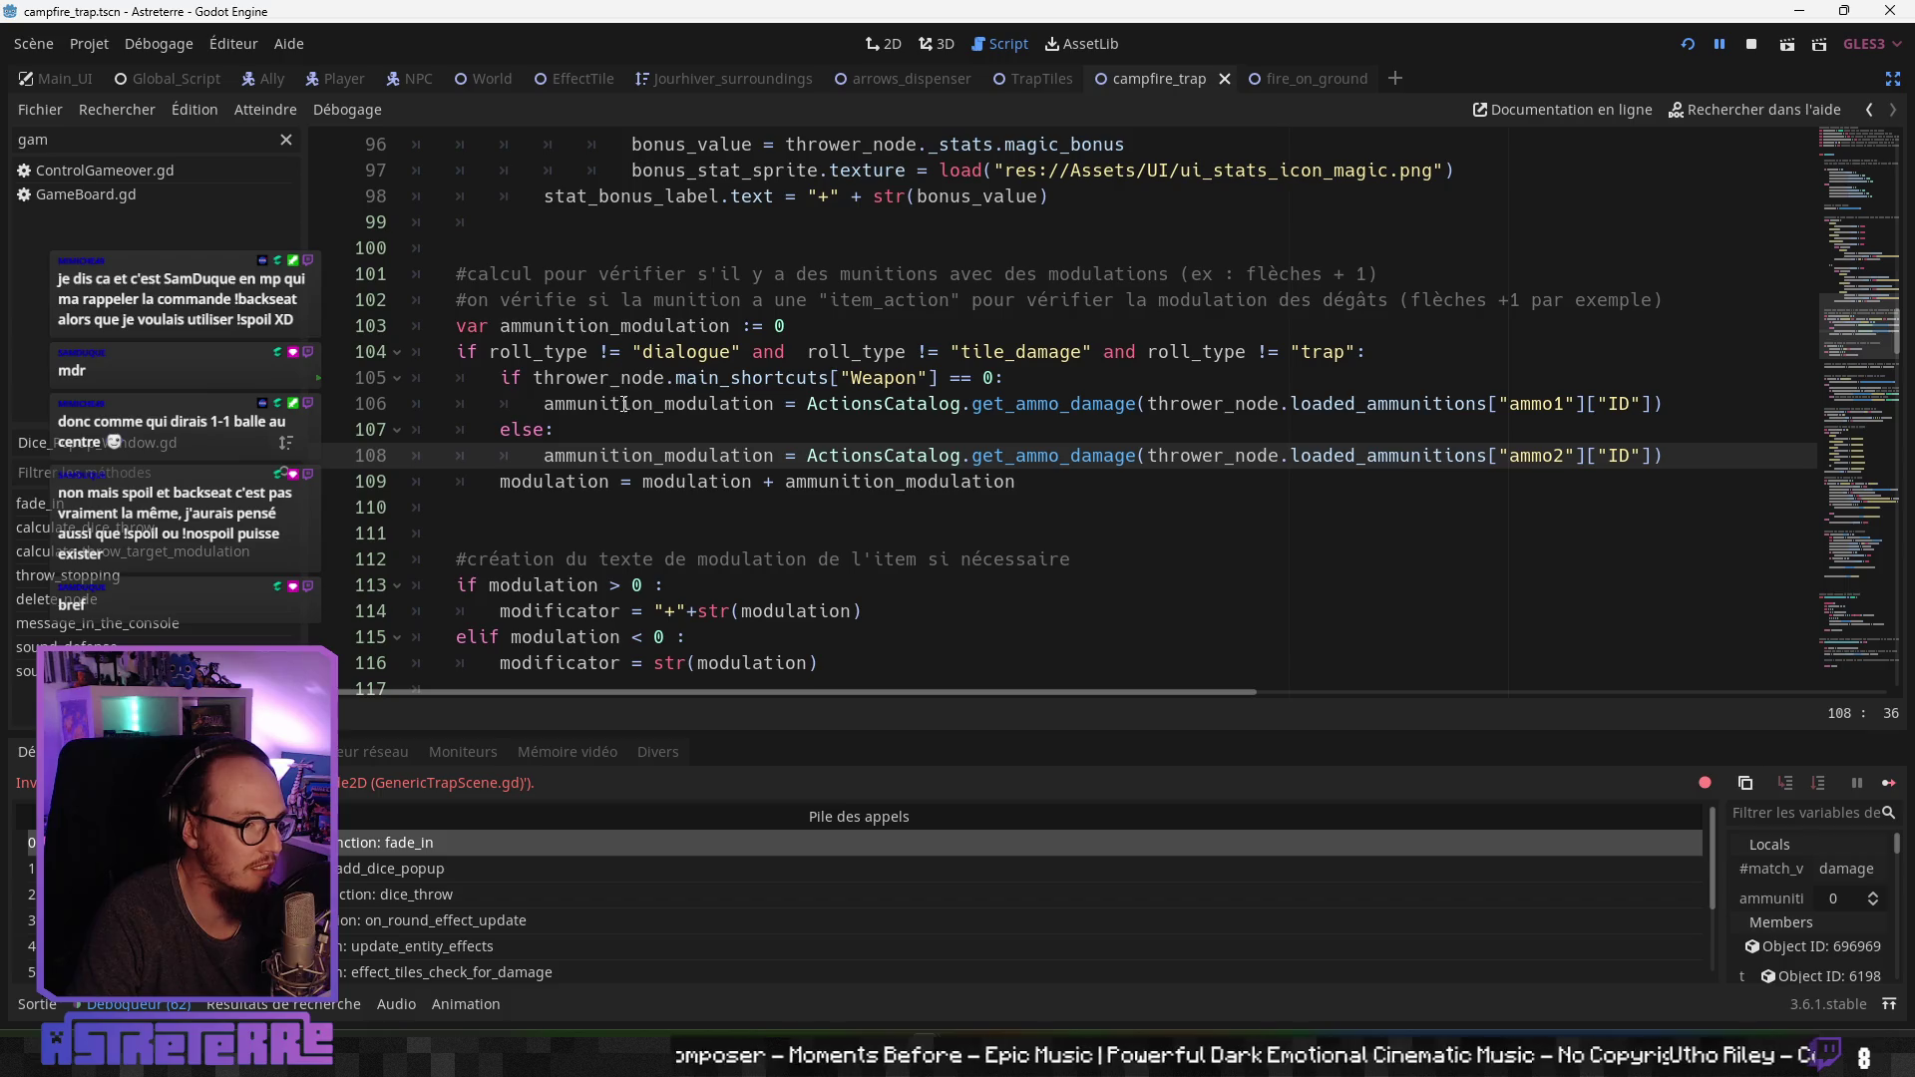
{"action": "scroll", "coordinate": [763, 382], "scroll_direction": "up", "scroll_amount": 1}
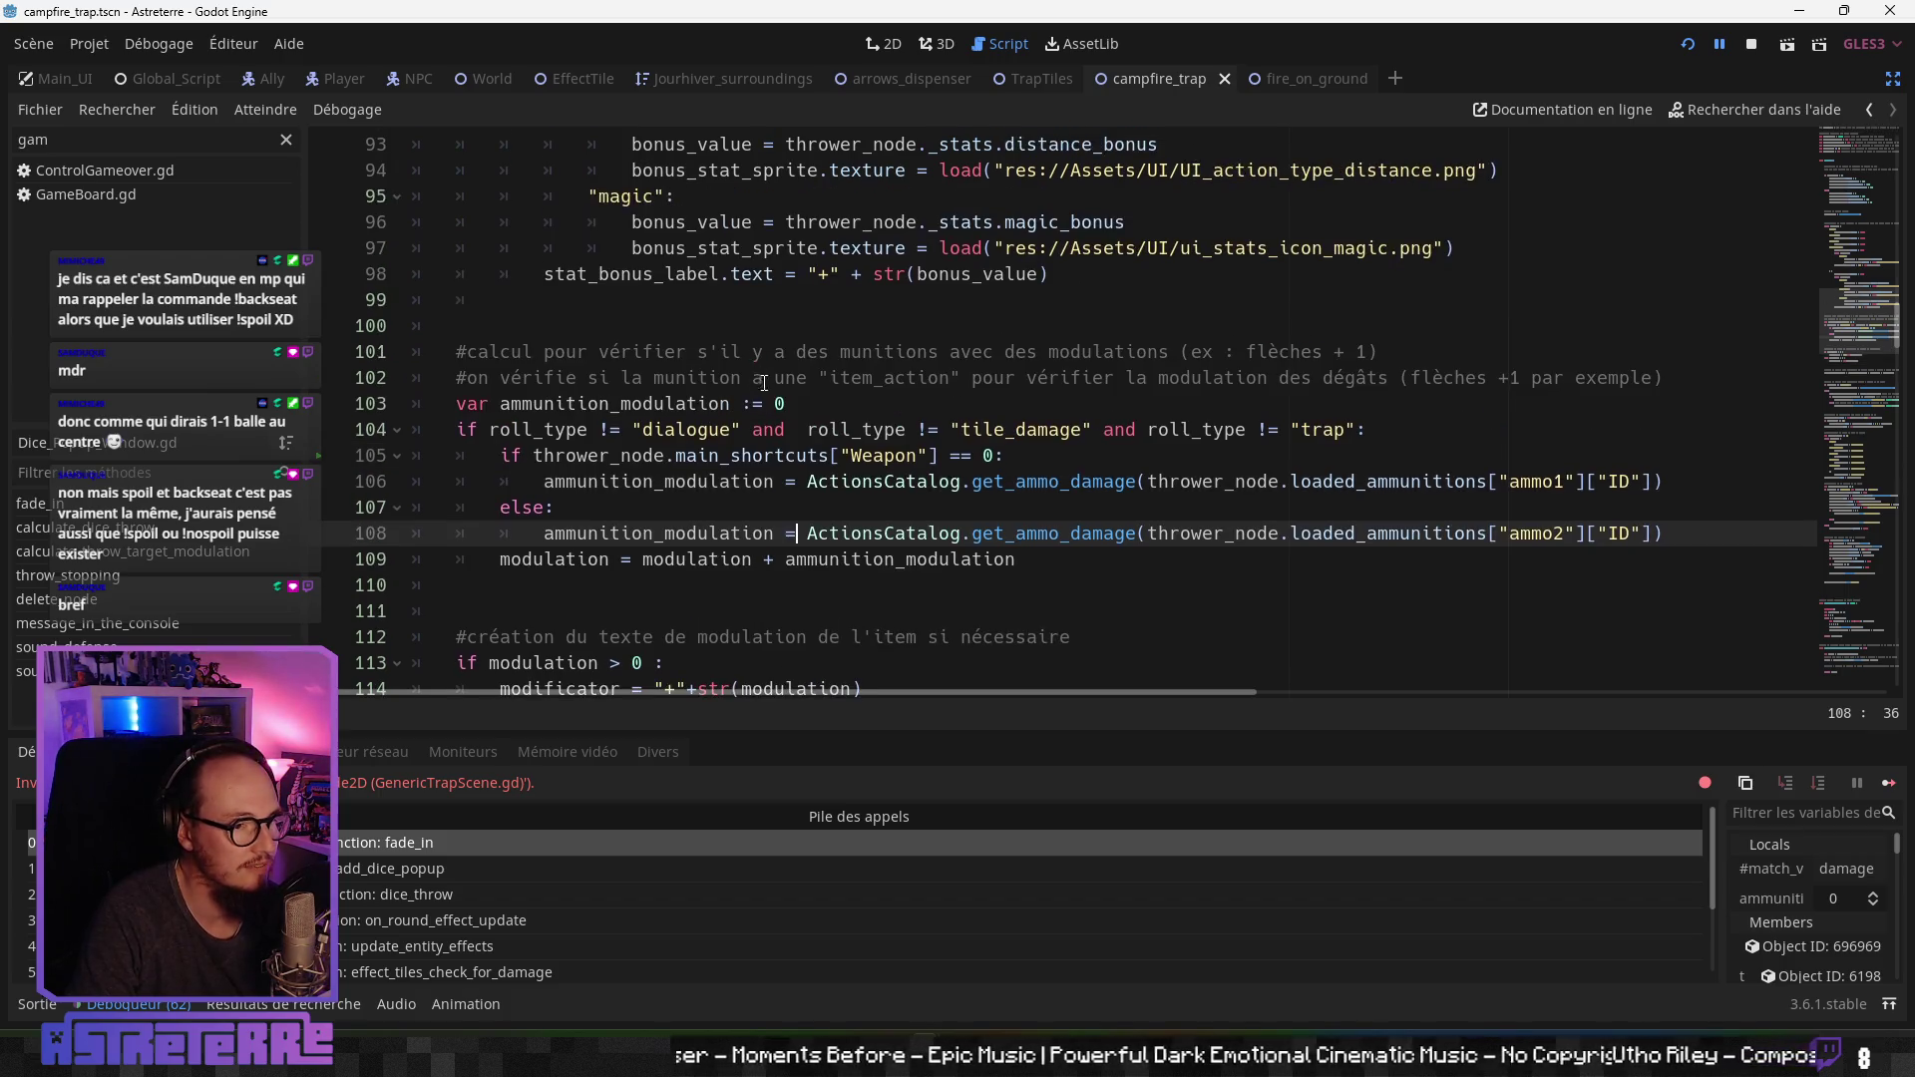
{"action": "scroll", "coordinate": [780, 423], "scroll_direction": "up", "scroll_amount": 1}
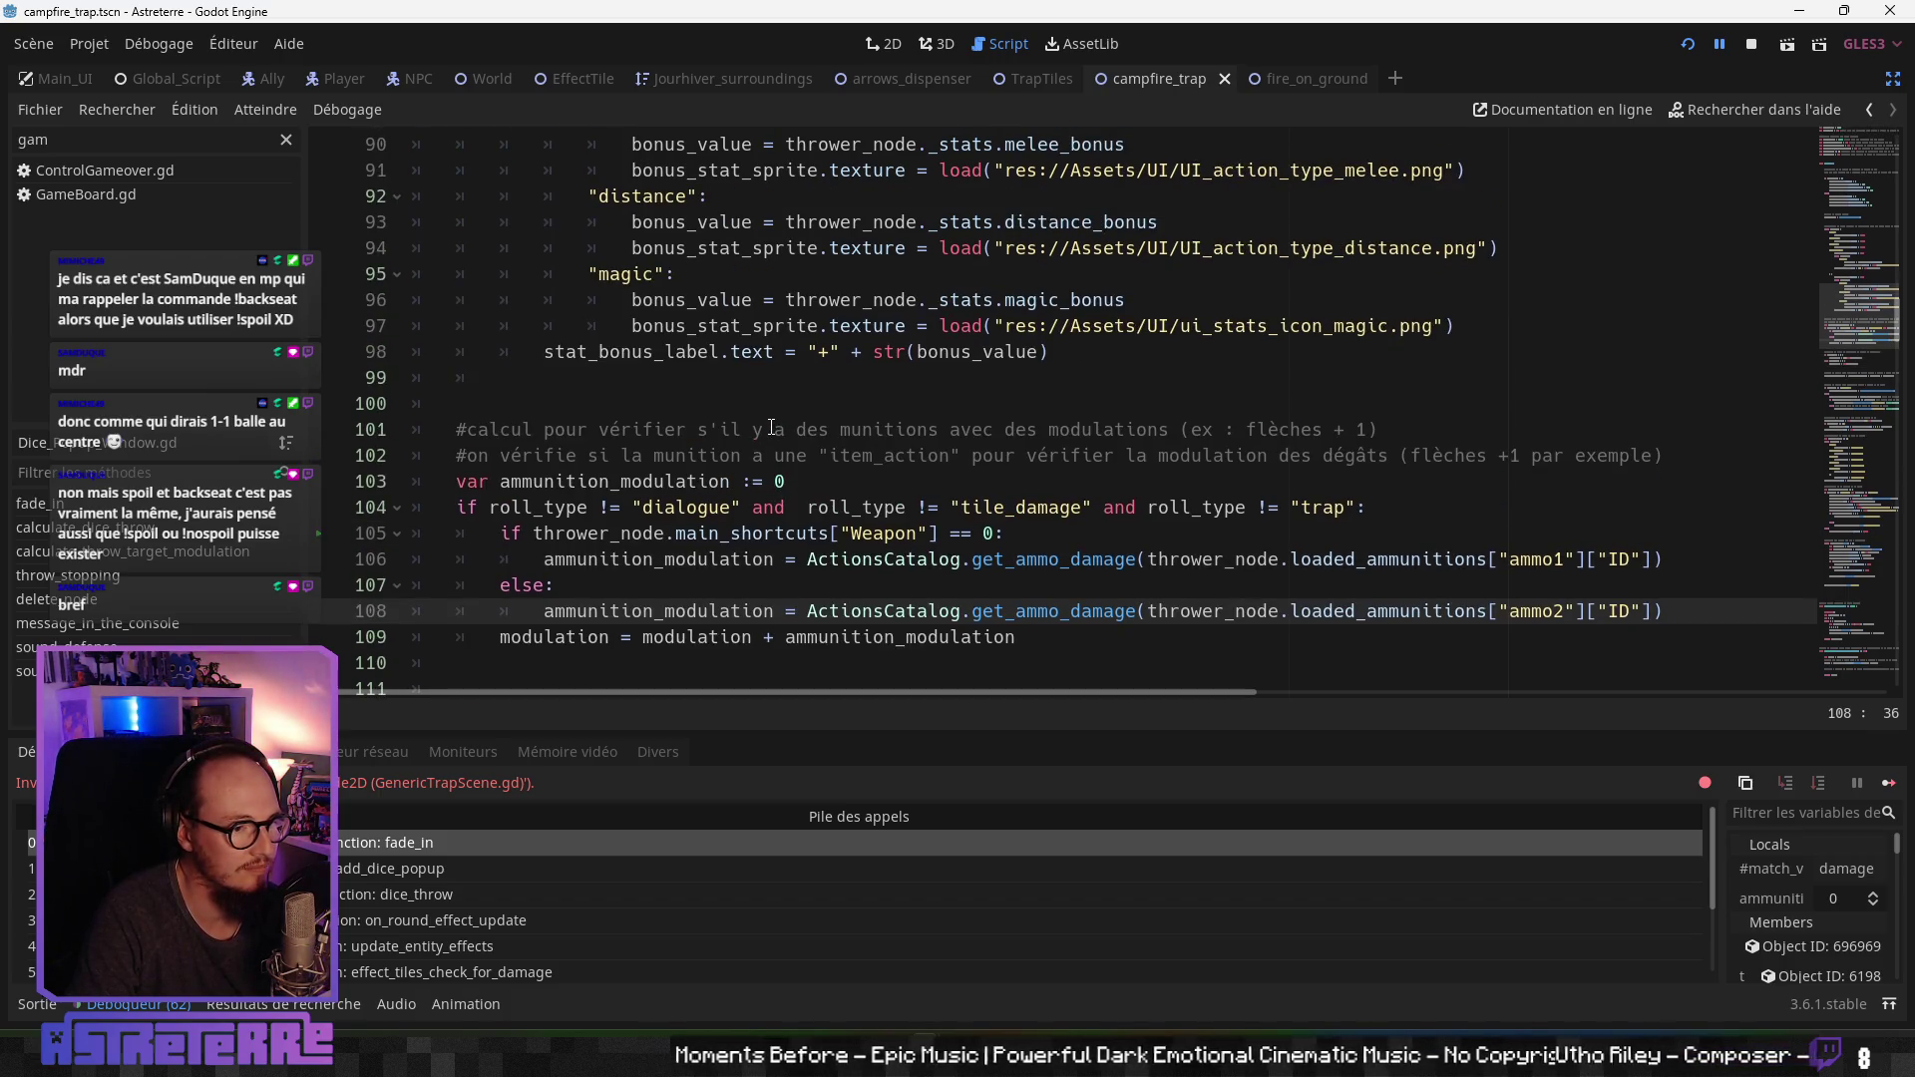
{"action": "scroll", "coordinate": [771, 427], "scroll_direction": "up", "scroll_amount": 3}
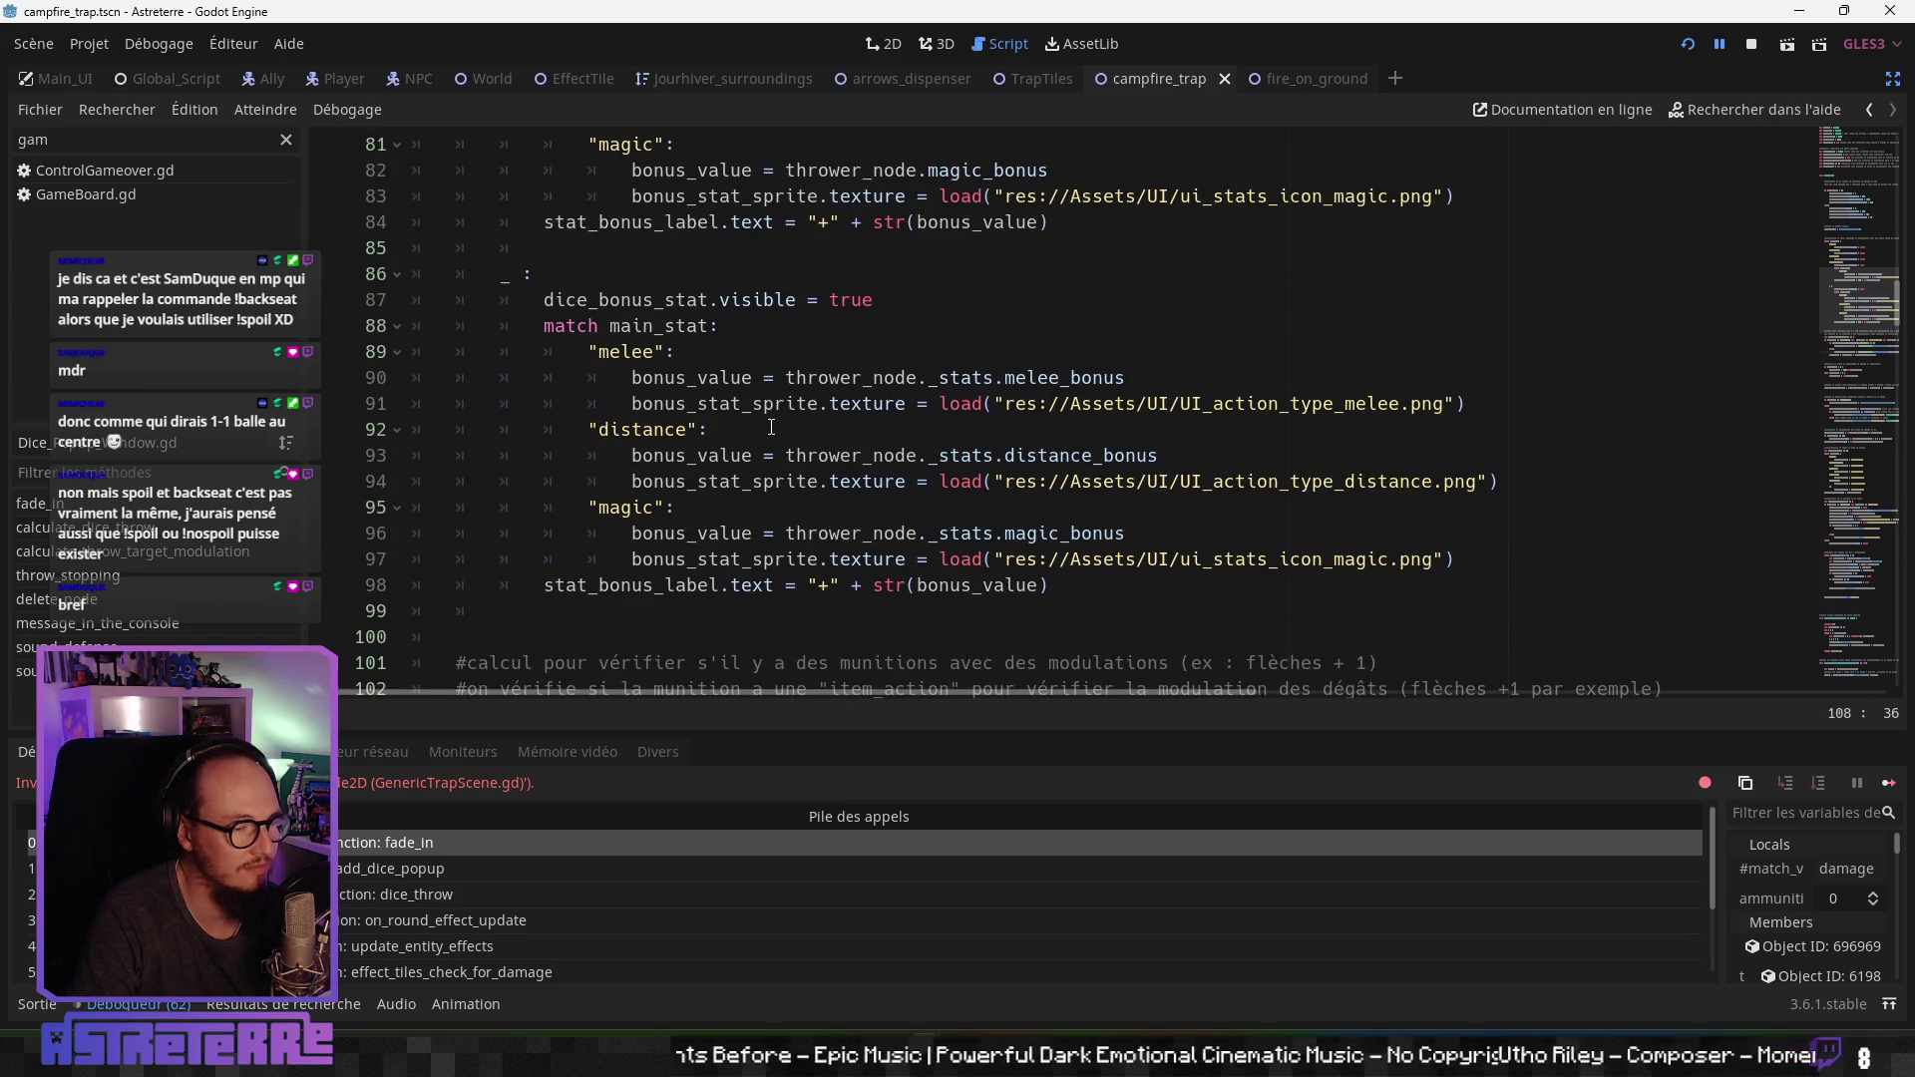
{"action": "scroll", "coordinate": [771, 427], "scroll_direction": "up", "scroll_amount": 9}
{"action": "scroll", "coordinate": [770, 427], "scroll_direction": "down", "scroll_amount": 6}
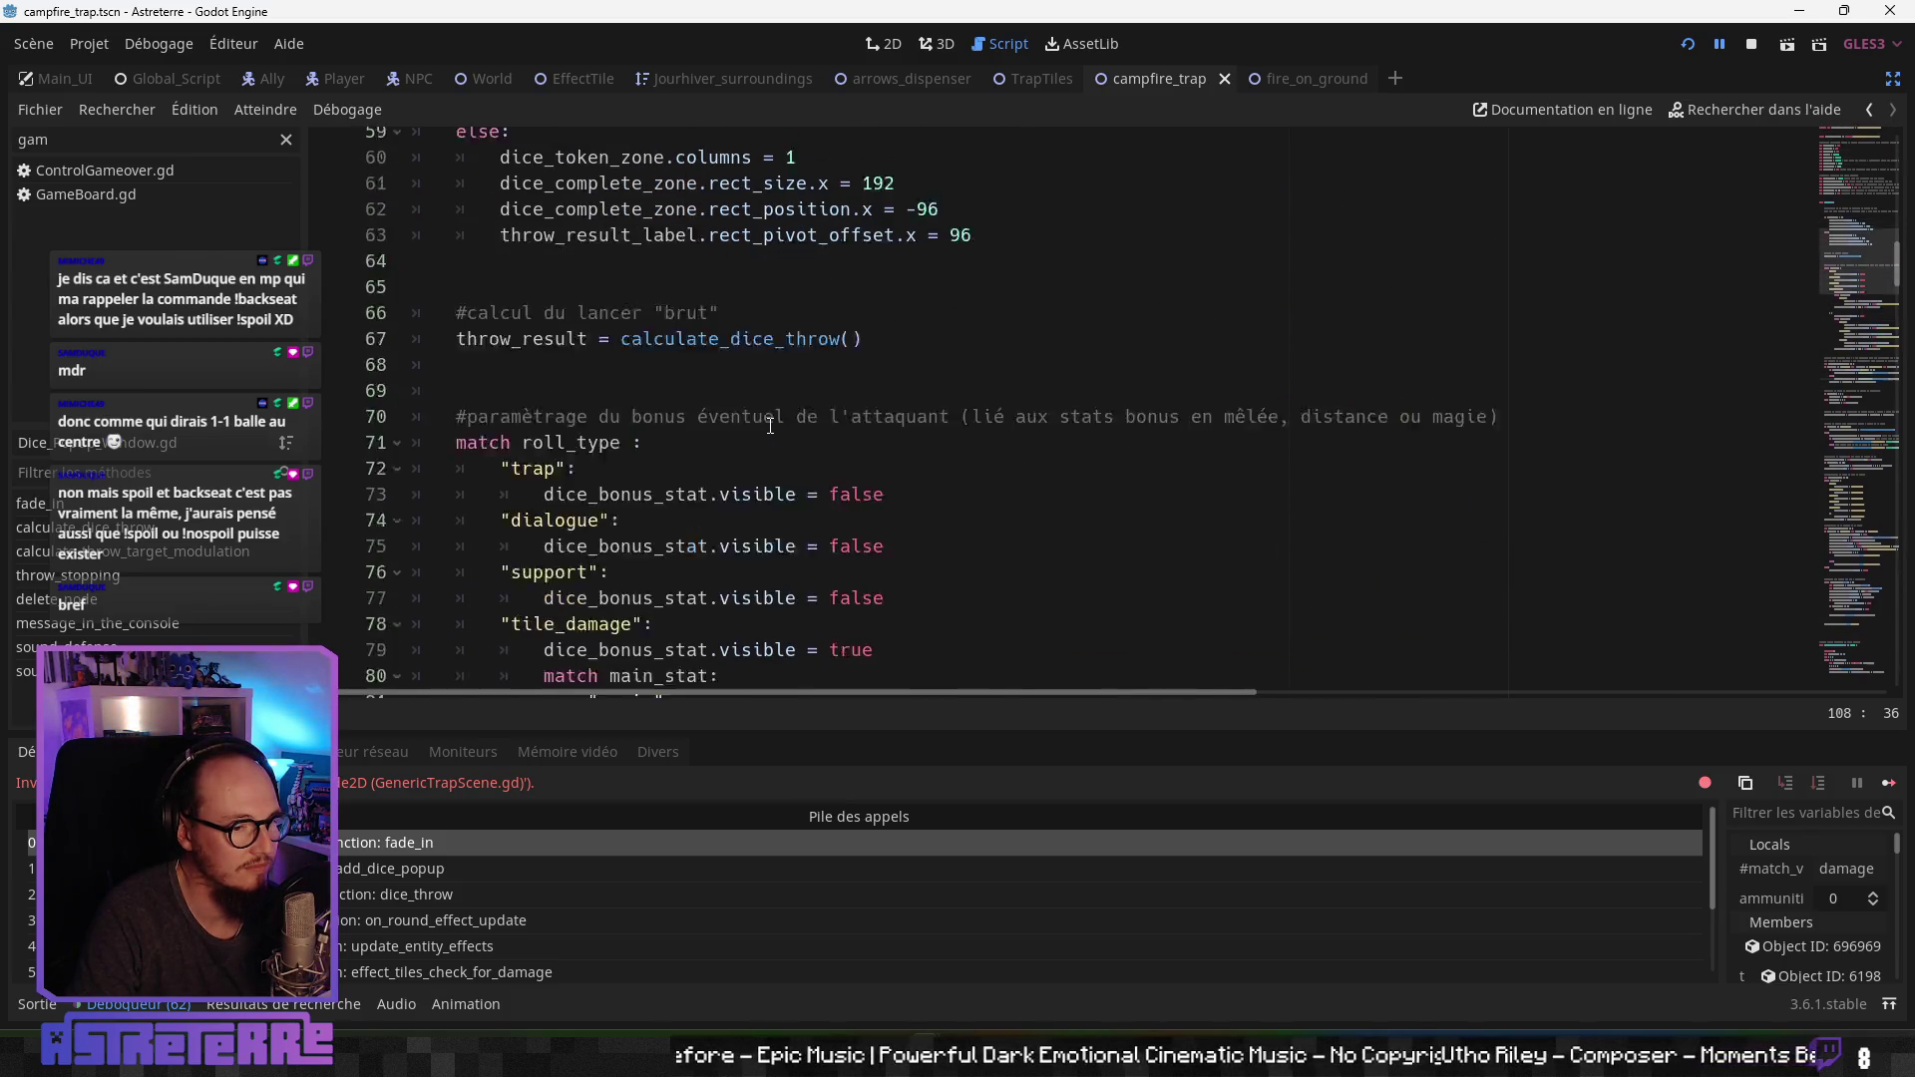
{"action": "scroll", "coordinate": [452, 954], "scroll_direction": "down", "scroll_amount": 2}
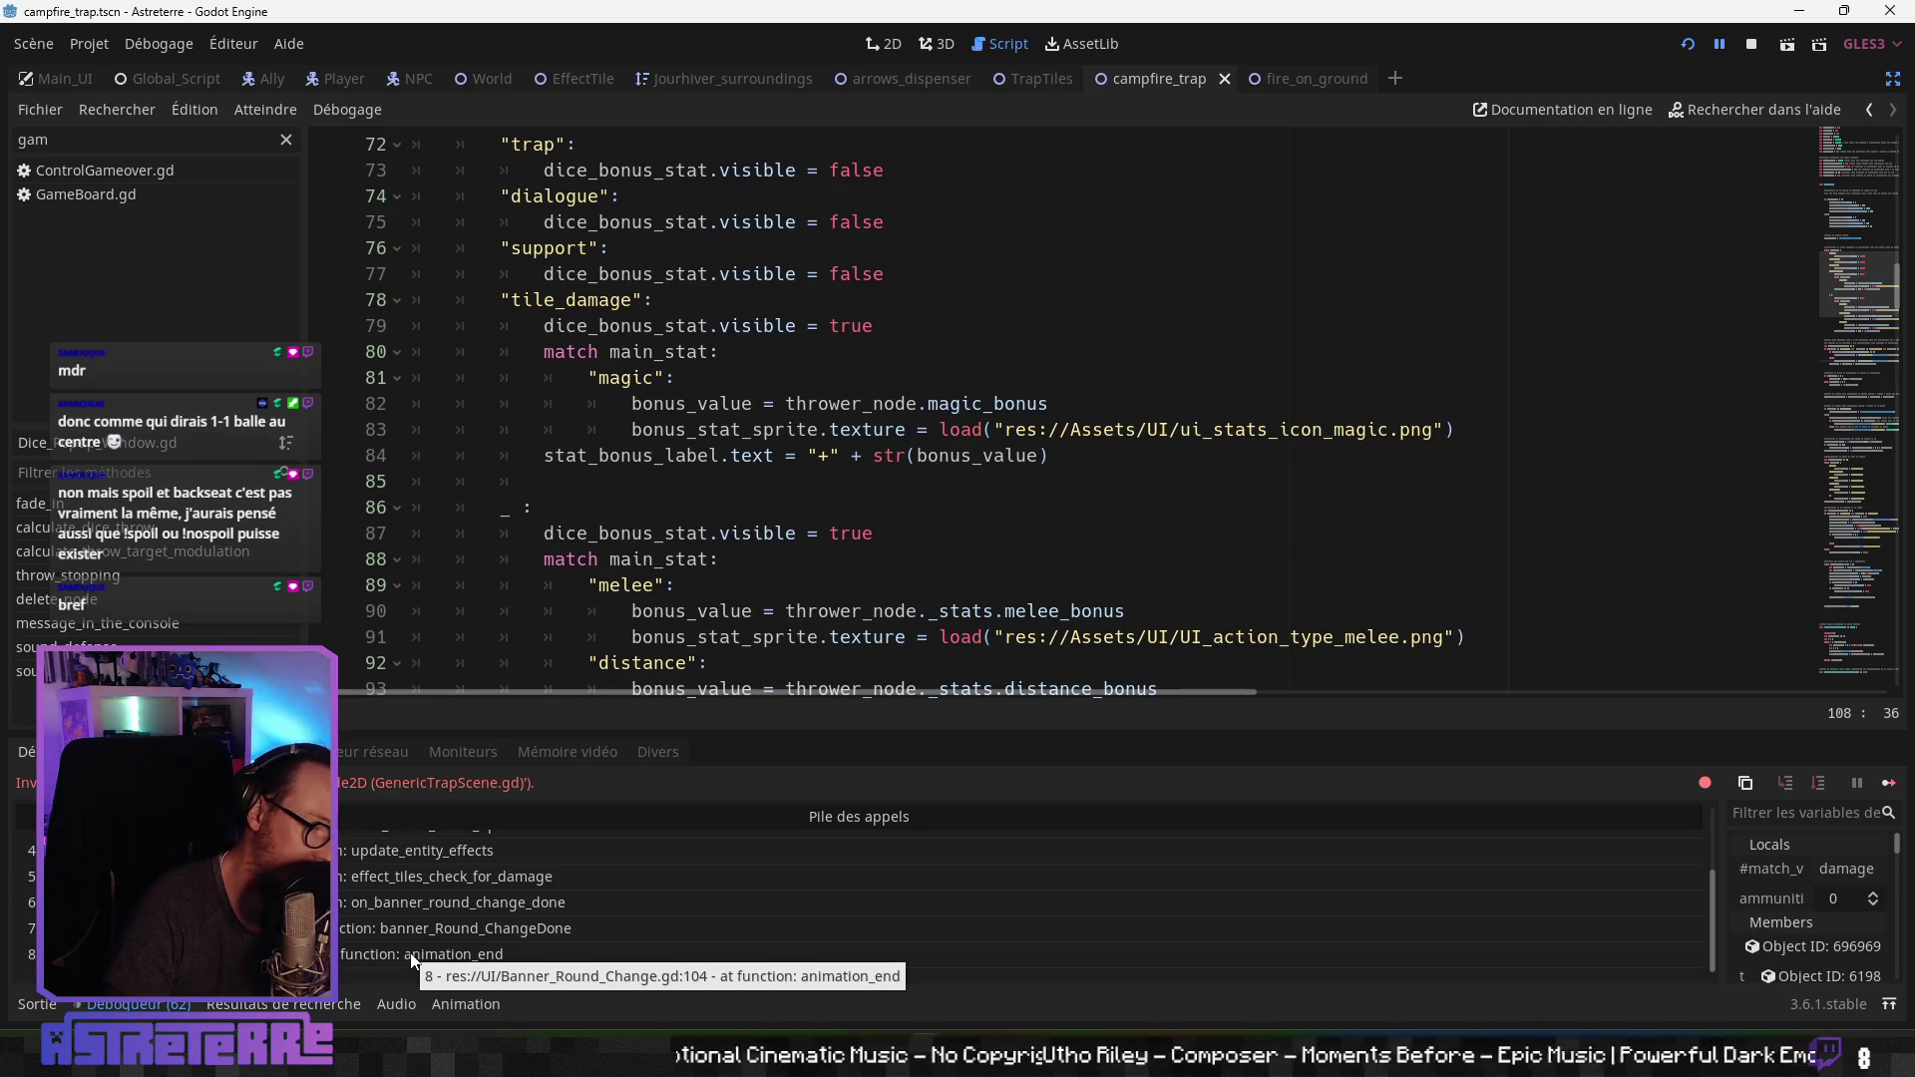
{"action": "left_click", "coordinate": [412, 954]}
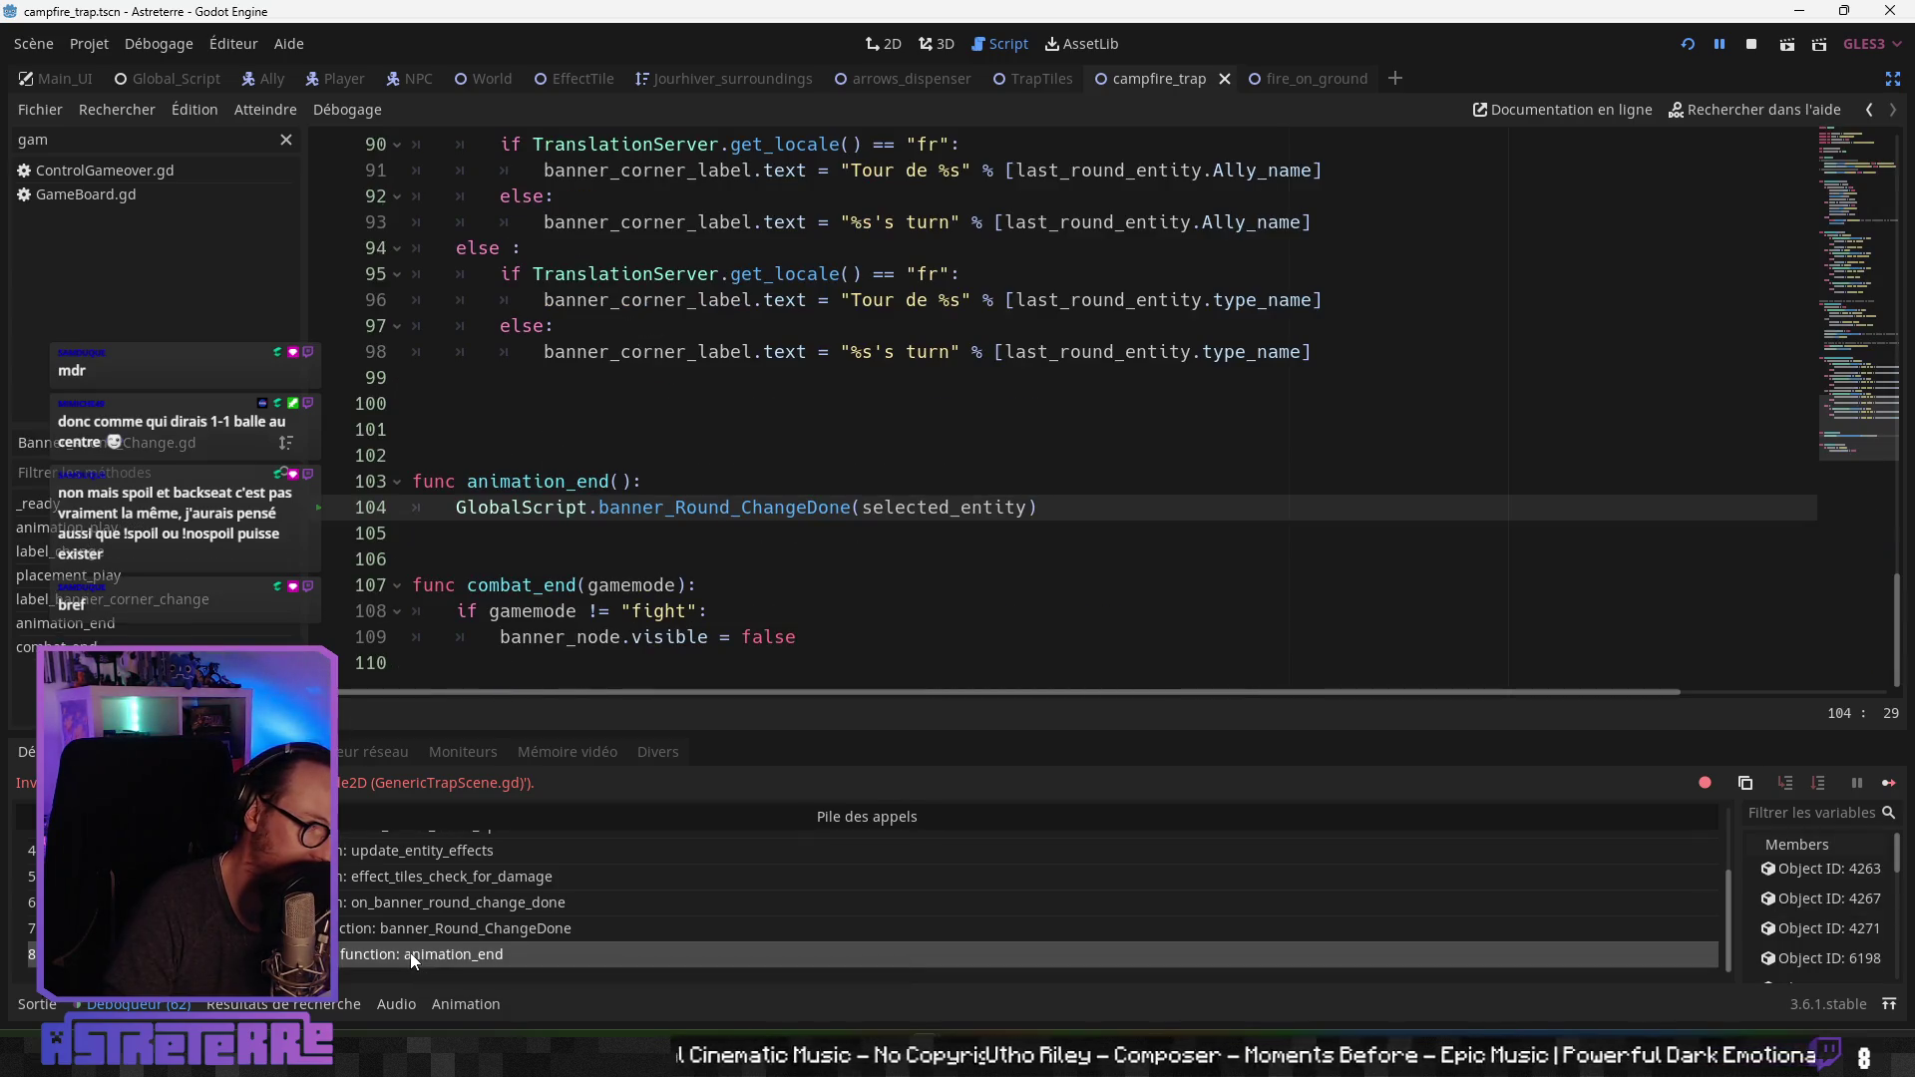
Step: Step through the banner_Round_ChangeDone, on_banner_round_change_done and effect_tiles_check_for_damage stack frames
{"action": "left_click", "coordinate": [415, 930]}
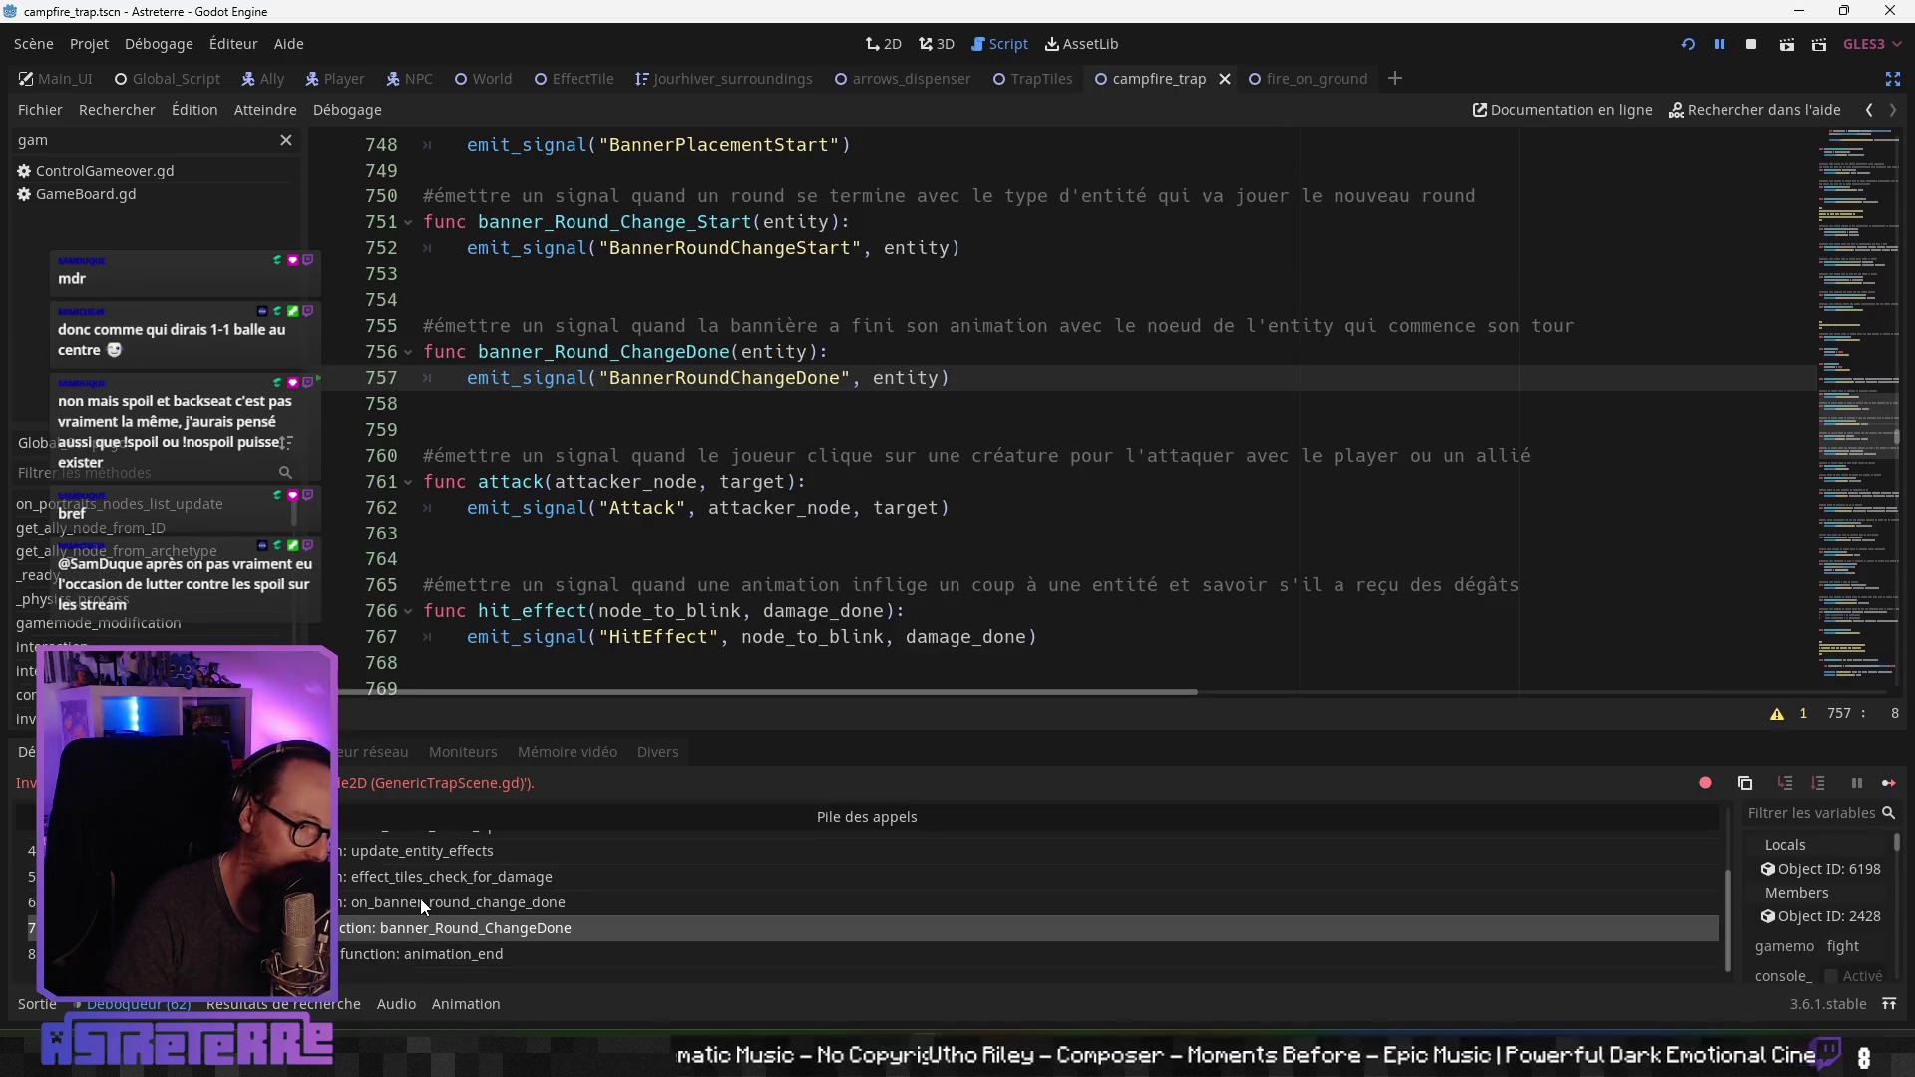
{"action": "left_click", "coordinate": [421, 899]}
{"action": "left_click", "coordinate": [417, 874]}
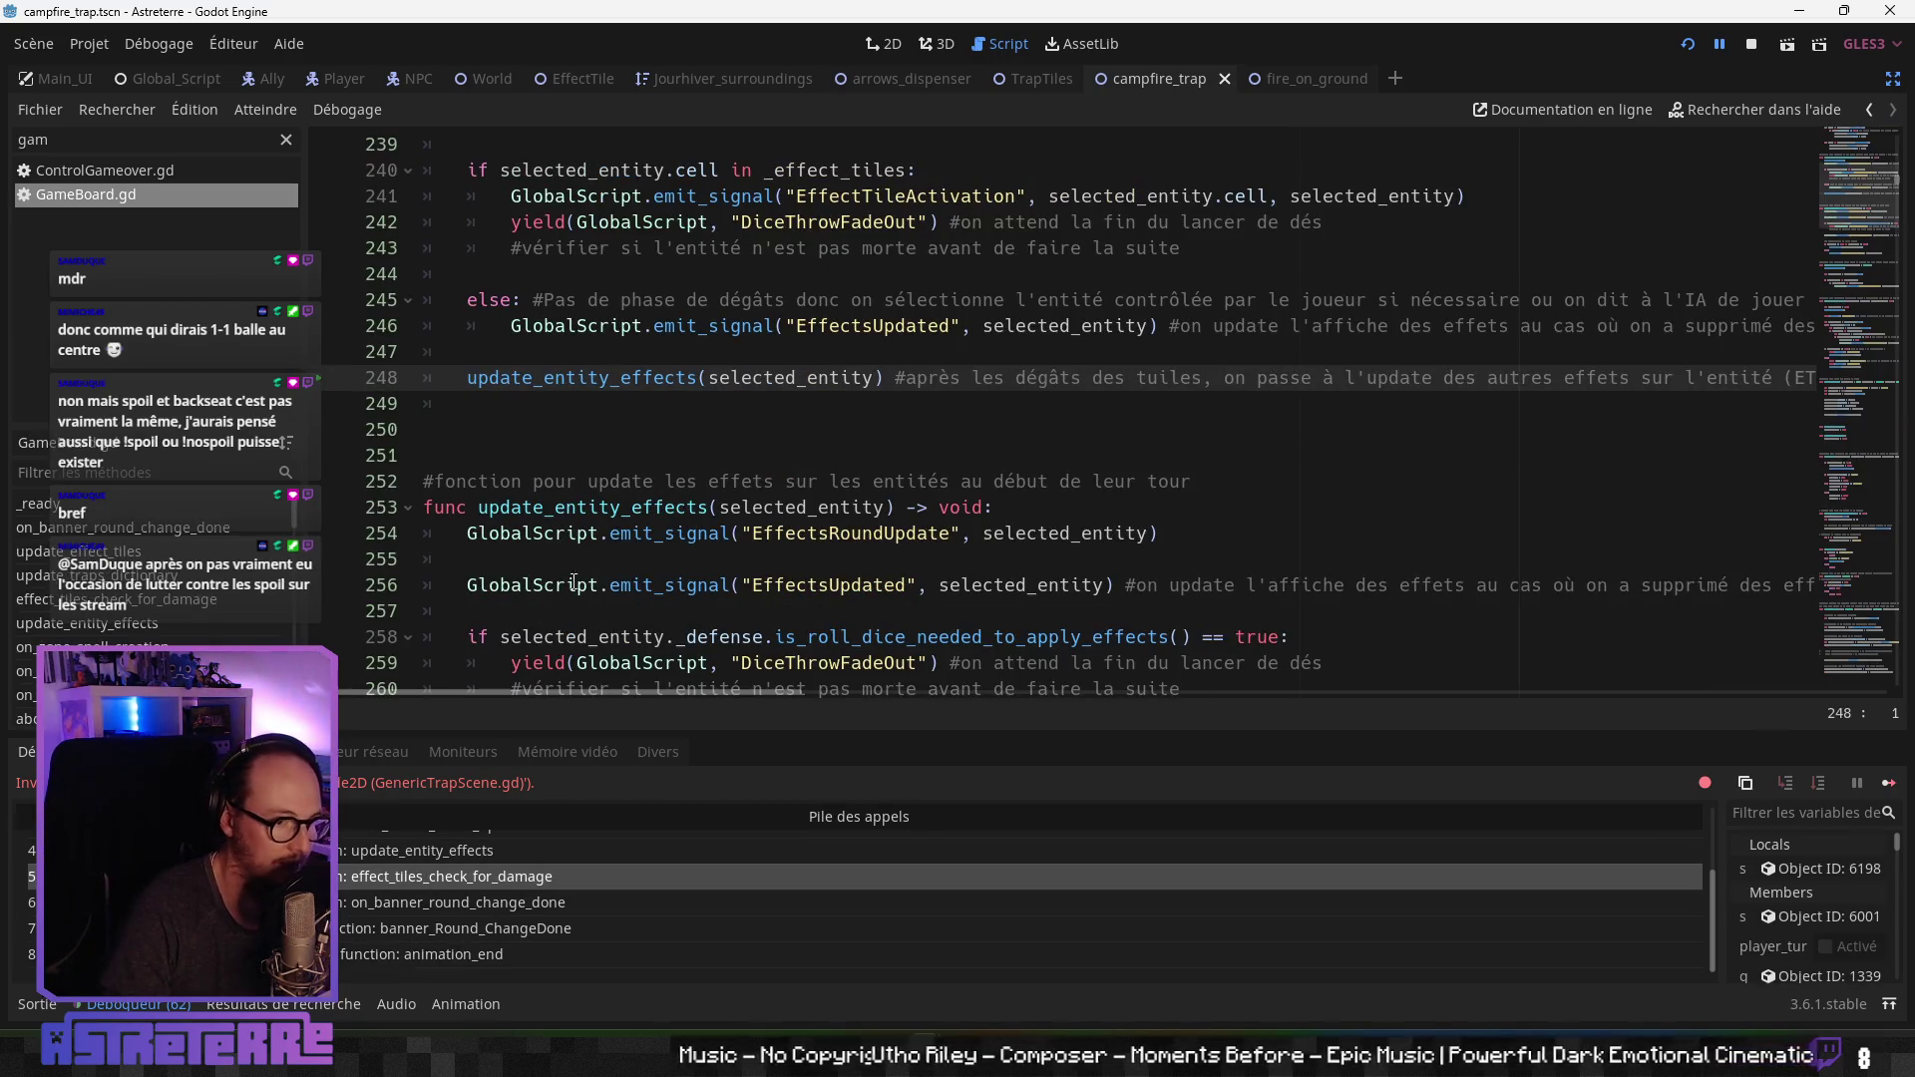
{"action": "scroll", "coordinate": [708, 492], "scroll_direction": "up", "scroll_amount": 1}
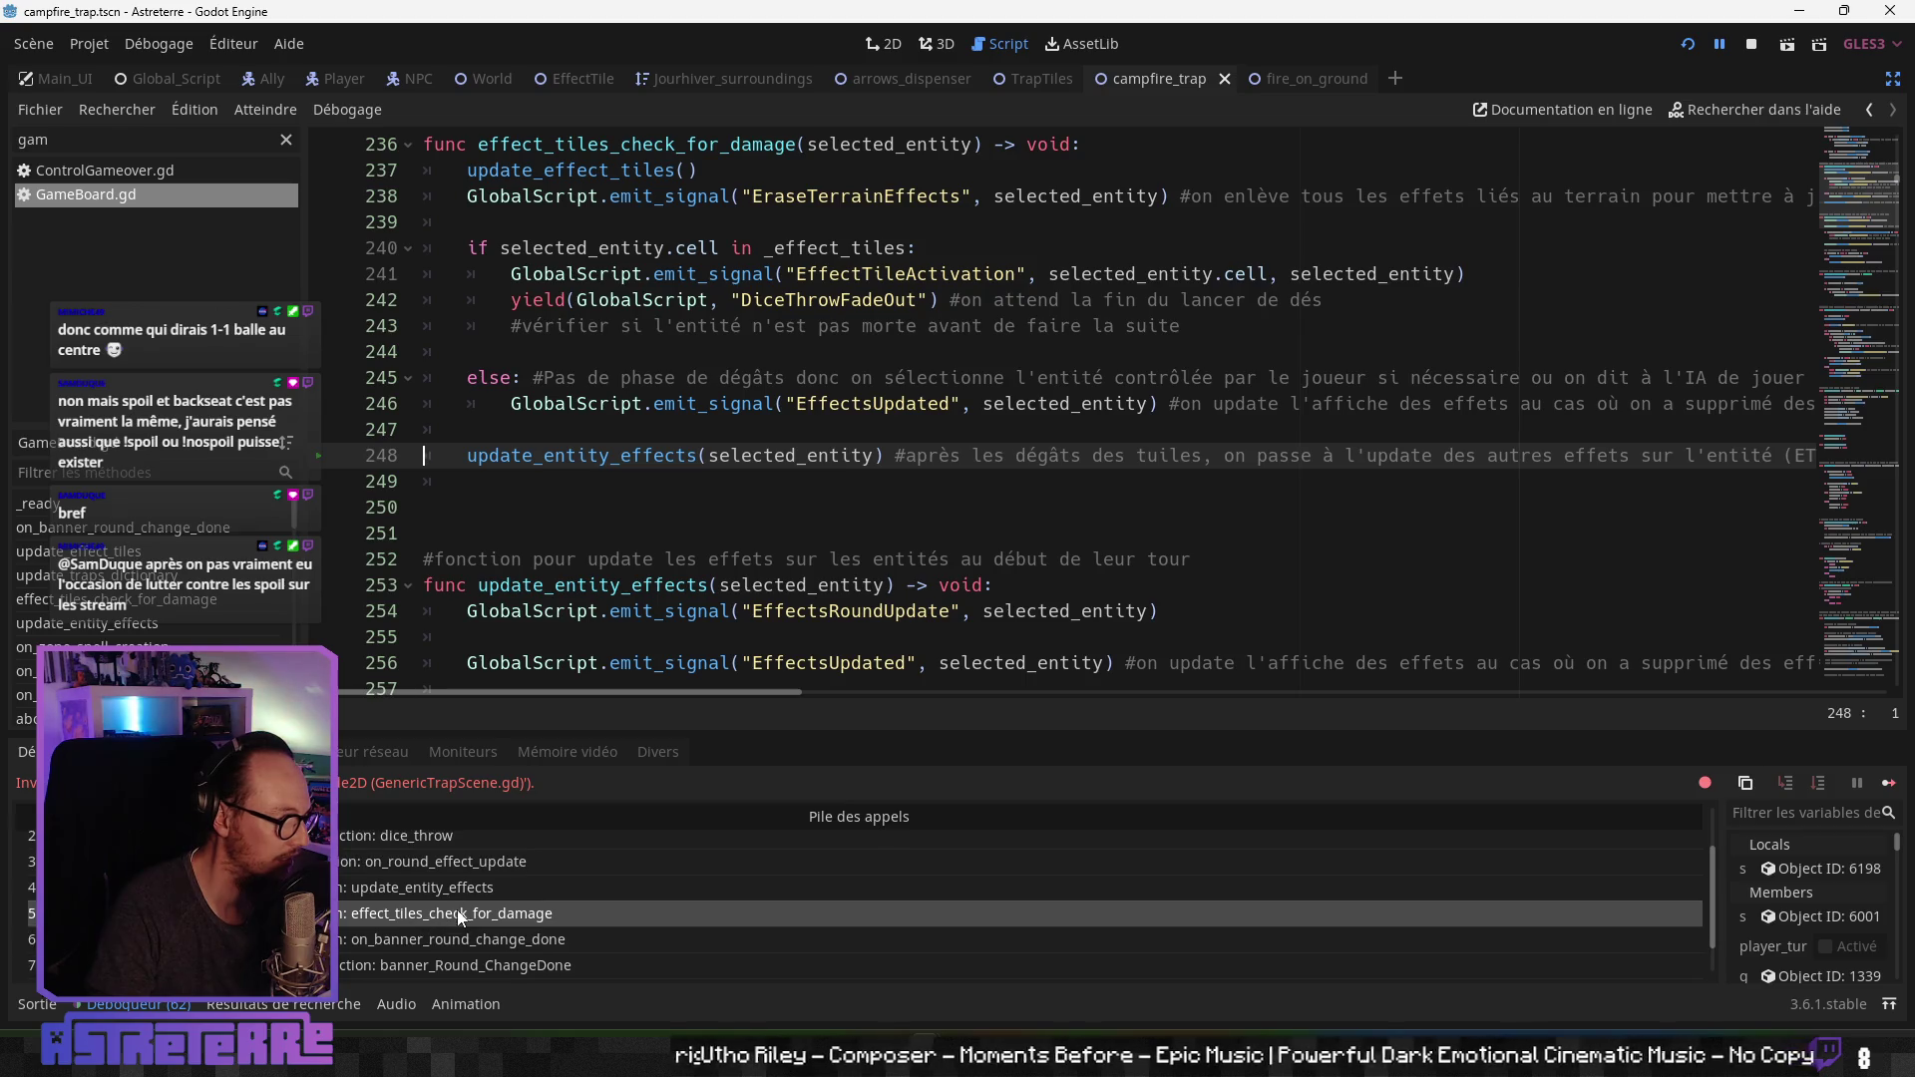
{"action": "scroll", "coordinate": [455, 912], "scroll_direction": "up", "scroll_amount": 3}
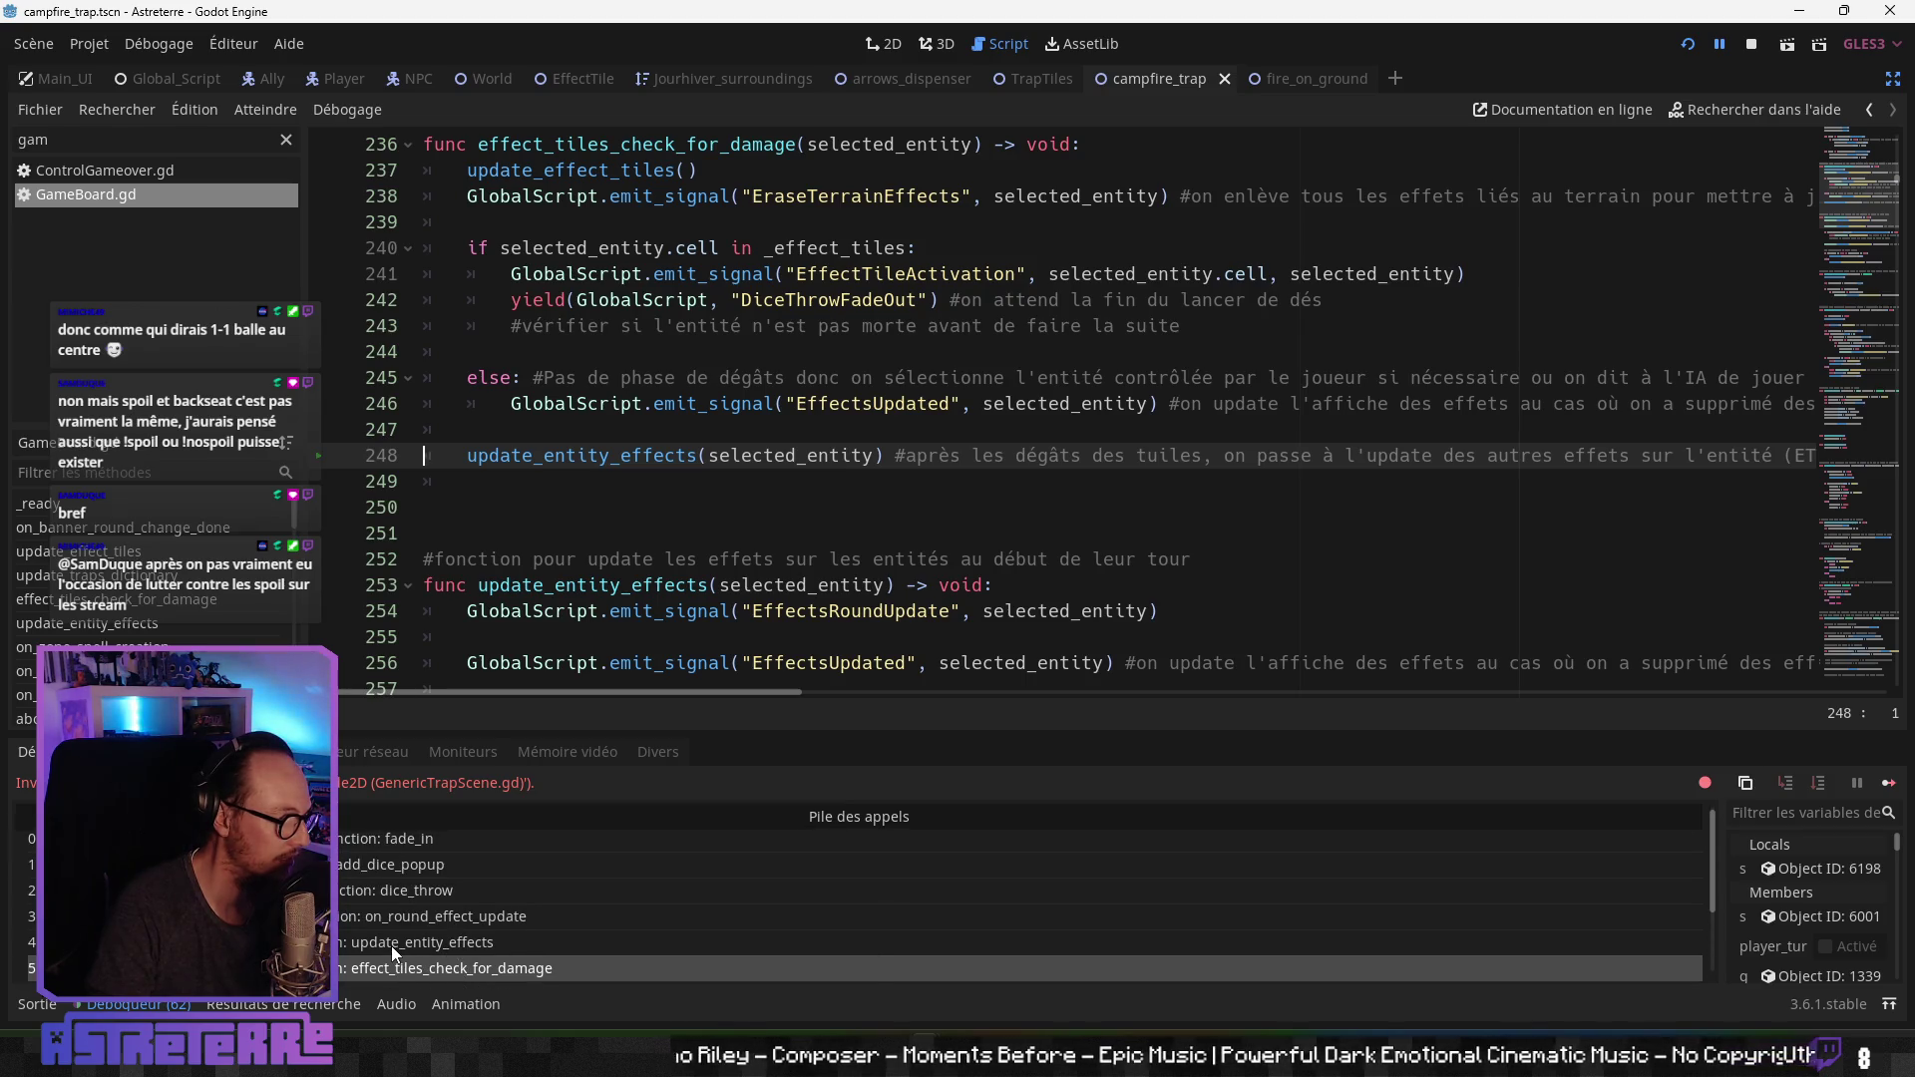
Step: Continue through update_entity_effects, on_round_effect_update, dice_throw and add_dice_popup back to the failing fade_in frame
{"action": "left_click", "coordinate": [391, 945]}
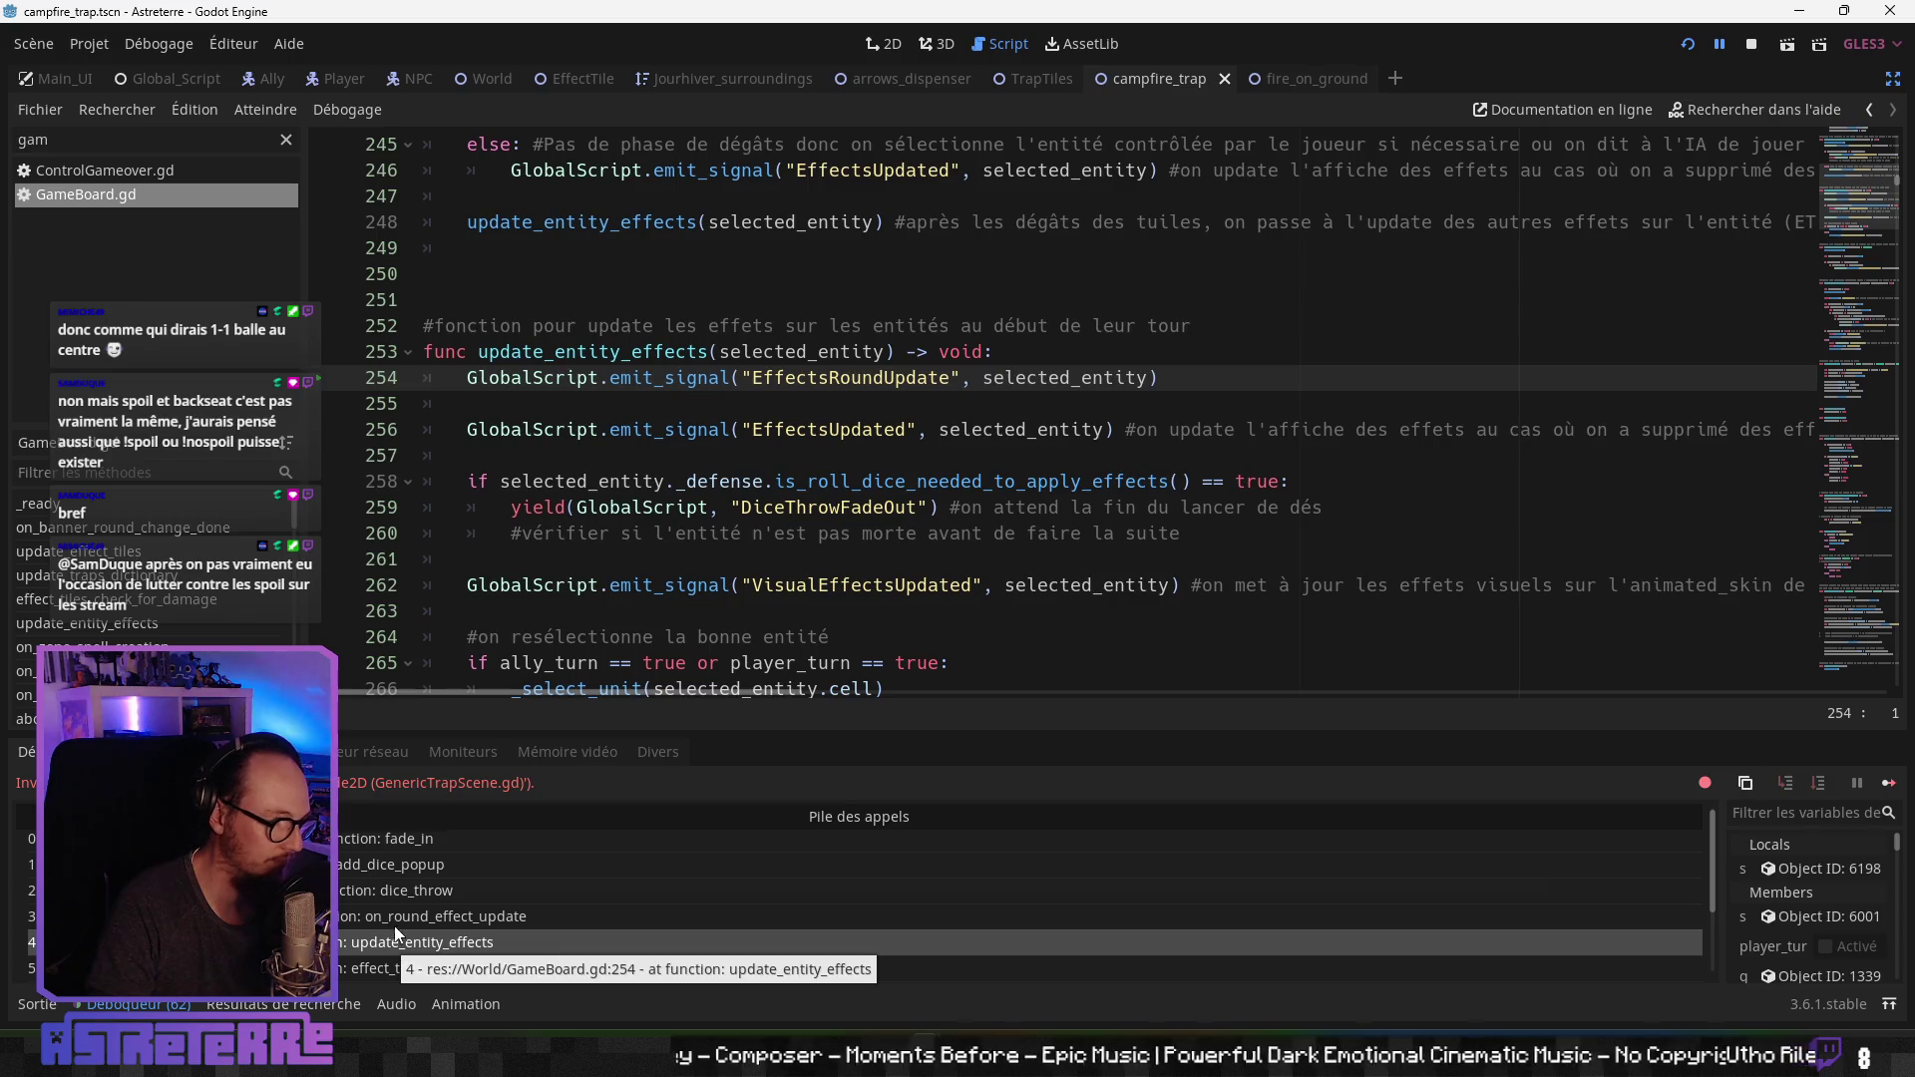
{"action": "left_click", "coordinate": [400, 916]}
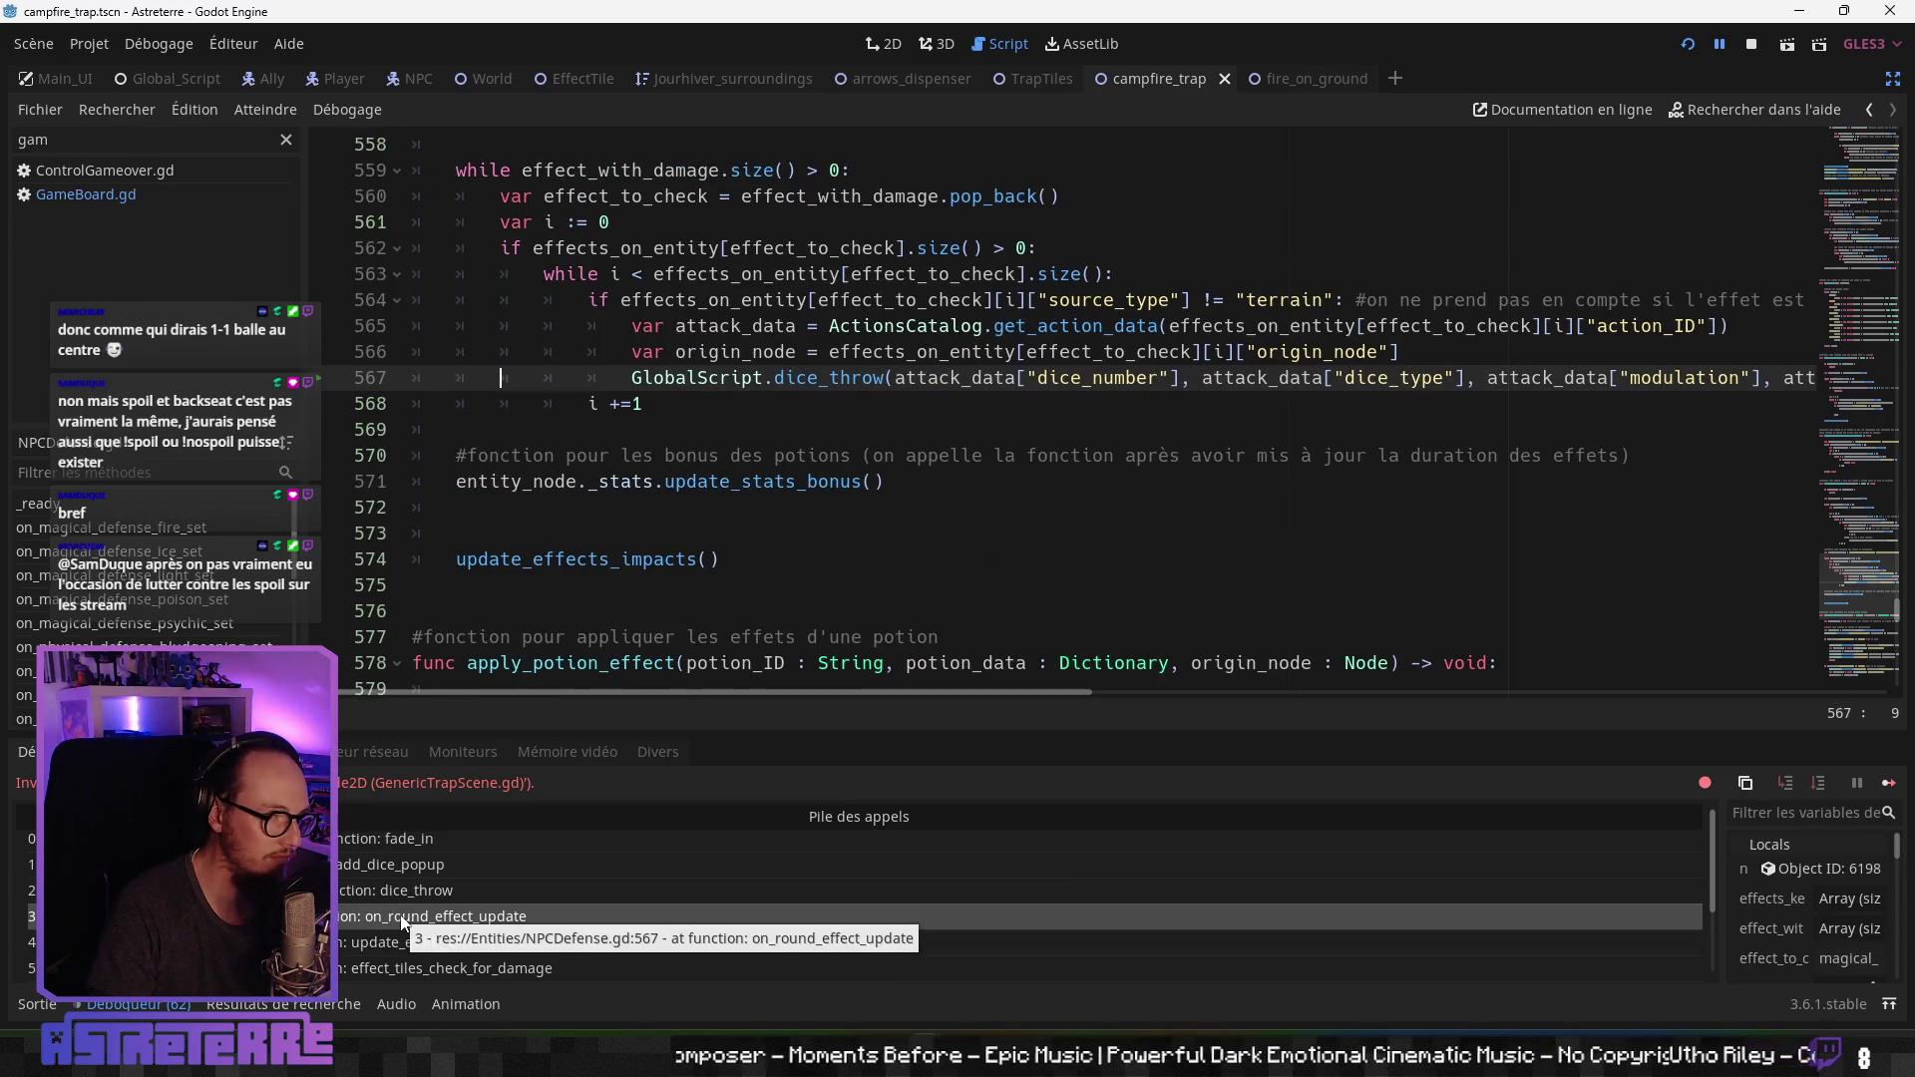
{"action": "left_click", "coordinate": [405, 889]}
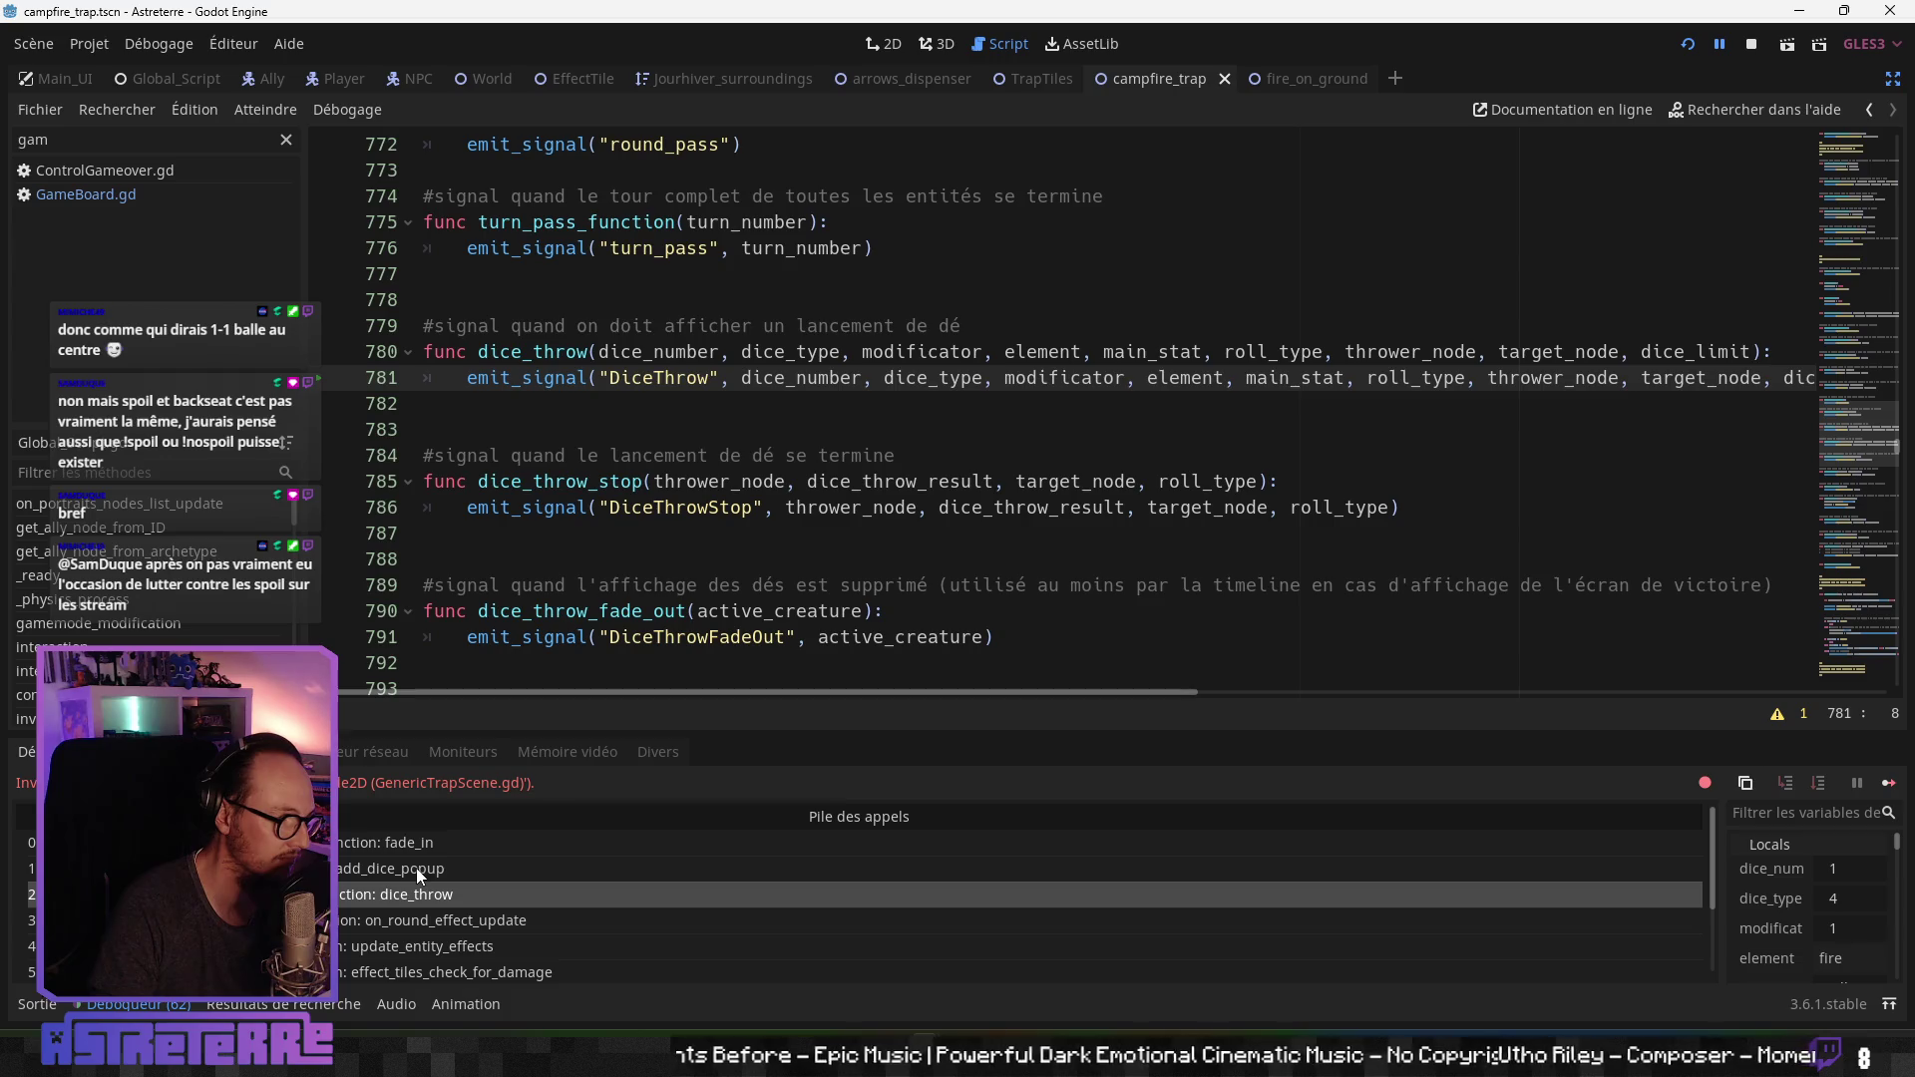
{"action": "left_click", "coordinate": [416, 867]}
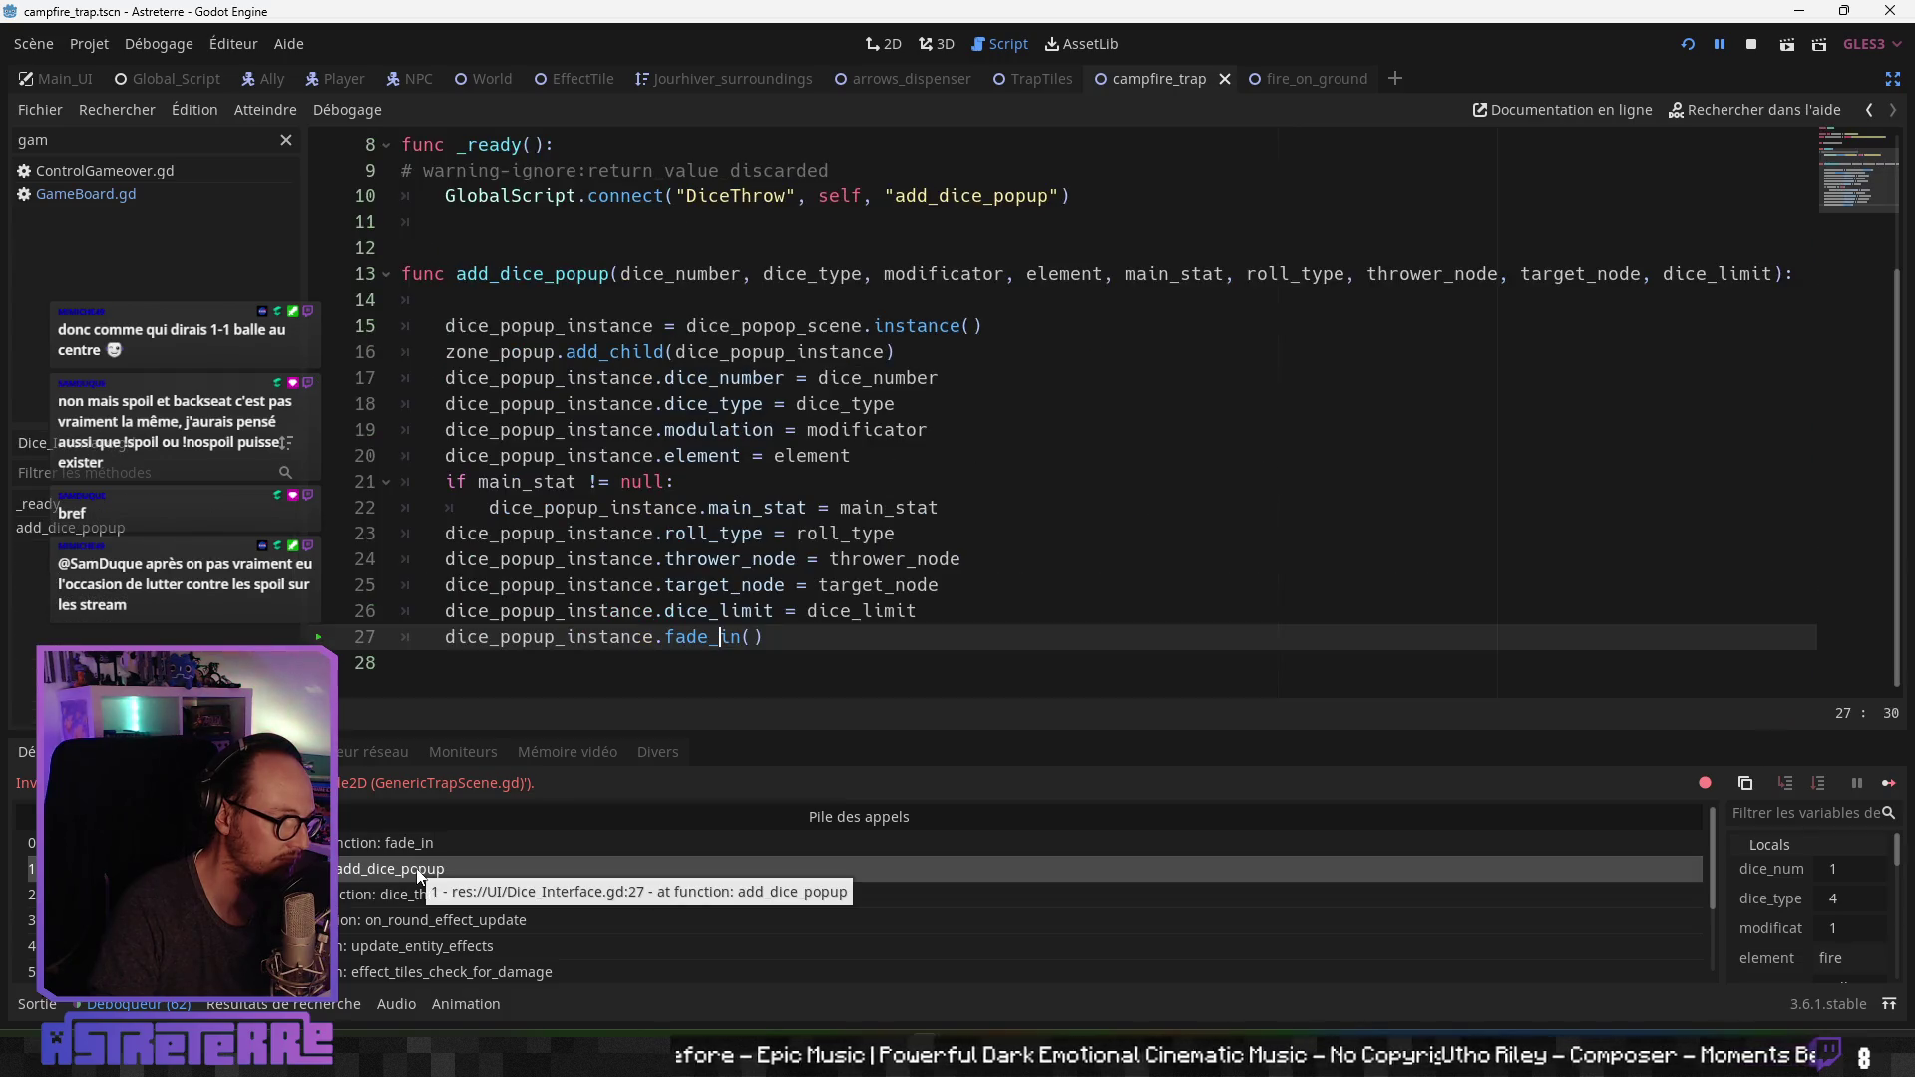
{"action": "left_click", "coordinate": [416, 843]}
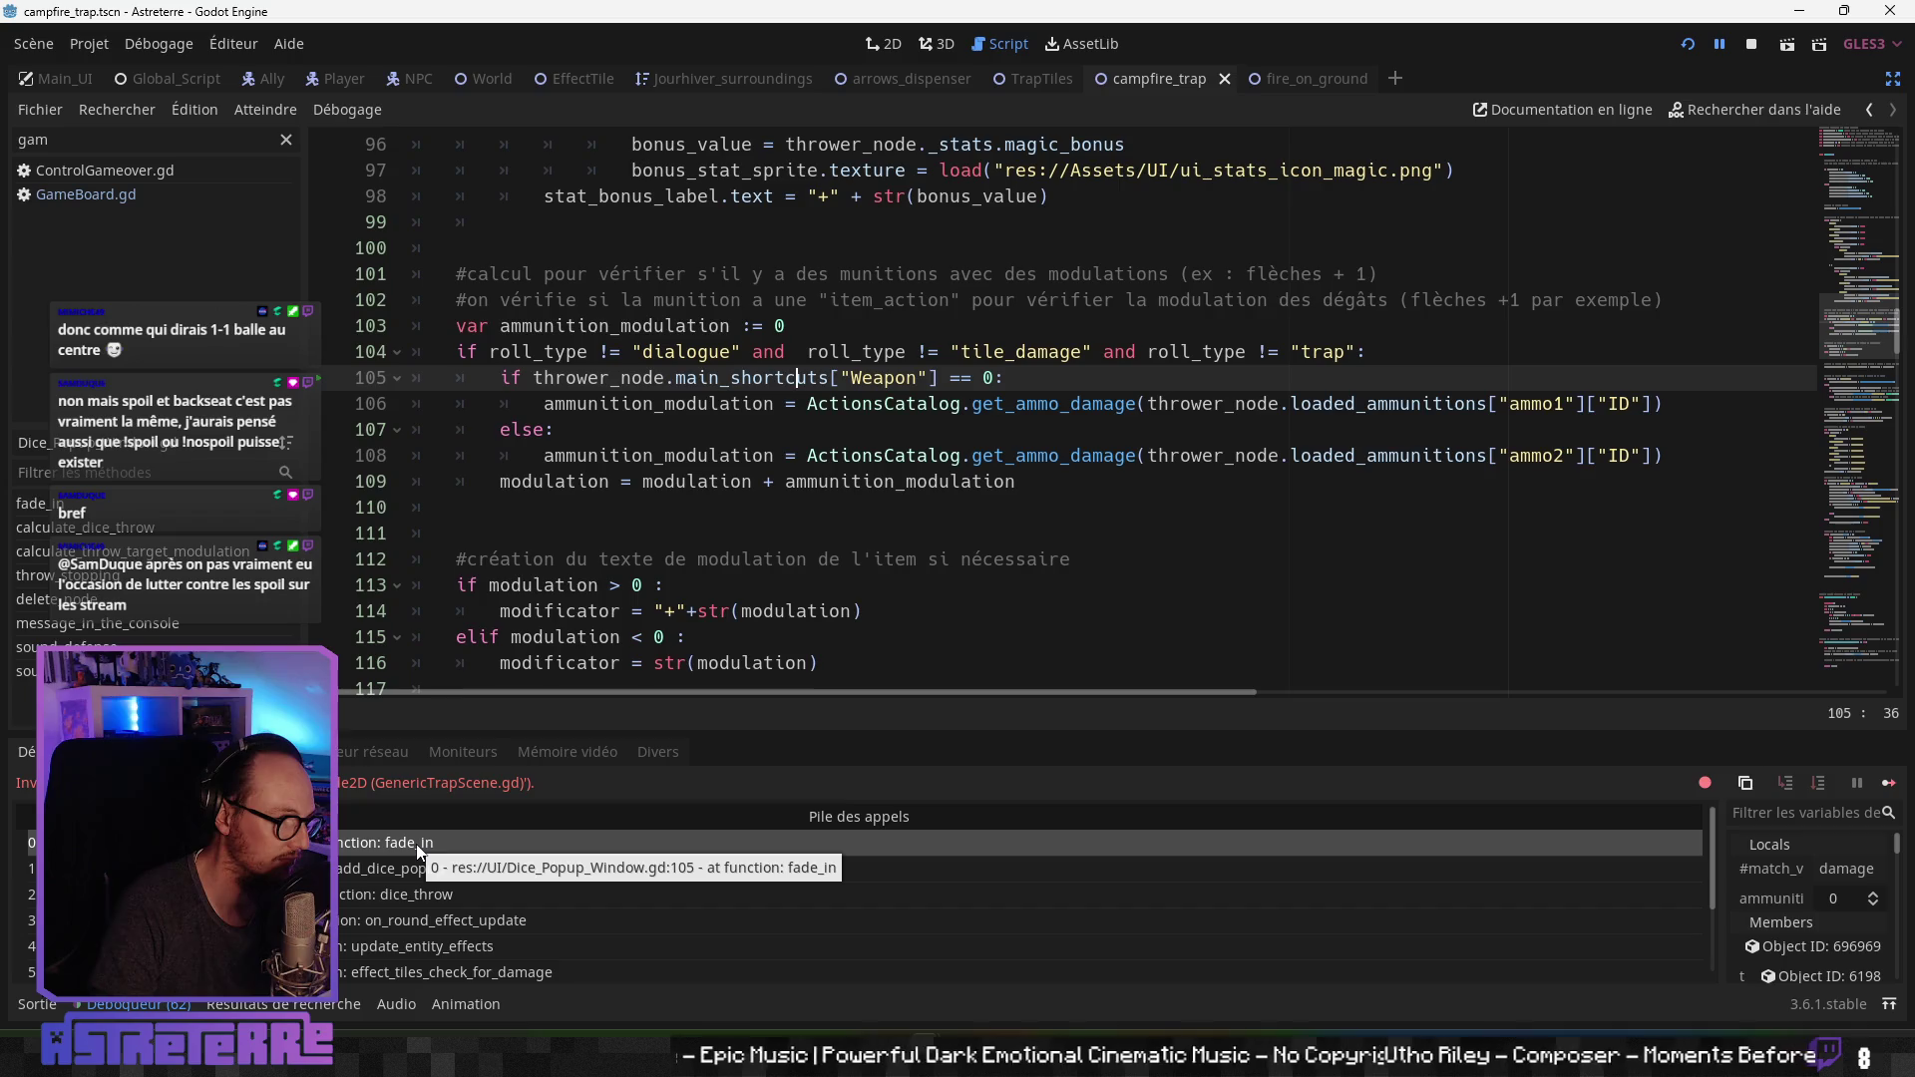
{"action": "scroll", "coordinate": [698, 446], "scroll_direction": "up", "scroll_amount": 11}
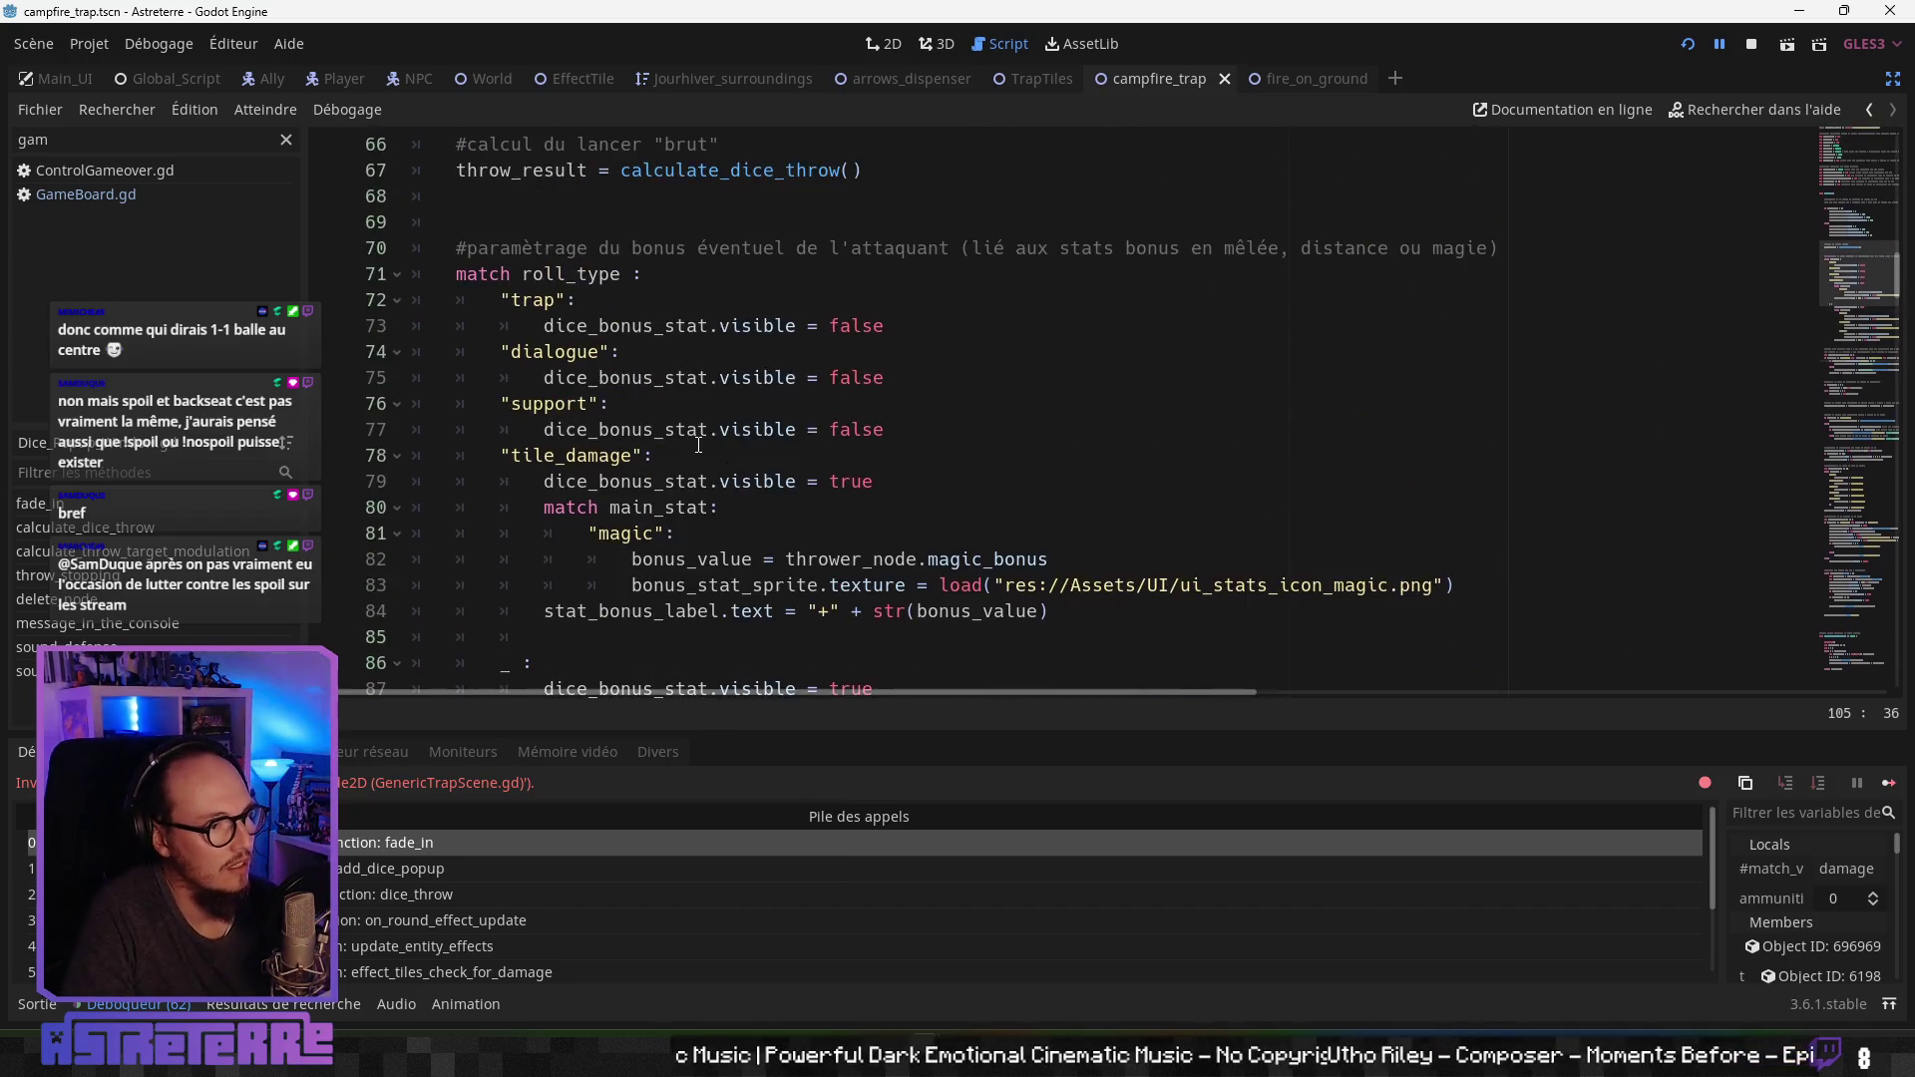
{"action": "scroll", "coordinate": [698, 446], "scroll_direction": "up", "scroll_amount": 12}
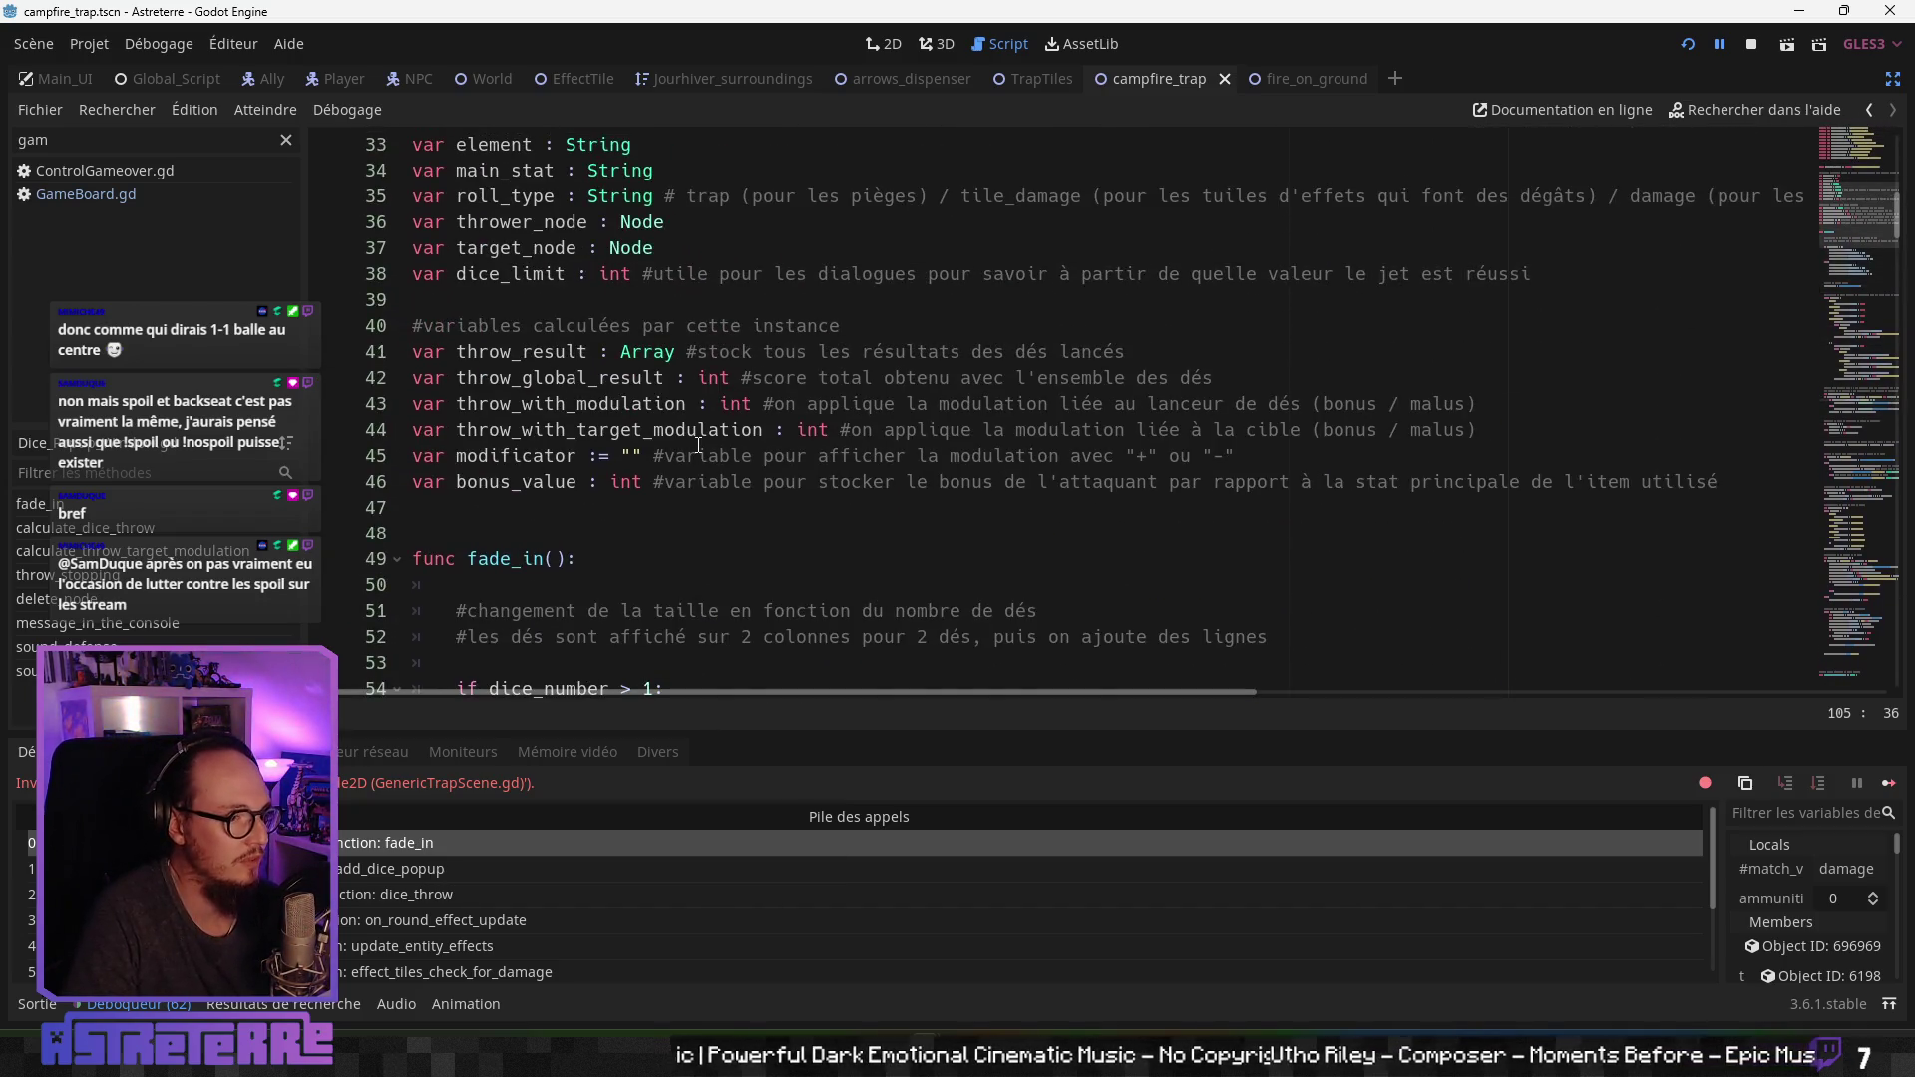
{"action": "scroll", "coordinate": [698, 446], "scroll_direction": "down", "scroll_amount": 20}
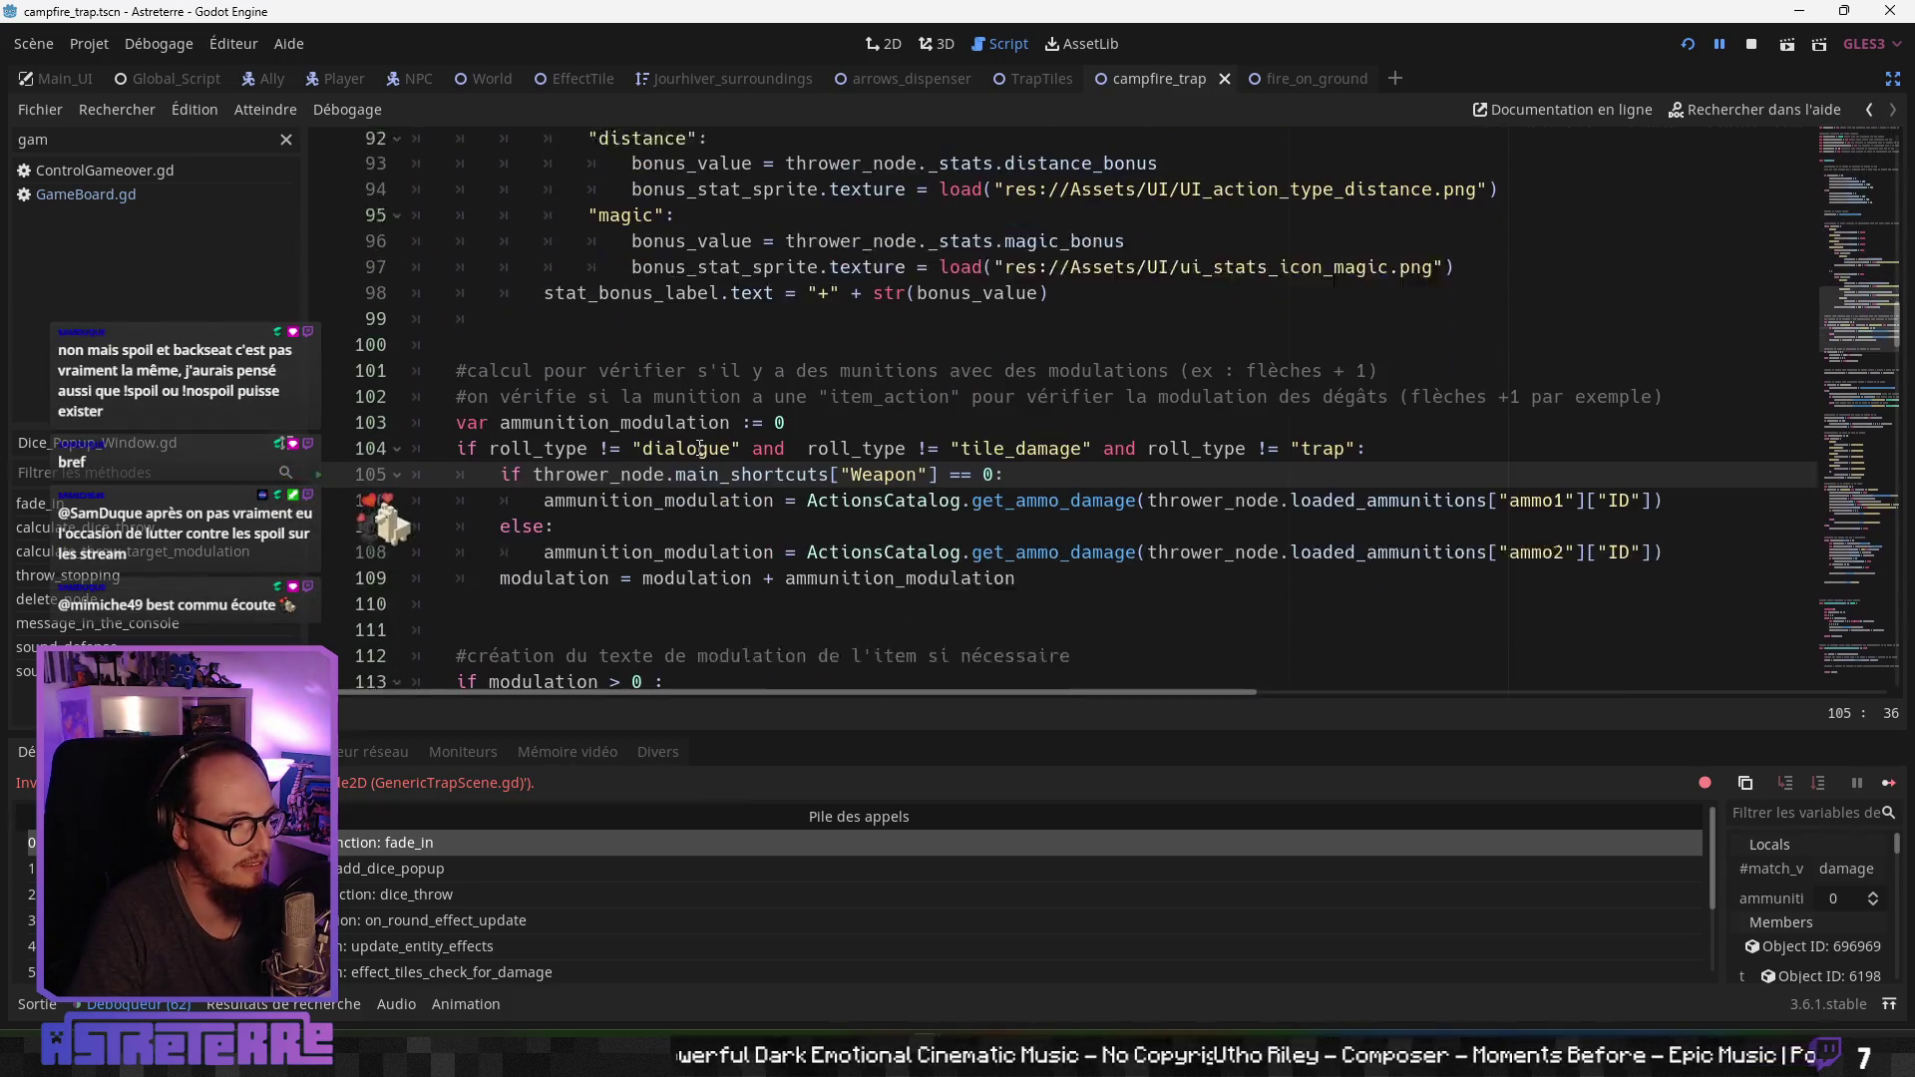
{"action": "mouse_move", "coordinate": [700, 479]}
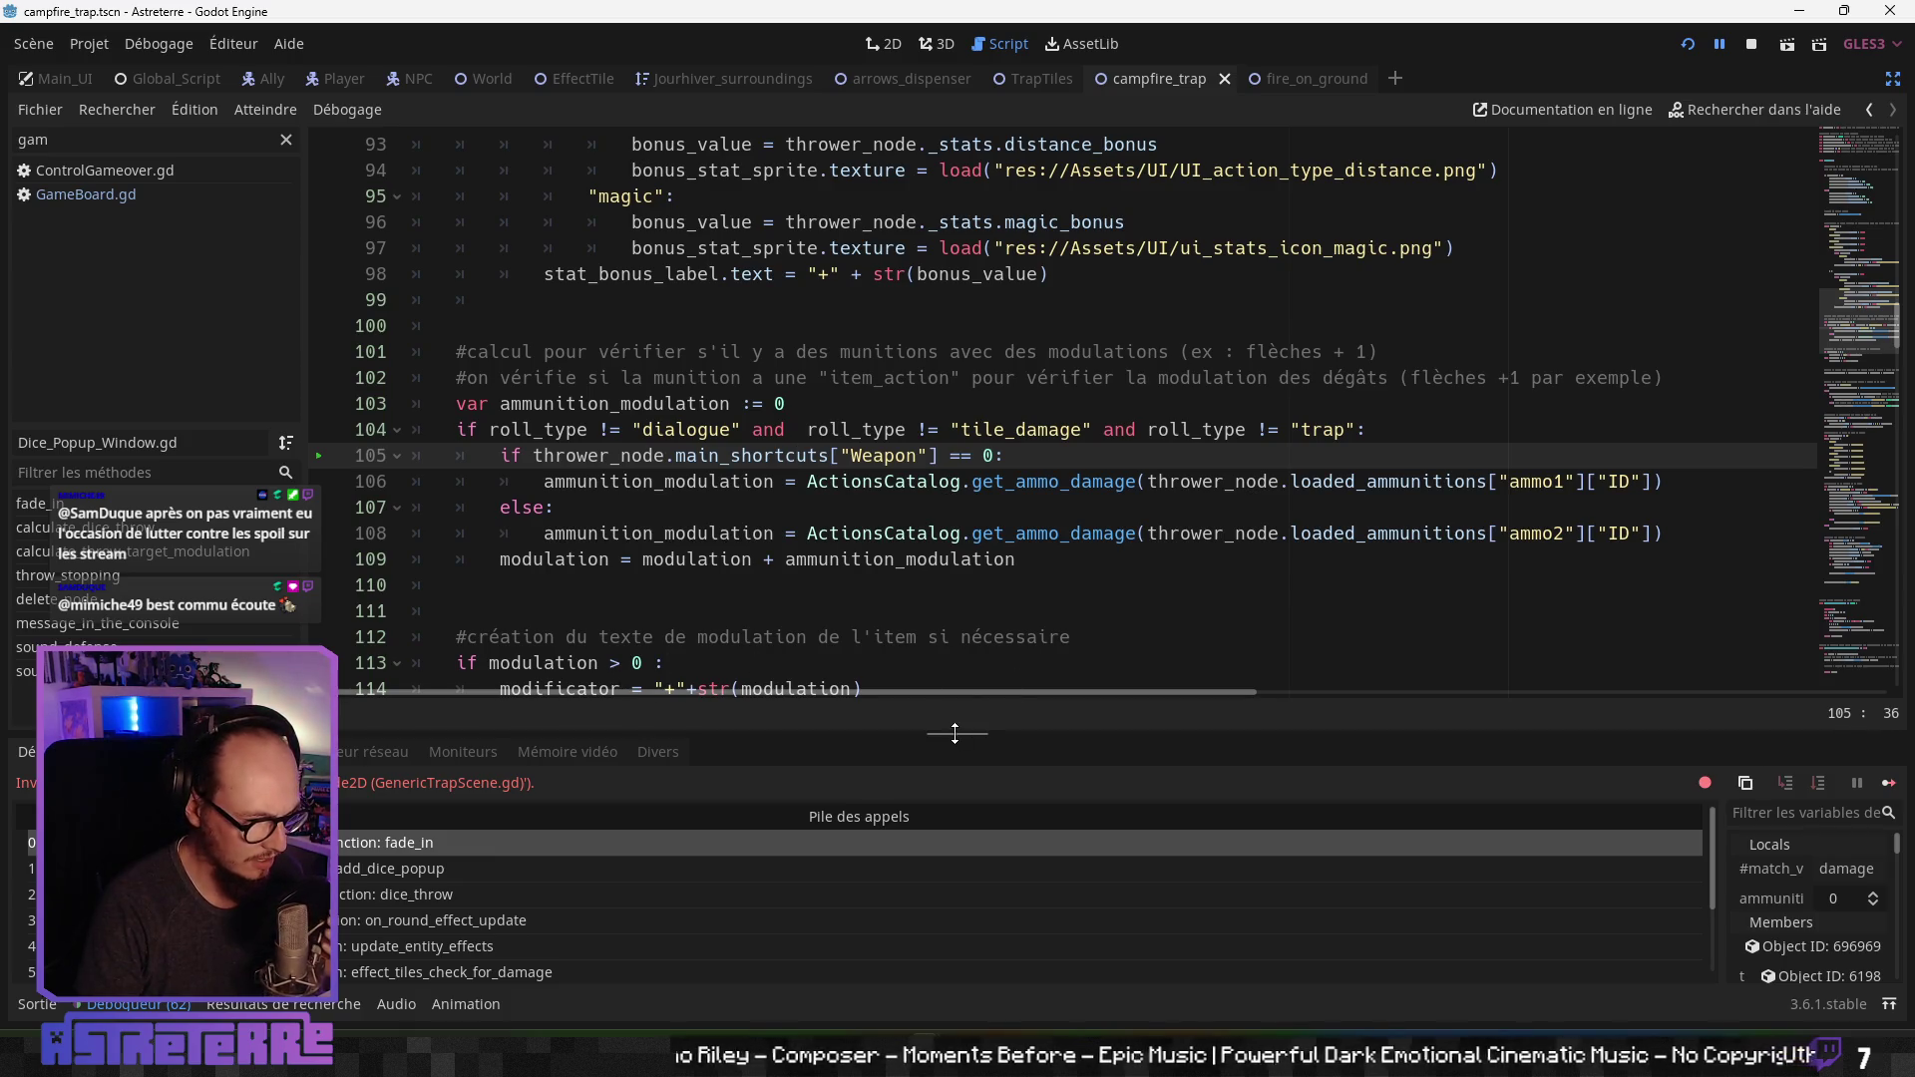
Step: Resize the debugger panels to widen the call stack and variables, then enlarge the code view
{"action": "left_click_drag", "start_coordinate": [958, 734], "coordinate": [973, 355]}
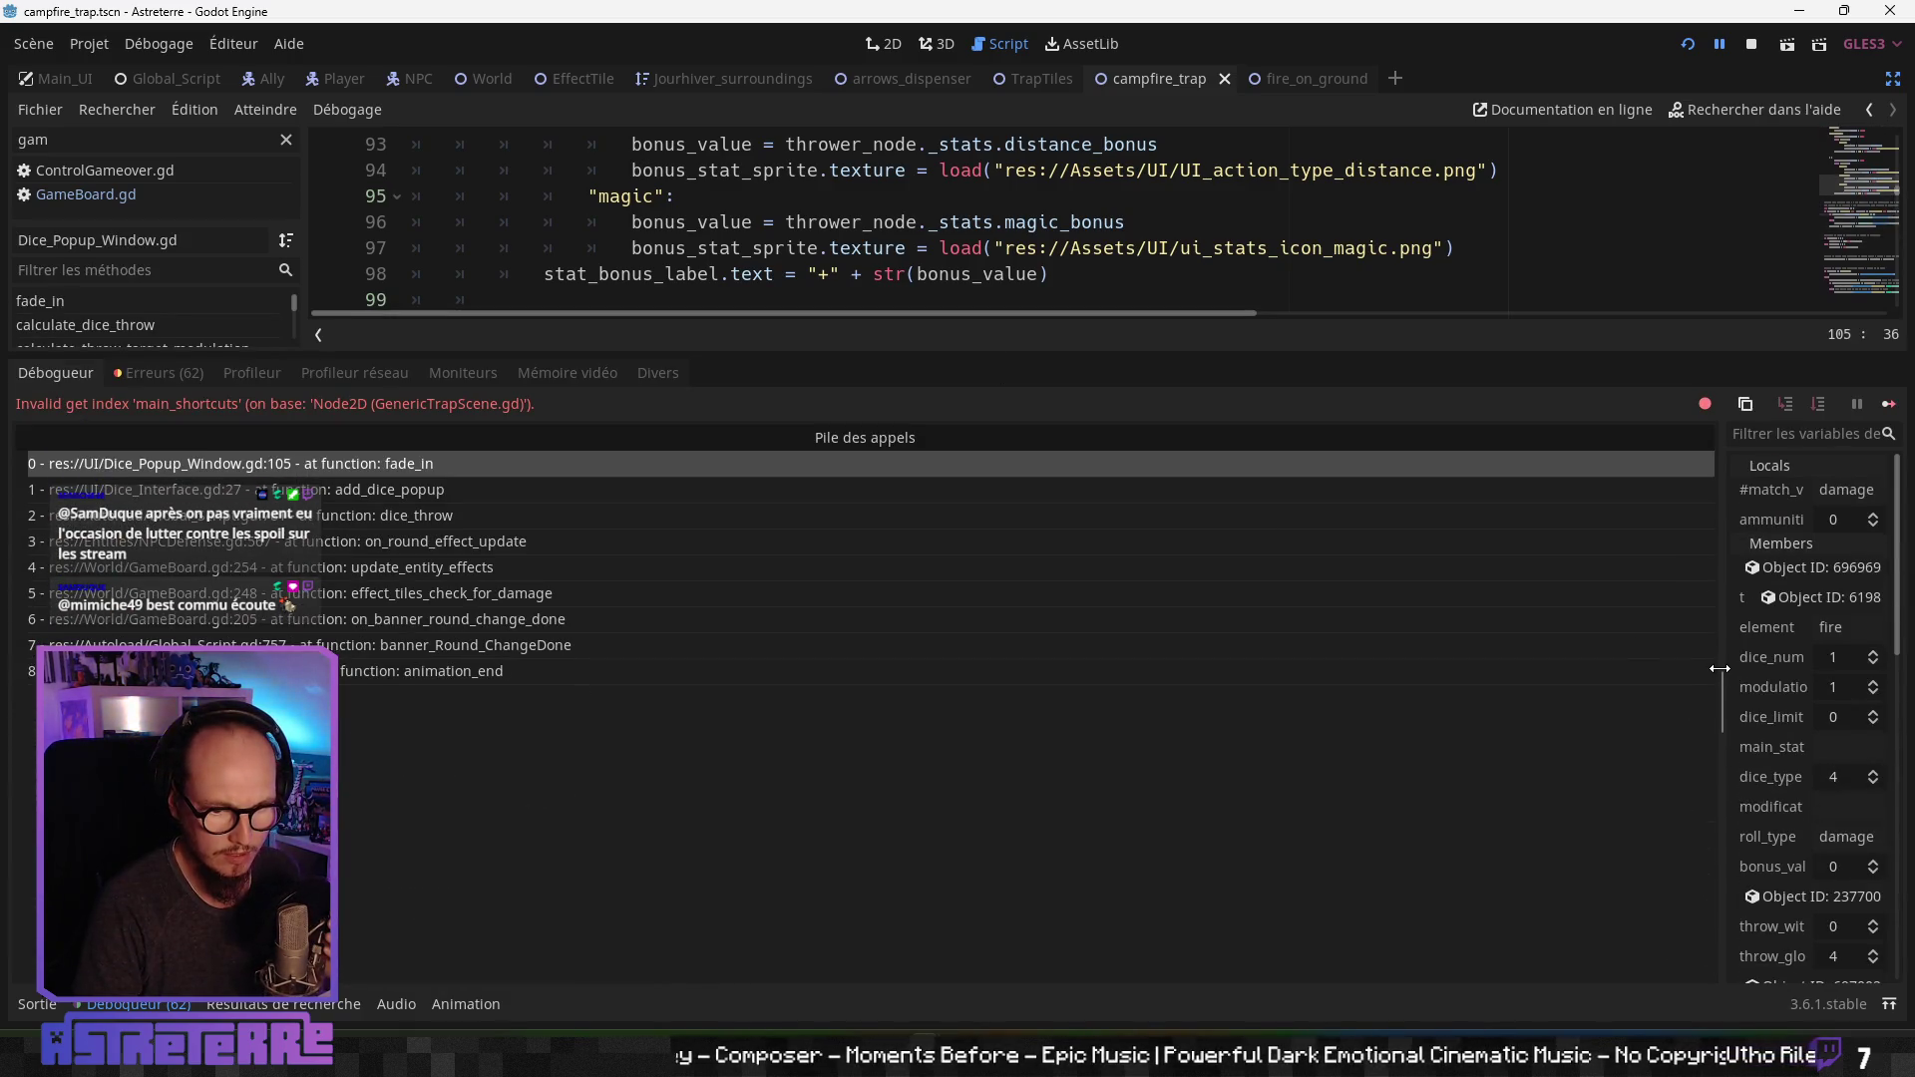
{"action": "left_click_drag", "start_coordinate": [1720, 669], "coordinate": [1544, 668]}
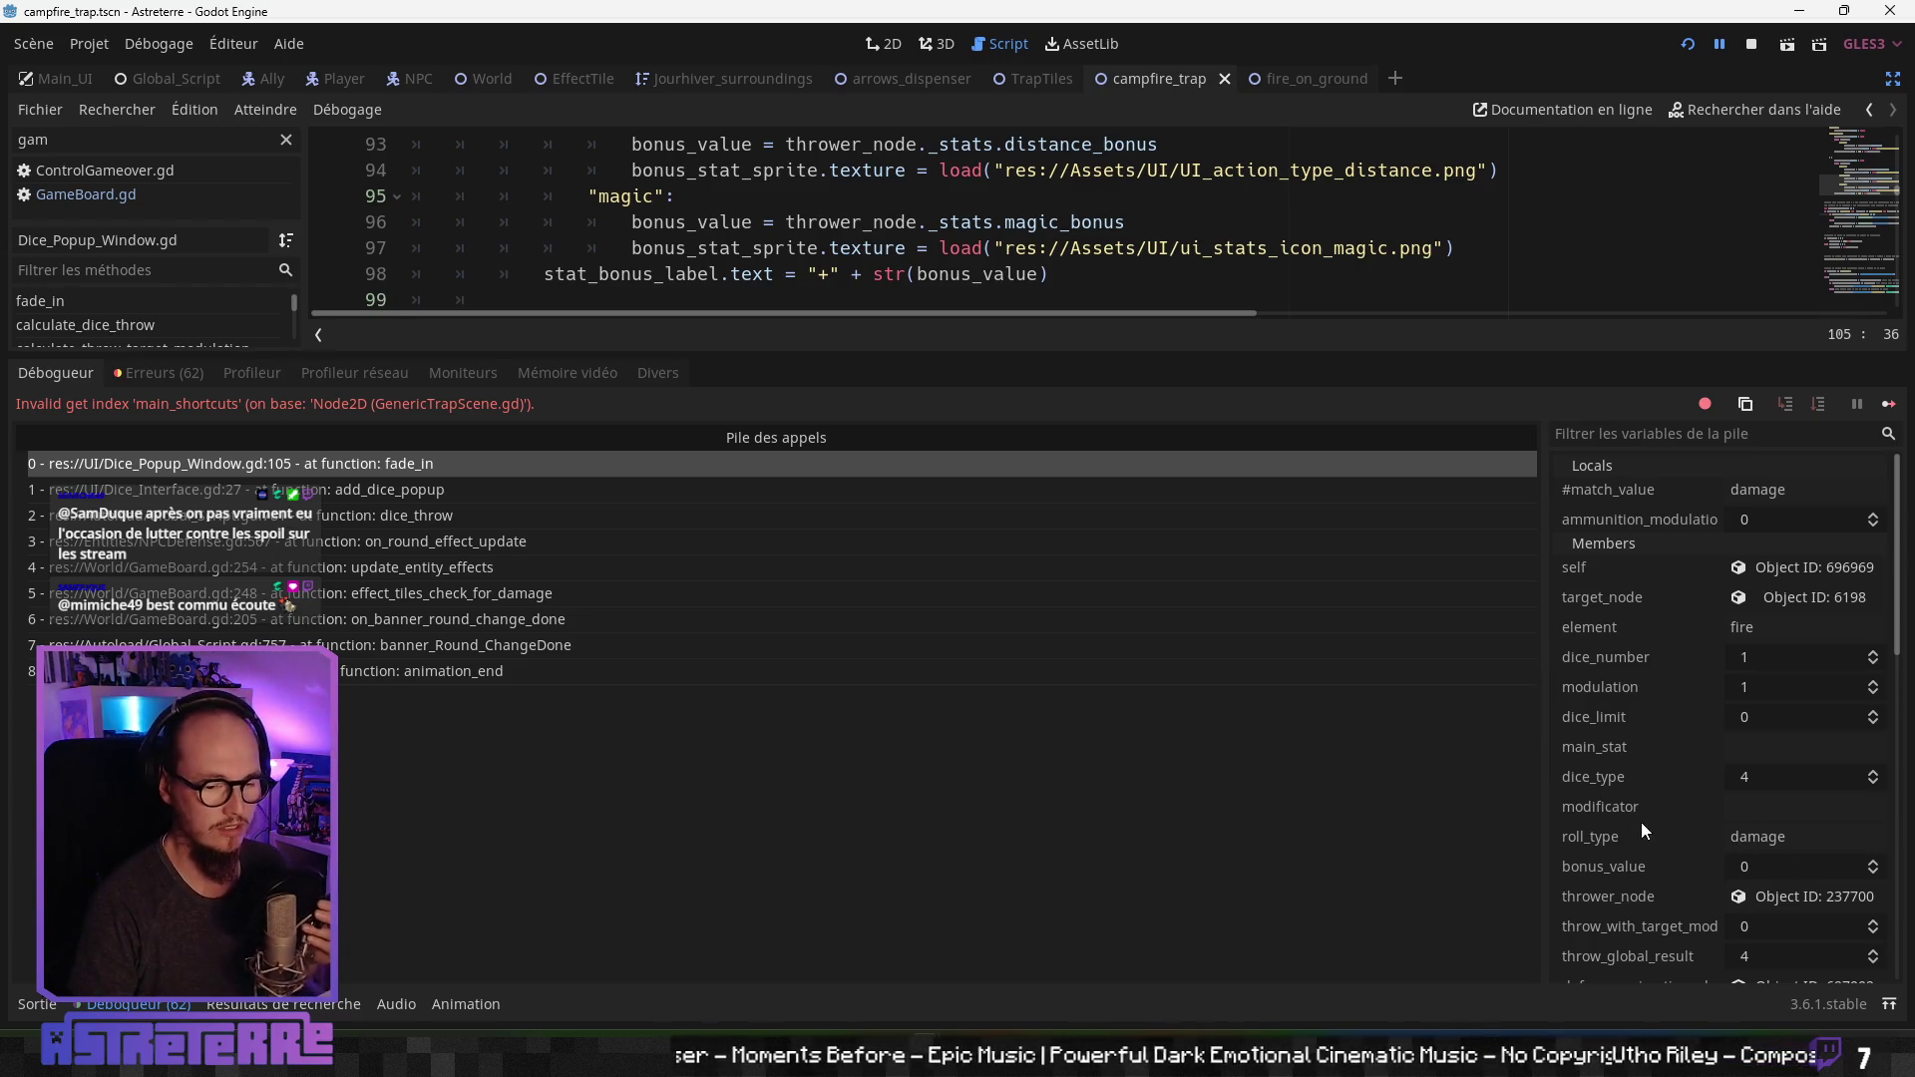
{"action": "left_click_drag", "start_coordinate": [1543, 784], "coordinate": [1614, 756]}
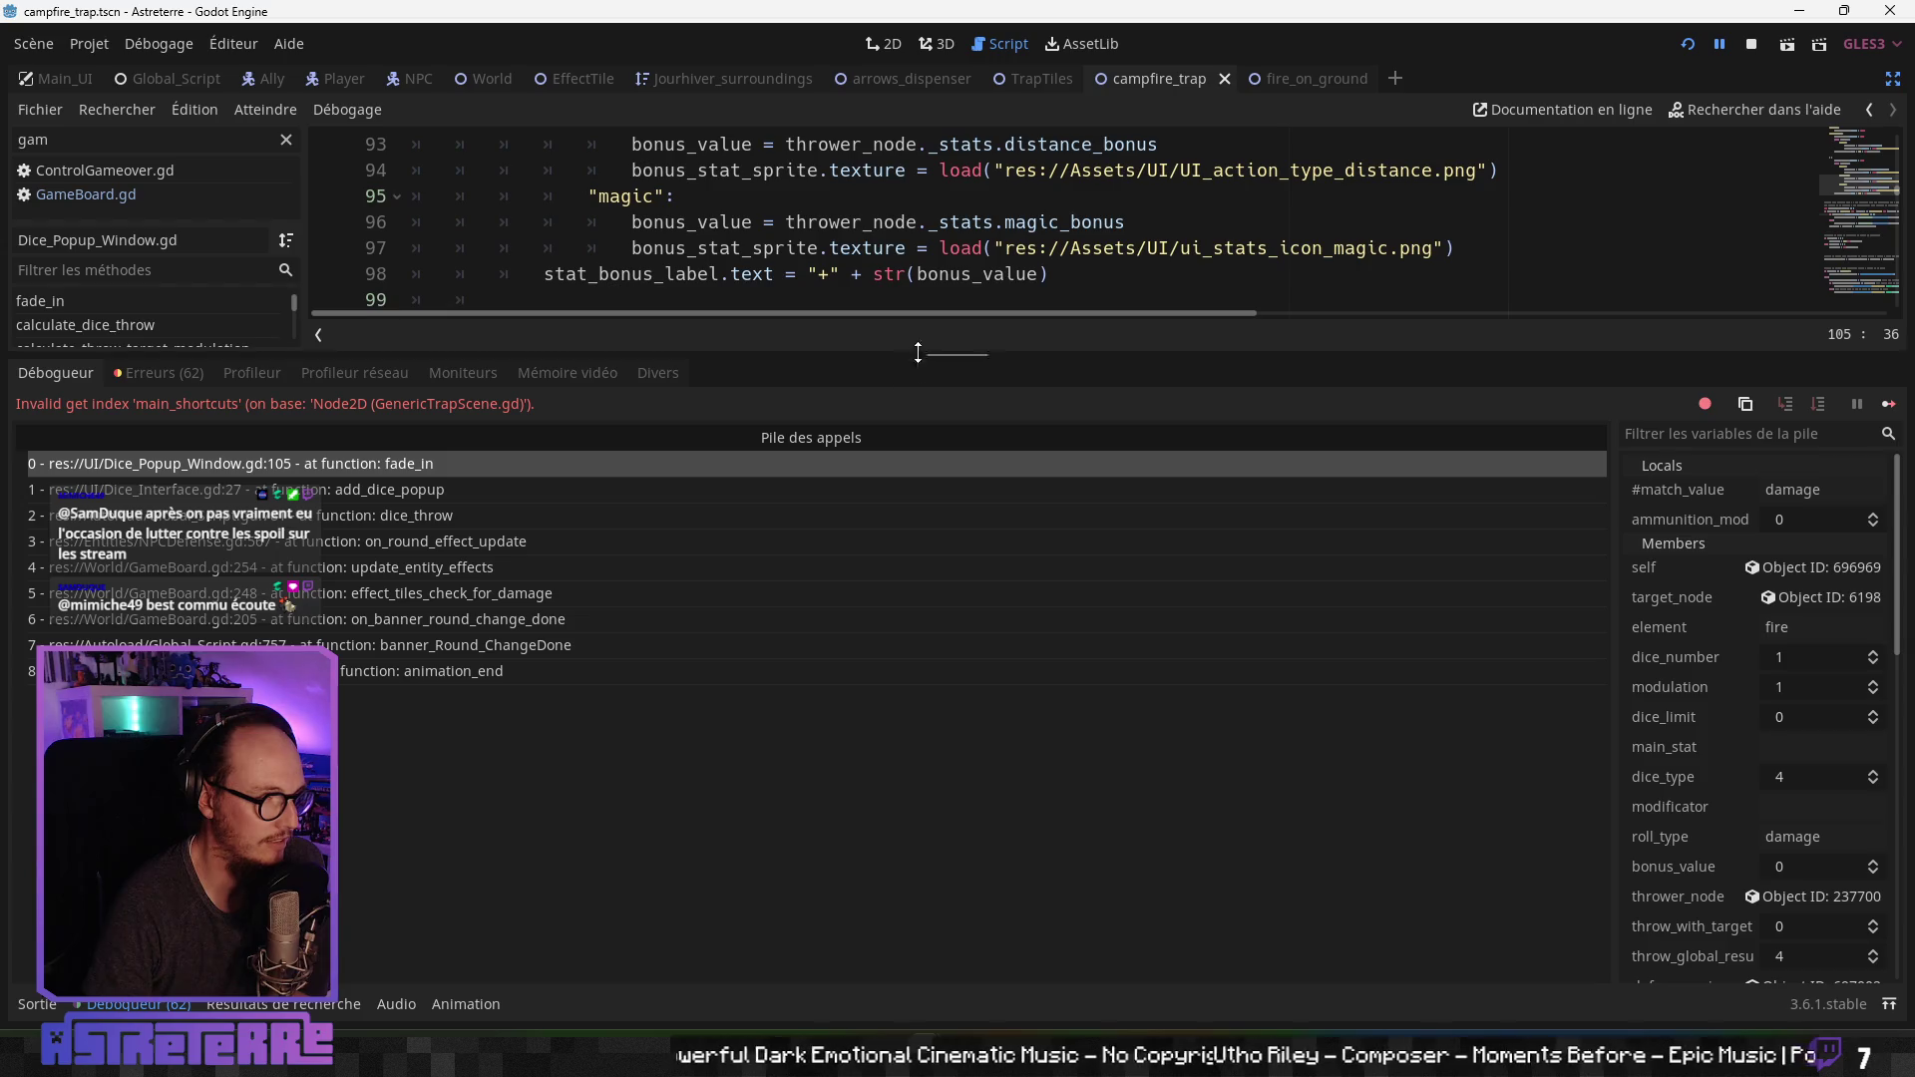
{"action": "mouse_move", "coordinate": [921, 355]}
{"action": "left_mouse_down"}
{"action": "mouse_move", "coordinate": [898, 728]}
{"action": "mouse_move", "coordinate": [893, 639]}
{"action": "left_mouse_up"}
Step: Open the effect_tiles_check_for_damage frame in GameBoard.gd and read through its code
{"action": "scroll", "coordinate": [863, 466], "scroll_direction": "down", "scroll_amount": 3}
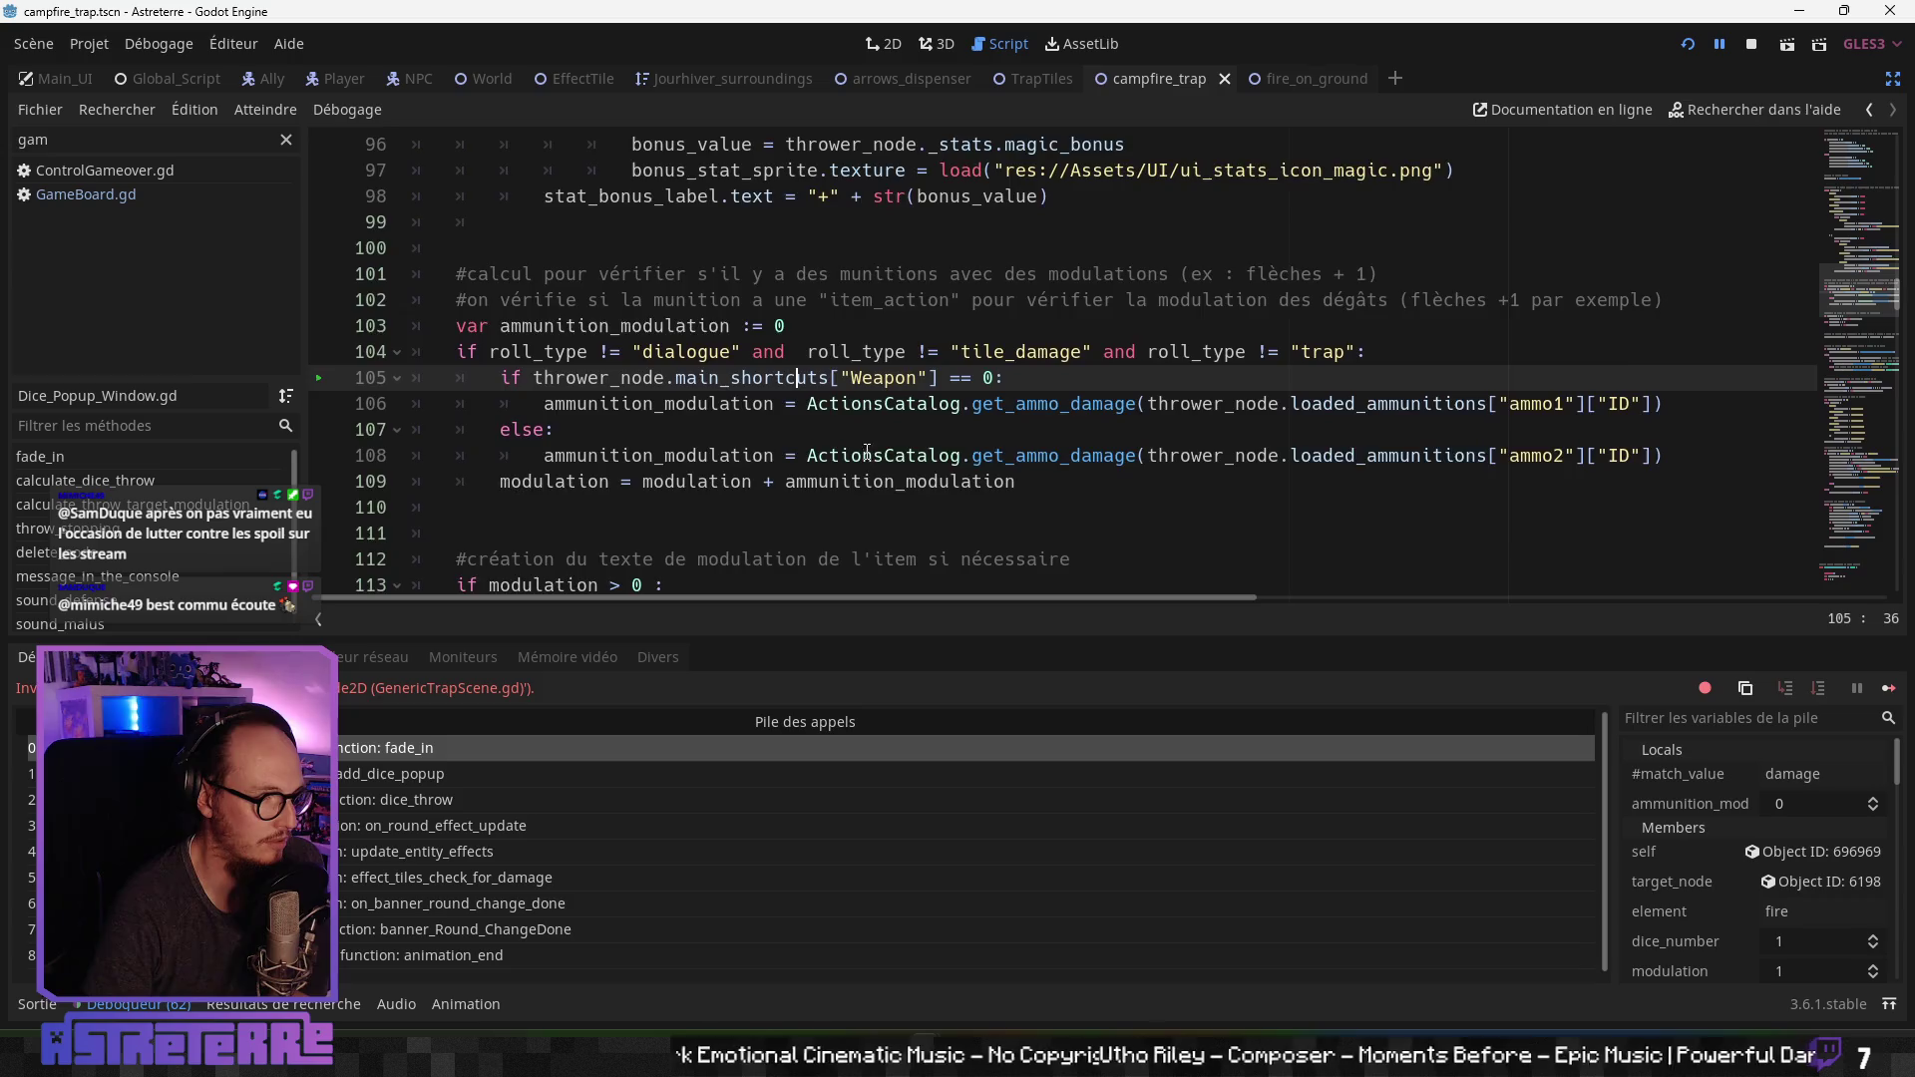
{"action": "scroll", "coordinate": [869, 428], "scroll_direction": "up", "scroll_amount": 2}
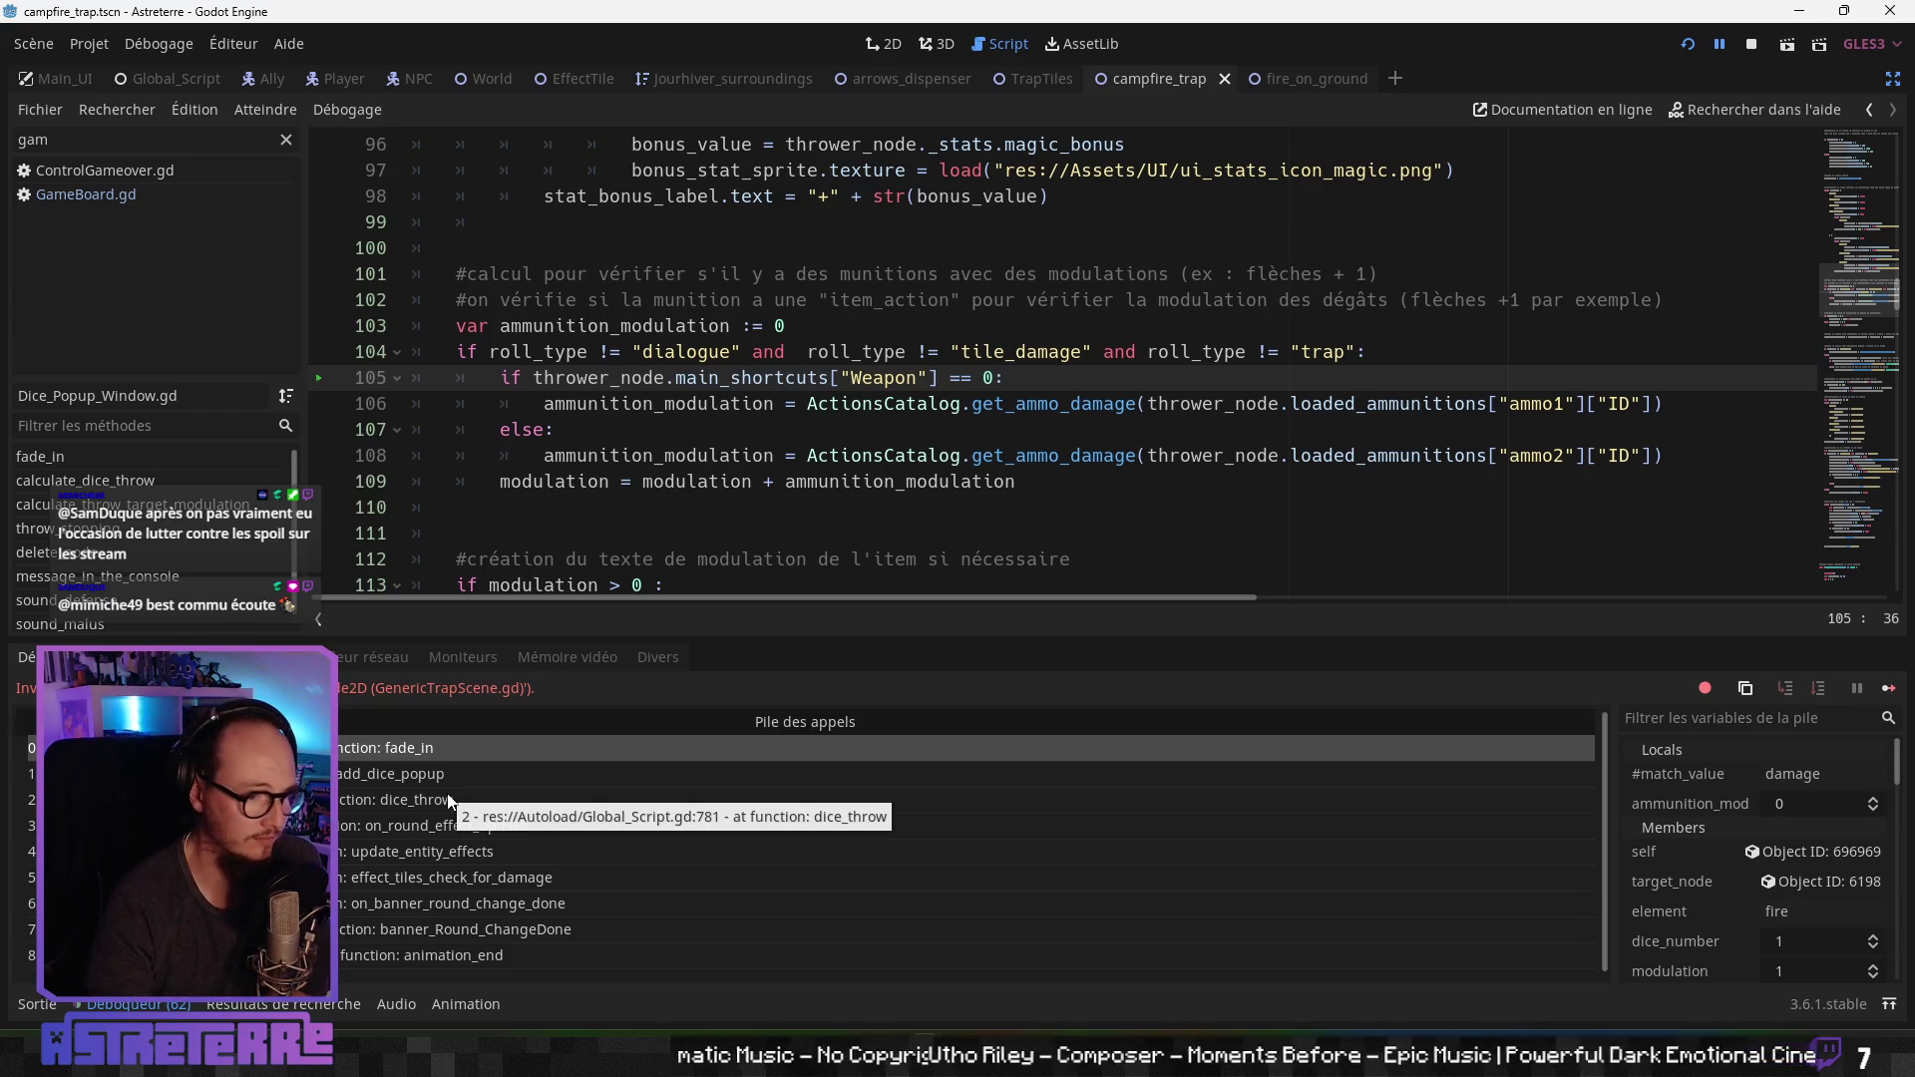
{"action": "left_click", "coordinate": [1097, 913]}
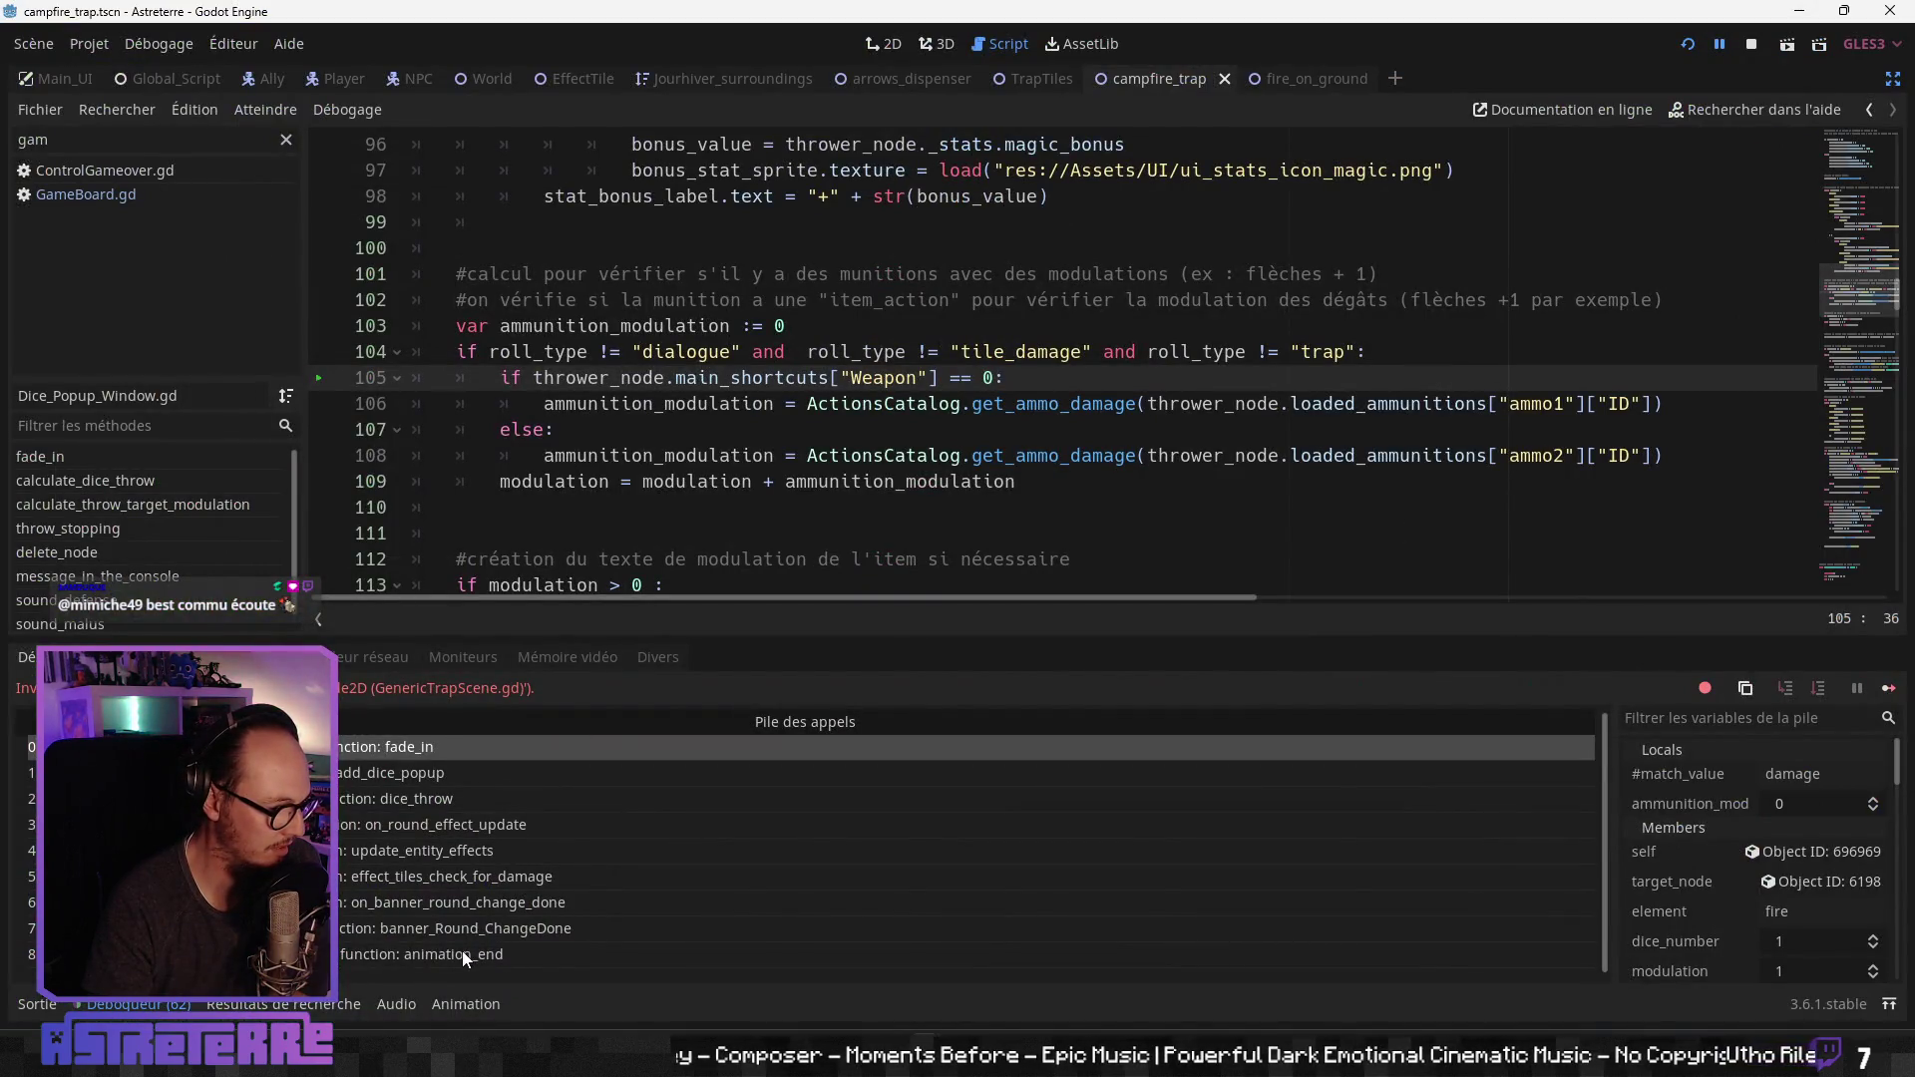
{"action": "left_click", "coordinate": [476, 883]}
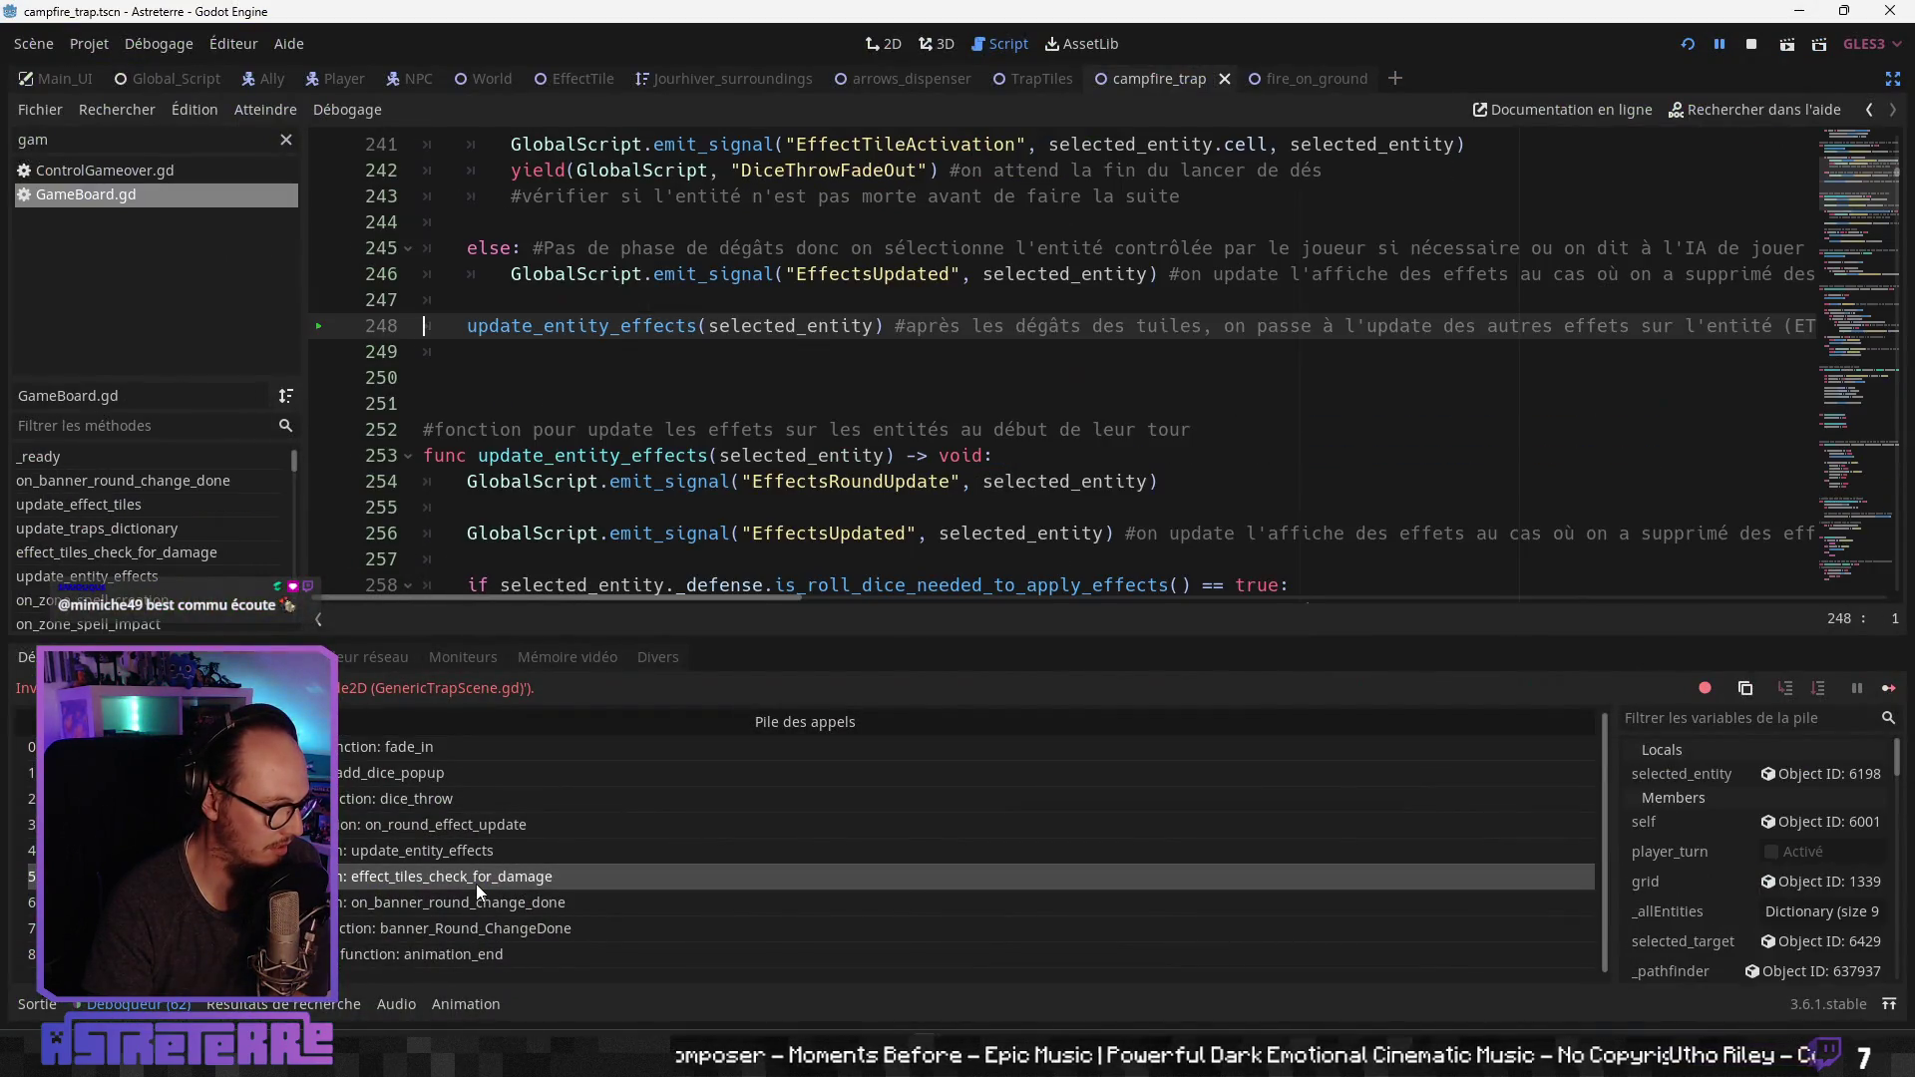
{"action": "scroll", "coordinate": [683, 588], "scroll_direction": "up", "scroll_amount": 2}
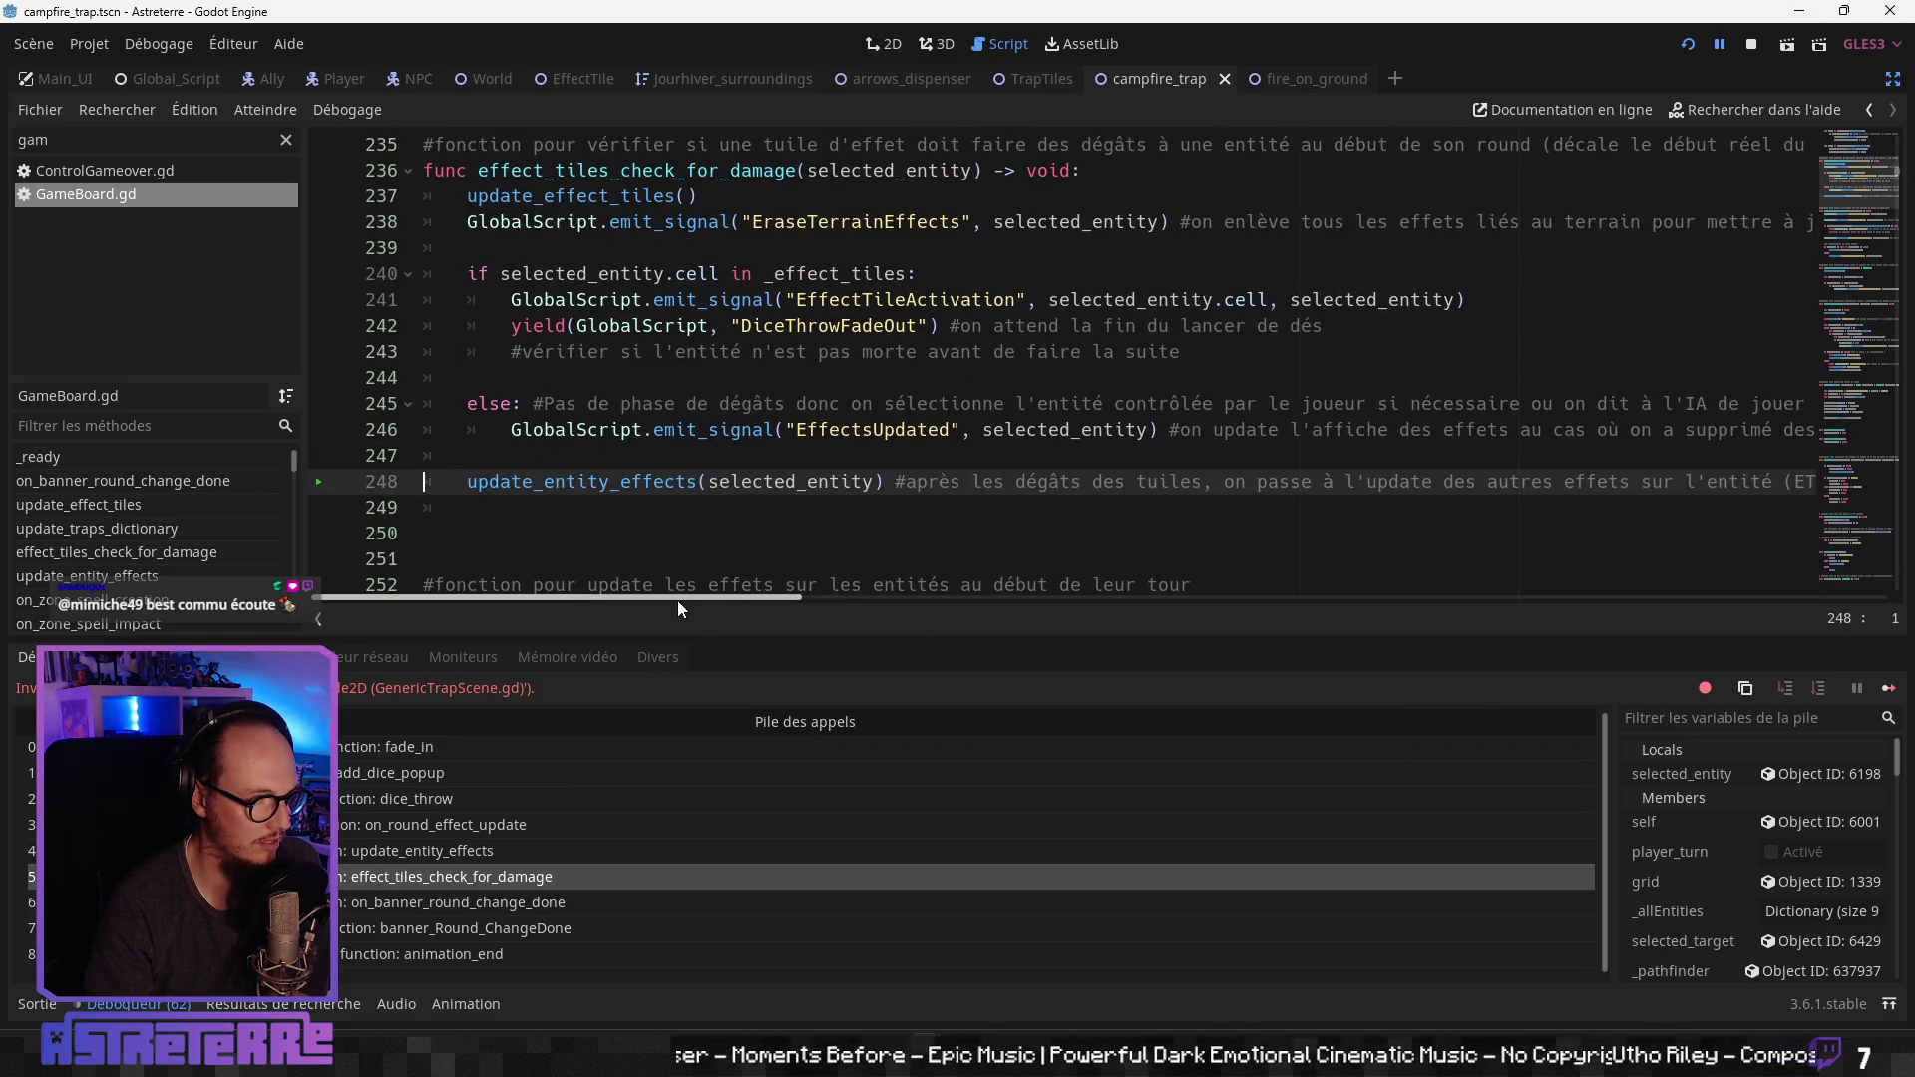
{"action": "mouse_move", "coordinate": [678, 600]}
{"action": "left_mouse_down"}
{"action": "mouse_move", "coordinate": [798, 590]}
{"action": "mouse_move", "coordinate": [574, 596]}
{"action": "left_mouse_up"}
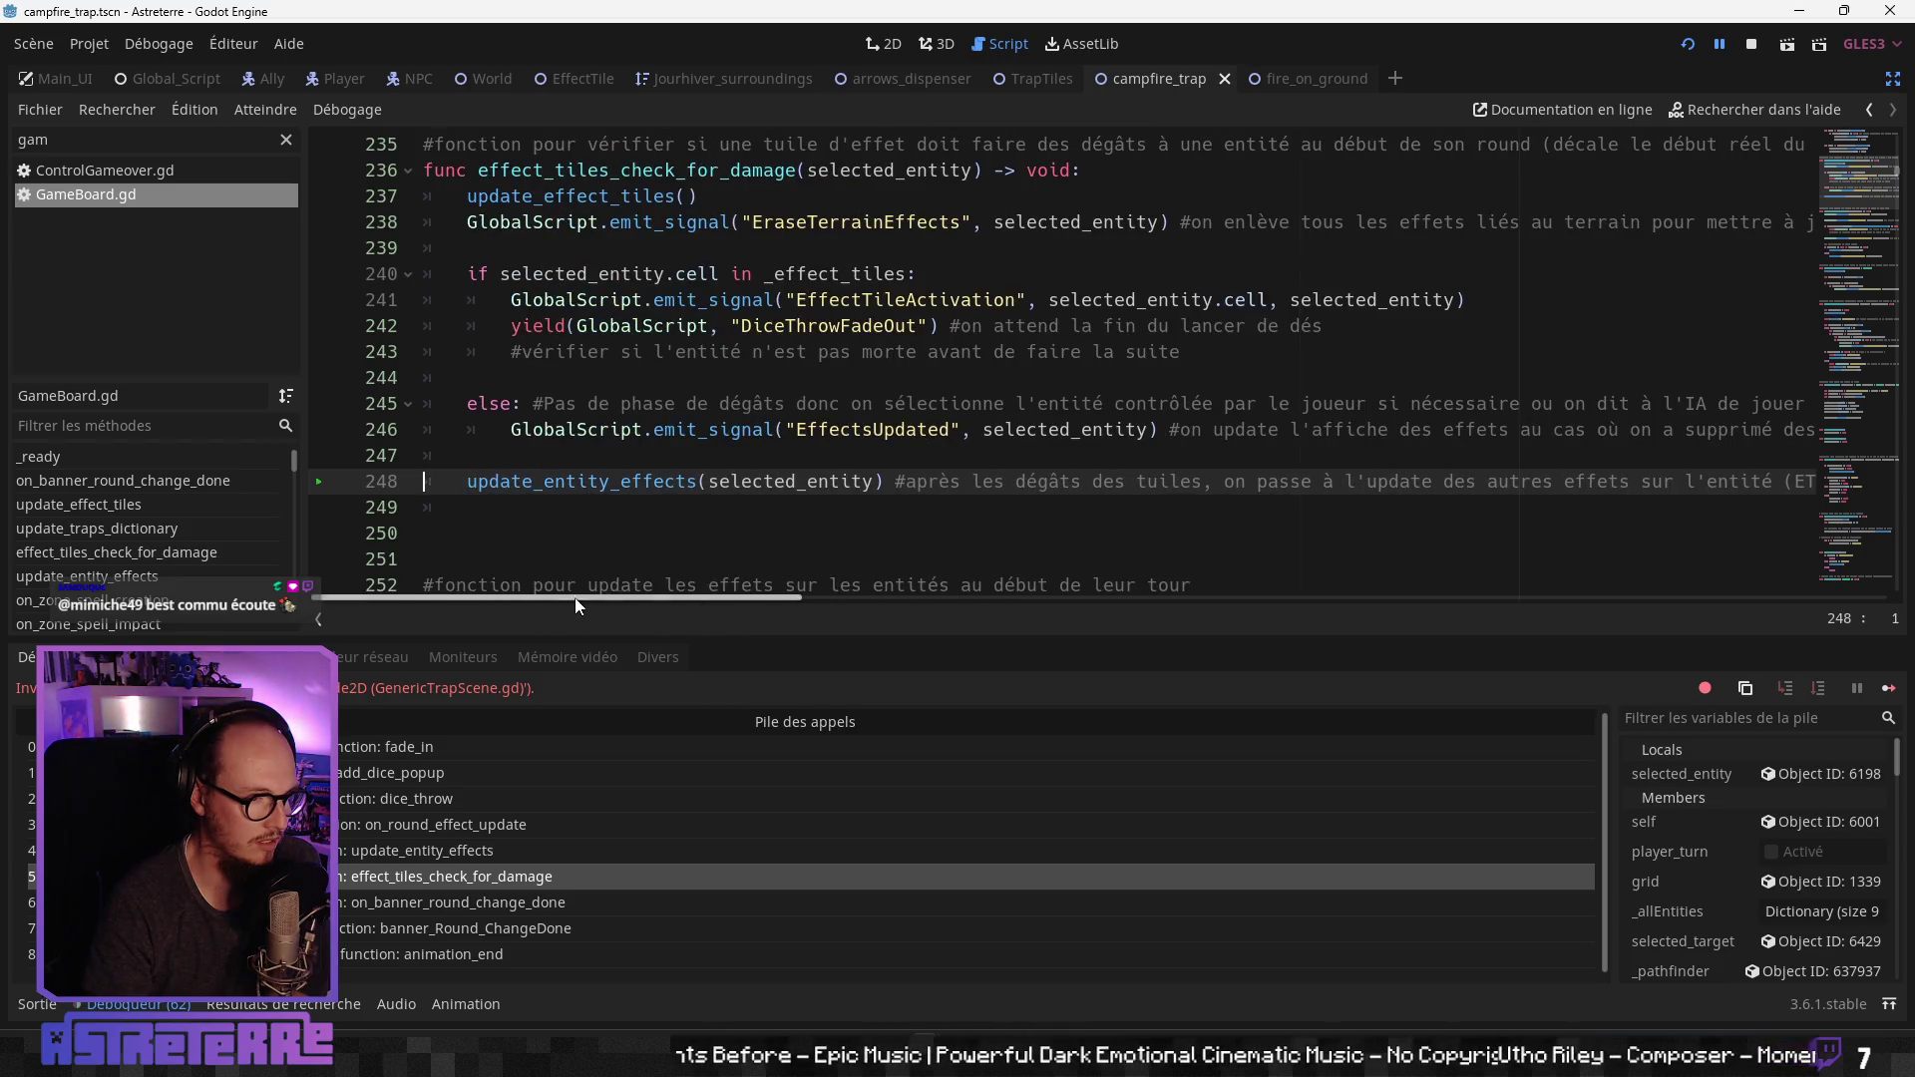
{"action": "scroll", "coordinate": [610, 532], "scroll_direction": "down", "scroll_amount": 2}
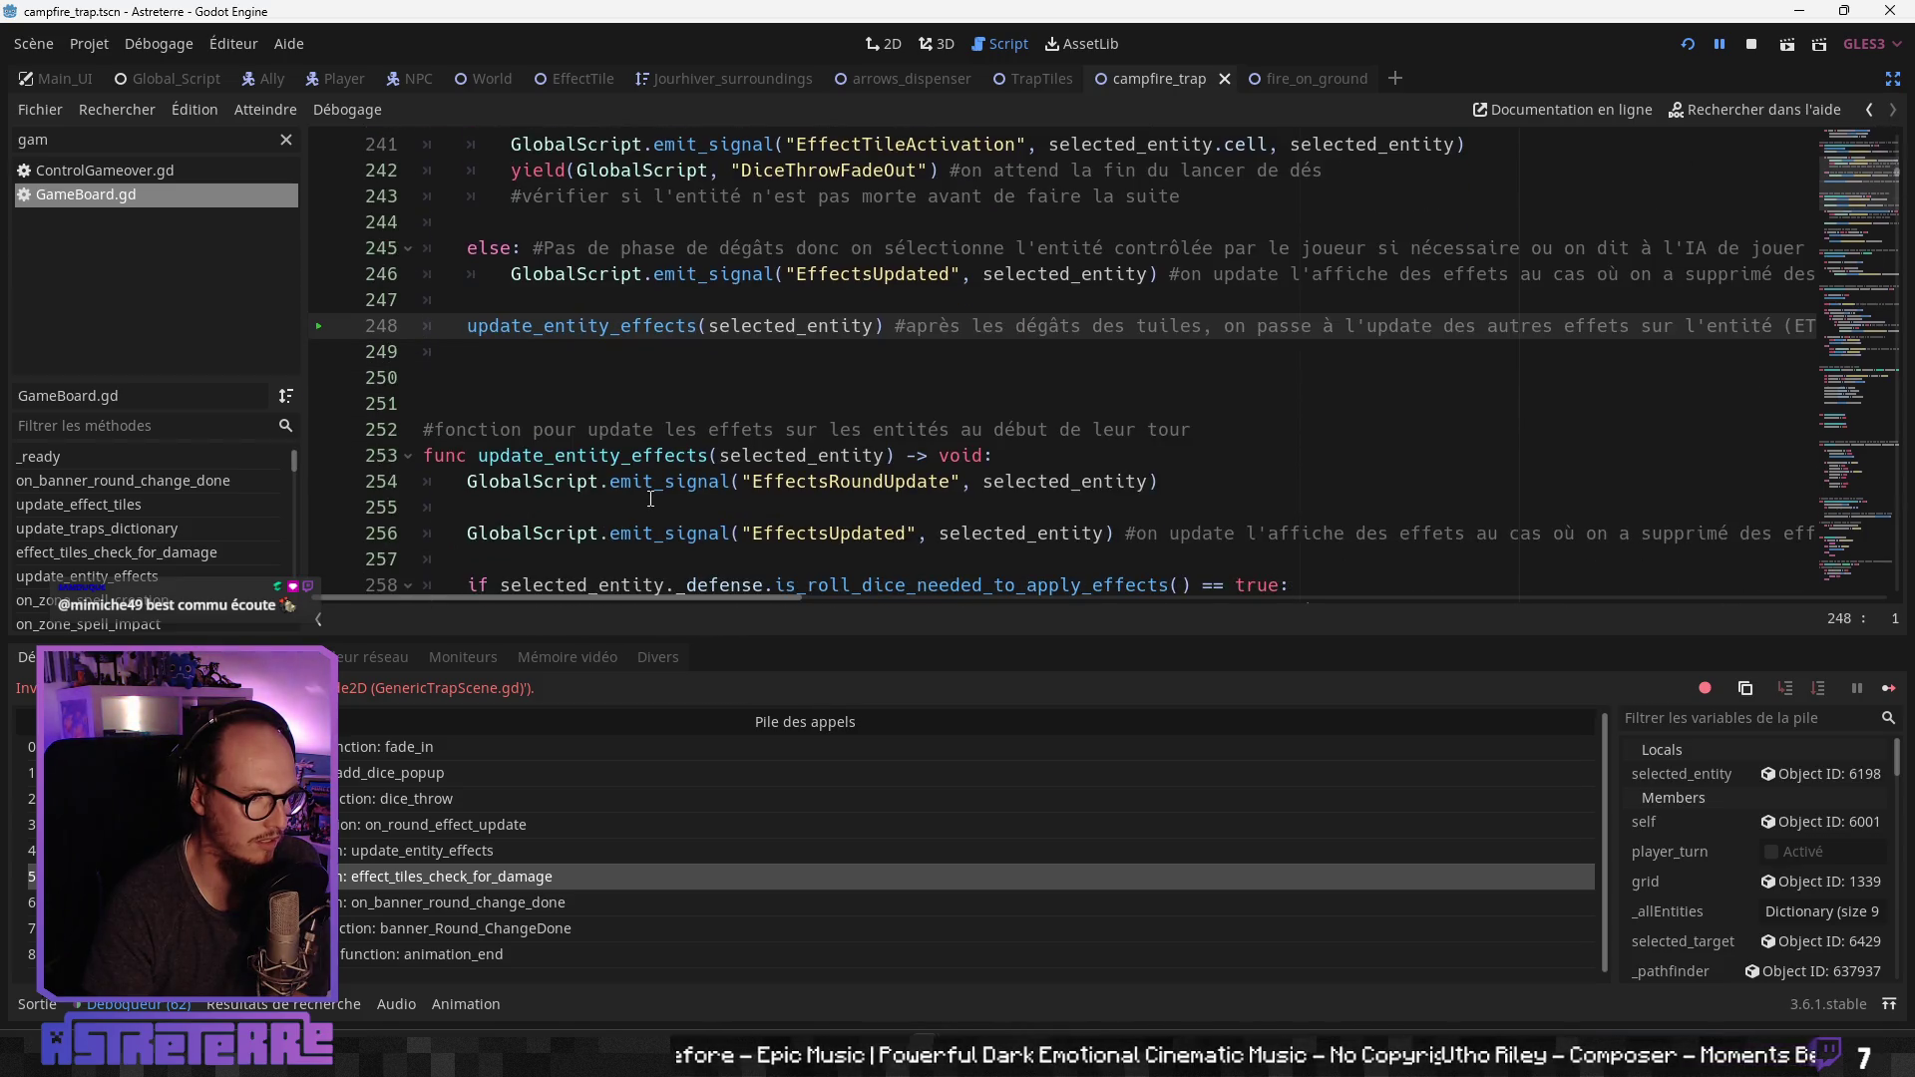
{"action": "scroll", "coordinate": [650, 498], "scroll_direction": "down", "scroll_amount": 1}
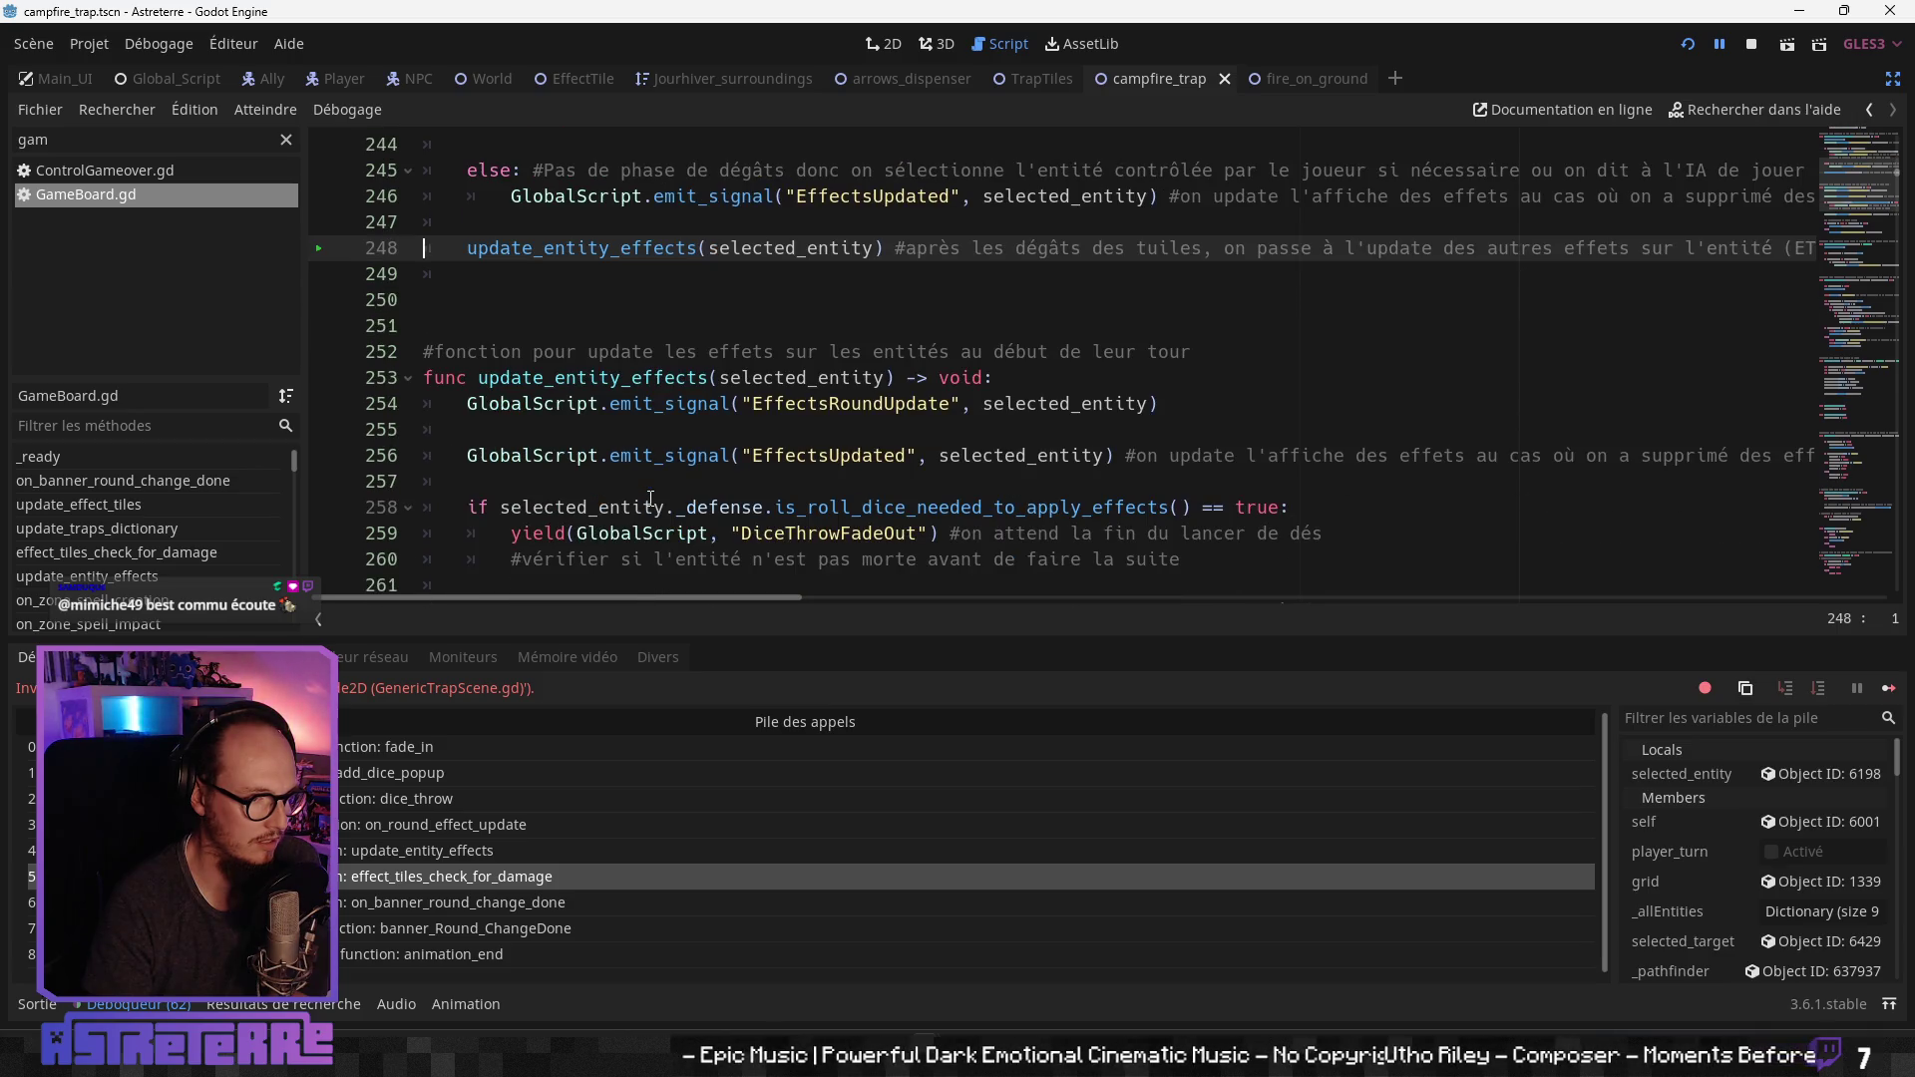
{"action": "scroll", "coordinate": [650, 498], "scroll_direction": "down", "scroll_amount": 1}
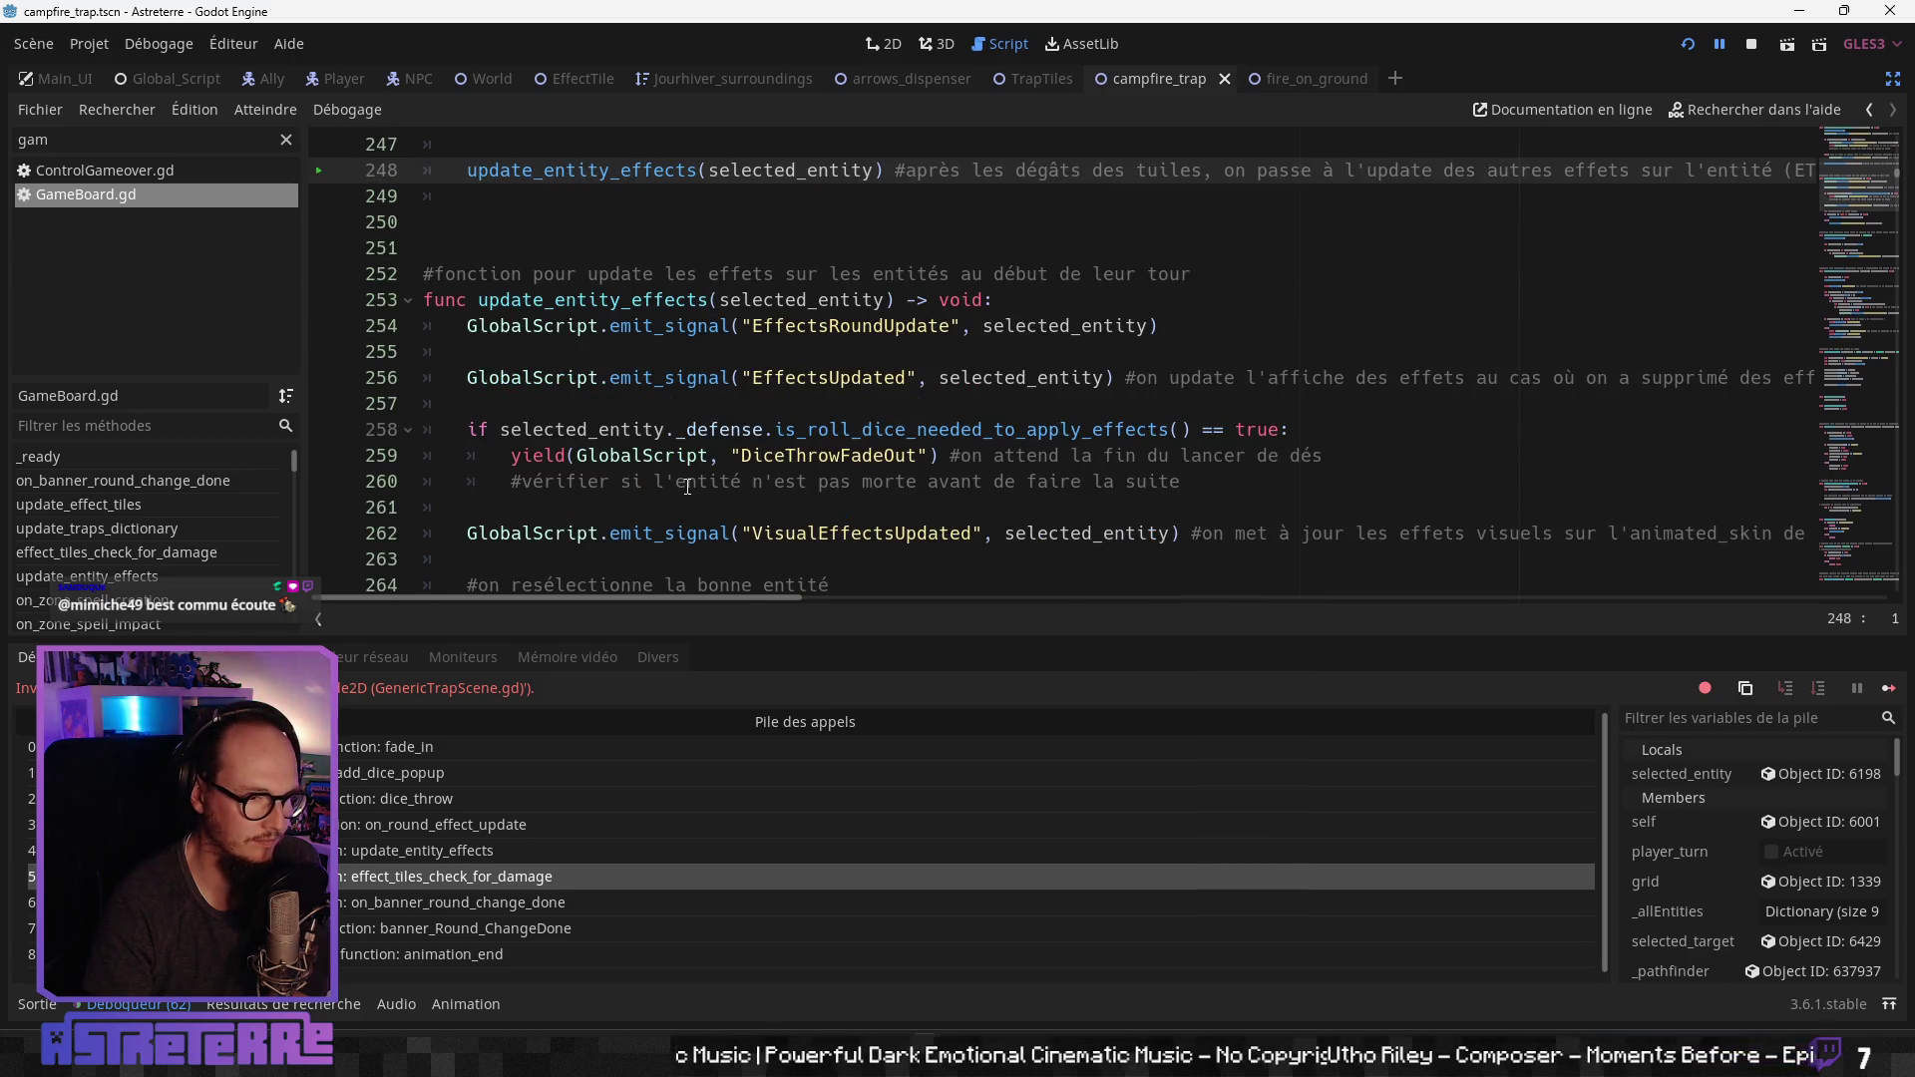
{"action": "scroll", "coordinate": [673, 356], "scroll_direction": "up", "scroll_amount": 1}
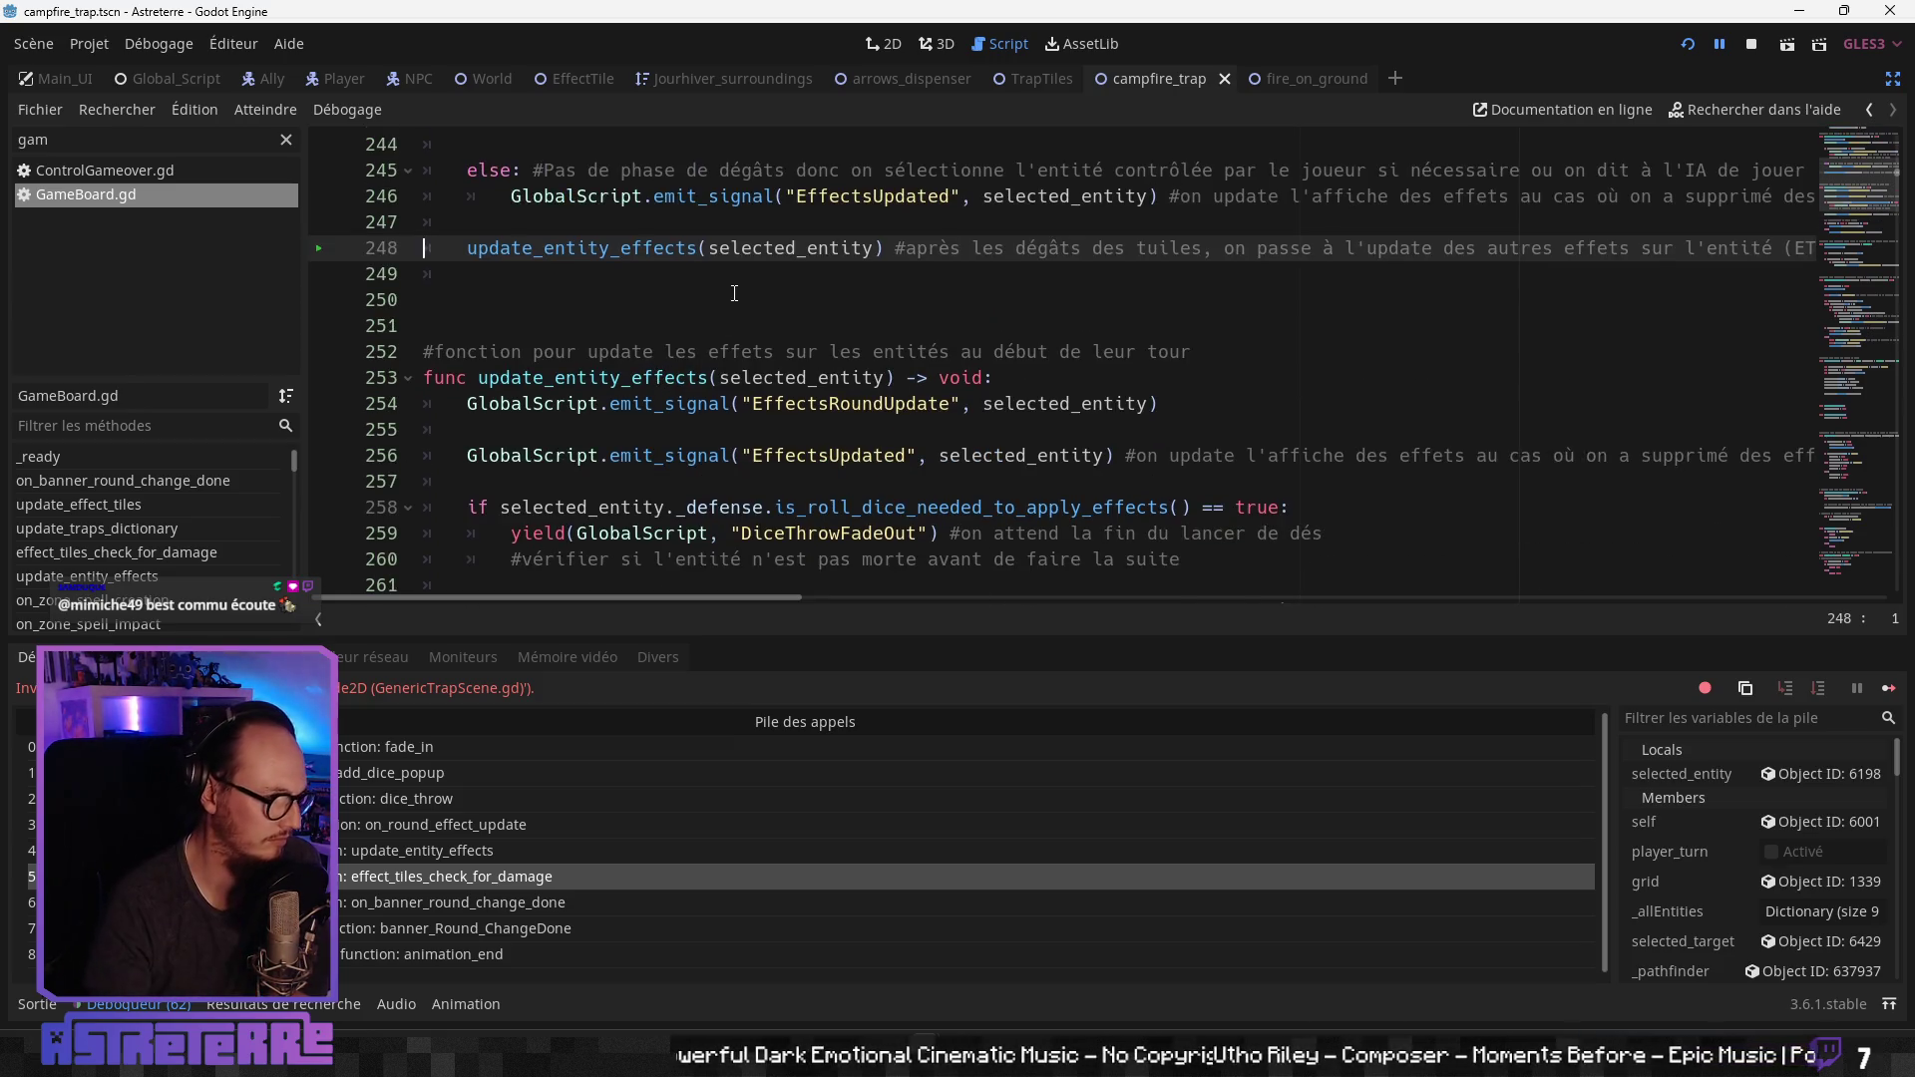
{"action": "scroll", "coordinate": [734, 294], "scroll_direction": "up", "scroll_amount": 1}
Step: Open the update_entity_effects frame and read its EffectsRoundUpdate and dice-roll code around lines 248–260
{"action": "left_click", "coordinate": [443, 849]}
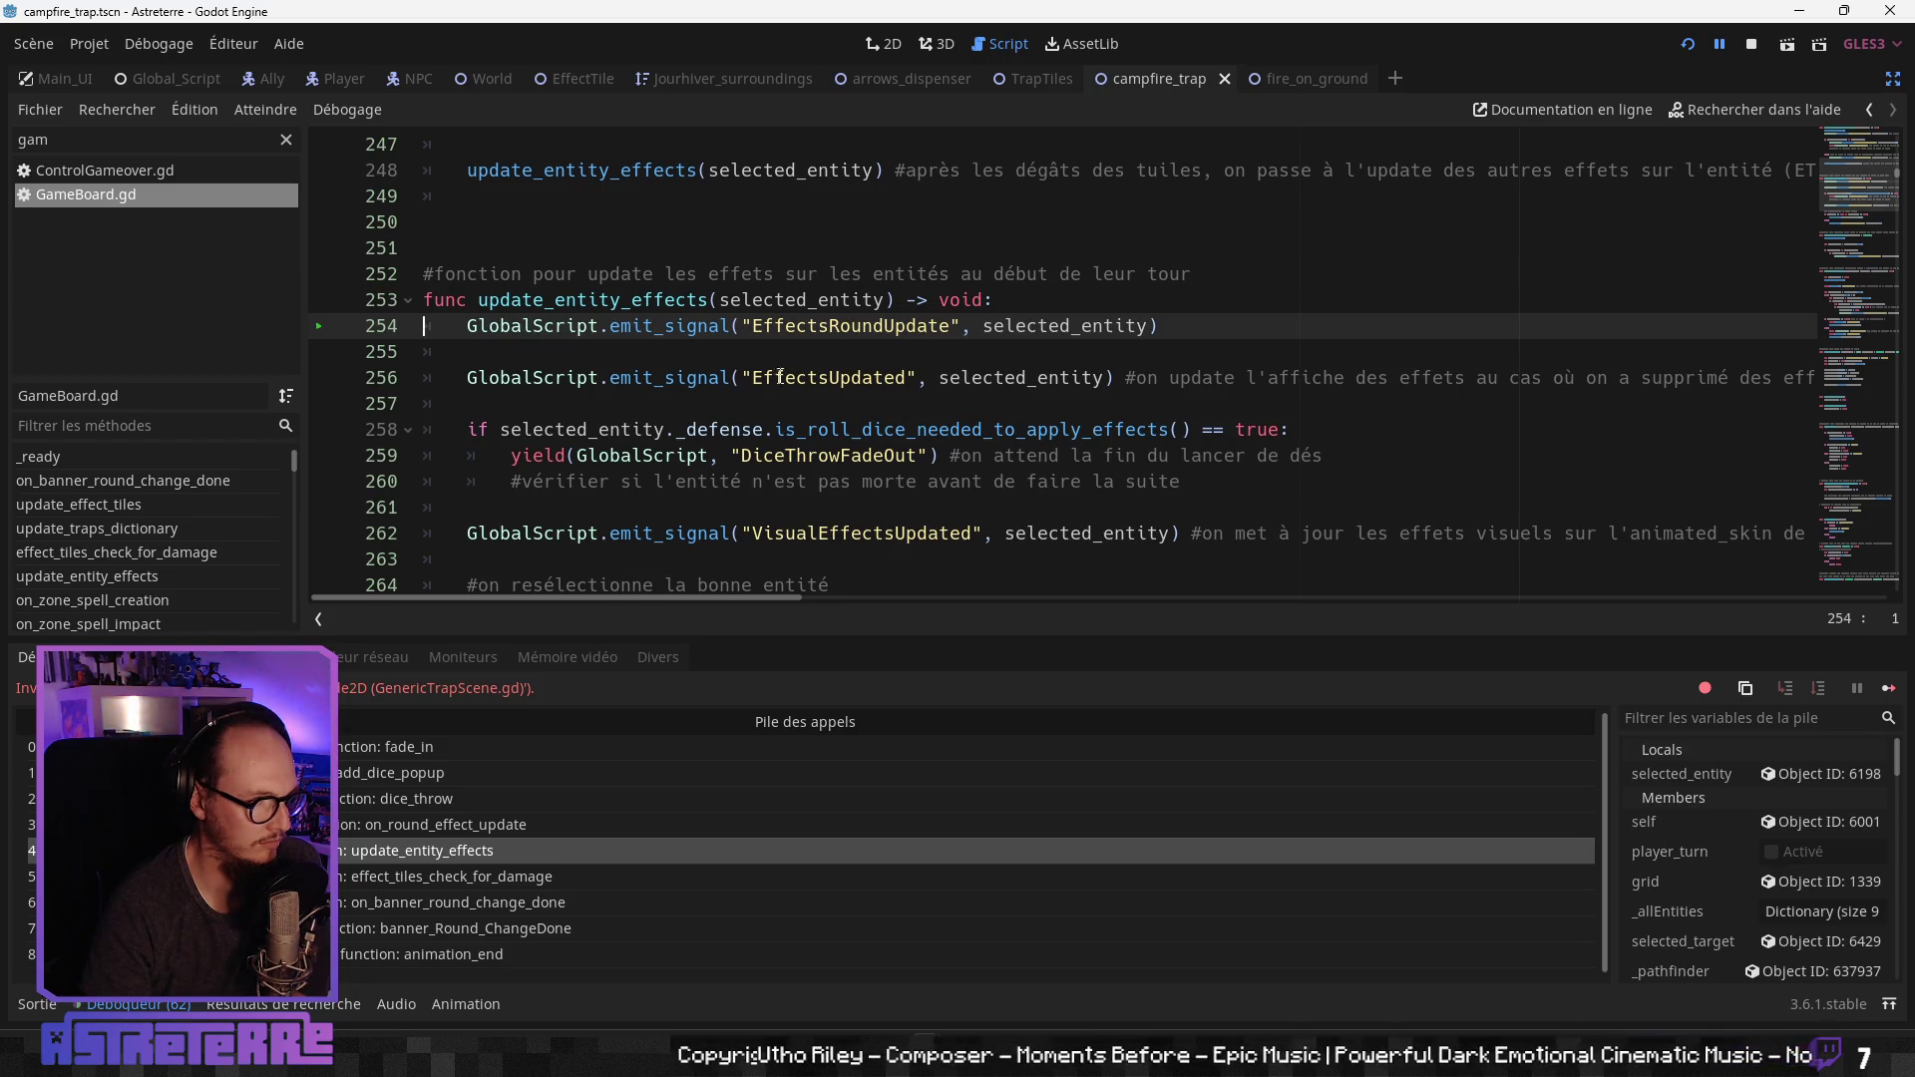
{"action": "left_click", "coordinate": [1299, 378]}
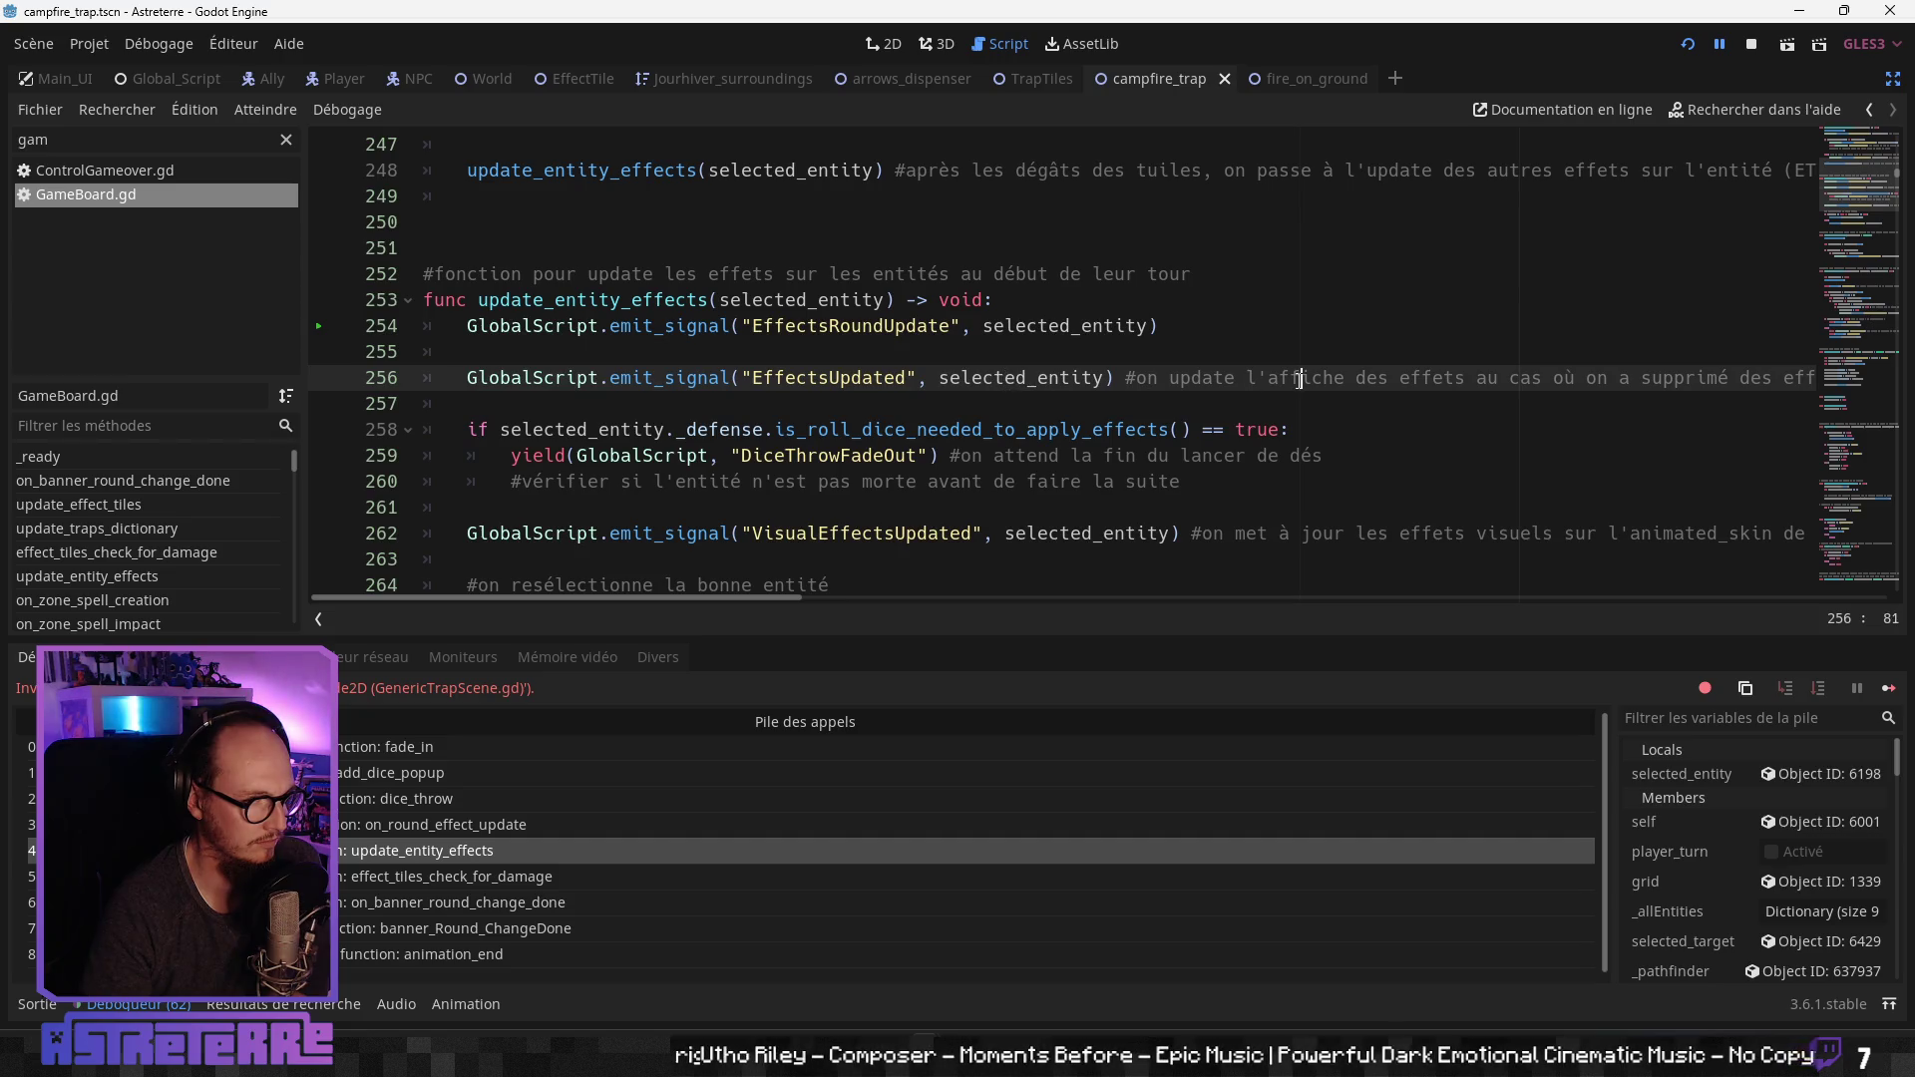
{"action": "mouse_move", "coordinate": [780, 601]}
{"action": "left_mouse_down"}
{"action": "mouse_move", "coordinate": [924, 598]}
{"action": "mouse_move", "coordinate": [690, 607]}
{"action": "left_mouse_up"}
{"action": "left_click", "coordinate": [698, 482]}
{"action": "scroll", "coordinate": [764, 523], "scroll_direction": "down", "scroll_amount": 1}
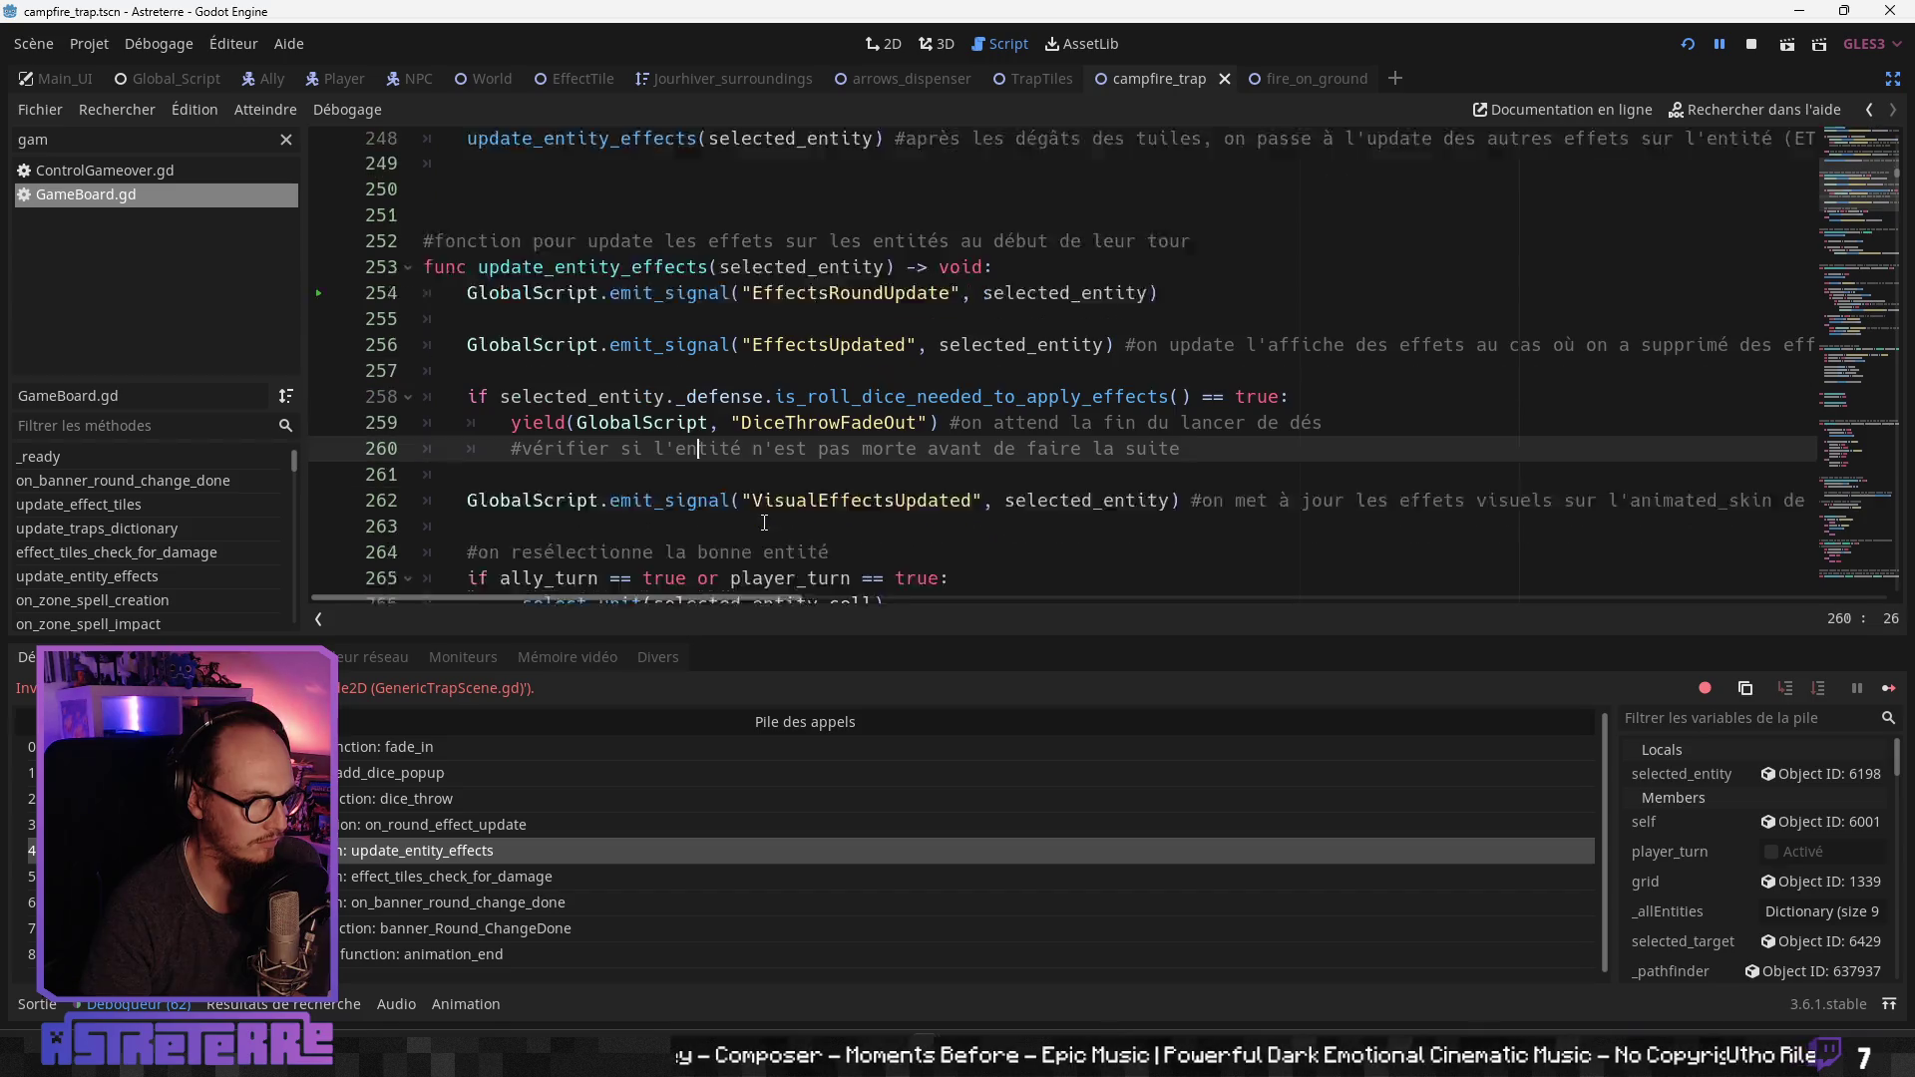
{"action": "scroll", "coordinate": [791, 480], "scroll_direction": "down", "scroll_amount": 1}
{"action": "left_click", "coordinate": [1025, 405]}
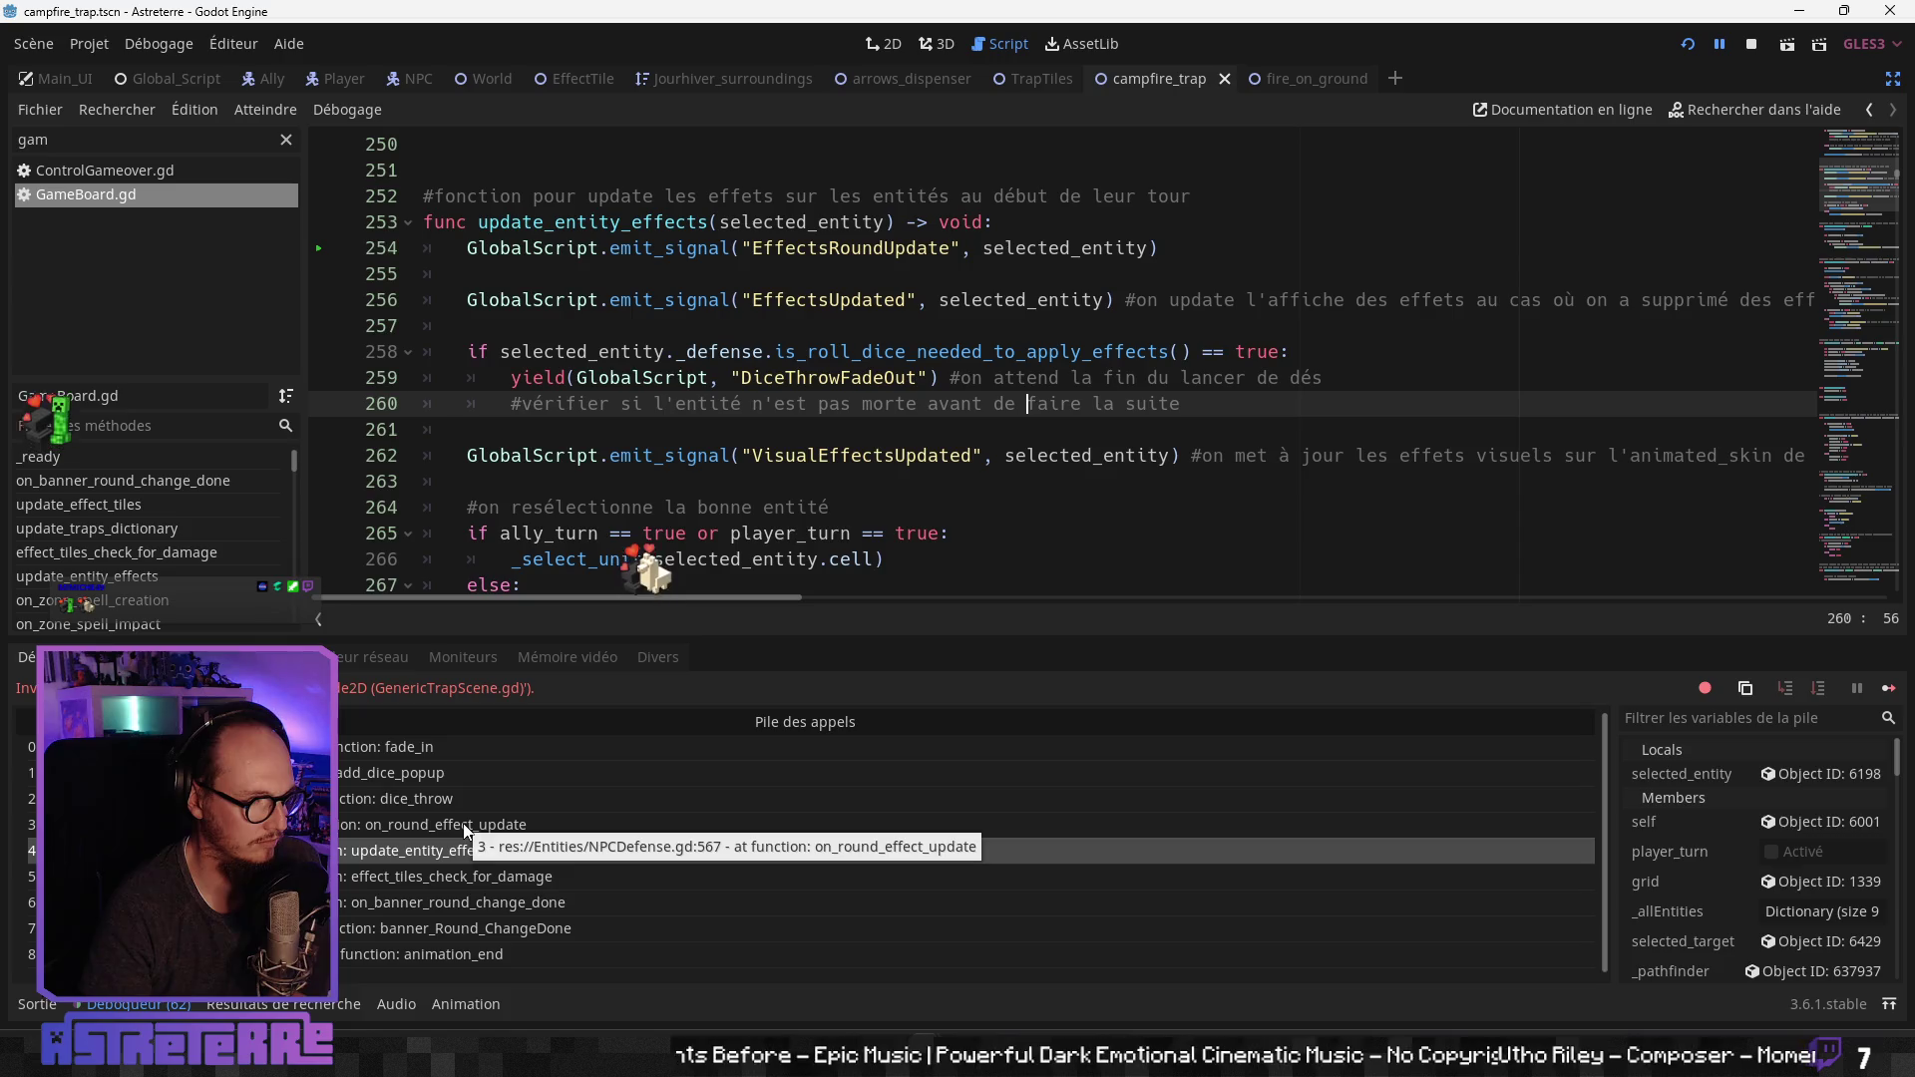
Step: Jump to on_round_effect_update in NPCDefense.gd and inspect the dice_throw call on line 567
{"action": "left_click", "coordinate": [409, 830]}
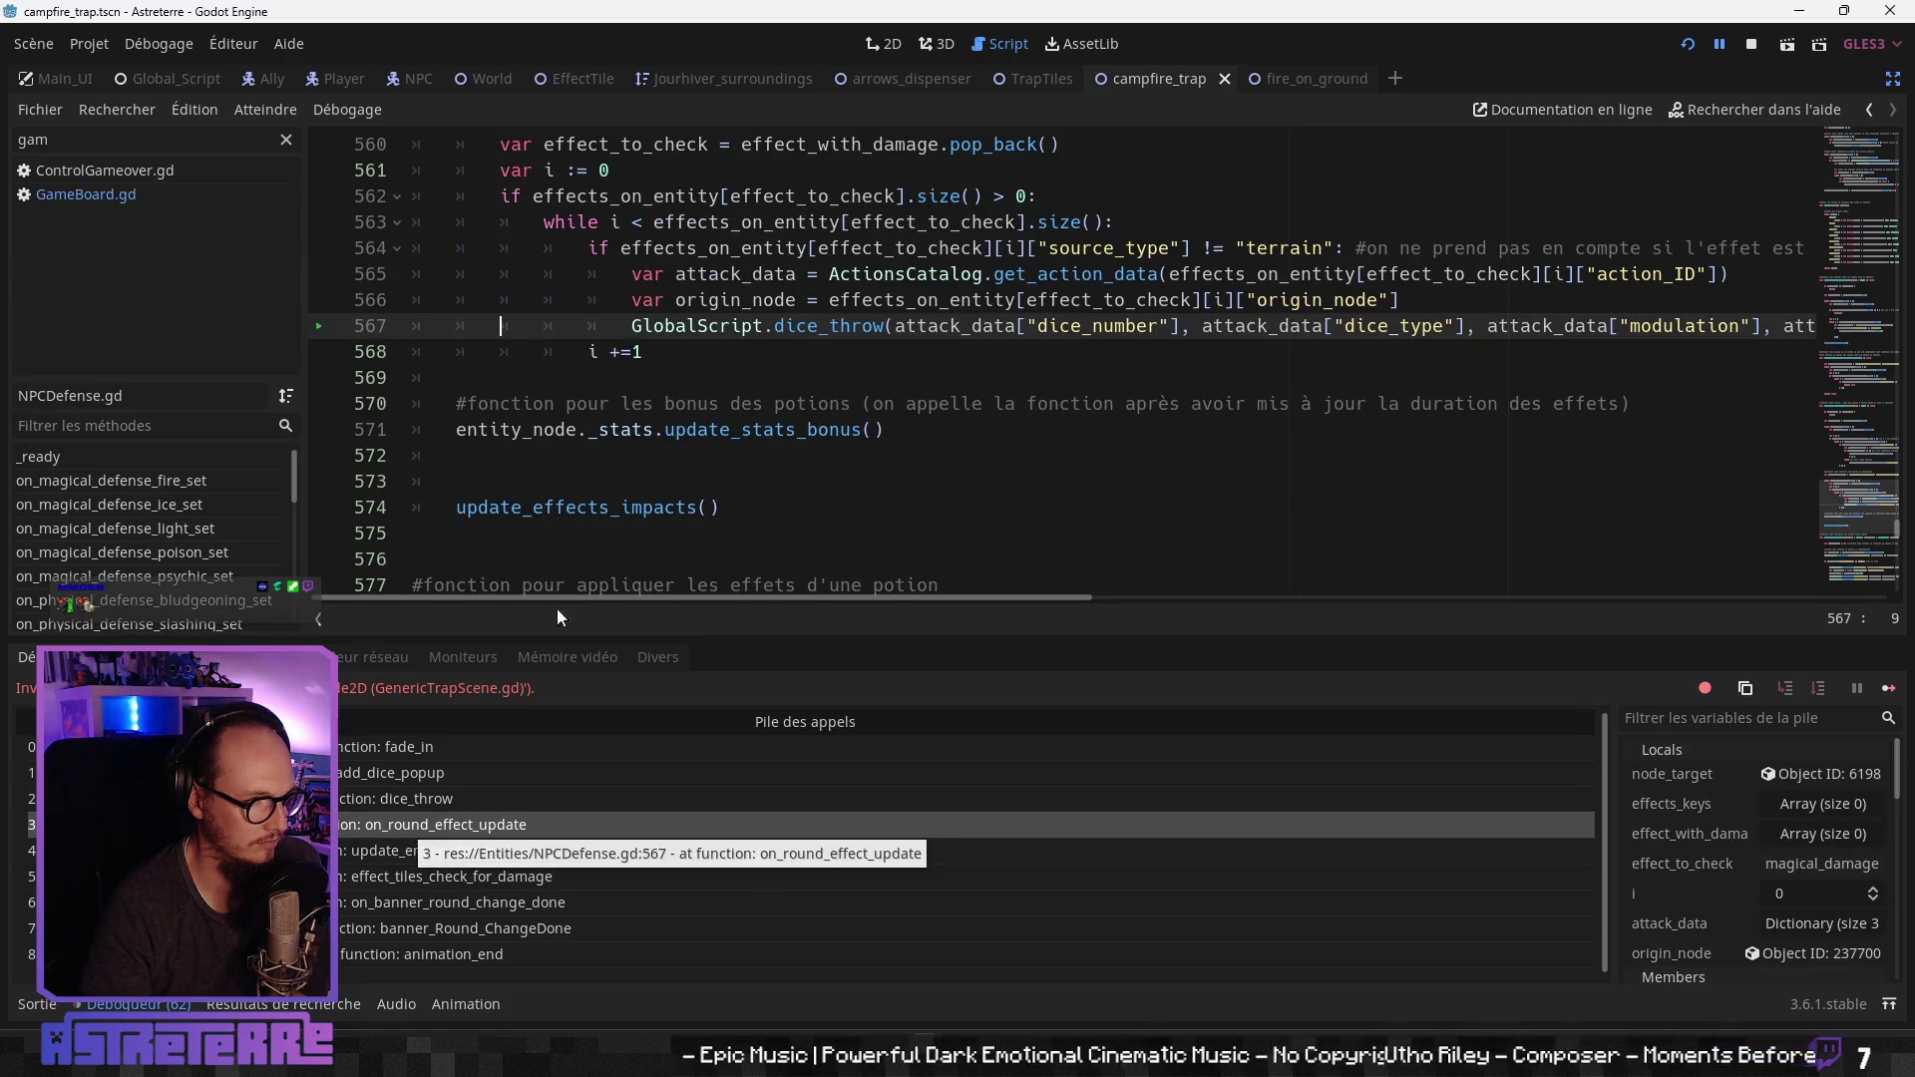
{"action": "scroll", "coordinate": [728, 450], "scroll_direction": "up", "scroll_amount": 5}
{"action": "scroll", "coordinate": [728, 450], "scroll_direction": "up", "scroll_amount": 2}
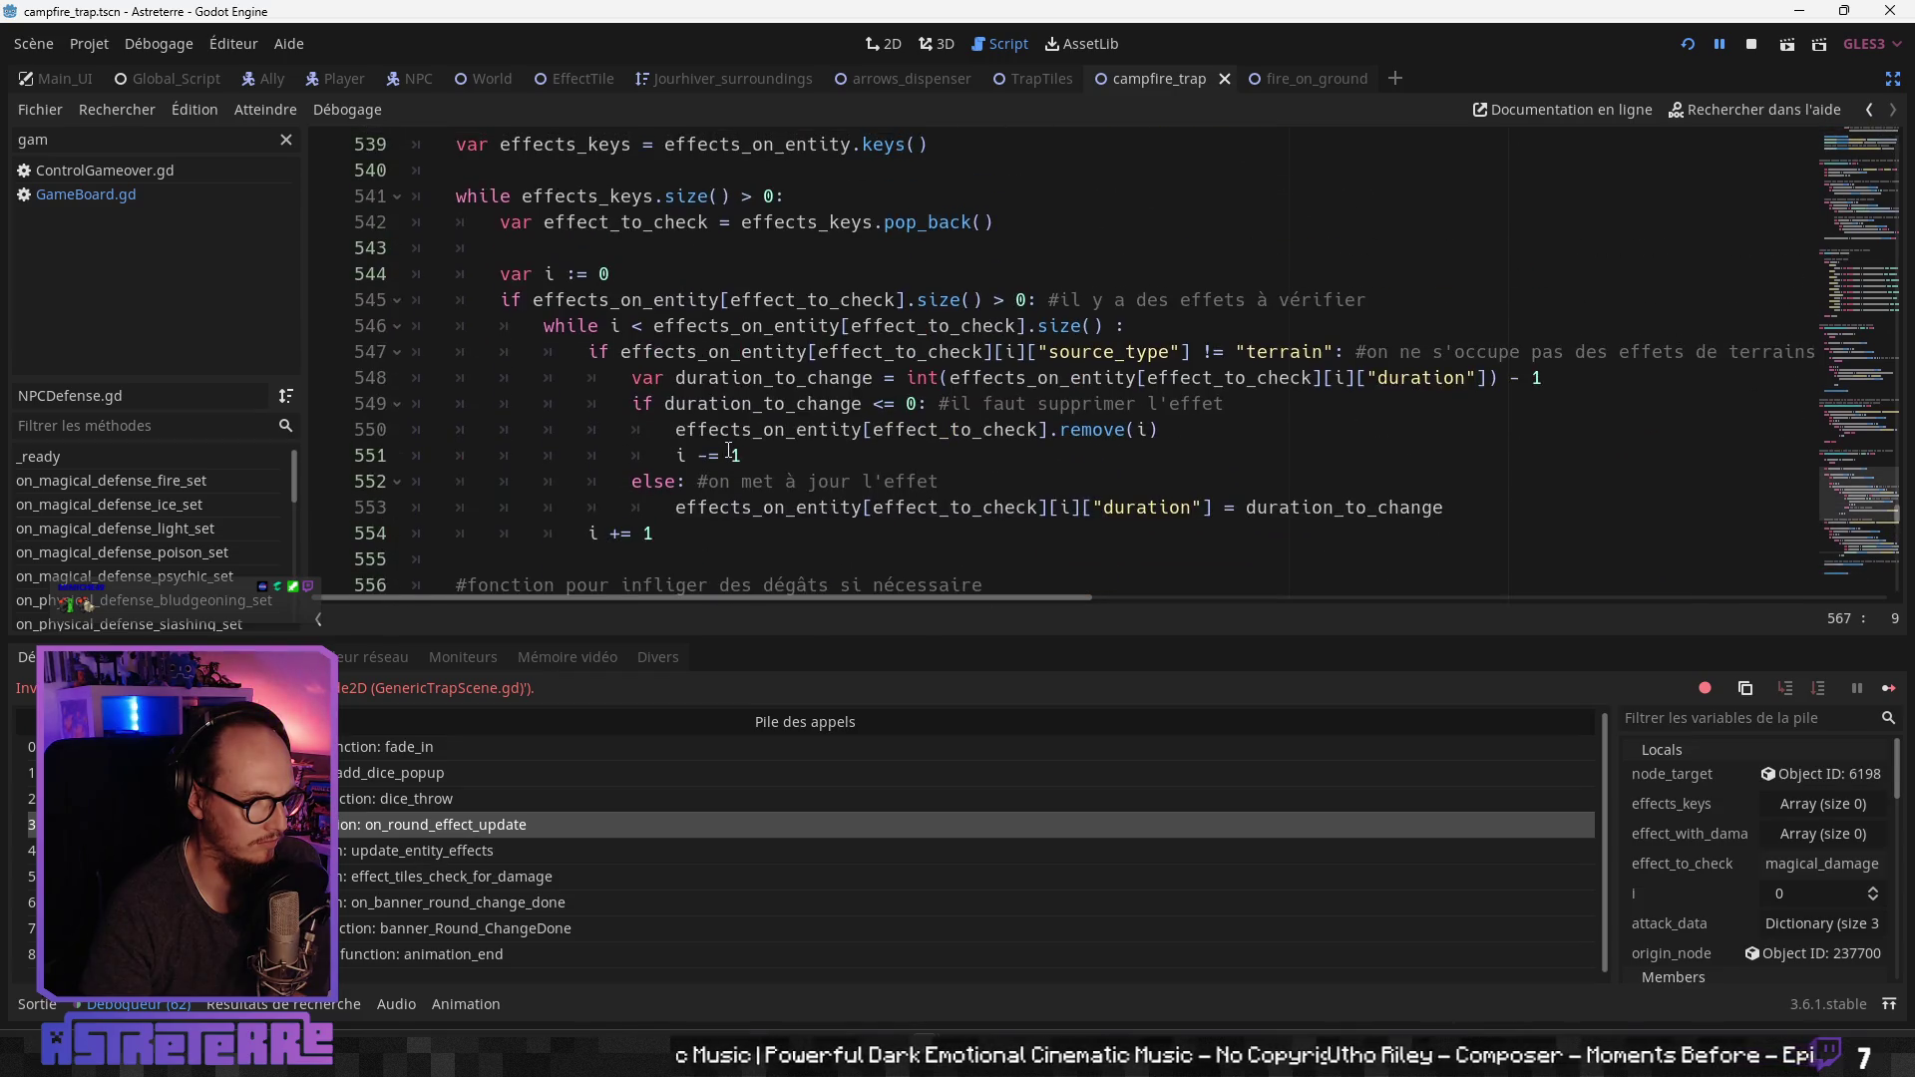
{"action": "scroll", "coordinate": [698, 439], "scroll_direction": "down", "scroll_amount": 3}
{"action": "scroll", "coordinate": [671, 434], "scroll_direction": "down", "scroll_amount": 2}
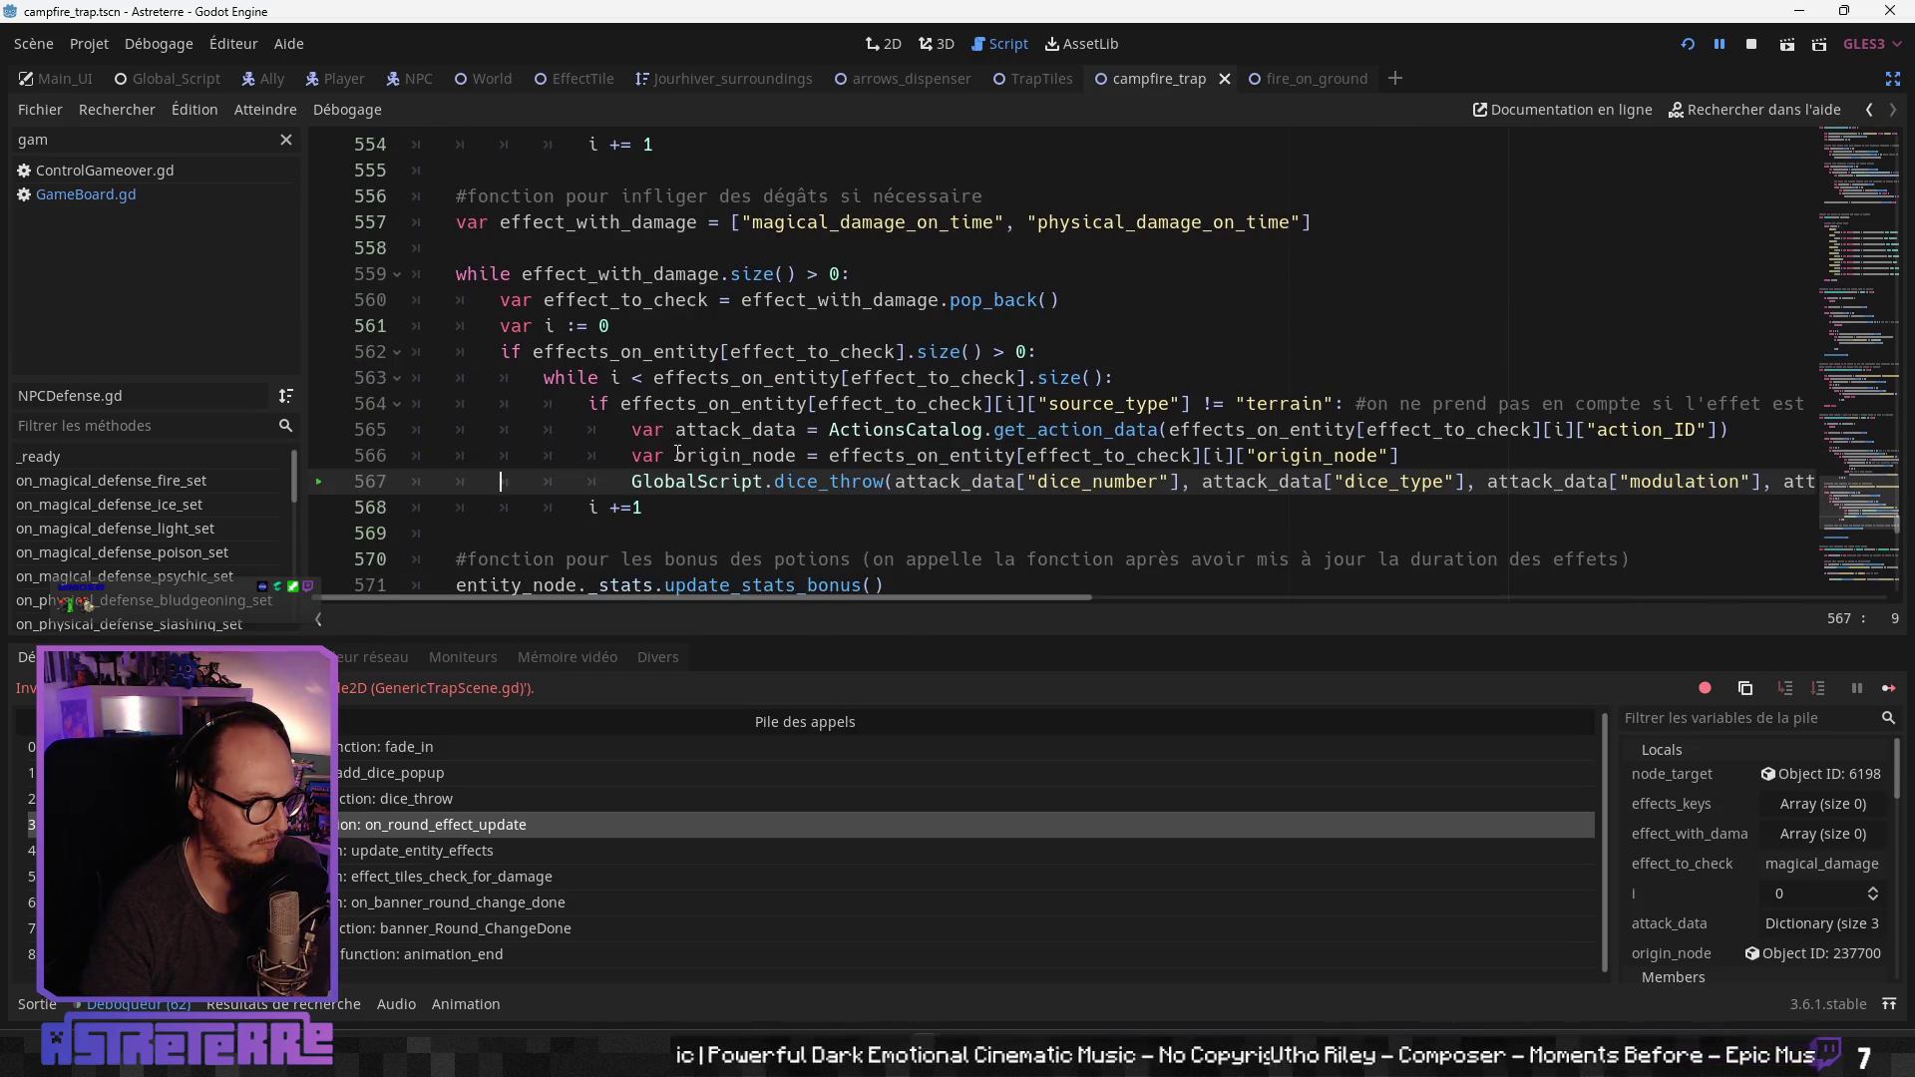
{"action": "left_click_drag", "start_coordinate": [971, 606], "coordinate": [1449, 606]}
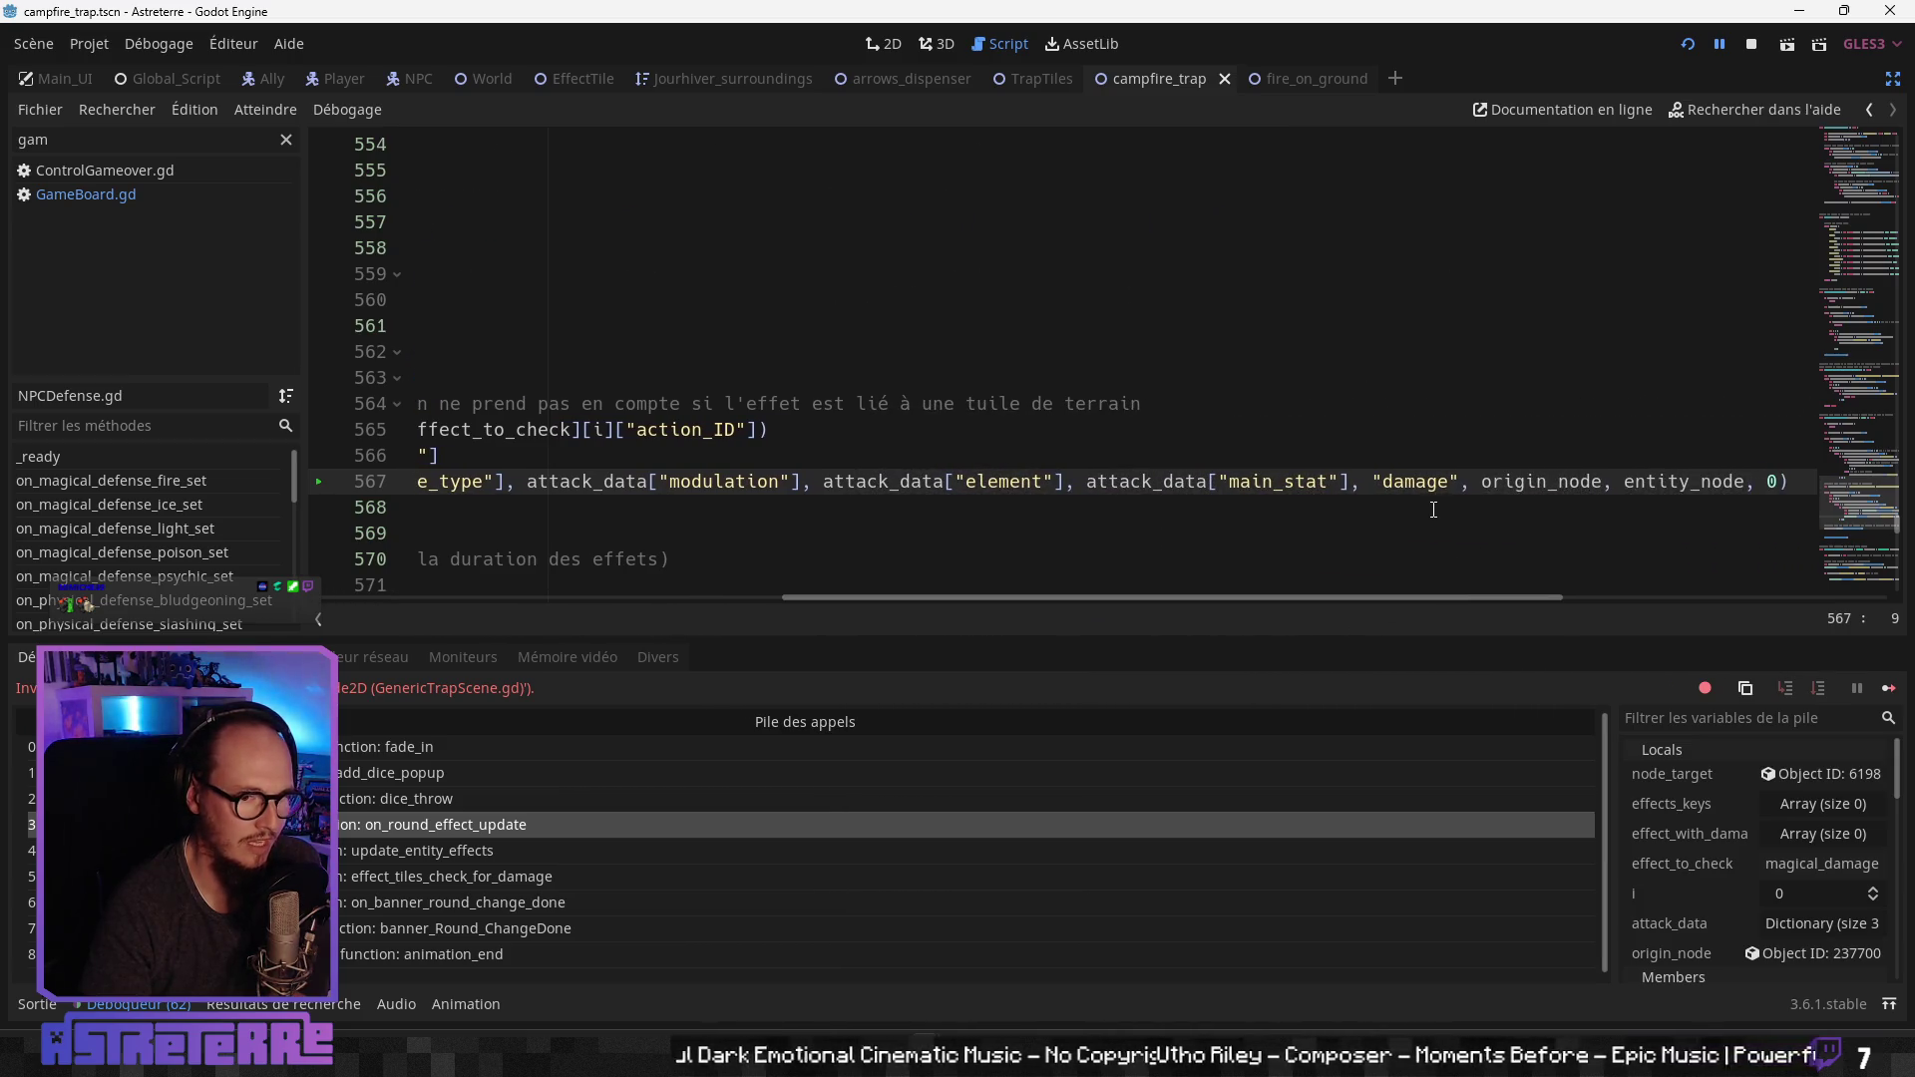
{"action": "double_click", "coordinate": [1416, 482]}
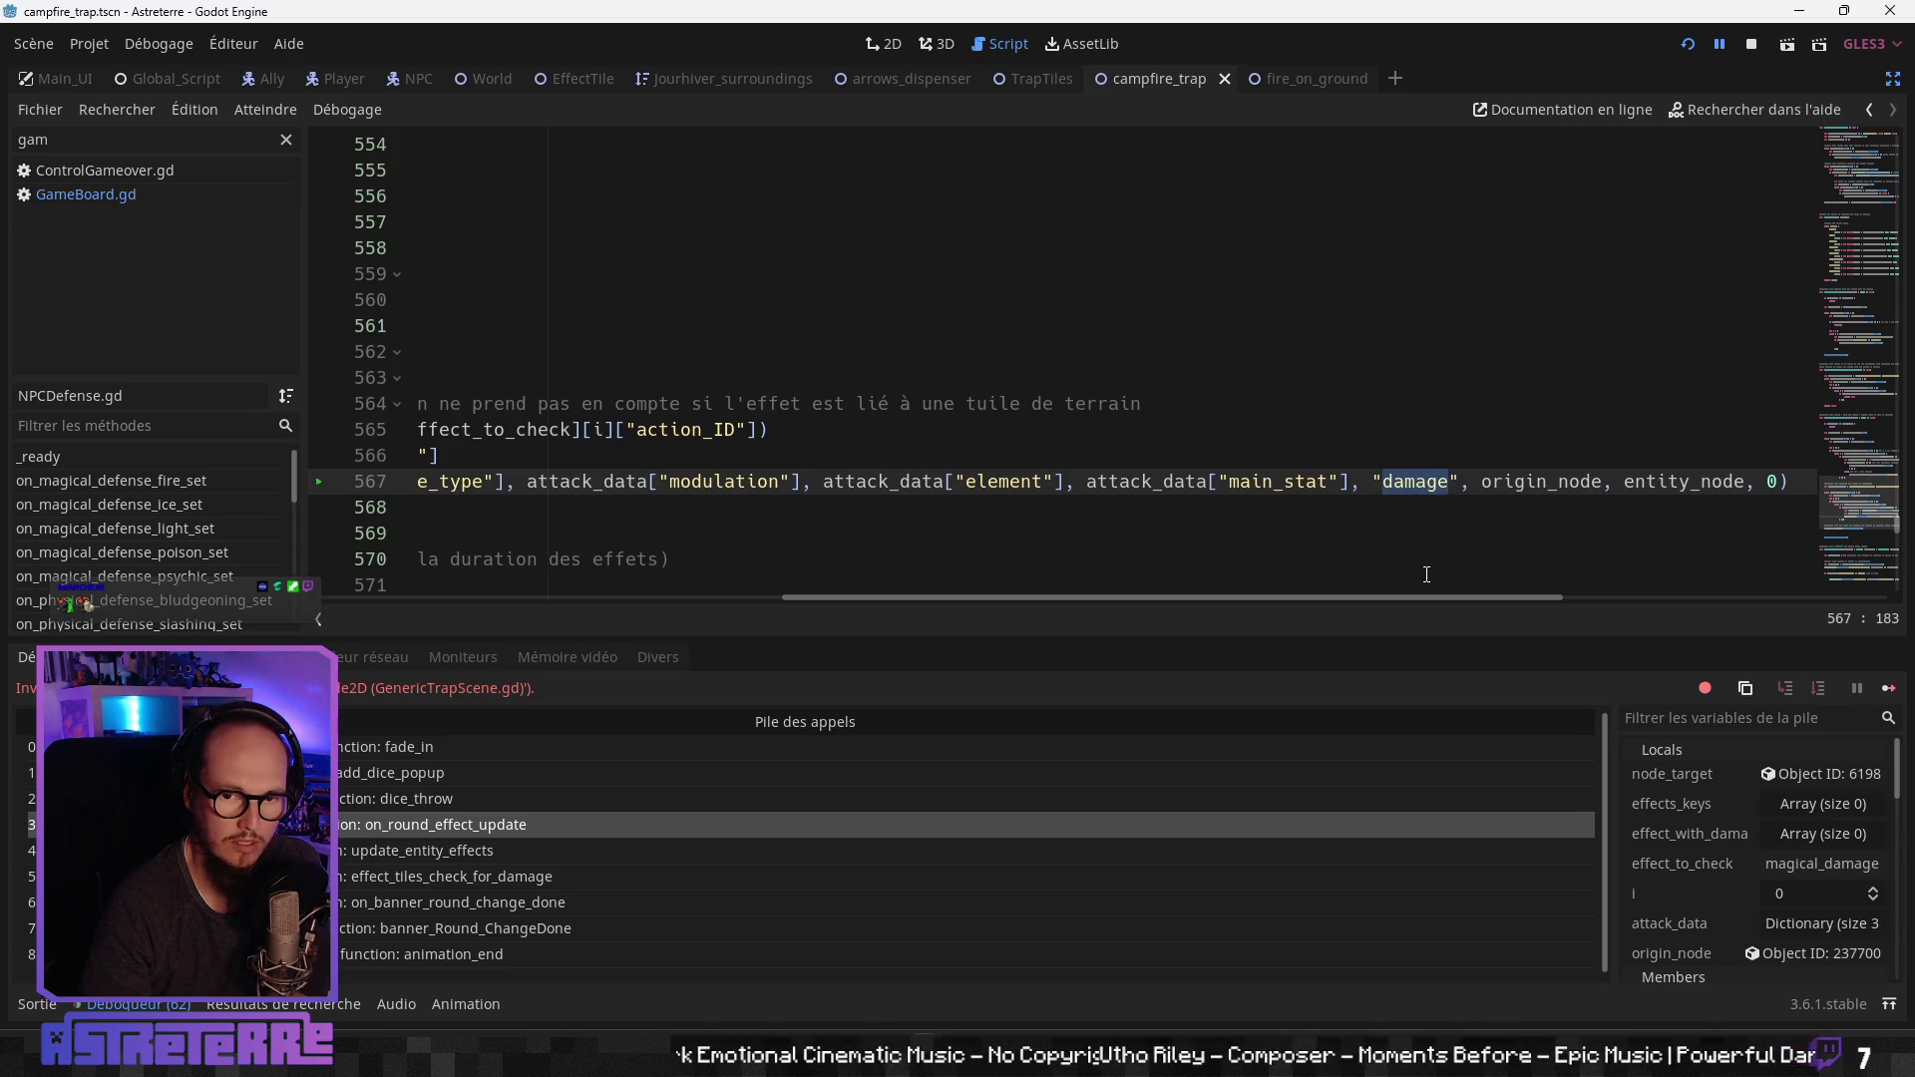
{"action": "mouse_move", "coordinate": [1329, 597]}
{"action": "left_mouse_down"}
{"action": "mouse_move", "coordinate": [724, 601]}
{"action": "mouse_move", "coordinate": [971, 586]}
{"action": "mouse_move", "coordinate": [917, 578]}
{"action": "mouse_move", "coordinate": [846, 597]}
{"action": "mouse_move", "coordinate": [1409, 608]}
{"action": "mouse_move", "coordinate": [871, 599]}
{"action": "left_mouse_up"}
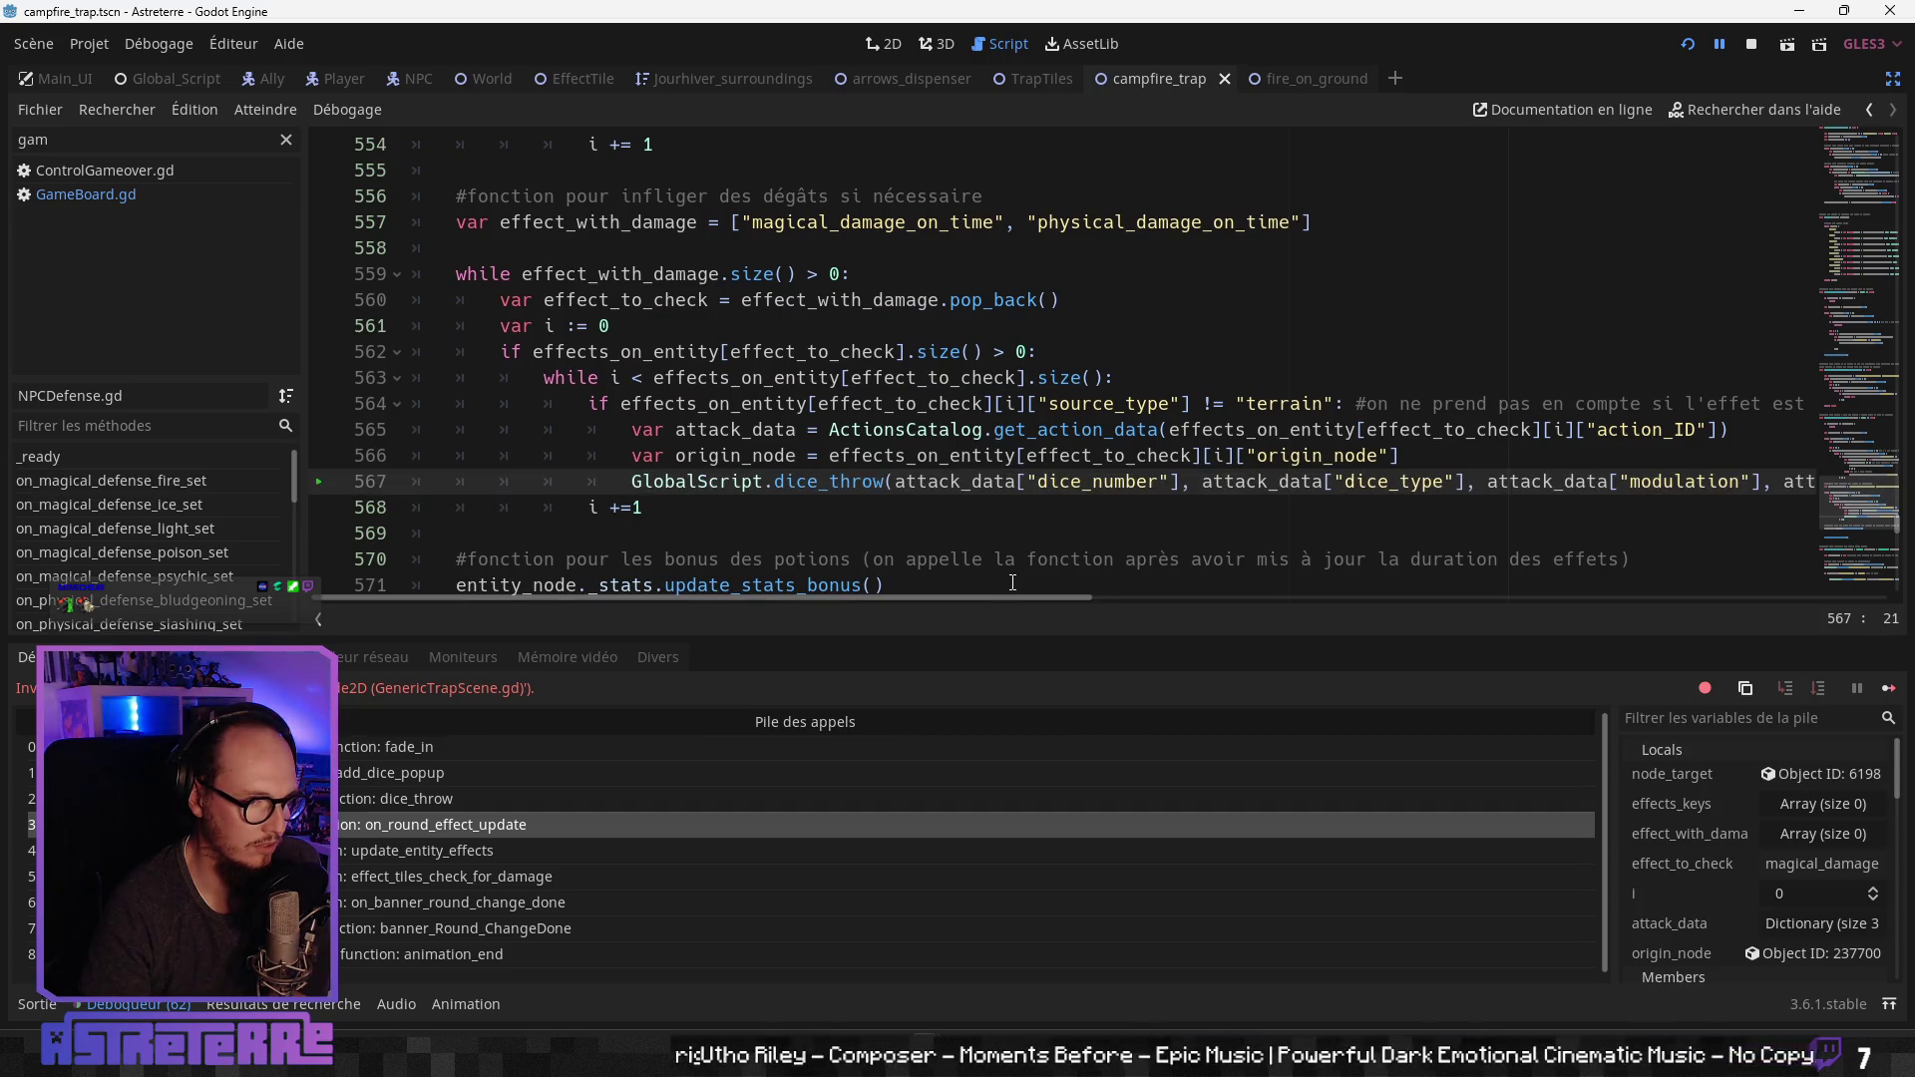
Step: Review the origin_node line and the source_type terrain check across lines 551–568
{"action": "mouse_move", "coordinate": [1293, 457]}
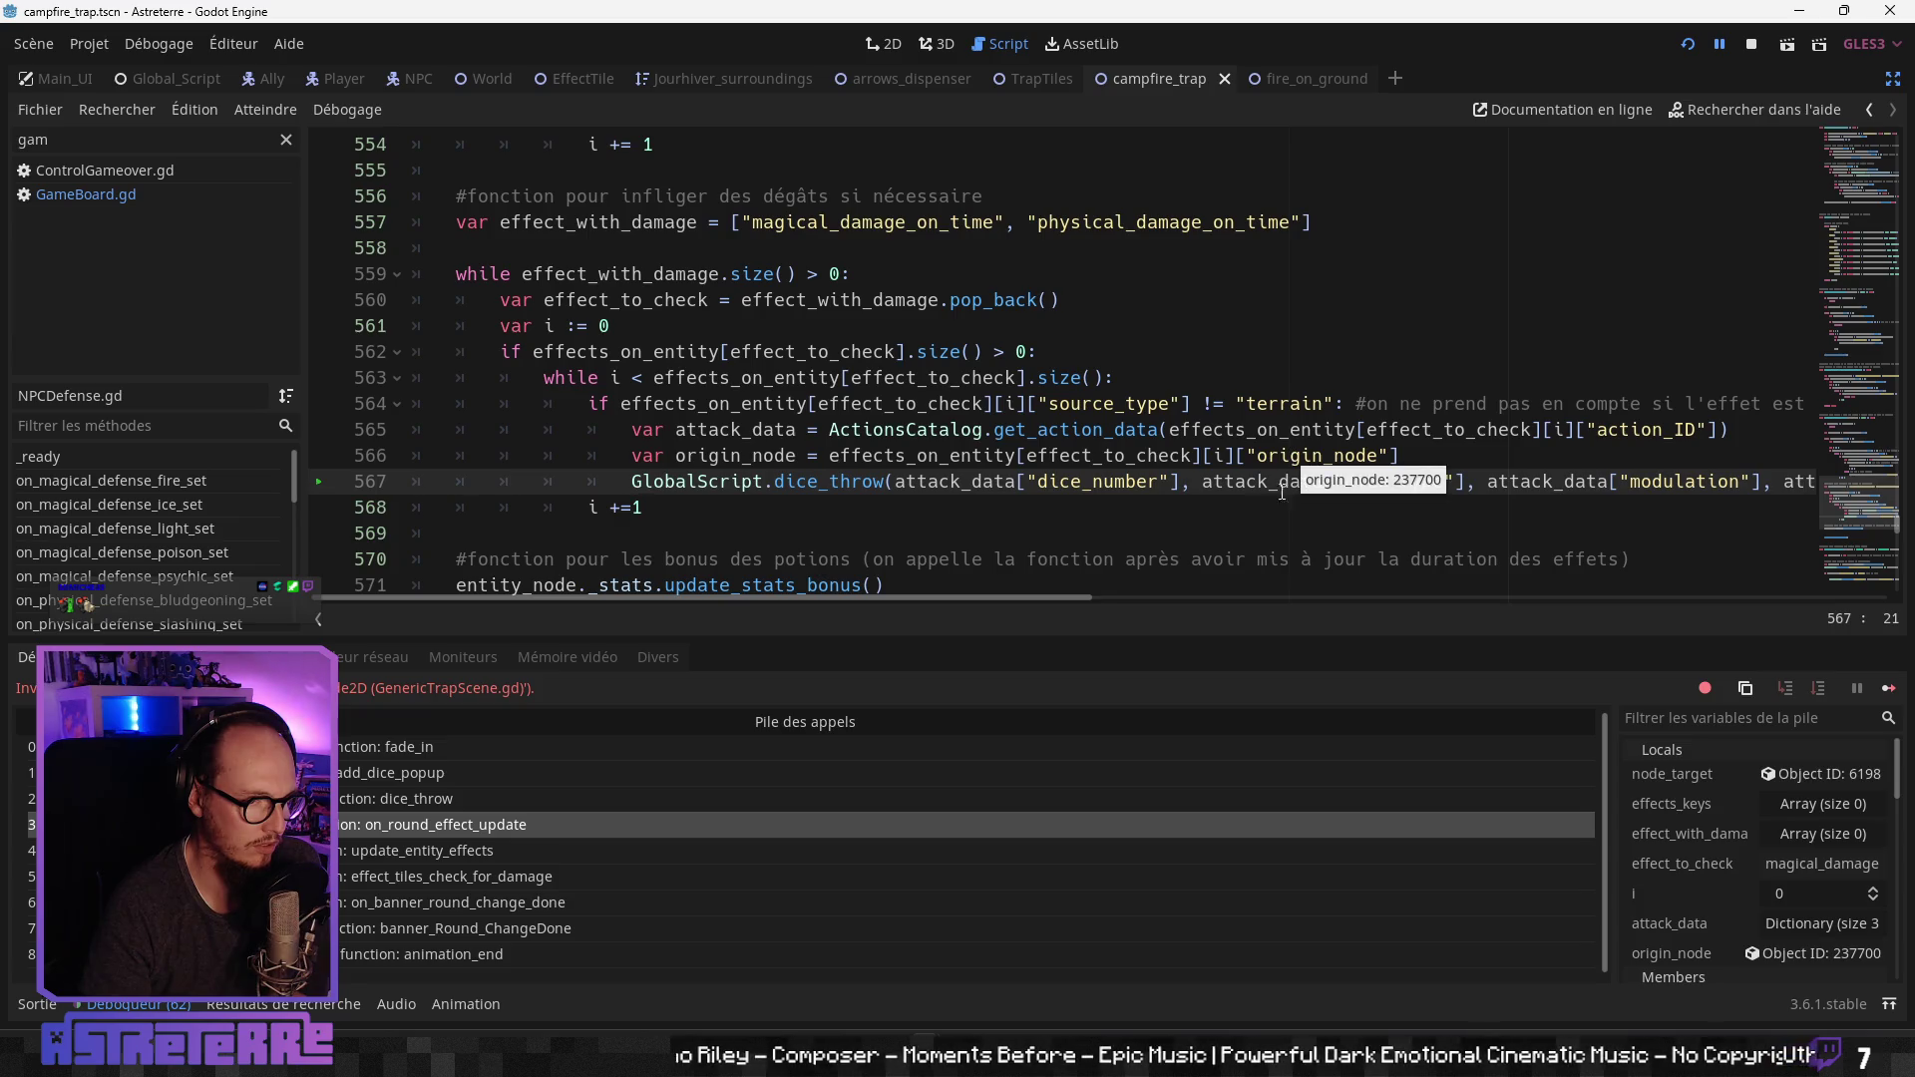
{"action": "left_click", "coordinate": [643, 456]}
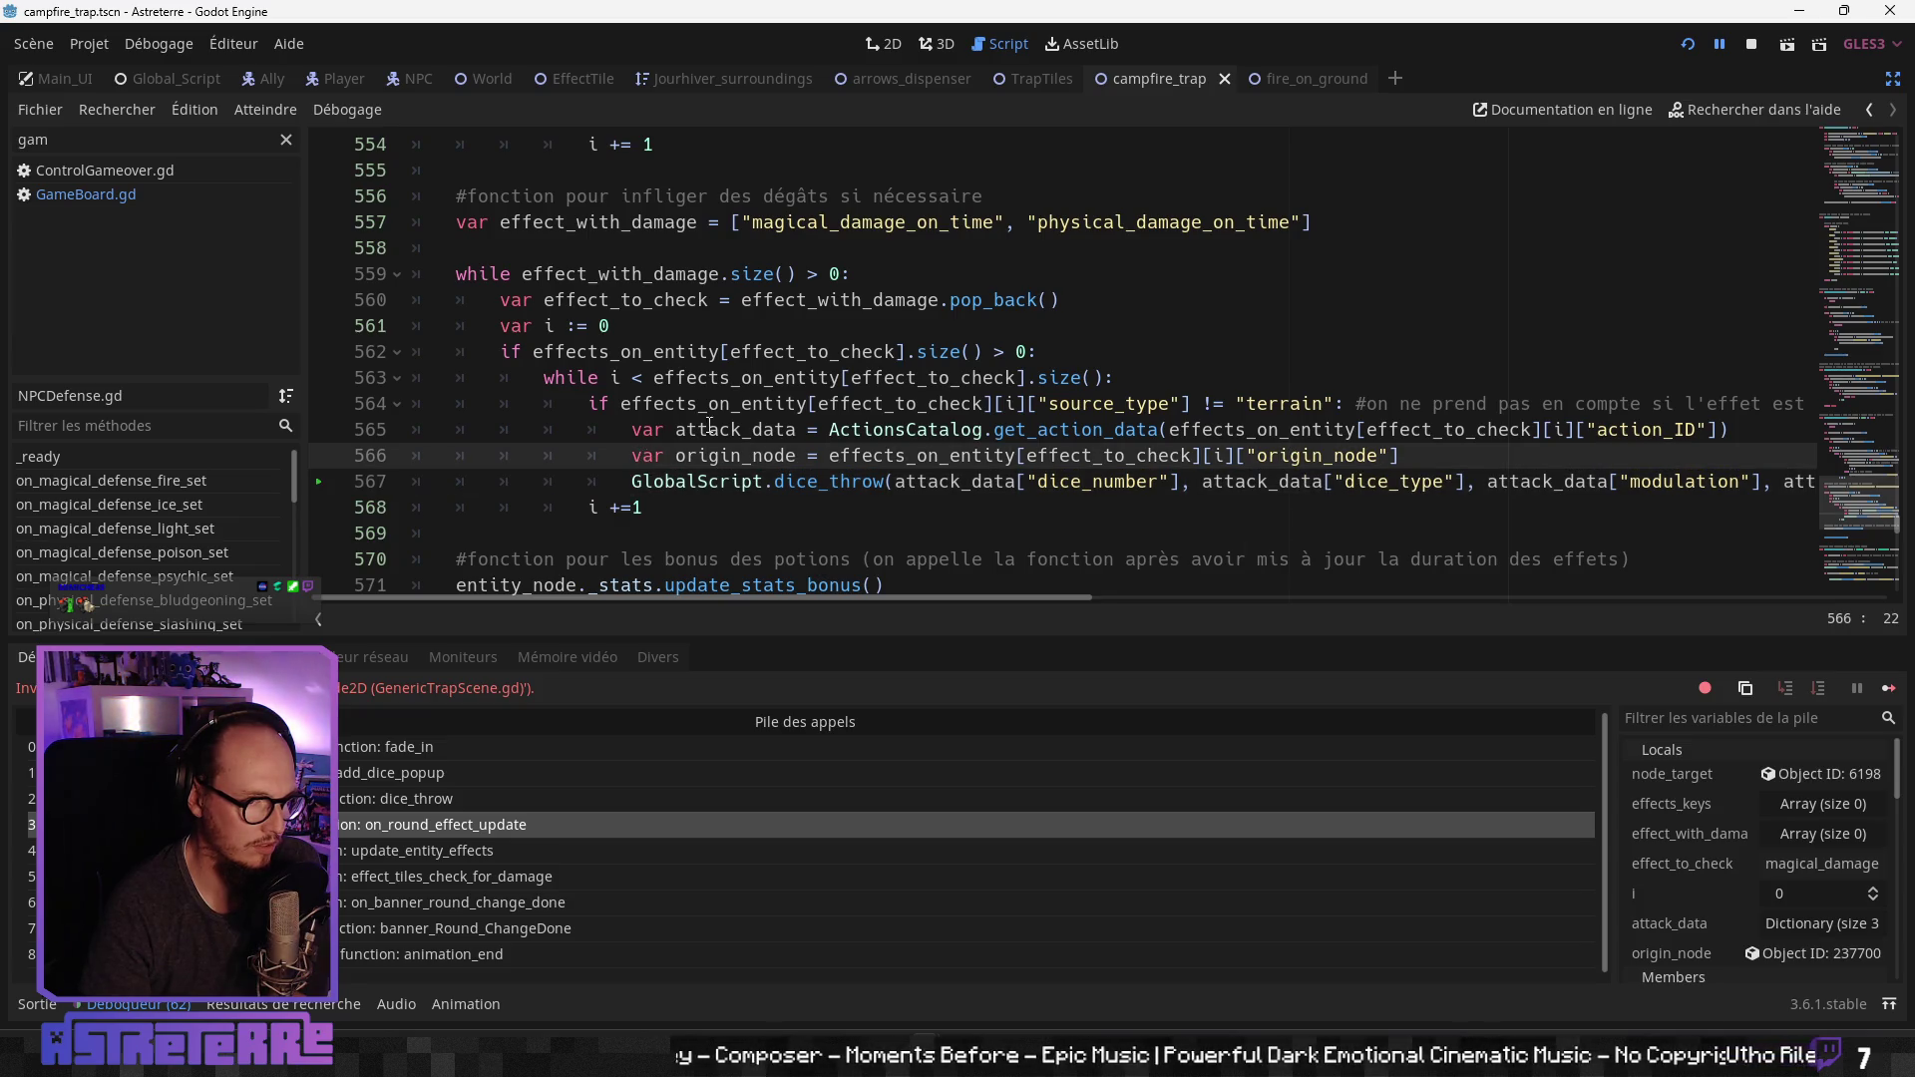
{"action": "left_click", "coordinate": [1028, 405]}
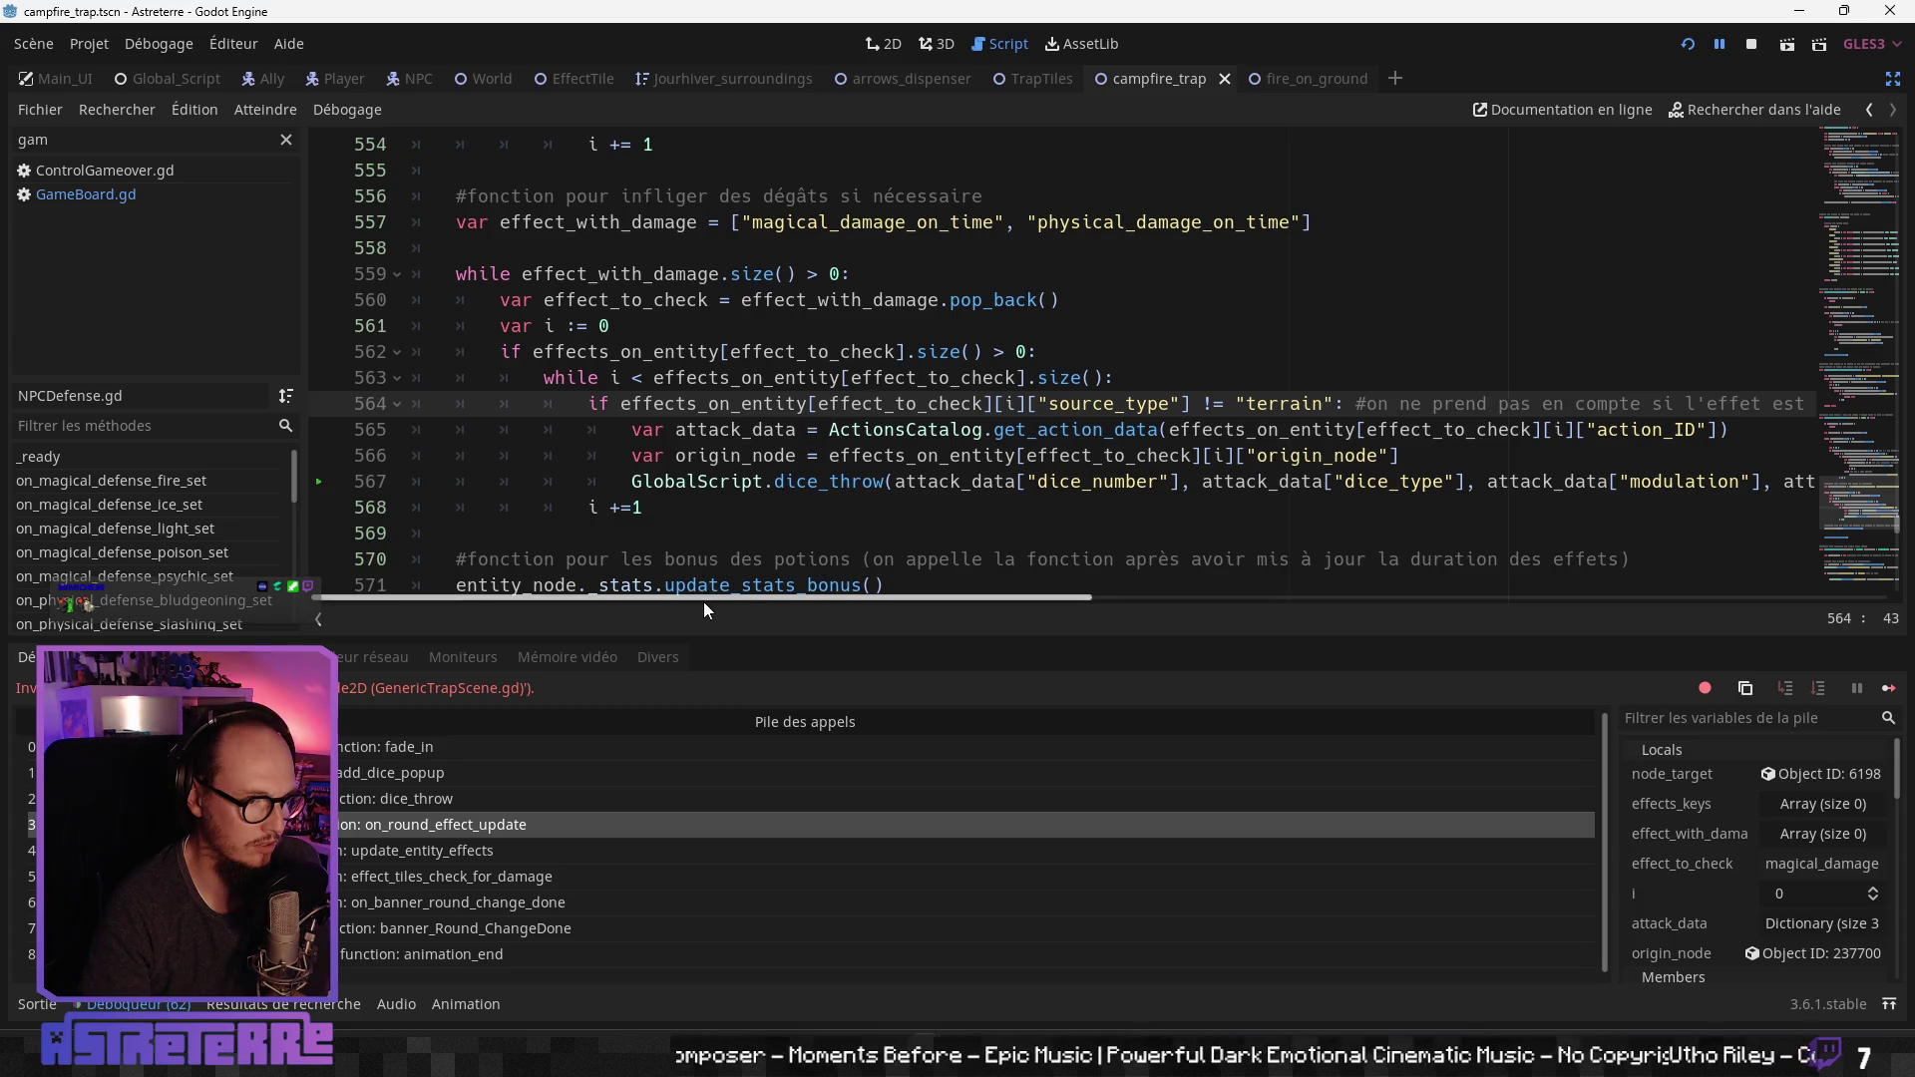
{"action": "left_click_drag", "start_coordinate": [703, 602], "coordinate": [933, 583]}
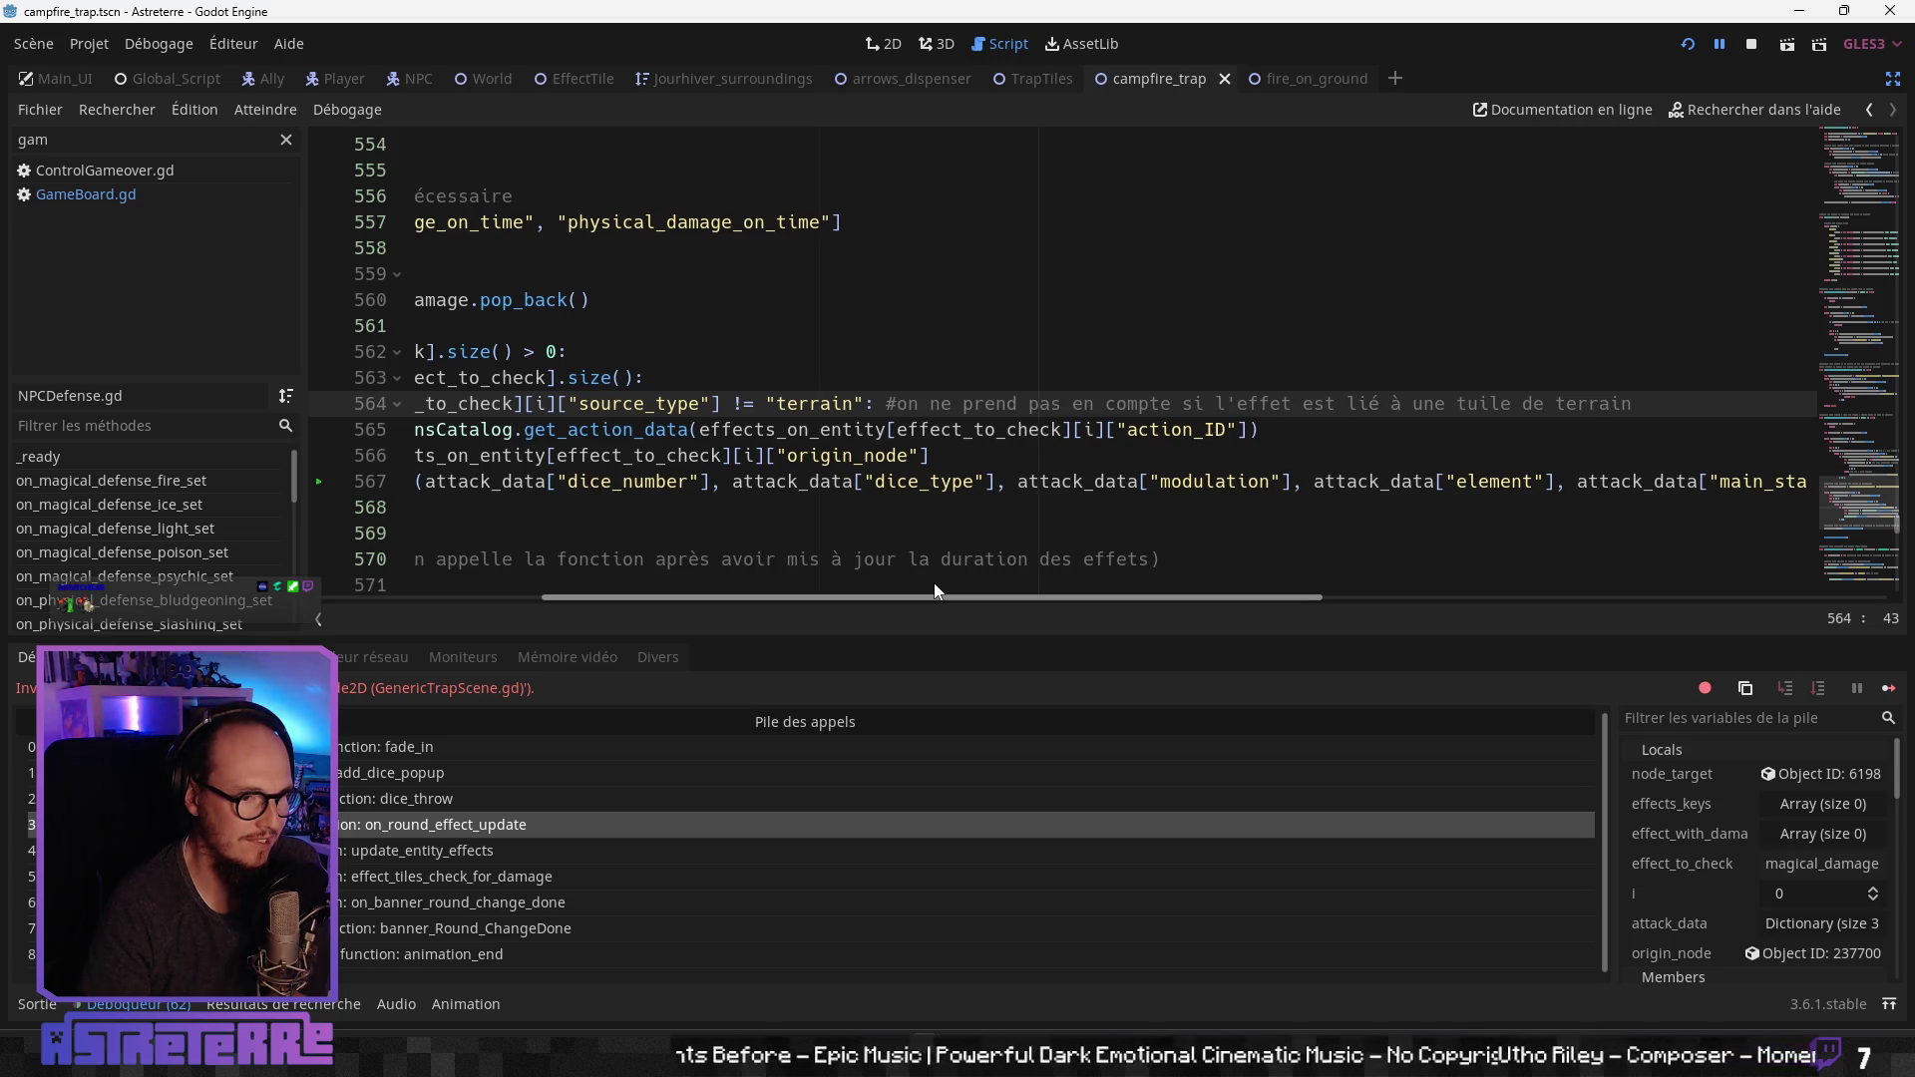
{"action": "left_click_drag", "start_coordinate": [934, 582], "coordinate": [698, 583]}
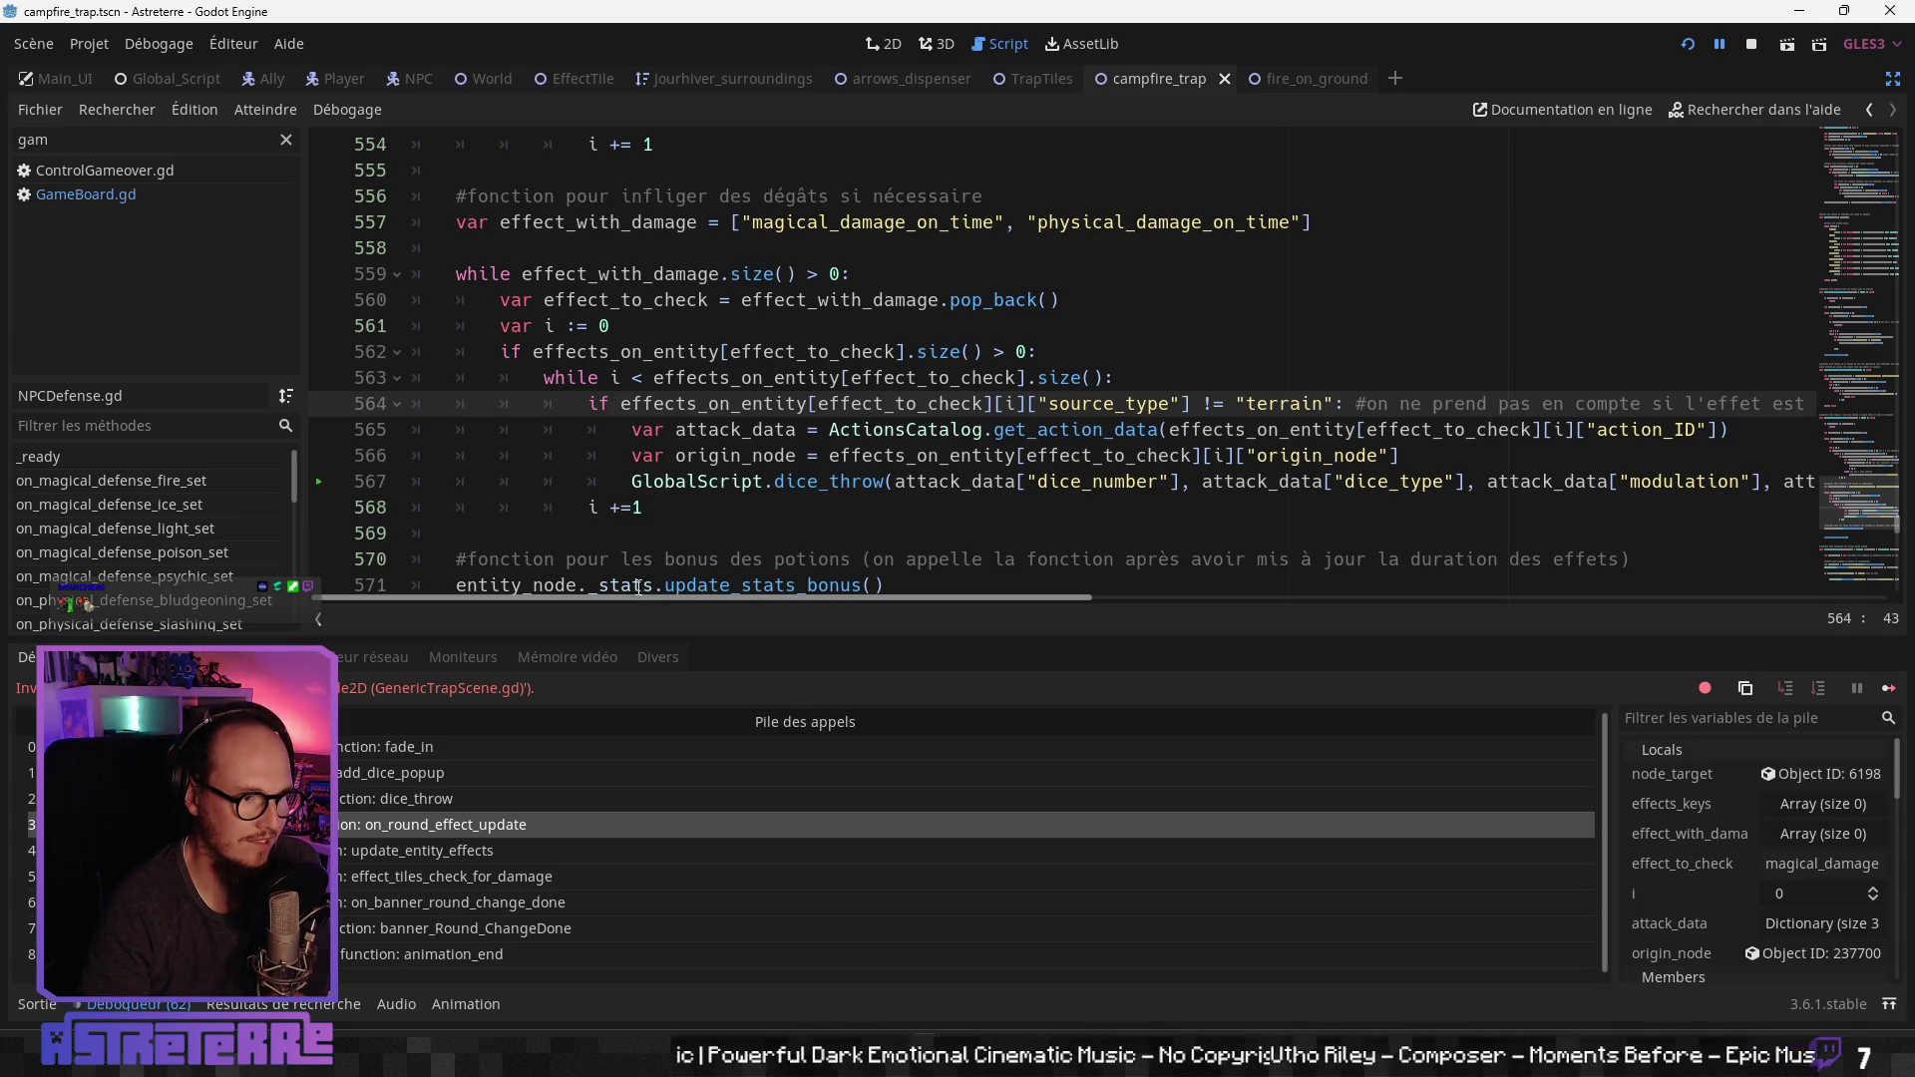
{"action": "scroll", "coordinate": [743, 523], "scroll_direction": "up", "scroll_amount": 2}
{"action": "scroll", "coordinate": [743, 522], "scroll_direction": "down", "scroll_amount": 2}
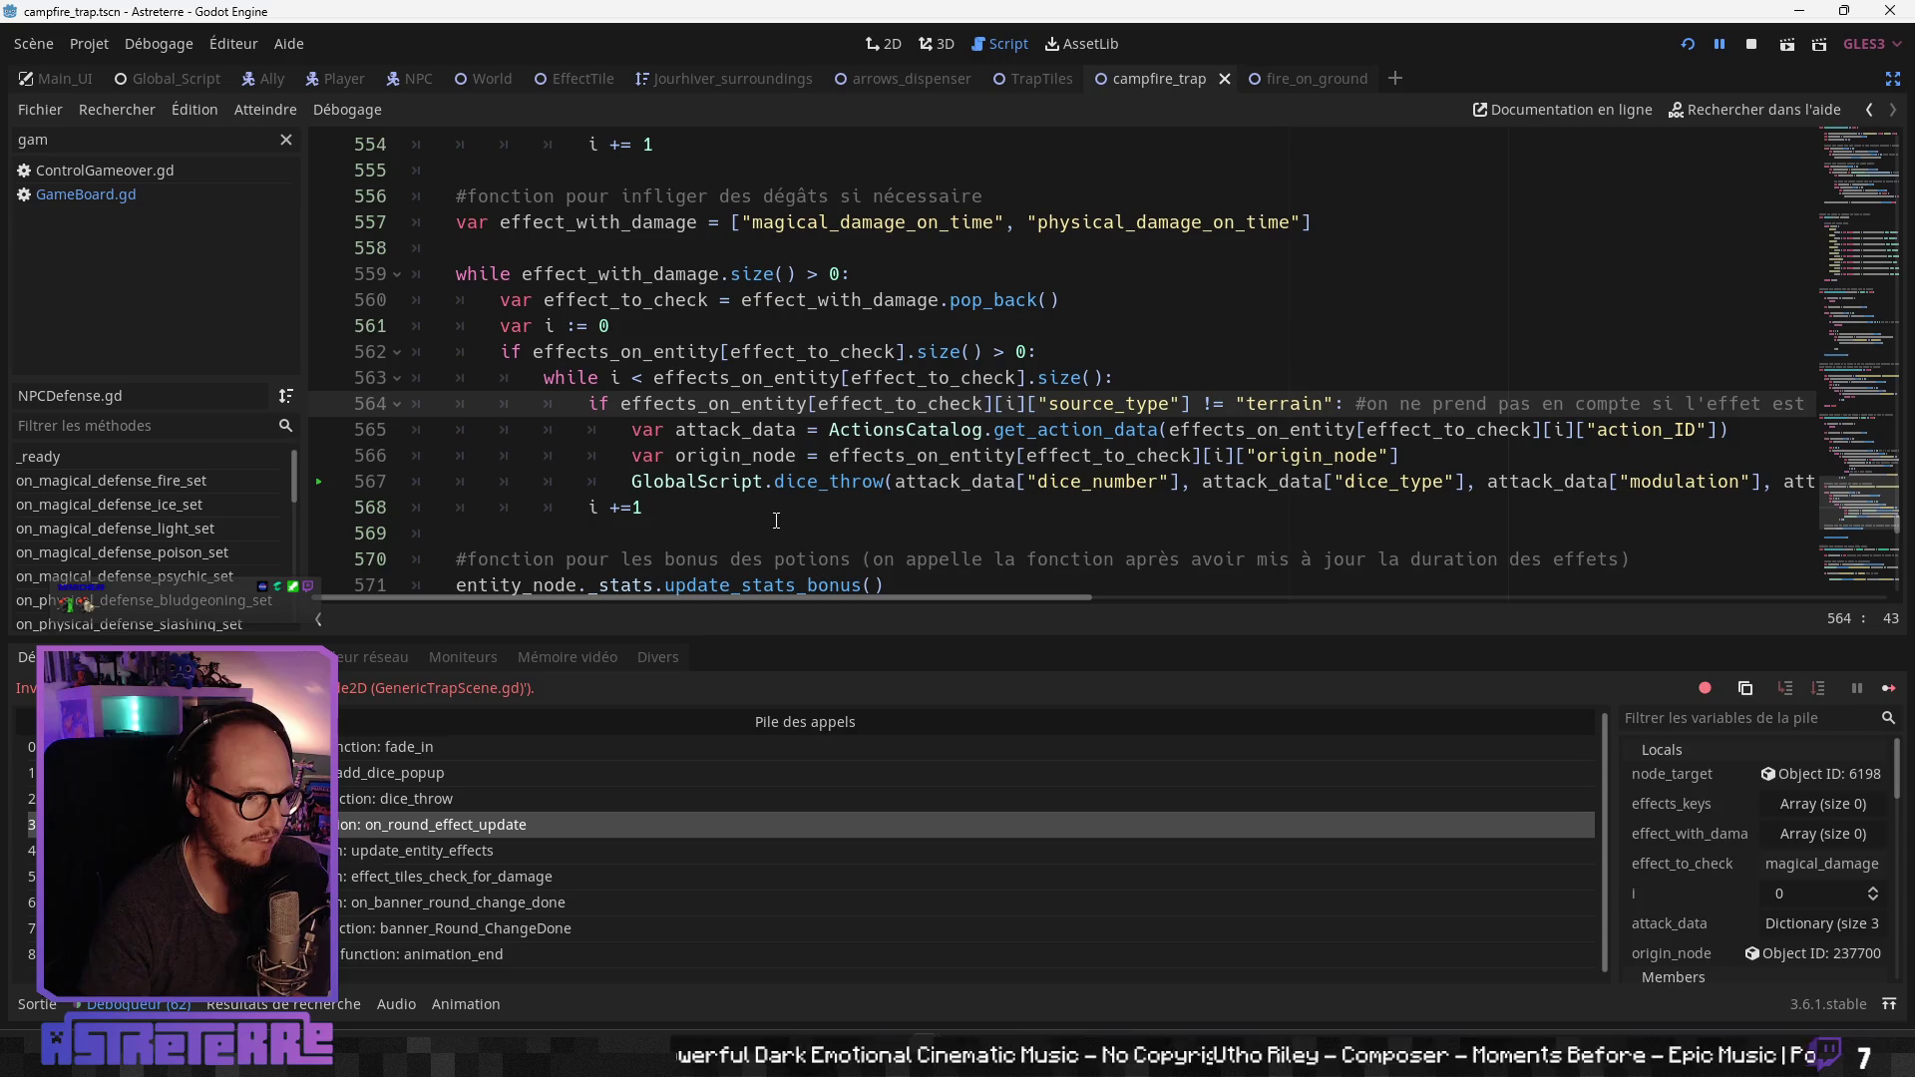
{"action": "scroll", "coordinate": [776, 516], "scroll_direction": "down", "scroll_amount": 1}
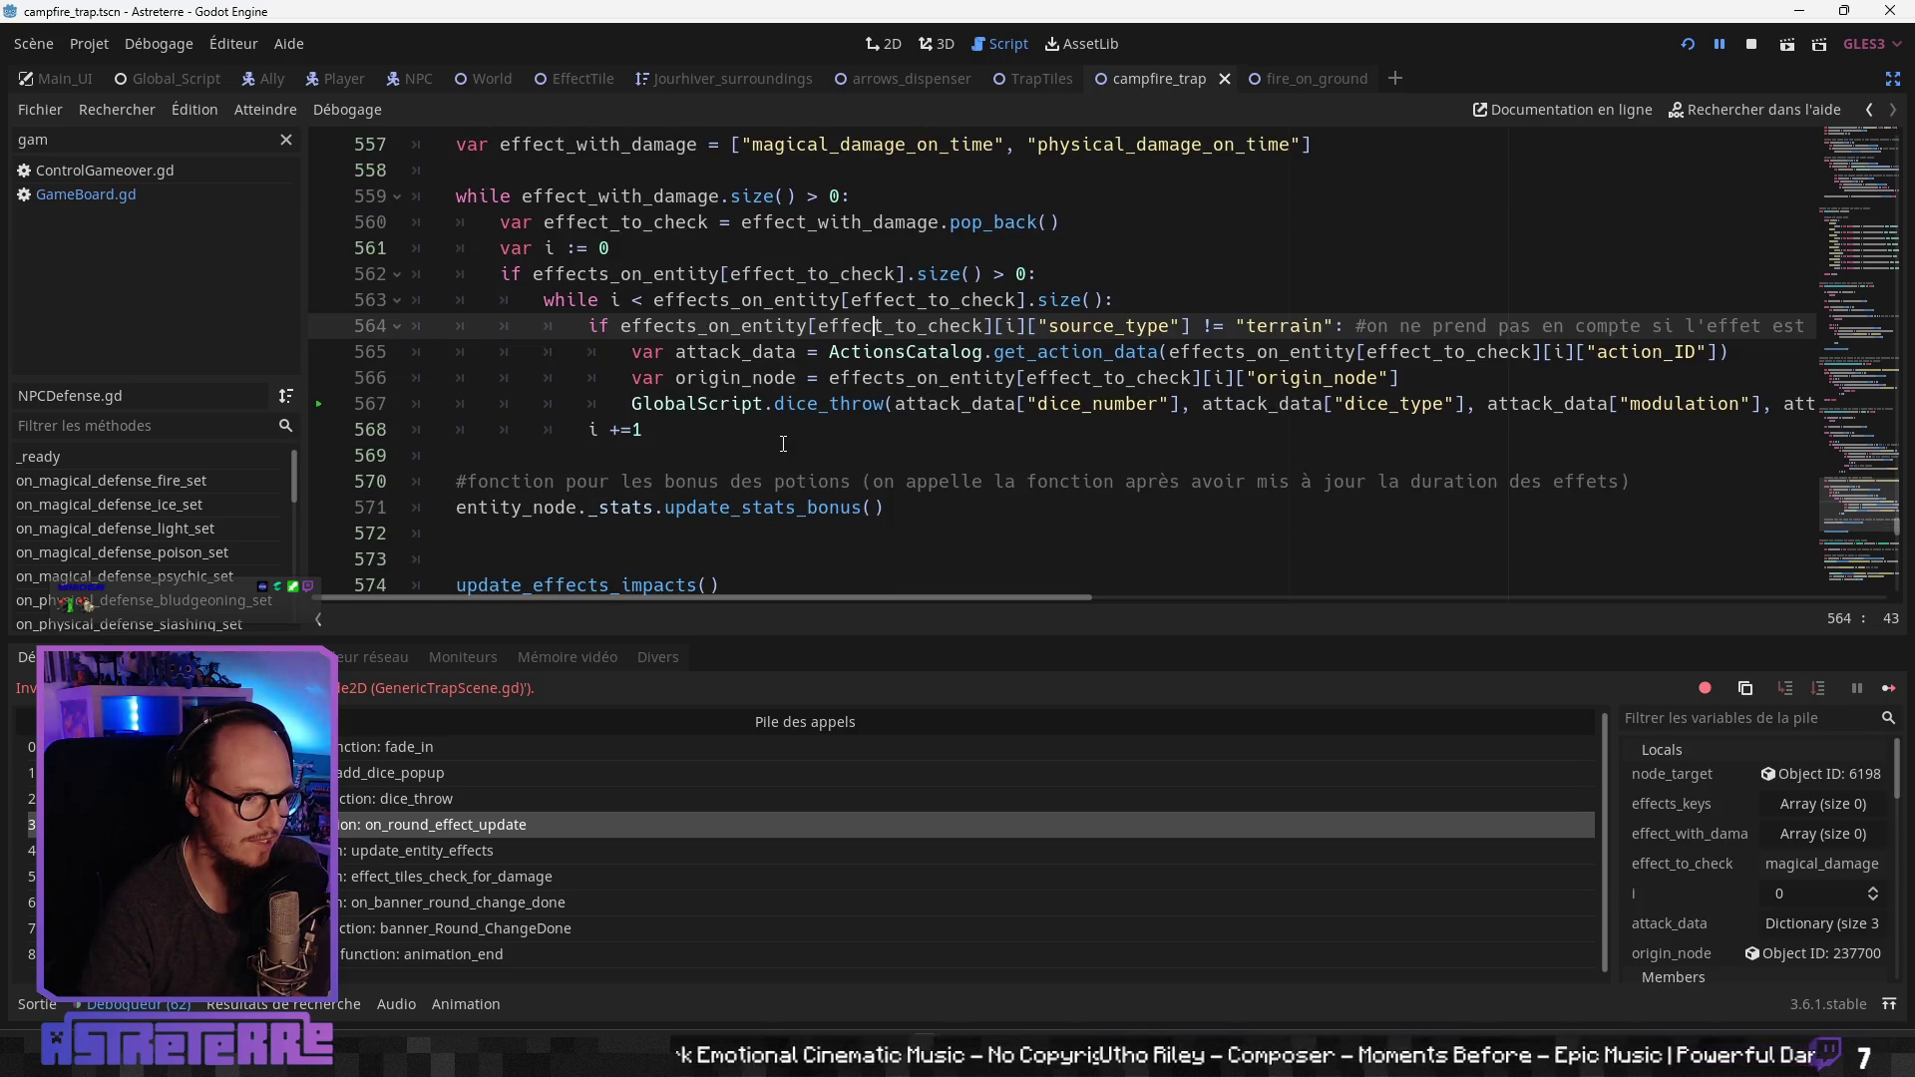
{"action": "scroll", "coordinate": [783, 444], "scroll_direction": "down", "scroll_amount": 1}
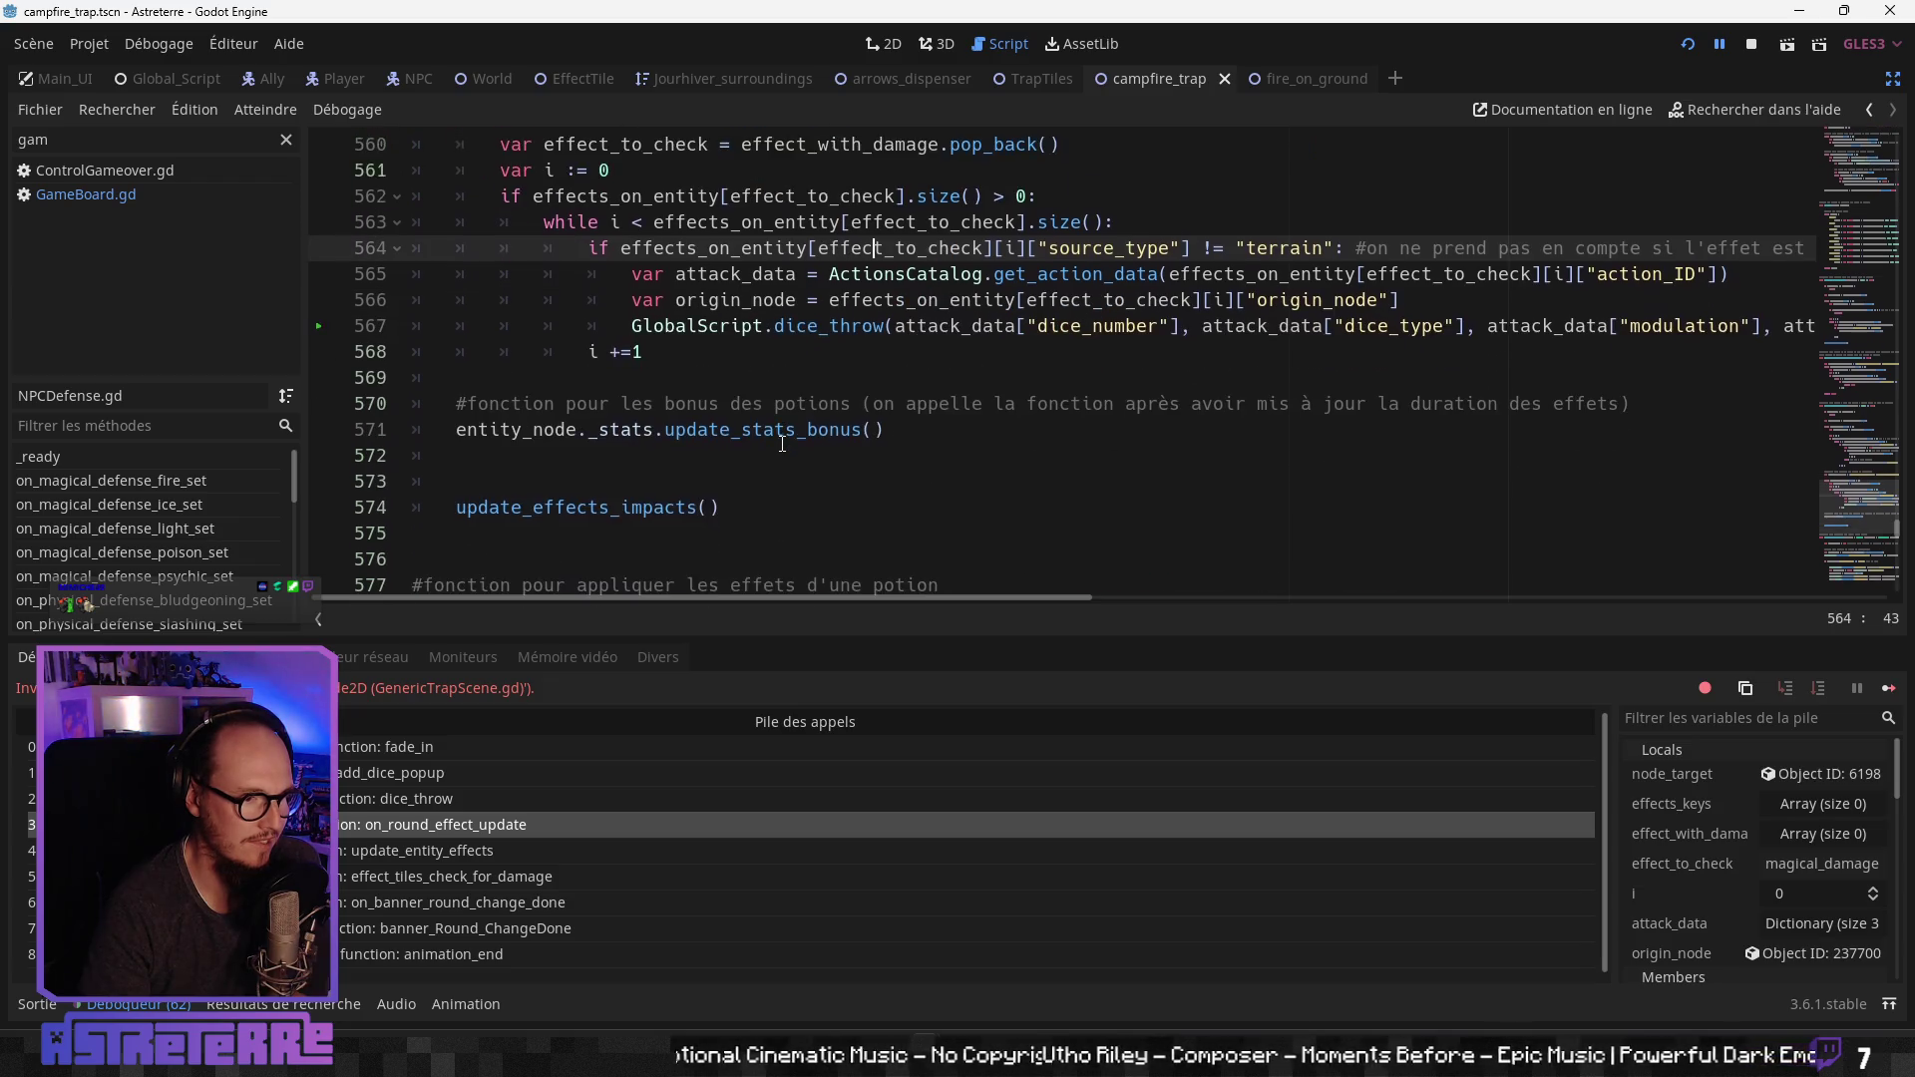
{"action": "scroll", "coordinate": [783, 444], "scroll_direction": "down", "scroll_amount": 1}
{"action": "scroll", "coordinate": [783, 444], "scroll_direction": "up", "scroll_amount": 2}
{"action": "scroll", "coordinate": [1221, 439], "scroll_direction": "up", "scroll_amount": 2}
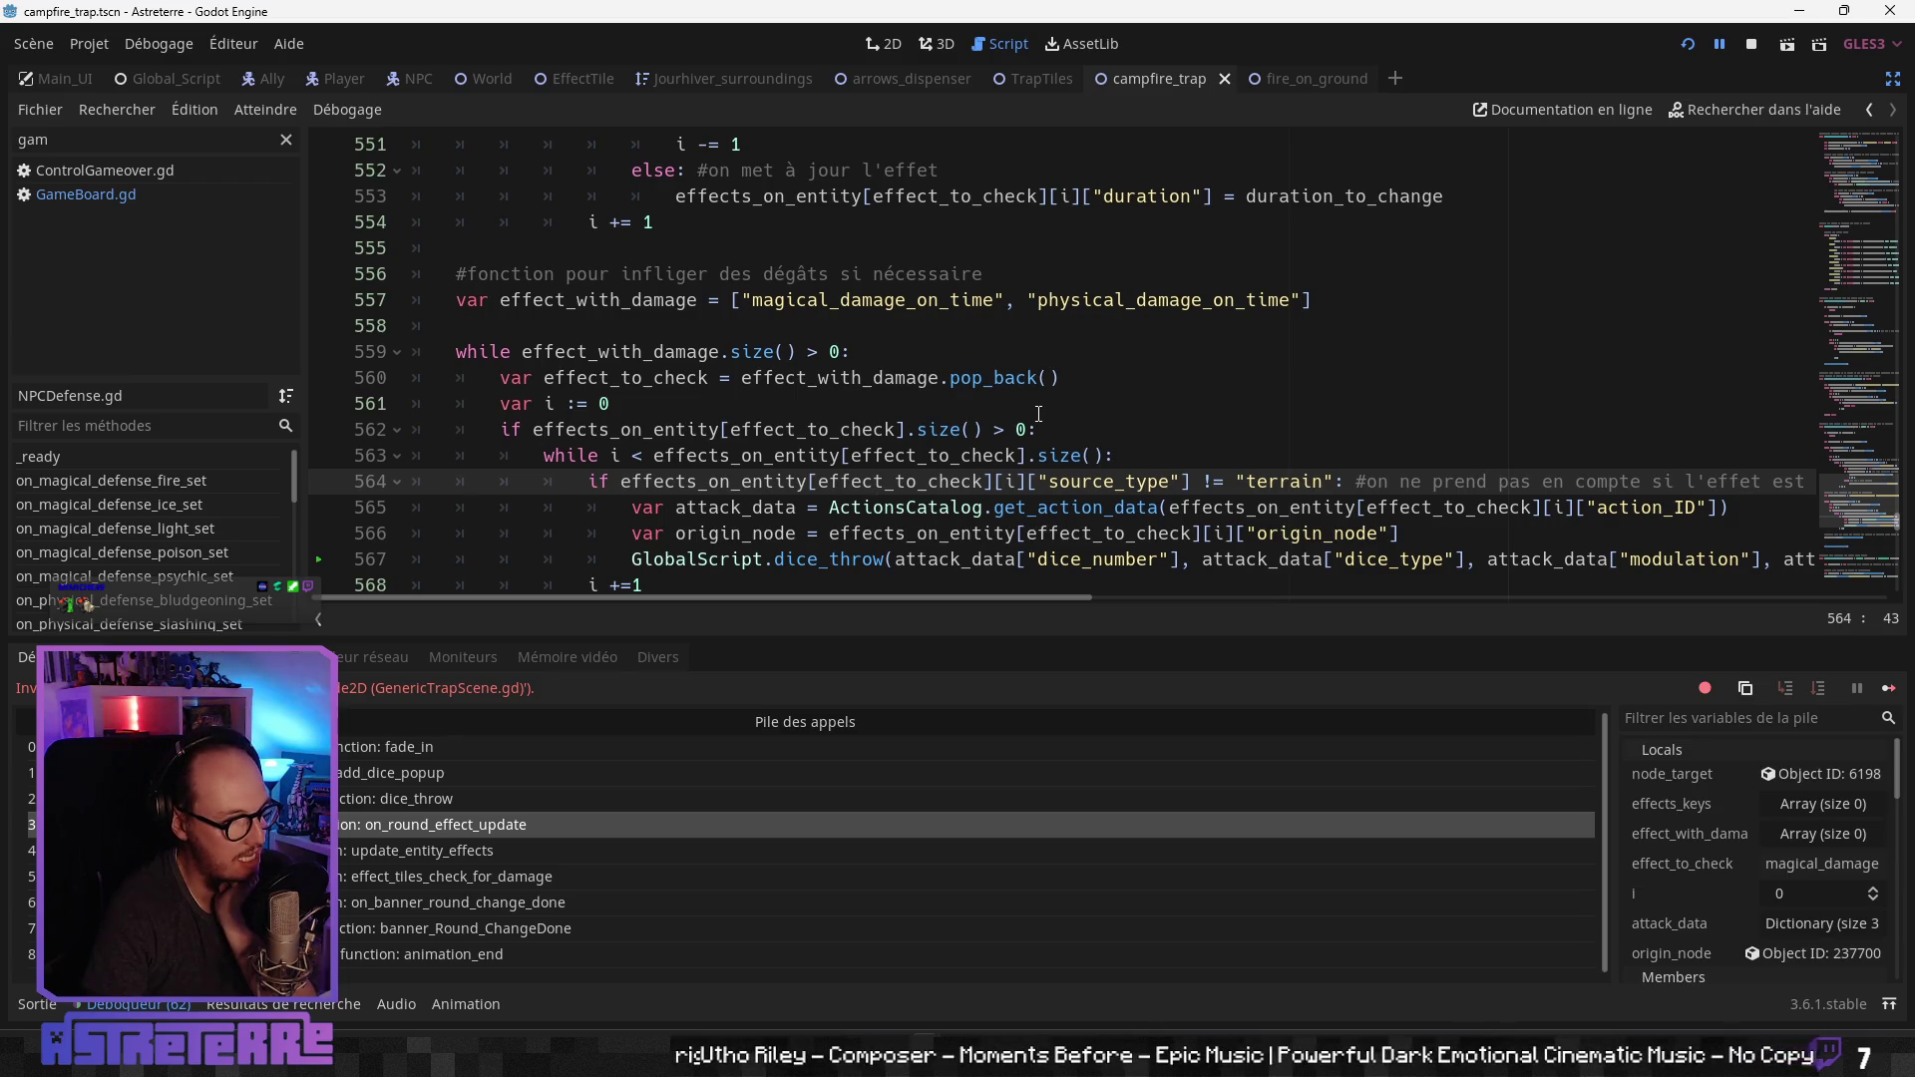
Step: Extend line 564's condition with 'and source_type != "trap"' by copying the terrain test
{"action": "scroll", "coordinate": [1038, 413], "scroll_direction": "down", "scroll_amount": 1}
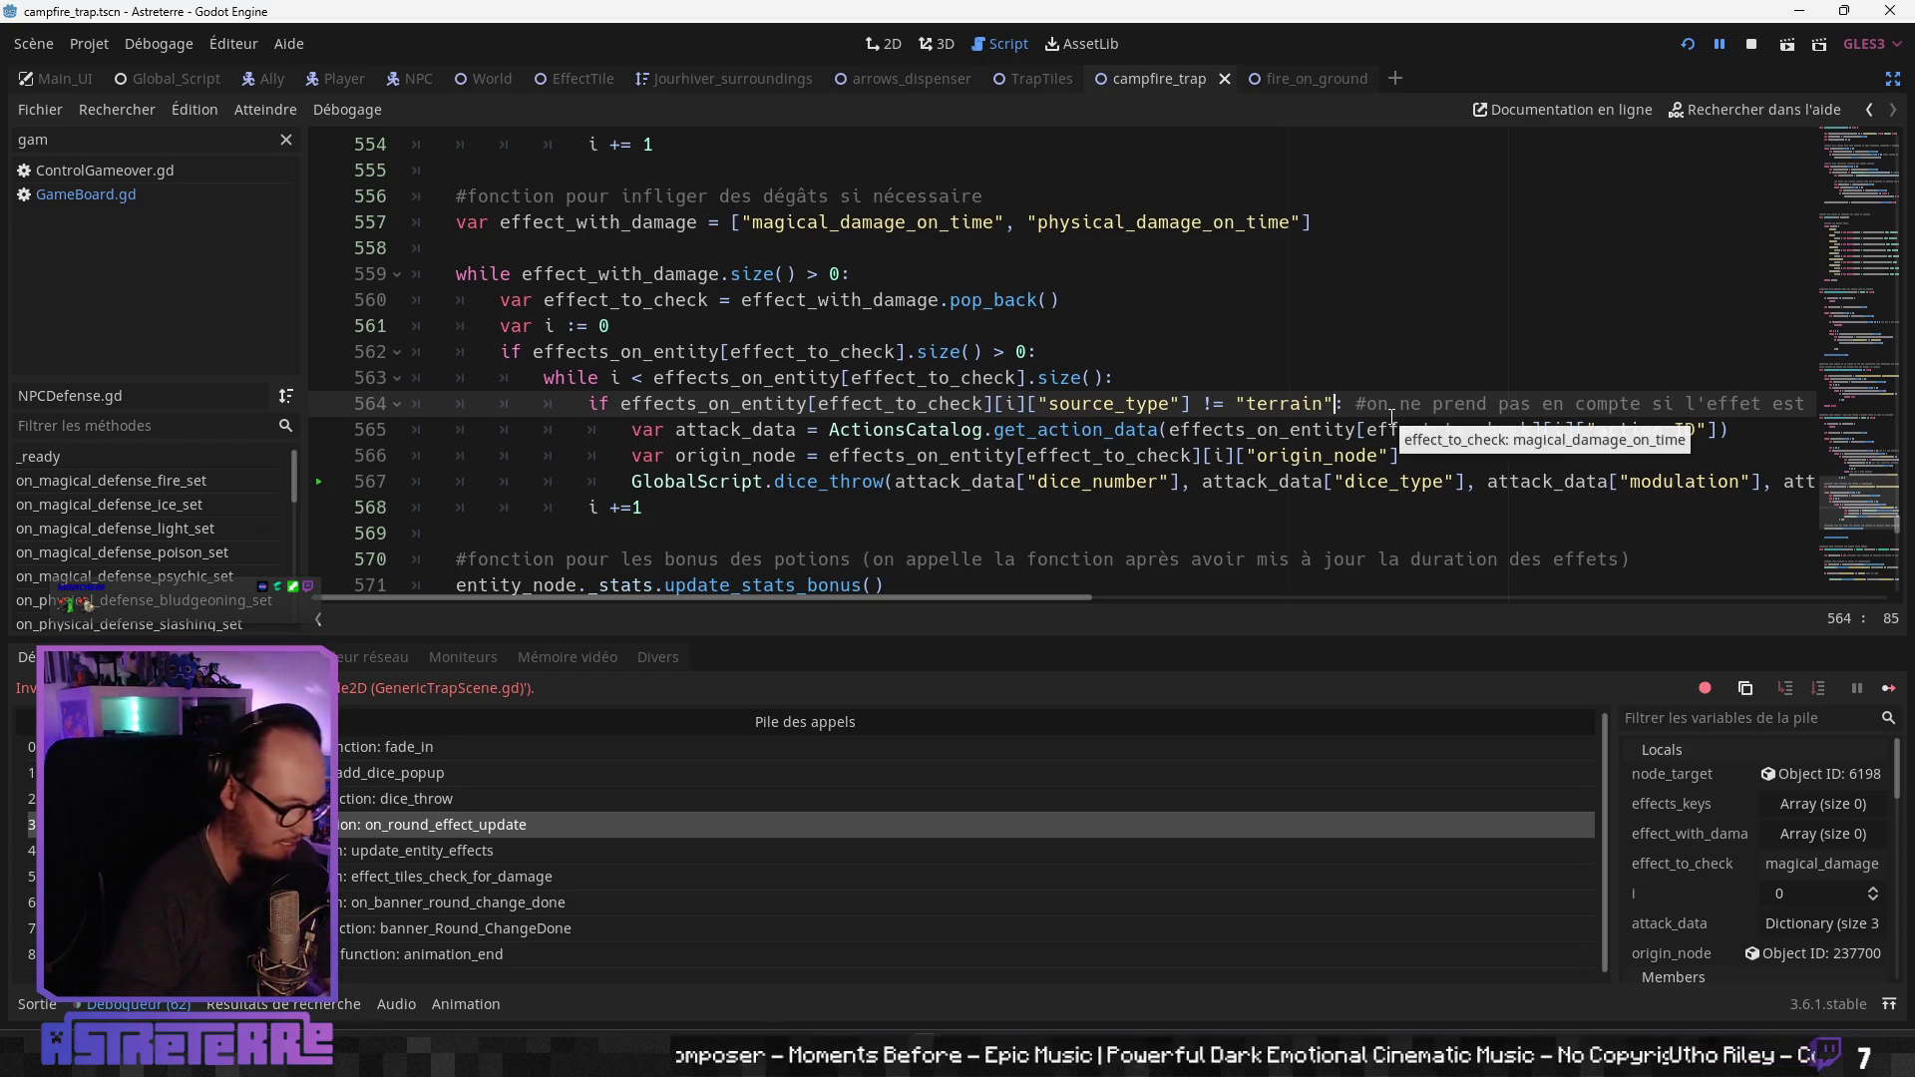
{"action": "type", "text": "AND"}
{"action": "key", "text": "BackSpace"}
{"action": "key", "text": "BackSpace"}
{"action": "key", "text": "BackSpace"}
{"action": "type", "text": "and"}
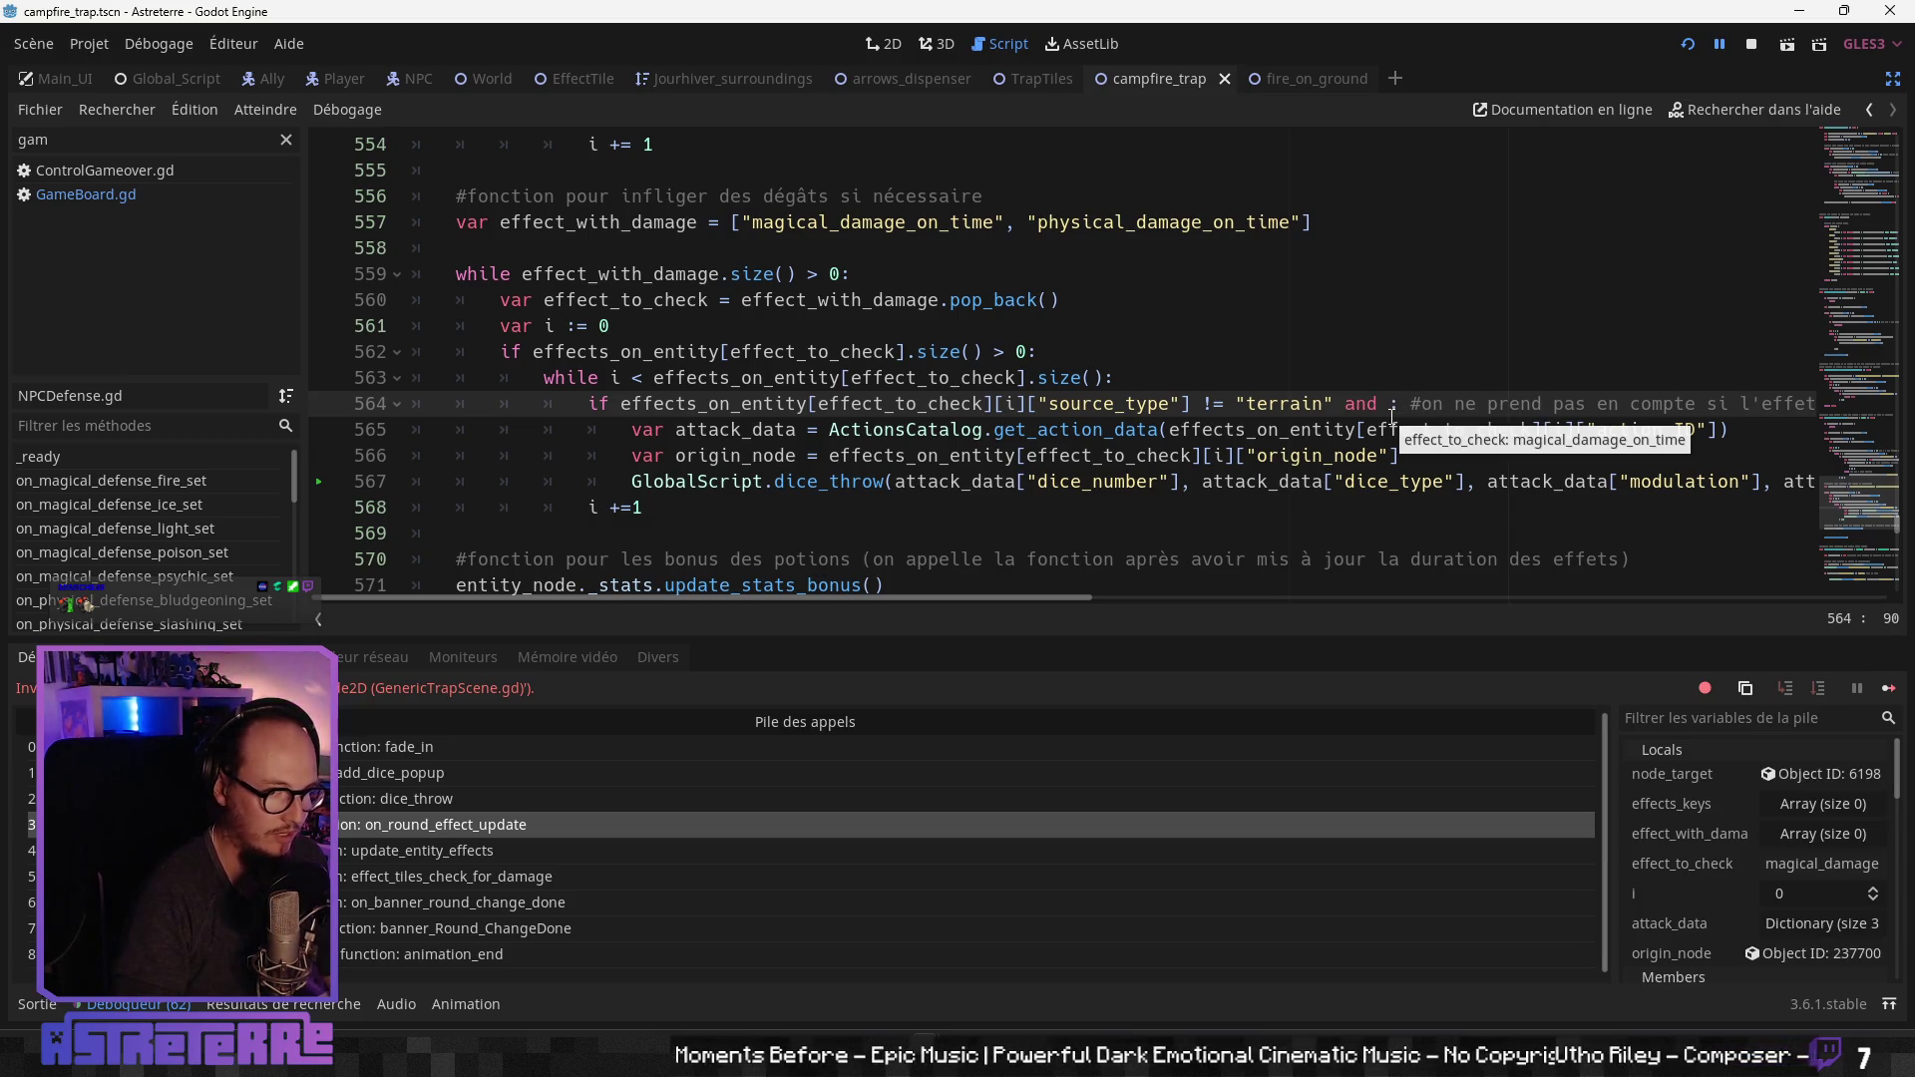
{"action": "left_click_drag", "start_coordinate": [1335, 403], "coordinate": [654, 399]}
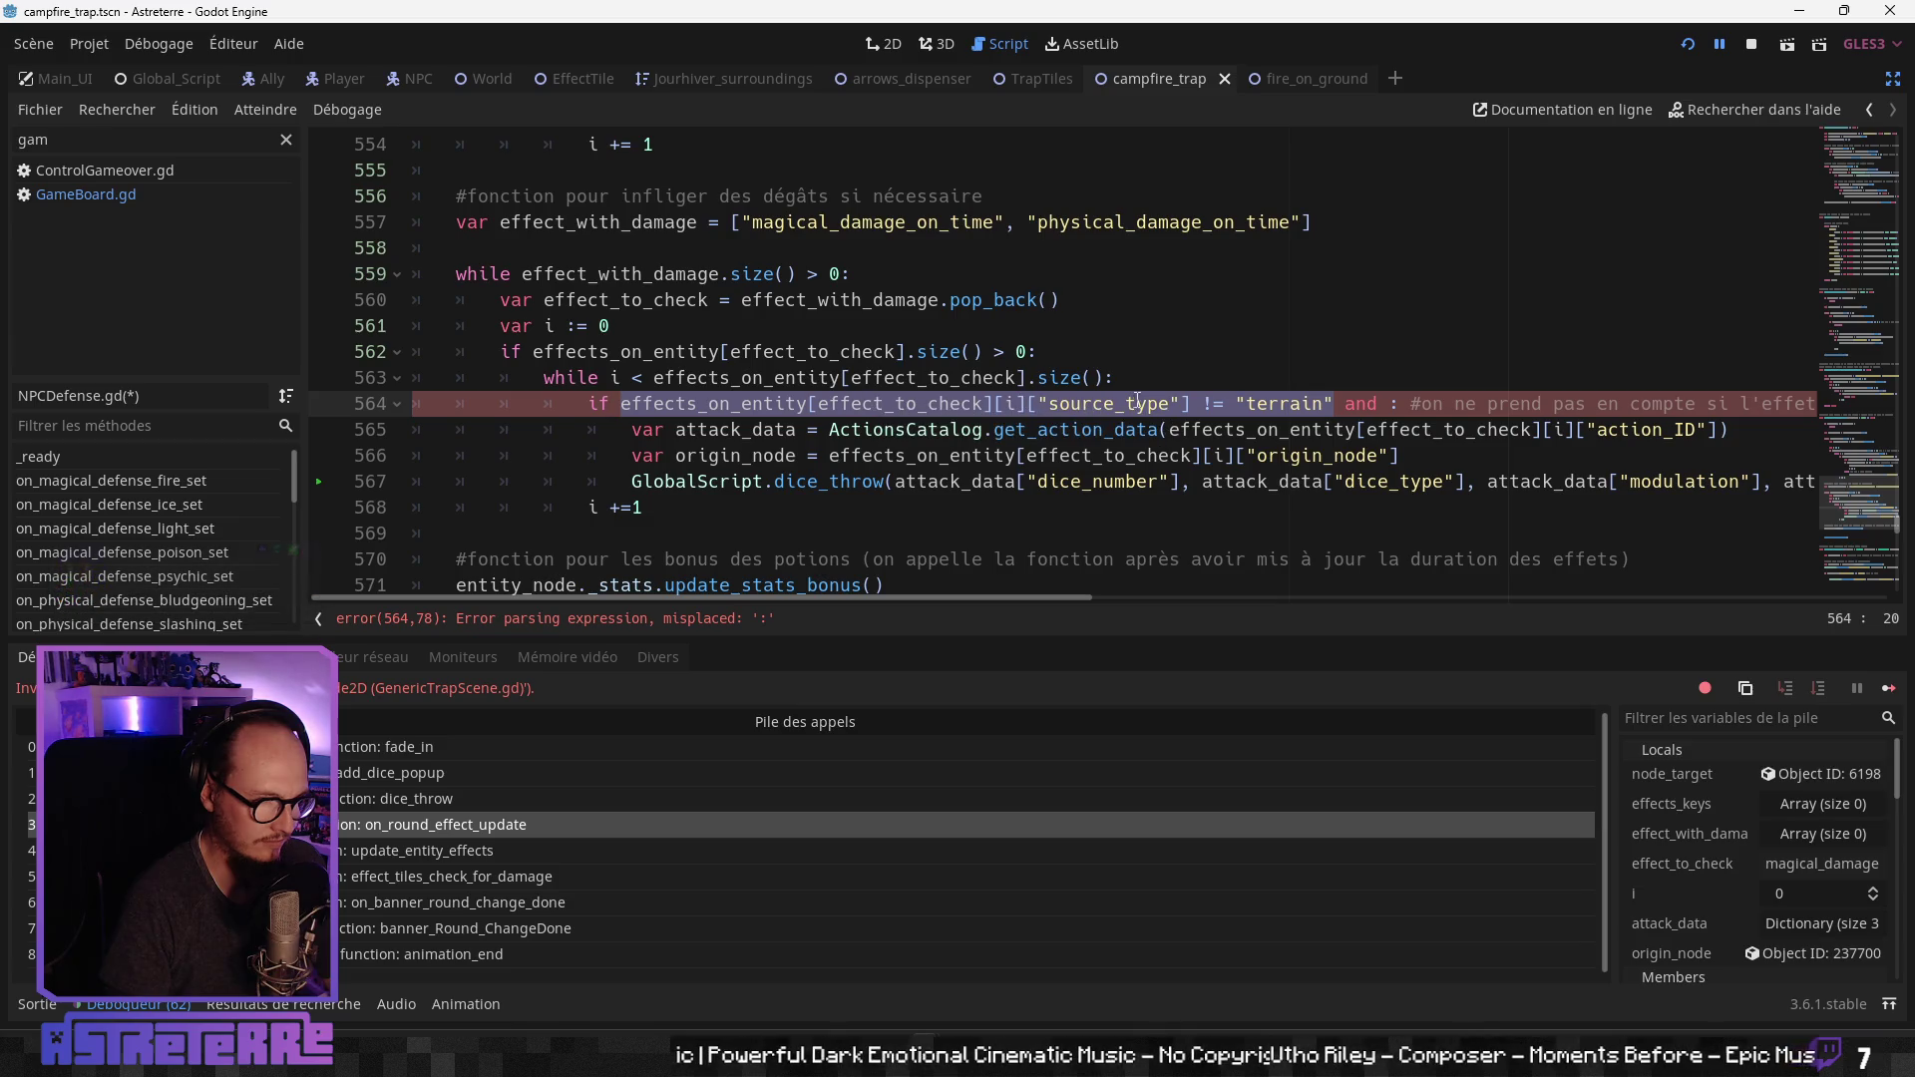
{"action": "left_click", "coordinate": [1389, 403]}
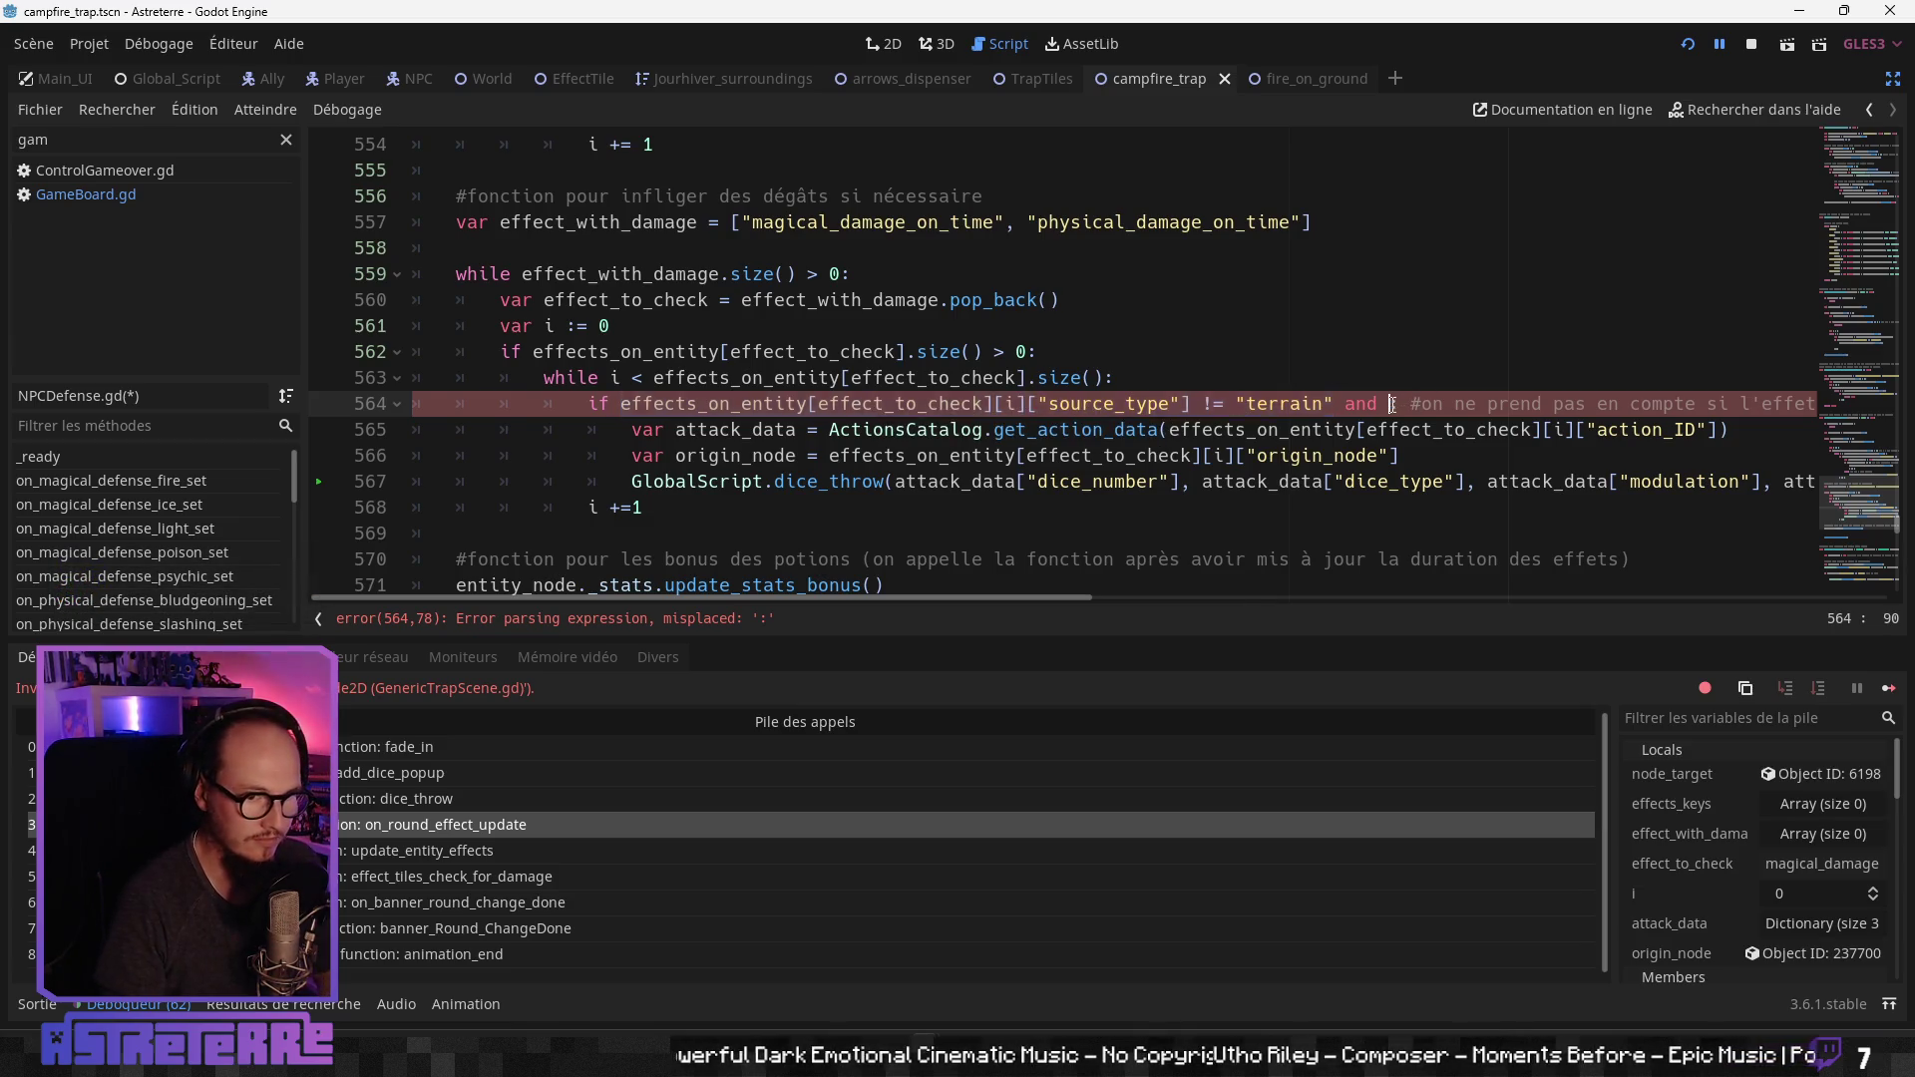
{"action": "type", "text": "effects_on_entity[effect_to_check][i][\"source_type\"] != \"terrain\""}
{"action": "key", "text": "Left"}
{"action": "key", "text": "Left"}
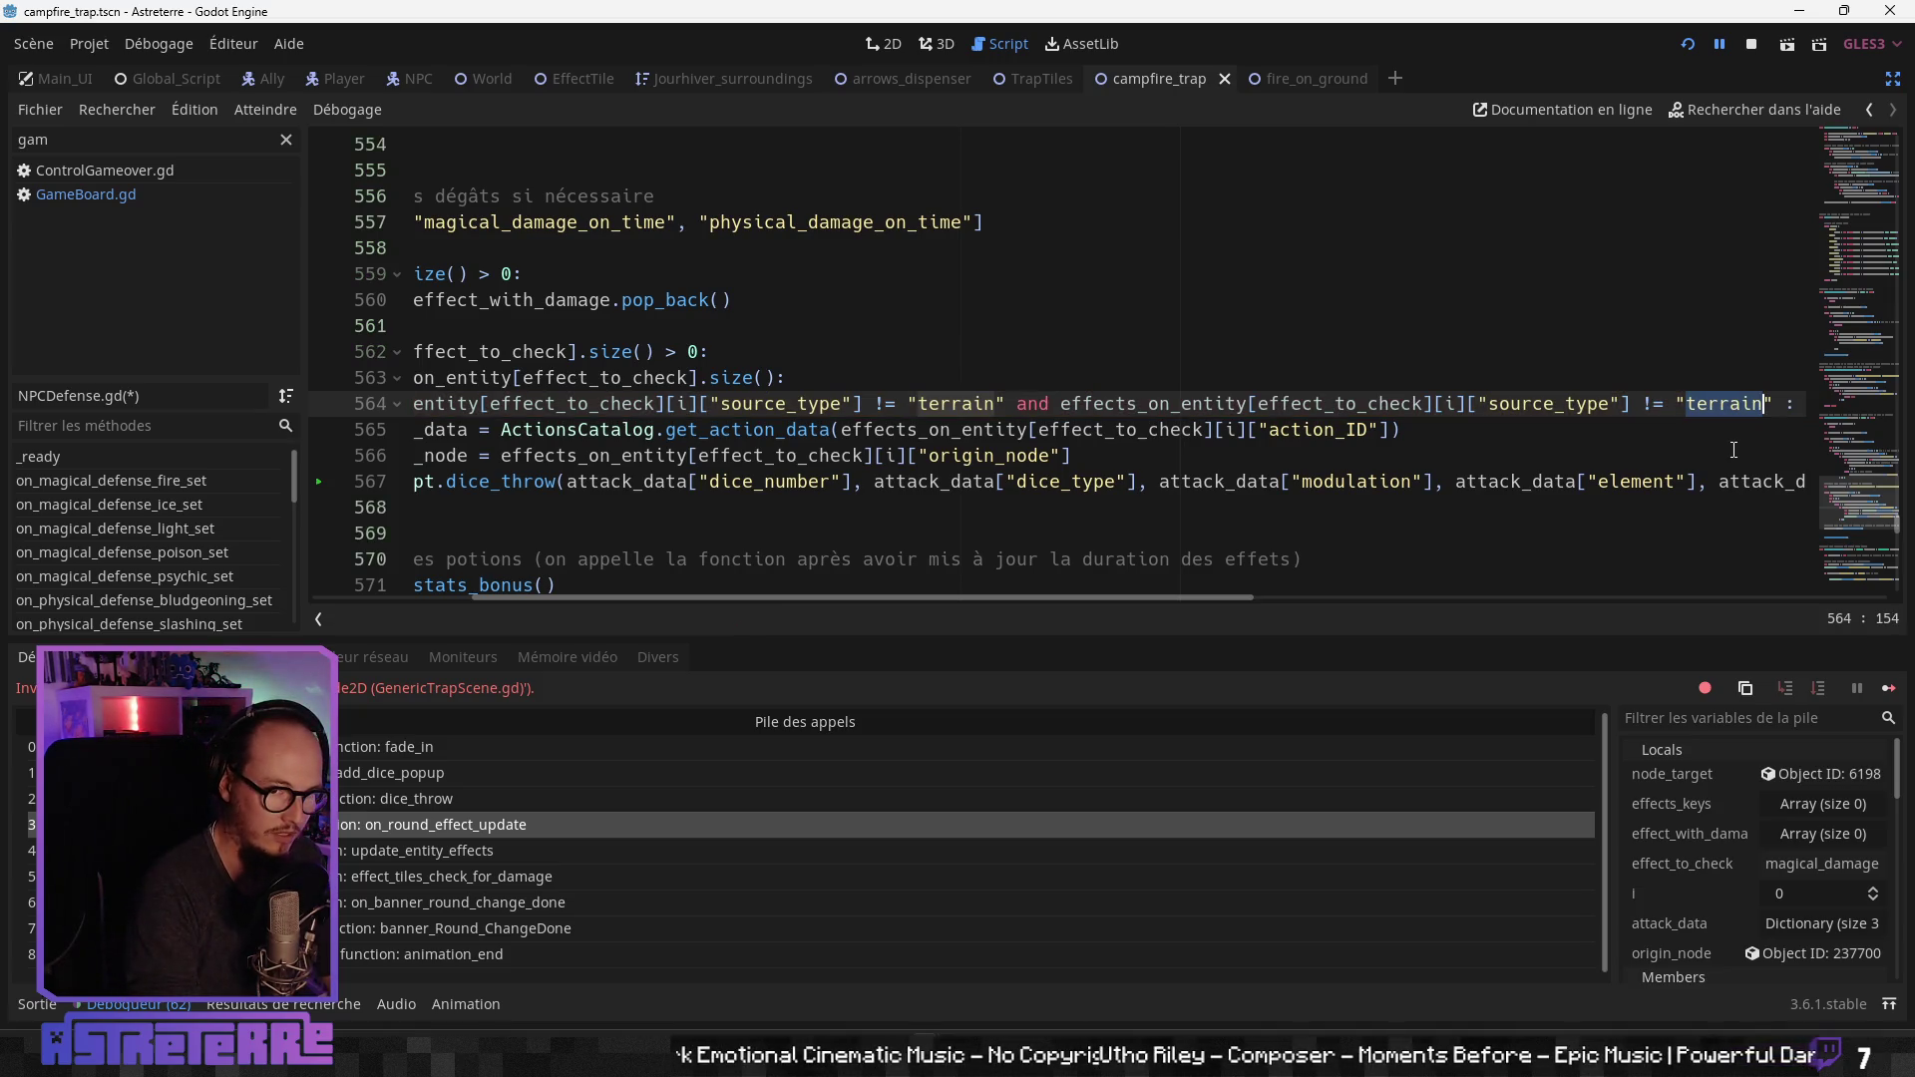
{"action": "type", "text": "tra"}
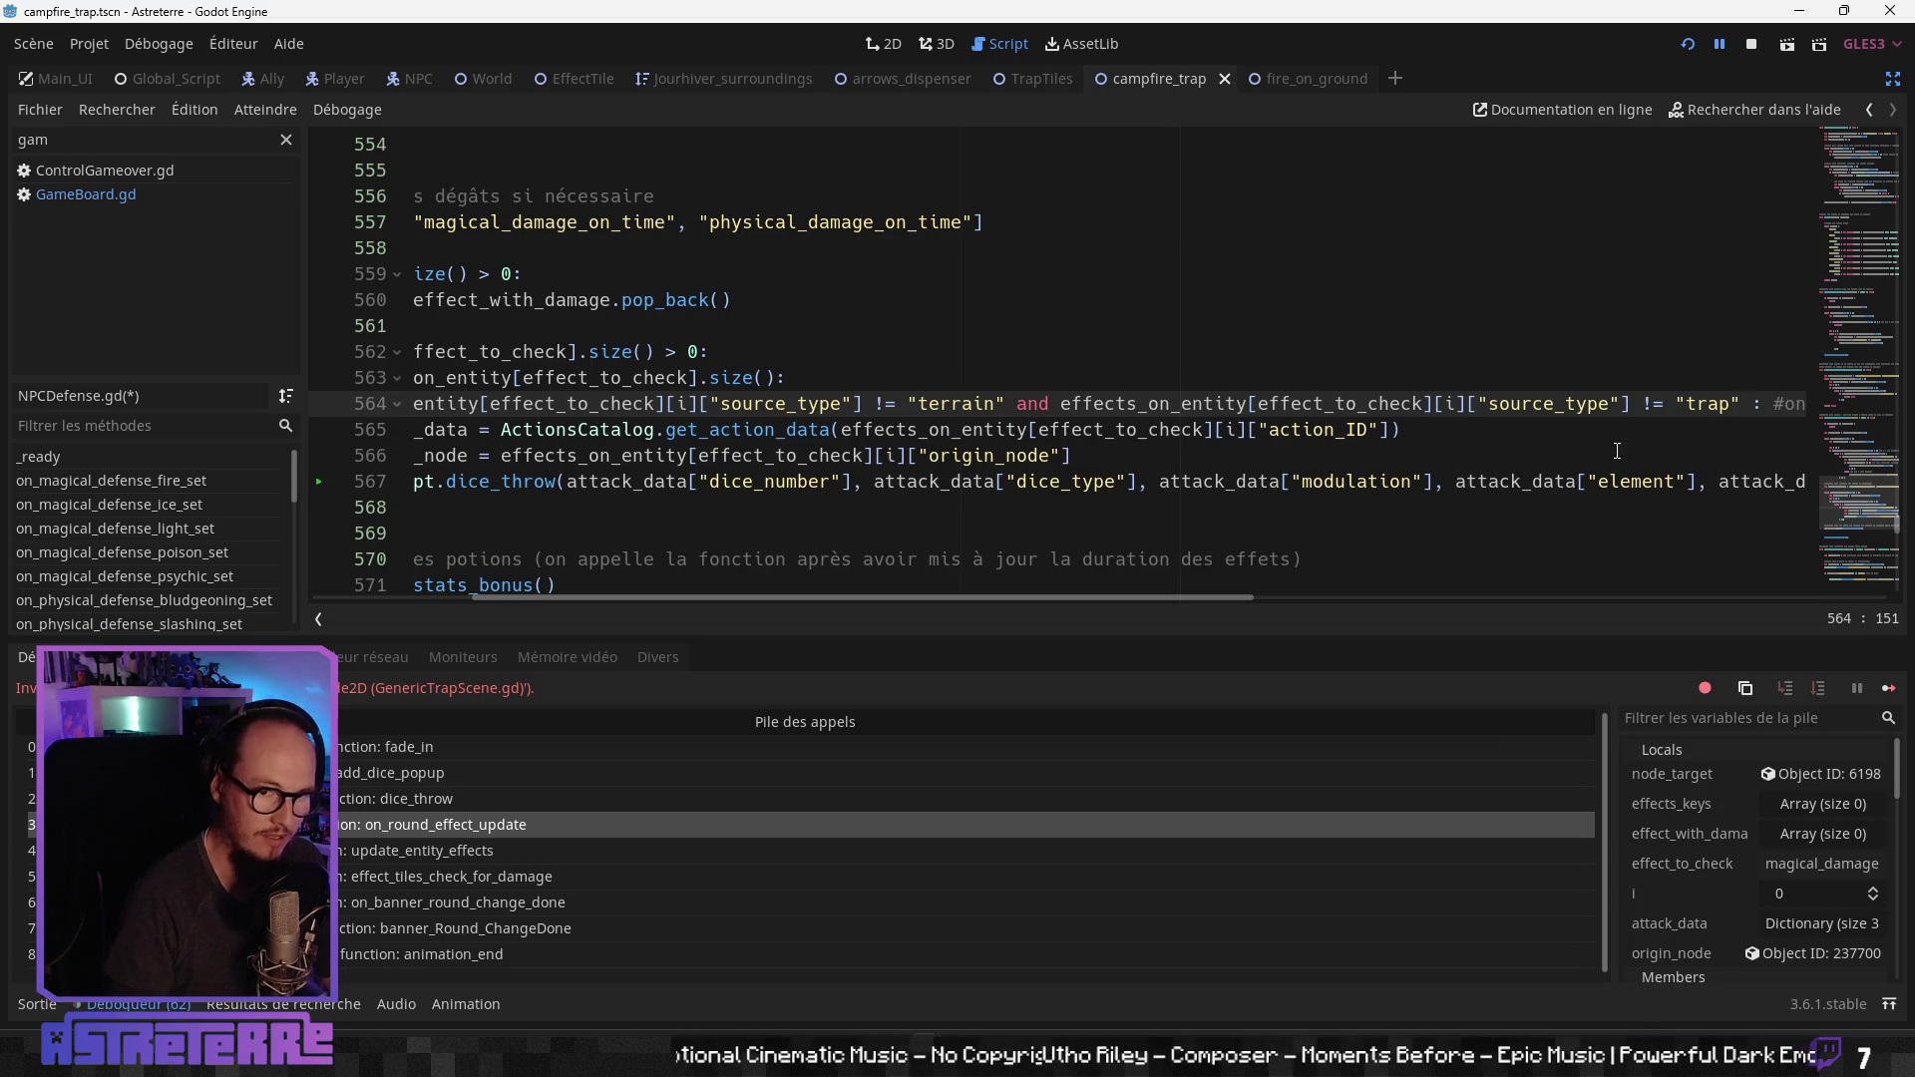
{"action": "left_click", "coordinate": [1617, 451]}
{"action": "left_click_drag", "start_coordinate": [1180, 596], "coordinate": [1636, 589]}
Step: Update line 564's comment to mention traps and add an empty line after the dice_throw call
{"action": "left_click", "coordinate": [1642, 403]}
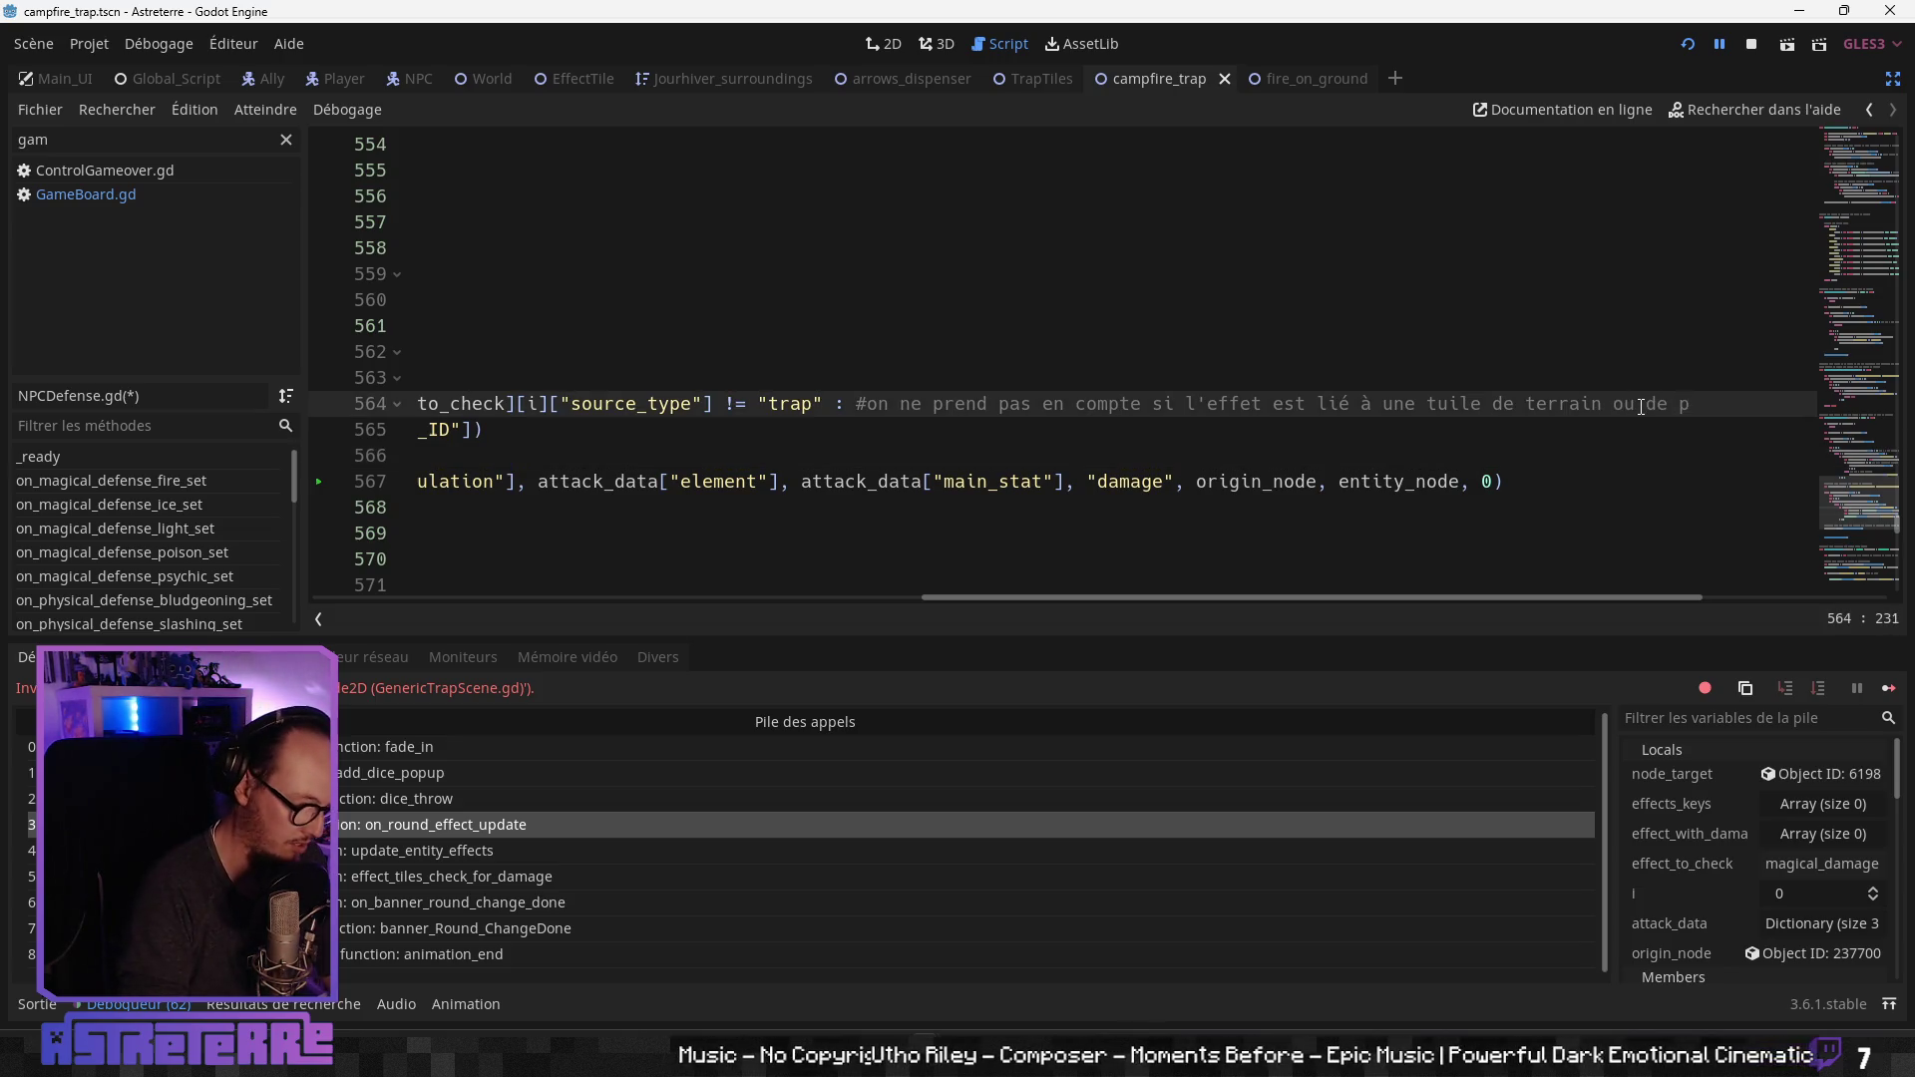
{"action": "type", "text": "iège"}
{"action": "left_click_drag", "start_coordinate": [1351, 597], "coordinate": [669, 604]}
{"action": "left_click", "coordinate": [633, 482]}
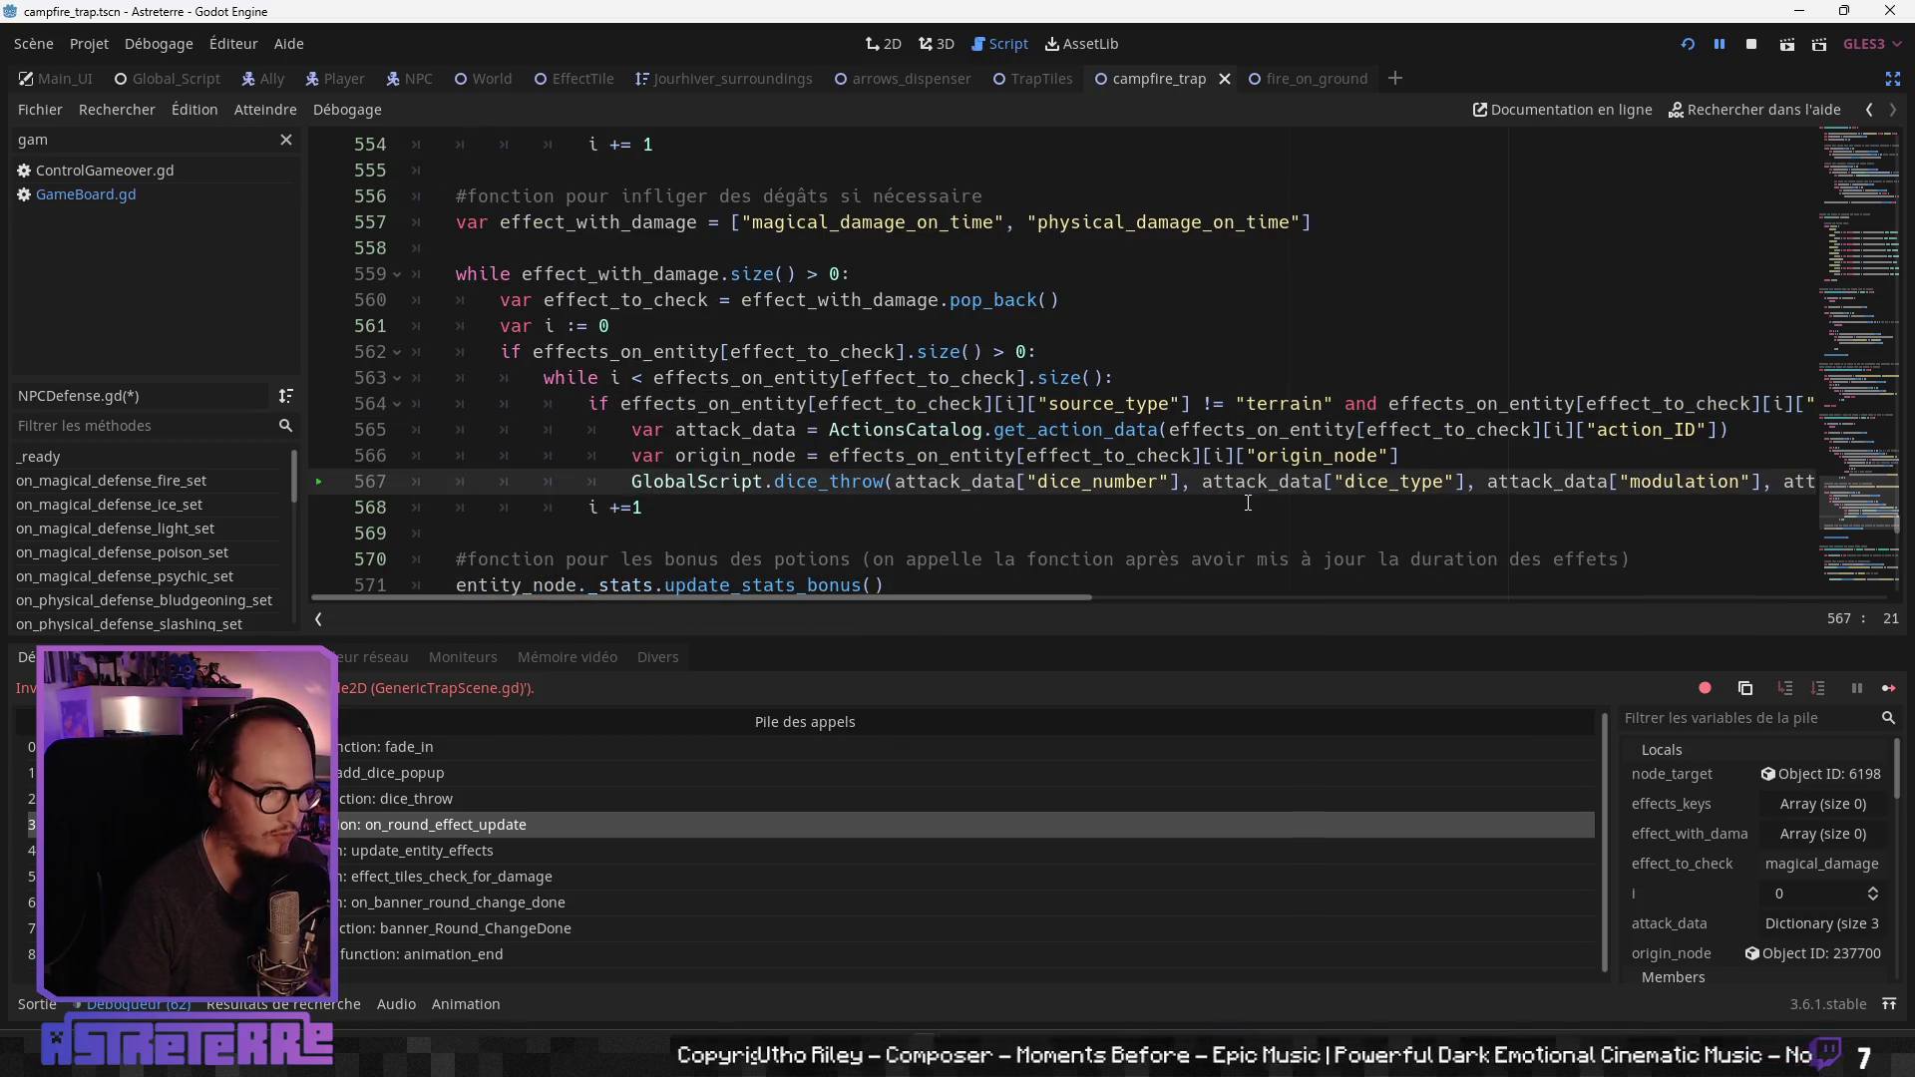
{"action": "key", "text": "End"}
{"action": "key", "text": "Return"}
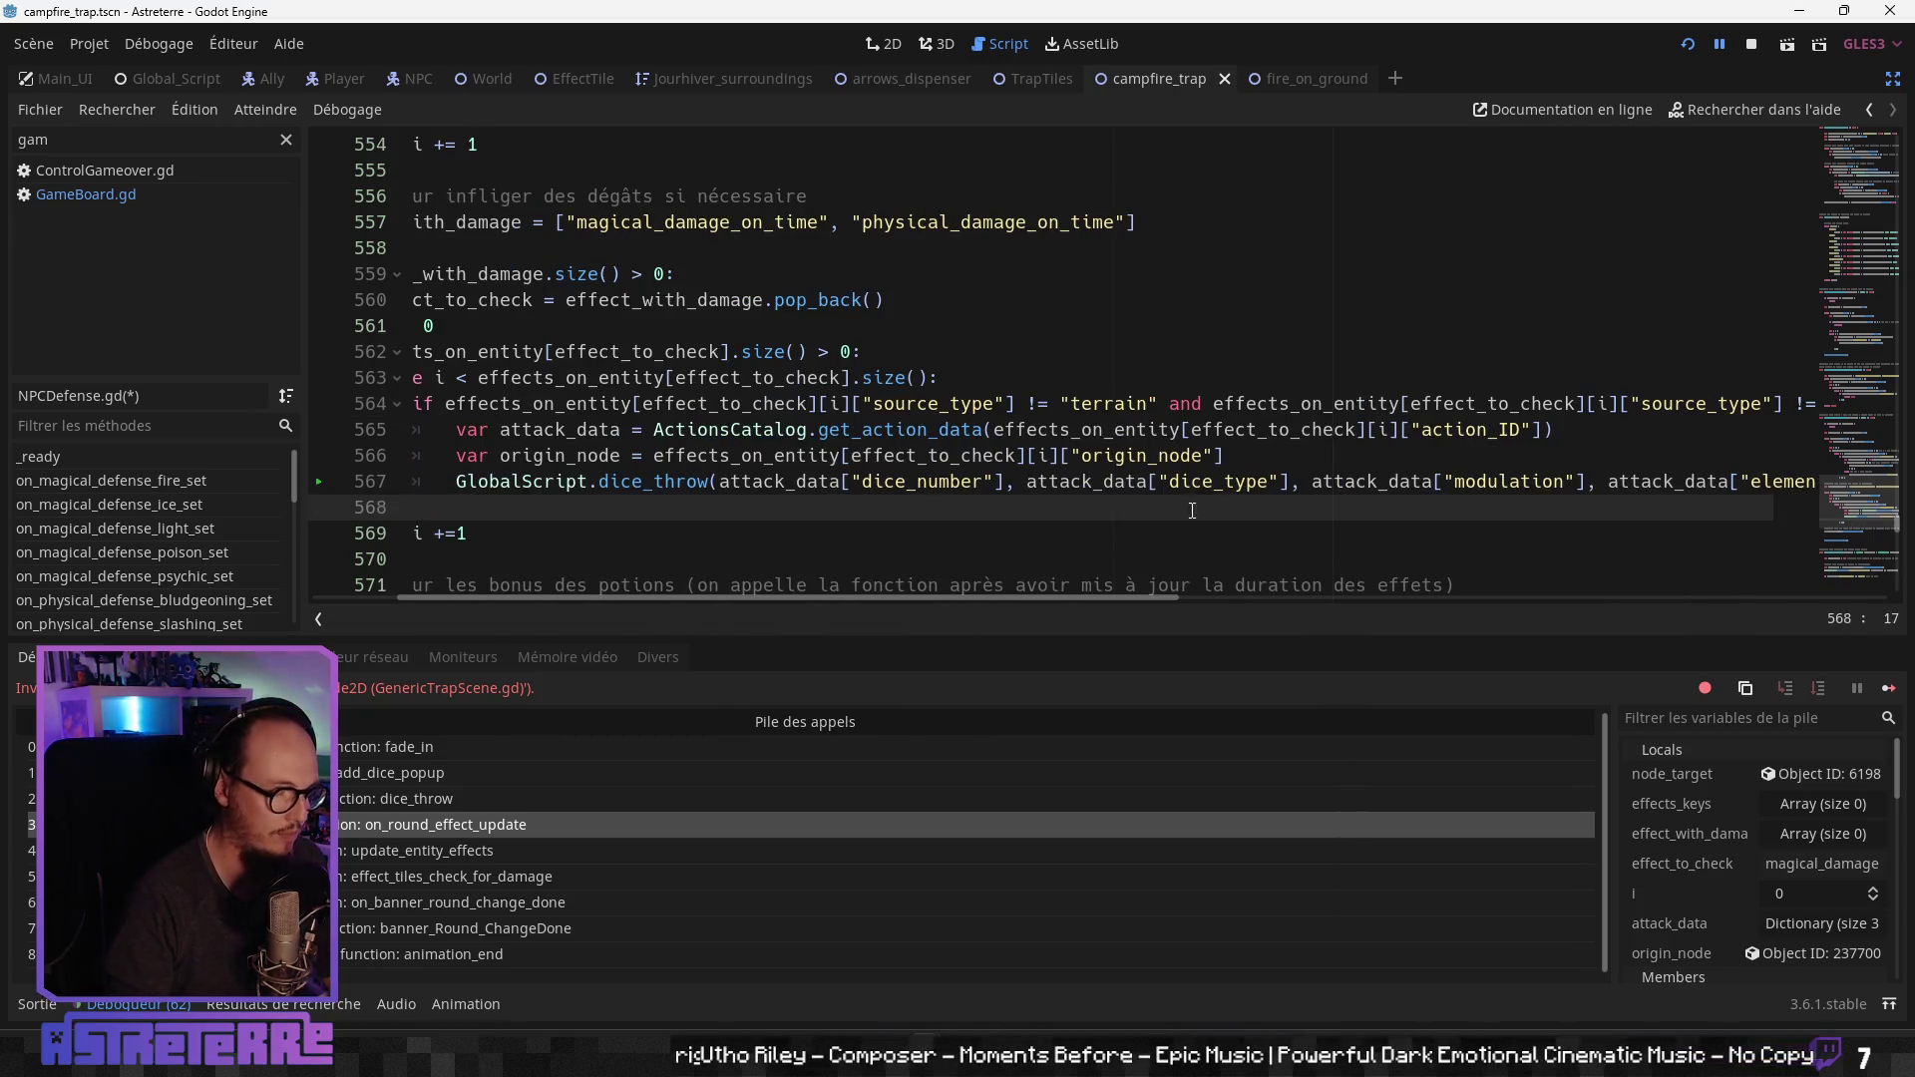
Step: Paste the copied condition onto line 568 as 'if source_type == "trap"'
{"action": "left_click_drag", "start_coordinate": [678, 603], "coordinate": [511, 612]}
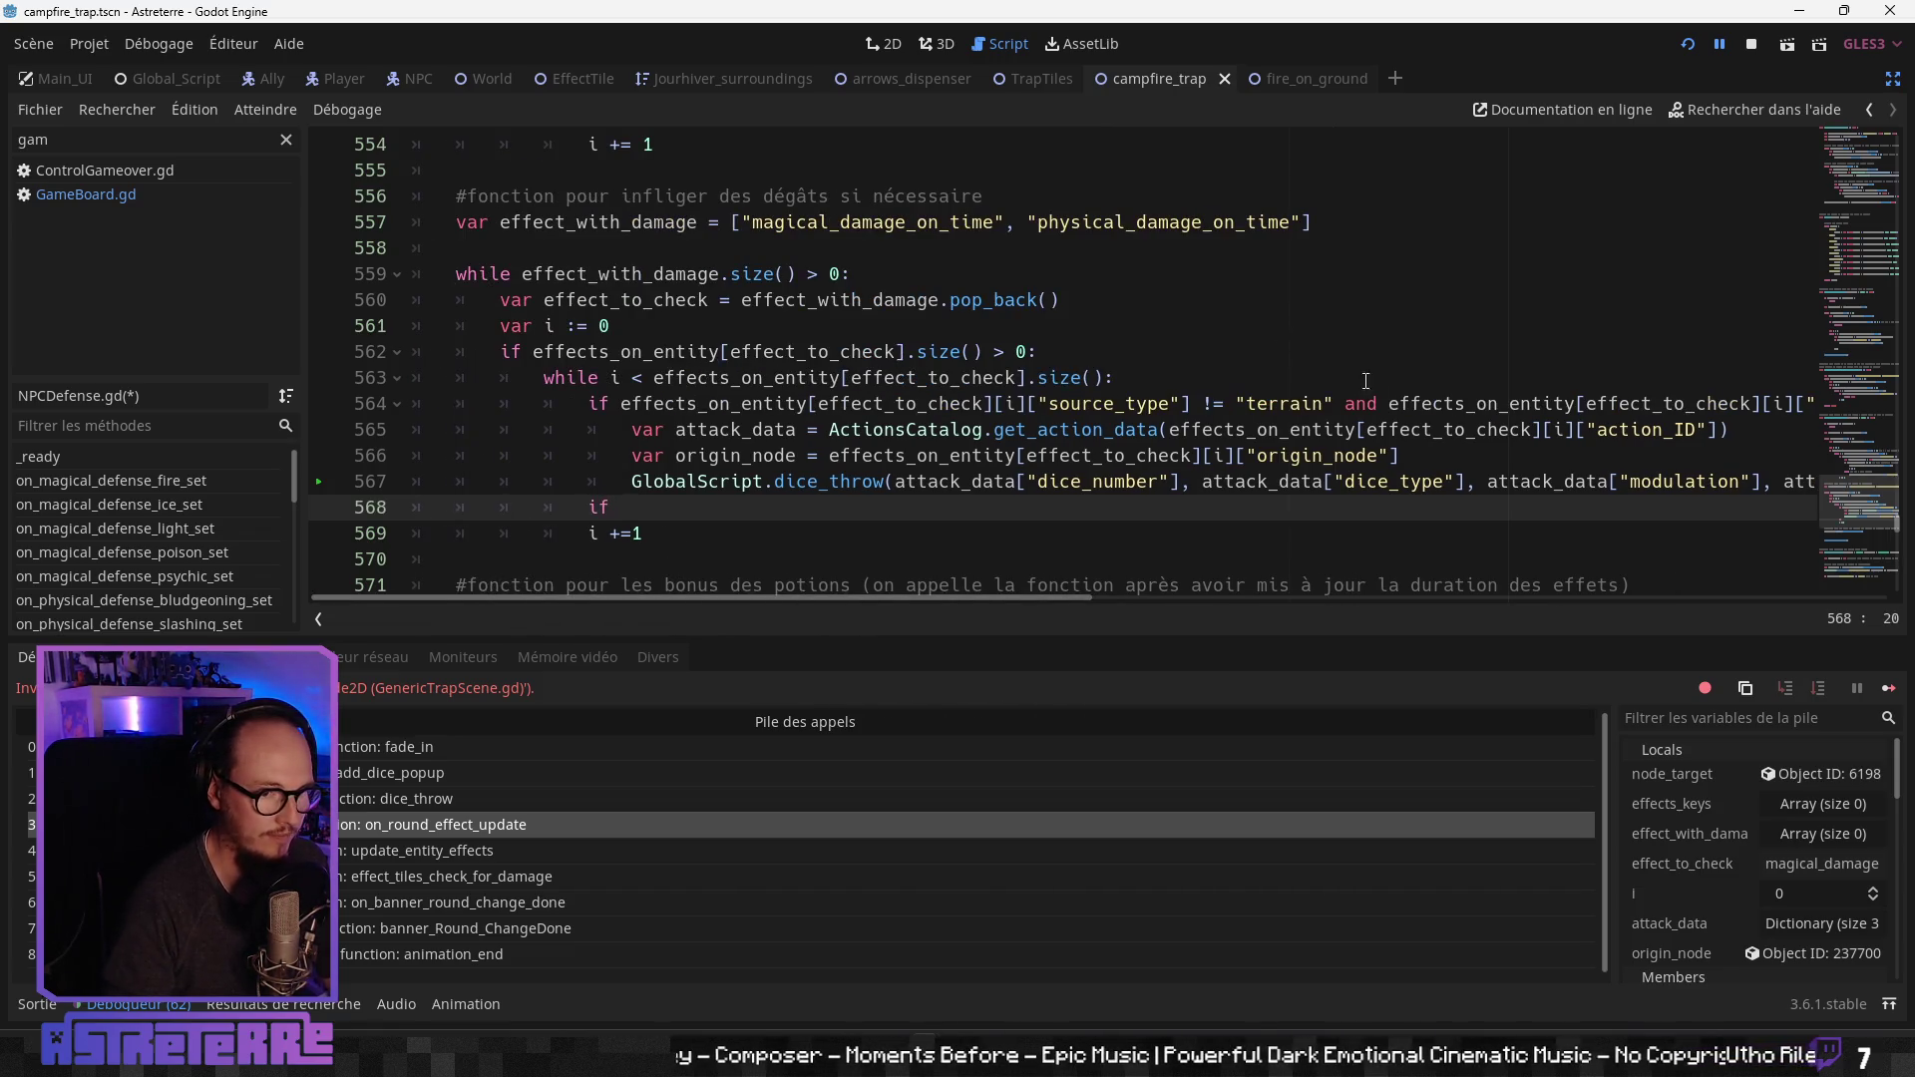
{"action": "left_click_drag", "start_coordinate": [1386, 403], "coordinate": [1875, 409]}
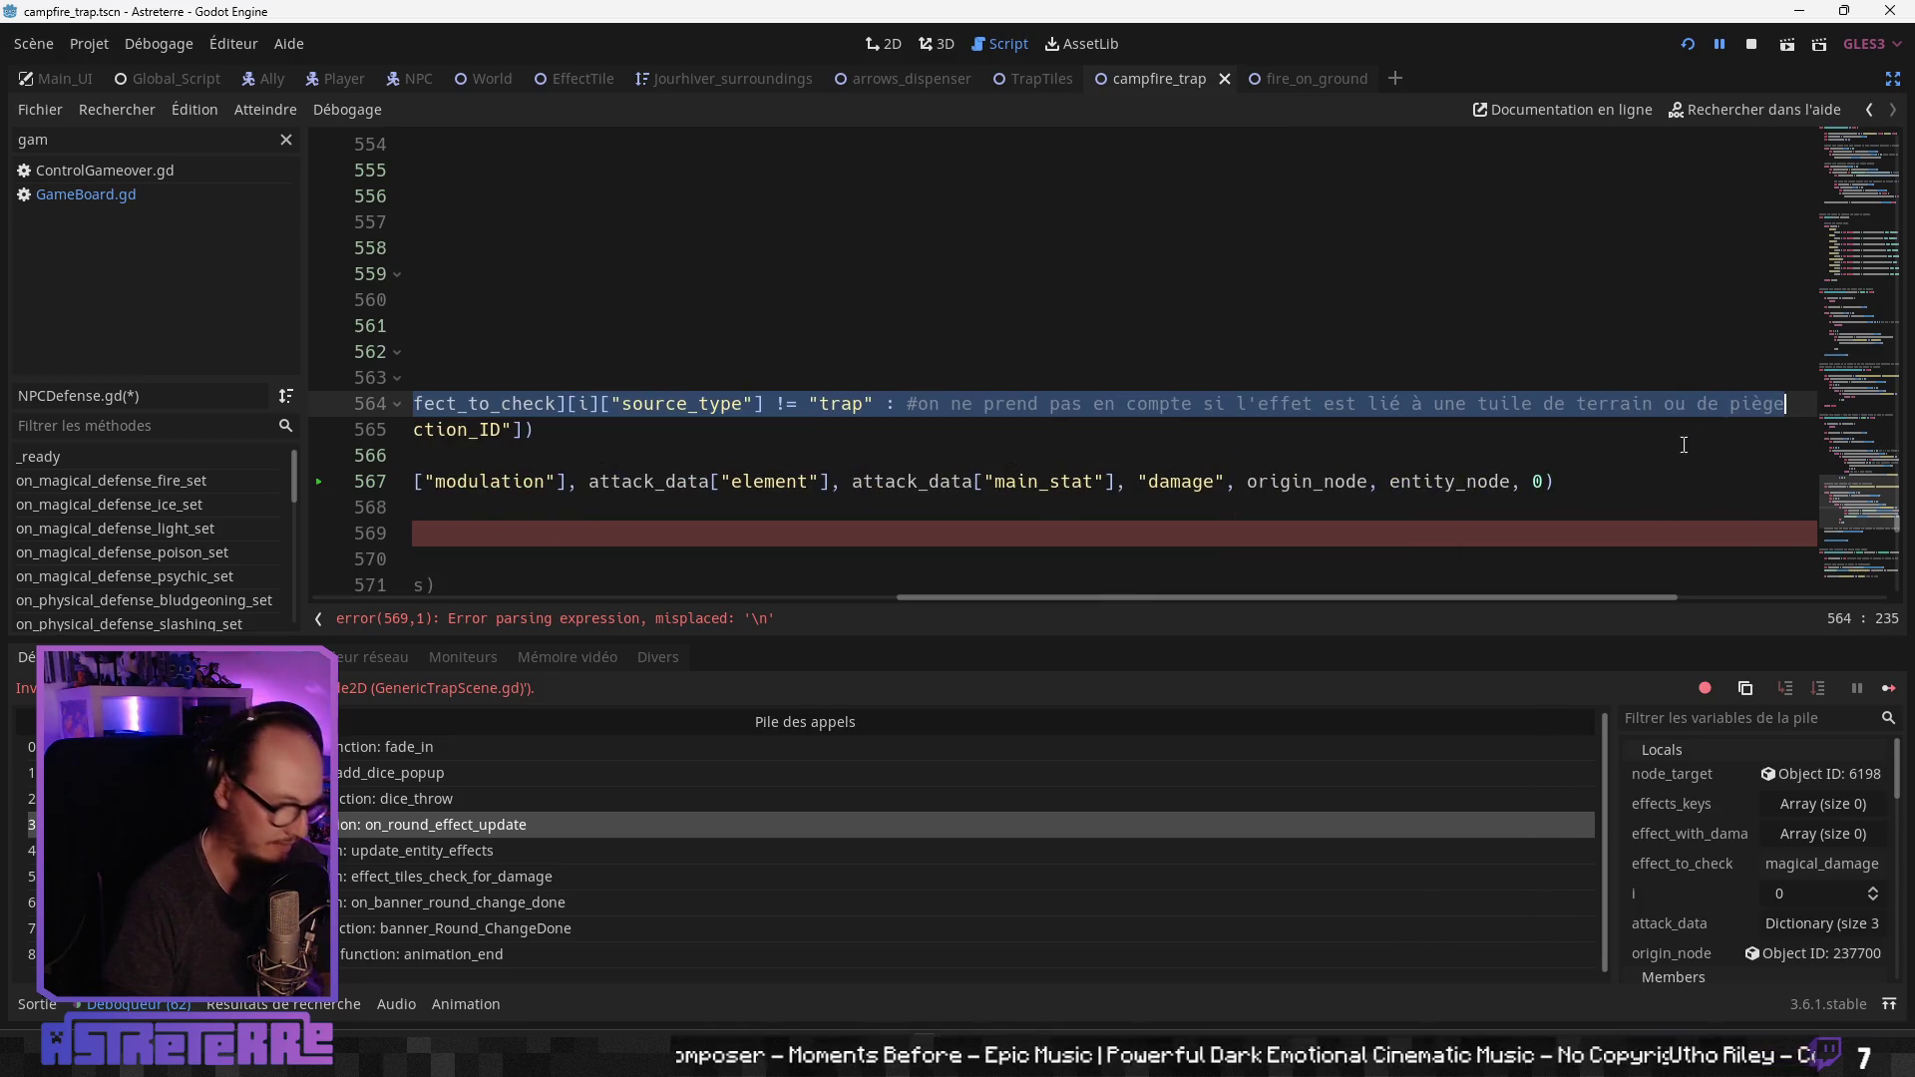
{"action": "key", "text": "ctrl+c"}
{"action": "left_click_drag", "start_coordinate": [1069, 597], "coordinate": [417, 602]}
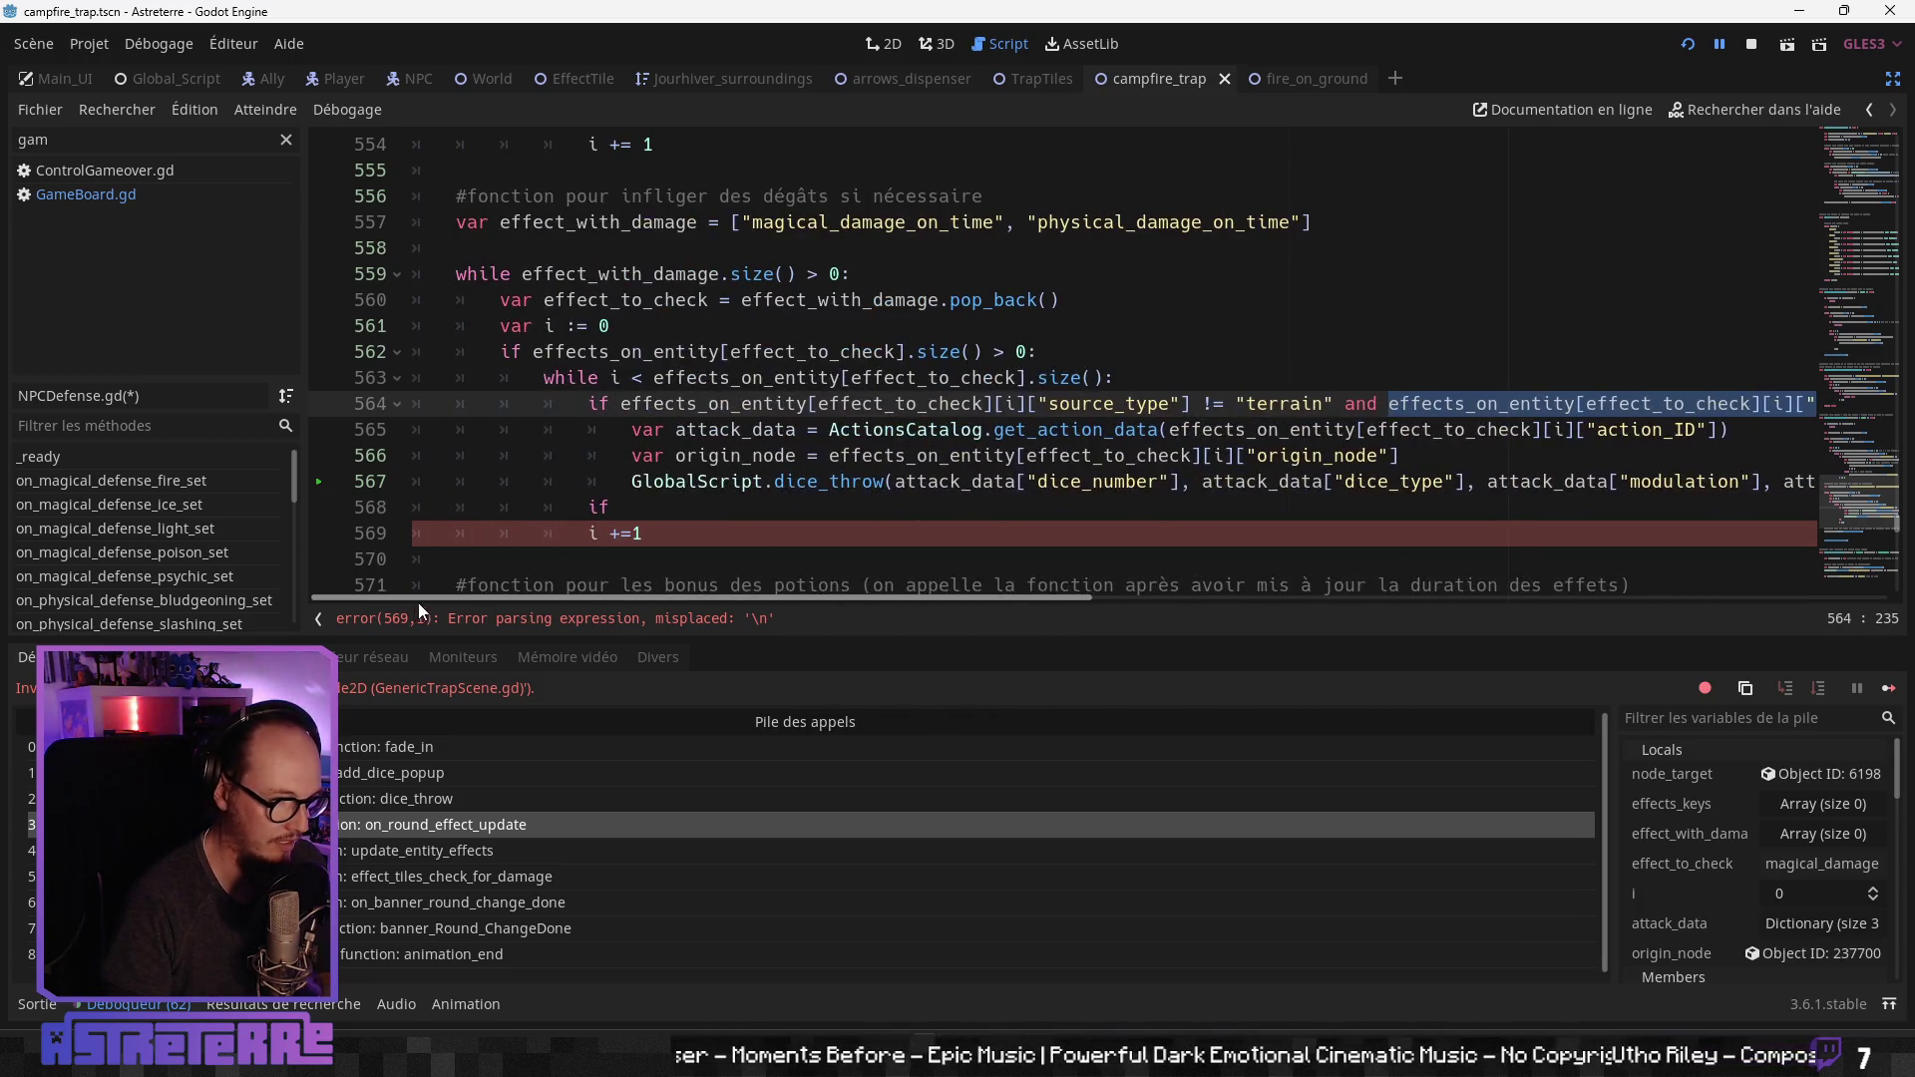
{"action": "left_click", "coordinate": [686, 506]}
{"action": "key", "text": "ctrl+v"}
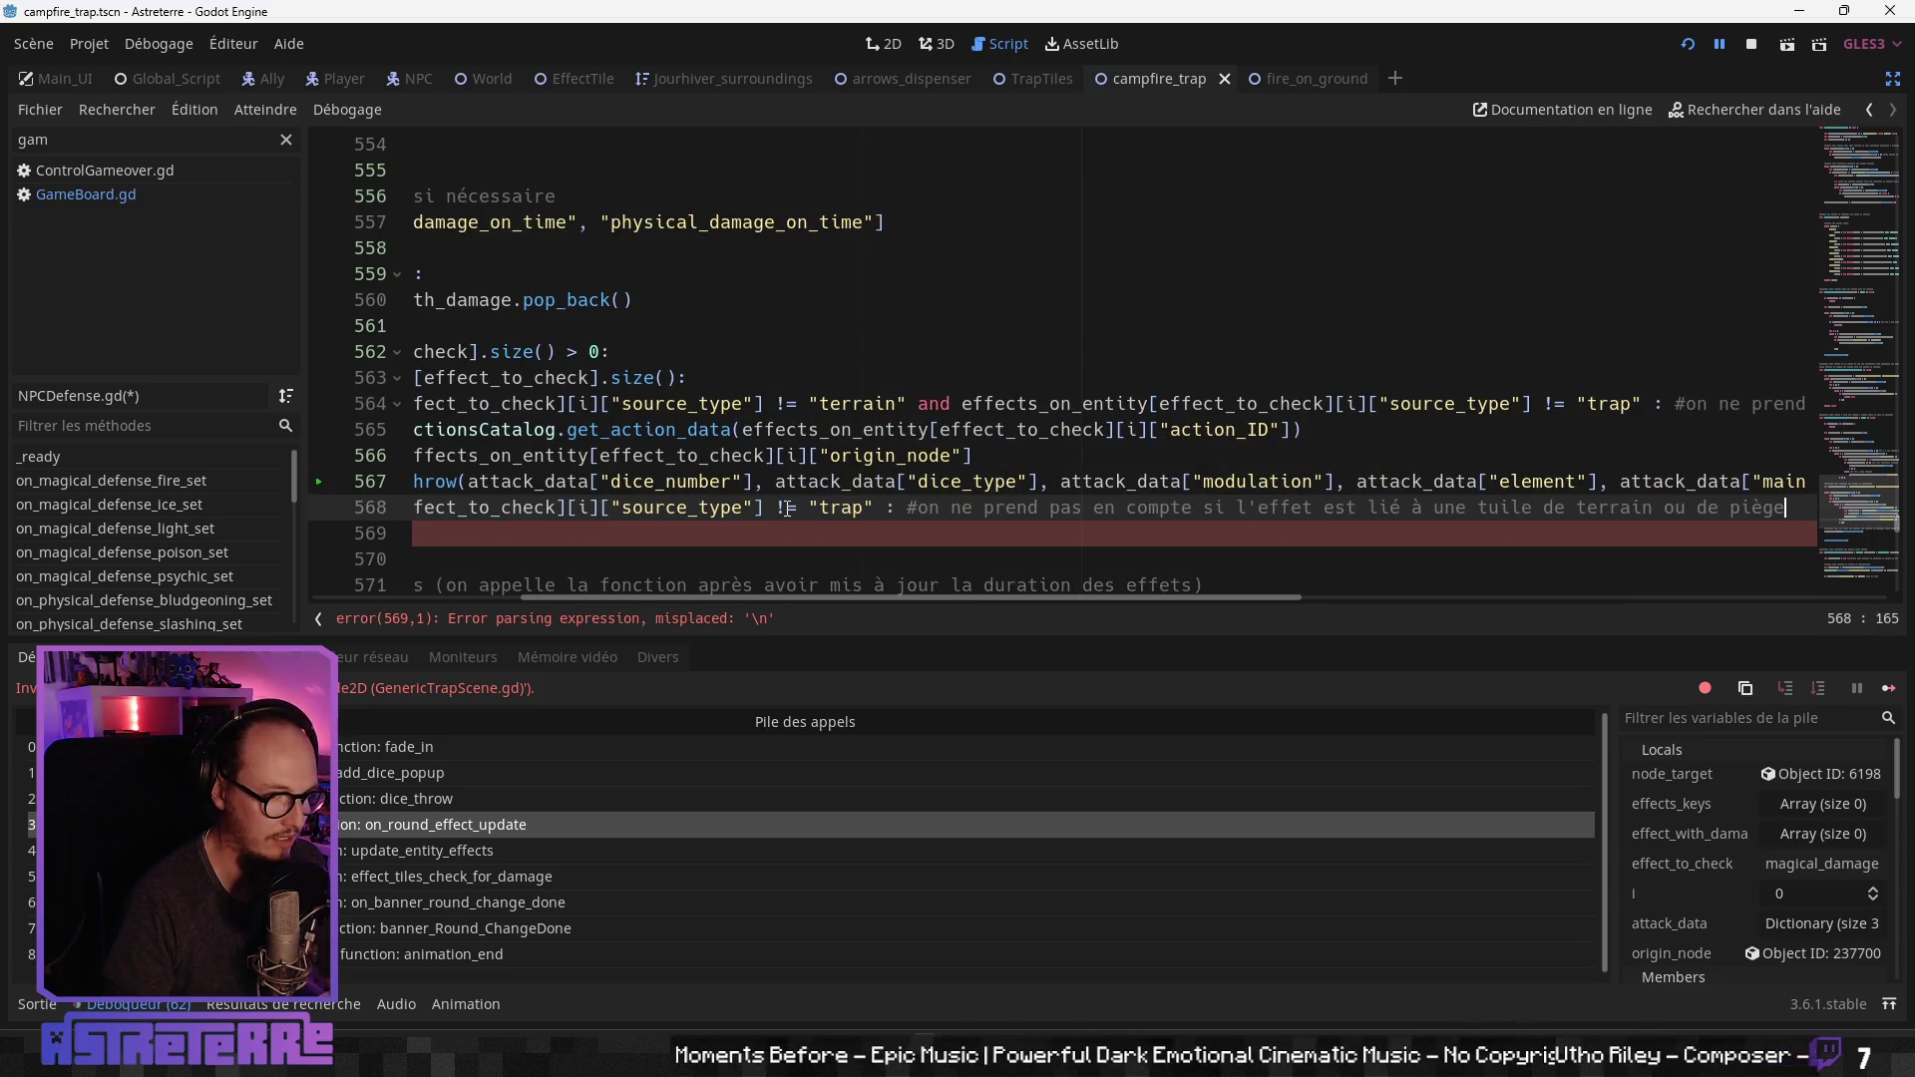
{"action": "key", "text": "BackSpace"}
{"action": "type", "text": "="}
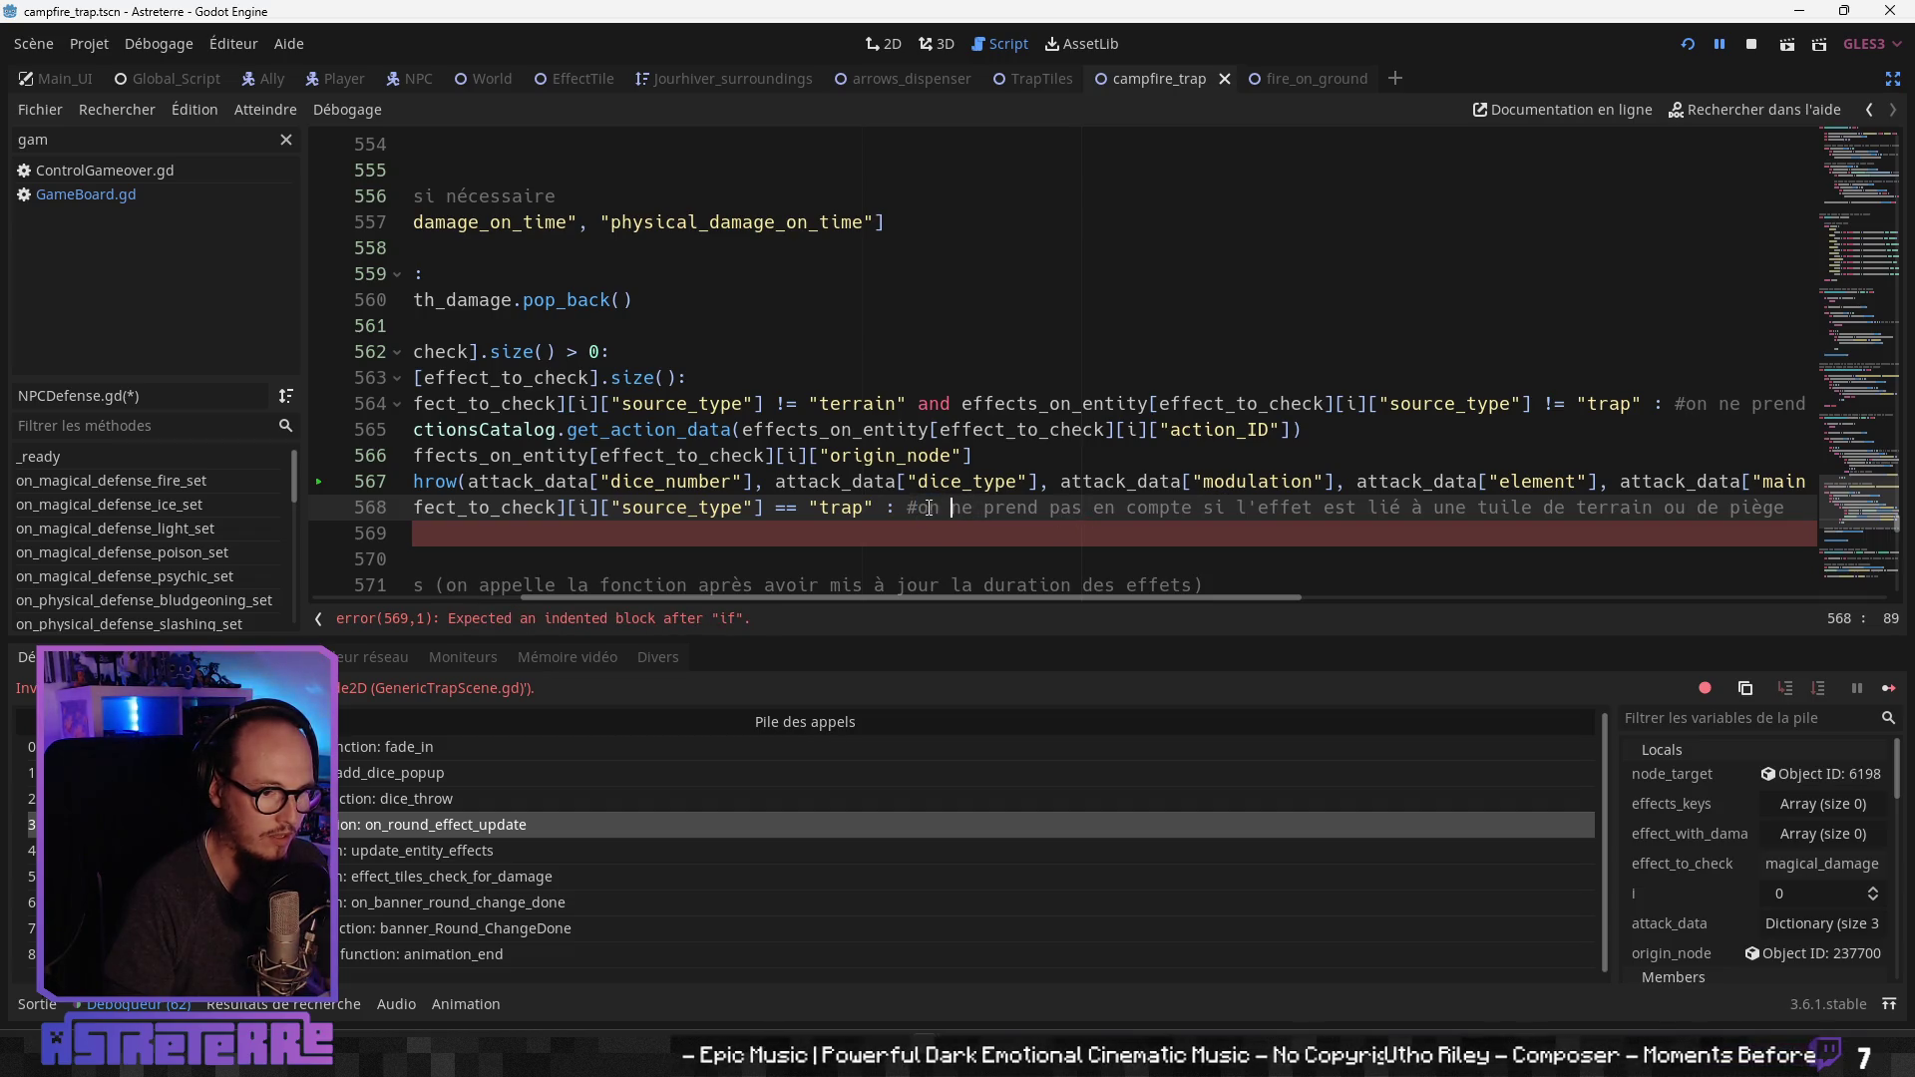
Step: Rewrite line 568's comment as 'si la source est un piège'
{"action": "left_click_drag", "start_coordinate": [925, 509], "coordinate": [1814, 498]}
{"action": "type", "text": "si l"}
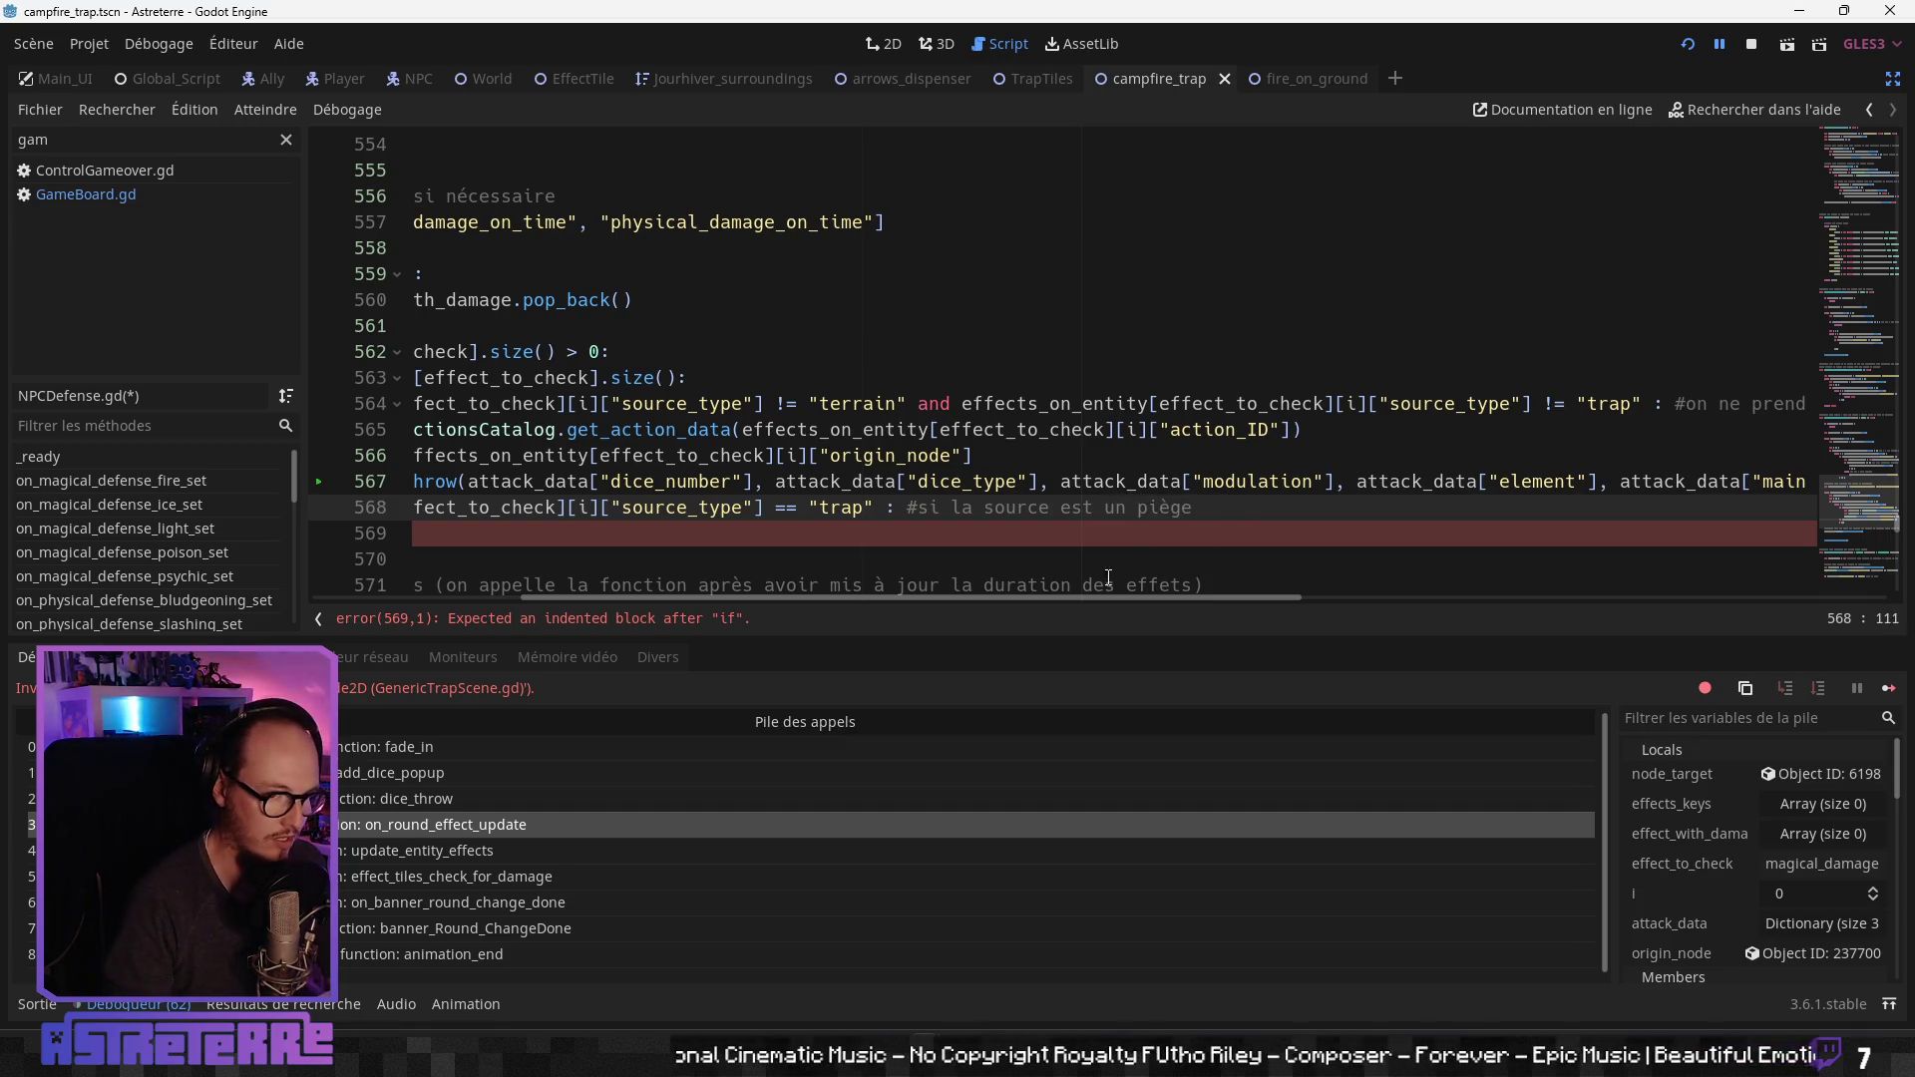
{"action": "left_click_drag", "start_coordinate": [1027, 598], "coordinate": [818, 599]}
{"action": "scroll", "coordinate": [698, 449], "scroll_direction": "down", "scroll_amount": 2}
{"action": "left_click", "coordinate": [701, 376]}
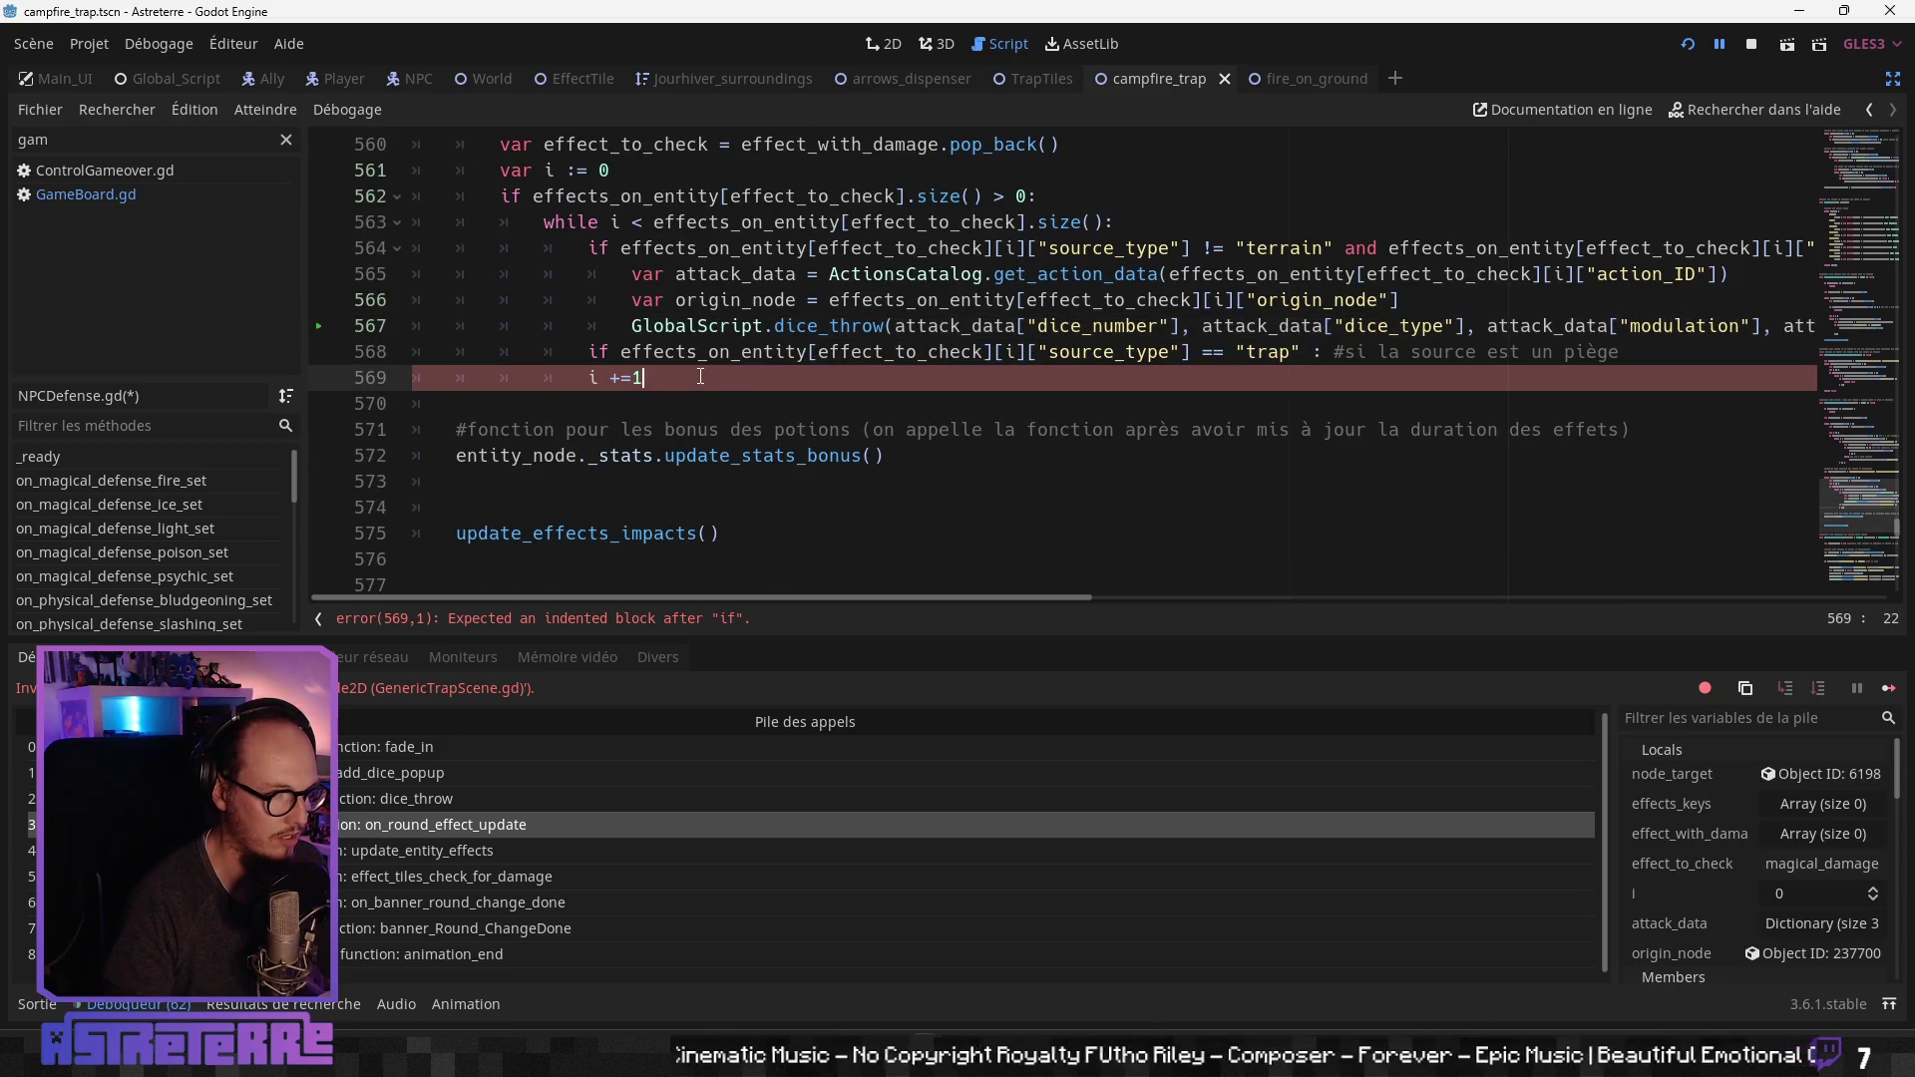
Step: Add an indented empty line under the trap branch and select the attack_data line
{"action": "left_click", "coordinate": [777, 356]}
{"action": "key", "text": "End"}
{"action": "key", "text": "Return"}
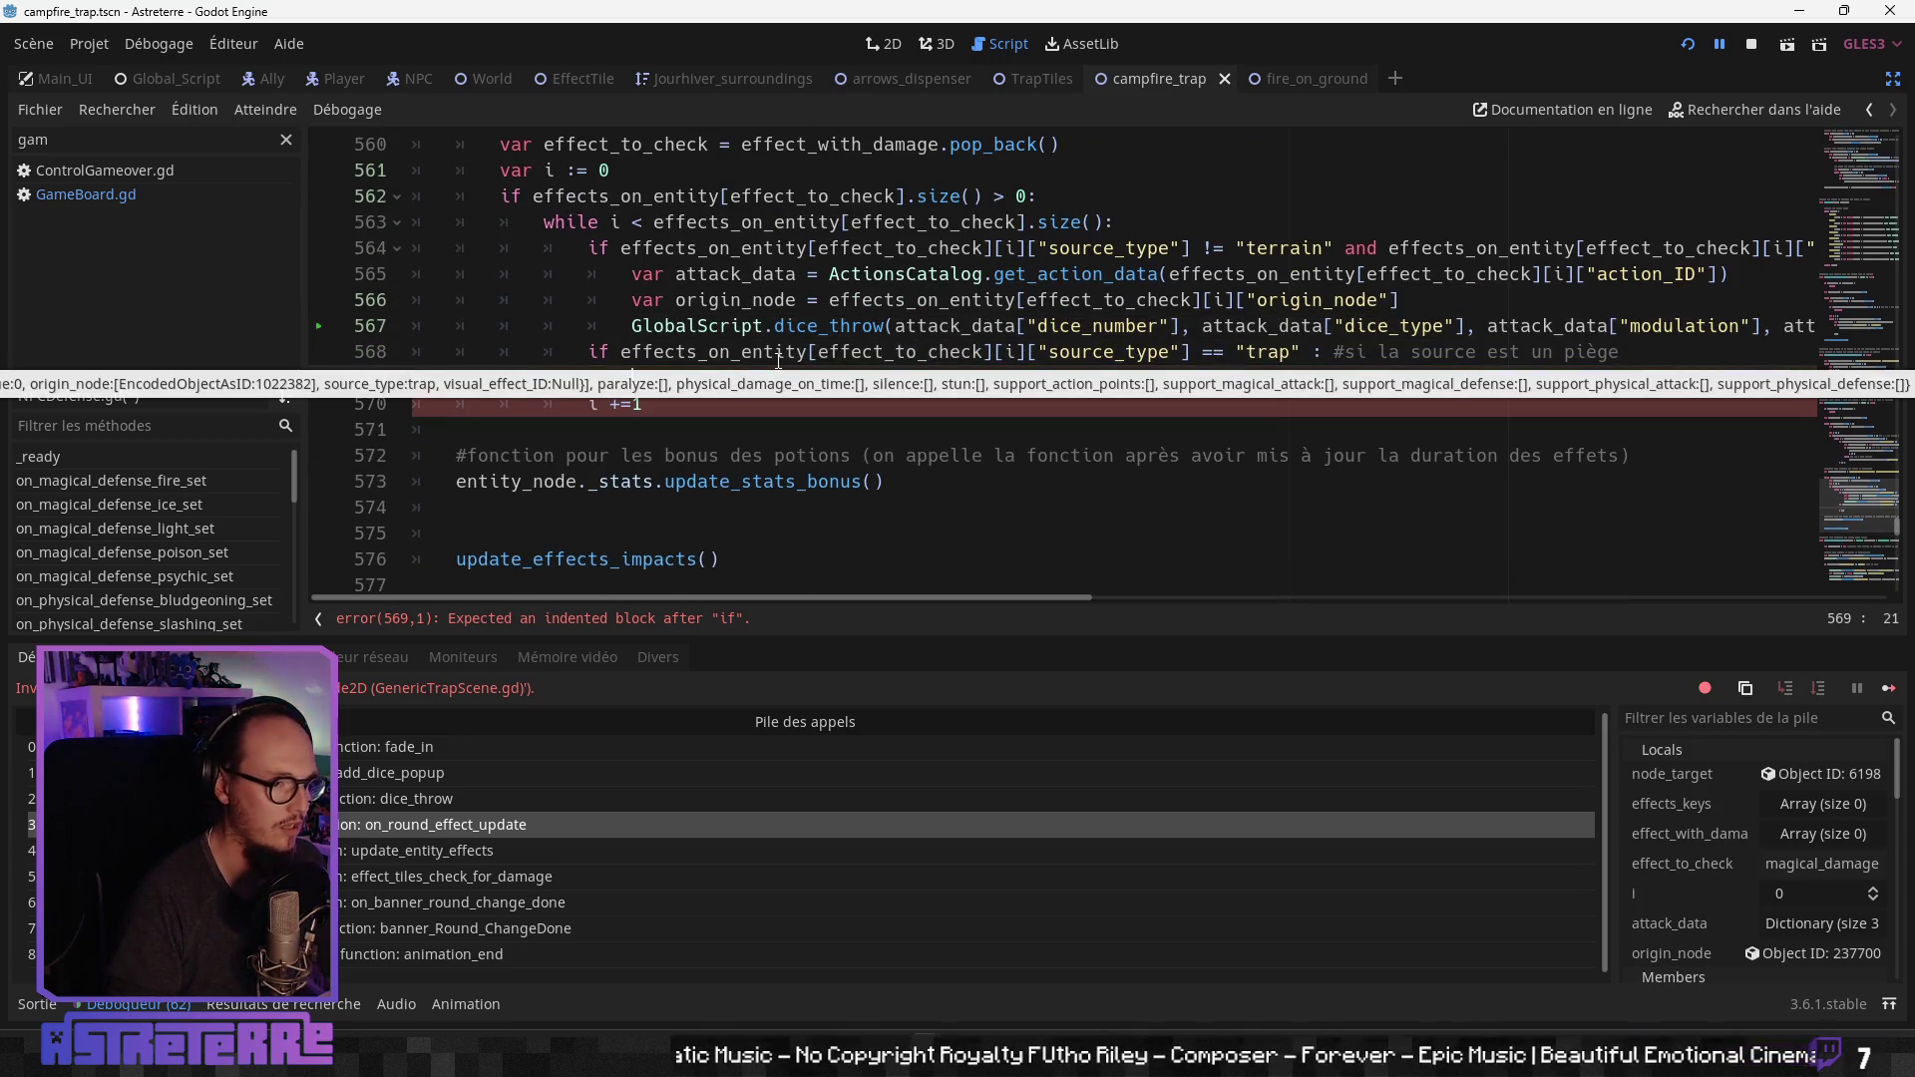
{"action": "scroll", "coordinate": [724, 398], "scroll_direction": "up", "scroll_amount": 1}
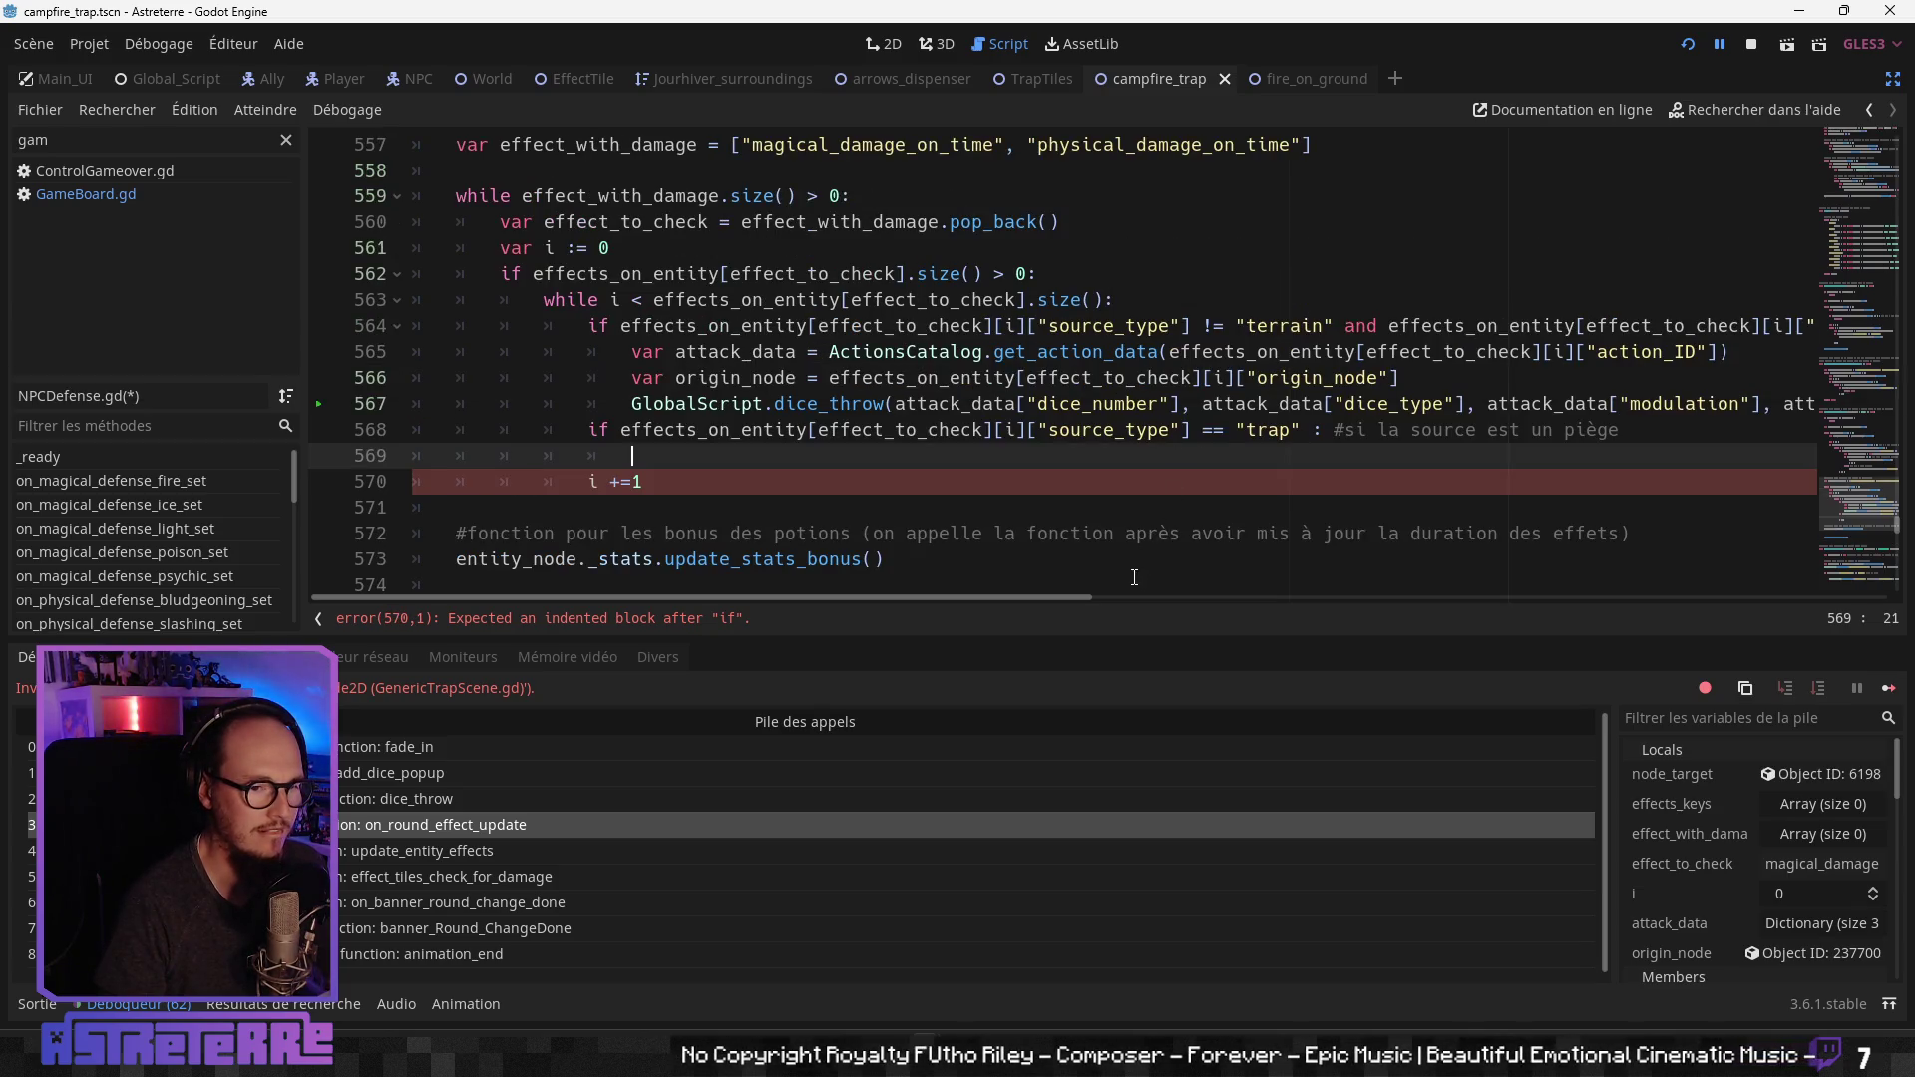
{"action": "left_click_drag", "start_coordinate": [1732, 352], "coordinate": [633, 352]}
{"action": "key", "text": "ctrl+c"}
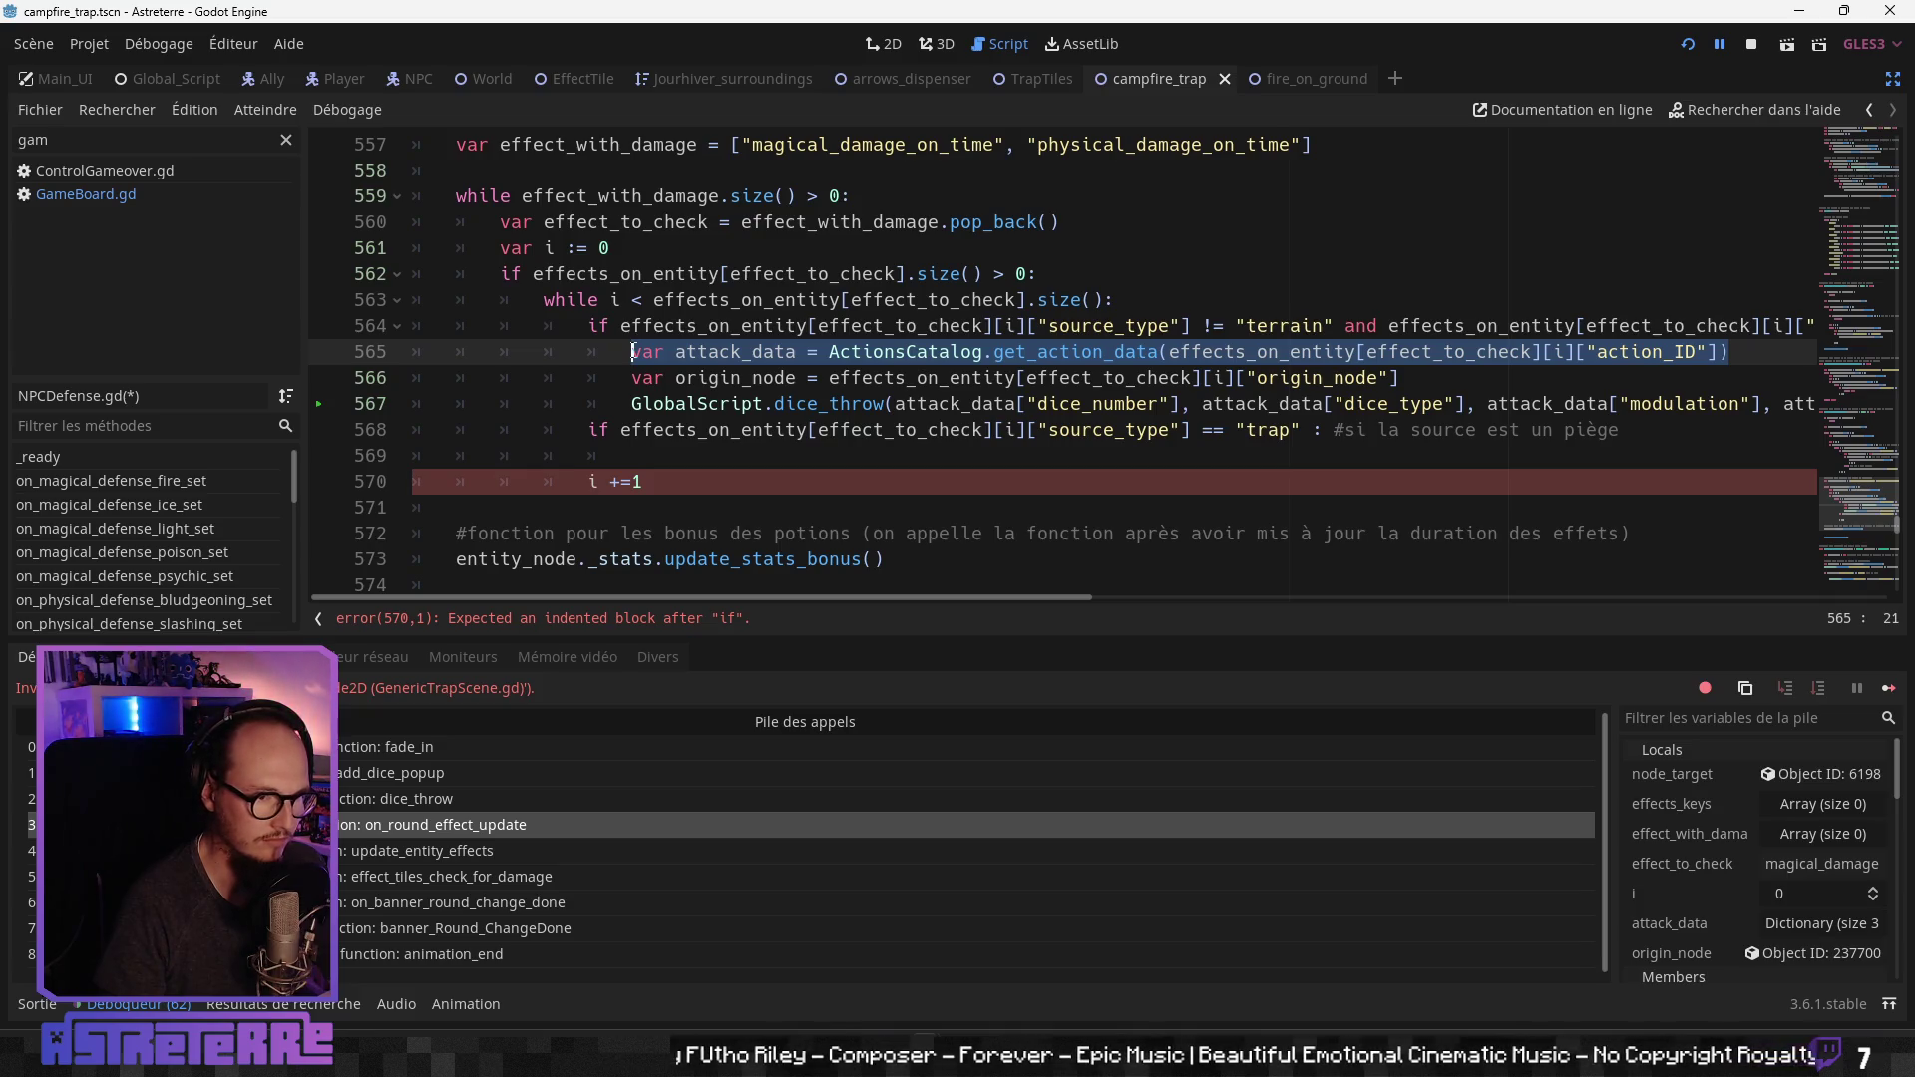
Step: Paste the attack_data and origin_node lines into the trap branch
{"action": "left_click", "coordinate": [682, 450]}
{"action": "key", "text": "ctrl+v"}
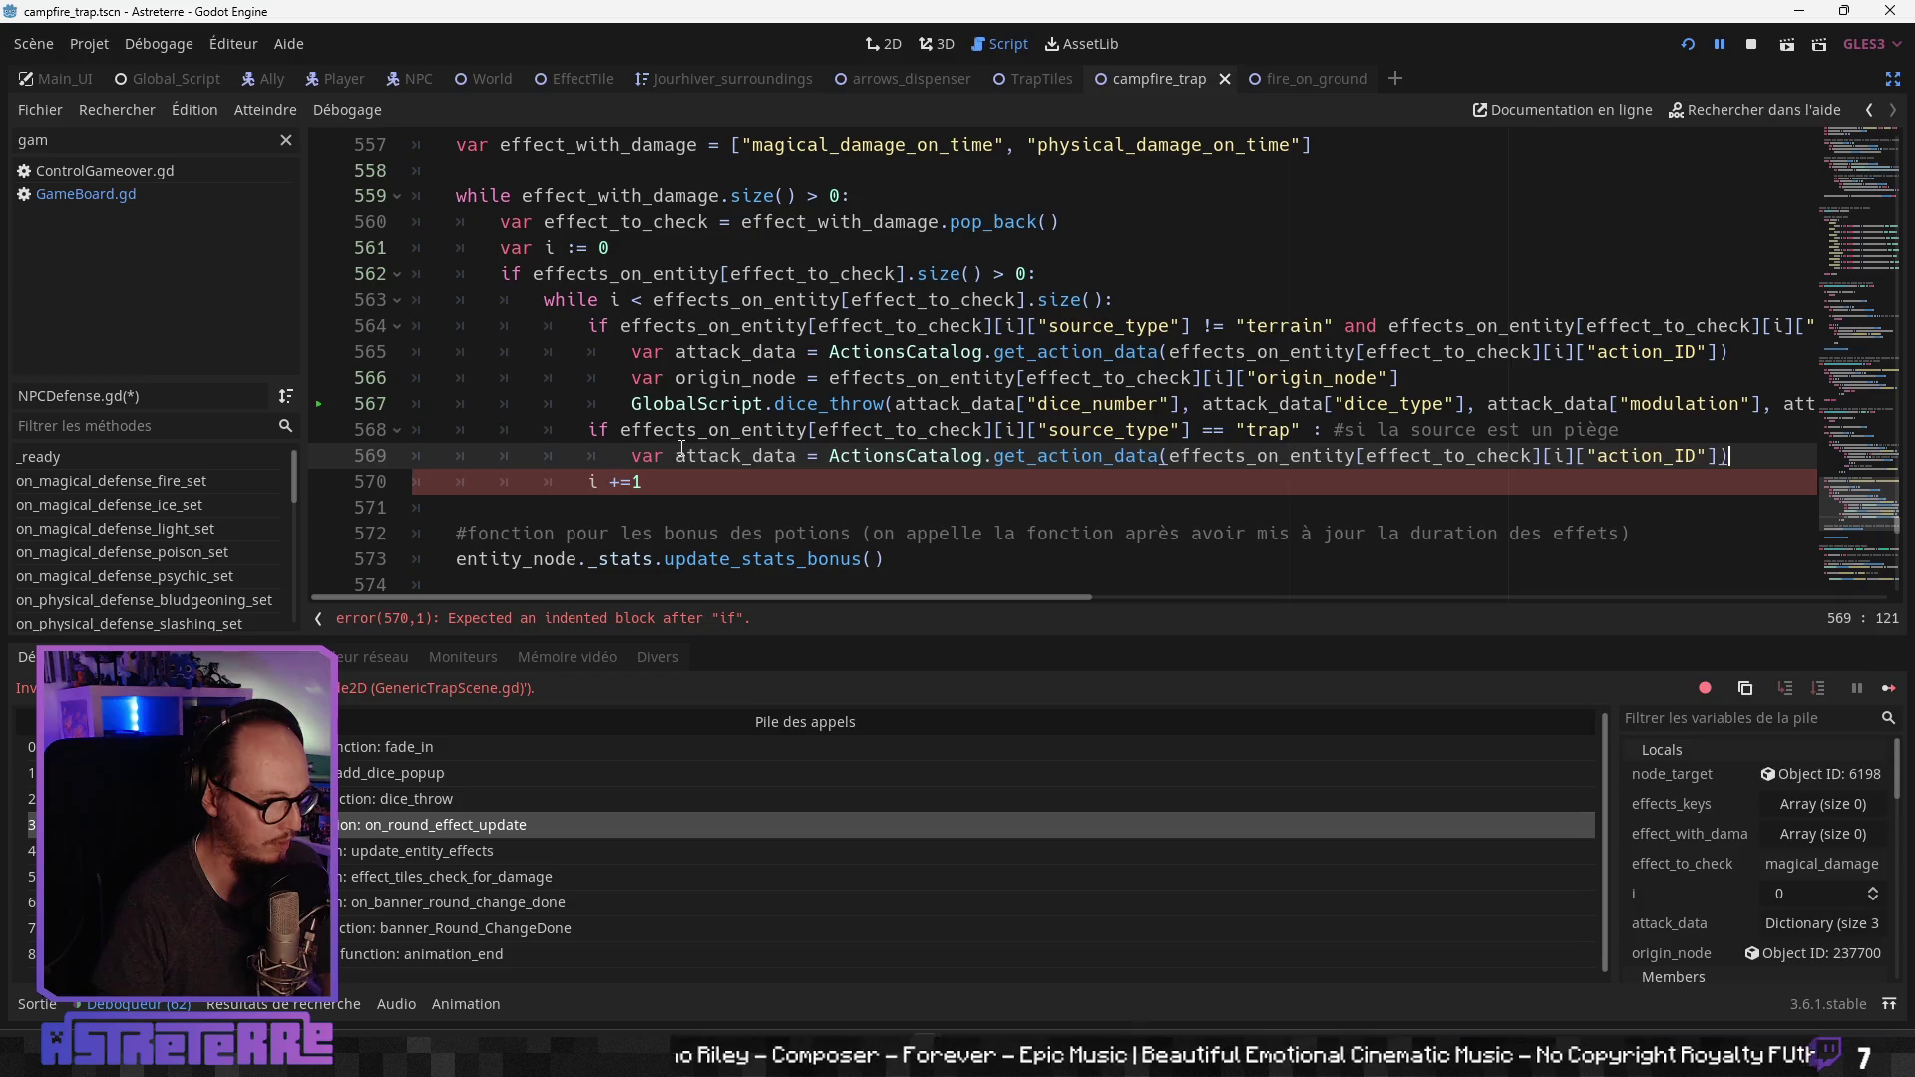
{"action": "left_click", "coordinate": [731, 382]}
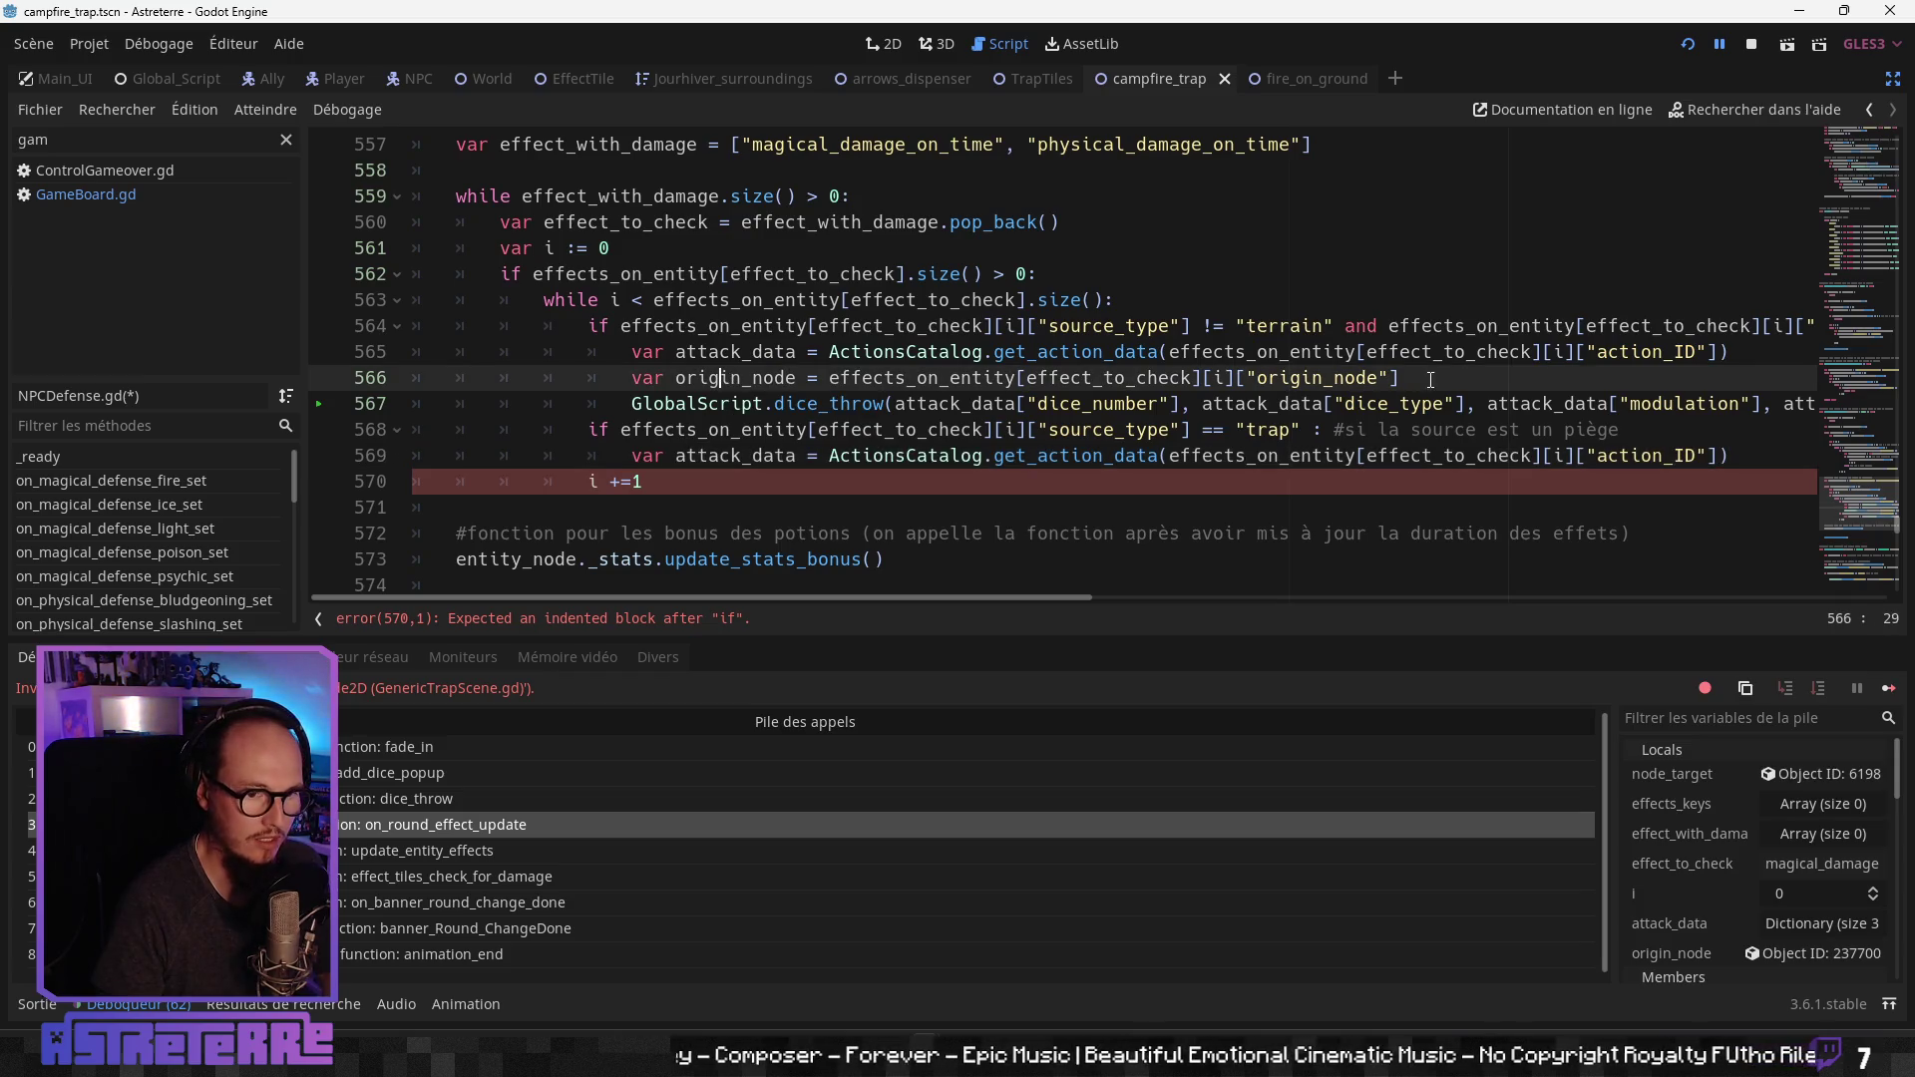
{"action": "left_click_drag", "start_coordinate": [1400, 377], "coordinate": [633, 377]}
{"action": "key", "text": "ctrl+c"}
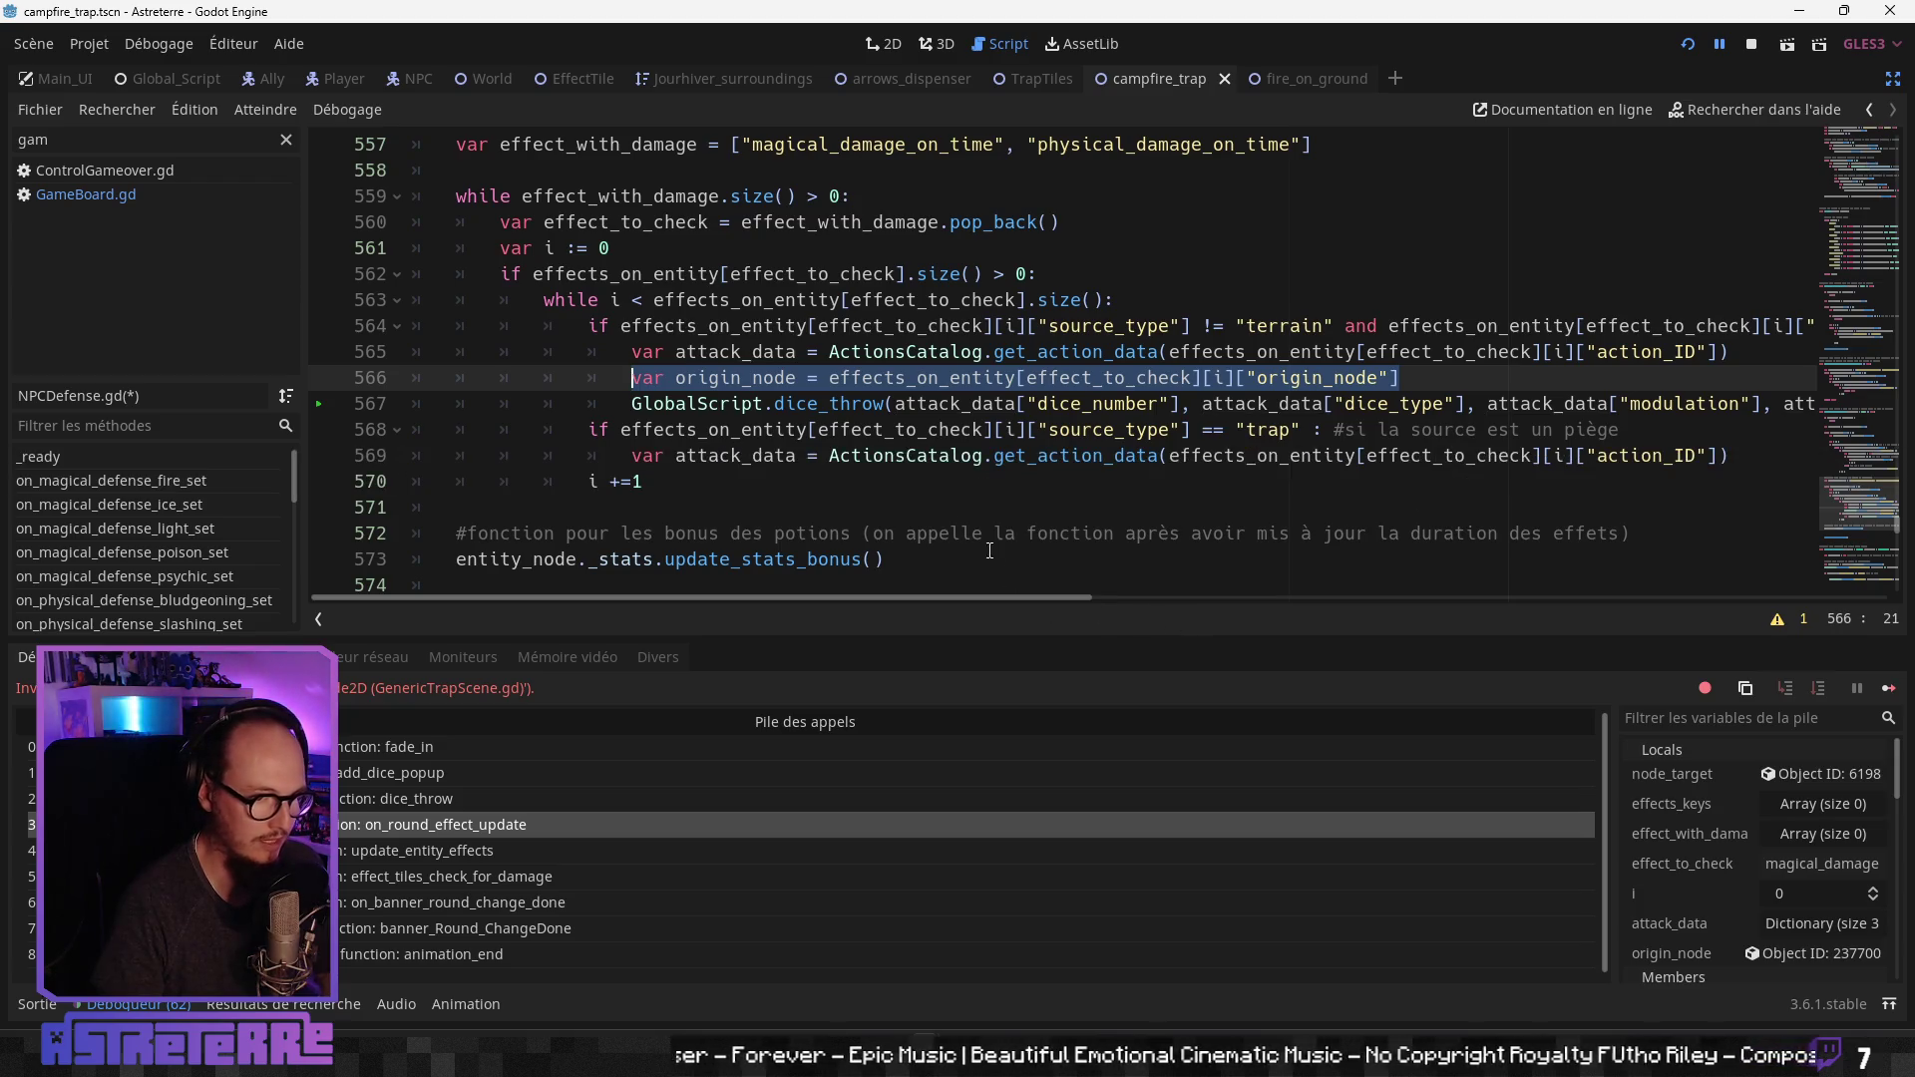
{"action": "mouse_move", "coordinate": [814, 597]}
{"action": "left_mouse_down"}
{"action": "mouse_move", "coordinate": [1343, 601]}
{"action": "mouse_move", "coordinate": [894, 601]}
{"action": "left_mouse_up"}
{"action": "left_click", "coordinate": [1606, 459]}
{"action": "key", "text": "Return"}
{"action": "key", "text": "ctrl+v"}
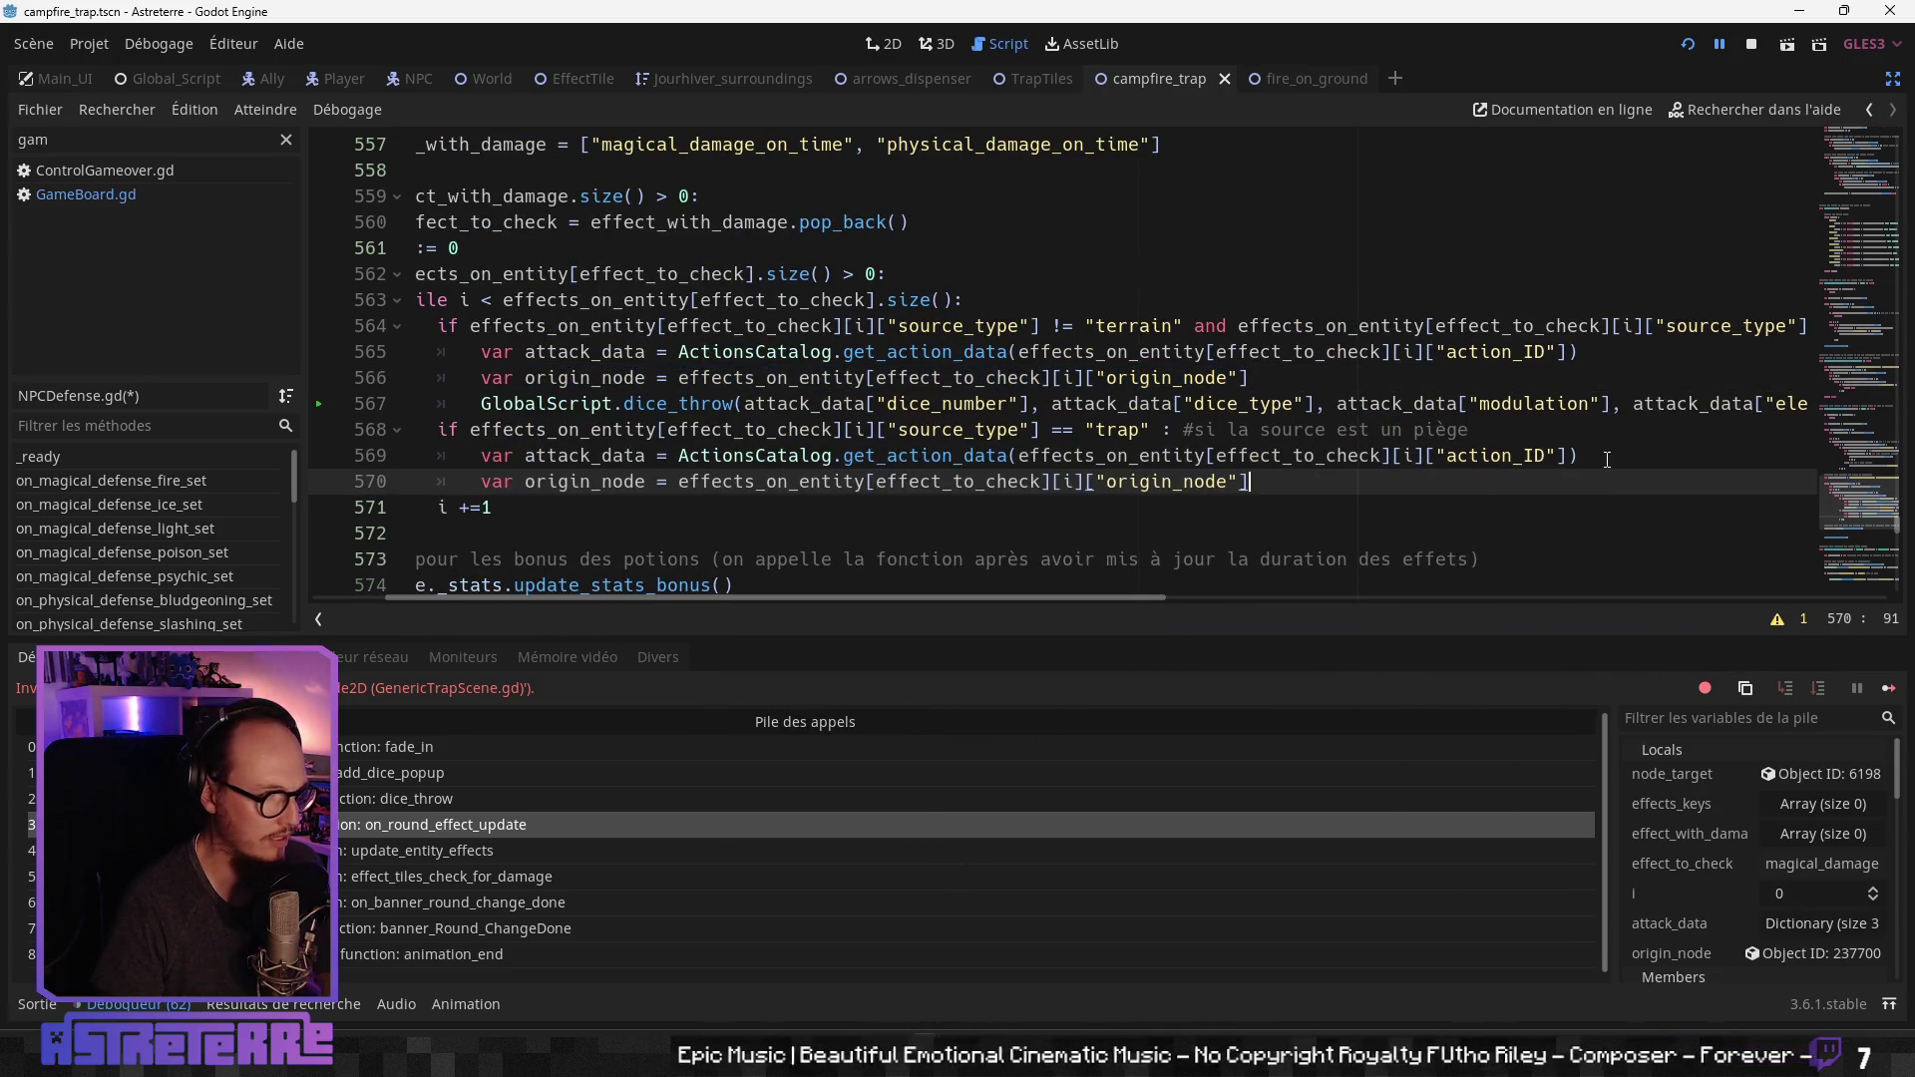
Step: Add a copy of the GlobalScript.dice_throw call to the trap branch with roll type "trap"
{"action": "left_click_drag", "start_coordinate": [482, 403], "coordinate": [1872, 409]}
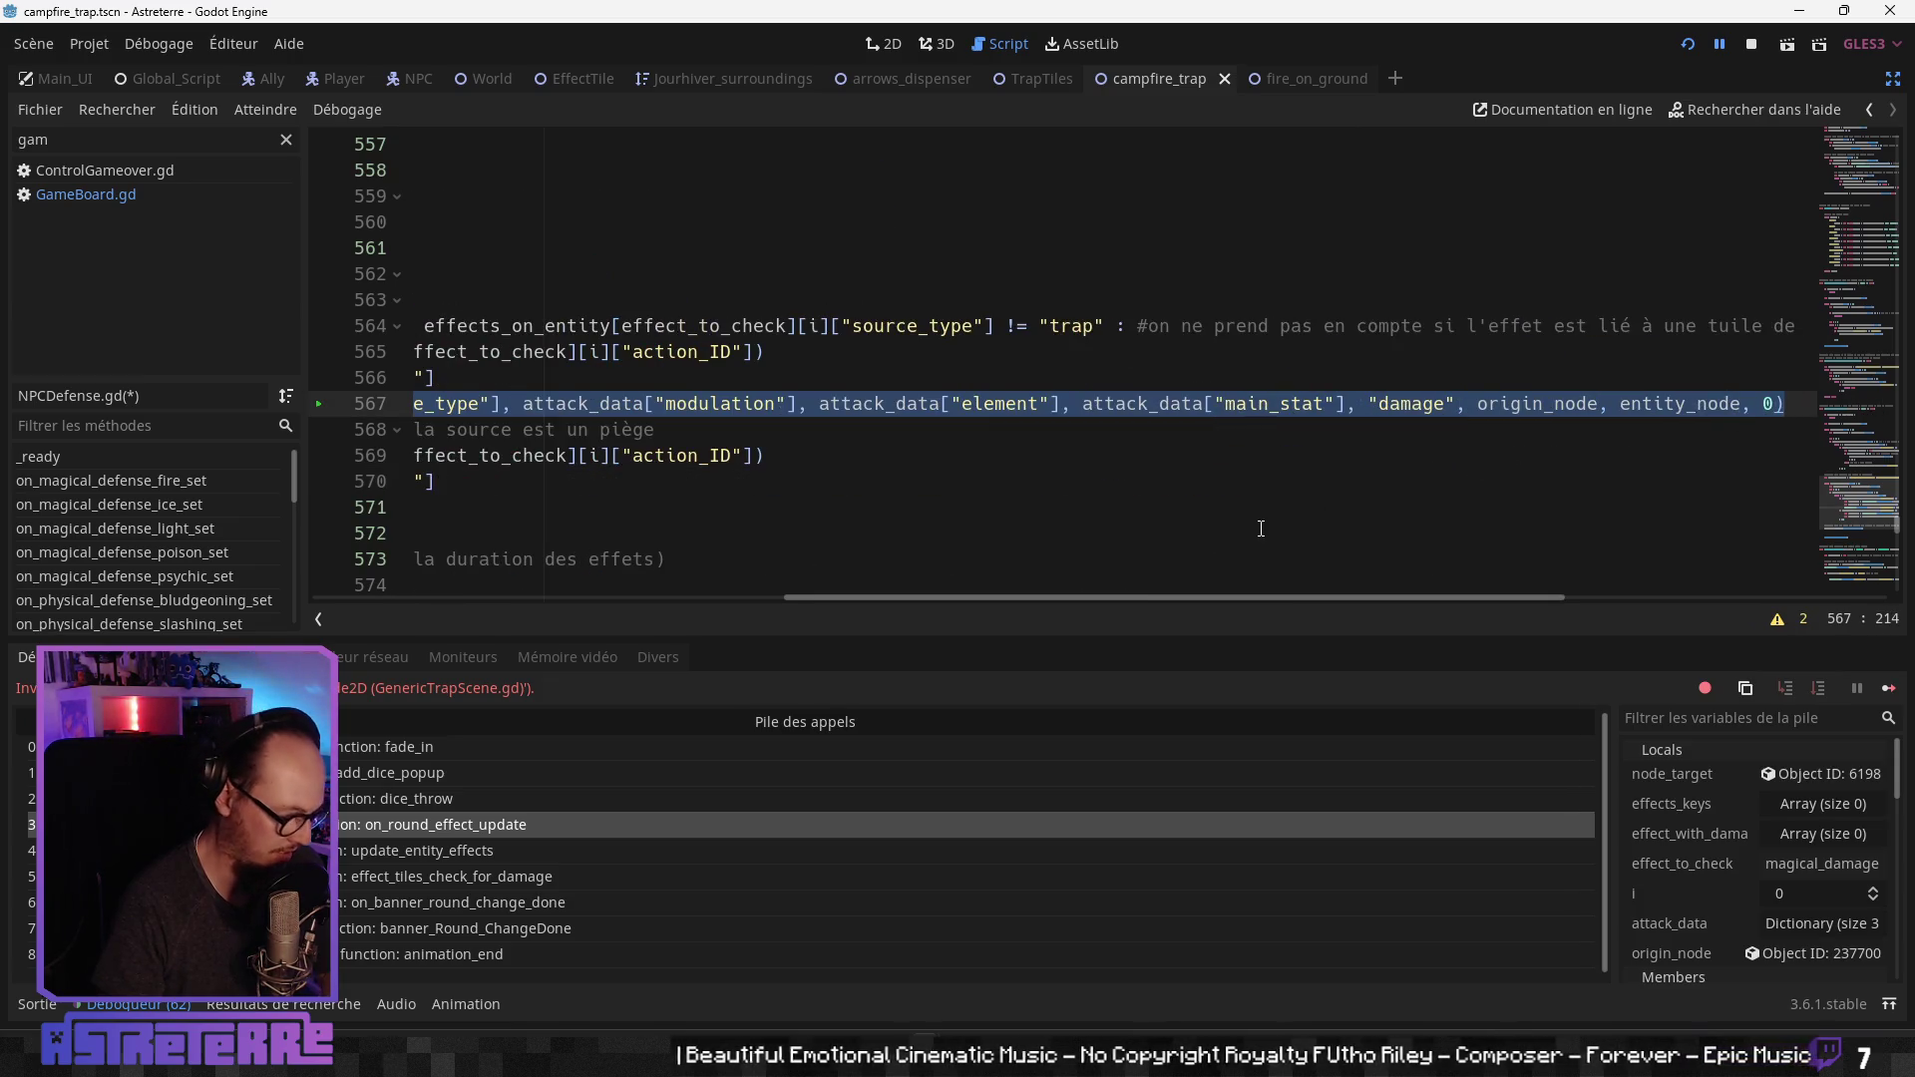
{"action": "left_click_drag", "start_coordinate": [907, 596], "coordinate": [433, 617]}
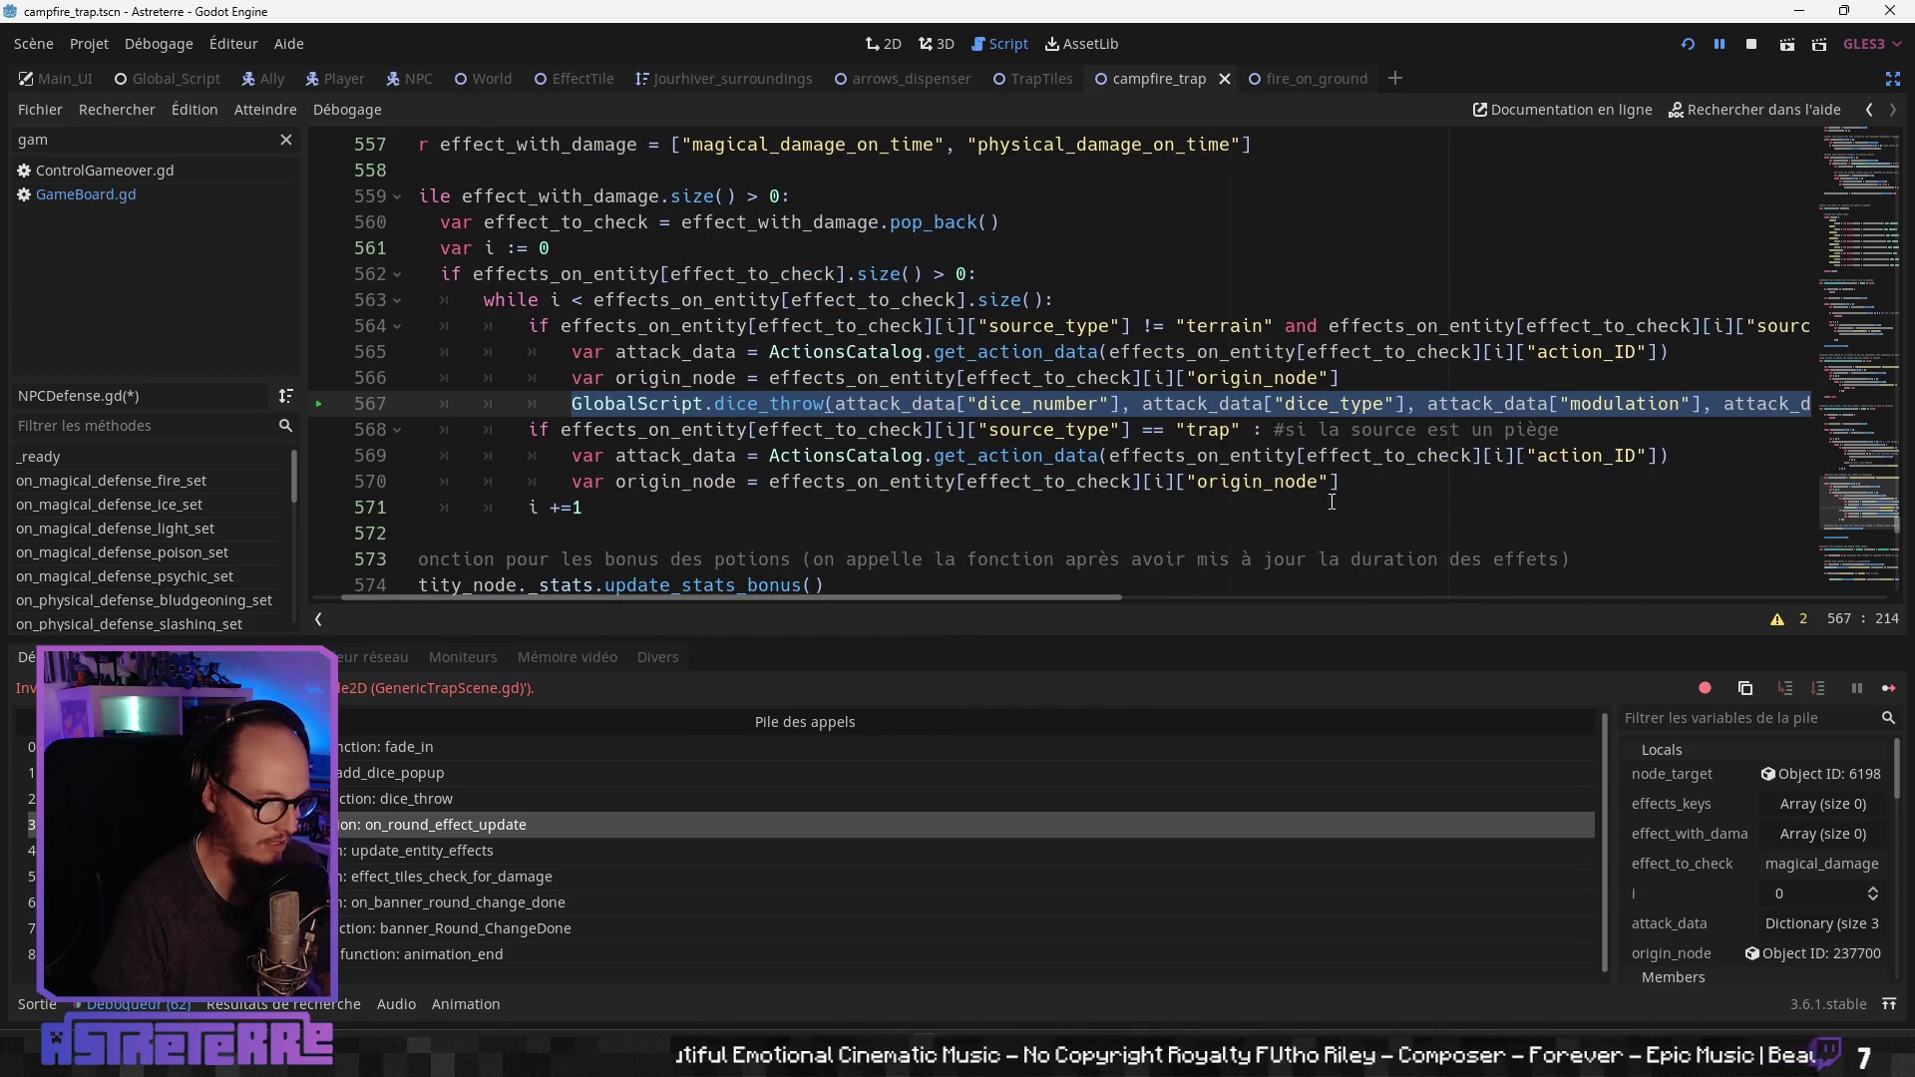
{"action": "left_click", "coordinate": [1693, 458]}
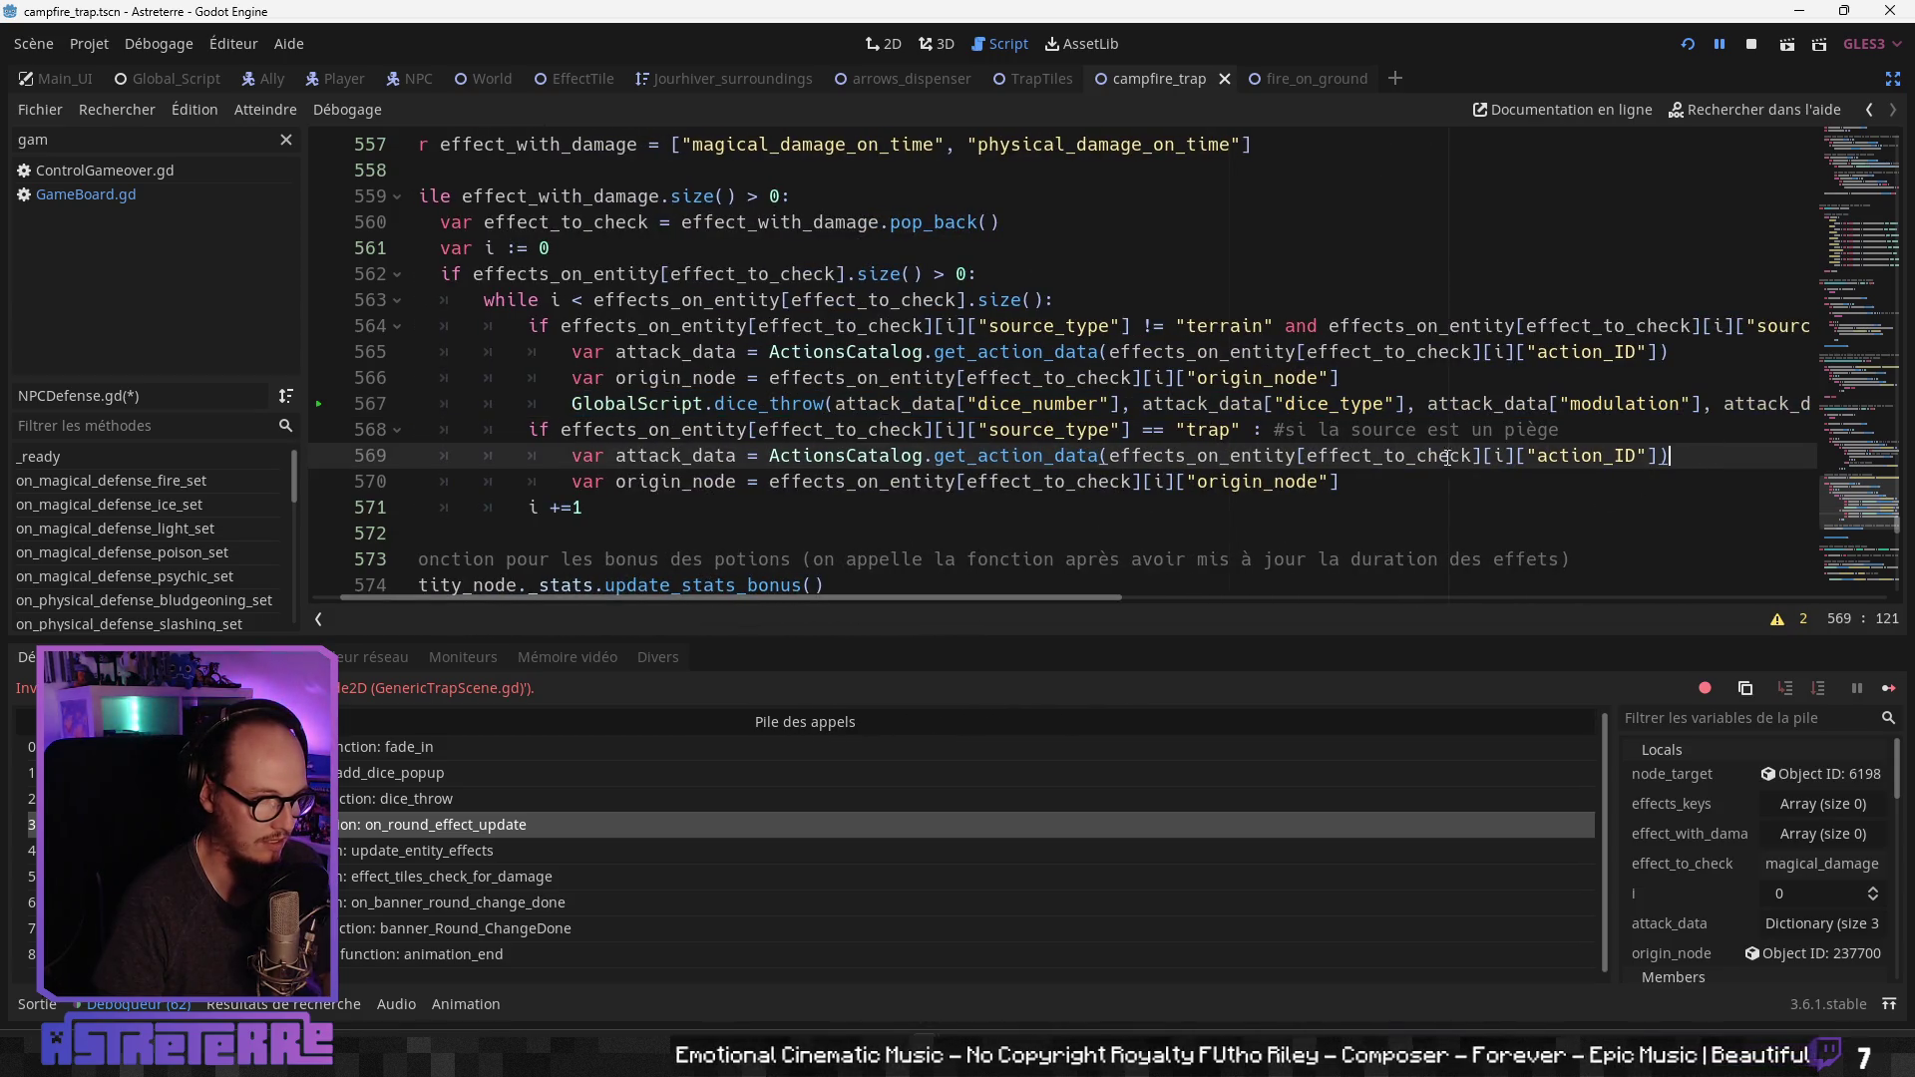
{"action": "key", "text": "Return"}
{"action": "type", "text": "GlobalScript.dice_throw(attack_data[\"dice_number\"], attack_data[\"dice_type\"], attack_data[\"modulation\"], attack_data[\"element\"], attack_data[\"main_stat\"], \"damage\", origin_node, entity_node, 0)"}
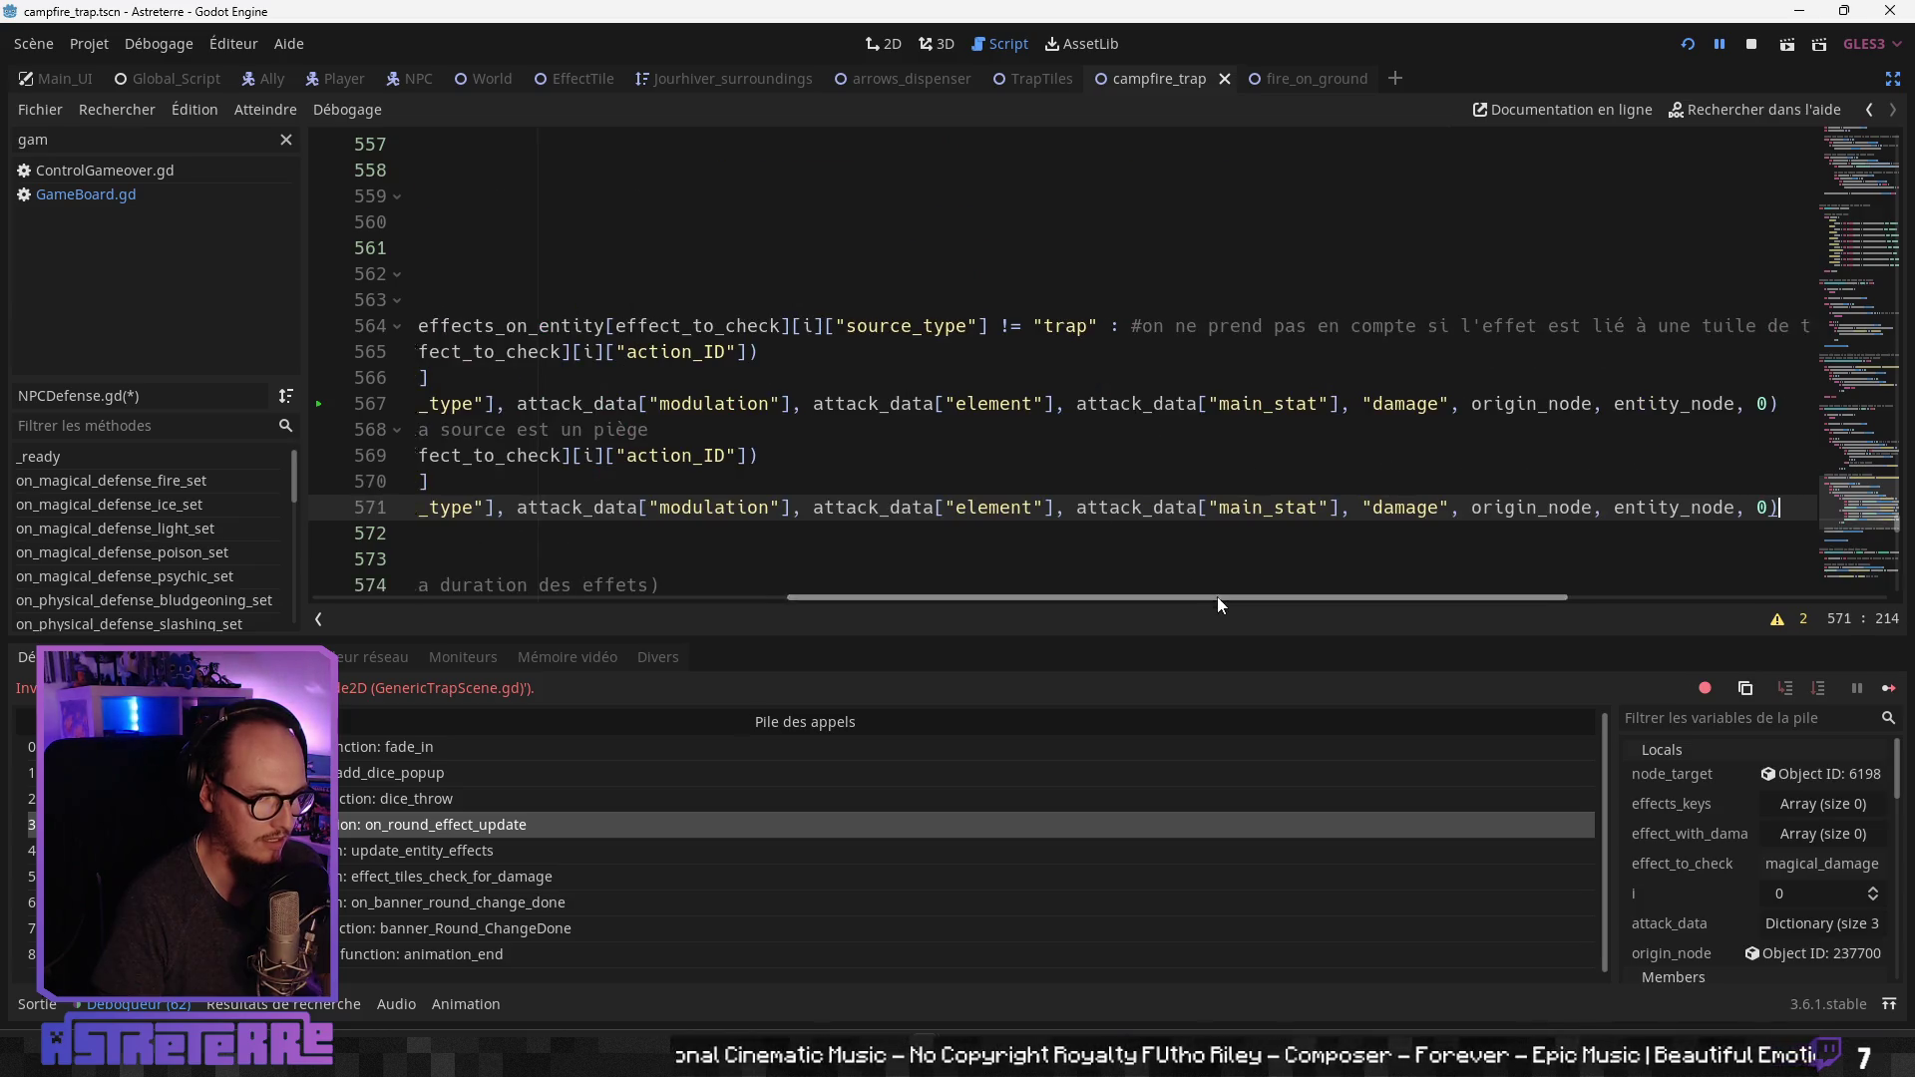
{"action": "left_click_drag", "start_coordinate": [1216, 596], "coordinate": [1339, 596]}
{"action": "double_click", "coordinate": [1194, 509]}
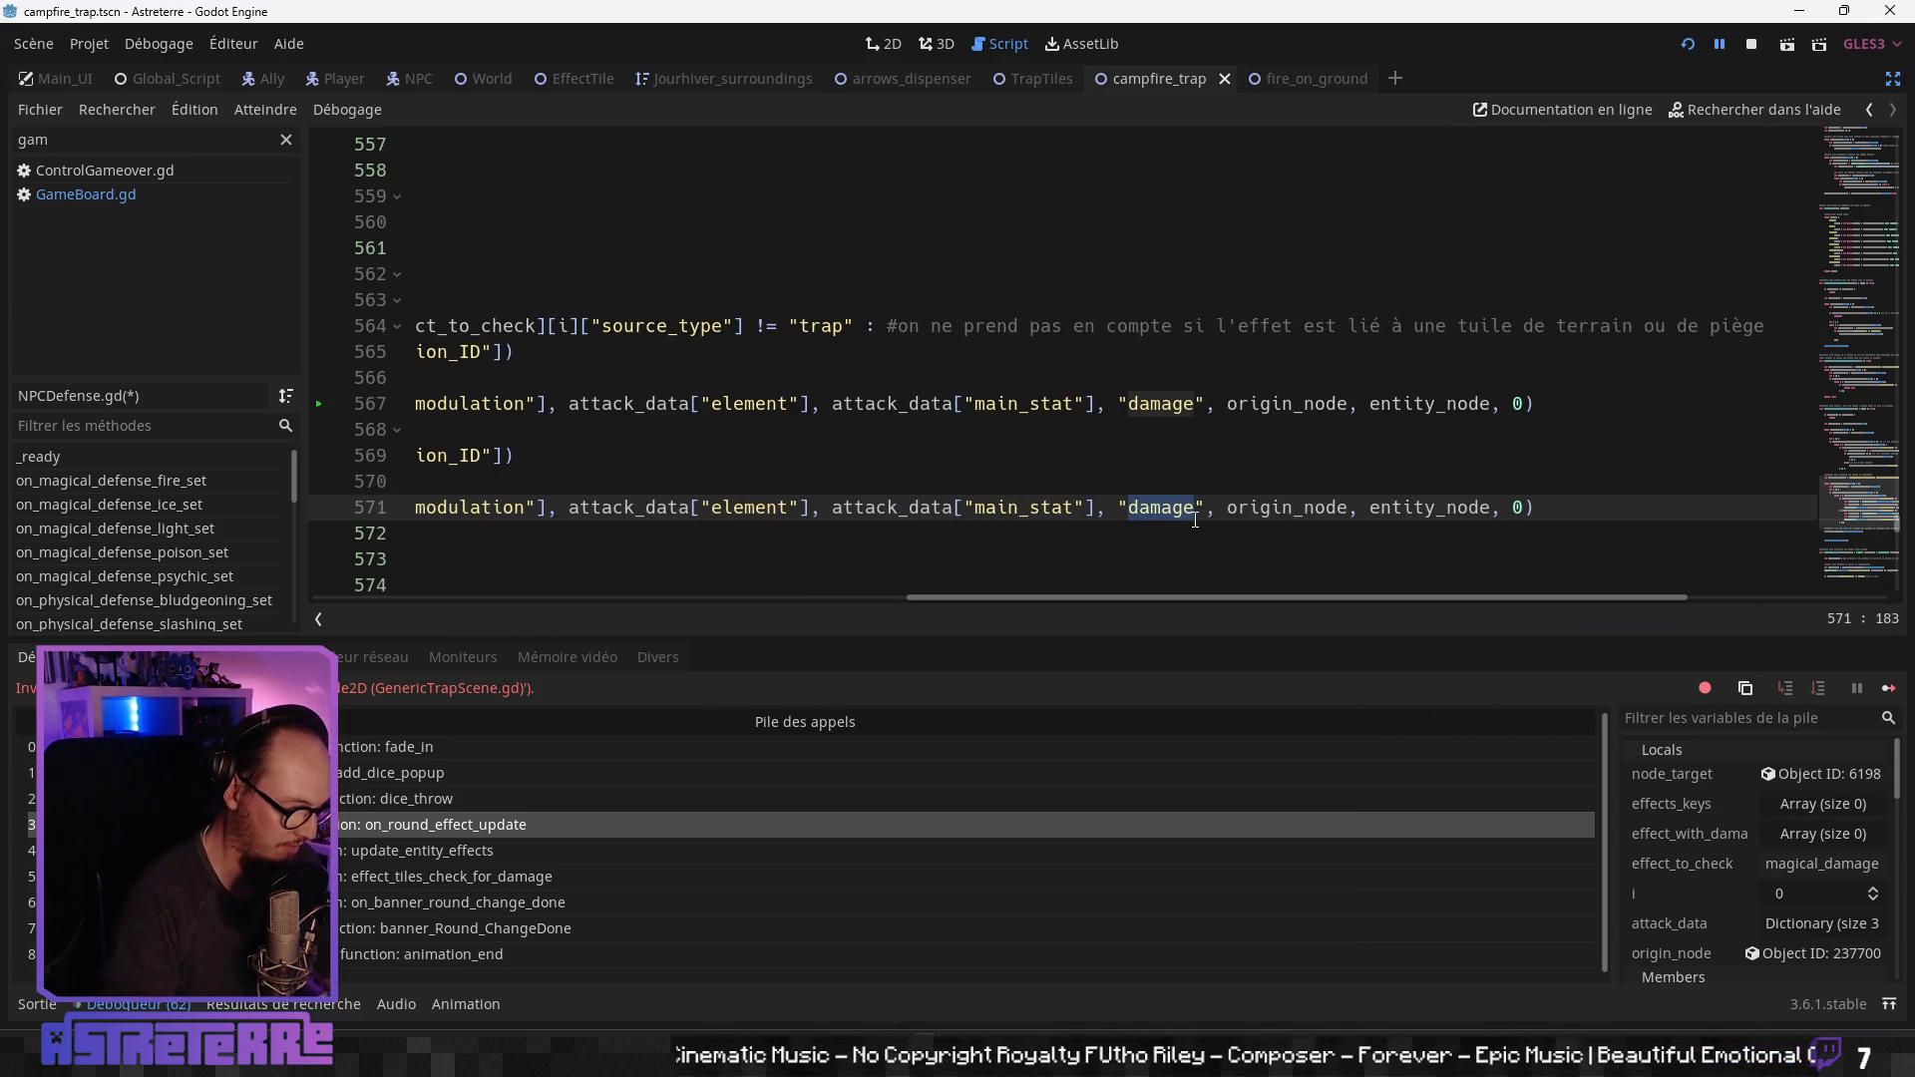
{"action": "type", "text": "trap"}
{"action": "key", "text": "Up"}
{"action": "key", "text": "Up"}
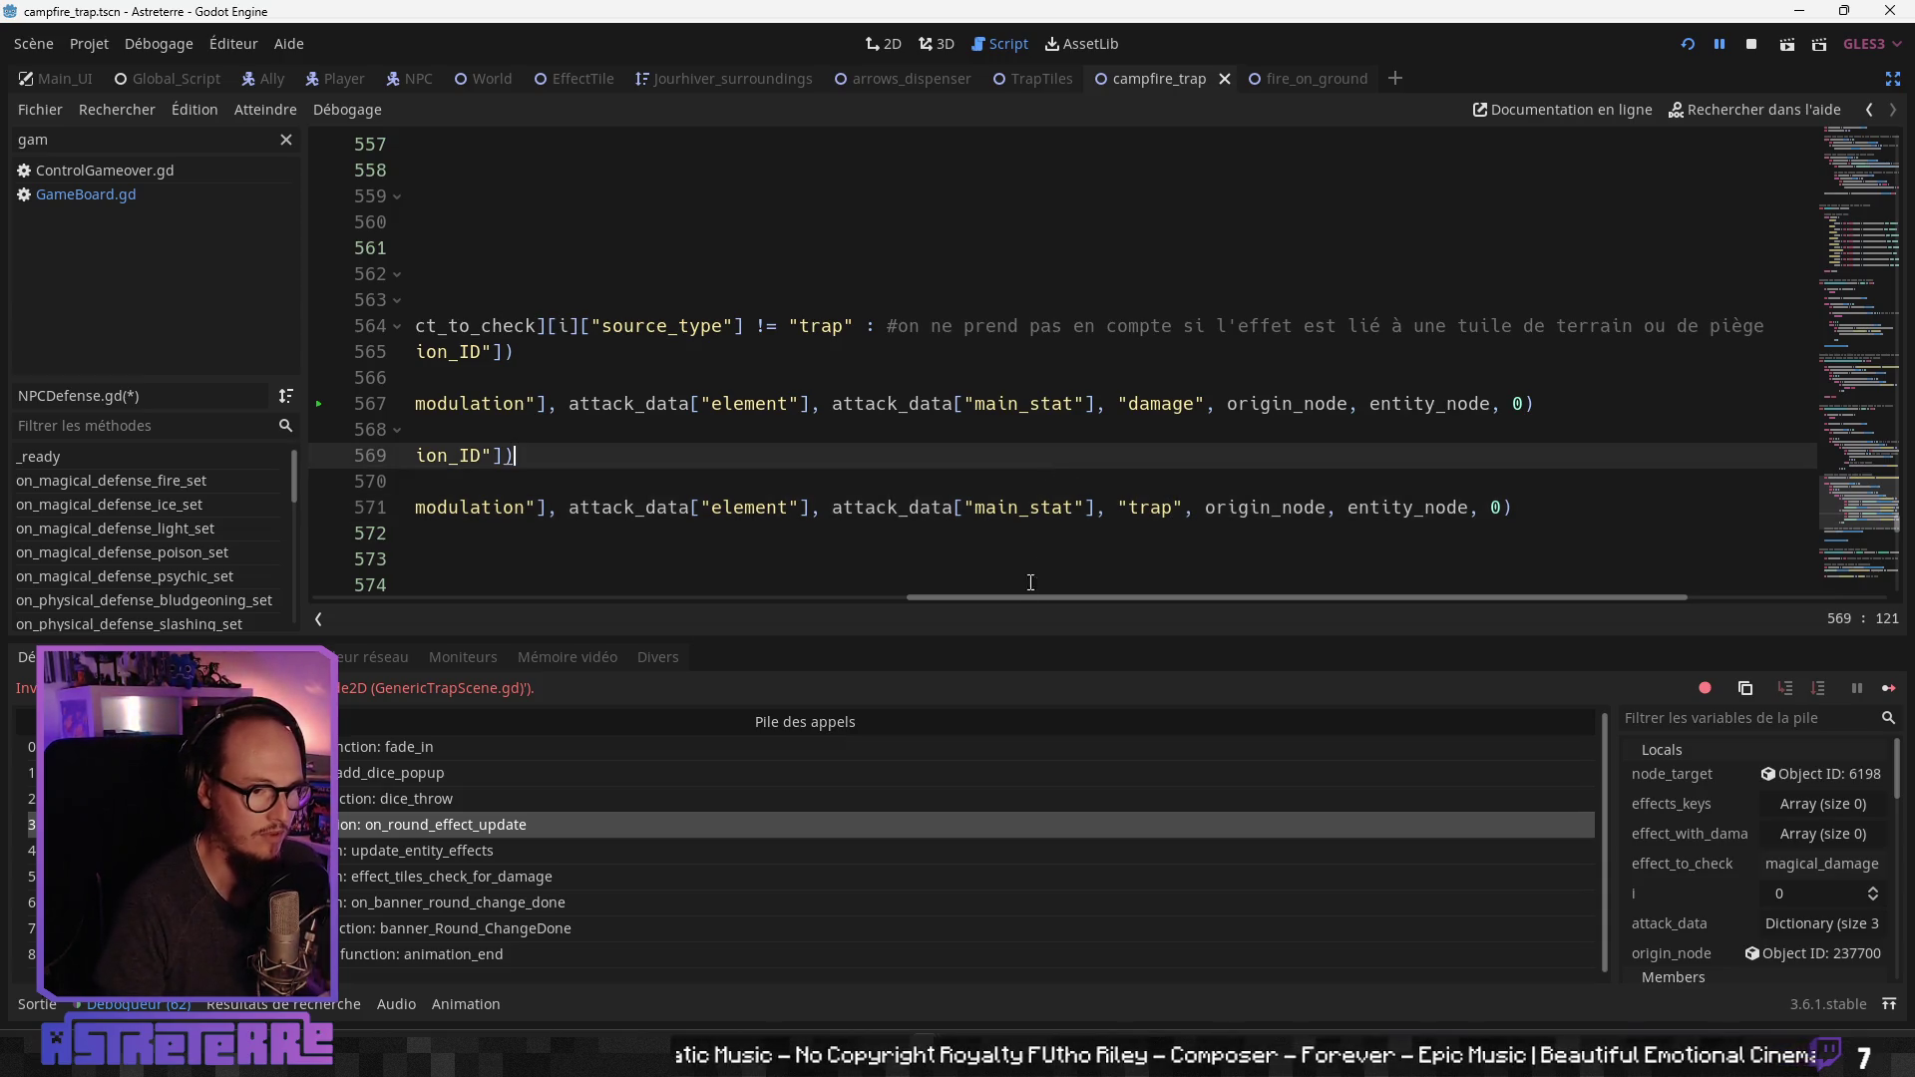
{"action": "mouse_move", "coordinate": [1048, 596]}
{"action": "left_mouse_down"}
{"action": "mouse_move", "coordinate": [475, 598]}
{"action": "mouse_move", "coordinate": [1021, 557]}
{"action": "mouse_move", "coordinate": [1015, 573]}
{"action": "left_mouse_up"}
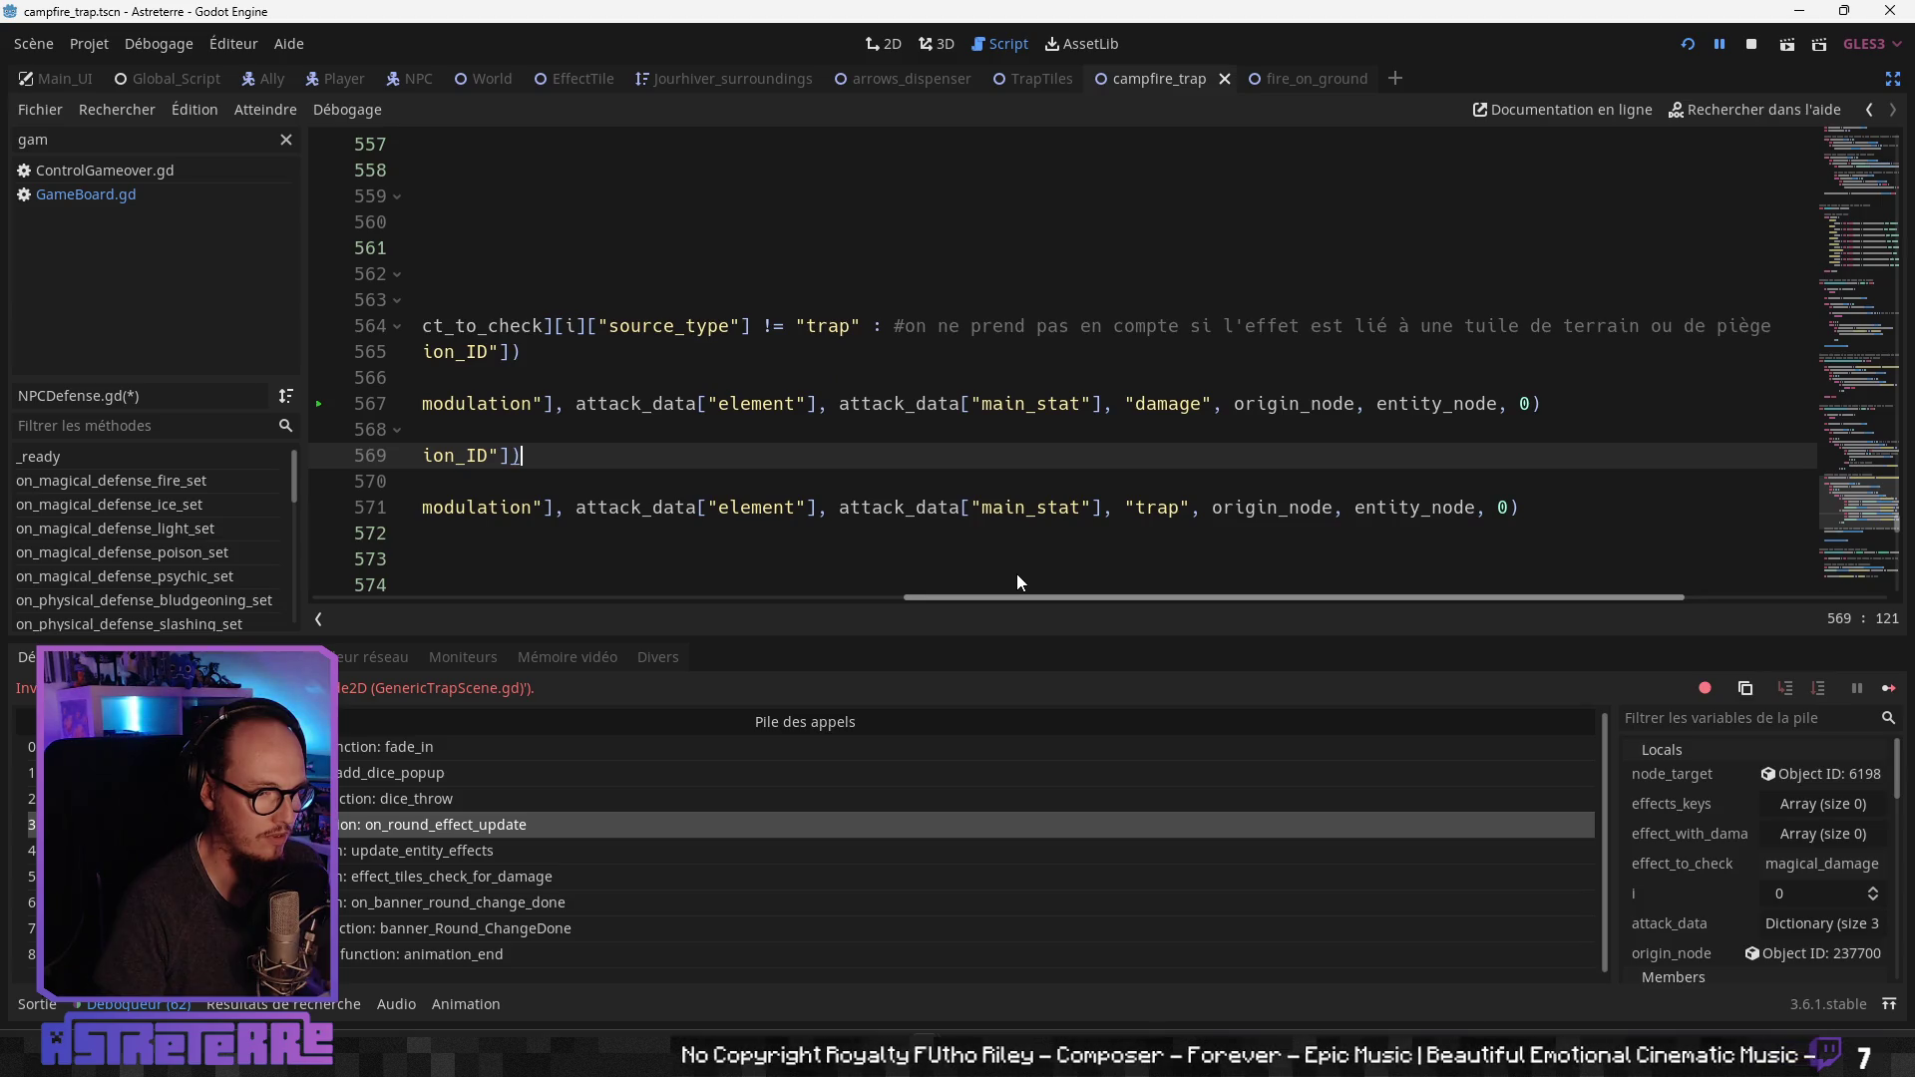
{"action": "left_click", "coordinate": [1346, 528]}
{"action": "mouse_move", "coordinate": [1183, 600]}
{"action": "left_mouse_down"}
{"action": "mouse_move", "coordinate": [1639, 609]}
{"action": "mouse_move", "coordinate": [1029, 608]}
{"action": "left_mouse_up"}
{"action": "left_click", "coordinate": [905, 506]}
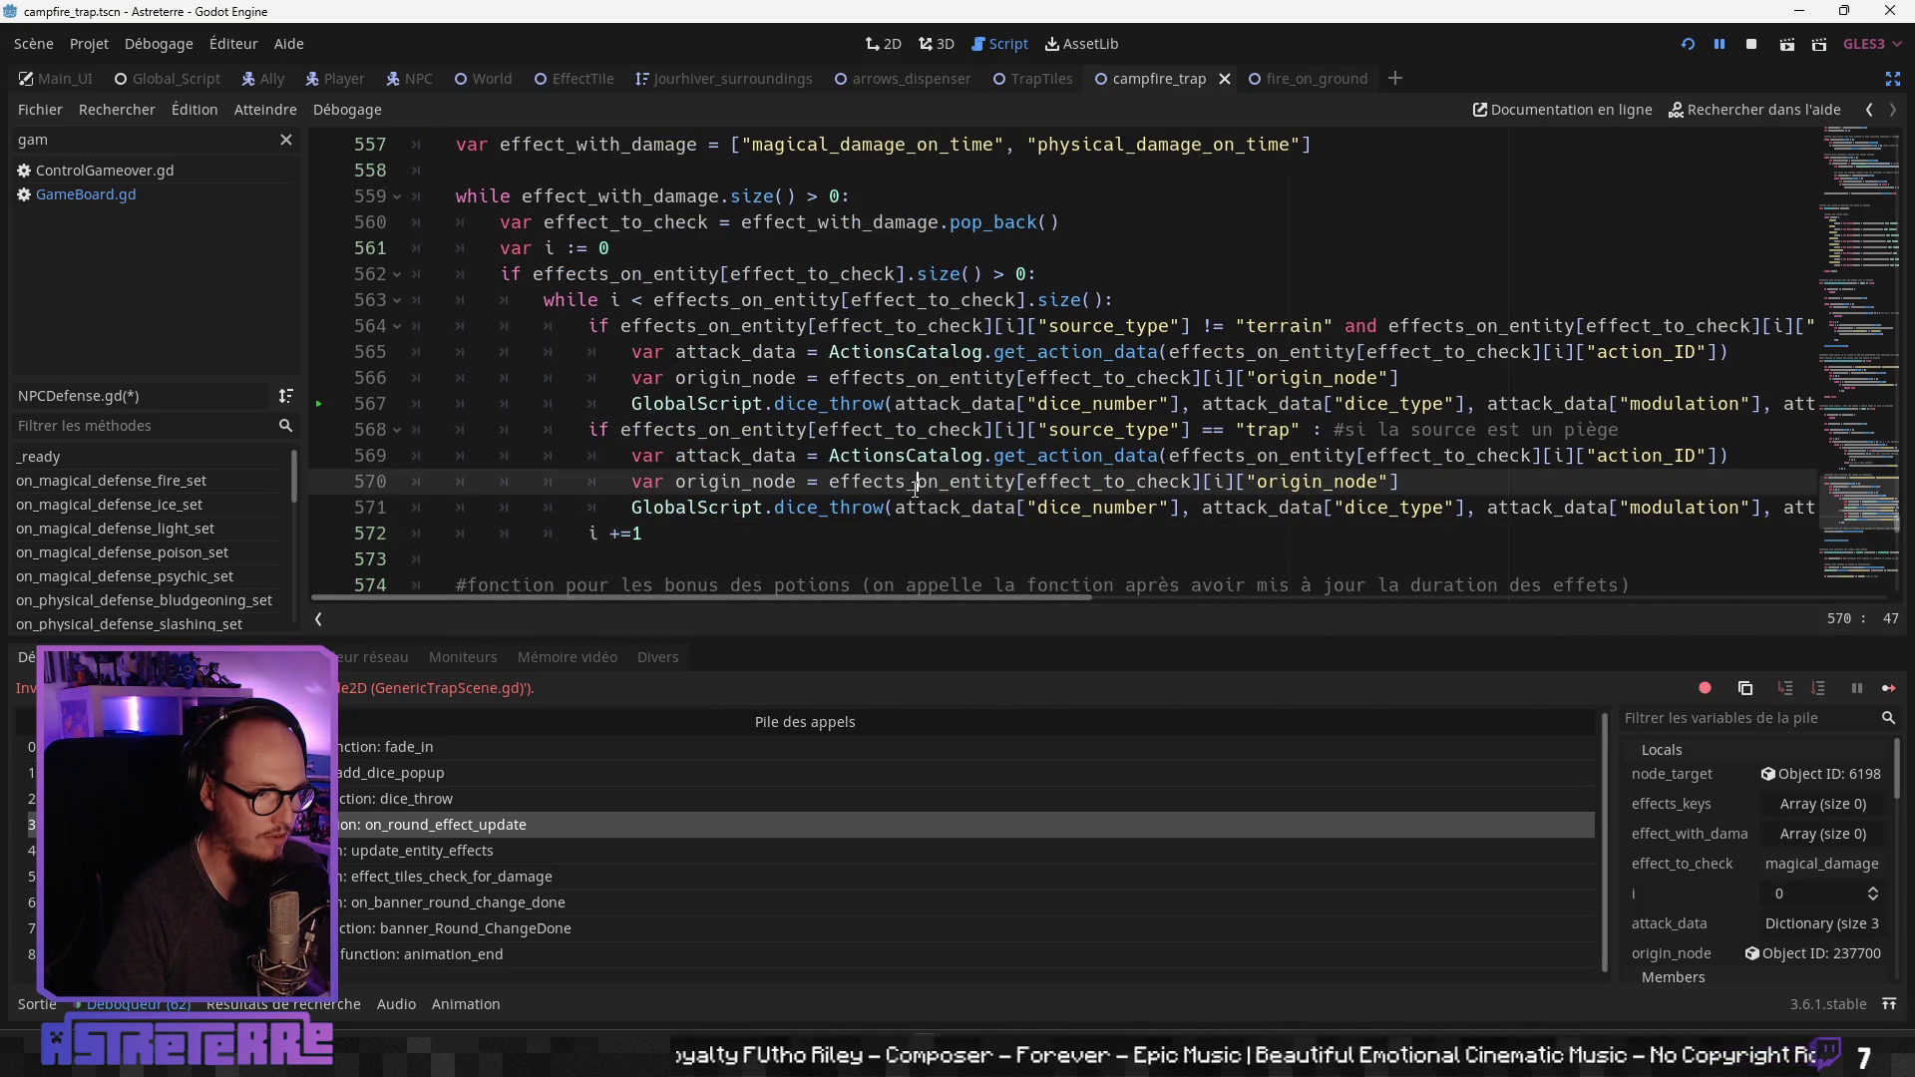
{"action": "scroll", "coordinate": [936, 344], "scroll_direction": "down", "scroll_amount": 1}
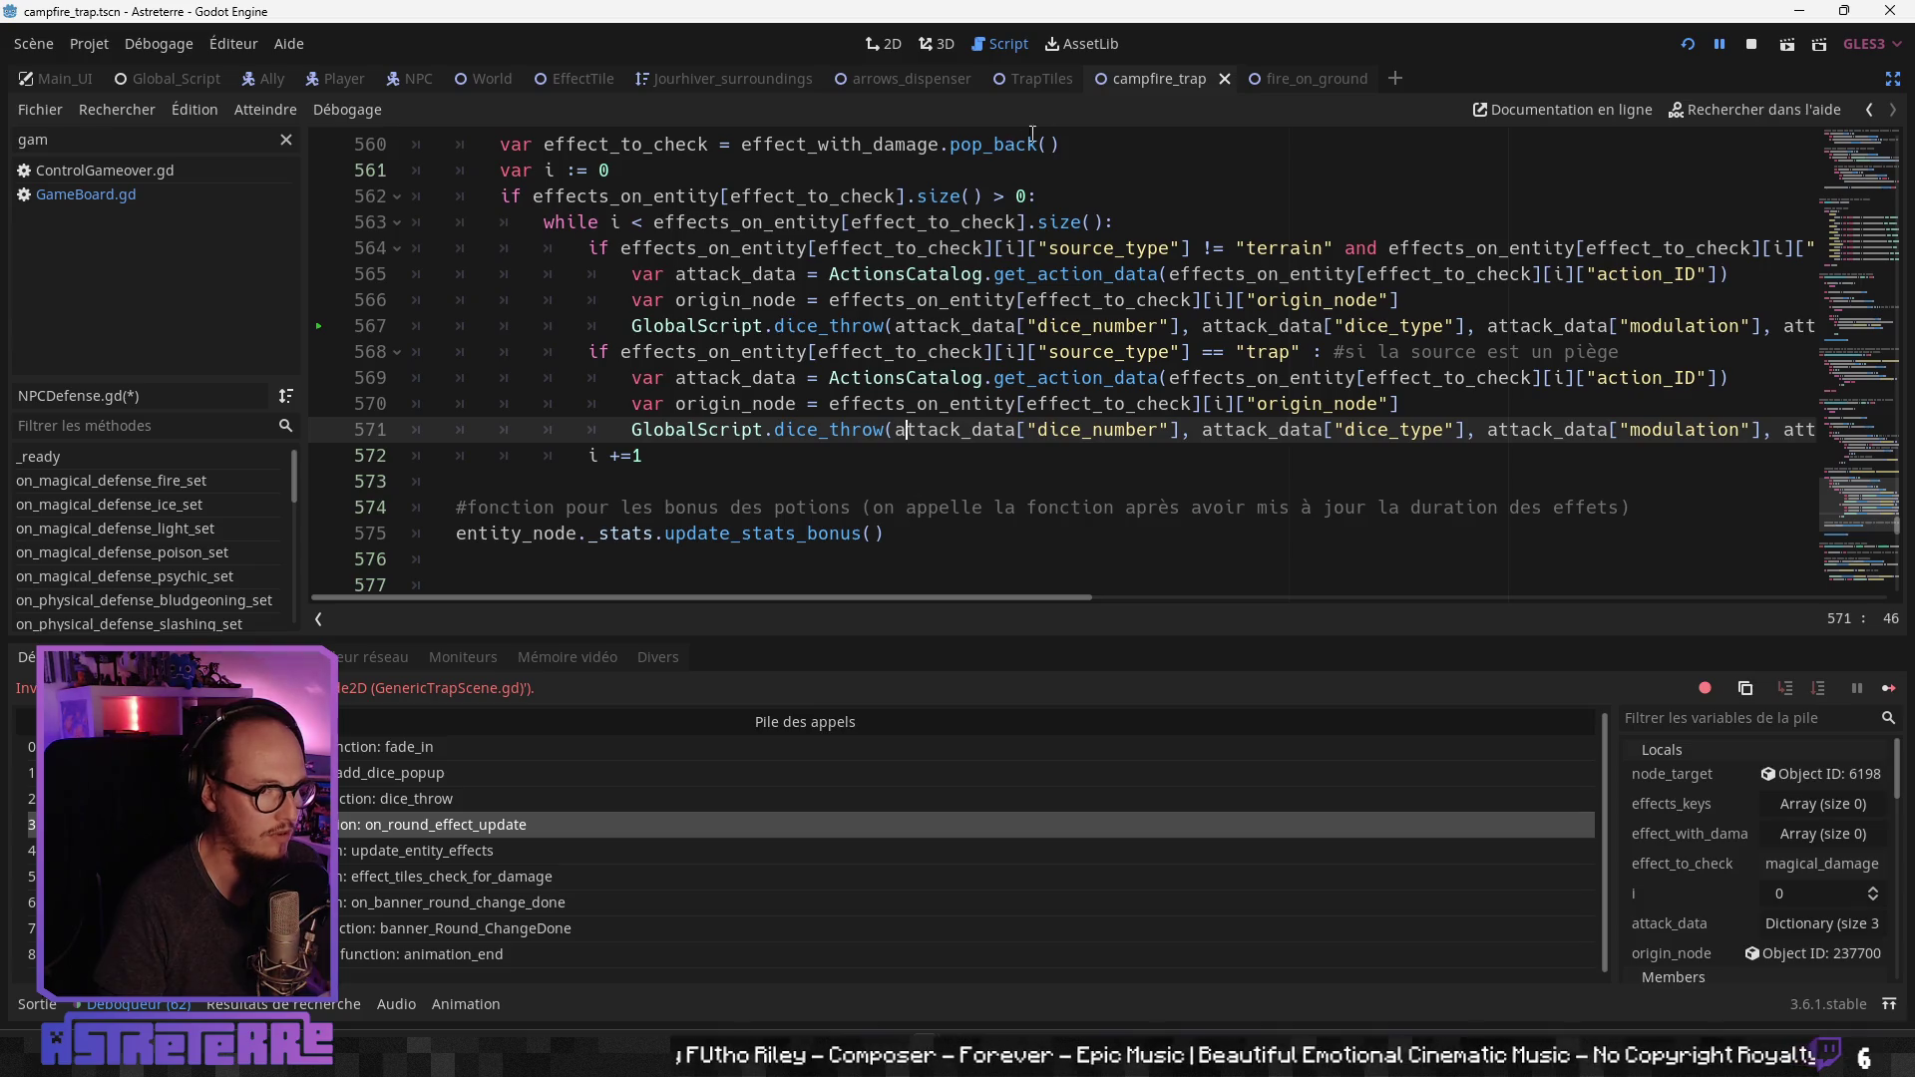
{"action": "left_click", "coordinate": [1293, 81]}
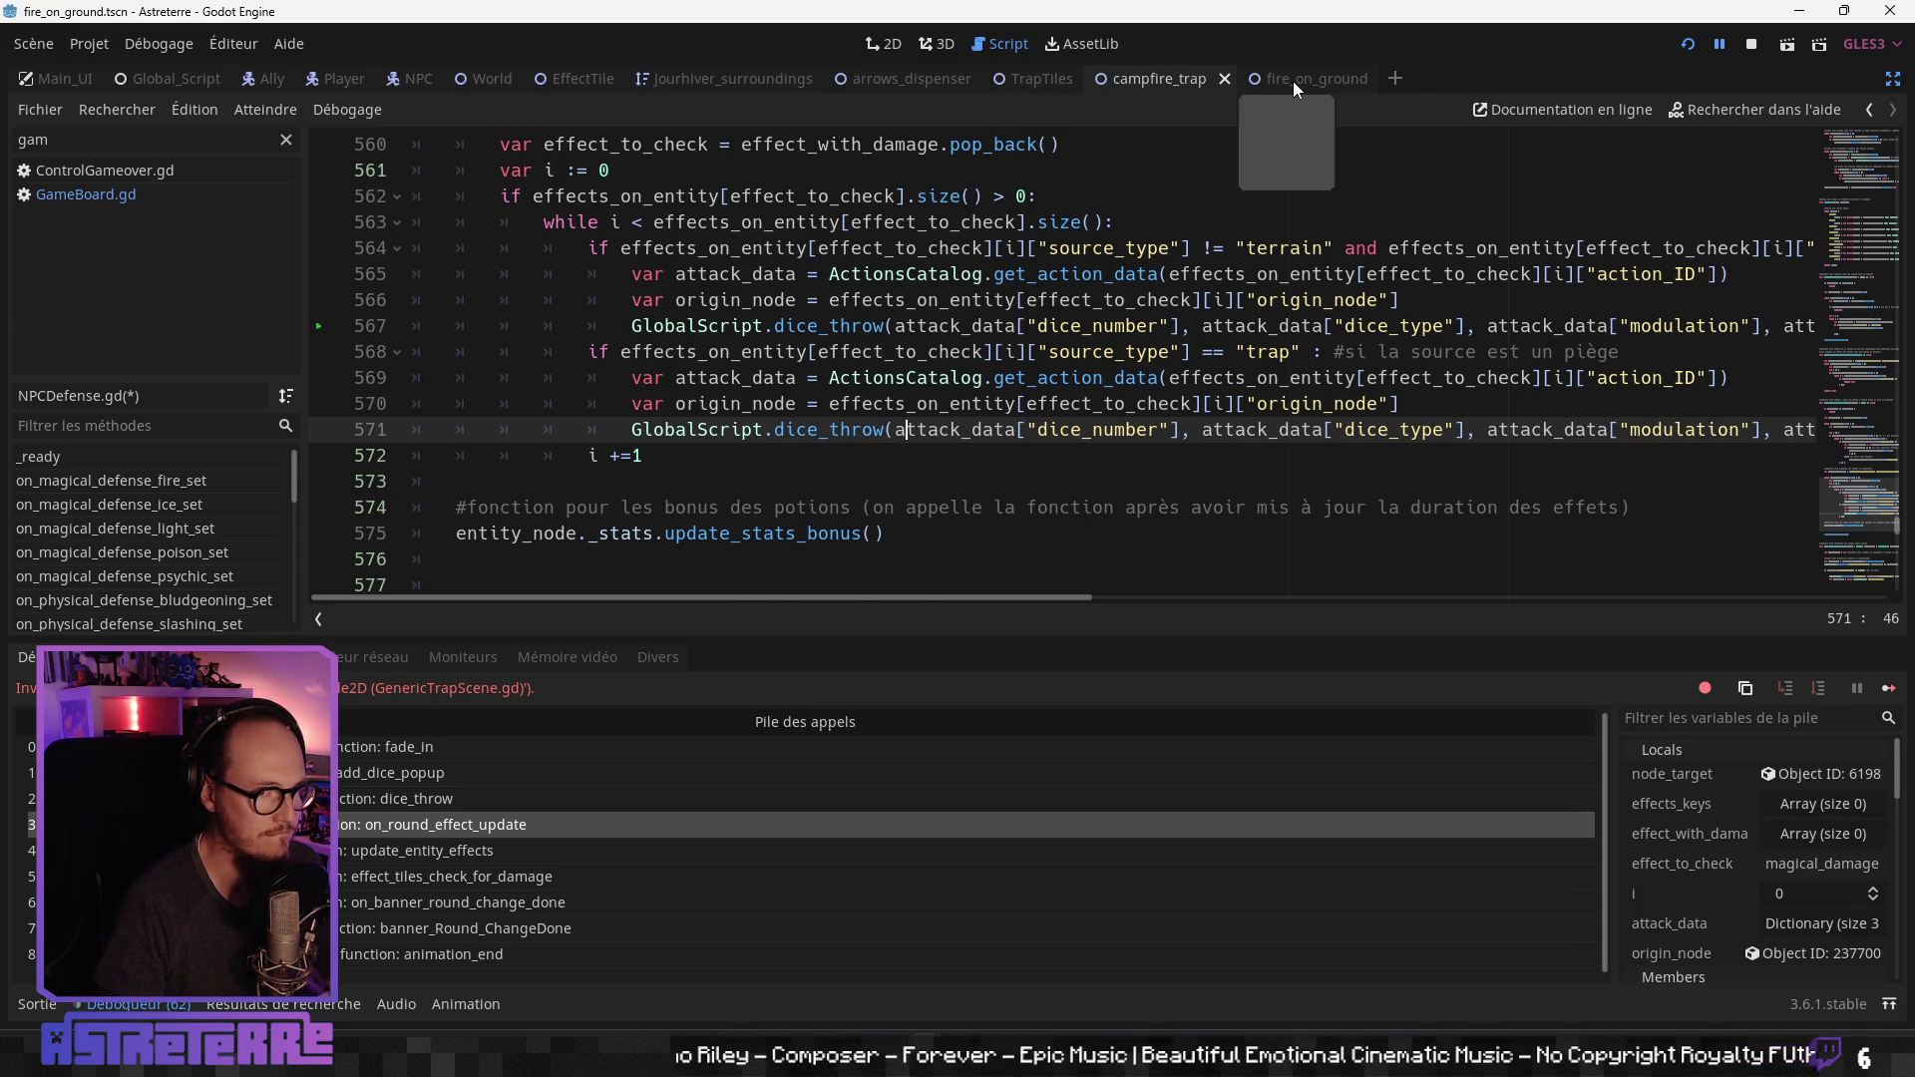
{"action": "left_click", "coordinate": [1173, 76]}
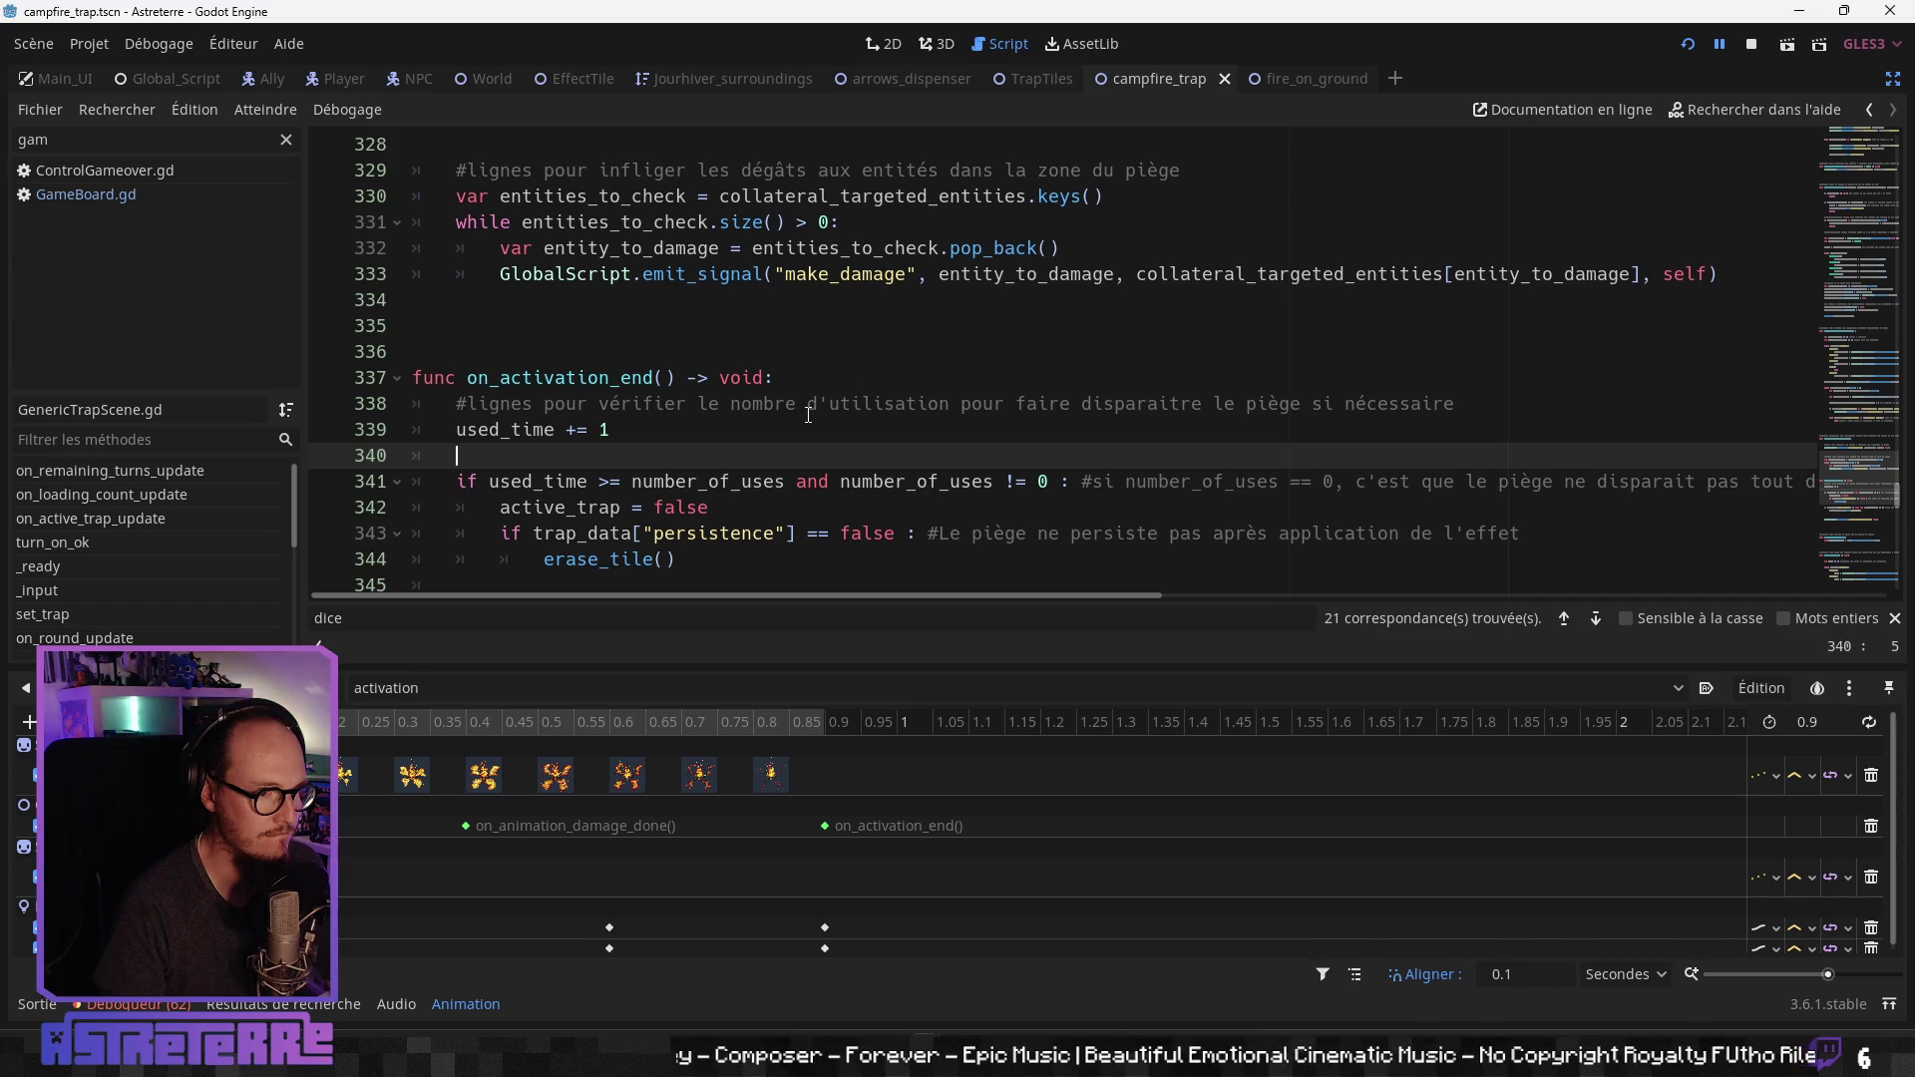
{"action": "left_click", "coordinate": [808, 414]}
{"action": "scroll", "coordinate": [808, 414], "scroll_direction": "up", "scroll_amount": 4}
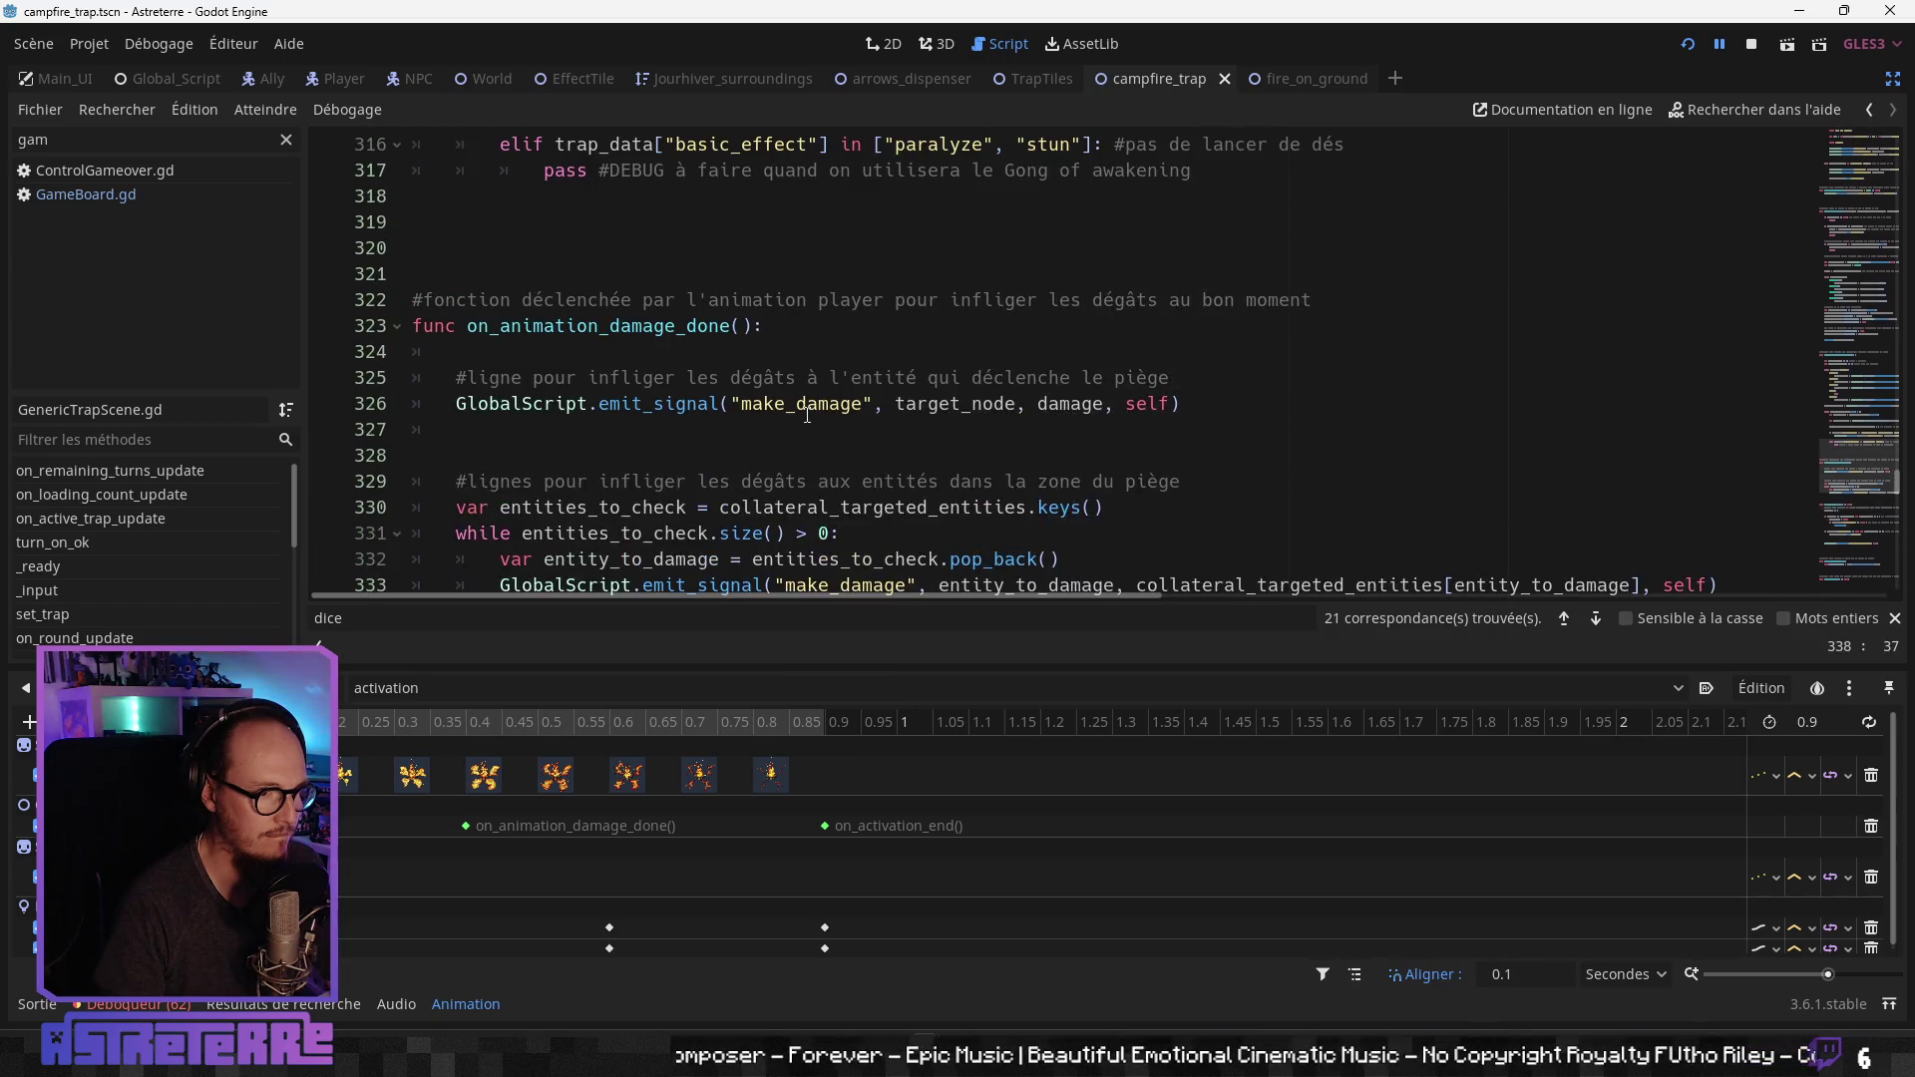
{"action": "scroll", "coordinate": [808, 414], "scroll_direction": "up", "scroll_amount": 4}
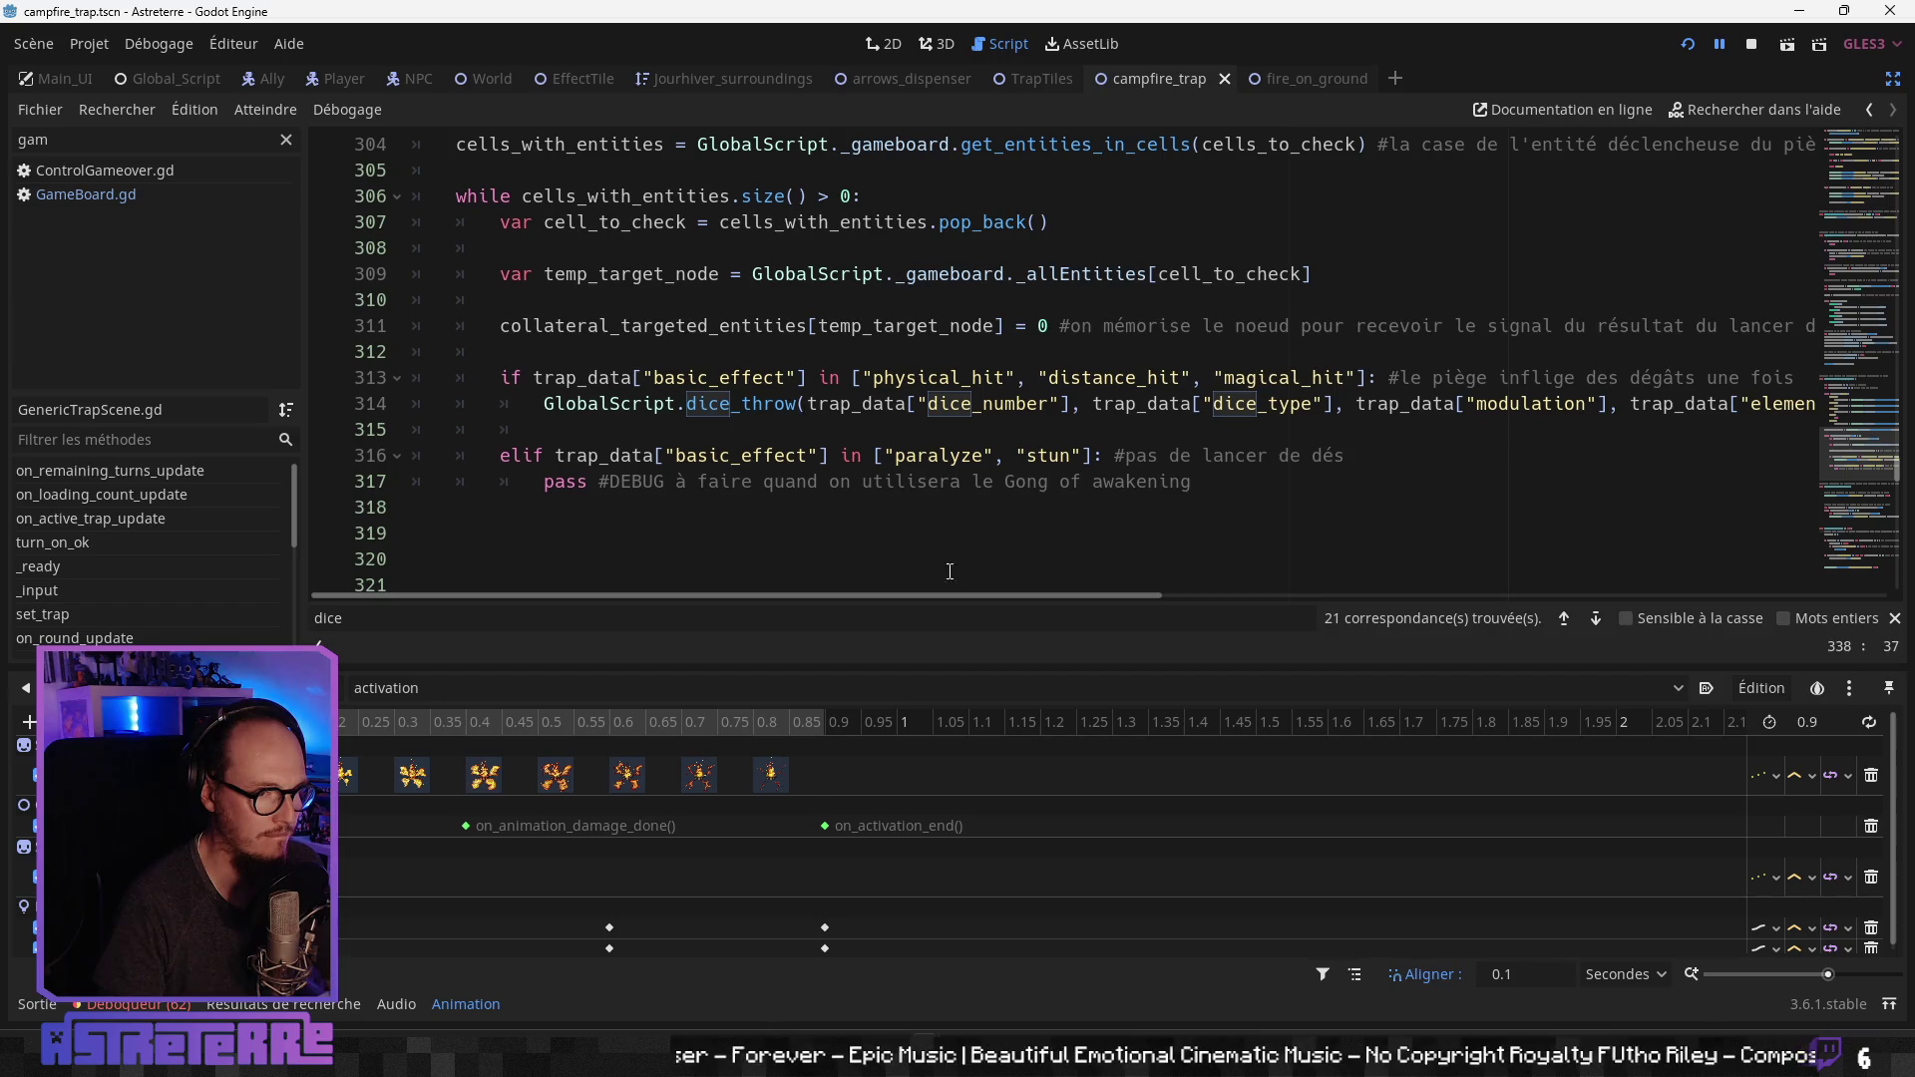
{"action": "mouse_move", "coordinate": [1062, 599]}
{"action": "left_mouse_down"}
{"action": "mouse_move", "coordinate": [1534, 602]}
{"action": "mouse_move", "coordinate": [1068, 601]}
{"action": "left_mouse_up"}
{"action": "left_click", "coordinate": [1077, 429]}
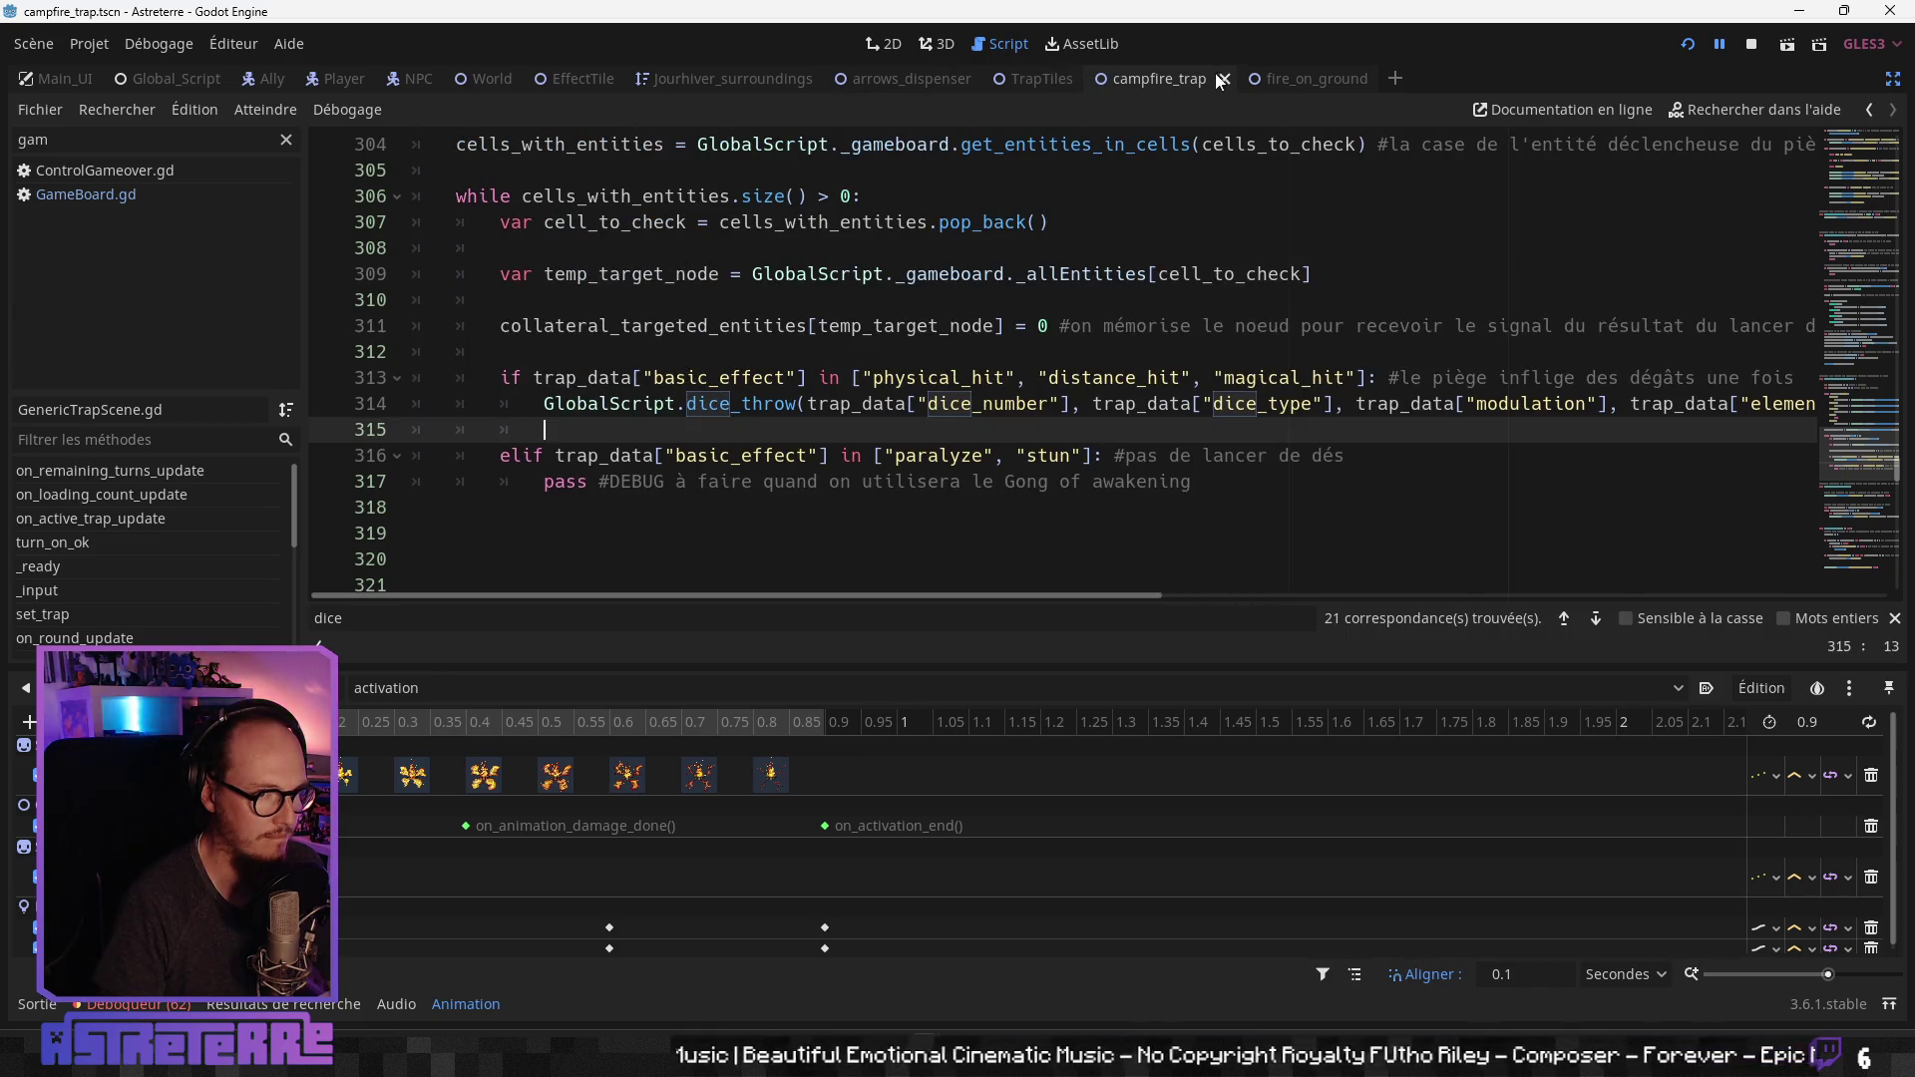
{"action": "key", "text": "ctrl+w"}
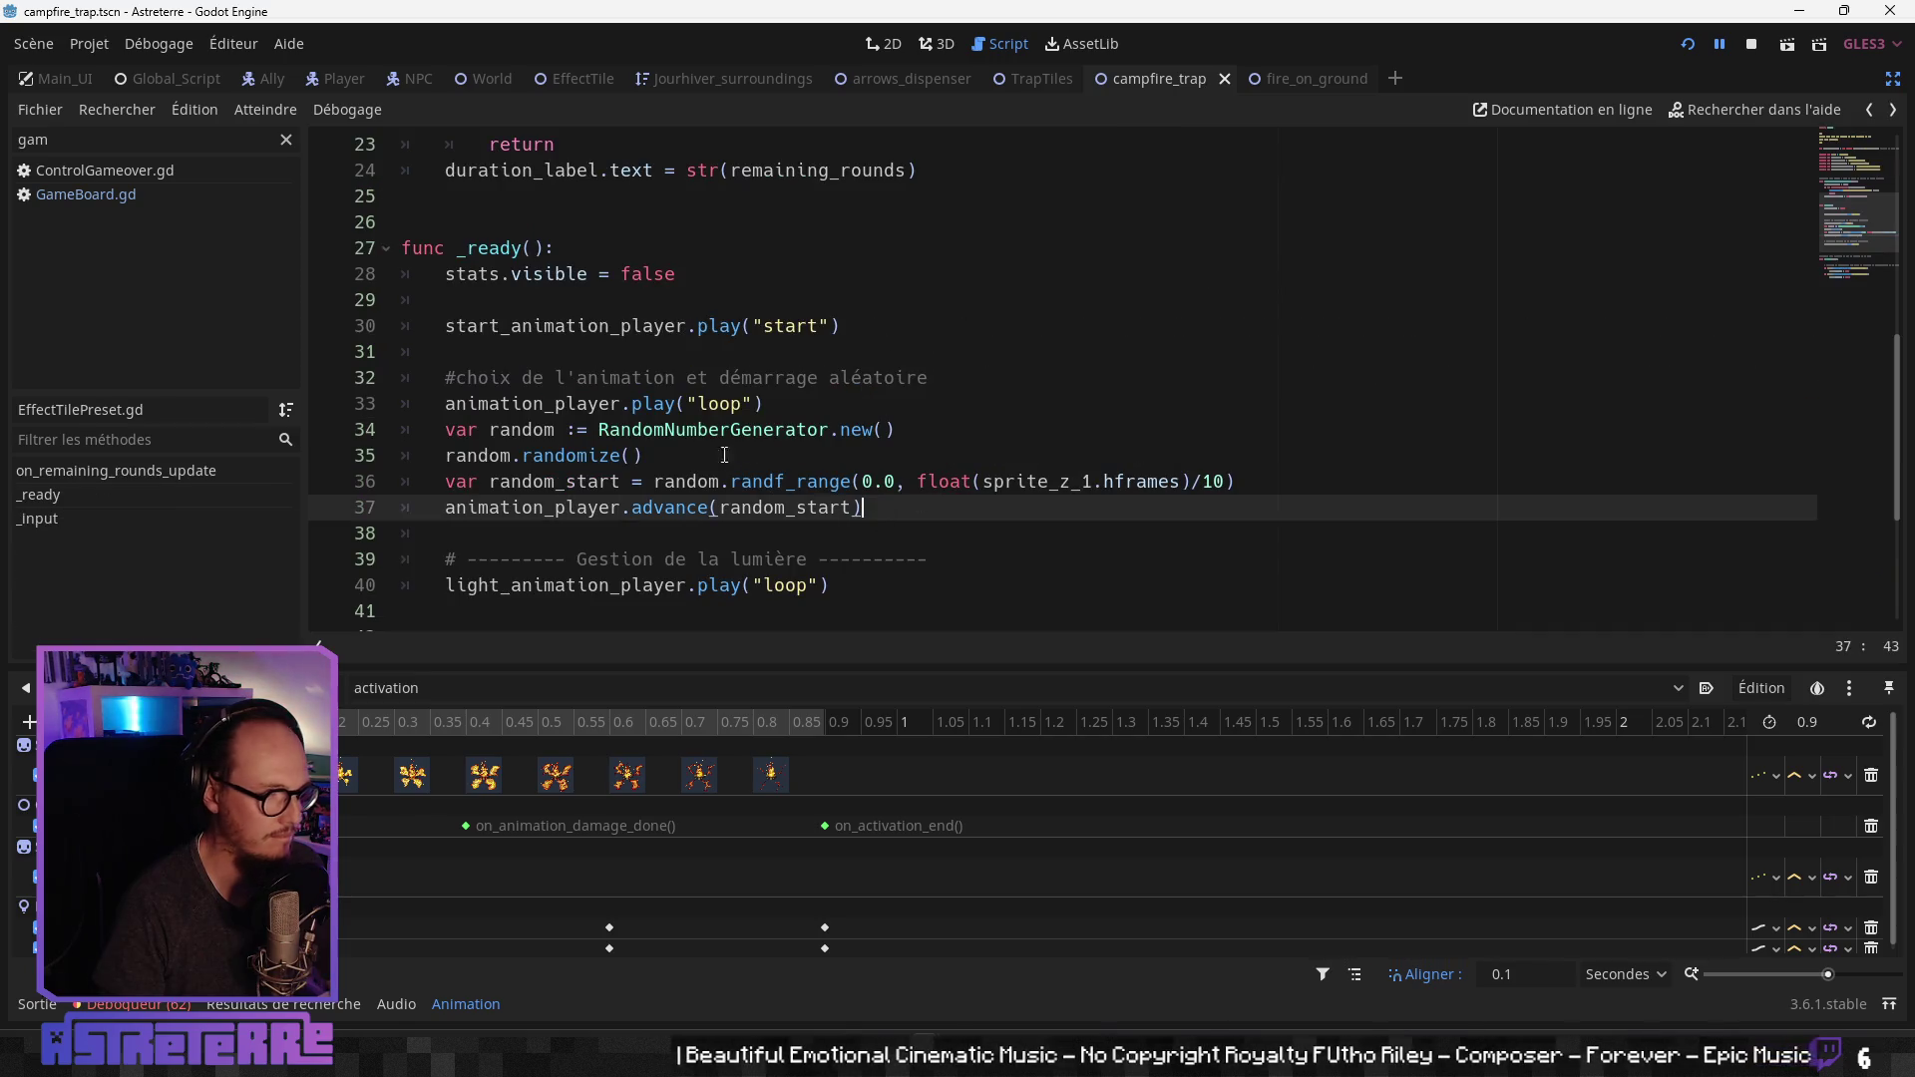
{"action": "left_click", "coordinate": [37, 1004]}
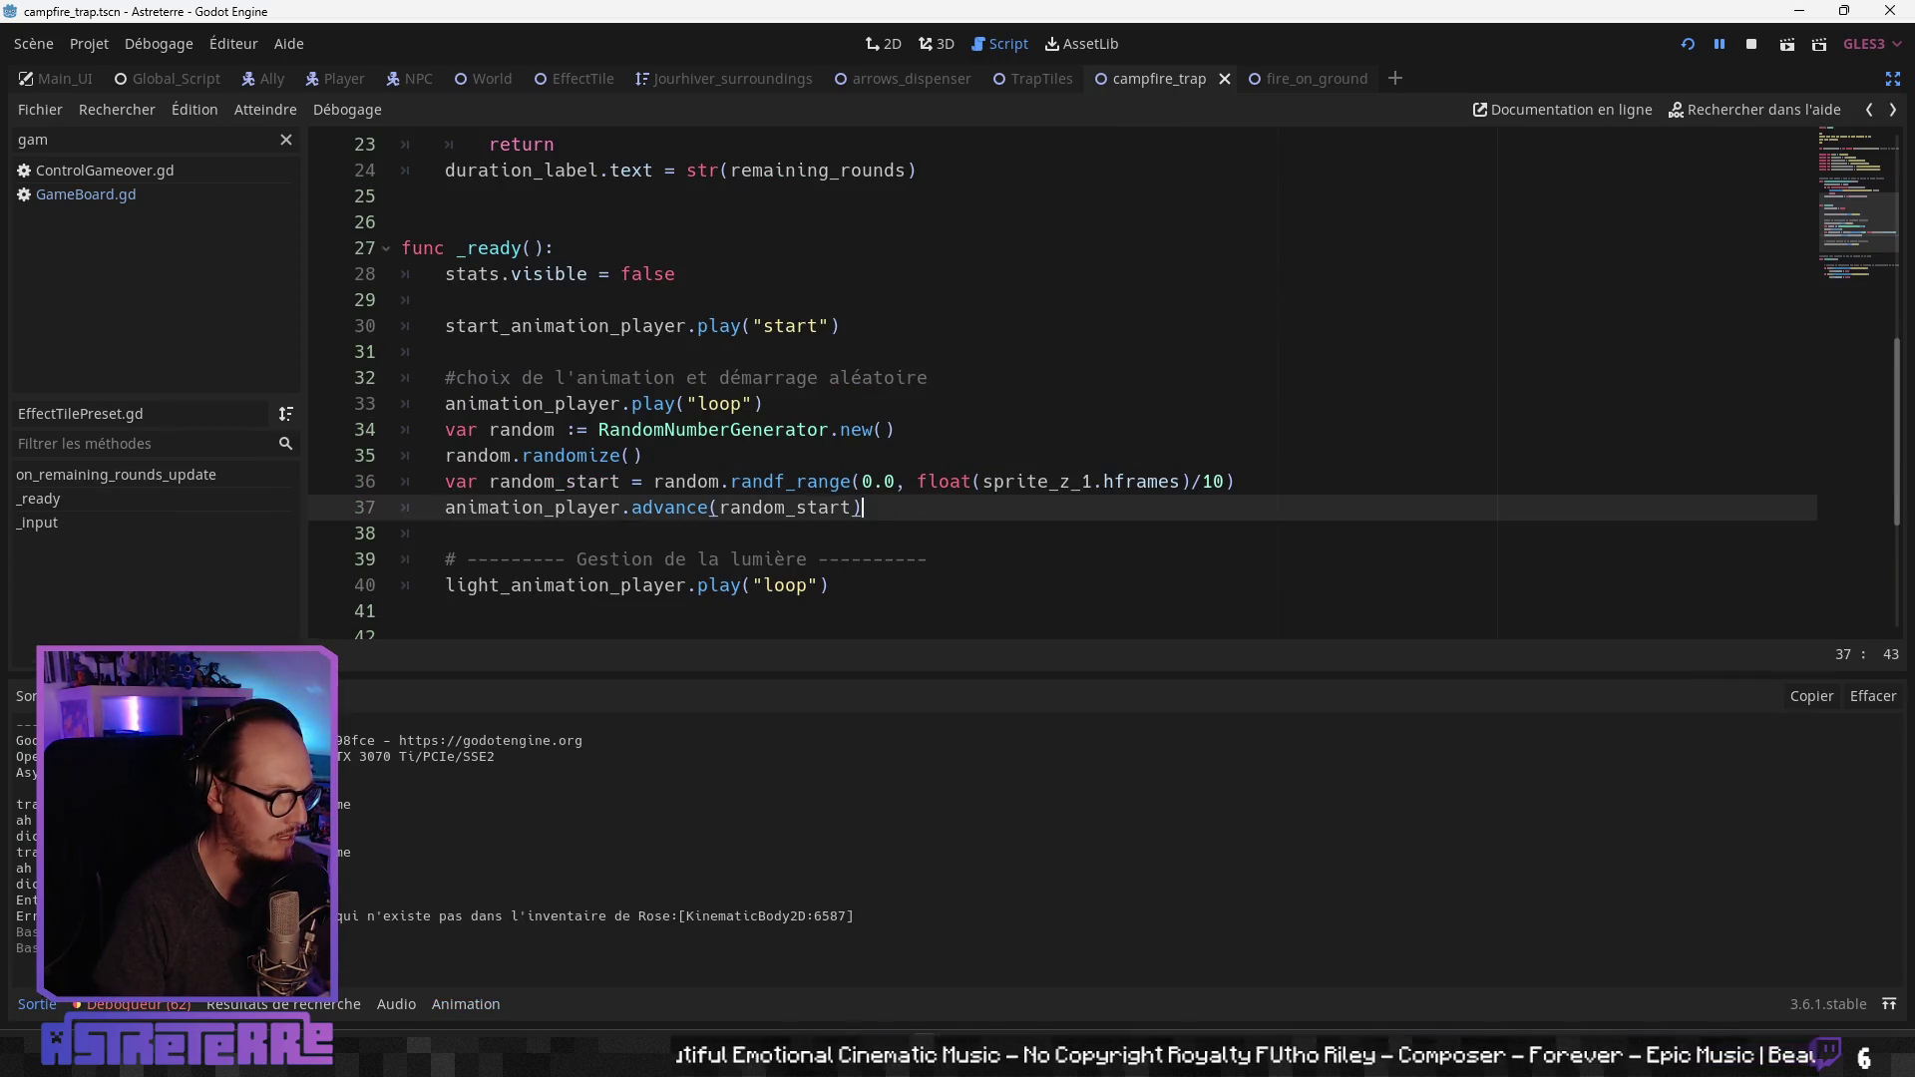
{"action": "left_click", "coordinate": [254, 1004]}
{"action": "left_click", "coordinate": [130, 1005]}
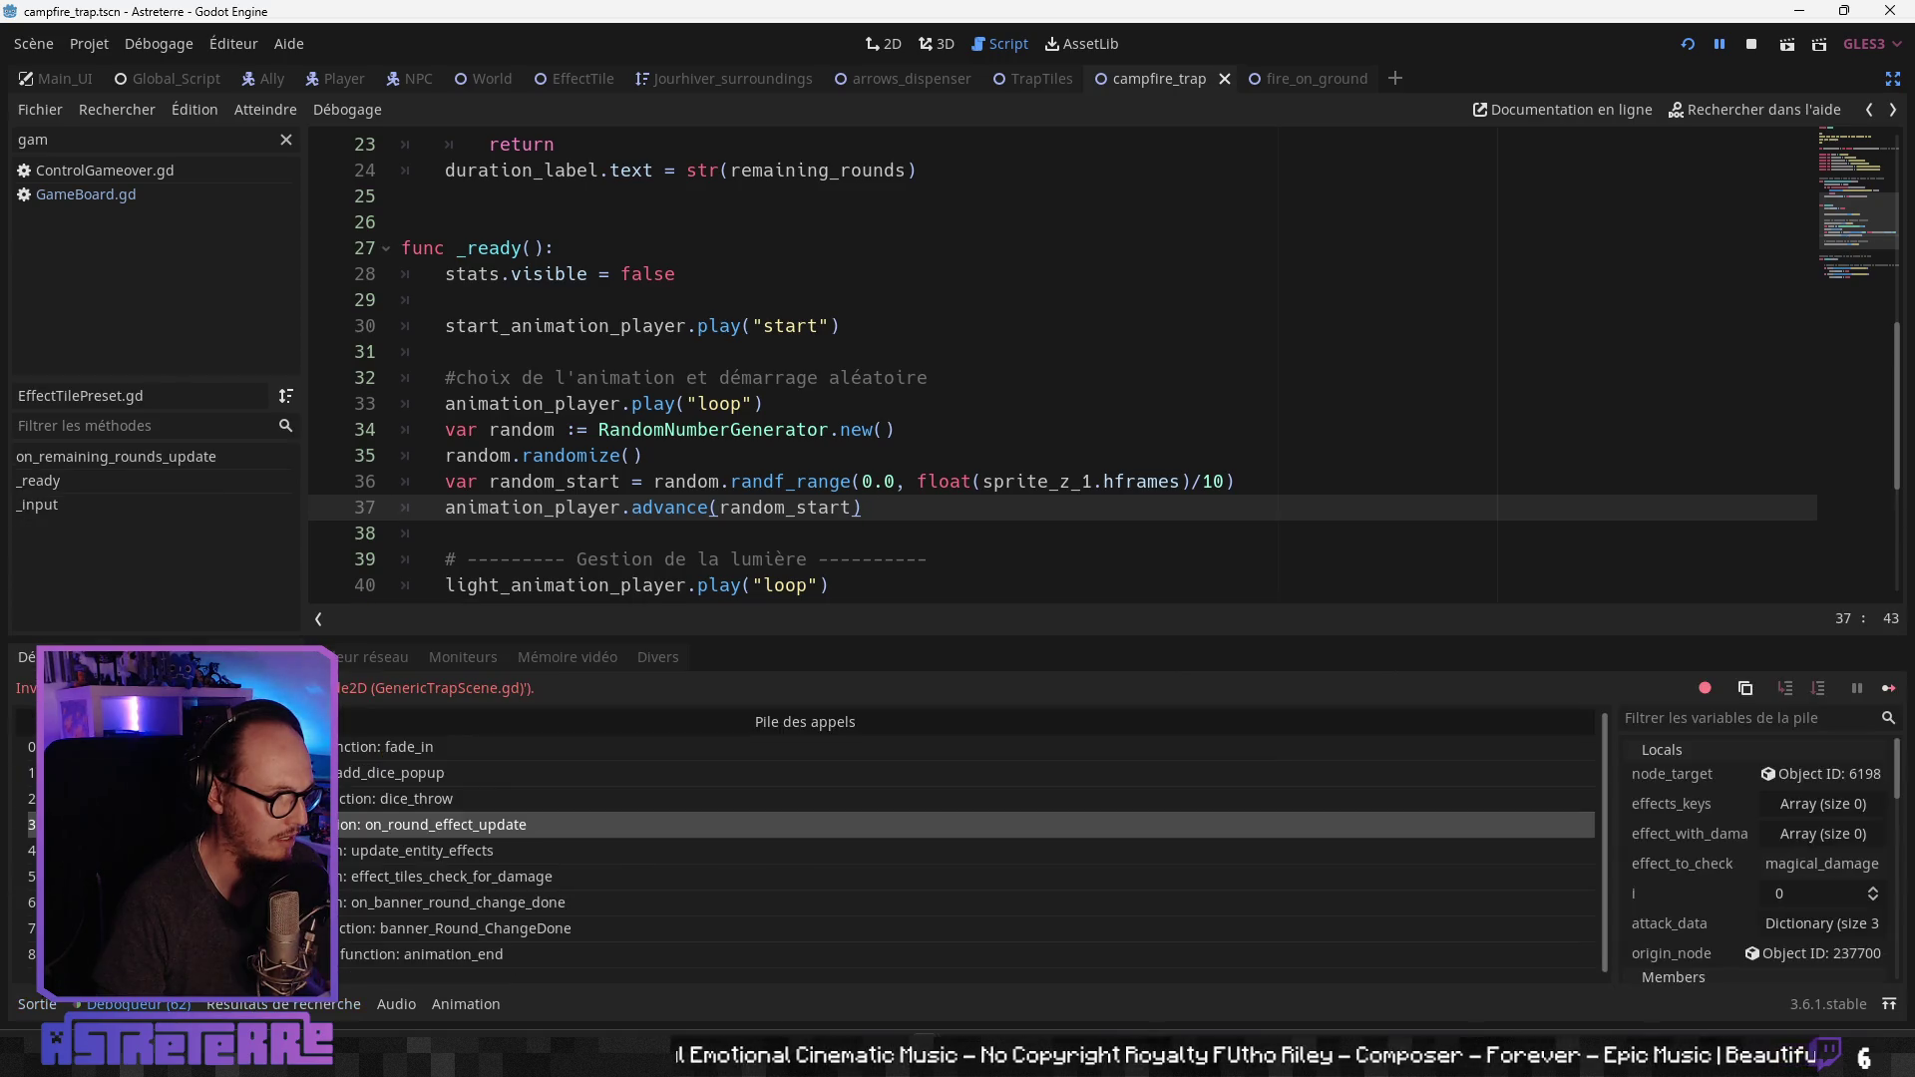
{"action": "left_click", "coordinate": [383, 826]}
{"action": "left_click", "coordinate": [411, 798]}
{"action": "left_click", "coordinate": [418, 827]}
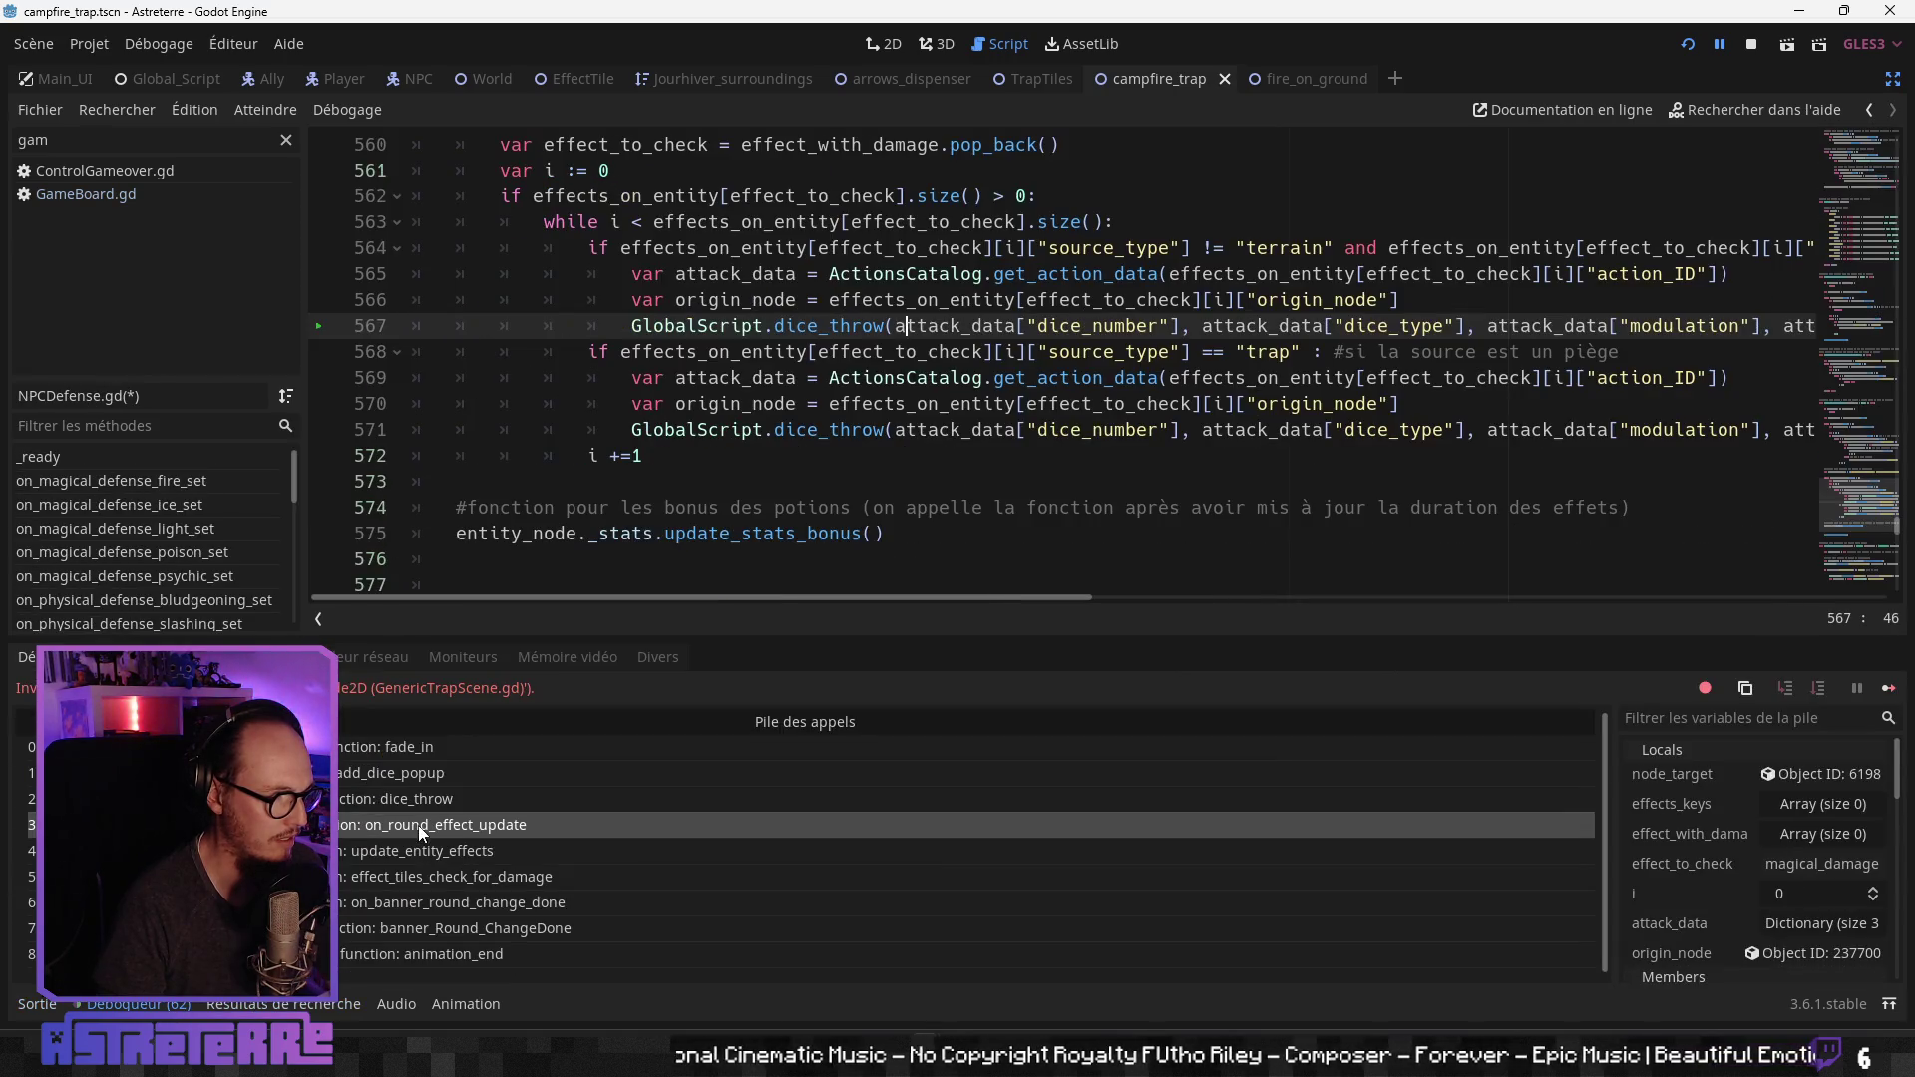
{"action": "left_click", "coordinate": [423, 798]}
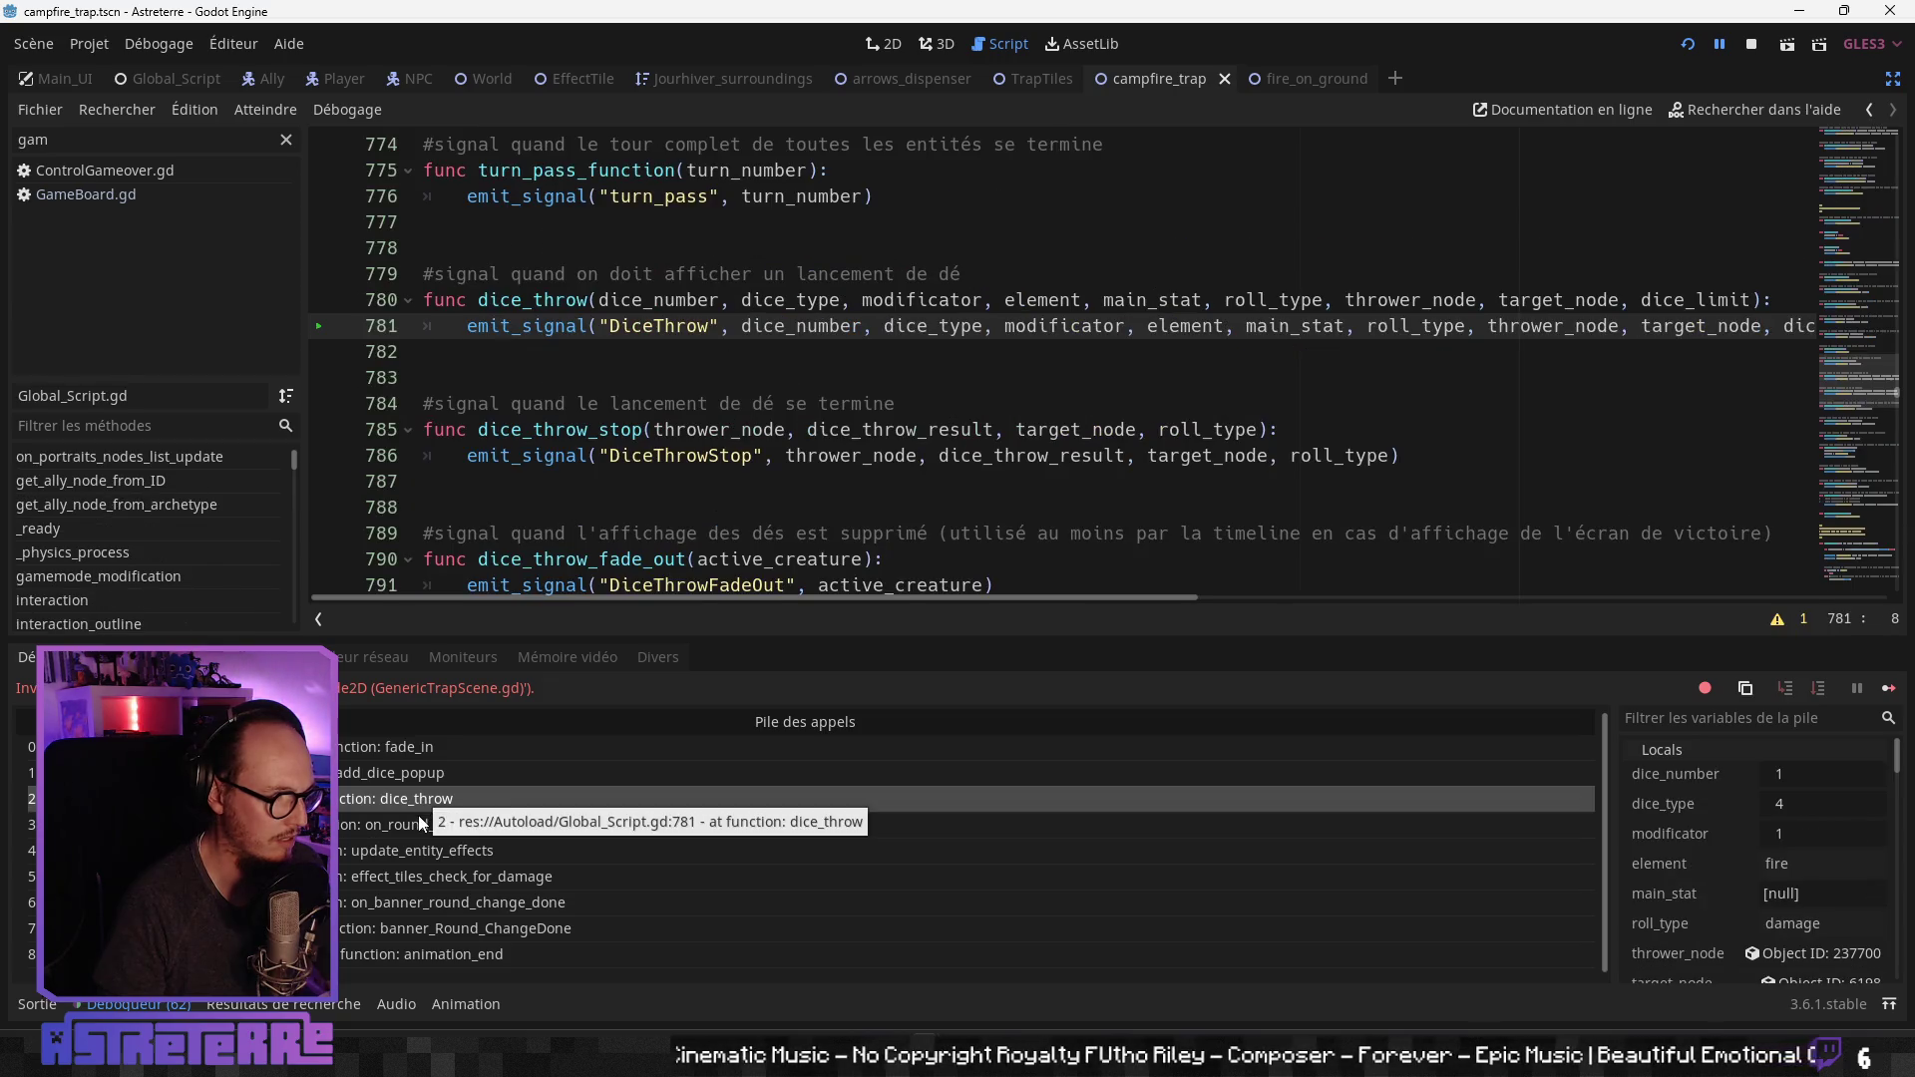
{"action": "left_click", "coordinate": [418, 824]}
{"action": "left_click", "coordinate": [711, 508]}
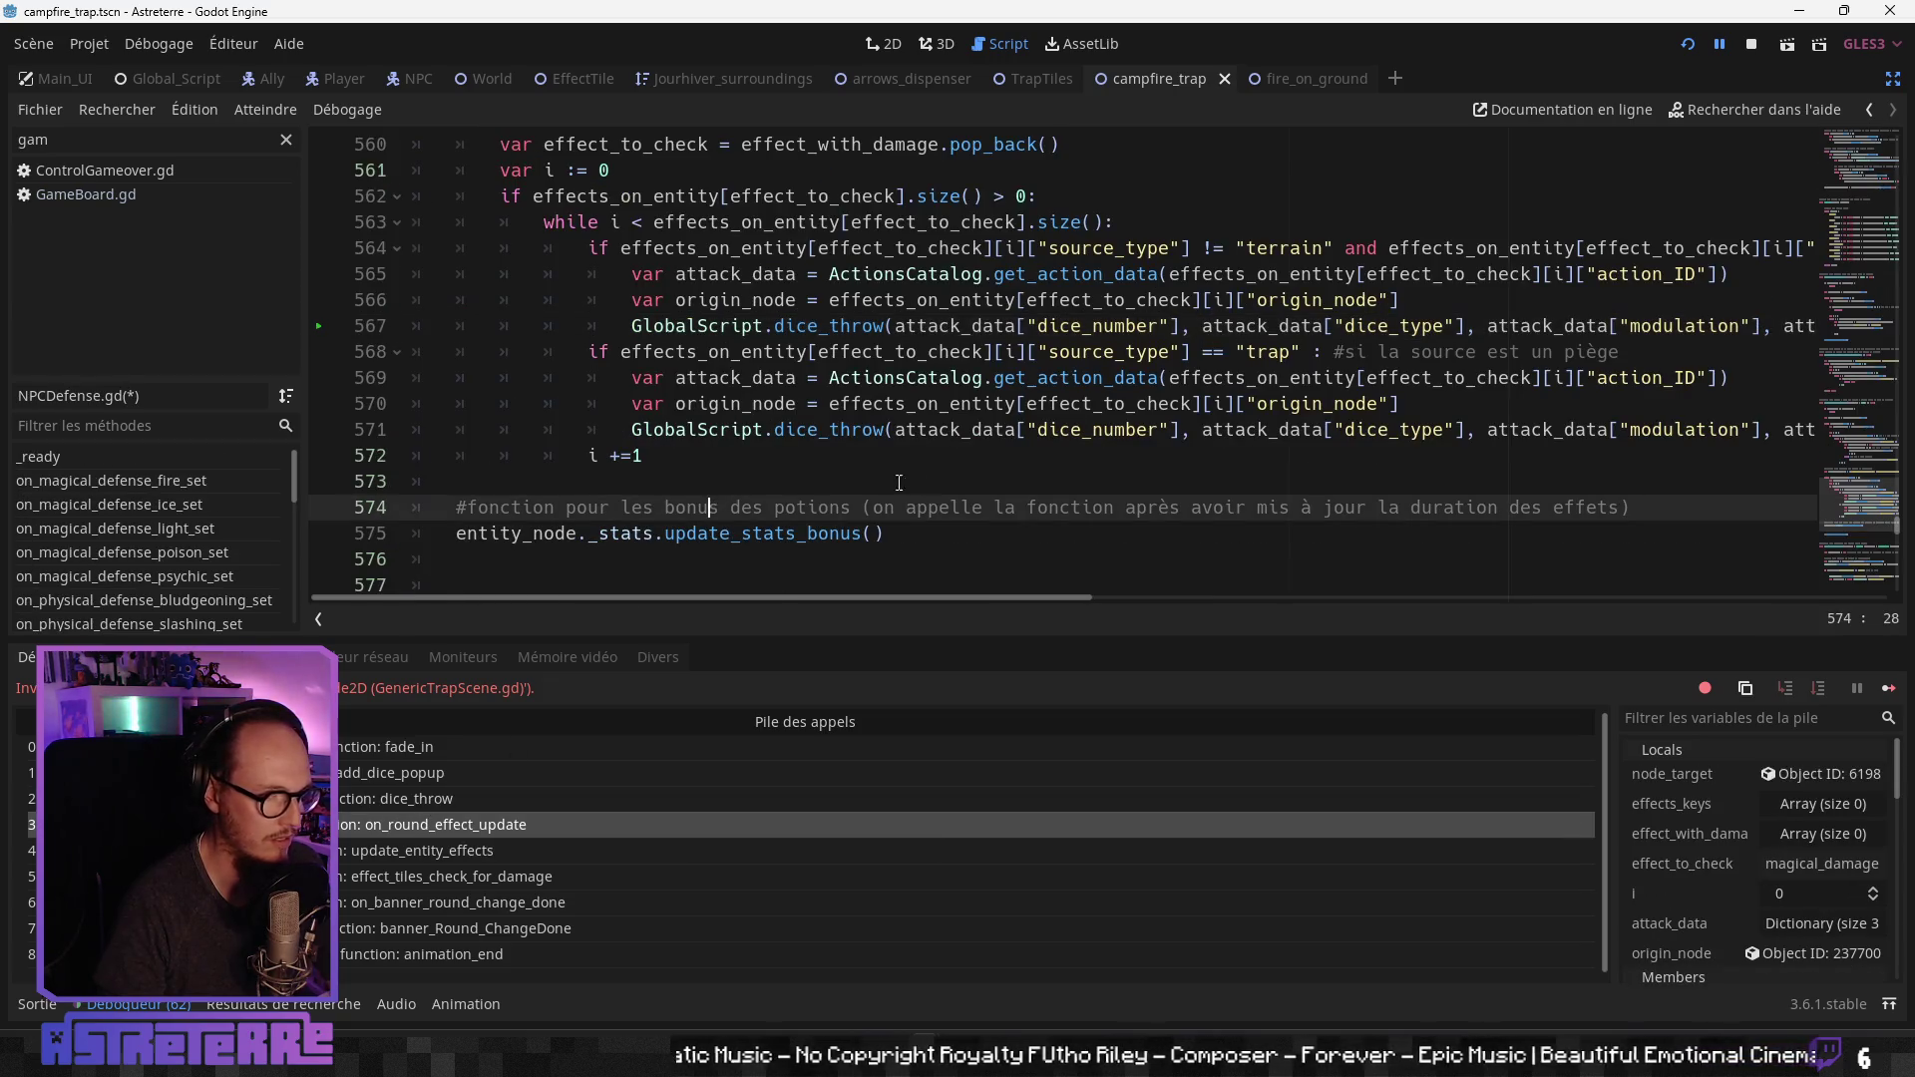
{"action": "left_click", "coordinate": [1219, 429]}
{"action": "scroll", "coordinate": [1112, 514], "scroll_direction": "up", "scroll_amount": 4}
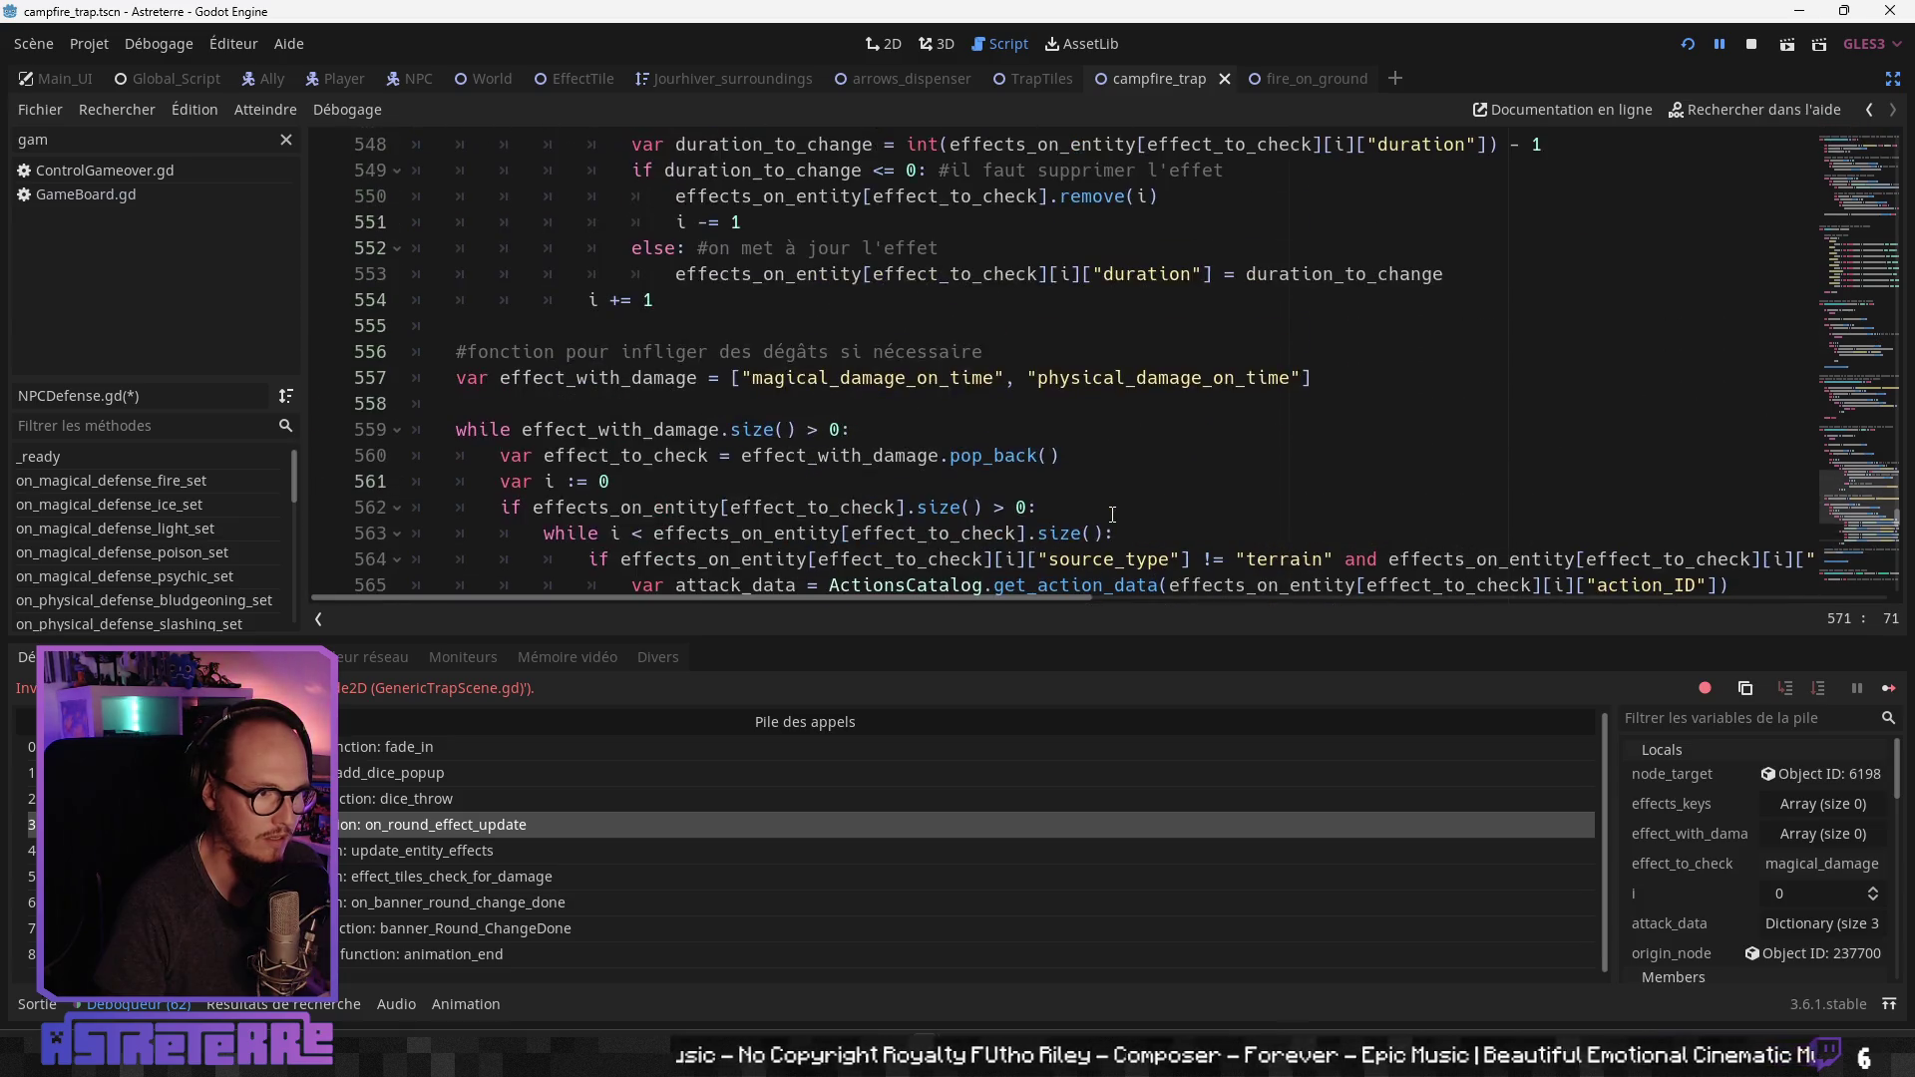
{"action": "scroll", "coordinate": [1112, 513], "scroll_direction": "up", "scroll_amount": 6}
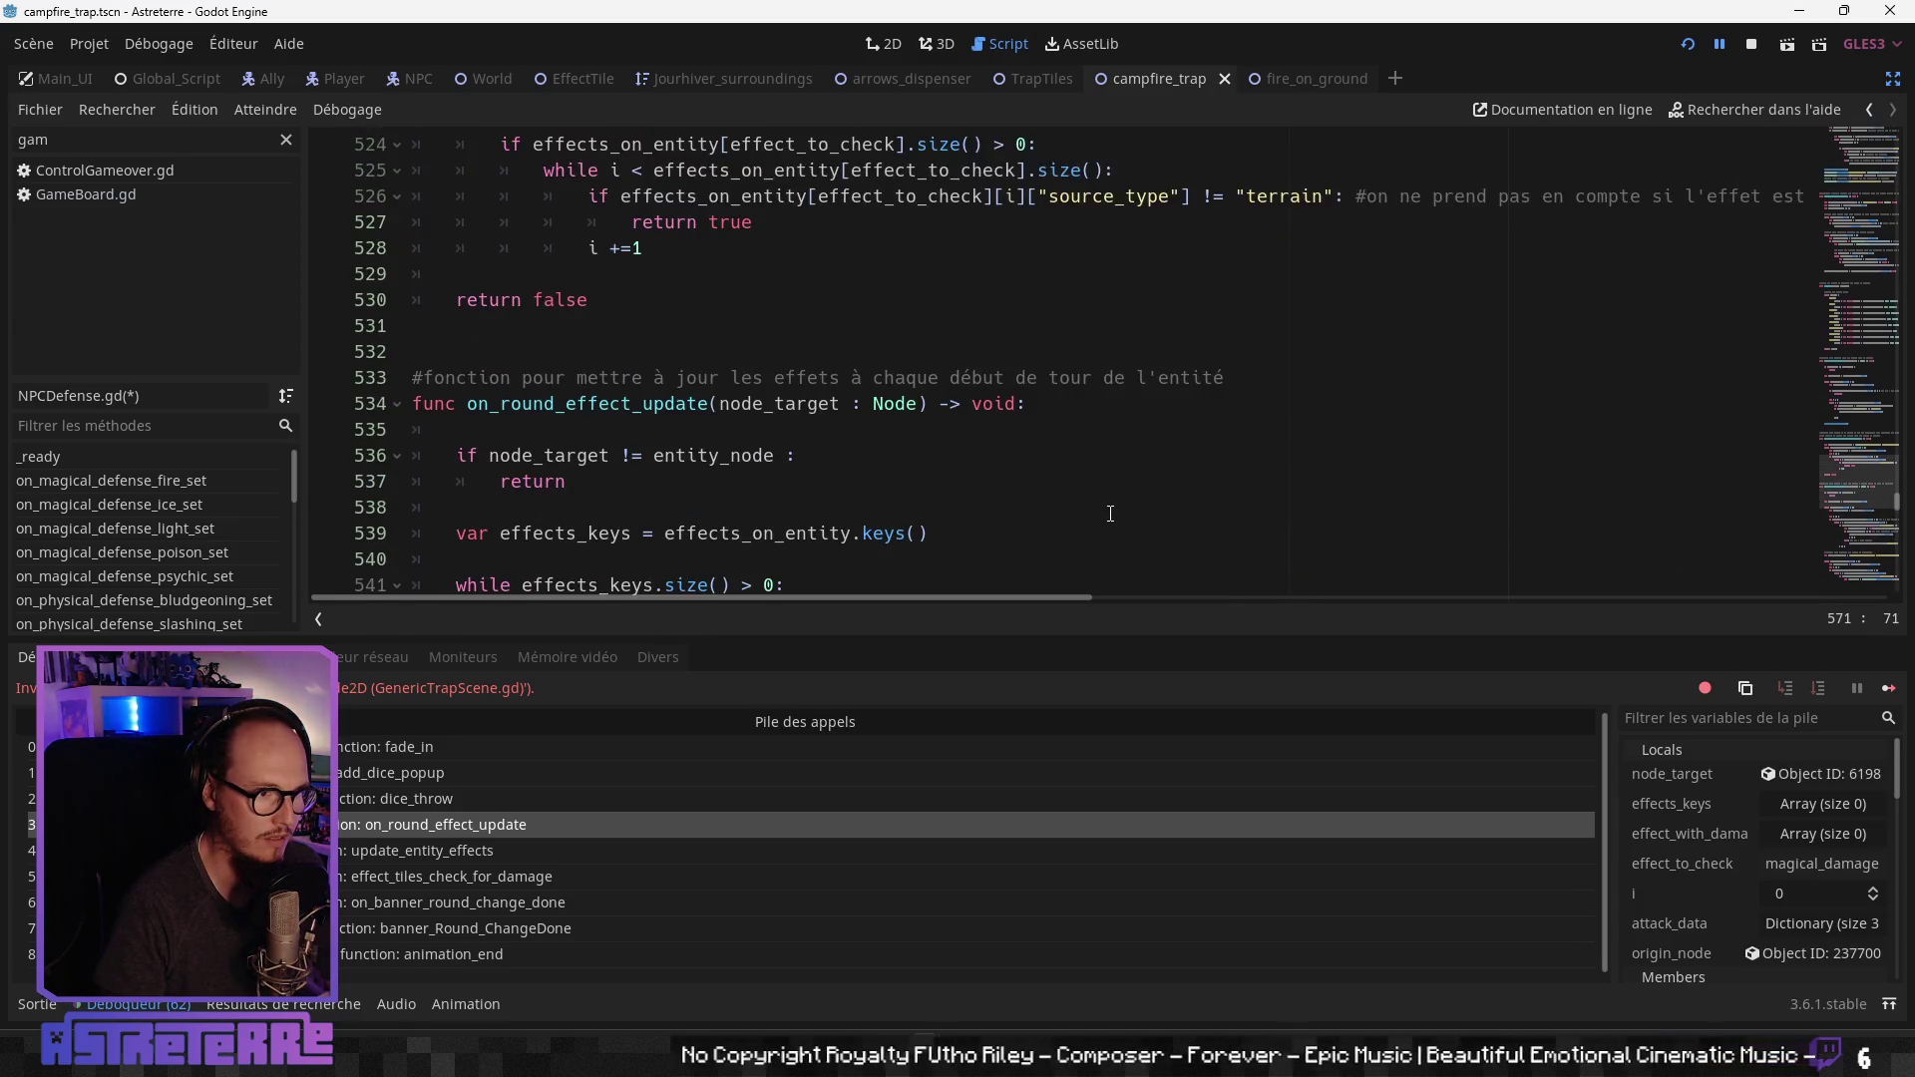
{"action": "scroll", "coordinate": [1110, 514], "scroll_direction": "down", "scroll_amount": 6}
{"action": "scroll", "coordinate": [1110, 513], "scroll_direction": "down", "scroll_amount": 2}
{"action": "scroll", "coordinate": [1112, 512], "scroll_direction": "up", "scroll_amount": 10}
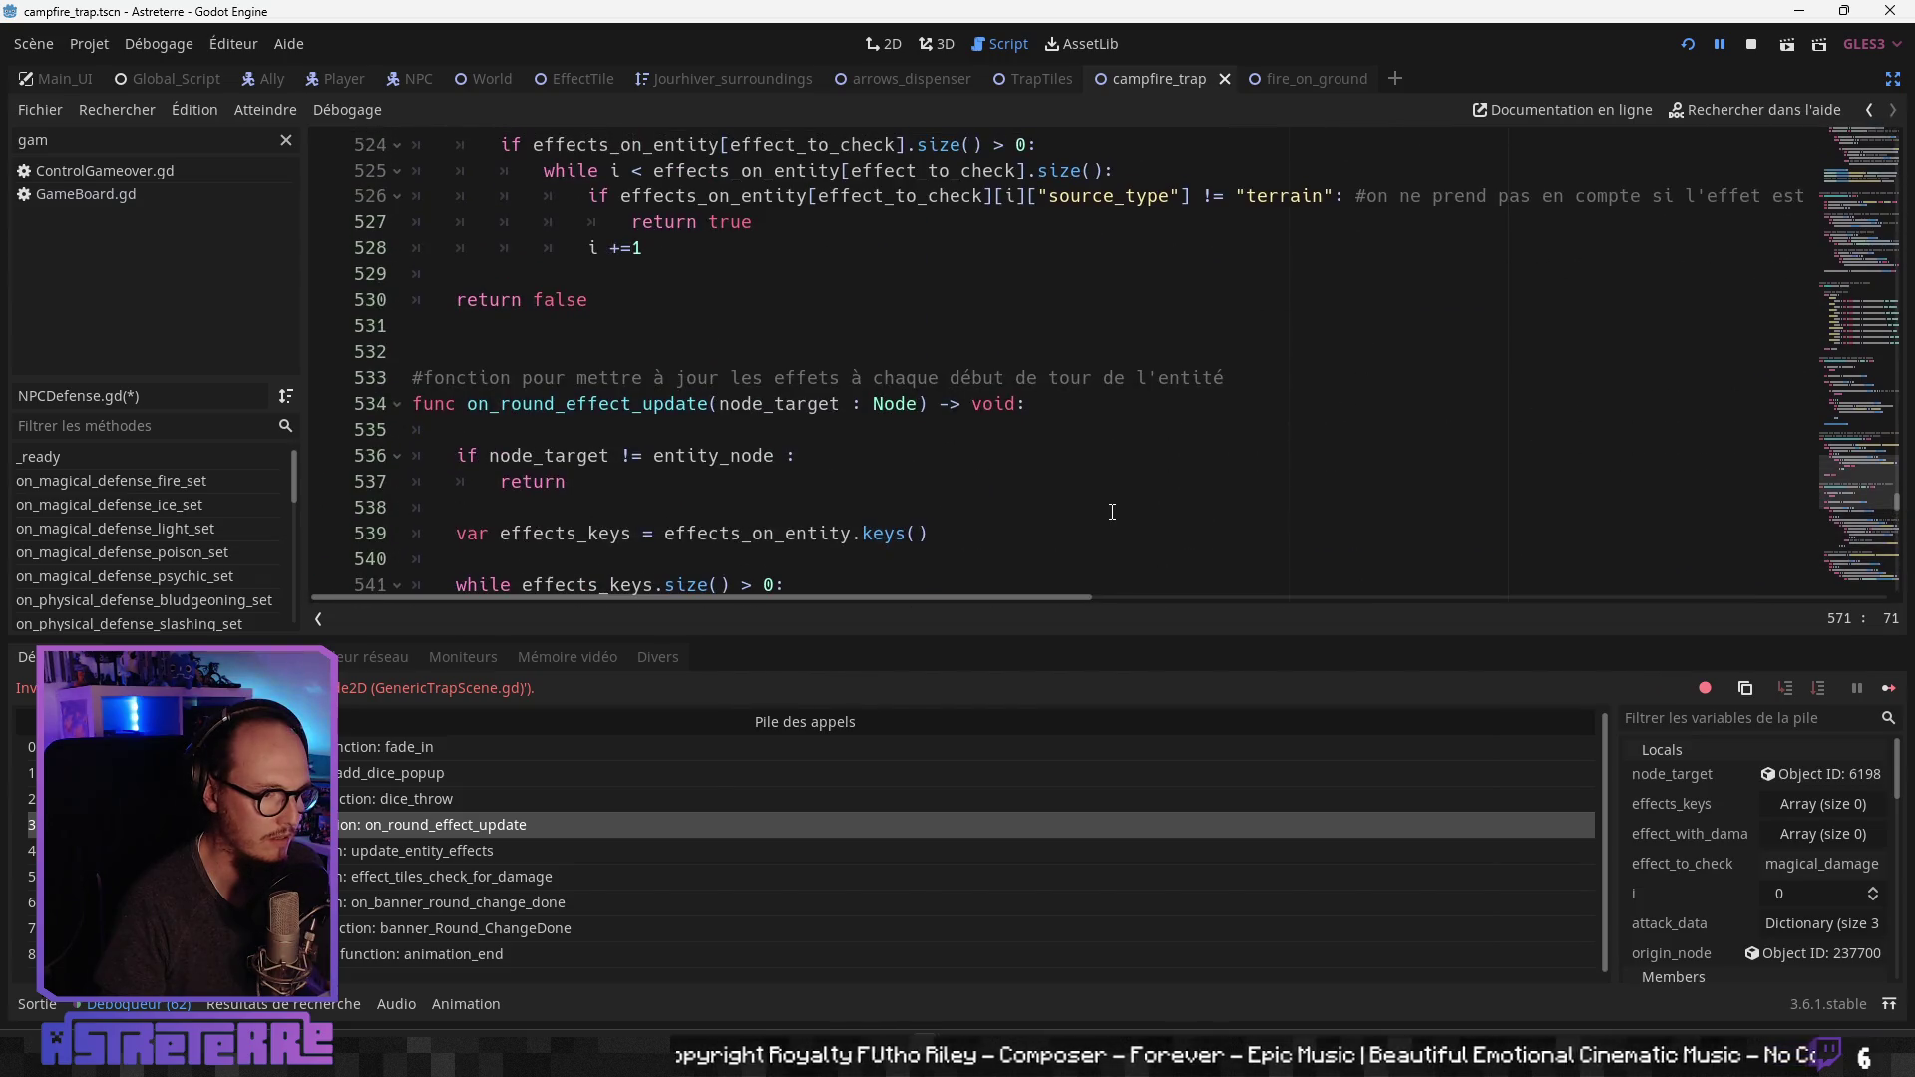
{"action": "scroll", "coordinate": [1112, 512], "scroll_direction": "up", "scroll_amount": 1}
{"action": "scroll", "coordinate": [1112, 512], "scroll_direction": "down", "scroll_amount": 13}
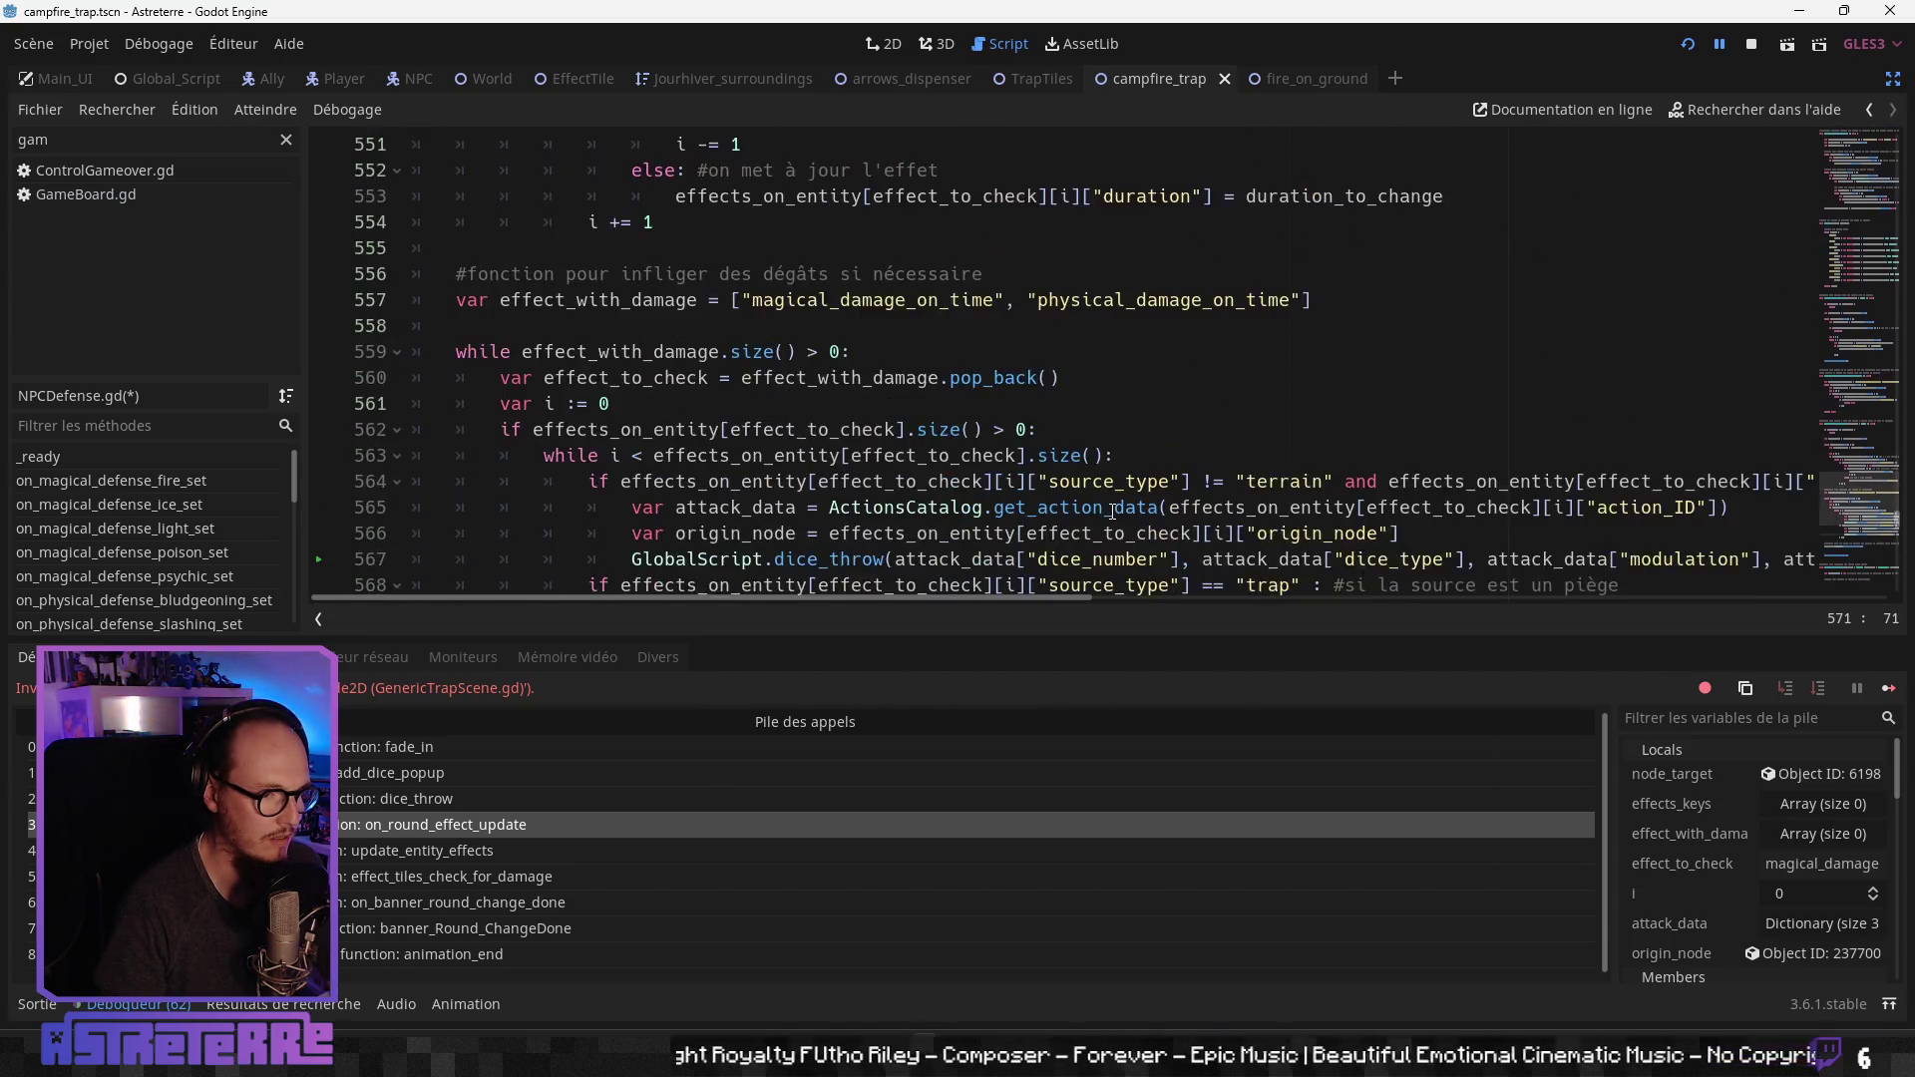
{"action": "left_click", "coordinate": [947, 469]}
{"action": "scroll", "coordinate": [946, 469], "scroll_direction": "down", "scroll_amount": 1}
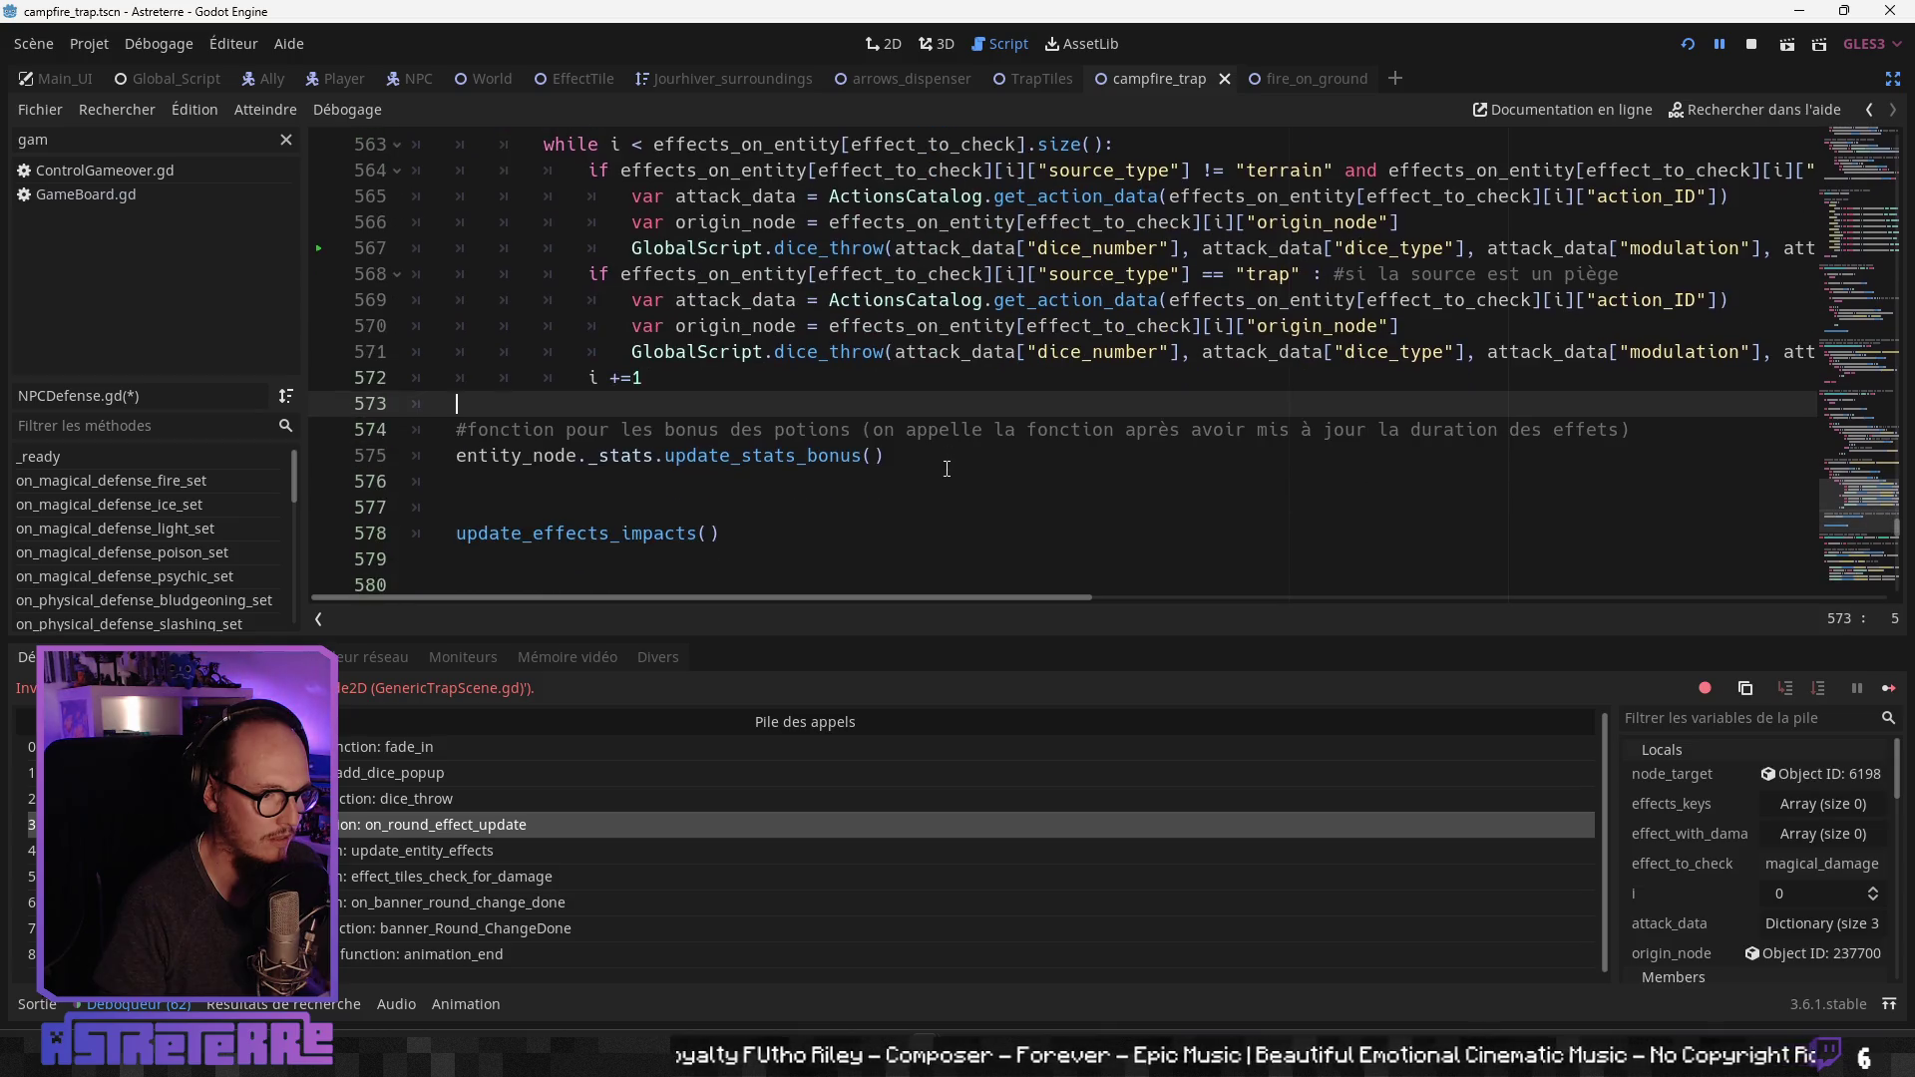
{"action": "left_click", "coordinate": [946, 469]}
{"action": "scroll", "coordinate": [951, 464], "scroll_direction": "up", "scroll_amount": 1}
{"action": "left_click", "coordinate": [963, 451]}
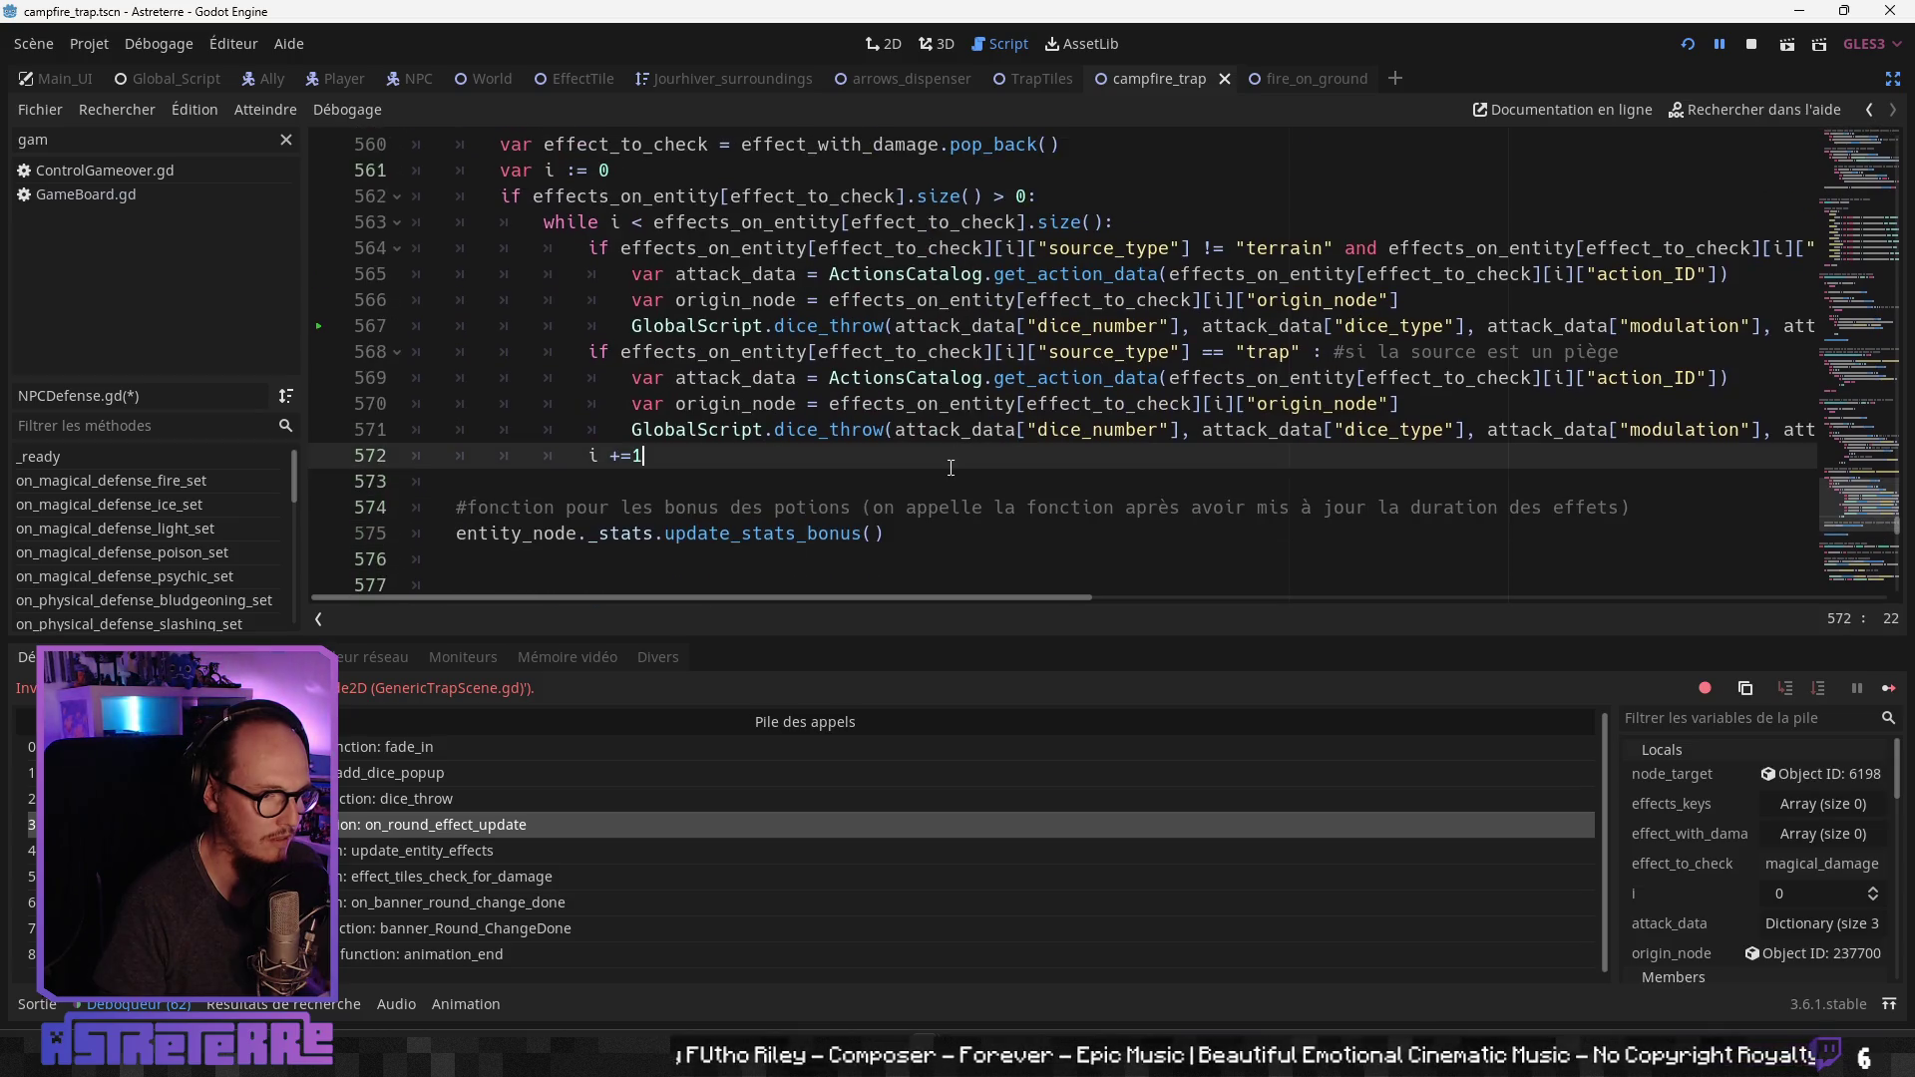
{"action": "scroll", "coordinate": [948, 462], "scroll_direction": "down", "scroll_amount": 2}
{"action": "scroll", "coordinate": [948, 462], "scroll_direction": "up", "scroll_amount": 2}
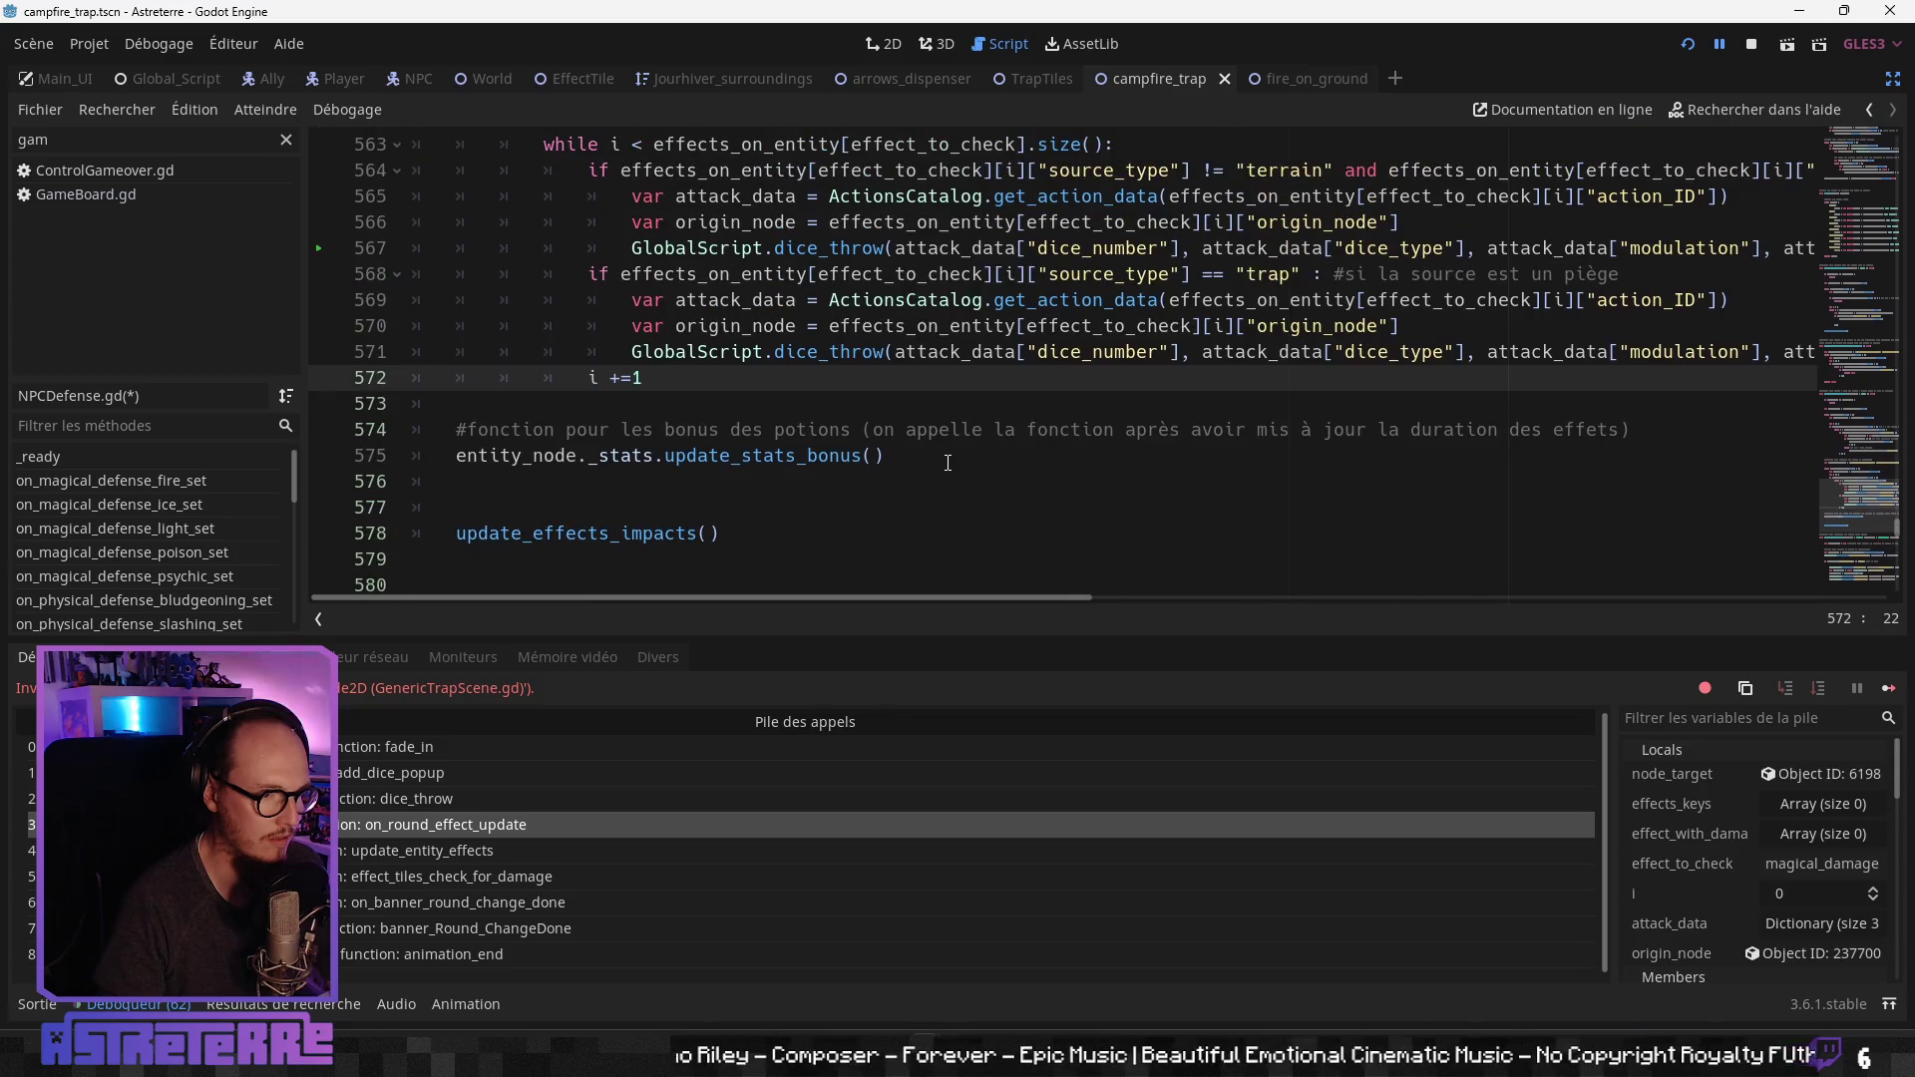
{"action": "left_click", "coordinate": [952, 507]}
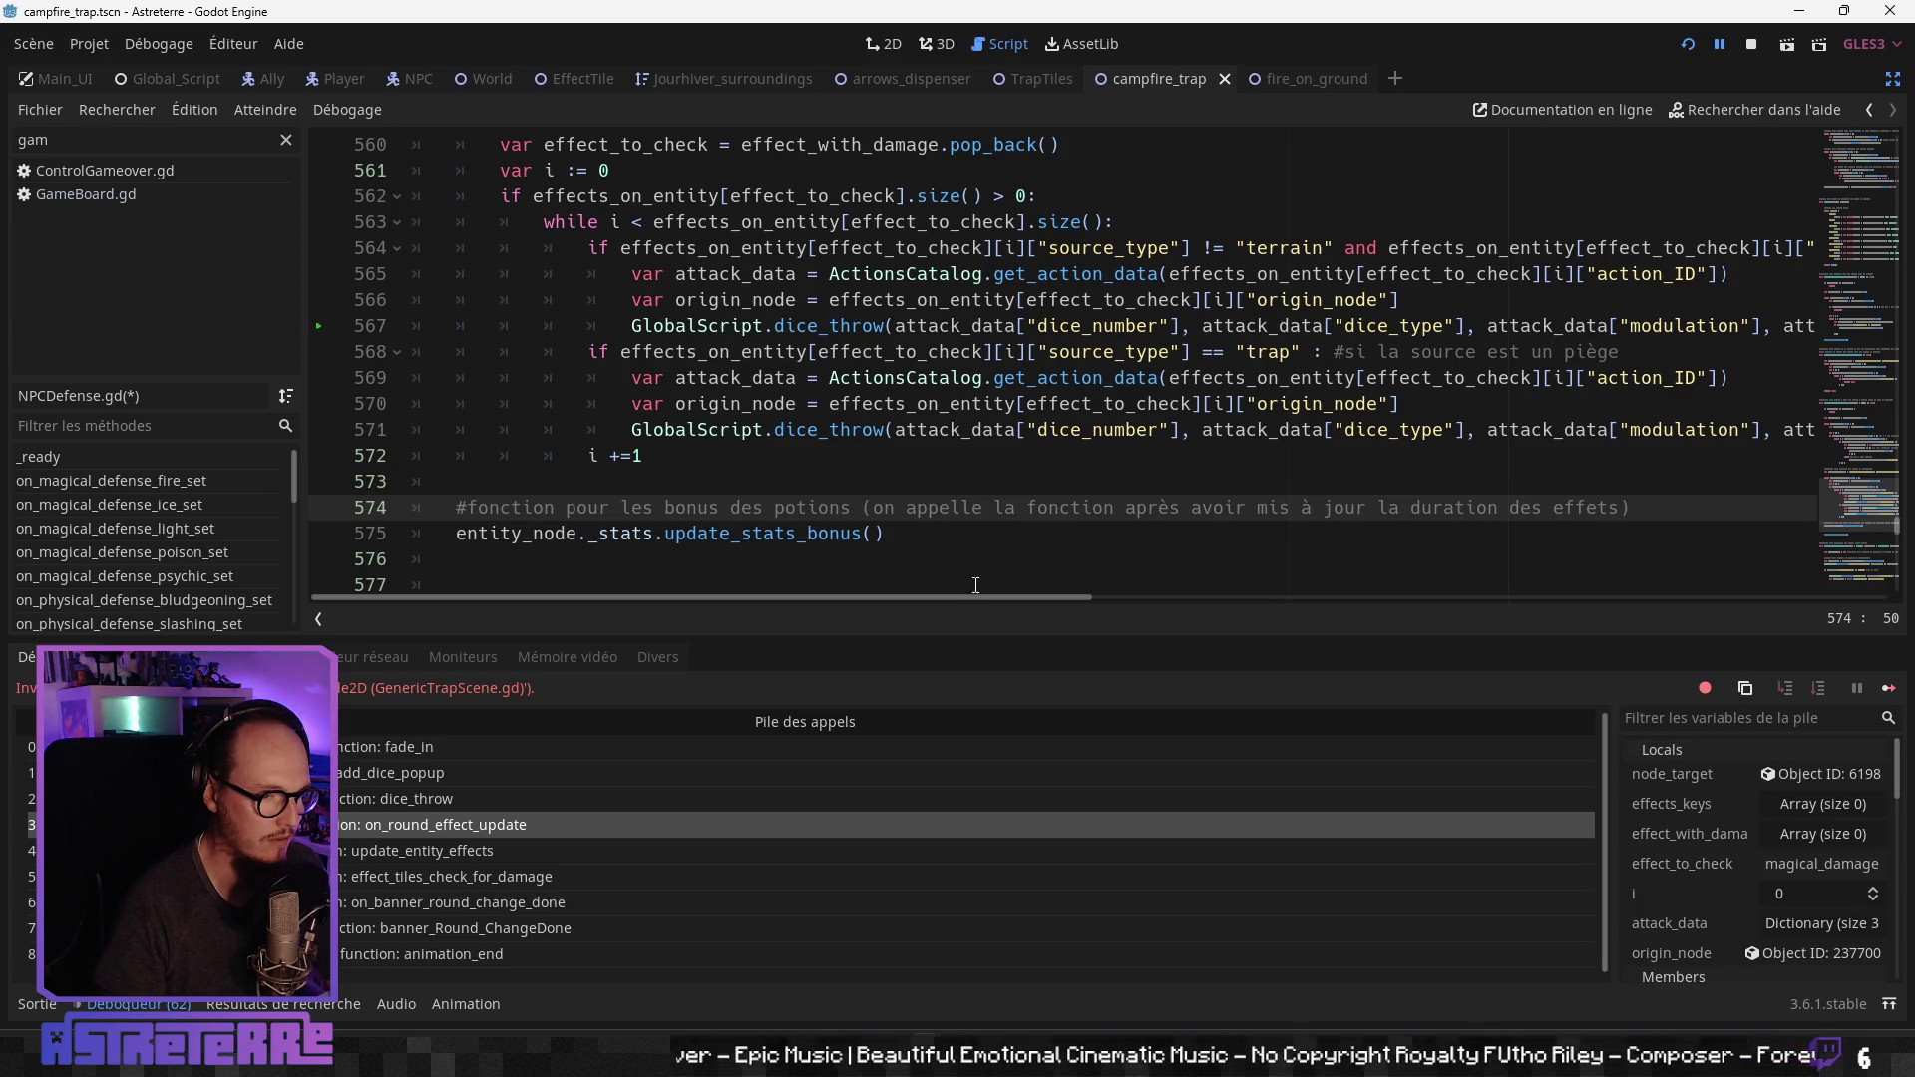
{"action": "left_click_drag", "start_coordinate": [1007, 596], "coordinate": [1073, 597]}
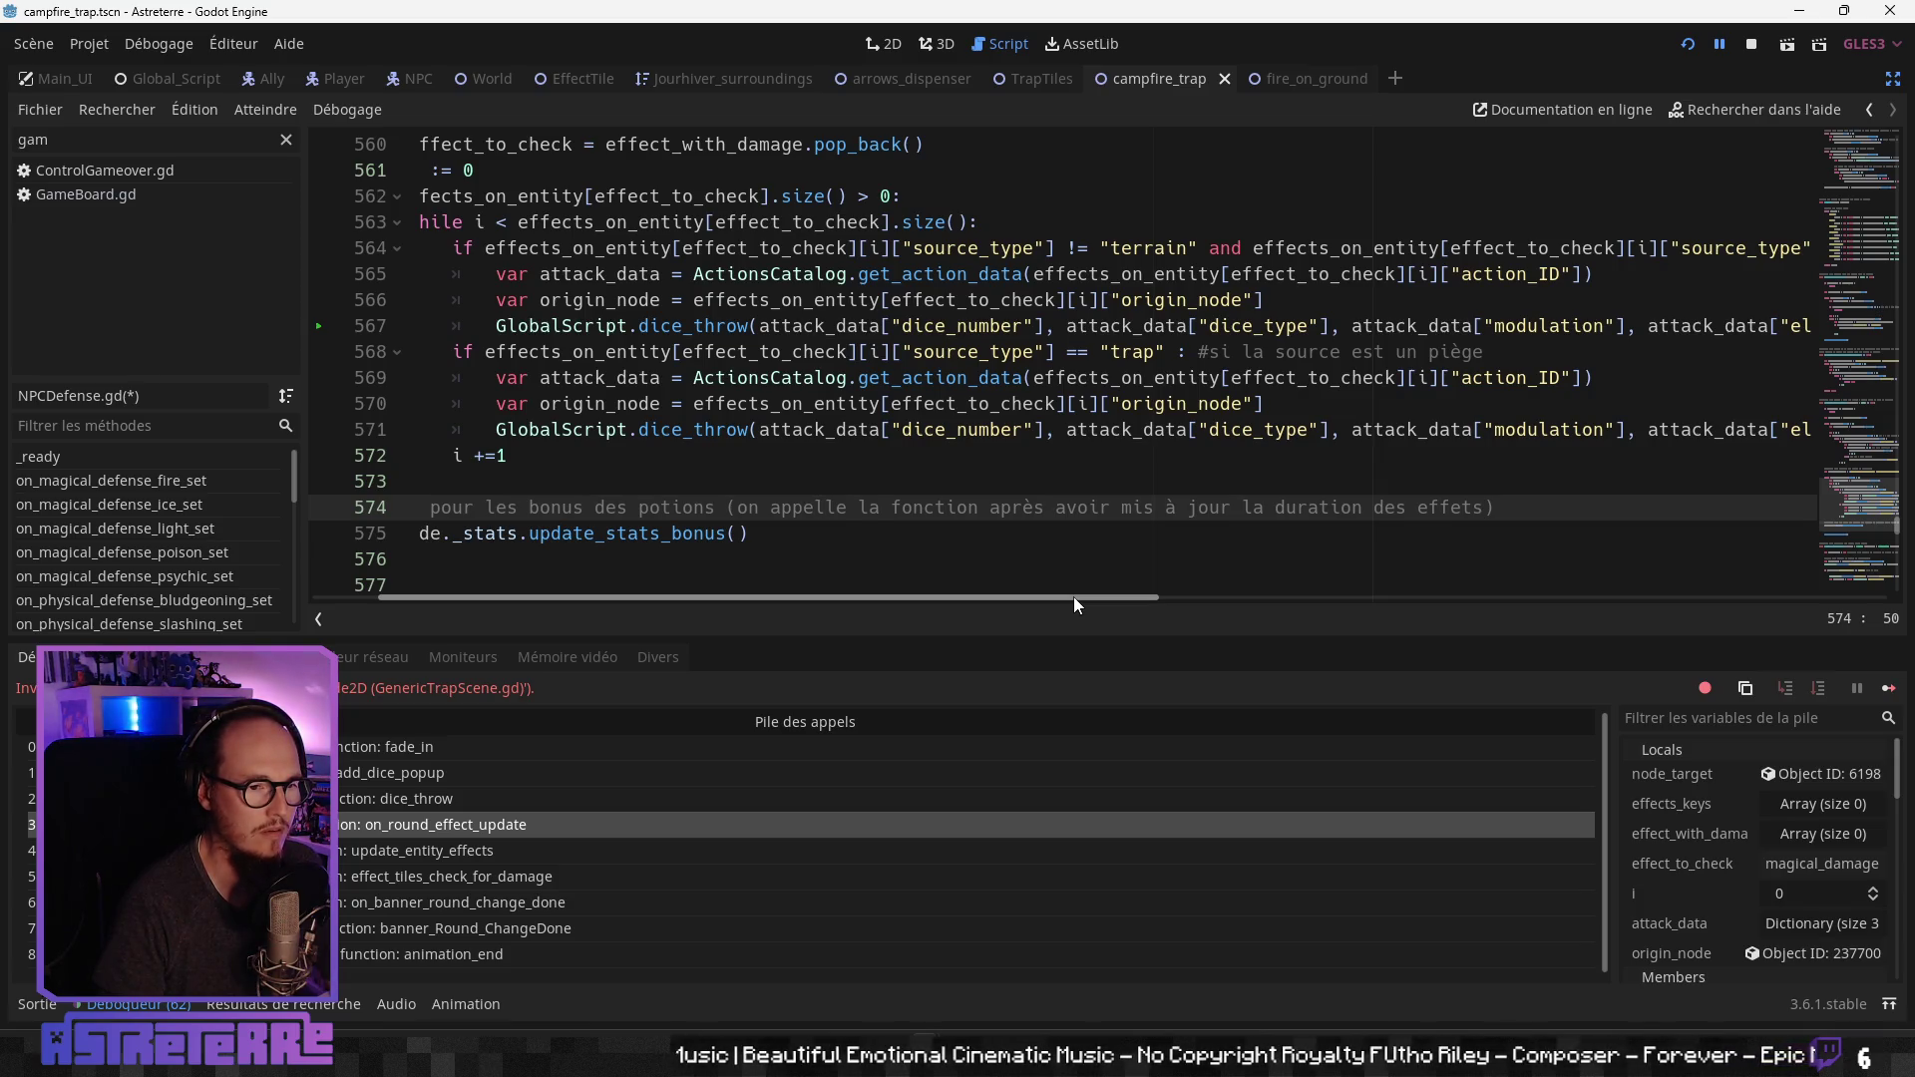
{"action": "mouse_move", "coordinate": [1074, 597]}
{"action": "left_mouse_down"}
{"action": "mouse_move", "coordinate": [1207, 591]}
{"action": "mouse_move", "coordinate": [1045, 593]}
{"action": "mouse_move", "coordinate": [1516, 576]}
{"action": "mouse_move", "coordinate": [914, 572]}
{"action": "left_mouse_up"}
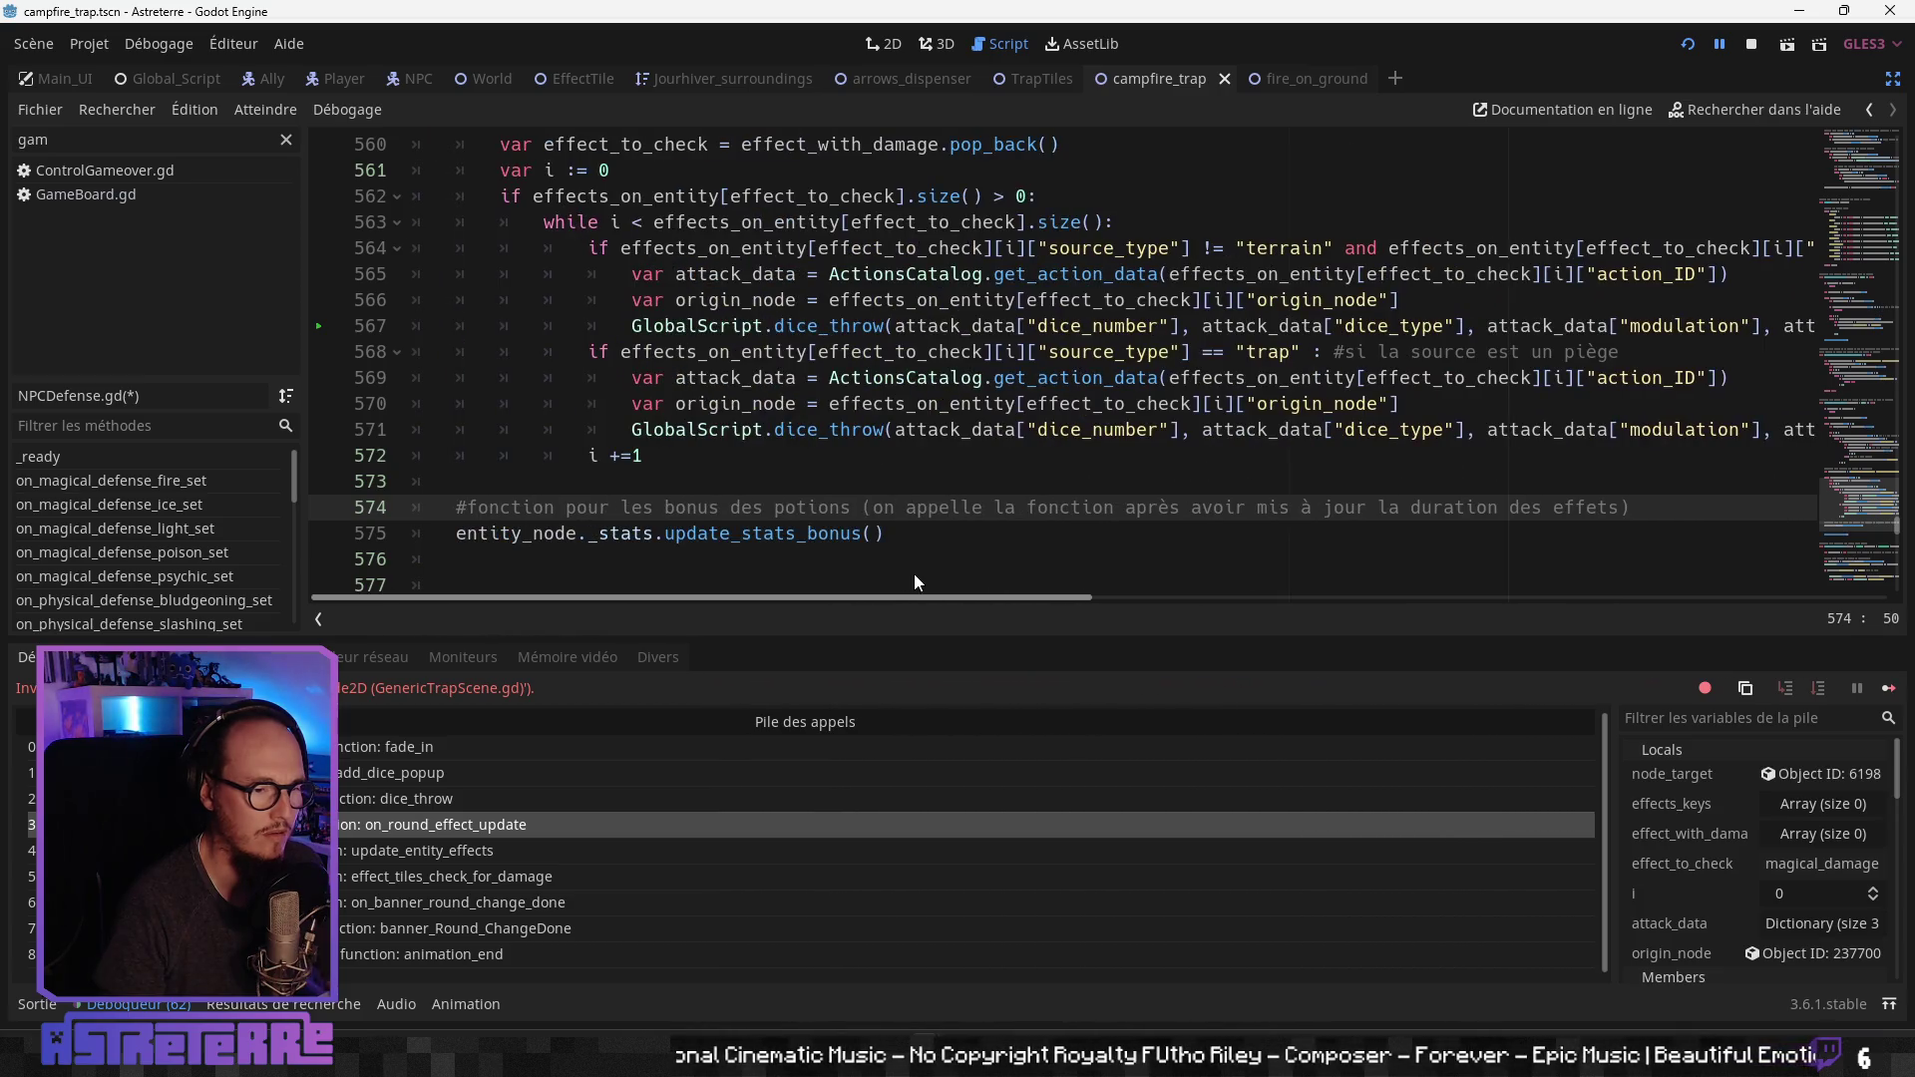
{"action": "left_click", "coordinate": [815, 458]}
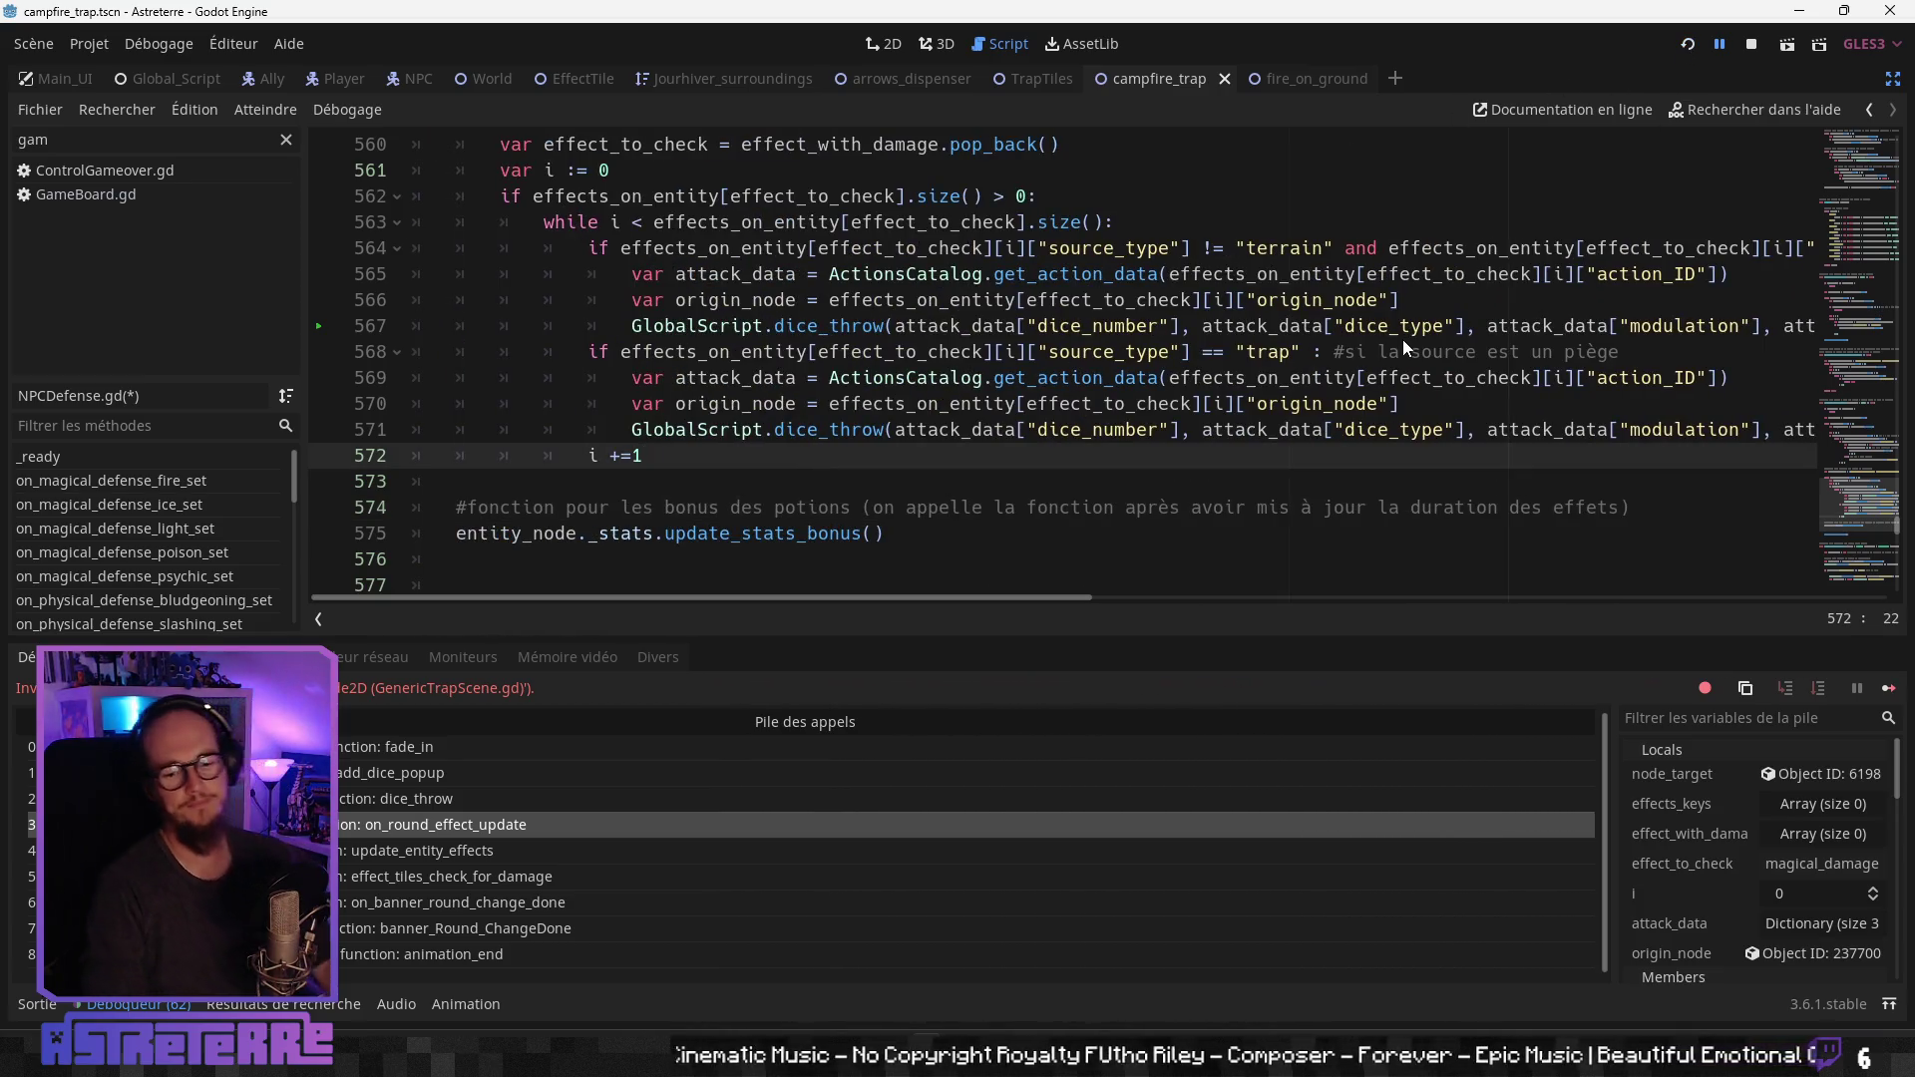
Step: Run the game with F5, unequip the gold helmet, chestplate and leggings, and store the campfire
{"action": "key", "text": "F5"}
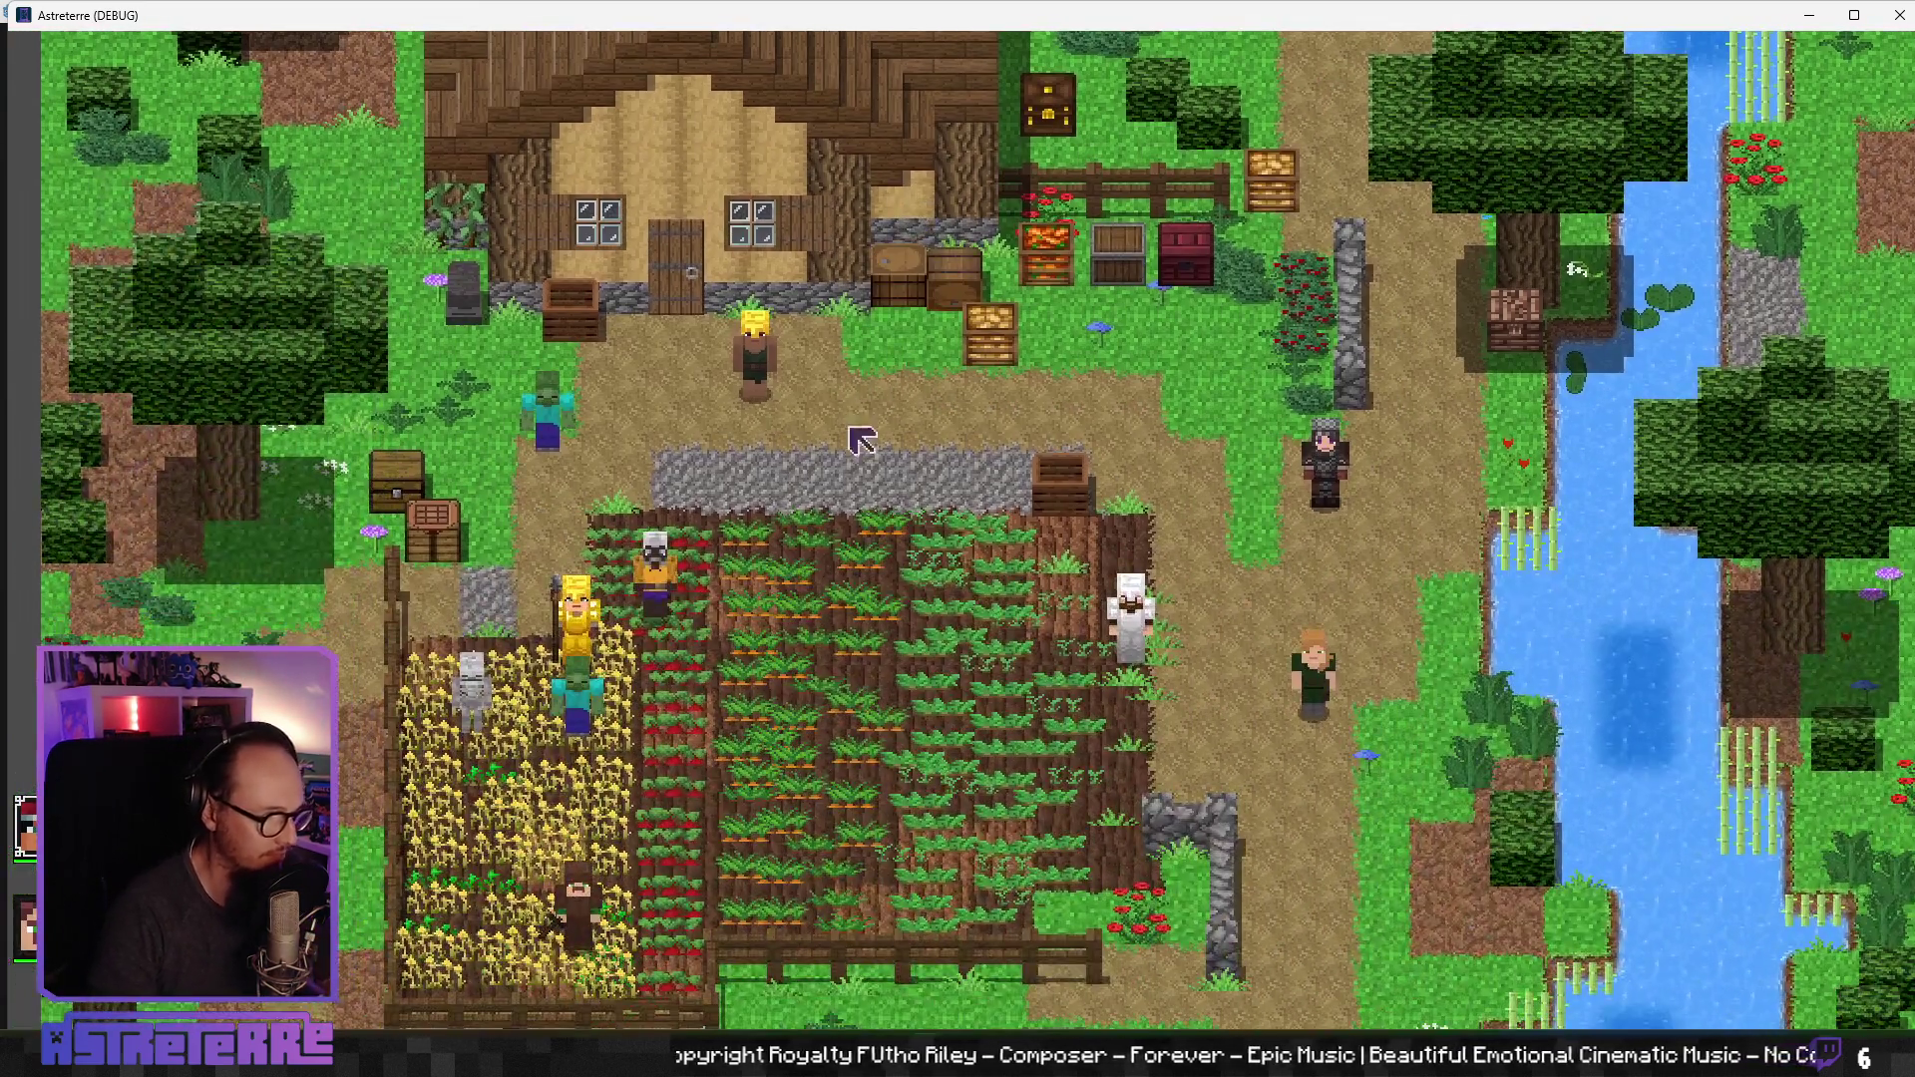
{"action": "key", "text": "i"}
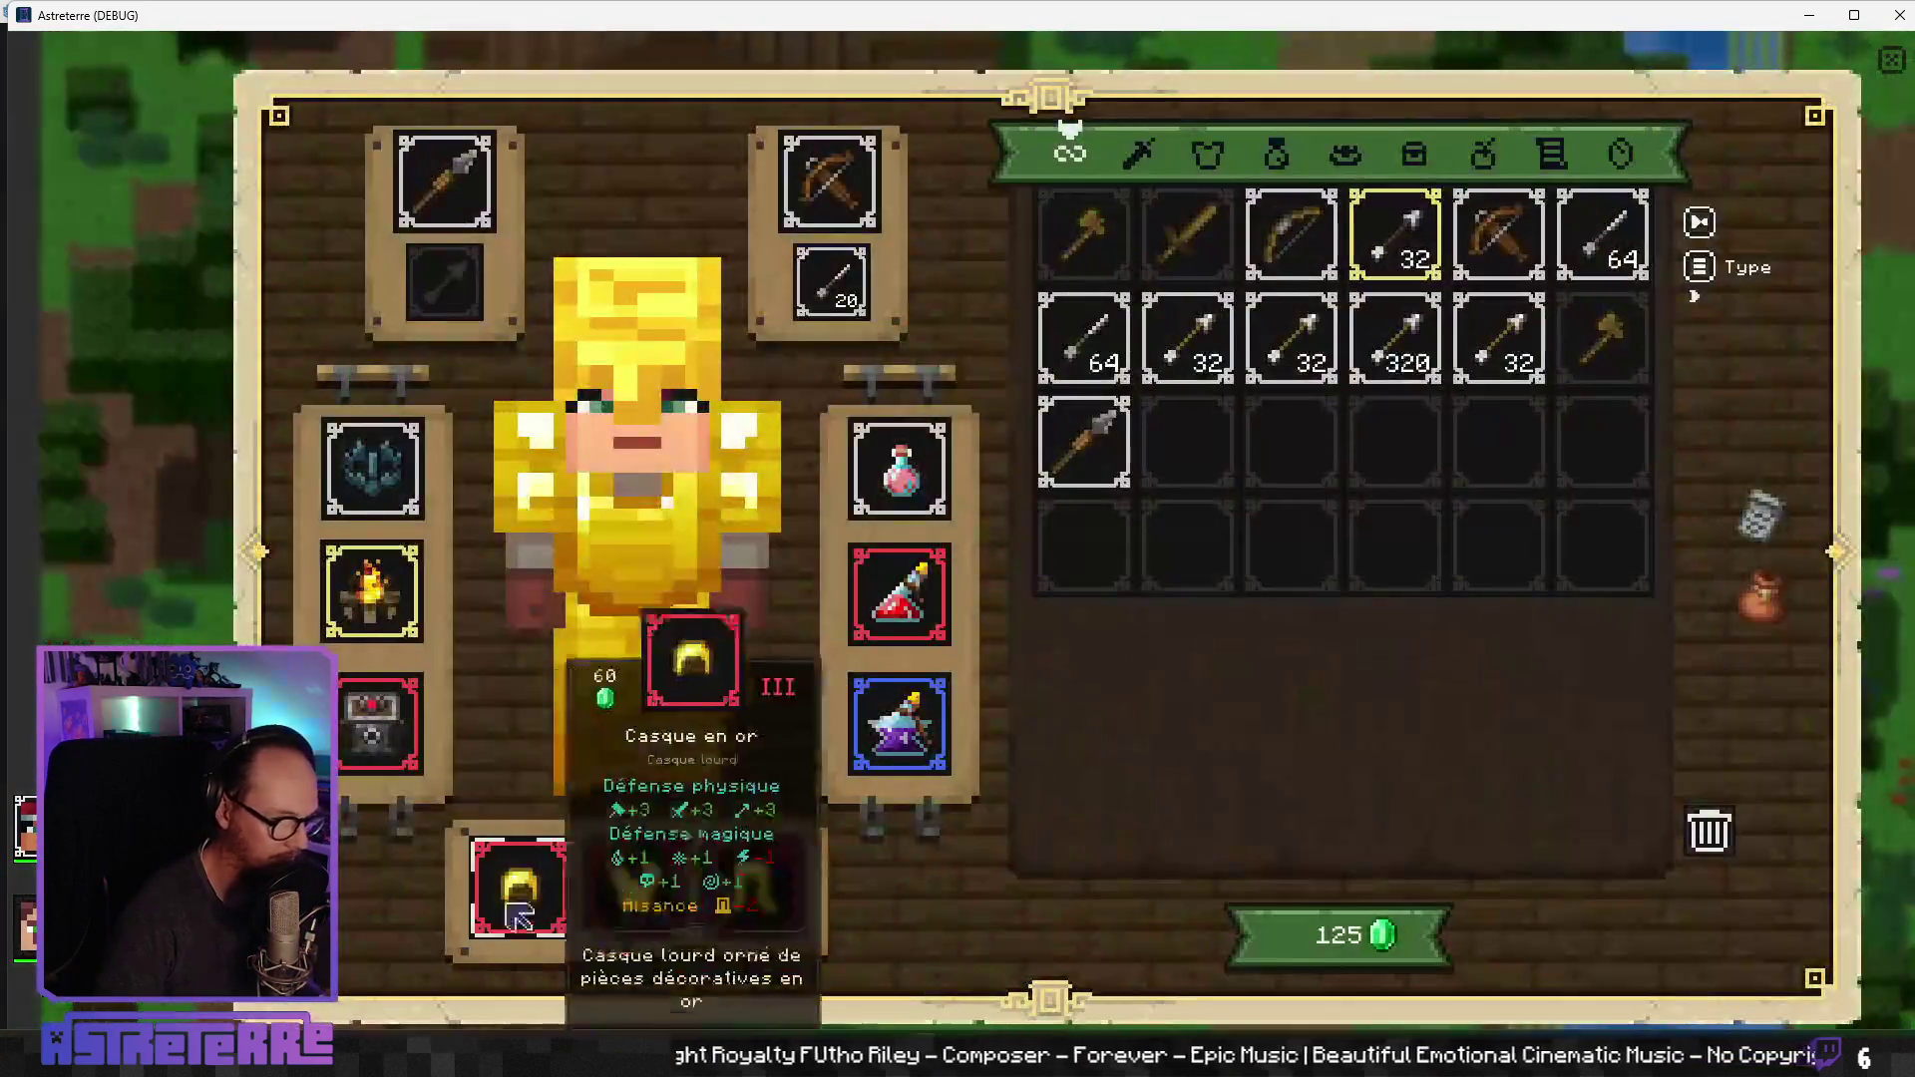
{"action": "left_click", "coordinate": [520, 888]}
{"action": "left_click", "coordinate": [635, 888]}
{"action": "left_click", "coordinate": [735, 912]}
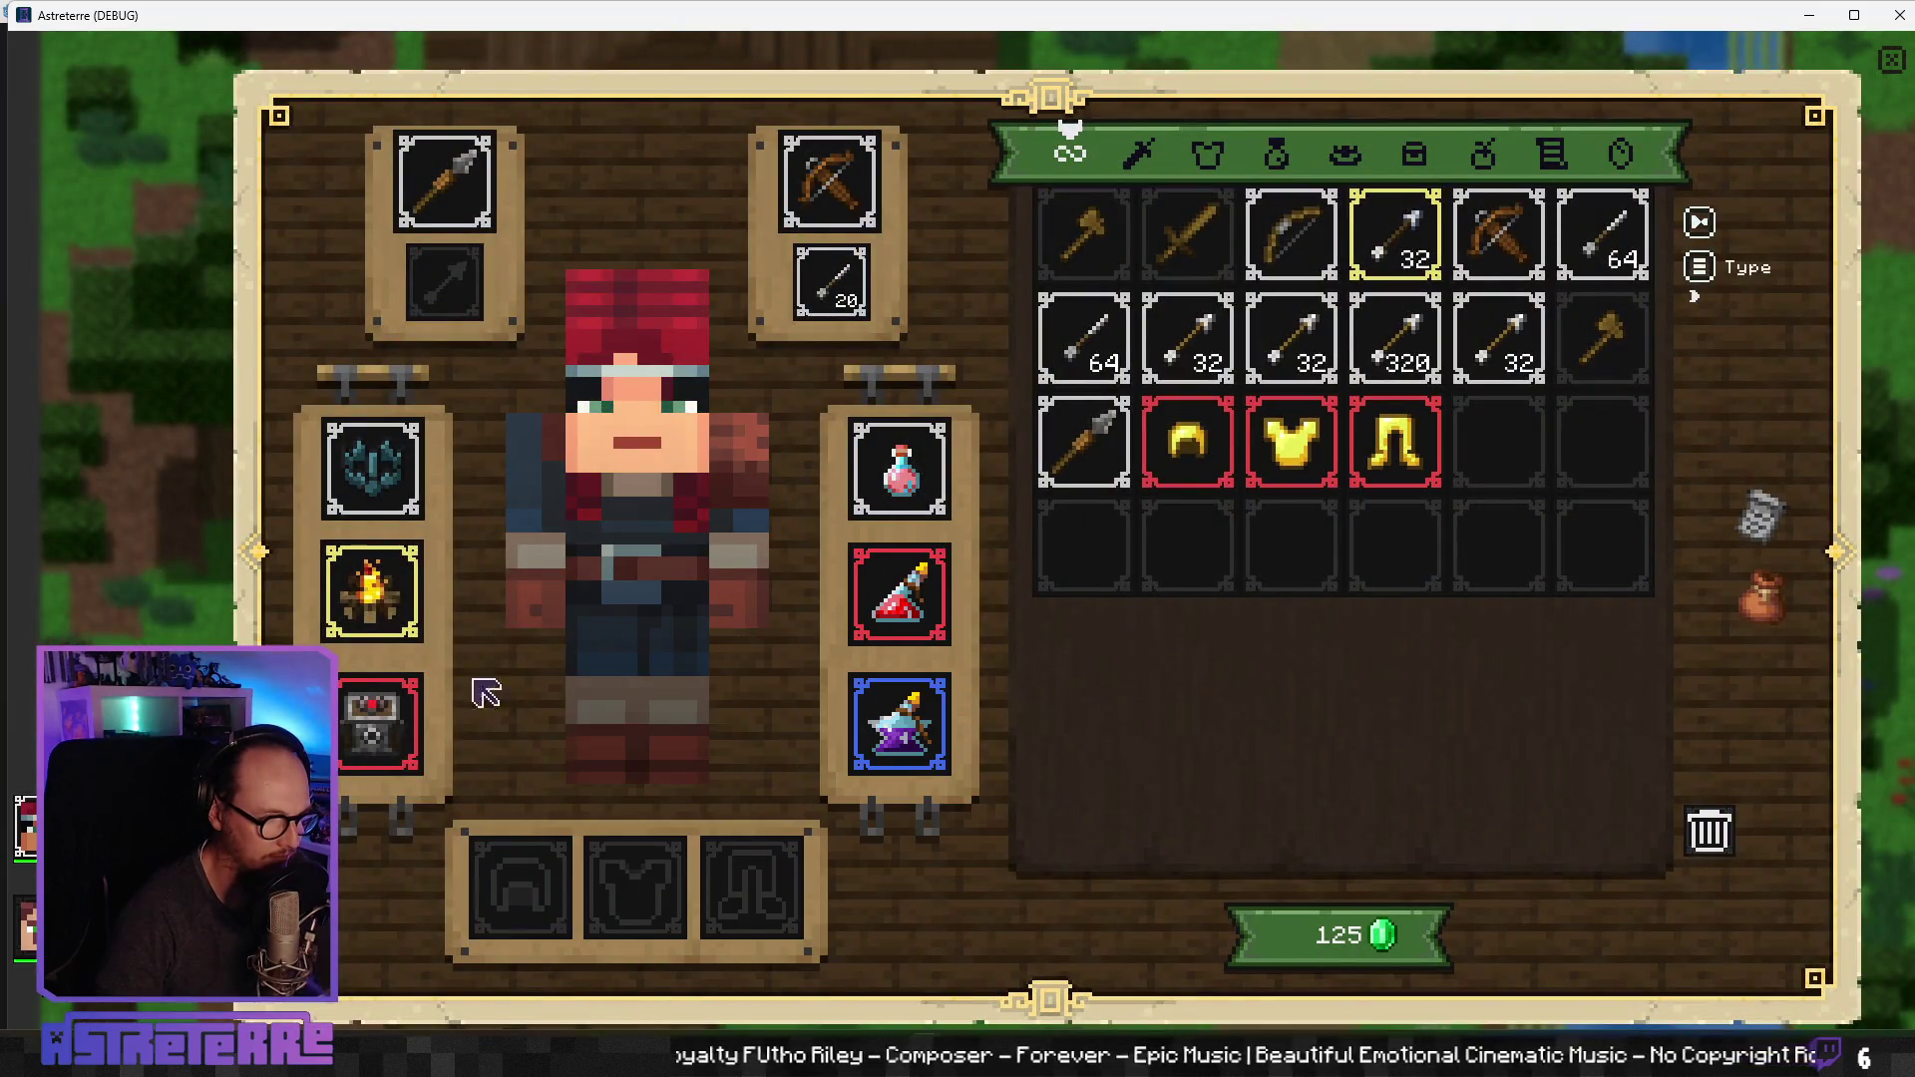
{"action": "left_click", "coordinate": [371, 591]}
Step: Unequip the next party member's iron helmet, chestplate and leggings
{"action": "key", "text": "Tab"}
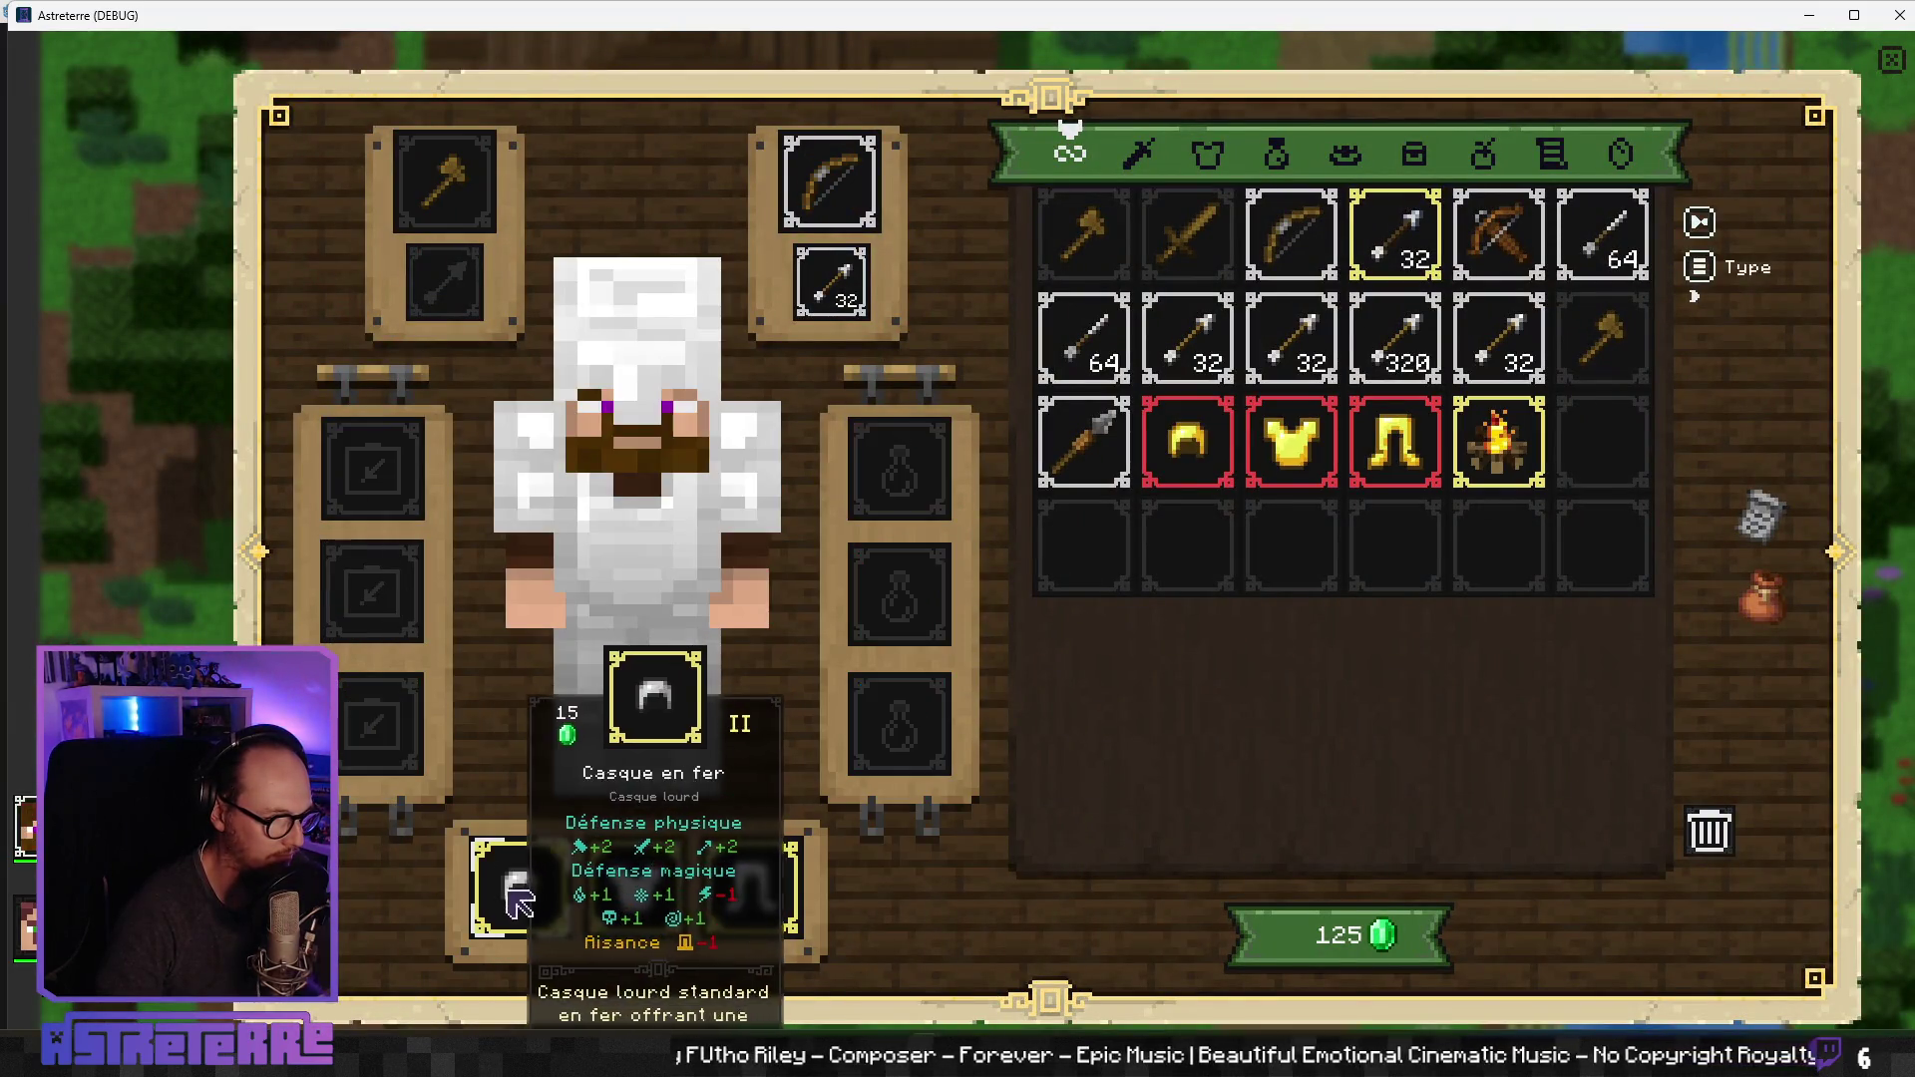
{"action": "left_click", "coordinate": [519, 888]}
{"action": "left_click", "coordinate": [635, 887]}
{"action": "left_click", "coordinate": [751, 888]}
Step: Maximise the game window, move two heroes around the wheat field, select Steve, and end placement
{"action": "key", "text": "i"}
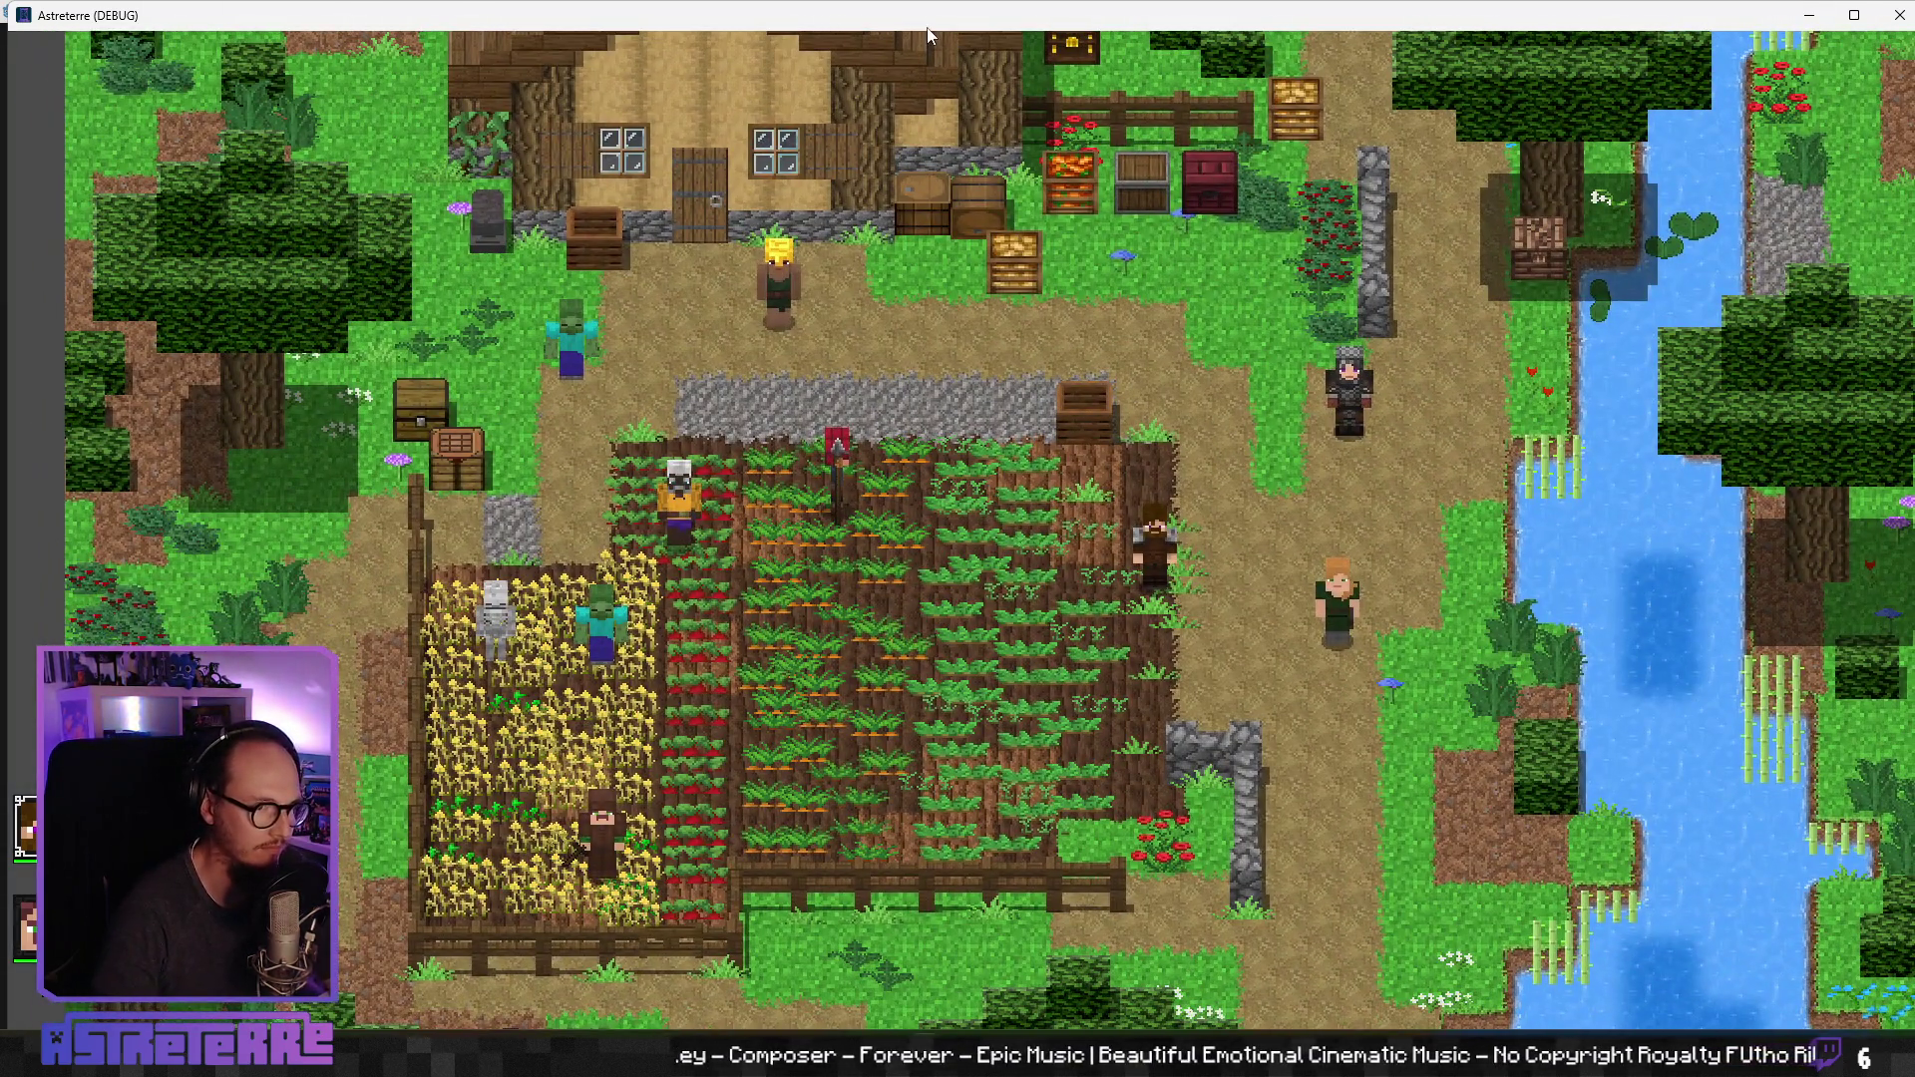
{"action": "double_click", "coordinate": [926, 26]}
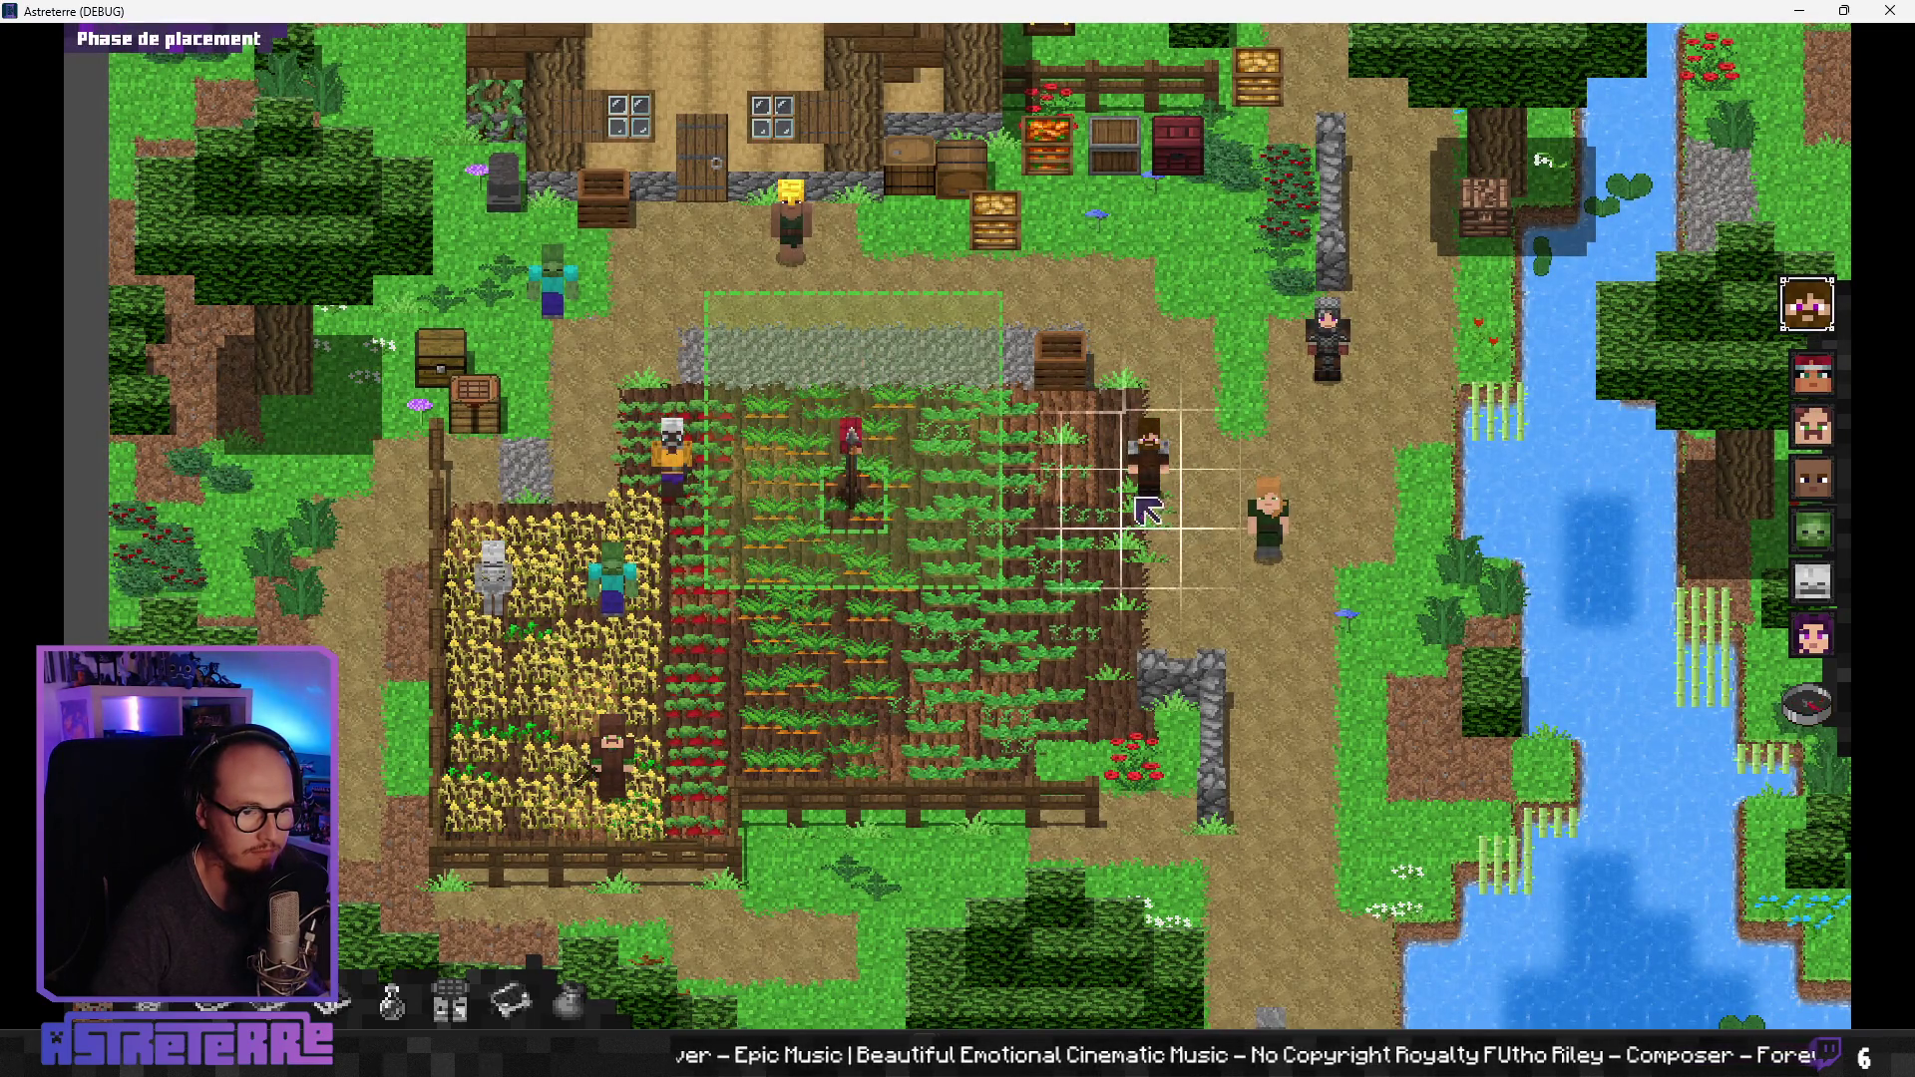
{"action": "left_click", "coordinate": [1147, 469]}
{"action": "left_click", "coordinate": [1089, 523]}
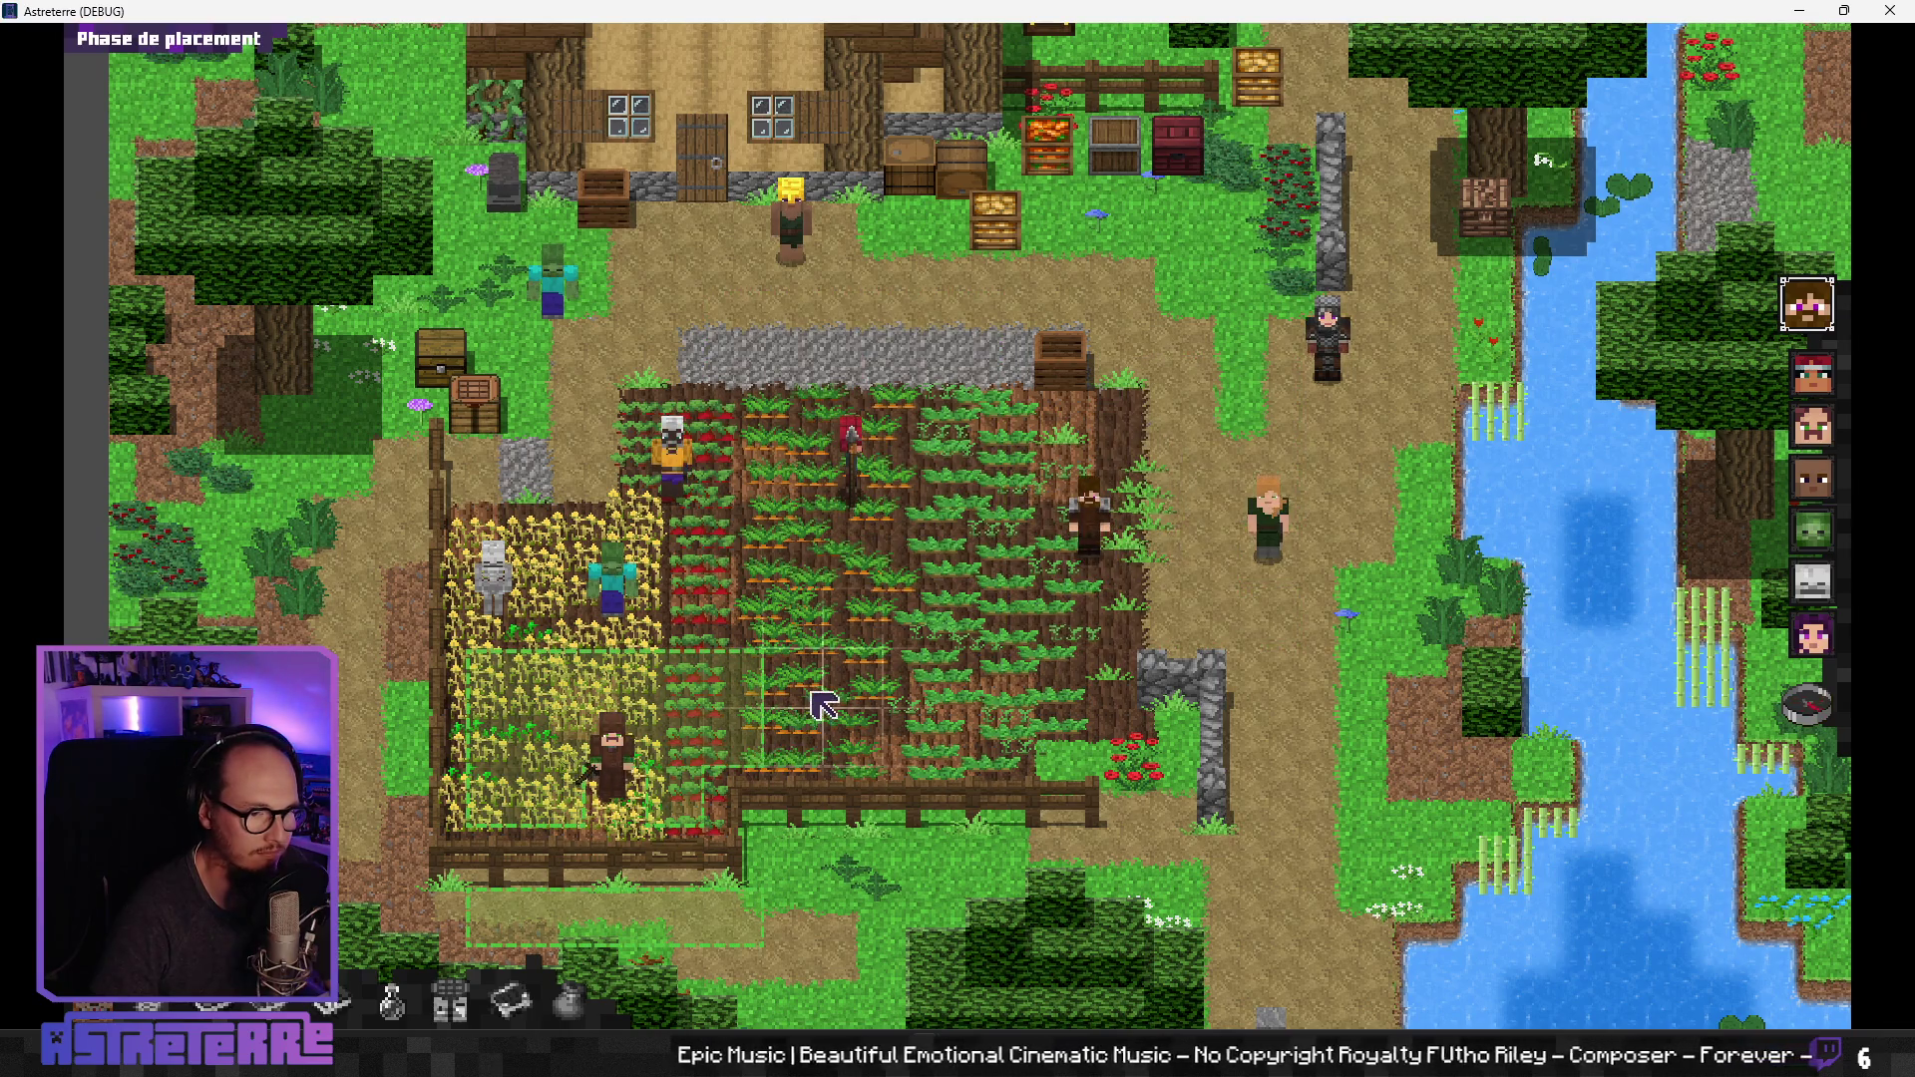
{"action": "left_click", "coordinate": [763, 703]}
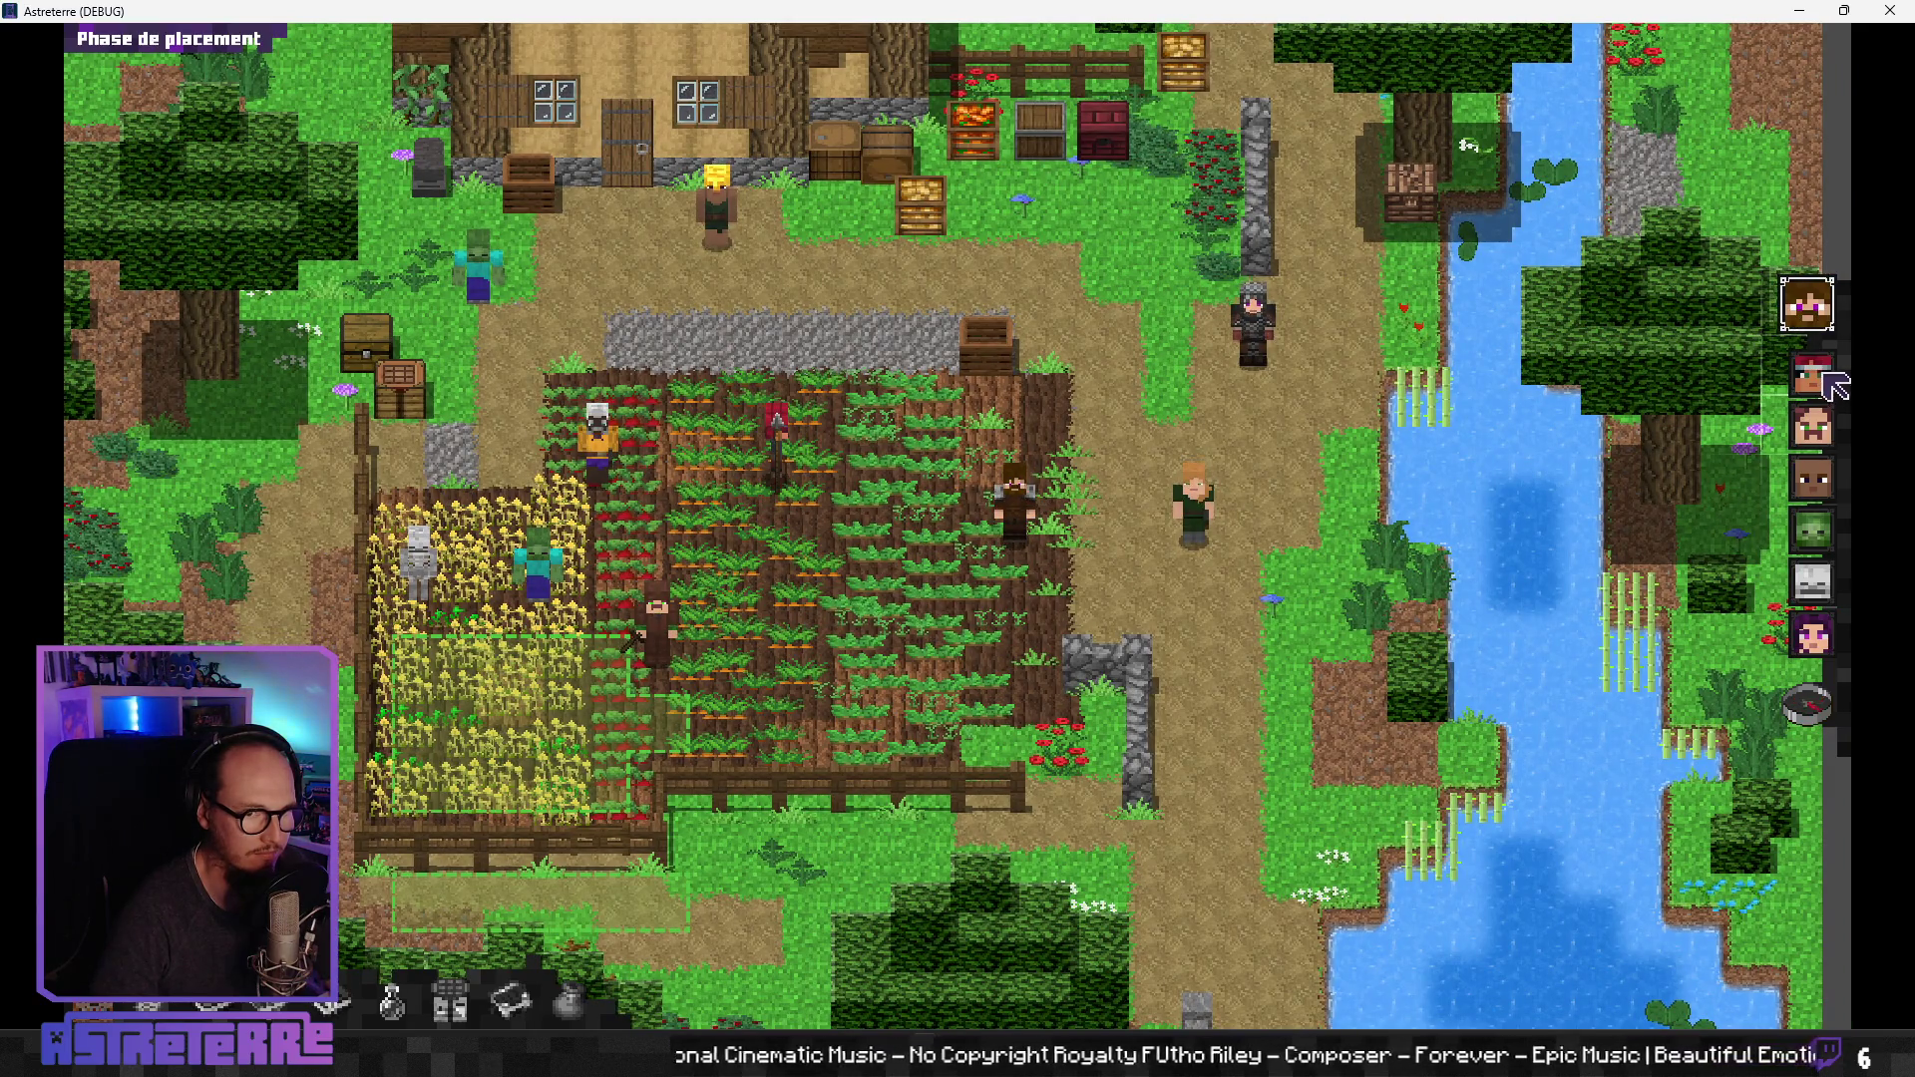
{"action": "left_click", "coordinate": [1796, 321]}
{"action": "left_click", "coordinate": [1803, 690]}
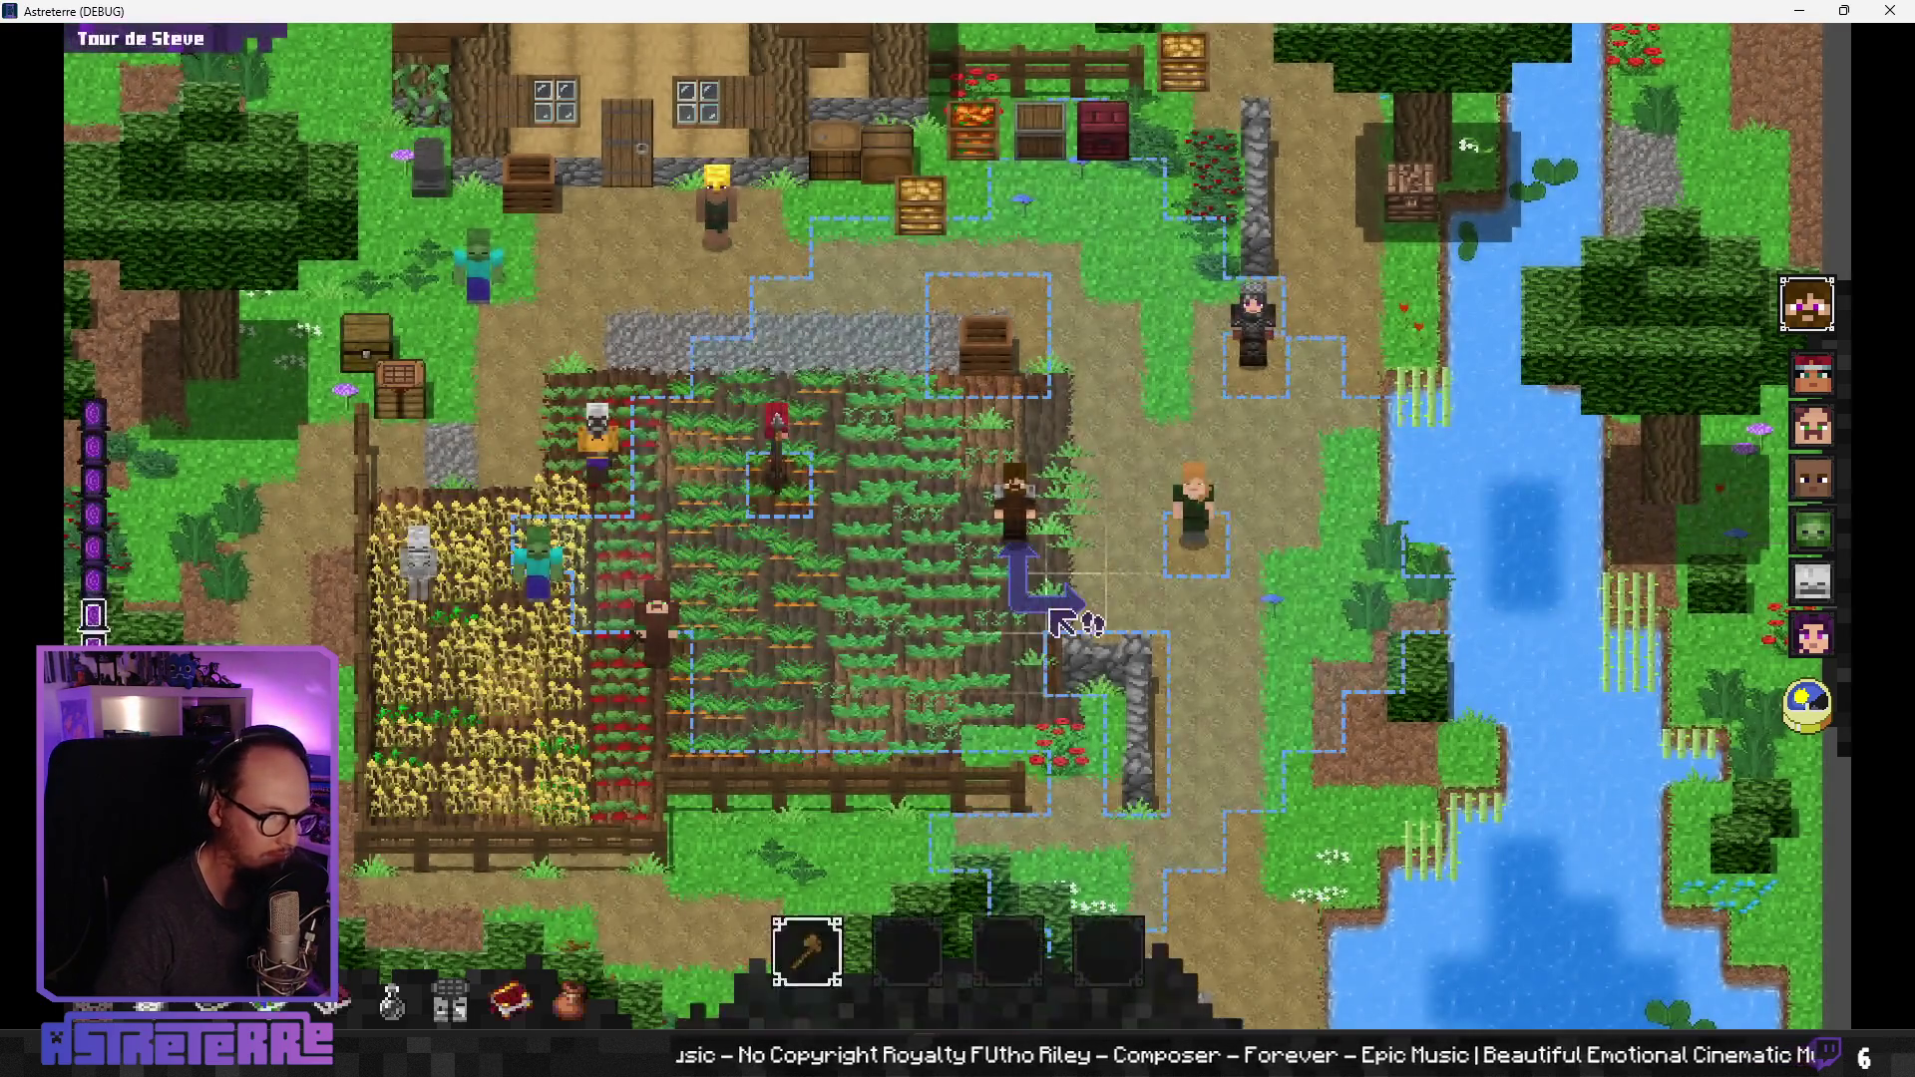
Step: Equip the campfire to the item bar and place it on a vegetable-field tile
{"action": "key", "text": "e"}
{"action": "right_click", "coordinate": [1461, 409]}
{"action": "key", "text": "e"}
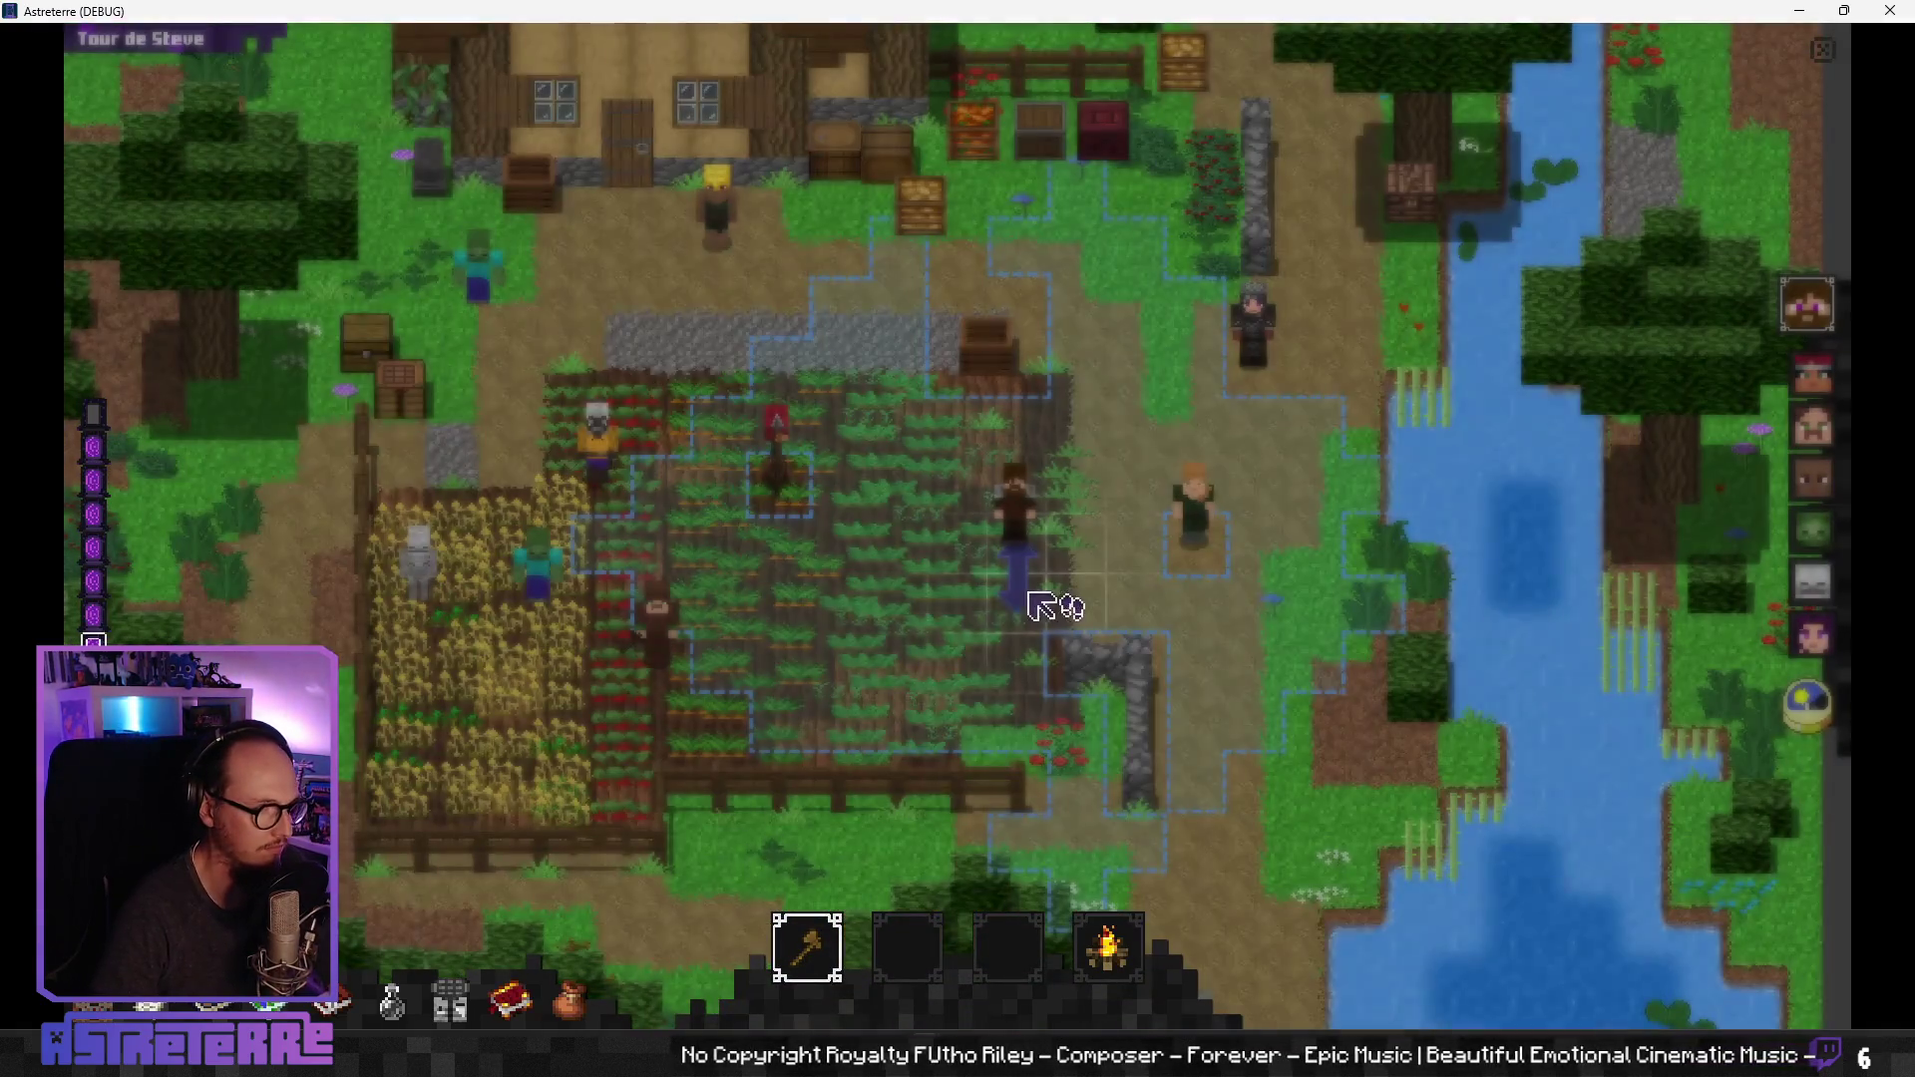
{"action": "left_click", "coordinate": [1092, 937]}
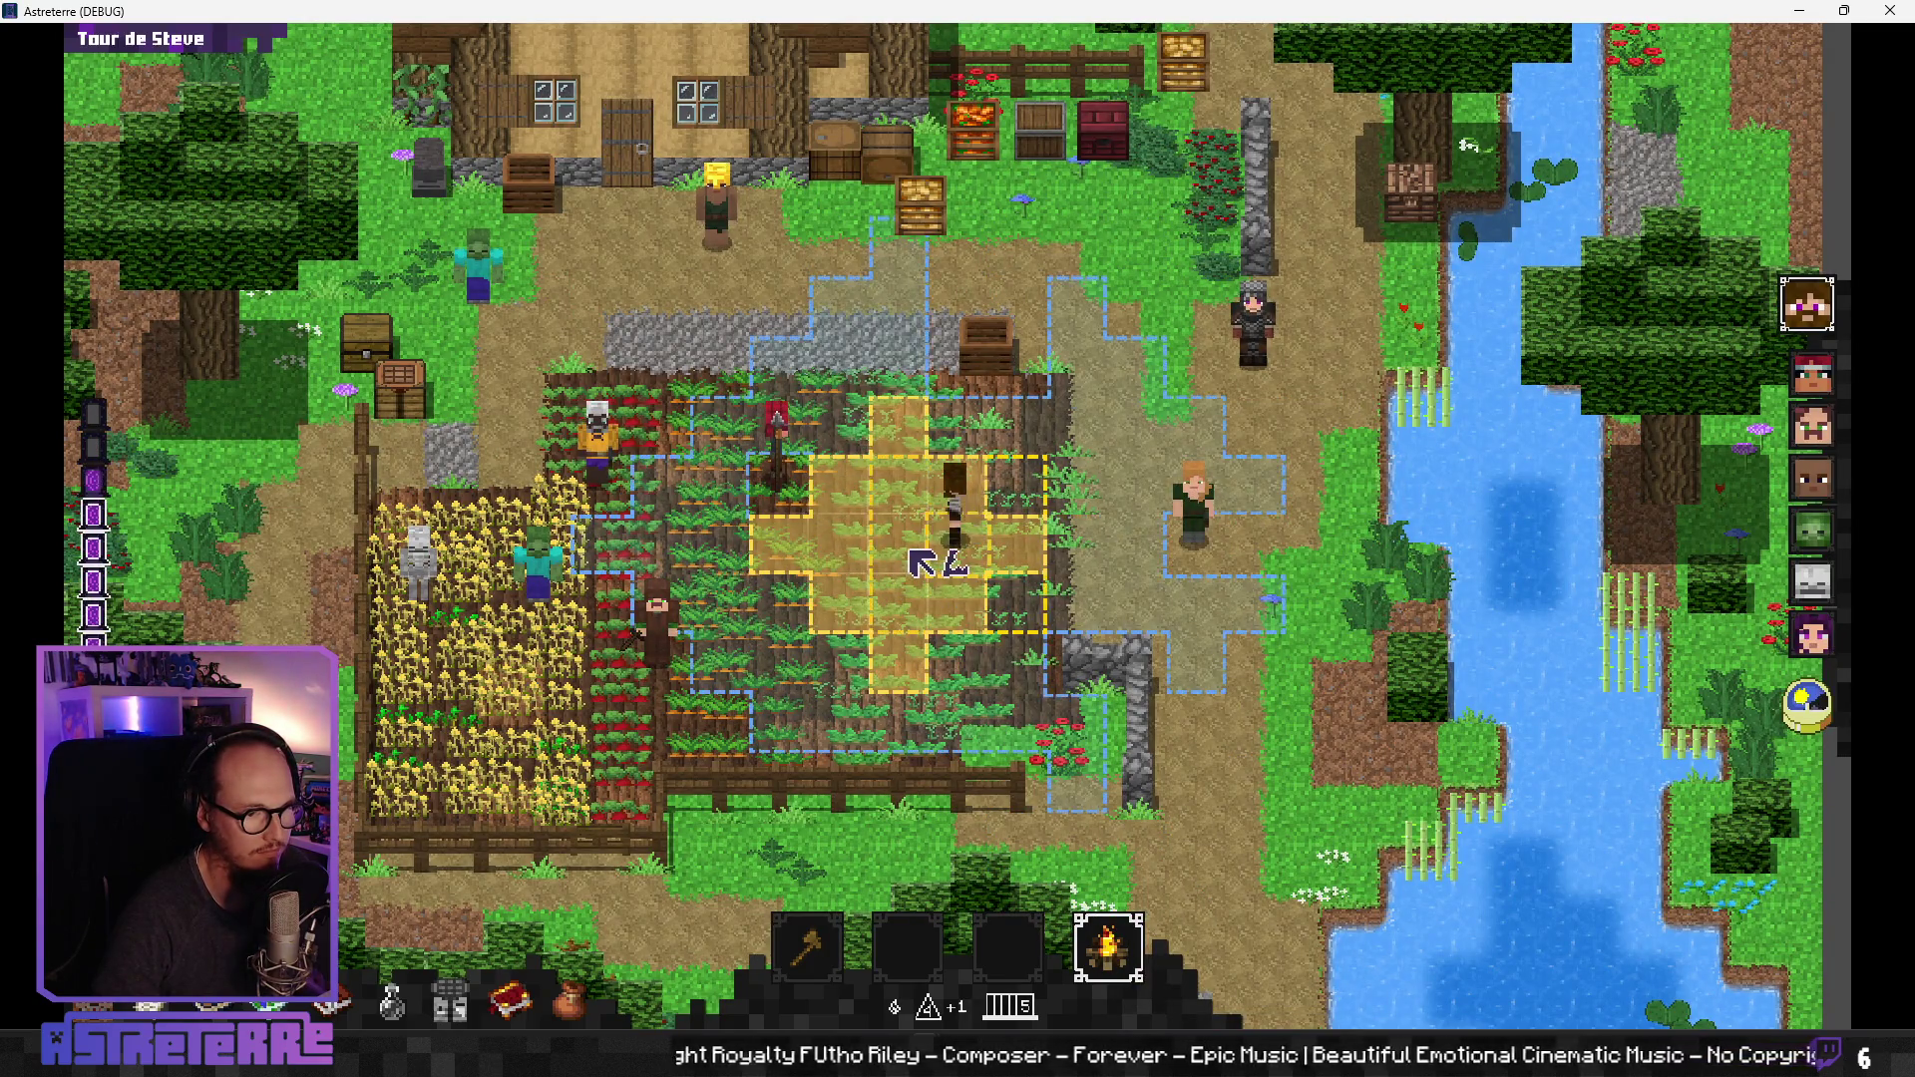
{"action": "left_click", "coordinate": [910, 547]}
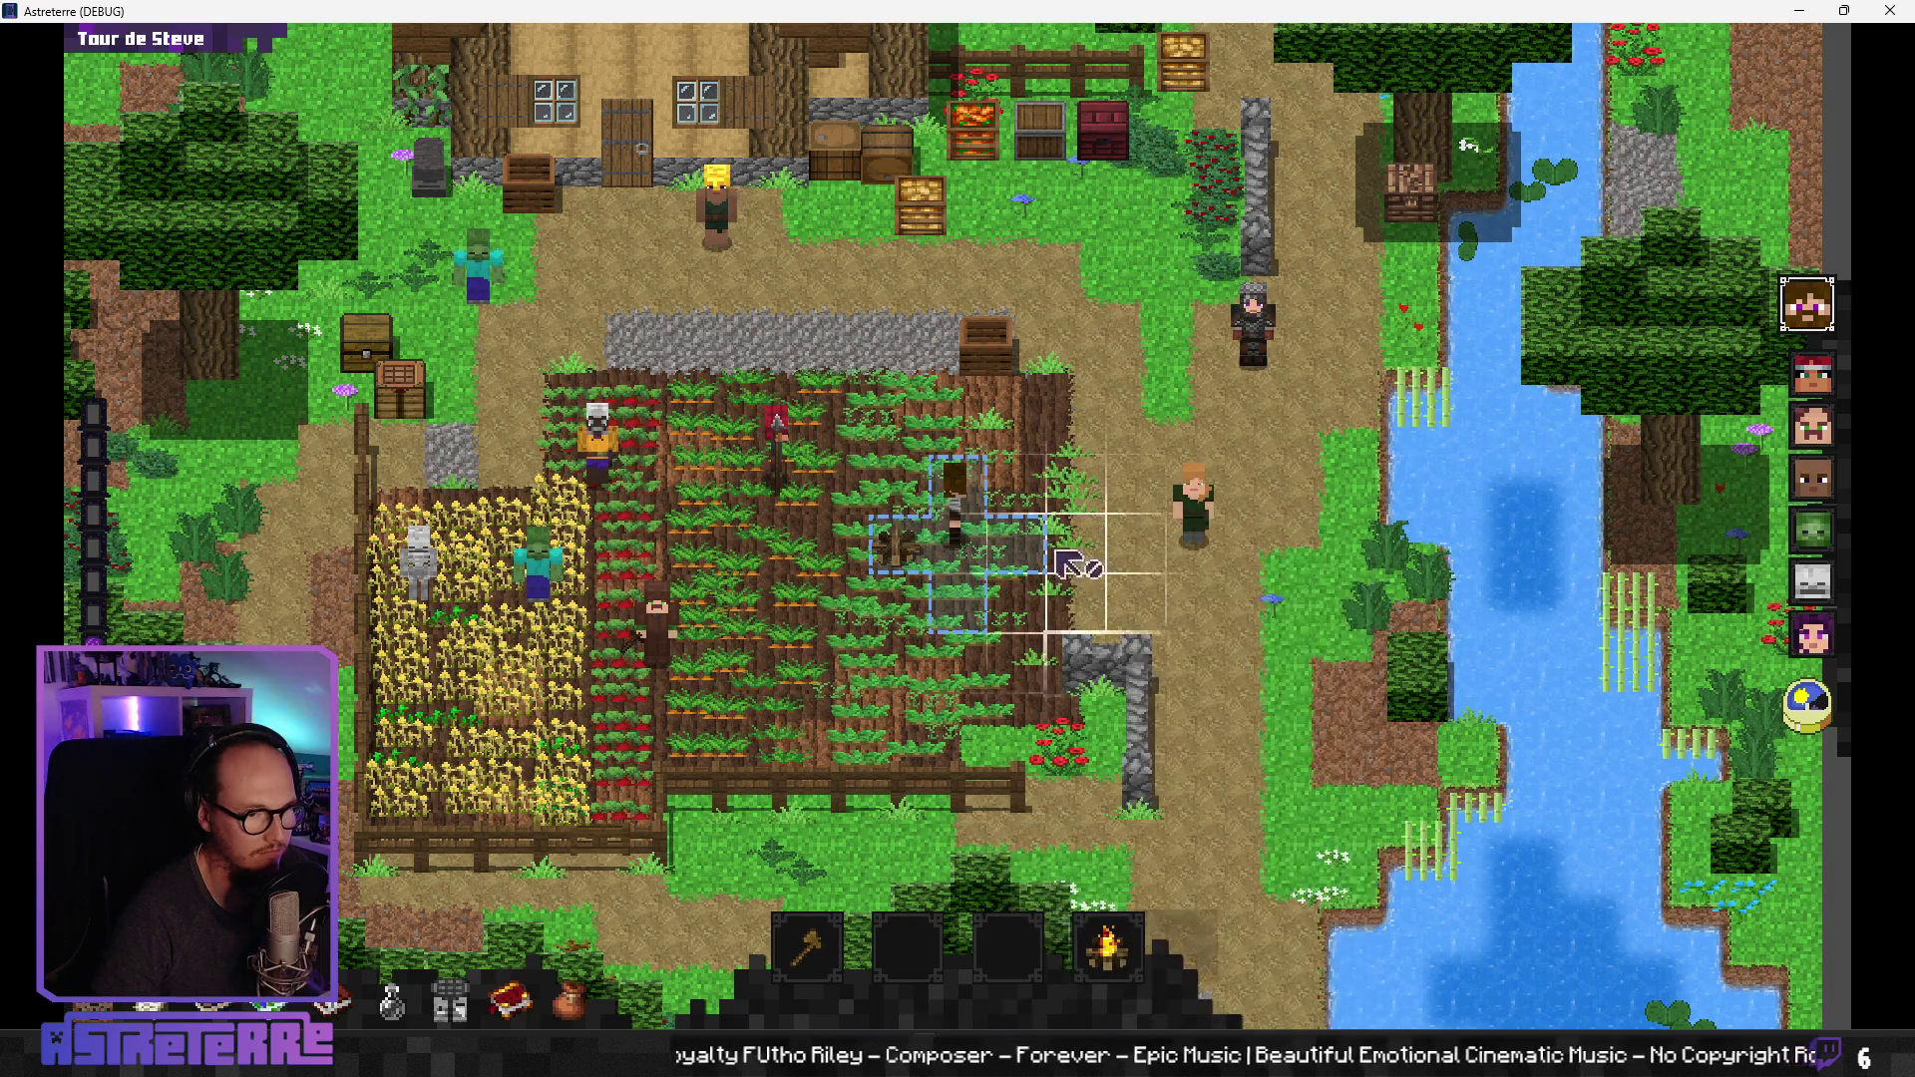
{"action": "left_click", "coordinate": [1129, 914]}
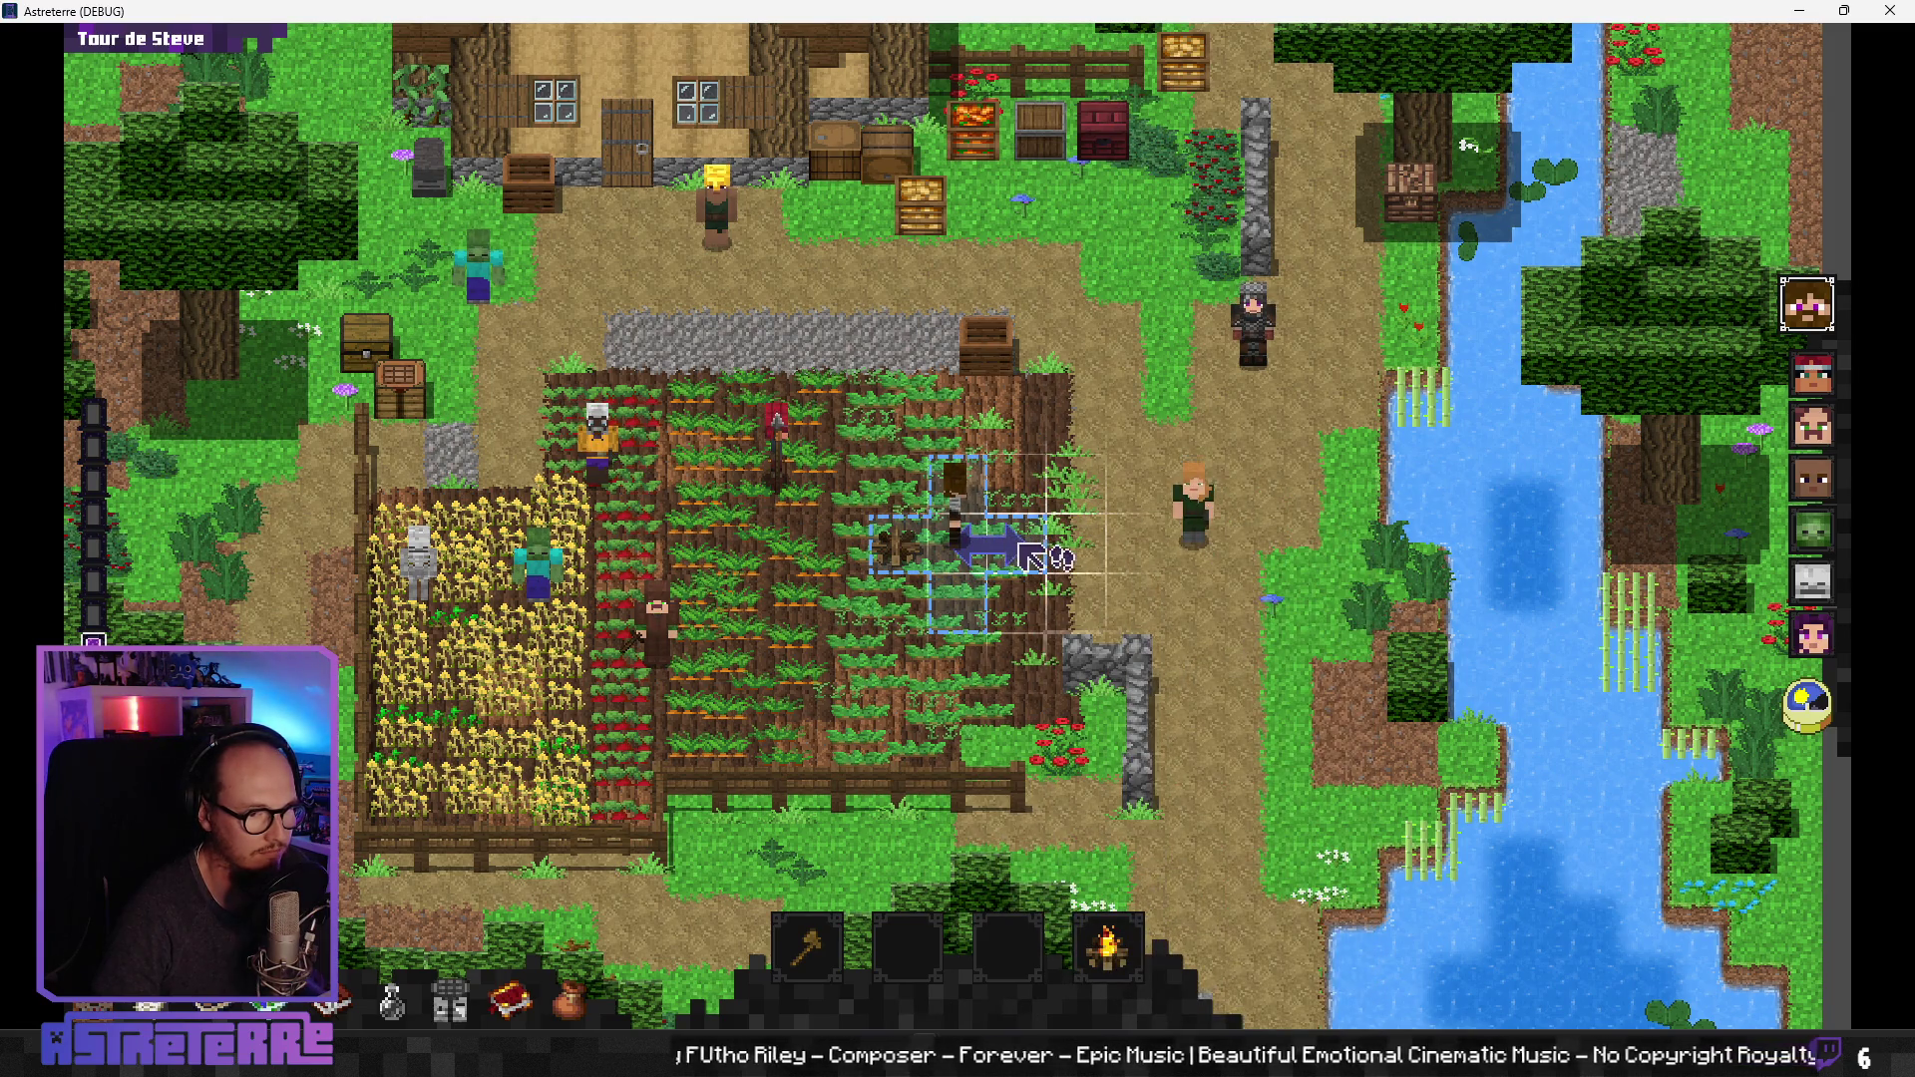
Step: Grant 10 extra action points via 'add action_points 10', walk Steve east, and end his turn
{"action": "mouse_move", "coordinate": [1441, 975]}
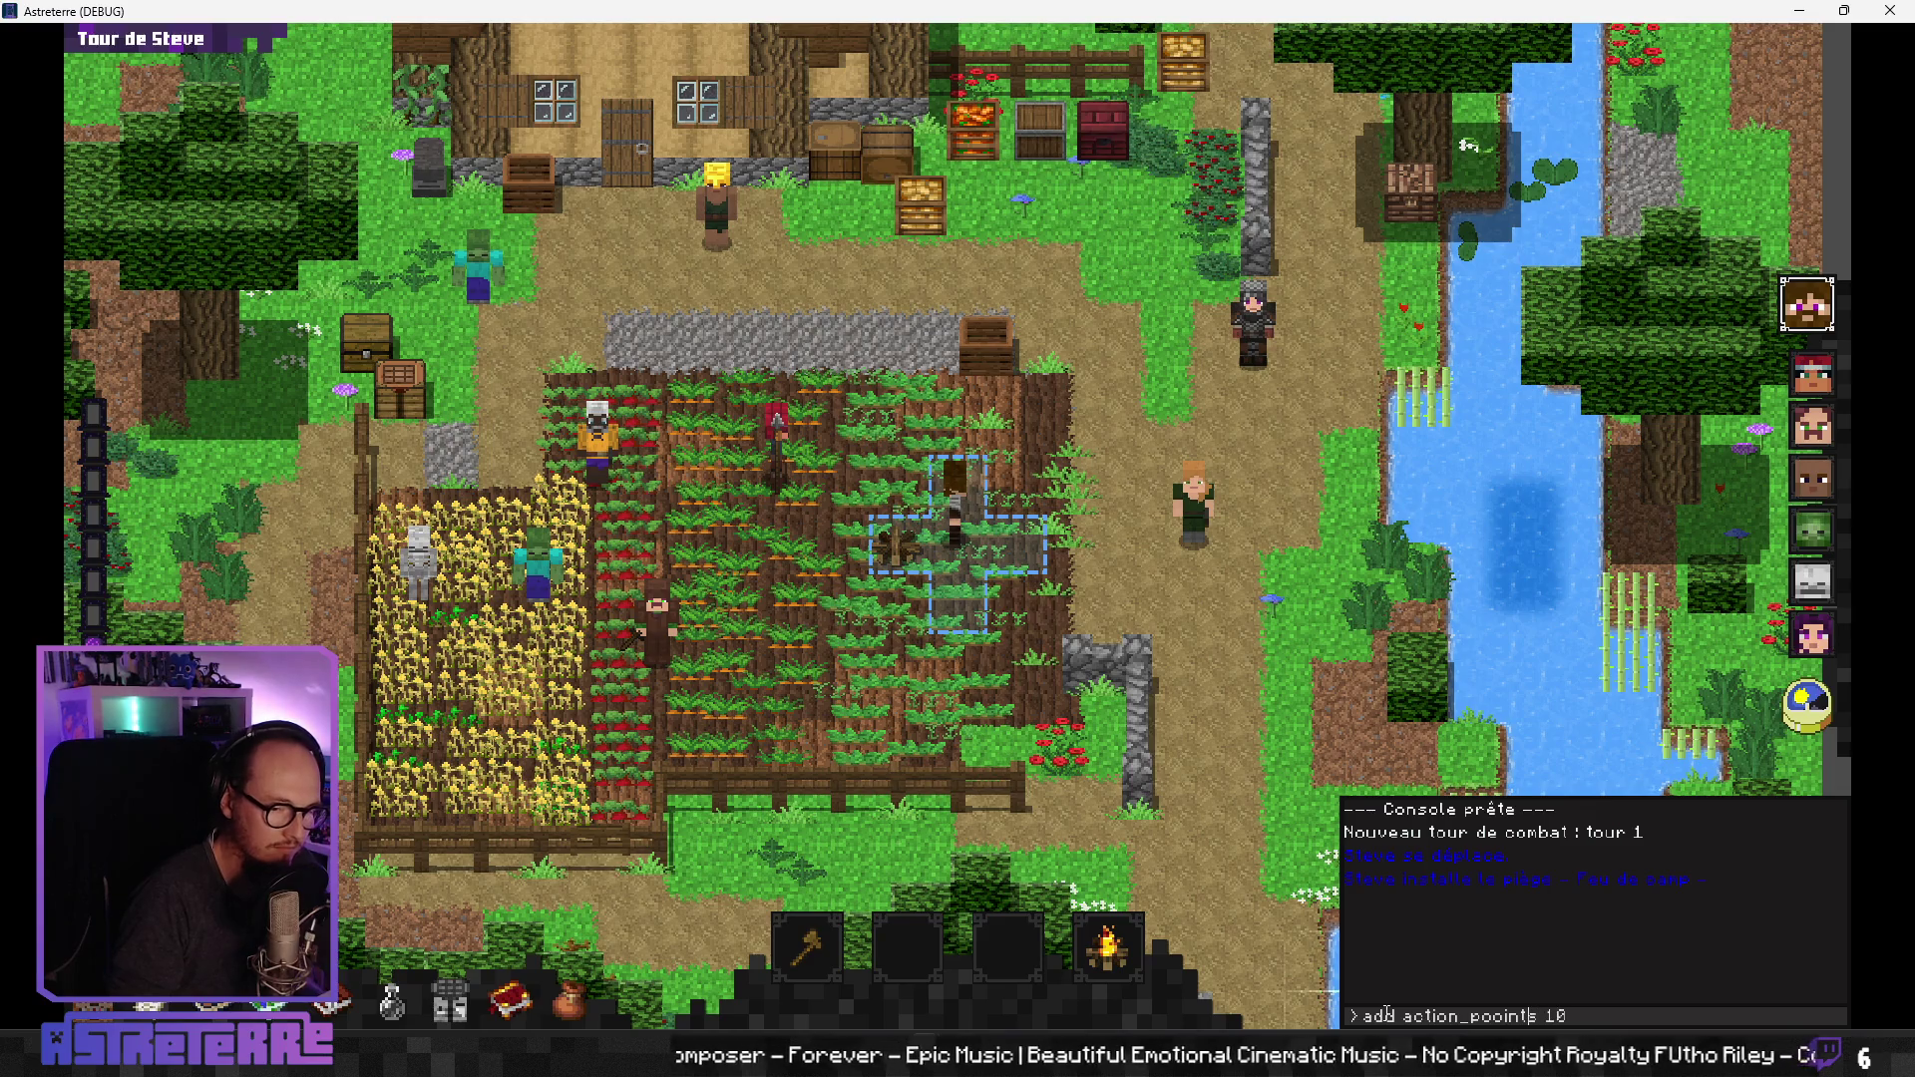
{"action": "key", "text": "Return"}
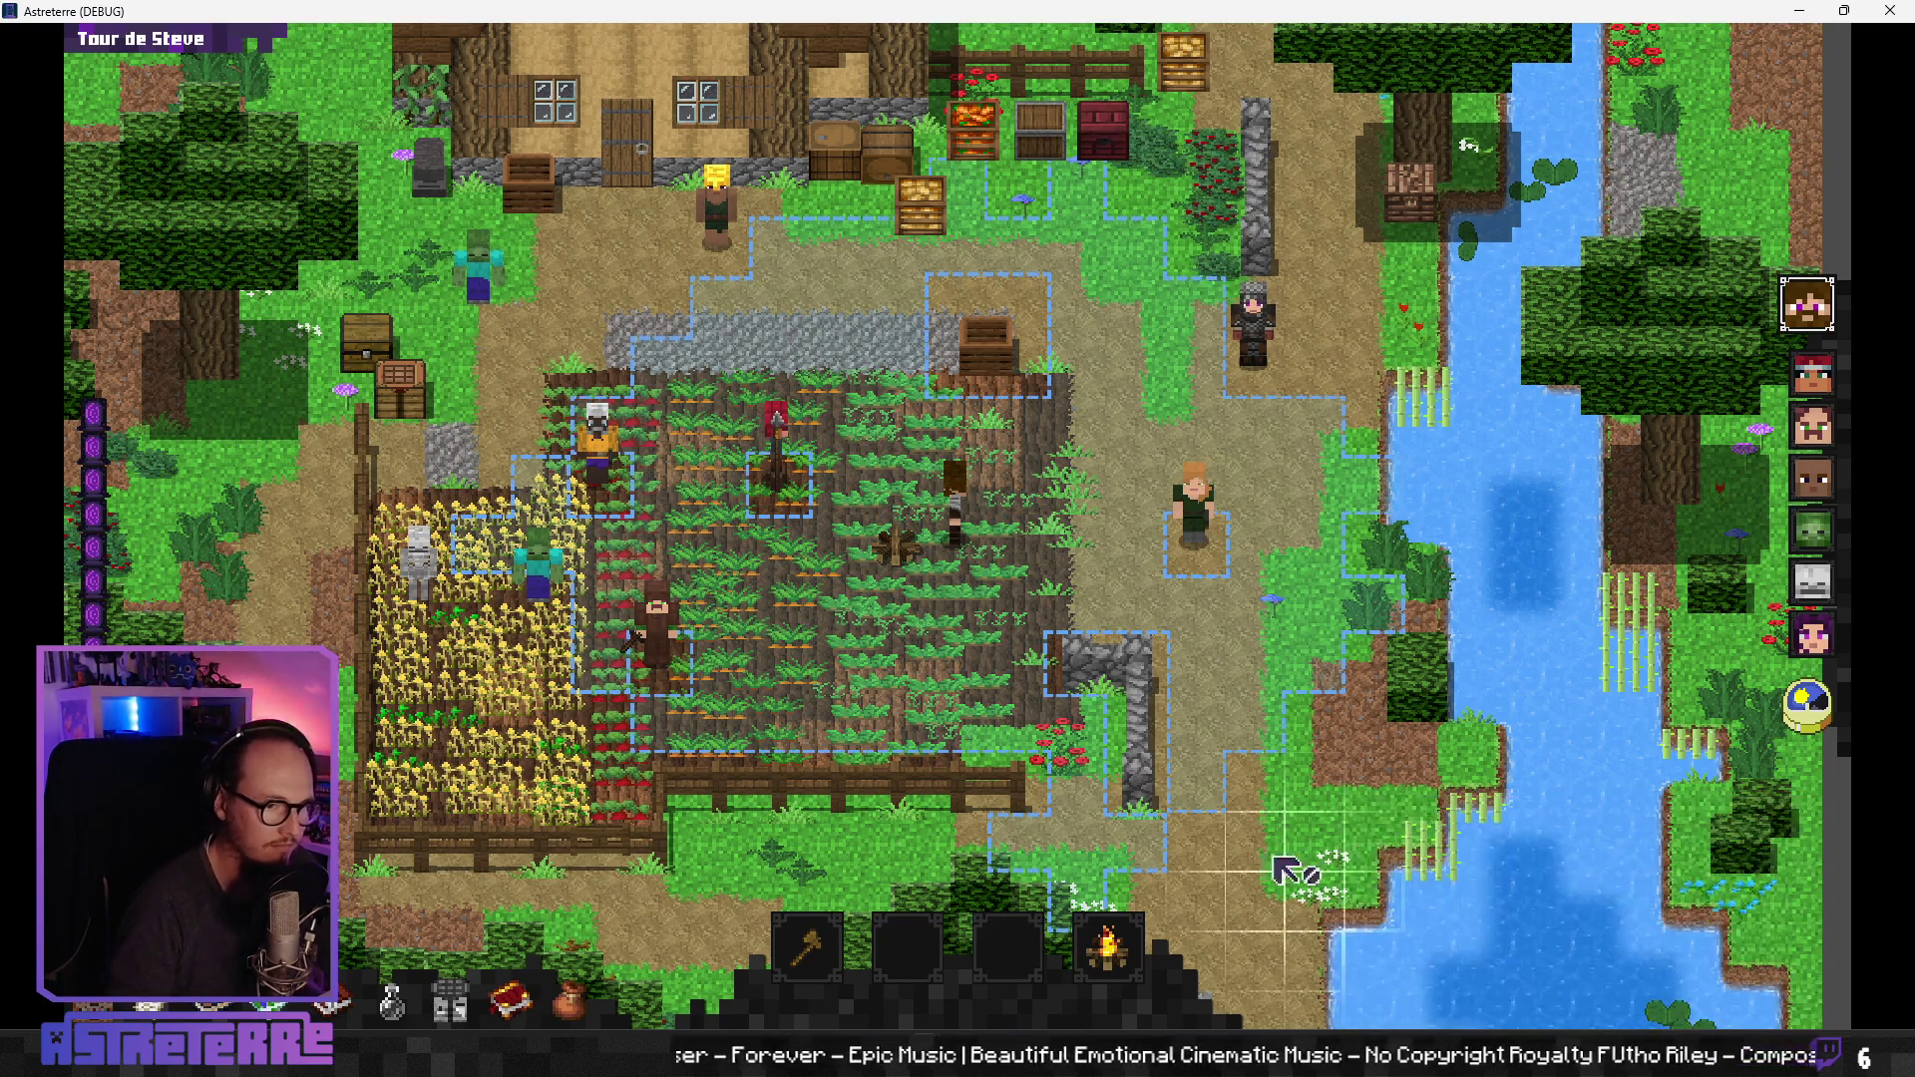
{"action": "left_click", "coordinate": [1071, 483]}
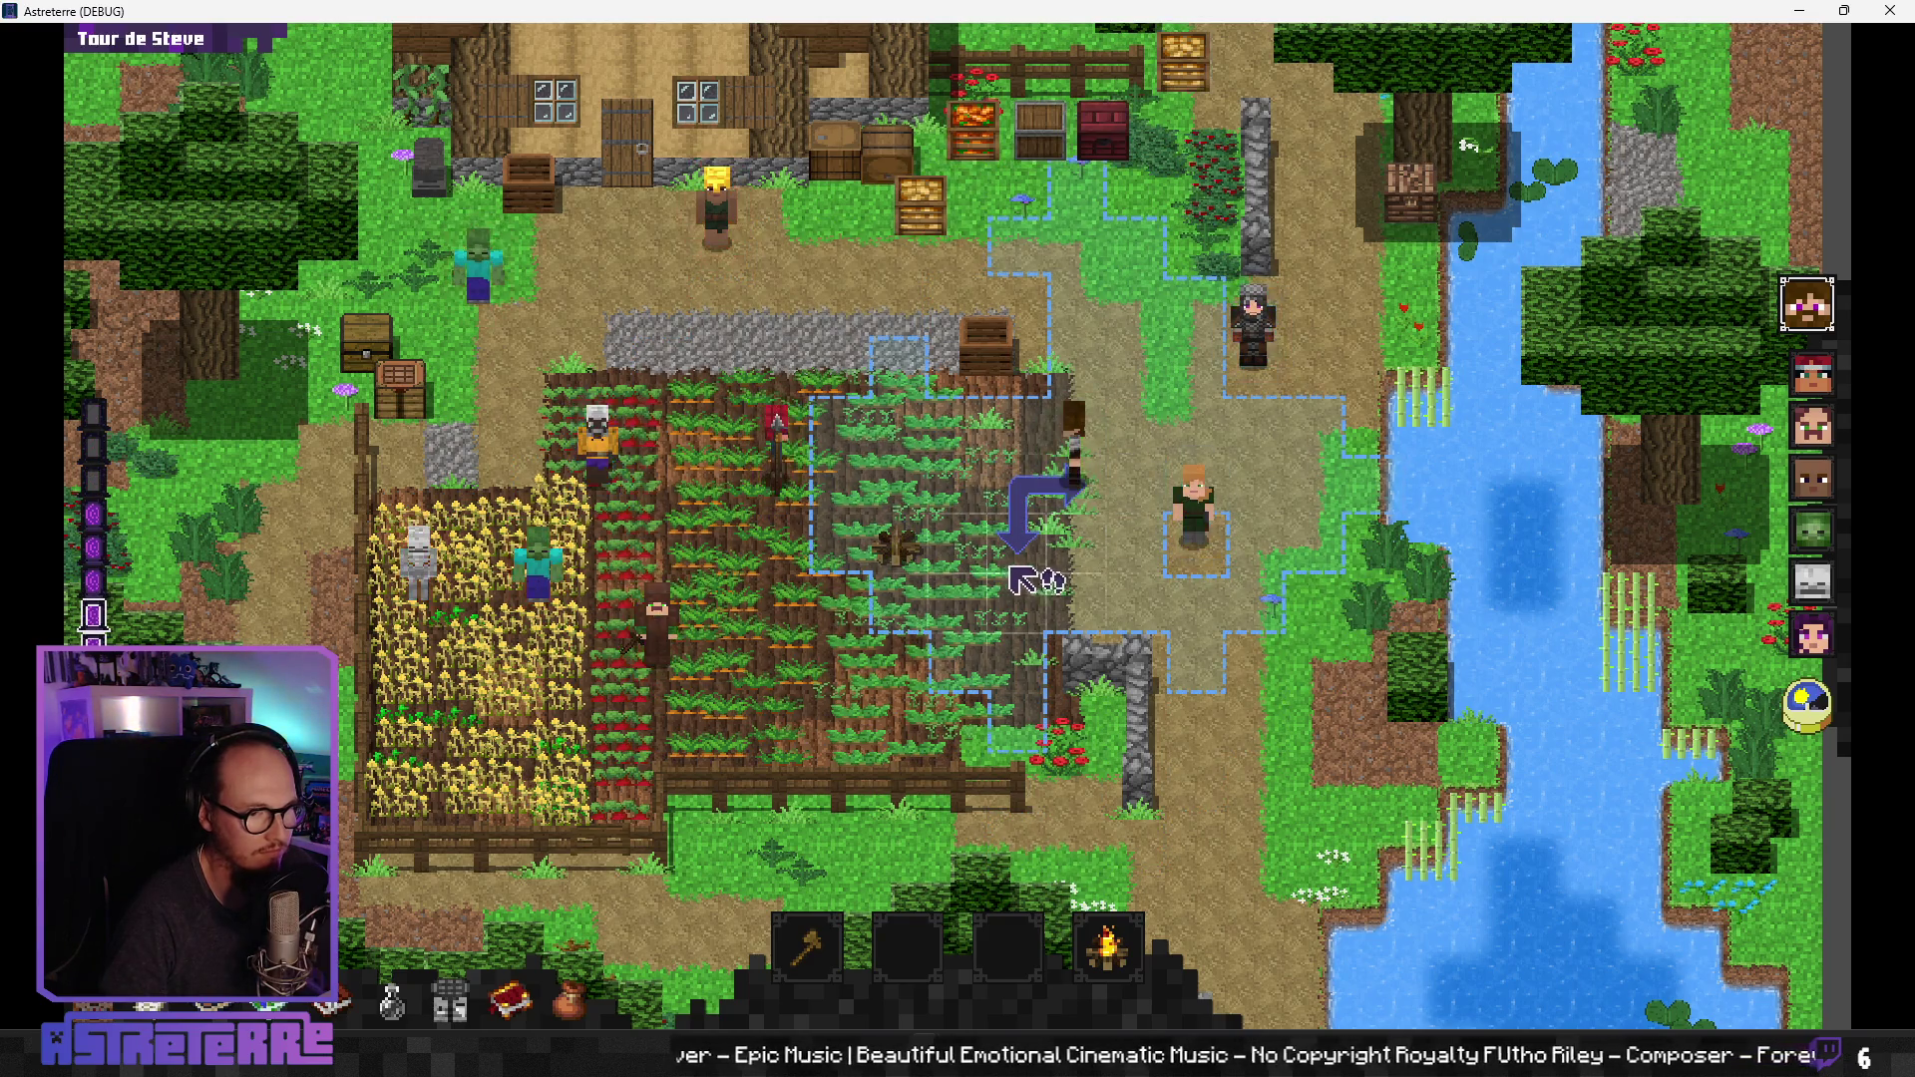
{"action": "key", "text": "space"}
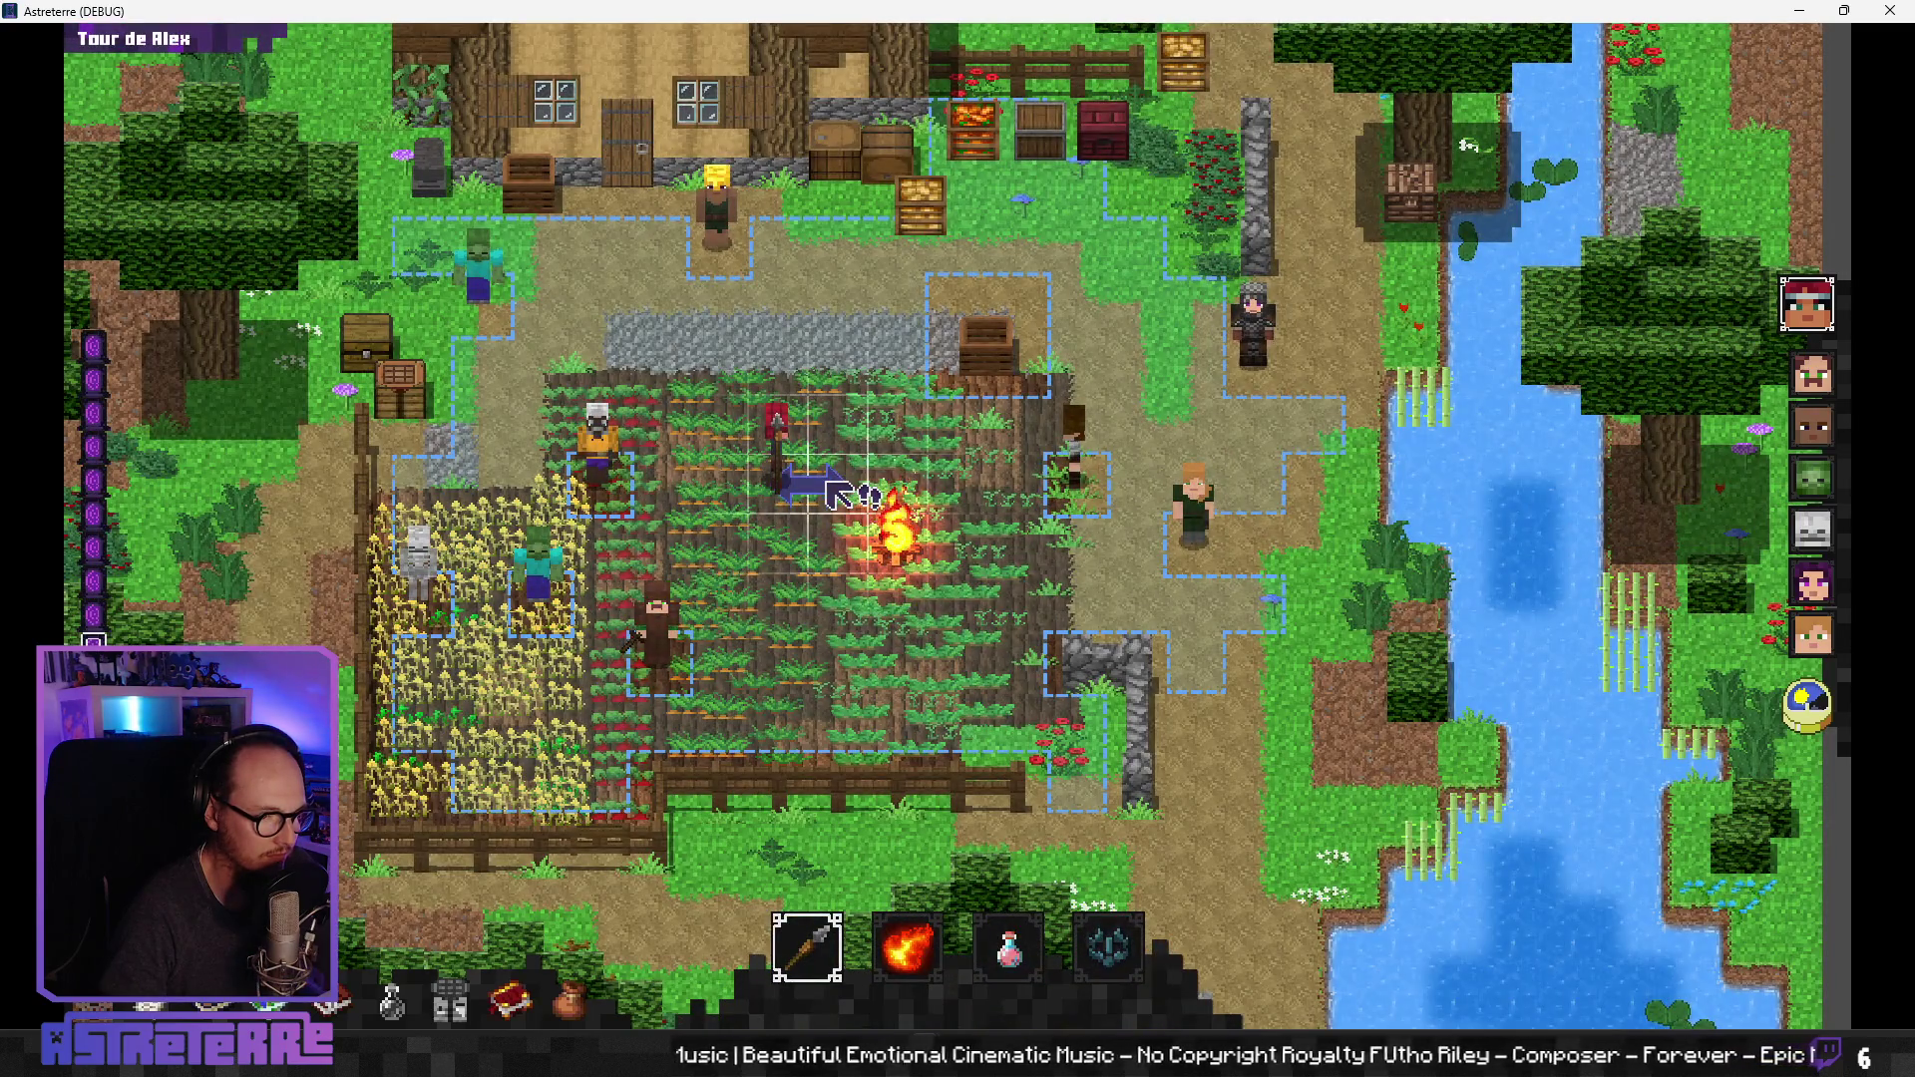
Step: Hit the skeleton with Alex's Impact de foudre lightning strike
{"action": "left_click", "coordinate": [907, 946]}
{"action": "left_click", "coordinate": [906, 867]}
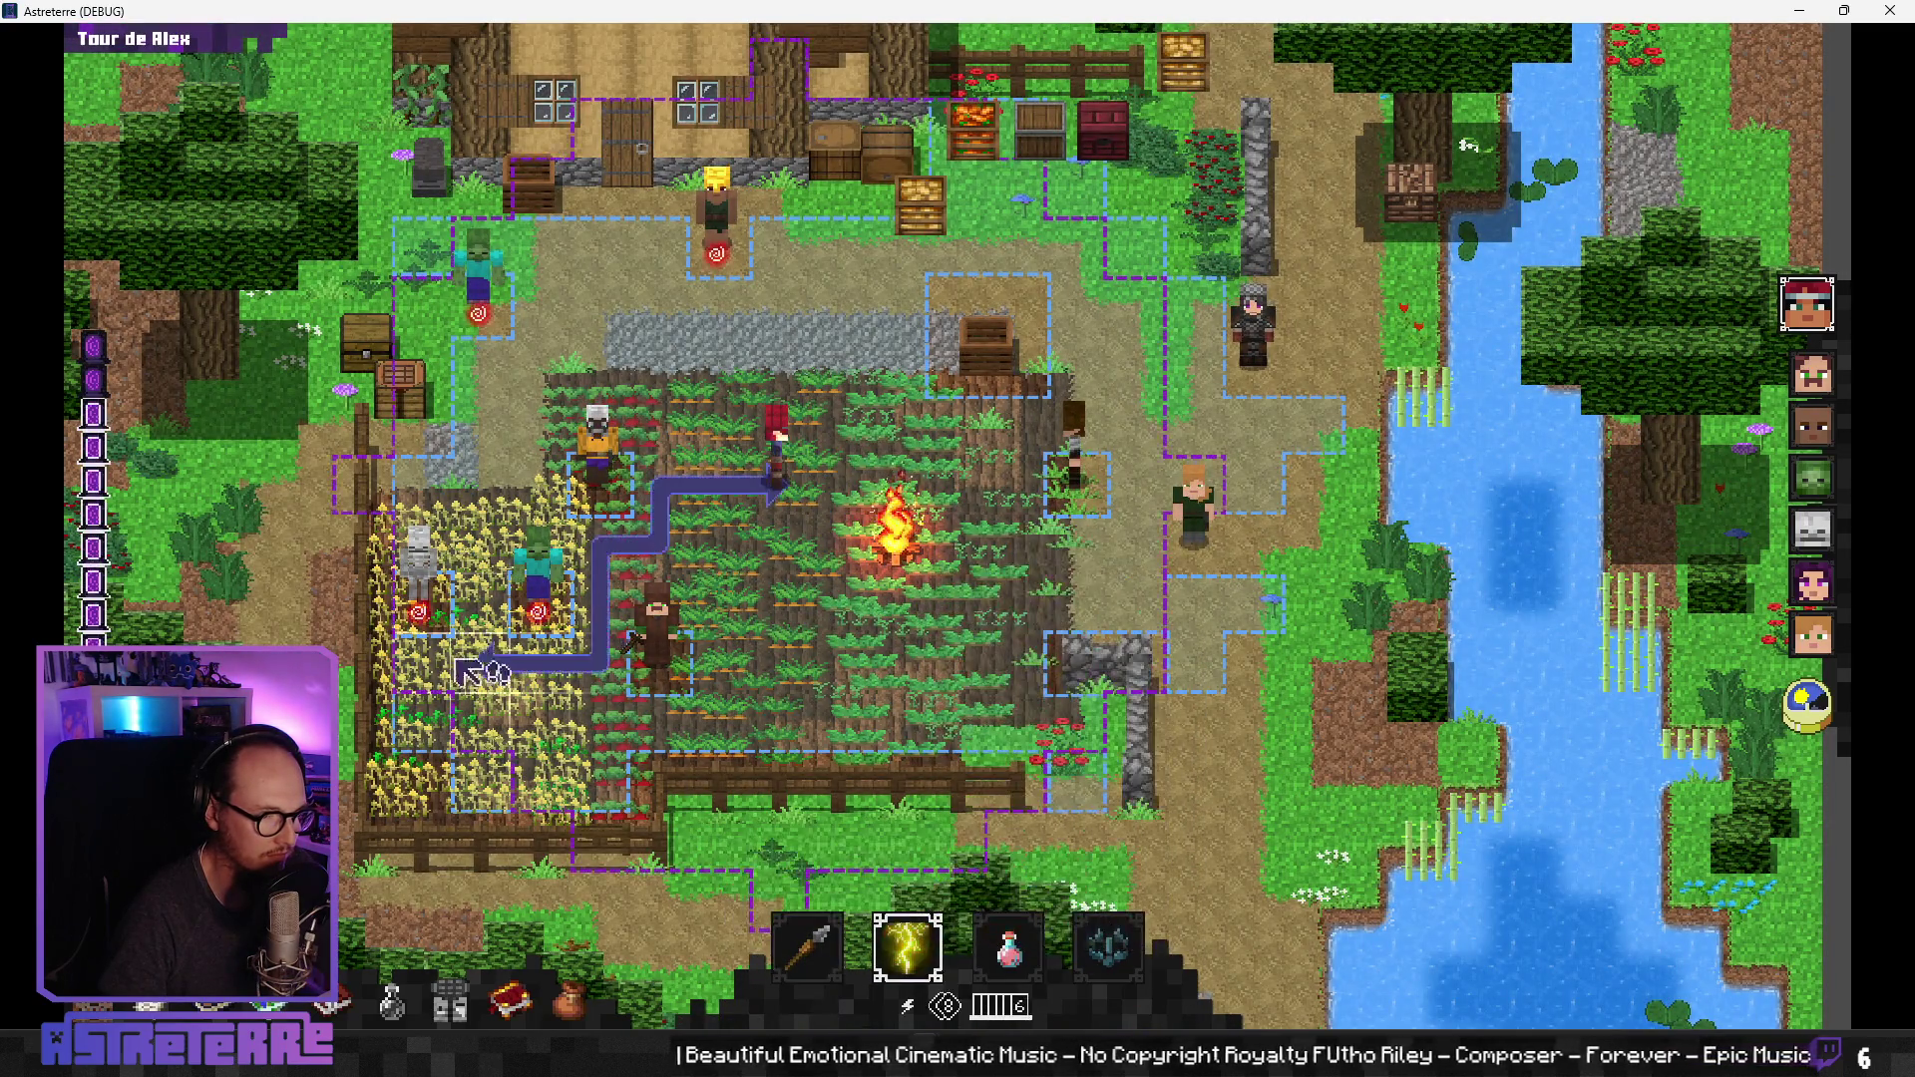
{"action": "left_click", "coordinate": [431, 627]}
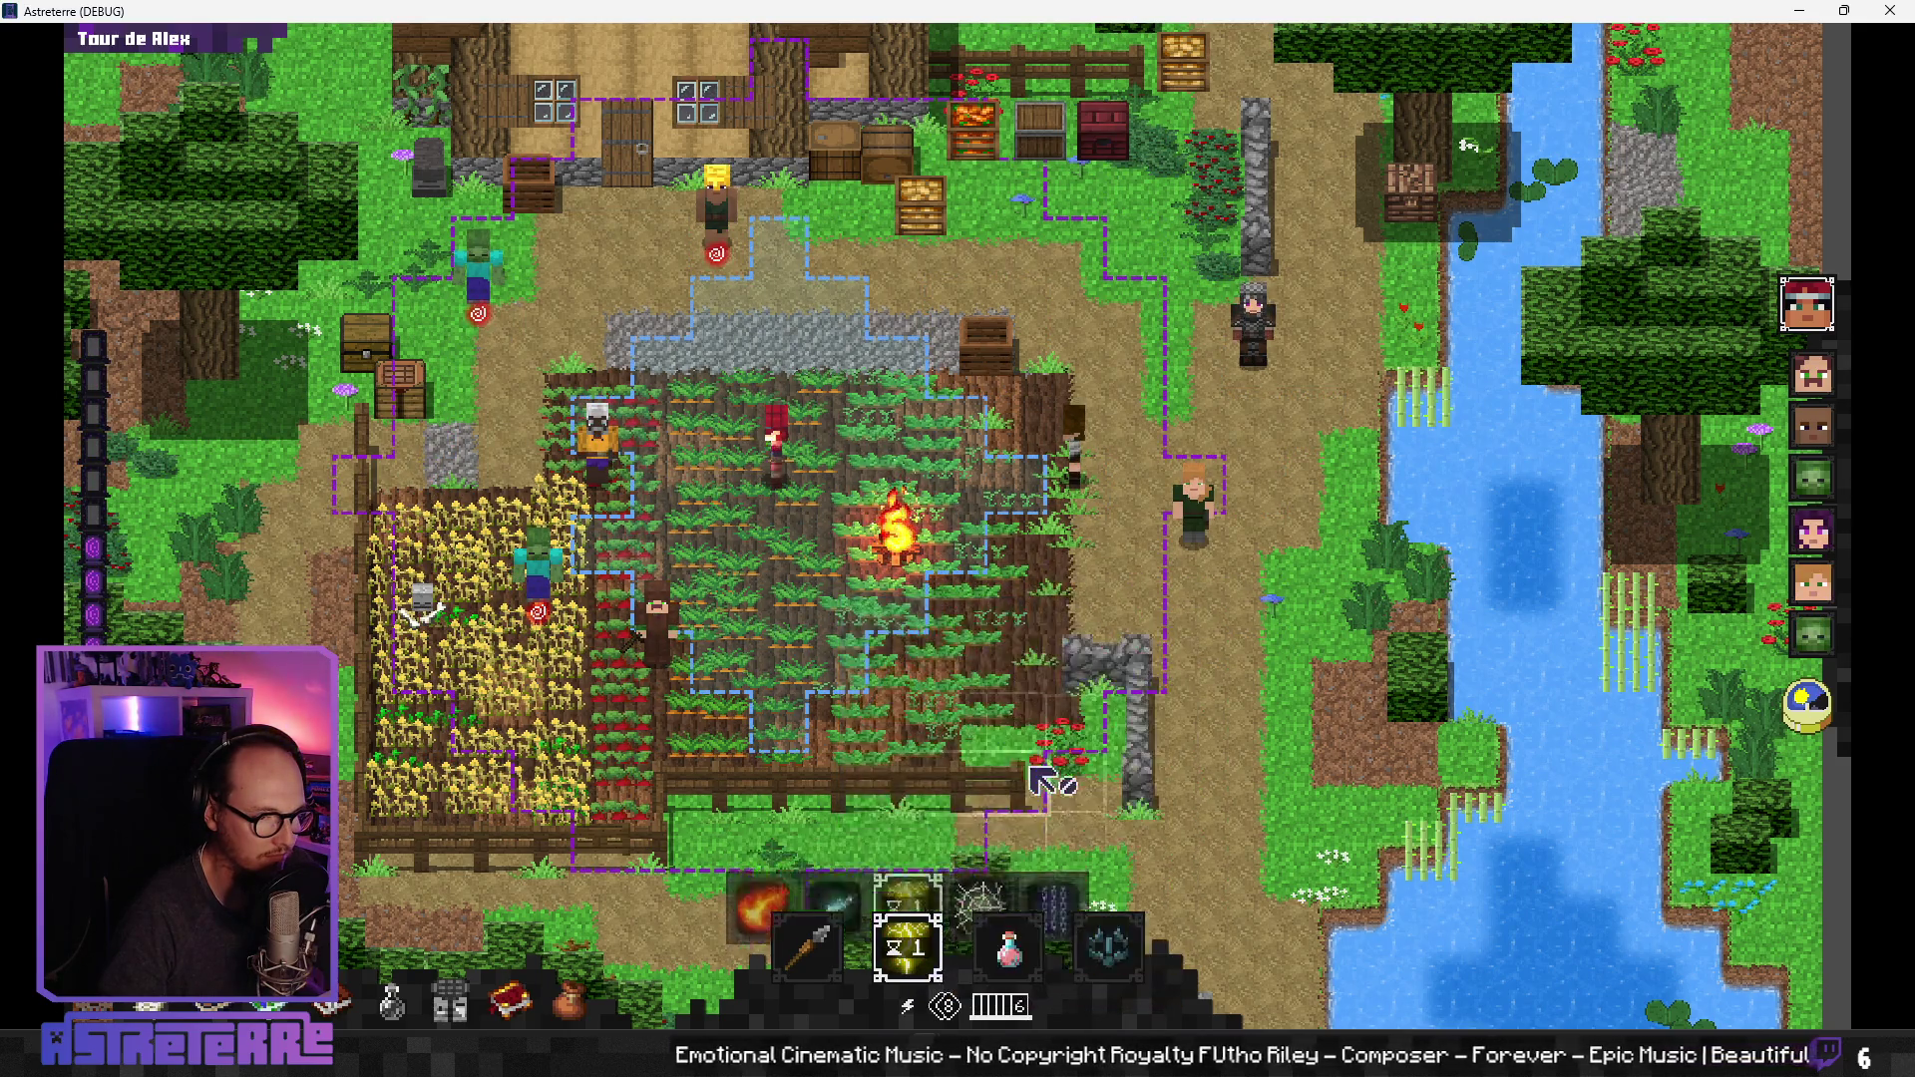
{"action": "left_click", "coordinate": [906, 946]}
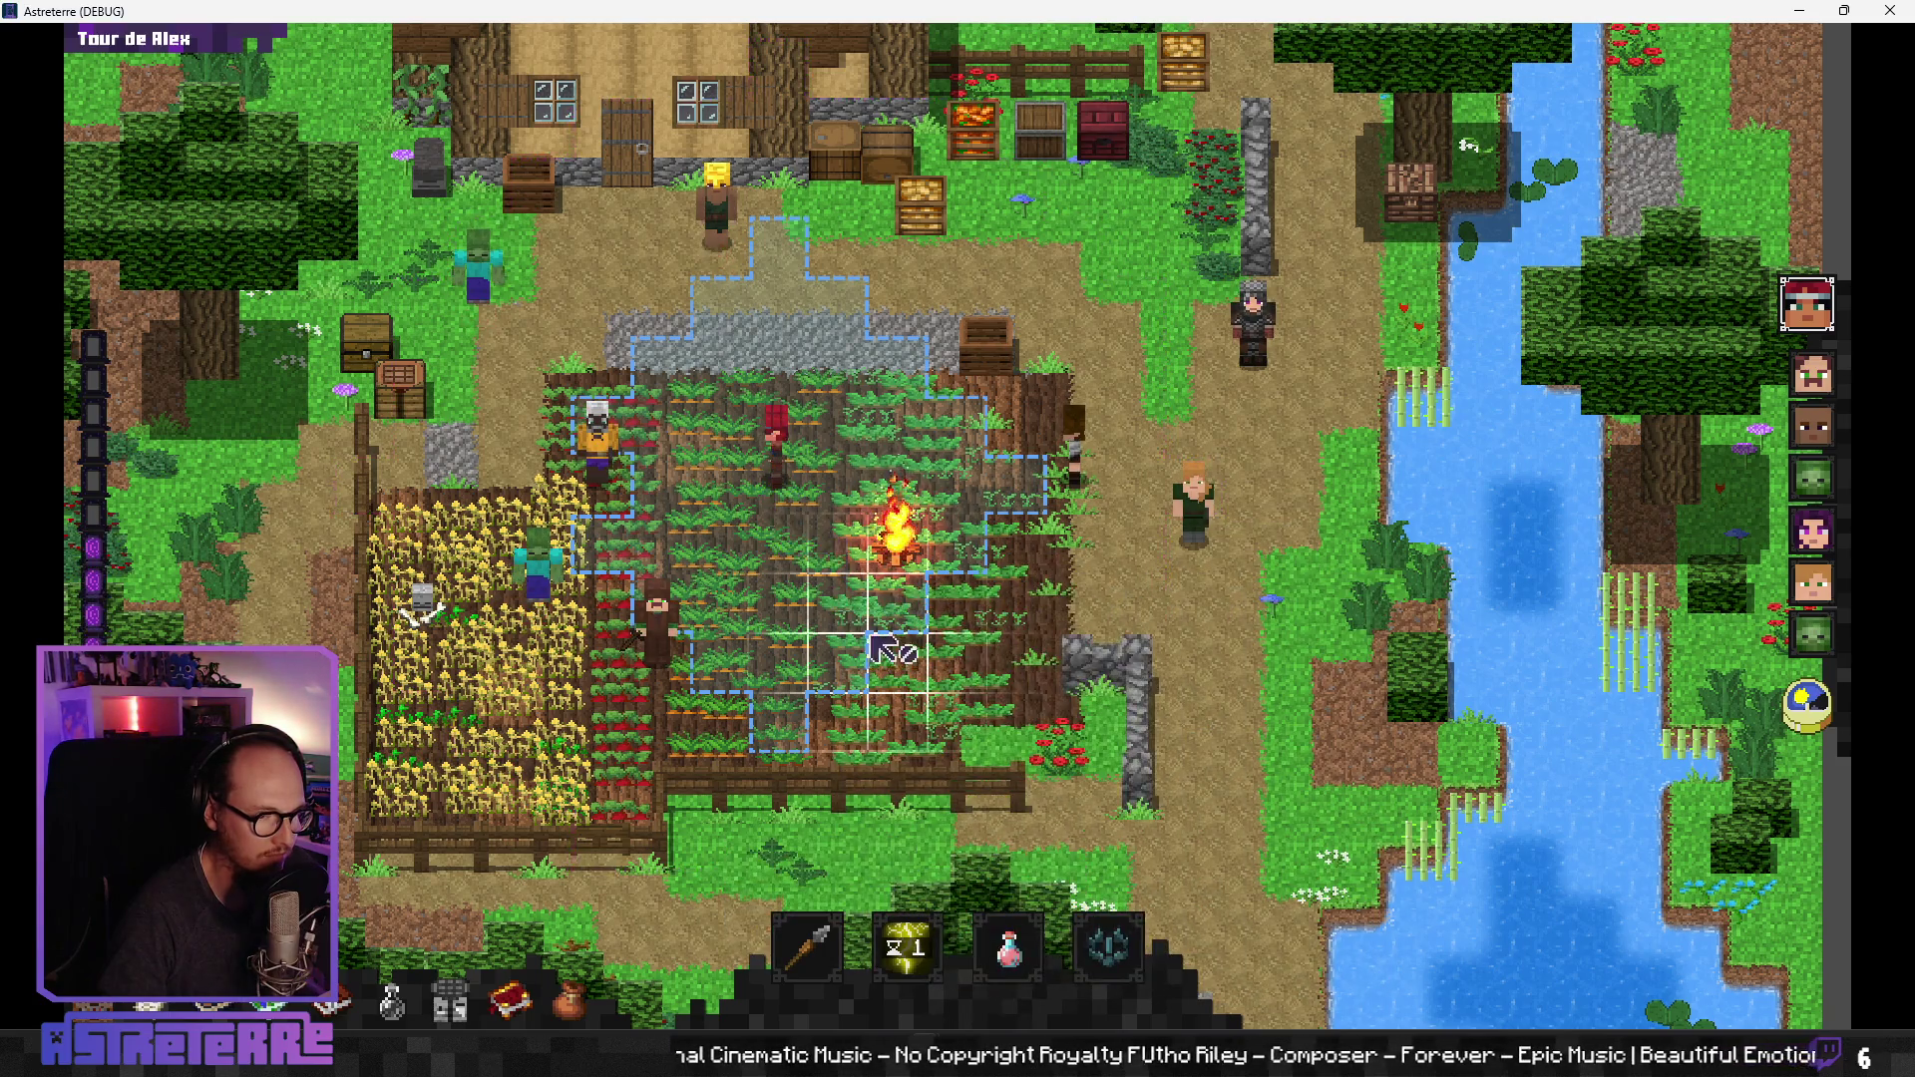
Step: Move Alex onto the campfire and check the burn effect on the character sheet
{"action": "left_click", "coordinate": [856, 511]}
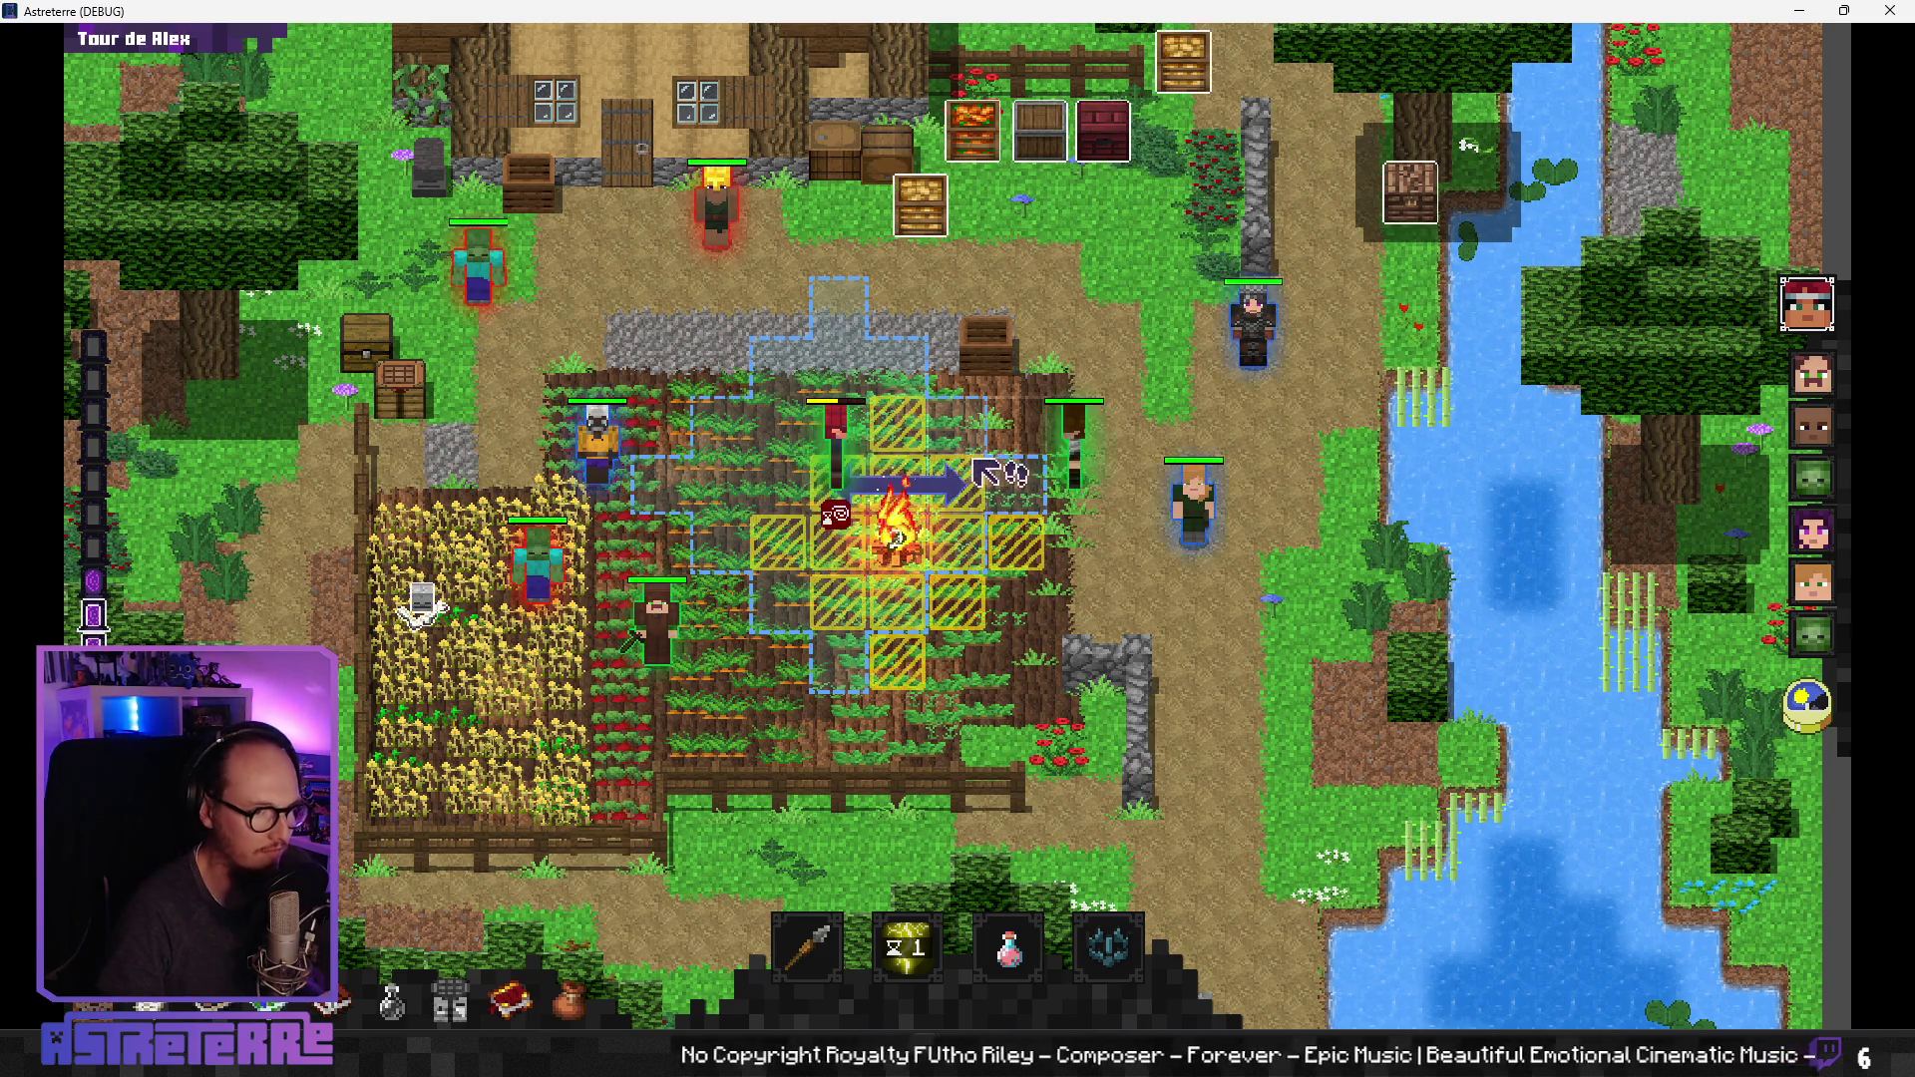
{"action": "key", "text": "c"}
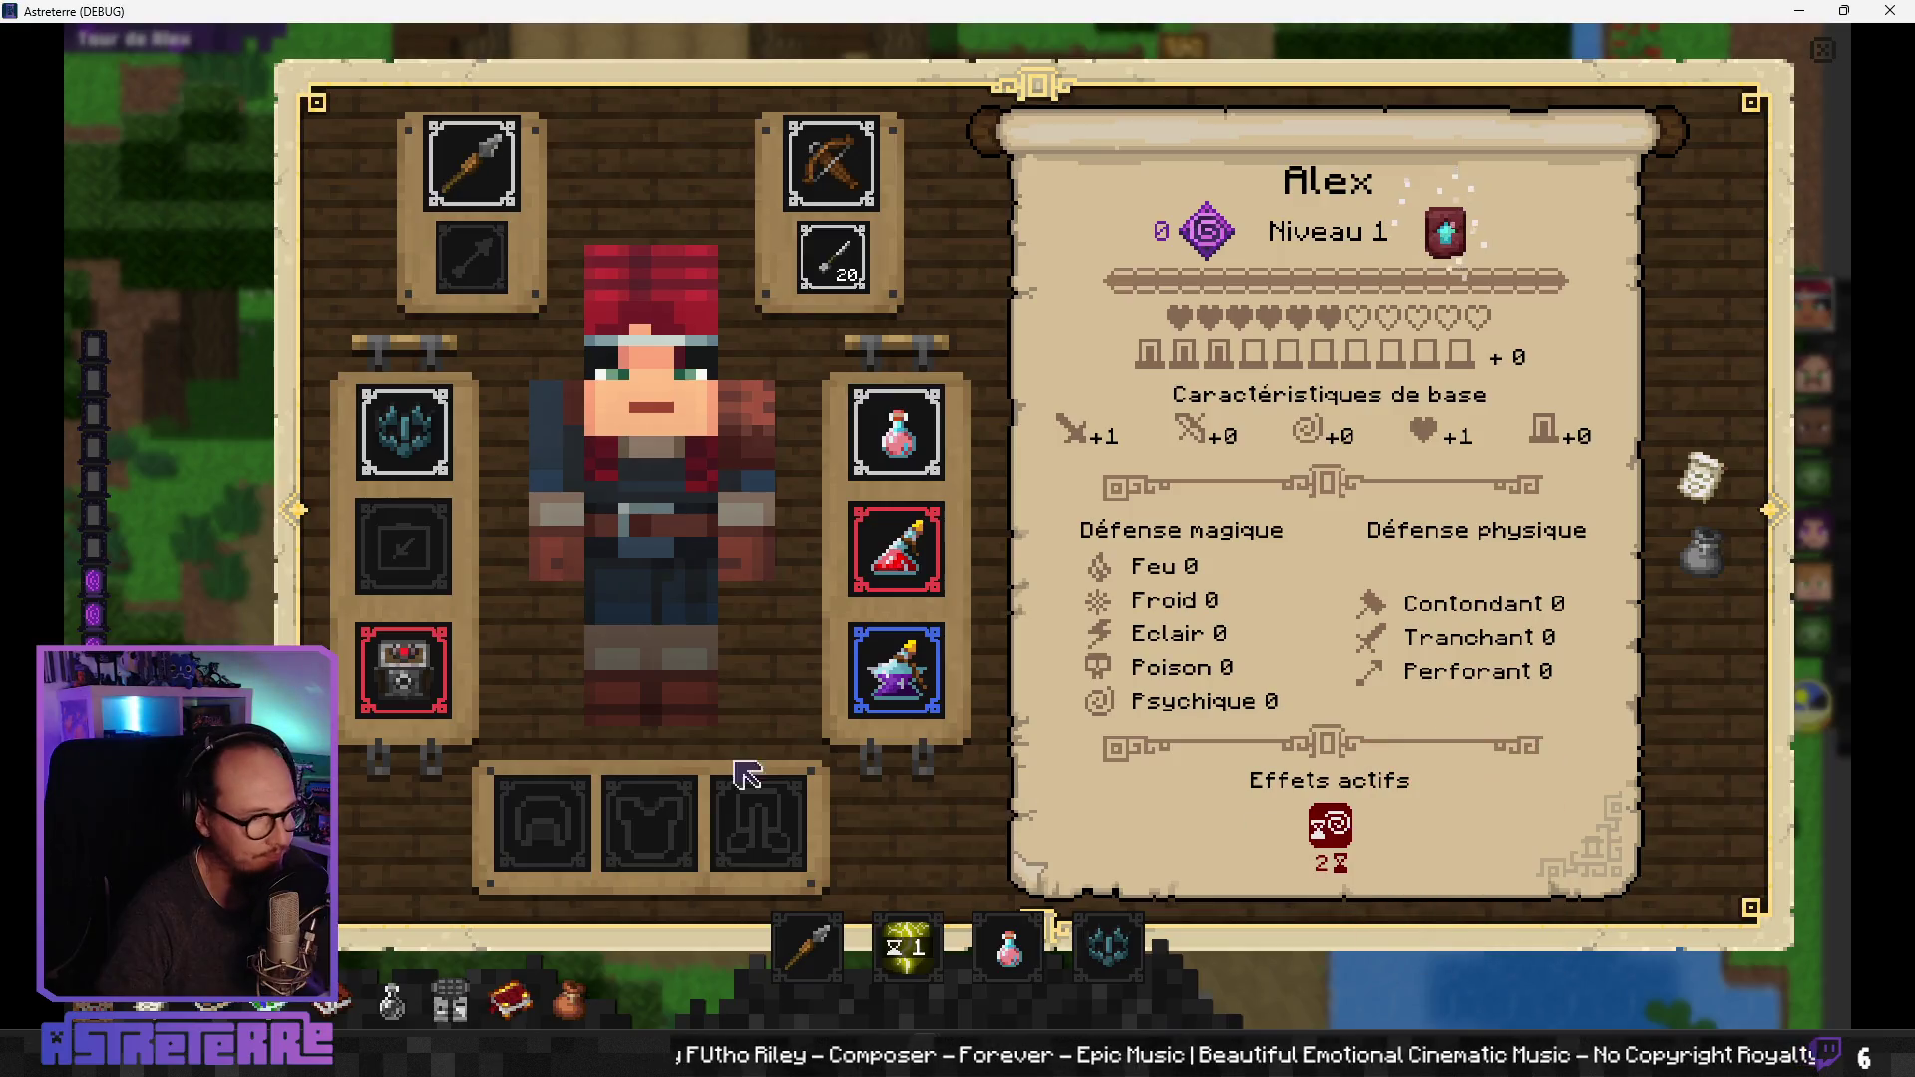
{"action": "mouse_move", "coordinate": [1337, 847]}
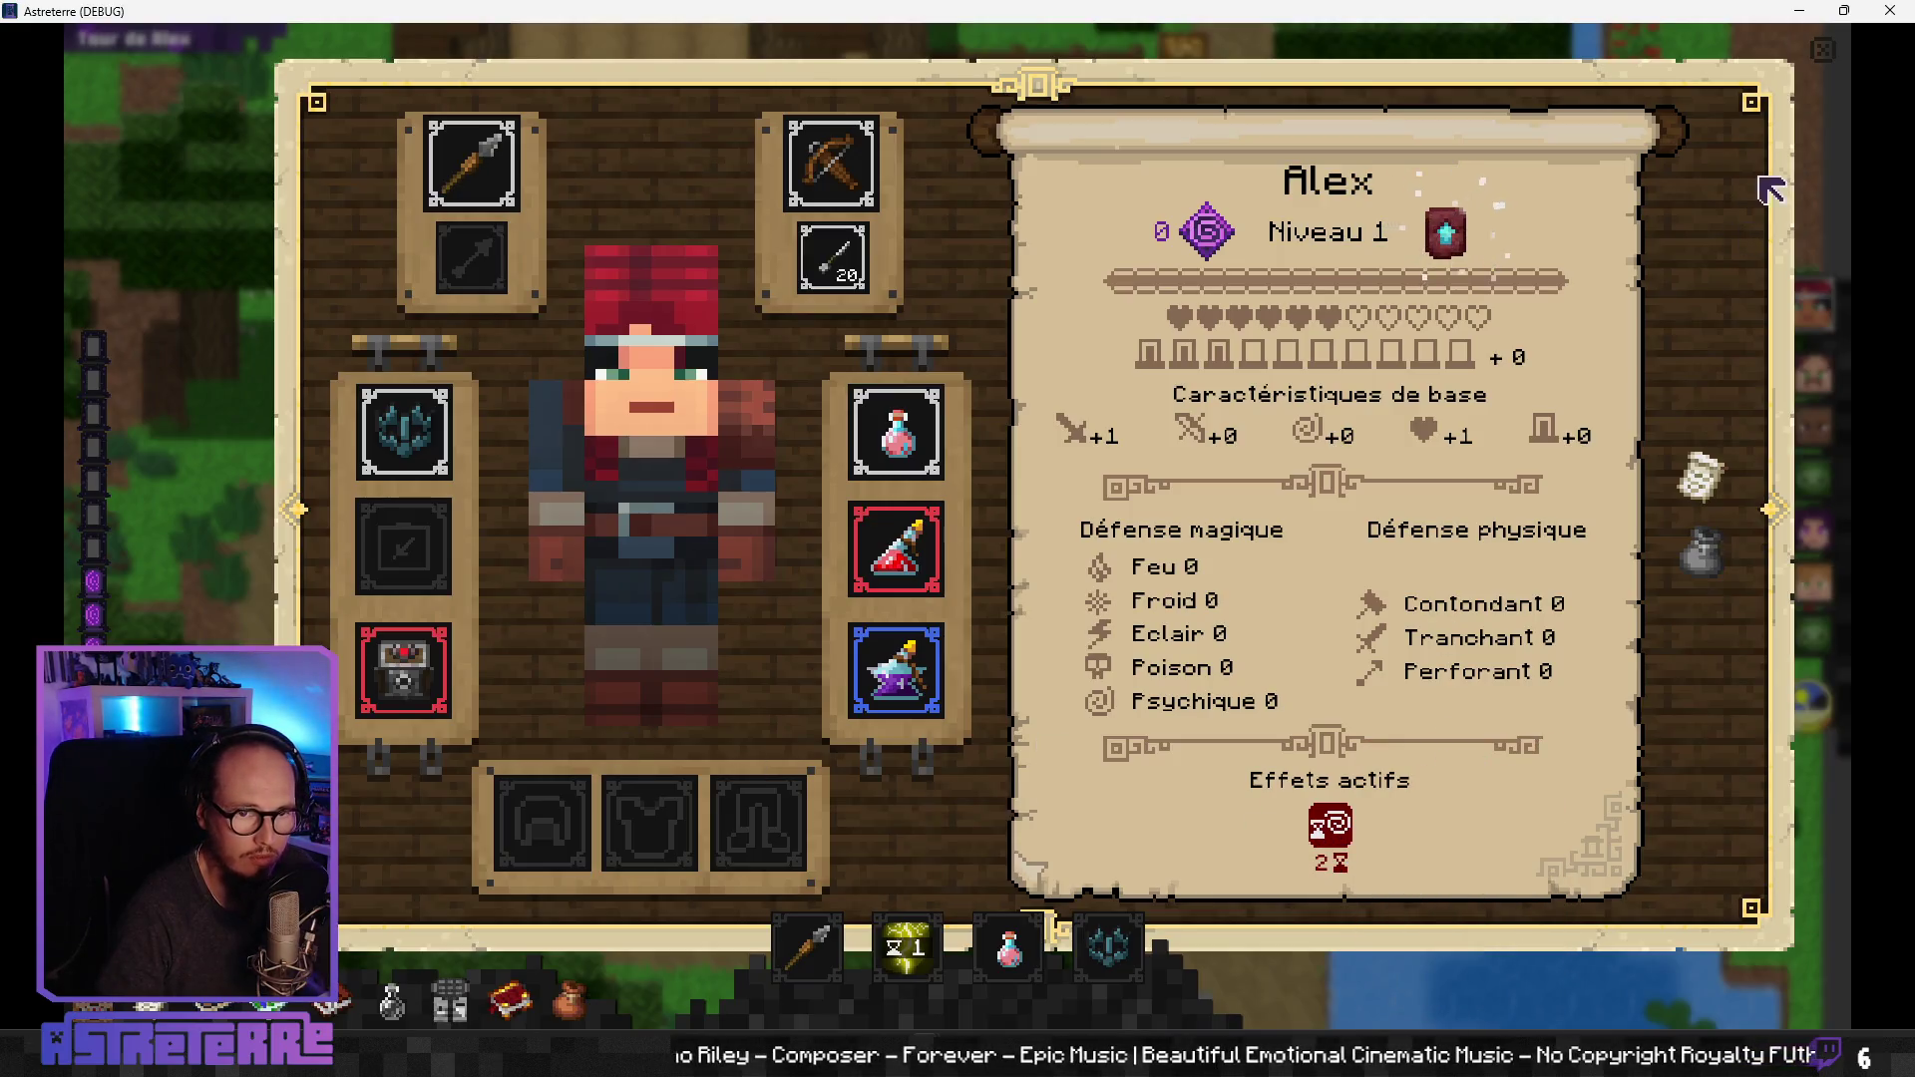
{"action": "left_click", "coordinate": [1823, 55]}
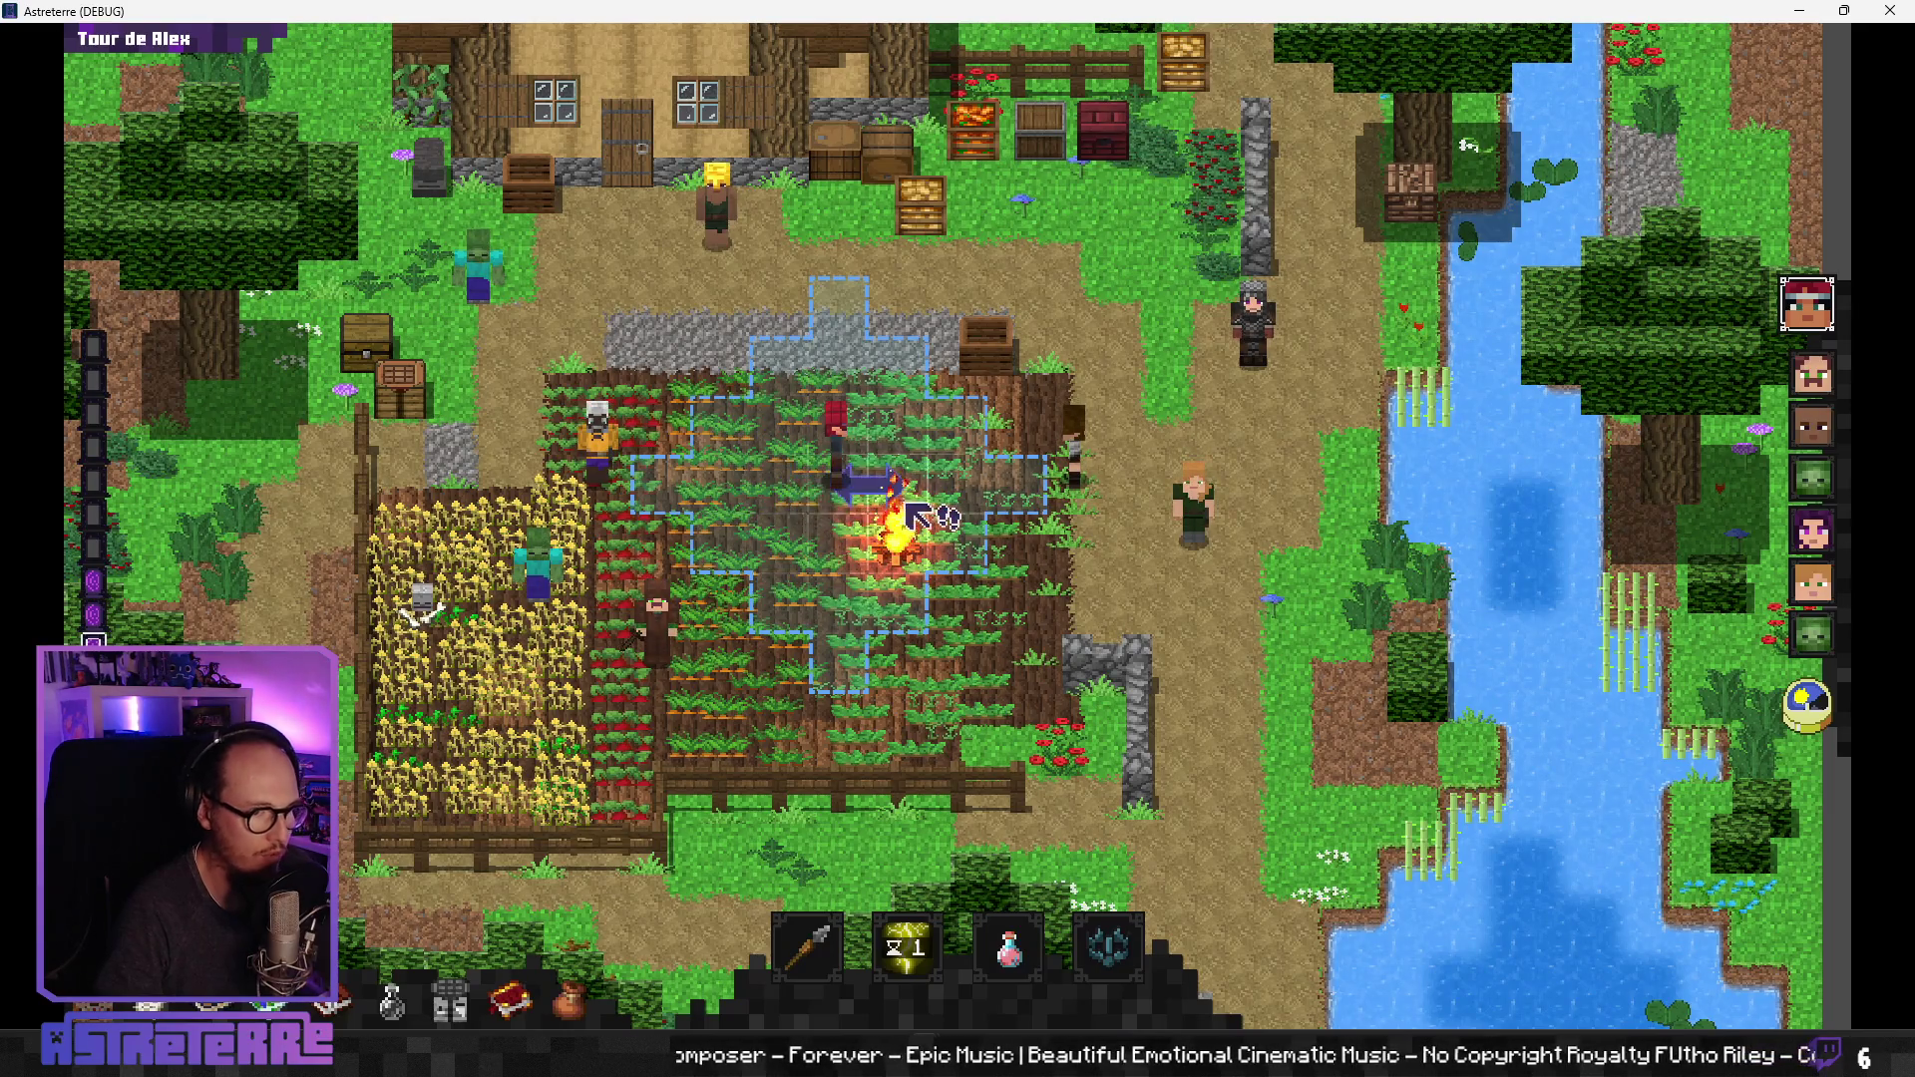
Step: Preview an ability's target area around the fire, cancel it, and end Alex's turn
{"action": "key", "text": "1"}
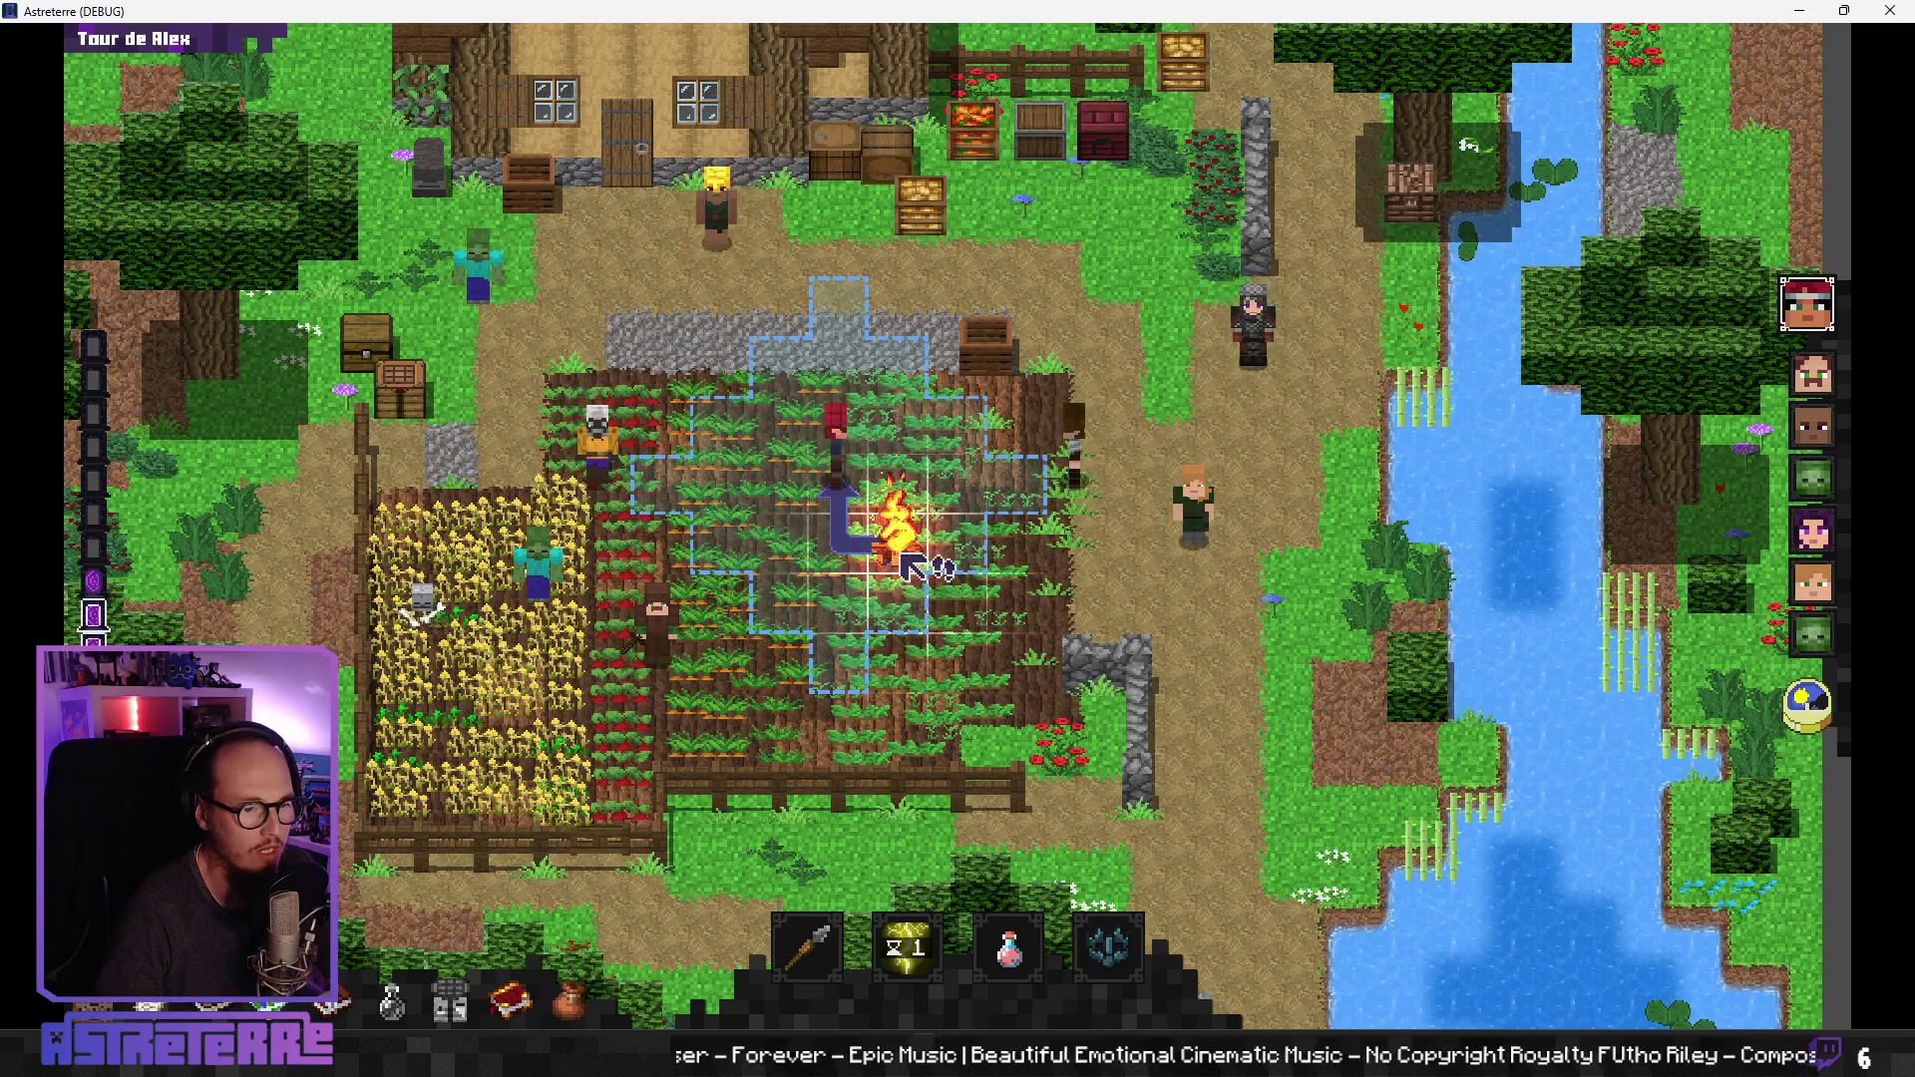
{"action": "key", "text": "Escape"}
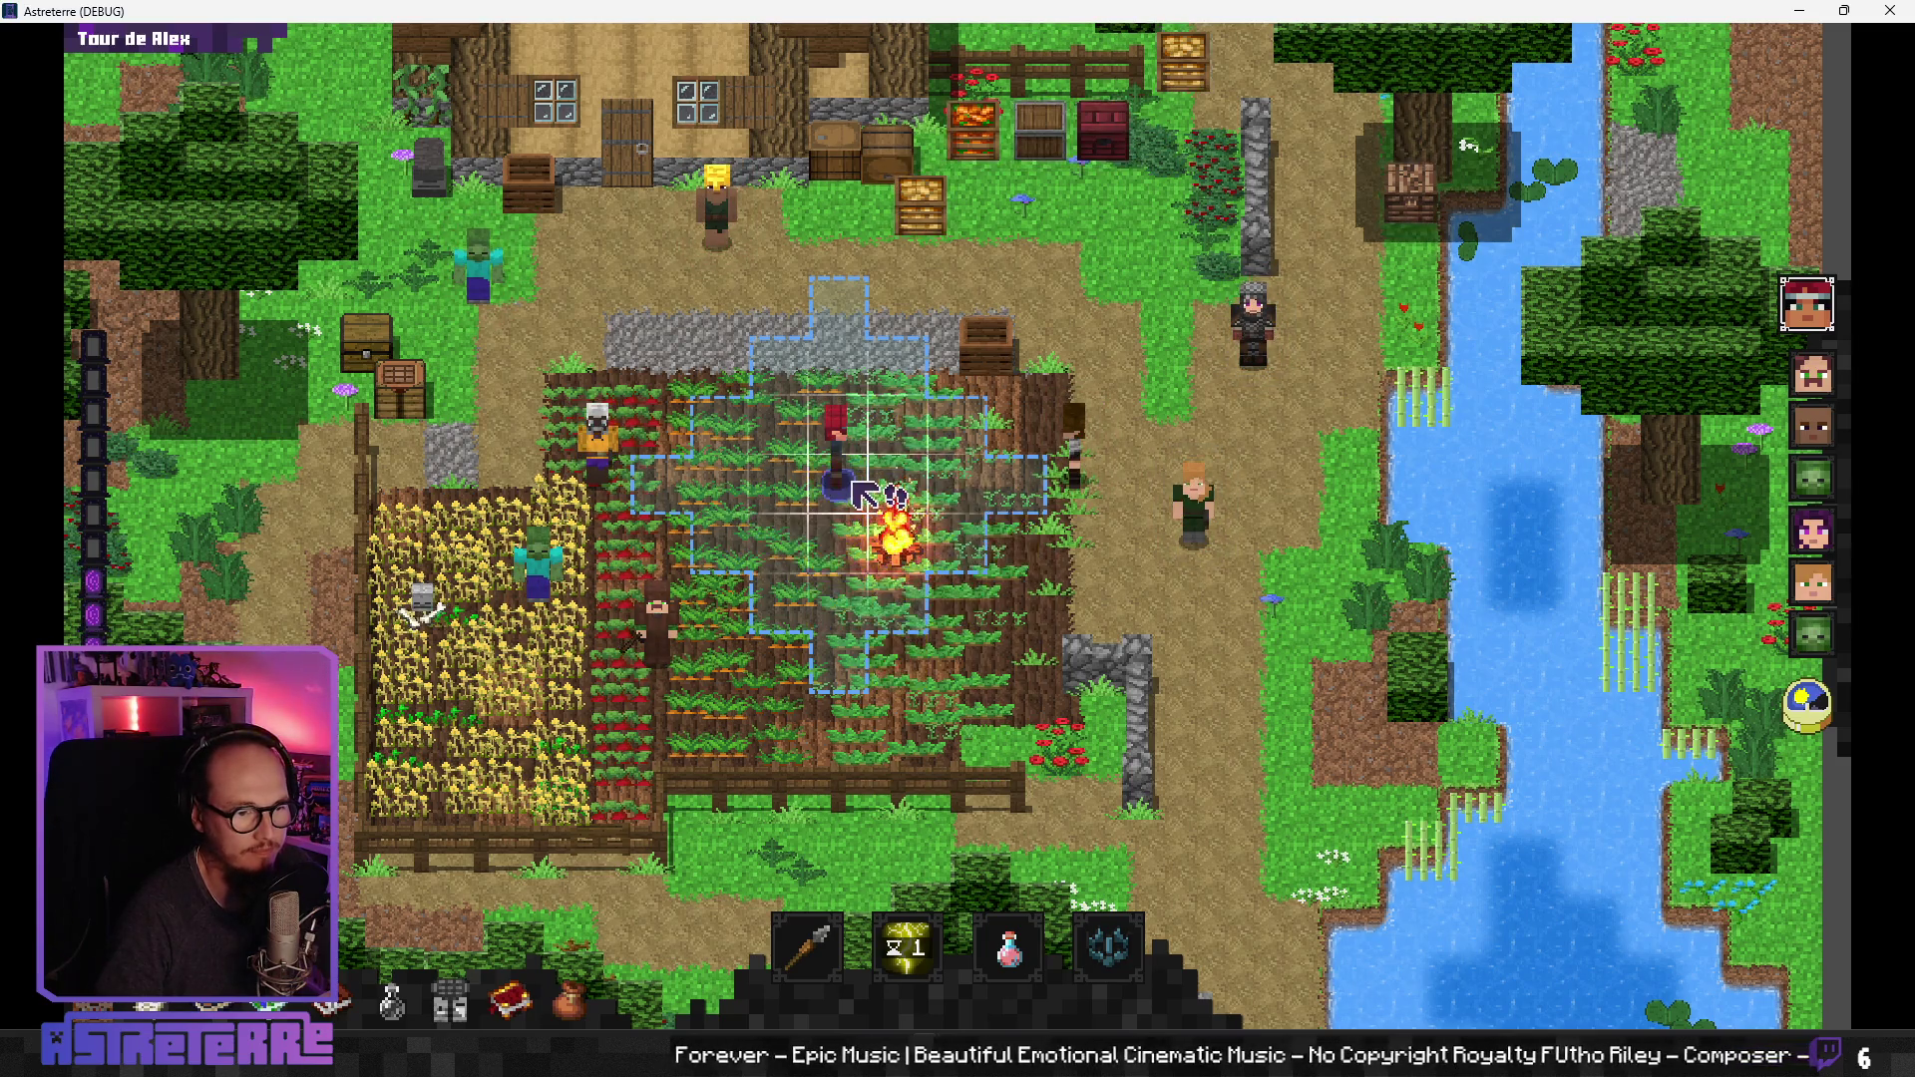
{"action": "key", "text": "1"}
{"action": "key", "text": "Escape"}
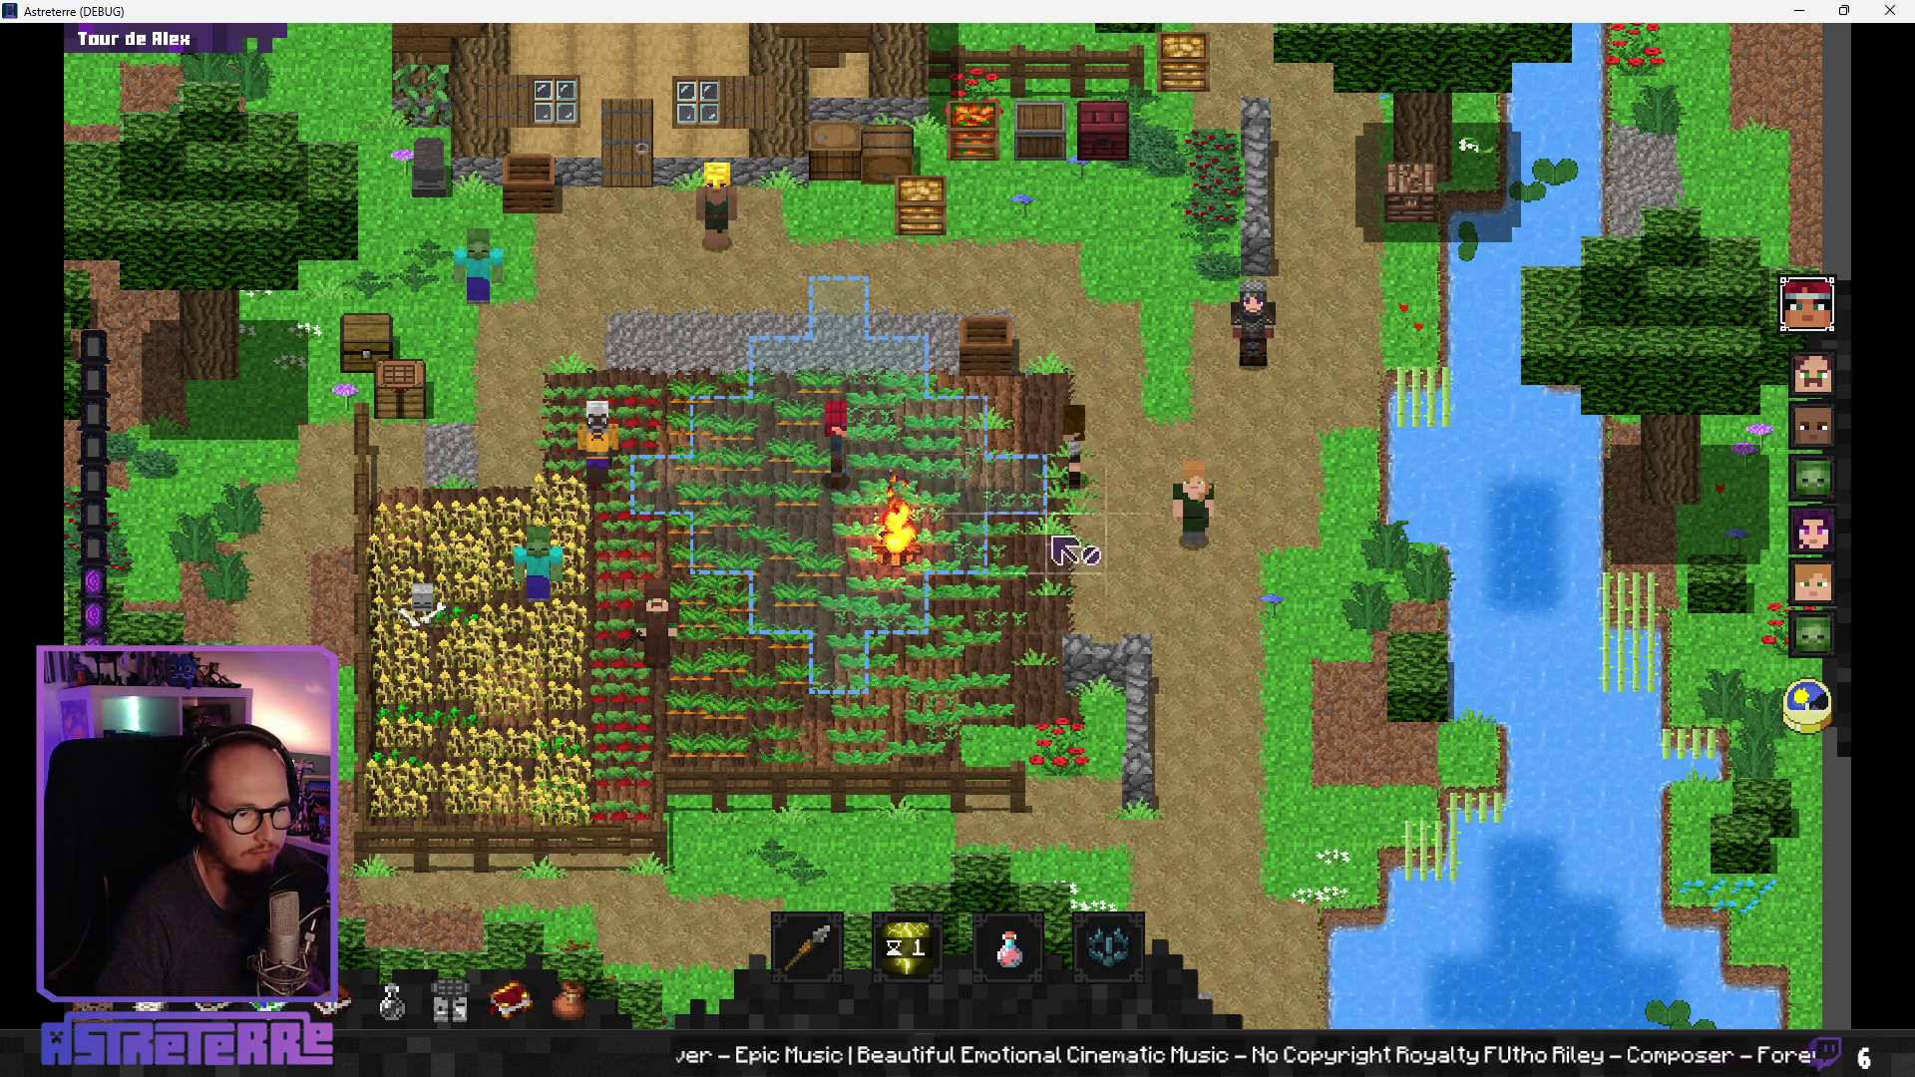
{"action": "left_click", "coordinate": [1814, 715]}
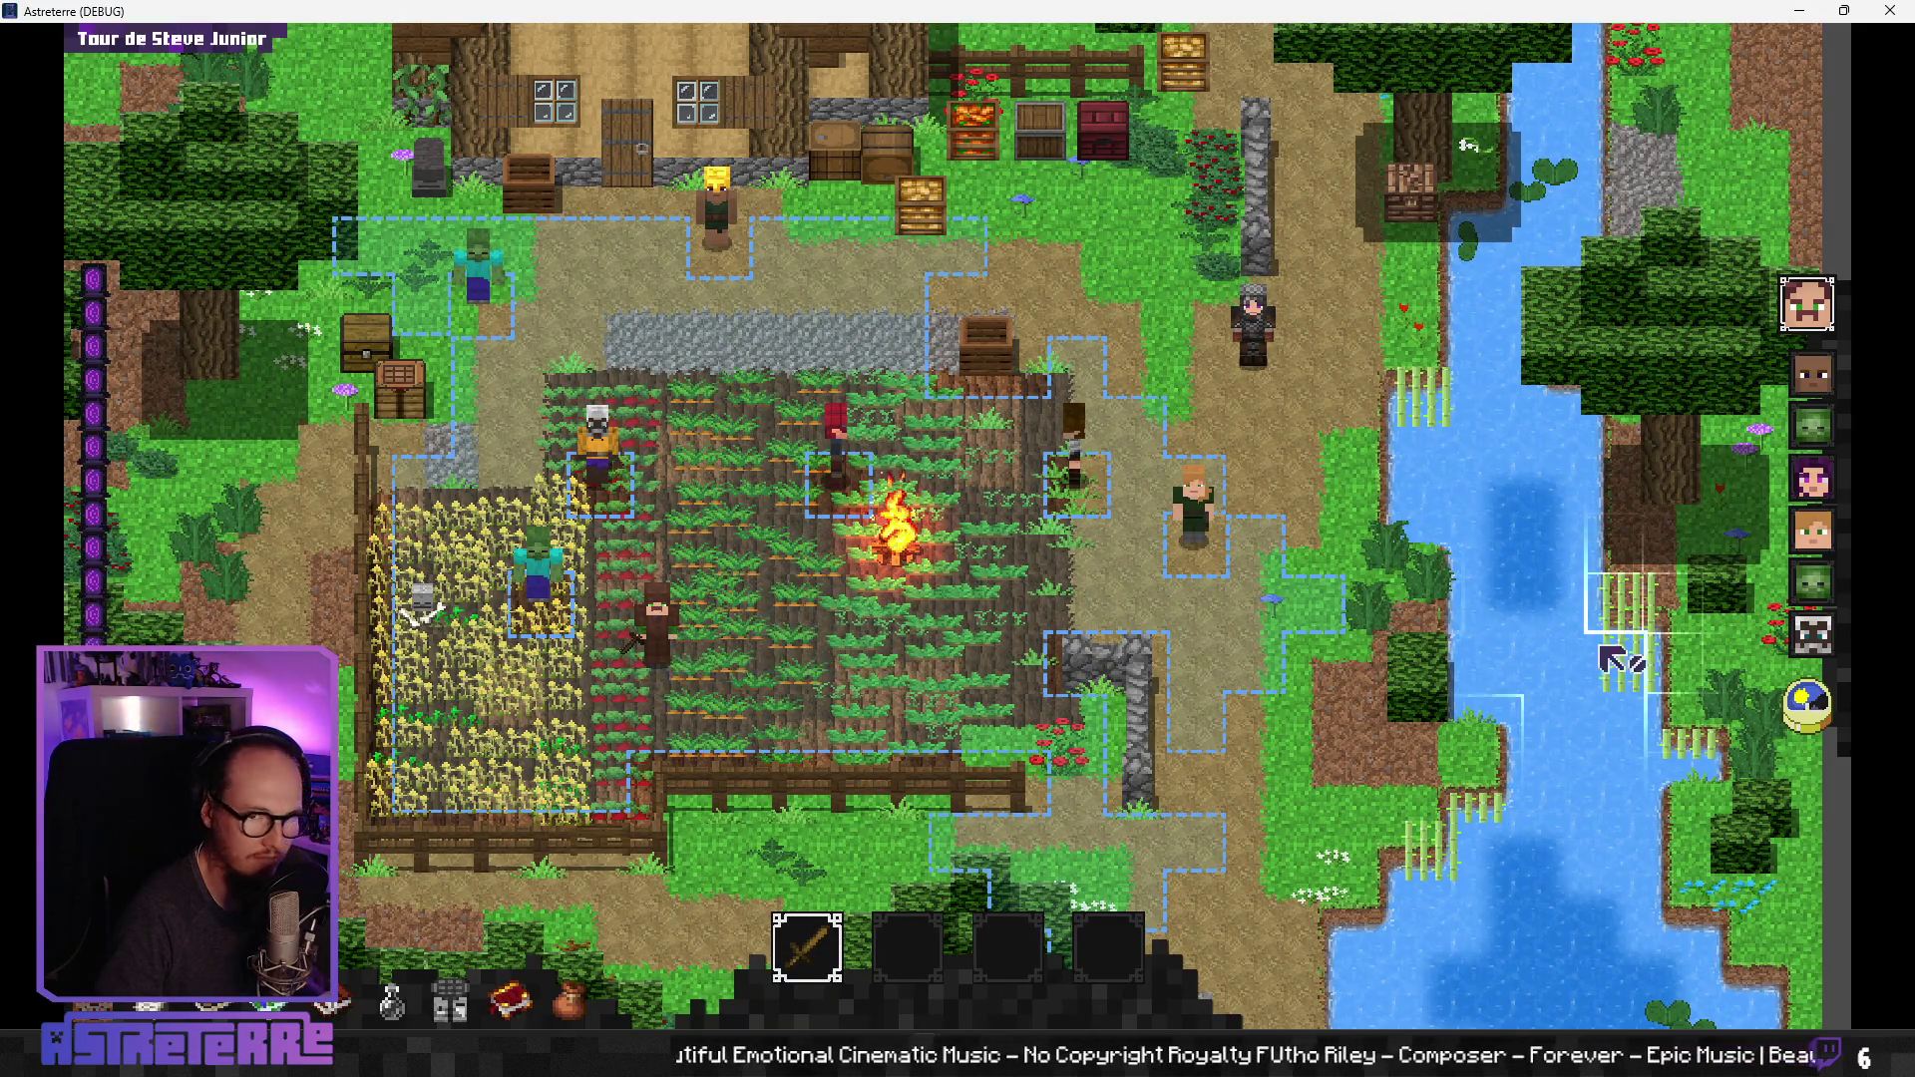
Step: End turns three times, through Bob and the creatures, until Alice's turn arrives
{"action": "left_click", "coordinate": [1817, 708]}
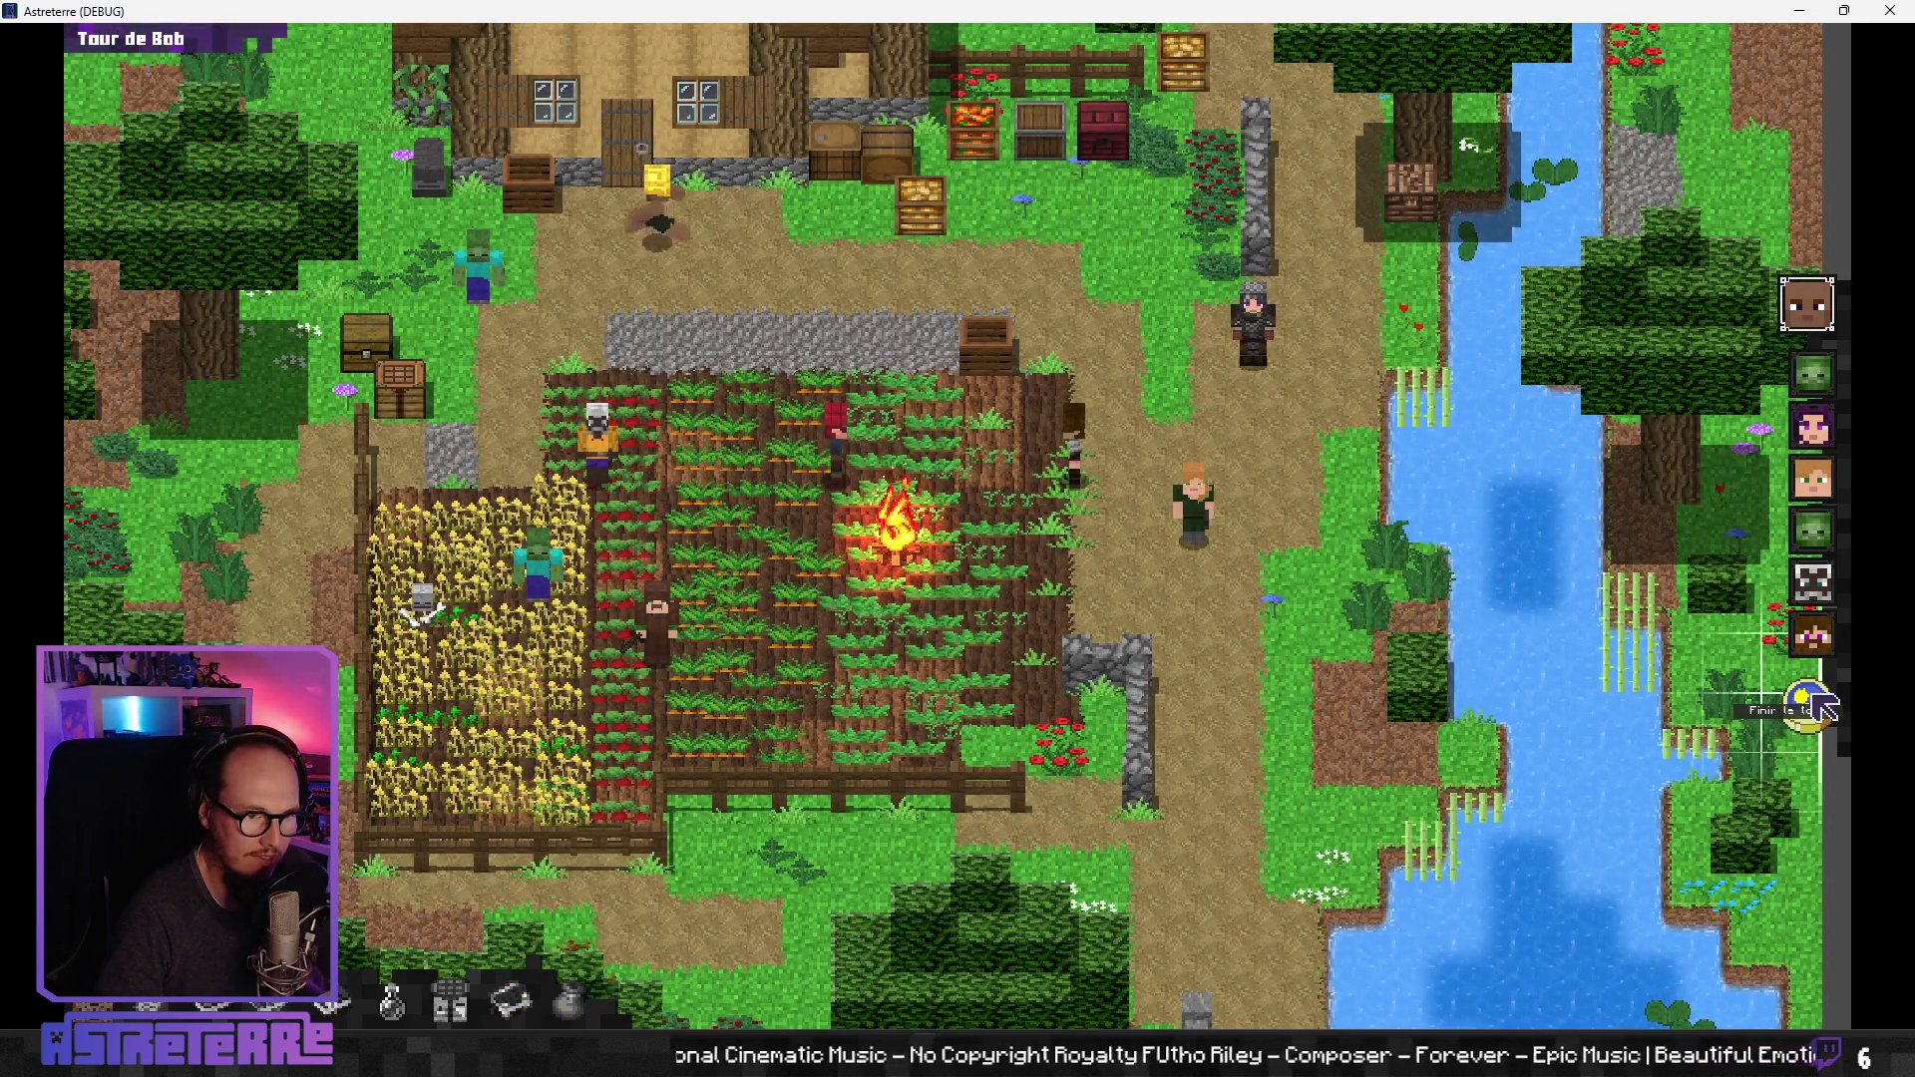
{"action": "left_click", "coordinate": [1817, 708]}
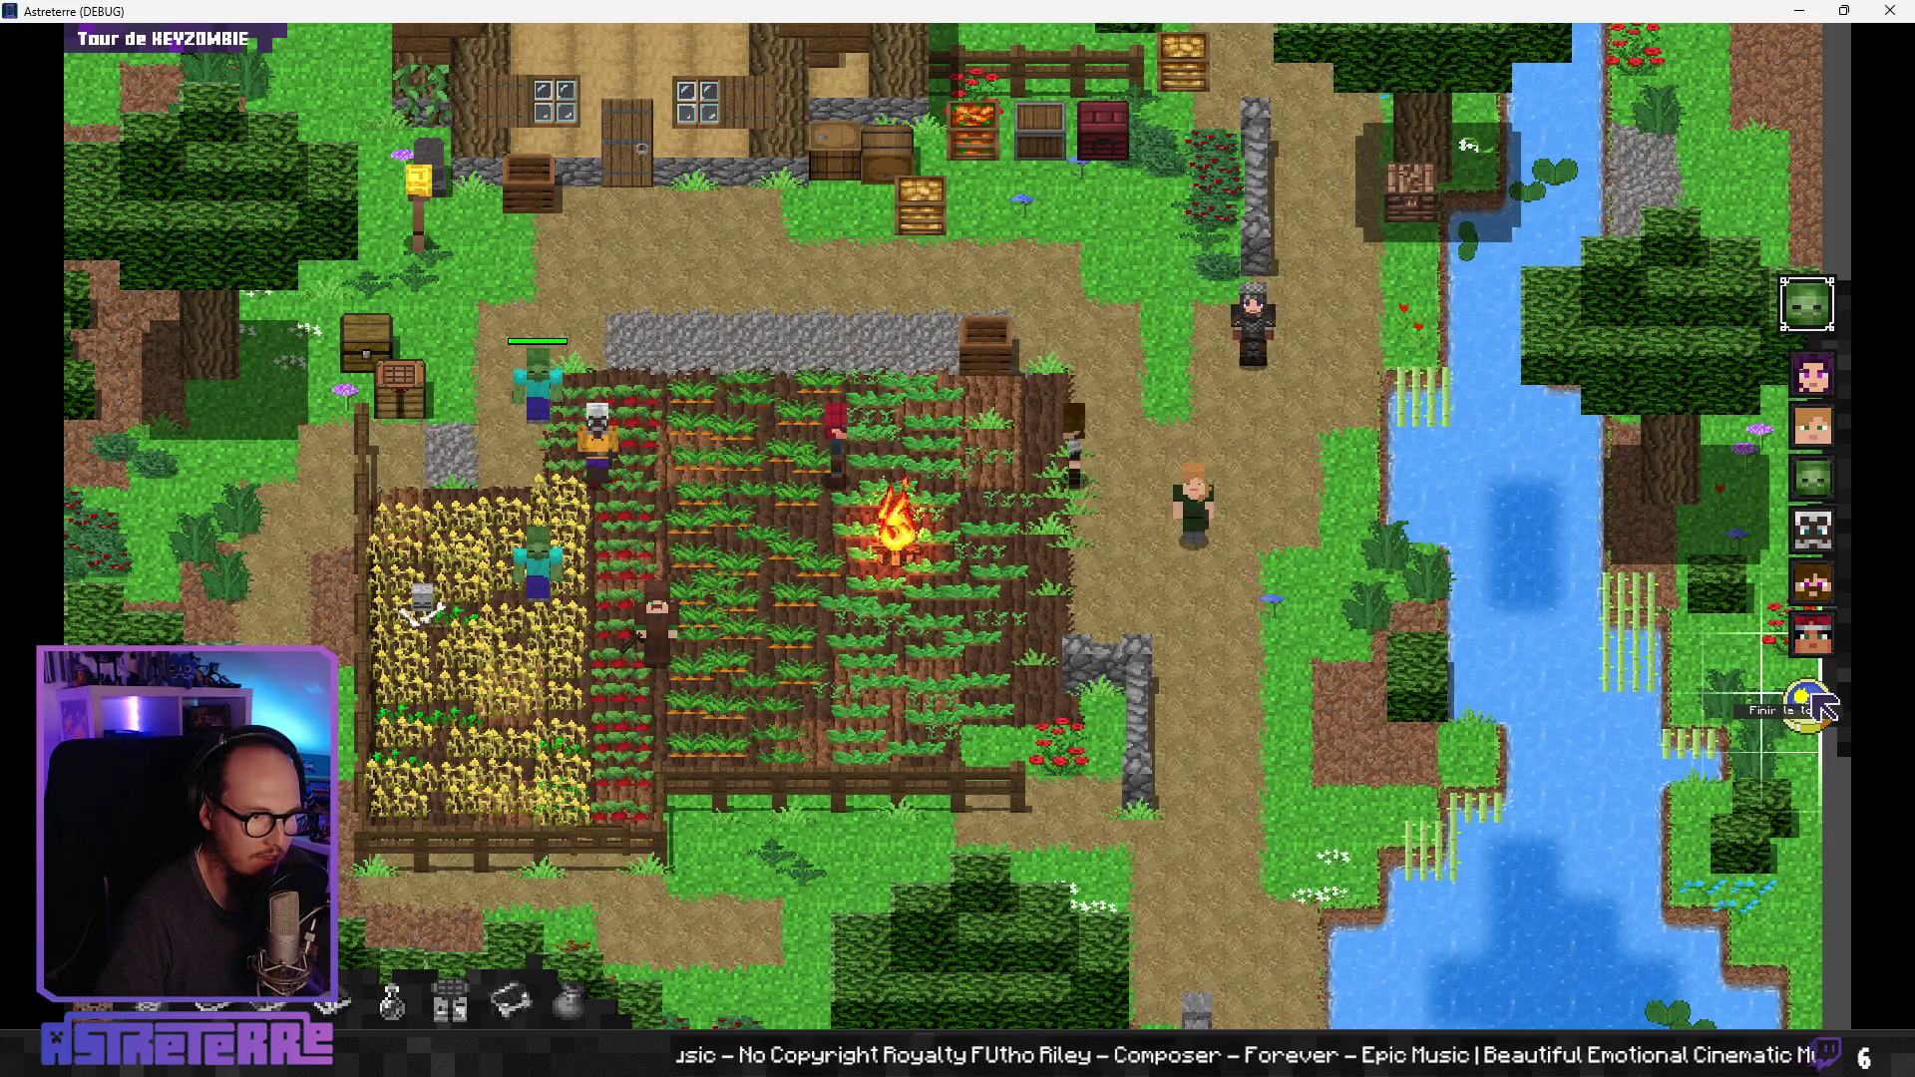
{"action": "left_click", "coordinate": [1817, 708]}
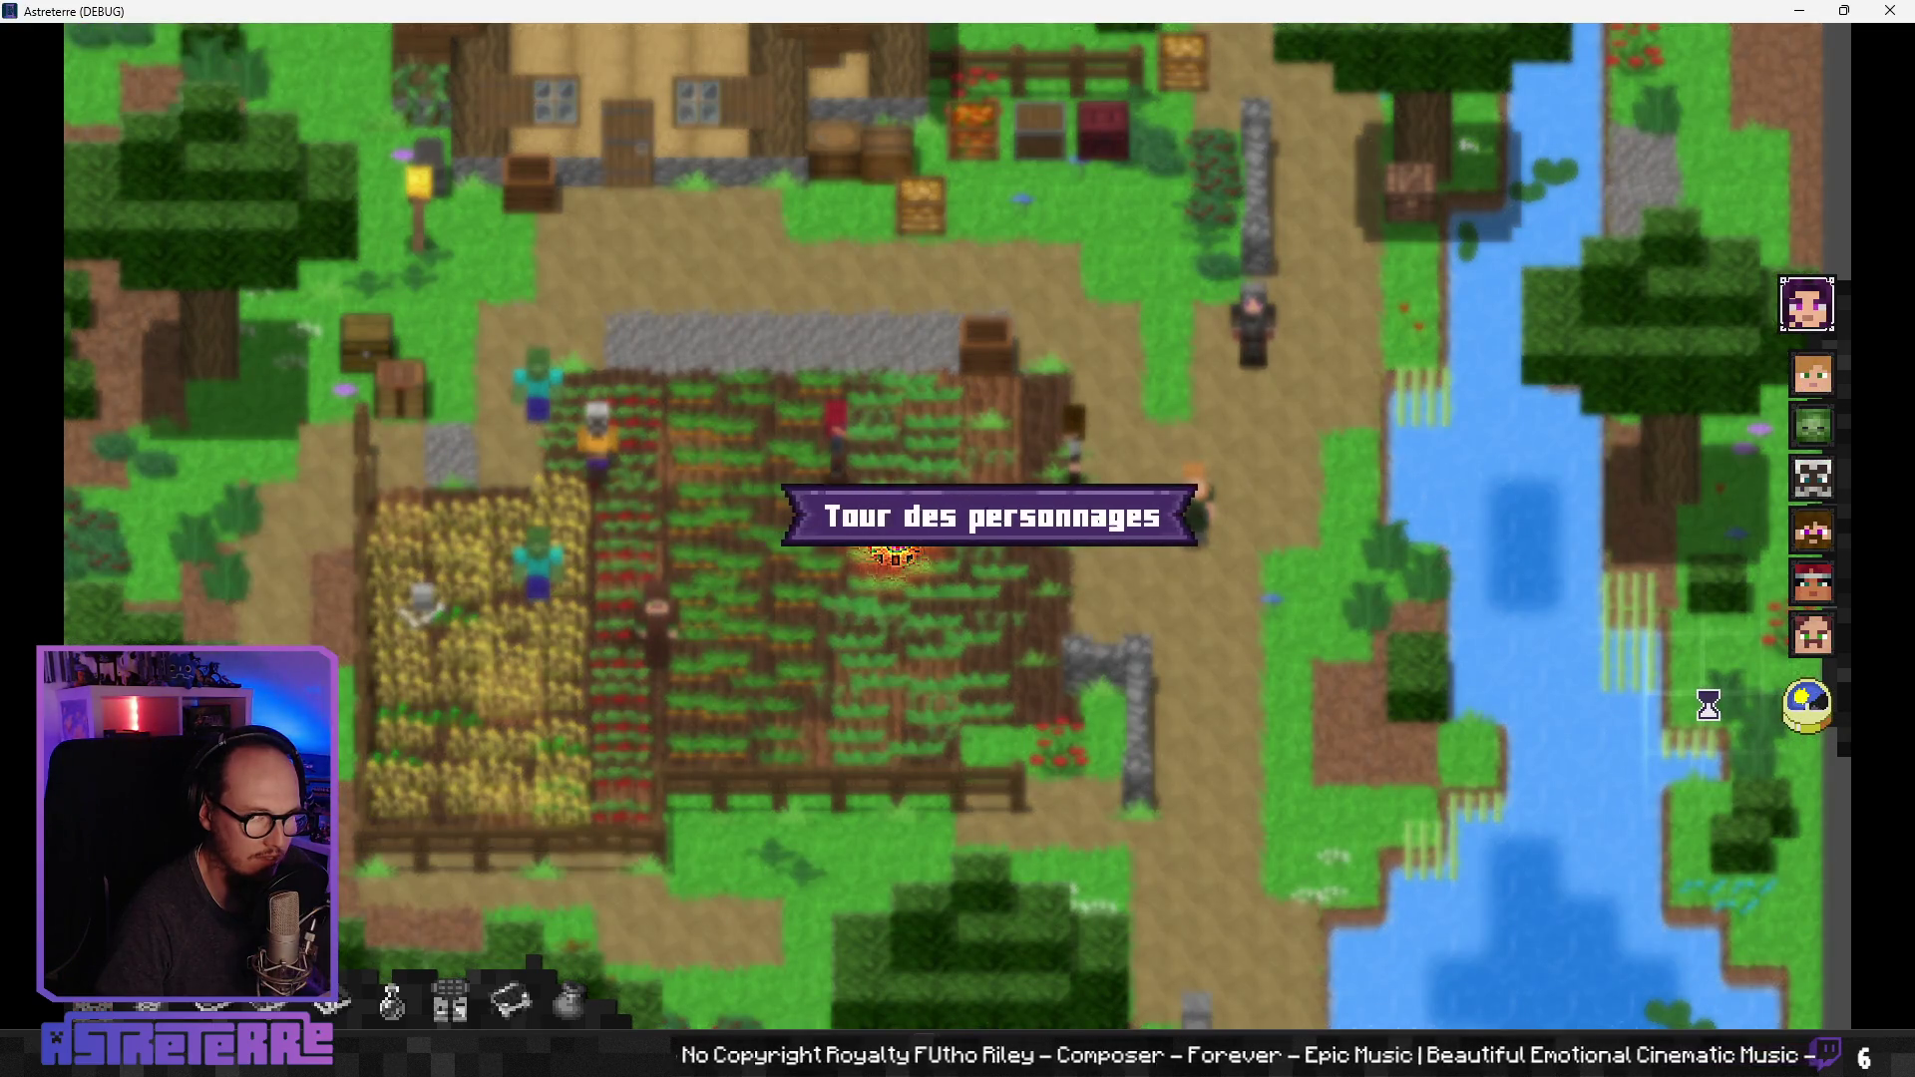
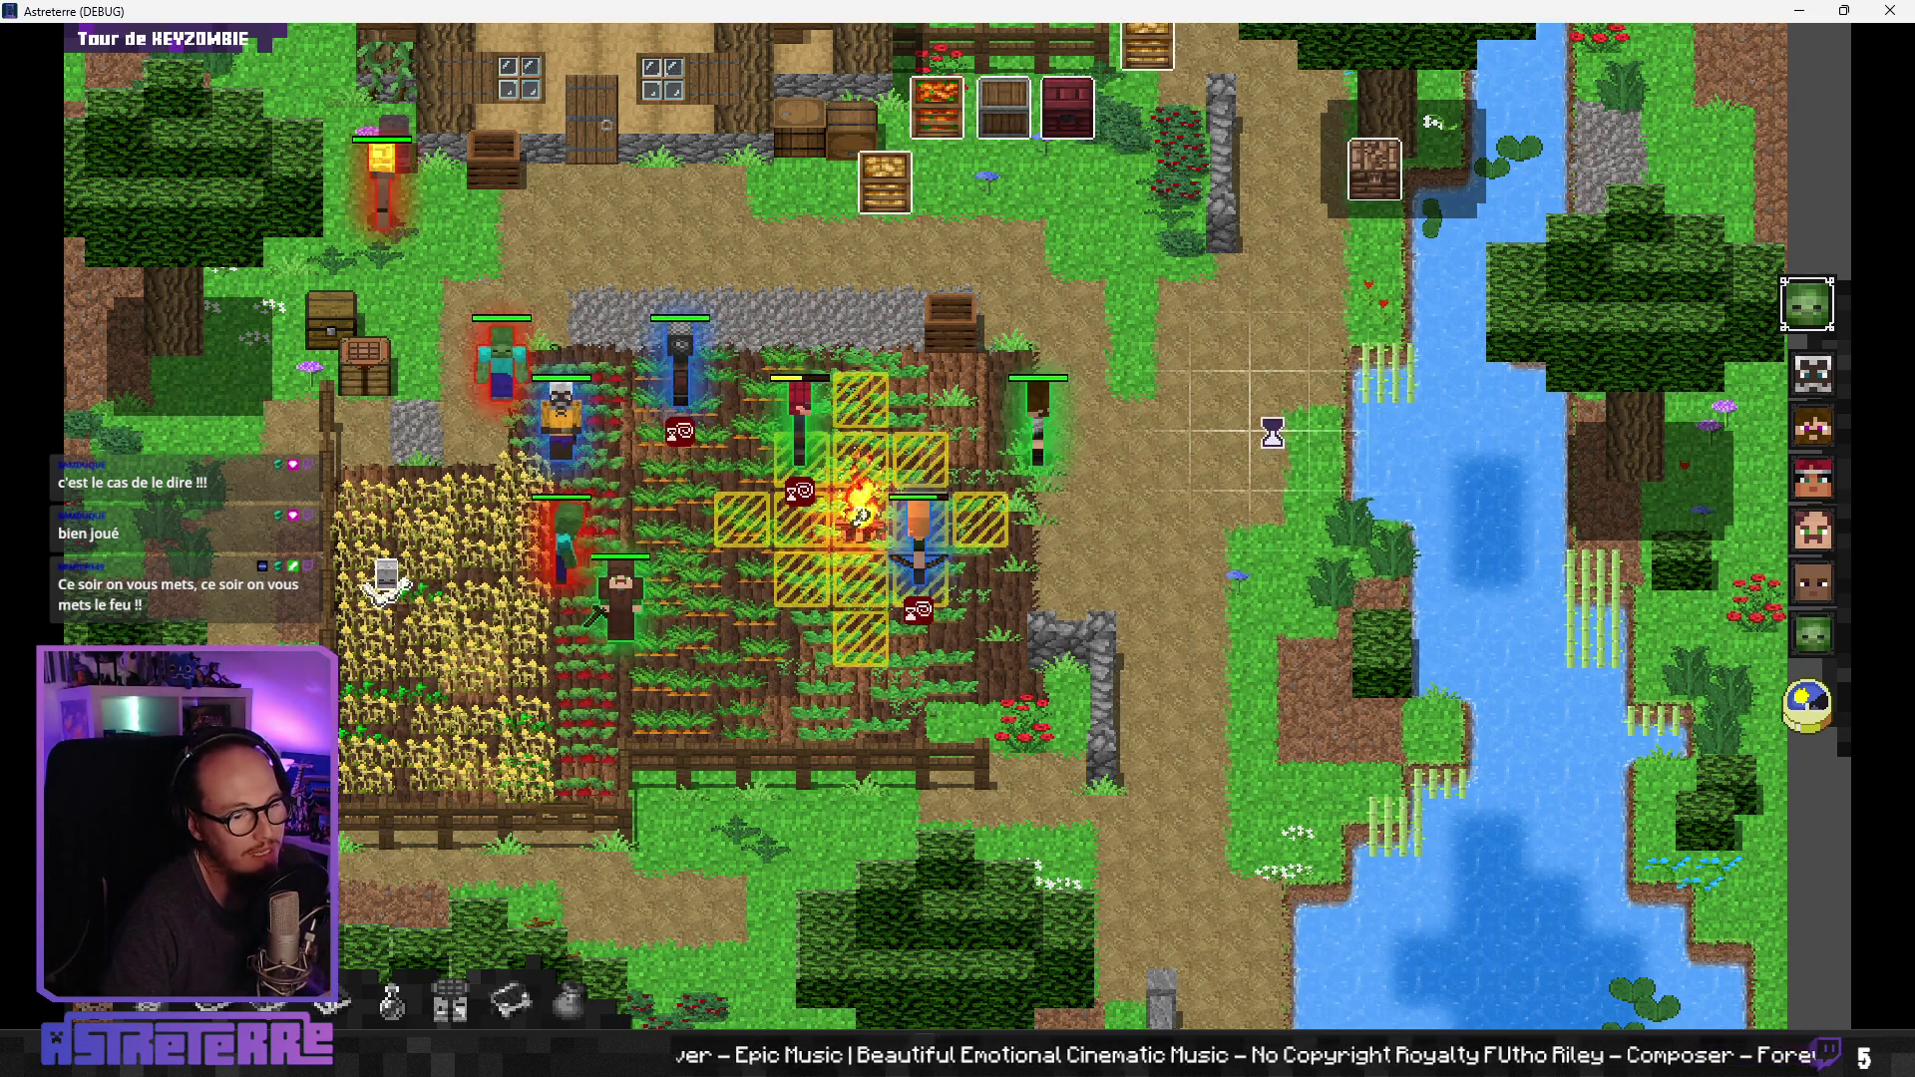
Step: End three turns until it's Alex's turn, briefly toggling the health and campfire danger overlay
{"action": "left_click", "coordinate": [1812, 731]}
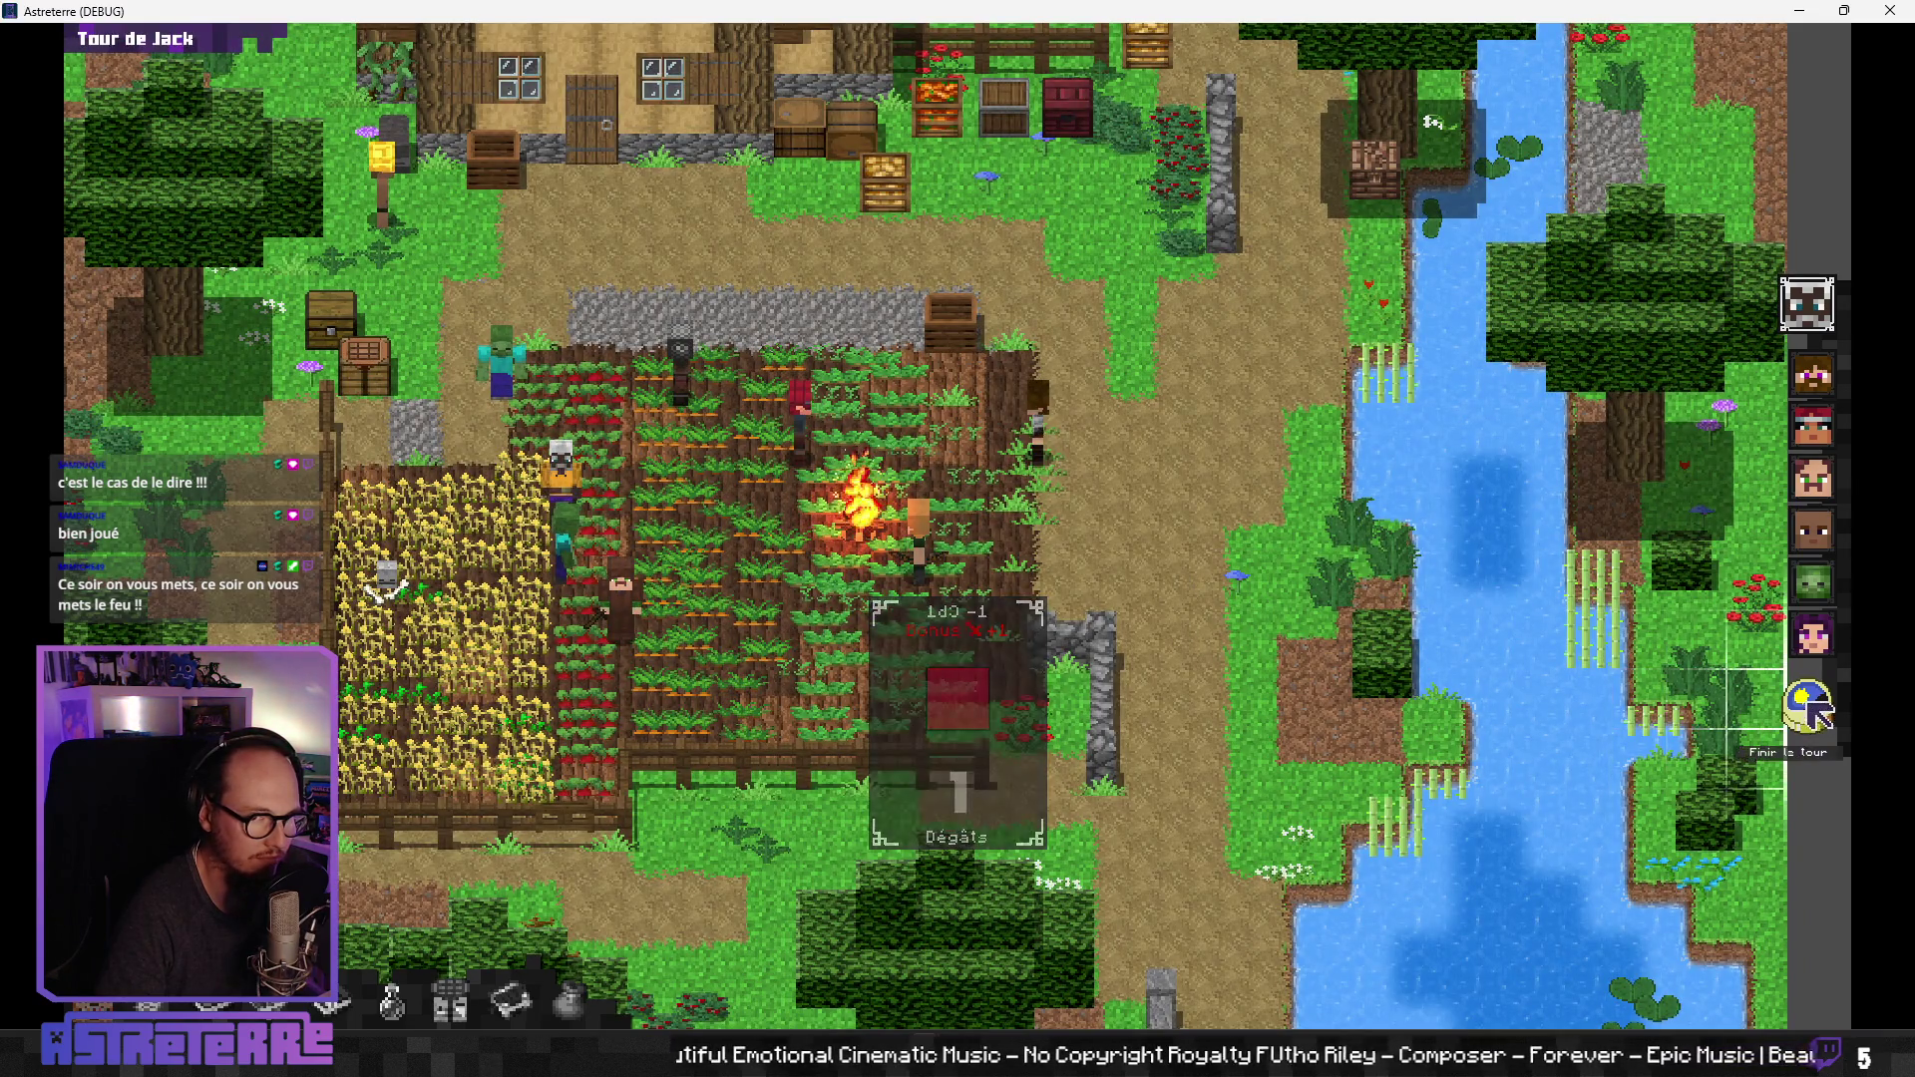
{"action": "left_click", "coordinate": [1817, 736]}
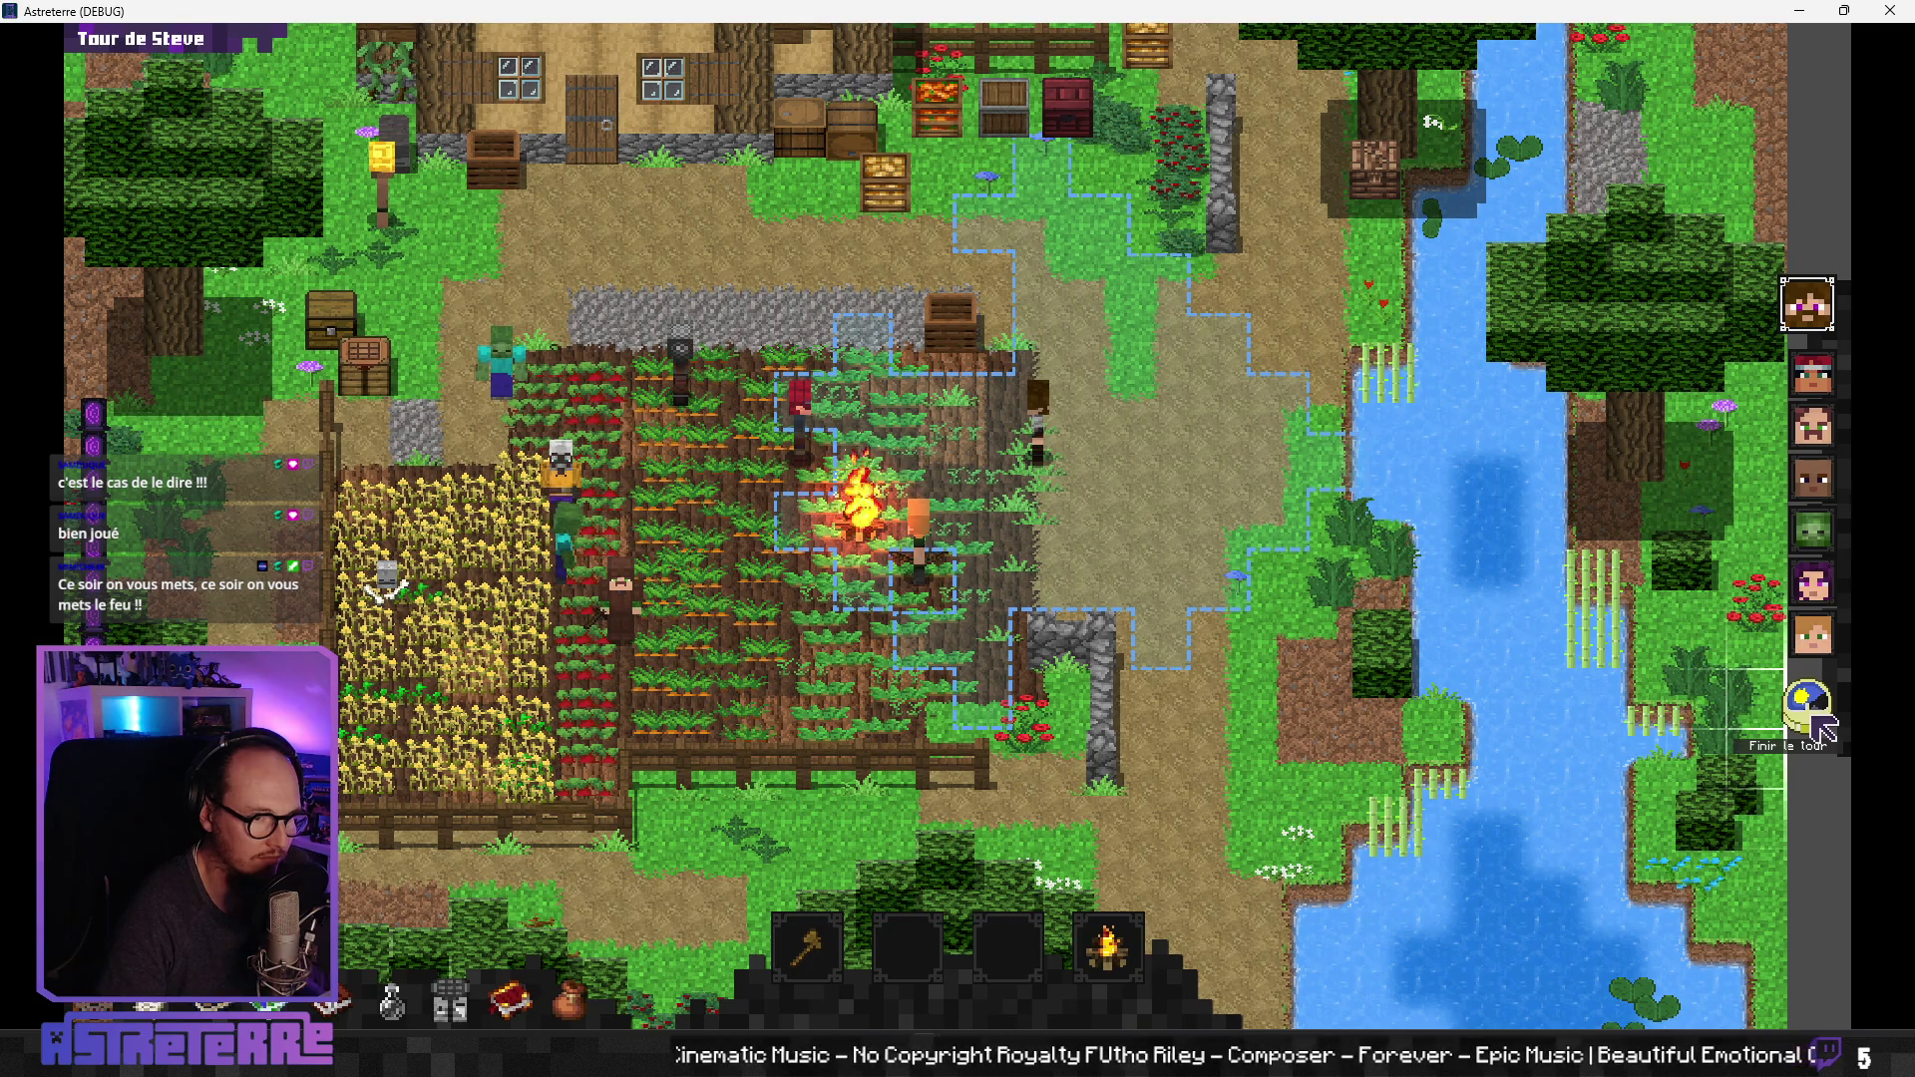
{"action": "key", "text": "alt"}
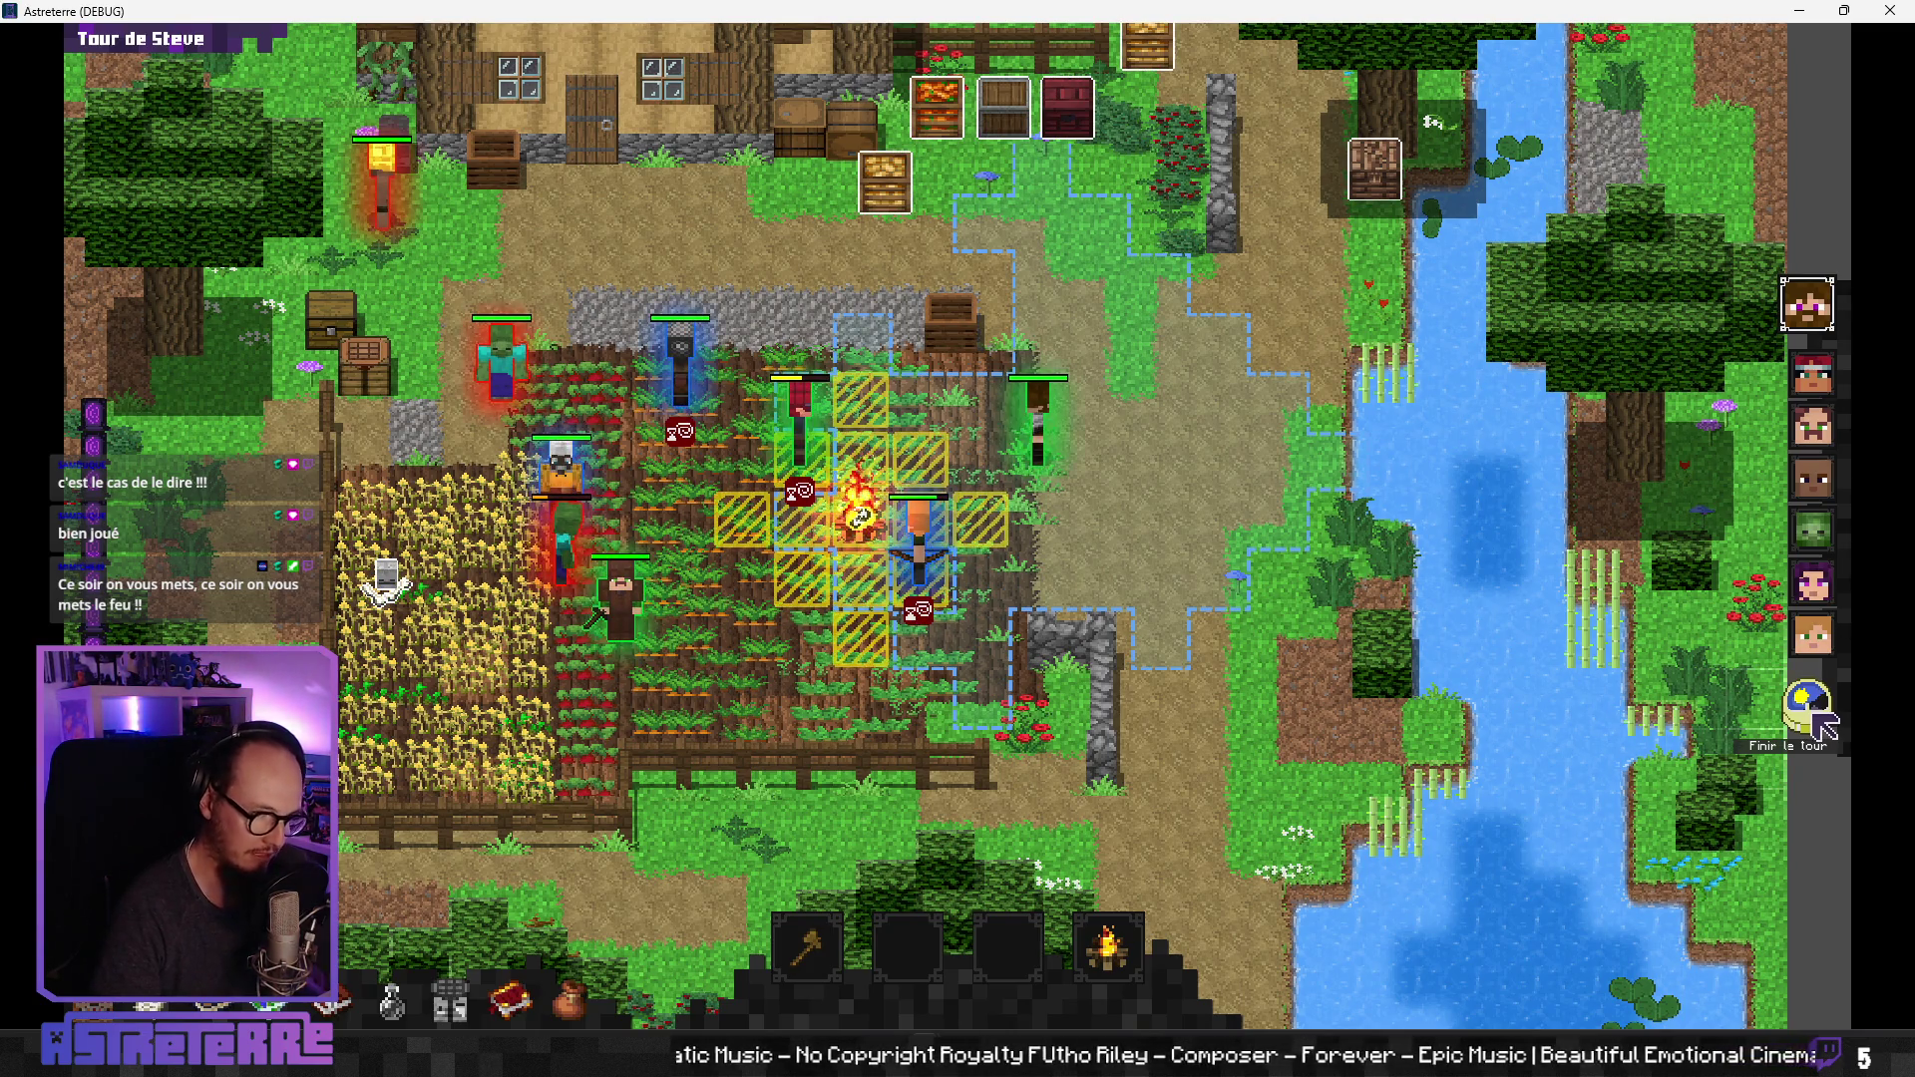
{"action": "key", "text": "alt"}
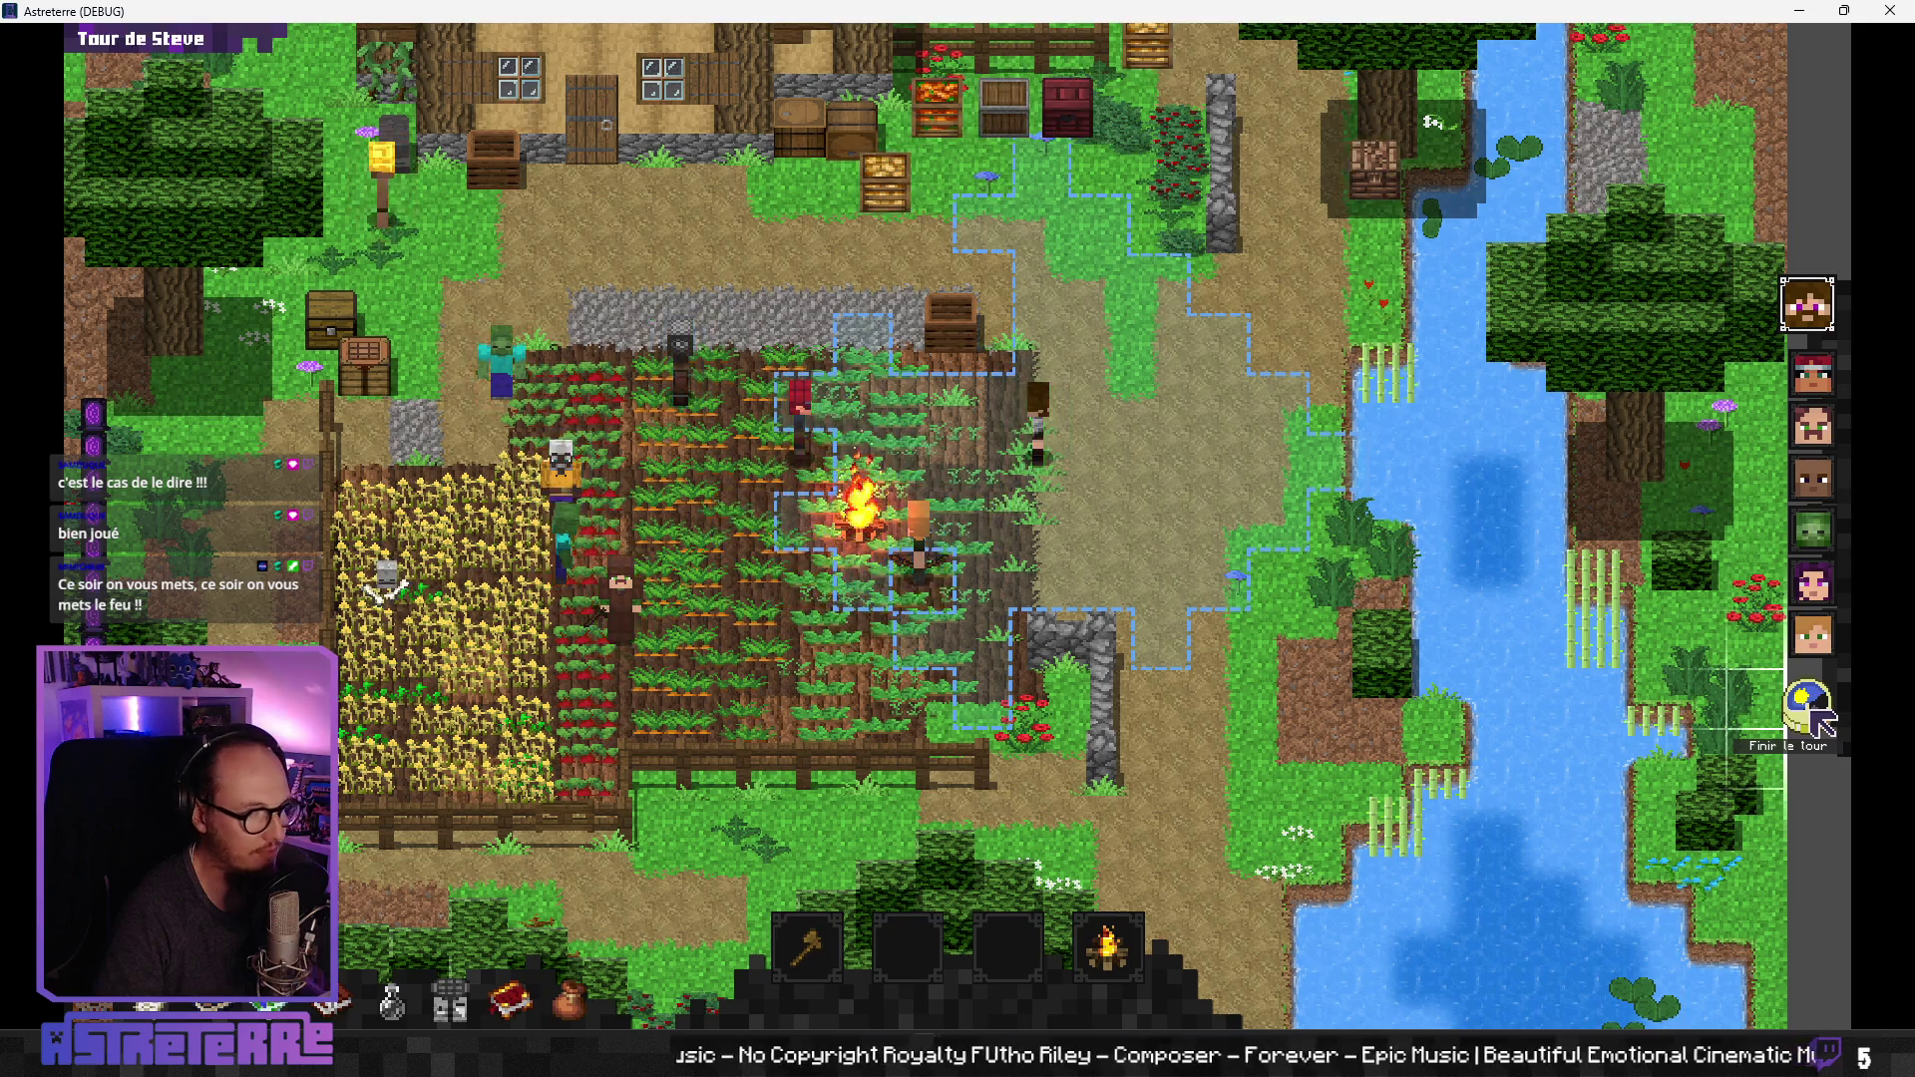
{"action": "left_click", "coordinate": [1816, 716]}
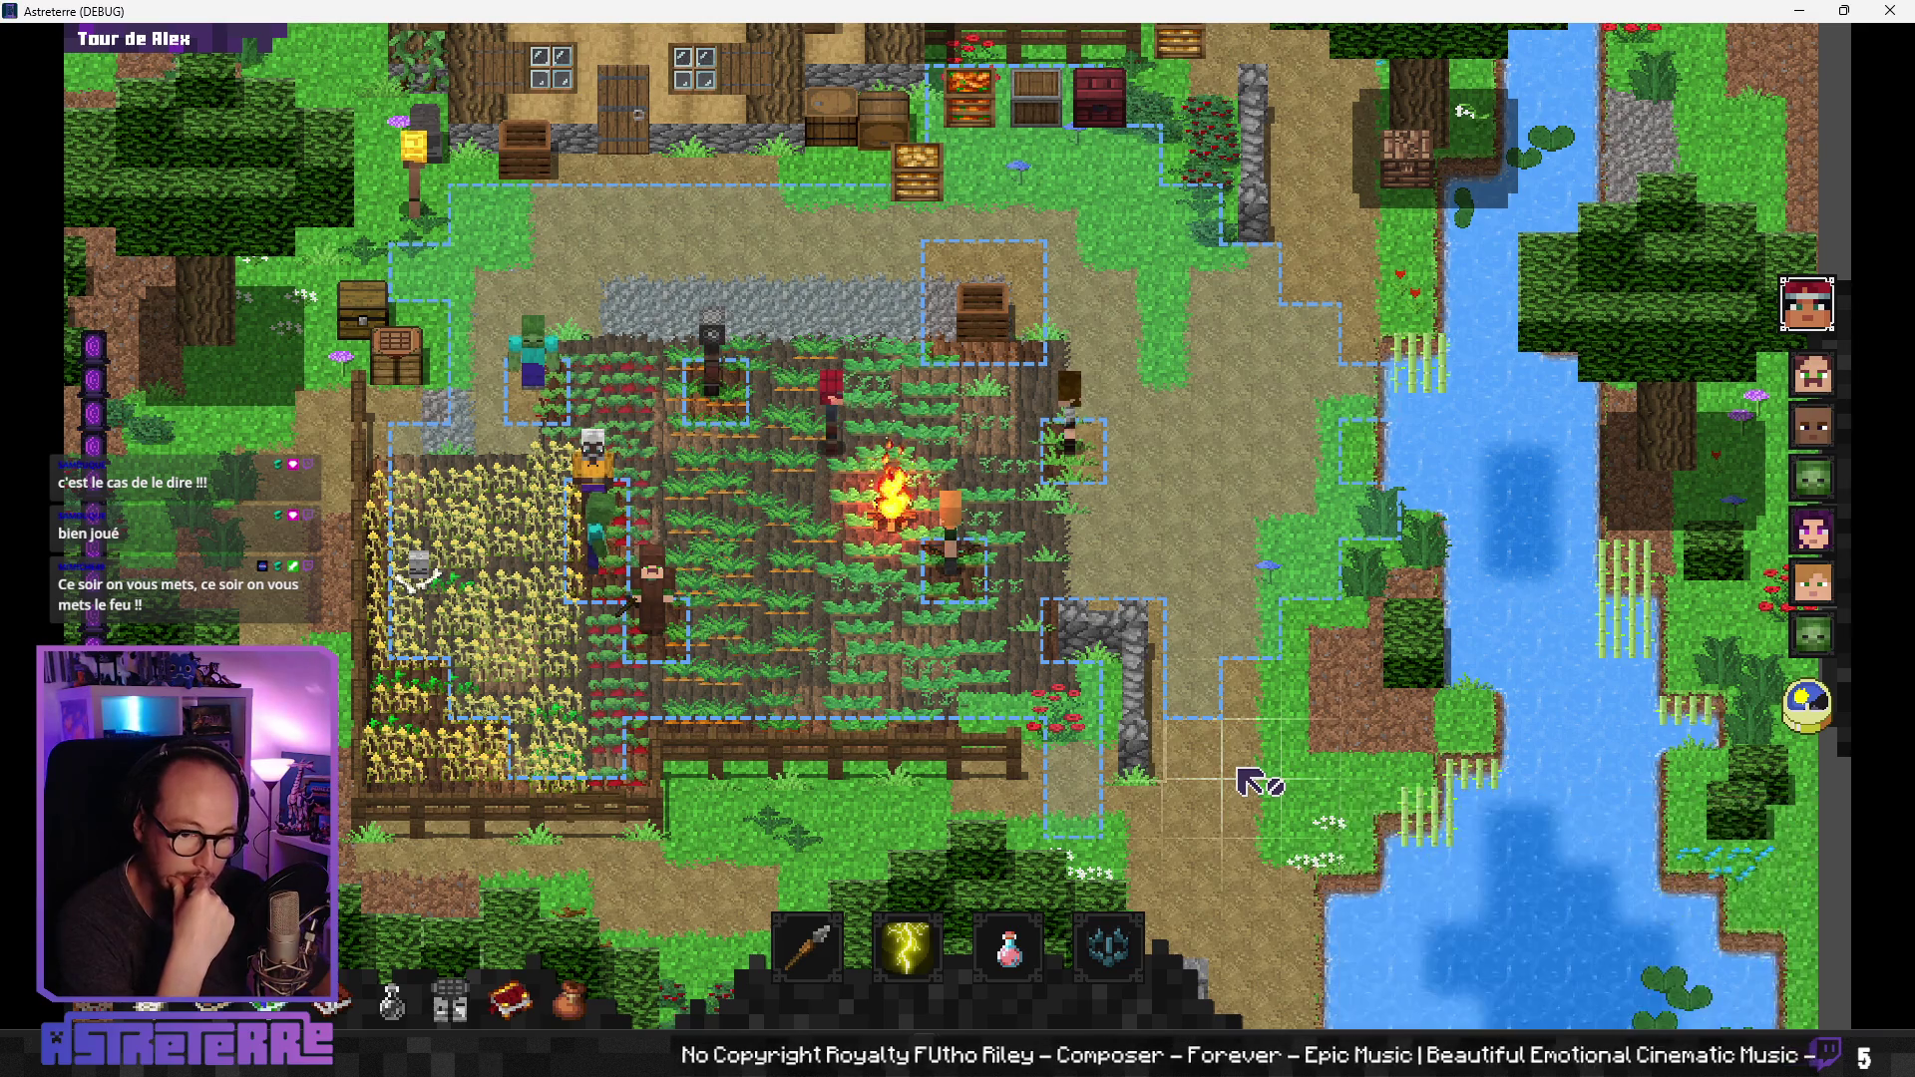
{"action": "key", "text": "alt"}
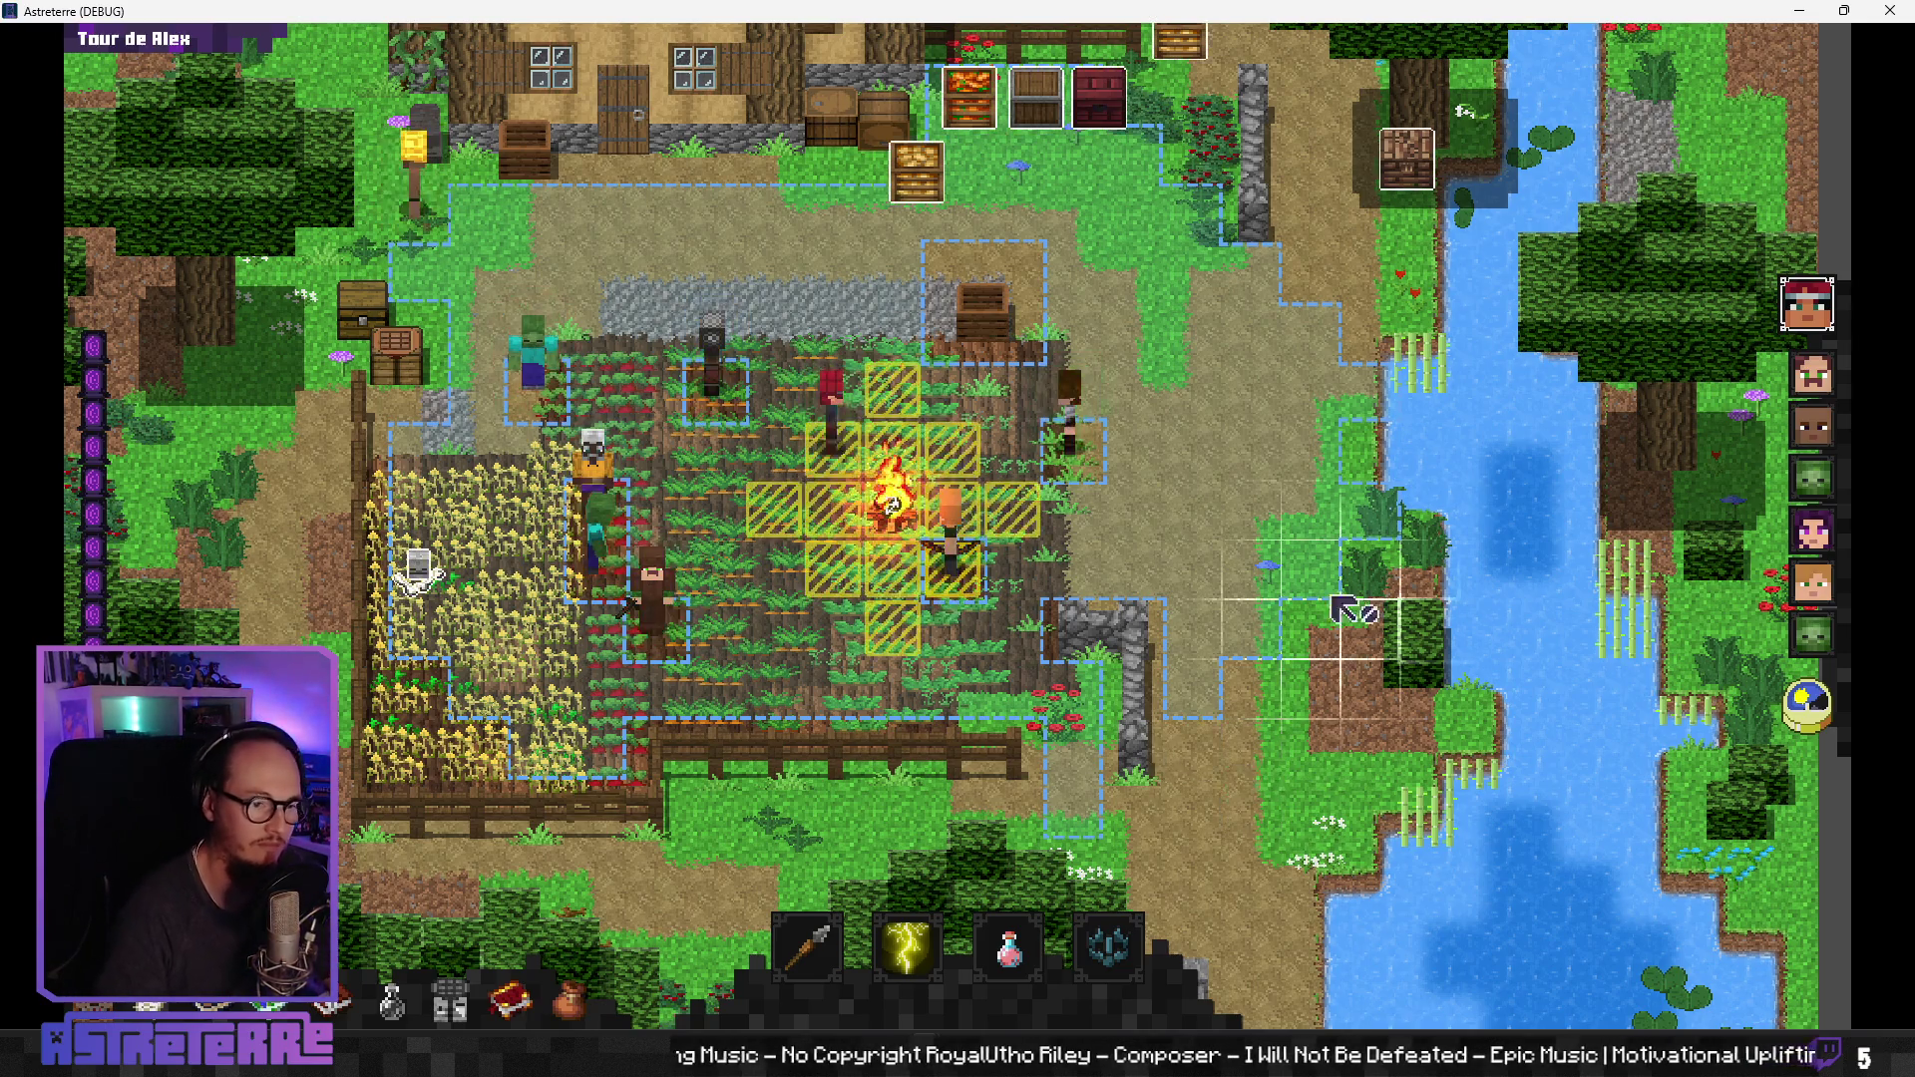
Step: Close the running game and return to NPCDefense.gd's line 572 in the editor
{"action": "left_click", "coordinate": [1885, 12]}
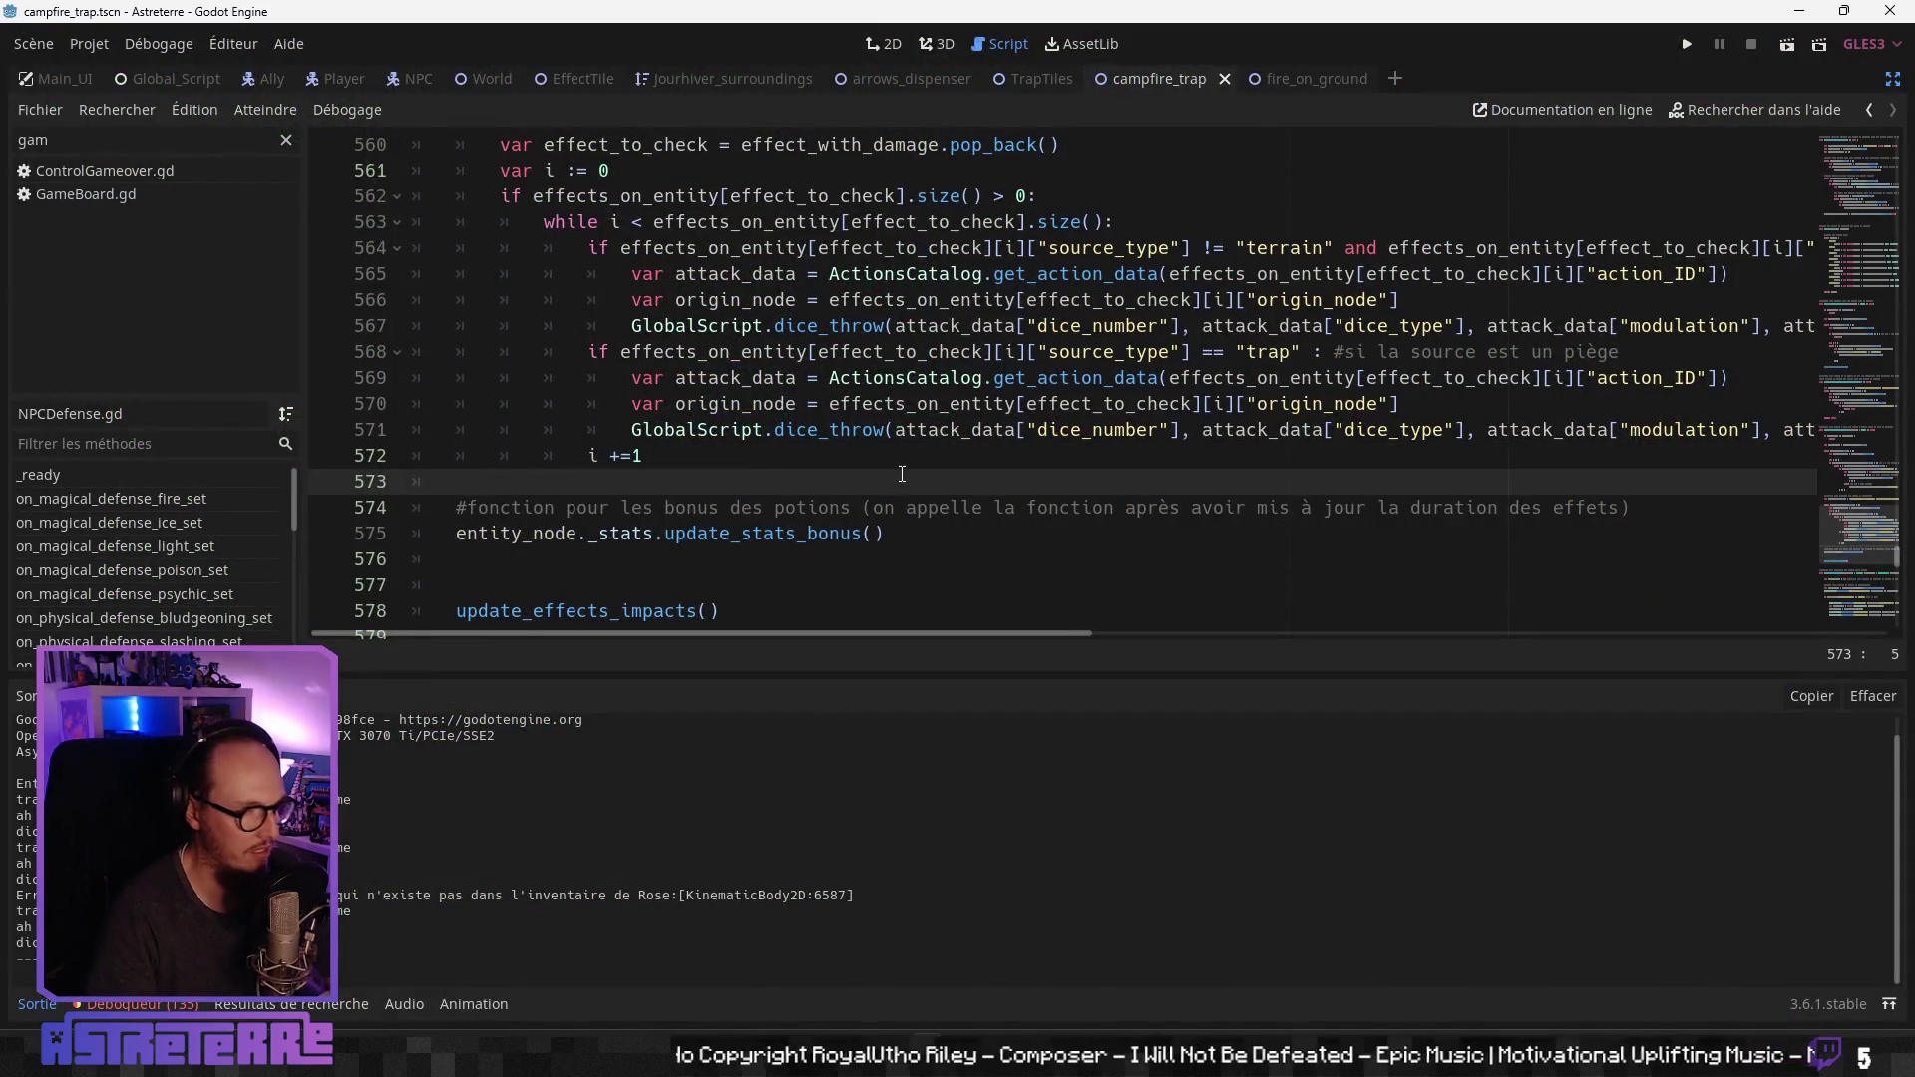
{"action": "scroll", "coordinate": [901, 473], "scroll_direction": "up", "scroll_amount": 1}
{"action": "left_click", "coordinate": [758, 538]}
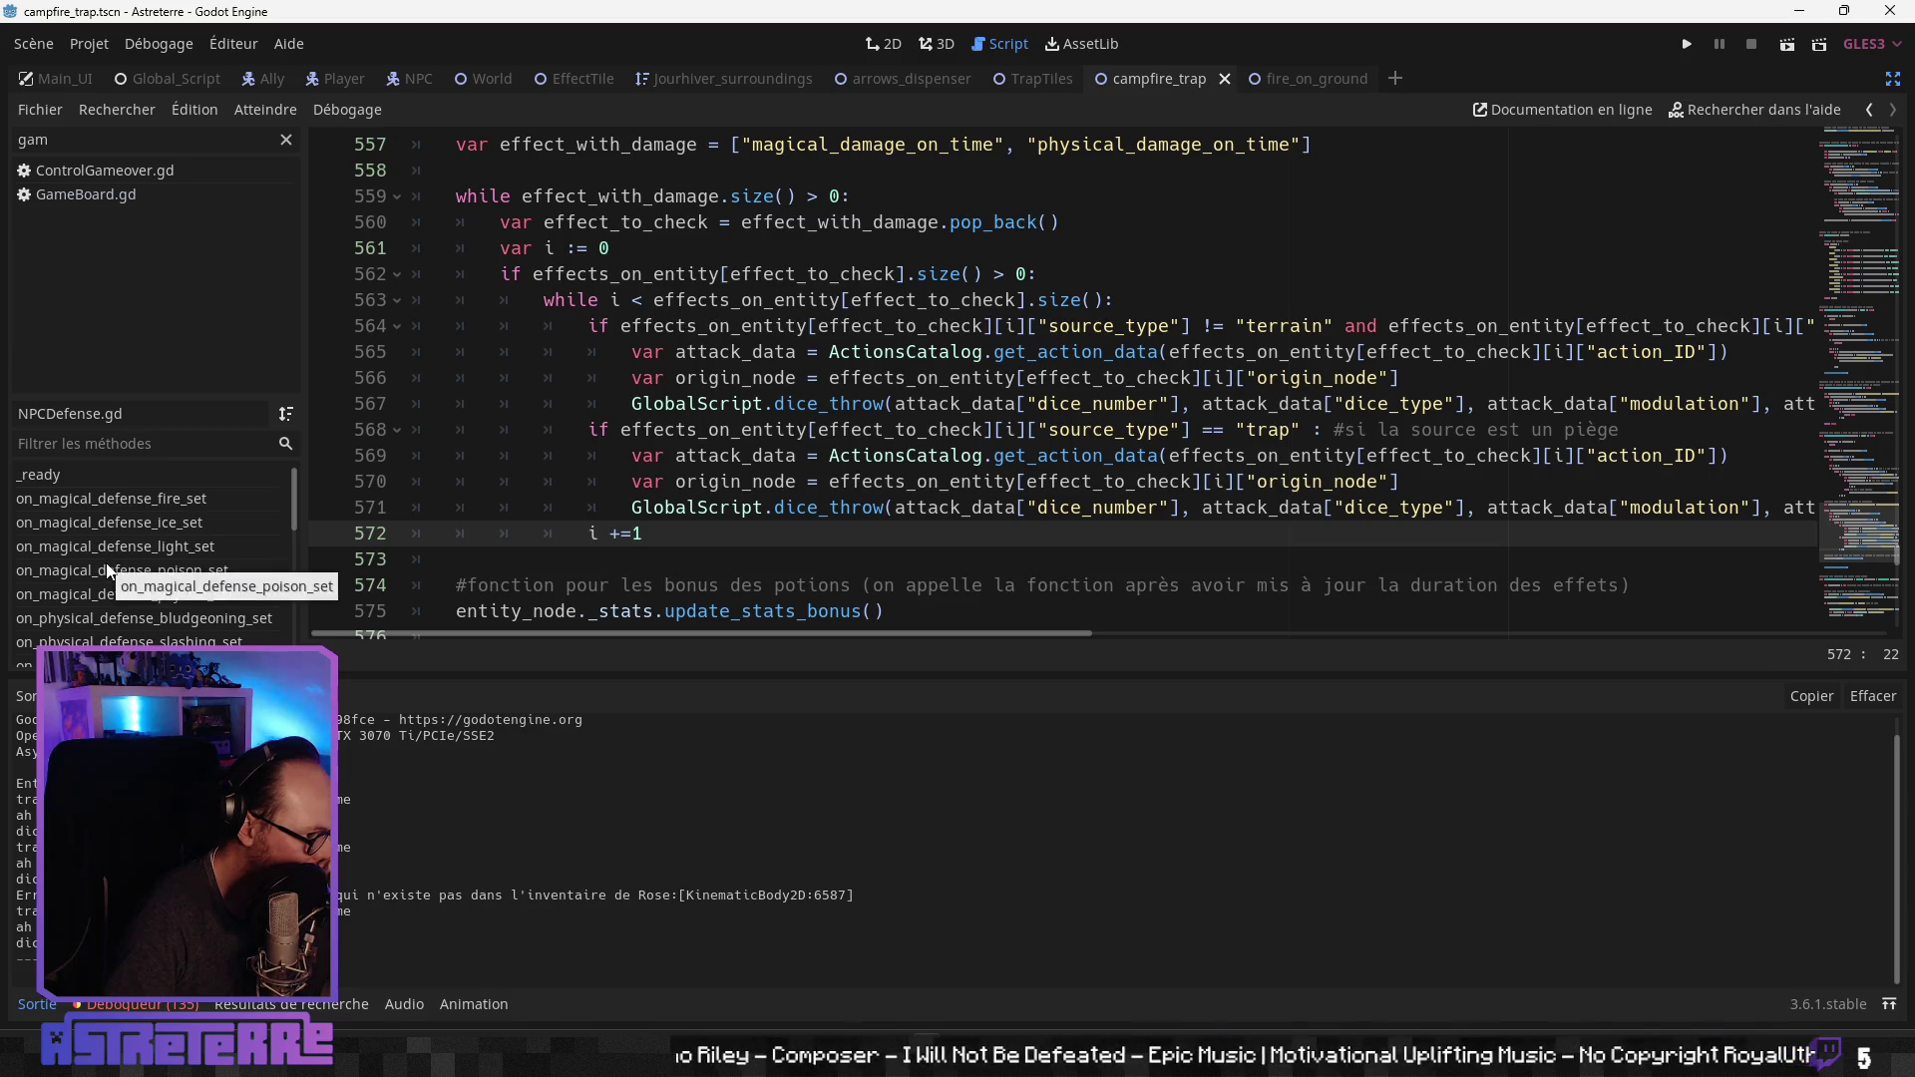
Step: Switch to GameBoard.gd and read update_entity_effects lines 255-263
{"action": "left_click", "coordinate": [118, 197]}
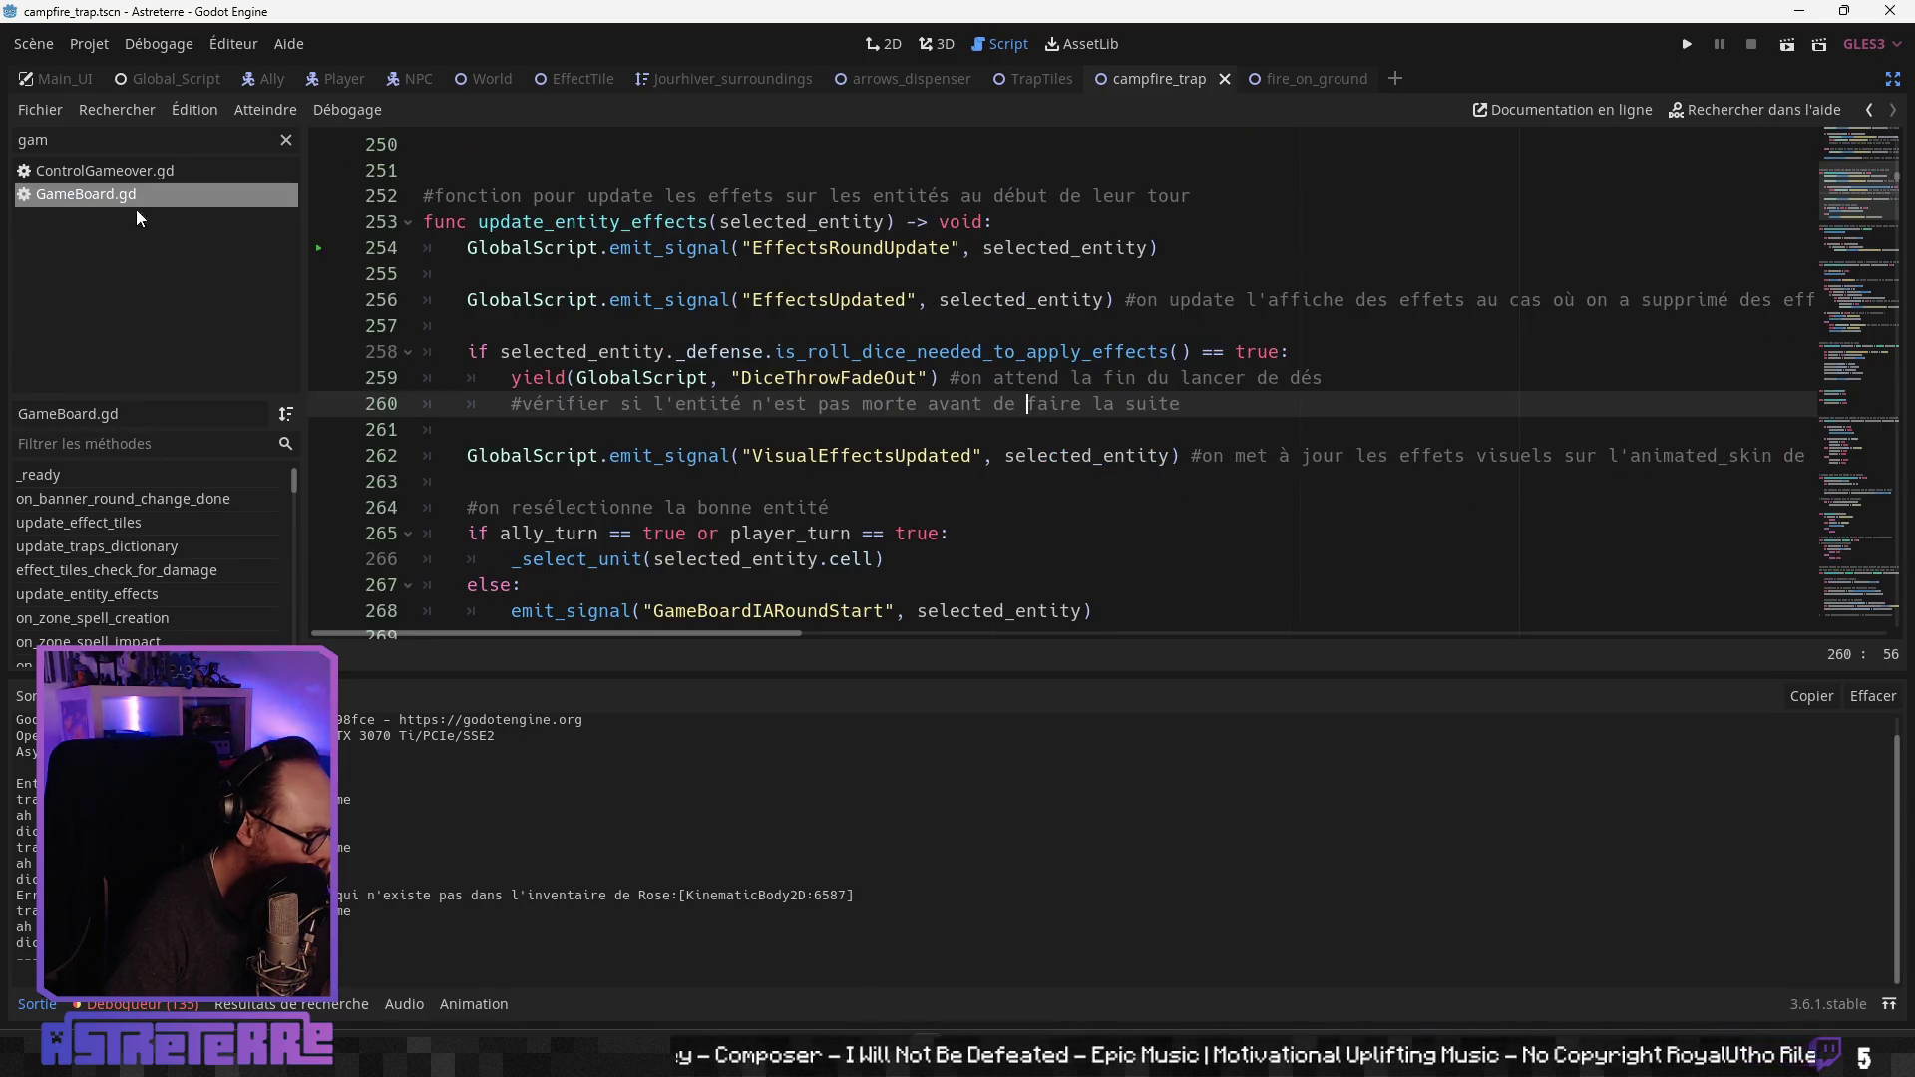
{"action": "left_click", "coordinate": [790, 481]}
{"action": "left_click", "coordinate": [819, 377]}
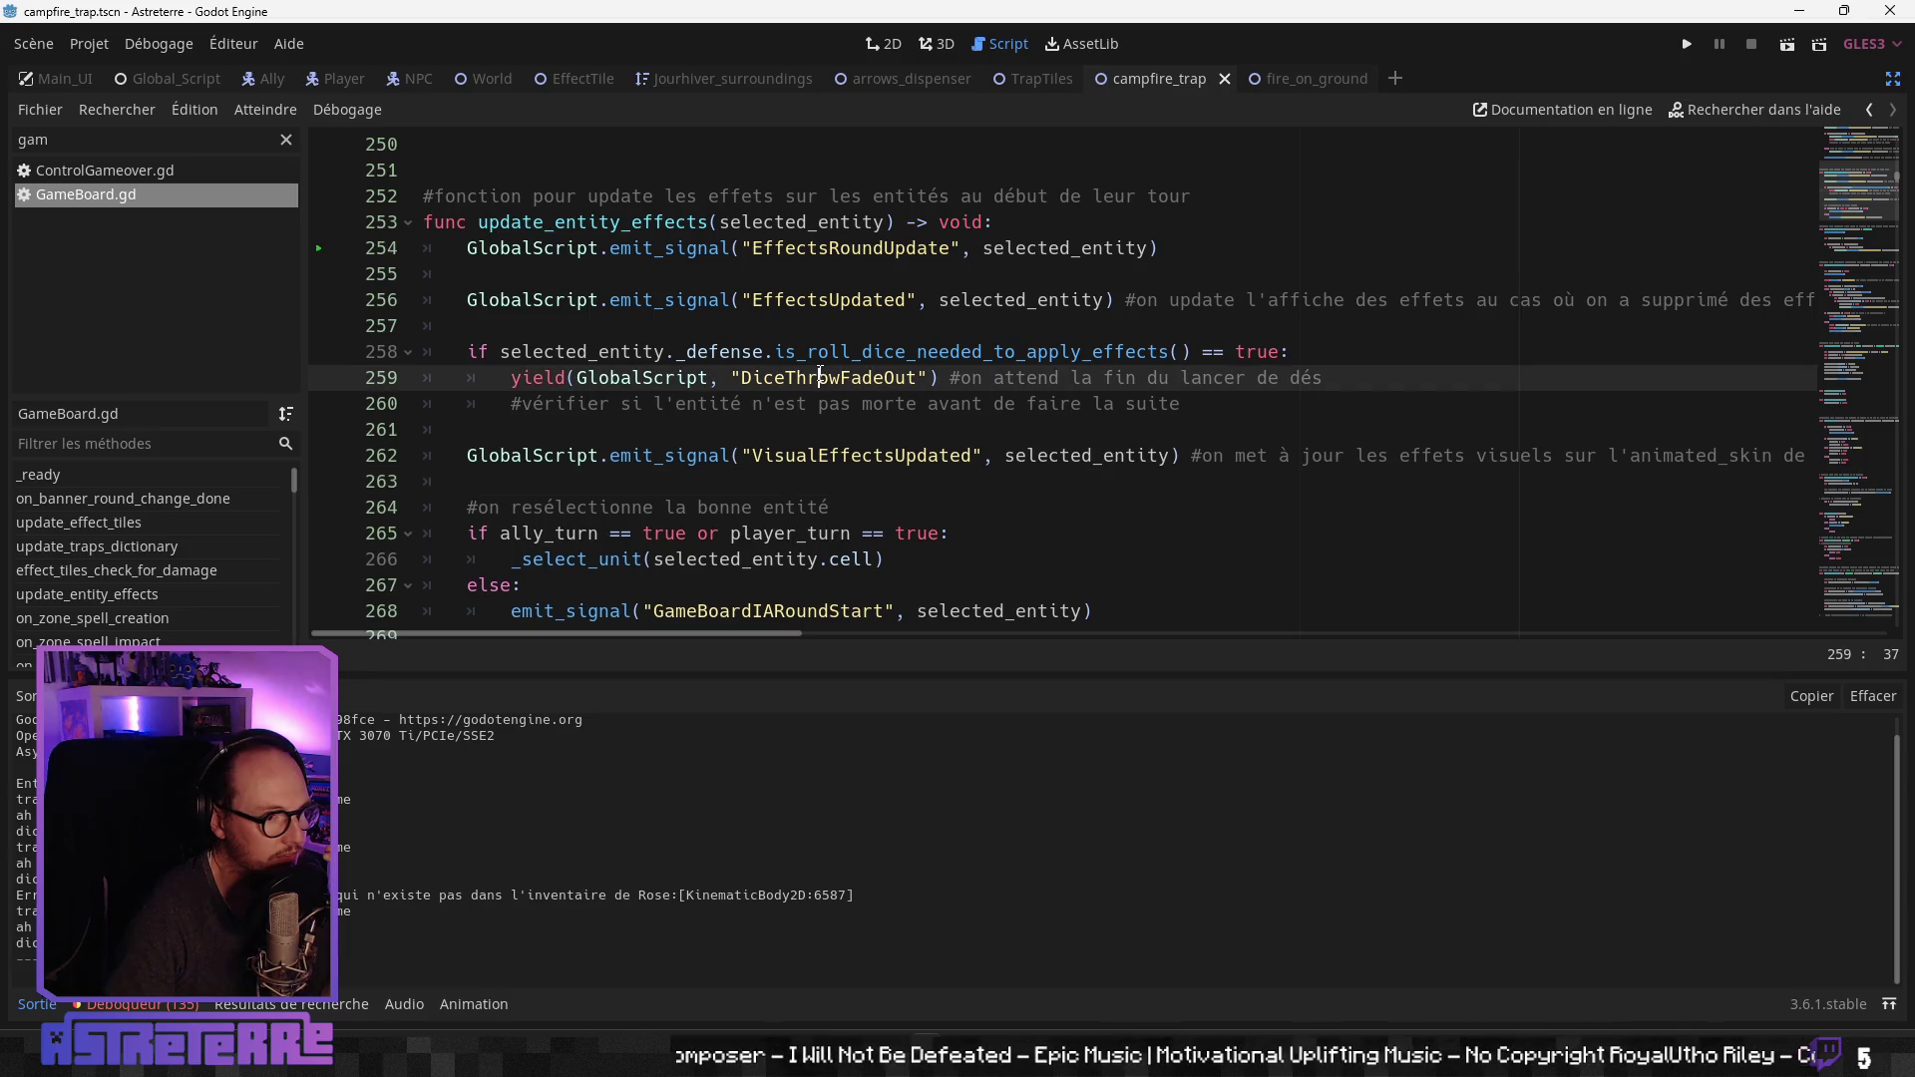
{"action": "left_click", "coordinate": [1063, 403]}
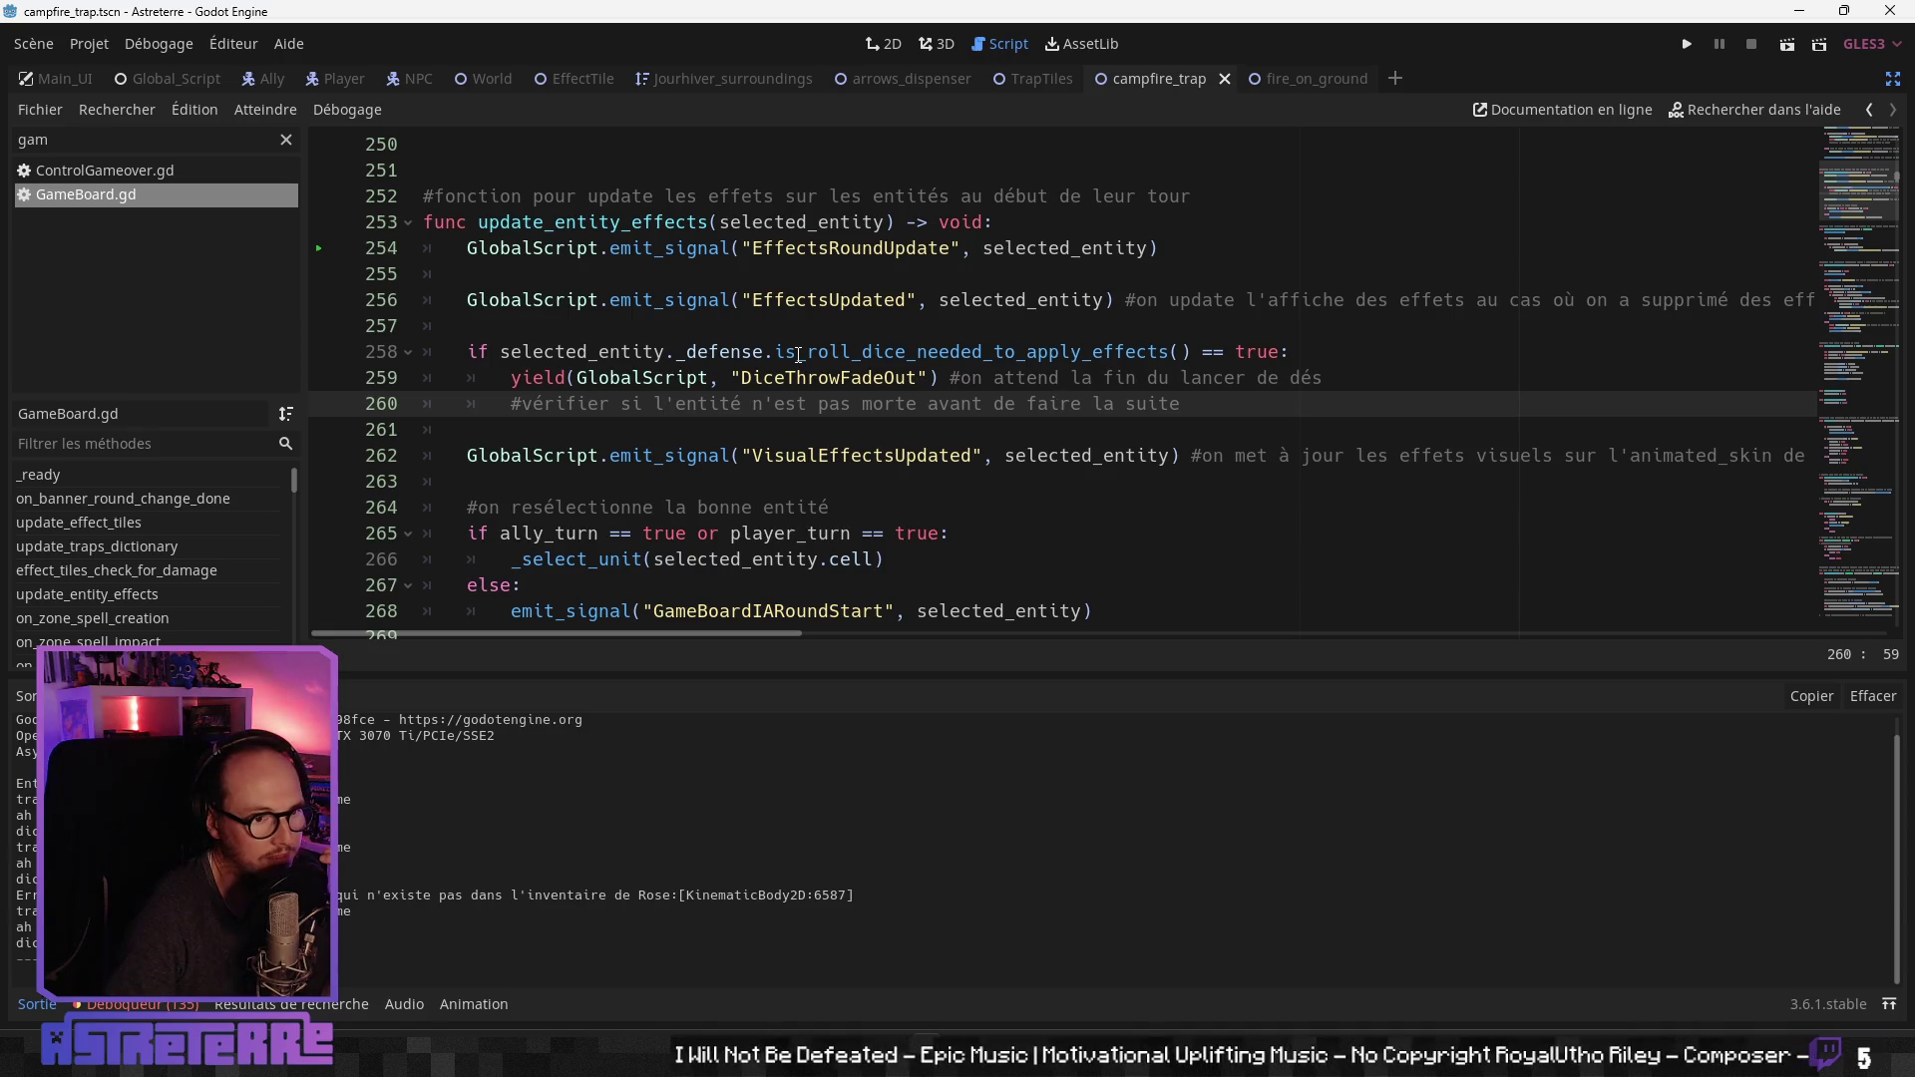
{"action": "left_click", "coordinate": [734, 283]}
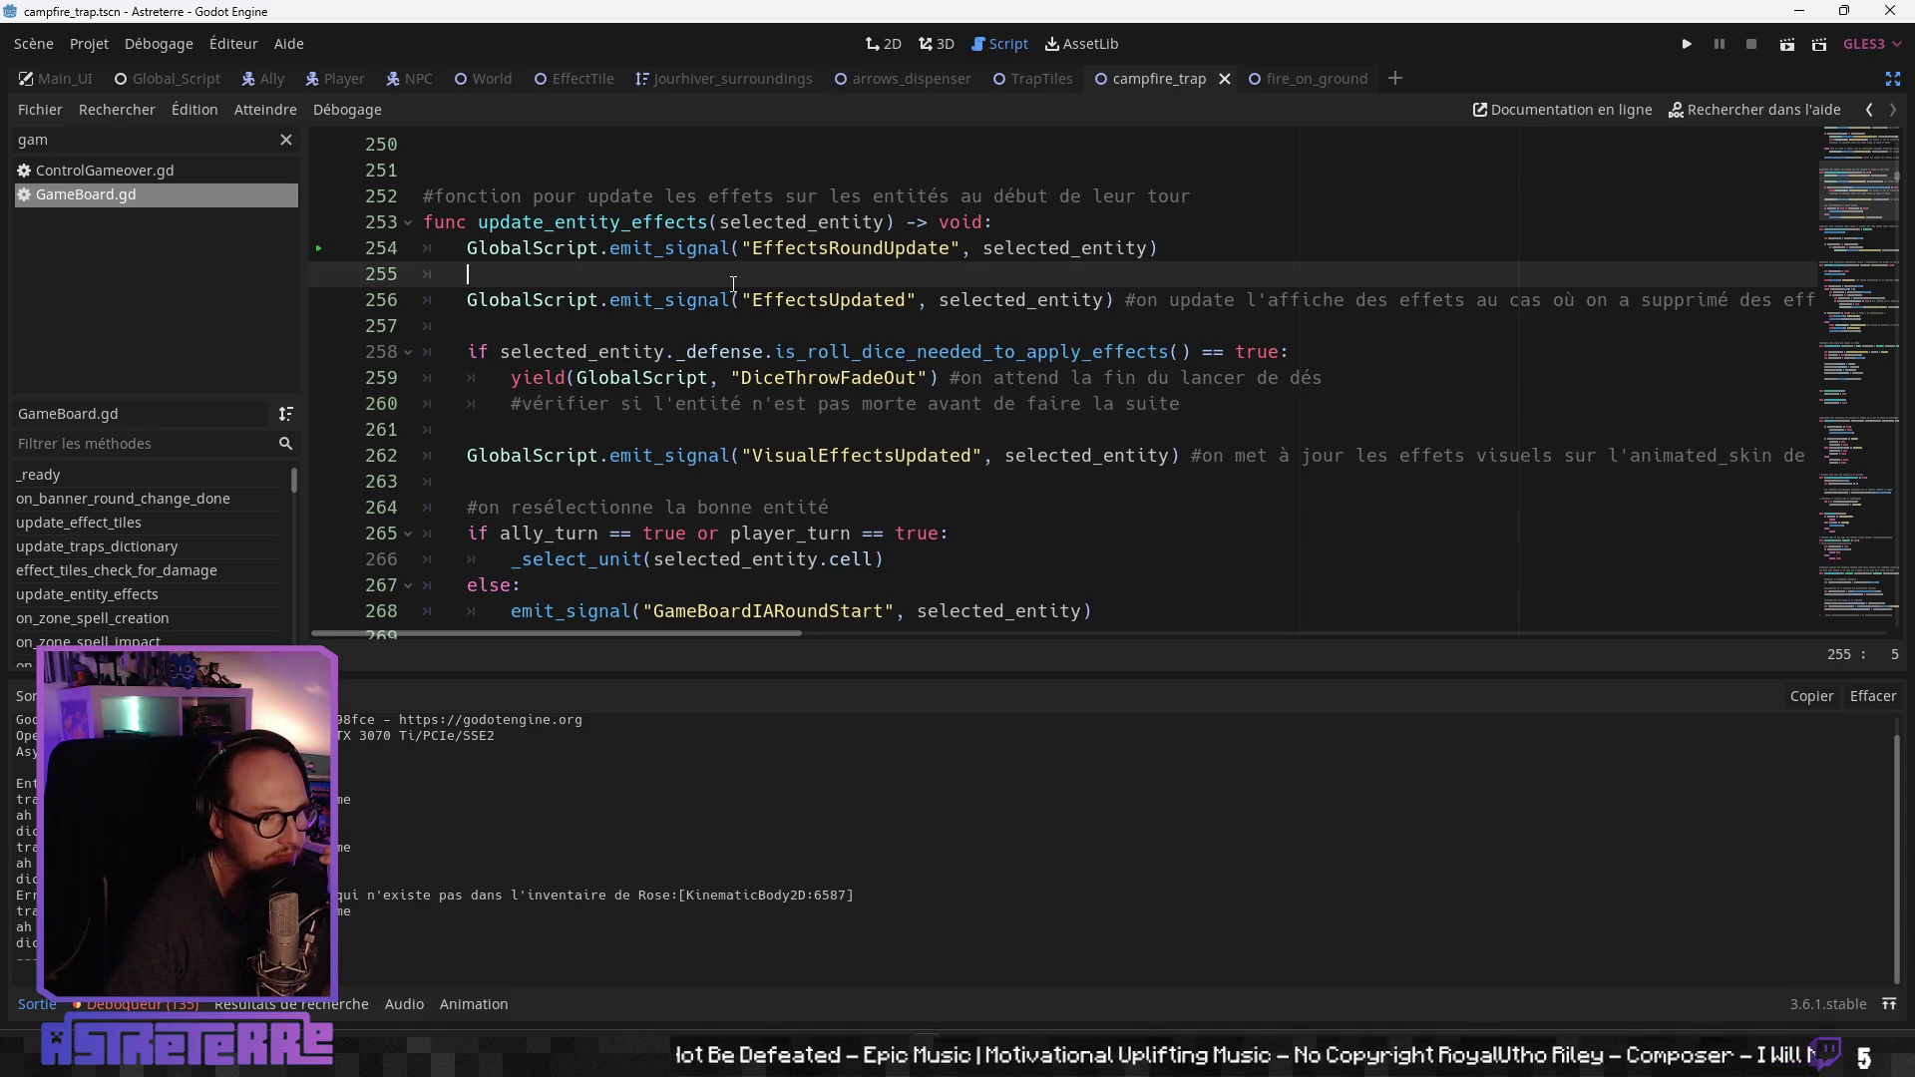
{"action": "left_click", "coordinate": [674, 349]}
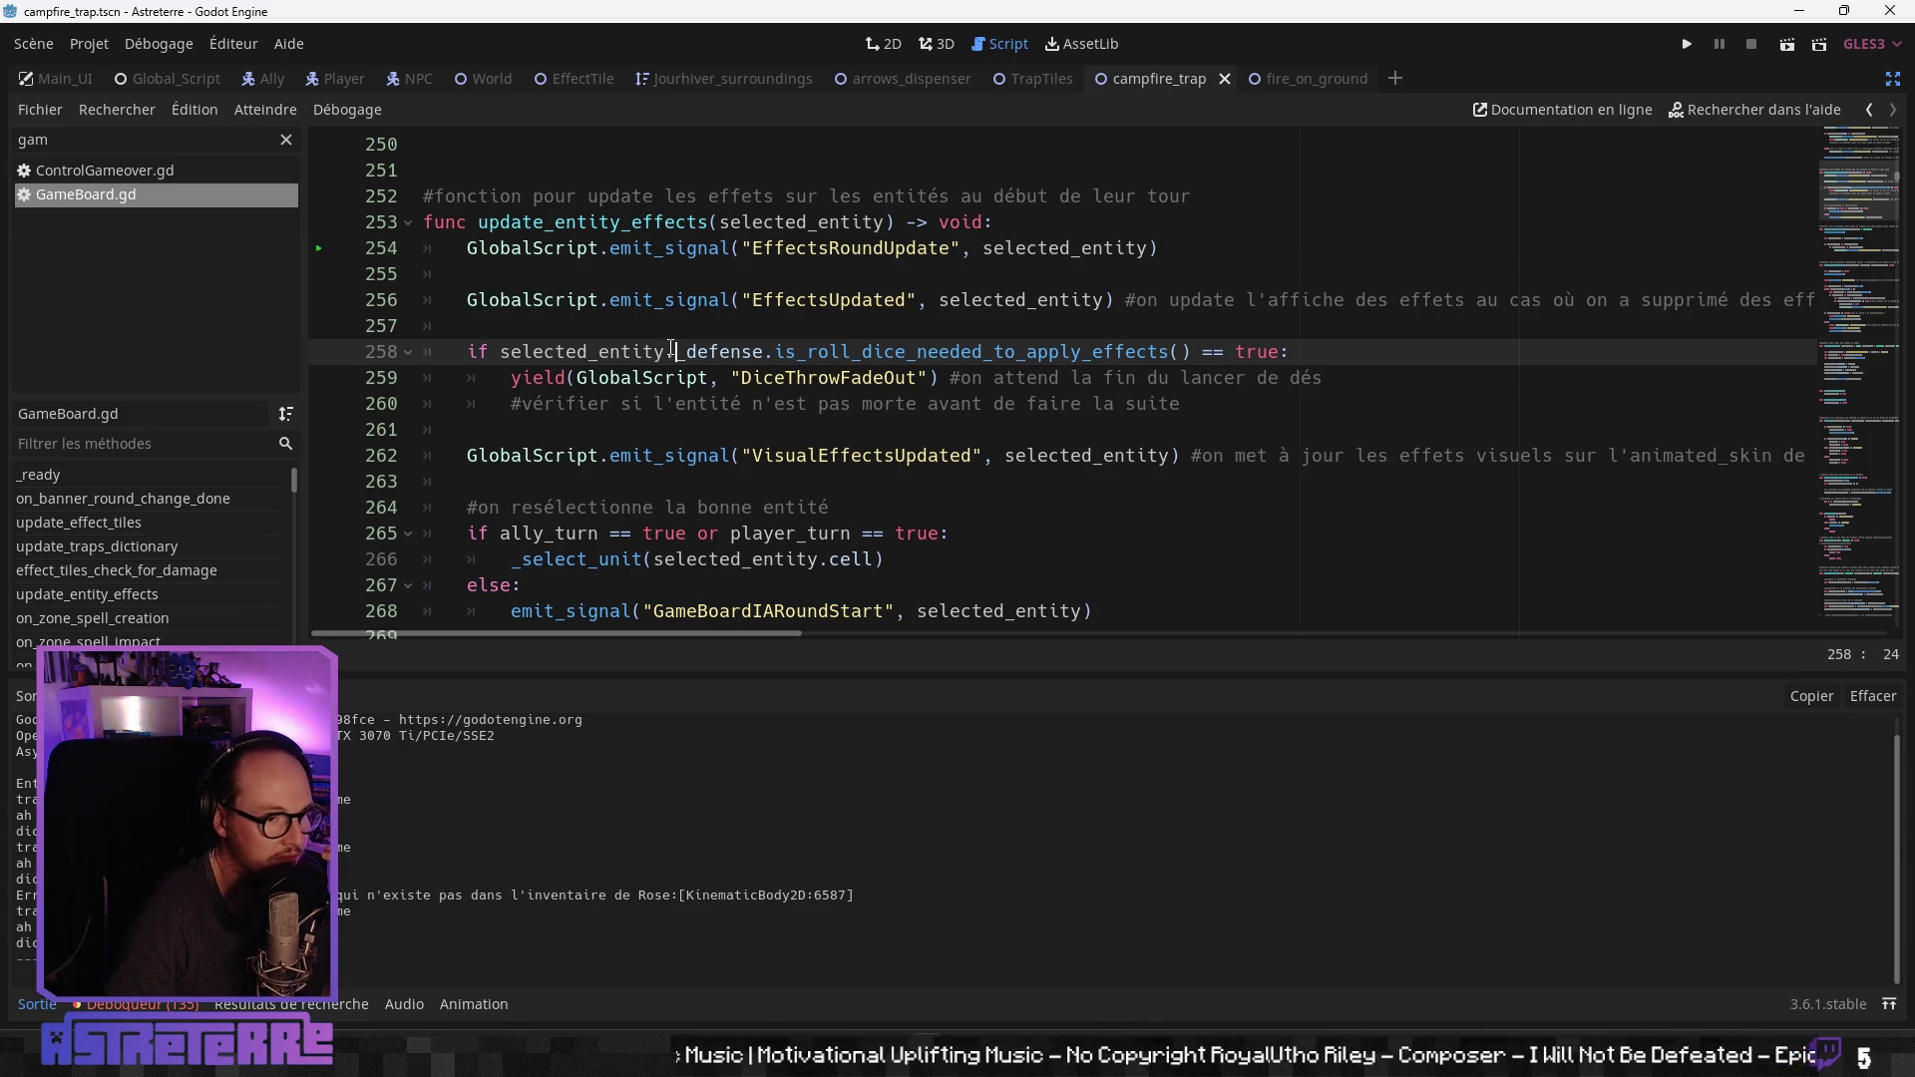
{"action": "left_click", "coordinate": [688, 404]}
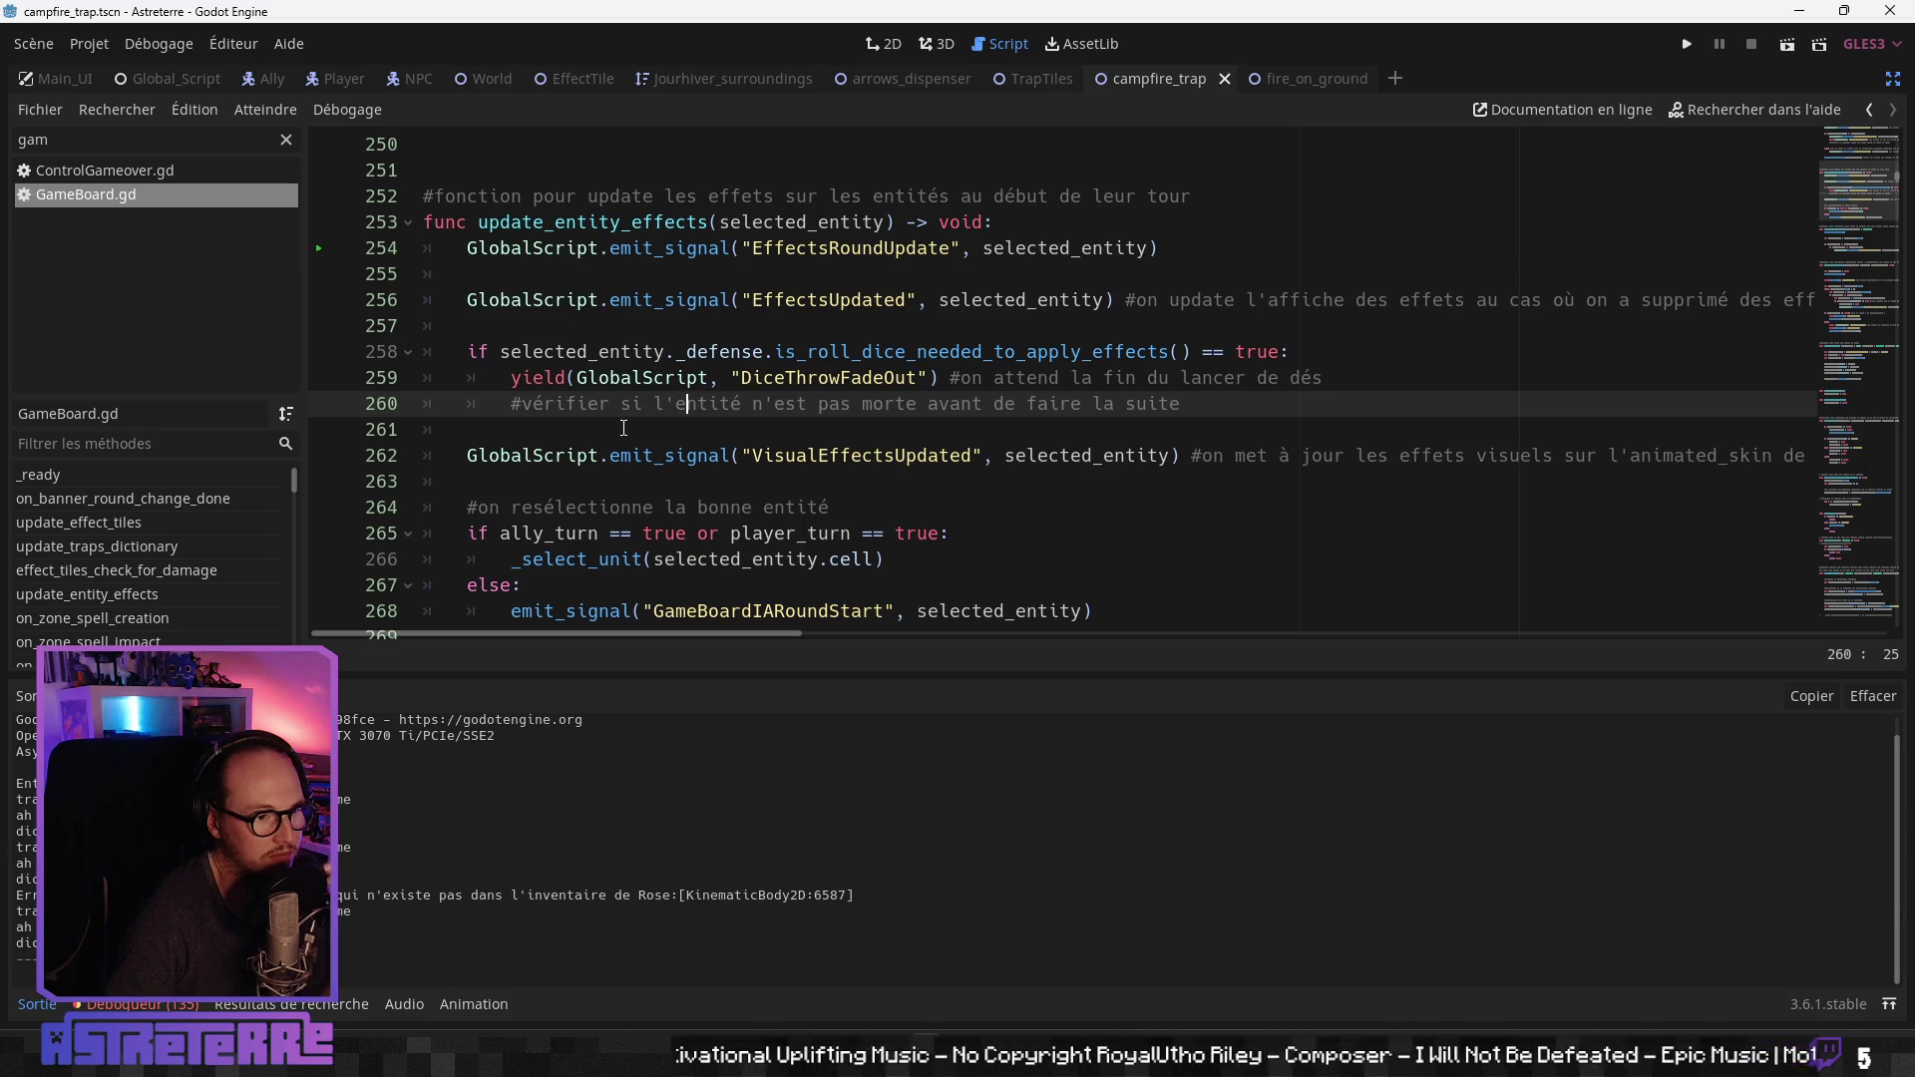
{"action": "left_click", "coordinate": [623, 428]}
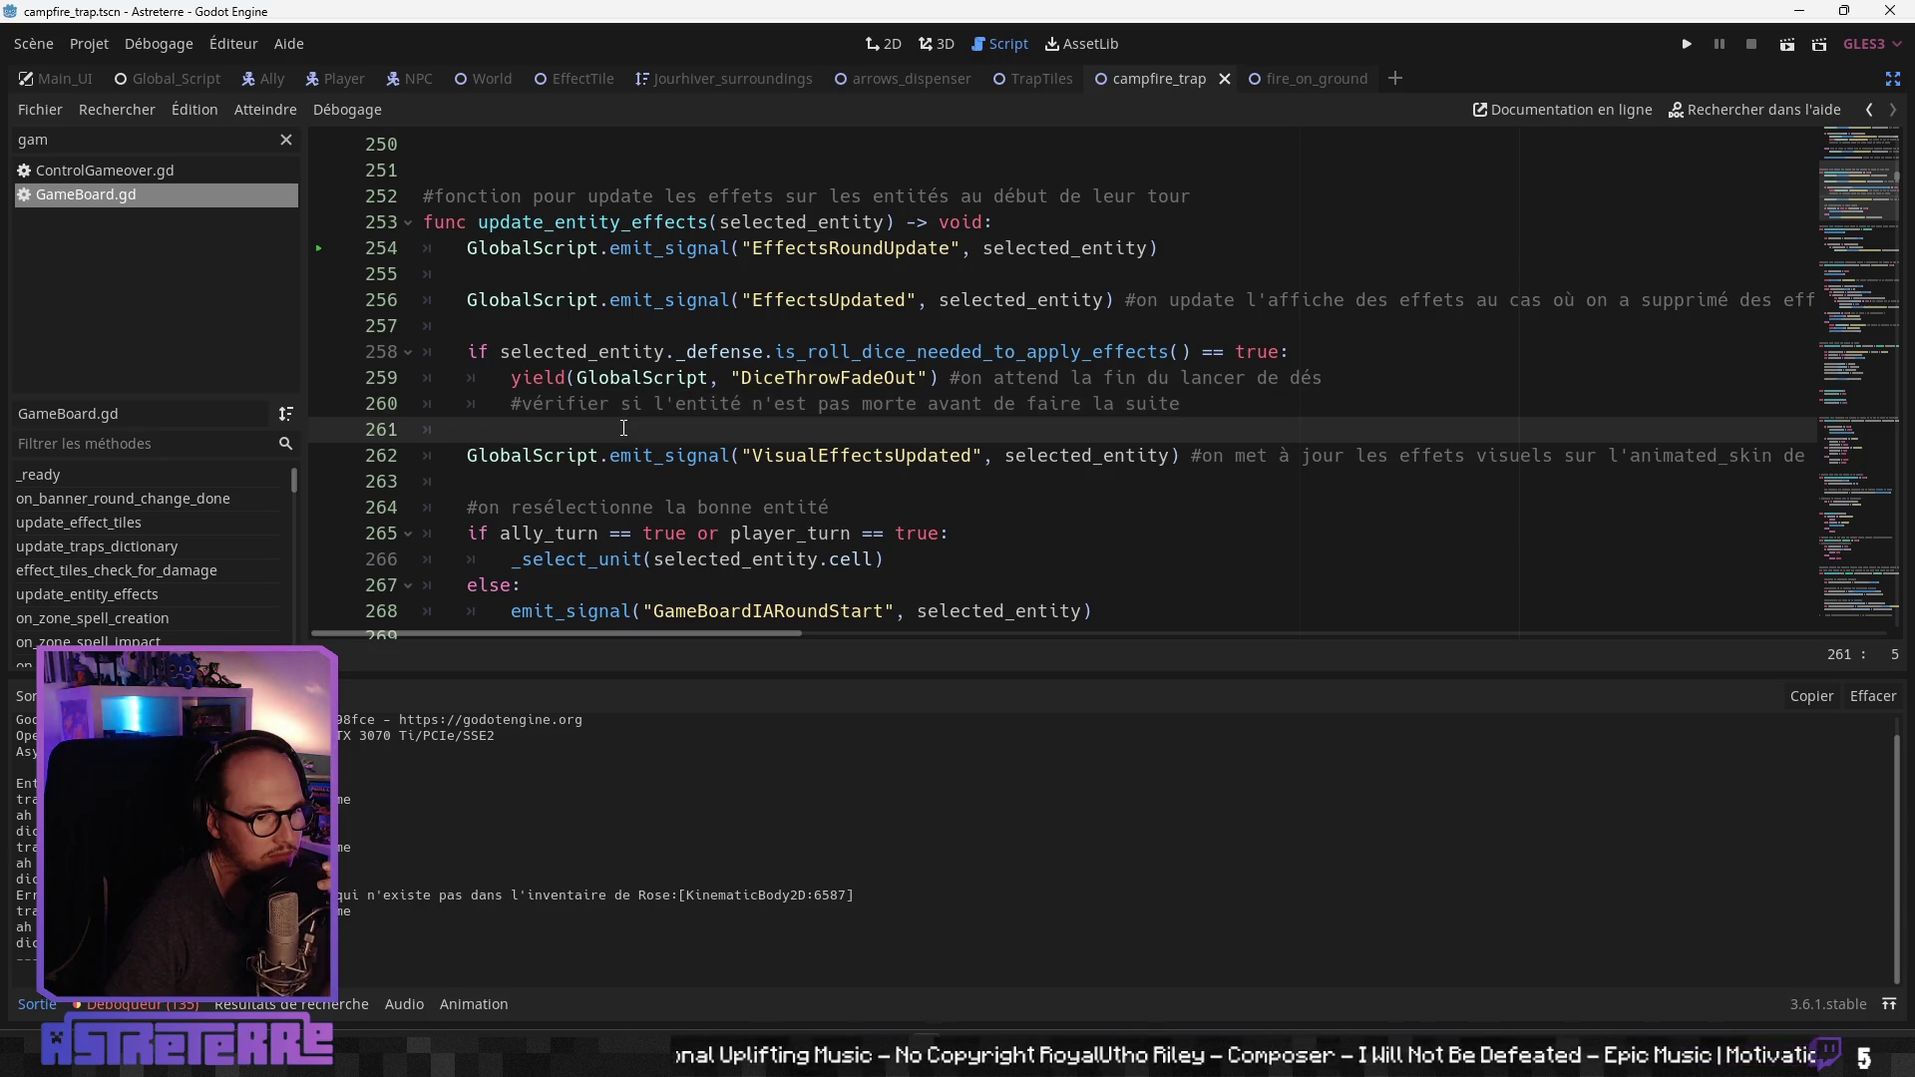
{"action": "left_click", "coordinate": [743, 453]}
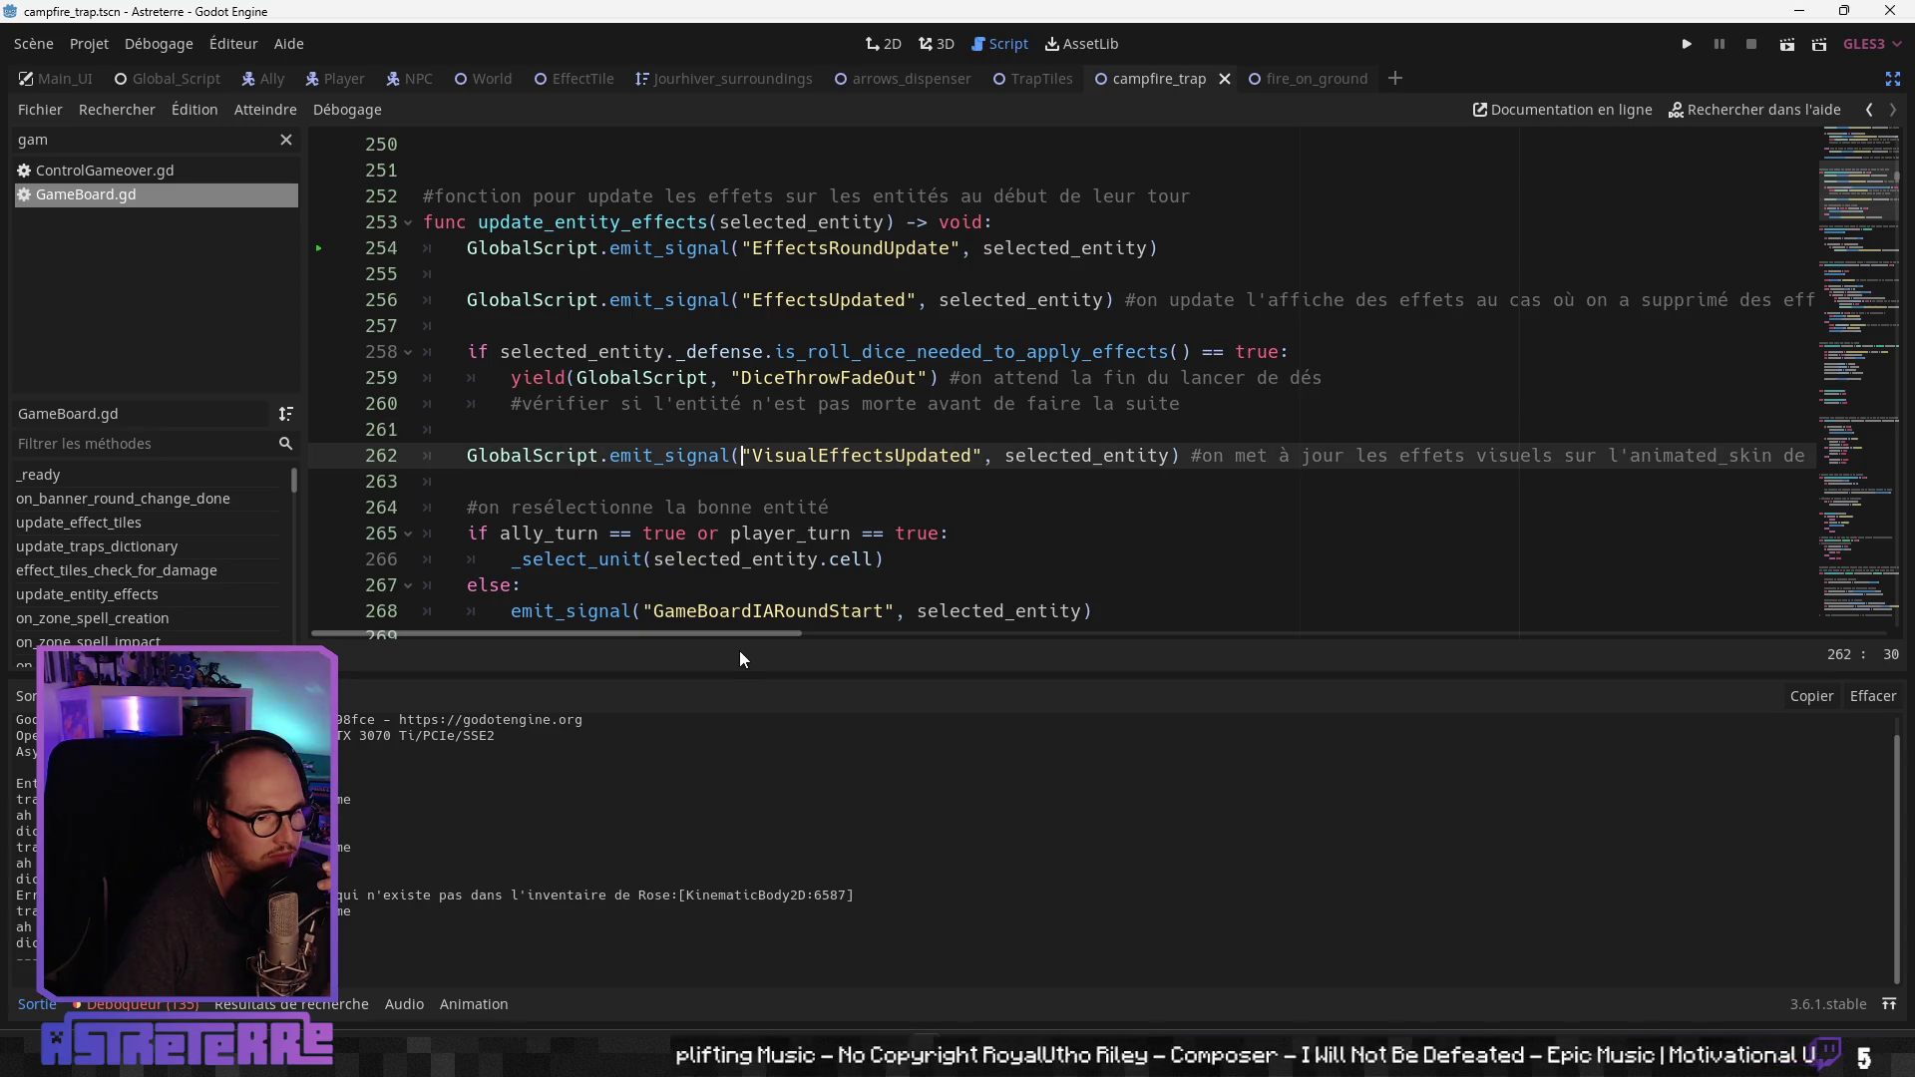
{"action": "mouse_move", "coordinate": [743, 632]}
{"action": "left_mouse_down"}
{"action": "mouse_move", "coordinate": [940, 634]}
{"action": "mouse_move", "coordinate": [738, 634]}
{"action": "left_mouse_up"}
Step: Check the _select_unit and EffectsRoundUpdate lines, then go back to NPCDefense.gd
{"action": "left_click", "coordinate": [567, 506]}
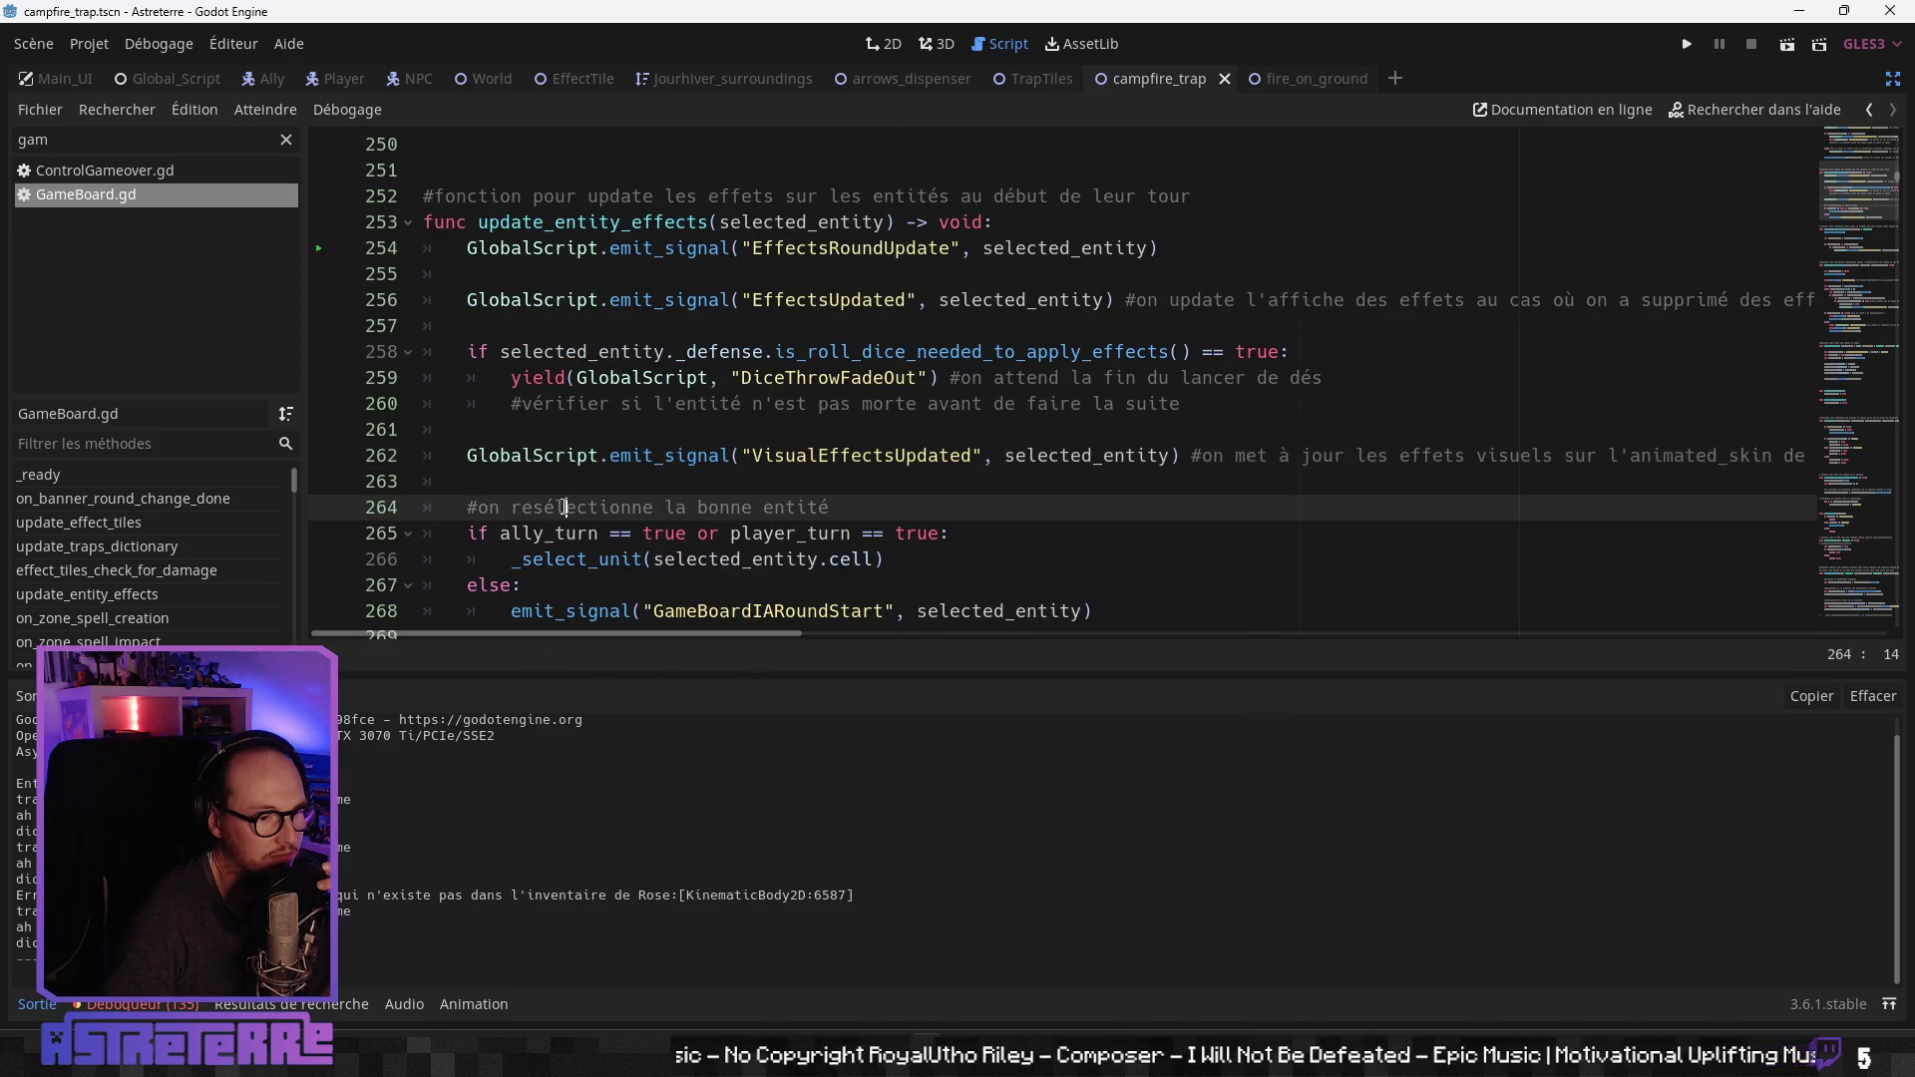
{"action": "scroll", "coordinate": [569, 500], "scroll_direction": "down", "scroll_amount": 1}
{"action": "left_click", "coordinate": [587, 482]}
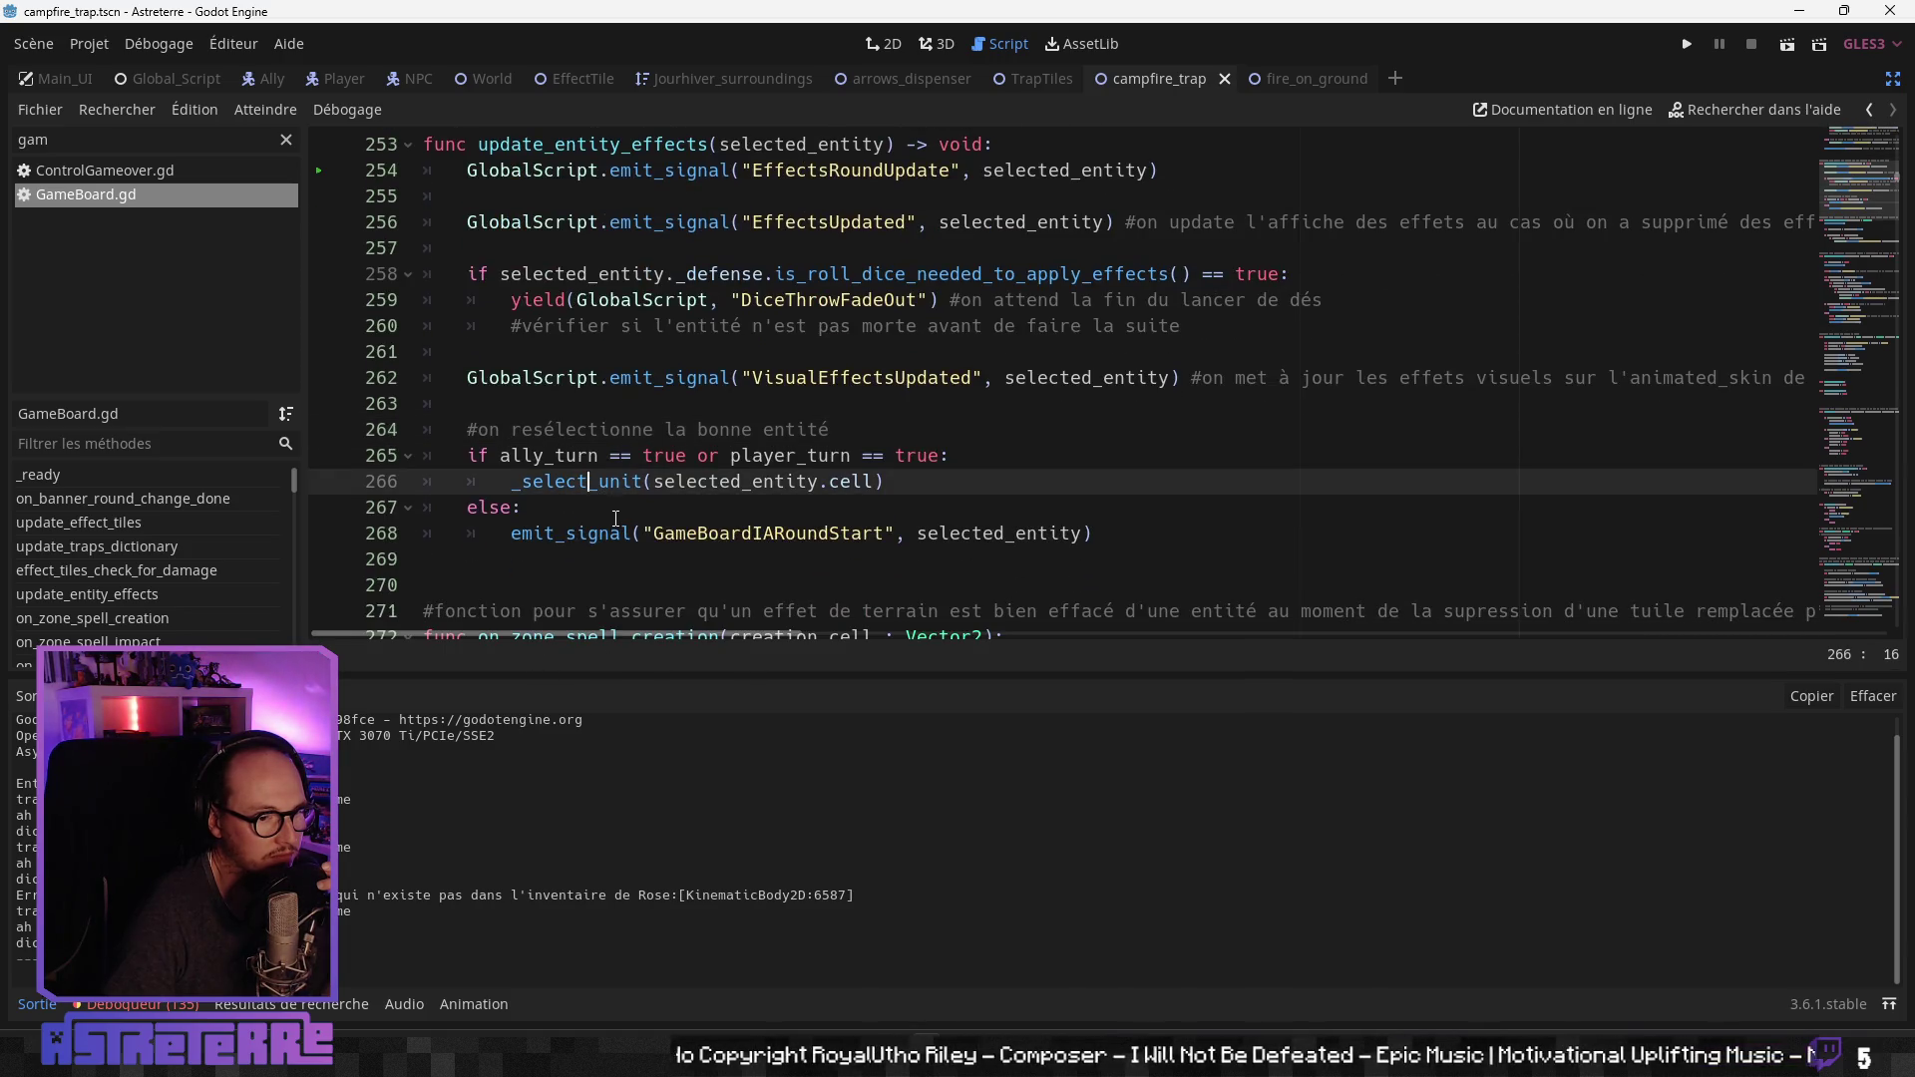
{"action": "scroll", "coordinate": [616, 518], "scroll_direction": "down", "scroll_amount": 1}
{"action": "scroll", "coordinate": [617, 518], "scroll_direction": "up", "scroll_amount": 1}
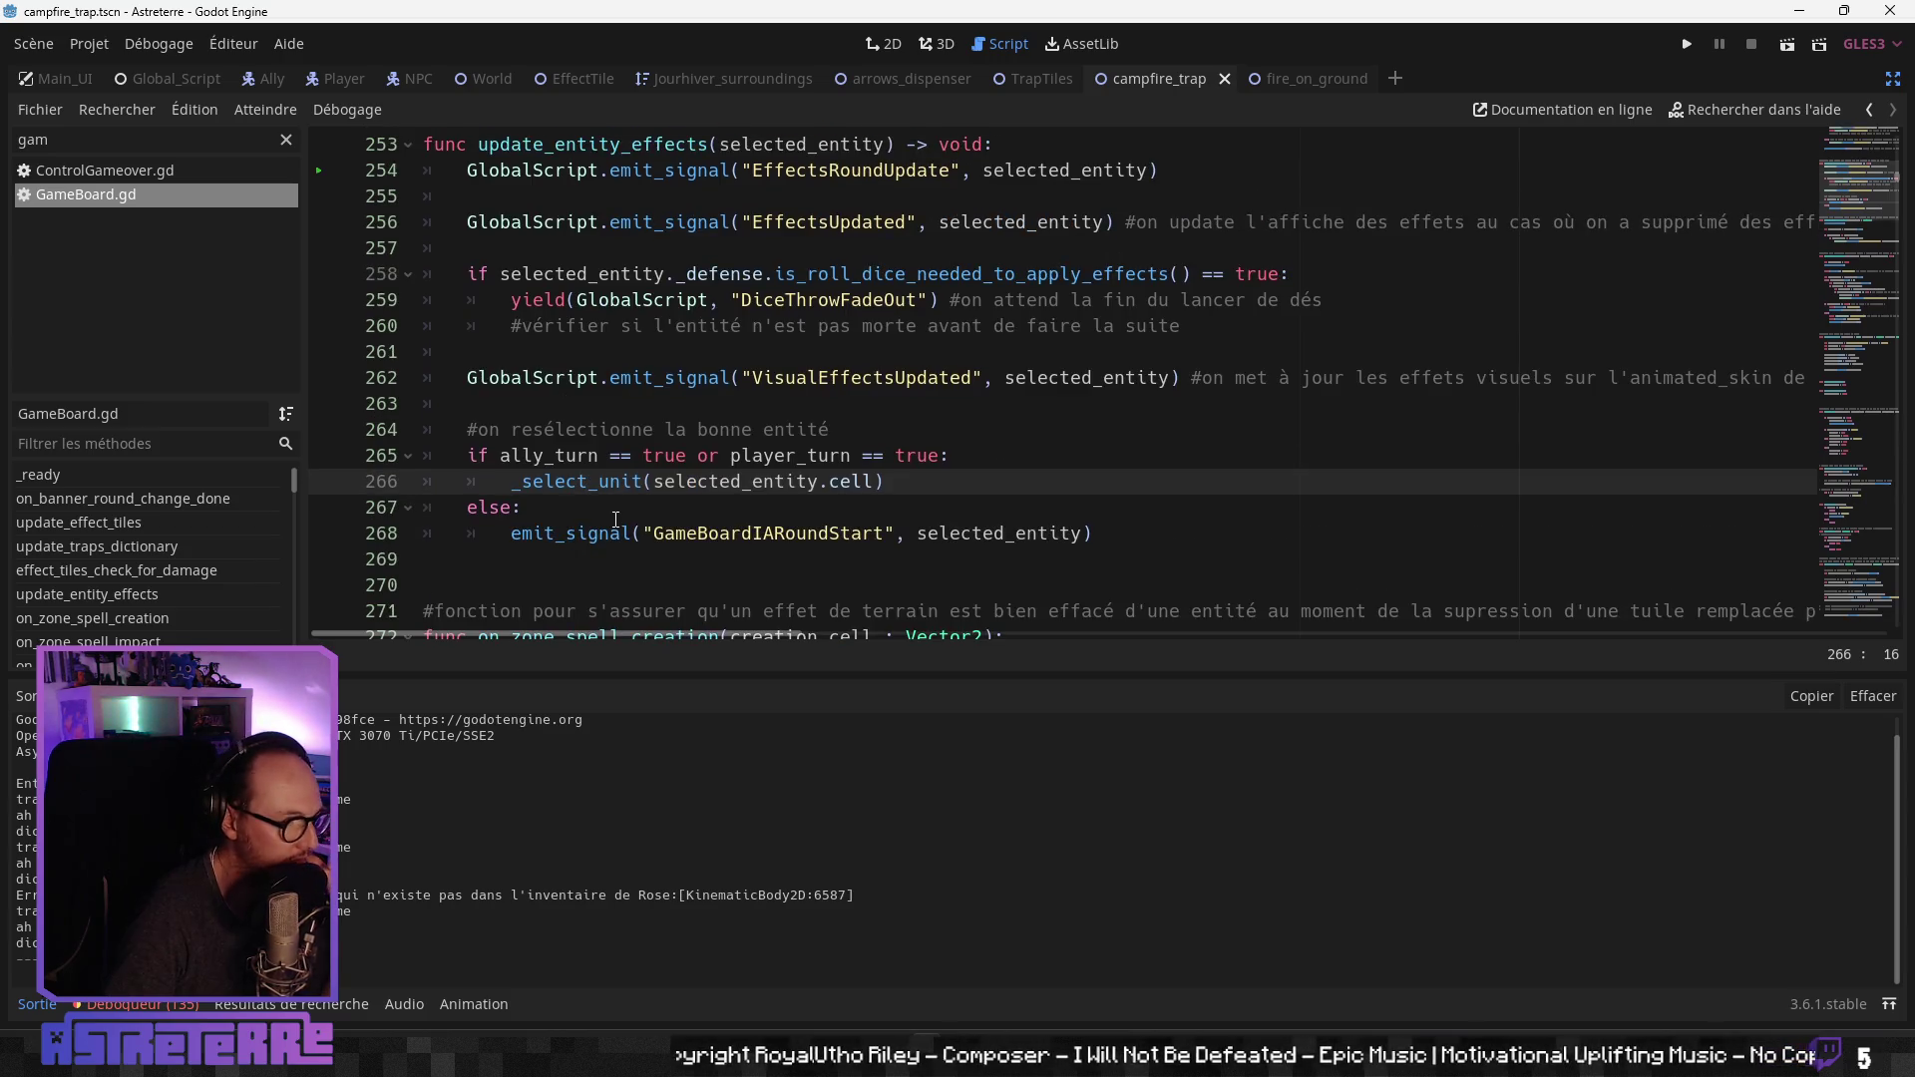
{"action": "scroll", "coordinate": [617, 517], "scroll_direction": "up", "scroll_amount": 2}
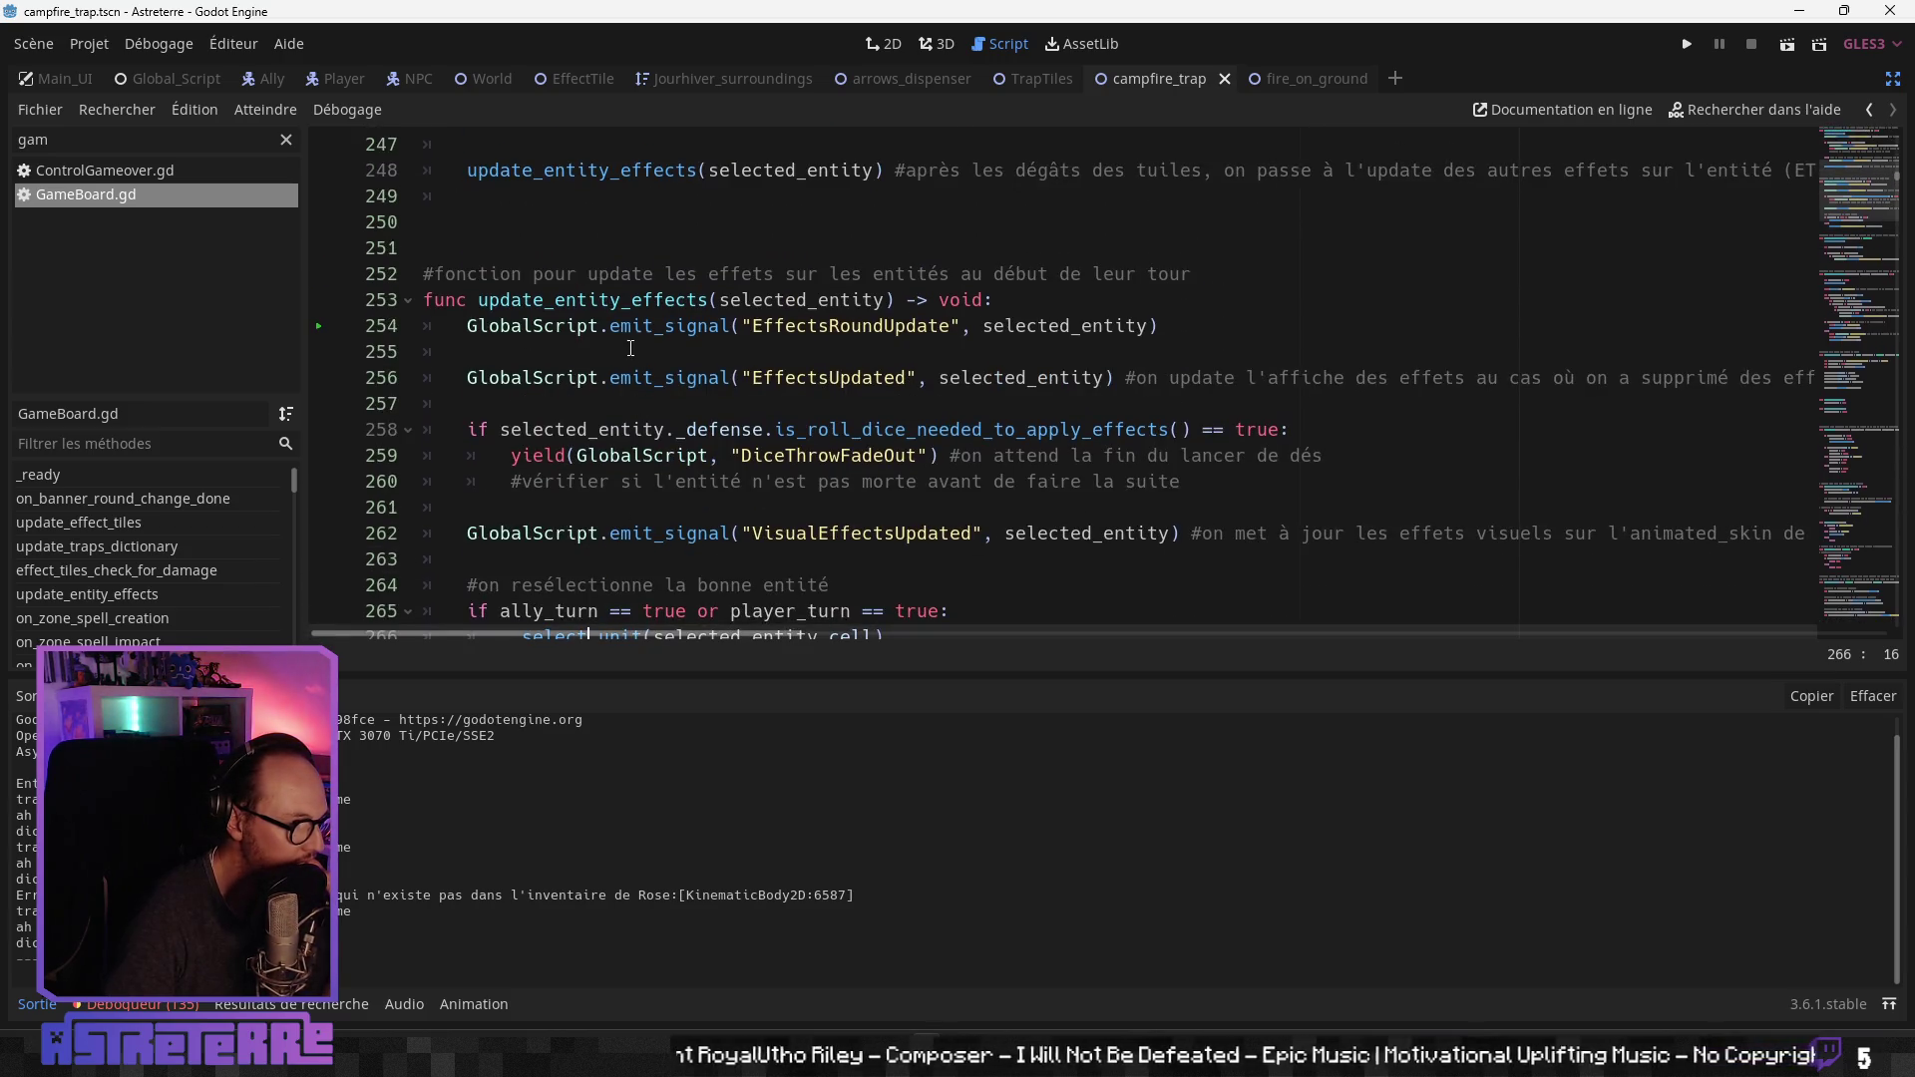
{"action": "left_click", "coordinate": [839, 327]}
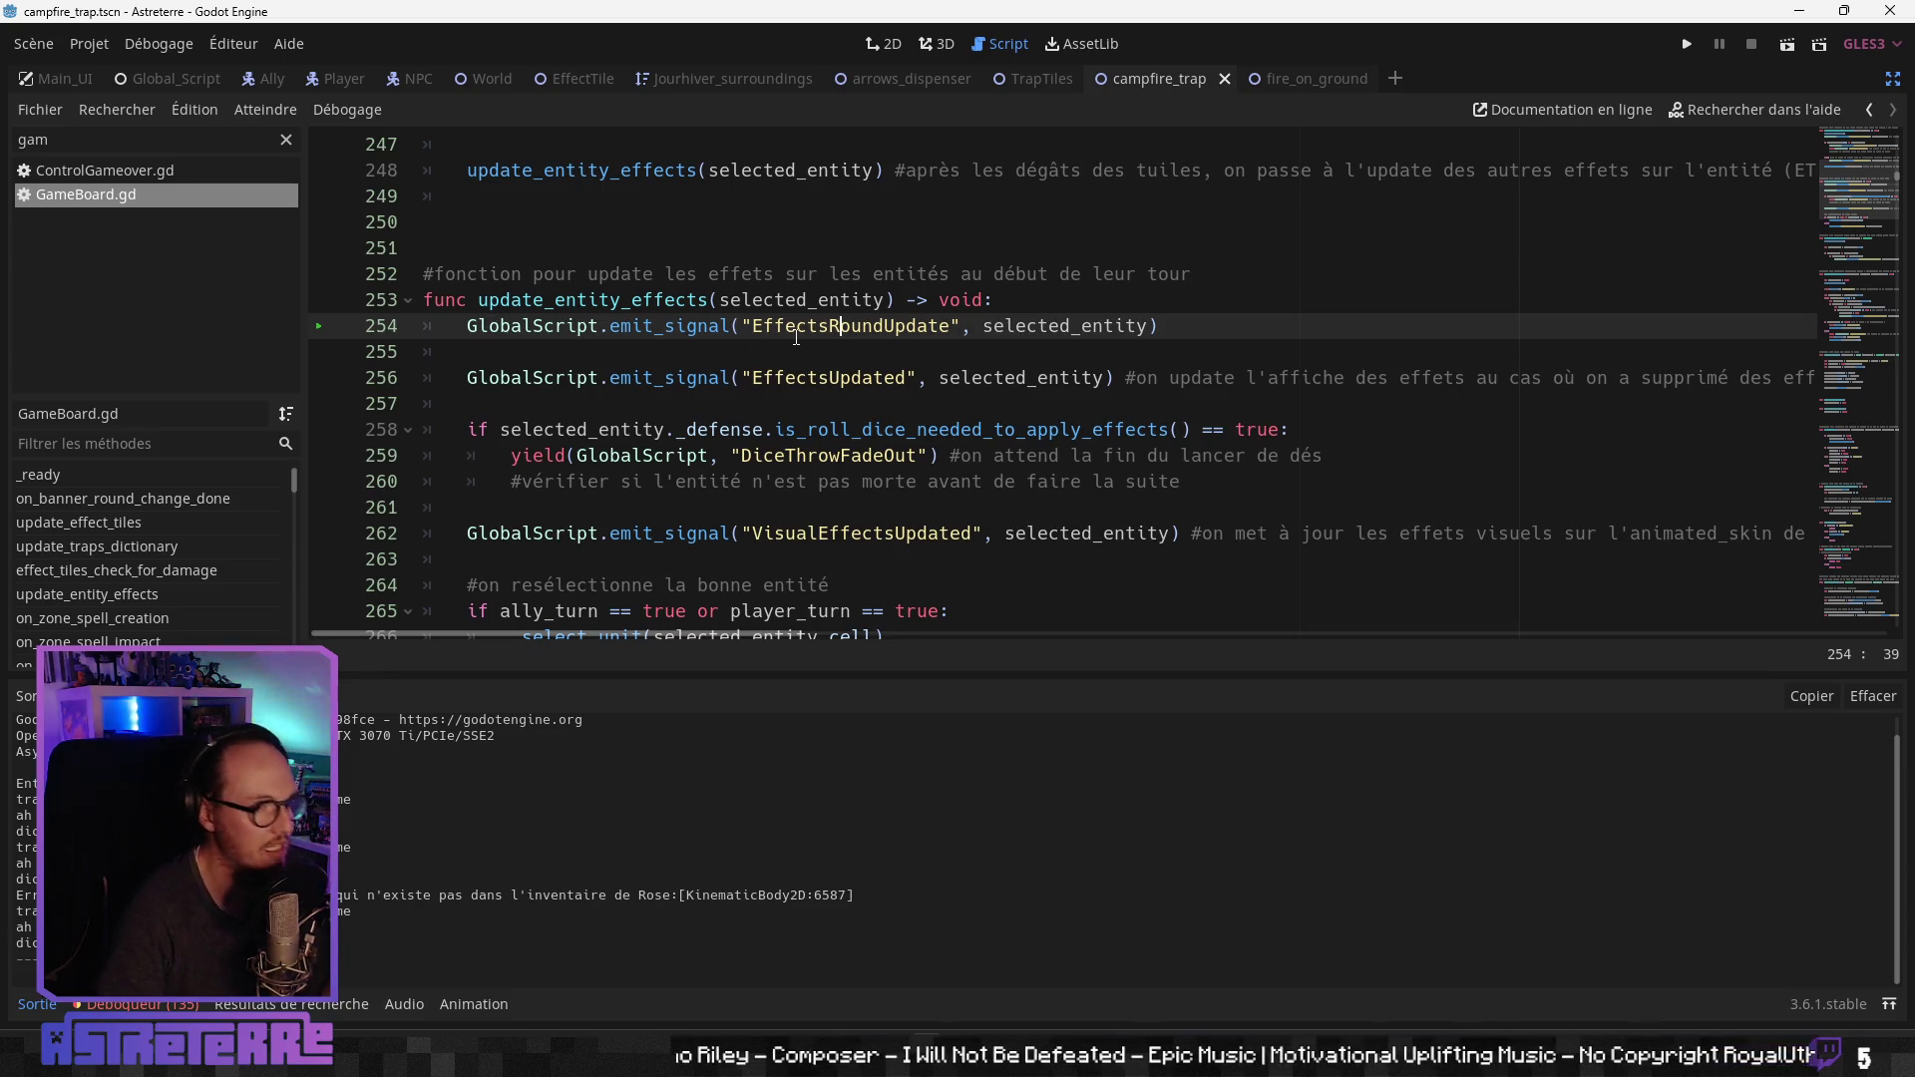
{"action": "key", "text": "alt+Left"}
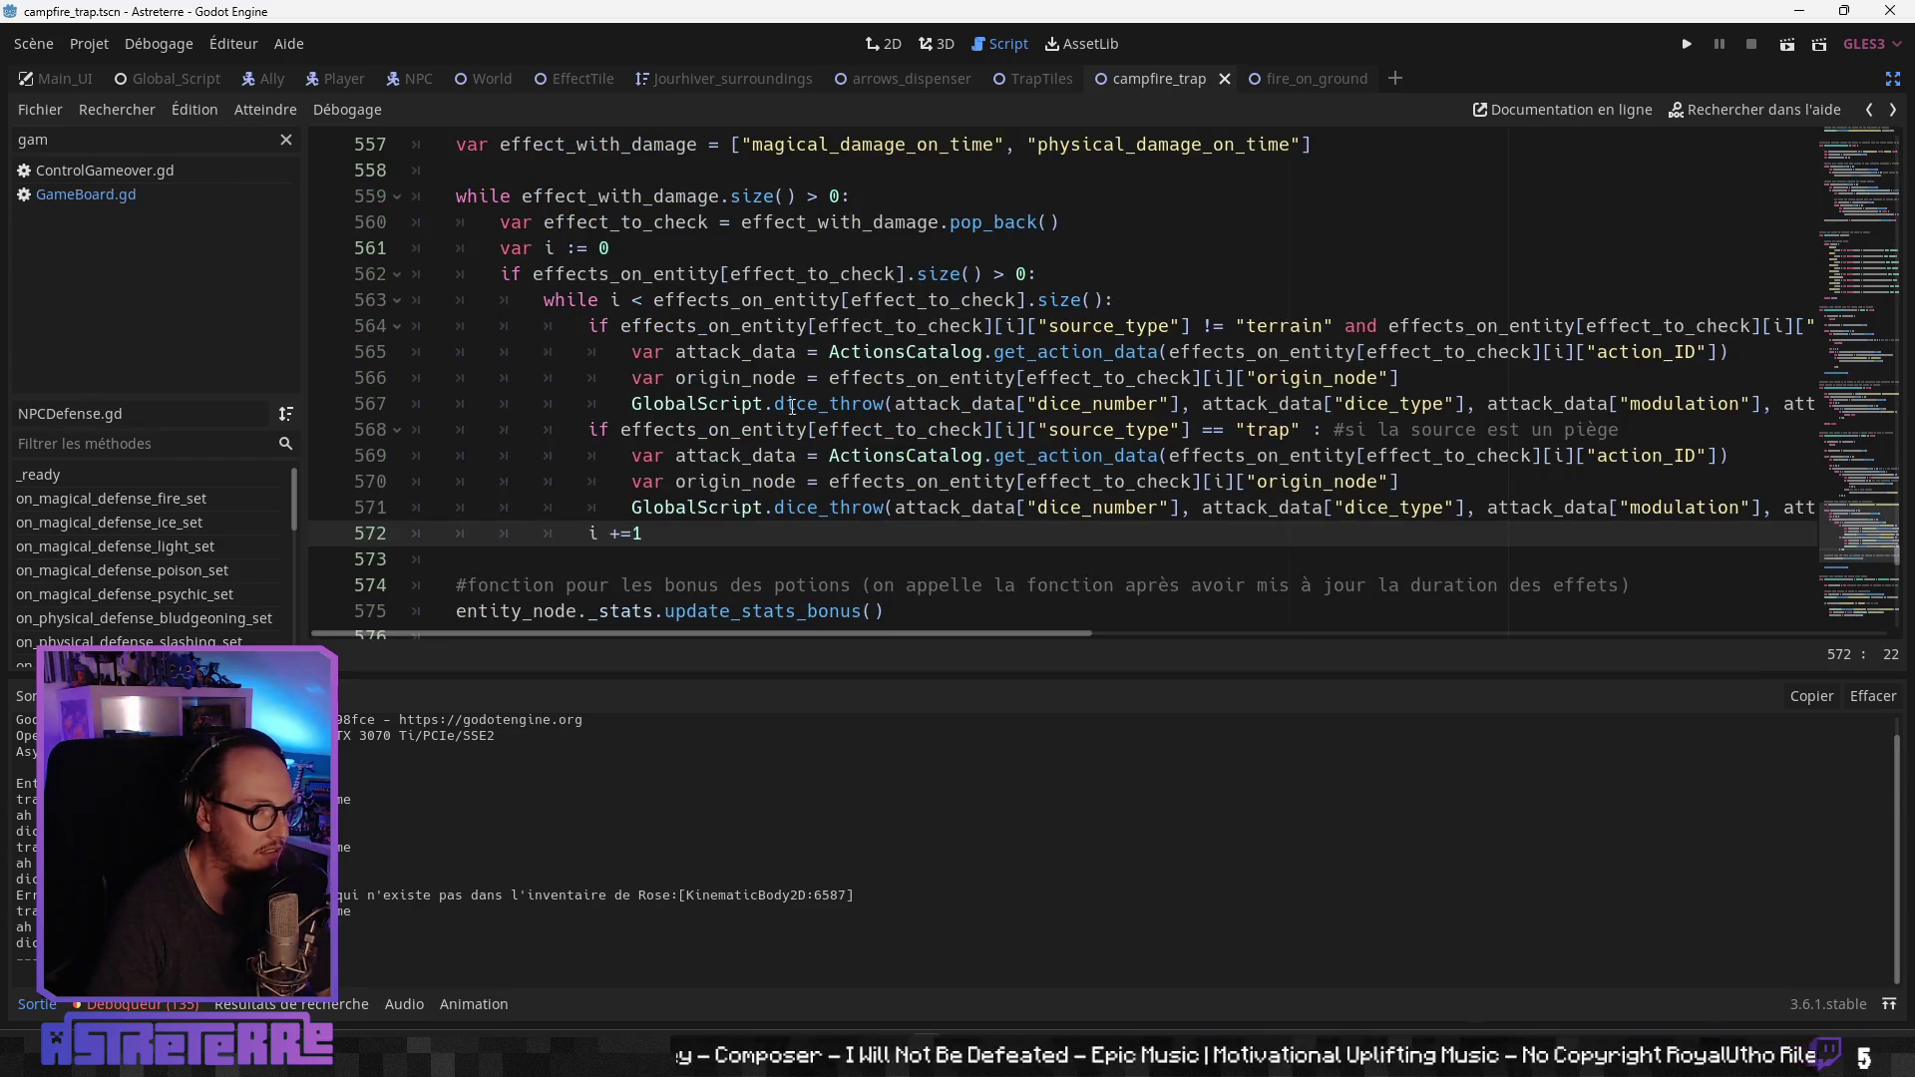
Step: Inspect damage-over-time loop lines 567-575, including the trap's dice_throw call
{"action": "left_click", "coordinate": [827, 481]}
{"action": "scroll", "coordinate": [778, 480], "scroll_direction": "down", "scroll_amount": 2}
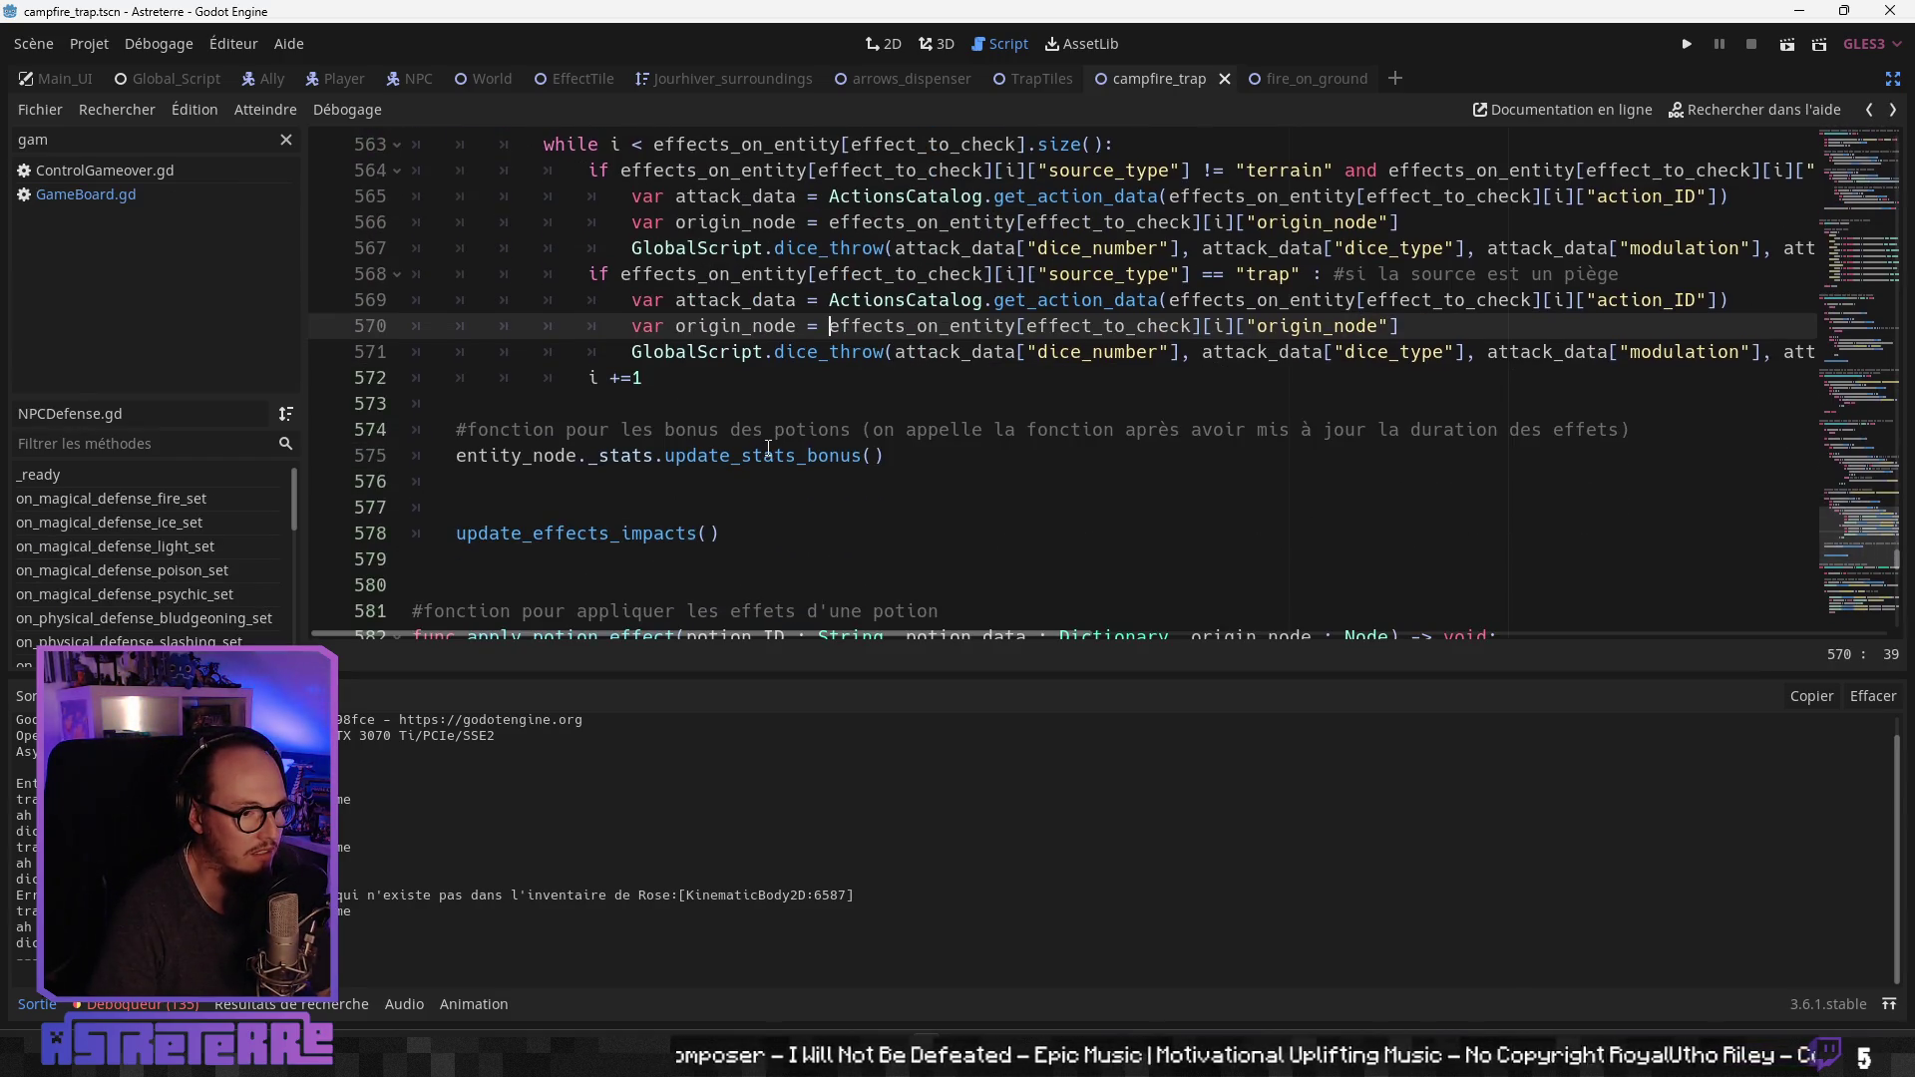
{"action": "left_click", "coordinate": [768, 455]}
{"action": "left_click", "coordinate": [853, 351]}
{"action": "scroll", "coordinate": [958, 399], "scroll_direction": "up", "scroll_amount": 1}
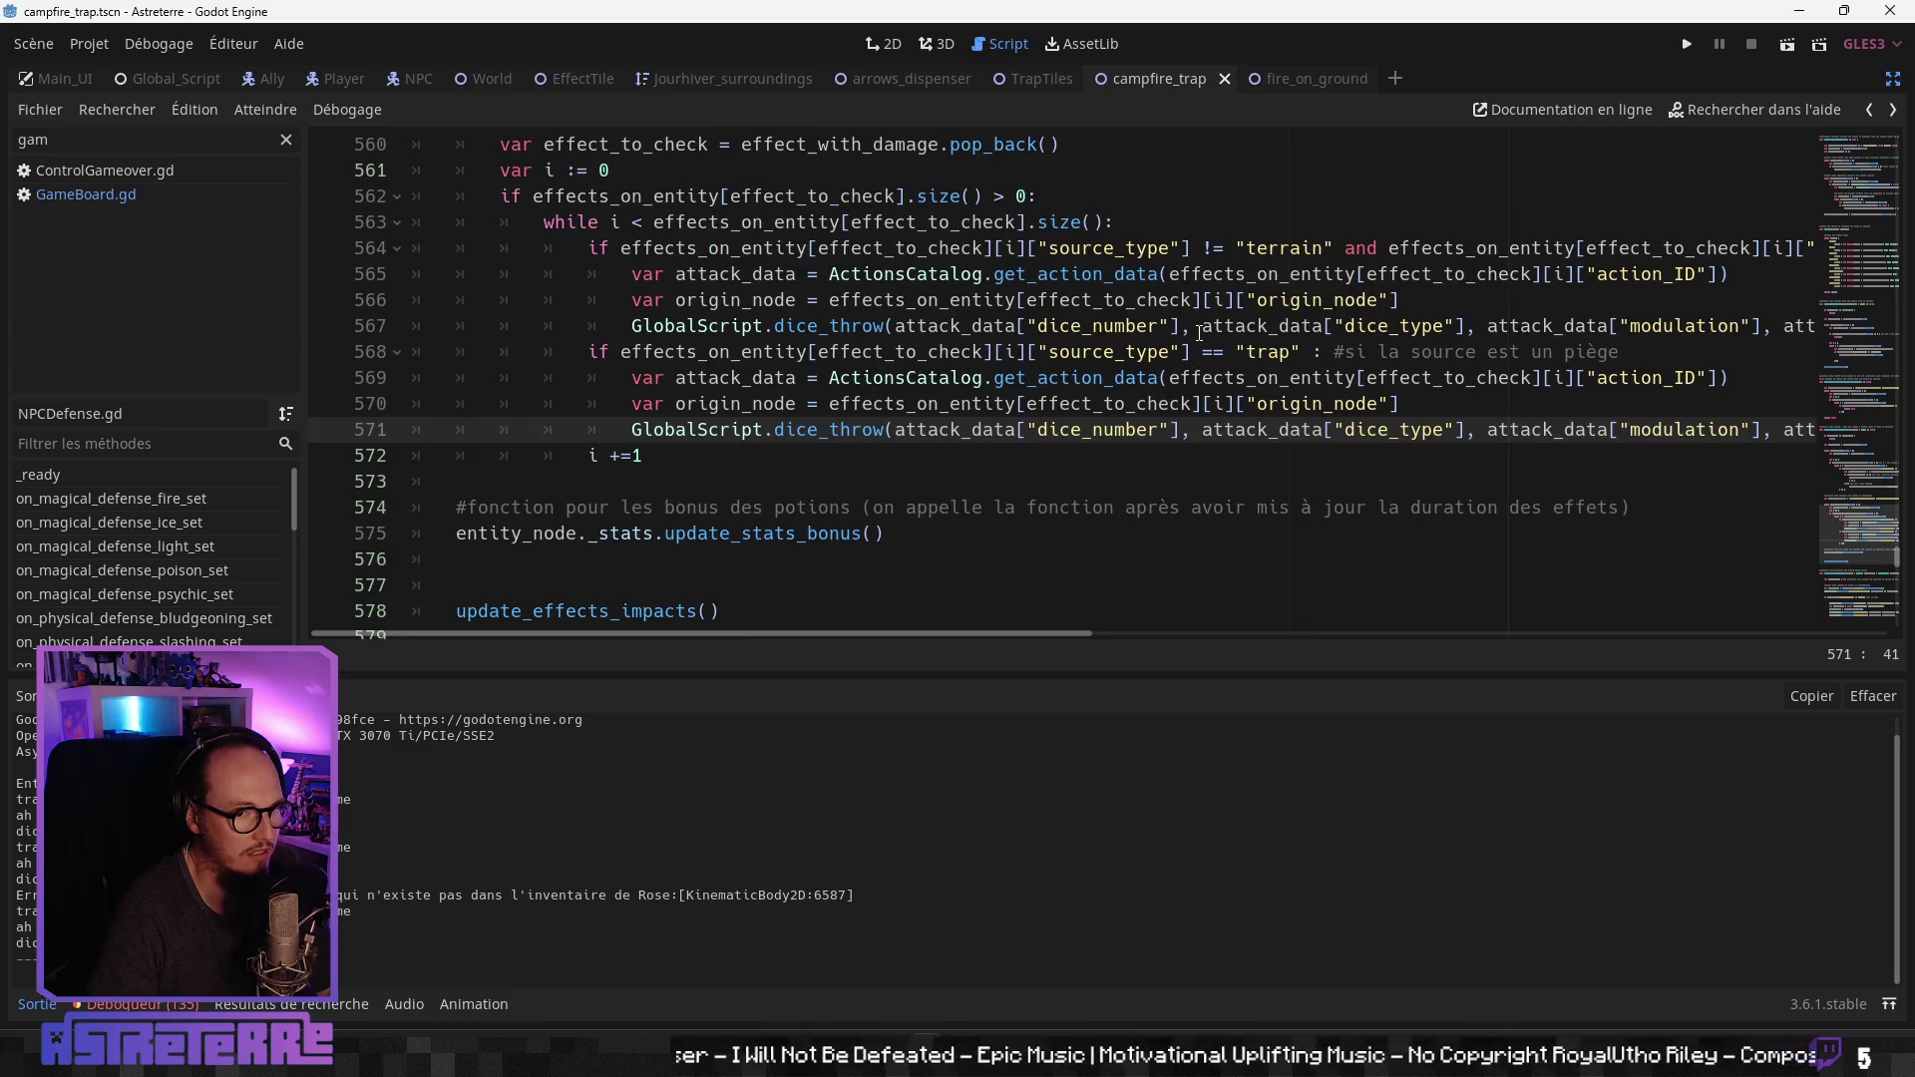
{"action": "left_click", "coordinate": [1183, 336]}
Step: Scroll through NPCDefense.gd's method list to find _ready
{"action": "scroll", "coordinate": [984, 389], "scroll_direction": "down", "scroll_amount": 4}
{"action": "scroll", "coordinate": [957, 419], "scroll_direction": "up", "scroll_amount": 6}
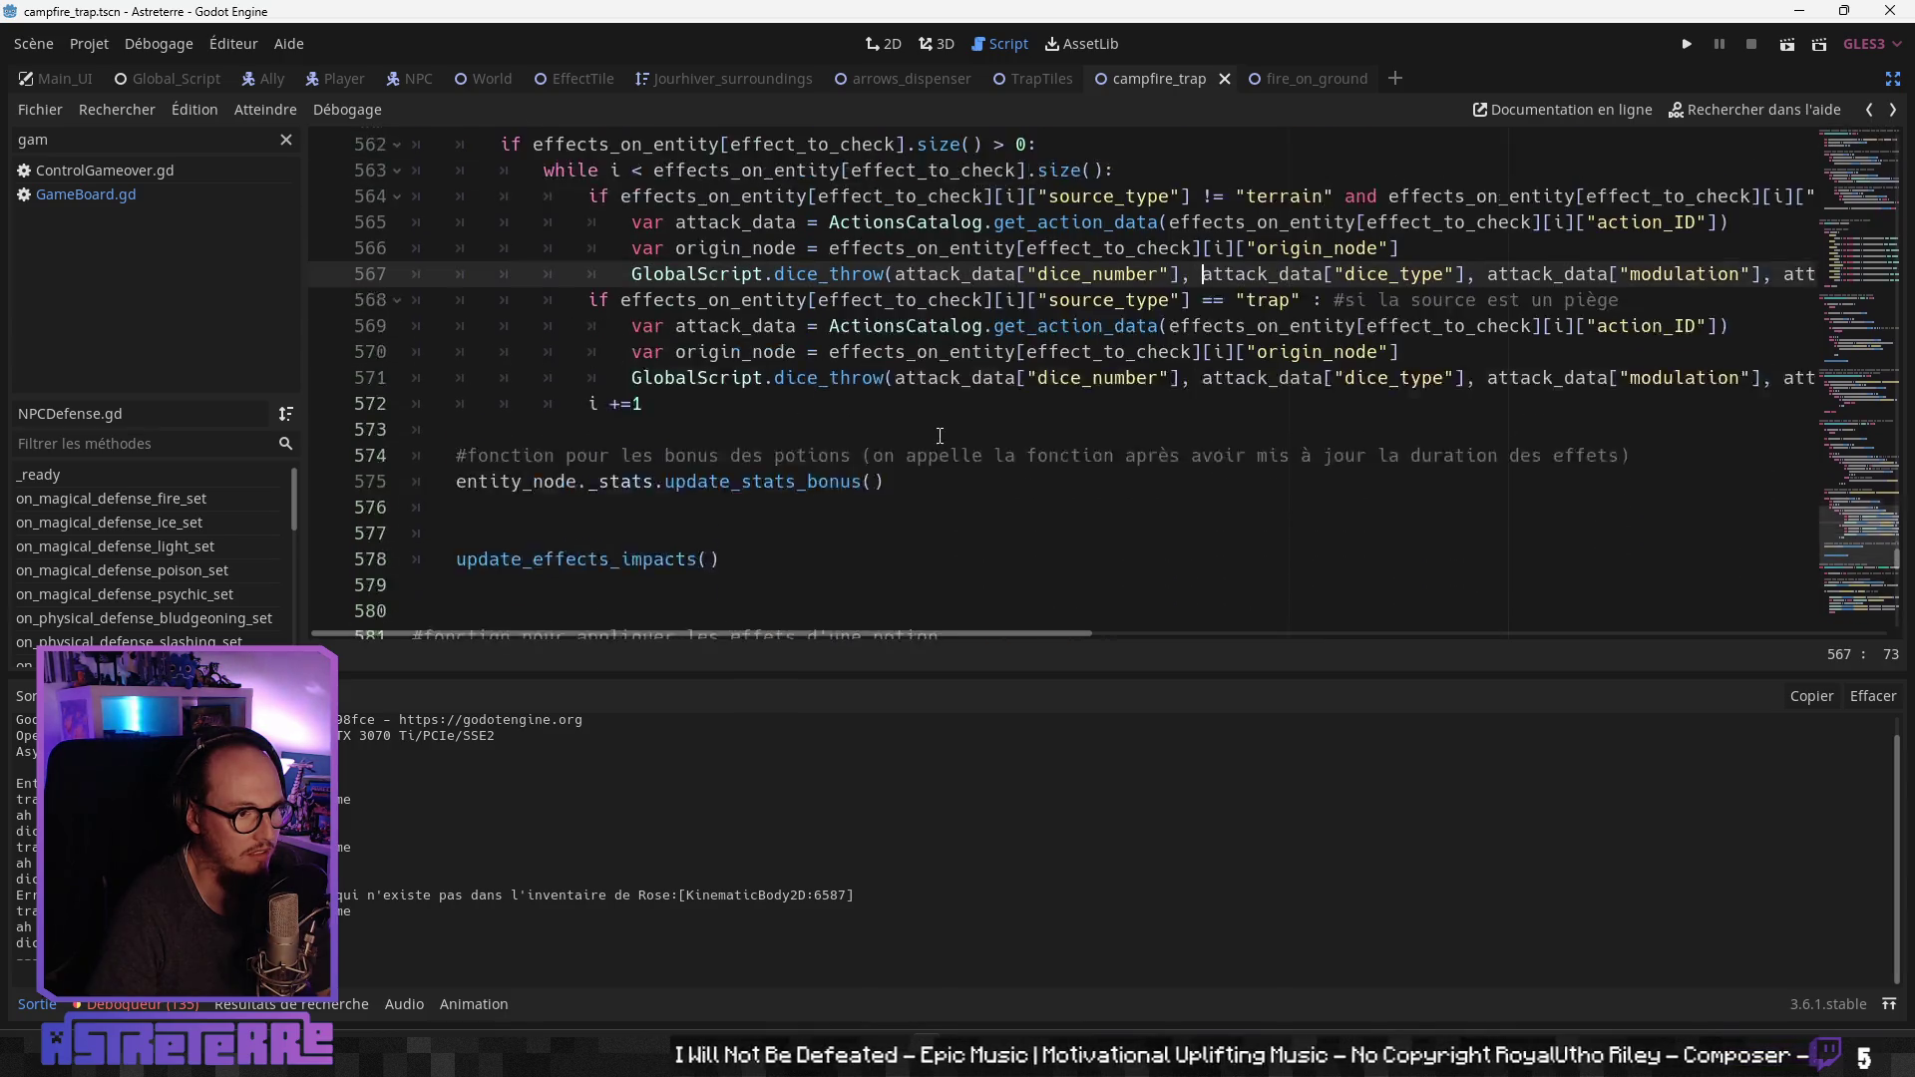
{"action": "scroll", "coordinate": [941, 436], "scroll_direction": "down", "scroll_amount": 1}
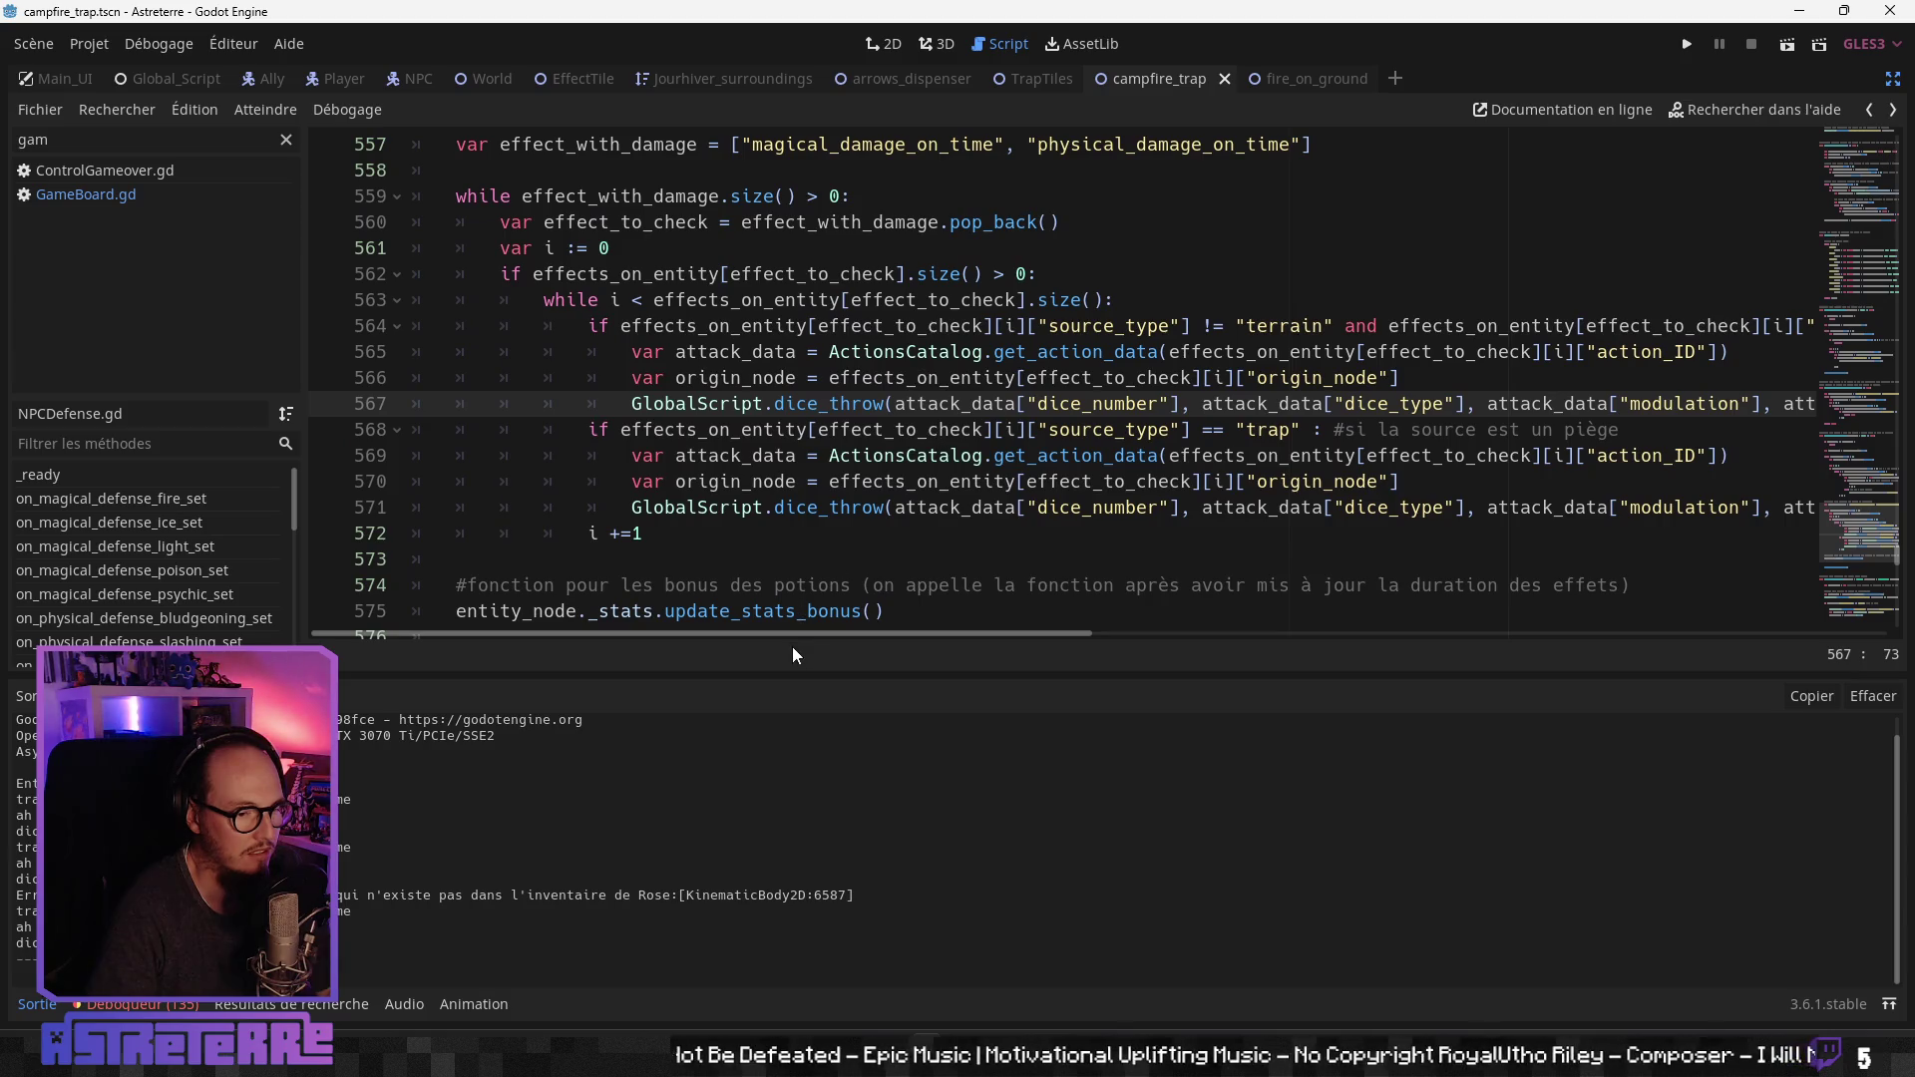
{"action": "mouse_move", "coordinate": [808, 634]}
{"action": "left_mouse_down"}
{"action": "mouse_move", "coordinate": [911, 632]}
{"action": "mouse_move", "coordinate": [720, 637]}
{"action": "mouse_move", "coordinate": [1468, 624]}
{"action": "mouse_move", "coordinate": [770, 636]}
{"action": "left_mouse_up"}
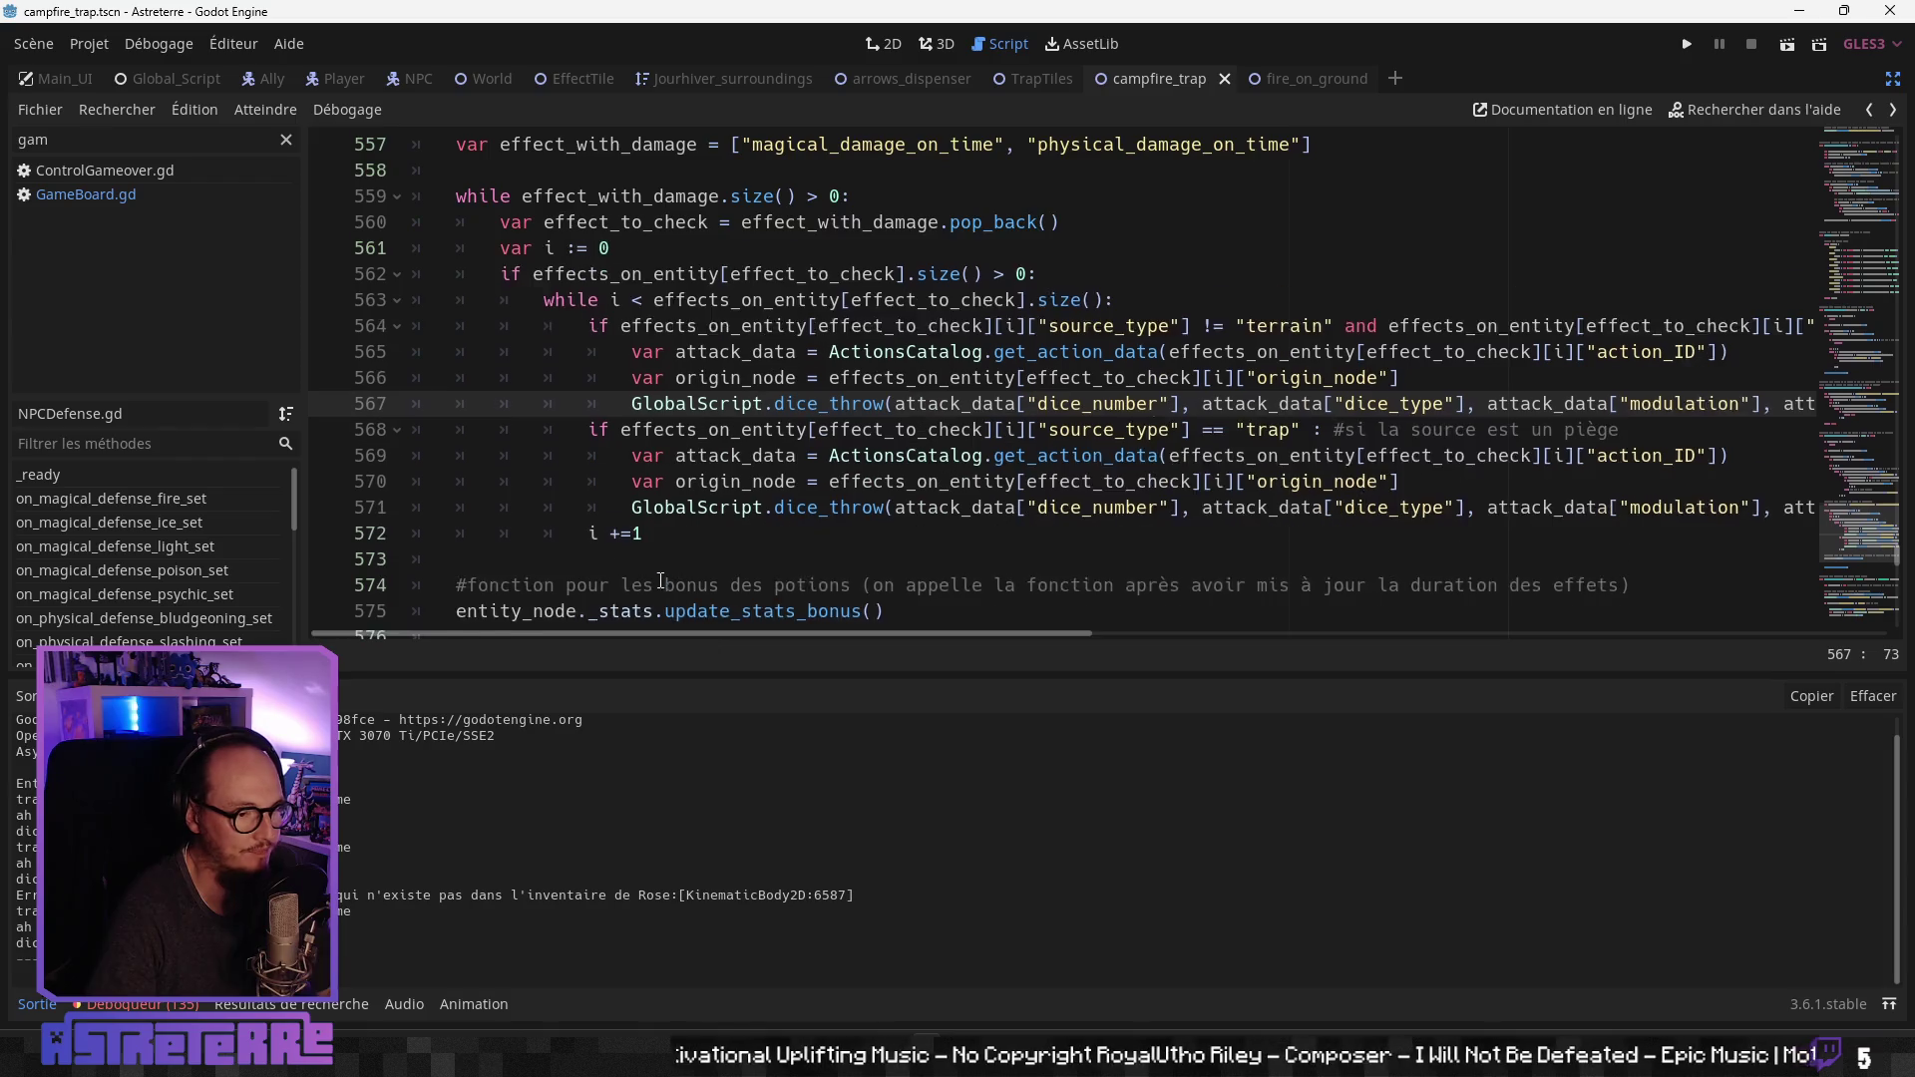
{"action": "scroll", "coordinate": [610, 564], "scroll_direction": "down", "scroll_amount": 5}
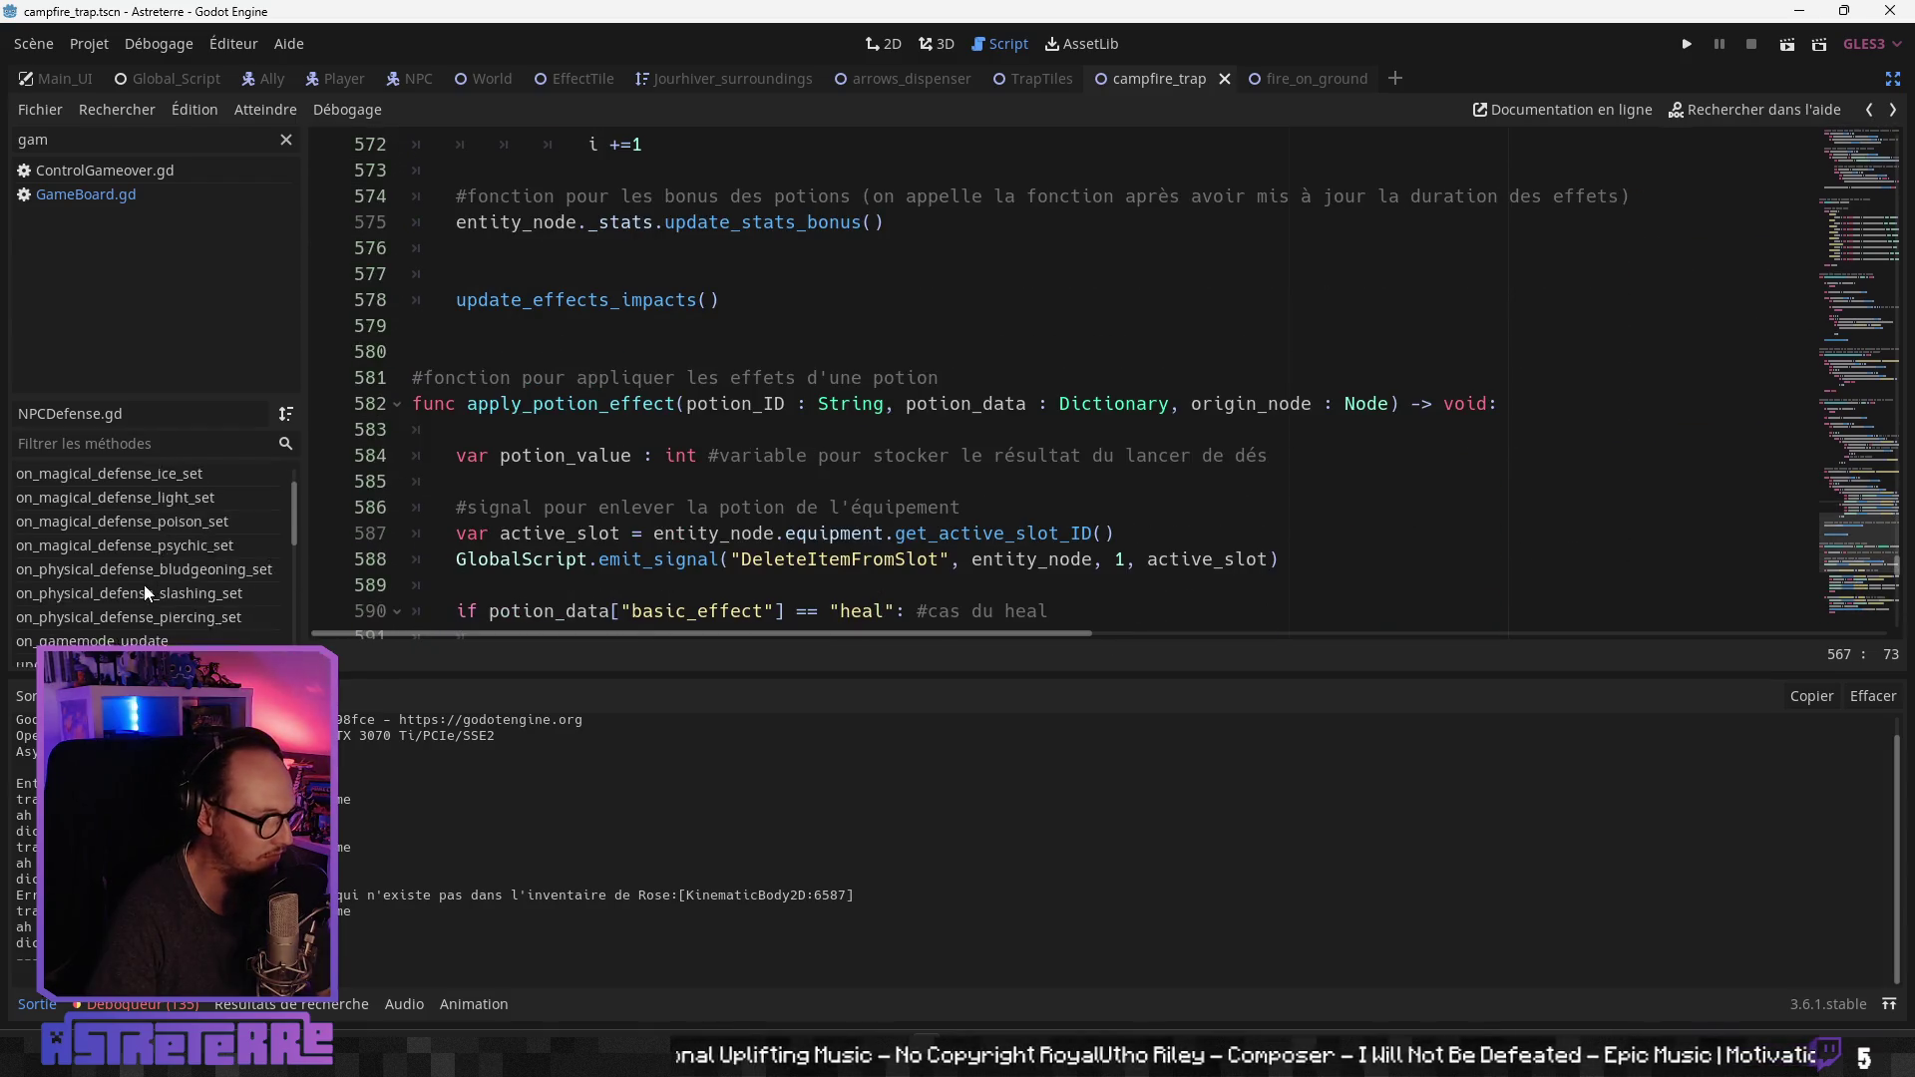
{"action": "scroll", "coordinate": [144, 585], "scroll_direction": "down", "scroll_amount": 8}
{"action": "scroll", "coordinate": [148, 584], "scroll_direction": "down", "scroll_amount": 2}
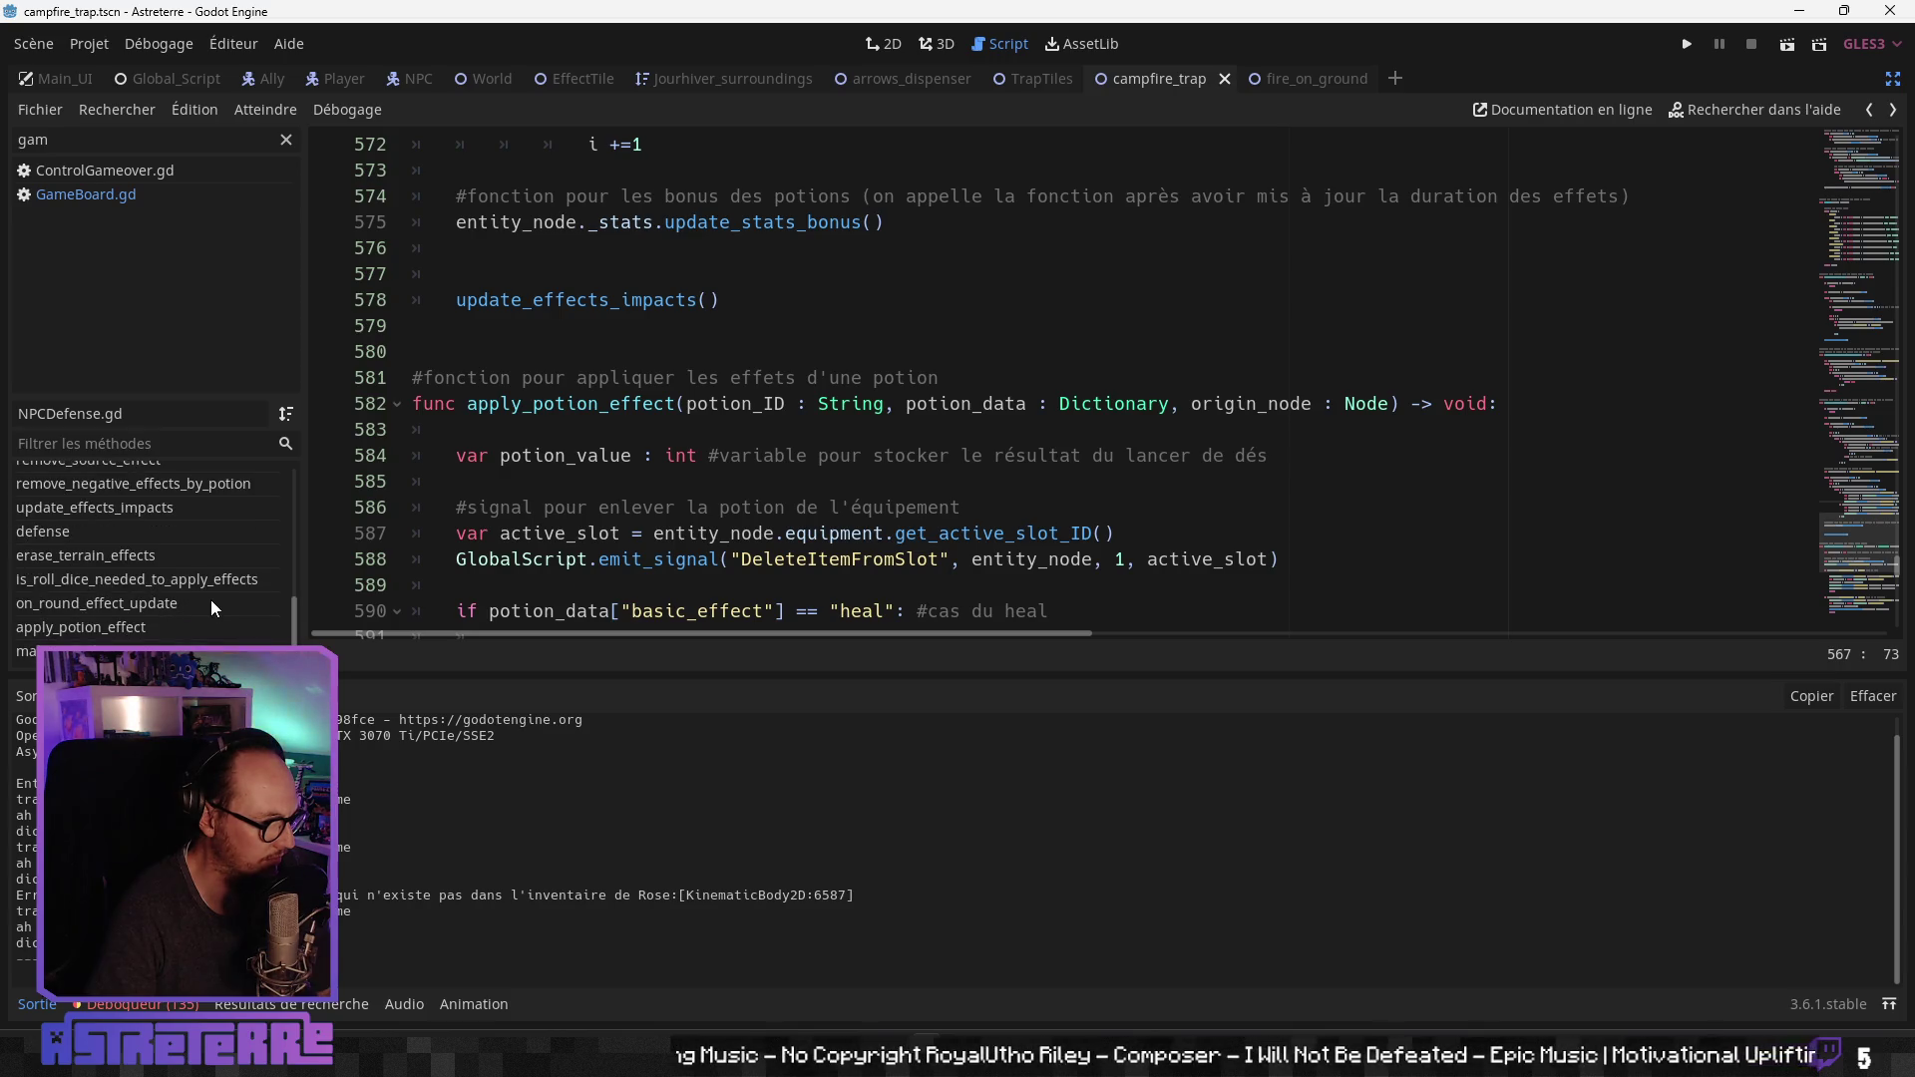
{"action": "scroll", "coordinate": [182, 602], "scroll_direction": "up", "scroll_amount": 10}
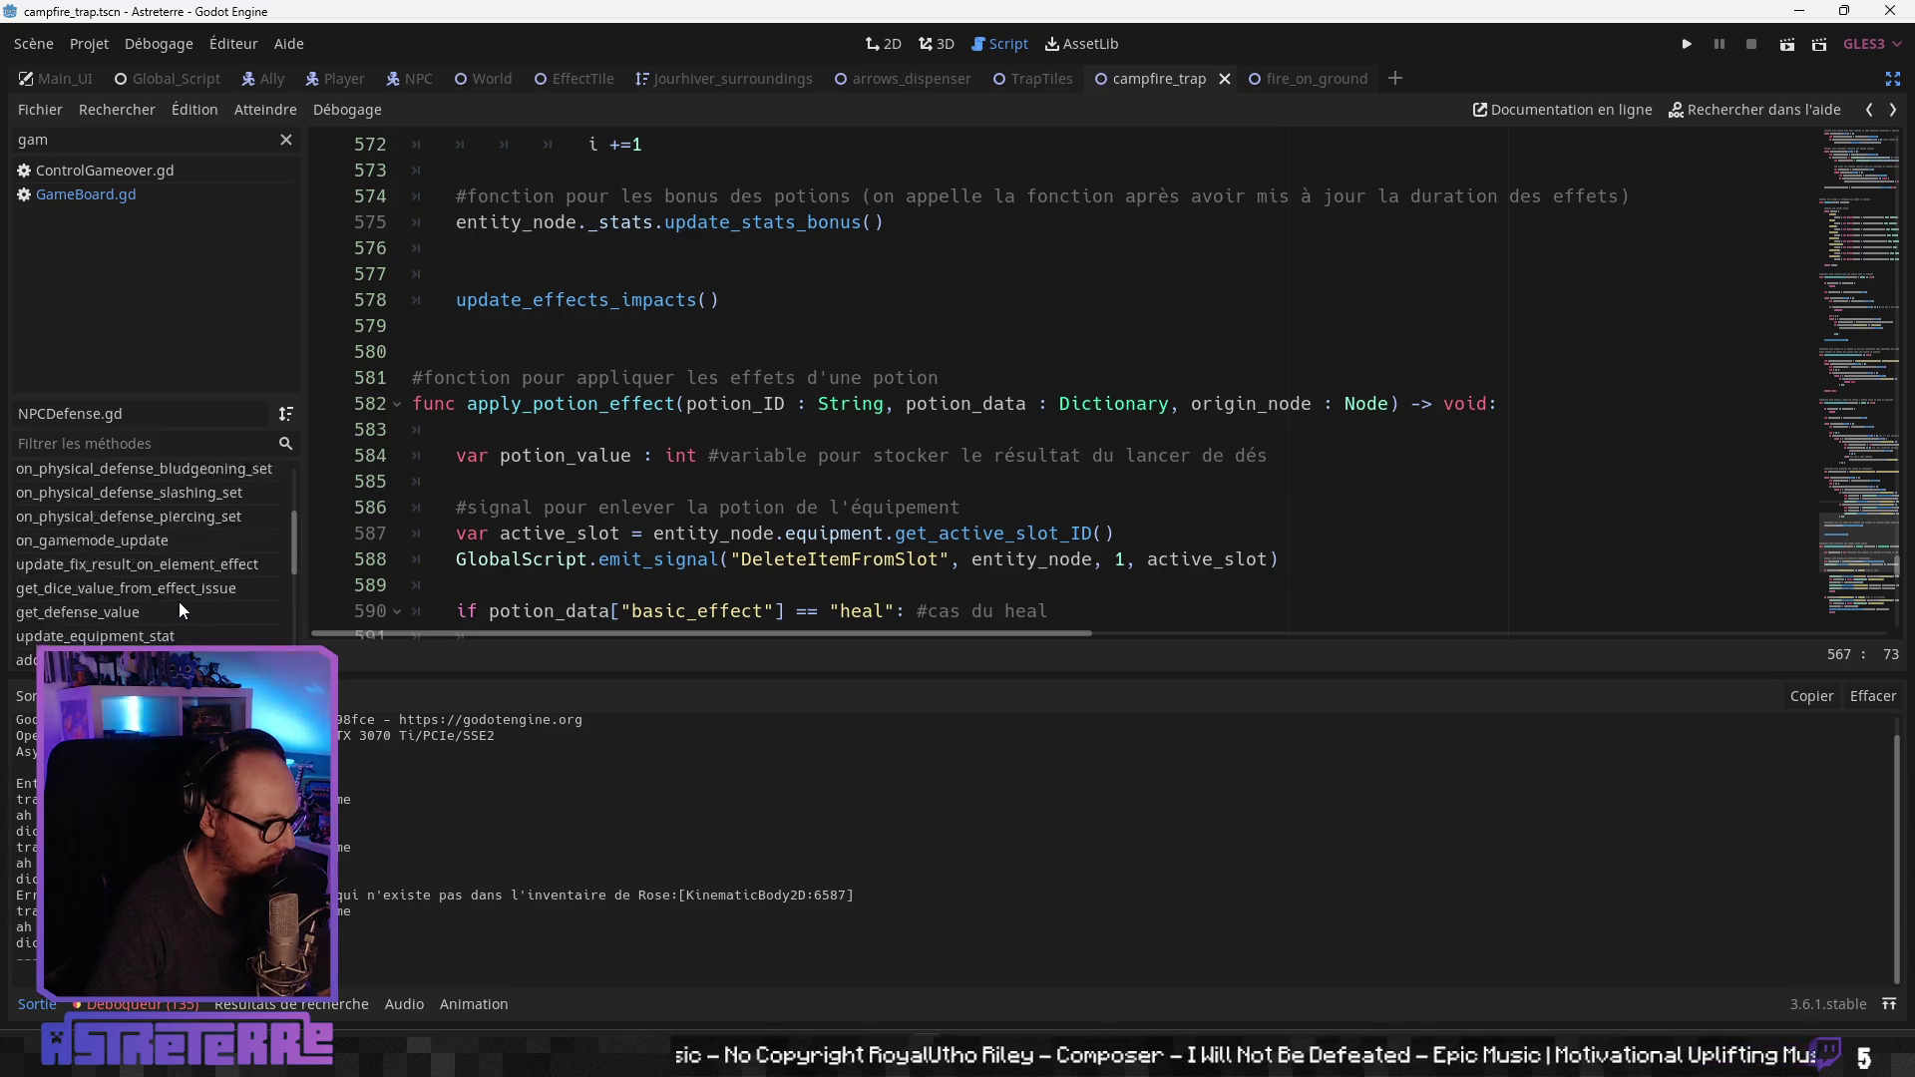
Step: Jump to NPCDefense.gd's _ready function and scroll through its effect signal connections
{"action": "left_click", "coordinate": [93, 476]}
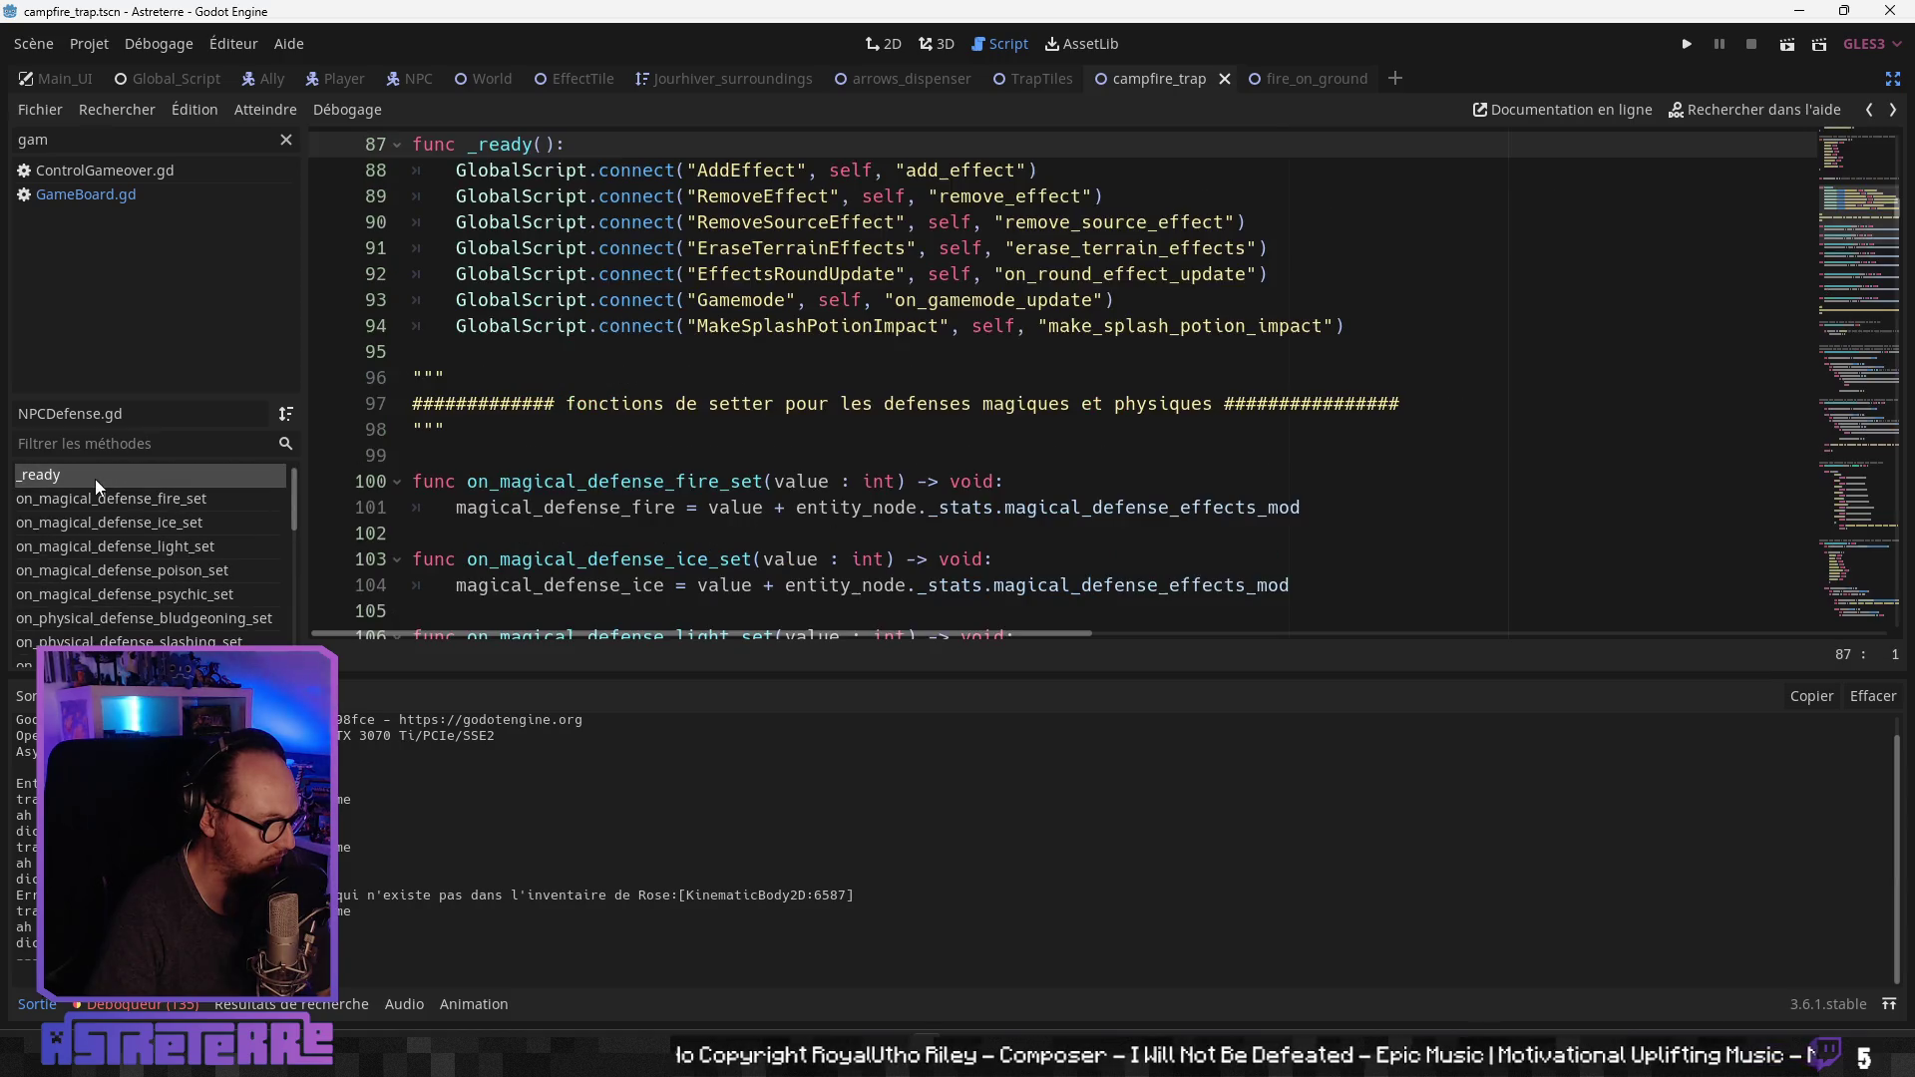
{"action": "scroll", "coordinate": [665, 426], "scroll_direction": "up", "scroll_amount": 1}
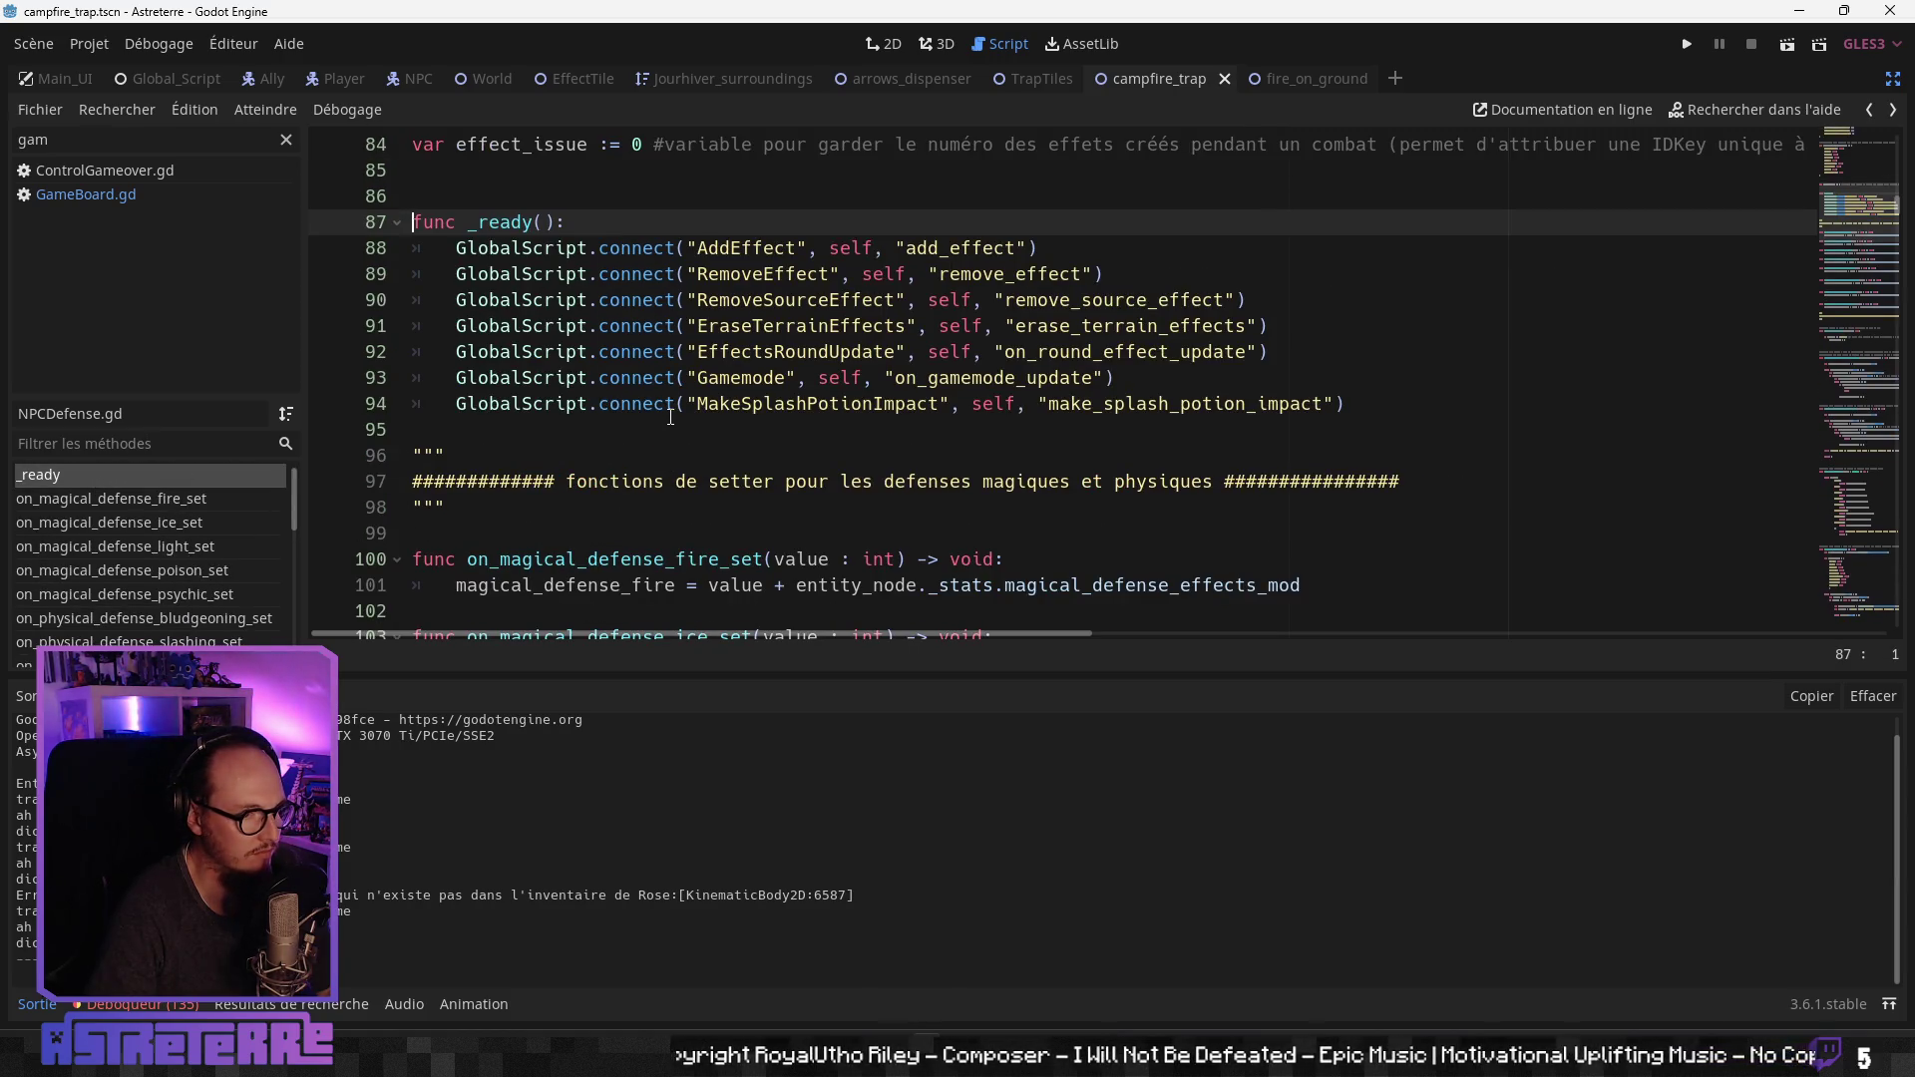
{"action": "scroll", "coordinate": [670, 417], "scroll_direction": "down", "scroll_amount": 1}
{"action": "scroll", "coordinate": [669, 416], "scroll_direction": "up", "scroll_amount": 2}
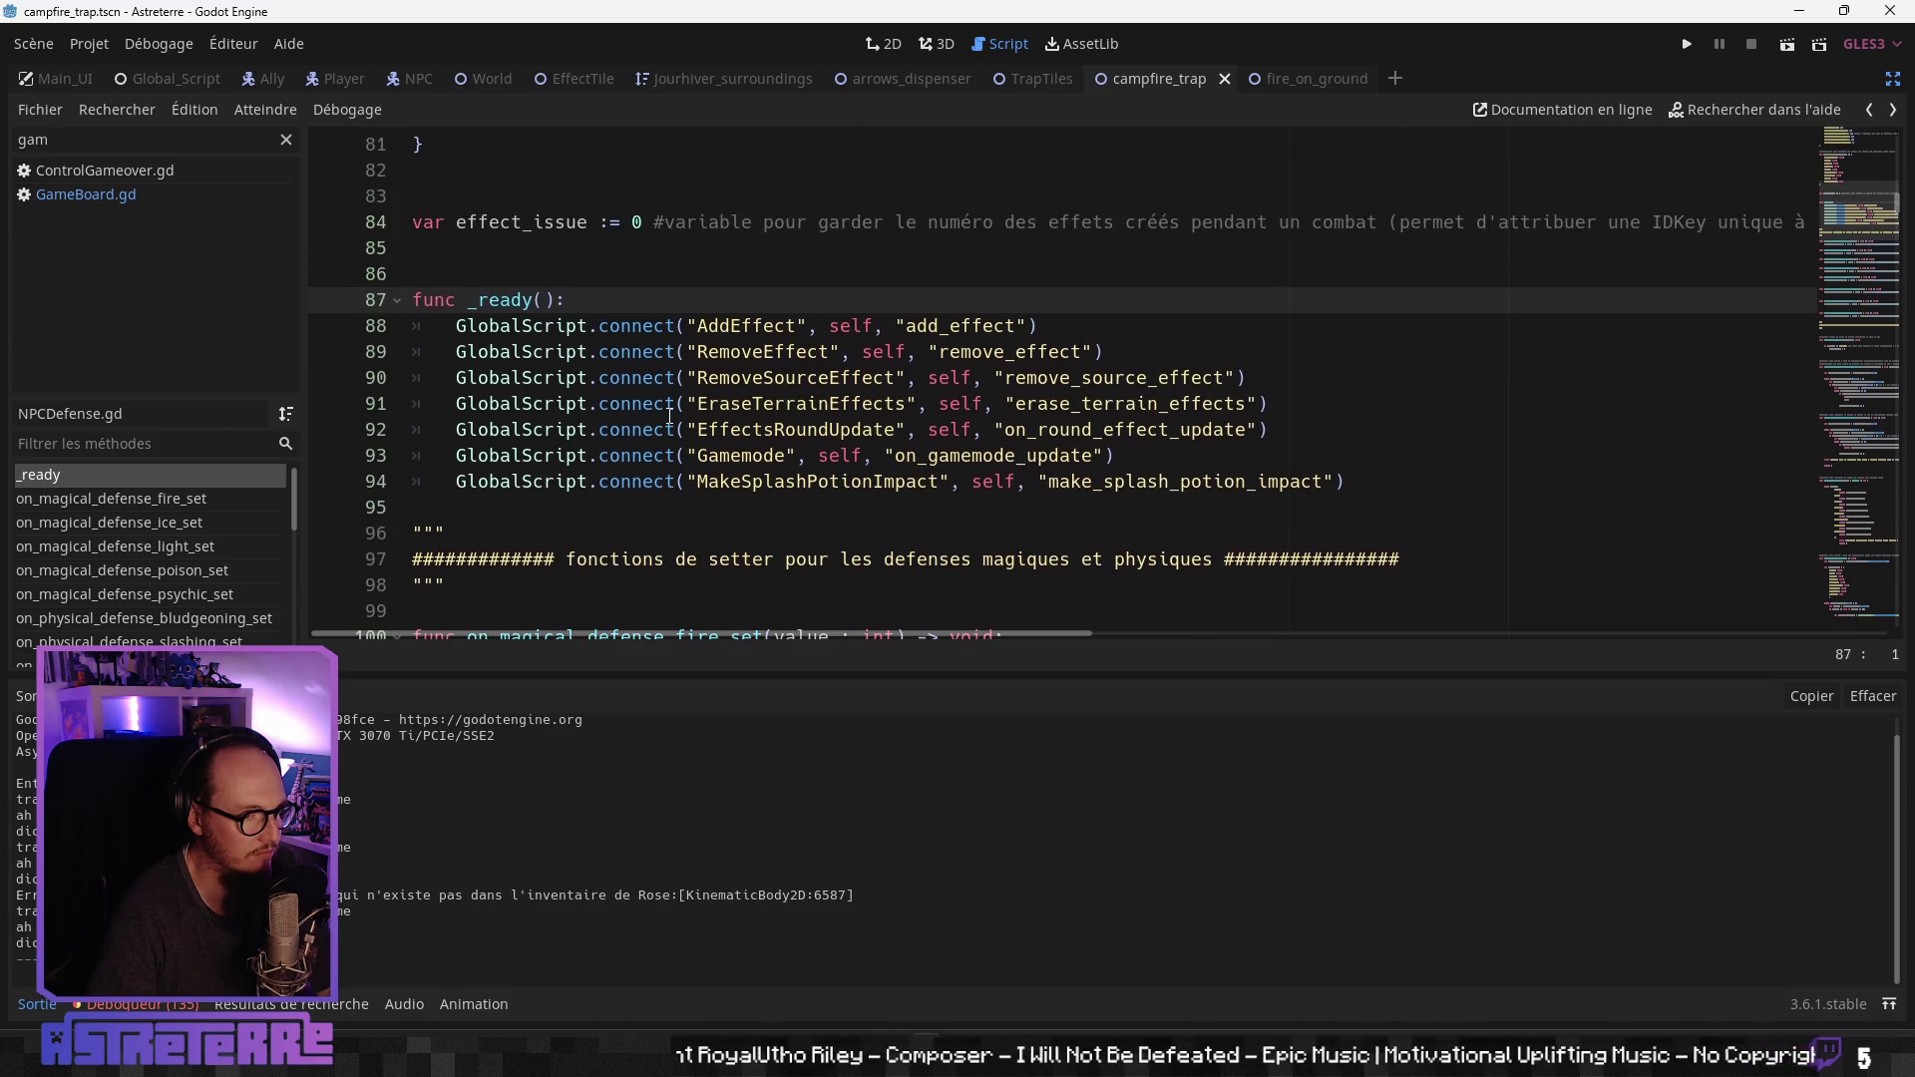
{"action": "scroll", "coordinate": [669, 416], "scroll_direction": "down", "scroll_amount": 1}
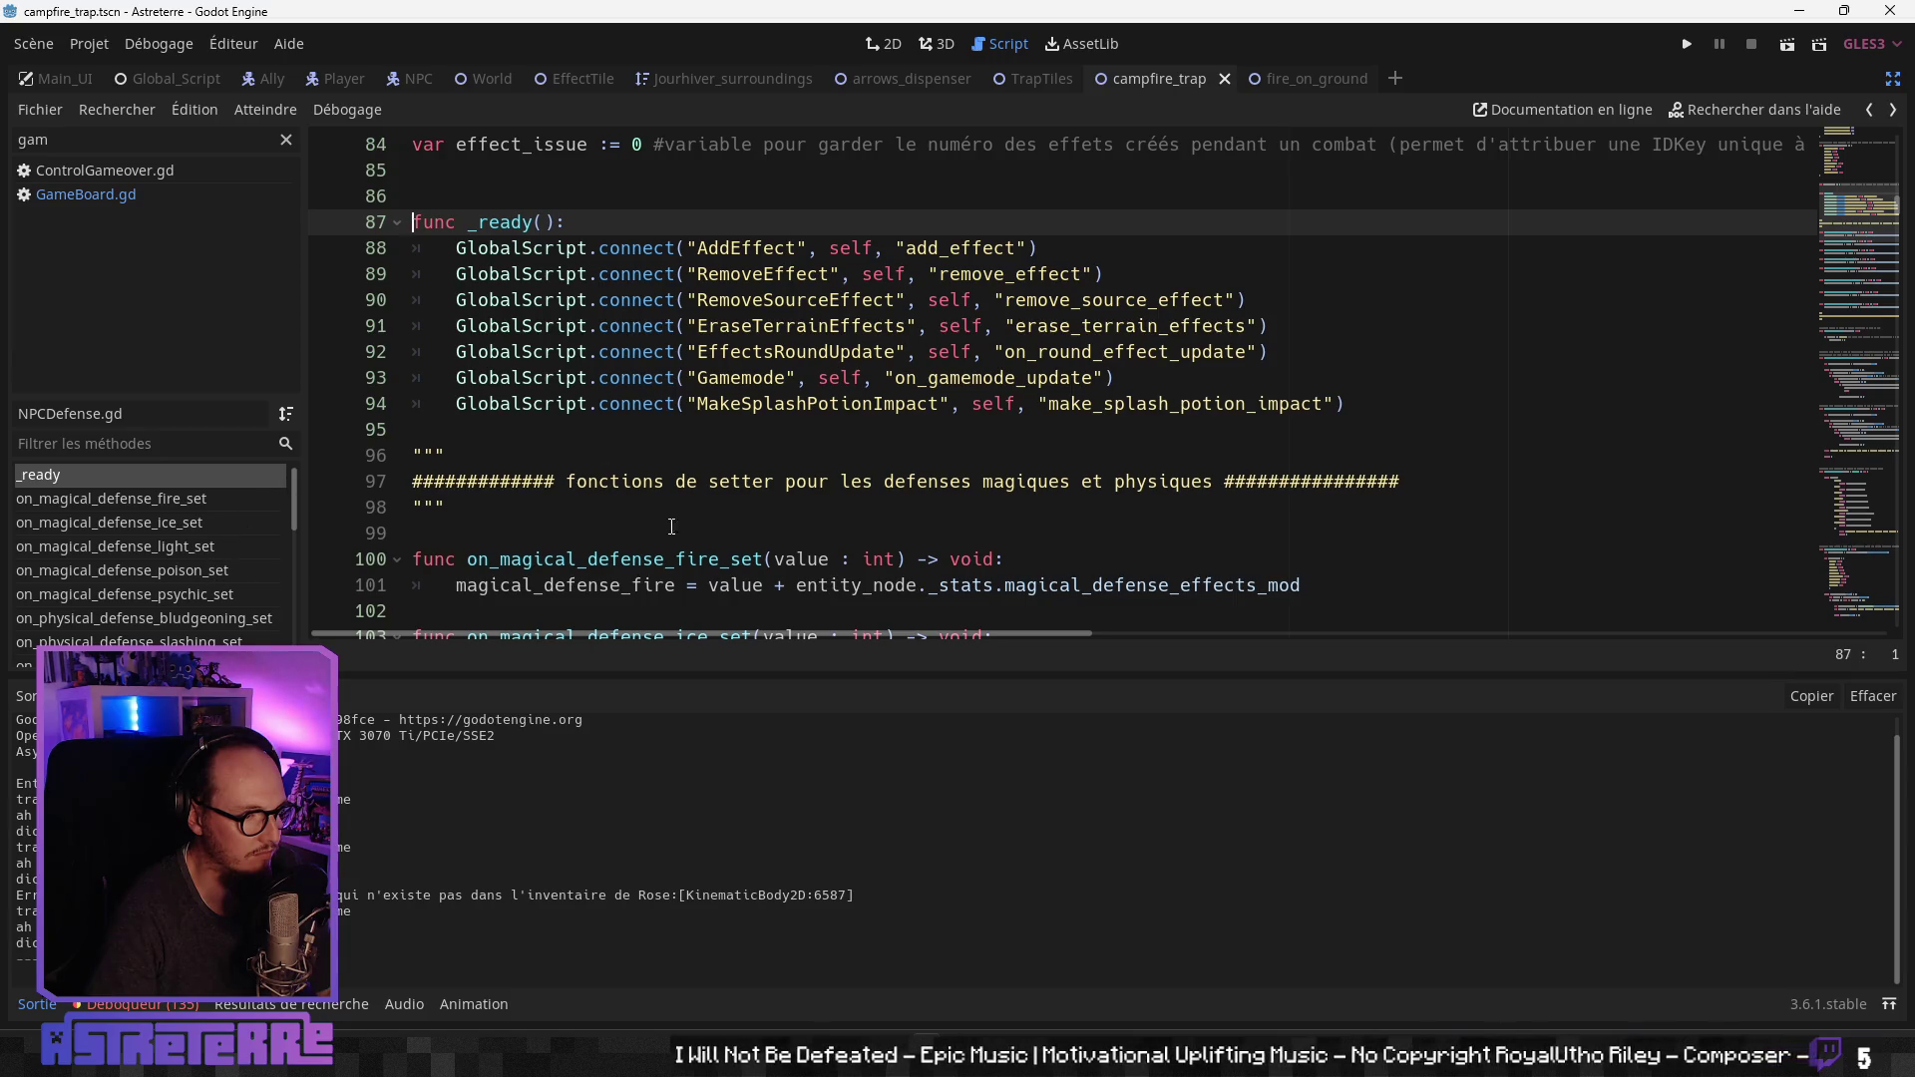
{"action": "scroll", "coordinate": [671, 525], "scroll_direction": "down", "scroll_amount": 8}
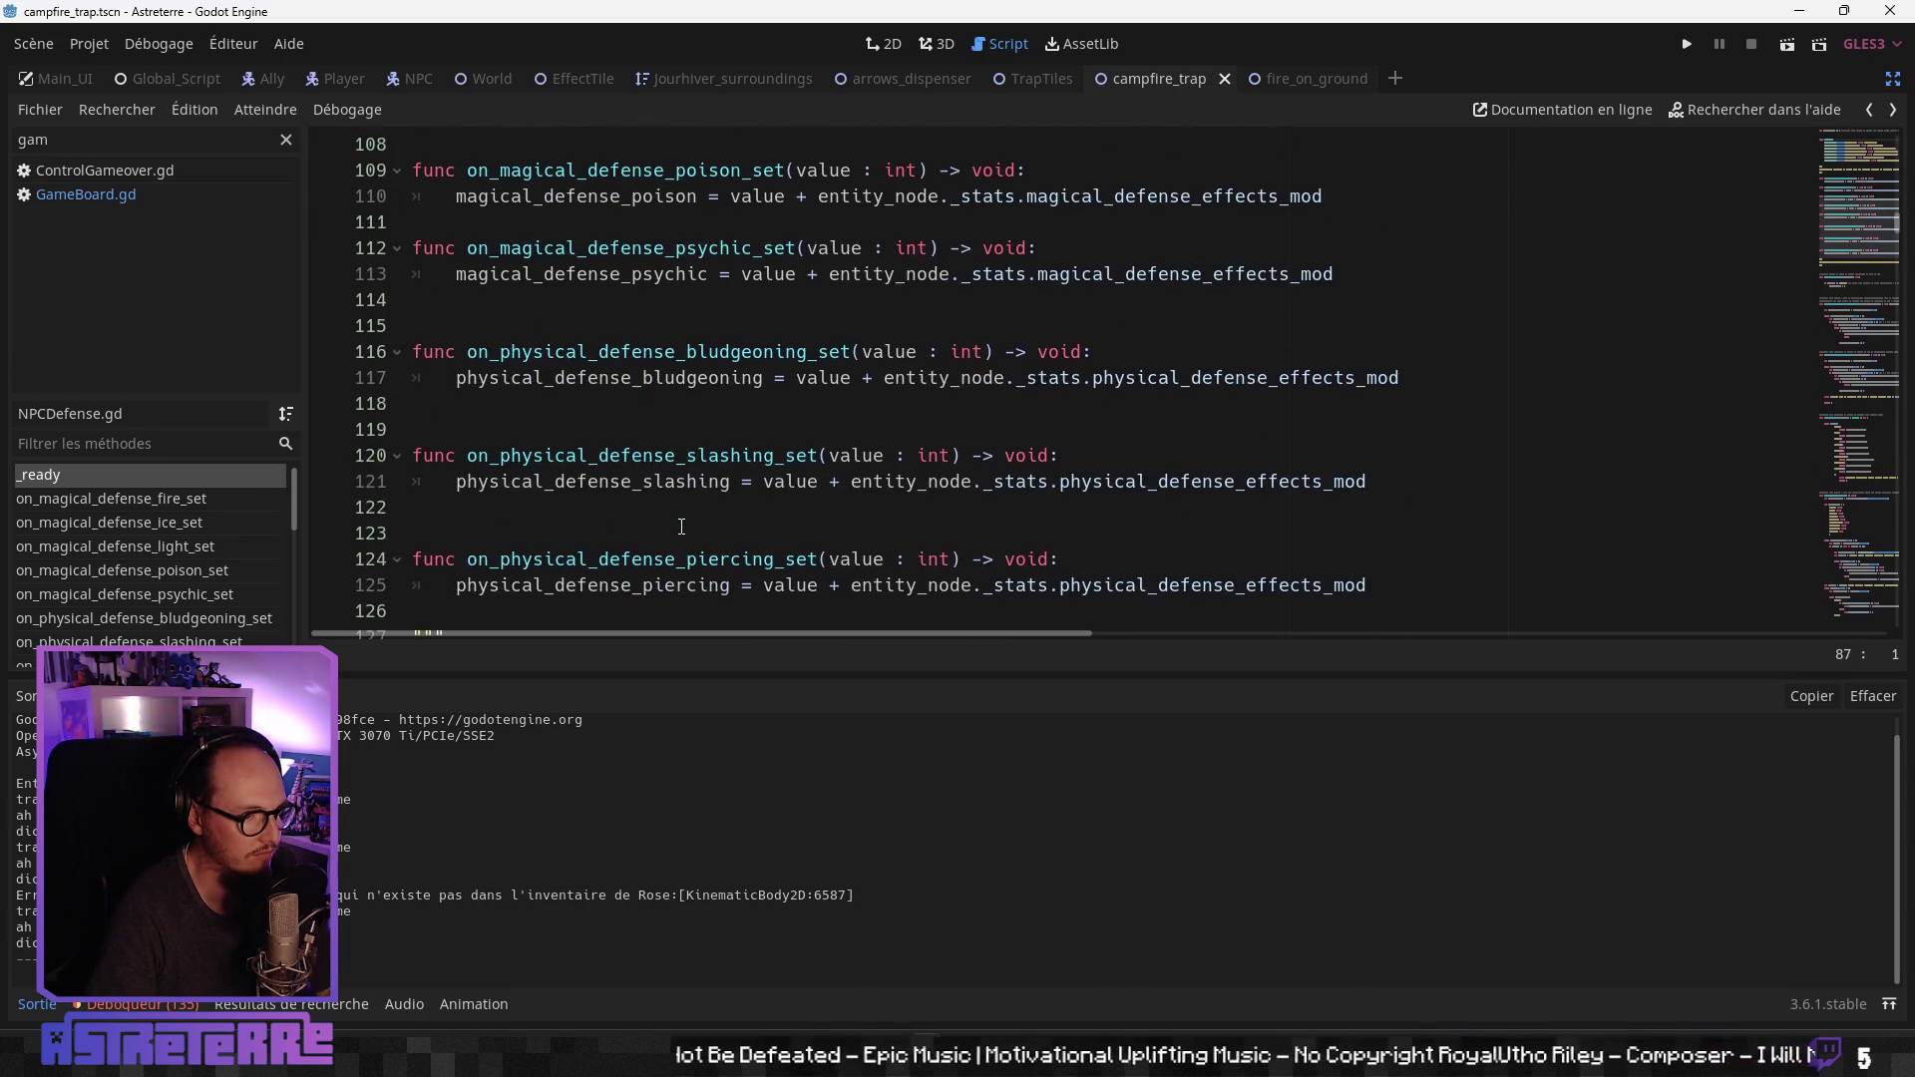
{"action": "scroll", "coordinate": [681, 525], "scroll_direction": "down", "scroll_amount": 5}
{"action": "scroll", "coordinate": [681, 526], "scroll_direction": "down", "scroll_amount": 9}
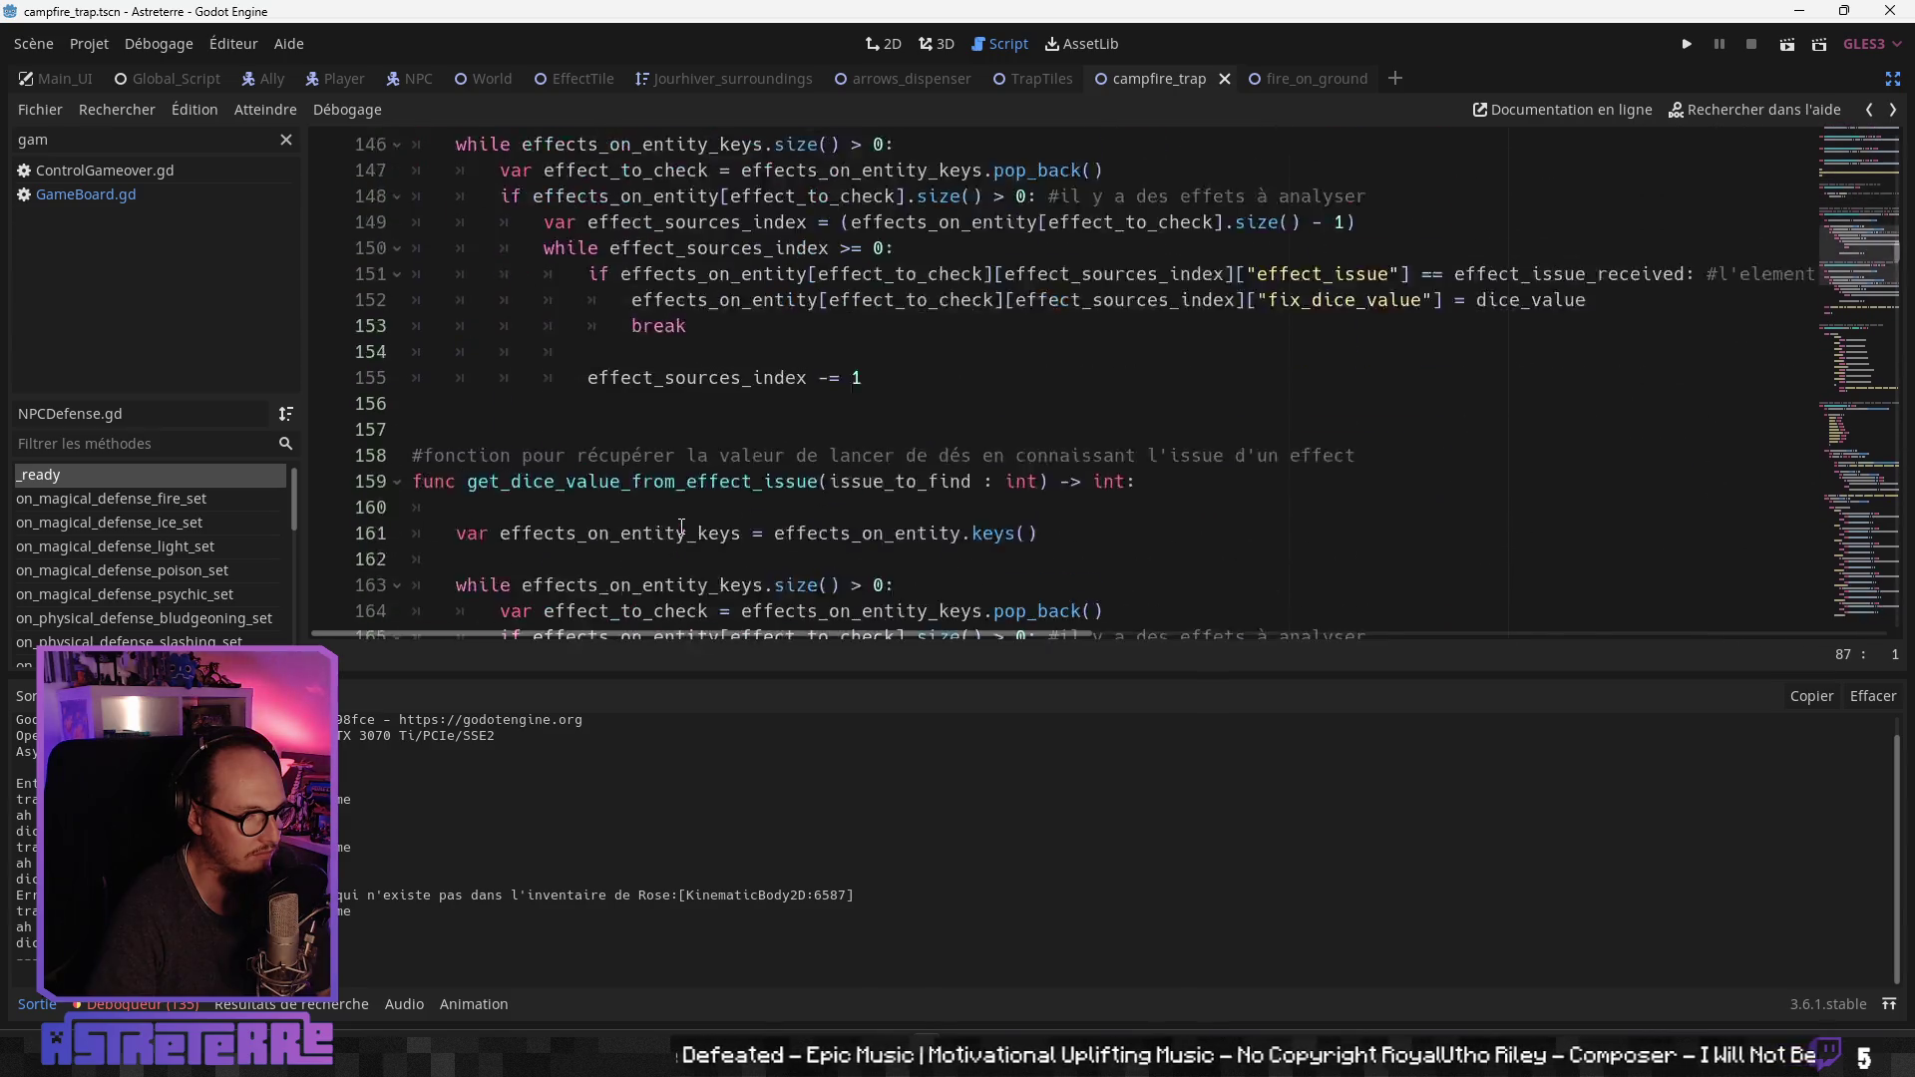
{"action": "scroll", "coordinate": [181, 560], "scroll_direction": "down", "scroll_amount": 6}
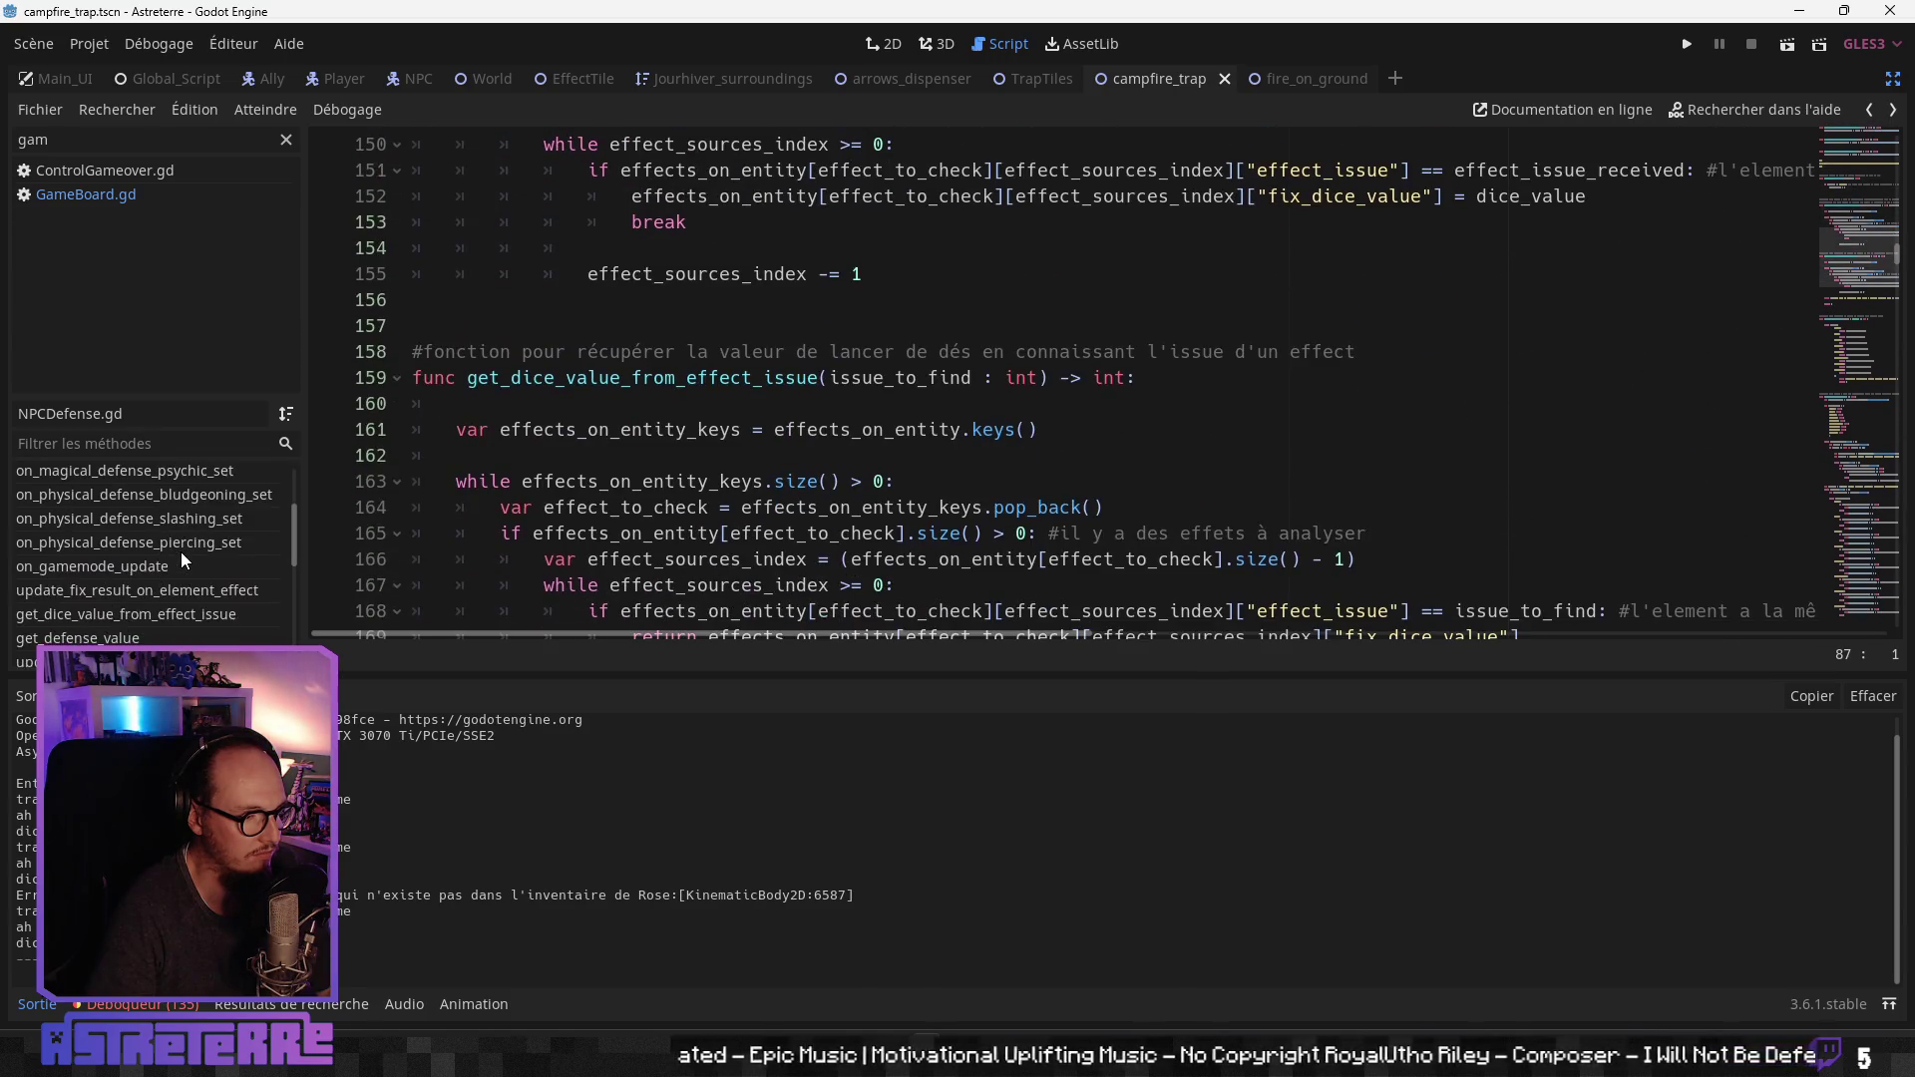
{"action": "scroll", "coordinate": [182, 560], "scroll_direction": "down", "scroll_amount": 3}
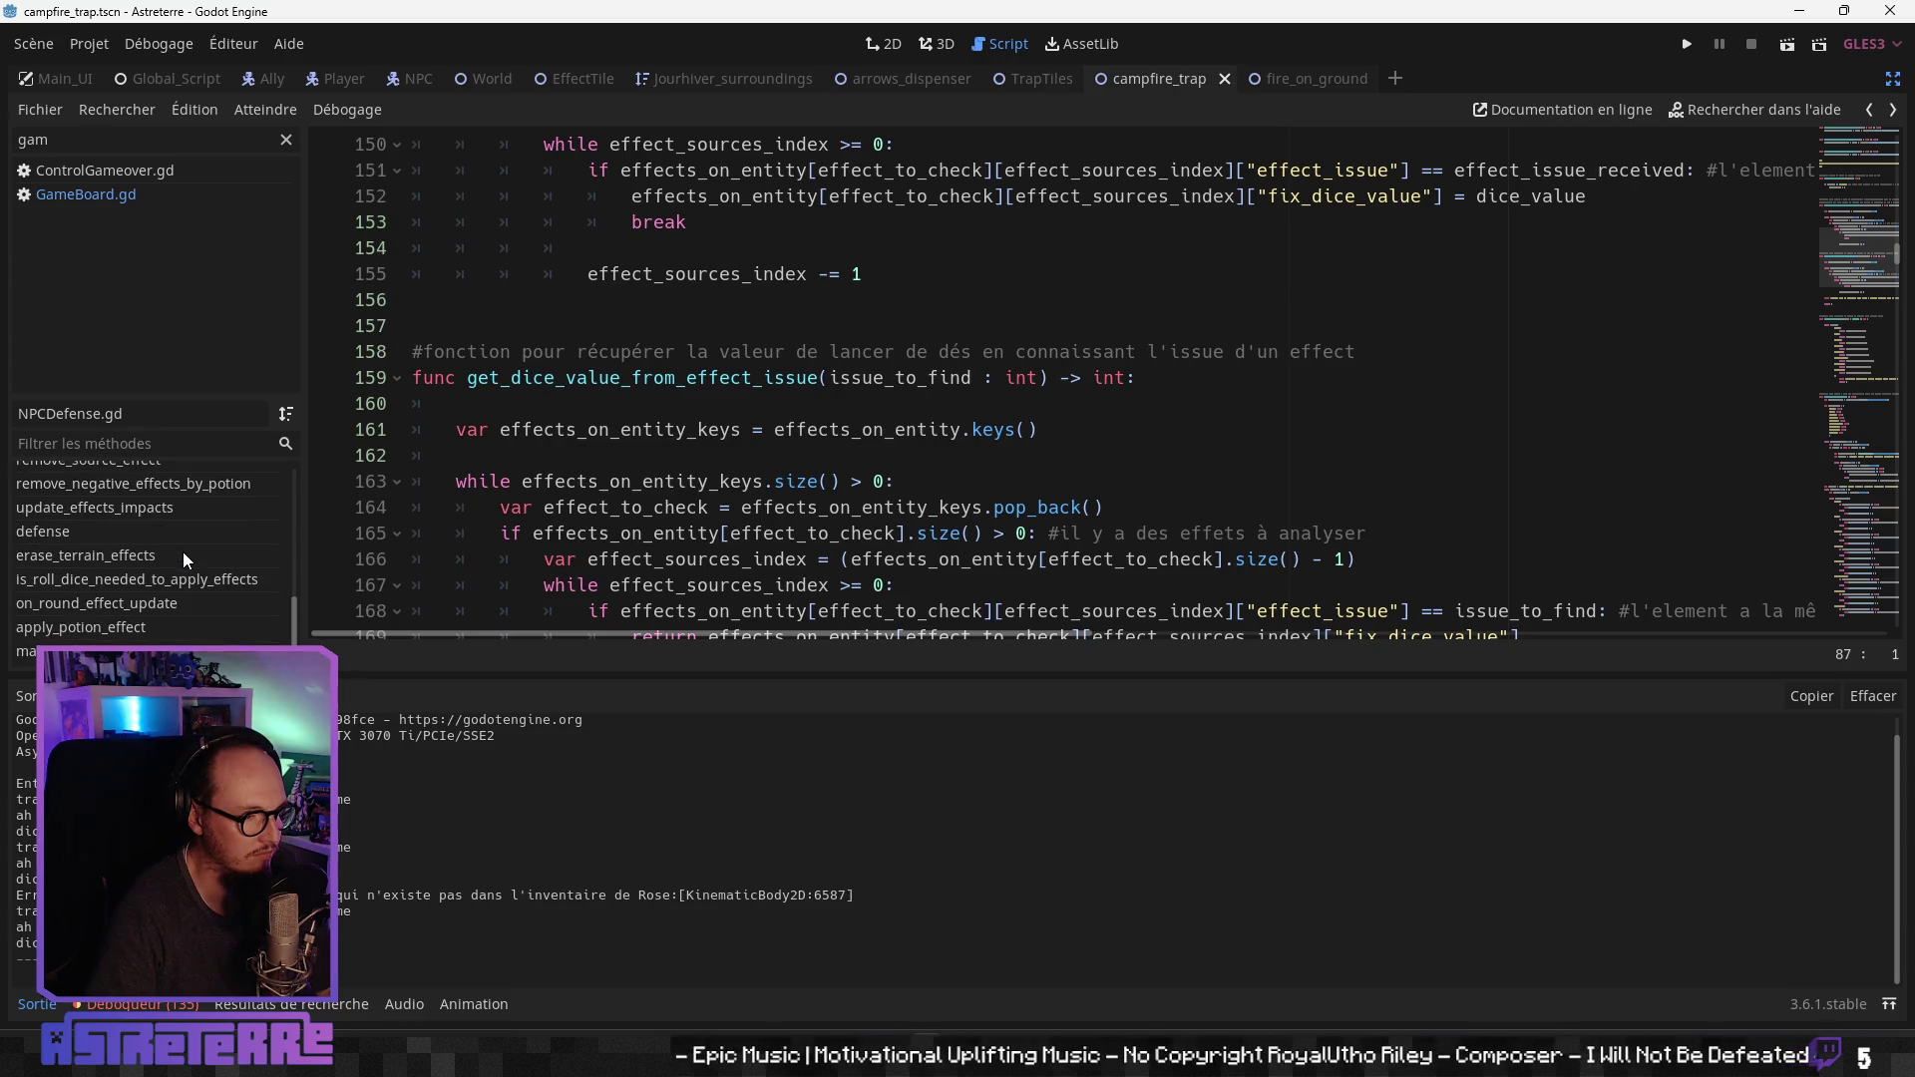
Step: Jump to update_effects_impacts and scroll through its effects key loop
{"action": "left_click", "coordinate": [95, 507]}
{"action": "left_click", "coordinate": [864, 351]}
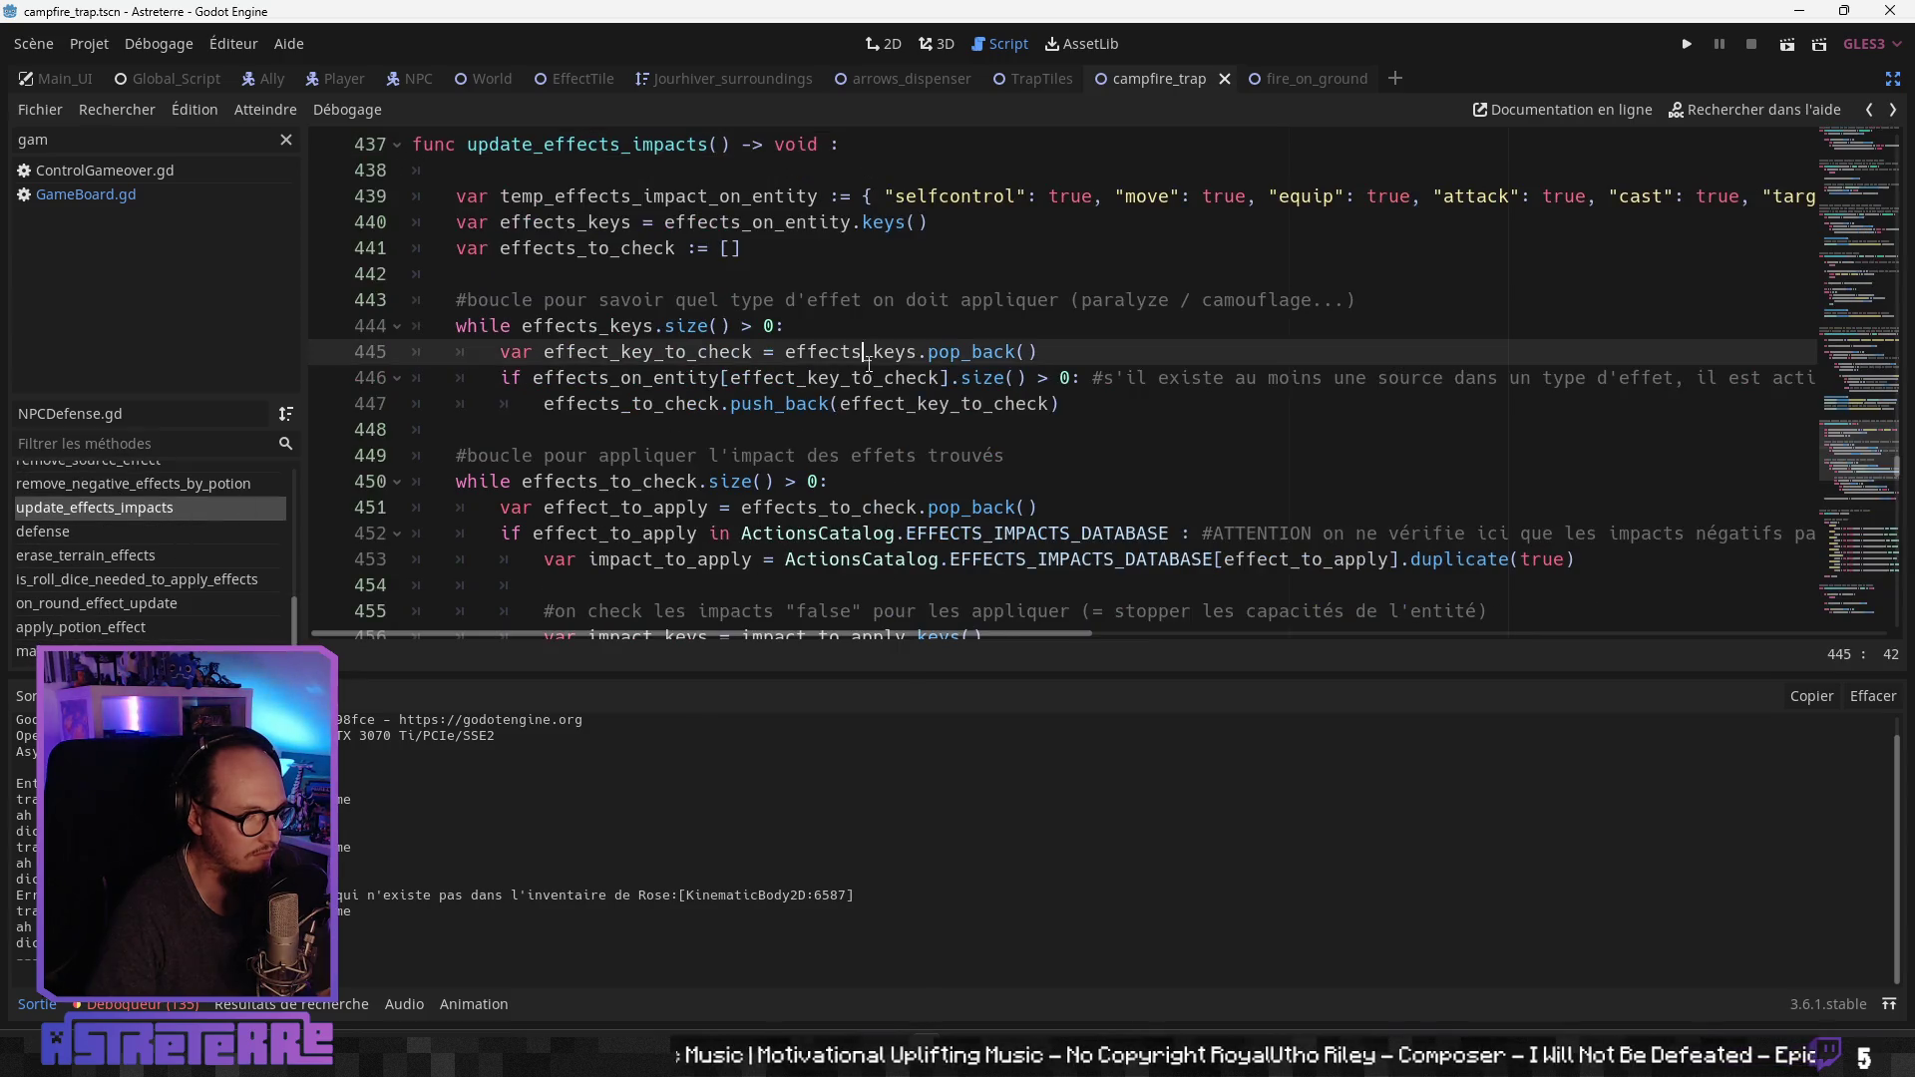
{"action": "scroll", "coordinate": [965, 392], "scroll_direction": "up", "scroll_amount": 2}
{"action": "scroll", "coordinate": [902, 445], "scroll_direction": "down", "scroll_amount": 10}
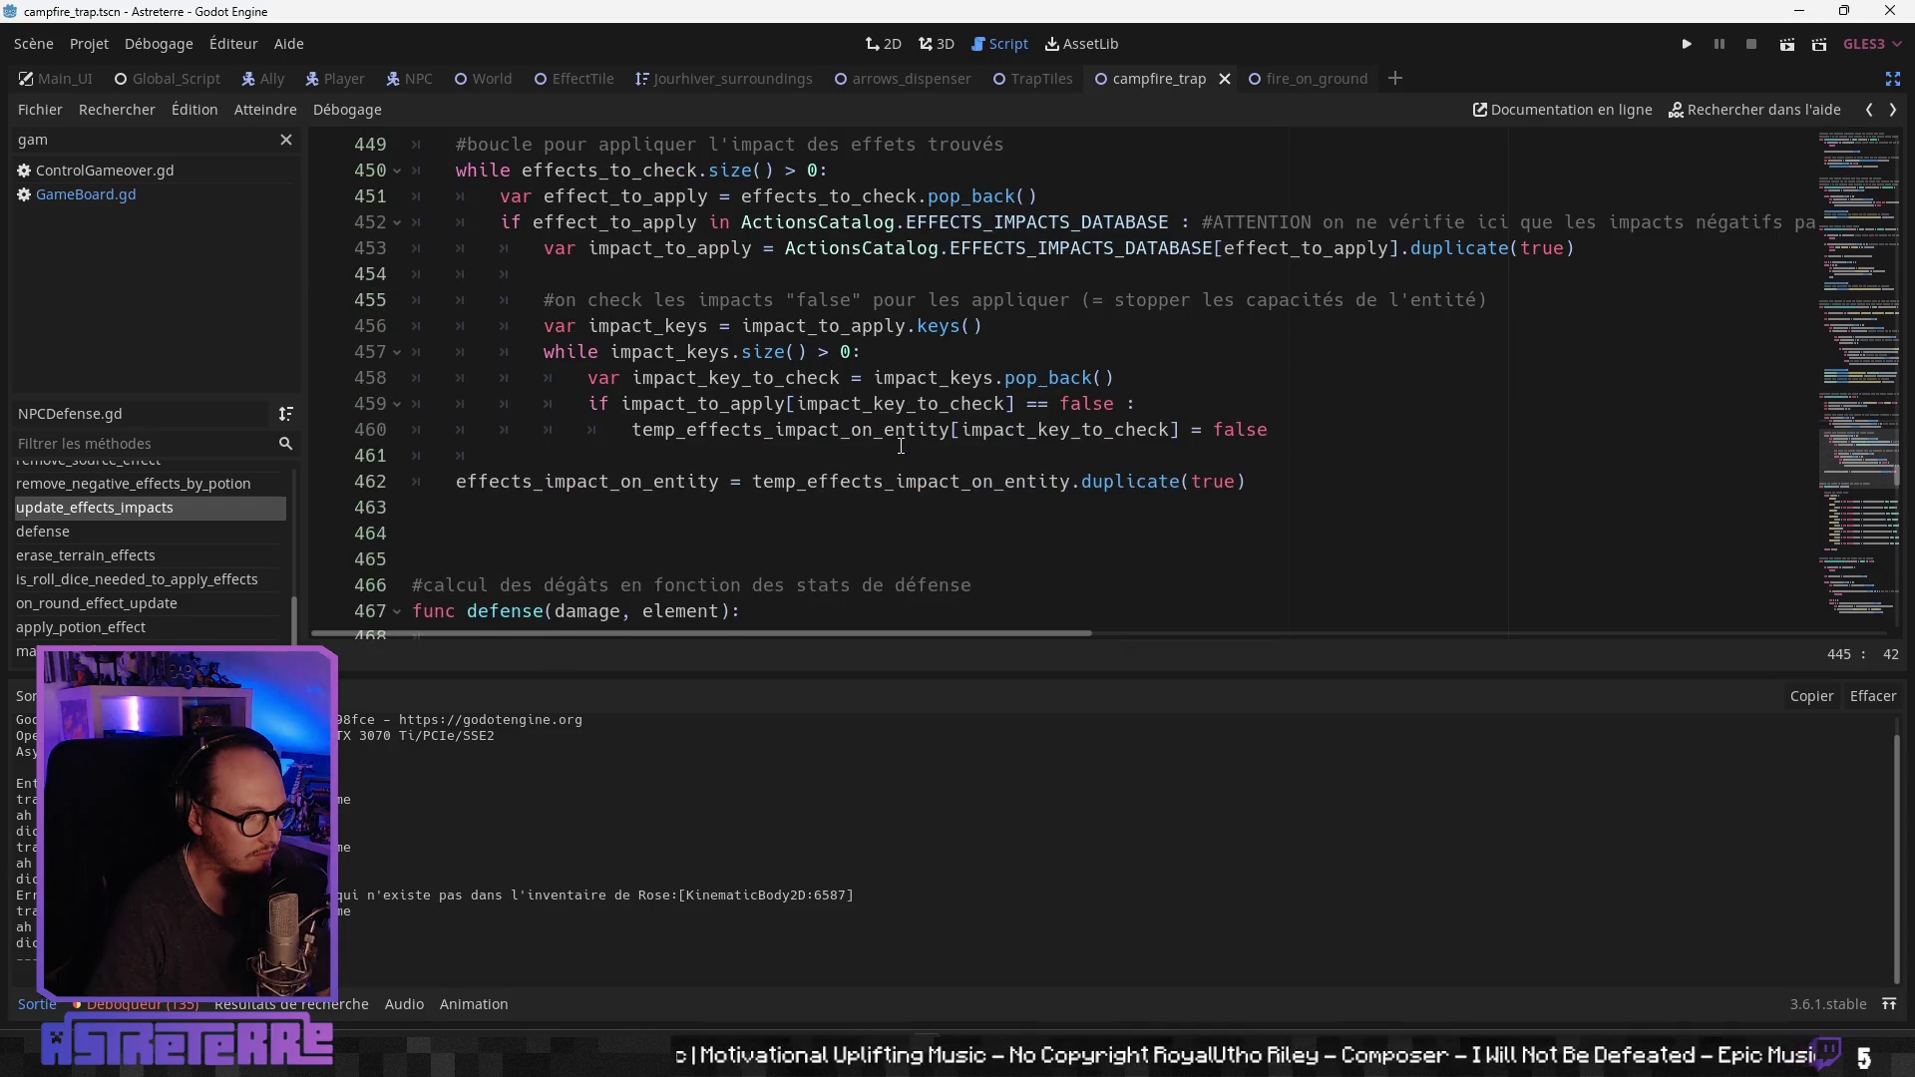
{"action": "scroll", "coordinate": [902, 445], "scroll_direction": "down", "scroll_amount": 5}
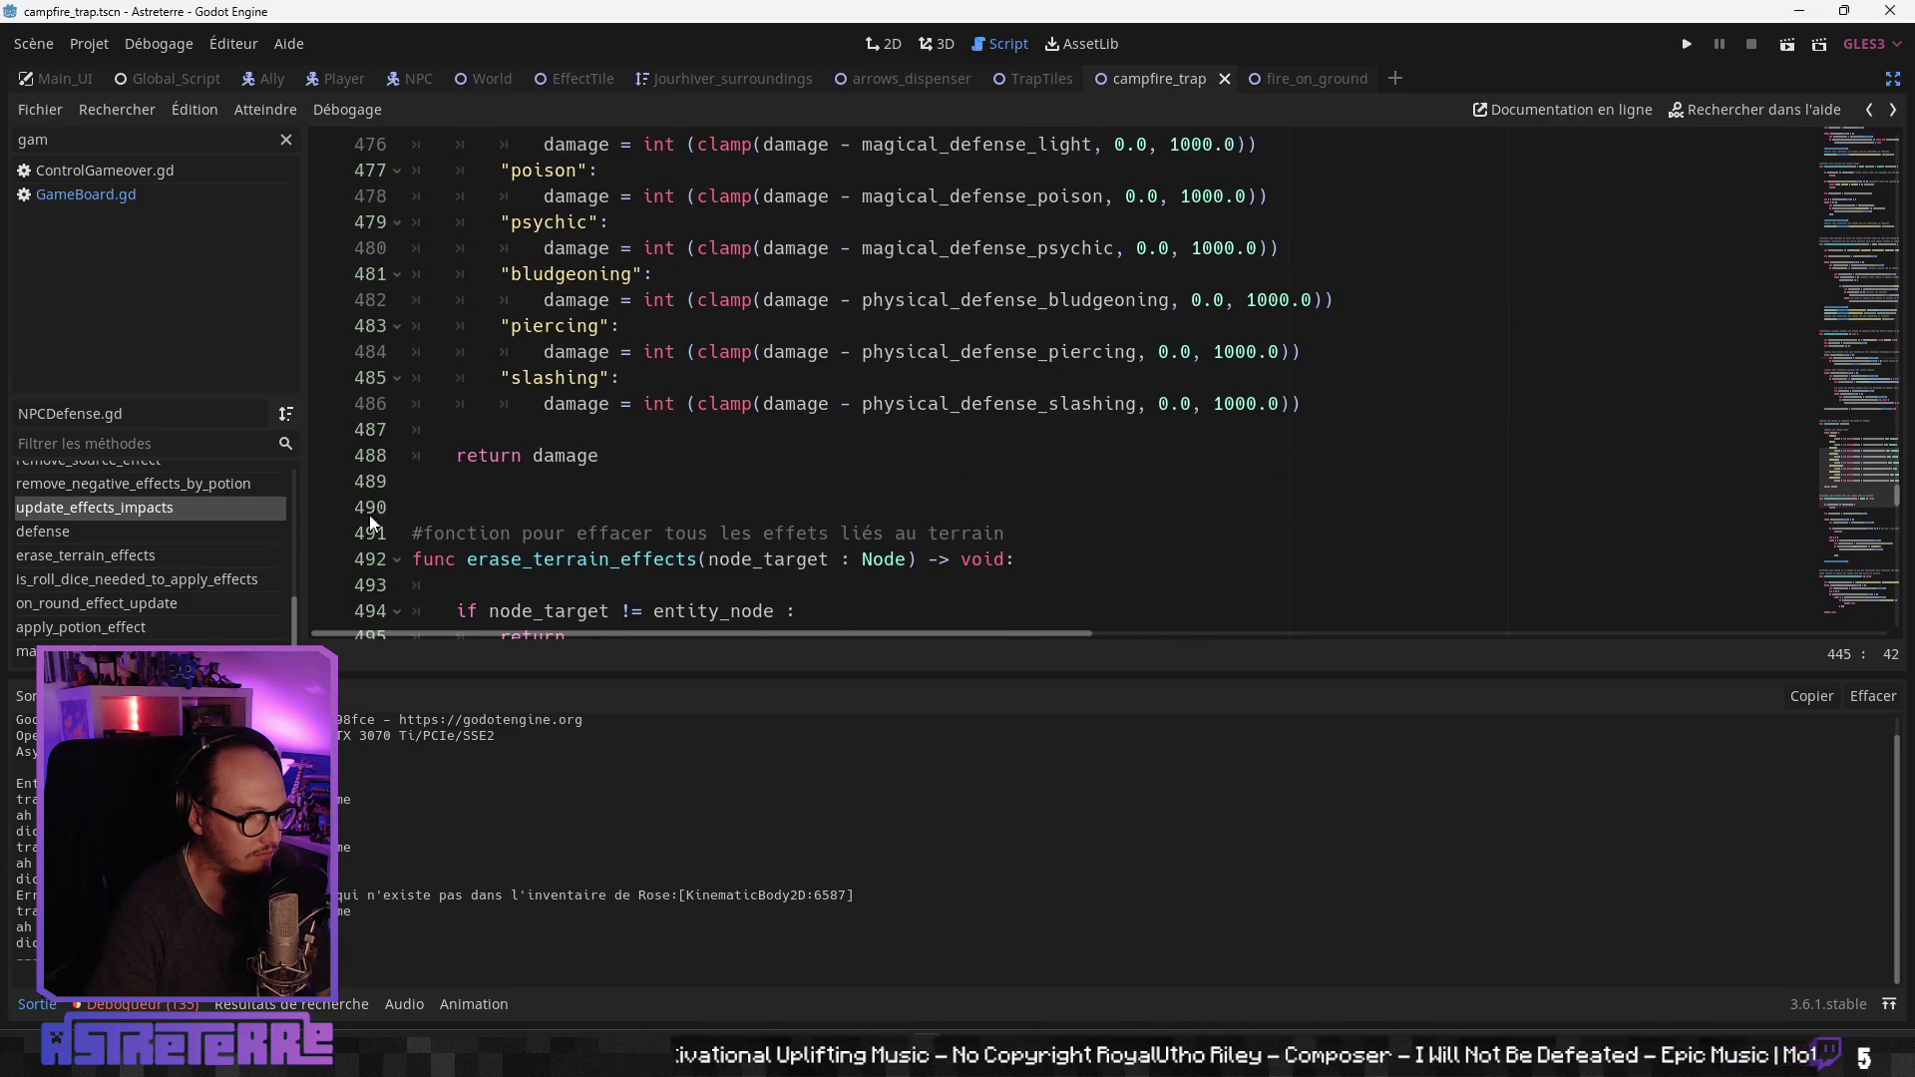
{"action": "scroll", "coordinate": [585, 495], "scroll_direction": "down", "scroll_amount": 8}
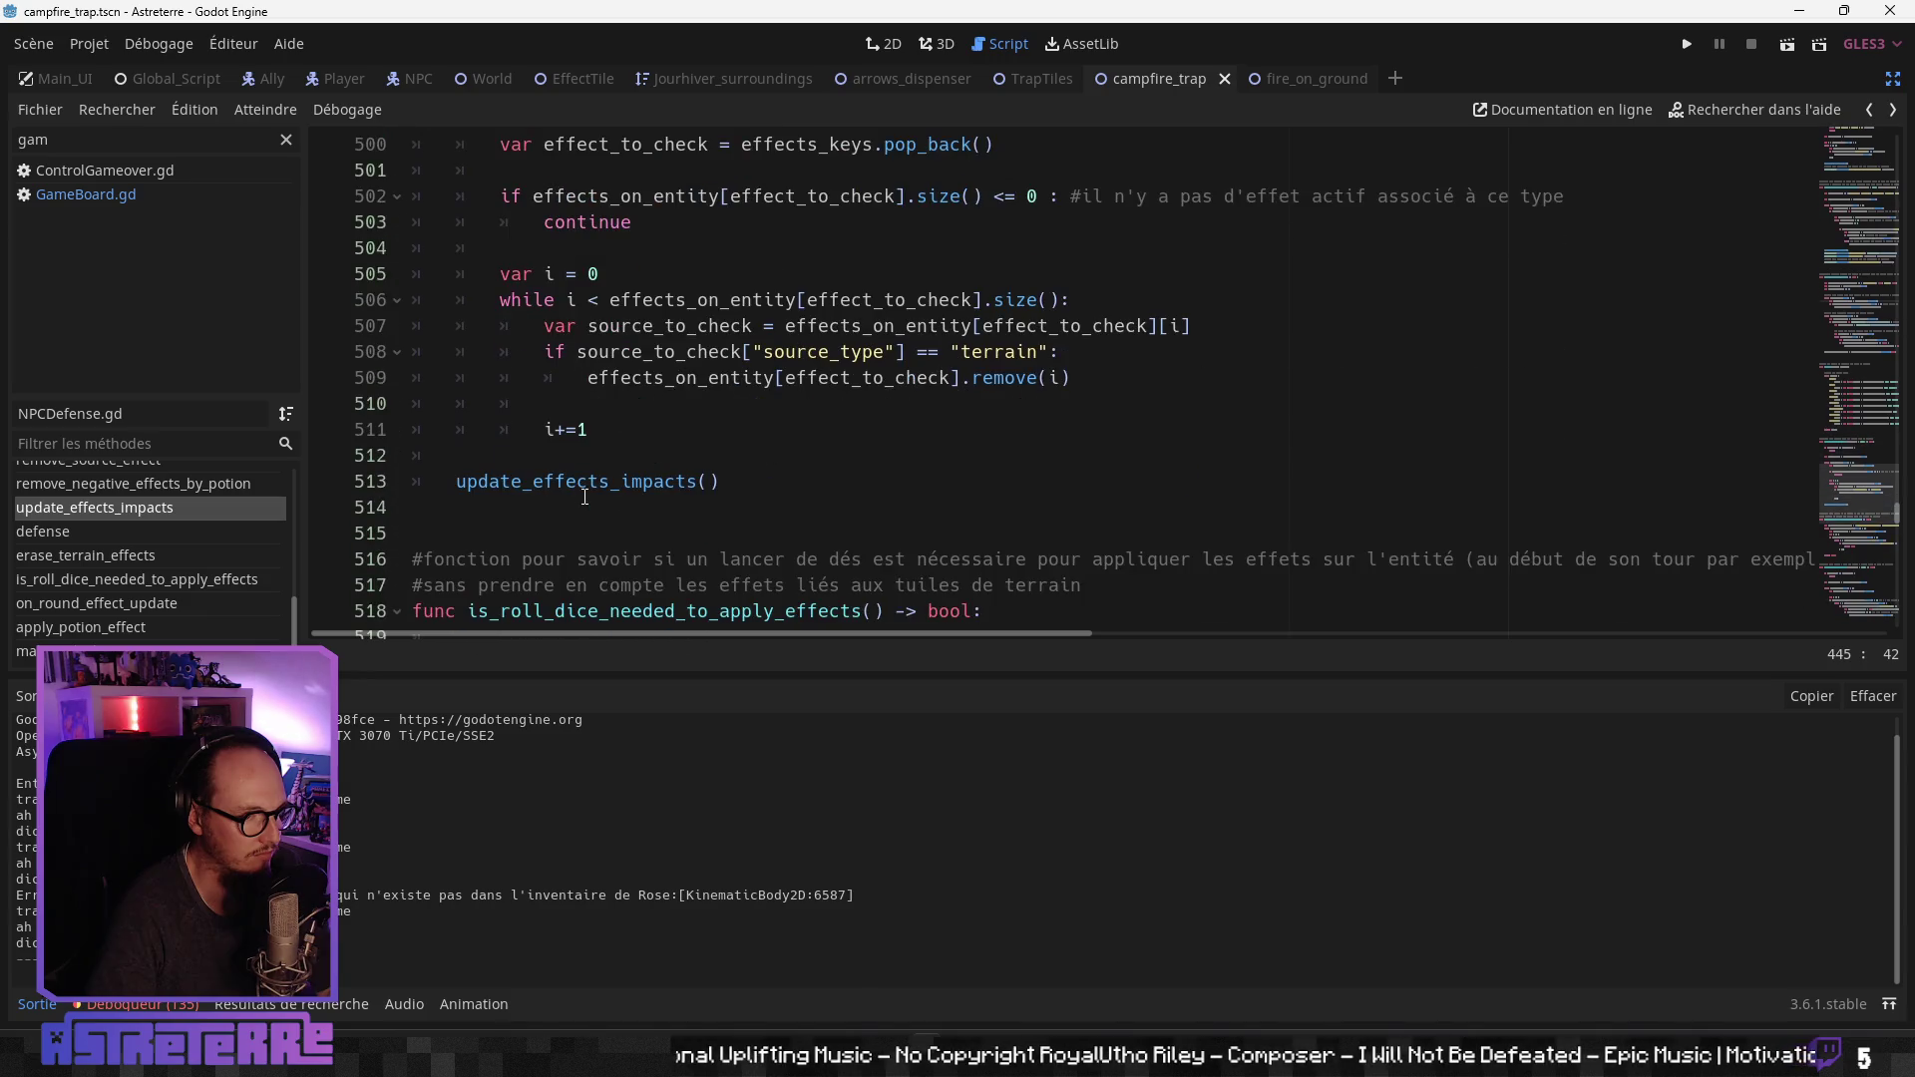
{"action": "scroll", "coordinate": [585, 496], "scroll_direction": "down", "scroll_amount": 4}
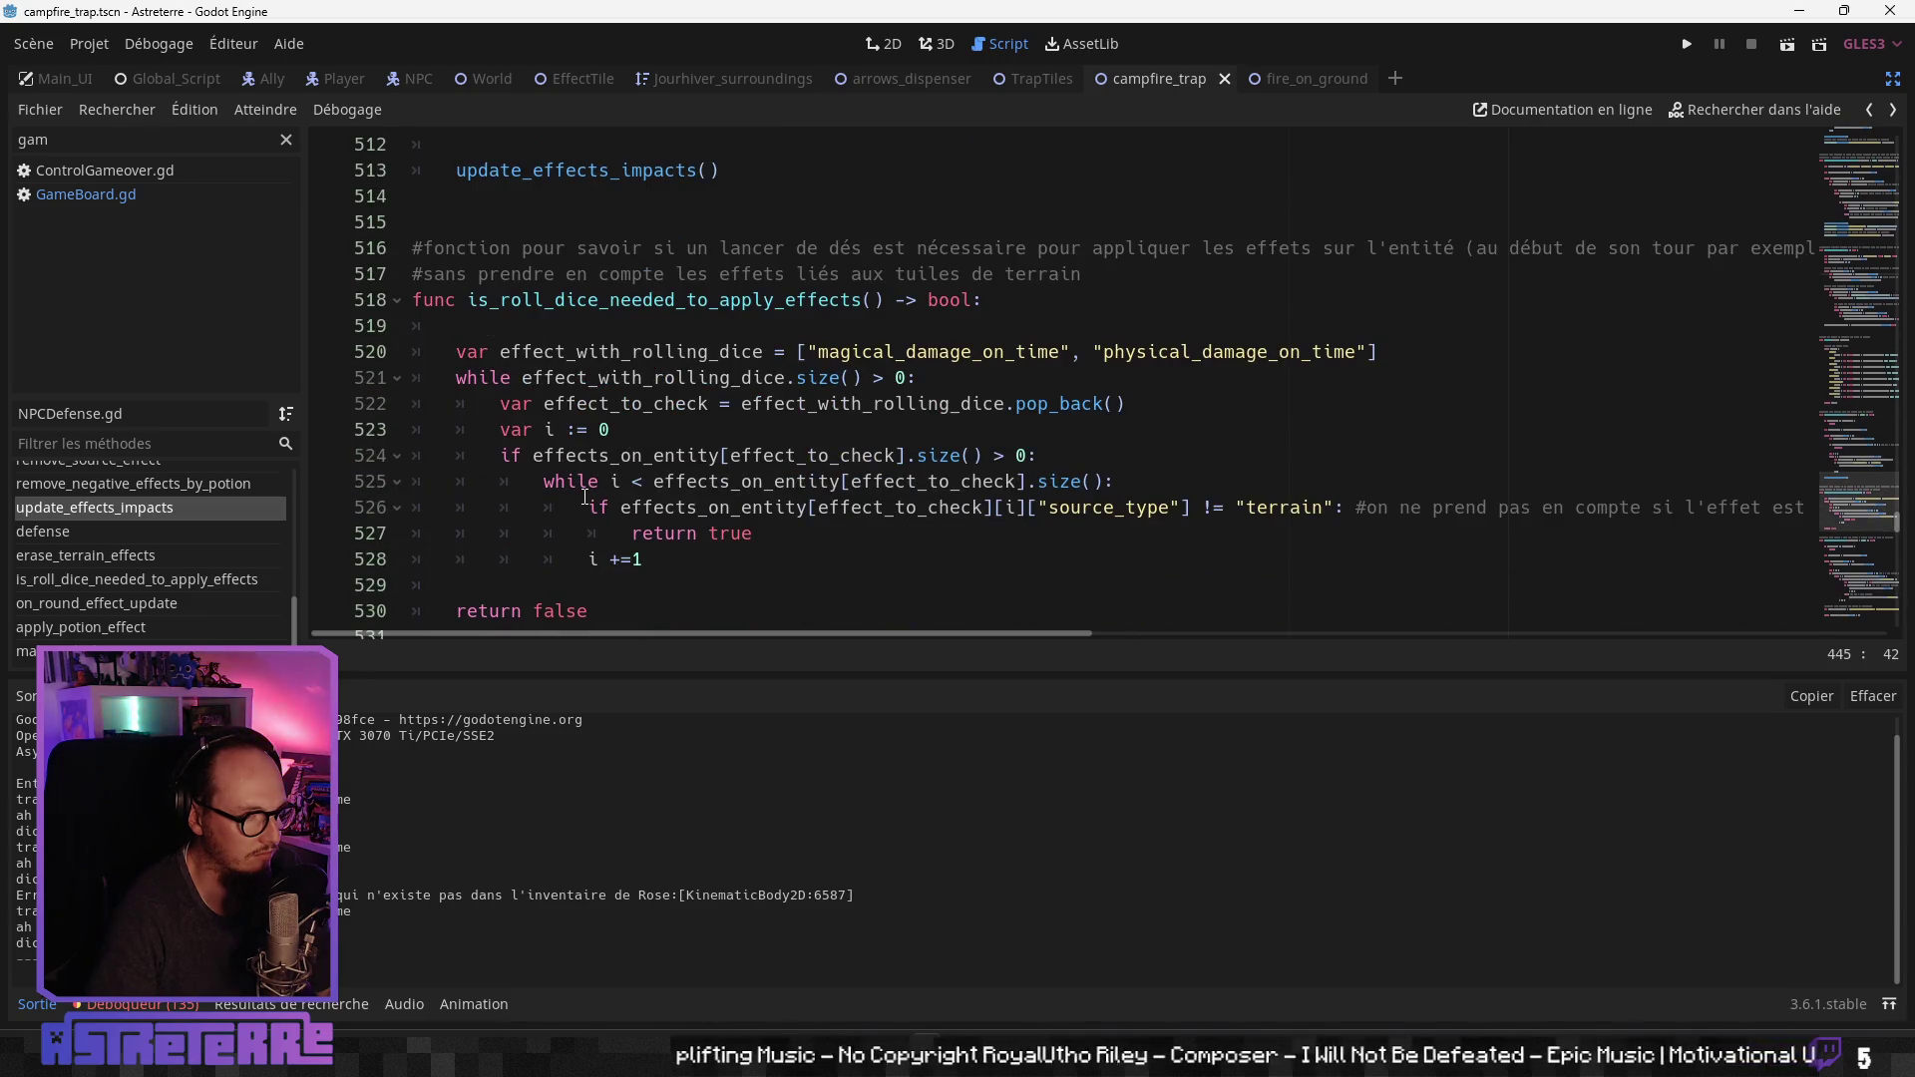
{"action": "scroll", "coordinate": [584, 496], "scroll_direction": "down", "scroll_amount": 1}
Step: Inspect is_roll_dice_needed_to_apply_effects' size check, terrain source check and rolling-dice effect list
{"action": "left_click", "coordinate": [773, 379]}
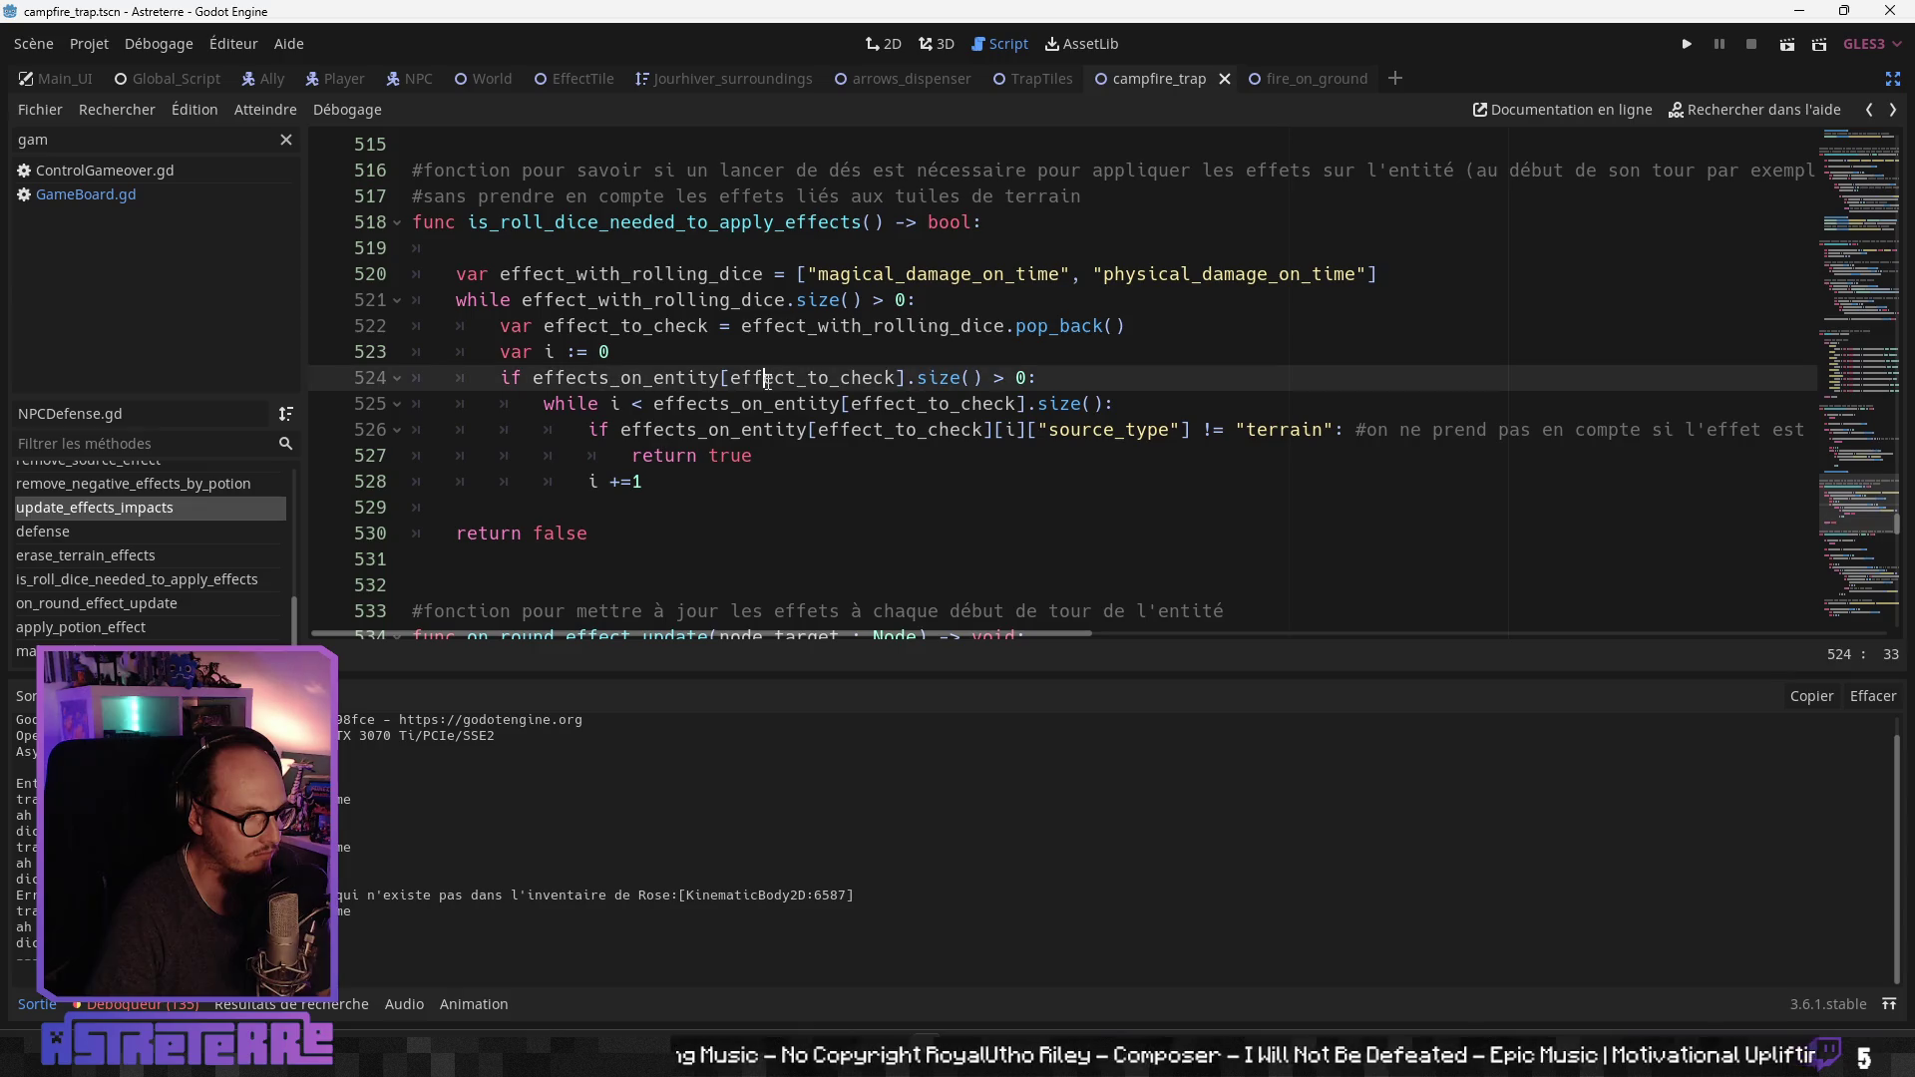
{"action": "left_click", "coordinate": [775, 430]}
{"action": "left_click", "coordinate": [844, 460]}
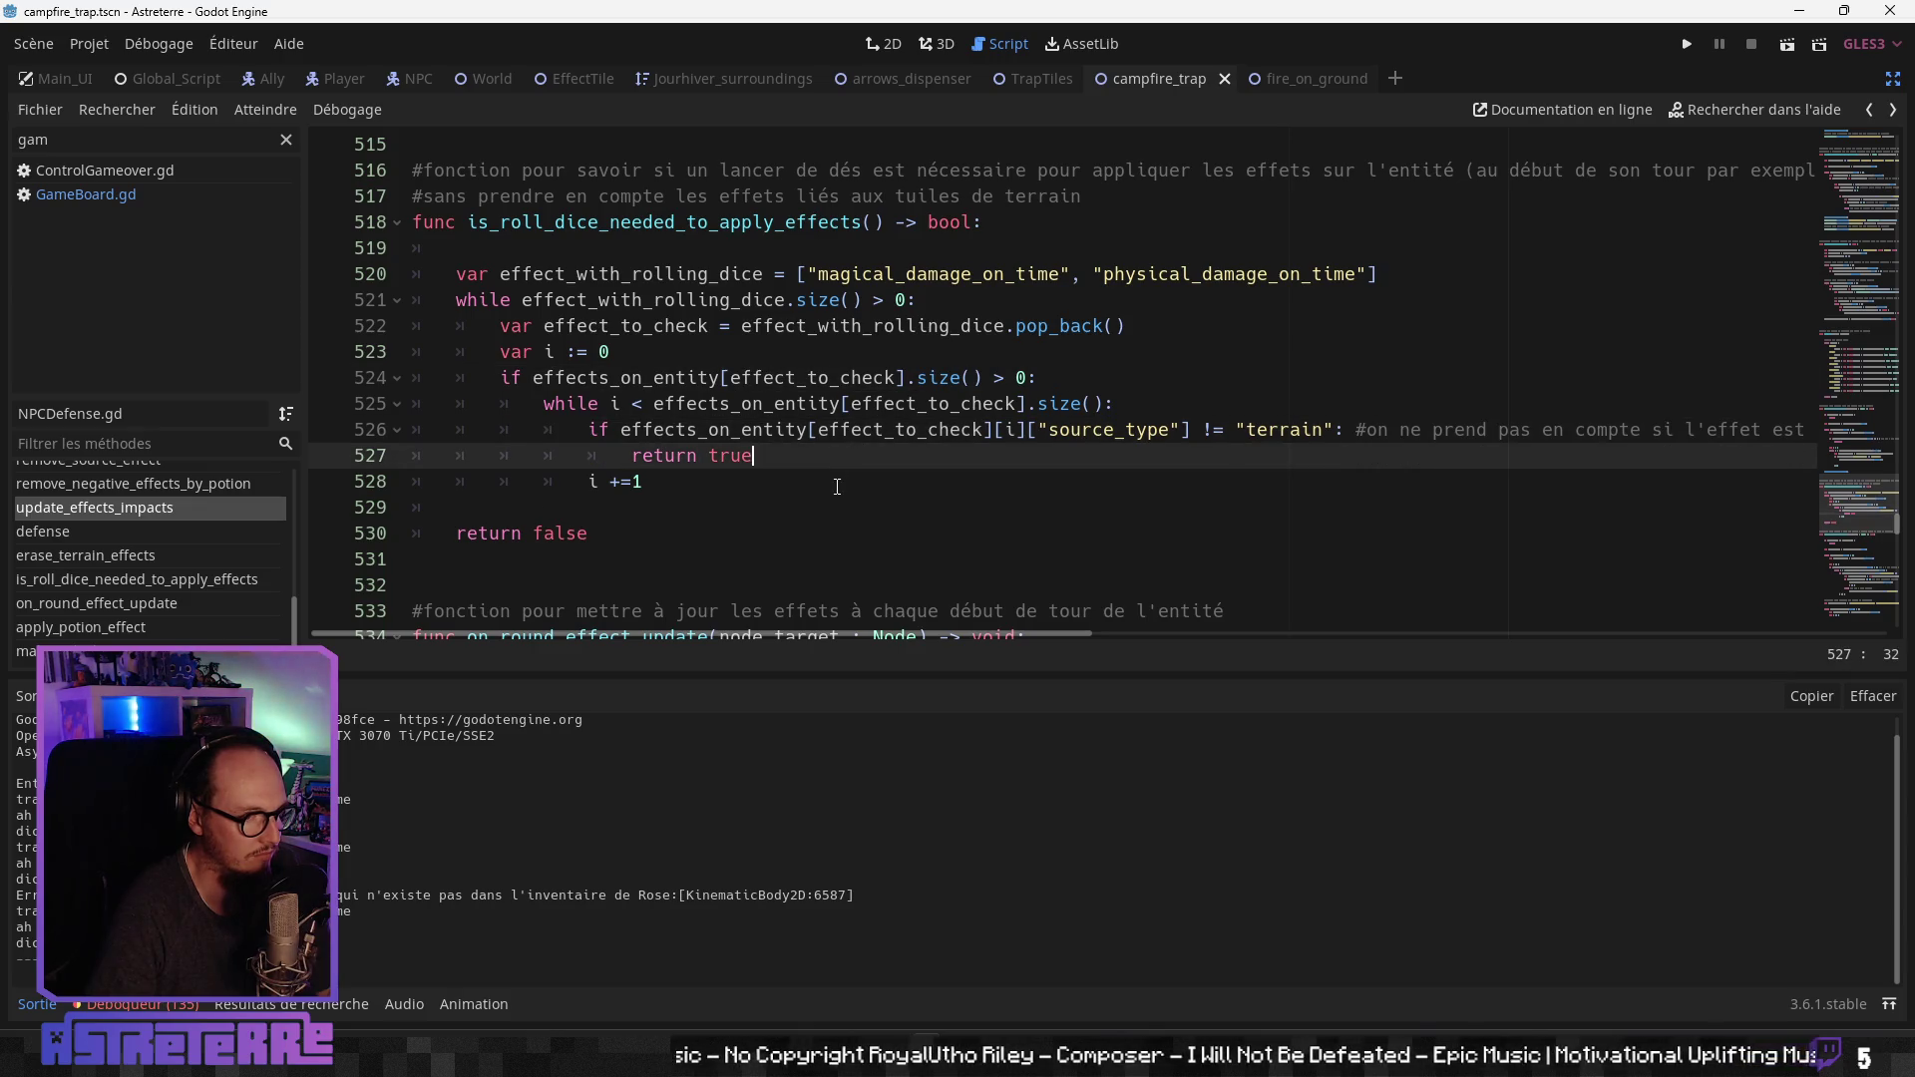
{"action": "mouse_move", "coordinate": [937, 630]}
{"action": "left_mouse_down"}
{"action": "mouse_move", "coordinate": [1097, 631]}
{"action": "mouse_move", "coordinate": [781, 625]}
{"action": "left_mouse_up"}
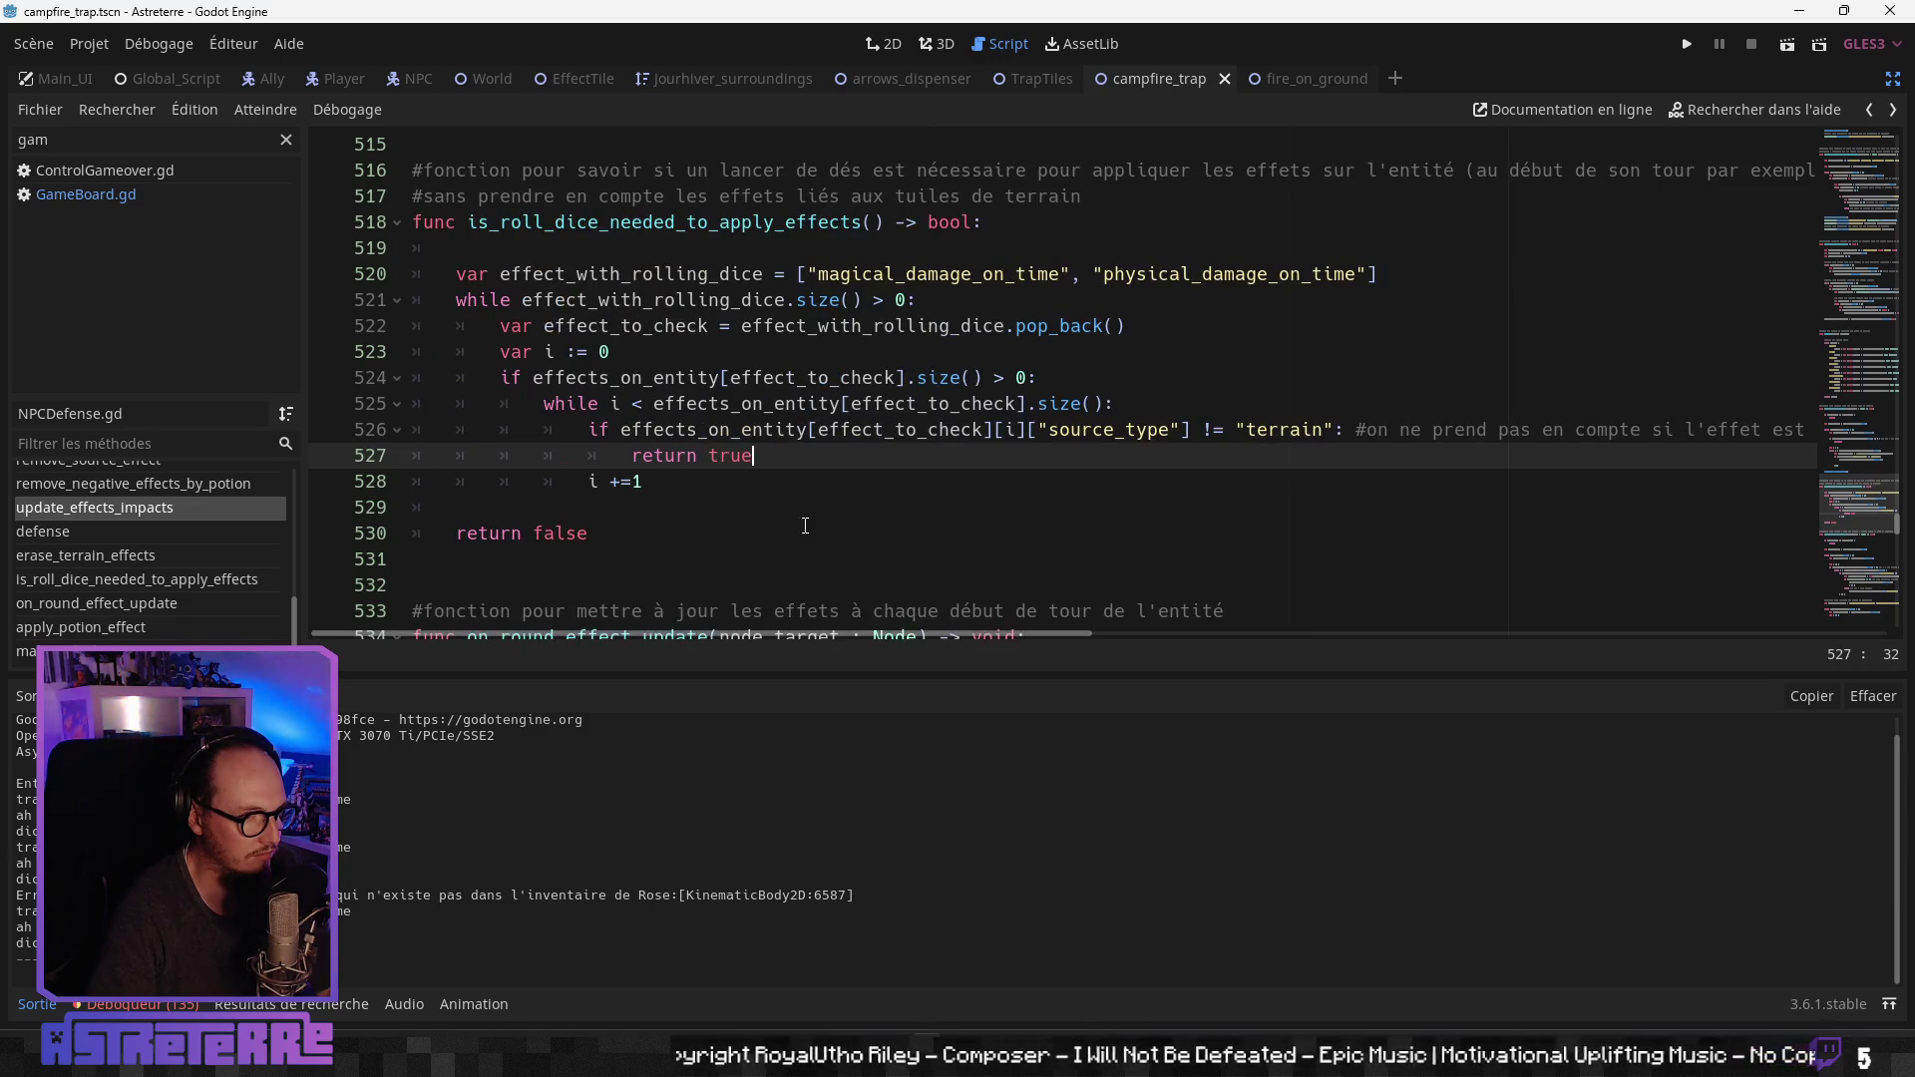
{"action": "scroll", "coordinate": [818, 449], "scroll_direction": "up", "scroll_amount": 2}
{"action": "left_click", "coordinate": [831, 429]}
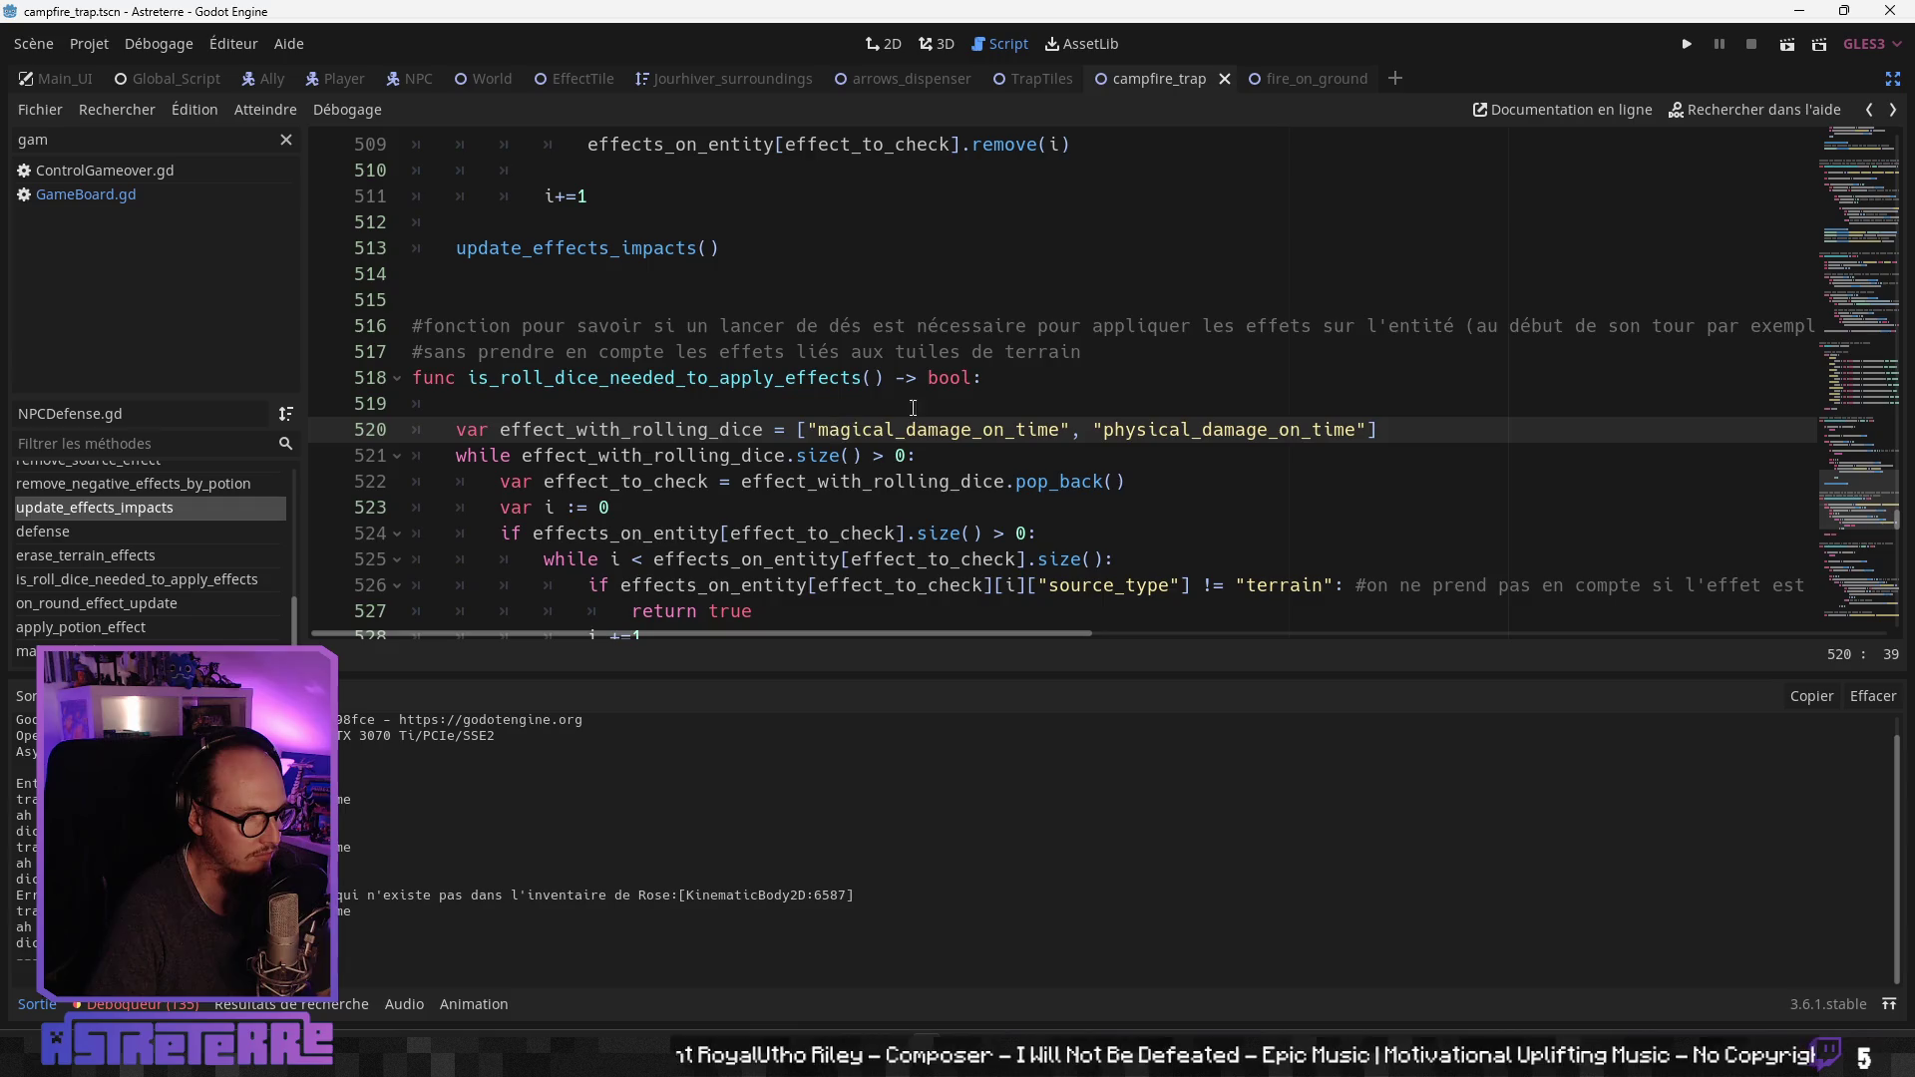
{"action": "left_click", "coordinate": [1259, 353]}
{"action": "scroll", "coordinate": [1237, 379], "scroll_direction": "down", "scroll_amount": 1}
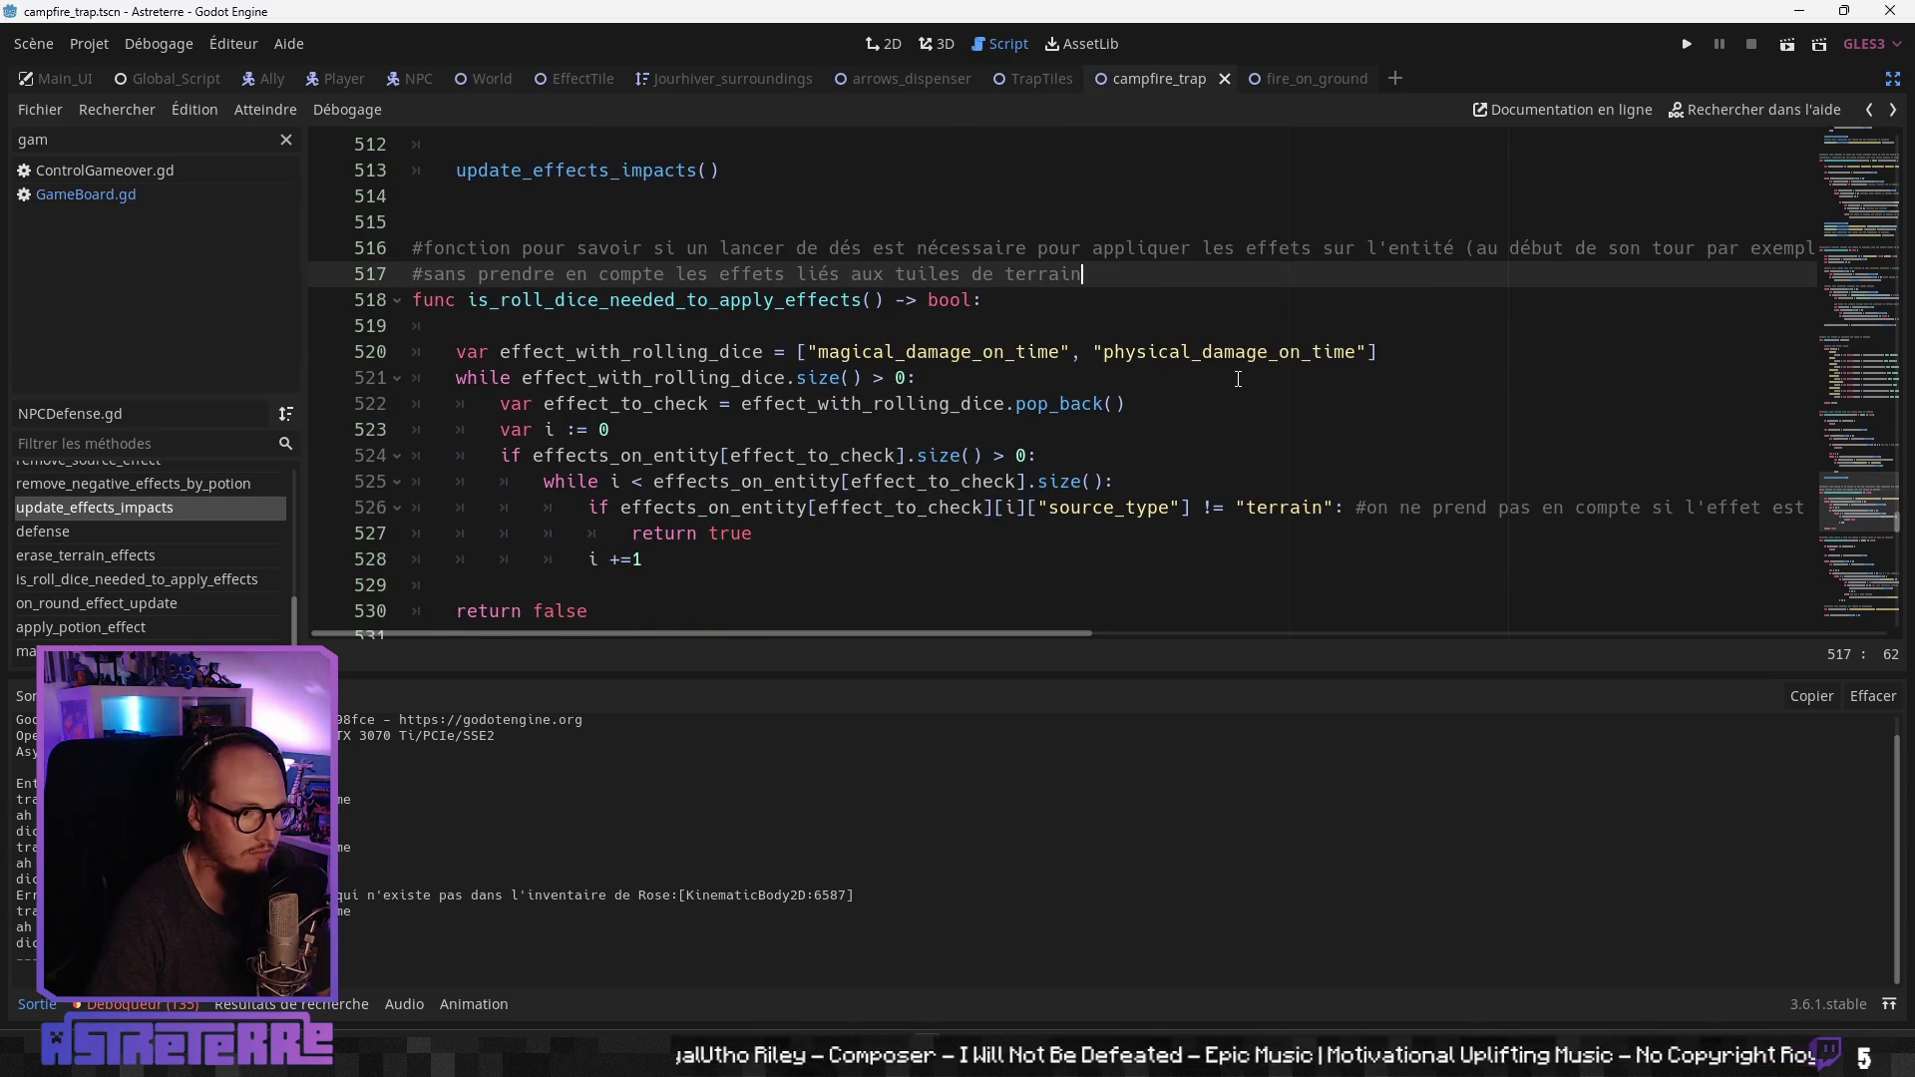
{"action": "scroll", "coordinate": [1180, 400], "scroll_direction": "down", "scroll_amount": 1}
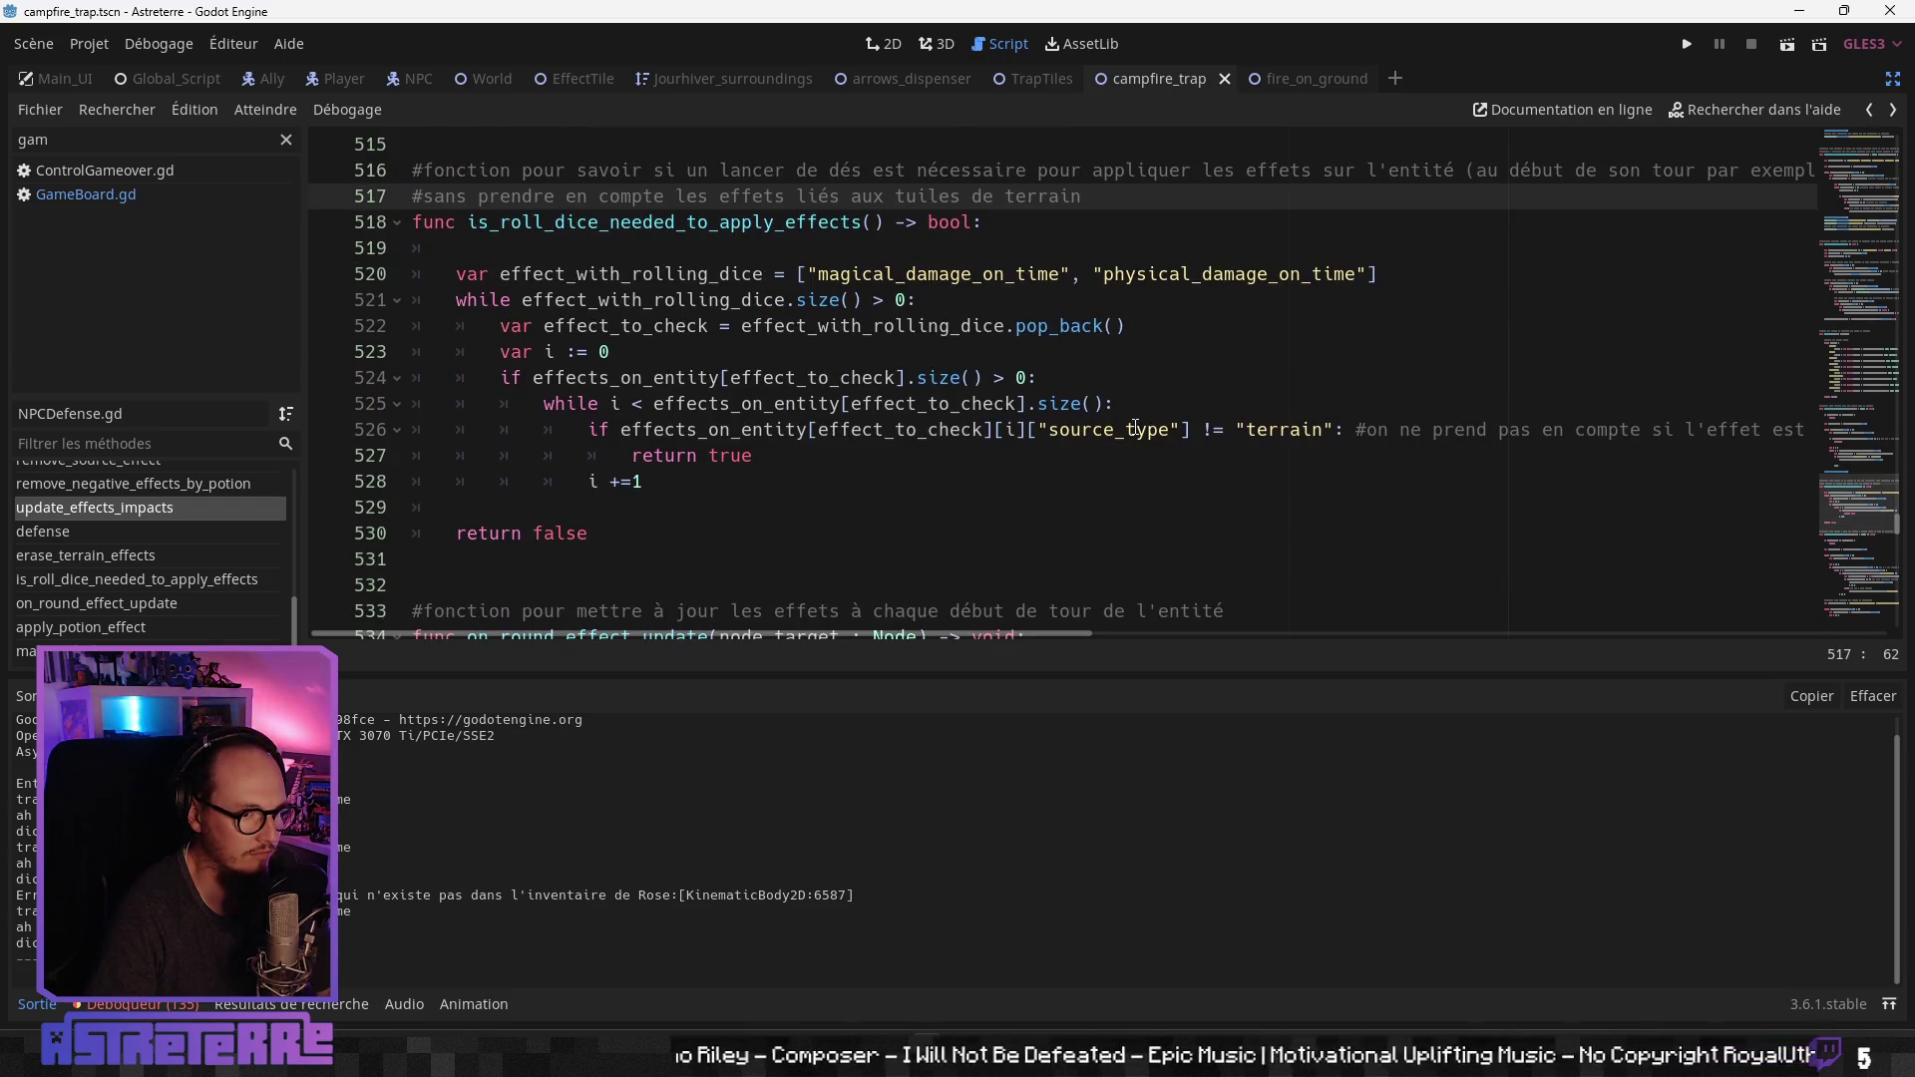
{"action": "left_click", "coordinate": [958, 477]}
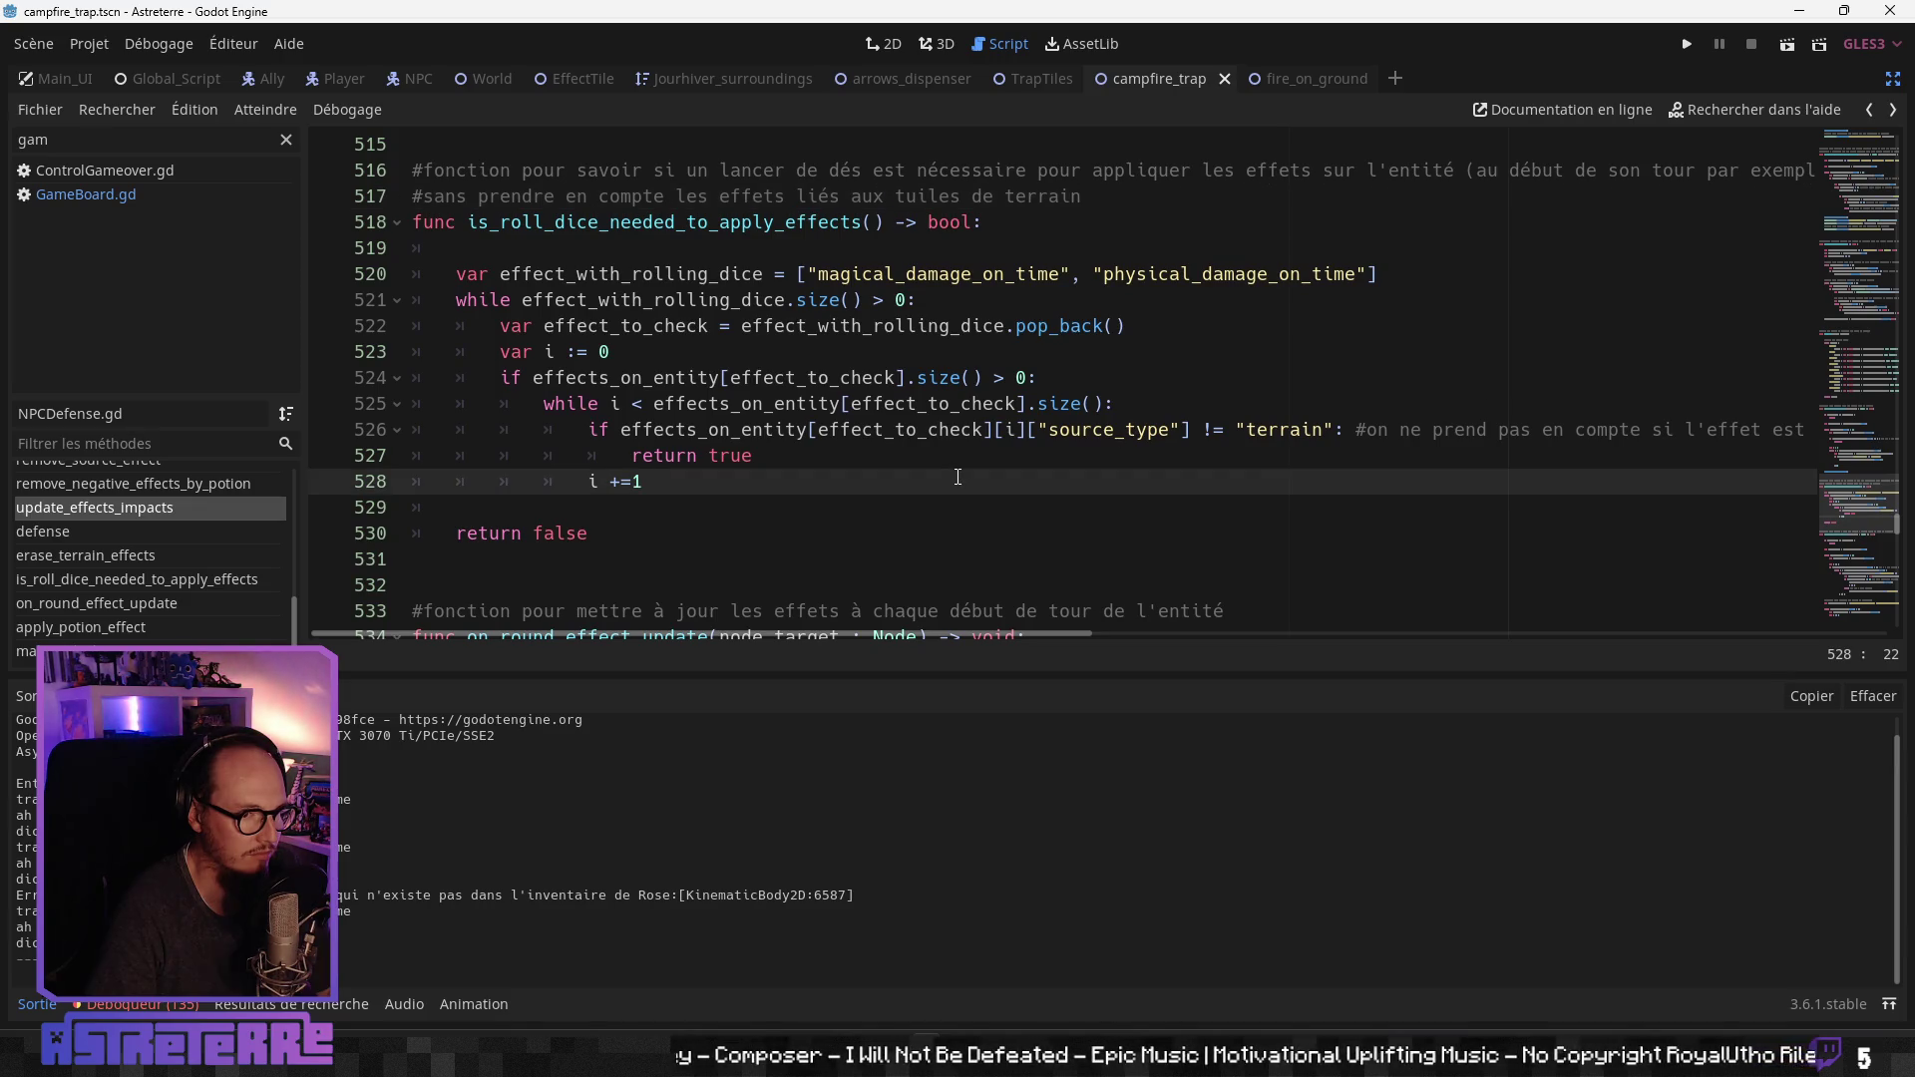
Step: Review the function's counter, terrain check and return false path
{"action": "scroll", "coordinate": [958, 477], "scroll_direction": "down", "scroll_amount": 2}
{"action": "key", "text": "Down"}
{"action": "key", "text": "Down"}
{"action": "scroll", "coordinate": [847, 449], "scroll_direction": "up", "scroll_amount": 3}
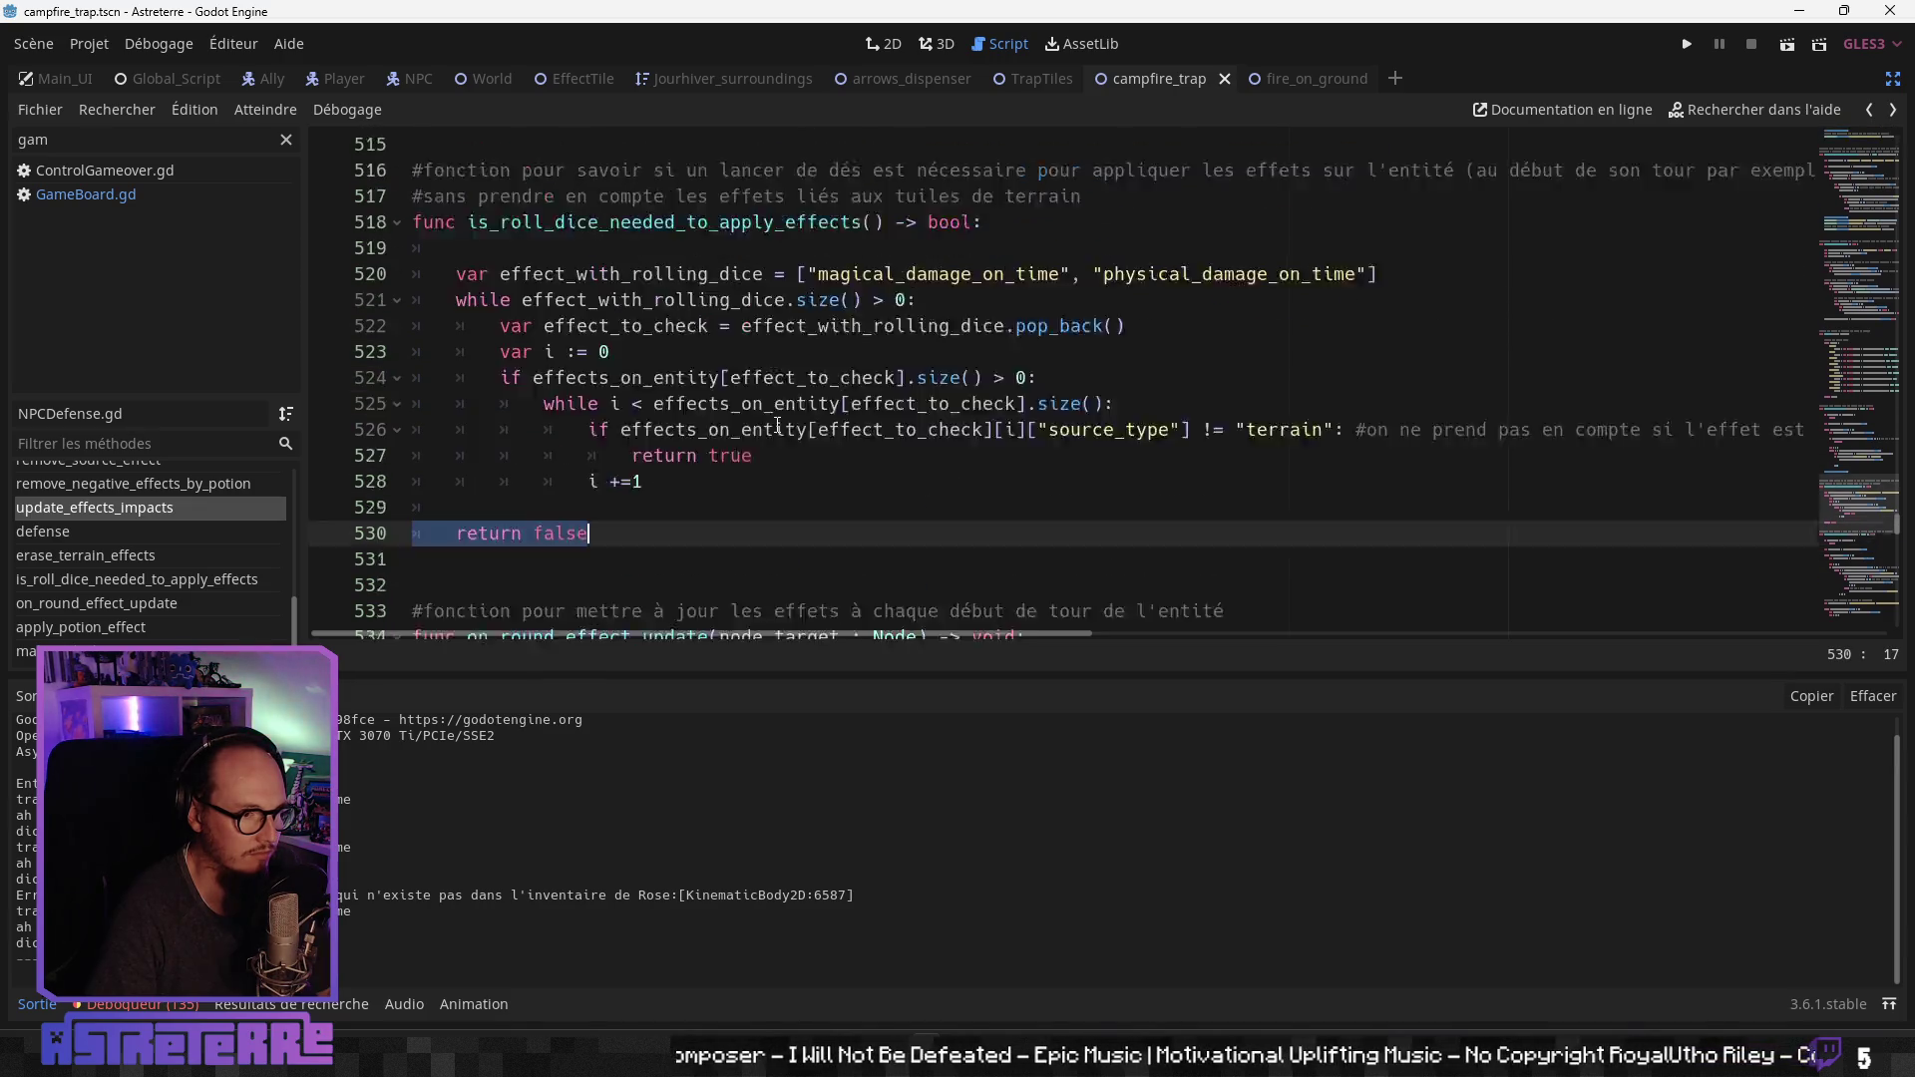
{"action": "left_click", "coordinate": [777, 425]}
{"action": "left_click", "coordinate": [809, 459]}
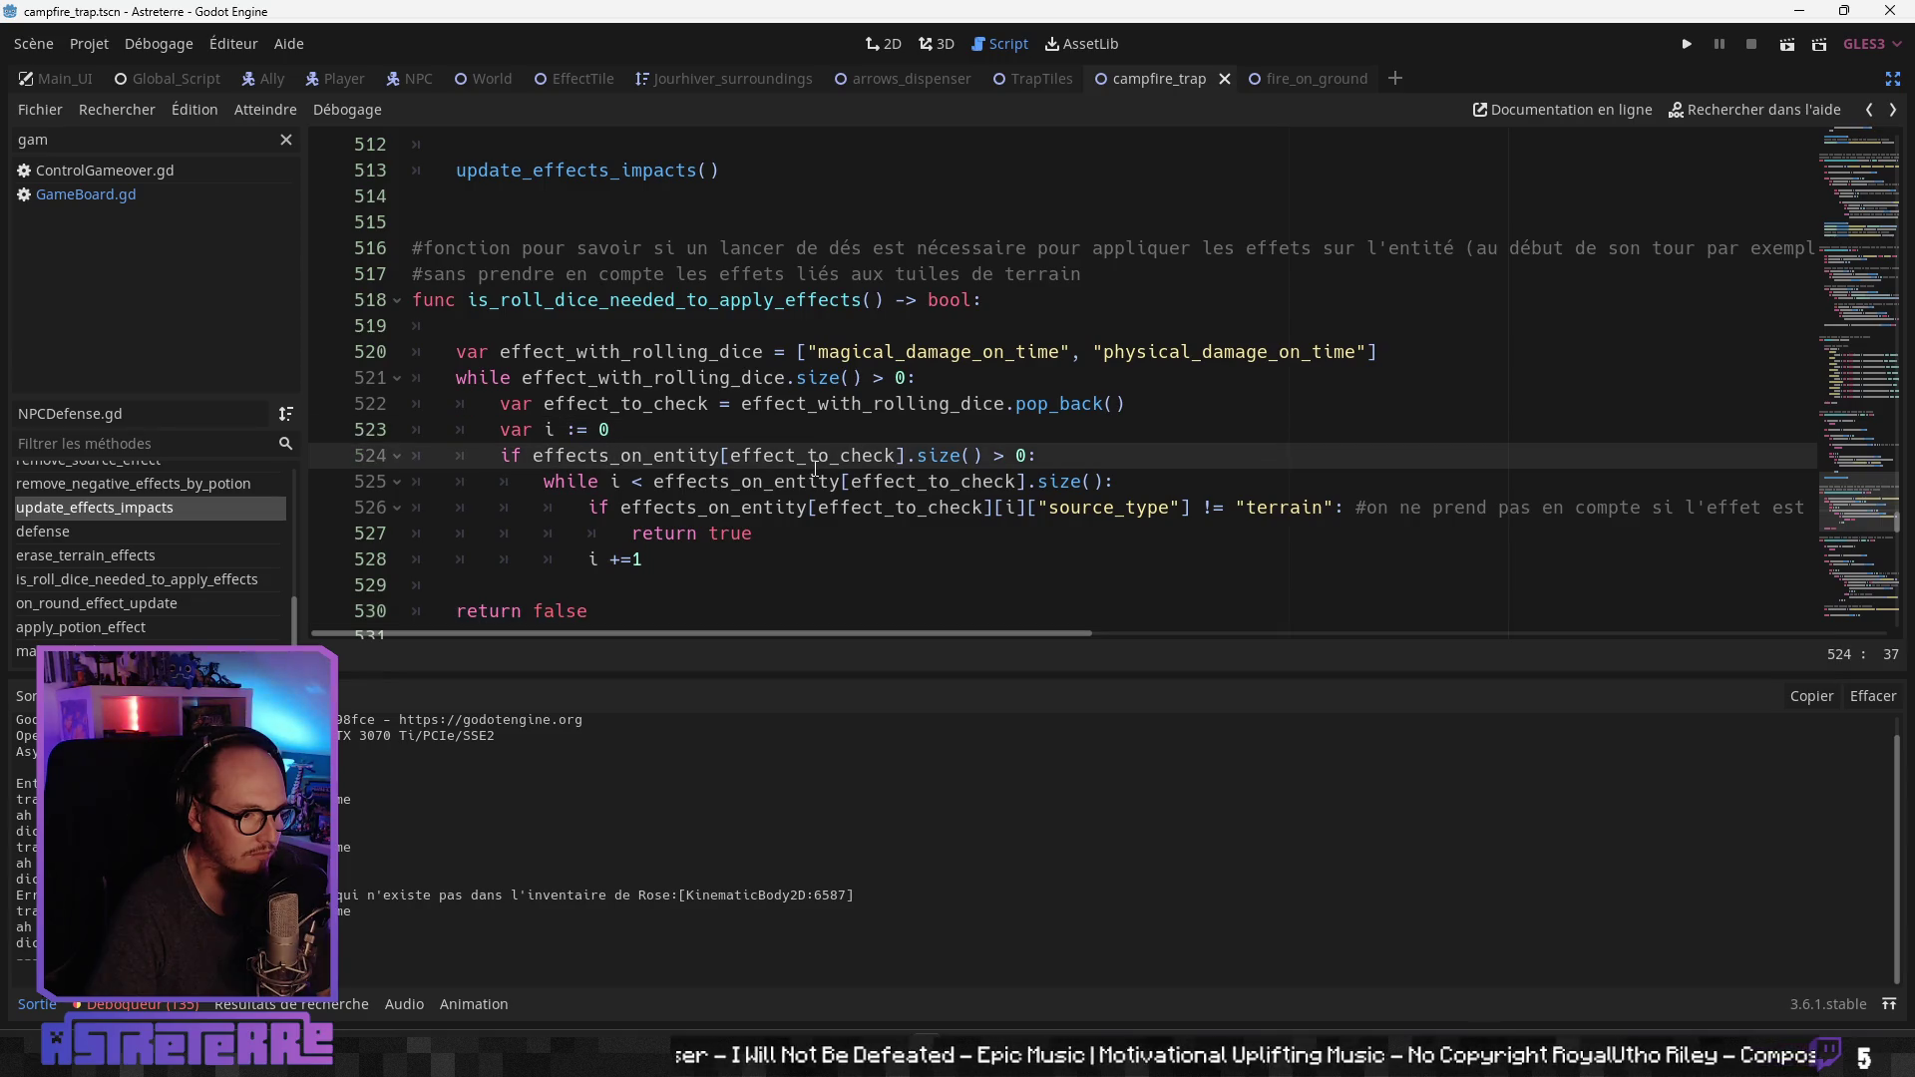
{"action": "left_click", "coordinate": [815, 508]}
{"action": "scroll", "coordinate": [861, 527], "scroll_direction": "down", "scroll_amount": 1}
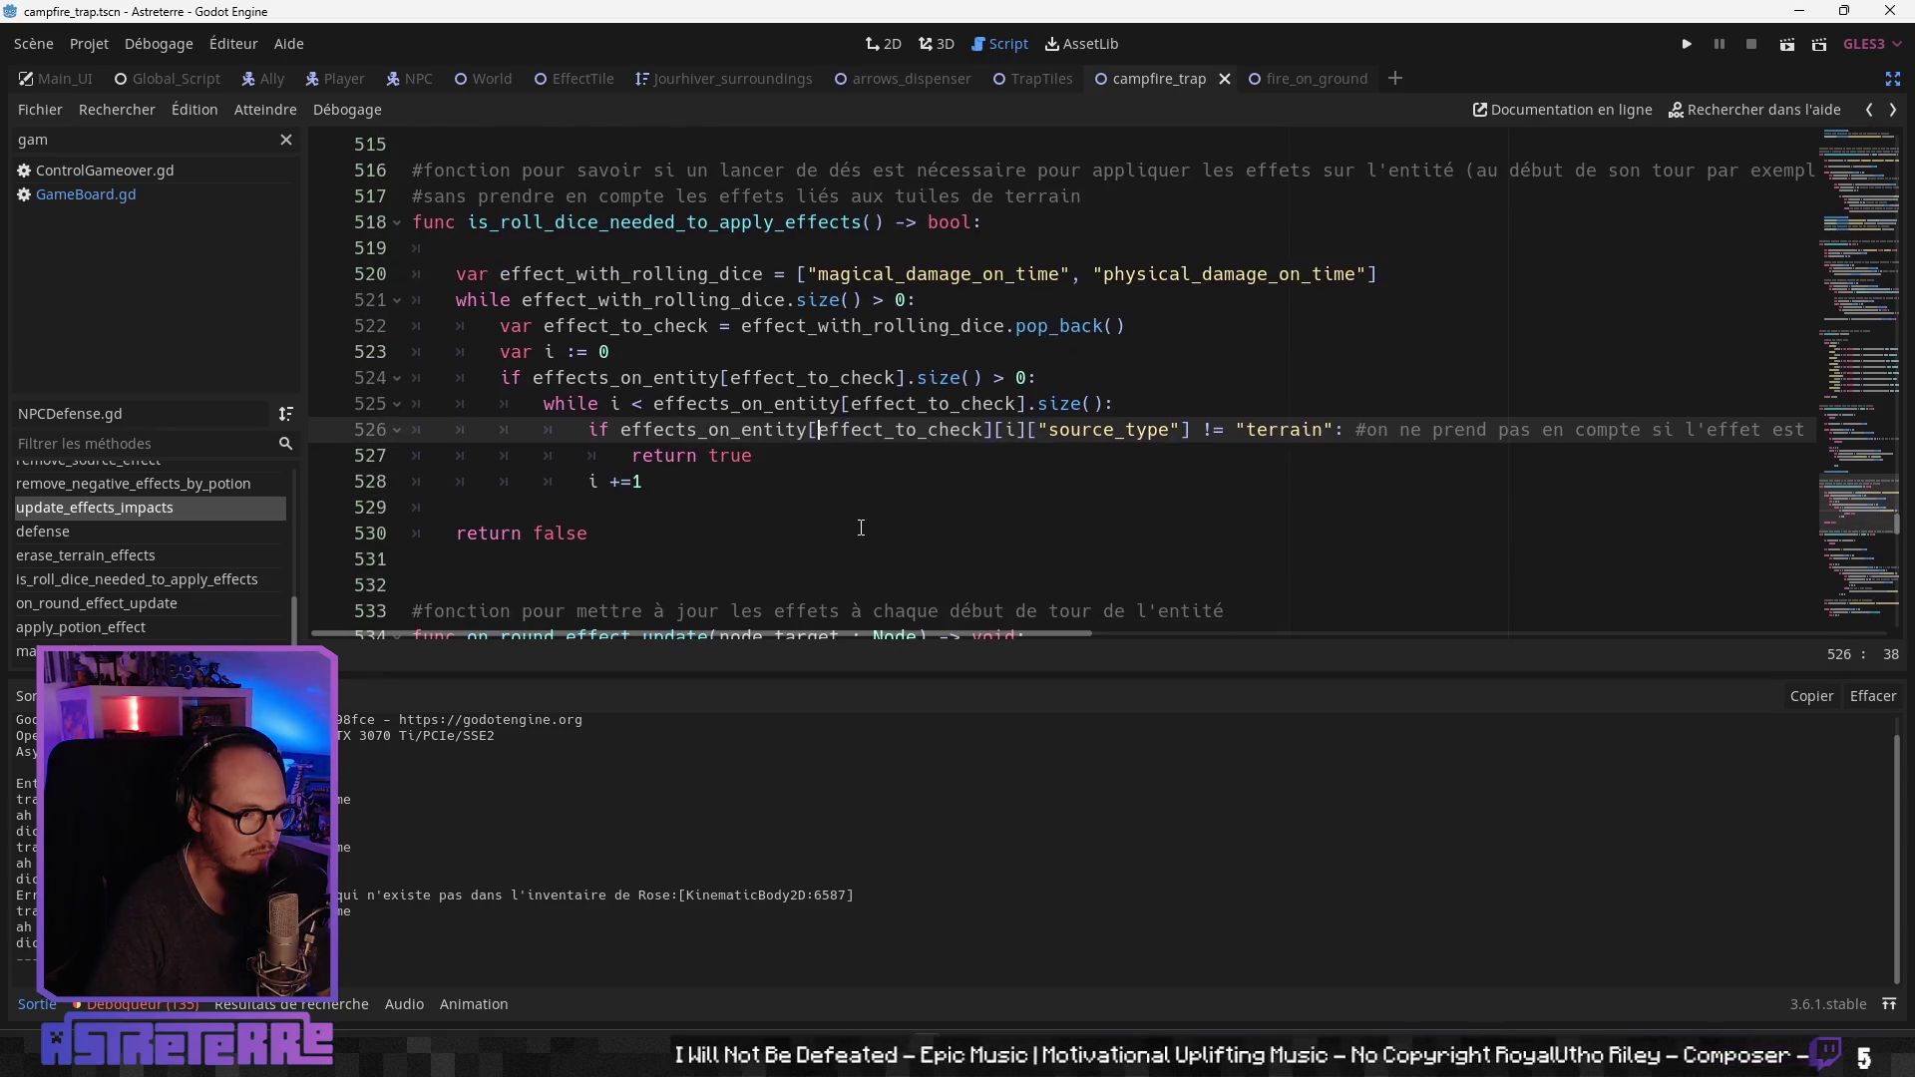
{"action": "left_click", "coordinate": [861, 528]}
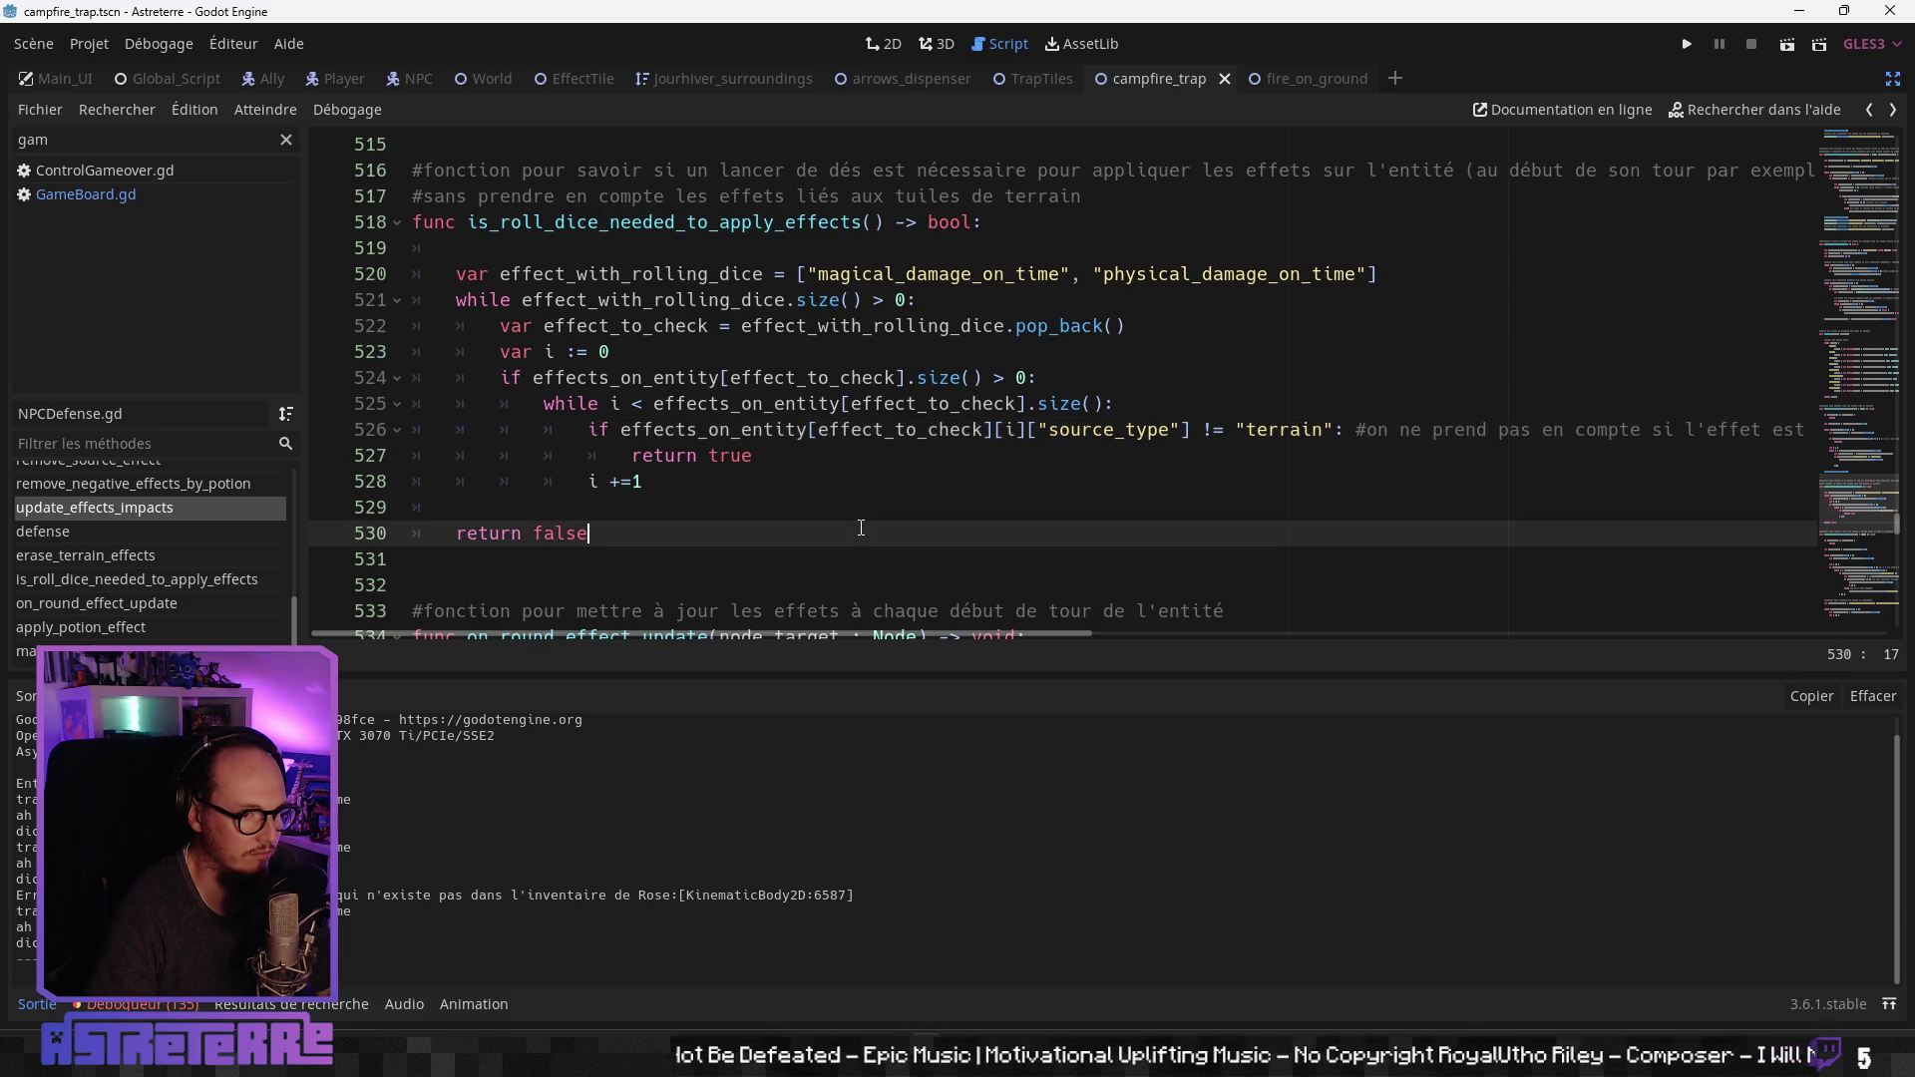
{"action": "scroll", "coordinate": [861, 528], "scroll_direction": "down", "scroll_amount": 1}
{"action": "scroll", "coordinate": [860, 528], "scroll_direction": "up", "scroll_amount": 6}
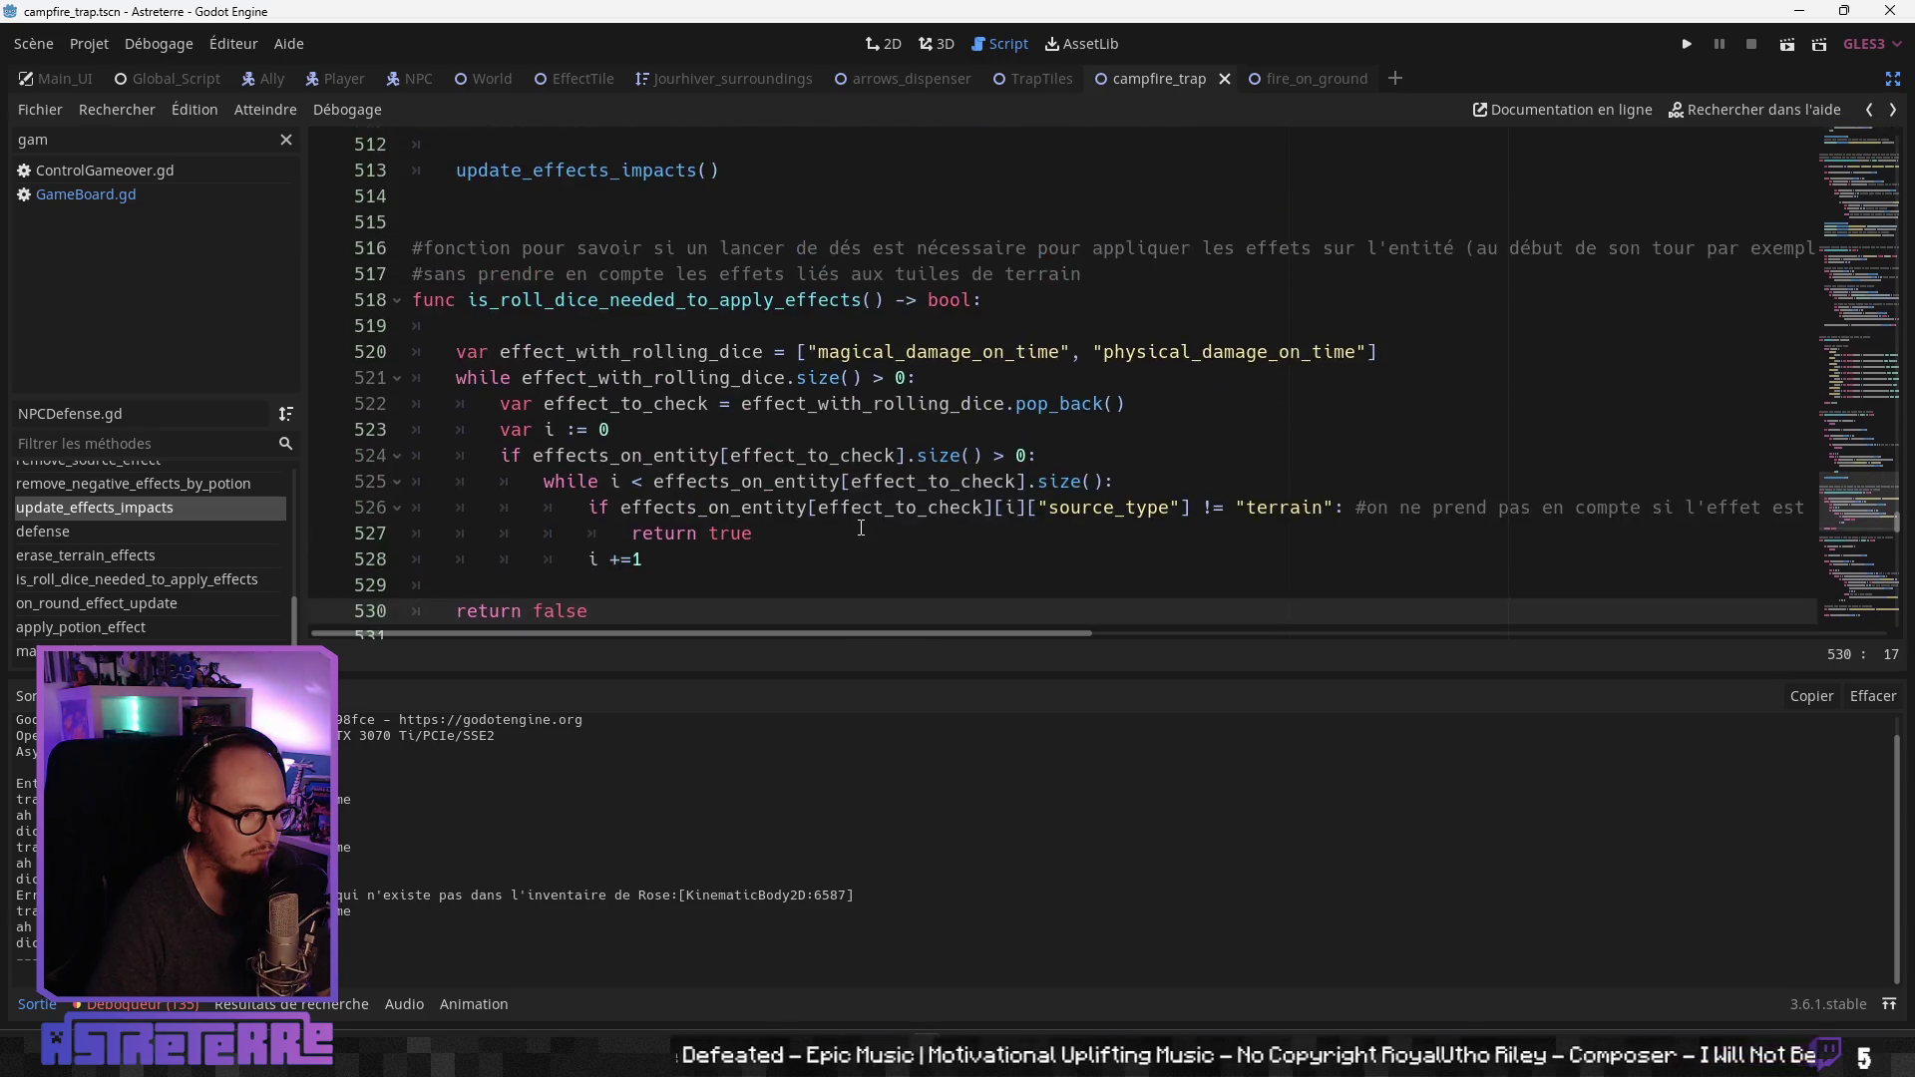
{"action": "scroll", "coordinate": [861, 527], "scroll_direction": "up", "scroll_amount": 3}
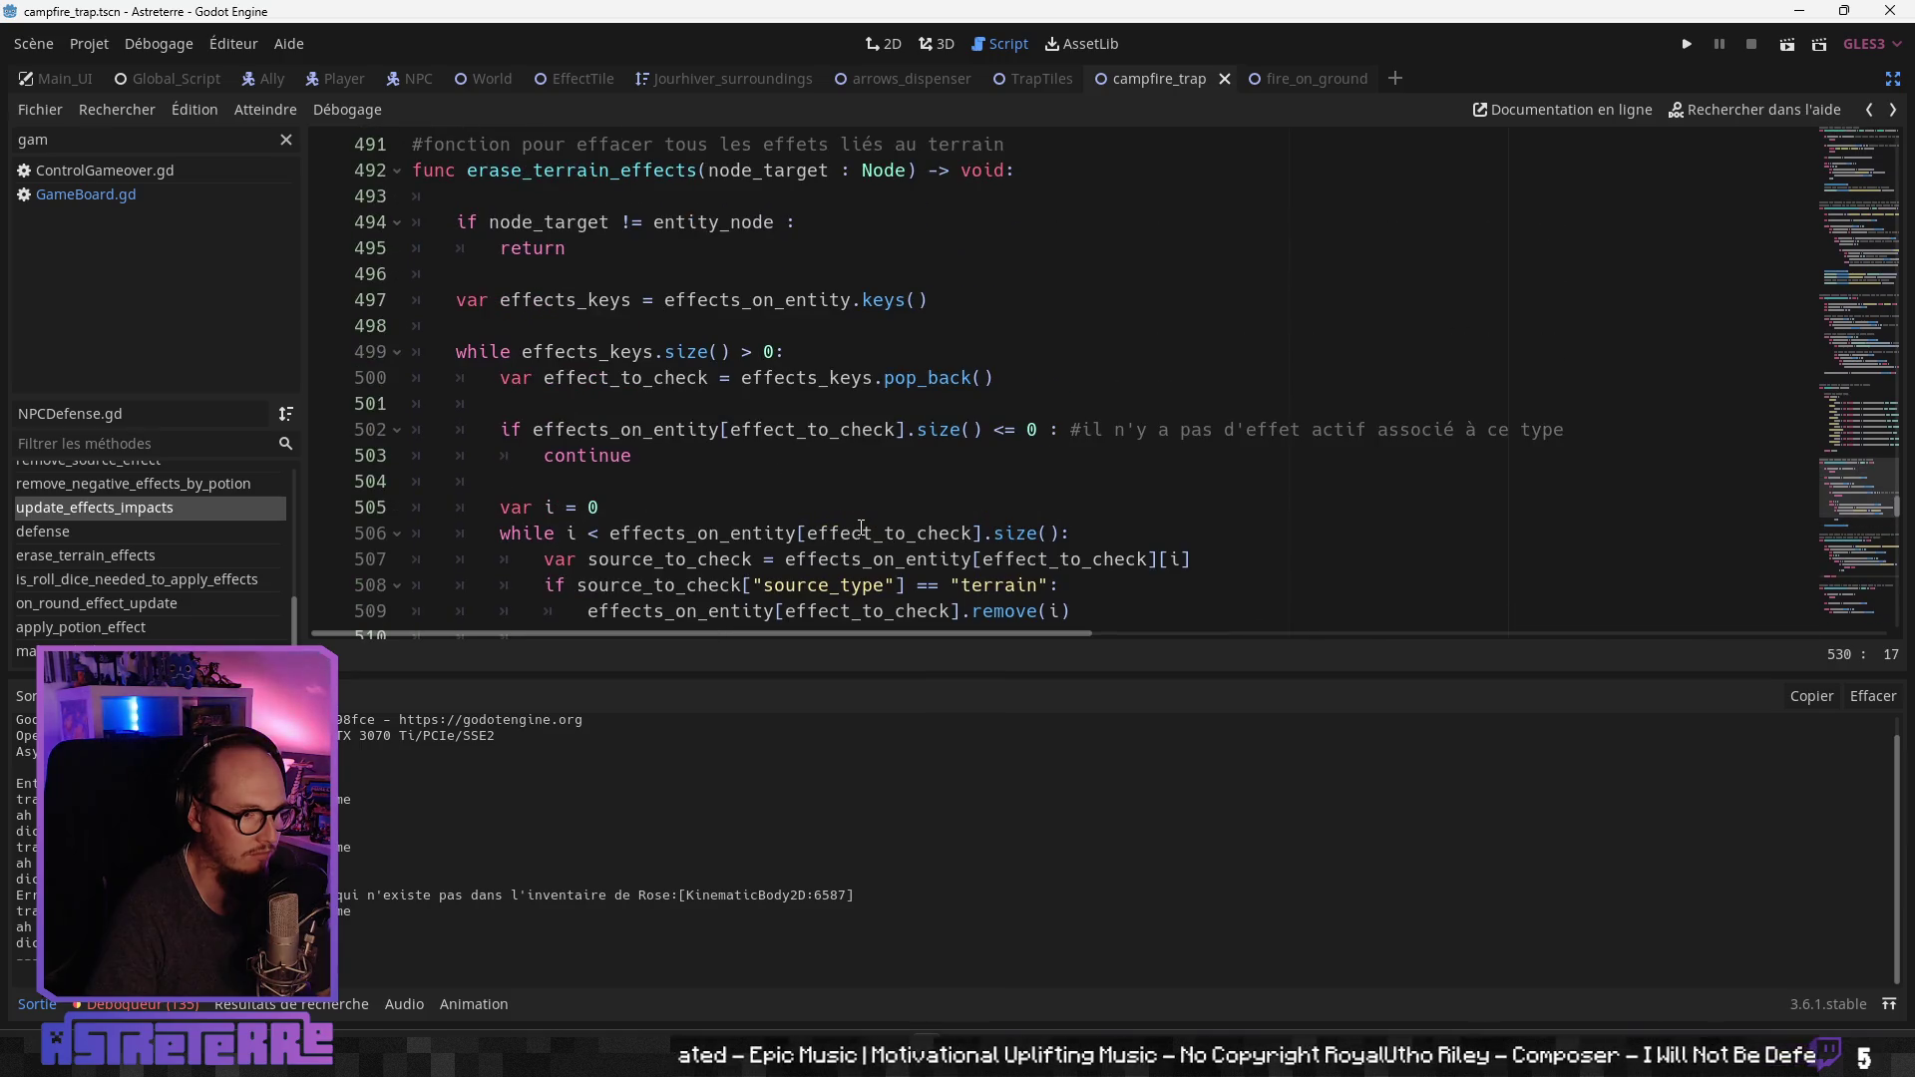
{"action": "scroll", "coordinate": [860, 528], "scroll_direction": "down", "scroll_amount": 15}
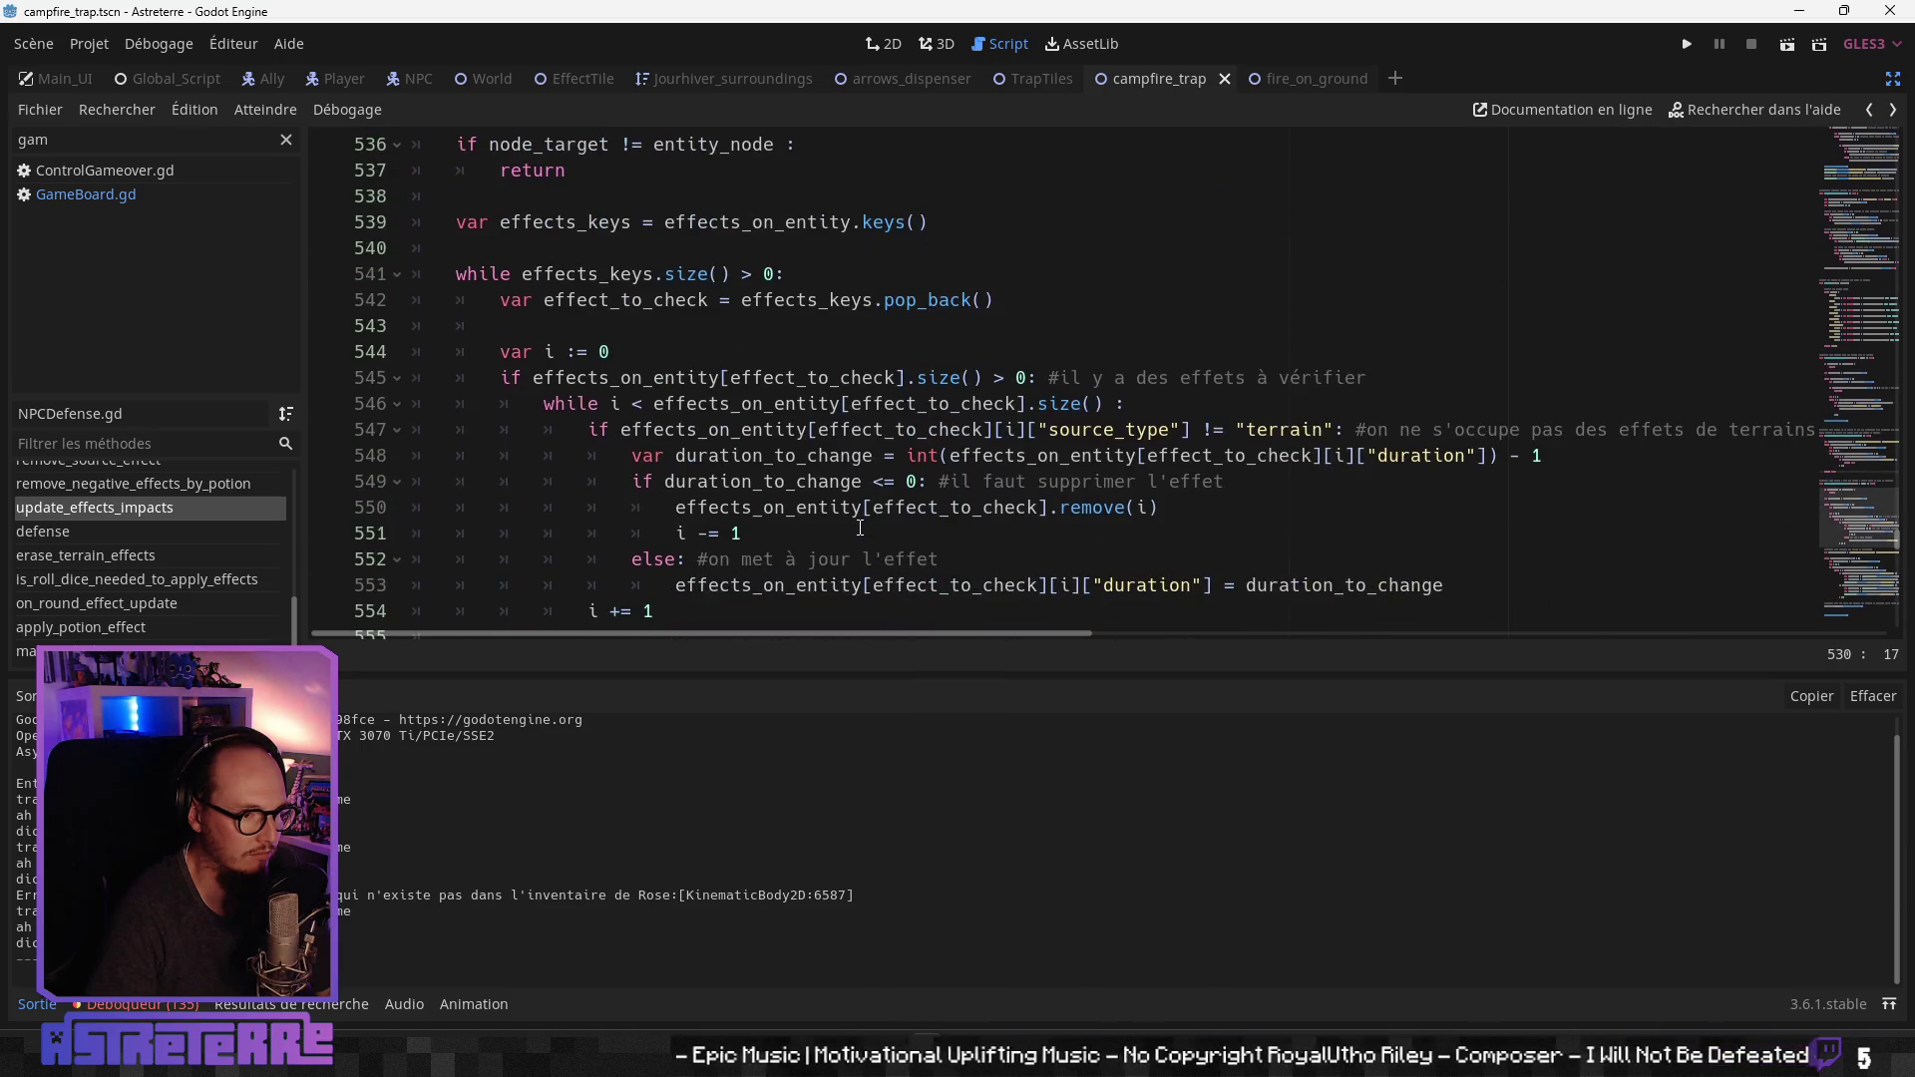
{"action": "scroll", "coordinate": [857, 523], "scroll_direction": "up", "scroll_amount": 1}
{"action": "scroll", "coordinate": [812, 476], "scroll_direction": "down", "scroll_amount": 1}
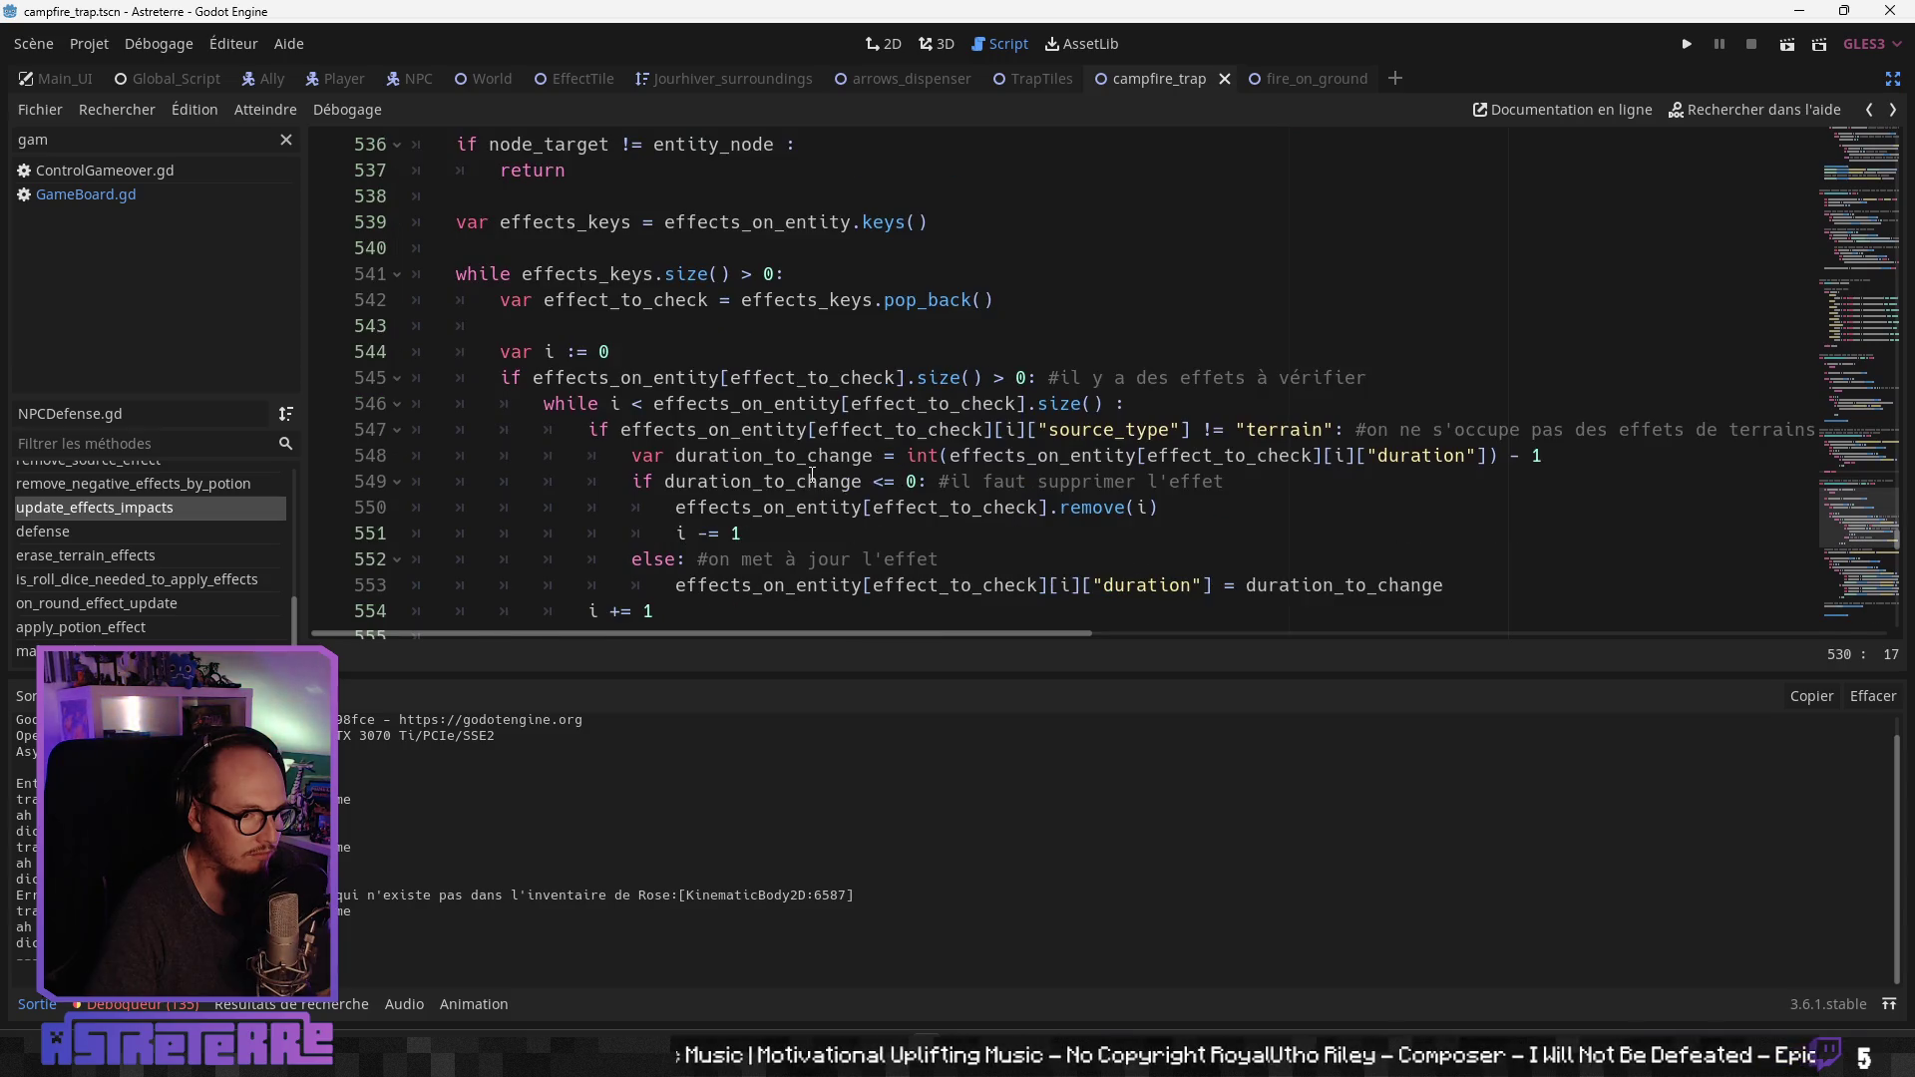
{"action": "left_click", "coordinate": [812, 479]}
{"action": "scroll", "coordinate": [816, 489], "scroll_direction": "up", "scroll_amount": 2}
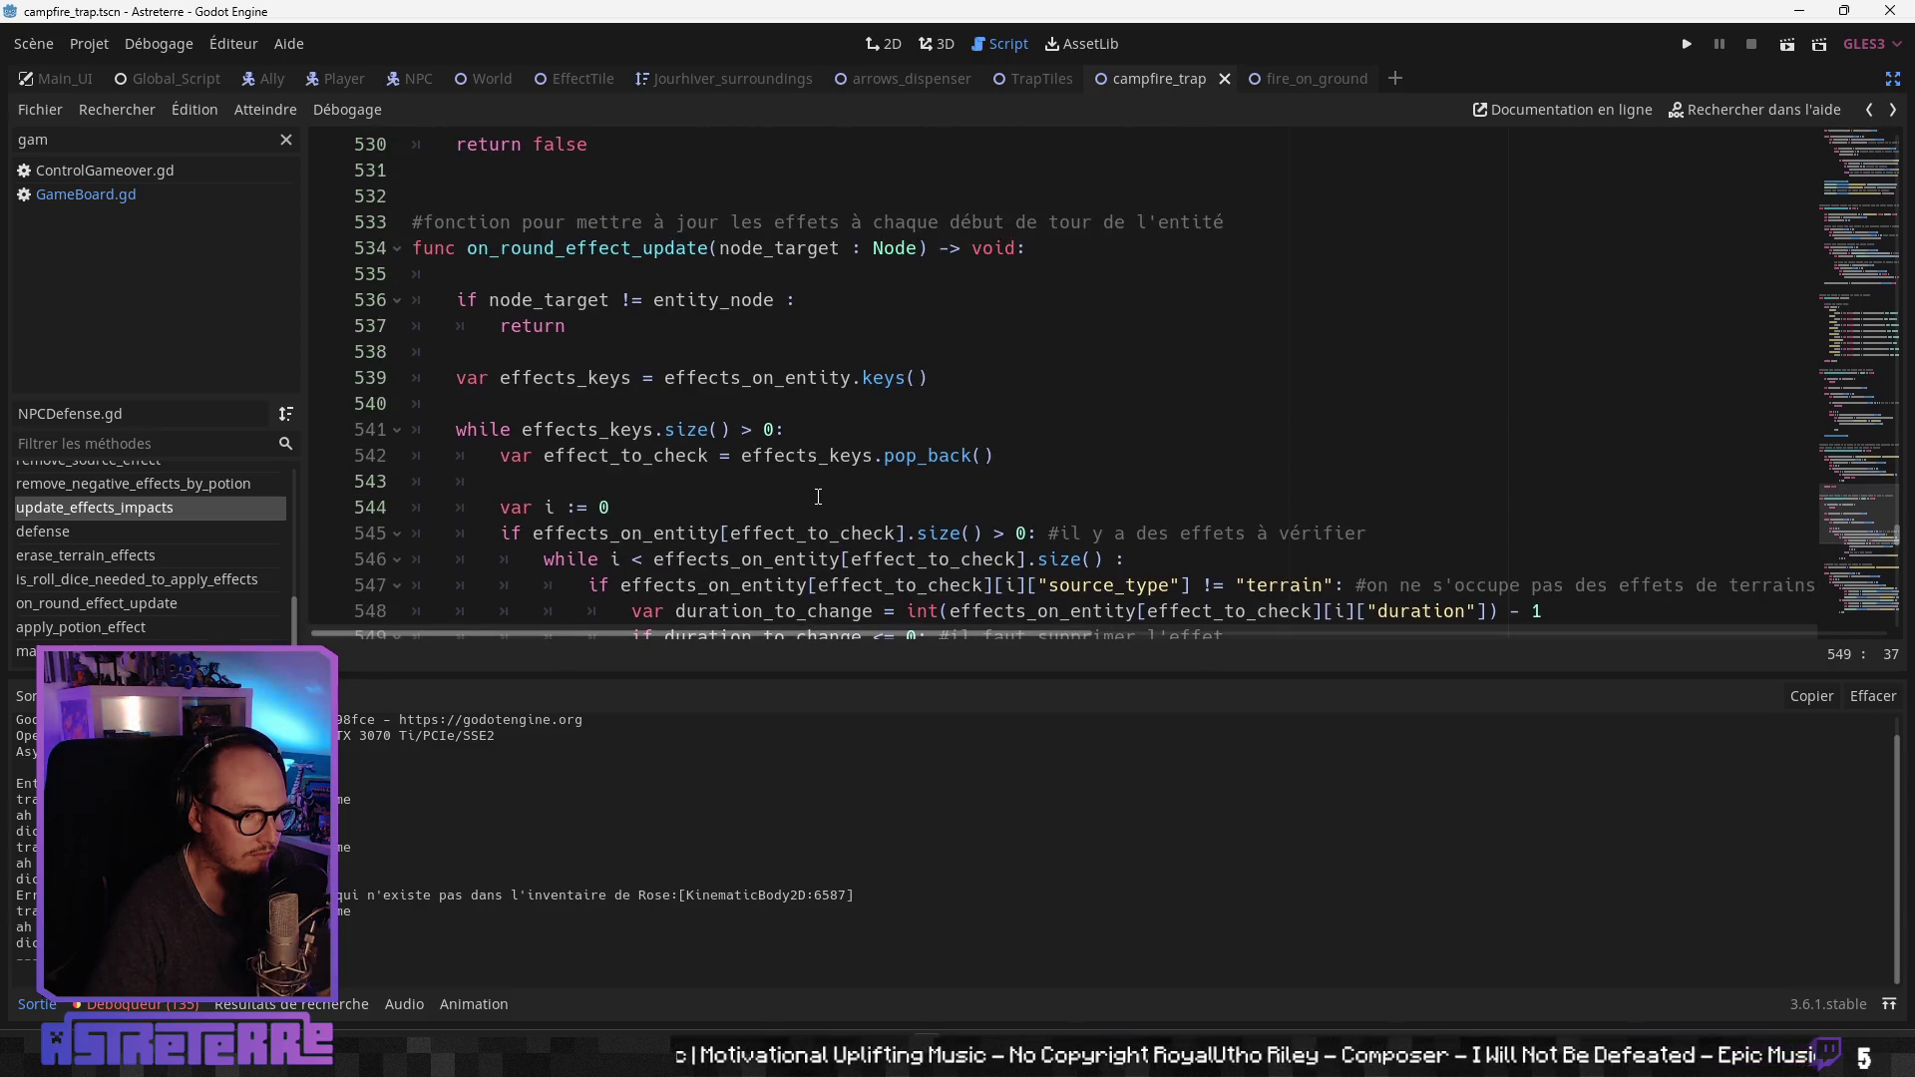
{"action": "scroll", "coordinate": [817, 495], "scroll_direction": "down", "scroll_amount": 2}
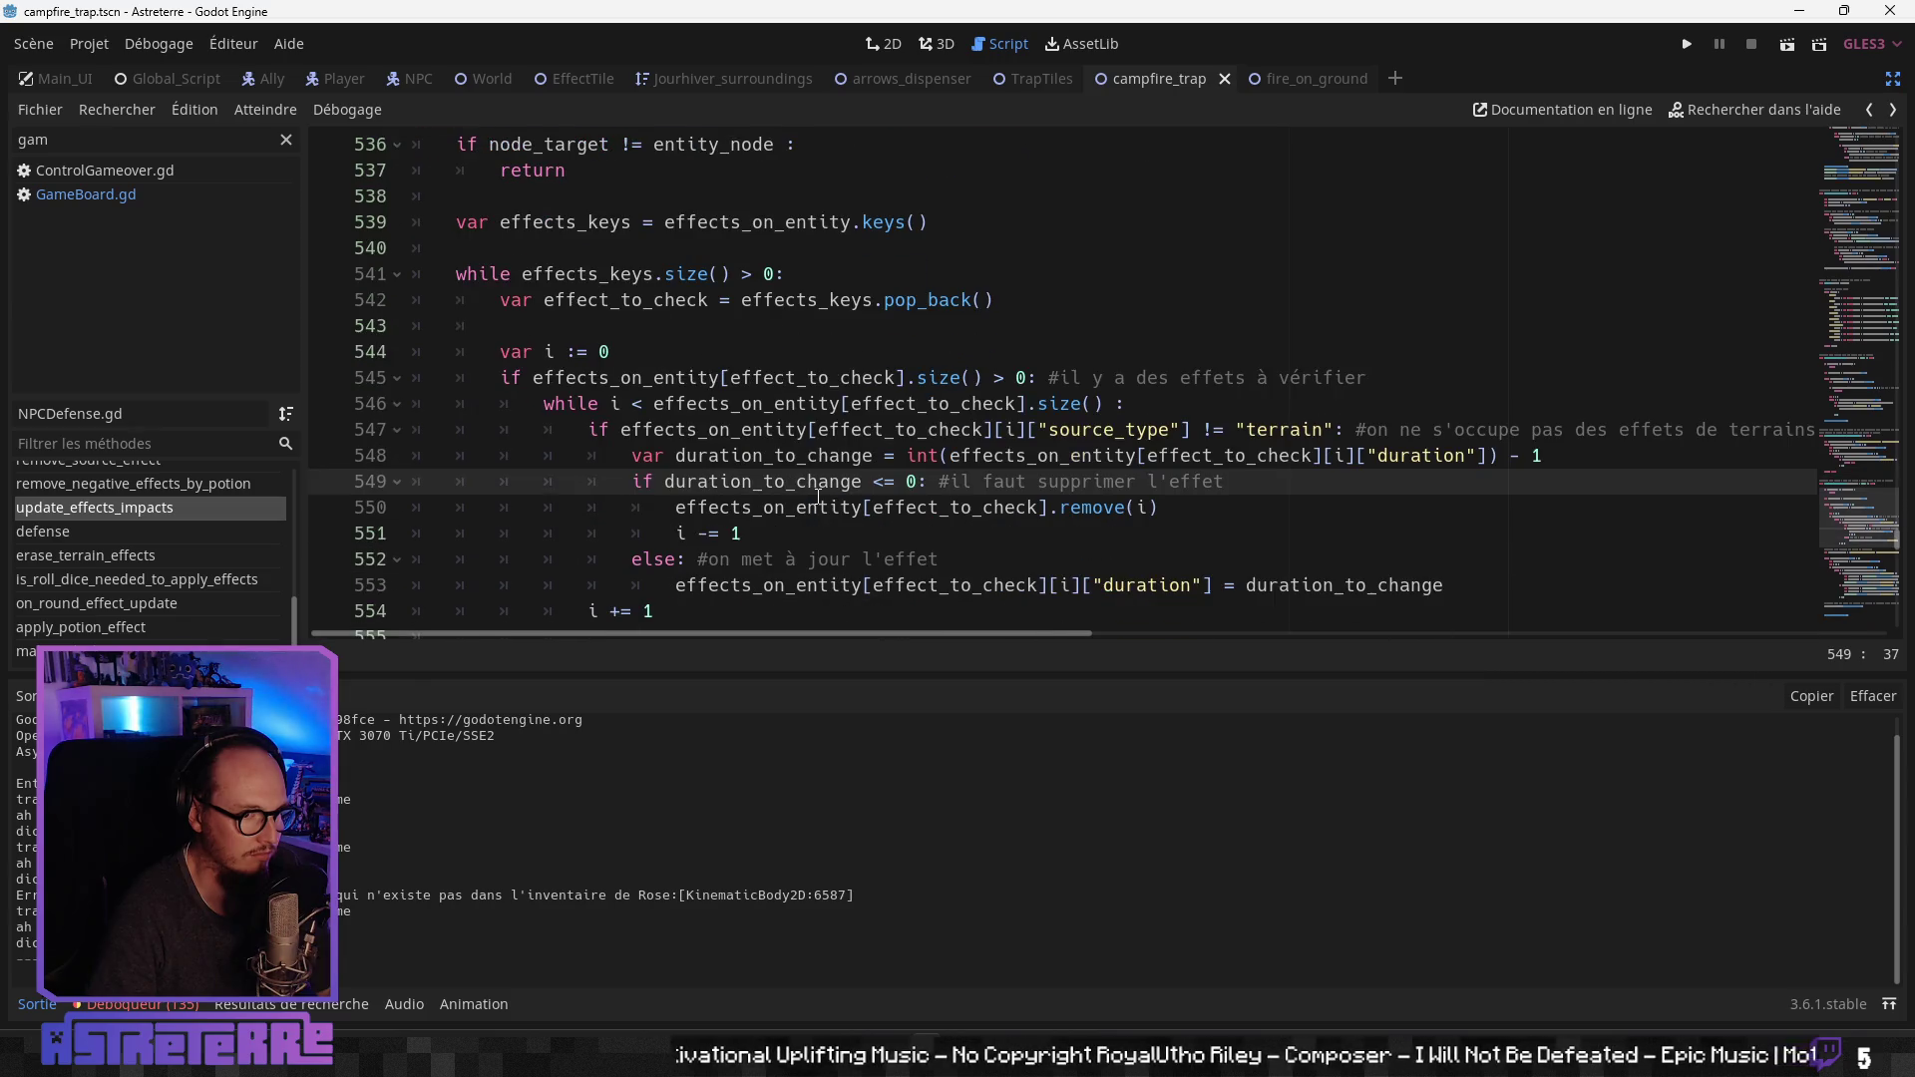
{"action": "scroll", "coordinate": [818, 495], "scroll_direction": "down", "scroll_amount": 1}
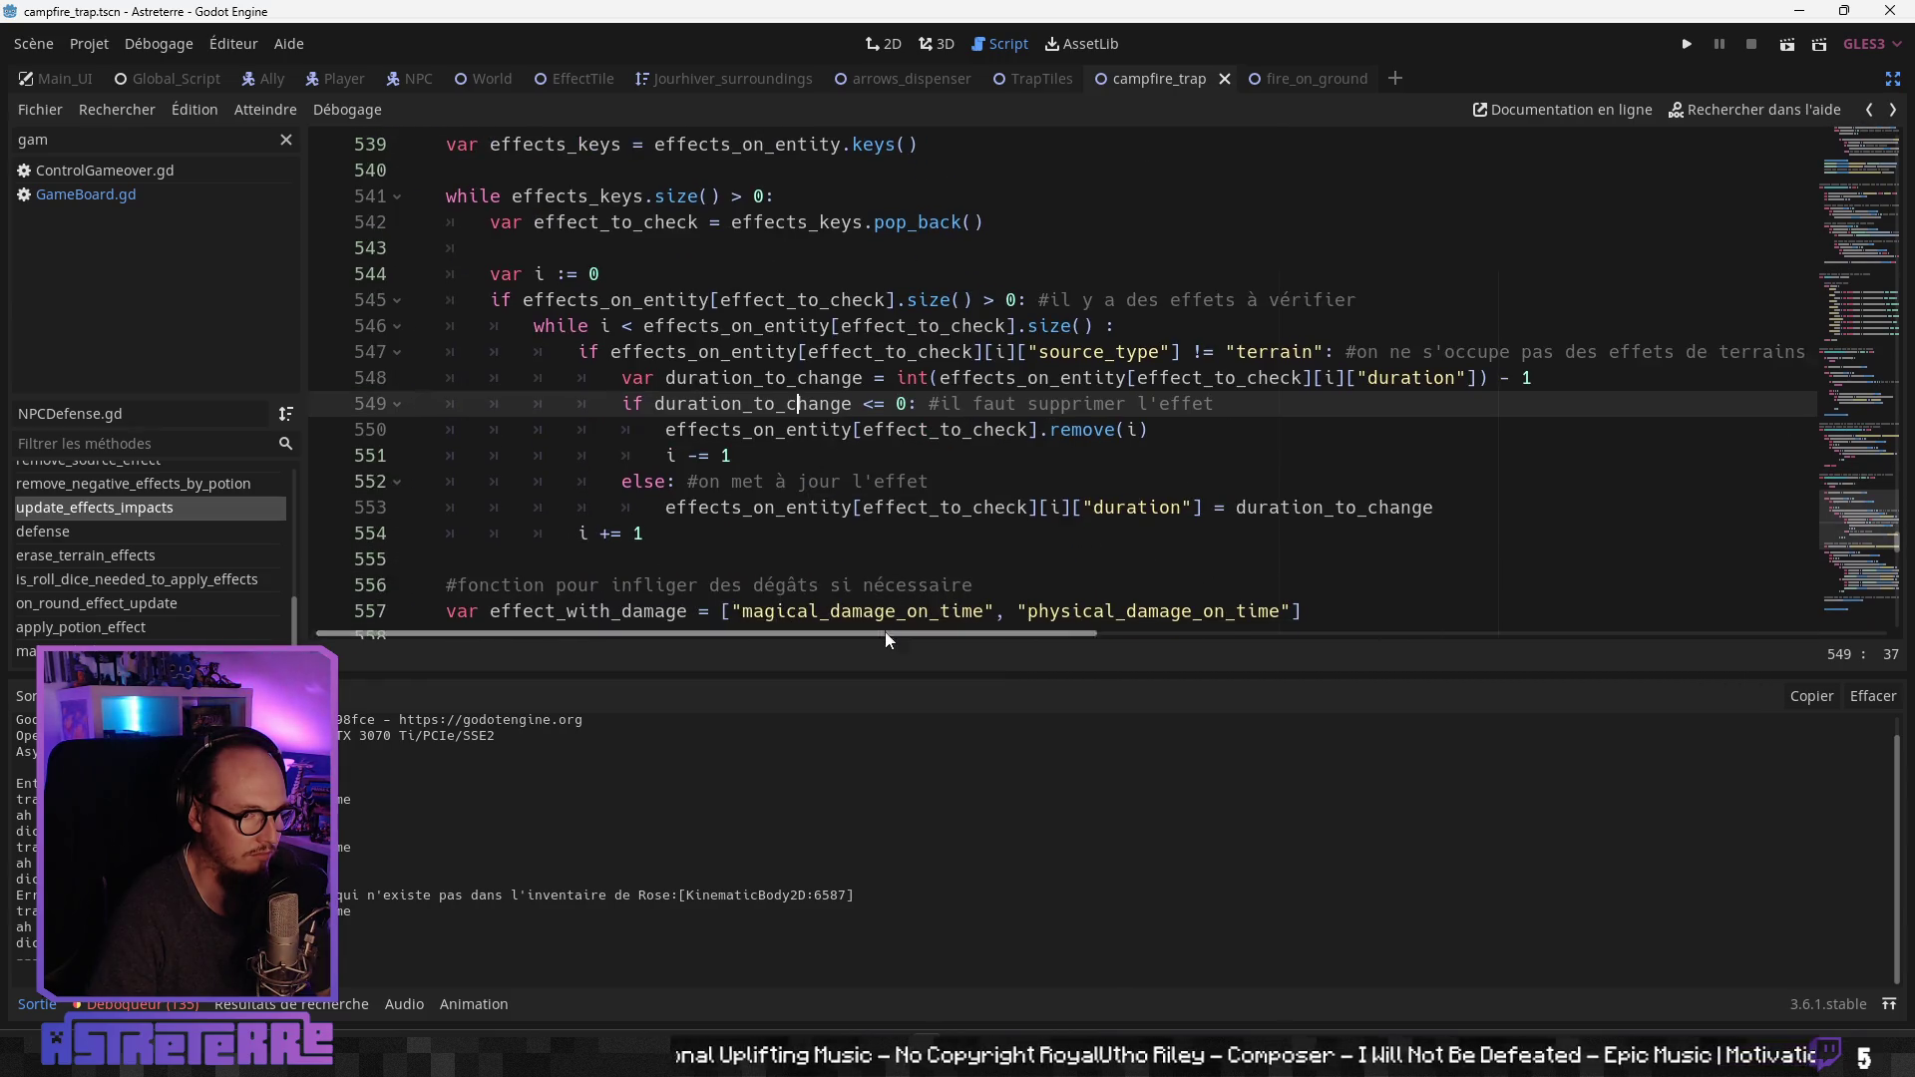
{"action": "mouse_move", "coordinate": [883, 631]}
{"action": "left_mouse_down"}
{"action": "mouse_move", "coordinate": [1479, 644]}
{"action": "mouse_move", "coordinate": [868, 638]}
{"action": "left_mouse_up"}
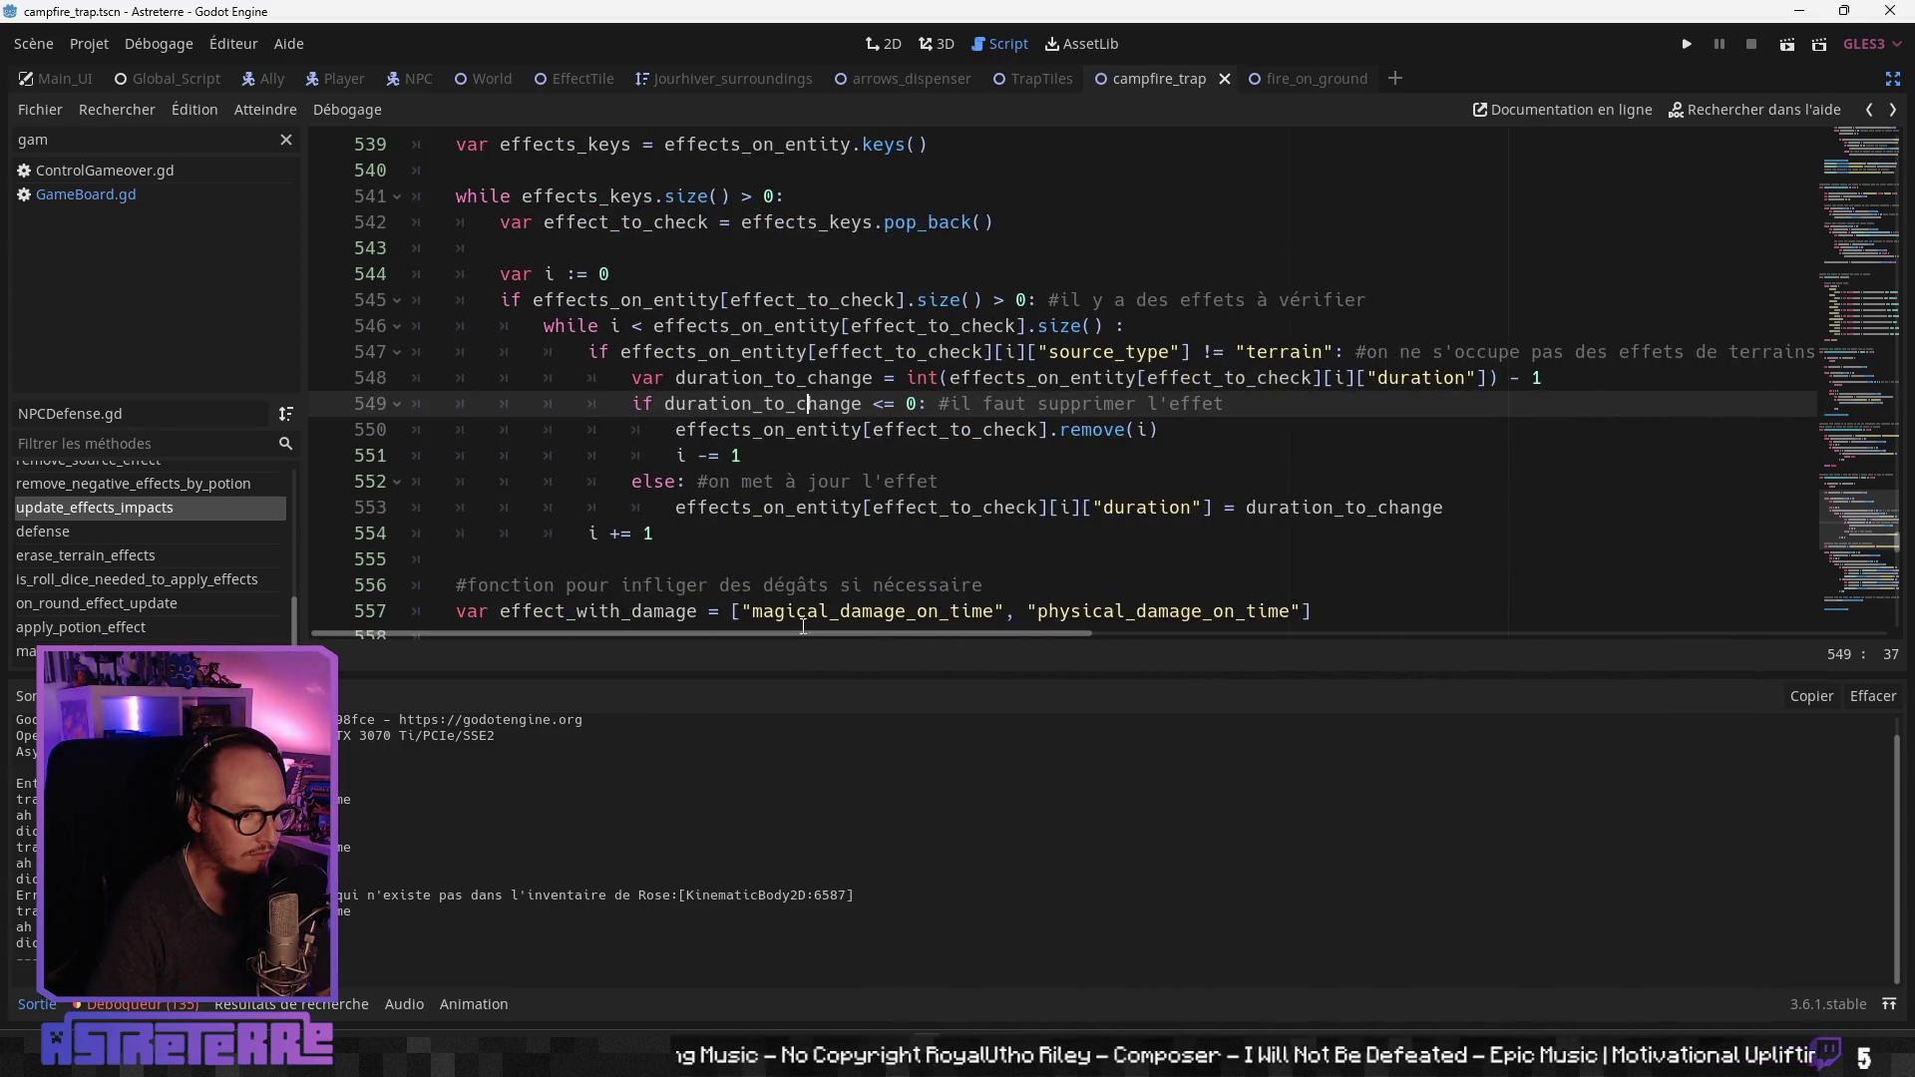
{"action": "left_click", "coordinate": [817, 481]}
{"action": "left_click", "coordinate": [822, 512]}
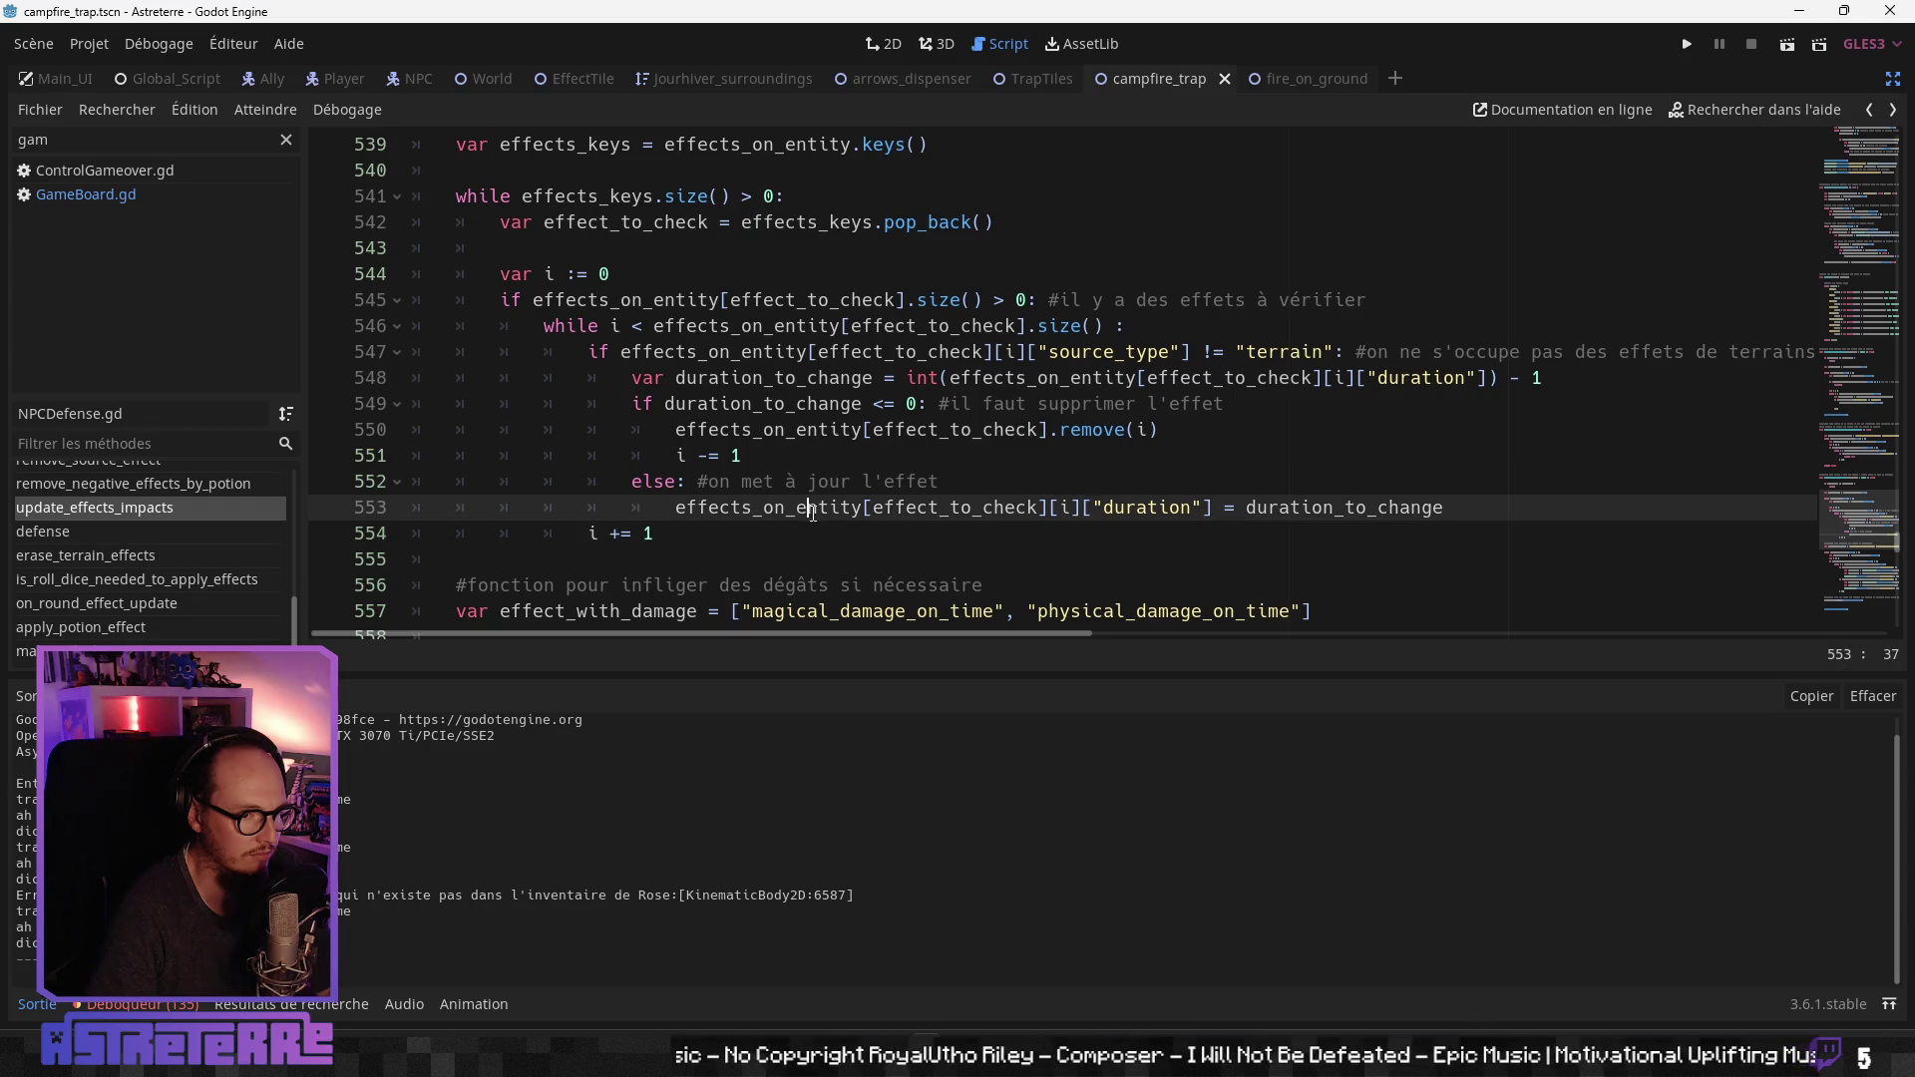
{"action": "scroll", "coordinate": [825, 528], "scroll_direction": "down", "scroll_amount": 1}
{"action": "left_click", "coordinate": [799, 498]}
{"action": "scroll", "coordinate": [801, 494], "scroll_direction": "down", "scroll_amount": 1}
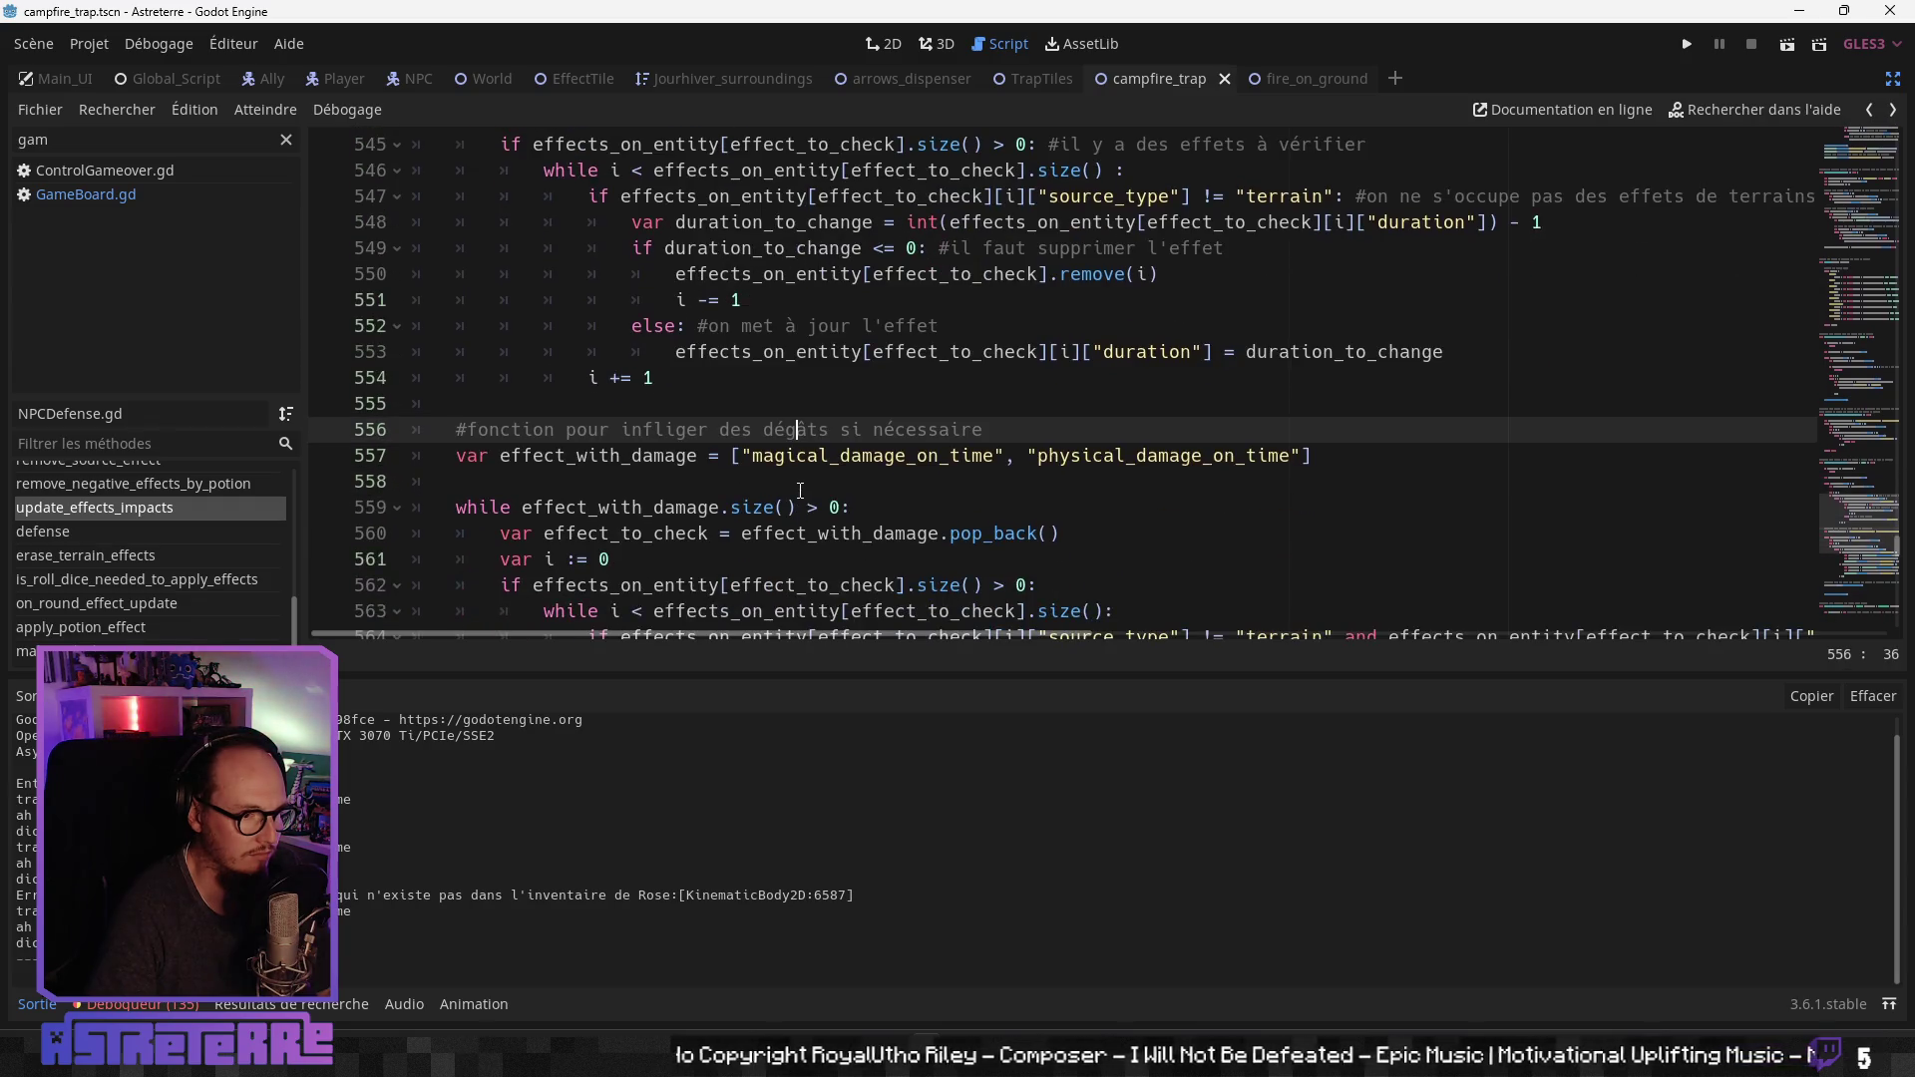
{"action": "scroll", "coordinate": [806, 486], "scroll_direction": "down", "scroll_amount": 1}
{"action": "left_click", "coordinate": [800, 482]}
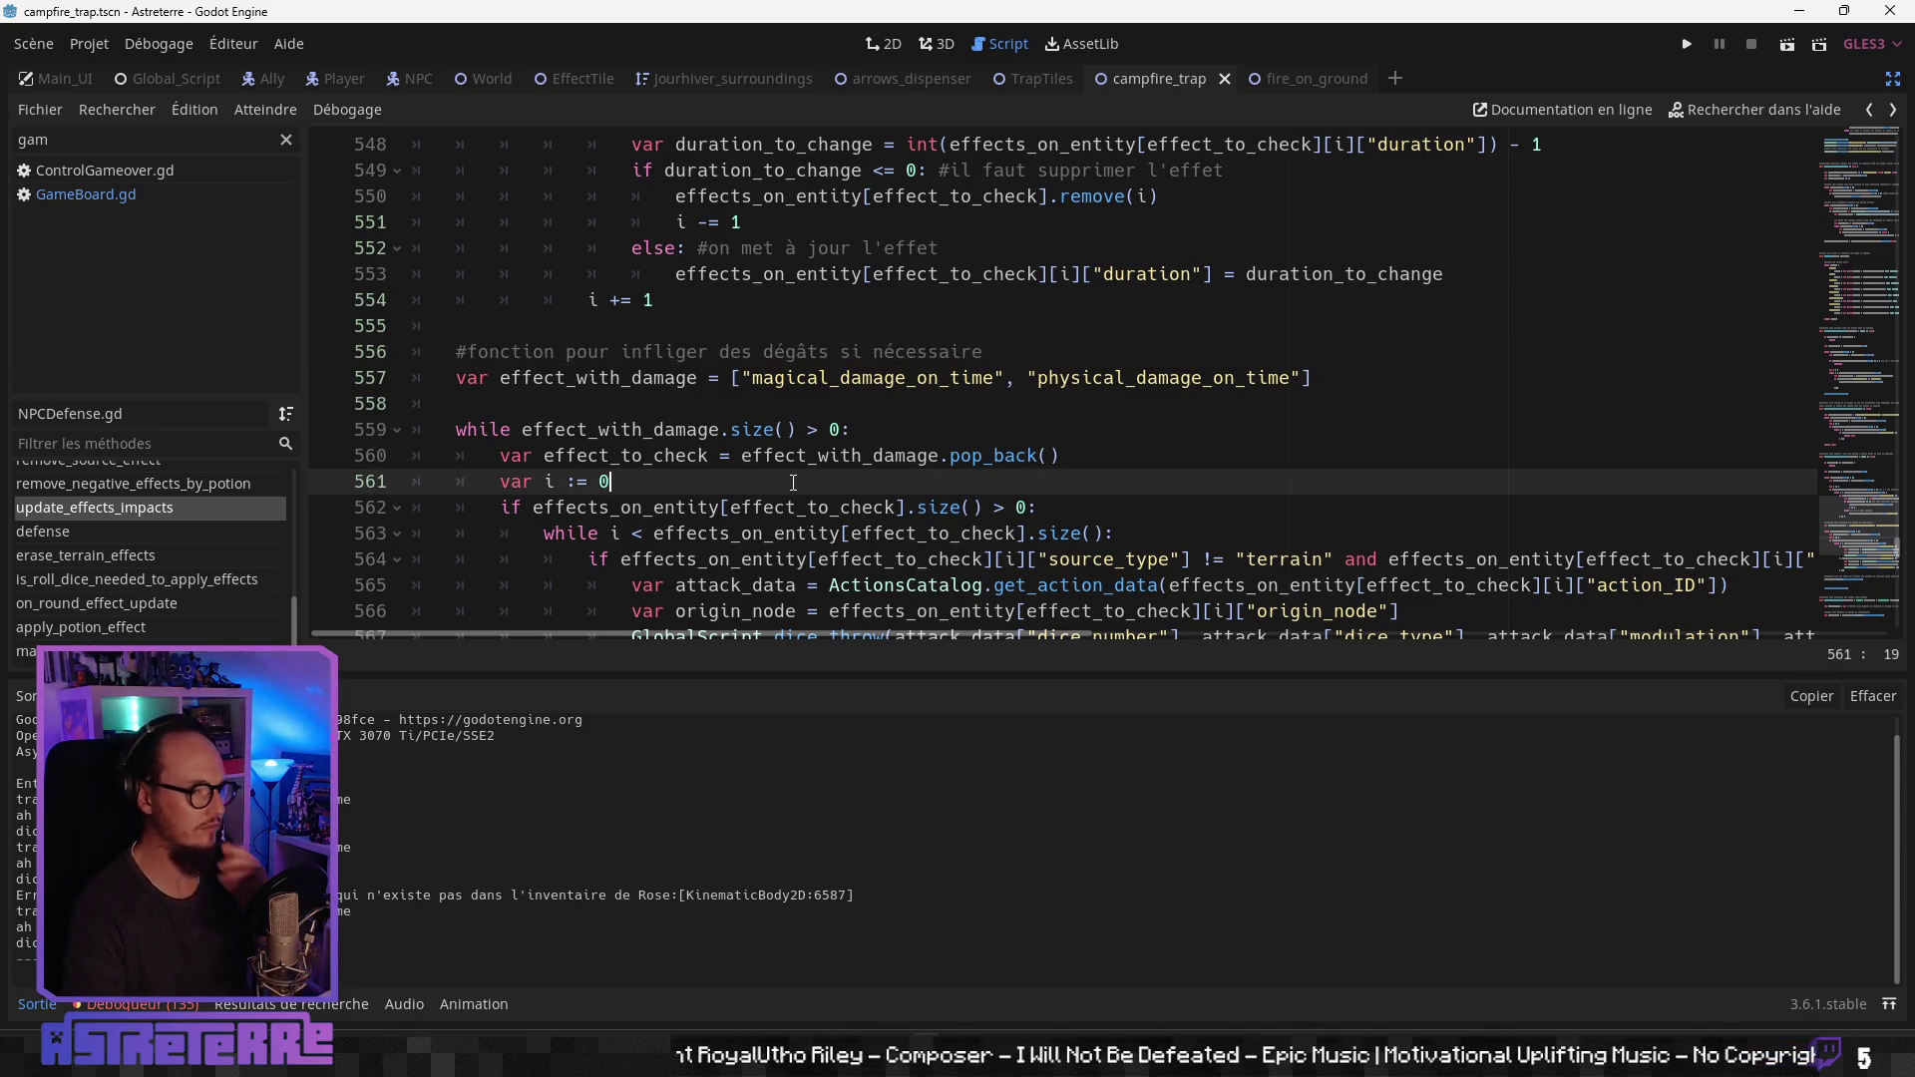
{"action": "scroll", "coordinate": [793, 483], "scroll_direction": "down", "scroll_amount": 2}
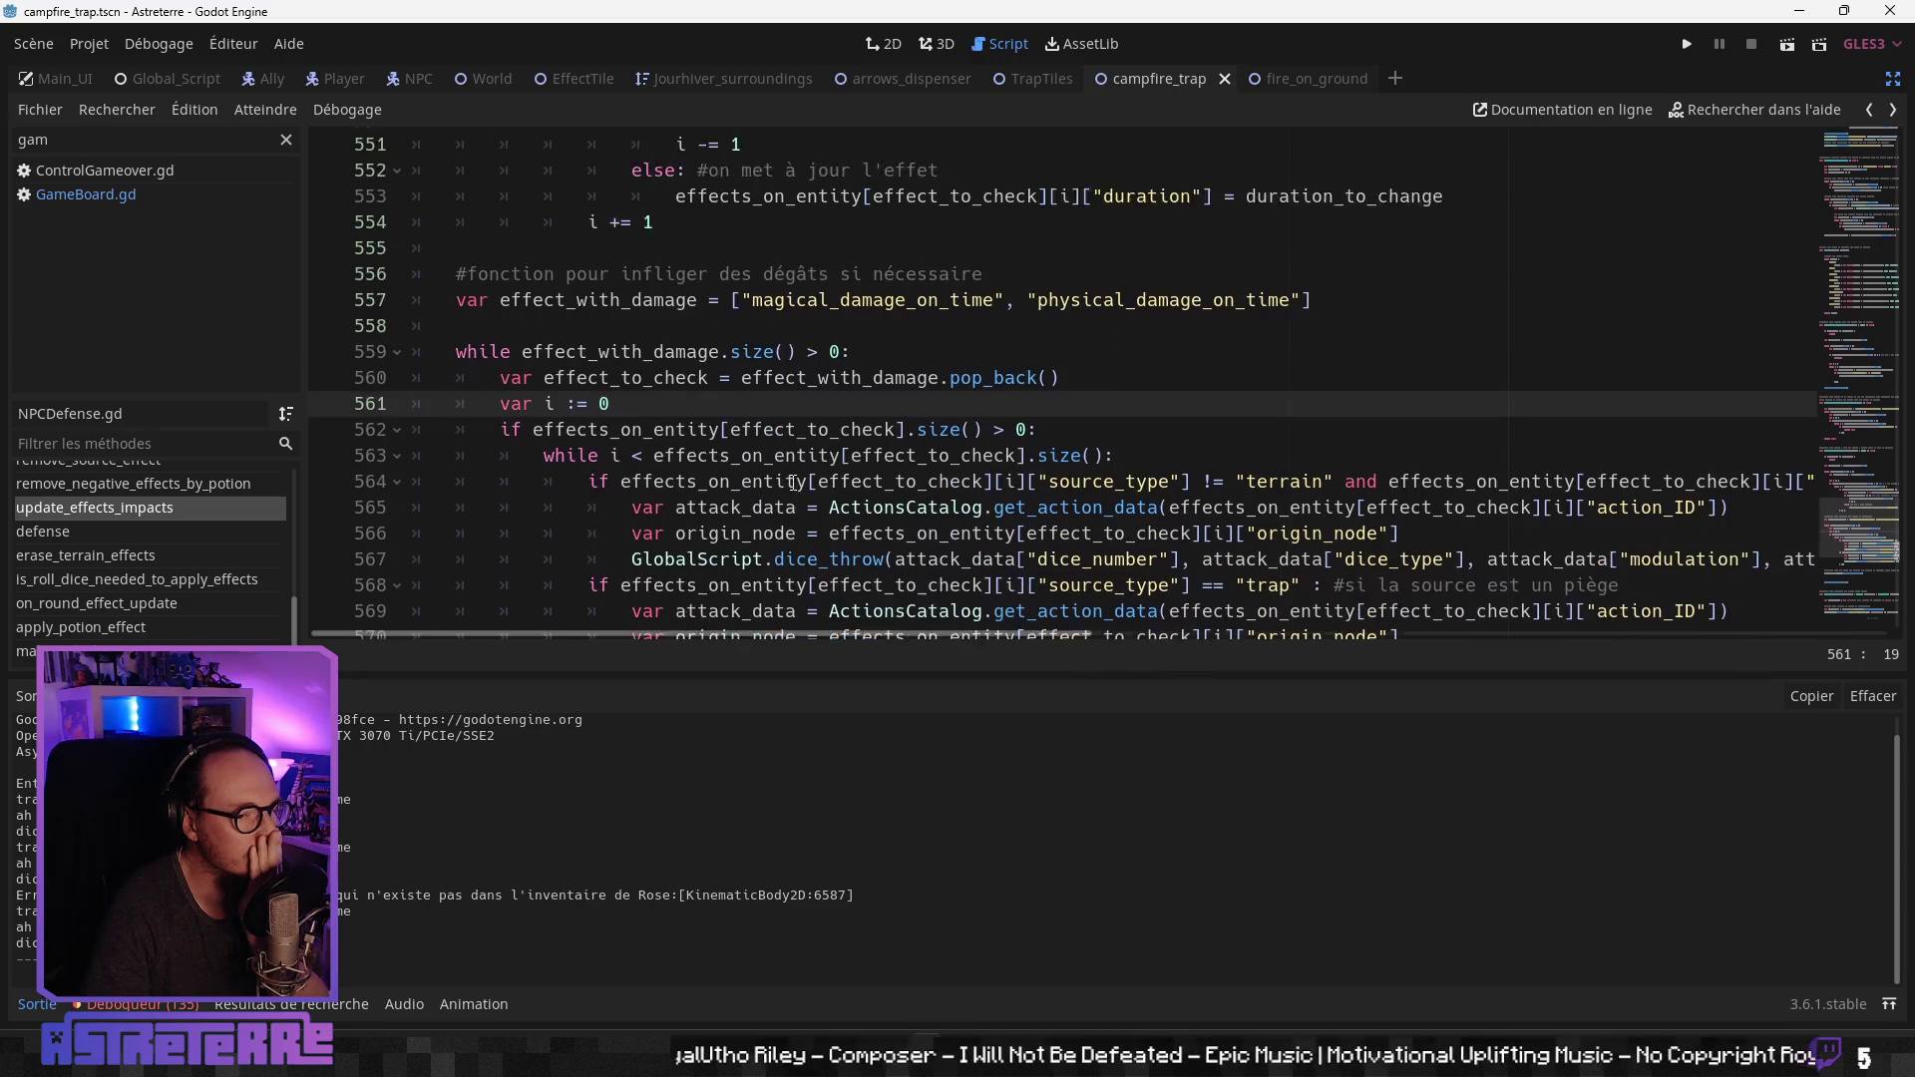
{"action": "scroll", "coordinate": [745, 471], "scroll_direction": "up", "scroll_amount": 3}
{"action": "scroll", "coordinate": [745, 472], "scroll_direction": "up", "scroll_amount": 4}
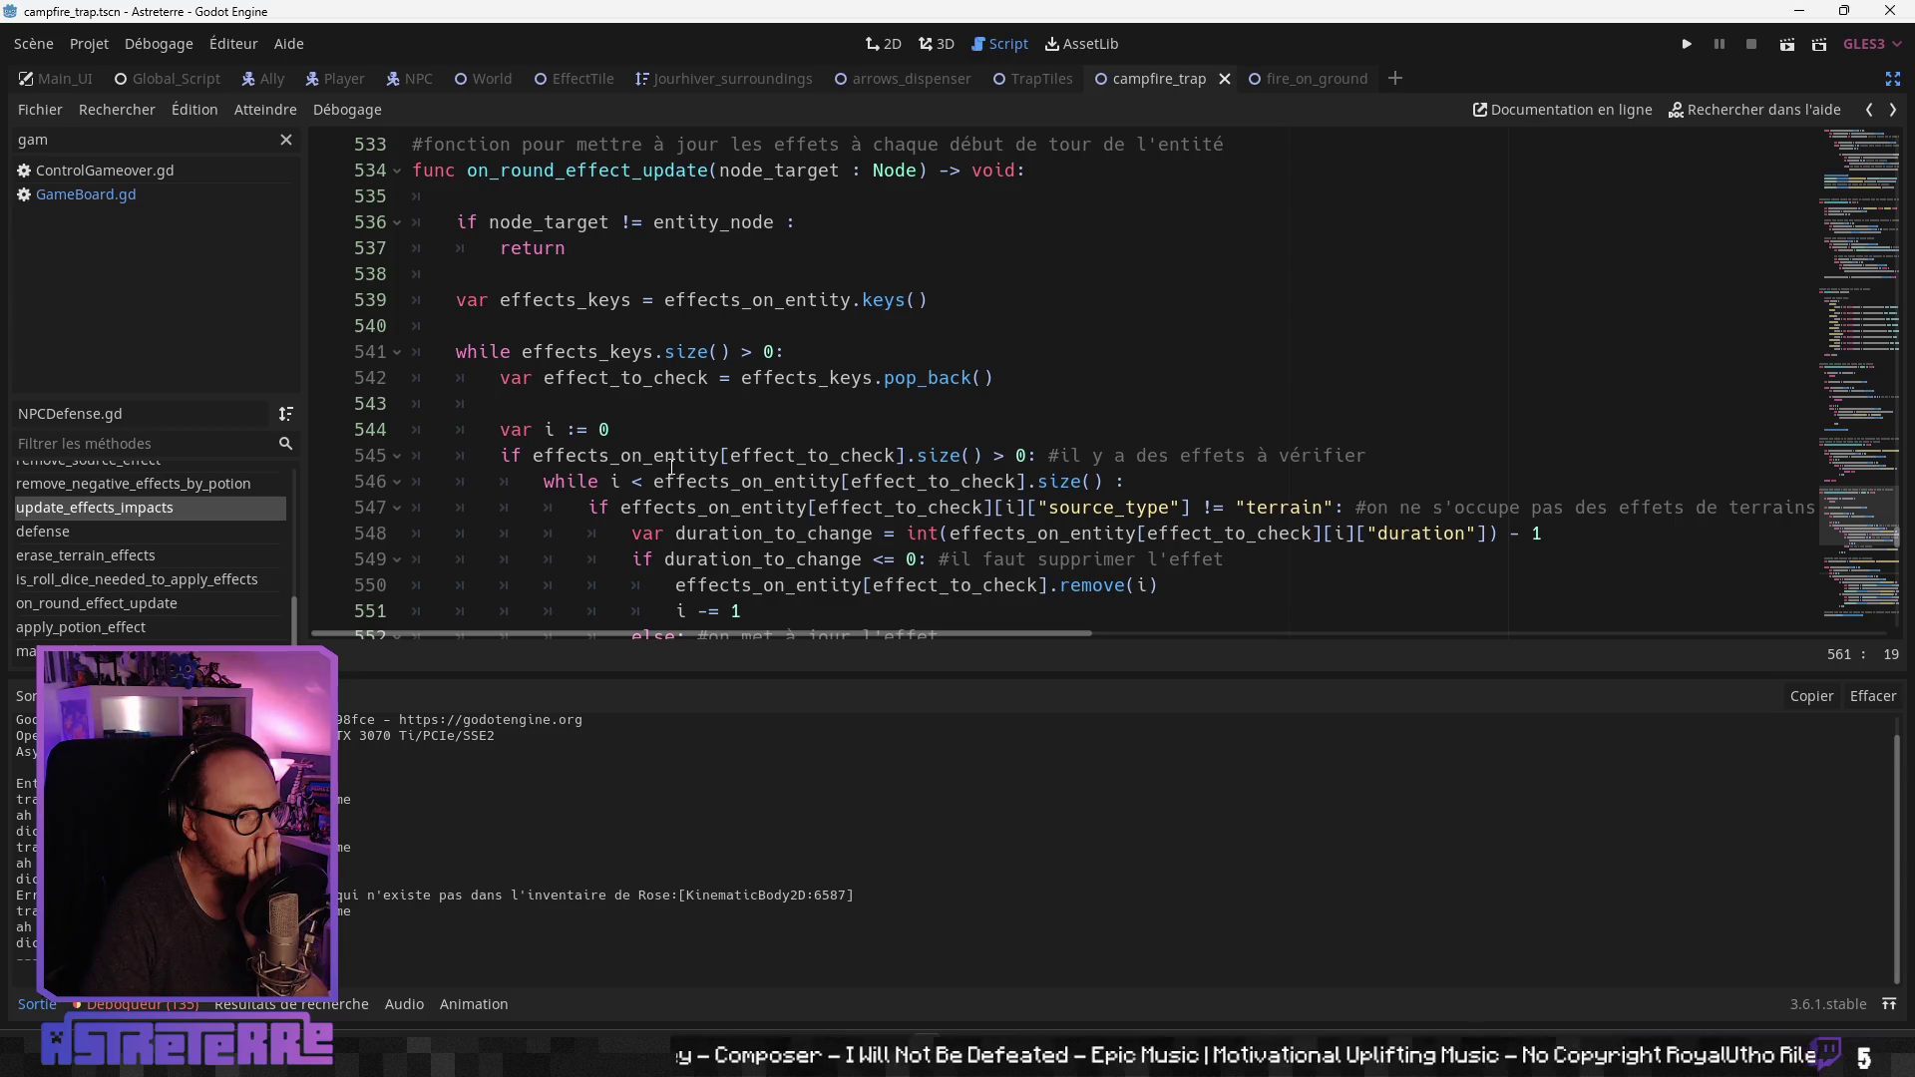
{"action": "scroll", "coordinate": [671, 466], "scroll_direction": "down", "scroll_amount": 2}
{"action": "scroll", "coordinate": [671, 466], "scroll_direction": "down", "scroll_amount": 5}
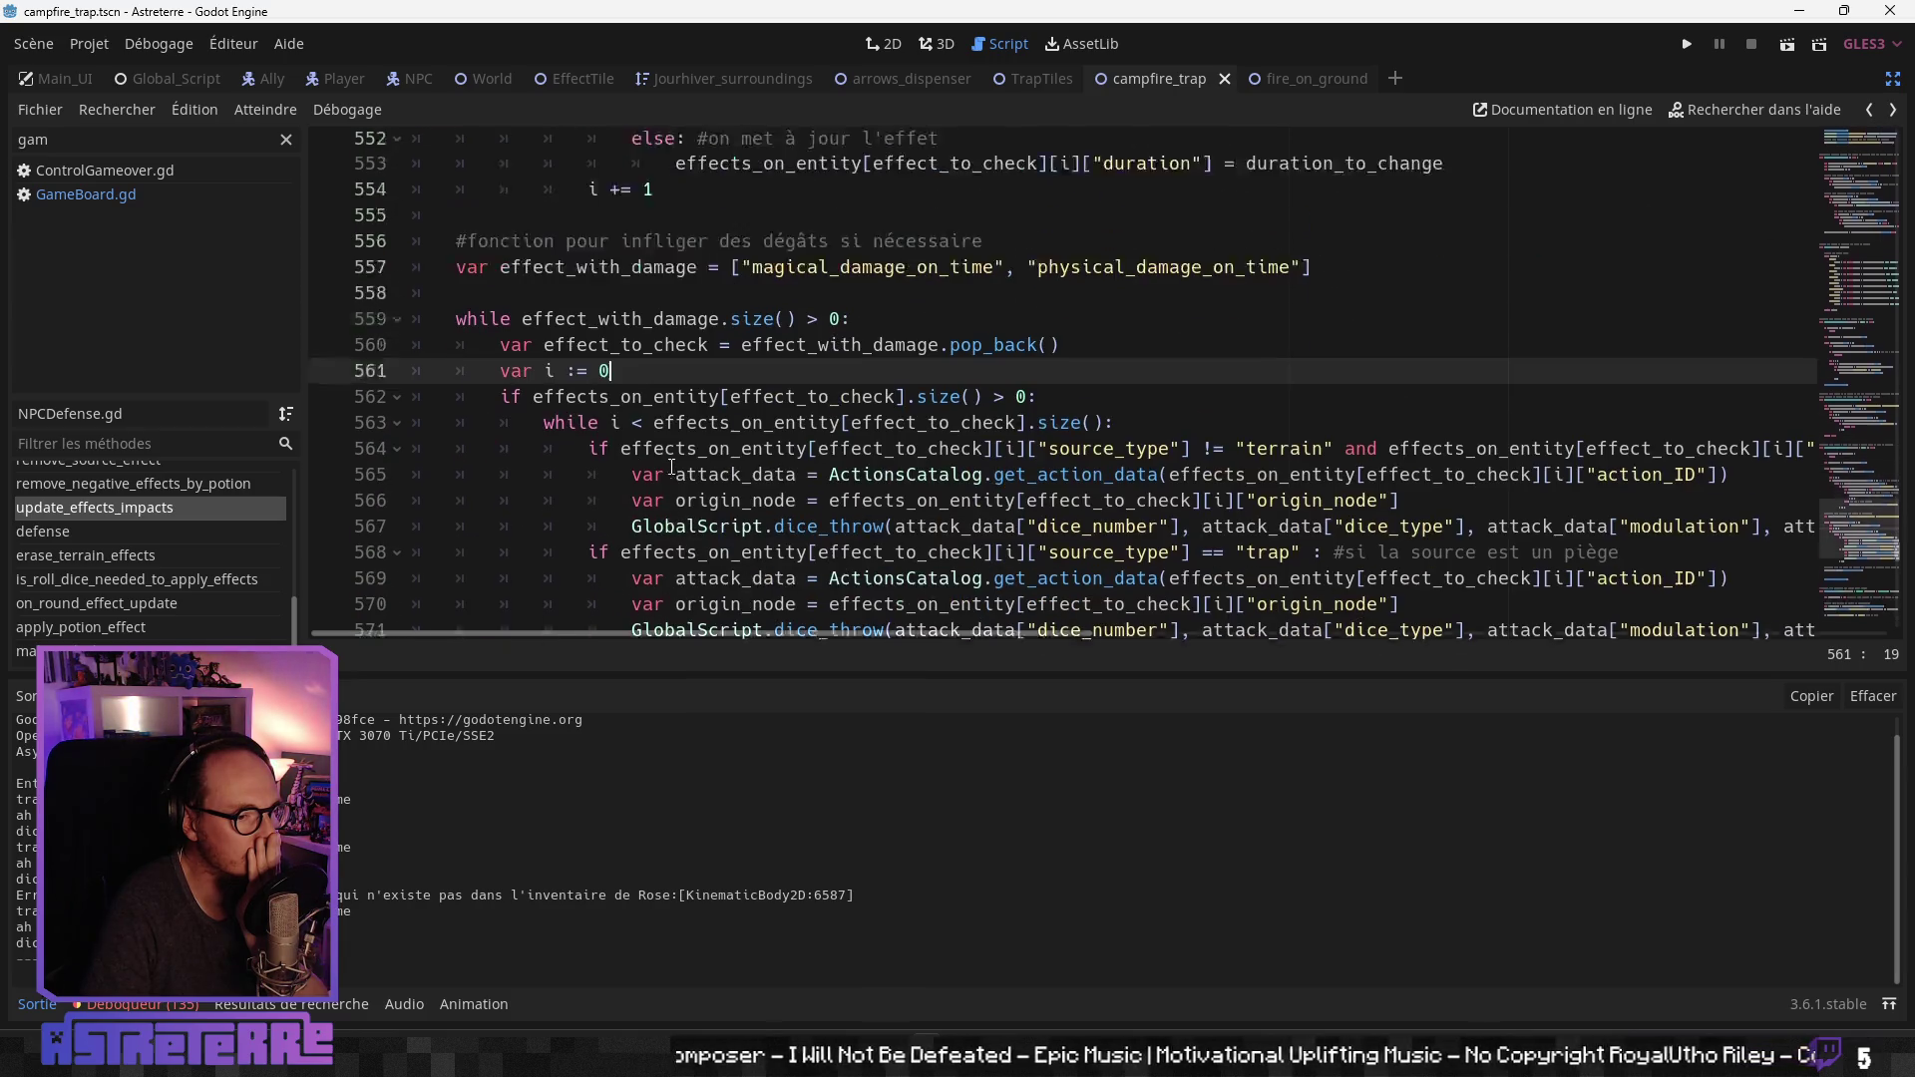
{"action": "left_click", "coordinate": [795, 480]}
{"action": "scroll", "coordinate": [795, 480], "scroll_direction": "down", "scroll_amount": 2}
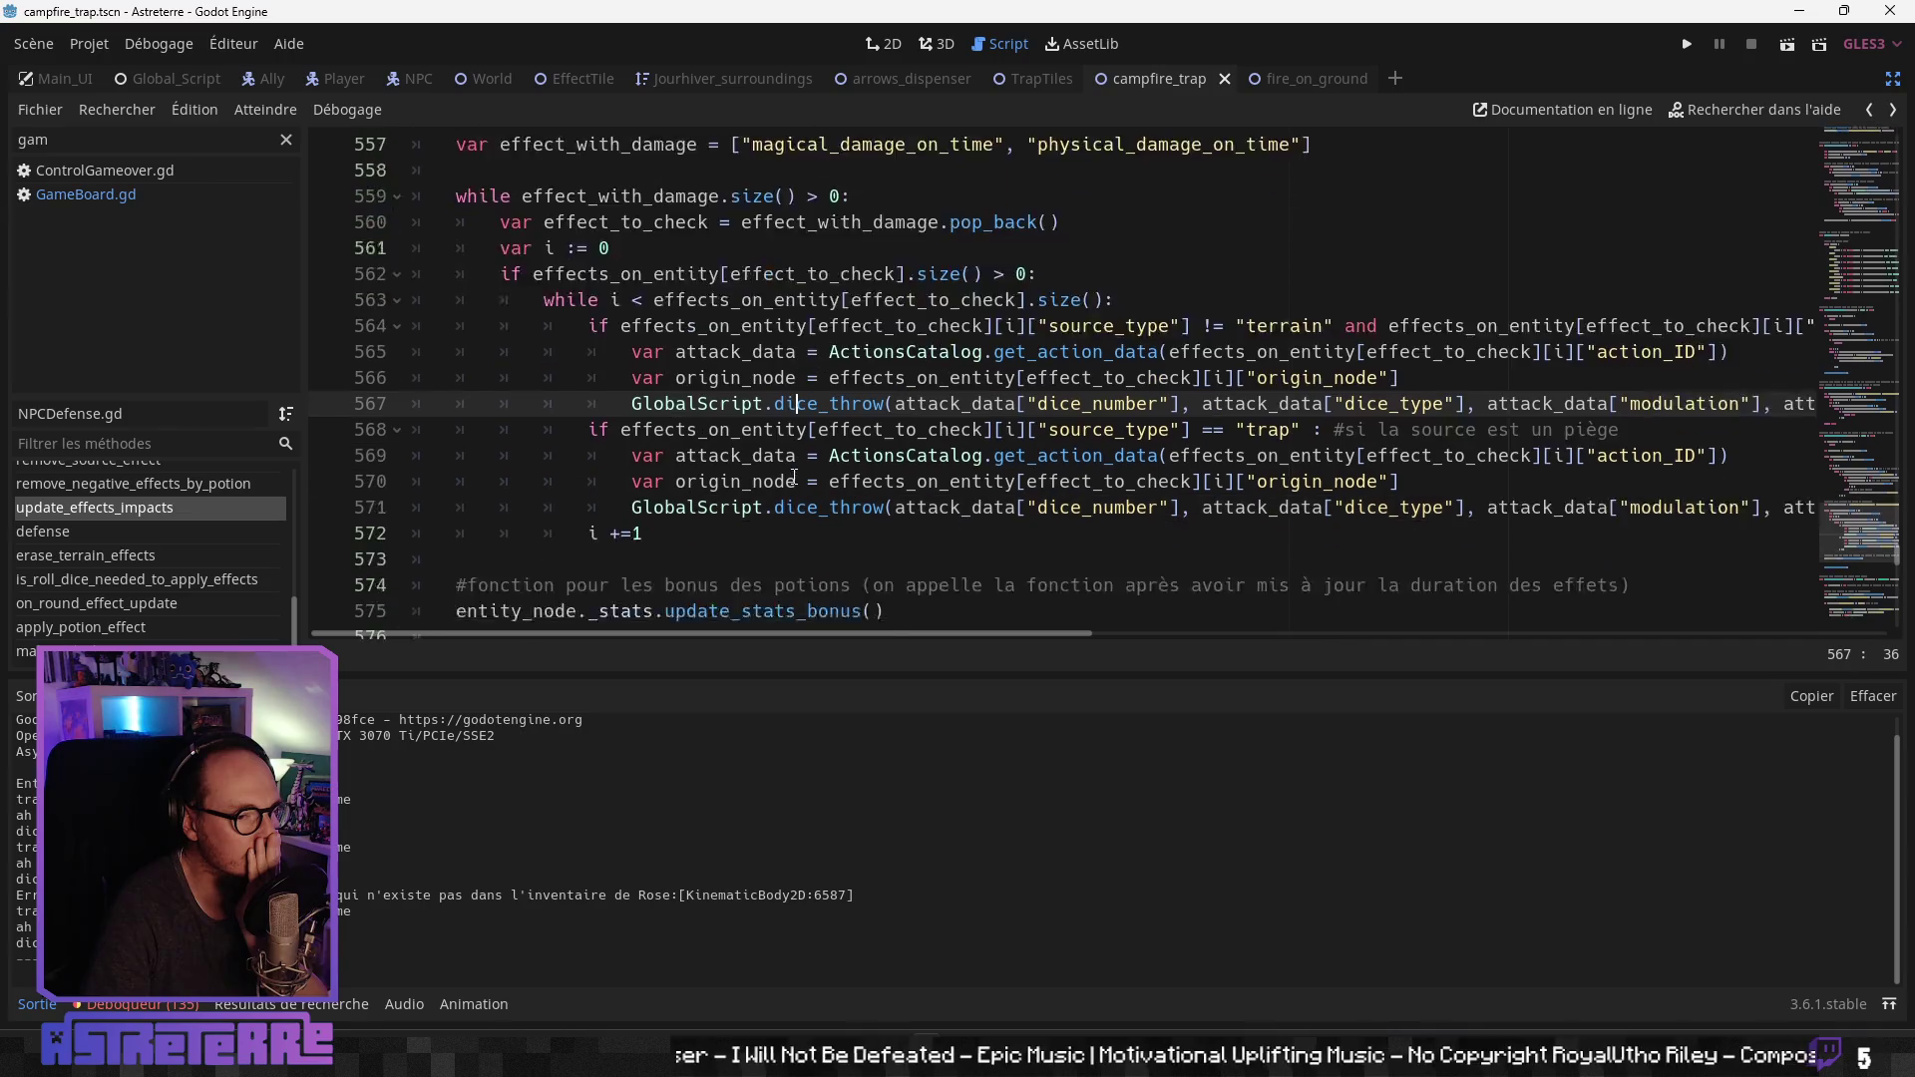
{"action": "scroll", "coordinate": [795, 477], "scroll_direction": "down", "scroll_amount": 1}
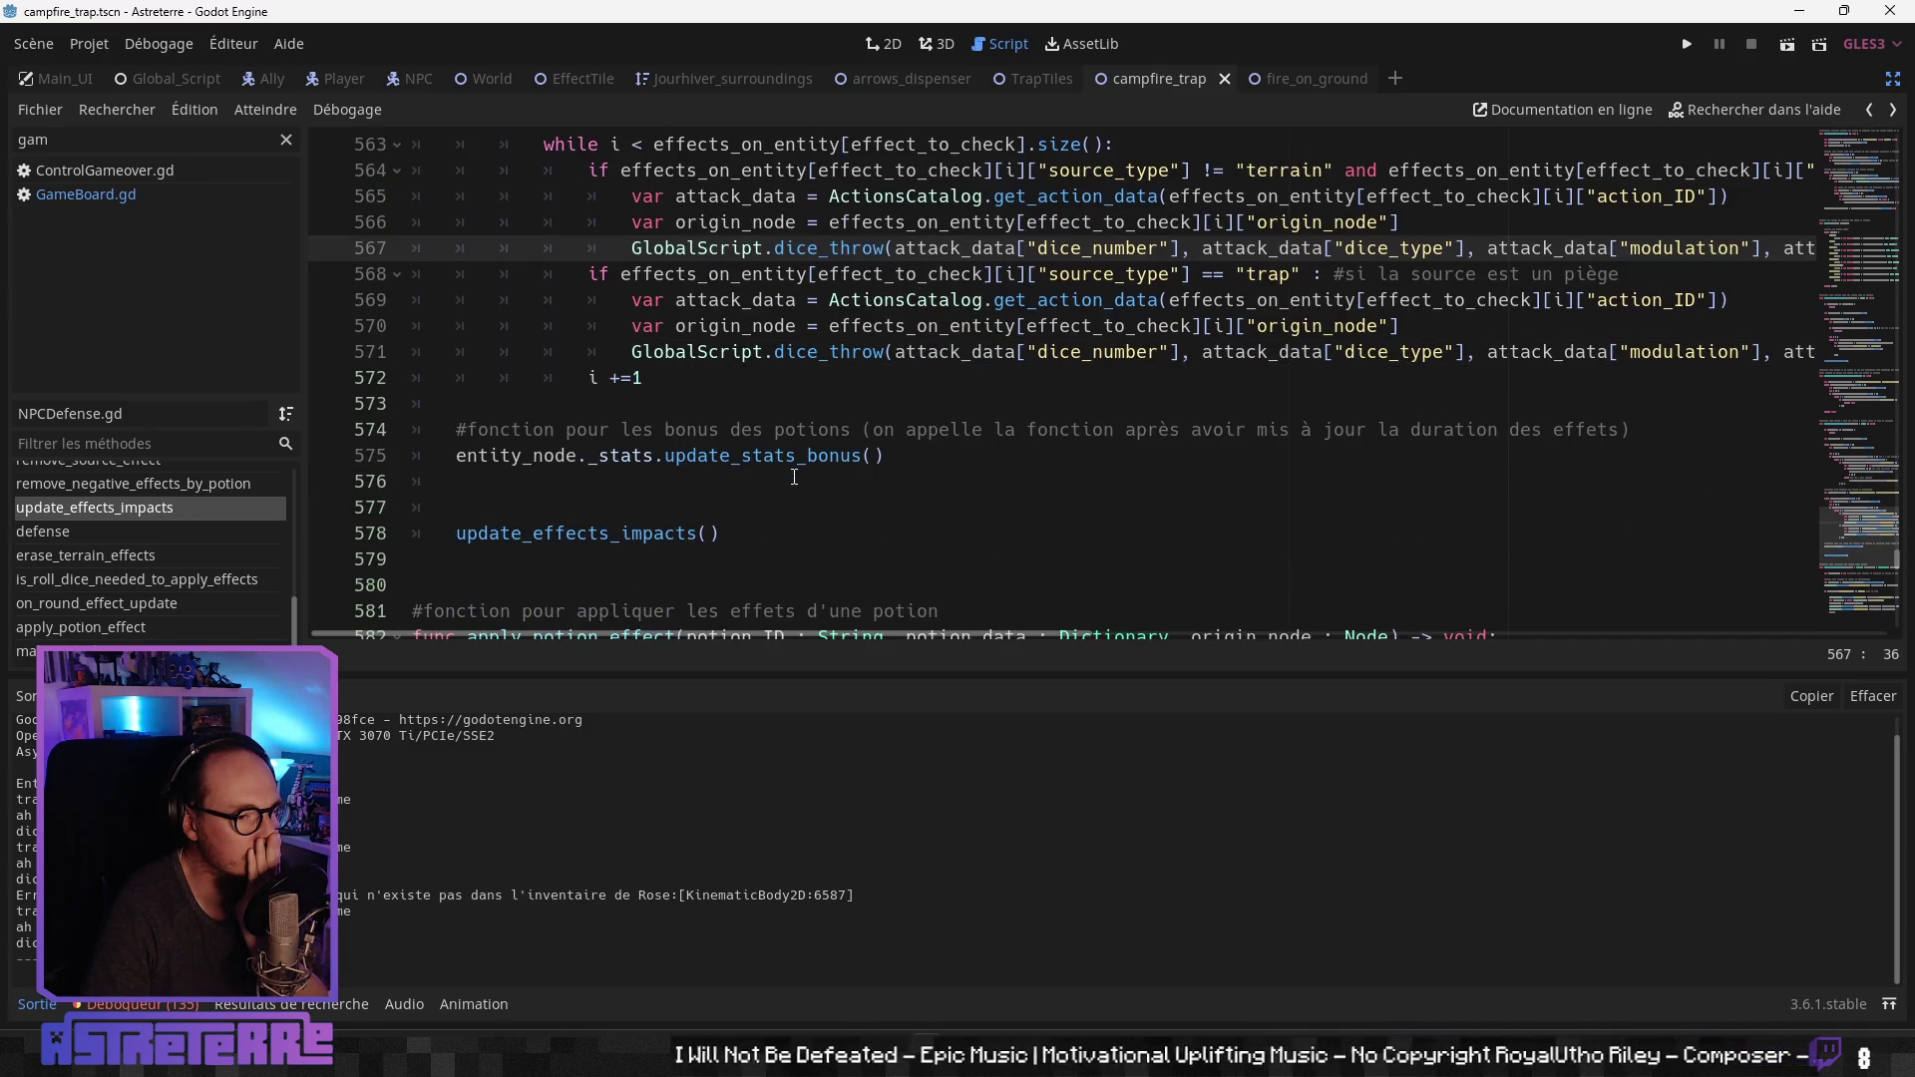
{"action": "scroll", "coordinate": [792, 477], "scroll_direction": "down", "scroll_amount": 3}
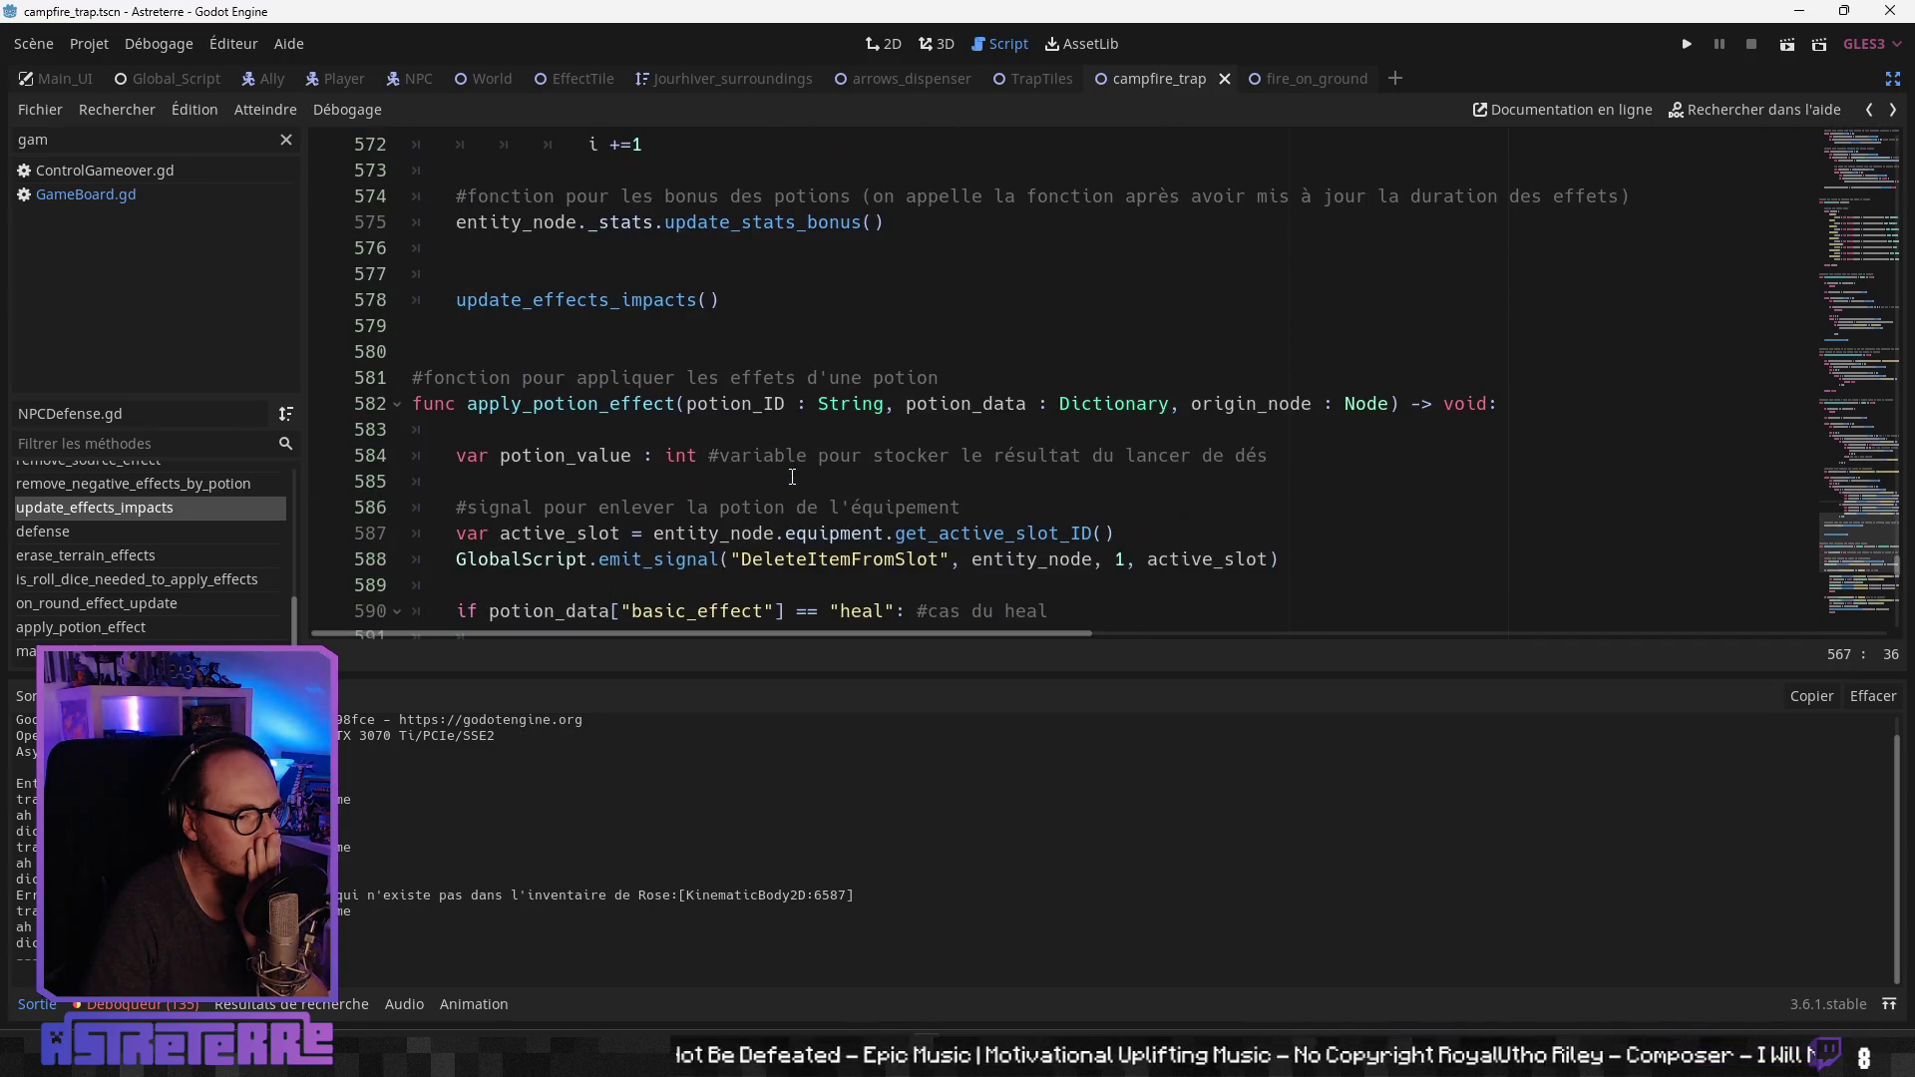
{"action": "scroll", "coordinate": [792, 477], "scroll_direction": "up", "scroll_amount": 5}
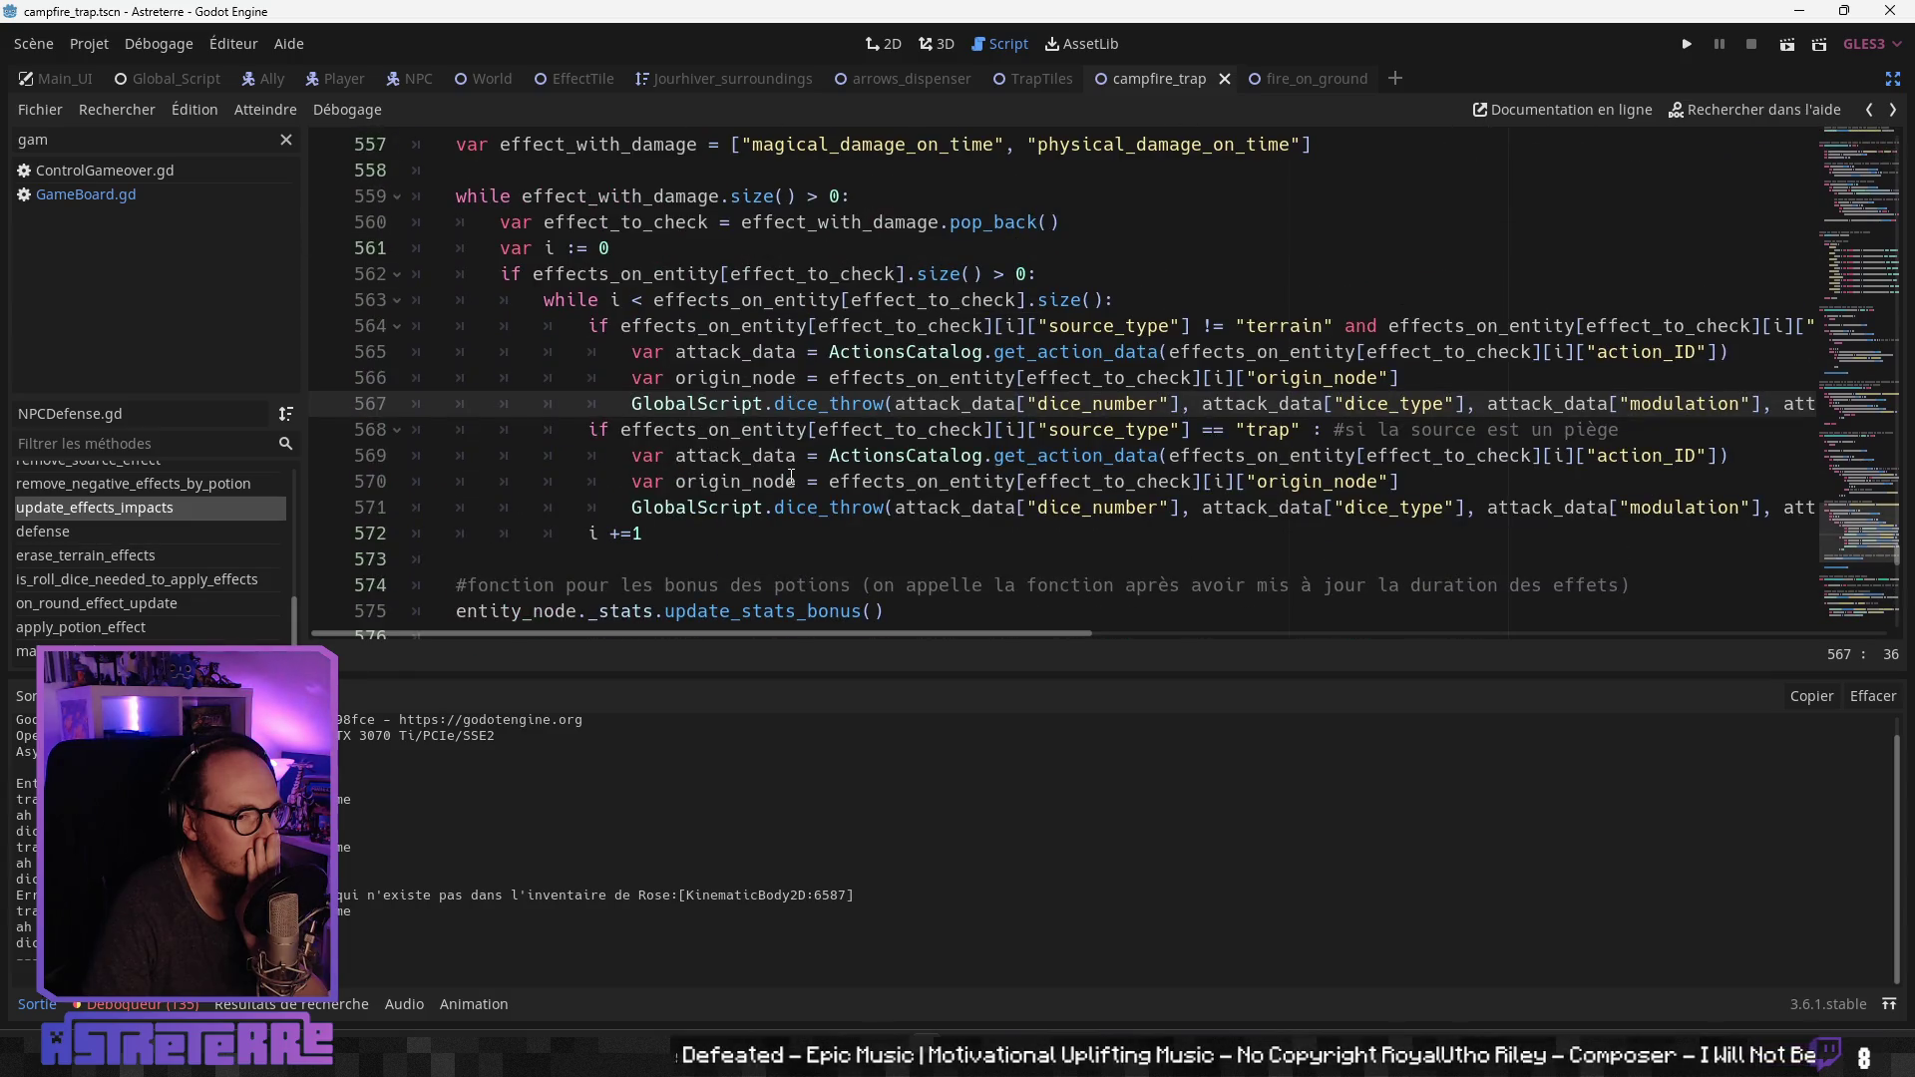
{"action": "mouse_move", "coordinate": [938, 634]}
{"action": "left_mouse_down"}
{"action": "mouse_move", "coordinate": [1577, 643]}
{"action": "mouse_move", "coordinate": [986, 628]}
{"action": "left_mouse_up"}
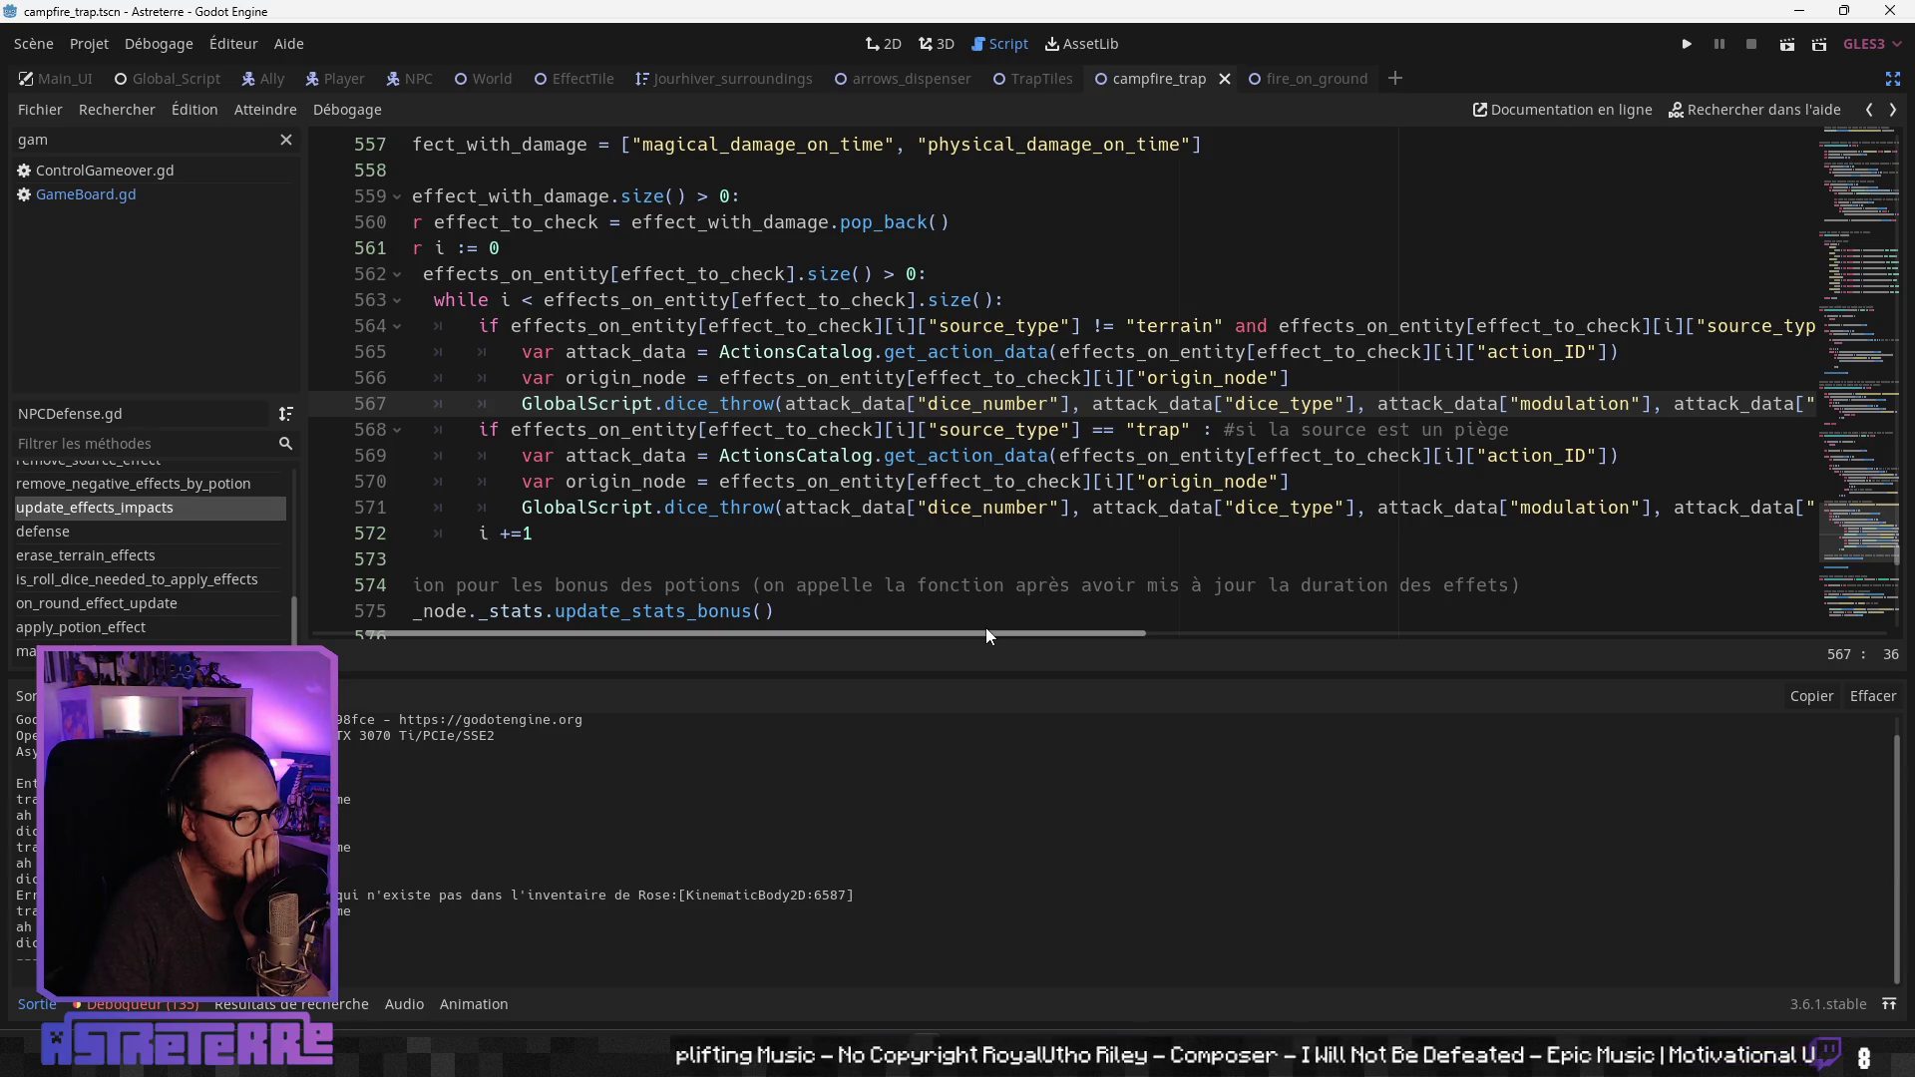
{"action": "left_click_drag", "start_coordinate": [986, 630], "coordinate": [878, 637]}
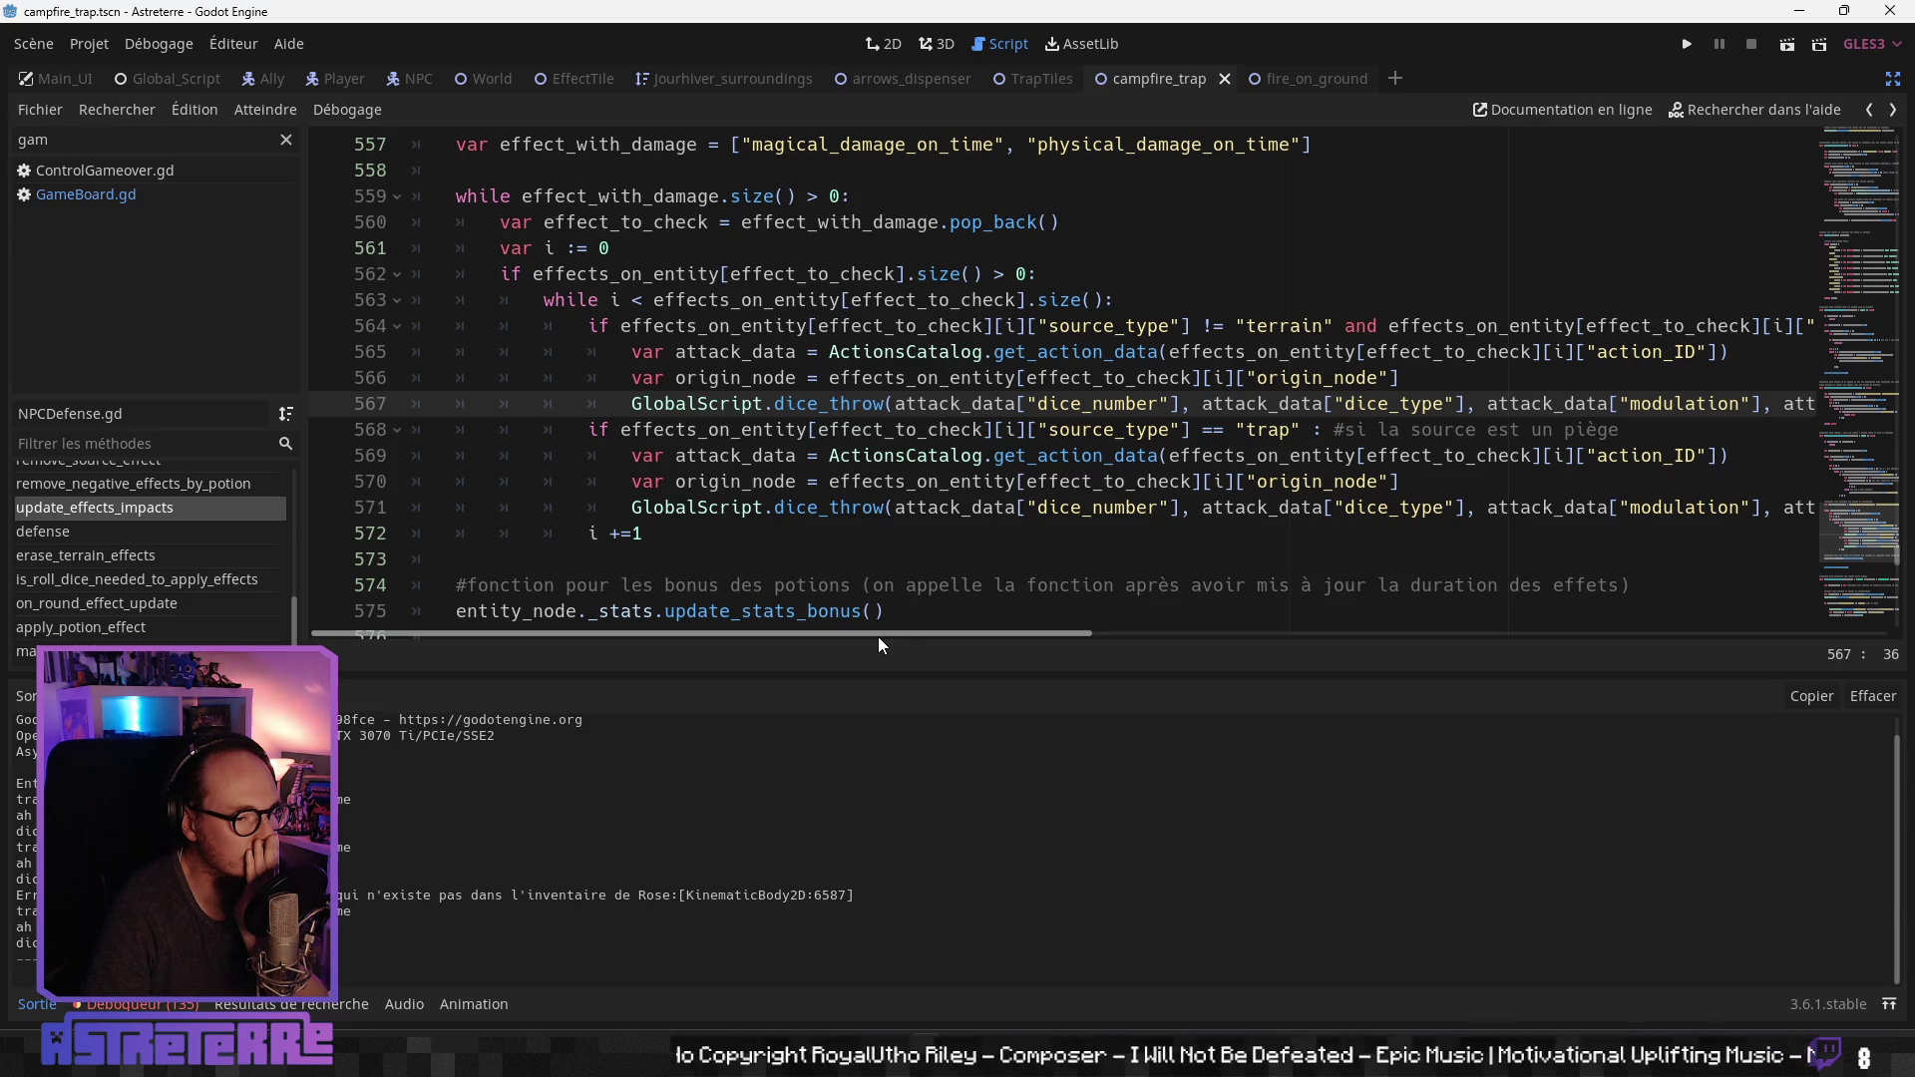
{"action": "mouse_move", "coordinate": [878, 636]}
{"action": "left_mouse_down"}
{"action": "mouse_move", "coordinate": [1194, 633]}
{"action": "mouse_move", "coordinate": [775, 618]}
{"action": "mouse_move", "coordinate": [787, 606]}
{"action": "left_mouse_up"}
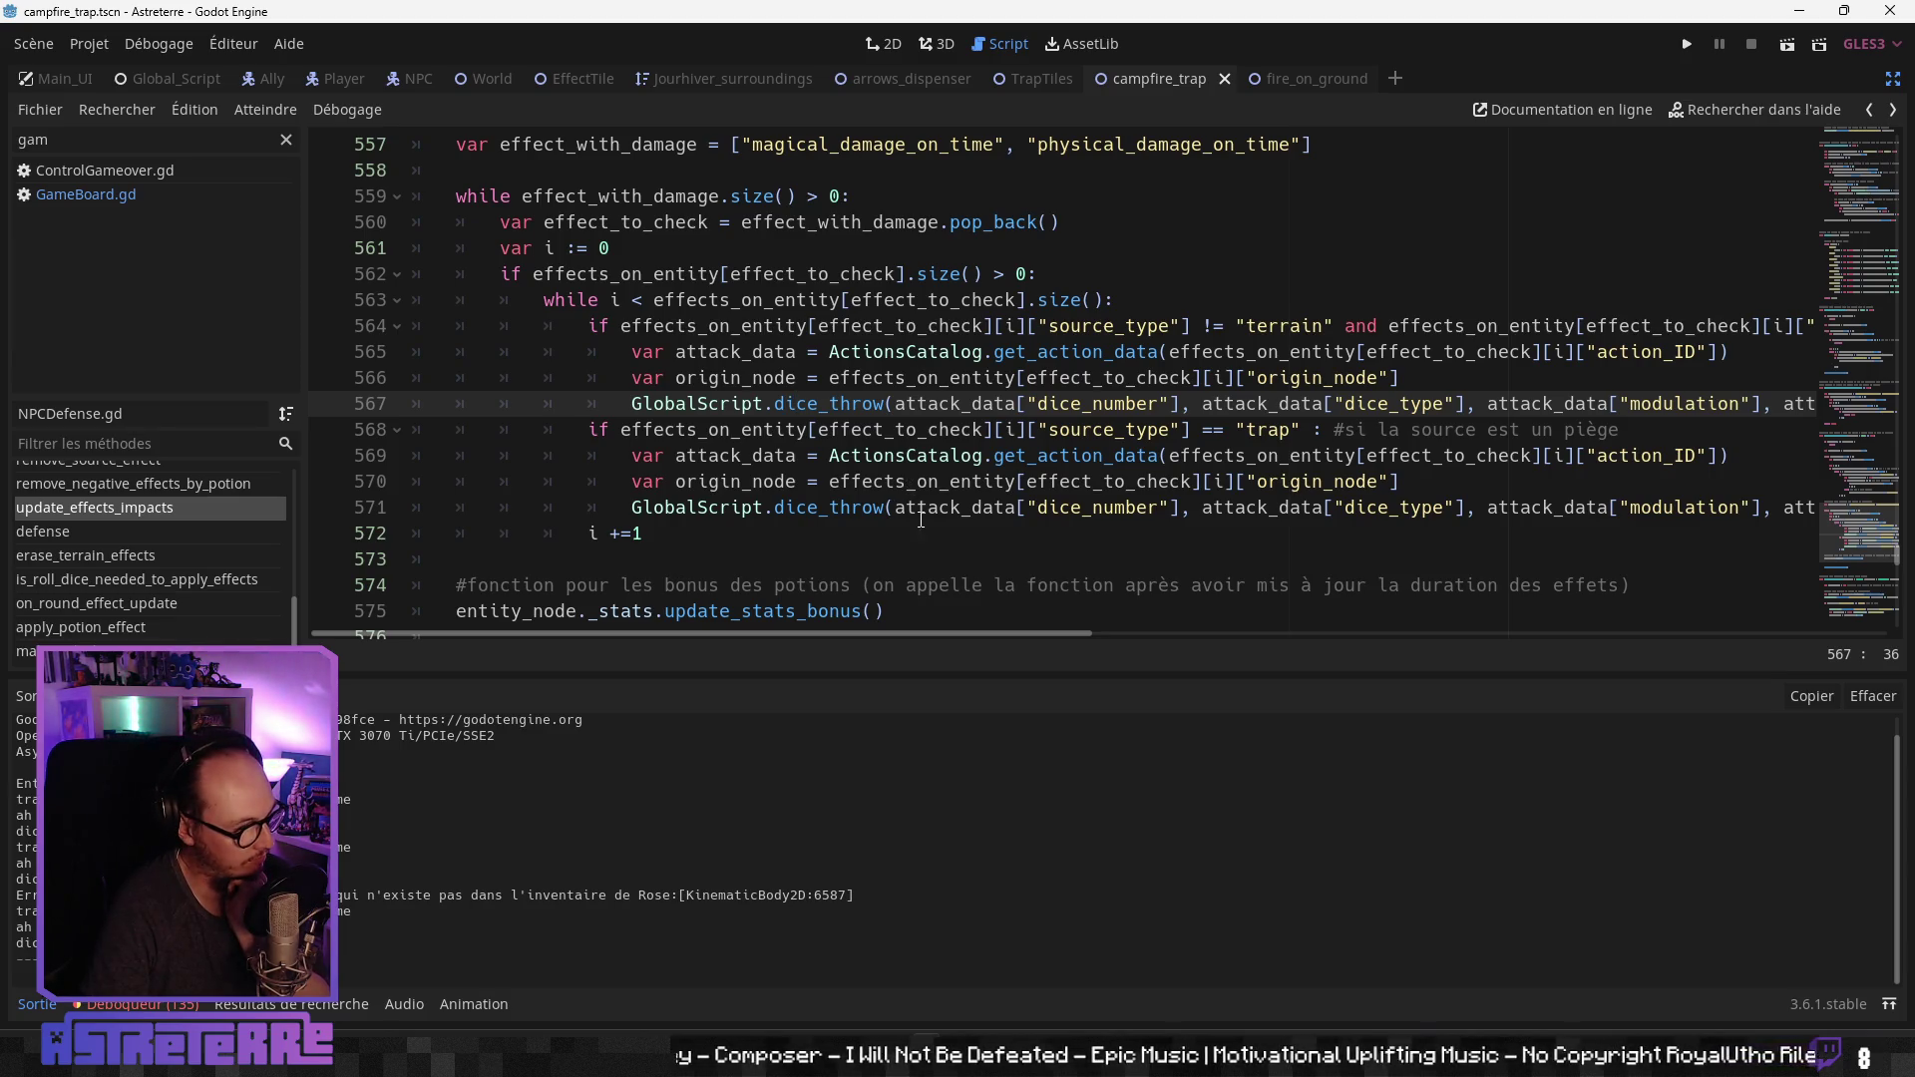
{"action": "mouse_move", "coordinate": [907, 634]}
{"action": "left_mouse_down"}
{"action": "mouse_move", "coordinate": [1478, 639]}
{"action": "mouse_move", "coordinate": [893, 633]}
{"action": "left_mouse_up"}
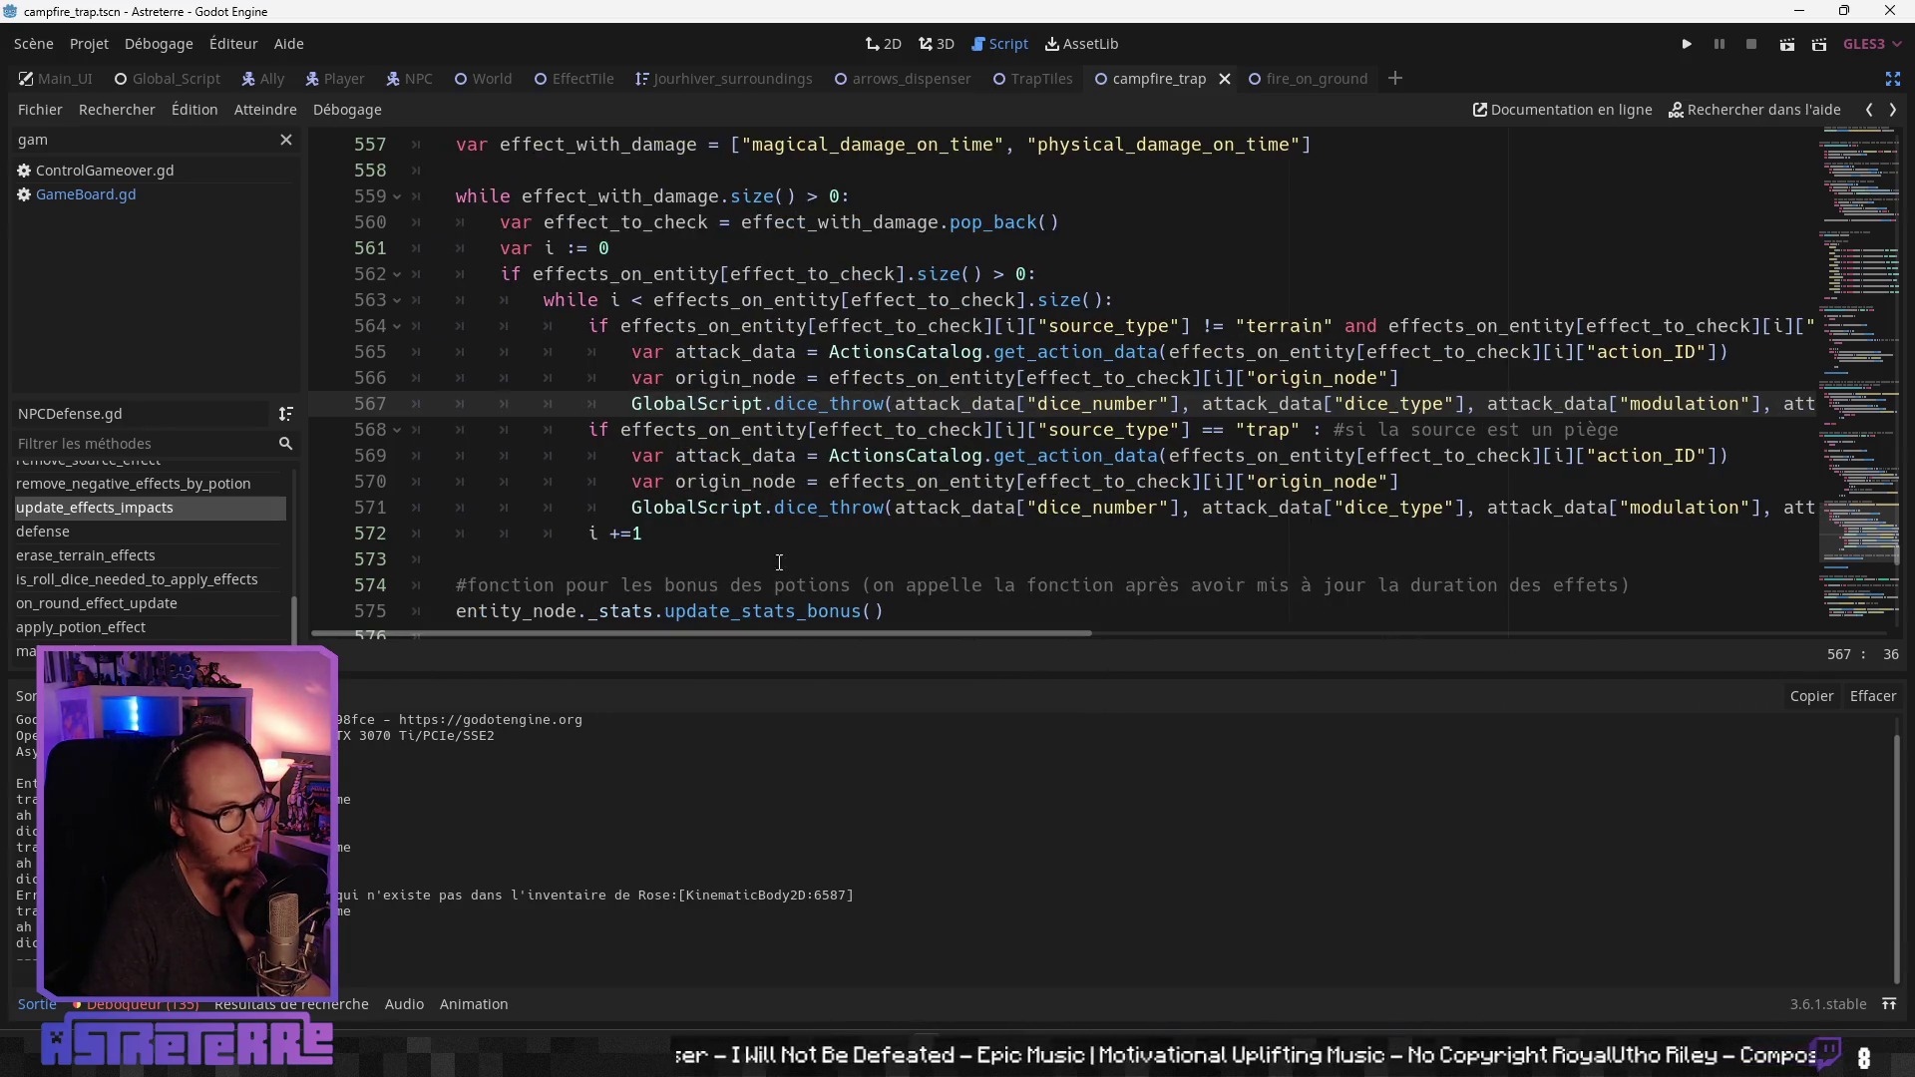
{"action": "left_click", "coordinate": [771, 522]}
{"action": "double_click", "coordinate": [783, 508]}
{"action": "scroll", "coordinate": [853, 559], "scroll_direction": "down", "scroll_amount": 2}
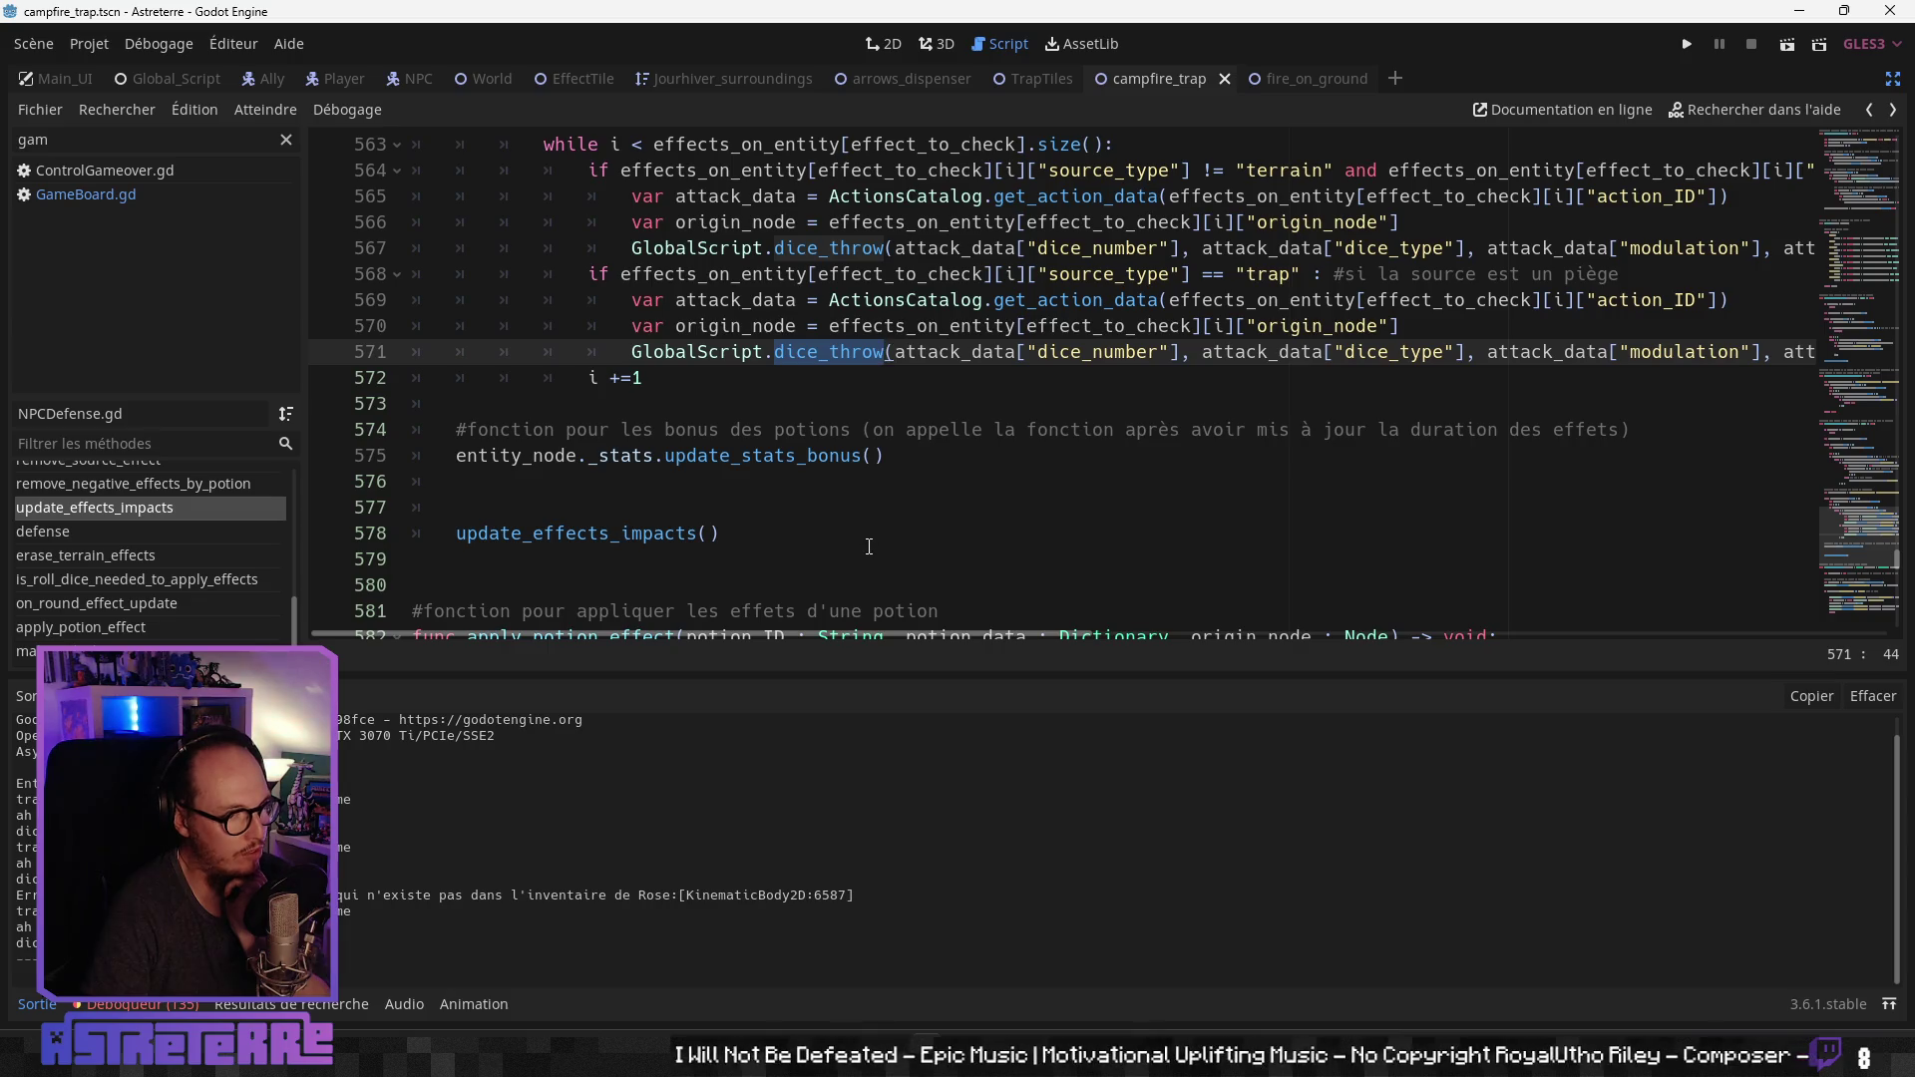
{"action": "scroll", "coordinate": [868, 546], "scroll_direction": "down", "scroll_amount": 3}
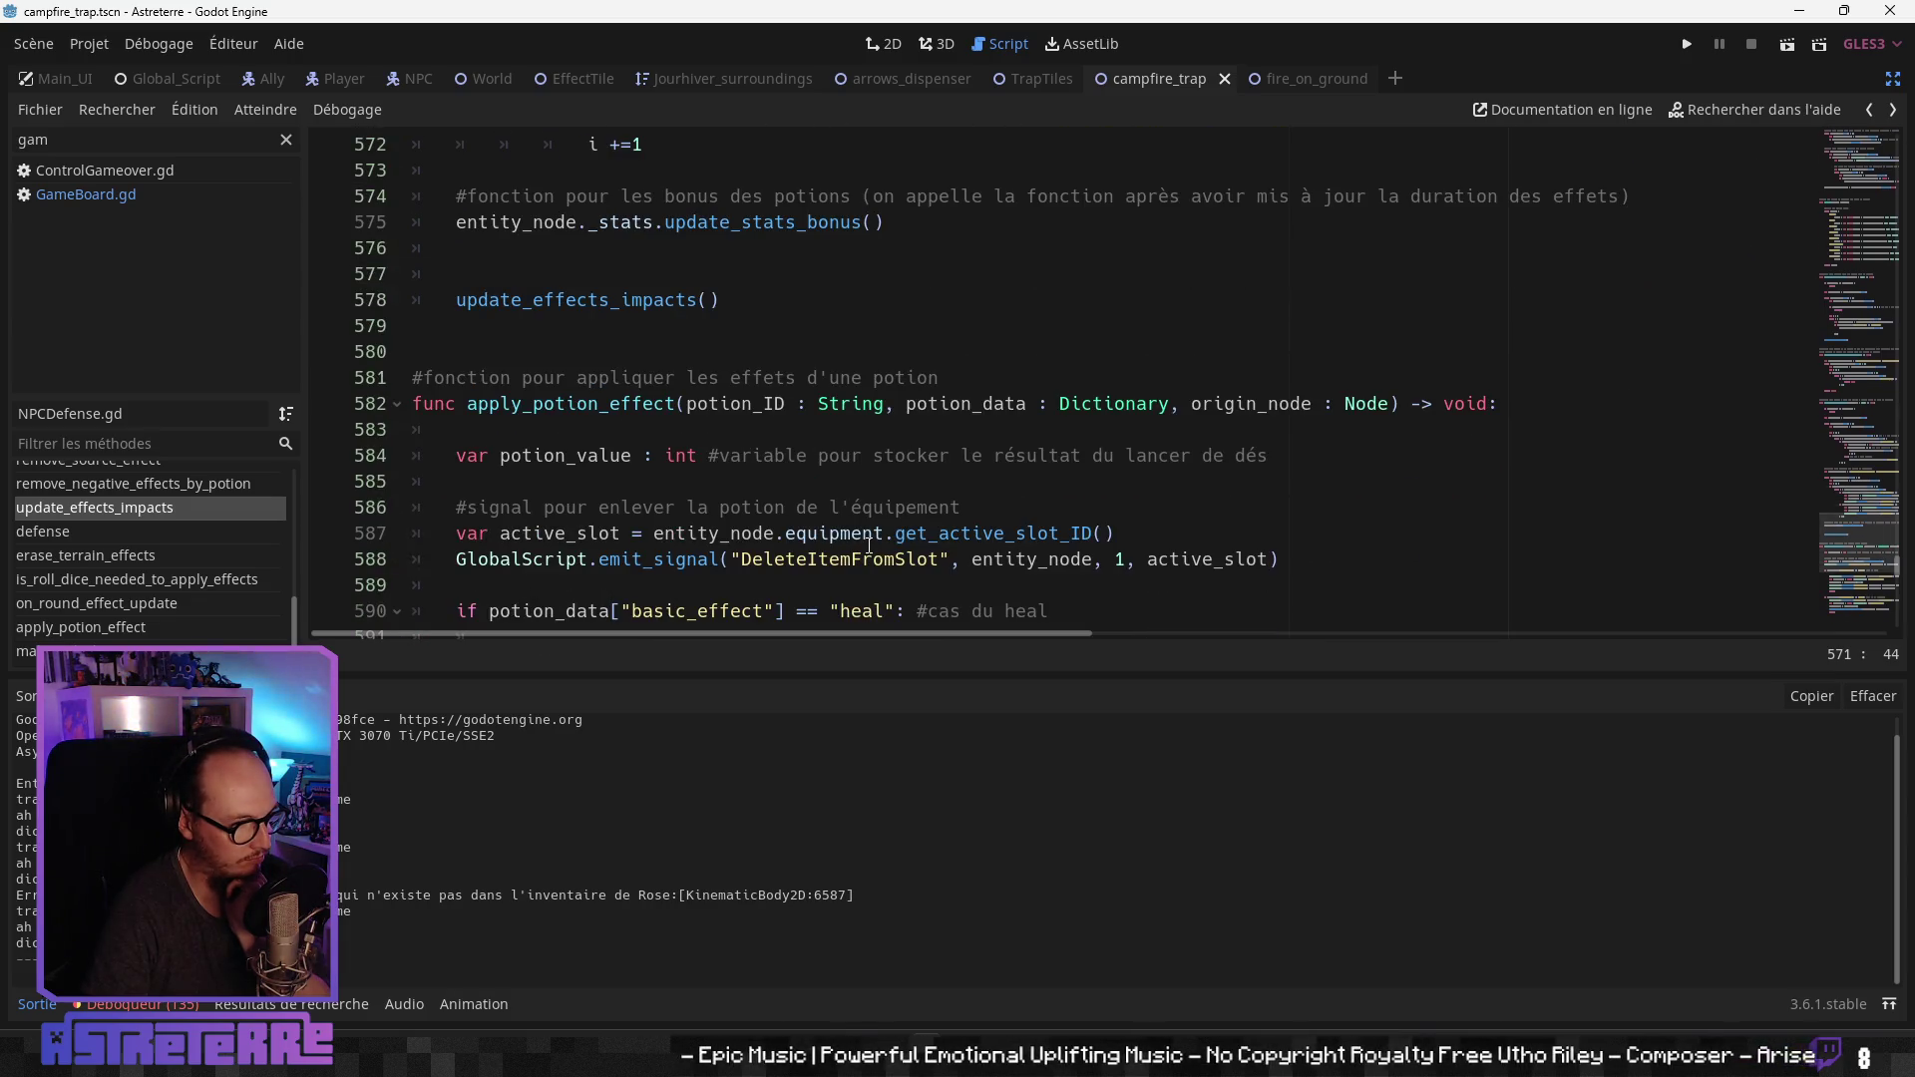
{"action": "scroll", "coordinate": [869, 546], "scroll_direction": "up", "scroll_amount": 6}
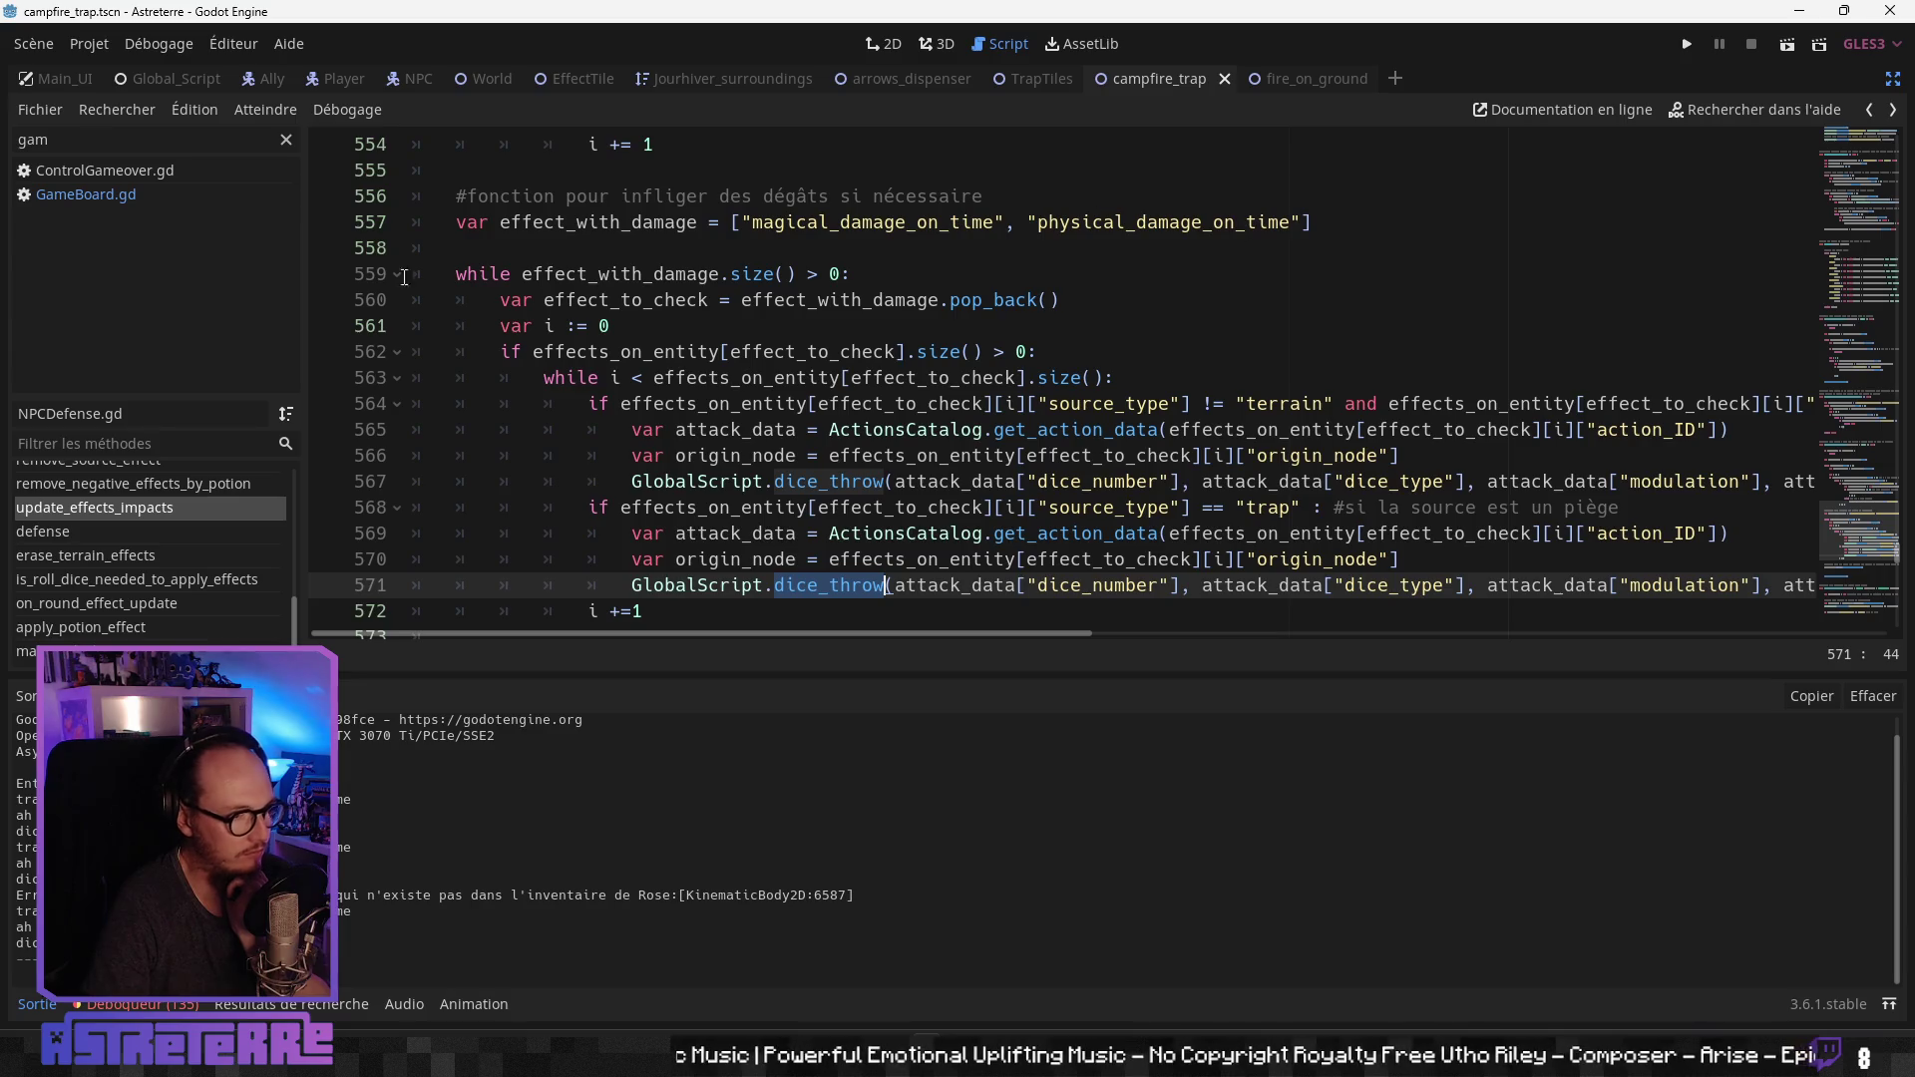
Step: Open GameBoard.gd at _ready and scroll down to update_effect_tiles and update_traps_dictionary
{"action": "left_click", "coordinate": [179, 197]}
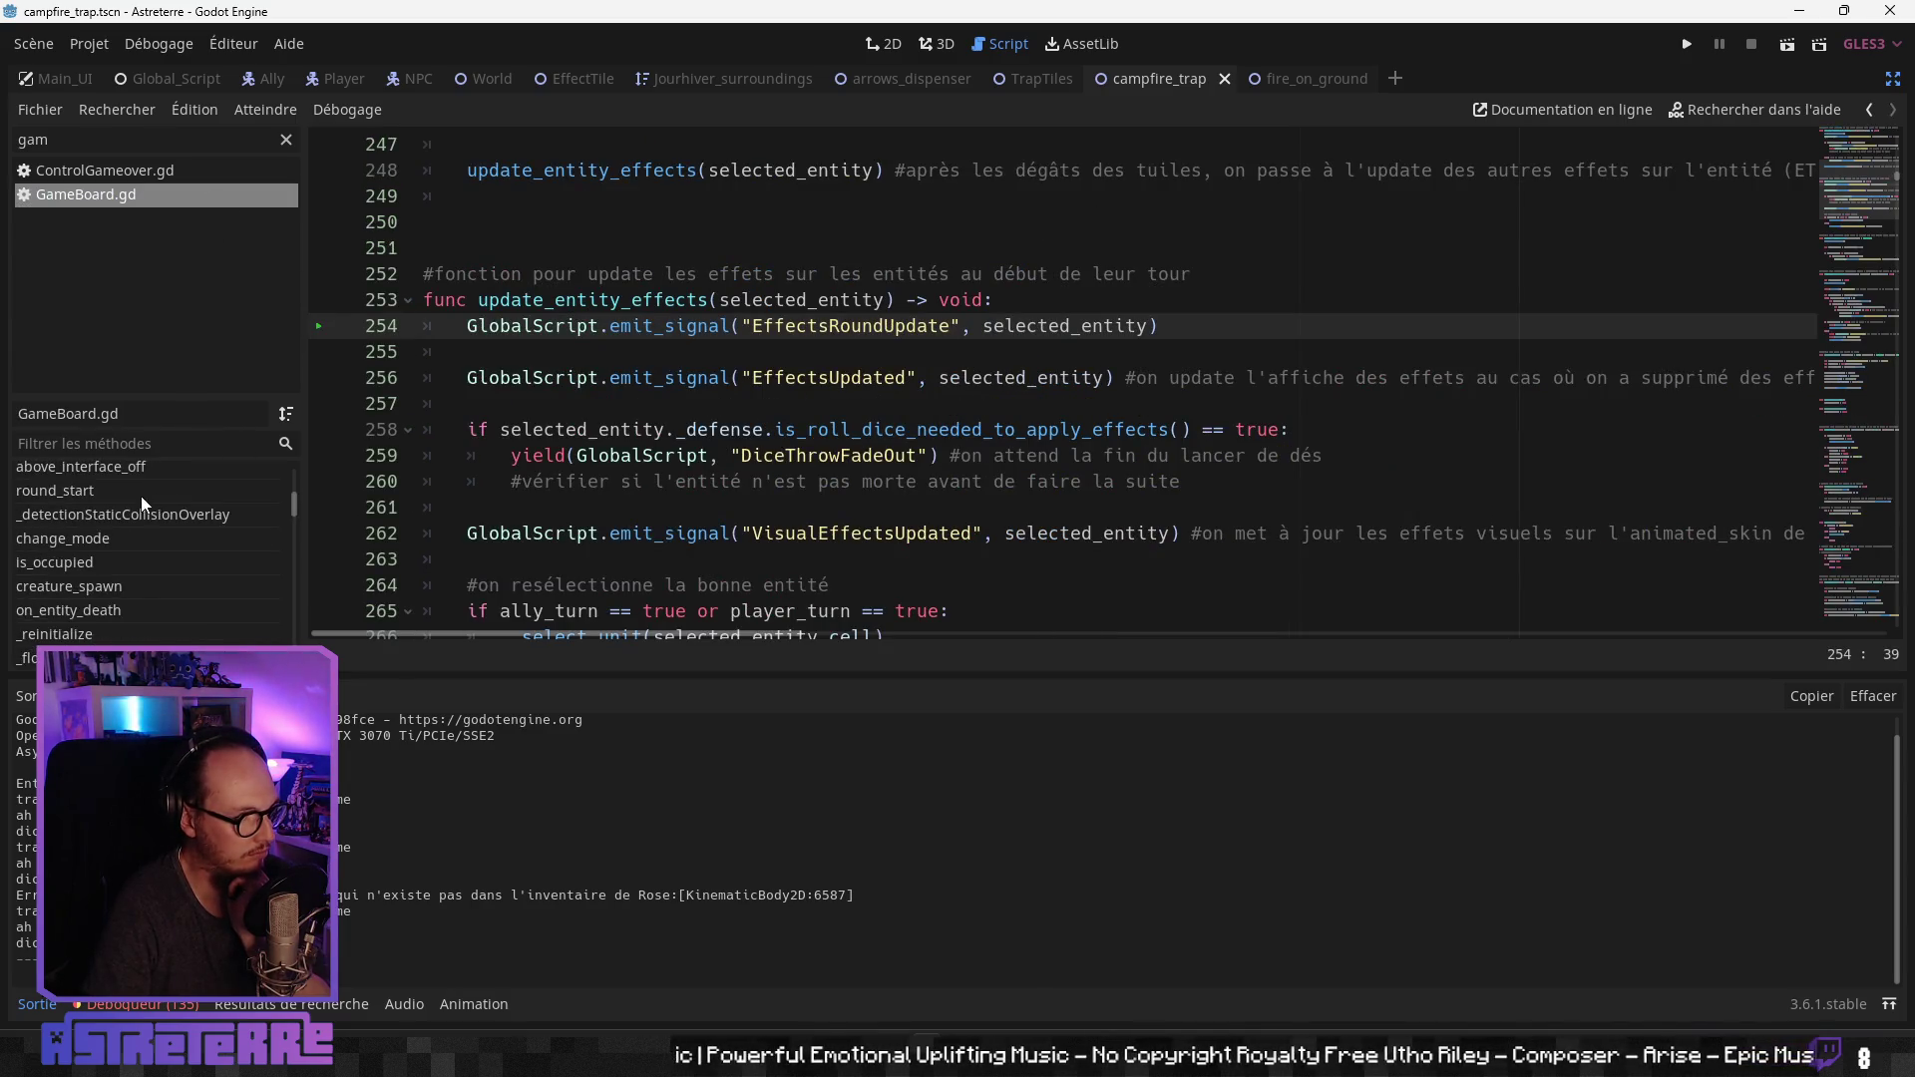
{"action": "scroll", "coordinate": [141, 494], "scroll_direction": "up", "scroll_amount": 3}
{"action": "left_click", "coordinate": [136, 479]}
{"action": "scroll", "coordinate": [668, 443], "scroll_direction": "down", "scroll_amount": 1}
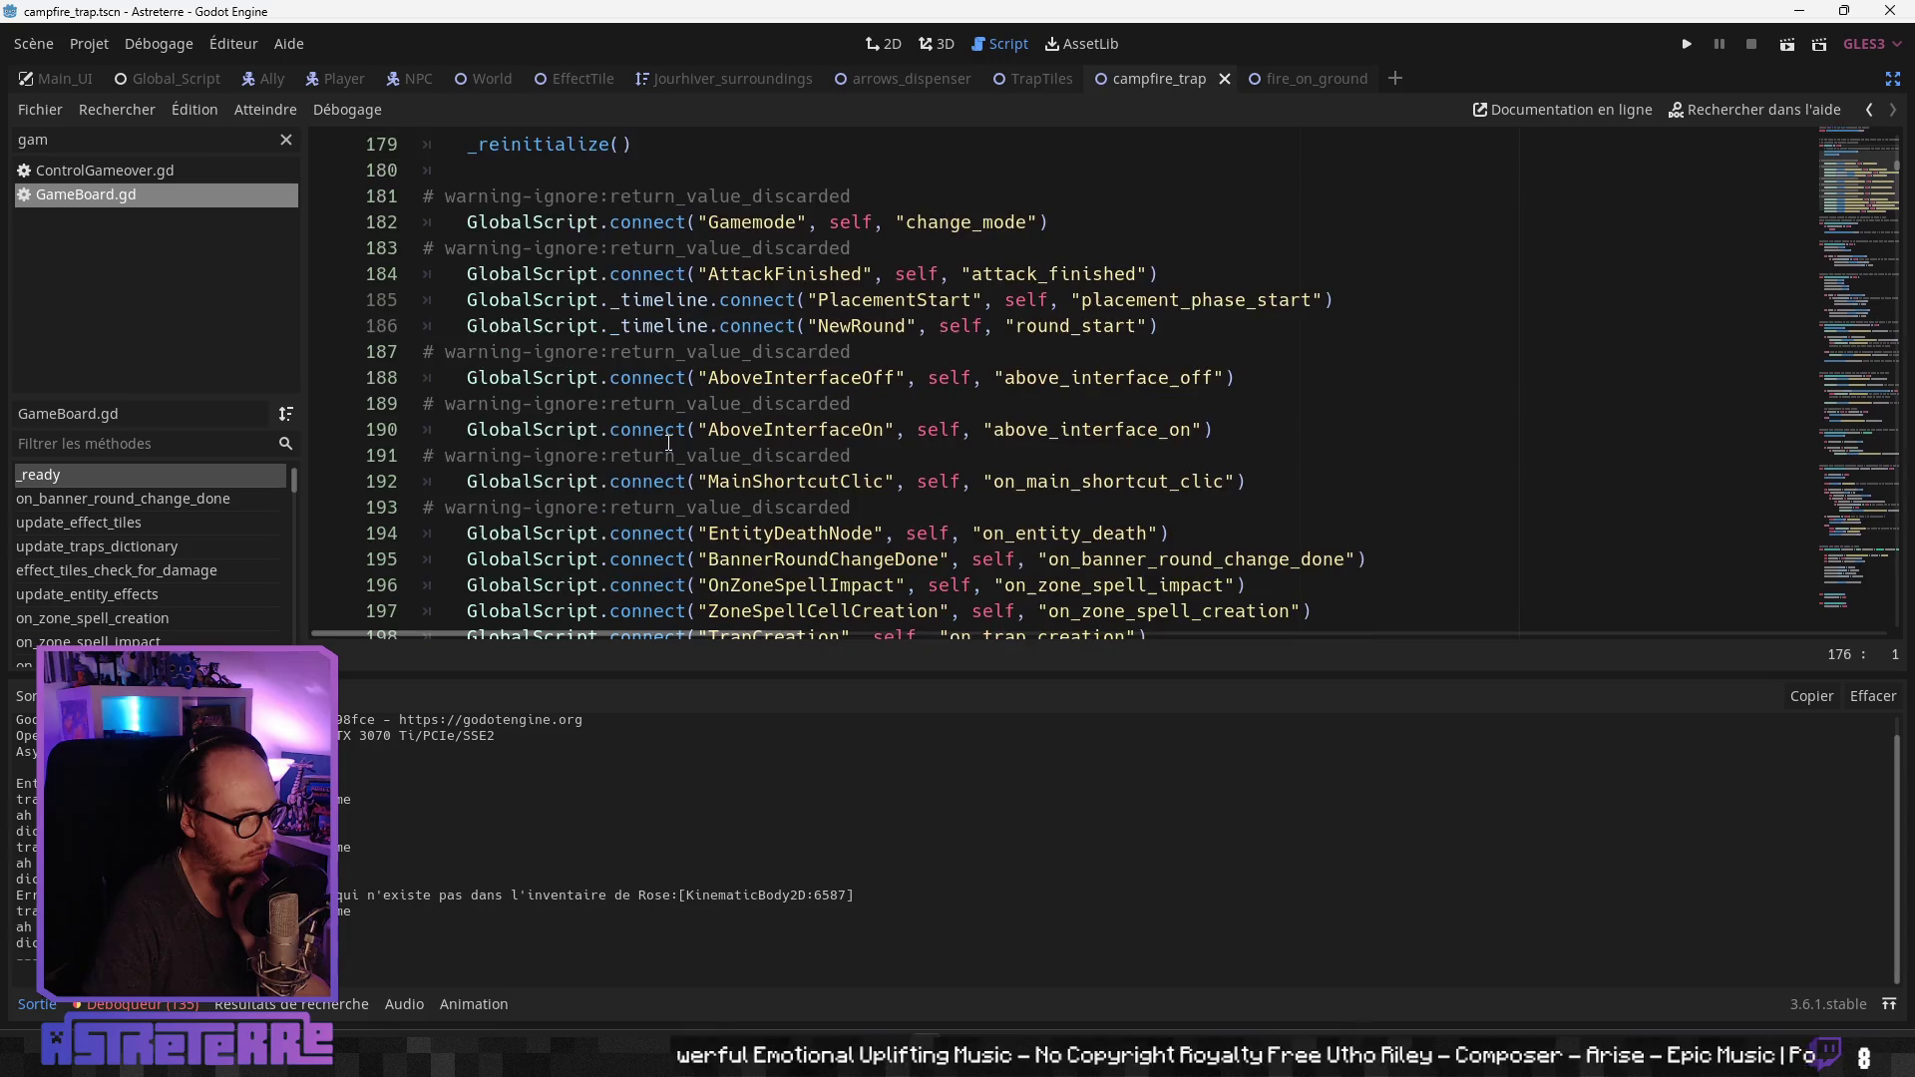
{"action": "scroll", "coordinate": [668, 443], "scroll_direction": "down", "scroll_amount": 2}
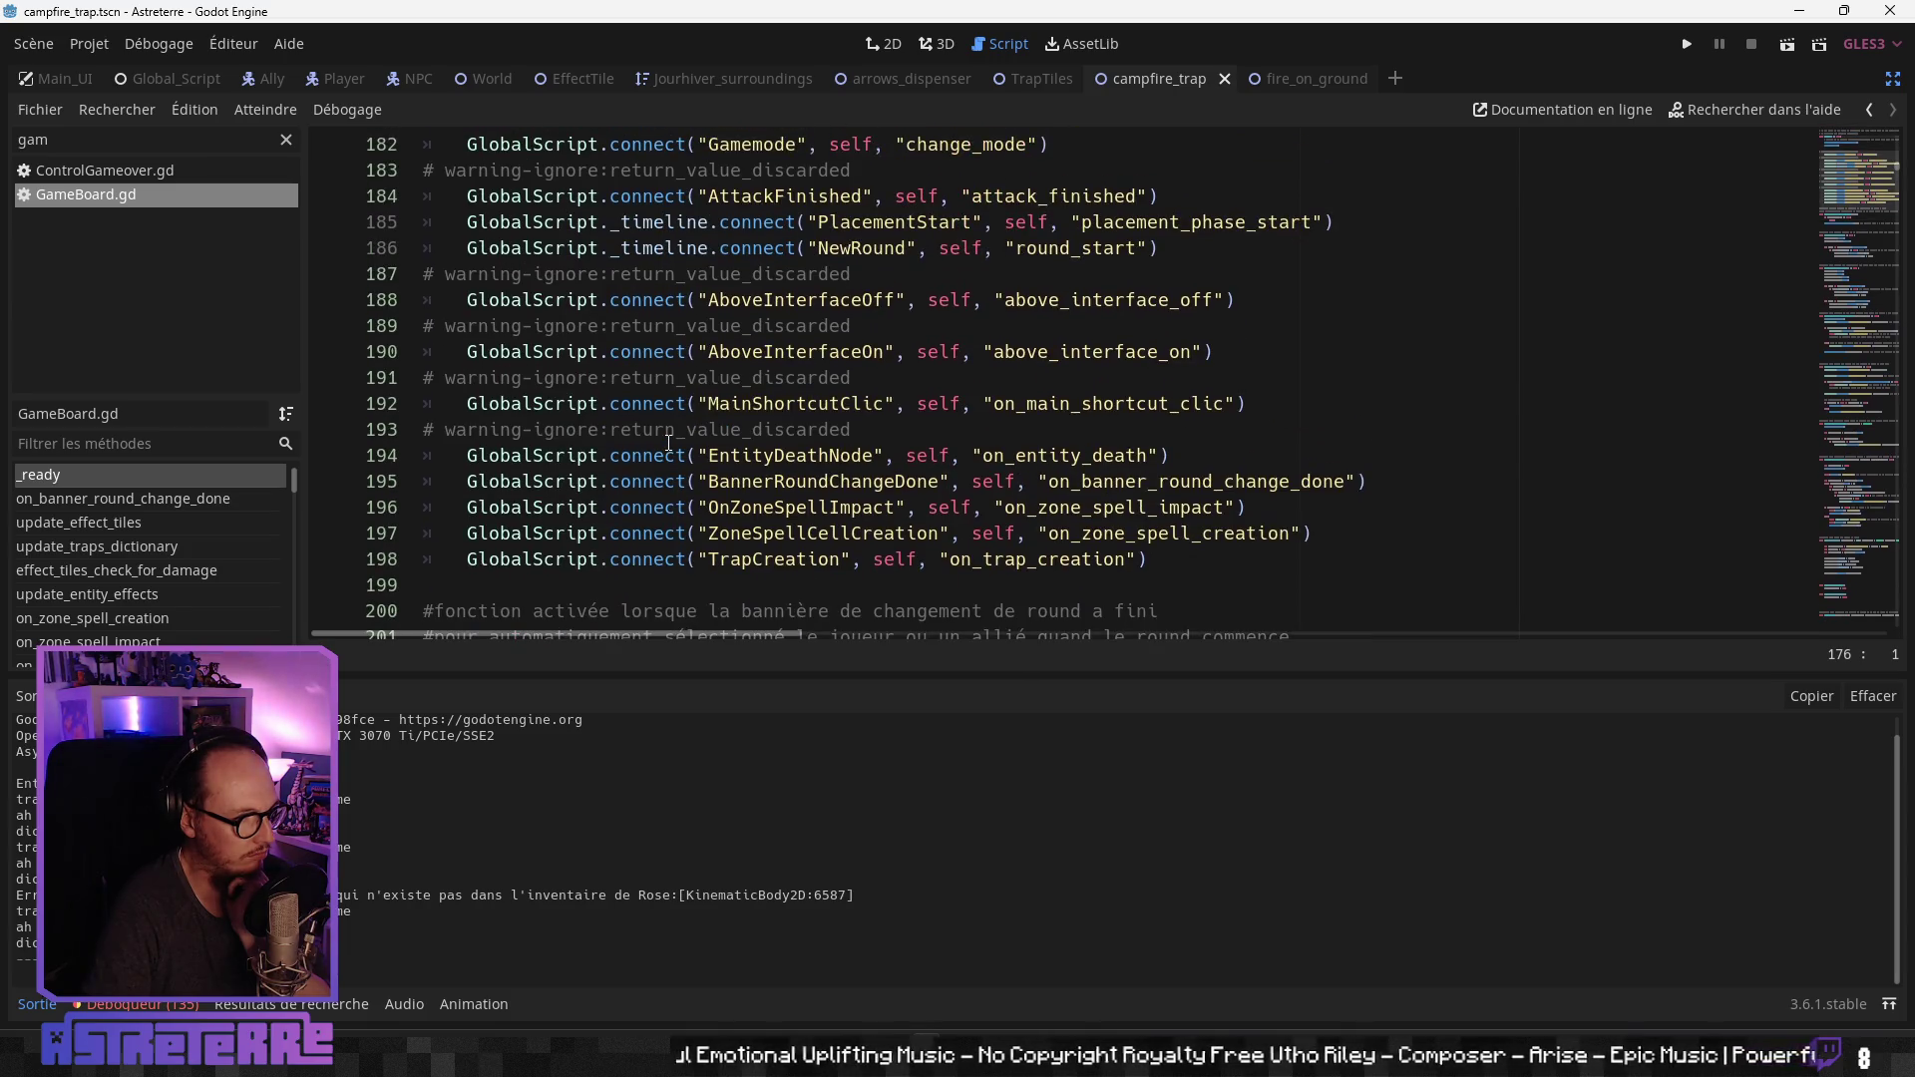
{"action": "scroll", "coordinate": [668, 443], "scroll_direction": "up", "scroll_amount": 2}
{"action": "scroll", "coordinate": [668, 443], "scroll_direction": "down", "scroll_amount": 1}
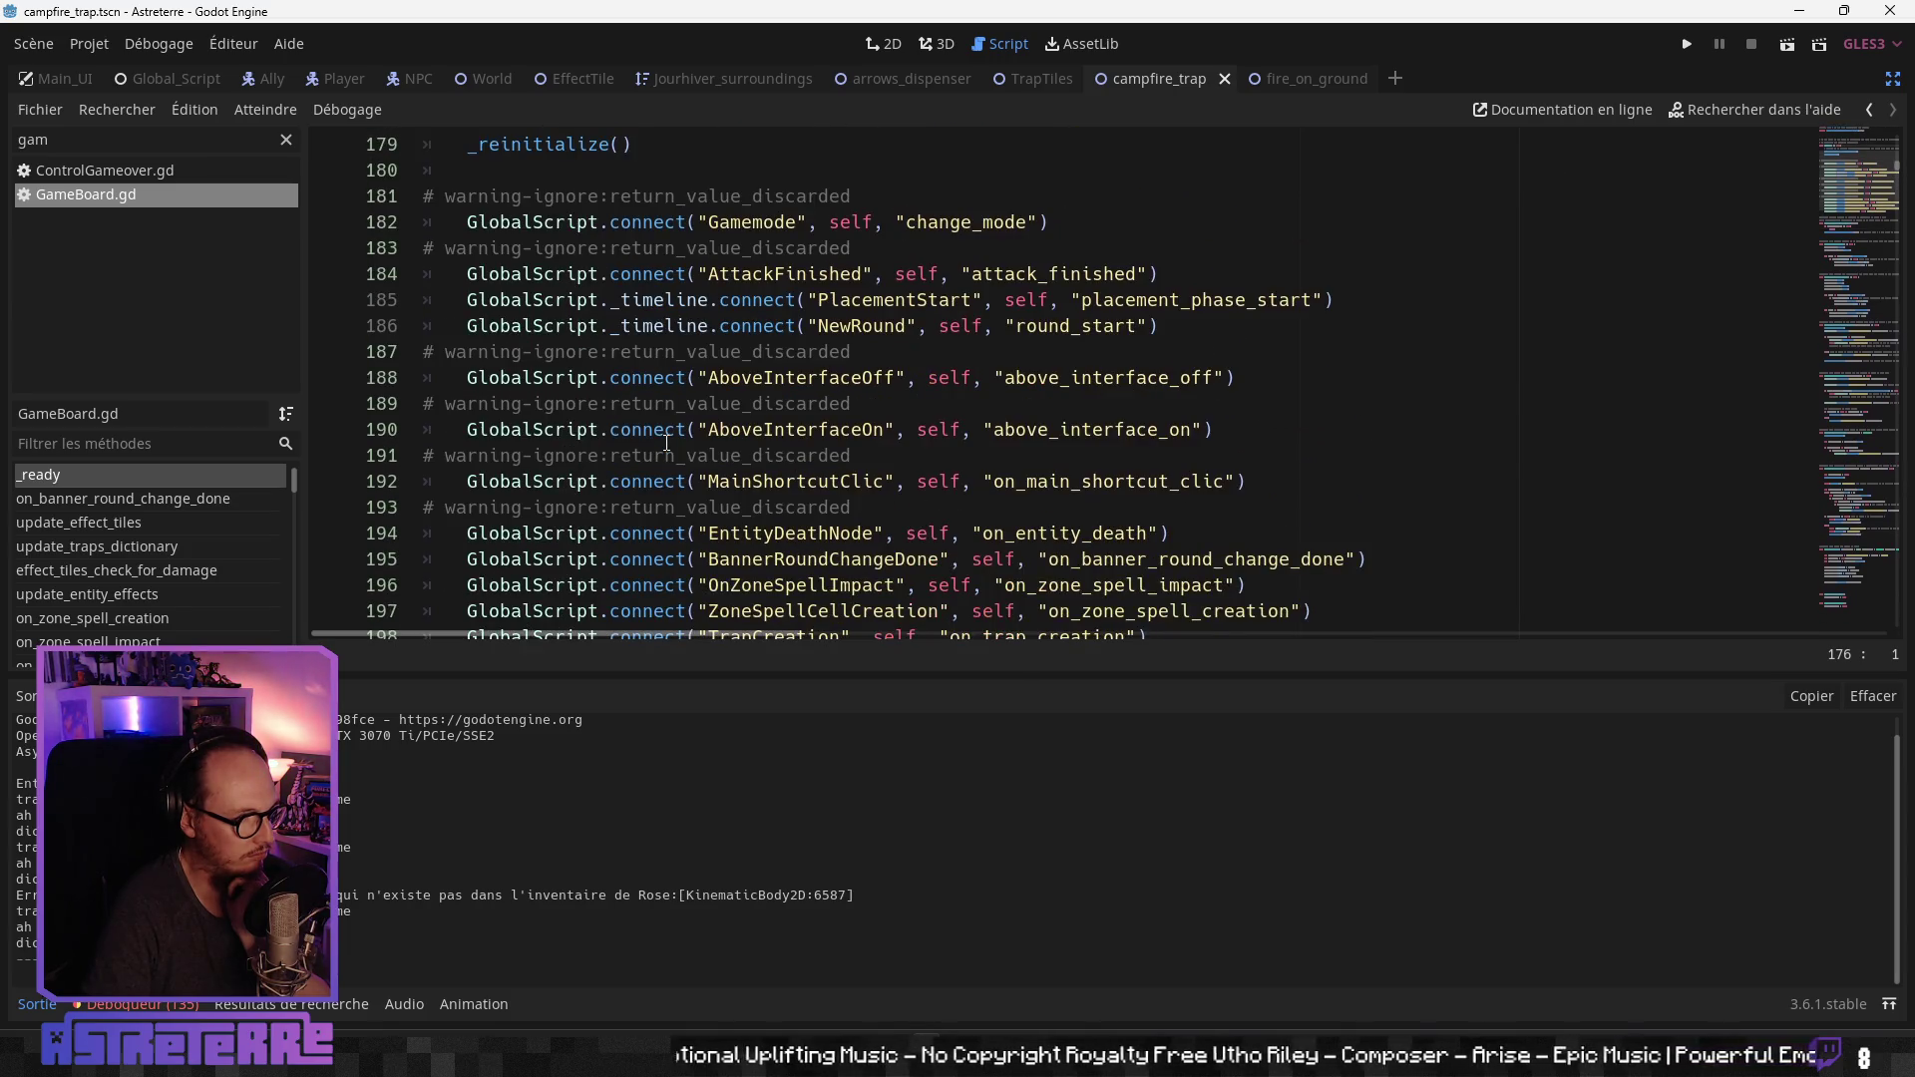
{"action": "scroll", "coordinate": [667, 442], "scroll_direction": "down", "scroll_amount": 1}
{"action": "scroll", "coordinate": [667, 443], "scroll_direction": "up", "scroll_amount": 1}
{"action": "scroll", "coordinate": [667, 443], "scroll_direction": "down", "scroll_amount": 1}
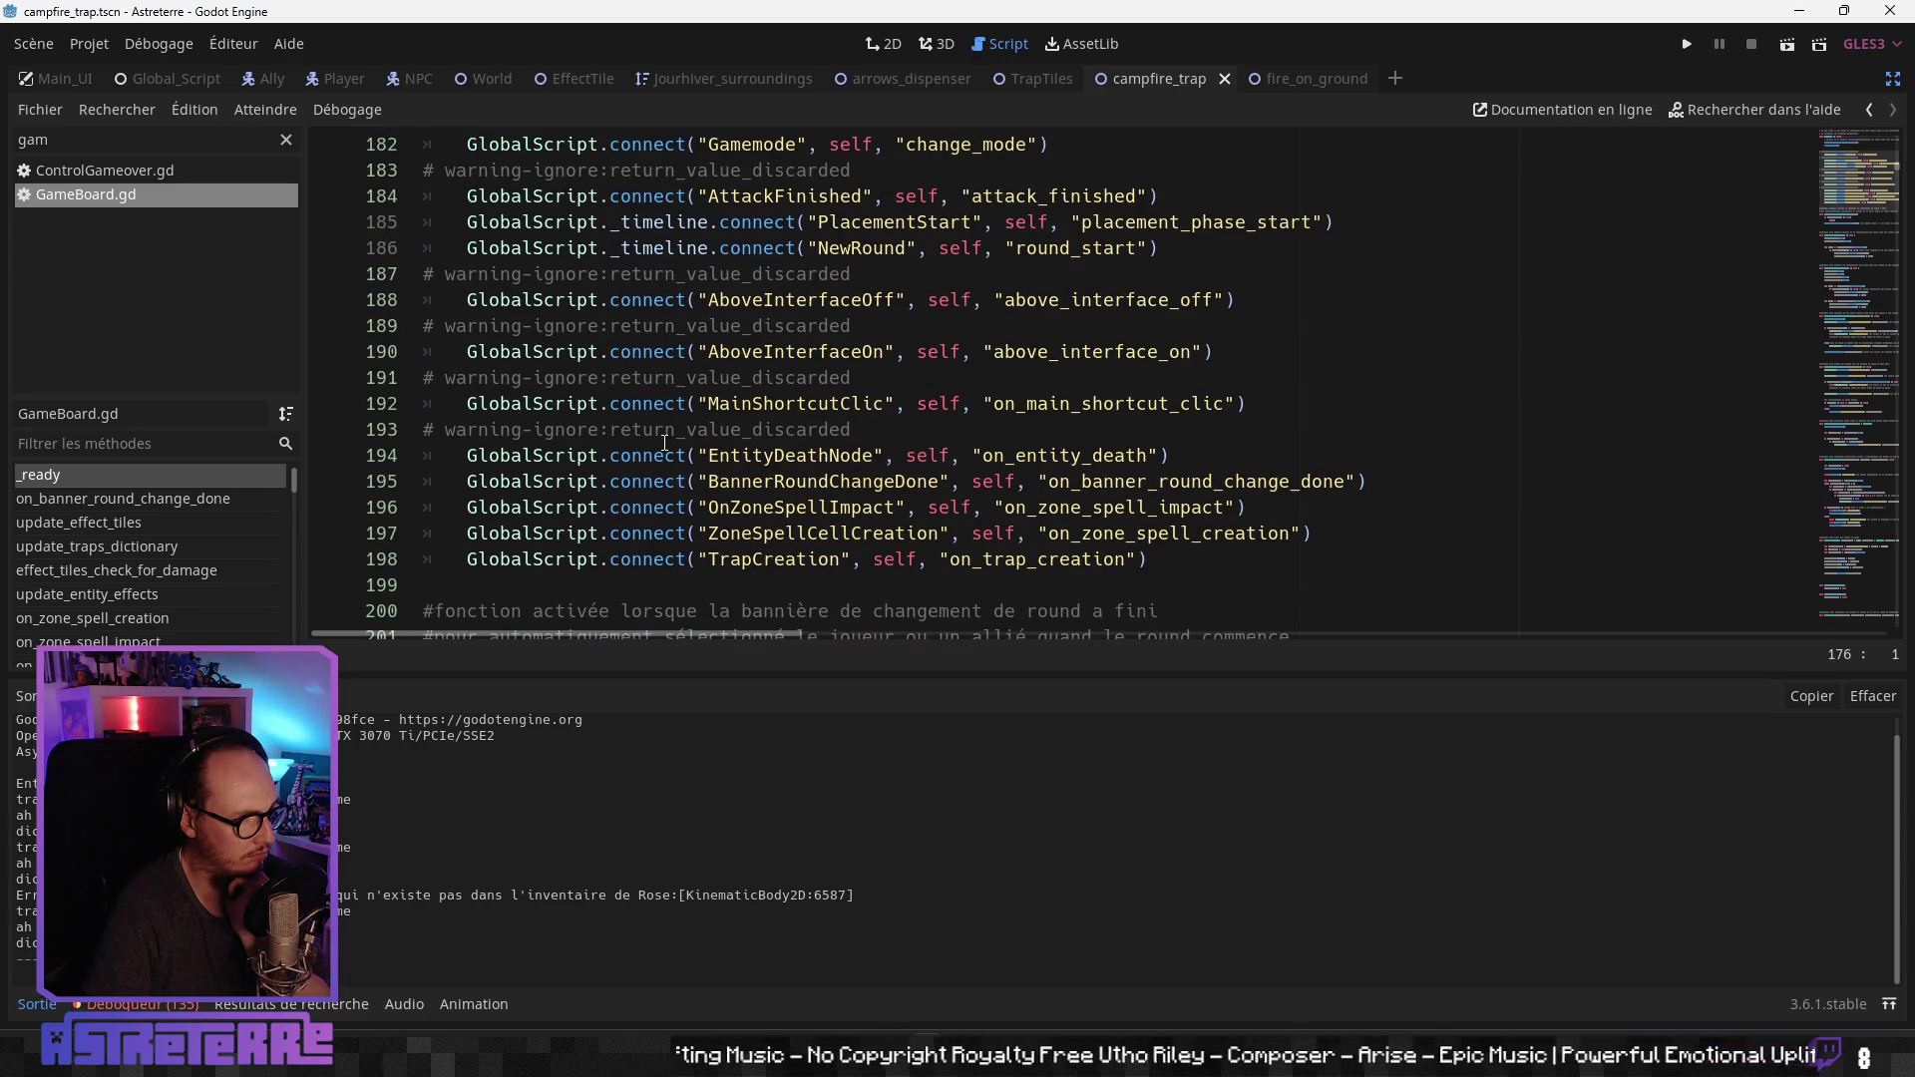
{"action": "scroll", "coordinate": [666, 442], "scroll_direction": "down", "scroll_amount": 5}
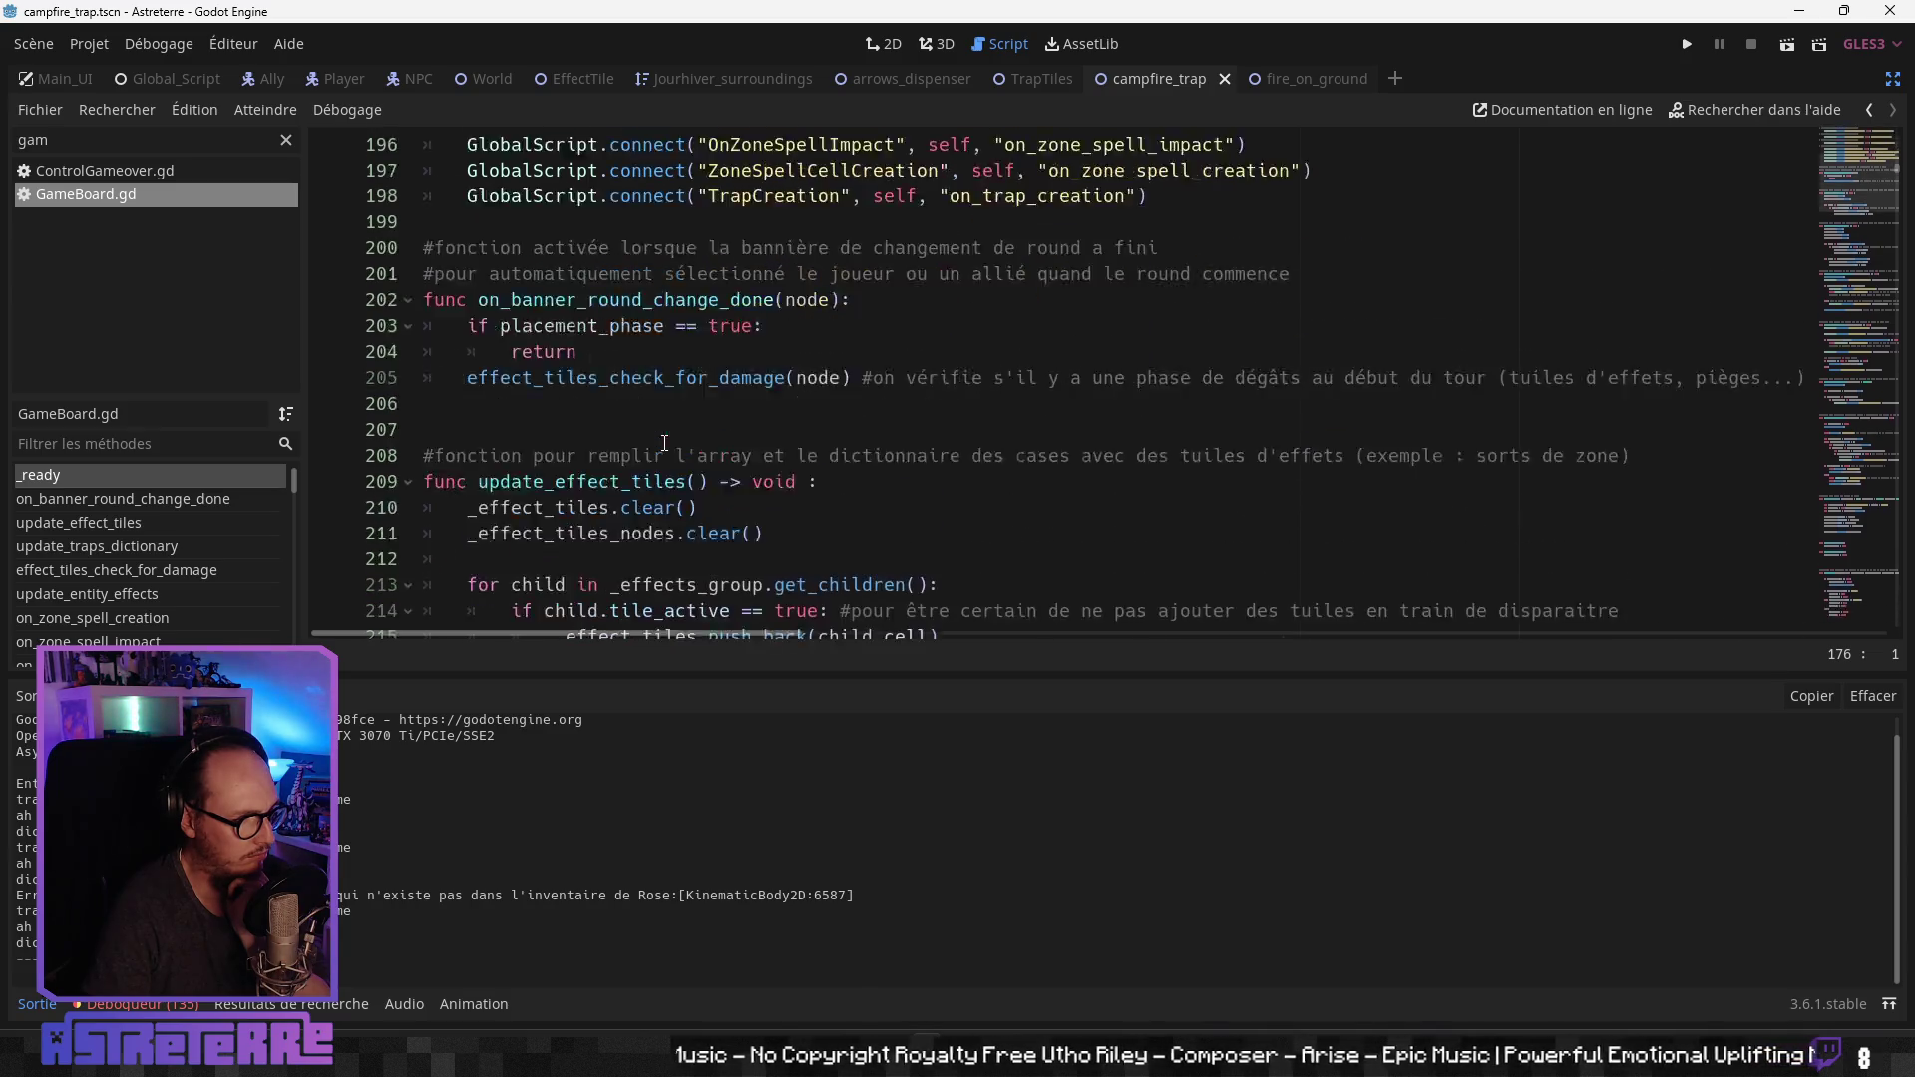
{"action": "scroll", "coordinate": [665, 443], "scroll_direction": "down", "scroll_amount": 3}
{"action": "scroll", "coordinate": [205, 536], "scroll_direction": "down", "scroll_amount": 1}
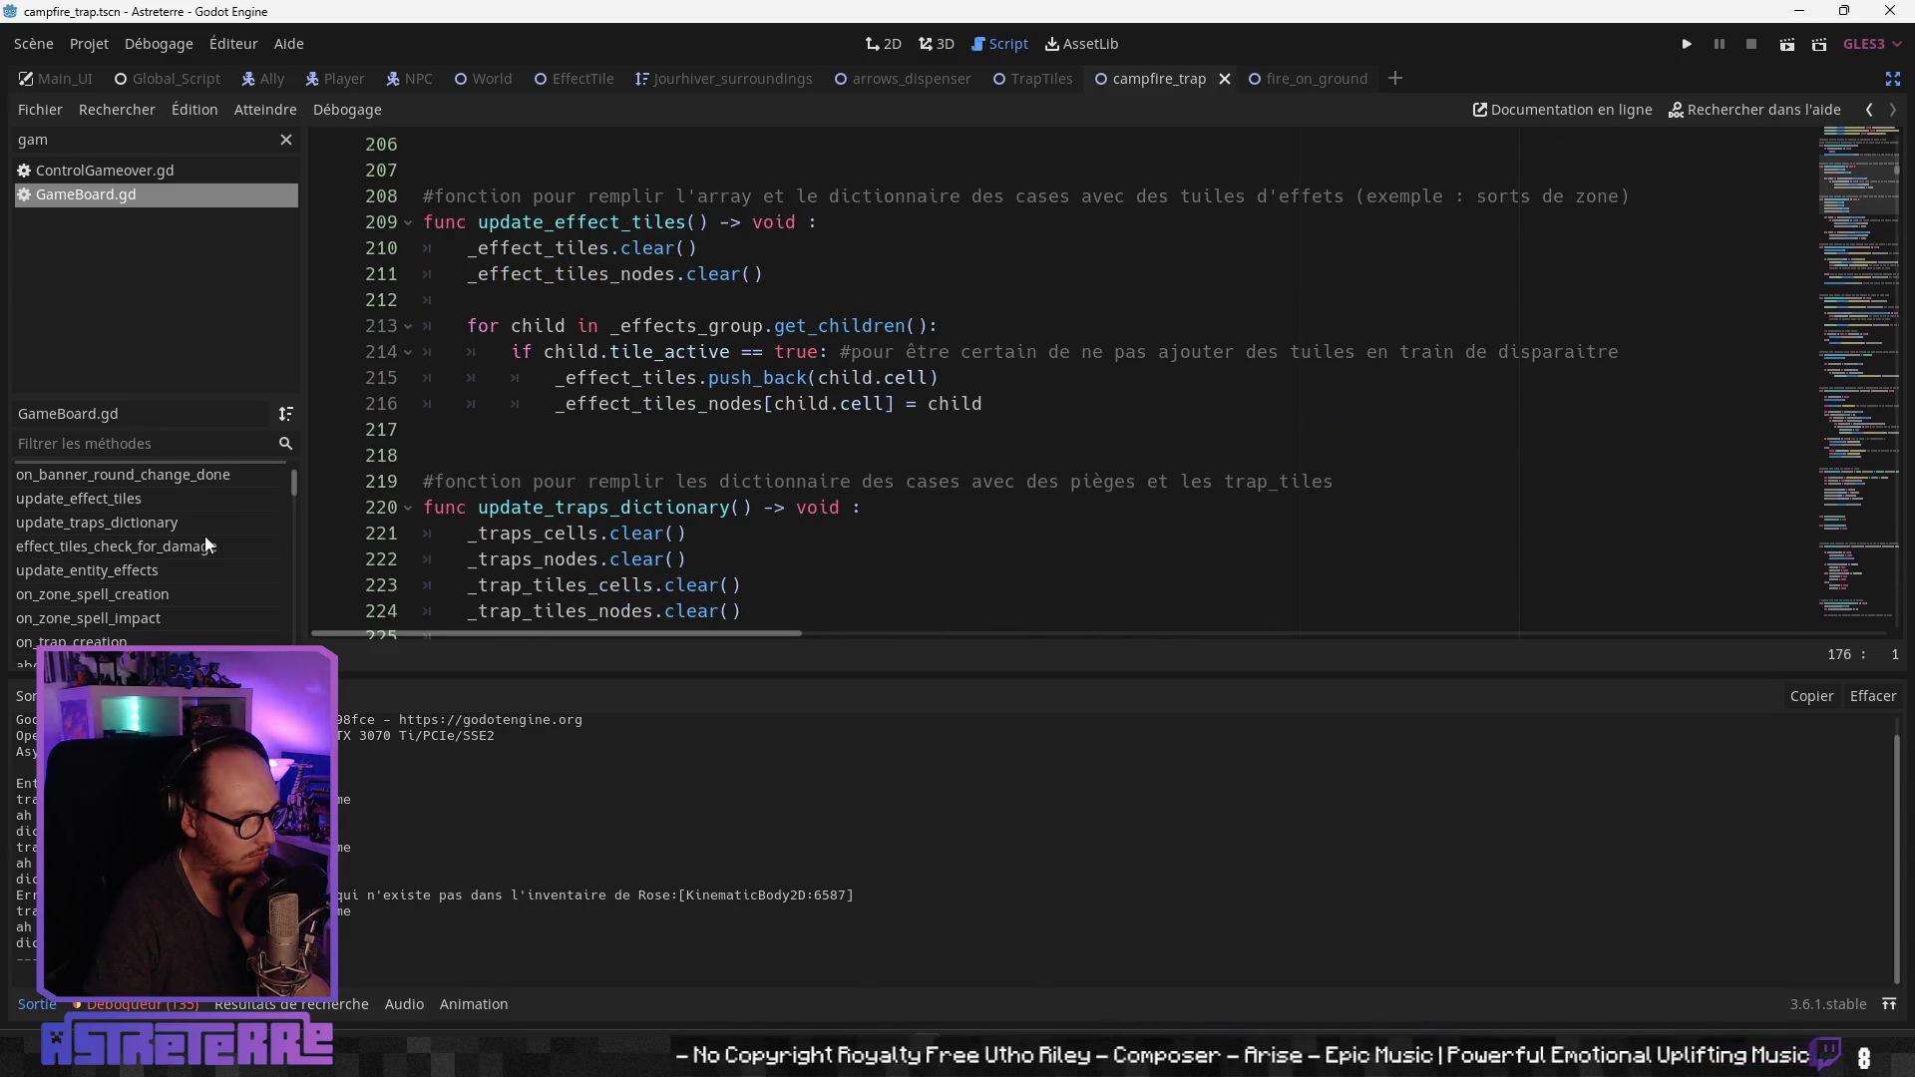
{"action": "left_click", "coordinate": [178, 530]}
{"action": "left_click", "coordinate": [163, 546]}
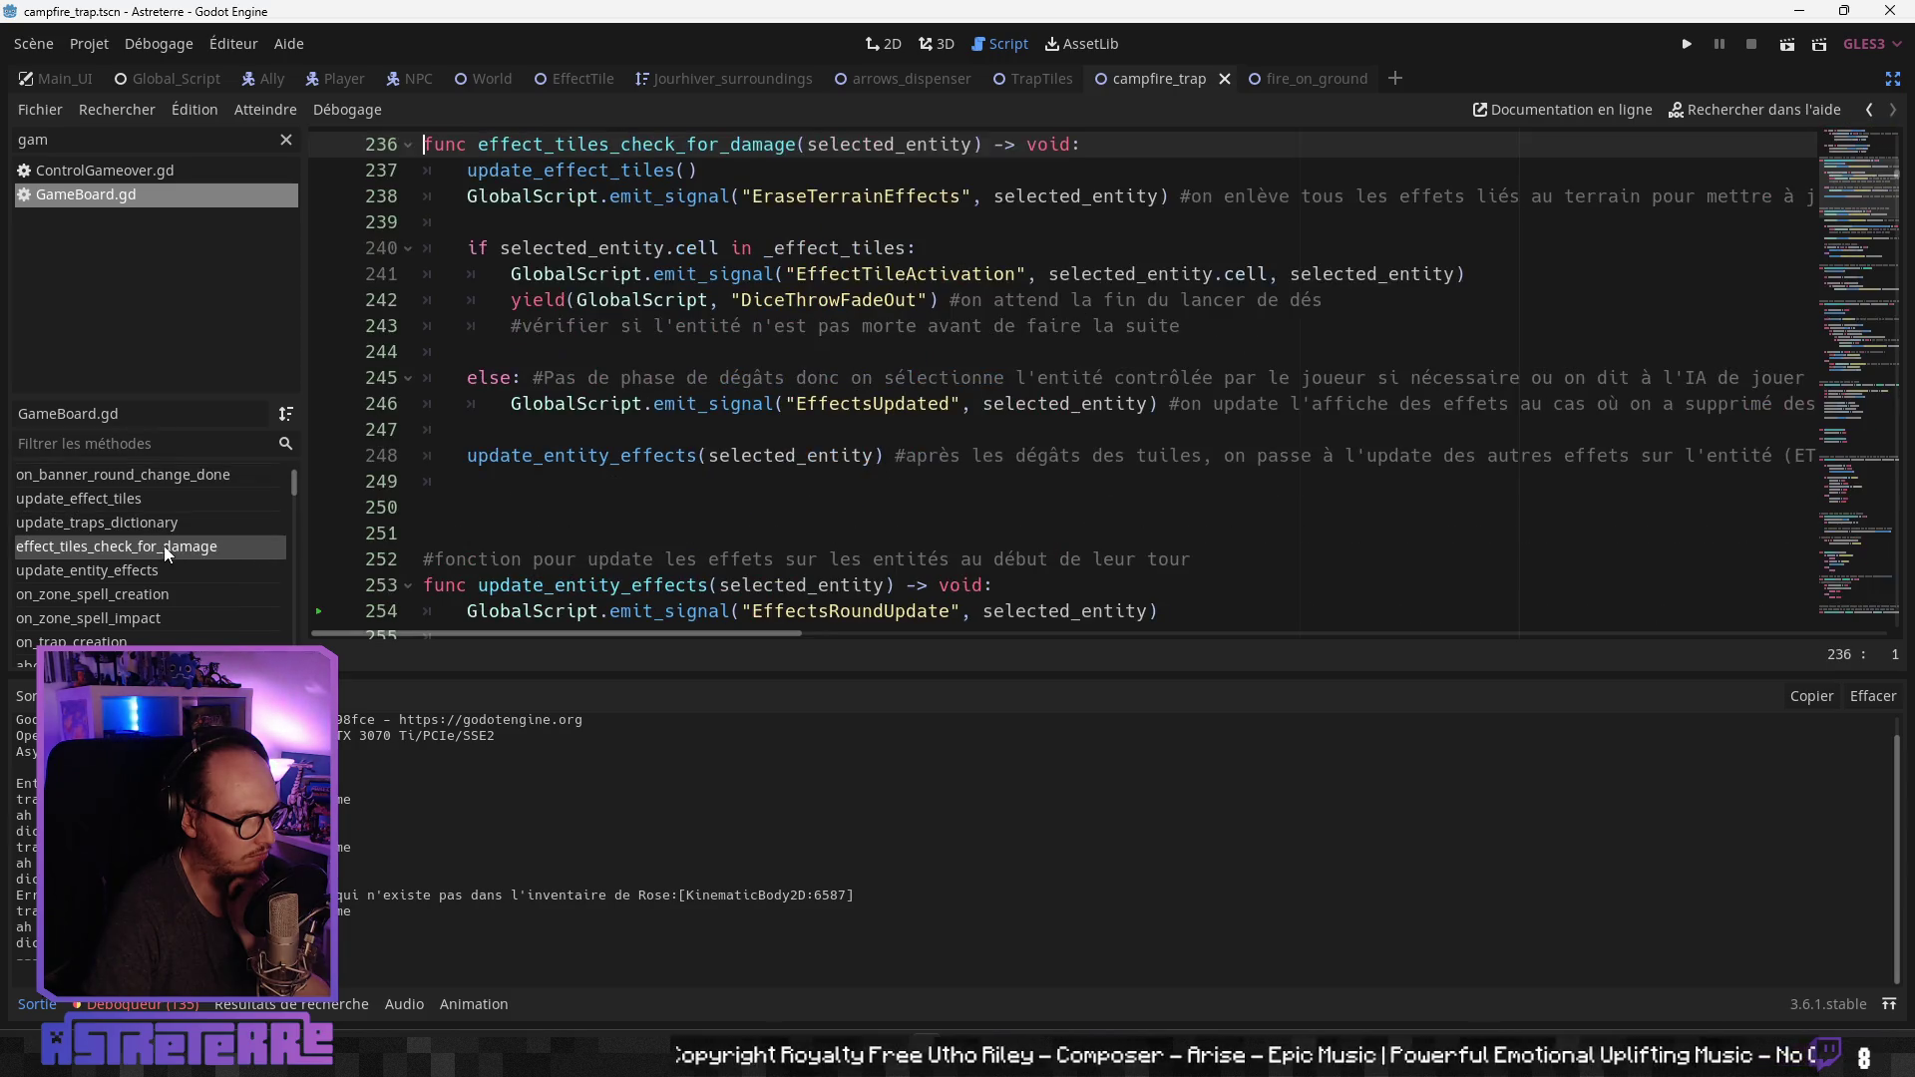
{"action": "left_click", "coordinate": [558, 429]}
{"action": "left_click", "coordinate": [731, 300]}
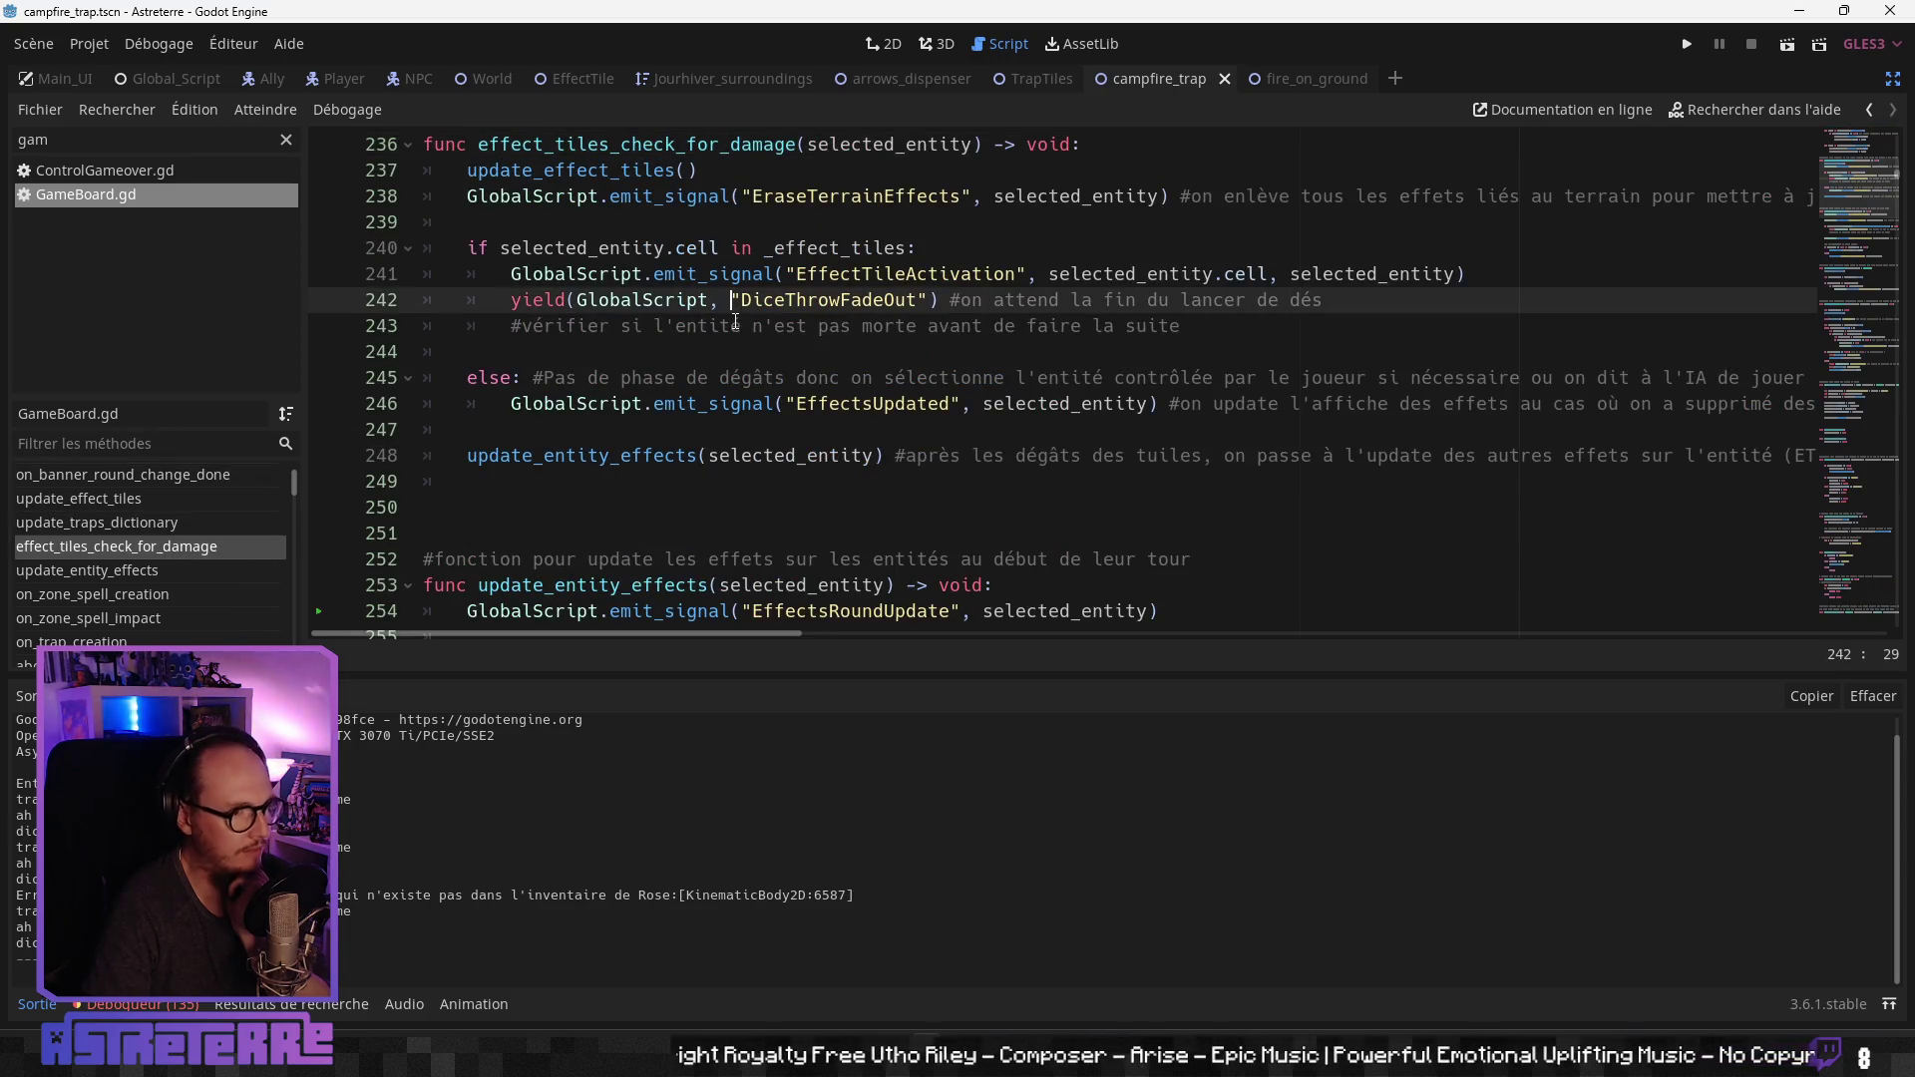
{"action": "left_click", "coordinate": [811, 344]}
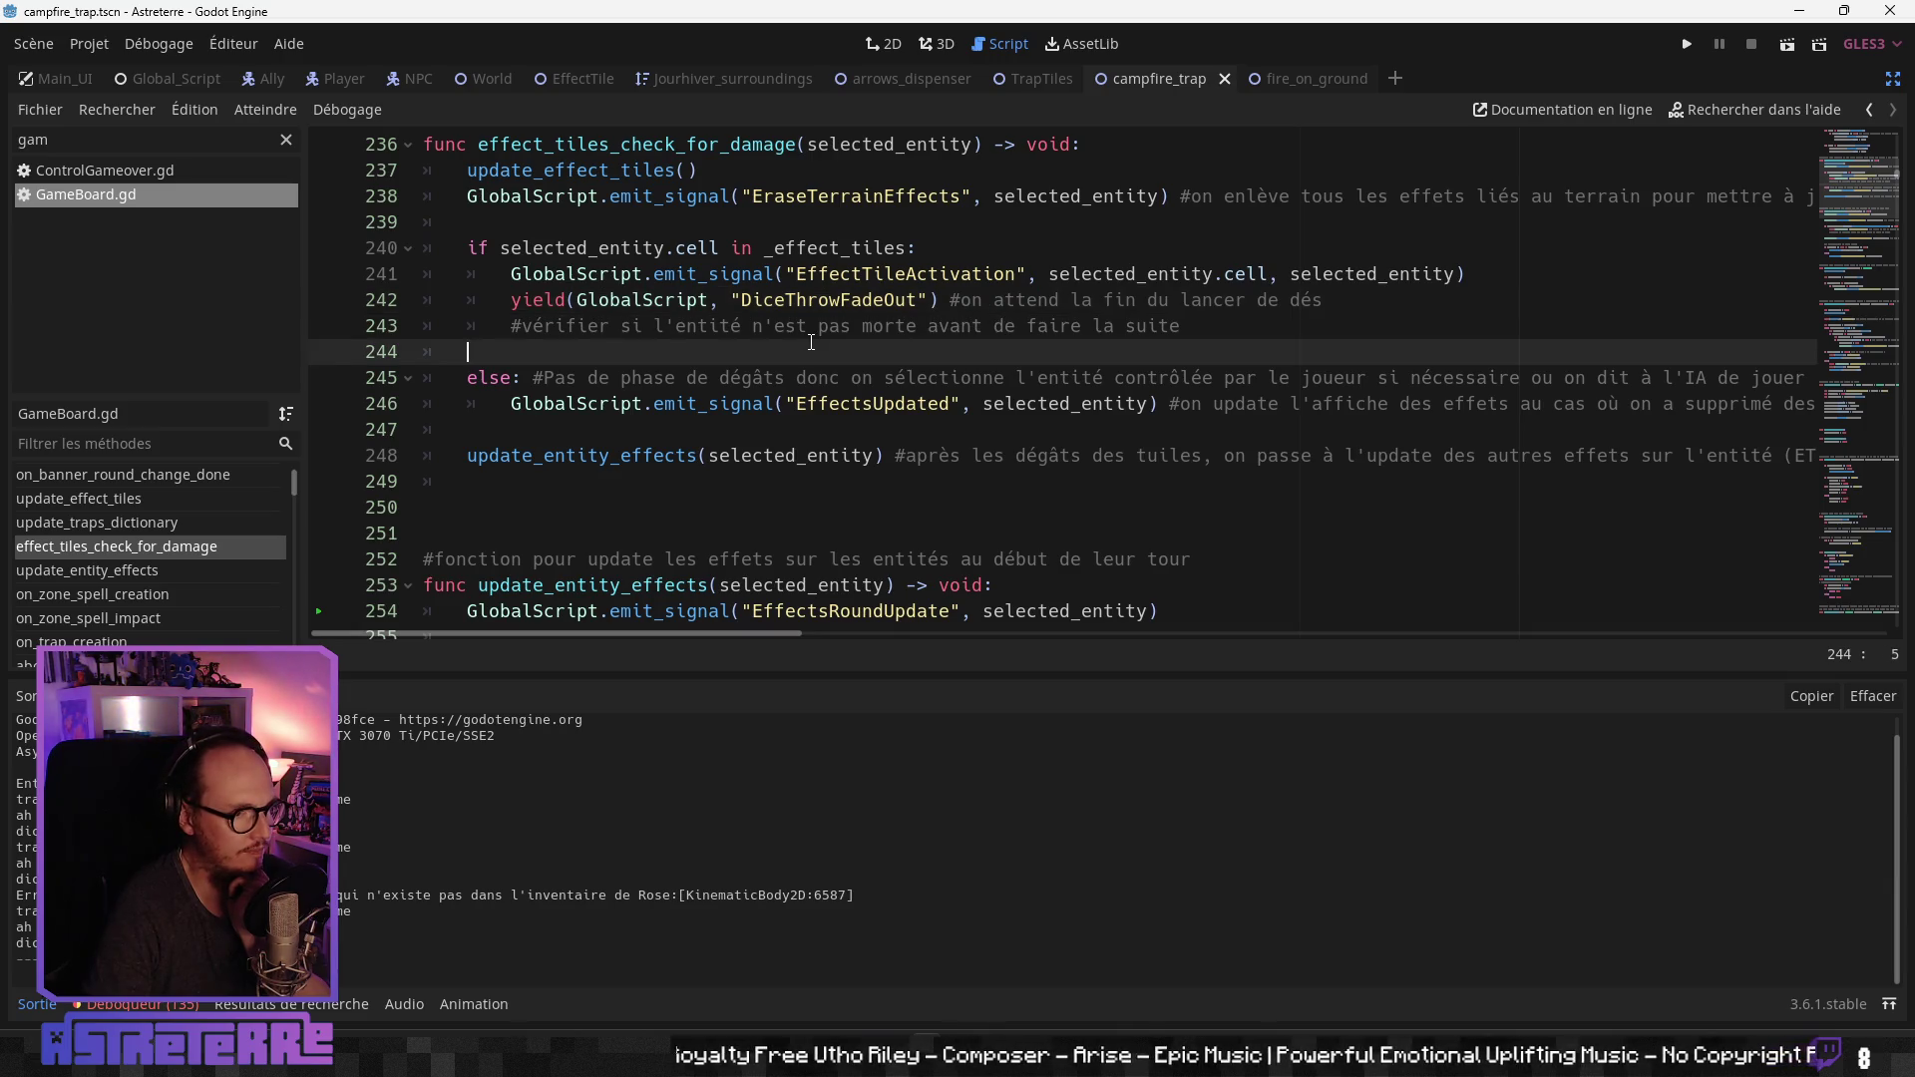
{"action": "left_click", "coordinate": [818, 327]}
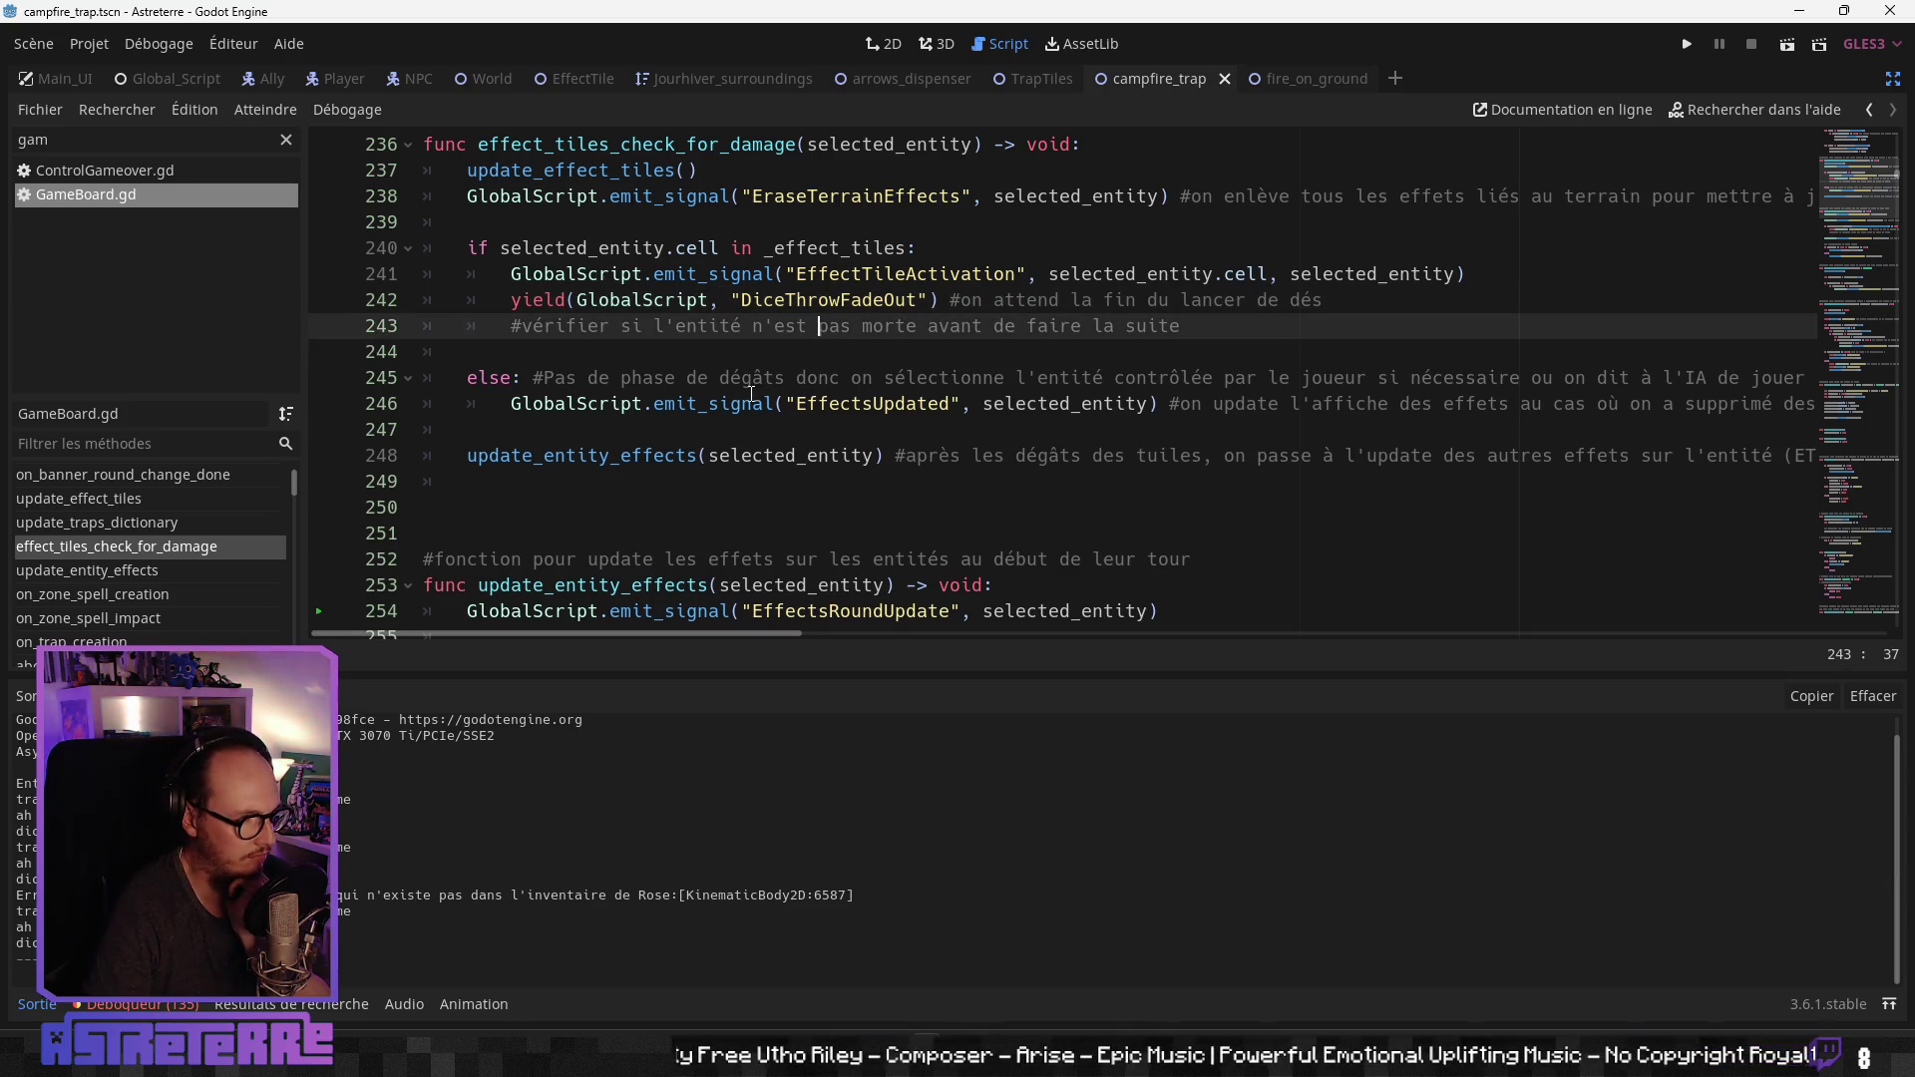
{"action": "double_click", "coordinate": [791, 304]}
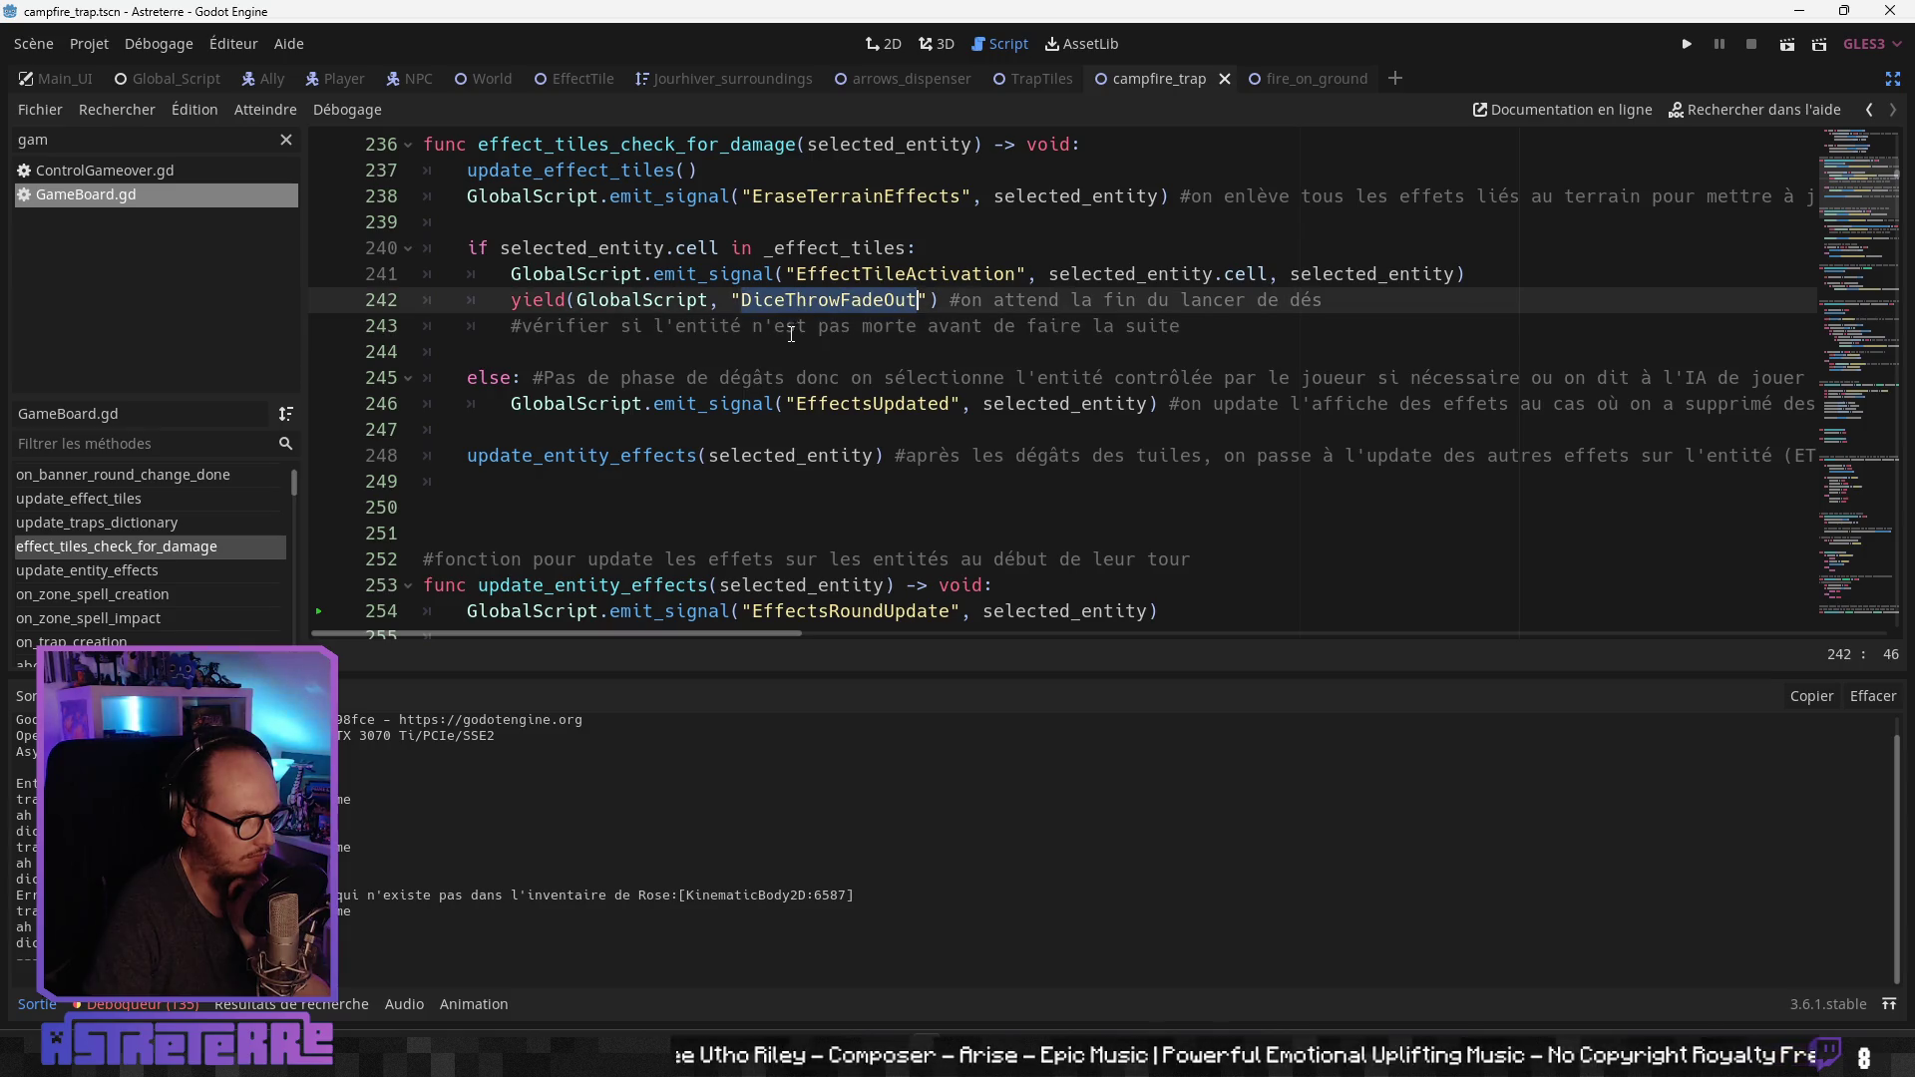
{"action": "left_click", "coordinate": [788, 325]}
{"action": "left_click", "coordinate": [775, 404]}
{"action": "left_click", "coordinate": [793, 431]}
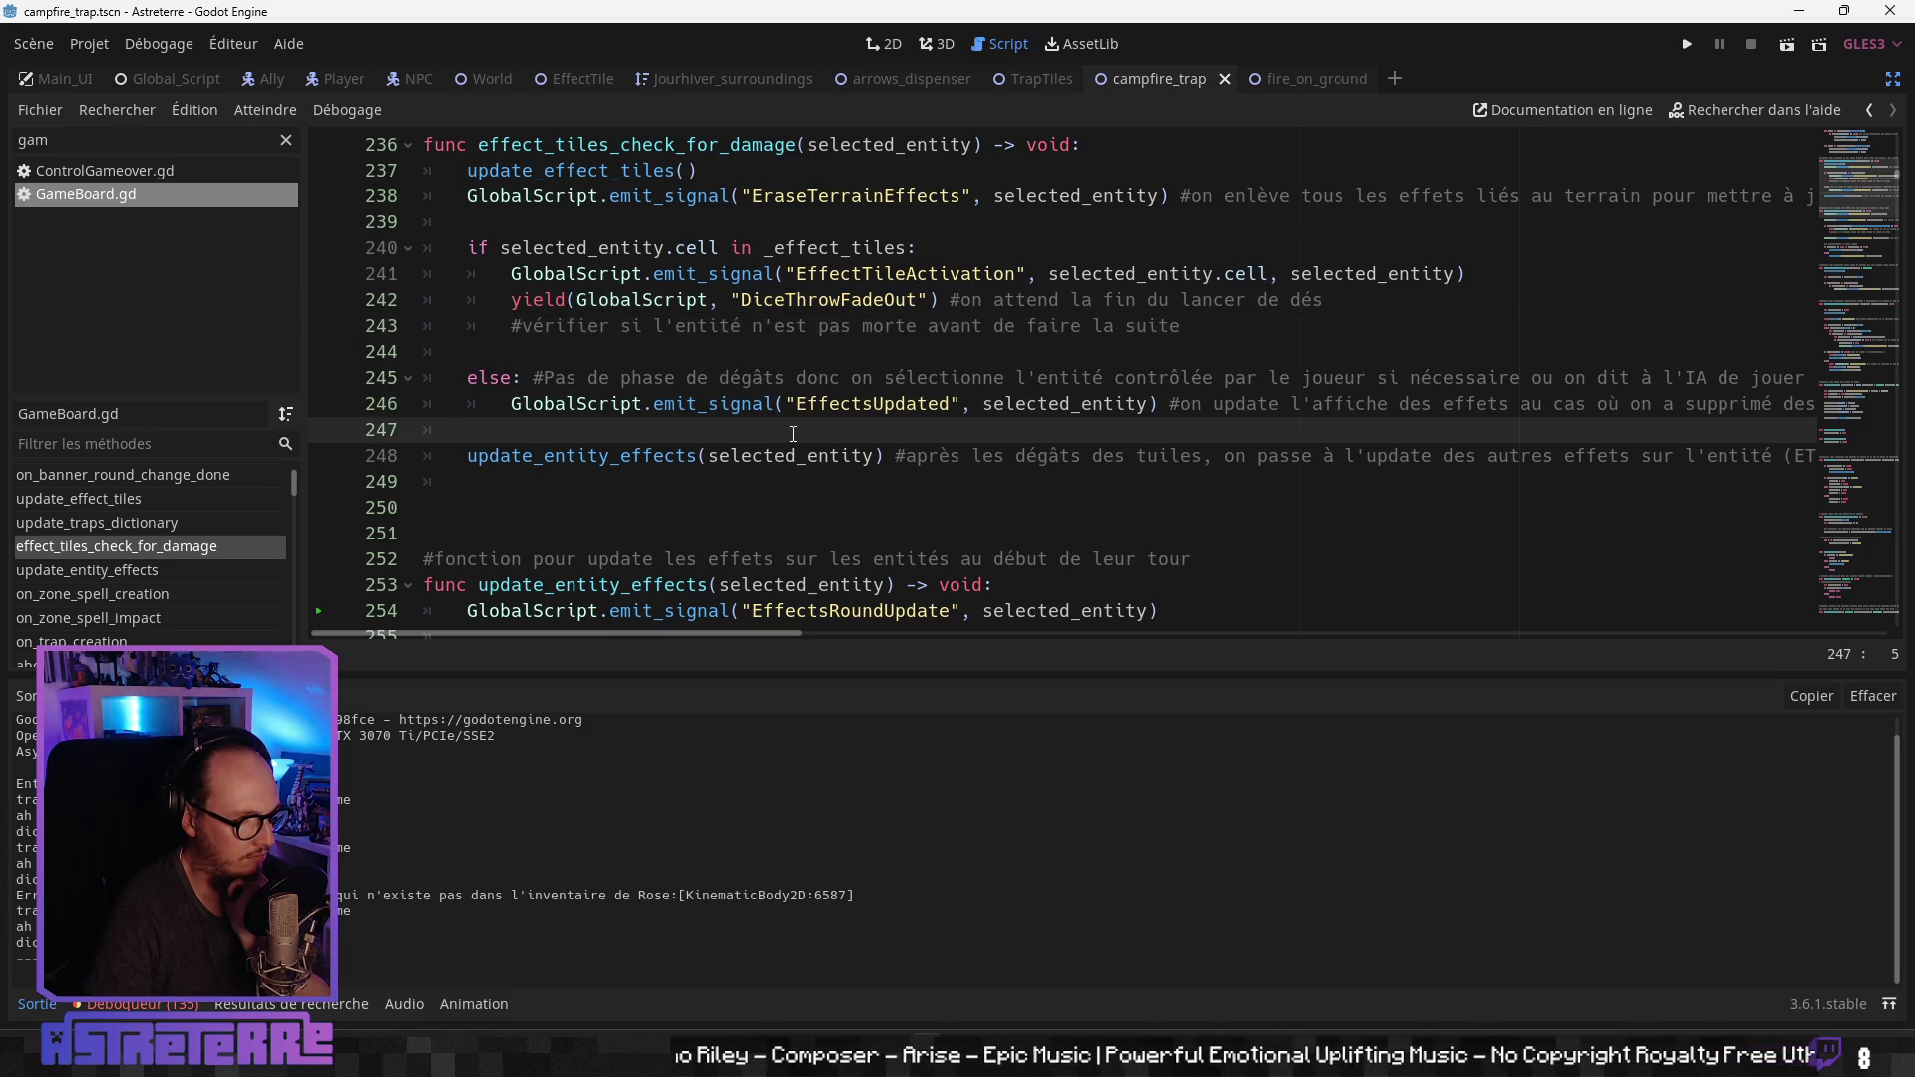
{"action": "left_click", "coordinate": [788, 326]}
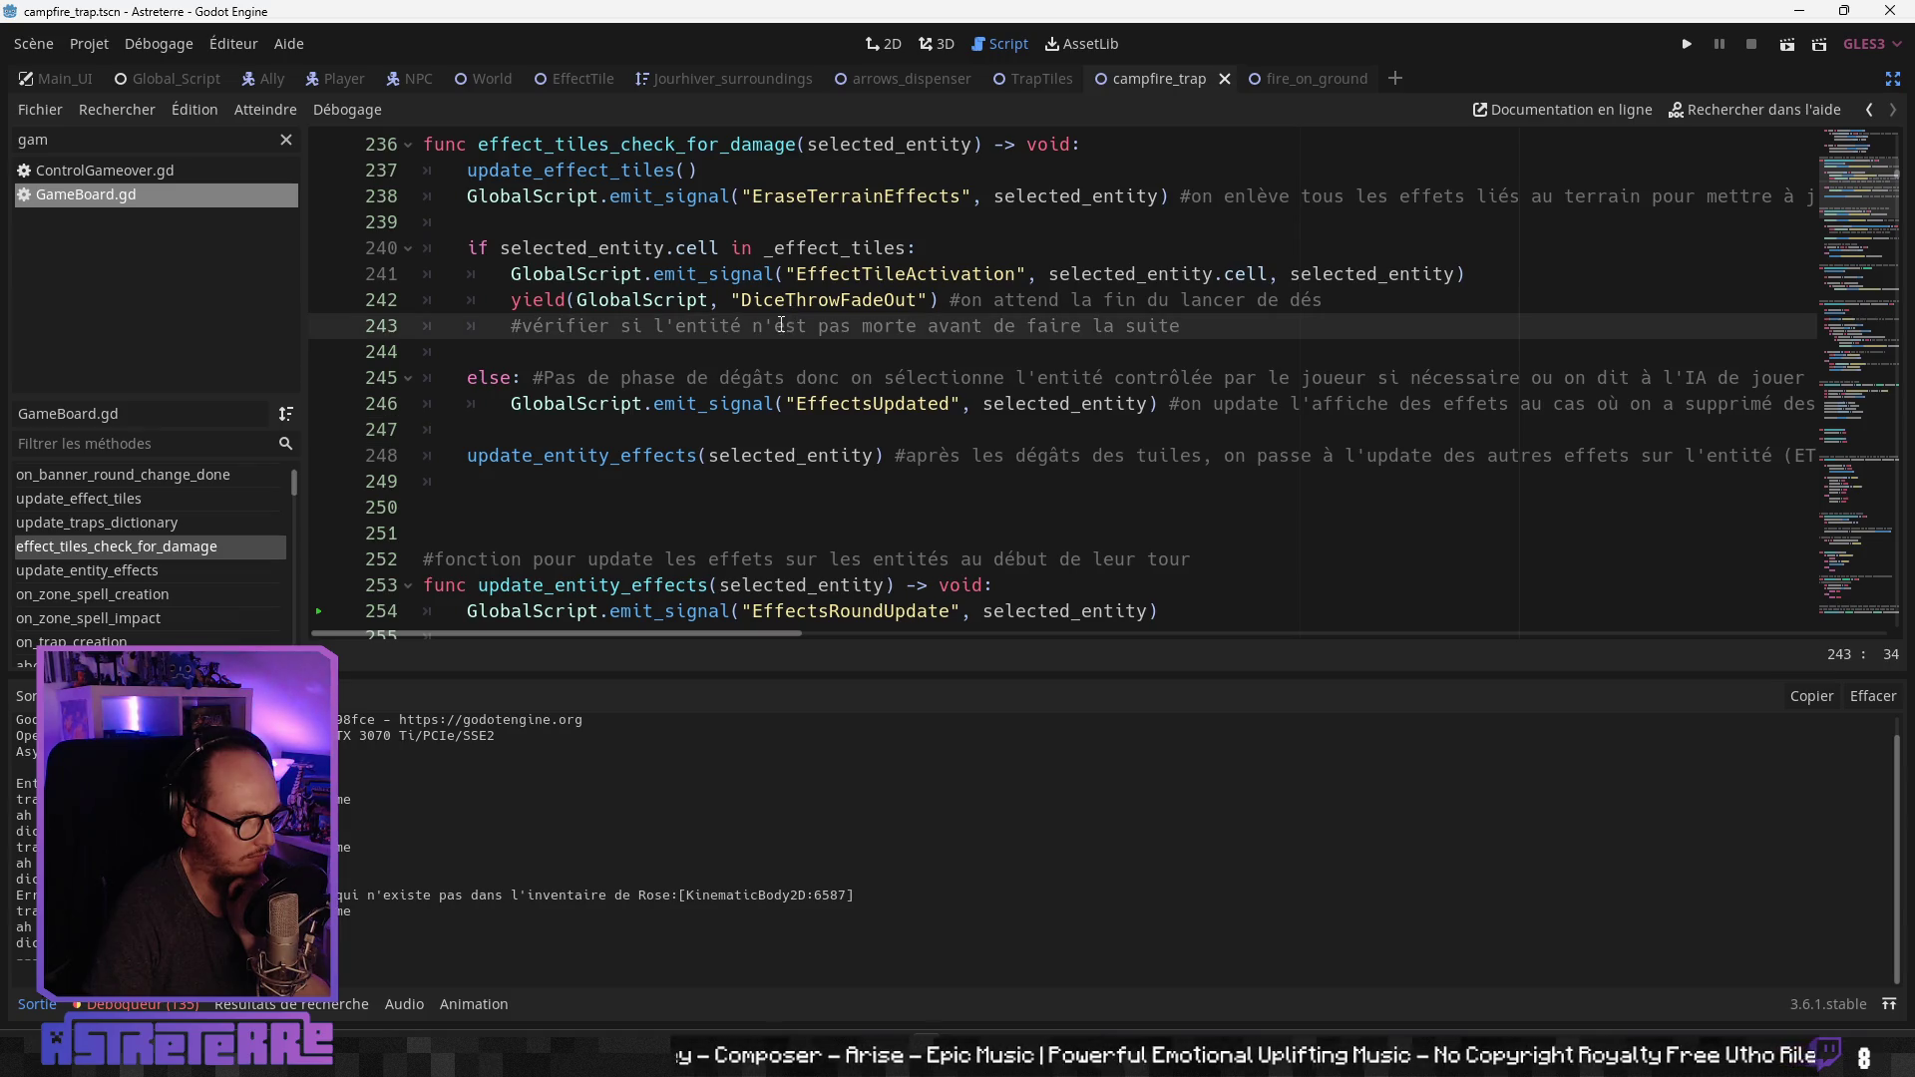
{"action": "left_click", "coordinate": [727, 455]}
{"action": "scroll", "coordinate": [727, 459], "scroll_direction": "down", "scroll_amount": 4}
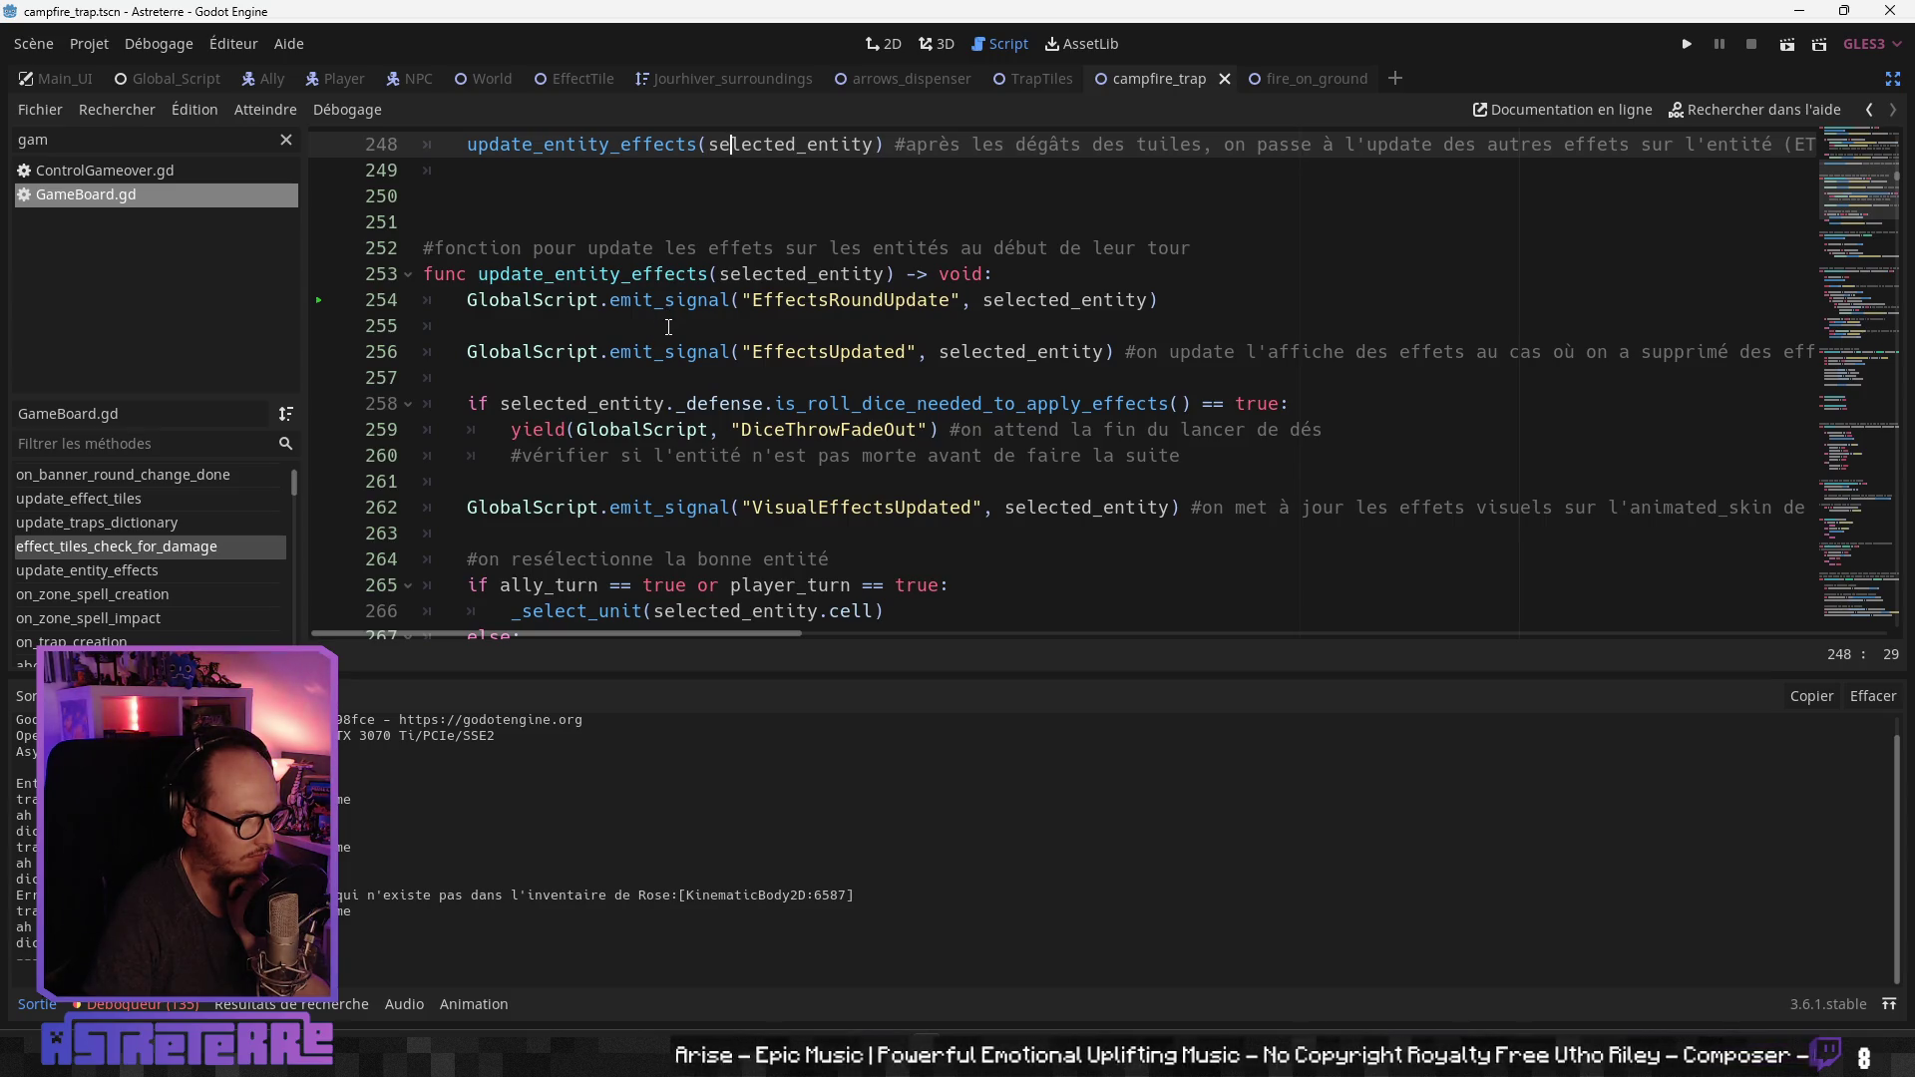
{"action": "scroll", "coordinate": [670, 339], "scroll_direction": "up", "scroll_amount": 5}
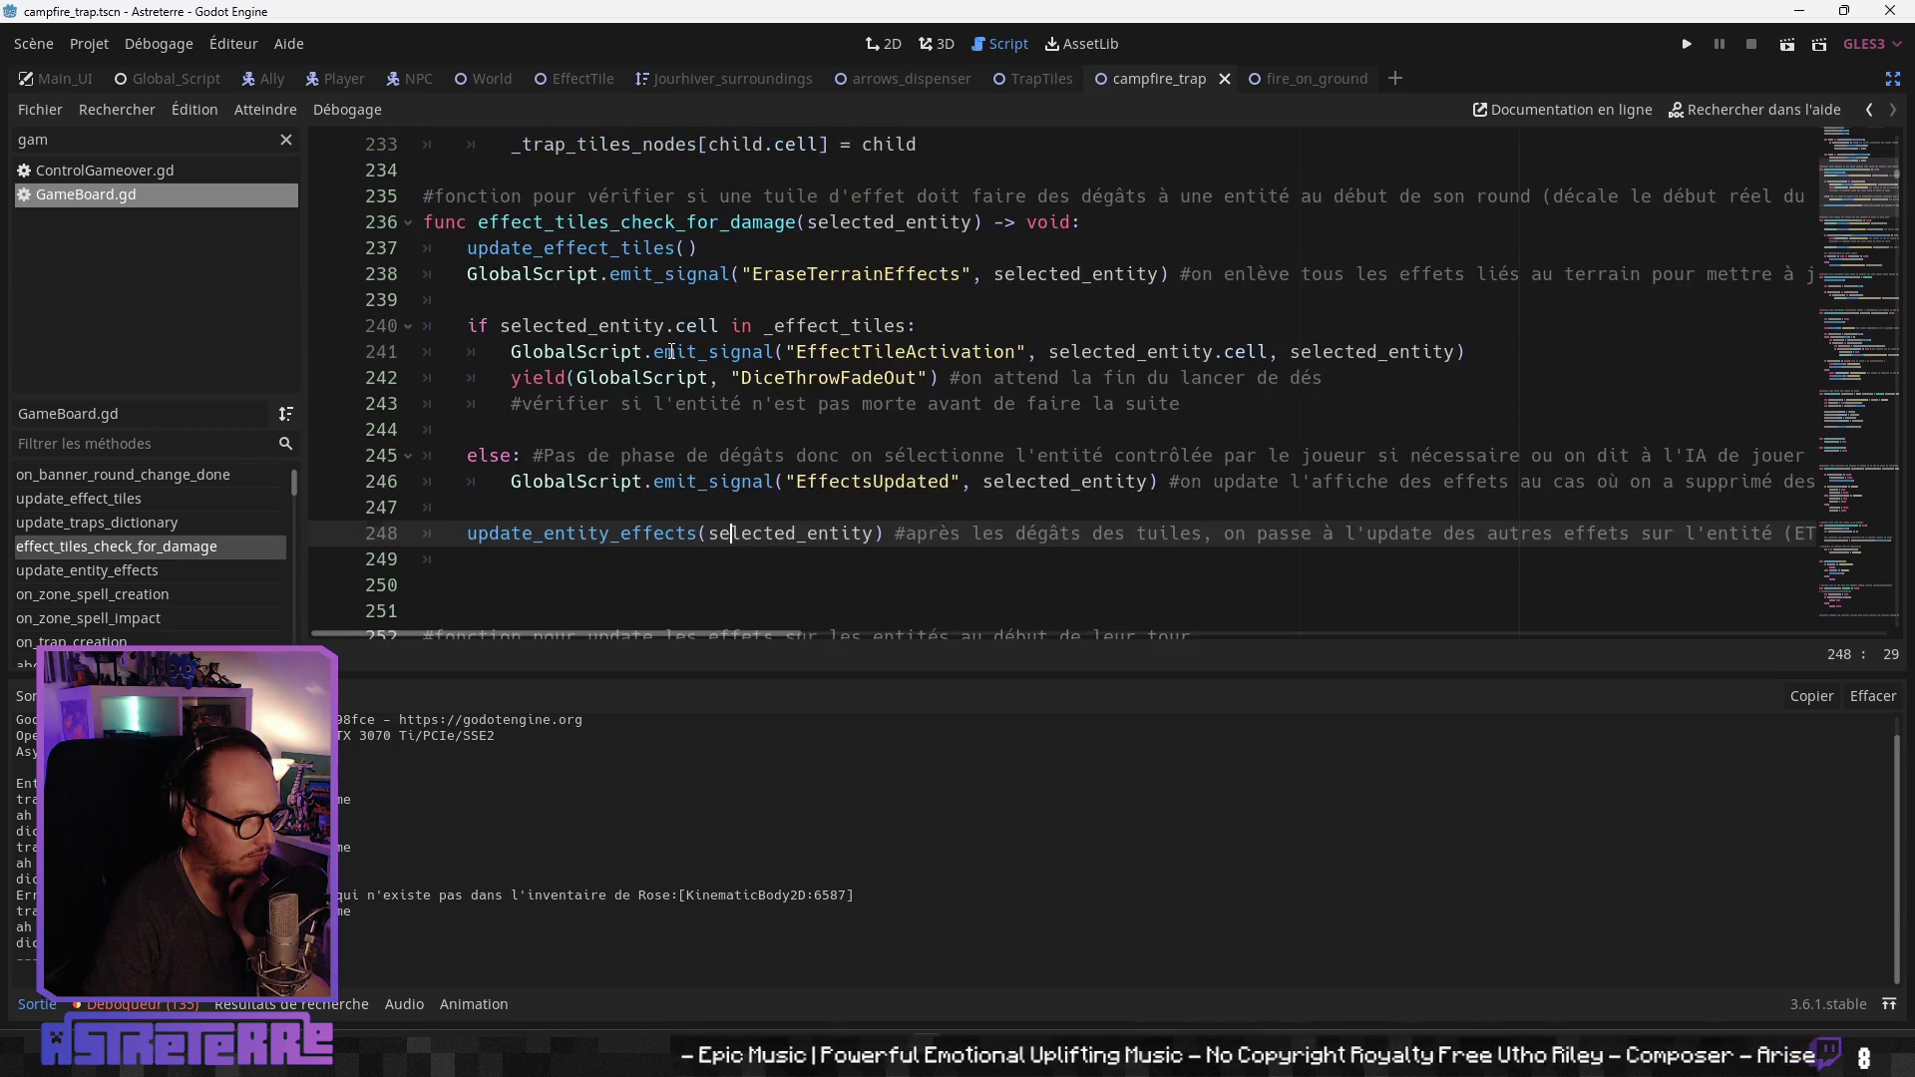
{"action": "scroll", "coordinate": [671, 351], "scroll_direction": "up", "scroll_amount": 1}
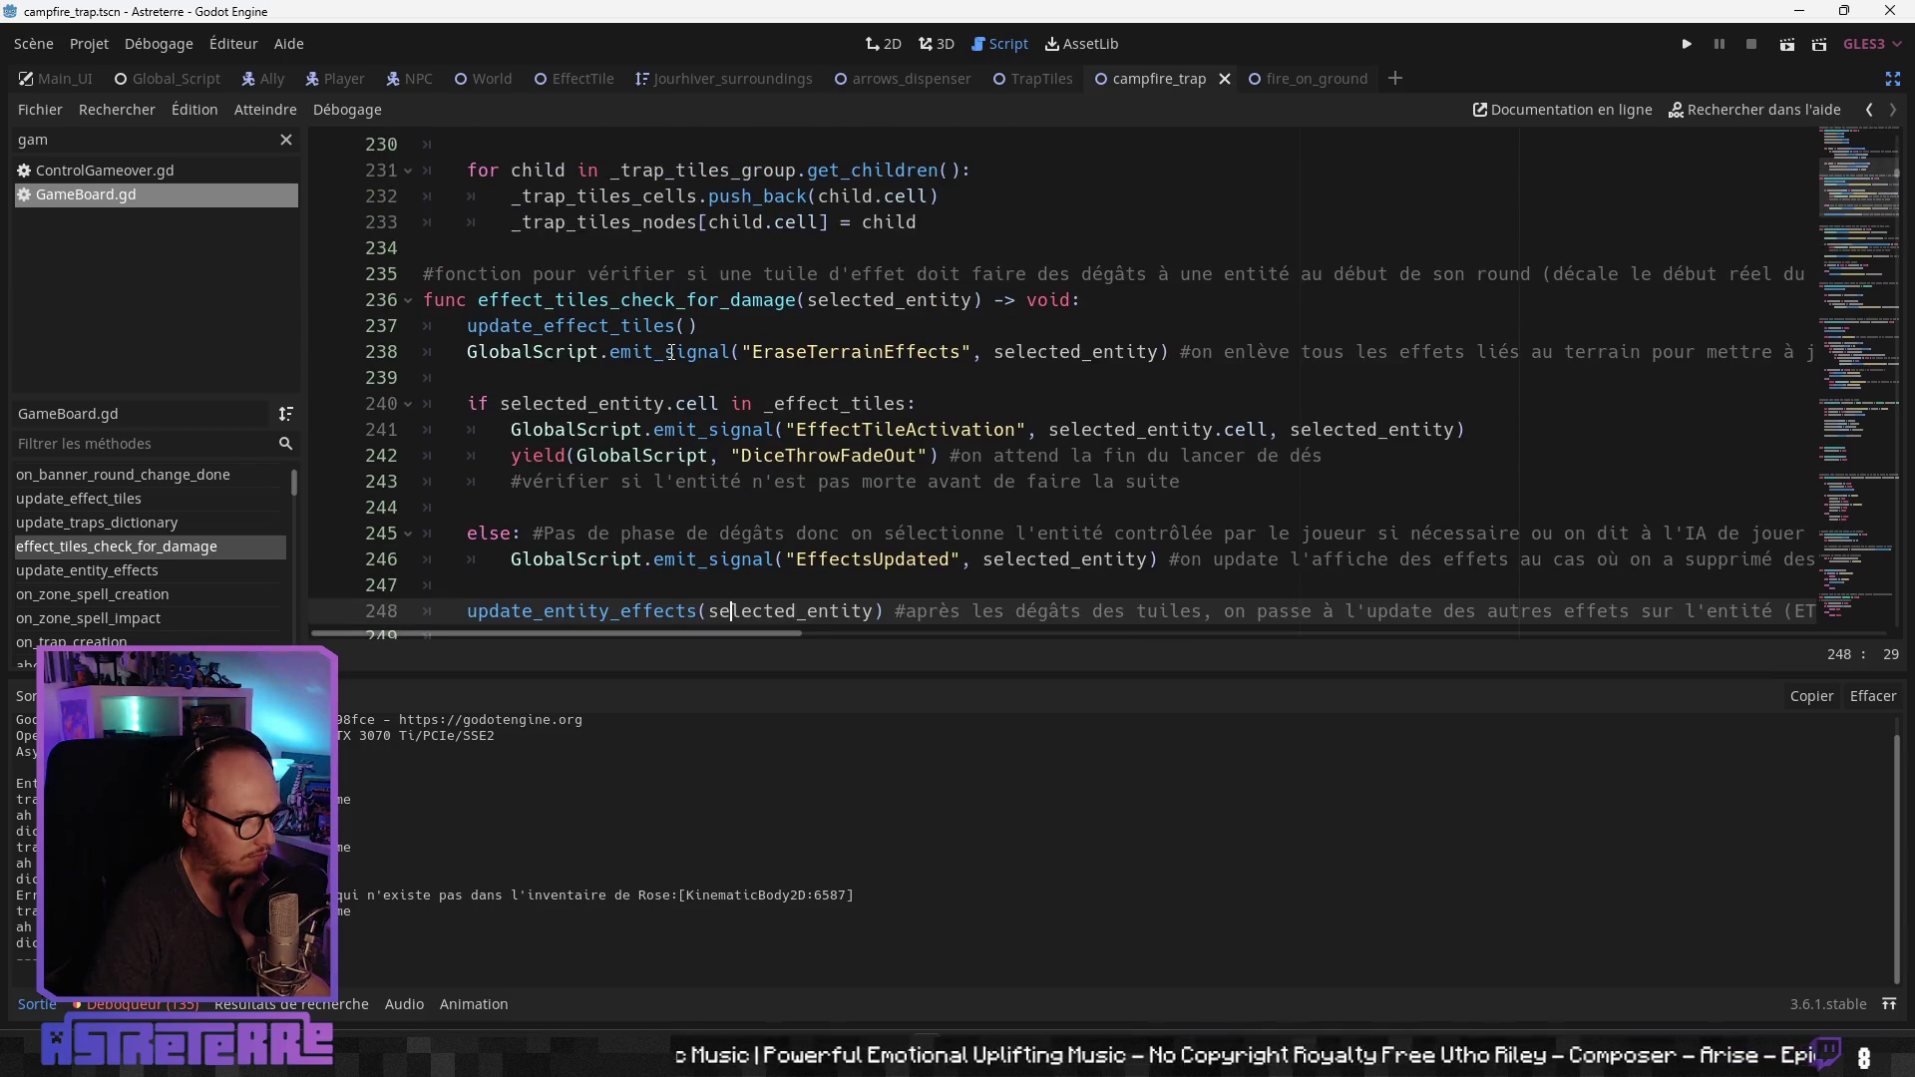
{"action": "scroll", "coordinate": [648, 469], "scroll_direction": "down", "scroll_amount": 3}
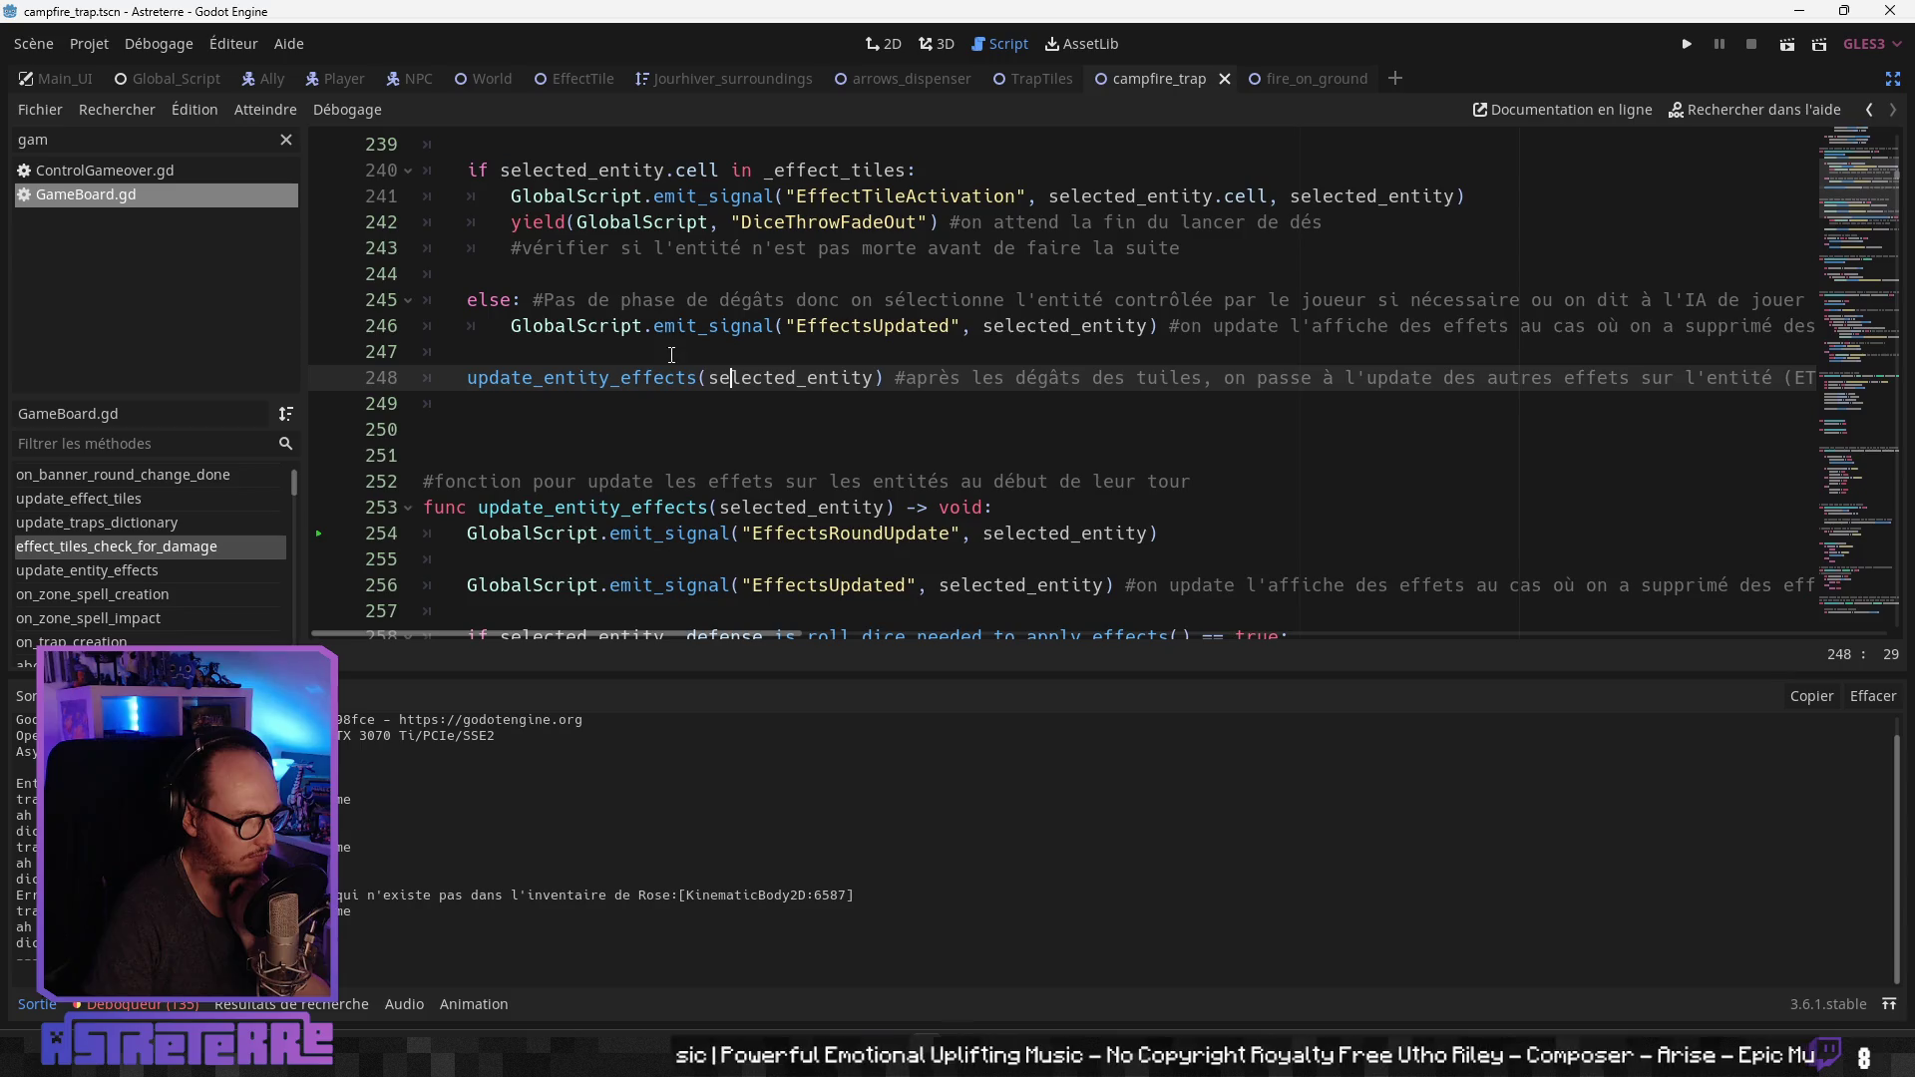
{"action": "scroll", "coordinate": [641, 484], "scroll_direction": "down", "scroll_amount": 2}
{"action": "left_click", "coordinate": [640, 496]}
{"action": "scroll", "coordinate": [640, 489], "scroll_direction": "down", "scroll_amount": 1}
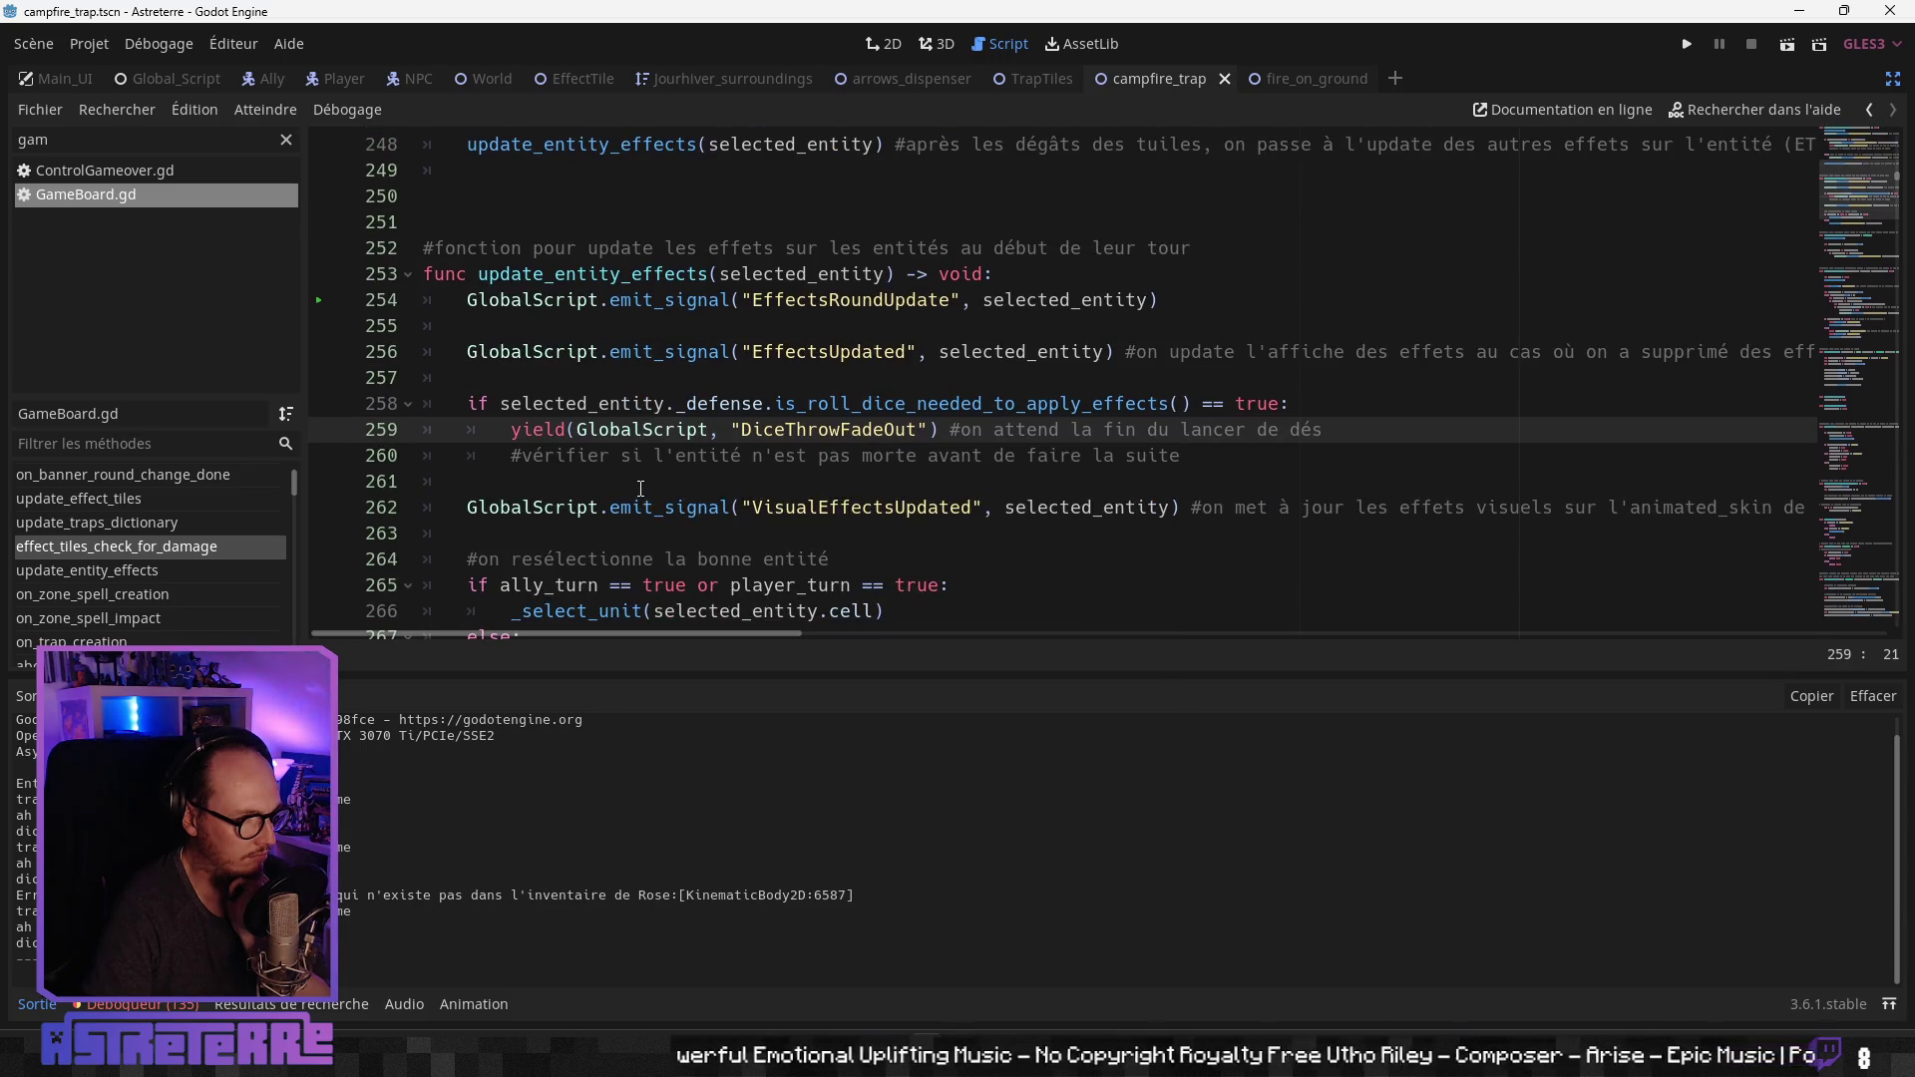
{"action": "scroll", "coordinate": [640, 488], "scroll_direction": "down", "scroll_amount": 1}
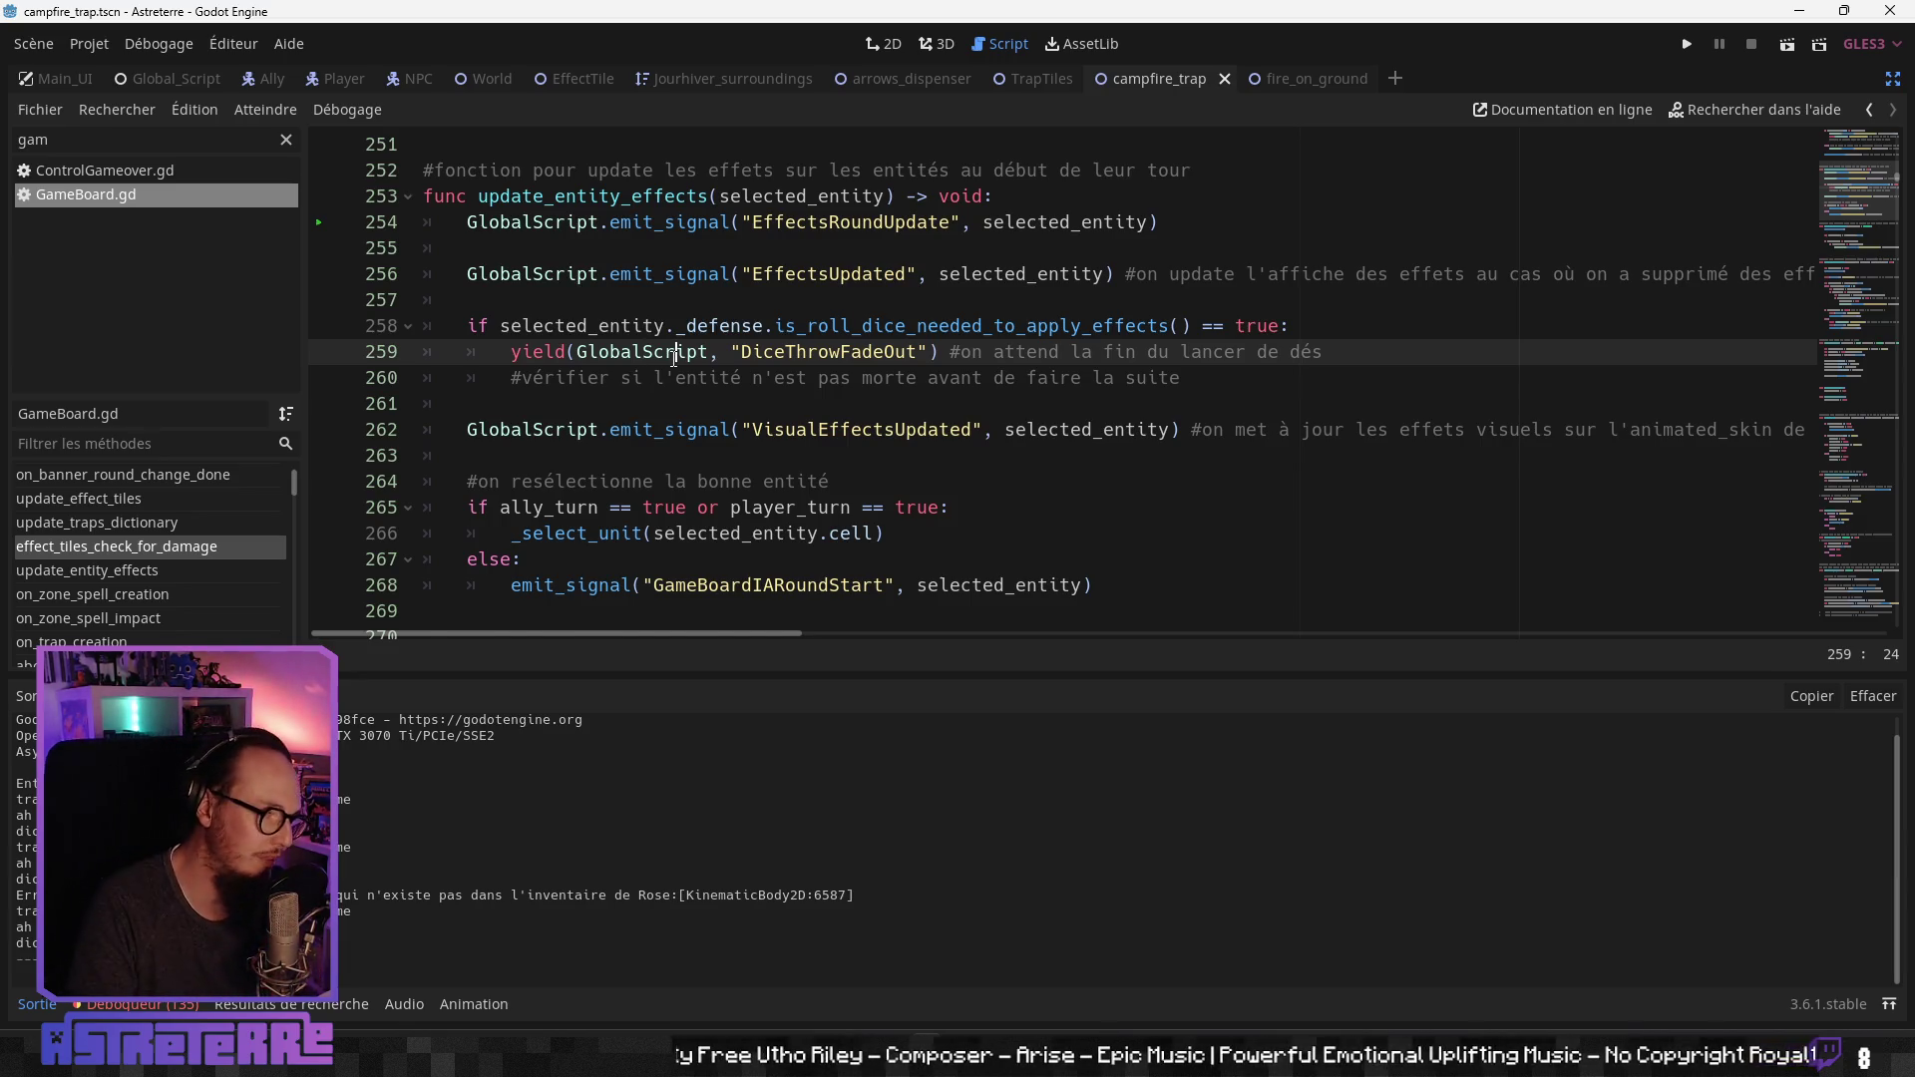
{"action": "scroll", "coordinate": [675, 358], "scroll_direction": "down", "scroll_amount": 2}
{"action": "scroll", "coordinate": [676, 357], "scroll_direction": "down", "scroll_amount": 2}
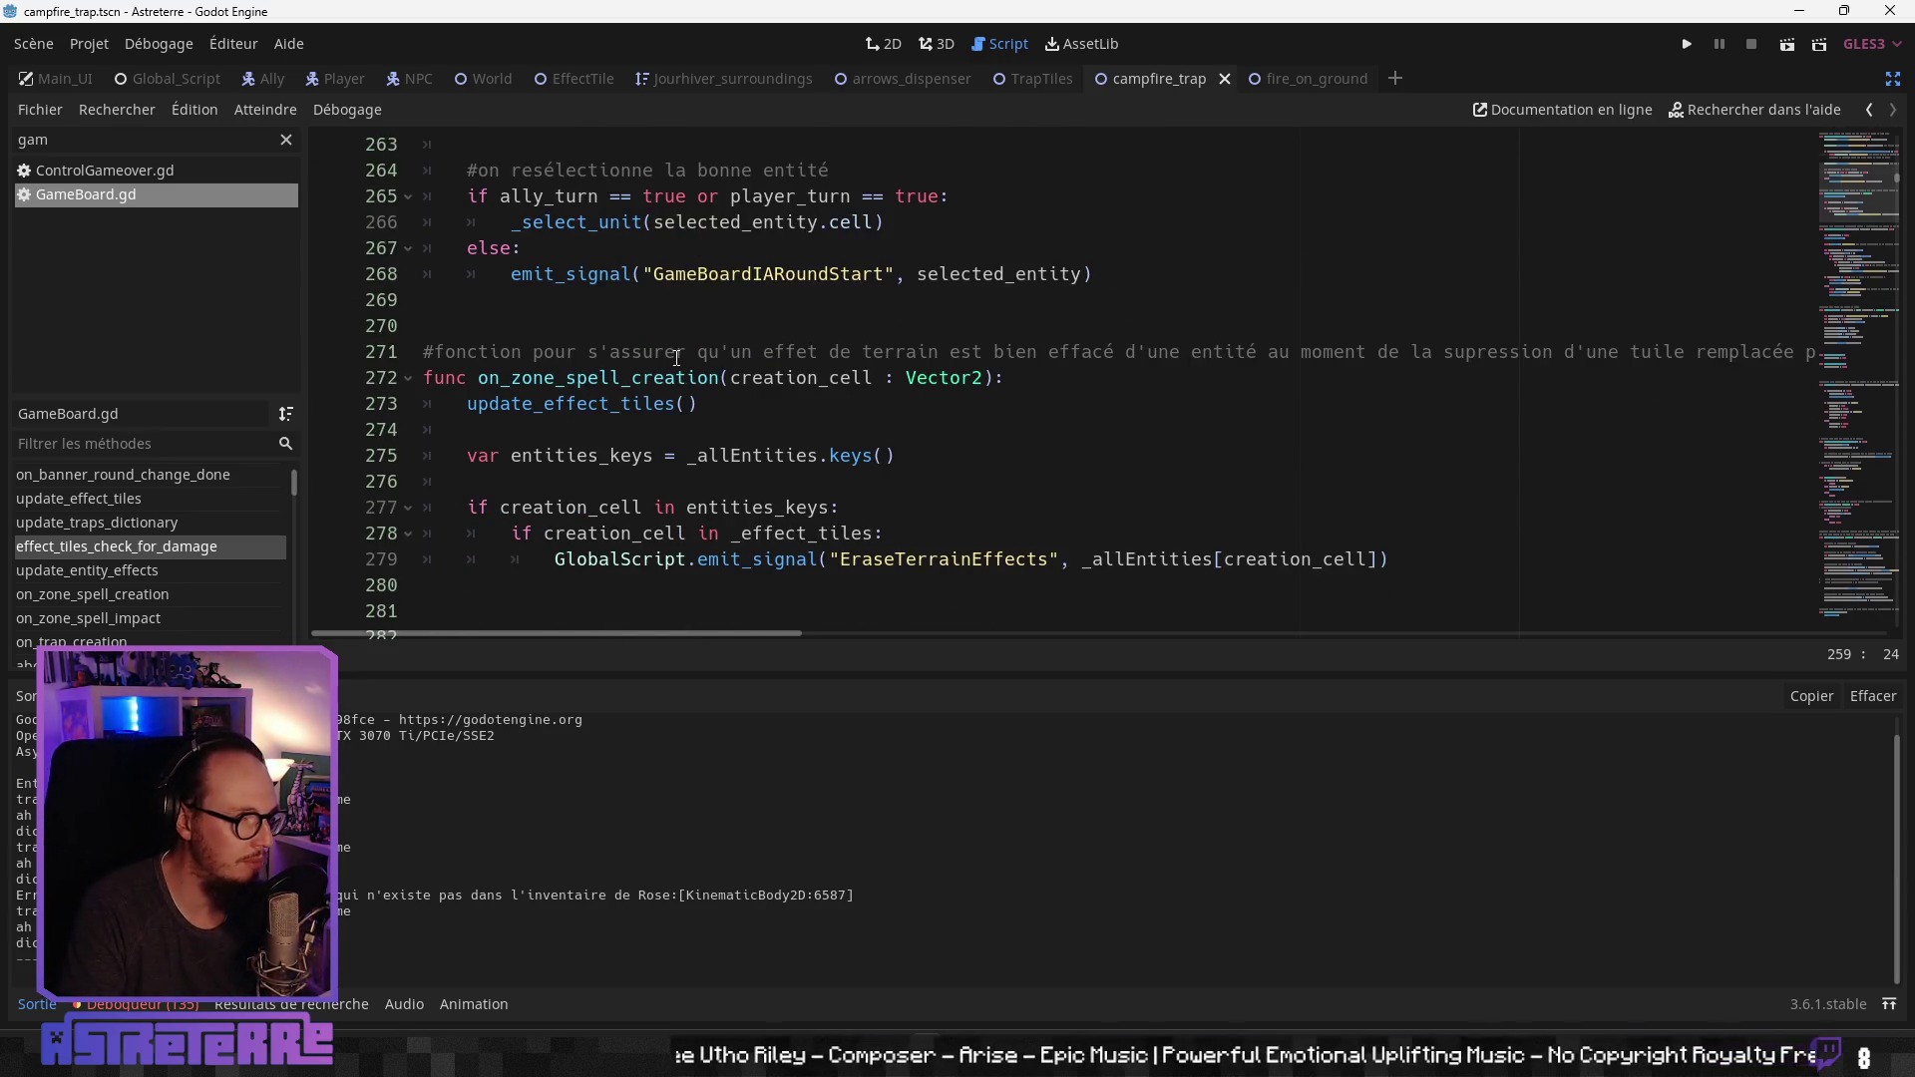
{"action": "scroll", "coordinate": [676, 357], "scroll_direction": "down", "scroll_amount": 5}
{"action": "scroll", "coordinate": [675, 359], "scroll_direction": "down", "scroll_amount": 2}
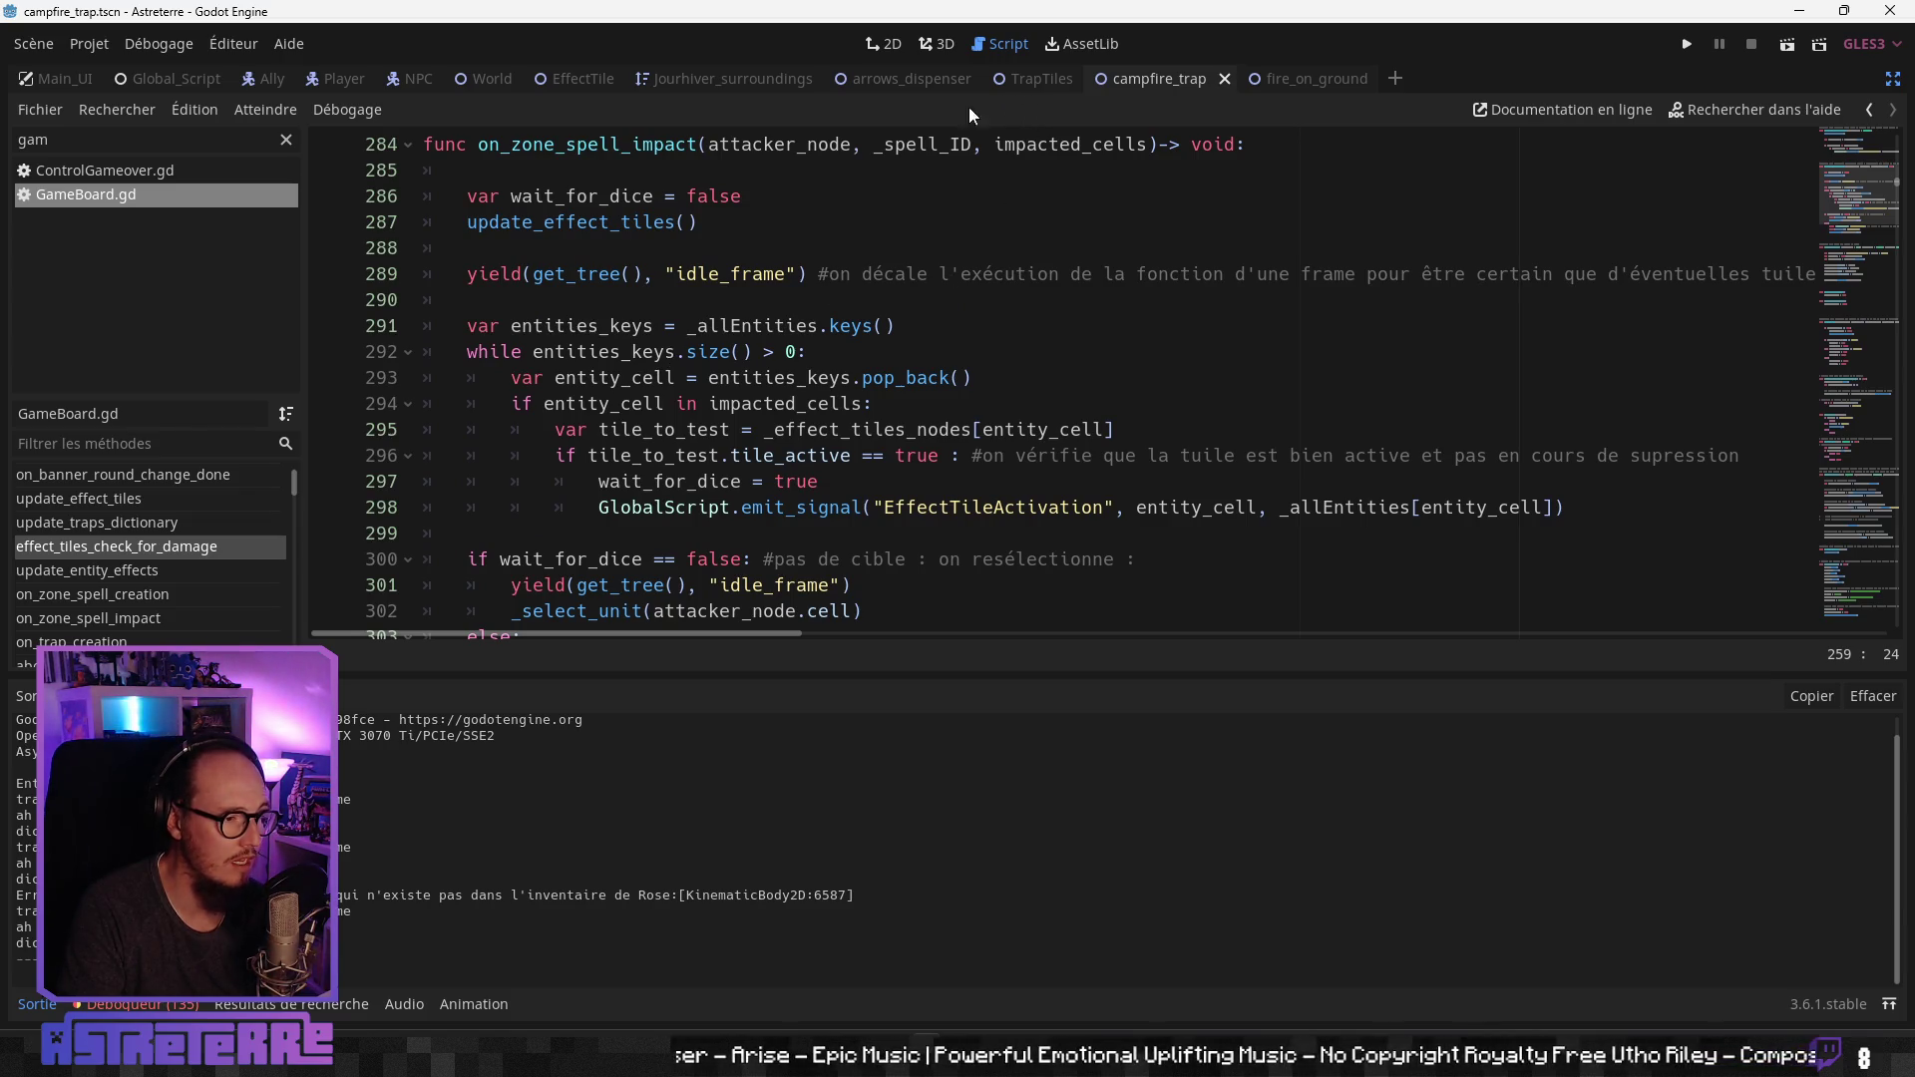
{"action": "scroll", "coordinate": [789, 419], "scroll_direction": "up", "scroll_amount": 8}
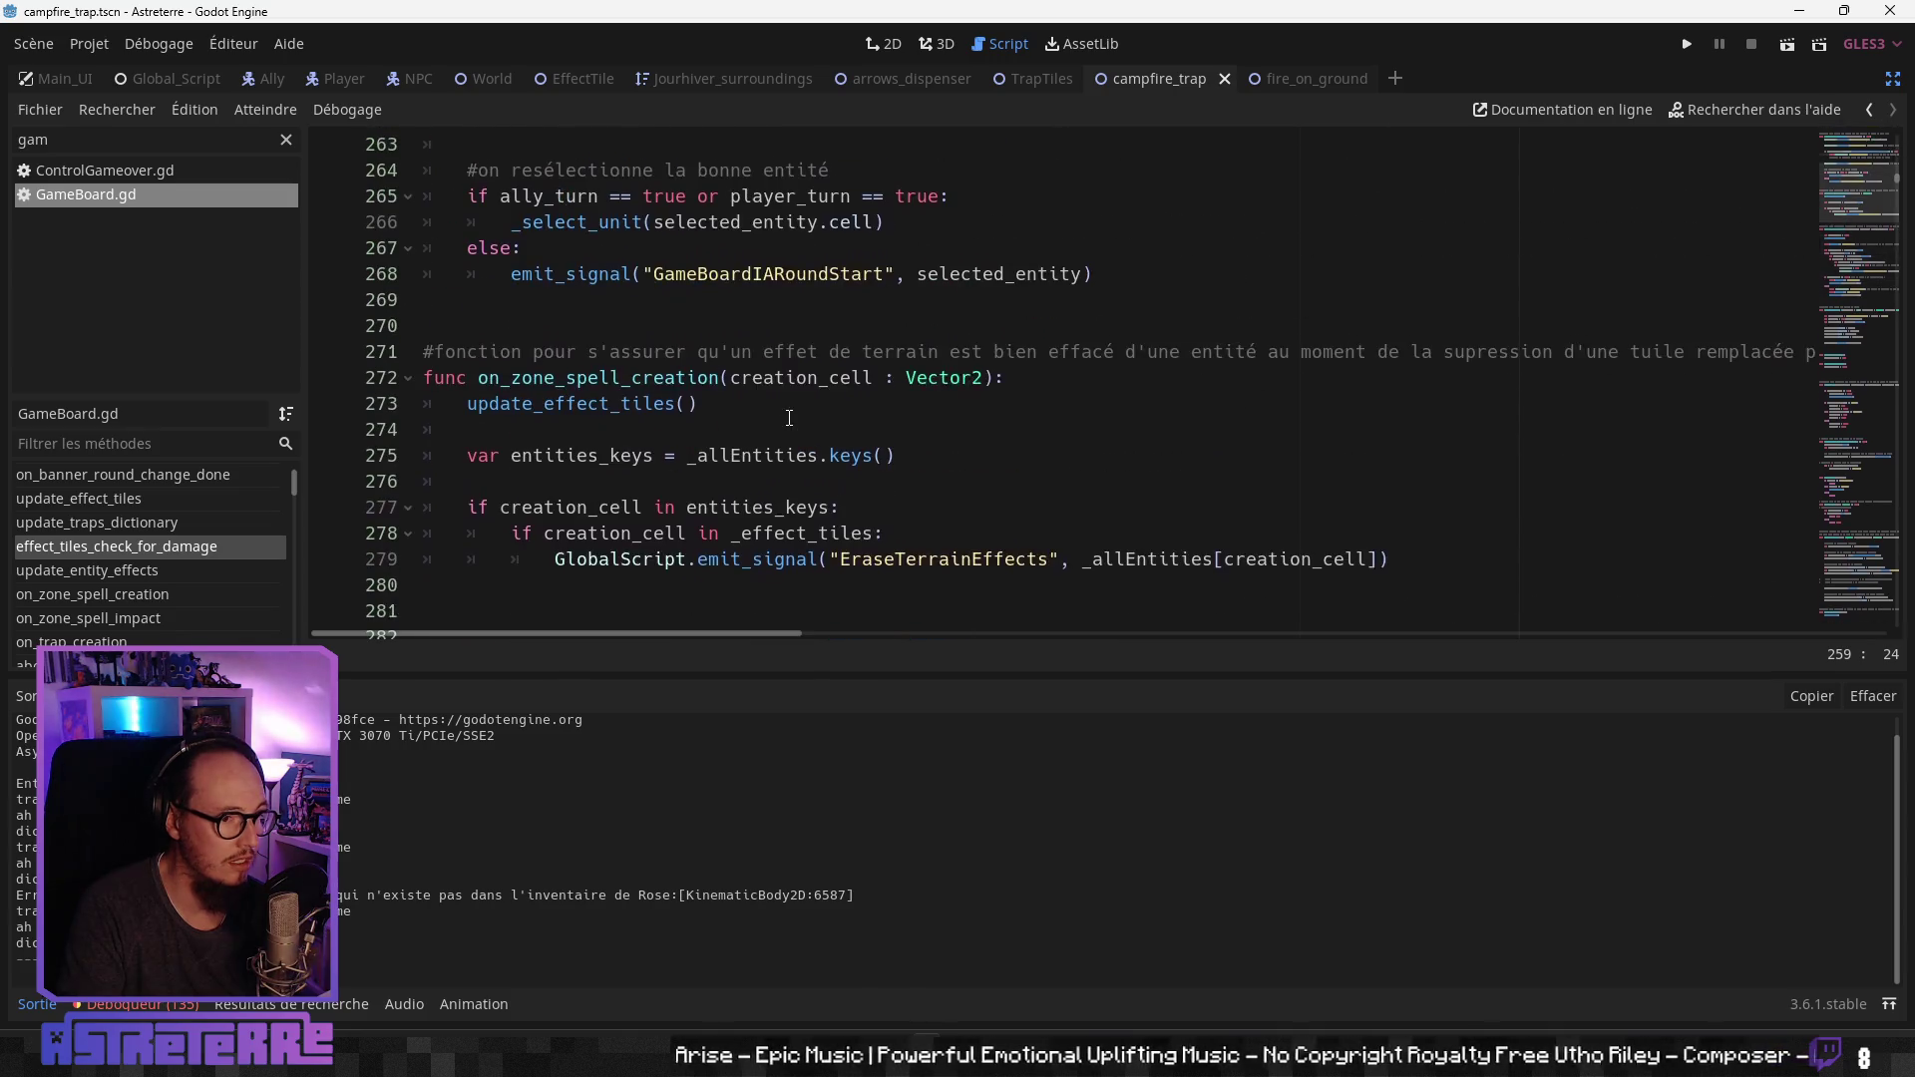
{"action": "scroll", "coordinate": [789, 419], "scroll_direction": "up", "scroll_amount": 3}
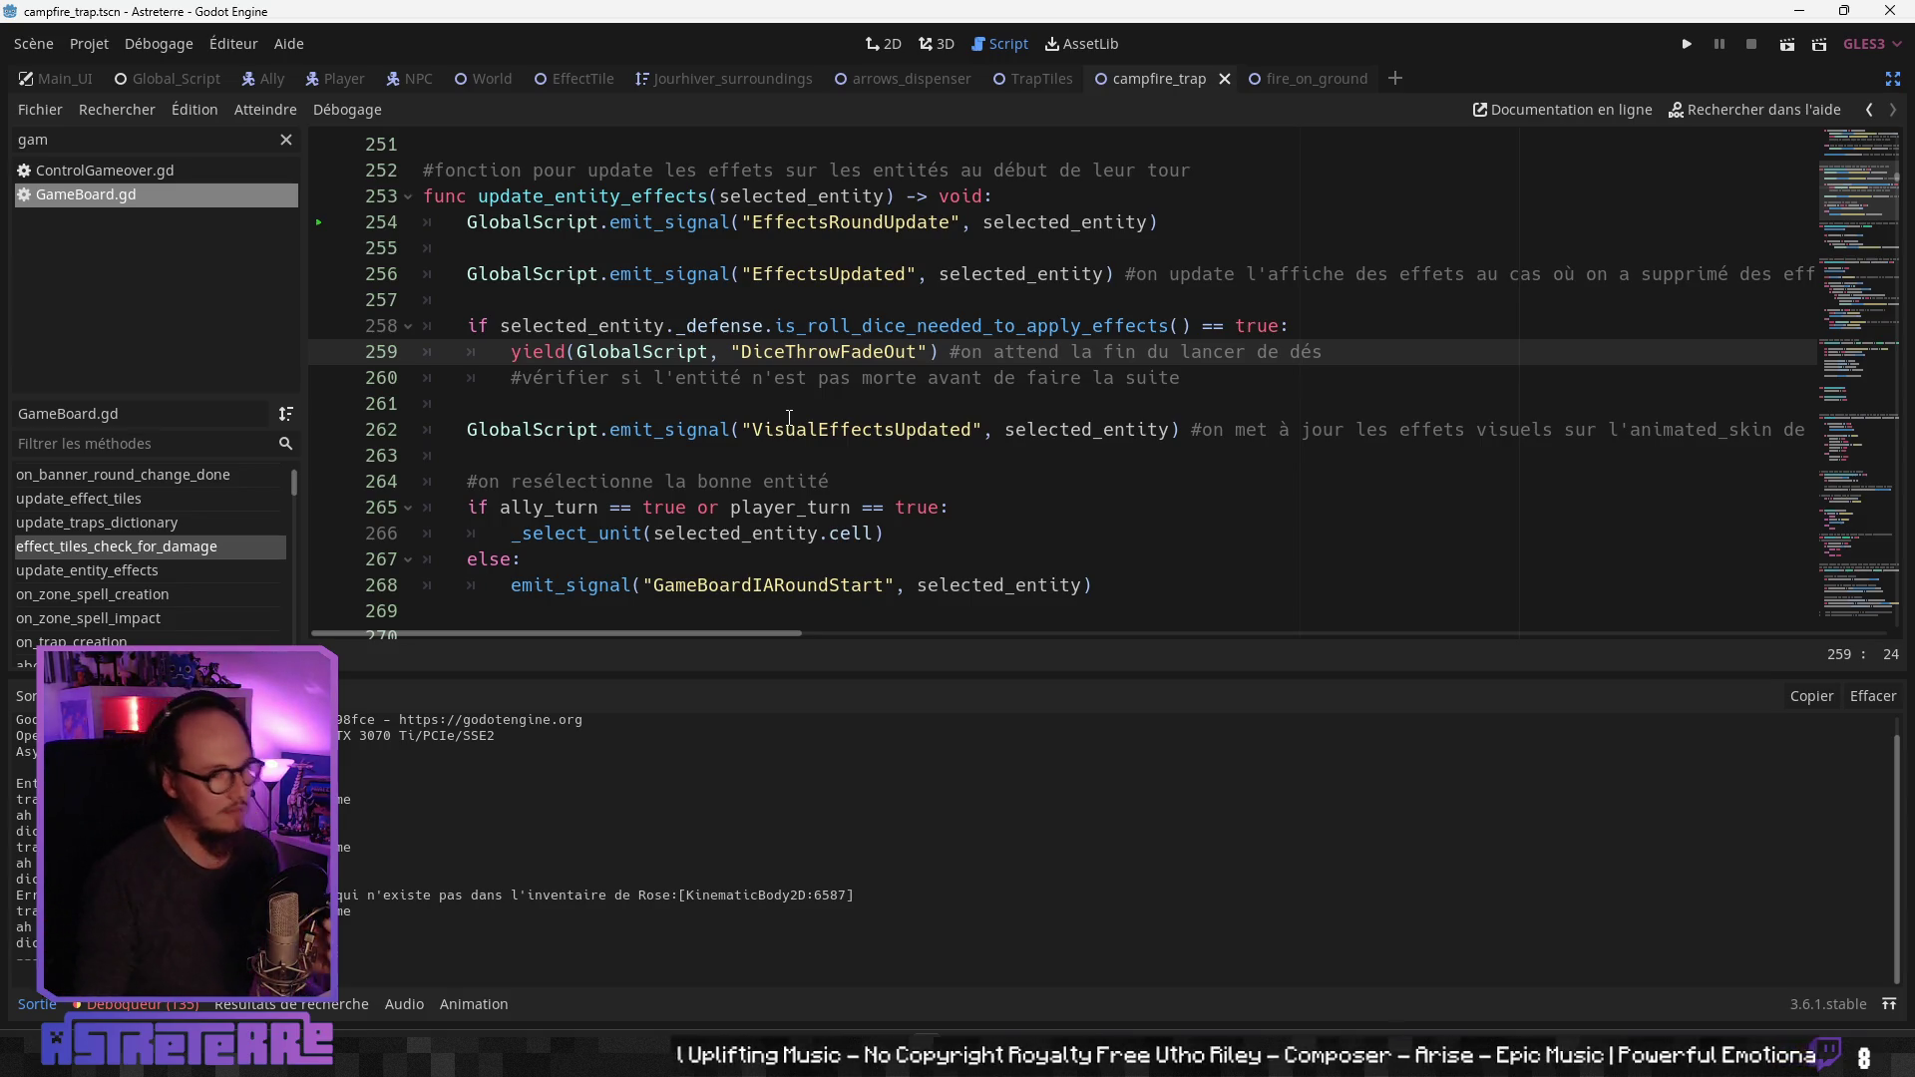
Step: Switch to the NPC scene's script and jump to its _ready function
{"action": "left_click", "coordinate": [818, 351]}
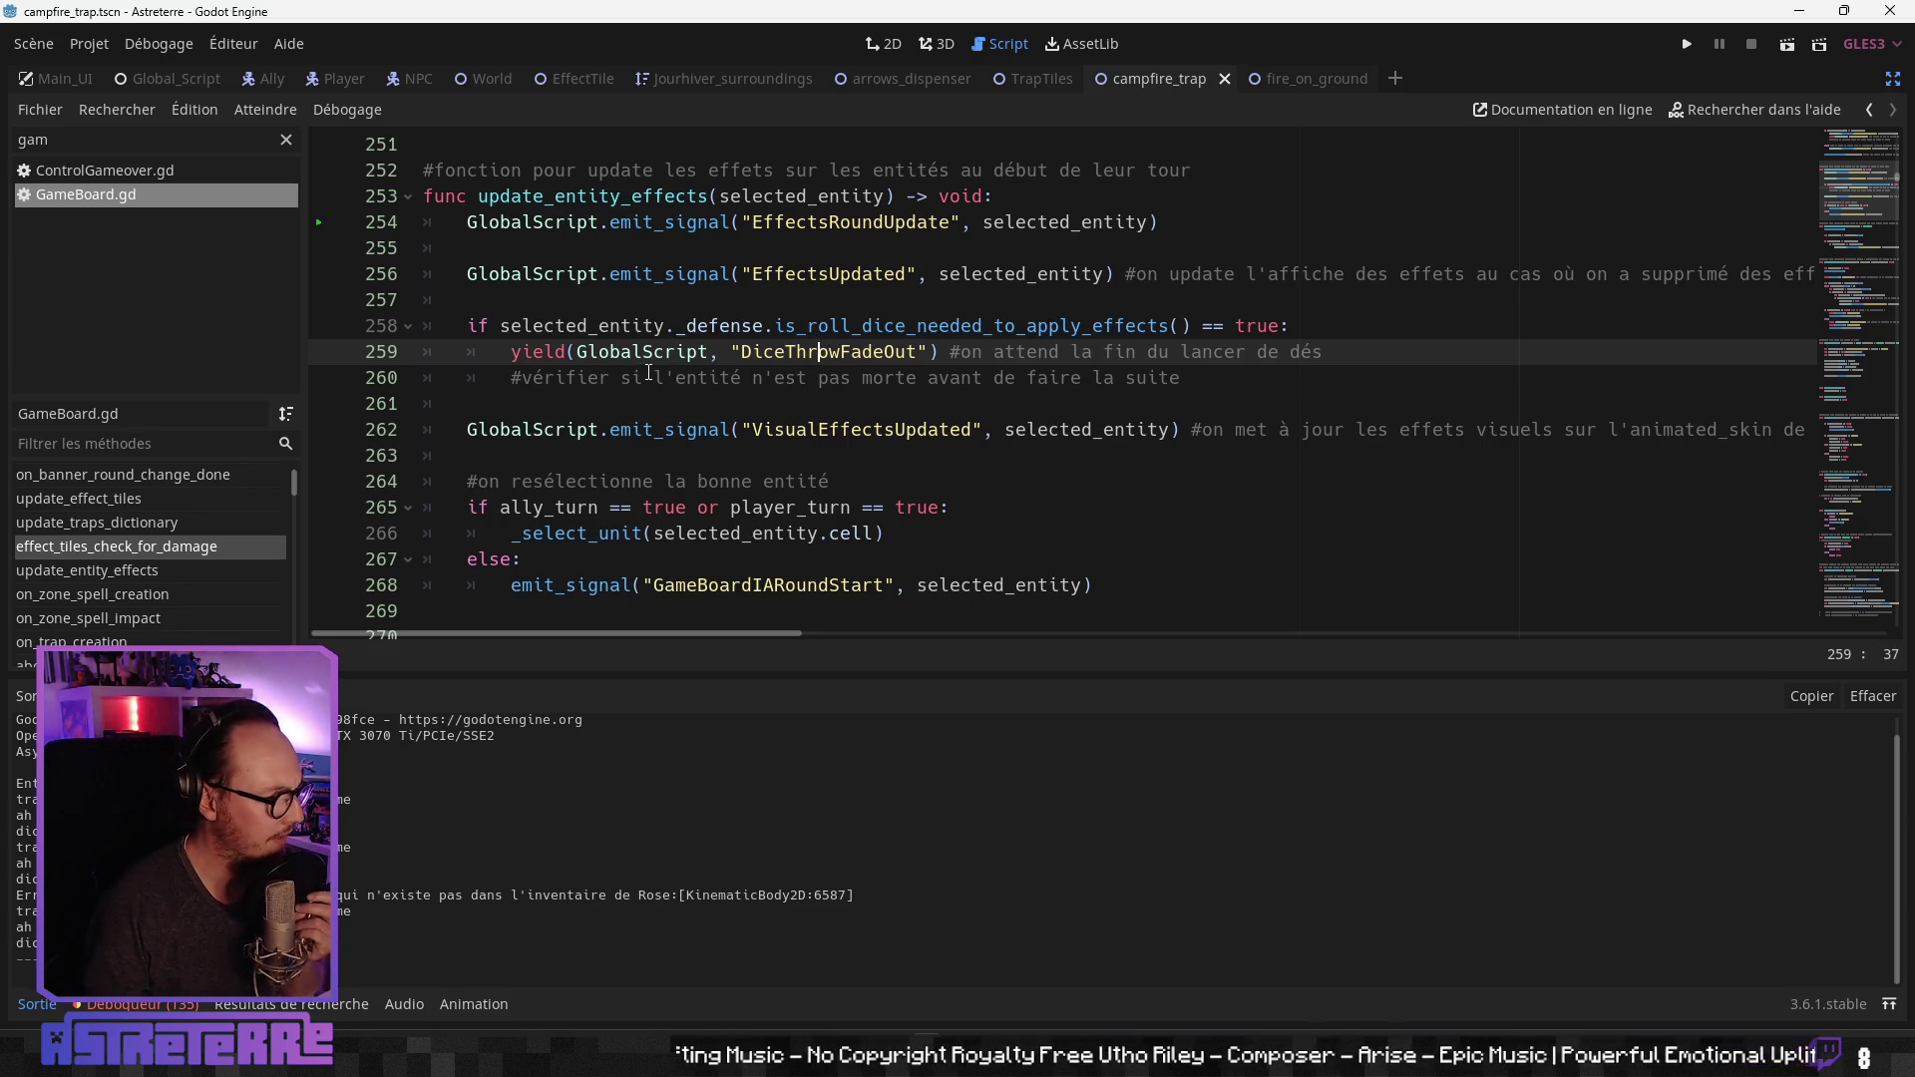
{"action": "left_click", "coordinate": [417, 80]}
{"action": "left_click", "coordinate": [100, 476]}
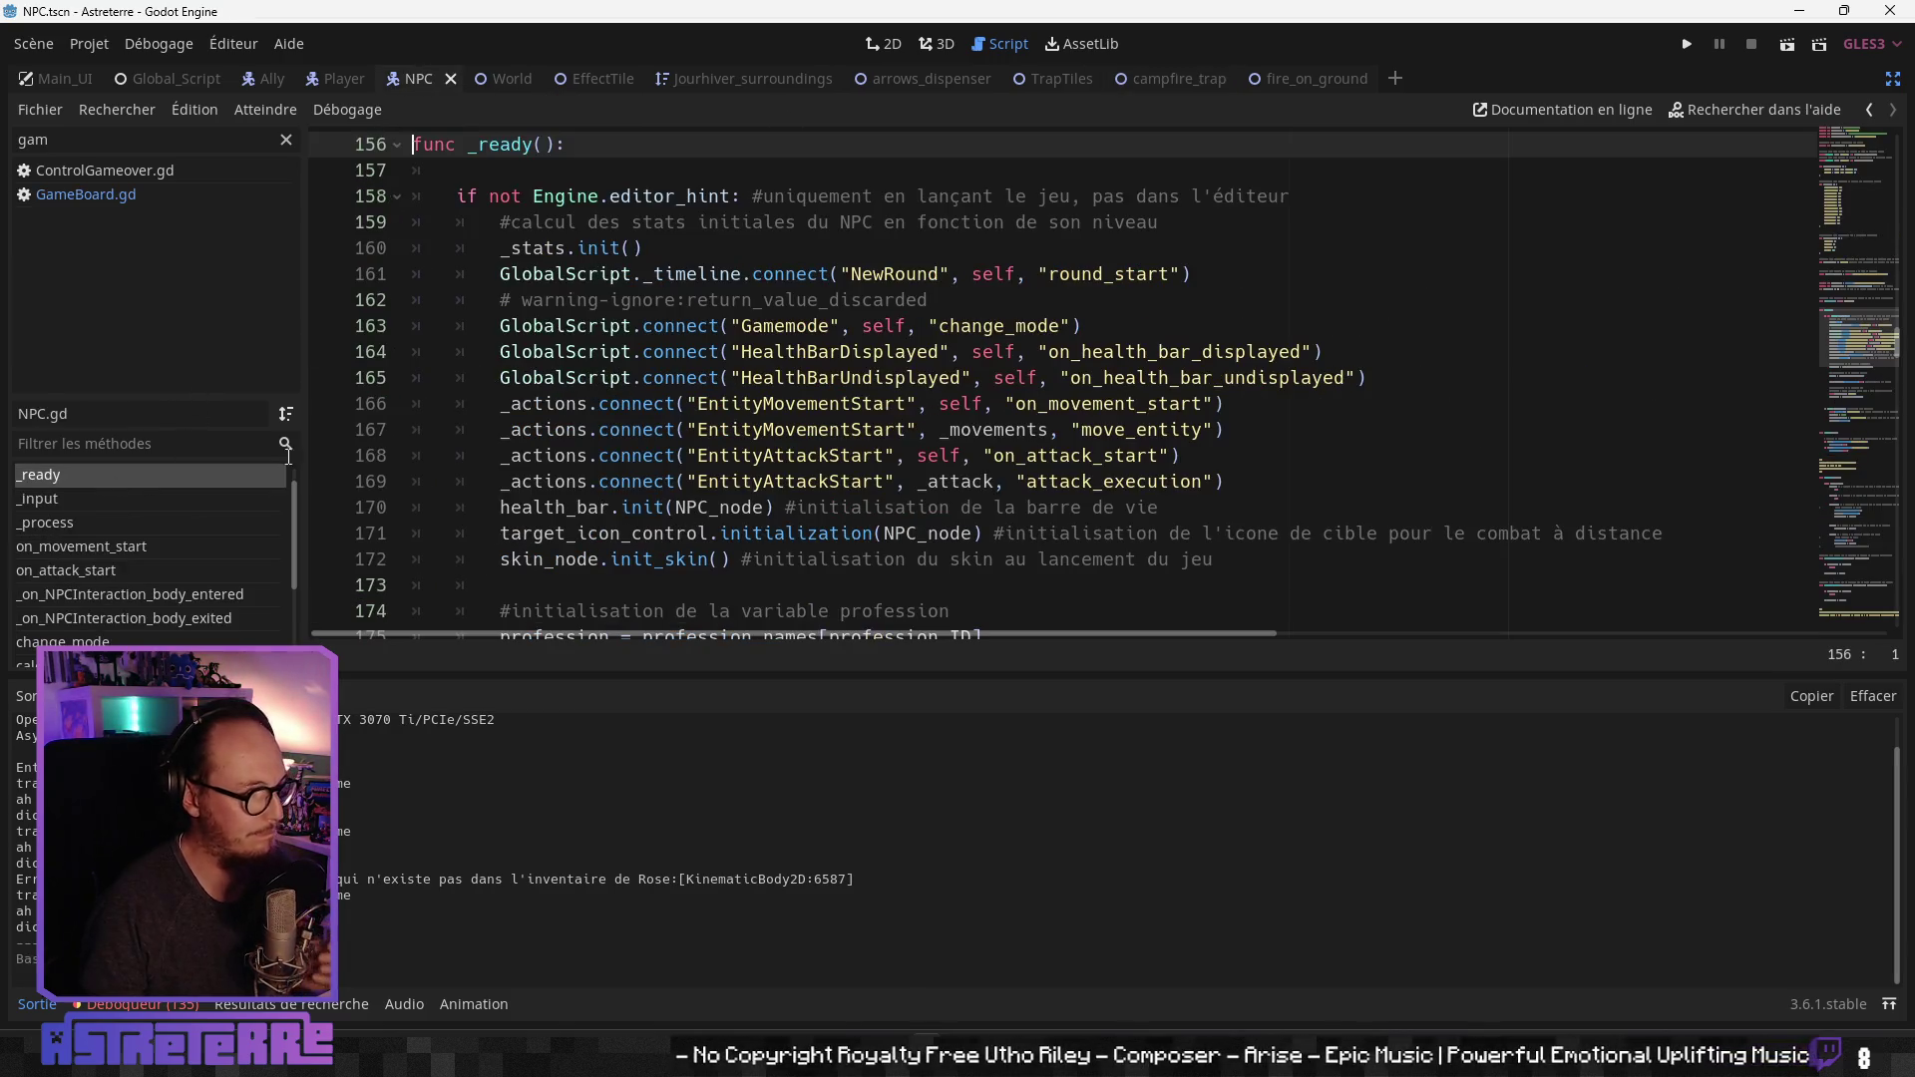
{"action": "scroll", "coordinate": [803, 421], "scroll_direction": "down", "scroll_amount": 1}
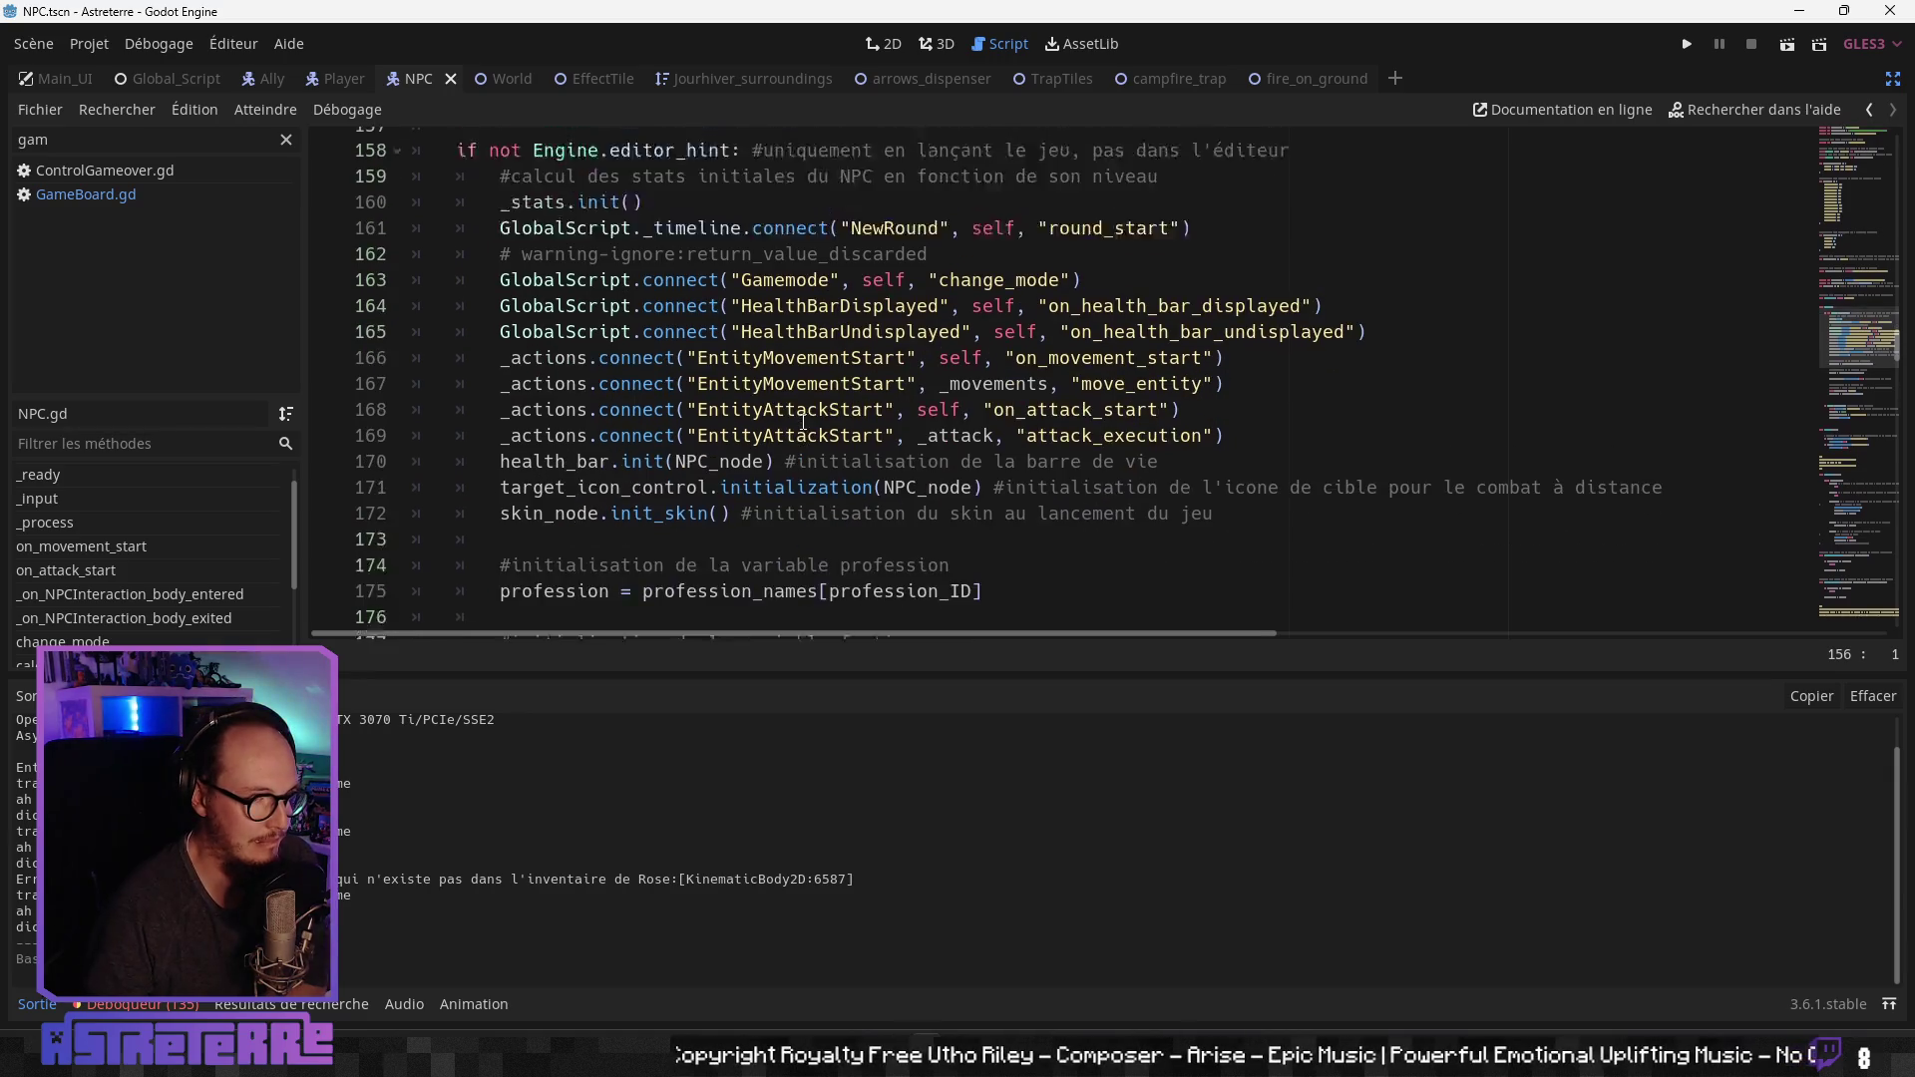
{"action": "scroll", "coordinate": [627, 192], "scroll_direction": "up", "scroll_amount": 1}
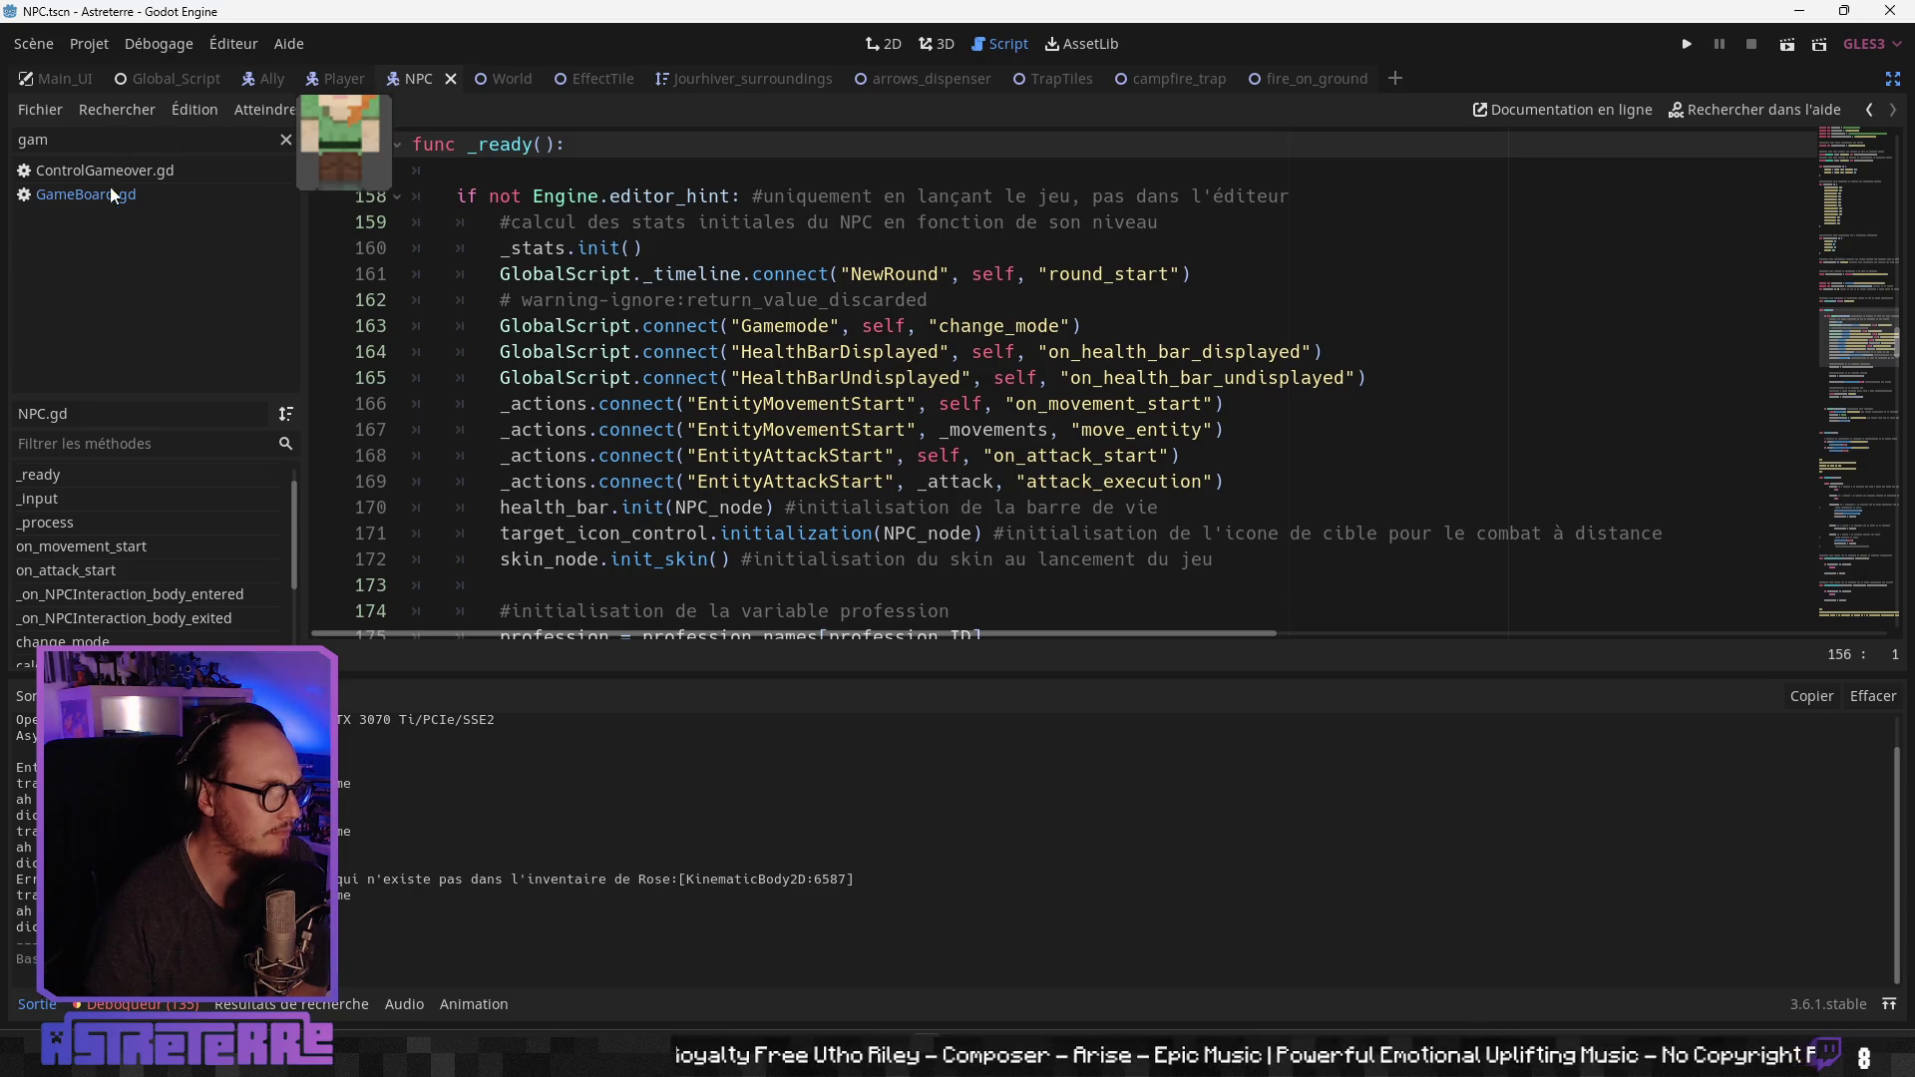
Step: Exit distraction-free mode, filter FileSystem for 'ac', and open ActionsNode.tscn
{"action": "key", "text": "ctrl+shift+F11"}
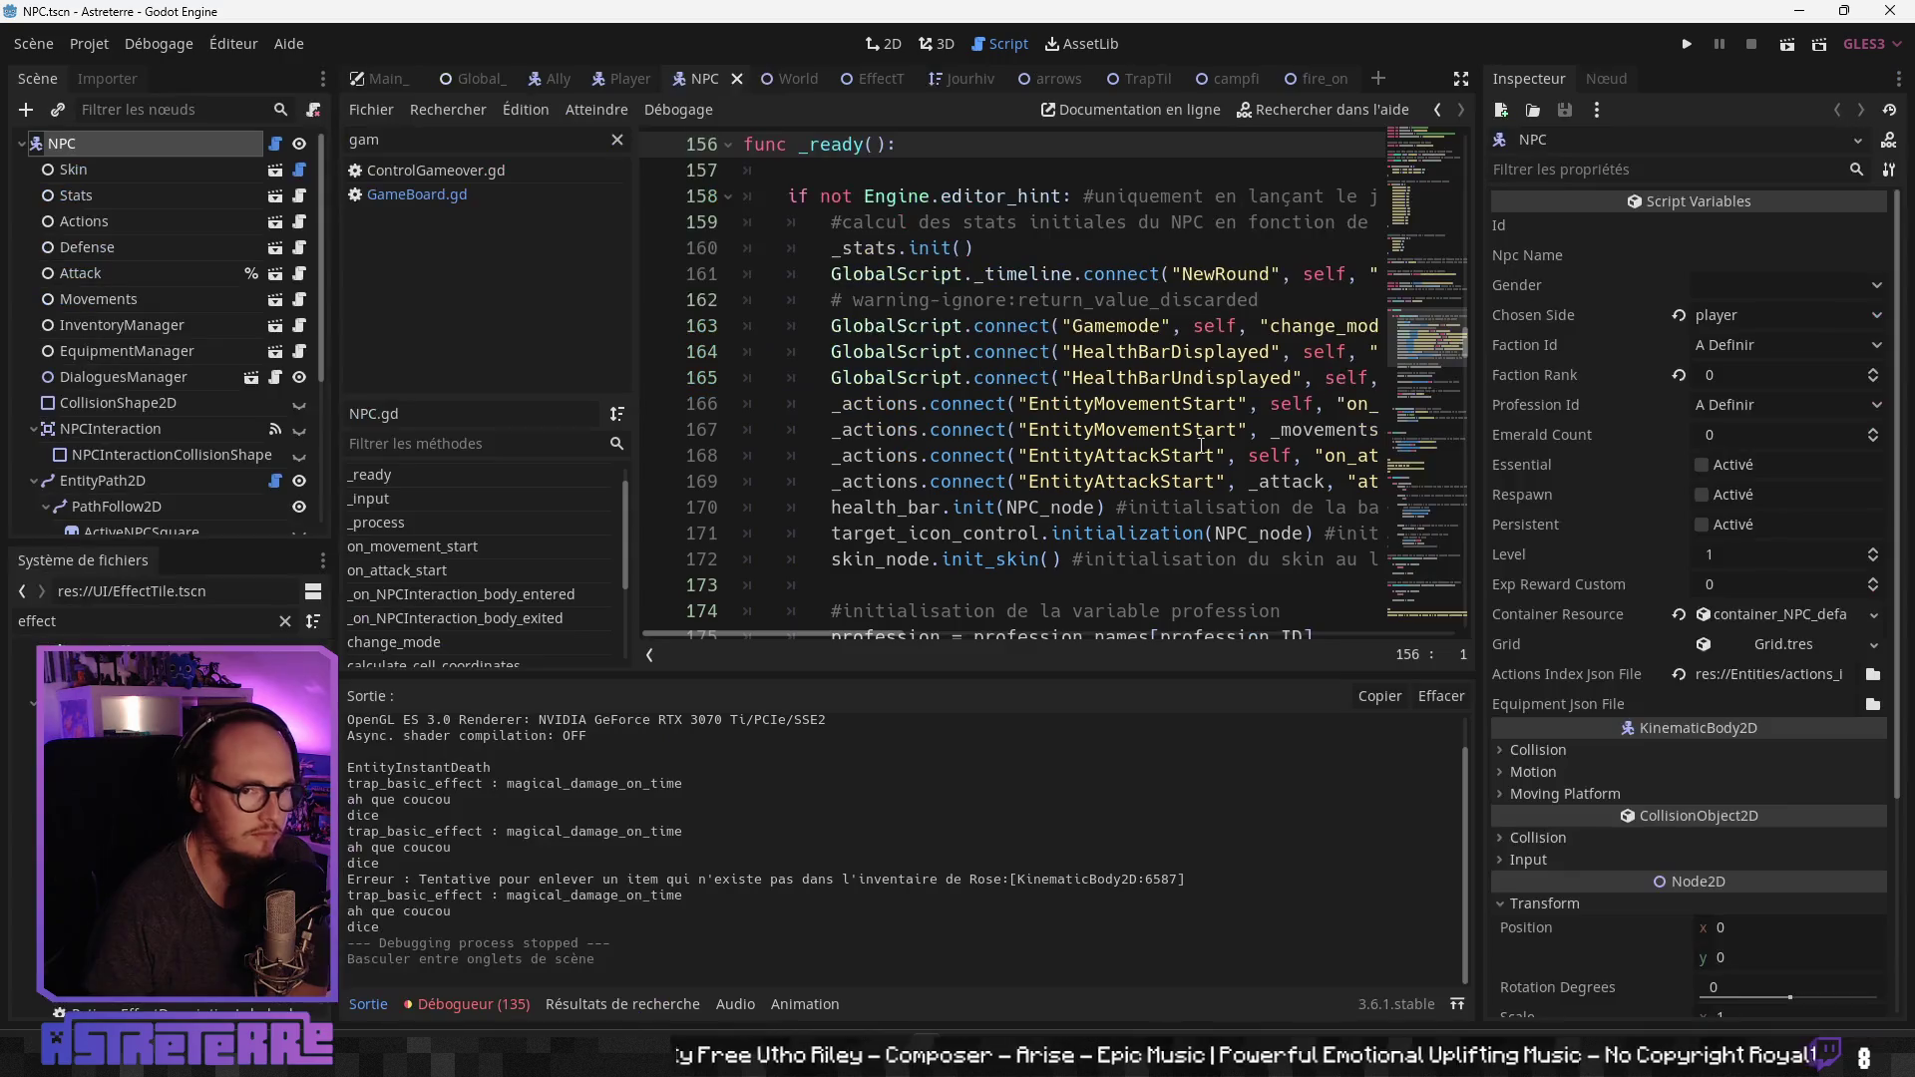
{"action": "double_click", "coordinate": [135, 618]}
{"action": "type", "text": "action"}
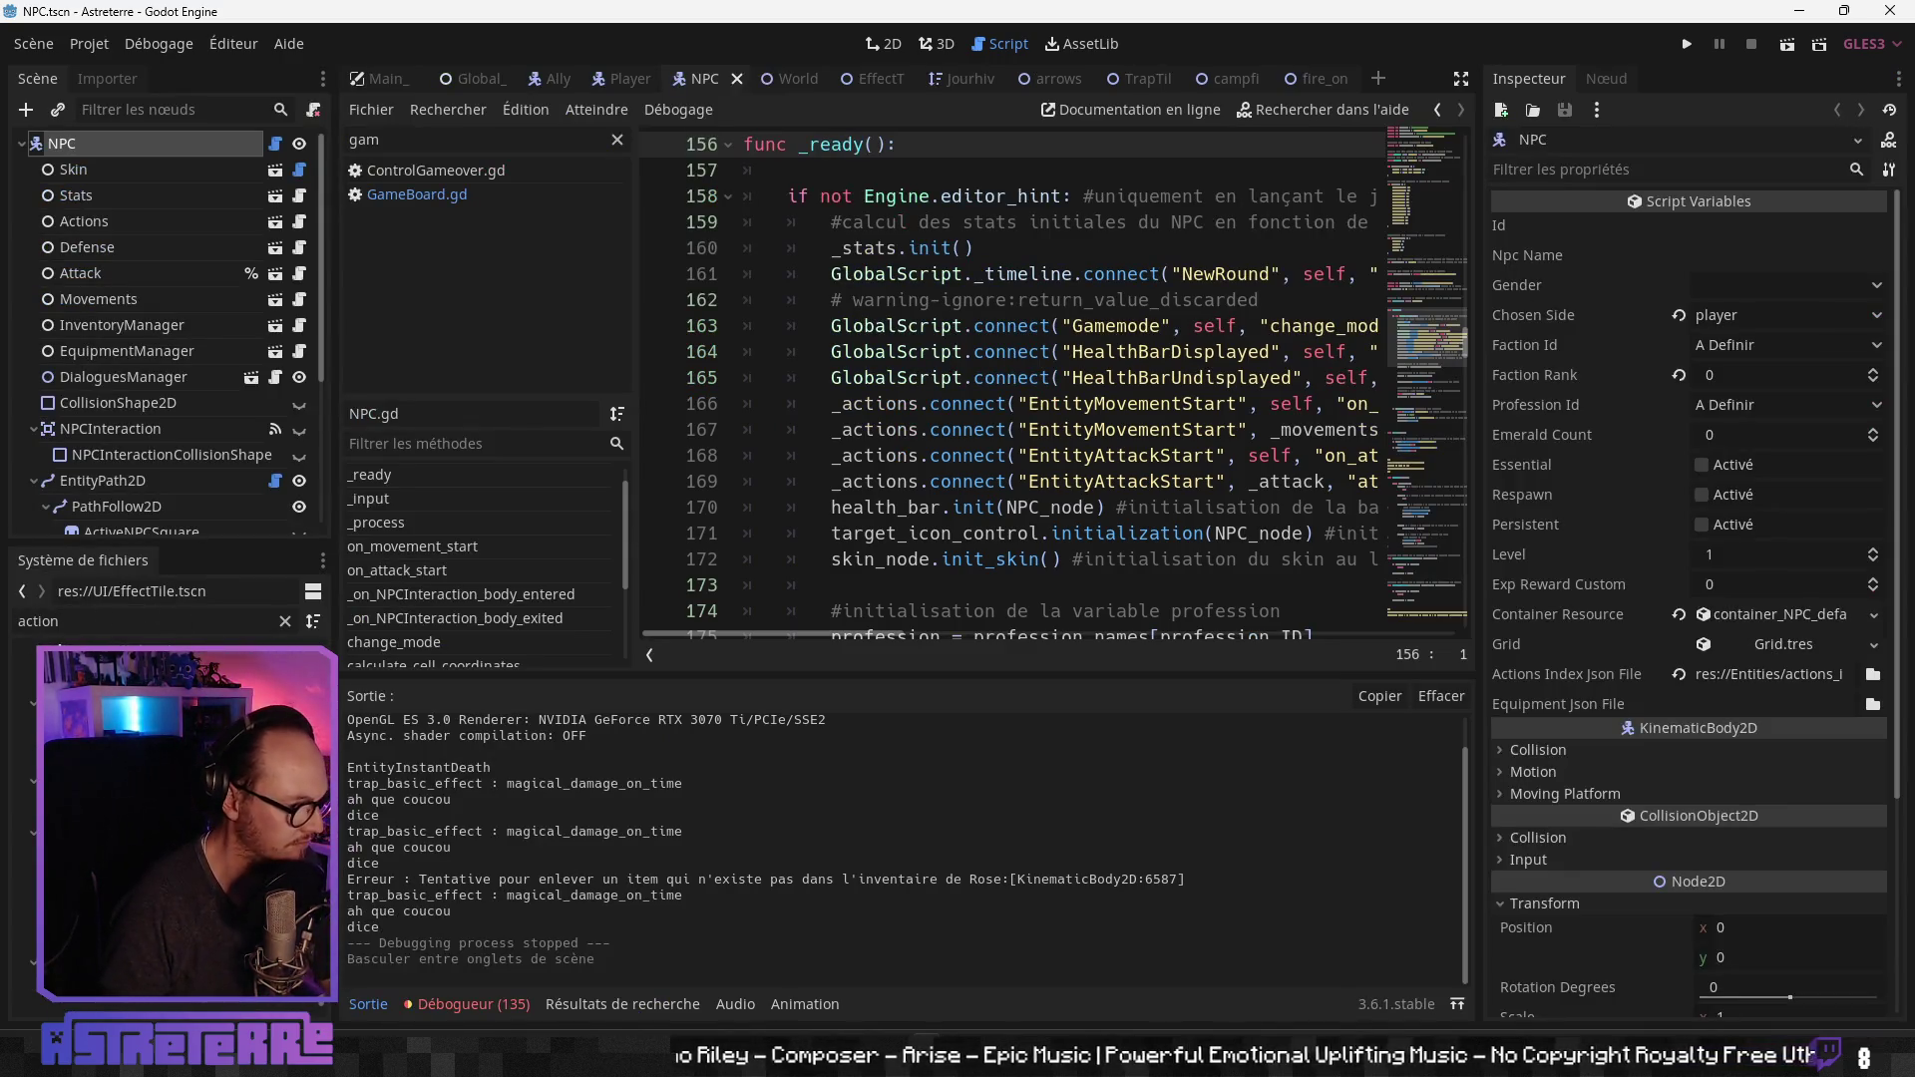
{"action": "double_click", "coordinate": [120, 688]}
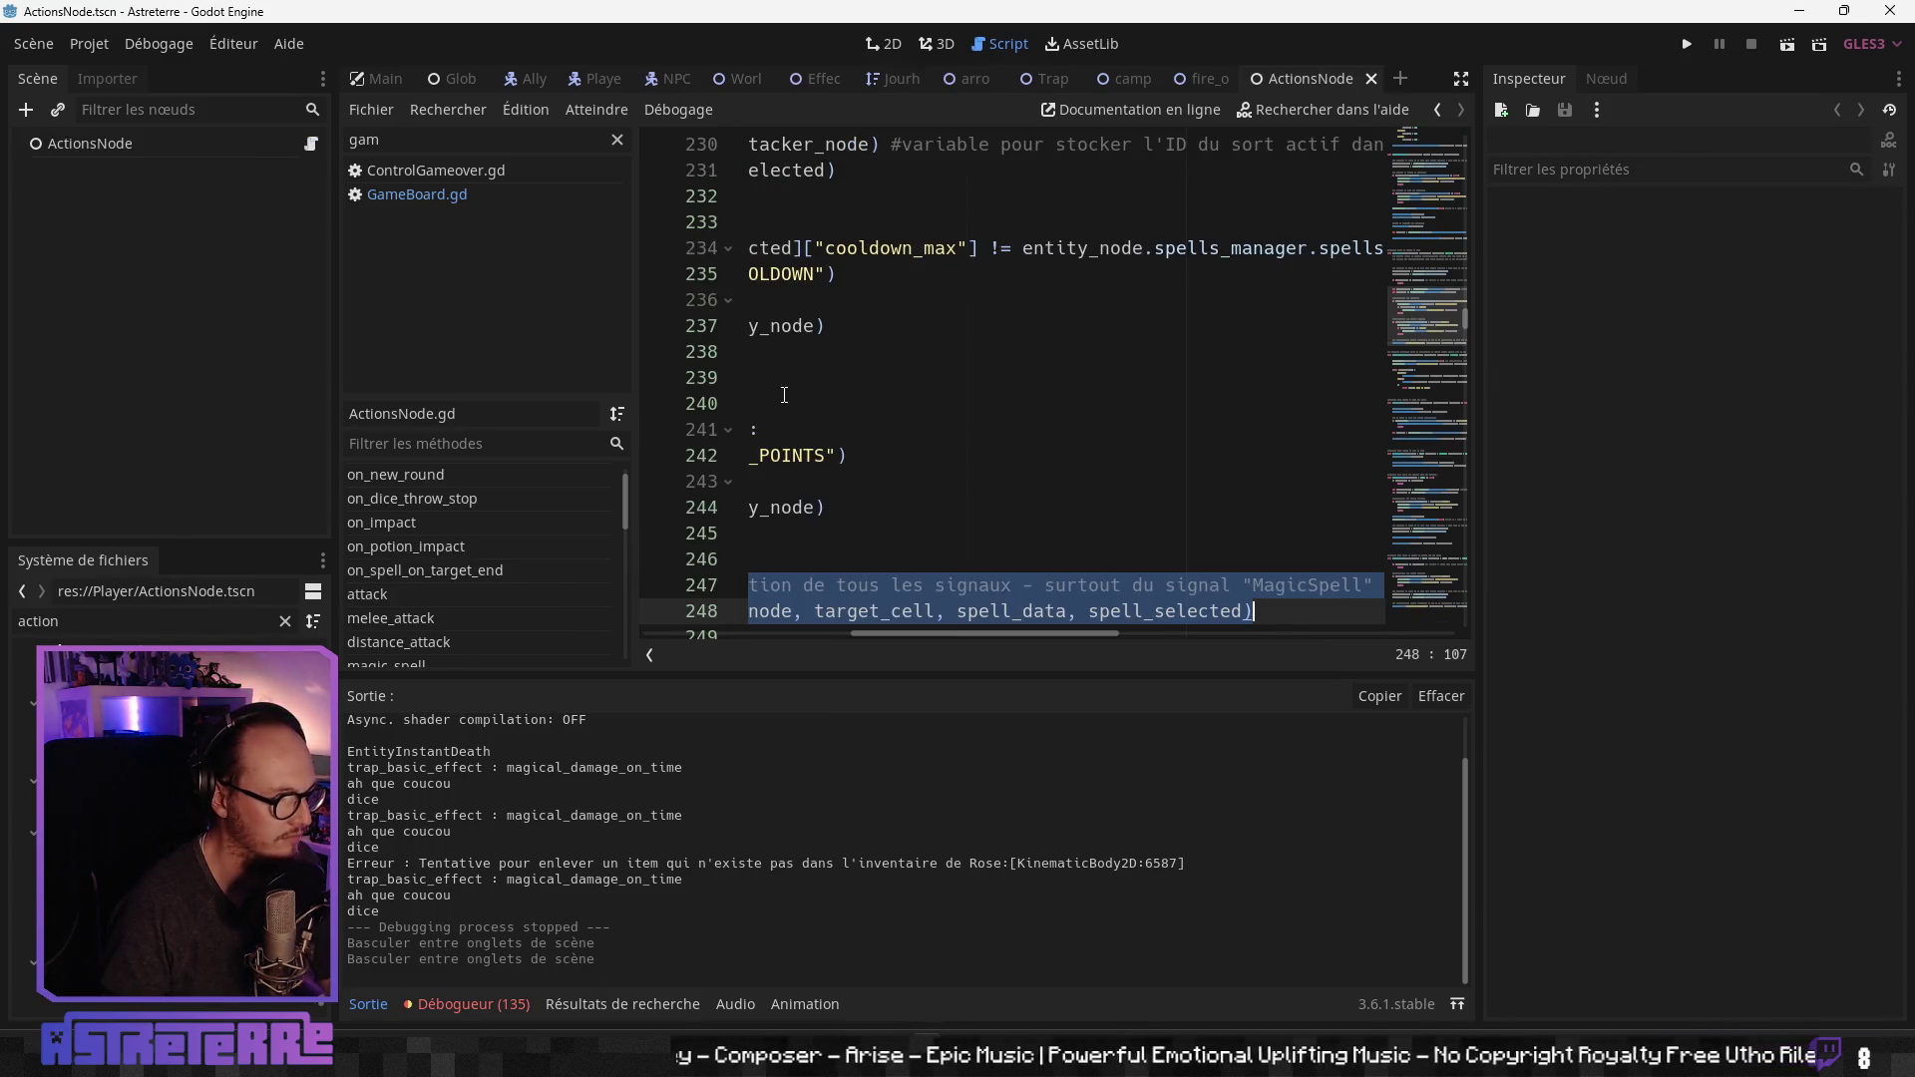
{"action": "left_click", "coordinate": [784, 387]}
{"action": "scroll", "coordinate": [451, 487], "scroll_direction": "up", "scroll_amount": 1}
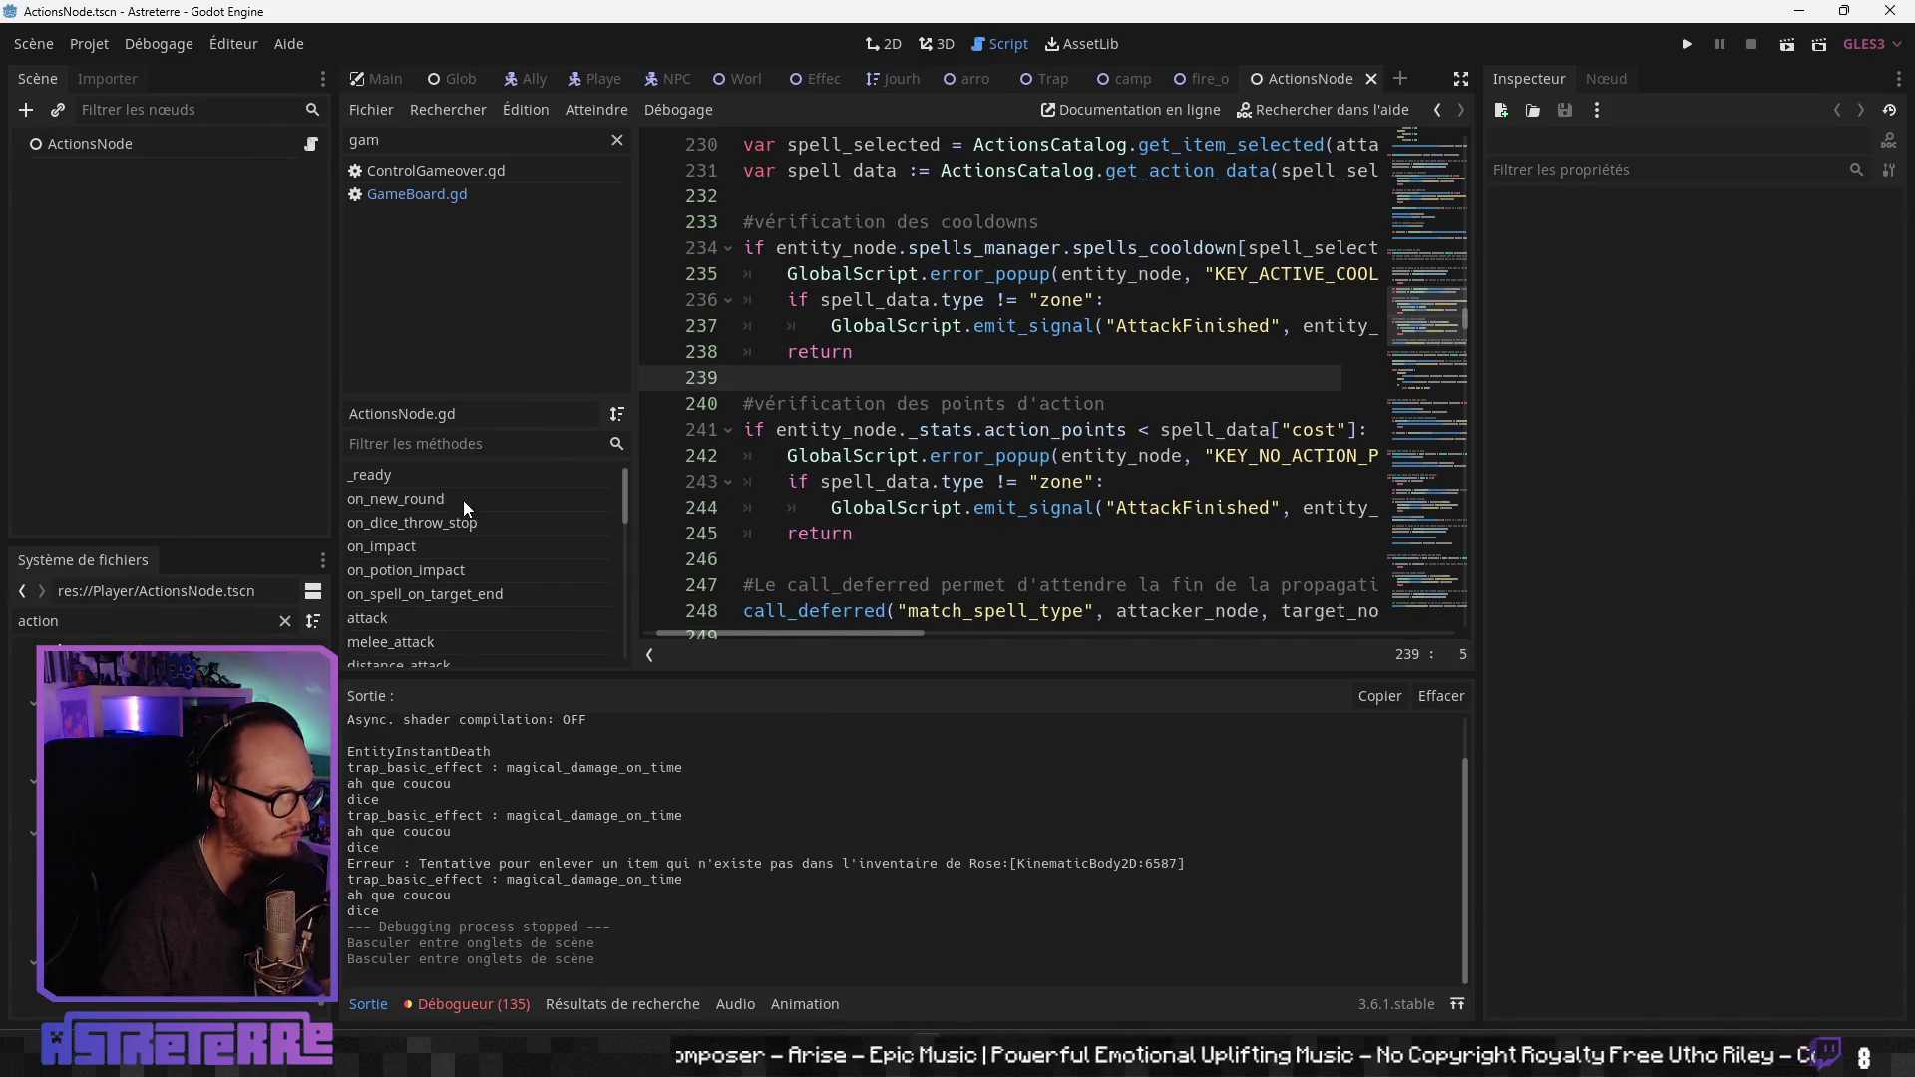
{"action": "left_click", "coordinate": [463, 520]}
{"action": "left_click", "coordinate": [1296, 325]}
{"action": "left_click", "coordinate": [1459, 80]}
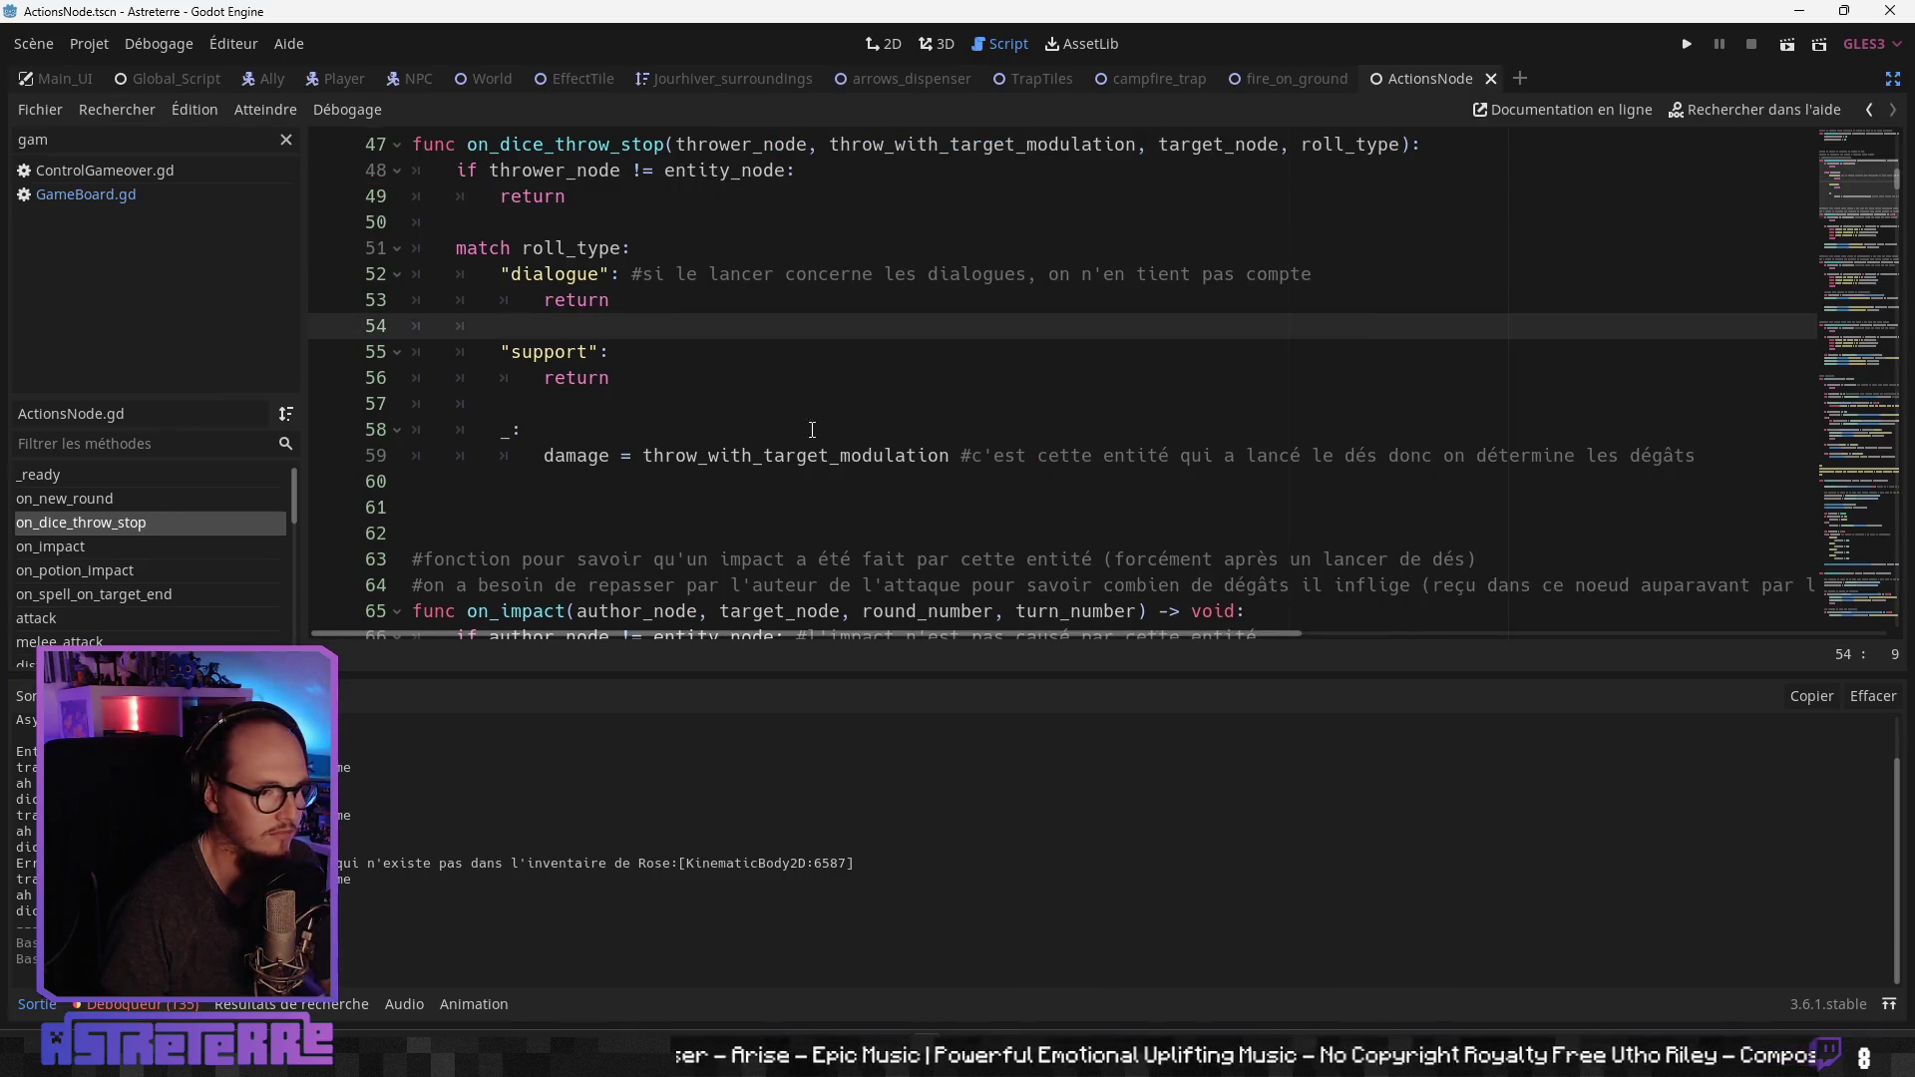
{"action": "scroll", "coordinate": [700, 496], "scroll_direction": "up", "scroll_amount": 3}
{"action": "scroll", "coordinate": [700, 496], "scroll_direction": "down", "scroll_amount": 1}
{"action": "scroll", "coordinate": [700, 495], "scroll_direction": "down", "scroll_amount": 1}
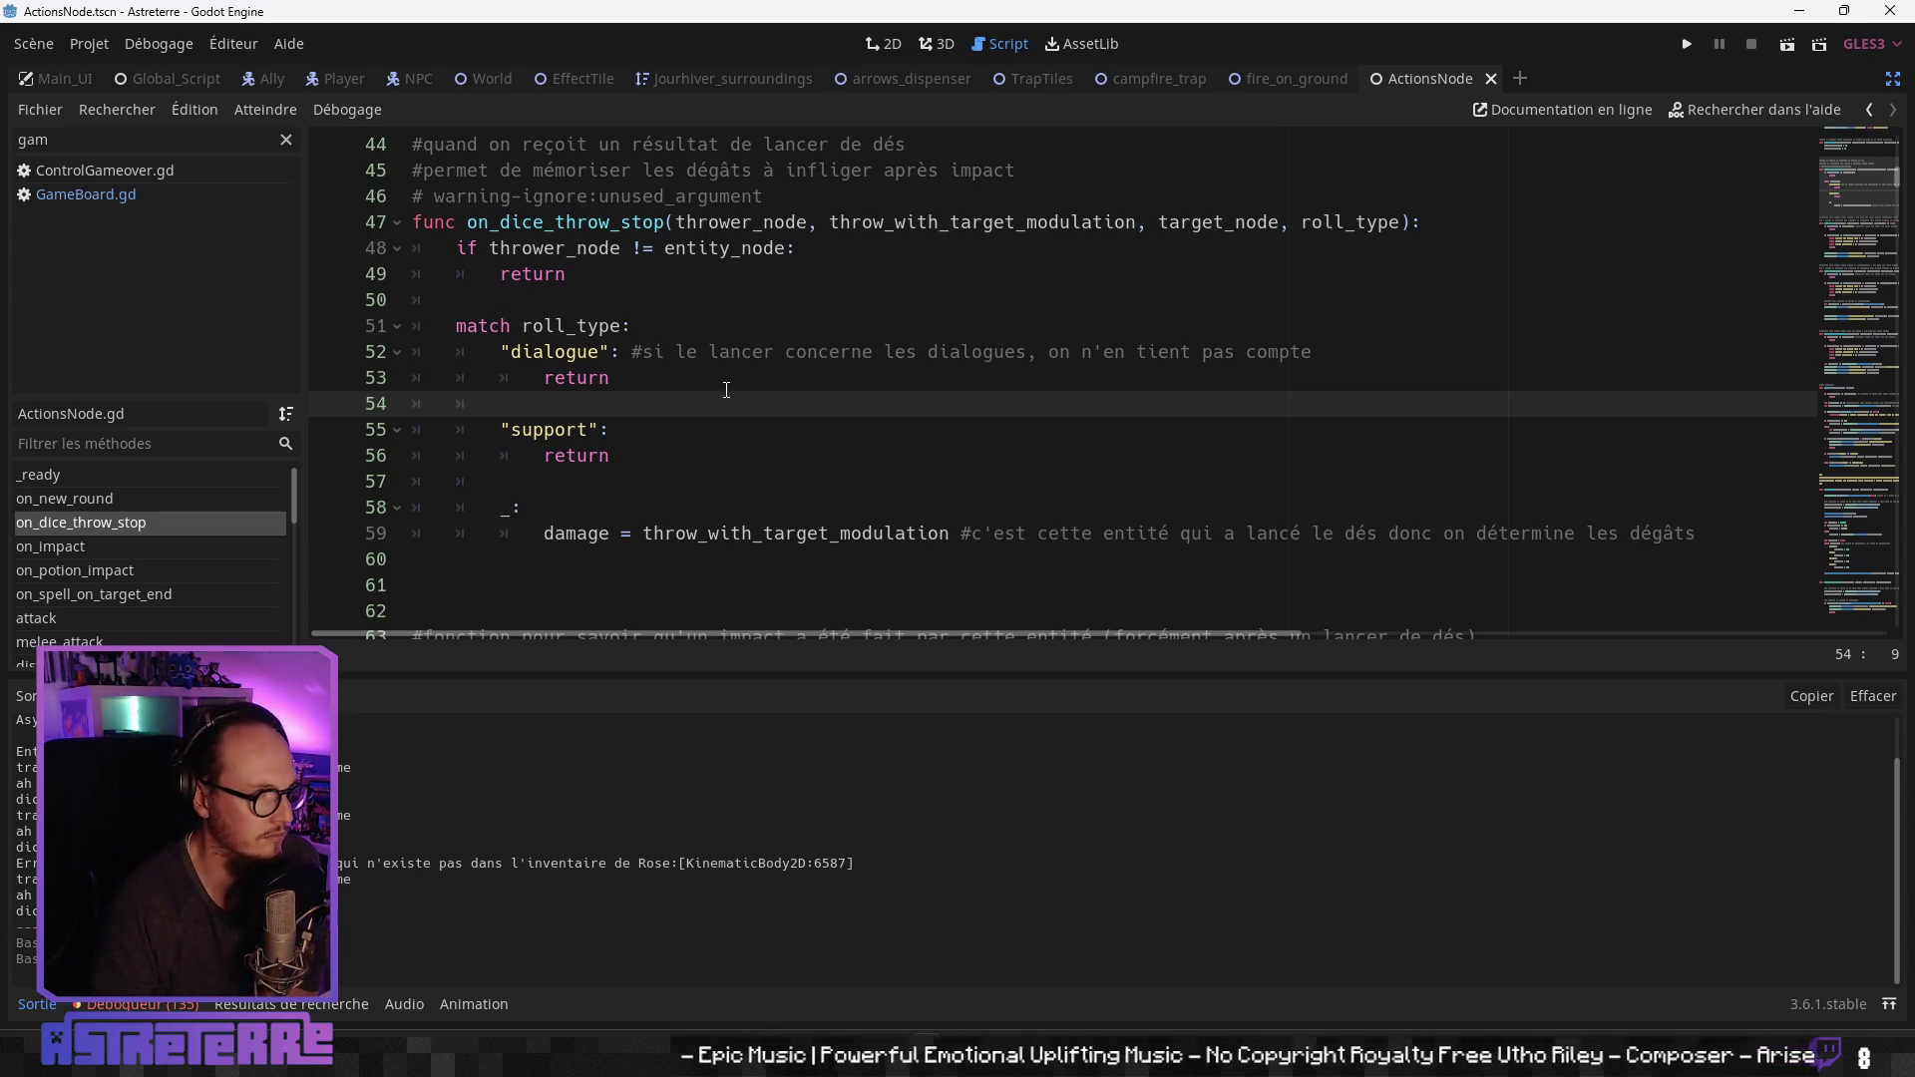
{"action": "scroll", "coordinate": [700, 257], "scroll_direction": "up", "scroll_amount": 1}
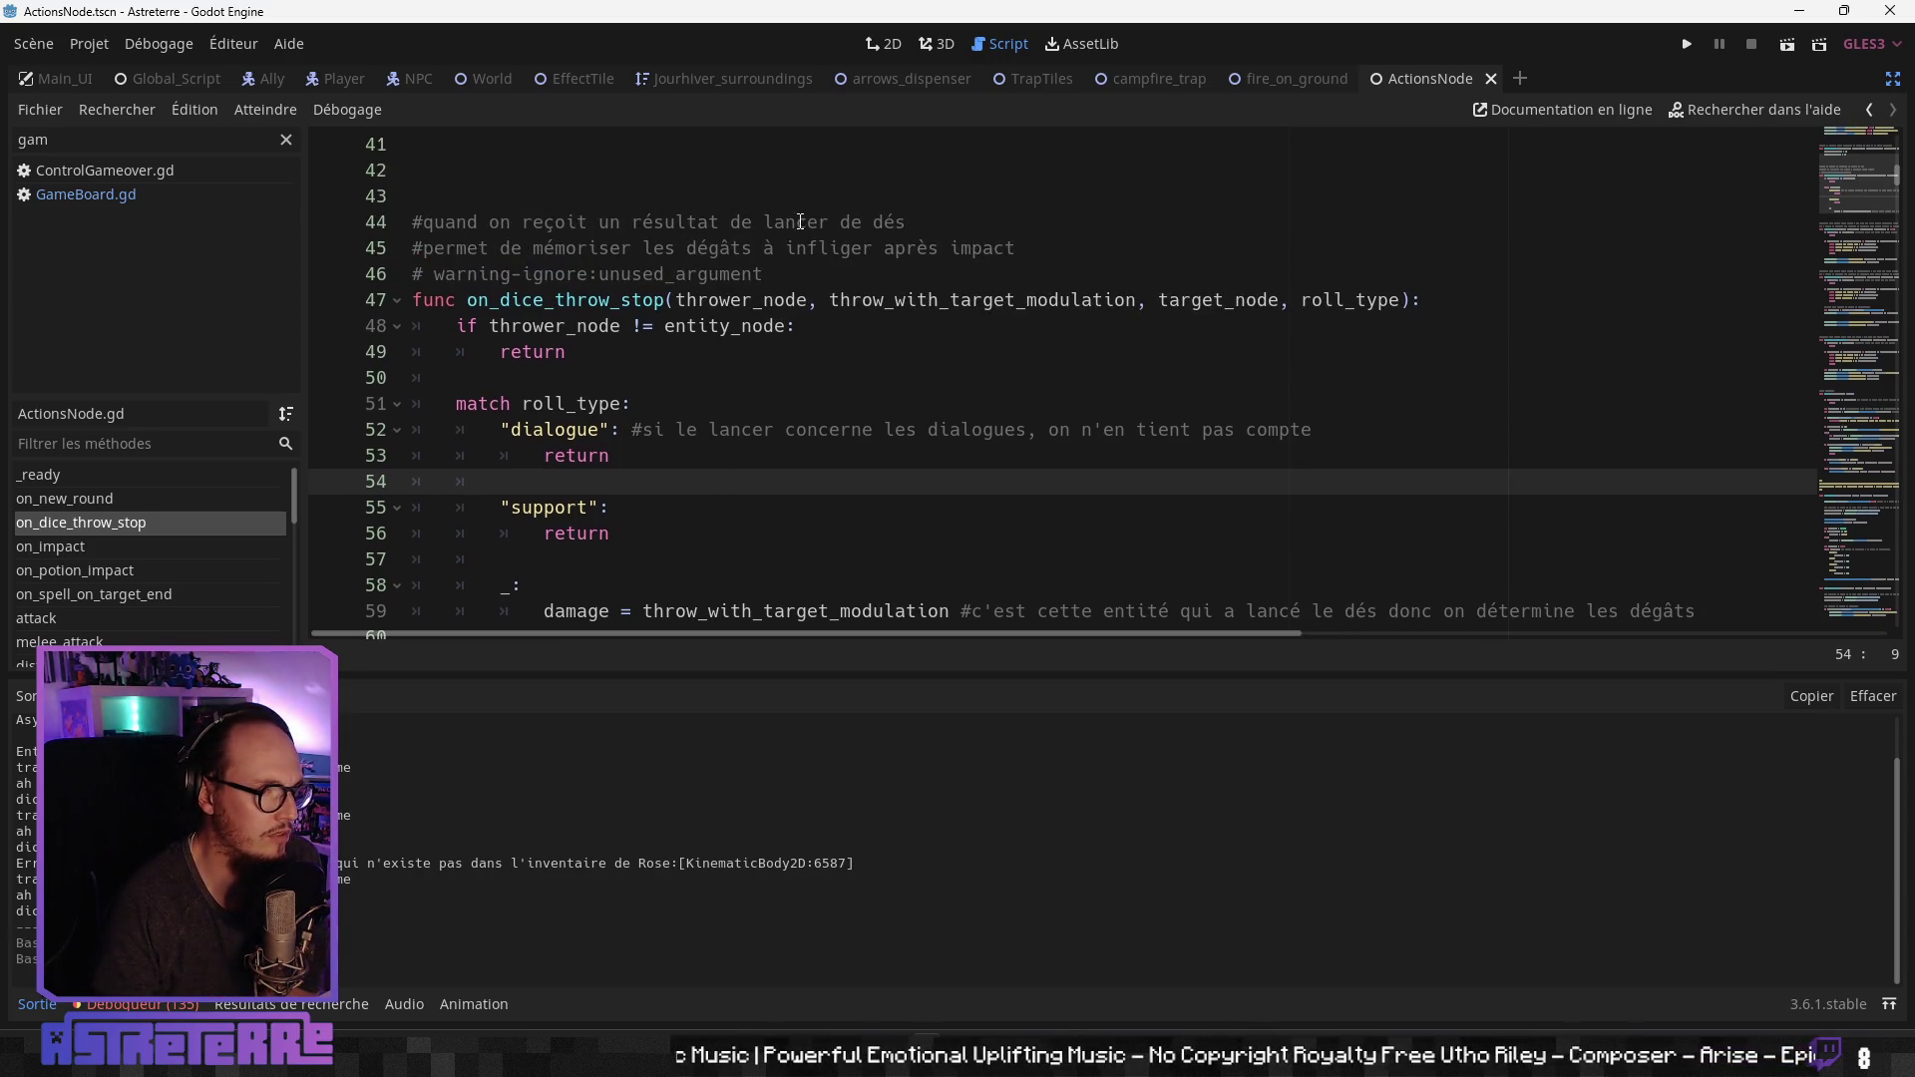
{"action": "left_click", "coordinate": [577, 251]}
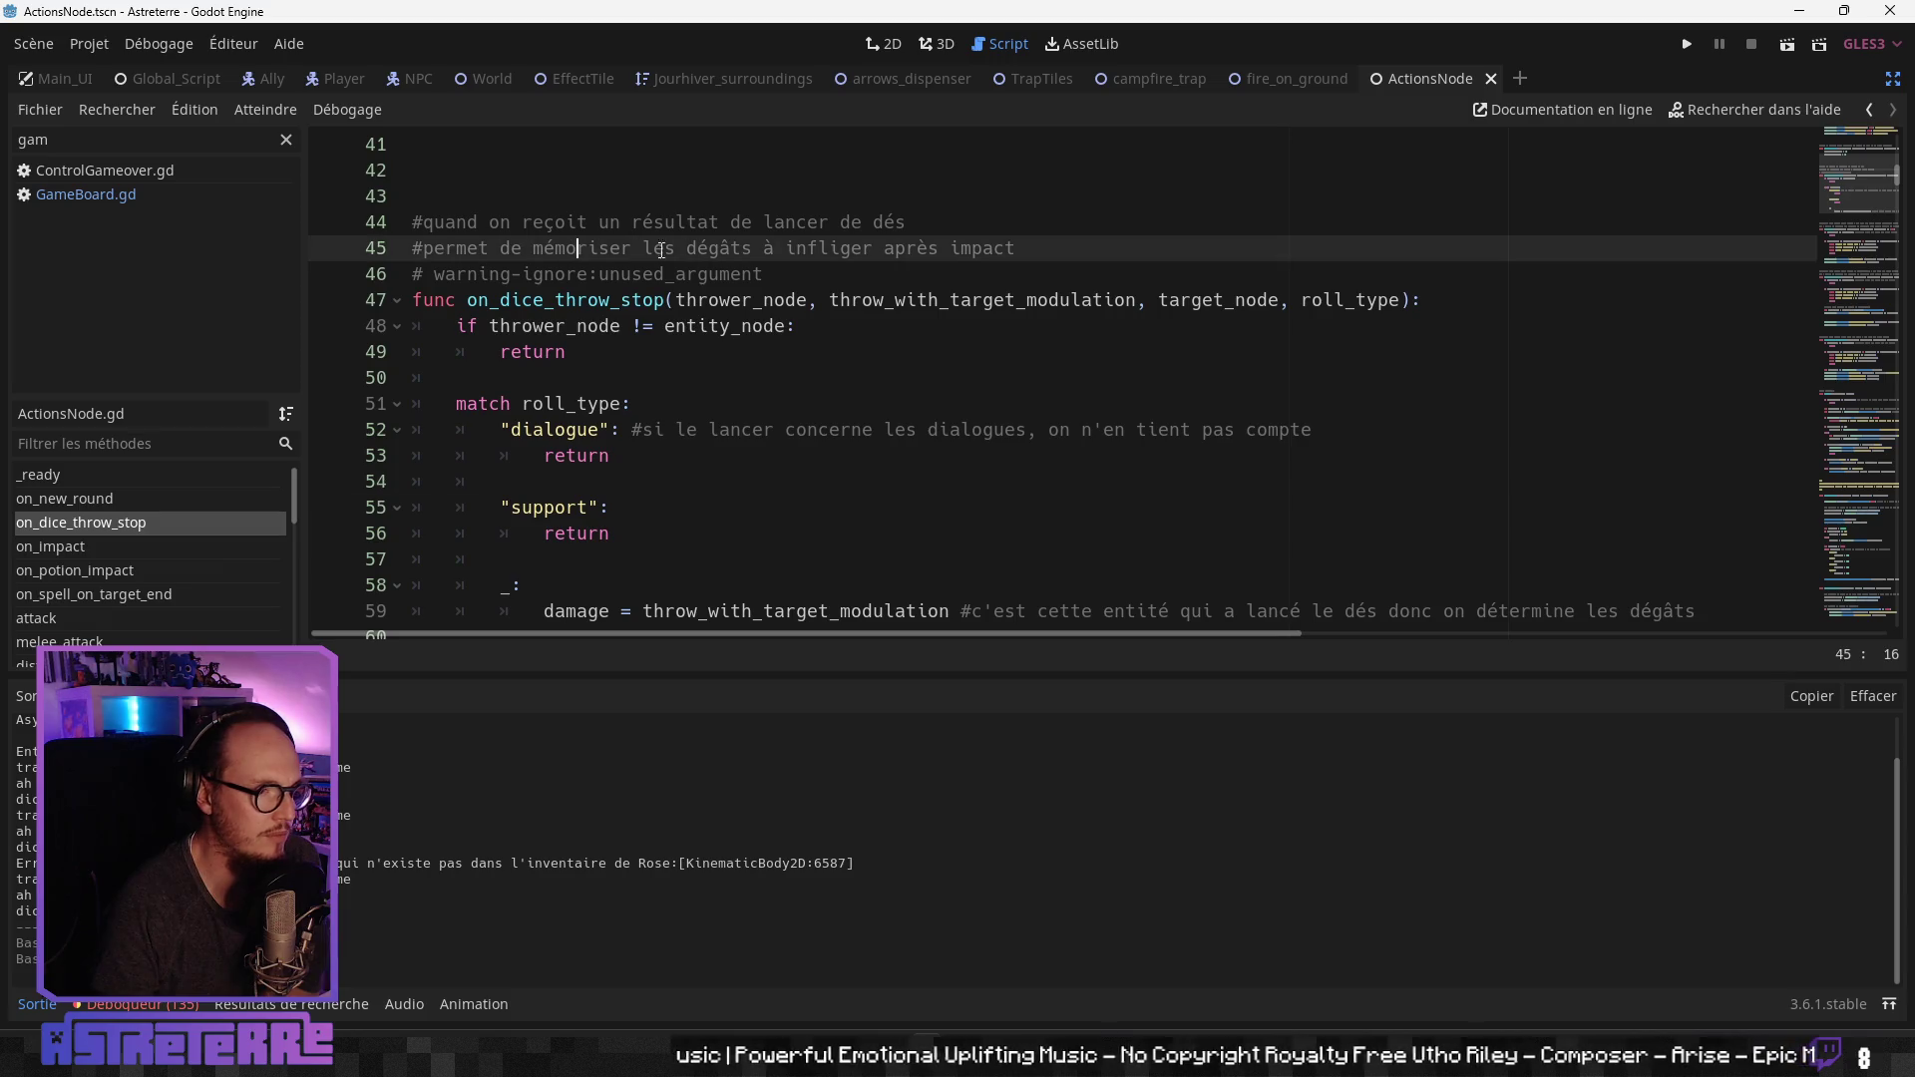
{"action": "left_click", "coordinate": [790, 275]}
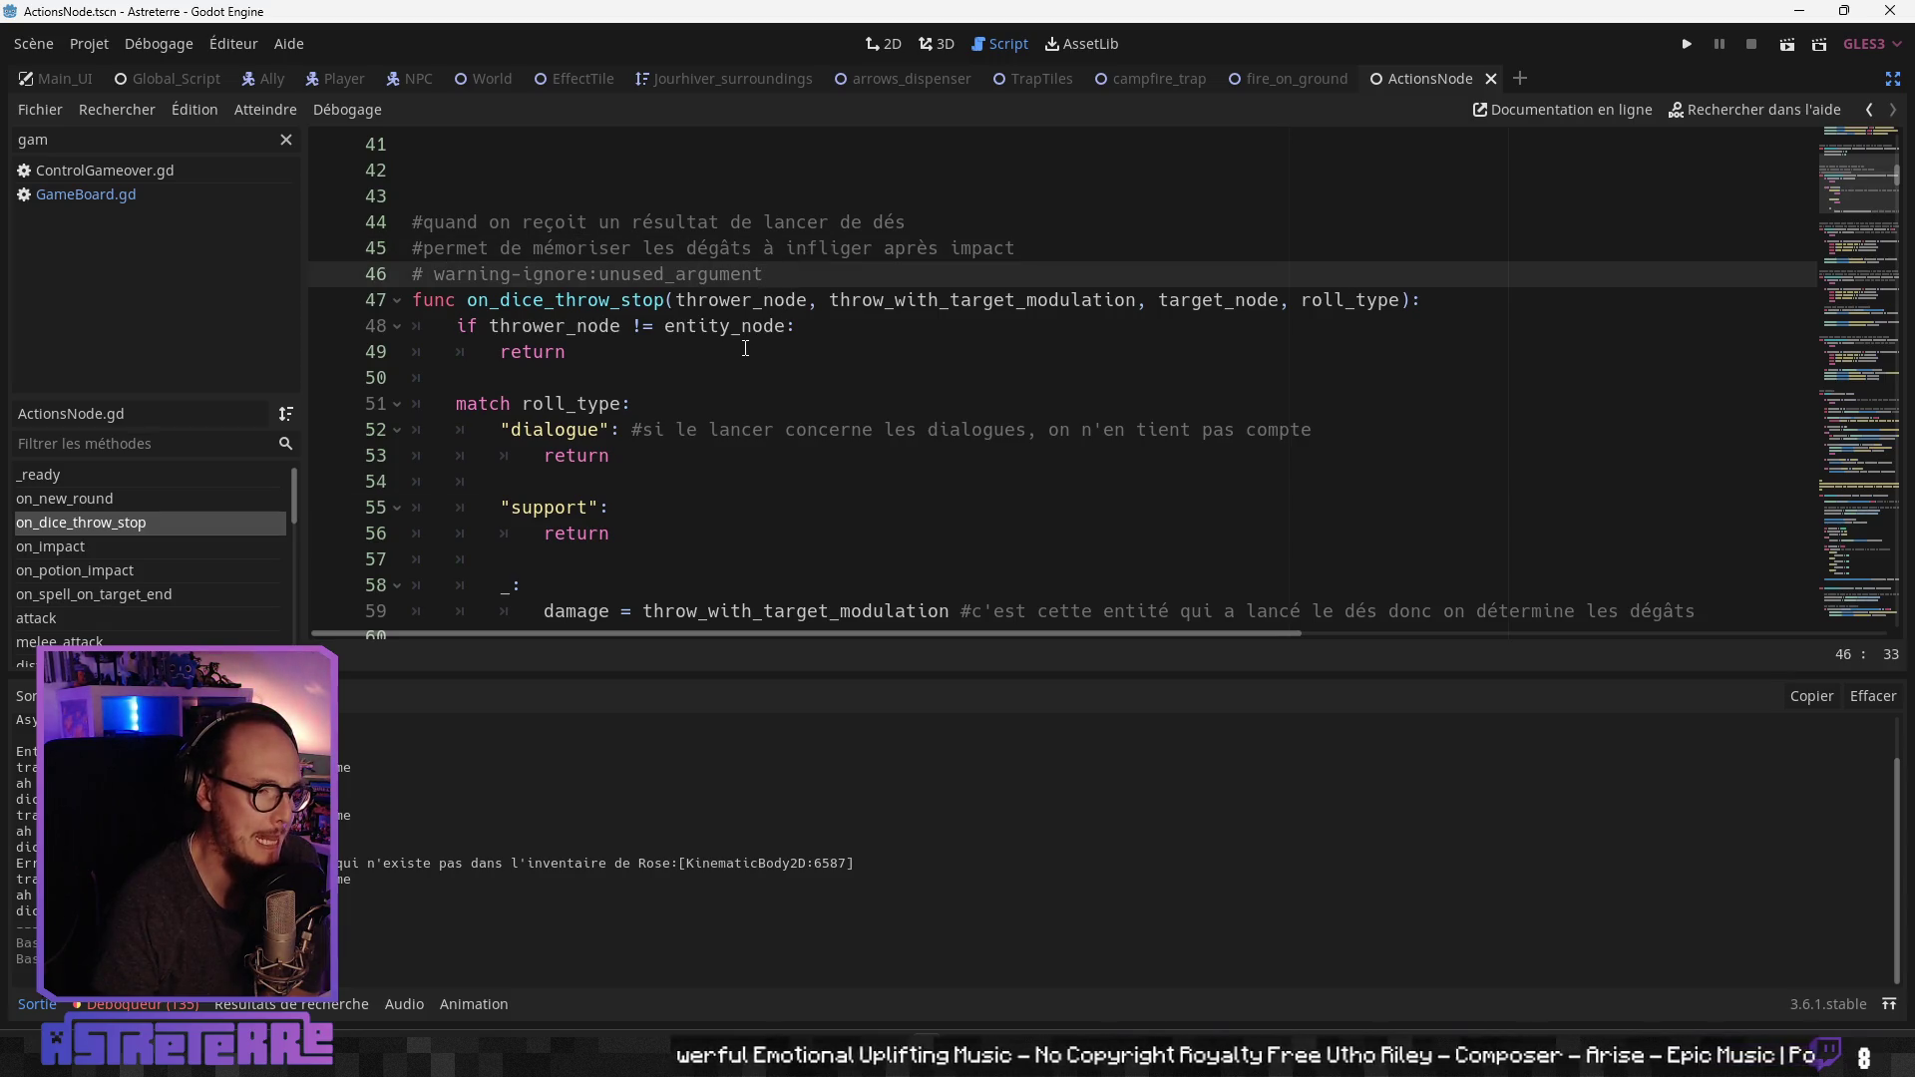
{"action": "scroll", "coordinate": [745, 348], "scroll_direction": "down", "scroll_amount": 2}
{"action": "left_click", "coordinate": [689, 457]}
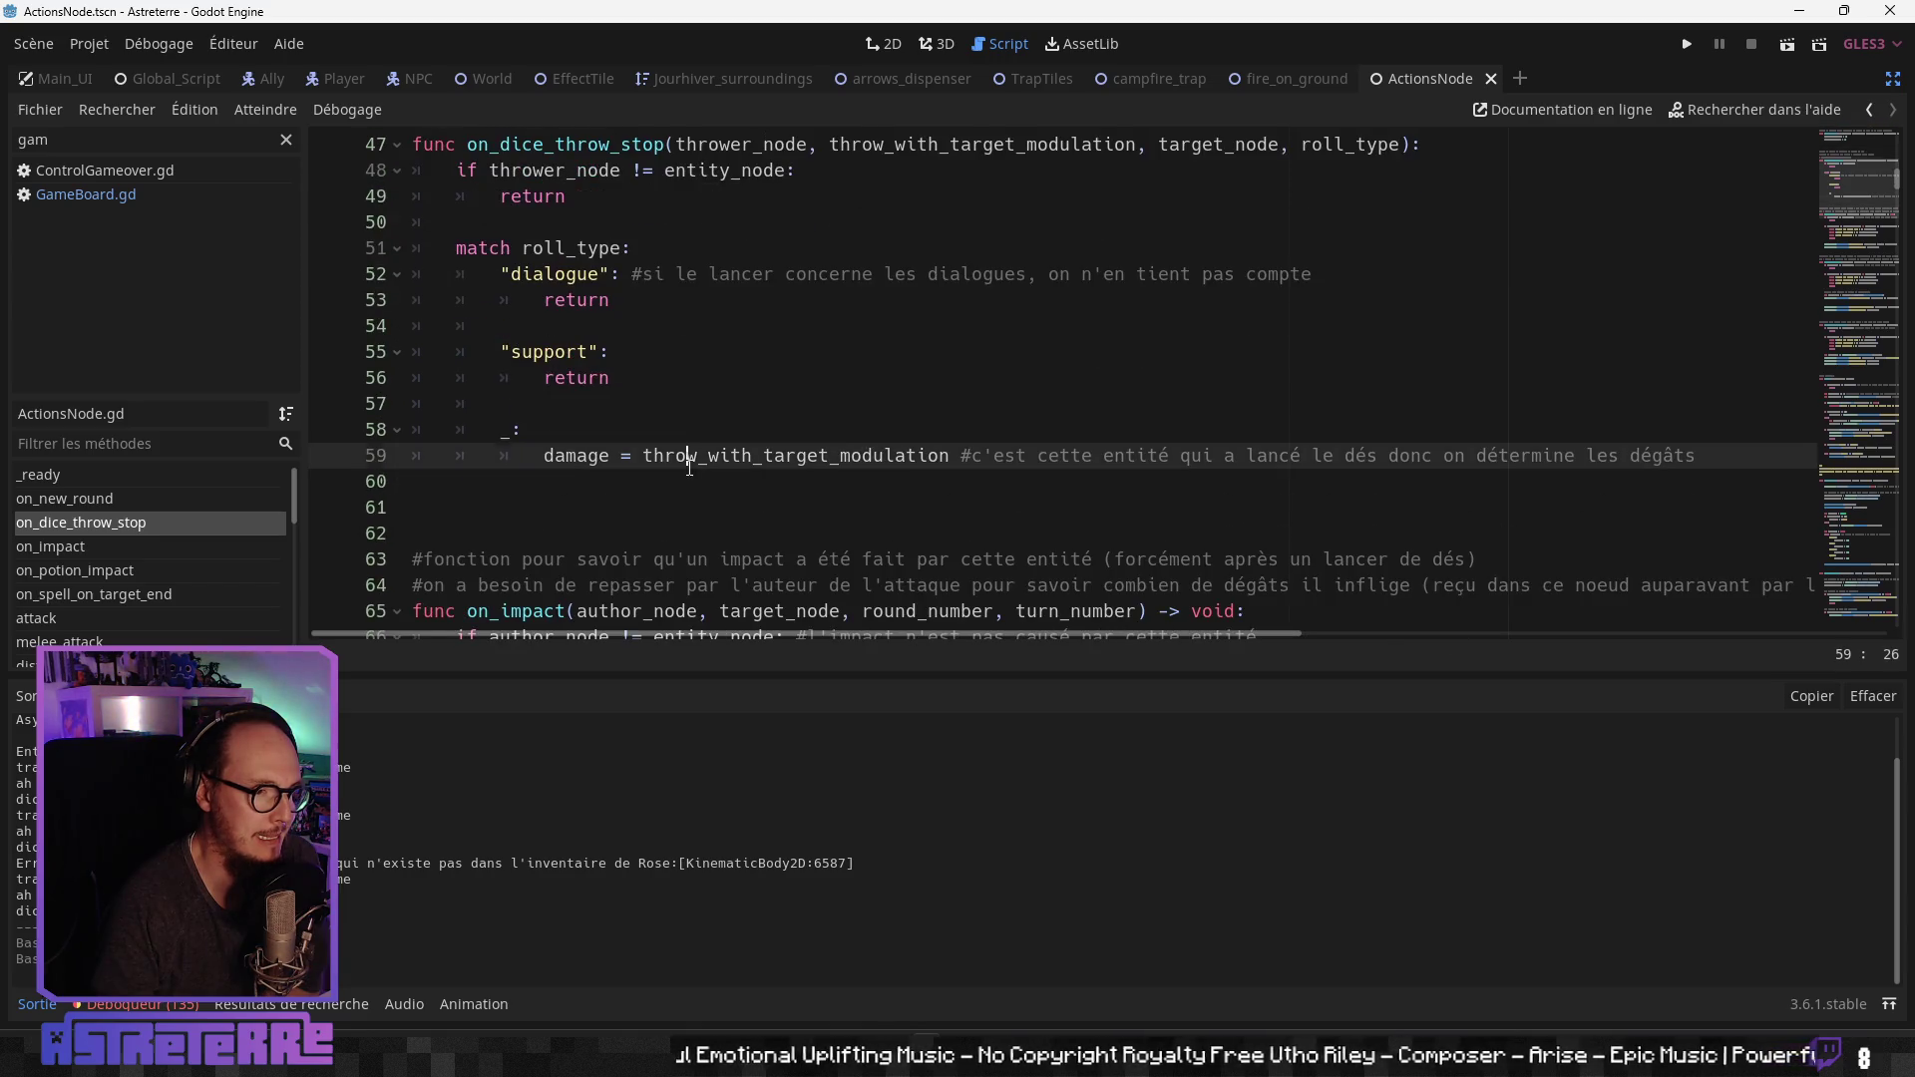
{"action": "scroll", "coordinate": [689, 465], "scroll_direction": "down", "scroll_amount": 2}
{"action": "scroll", "coordinate": [689, 465], "scroll_direction": "down", "scroll_amount": 2}
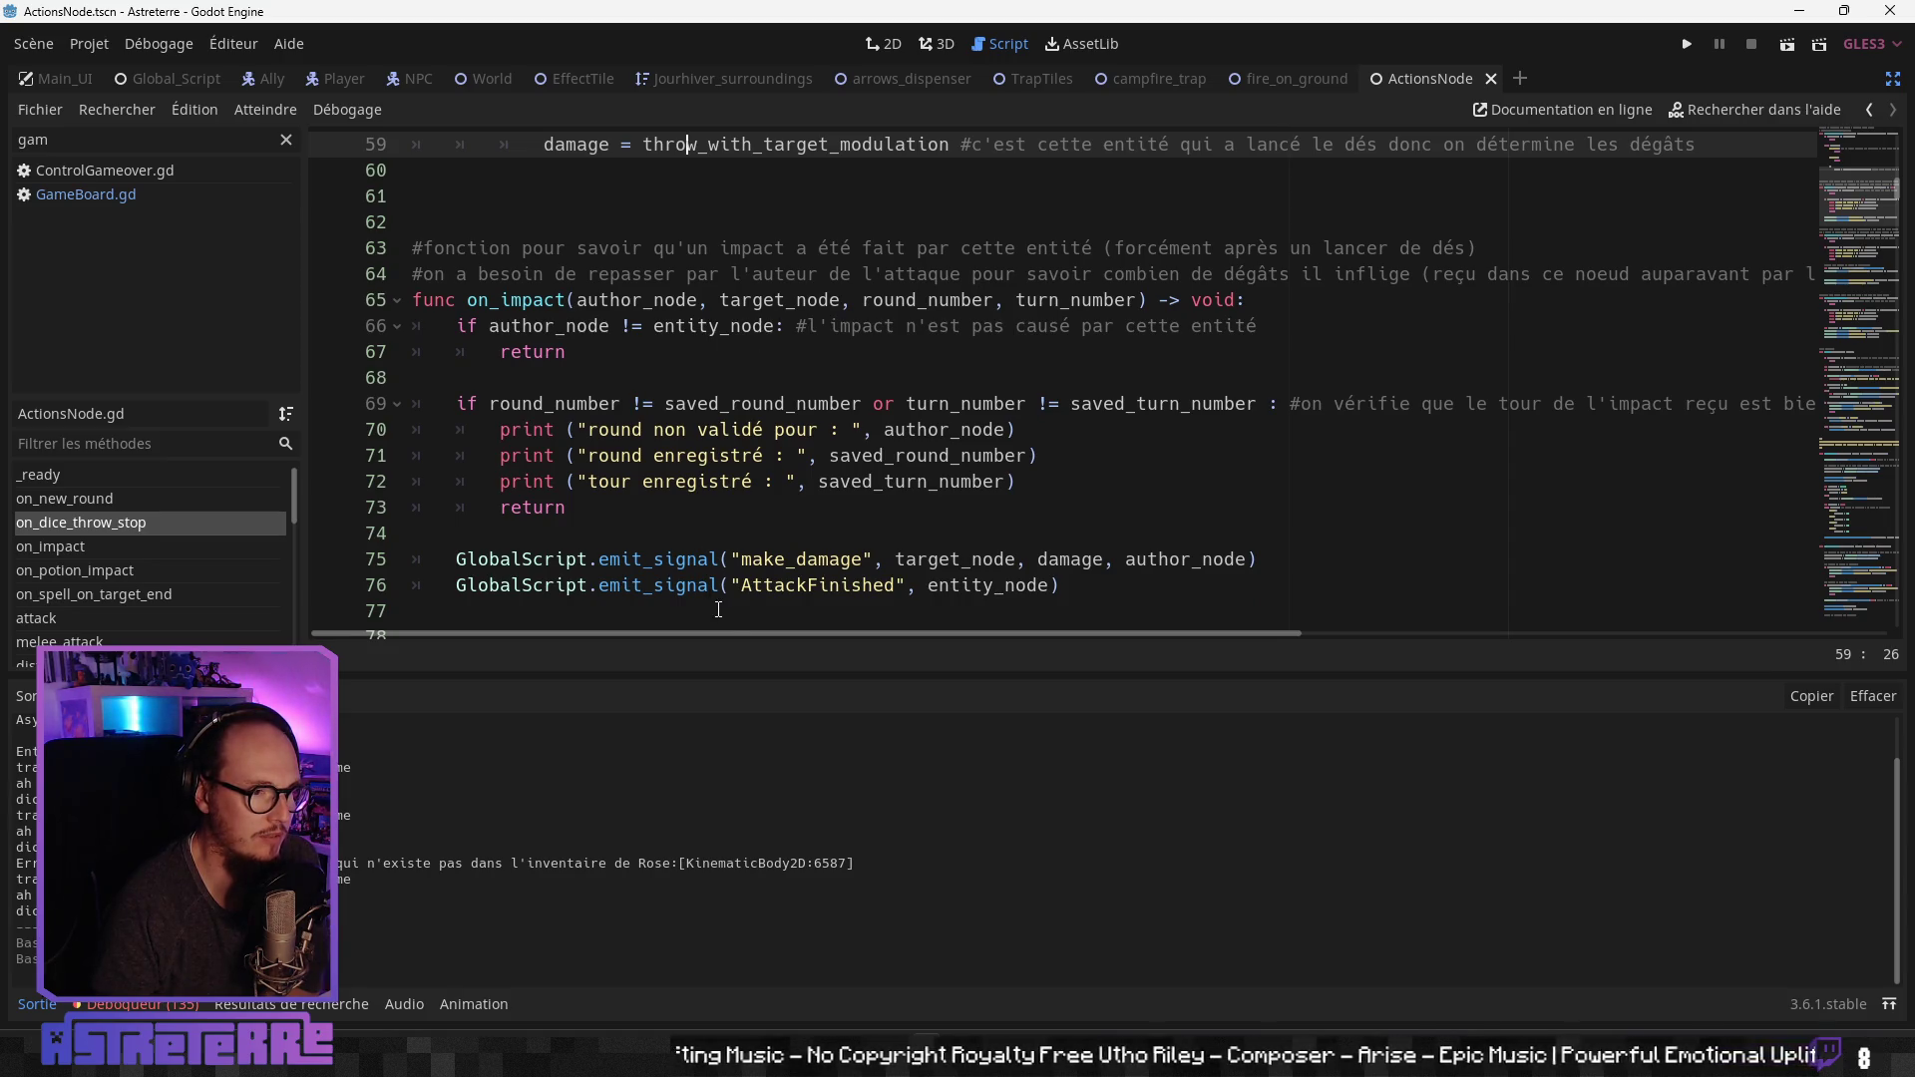
{"action": "scroll", "coordinate": [731, 585], "scroll_direction": "down", "scroll_amount": 1}
{"action": "scroll", "coordinate": [731, 585], "scroll_direction": "up", "scroll_amount": 1}
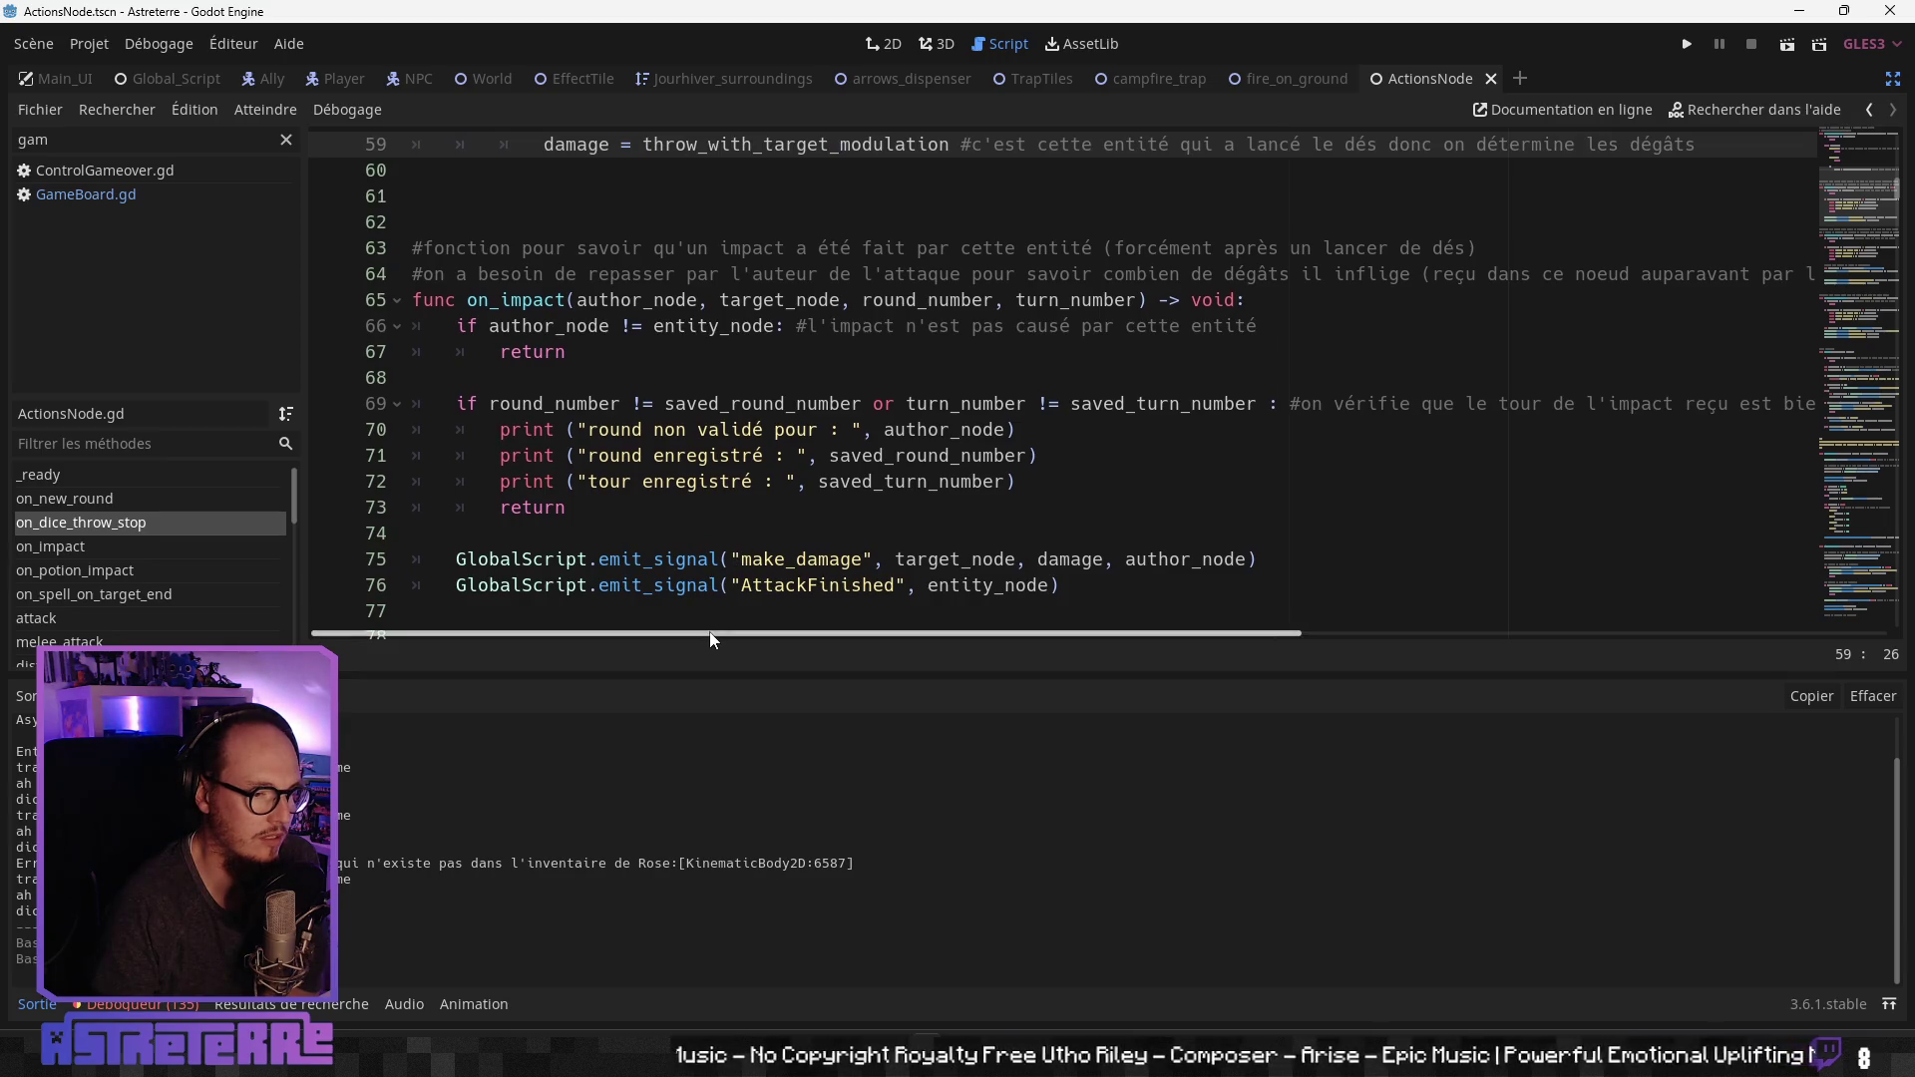
{"action": "mouse_move", "coordinate": [710, 635]}
{"action": "left_mouse_down"}
{"action": "mouse_move", "coordinate": [819, 635]}
{"action": "mouse_move", "coordinate": [709, 630]}
{"action": "left_mouse_up"}
{"action": "left_click", "coordinate": [857, 558]}
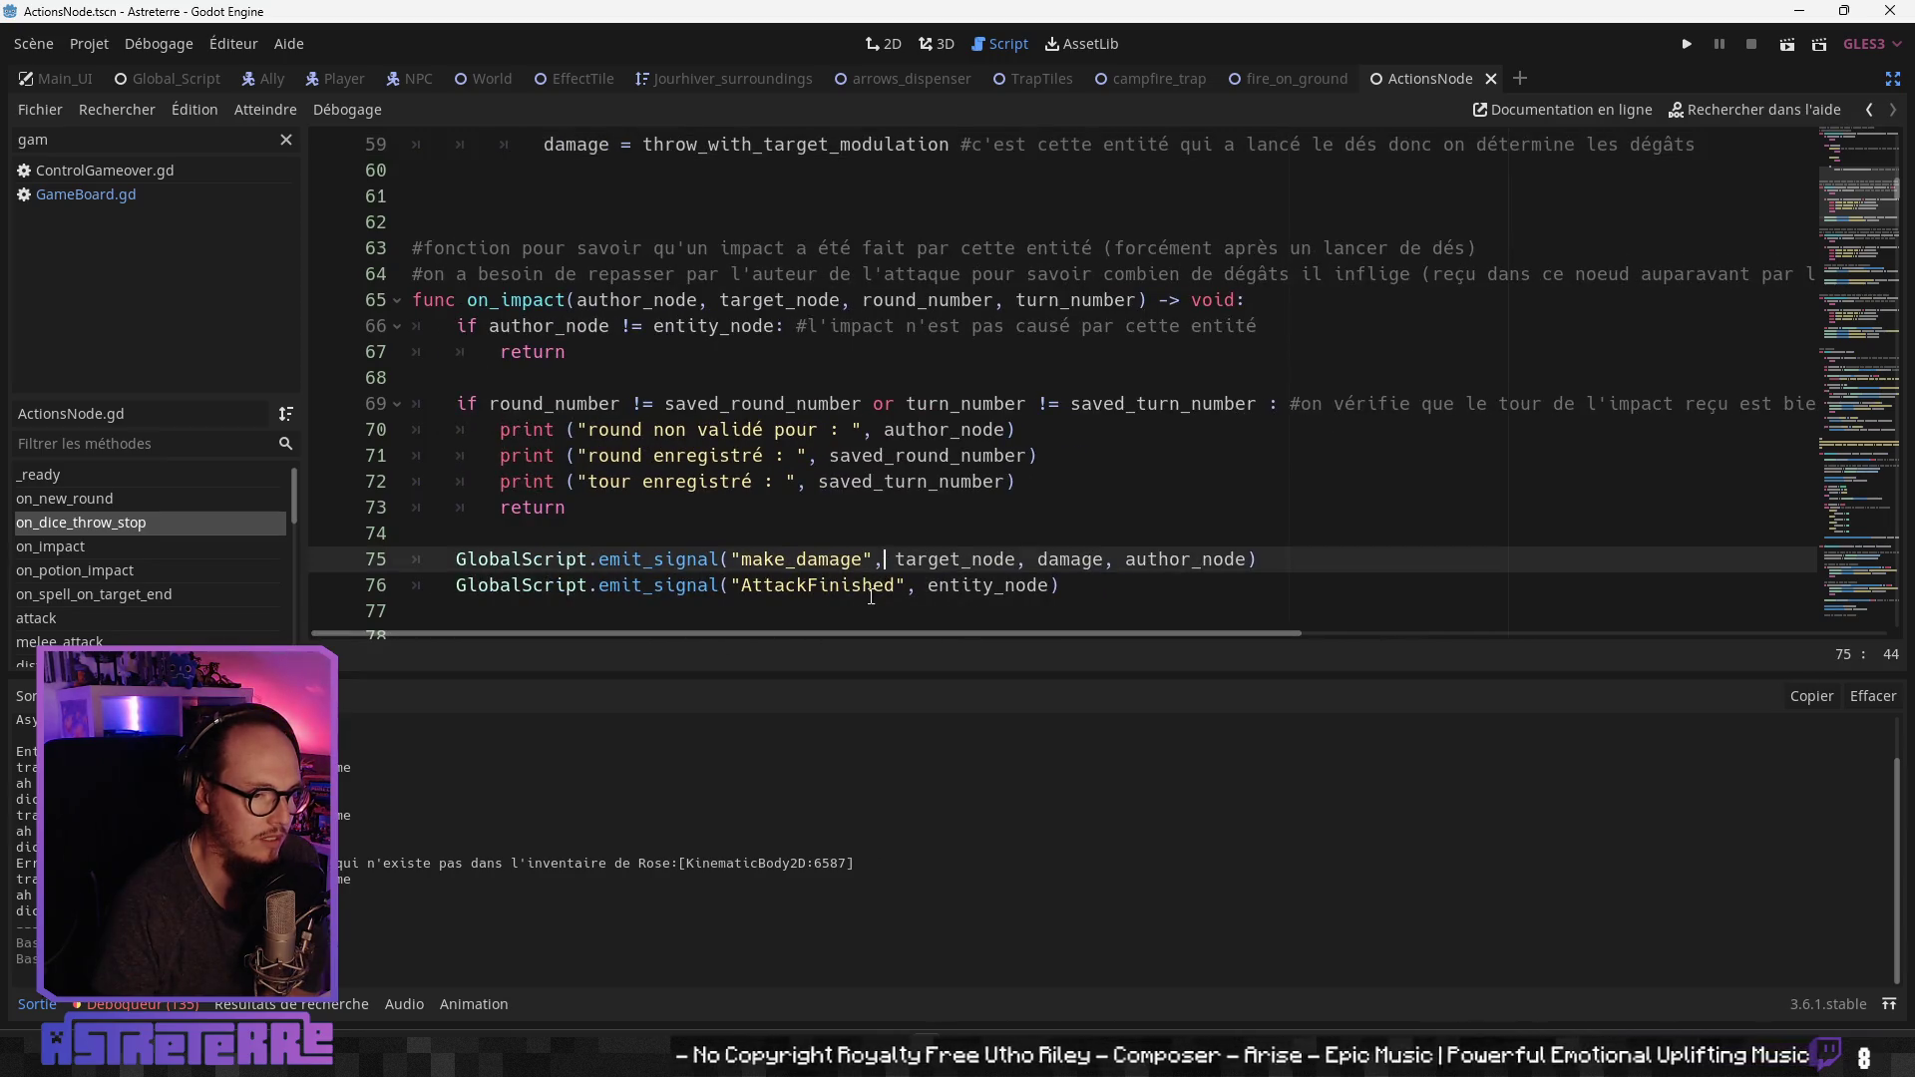
{"action": "left_click", "coordinate": [868, 584]}
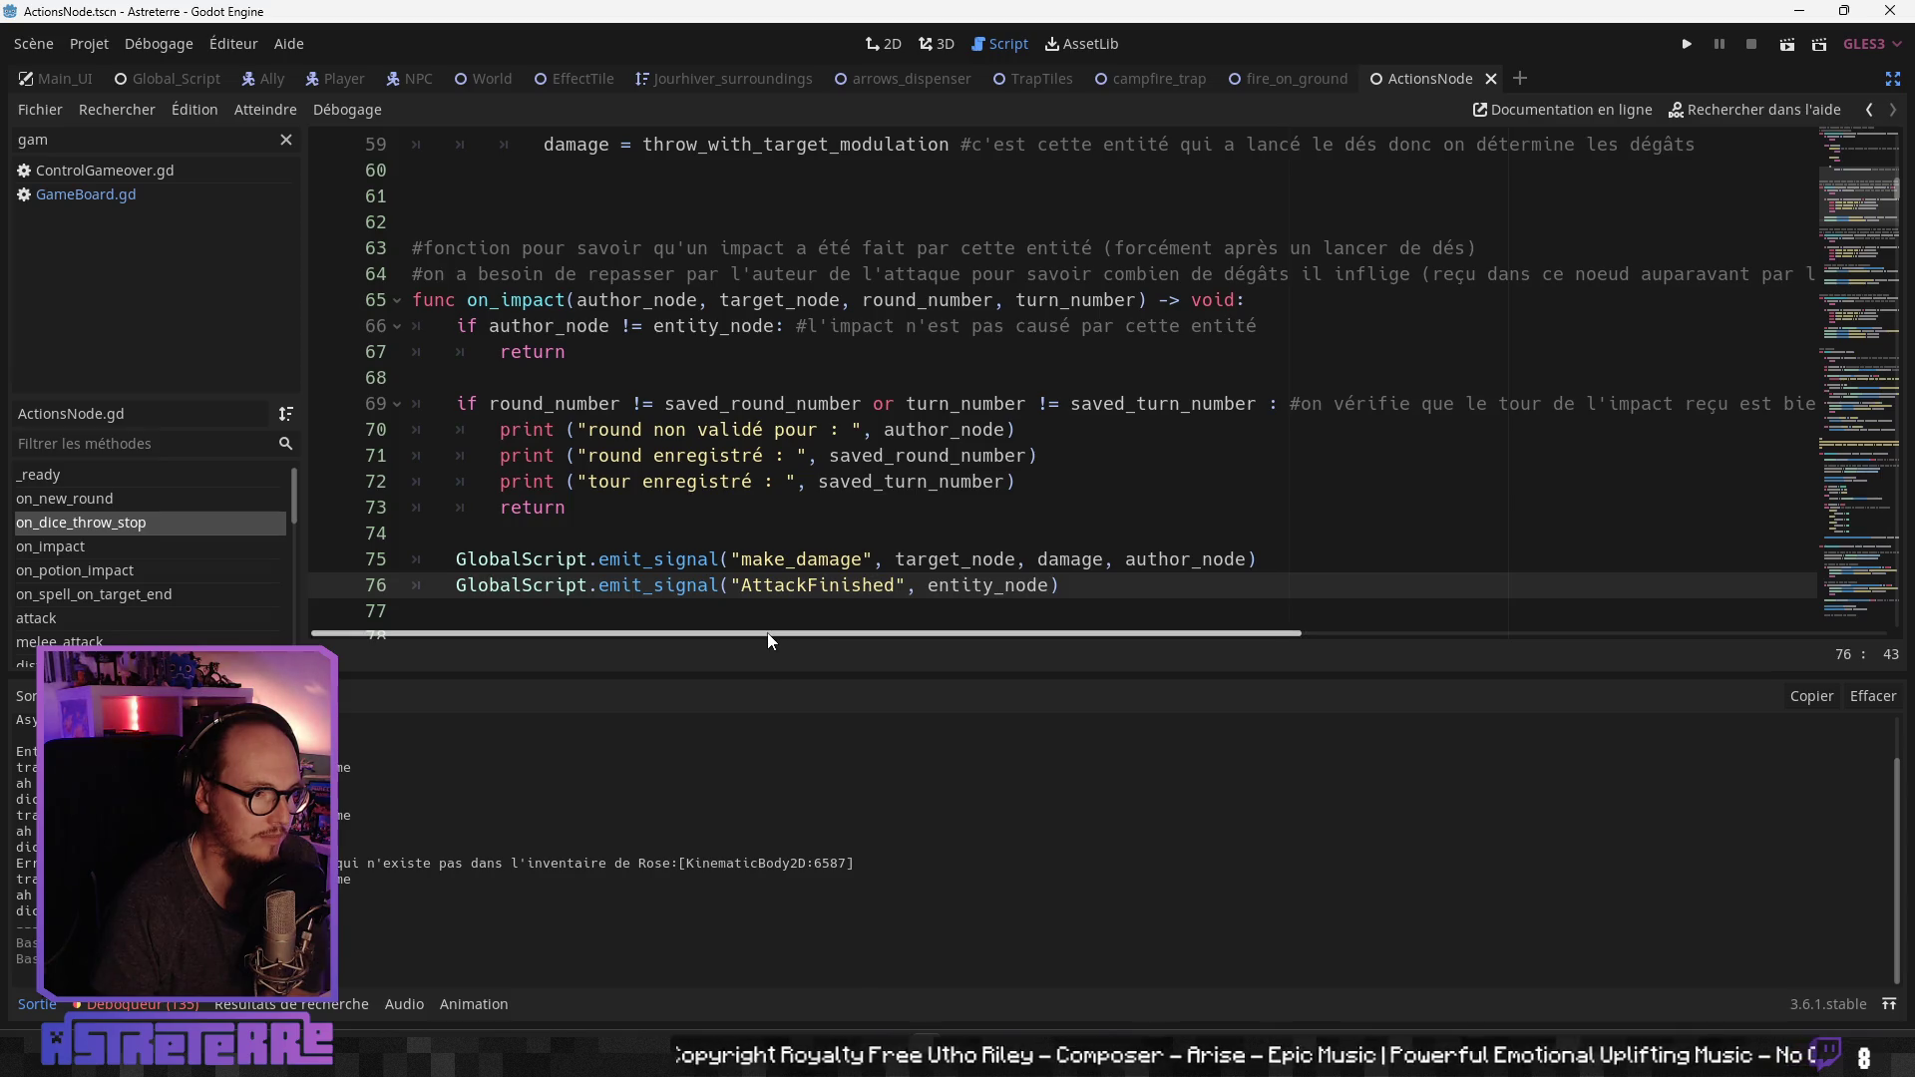
{"action": "left_click", "coordinate": [776, 506]}
{"action": "scroll", "coordinate": [779, 577], "scroll_direction": "down", "scroll_amount": 3}
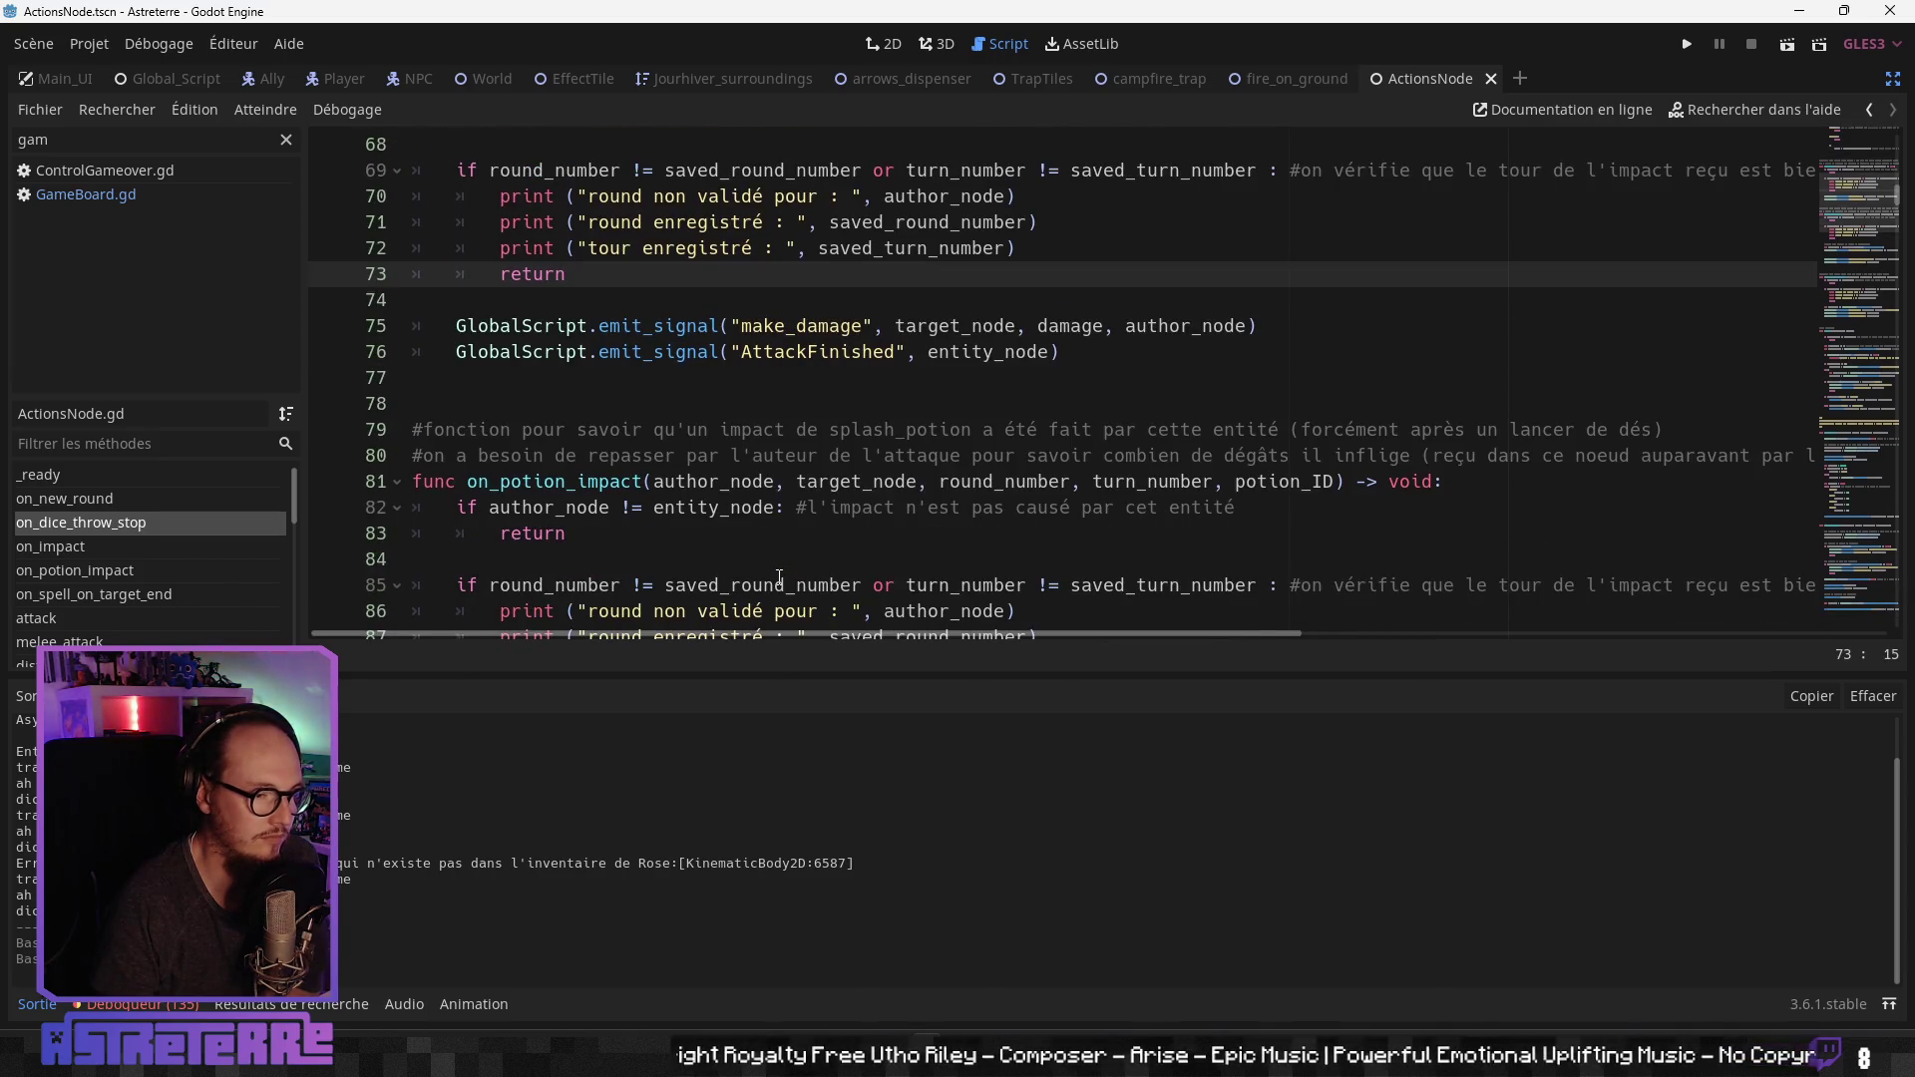
{"action": "scroll", "coordinate": [778, 576], "scroll_direction": "down", "scroll_amount": 9}
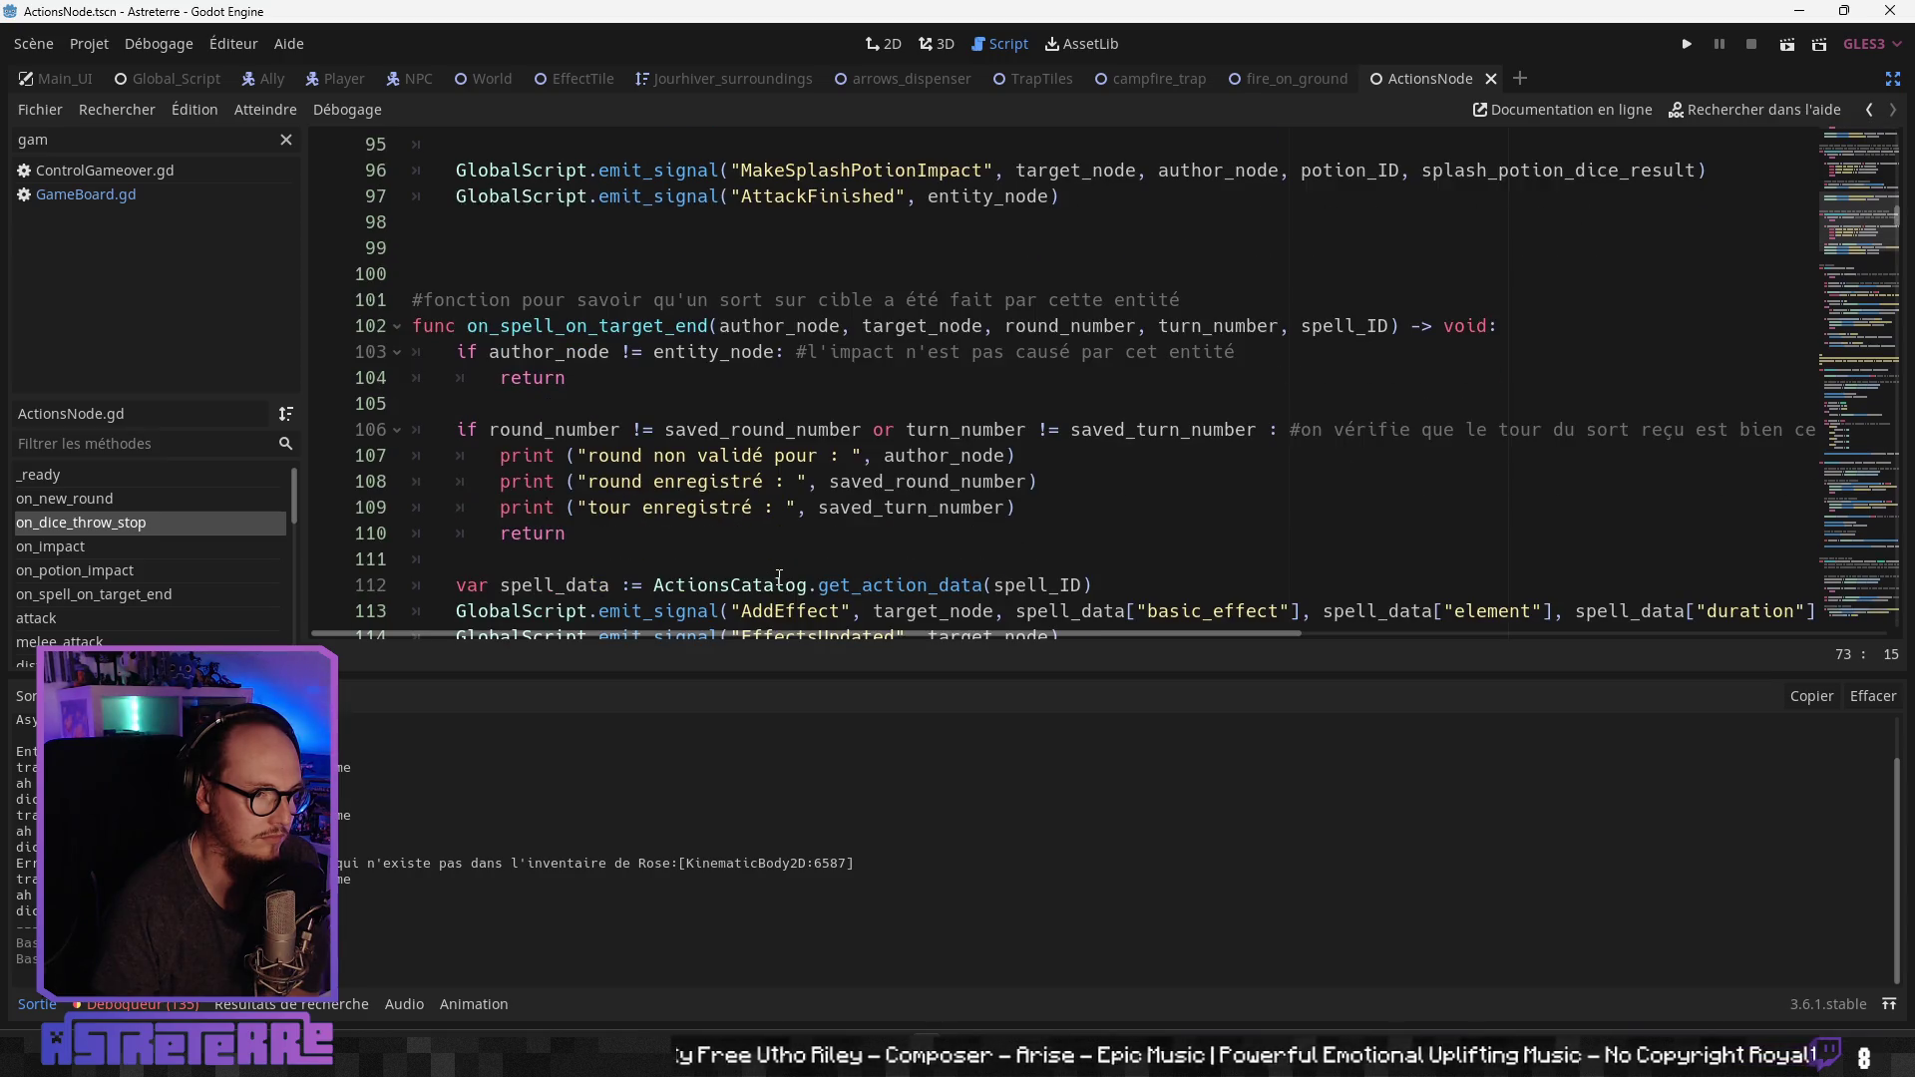
{"action": "scroll", "coordinate": [779, 576], "scroll_direction": "down", "scroll_amount": 2}
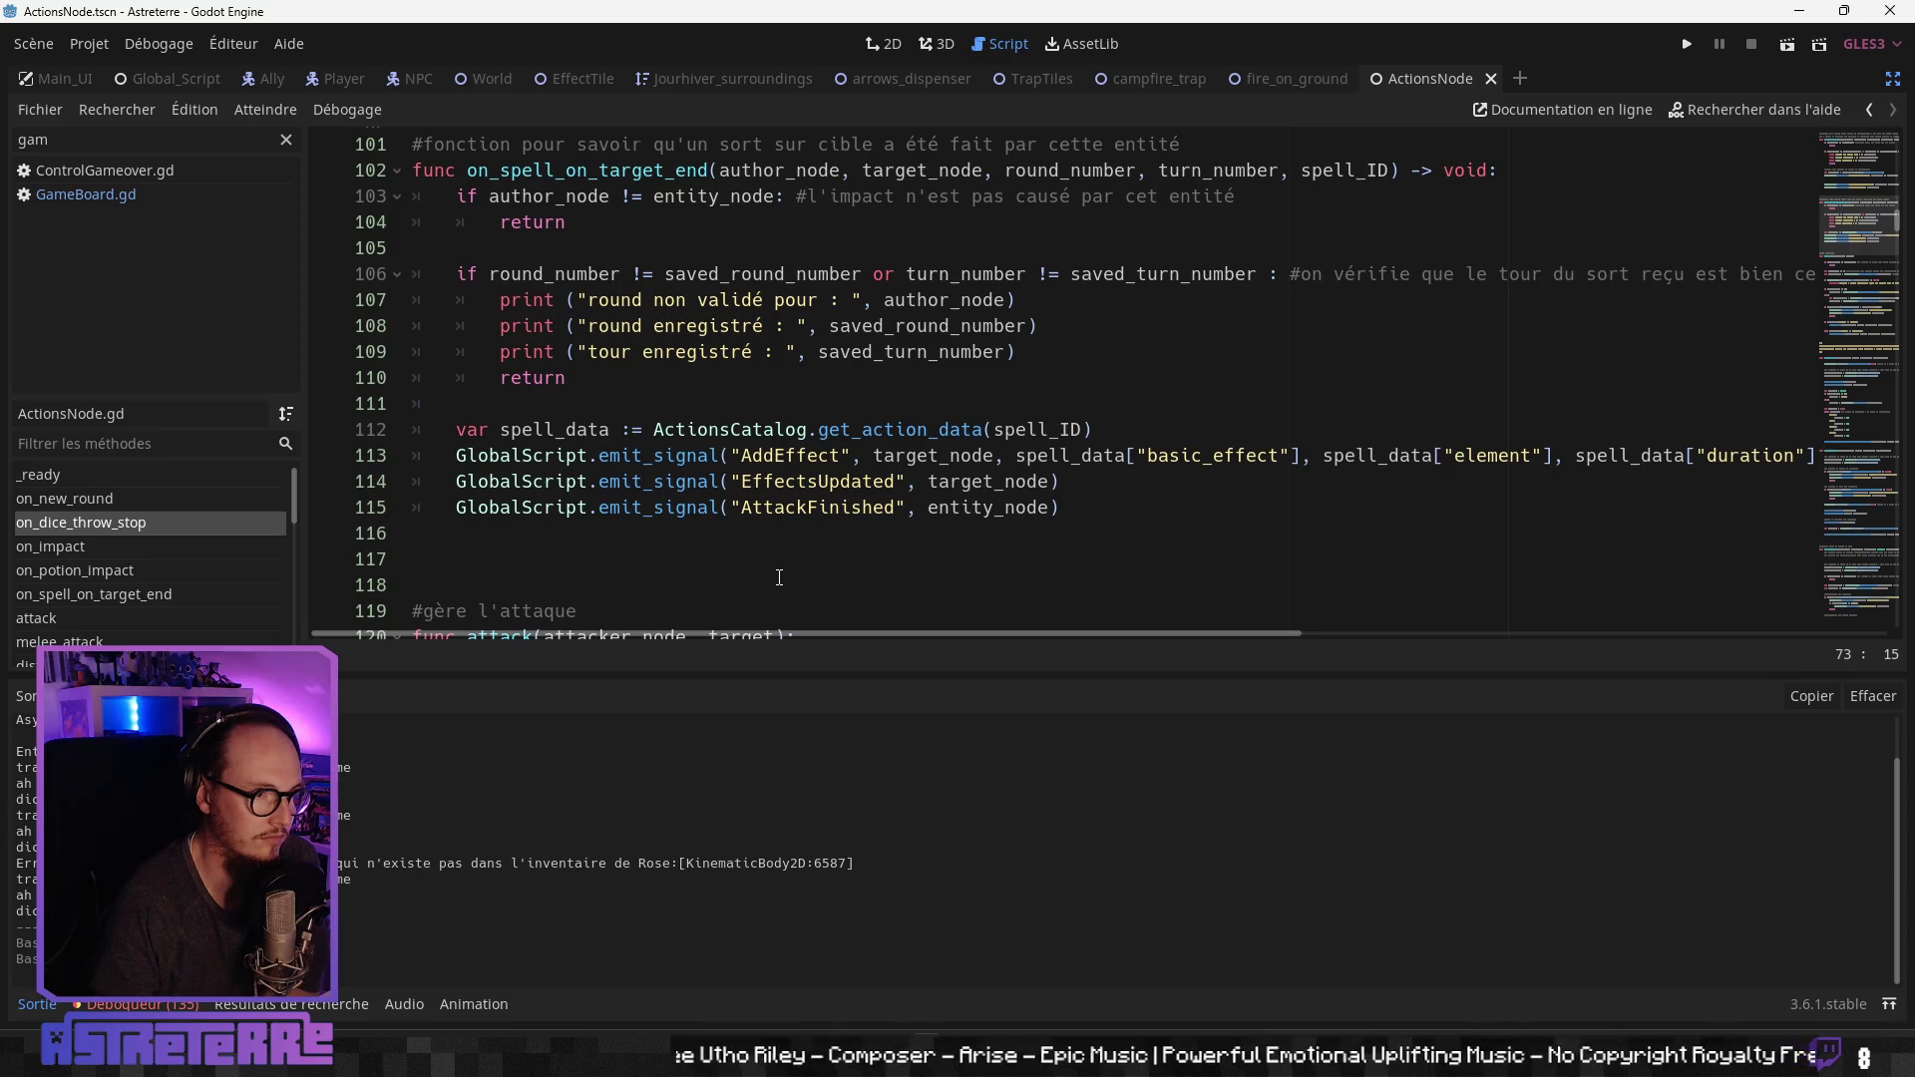
{"action": "scroll", "coordinate": [779, 576], "scroll_direction": "up", "scroll_amount": 1}
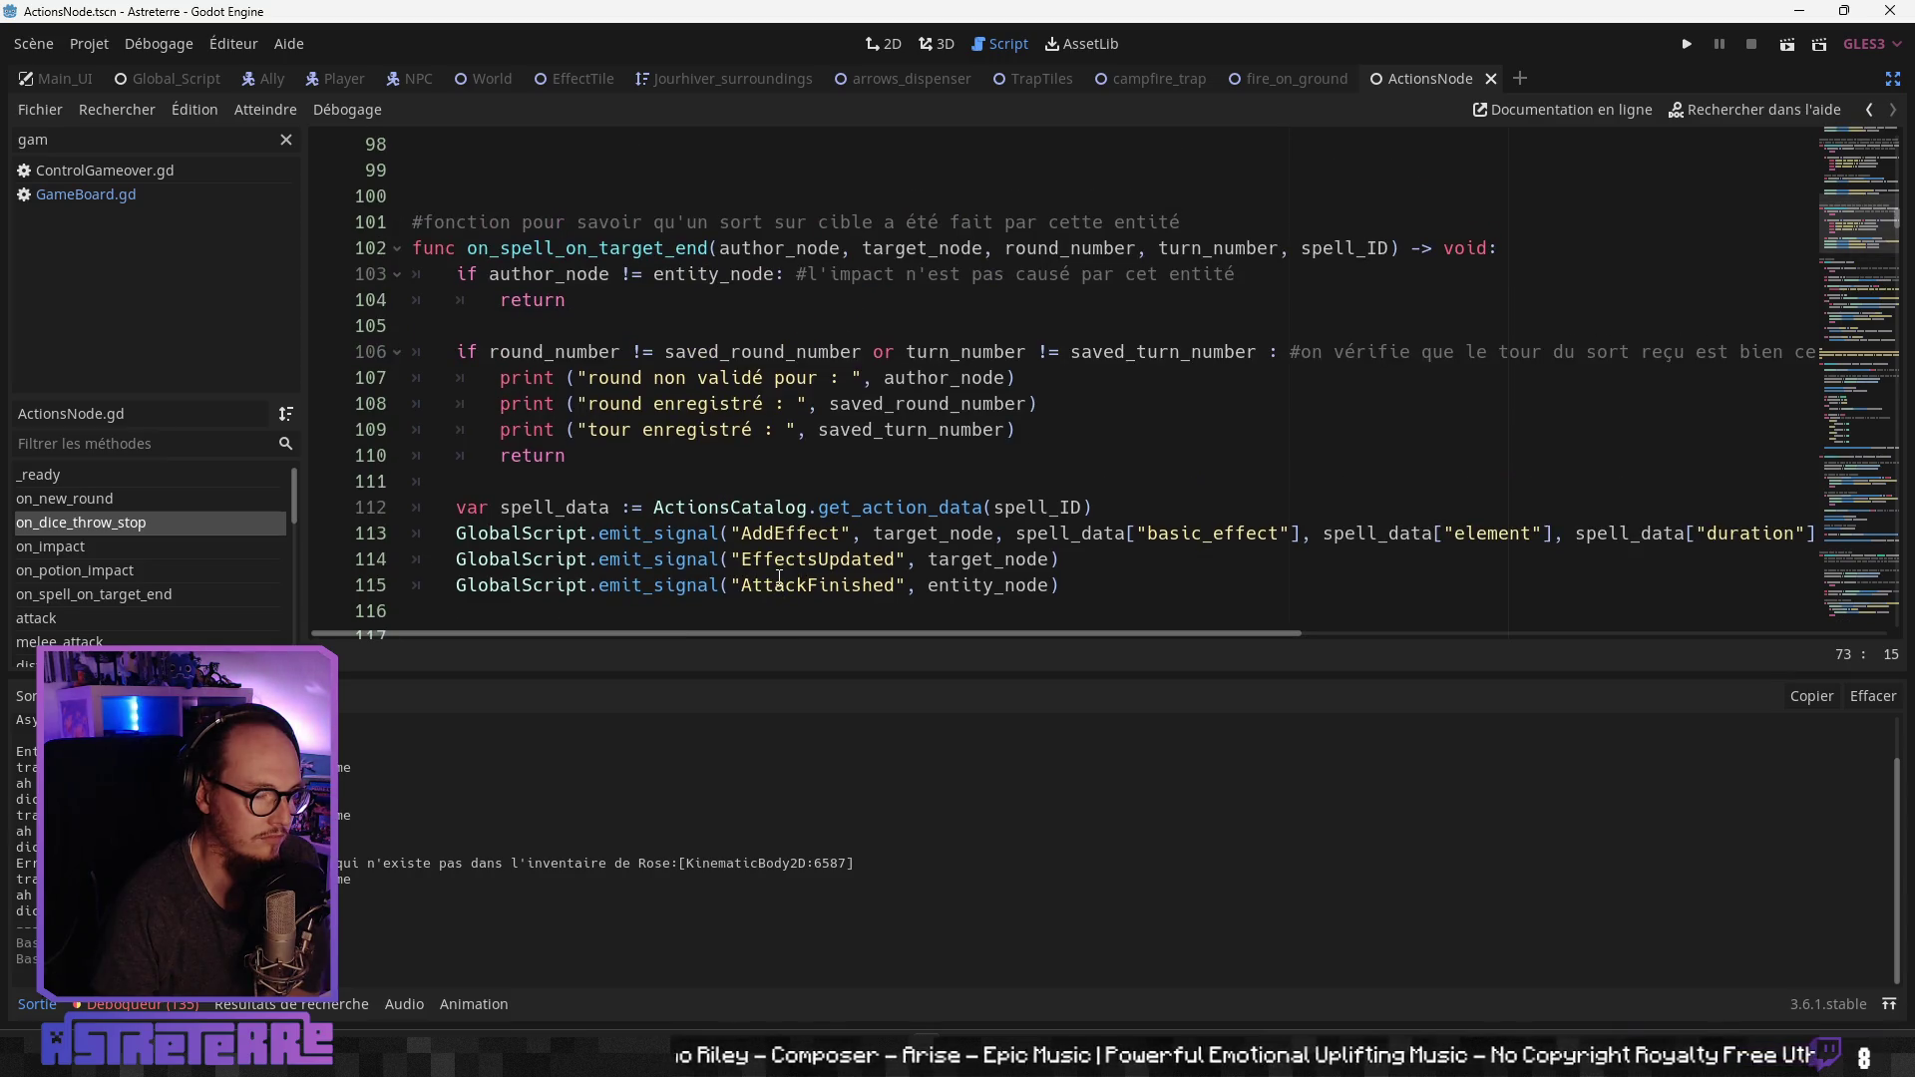
{"action": "scroll", "coordinate": [779, 577], "scroll_direction": "down", "scroll_amount": 11}
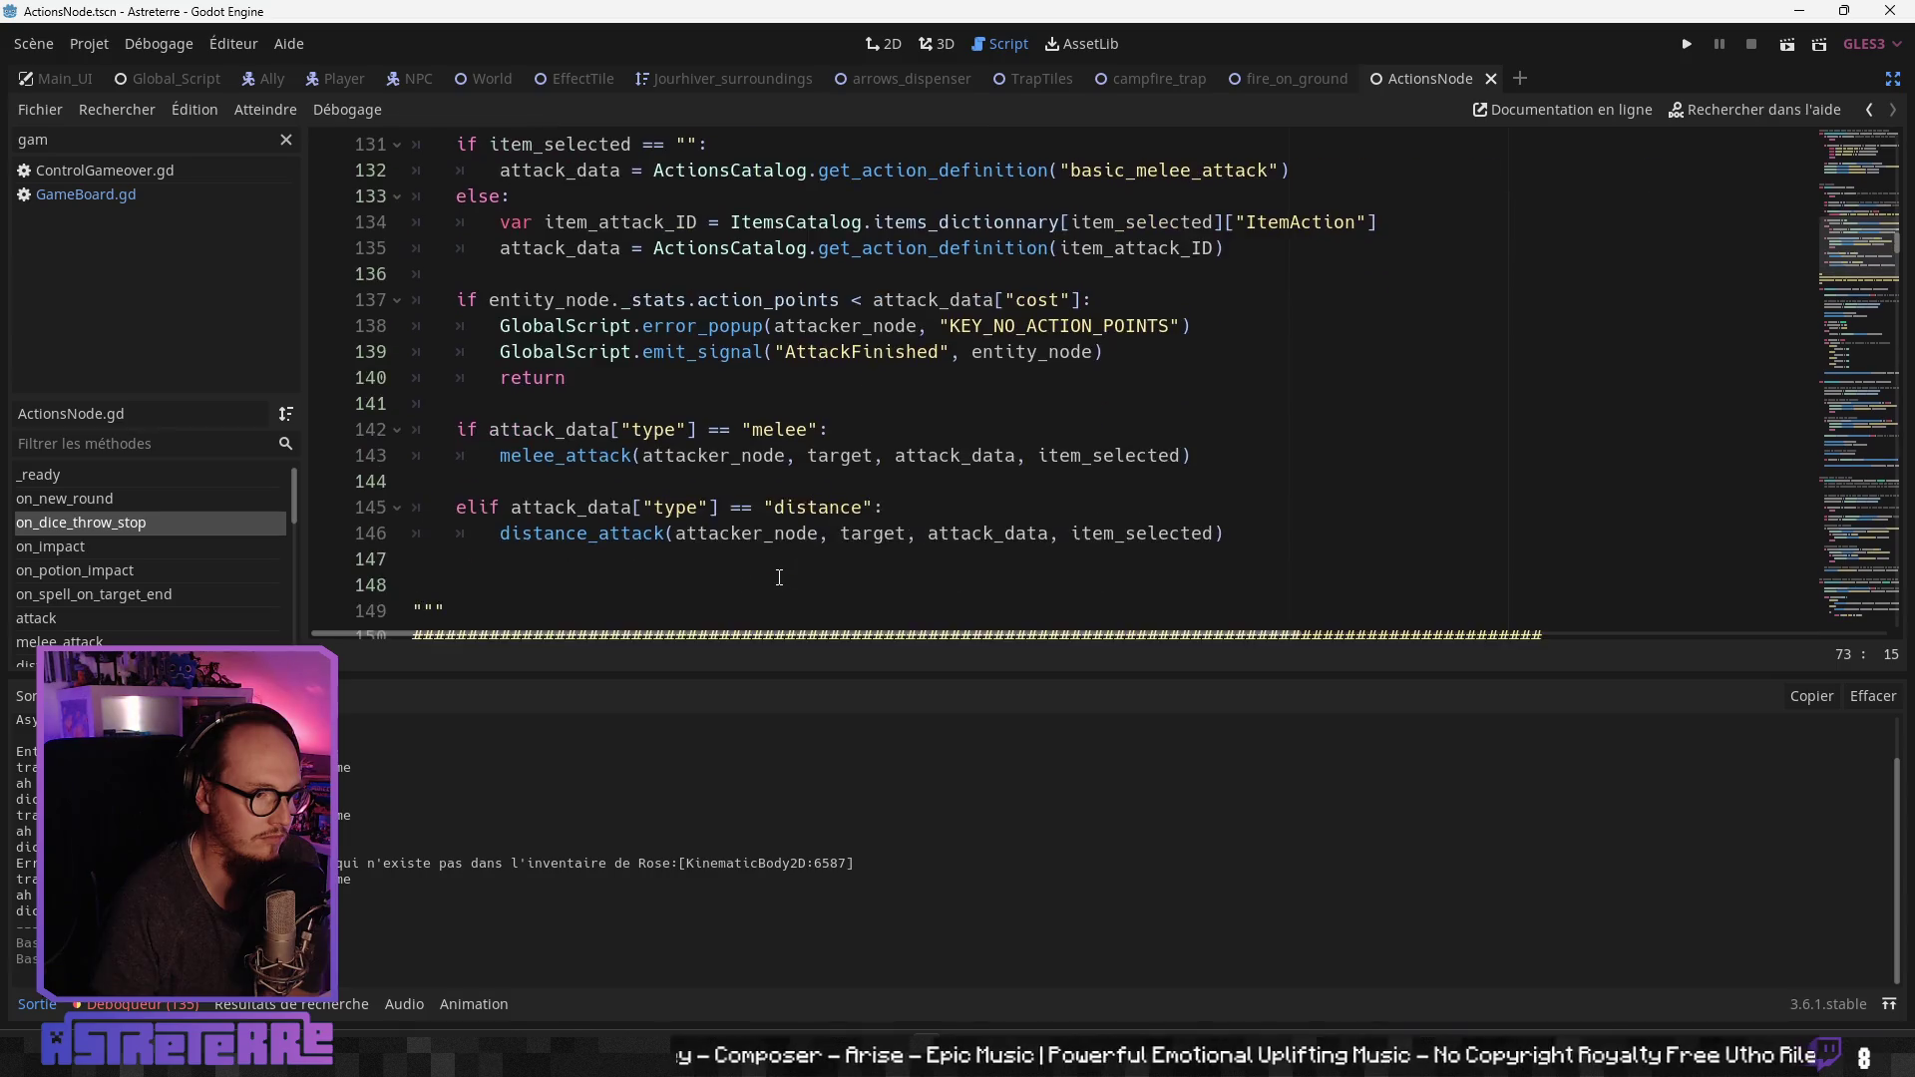
{"action": "scroll", "coordinate": [779, 577], "scroll_direction": "down", "scroll_amount": 4}
{"action": "scroll", "coordinate": [778, 577], "scroll_direction": "down", "scroll_amount": 13}
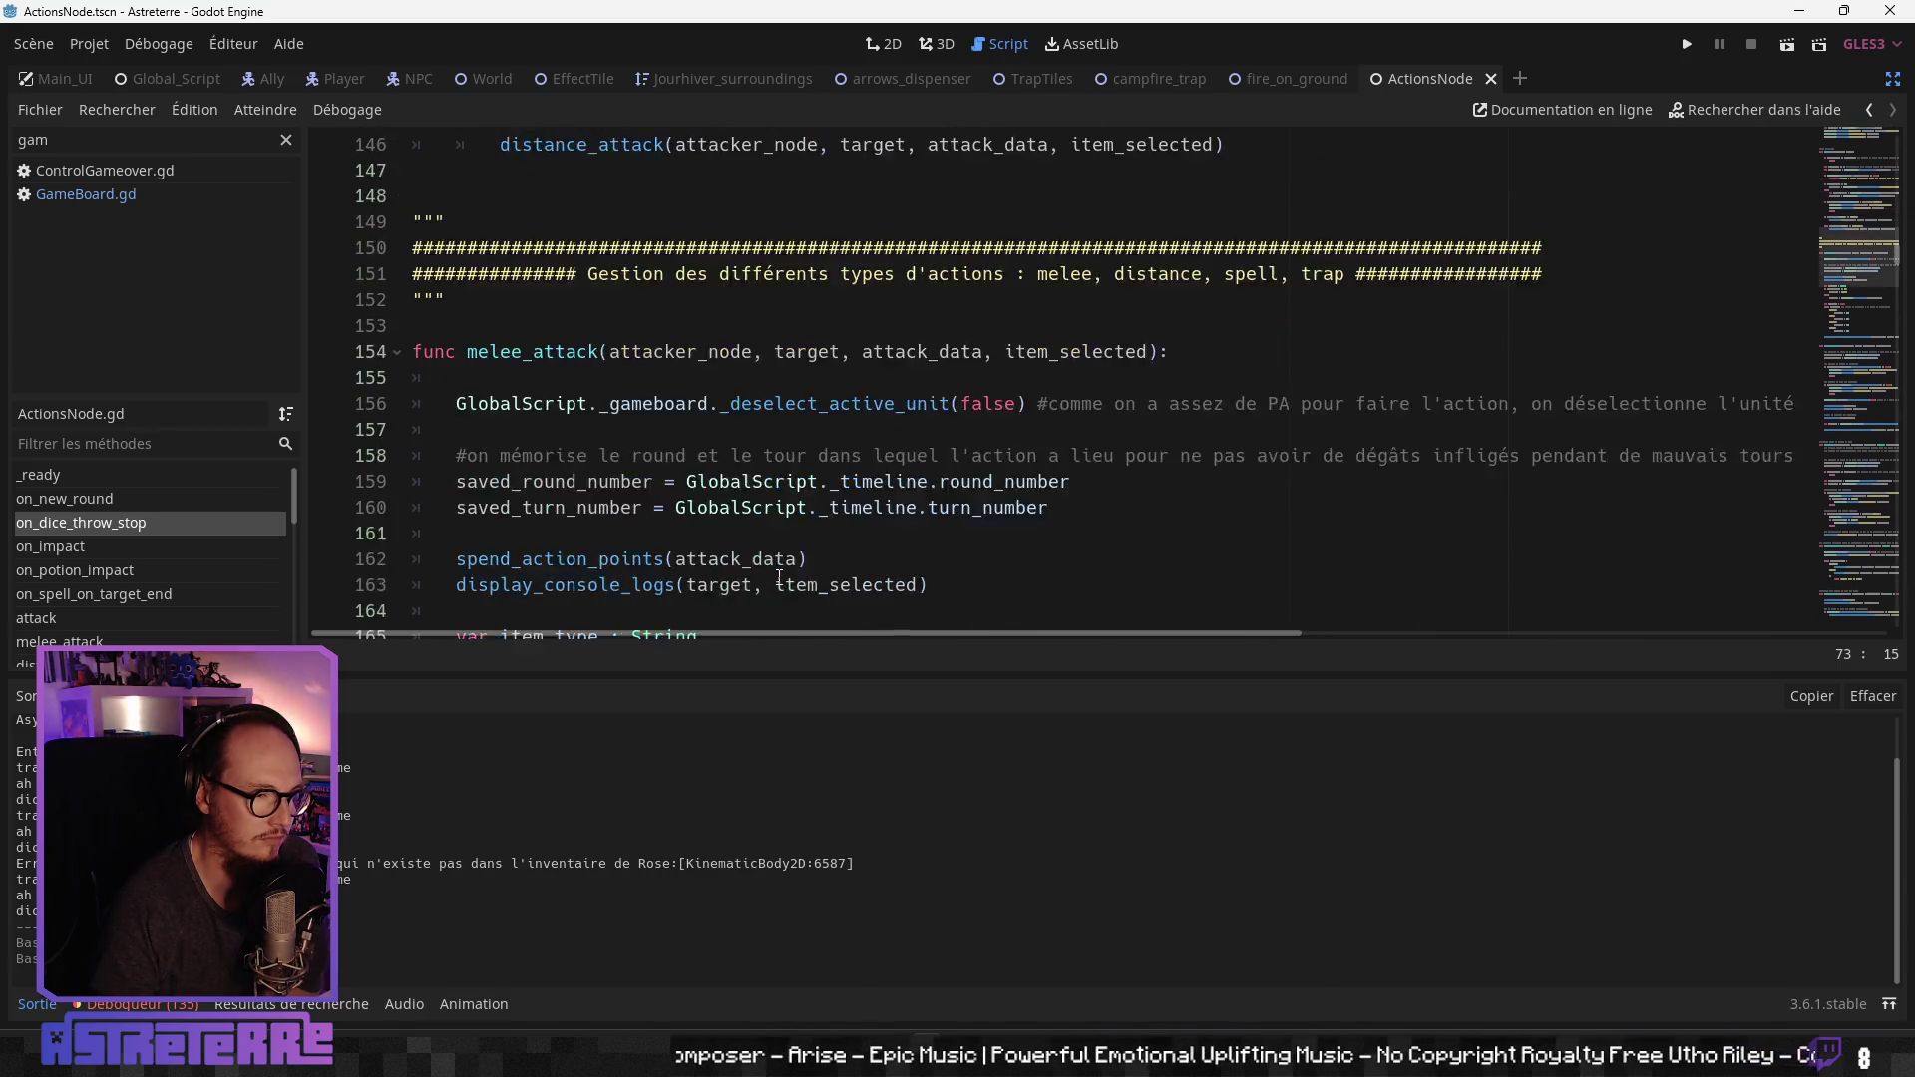
{"action": "scroll", "coordinate": [778, 577], "scroll_direction": "down", "scroll_amount": 11}
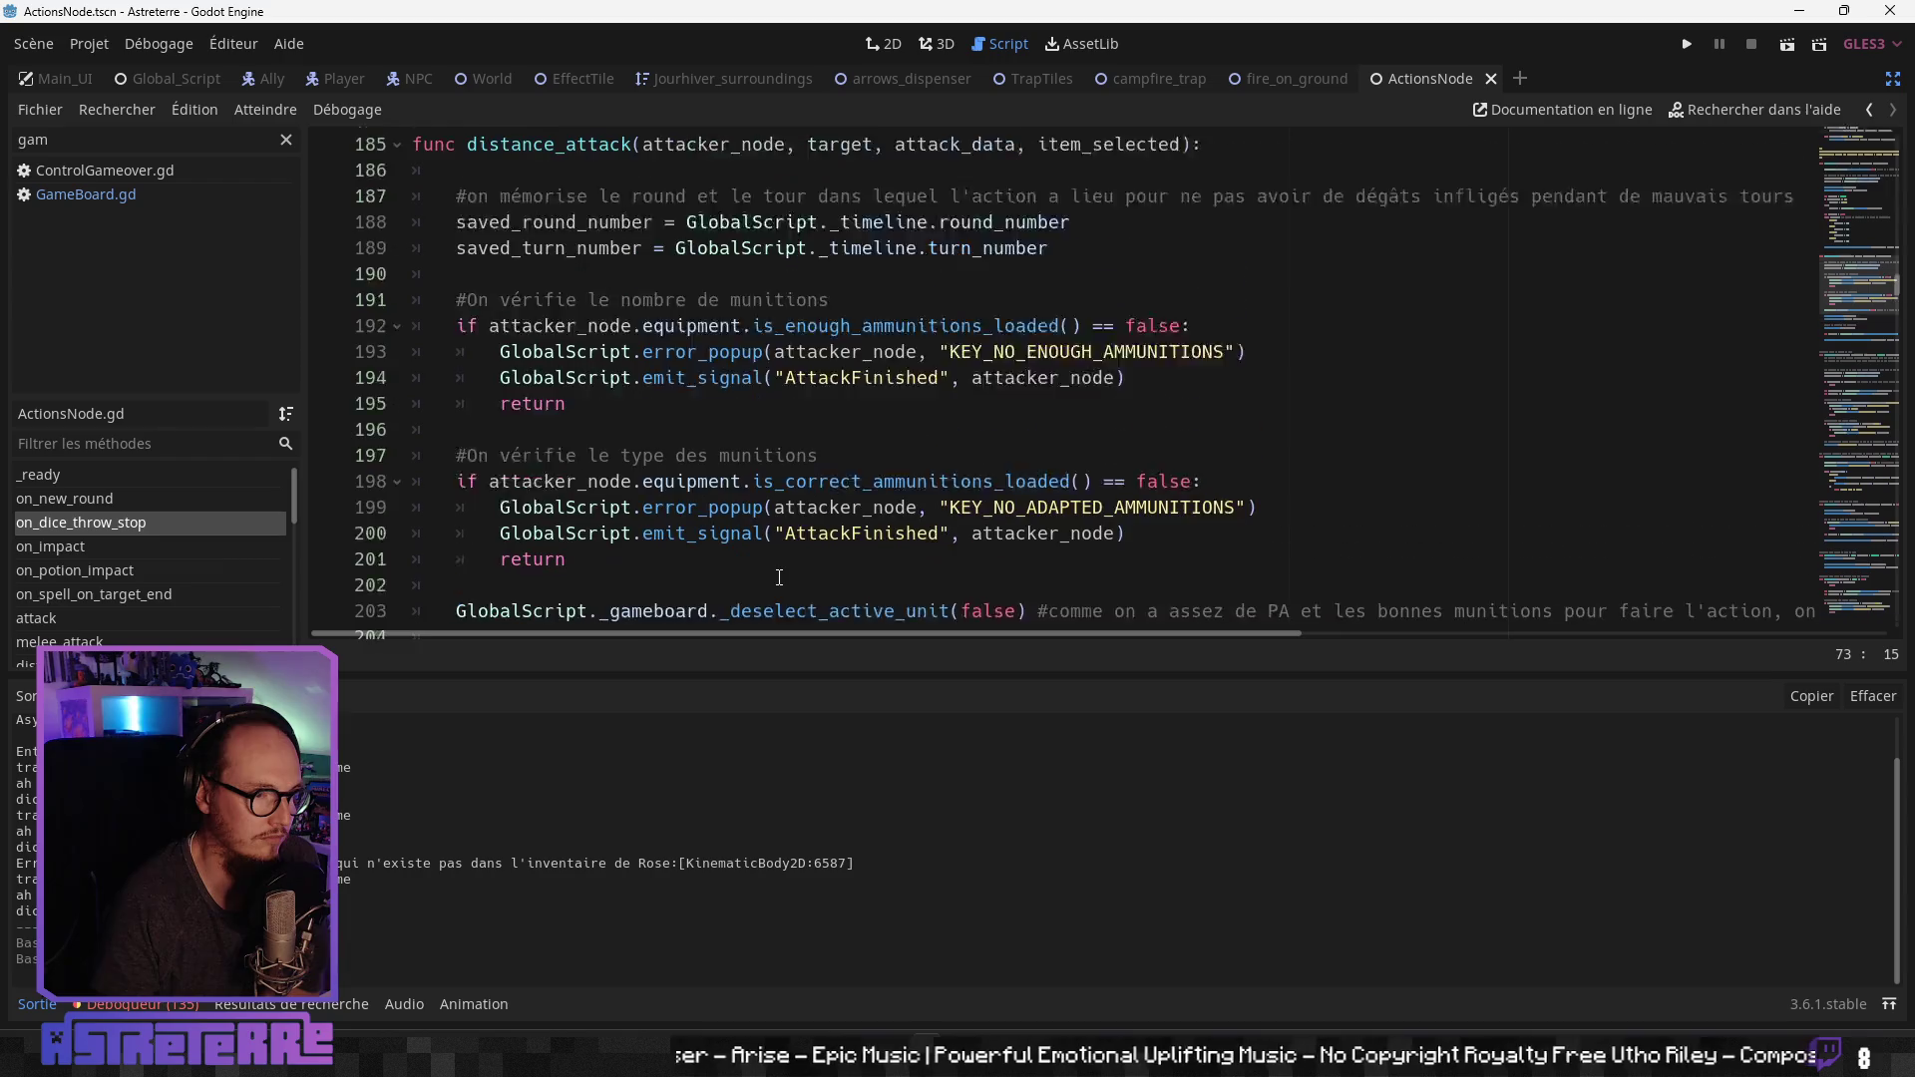
{"action": "scroll", "coordinate": [779, 576], "scroll_direction": "down", "scroll_amount": 12}
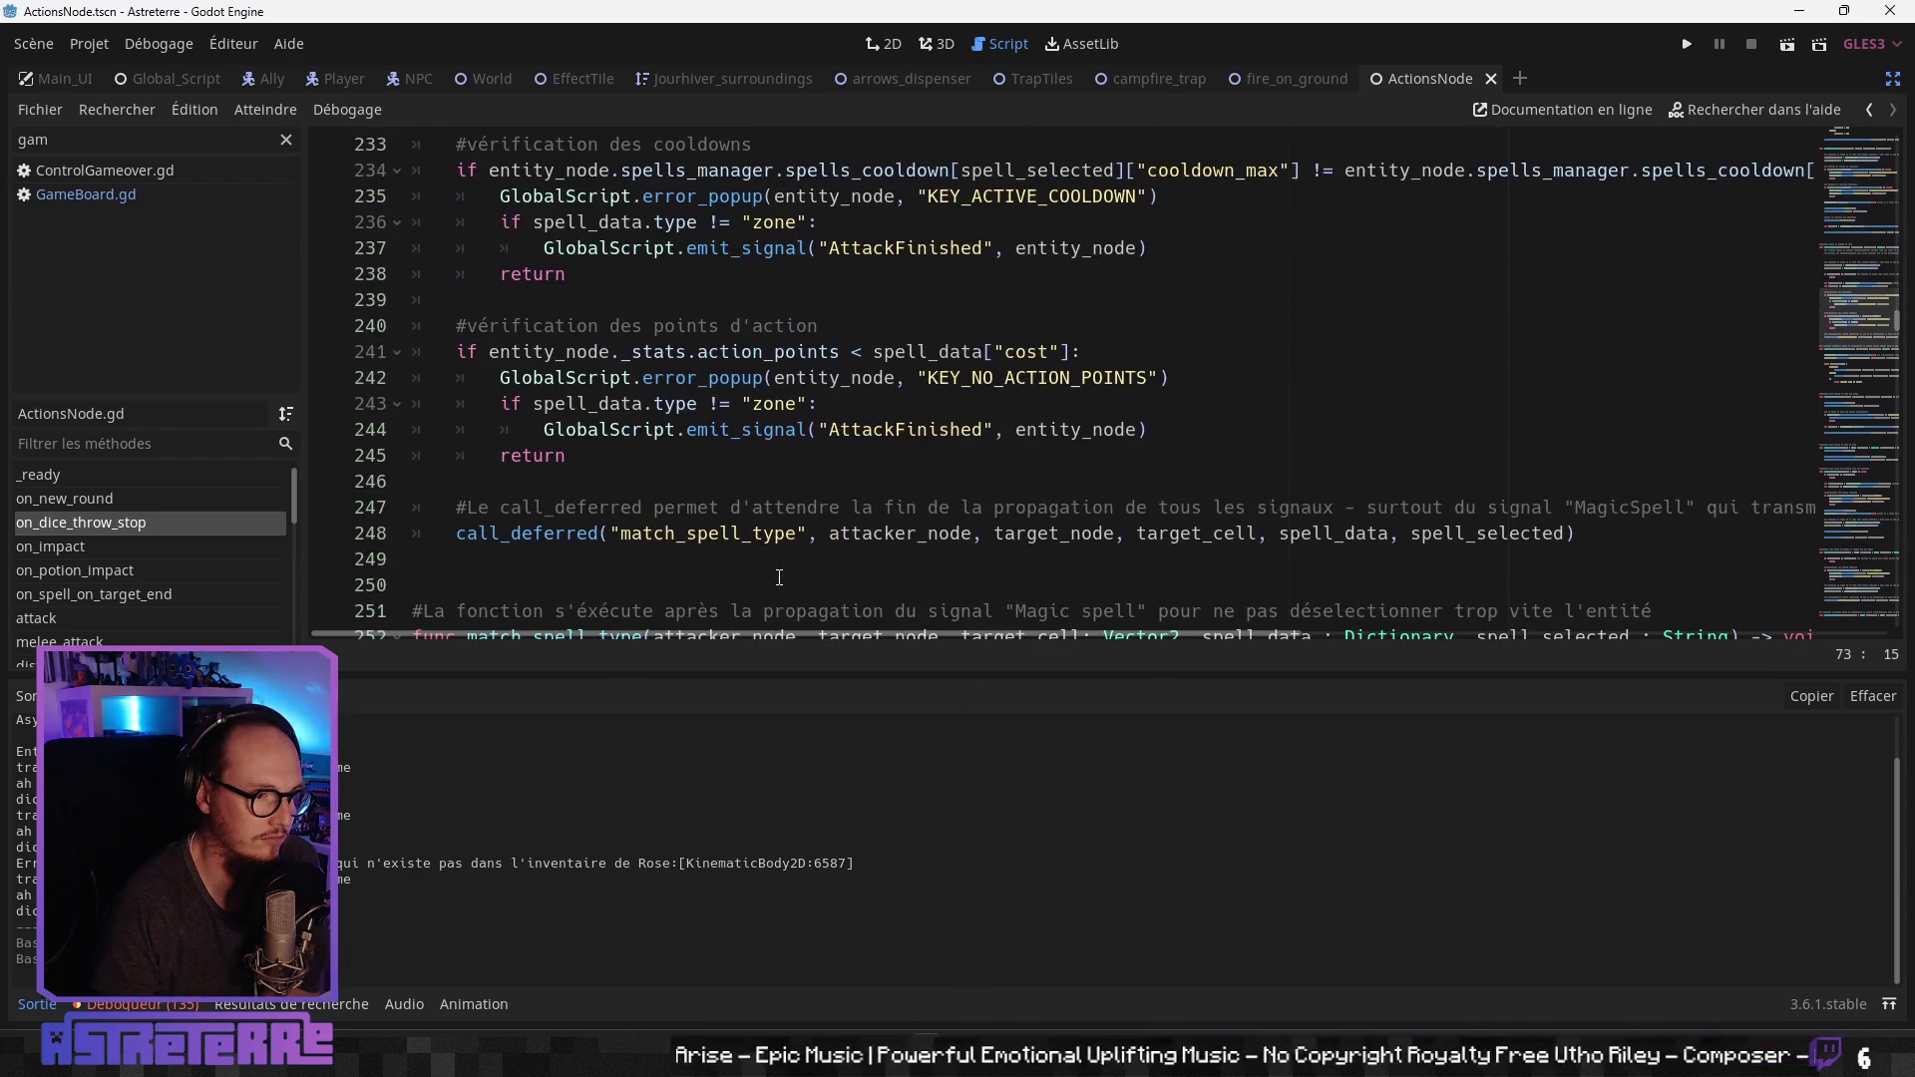
{"action": "scroll", "coordinate": [777, 576], "scroll_direction": "up", "scroll_amount": 1}
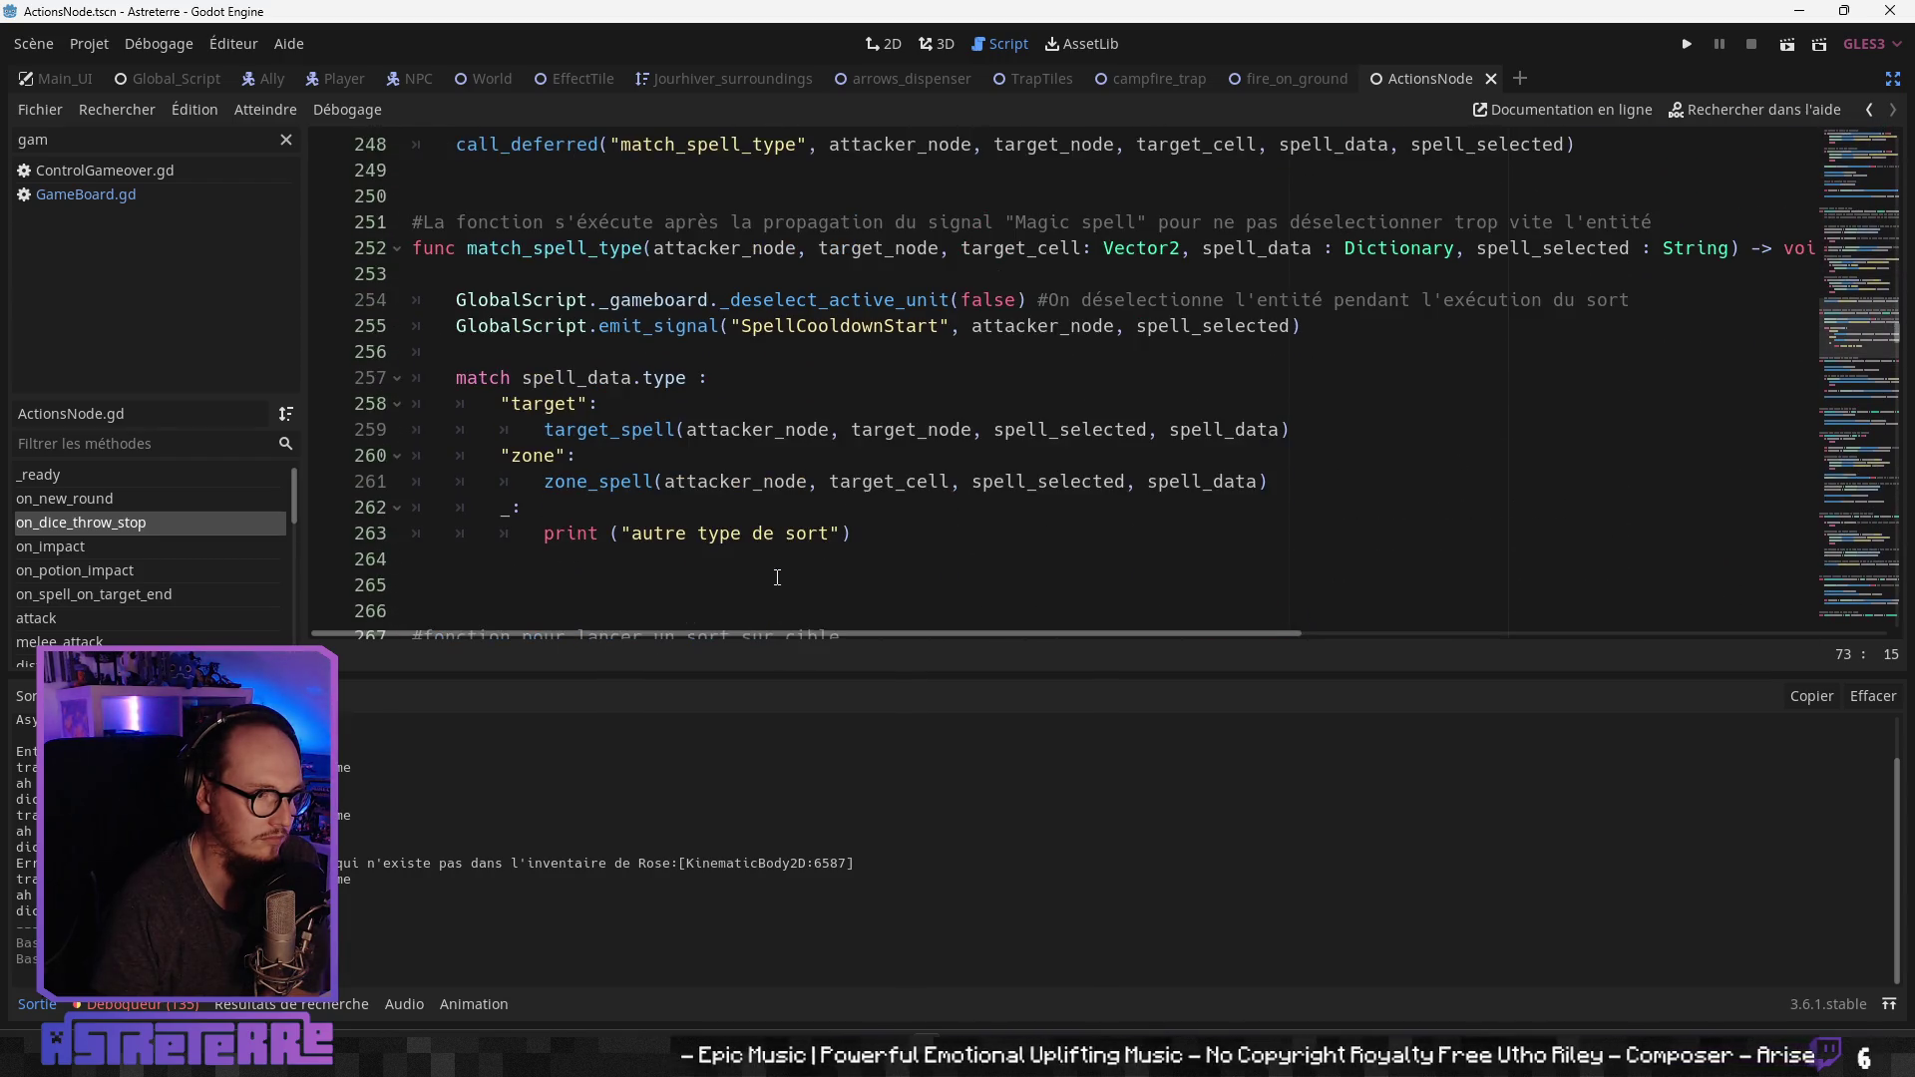
{"action": "scroll", "coordinate": [777, 577], "scroll_direction": "down", "scroll_amount": 8}
{"action": "scroll", "coordinate": [777, 577], "scroll_direction": "down", "scroll_amount": 14}
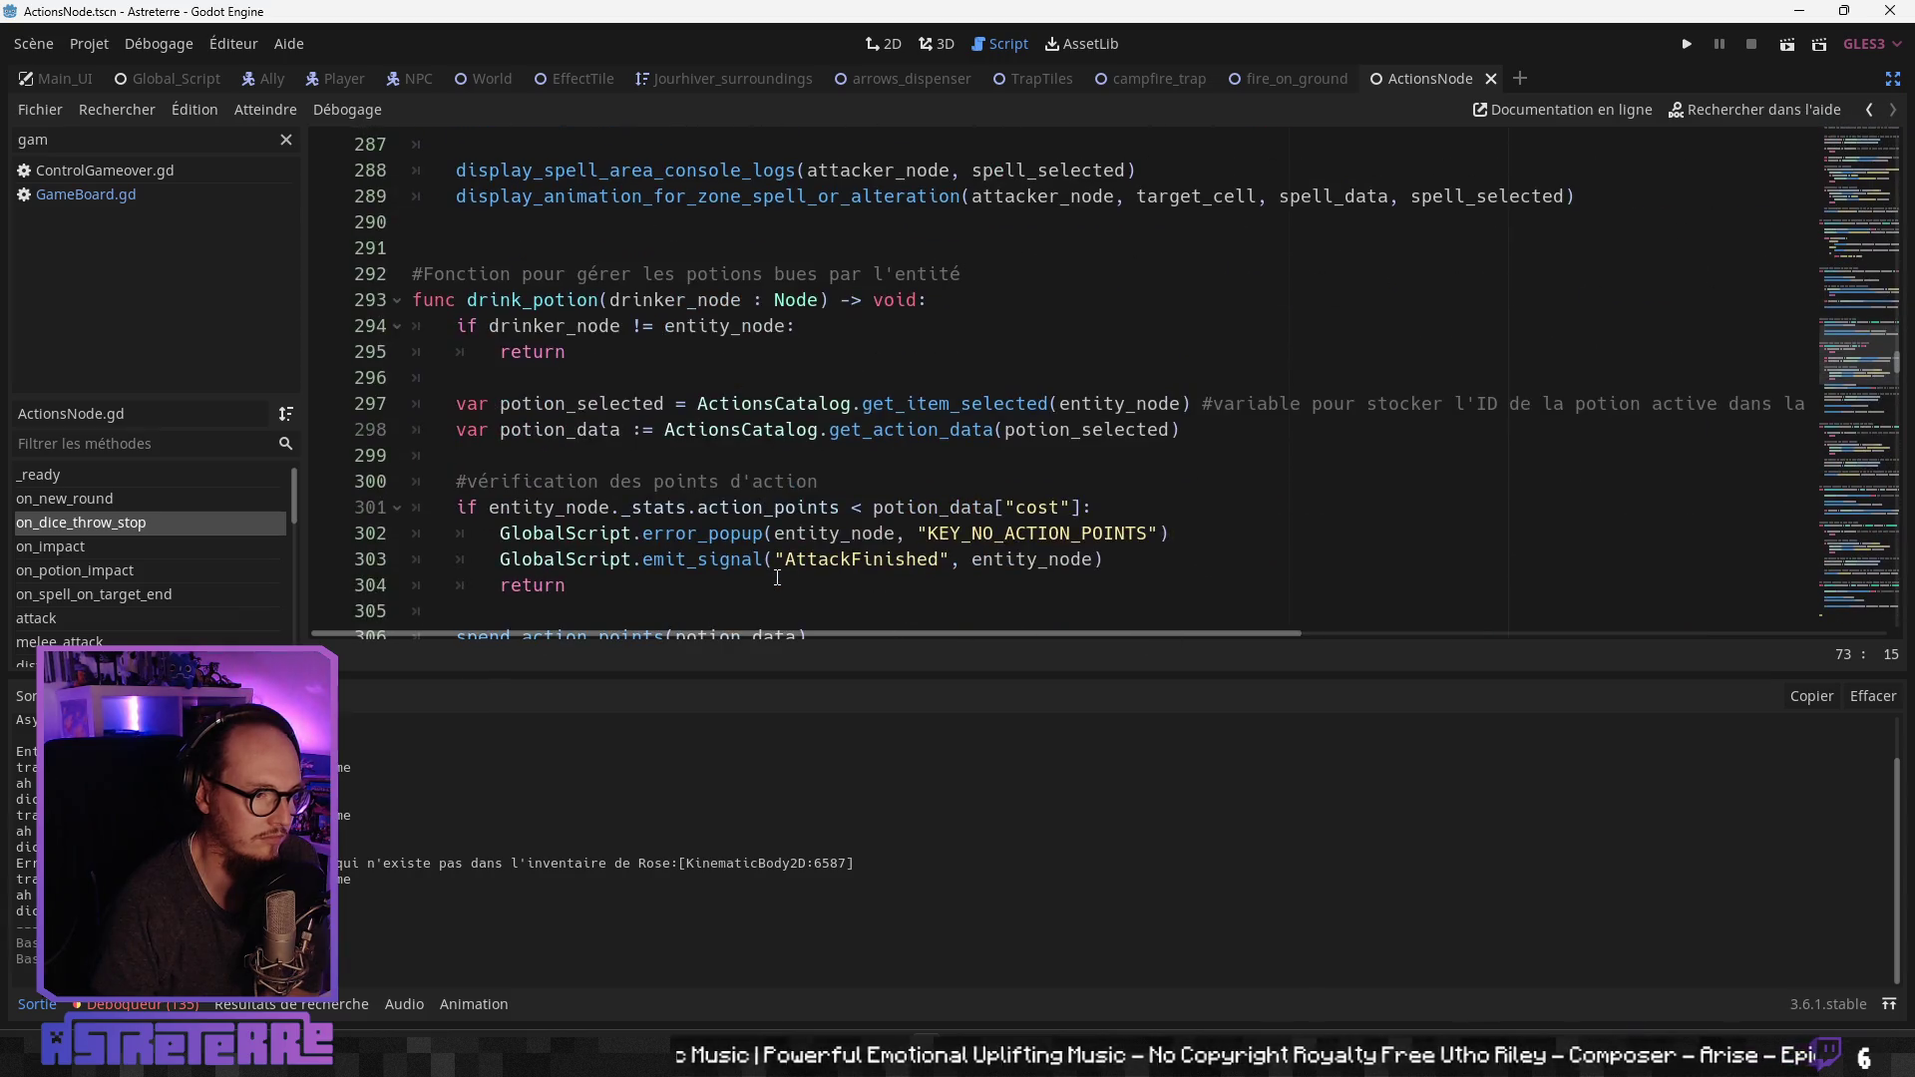
{"action": "scroll", "coordinate": [777, 578], "scroll_direction": "down", "scroll_amount": 4}
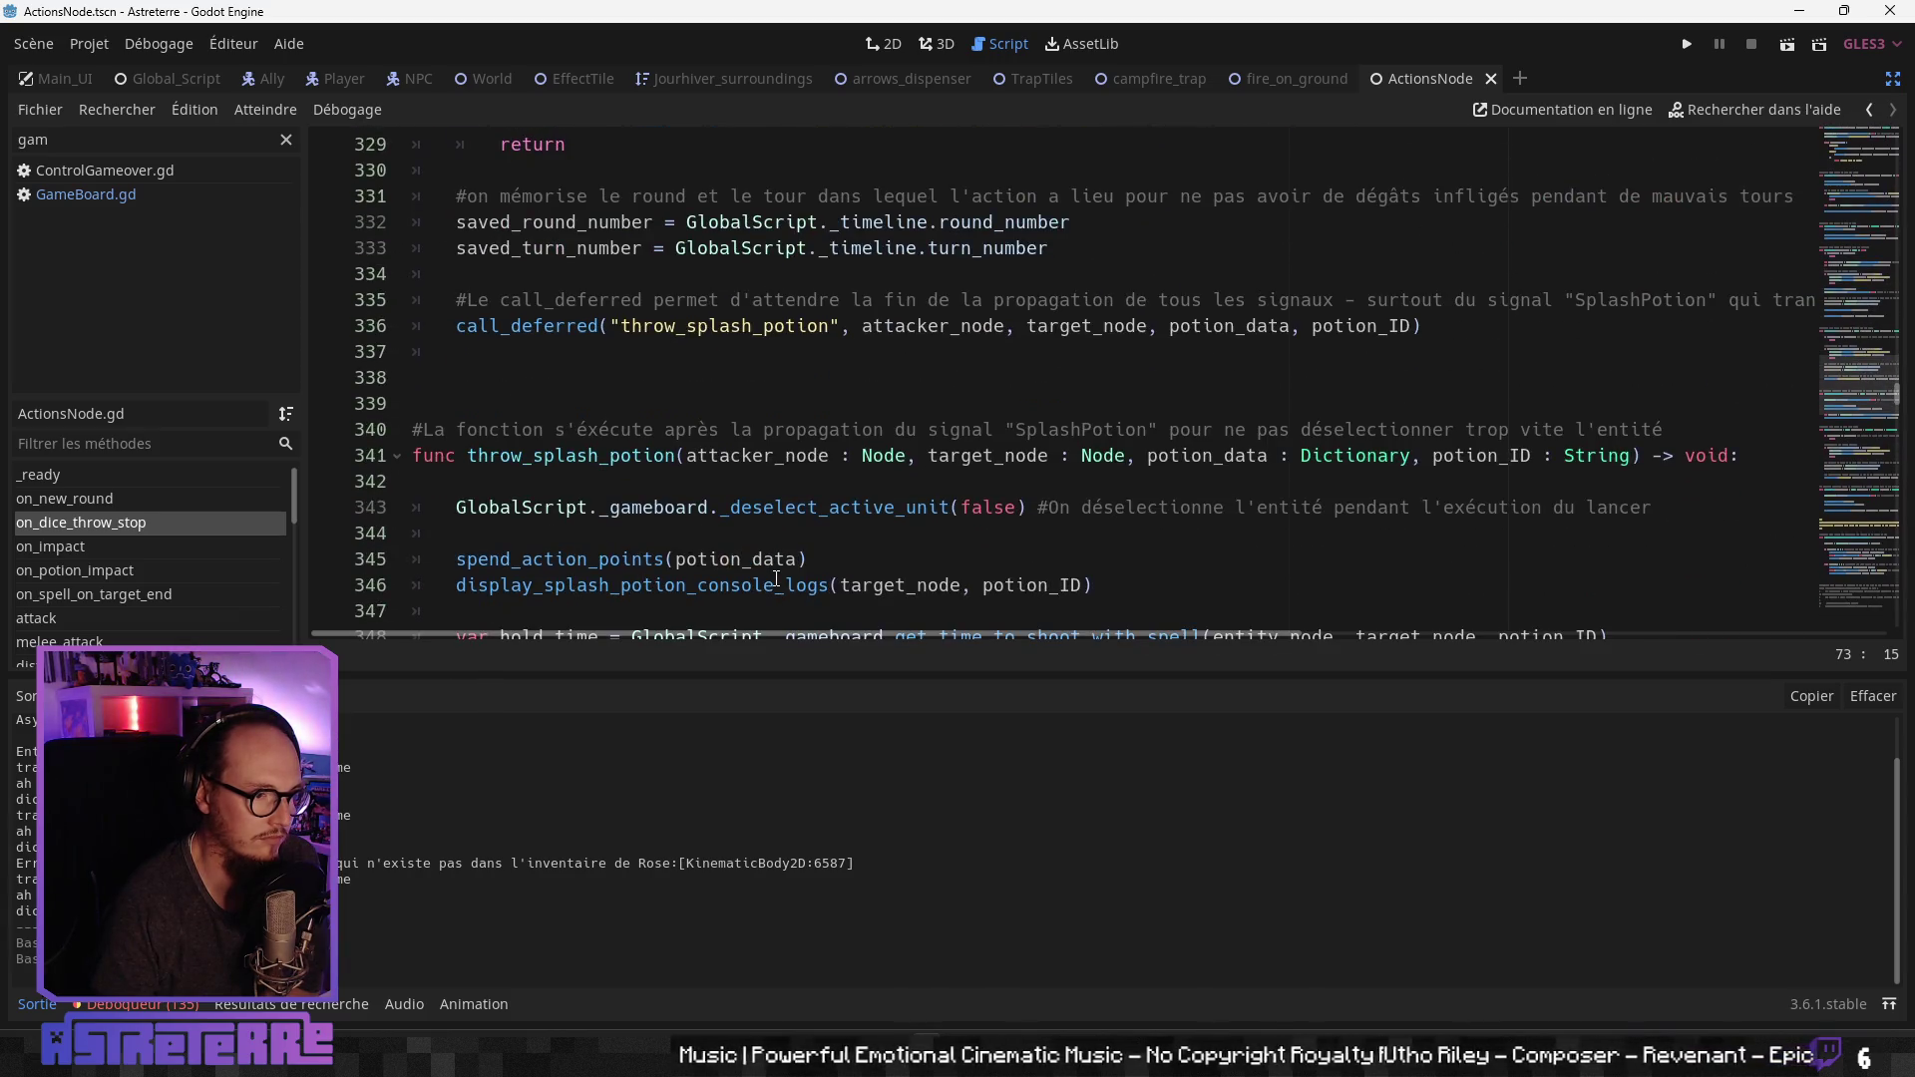
{"action": "scroll", "coordinate": [777, 579], "scroll_direction": "down", "scroll_amount": 6}
{"action": "scroll", "coordinate": [777, 578], "scroll_direction": "down", "scroll_amount": 5}
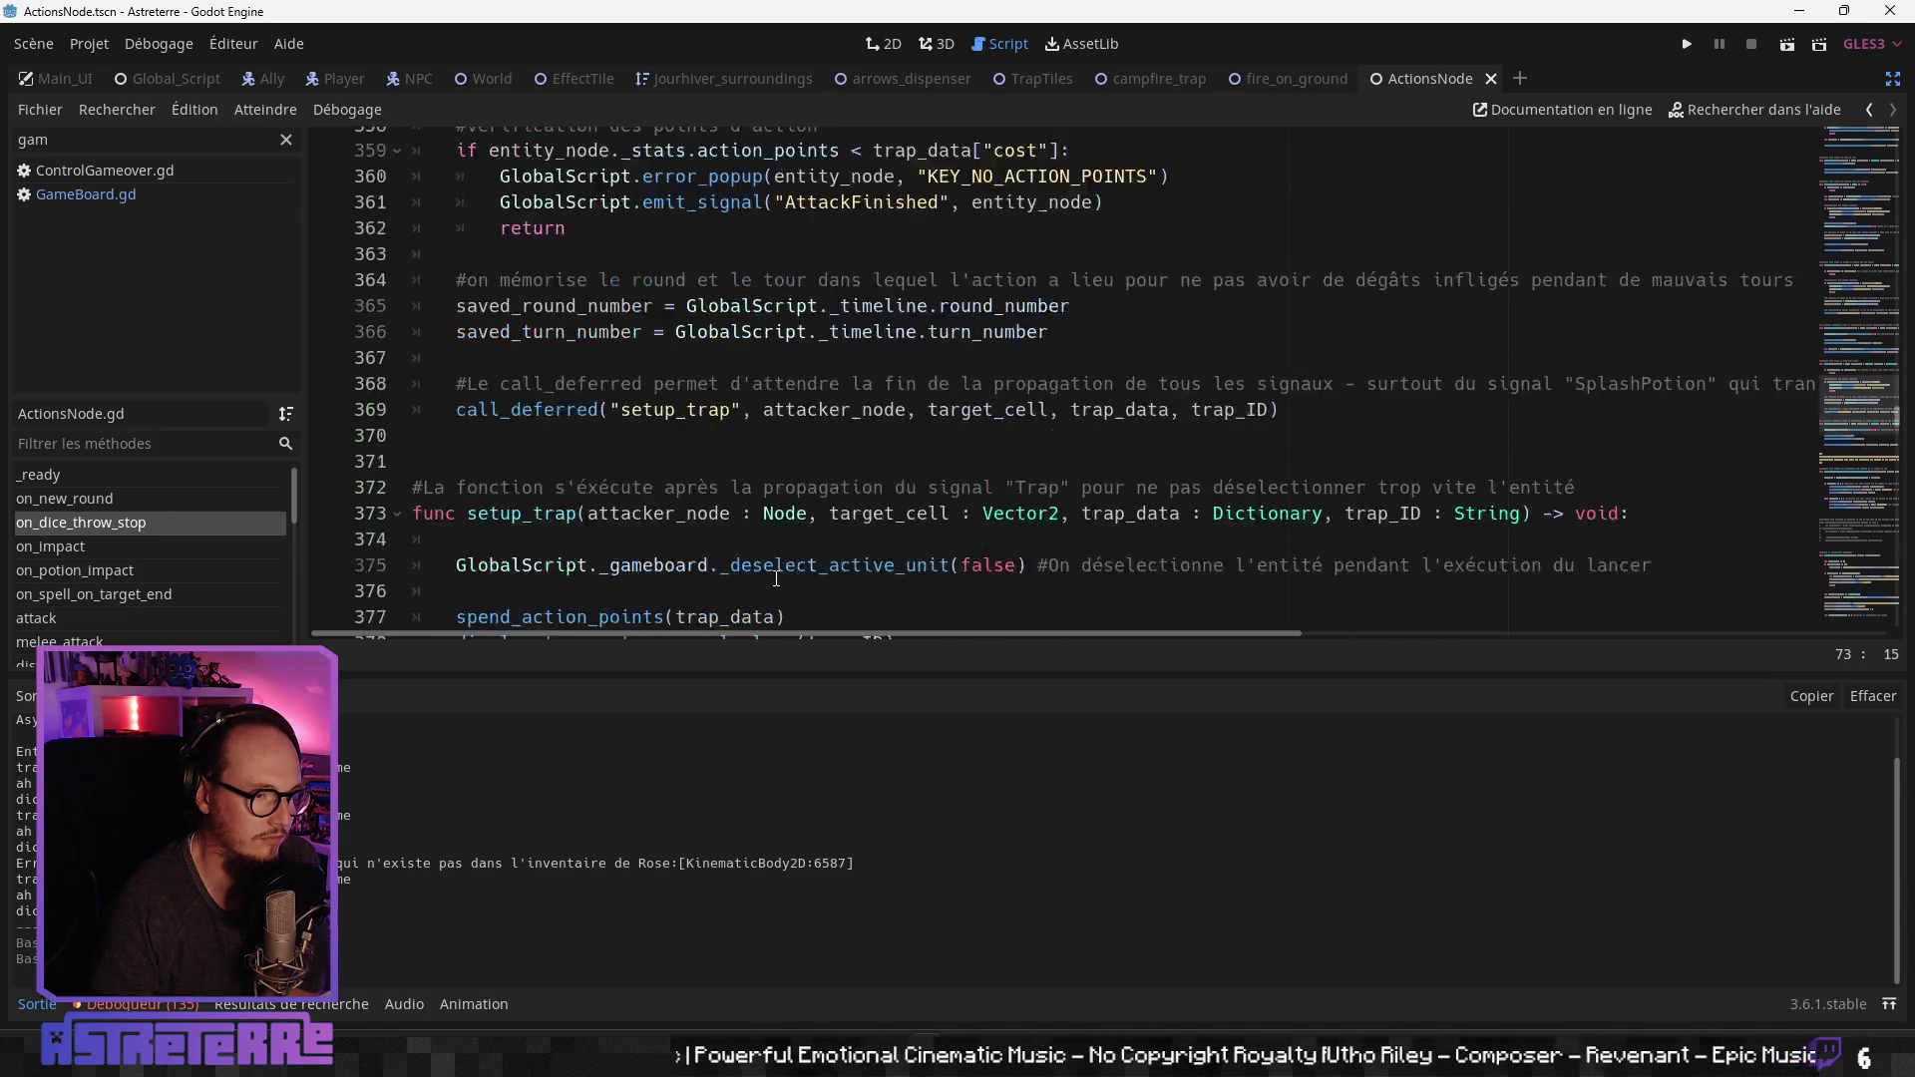
{"action": "scroll", "coordinate": [777, 579], "scroll_direction": "down", "scroll_amount": 1}
{"action": "scroll", "coordinate": [777, 579], "scroll_direction": "up", "scroll_amount": 5}
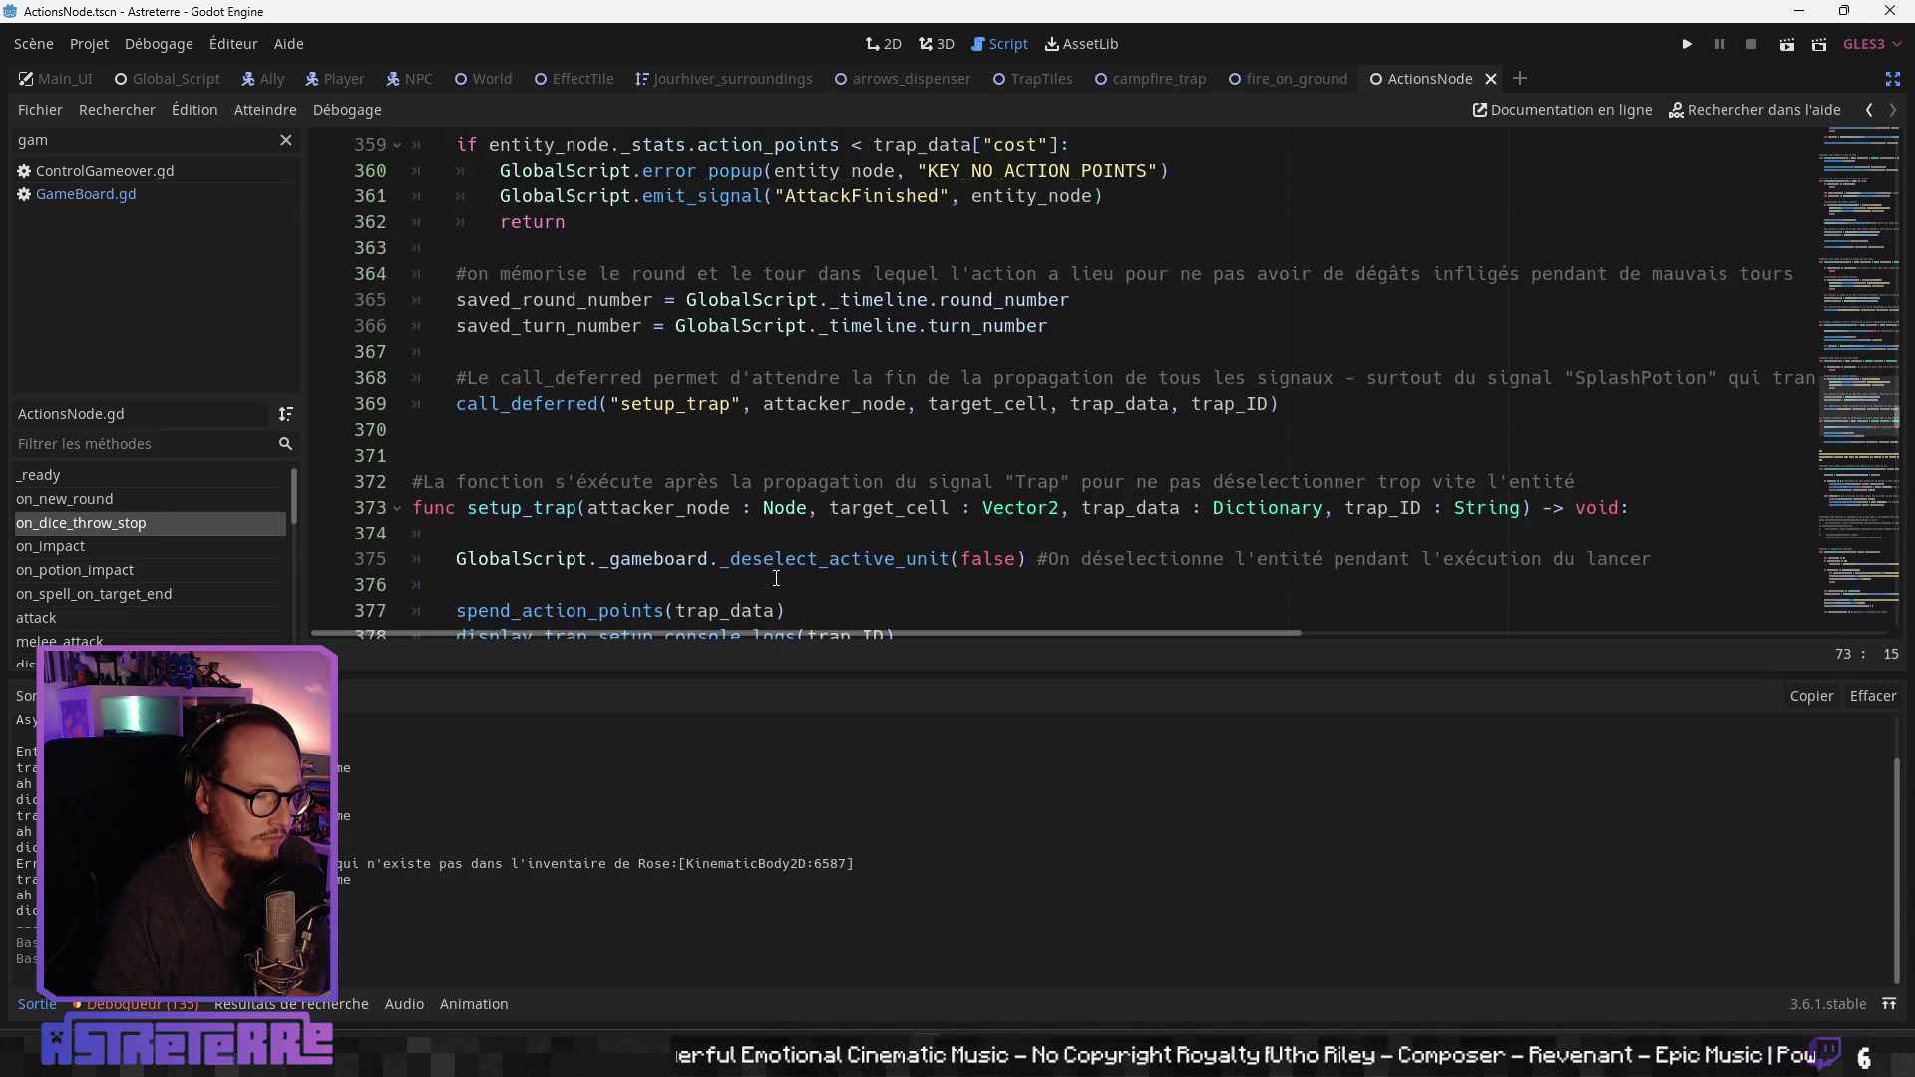
{"action": "scroll", "coordinate": [777, 578], "scroll_direction": "down", "scroll_amount": 11}
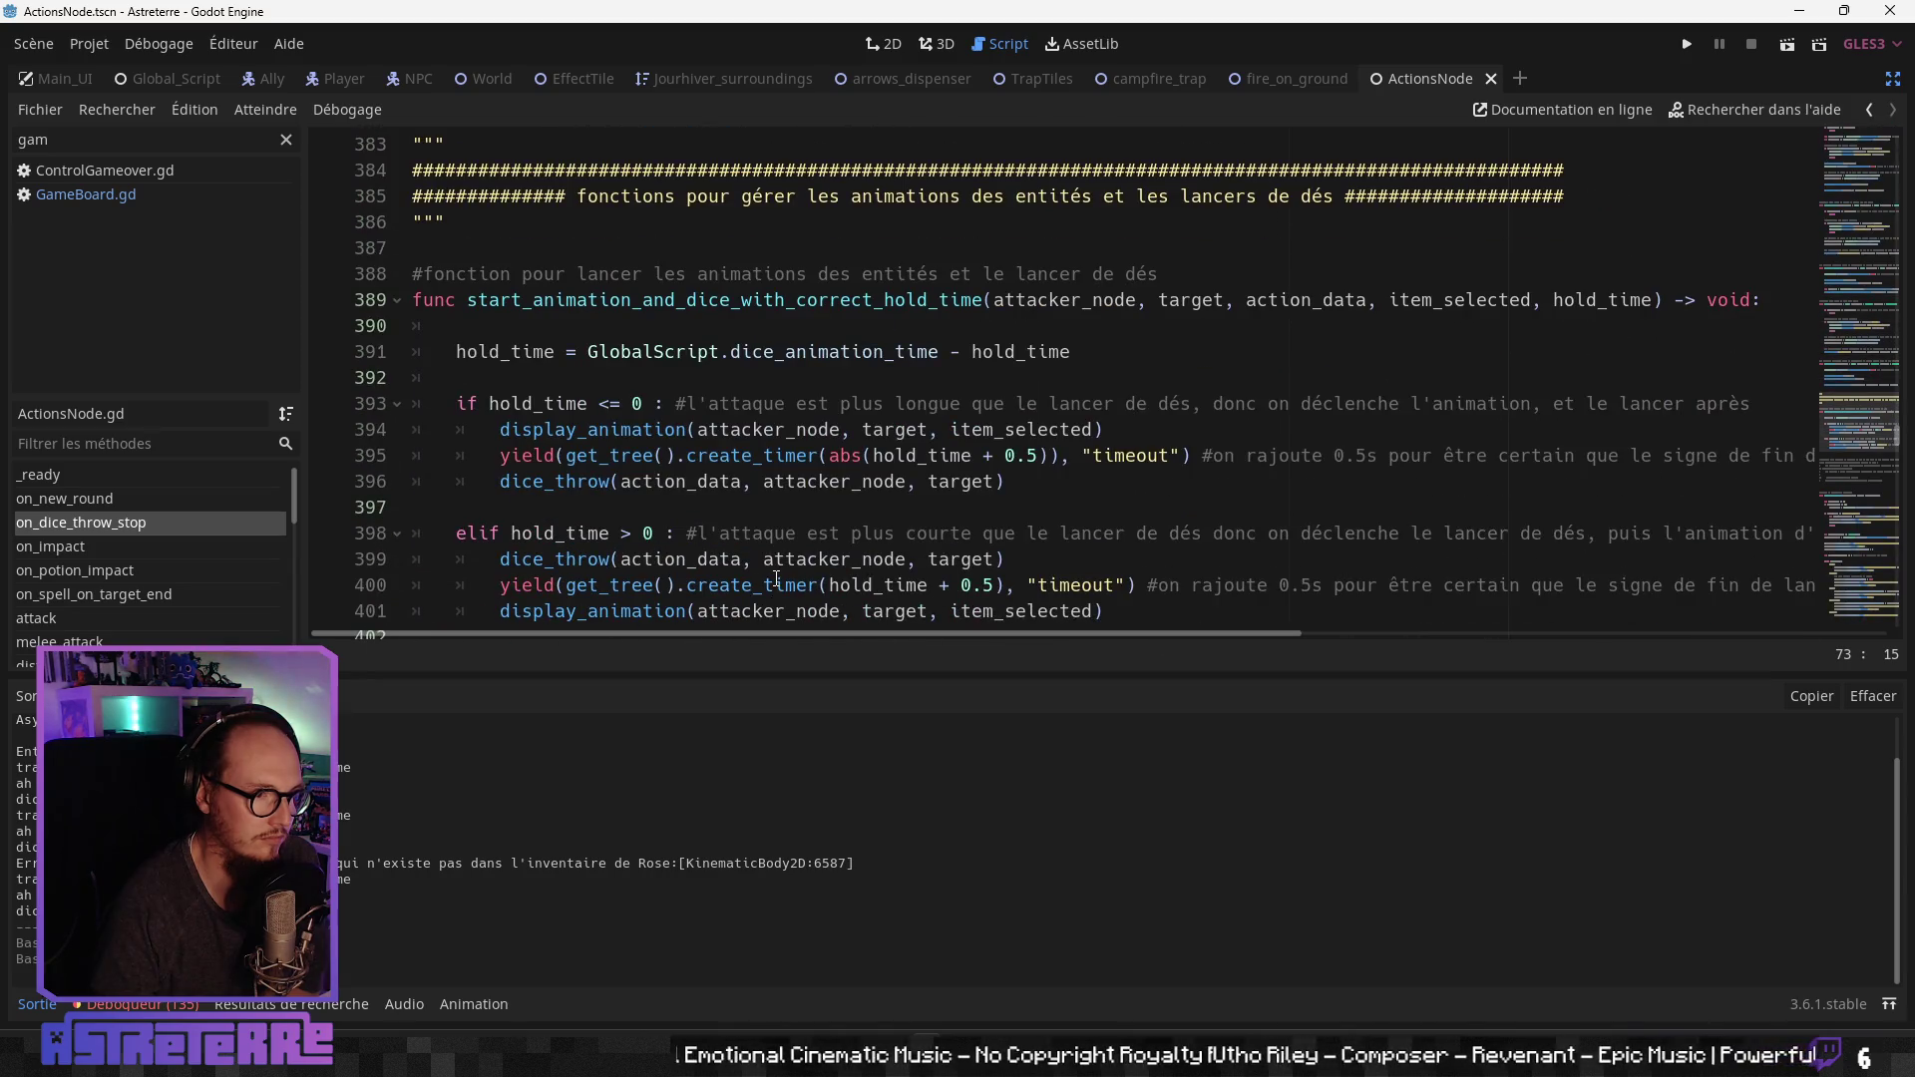
{"action": "scroll", "coordinate": [777, 578], "scroll_direction": "down", "scroll_amount": 10}
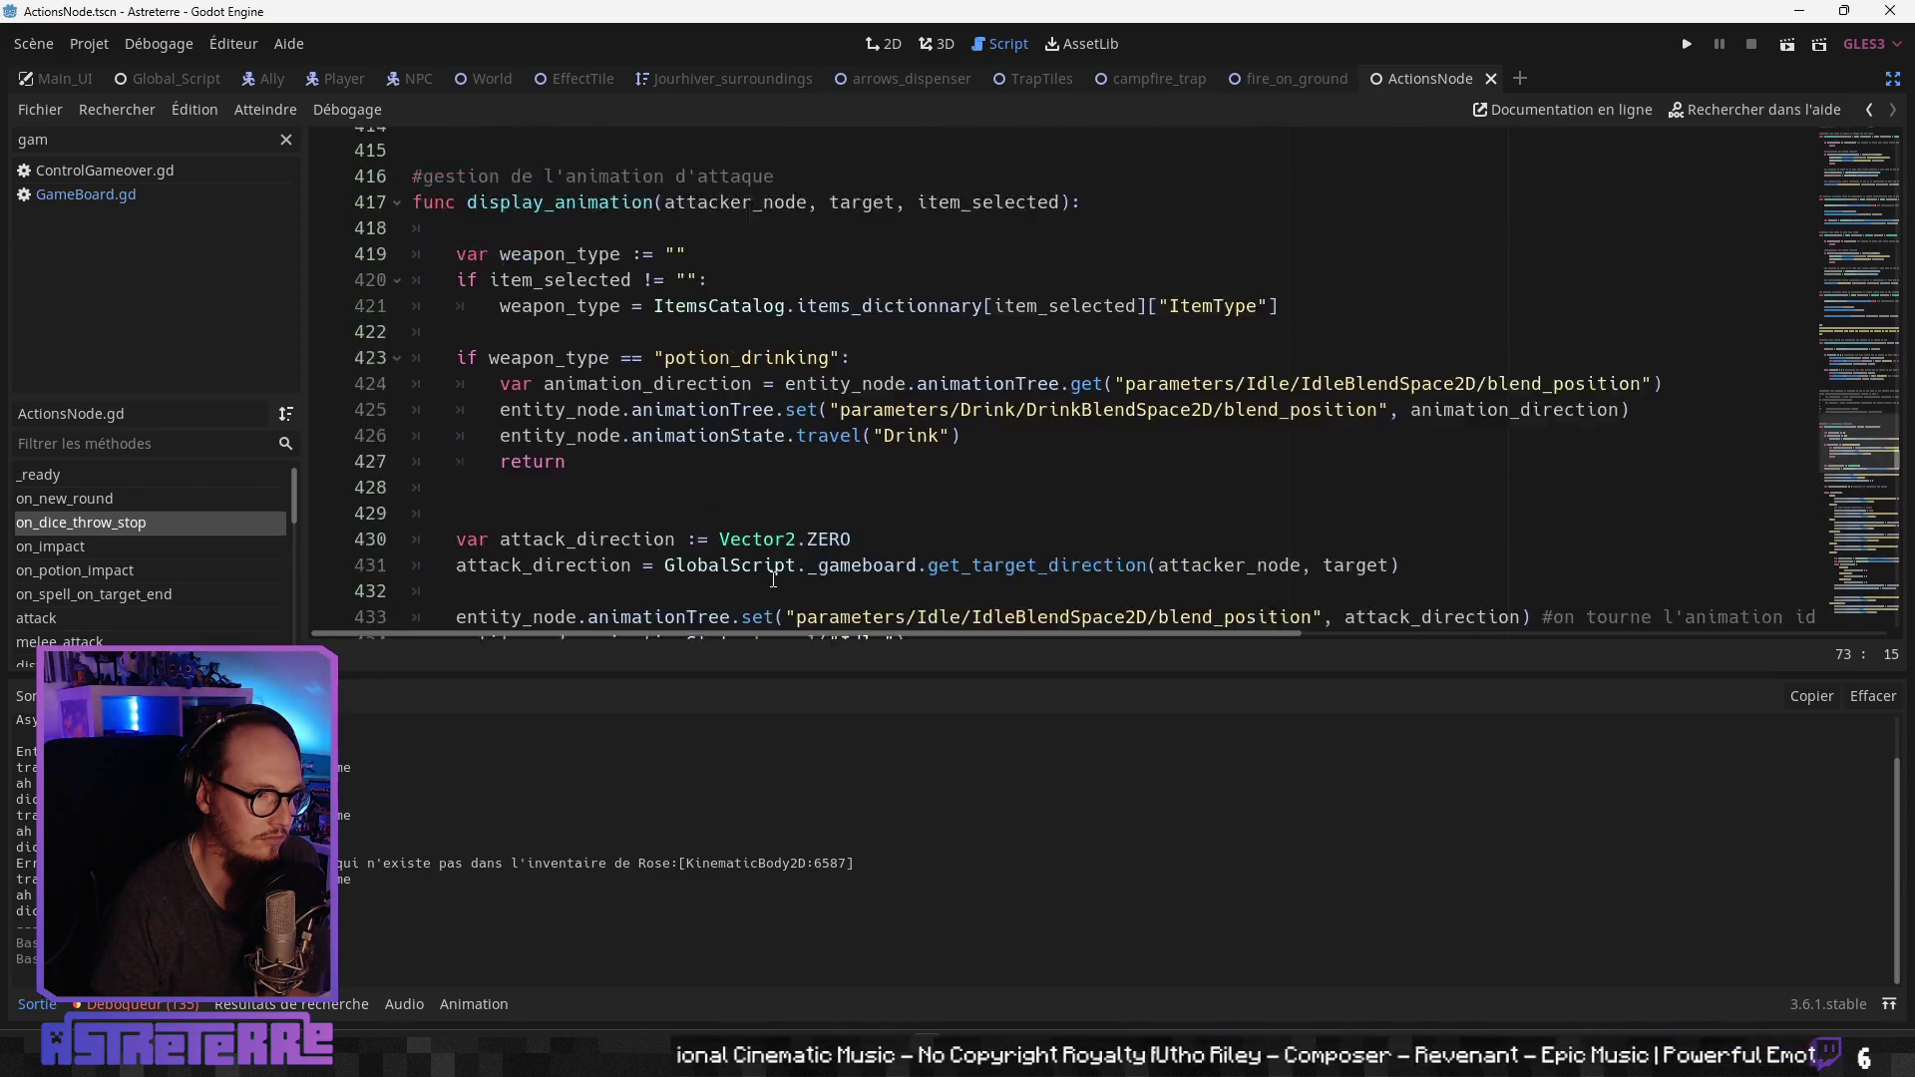
{"action": "scroll", "coordinate": [773, 579], "scroll_direction": "up", "scroll_amount": 1}
{"action": "scroll", "coordinate": [773, 578], "scroll_direction": "down", "scroll_amount": 6}
{"action": "scroll", "coordinate": [772, 580], "scroll_direction": "down", "scroll_amount": 20}
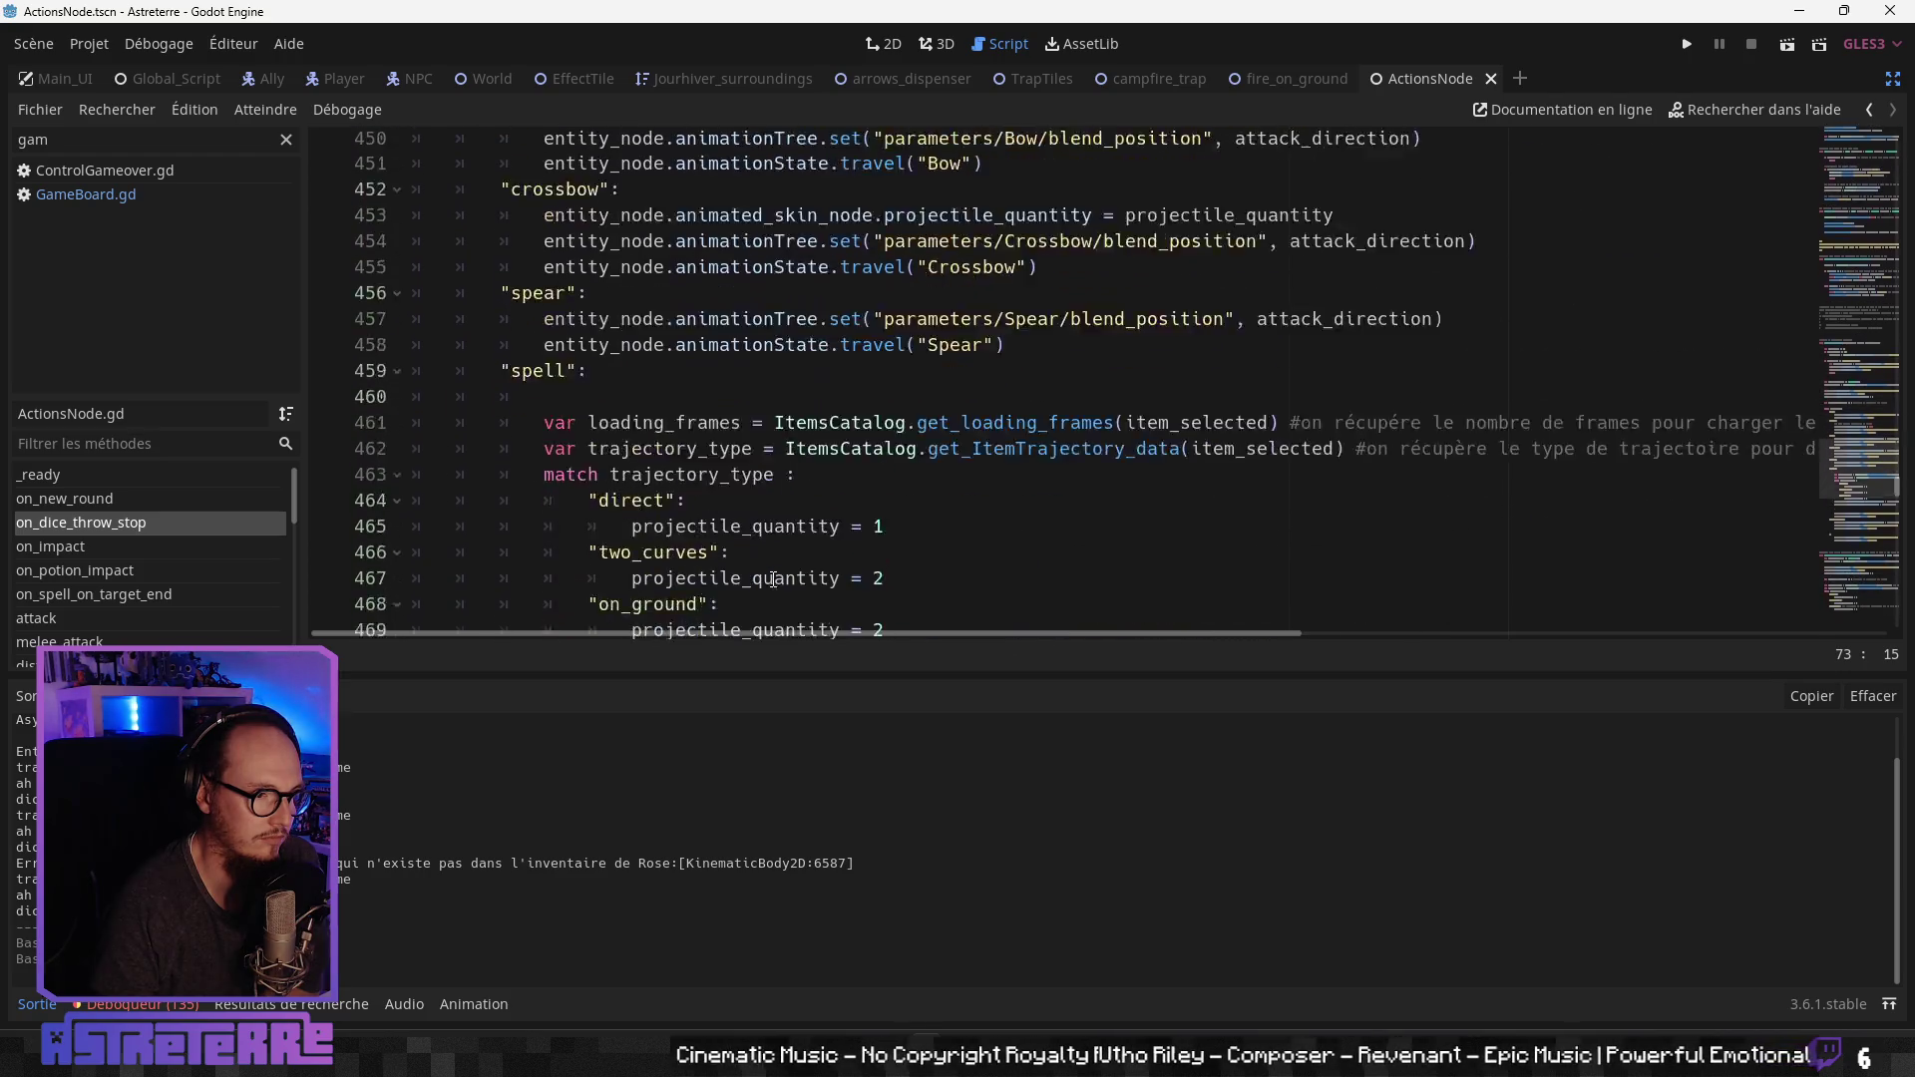
{"action": "scroll", "coordinate": [773, 580], "scroll_direction": "up", "scroll_amount": 3}
{"action": "scroll", "coordinate": [773, 580], "scroll_direction": "down", "scroll_amount": 13}
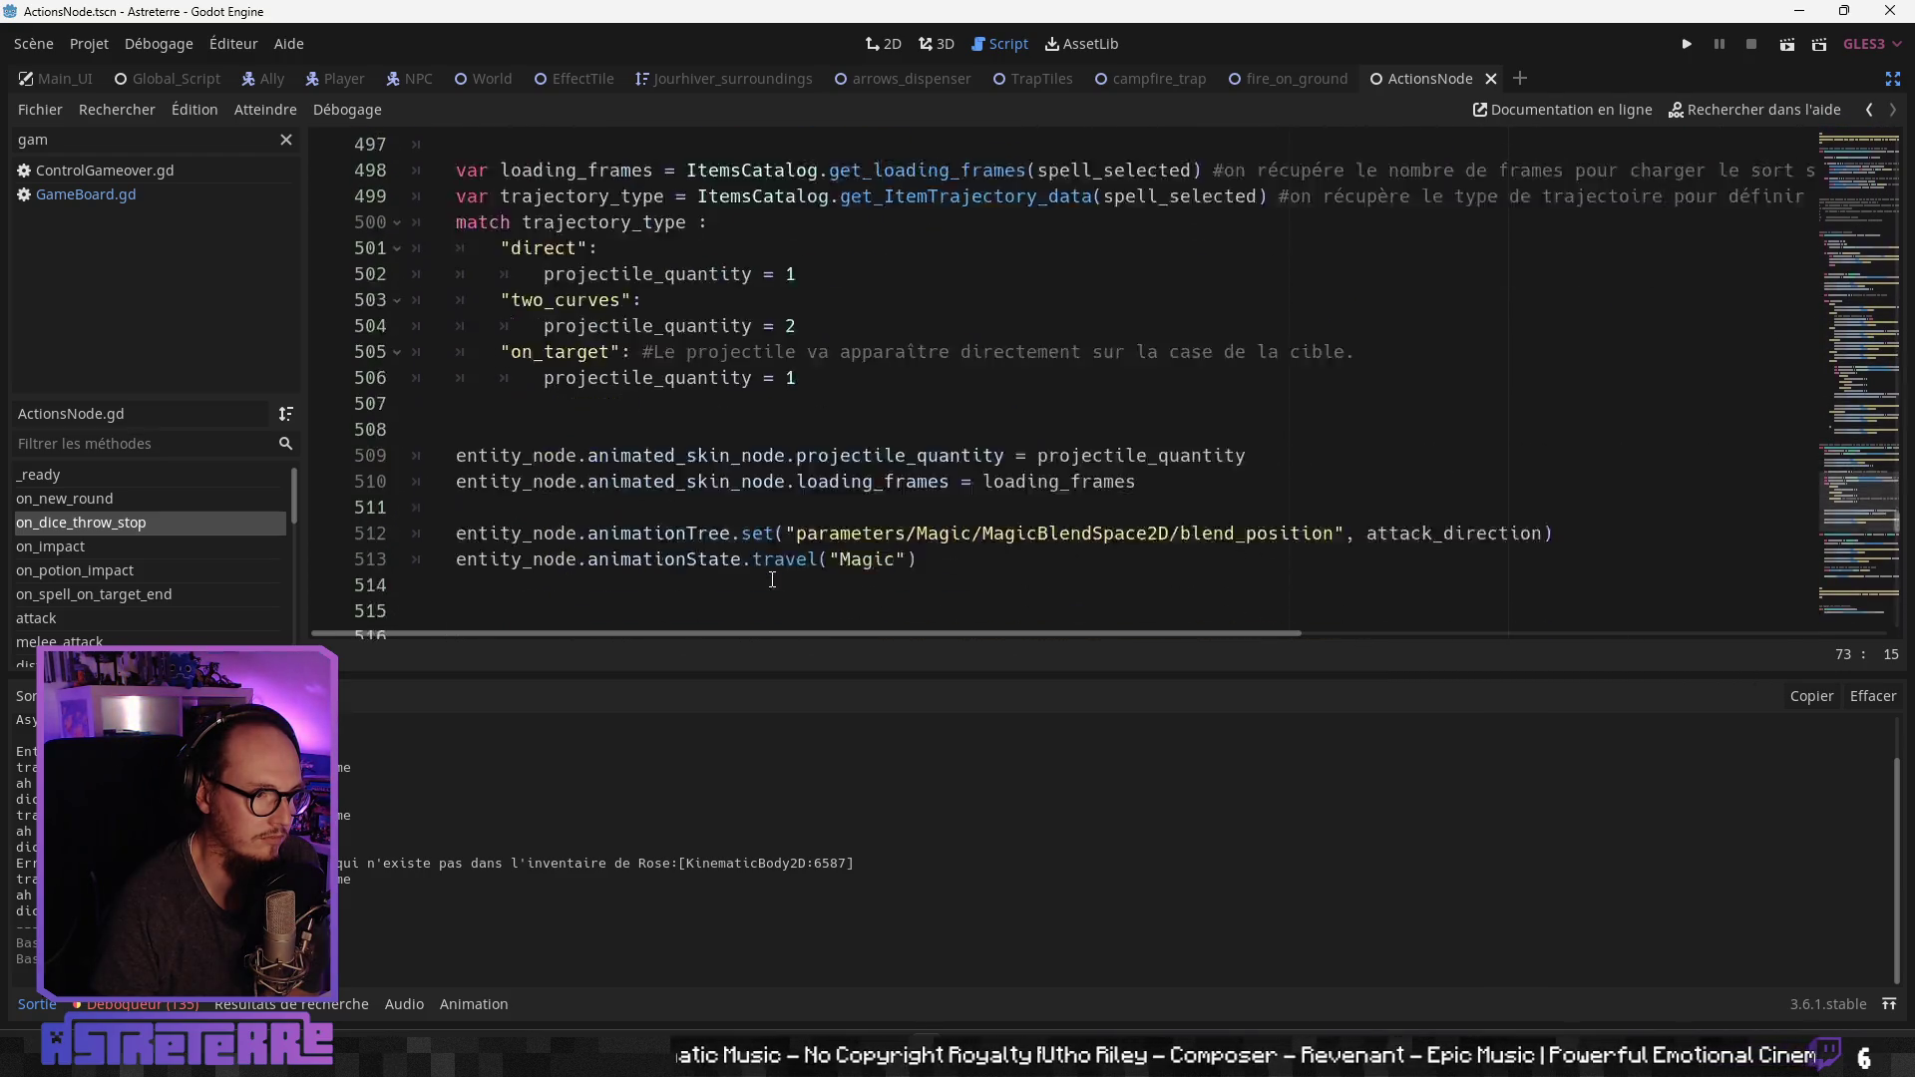
{"action": "scroll", "coordinate": [772, 579], "scroll_direction": "down", "scroll_amount": 2}
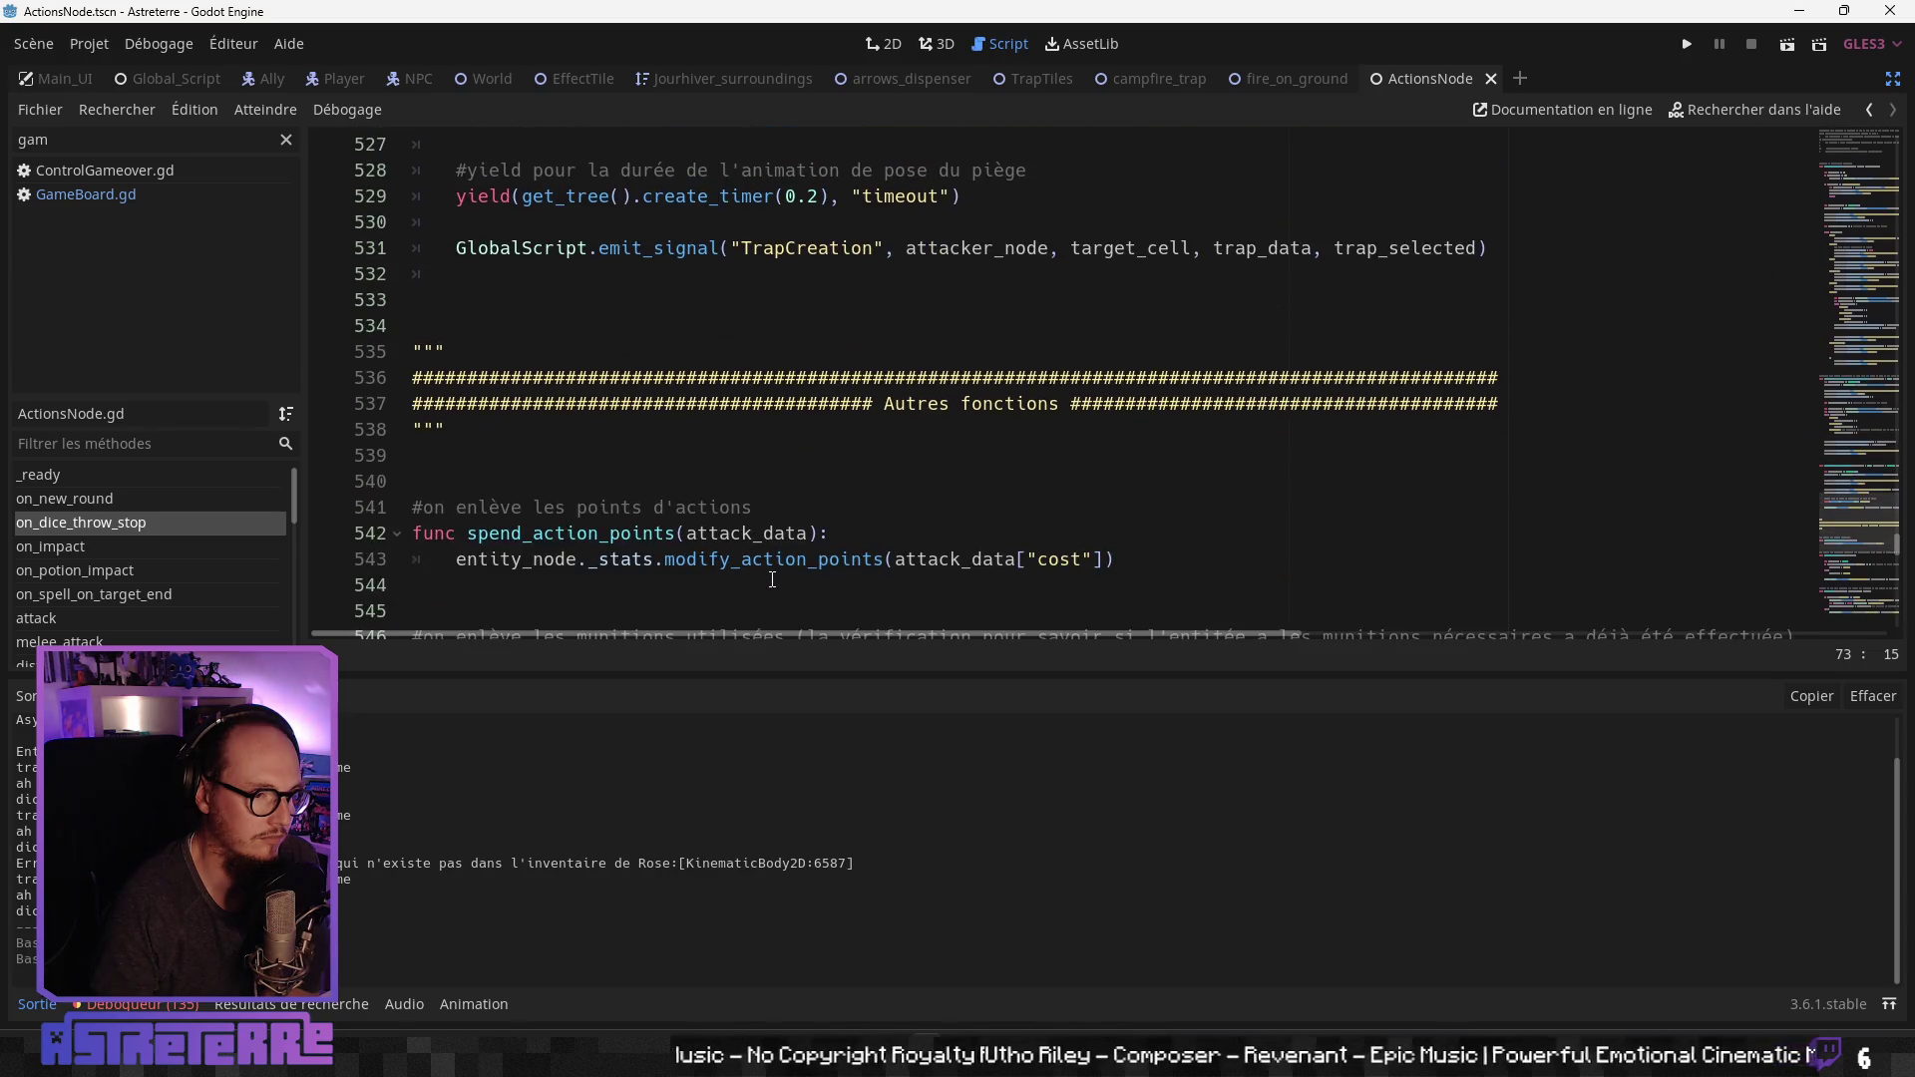
{"action": "scroll", "coordinate": [772, 579], "scroll_direction": "down", "scroll_amount": 7}
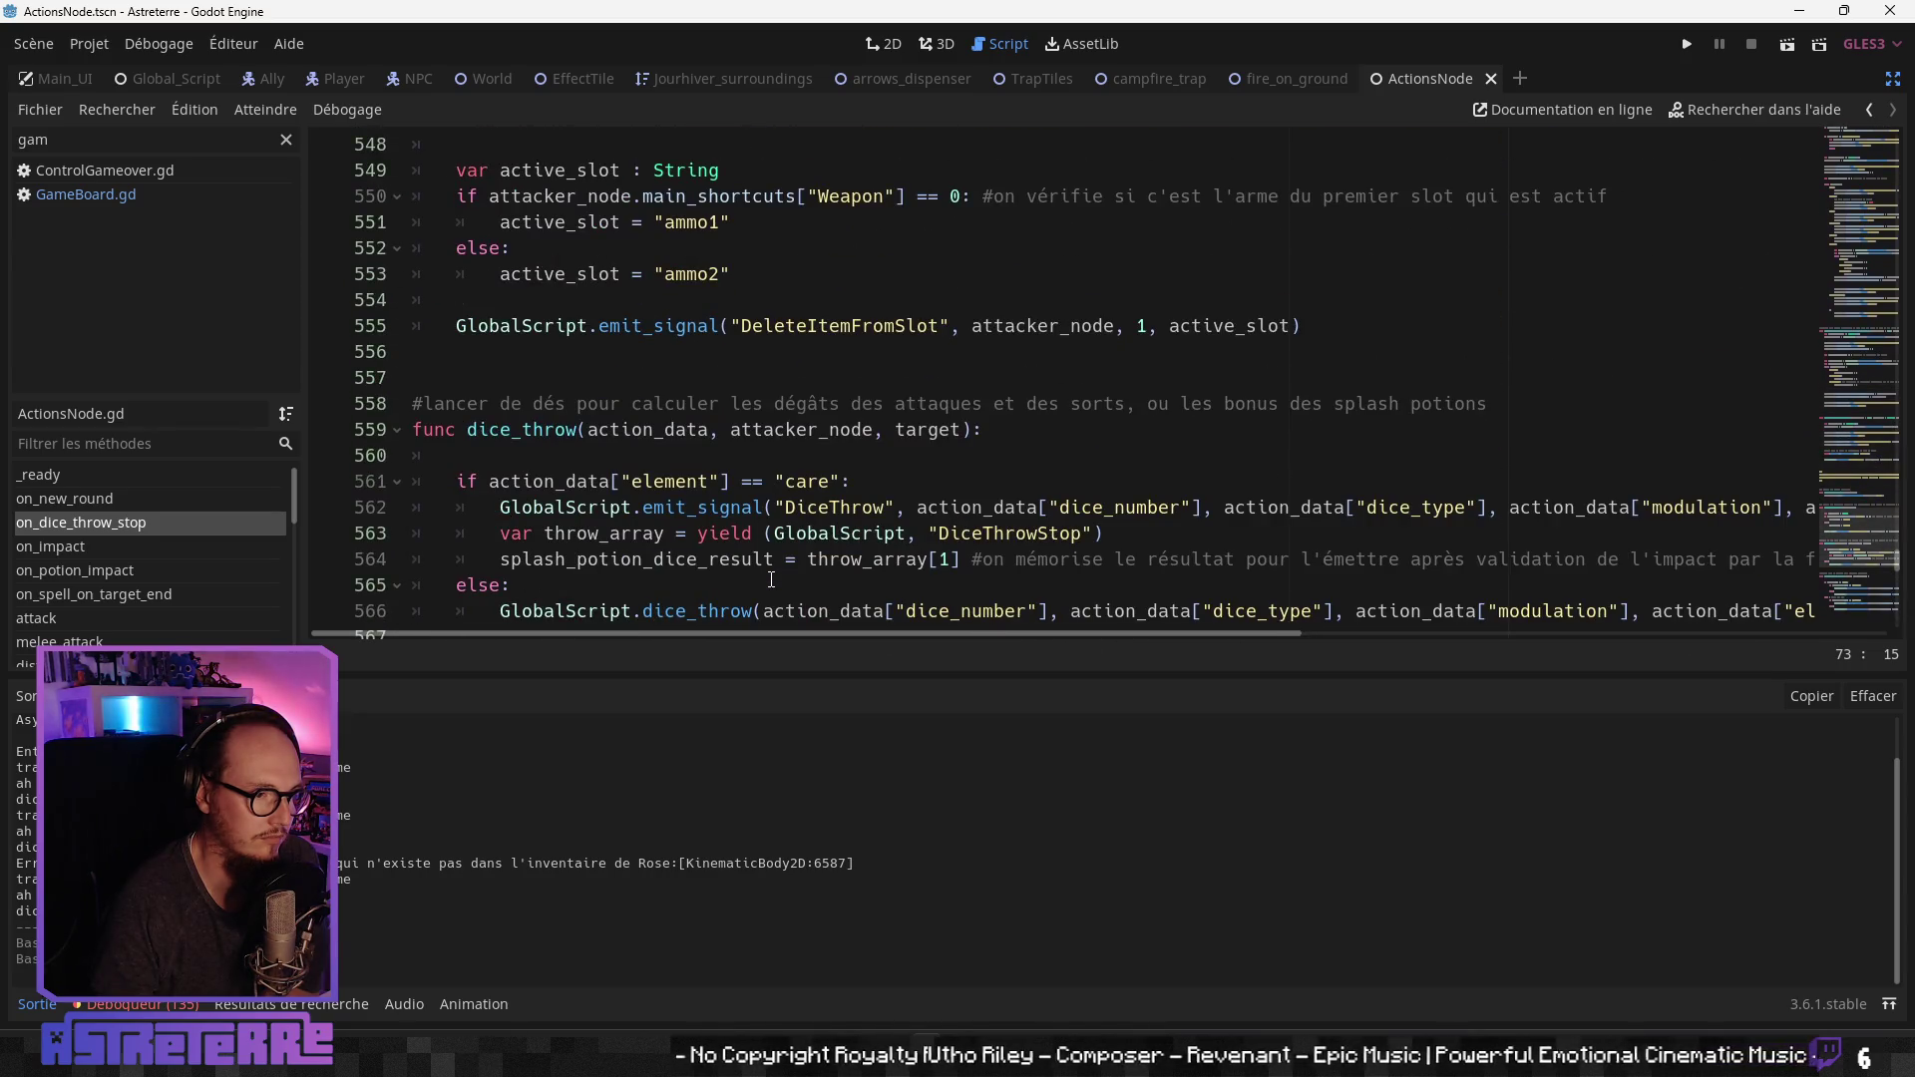
{"action": "scroll", "coordinate": [772, 580], "scroll_direction": "down", "scroll_amount": 2}
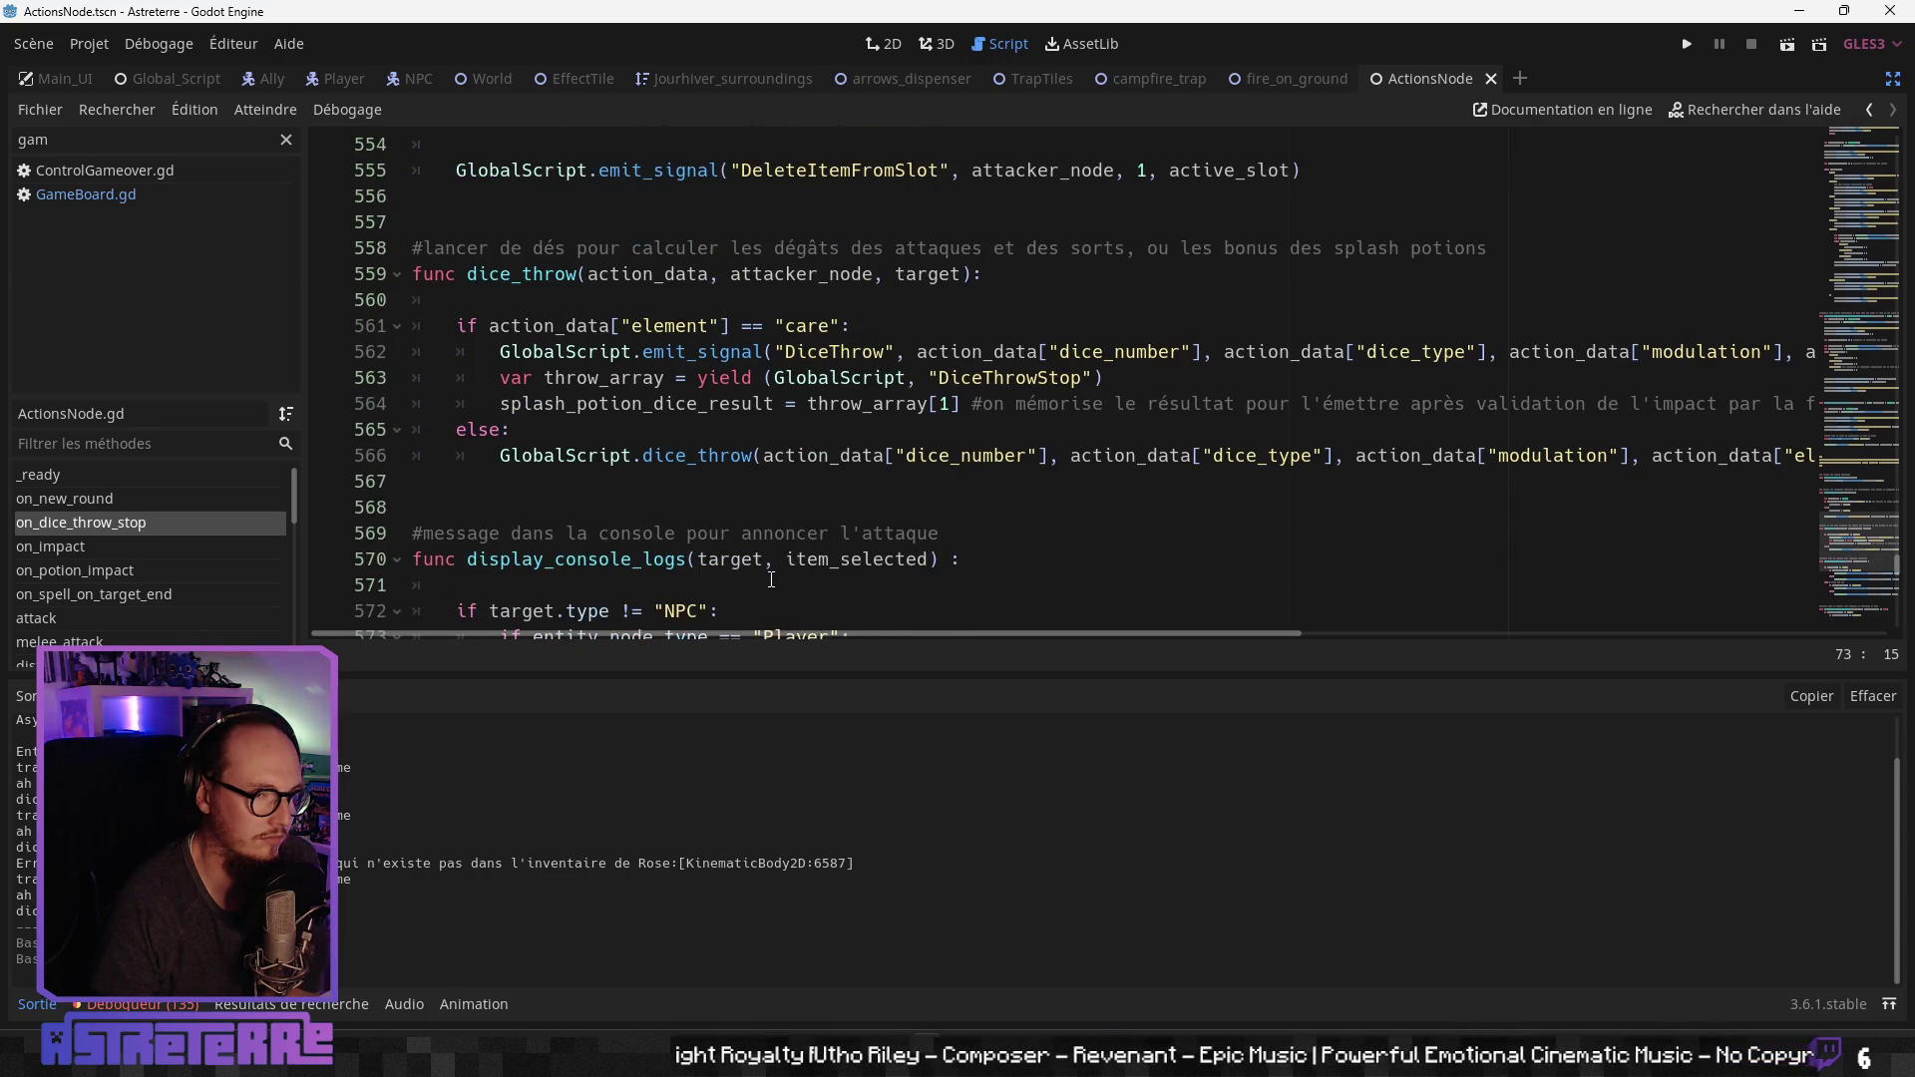
{"action": "scroll", "coordinate": [771, 579], "scroll_direction": "down", "scroll_amount": 4}
{"action": "scroll", "coordinate": [772, 579], "scroll_direction": "down", "scroll_amount": 12}
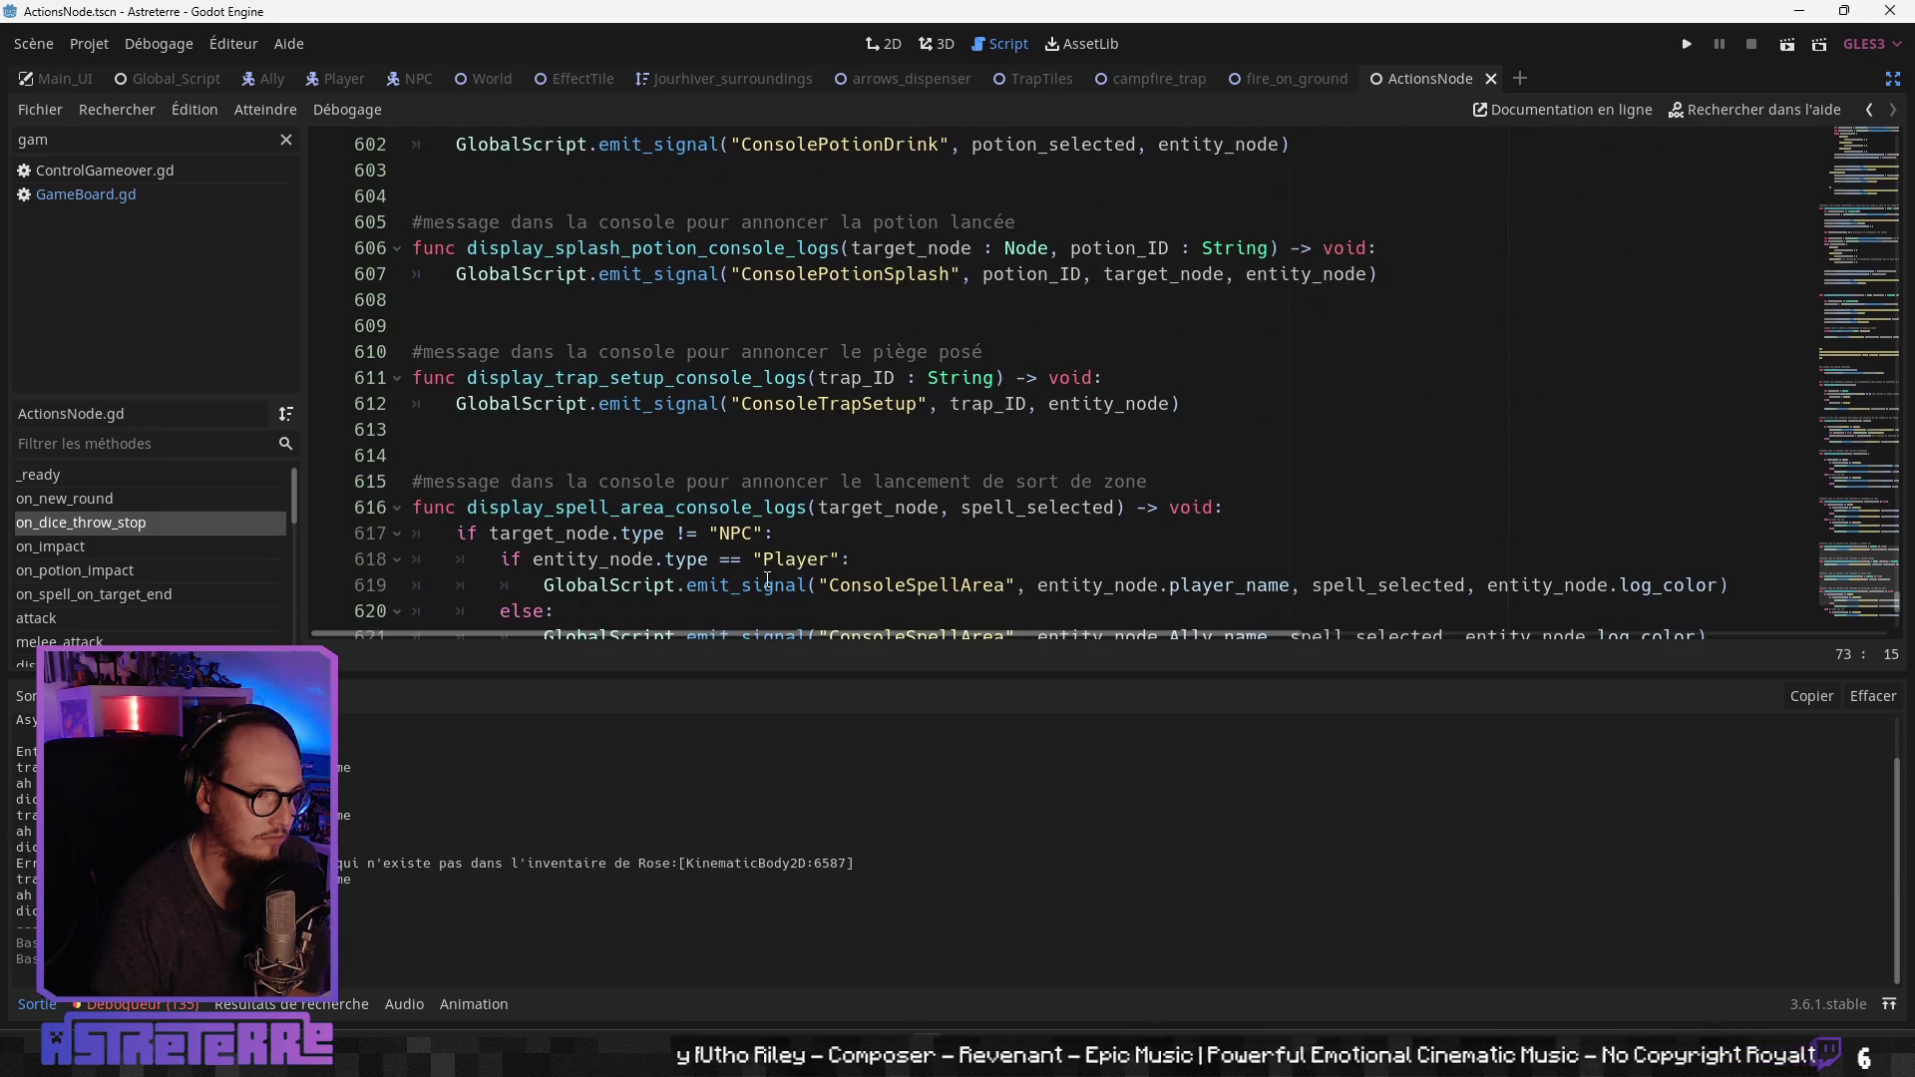
{"action": "scroll", "coordinate": [768, 582], "scroll_direction": "down", "scroll_amount": 4}
{"action": "scroll", "coordinate": [766, 580], "scroll_direction": "down", "scroll_amount": 3}
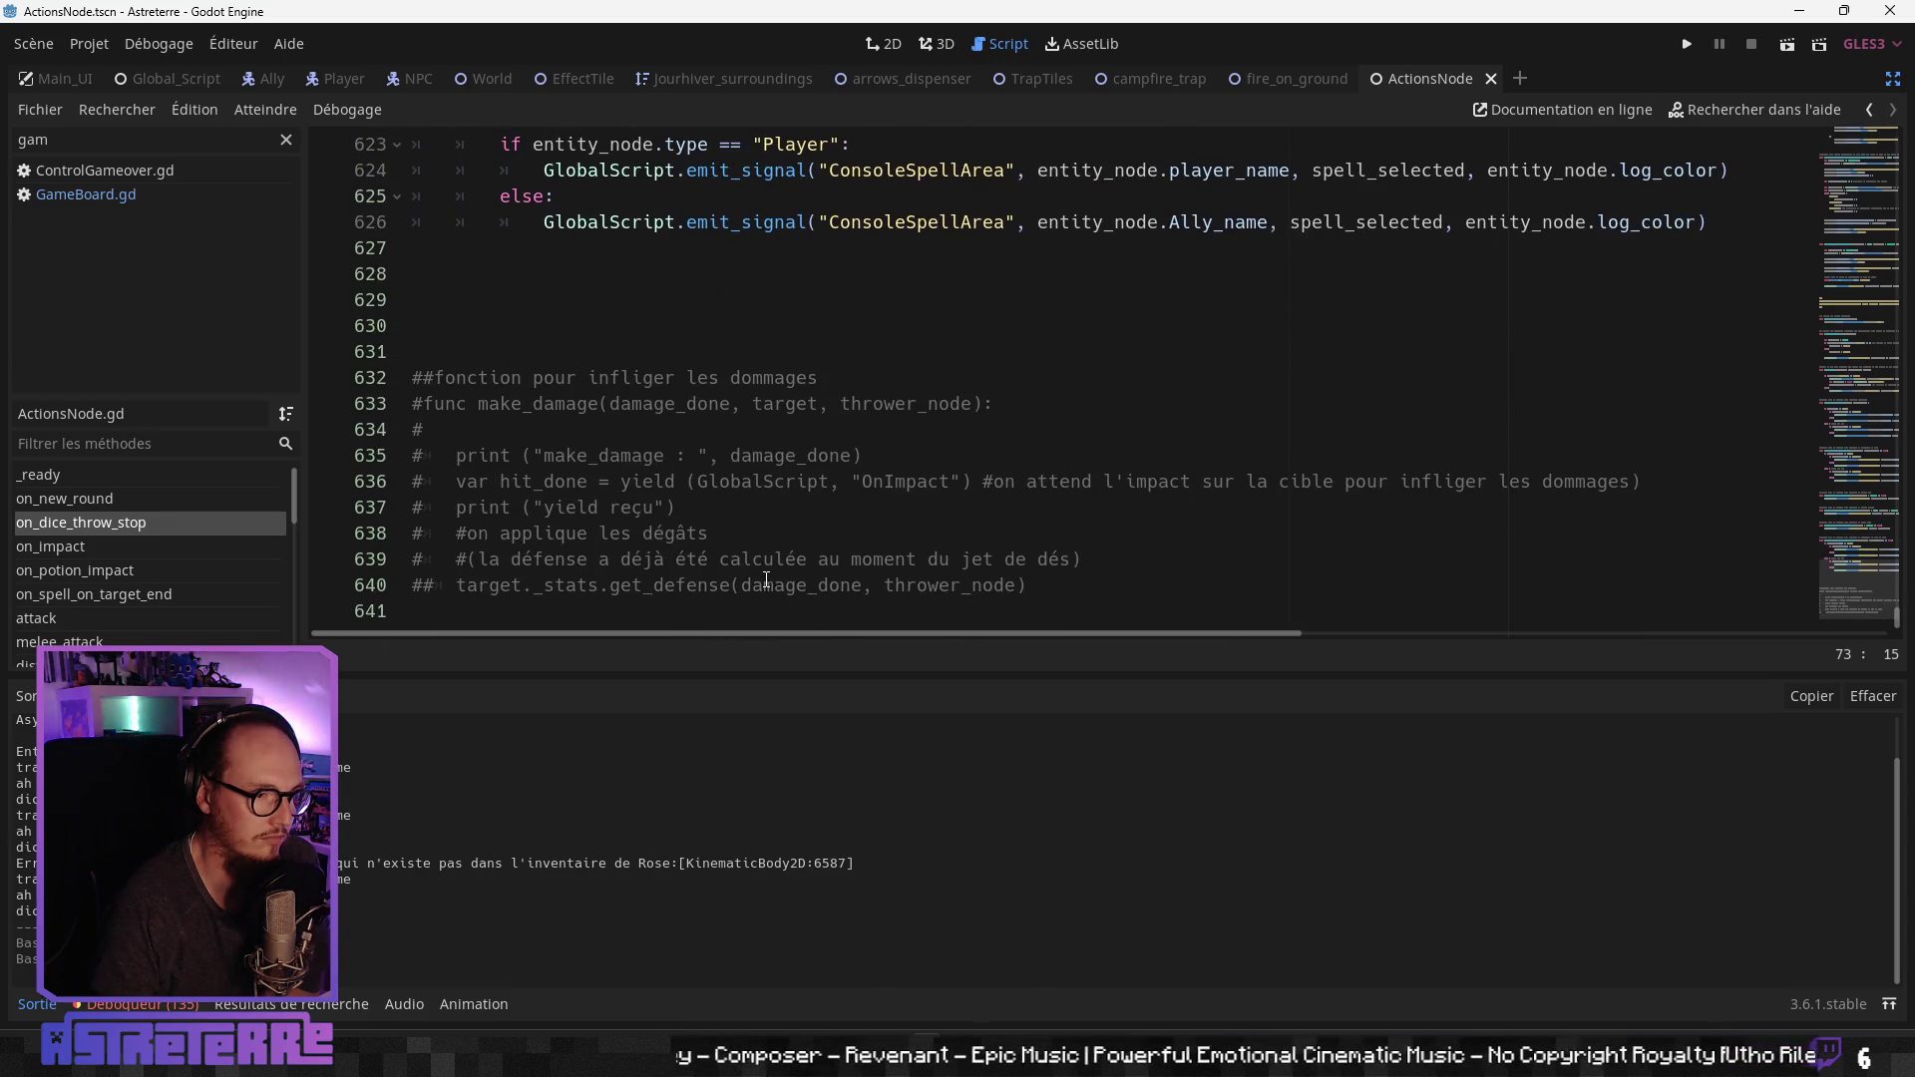
{"action": "left_click_drag", "start_coordinate": [1849, 559], "coordinate": [1852, 95]}
Step: Select the DiceThrowStop connect call on line 29 and search the whole project for it
{"action": "left_click", "coordinate": [1016, 408]}
{"action": "scroll", "coordinate": [1017, 408], "scroll_direction": "down", "scroll_amount": 4}
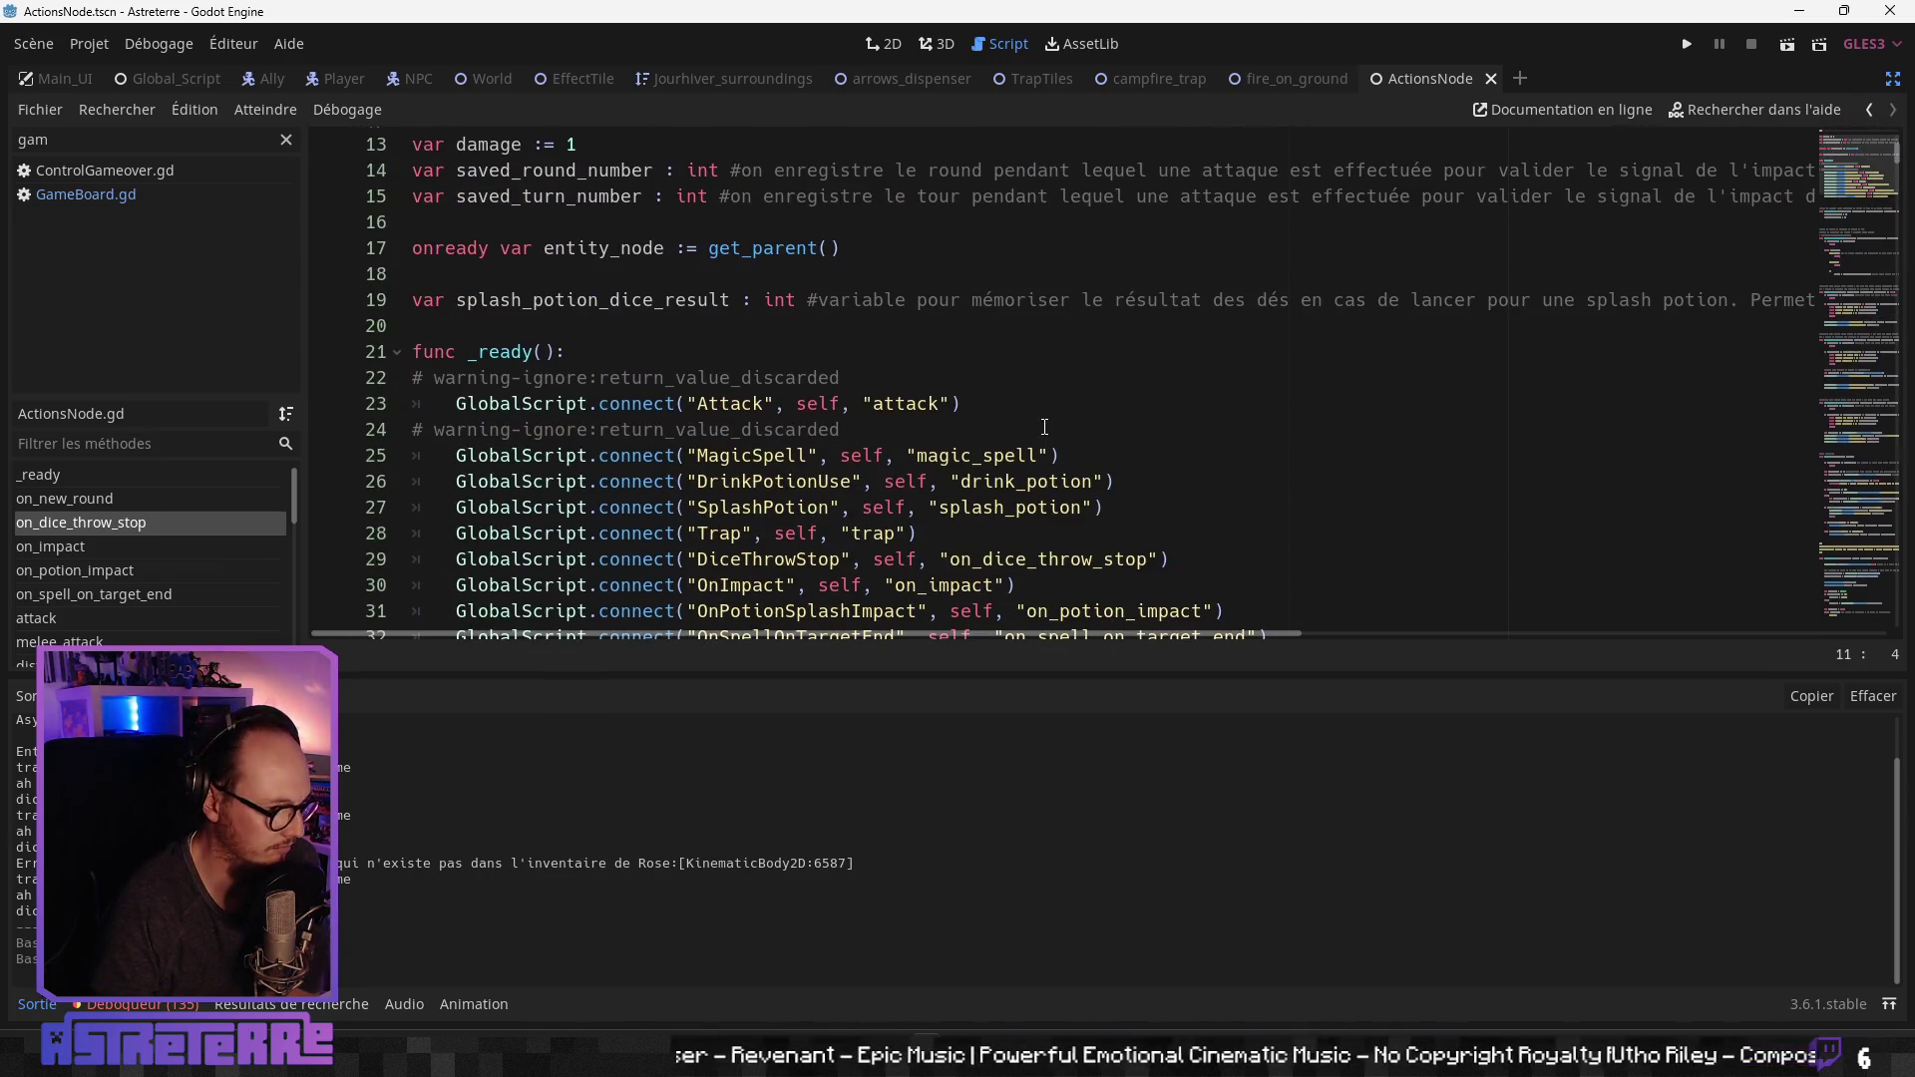
{"action": "scroll", "coordinate": [1037, 424], "scroll_direction": "down", "scroll_amount": 2}
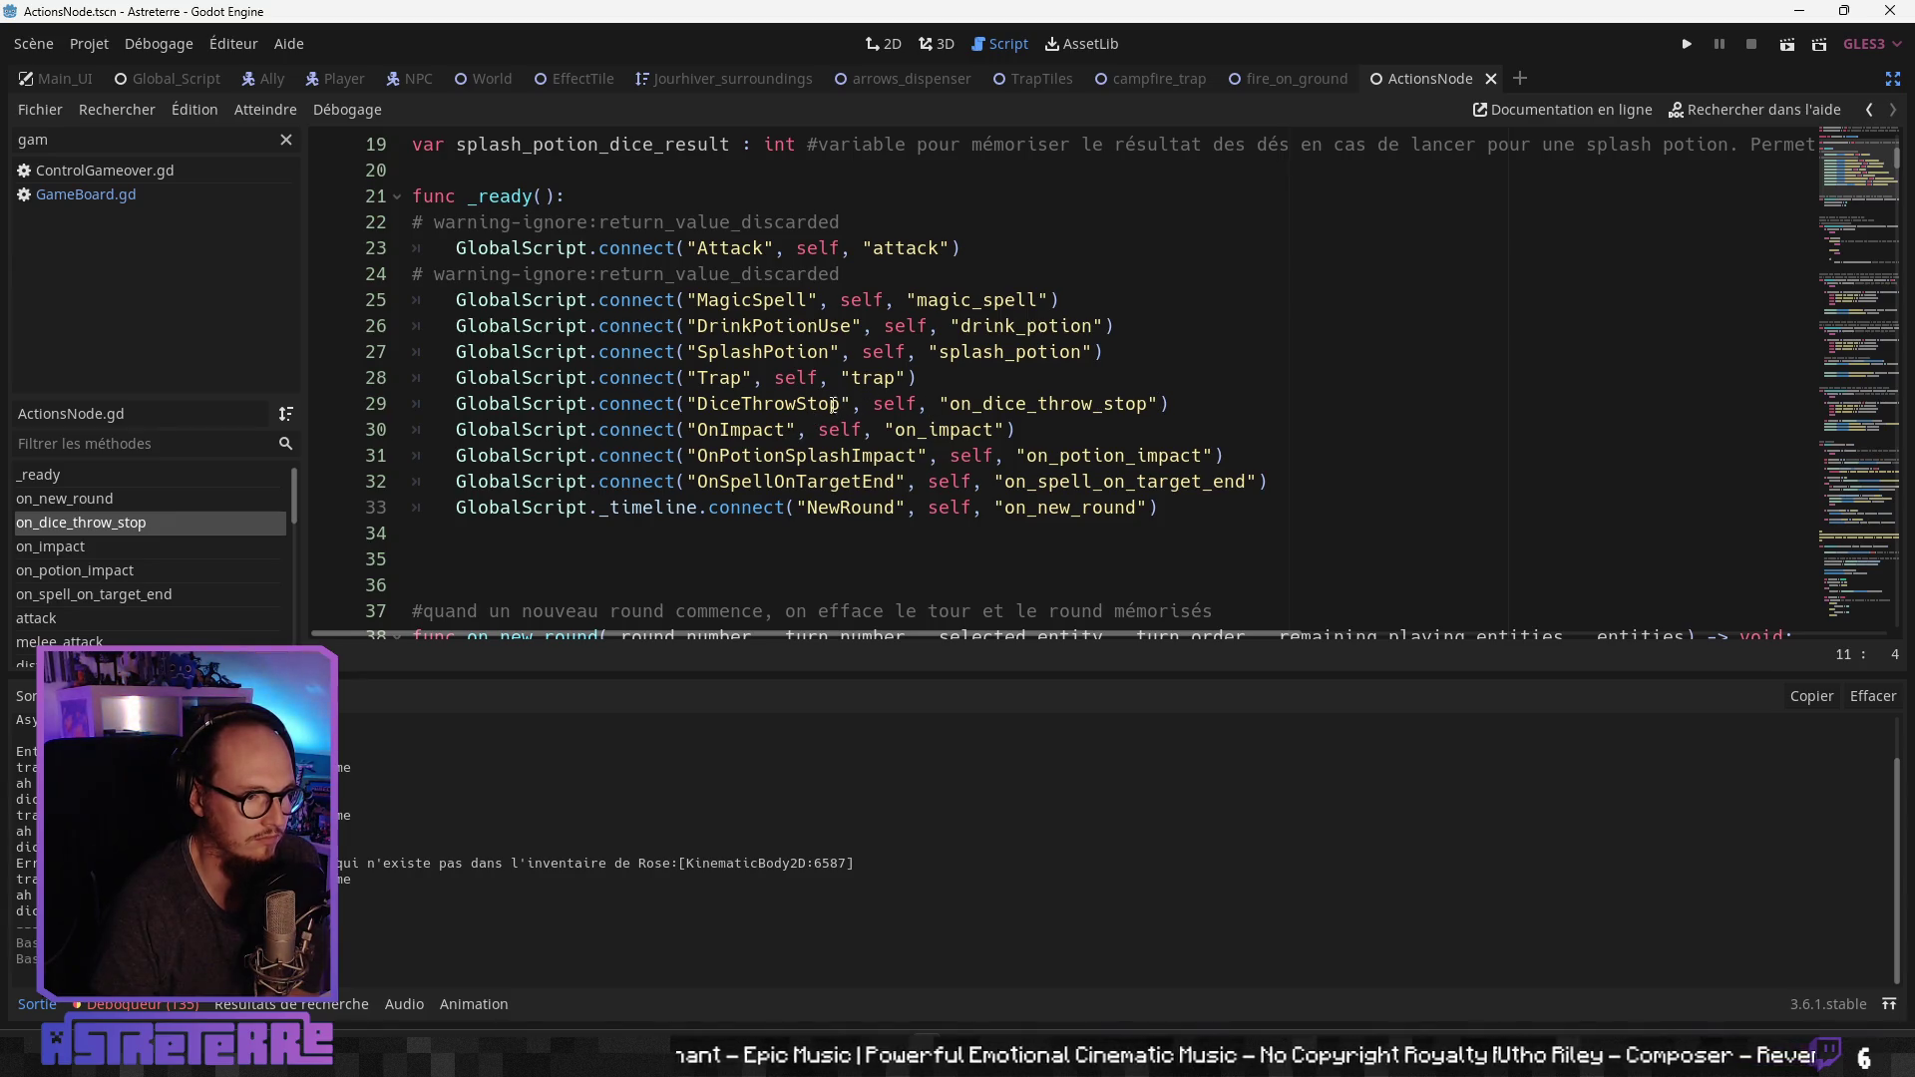
{"action": "left_click_drag", "start_coordinate": [853, 403], "coordinate": [456, 404]}
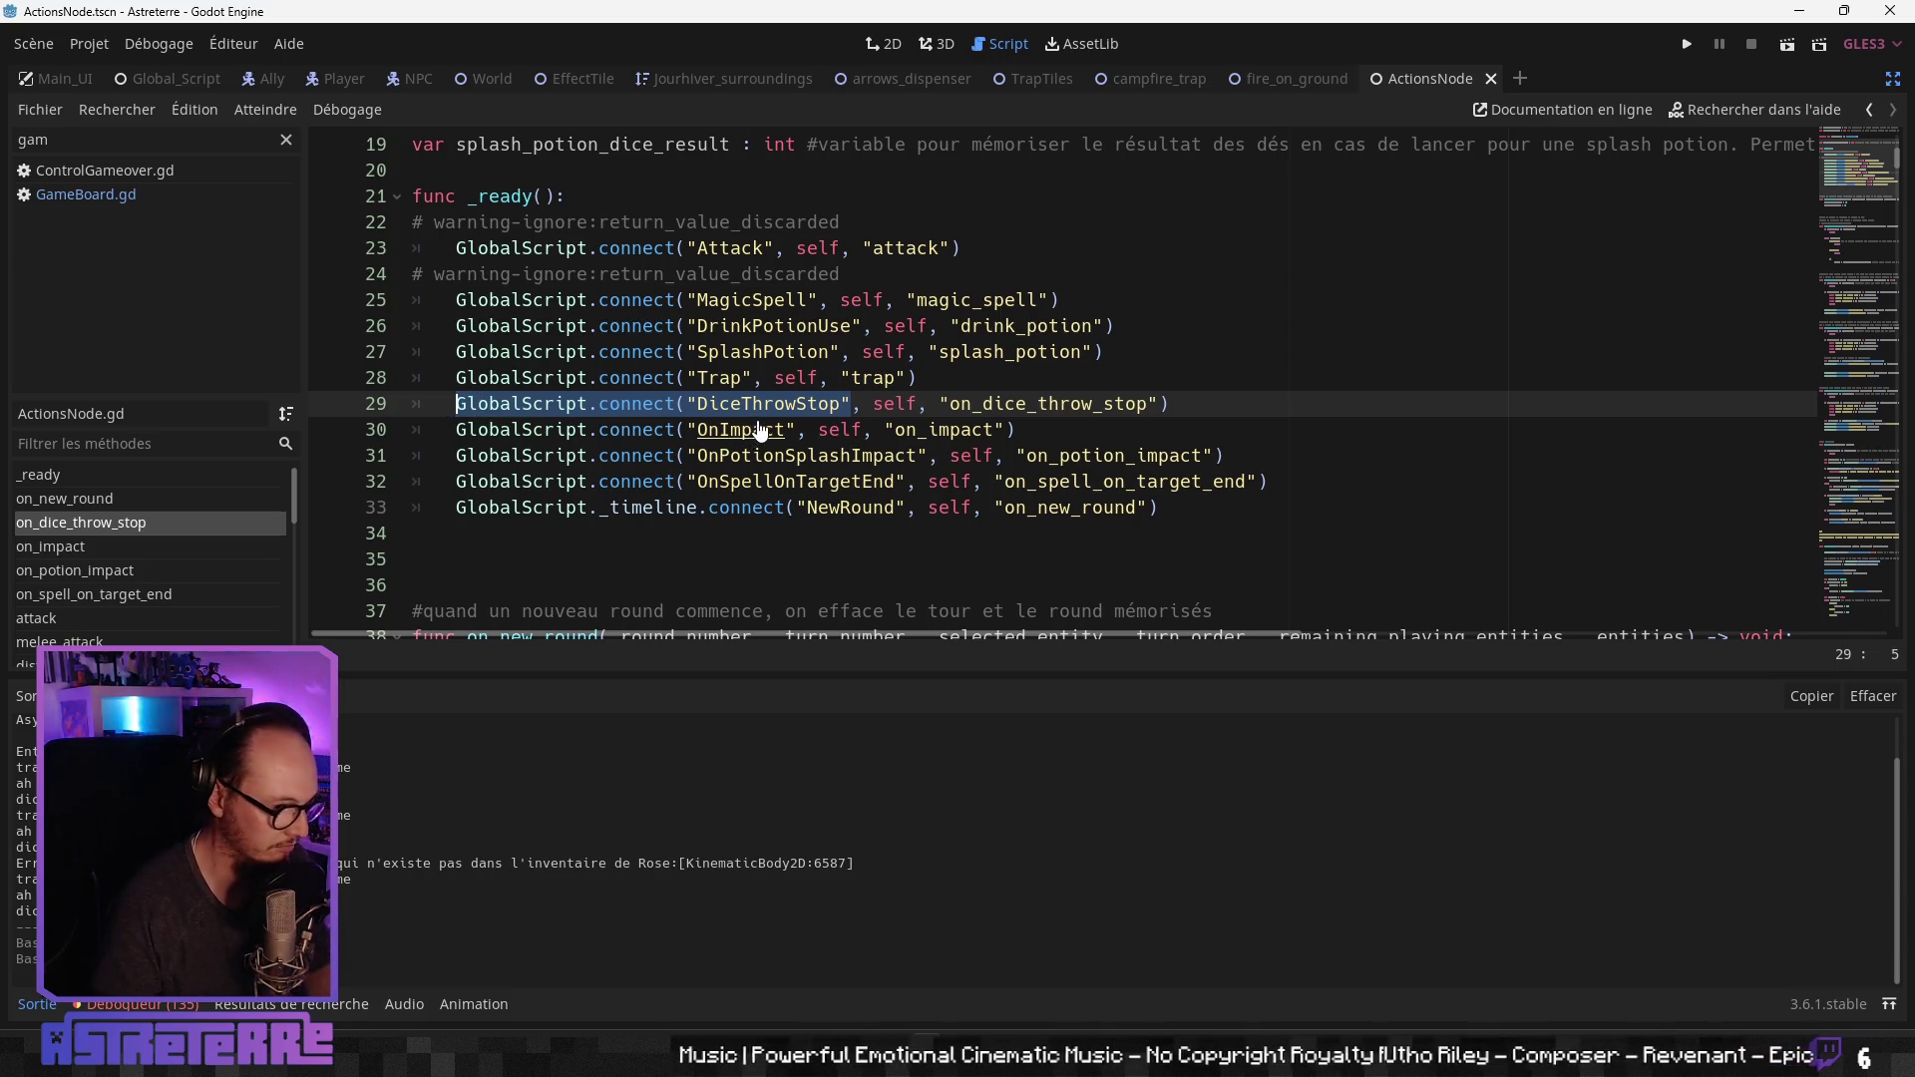
{"action": "key", "text": "ctrl+shift+f"}
{"action": "key", "text": "Return"}
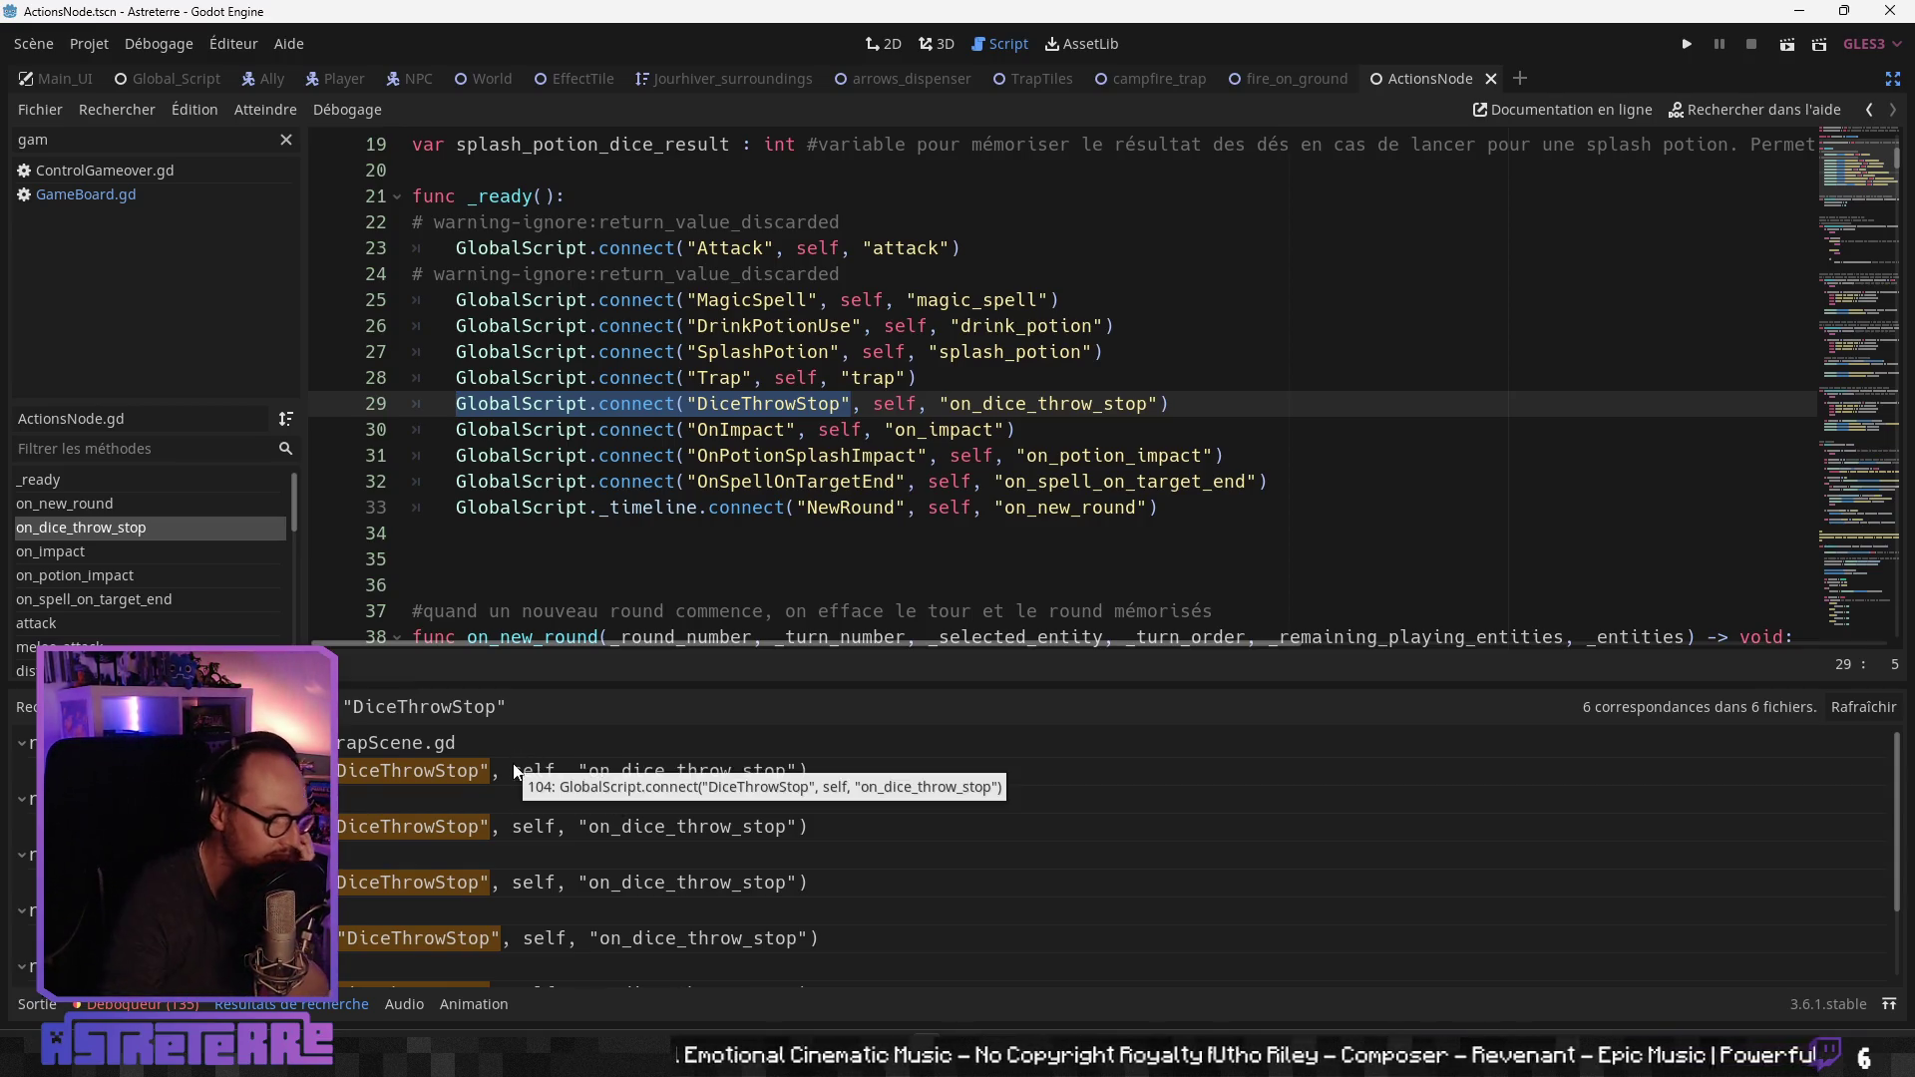
Step: Inspect Attack.gd's DiceThrowStop connection and the damage assignment in its on_dice_throw_stop
{"action": "left_click", "coordinate": [422, 825]}
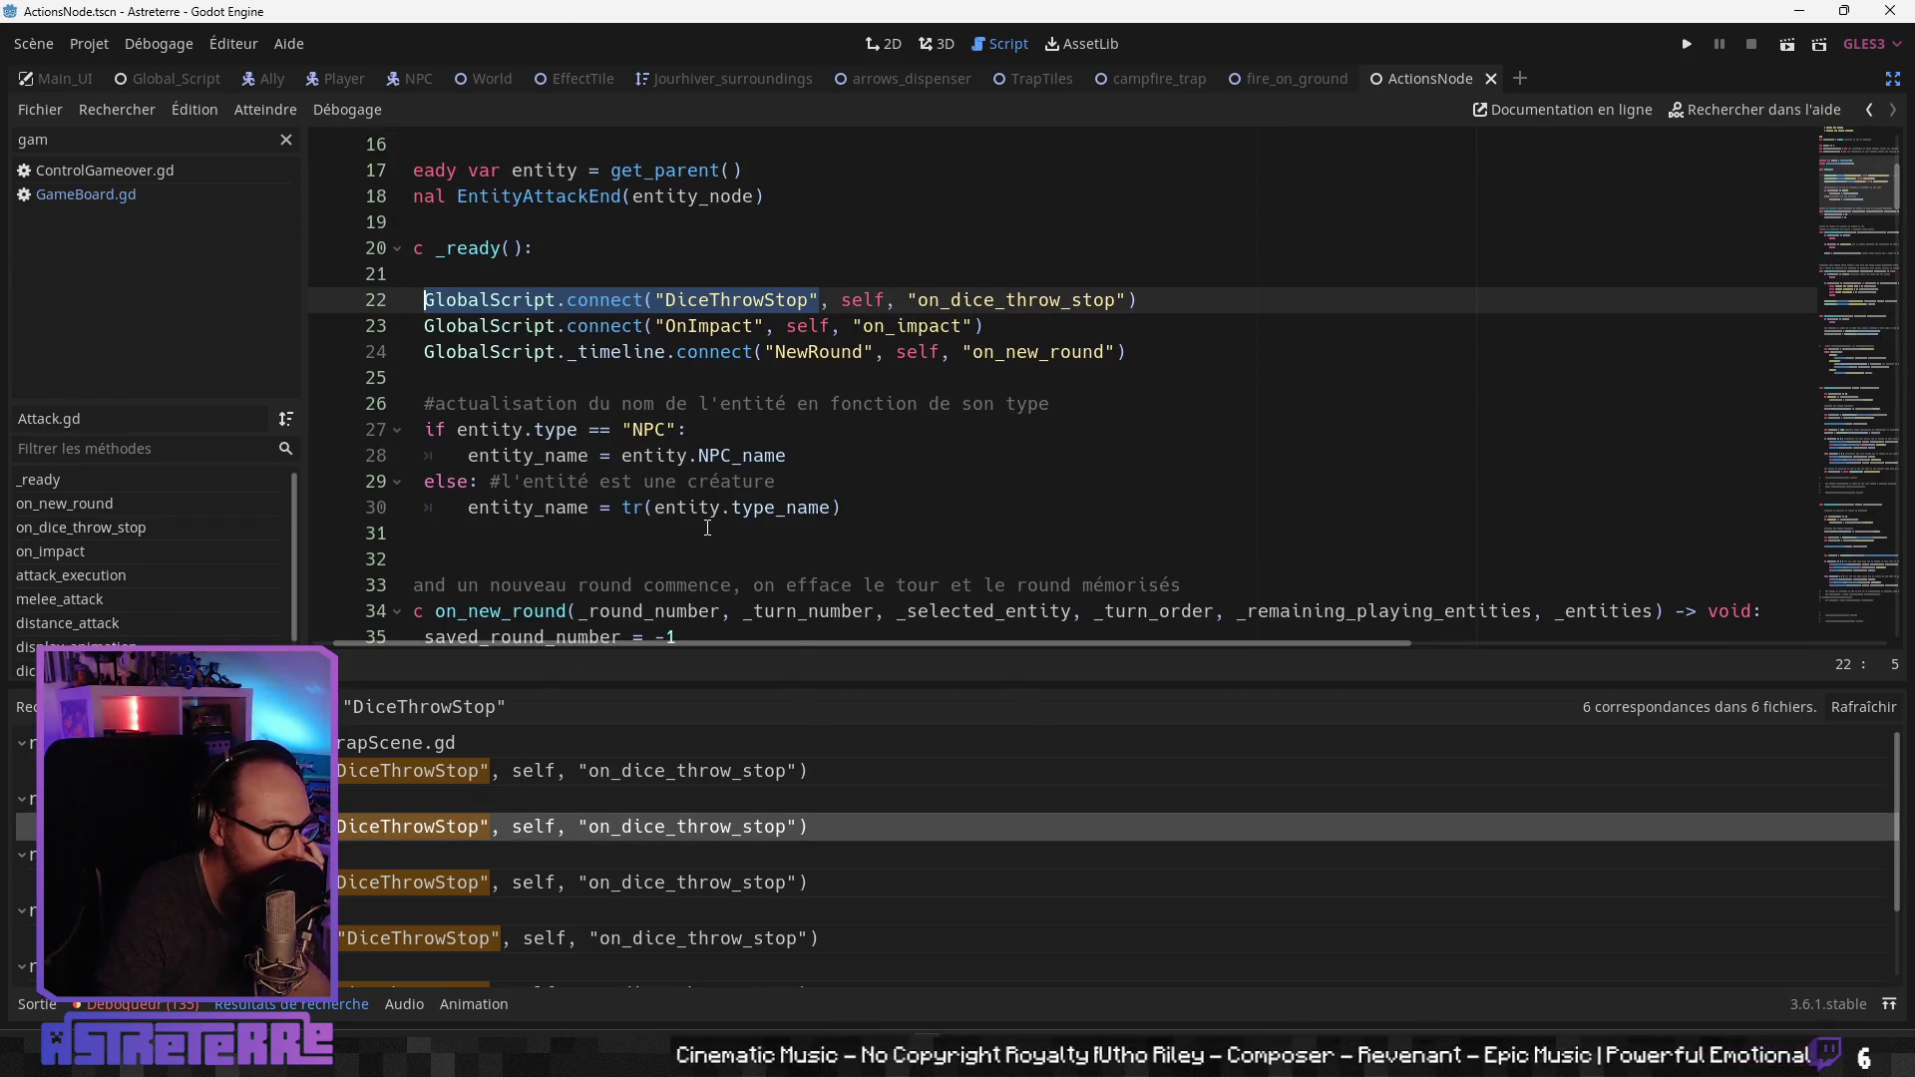
{"action": "scroll", "coordinate": [696, 537], "scroll_direction": "down", "scroll_amount": 1}
{"action": "scroll", "coordinate": [518, 643], "scroll_direction": "left", "scroll_amount": 1}
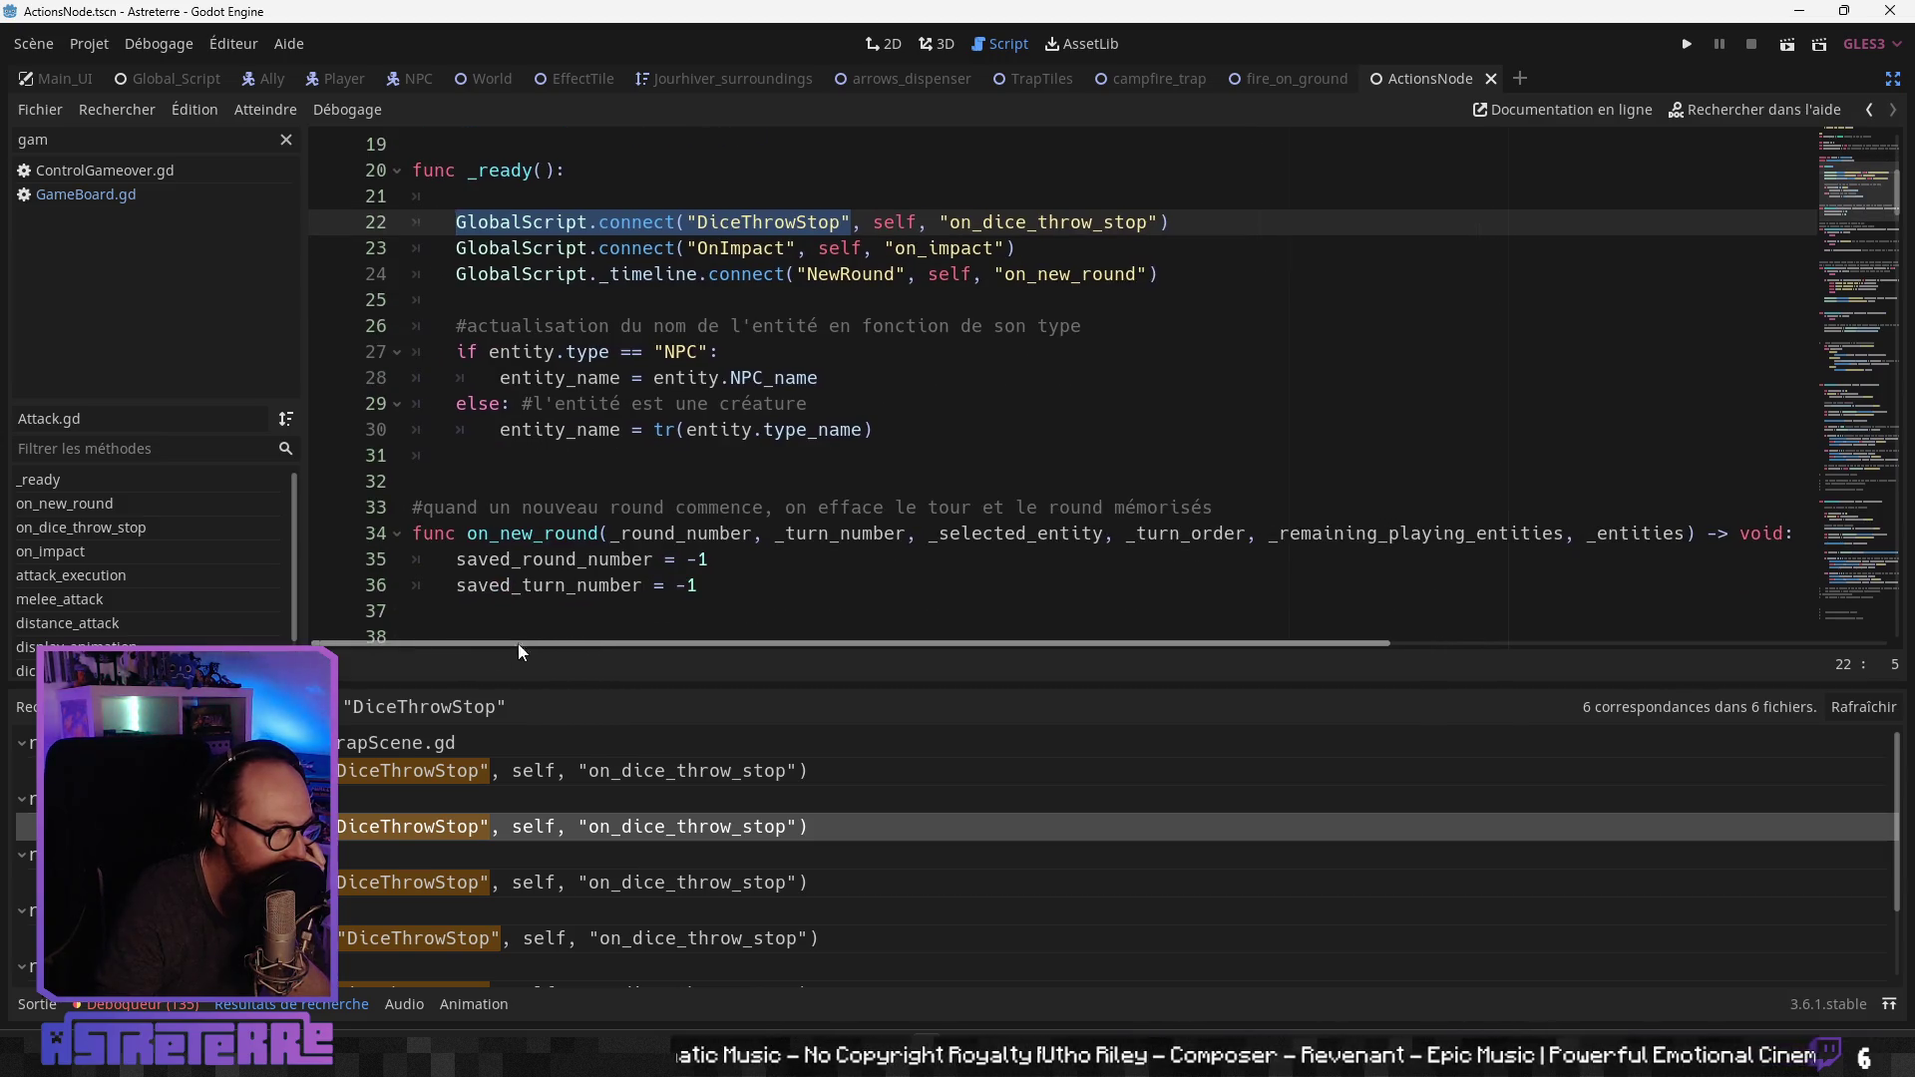
{"action": "left_click", "coordinate": [643, 534]}
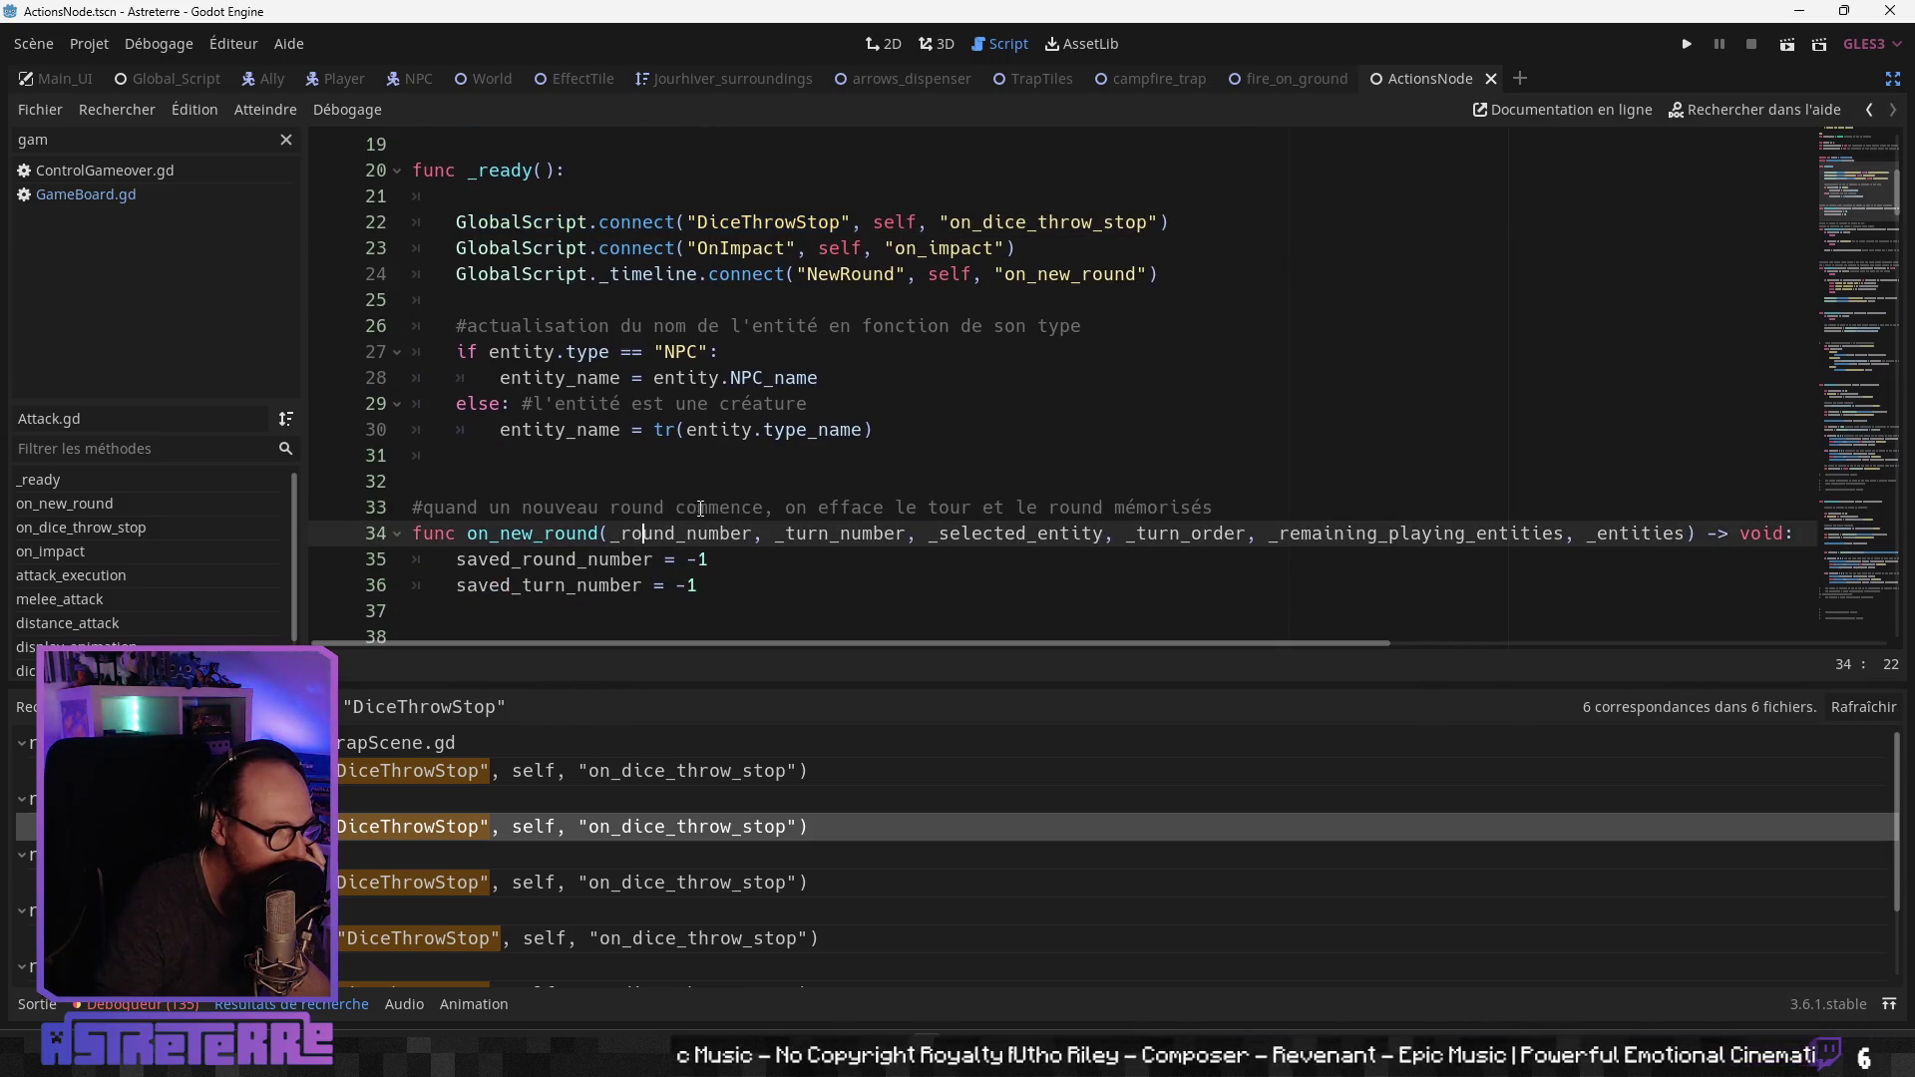
{"action": "left_click", "coordinate": [189, 532]}
{"action": "scroll", "coordinate": [671, 425], "scroll_direction": "up", "scroll_amount": 1}
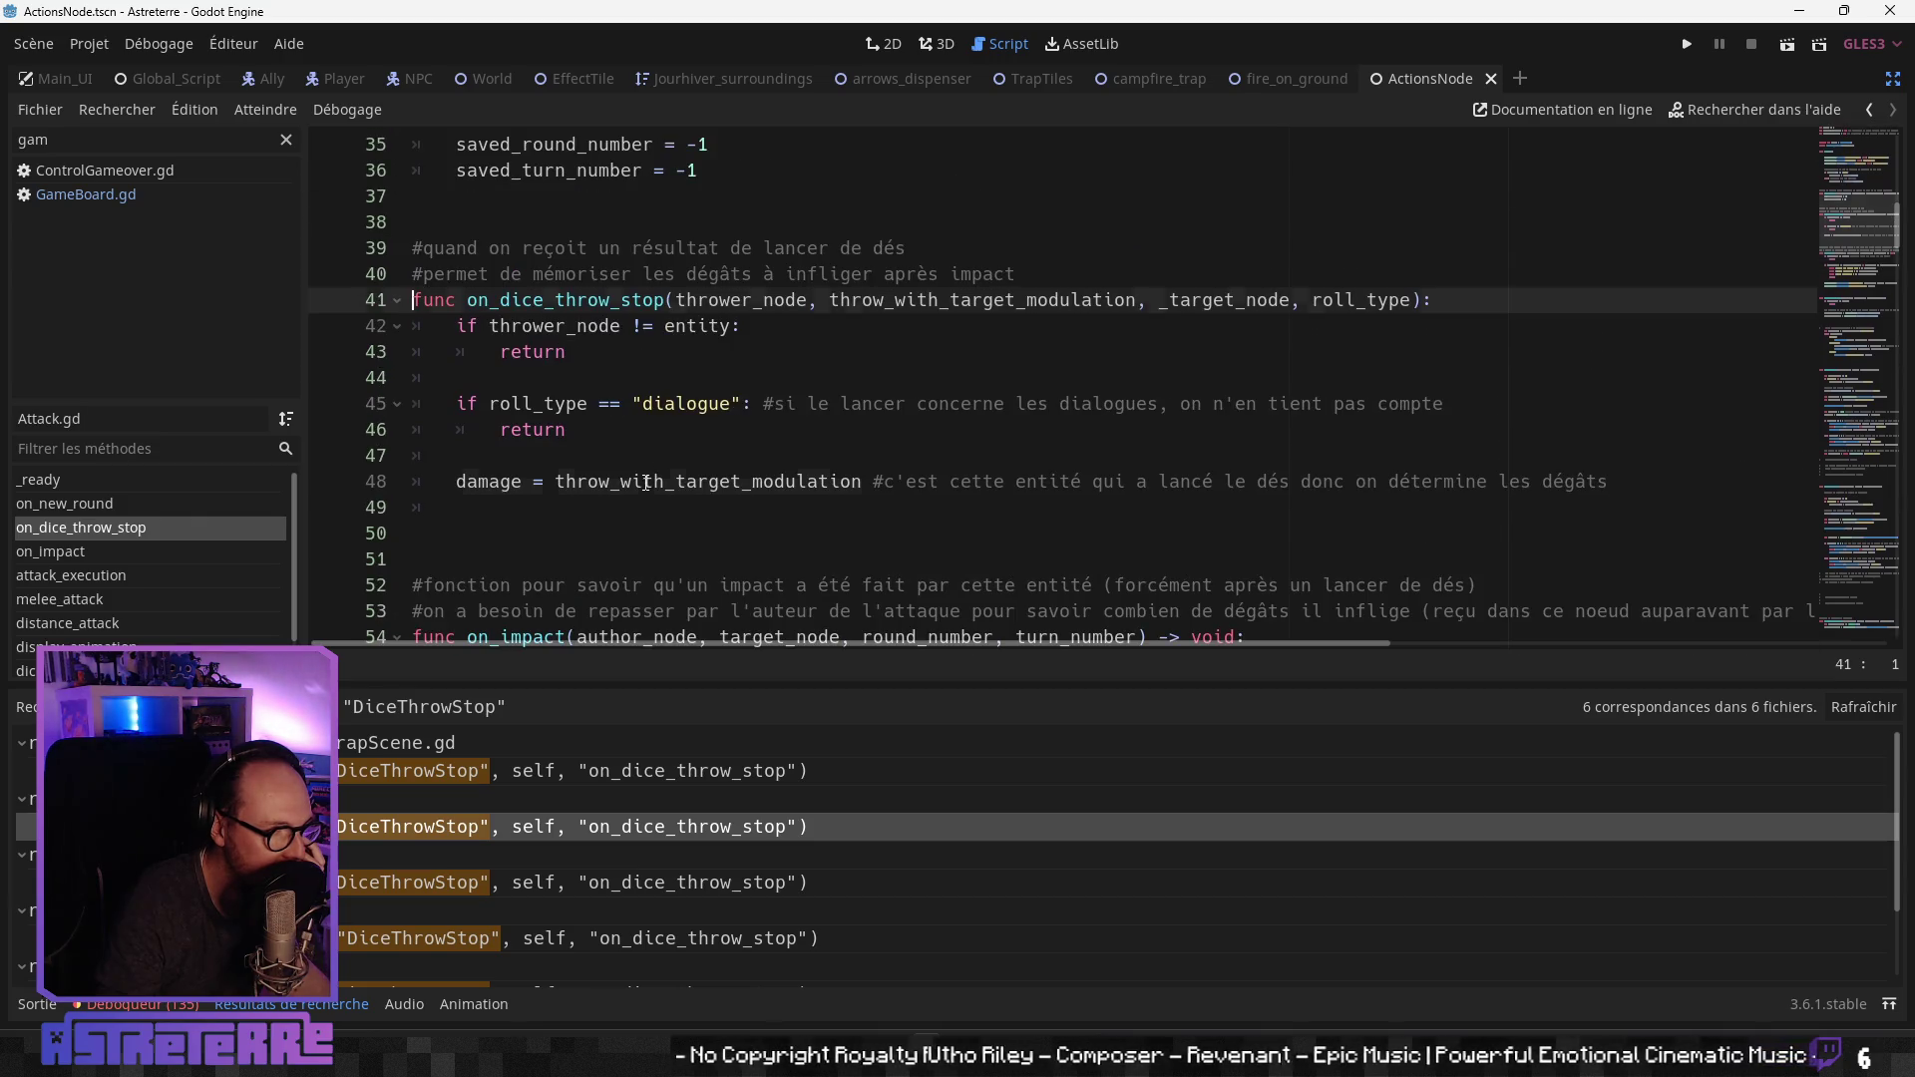
{"action": "left_click", "coordinate": [644, 482]}
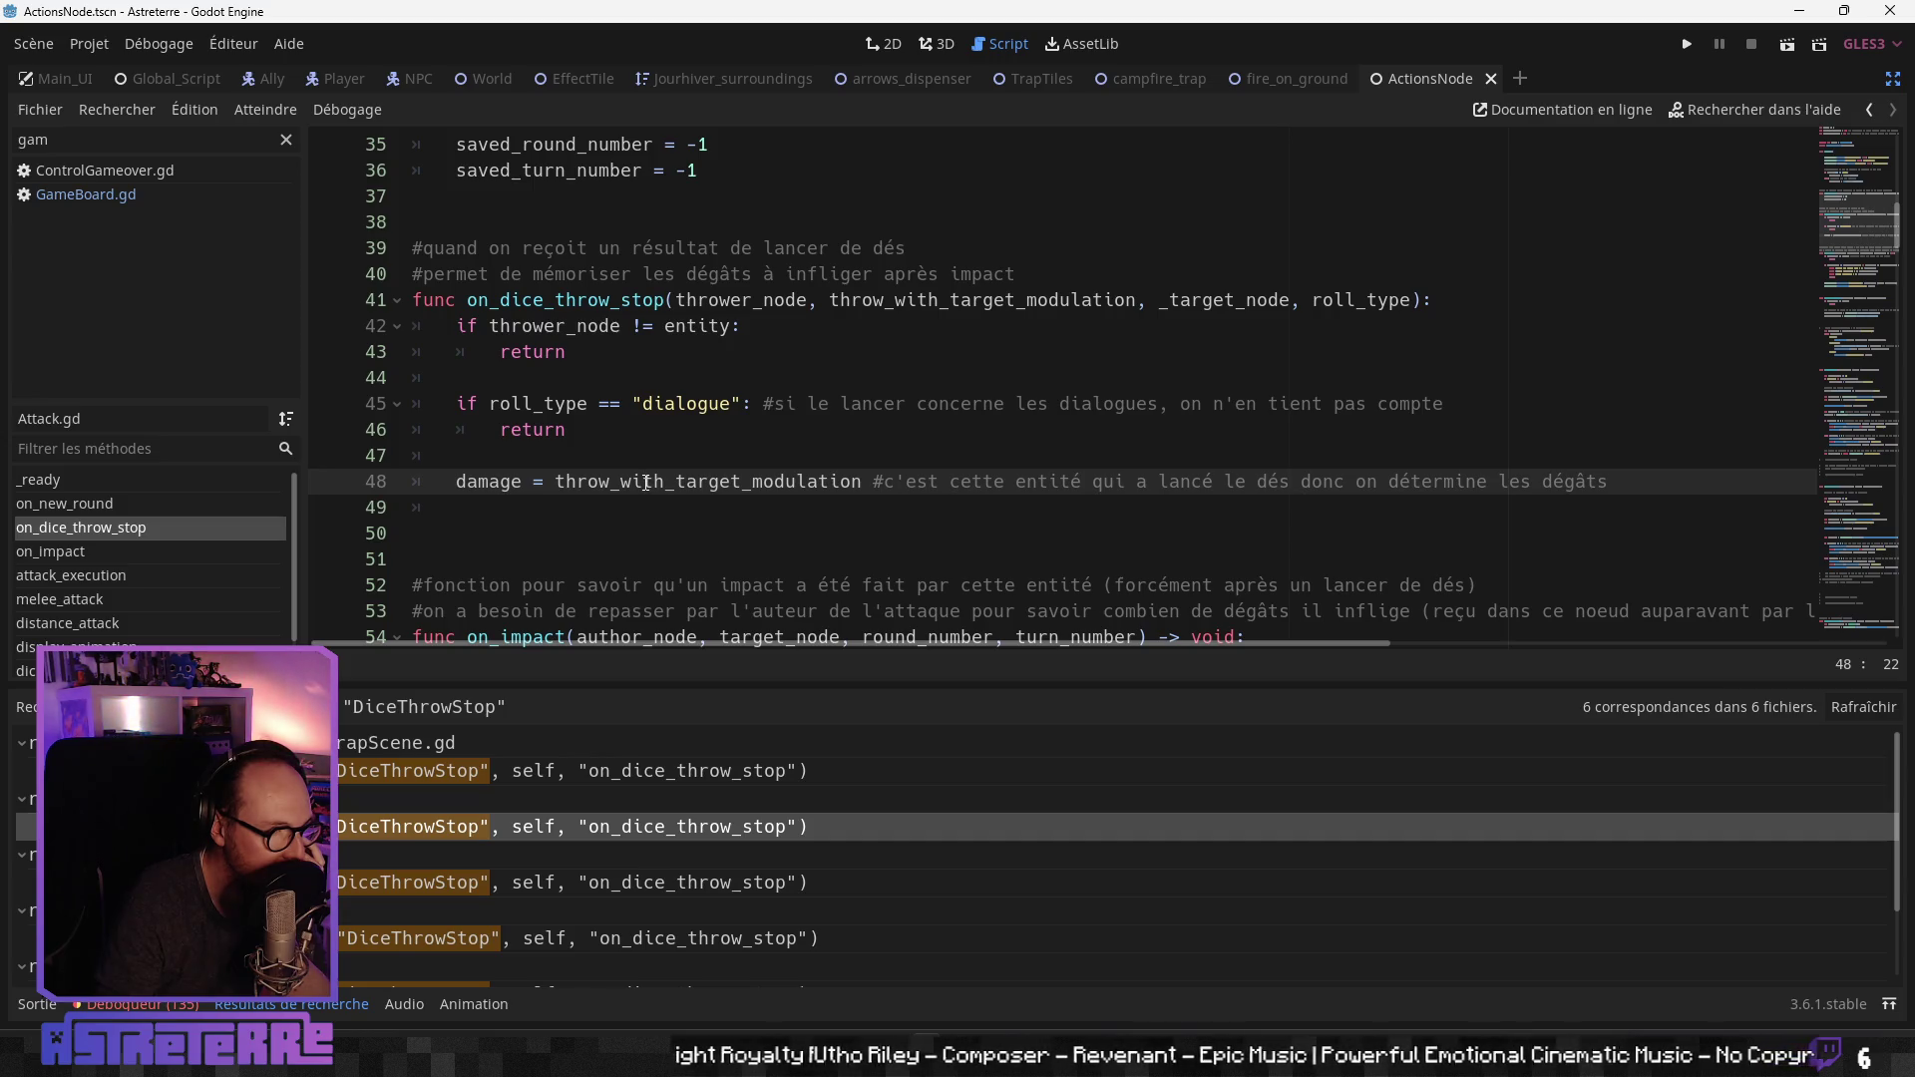
{"action": "scroll", "coordinate": [624, 490], "scroll_direction": "down", "scroll_amount": 1}
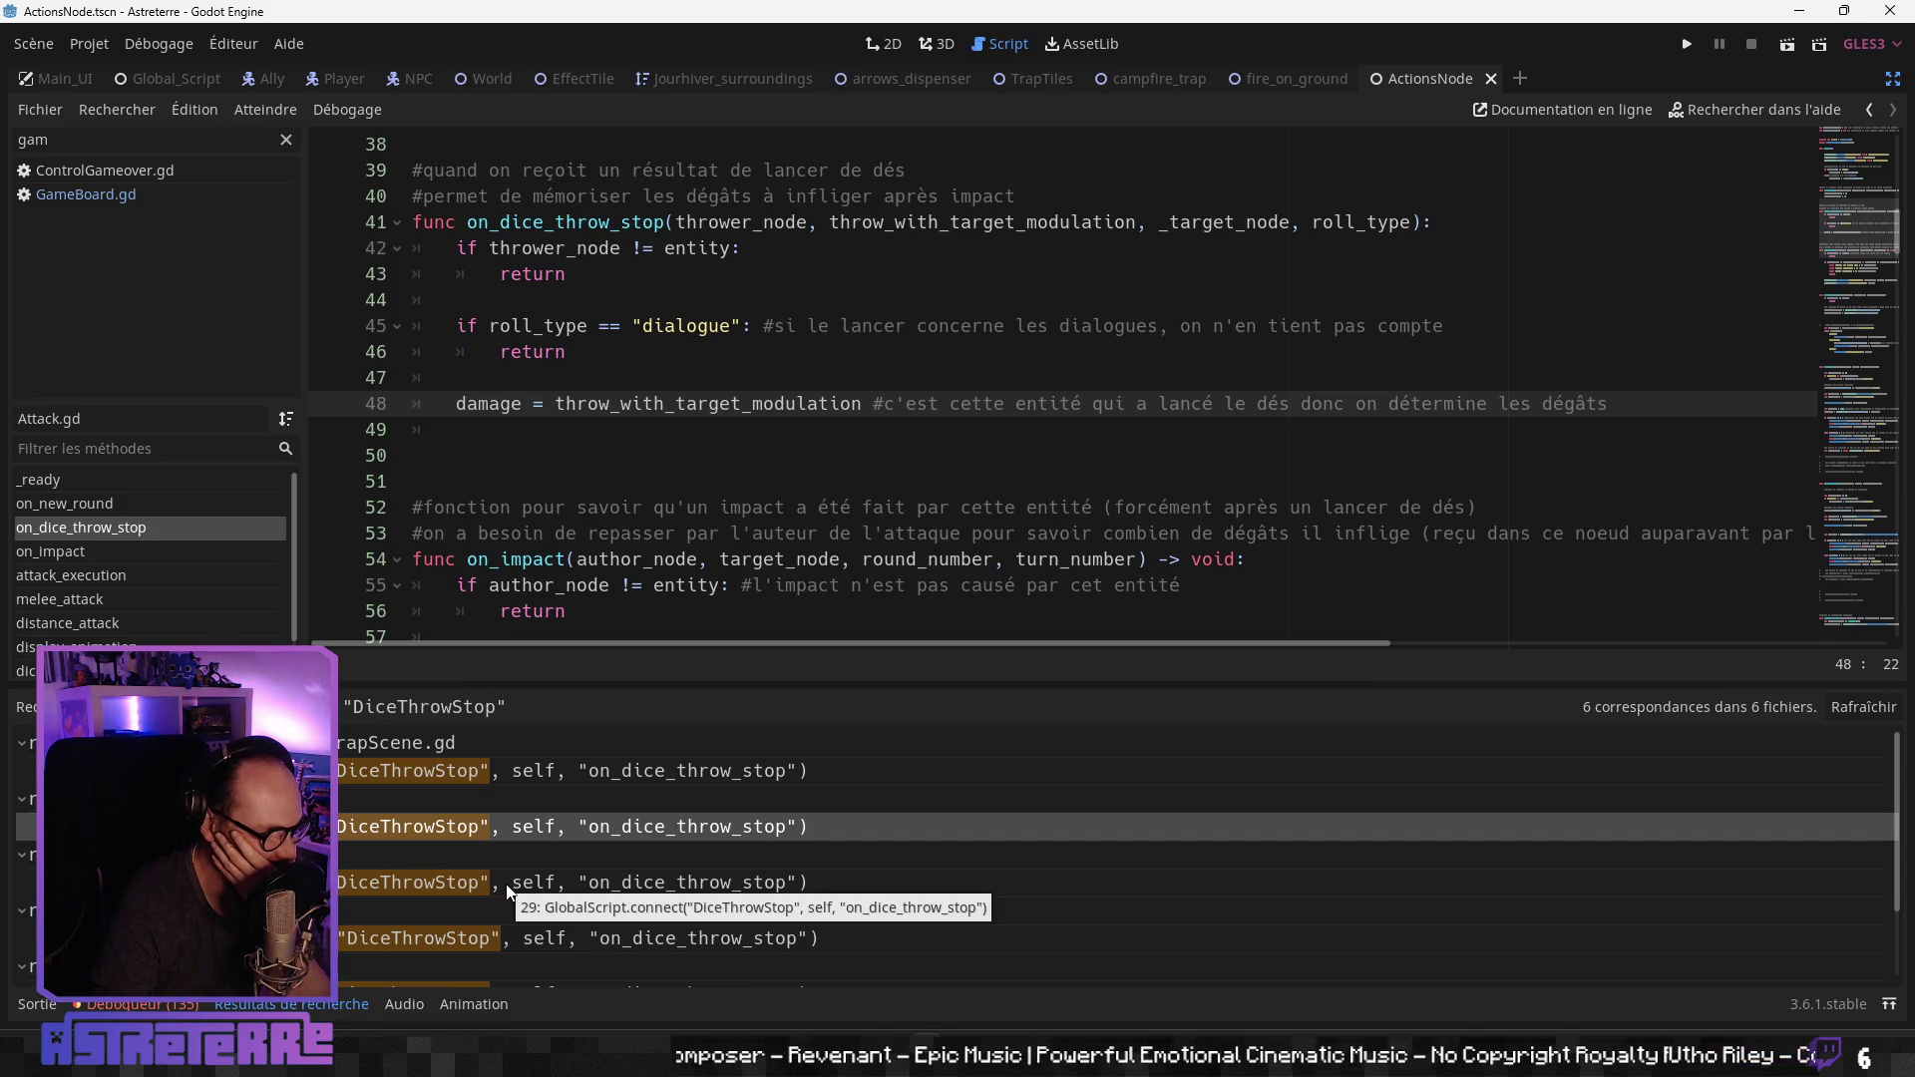
{"action": "scroll", "coordinate": [435, 924], "scroll_direction": "down", "scroll_amount": 1}
Step: Open AnimatedSkin.gd's DiceThrowStop connection from the search results
{"action": "left_click", "coordinate": [538, 909]}
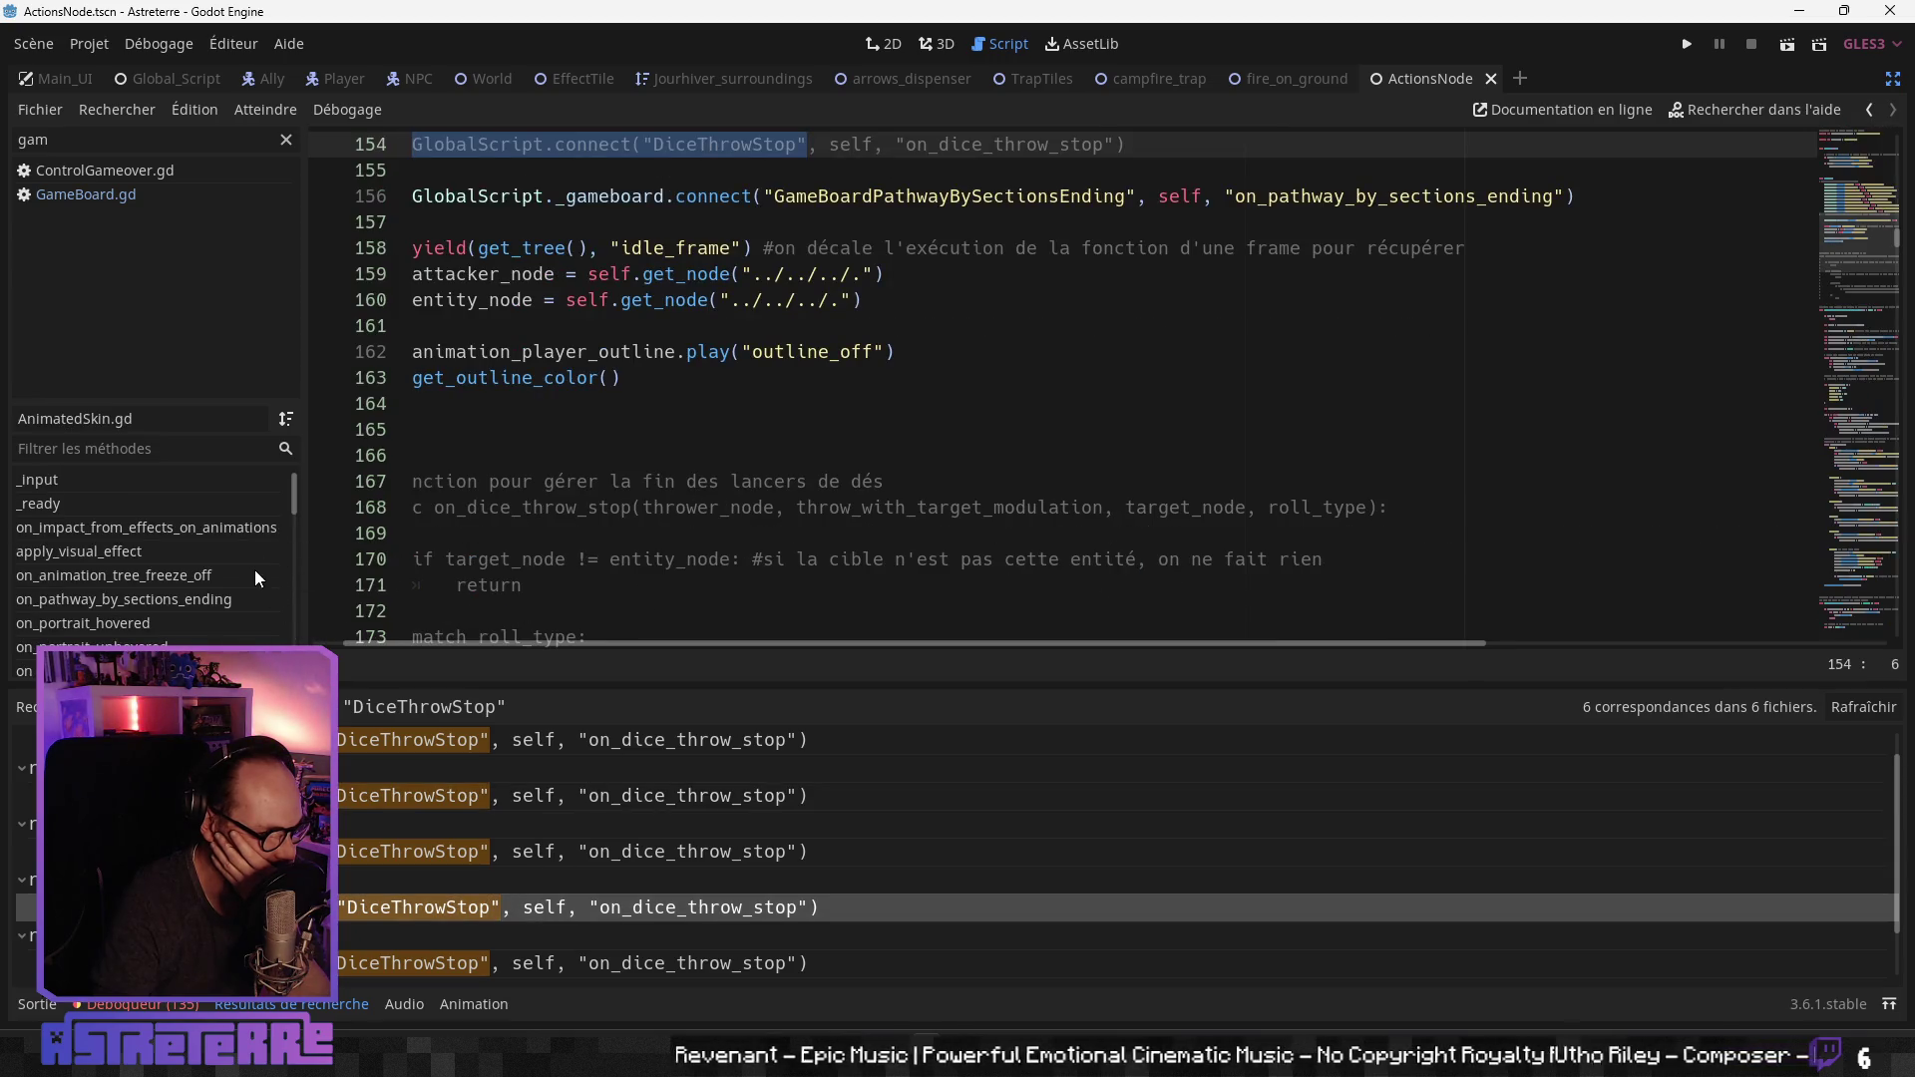
{"action": "scroll", "coordinate": [530, 448], "scroll_direction": "up", "scroll_amount": 1}
{"action": "left_click", "coordinate": [531, 507]}
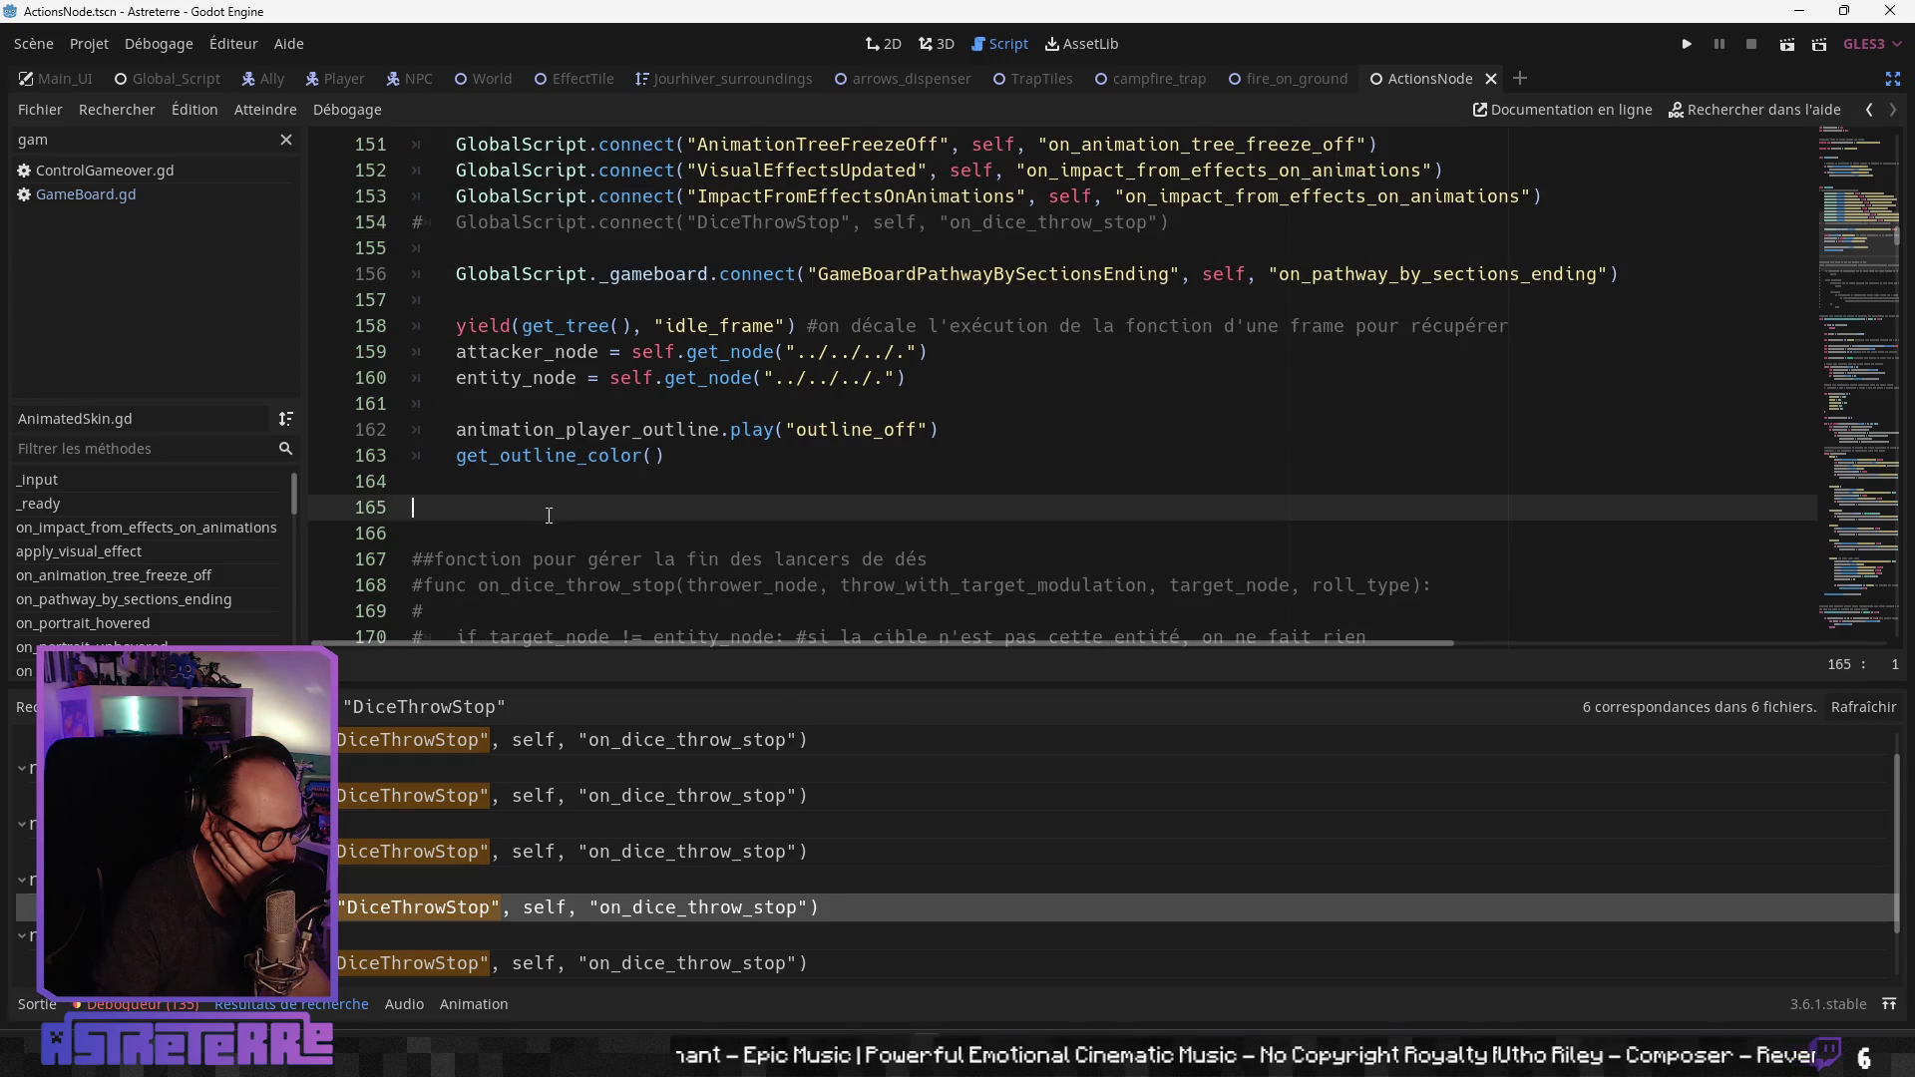
{"action": "scroll", "coordinate": [340, 897], "scroll_direction": "down", "scroll_amount": 2}
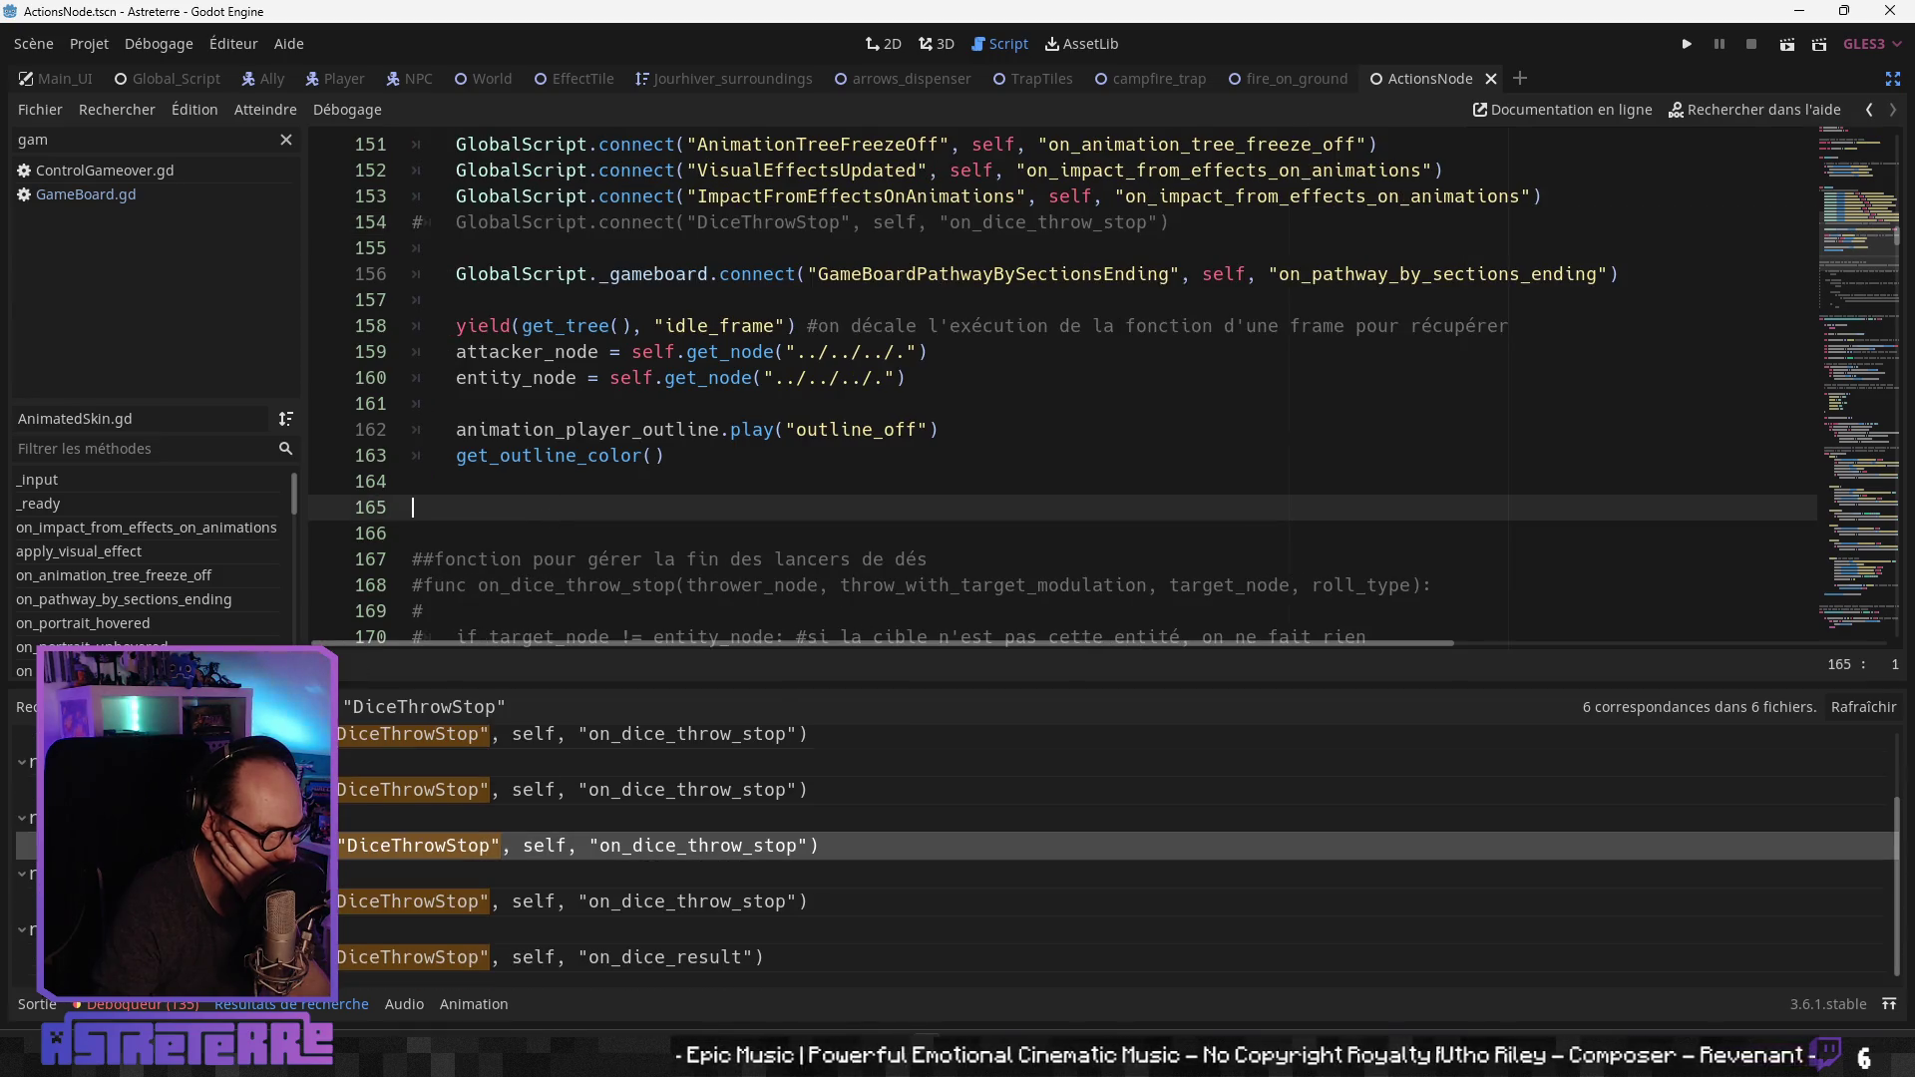
{"action": "left_click", "coordinate": [349, 901]}
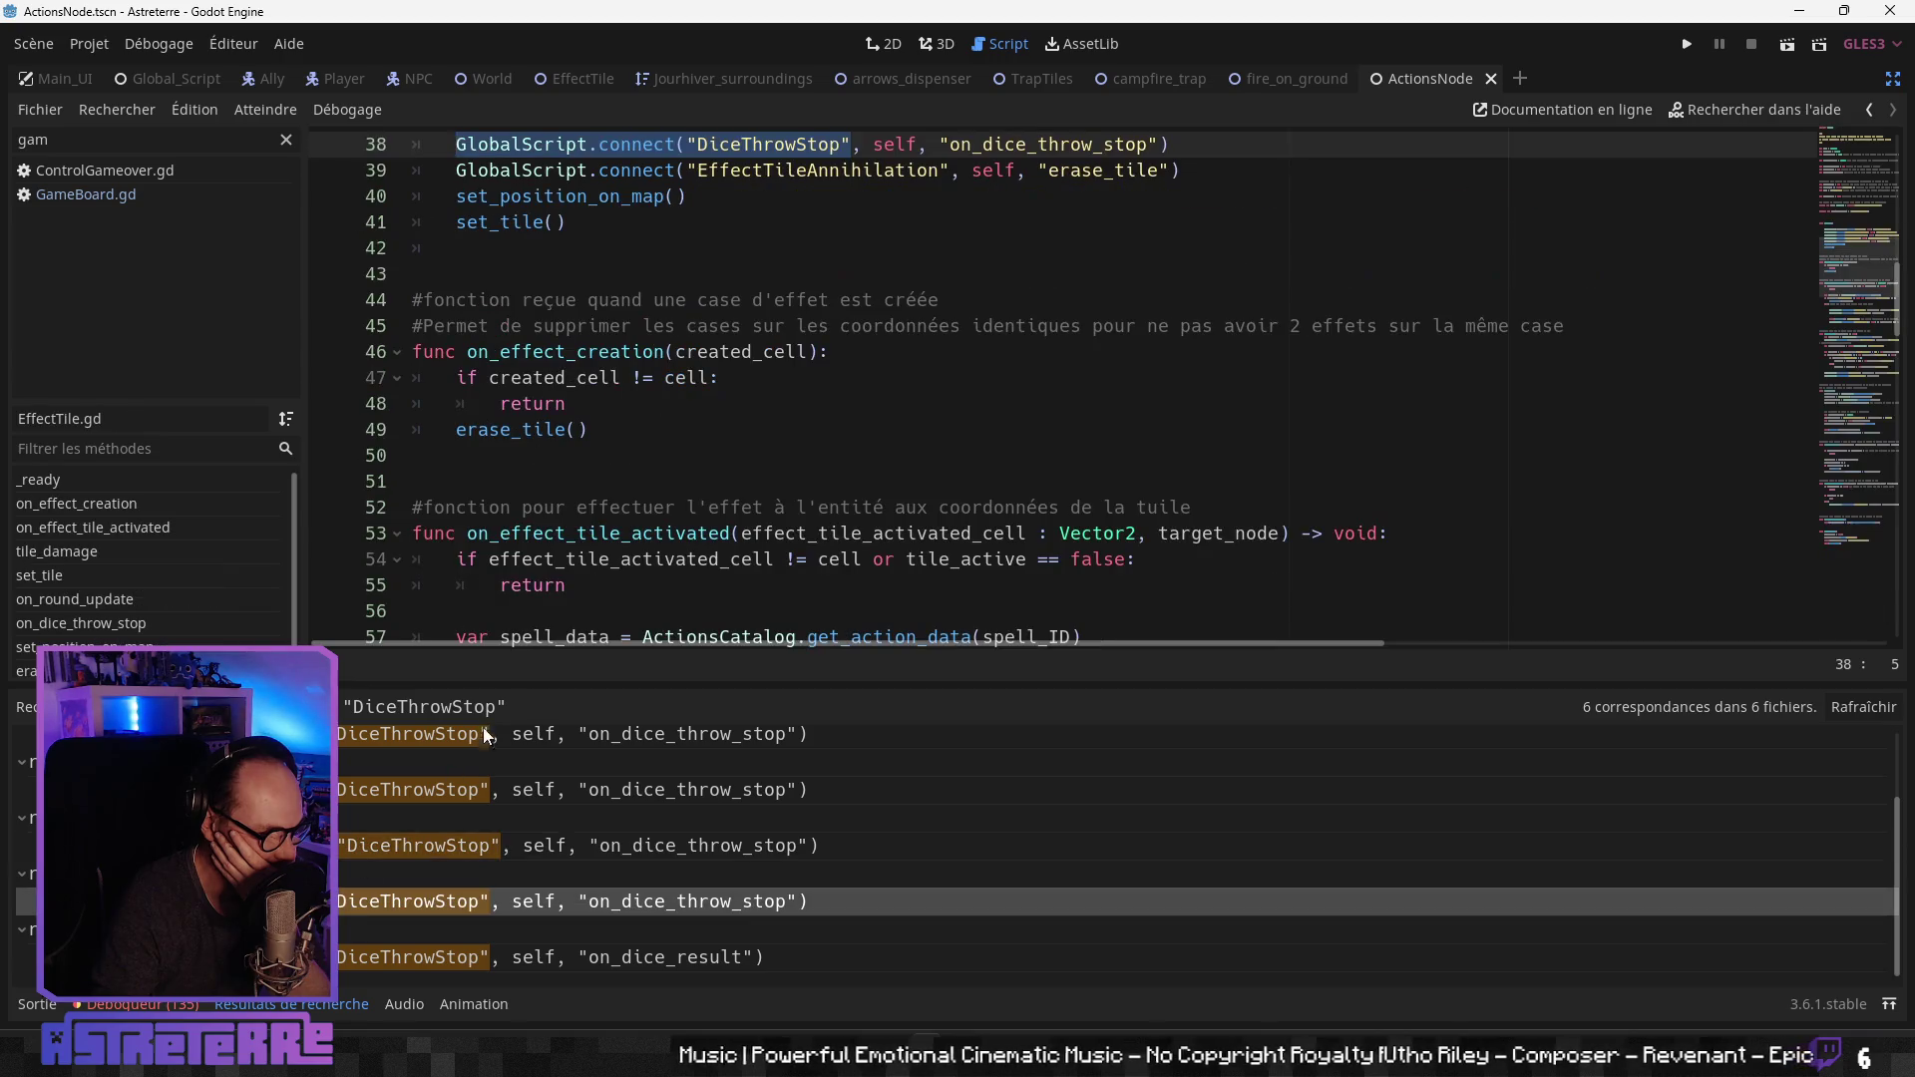
{"action": "left_click", "coordinate": [599, 507]}
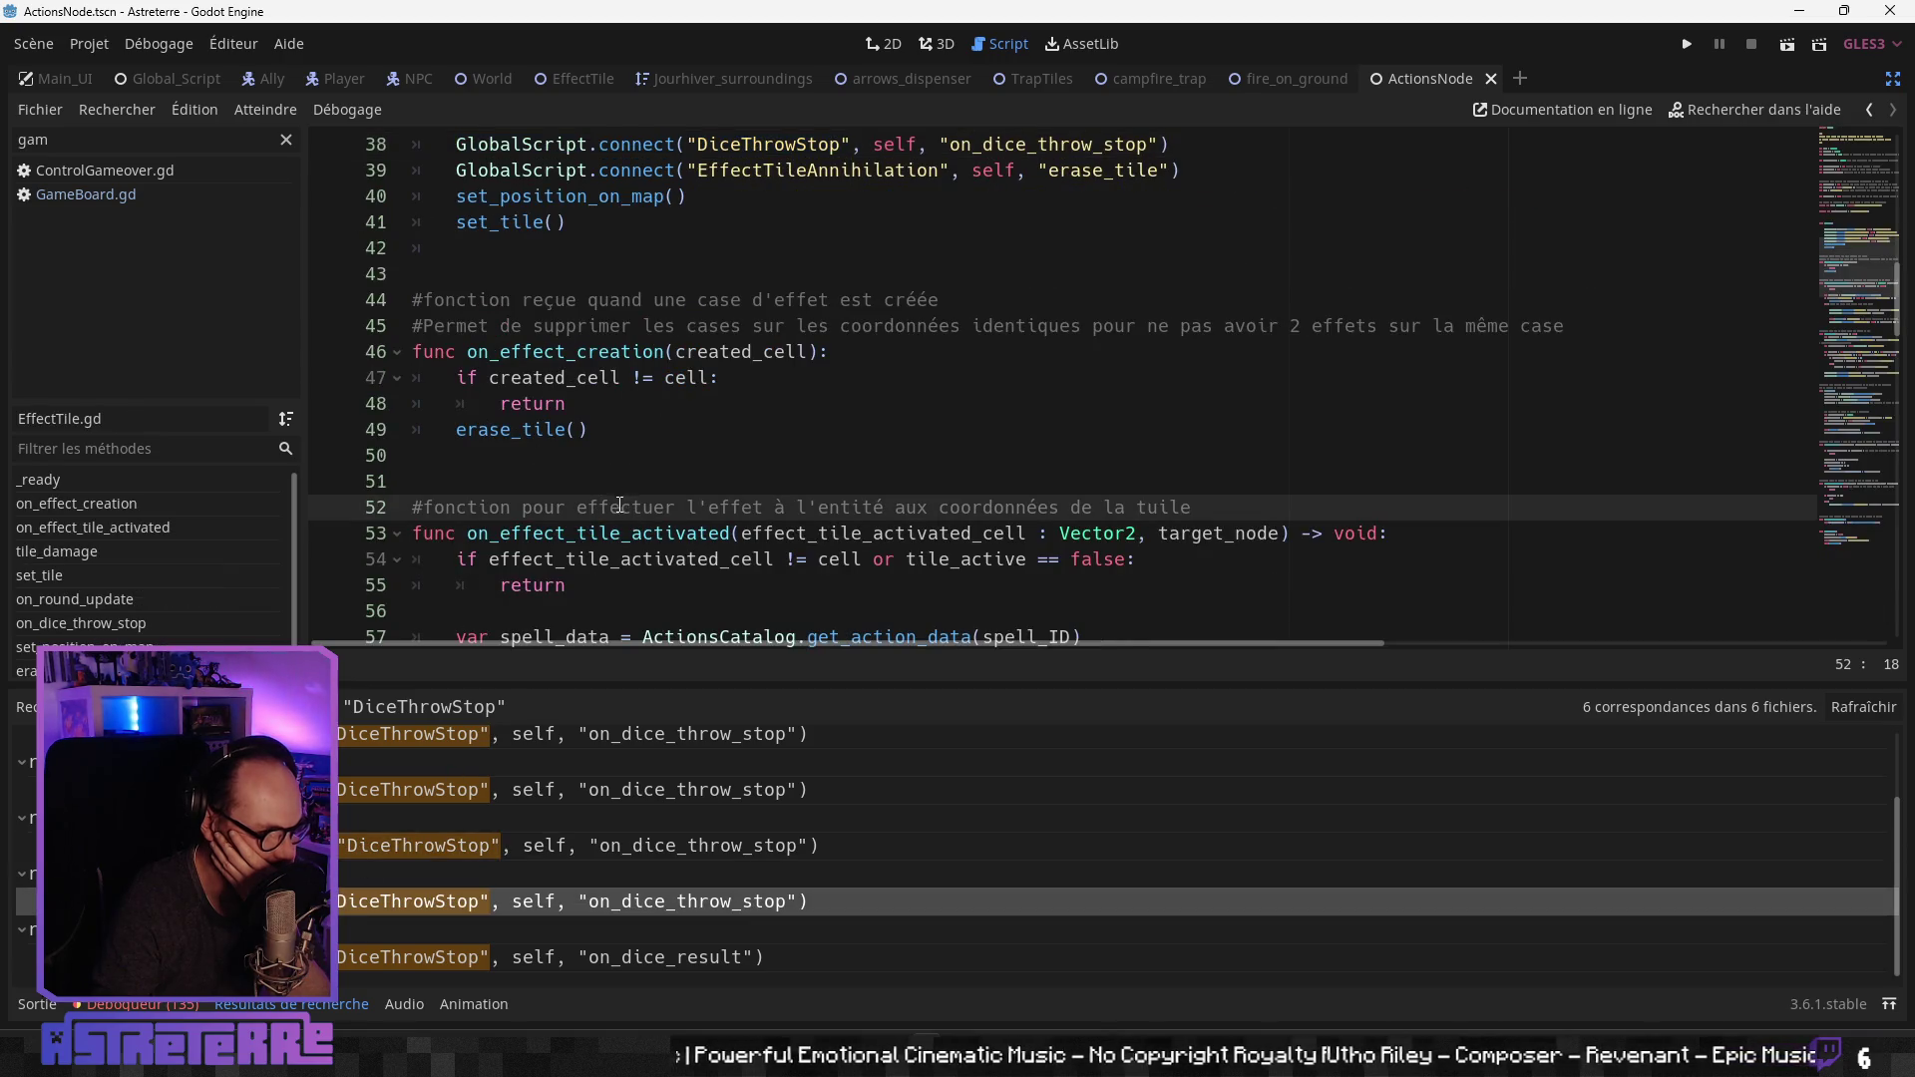
{"action": "scroll", "coordinate": [619, 506], "scroll_direction": "up", "scroll_amount": 3}
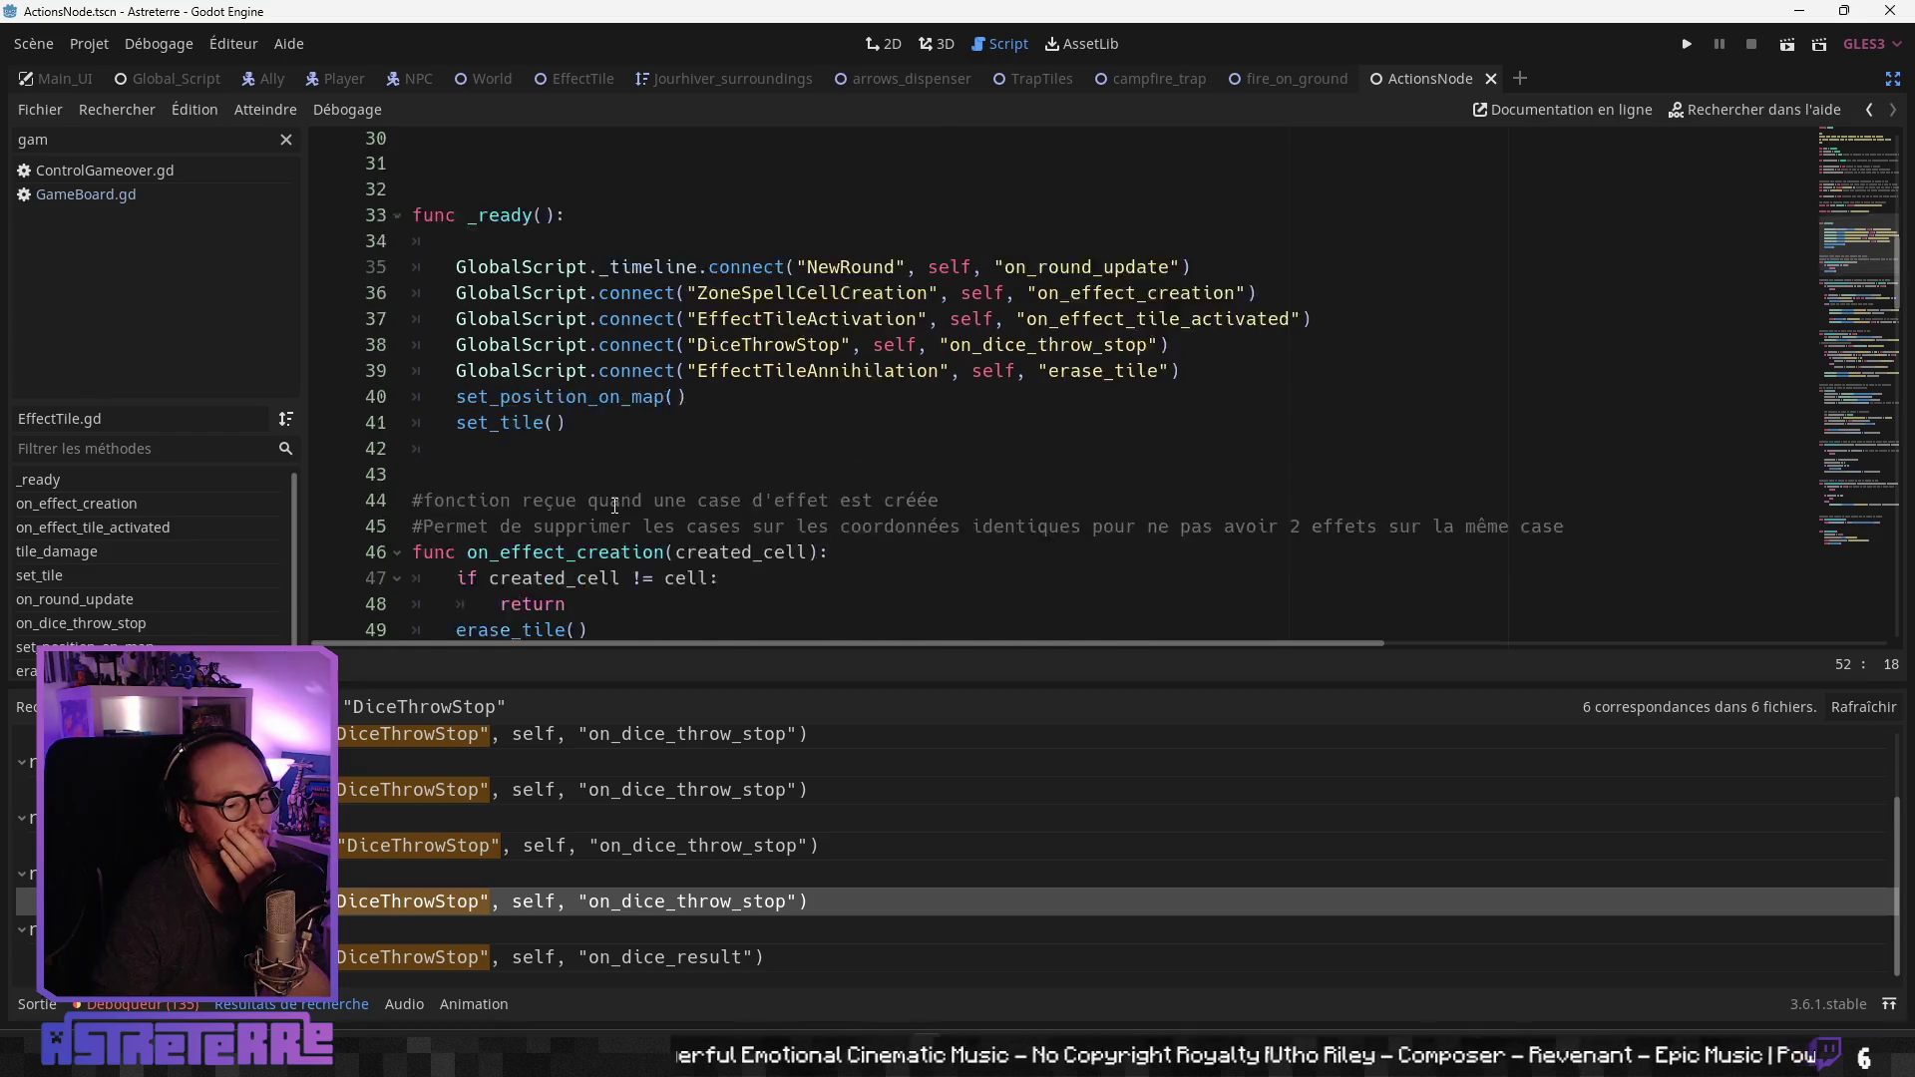
{"action": "scroll", "coordinate": [616, 506], "scroll_direction": "down", "scroll_amount": 4}
{"action": "left_click", "coordinate": [623, 507]}
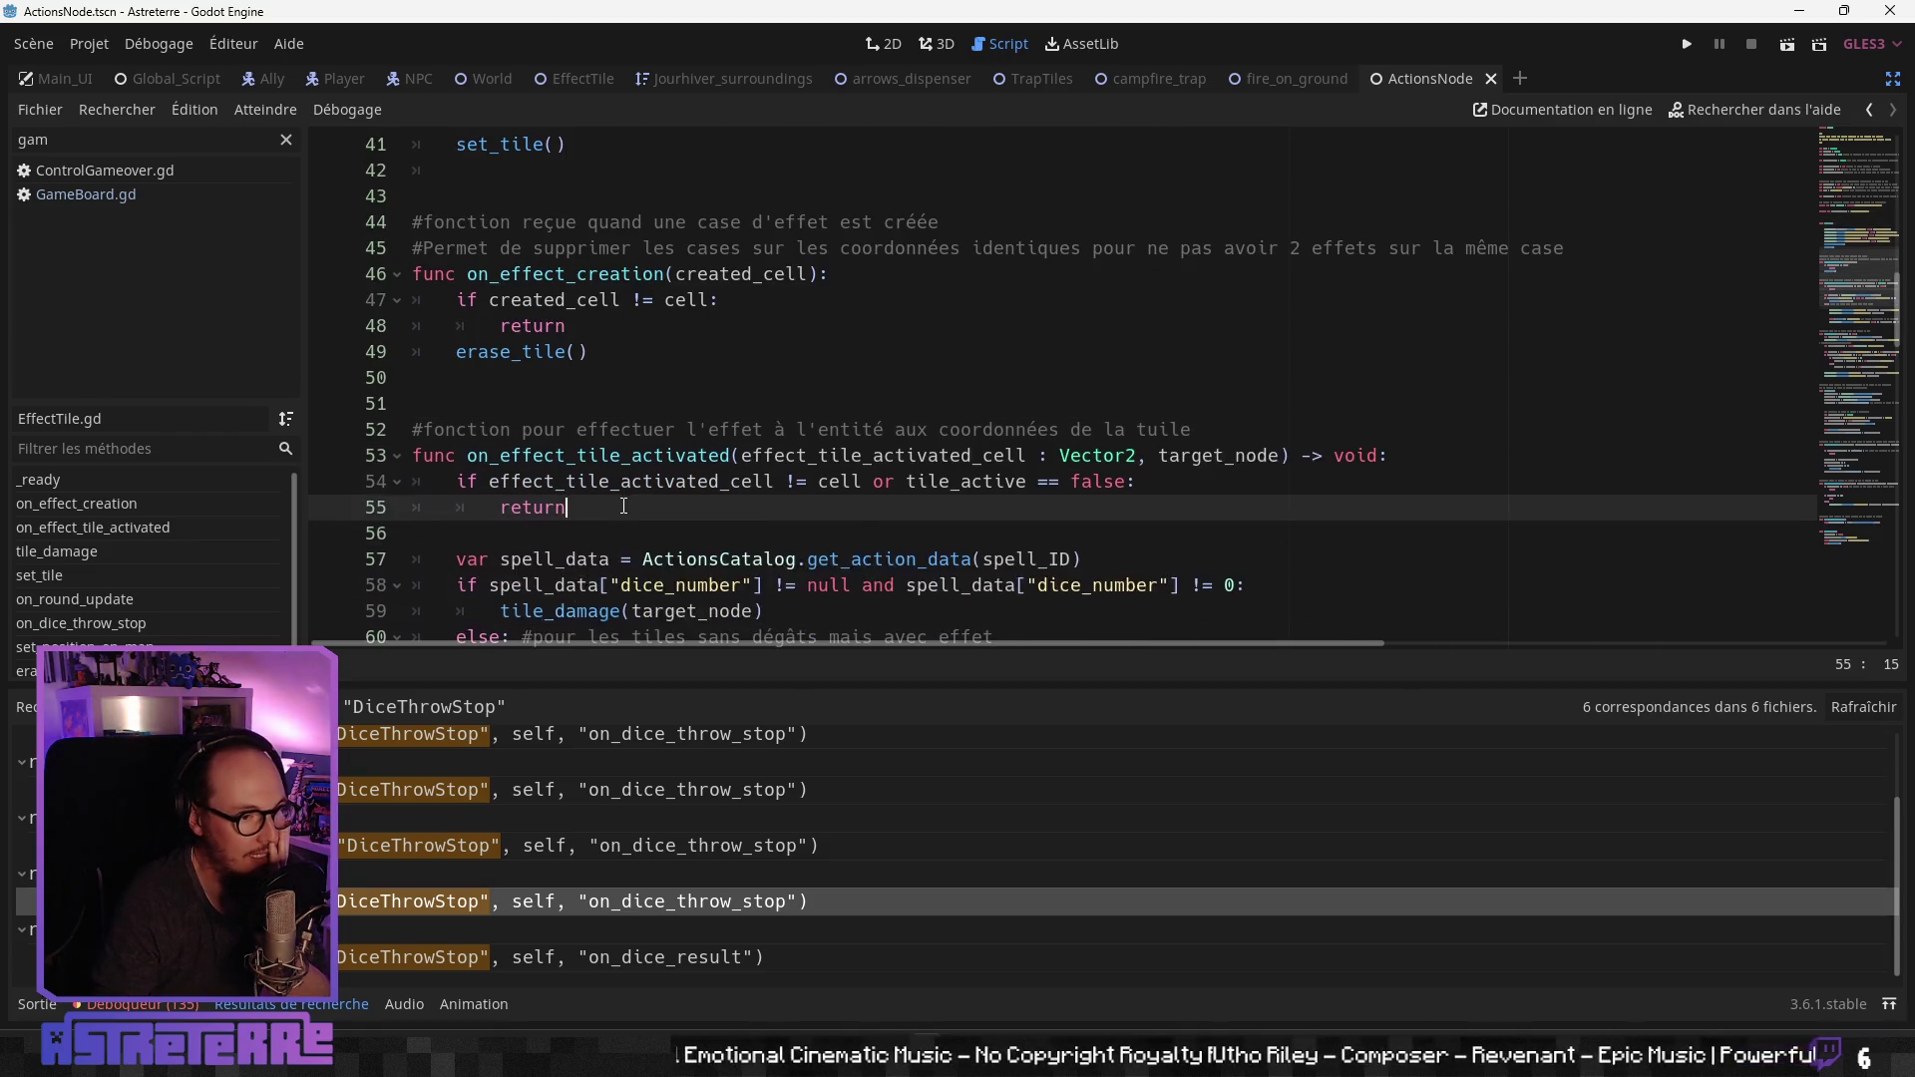
{"action": "scroll", "coordinate": [623, 506], "scroll_direction": "down", "scroll_amount": 2}
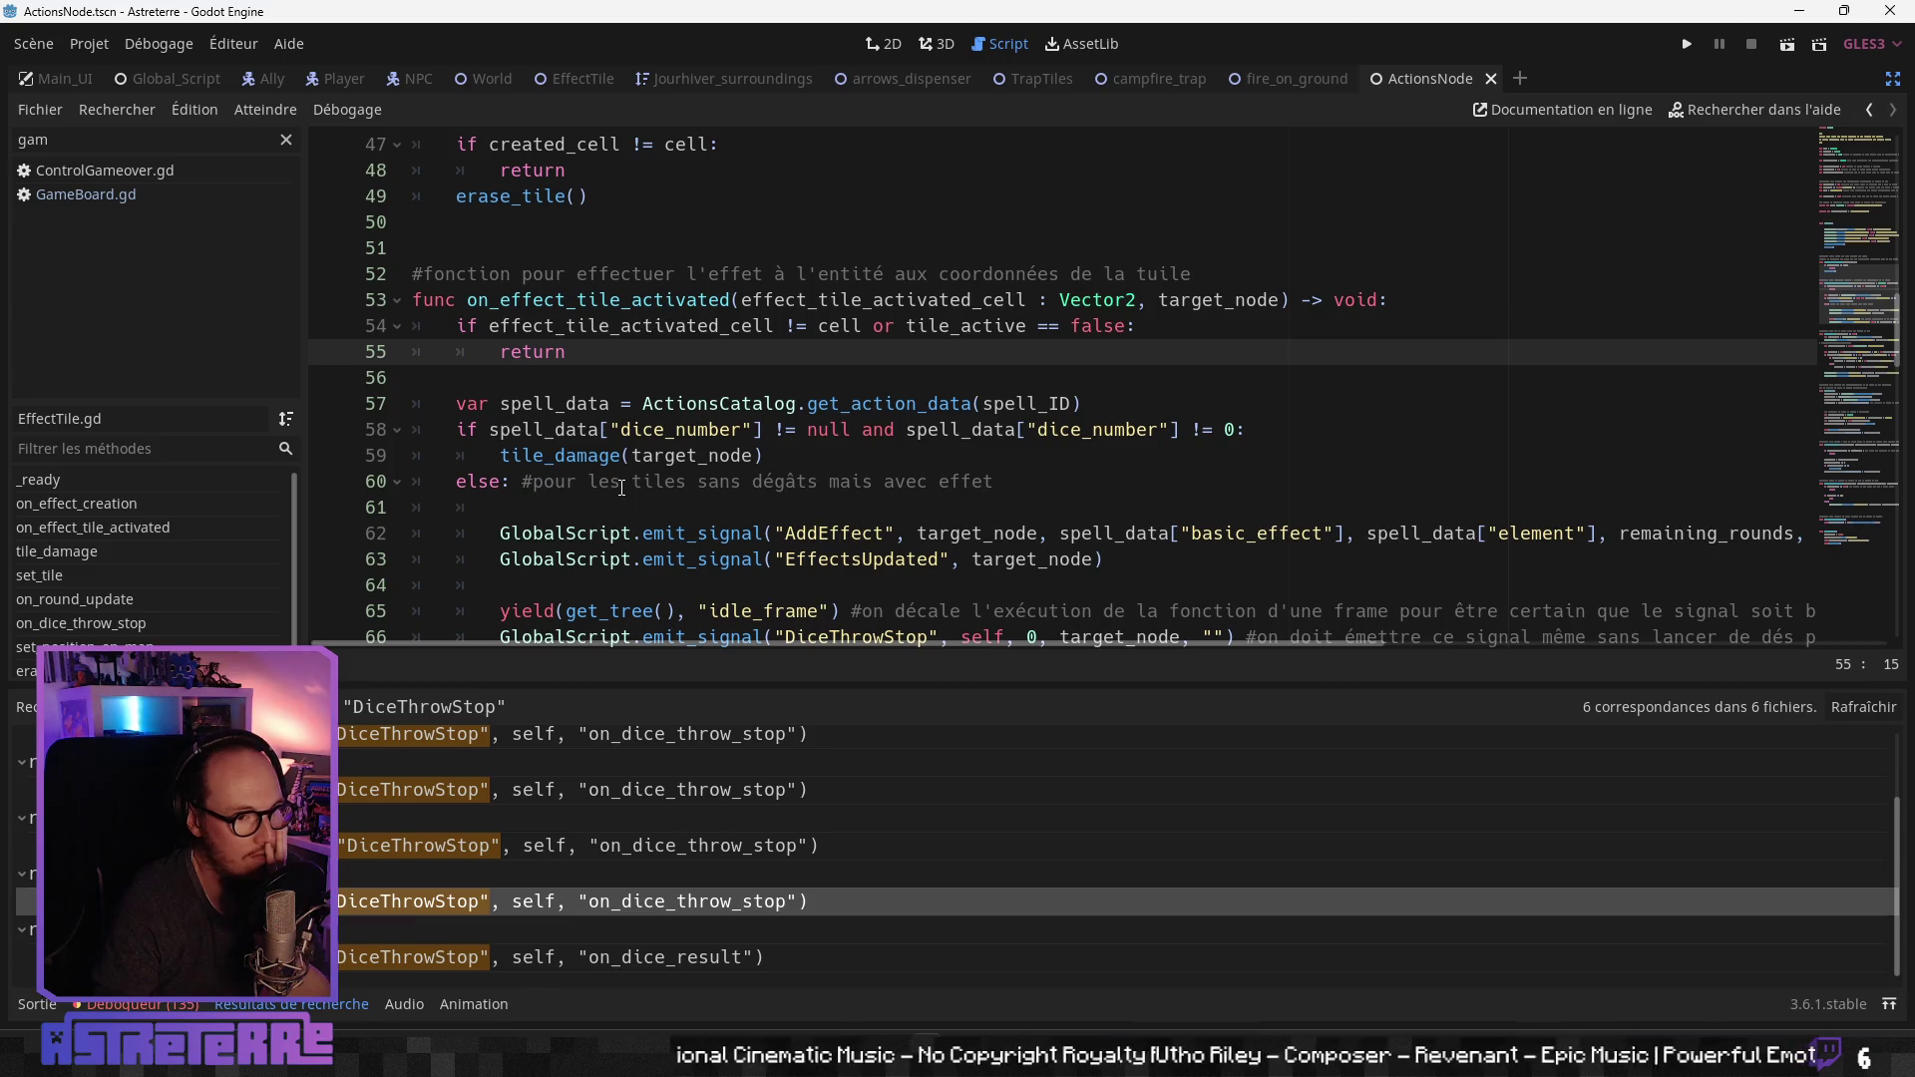
{"action": "scroll", "coordinate": [619, 483], "scroll_direction": "down", "scroll_amount": 1}
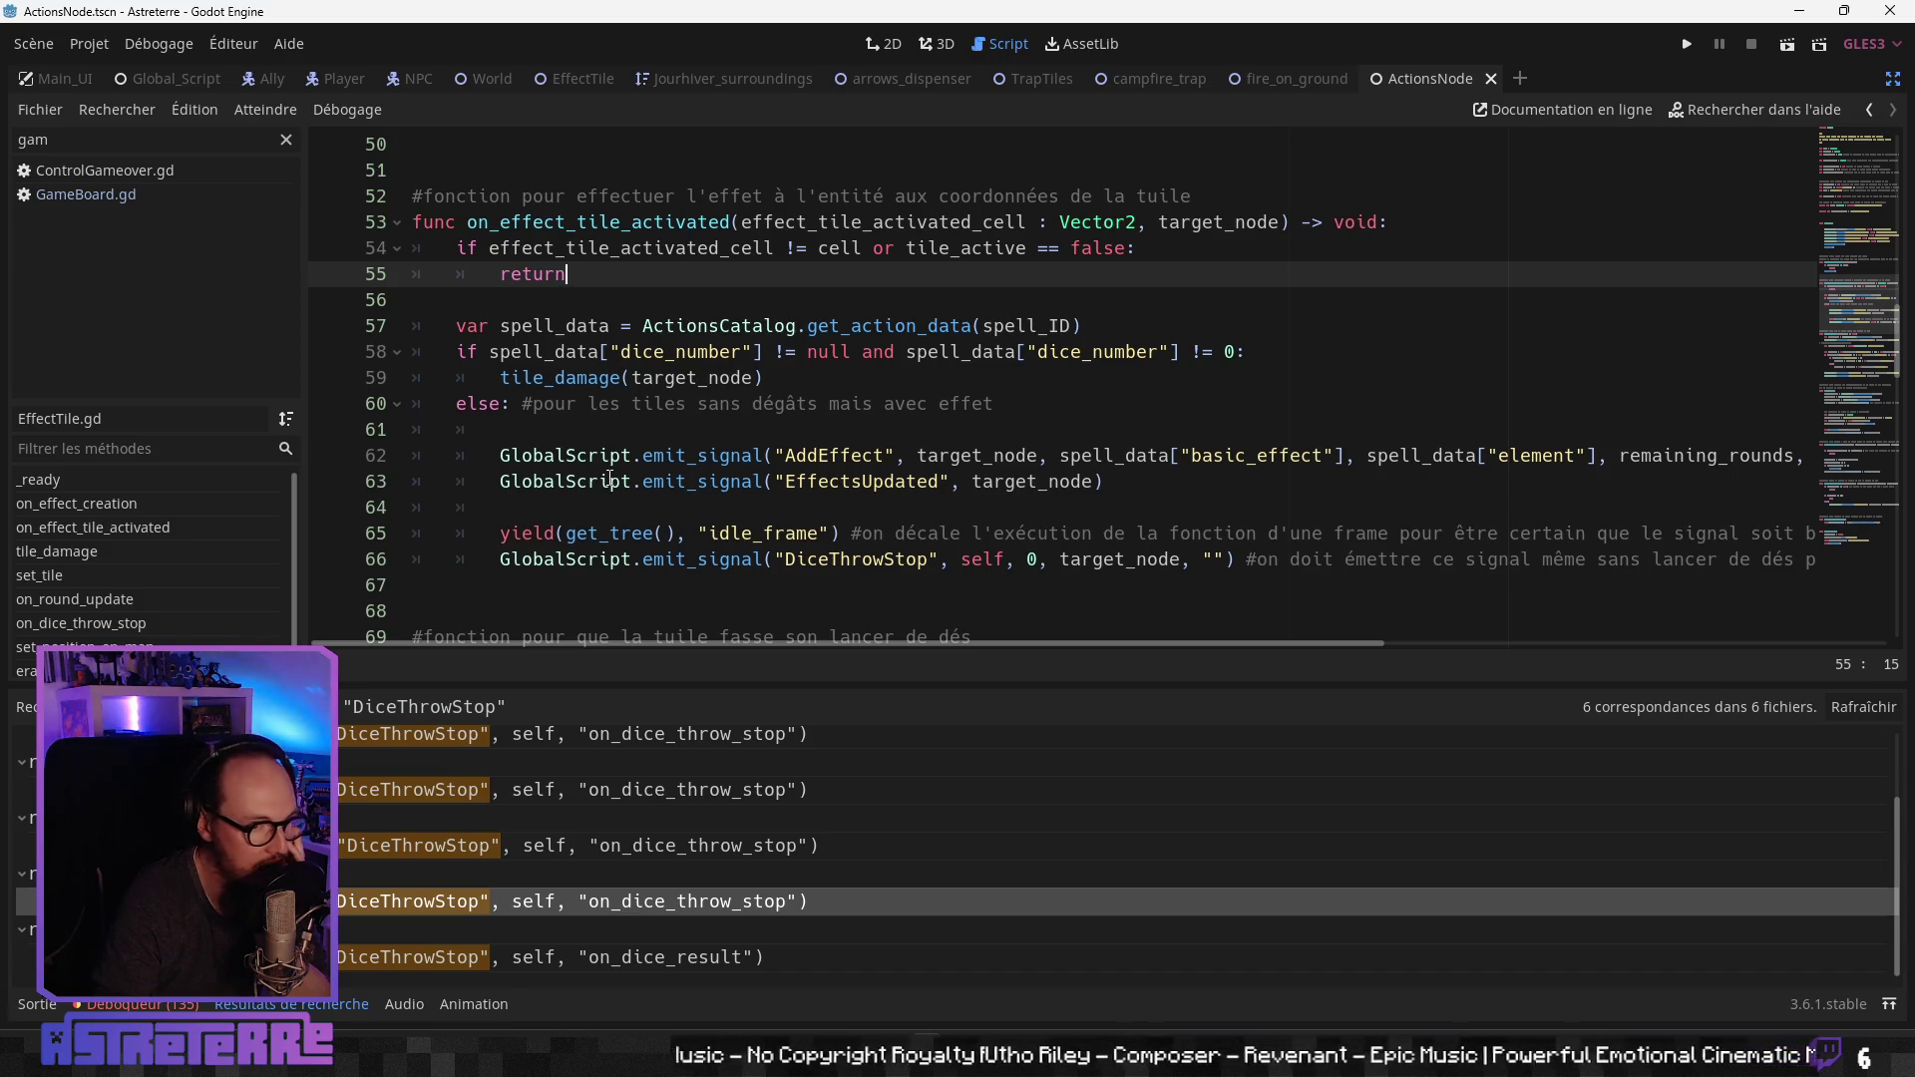
{"action": "left_click", "coordinate": [610, 405]}
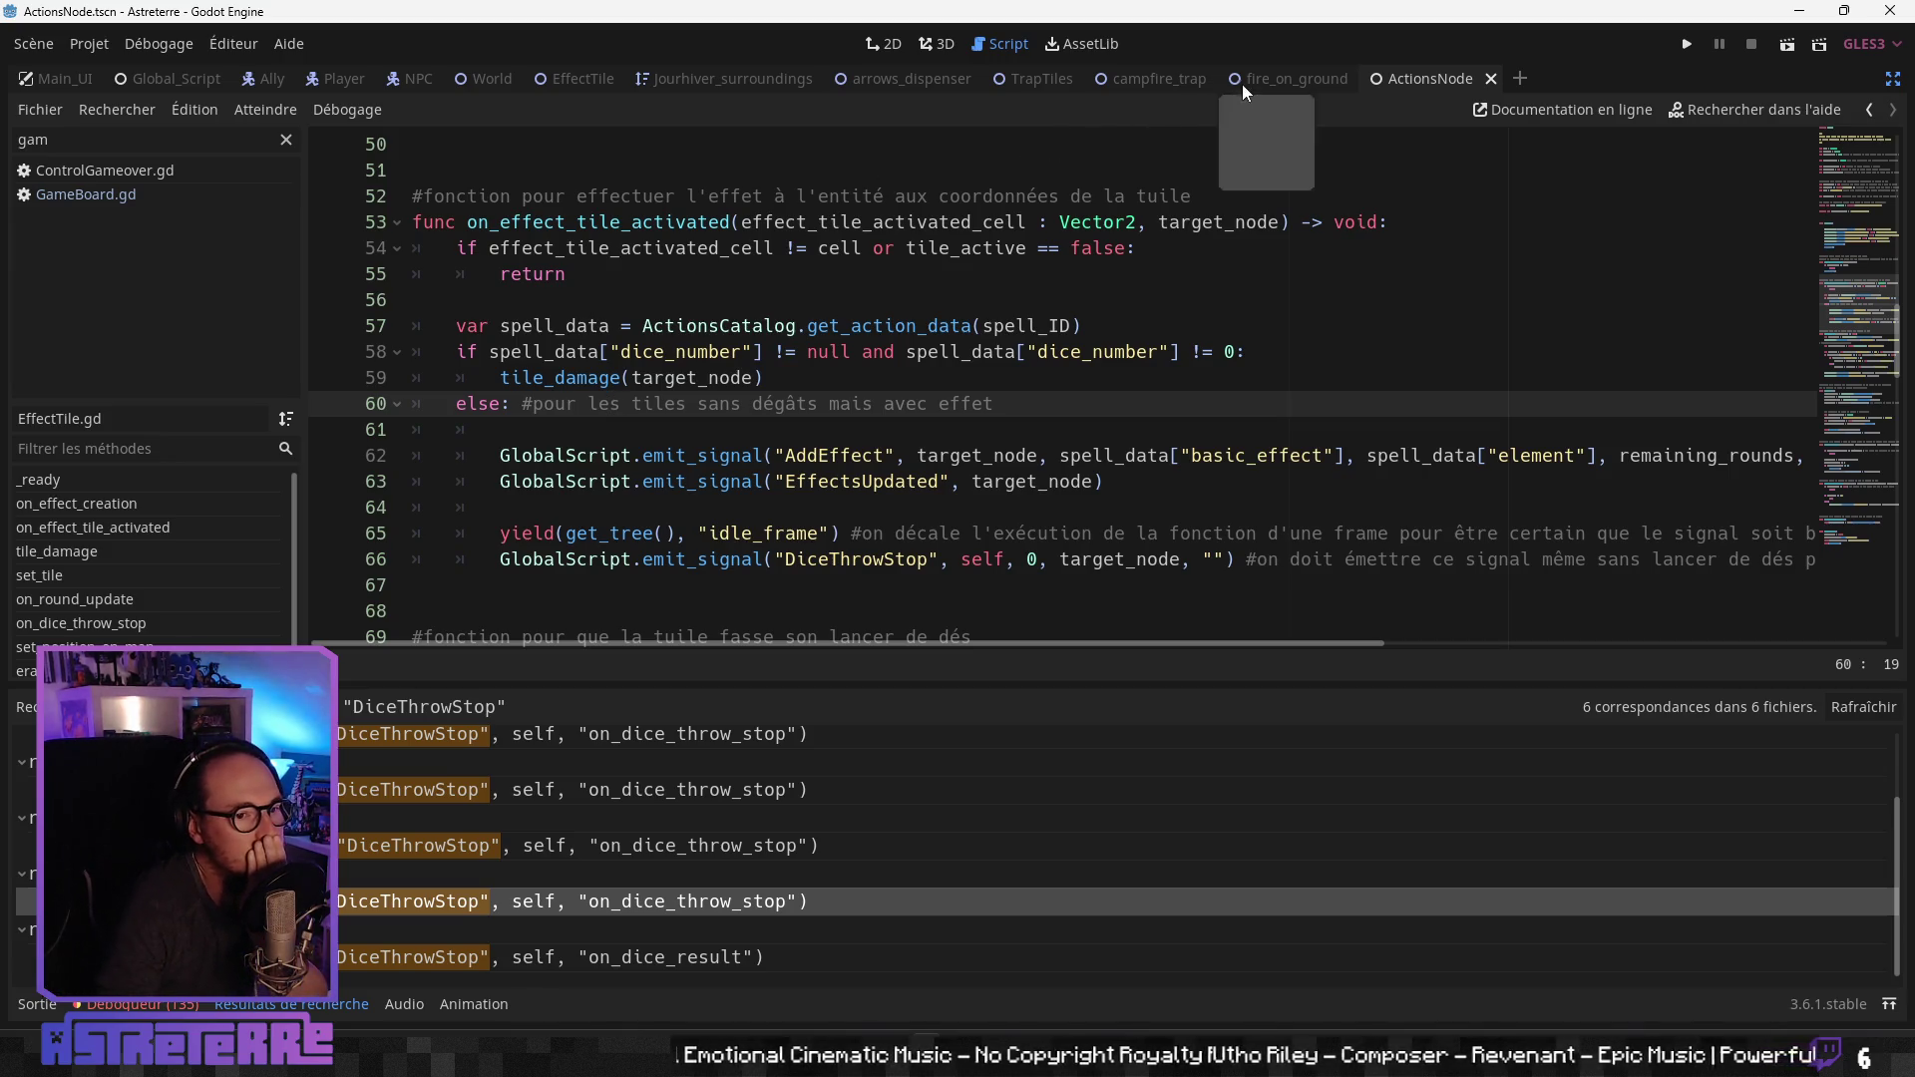
Step: Switch to the campfire_trap script and move to the trap's dice_throw call on line 314
{"action": "left_click", "coordinate": [1157, 78]}
{"action": "left_click", "coordinate": [828, 383]}
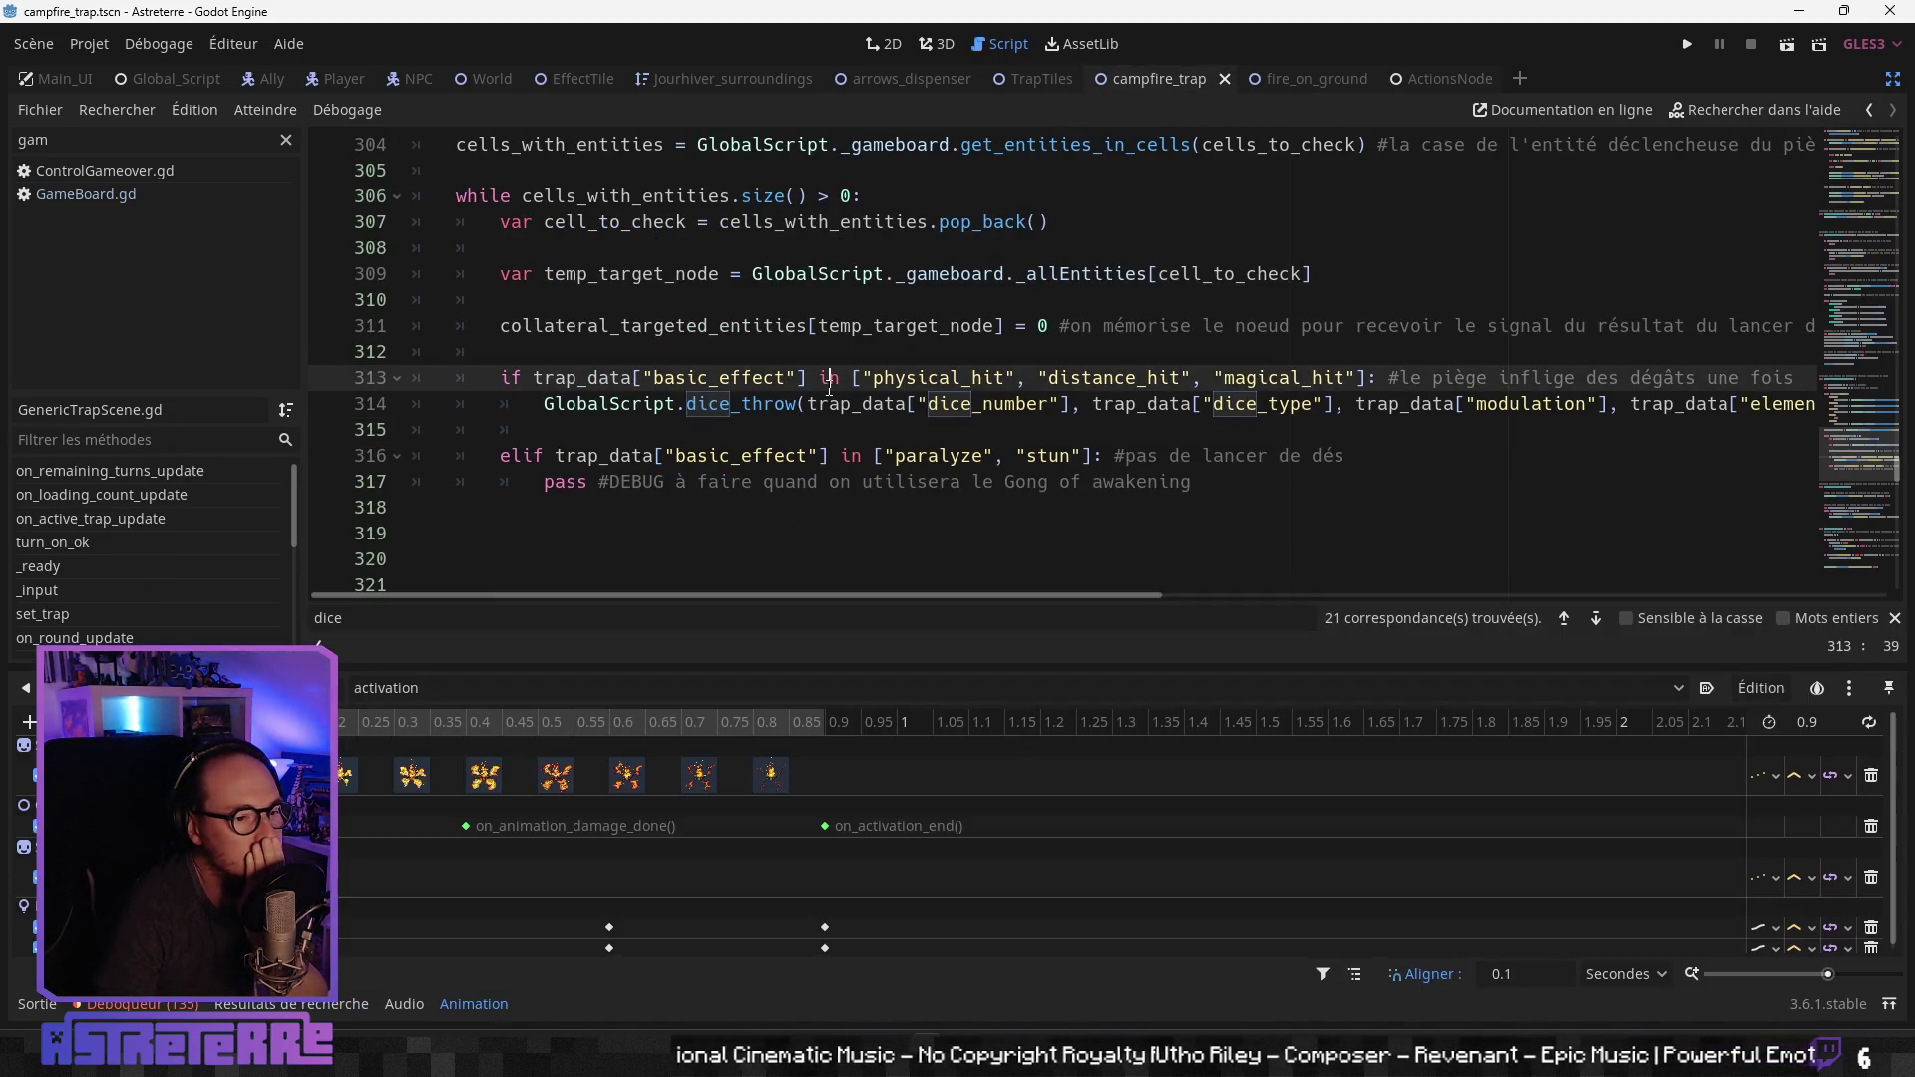
{"action": "scroll", "coordinate": [869, 325], "scroll_direction": "up", "scroll_amount": 3}
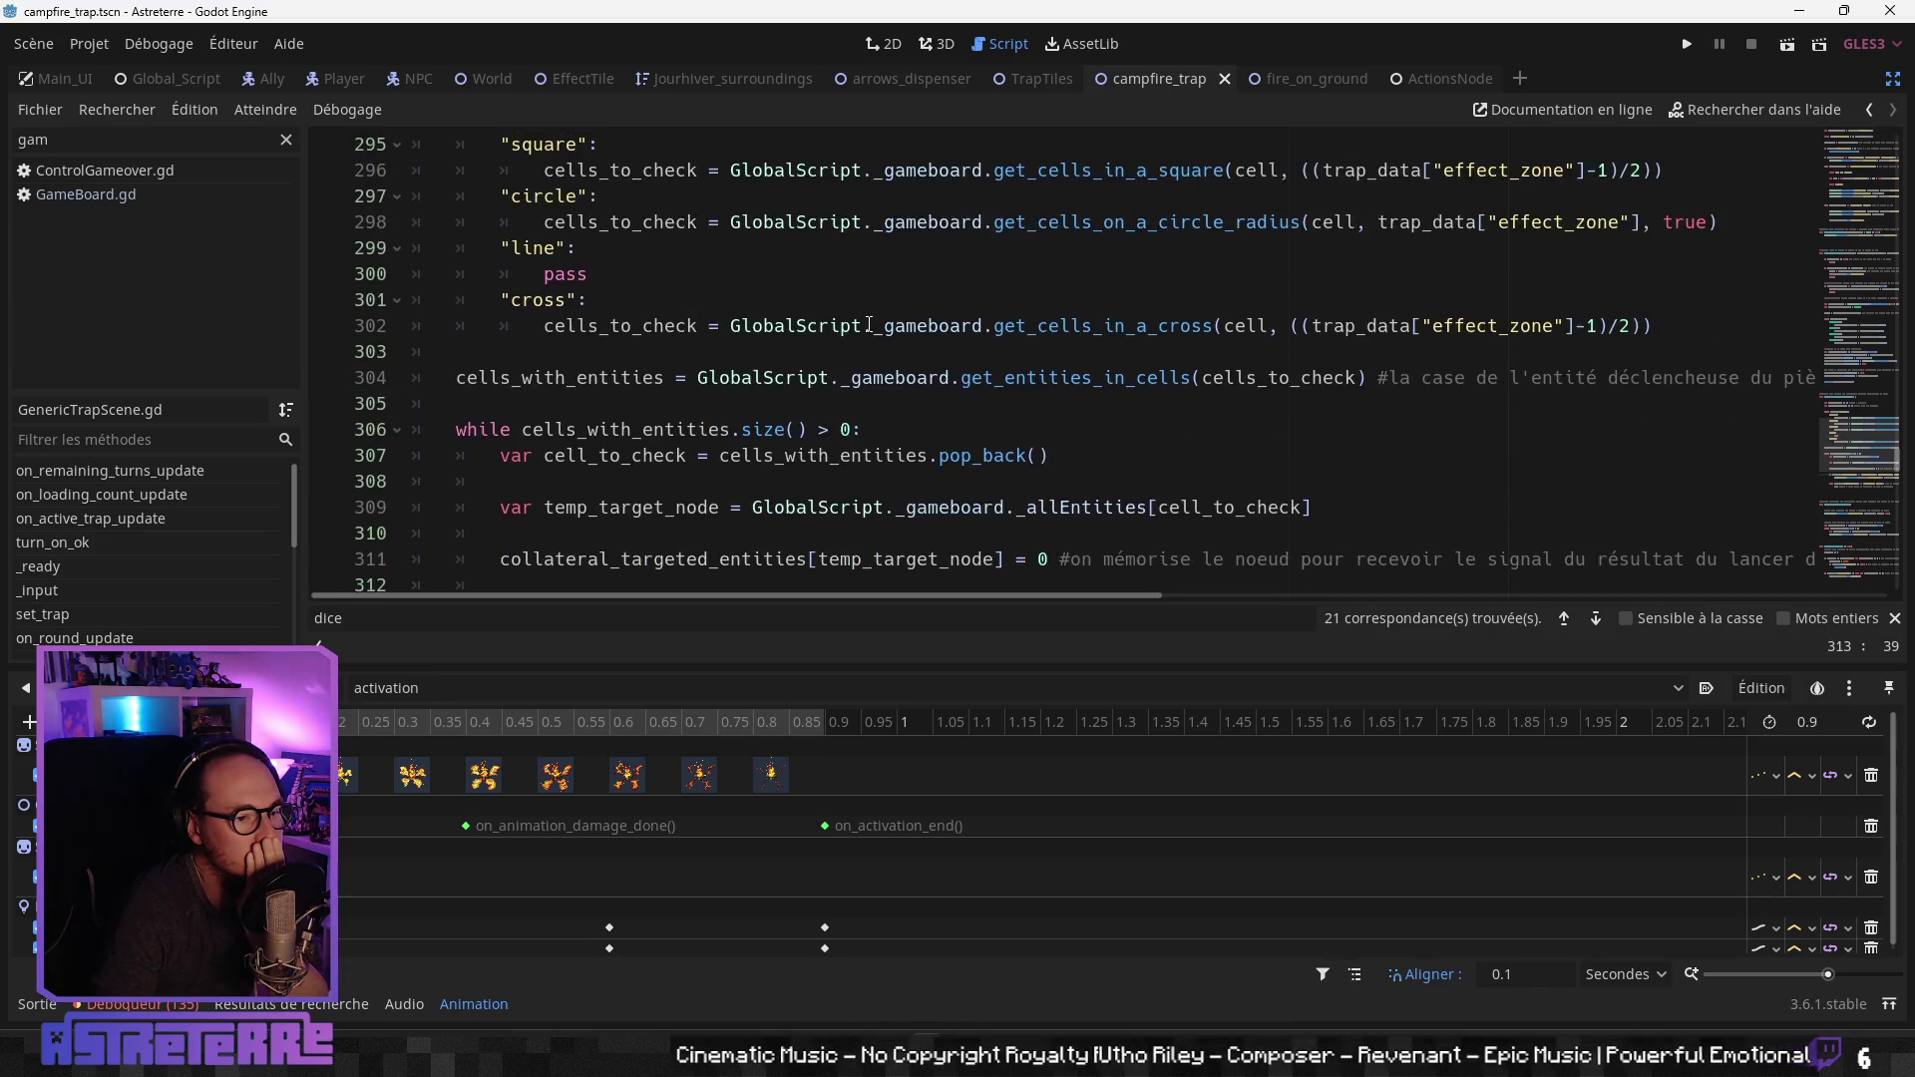
{"action": "scroll", "coordinate": [906, 438], "scroll_direction": "down", "scroll_amount": 4}
{"action": "scroll", "coordinate": [906, 438], "scroll_direction": "up", "scroll_amount": 1}
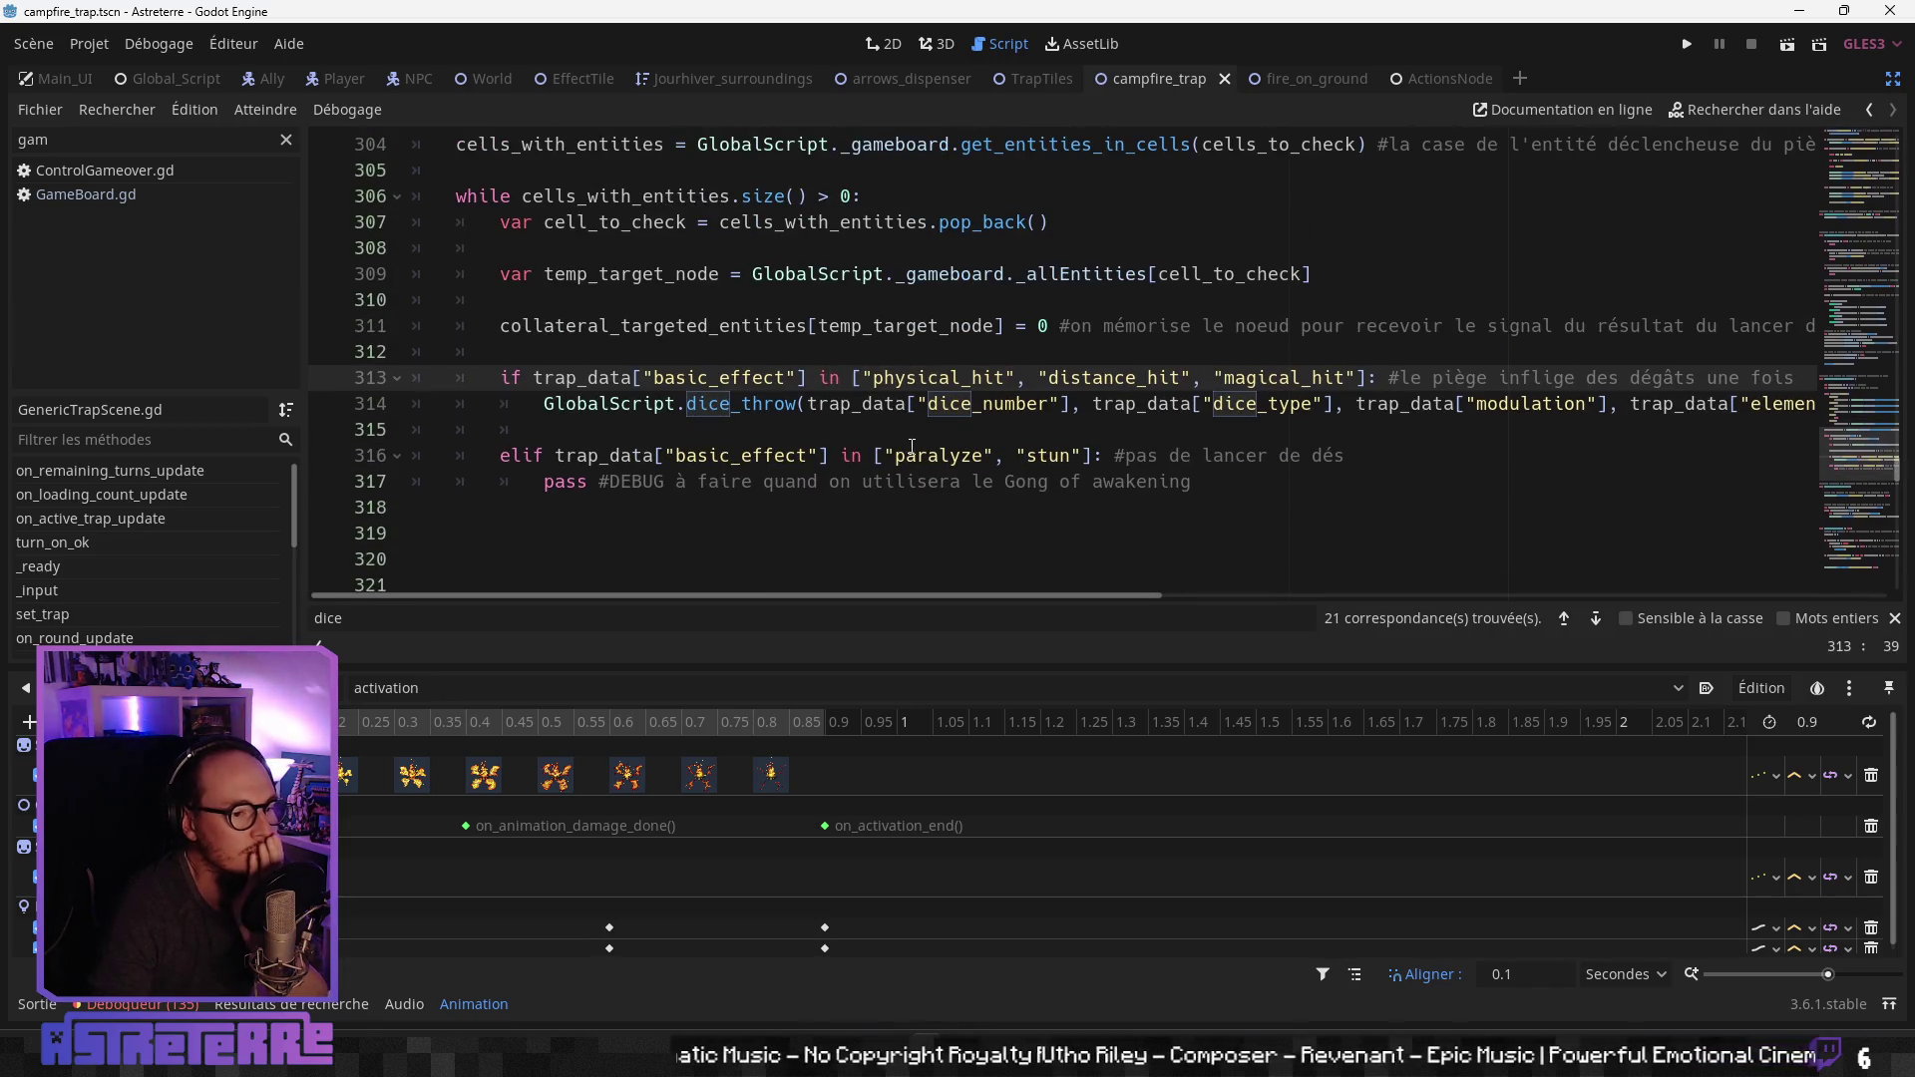
{"action": "scroll", "coordinate": [895, 435], "scroll_direction": "up", "scroll_amount": 2}
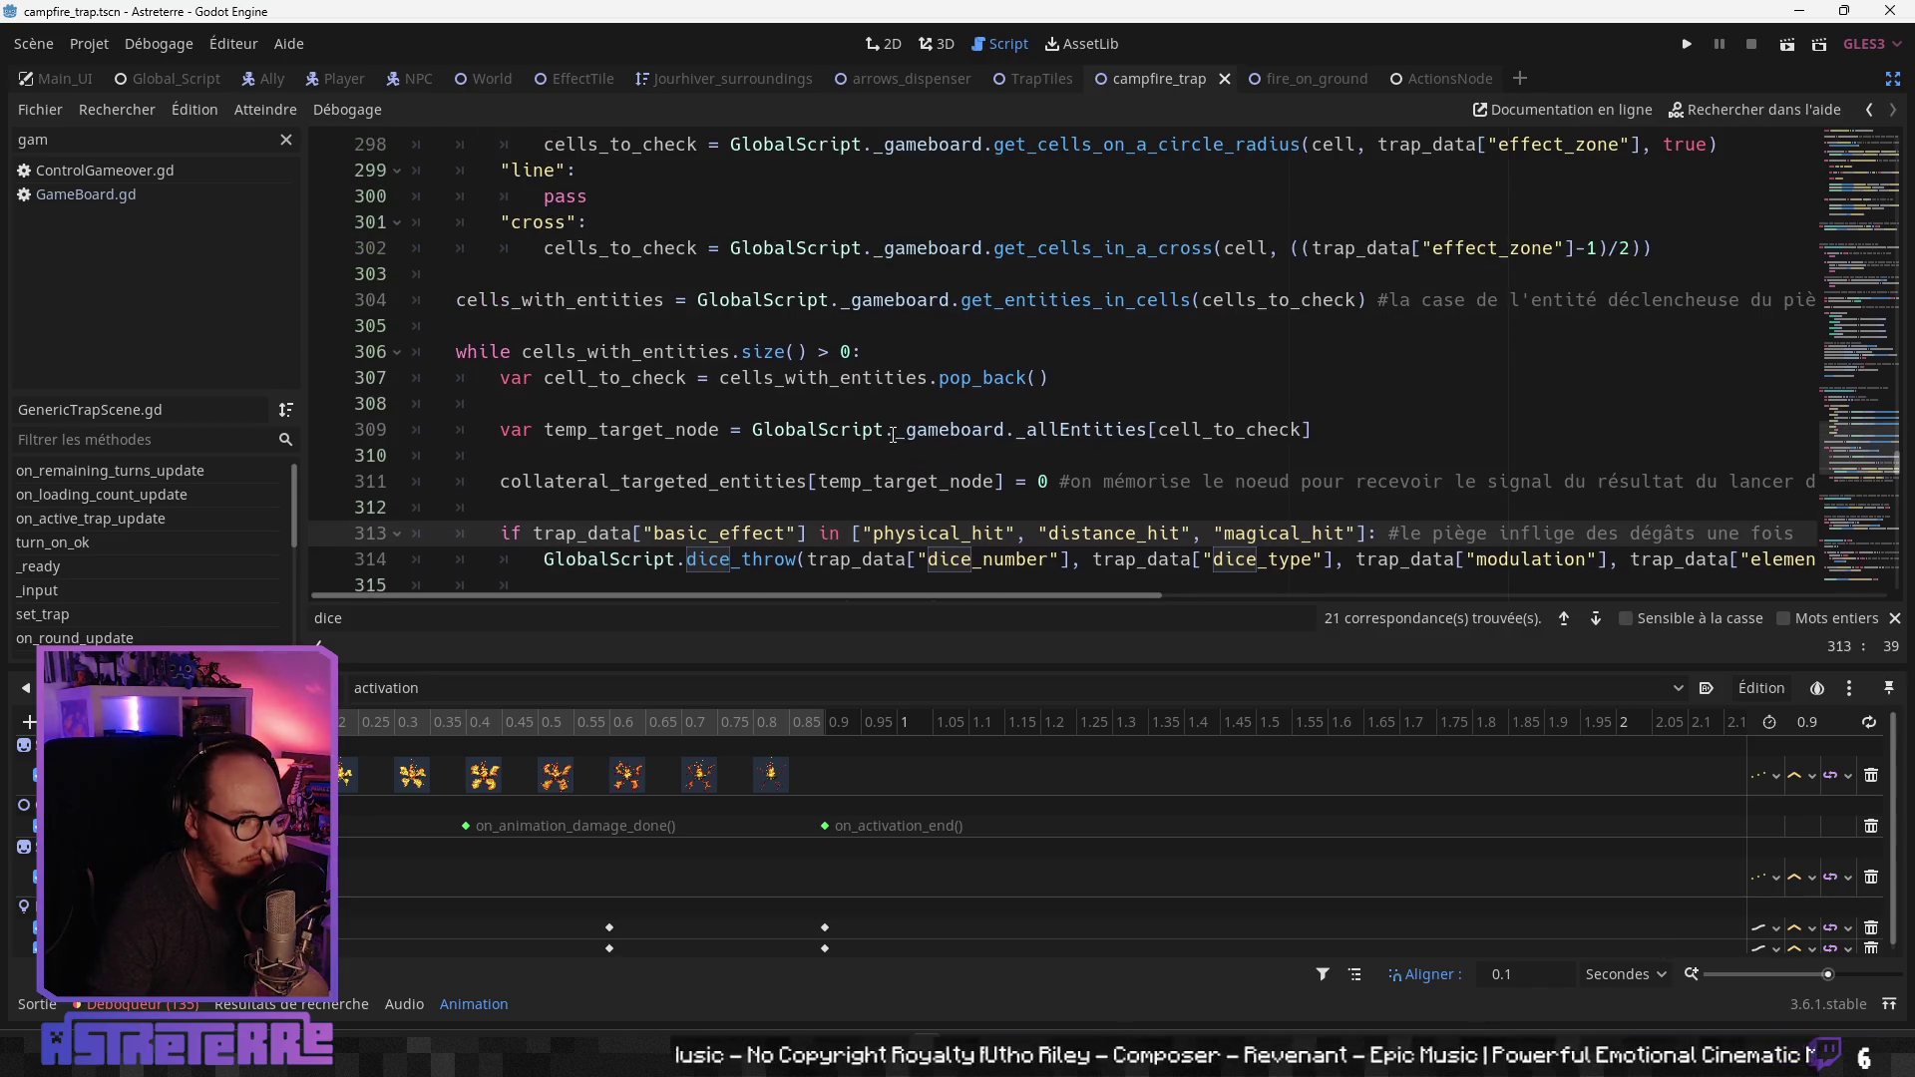
{"action": "scroll", "coordinate": [893, 435], "scroll_direction": "down", "scroll_amount": 1}
{"action": "scroll", "coordinate": [873, 544], "scroll_direction": "down", "scroll_amount": 1}
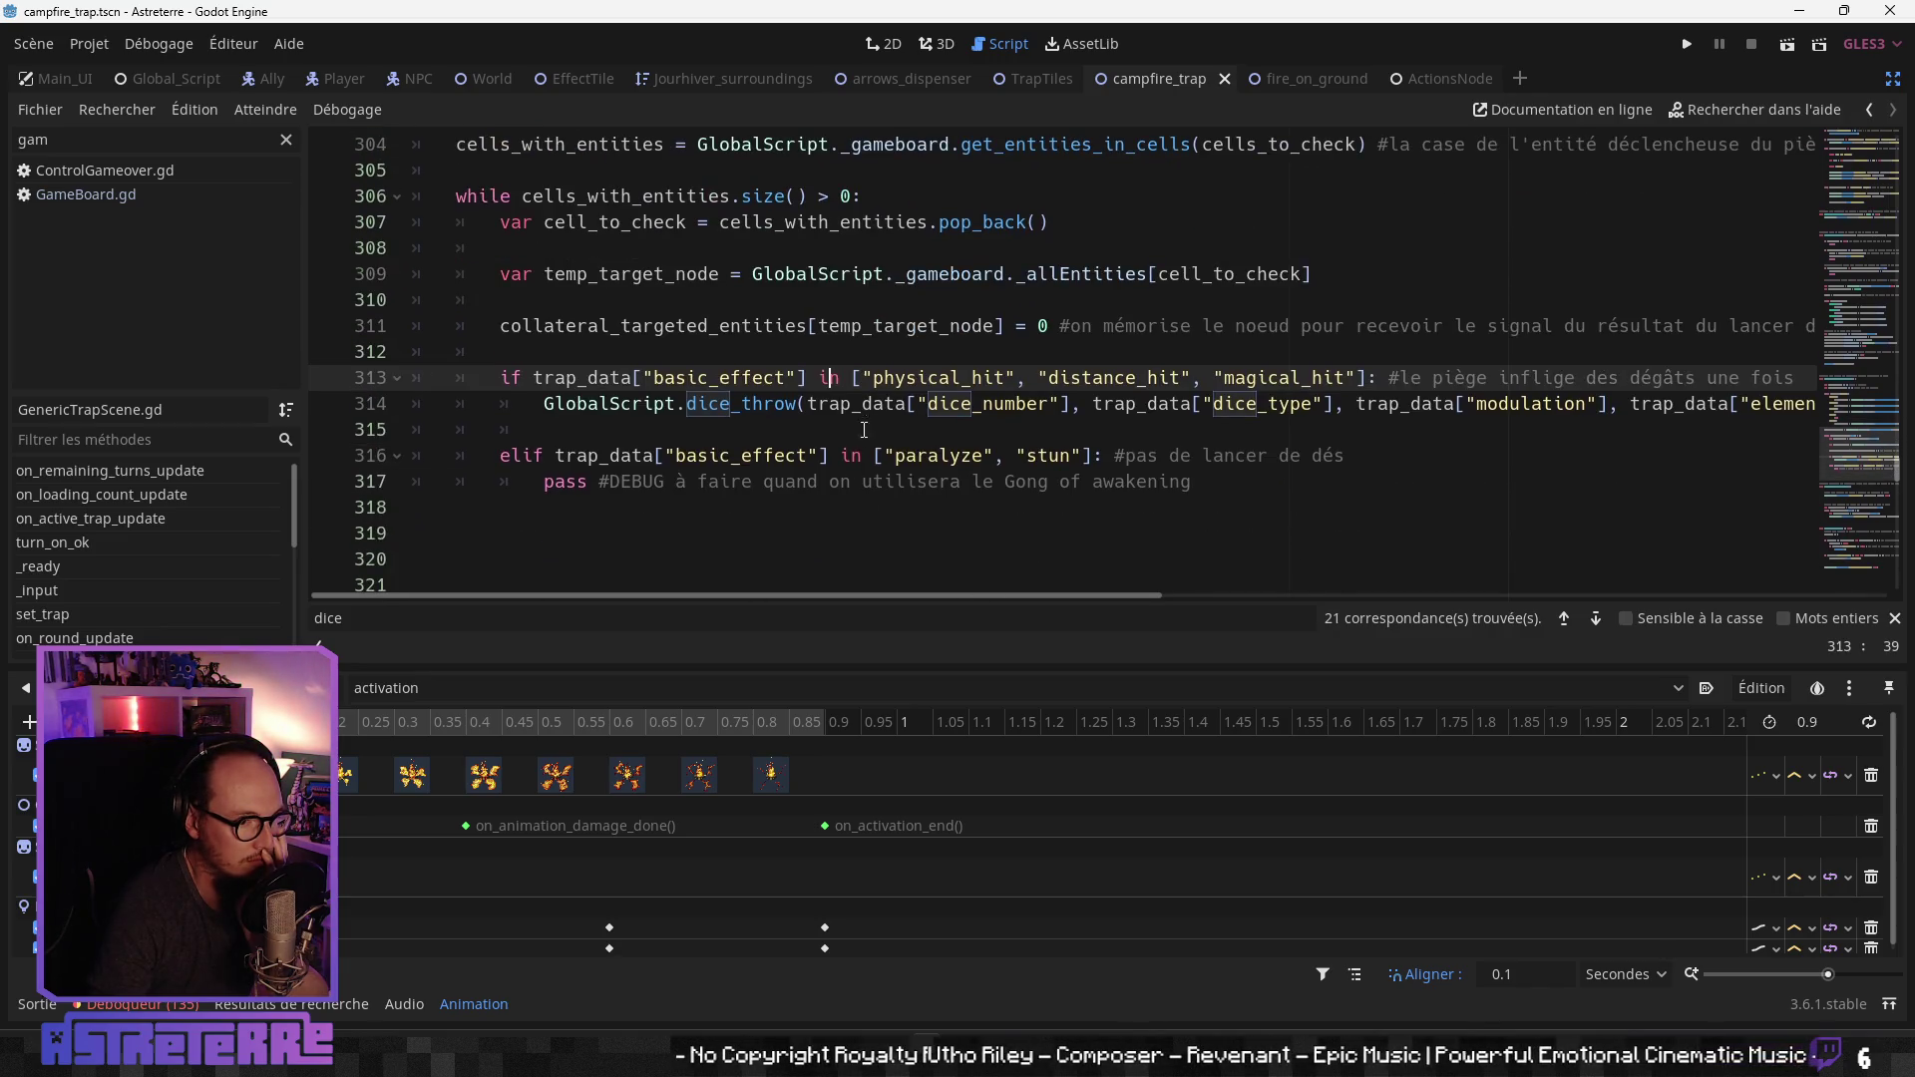
{"action": "key", "text": "Down"}
{"action": "left_click_drag", "start_coordinate": [963, 596], "coordinate": [1458, 601]}
Step: Inspect the dice_throw arguments temp_target_node, "trap", main_stat and trap_data
{"action": "double_click", "coordinate": [1472, 404]}
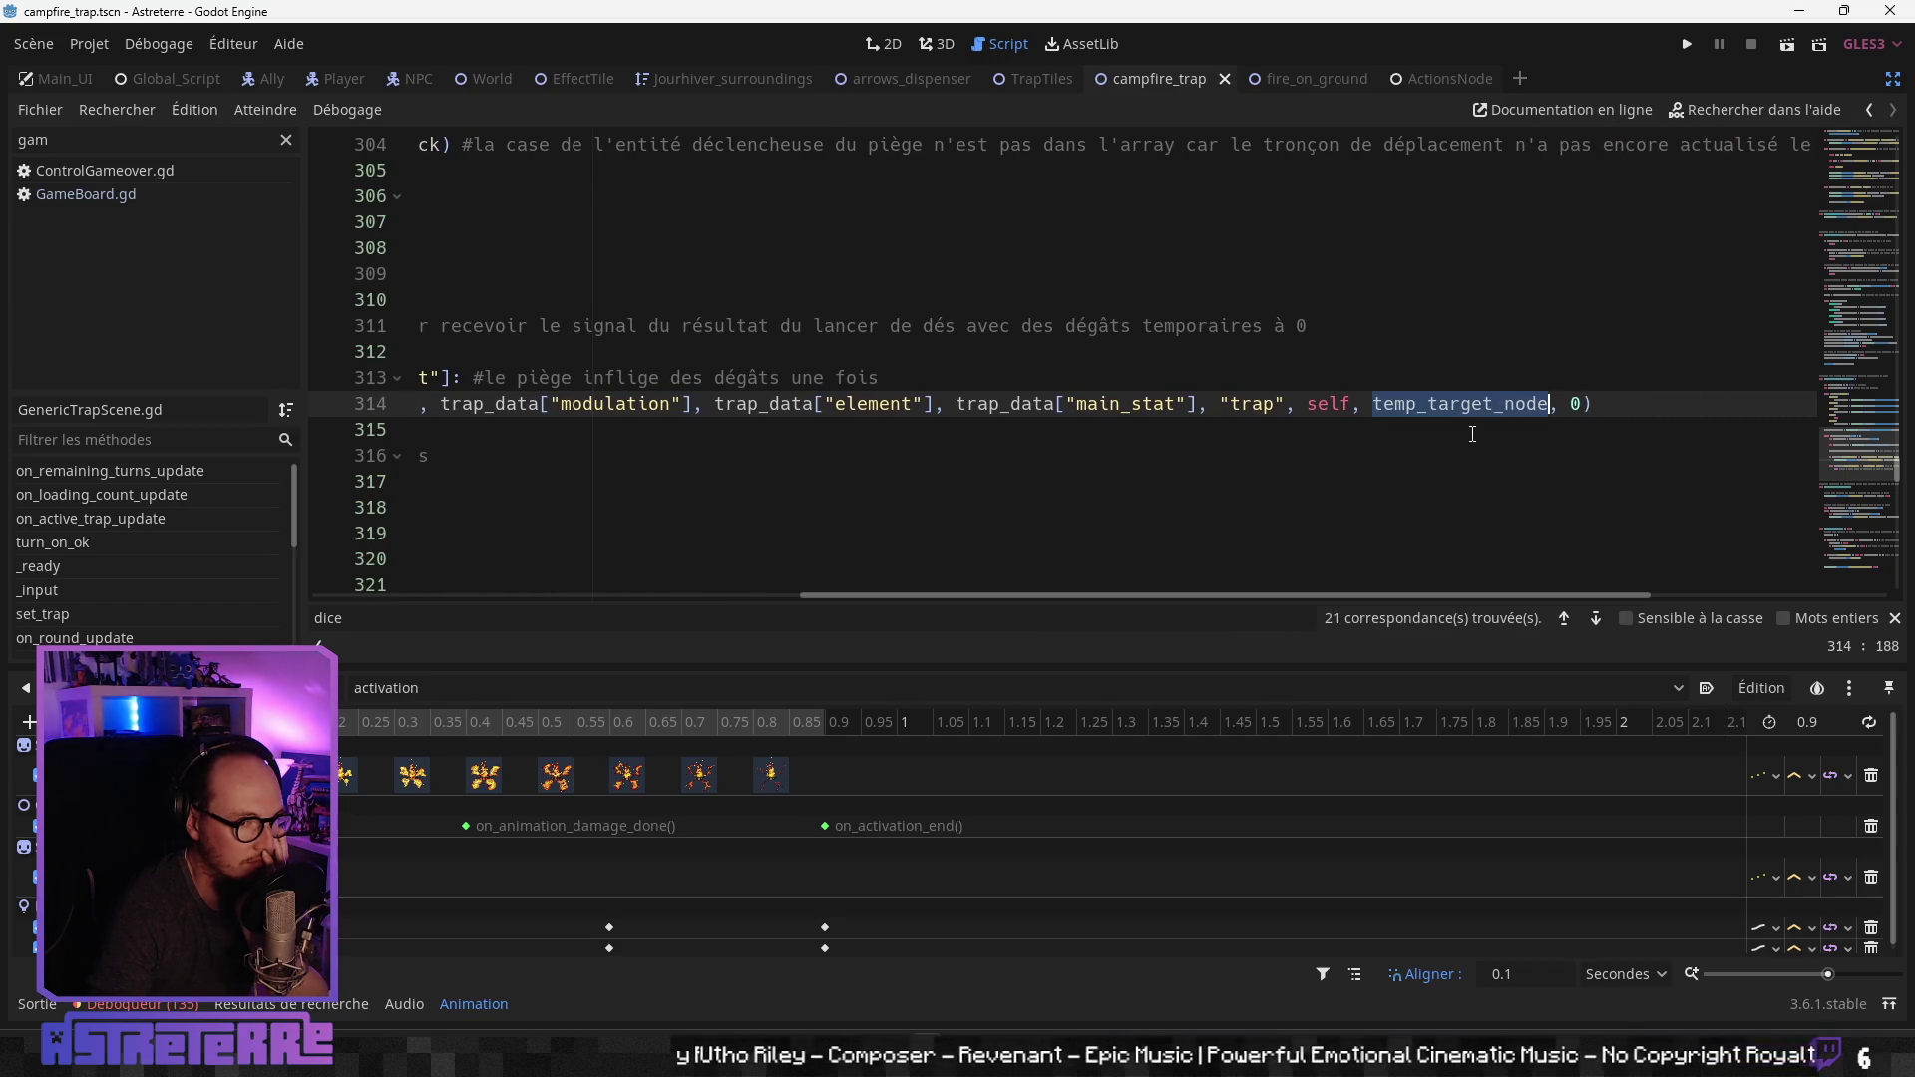
{"action": "left_click", "coordinate": [1275, 404]}
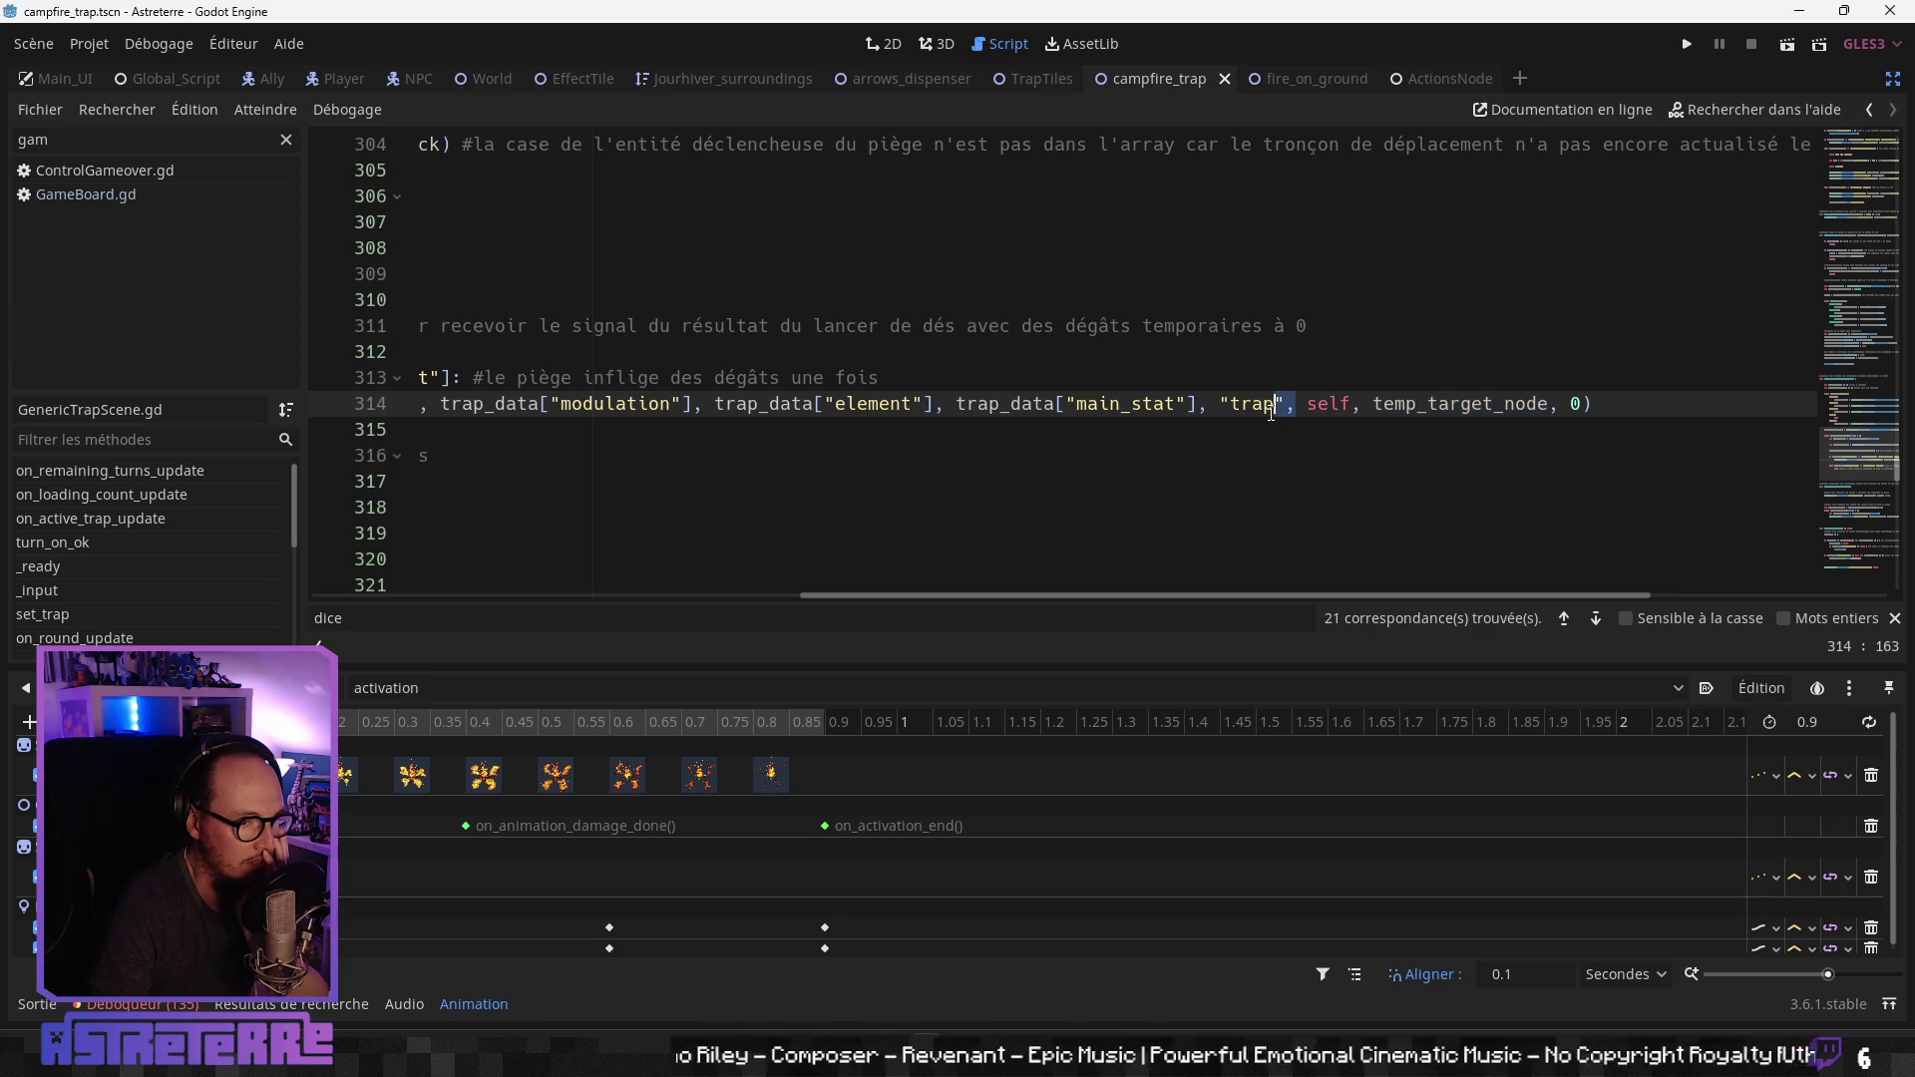
{"action": "double_click", "coordinate": [1103, 403]}
{"action": "double_click", "coordinate": [1007, 403]}
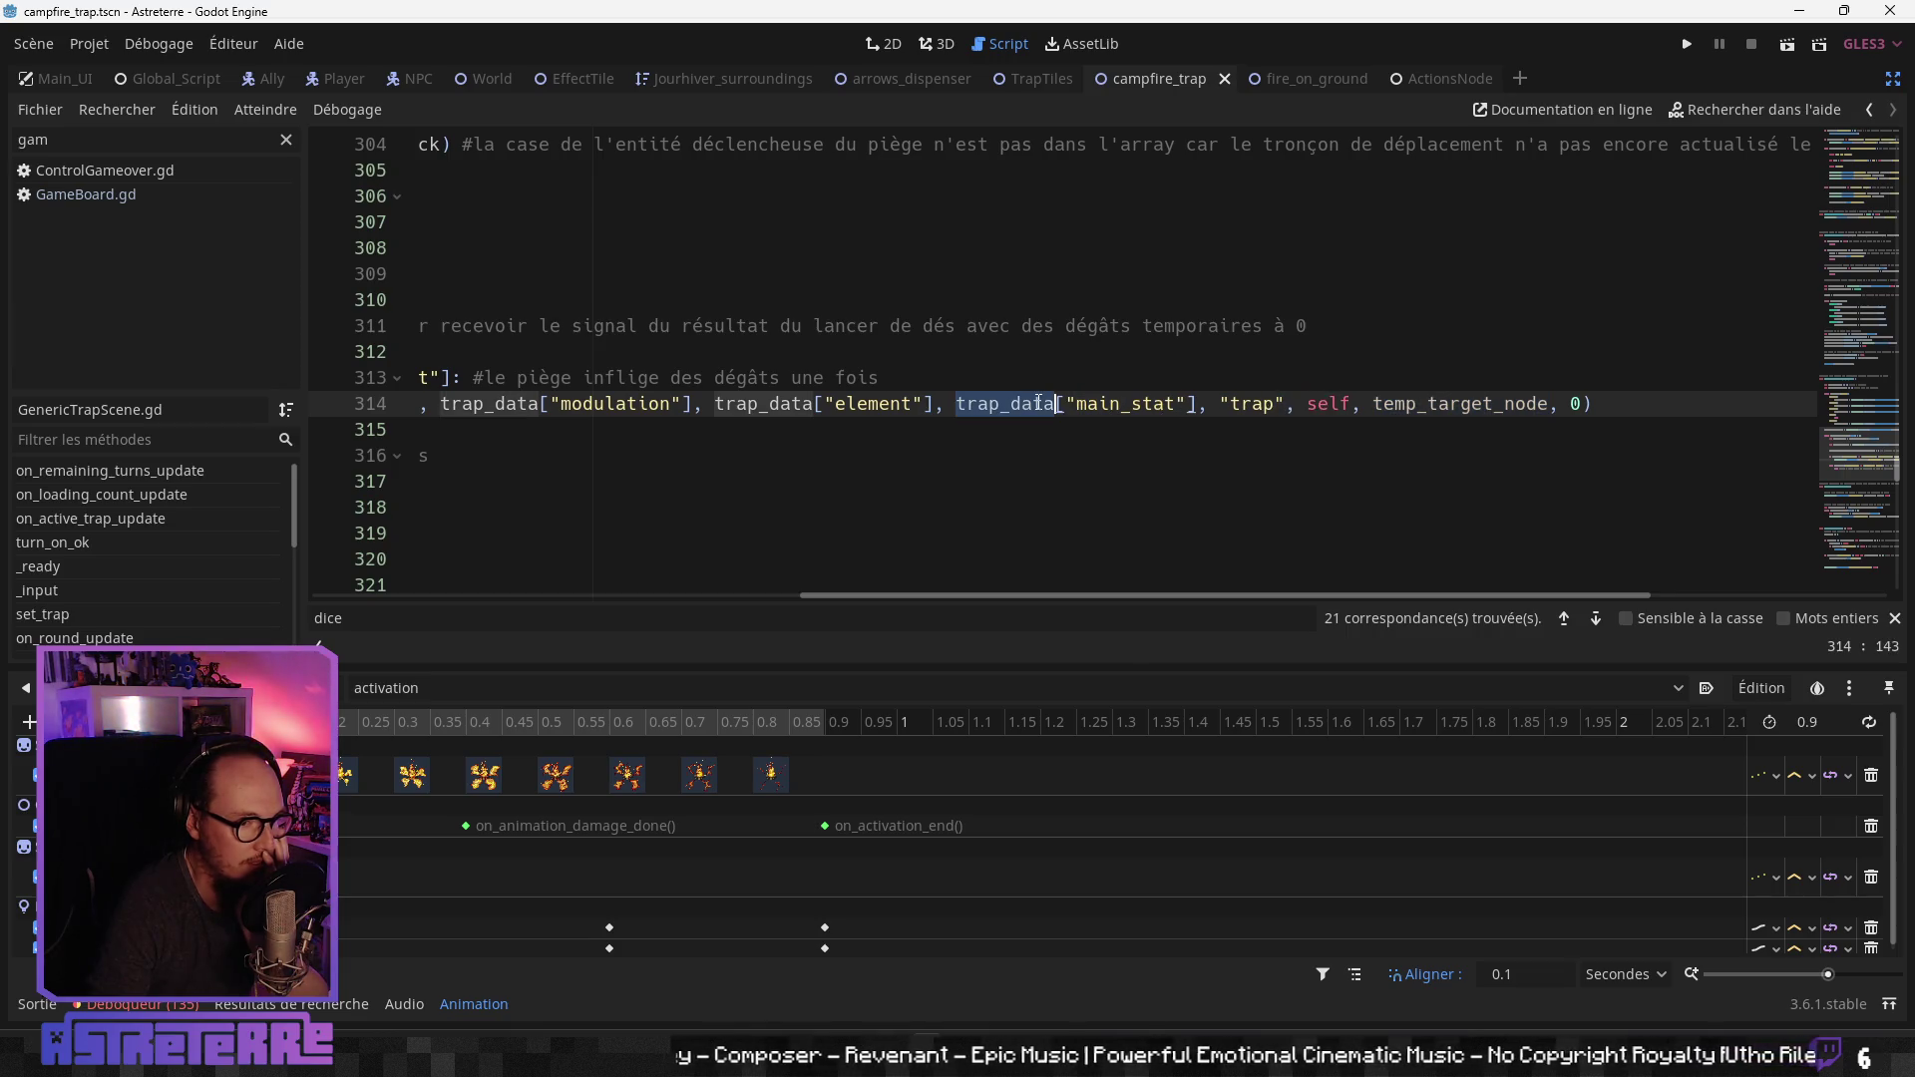
{"action": "left_click", "coordinate": [1244, 404]}
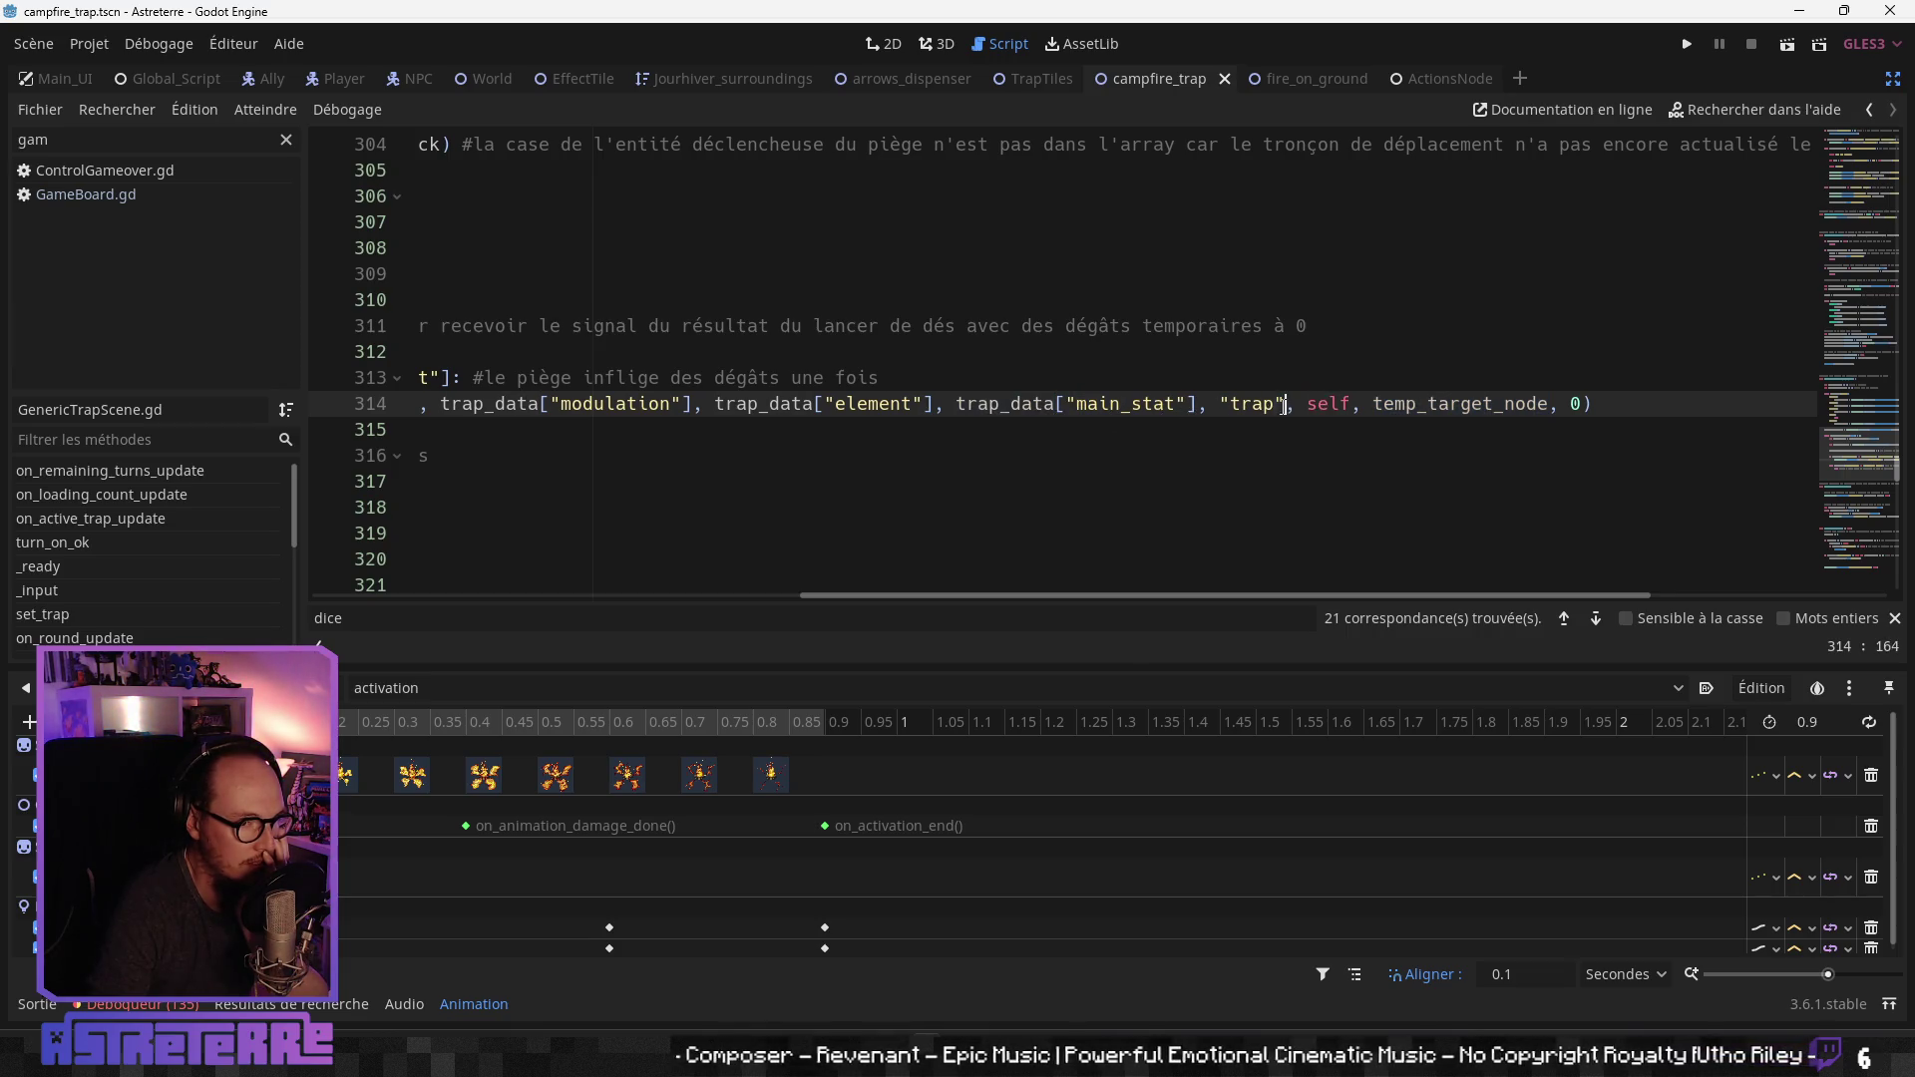
{"action": "double_click", "coordinate": [1115, 404]}
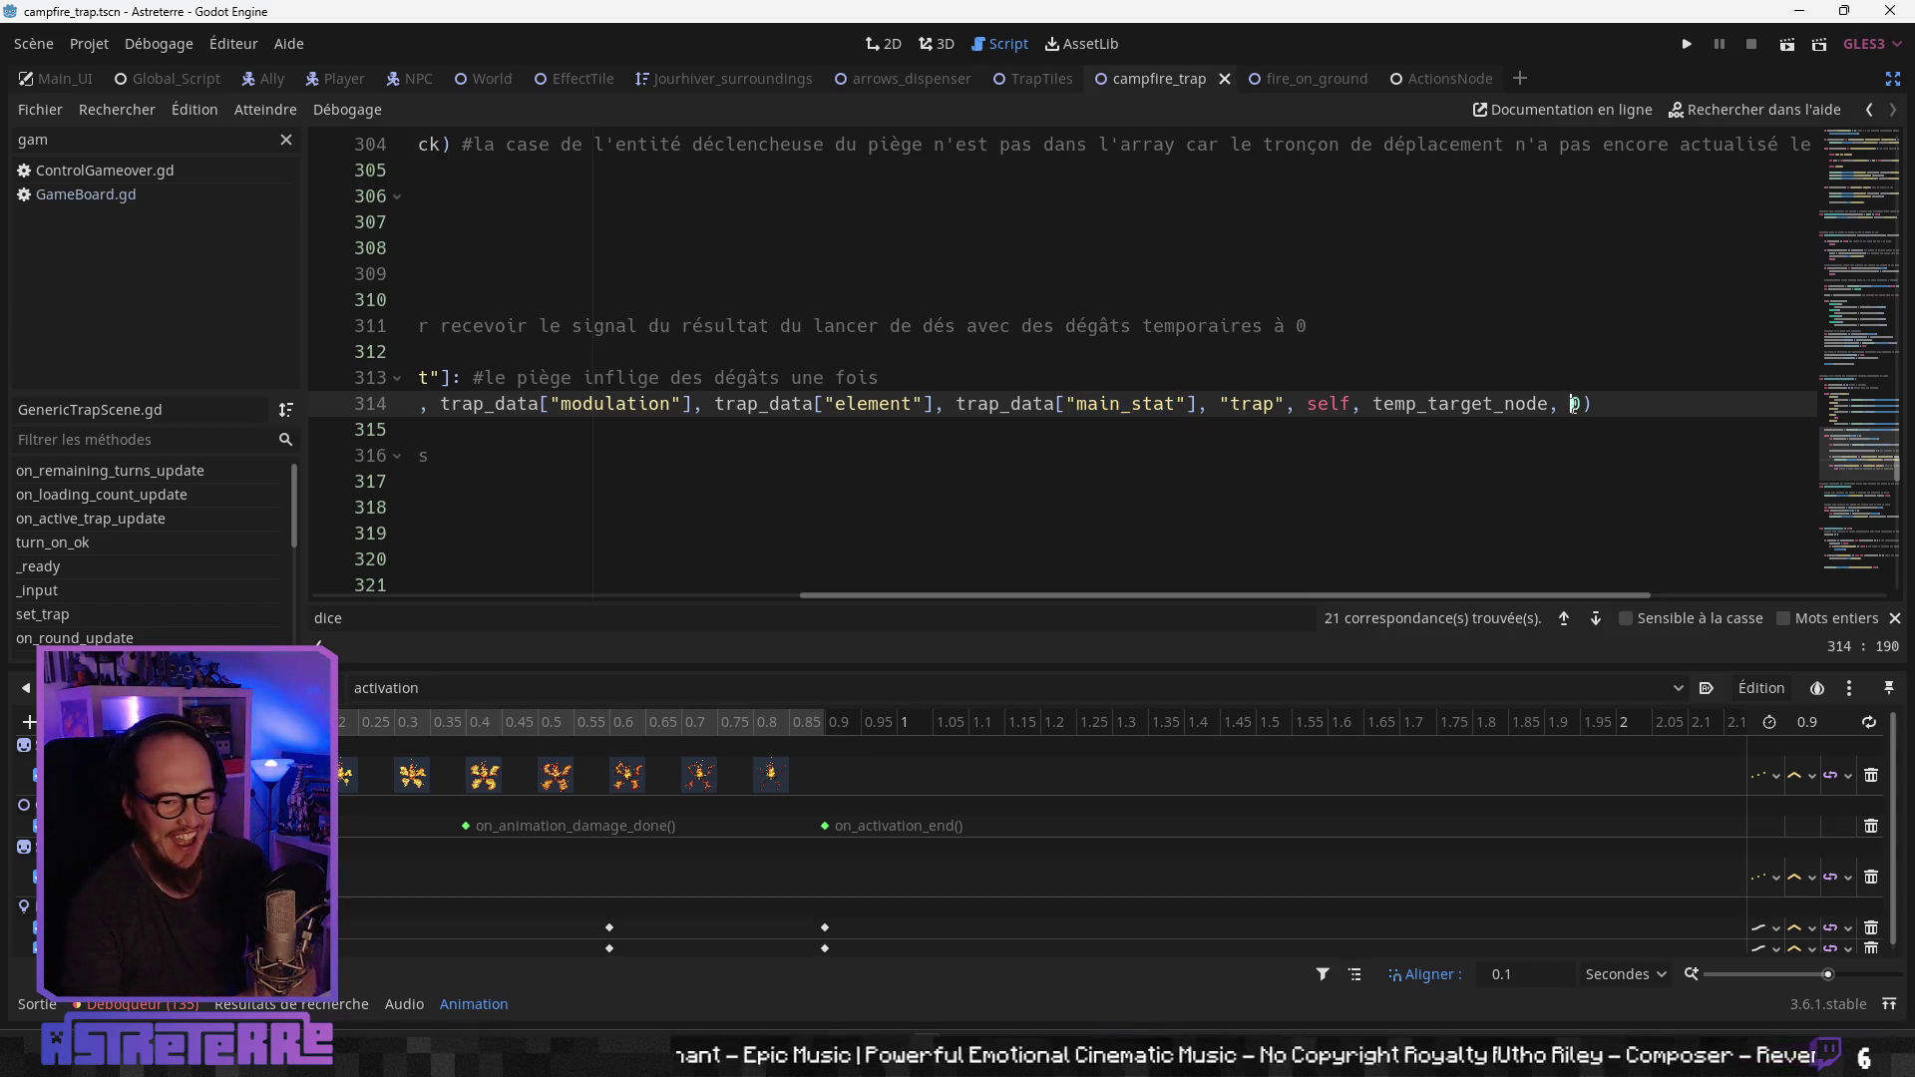
{"action": "left_click", "coordinate": [1272, 404]}
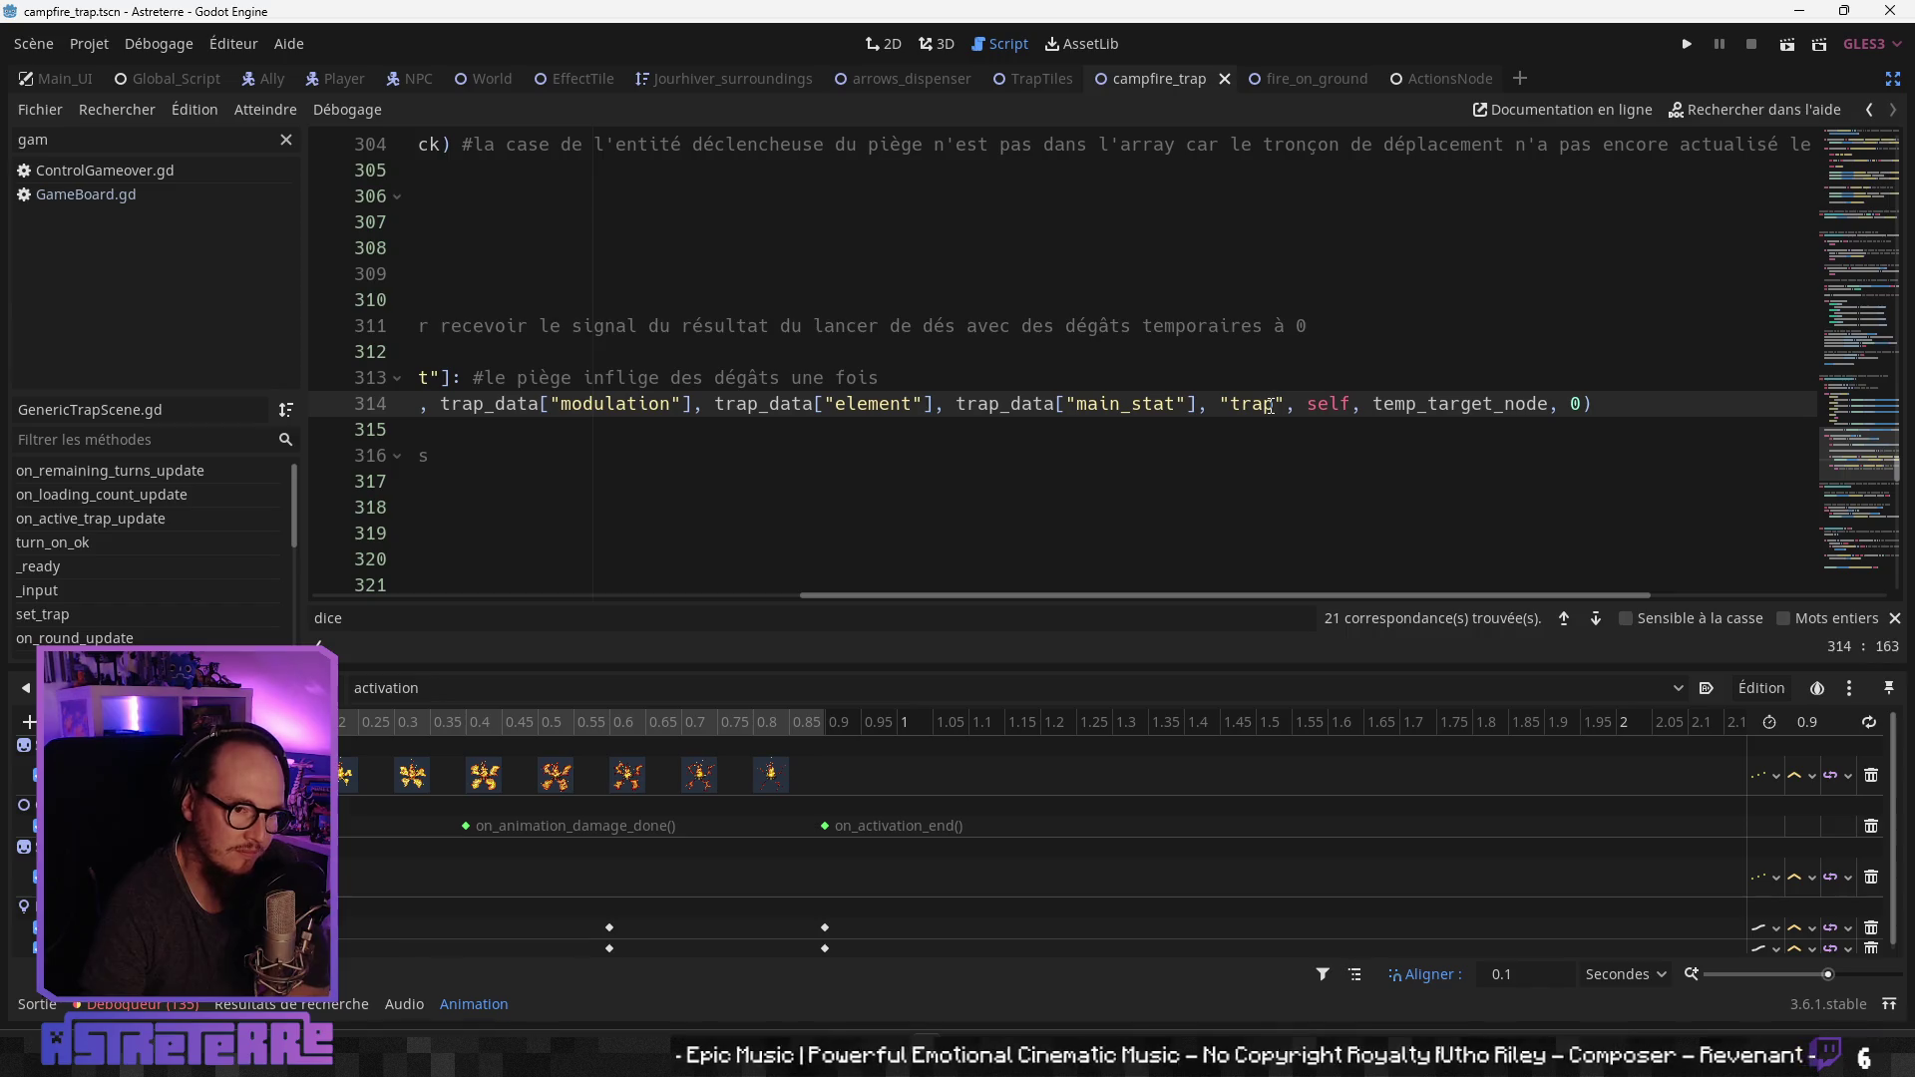
{"action": "mouse_move", "coordinate": [1121, 595]}
{"action": "left_mouse_down"}
{"action": "mouse_move", "coordinate": [720, 593]}
{"action": "mouse_move", "coordinate": [1251, 577]}
{"action": "left_mouse_up"}
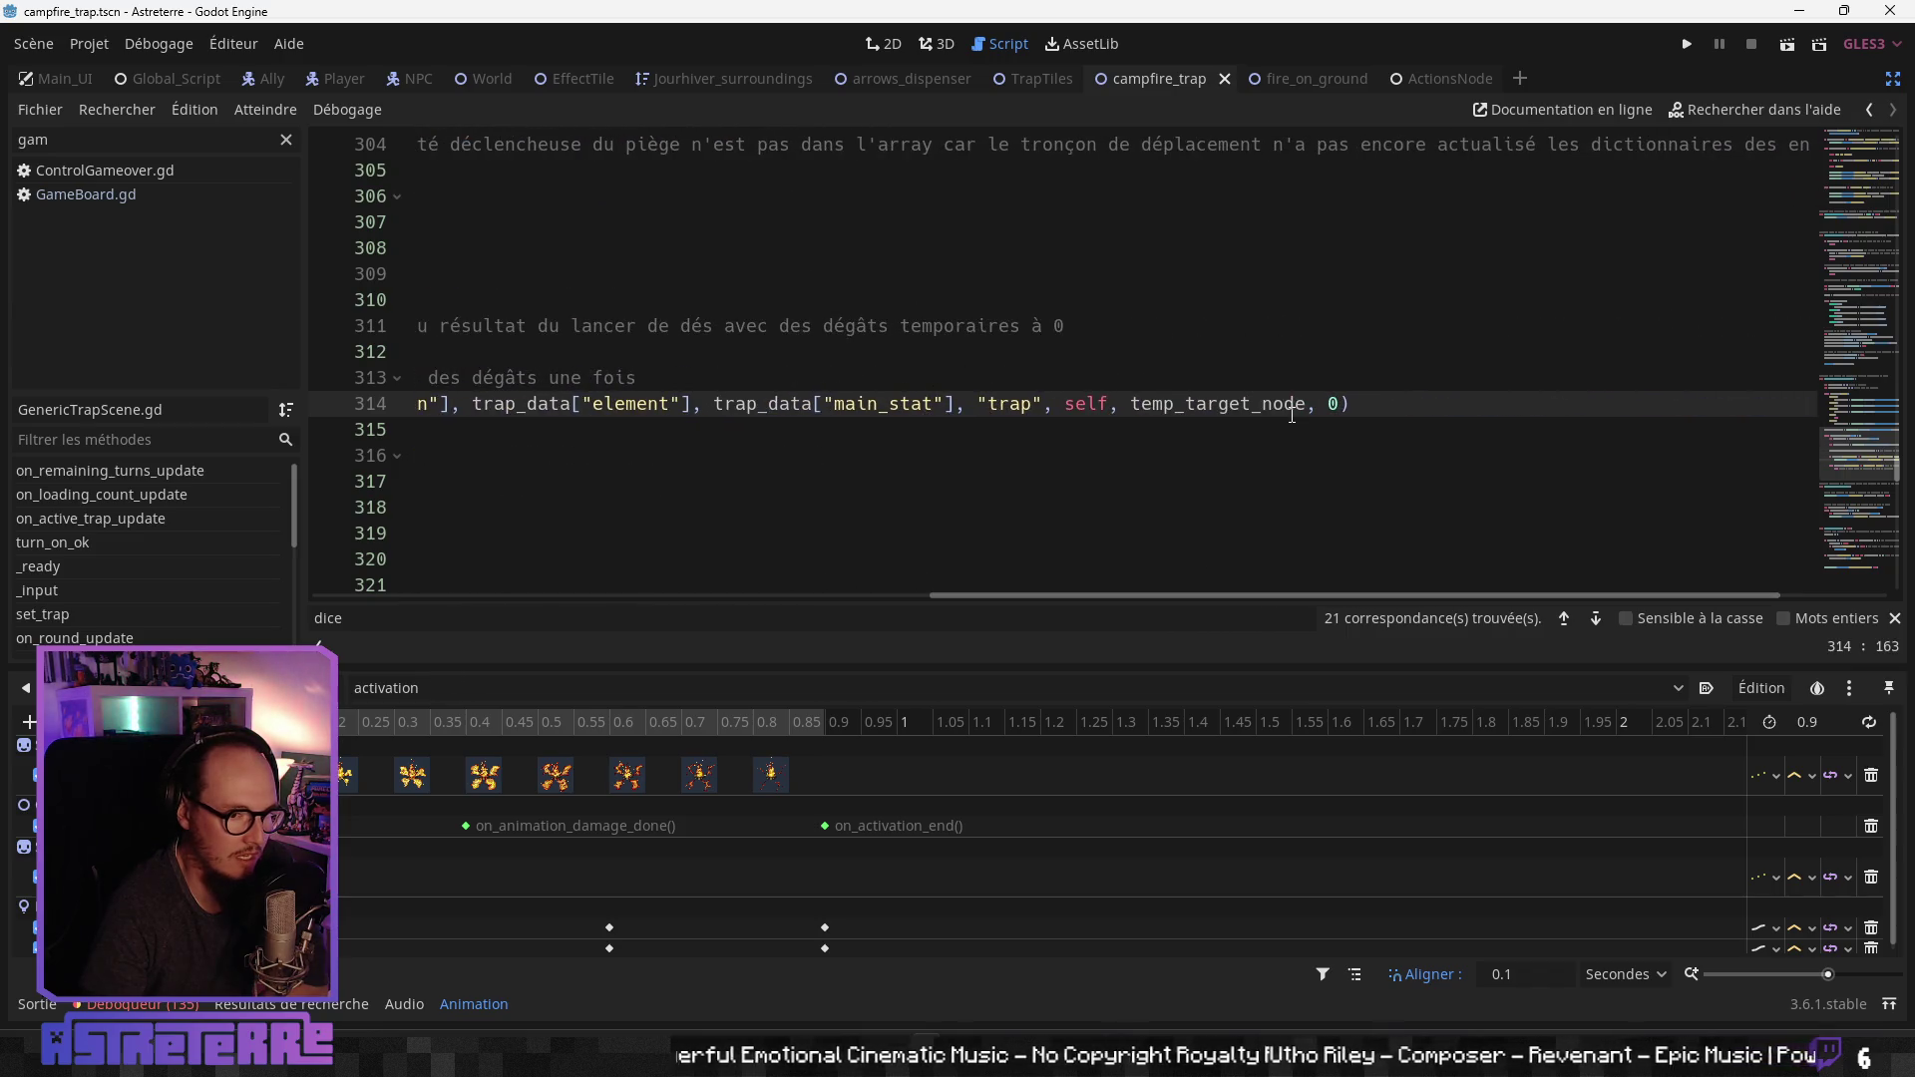
{"action": "left_click_drag", "start_coordinate": [985, 598], "coordinate": [386, 582]}
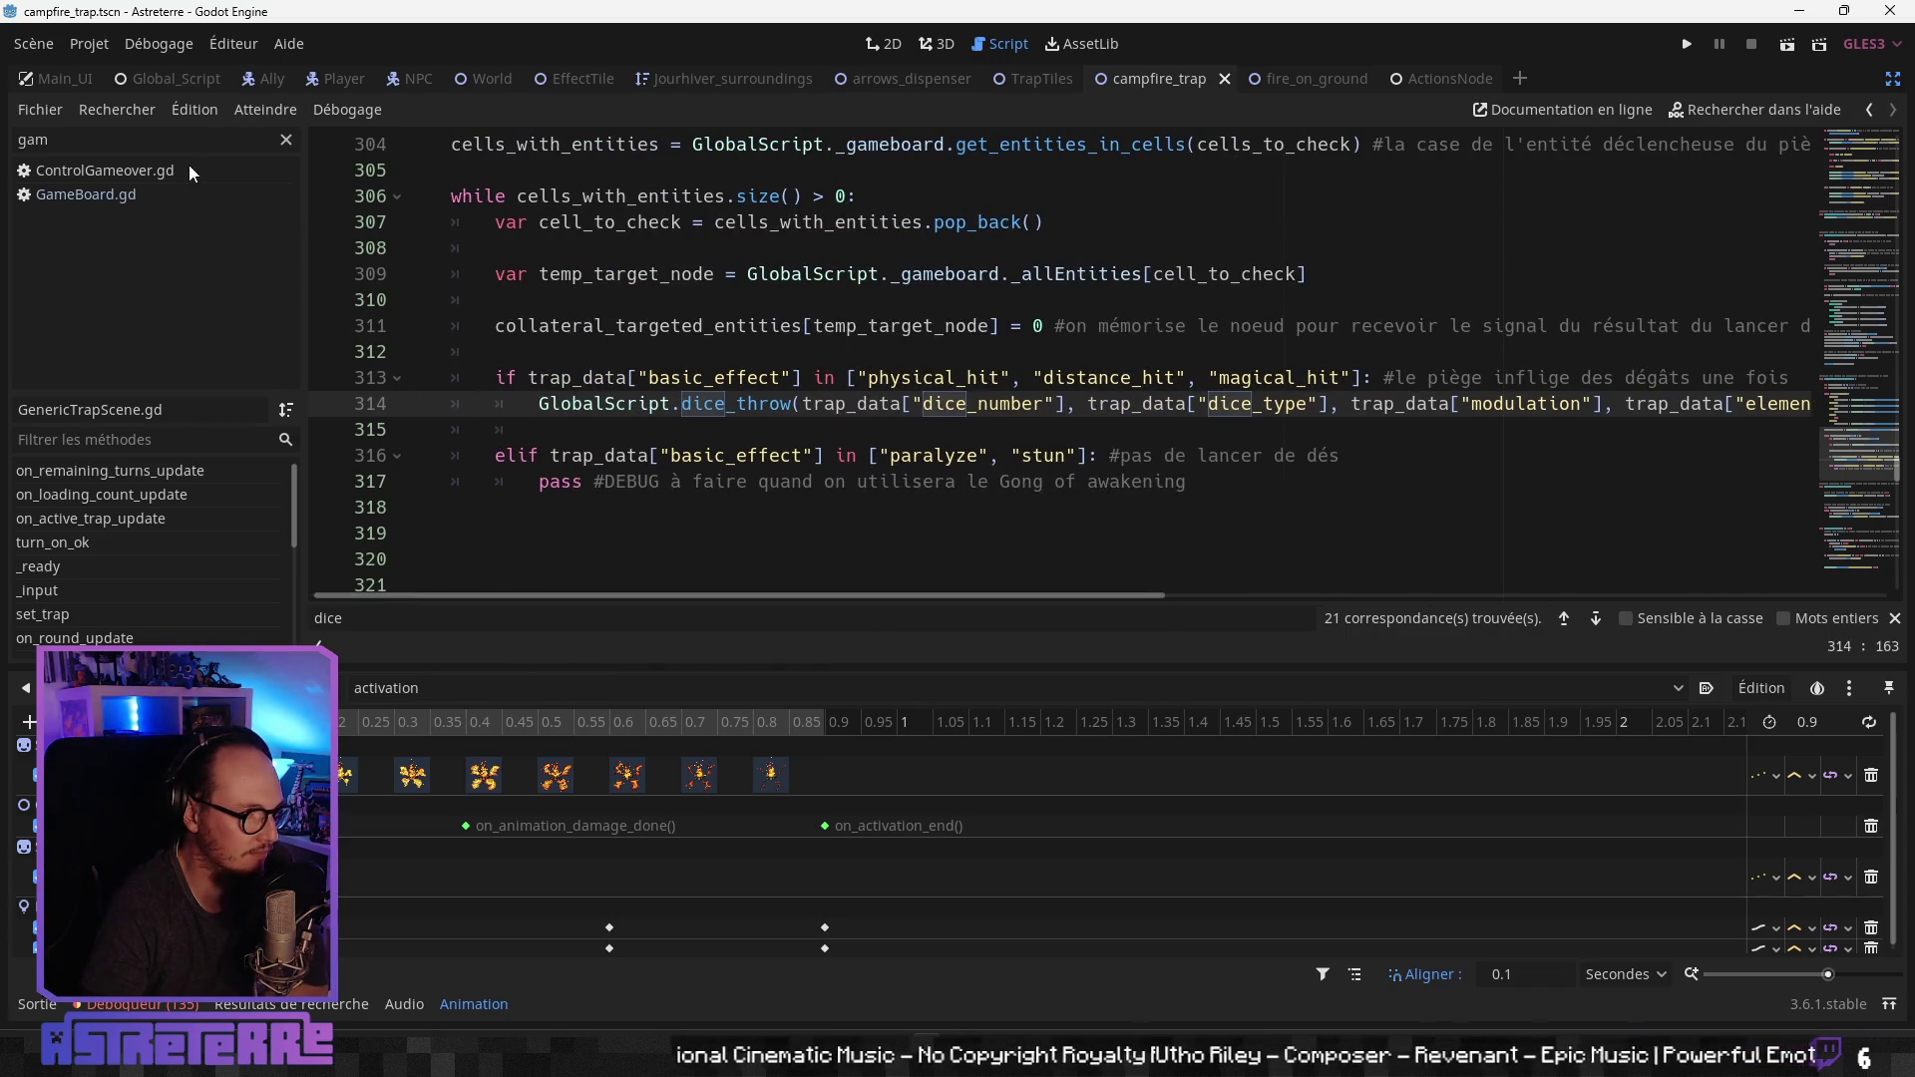
Step: Read the dice_throw and dice_throw_stop signal functions in Global_Script, then go to GameBoard.gd
{"action": "left_click", "coordinate": [177, 82]}
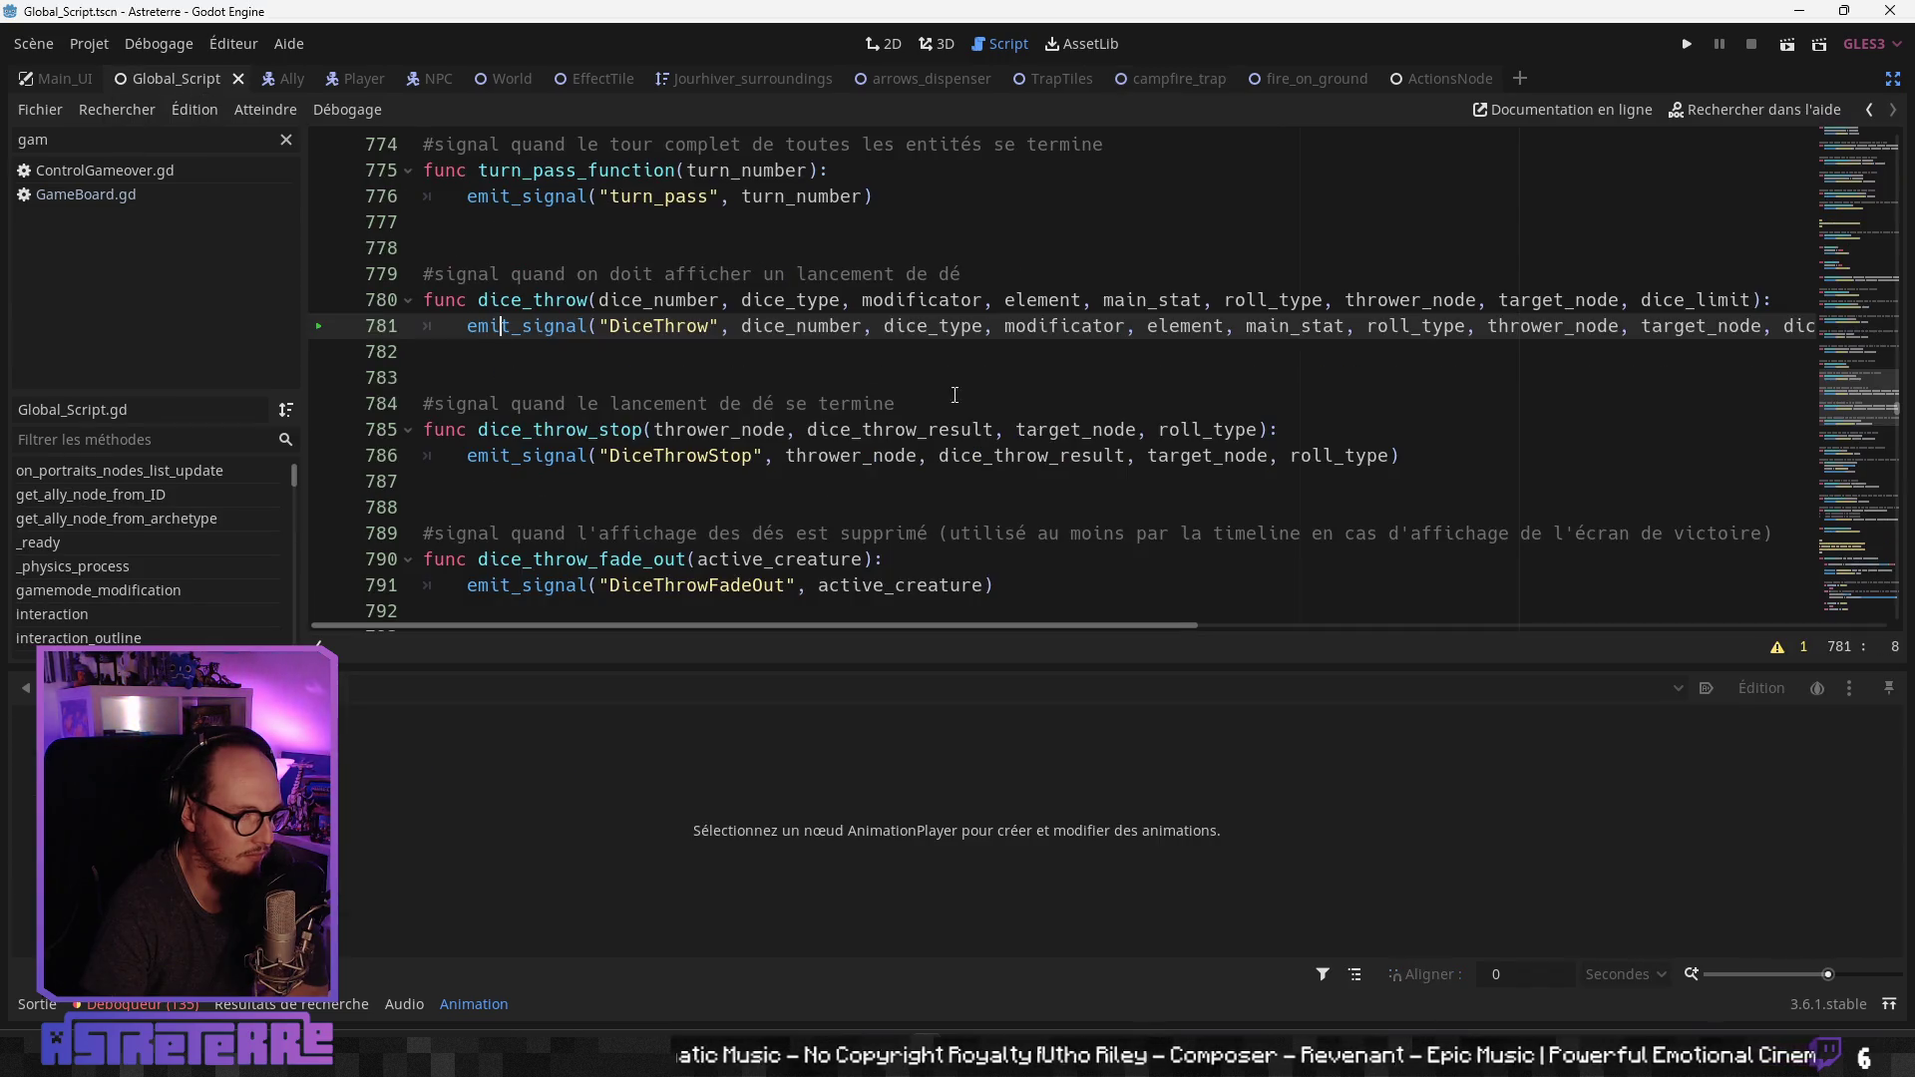
{"action": "mouse_move", "coordinate": [1137, 626]}
{"action": "left_mouse_down"}
{"action": "mouse_move", "coordinate": [1424, 629]}
{"action": "mouse_move", "coordinate": [988, 643]}
{"action": "mouse_move", "coordinate": [1216, 648]}
{"action": "left_mouse_up"}
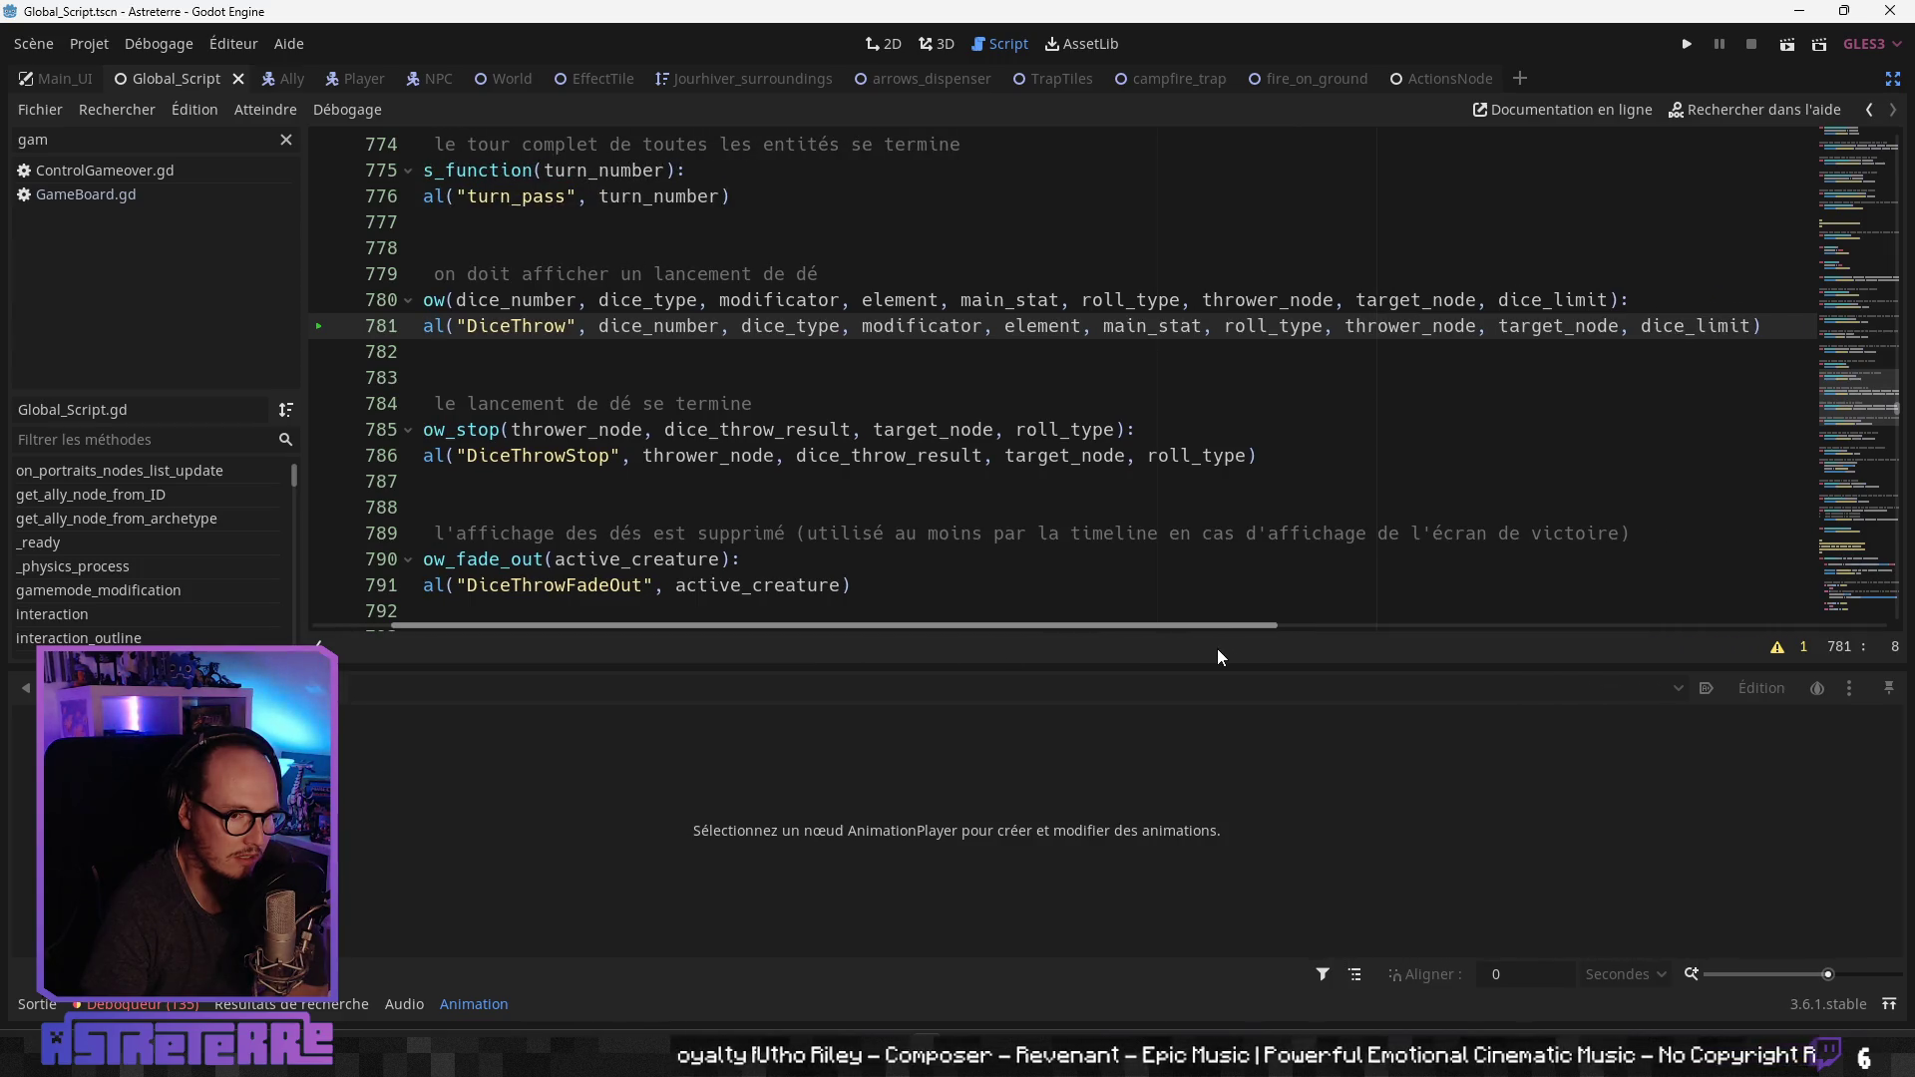
{"action": "left_click_drag", "start_coordinate": [1217, 648], "coordinate": [1110, 648]}
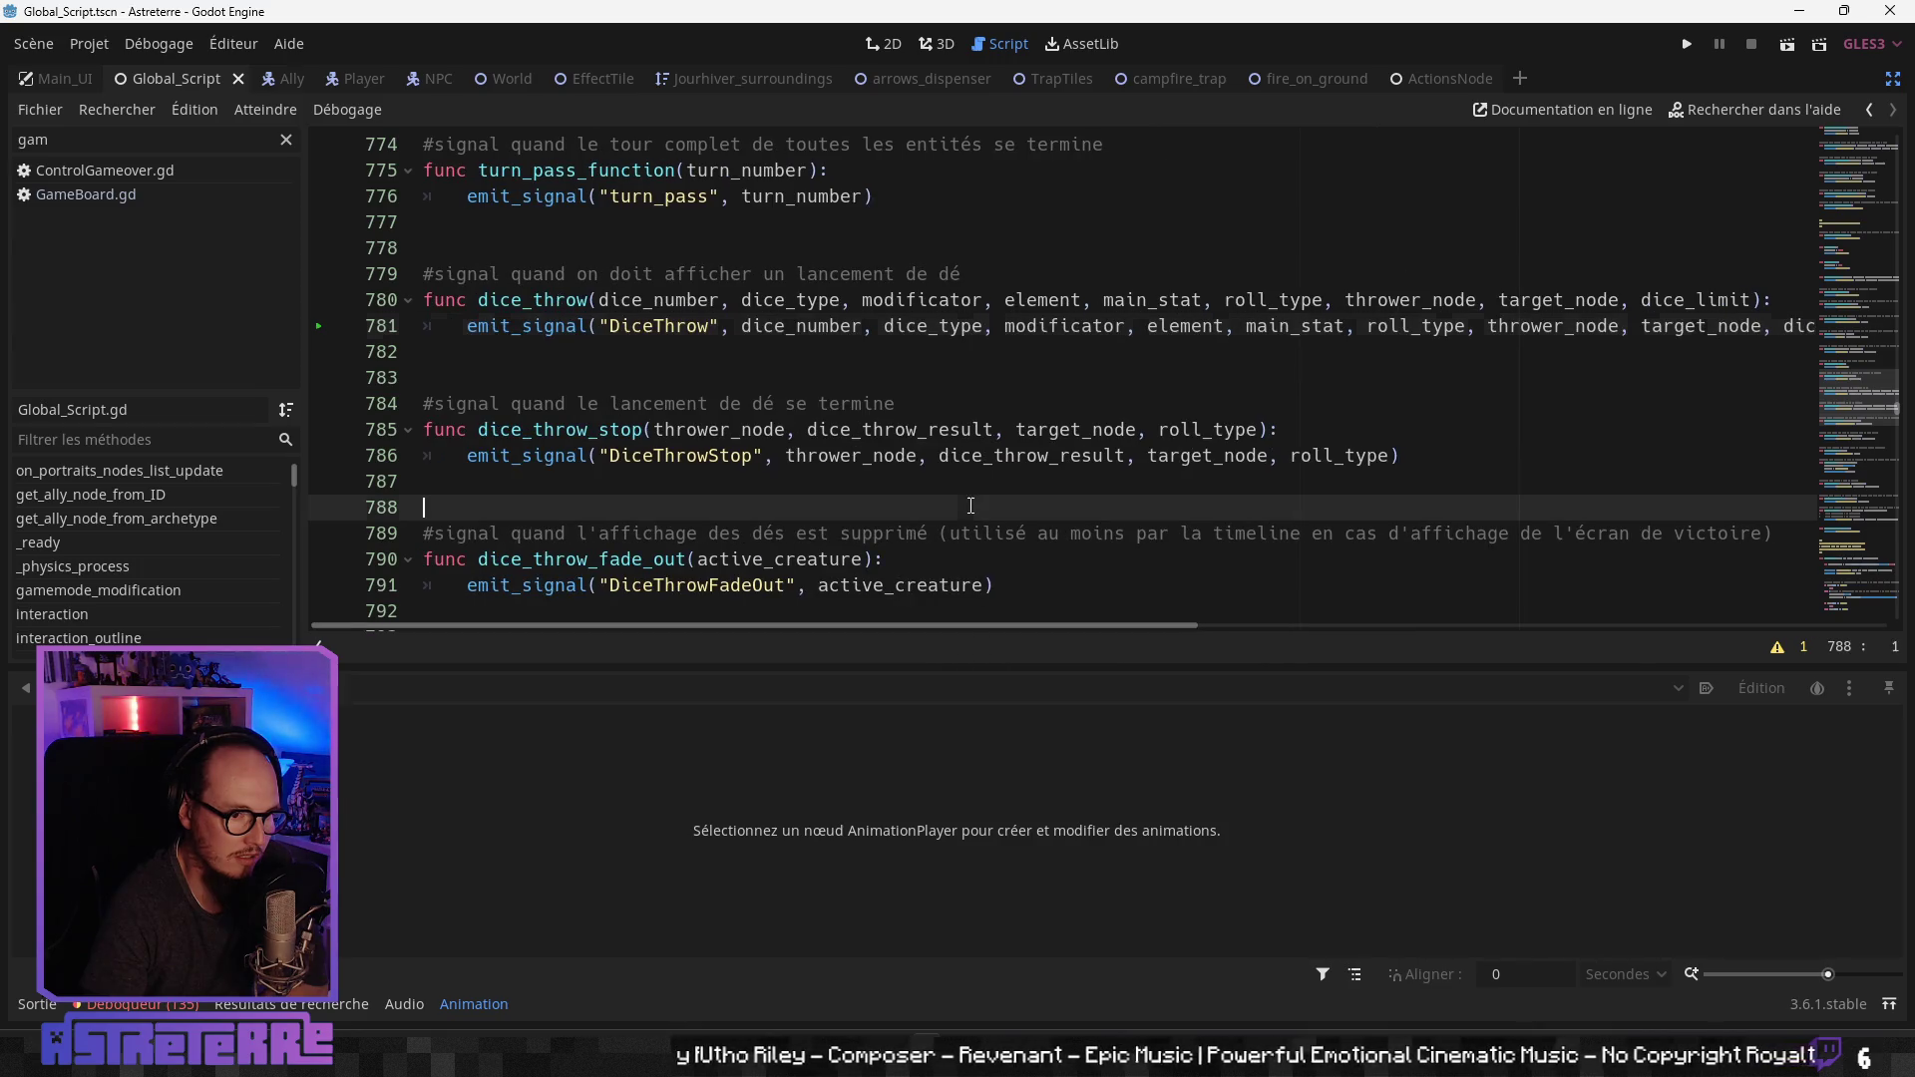
{"action": "left_click", "coordinate": [1008, 507]}
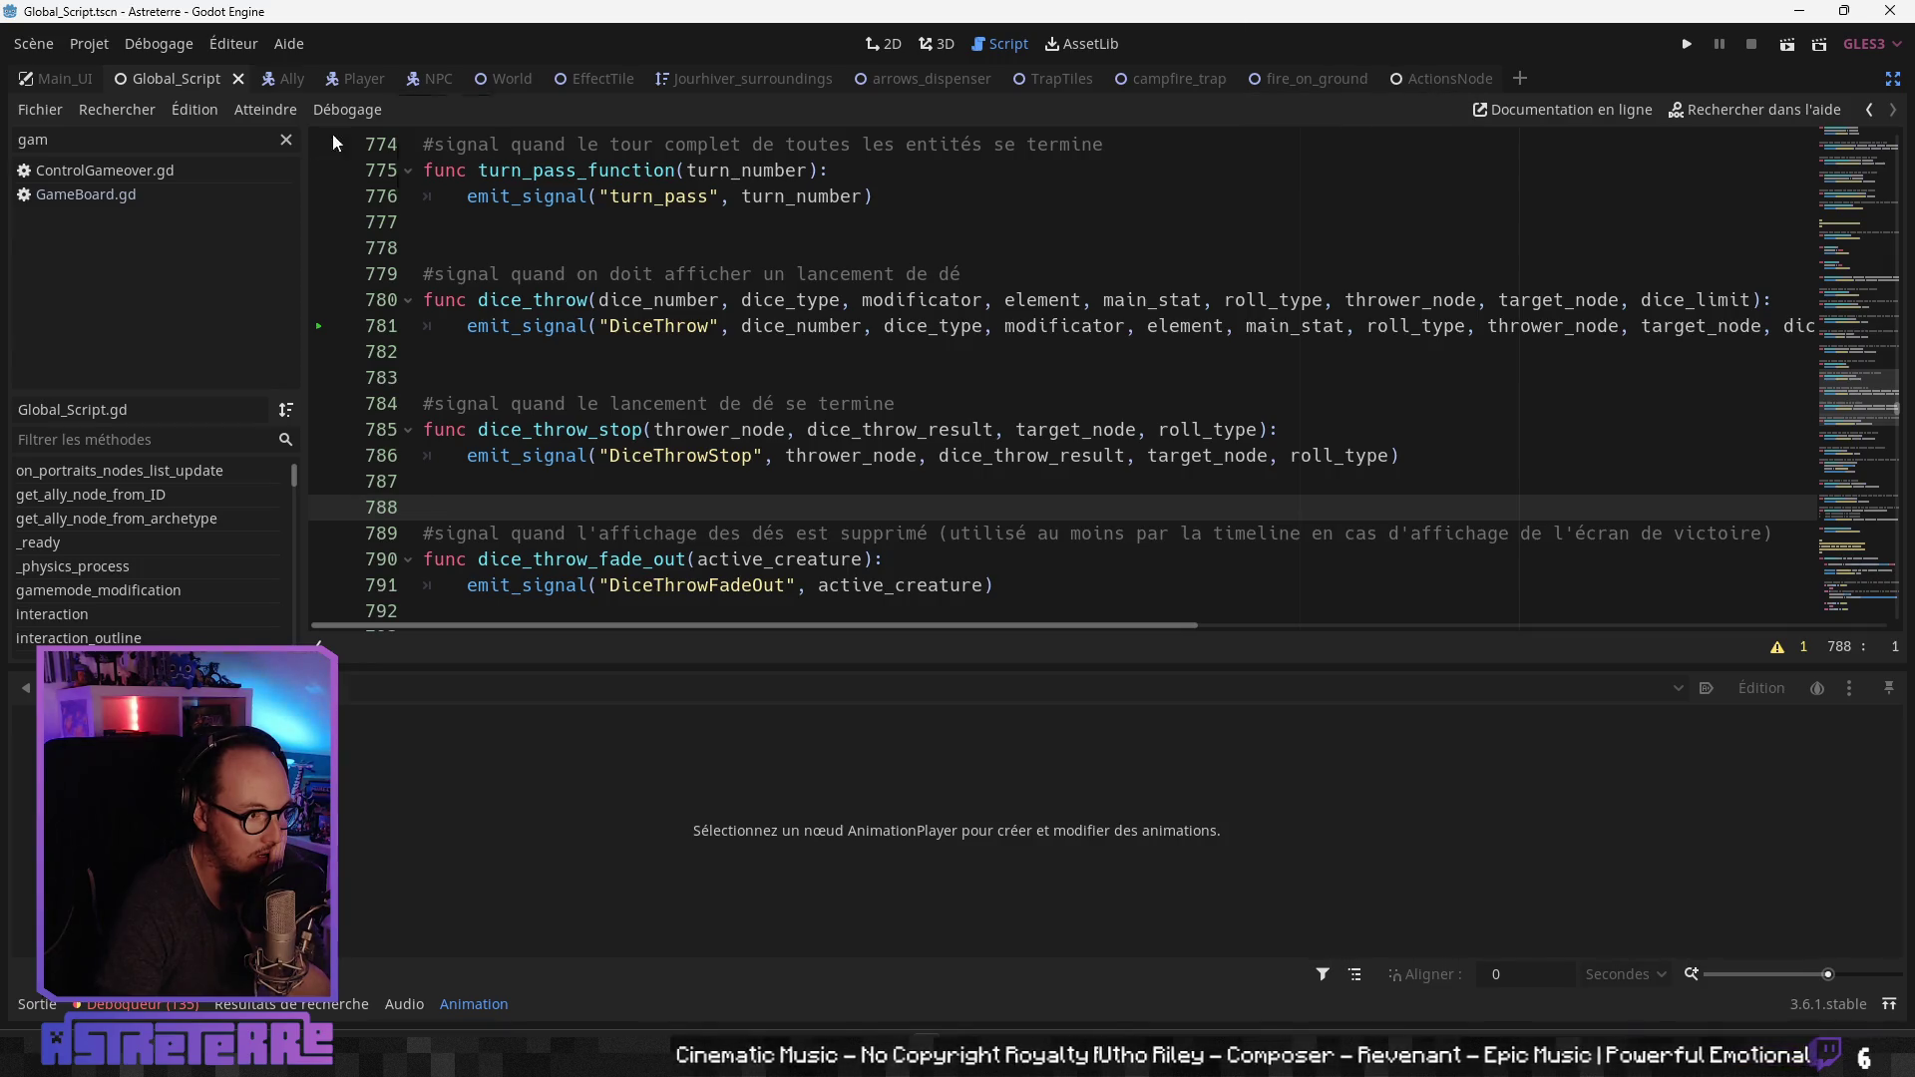
{"action": "left_click", "coordinate": [90, 195]}
Step: Inspect the EffectsRoundUpdate emit inside GameBoard.gd's update_entity_effects function
{"action": "left_click", "coordinate": [761, 428]}
{"action": "scroll", "coordinate": [761, 429], "scroll_direction": "up", "scroll_amount": 1}
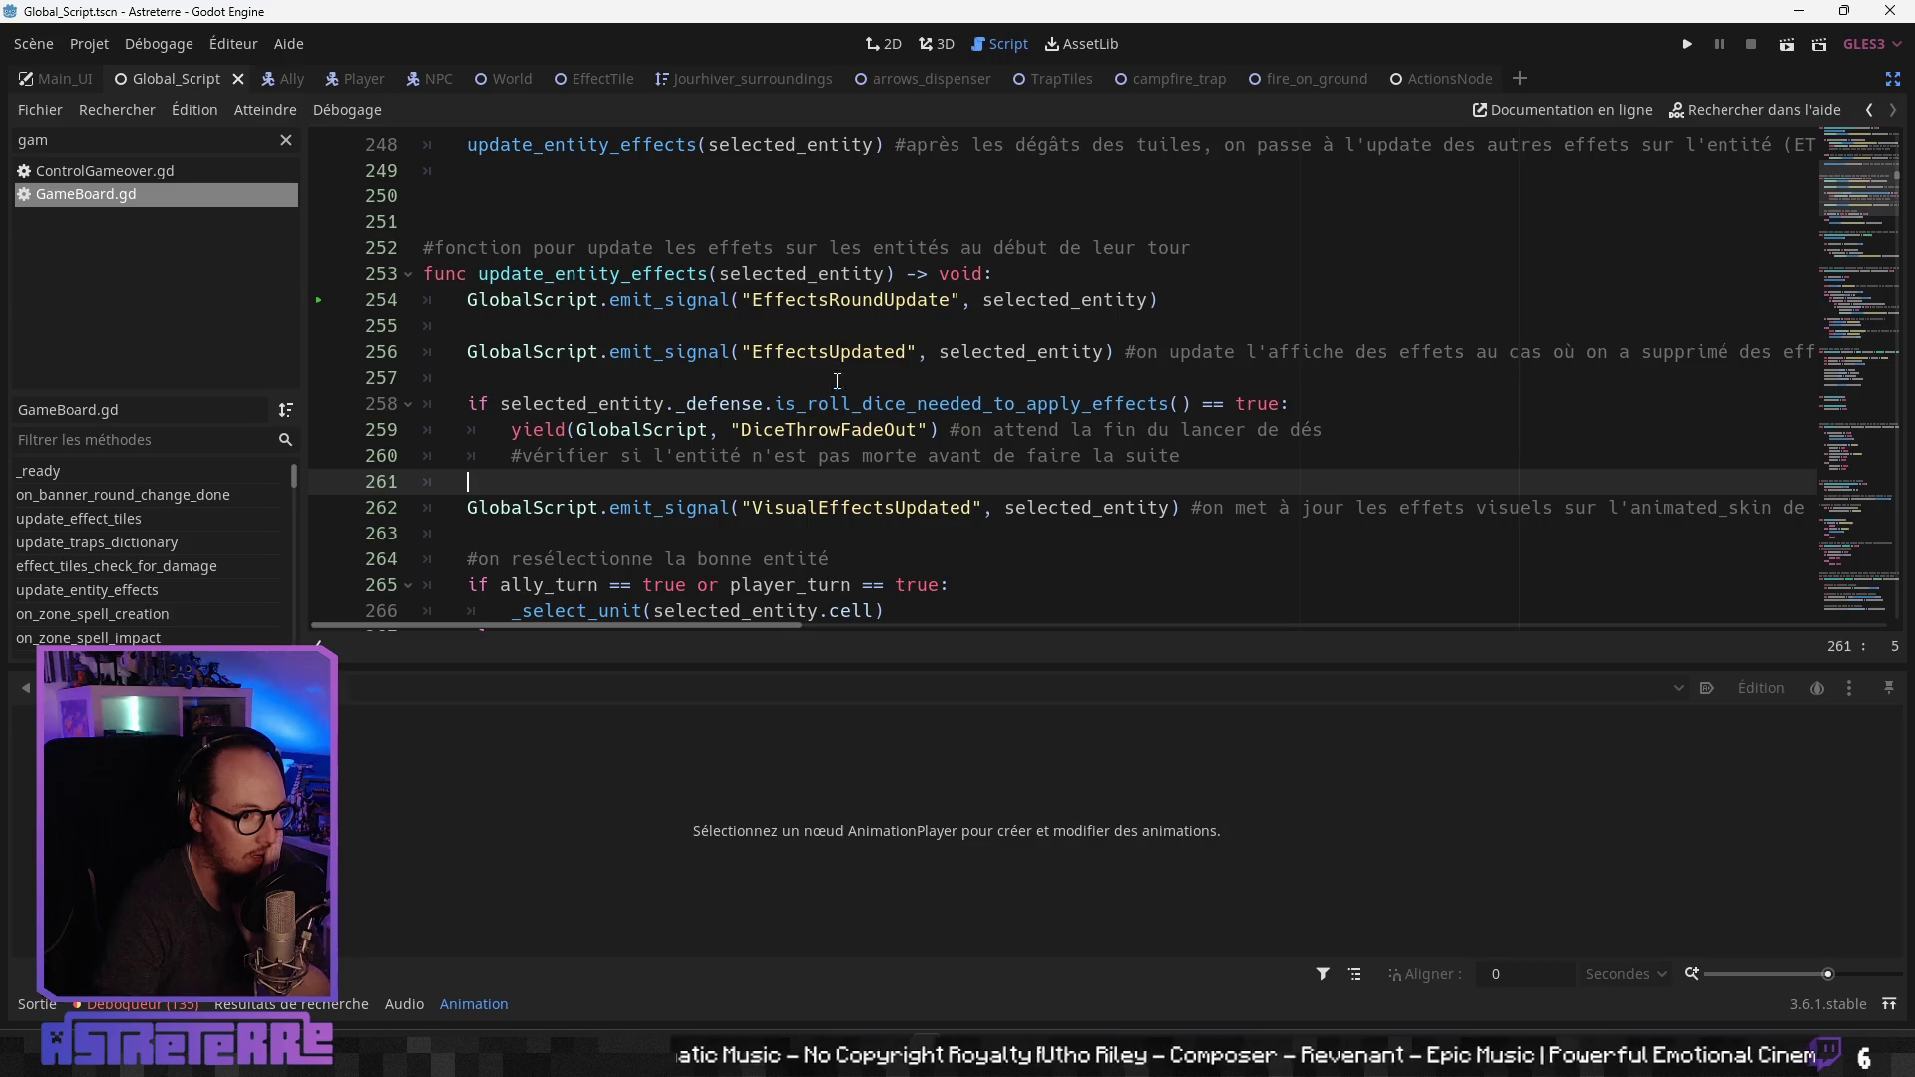
{"action": "left_click", "coordinate": [863, 299]}
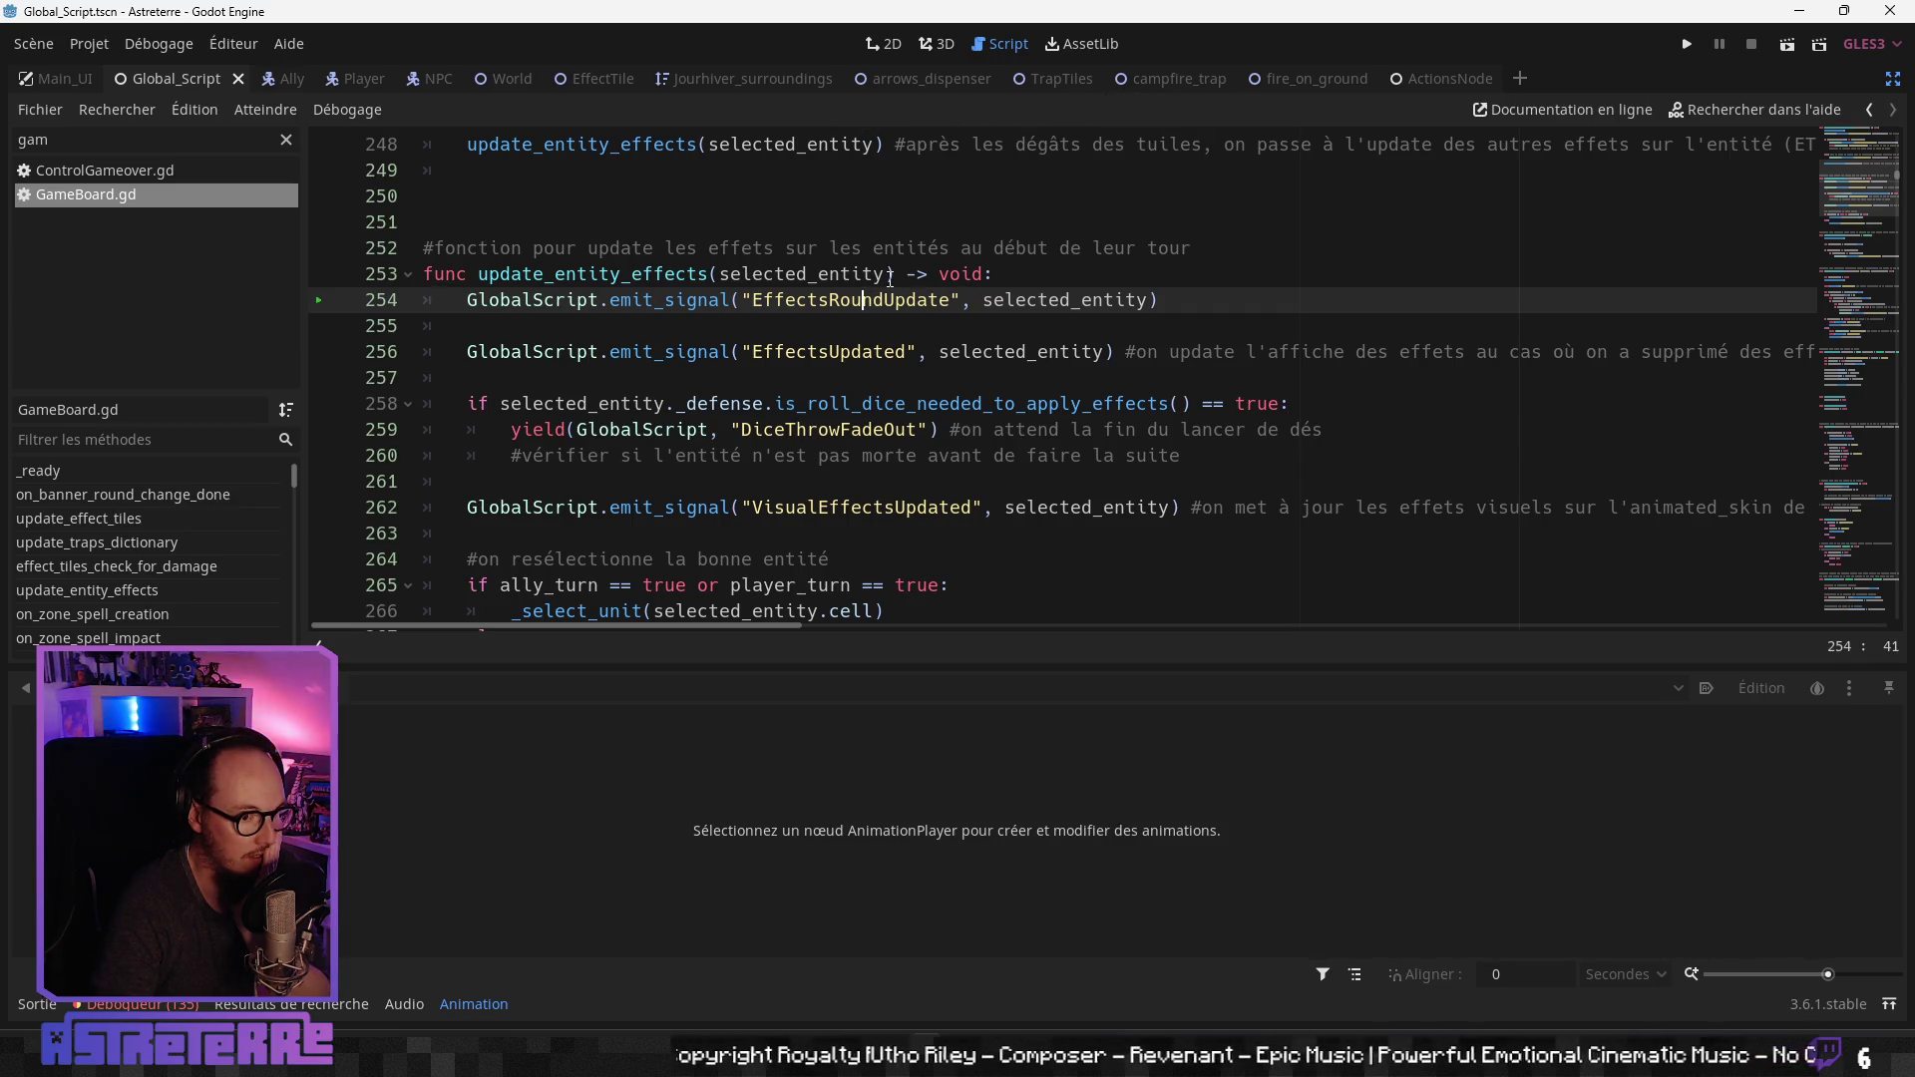
{"action": "key", "text": "Left"}
{"action": "key", "text": "Left"}
{"action": "key", "text": "Left"}
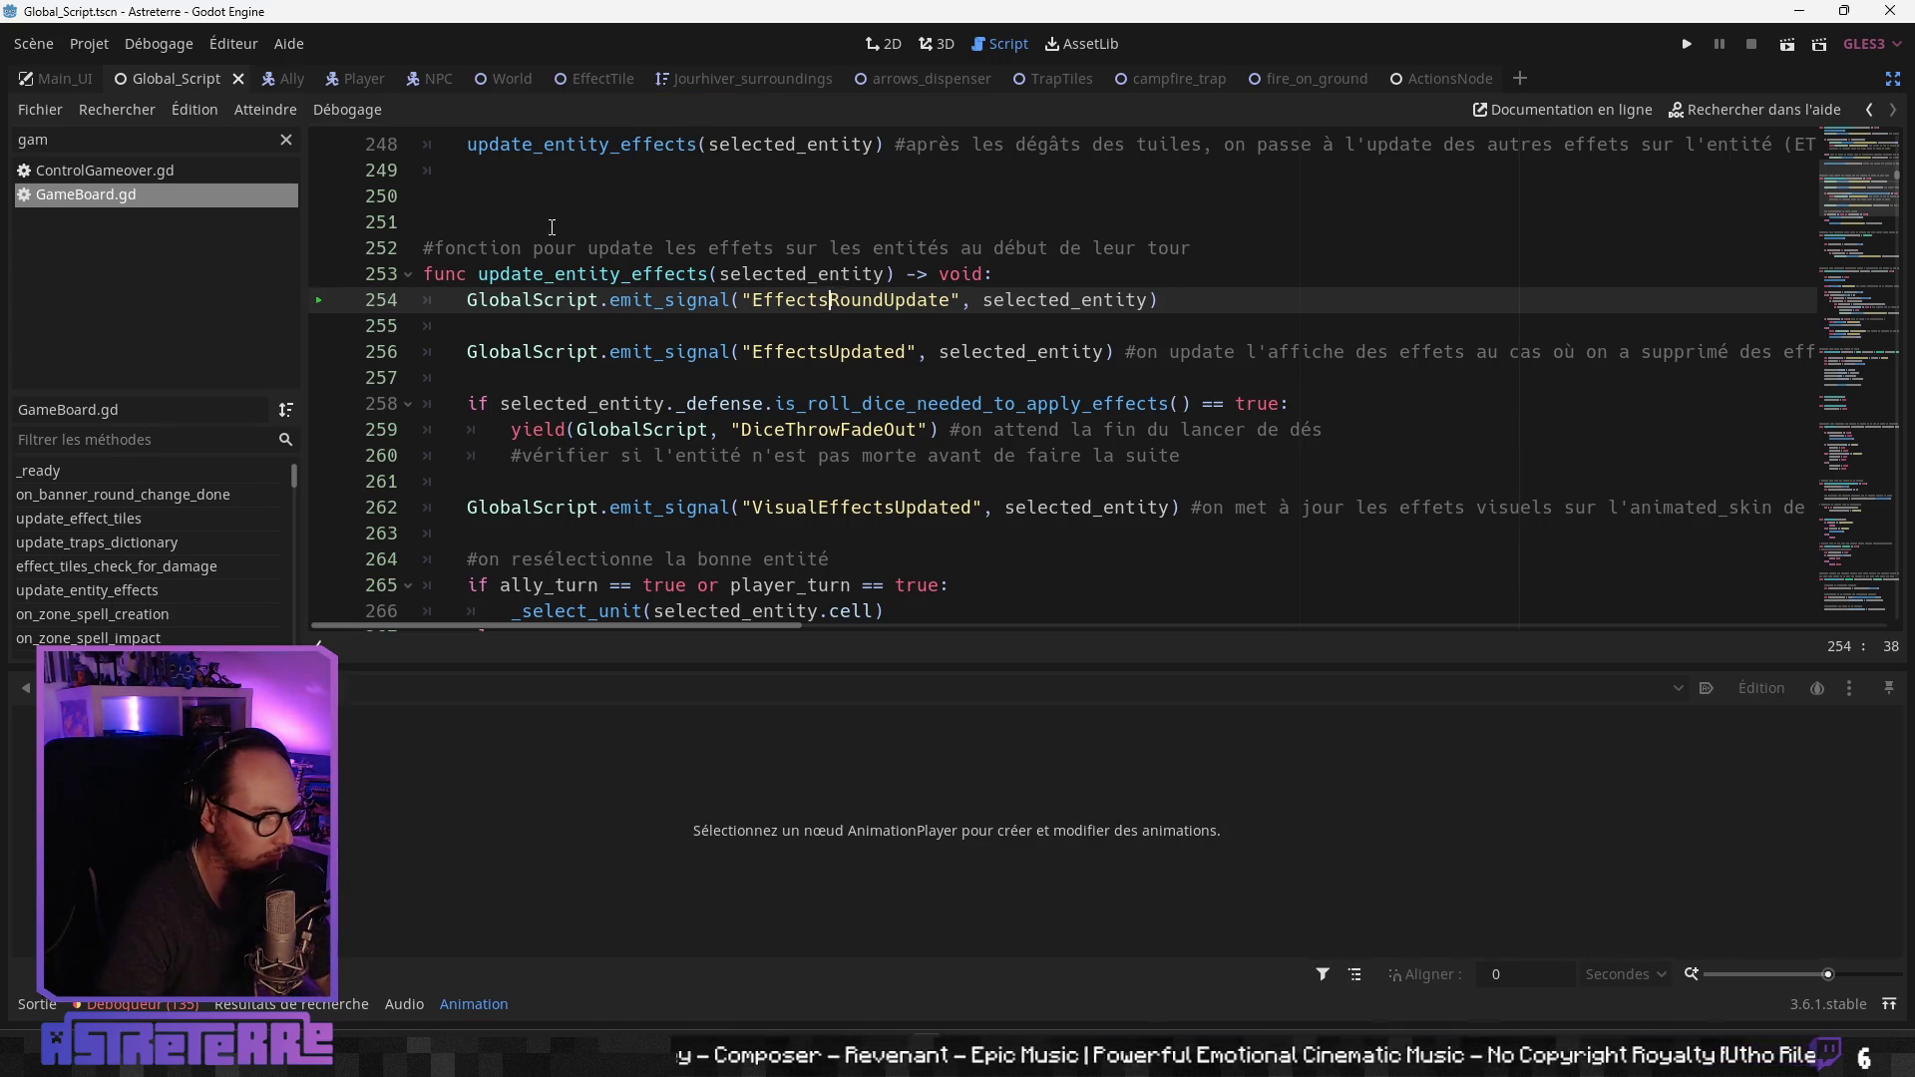
Step: Restore the side docks, filter FileSystem by 'defense', and open Defense.tscn
{"action": "left_click", "coordinate": [1892, 78]}
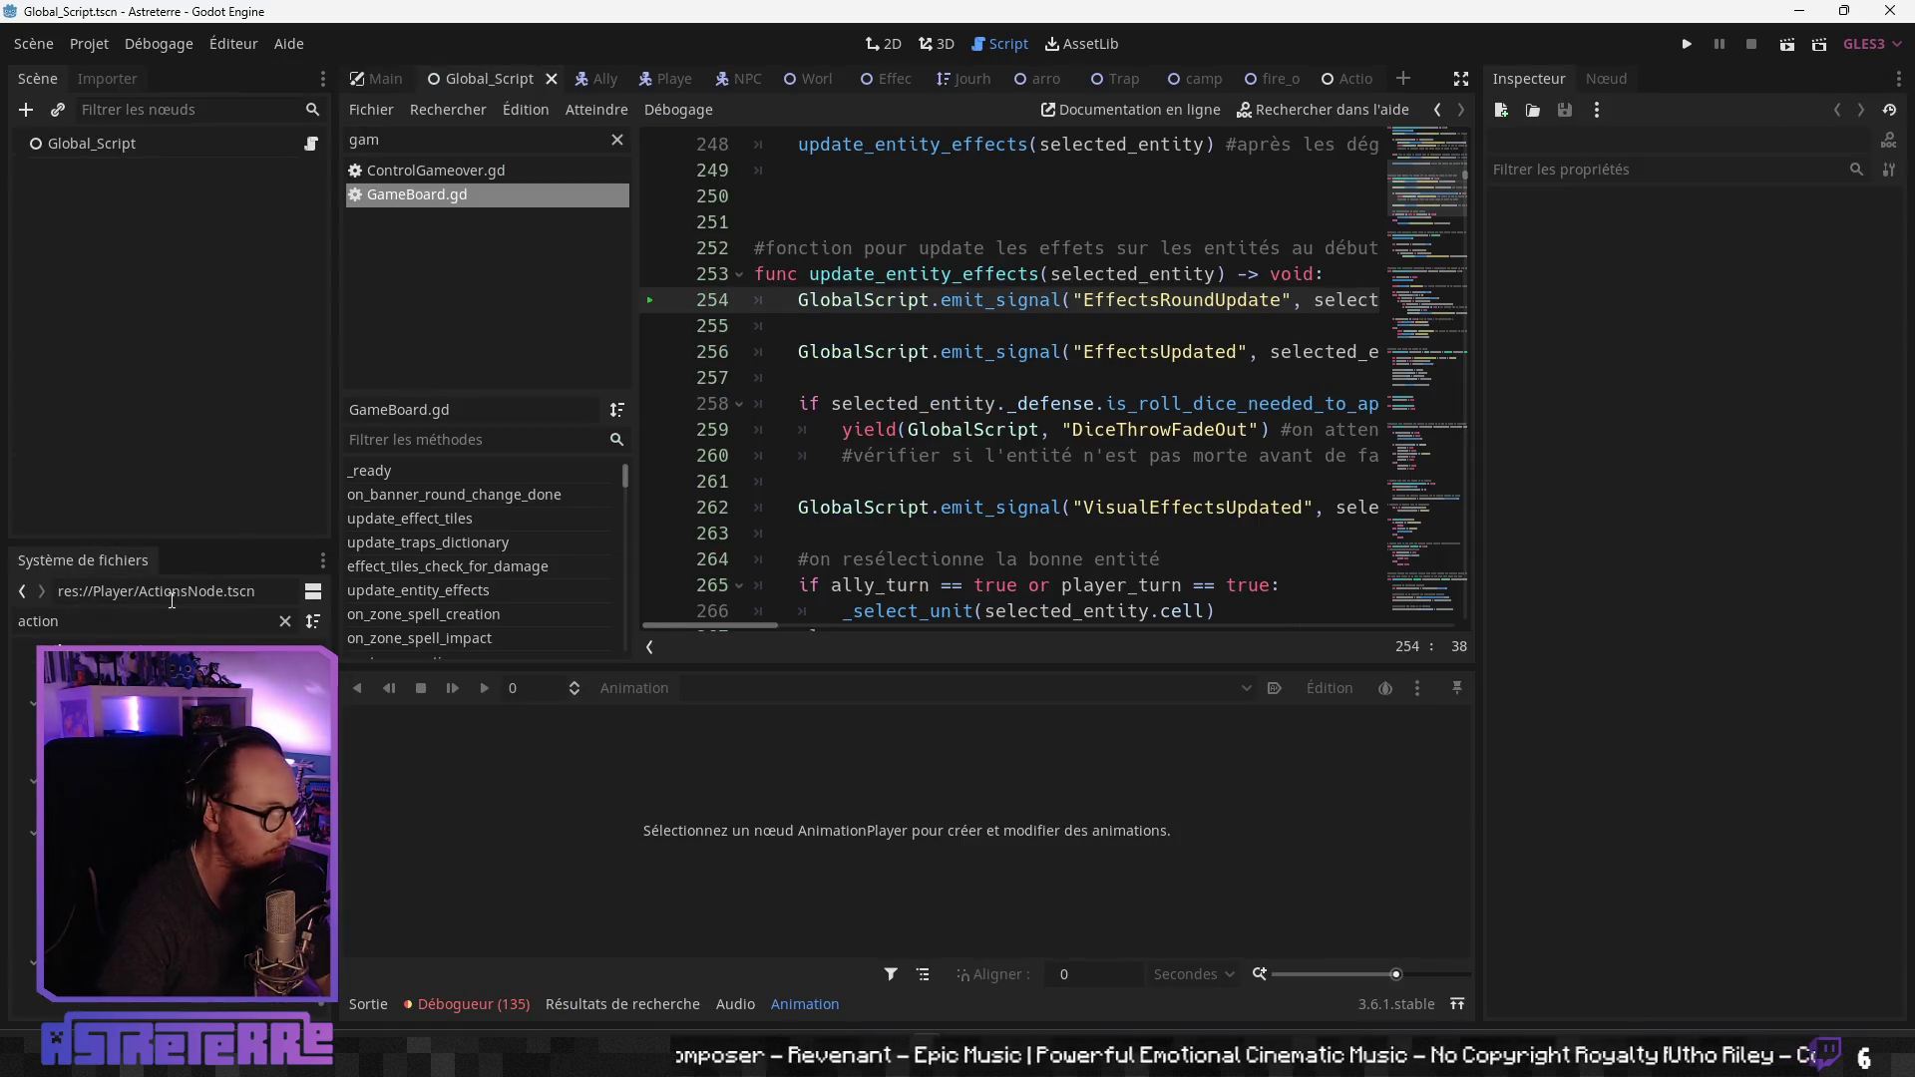
{"action": "key", "text": "ctrl+a"}
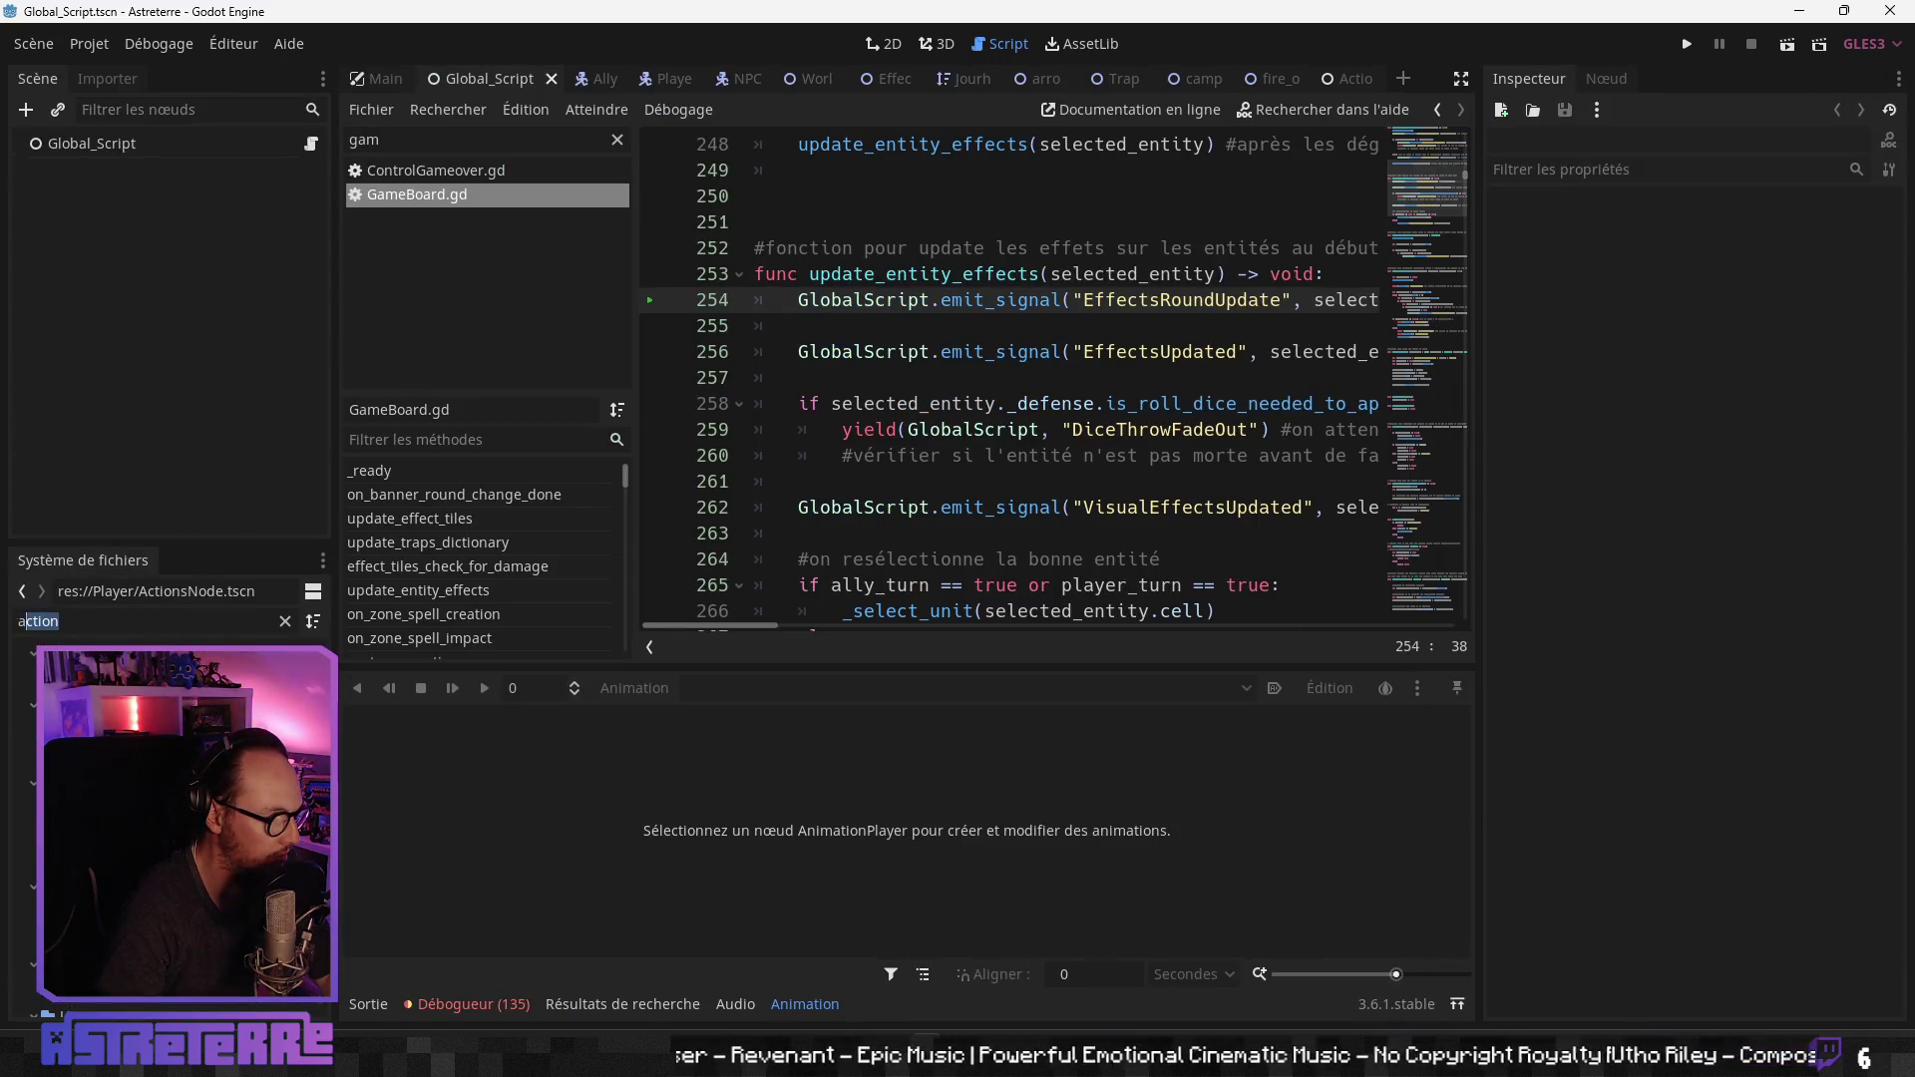
{"action": "type", "text": "defes"}
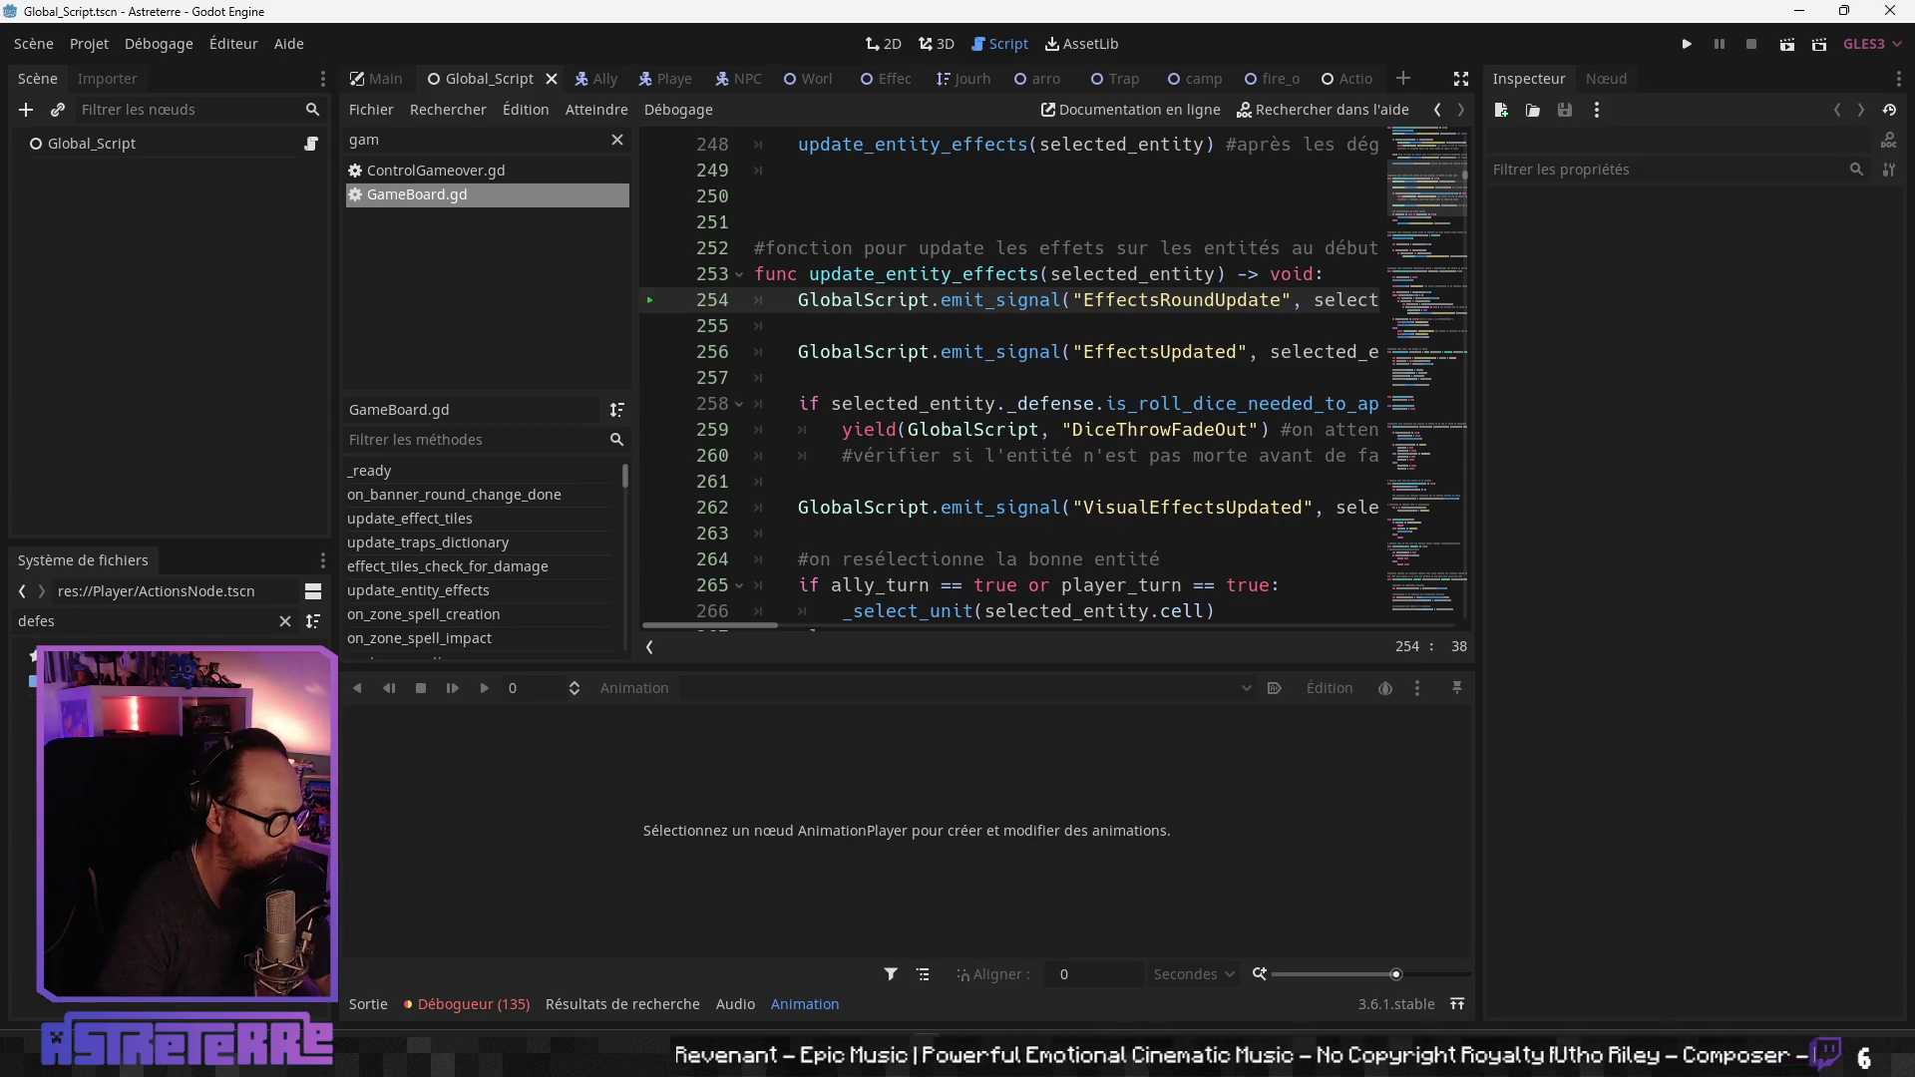
{"action": "key", "text": "BackSpace"}
{"action": "type", "text": "nse"}
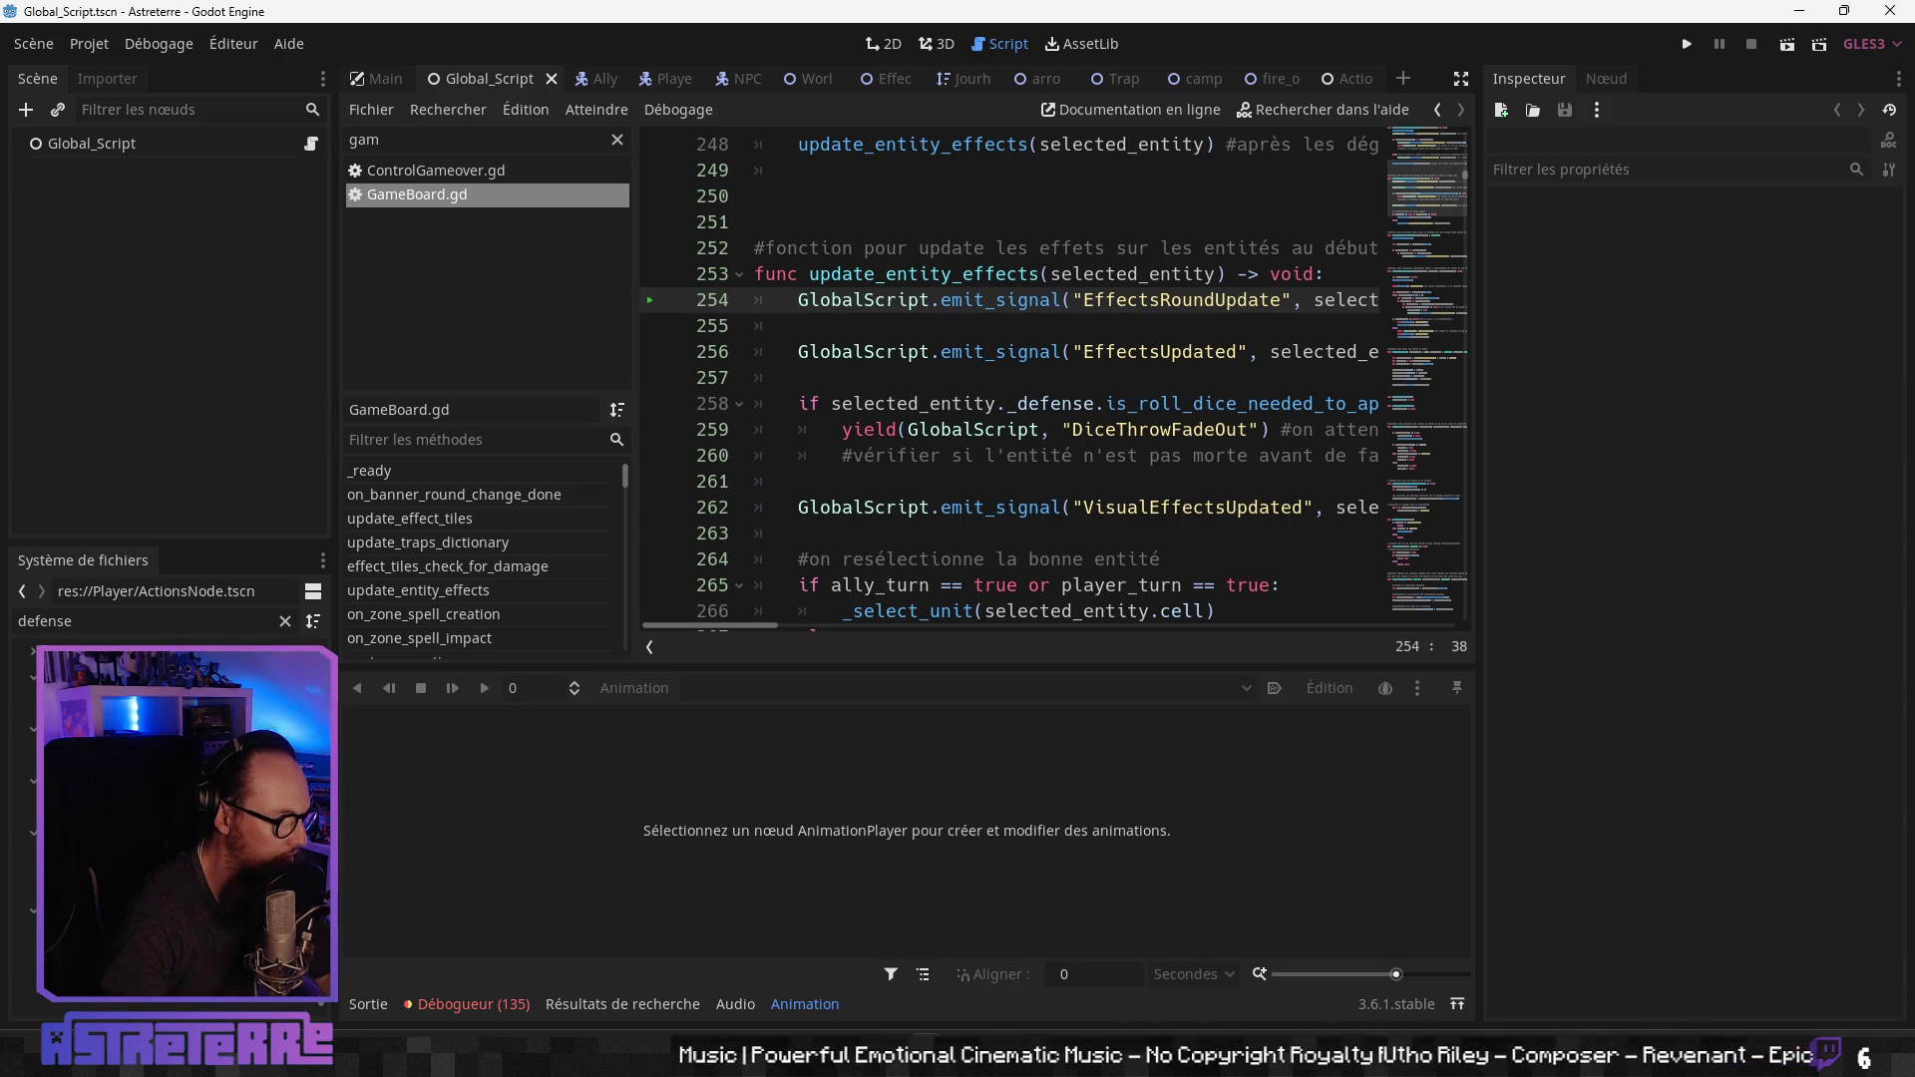
{"action": "double_click", "coordinate": [290, 789]}
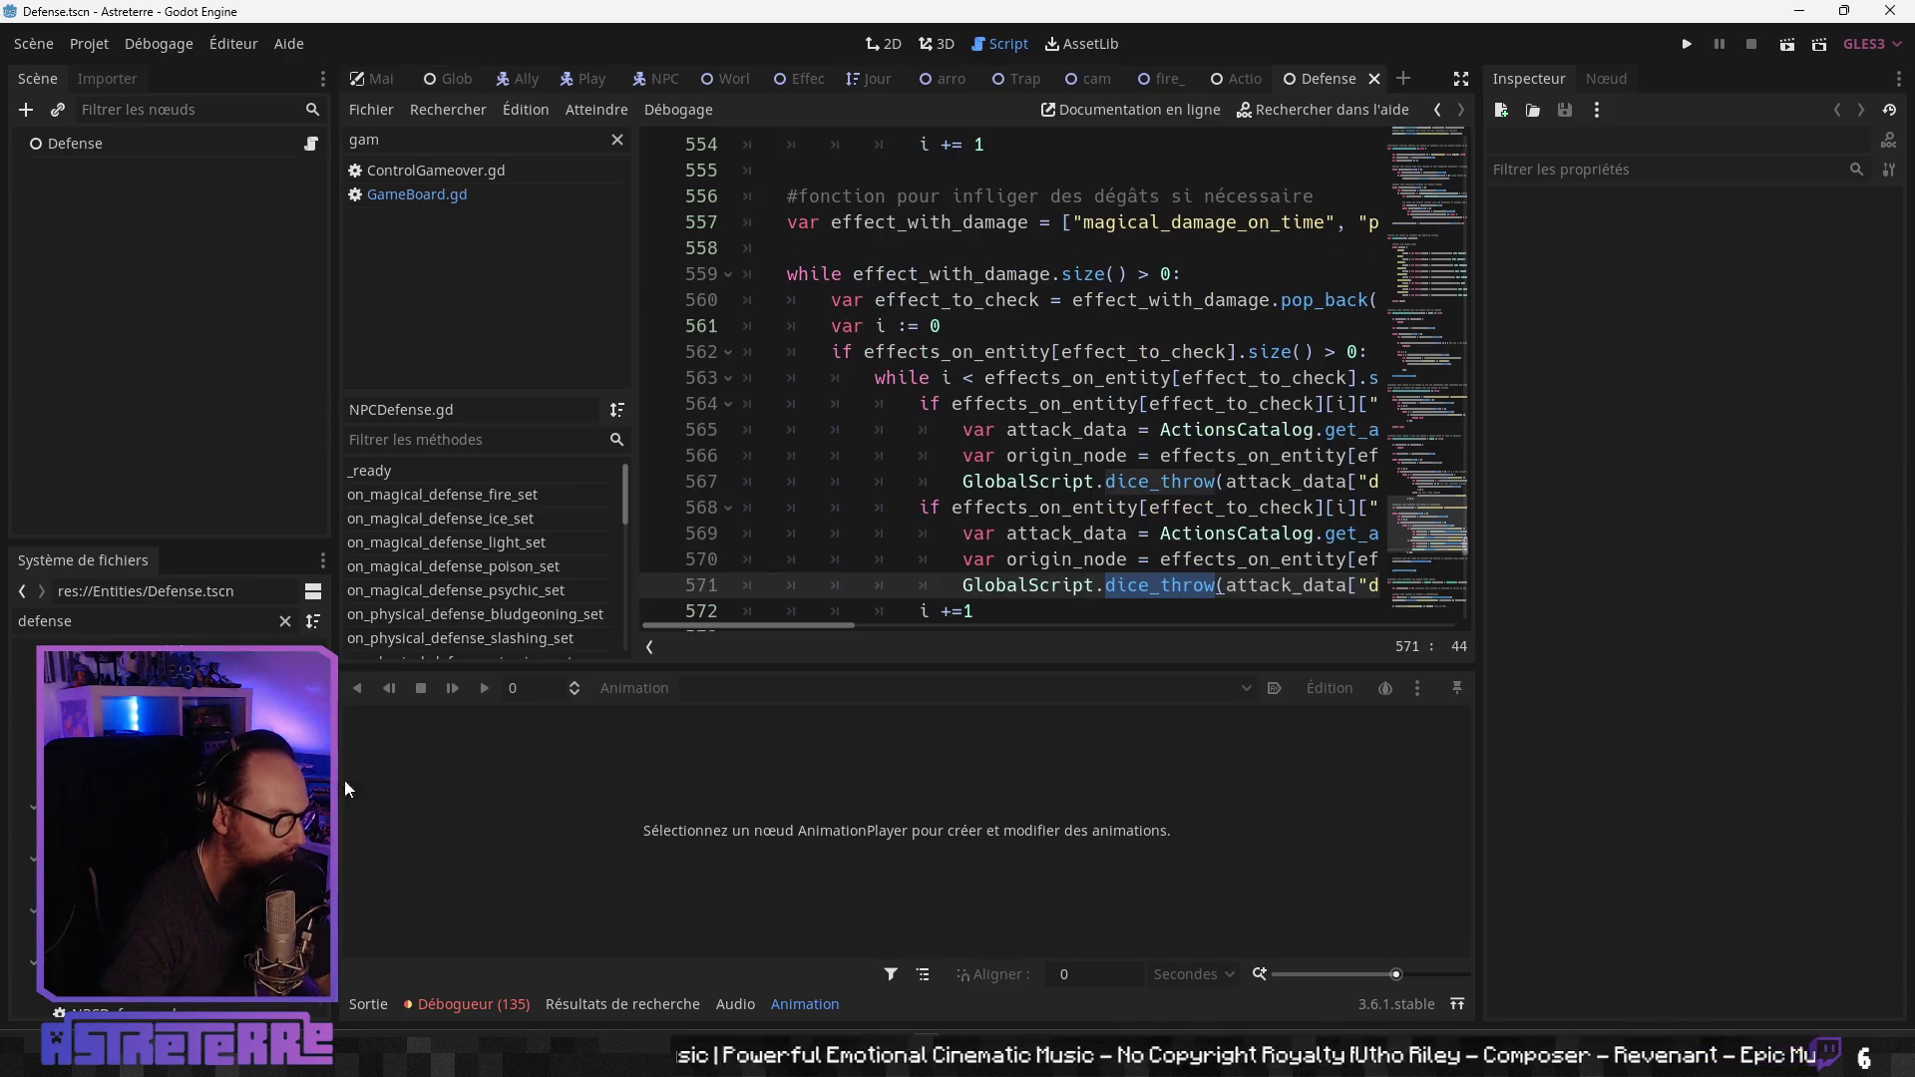
Step: Find the trap dice_throw call on line 571 and select origin_node to replace with entity_node
{"action": "left_click", "coordinate": [1132, 546]}
{"action": "left_click", "coordinate": [1461, 79]}
{"action": "left_click", "coordinate": [1092, 536]}
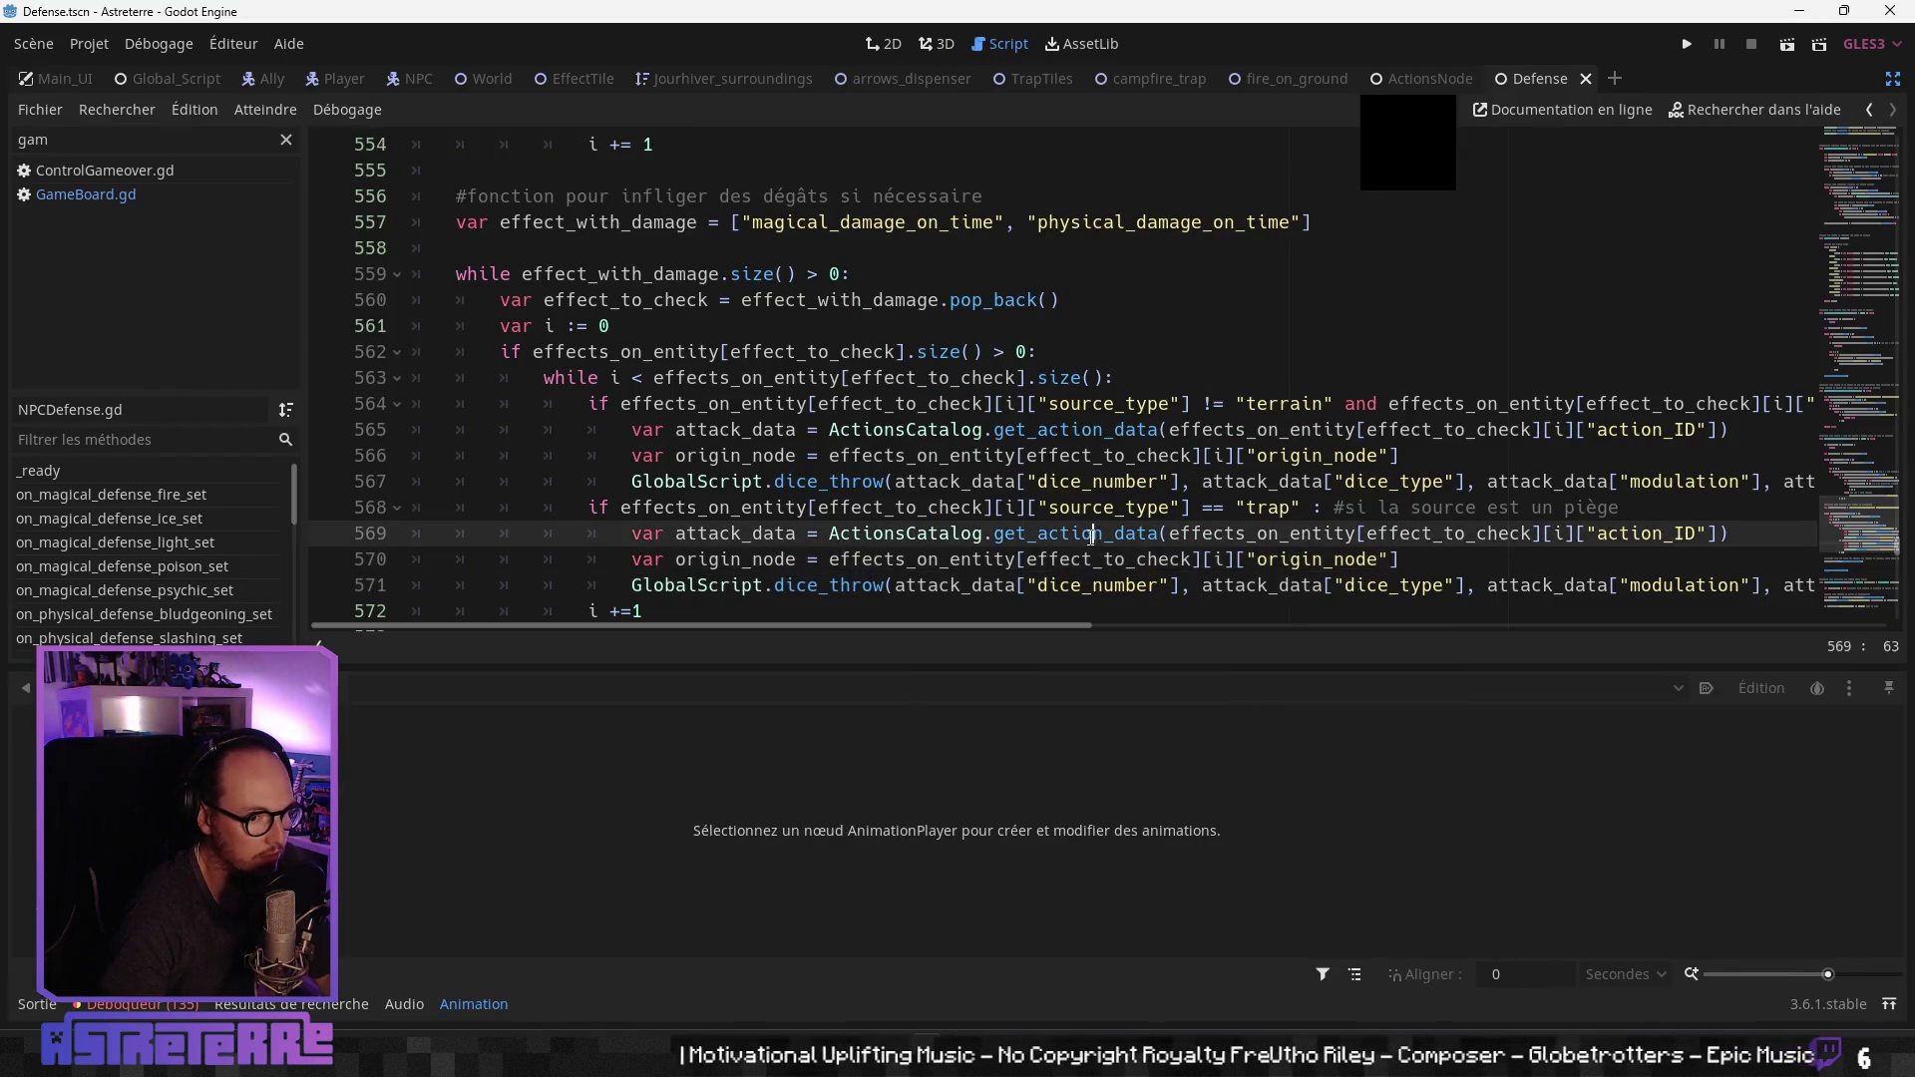
{"action": "scroll", "coordinate": [1092, 537], "scroll_direction": "down", "scroll_amount": 1}
{"action": "left_click", "coordinate": [1118, 508]}
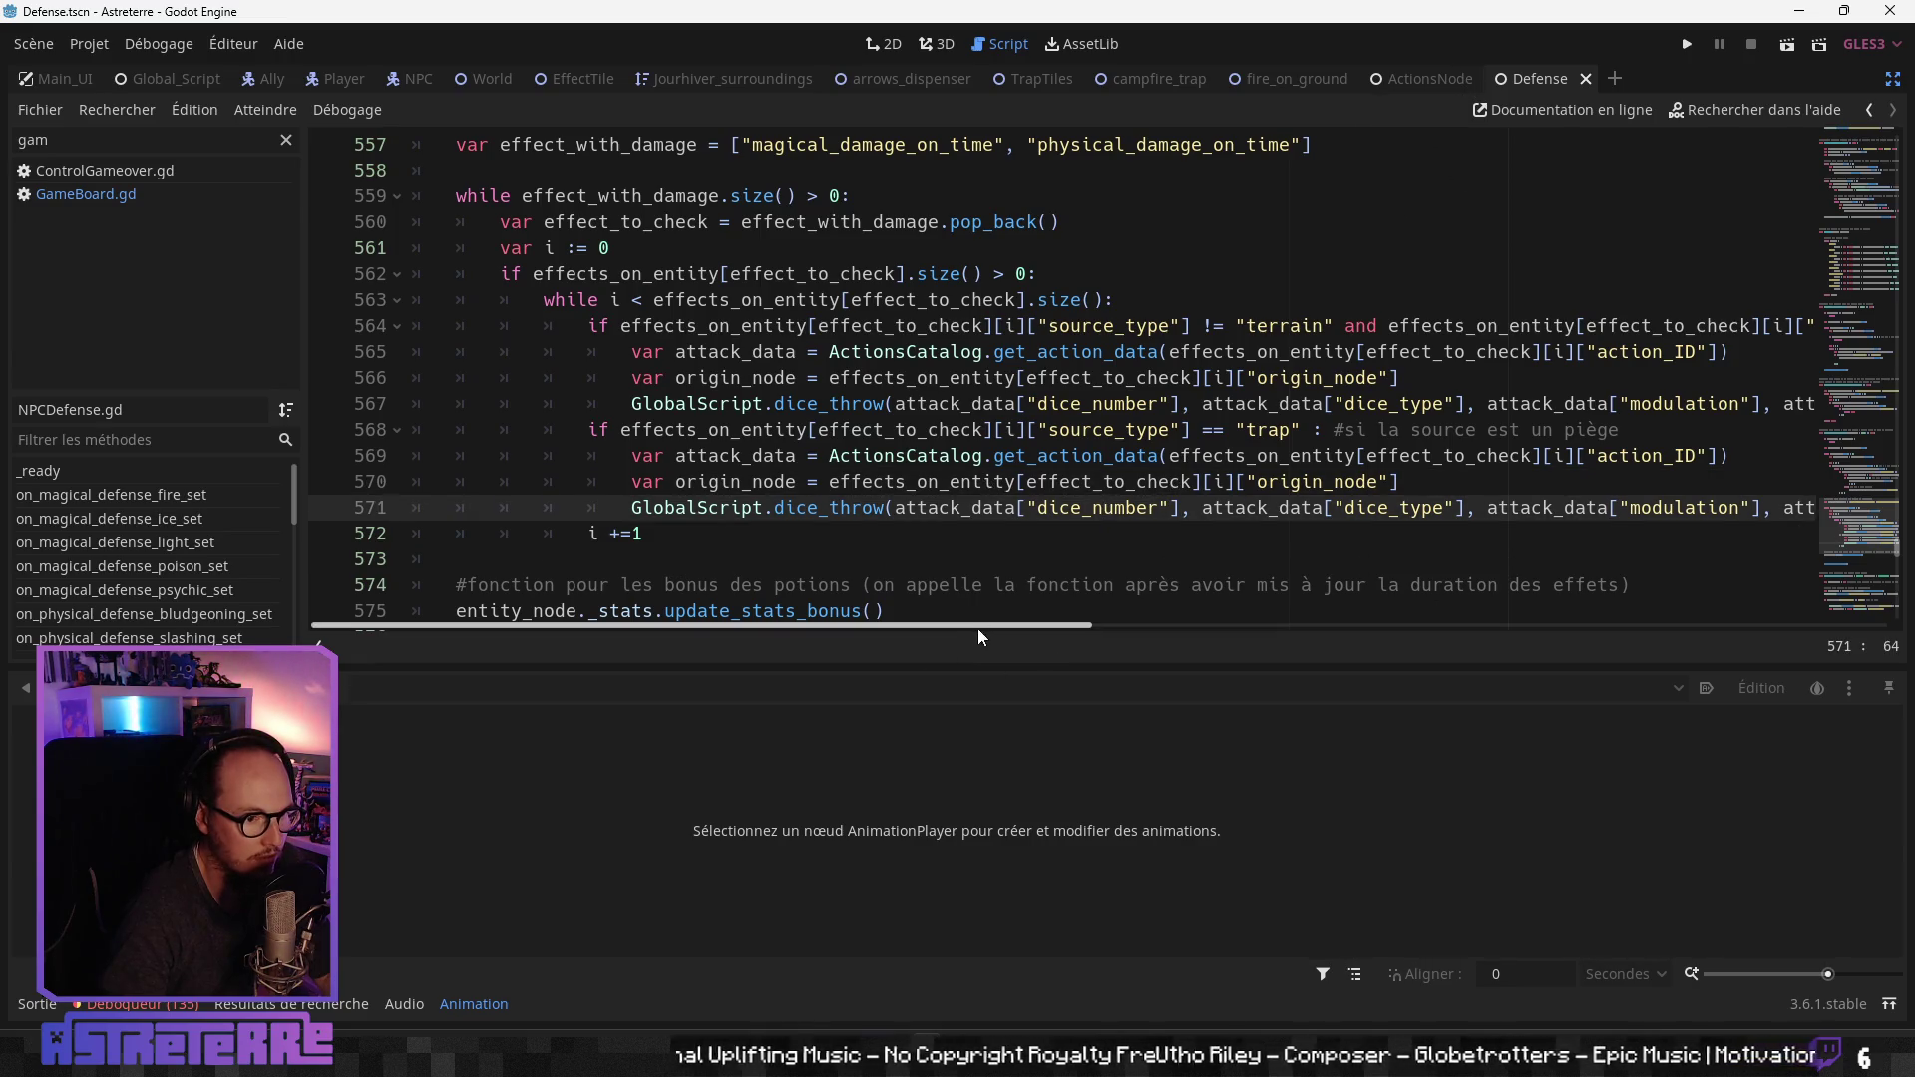
{"action": "left_click_drag", "start_coordinate": [982, 626], "coordinate": [1582, 627]}
{"action": "left_click", "coordinate": [1251, 507]}
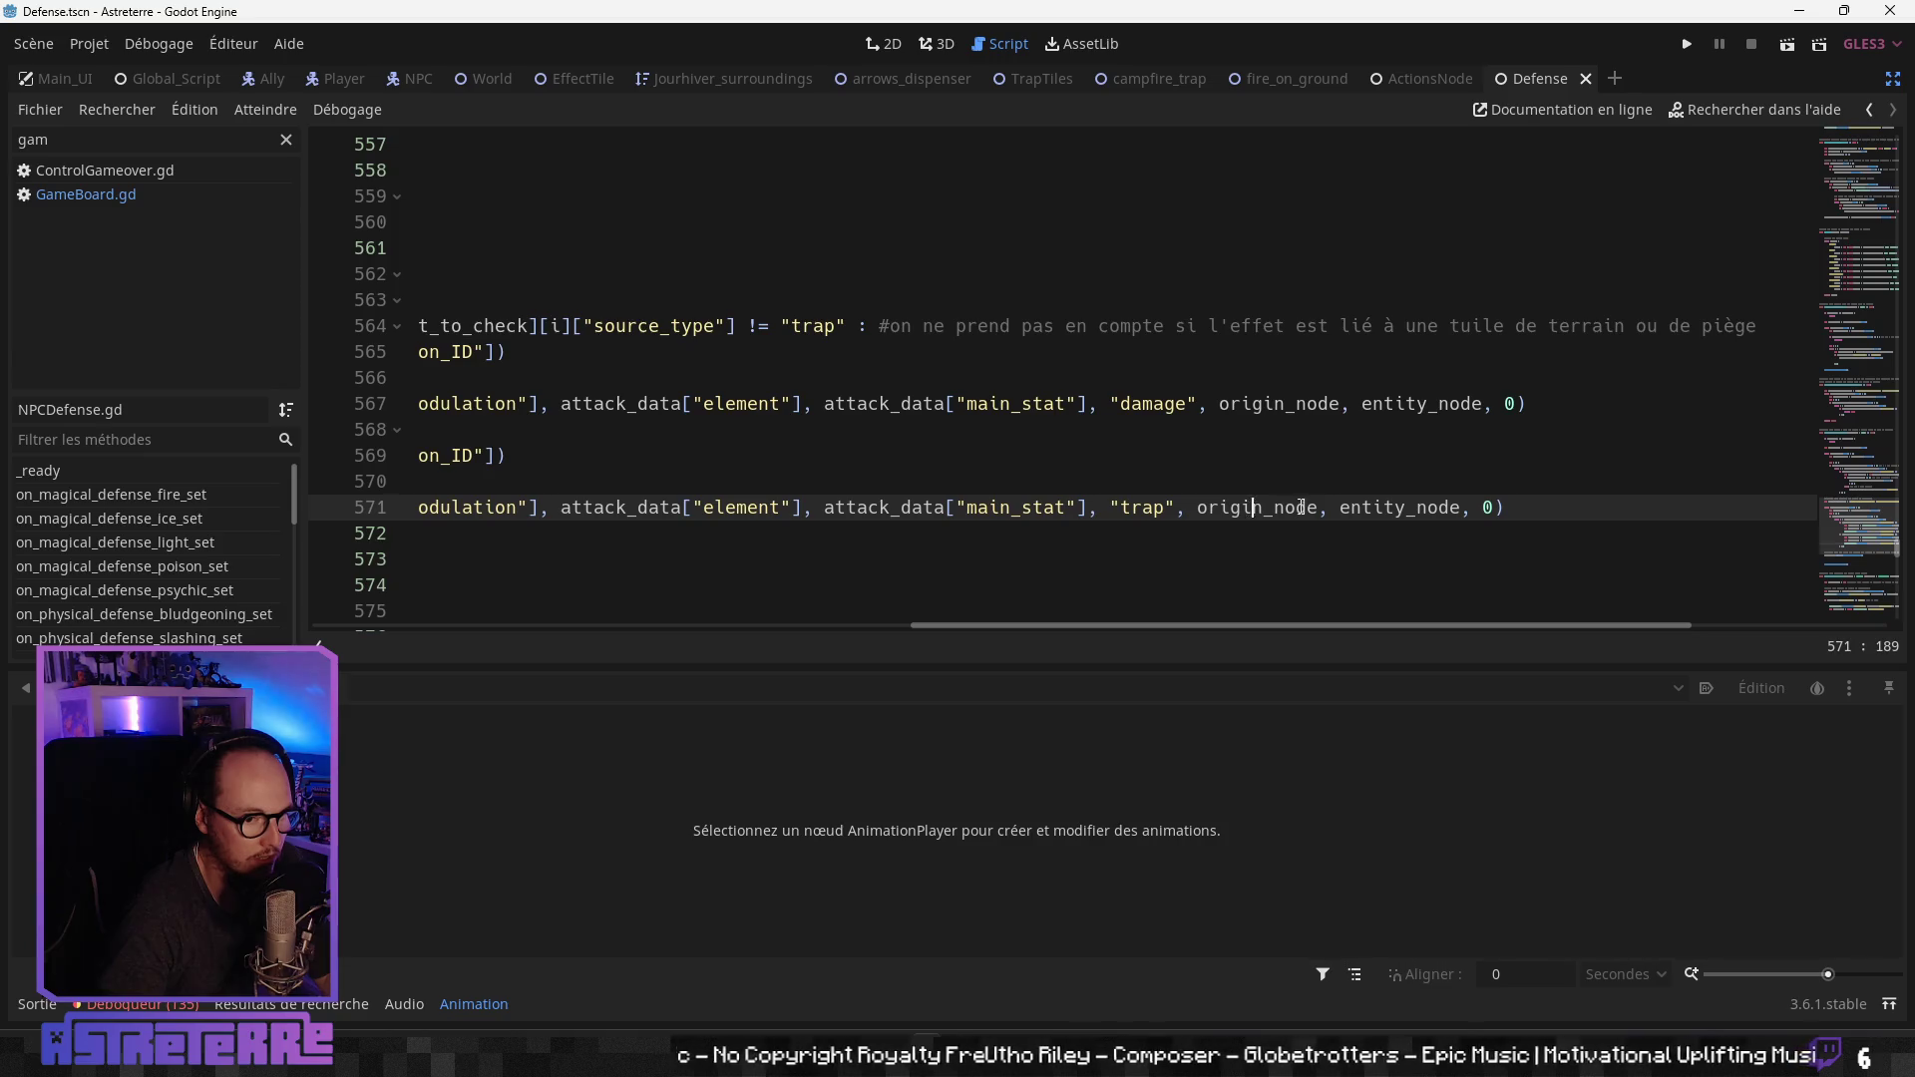
{"action": "double_click", "coordinate": [1391, 507]}
{"action": "key", "text": "ctrl+c"}
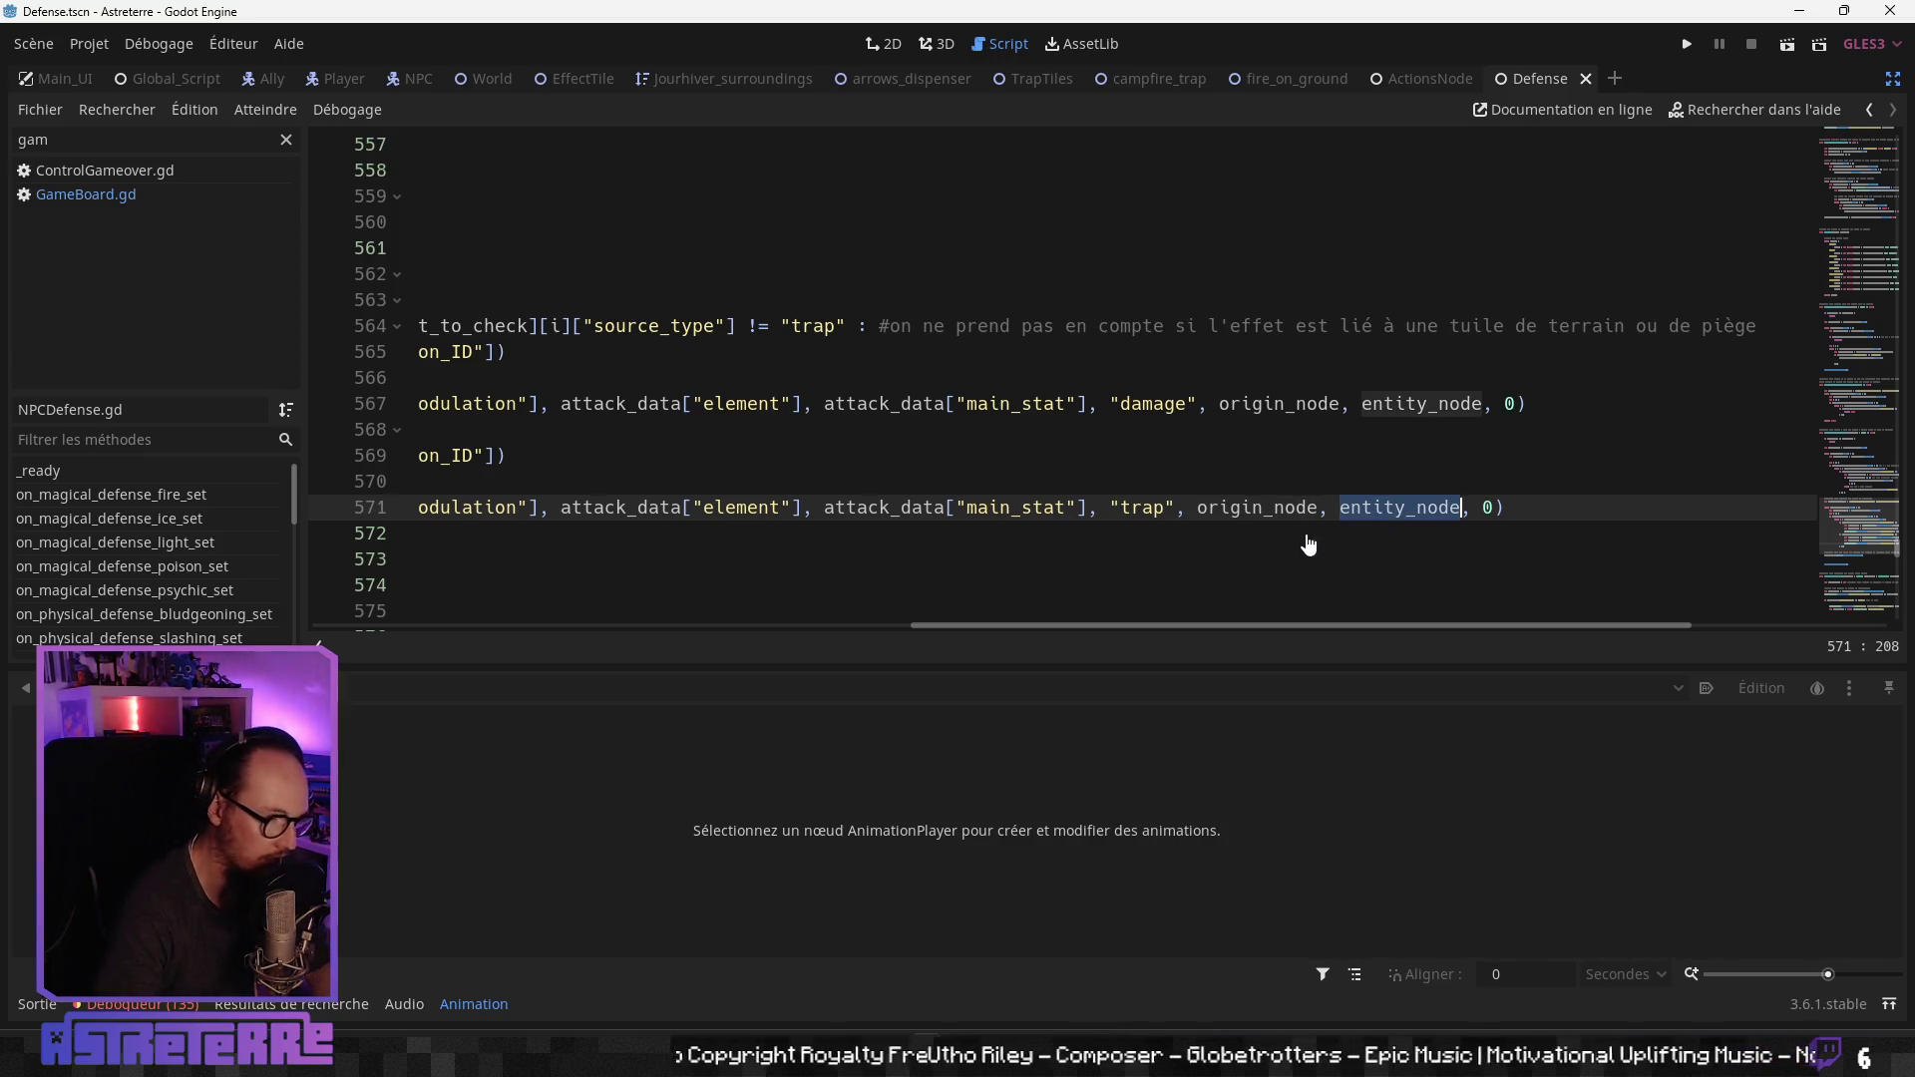
{"action": "double_click", "coordinate": [1256, 508]}
Step: Replace origin_node with entity_node on line 571, add a French self-damage comment, and show the warnings
{"action": "key", "text": "ctrl+v"}
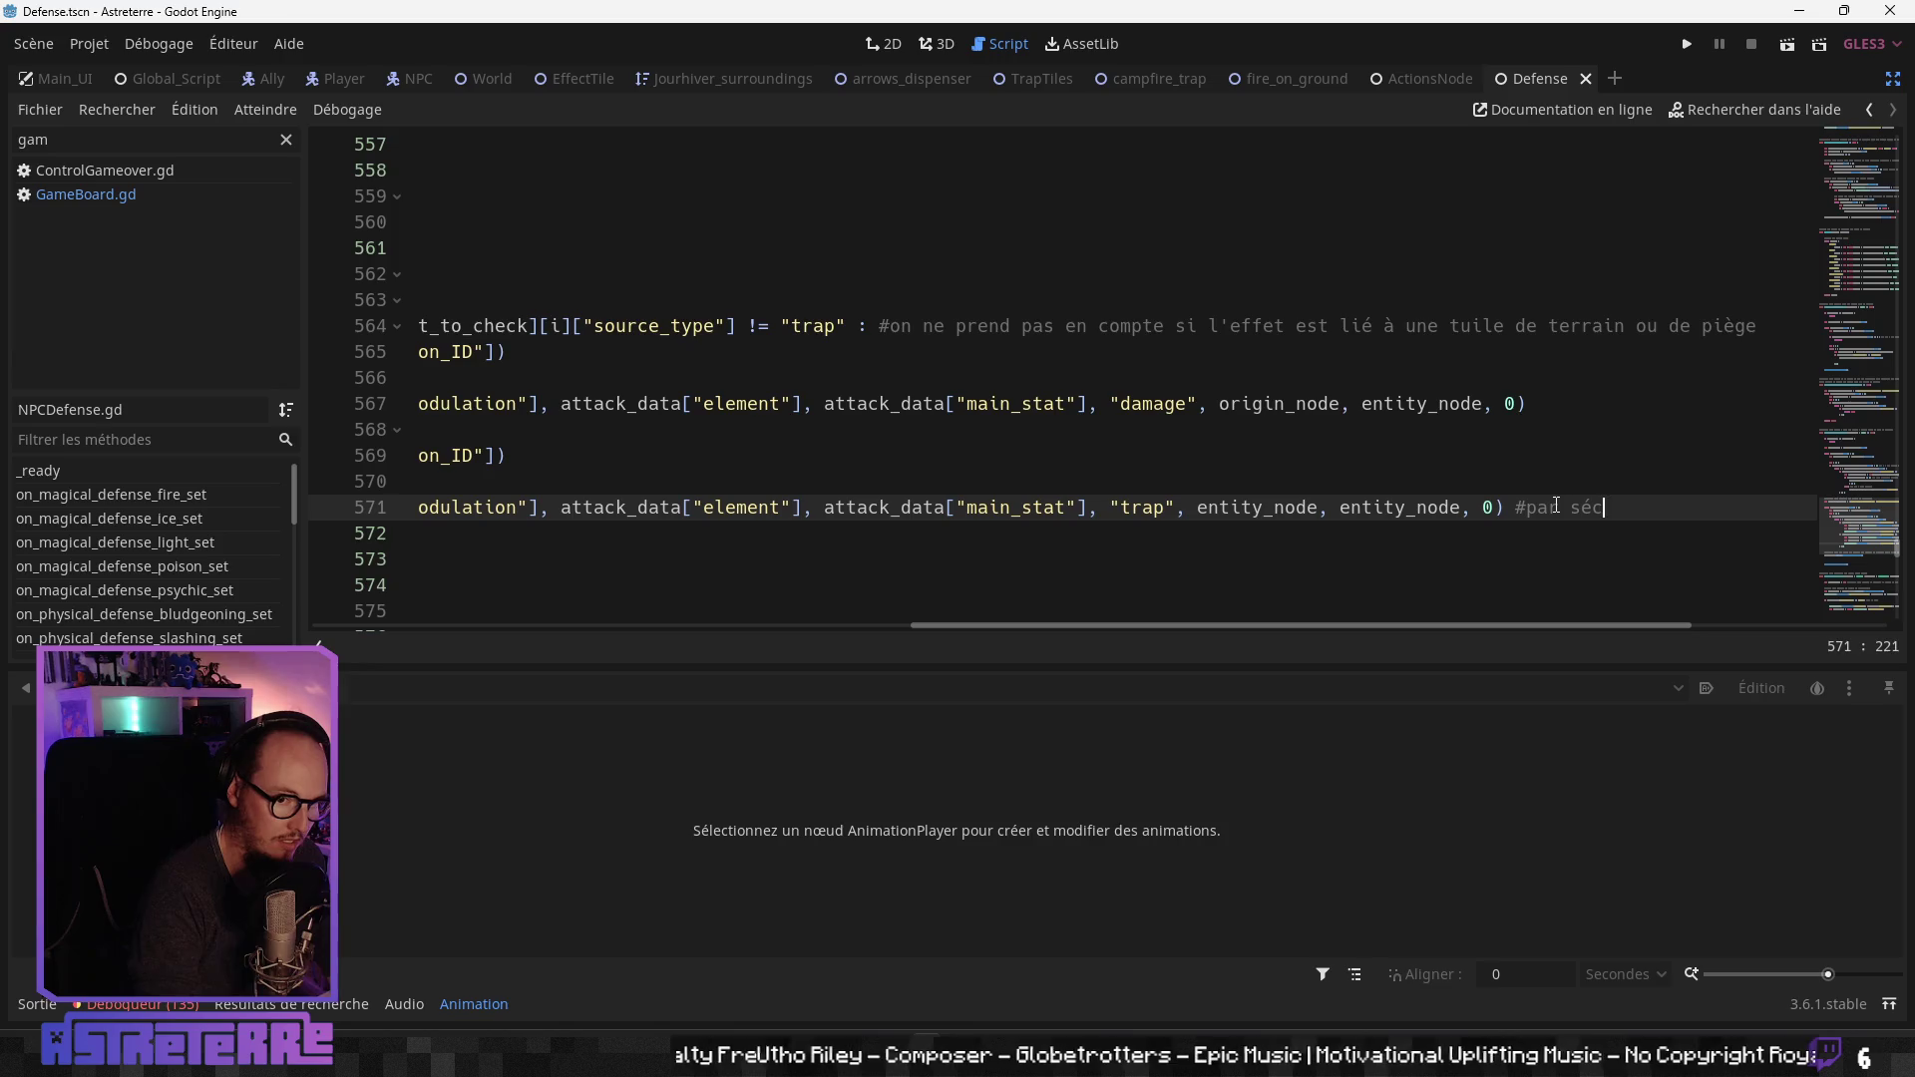
{"action": "type", "text": "urité au cas o"}
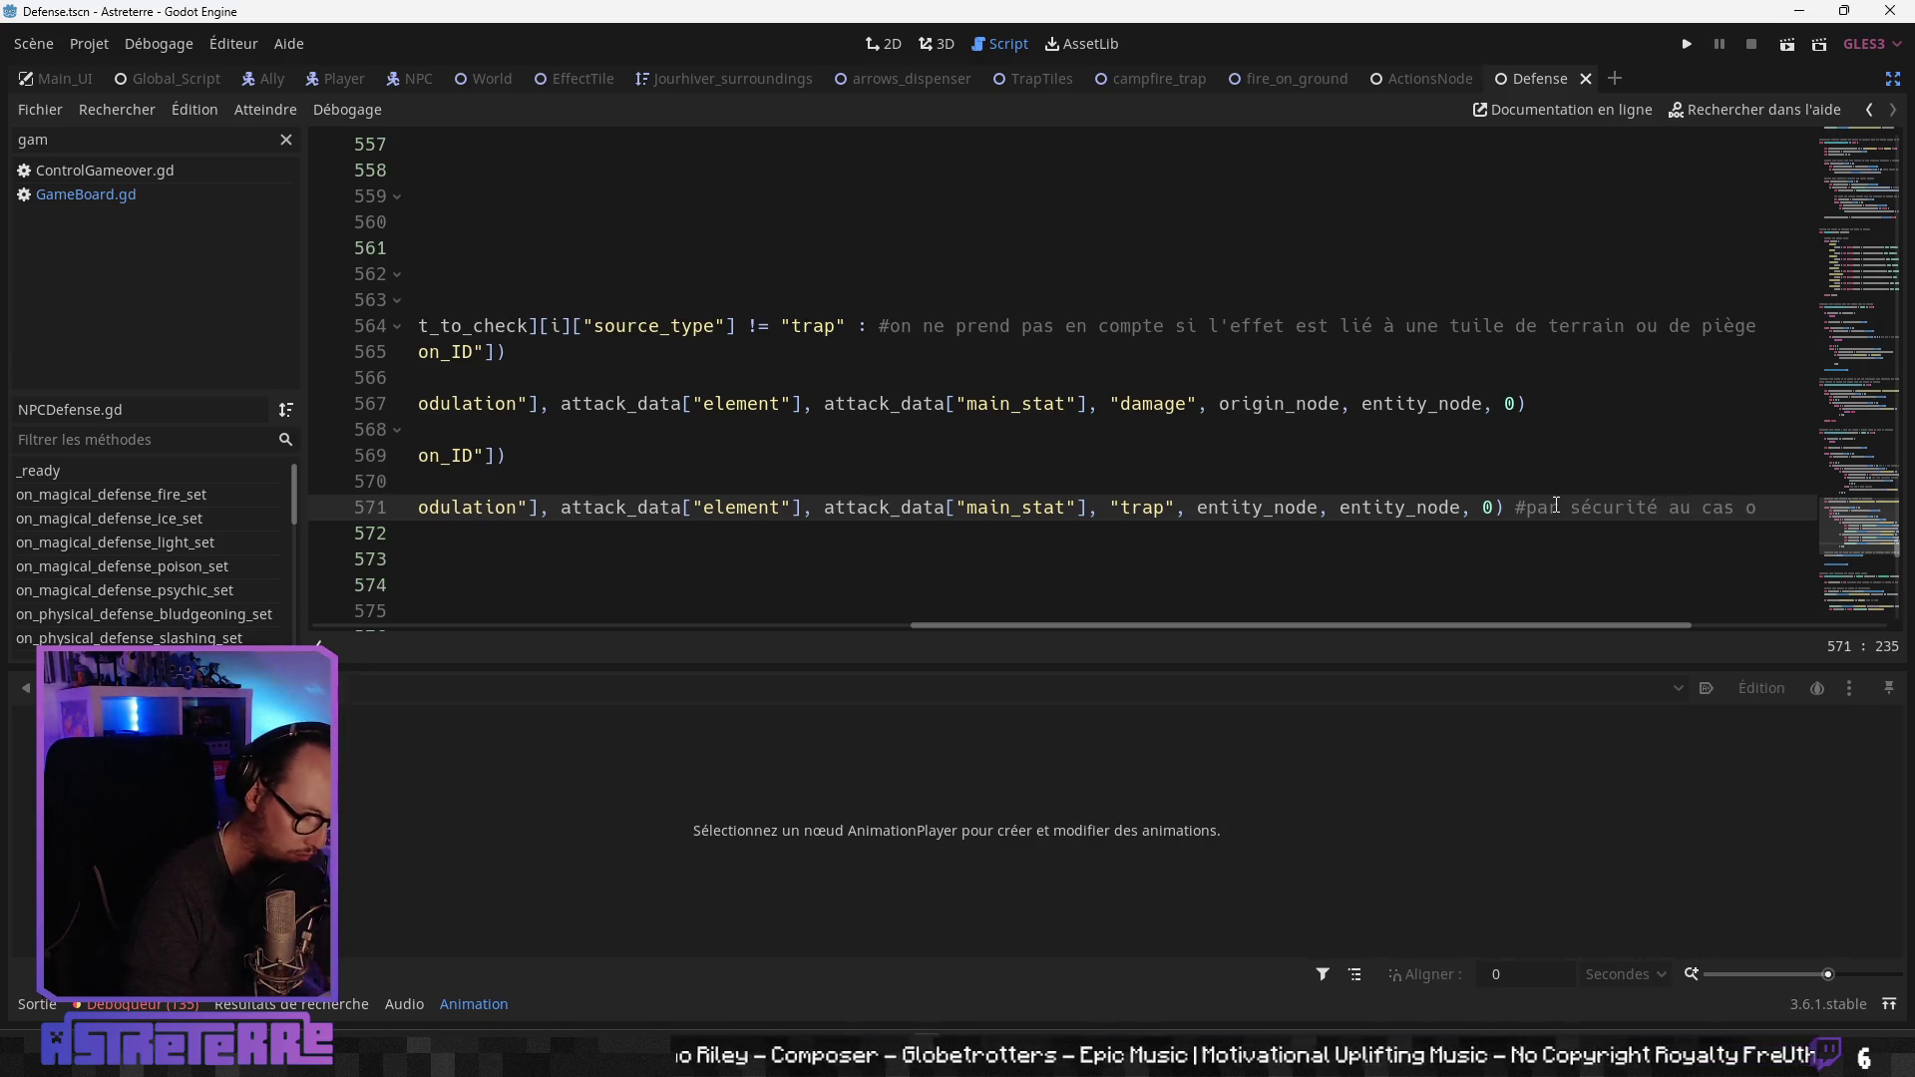
{"action": "type", "text": "ù le p"}
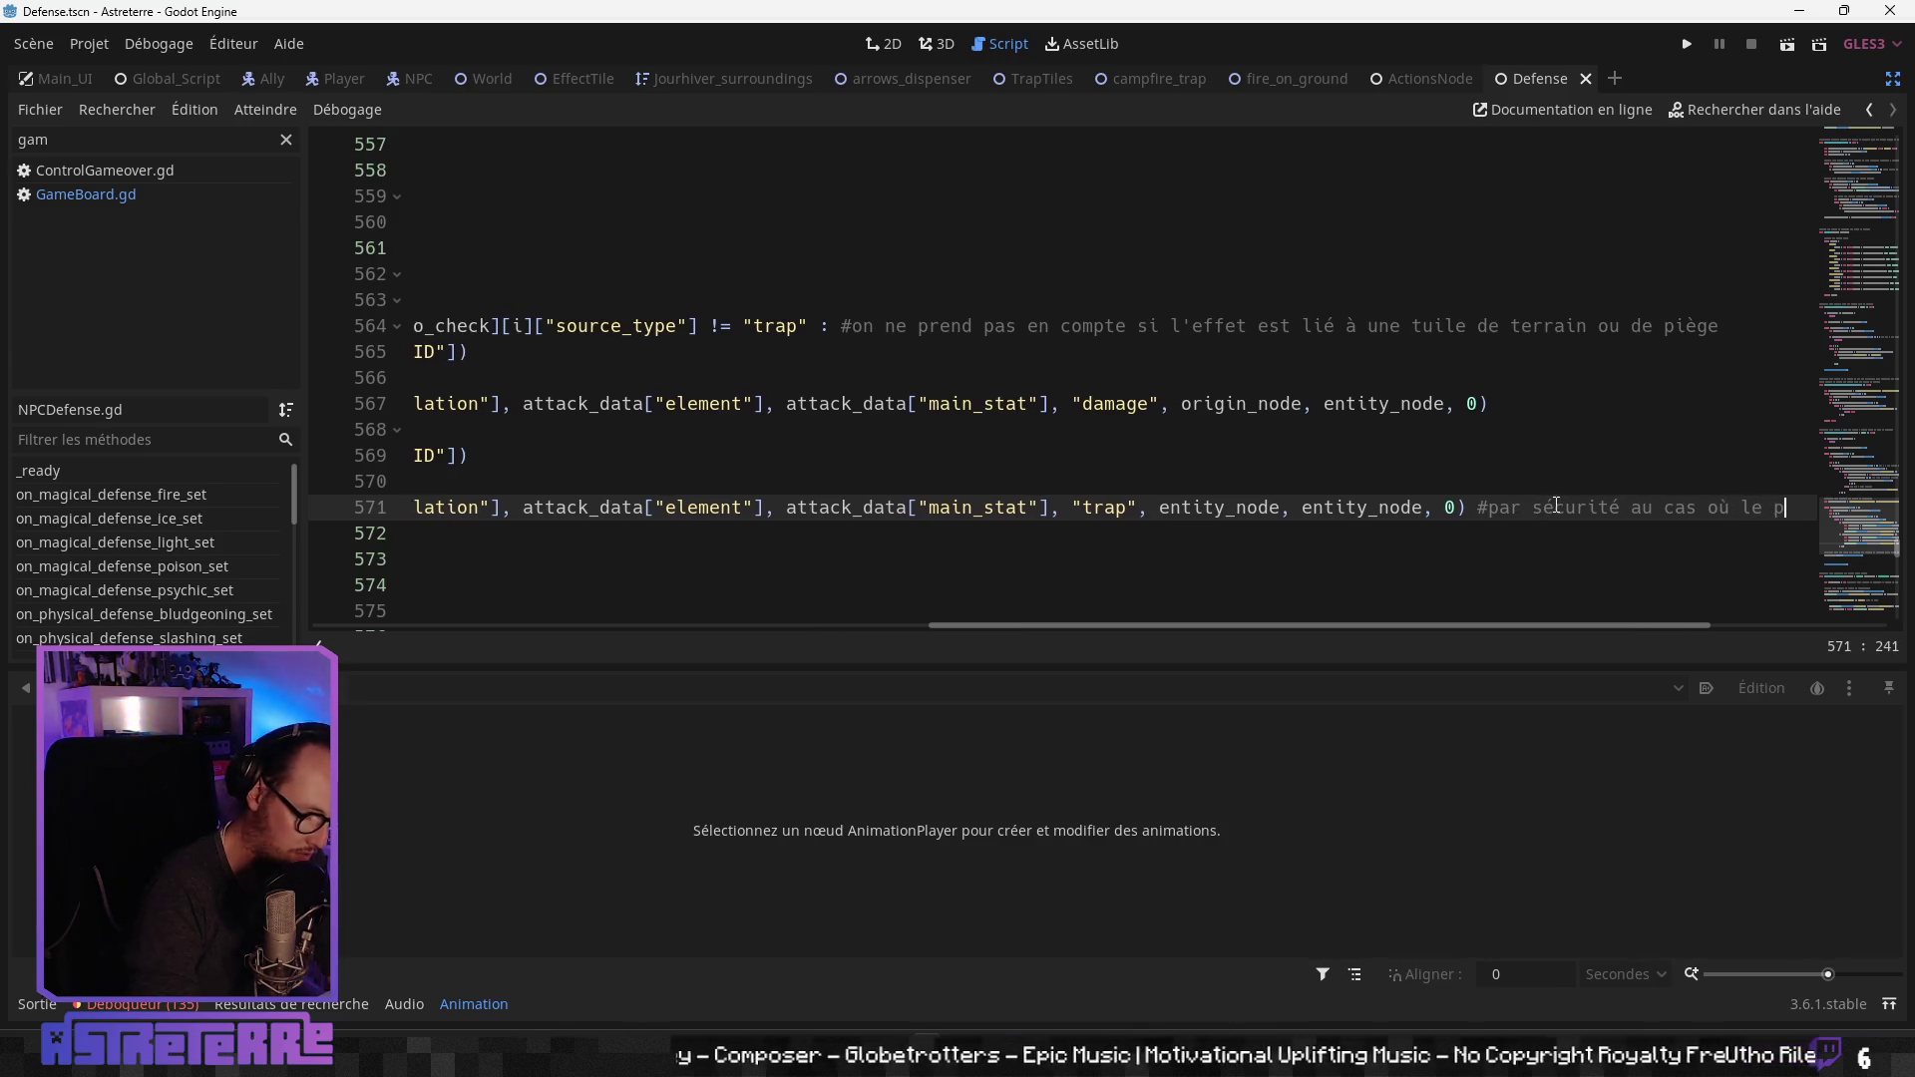
{"action": "type", "text": "iège "}
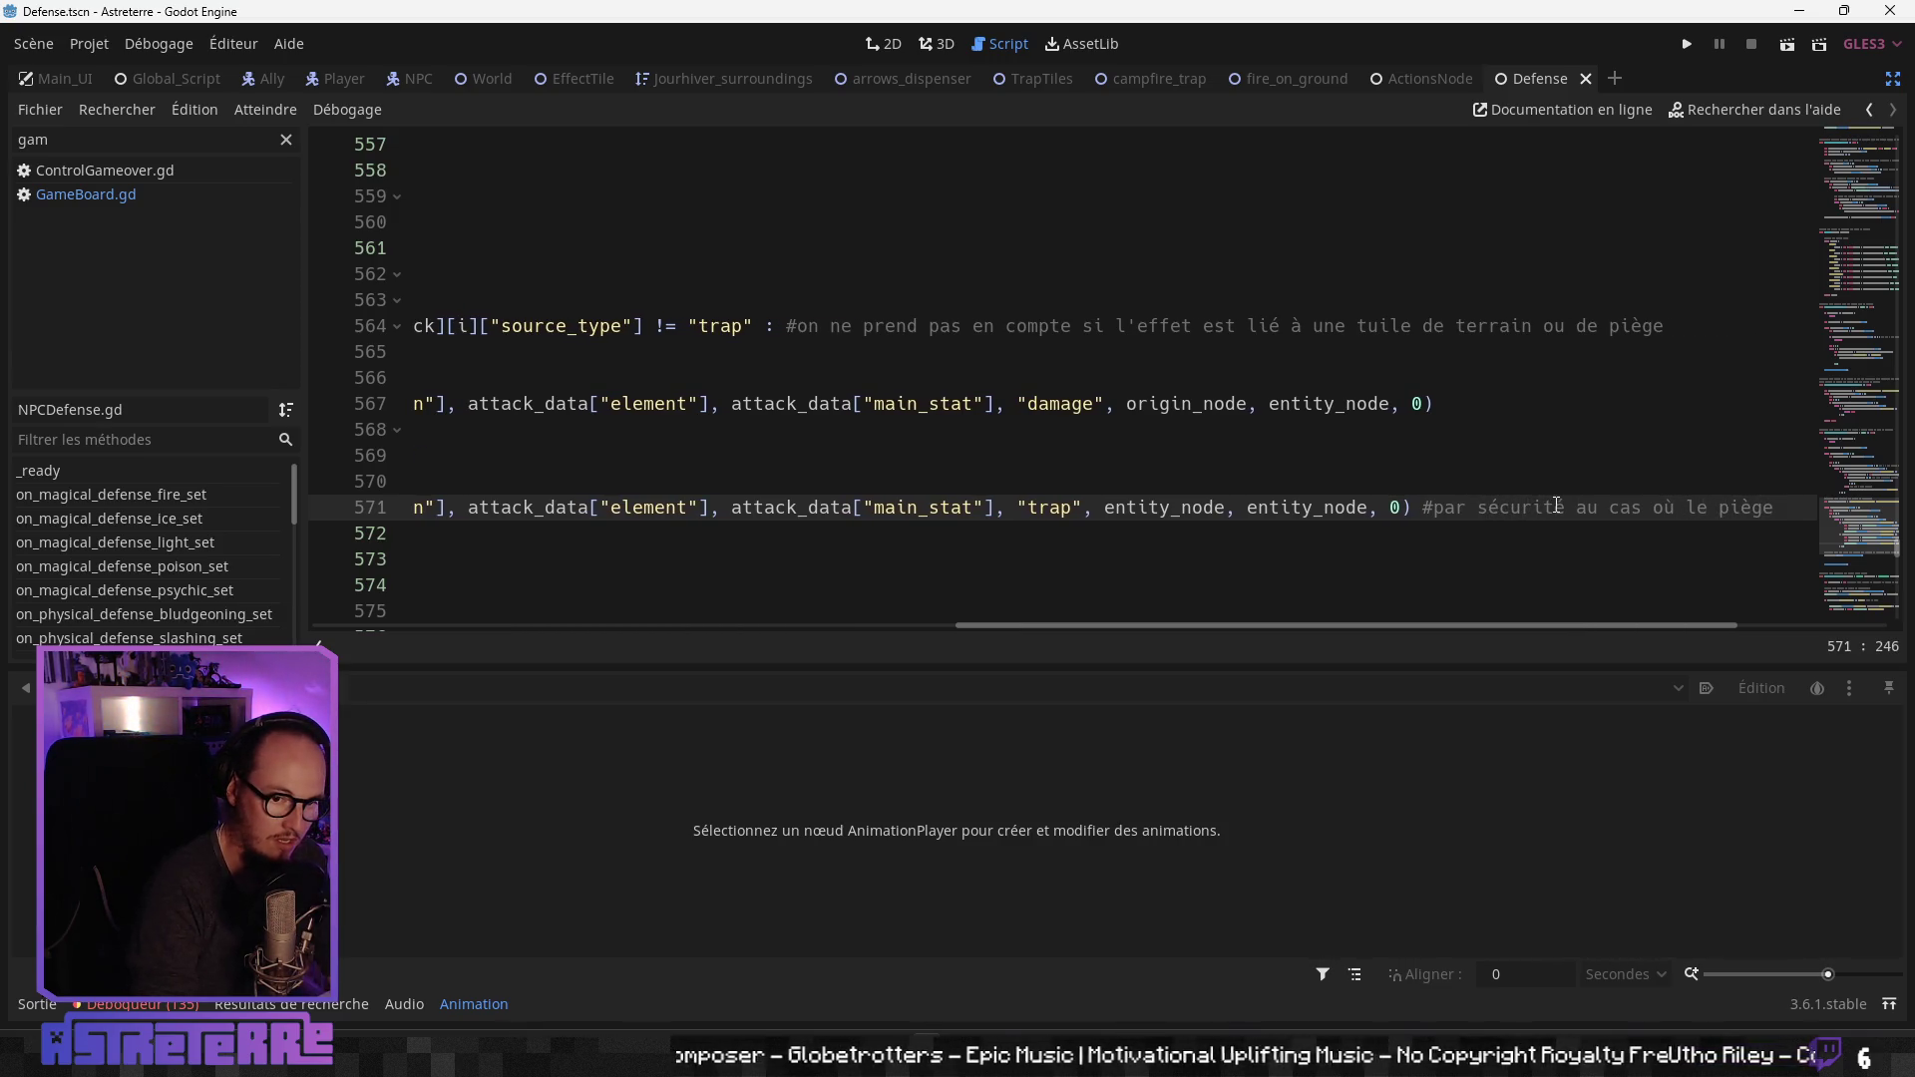
{"action": "type", "text": "a disparyu "}
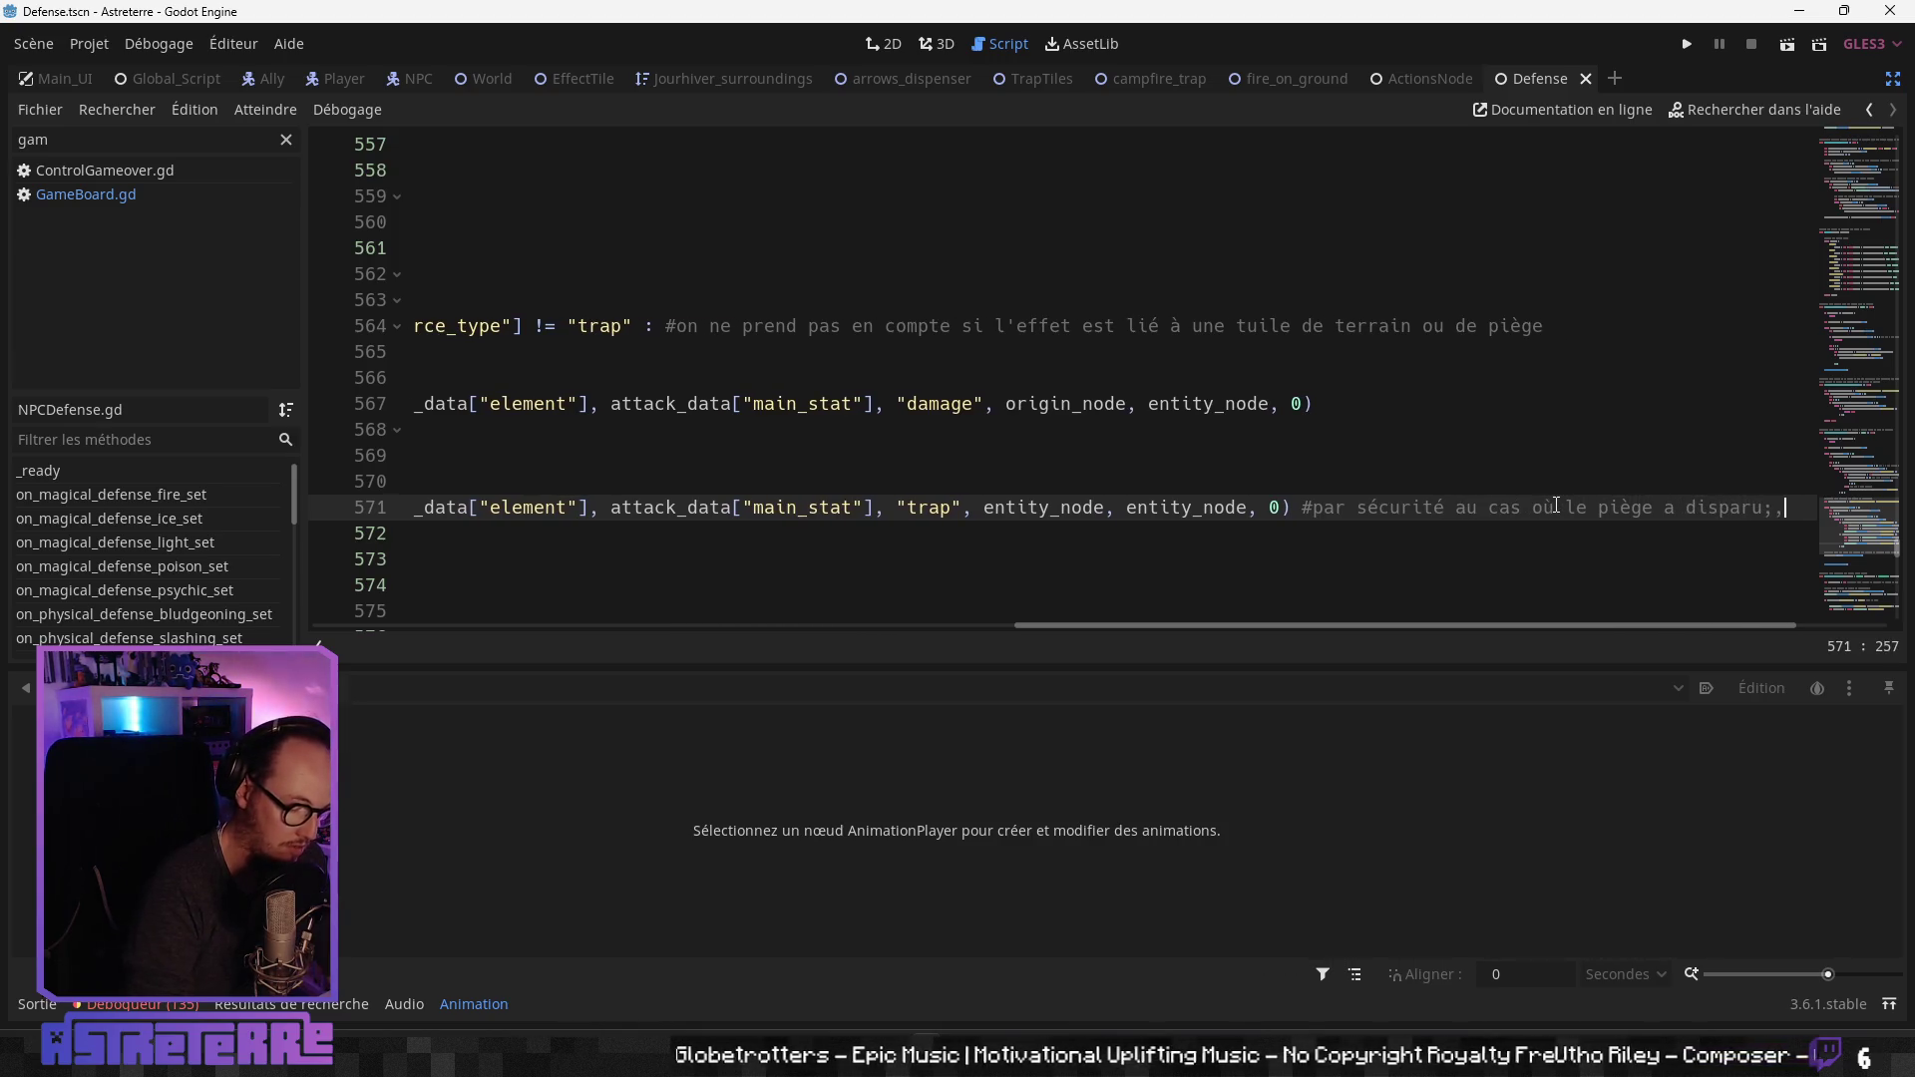
{"action": "type", "text": "on fait "}
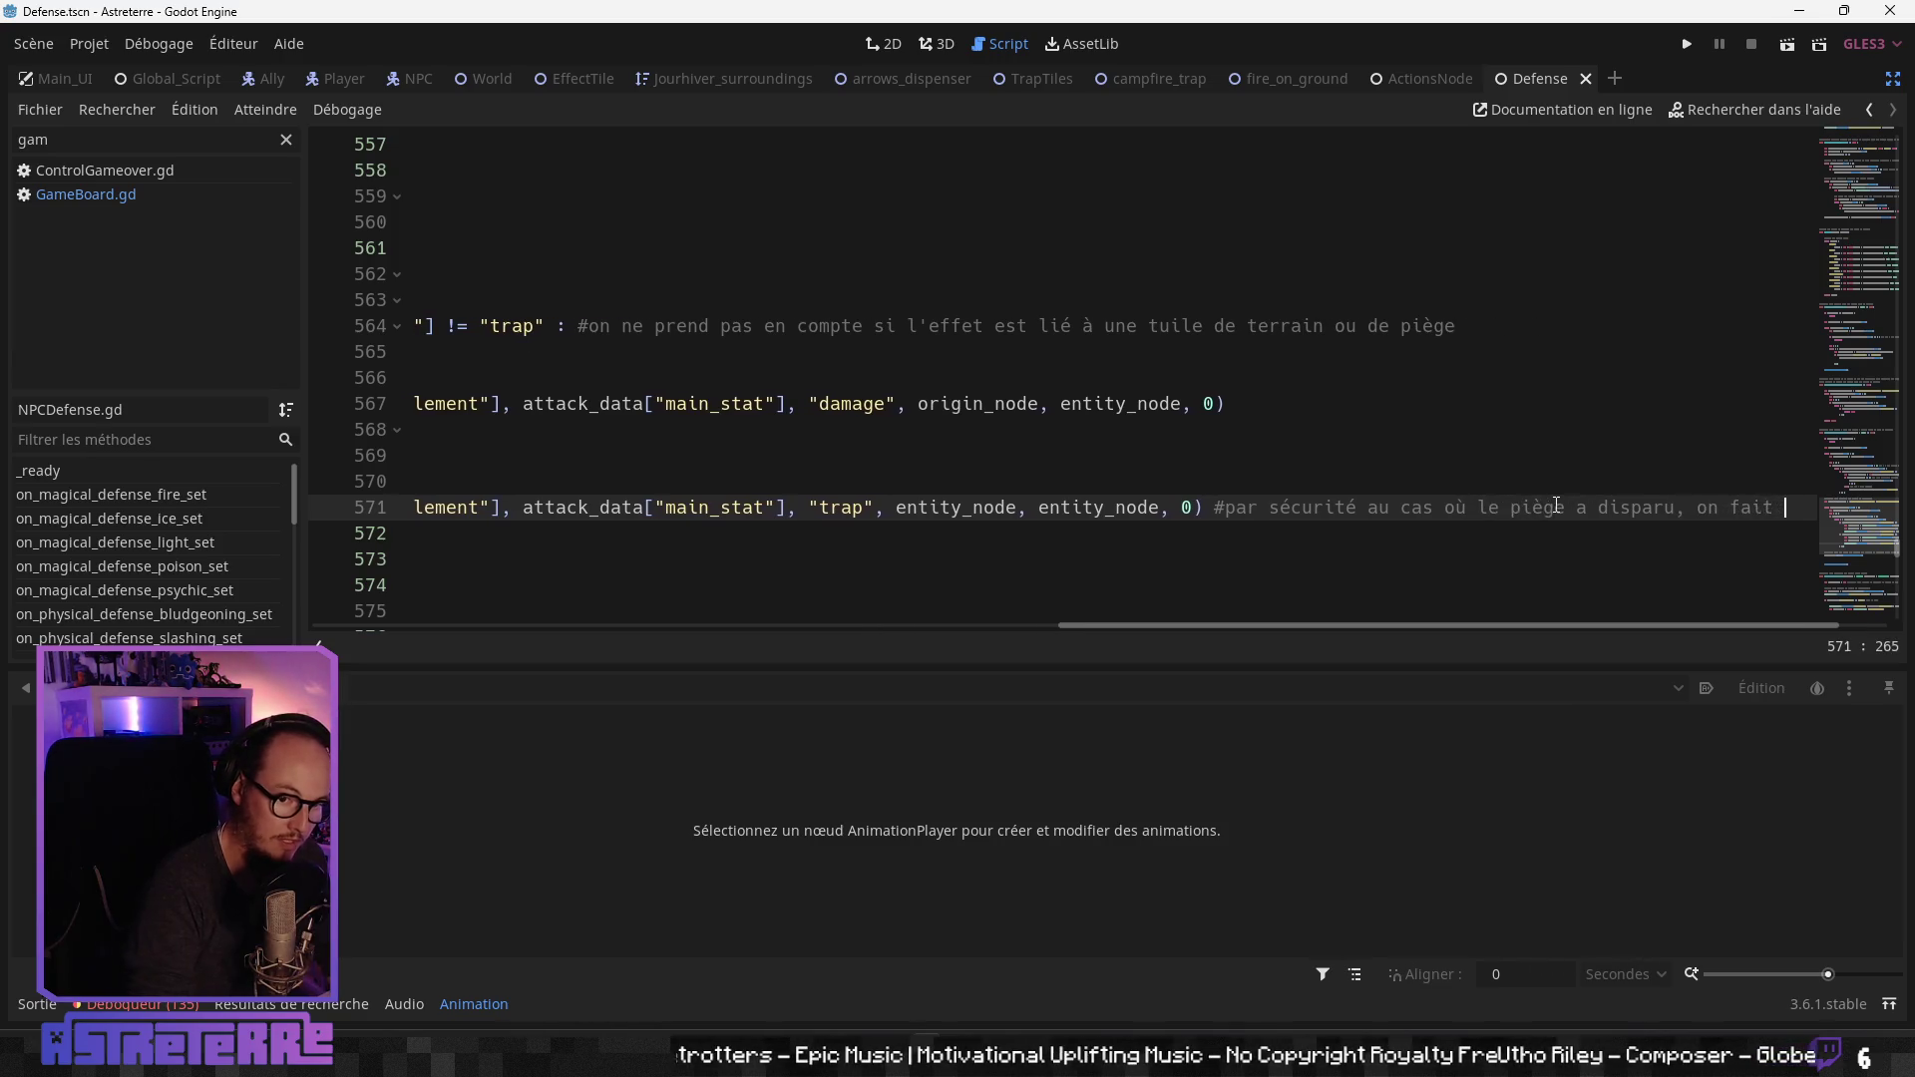
{"action": "type", "text": "comme si c'était lk'"}
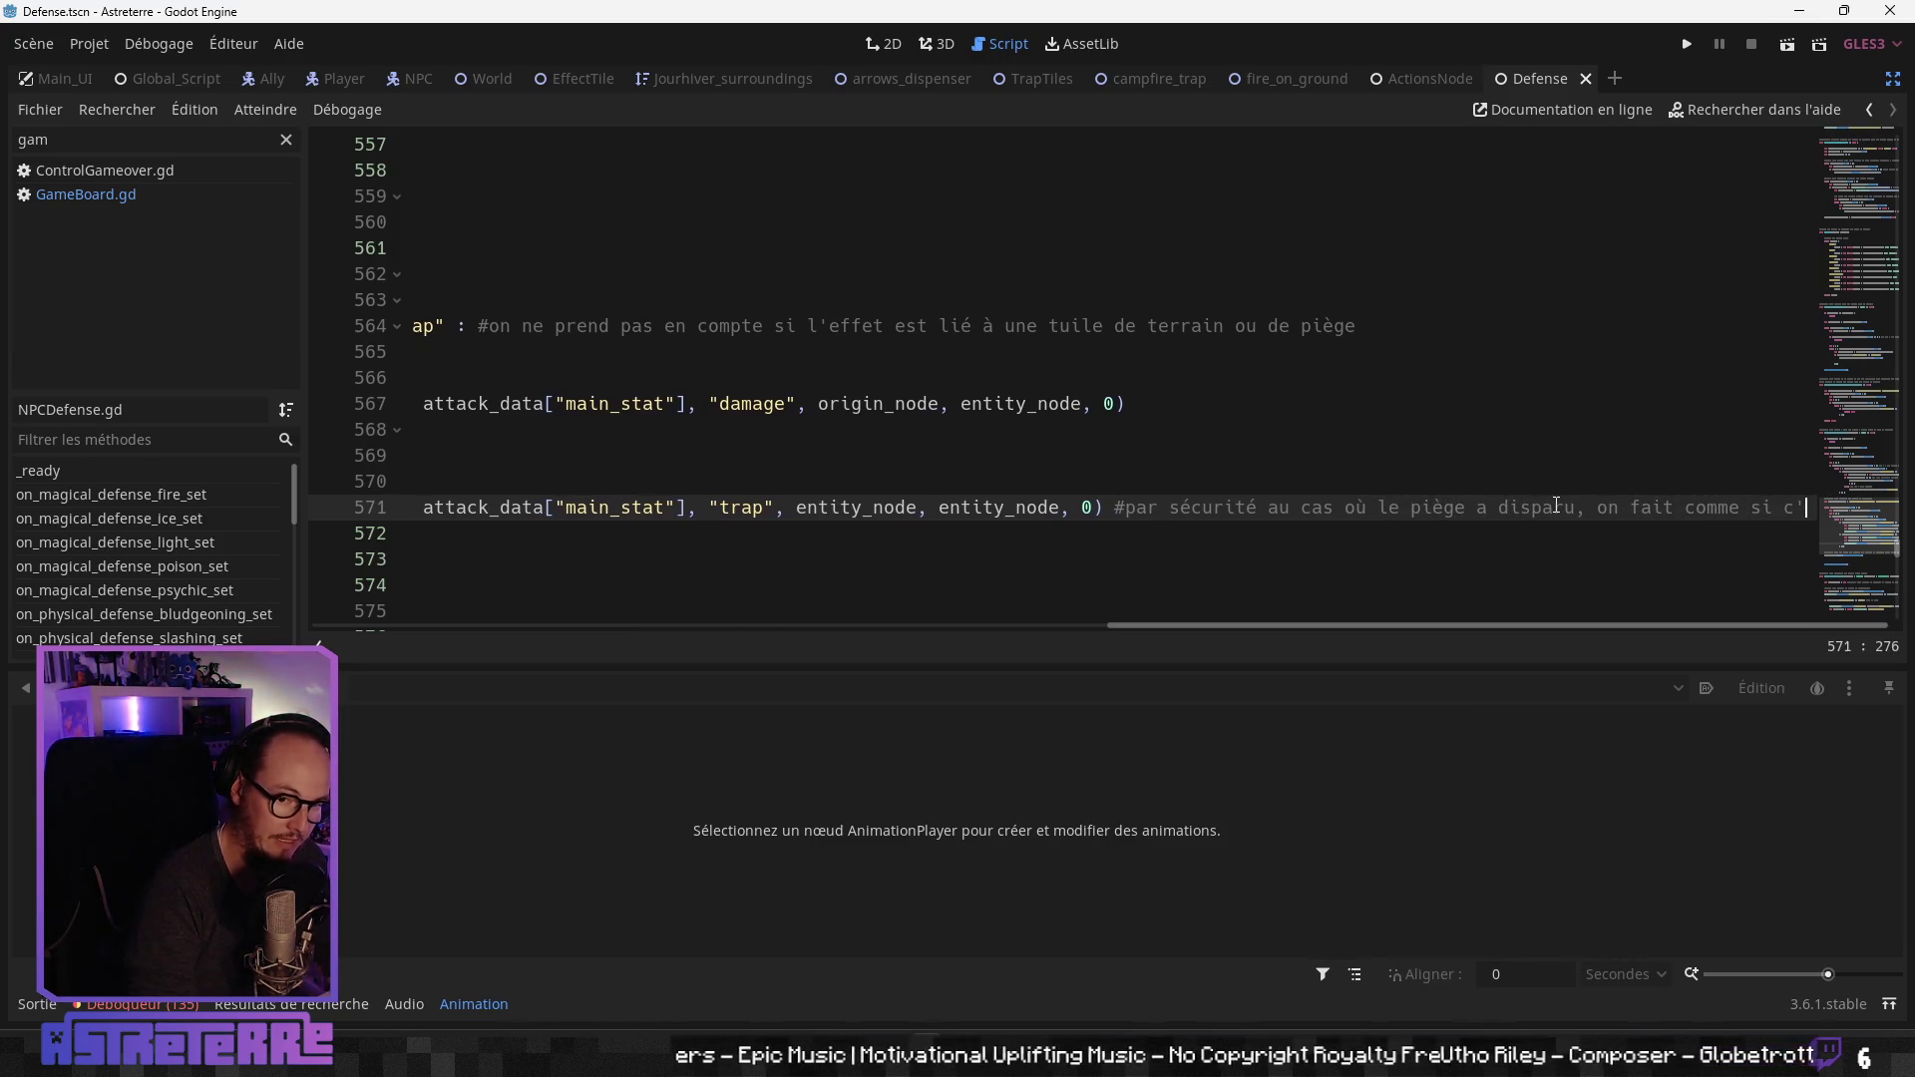
{"action": "key", "text": "BackSpace"}
{"action": "key", "text": "BackSpace"}
{"action": "type", "text": "'entioté"}
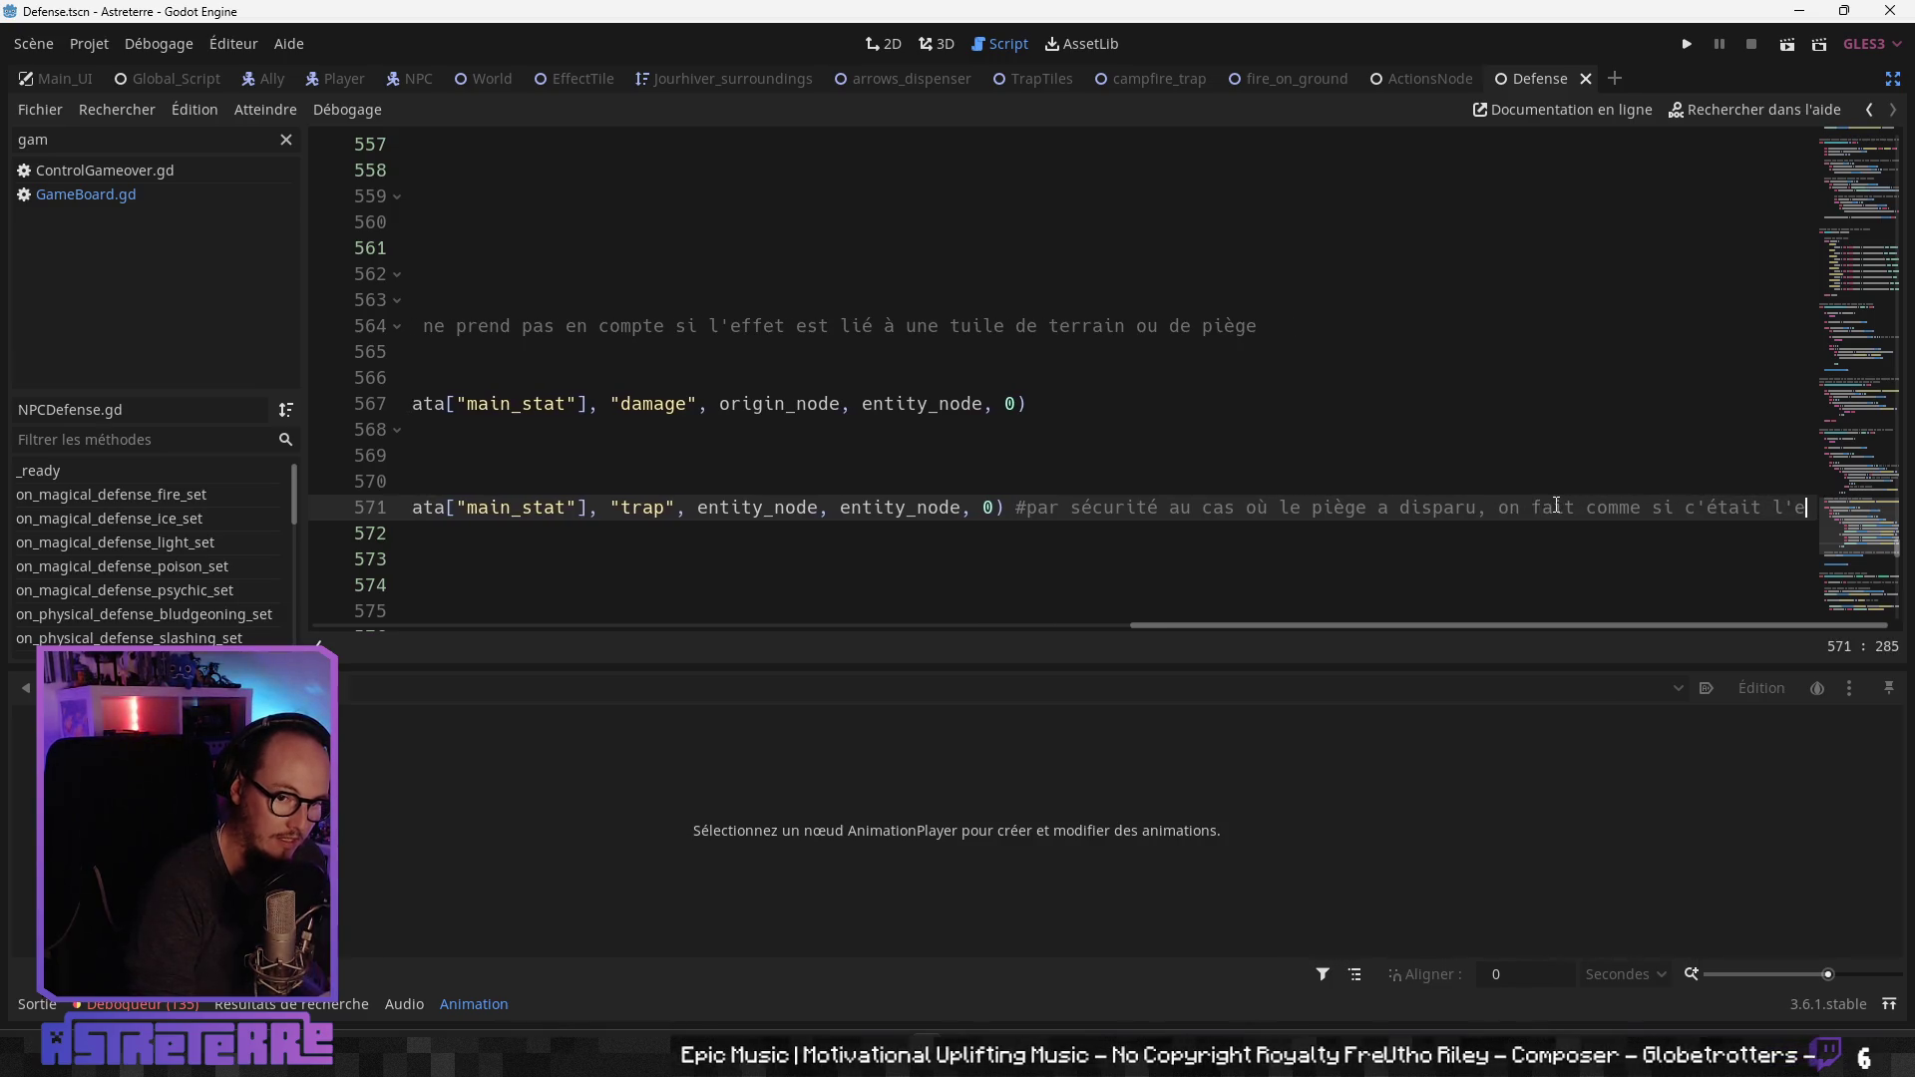
{"action": "key", "text": "BackSpace"}
{"action": "key", "text": "BackSpace"}
{"action": "key", "text": "BackSpace"}
{"action": "type", "text": "té qu"}
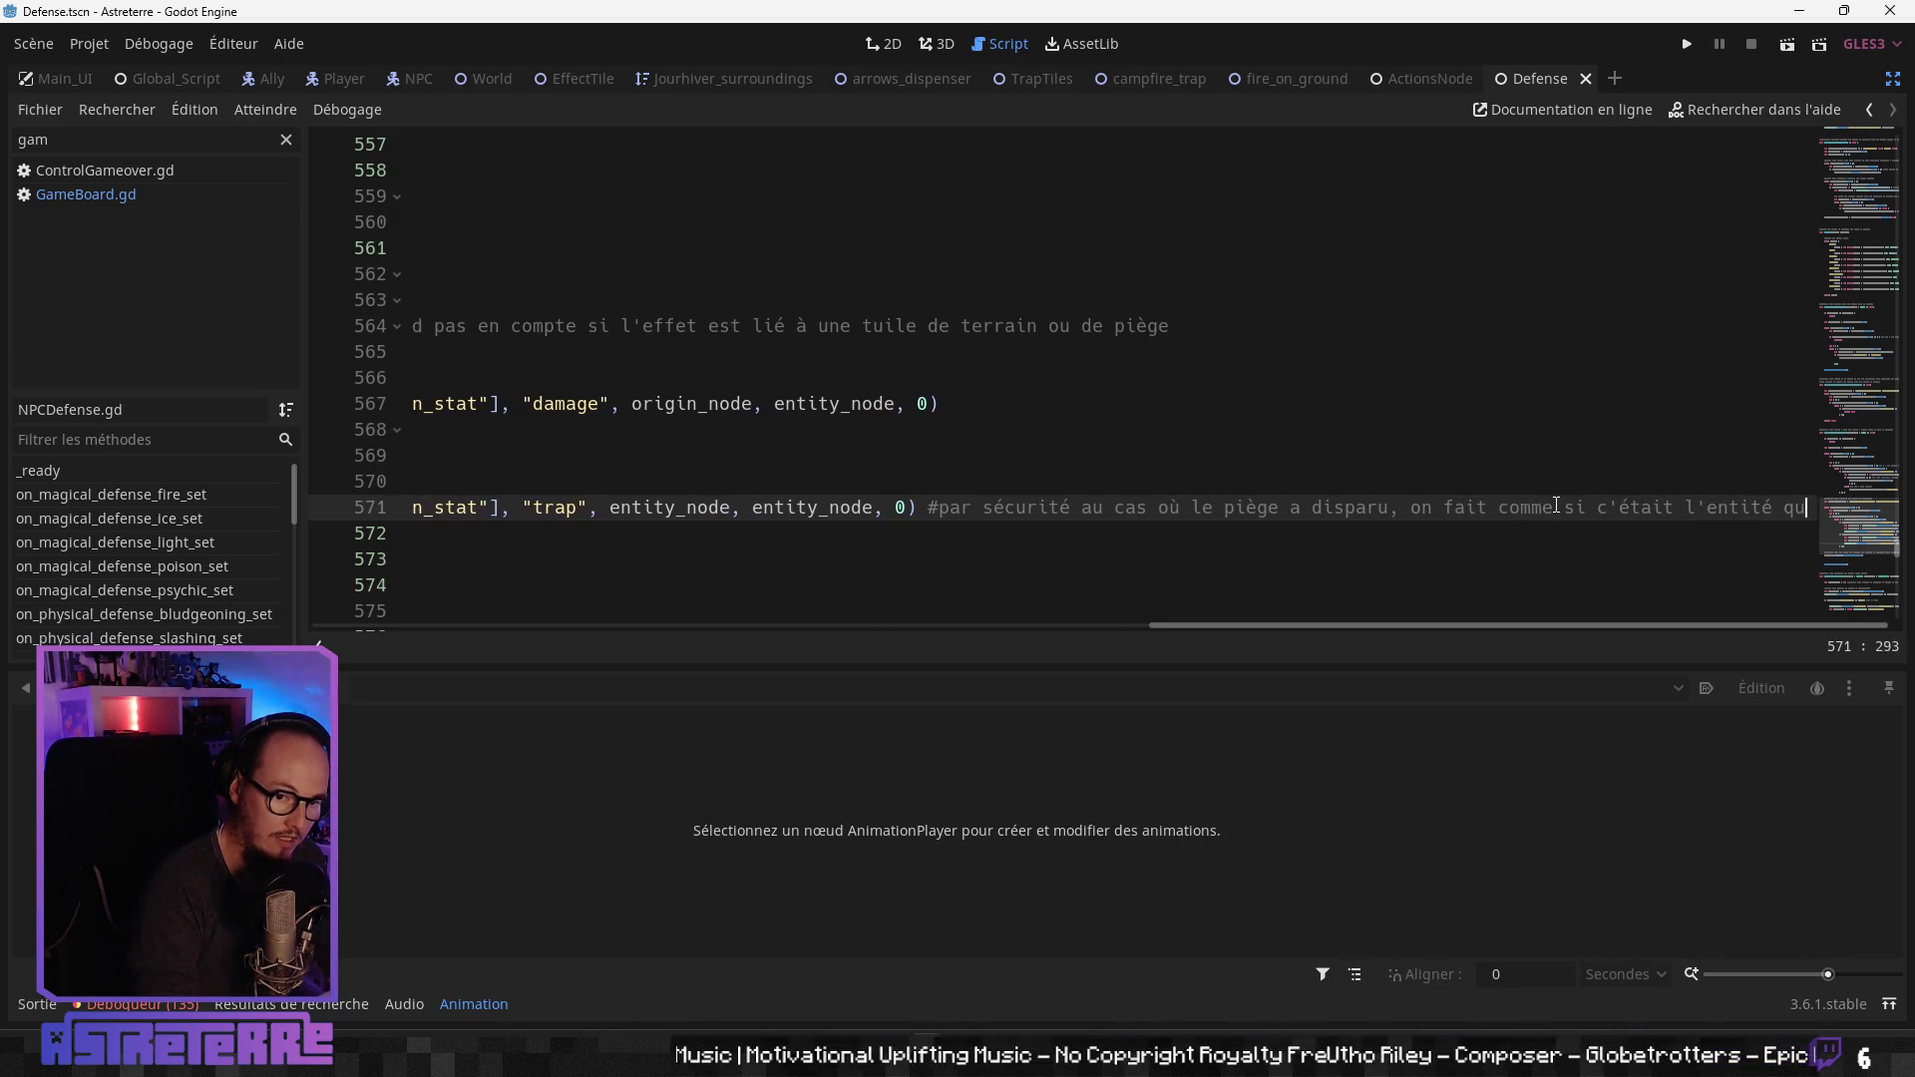
{"action": "type", "text": "i s'autoin"}
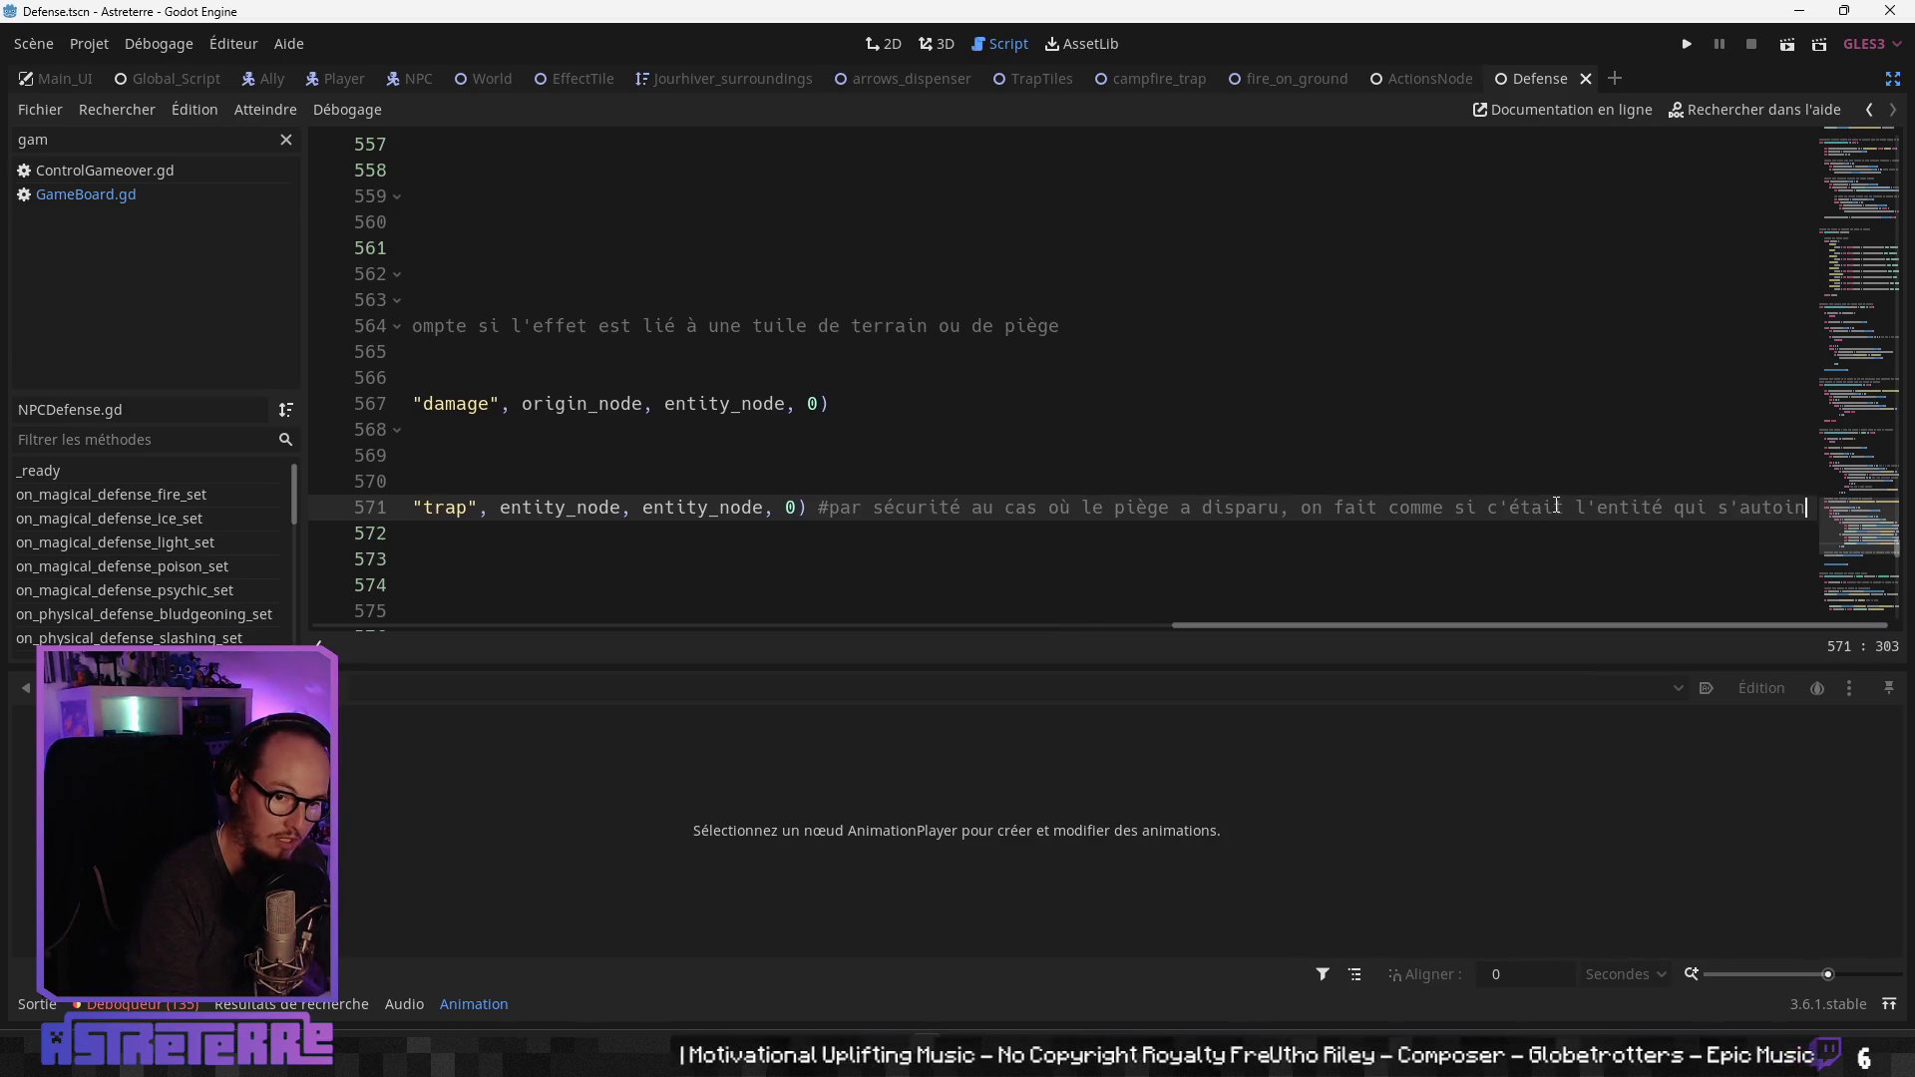
{"action": "type", "text": "fligé des dé"}
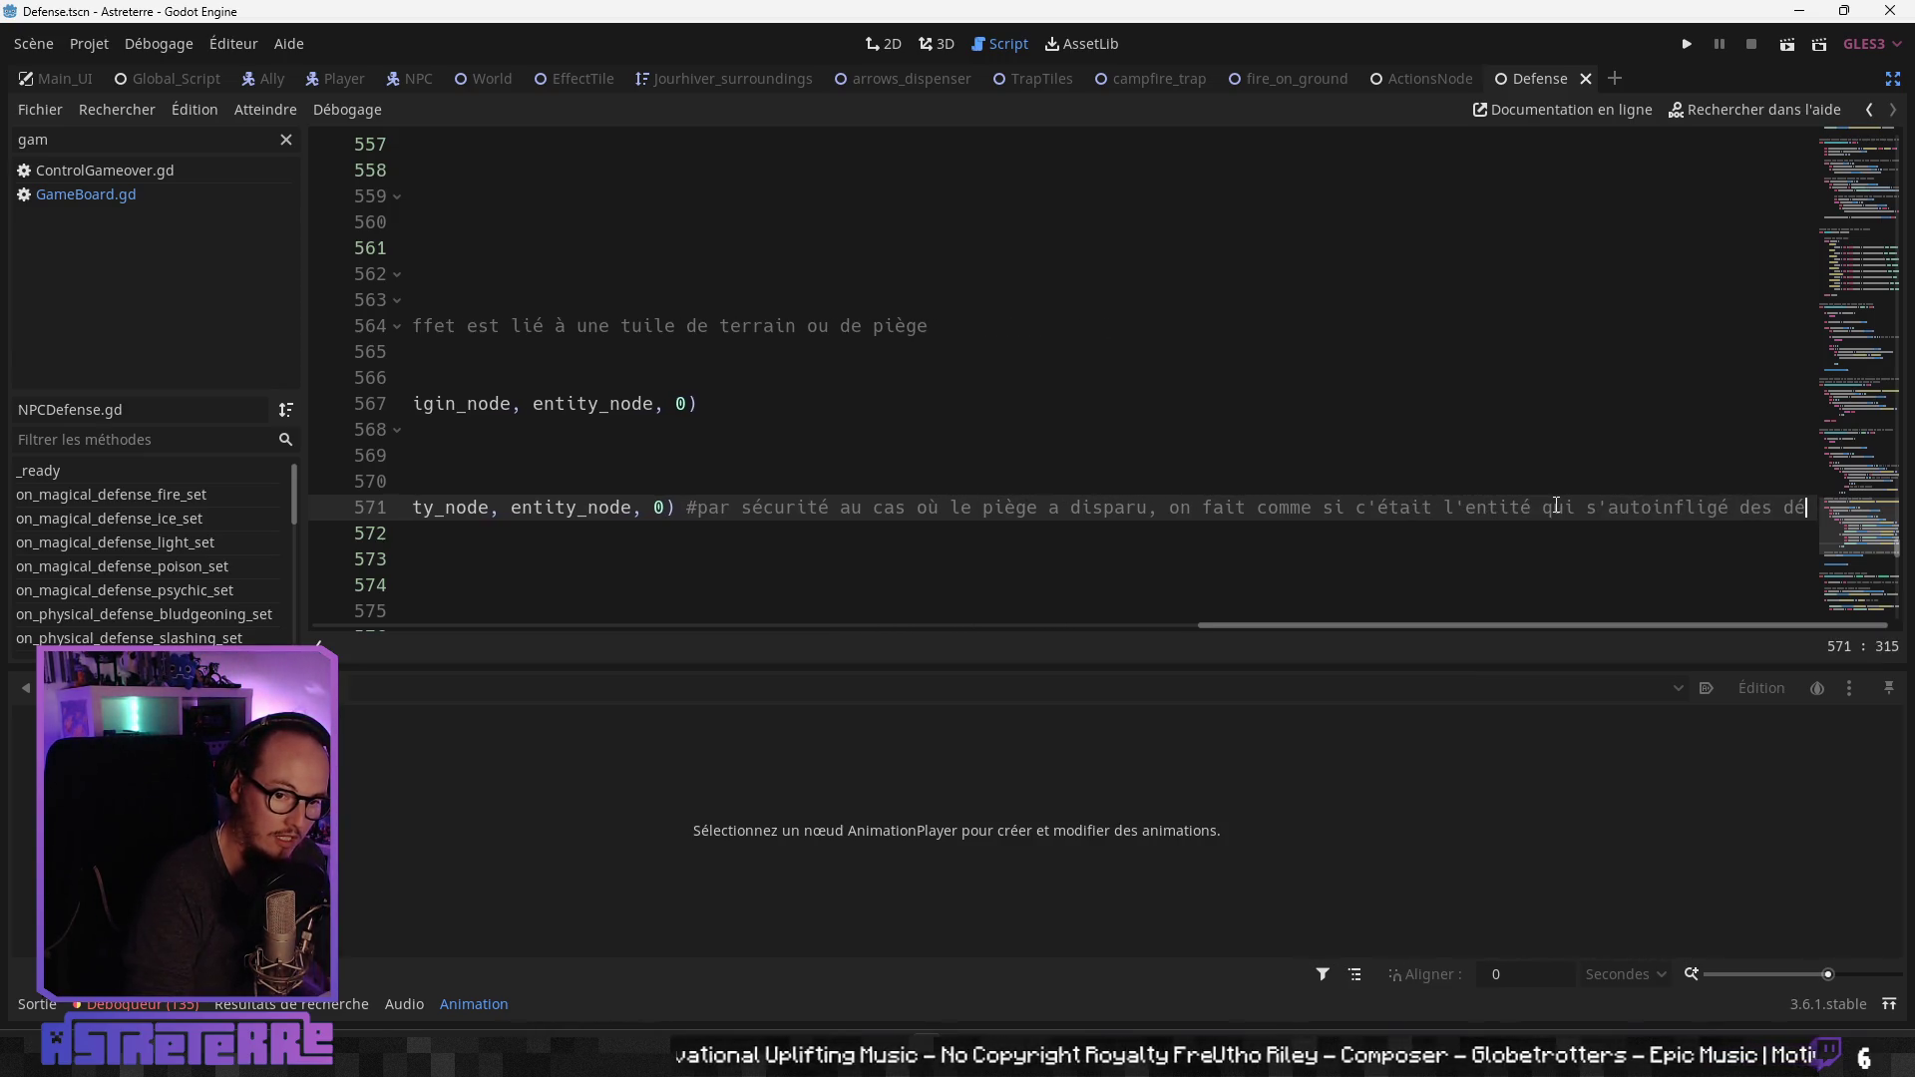
{"action": "type", "text": "gâts"}
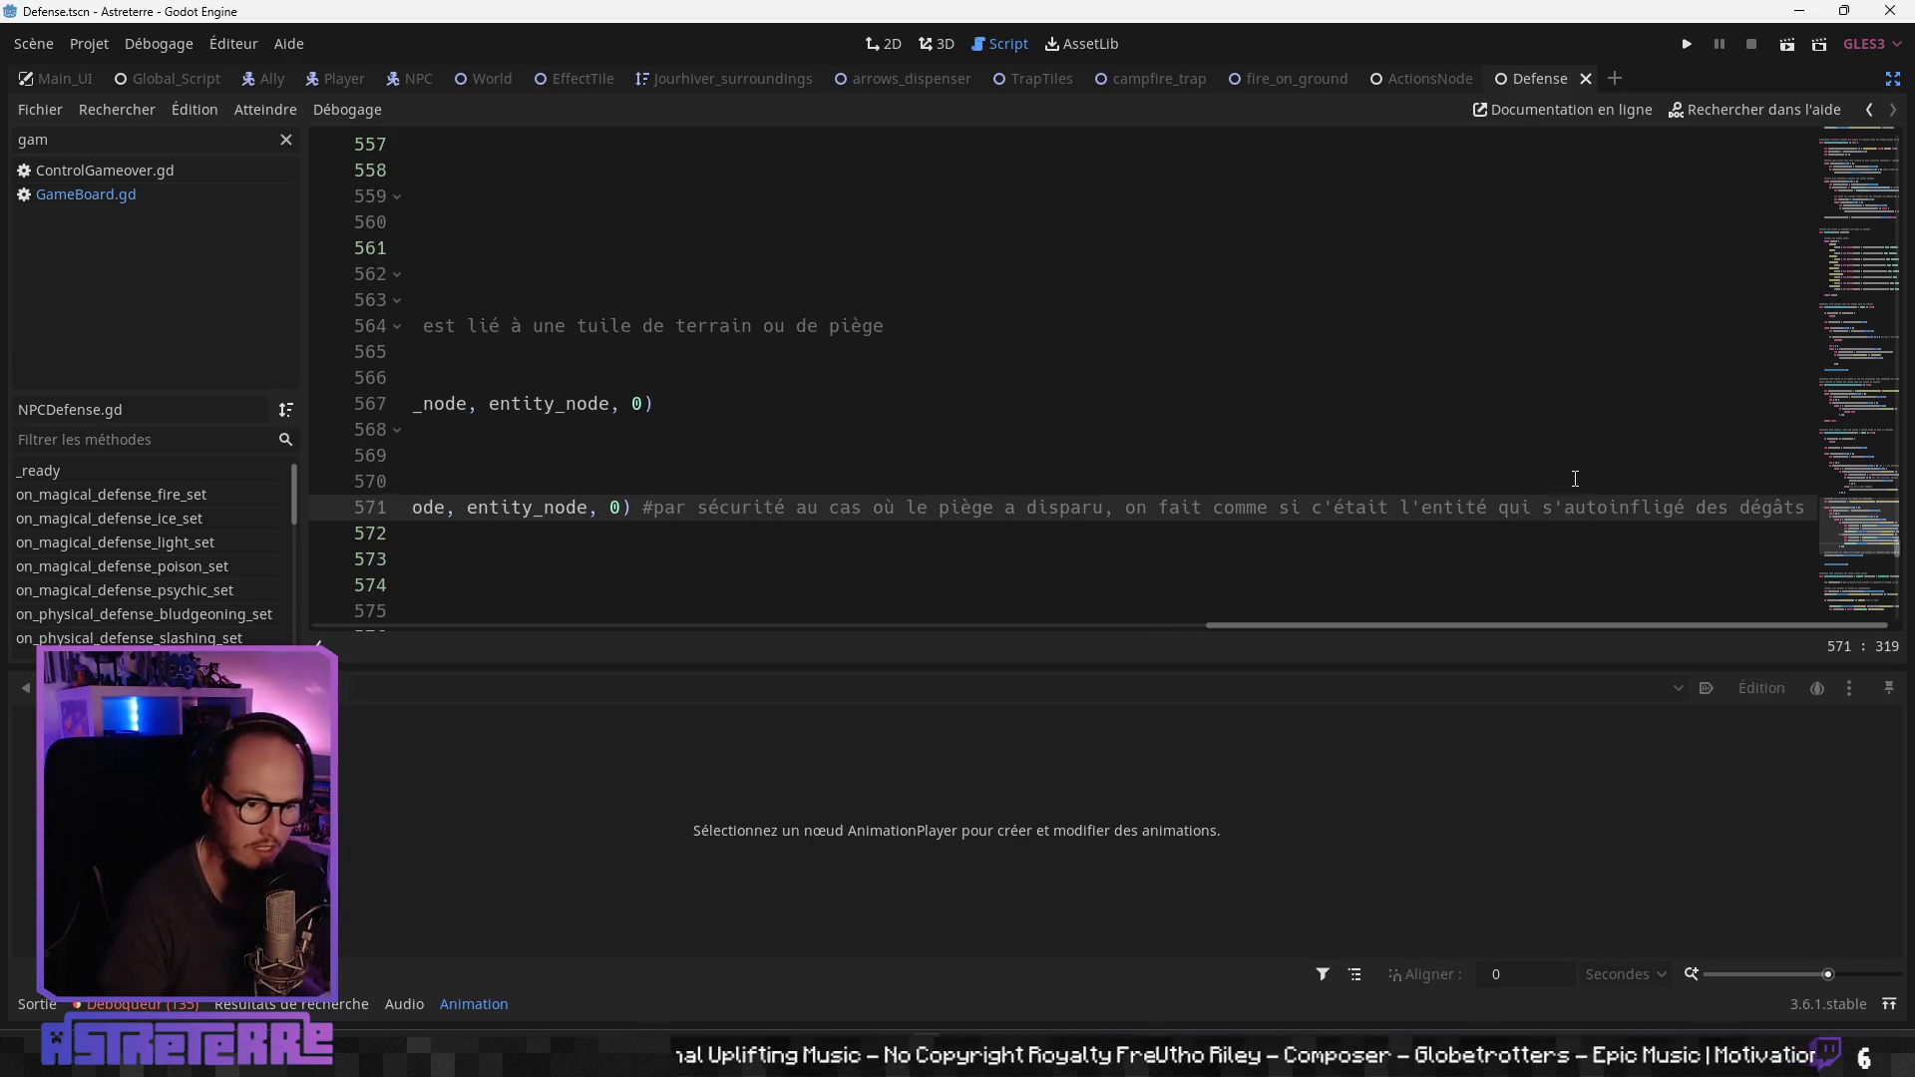
{"action": "type", "text": "-"}
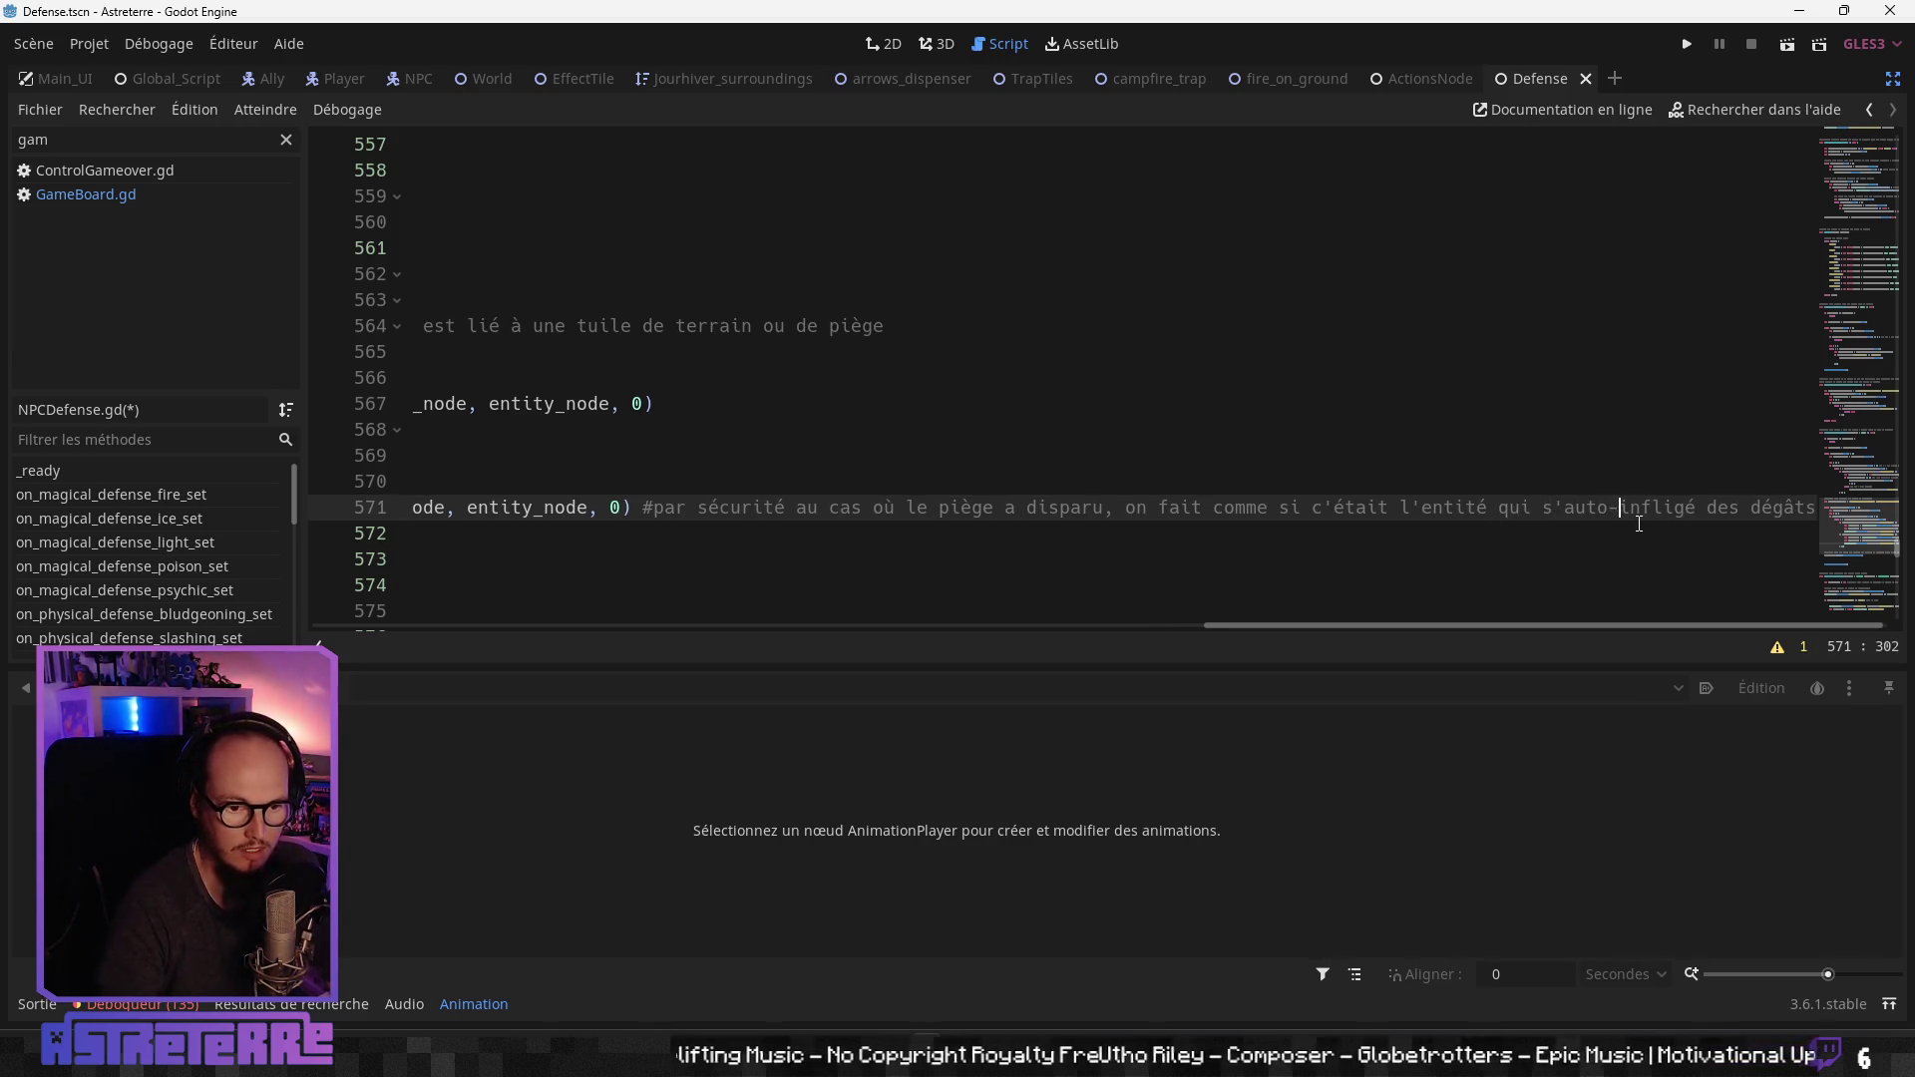
{"action": "left_click", "coordinate": [1787, 648]}
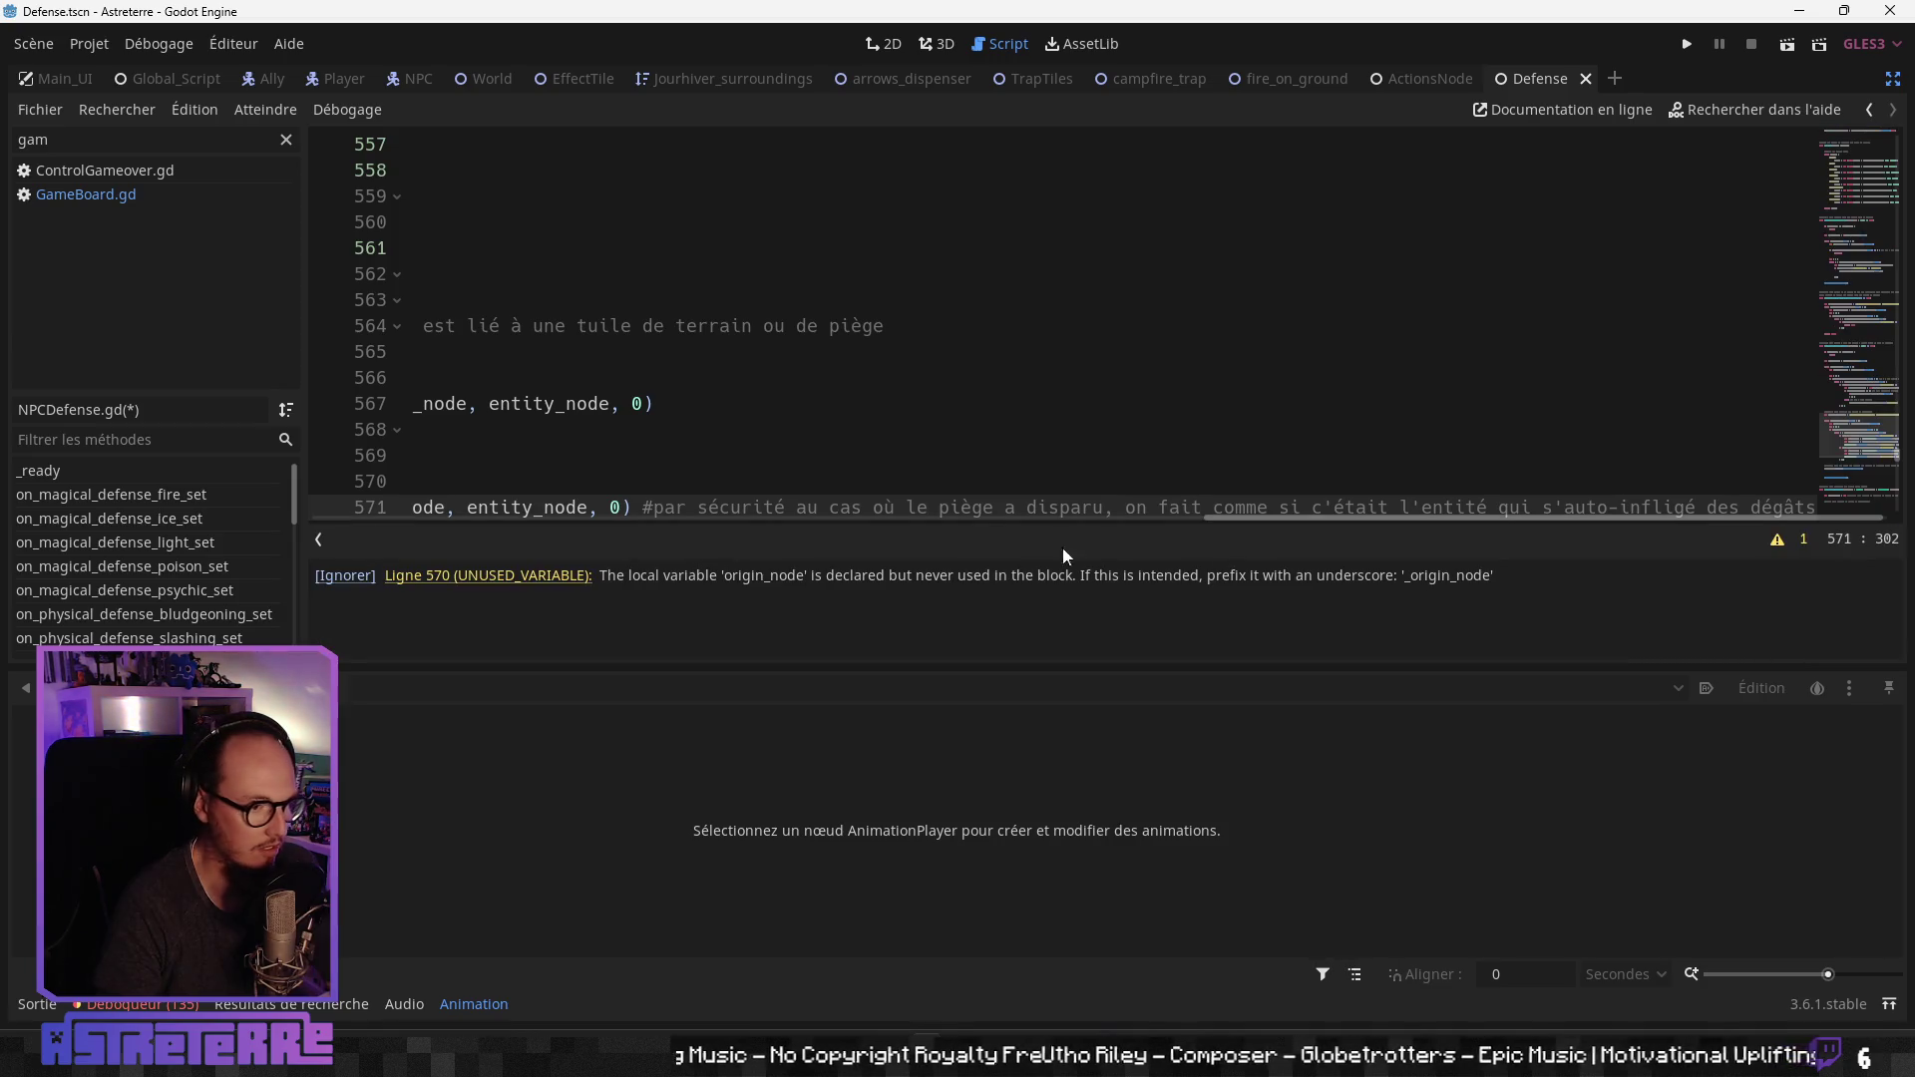
Step: Delete the unused origin_node declaration flagged on line 570
{"action": "left_click", "coordinate": [516, 579]}
{"action": "left_click", "coordinate": [1296, 325]}
{"action": "left_click_drag", "start_coordinate": [1400, 299], "coordinate": [395, 303]}
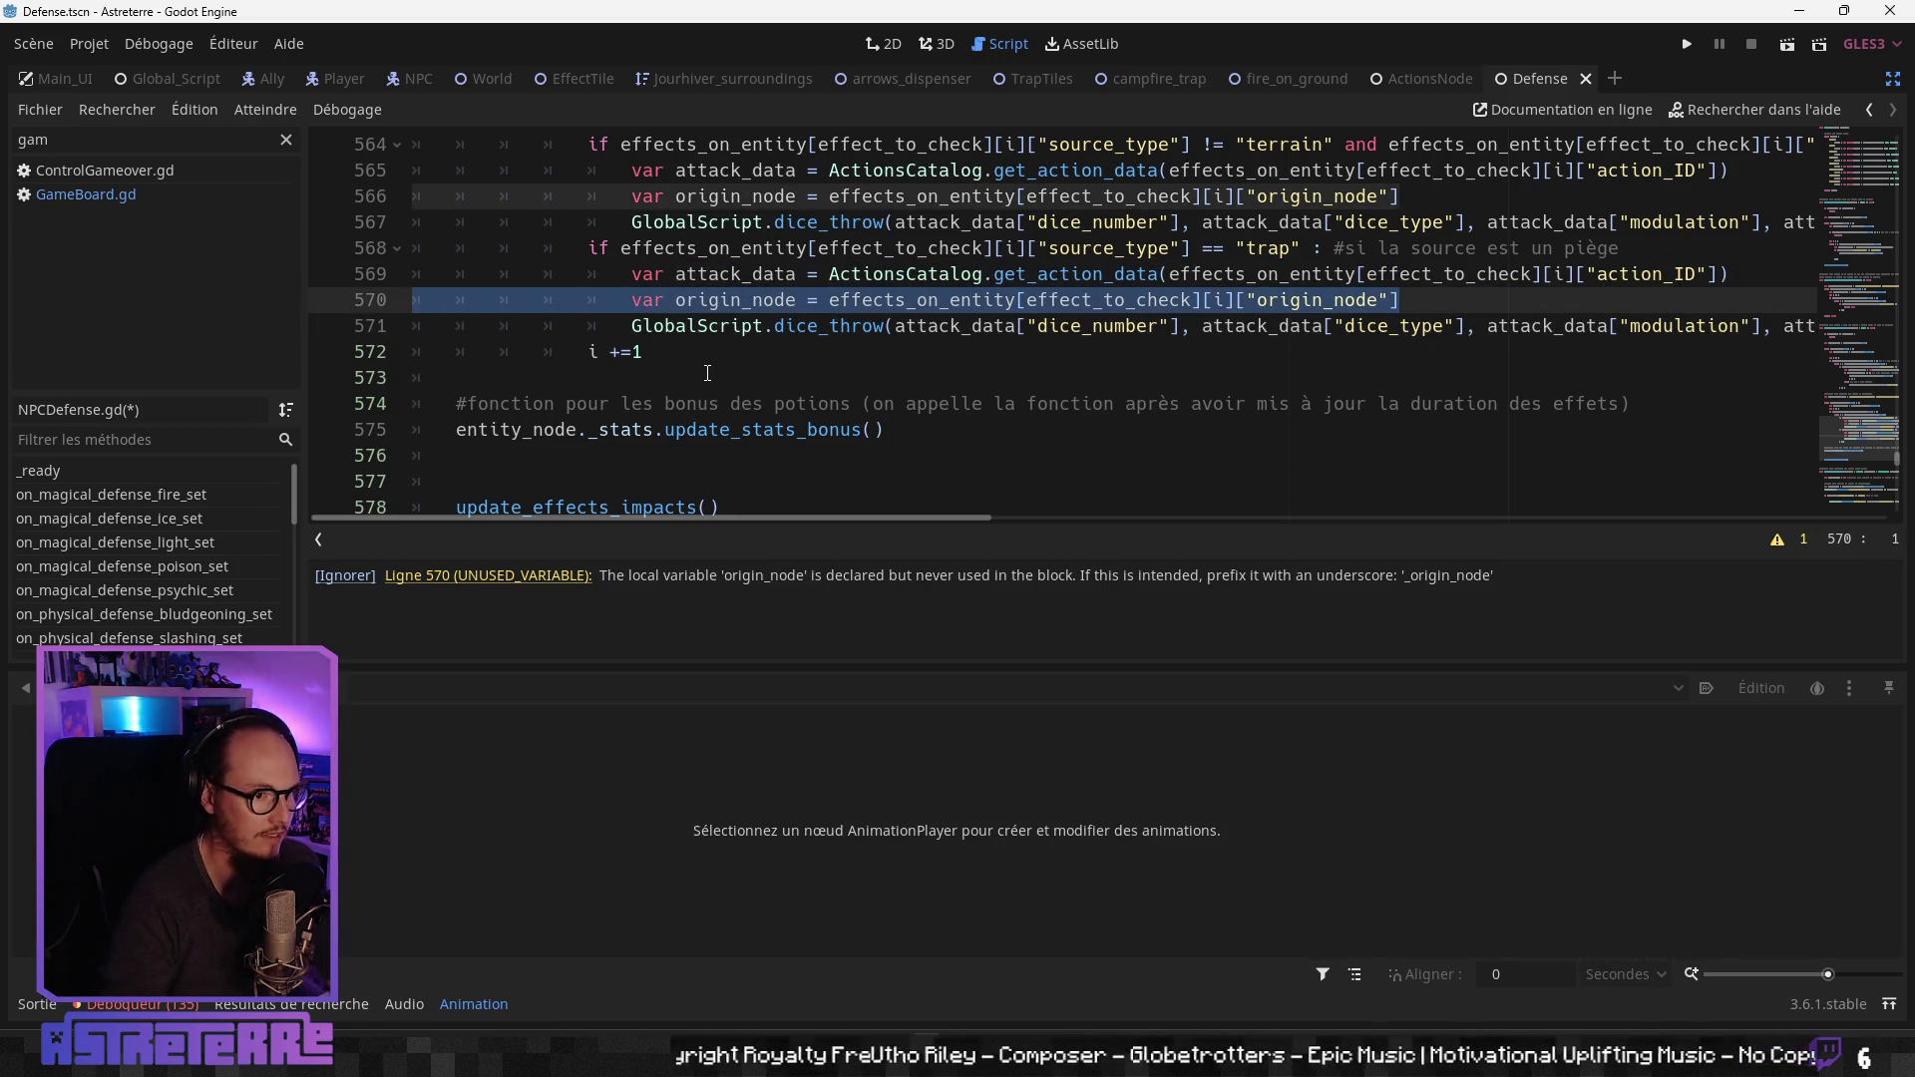
{"action": "key", "text": "BackSpace"}
{"action": "key", "text": "BackSpace"}
Step: Check the trap call's entity_node arguments and save NPCDefense.gd
{"action": "left_click", "coordinate": [842, 377]}
{"action": "scroll", "coordinate": [927, 439], "scroll_direction": "up", "scroll_amount": 2}
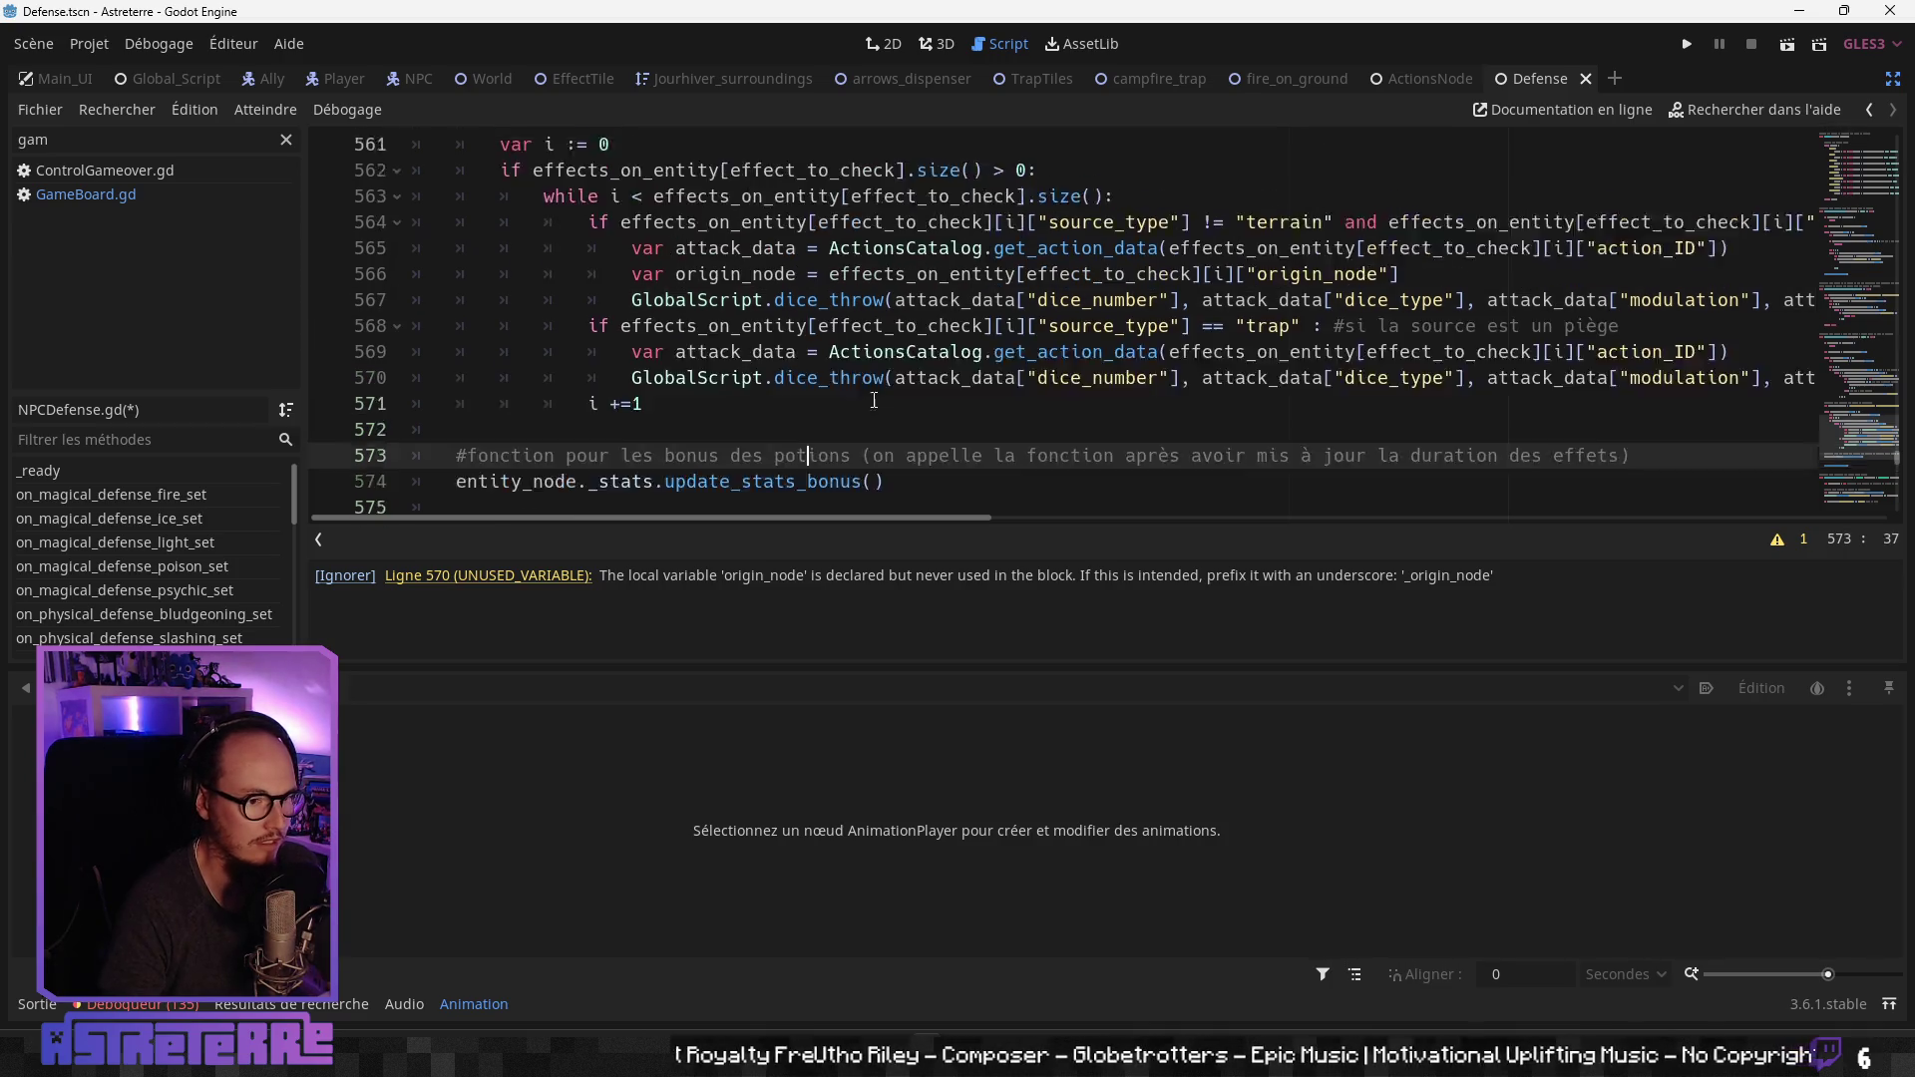
{"action": "scroll", "coordinate": [990, 482], "scroll_direction": "down", "scroll_amount": 1}
{"action": "left_click", "coordinate": [938, 377]}
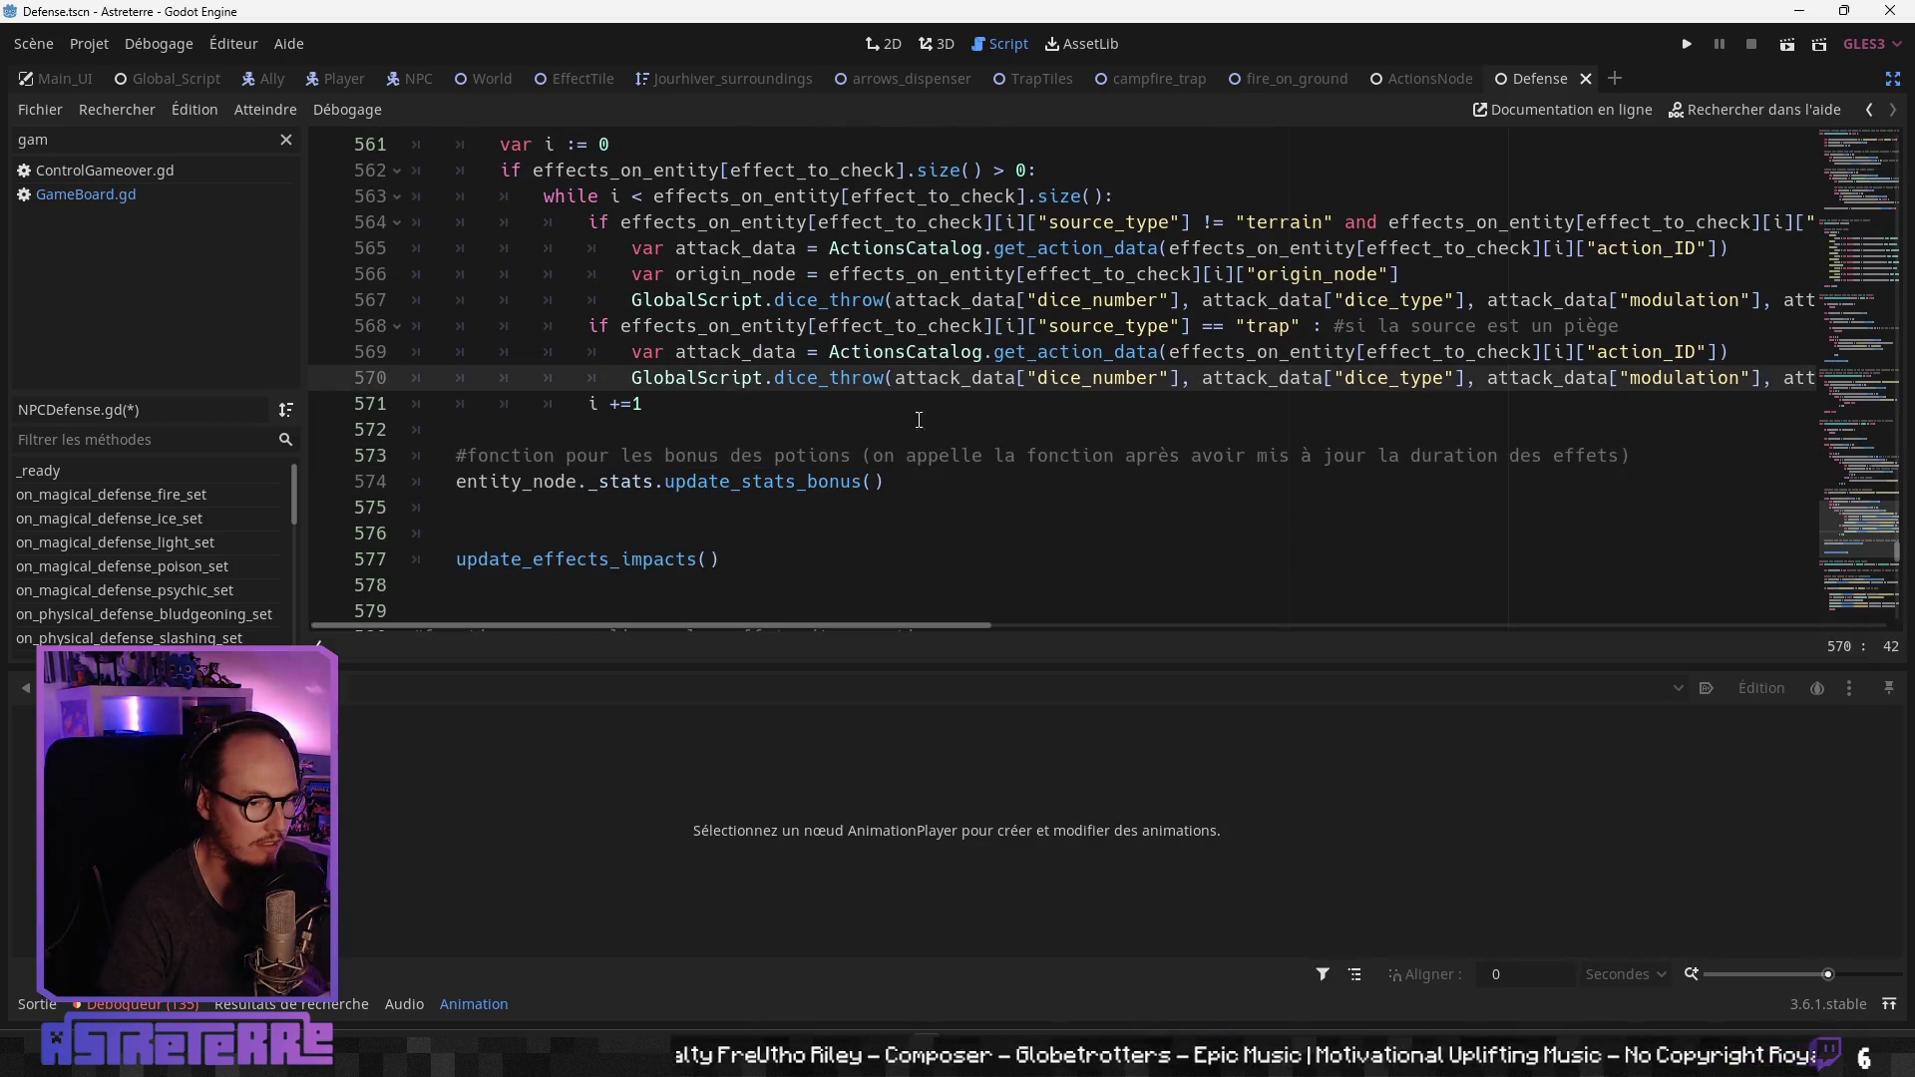
{"action": "left_click", "coordinate": [932, 423]}
{"action": "left_click", "coordinate": [932, 403]}
{"action": "mouse_move", "coordinate": [939, 626]}
{"action": "left_mouse_down"}
{"action": "mouse_move", "coordinate": [1636, 598]}
{"action": "mouse_move", "coordinate": [1594, 598]}
{"action": "left_mouse_up"}
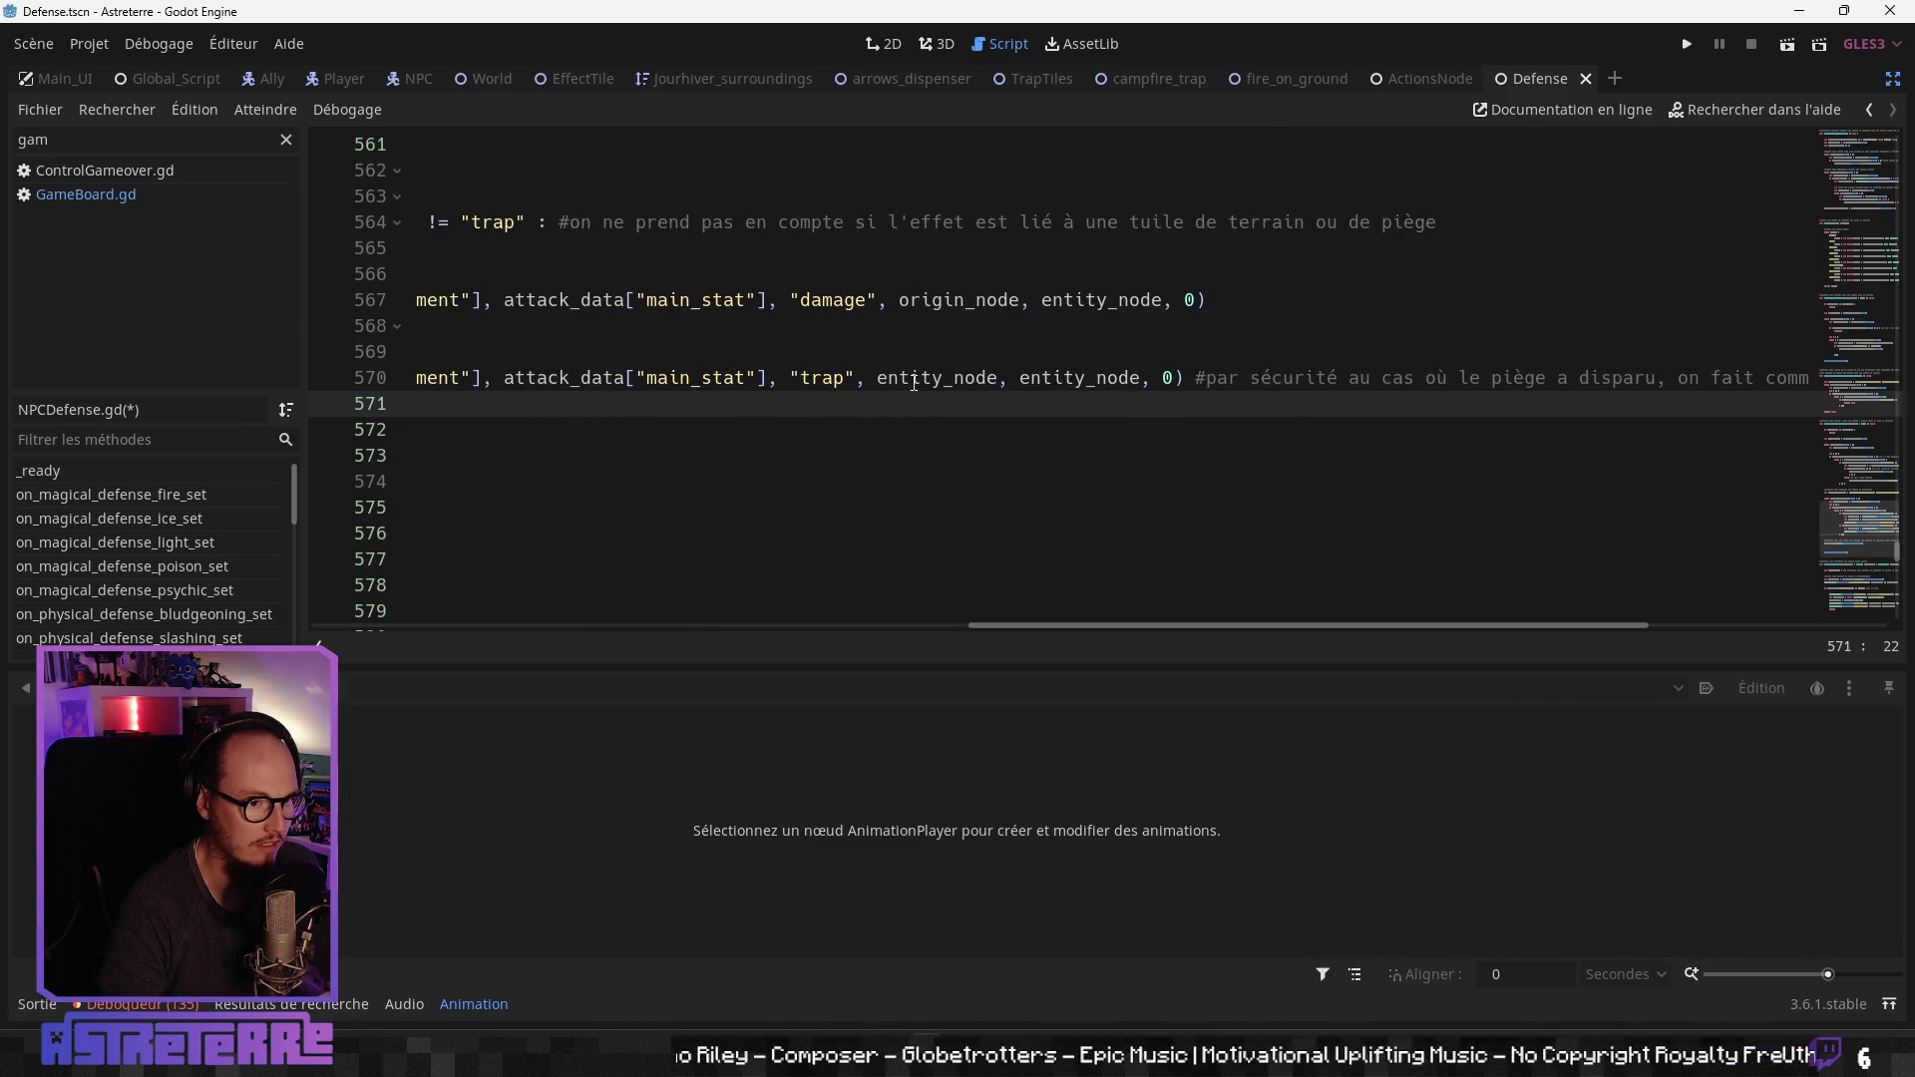
{"action": "left_click", "coordinate": [922, 377]}
{"action": "double_click", "coordinate": [1087, 377]}
{"action": "left_click_drag", "start_coordinate": [1127, 625], "coordinate": [447, 578]}
{"action": "left_click", "coordinate": [801, 435]}
{"action": "key", "text": "ctrl+s"}
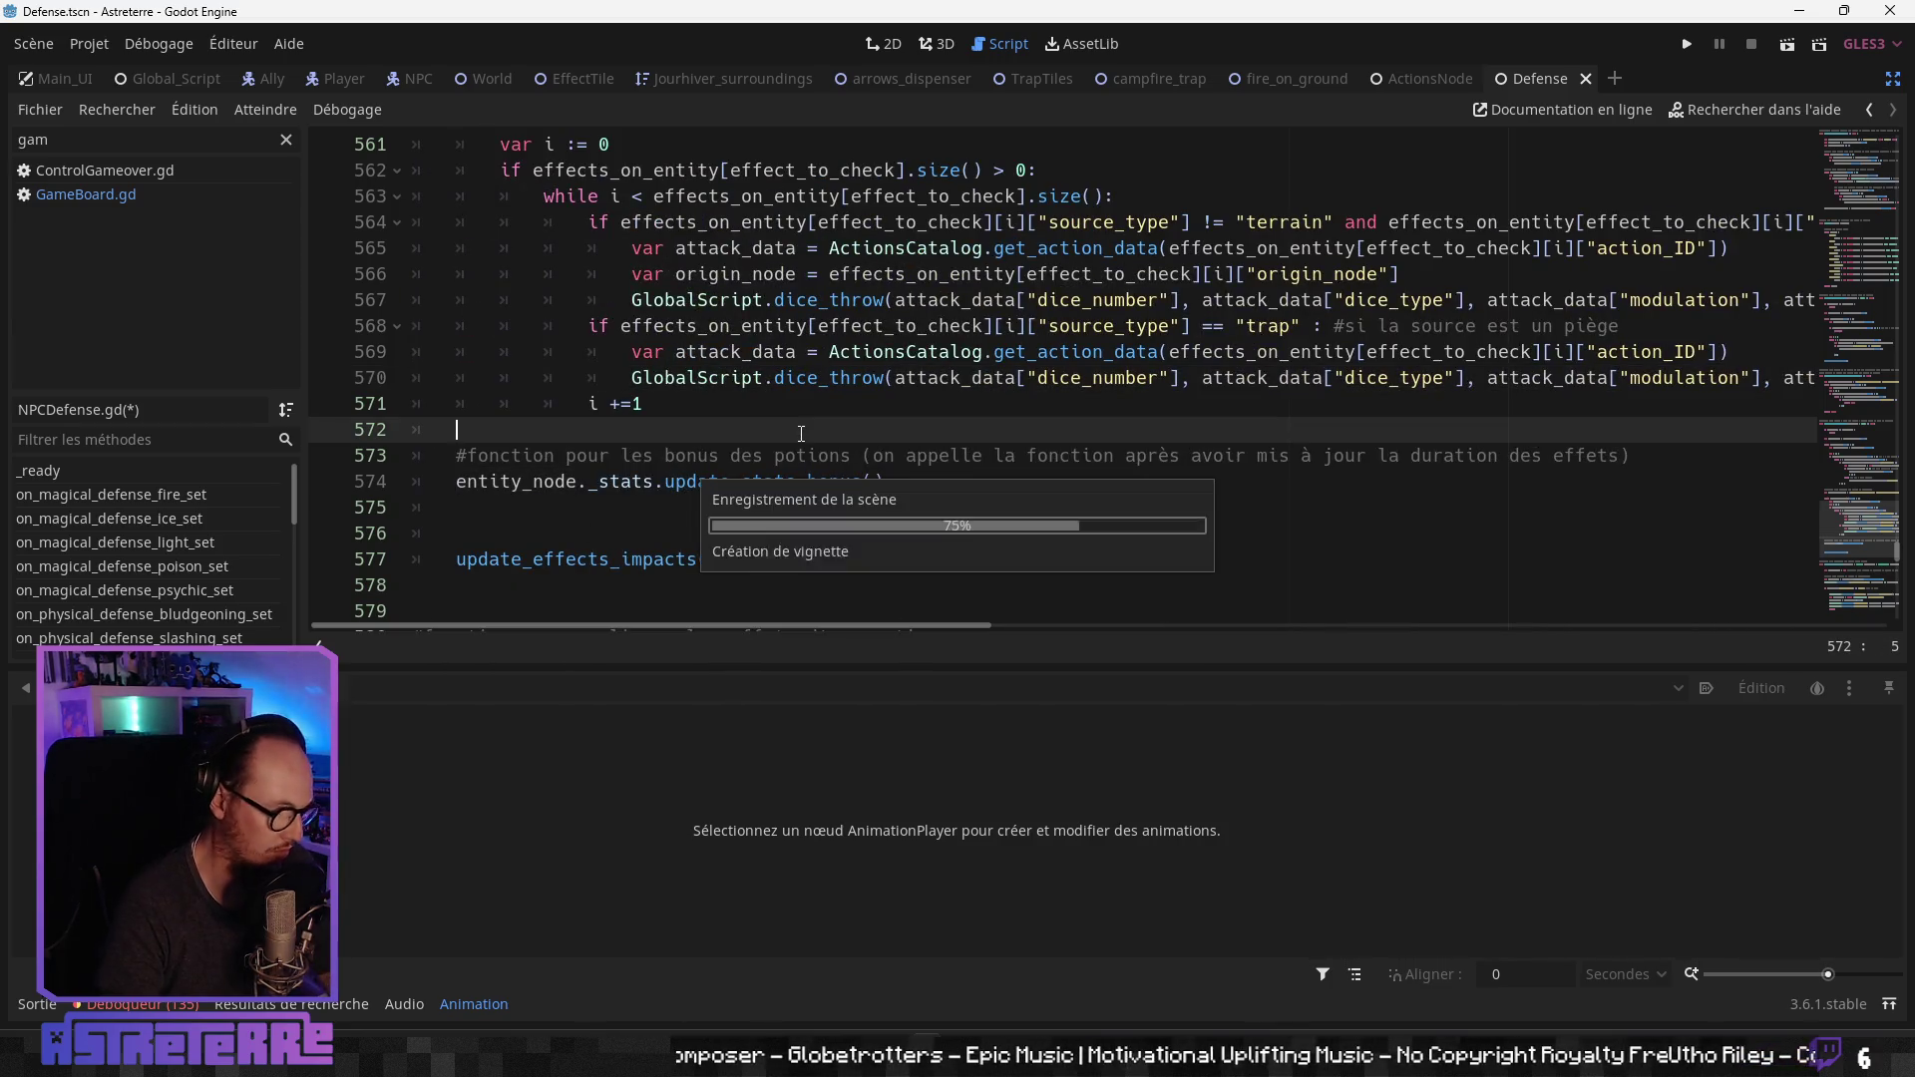
{"action": "left_click", "coordinate": [787, 378]}
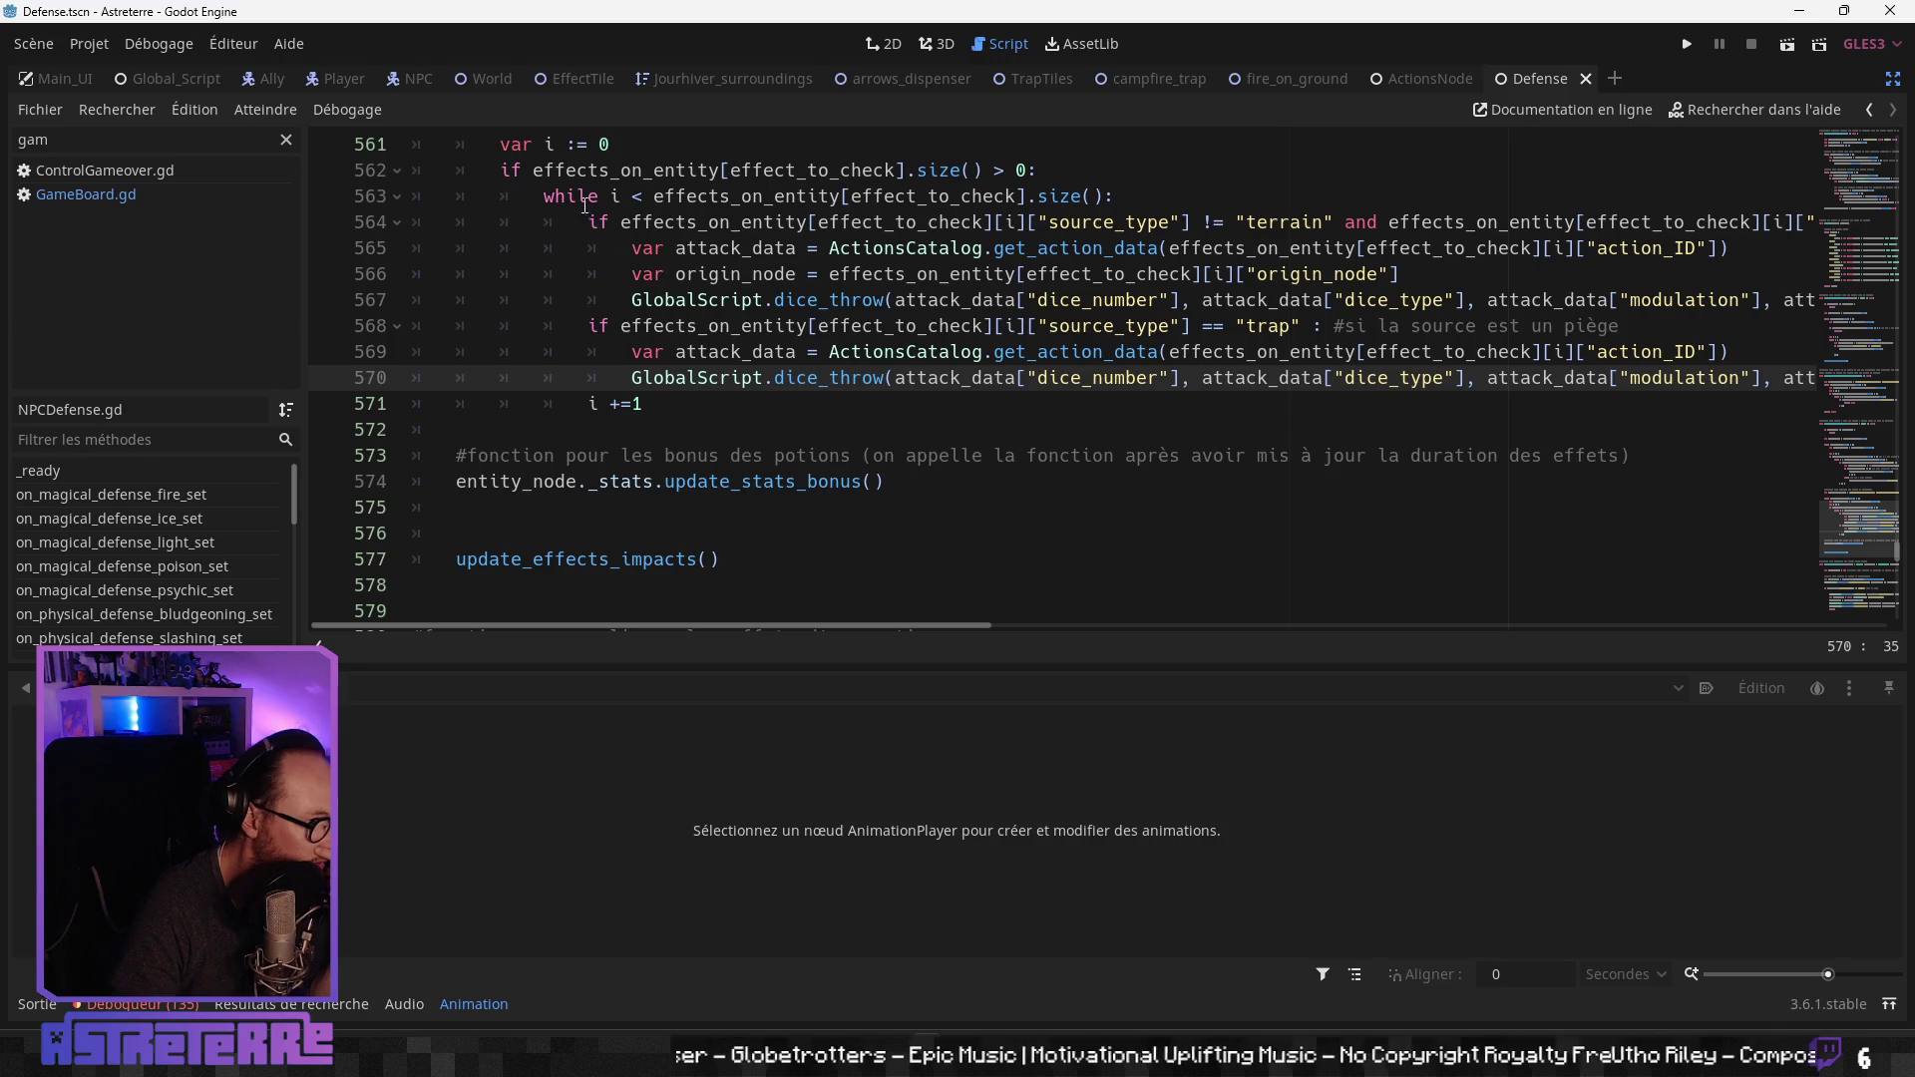
{"action": "left_click", "coordinate": [1442, 76]}
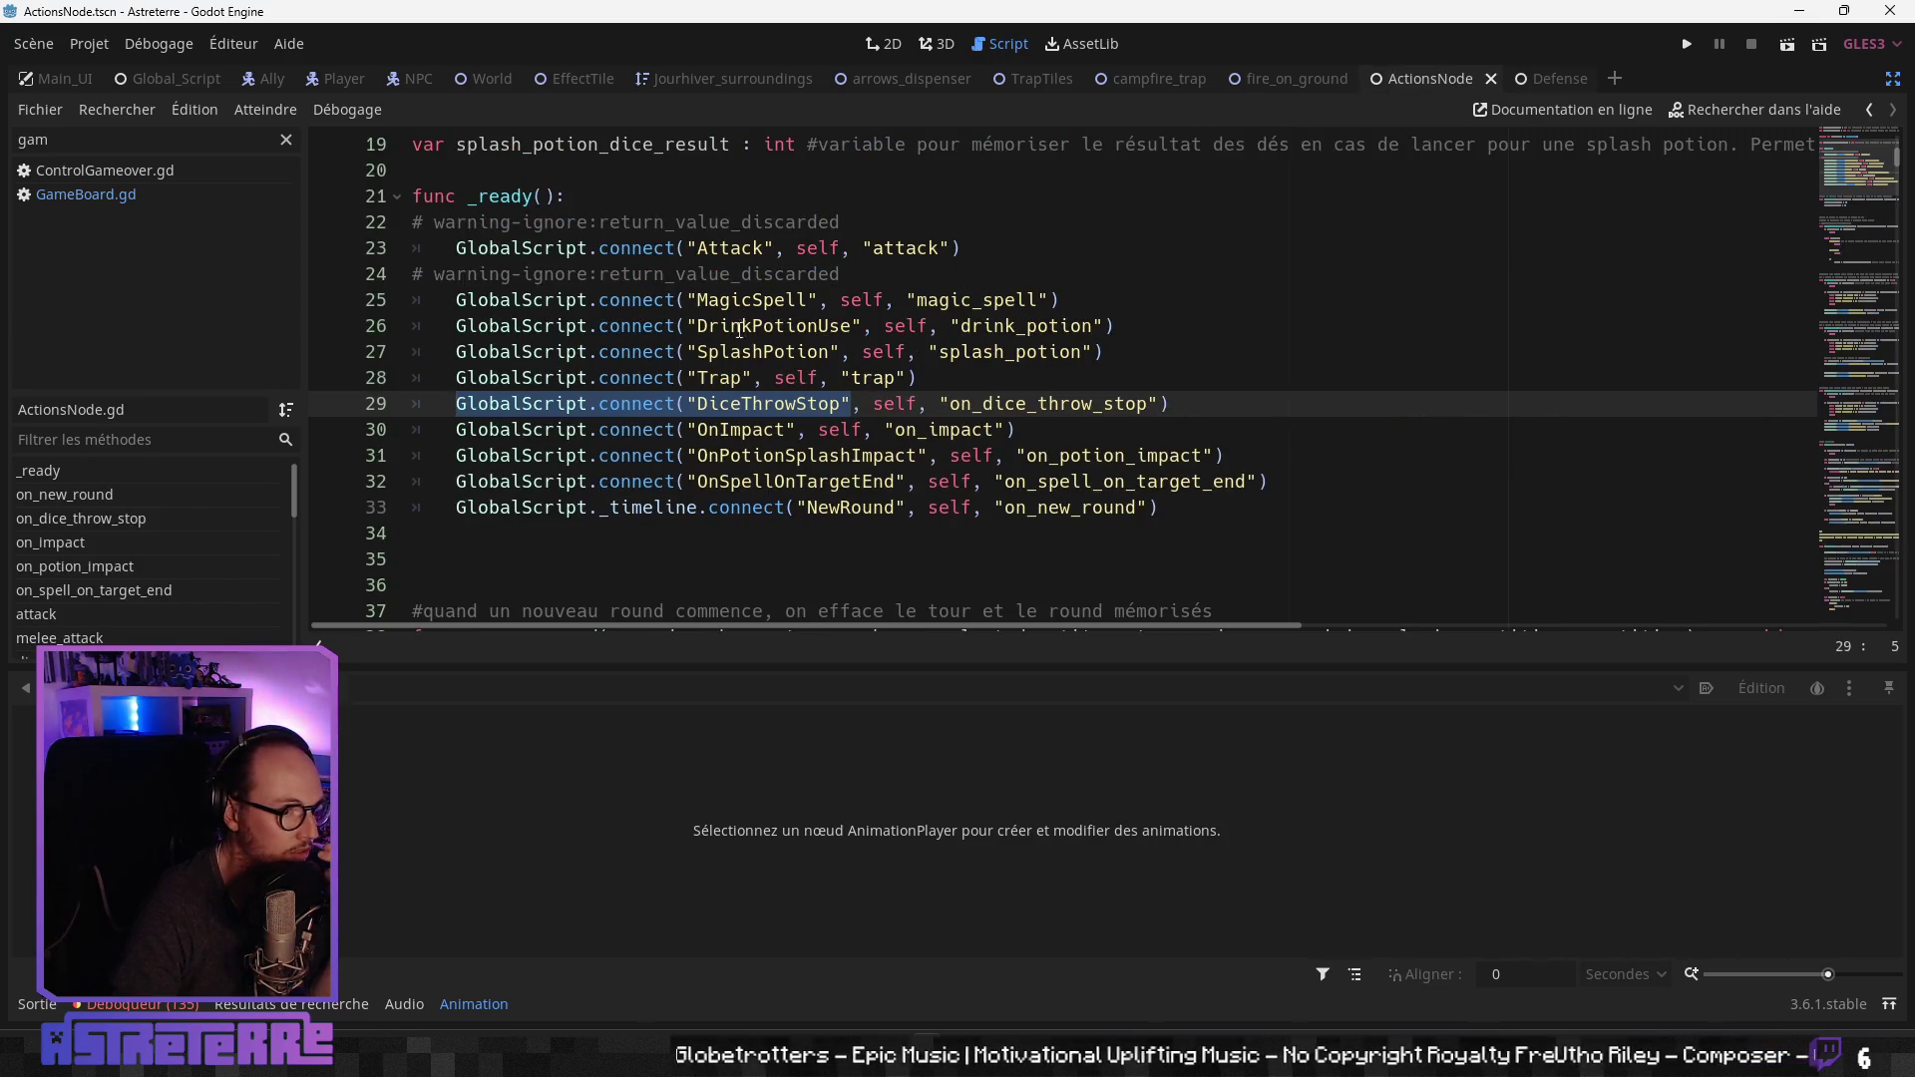
{"action": "left_click", "coordinate": [148, 518]}
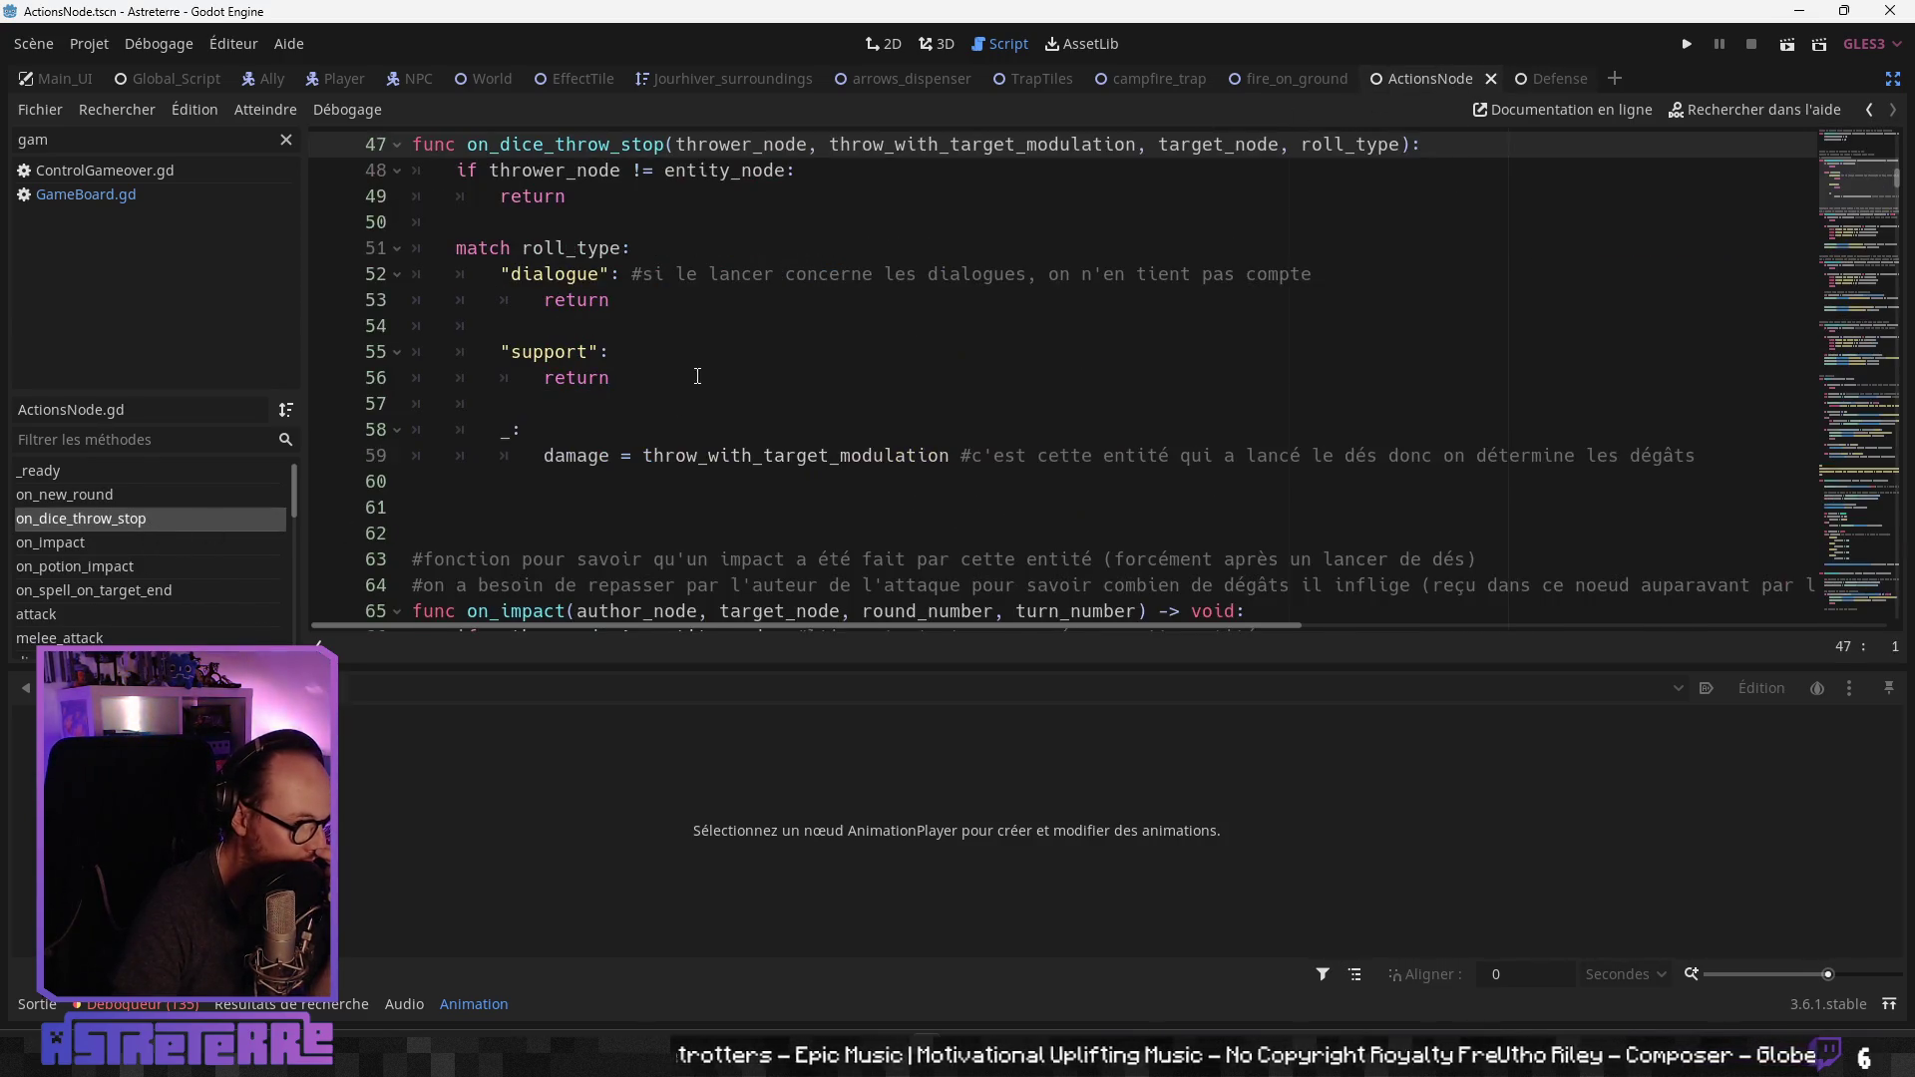
{"action": "left_click", "coordinate": [700, 367]}
{"action": "left_click", "coordinate": [673, 431]}
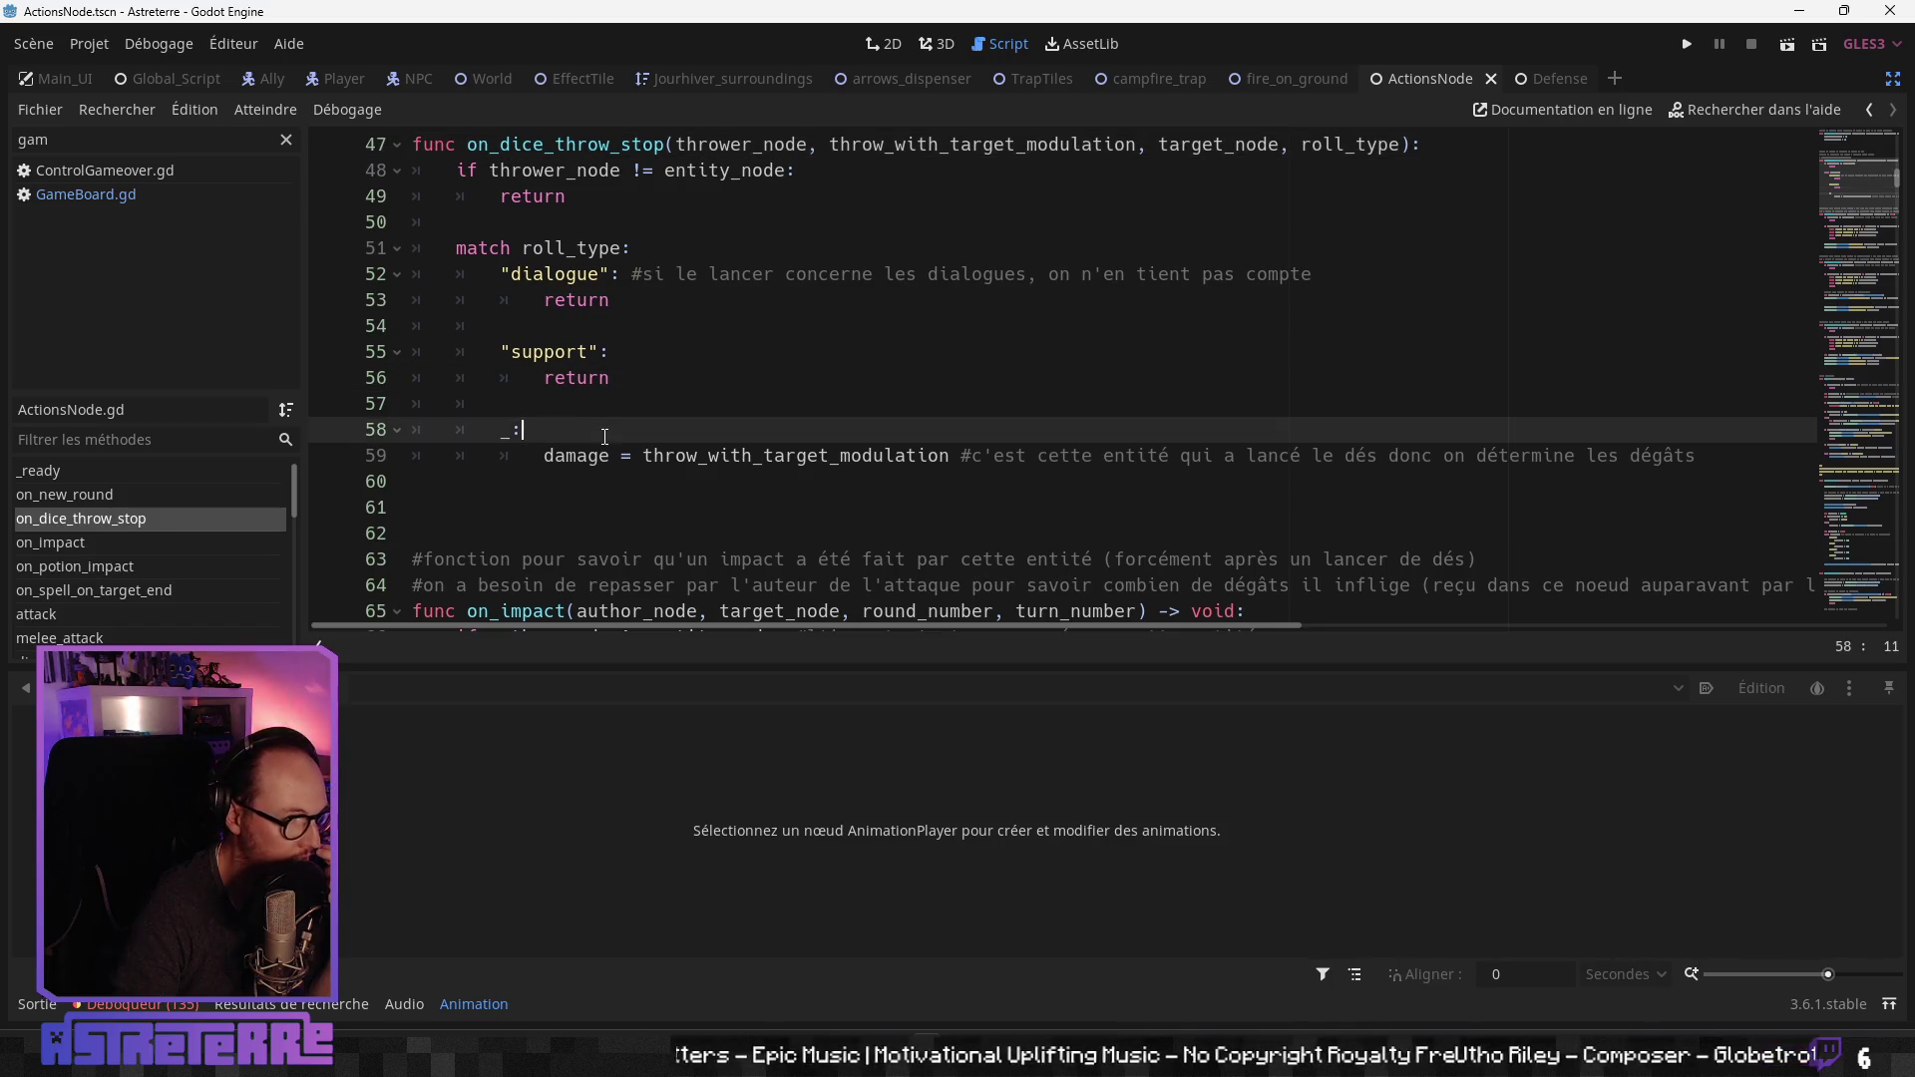
{"action": "left_click", "coordinate": [677, 455]}
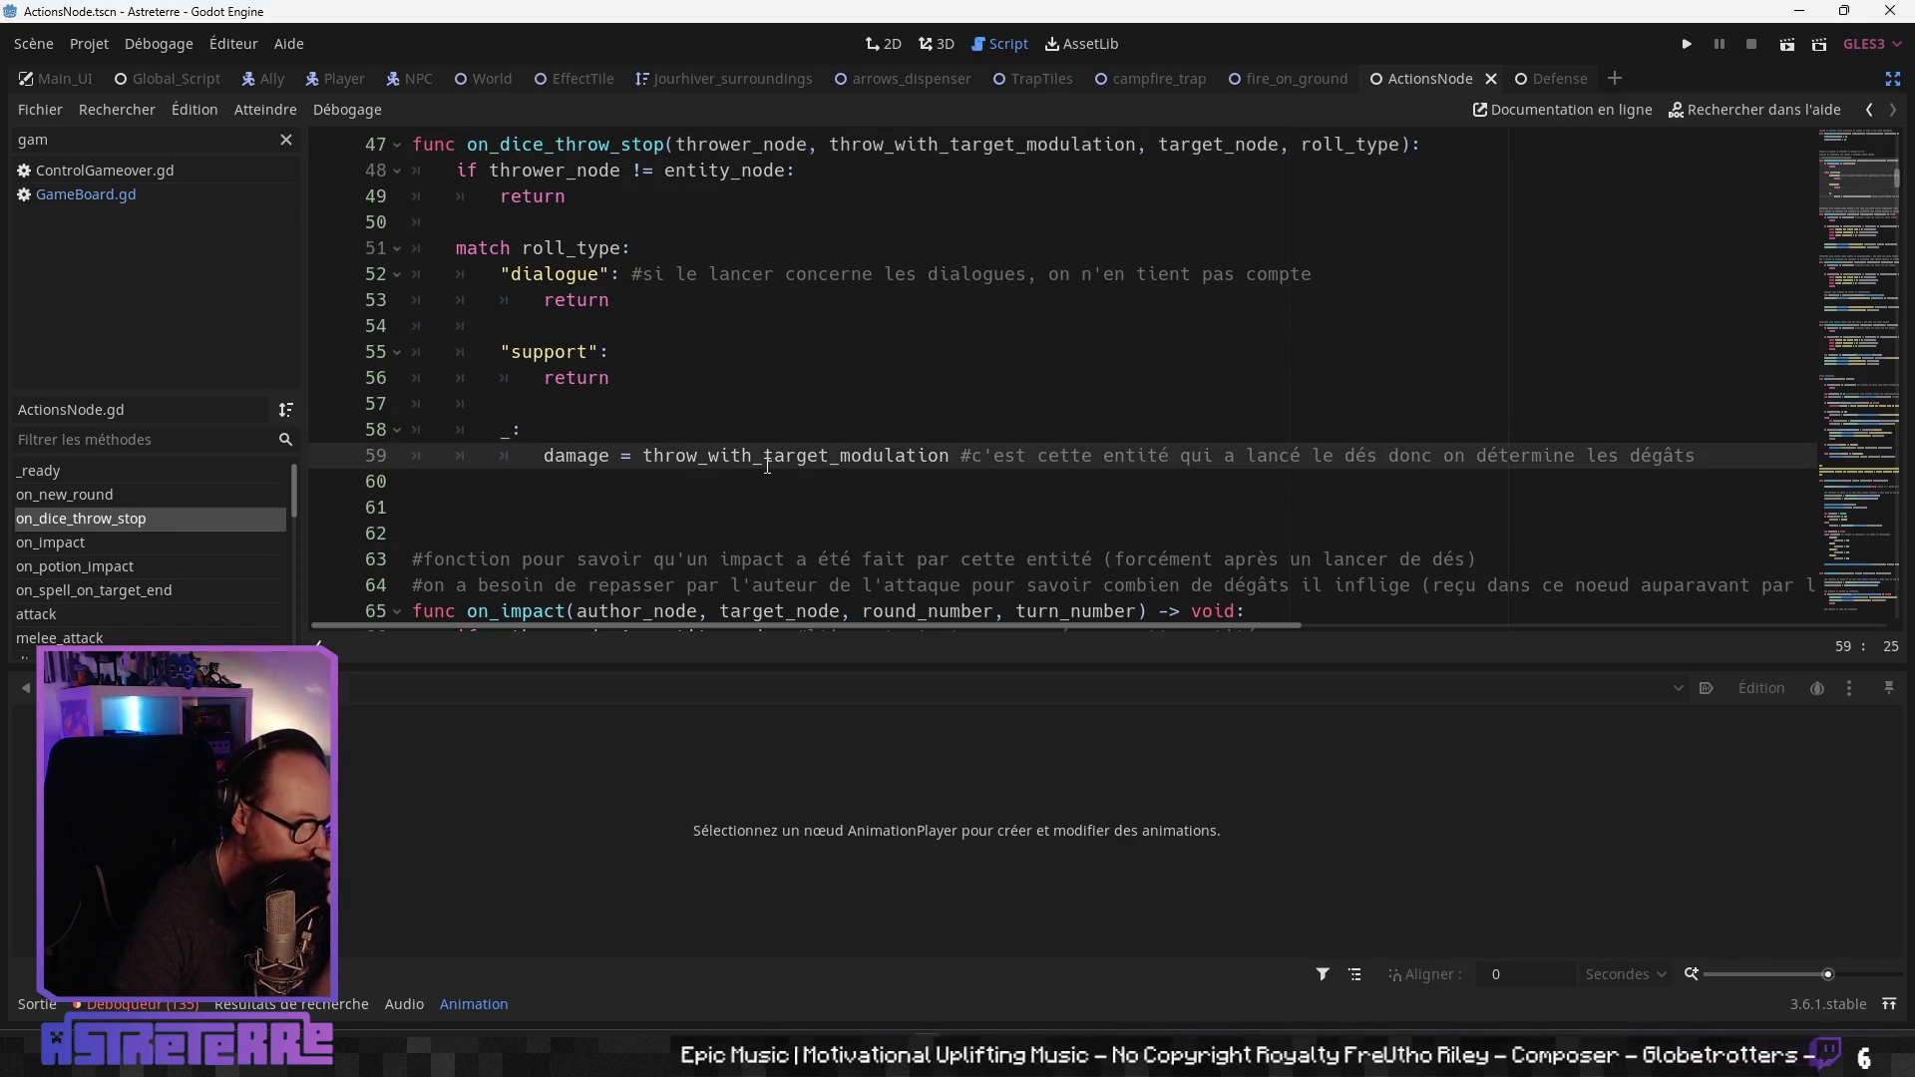
{"action": "scroll", "coordinate": [767, 466], "scroll_direction": "up", "scroll_amount": 1}
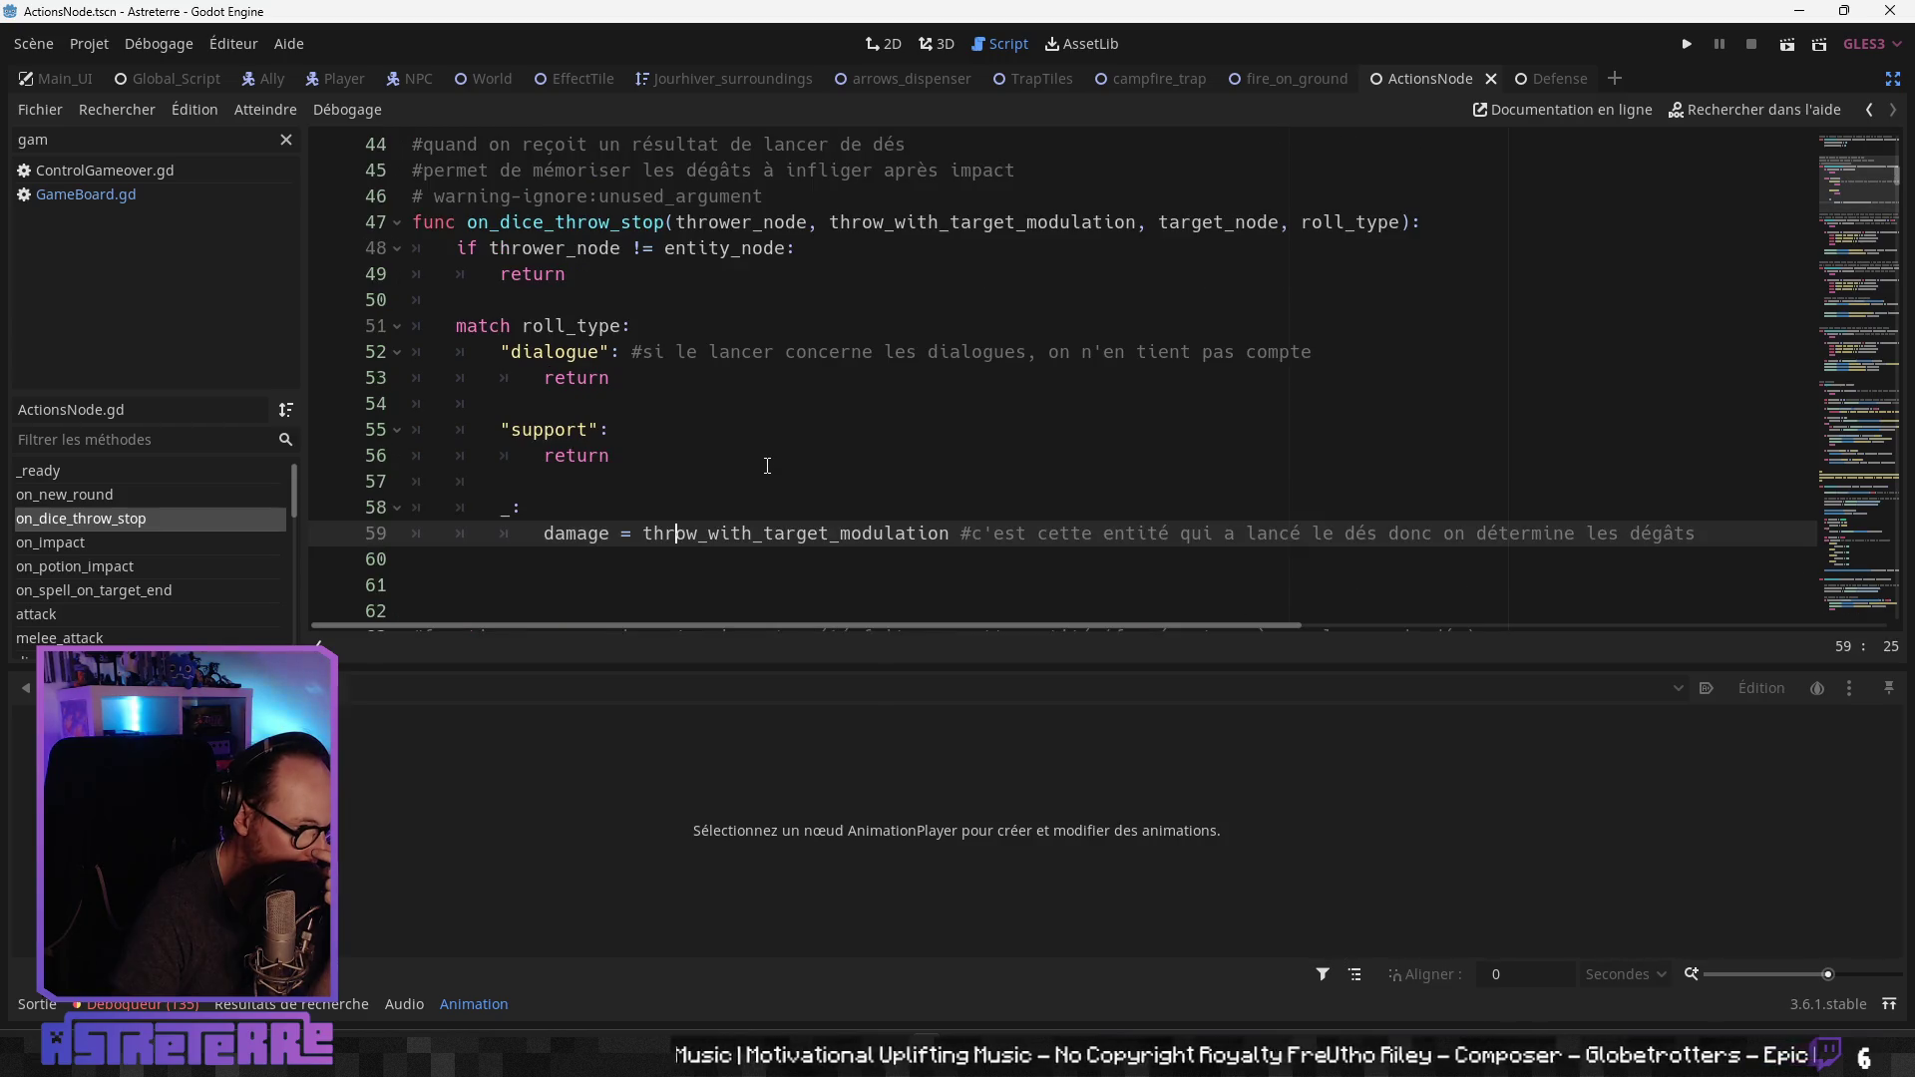
{"action": "scroll", "coordinate": [767, 465], "scroll_direction": "down", "scroll_amount": 1}
{"action": "left_click", "coordinate": [622, 493]}
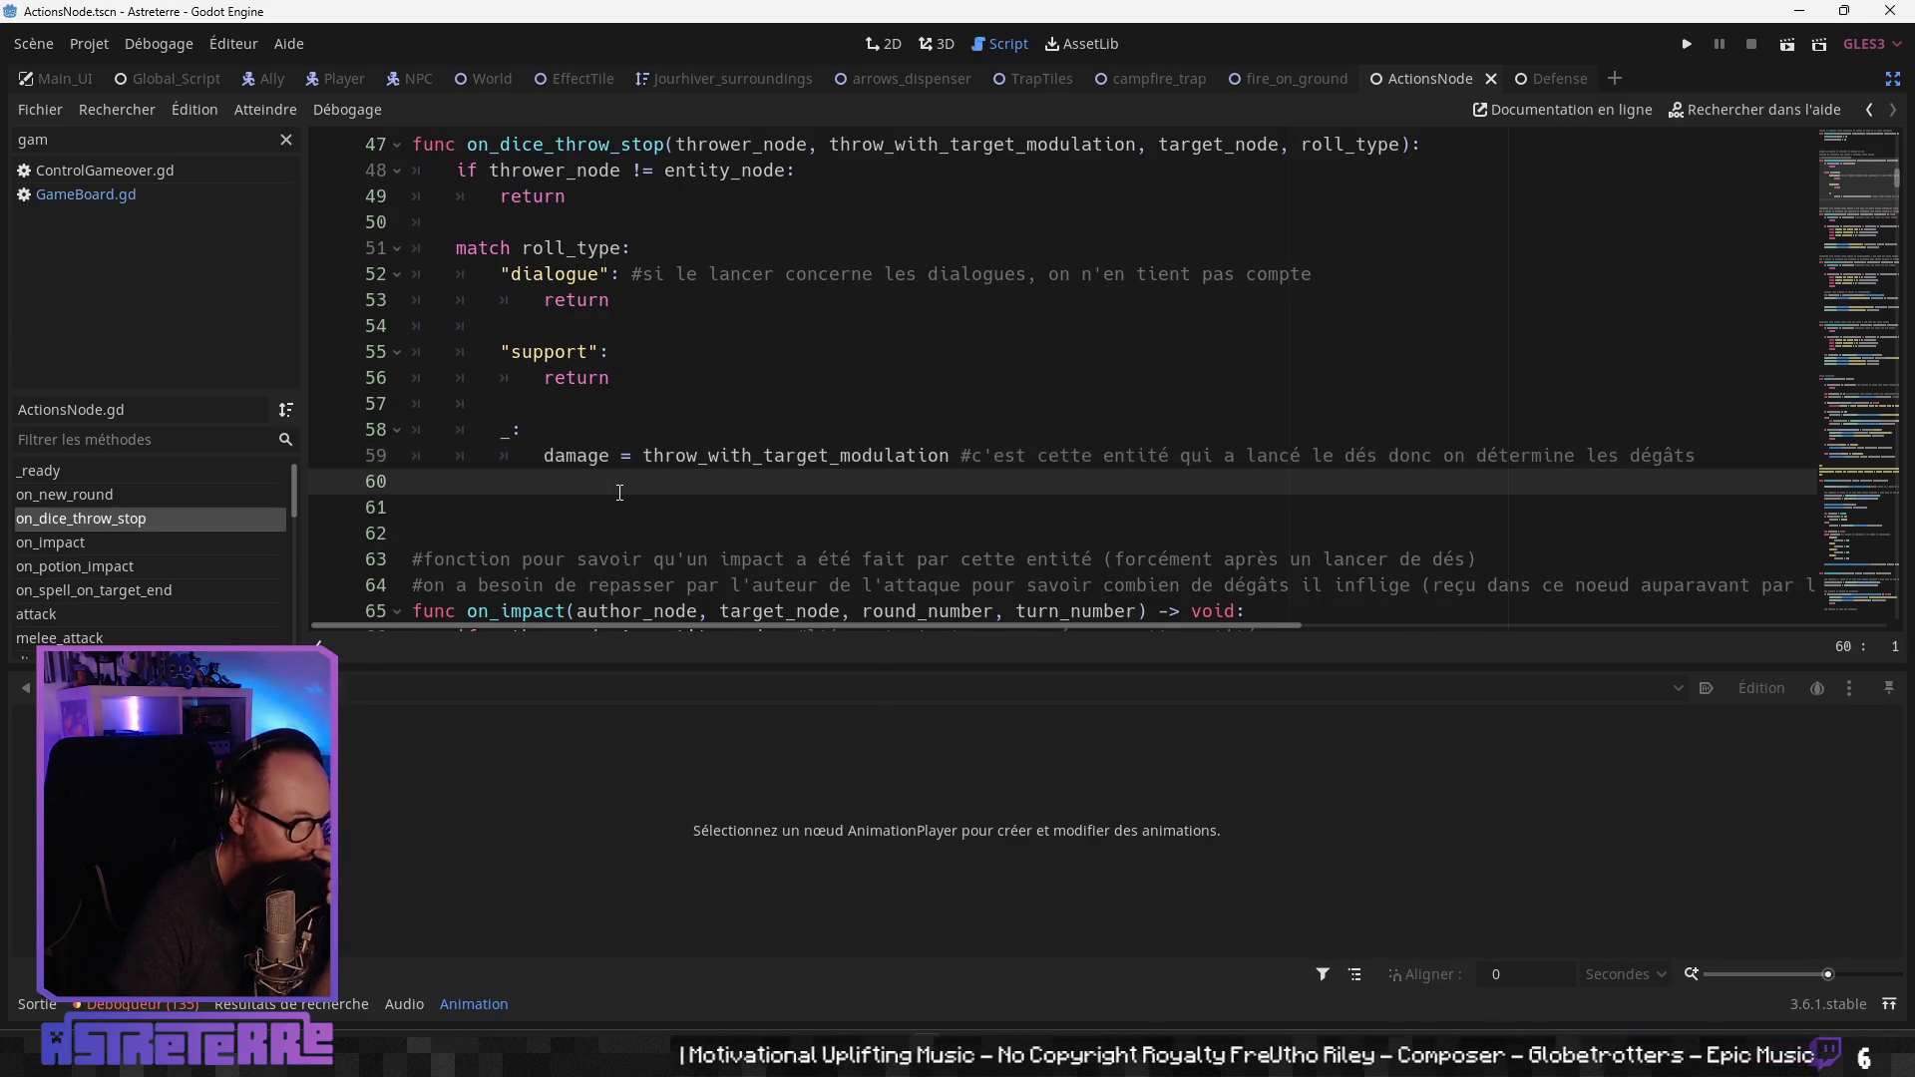
{"action": "scroll", "coordinate": [802, 363], "scroll_direction": "up", "scroll_amount": 5}
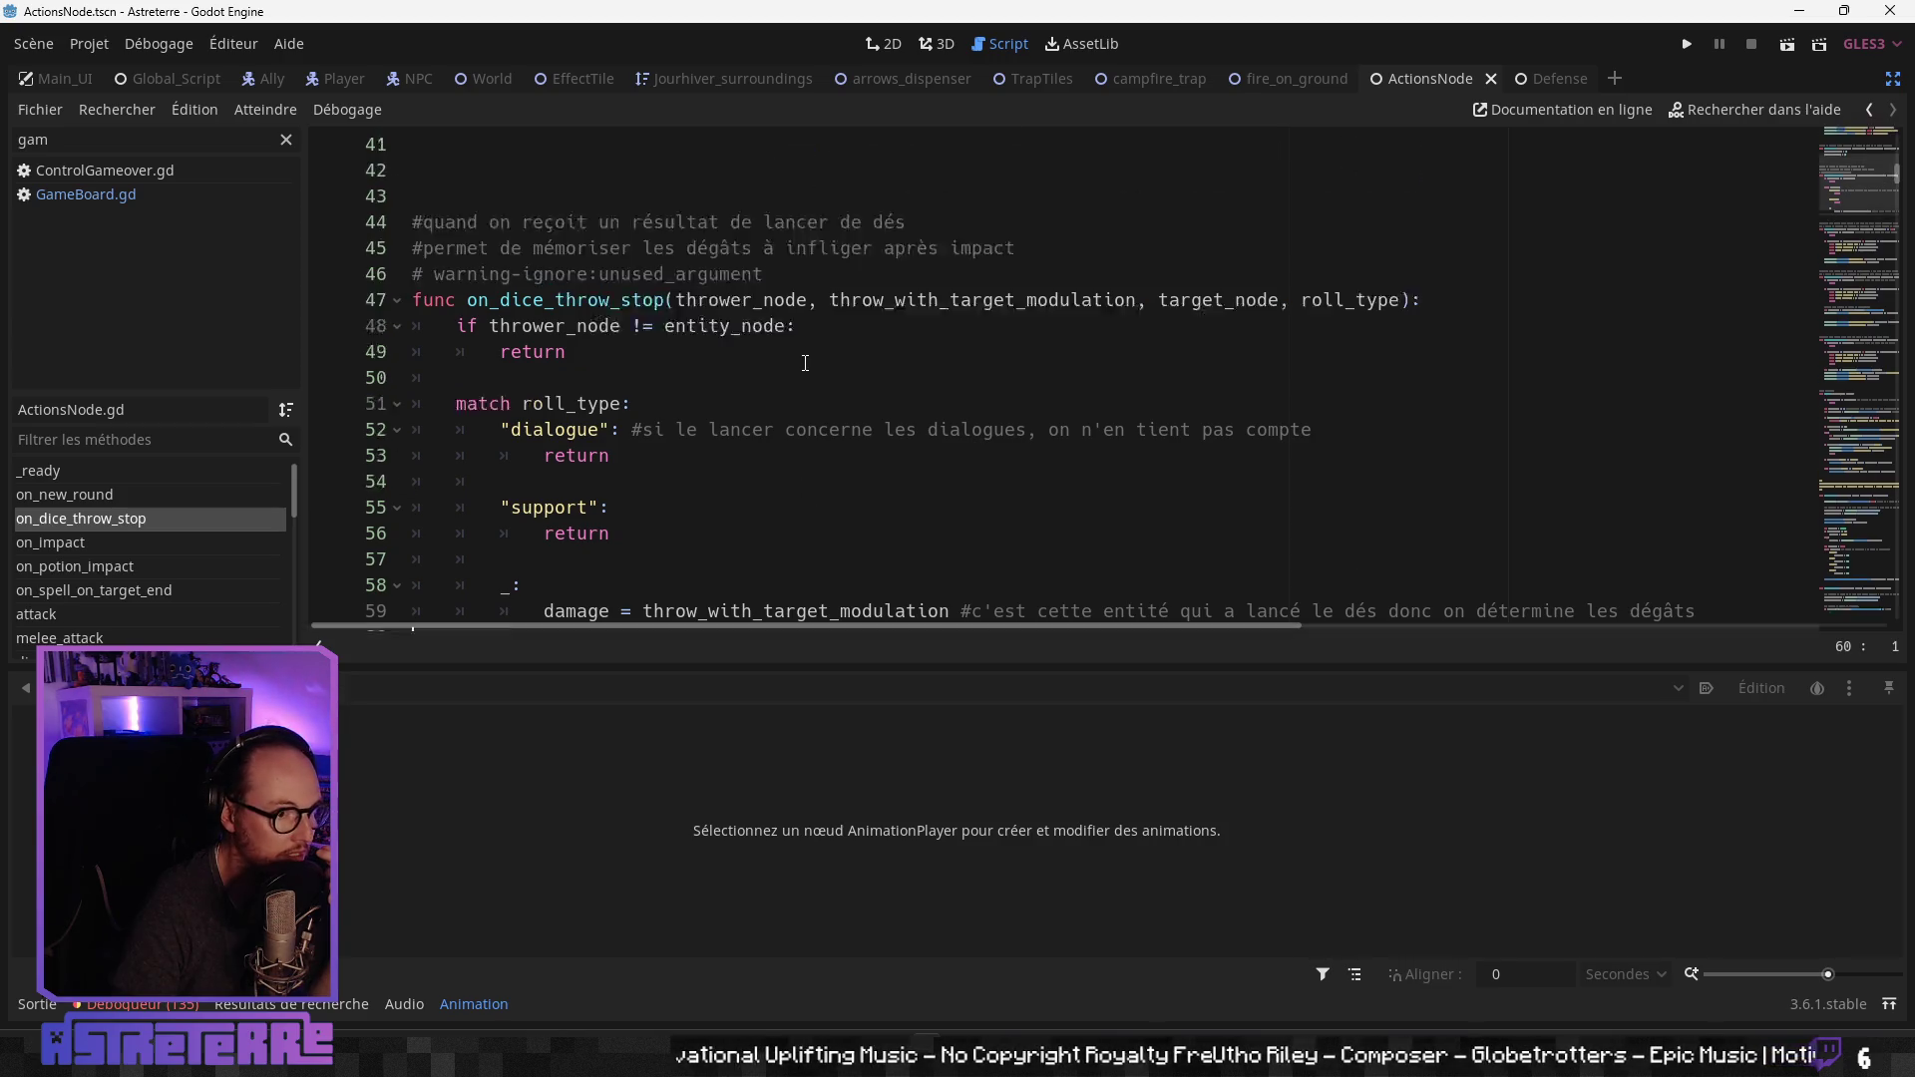
{"action": "scroll", "coordinate": [805, 363], "scroll_direction": "up", "scroll_amount": 3}
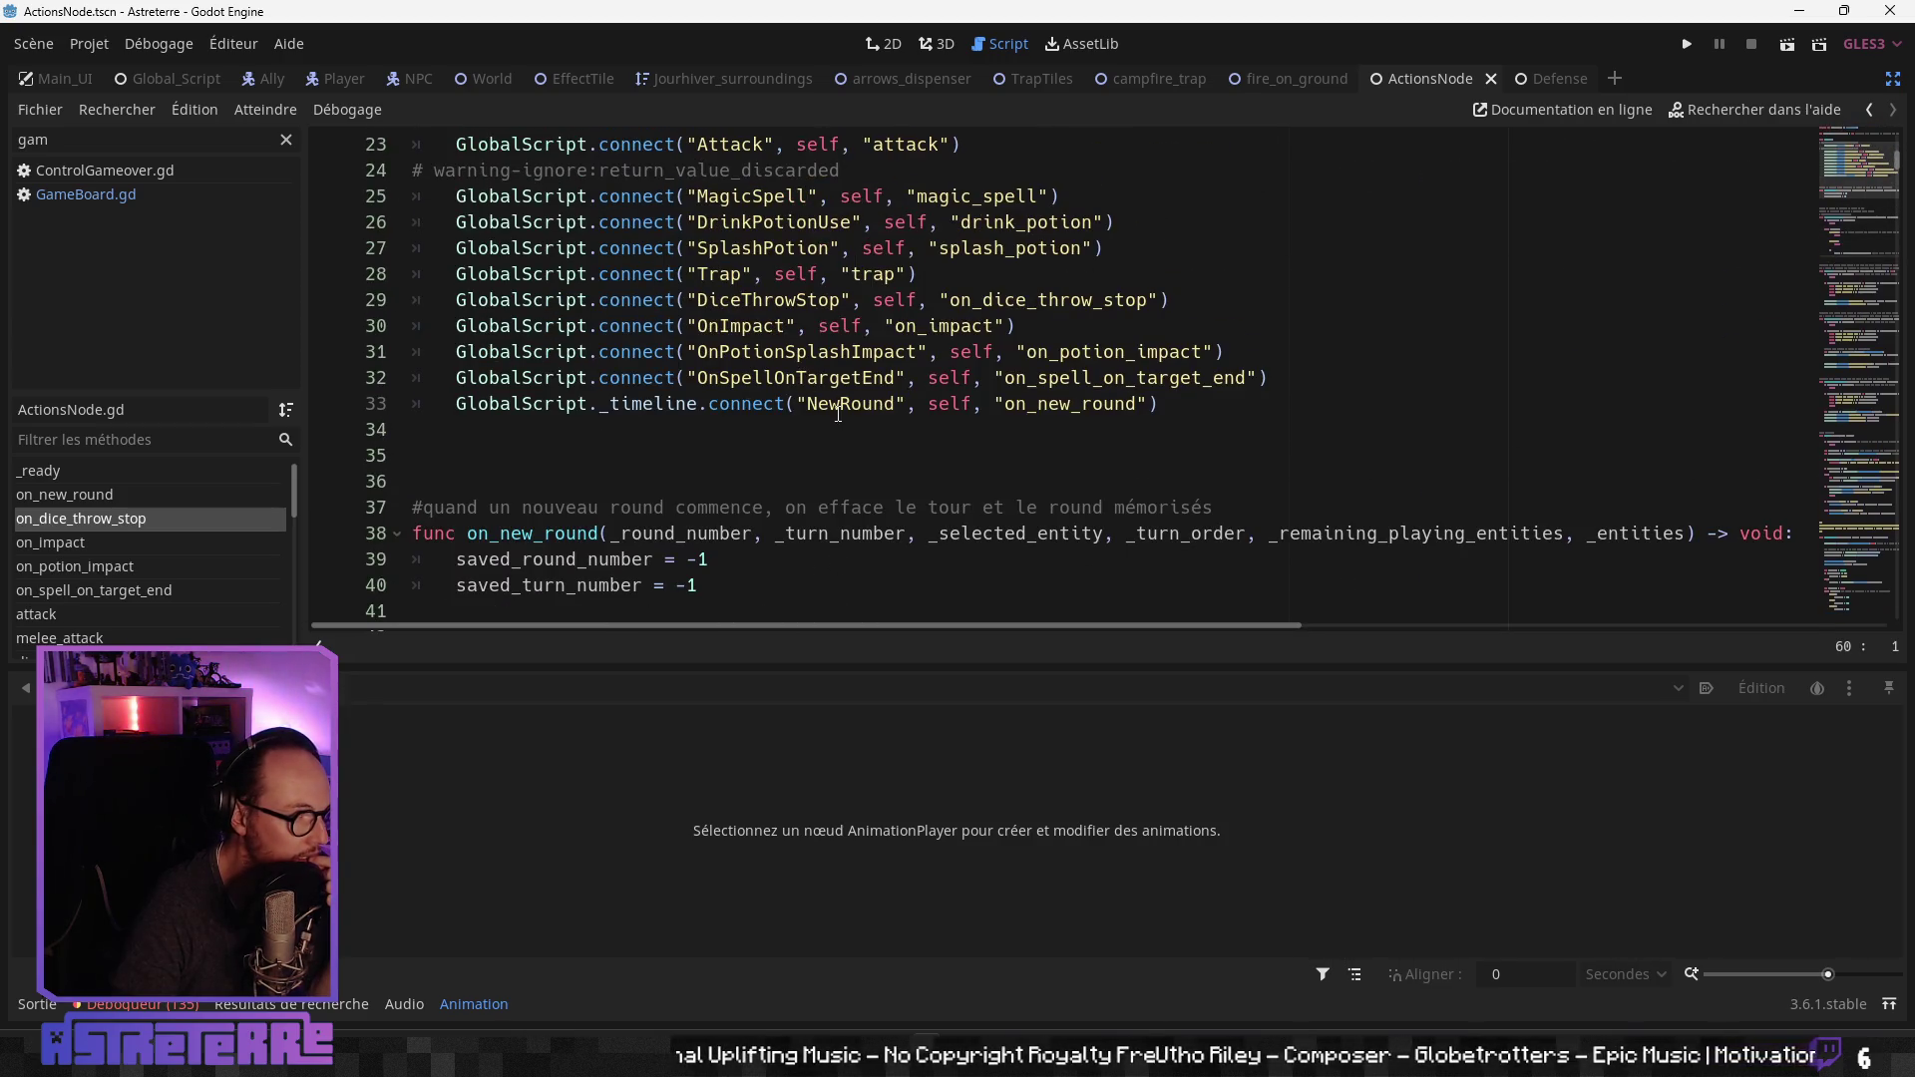
{"action": "scroll", "coordinate": [837, 413], "scroll_direction": "up", "scroll_amount": 1}
{"action": "scroll", "coordinate": [837, 413], "scroll_direction": "down", "scroll_amount": 1}
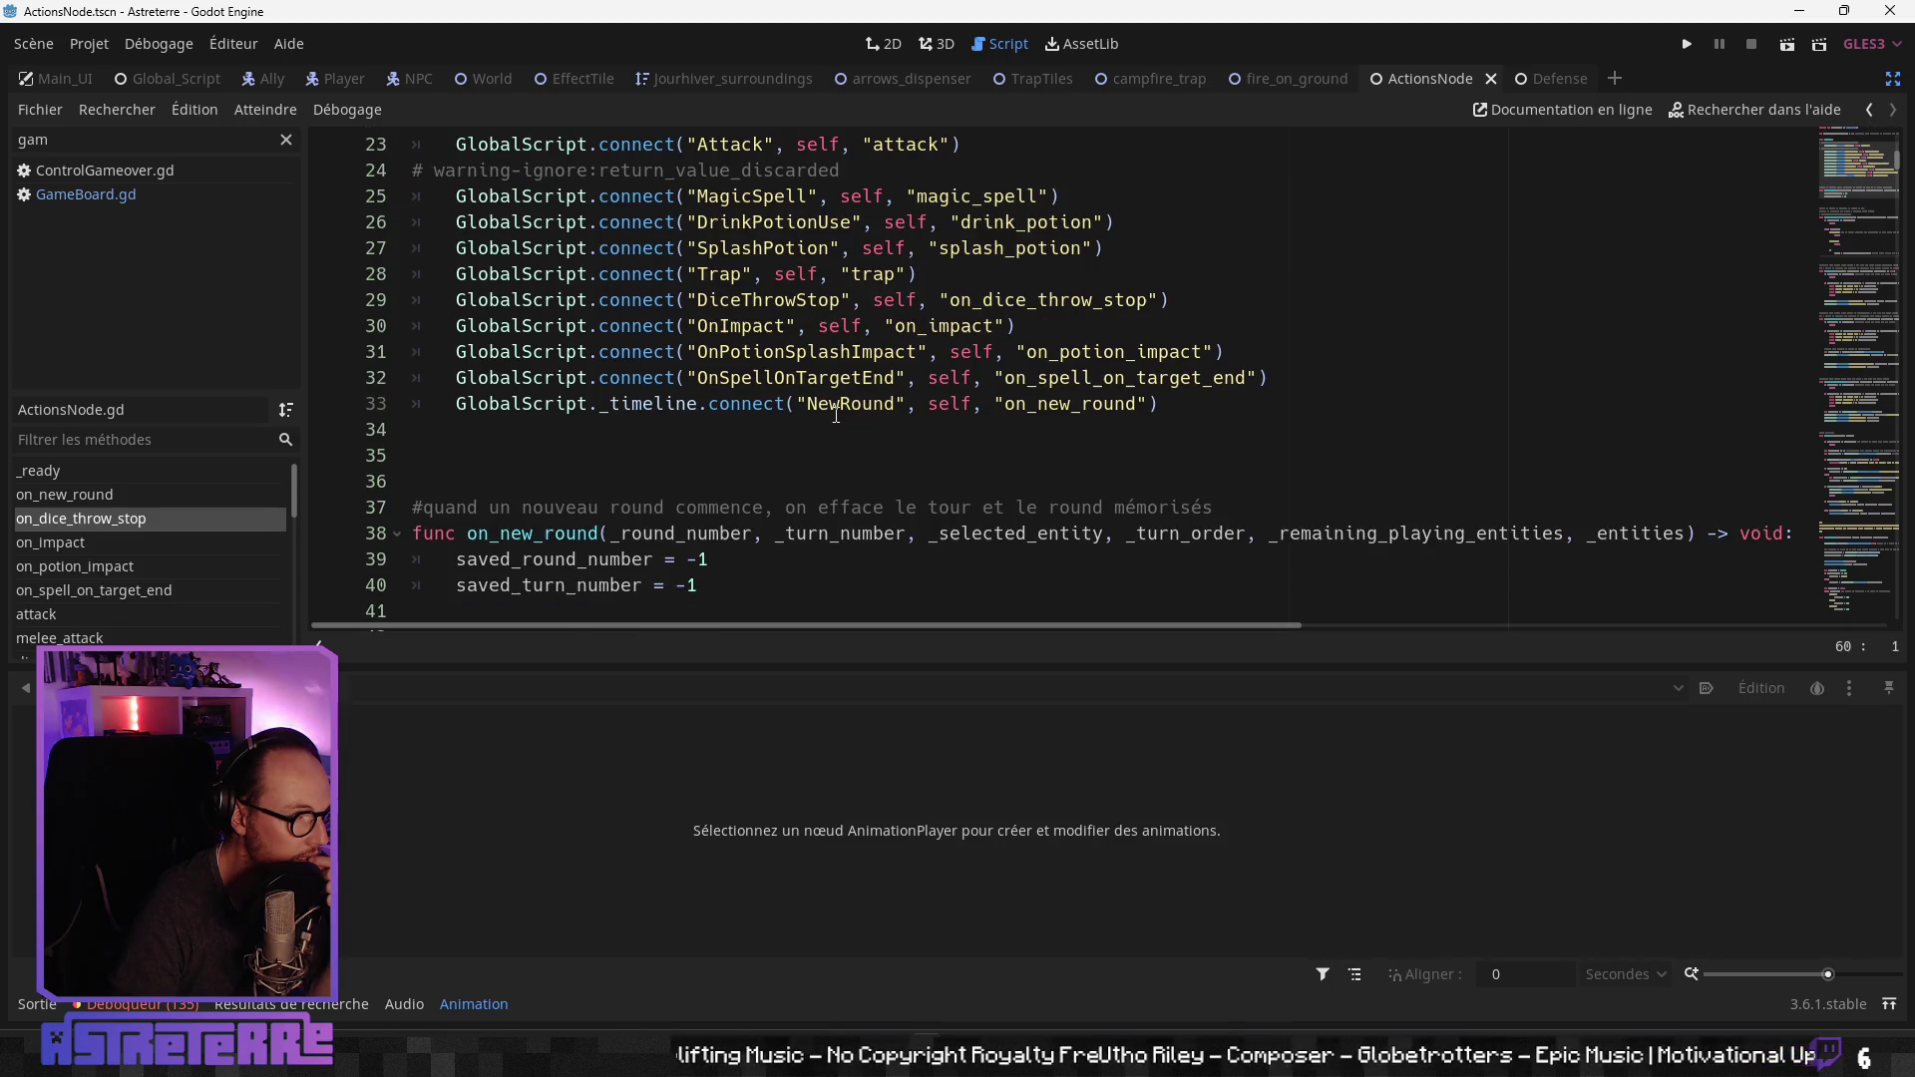
{"action": "scroll", "coordinate": [835, 416], "scroll_direction": "up", "scroll_amount": 1}
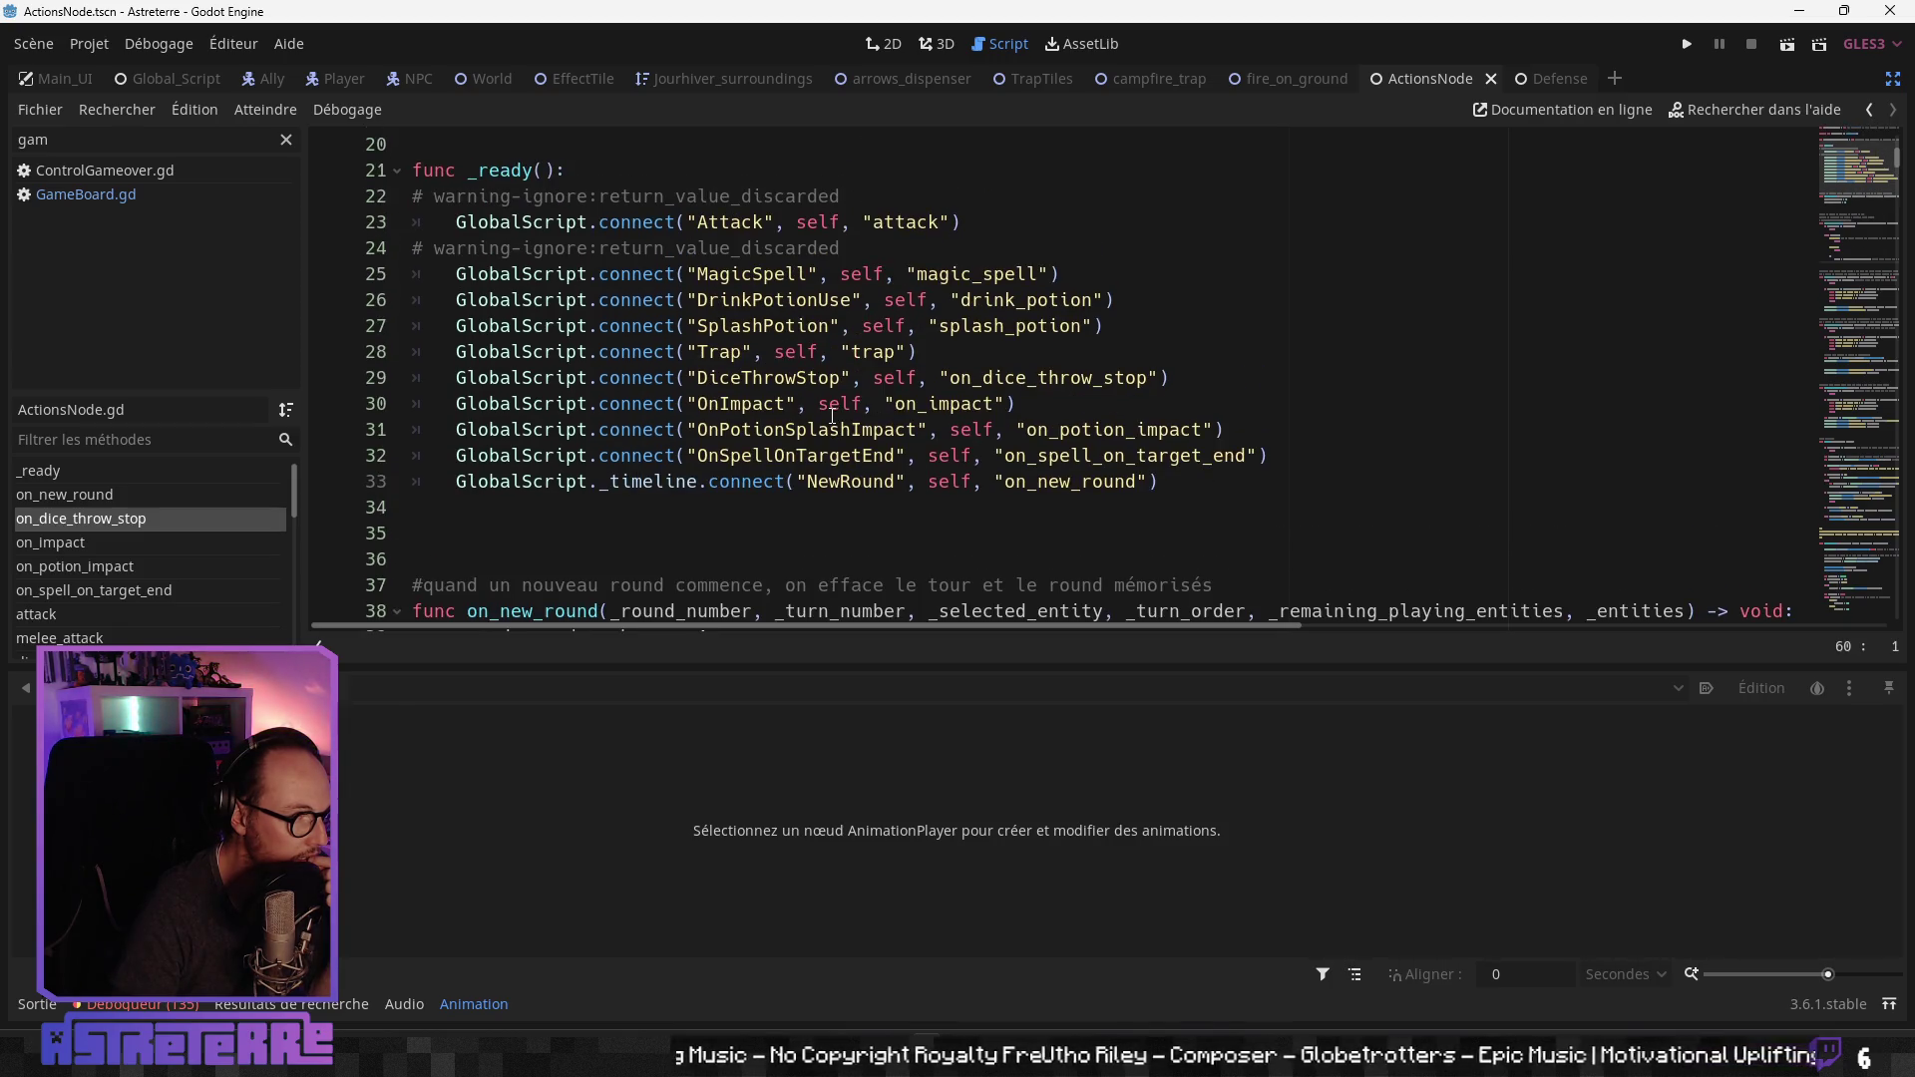
{"action": "scroll", "coordinate": [833, 416], "scroll_direction": "down", "scroll_amount": 1}
{"action": "left_click", "coordinate": [1561, 78]}
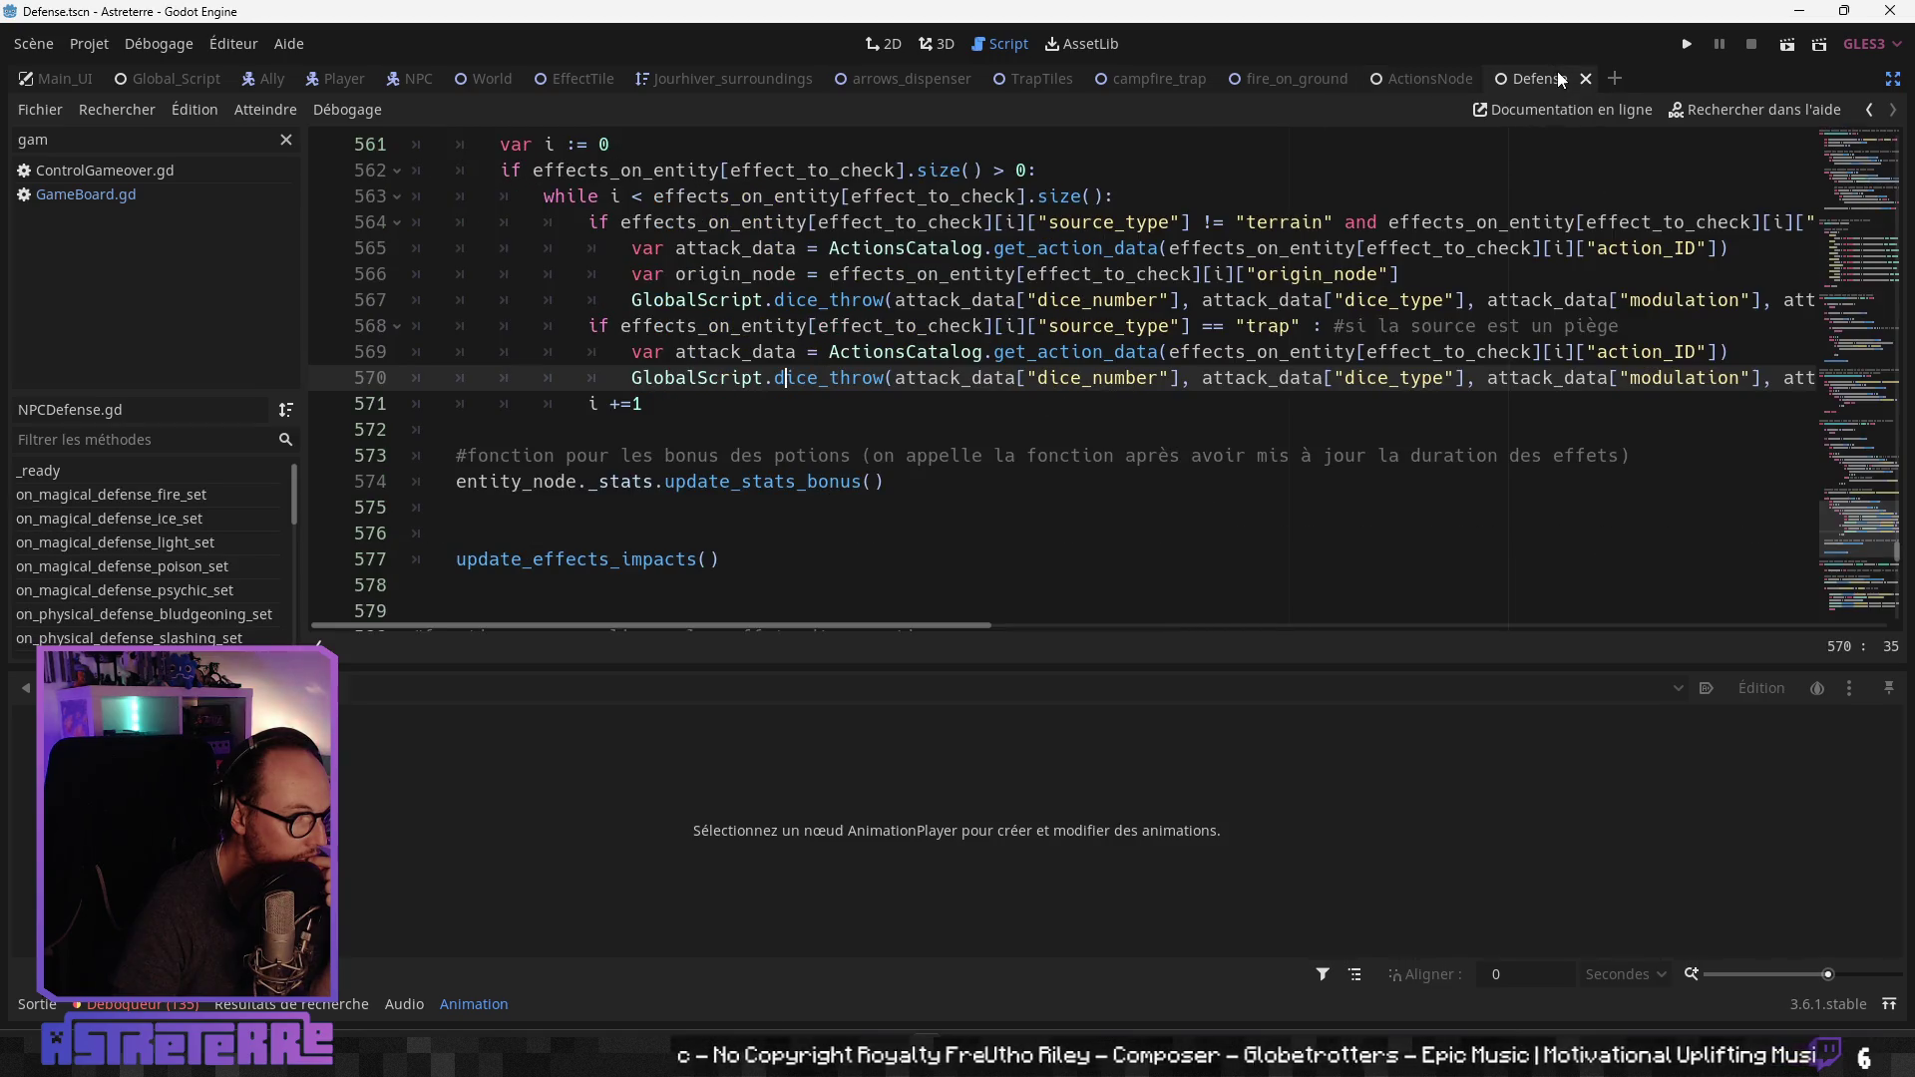
{"action": "scroll", "coordinate": [1028, 404], "scroll_direction": "down", "scroll_amount": 1}
{"action": "scroll", "coordinate": [1028, 404], "scroll_direction": "up", "scroll_amount": 1}
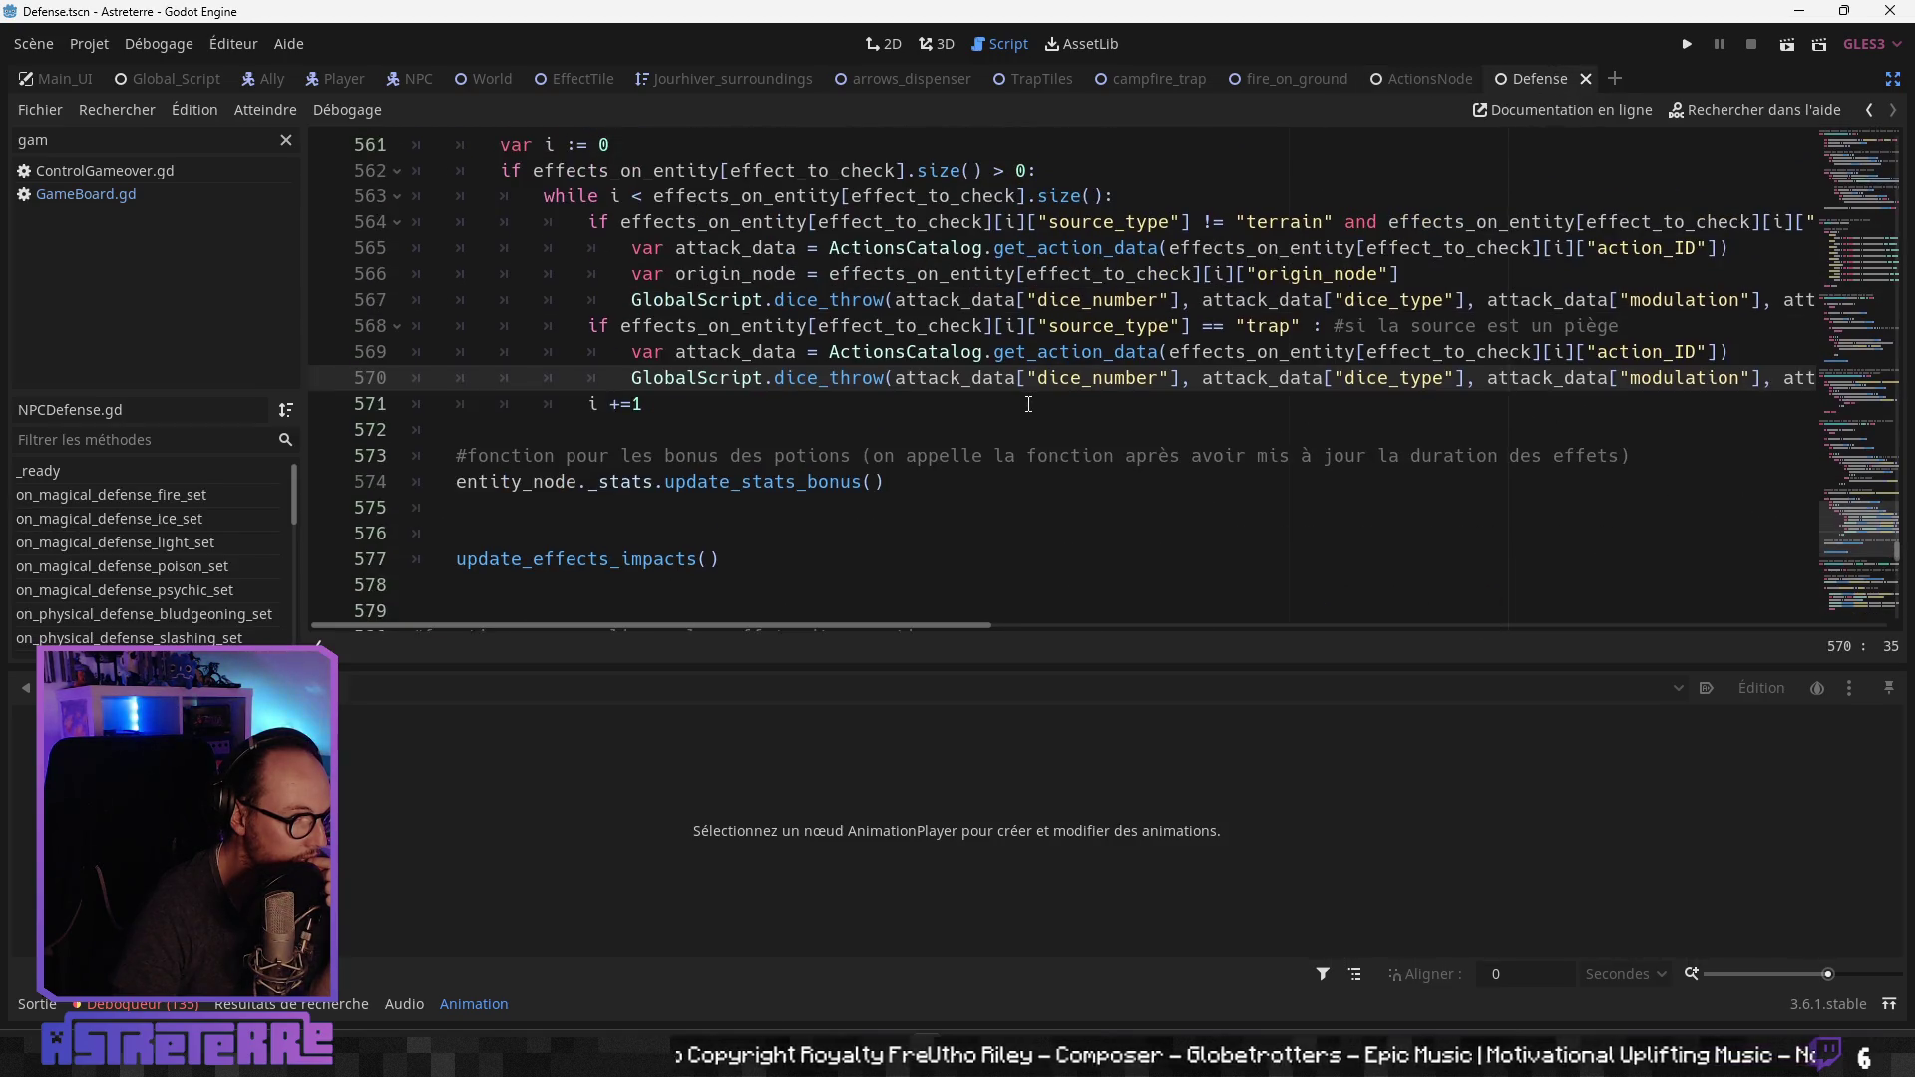
{"action": "scroll", "coordinate": [999, 405], "scroll_direction": "down", "scroll_amount": 1}
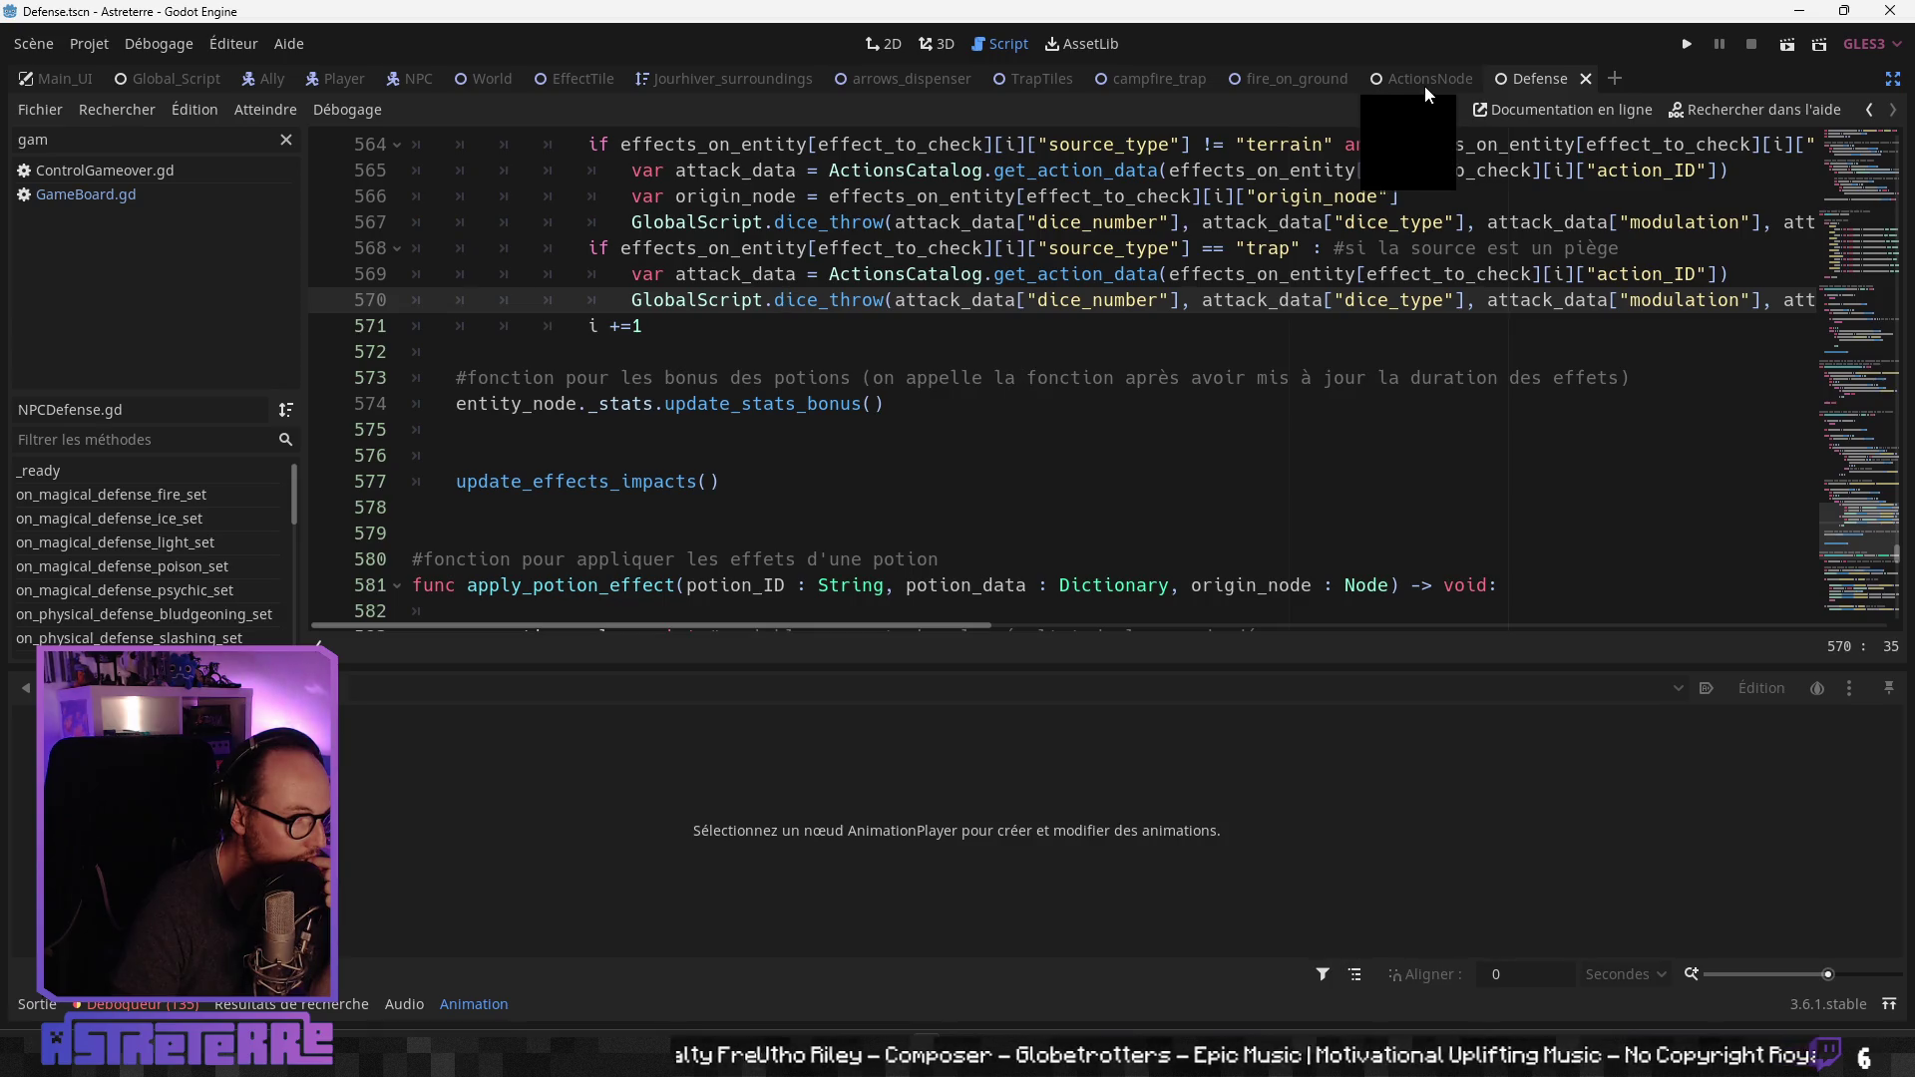
{"action": "left_click", "coordinate": [837, 378]}
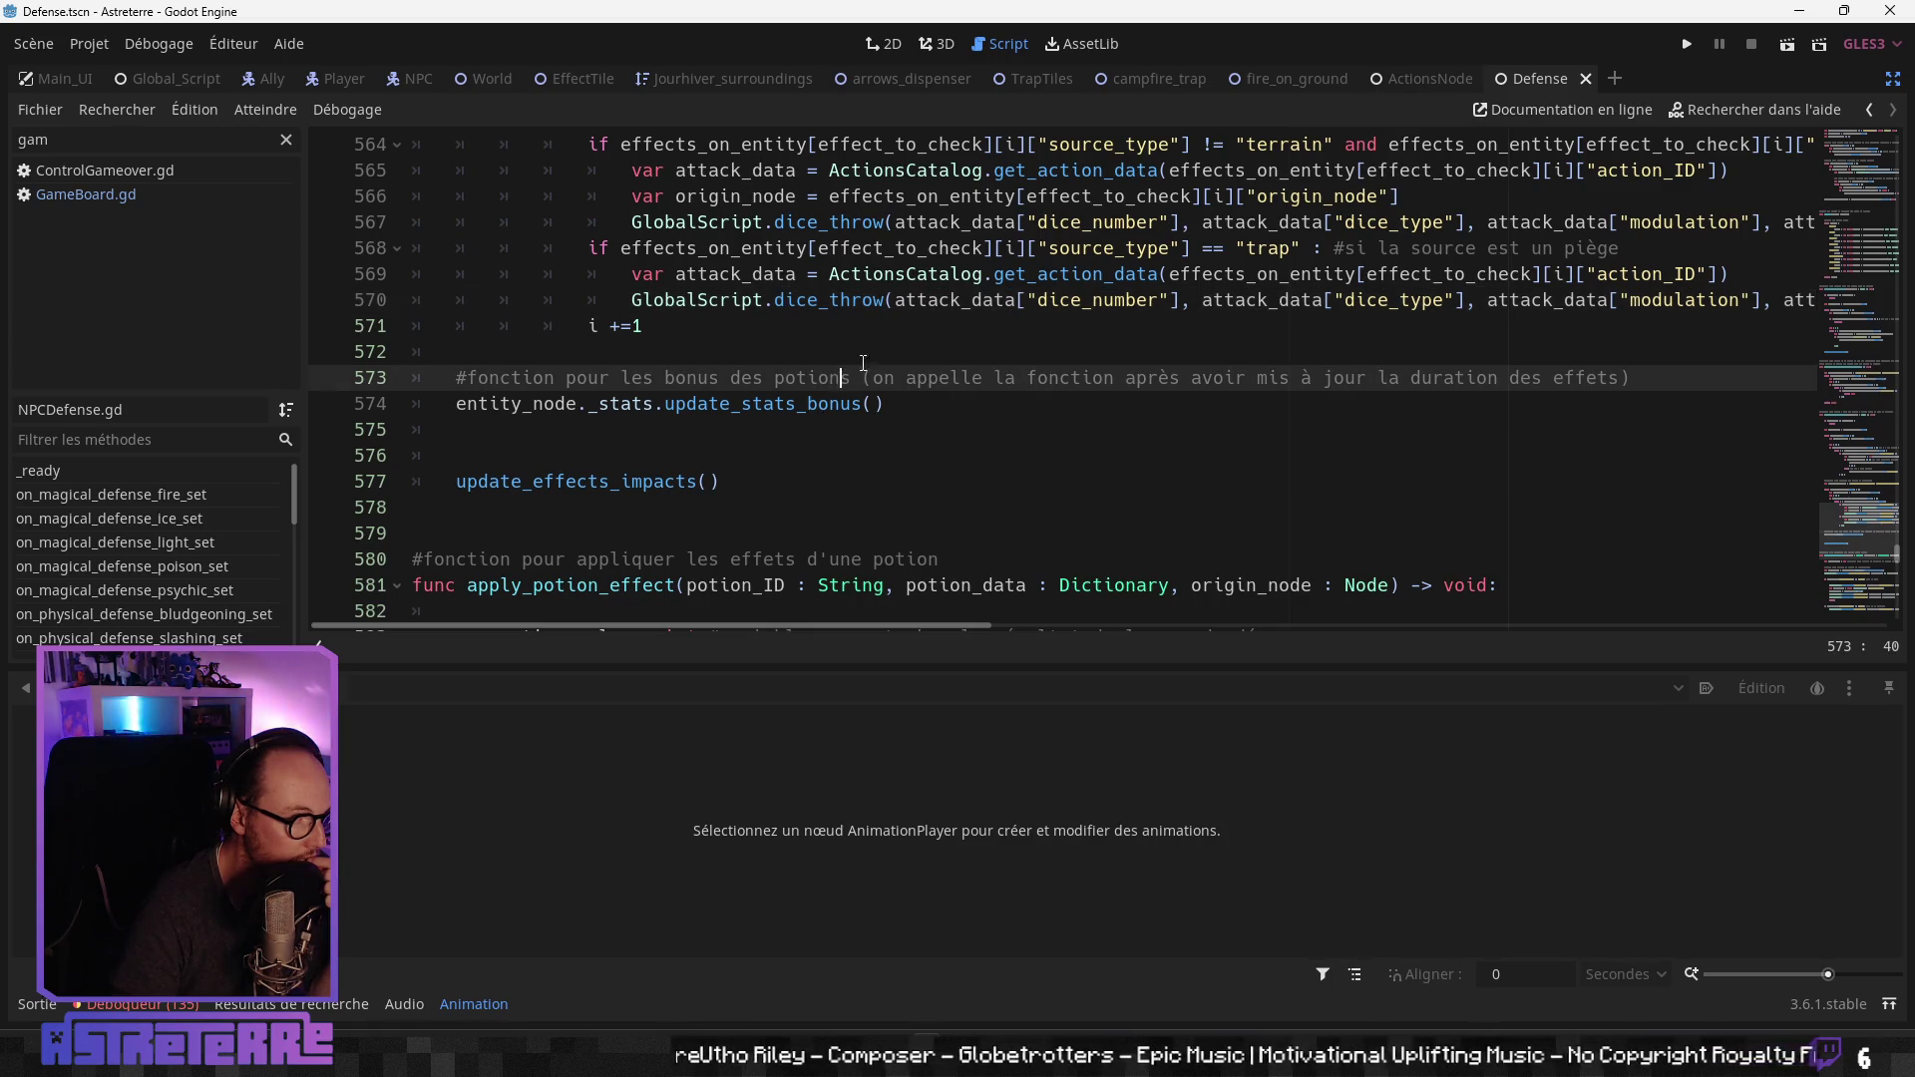
{"action": "left_click", "coordinate": [1046, 301]}
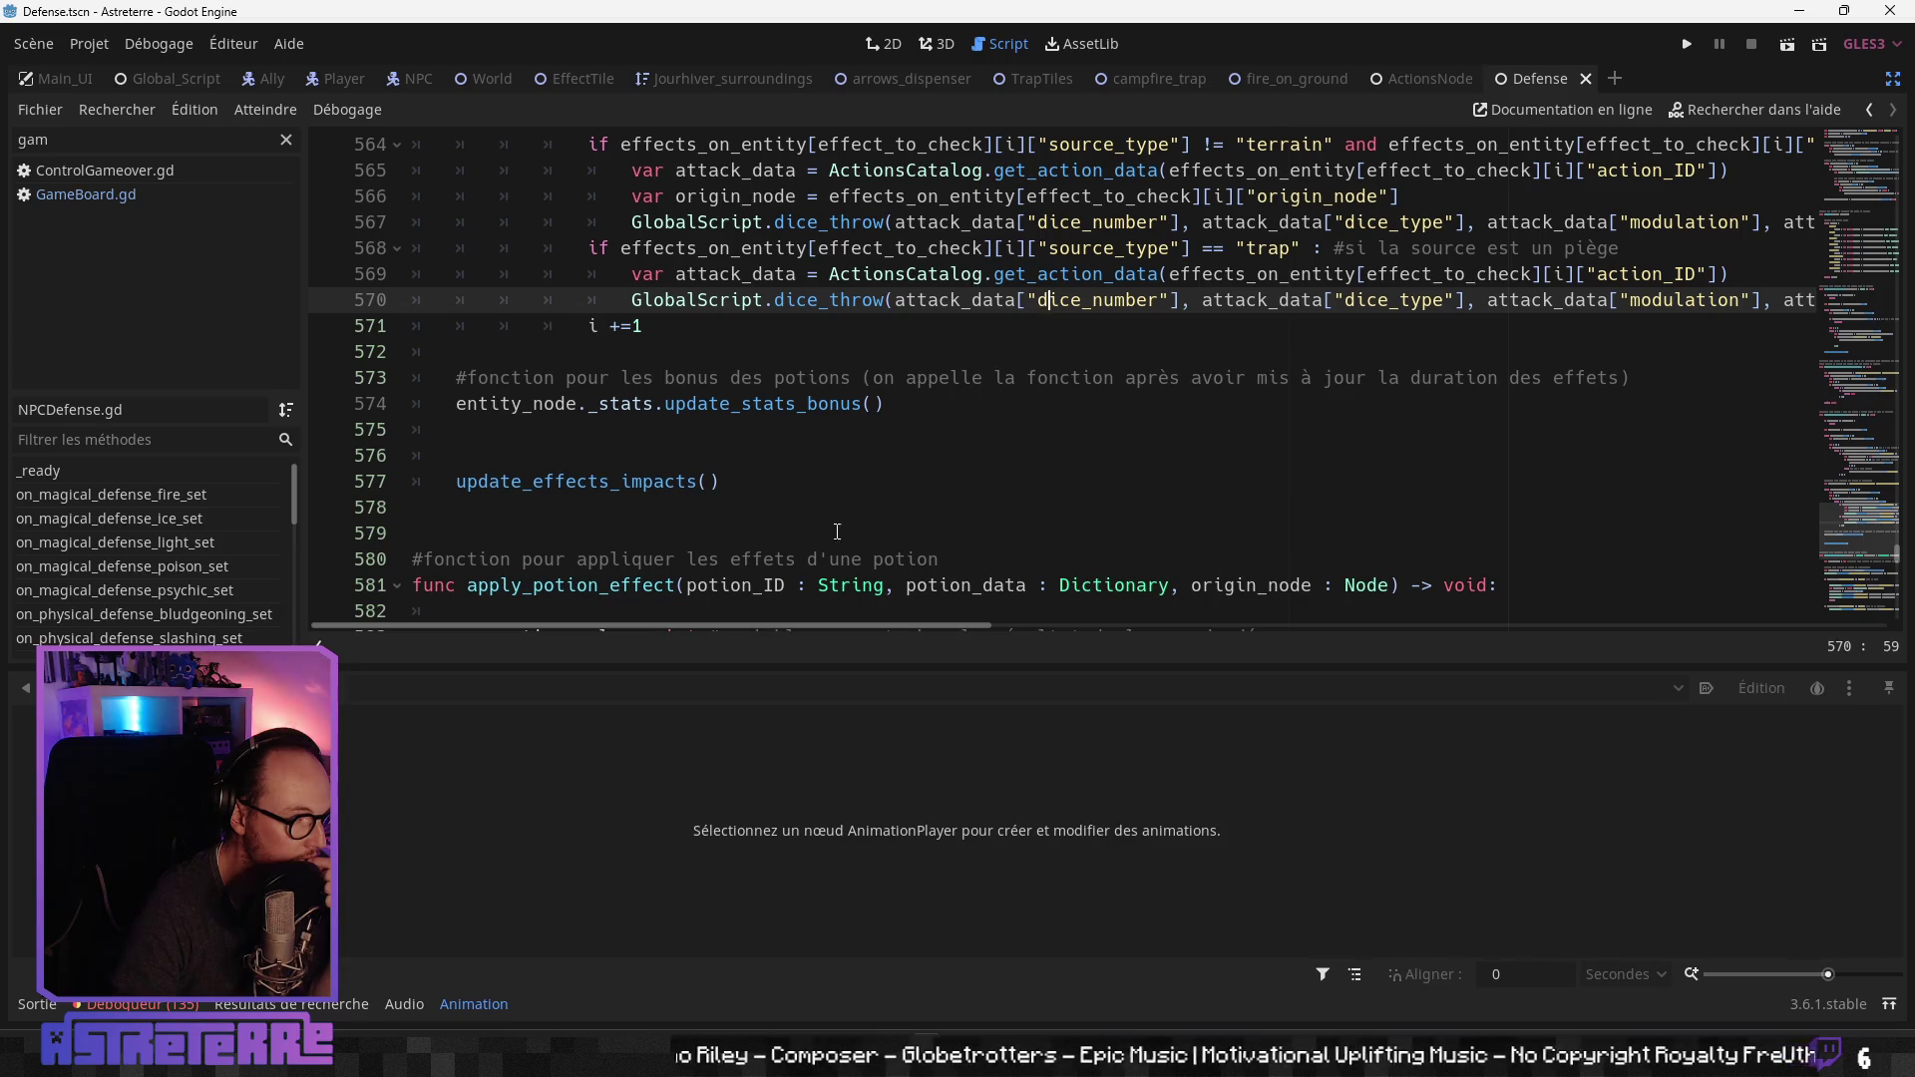
{"action": "mouse_move", "coordinate": [758, 625]}
{"action": "left_mouse_down"}
{"action": "mouse_move", "coordinate": [1348, 625]}
{"action": "mouse_move", "coordinate": [855, 595]}
{"action": "mouse_move", "coordinate": [731, 609]}
{"action": "left_mouse_up"}
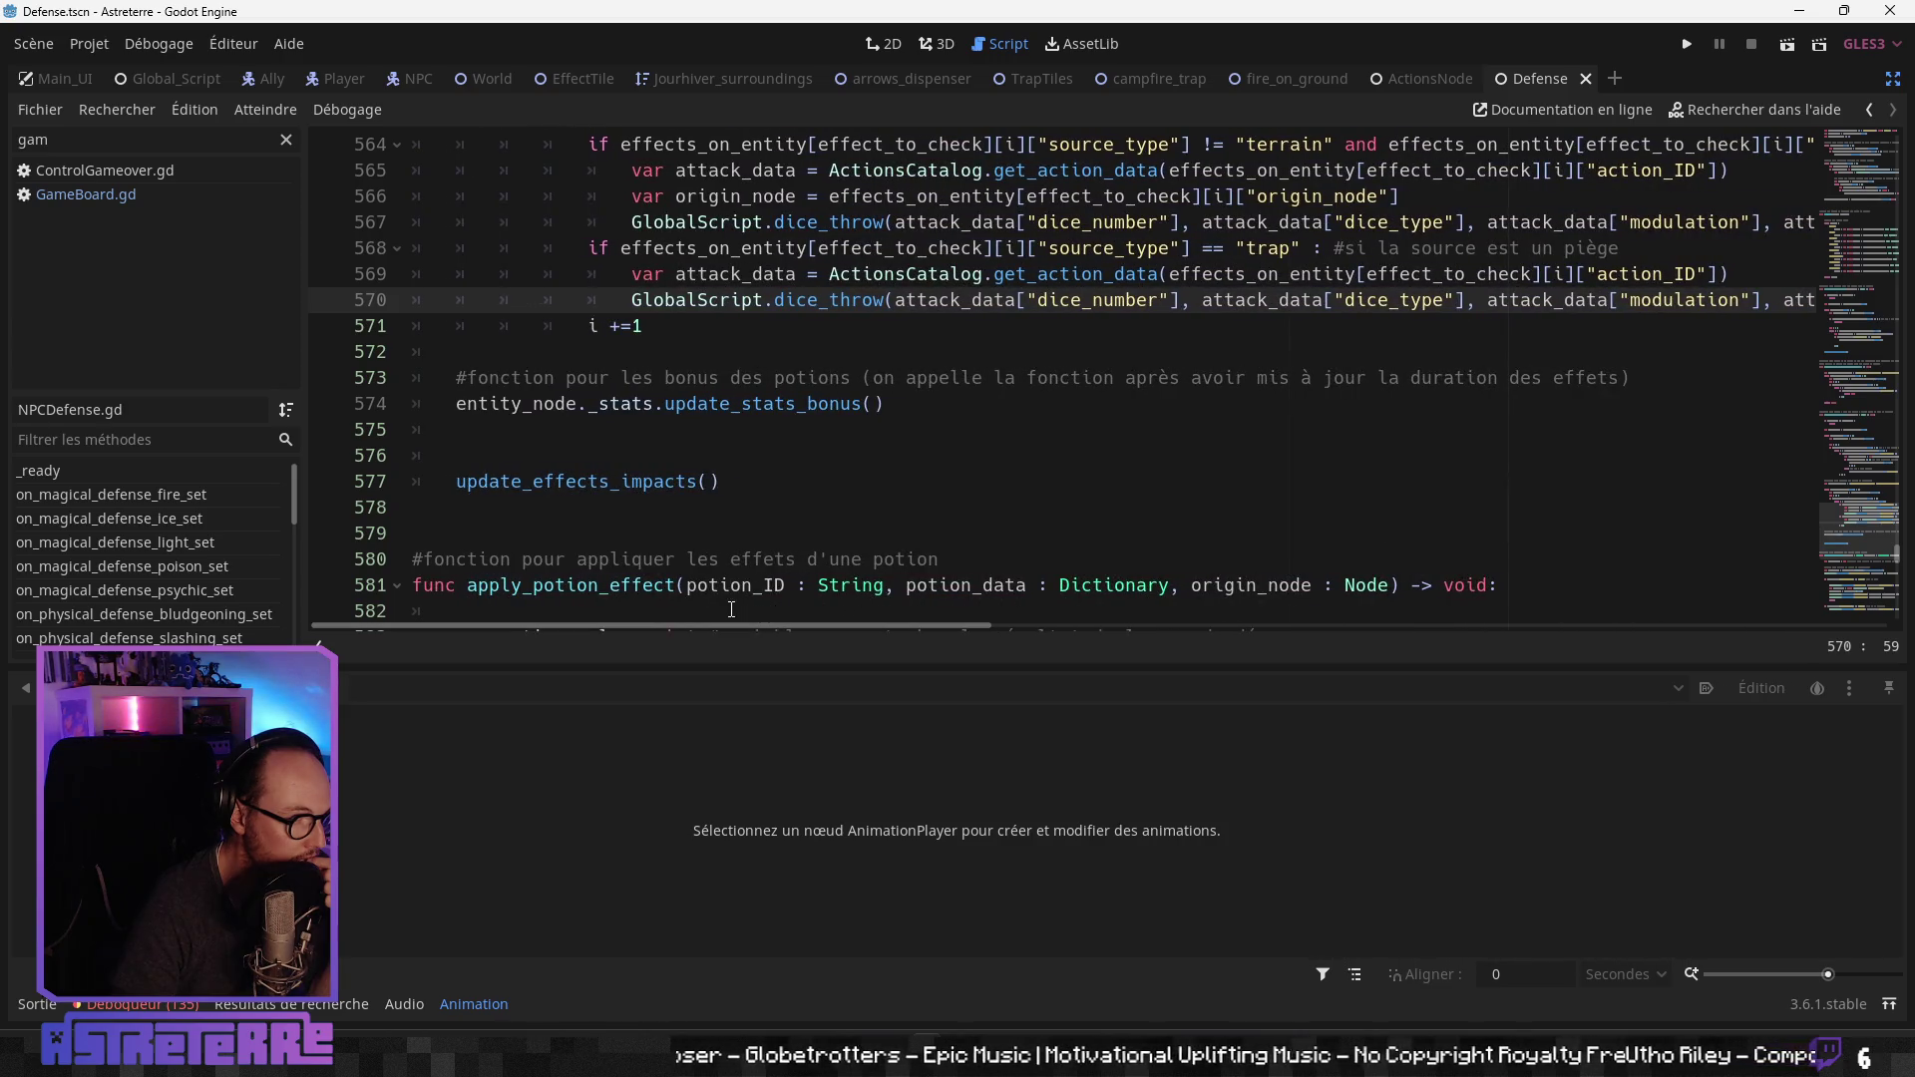
{"action": "left_click", "coordinate": [758, 478]}
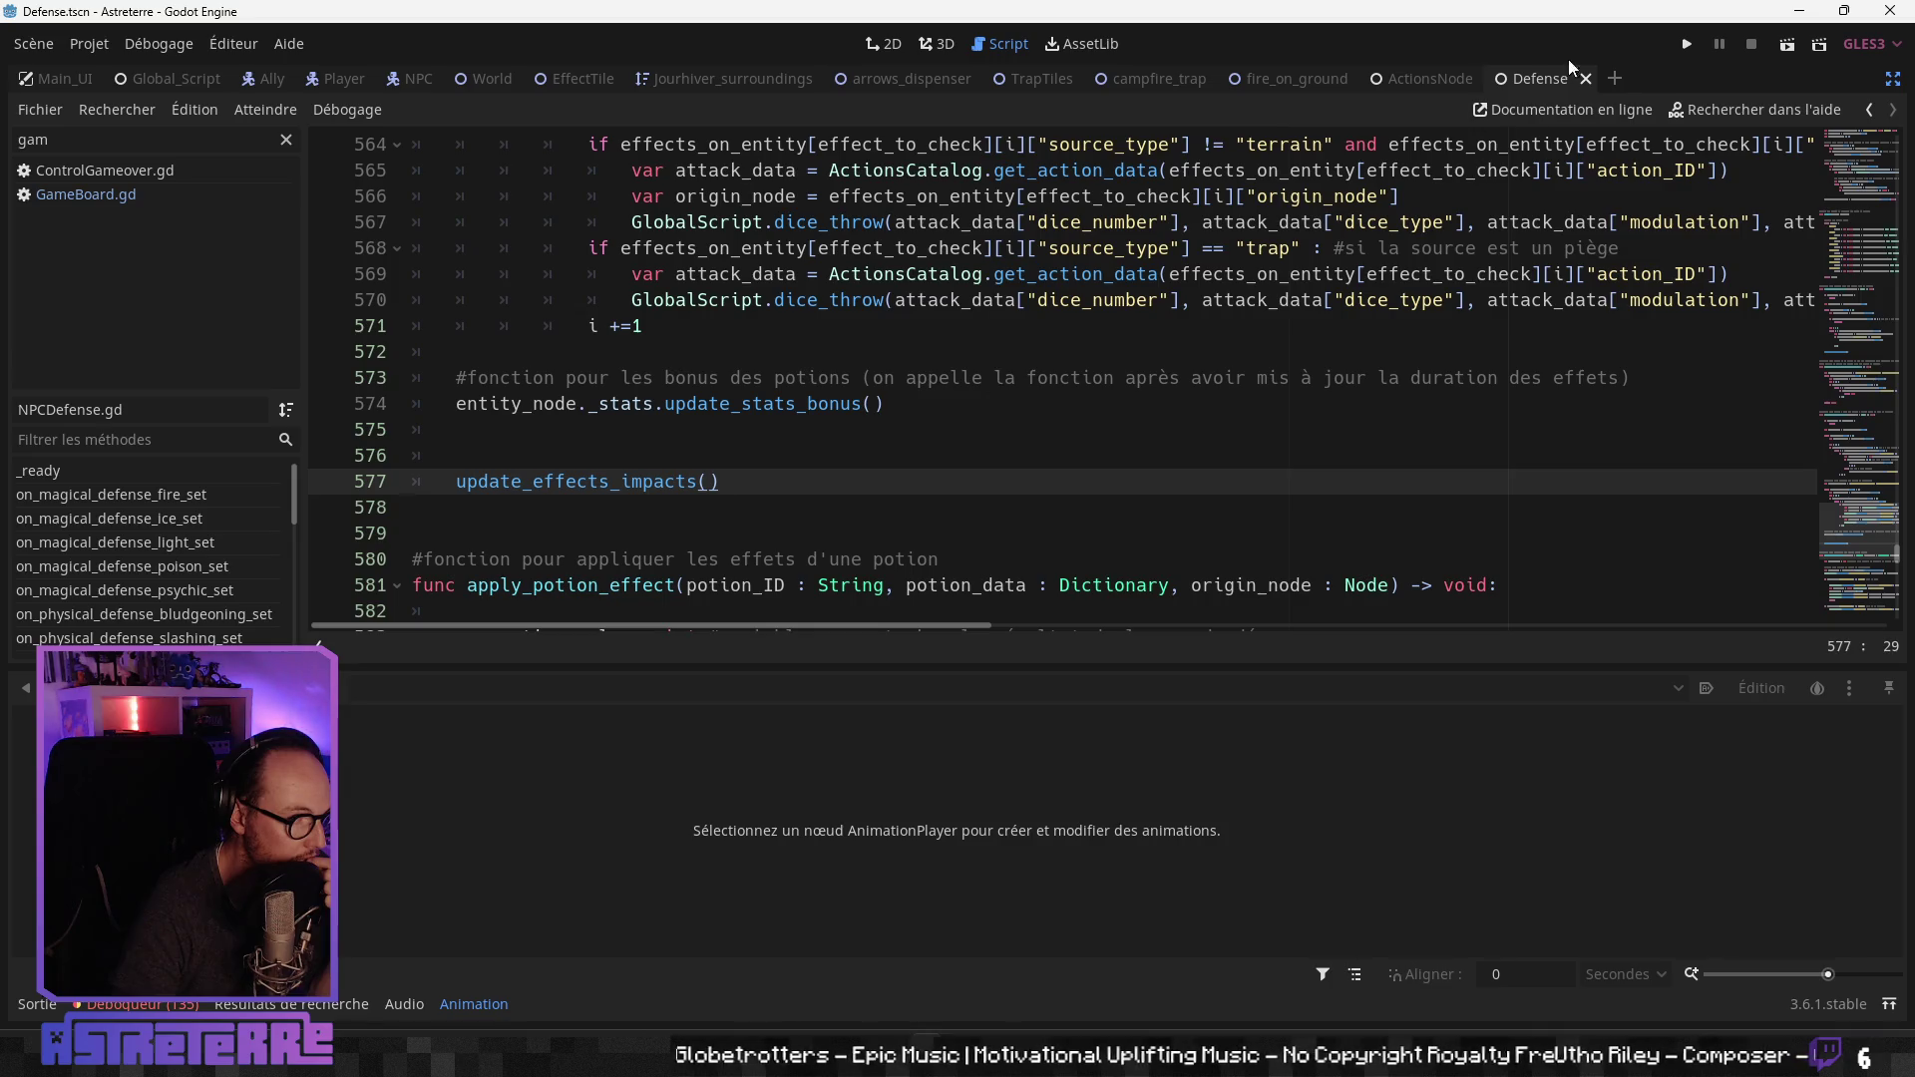
Step: Review GameBoard.gd's update_entity_effects from the DiceThrowFadeOut wait to the VisualEffectsUpdated emit
{"action": "left_click", "coordinate": [100, 194]}
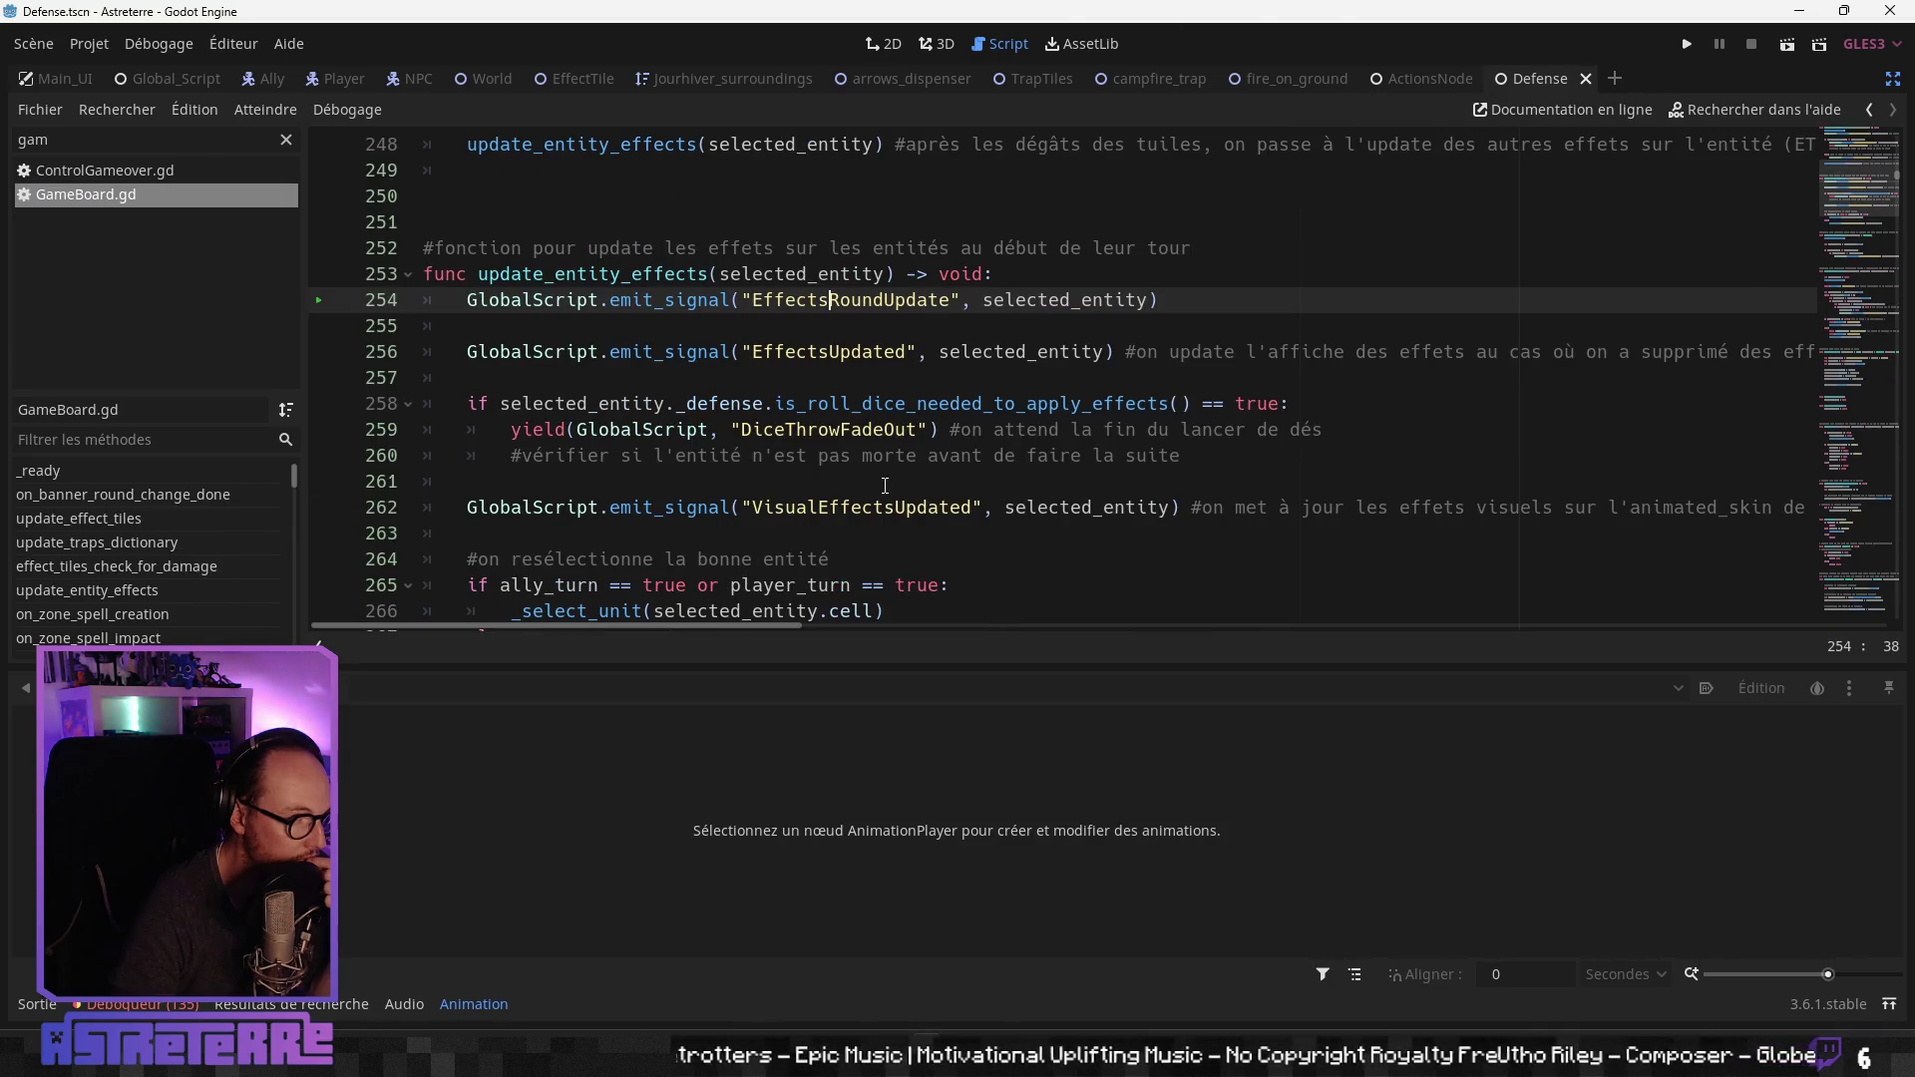
{"action": "left_click", "coordinate": [887, 374]}
{"action": "left_click", "coordinate": [864, 430]}
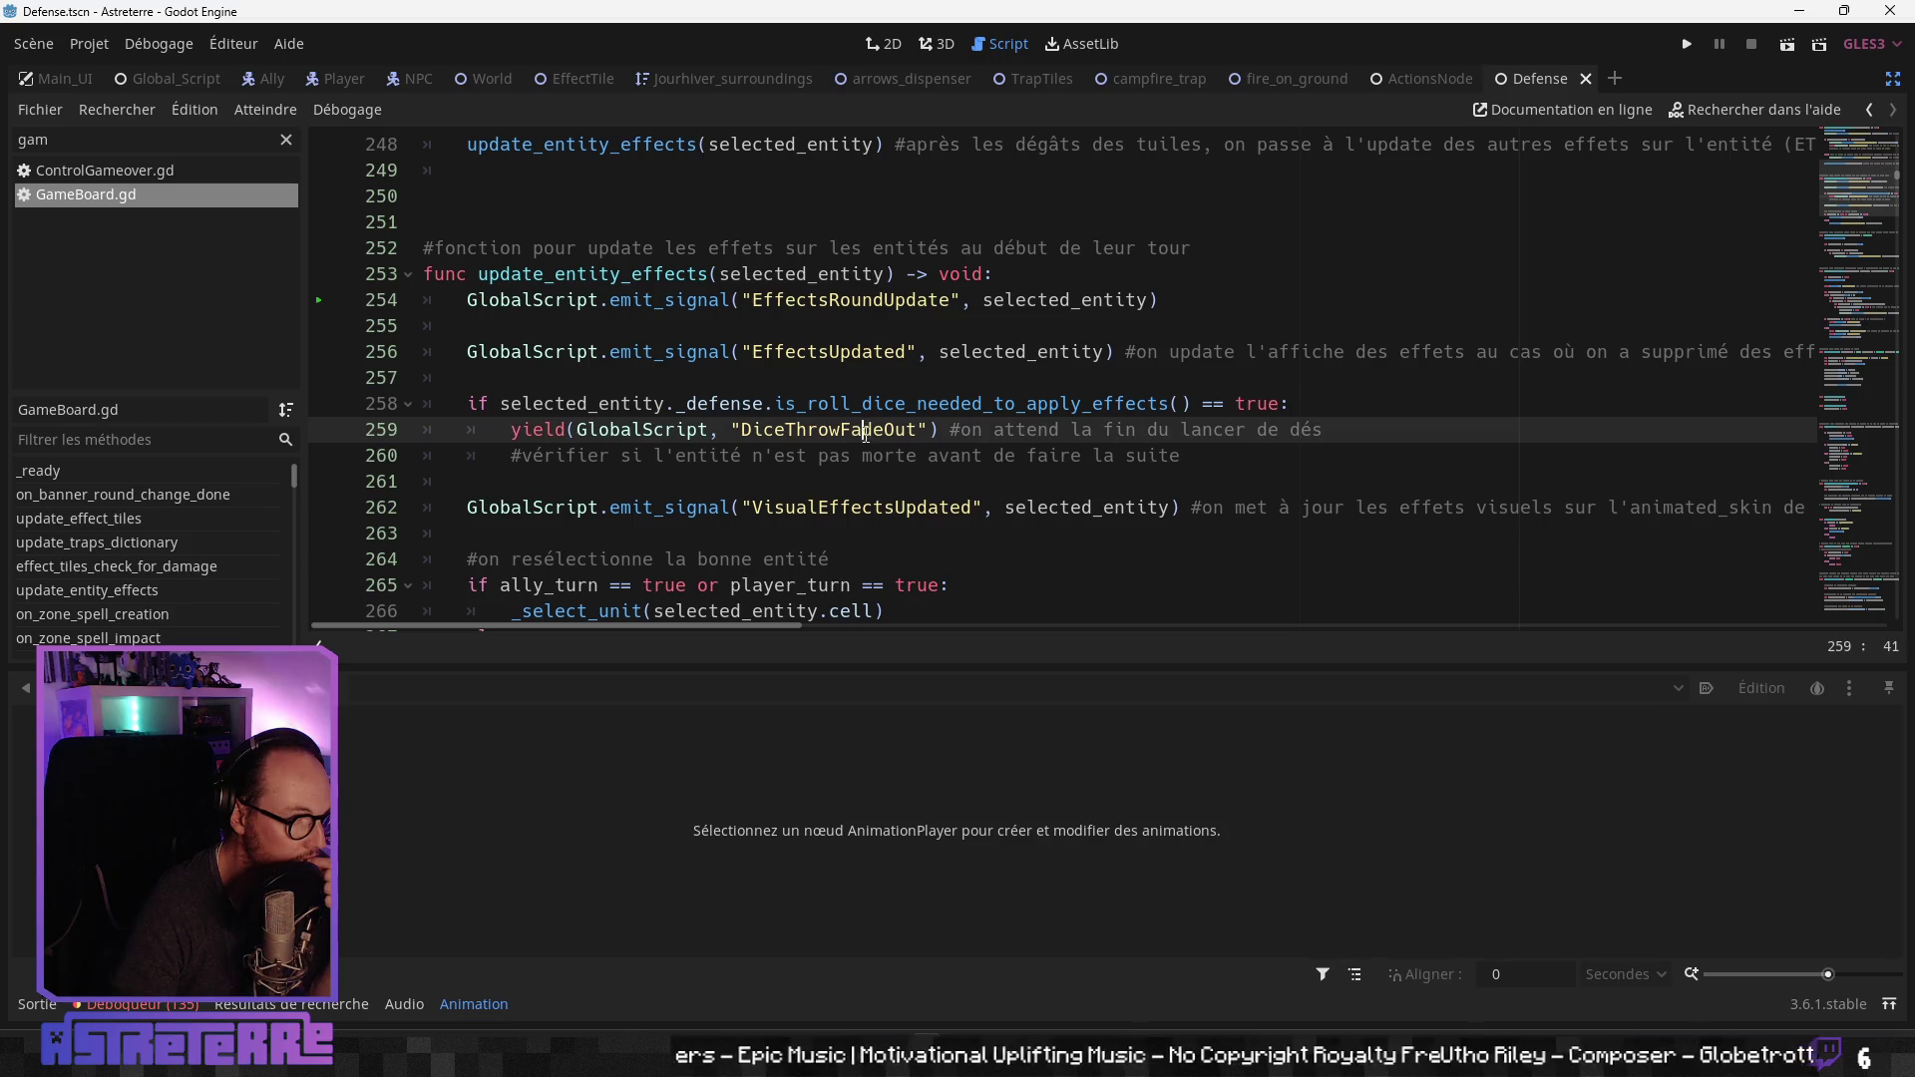
{"action": "left_click", "coordinate": [803, 510]}
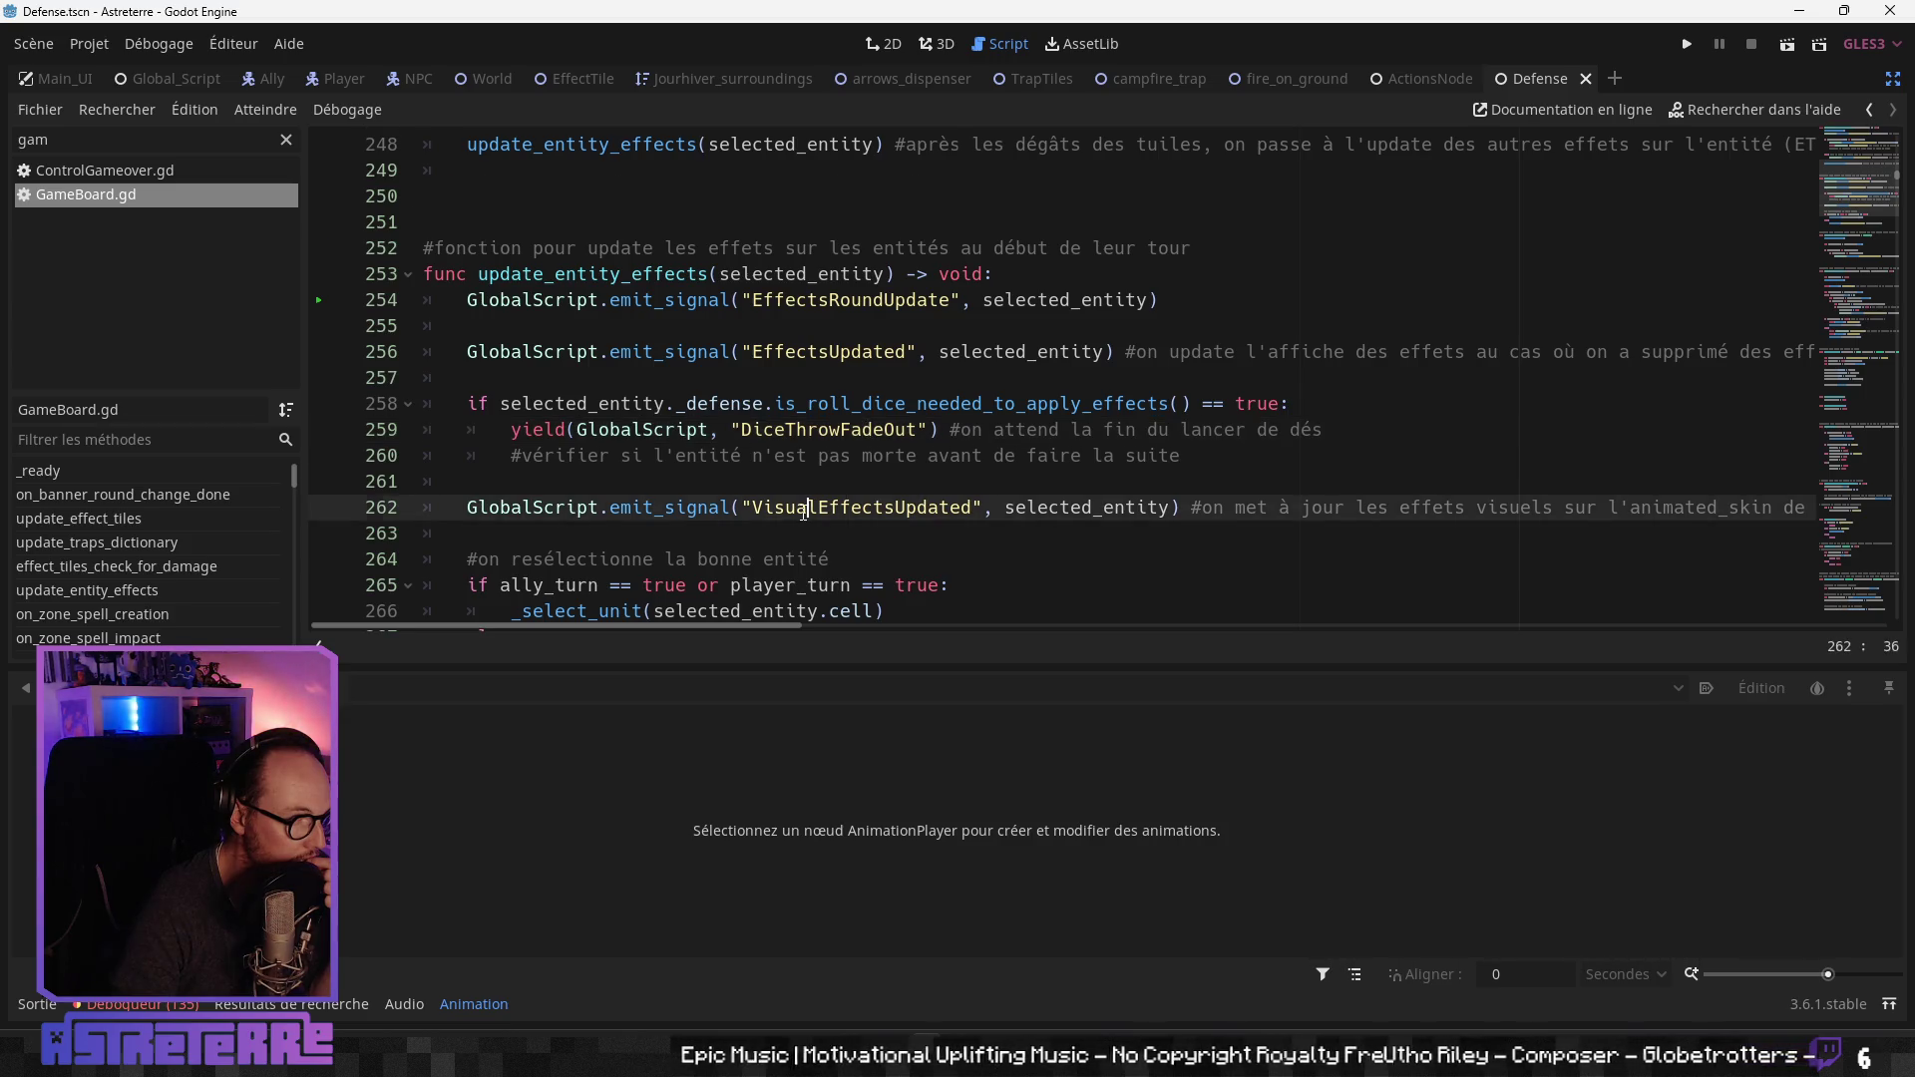
{"action": "scroll", "coordinate": [803, 514], "scroll_direction": "down", "scroll_amount": 1}
{"action": "scroll", "coordinate": [804, 514], "scroll_direction": "down", "scroll_amount": 1}
{"action": "key", "text": "Down"}
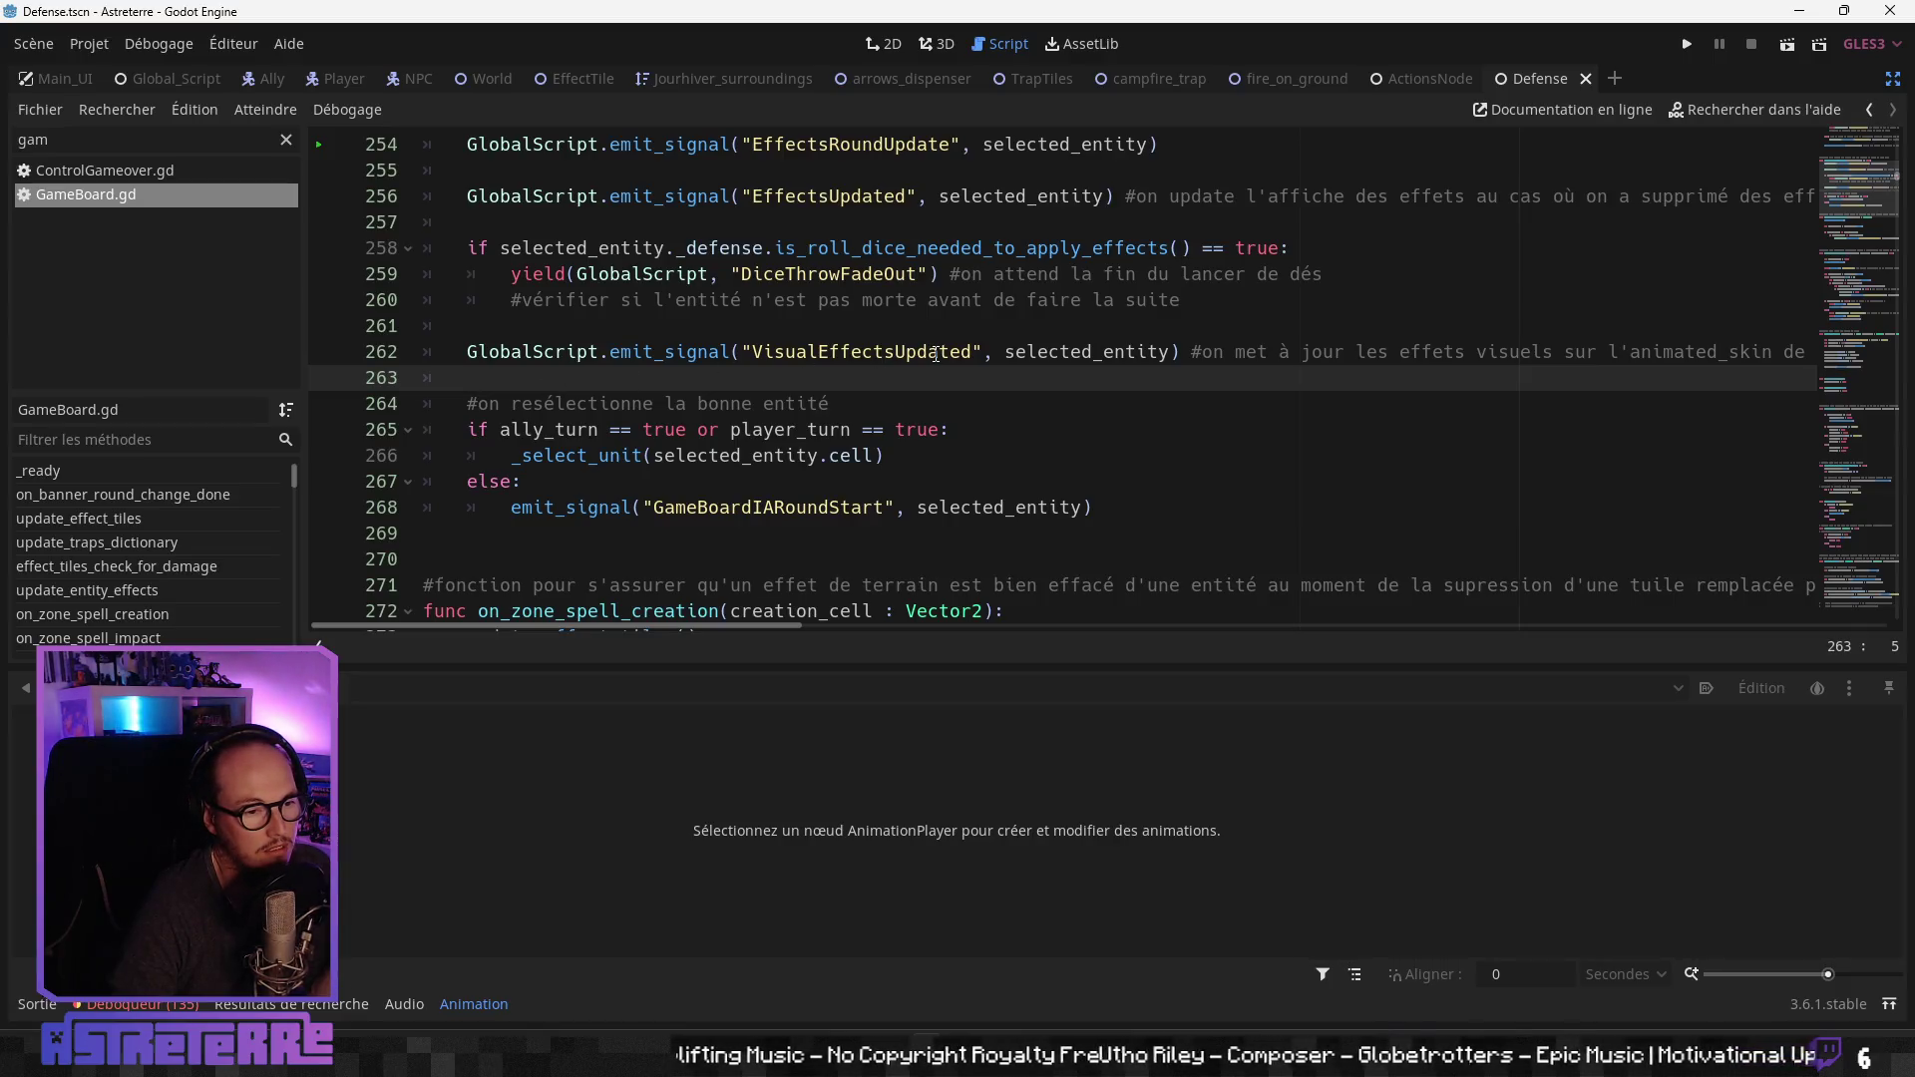
{"action": "scroll", "coordinate": [936, 353], "scroll_direction": "up", "scroll_amount": 1}
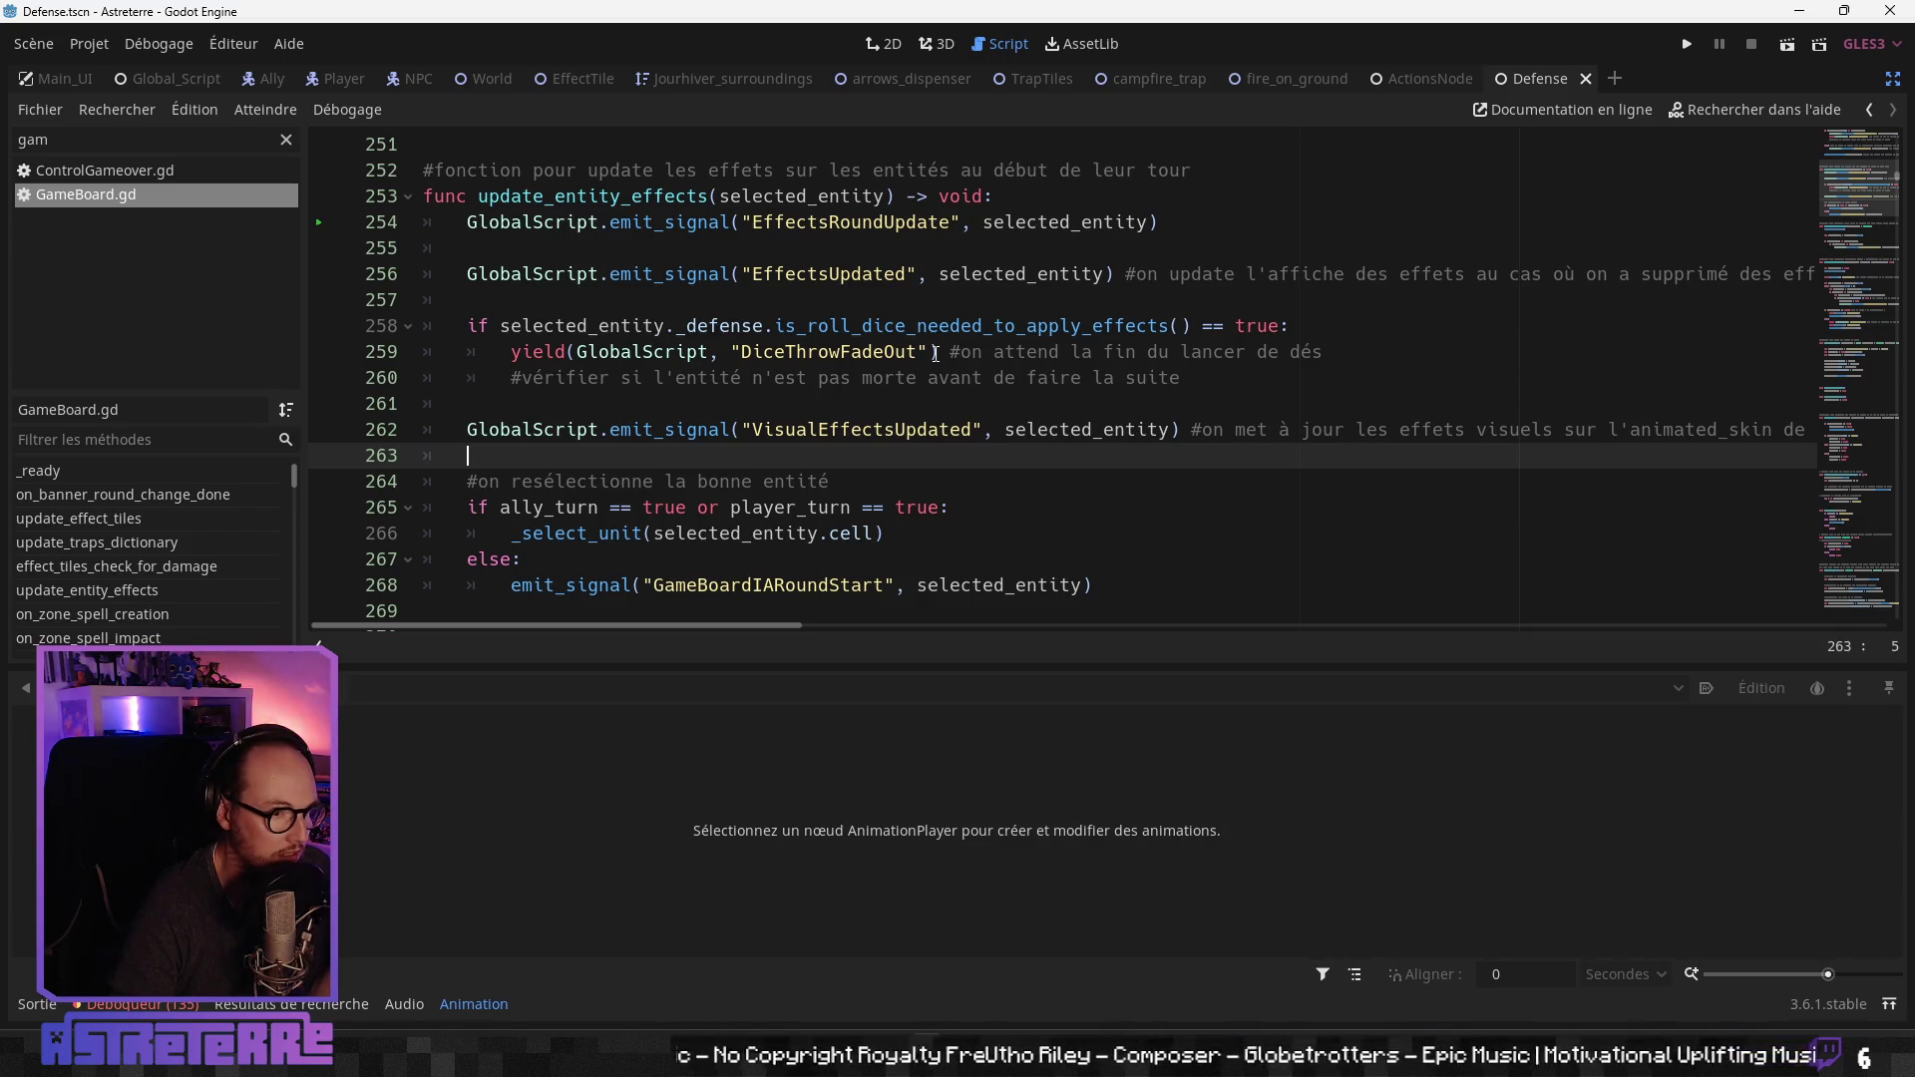
{"action": "scroll", "coordinate": [935, 353], "scroll_direction": "down", "scroll_amount": 5}
{"action": "scroll", "coordinate": [934, 353], "scroll_direction": "up", "scroll_amount": 4}
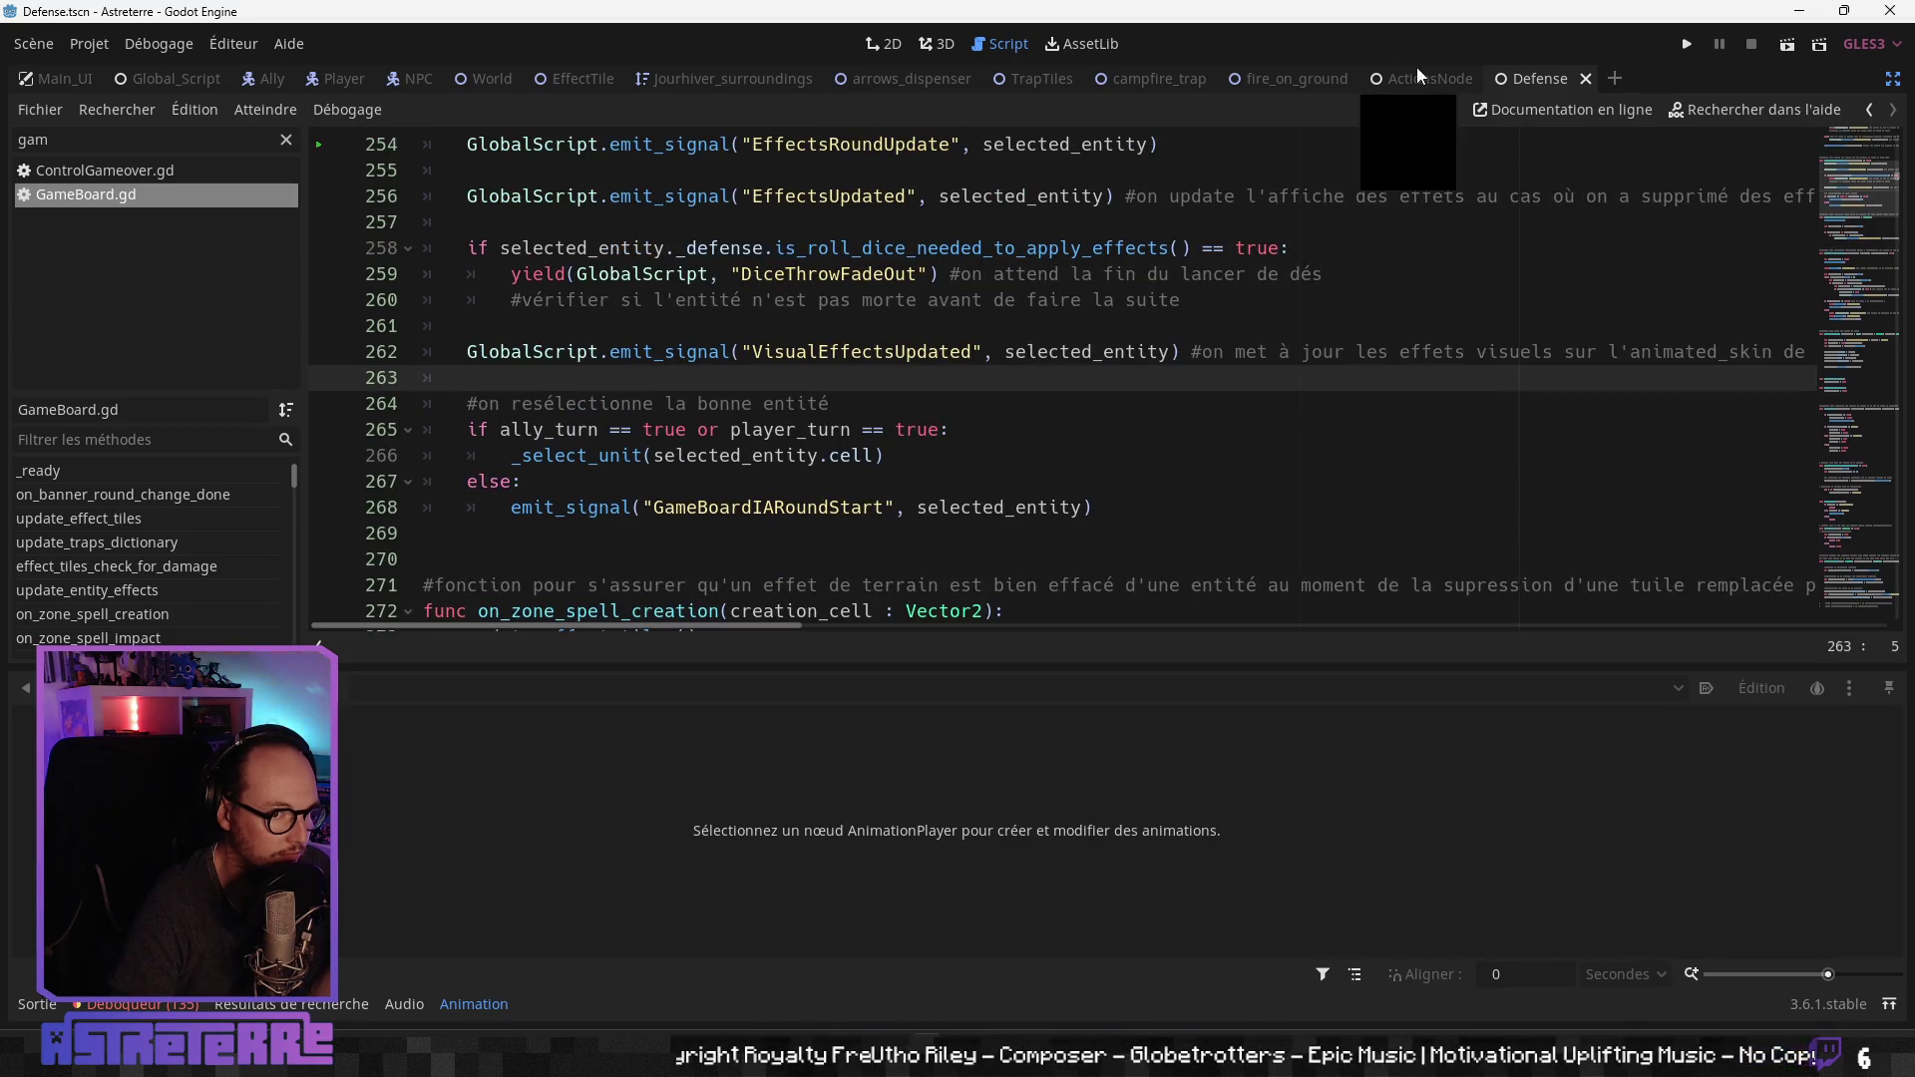
Step: Switch back to the ActionsNode script and scroll down through its code
{"action": "left_click", "coordinate": [1431, 77]}
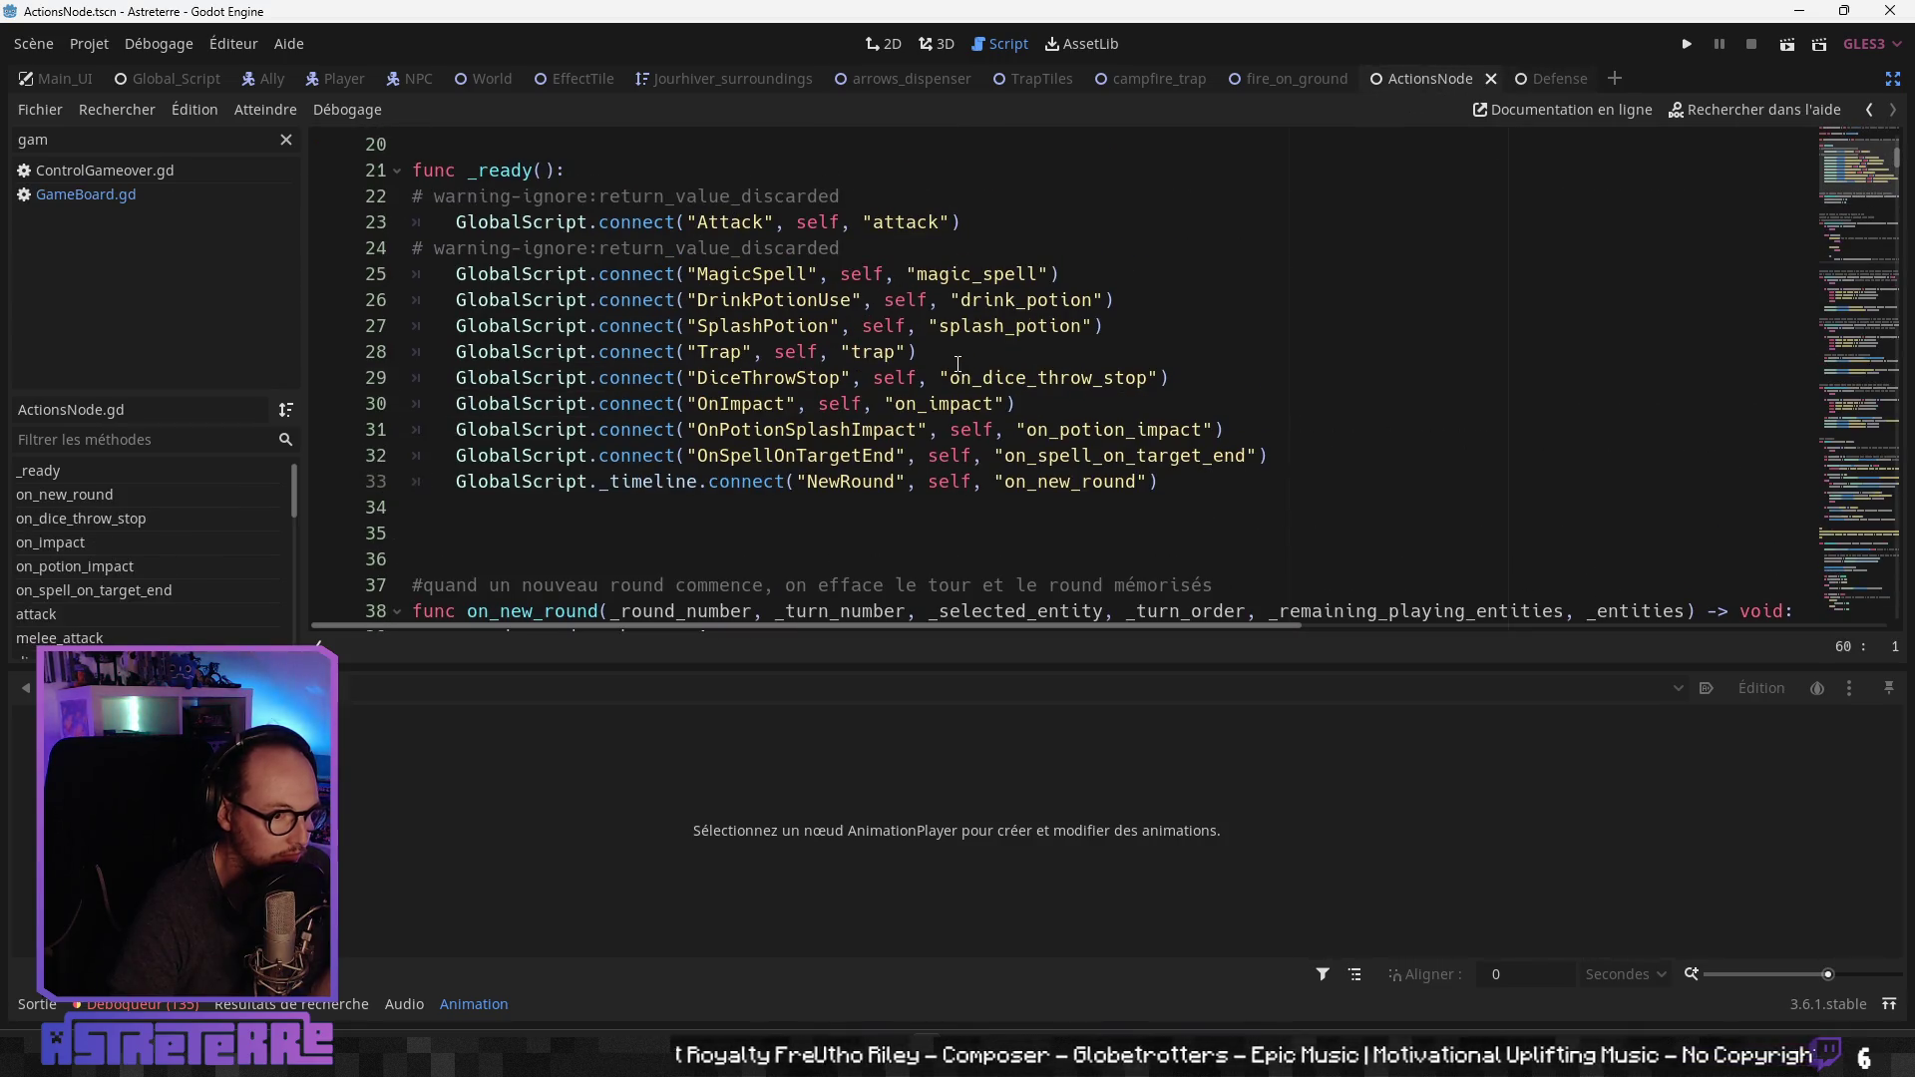
{"action": "scroll", "coordinate": [957, 364], "scroll_direction": "down", "scroll_amount": 8}
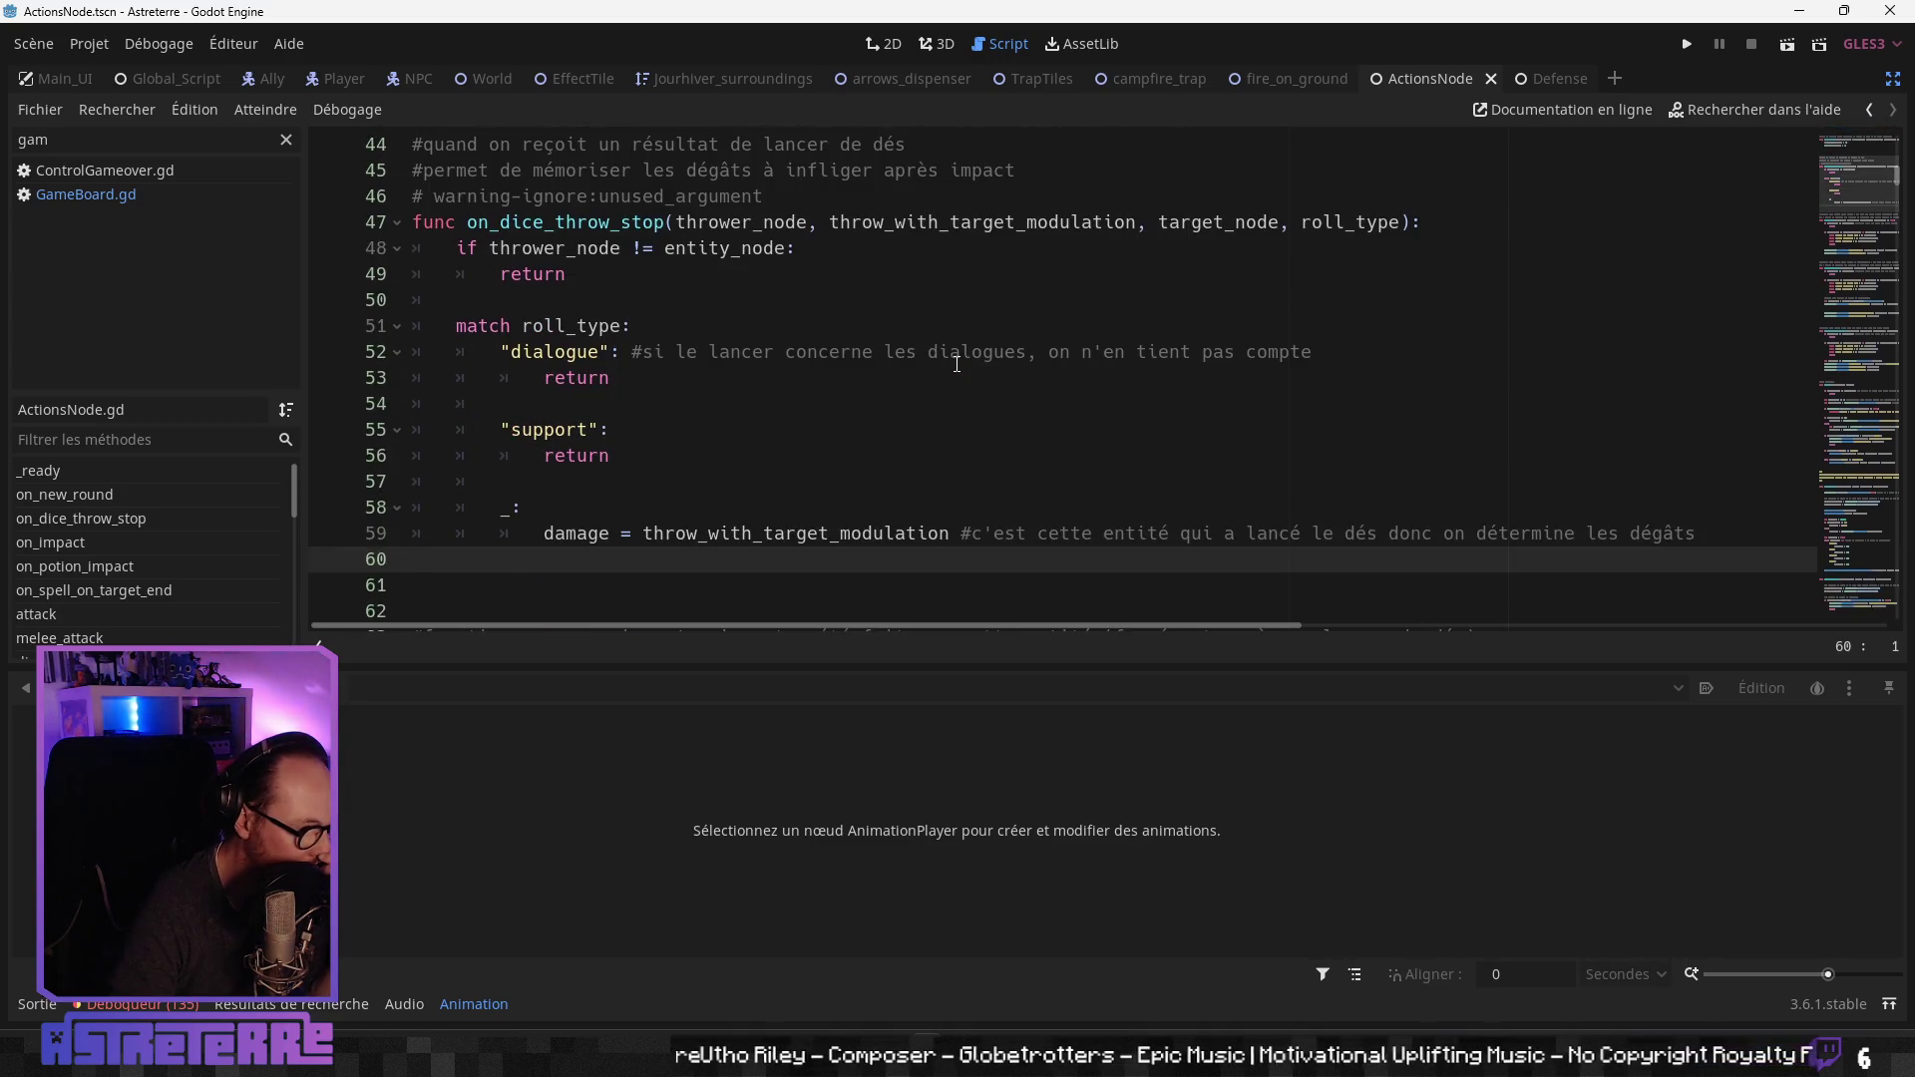
{"action": "scroll", "coordinate": [956, 363], "scroll_direction": "down", "scroll_amount": 2}
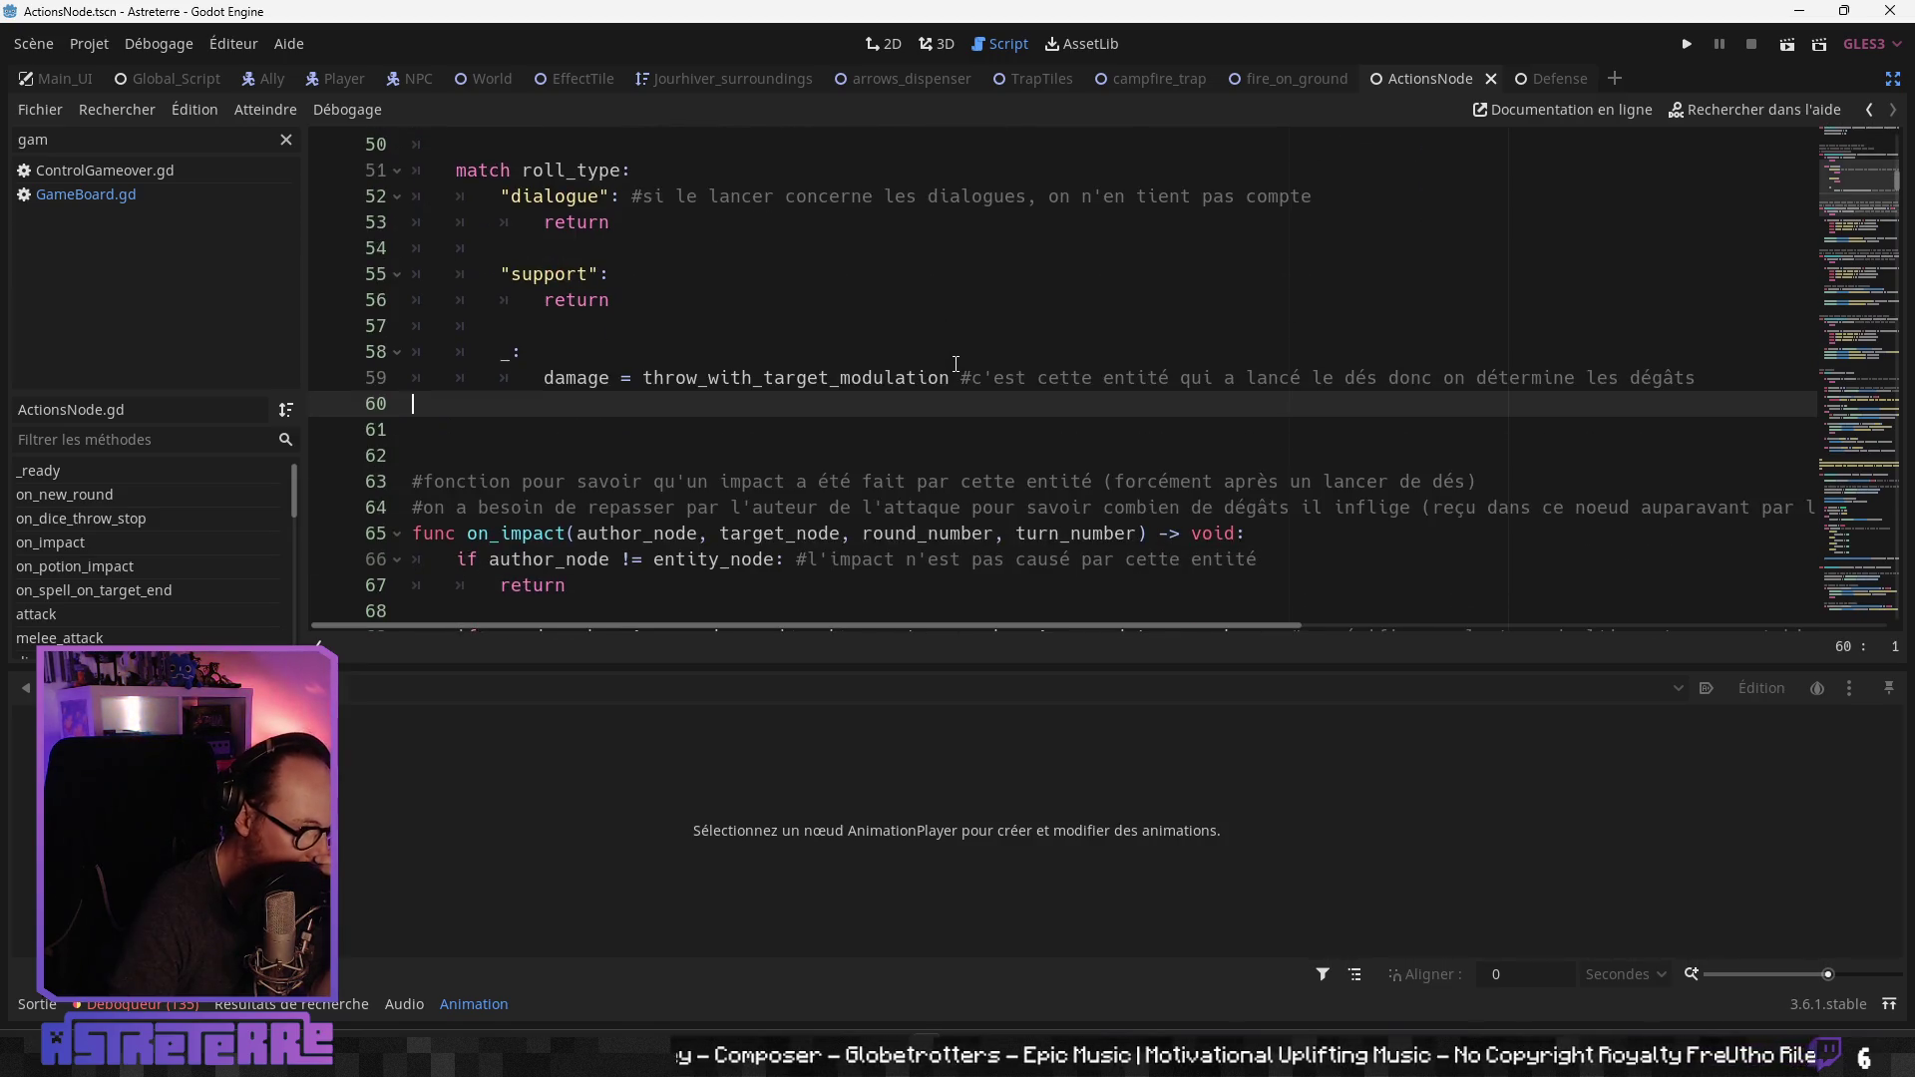
{"action": "scroll", "coordinate": [883, 435], "scroll_direction": "down", "scroll_amount": 3}
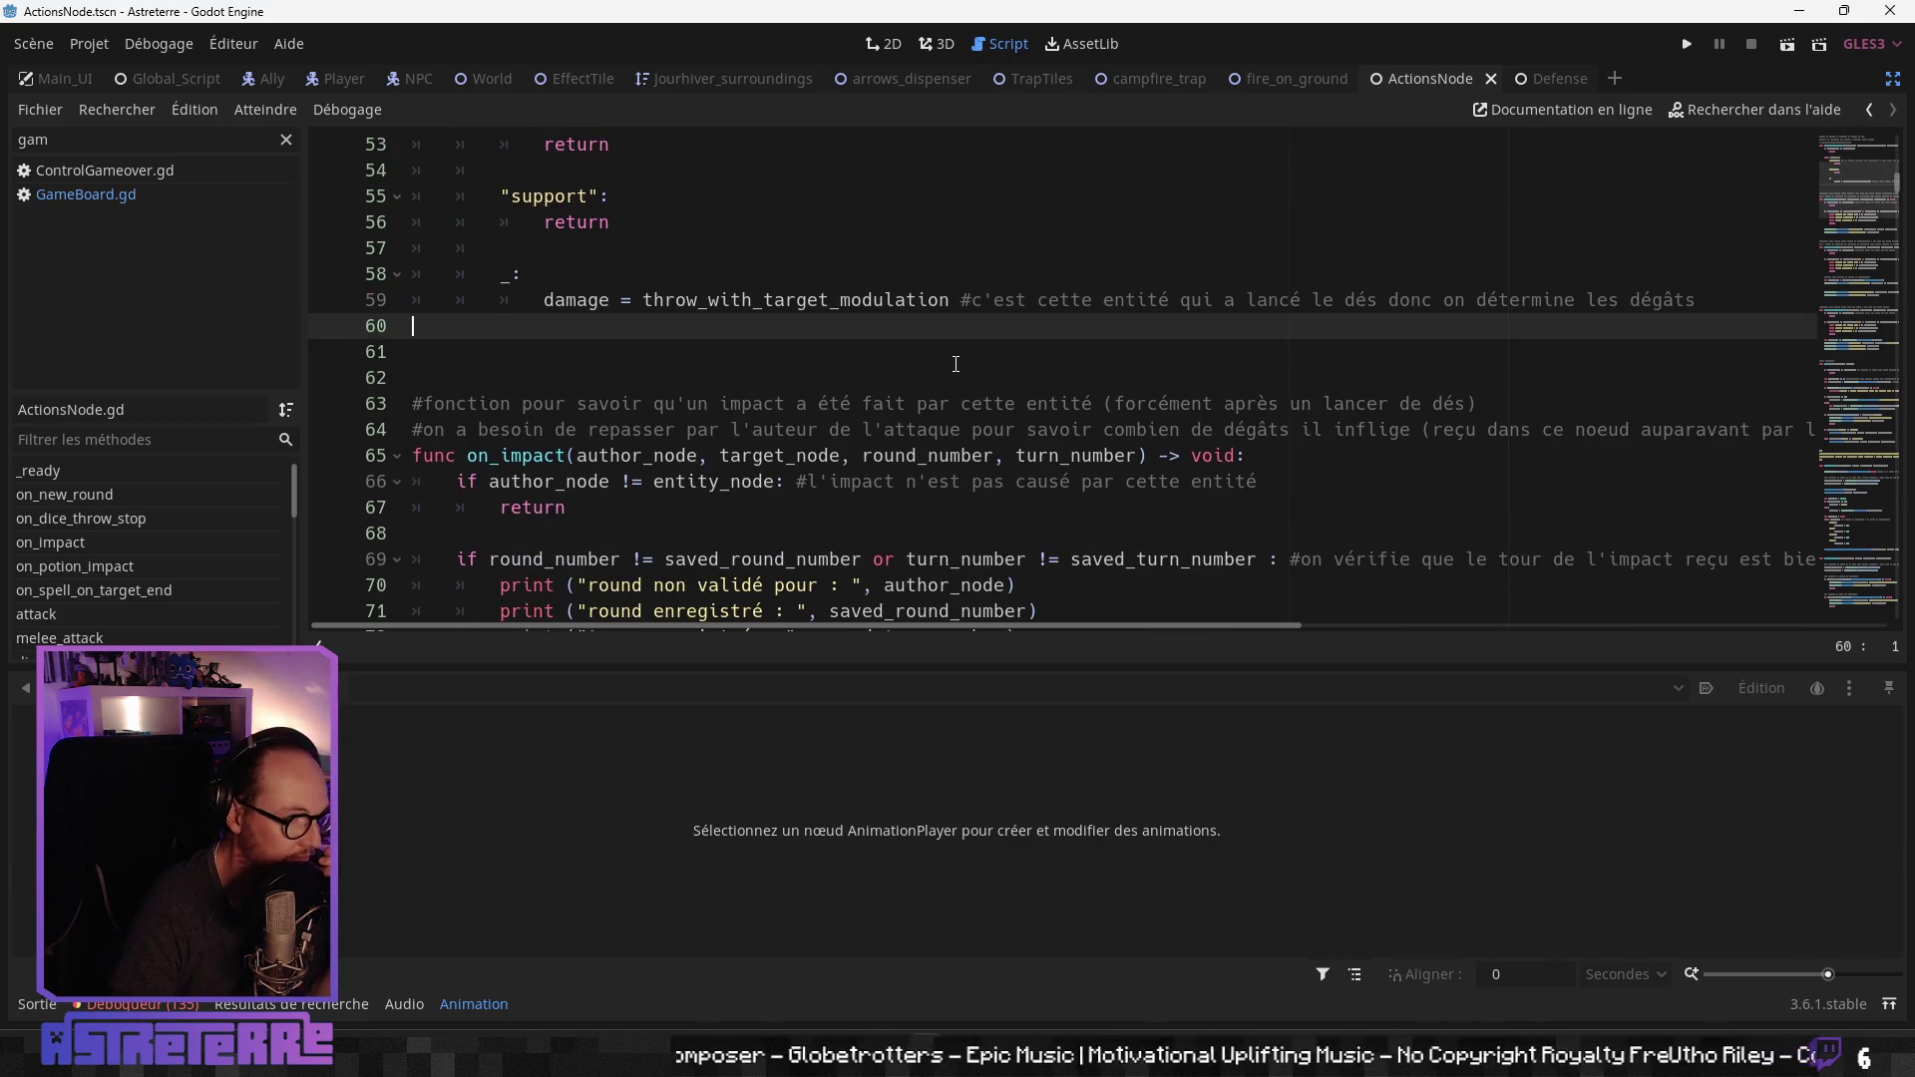
{"action": "scroll", "coordinate": [884, 435], "scroll_direction": "down", "scroll_amount": 1}
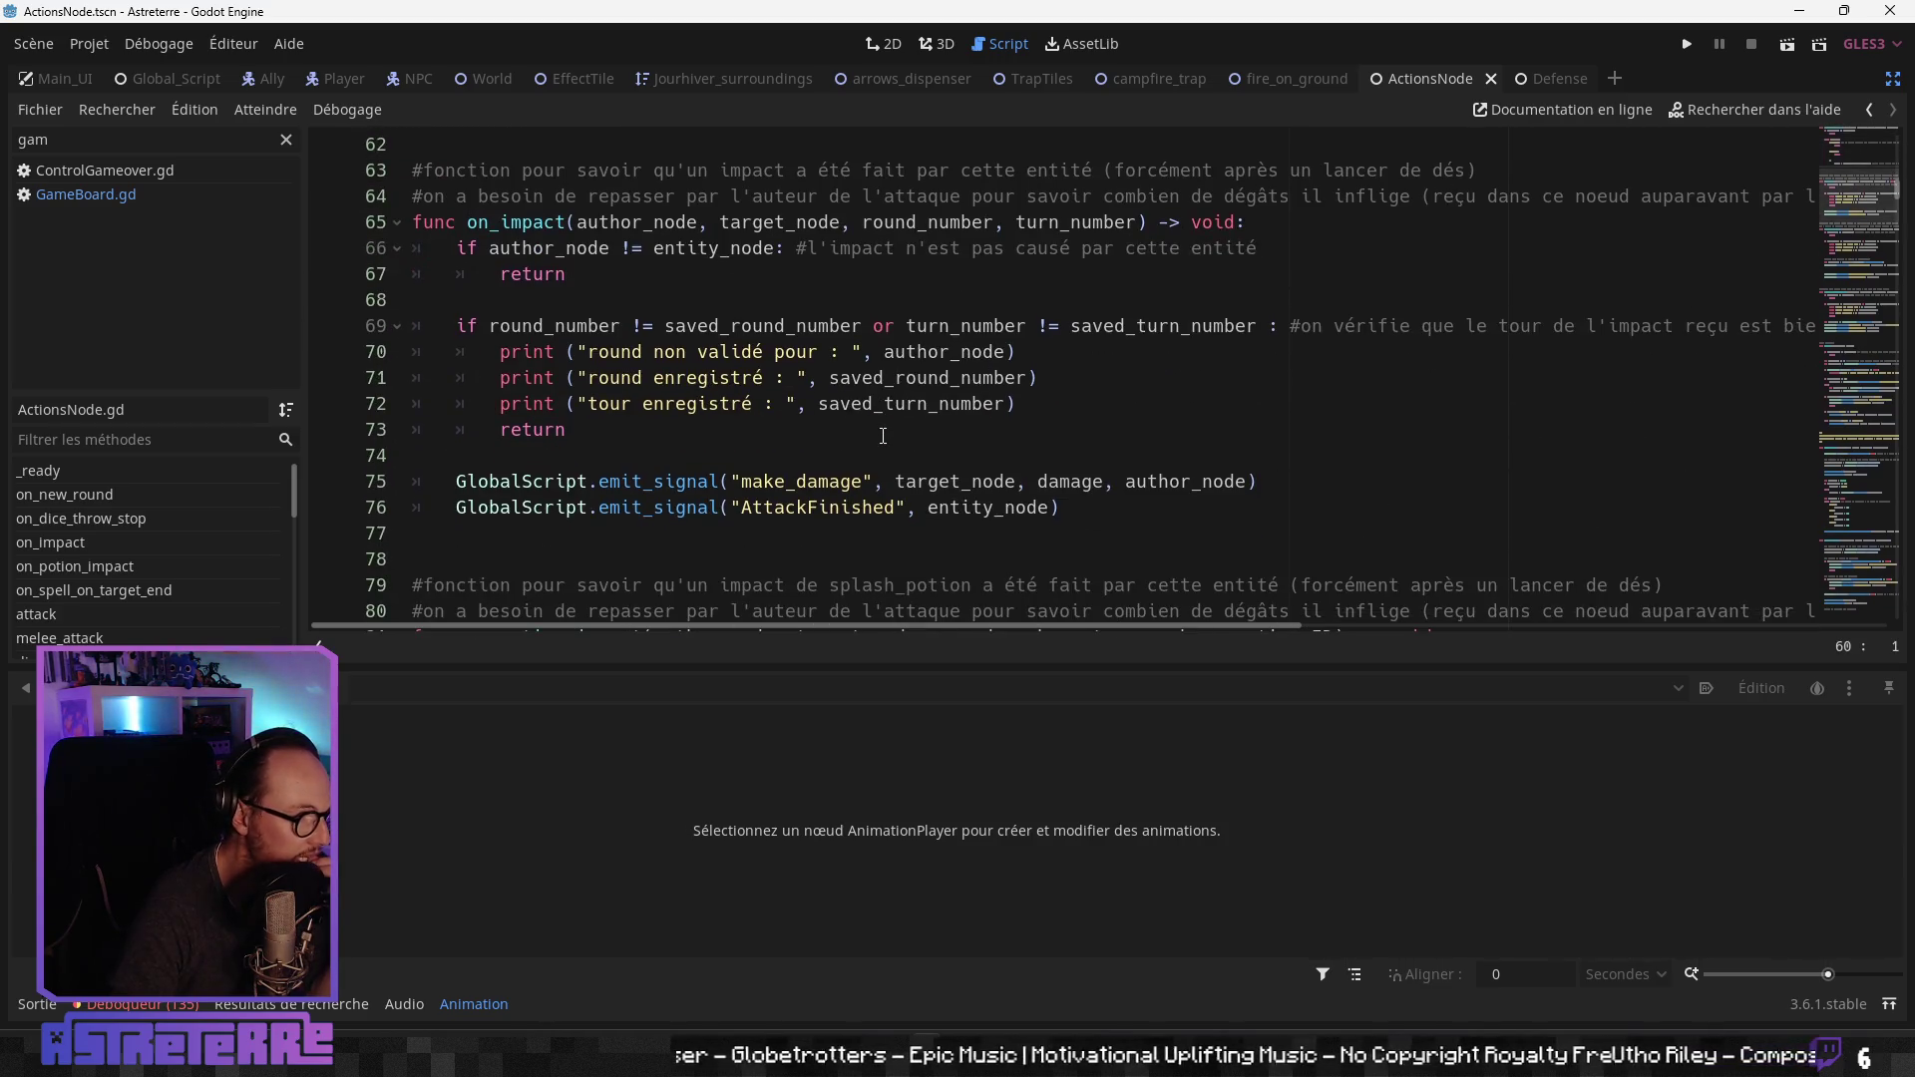
Step: Show the Sortie output log and bring on_dice_throw_stop into view
{"action": "left_click", "coordinate": [32, 1006]}
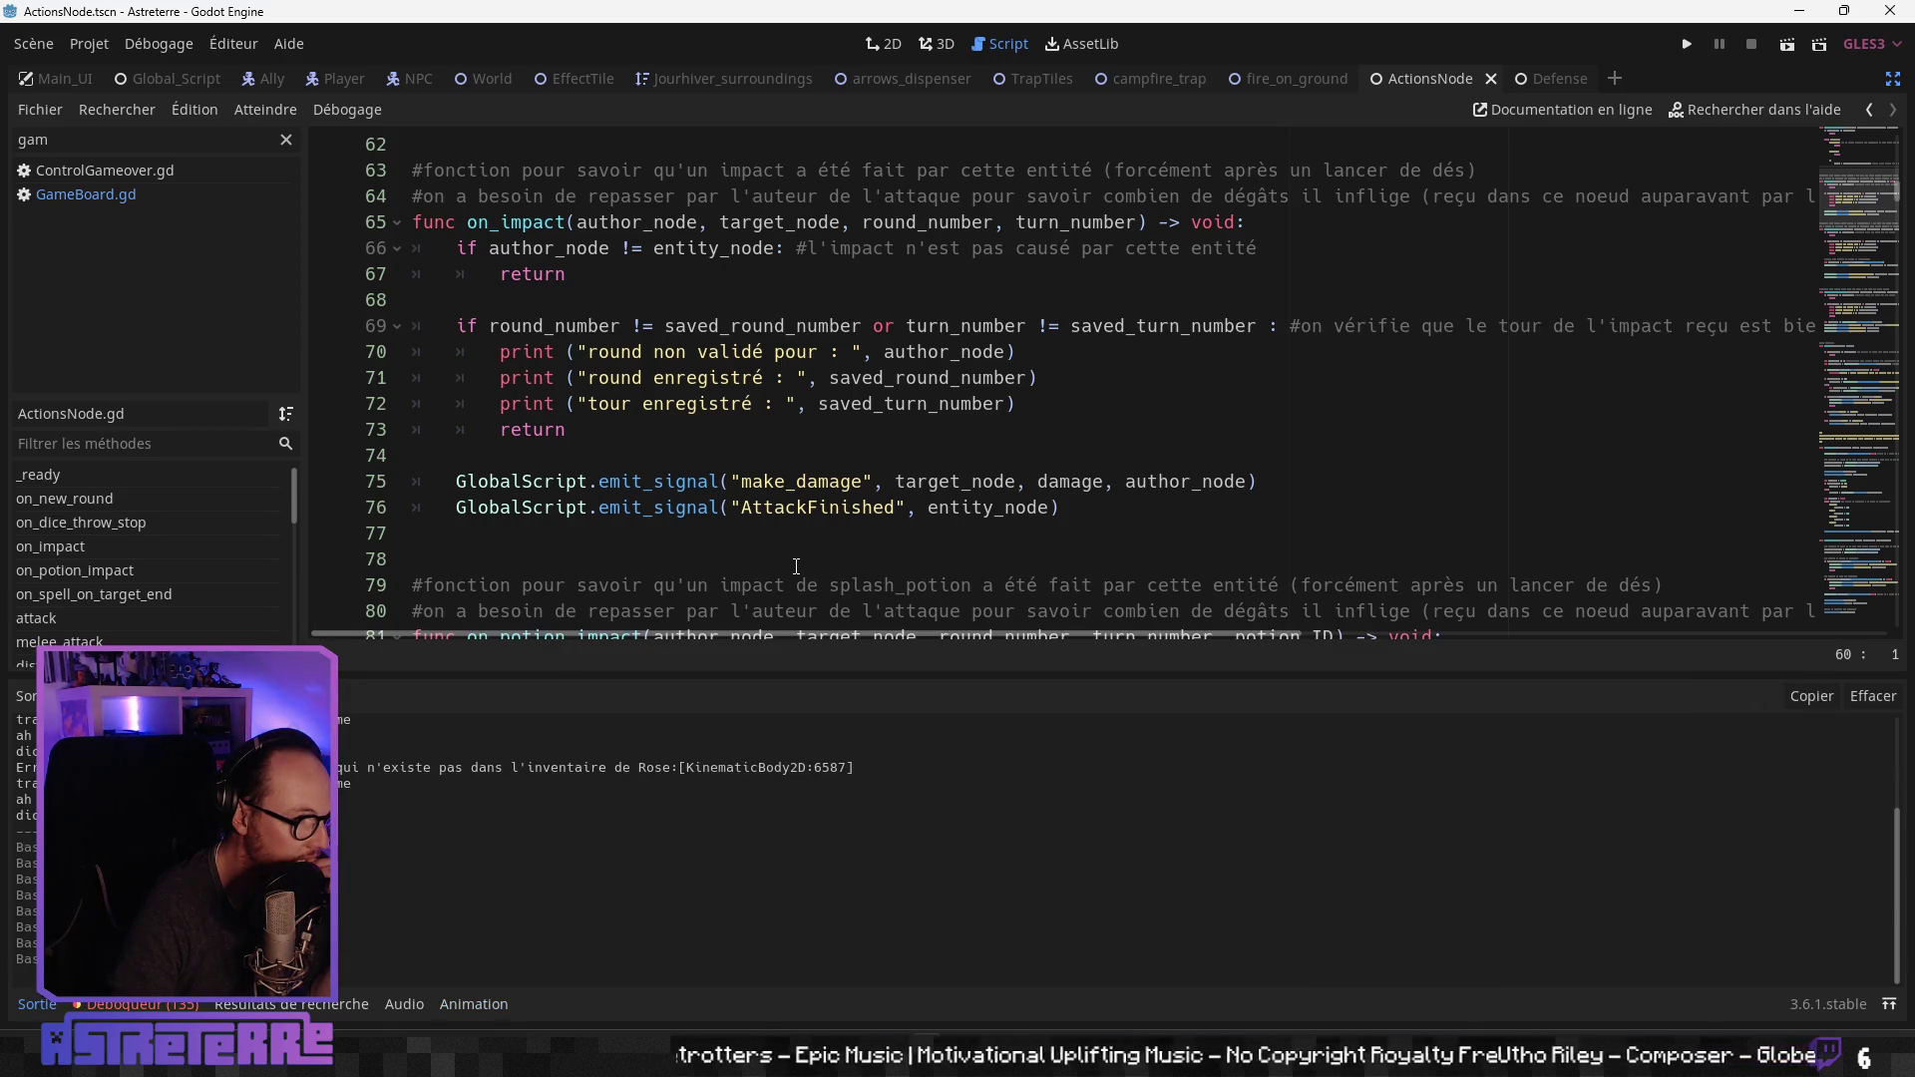
{"action": "scroll", "coordinate": [803, 556], "scroll_direction": "down", "scroll_amount": 3}
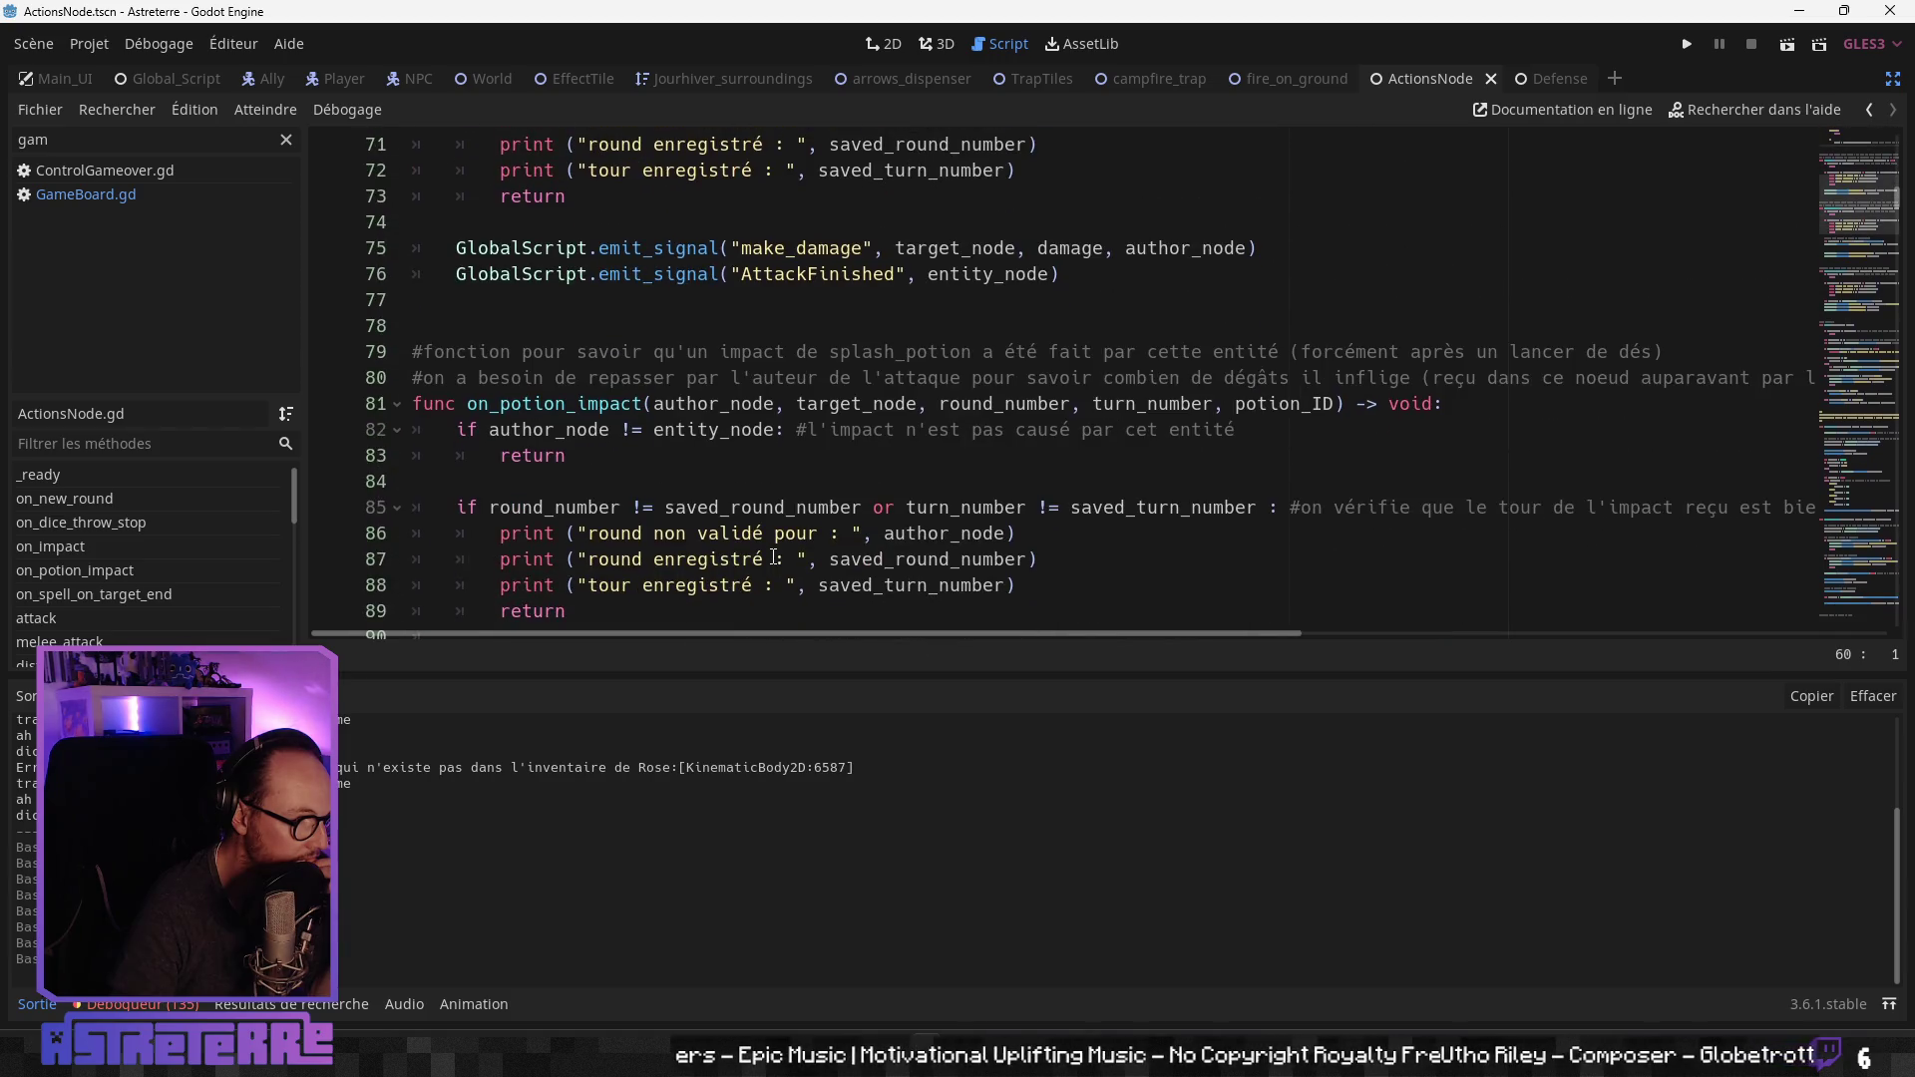
{"action": "scroll", "coordinate": [774, 556], "scroll_direction": "down", "scroll_amount": 1}
{"action": "scroll", "coordinate": [774, 557], "scroll_direction": "down", "scroll_amount": 6}
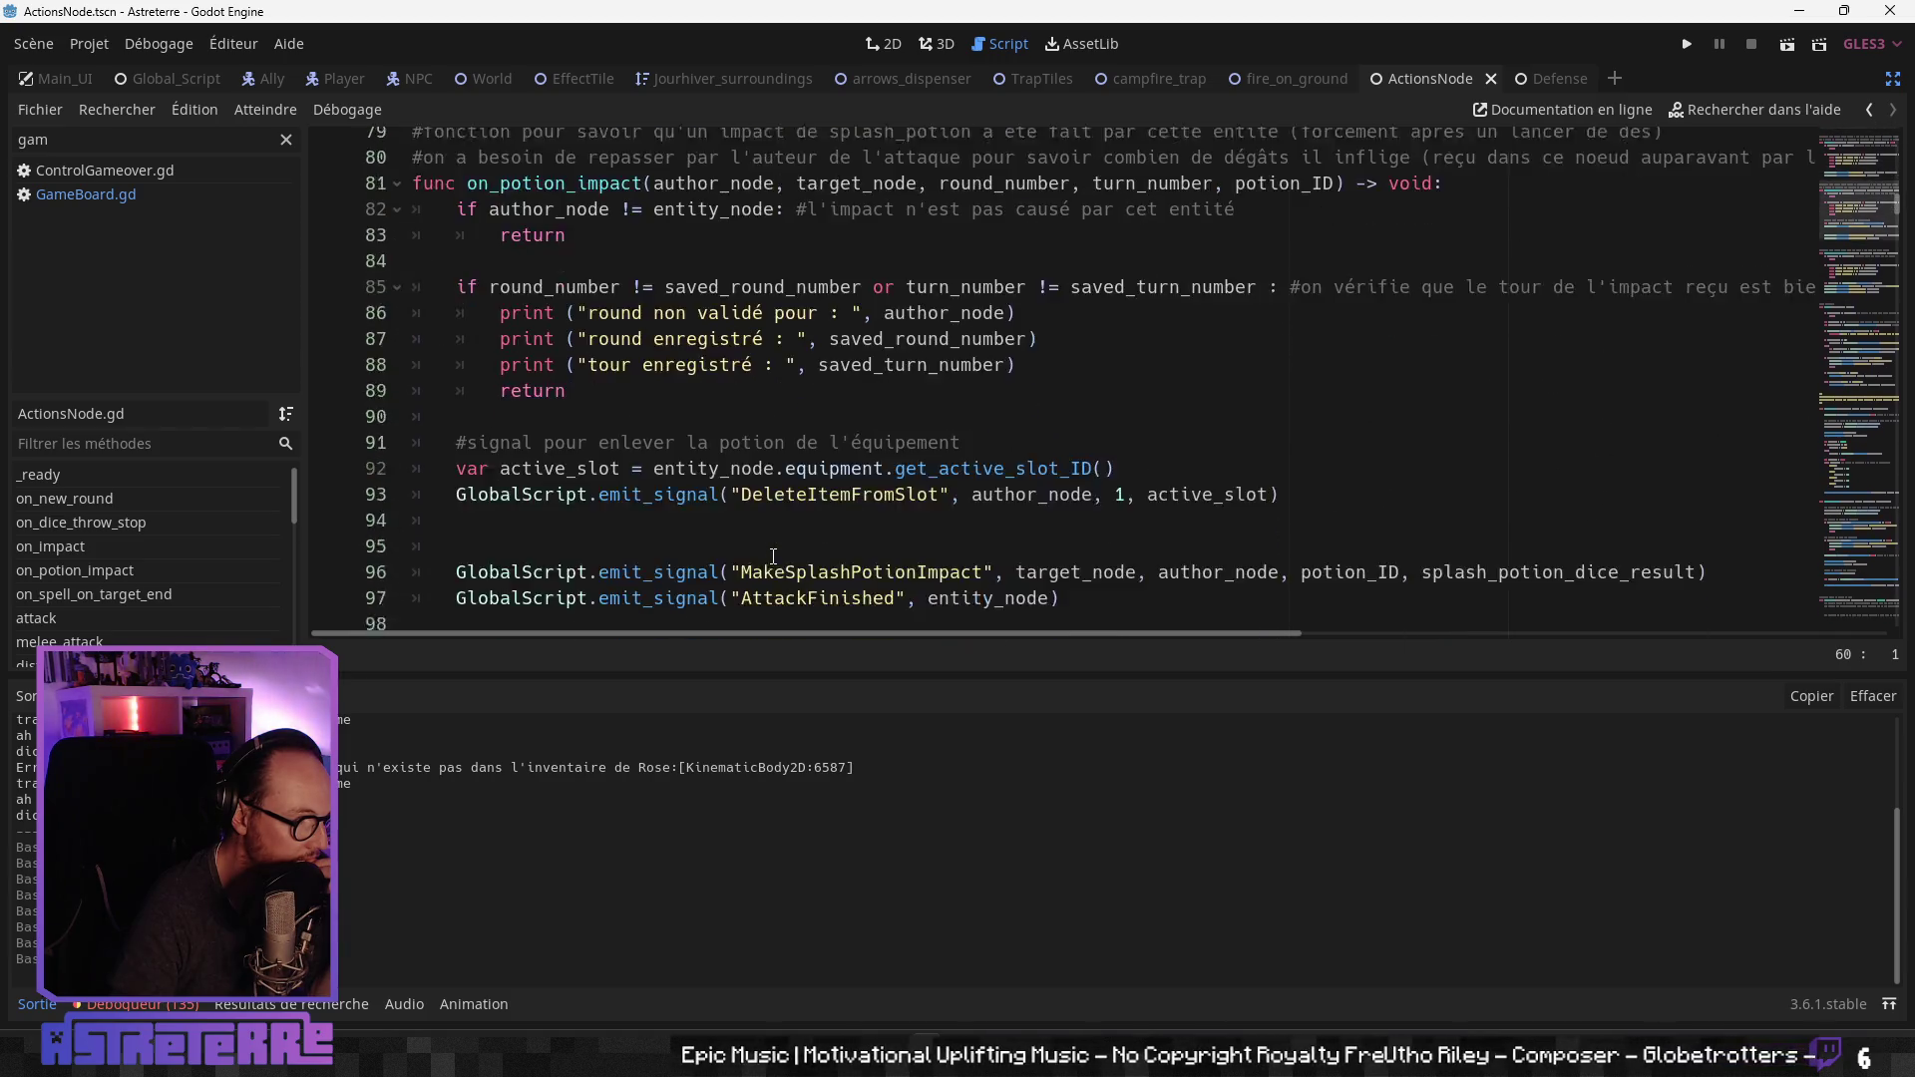
{"action": "scroll", "coordinate": [774, 557], "scroll_direction": "down", "scroll_amount": 2}
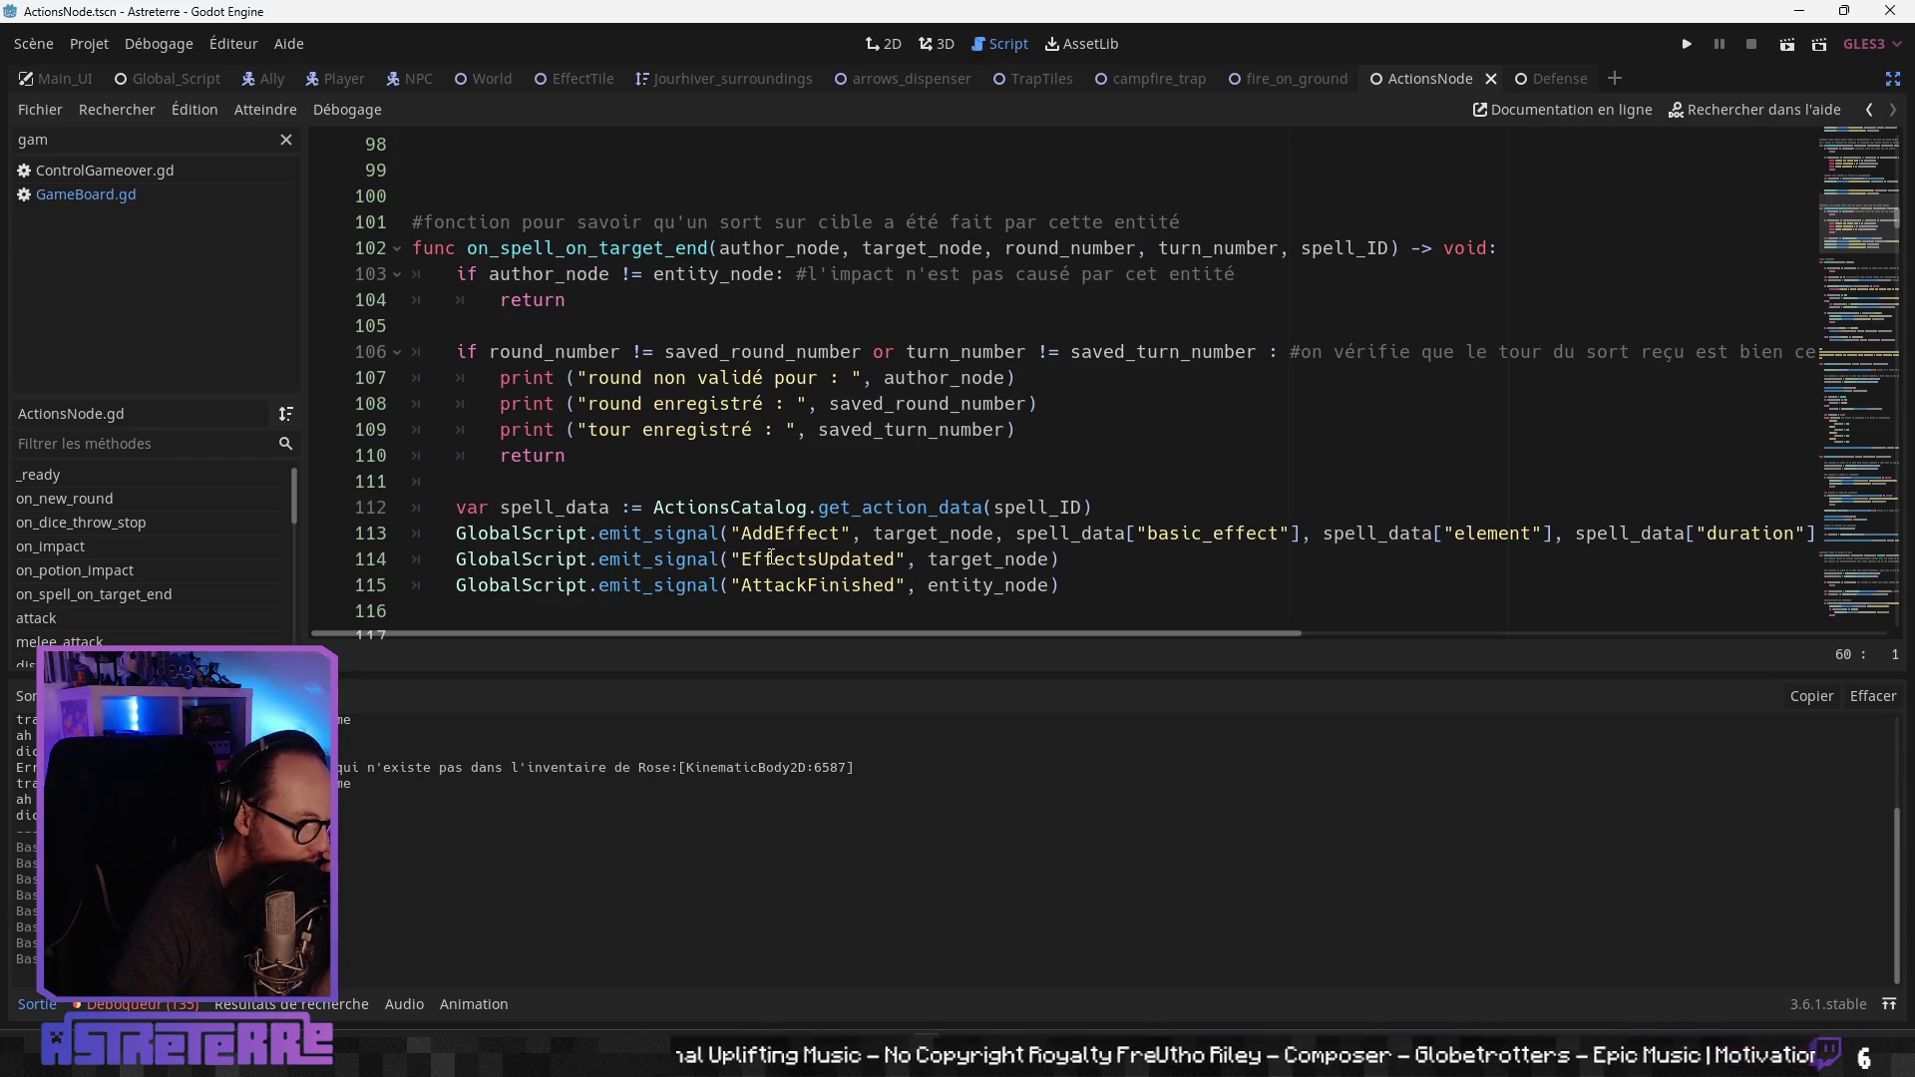
{"action": "scroll", "coordinate": [771, 557], "scroll_direction": "down", "scroll_amount": 6}
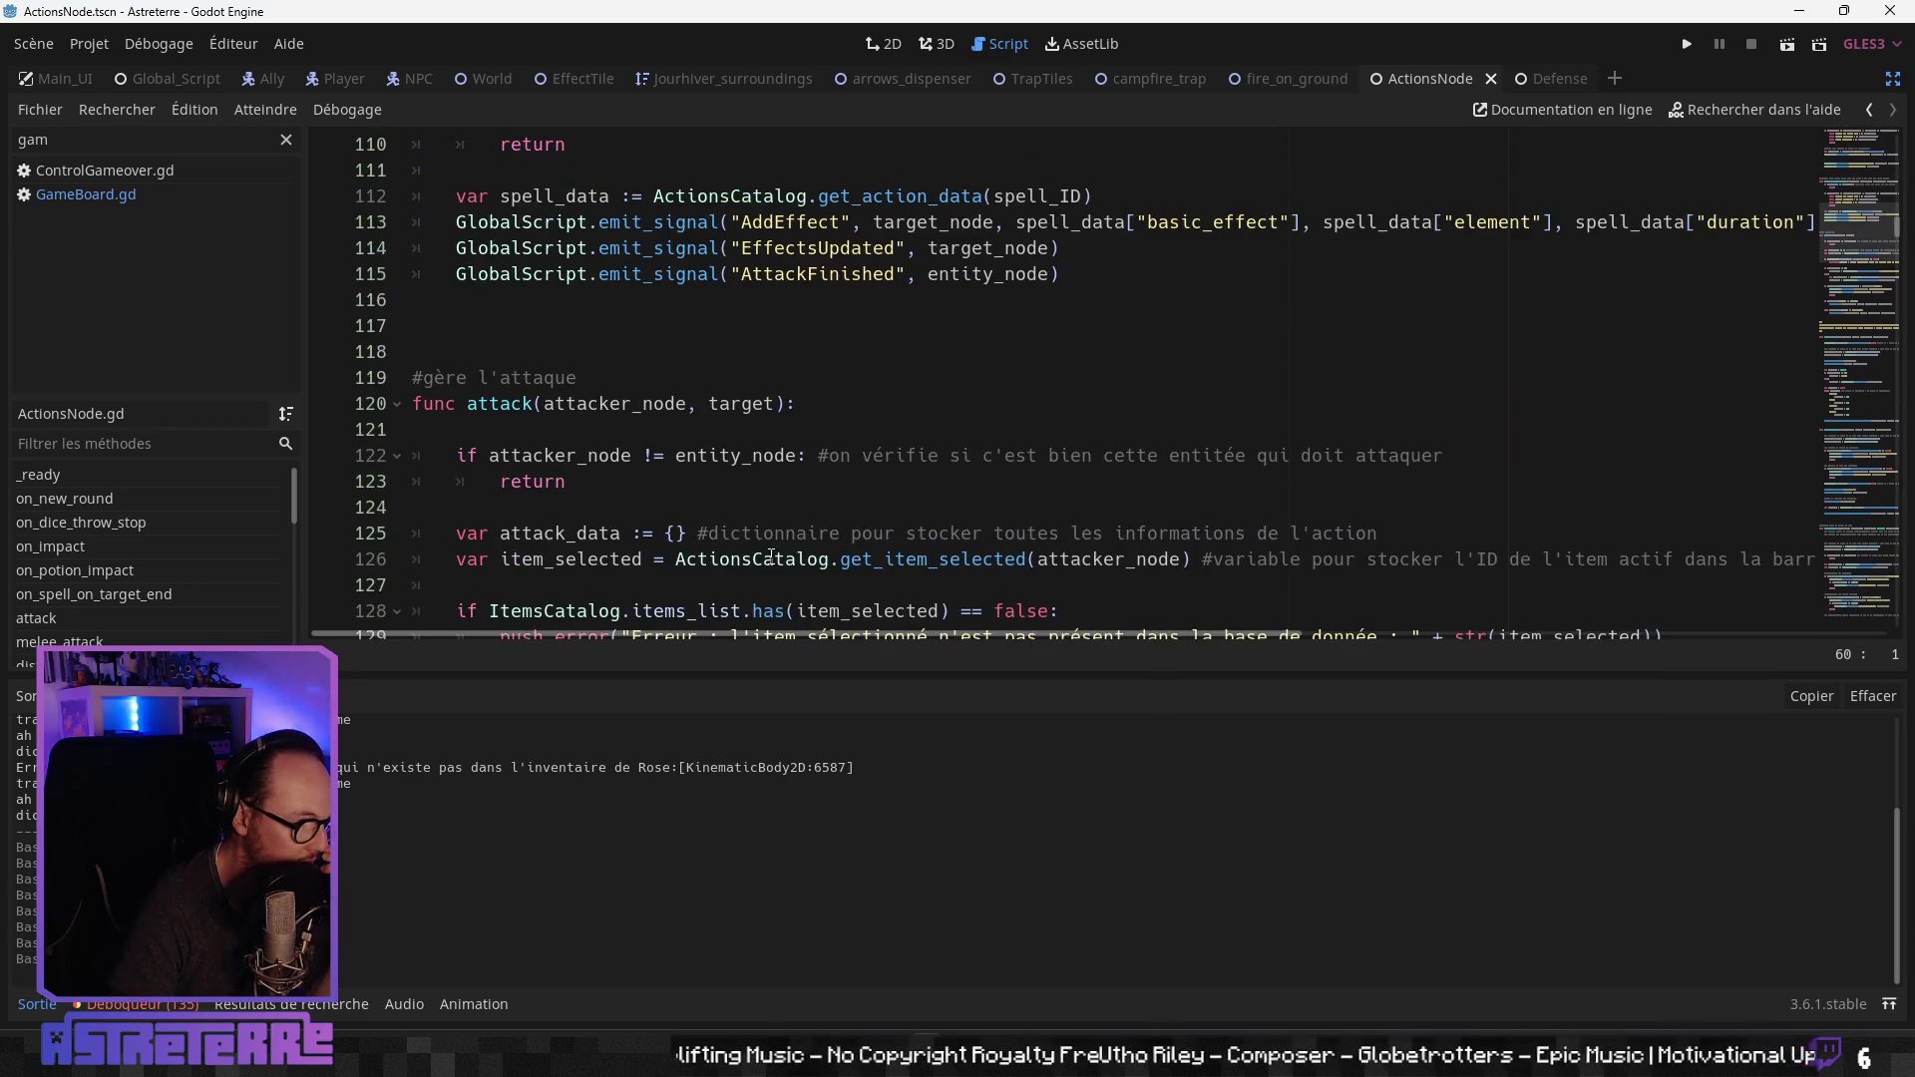
{"action": "scroll", "coordinate": [771, 556], "scroll_direction": "up", "scroll_amount": 18}
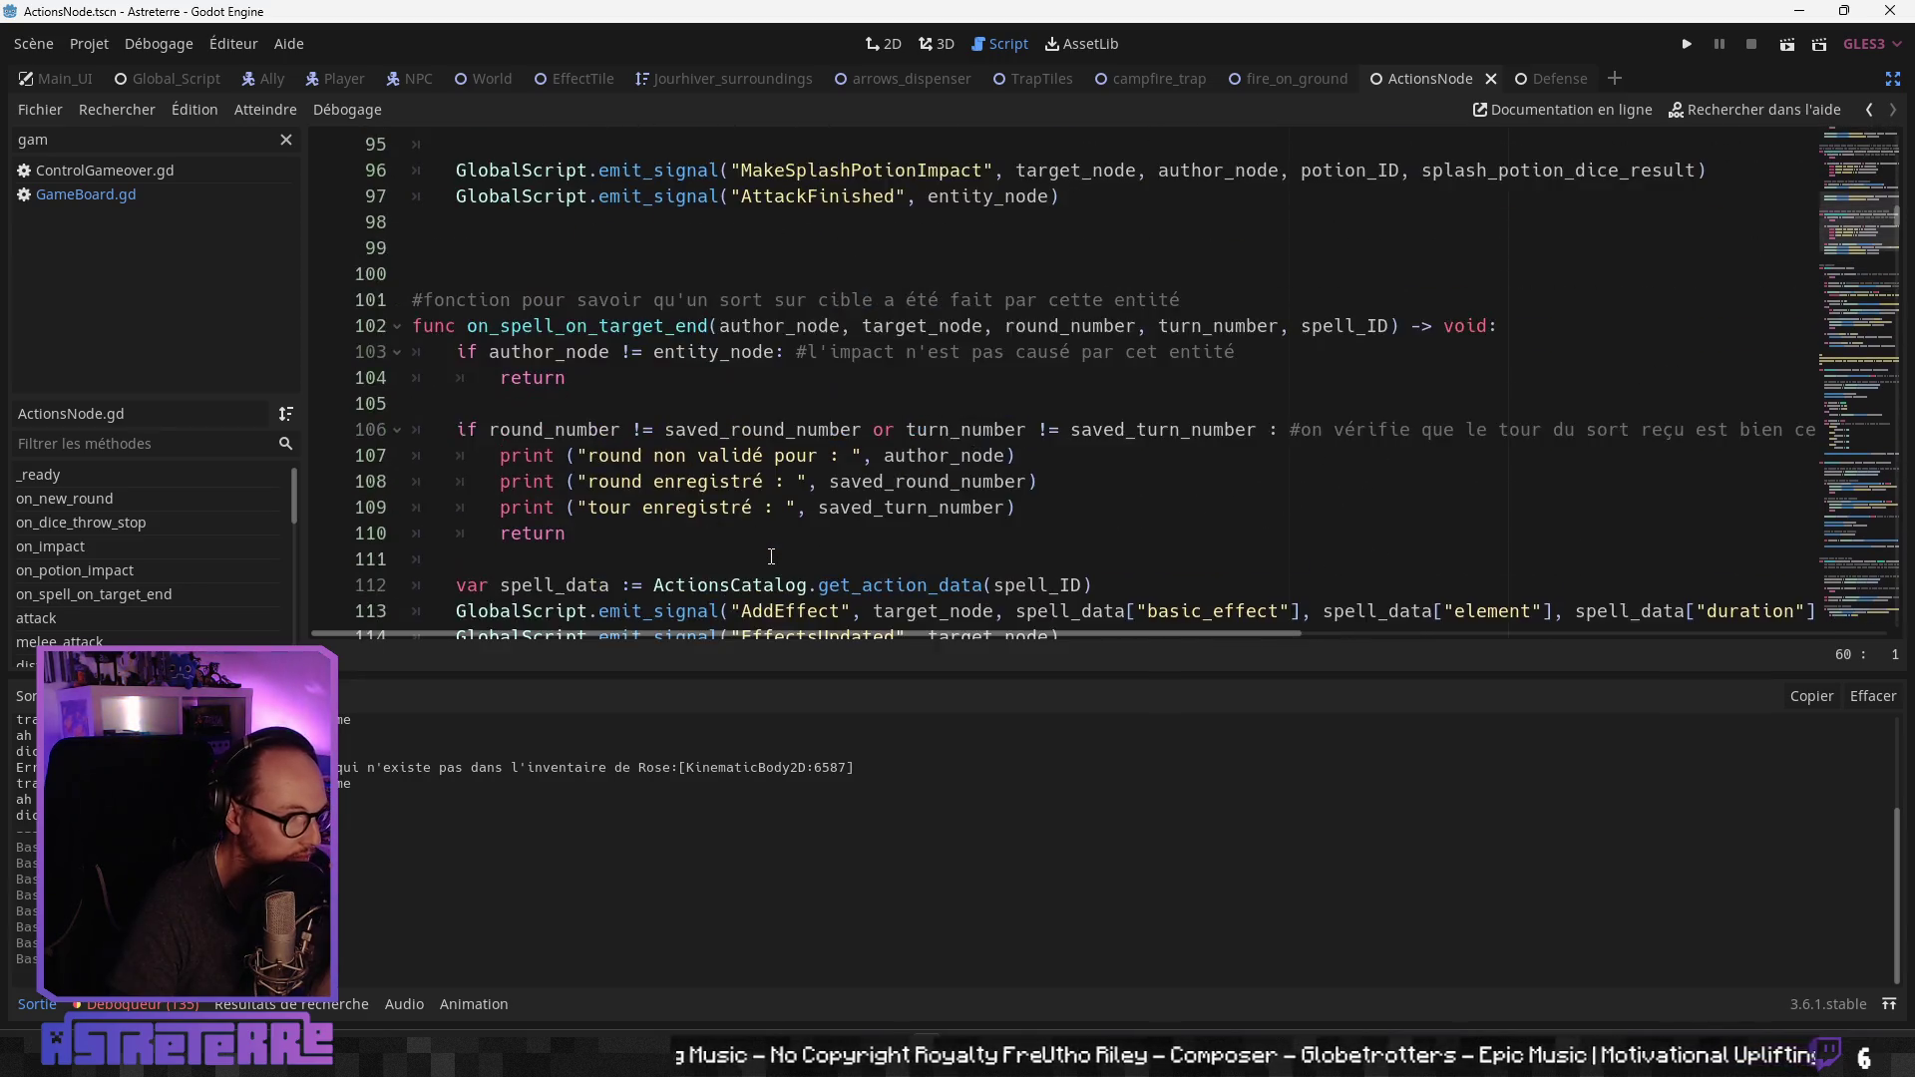
{"action": "scroll", "coordinate": [770, 556], "scroll_direction": "up", "scroll_amount": 6}
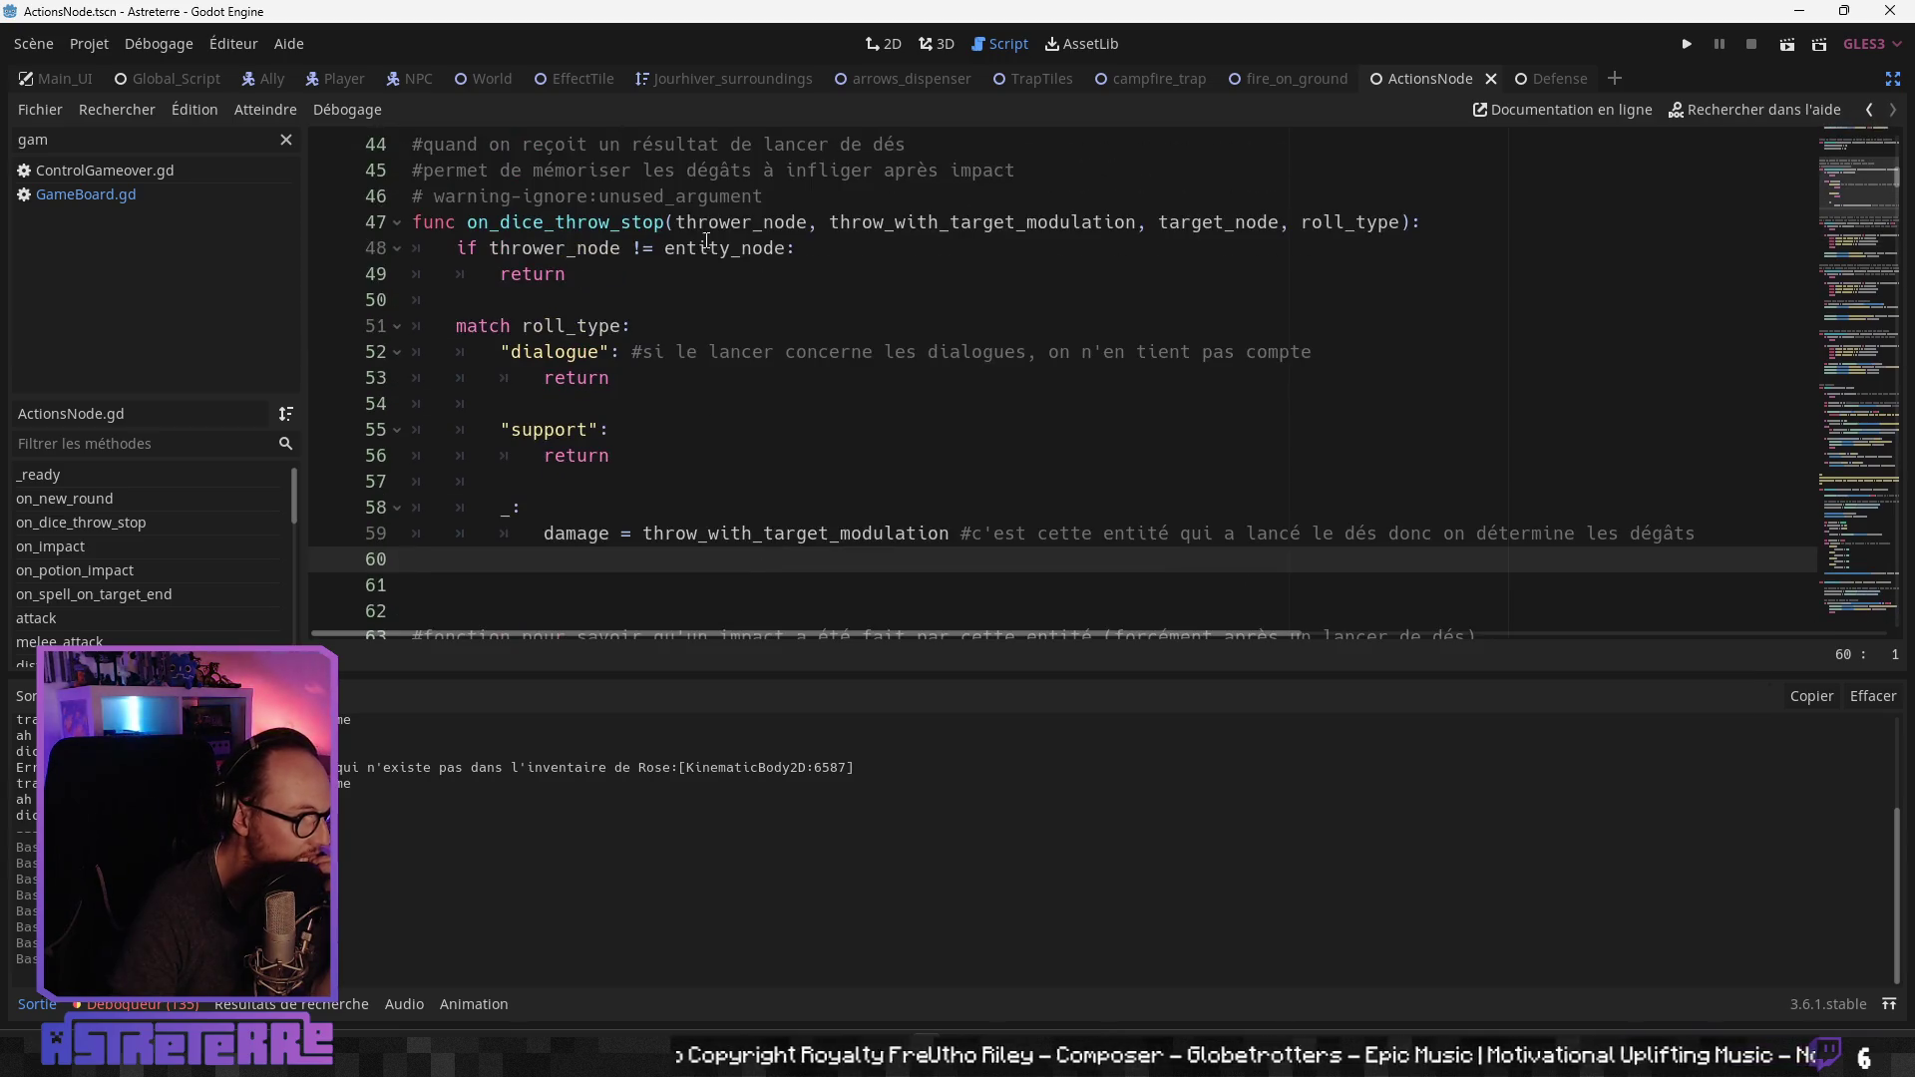
Step: Add an empty "trap": case after the "support" branch of the roll_type match
{"action": "left_click", "coordinate": [546, 475]}
{"action": "key", "text": "Return"}
{"action": "key", "text": "Return"}
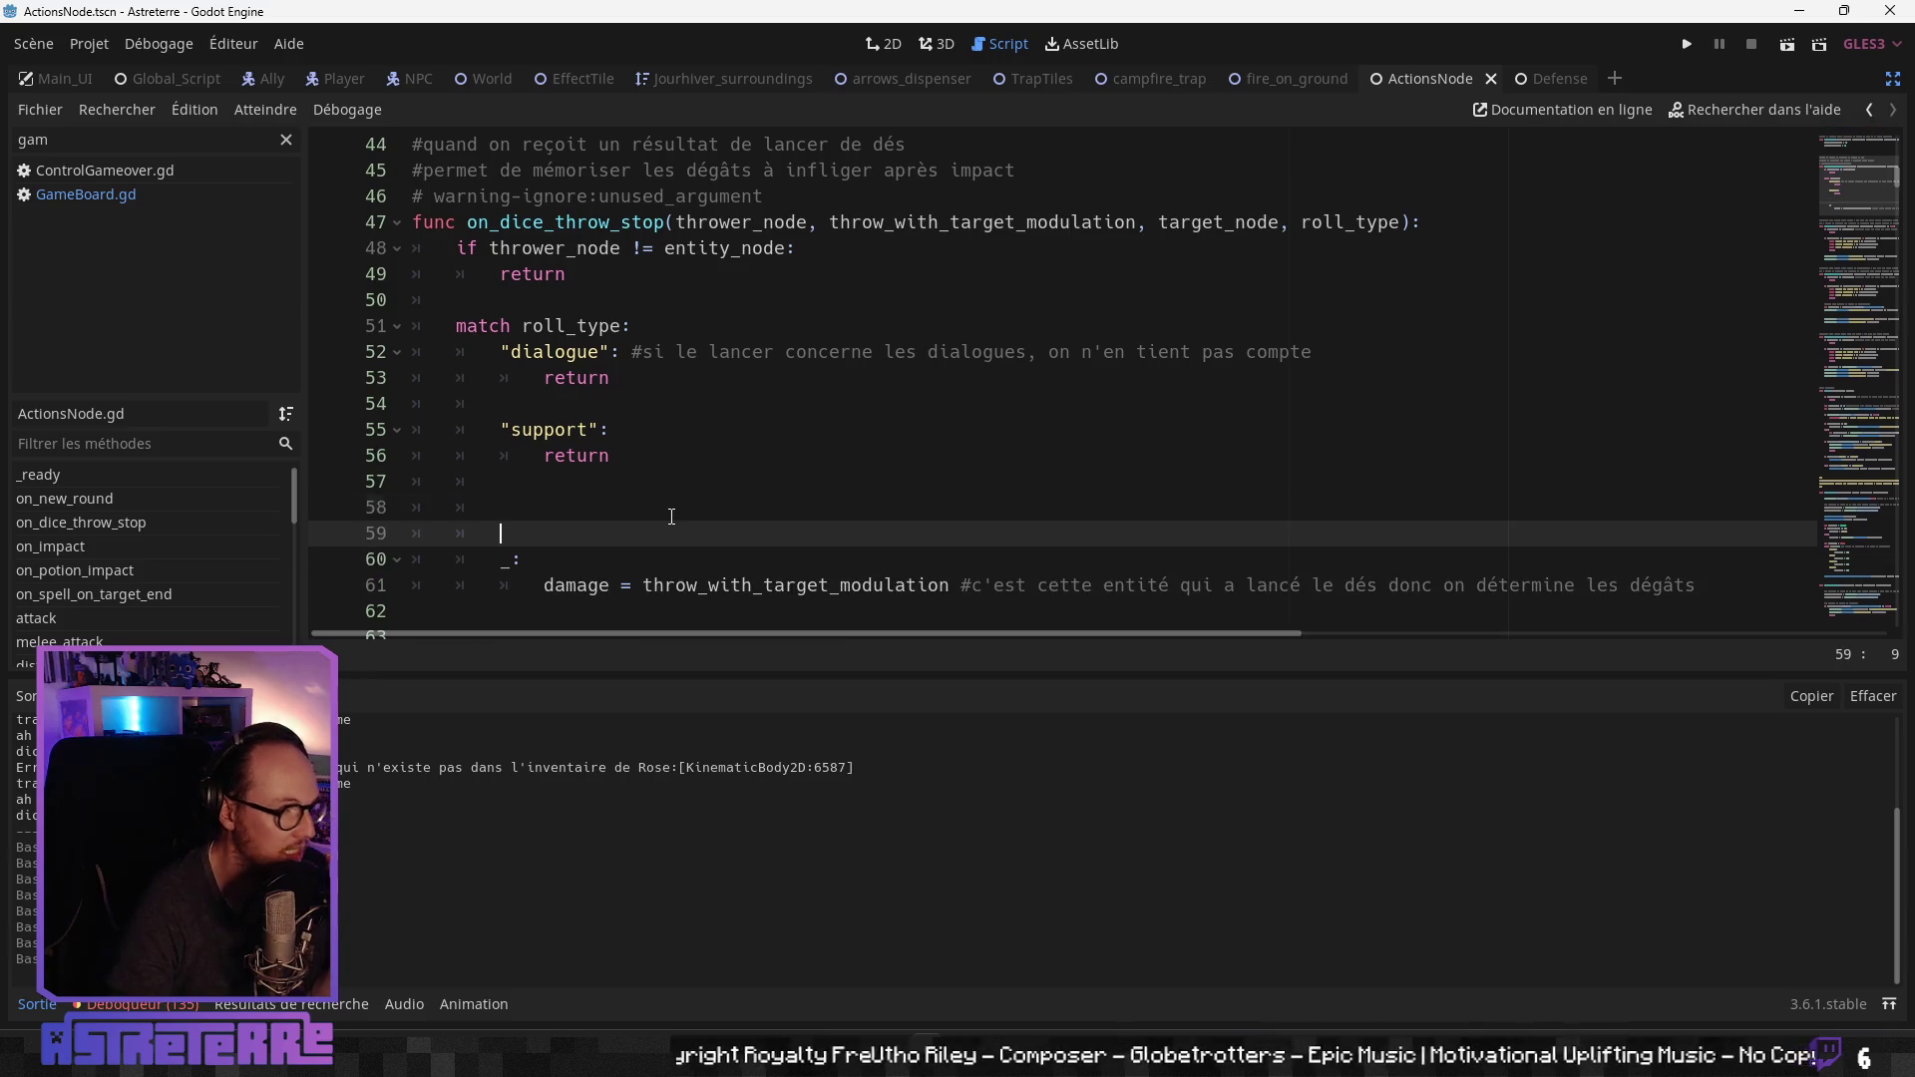
{"action": "left_click", "coordinate": [637, 505]}
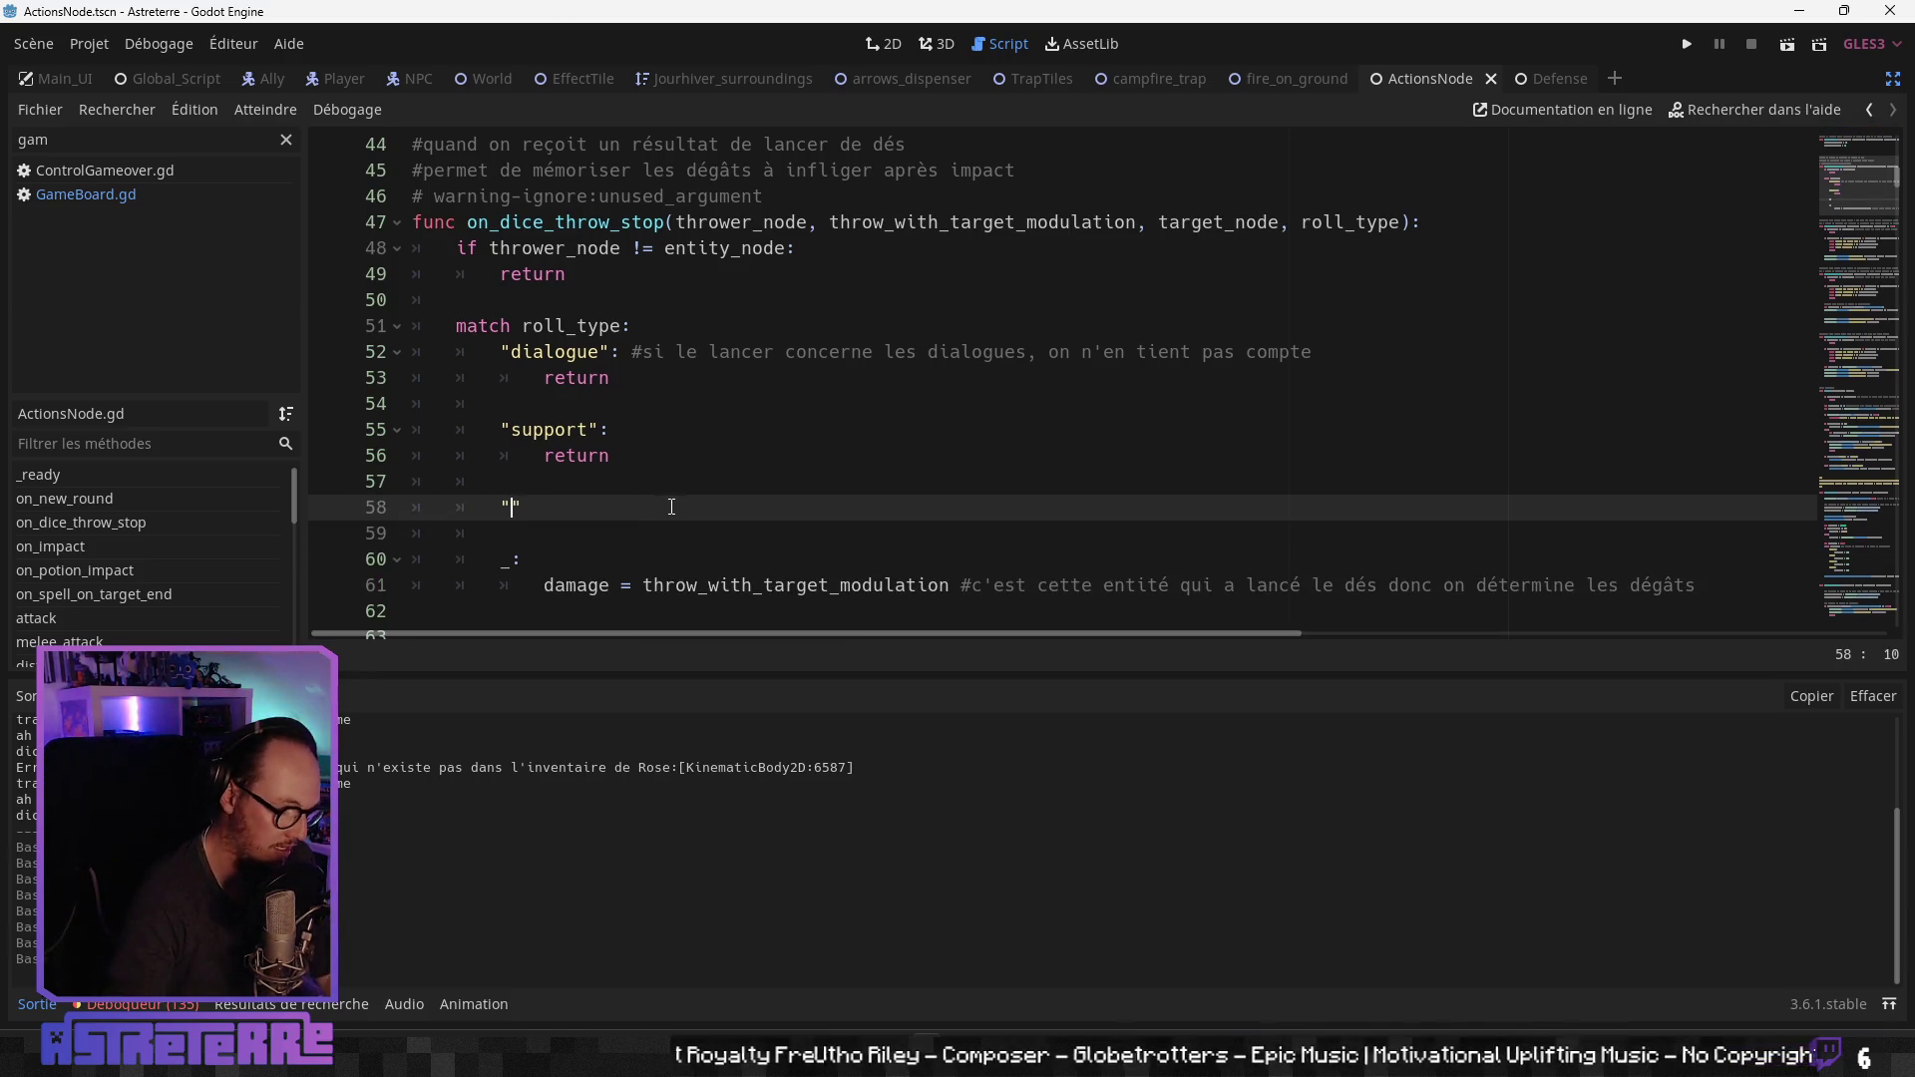
{"action": "type", "text": "\""}
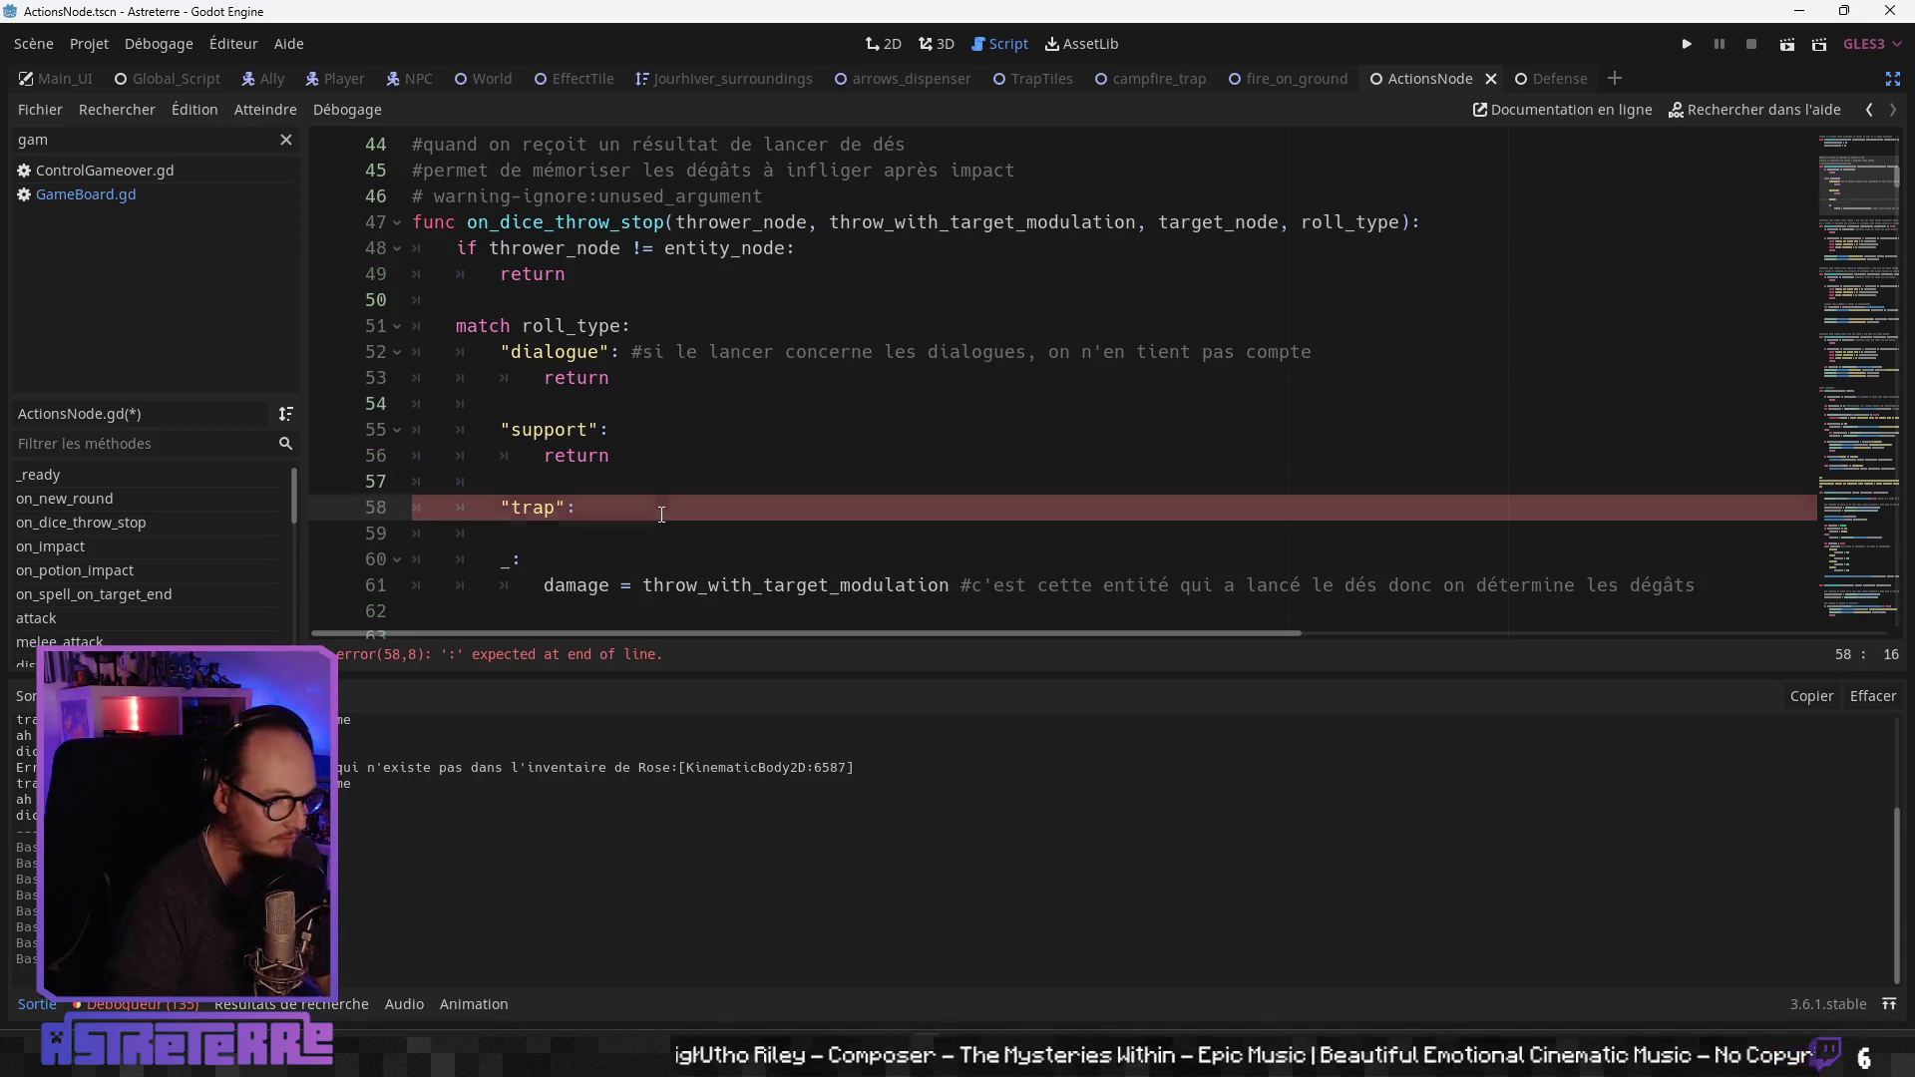
{"action": "key", "text": "Return"}
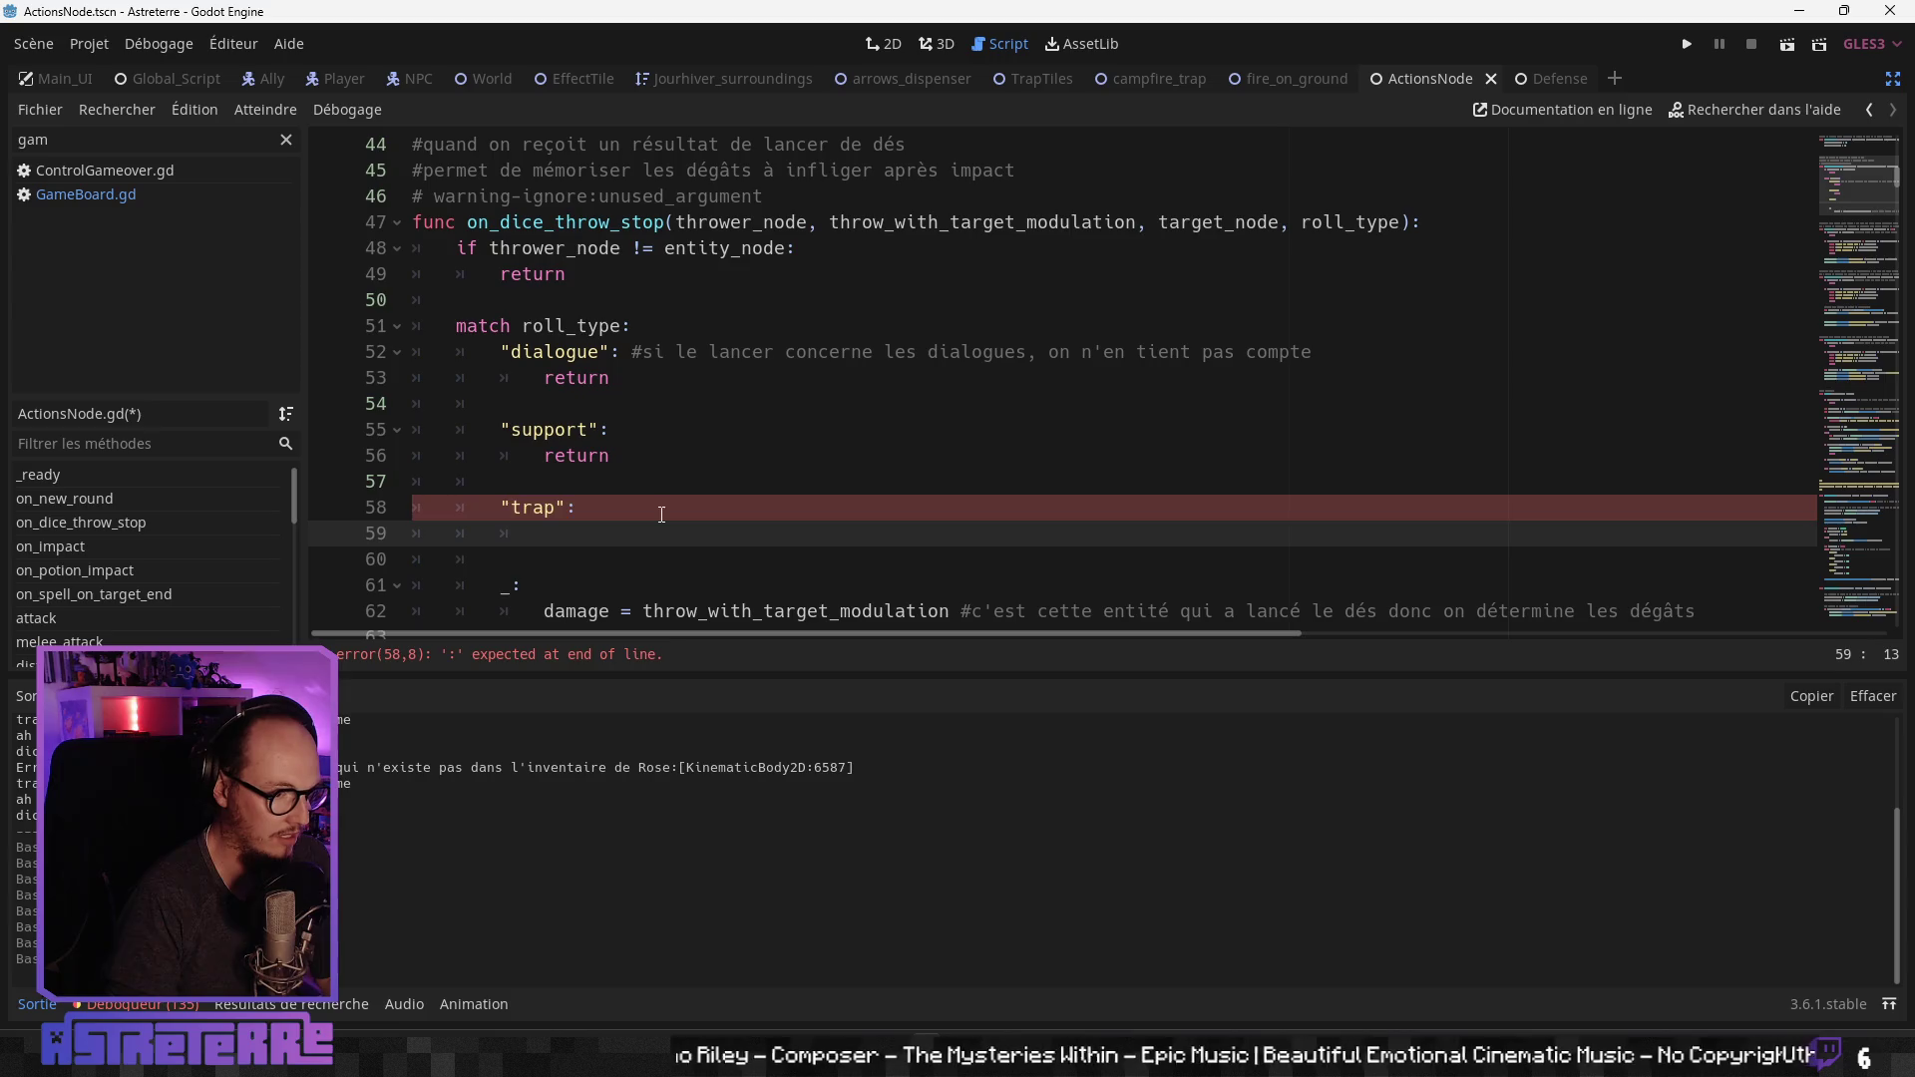
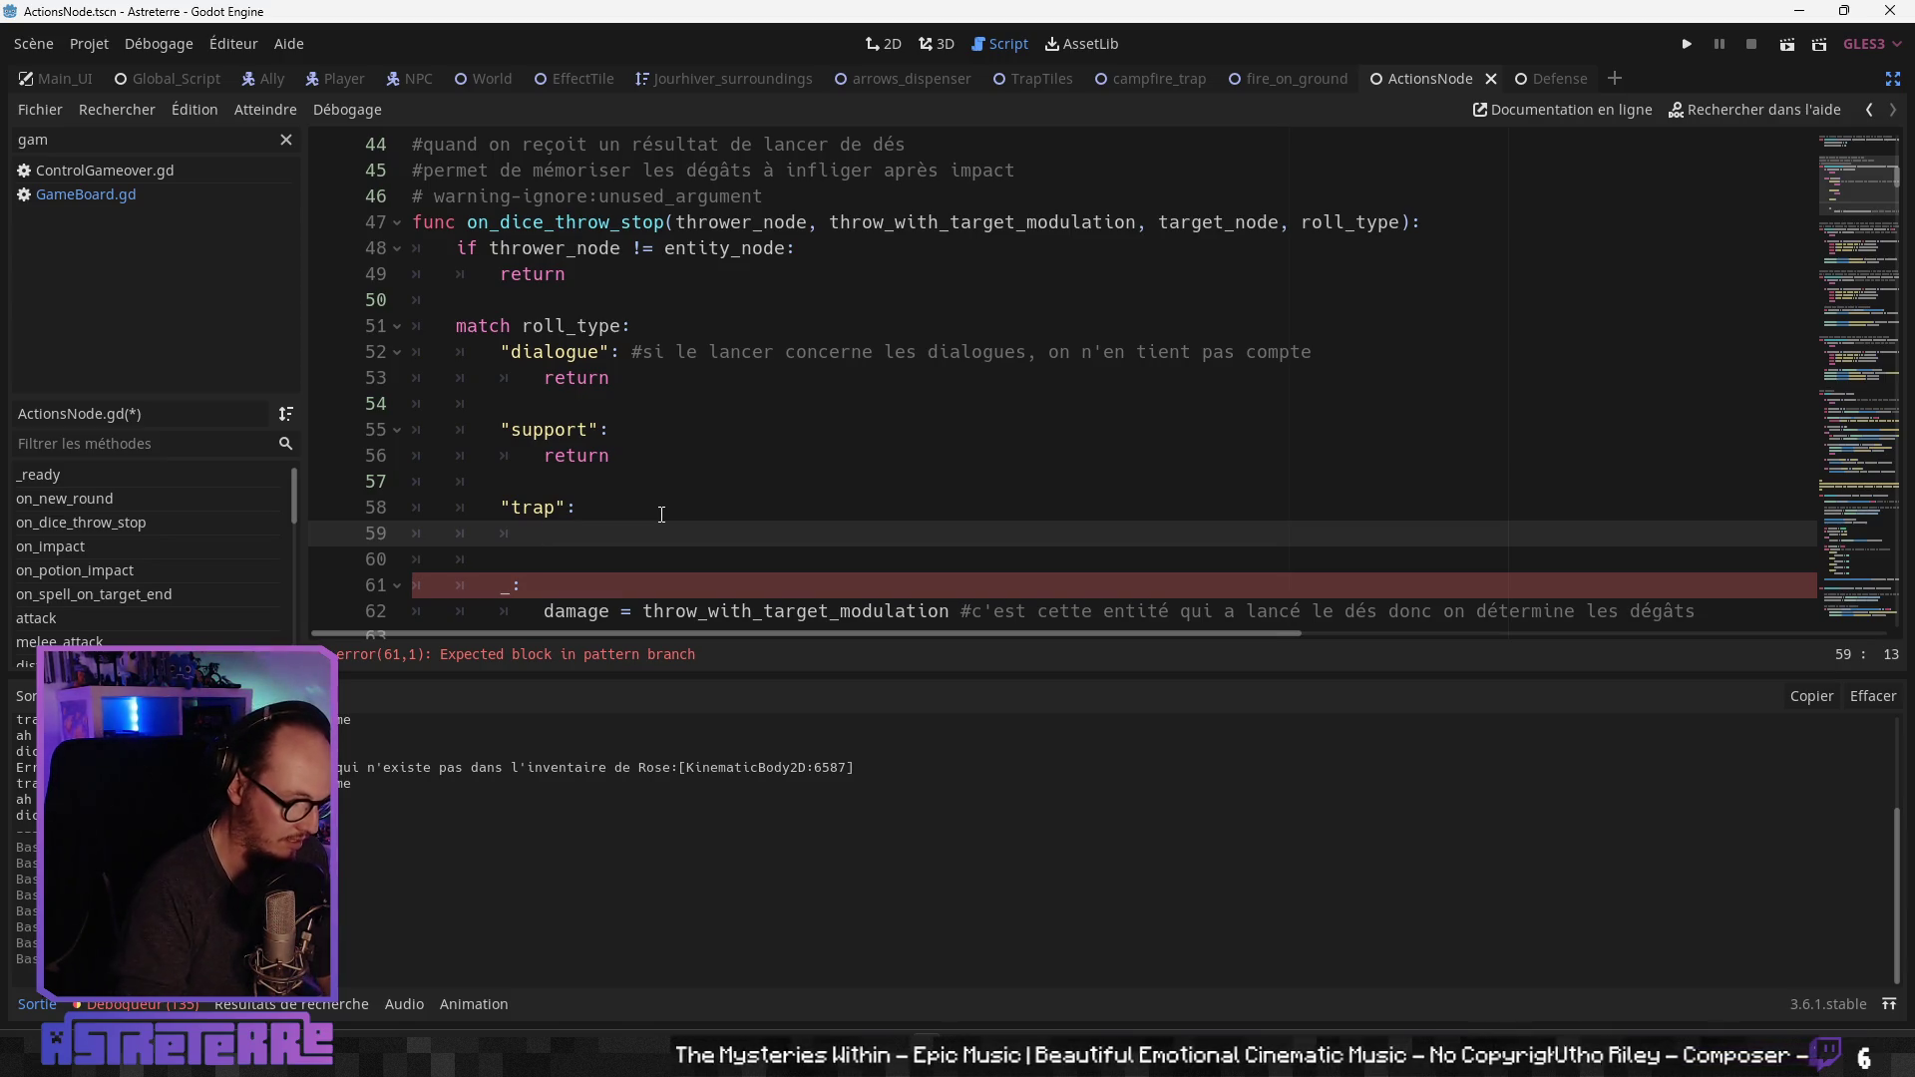
Step: Add 'if target_node == entity_node:' to the trap branch on line 59, with an indented empty line 60 below
{"action": "type", "text": "if ta"}
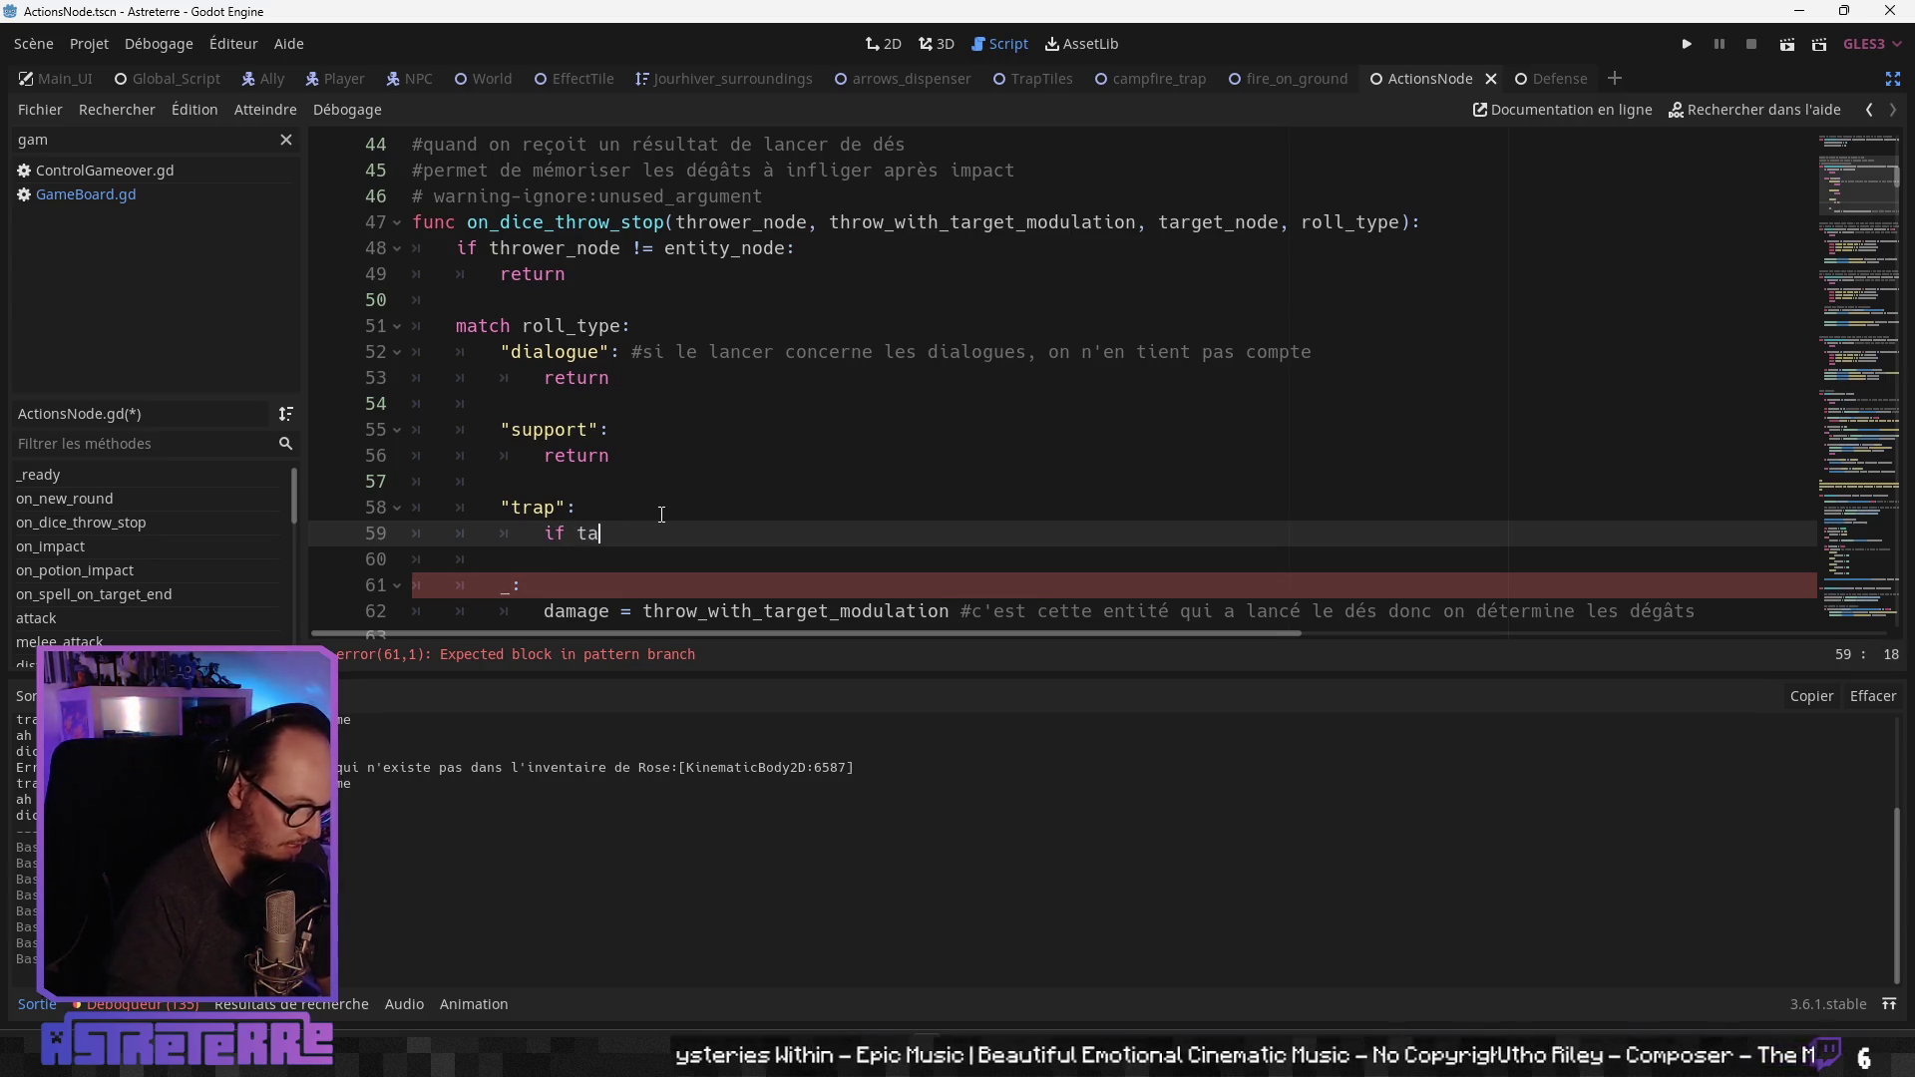
{"action": "type", "text": "rget"}
{"action": "key", "text": "Return"}
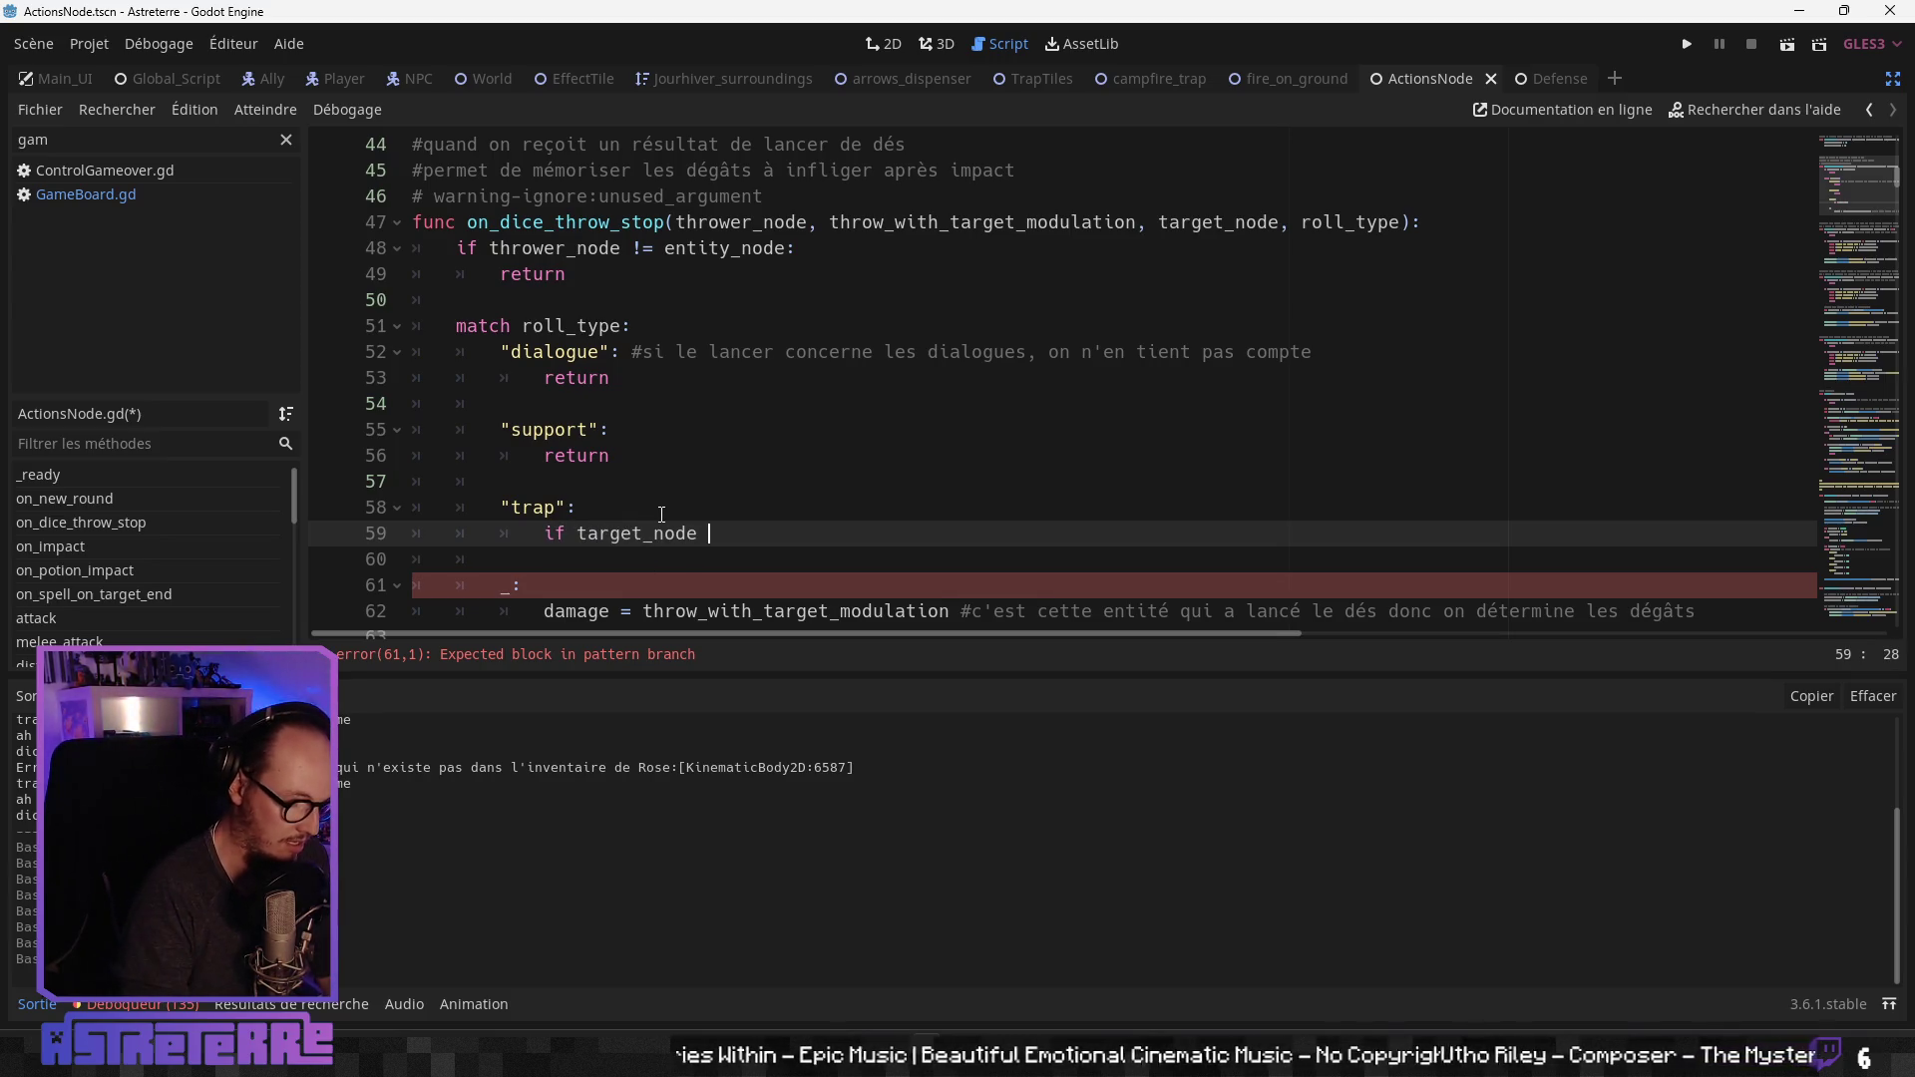
{"action": "type", "text": "== en"}
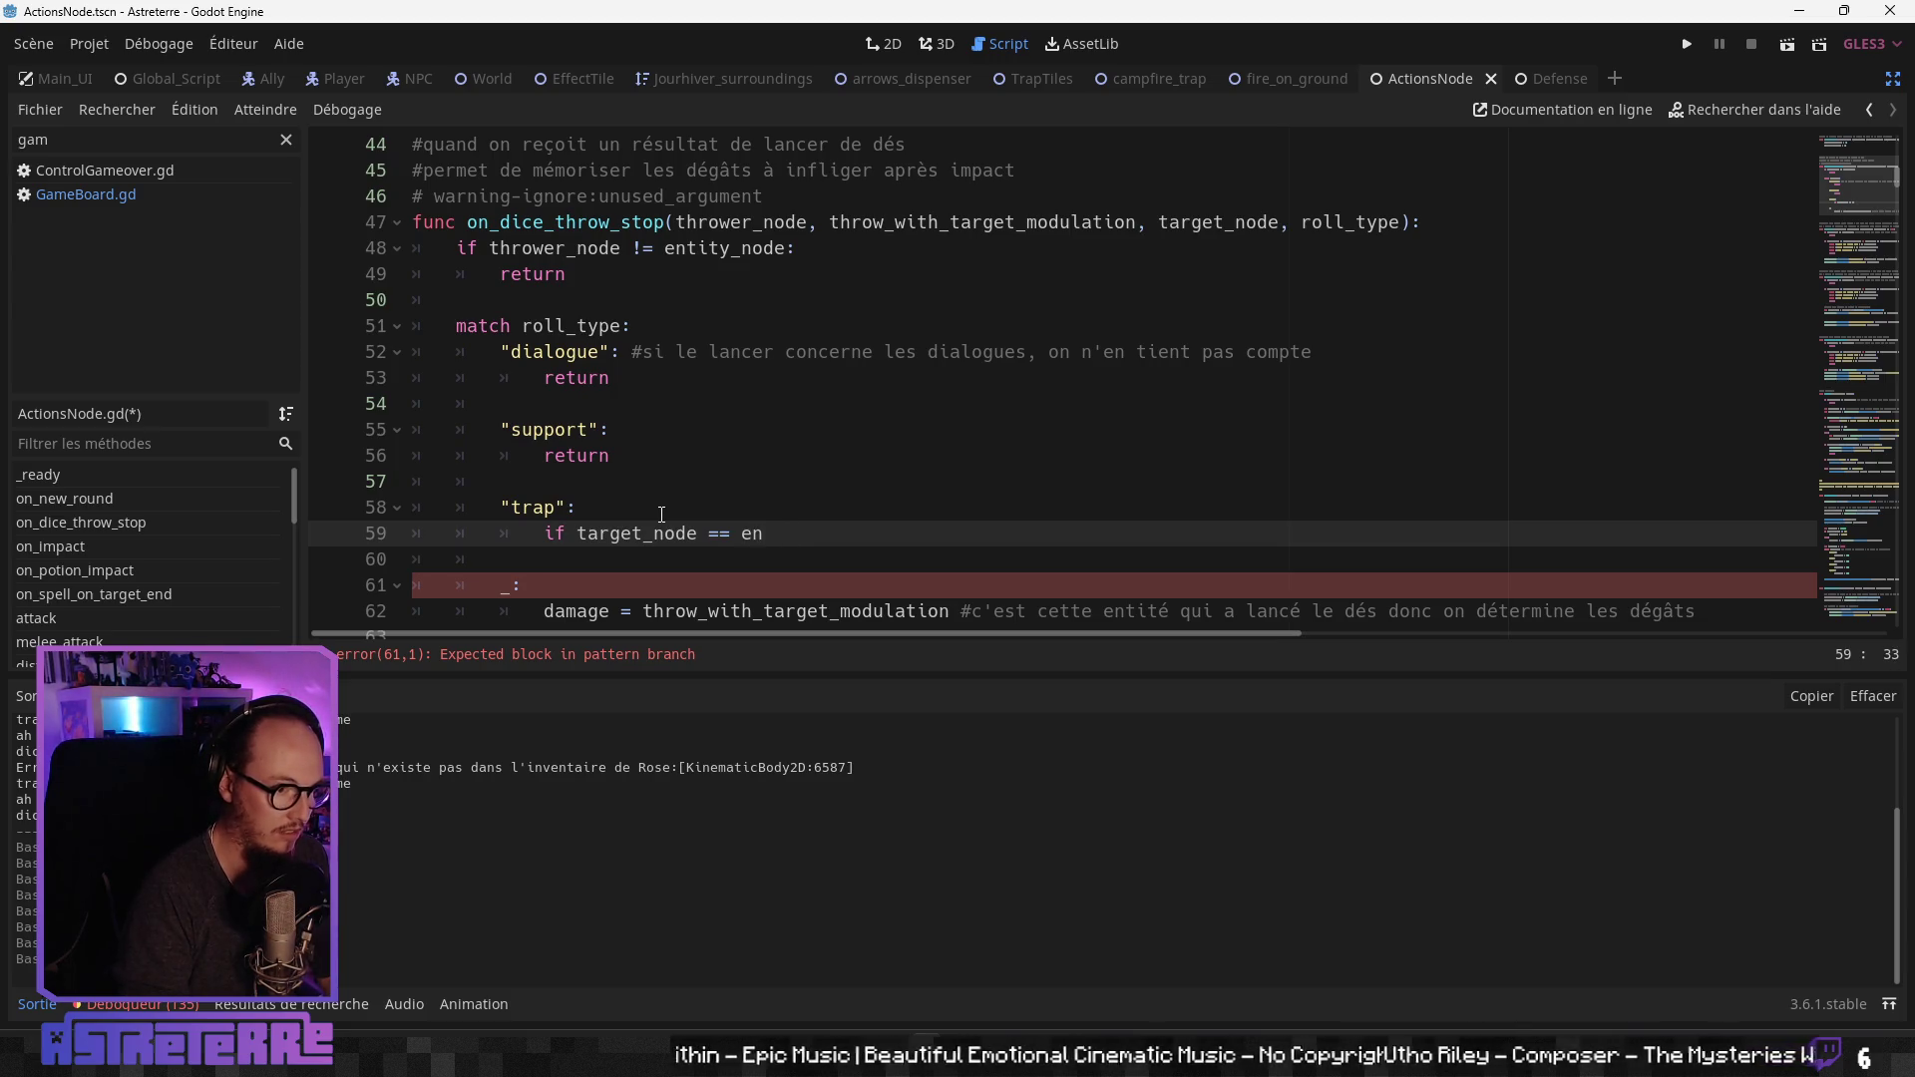
{"action": "type", "text": "tit"}
{"action": "key", "text": "Return"}
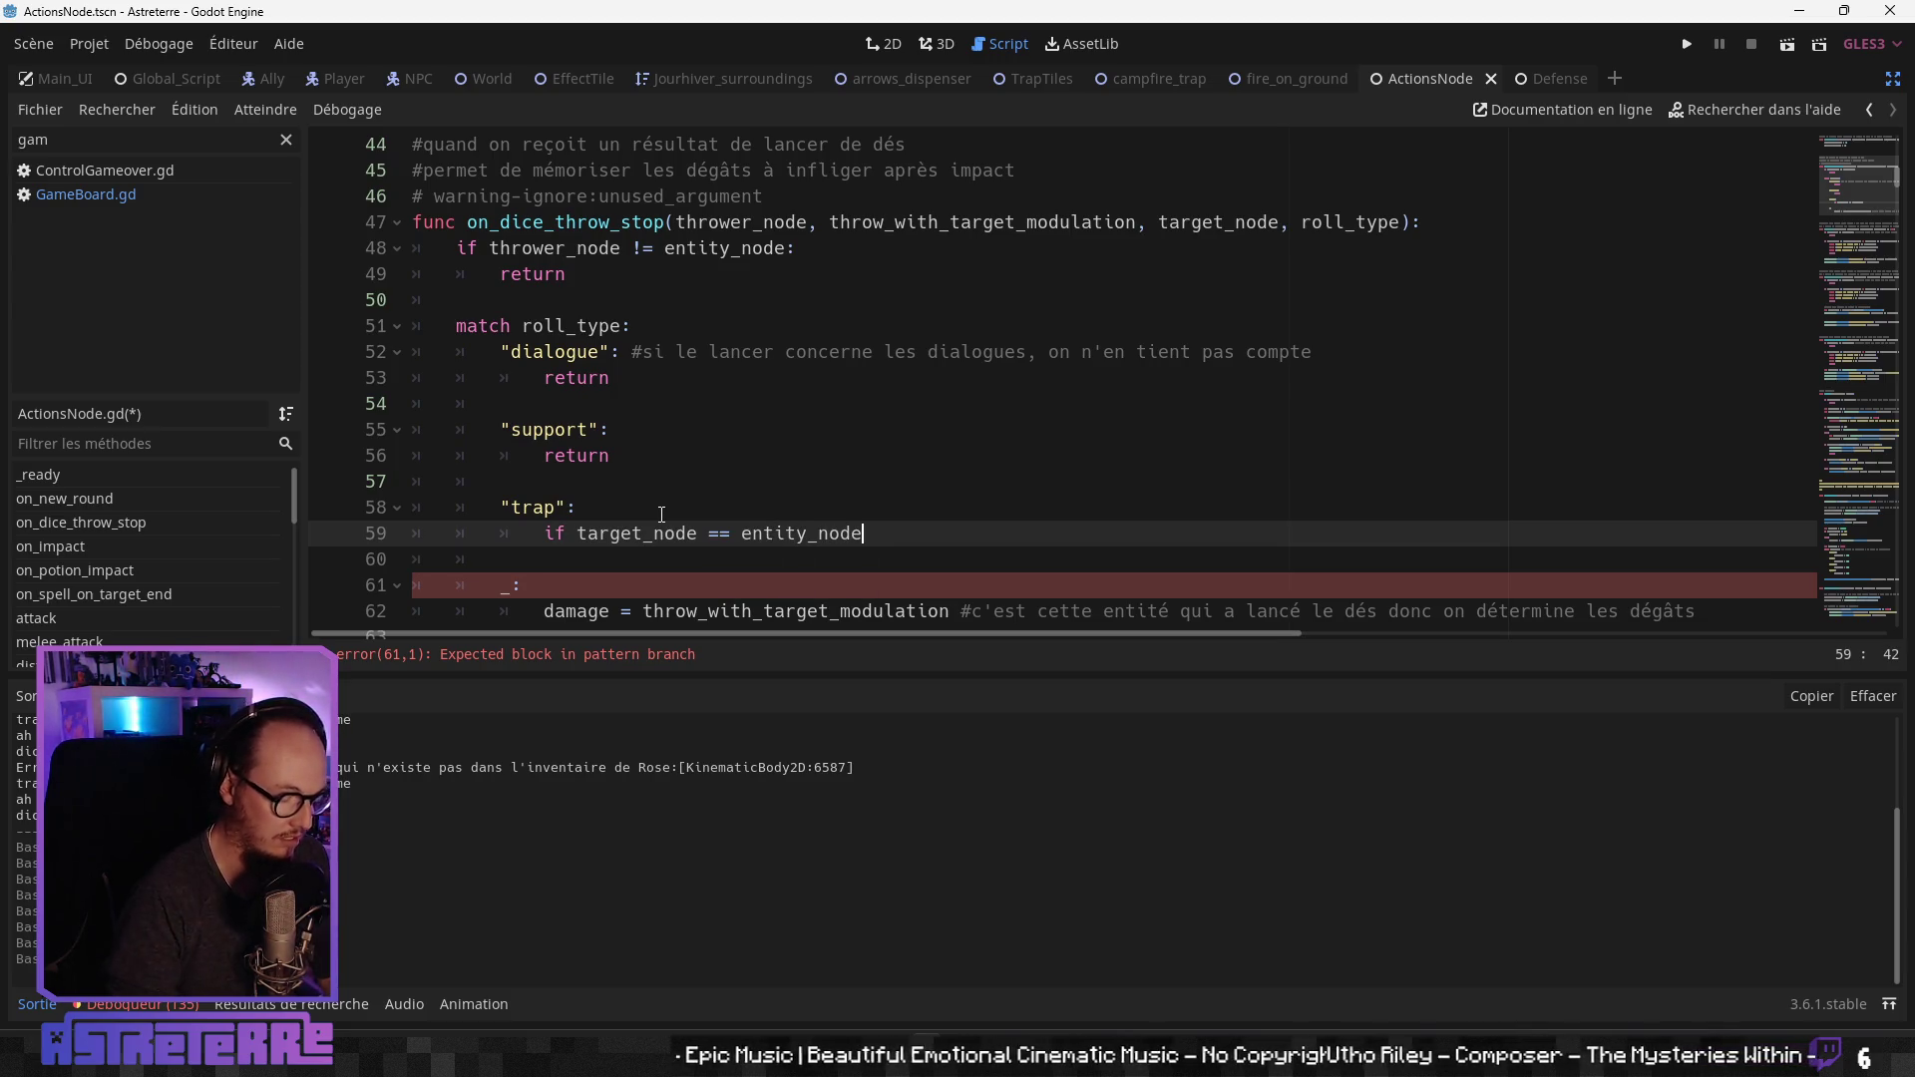
{"action": "type", "text": ":"}
{"action": "left_click", "coordinate": [660, 280]}
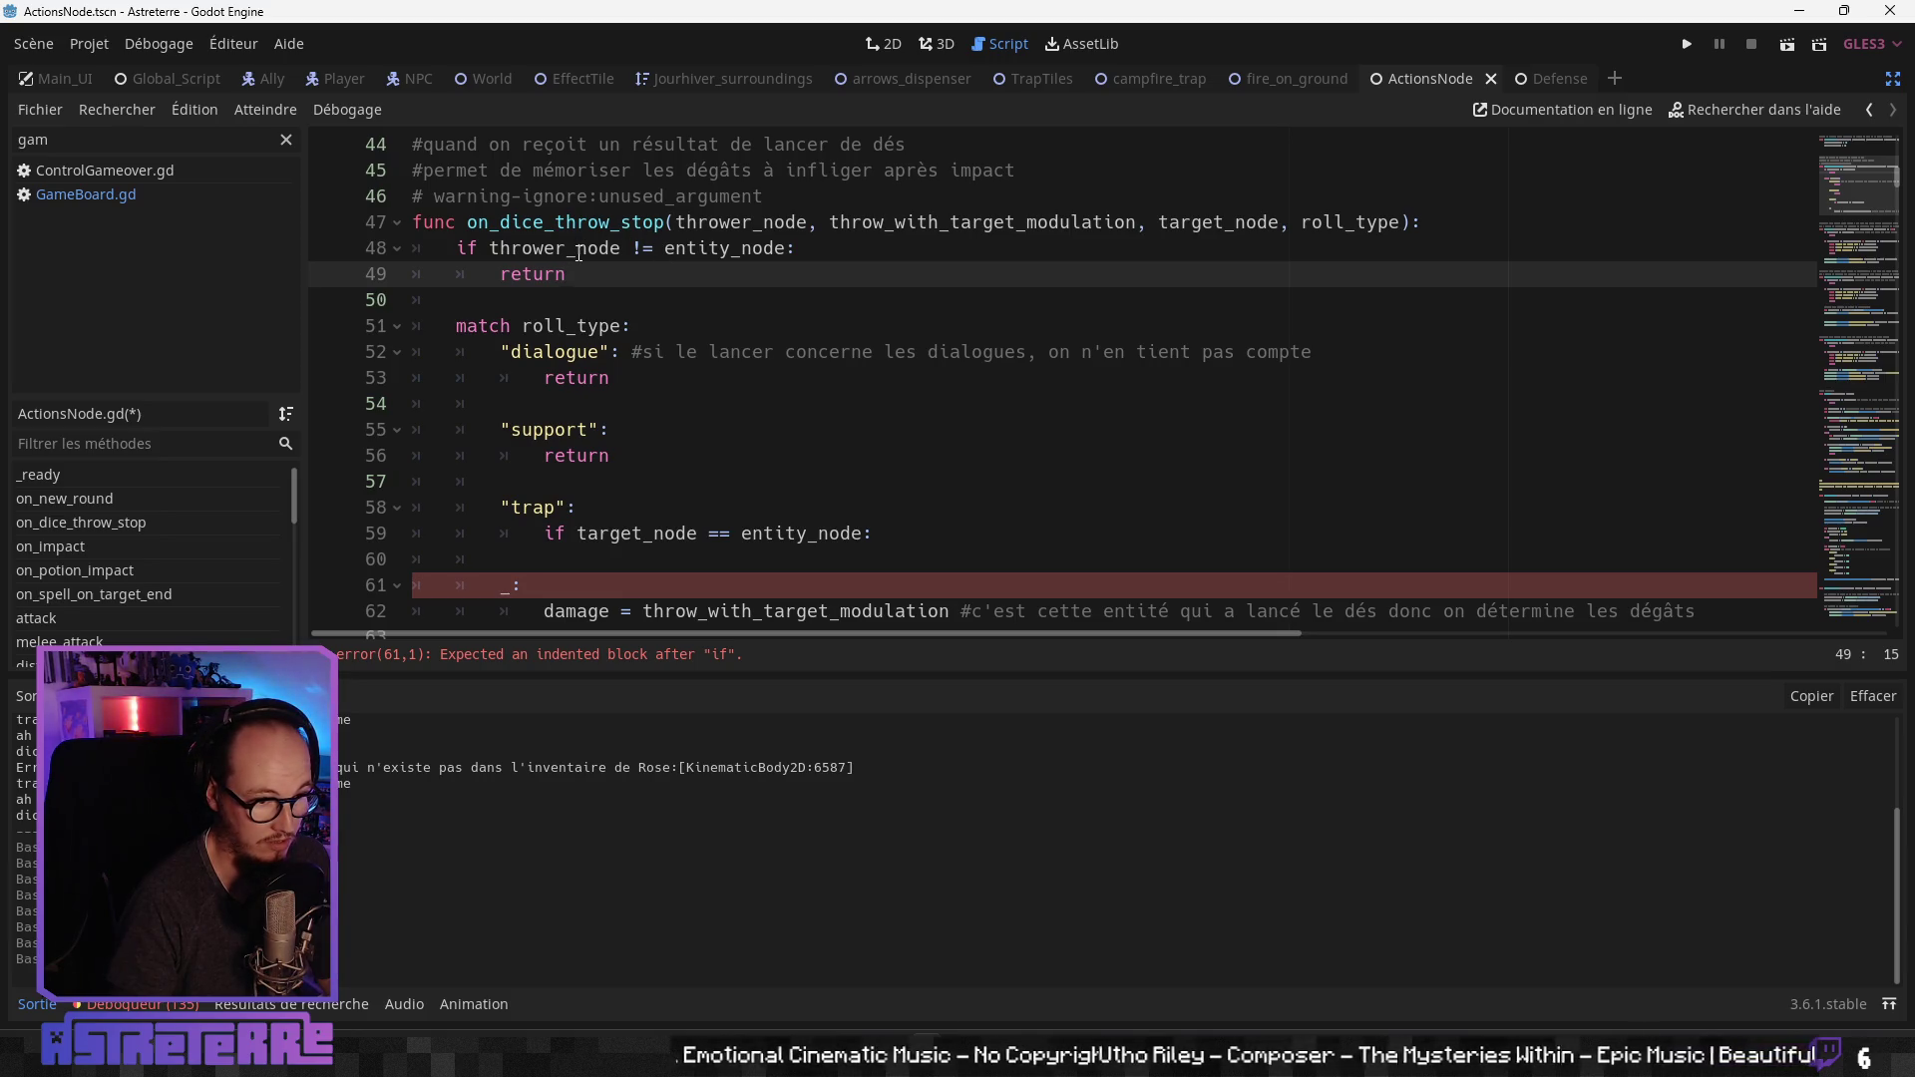
{"action": "left_click", "coordinate": [708, 561]}
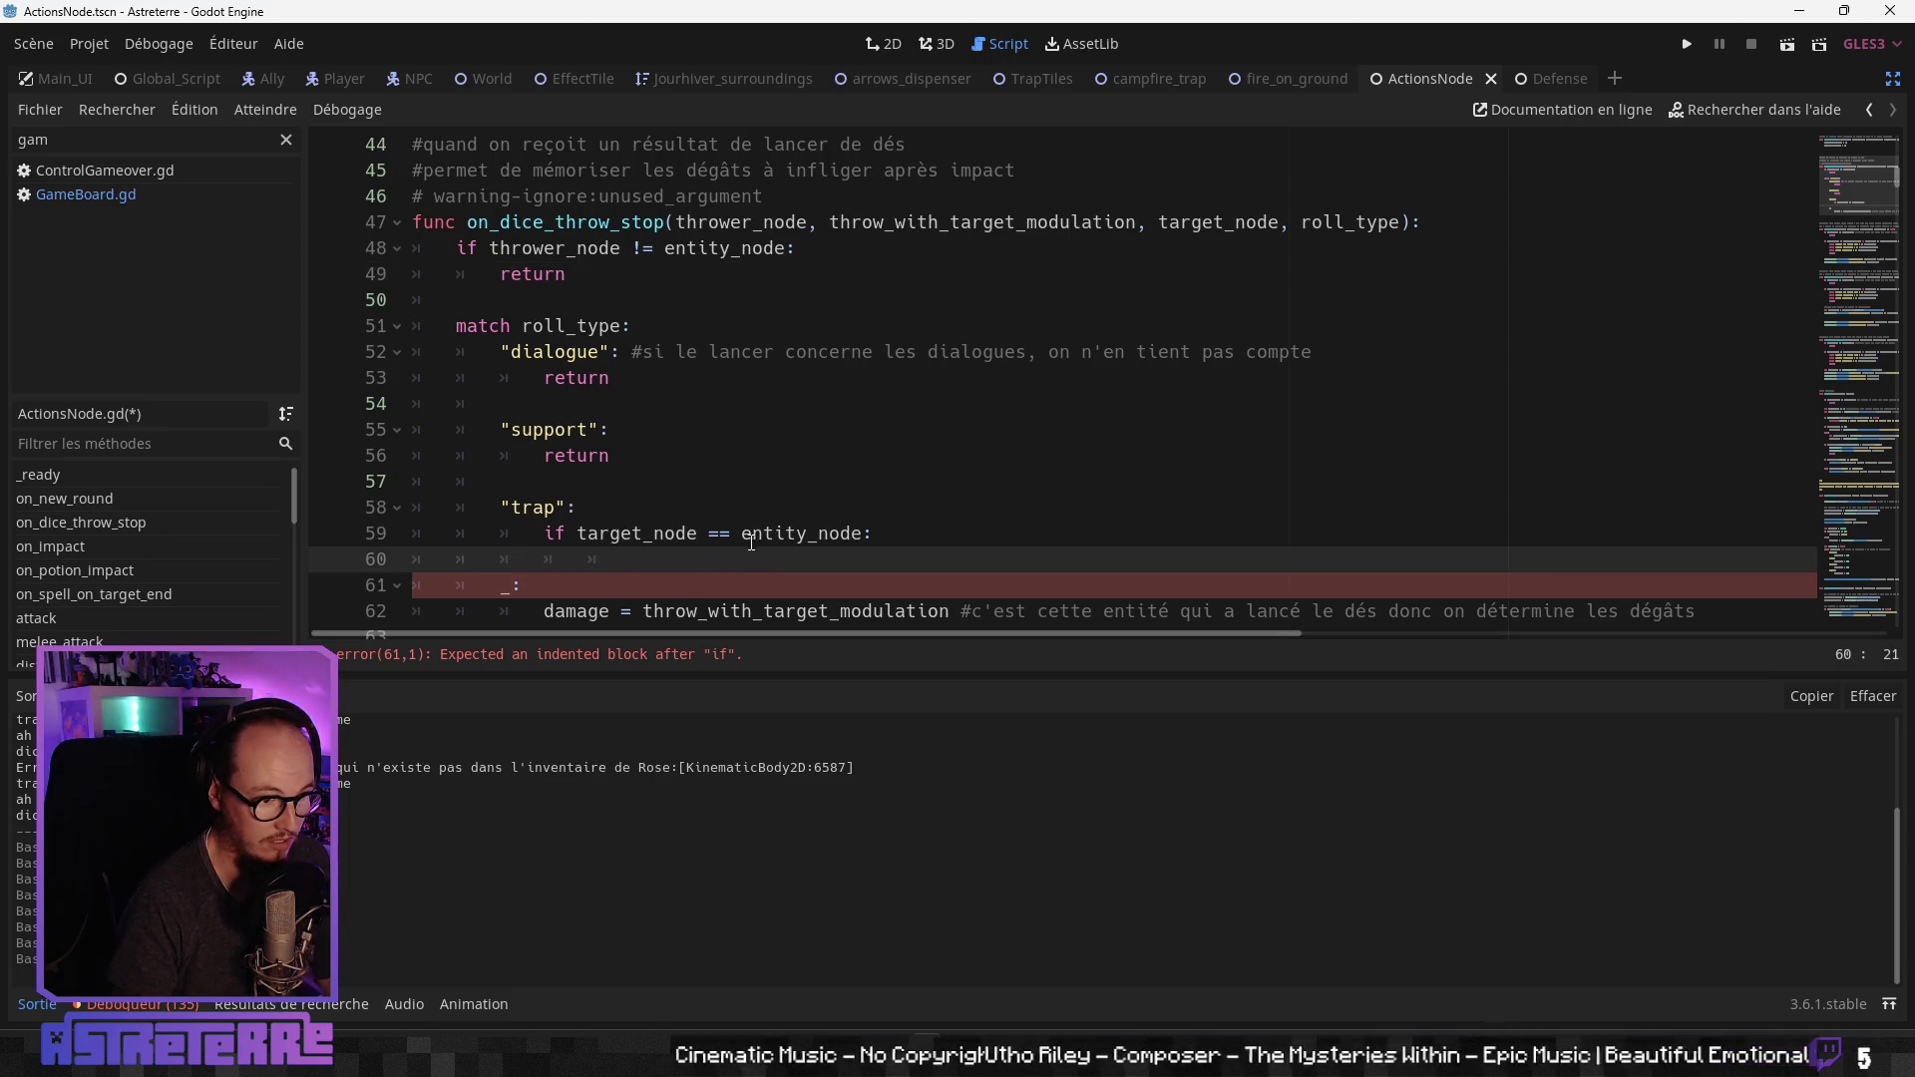
Step: Copy the GlobalScript.emit_signal("make_damage", …) line from on_impact
{"action": "scroll", "coordinate": [718, 549], "scroll_direction": "down", "scroll_amount": 1}
{"action": "left_click", "coordinate": [581, 533]}
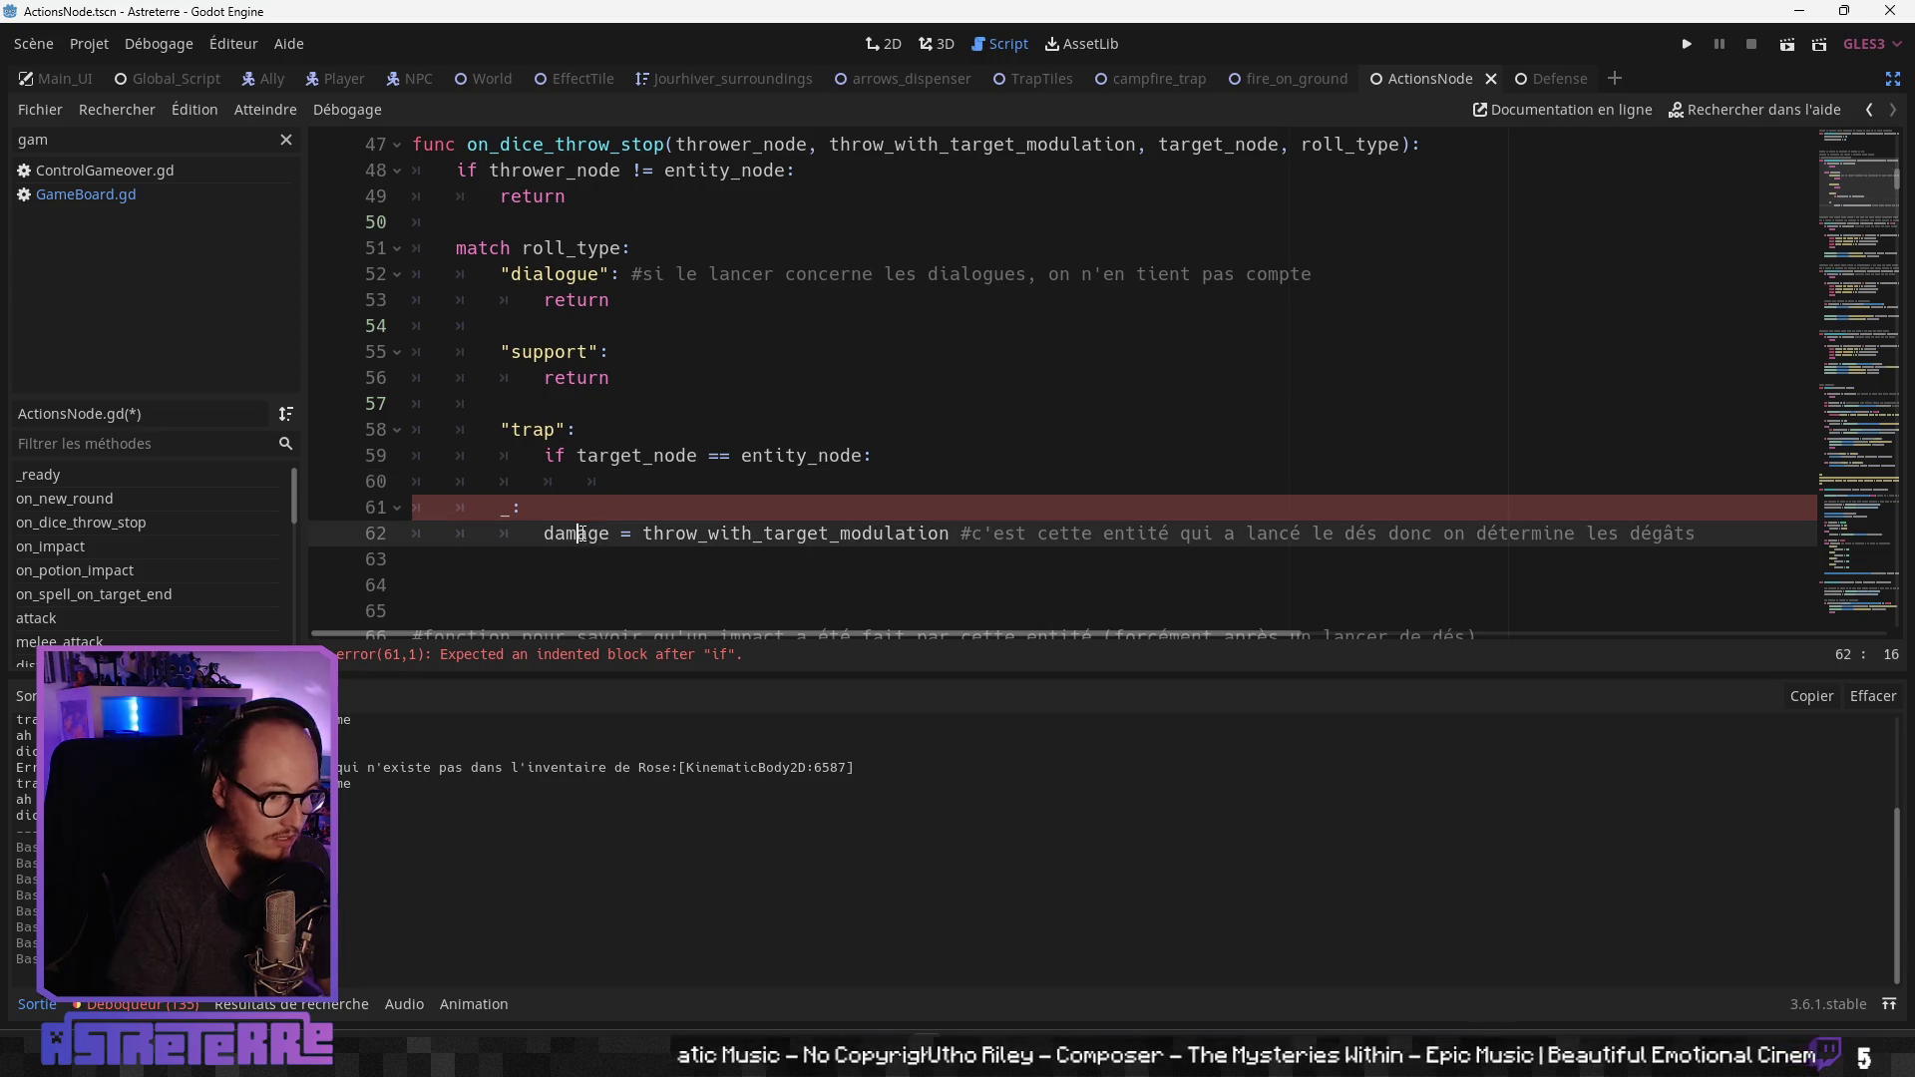
{"action": "double_click", "coordinate": [580, 533]}
{"action": "left_click_drag", "start_coordinate": [544, 534], "coordinate": [960, 534]}
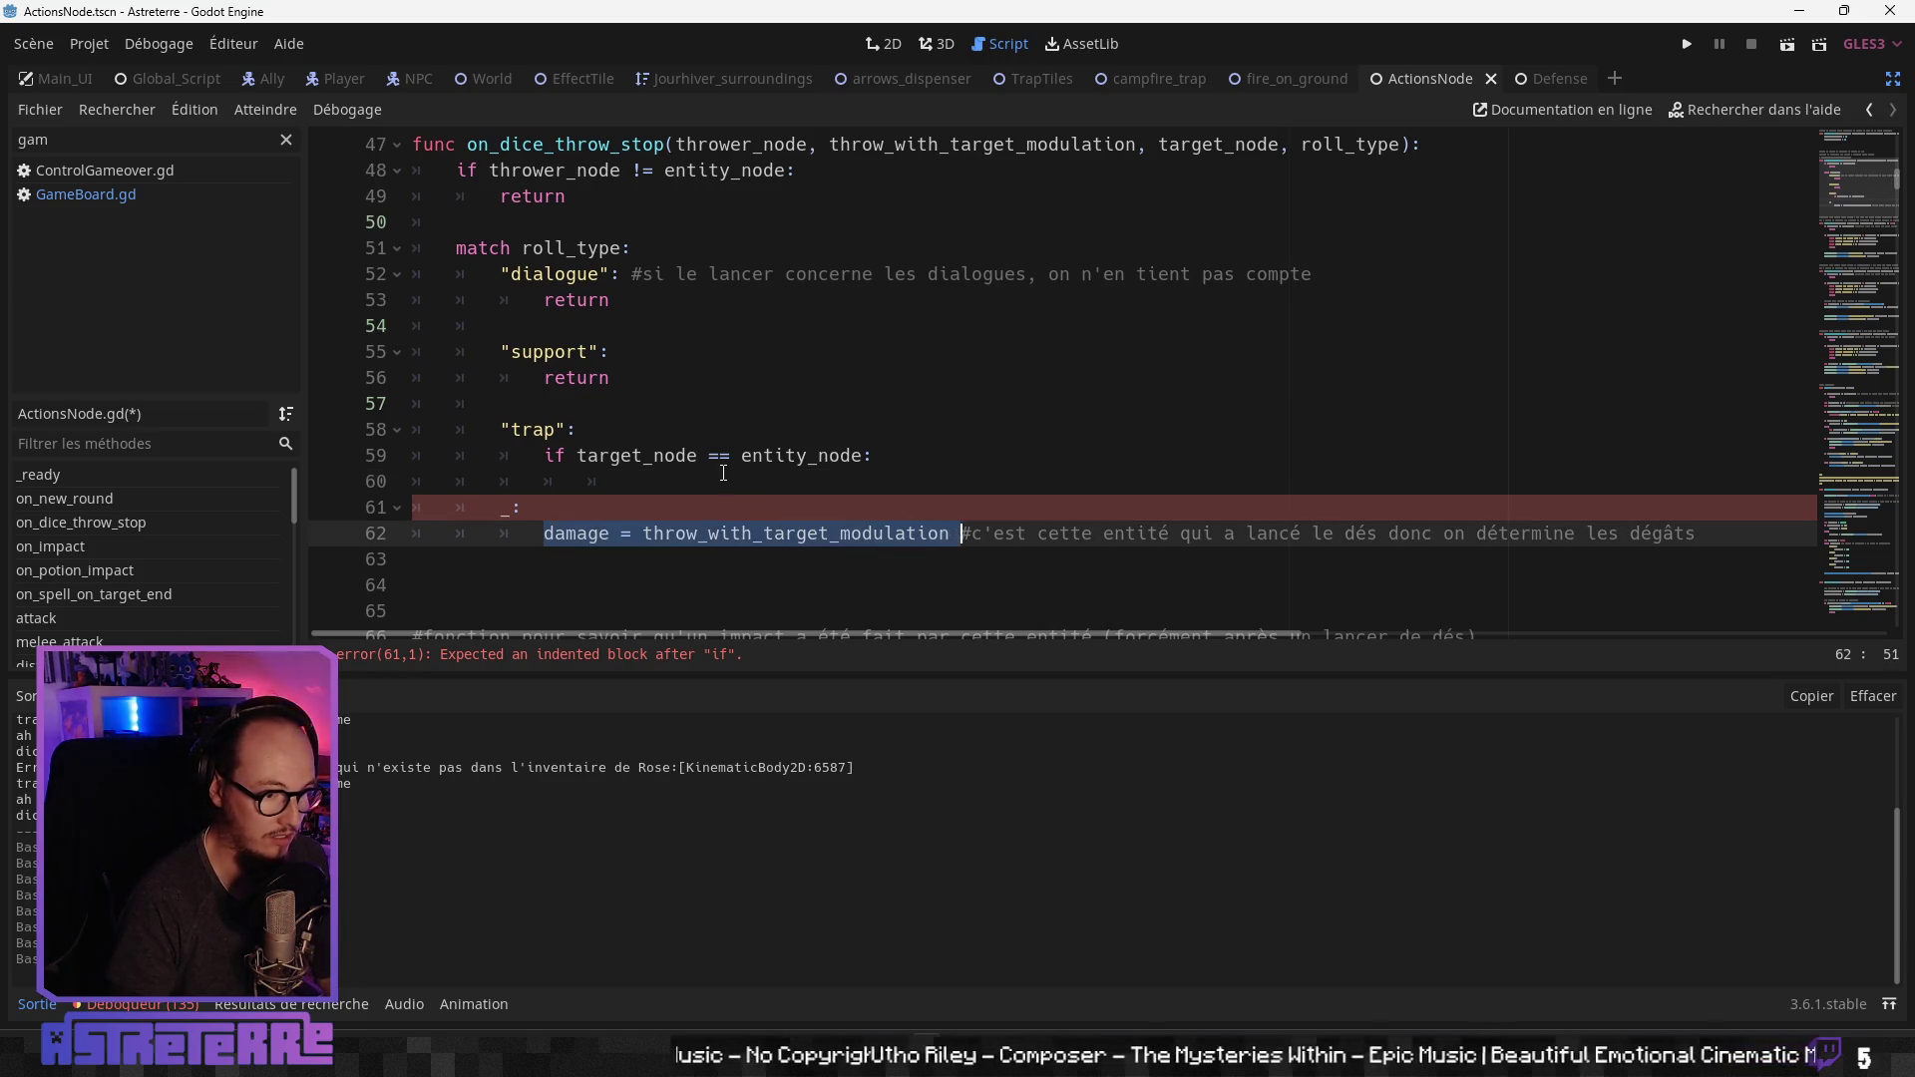
{"action": "left_click", "coordinate": [724, 473]}
{"action": "scroll", "coordinate": [698, 499], "scroll_direction": "down", "scroll_amount": 8}
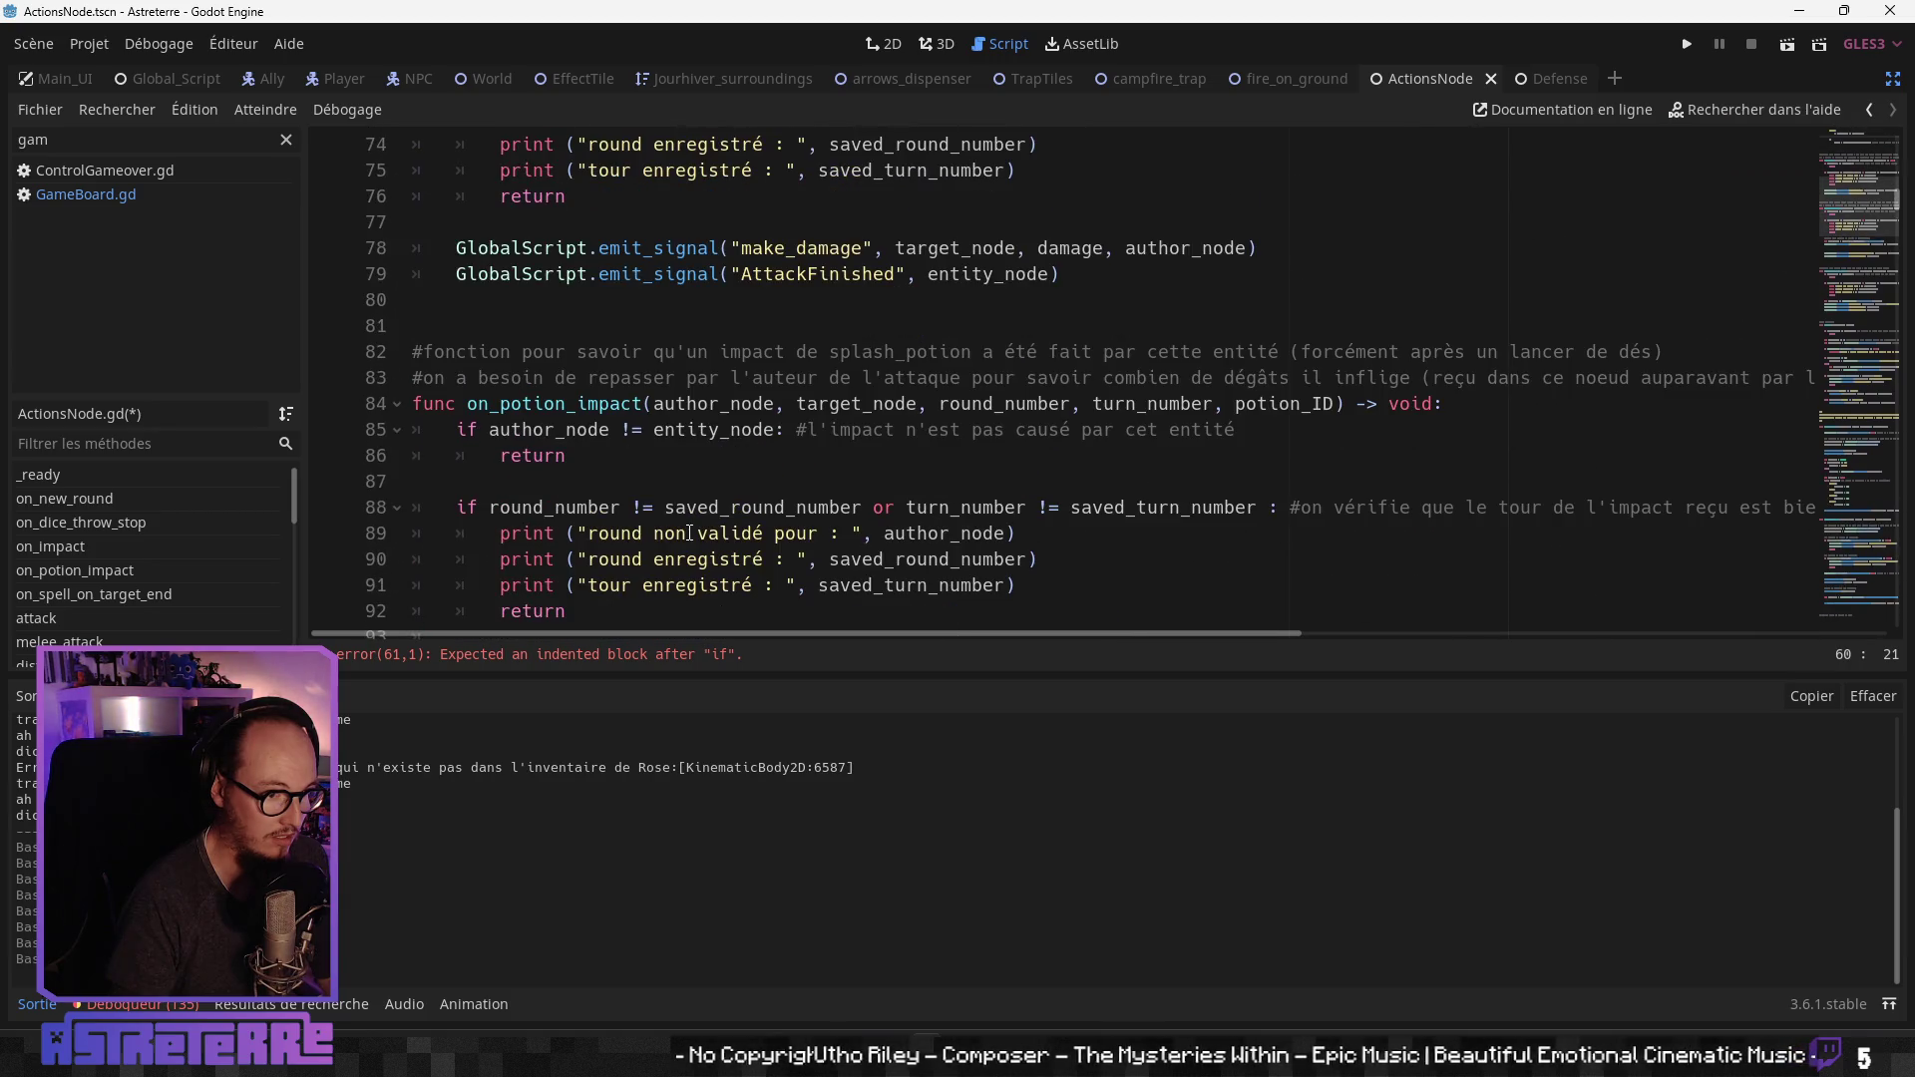
{"action": "scroll", "coordinate": [689, 534], "scroll_direction": "up", "scroll_amount": 1}
{"action": "left_click_drag", "start_coordinate": [1261, 329], "coordinate": [456, 329]}
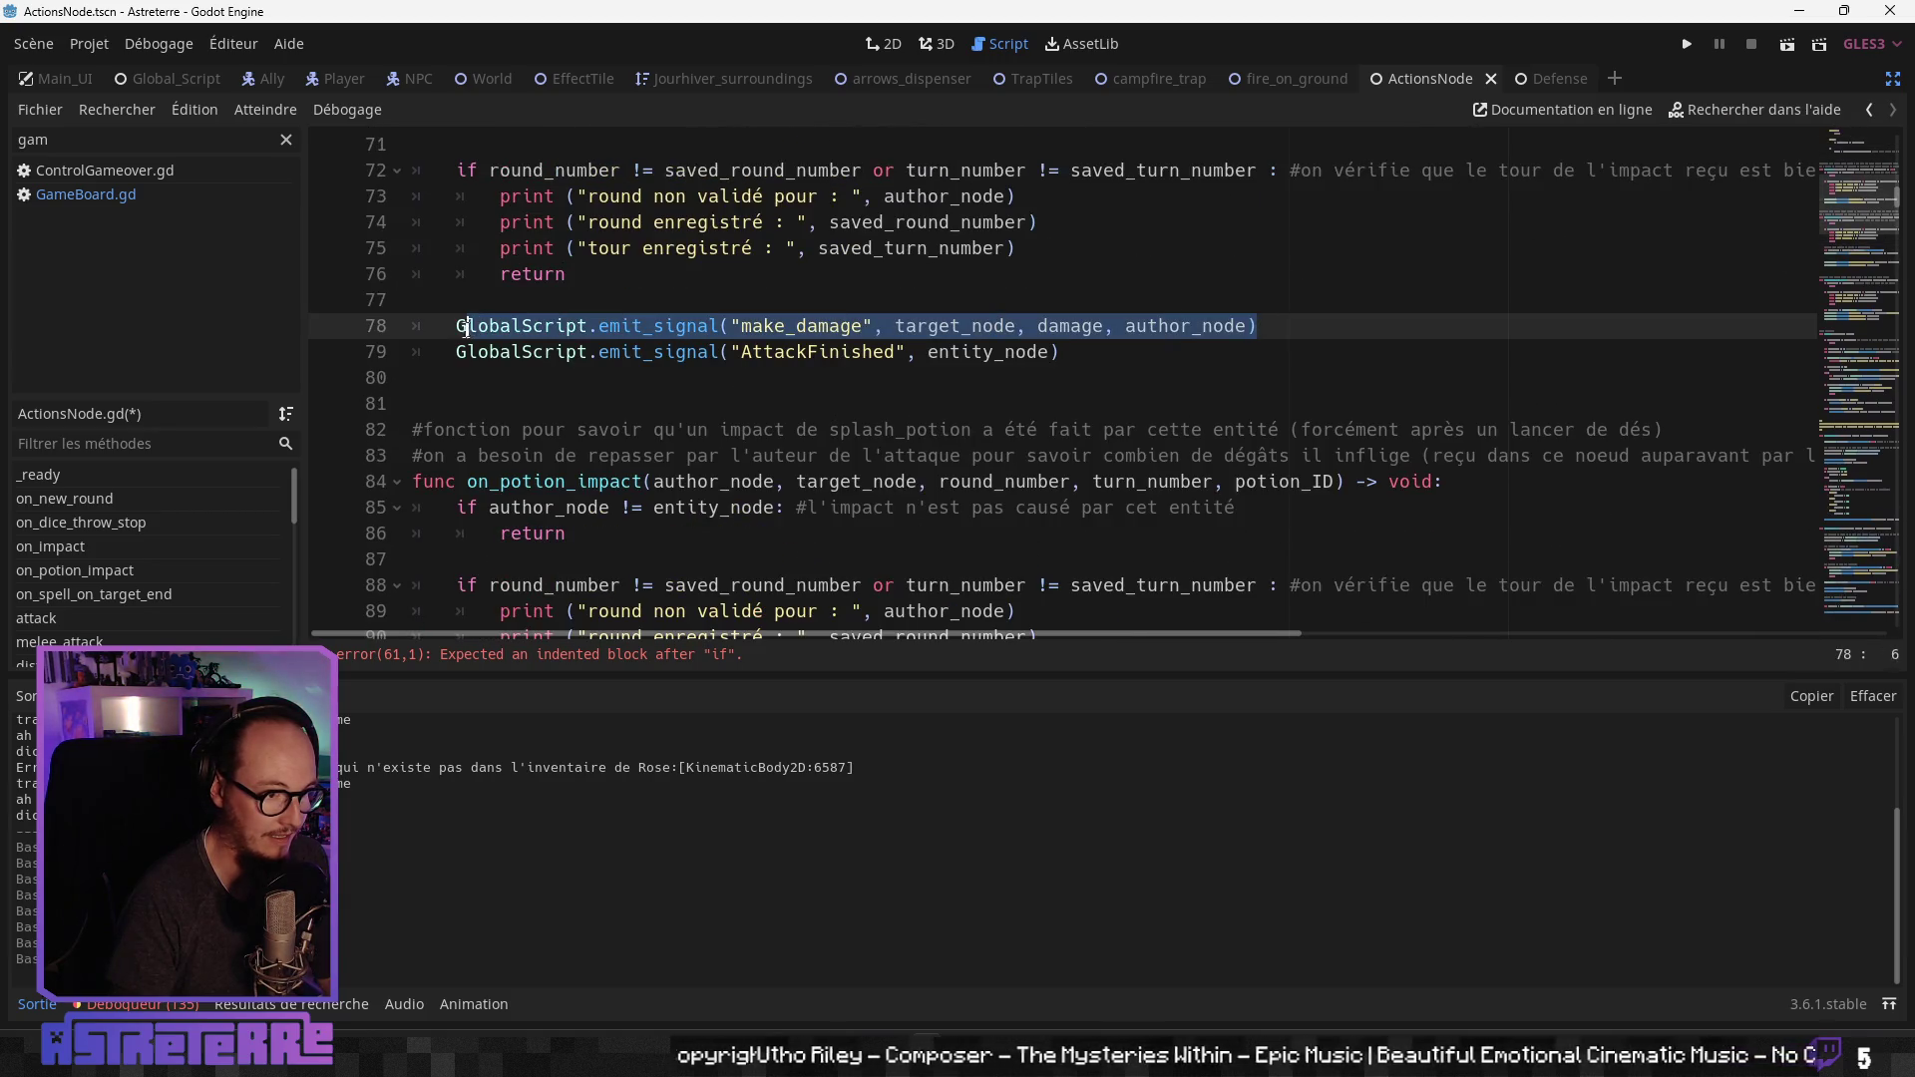
{"action": "scroll", "coordinate": [736, 482], "scroll_direction": "up", "scroll_amount": 3}
{"action": "scroll", "coordinate": [736, 482], "scroll_direction": "up", "scroll_amount": 6}
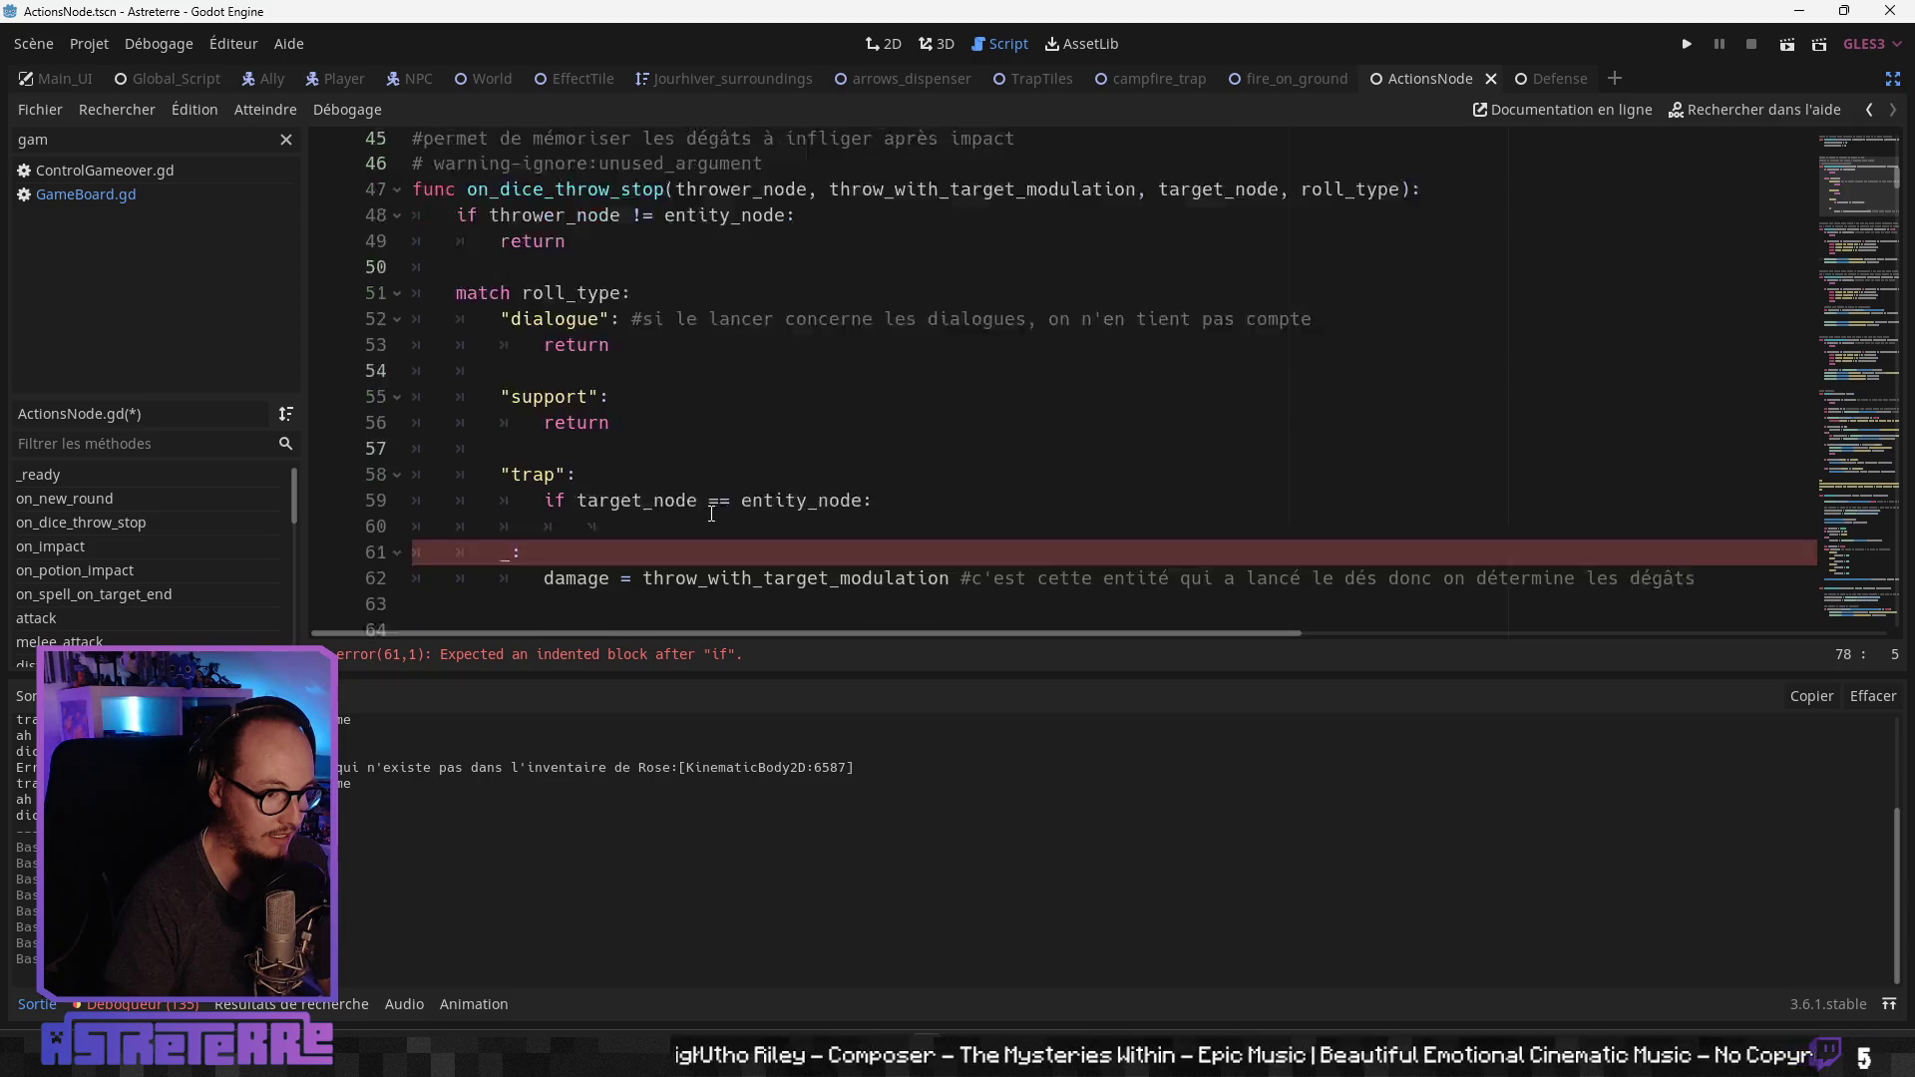
{"action": "scroll", "coordinate": [728, 494], "scroll_direction": "down", "scroll_amount": 6}
{"action": "scroll", "coordinate": [718, 508], "scroll_direction": "down", "scroll_amount": 1}
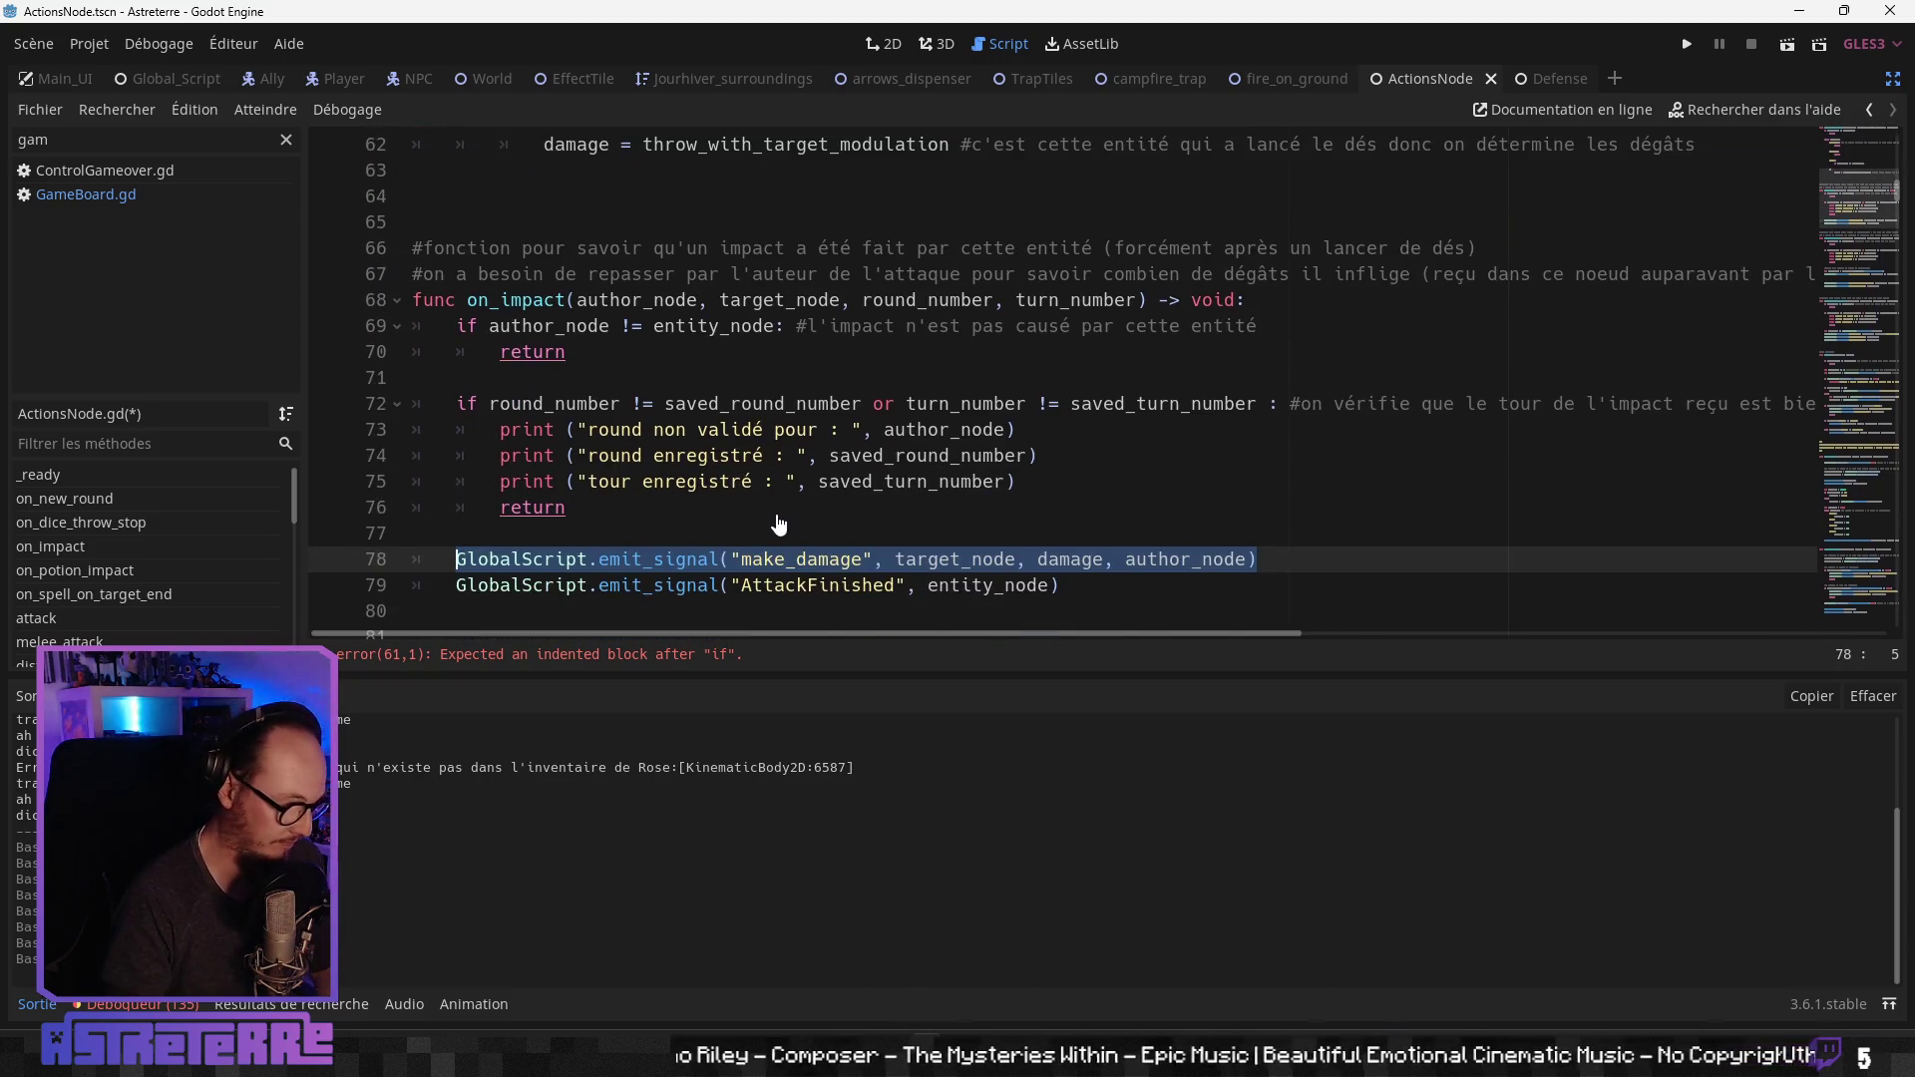
{"action": "scroll", "coordinate": [782, 511], "scroll_direction": "up", "scroll_amount": 3}
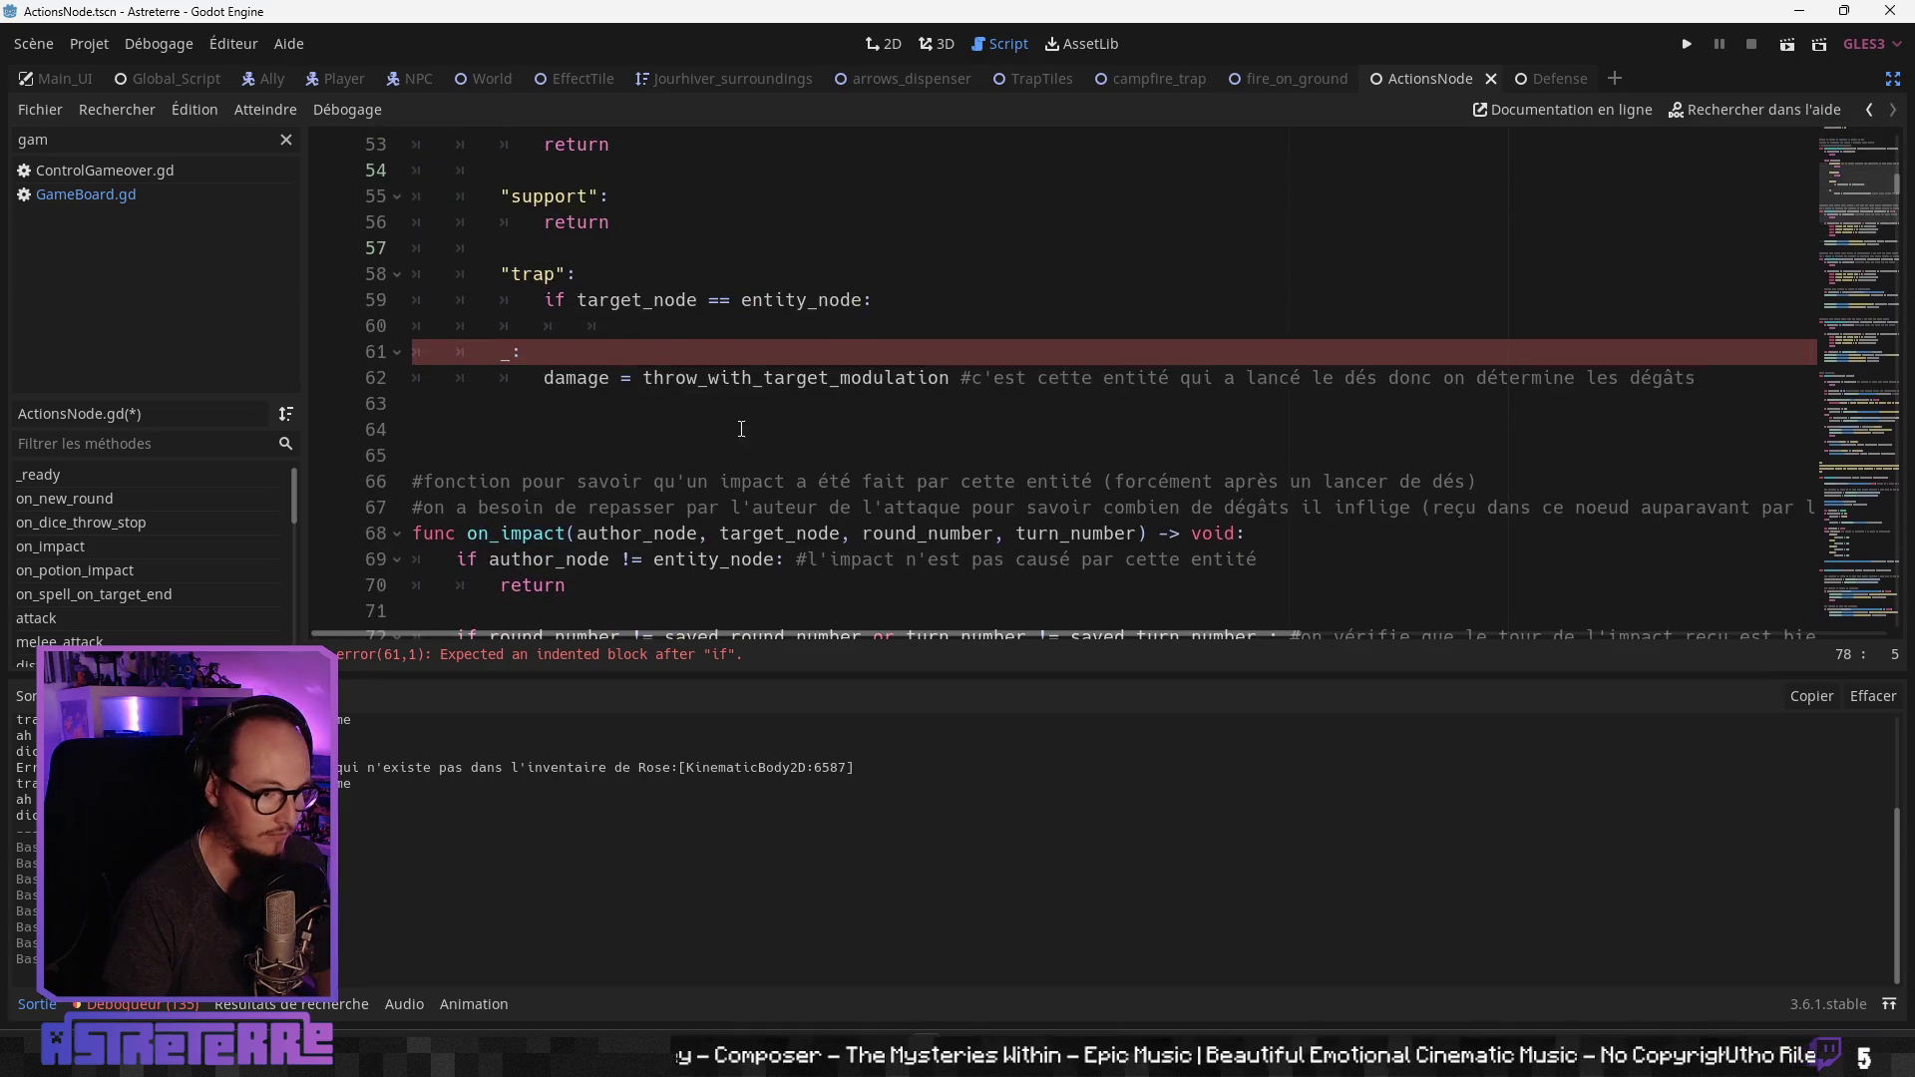
Step: Paste the make_damage emit_signal call on line 60 under the trap condition, removing one indentation level
{"action": "left_click", "coordinate": [692, 327]}
{"action": "type", "text": "GlobalScript.emit_signal(\"make_damage\", target_node, damage, author_node)"}
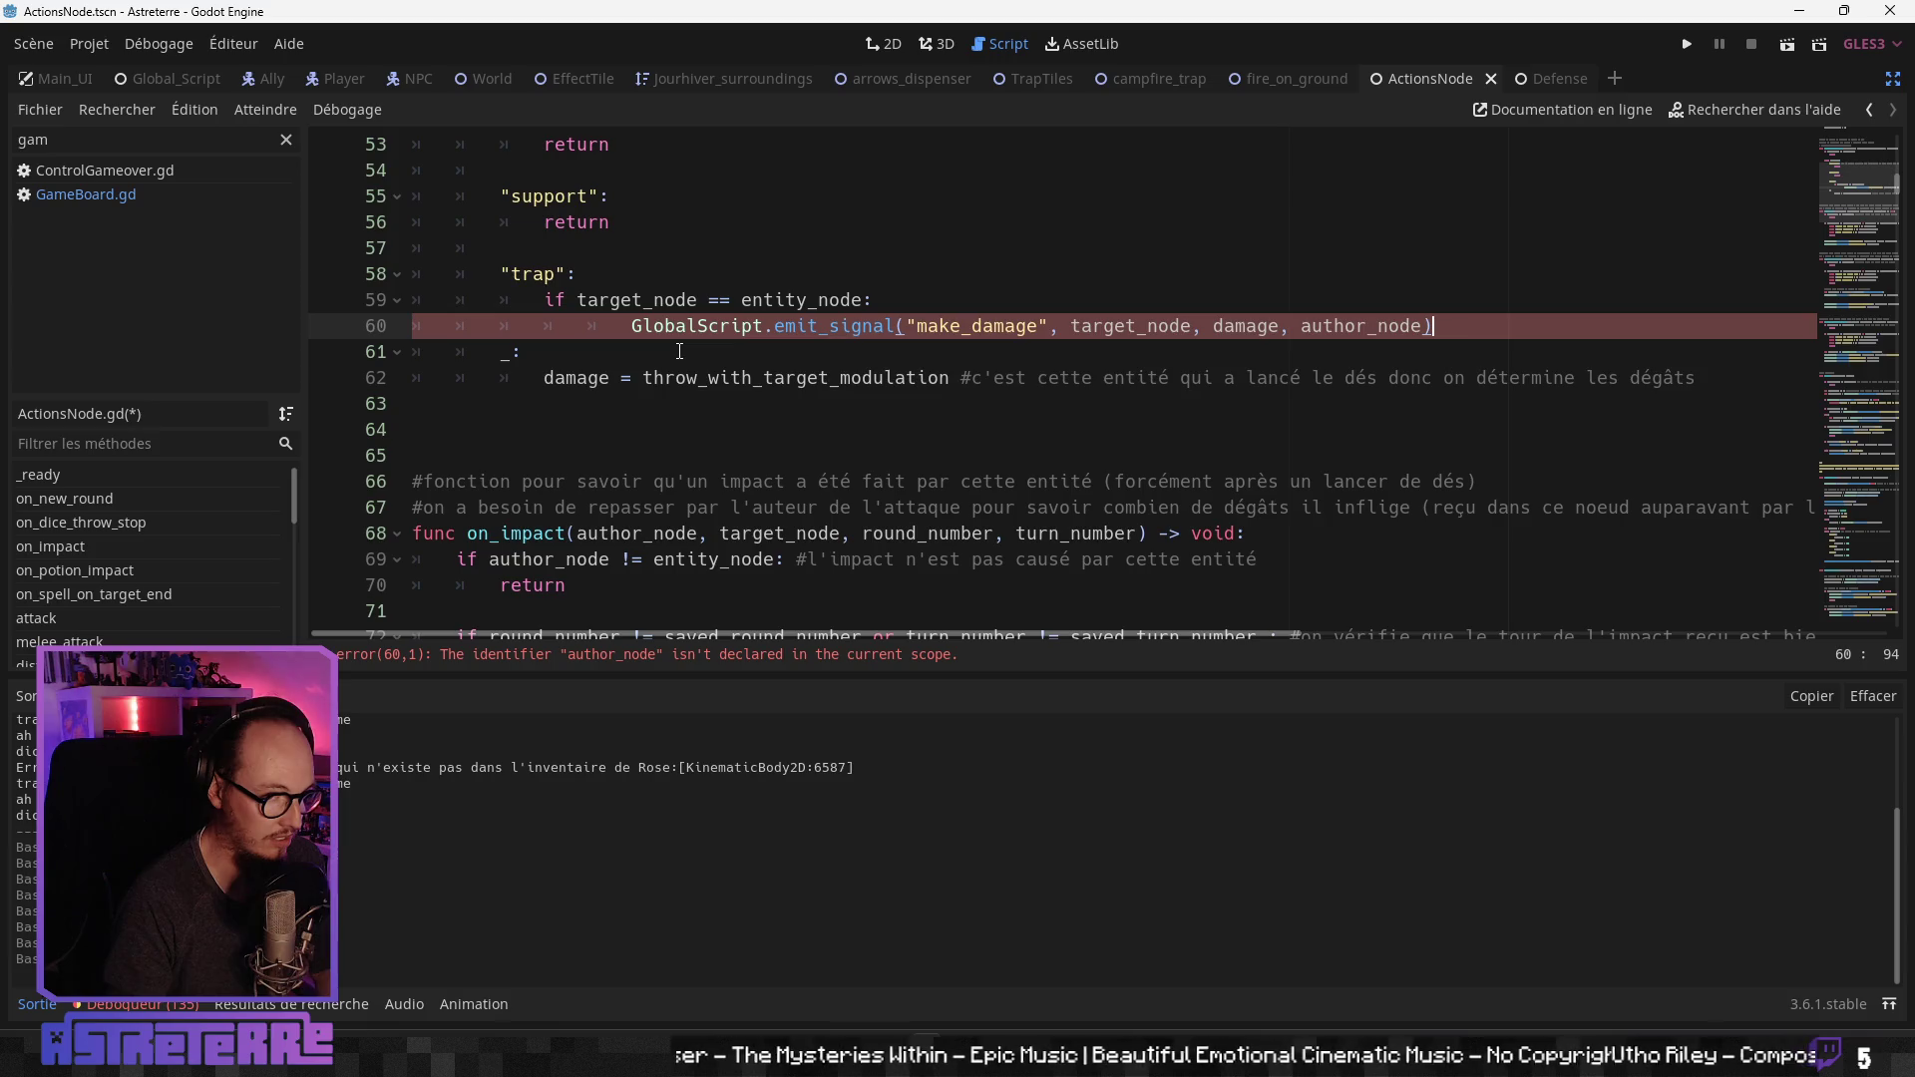
{"action": "scroll", "coordinate": [1064, 394], "scroll_direction": "up", "scroll_amount": 1}
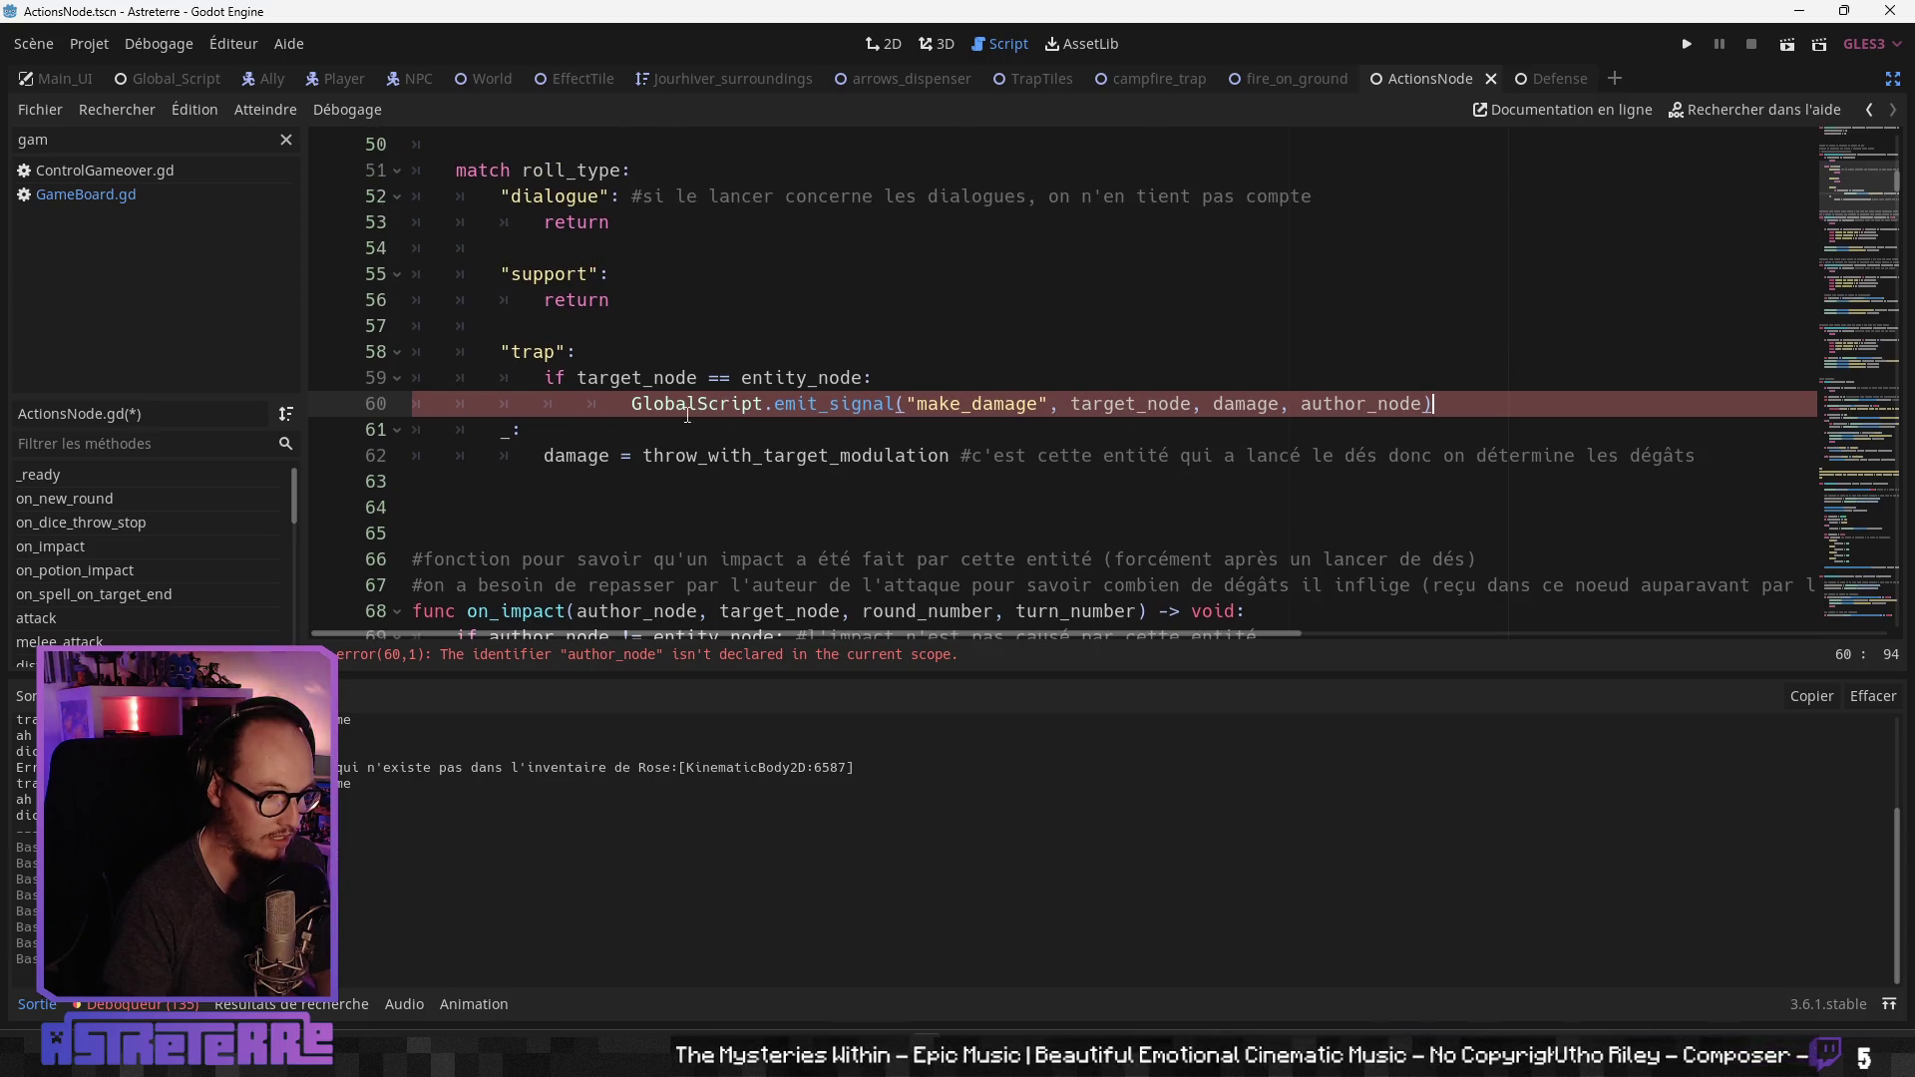
{"action": "left_click", "coordinate": [628, 403]}
{"action": "key", "text": "BackSpace"}
{"action": "left_click", "coordinate": [736, 441]}
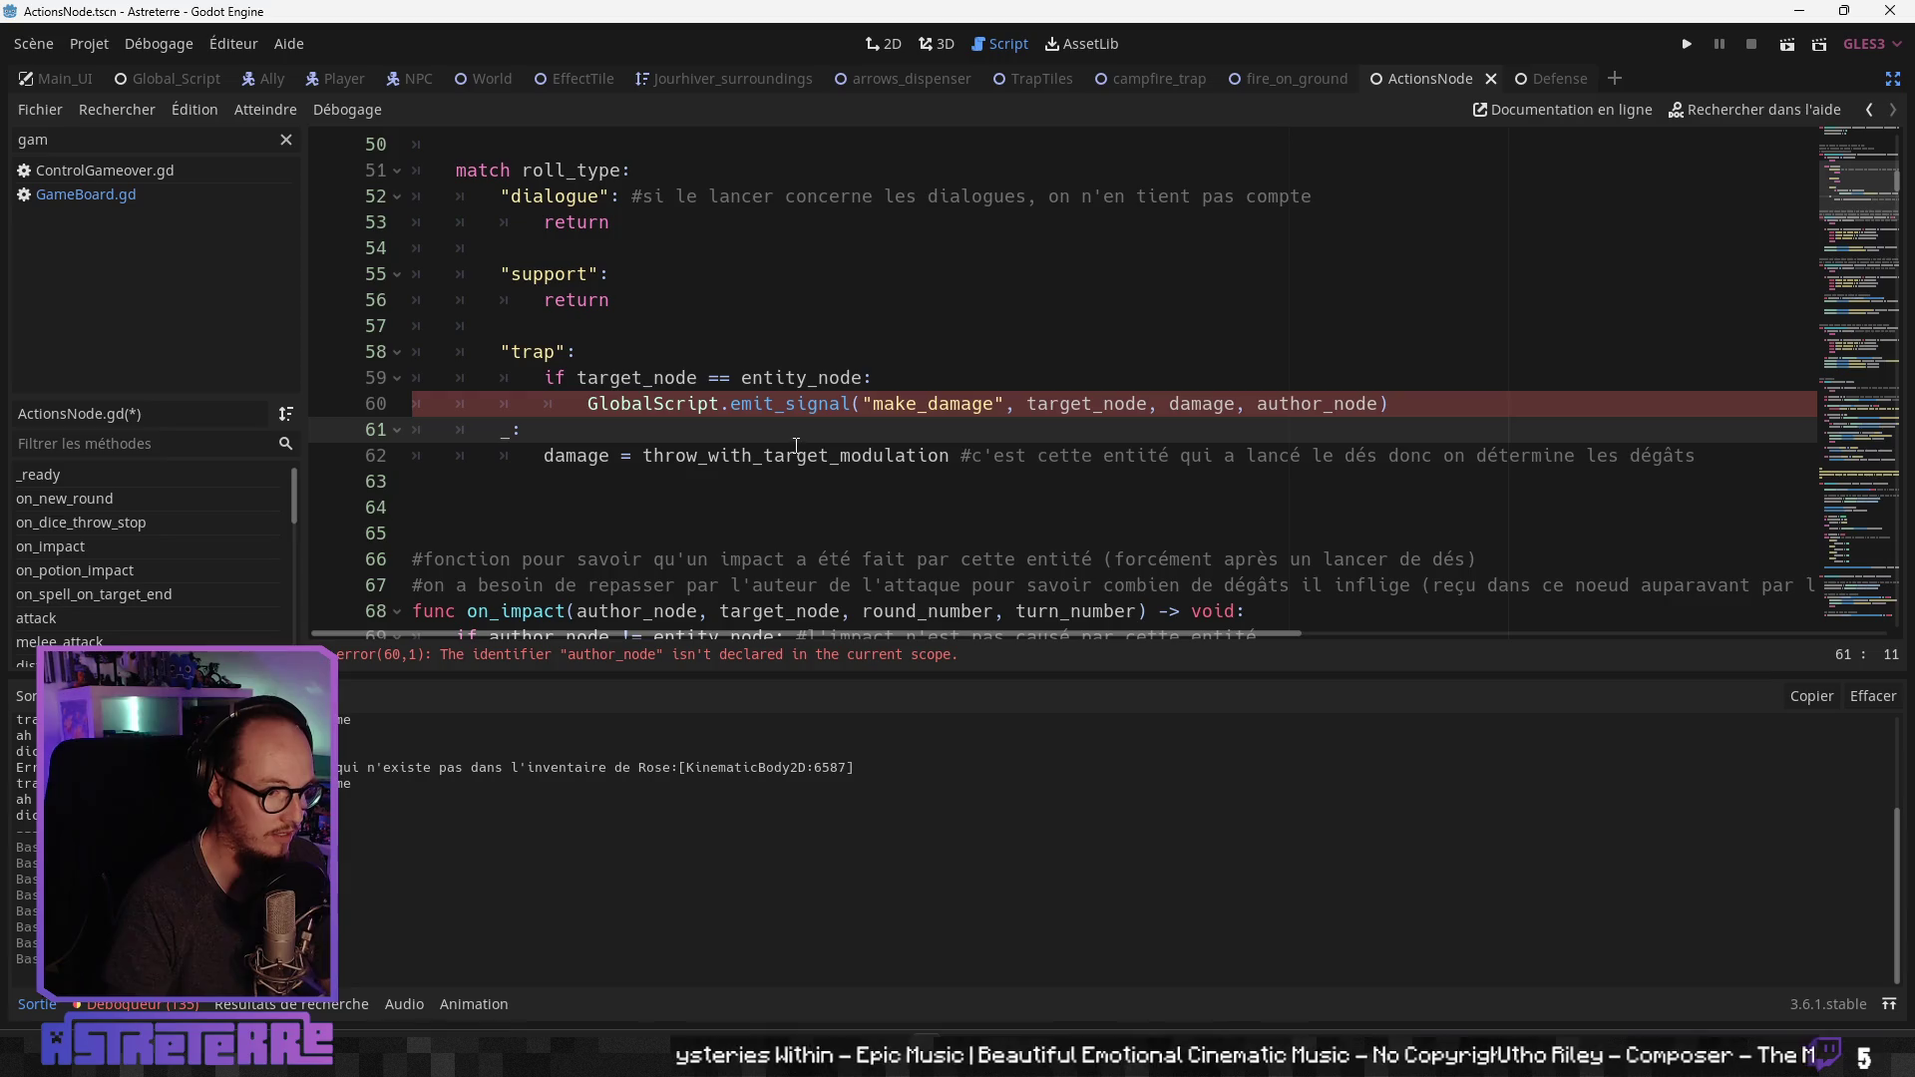
{"action": "scroll", "coordinate": [1074, 462], "scroll_direction": "up", "scroll_amount": 2}
{"action": "left_click", "coordinate": [1107, 508]}
{"action": "scroll", "coordinate": [1112, 499], "scroll_direction": "down", "scroll_amount": 1}
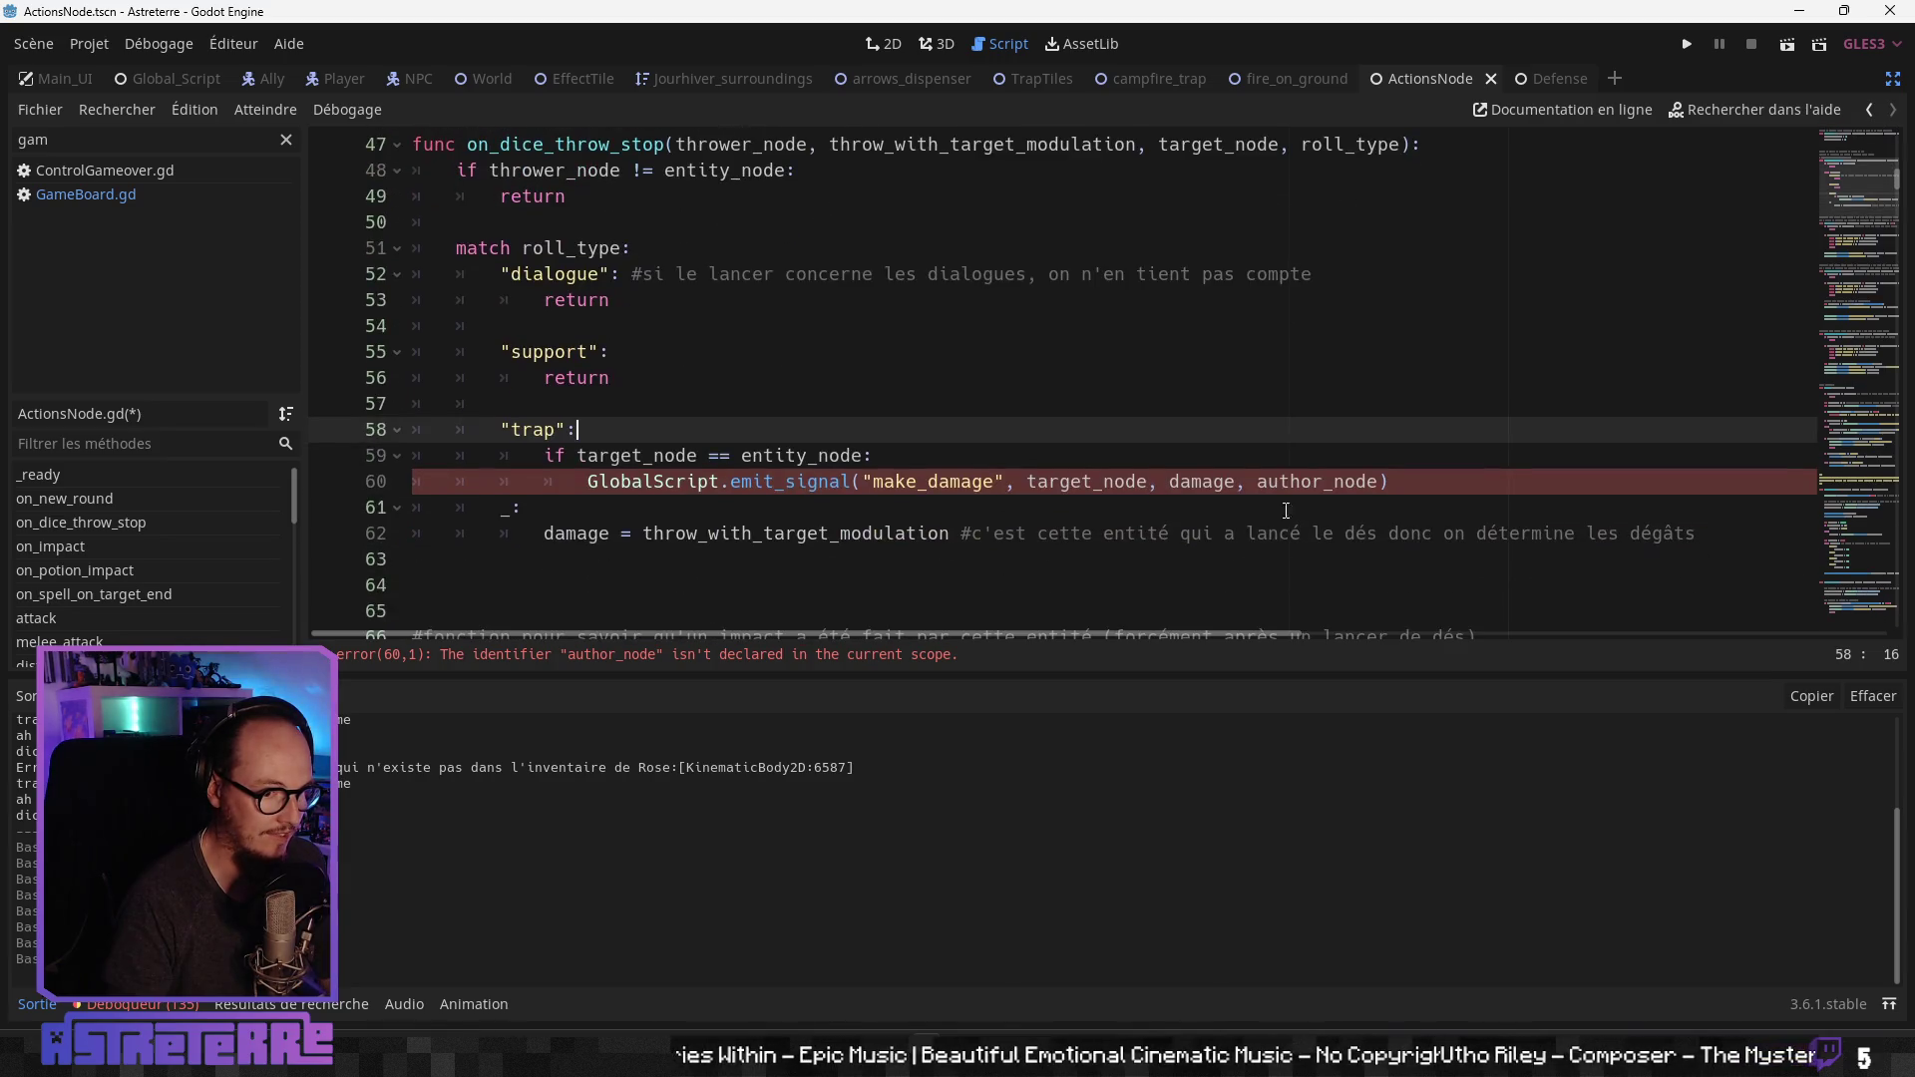
{"action": "double_click", "coordinate": [1118, 482]}
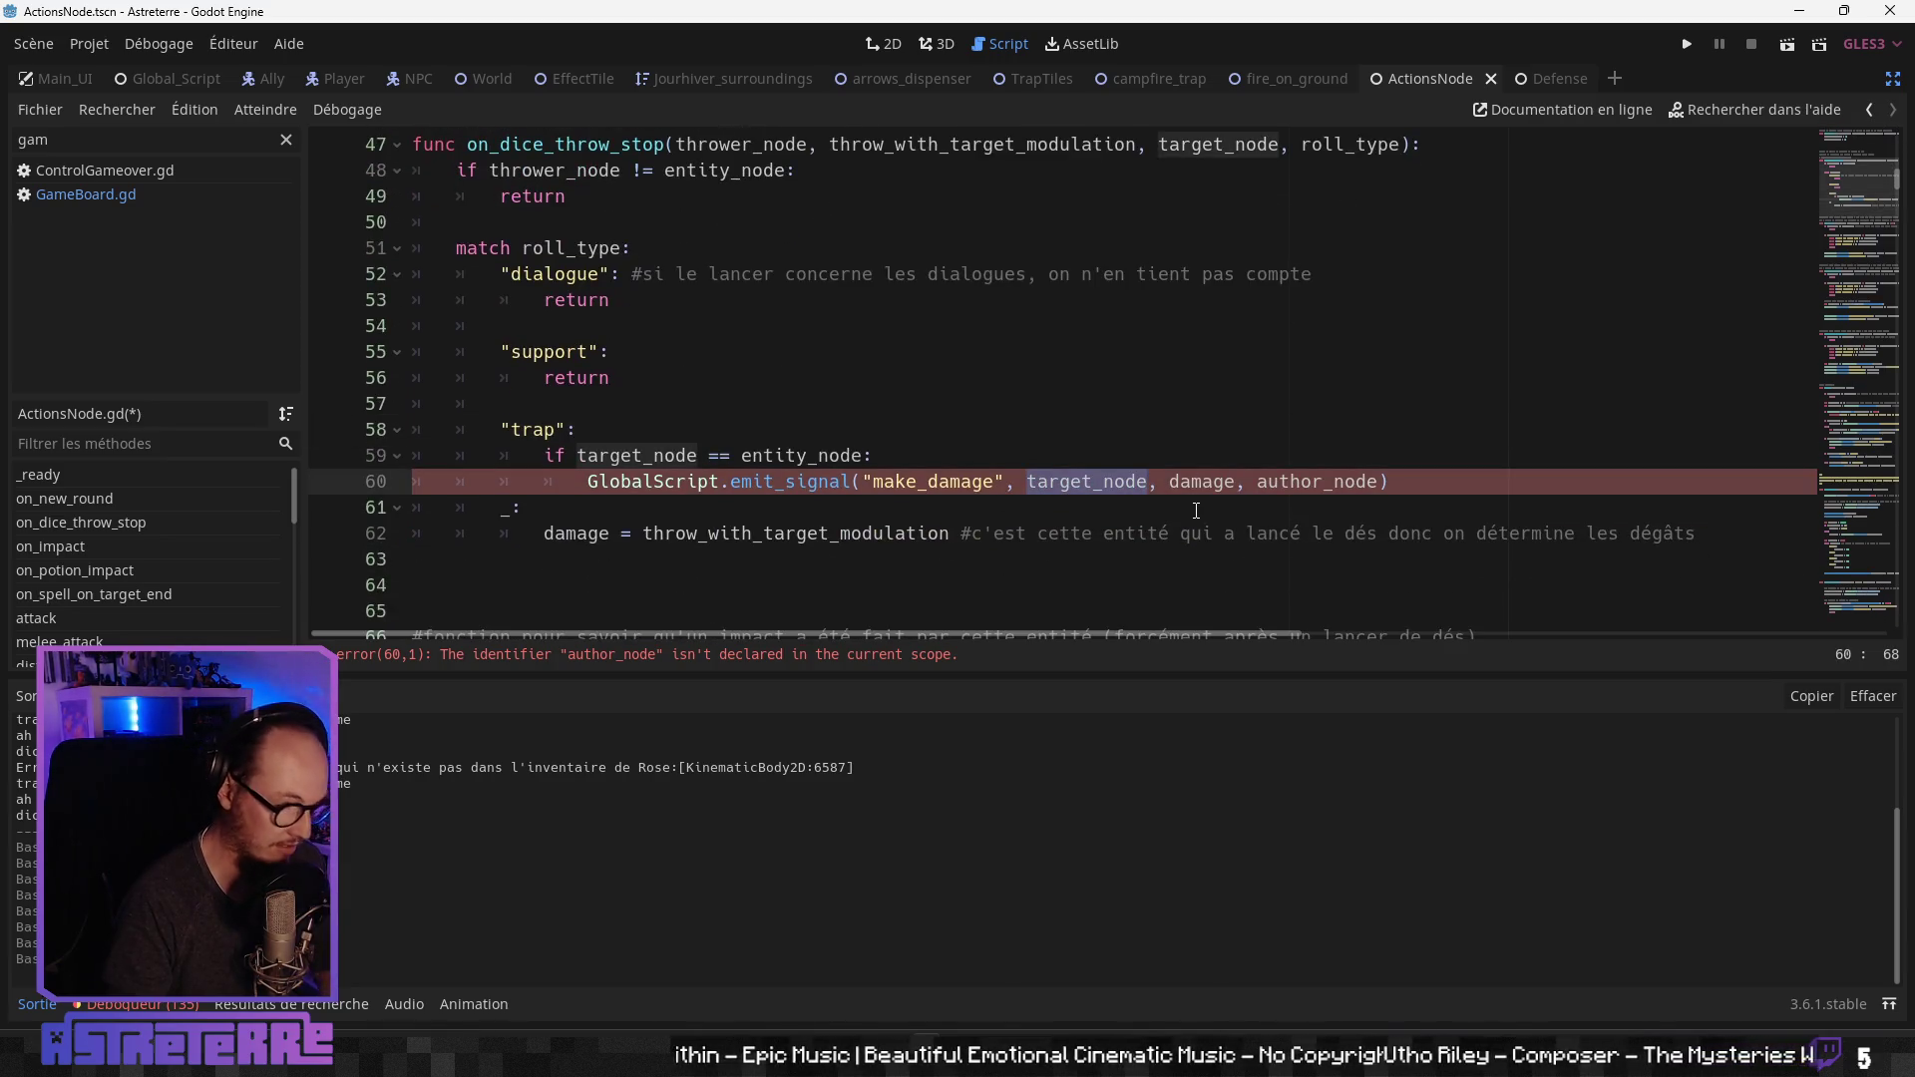
{"action": "key", "text": "ctrl+c"}
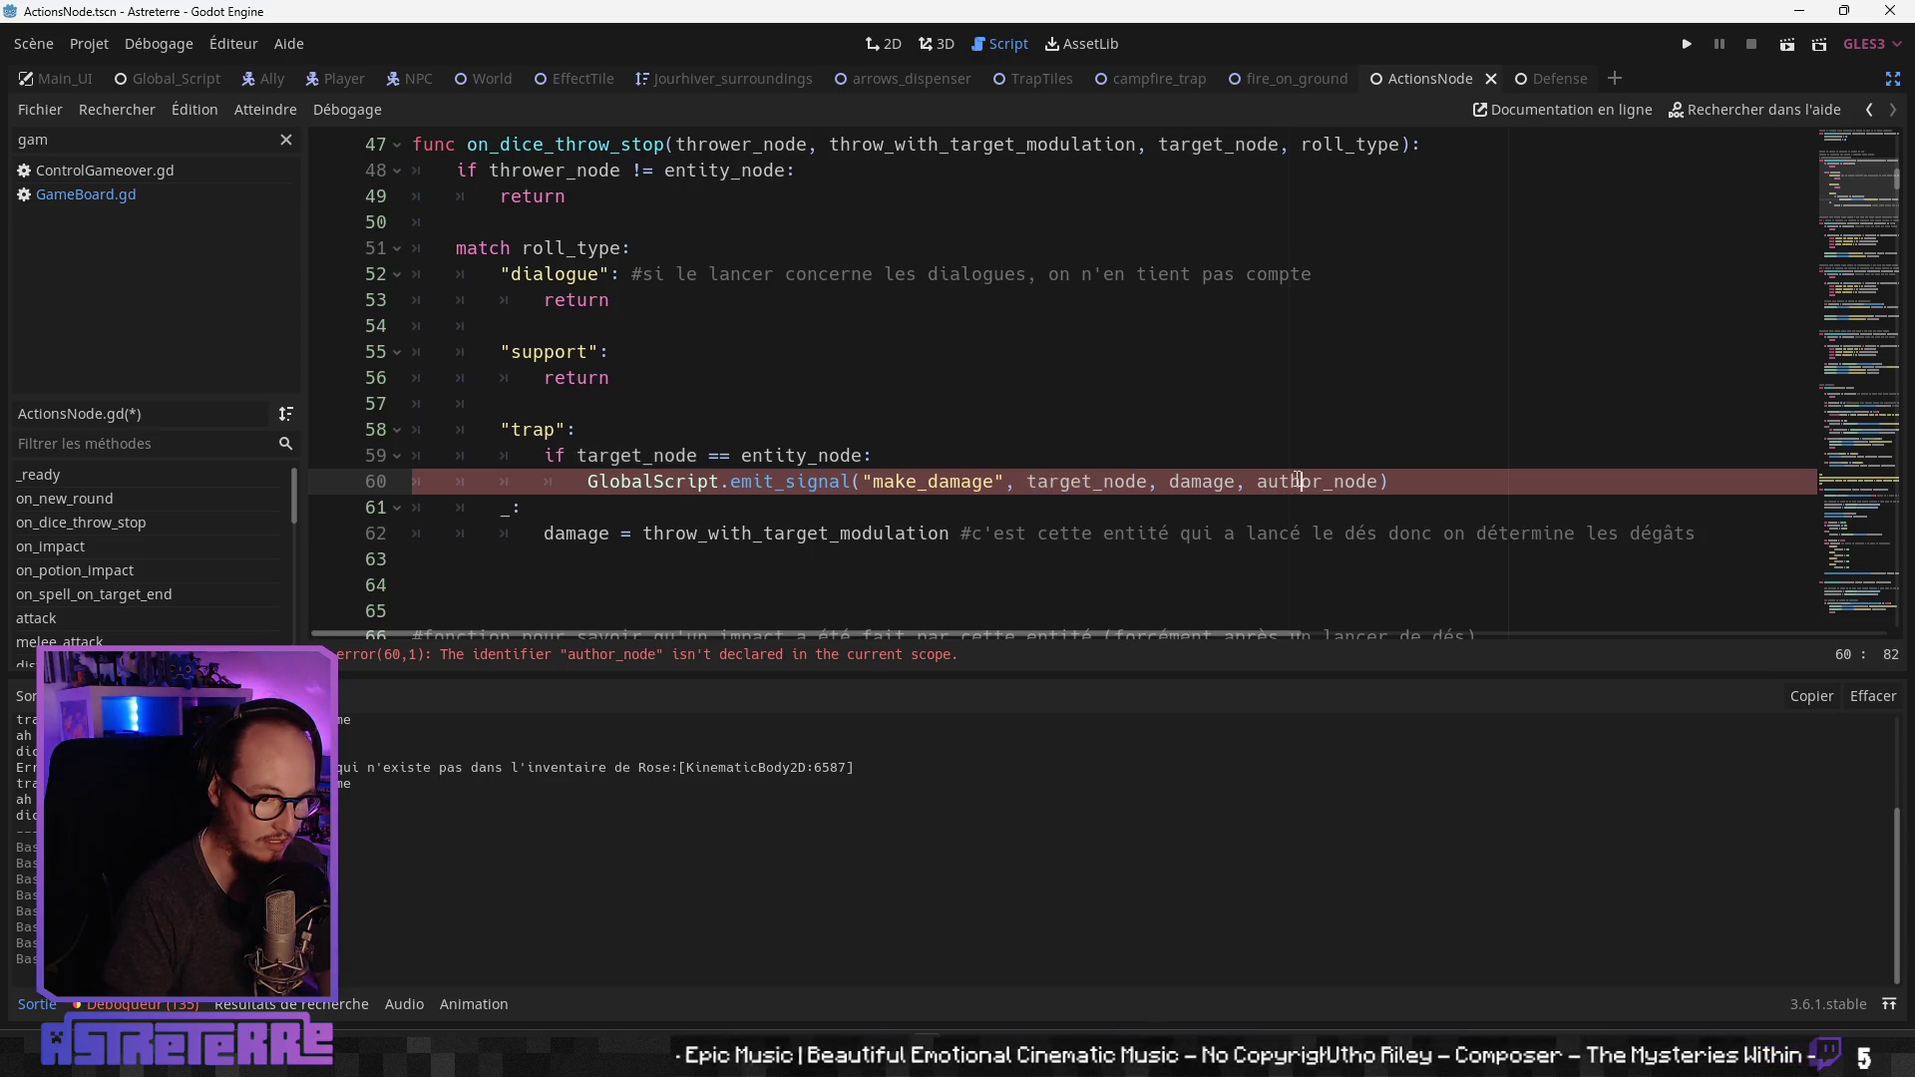
{"action": "double_click", "coordinate": [1320, 481]}
{"action": "key", "text": "ctrl+v"}
{"action": "key", "text": "Down"}
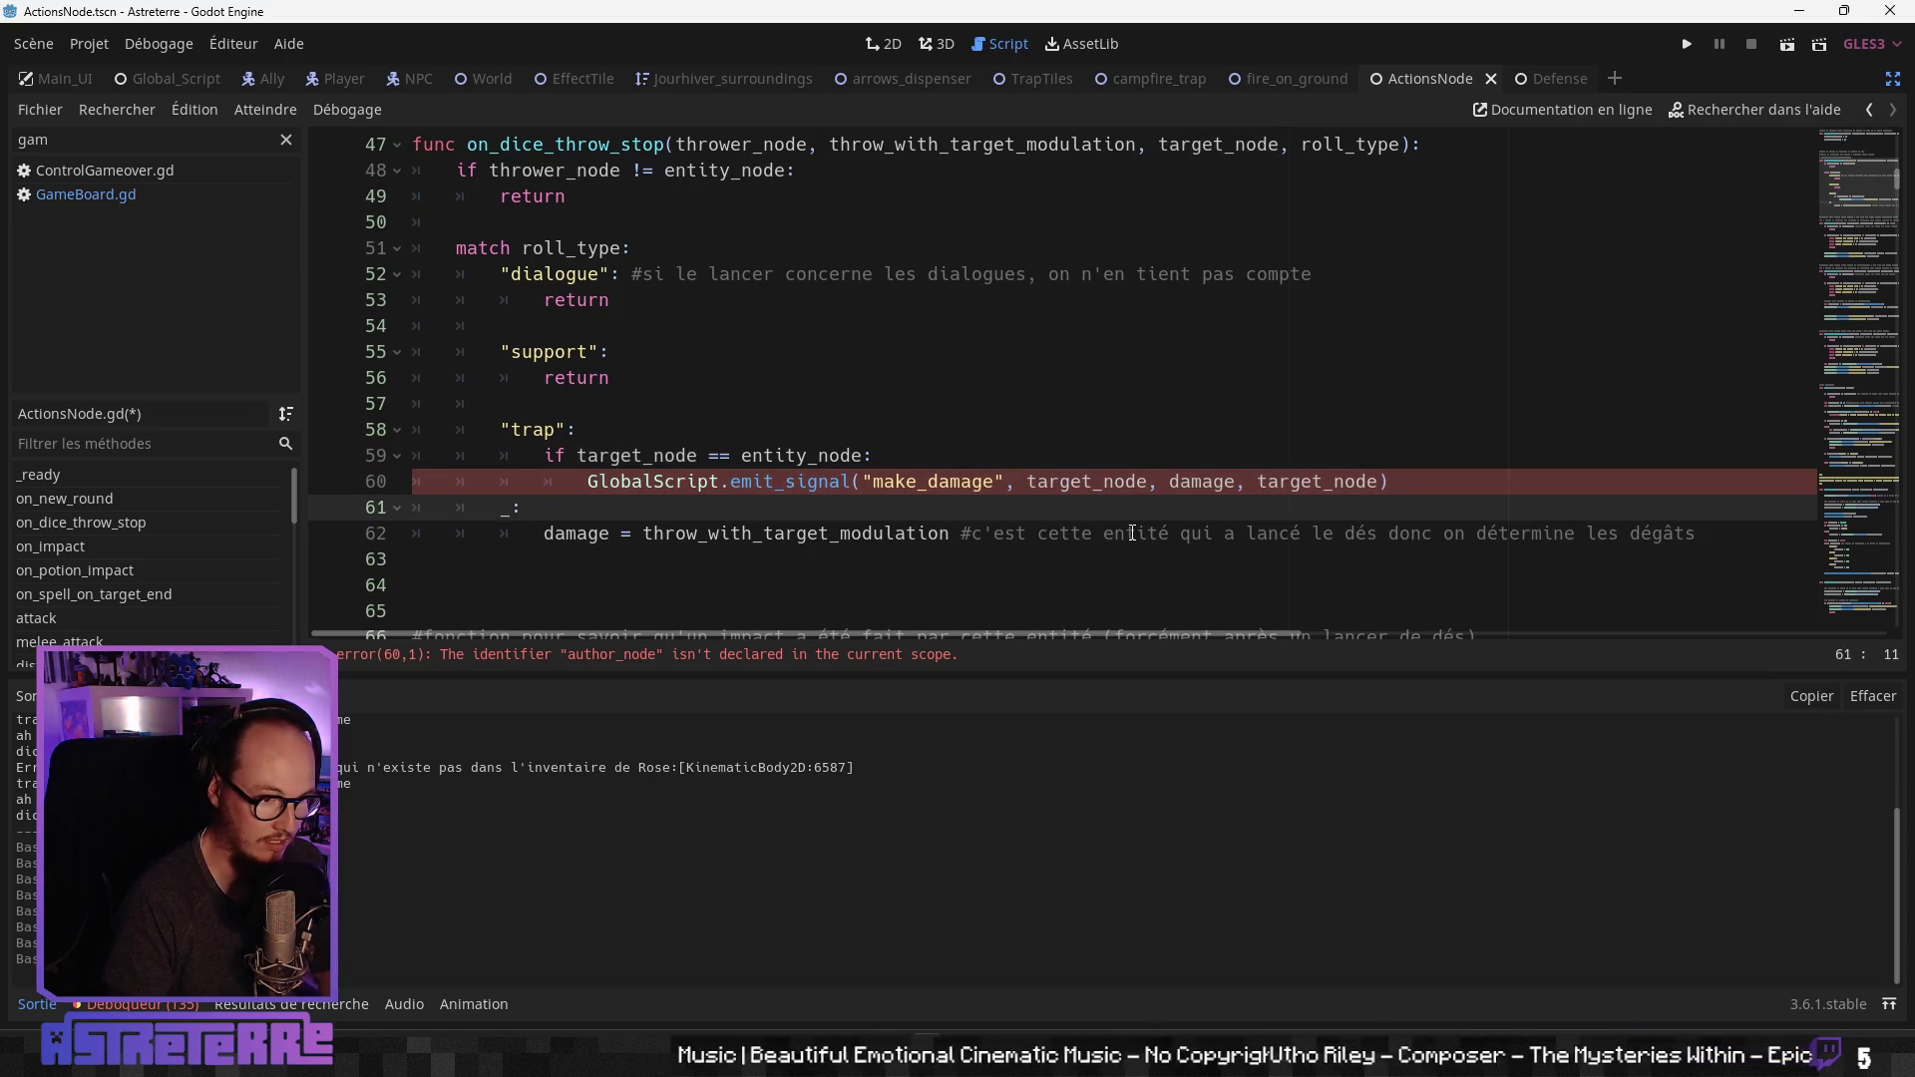
{"action": "left_click", "coordinate": [1135, 534]}
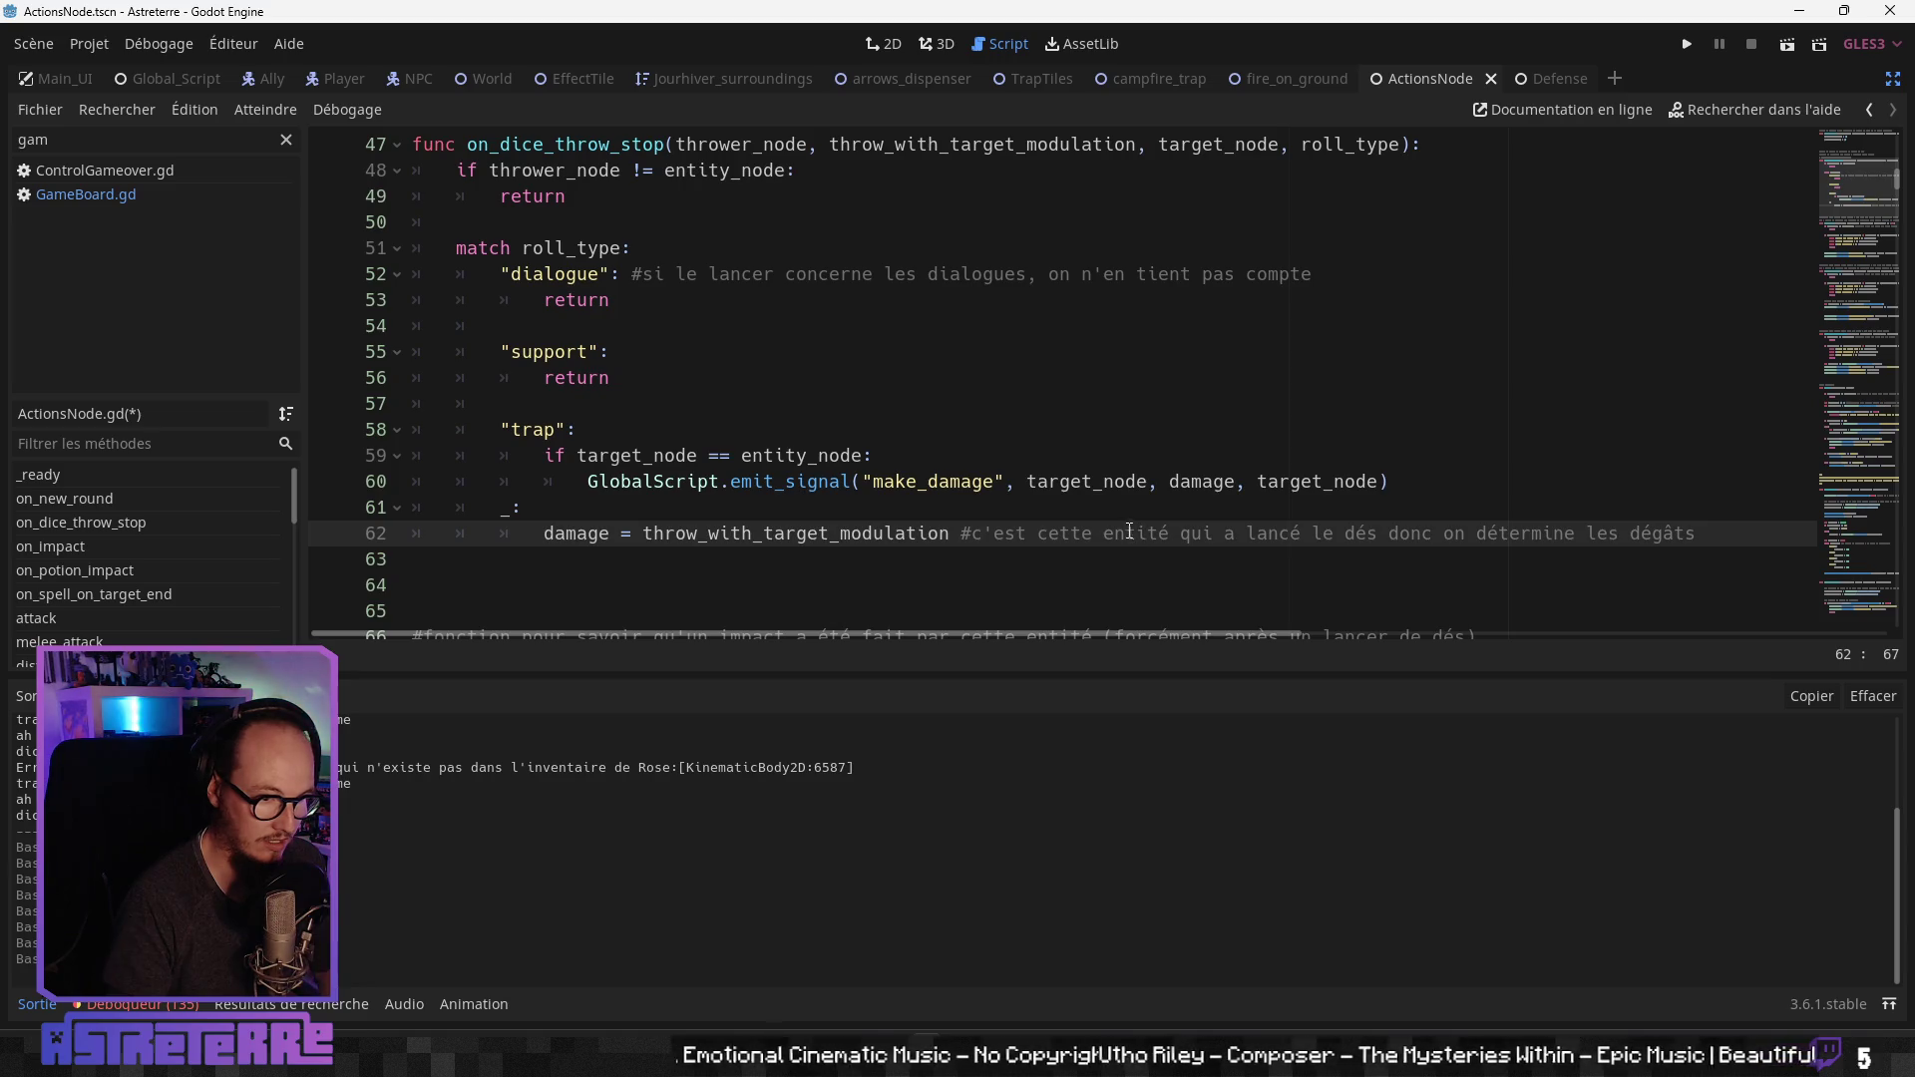
{"action": "left_click", "coordinate": [1104, 486]}
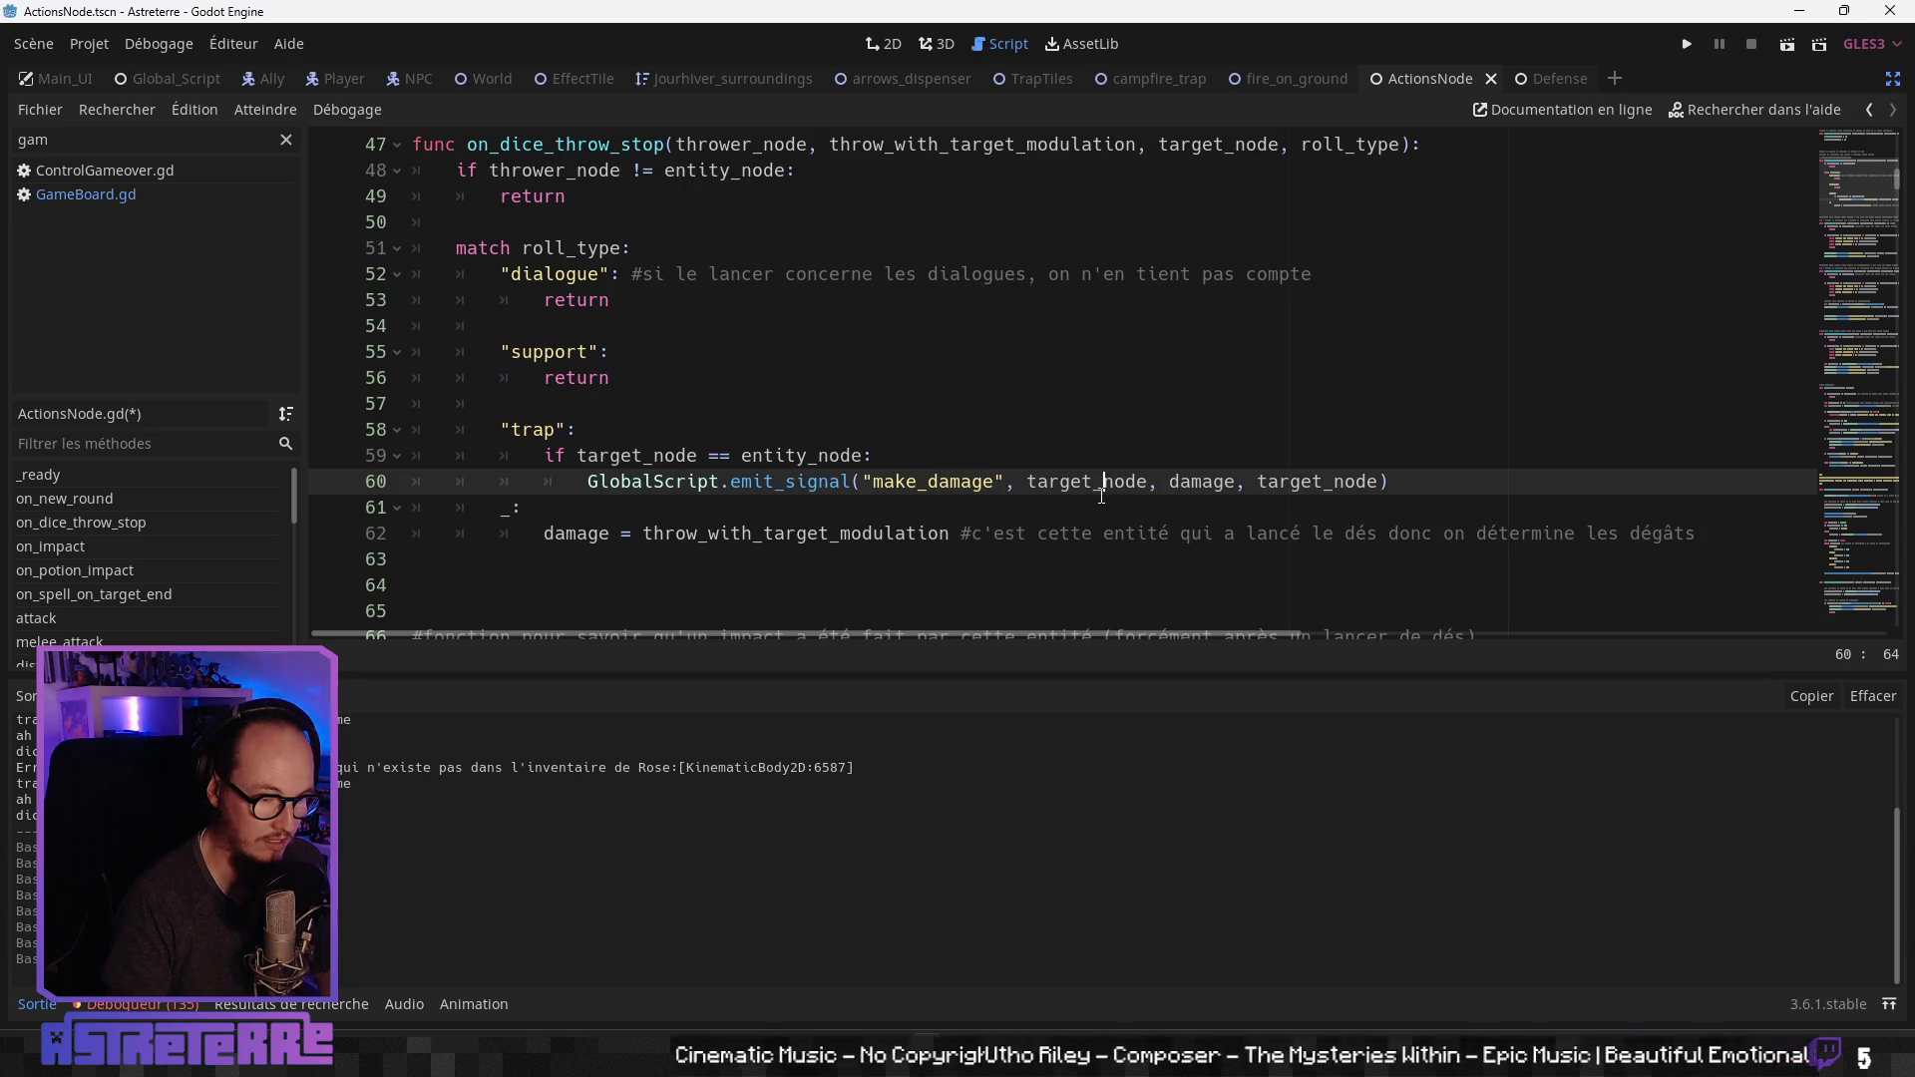
{"action": "left_click", "coordinate": [1202, 484]}
{"action": "double_click", "coordinate": [1202, 484]}
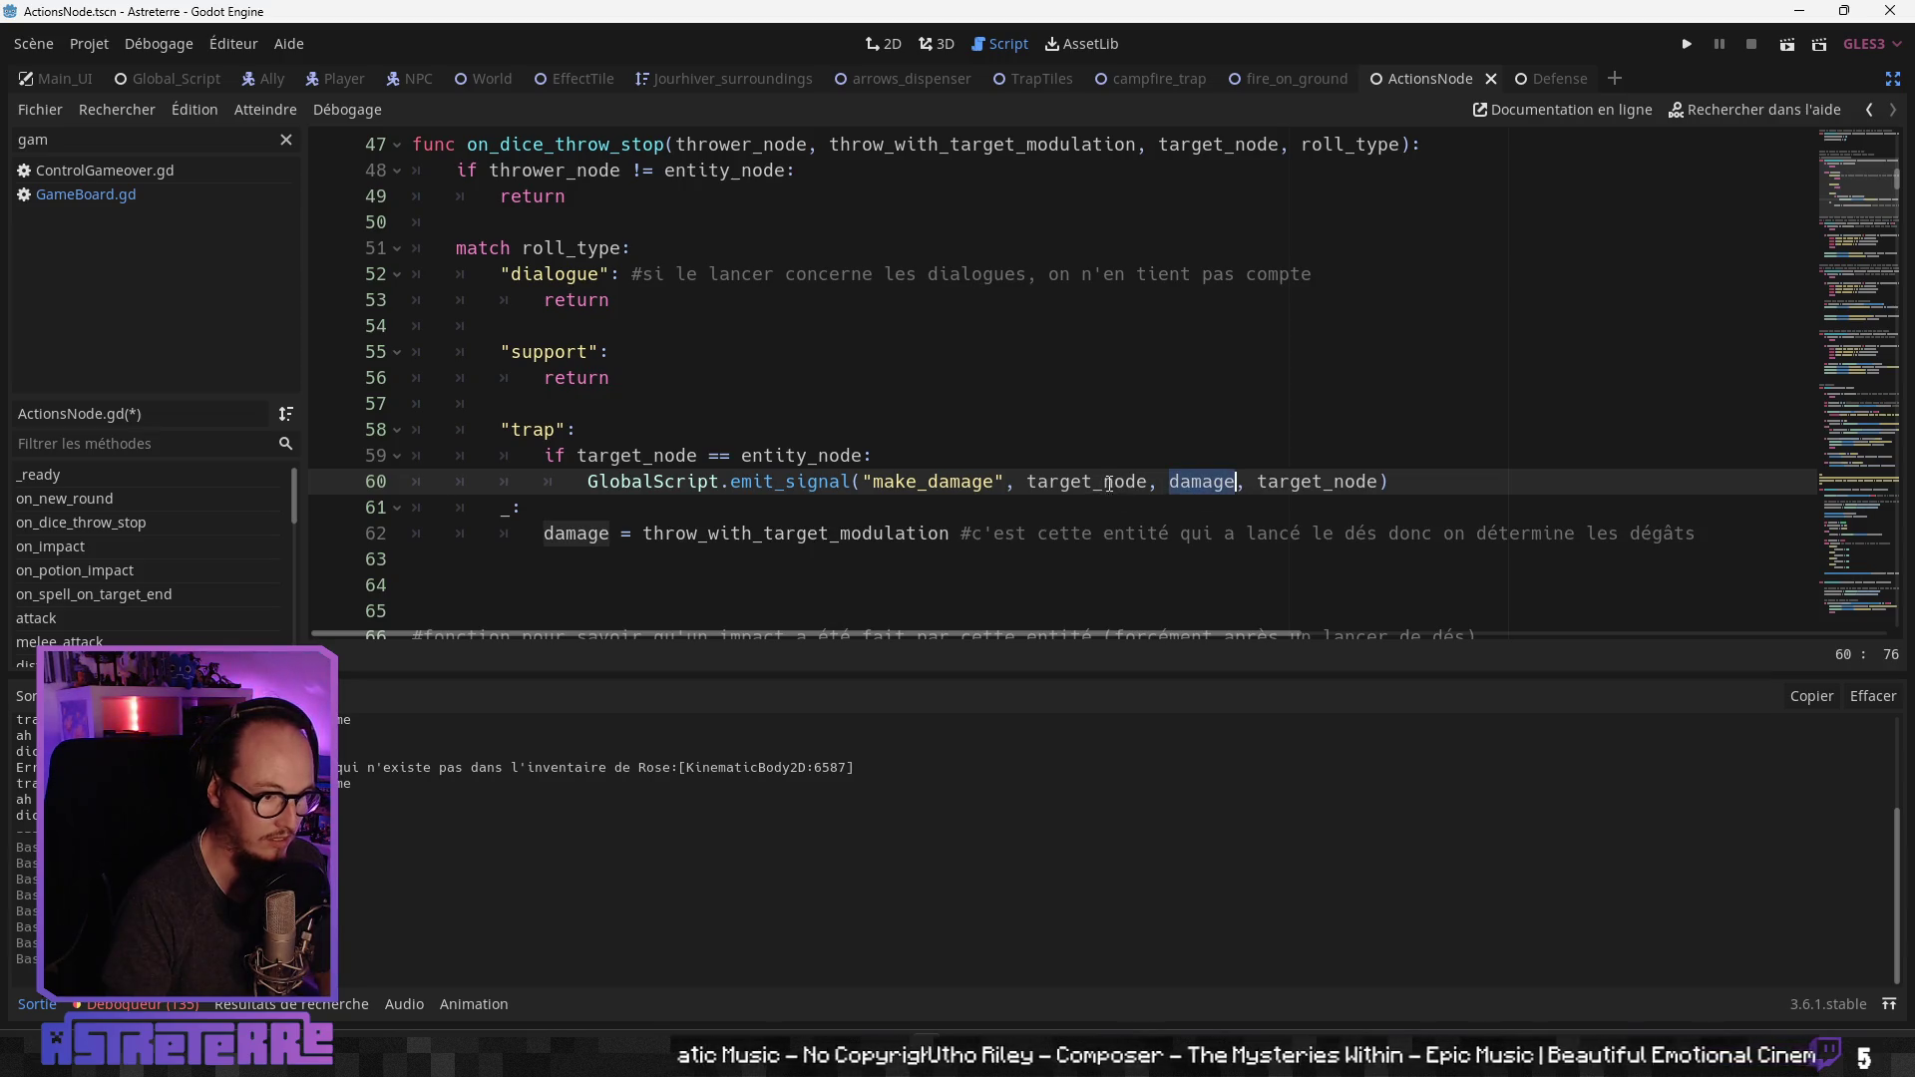
{"action": "scroll", "coordinate": [1202, 484], "scroll_direction": "up", "scroll_amount": 1}
{"action": "left_click", "coordinate": [1040, 221]}
{"action": "double_click", "coordinate": [1040, 222]}
{"action": "key", "text": "ctrl+c"}
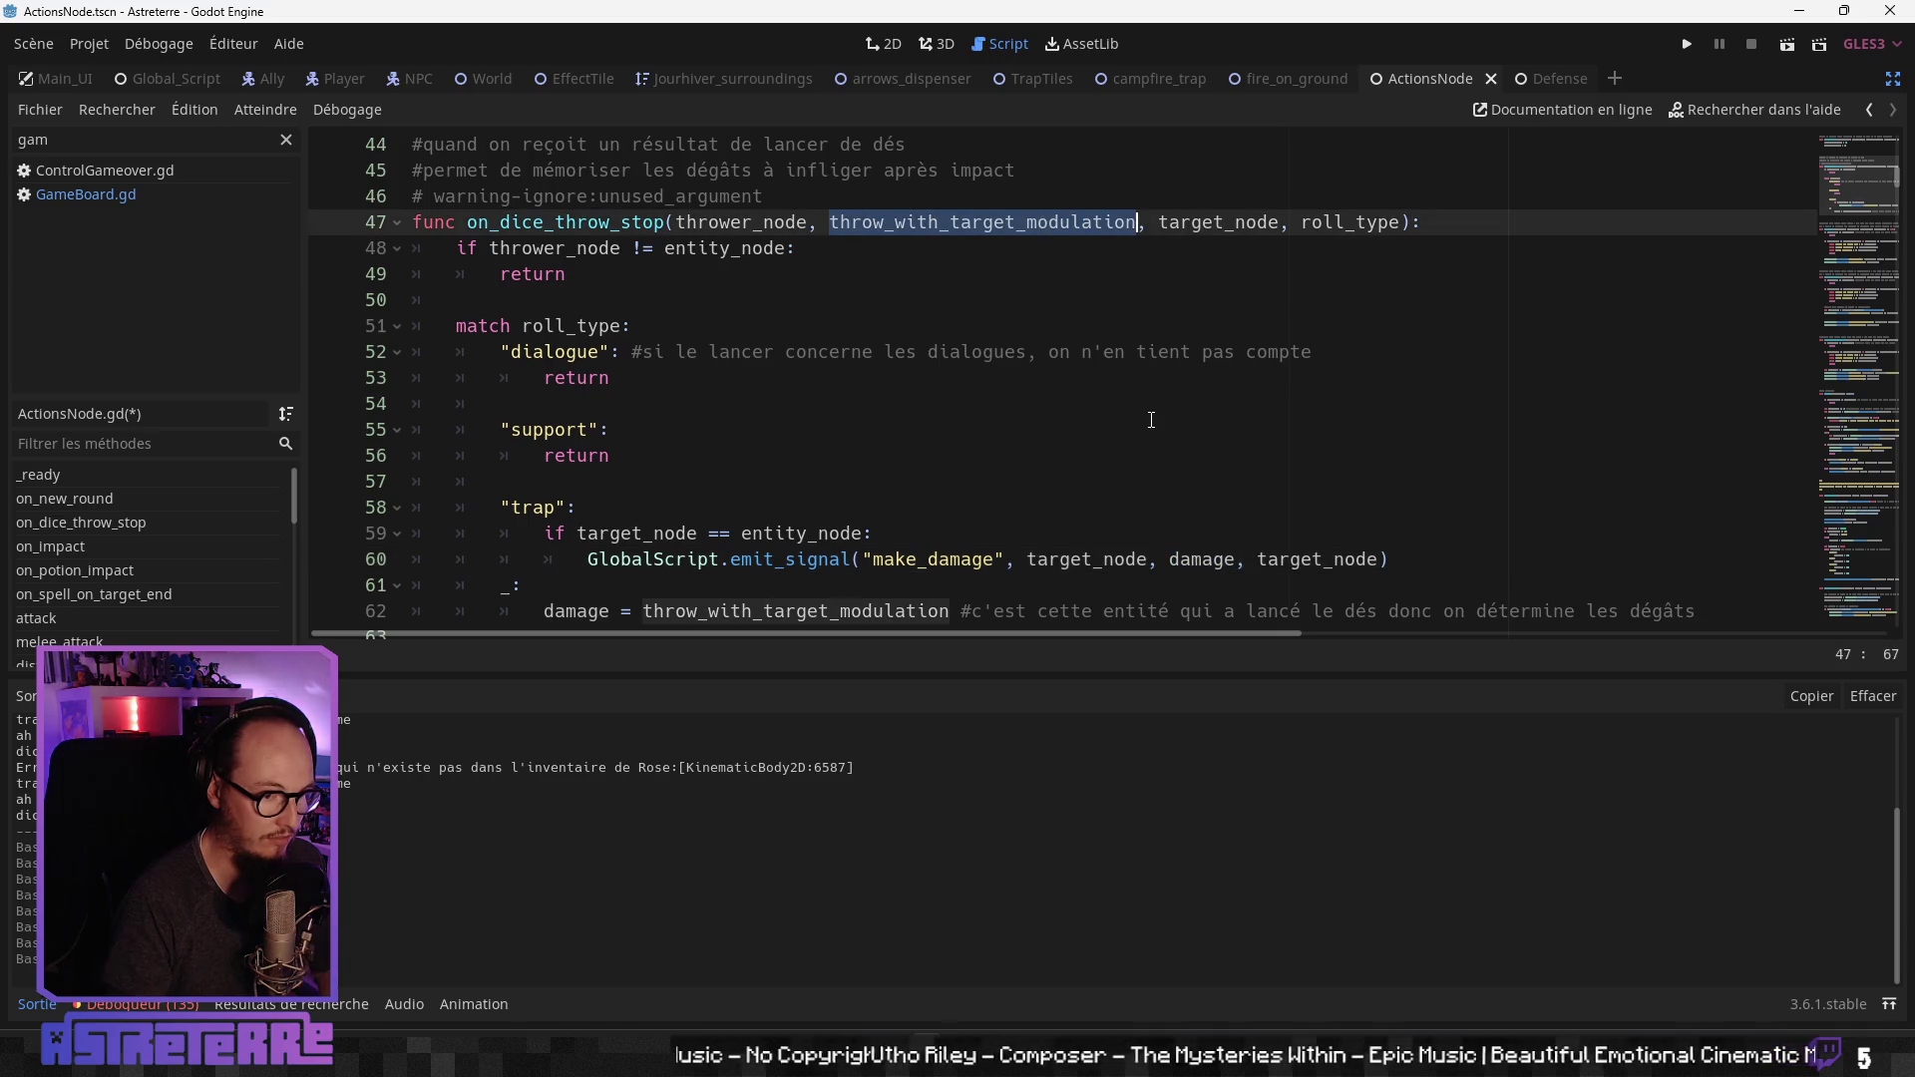
{"action": "left_click", "coordinate": [1222, 559]}
{"action": "double_click", "coordinate": [1223, 560]}
{"action": "key", "text": "ctrl+v"}
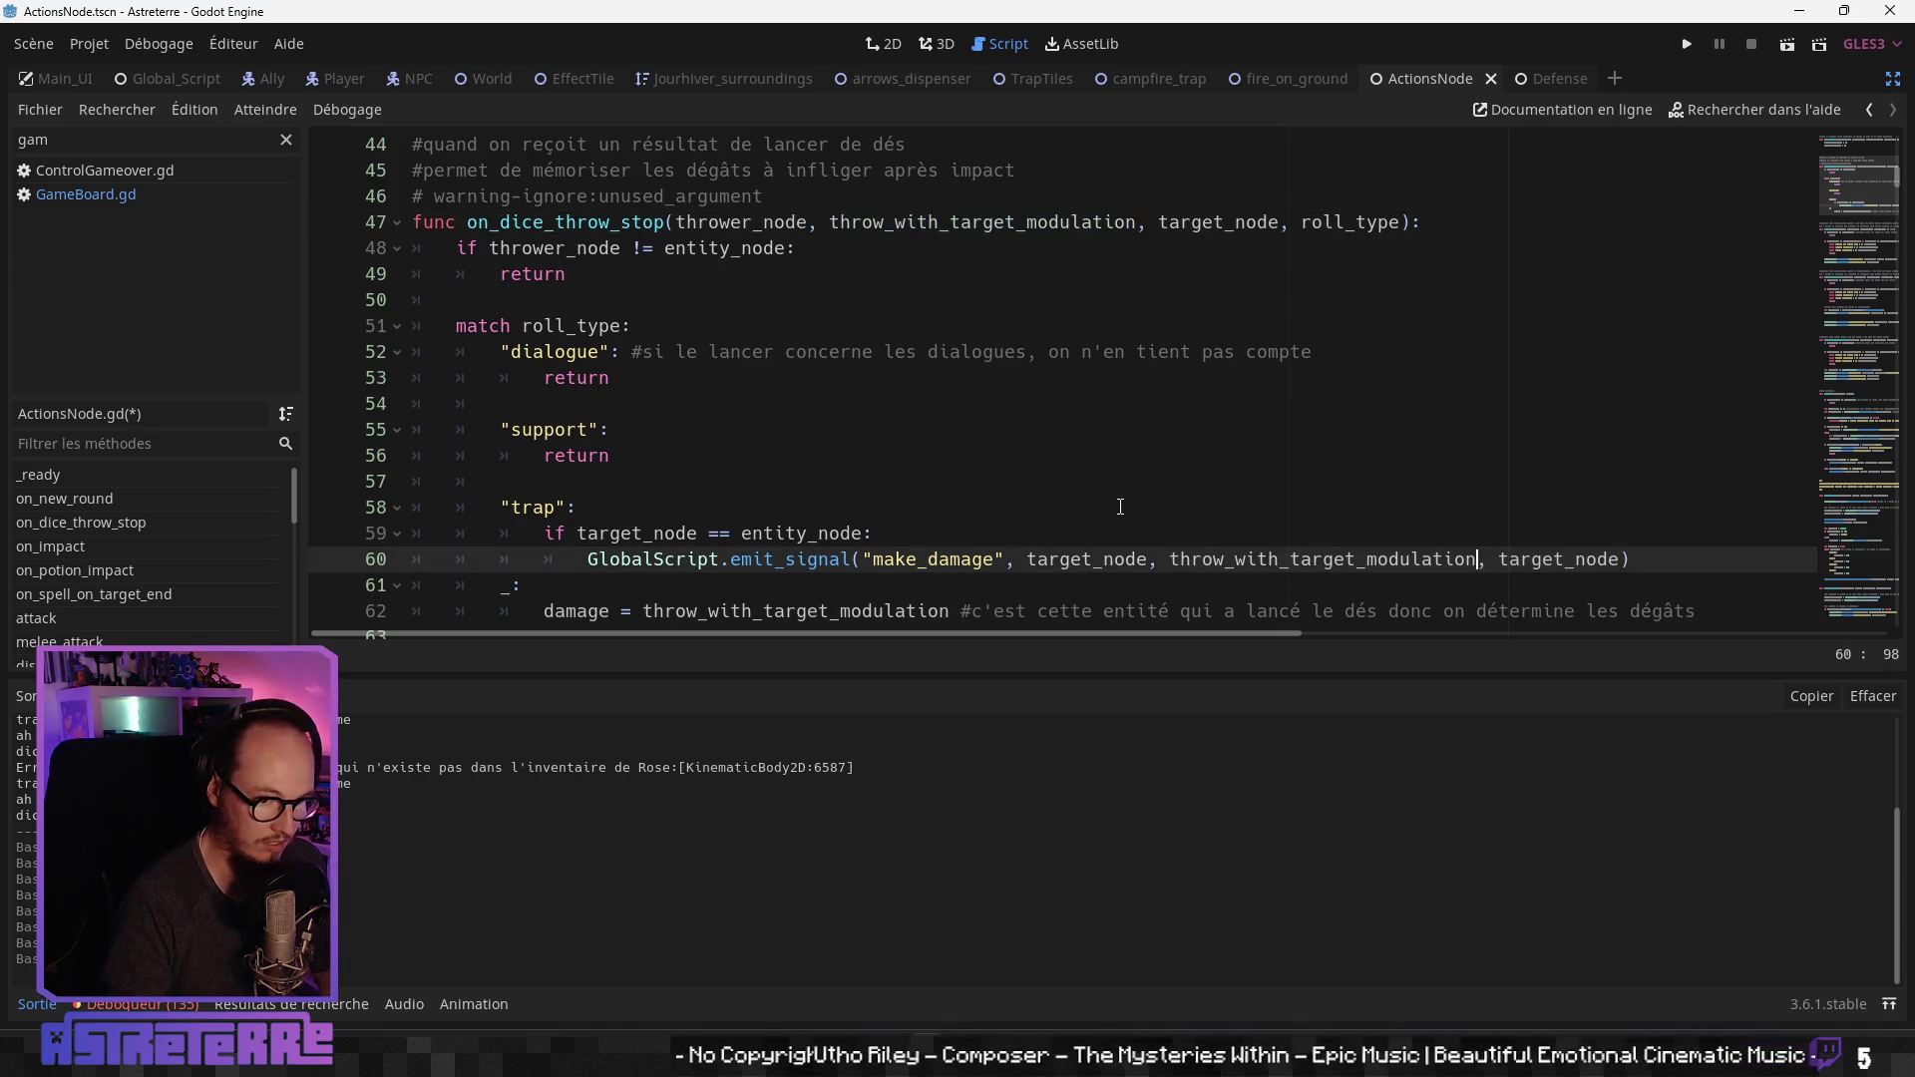
{"action": "left_click", "coordinate": [1110, 506]}
{"action": "scroll", "coordinate": [1110, 507], "scroll_direction": "down", "scroll_amount": 1}
{"action": "left_click", "coordinate": [1110, 507]}
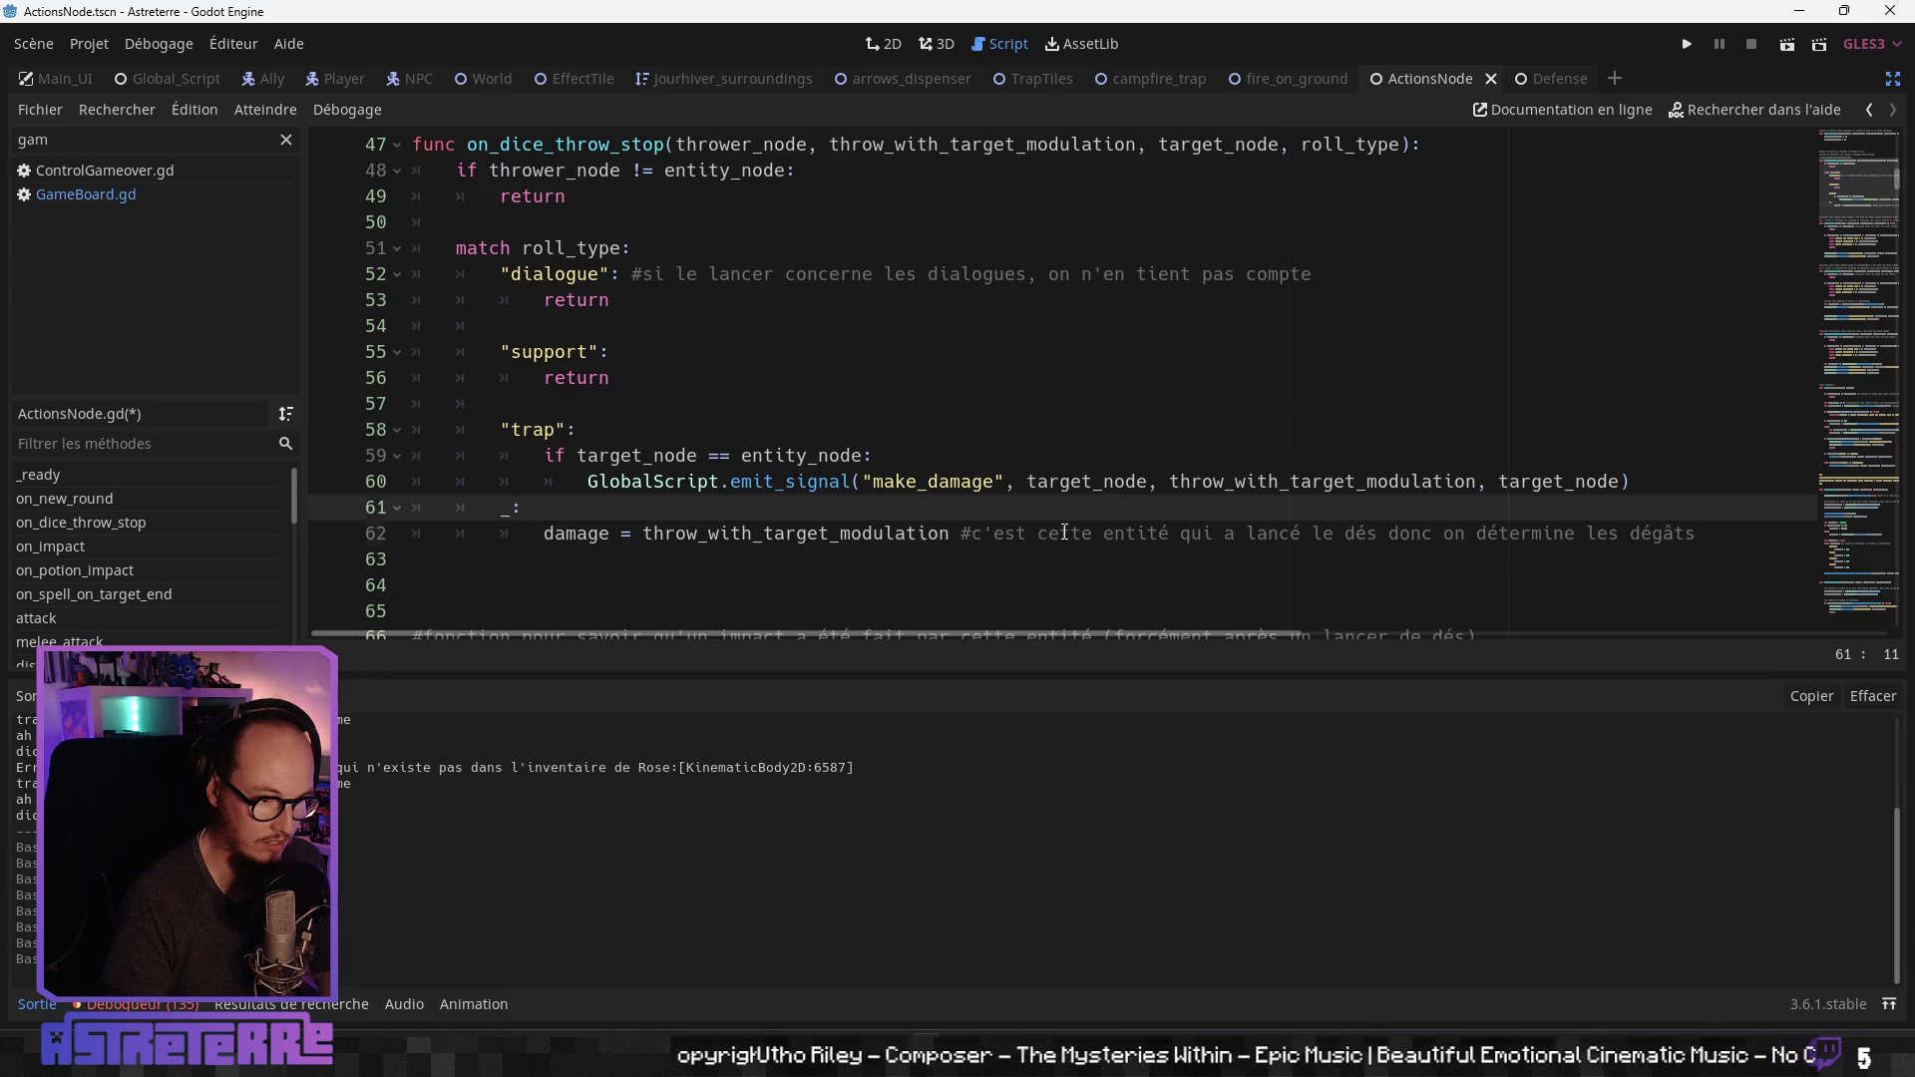
{"action": "left_click", "coordinate": [1065, 532]}
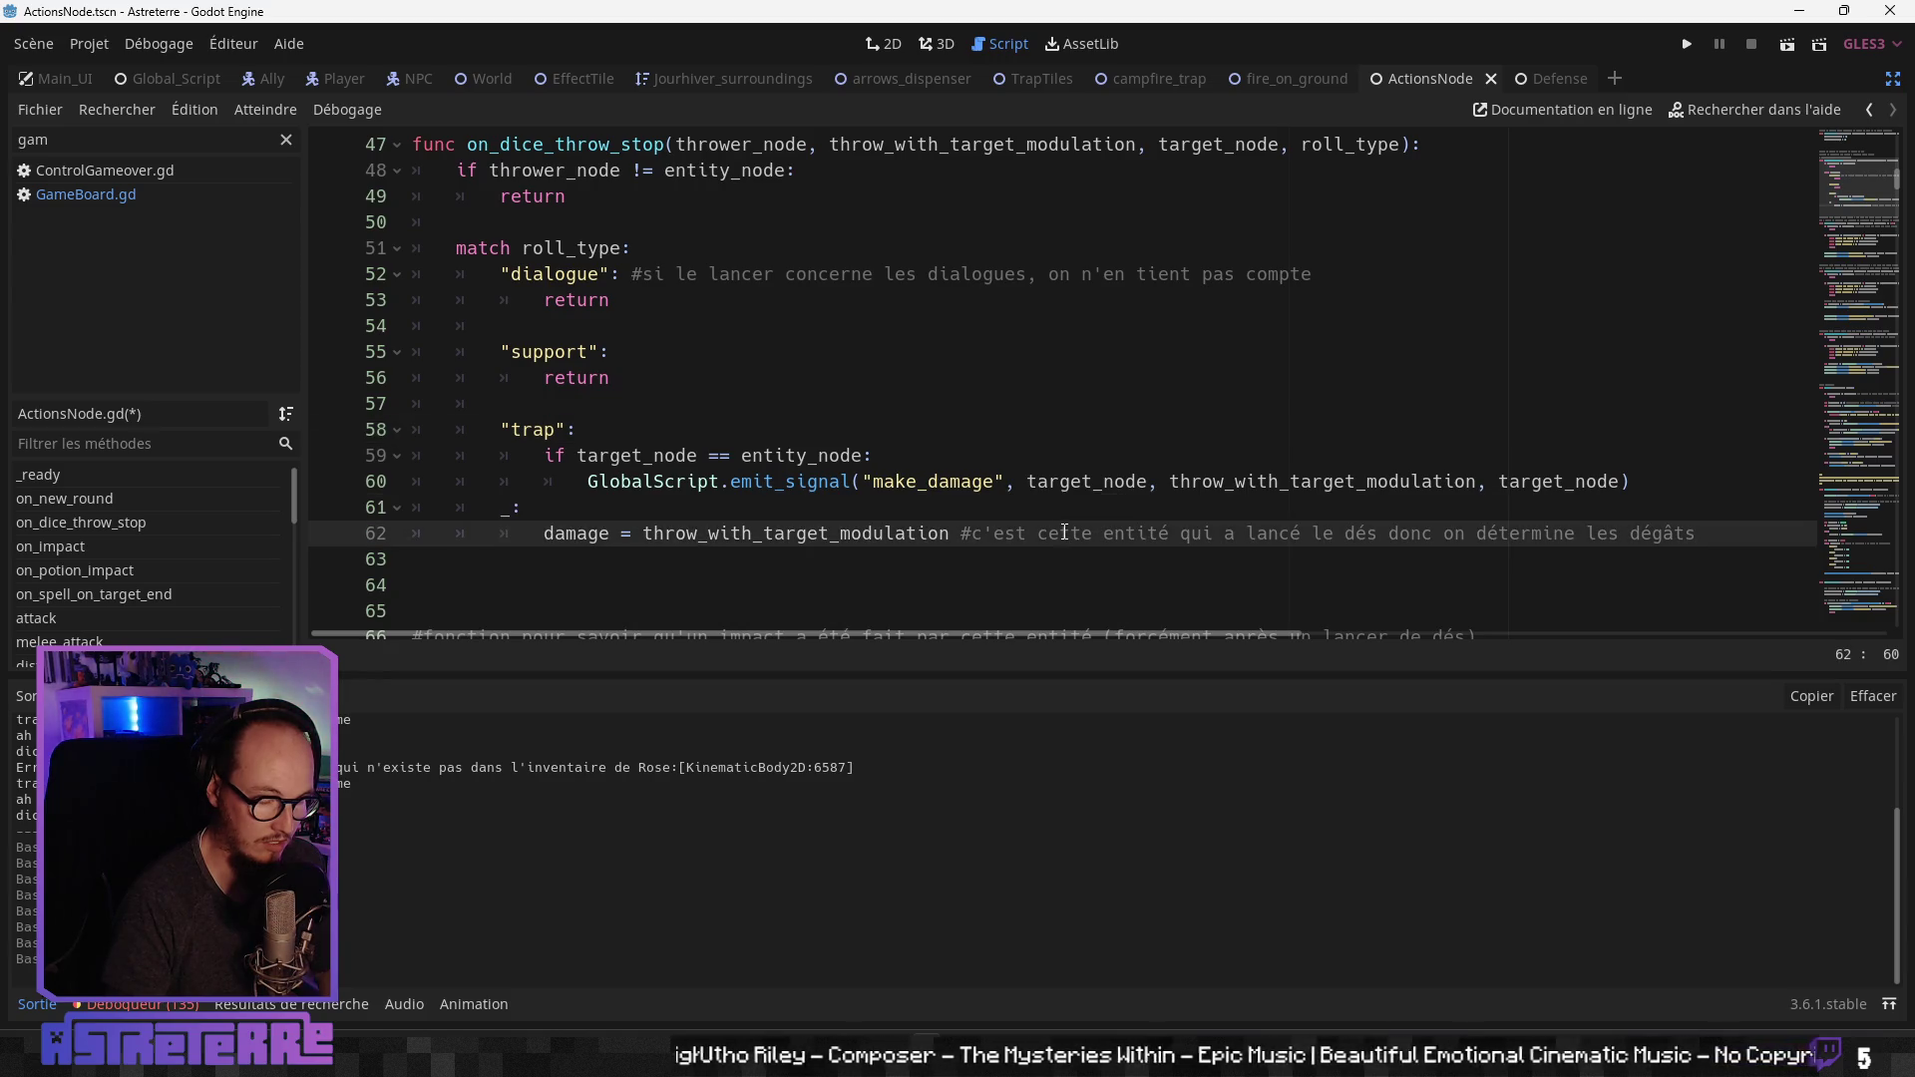
{"action": "left_click", "coordinate": [1149, 493]}
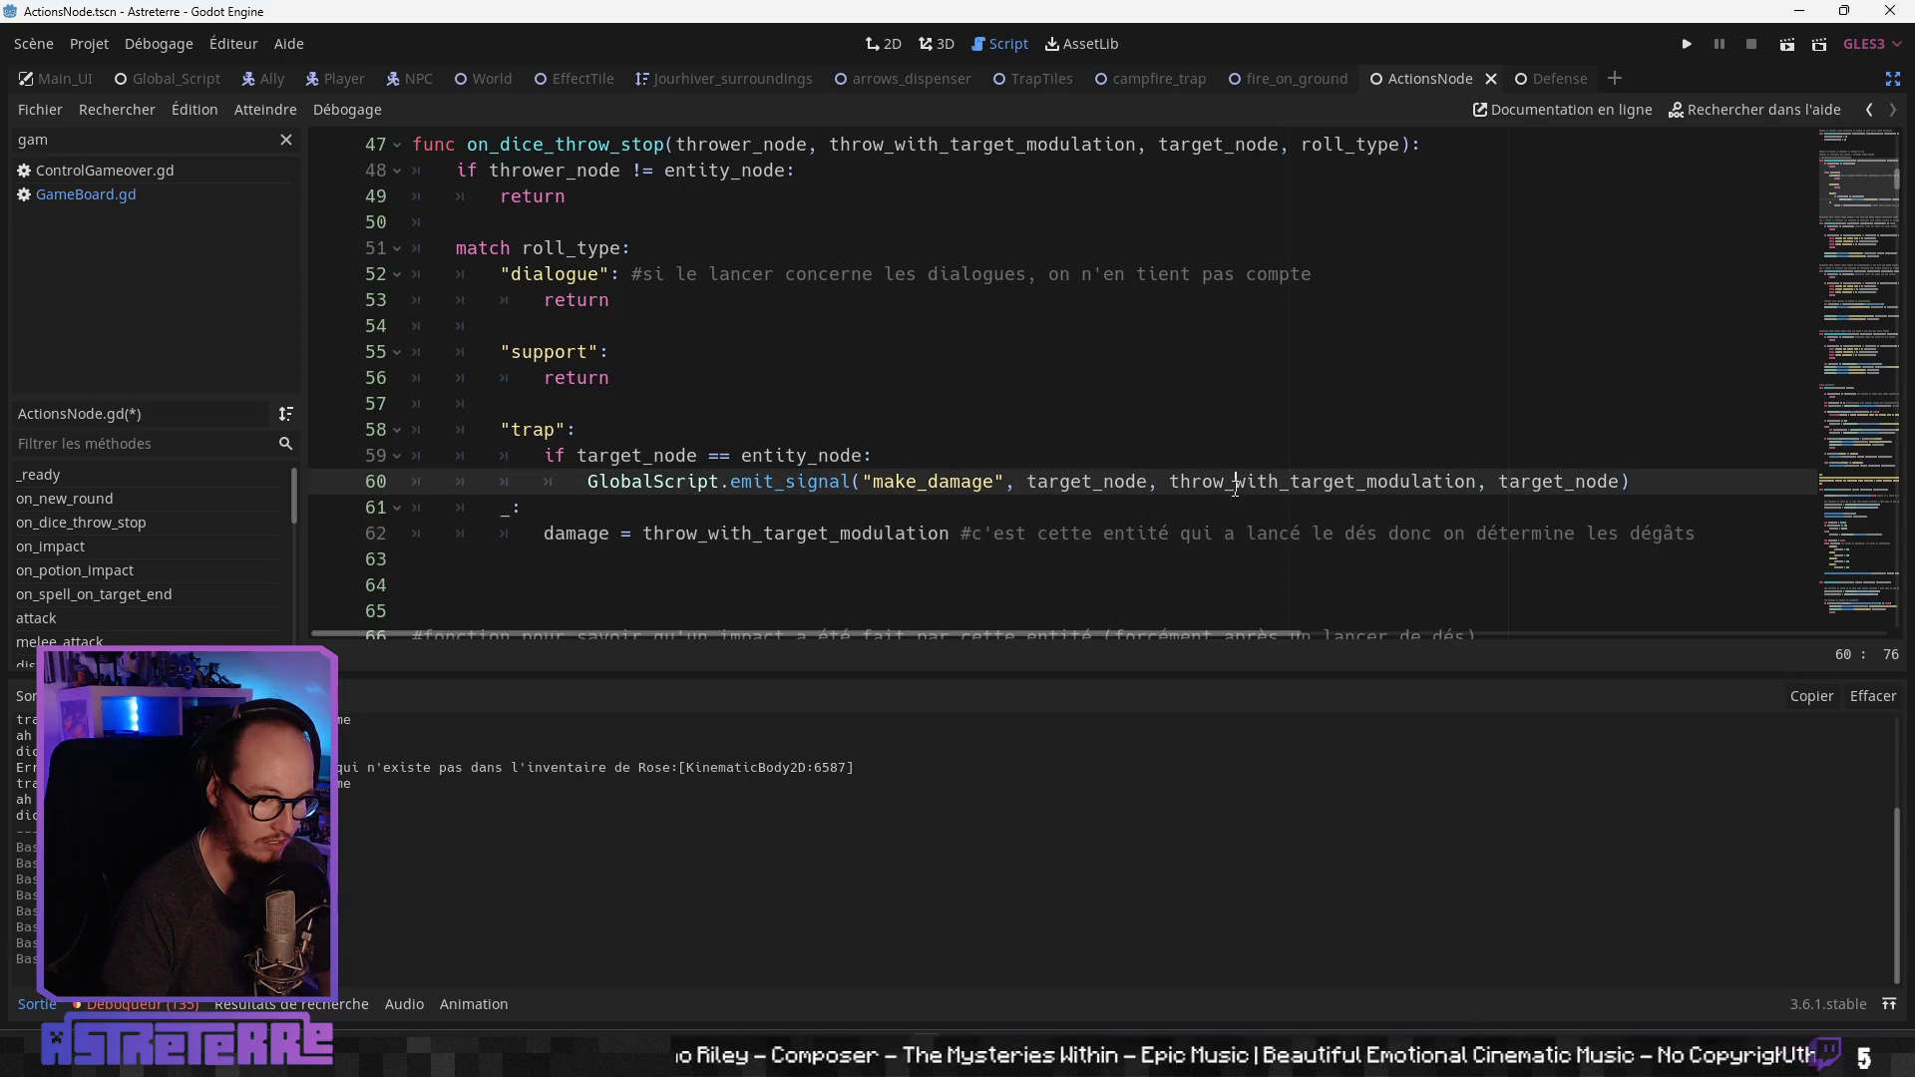
{"action": "scroll", "coordinate": [1235, 486], "scroll_direction": "up", "scroll_amount": 1}
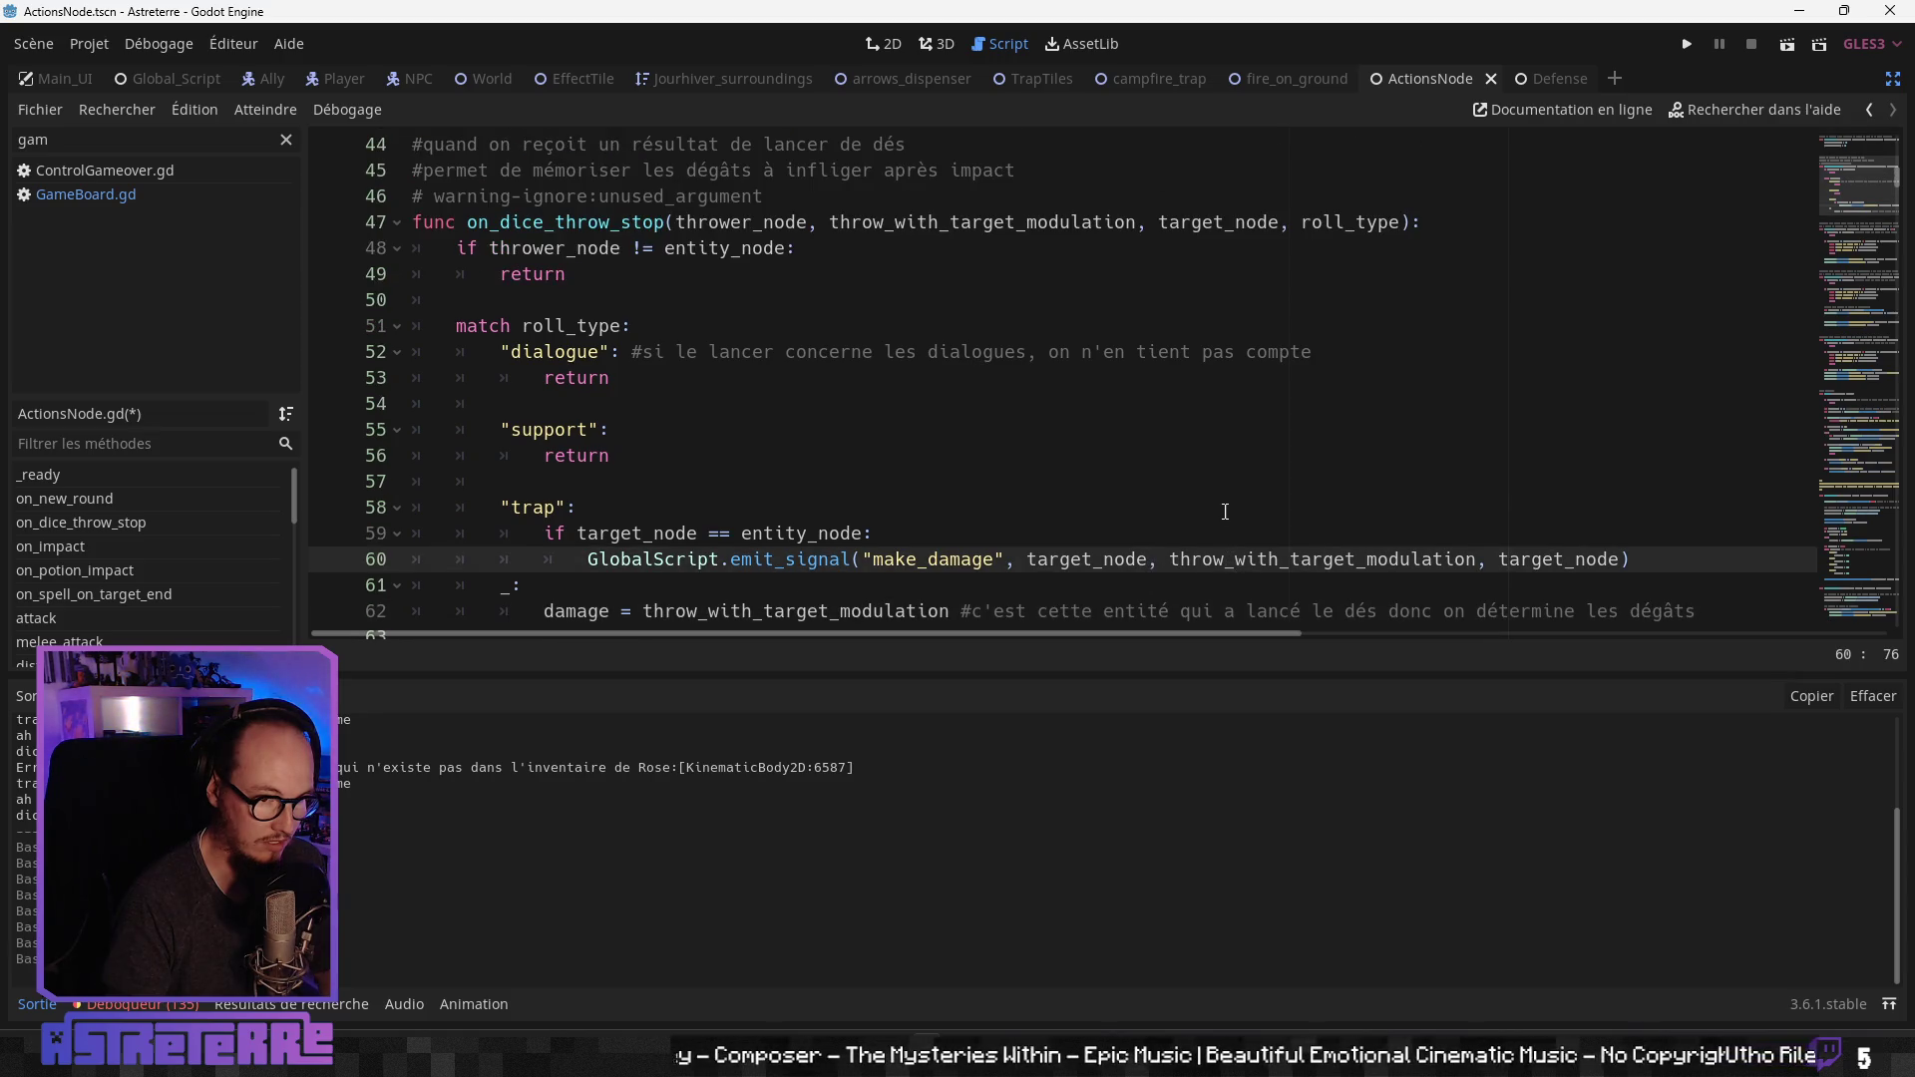
{"action": "scroll", "coordinate": [1224, 511], "scroll_direction": "down", "scroll_amount": 1}
{"action": "left_click", "coordinate": [875, 534]}
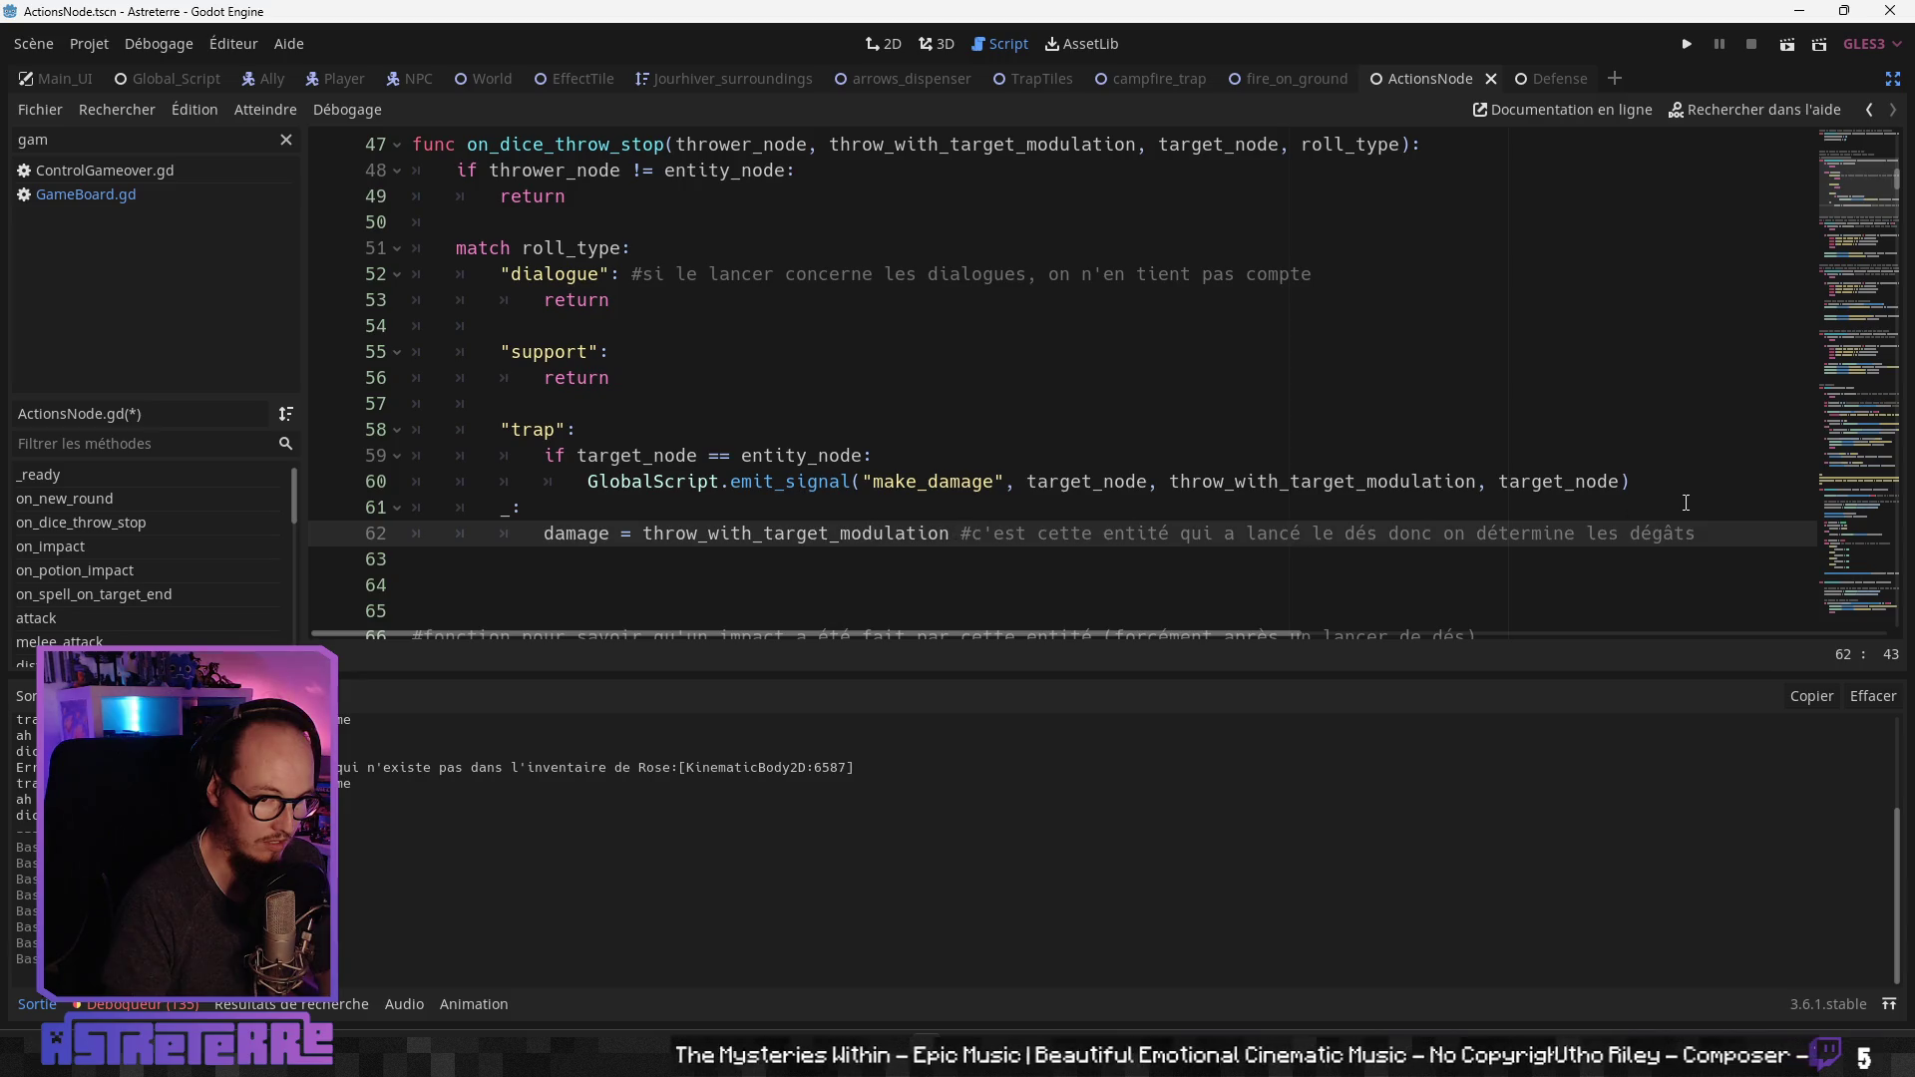
Step: Insert an indented blank line after the make_damage emit call
{"action": "key", "text": "Up"}
{"action": "key", "text": "Up"}
{"action": "key", "text": "End"}
{"action": "key", "text": "Return"}
{"action": "left_click", "coordinate": [1064, 549]}
{"action": "left_click", "coordinate": [1063, 509]}
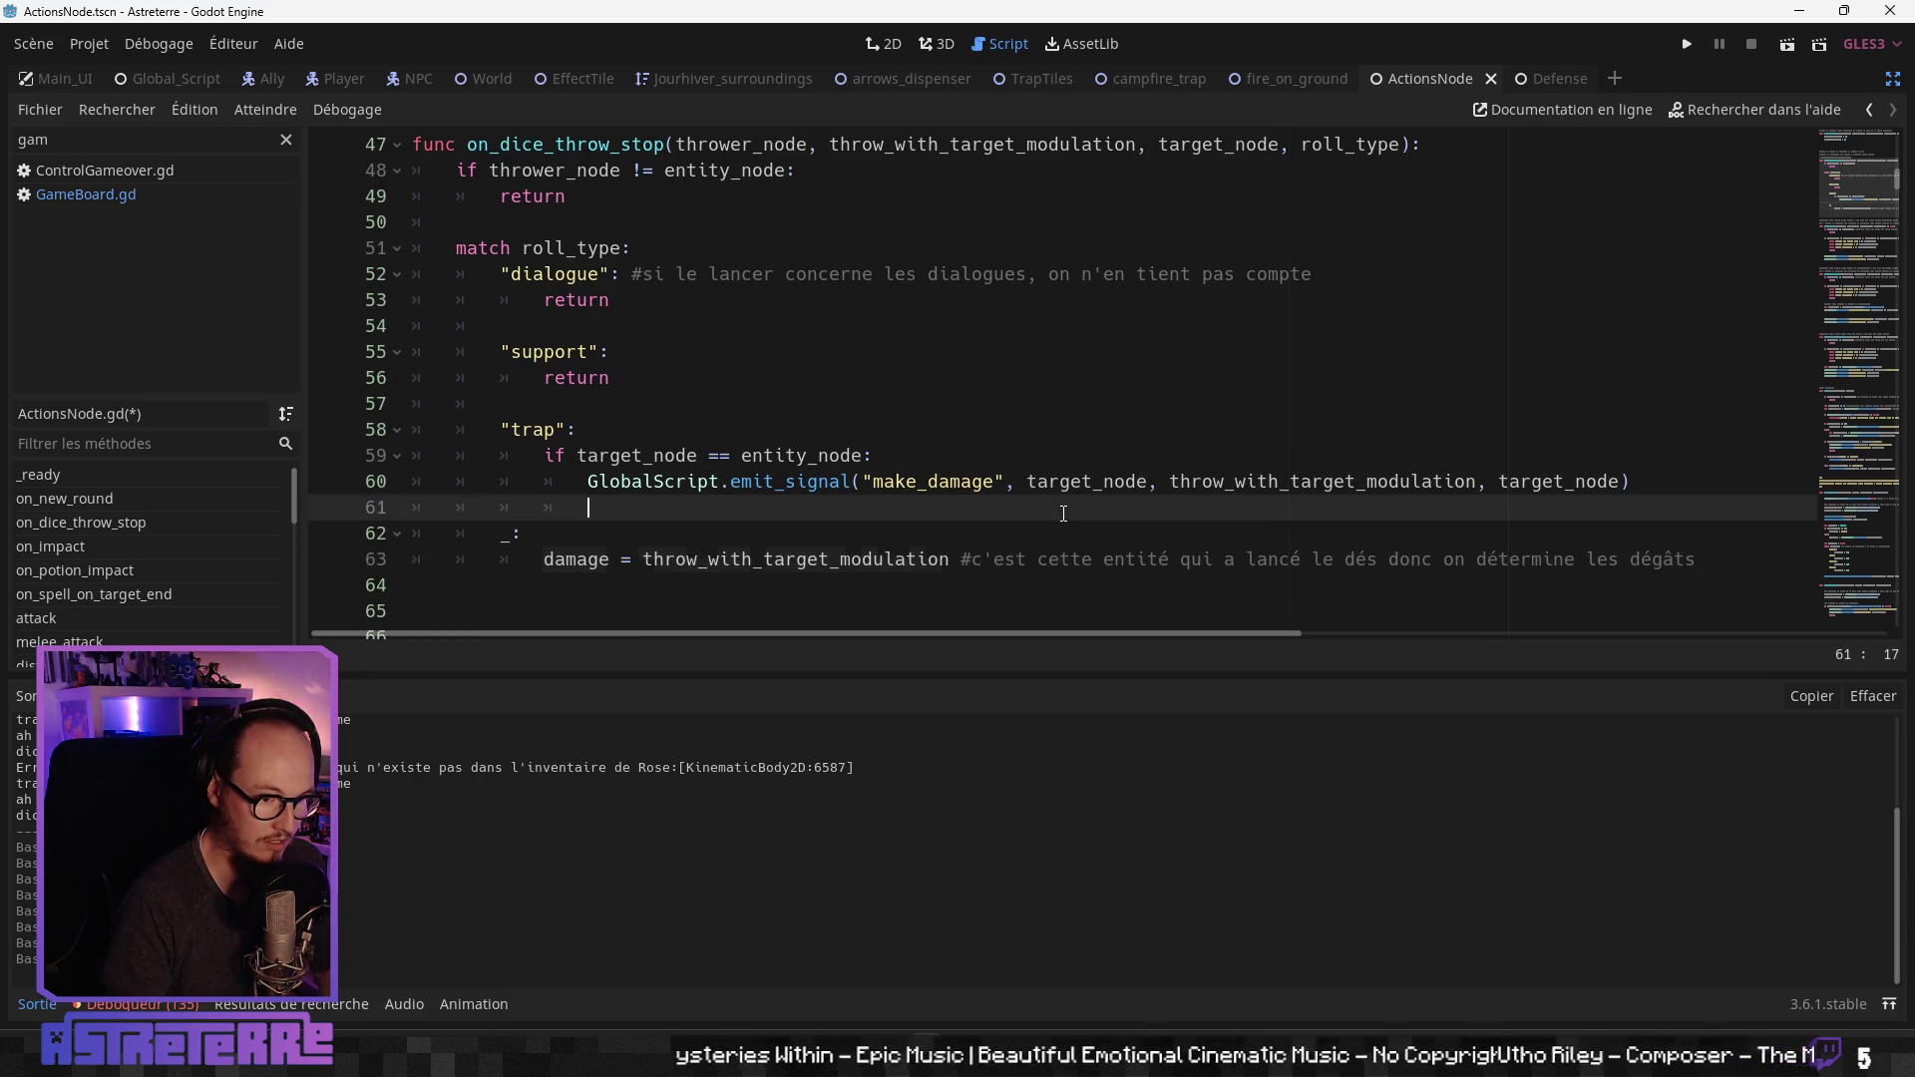
Step: Append the comment '#dans le cas des pièges, l'entité' to the trap check on line 59
{"action": "scroll", "coordinate": [1063, 513], "scroll_direction": "down", "scroll_amount": 2}
{"action": "scroll", "coordinate": [1046, 495], "scroll_direction": "up", "scroll_amount": 2}
{"action": "left_click", "coordinate": [978, 454]}
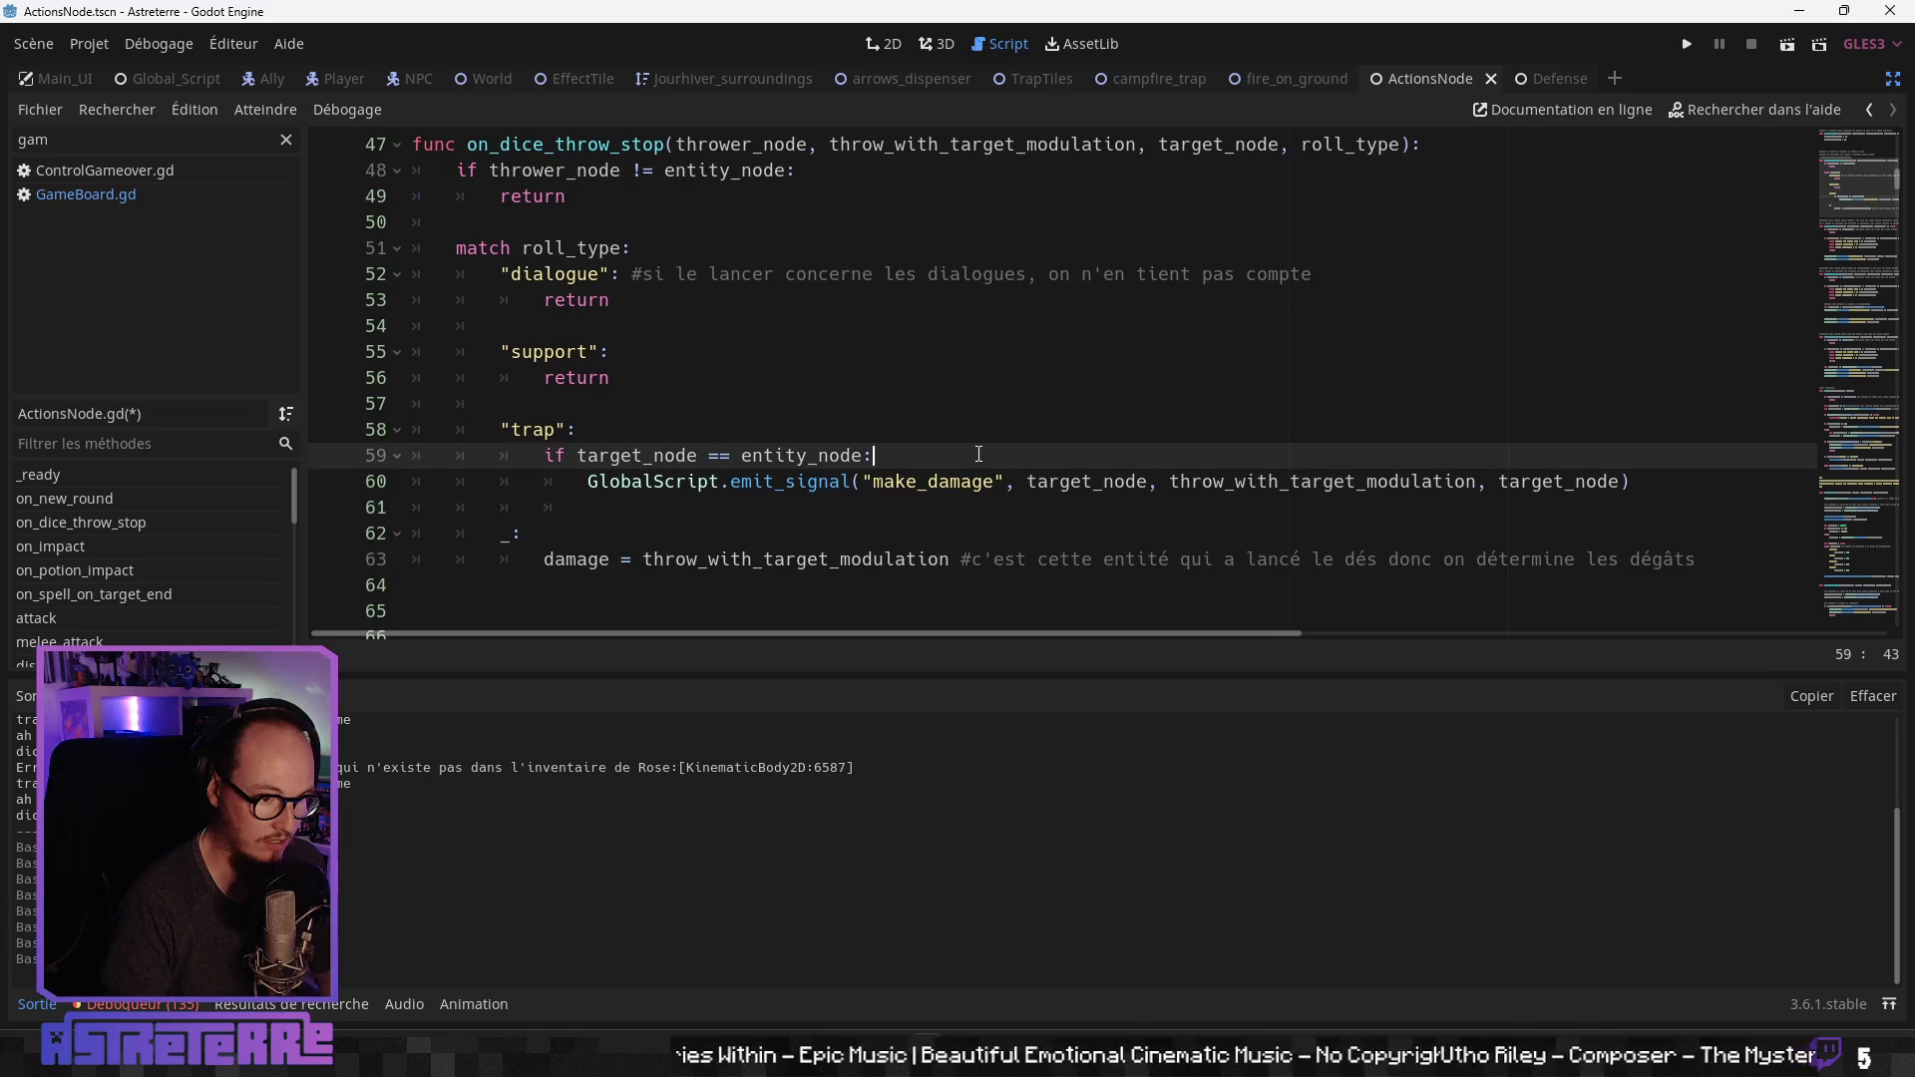
{"action": "scroll", "coordinate": [991, 456], "scroll_direction": "up", "scroll_amount": 2}
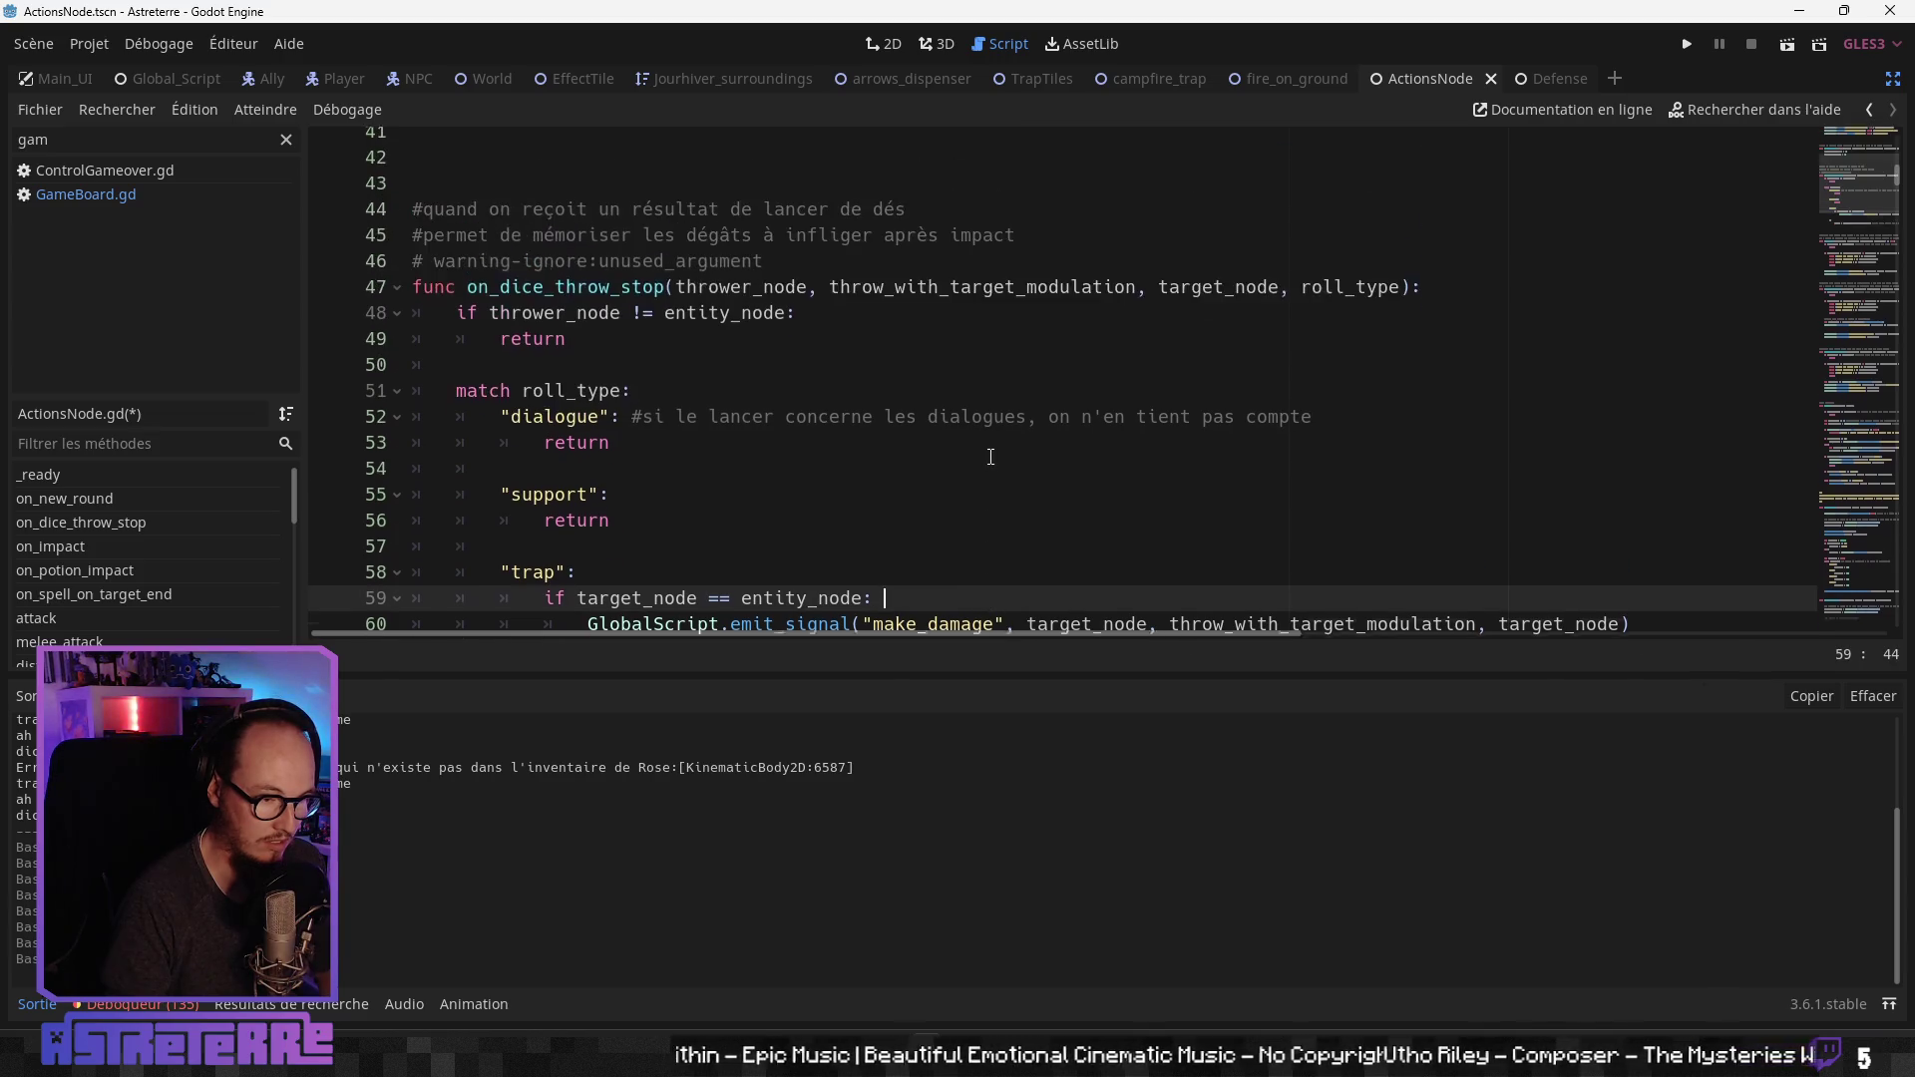
{"action": "scroll", "coordinate": [960, 456], "scroll_direction": "down", "scroll_amount": 2}
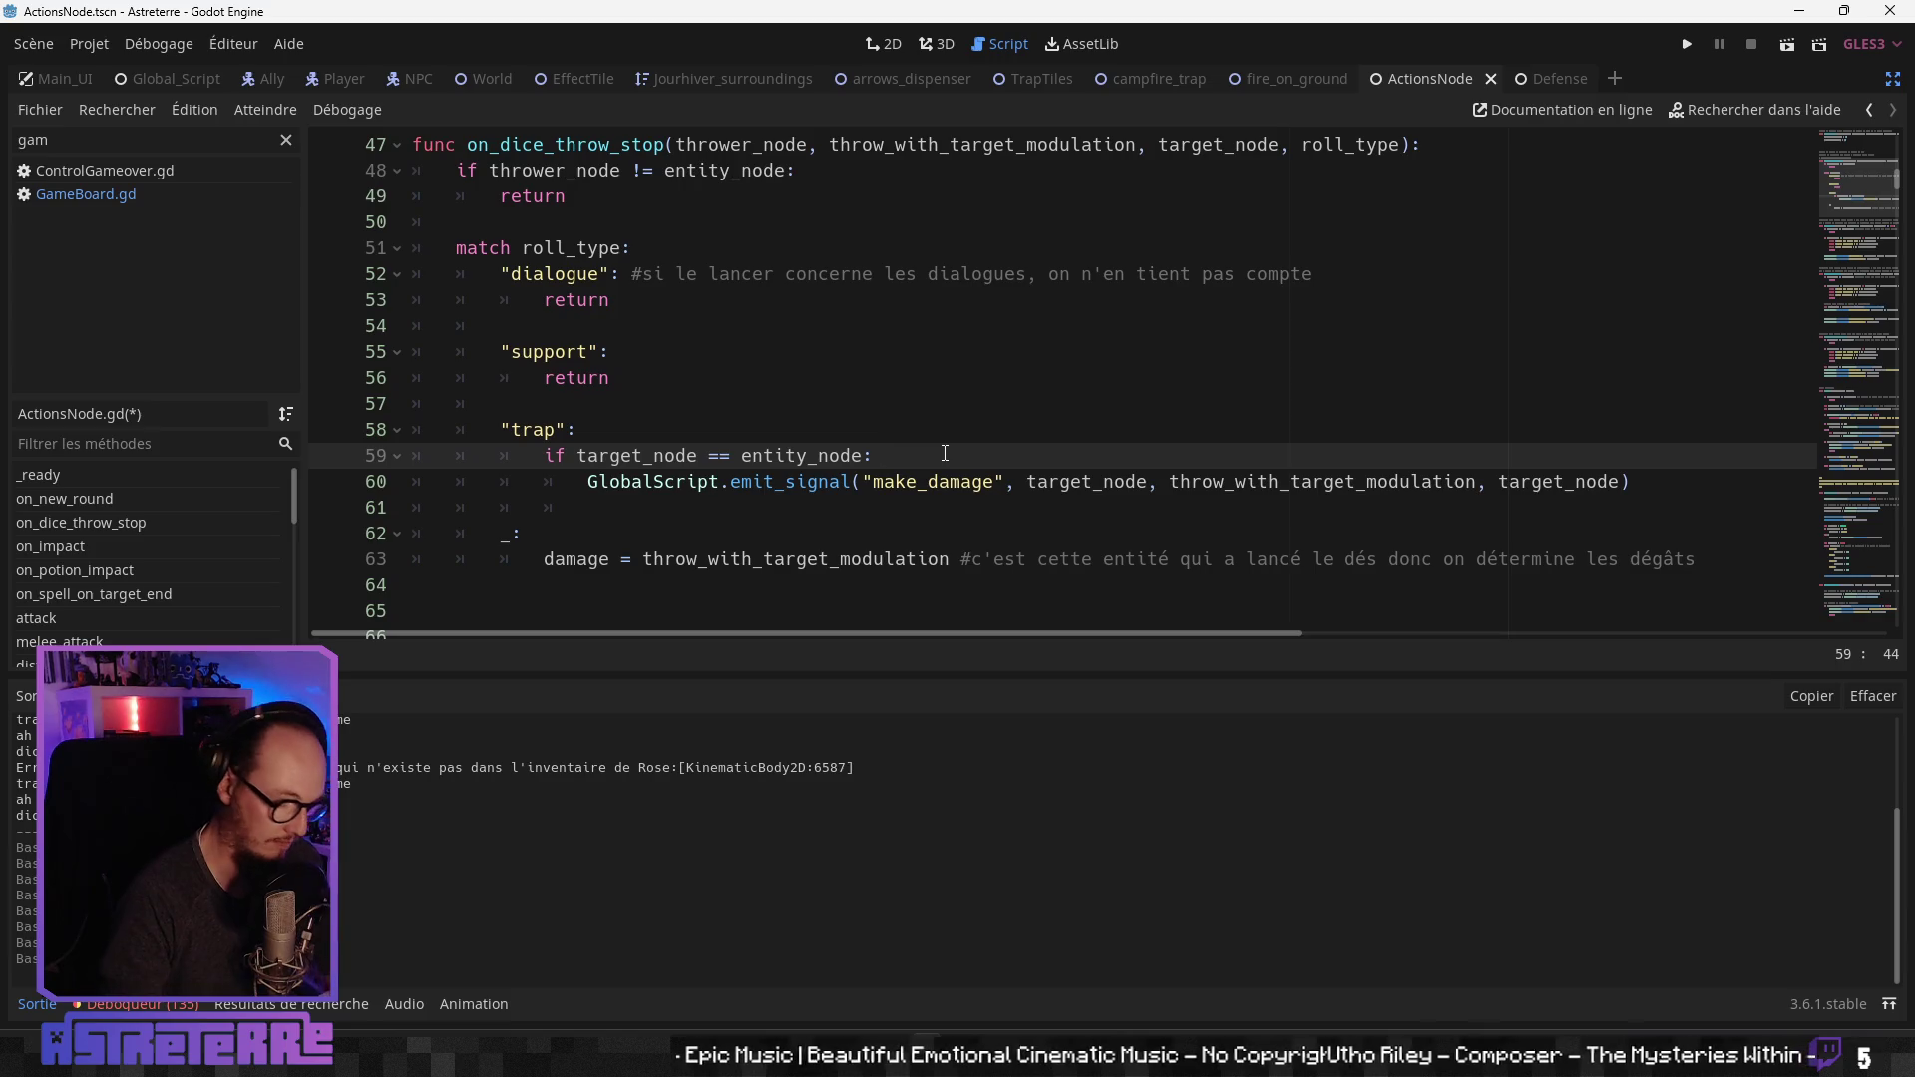
{"action": "type", "text": "#dans le cas des "}
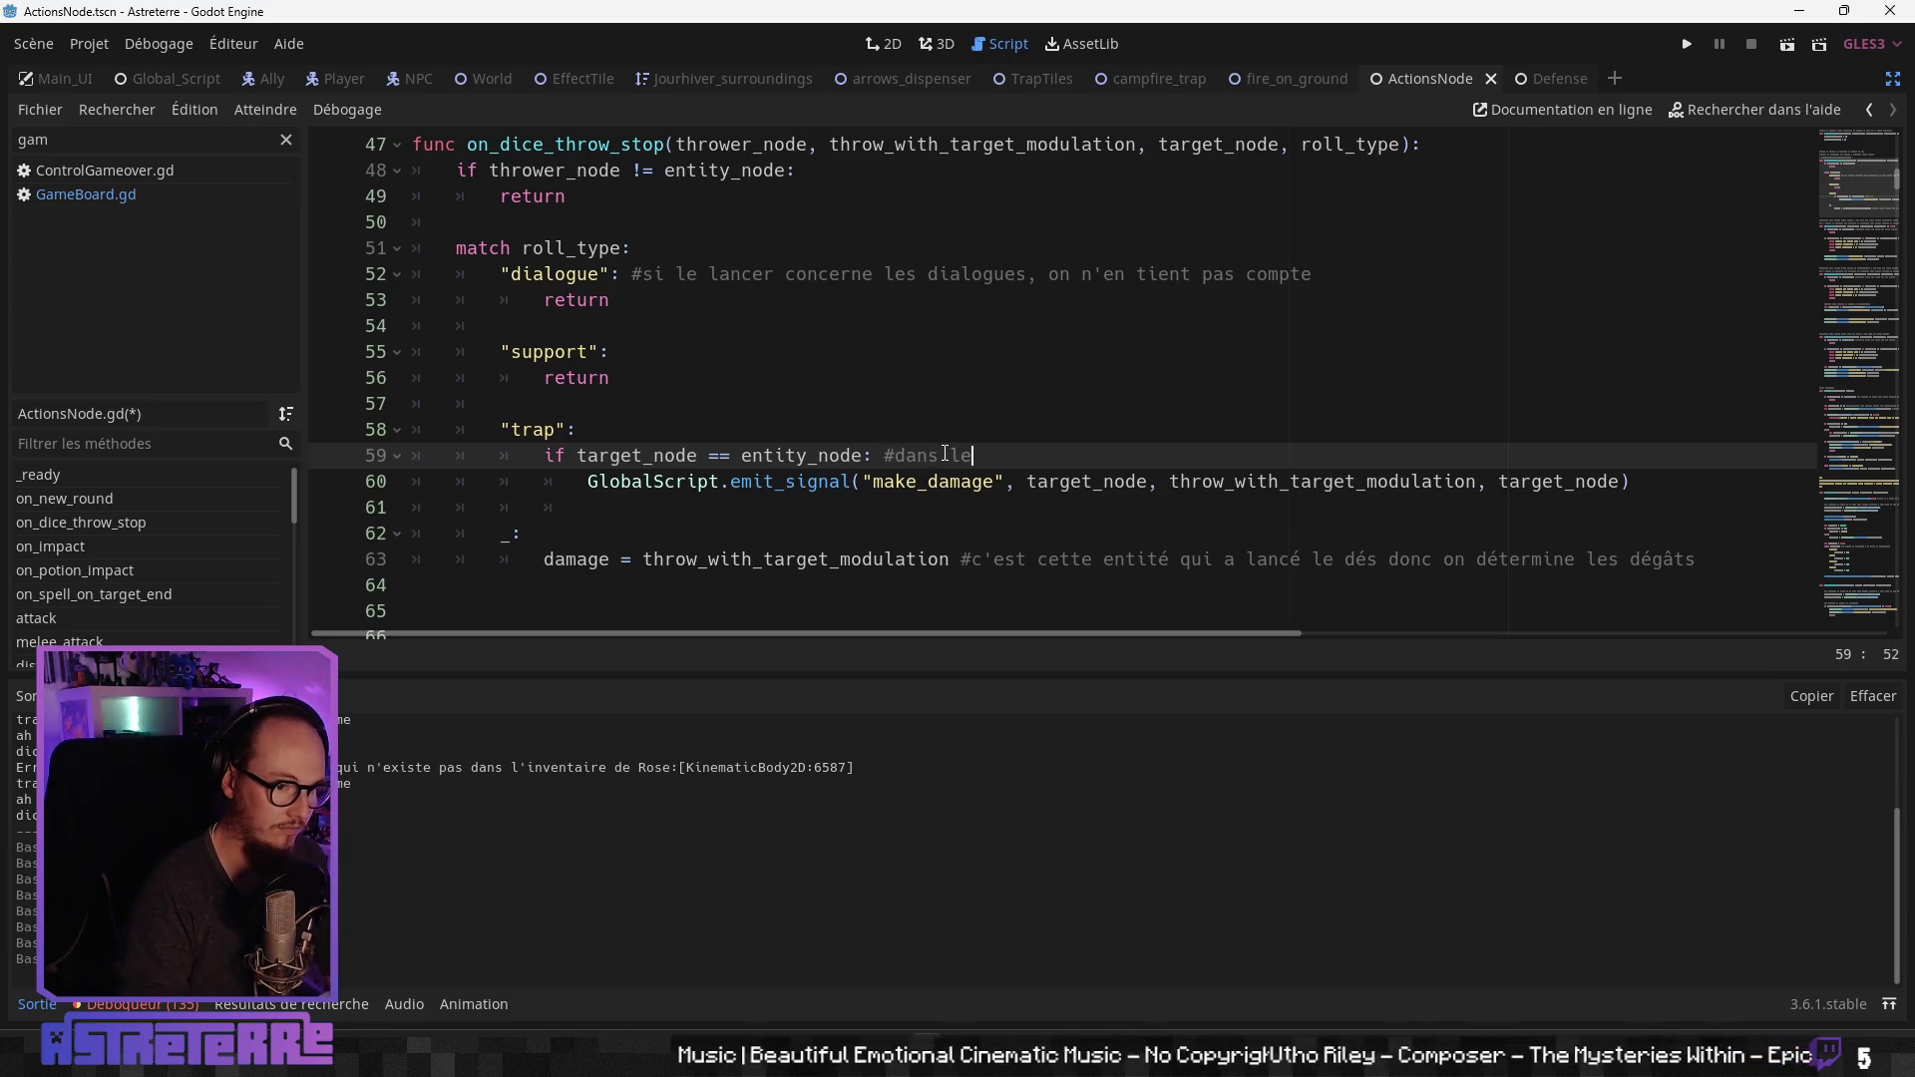
{"action": "type", "text": "pi"}
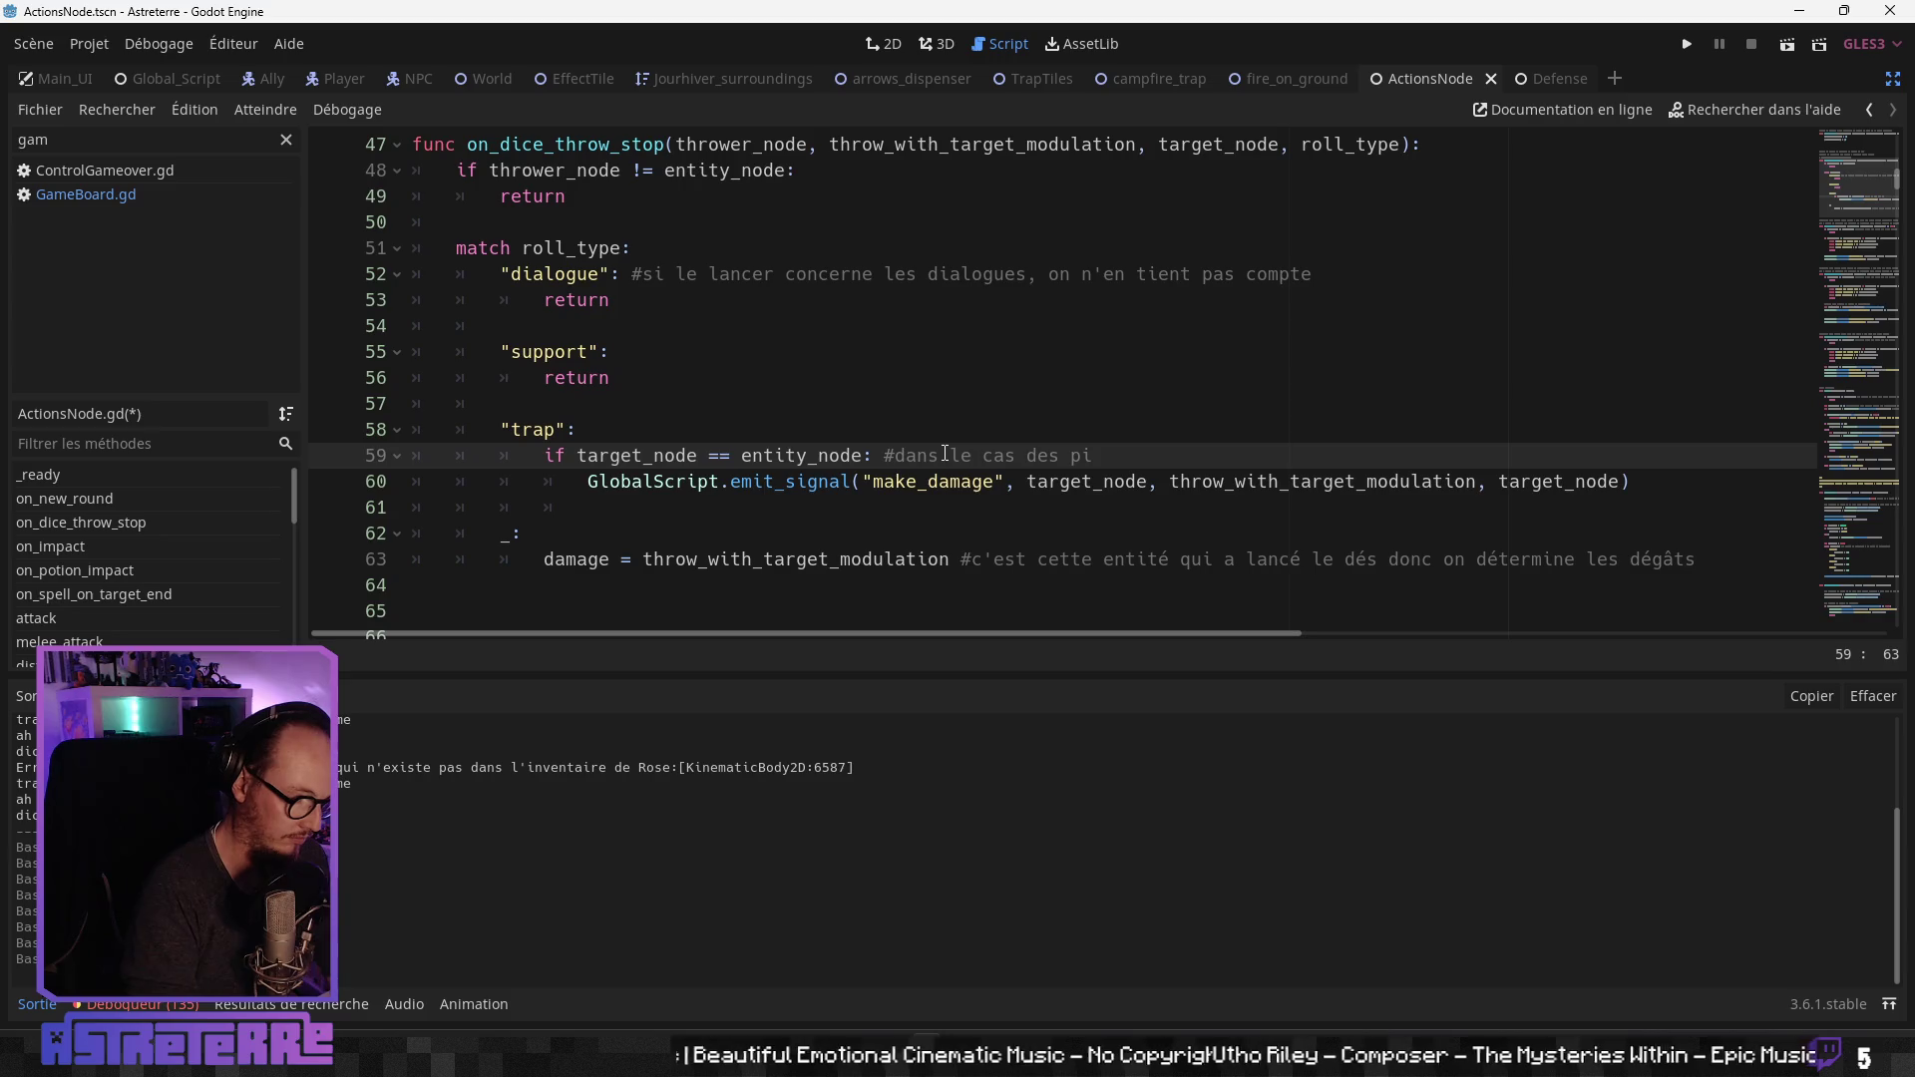
{"action": "type", "text": "èges, l'entité"}
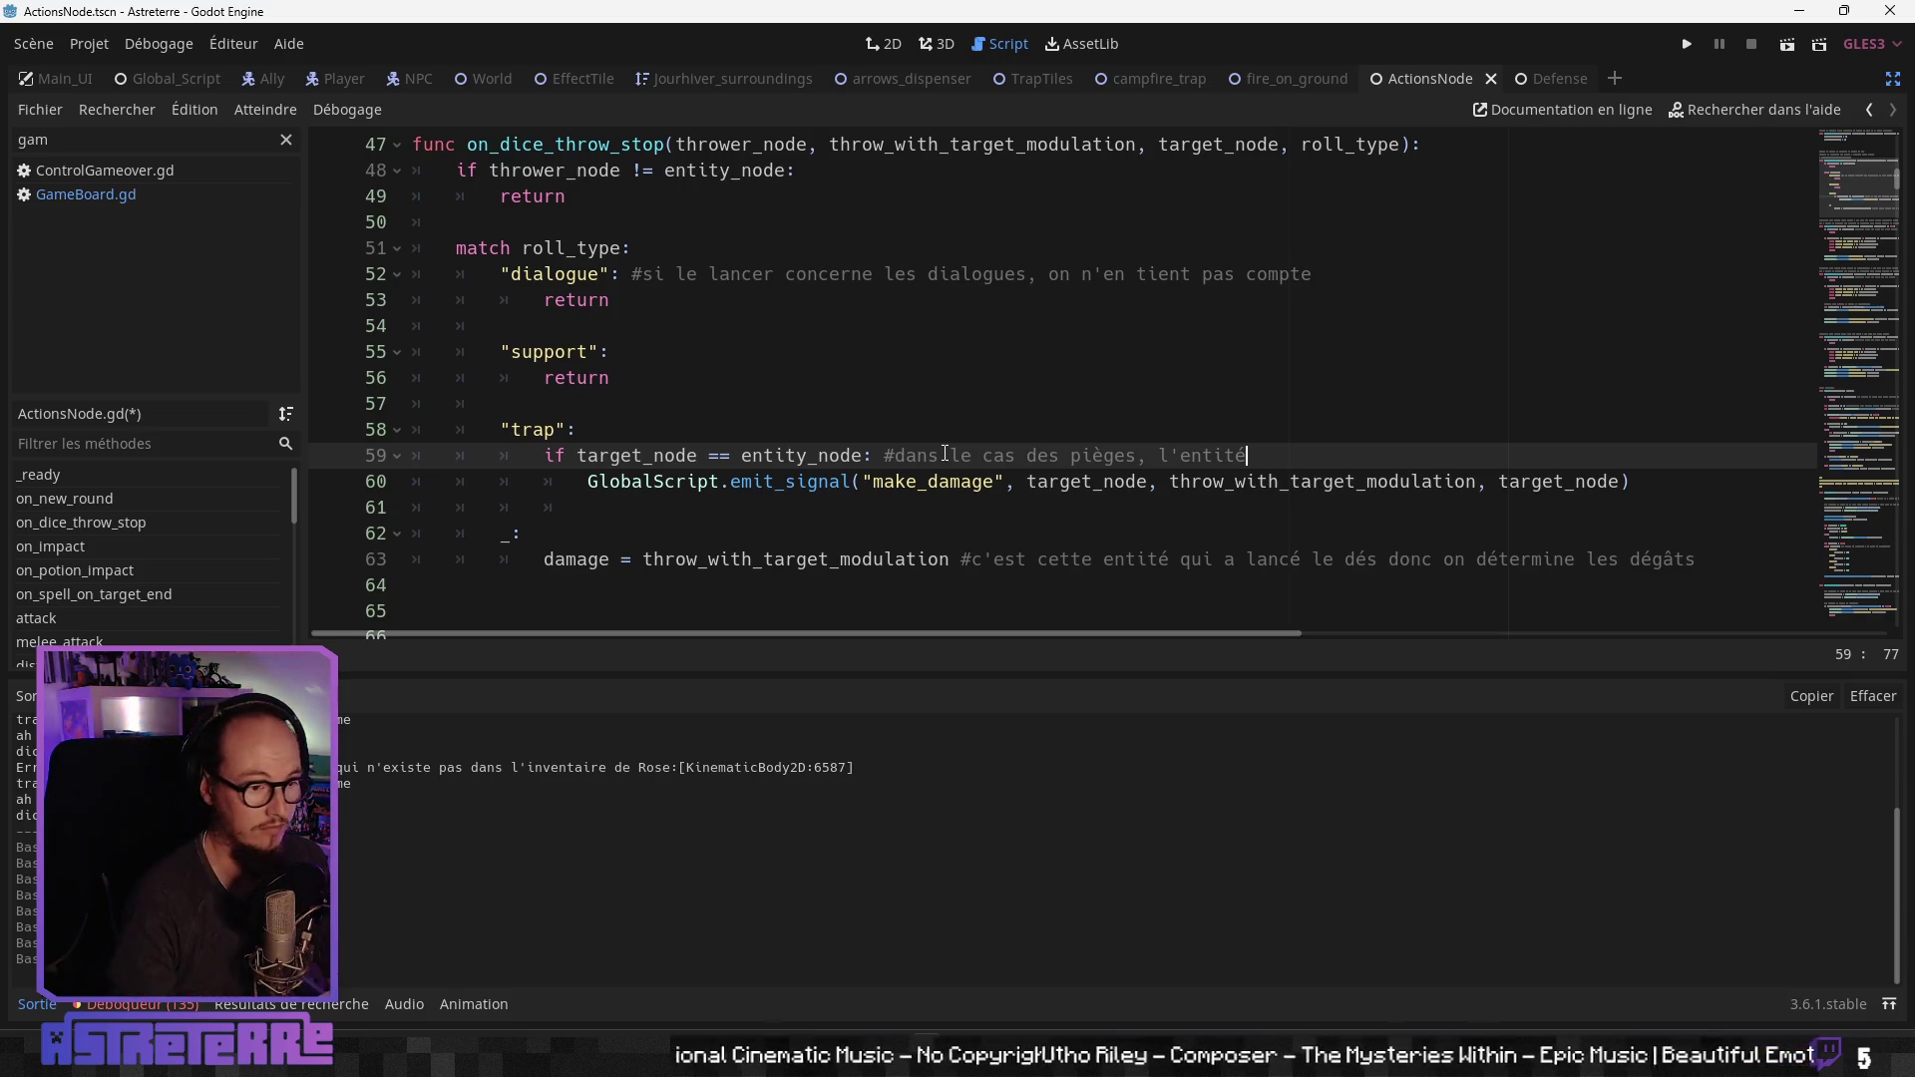
{"action": "scroll", "coordinate": [937, 451], "scroll_direction": "up", "scroll_amount": 2}
{"action": "scroll", "coordinate": [925, 445], "scroll_direction": "down", "scroll_amount": 1}
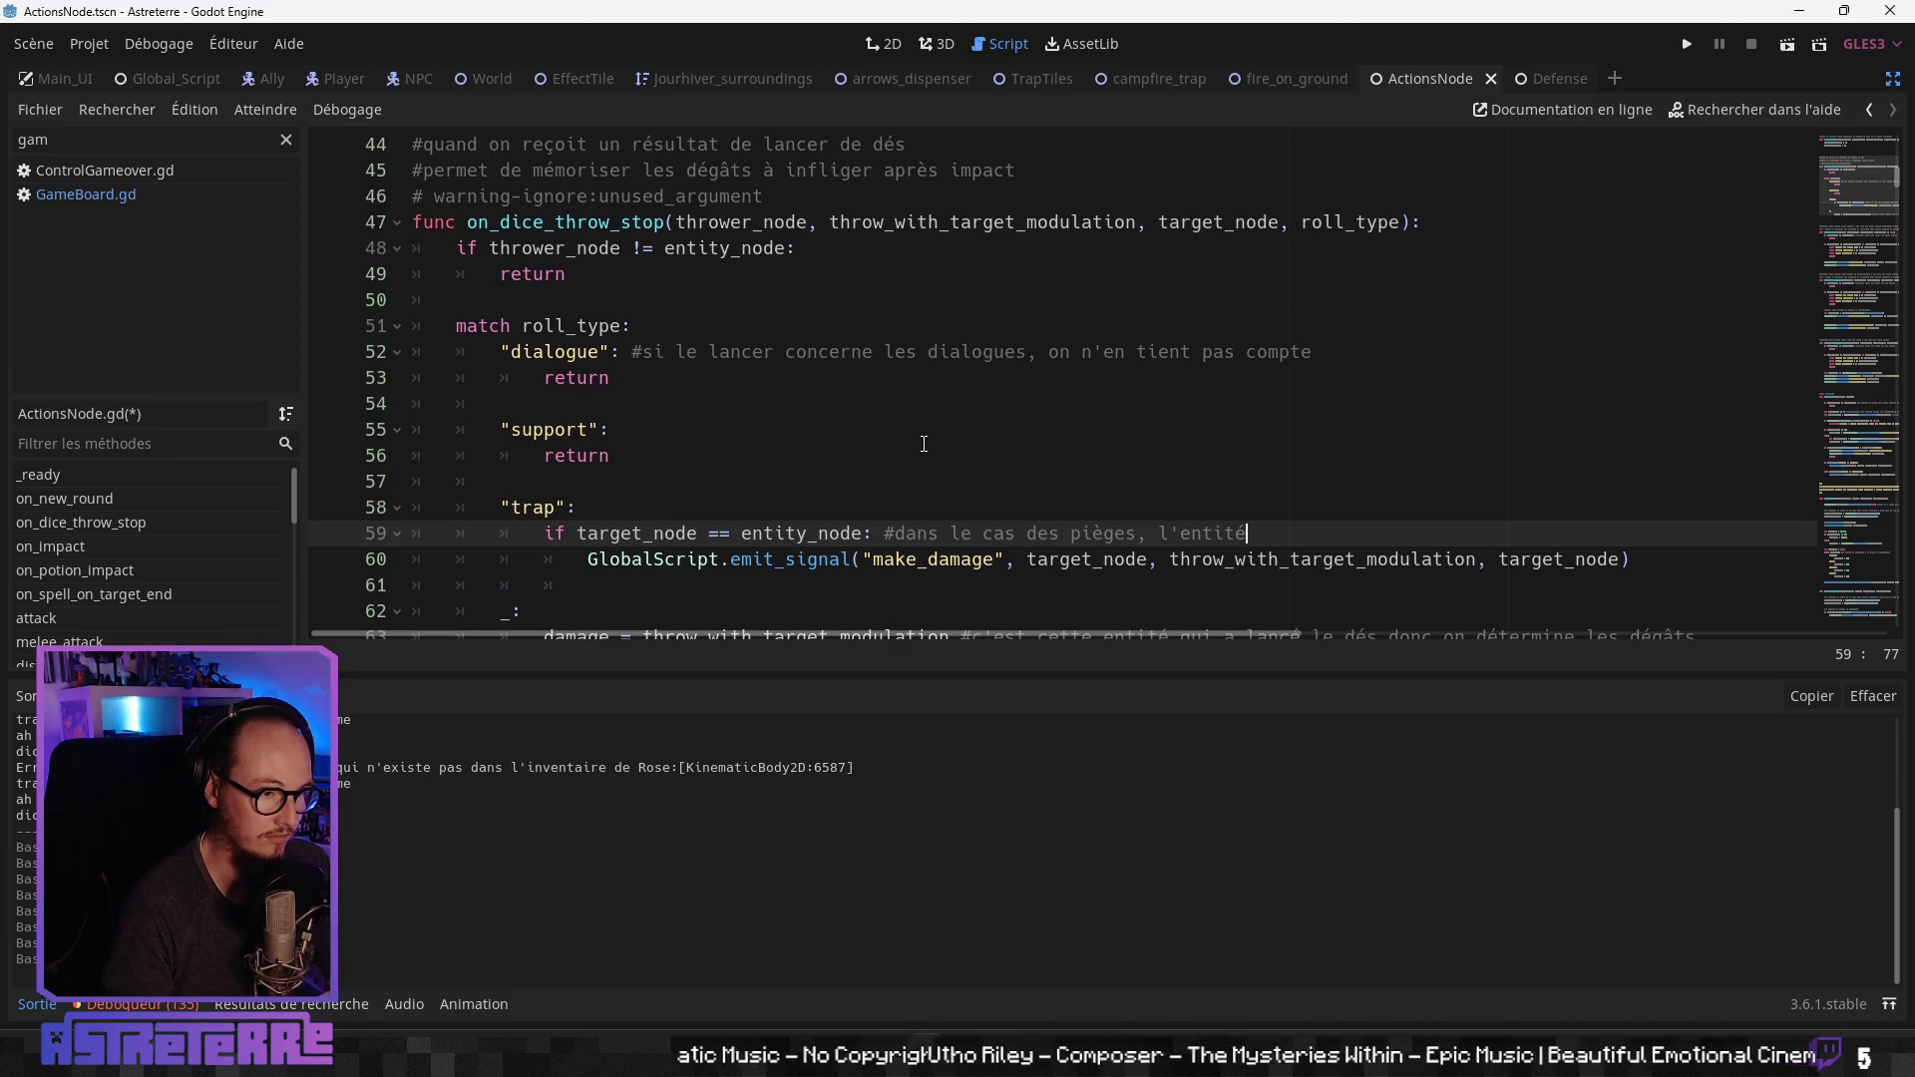
Step: Open an empty line above the emit_signal call inside the trap condition
{"action": "scroll", "coordinate": [924, 442], "scroll_direction": "down", "scroll_amount": 2}
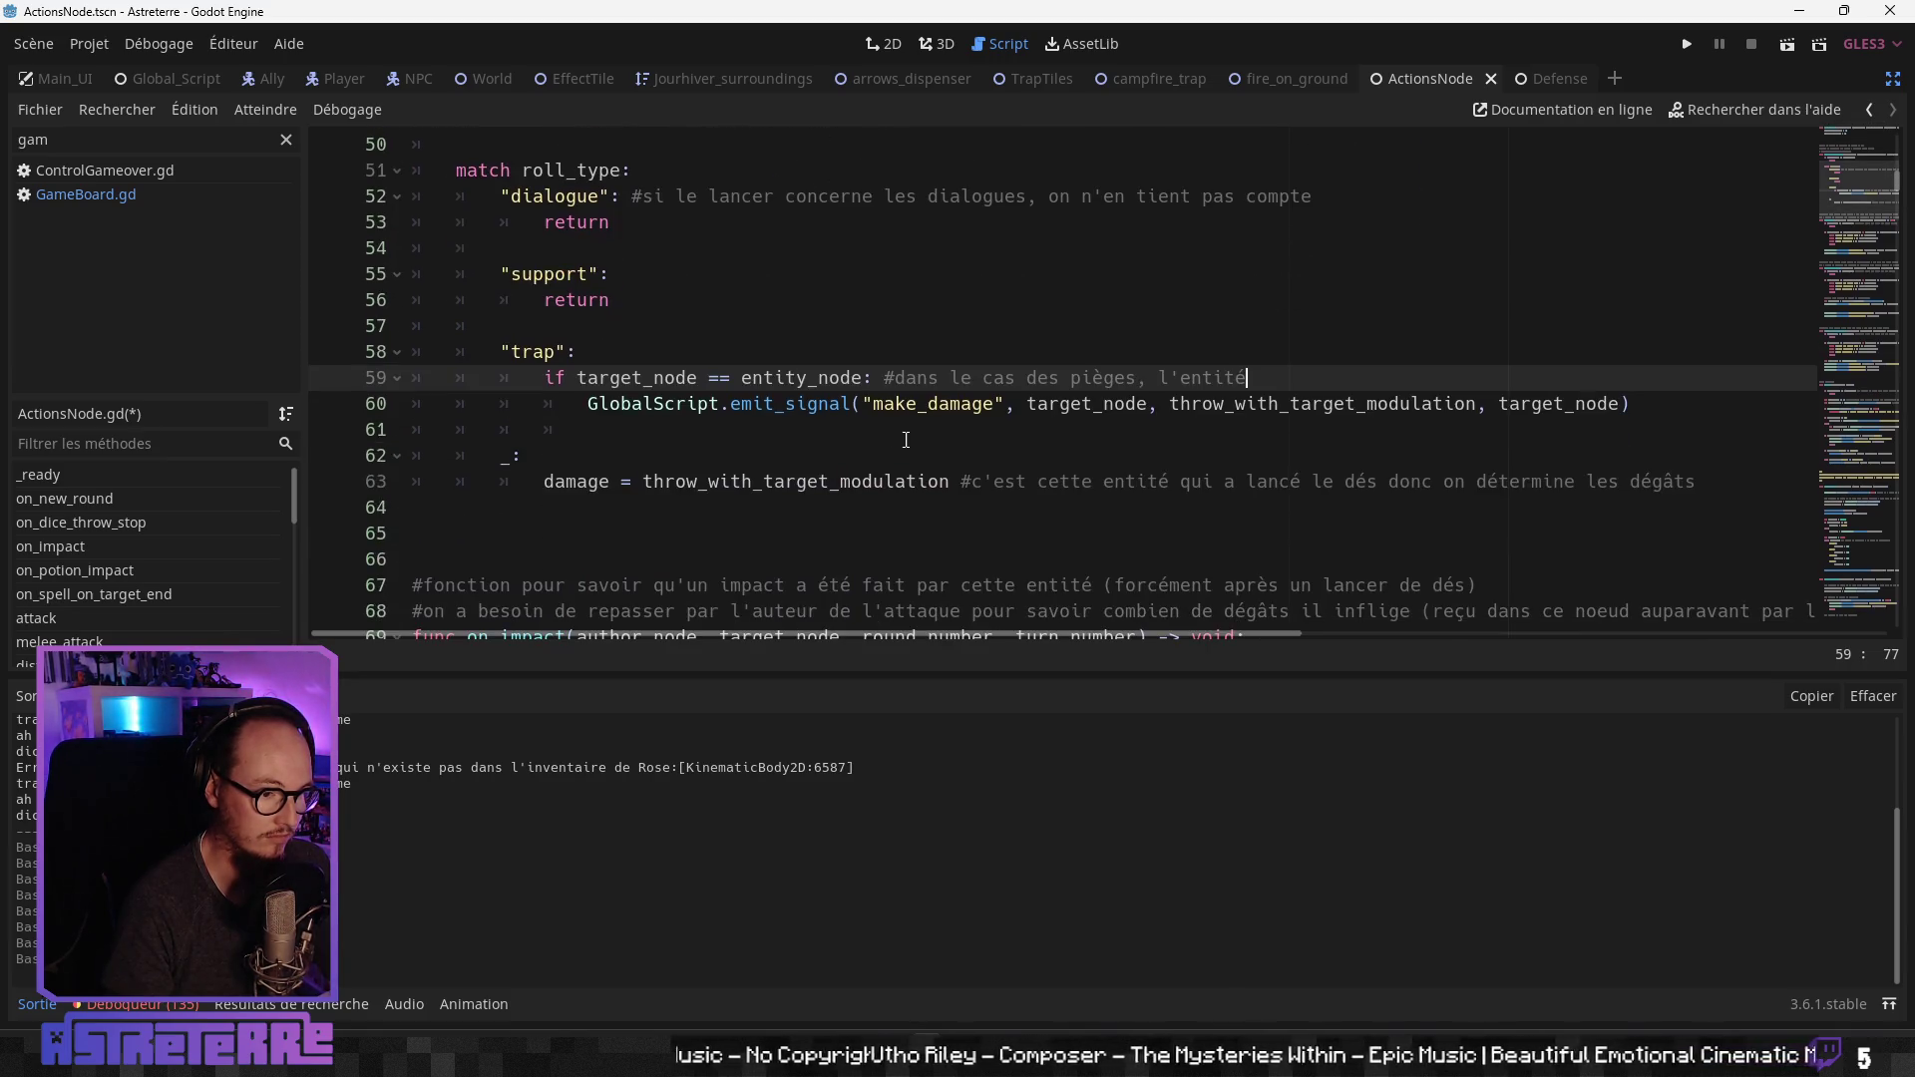
{"action": "left_click", "coordinate": [589, 404]}
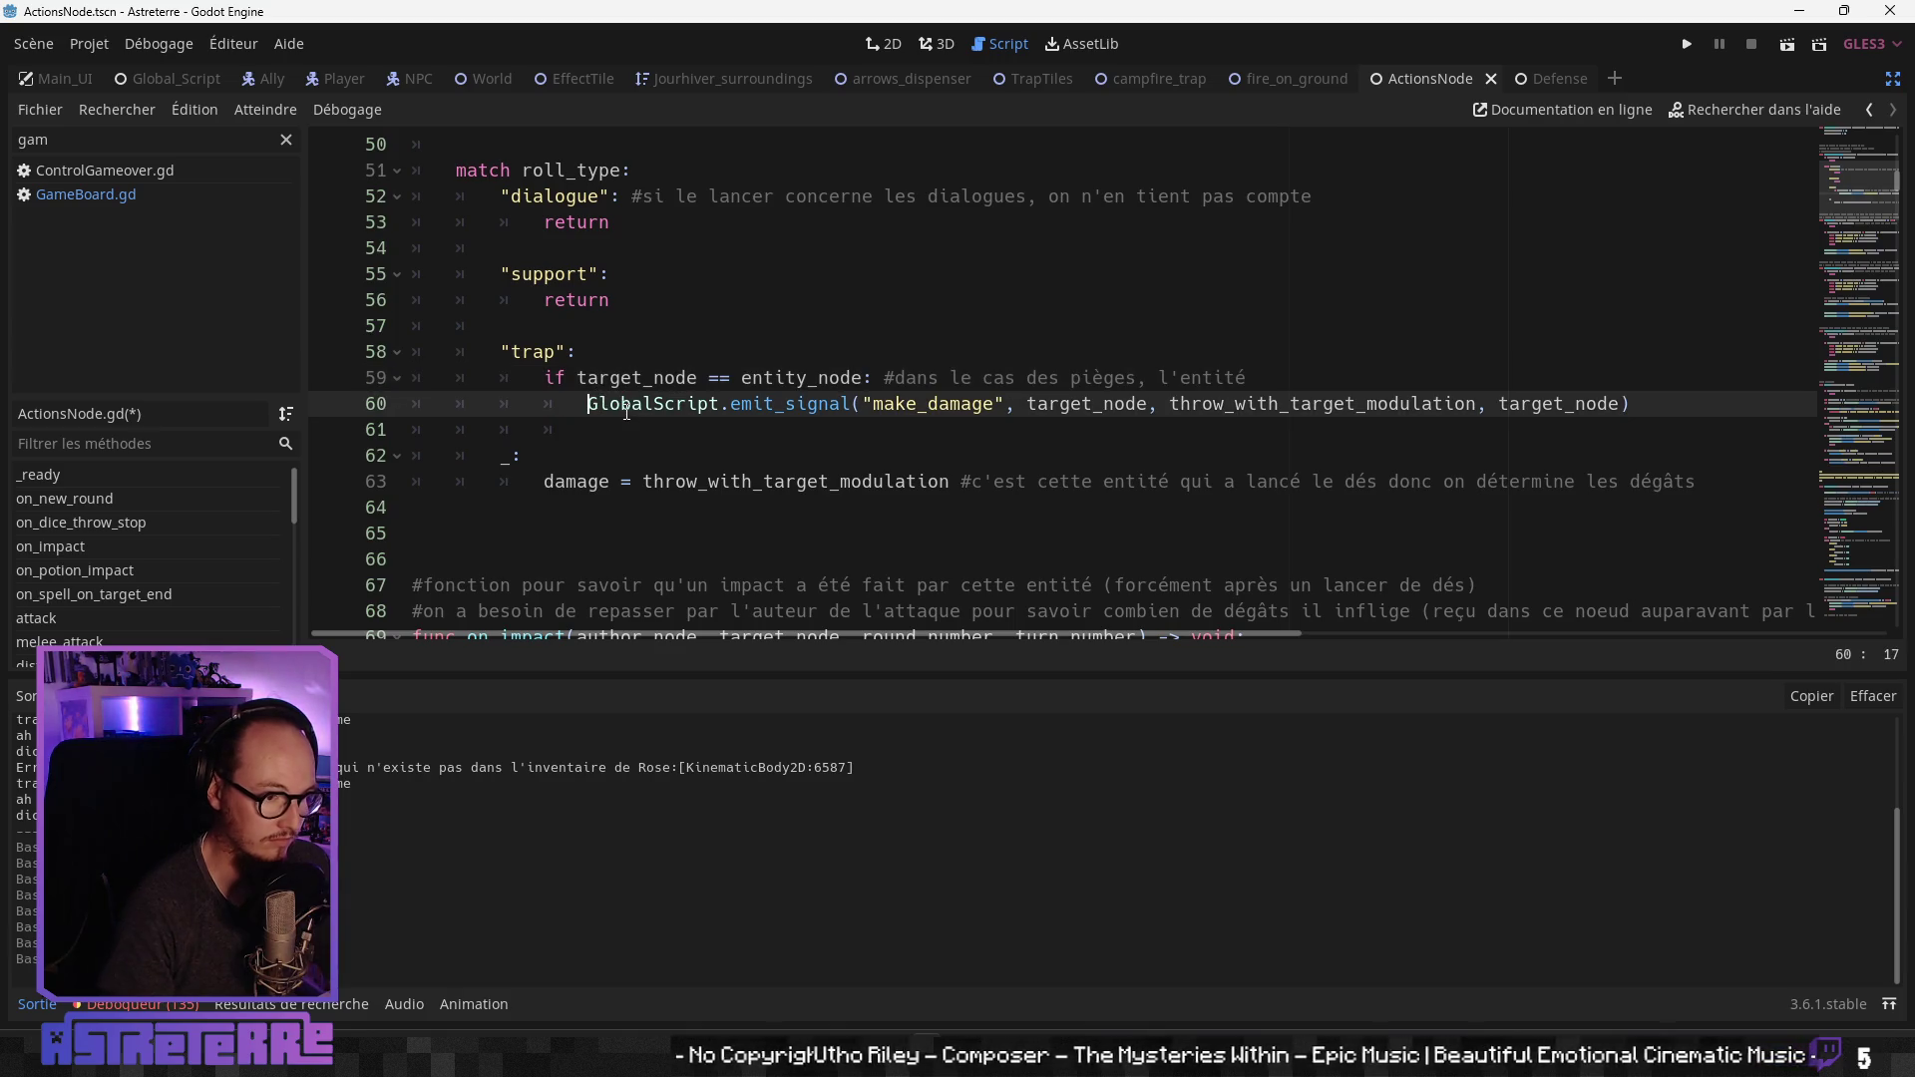
{"action": "key", "text": "Return"}
{"action": "left_click", "coordinate": [627, 412]}
{"action": "scroll", "coordinate": [649, 414], "scroll_direction": "up", "scroll_amount": 2}
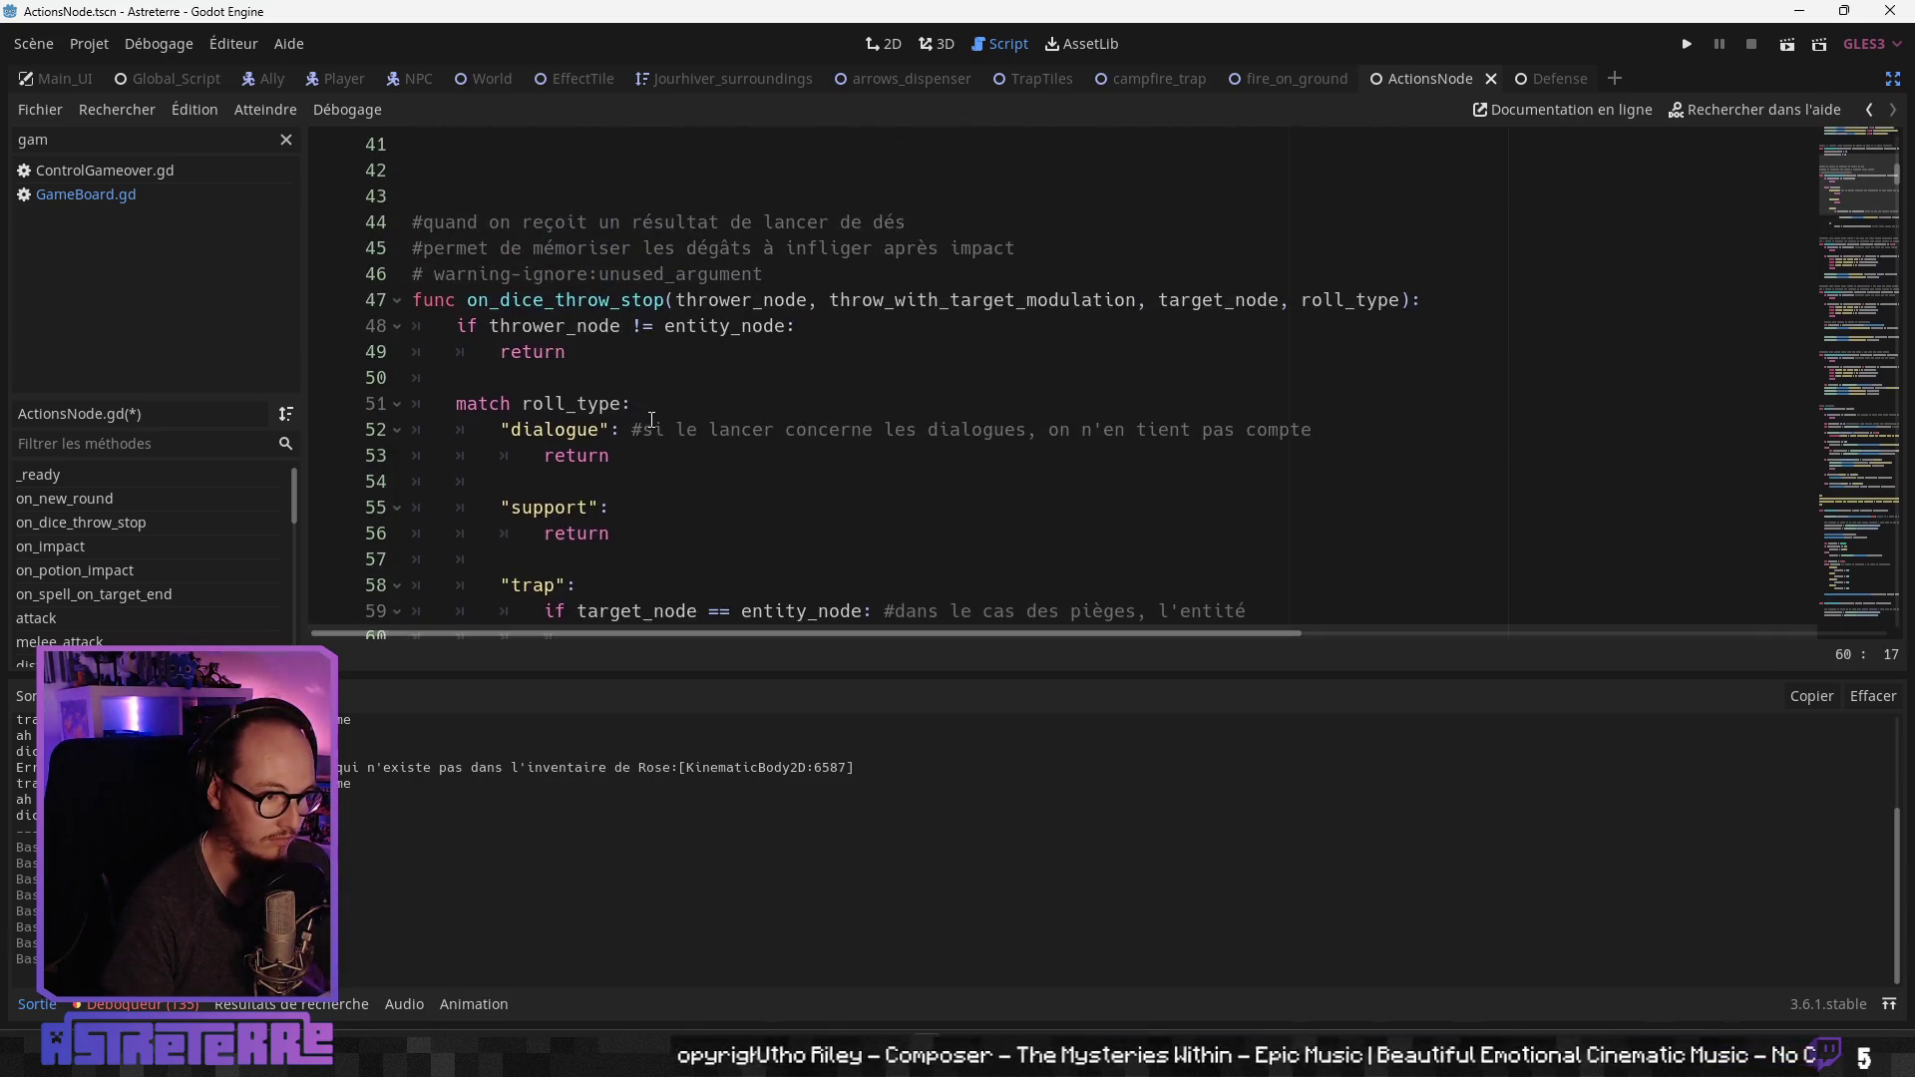
{"action": "scroll", "coordinate": [610, 501], "scroll_direction": "down", "scroll_amount": 1}
Step: Paste the damage = throw_with_target_modulation line and its comment into the if block
{"action": "left_click_drag", "start_coordinate": [546, 586], "coordinate": [1712, 585]}
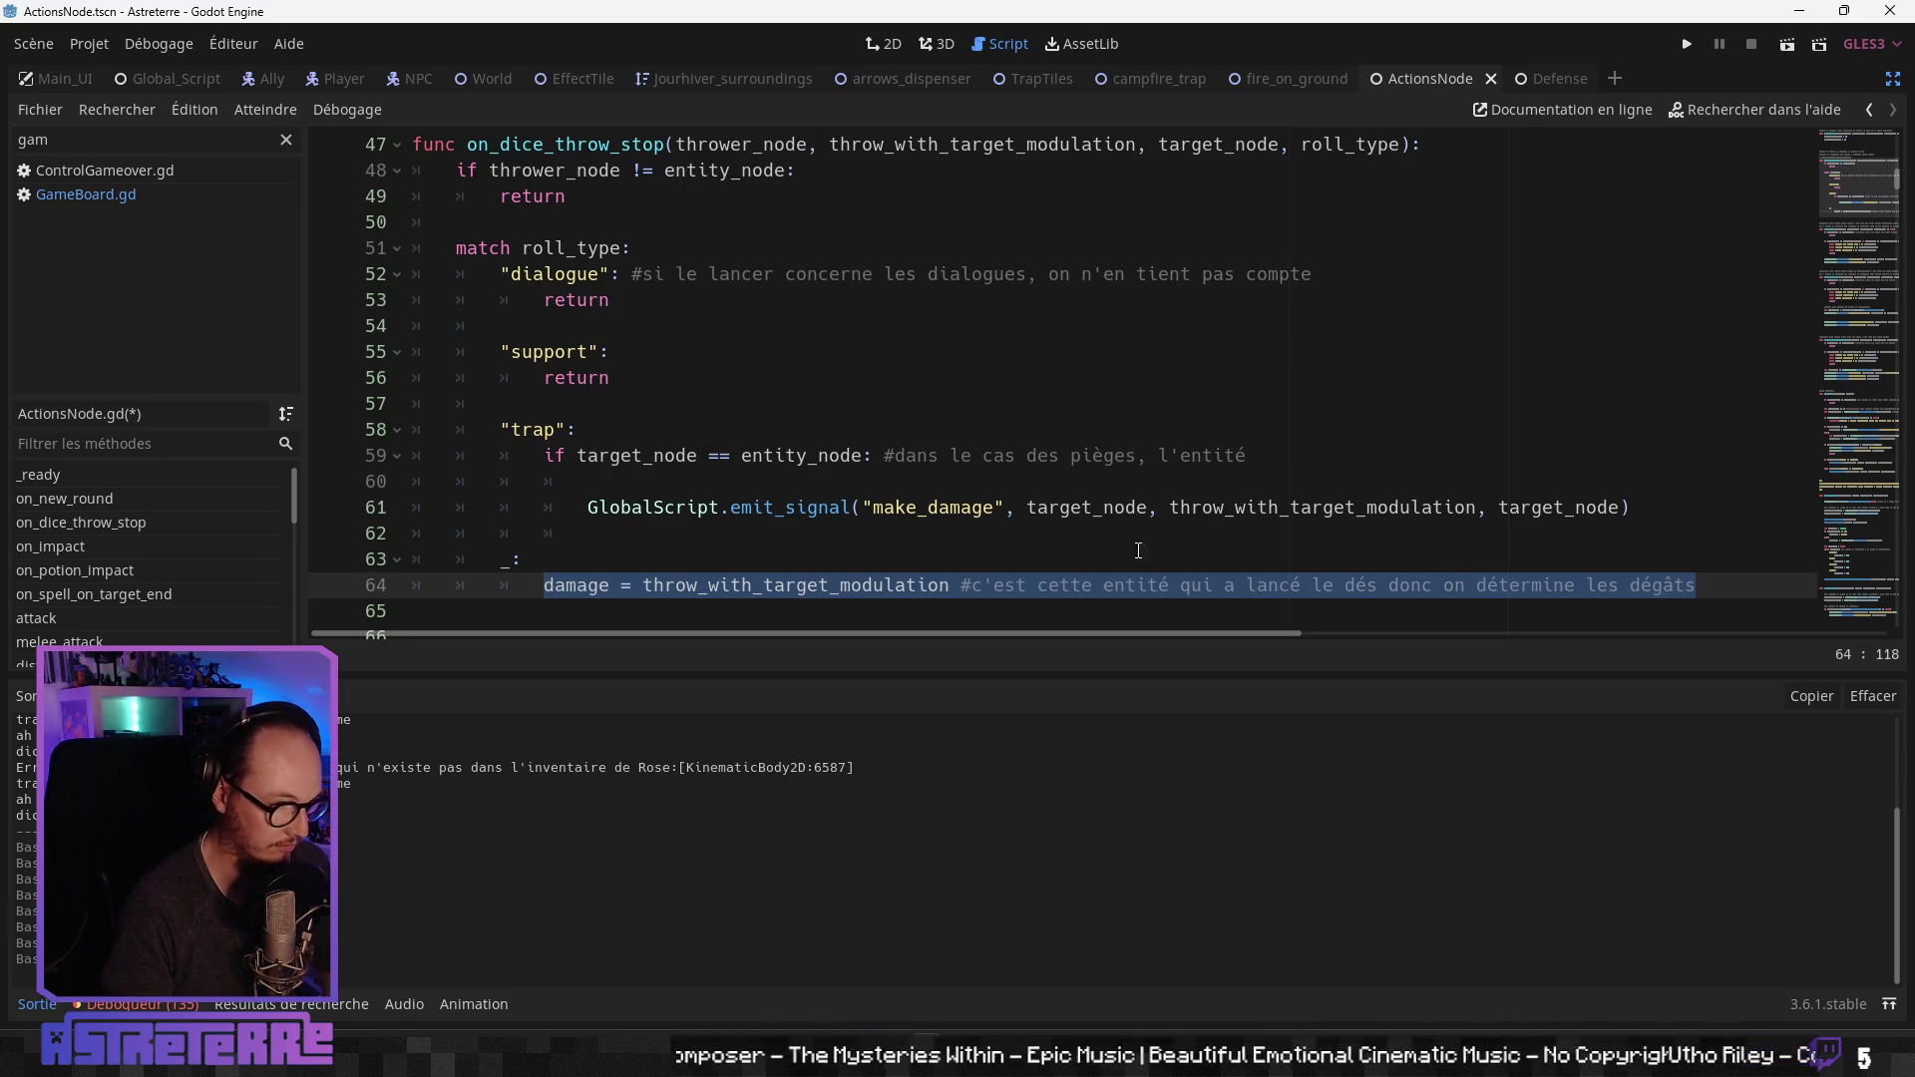
{"action": "left_click", "coordinate": [606, 486]}
{"action": "type", "text": "damage = throw_with_target_modulation #c'est cette entité qui a lancé le dés donc on détermine les dégâts"}
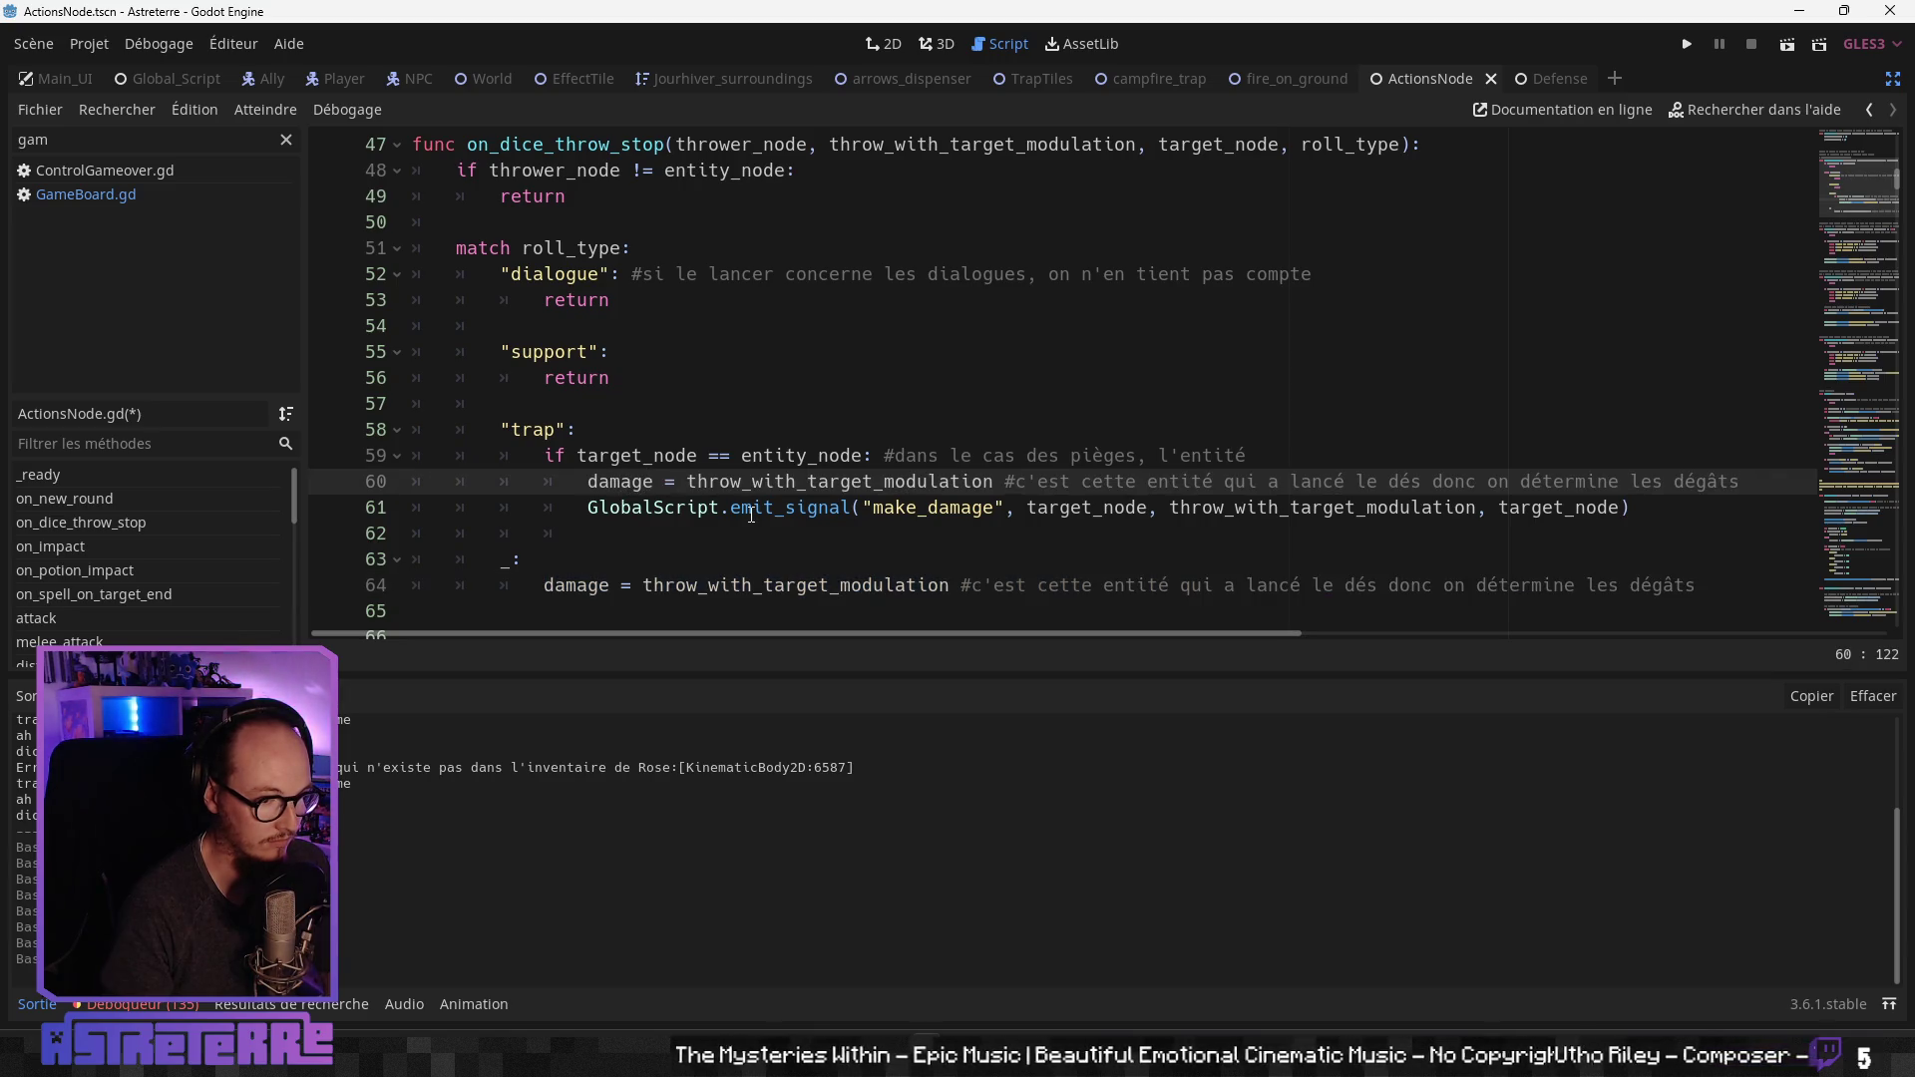
{"action": "left_click", "coordinate": [751, 513]}
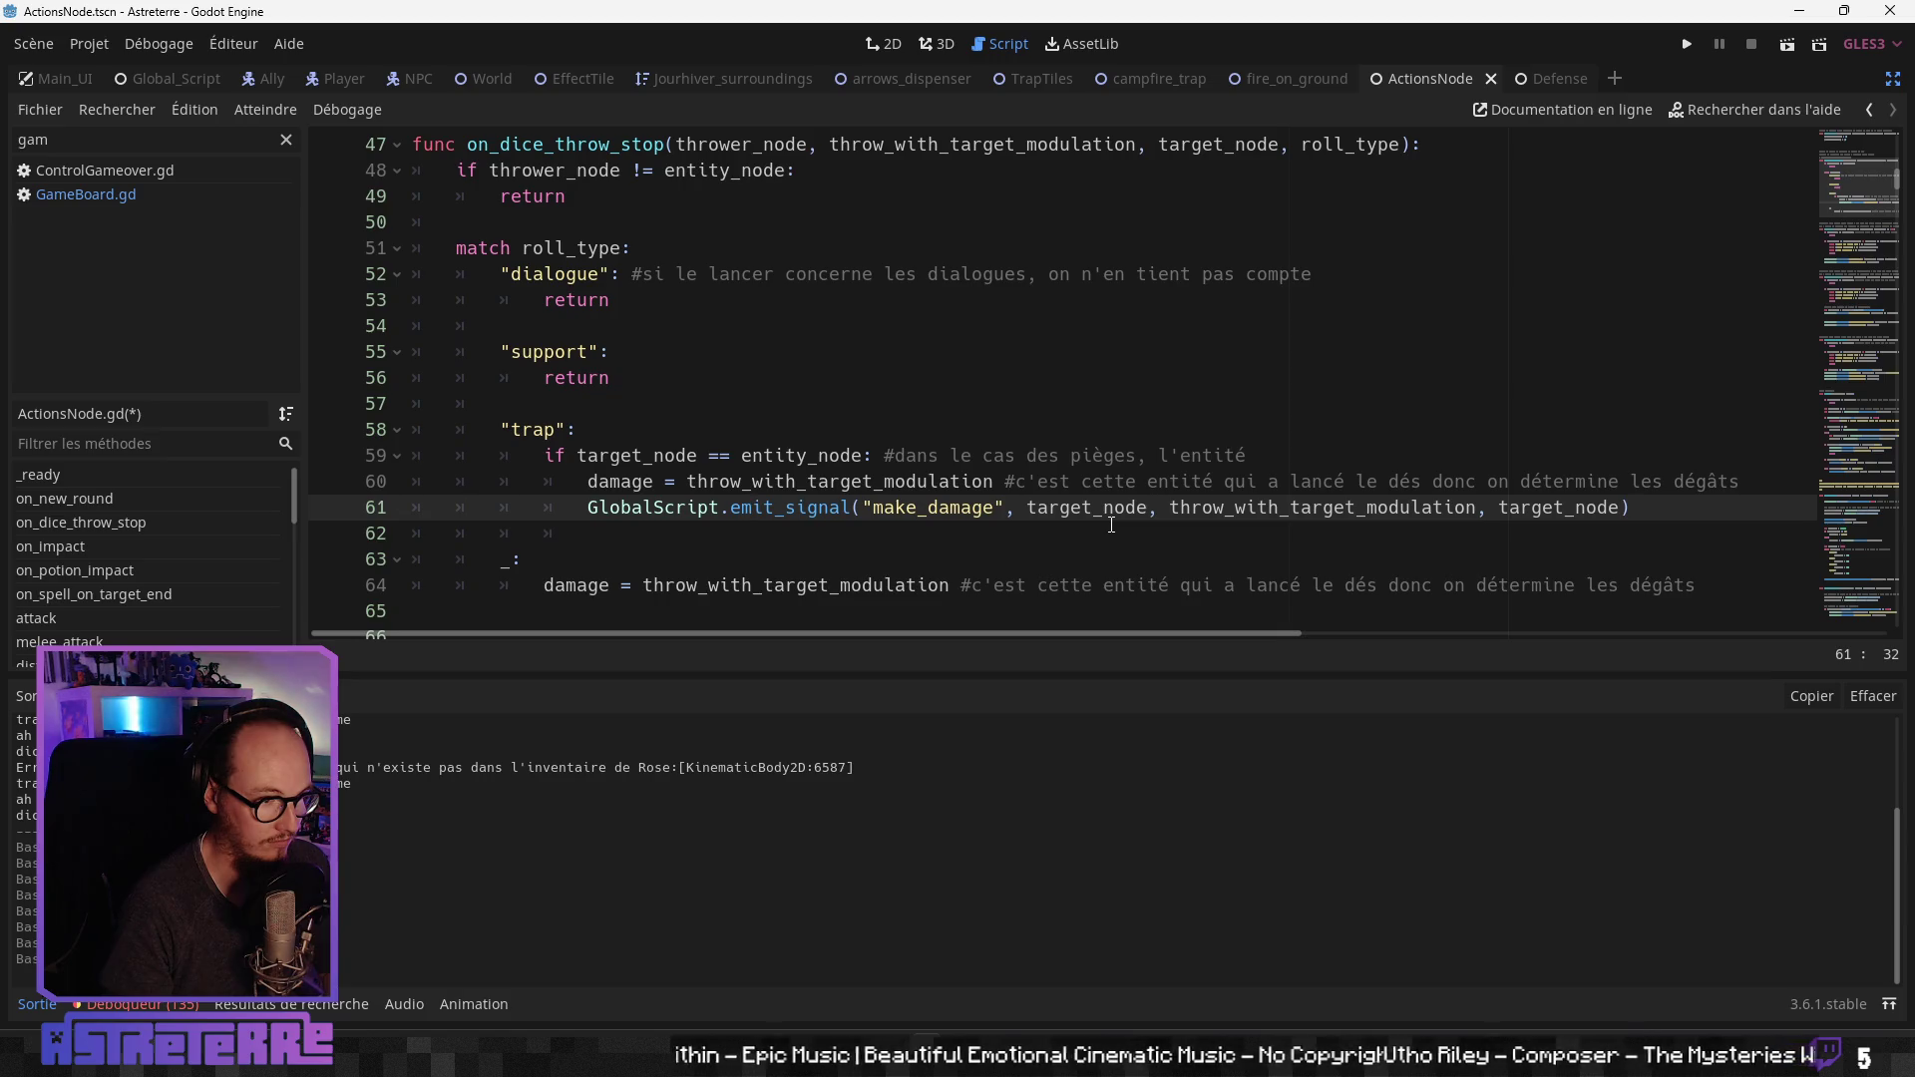
{"action": "left_click", "coordinate": [1049, 588]}
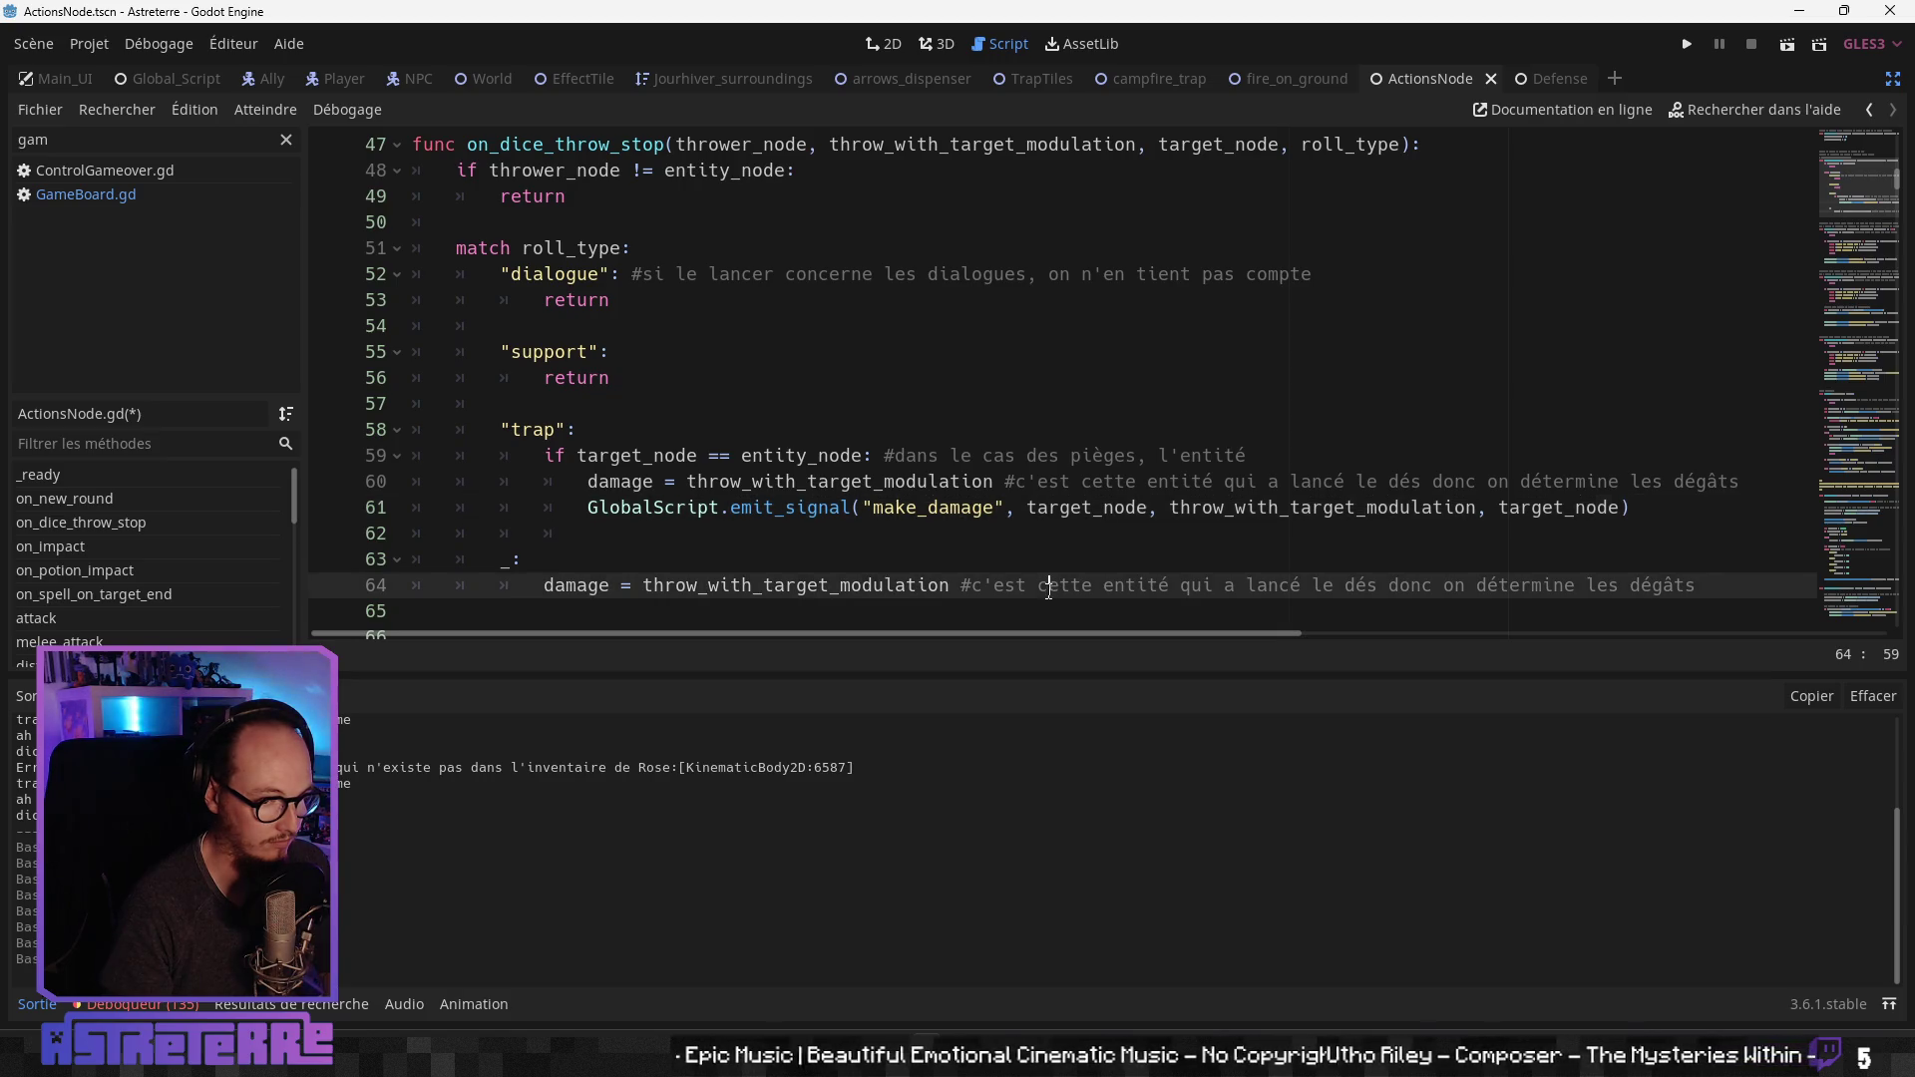
{"action": "left_click_drag", "start_coordinate": [968, 631], "coordinate": [1213, 631]}
{"action": "scroll", "coordinate": [912, 554], "scroll_direction": "up", "scroll_amount": 1}
{"action": "left_click", "coordinate": [918, 559]}
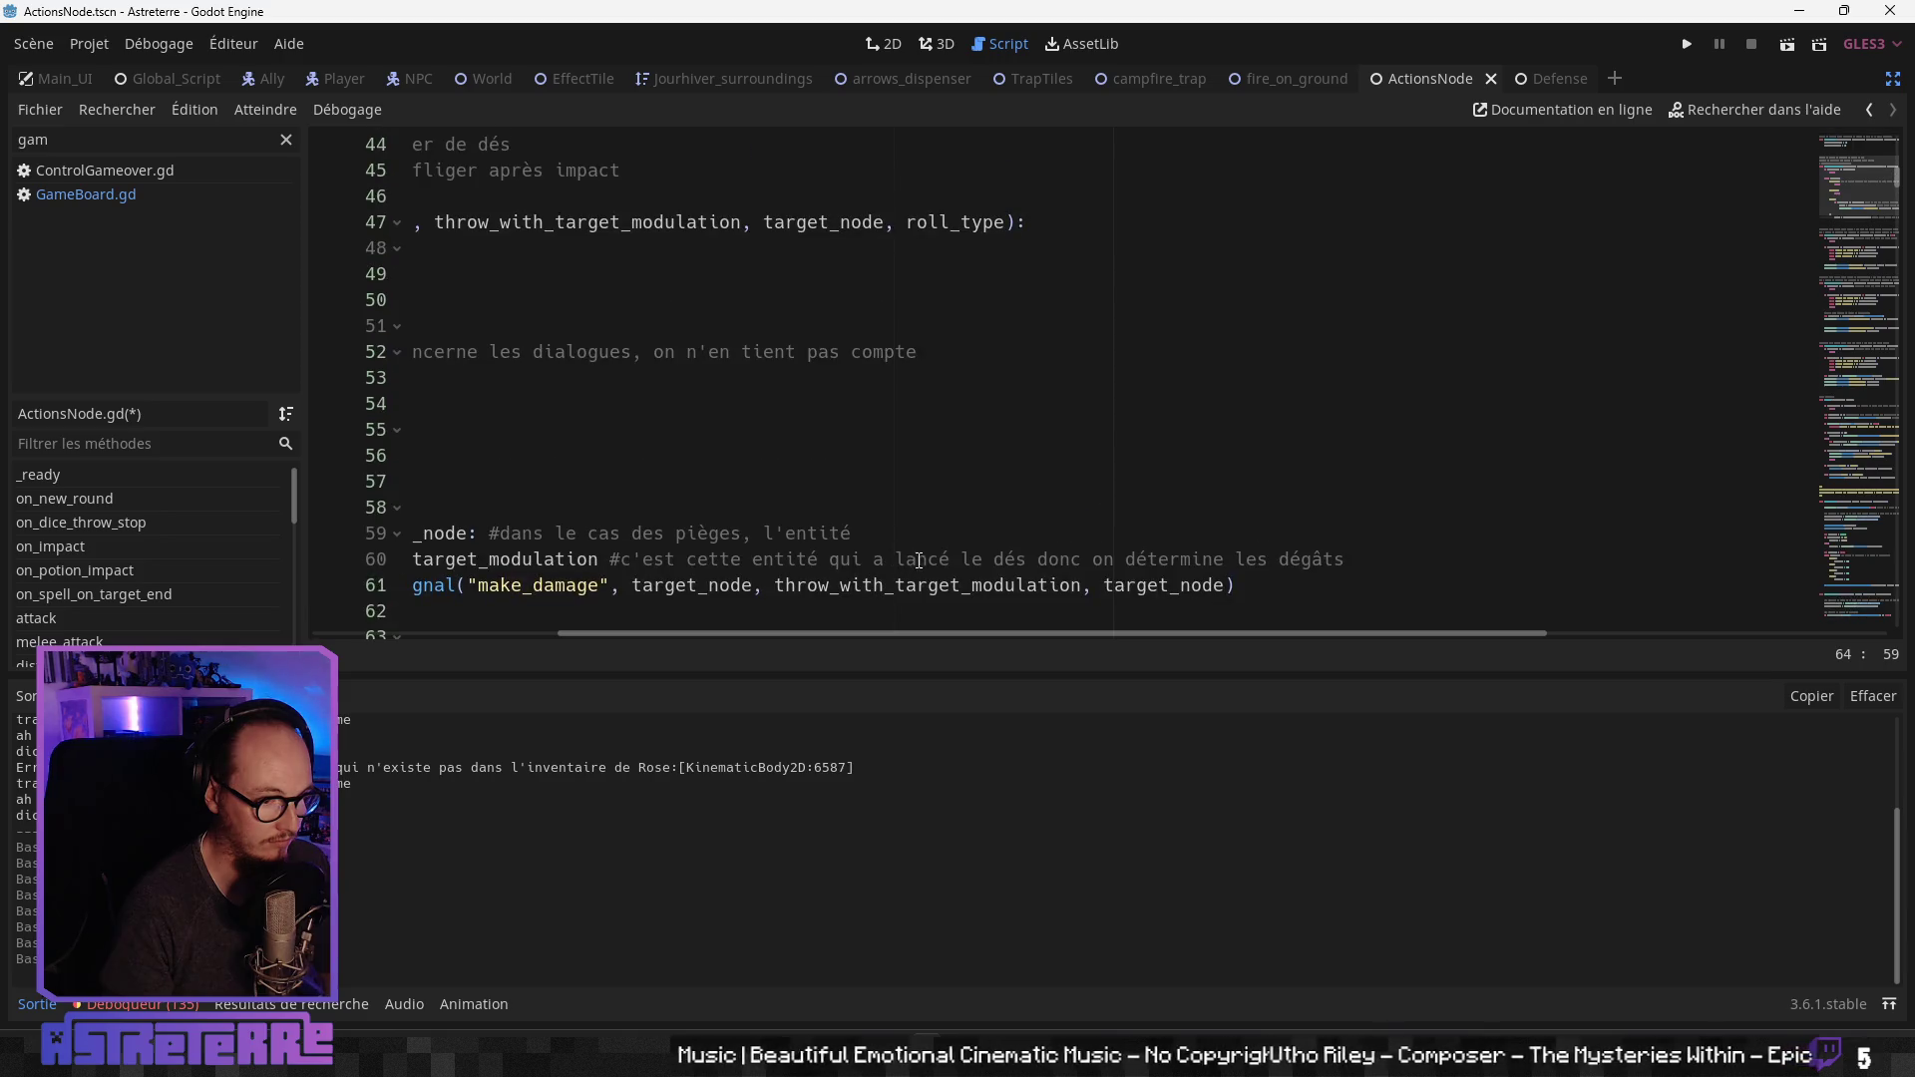
{"action": "left_click_drag", "start_coordinate": [982, 638], "coordinate": [692, 646]}
{"action": "scroll", "coordinate": [802, 536], "scroll_direction": "down", "scroll_amount": 2}
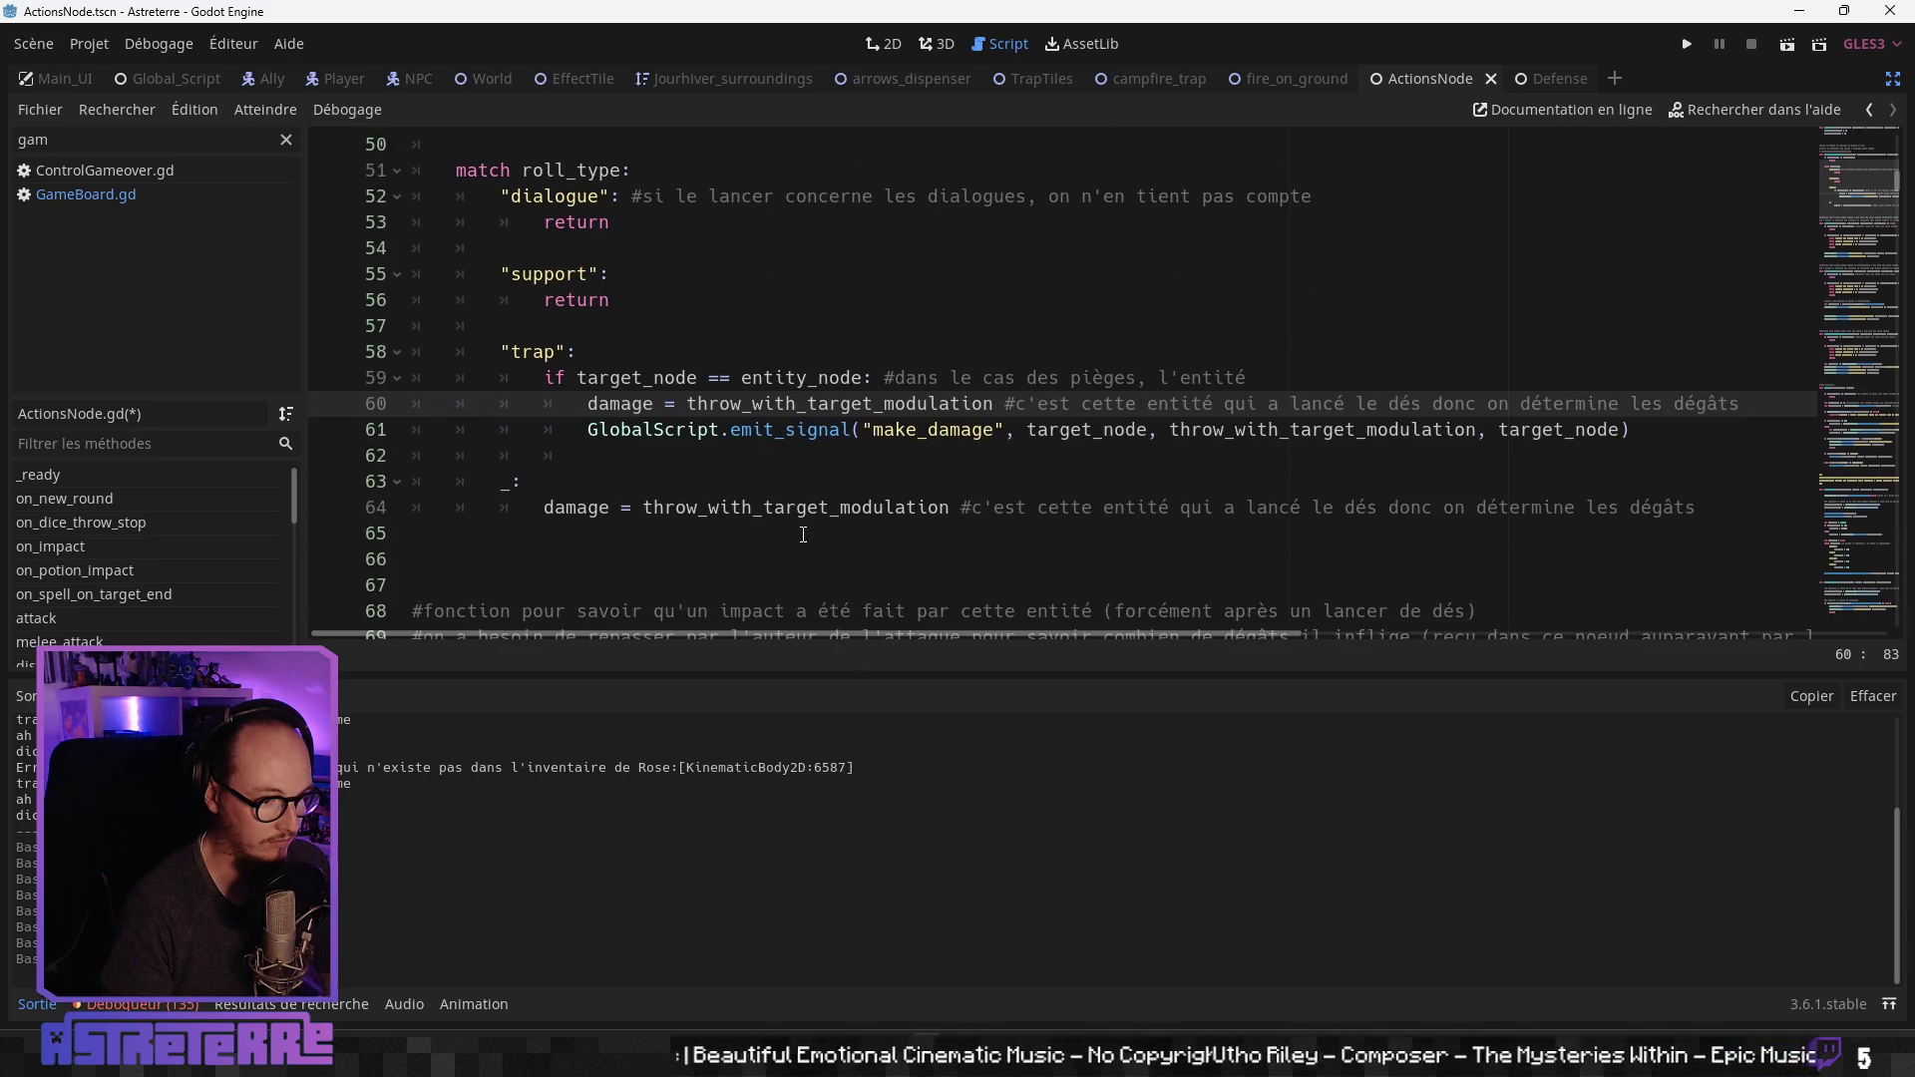
Step: Move the damage assignment from the if block above the target check, removing the leftover empty line
{"action": "scroll", "coordinate": [808, 532], "scroll_direction": "up", "scroll_amount": 1}
{"action": "left_click", "coordinate": [1101, 507]}
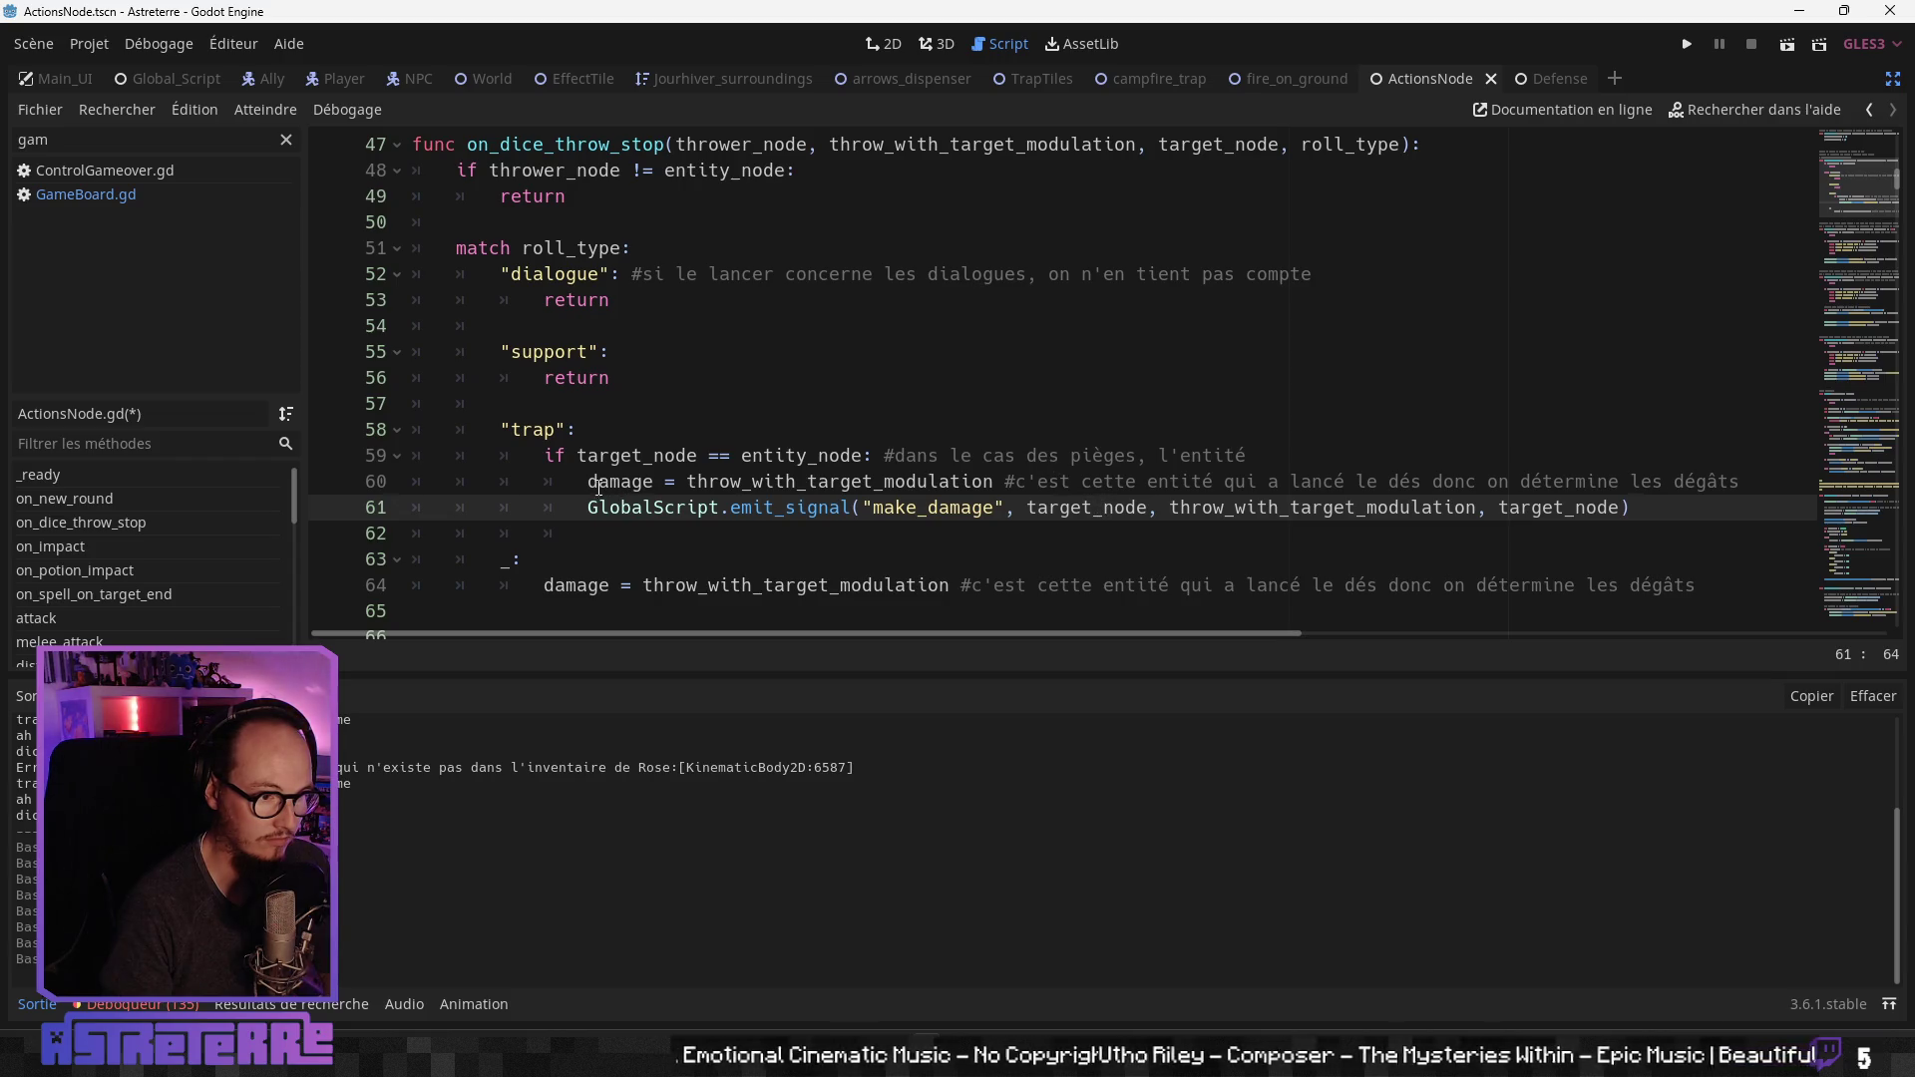
{"action": "left_click_drag", "start_coordinate": [589, 482], "coordinate": [751, 481]}
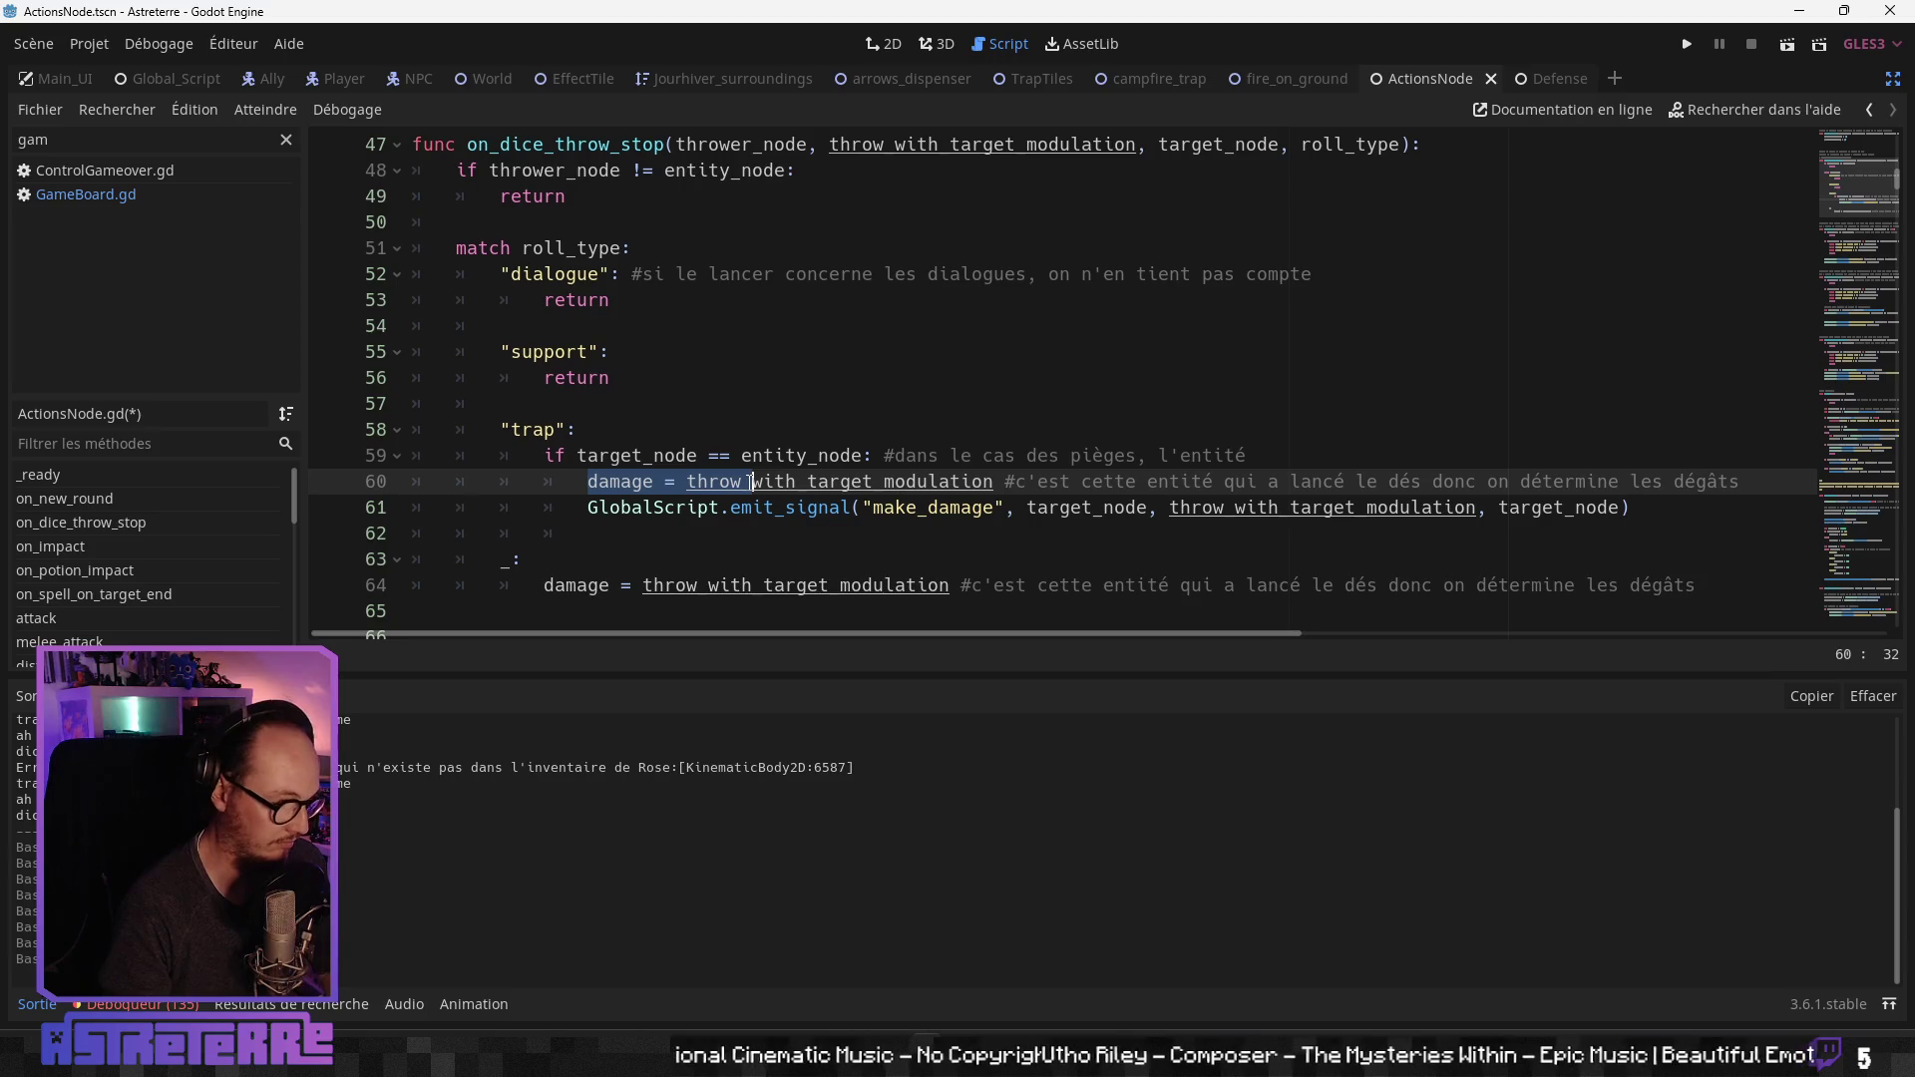
{"action": "key", "text": "shift+End"}
{"action": "key", "text": "ctrl+x"}
{"action": "left_click", "coordinate": [577, 430]}
{"action": "key", "text": "Return"}
{"action": "key", "text": "ctrl+v"}
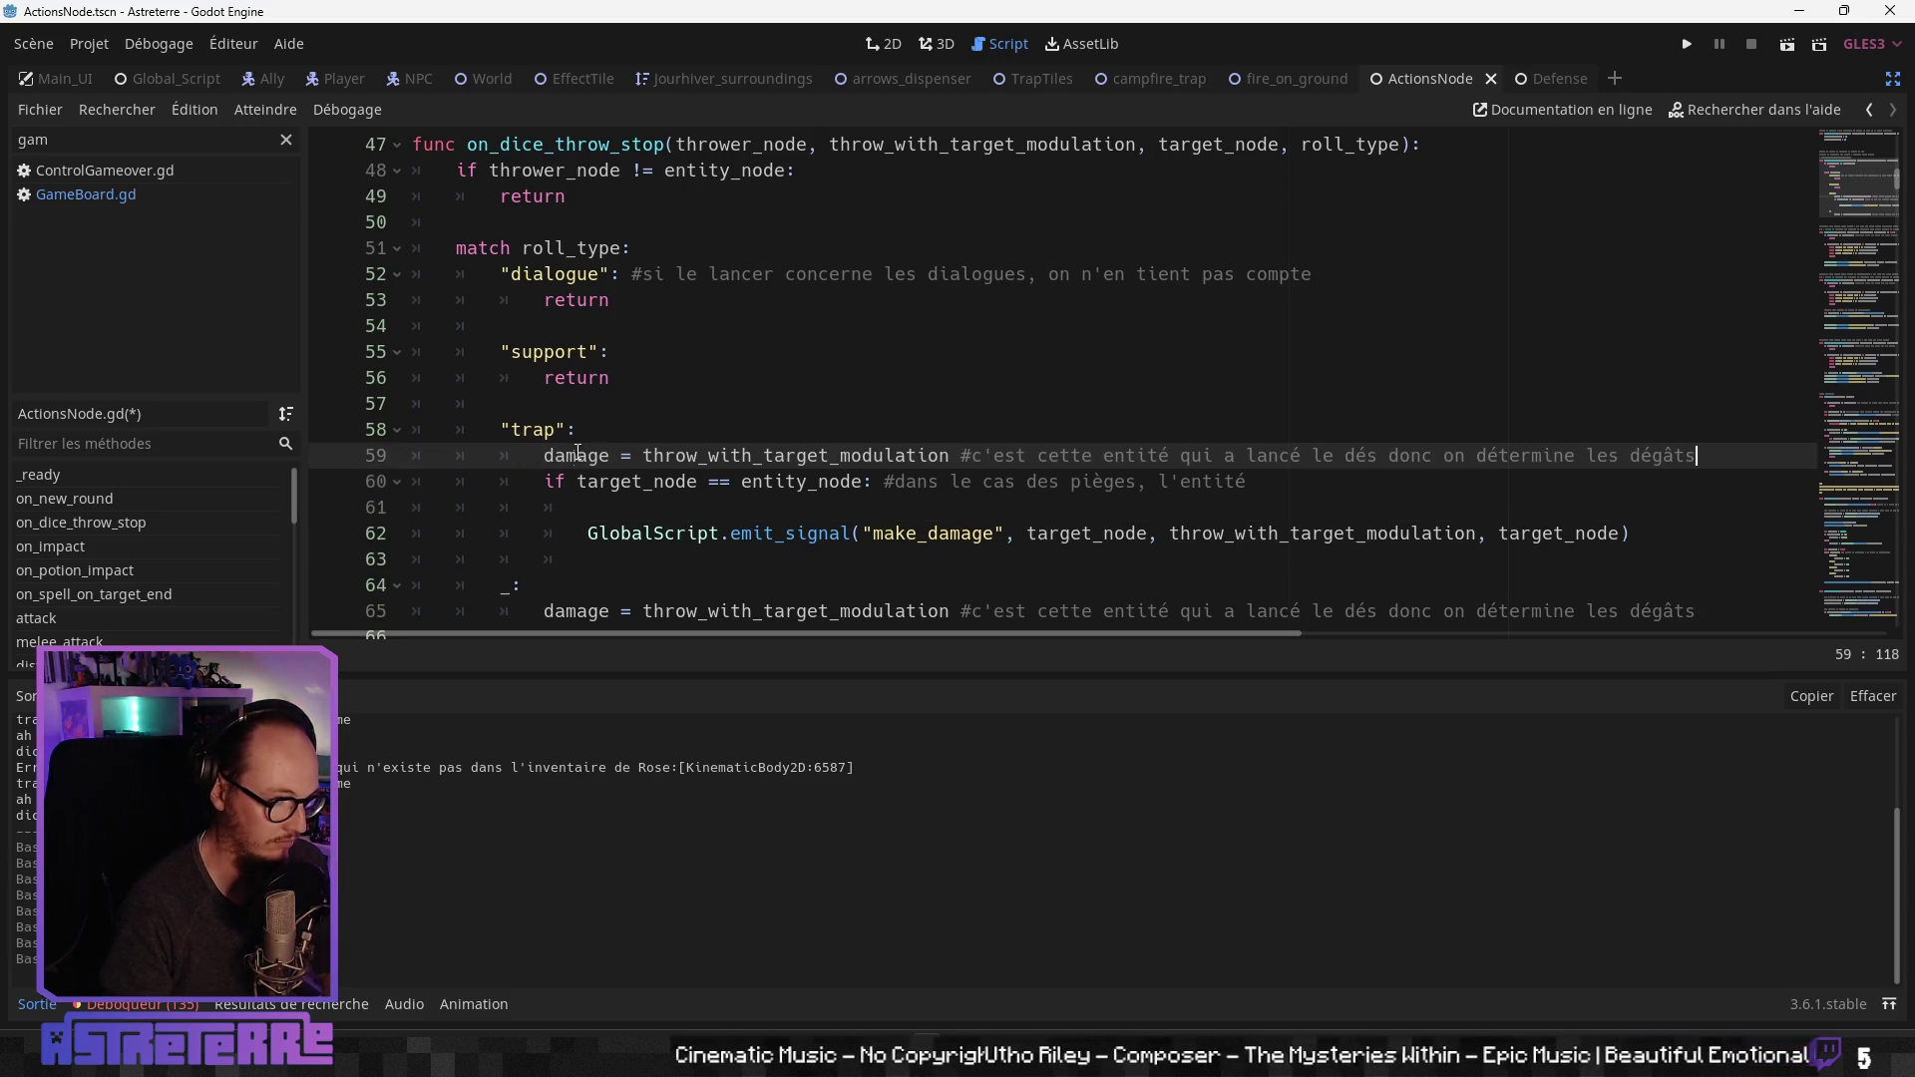
{"action": "key", "text": "Down"}
{"action": "key", "text": "Down"}
{"action": "key", "text": "shift+Home"}
{"action": "key", "text": "Delete"}
{"action": "key", "text": "Delete"}
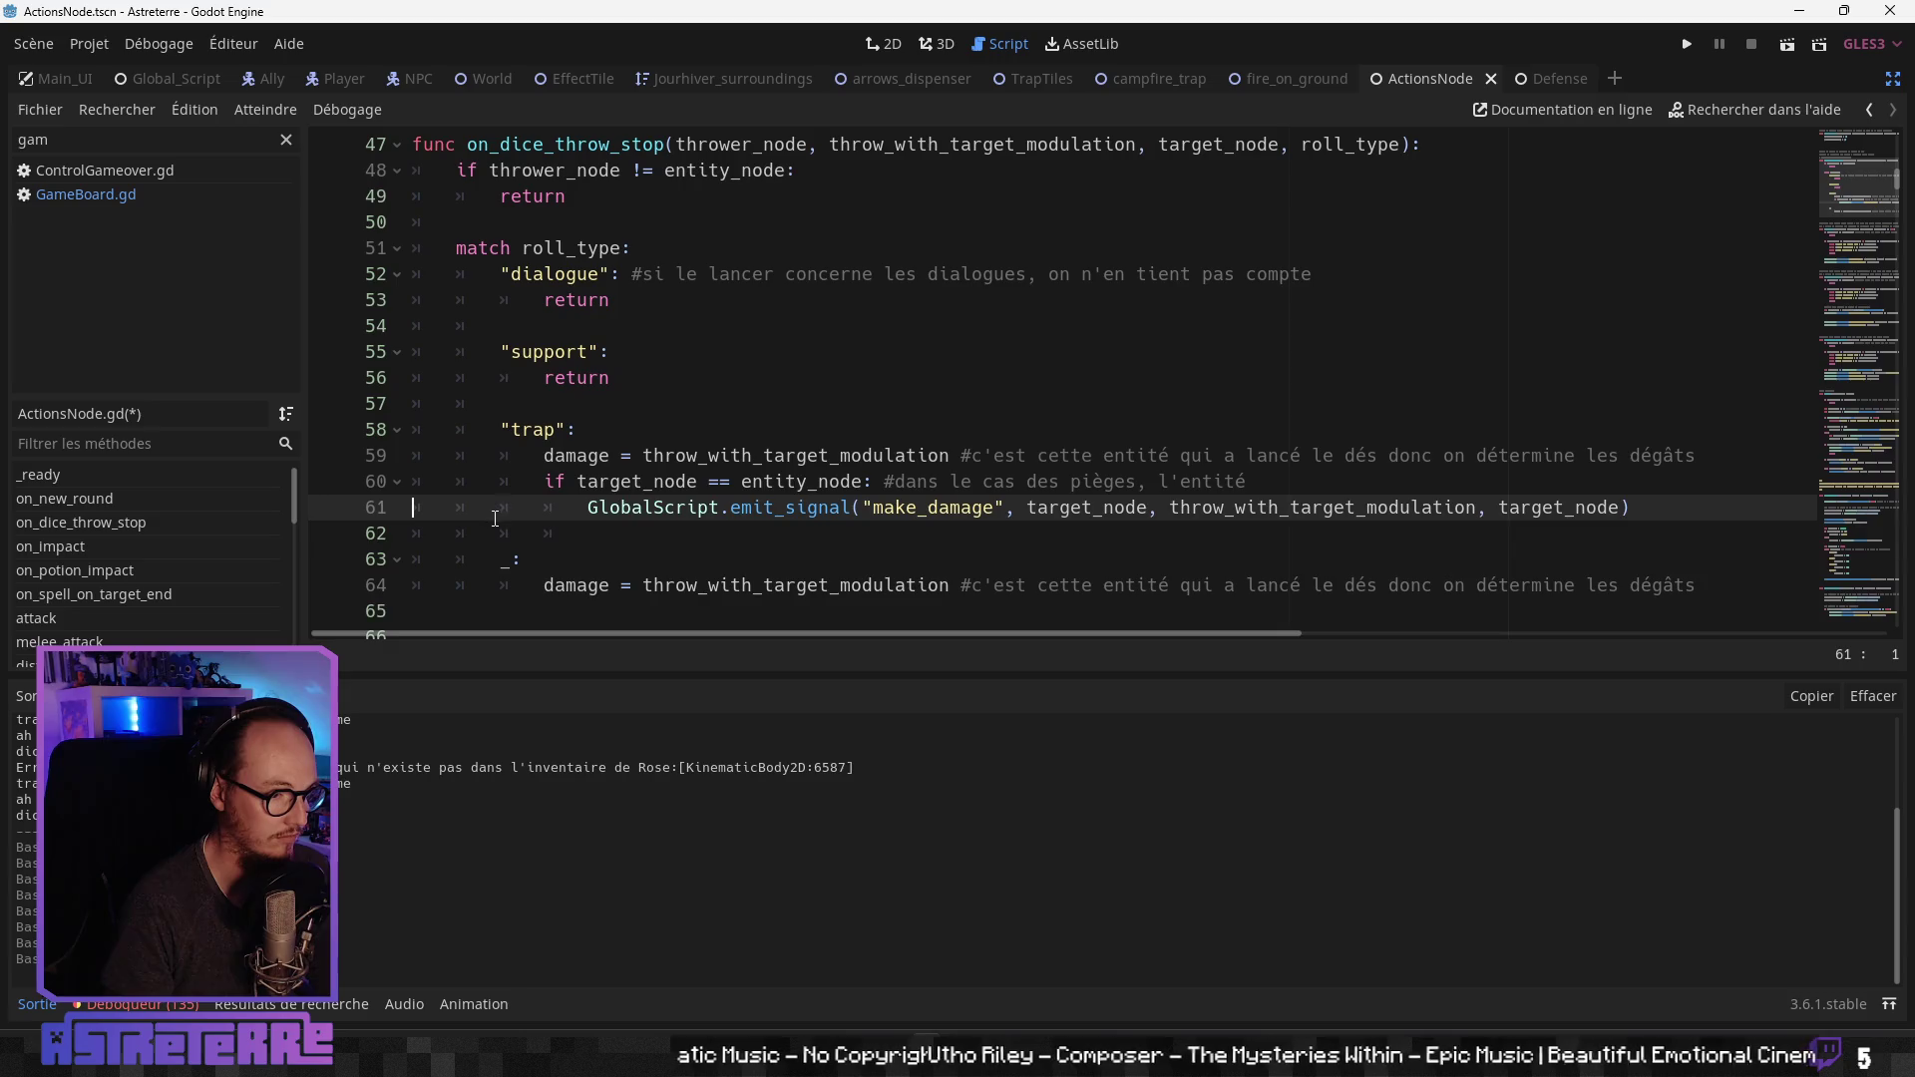
Step: Delete the moved damage assignment line above the trap check
{"action": "left_click", "coordinate": [801, 521]}
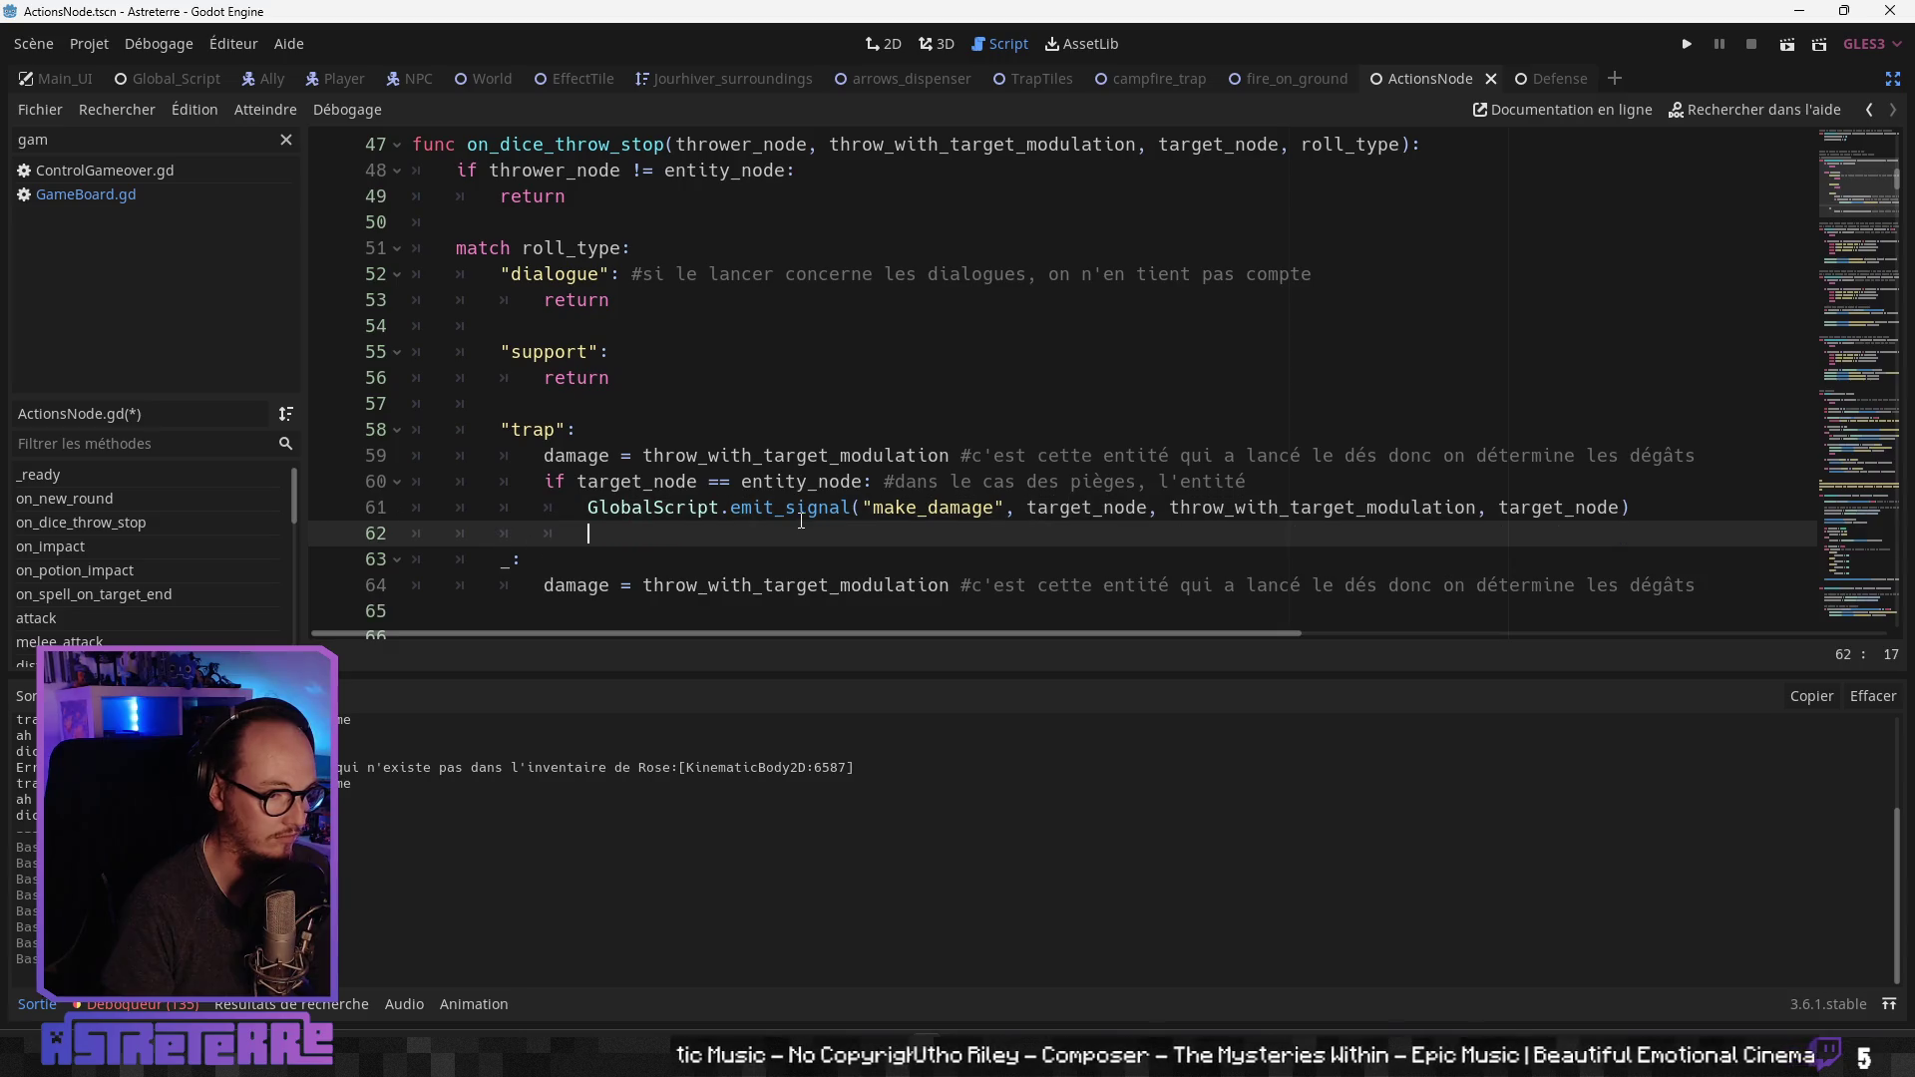
{"action": "left_click", "coordinate": [1258, 456]}
{"action": "left_click_drag", "start_coordinate": [1696, 455], "coordinate": [530, 456]}
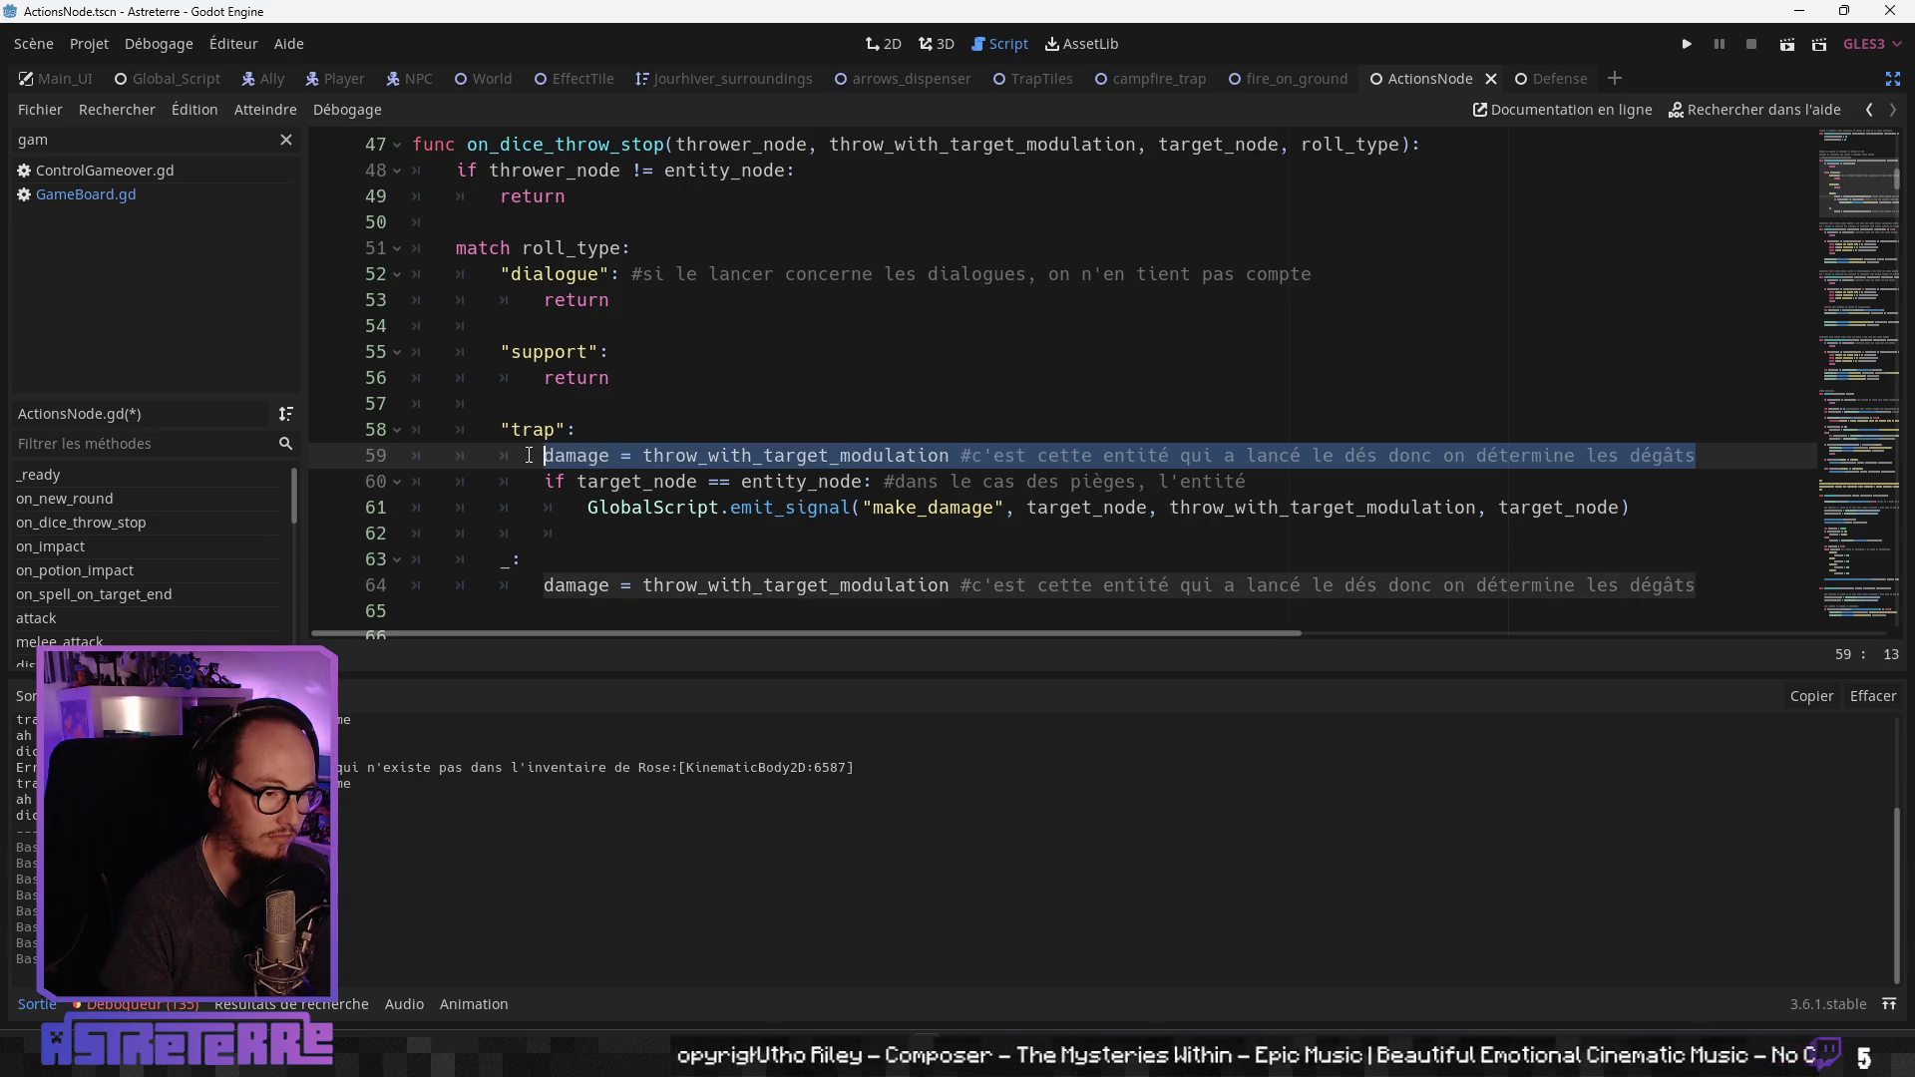
{"action": "key", "text": "Delete"}
{"action": "key", "text": "Delete"}
{"action": "key", "text": "Delete"}
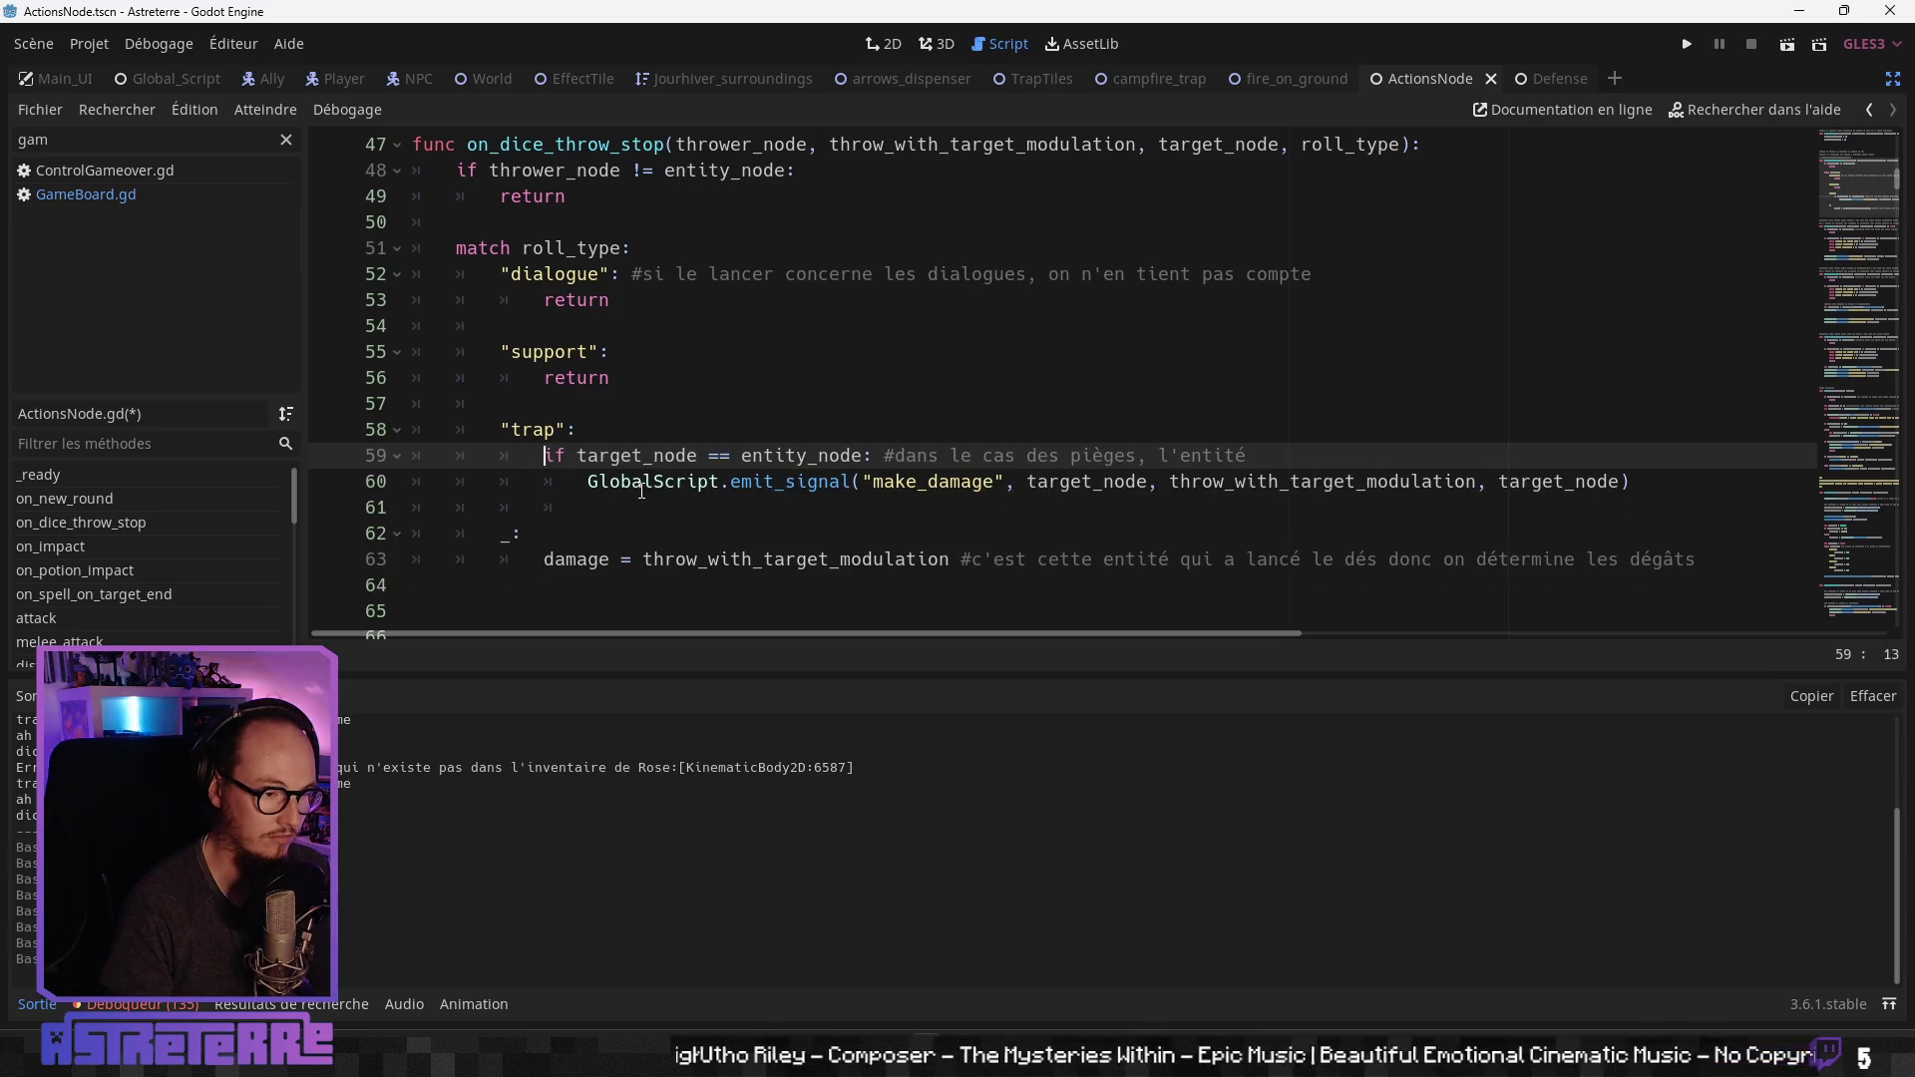
{"action": "left_click", "coordinate": [701, 482]}
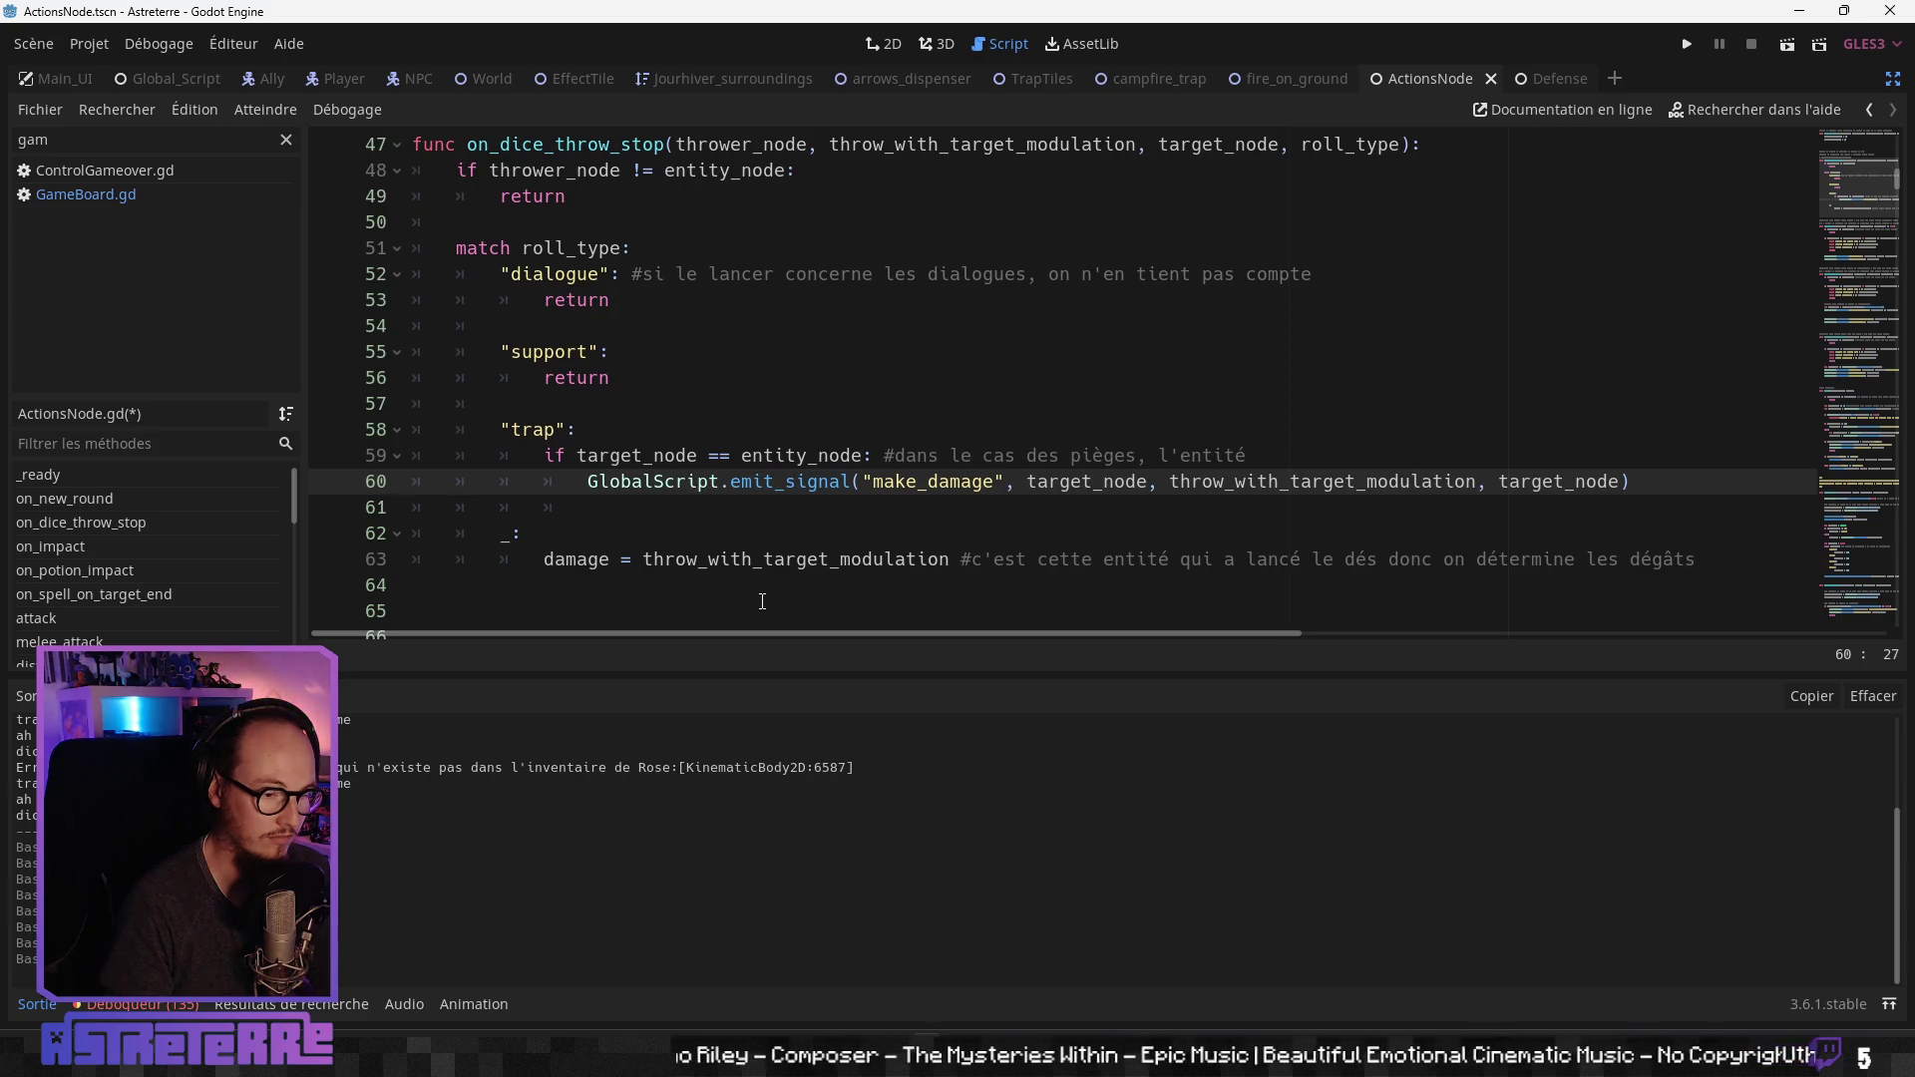
{"action": "mouse_move", "coordinate": [752, 630]}
{"action": "left_mouse_down"}
{"action": "mouse_move", "coordinate": [788, 631]}
{"action": "mouse_move", "coordinate": [759, 630]}
{"action": "left_mouse_up"}
Step: Extend the line-59 trap check with 'and thrower_node == target_node', correcting the 'tarfet' typo
{"action": "left_click", "coordinate": [1354, 452]}
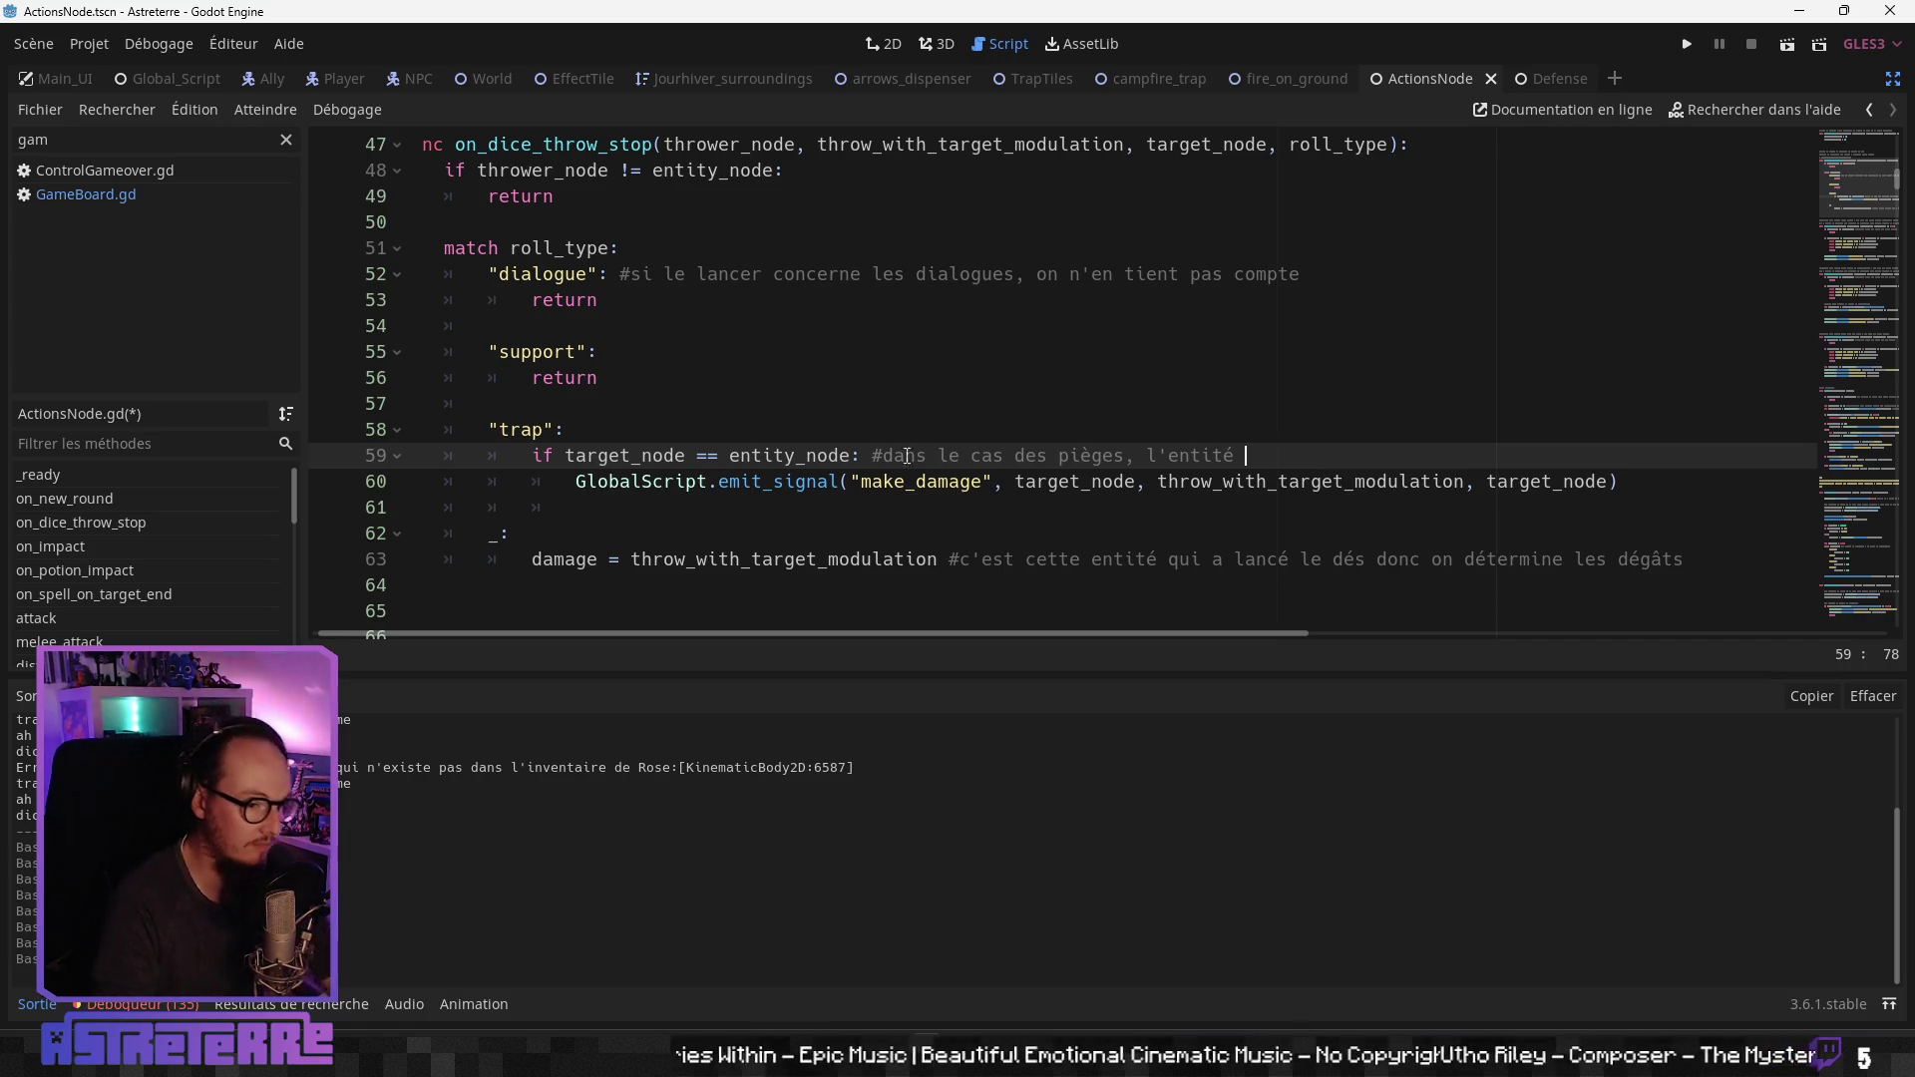
{"action": "left_click", "coordinate": [863, 456]}
{"action": "key", "text": "Left"}
{"action": "type", "text": "a"}
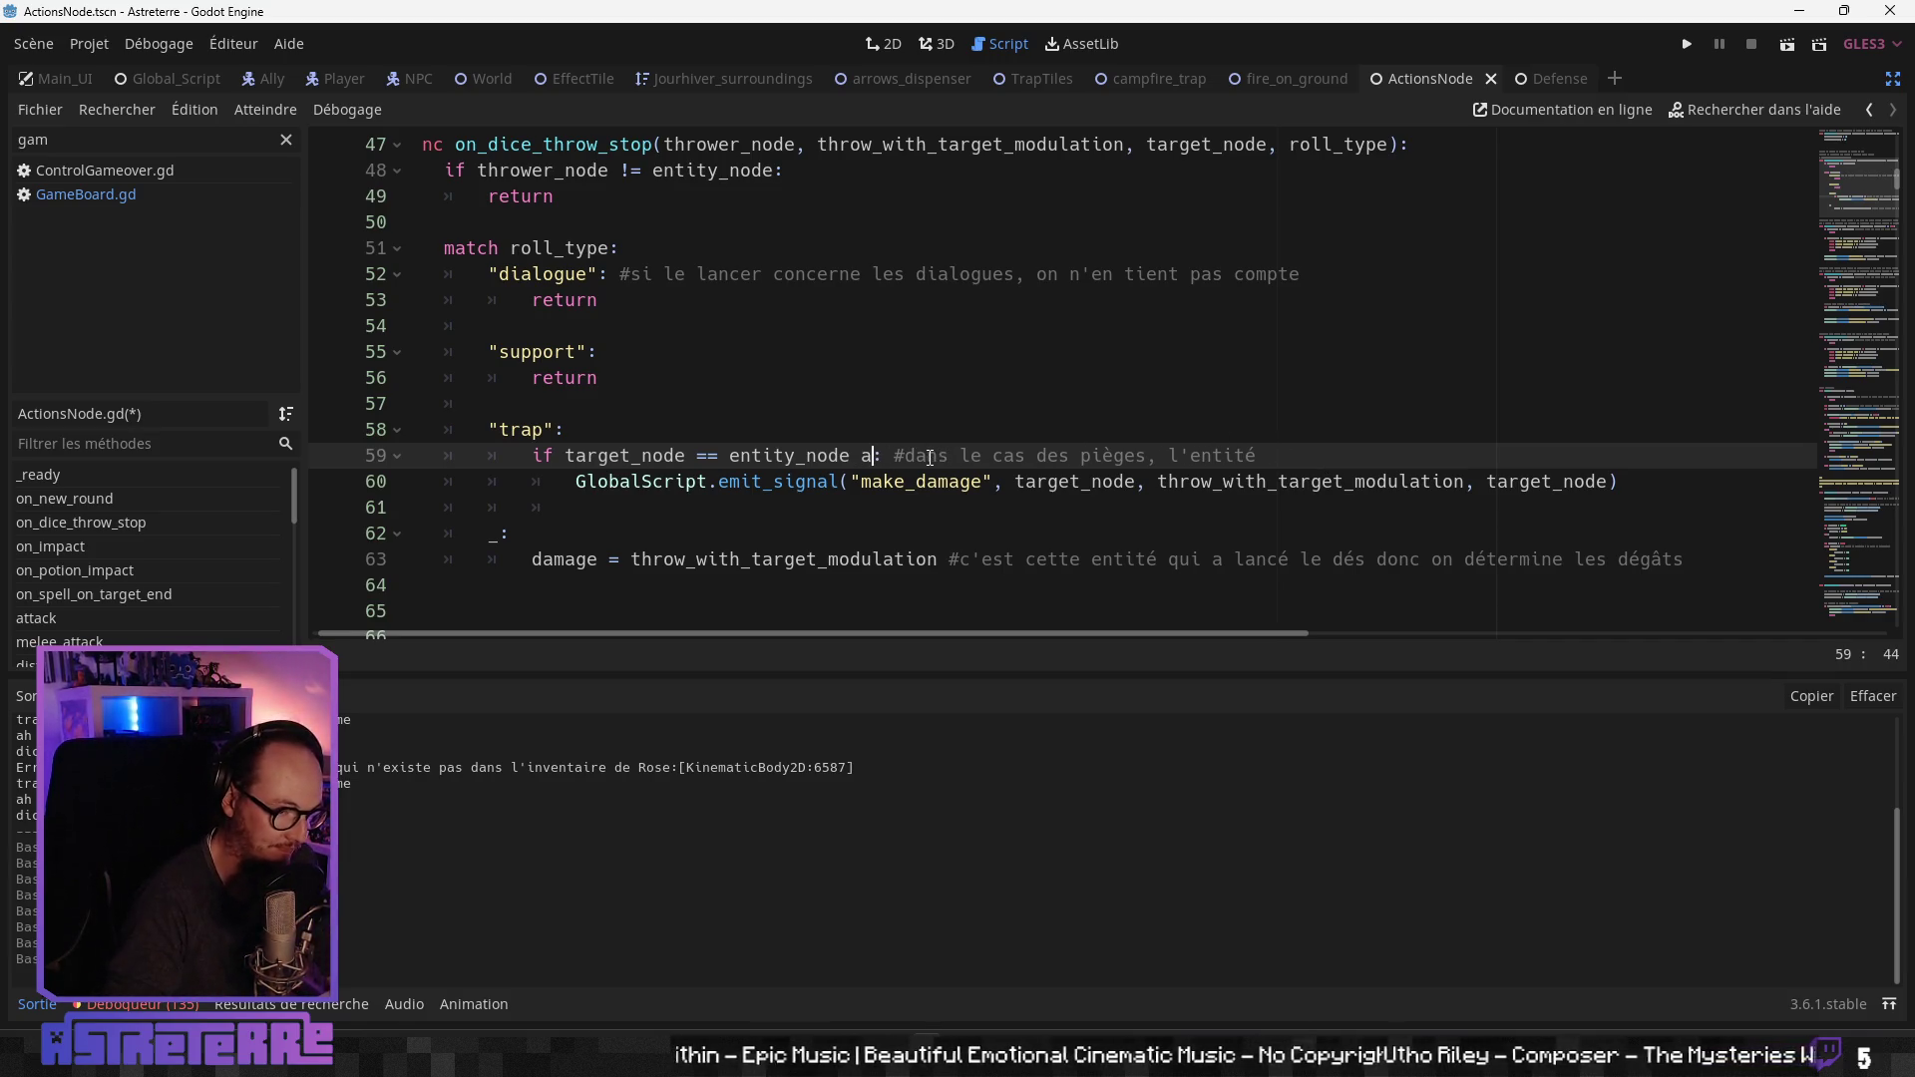
{"action": "type", "text": "nd "}
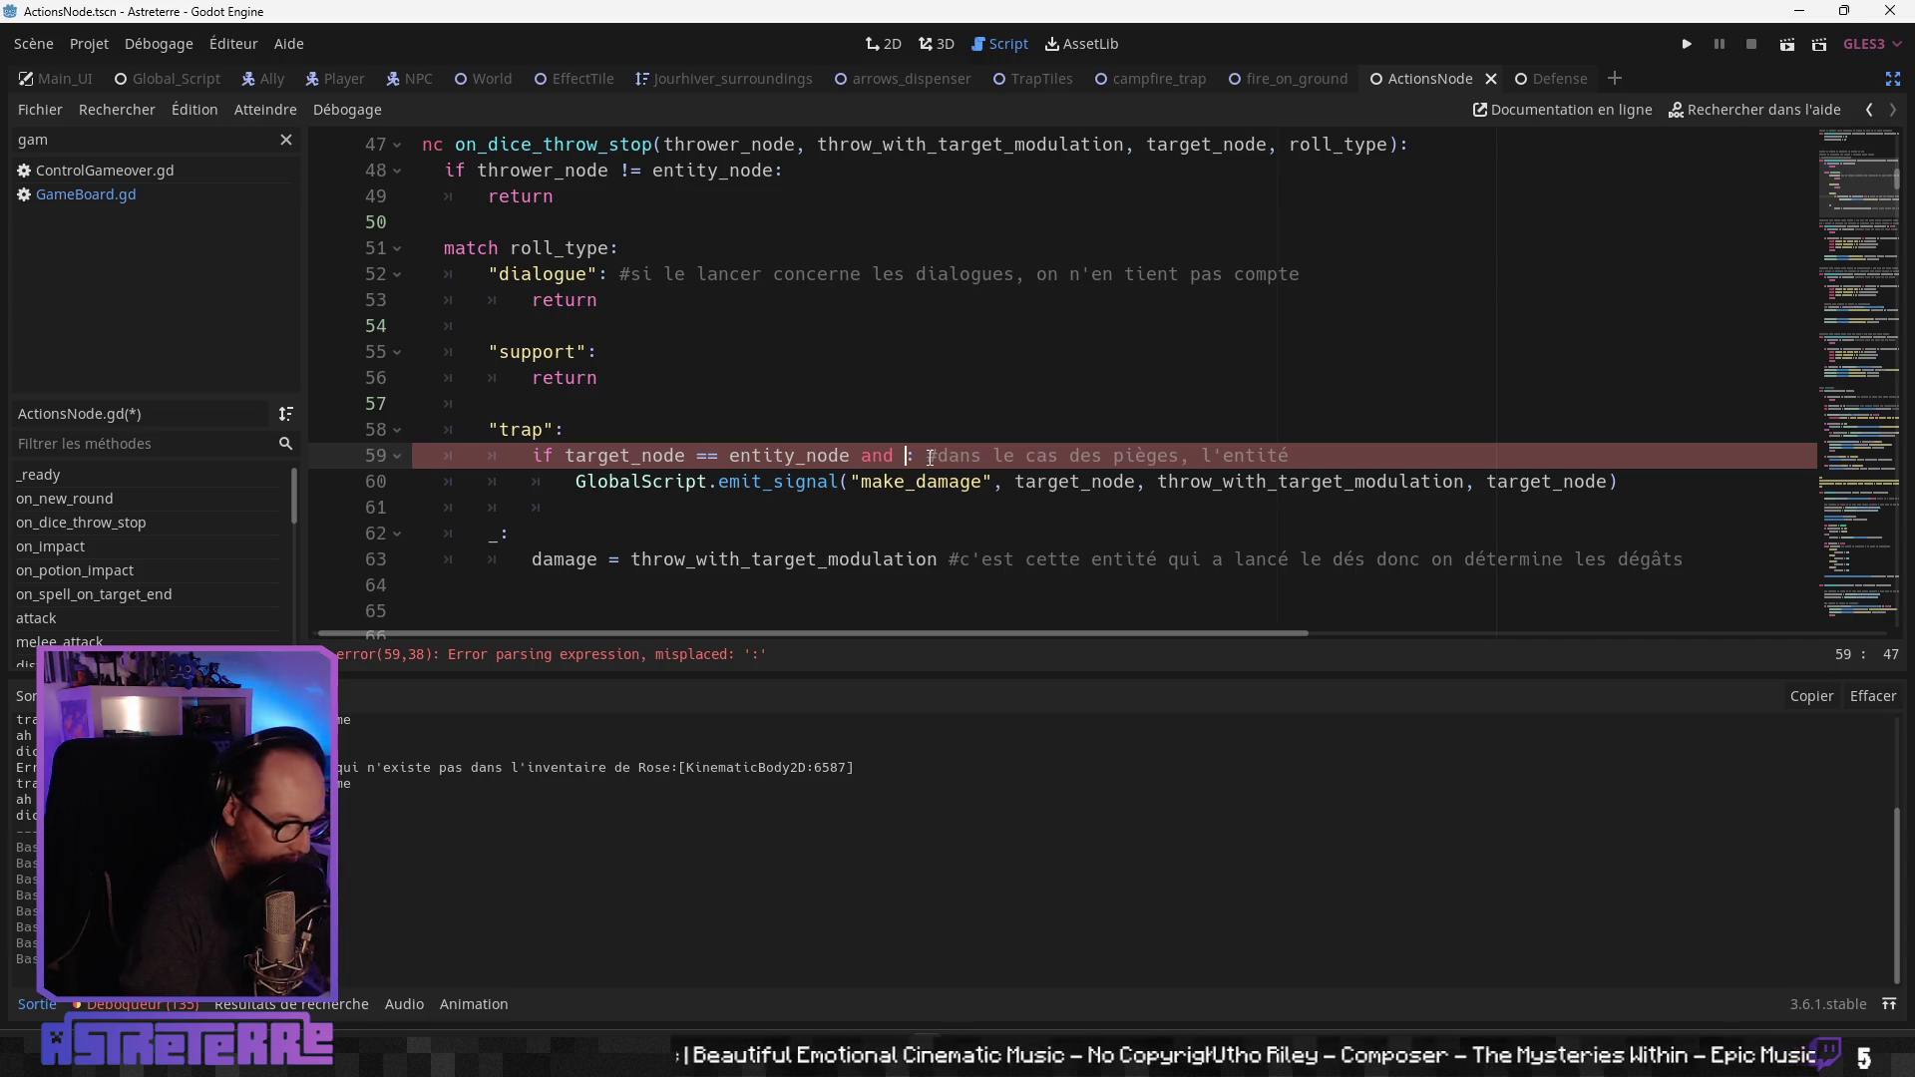
{"action": "type", "text": "thrower"}
{"action": "key", "text": "Return"}
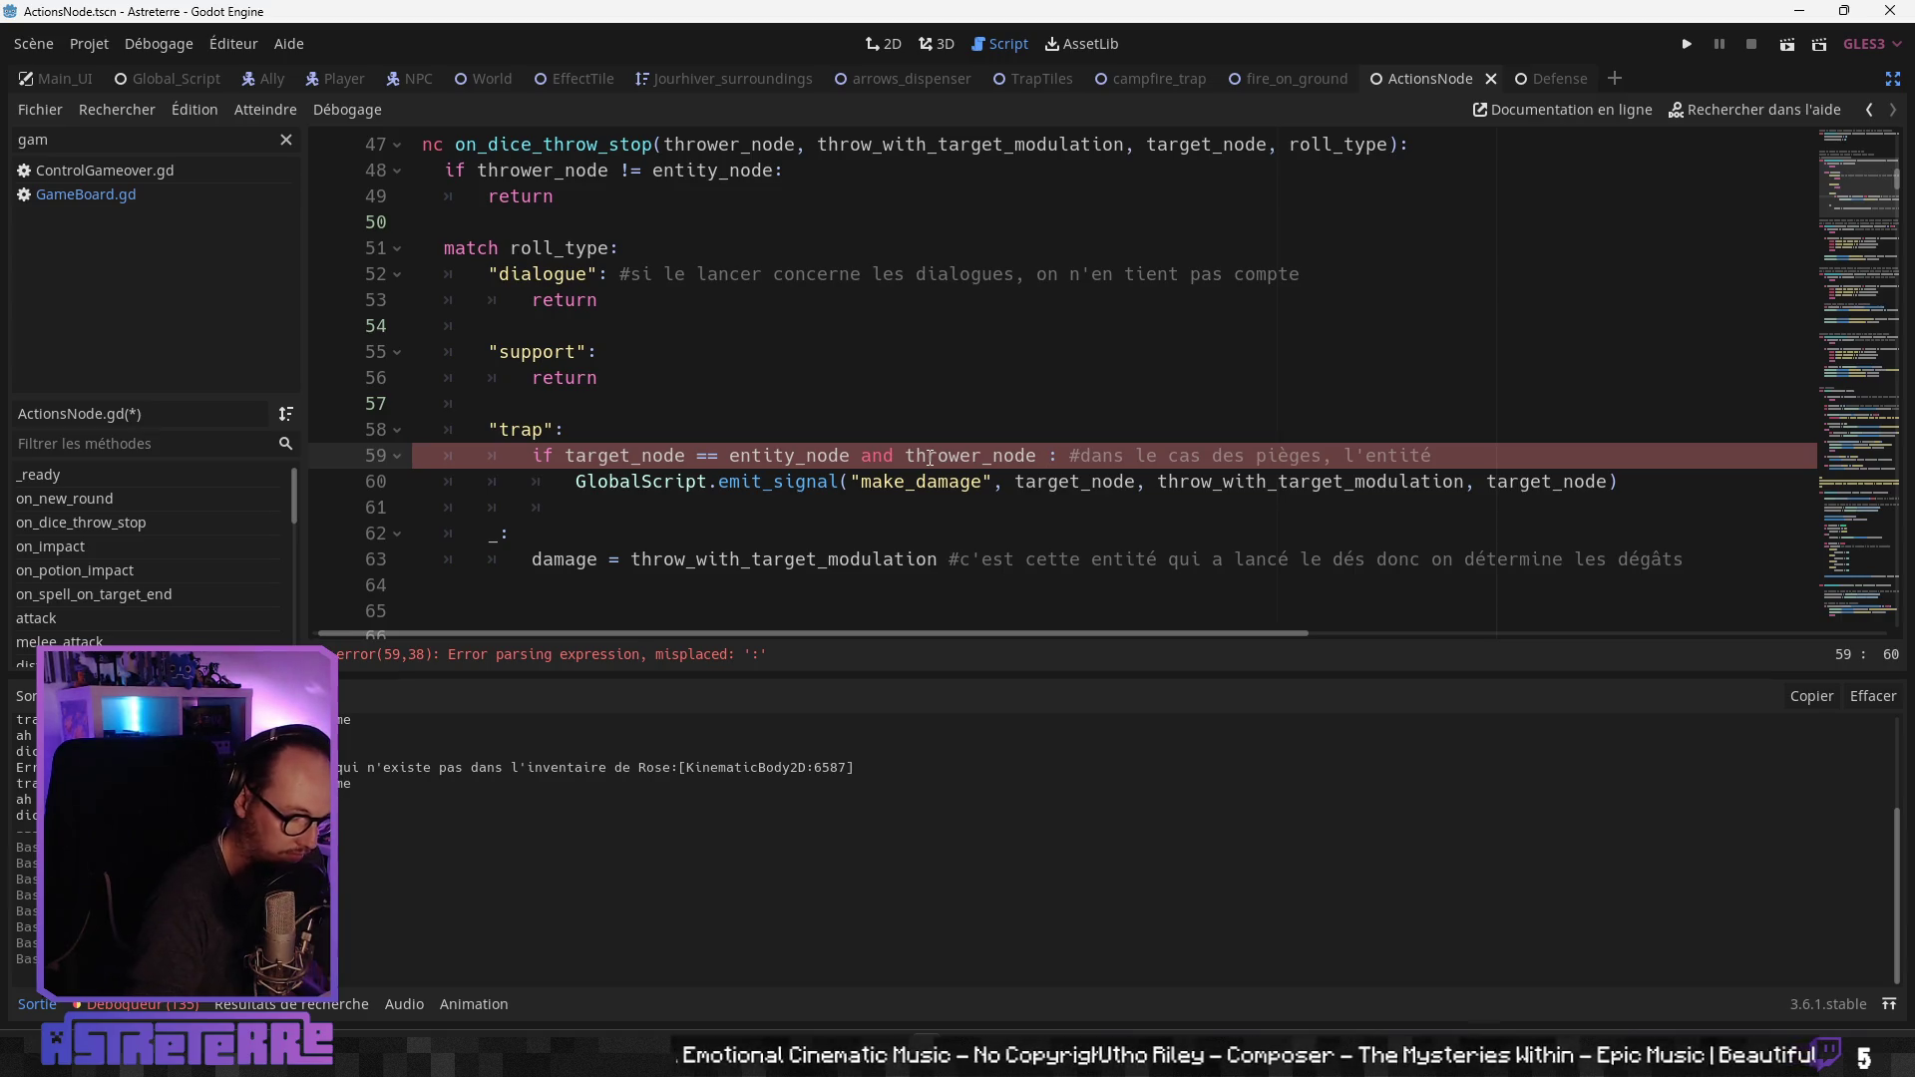
{"action": "type", "text": "== "}
{"action": "type", "text": "tarfet"}
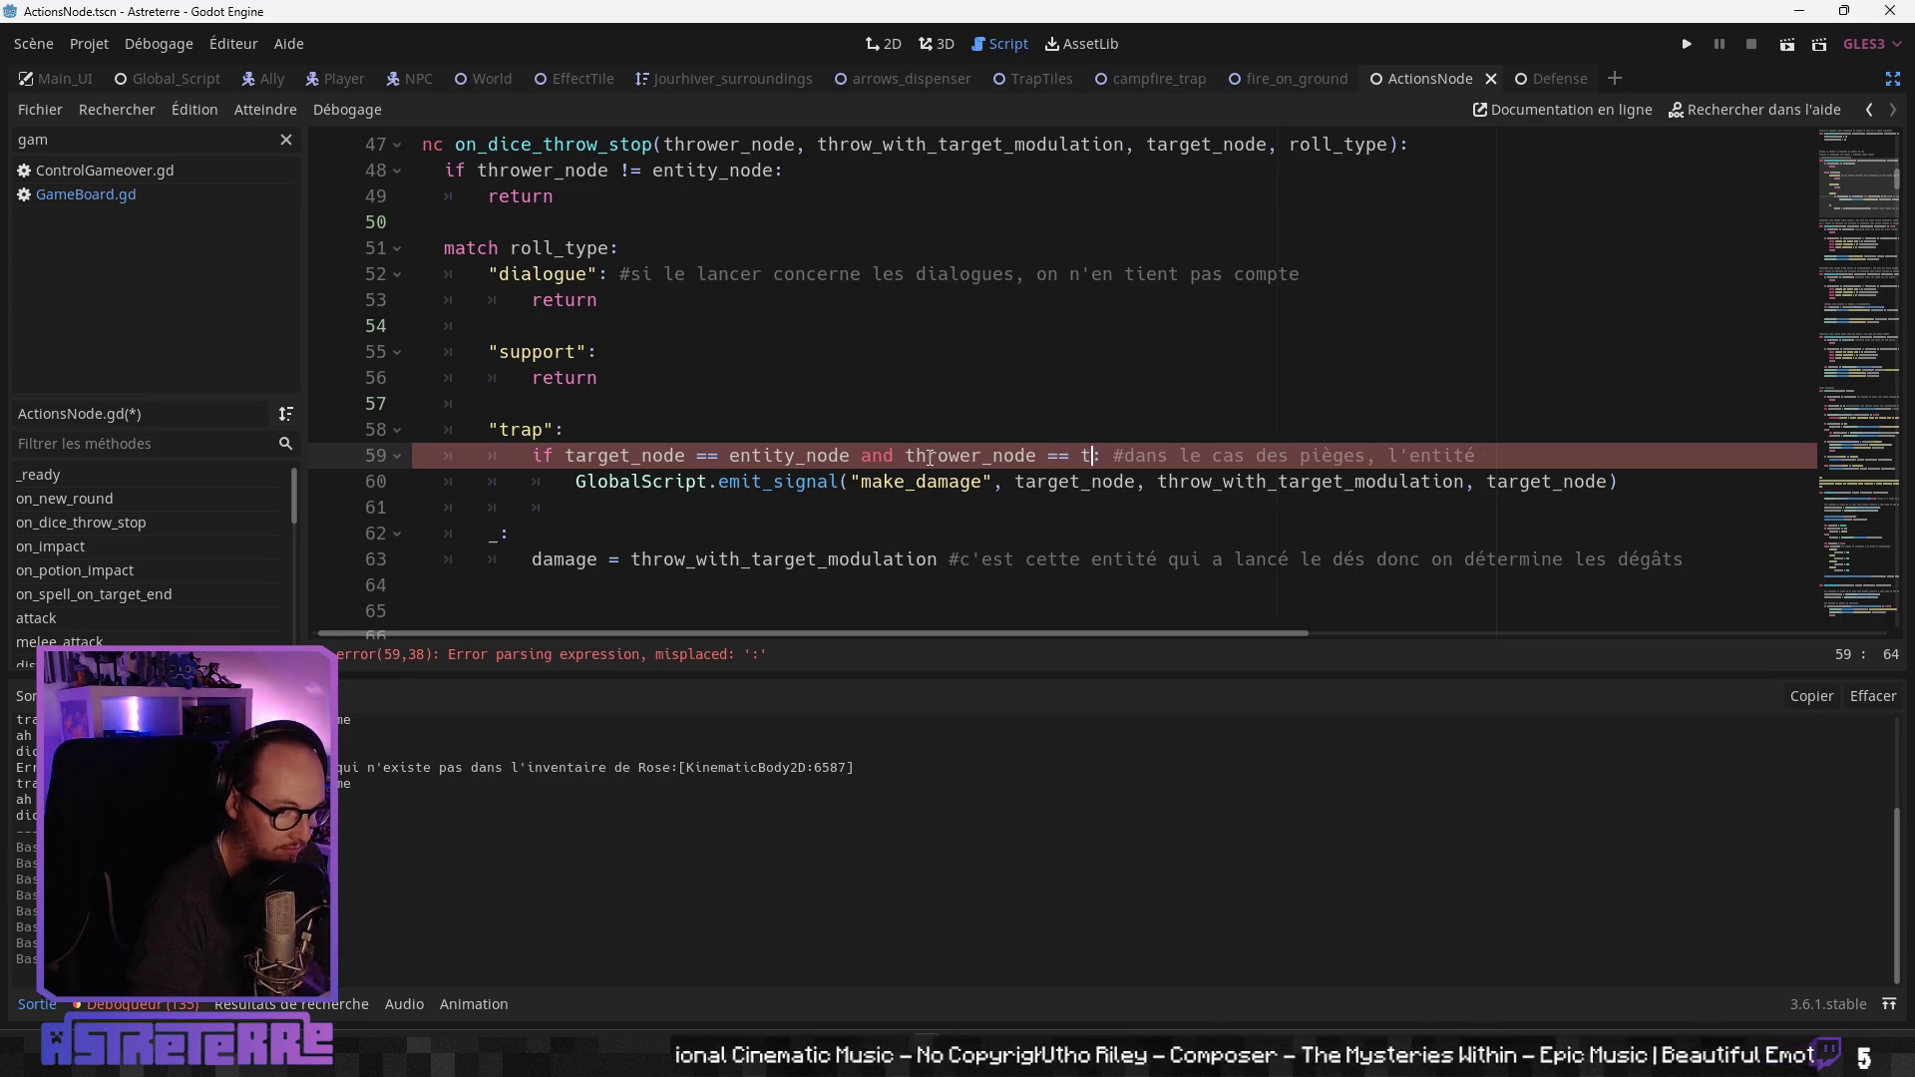
{"action": "key", "text": "BackSpace"}
{"action": "key", "text": "BackSpace"}
{"action": "key", "text": "BackSpace"}
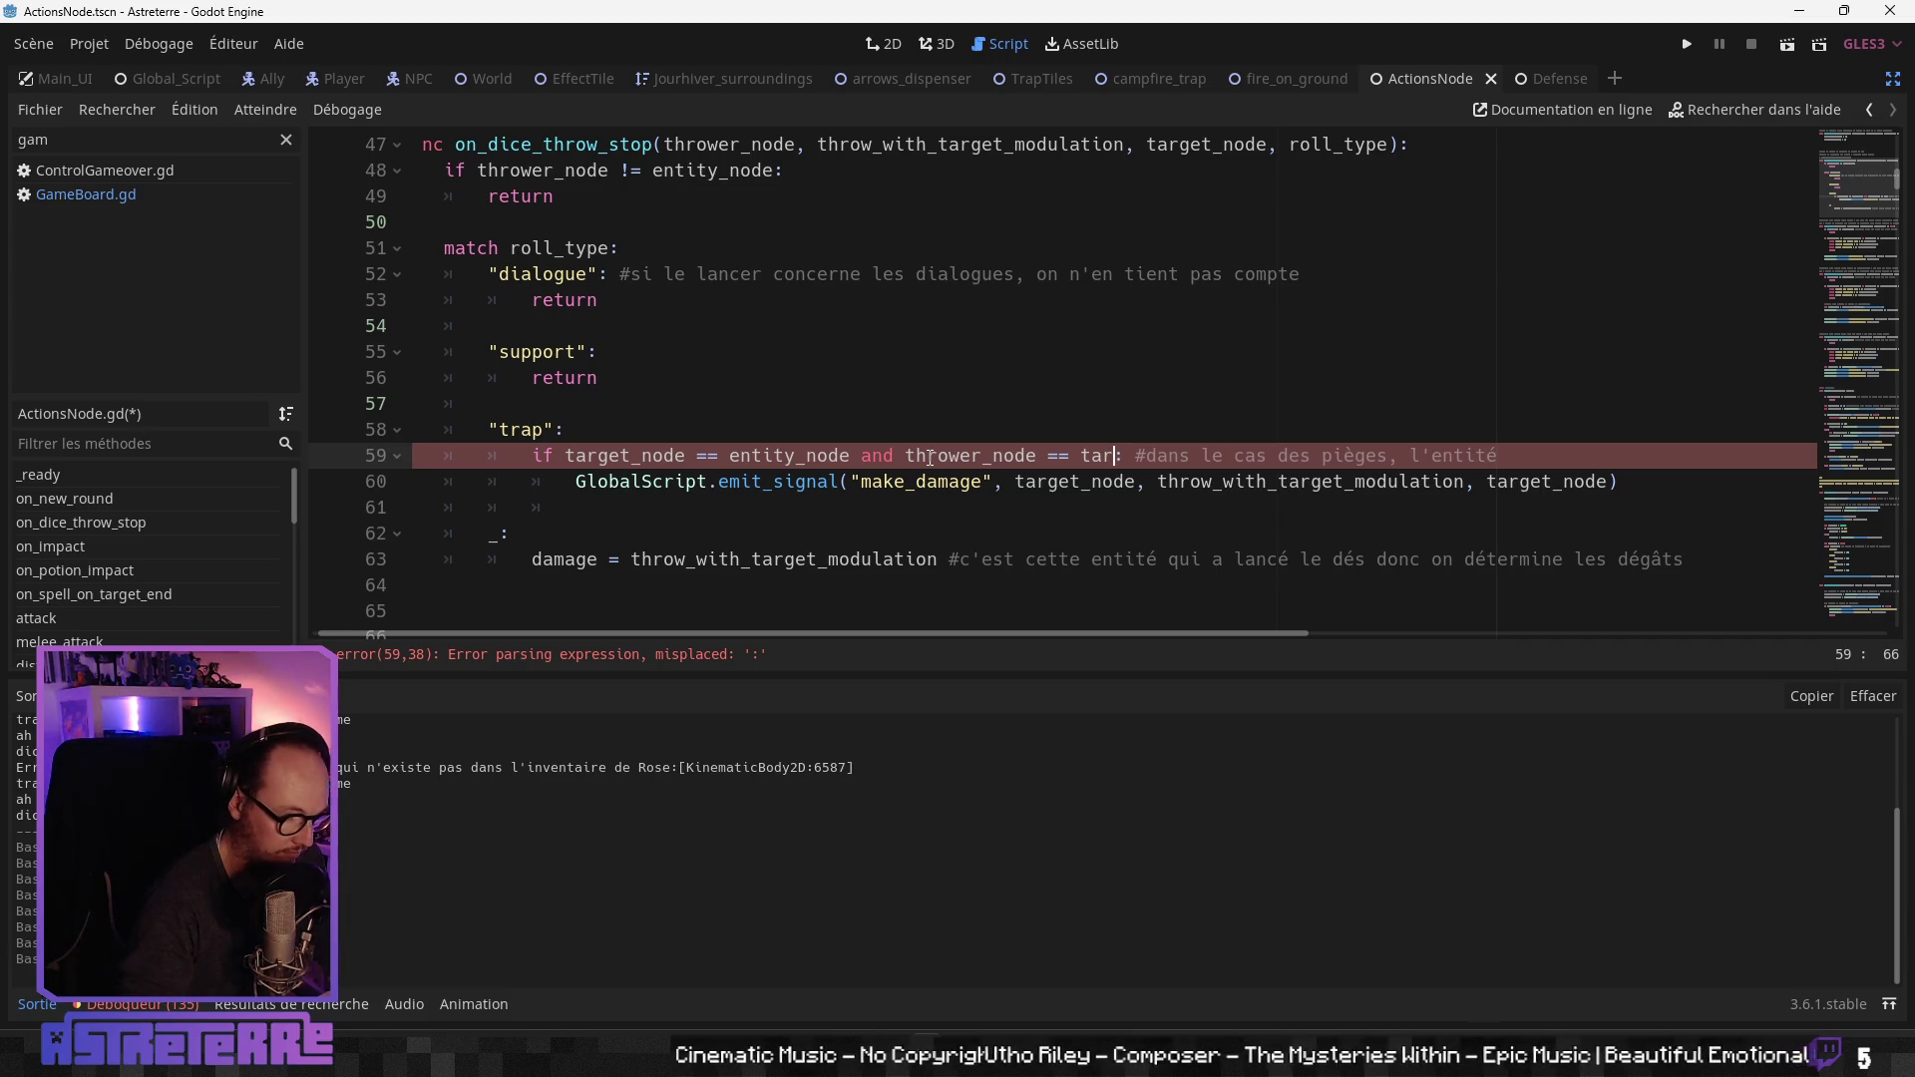
{"action": "type", "text": "get"}
{"action": "key", "text": "Return"}
{"action": "key", "text": "Up"}
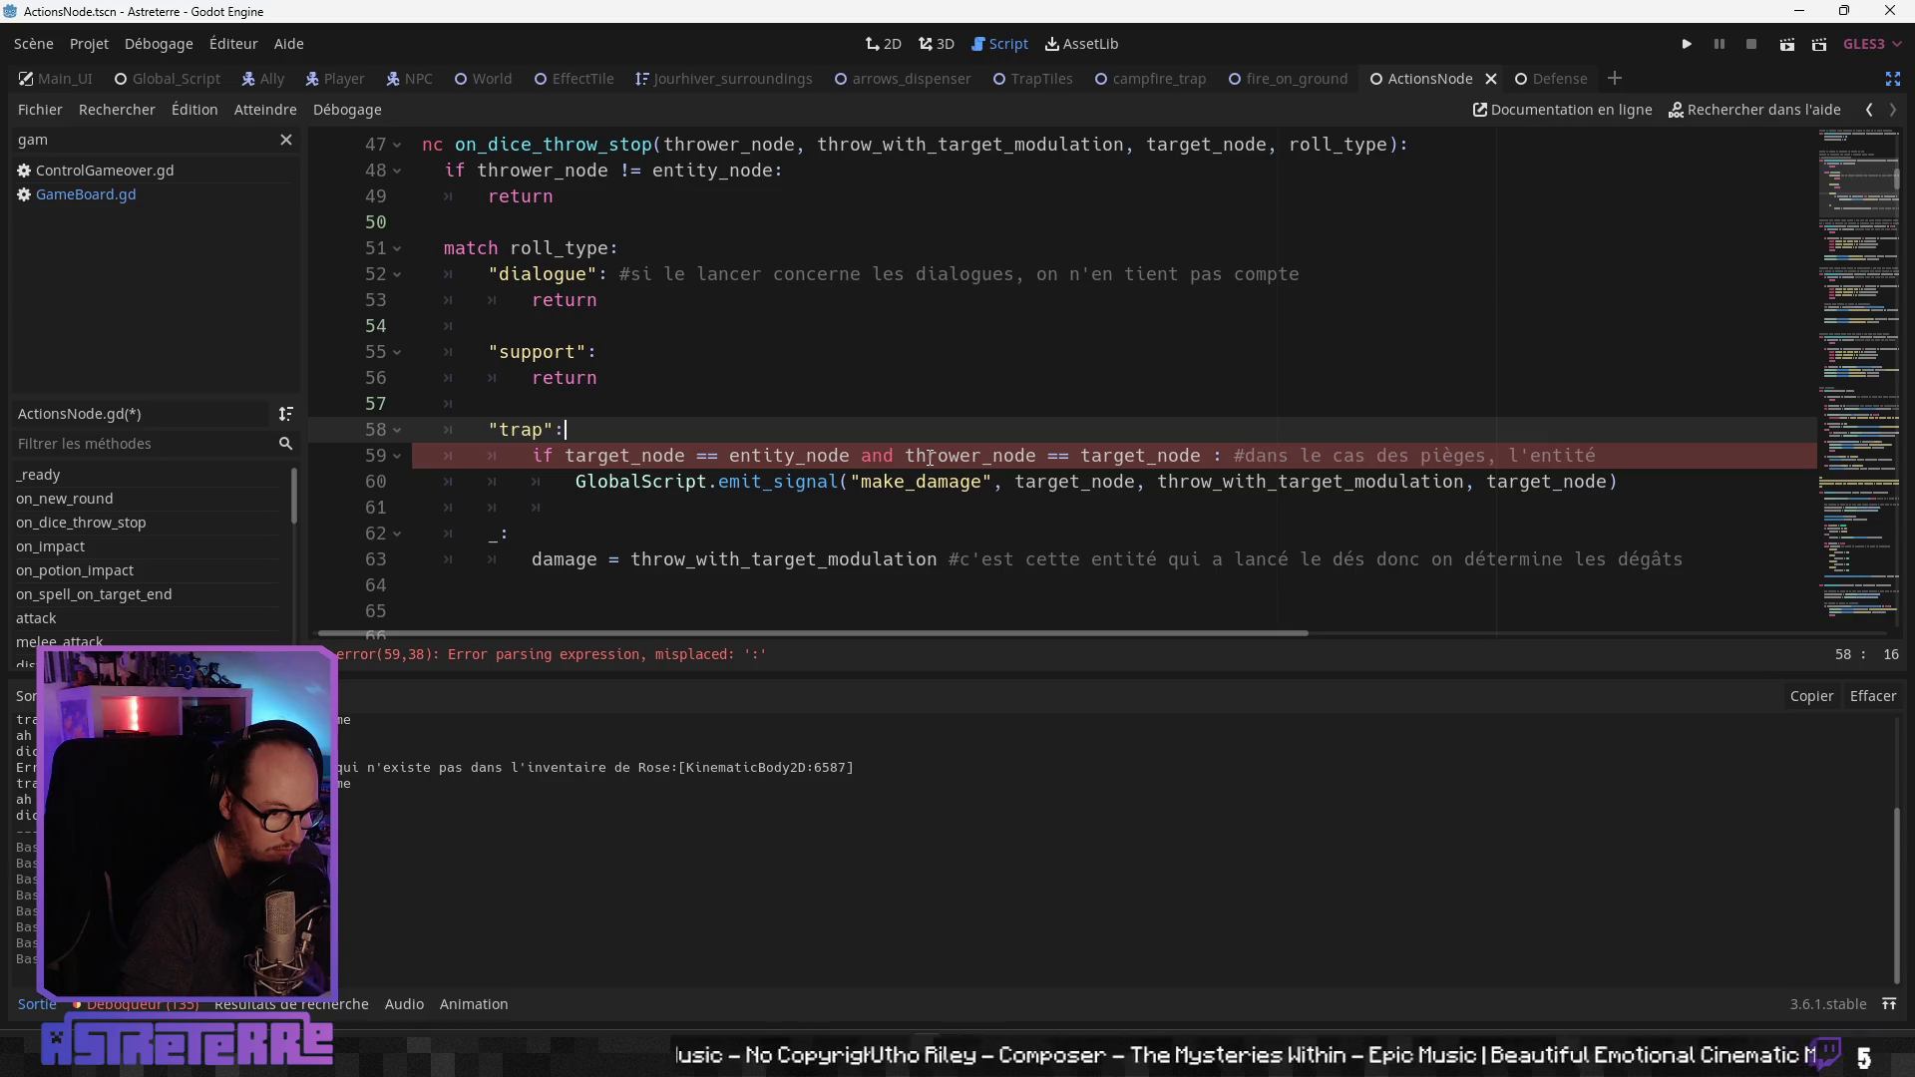
{"action": "key", "text": "Down"}
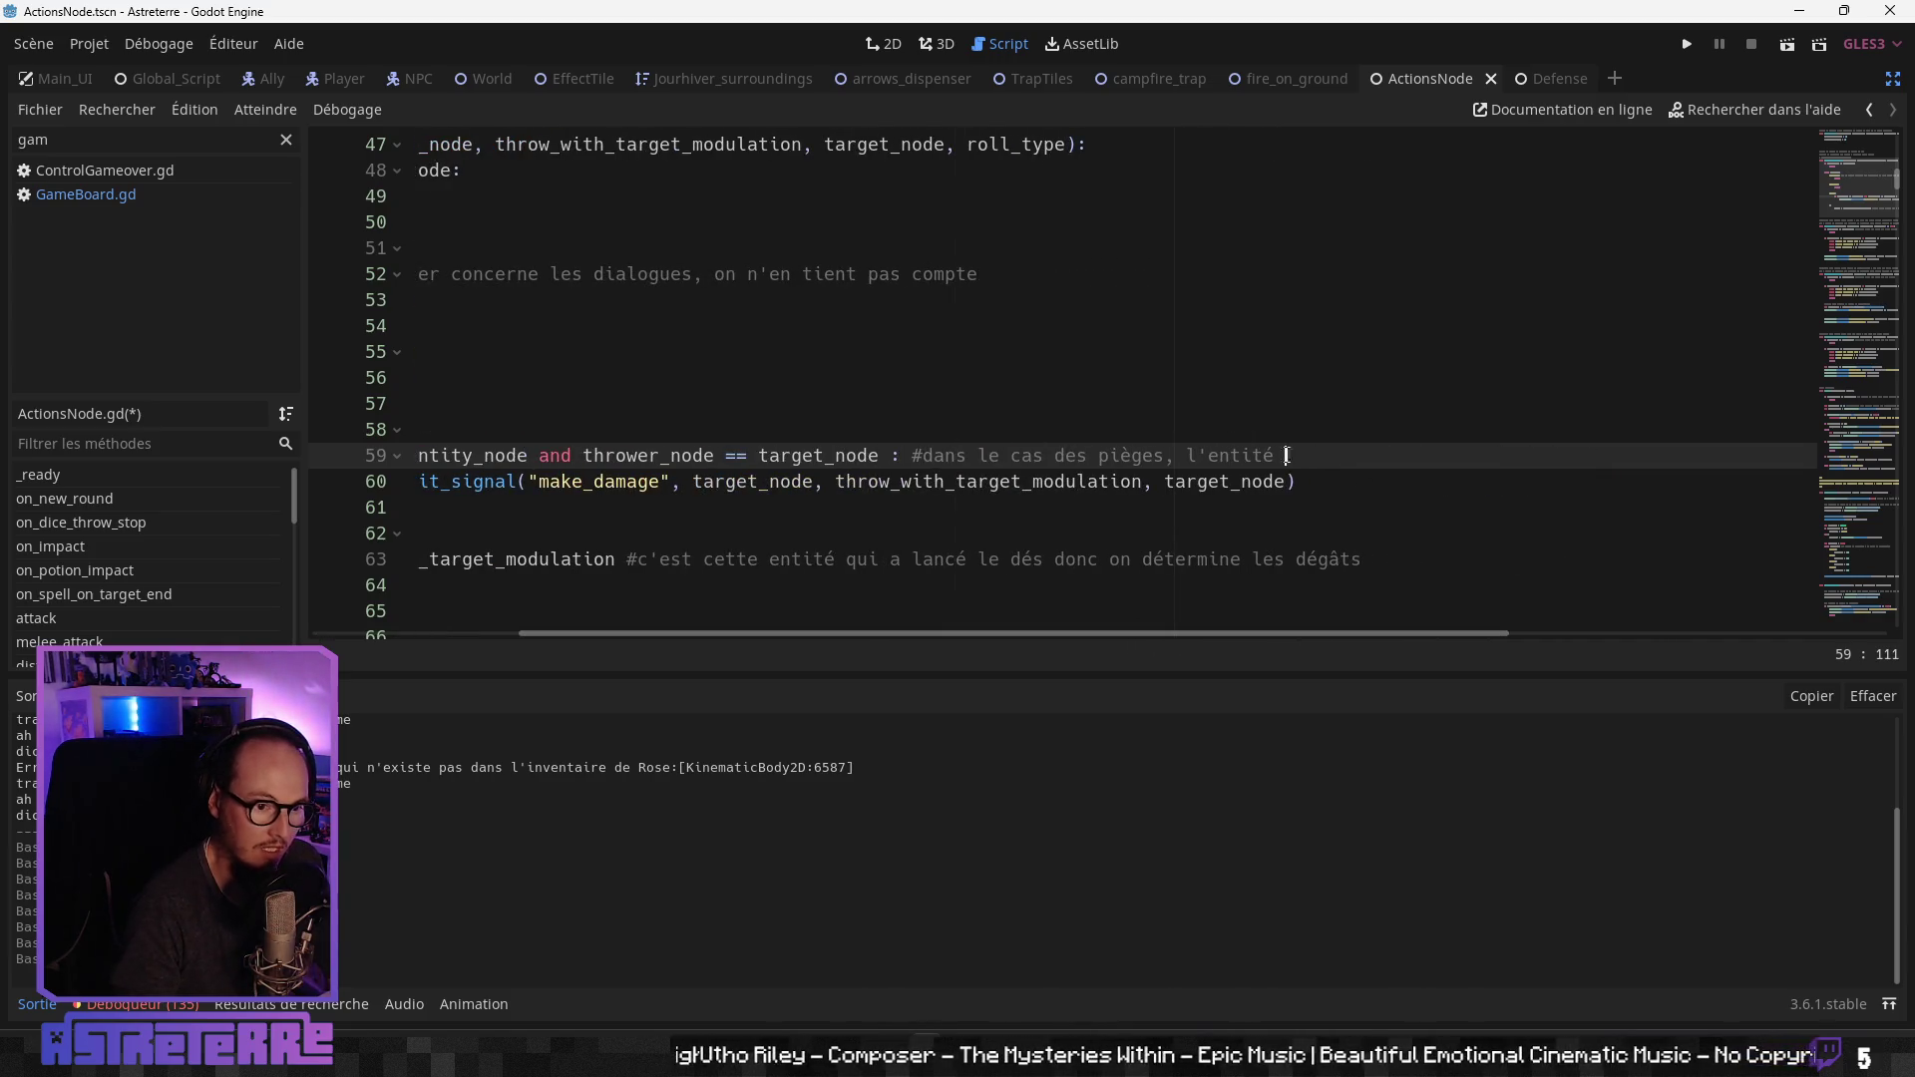
Step: Replace 'l'entité' in the line-59 comment with an explanation of the start-of-turn effect damage case
{"action": "left_click_drag", "start_coordinate": [1287, 455], "coordinate": [1188, 456]}
{"action": "type", "text": "s"}
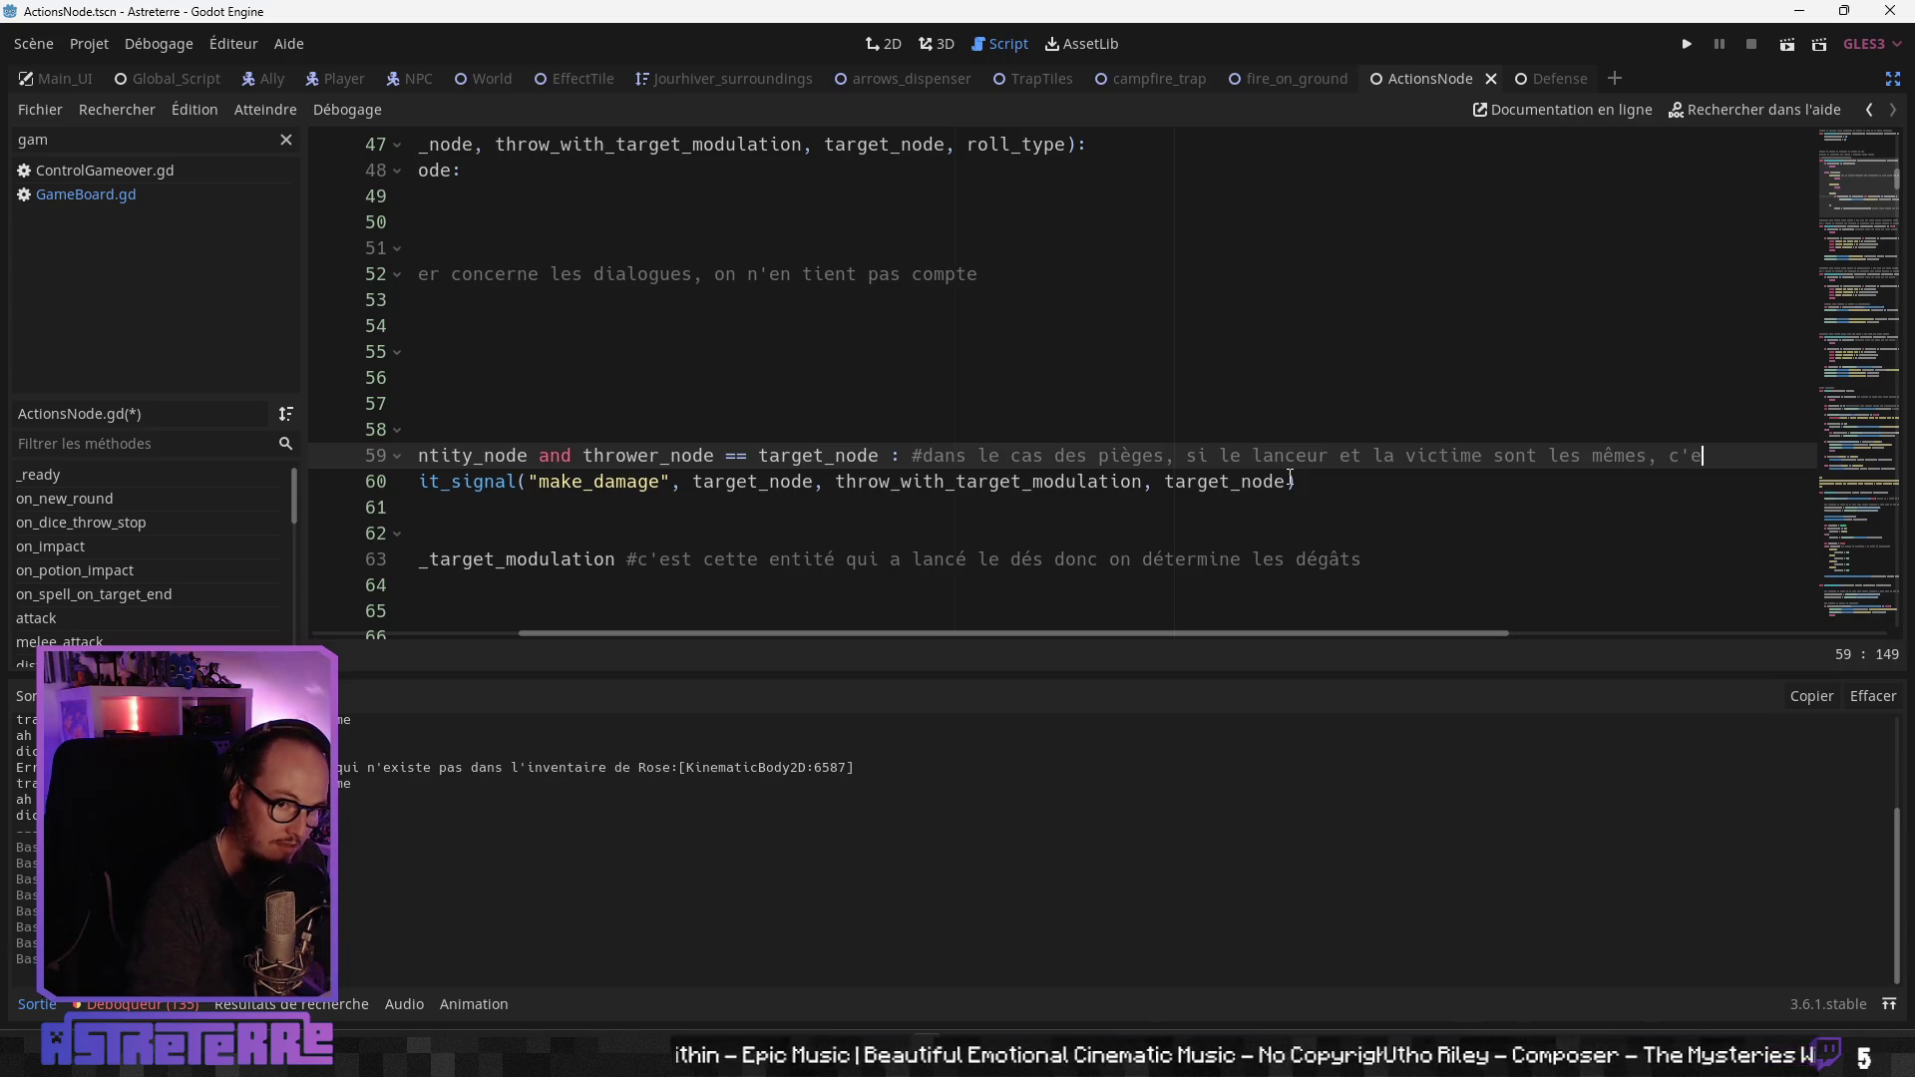
{"action": "type", "text": "our les dé"}
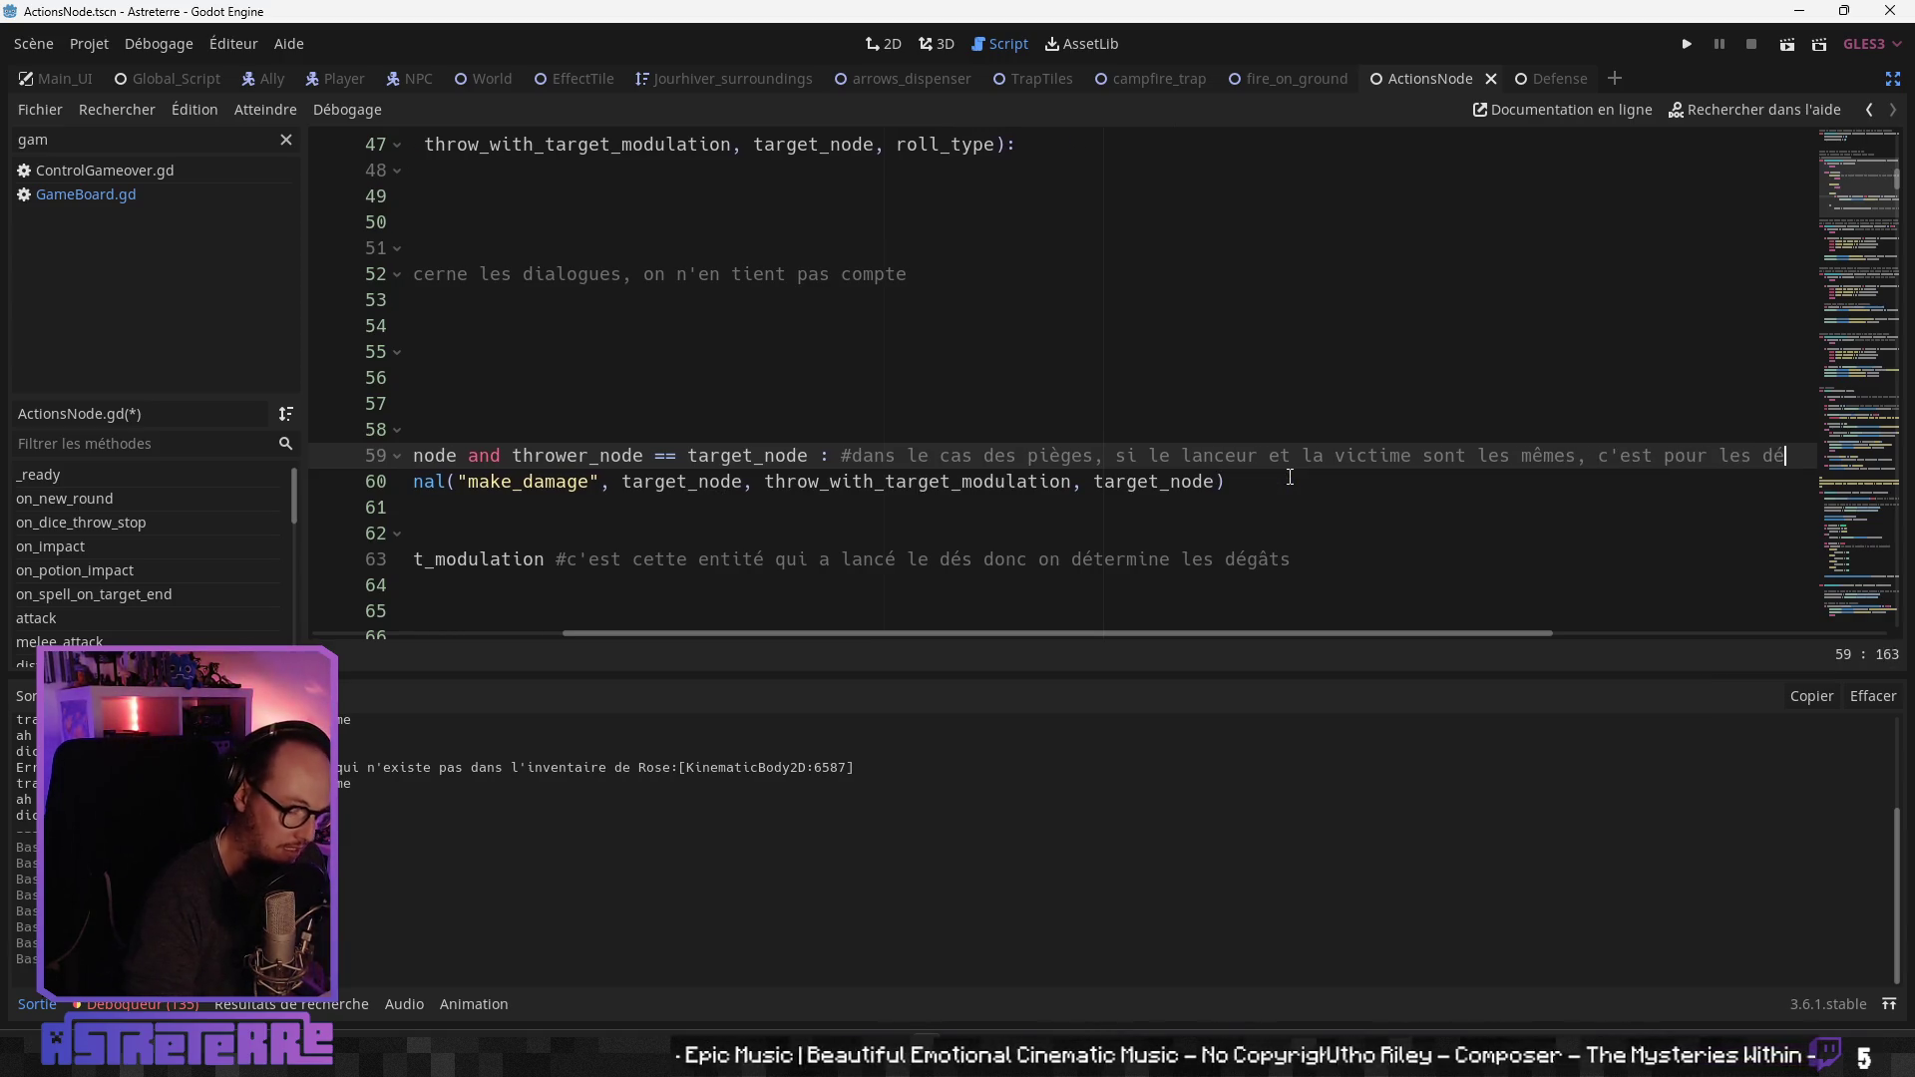
{"action": "type", "text": "gâts li"}
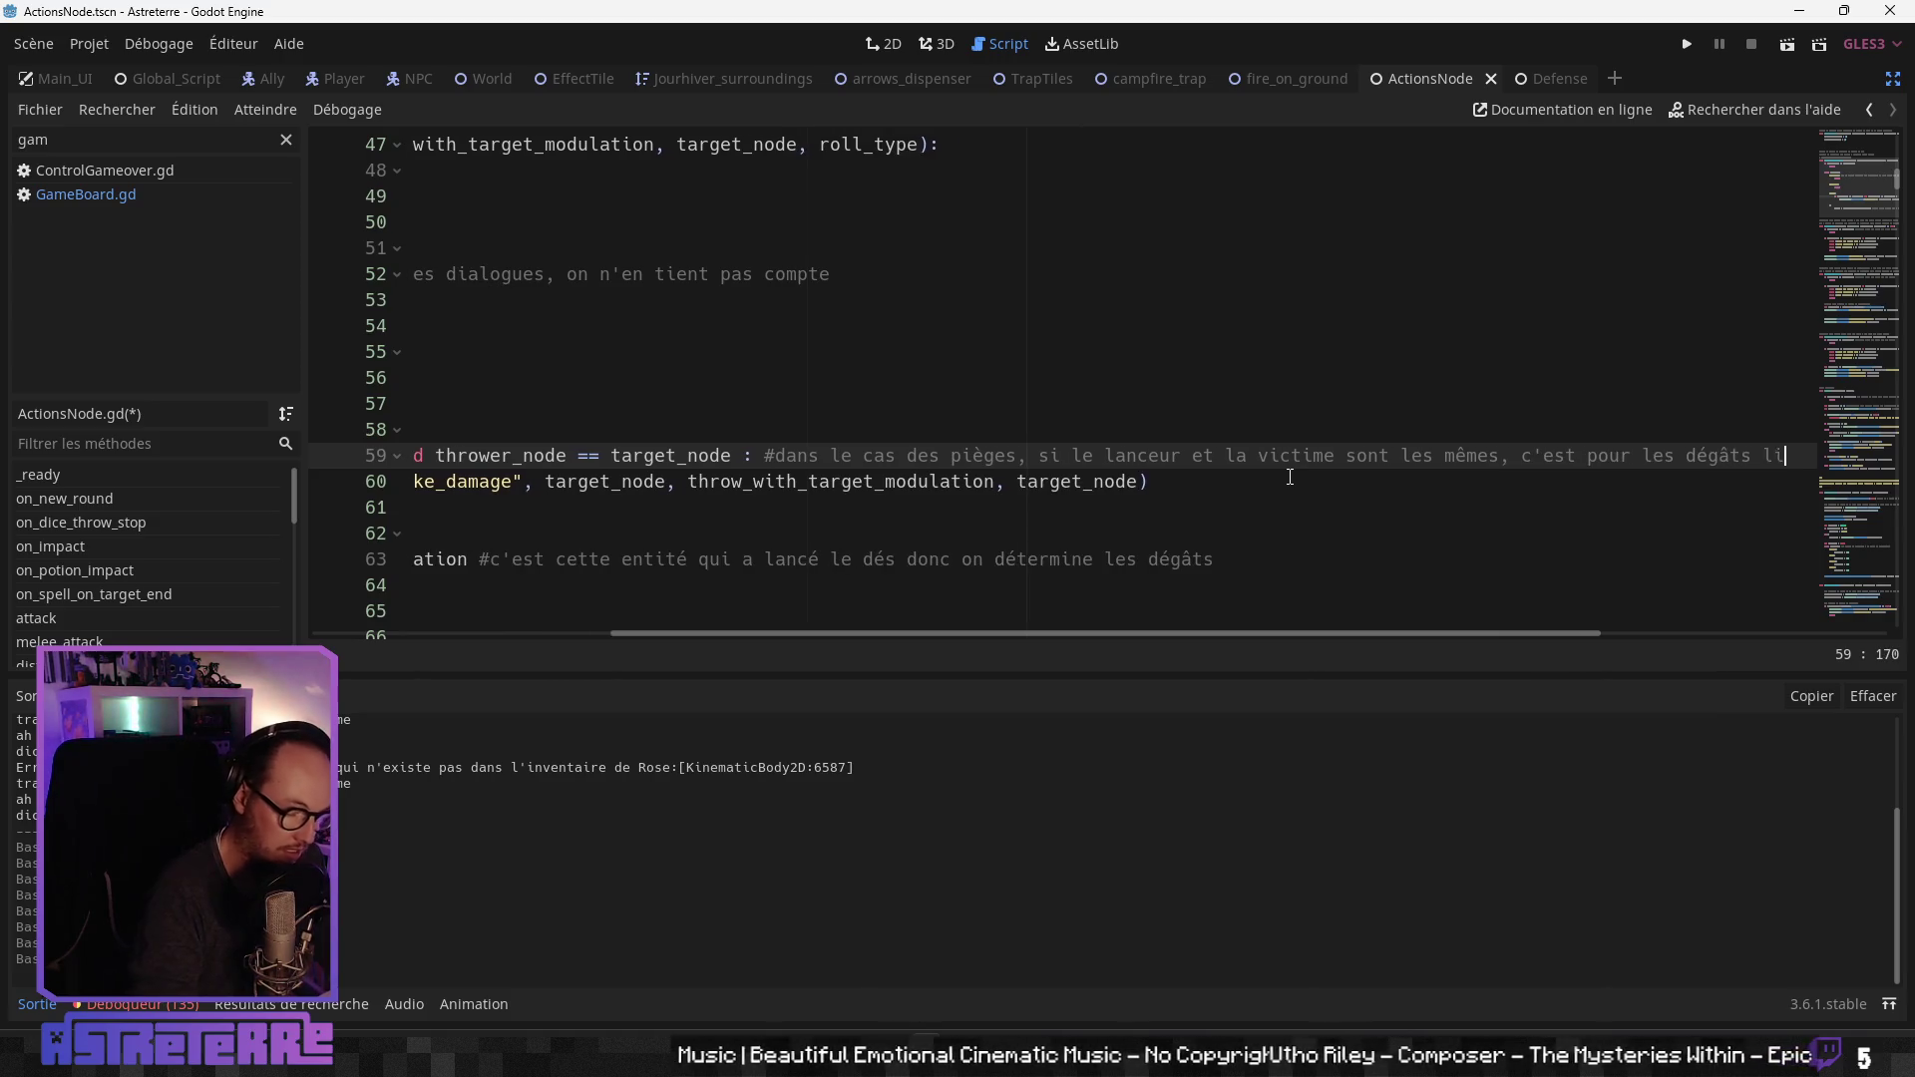
{"action": "type", "text": "és aux effet"}
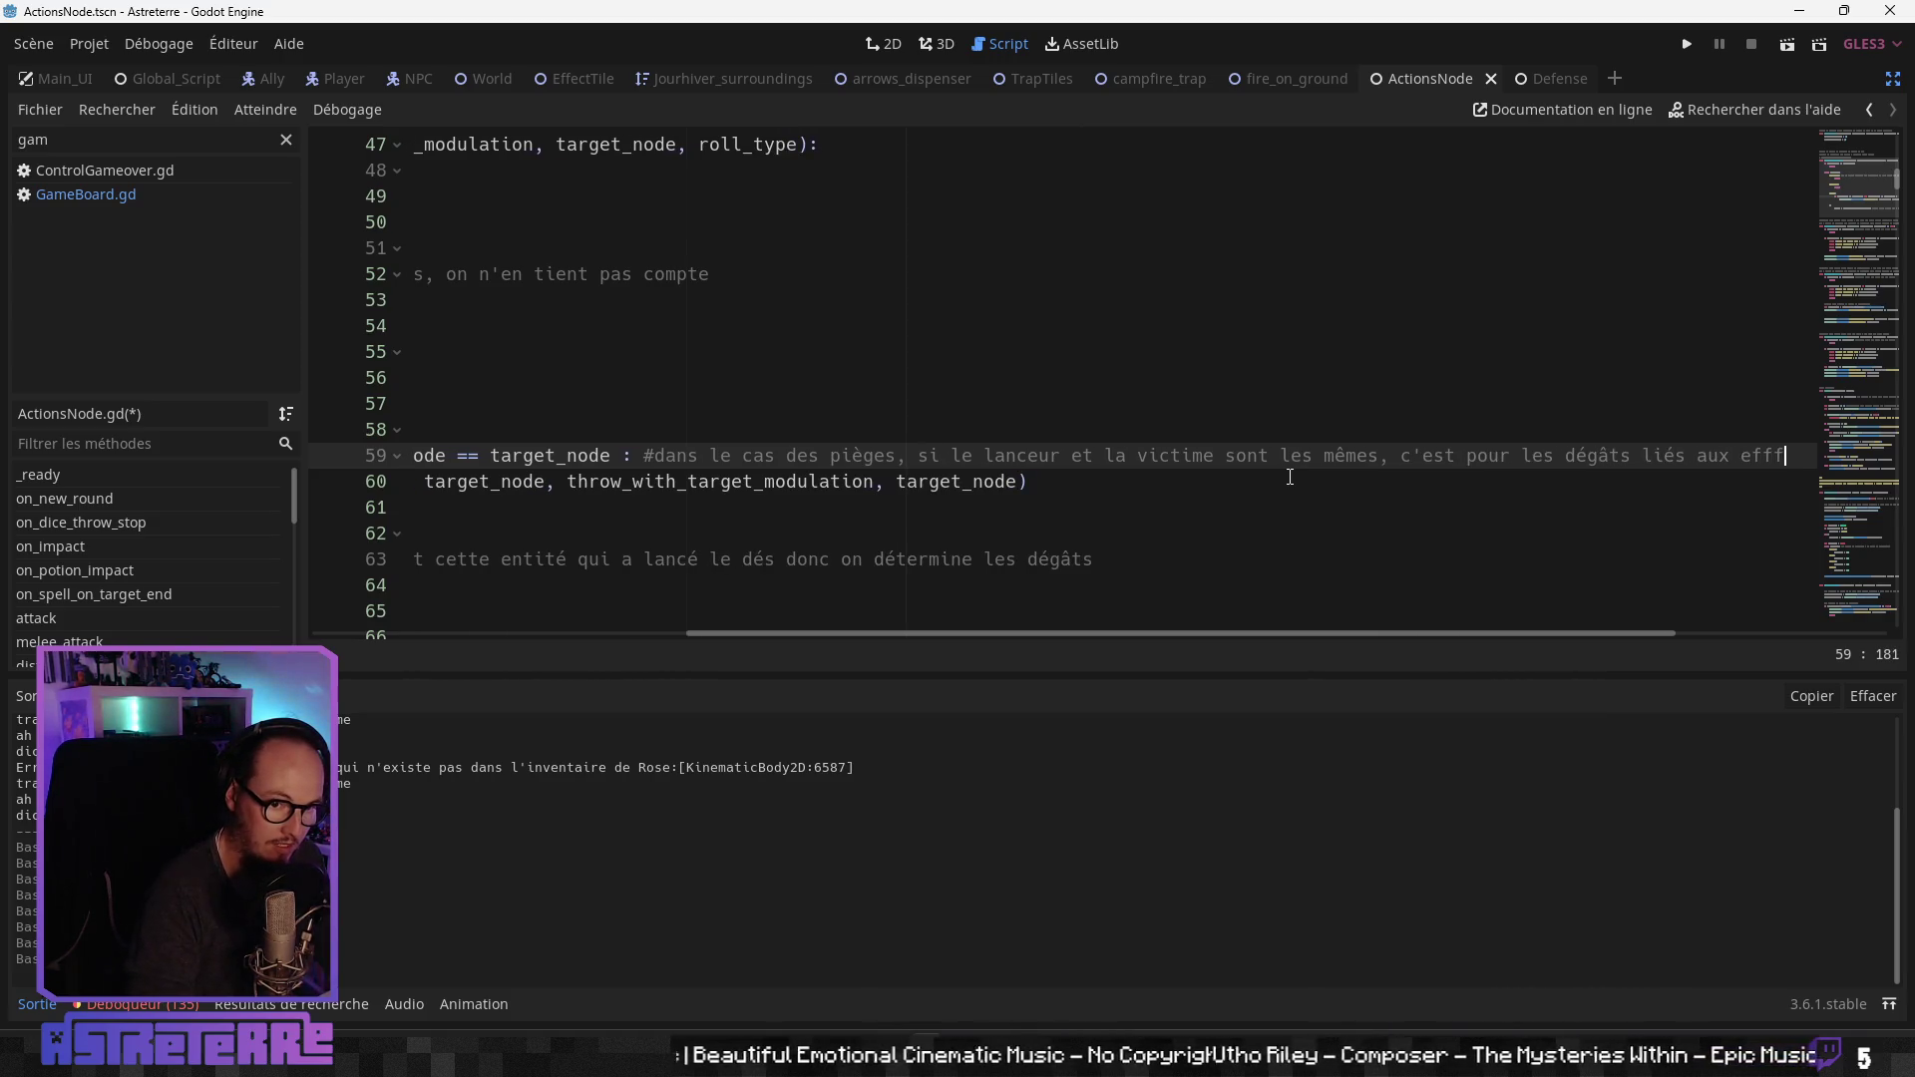
{"action": "type", "text": "s ai"}
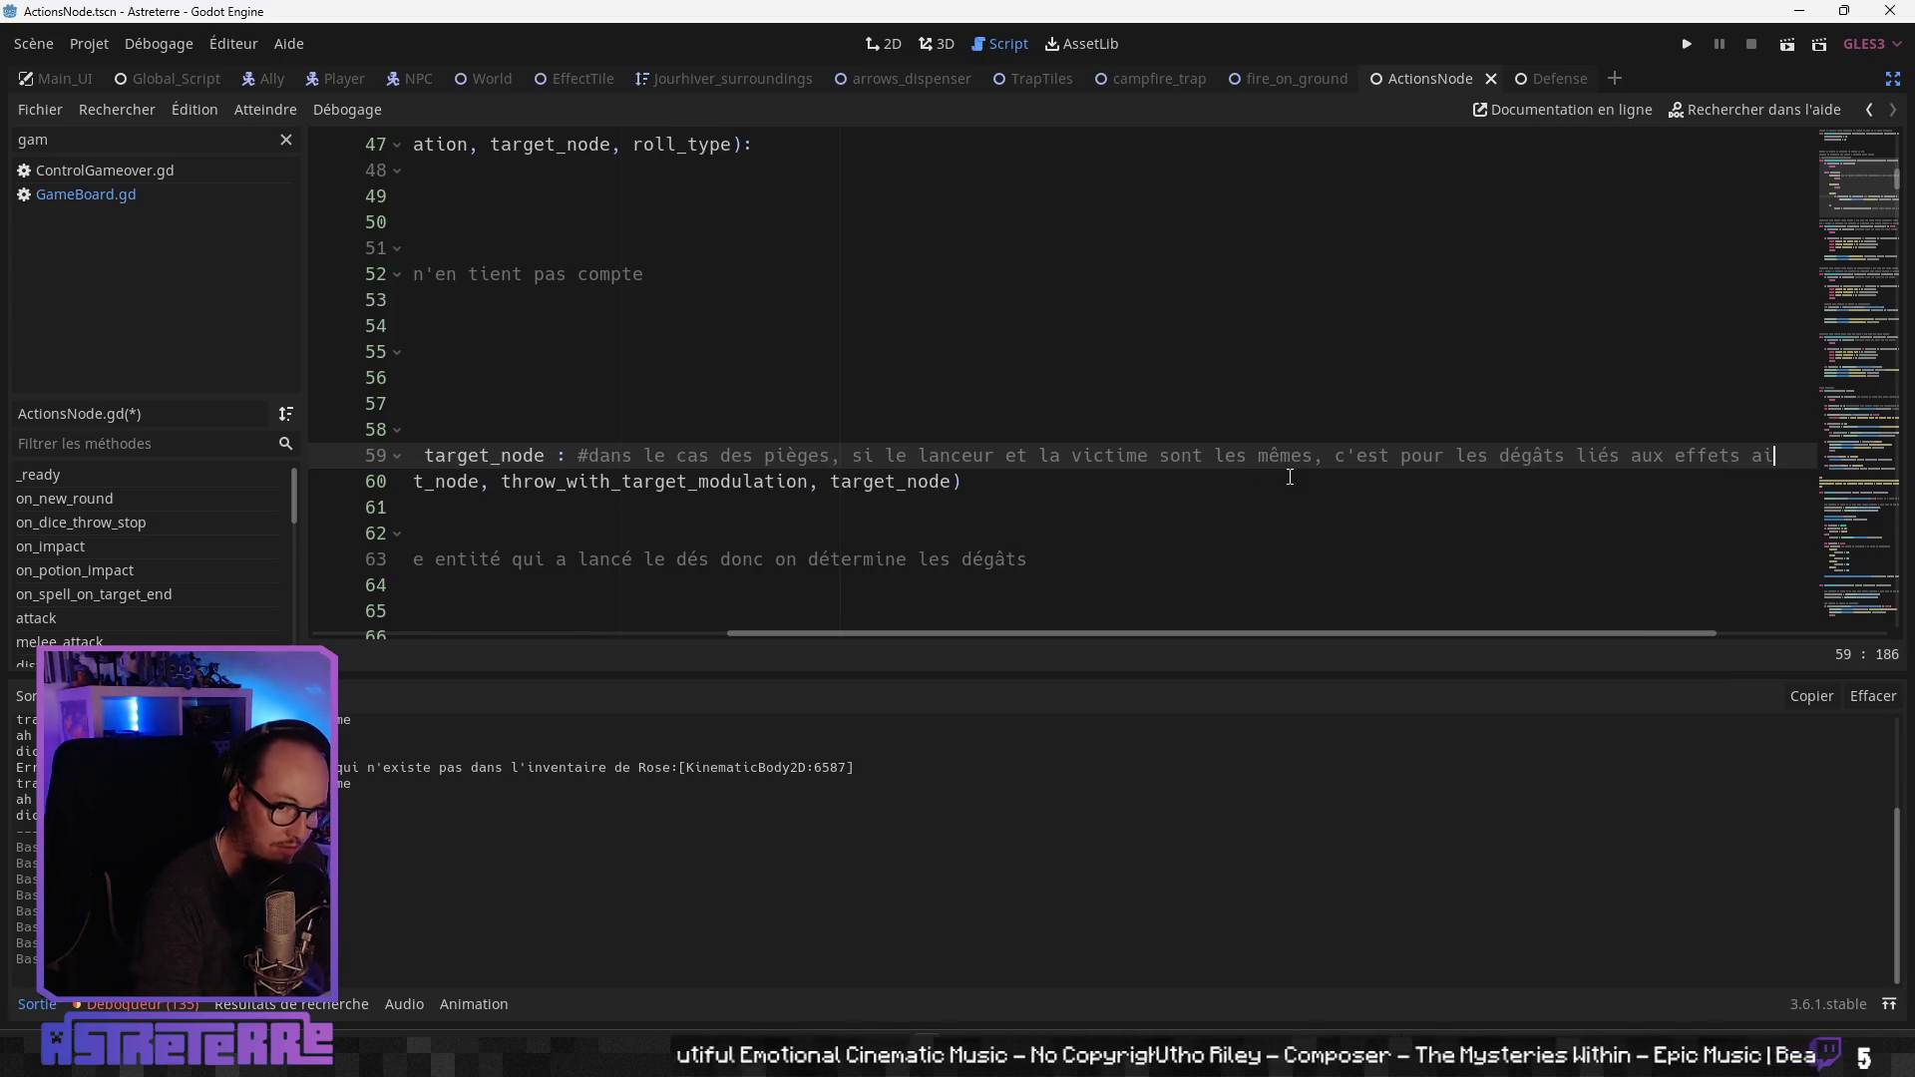
{"action": "type", "text": "dén"}
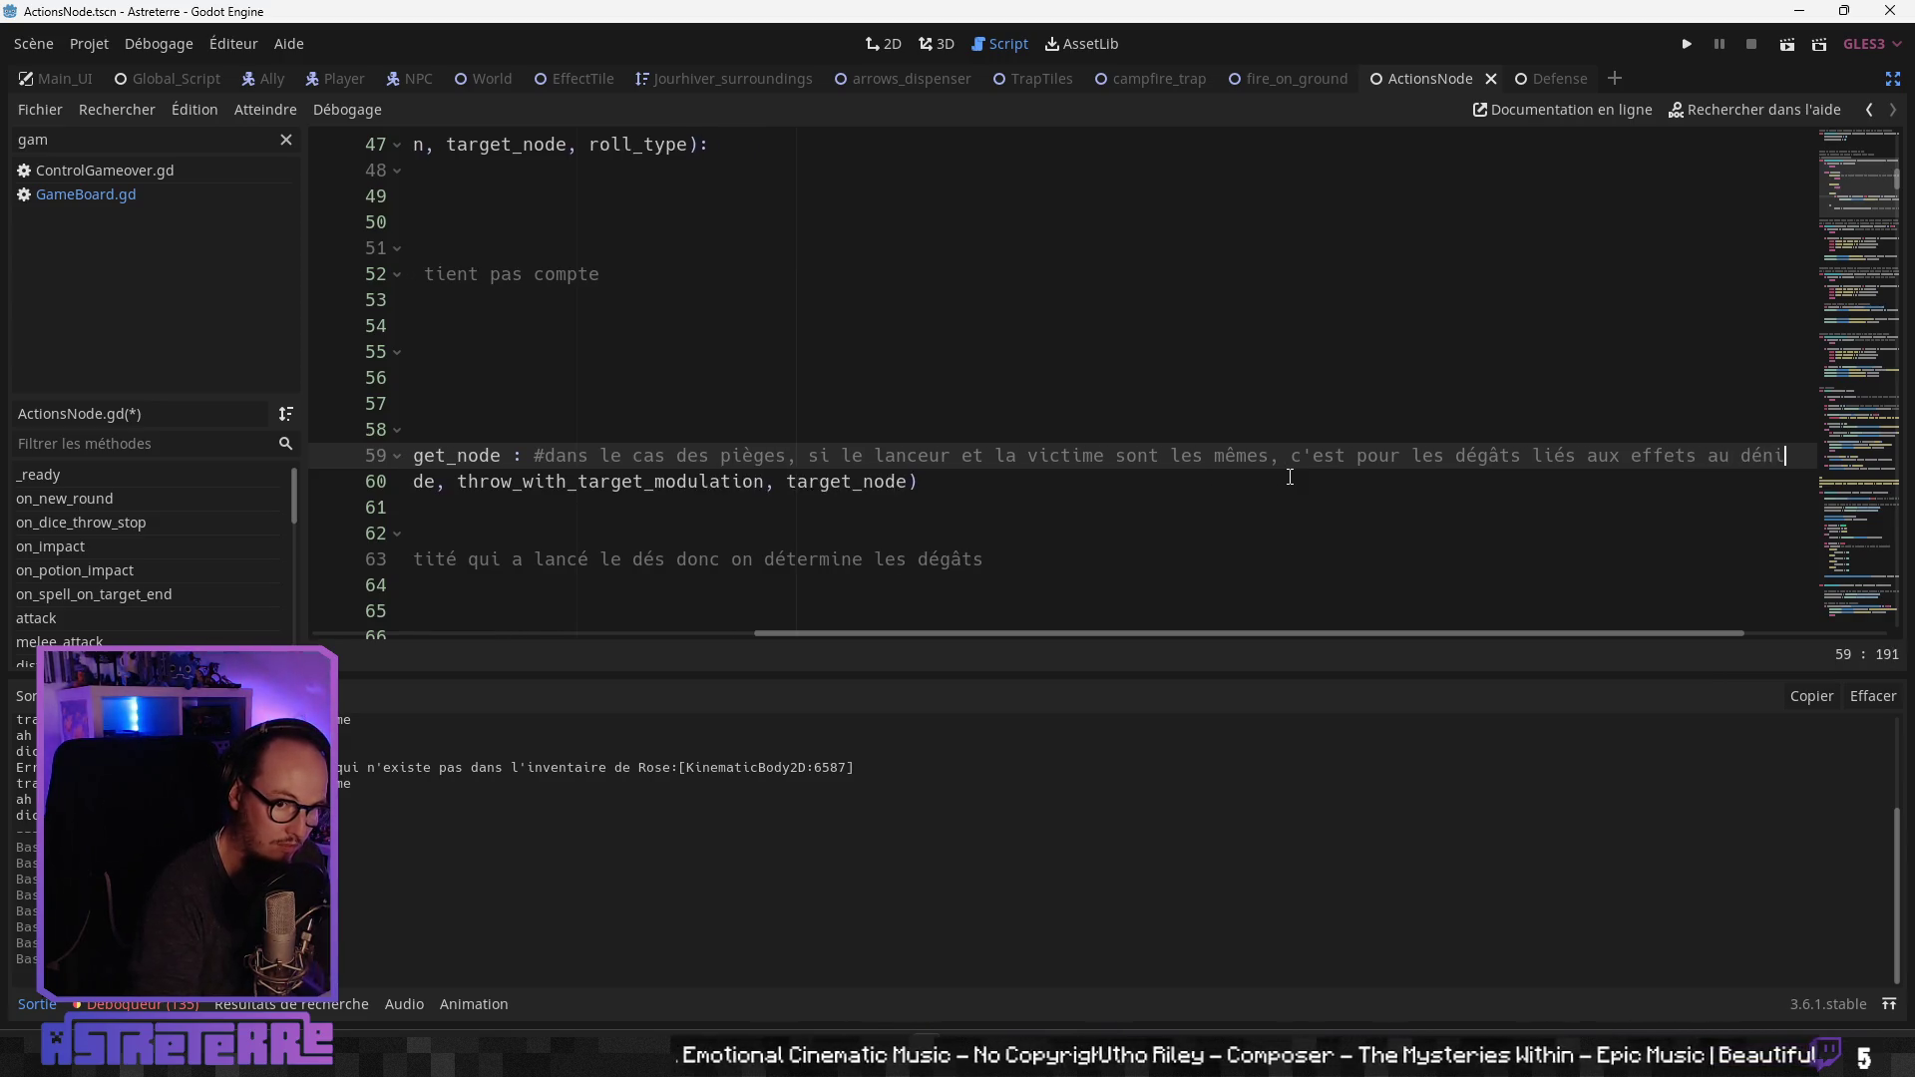
{"action": "type", "text": " d'u"}
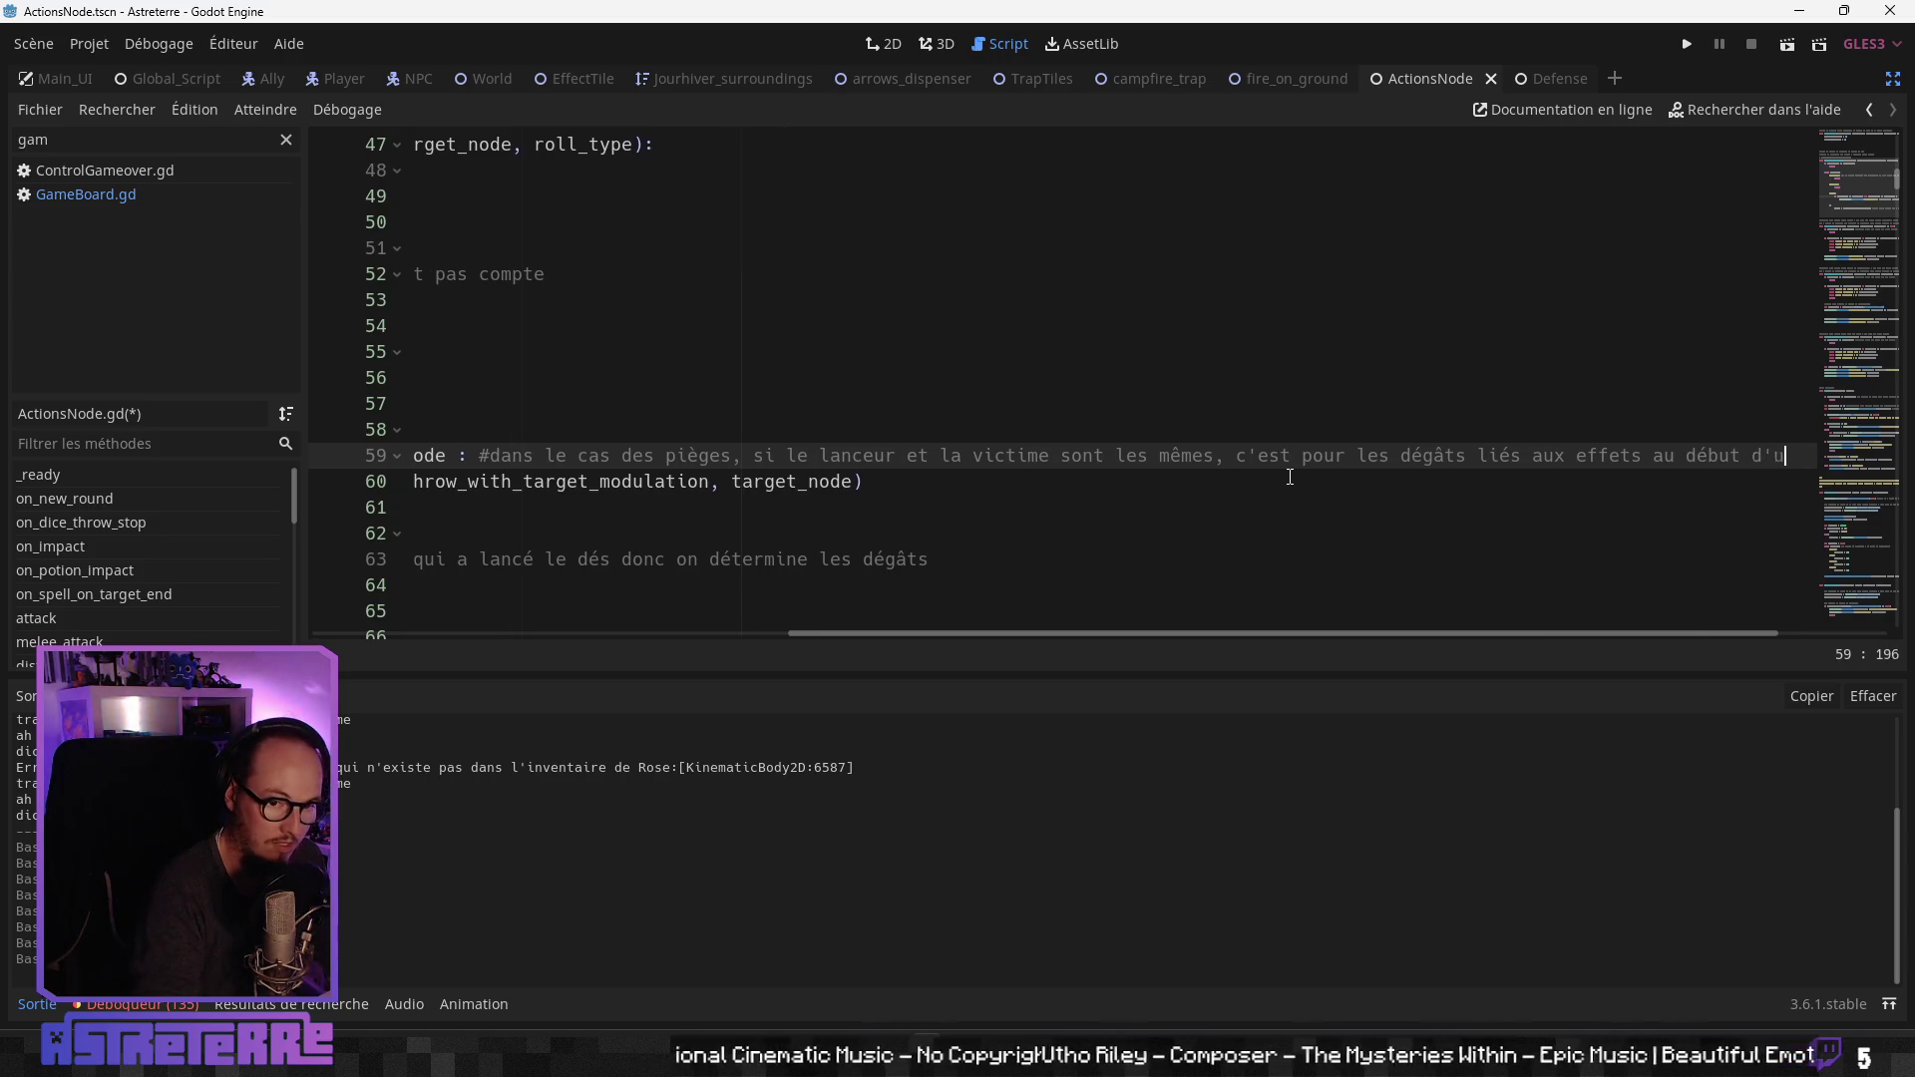
{"action": "type", "text": "n tour par exemple, au ccas où le piège à l'origine de l'effet a disparu"}
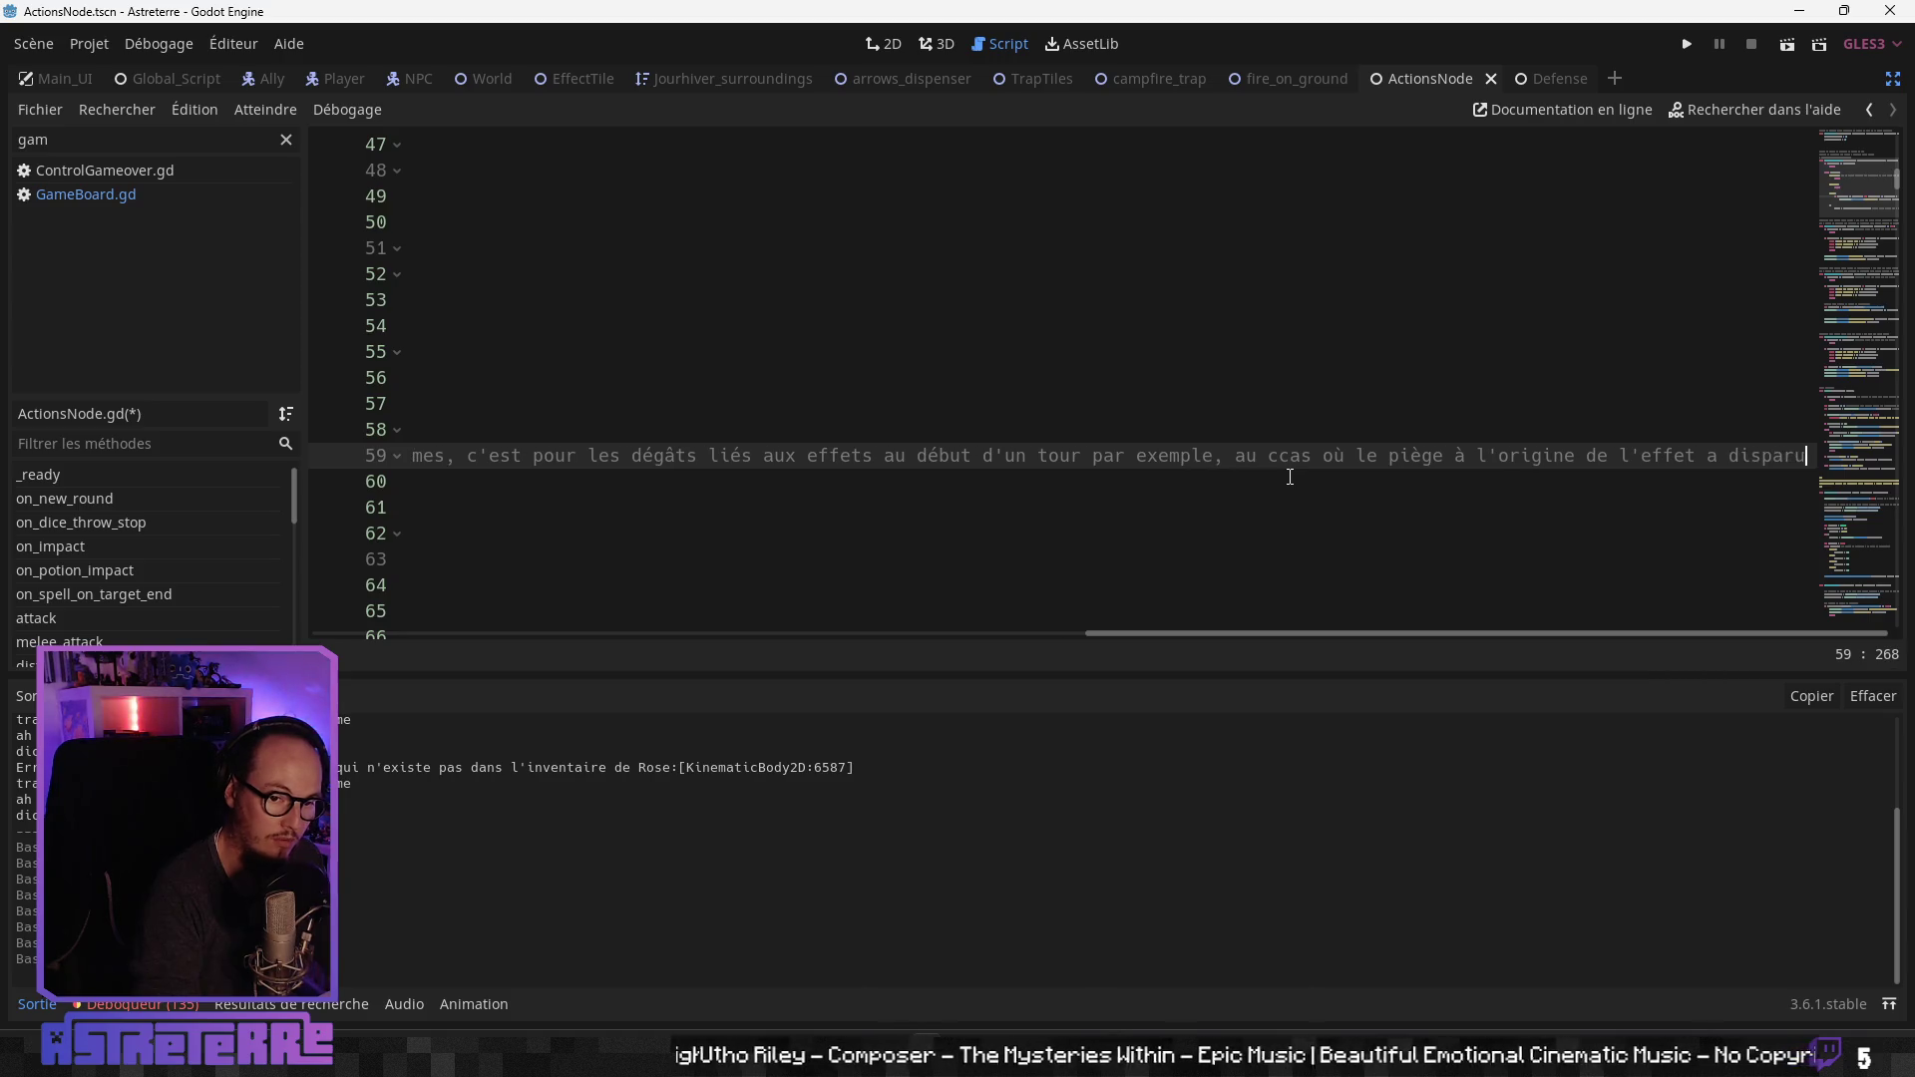
Step: Remove and restore the indented blank line after the make_damage call in the trap branch
{"action": "key", "text": "Home"}
{"action": "key", "text": "Down"}
{"action": "key", "text": "Down"}
{"action": "key", "text": "Down"}
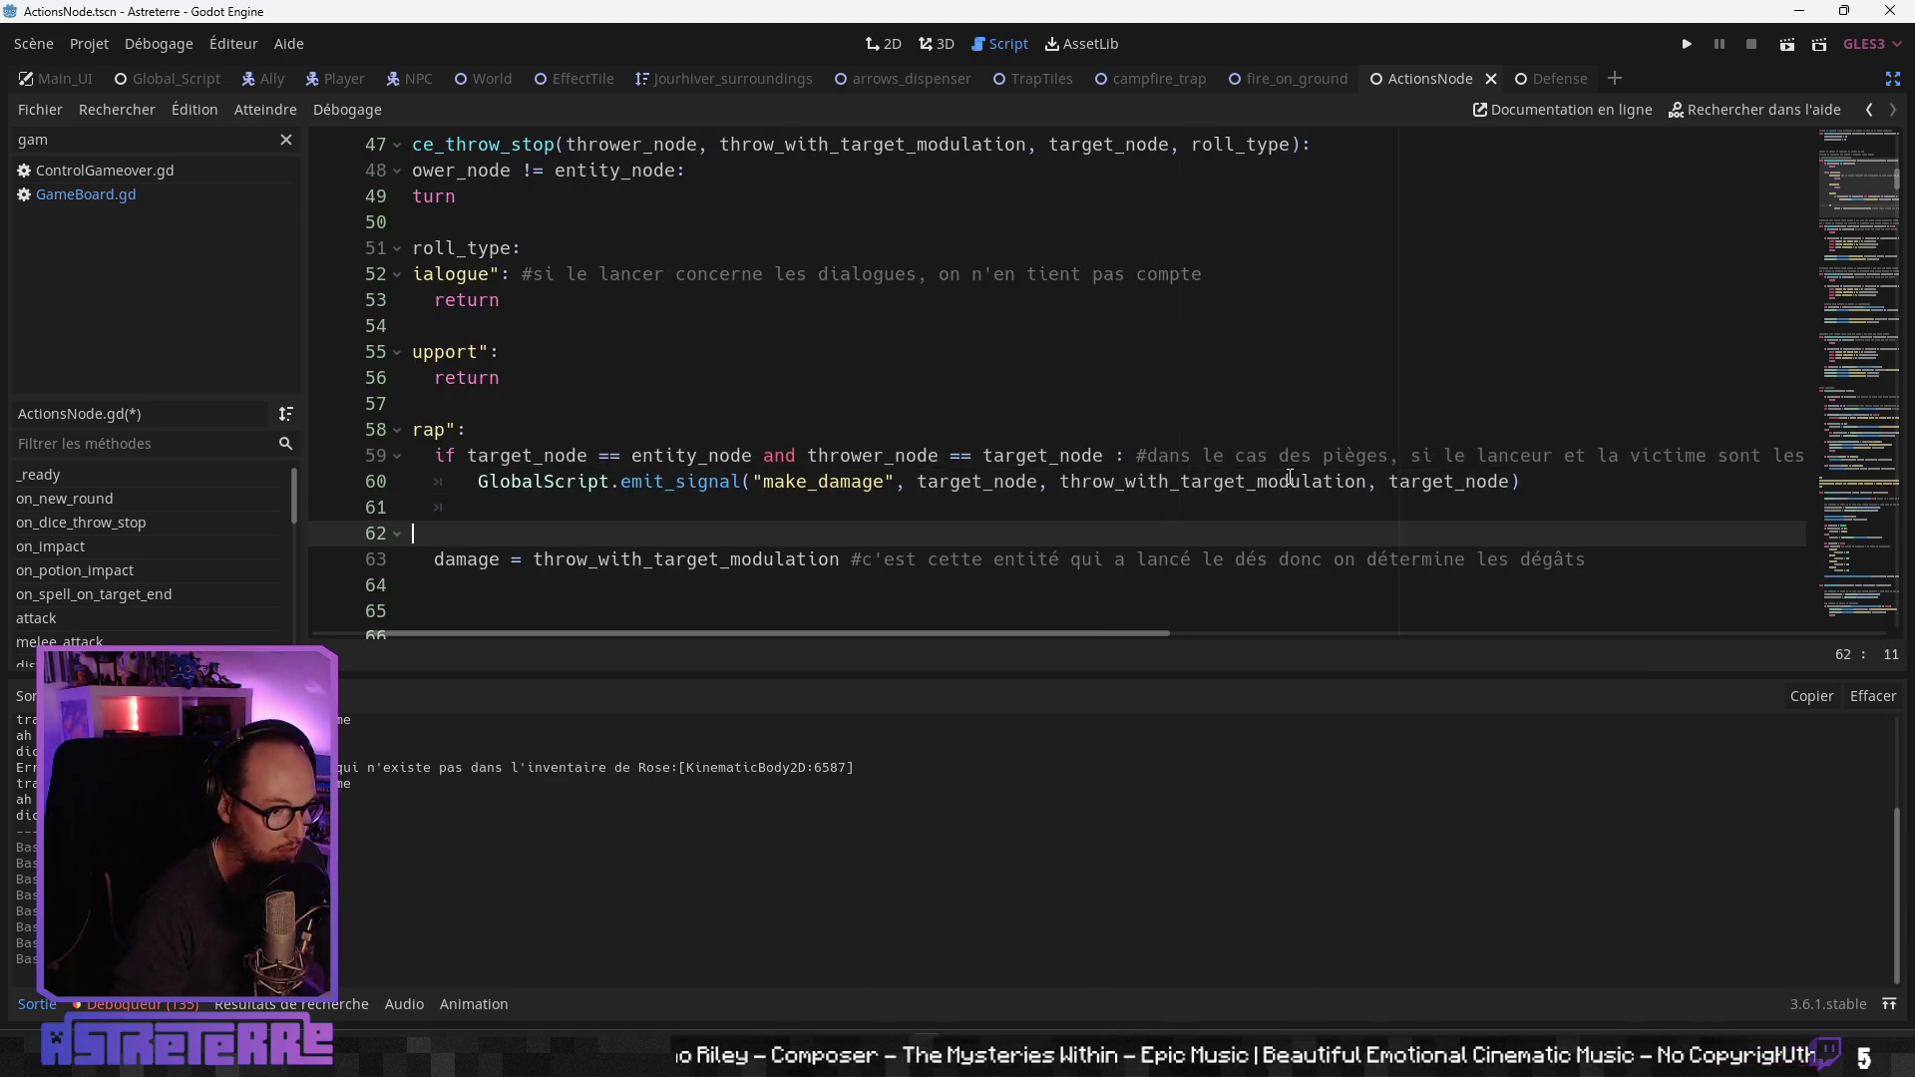
{"action": "scroll", "coordinate": [1017, 480], "scroll_direction": "down", "scroll_amount": 3}
{"action": "scroll", "coordinate": [1017, 479], "scroll_direction": "down", "scroll_amount": 4}
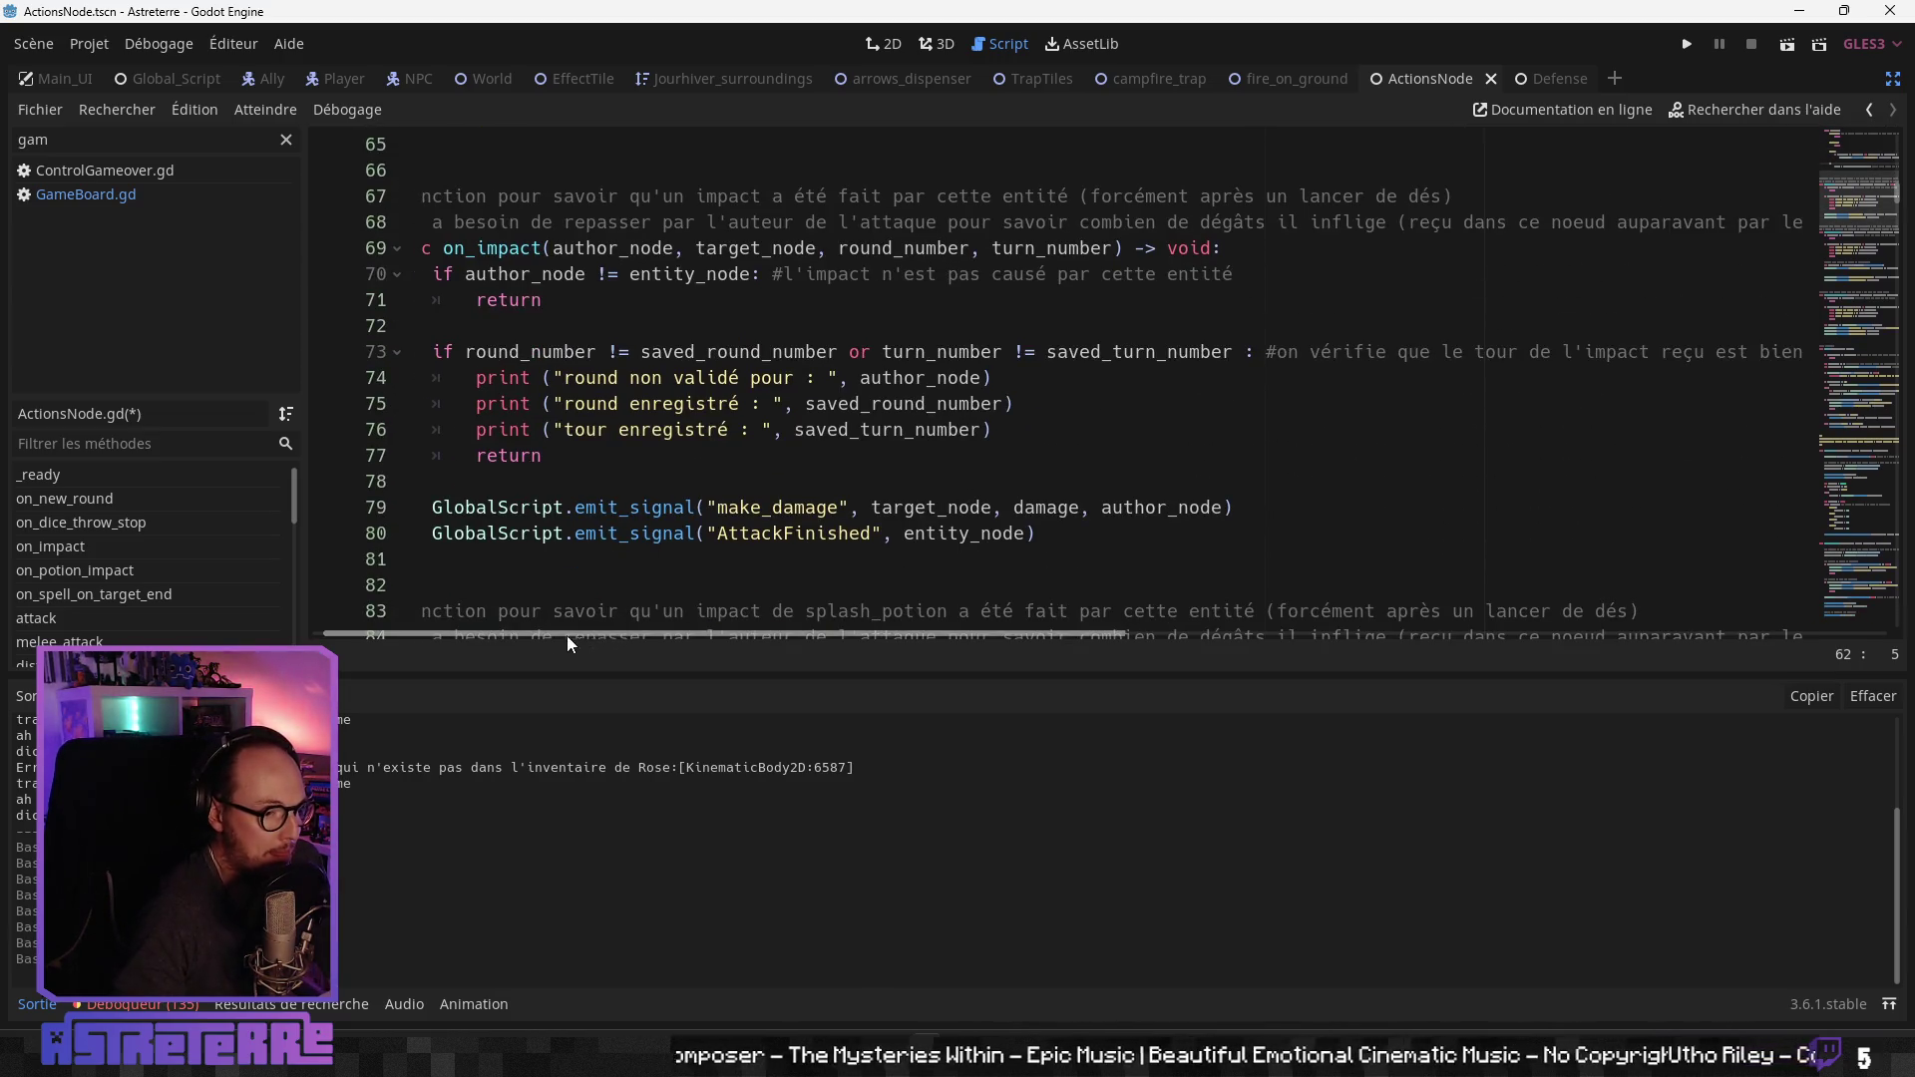
{"action": "scroll", "coordinate": [611, 619], "scroll_direction": "left", "scroll_amount": 2}
{"action": "left_click", "coordinate": [798, 508]}
{"action": "left_click", "coordinate": [936, 533]}
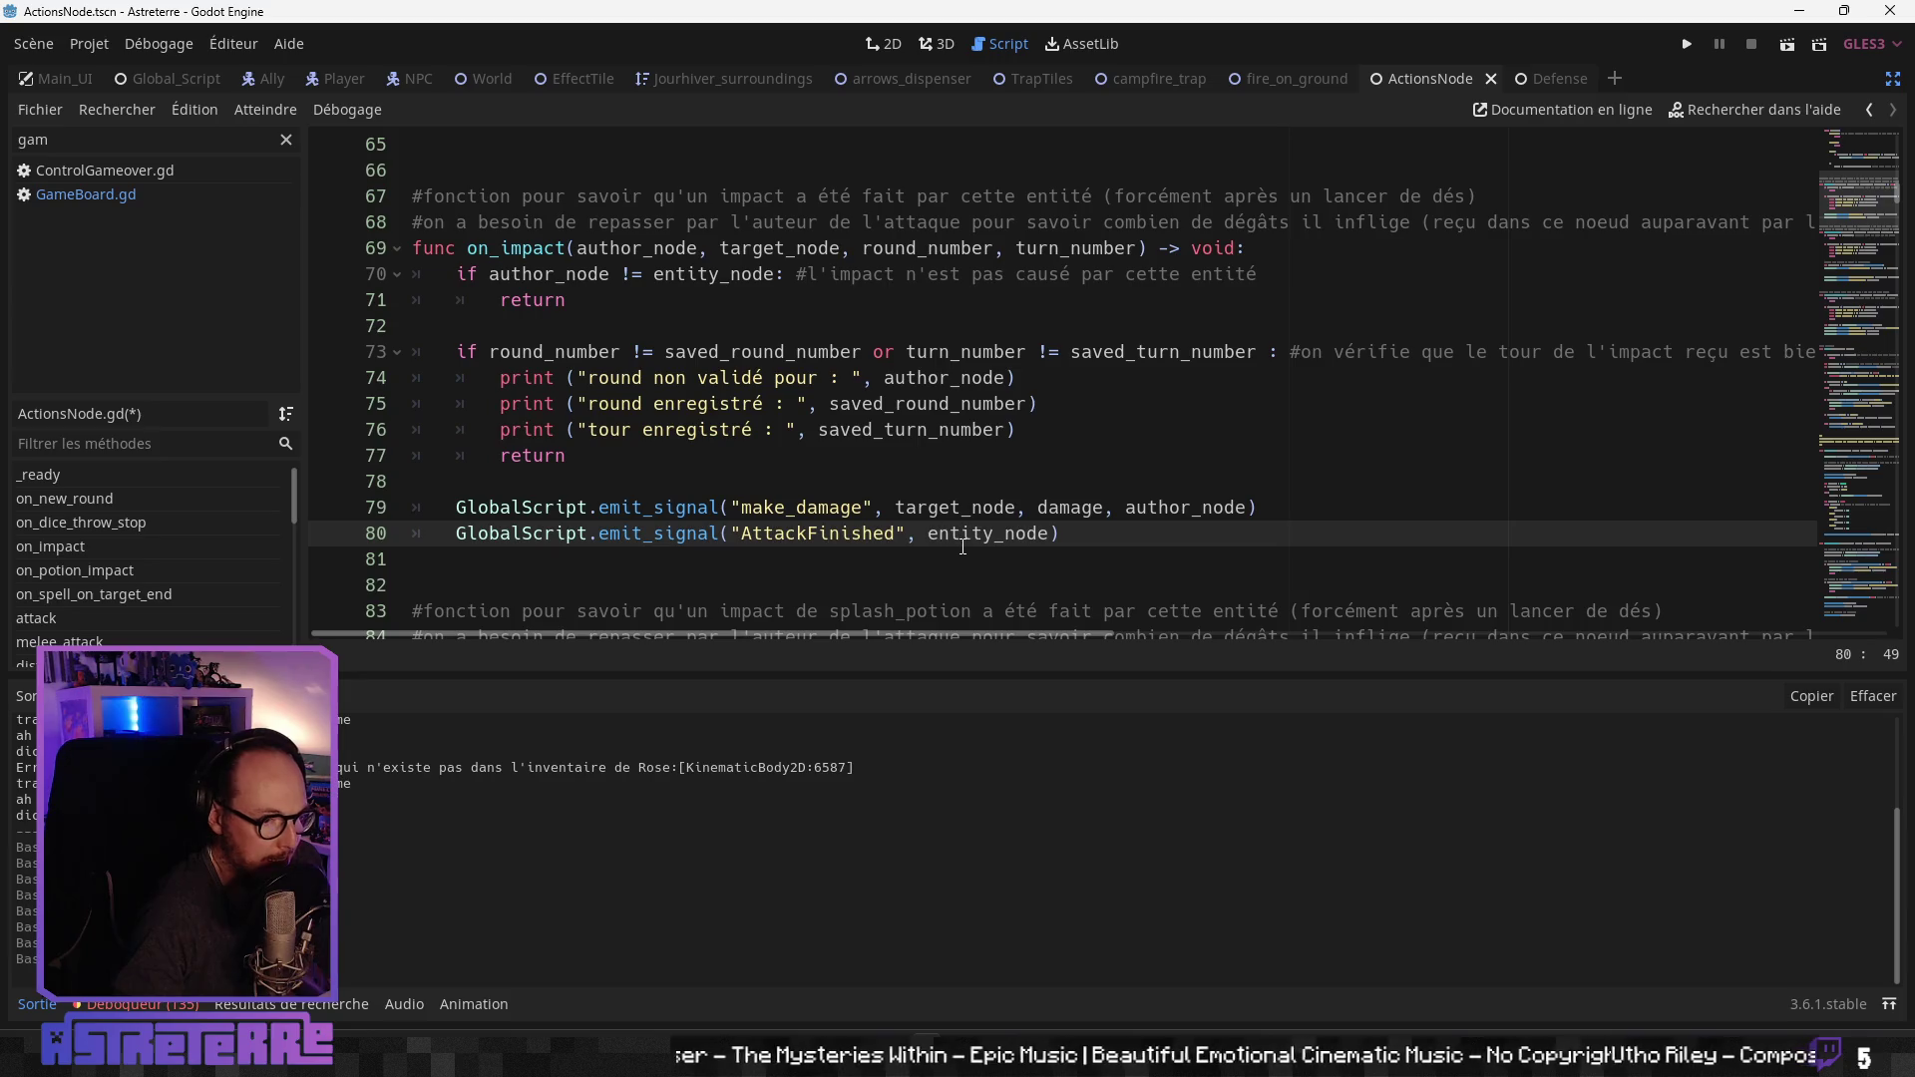
{"action": "scroll", "coordinate": [962, 547], "scroll_direction": "up", "scroll_amount": 5}
{"action": "left_click", "coordinate": [896, 481]}
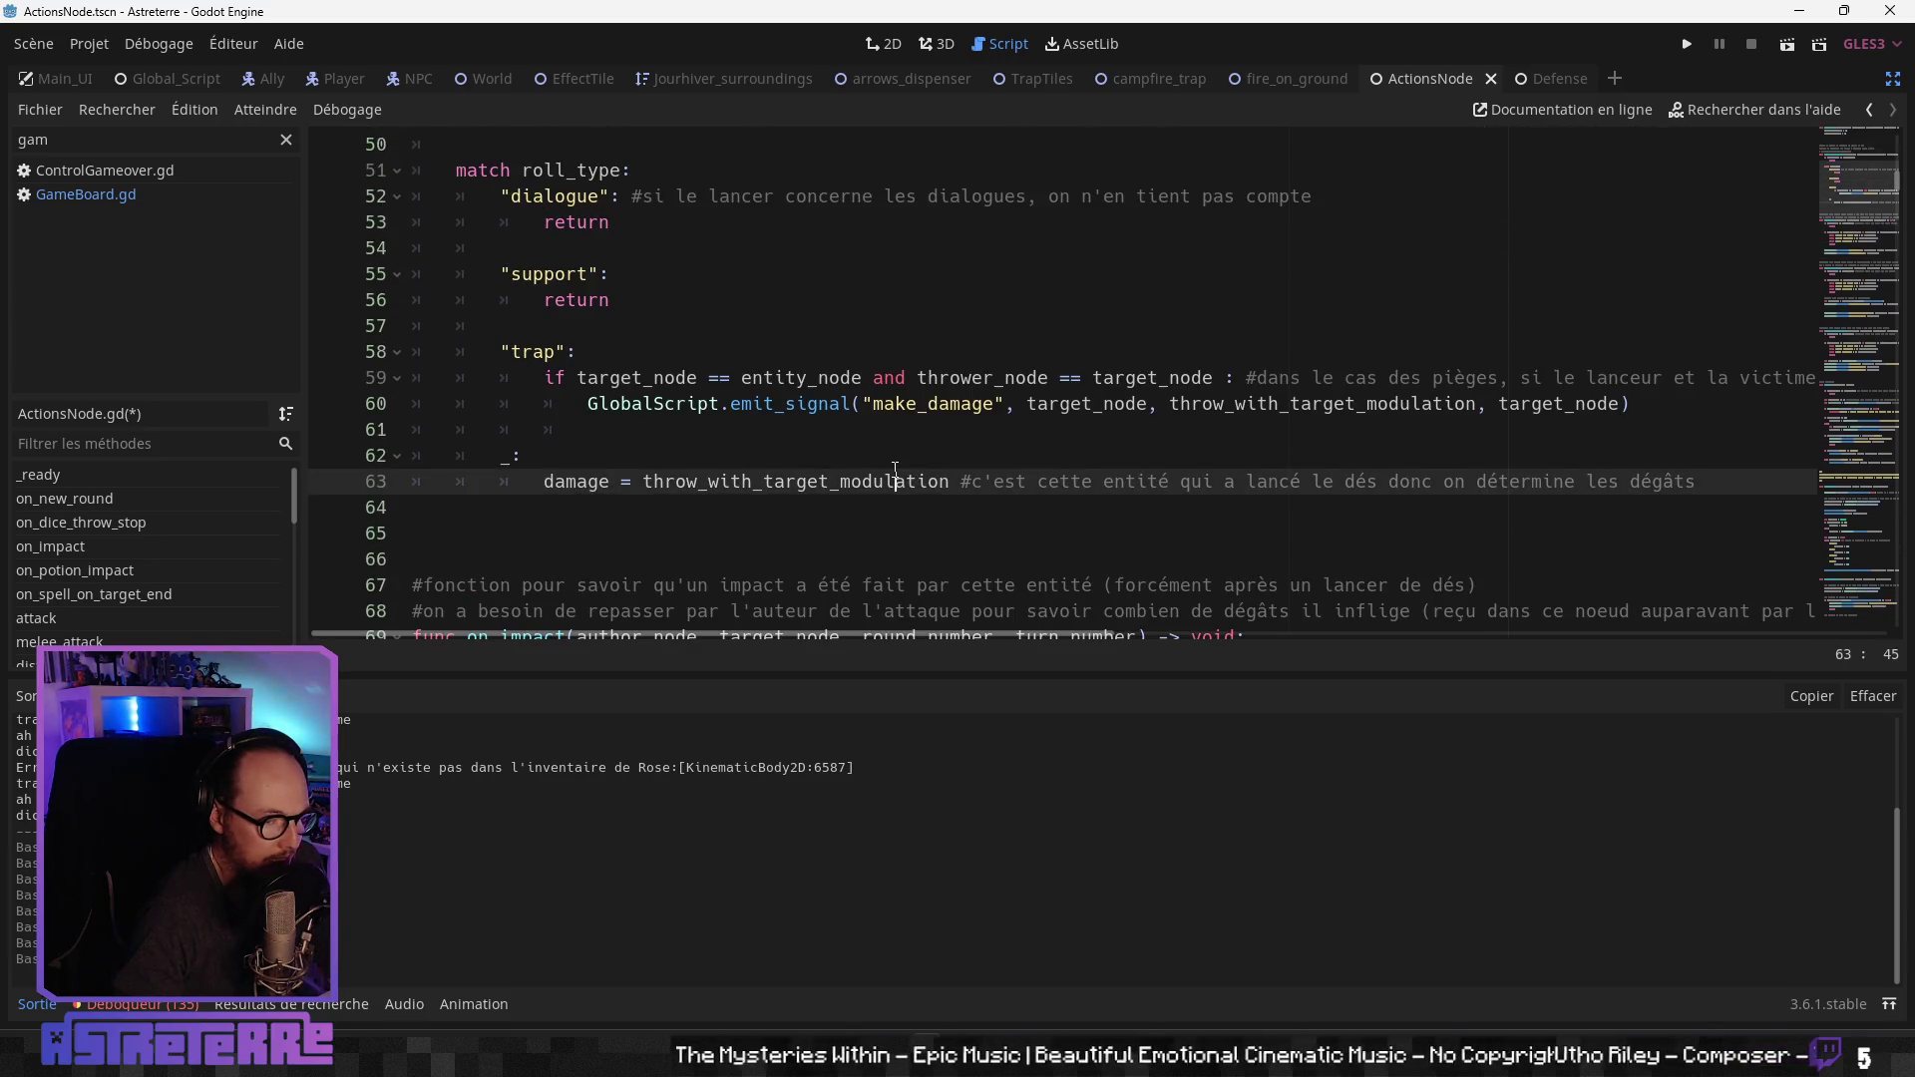
{"action": "left_click", "coordinate": [886, 429]}
{"action": "left_click", "coordinate": [775, 387]}
{"action": "left_click", "coordinate": [682, 432]}
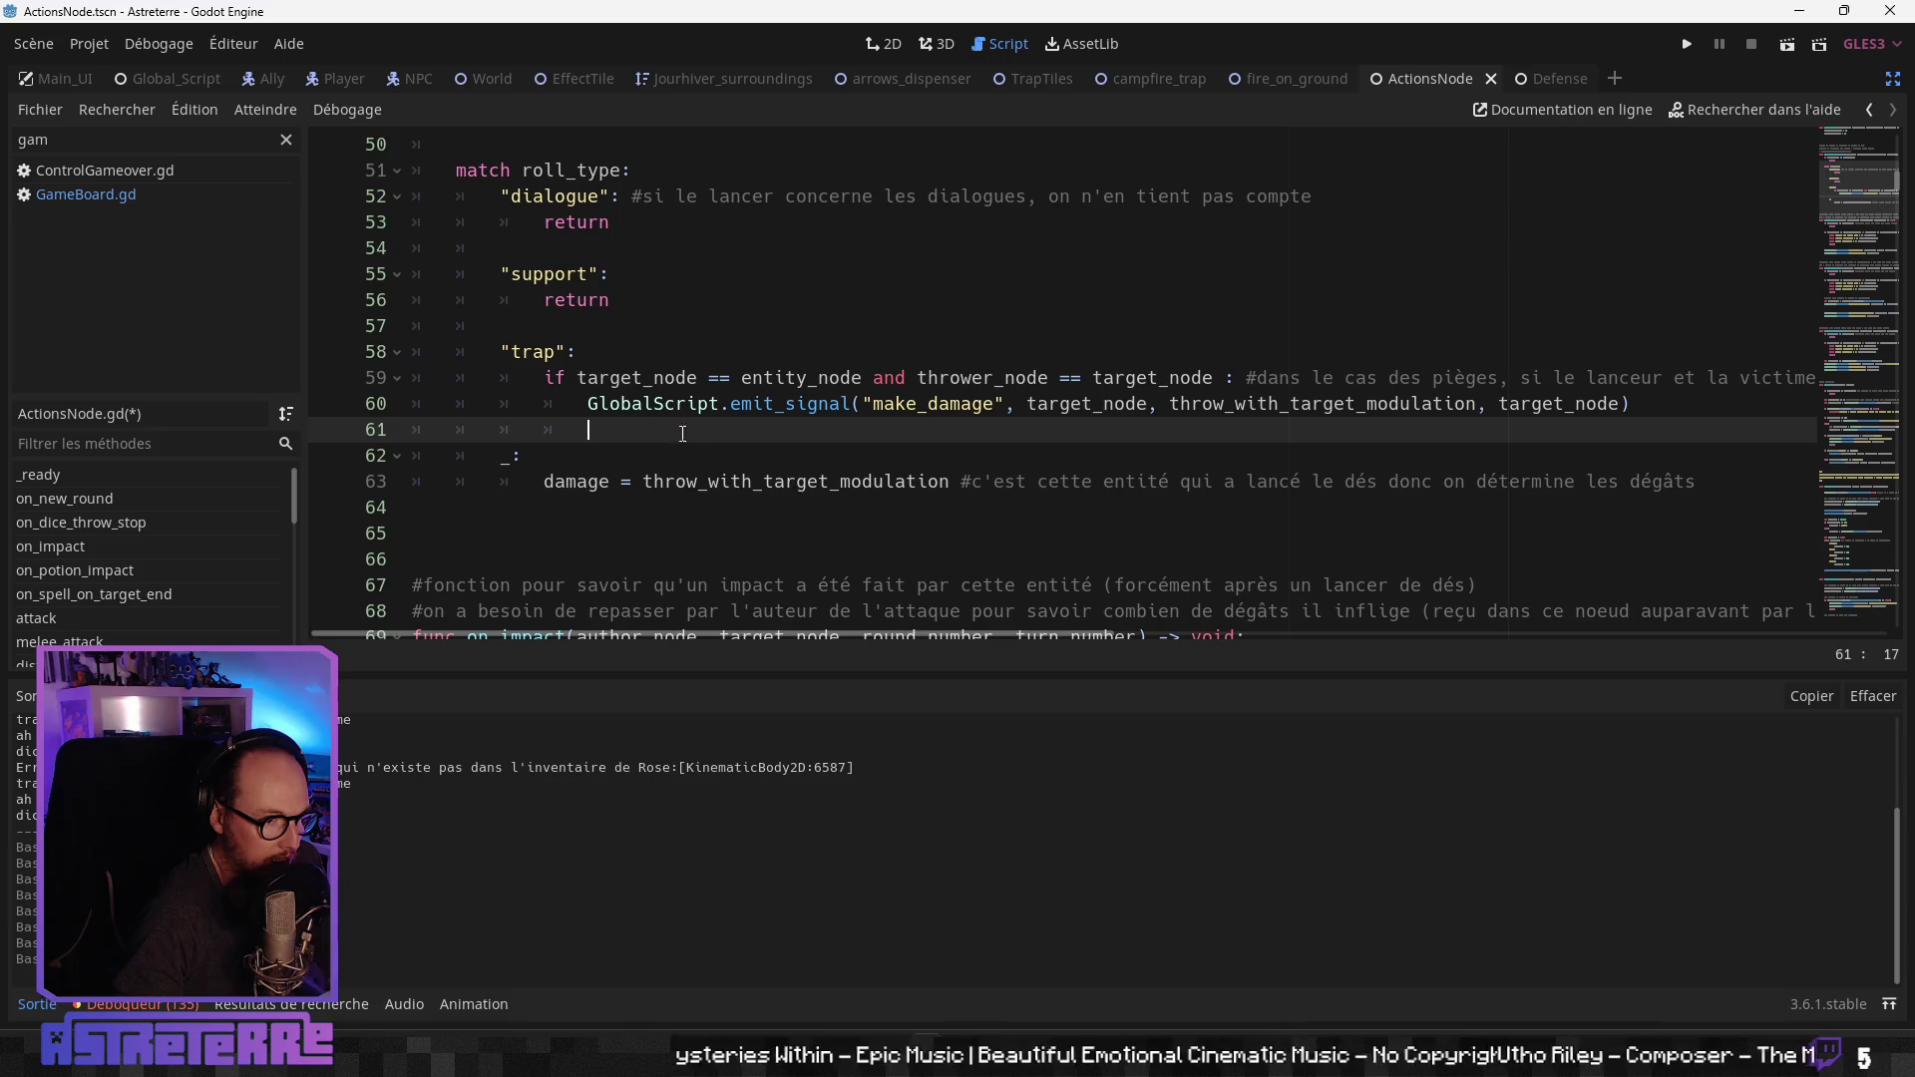
{"action": "key", "text": "BackSpace"}
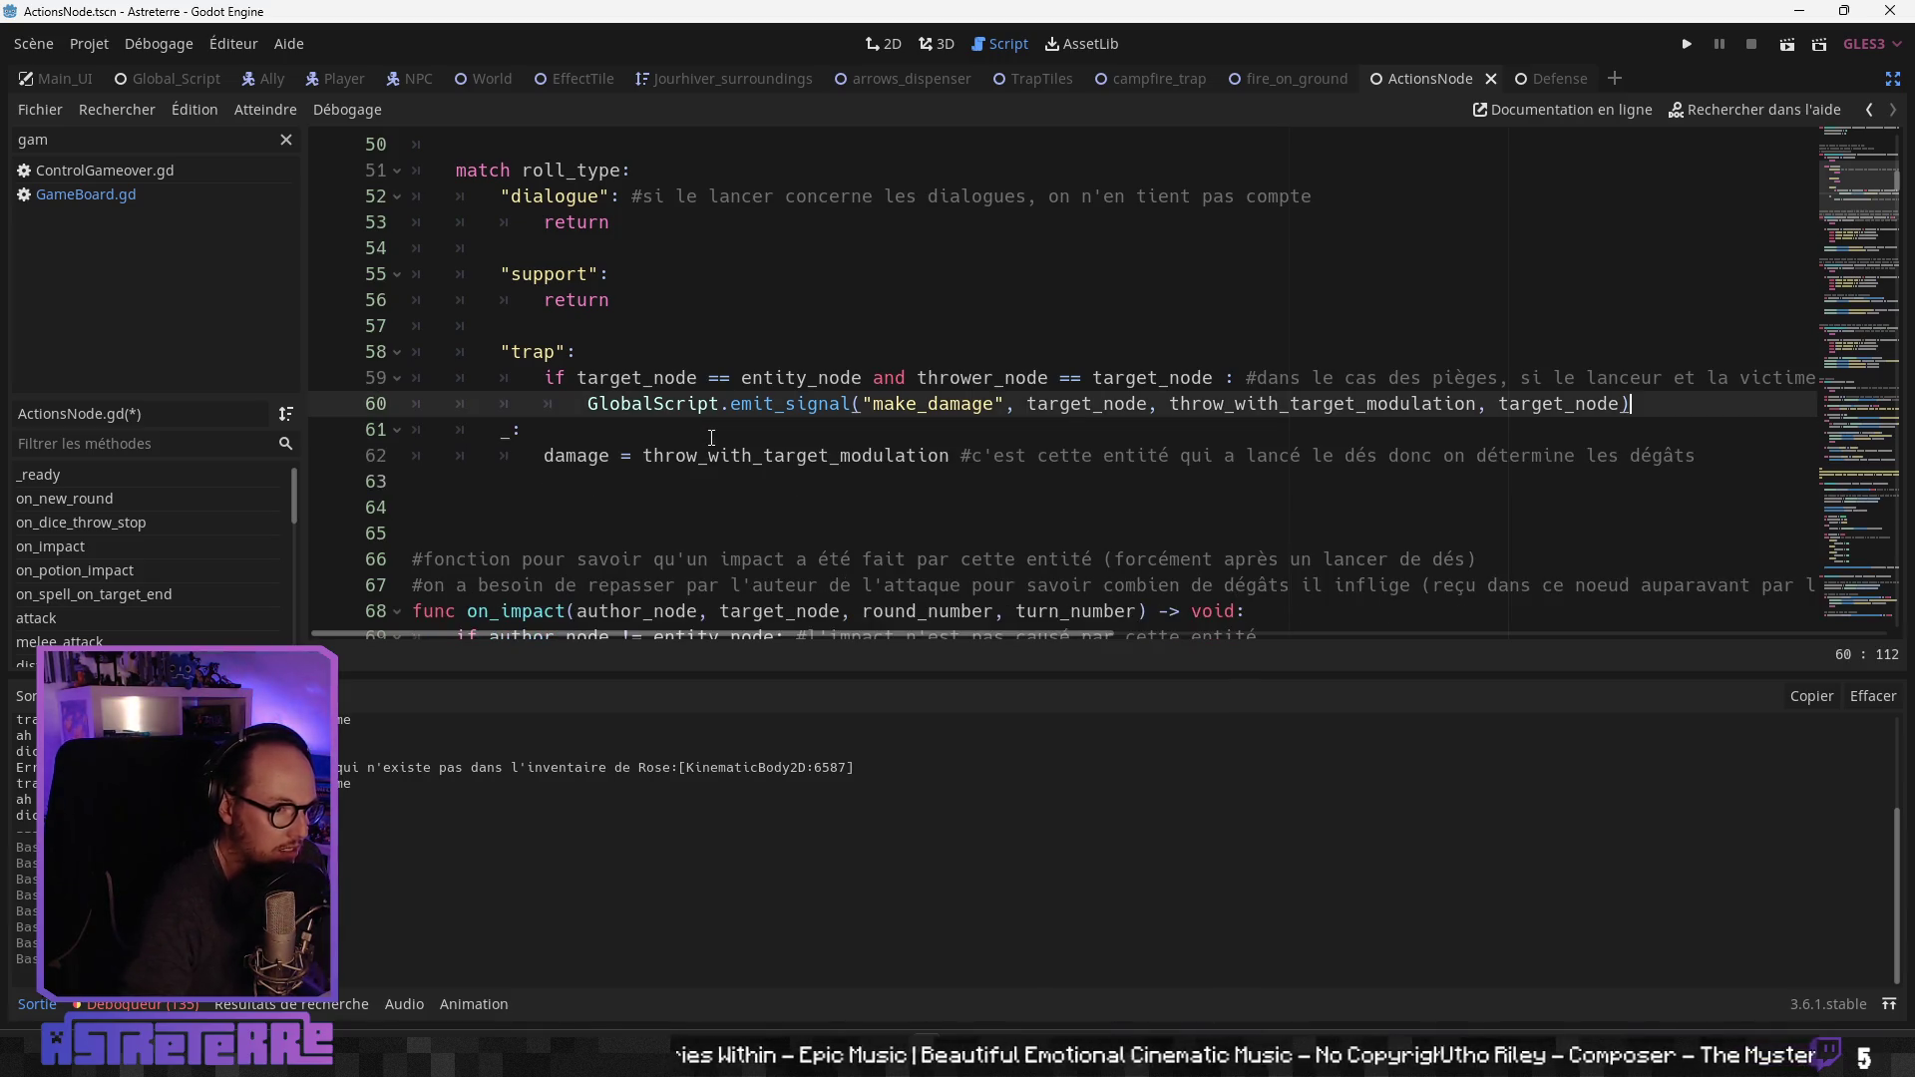
{"action": "key", "text": "Return"}
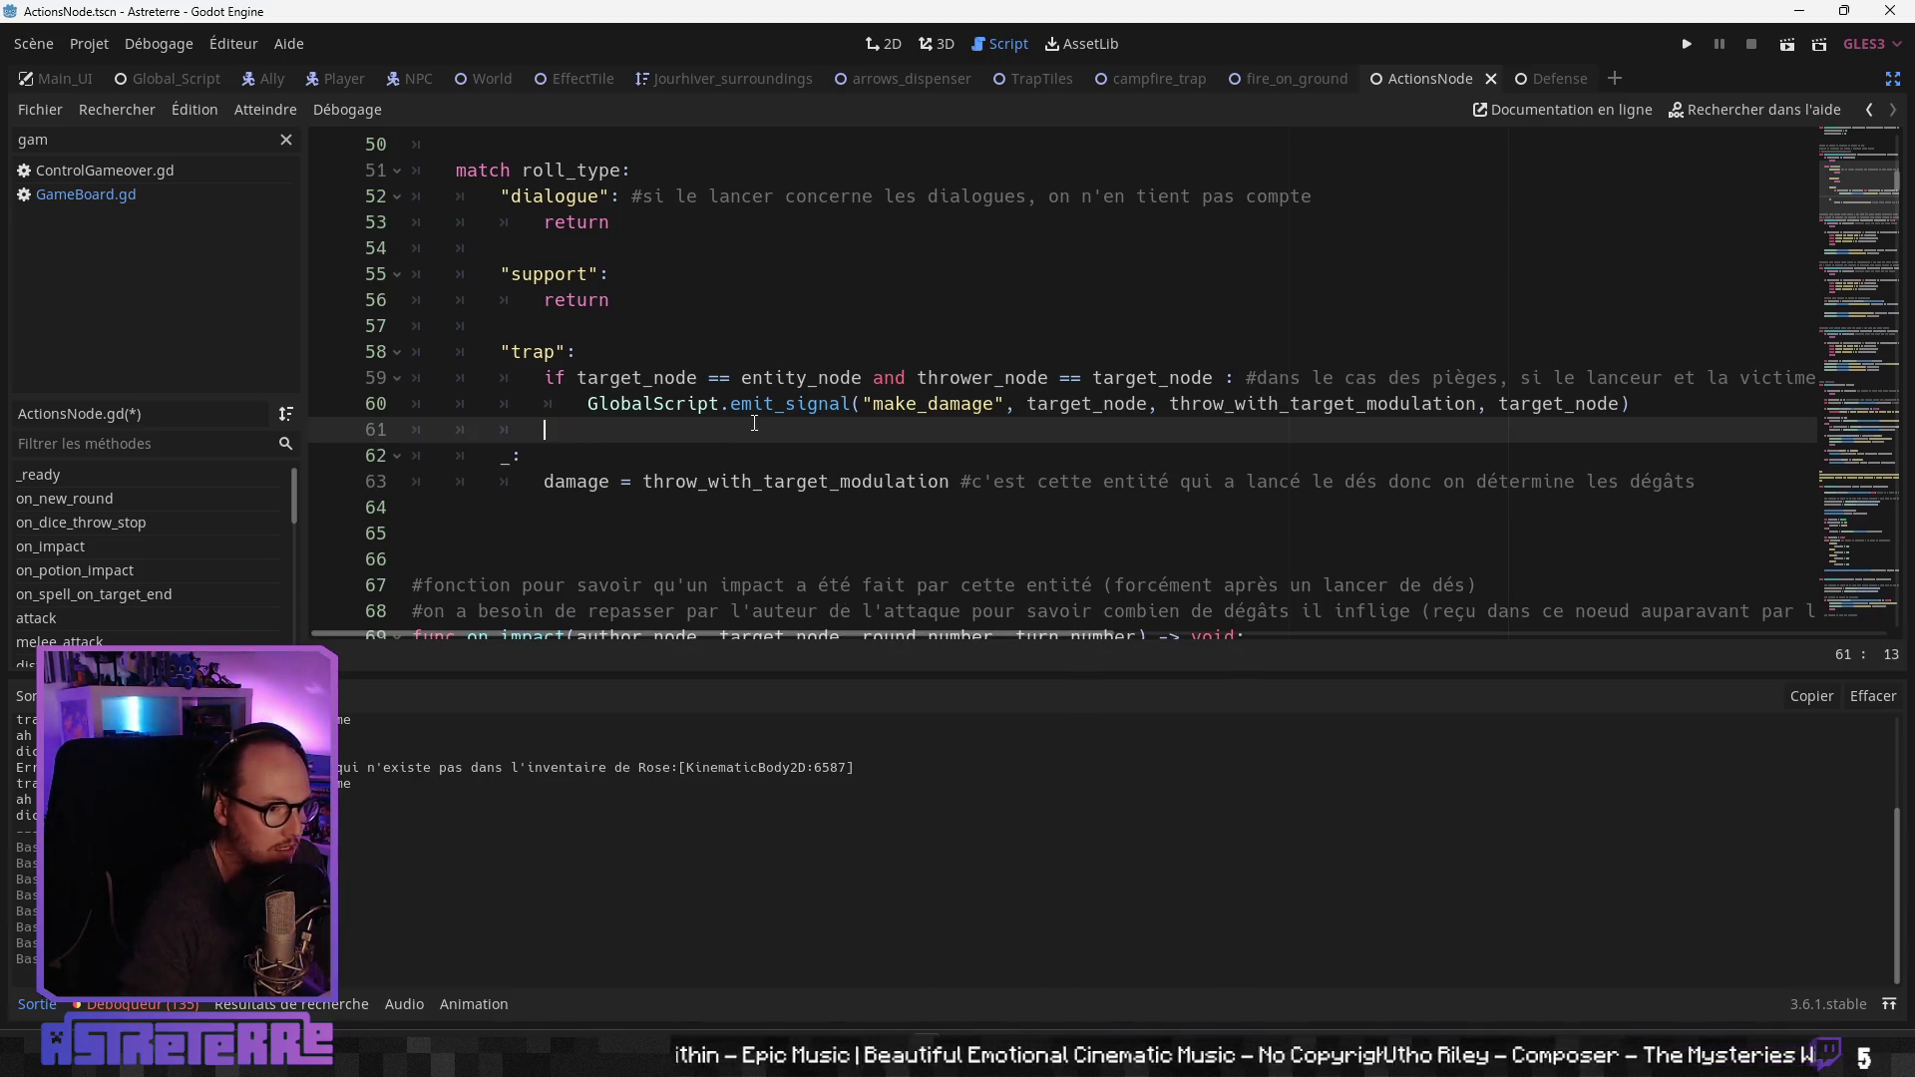
Step: Save ActionsNode.gd with Ctrl+S
{"action": "left_click", "coordinate": [648, 352]}
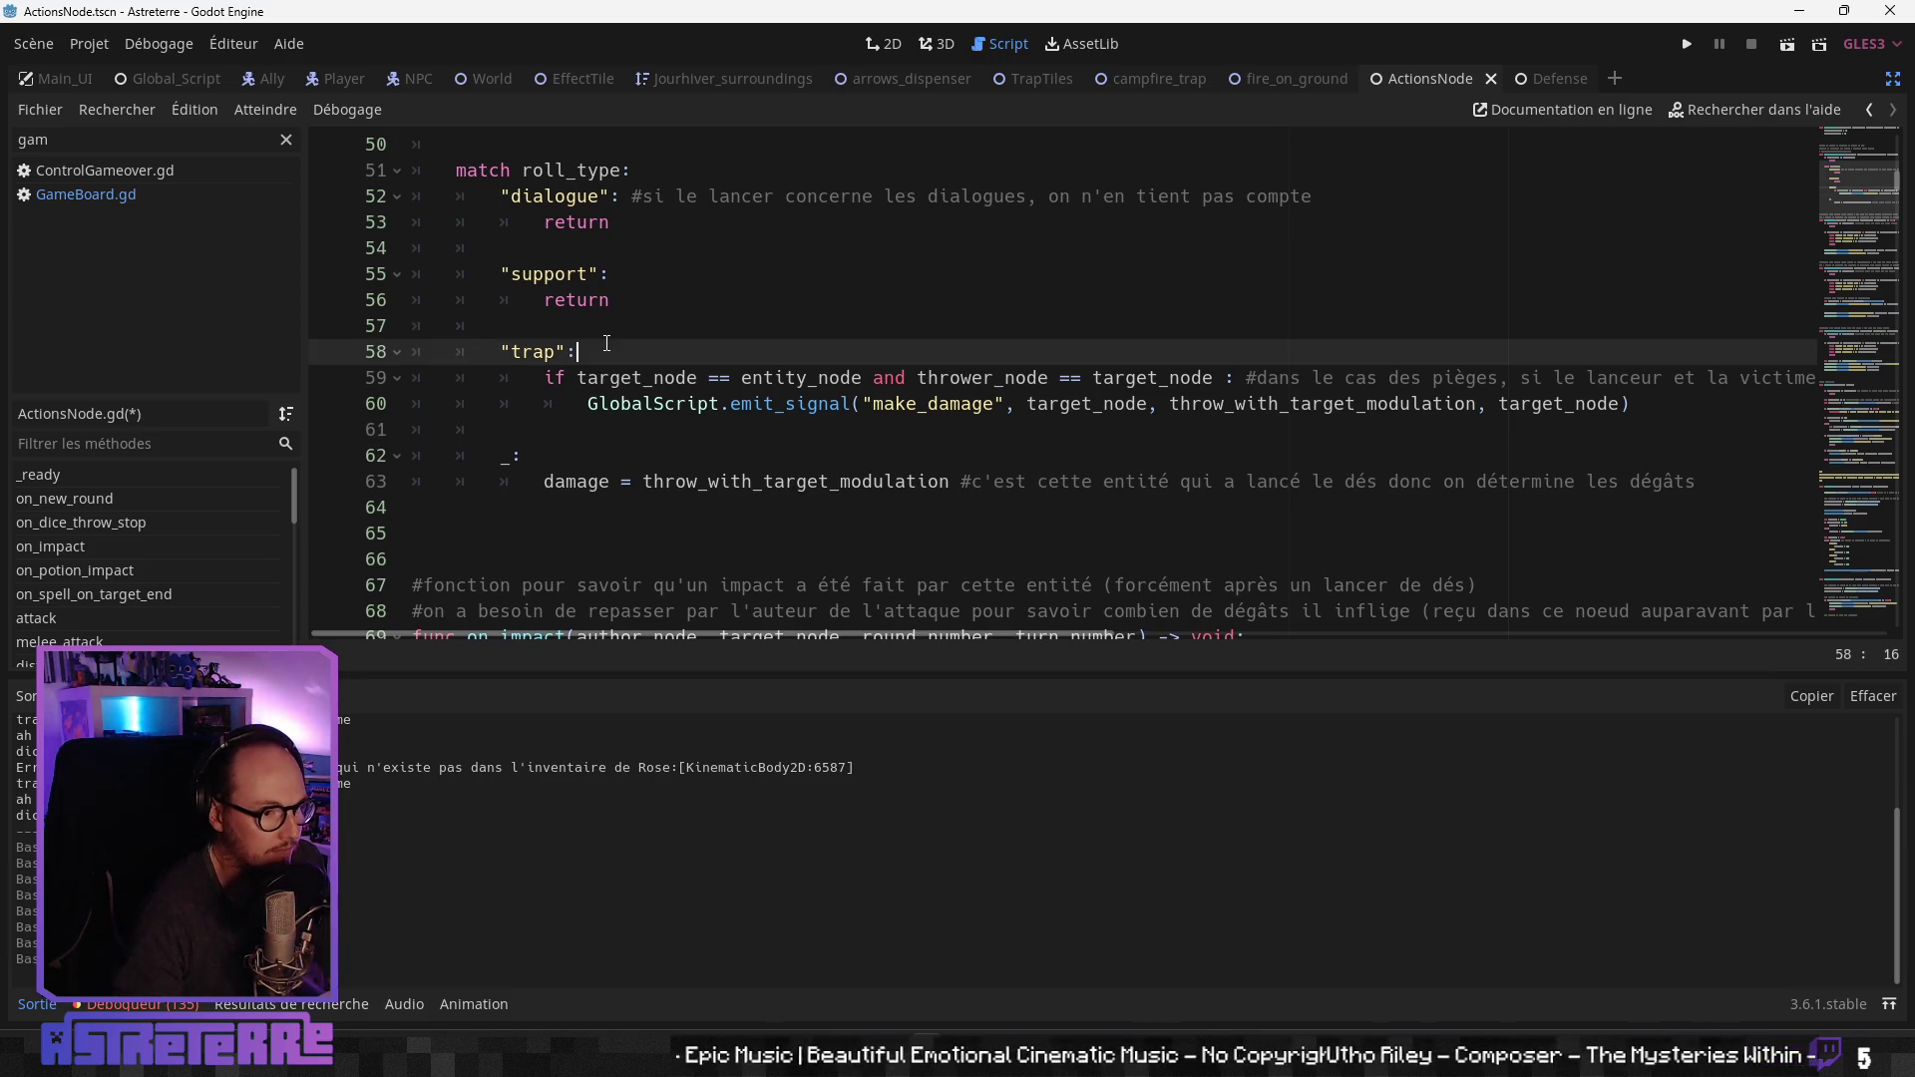
{"action": "scroll", "coordinate": [698, 379], "scroll_direction": "up", "scroll_amount": 4}
{"action": "scroll", "coordinate": [698, 389], "scroll_direction": "down", "scroll_amount": 4}
{"action": "scroll", "coordinate": [748, 406], "scroll_direction": "up", "scroll_amount": 1}
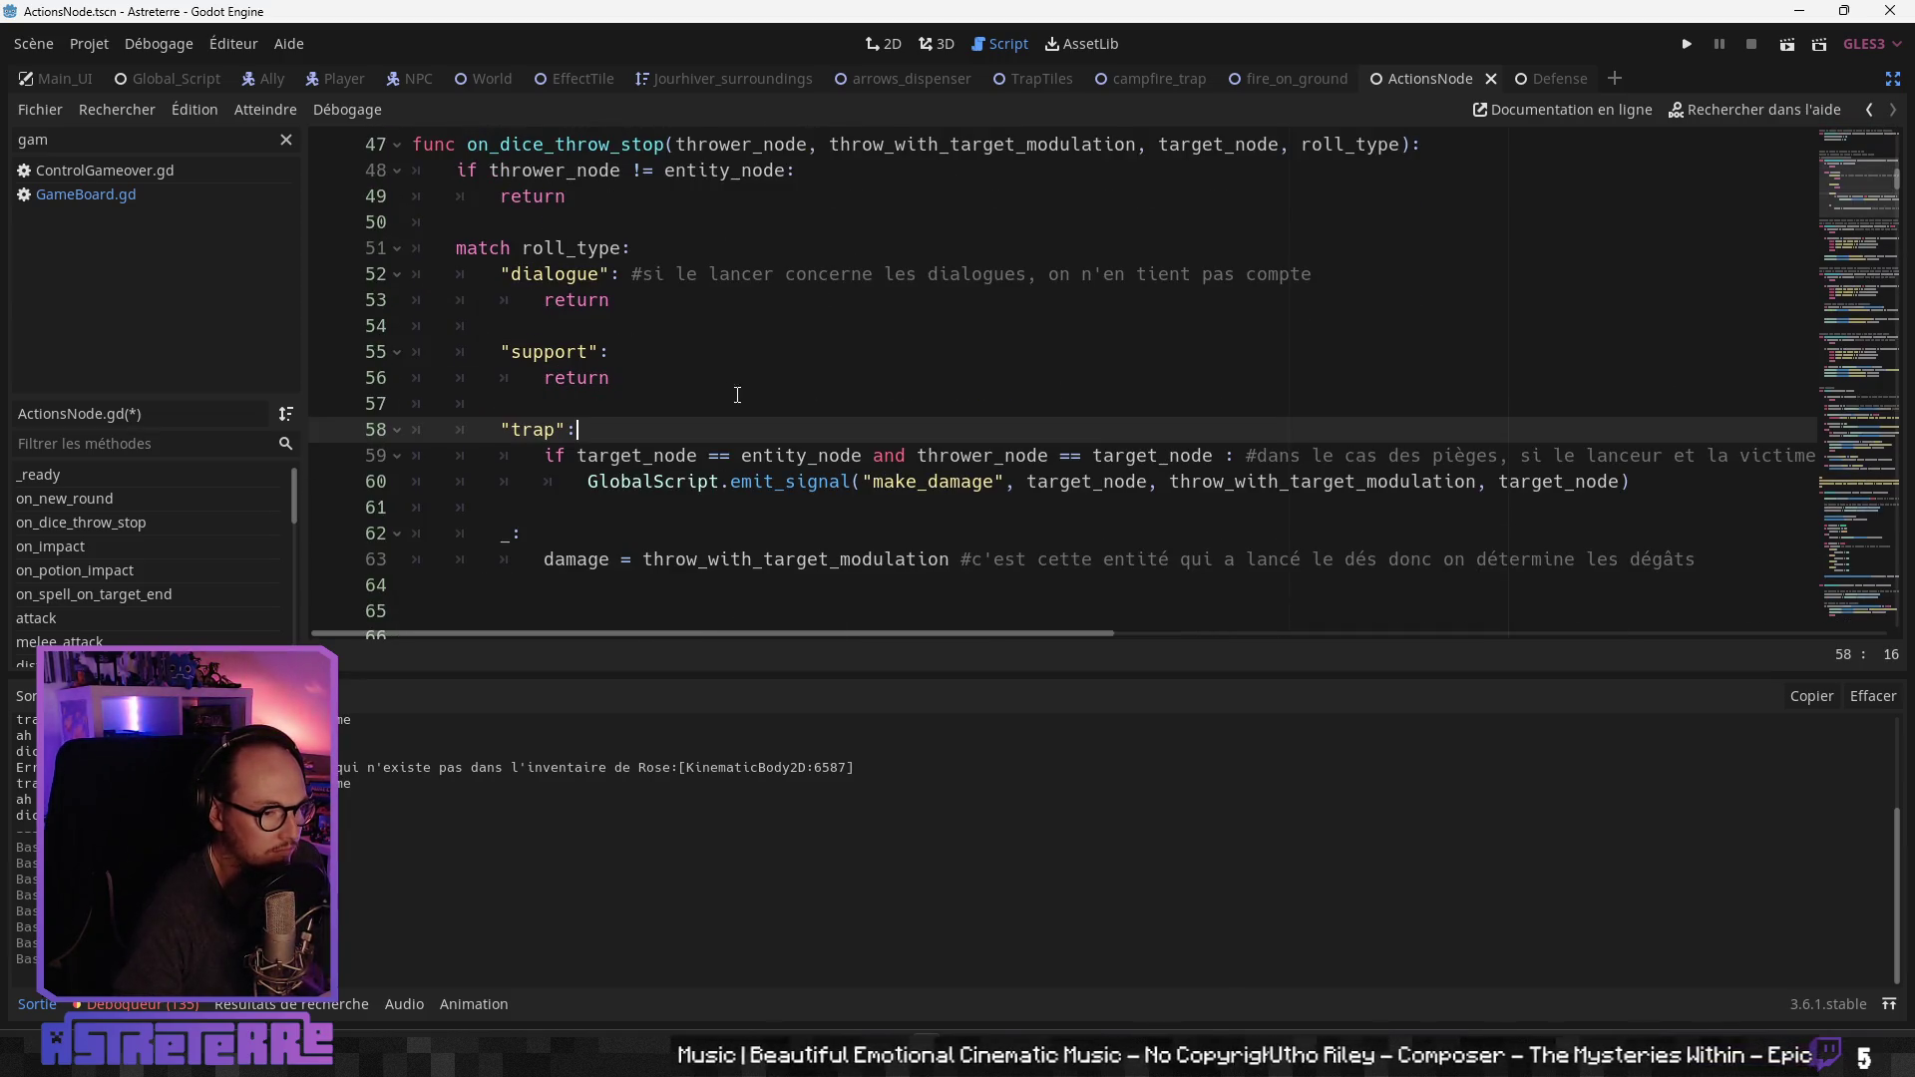
{"action": "key", "text": "ctrl+s"}
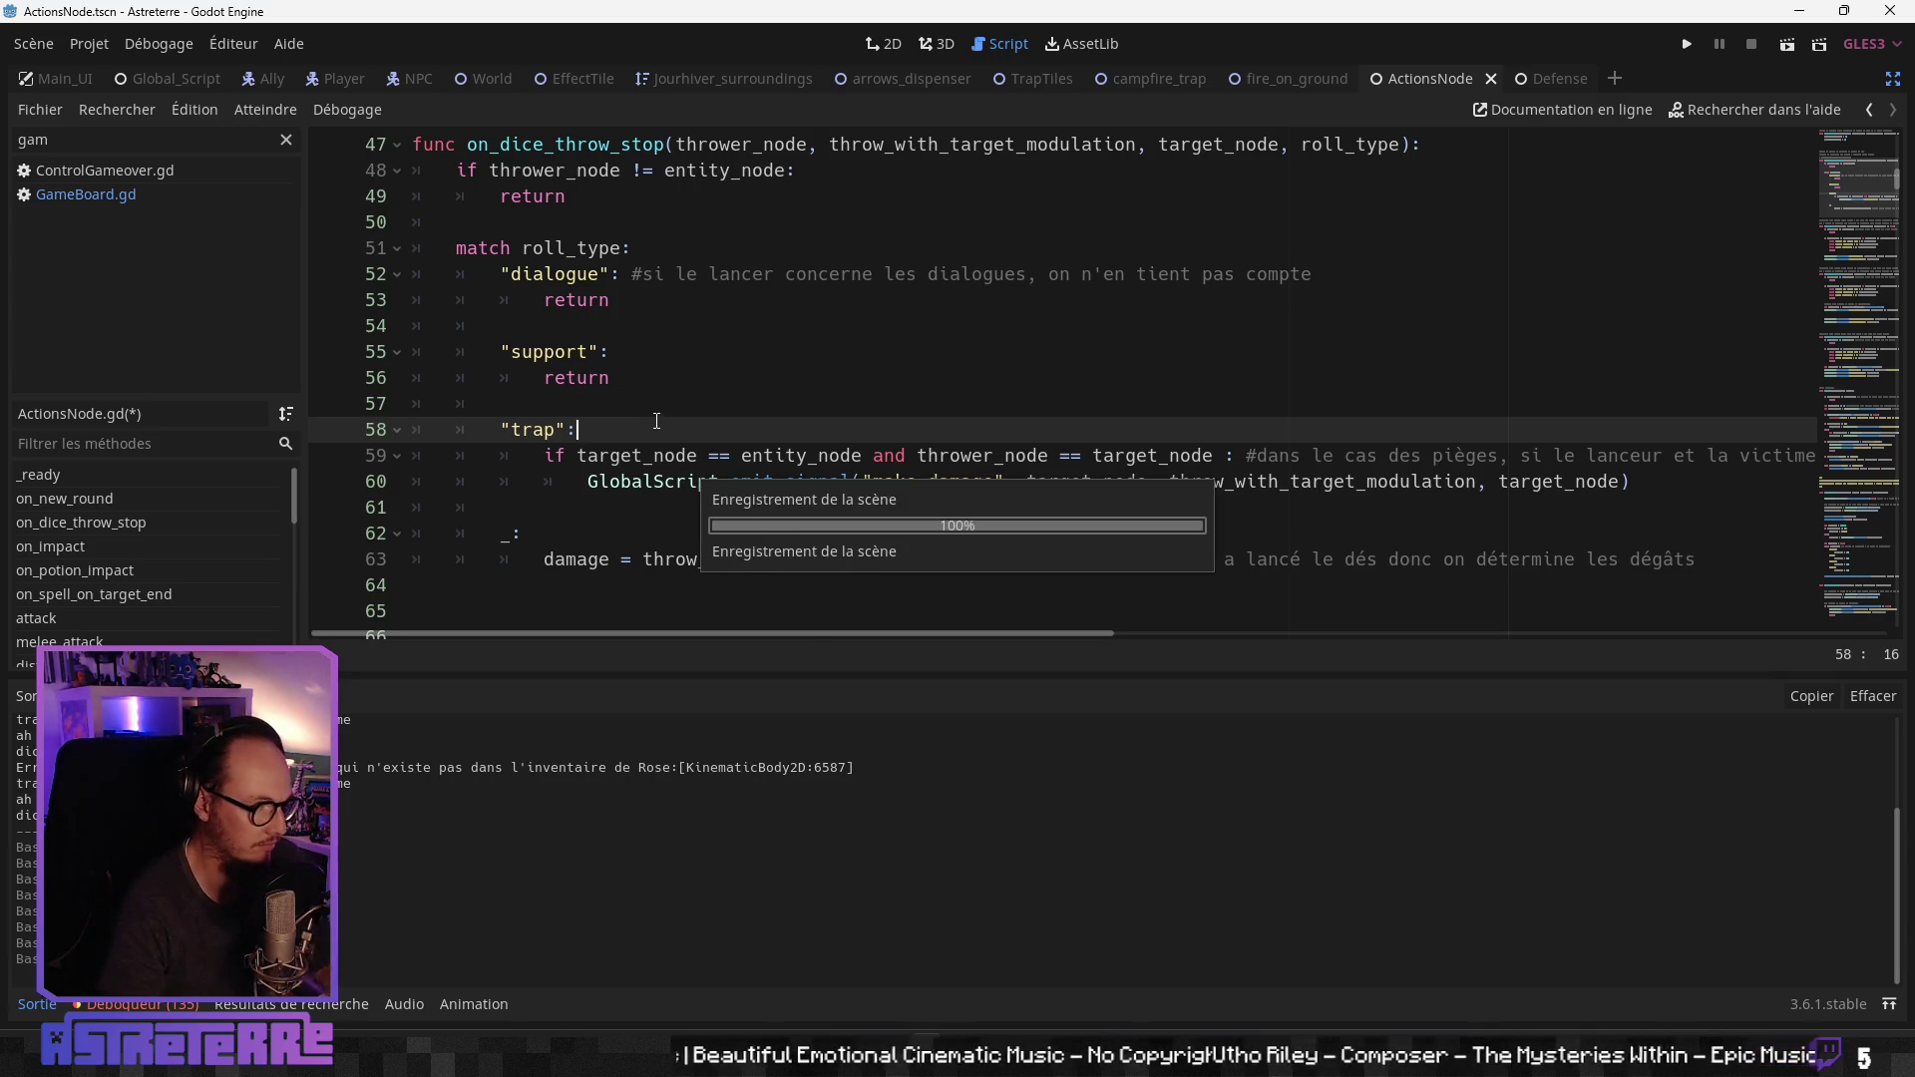
{"action": "left_click", "coordinate": [654, 456]}
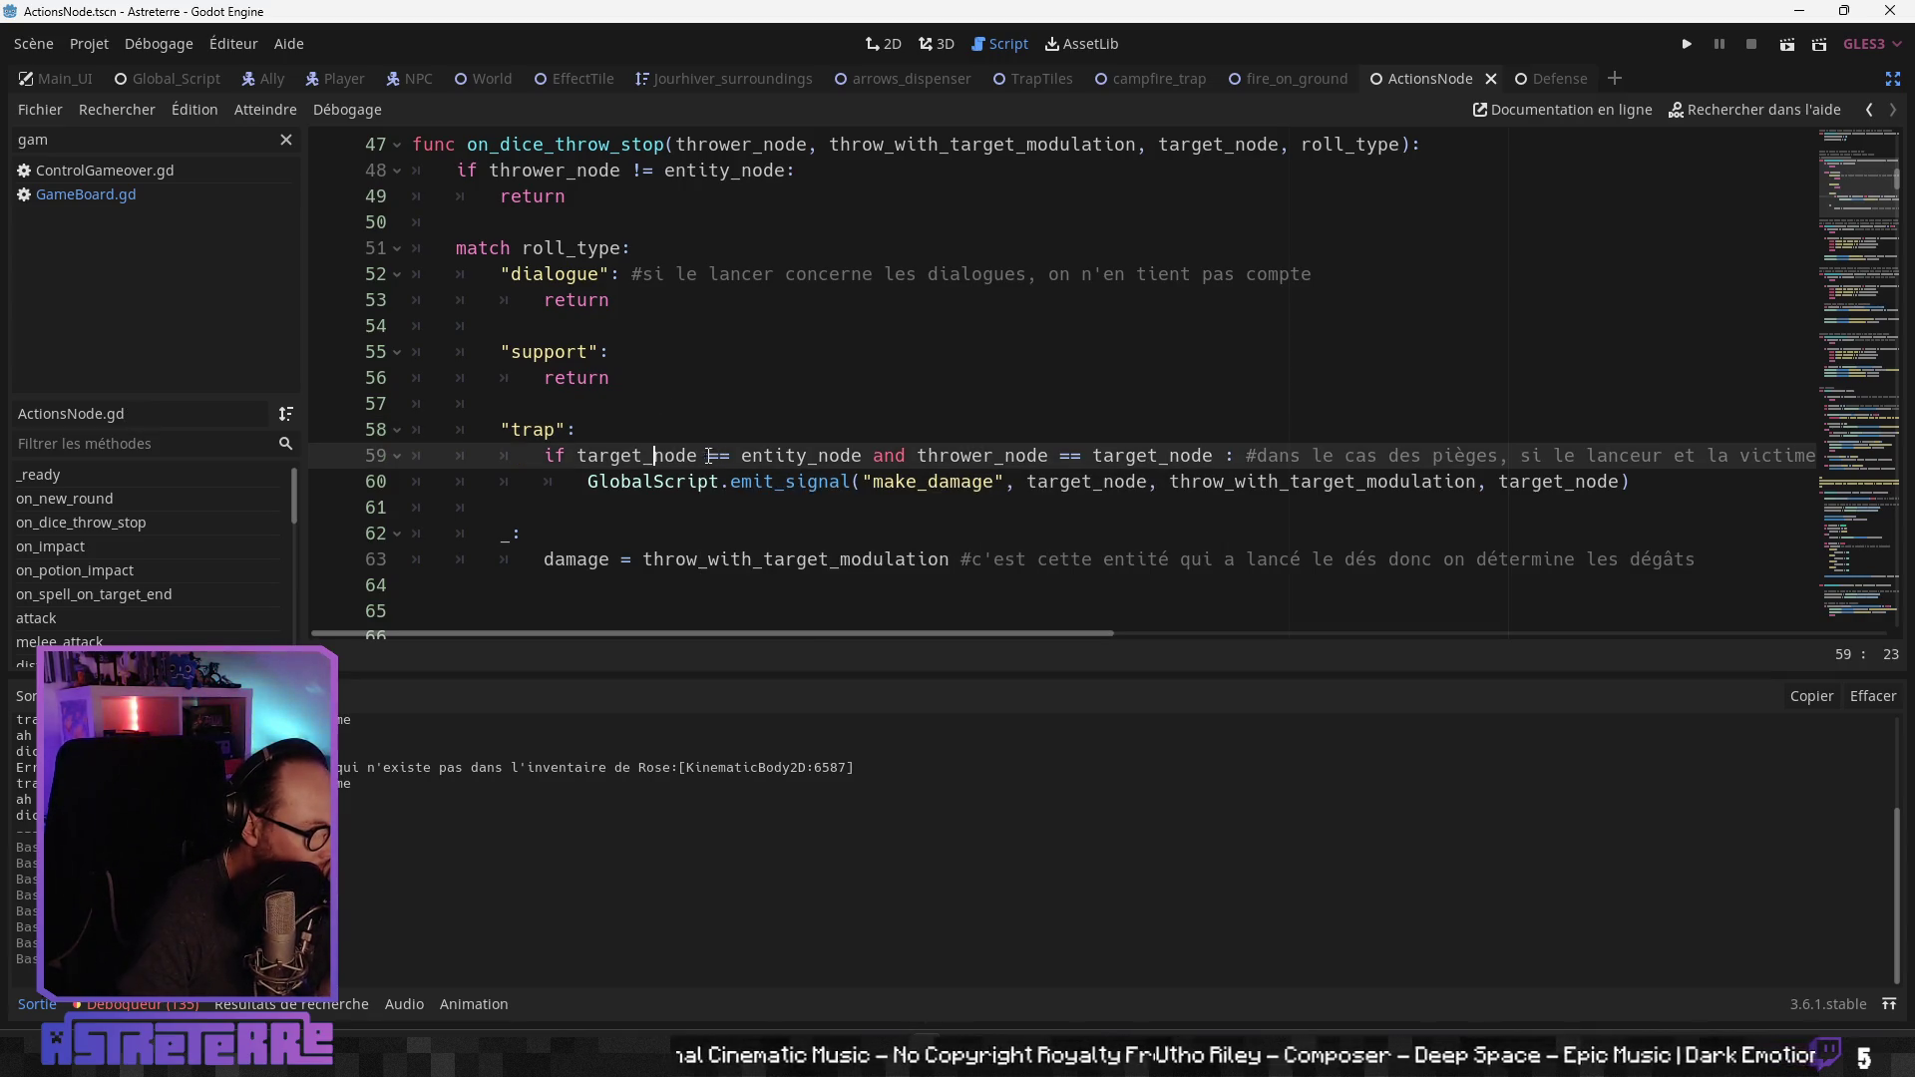
{"action": "left_click", "coordinate": [668, 479]}
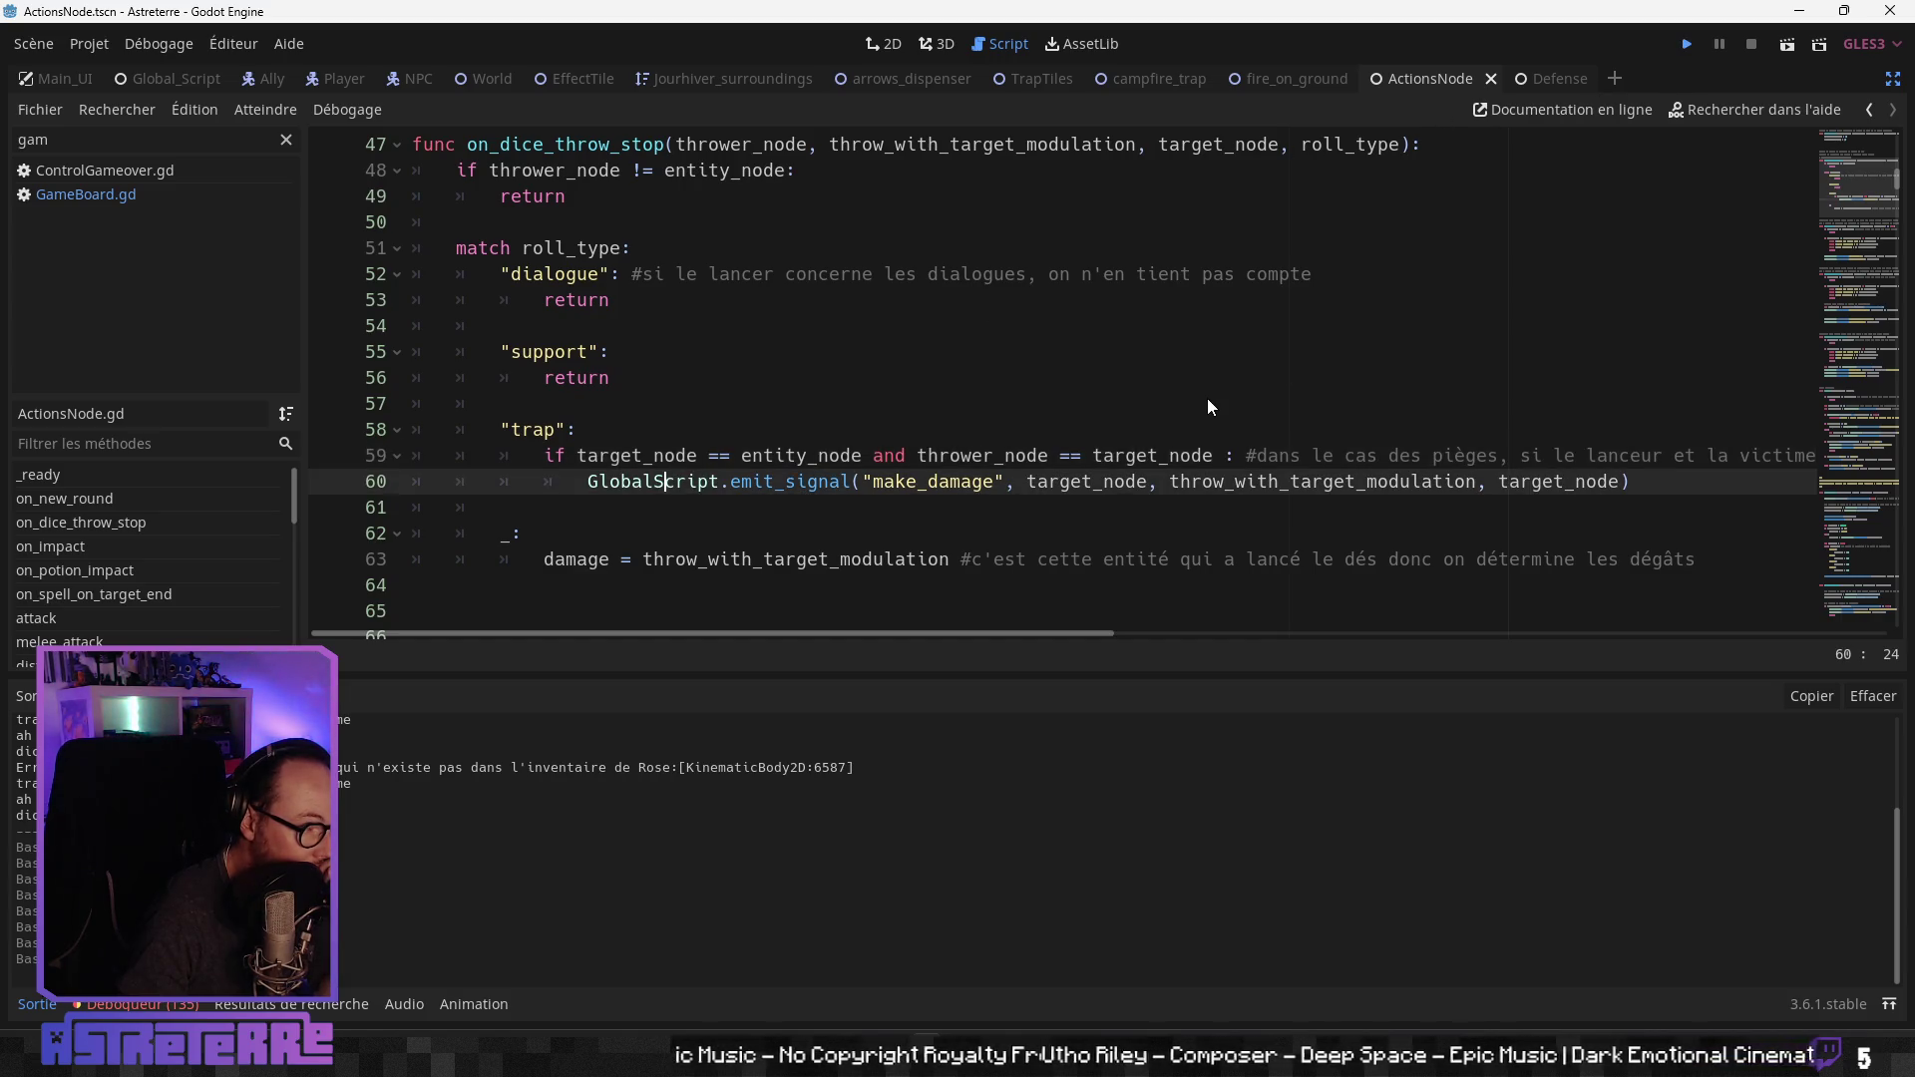
Step: Run the game and unequip the red-haired character's campfire and gold helmet, chestplate and leggings
{"action": "key", "text": "F5"}
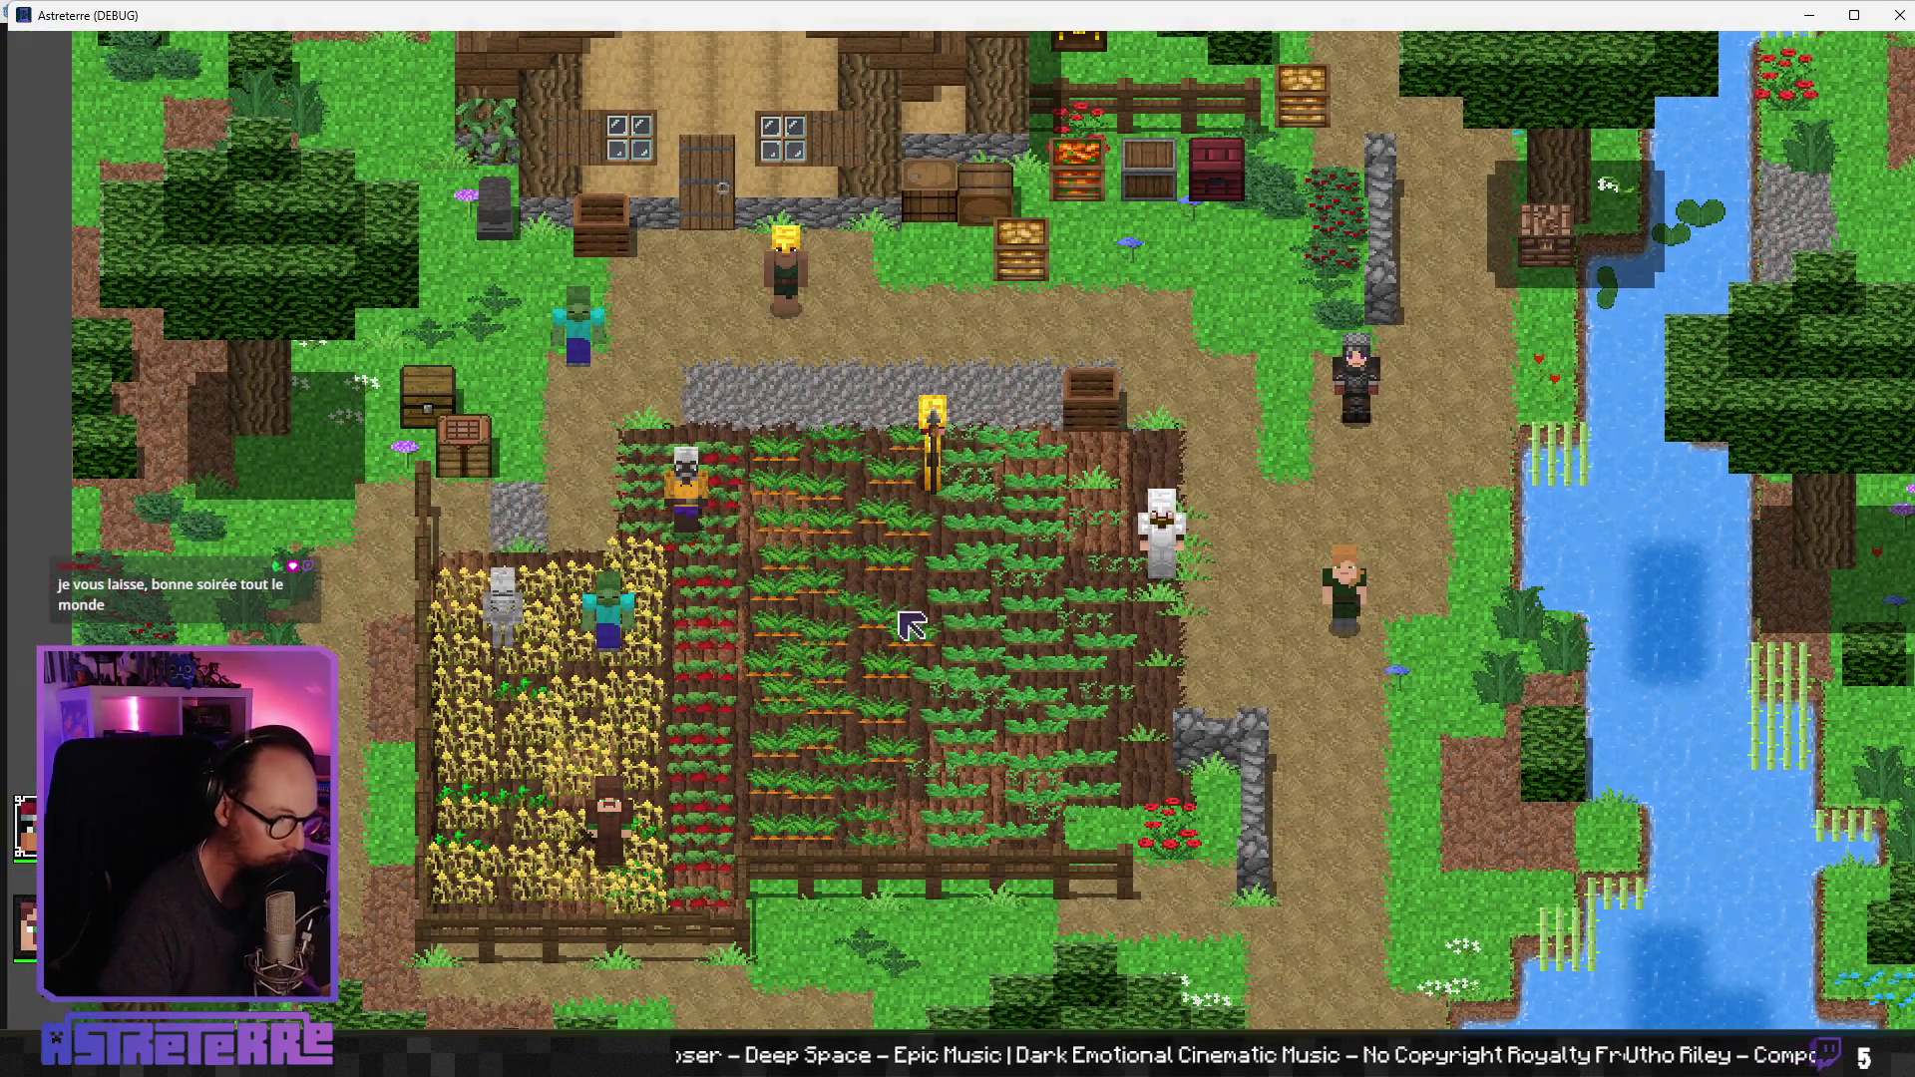
{"action": "key", "text": "i"}
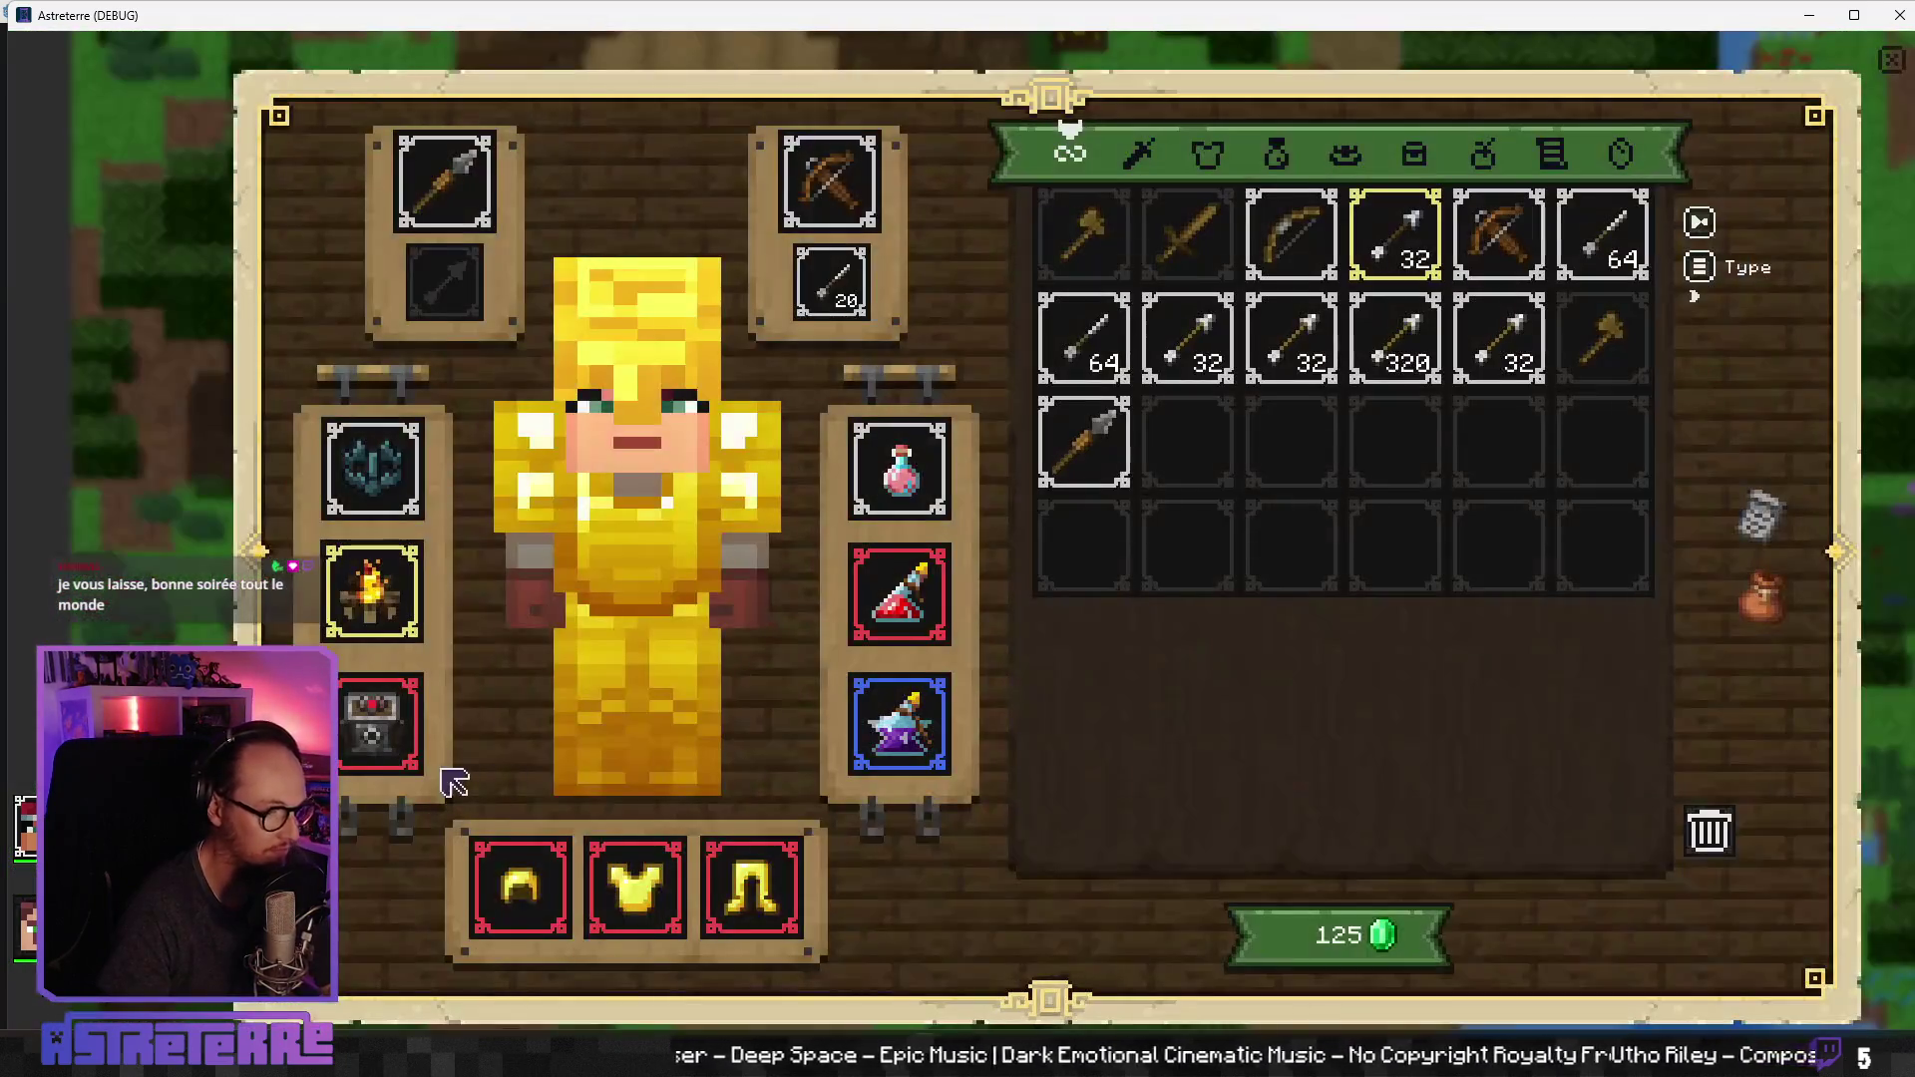
{"action": "right_click", "coordinate": [373, 592]}
{"action": "right_click", "coordinate": [518, 886]}
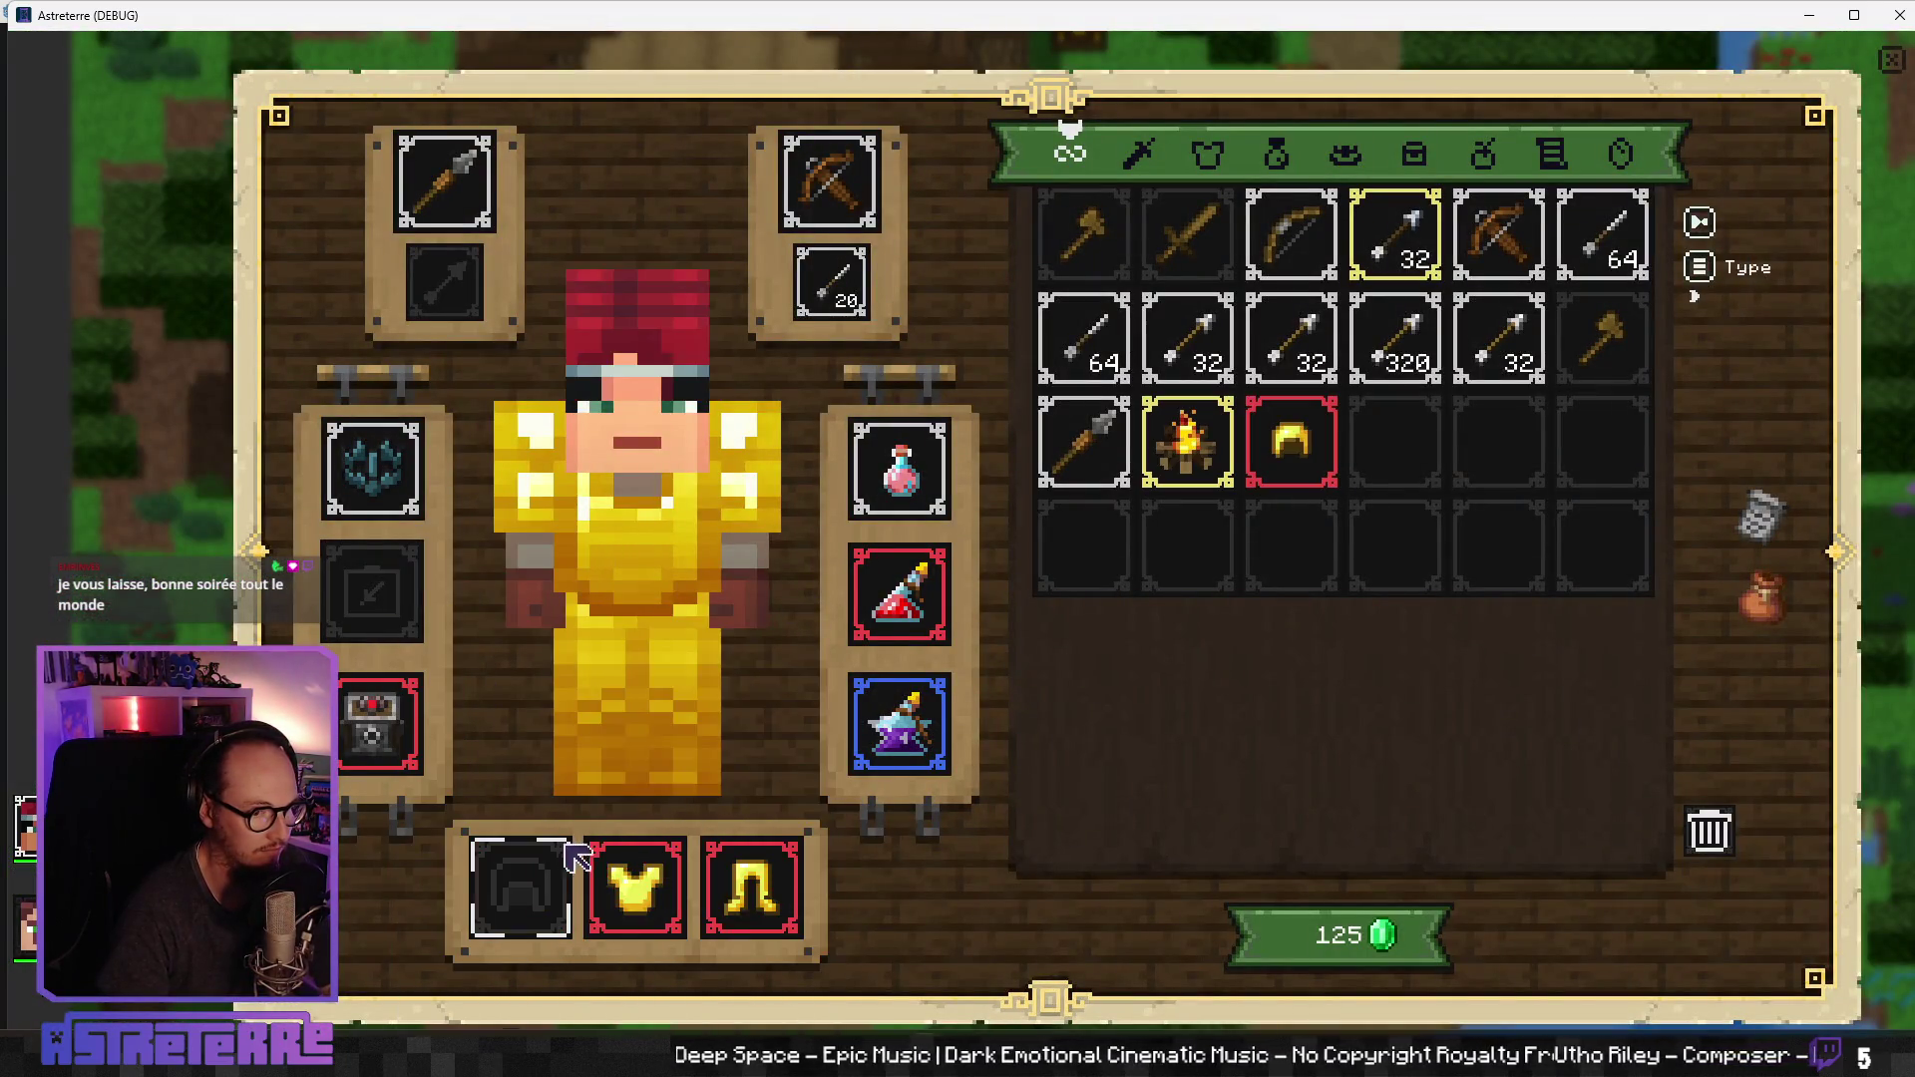
{"action": "right_click", "coordinate": [635, 887]}
{"action": "right_click", "coordinate": [752, 887]}
Step: Unequip the bearded character's iron helmet, chestplate and leggings, then maximize the game window
{"action": "key", "text": "Tab"}
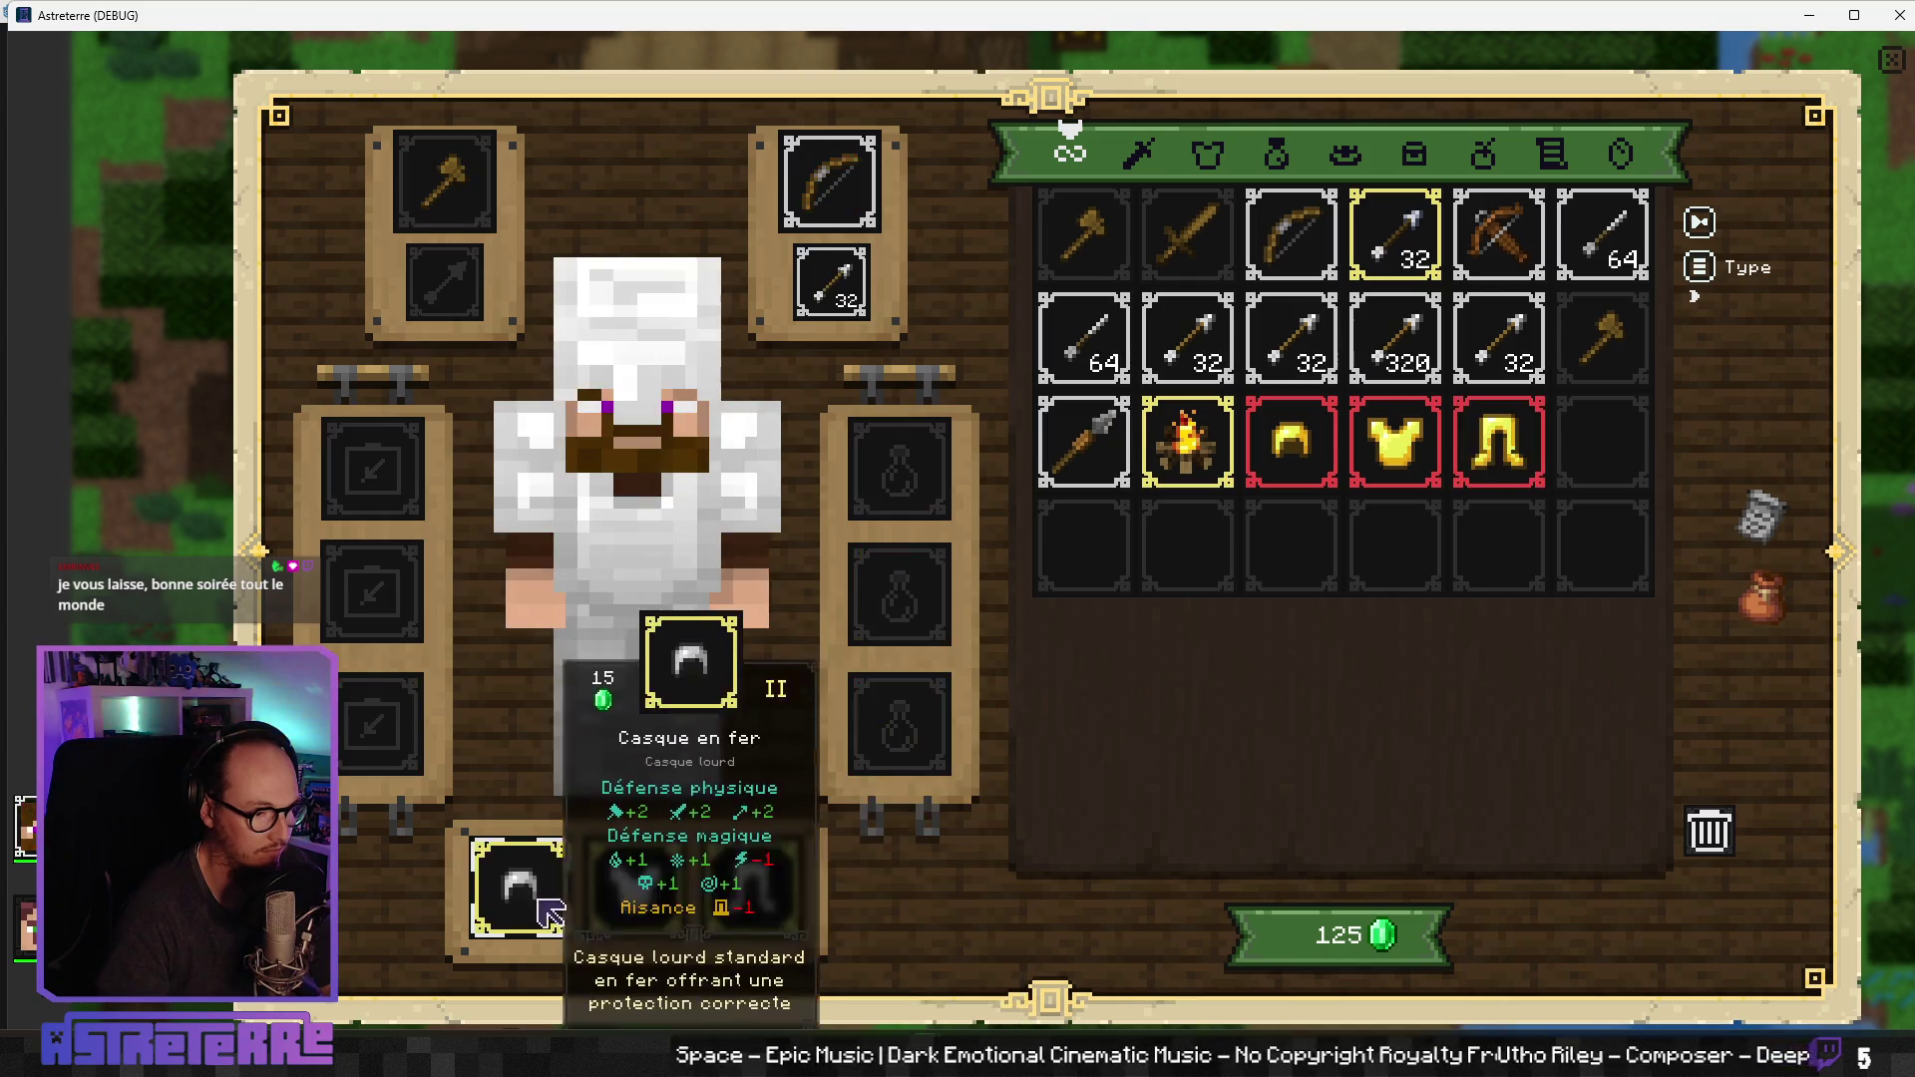
{"action": "right_click", "coordinate": [518, 887]}
{"action": "right_click", "coordinate": [680, 910]}
{"action": "right_click", "coordinate": [748, 877]}
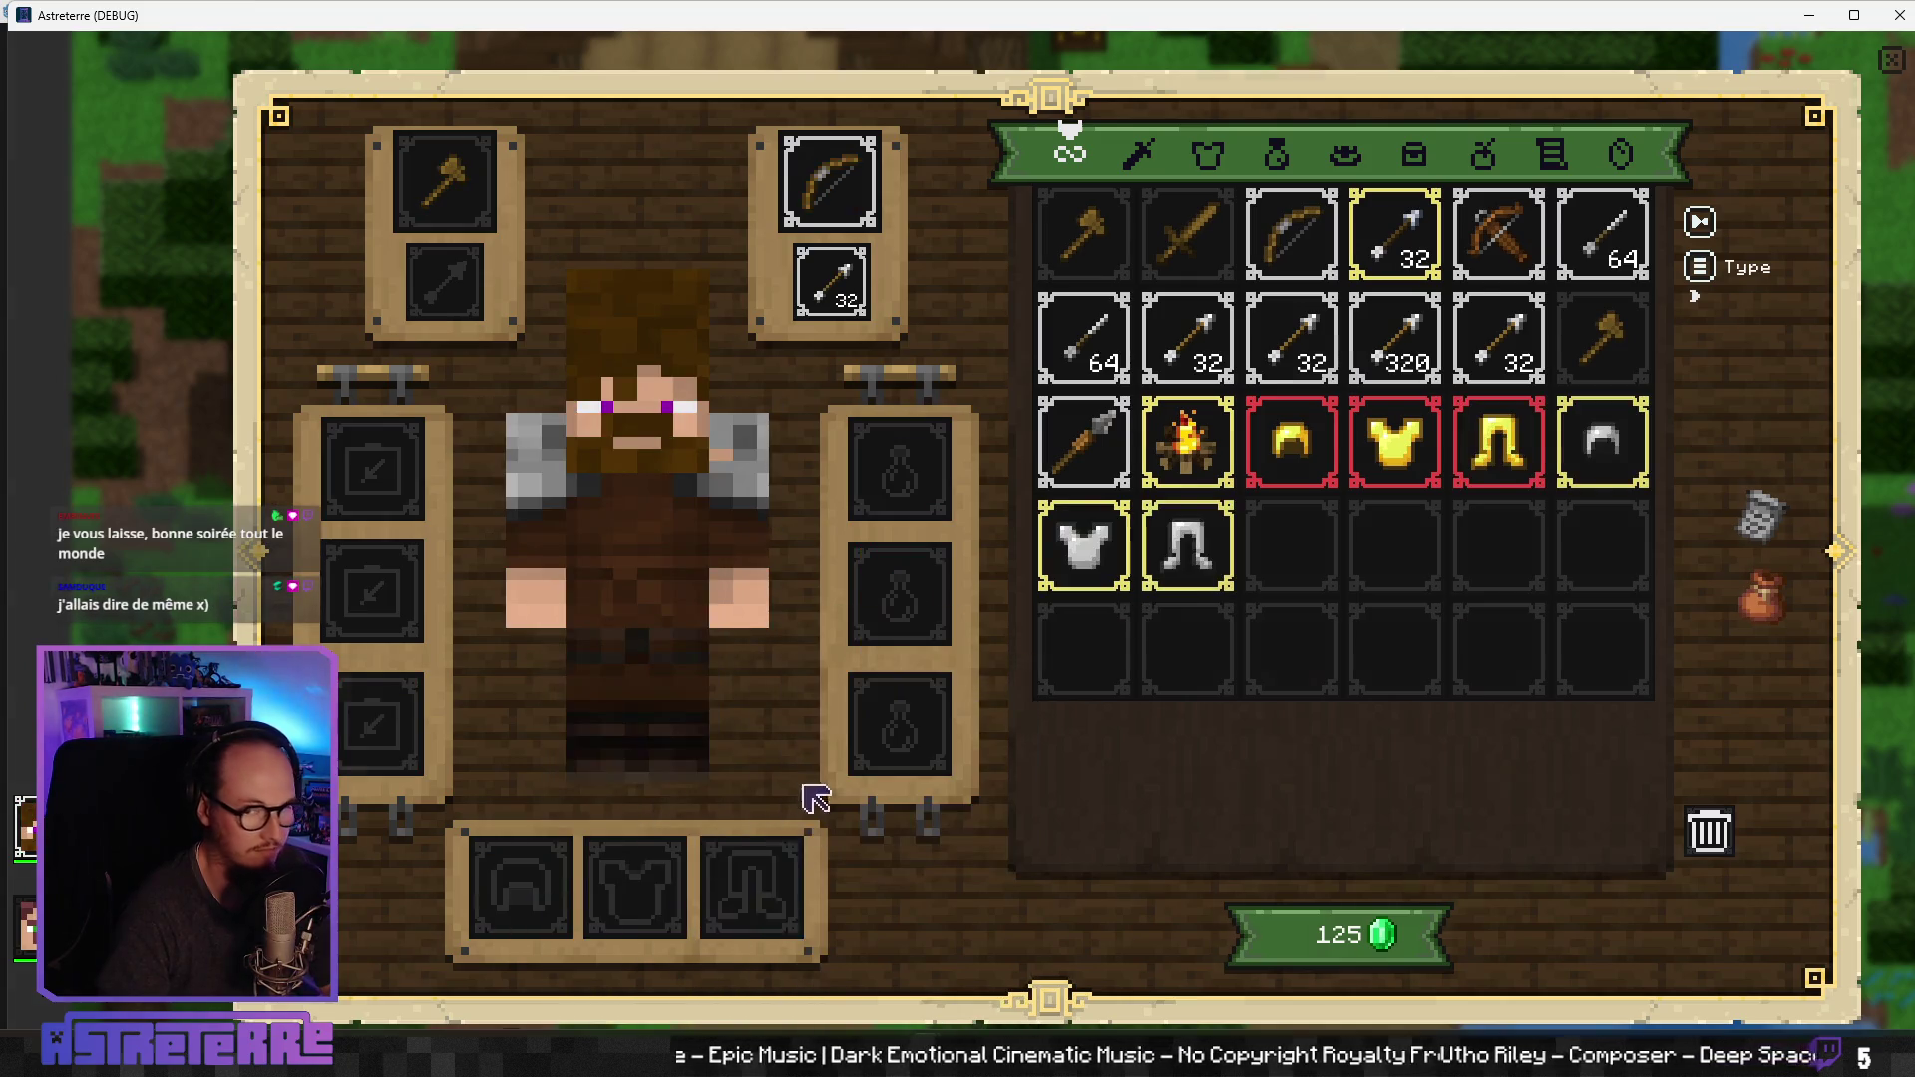
{"action": "key", "text": "Escape"}
{"action": "key", "text": "super+Up"}
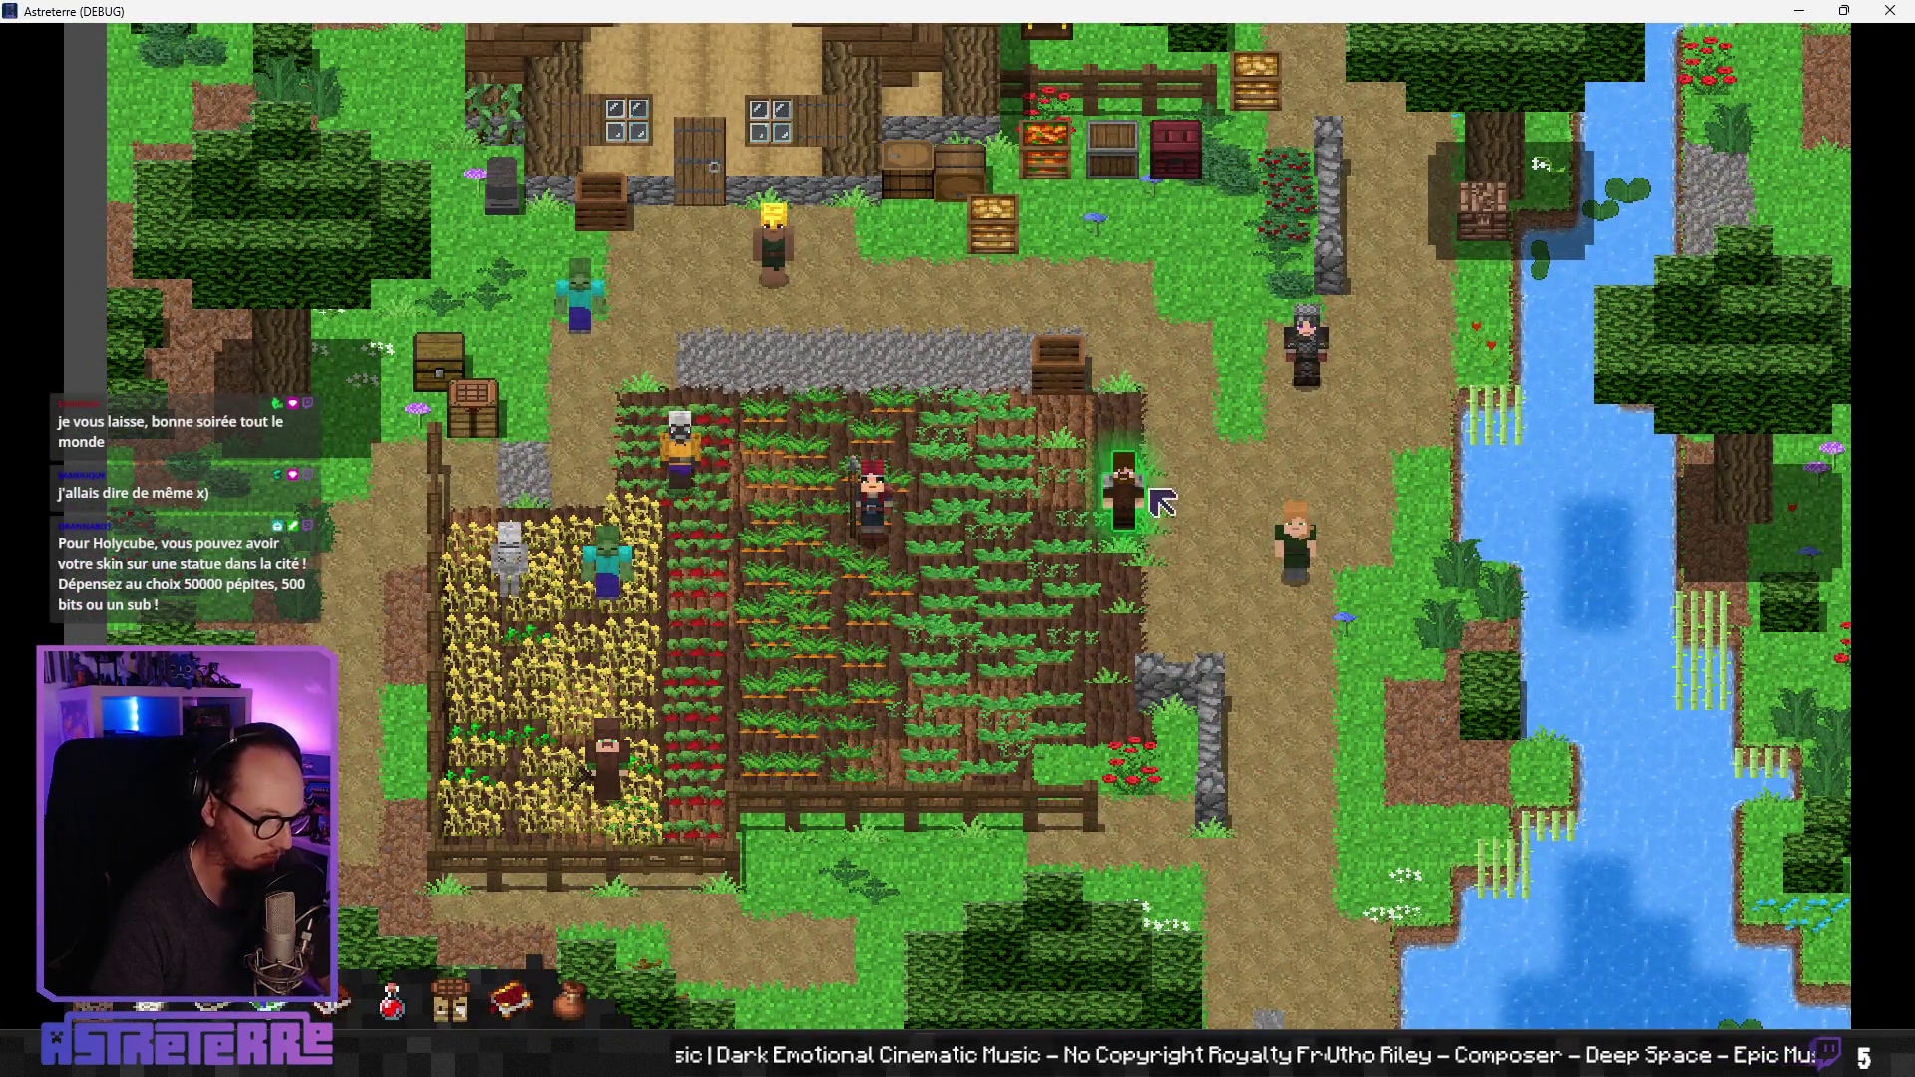
Step: End placement, move Alex left, and strike the skeleton with the lightning spell
{"action": "key", "text": "Up"}
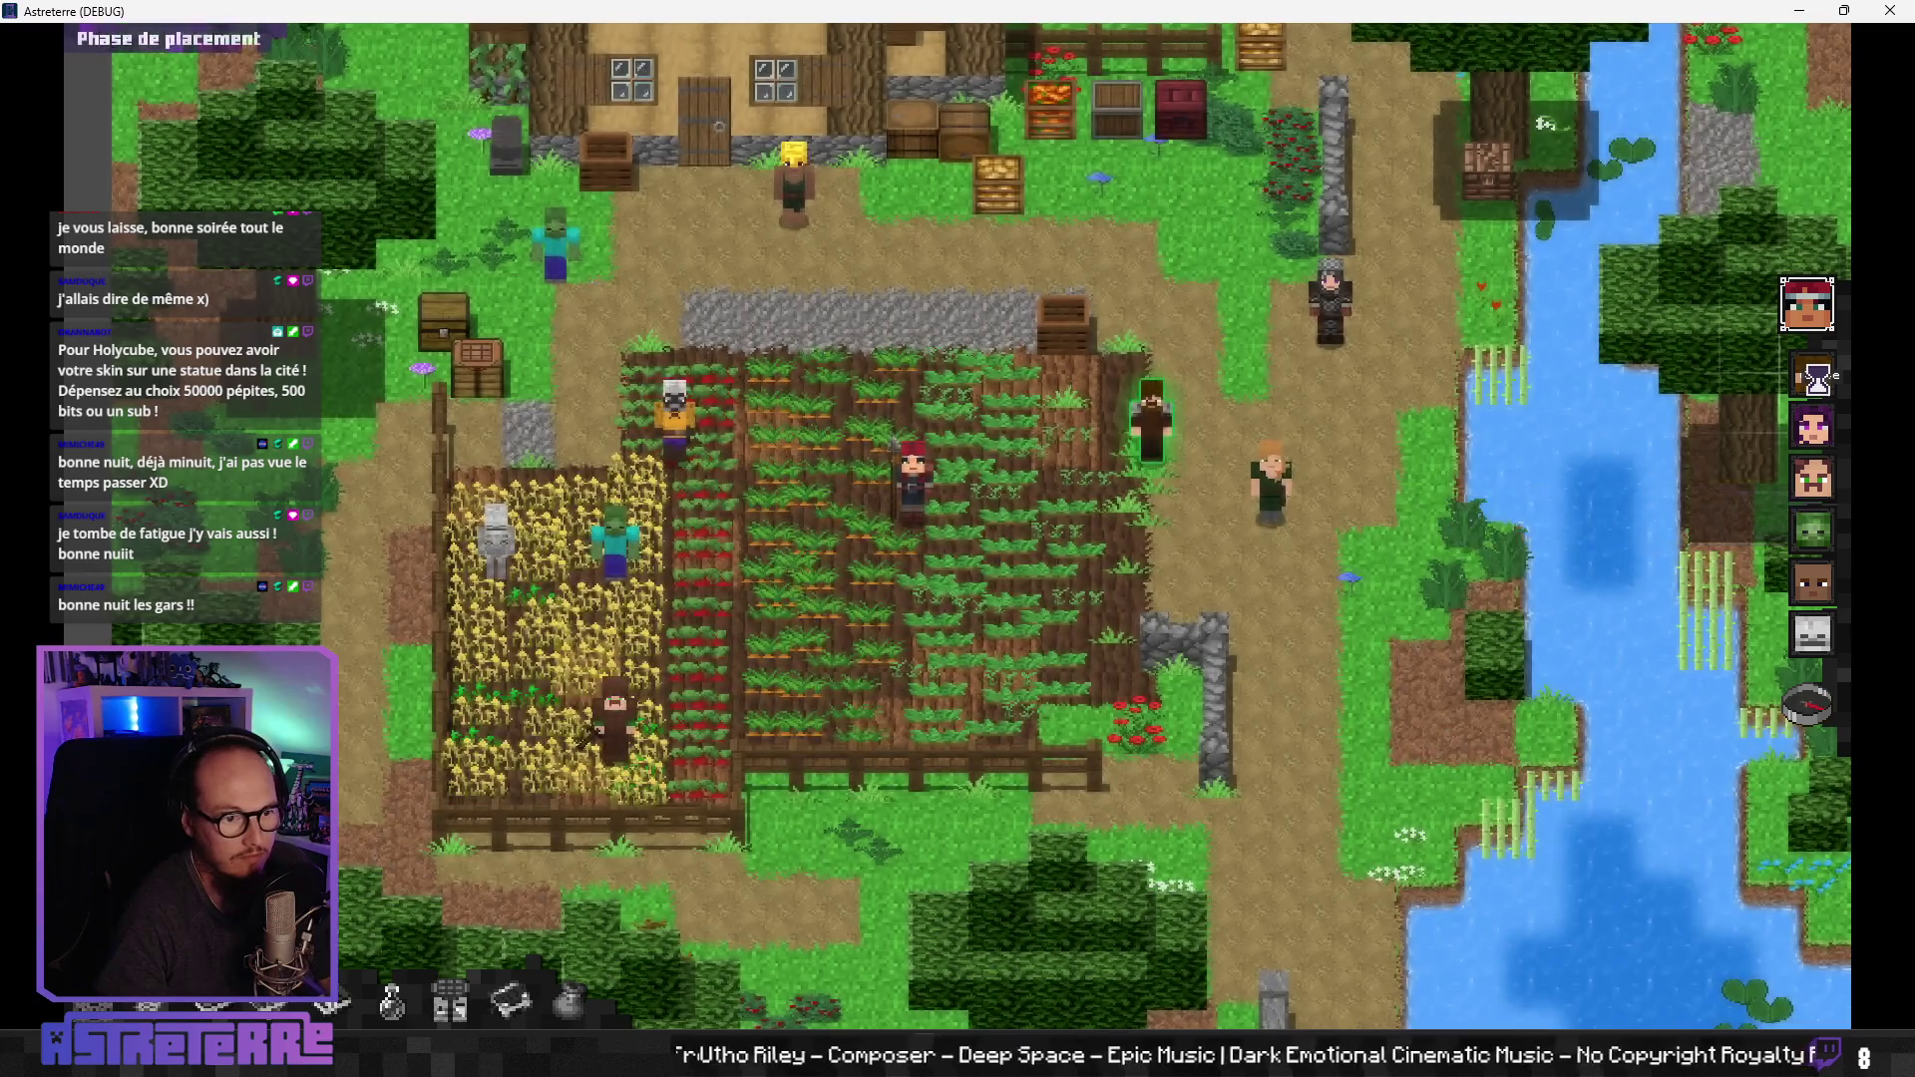
{"action": "left_click", "coordinate": [1795, 716]}
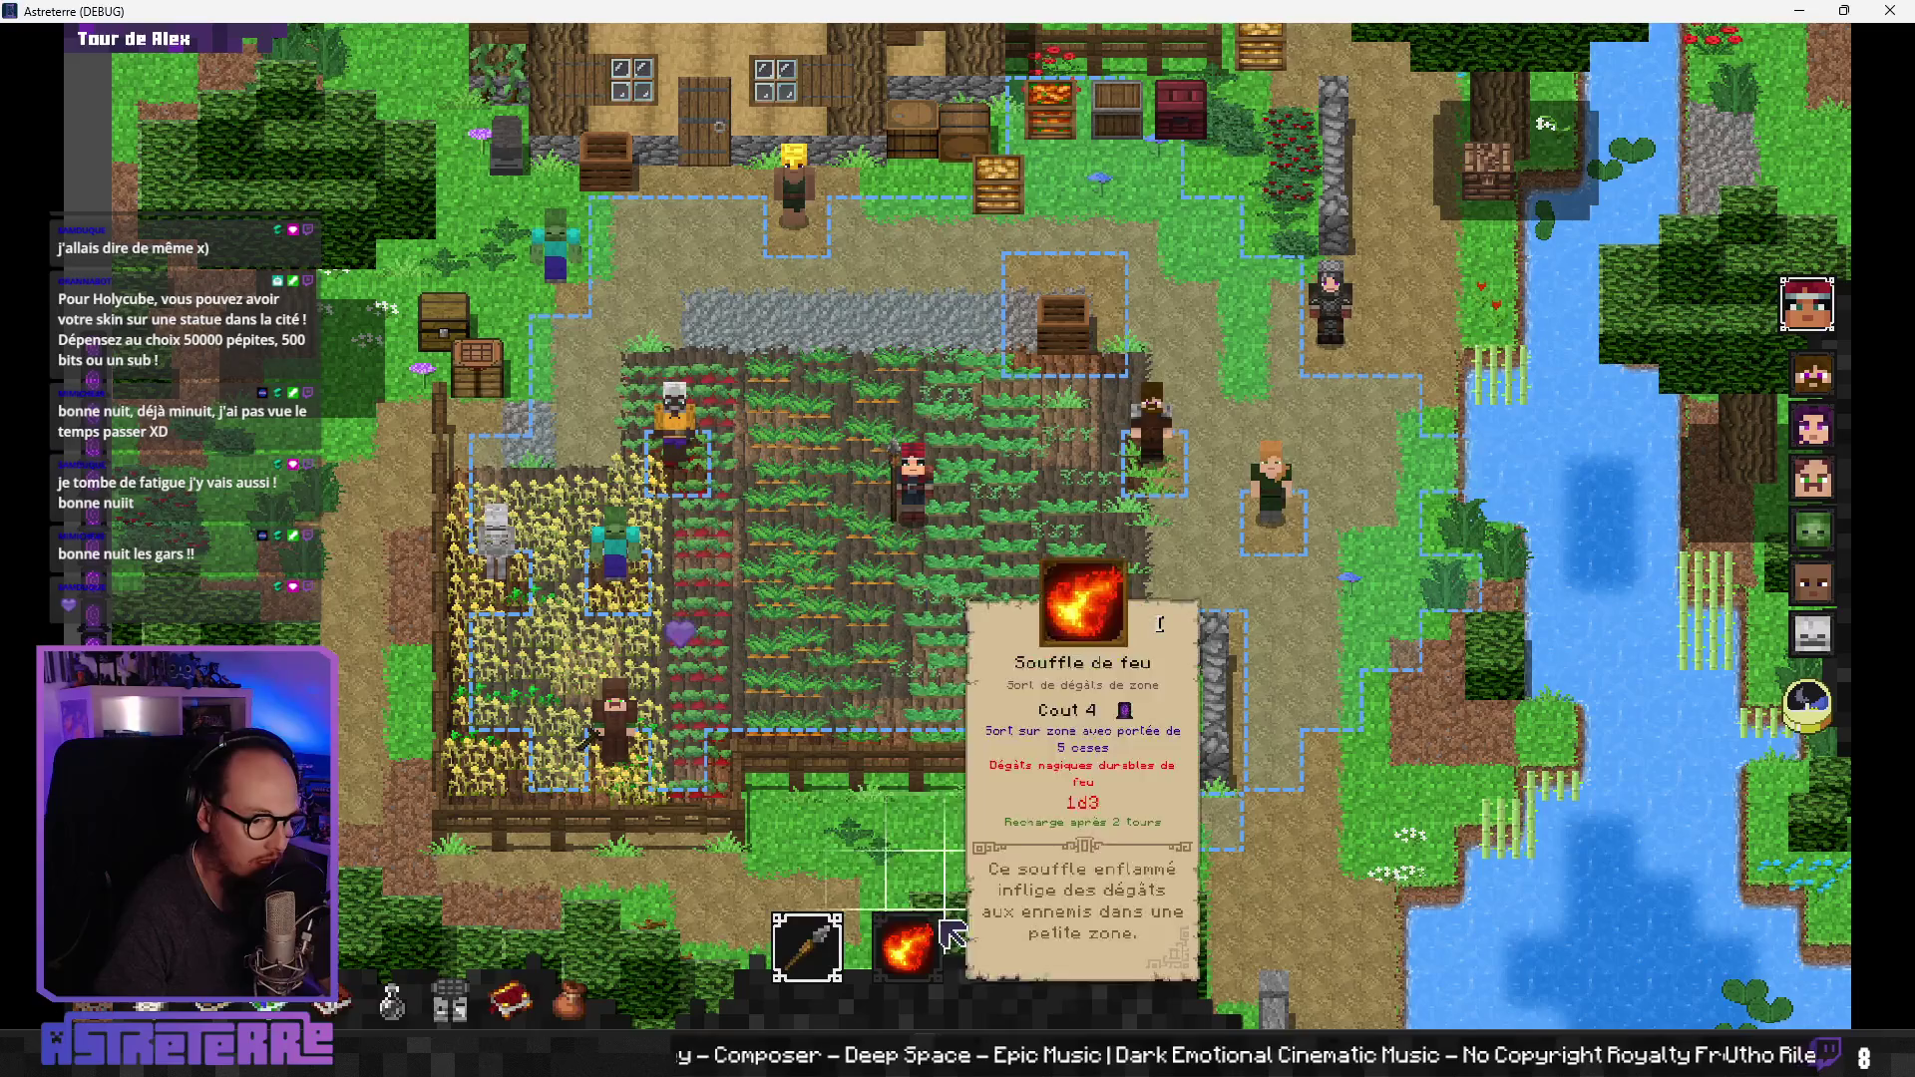
{"action": "left_click", "coordinate": [564, 743]}
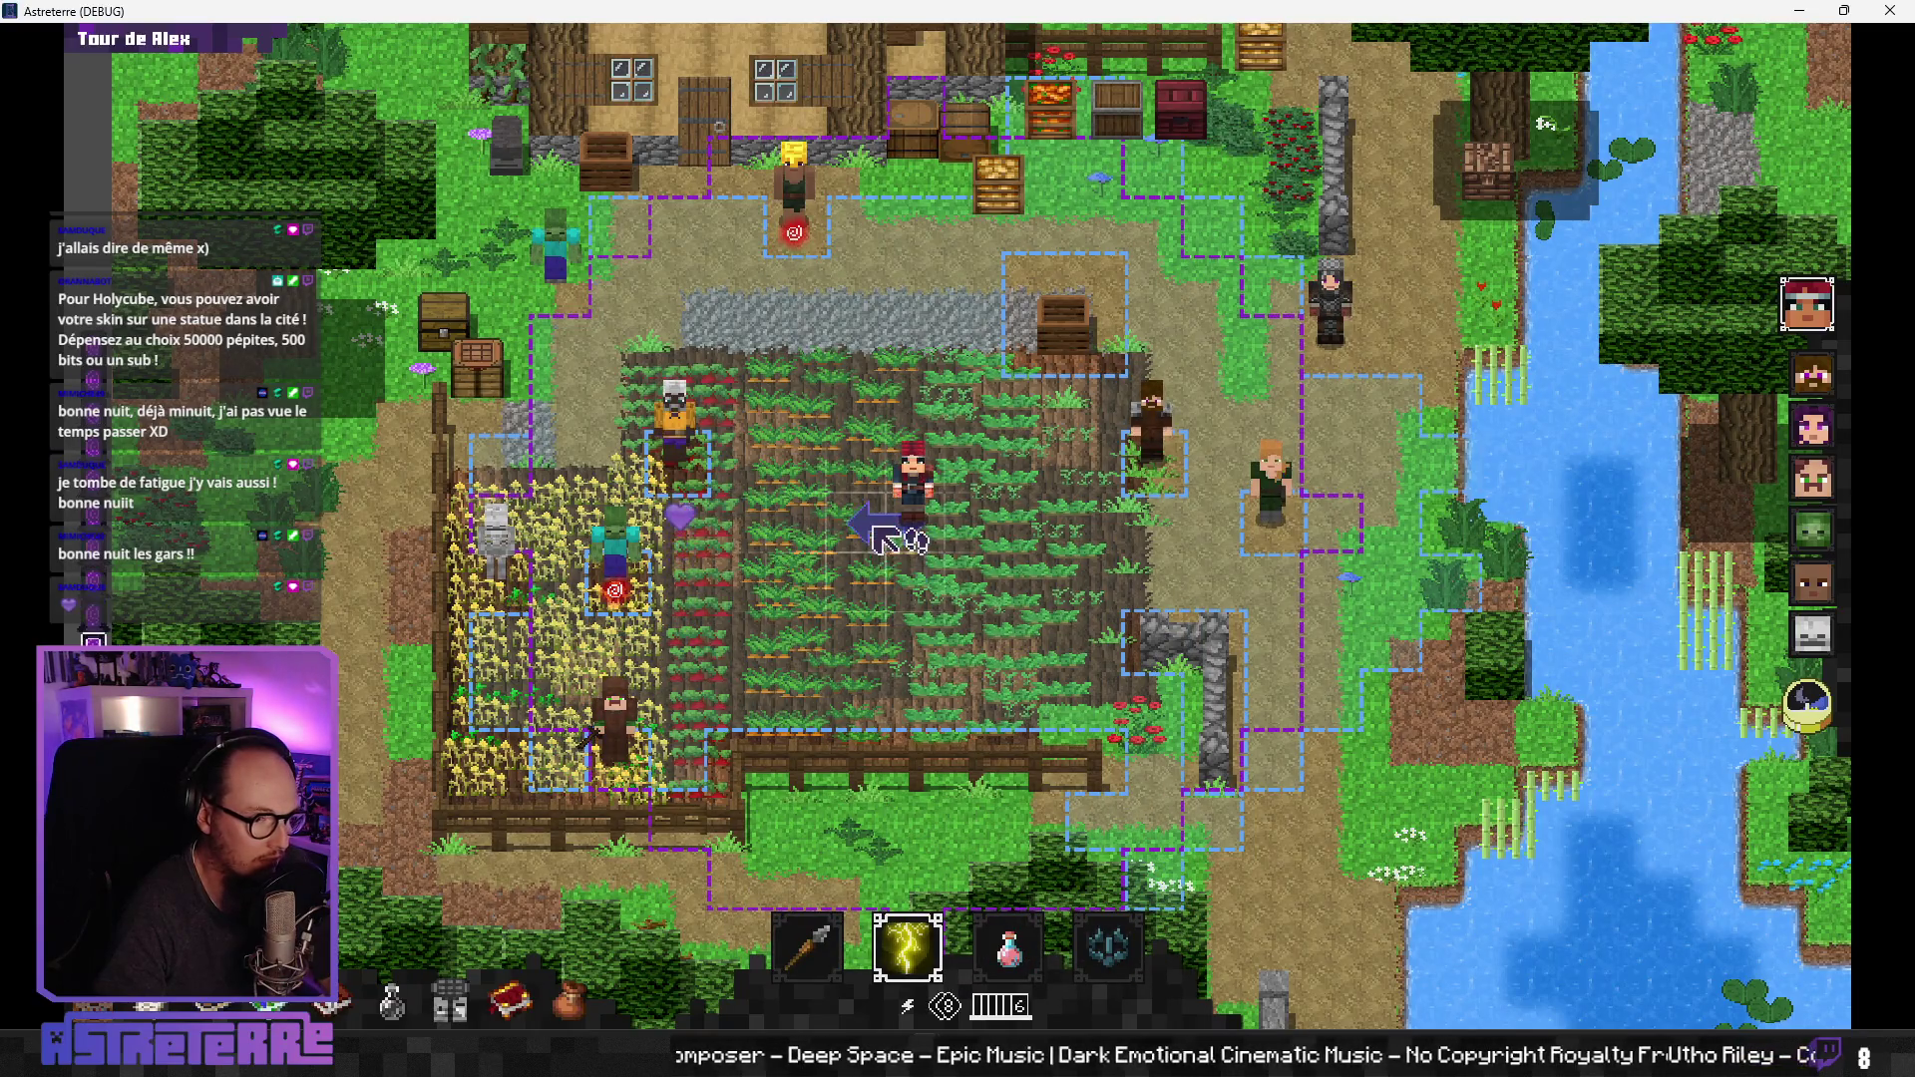
{"action": "left_click", "coordinate": [922, 942]}
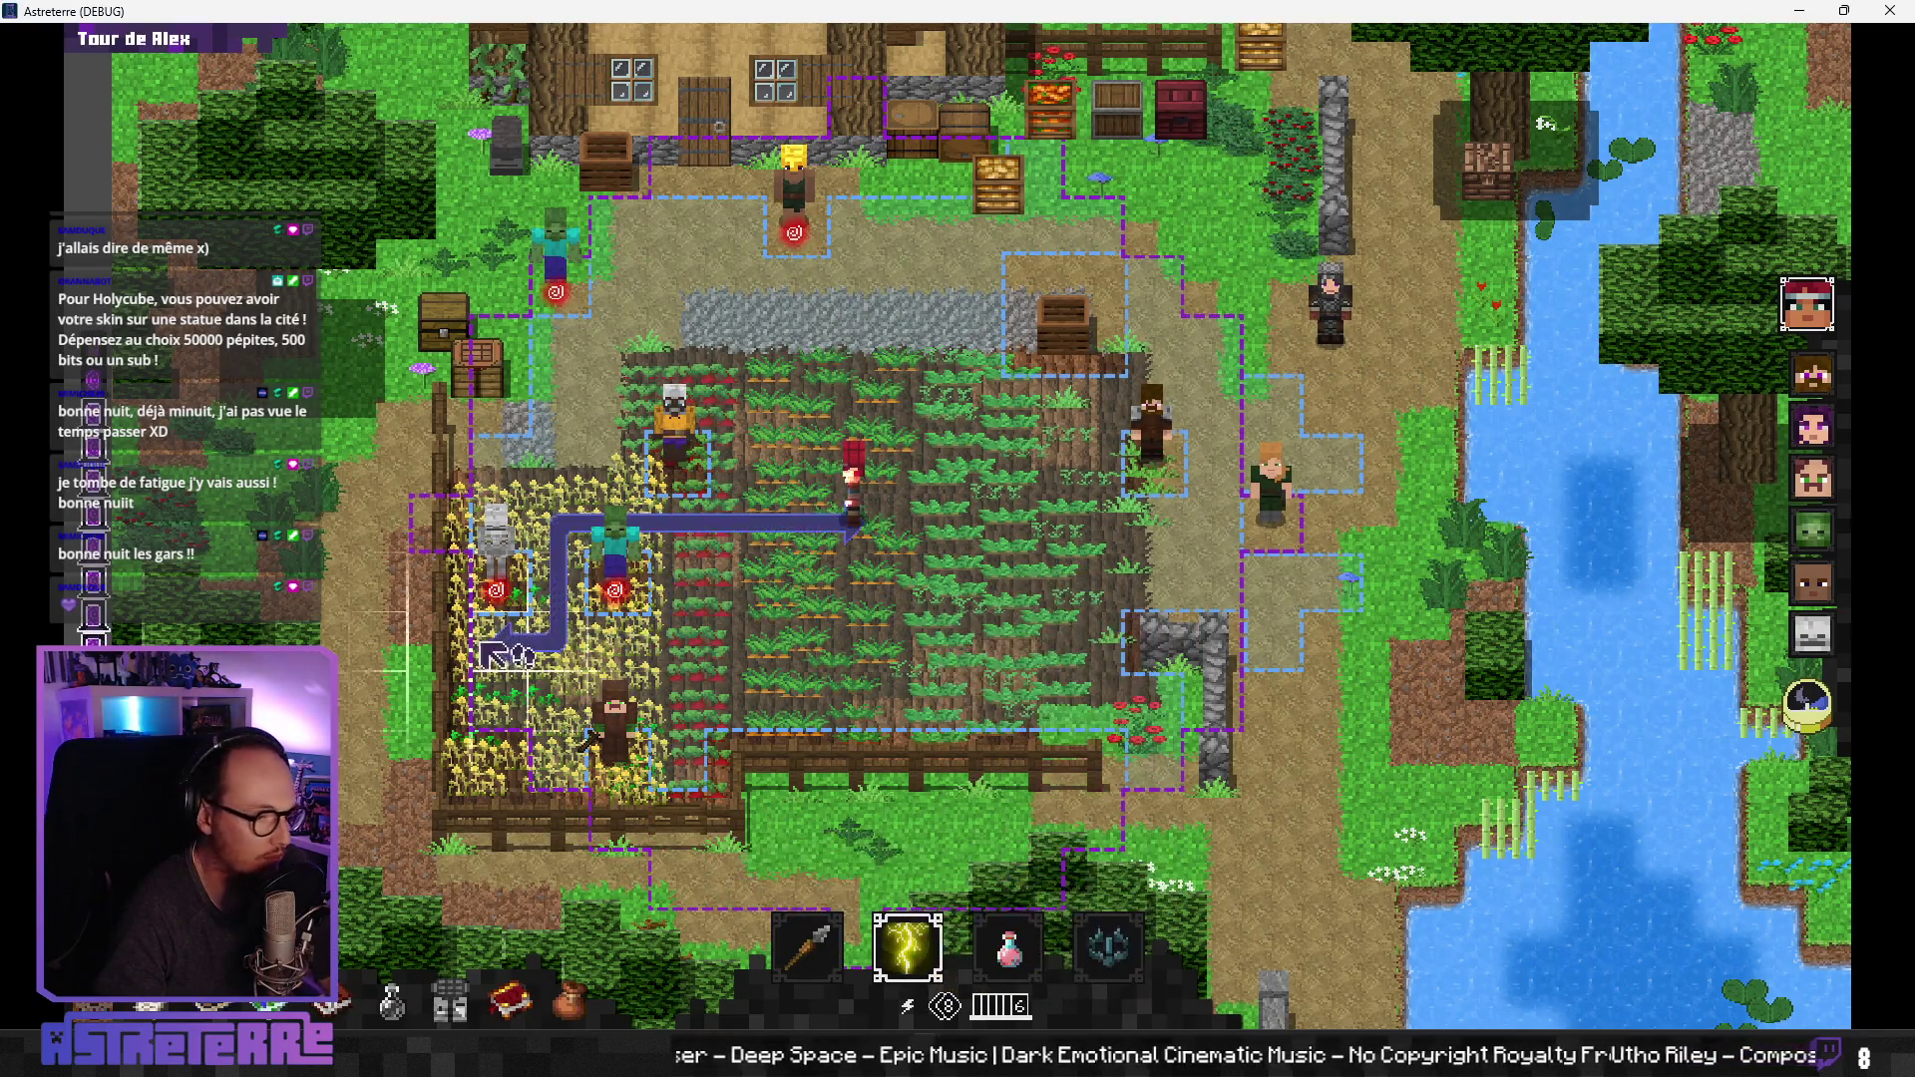
{"action": "left_click", "coordinate": [495, 544]}
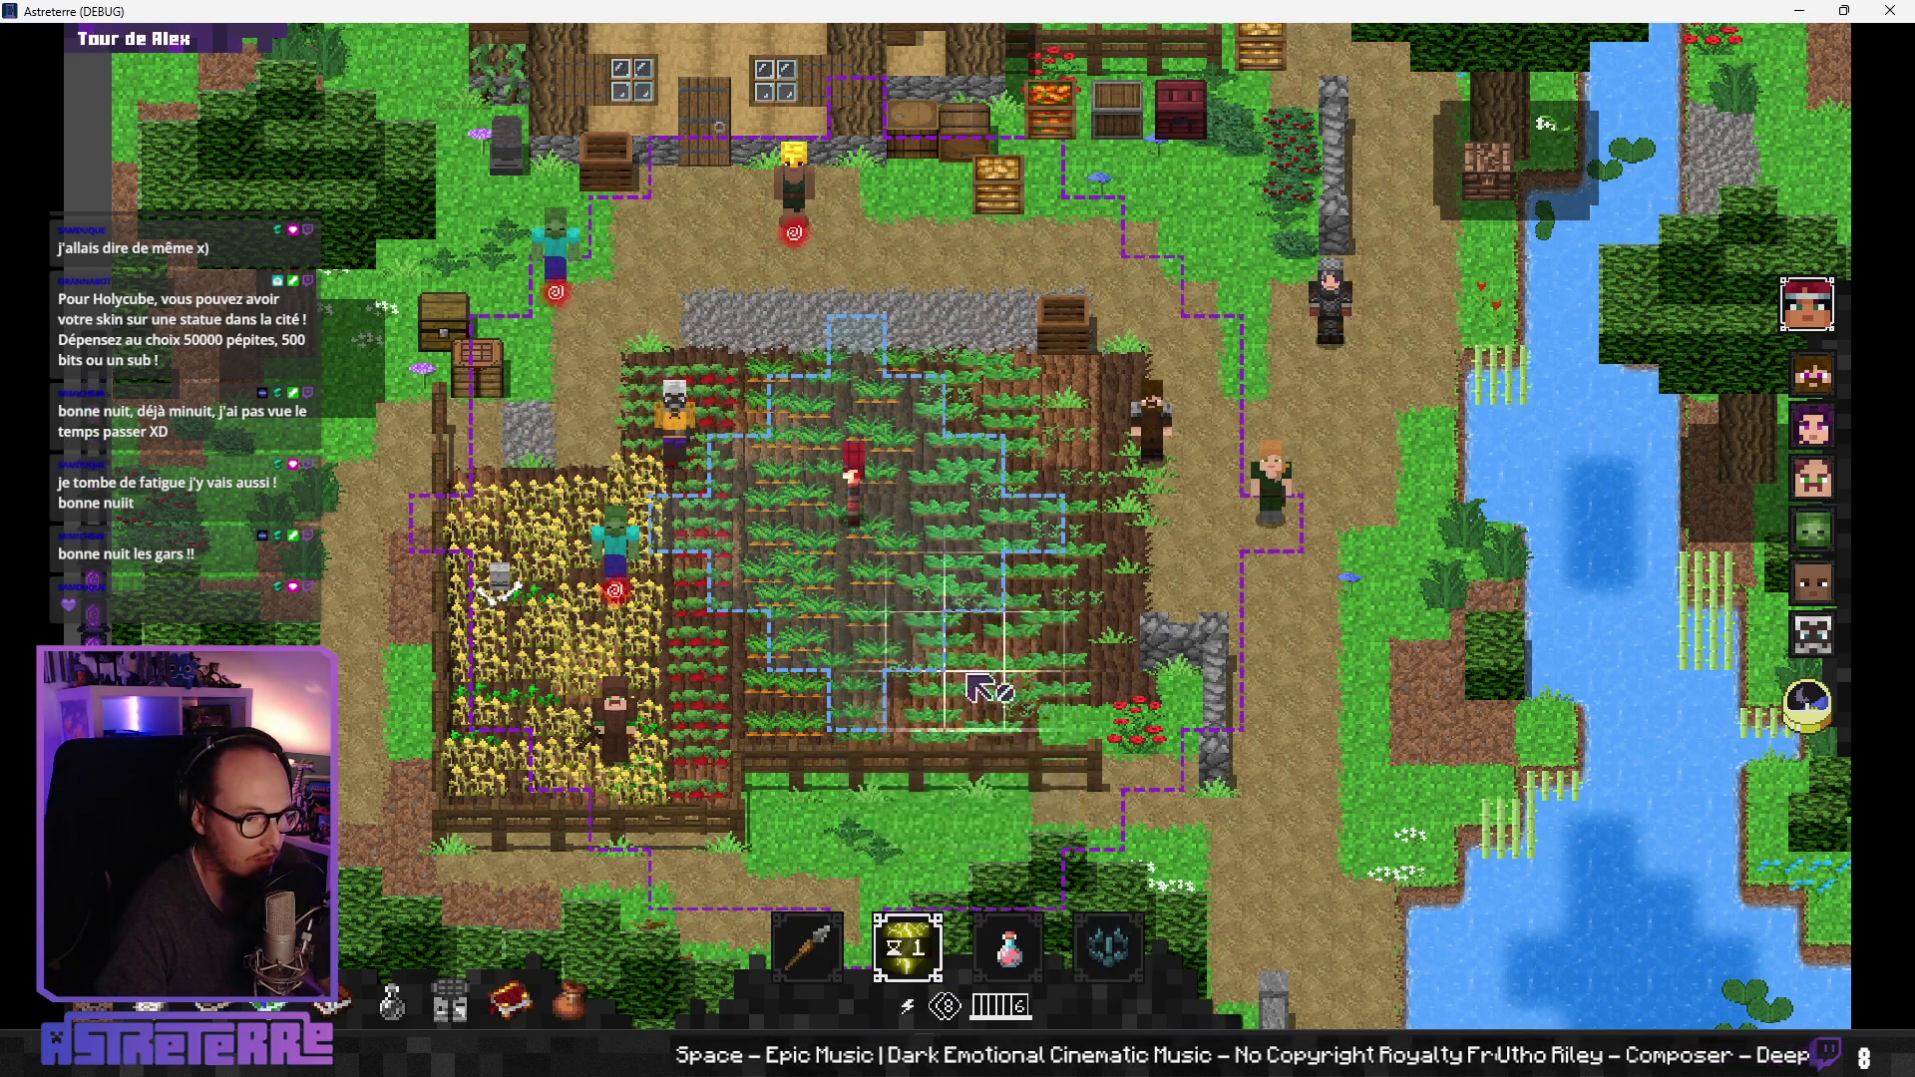
Step: Equip the campfire trap on Alex, add 10 action points, and place the campfire in the field
{"action": "mouse_move", "coordinate": [1100, 947]}
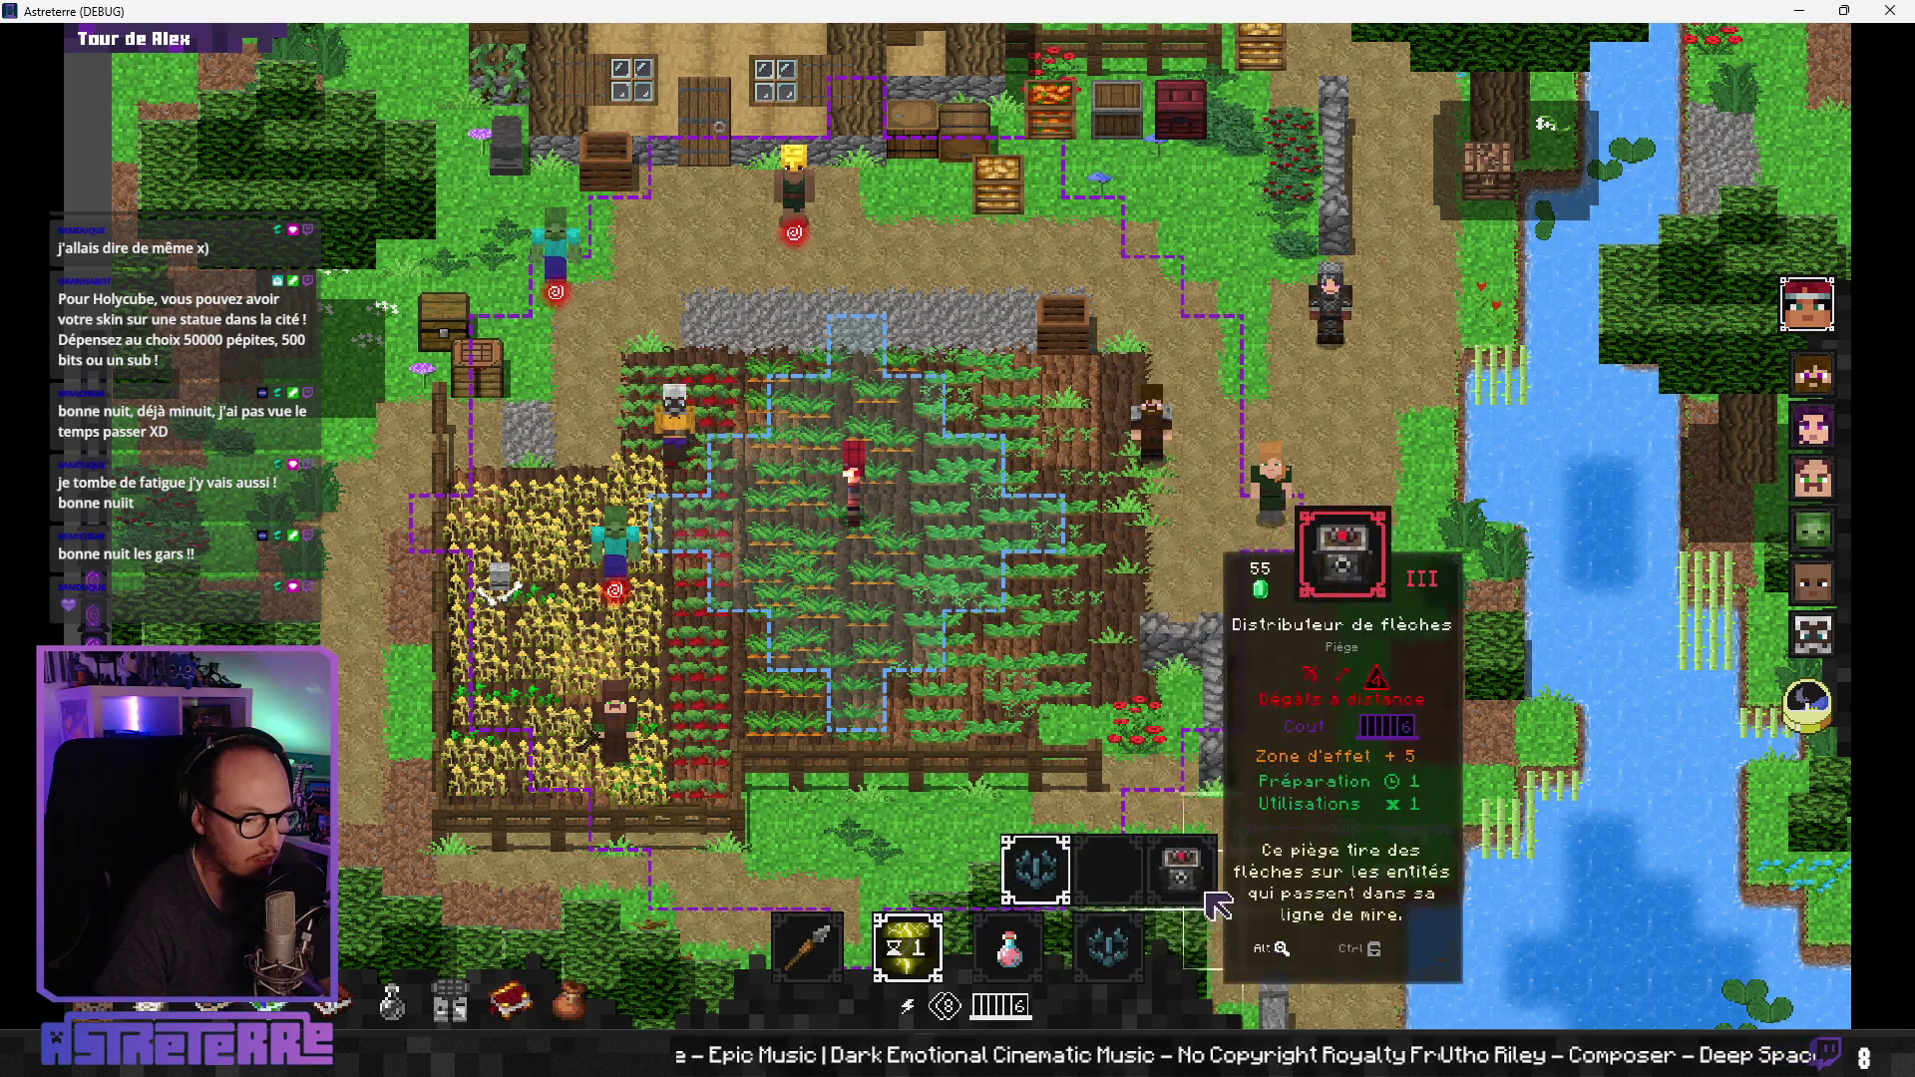
{"action": "key", "text": "i"}
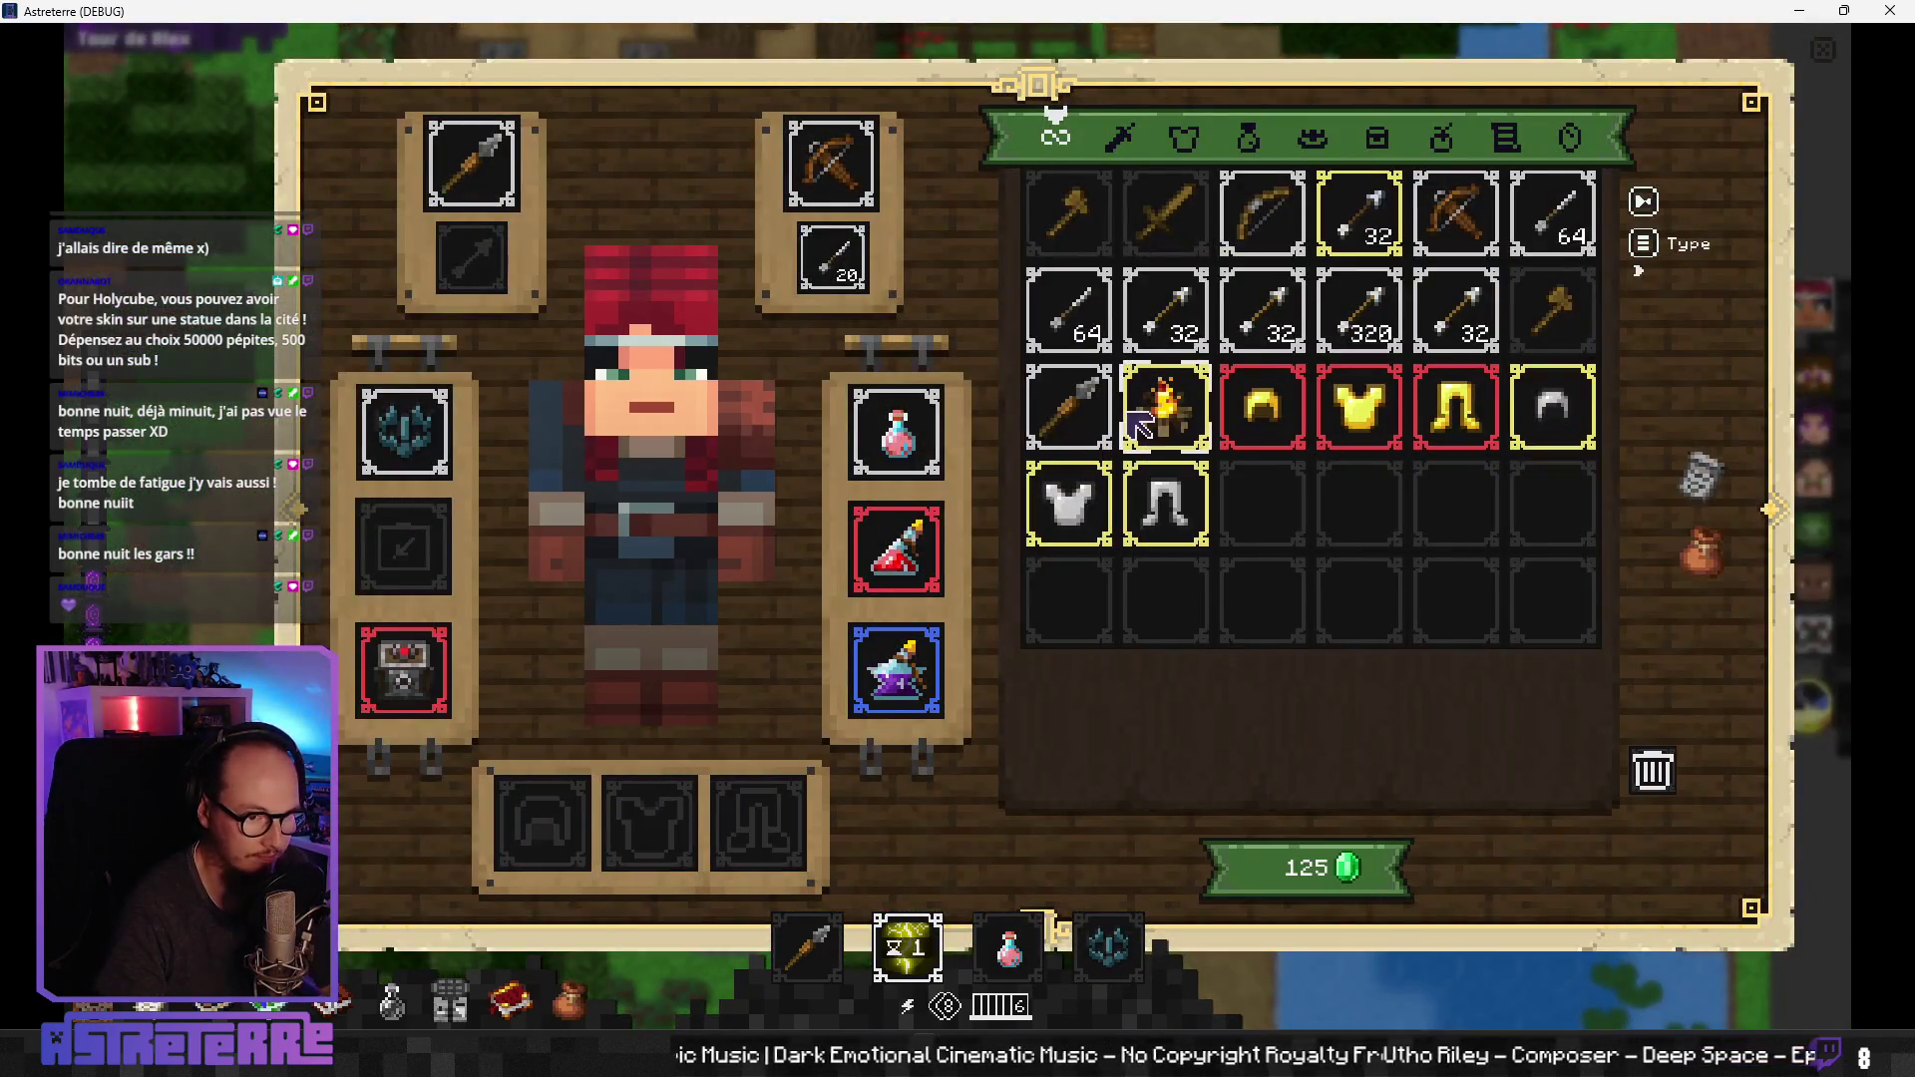
{"action": "left_click", "coordinate": [1165, 406]}
{"action": "key", "text": "i"}
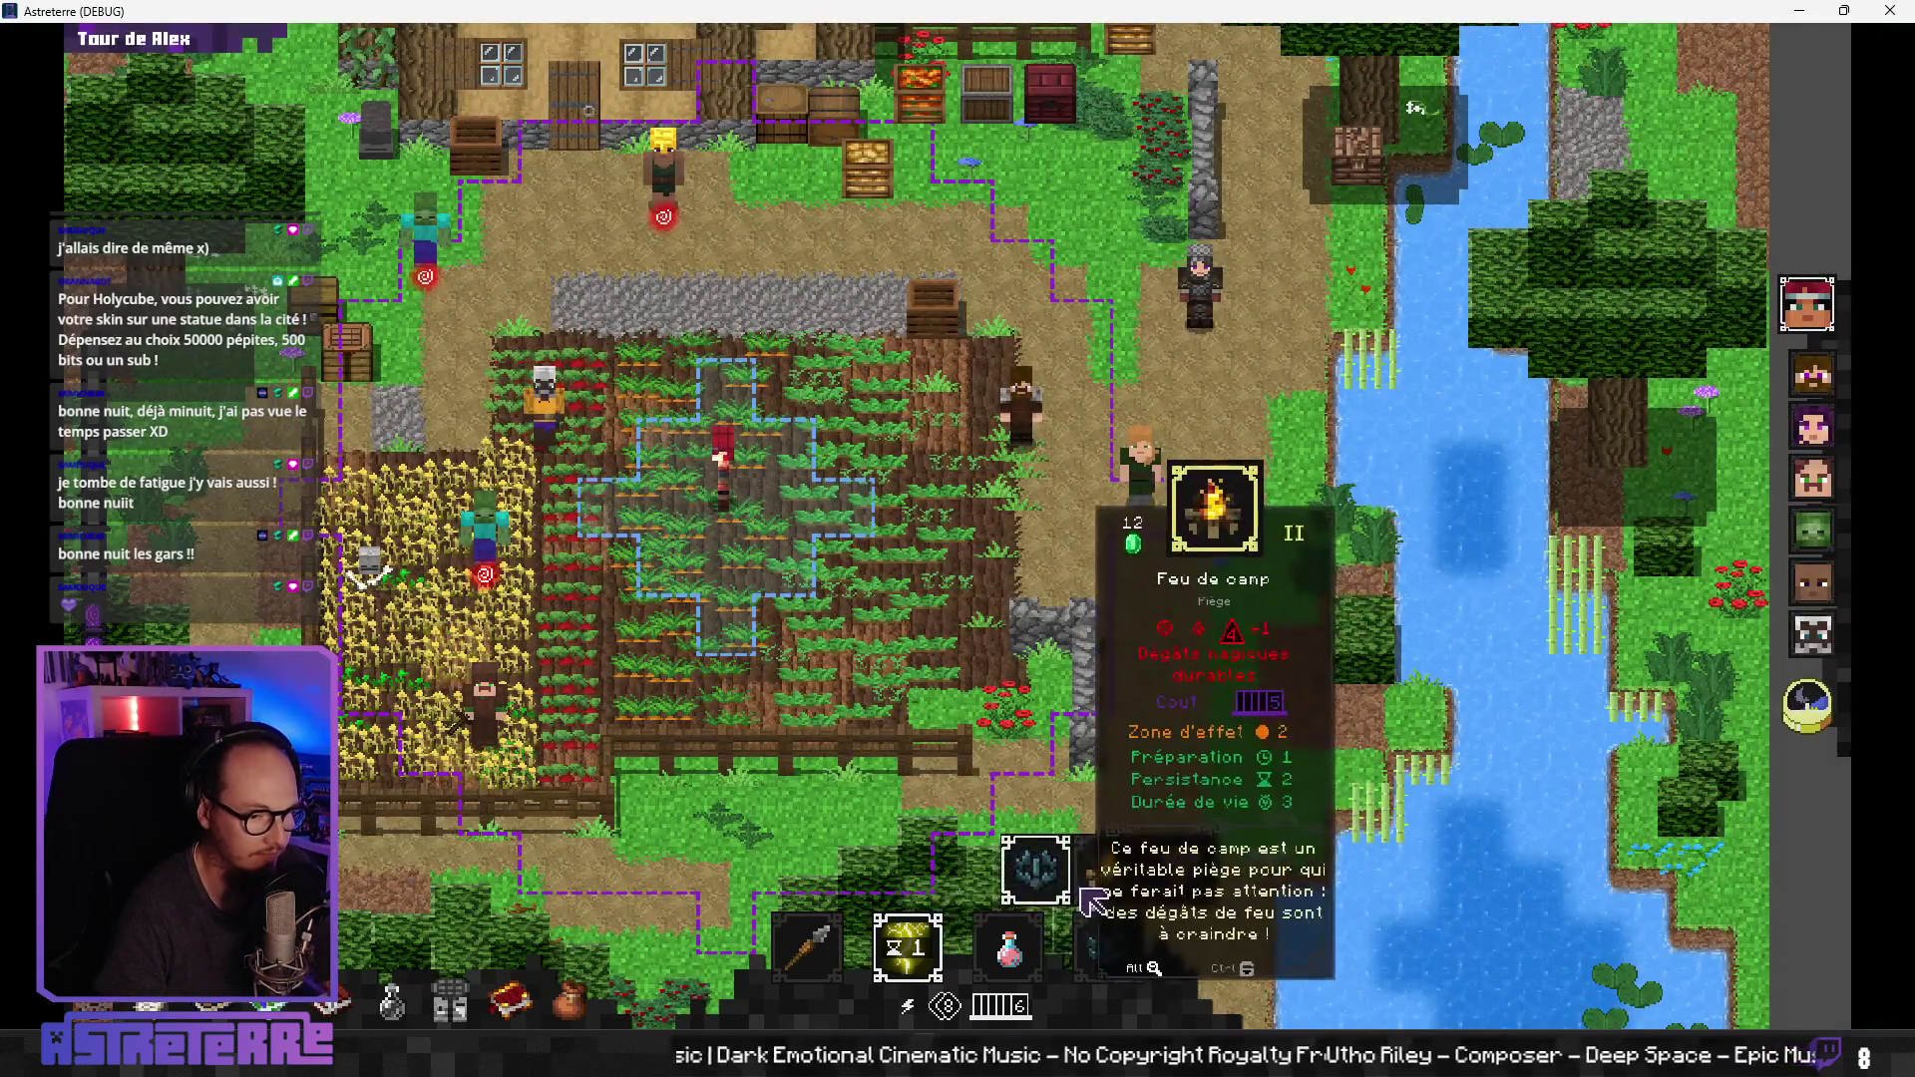
{"action": "left_click", "coordinate": [1107, 947]}
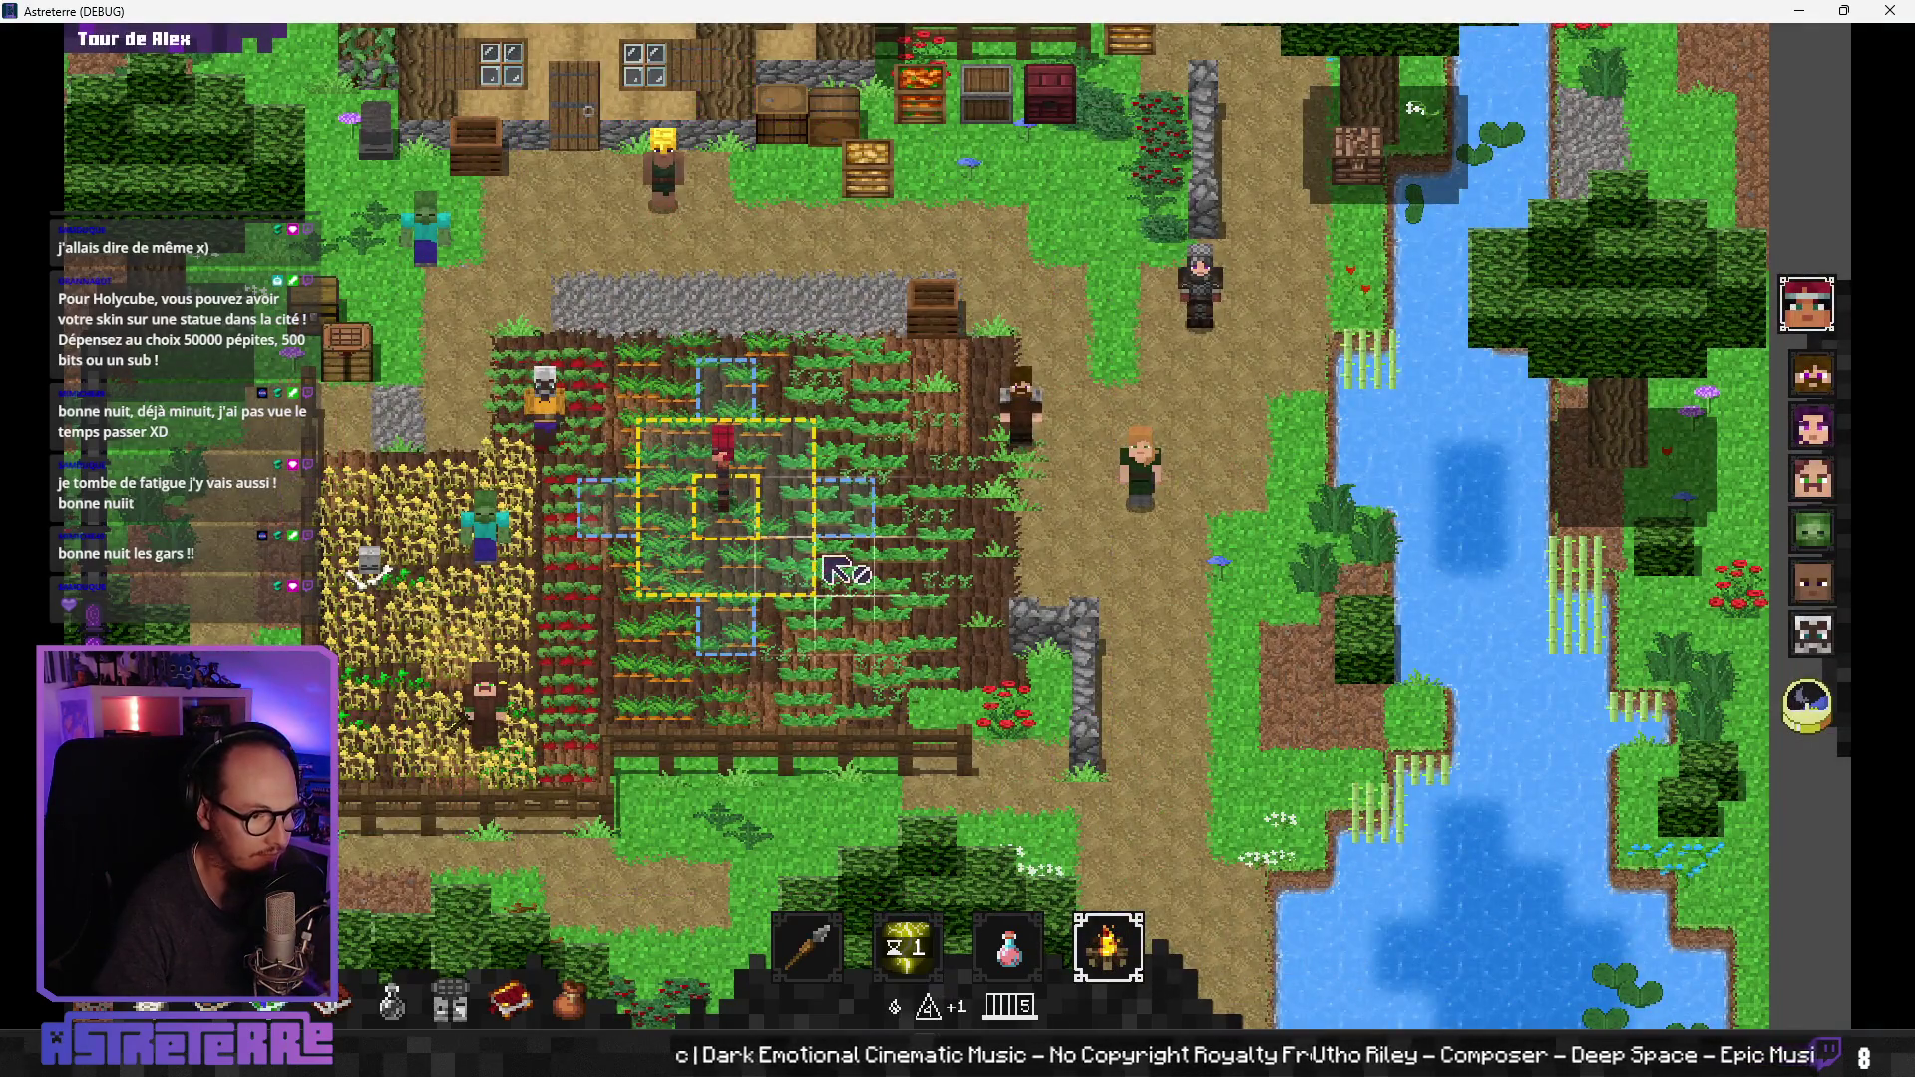
{"action": "left_click", "coordinate": [801, 461]}
{"action": "mouse_move", "coordinate": [1419, 1021]}
{"action": "type", "text": "add action_points 10"}
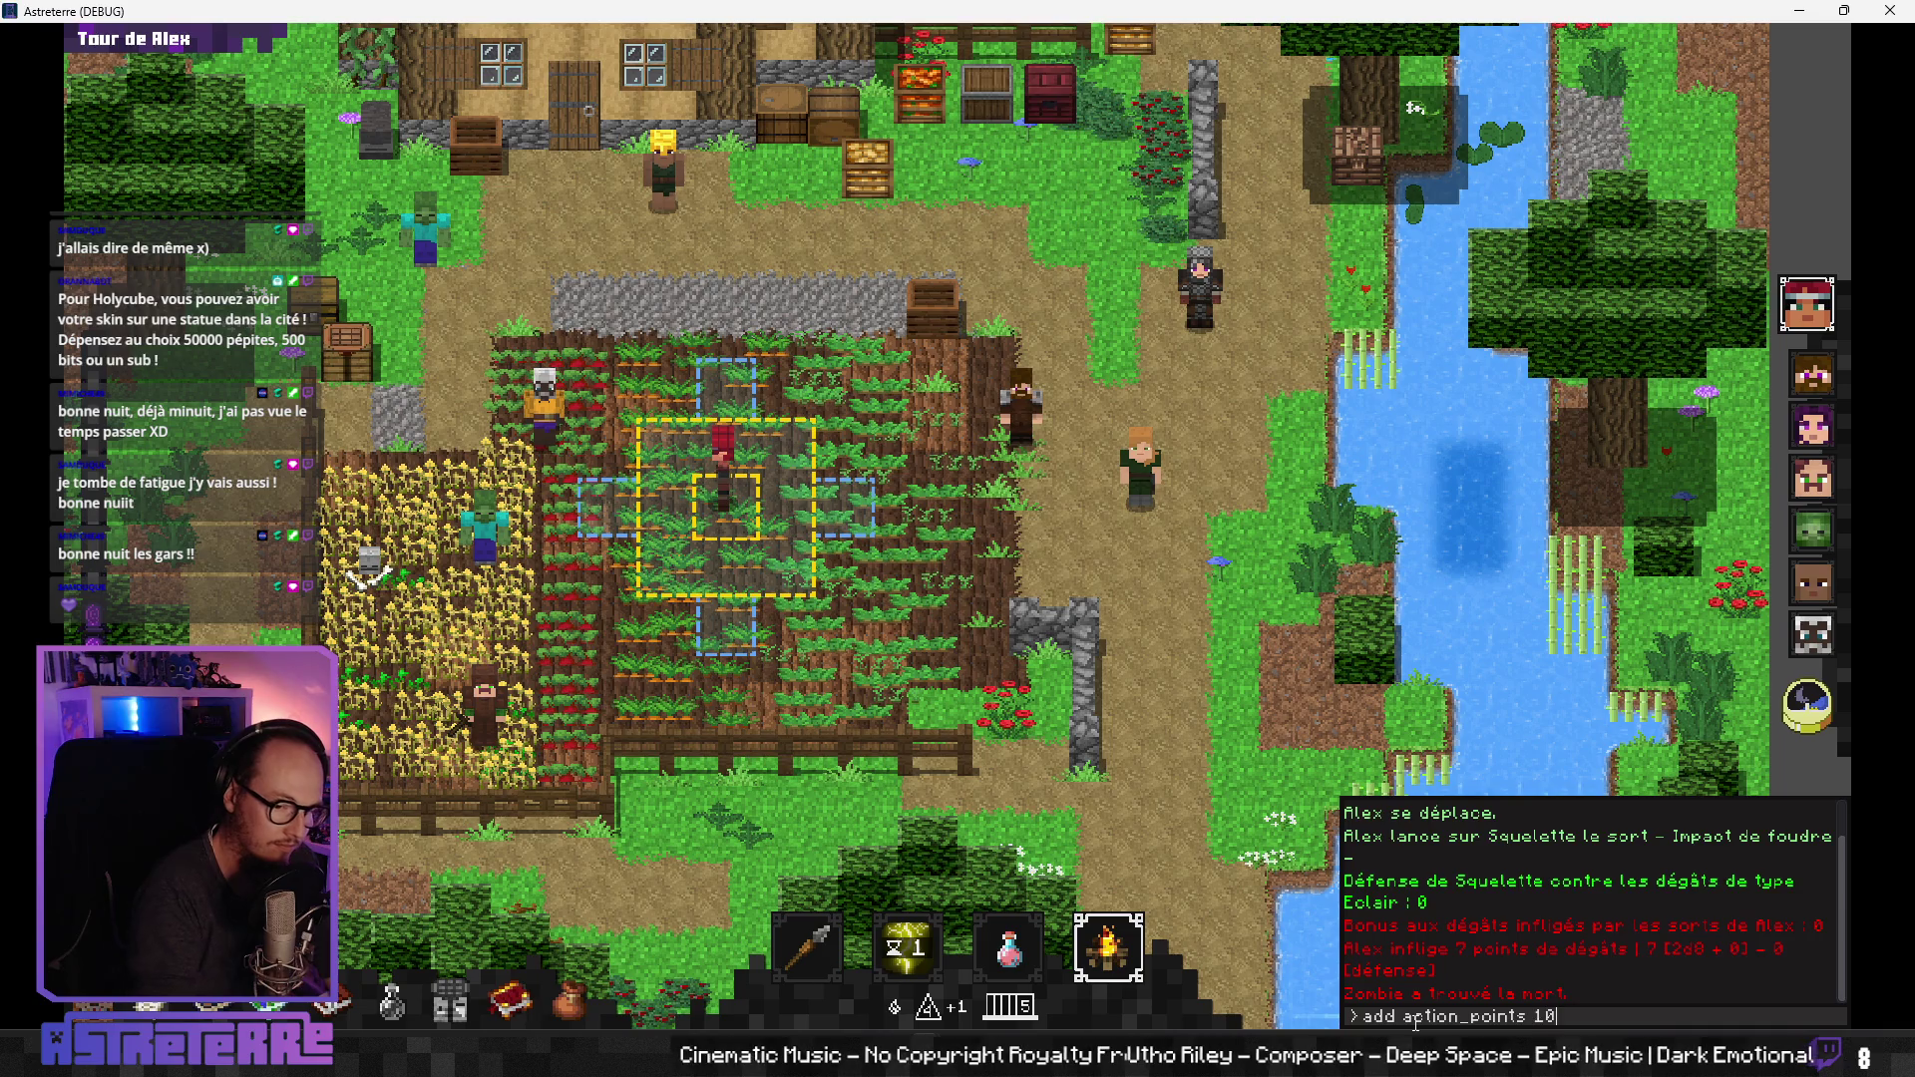
{"action": "key", "text": "Return"}
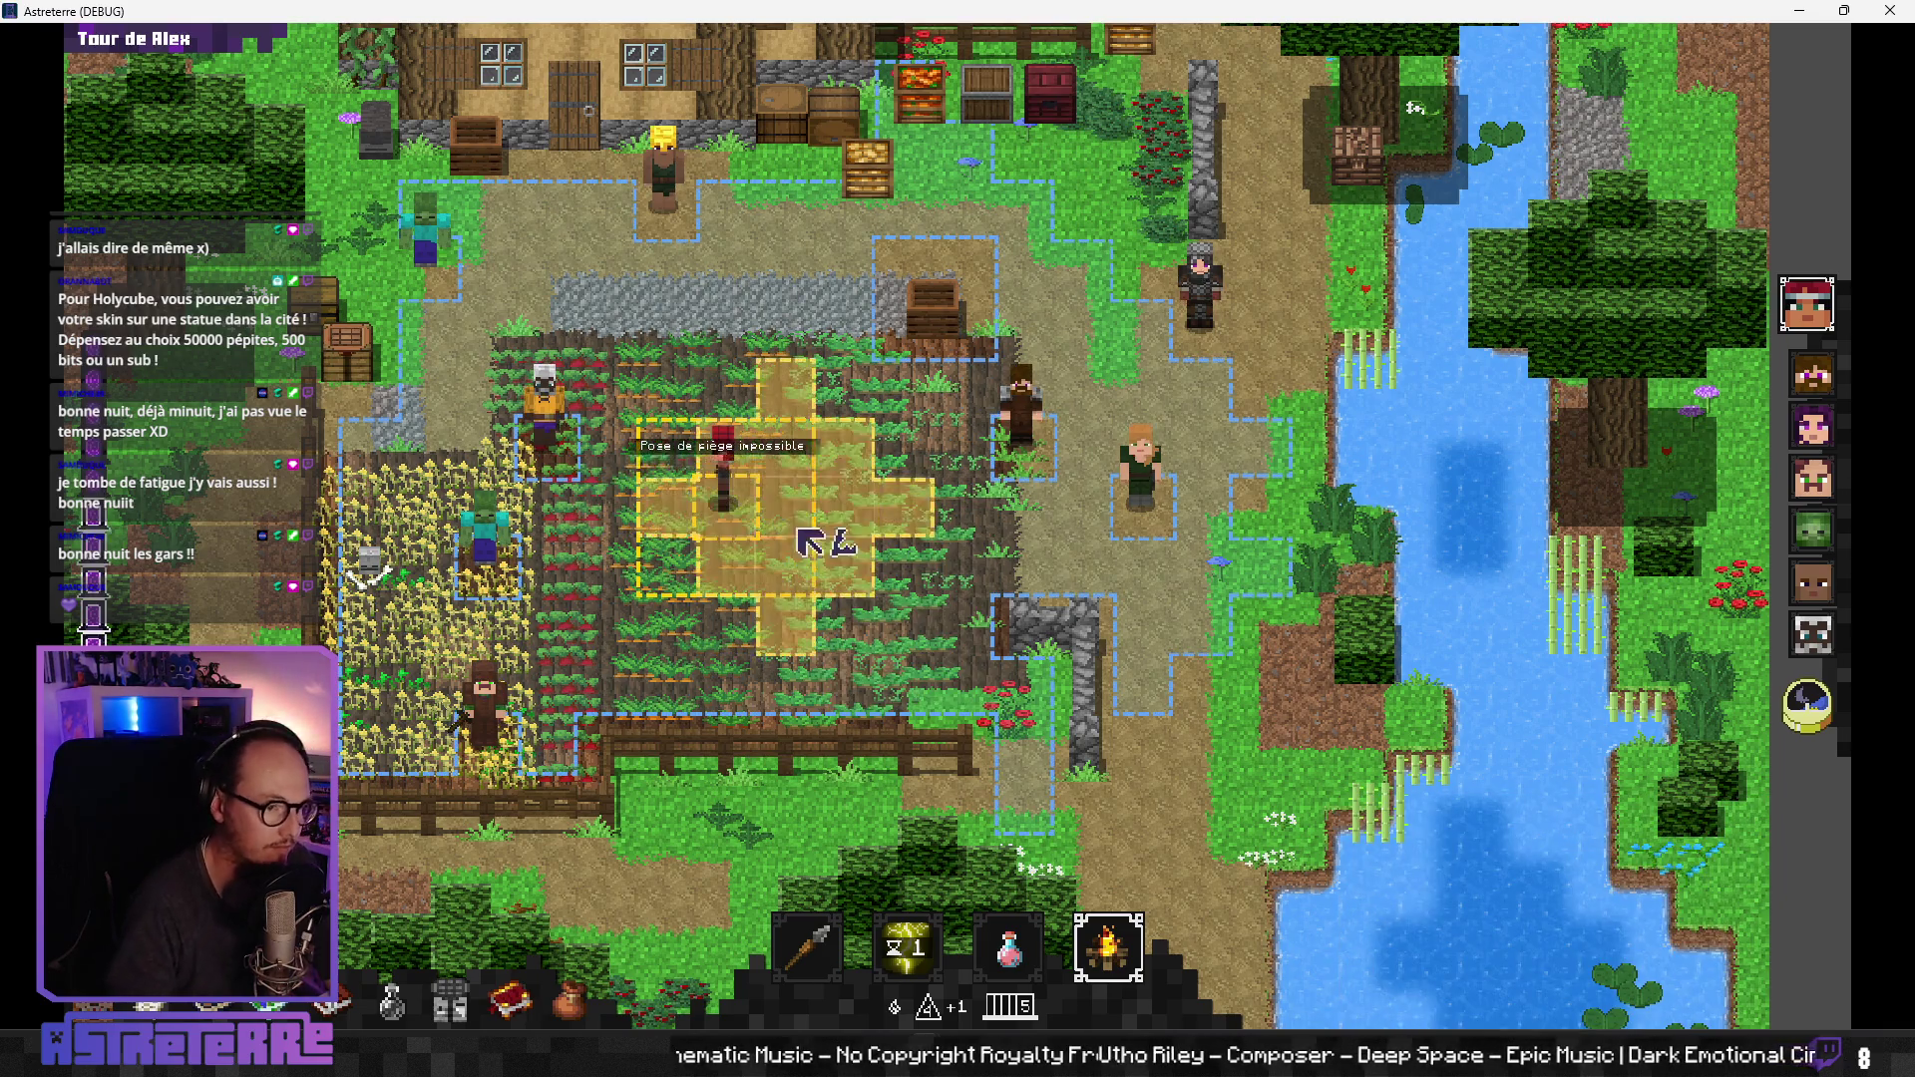
{"action": "left_click", "coordinate": [796, 499]}
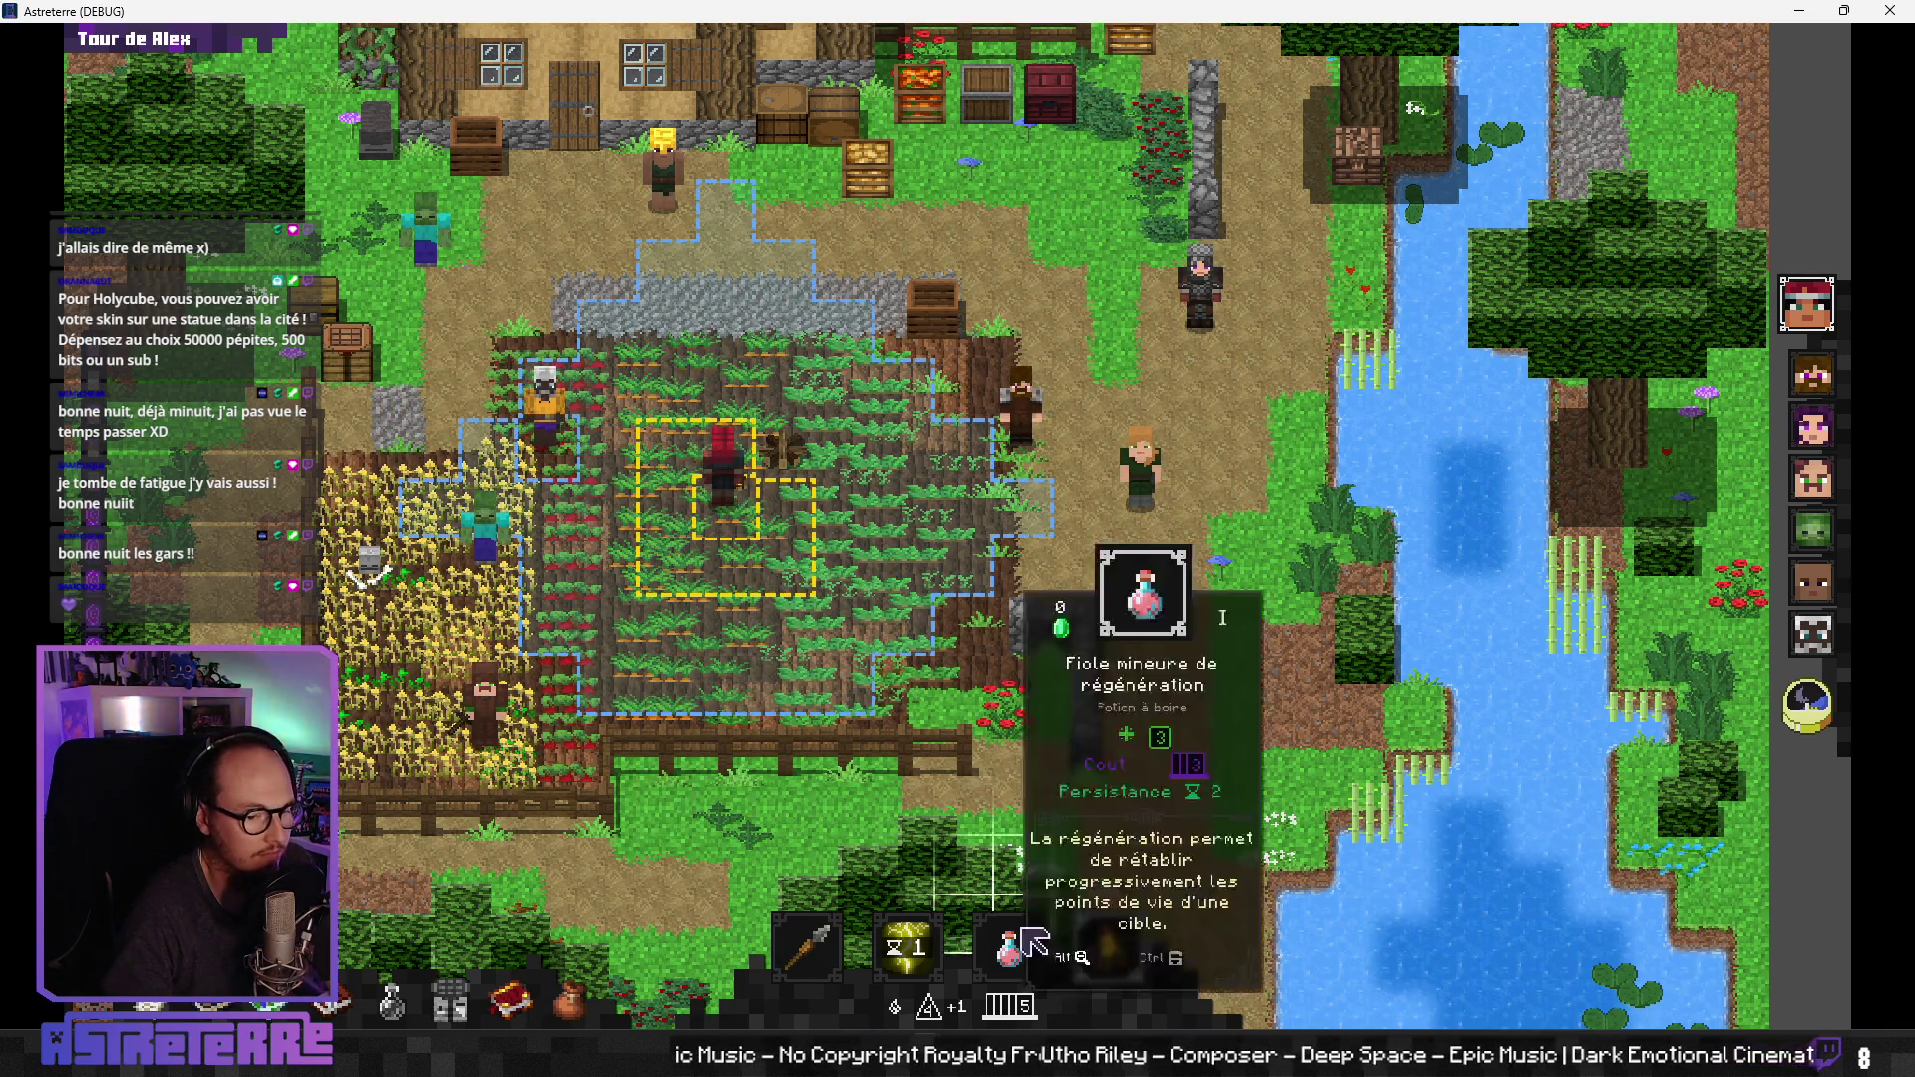
Step: Walk Alex to a field tile and end his turn with Finir le tour
{"action": "left_click", "coordinate": [1107, 946]}
{"action": "left_click", "coordinate": [611, 567]}
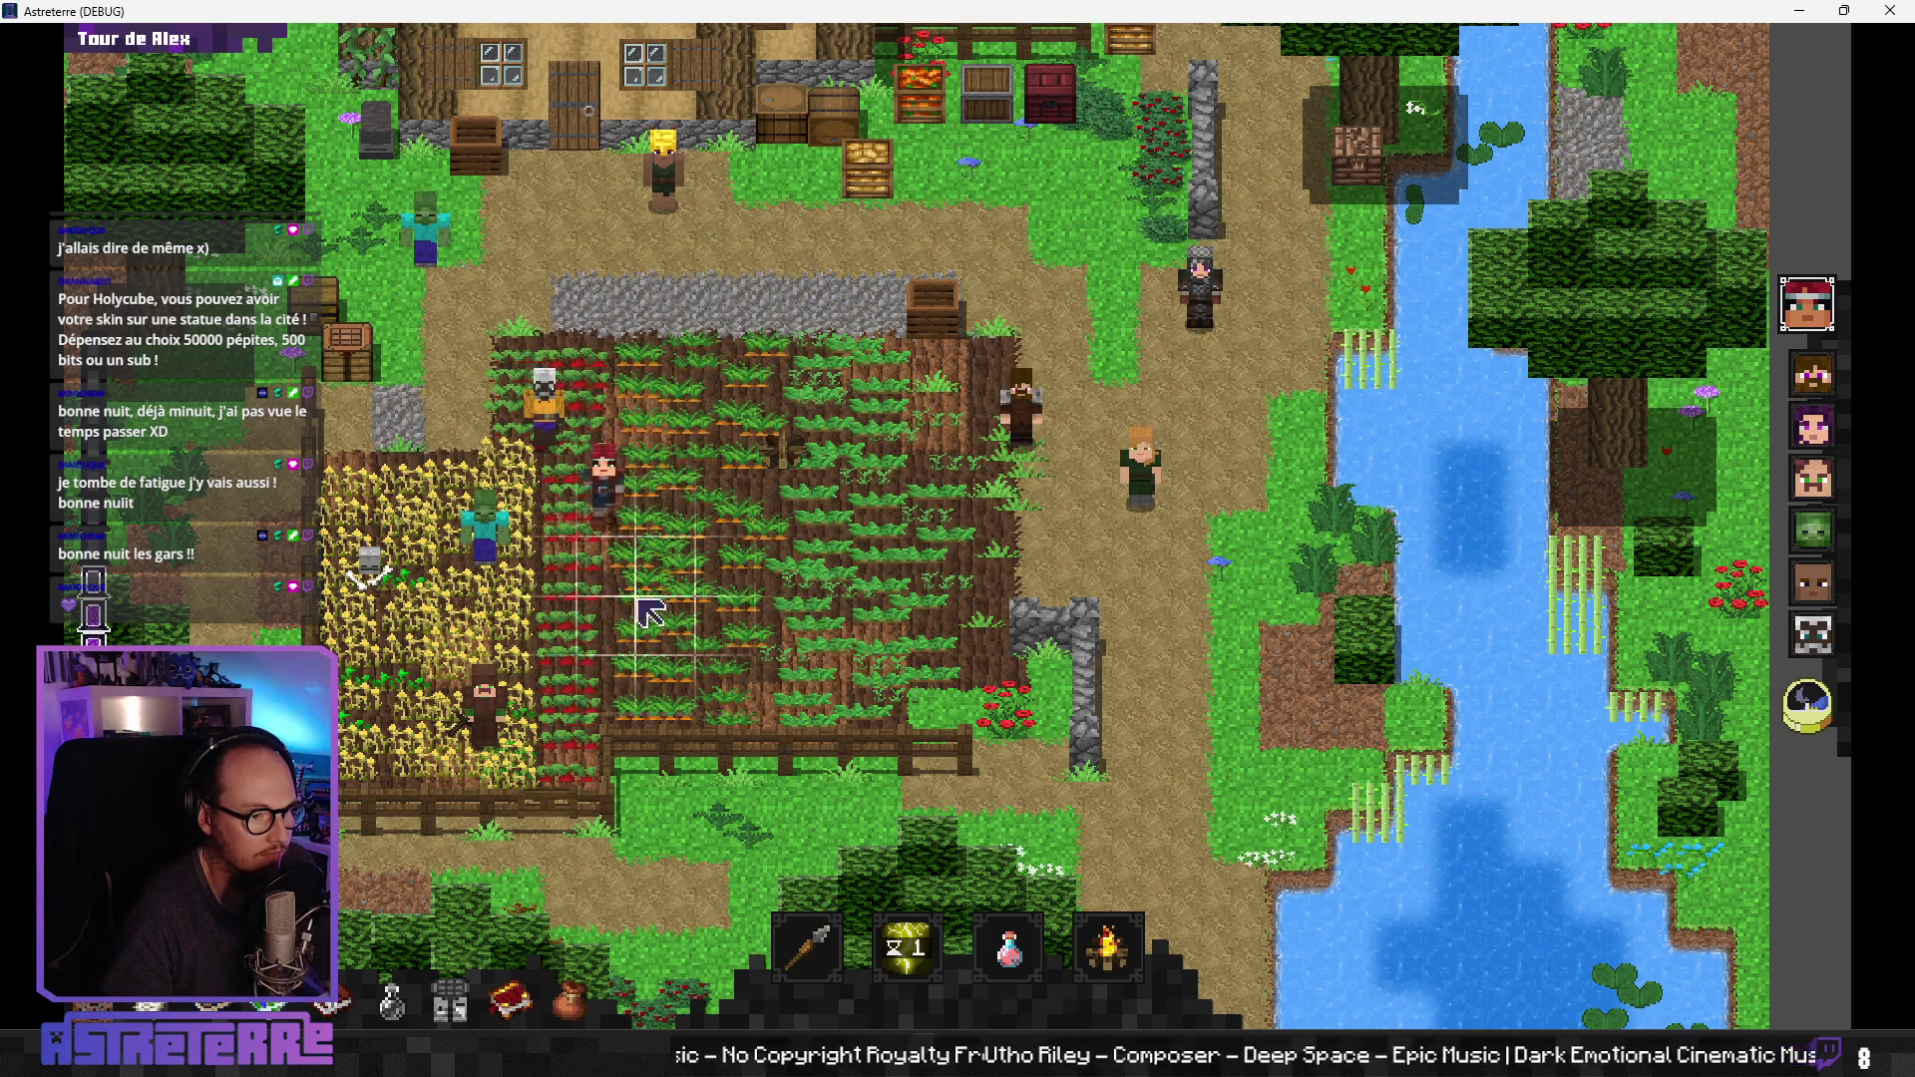
{"action": "left_click", "coordinate": [1825, 725]}
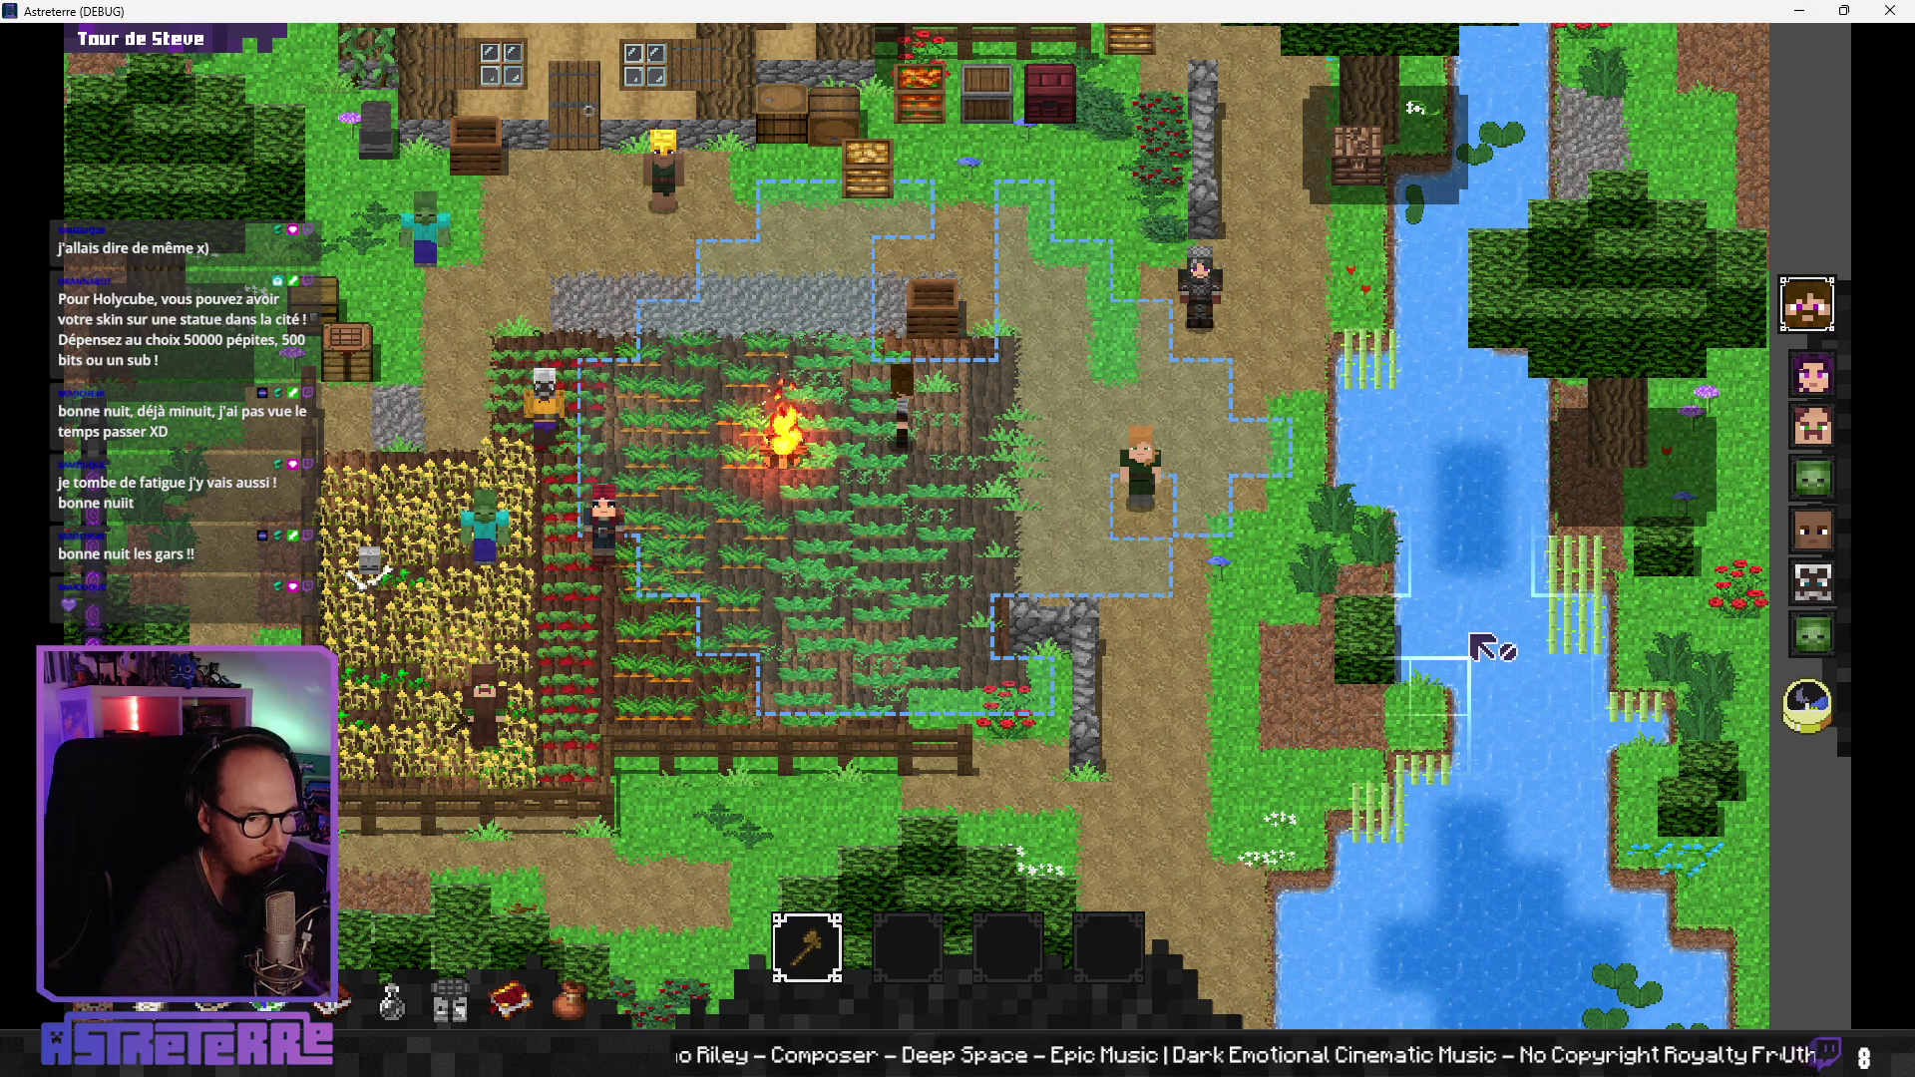
Step: Show the game's debug console, shrink the Astreterre window, and bring the Godot ActionsNode editor forward
{"action": "key", "text": "grave"}
{"action": "key", "text": "grave"}
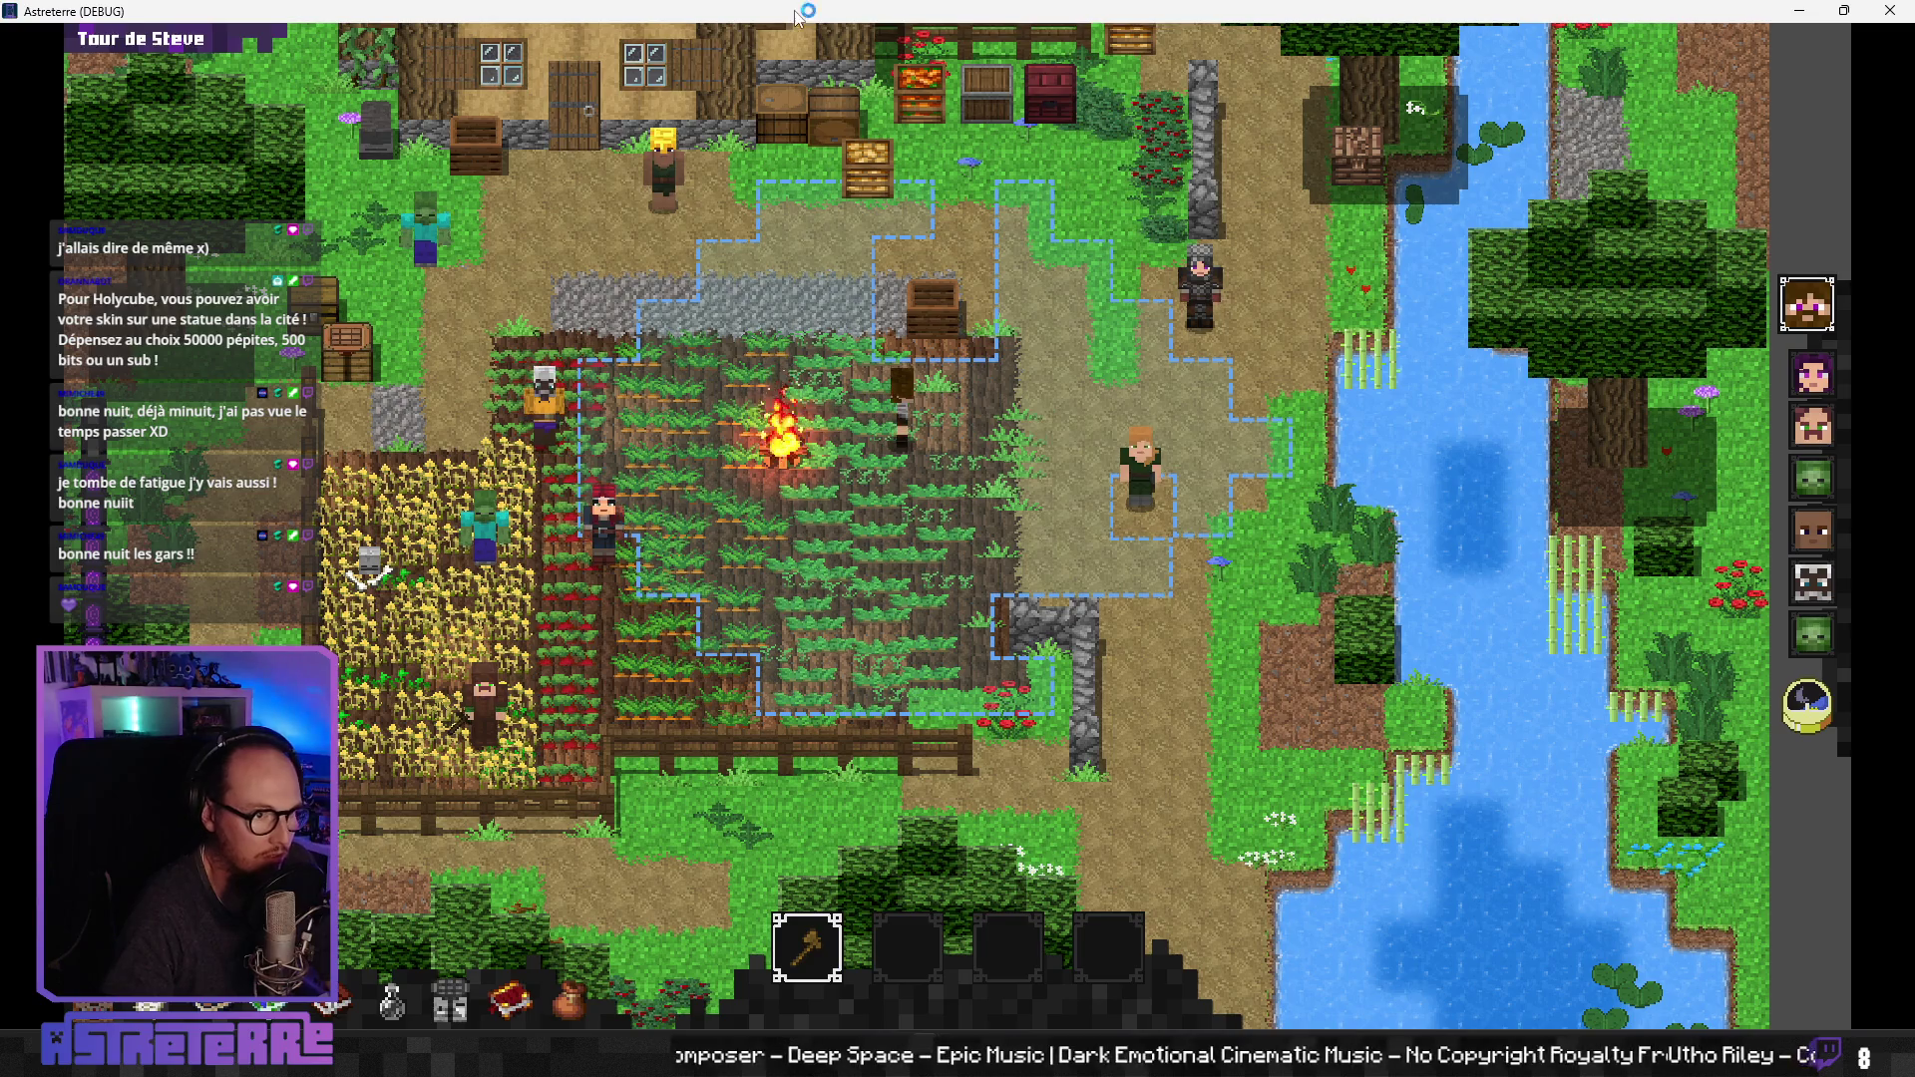
{"action": "mouse_move", "coordinate": [1409, 11]}
{"action": "left_mouse_down"}
{"action": "mouse_move", "coordinate": [1409, 161]}
{"action": "mouse_move", "coordinate": [1121, 155]}
{"action": "mouse_move", "coordinate": [1107, 85]}
{"action": "mouse_move", "coordinate": [1146, 3]}
{"action": "left_mouse_up"}
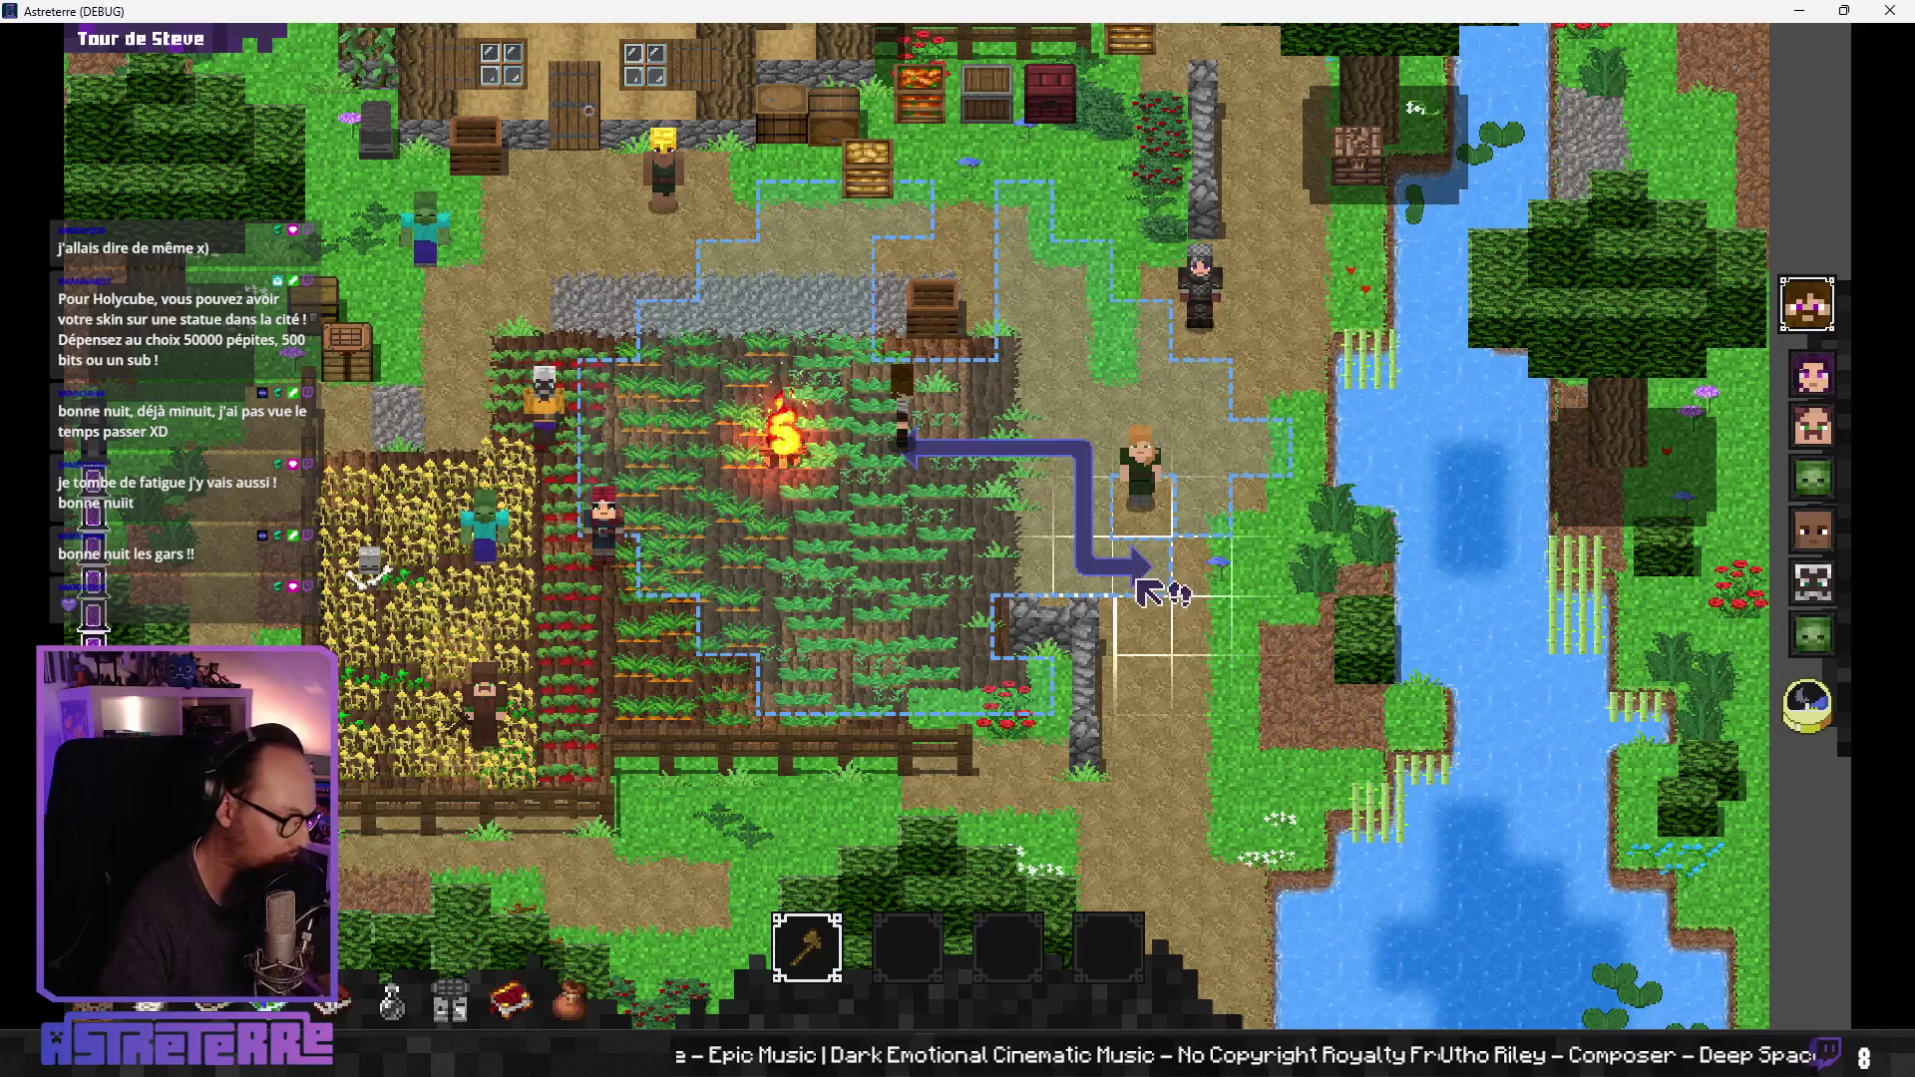
{"action": "mouse_move", "coordinate": [928, 1059]}
{"action": "left_click", "coordinate": [841, 928]}
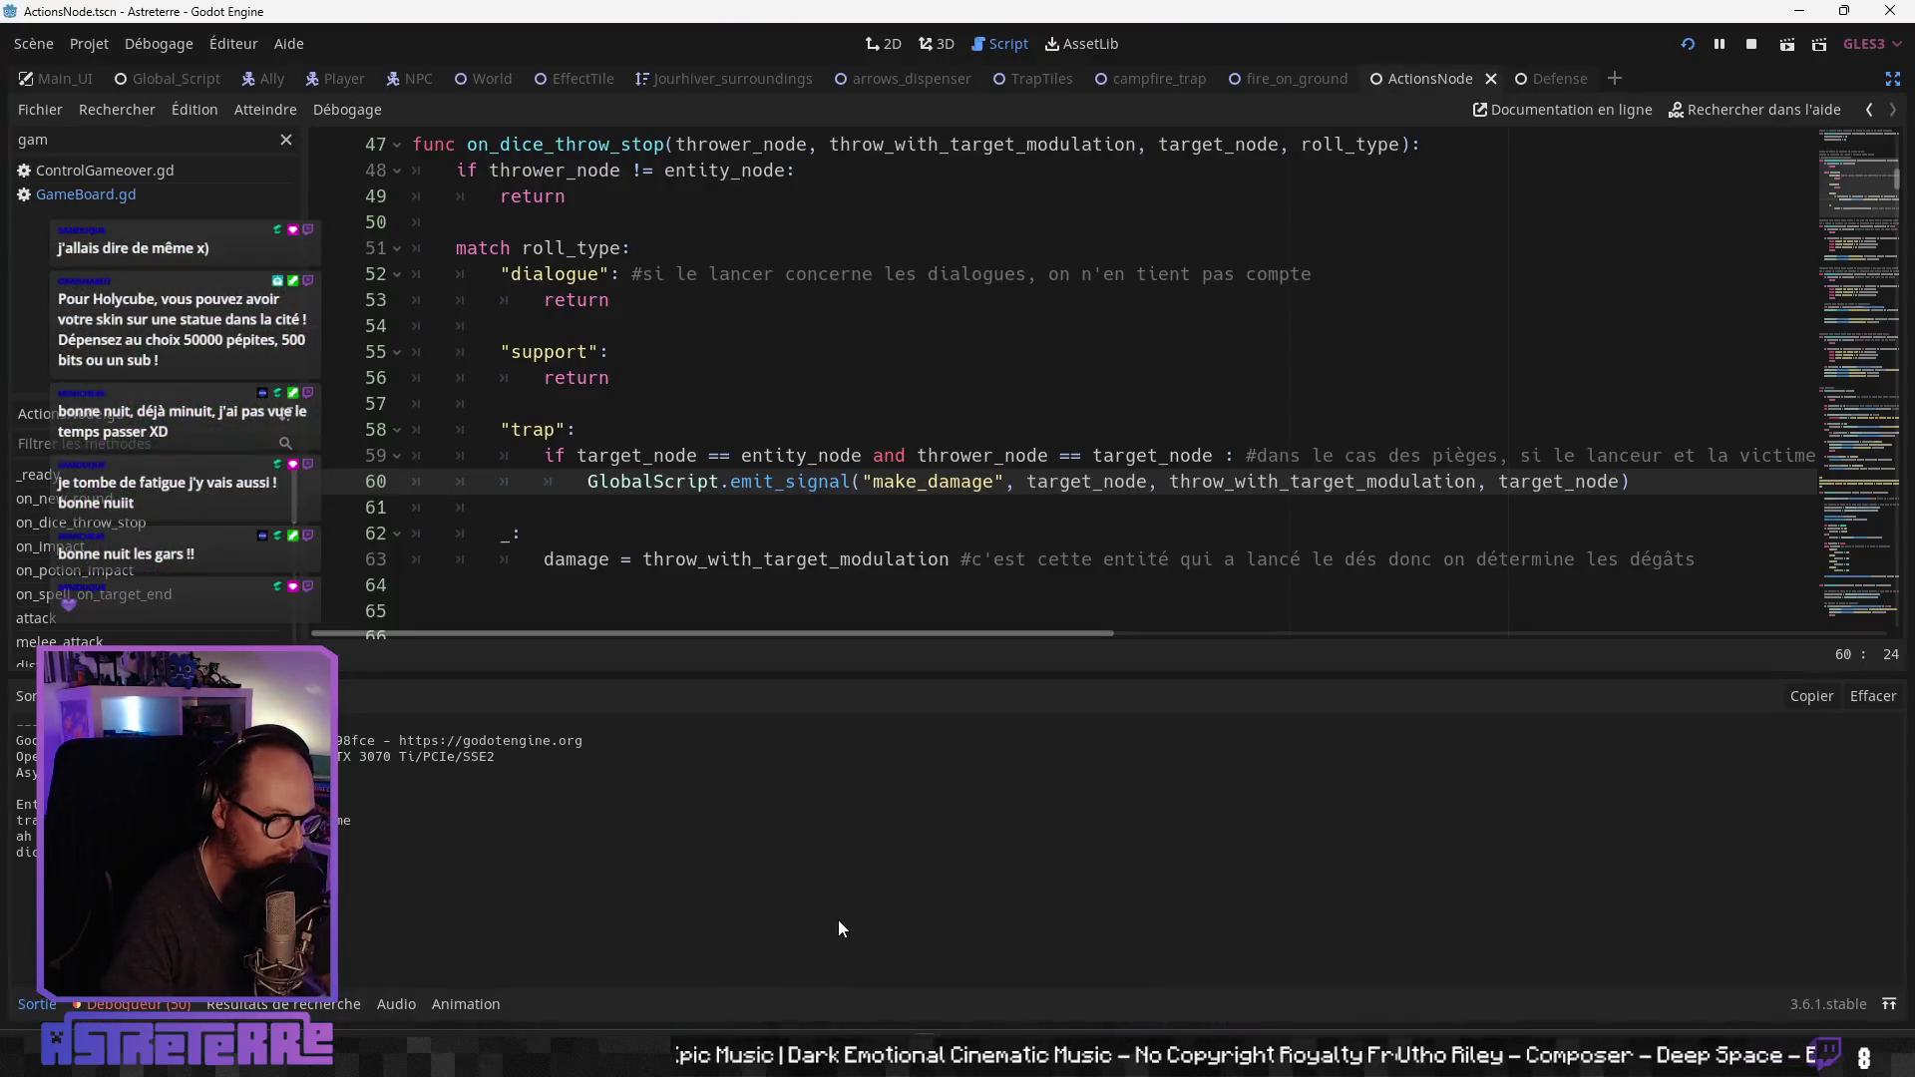
Step: Find 'dice' across project files and delete the print("dice") debug line in TrapScene.gd
{"action": "left_click", "coordinate": [678, 514]}
{"action": "key", "text": "ctrl+shift+f"}
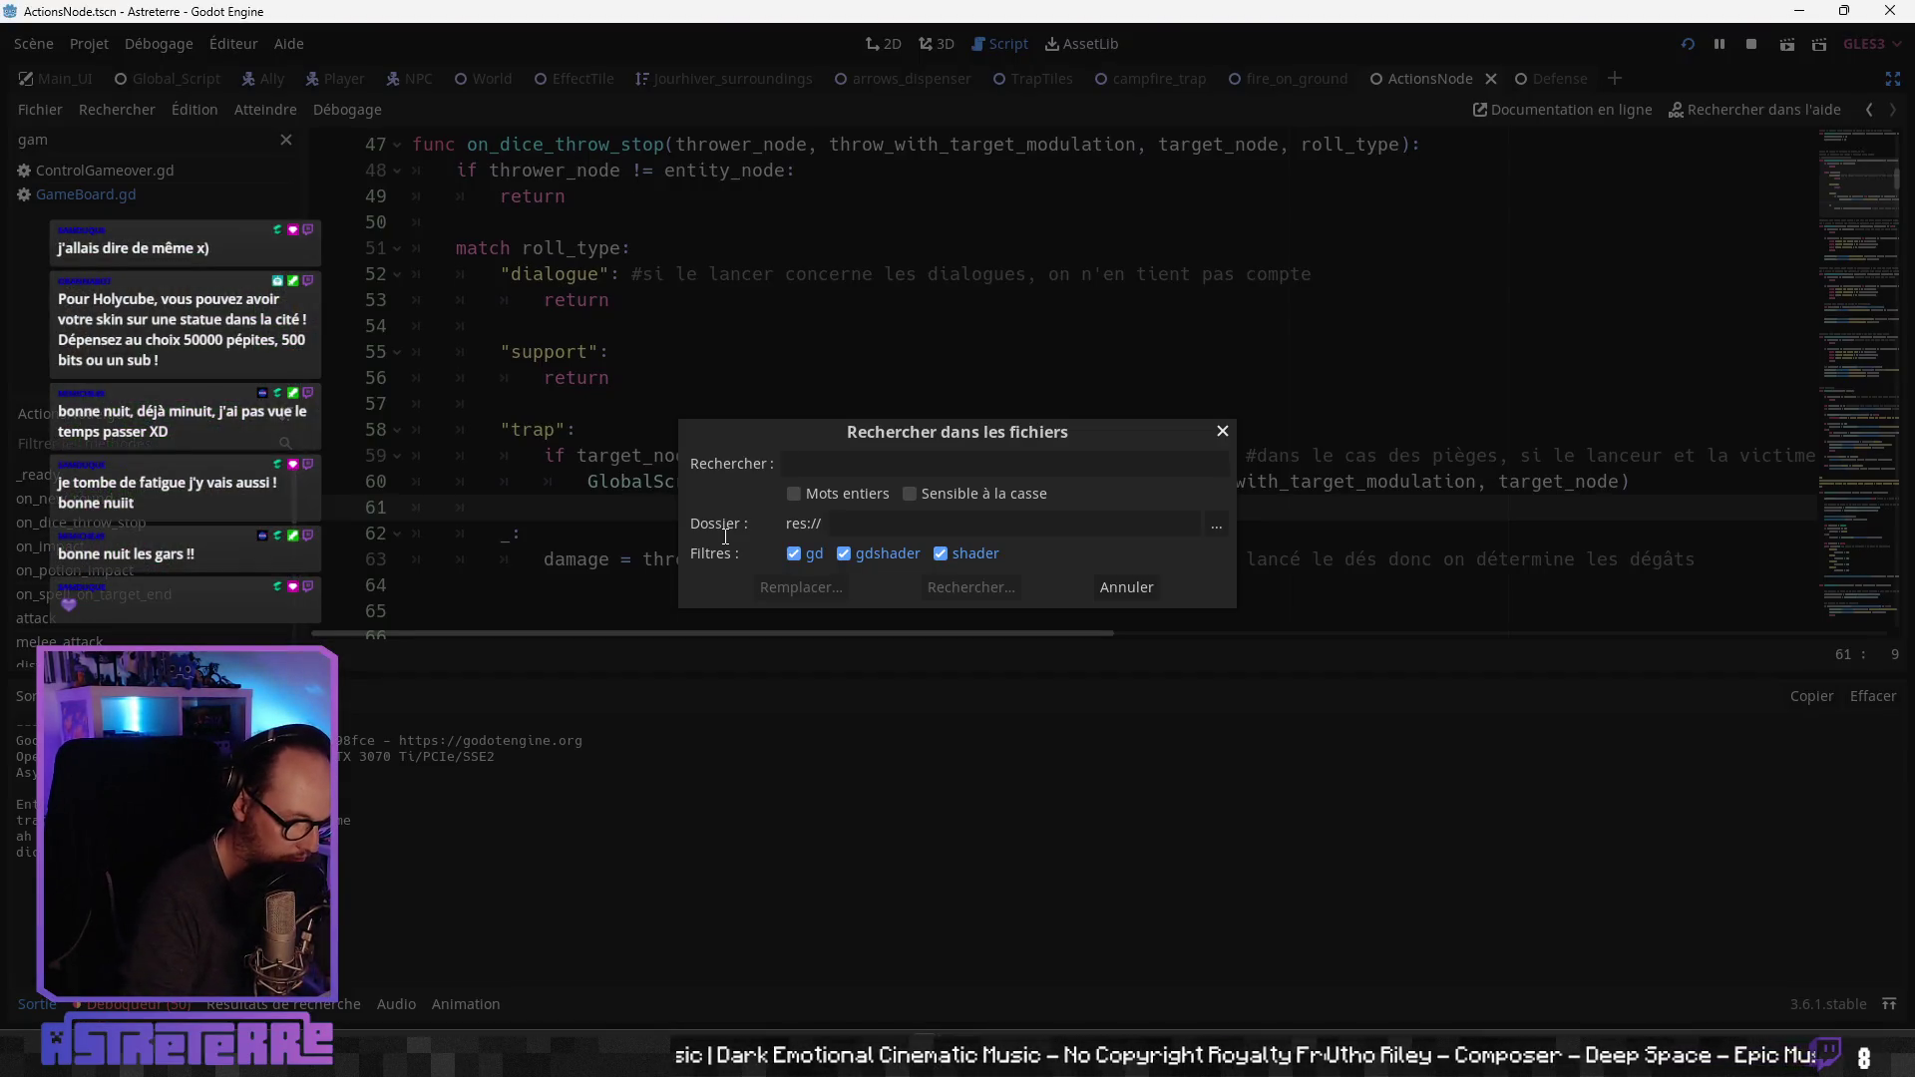
{"action": "type", "text": "print (\""}
{"action": "key", "text": "Return"}
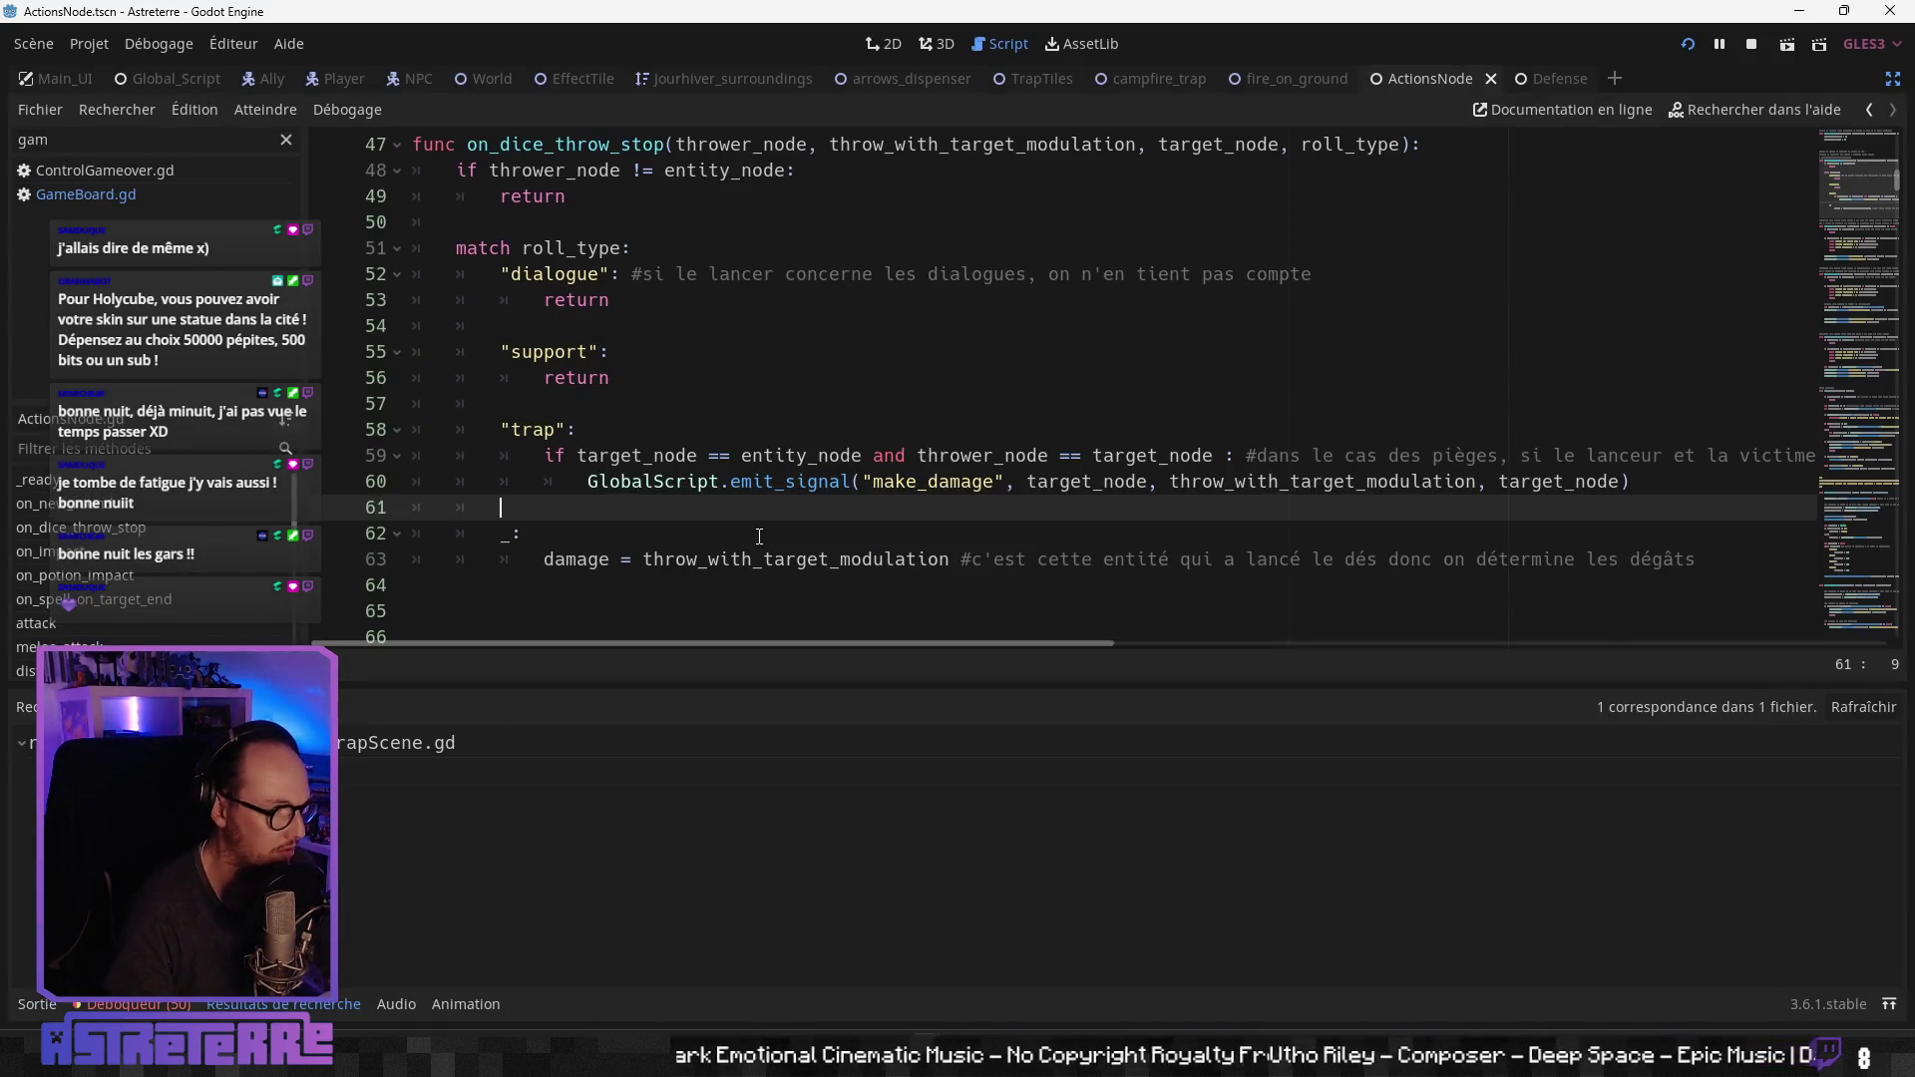
{"action": "left_click", "coordinate": [372, 783]}
{"action": "scroll", "coordinate": [777, 452], "scroll_direction": "up", "scroll_amount": 2}
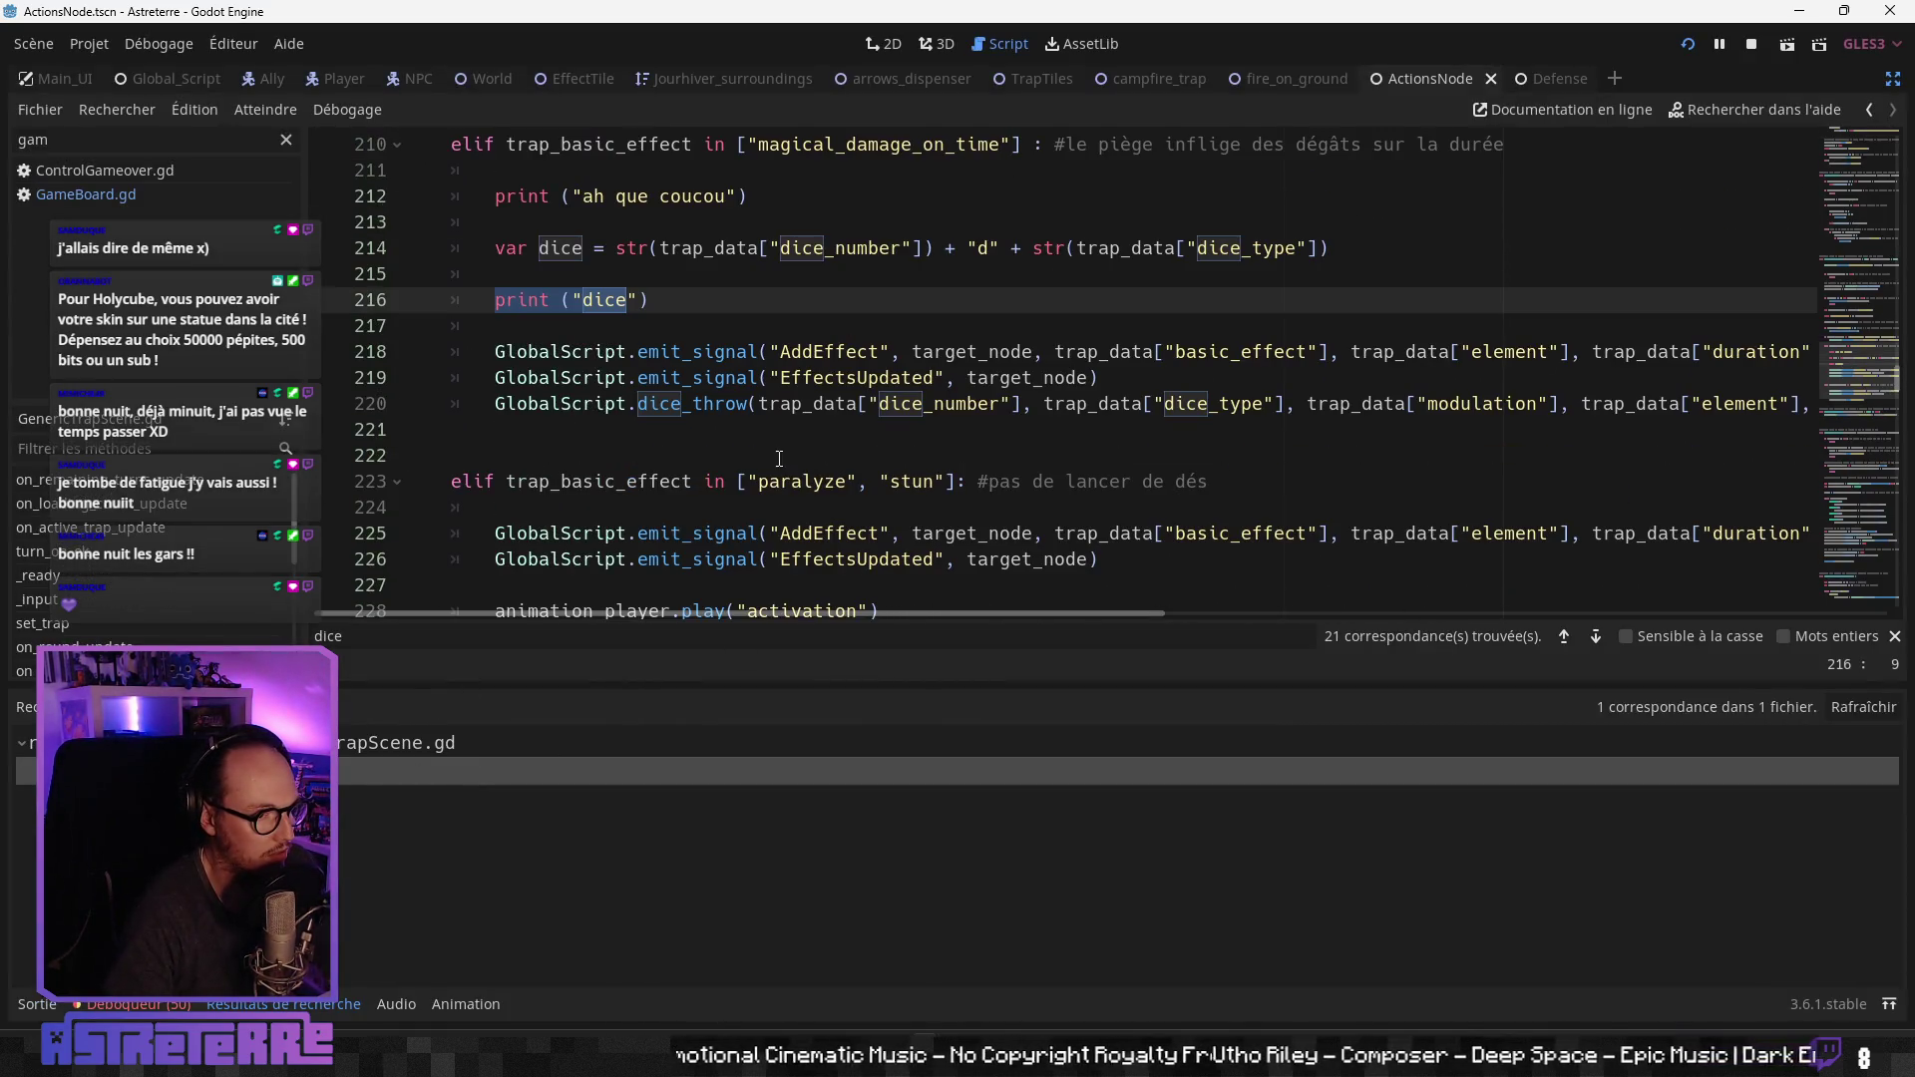
{"action": "left_click", "coordinate": [777, 455]}
{"action": "scroll", "coordinate": [777, 453], "scroll_direction": "up", "scroll_amount": 1}
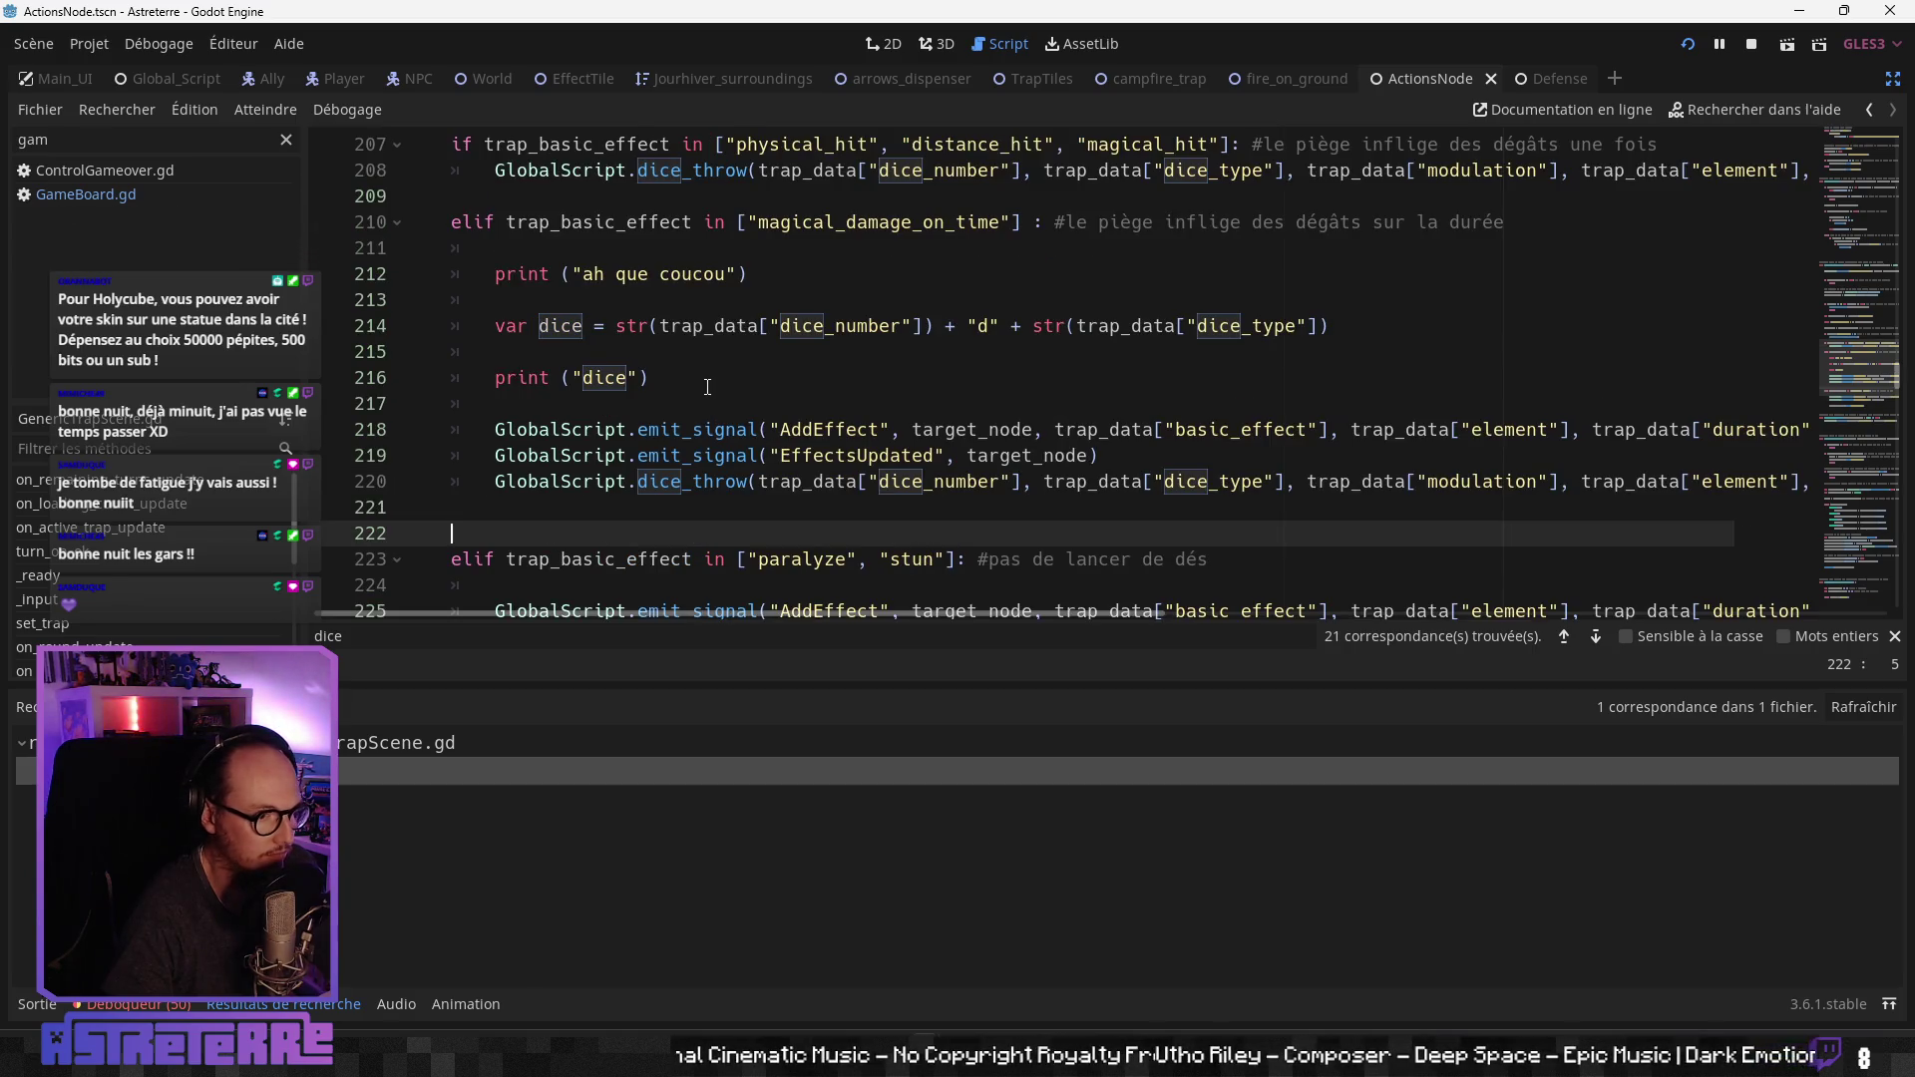
{"action": "left_click", "coordinate": [663, 383]}
{"action": "left_click_drag", "start_coordinate": [663, 383], "coordinate": [369, 386]}
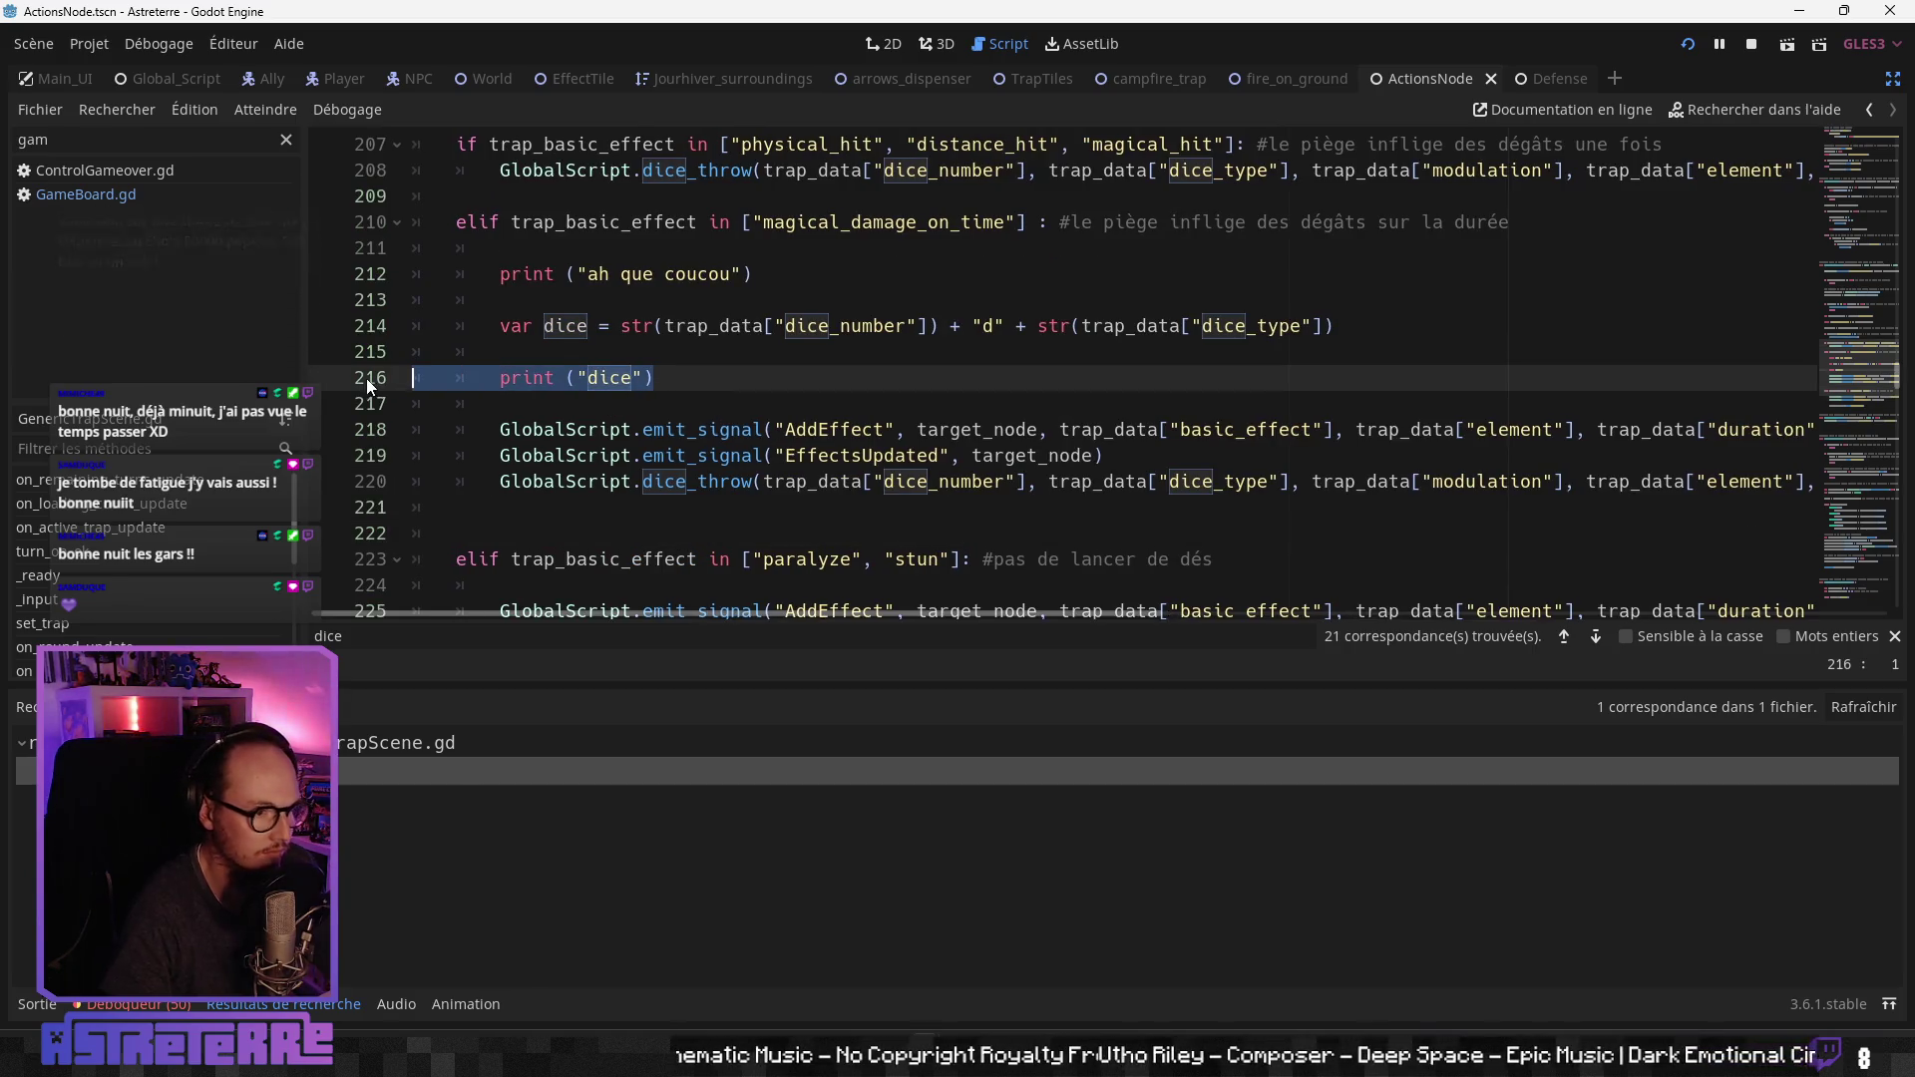
{"action": "key", "text": "BackSpace"}
{"action": "key", "text": "BackSpace"}
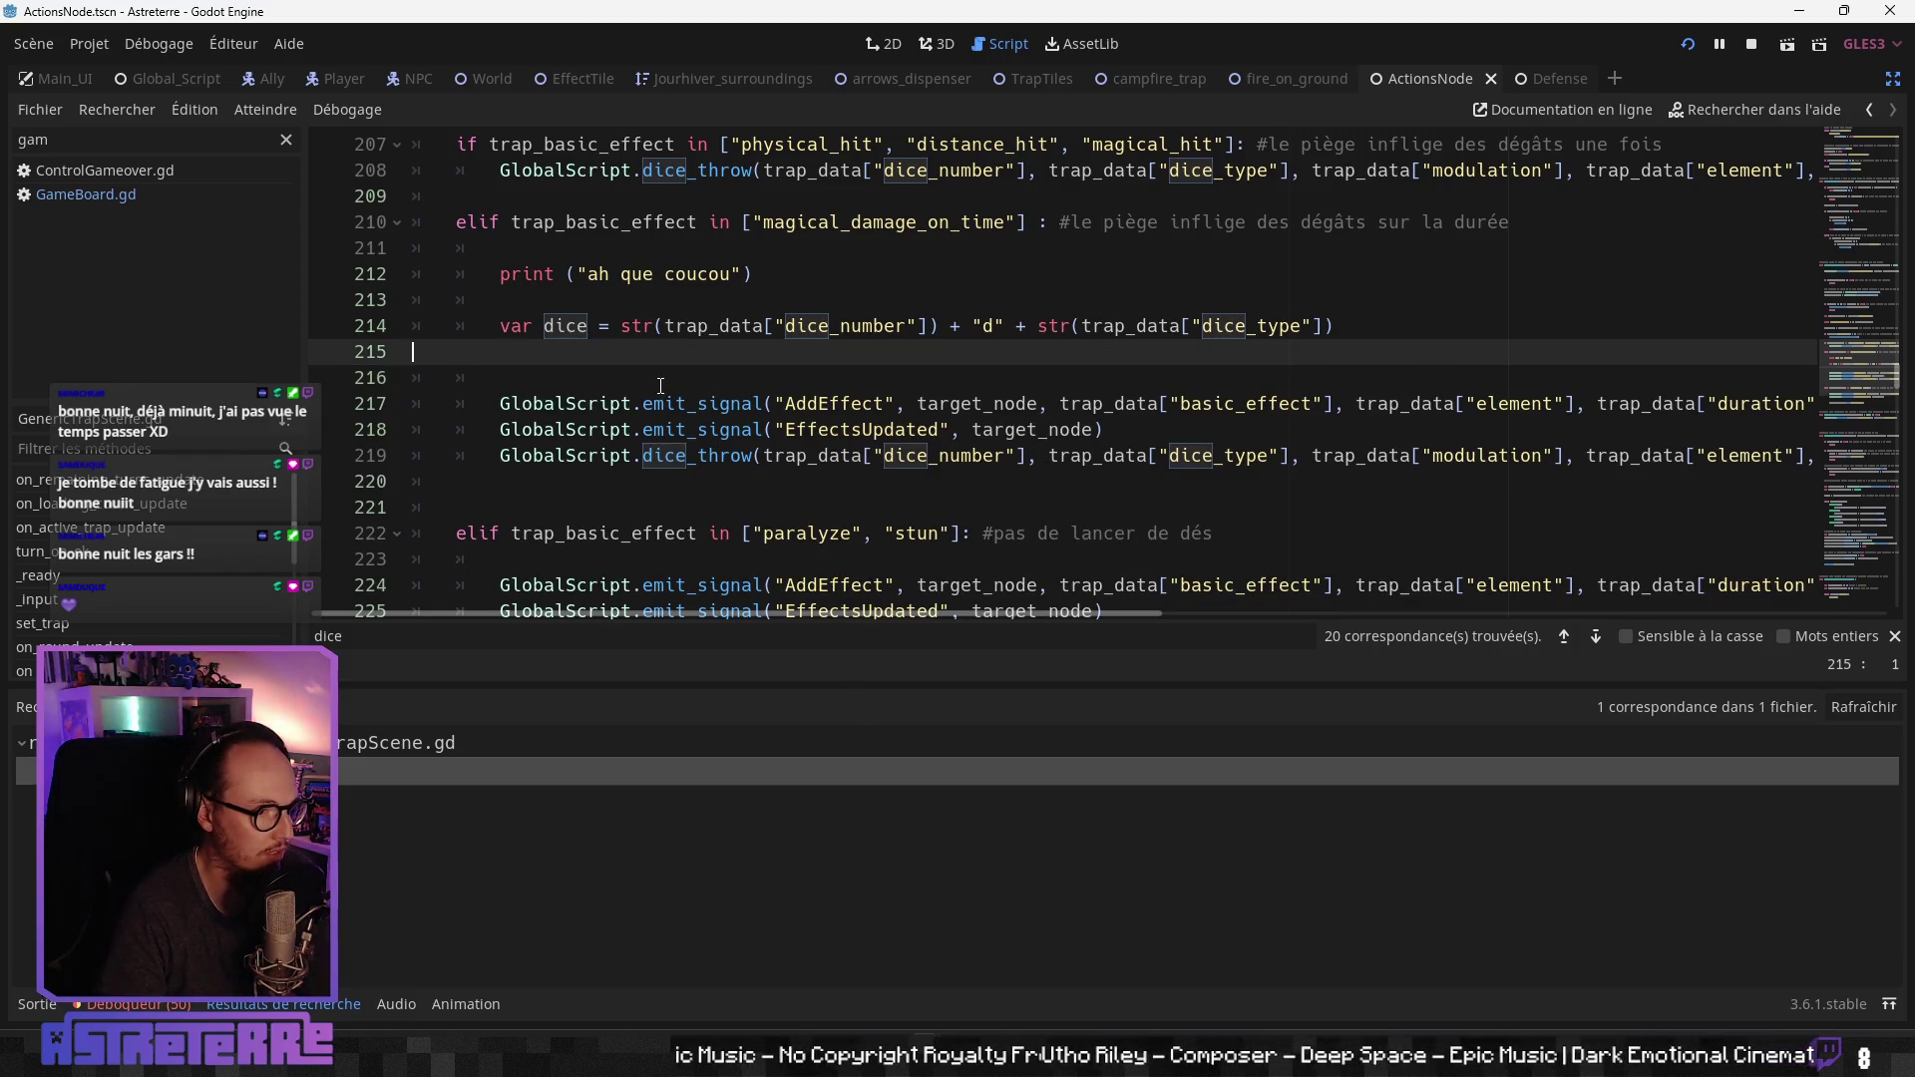
{"action": "key", "text": "BackSpace"}
{"action": "key", "text": "Up"}
{"action": "key", "text": "Up"}
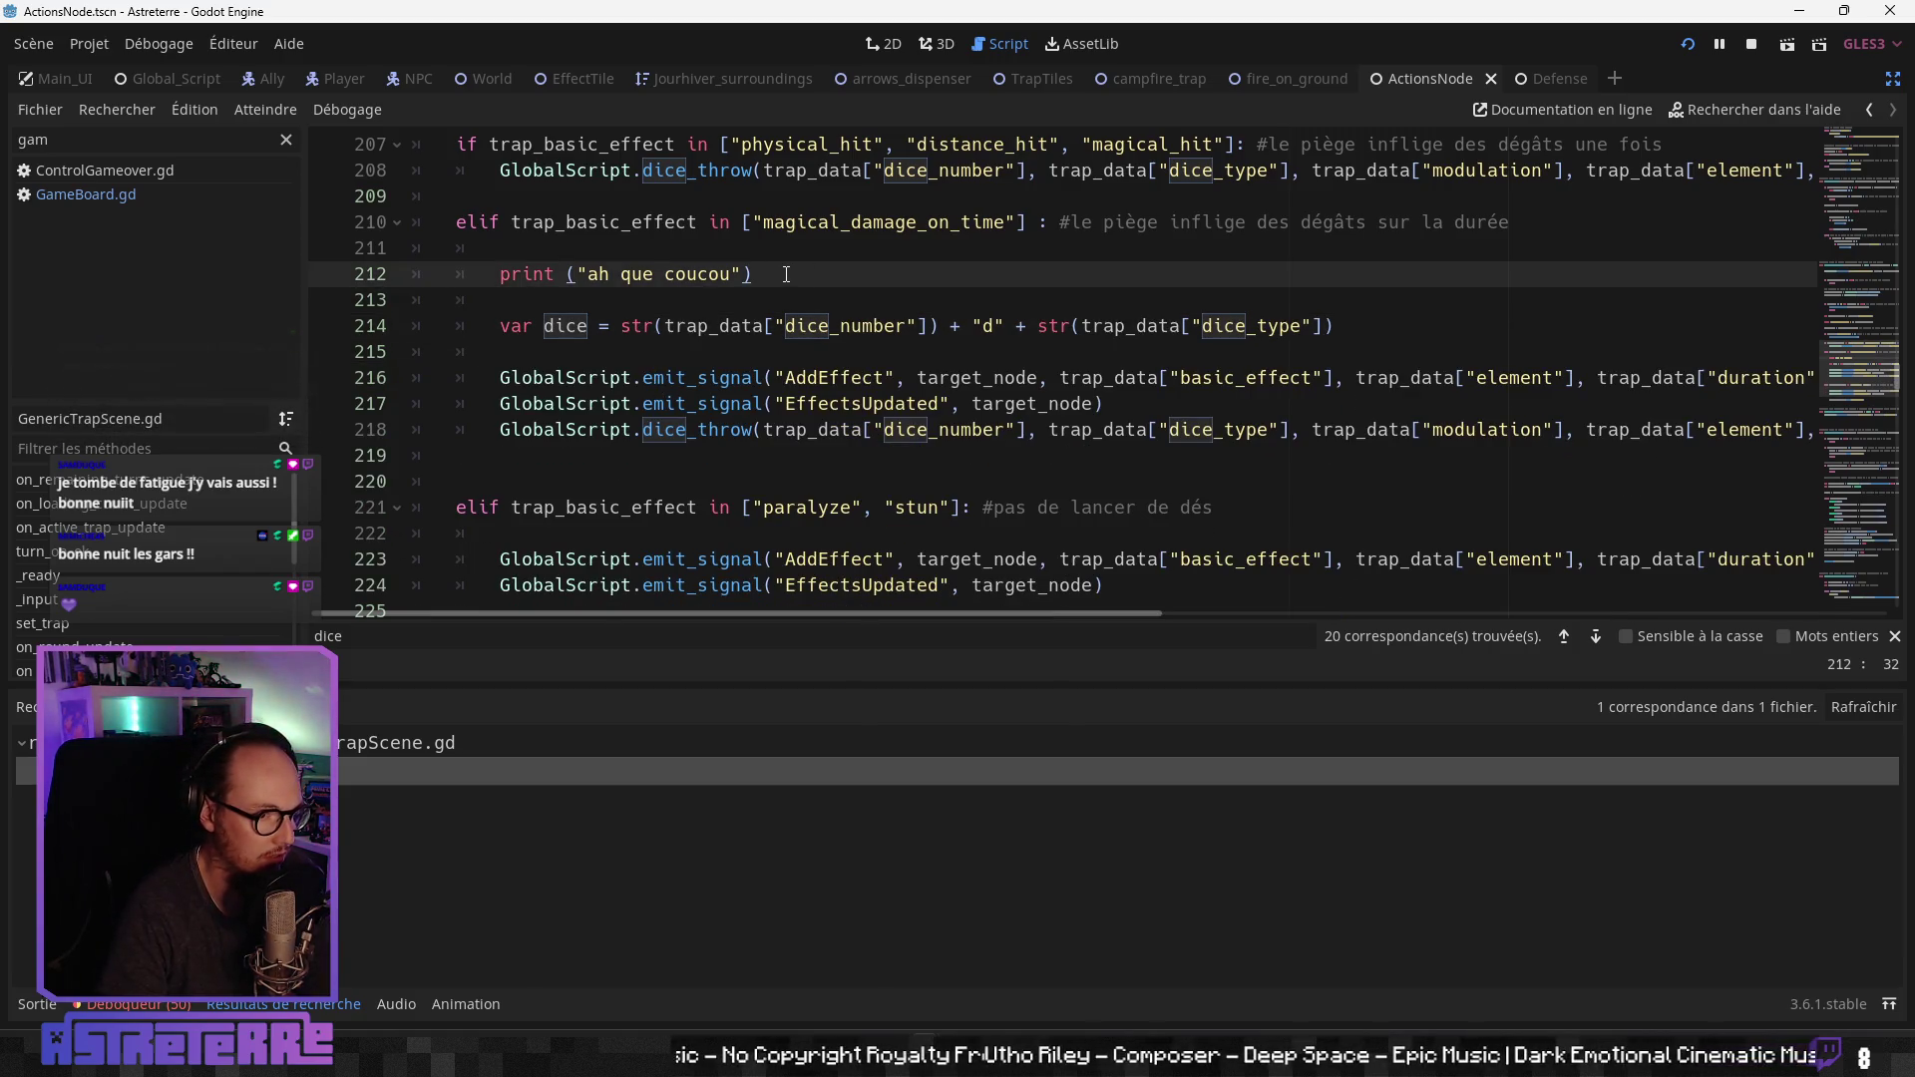
Step: Delete the 'ah que coucou' debug print line and its leftover blank line
{"action": "left_click_drag", "start_coordinate": [786, 274], "coordinate": [260, 277]}
{"action": "key", "text": "BackSpace"}
{"action": "key", "text": "BackSpace"}
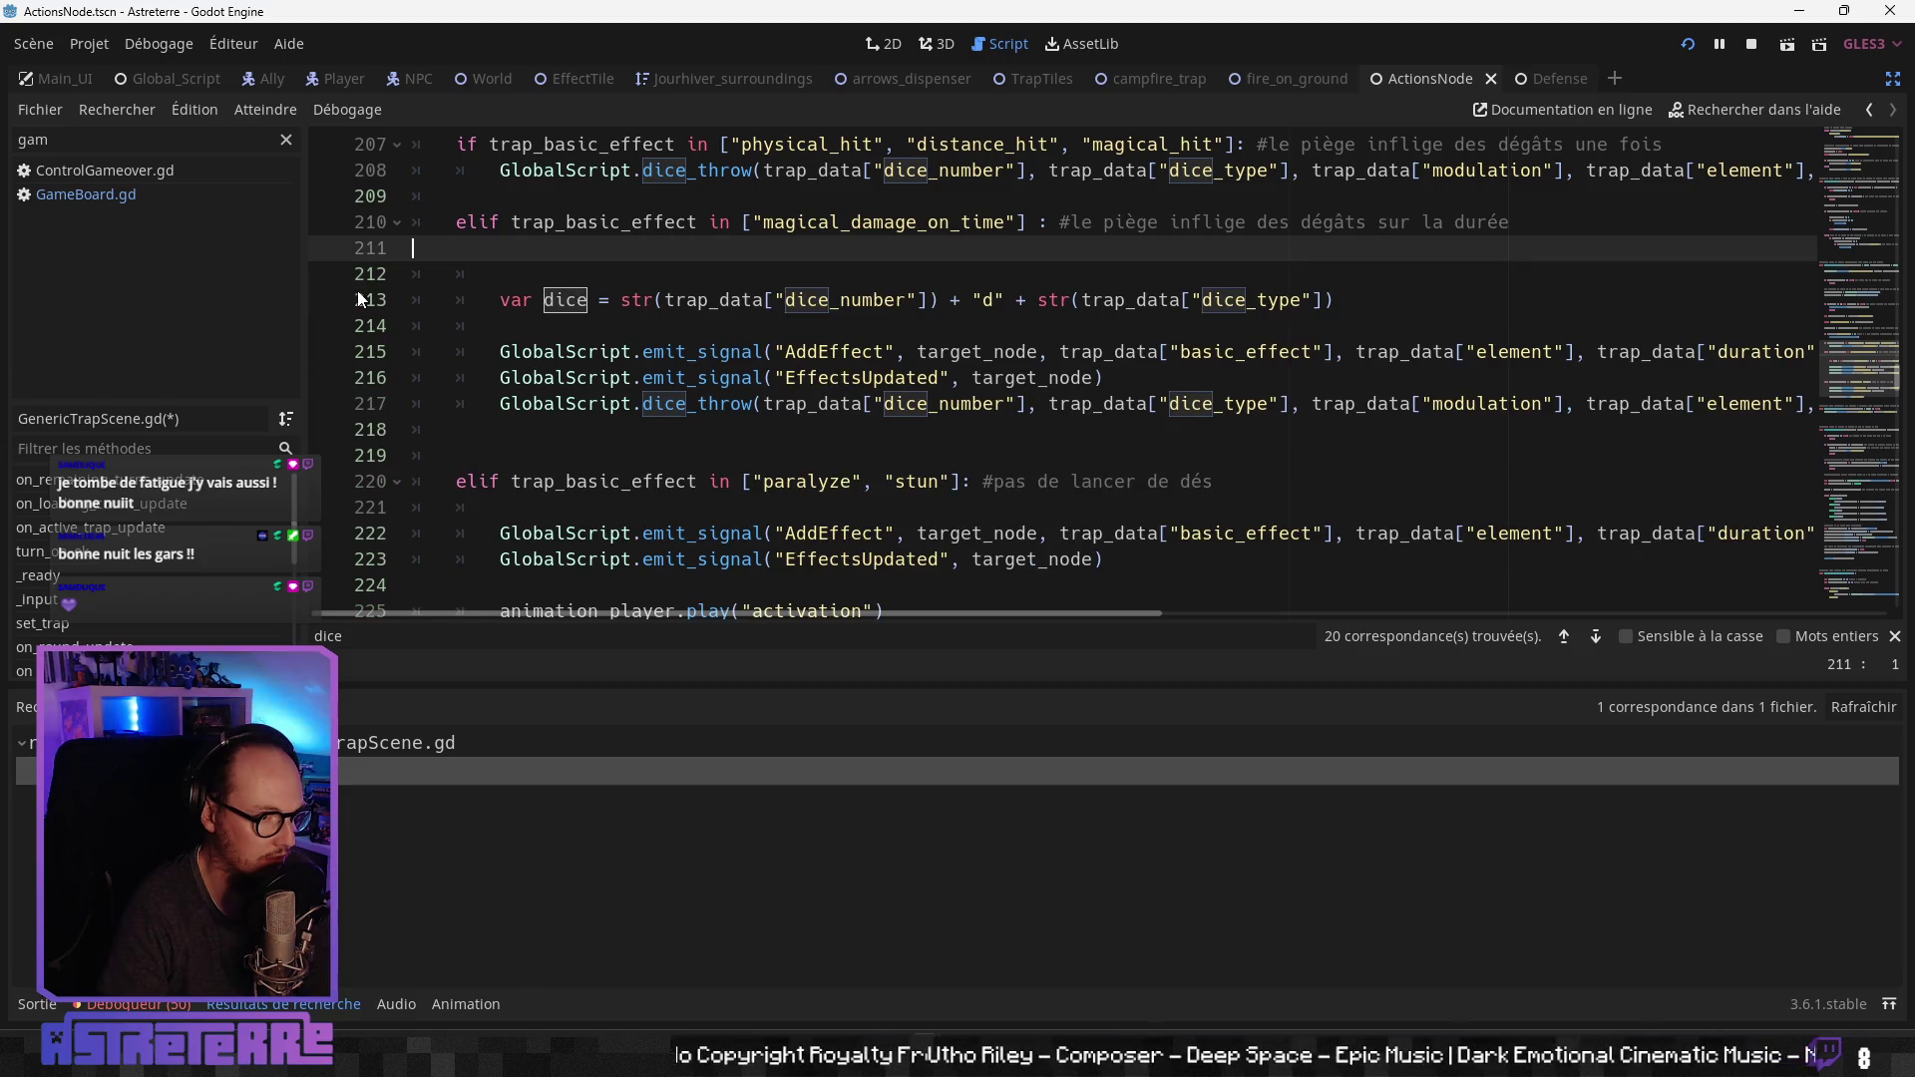
{"action": "key", "text": "BackSpace"}
{"action": "left_click", "coordinate": [708, 377]}
{"action": "left_click", "coordinate": [1087, 351]}
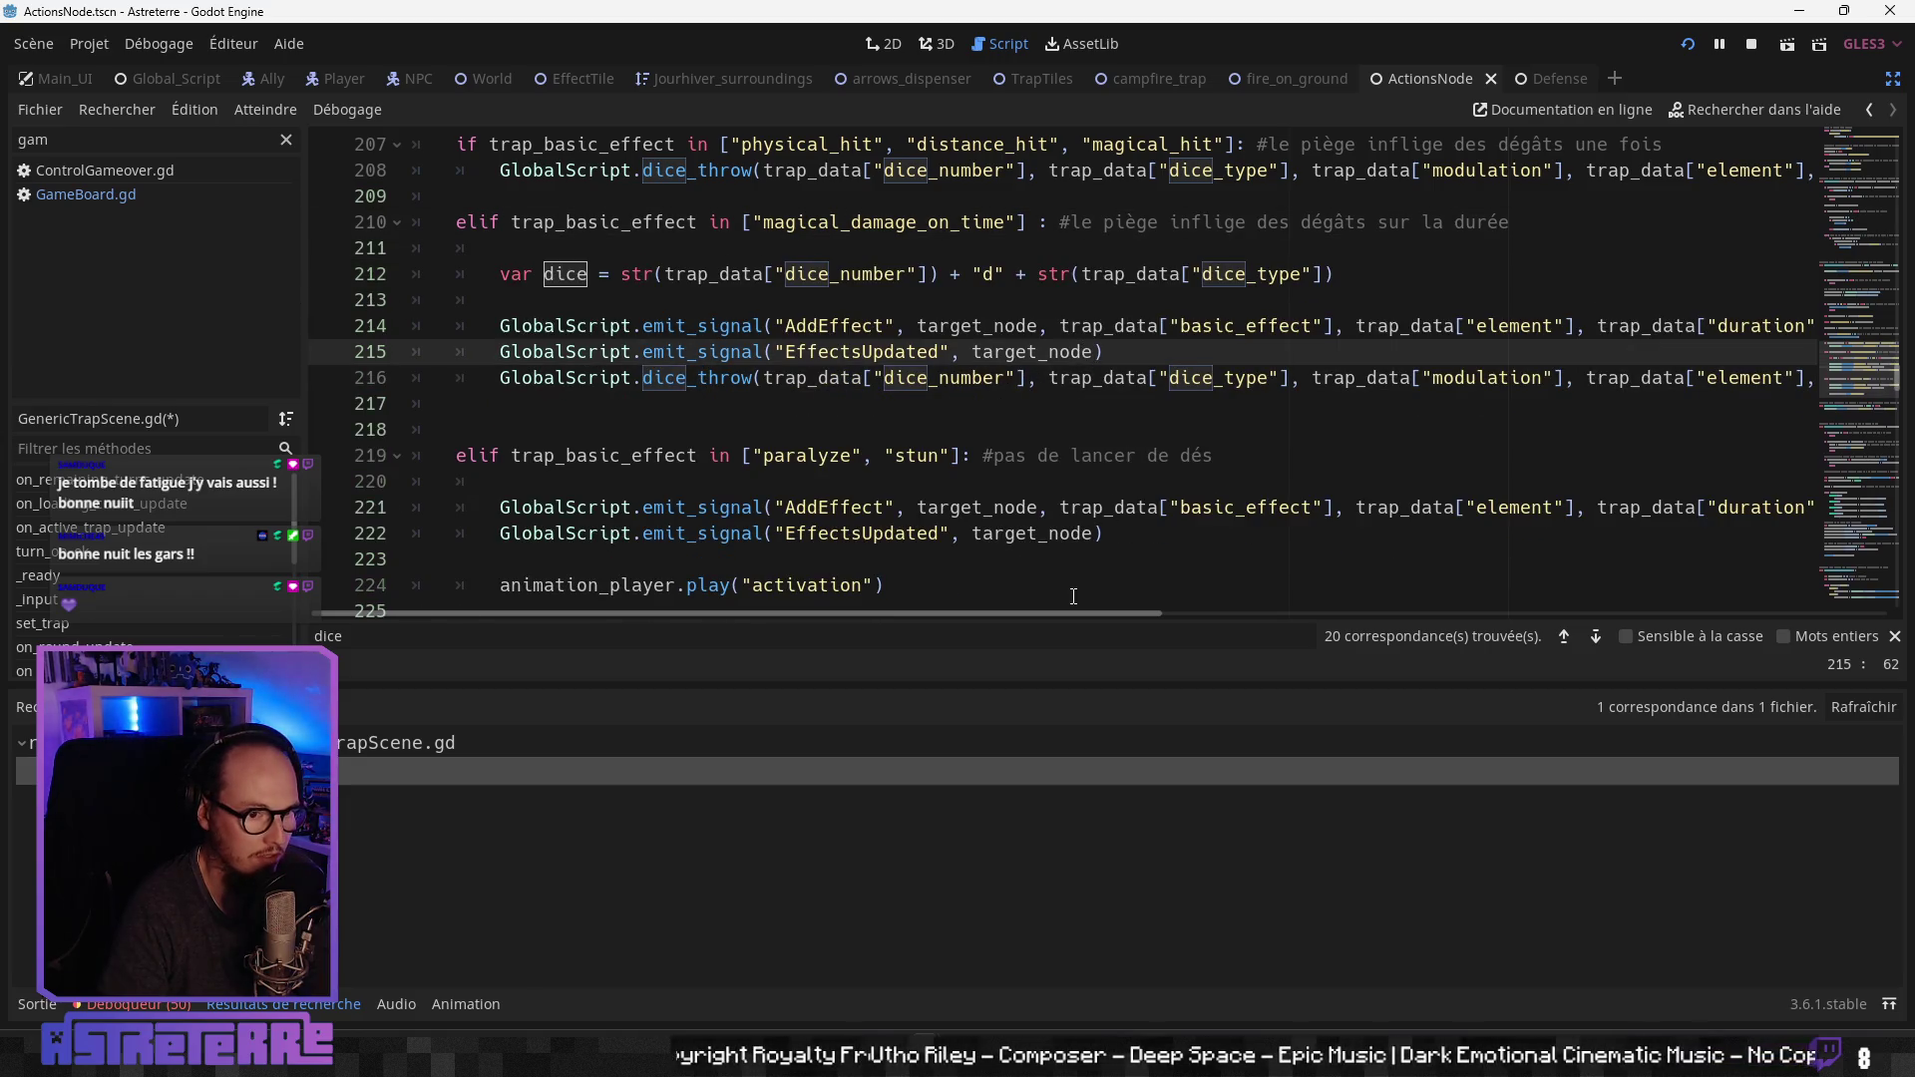
{"action": "left_click", "coordinate": [973, 429]}
{"action": "scroll", "coordinate": [973, 425], "scroll_direction": "up", "scroll_amount": 4}
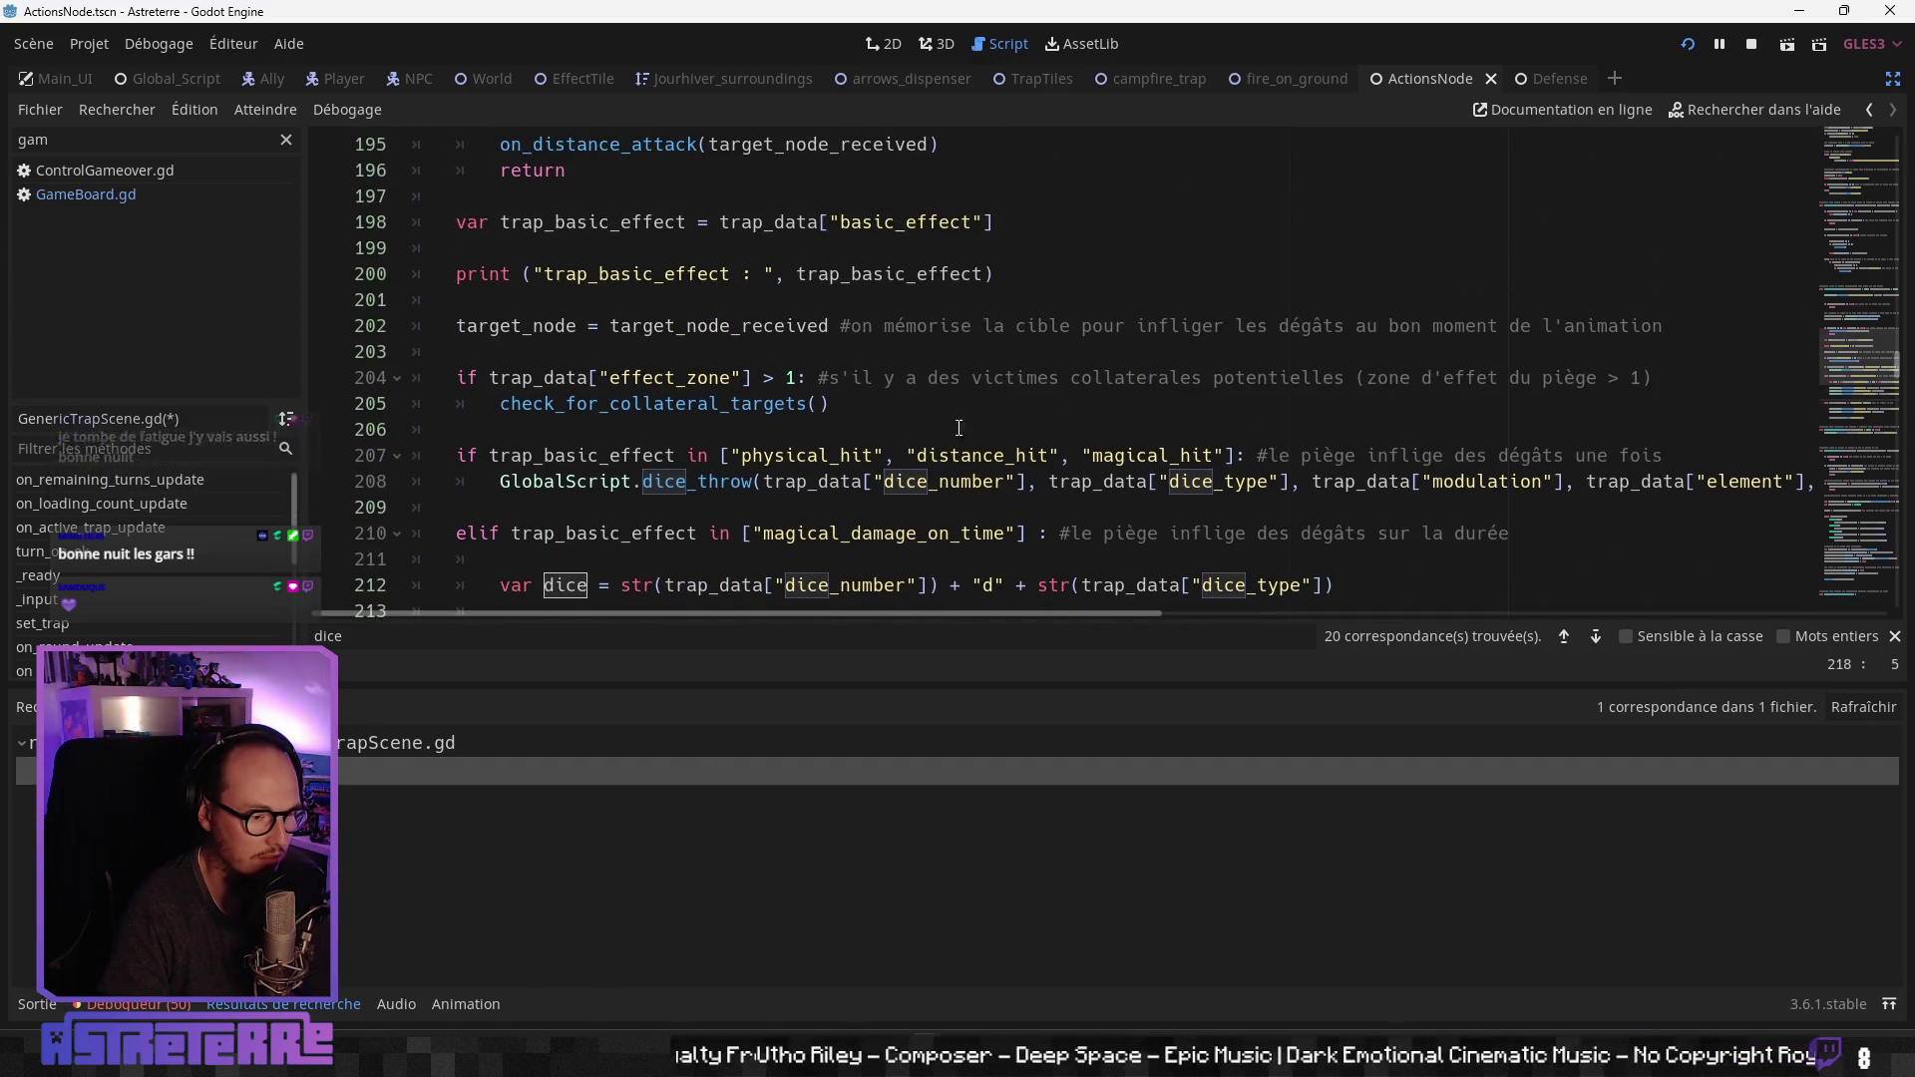
{"action": "scroll", "coordinate": [974, 424], "scroll_direction": "down", "scroll_amount": 1}
{"action": "left_click", "coordinate": [35, 1007]}
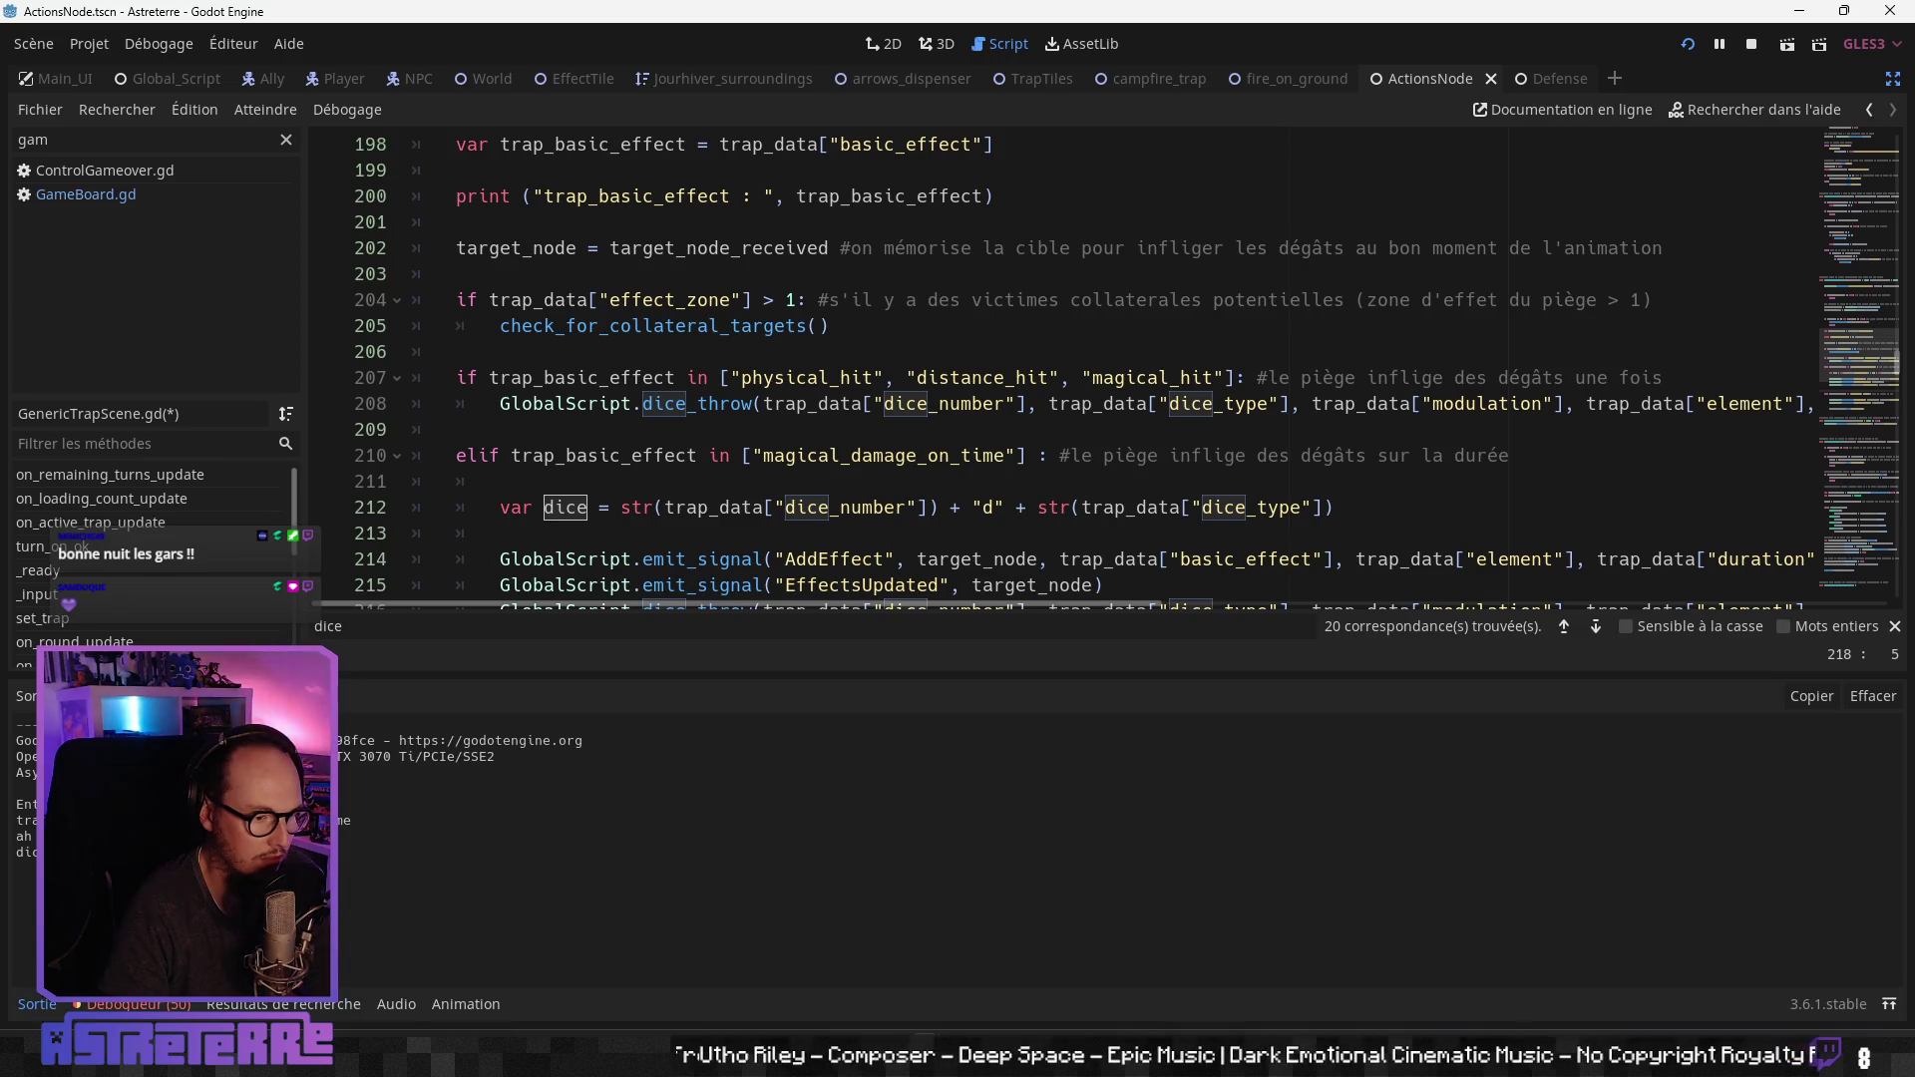
Step: Delete the trap_basic_effect debug print line and the extra blank line
{"action": "left_click", "coordinate": [844, 506]}
{"action": "scroll", "coordinate": [844, 507], "scroll_direction": "up", "scroll_amount": 2}
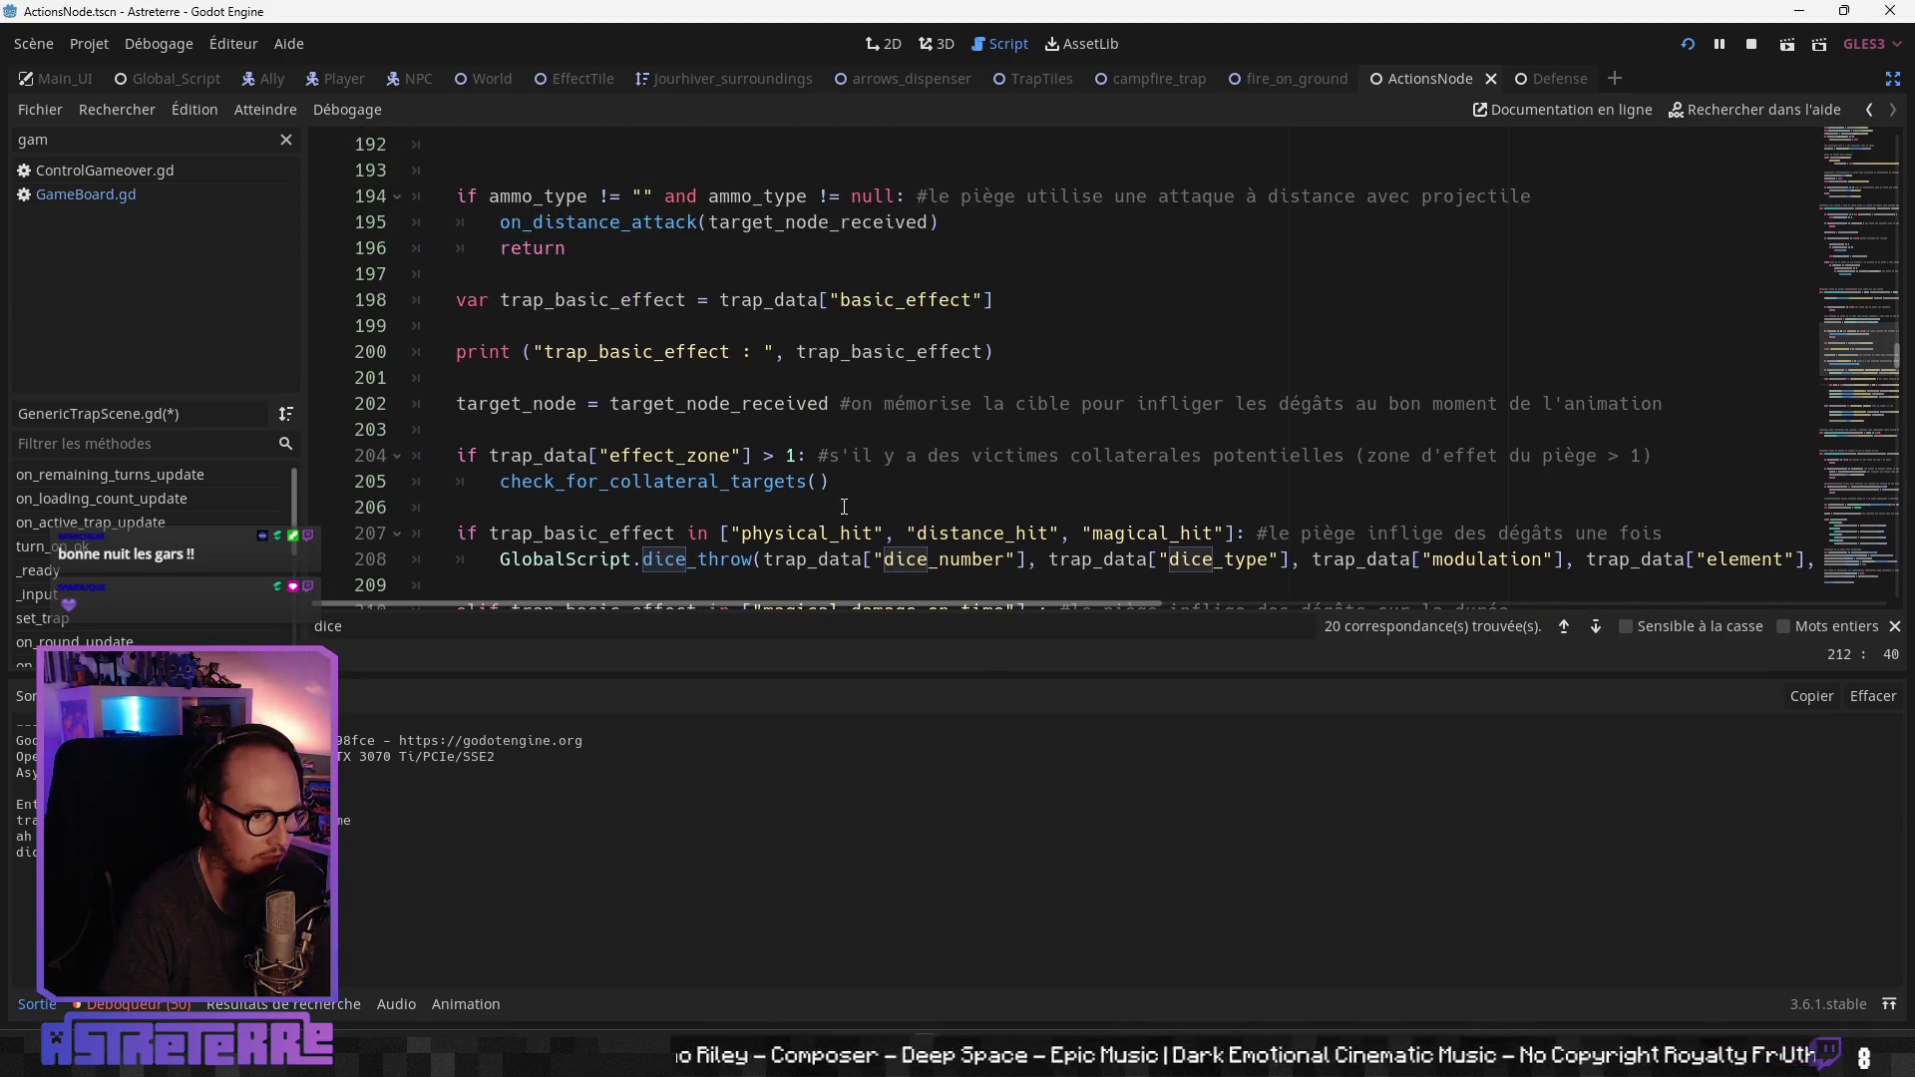
{"action": "left_click", "coordinate": [918, 385]}
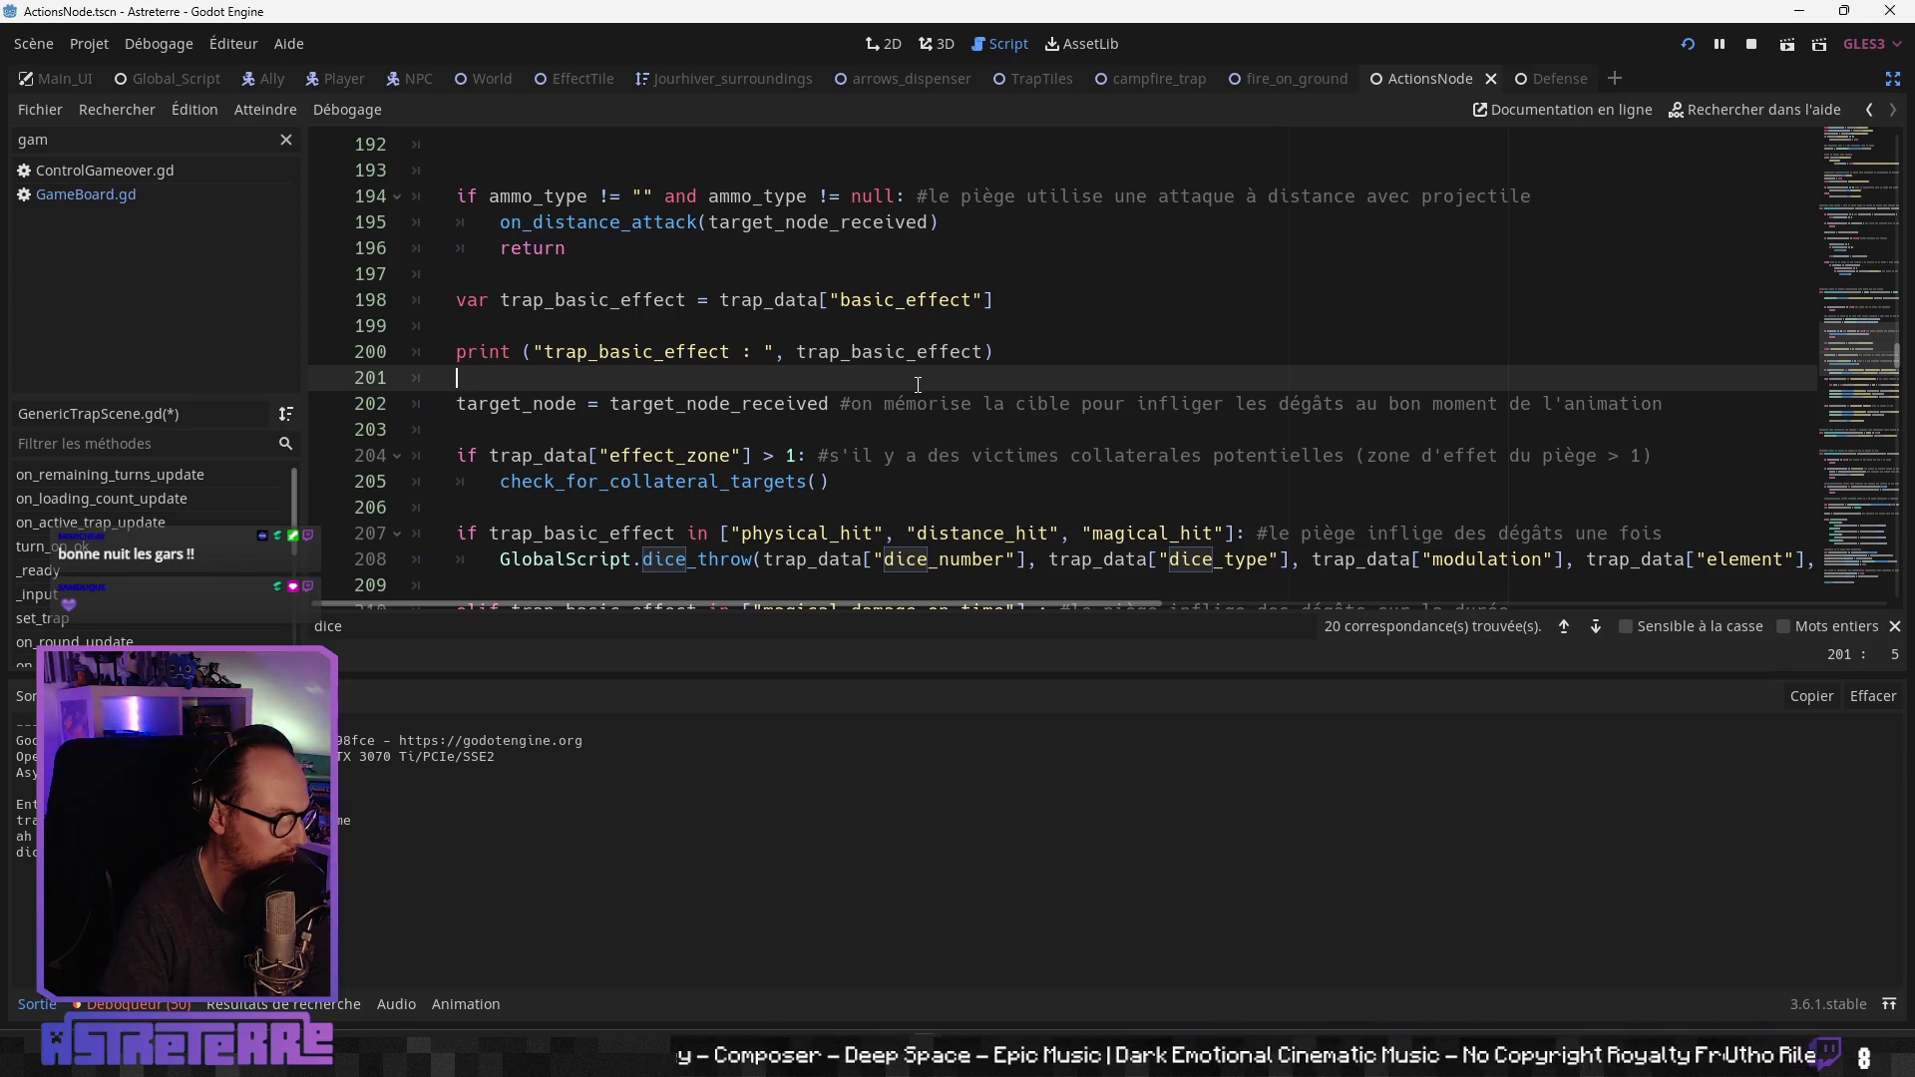
{"action": "left_click_drag", "start_coordinate": [995, 351], "coordinate": [414, 351]}
{"action": "key", "text": "BackSpace"}
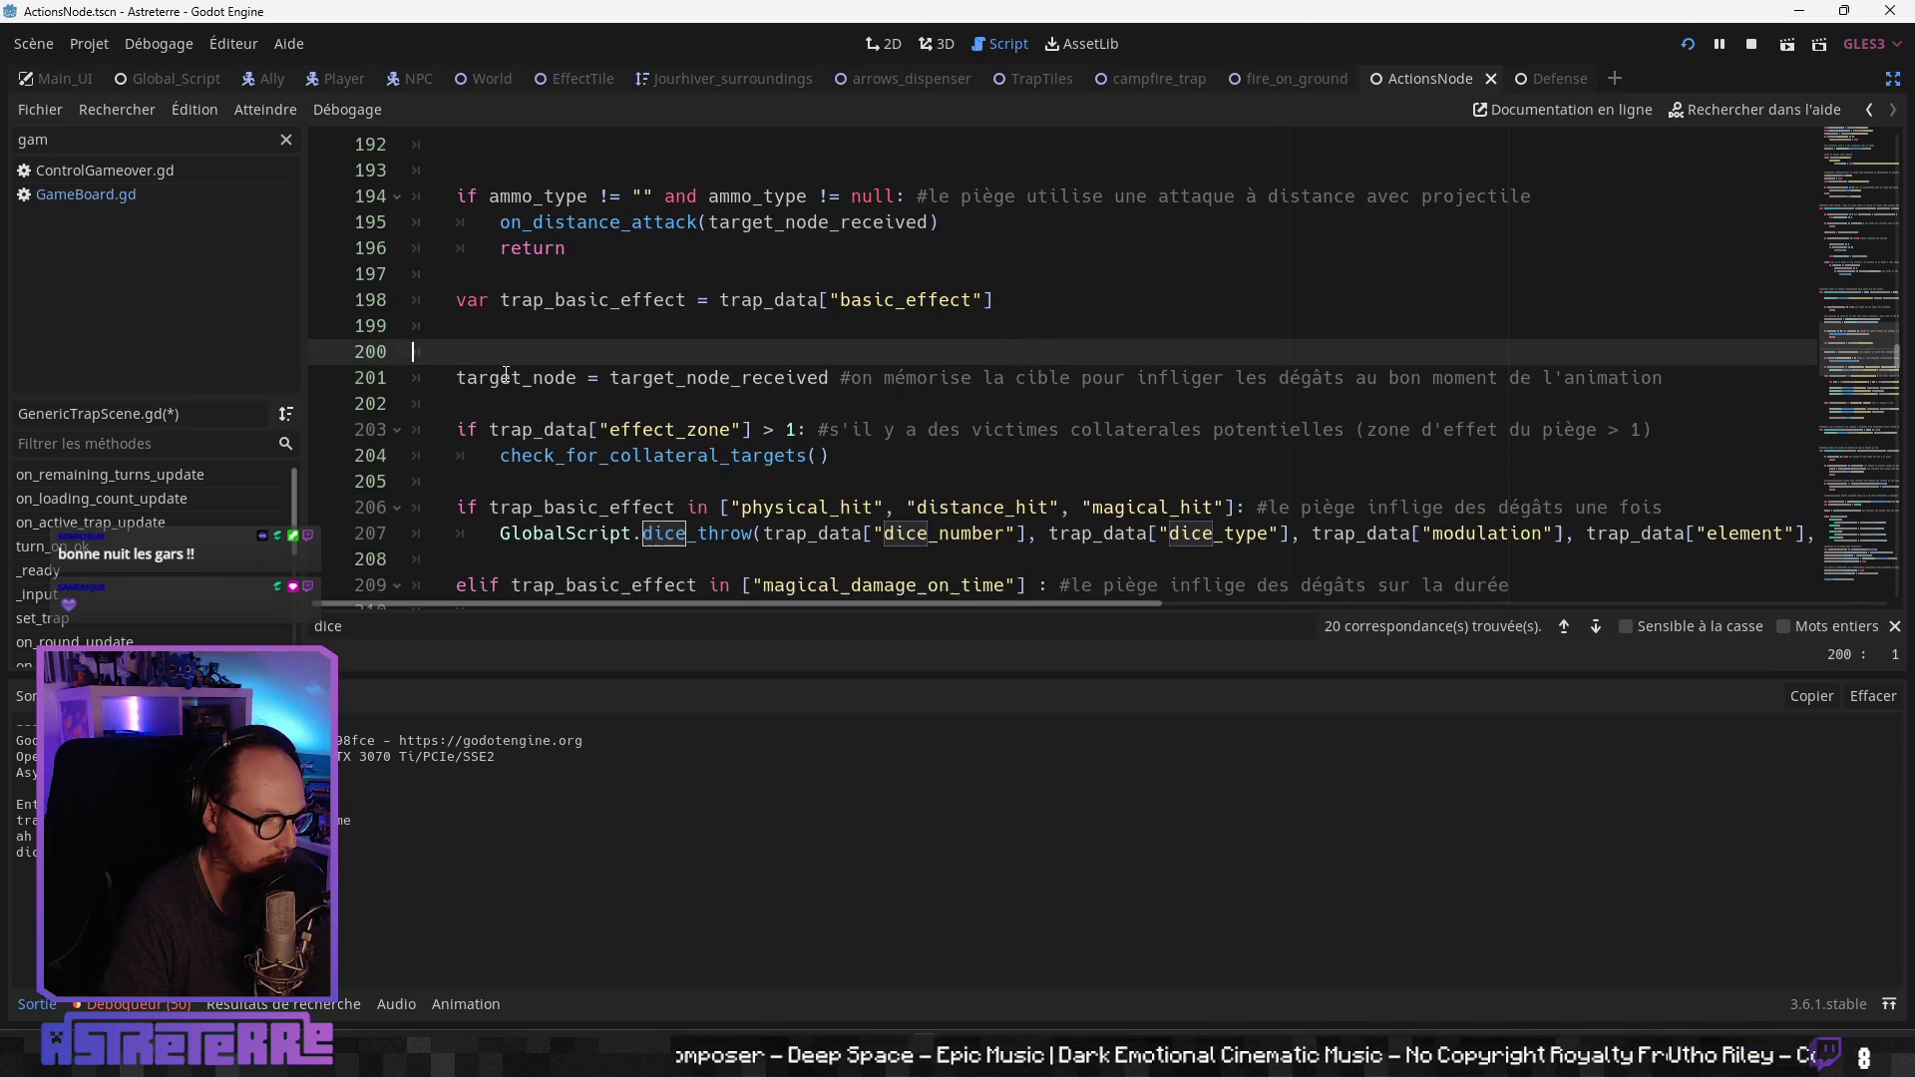
{"action": "key", "text": "Delete"}
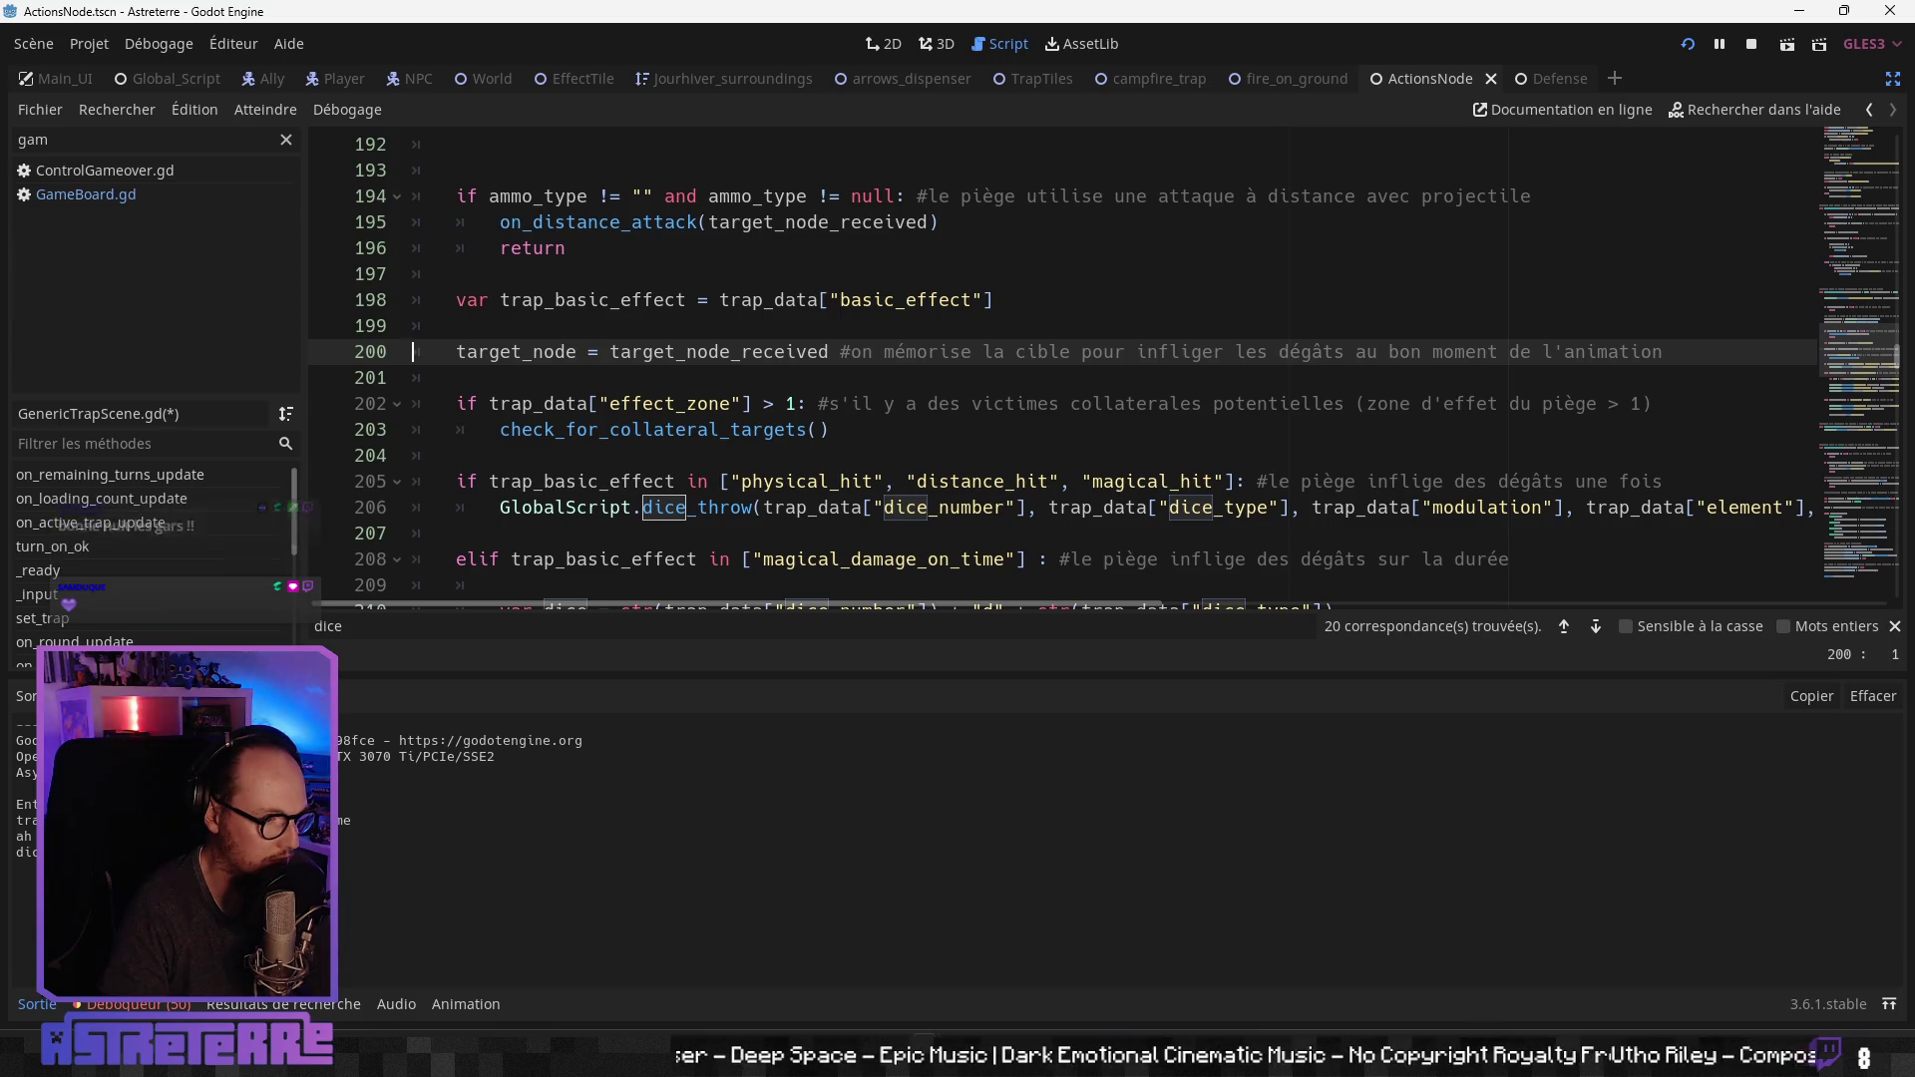
{"action": "left_click", "coordinate": [824, 457]}
Step: Search all project files for 'print ("Entity' and open the Creature.gd match
{"action": "key", "text": "ctrl+shift+f"}
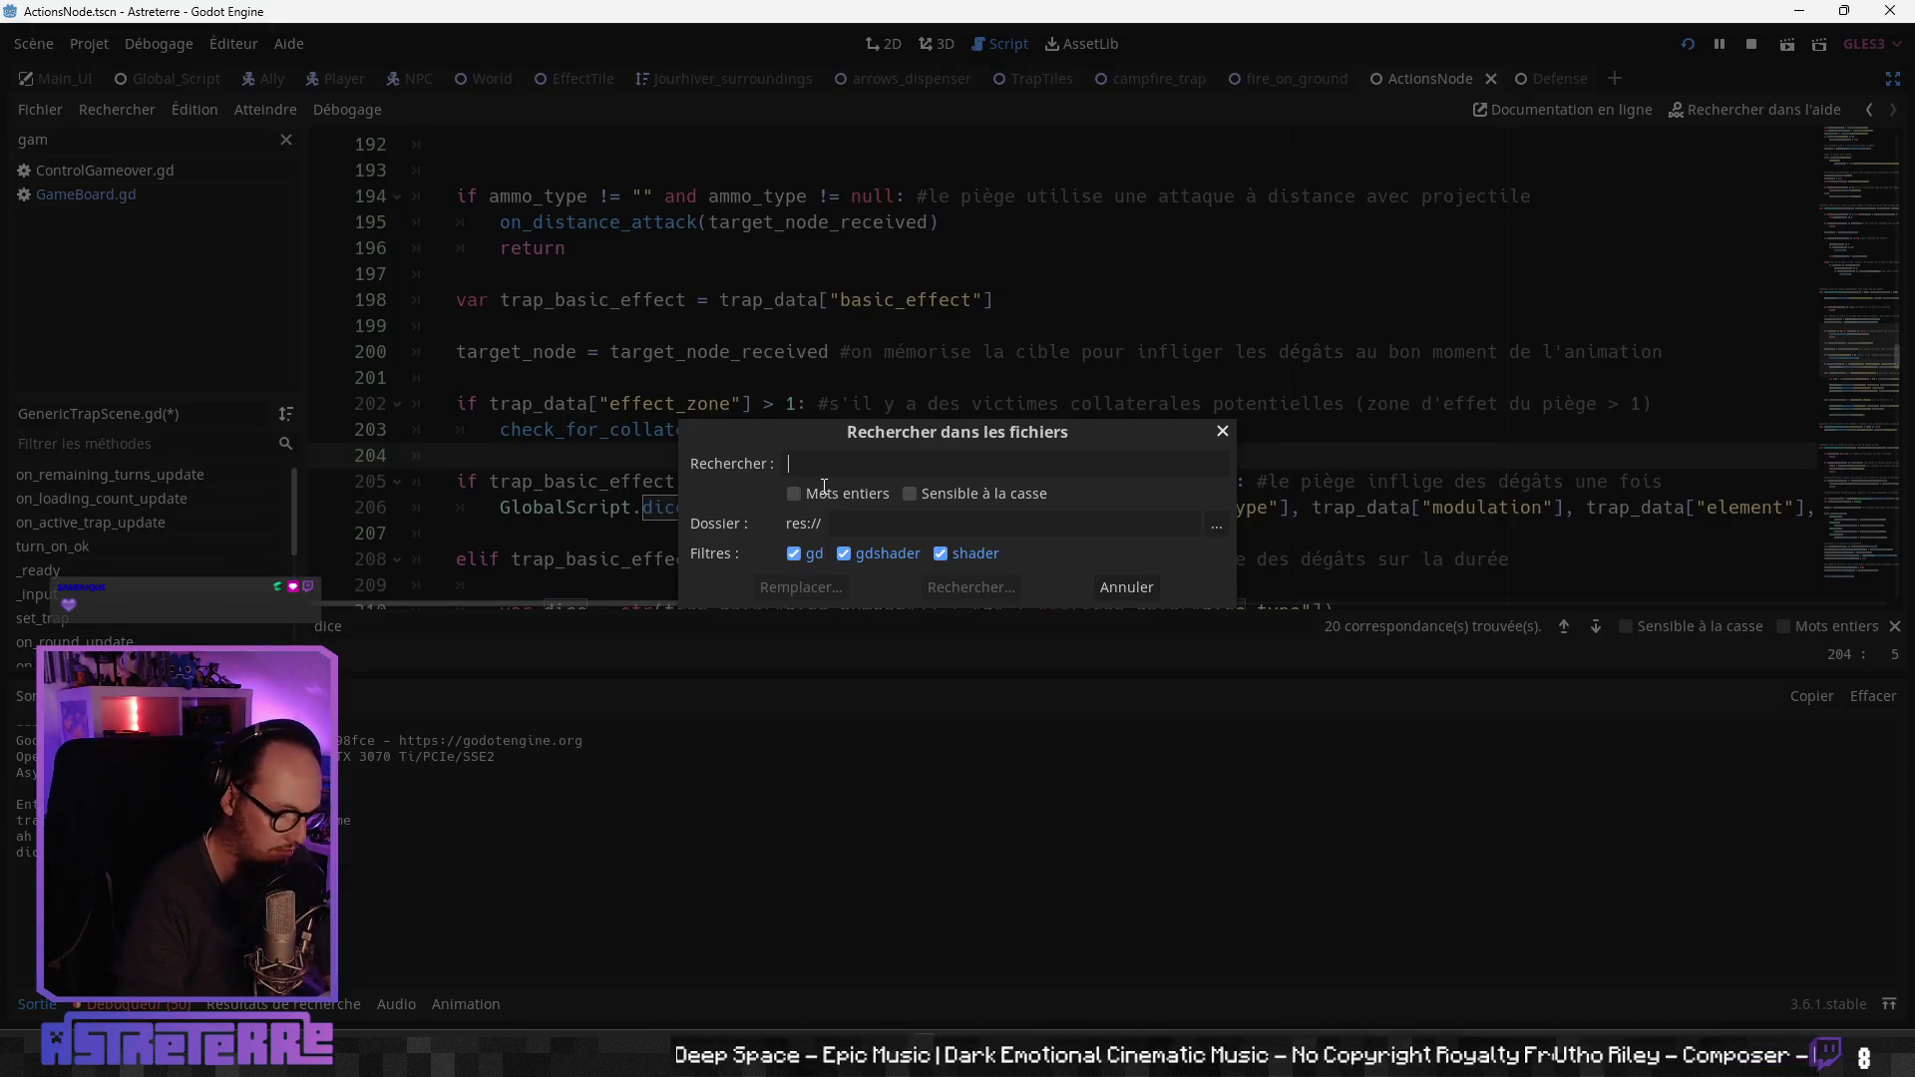
{"action": "type", "text": "print (\"enti"}
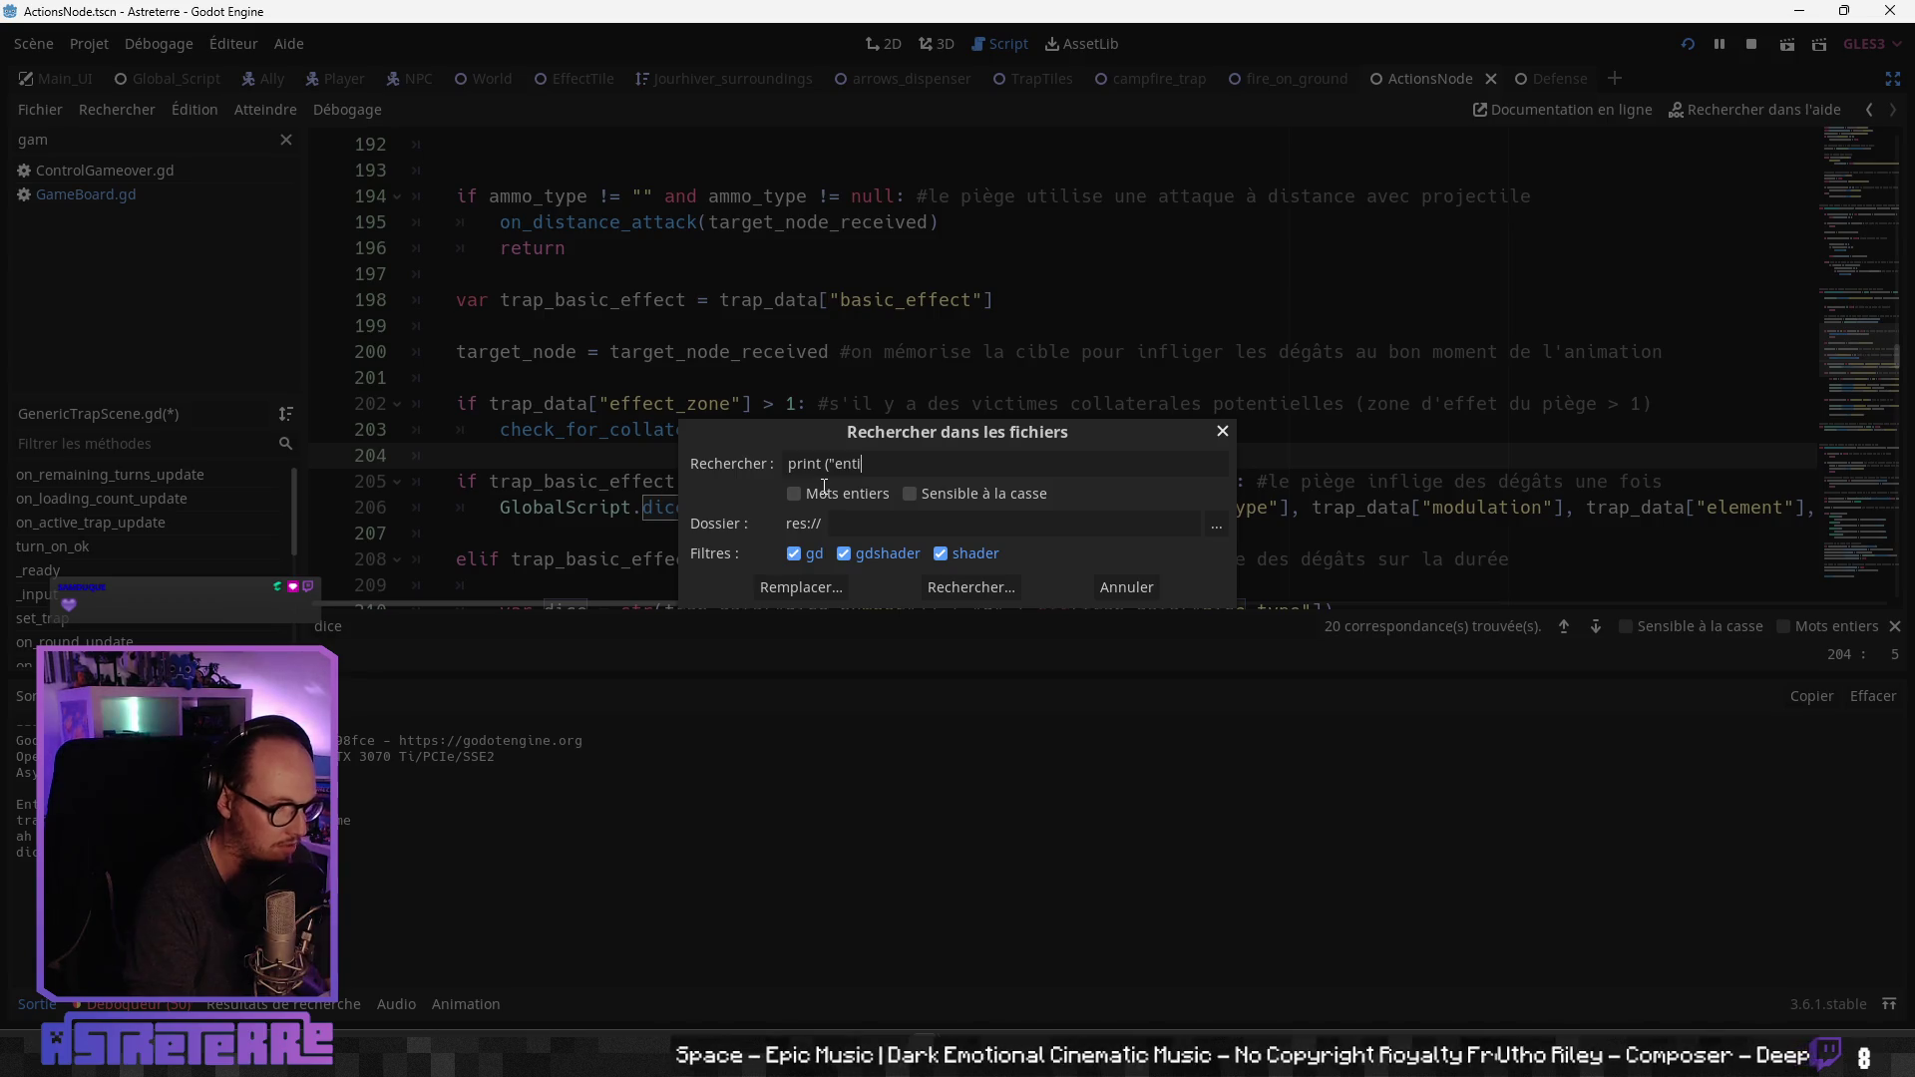
{"action": "key", "text": "BackSpace"}
{"action": "key", "text": "BackSpace"}
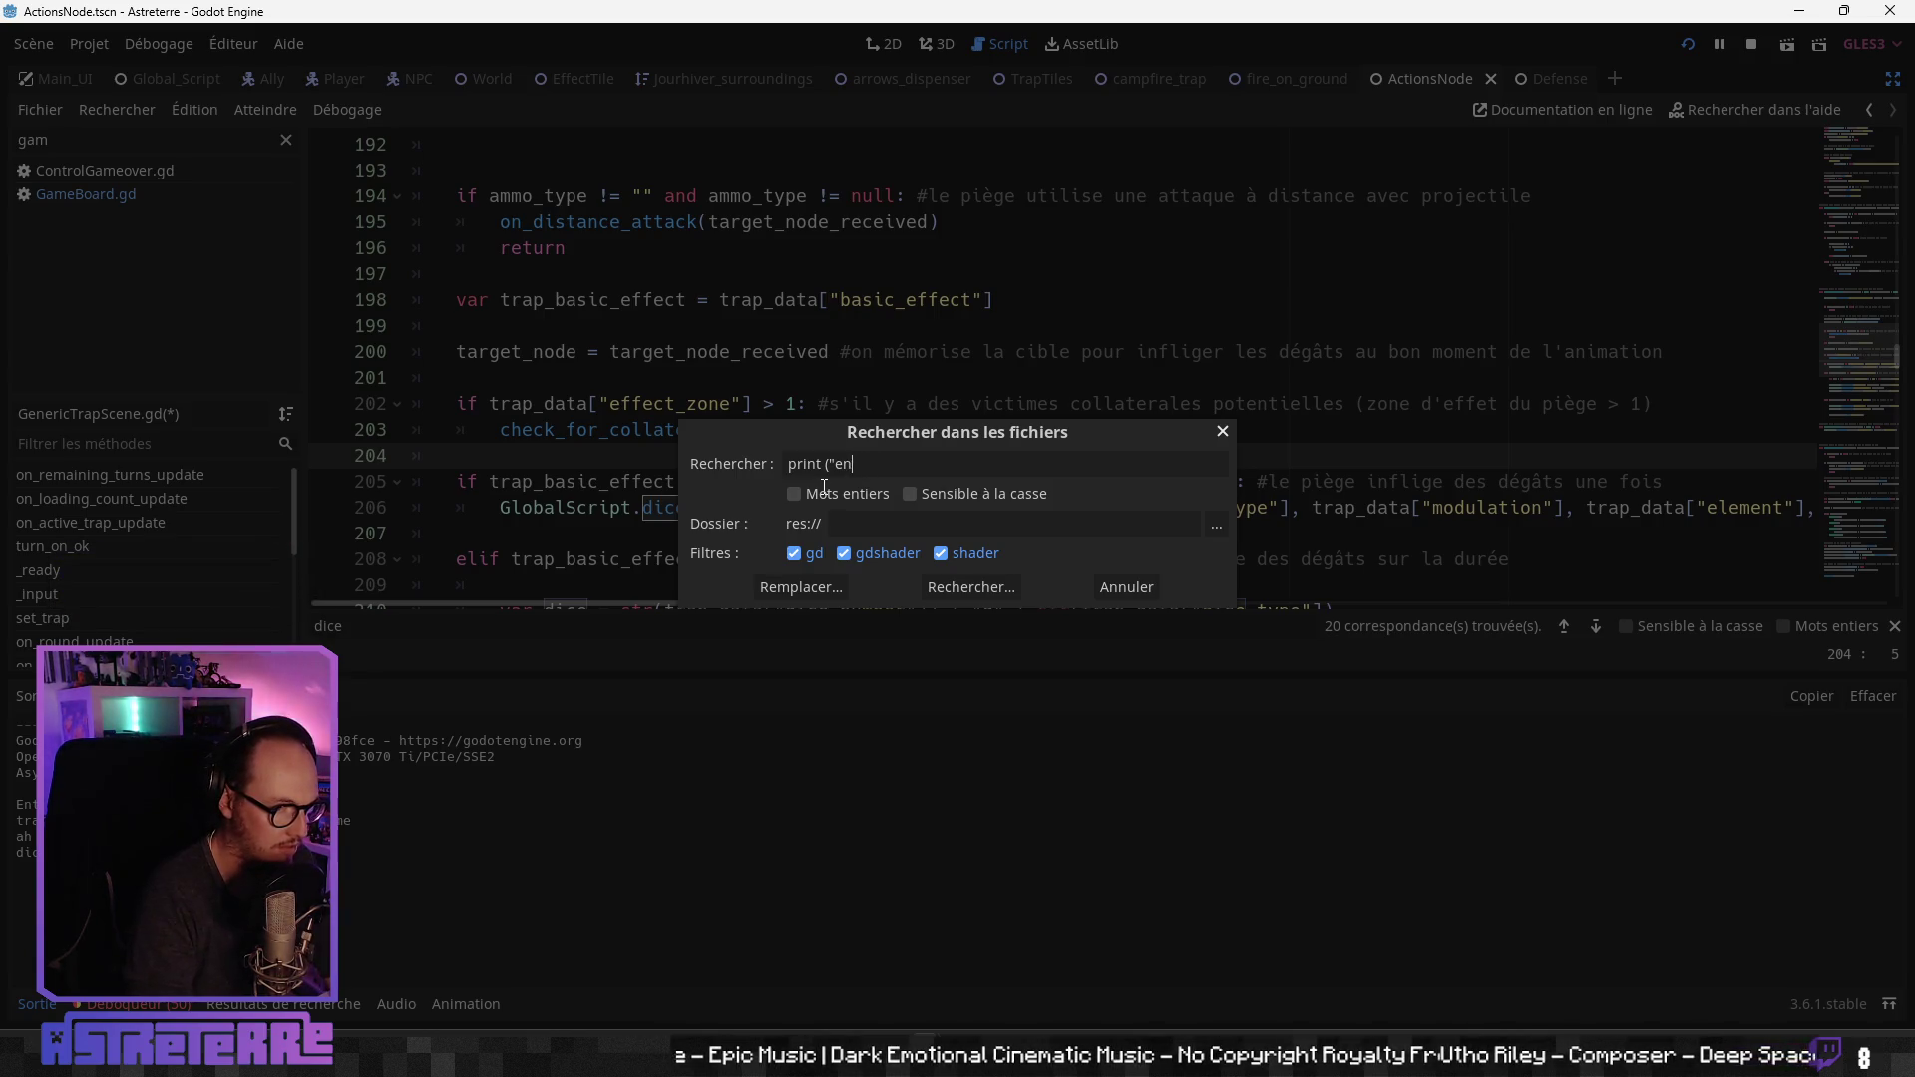
{"action": "key", "text": "BackSpace"}
{"action": "key", "text": "BackSpace"}
{"action": "type", "text": "E"}
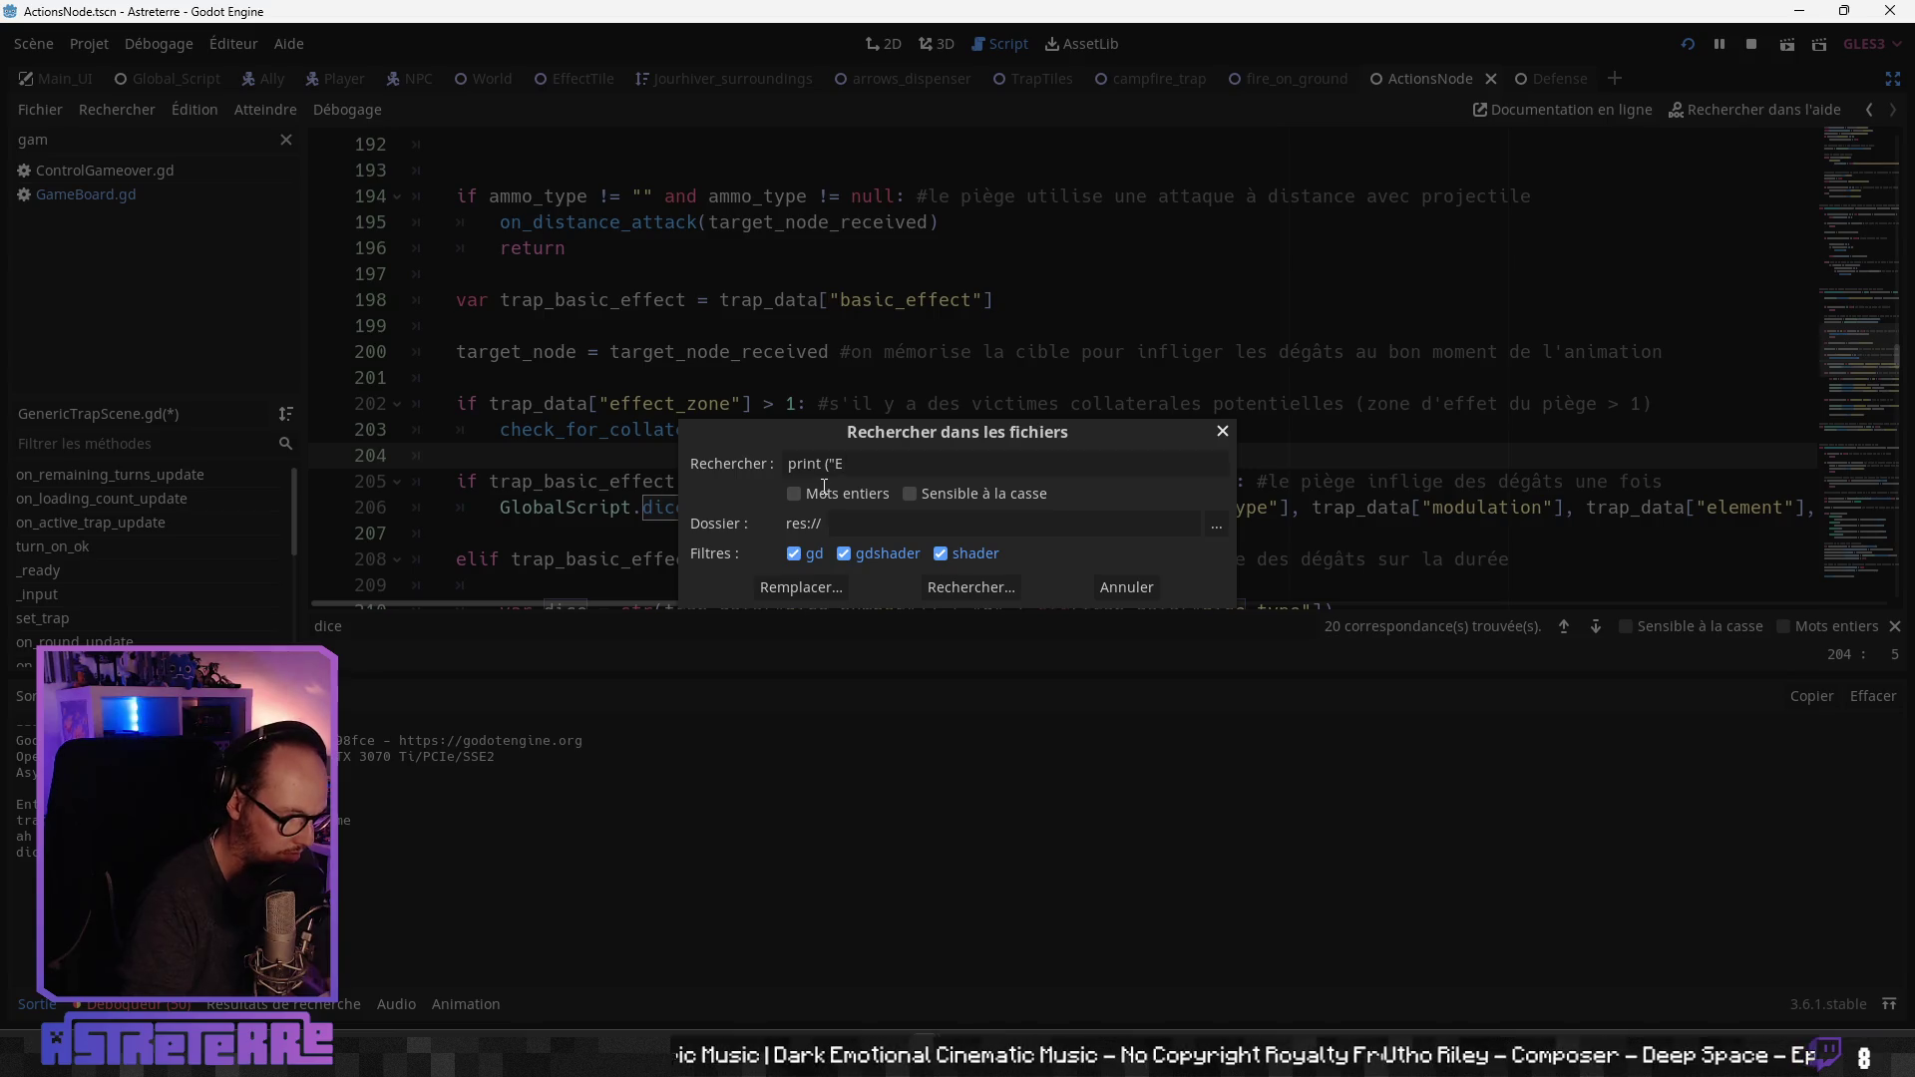
{"action": "type", "text": "ntity"}
{"action": "key", "text": "Return"}
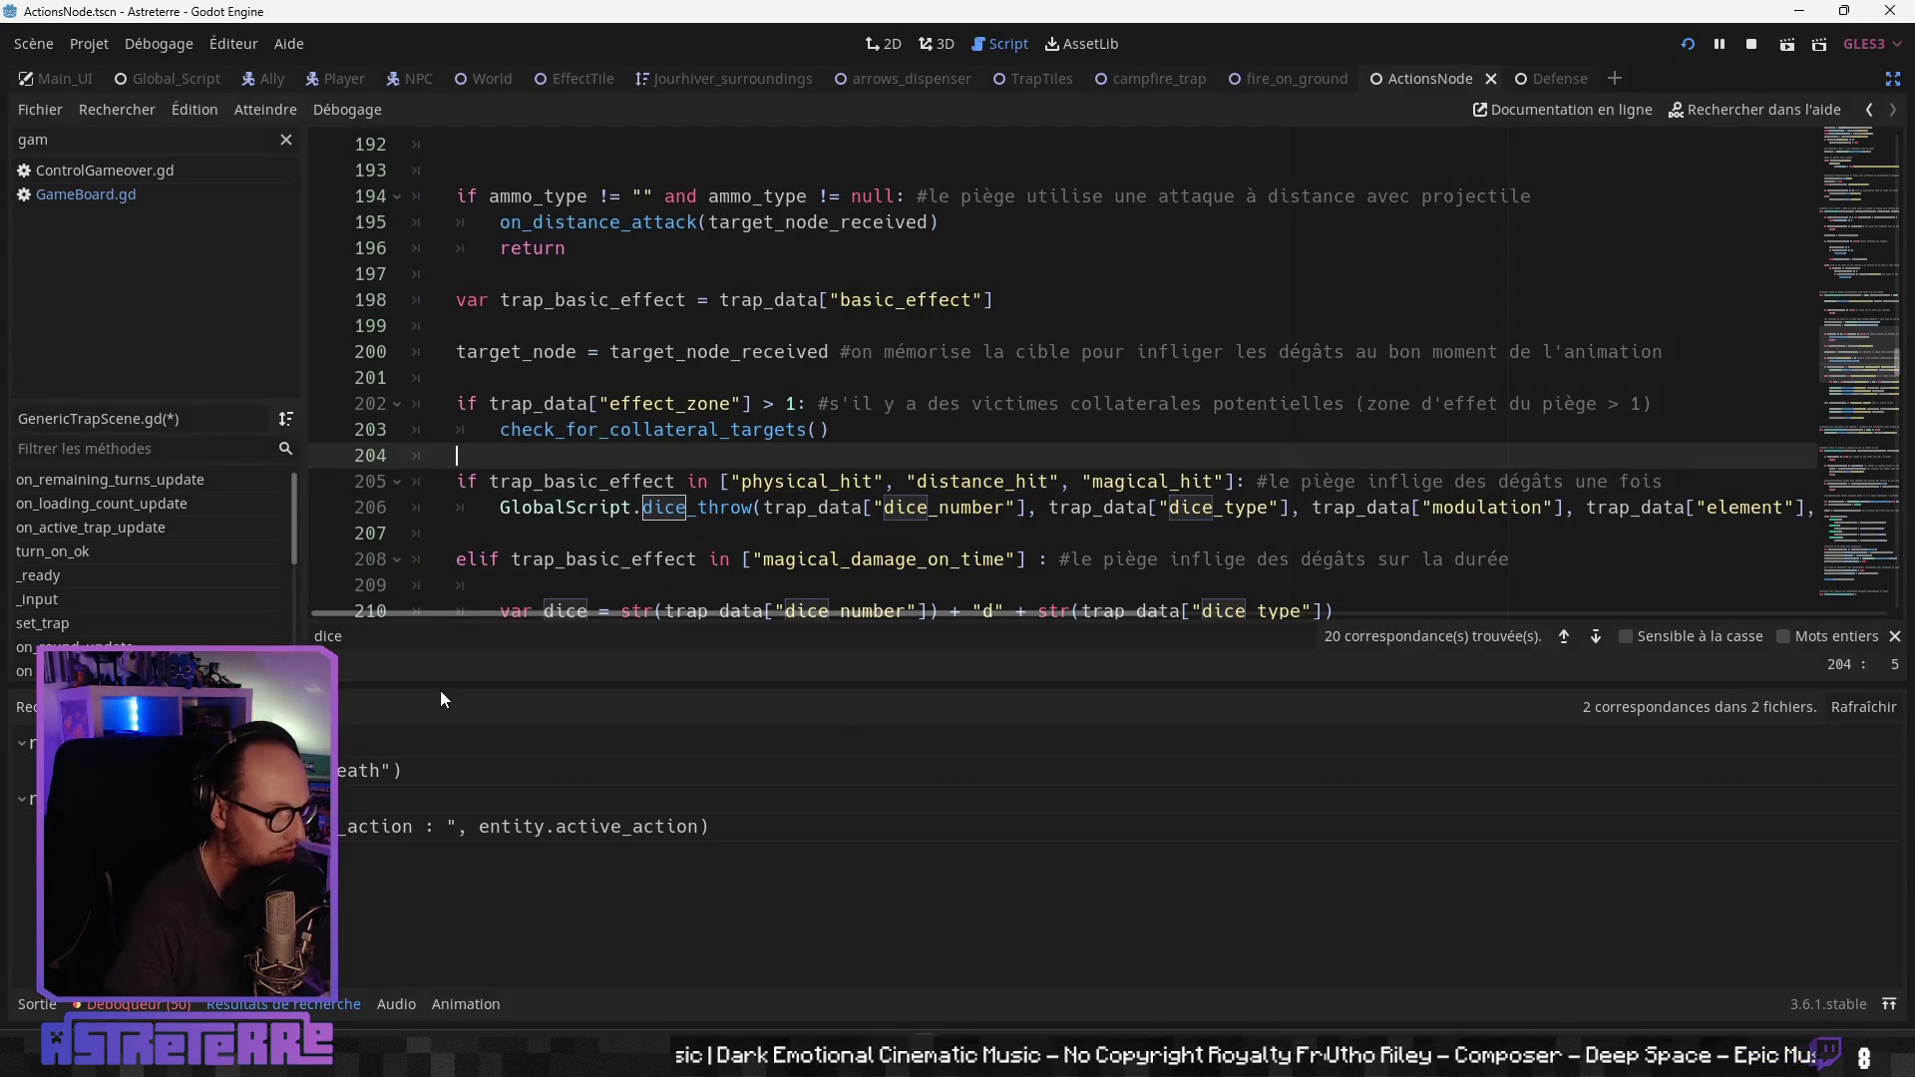
{"action": "left_click", "coordinate": [343, 774]}
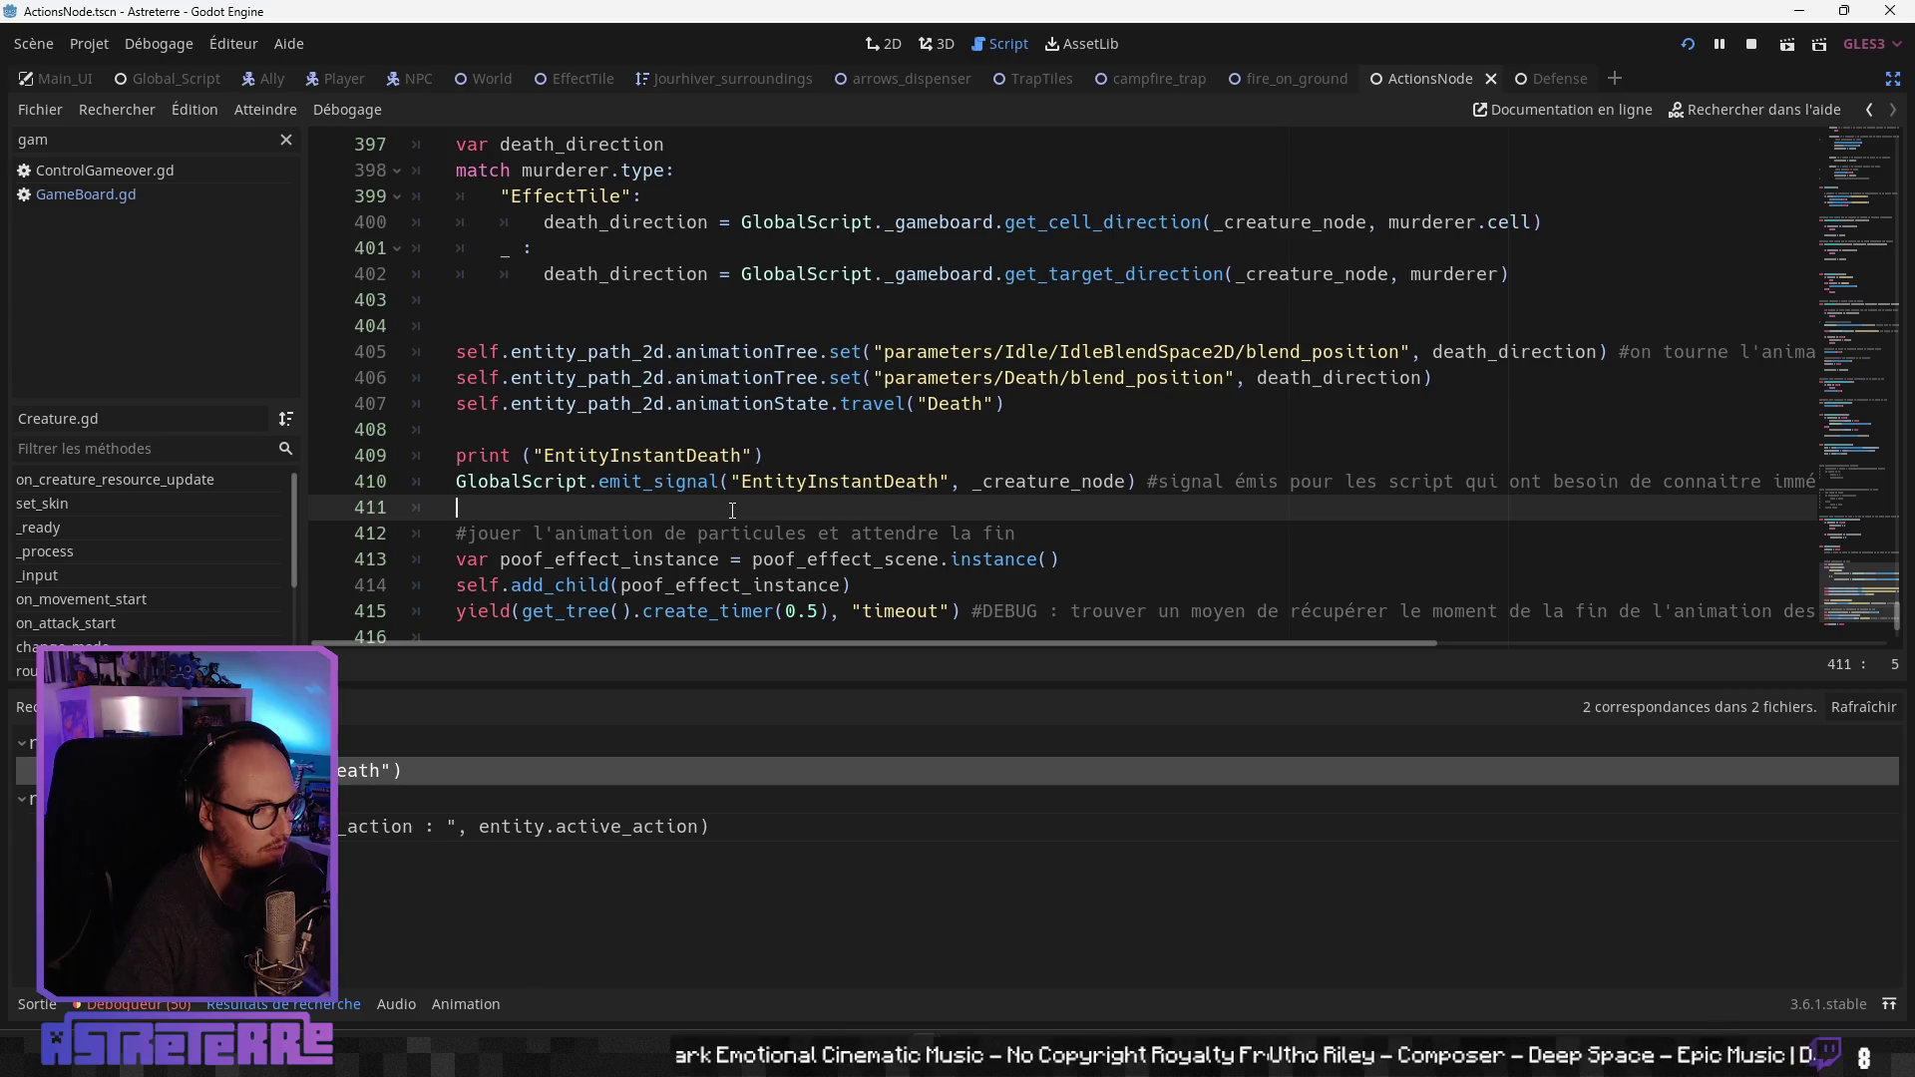
Step: Remove the print("EntityInstantDeath") line from Creature.gd and return to the running game
{"action": "mouse_move", "coordinate": [1158, 643]}
{"action": "left_mouse_down"}
{"action": "mouse_move", "coordinate": [1637, 646]}
{"action": "mouse_move", "coordinate": [1158, 644]}
{"action": "left_mouse_up"}
{"action": "left_click", "coordinate": [699, 454]}
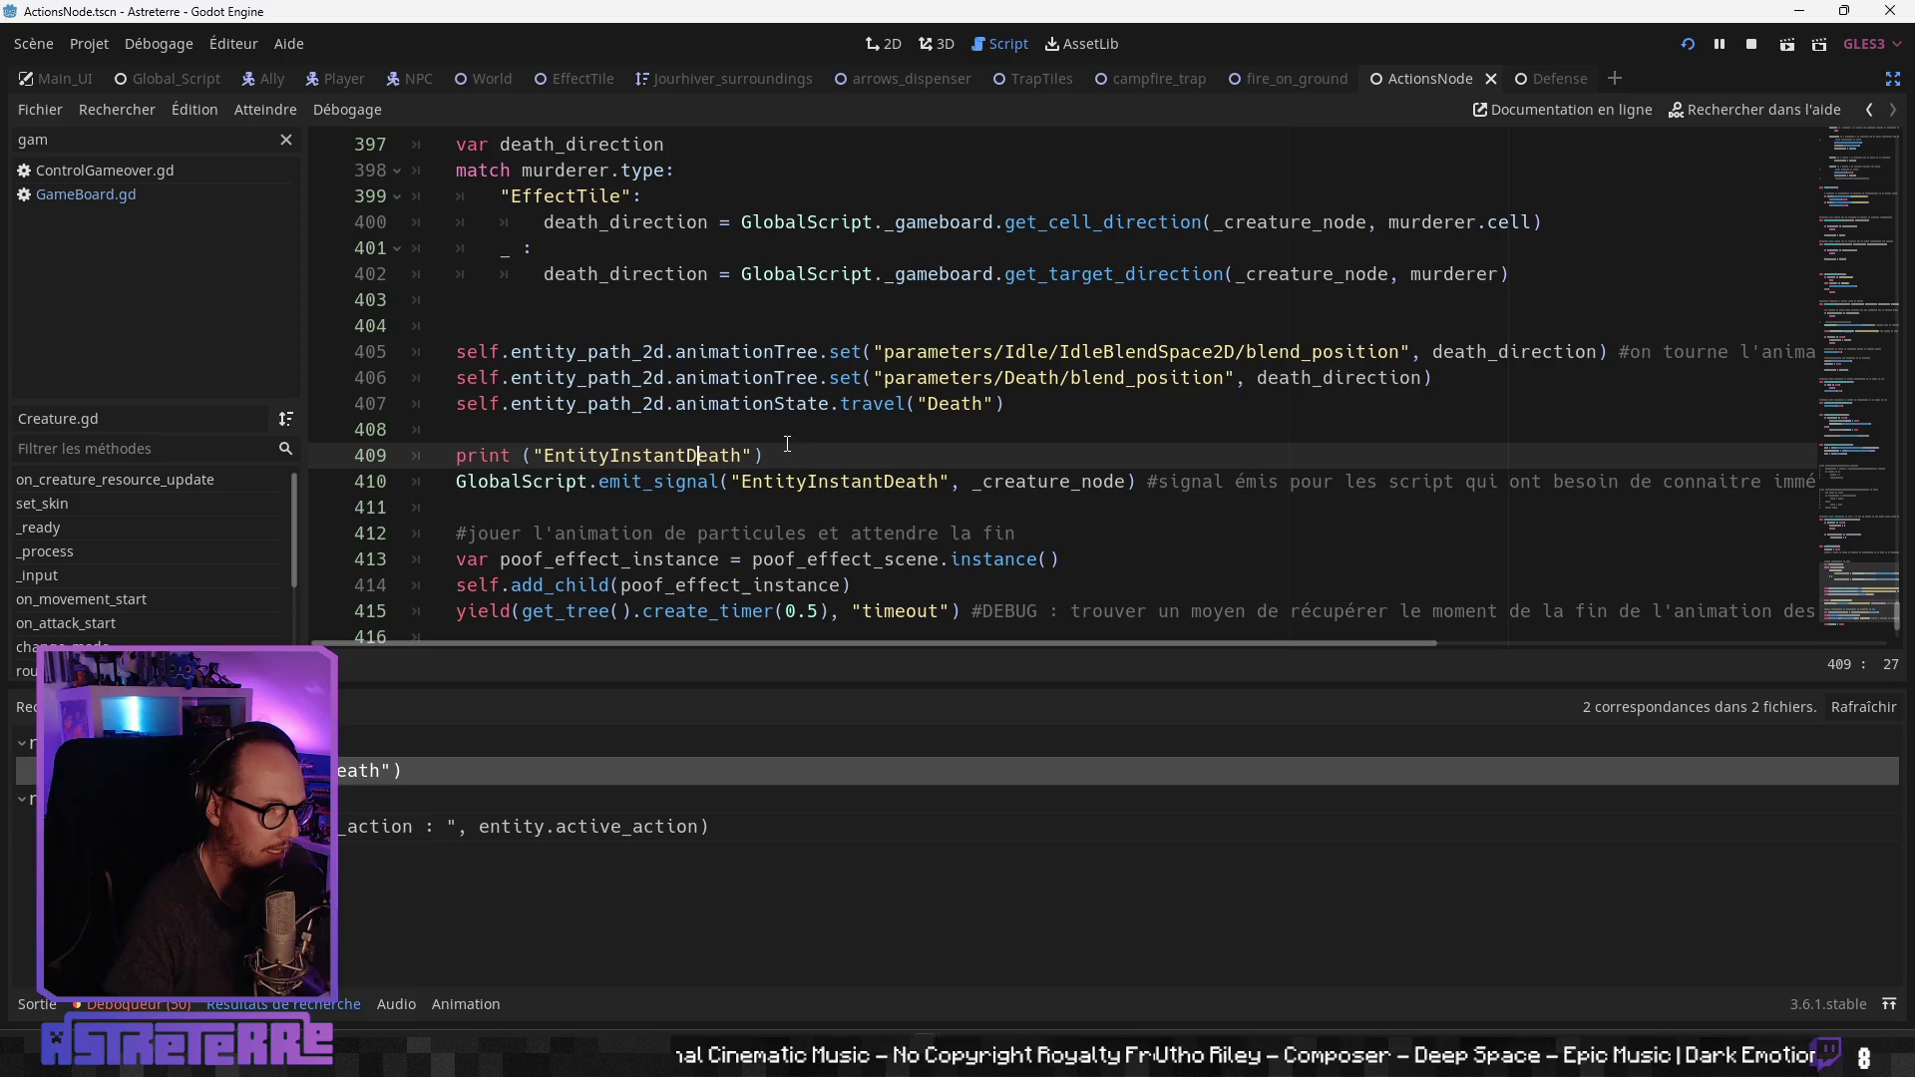
{"action": "left_click_drag", "start_coordinate": [764, 455], "coordinate": [249, 435]}
{"action": "left_click", "coordinate": [764, 455]}
{"action": "left_click_drag", "start_coordinate": [764, 455], "coordinate": [335, 449]}
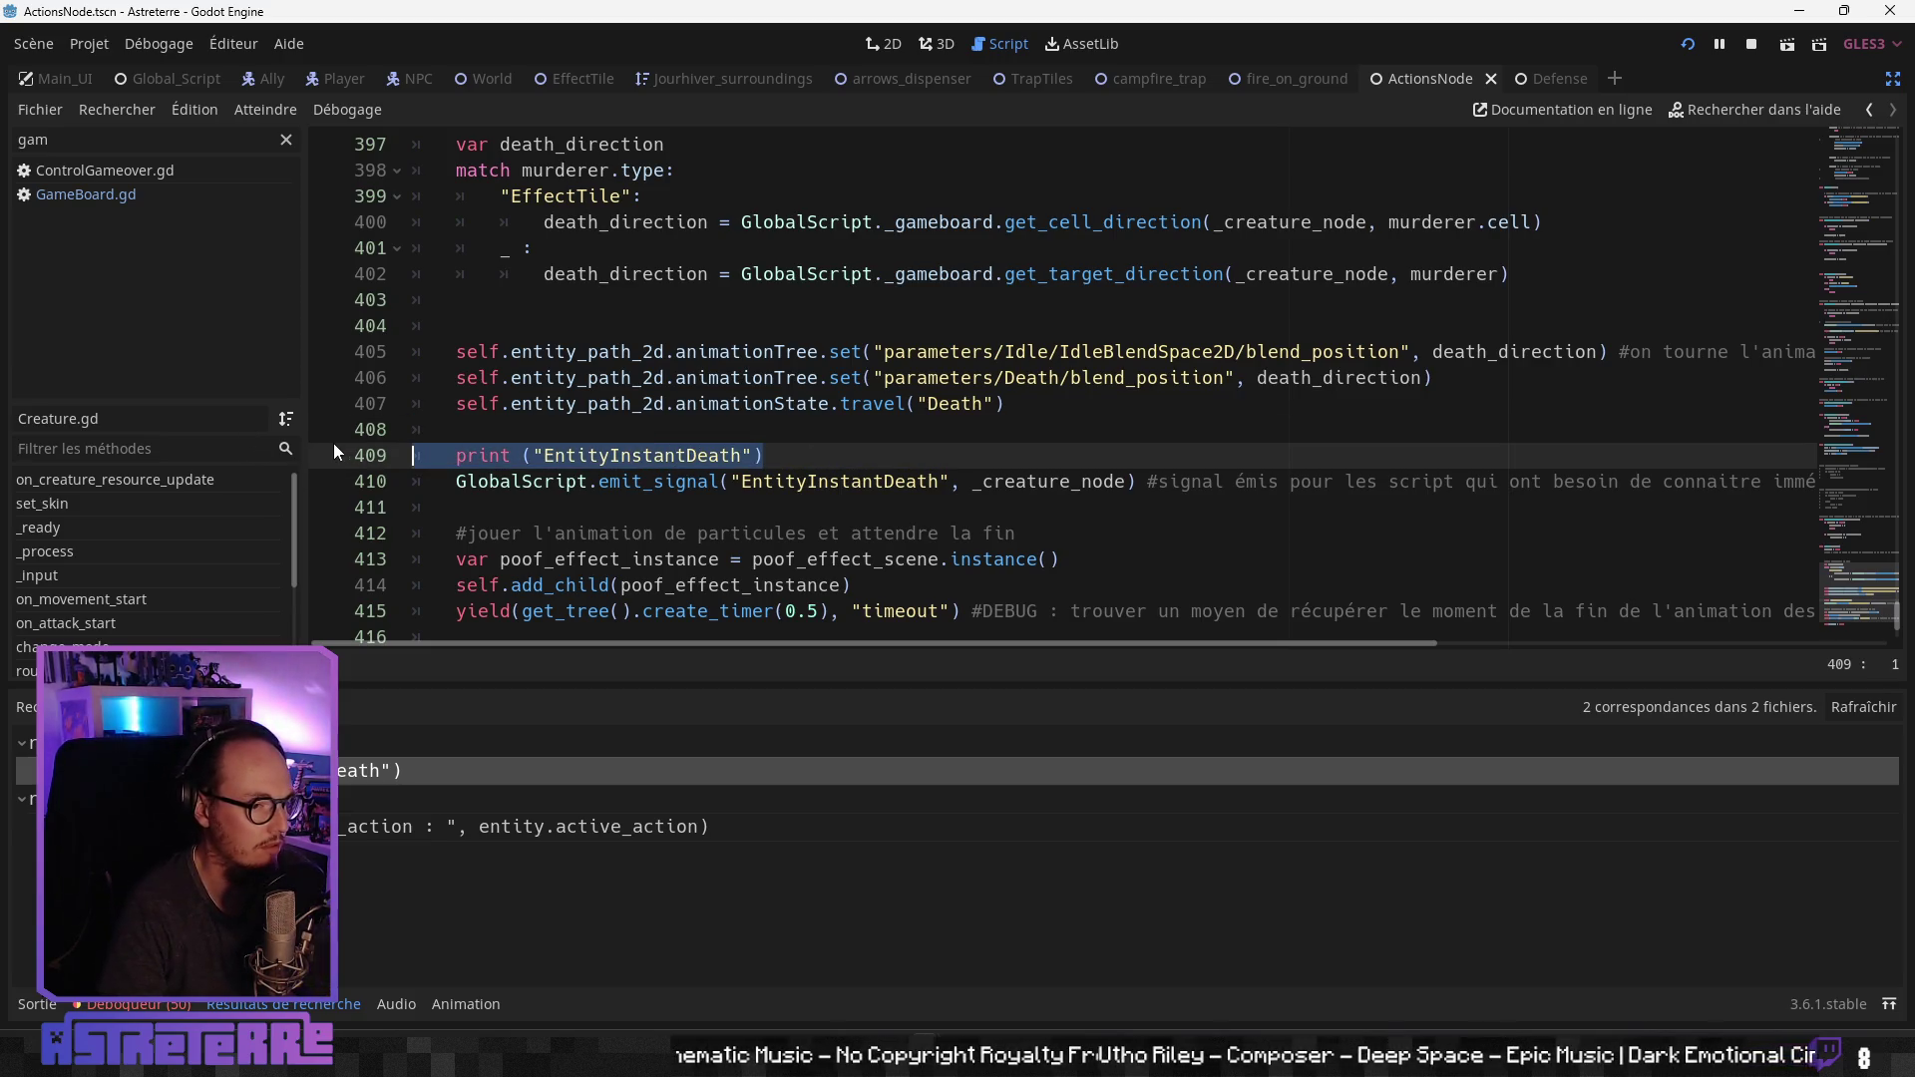
{"action": "key", "text": "BackSpace"}
{"action": "key", "text": "Delete"}
{"action": "key", "text": "Down"}
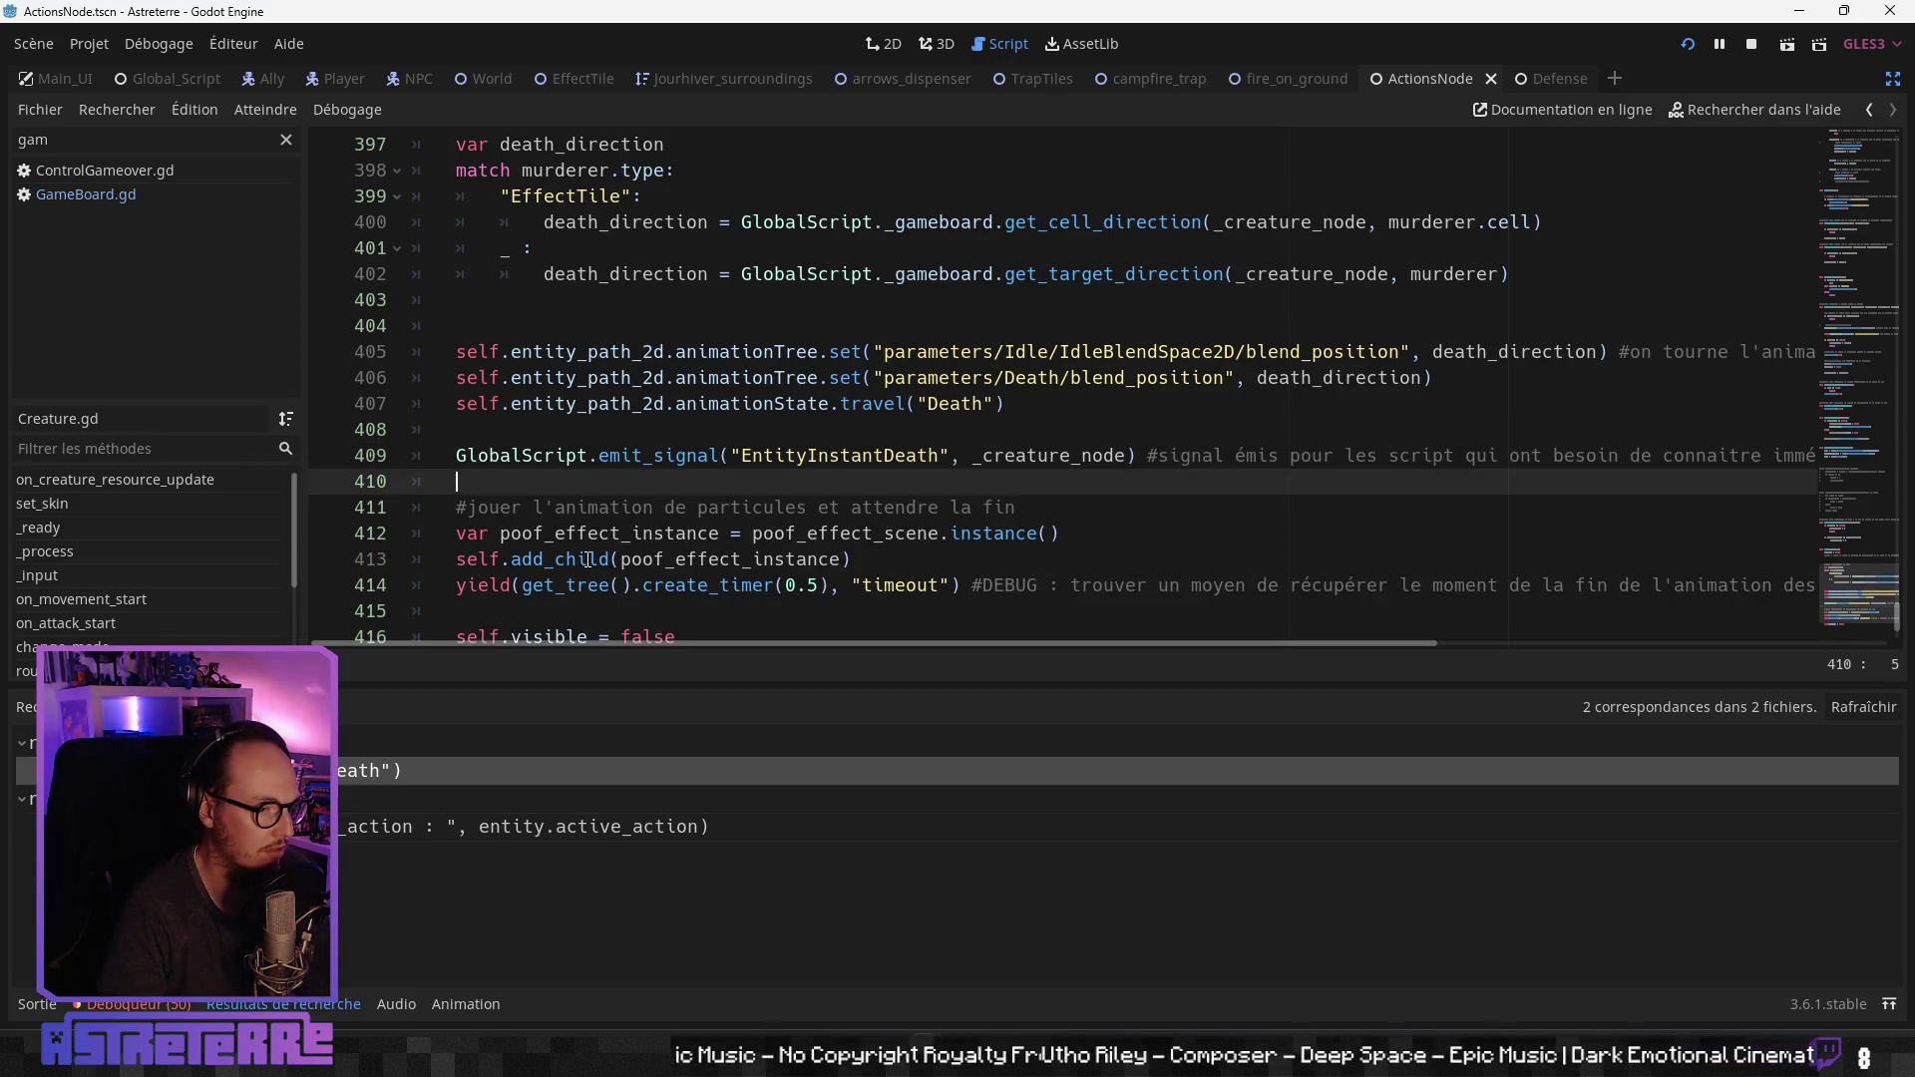
{"action": "left_click", "coordinate": [44, 1006]}
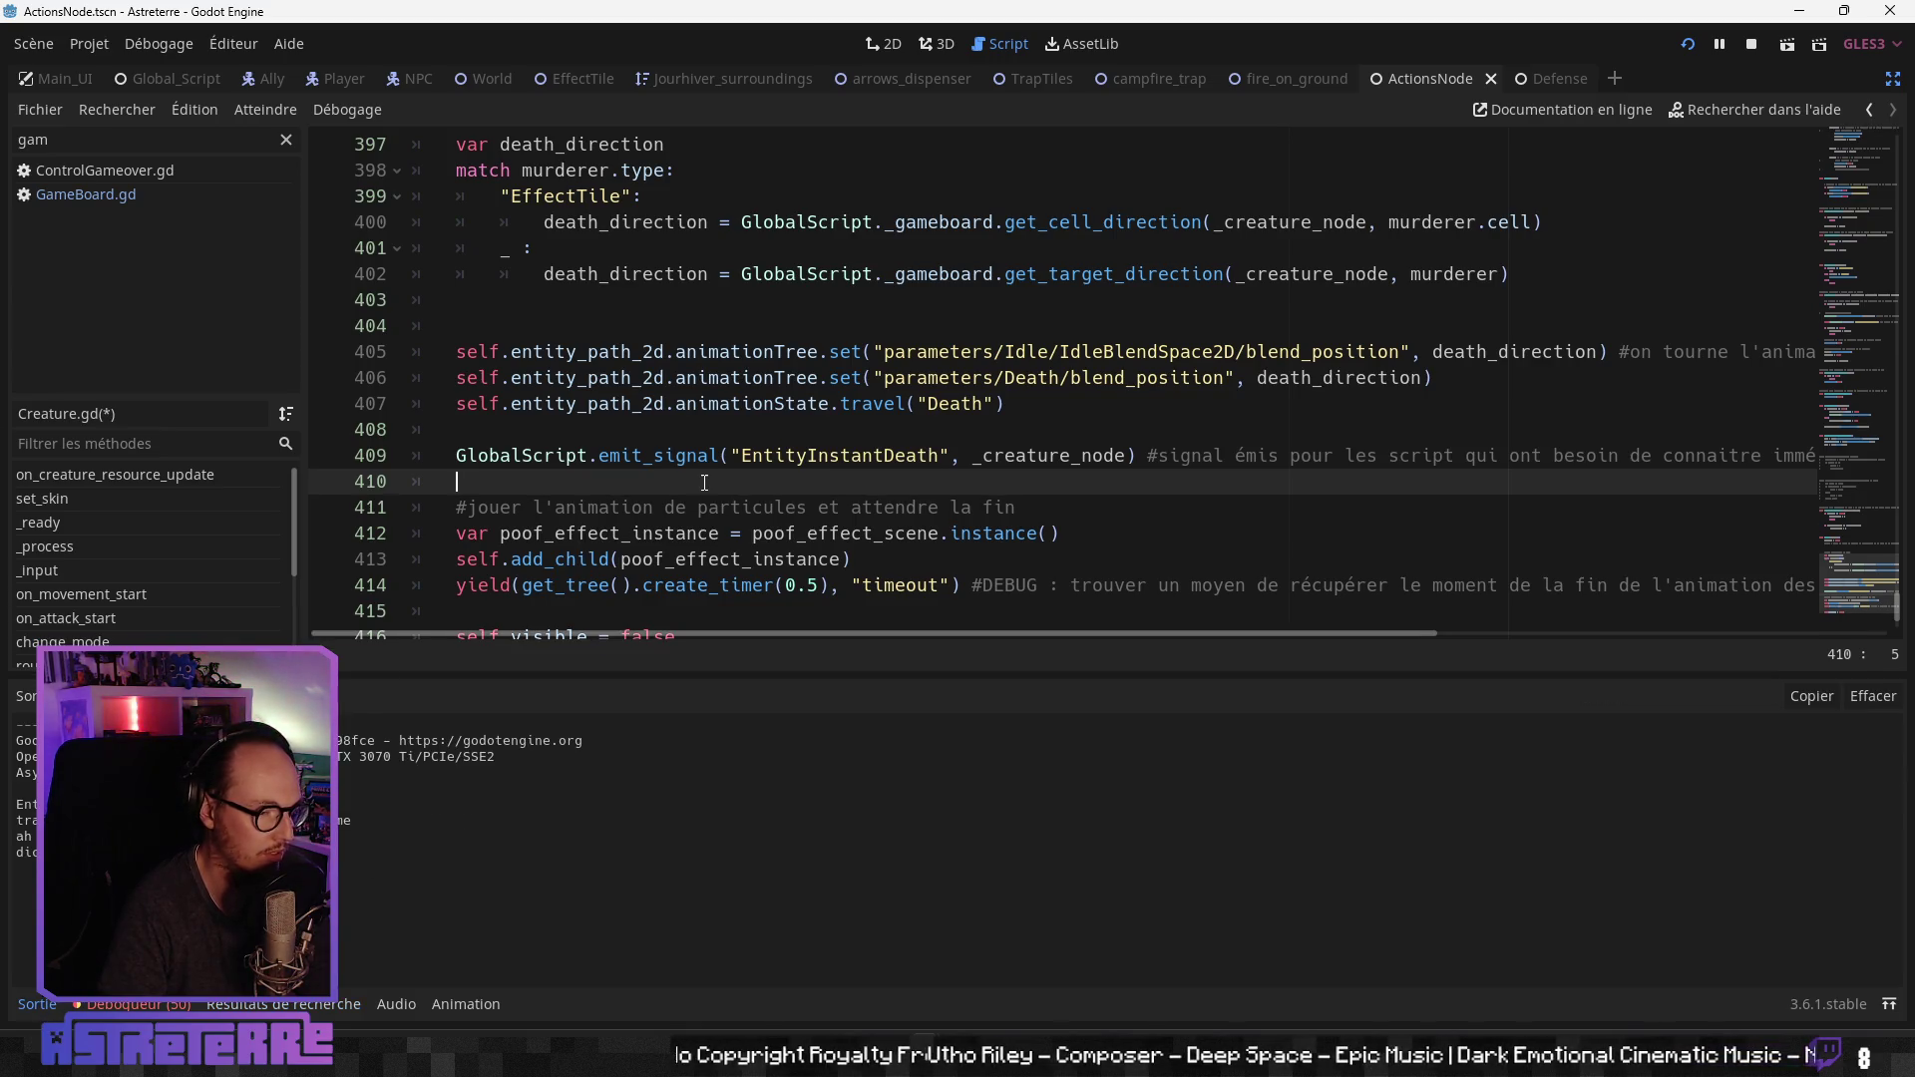
{"action": "left_click", "coordinate": [719, 403]}
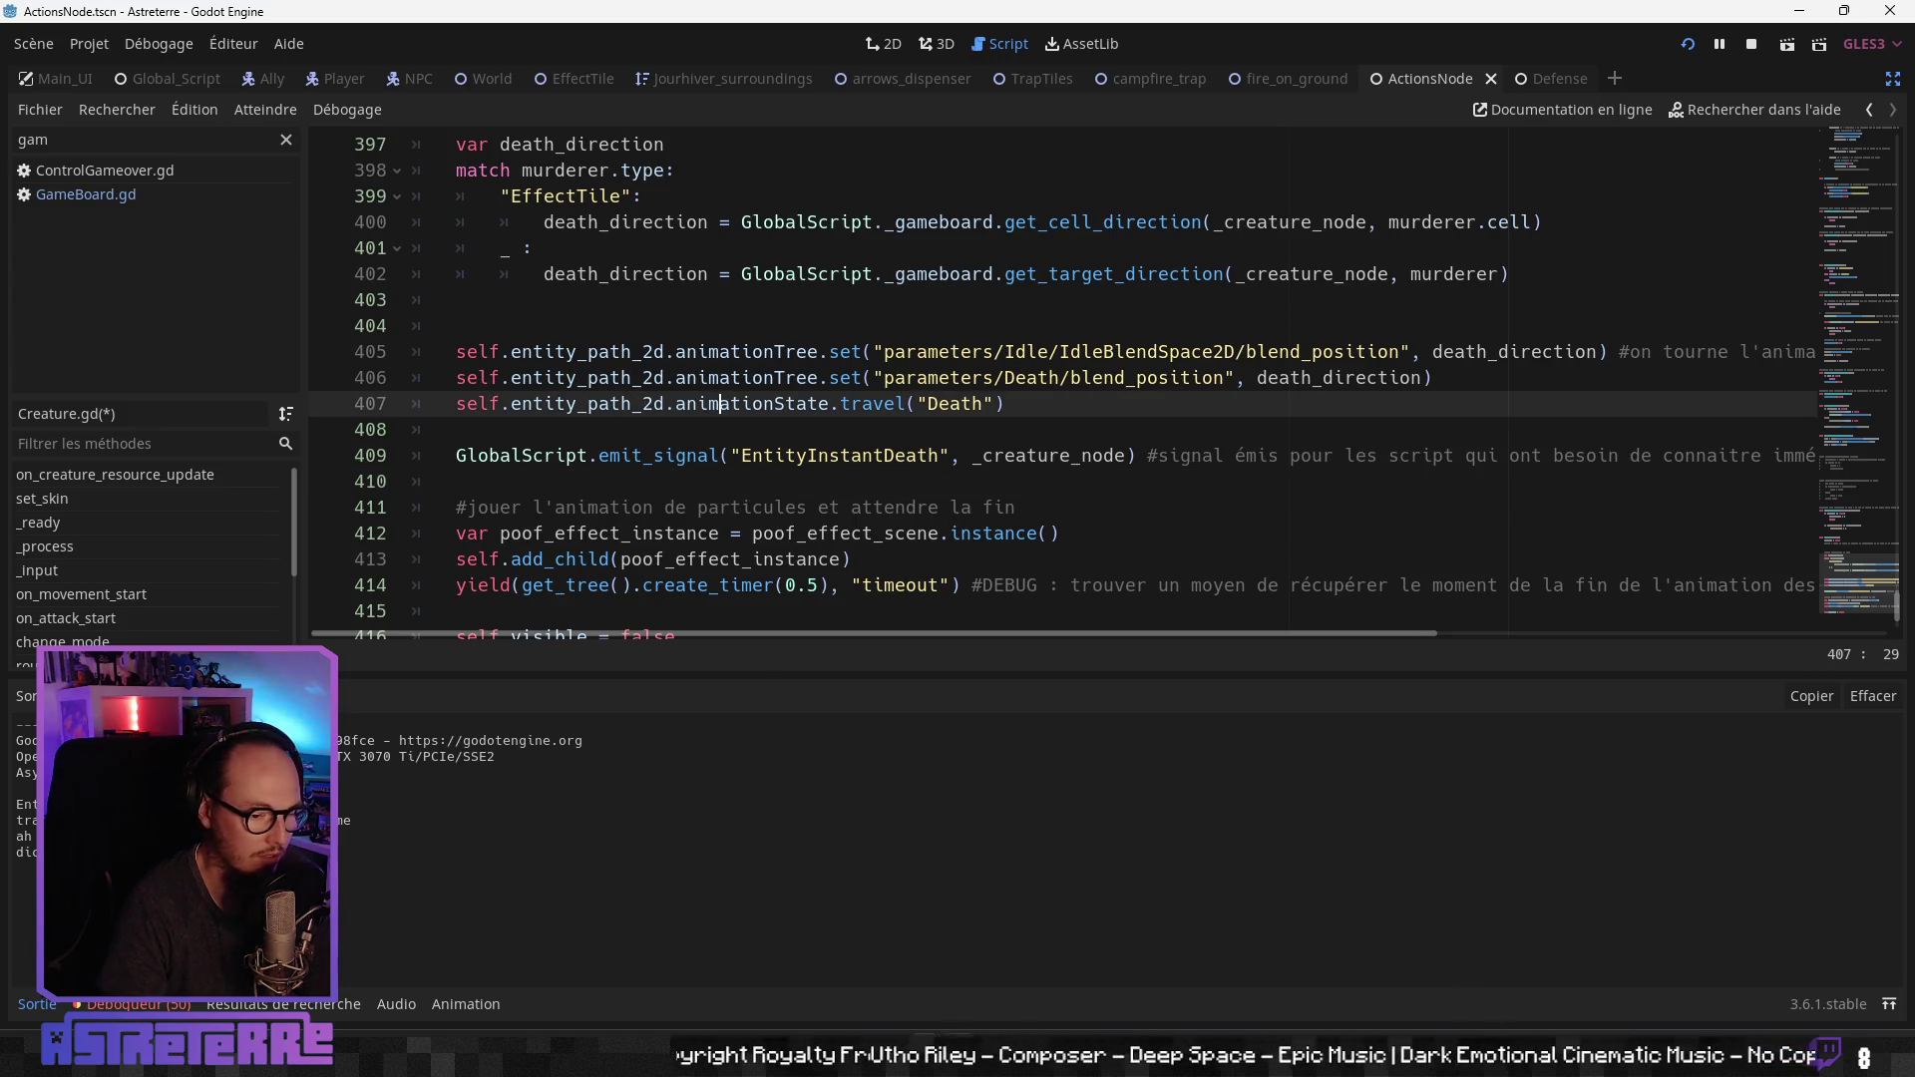
{"action": "mouse_move", "coordinate": [926, 1057]}
{"action": "left_click", "coordinate": [1022, 828]}
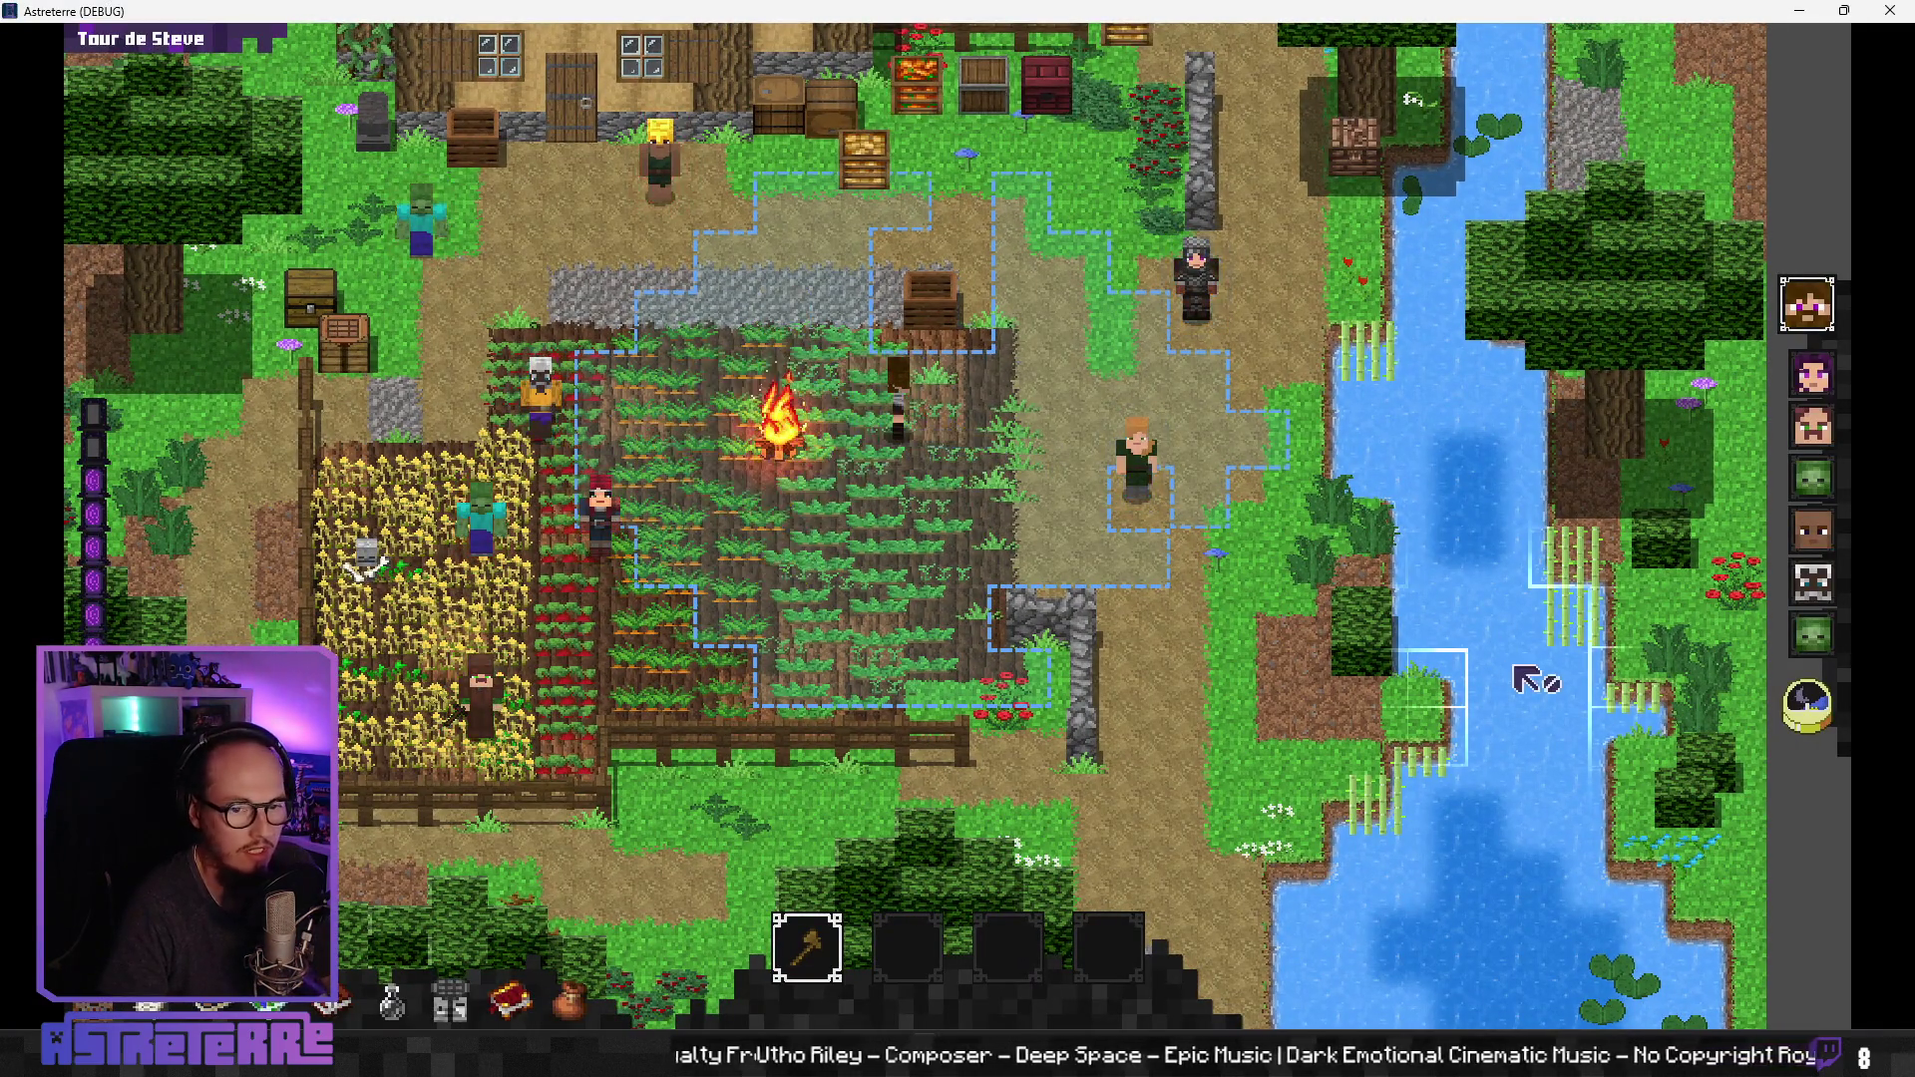
Step: End four characters' turns until the debugger halts at Items_Catalog.gd line 191
{"action": "left_click", "coordinate": [1808, 710]}
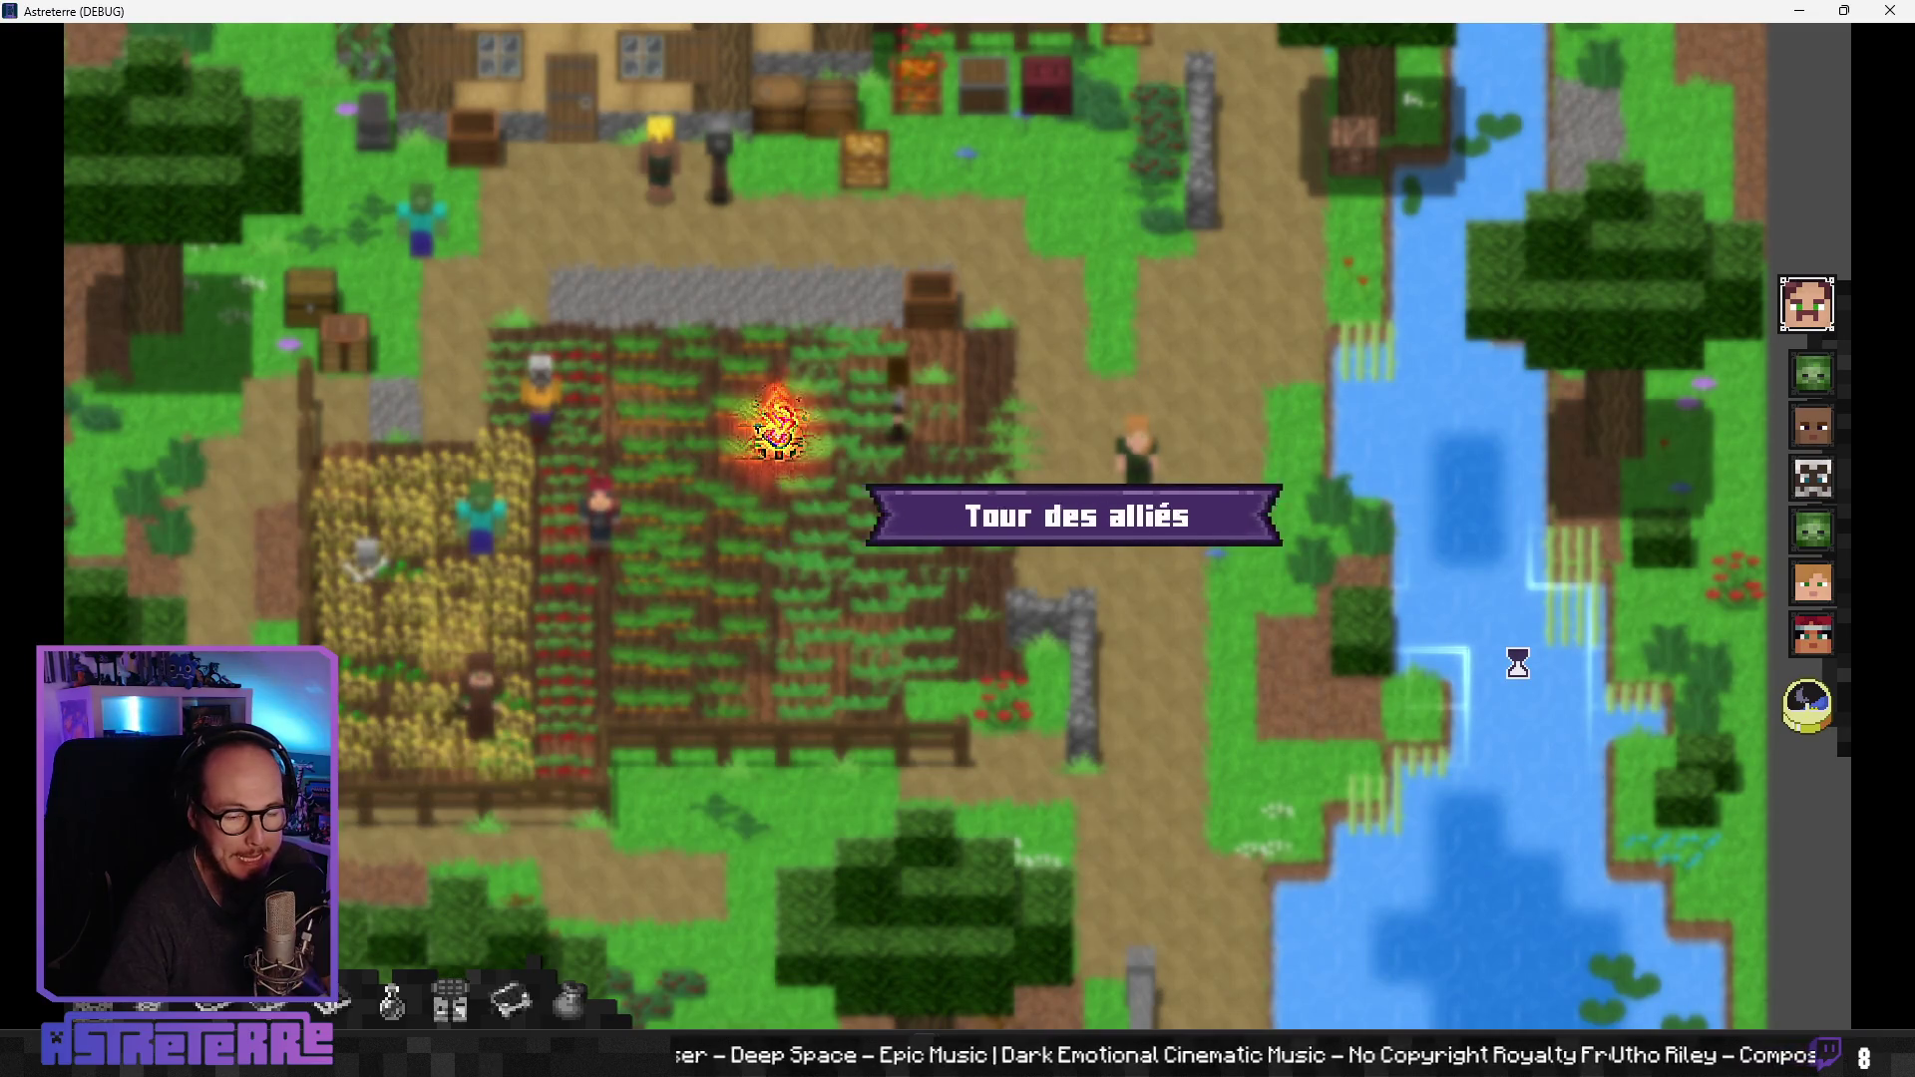
{"action": "left_click", "coordinate": [1830, 716]}
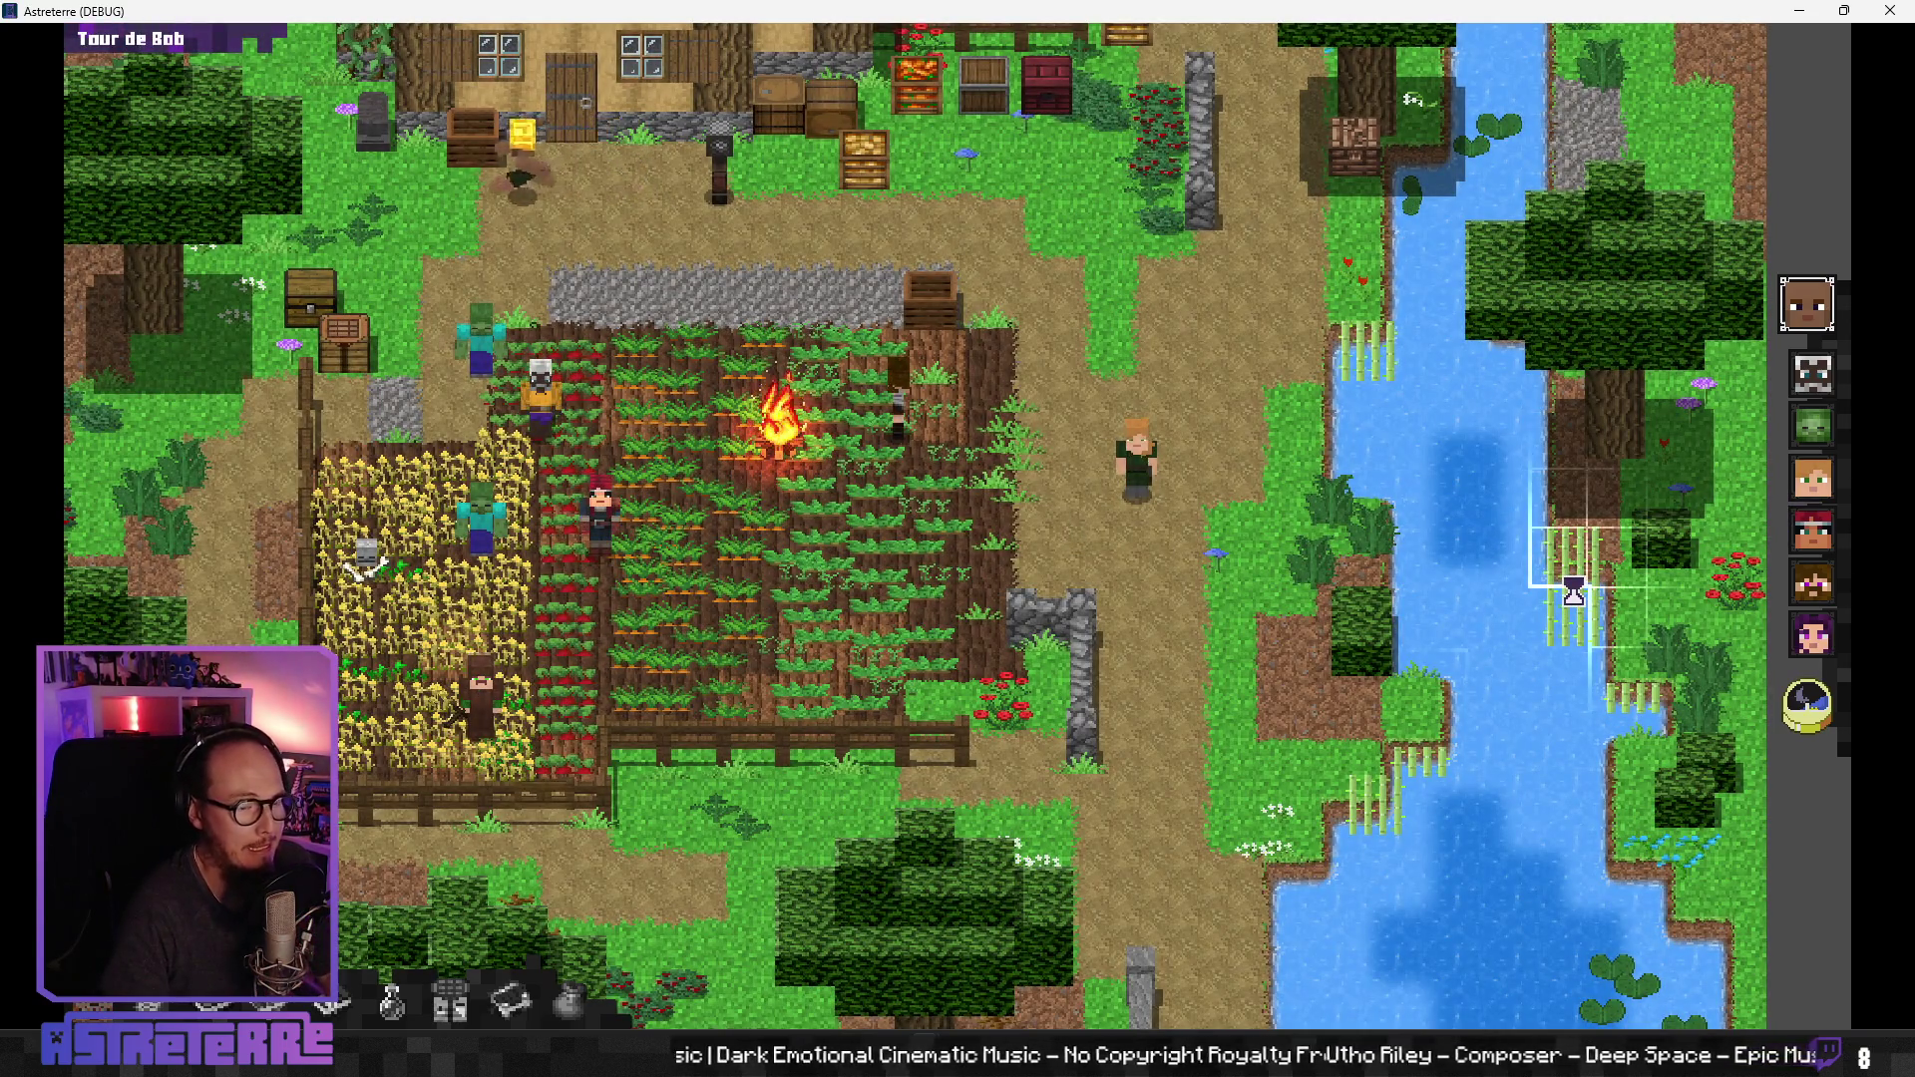
{"action": "left_click", "coordinate": [1803, 703]}
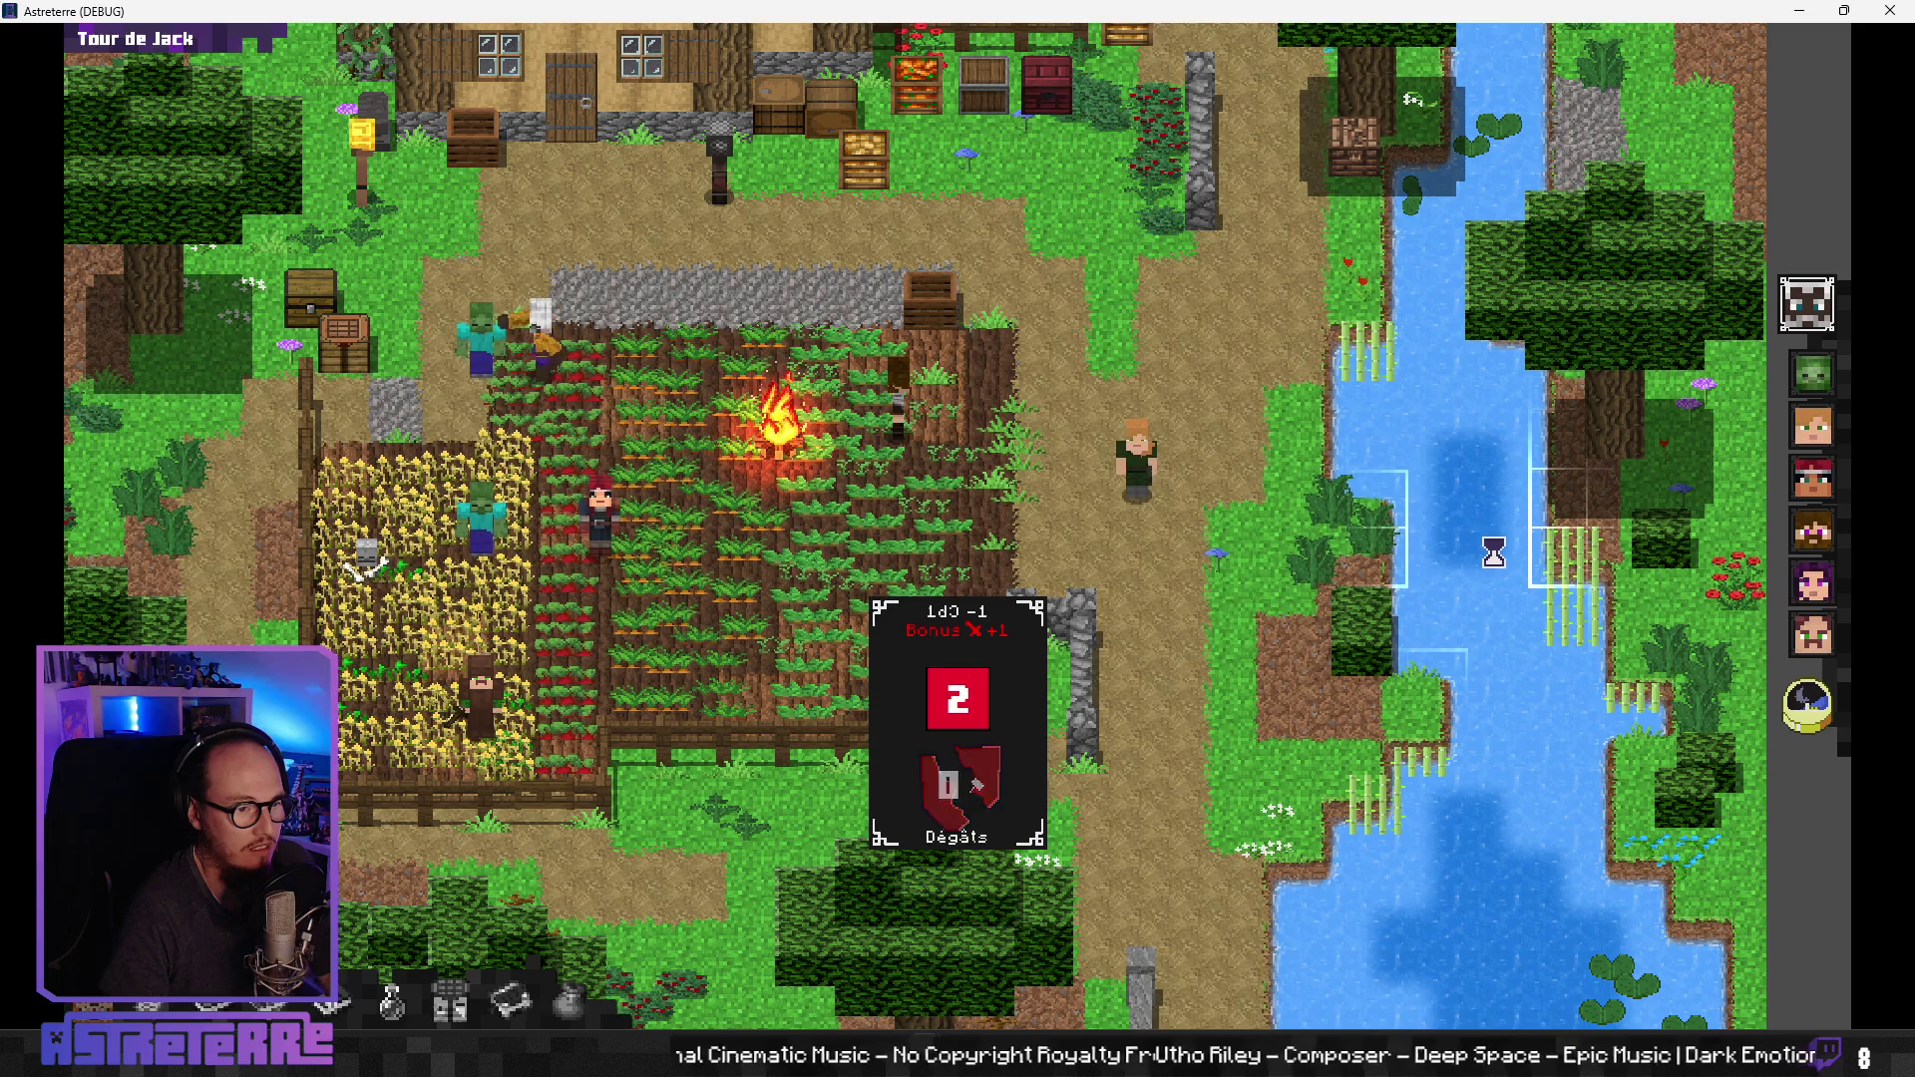
{"action": "left_click", "coordinate": [1807, 705]}
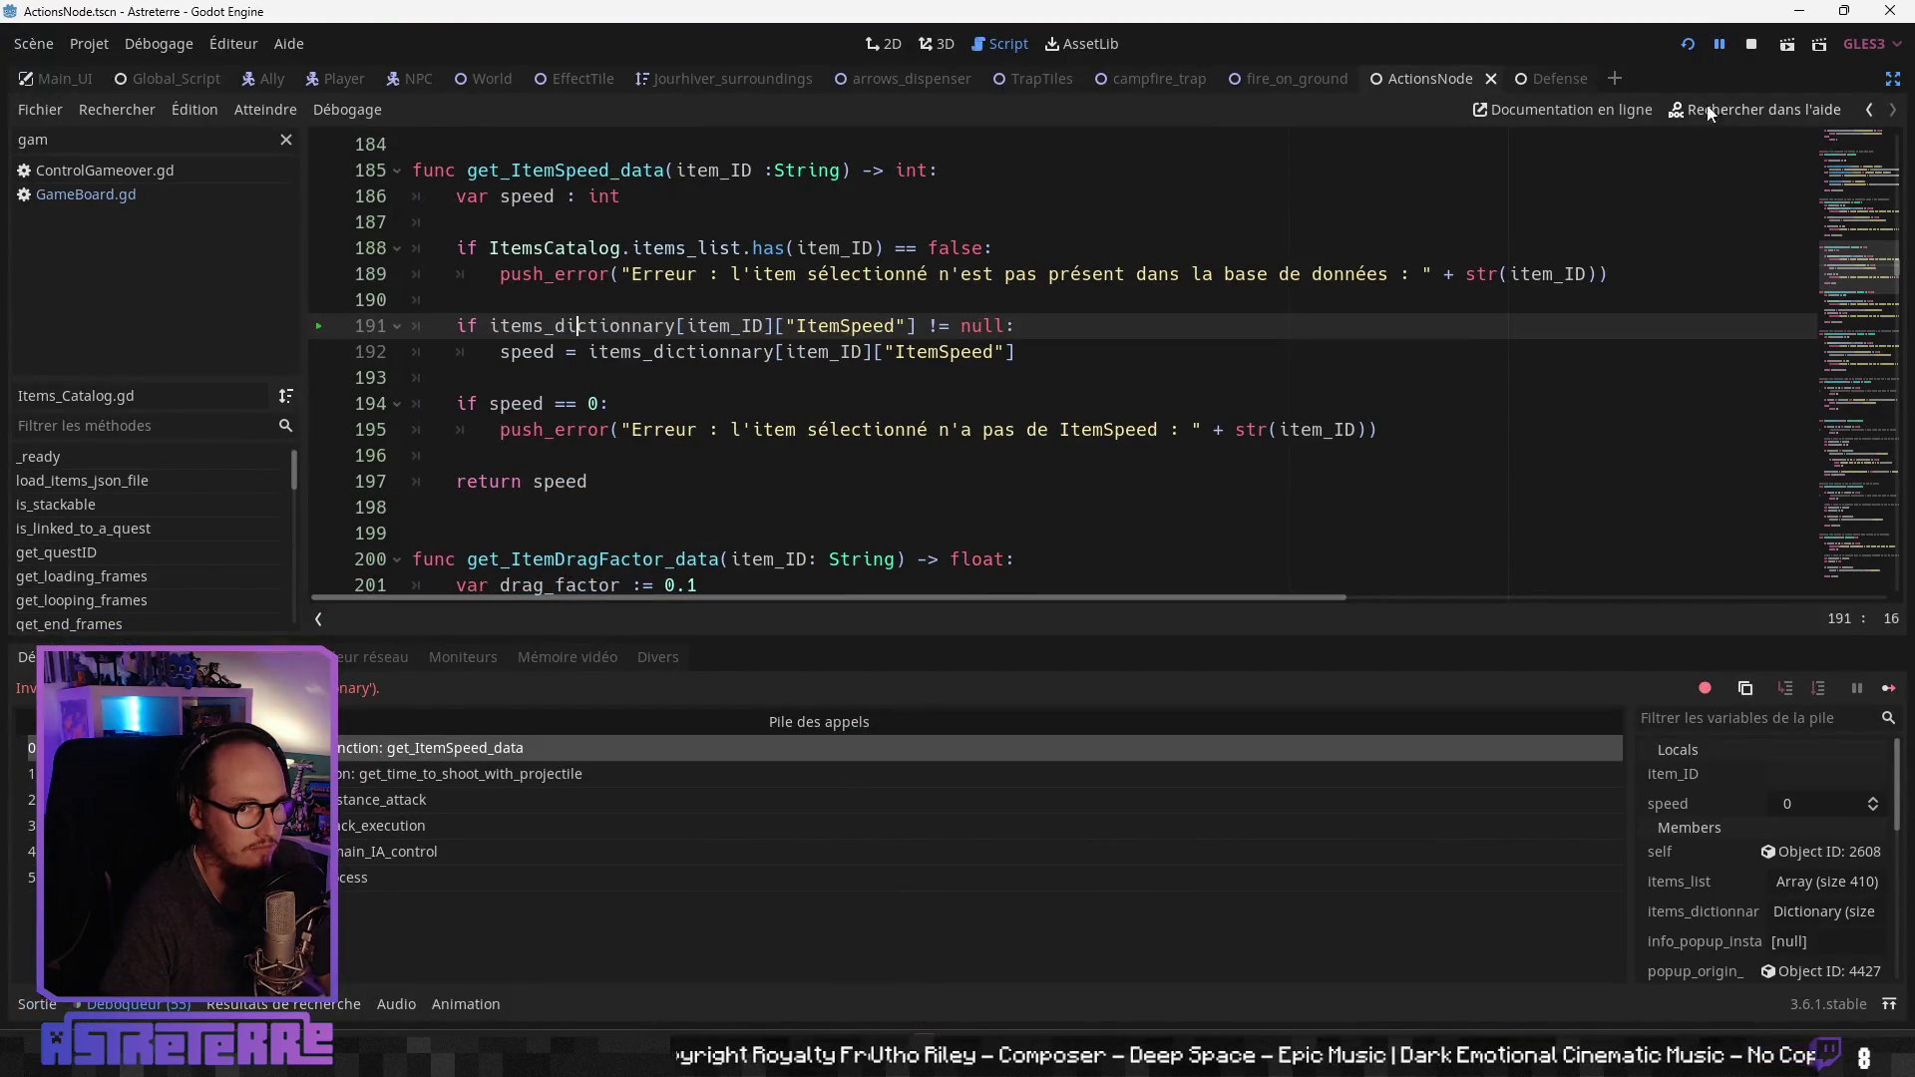
Step: Resume the game, end a turn, check the character sheet, then act beside the campfire
{"action": "left_click", "coordinate": [1719, 46]}
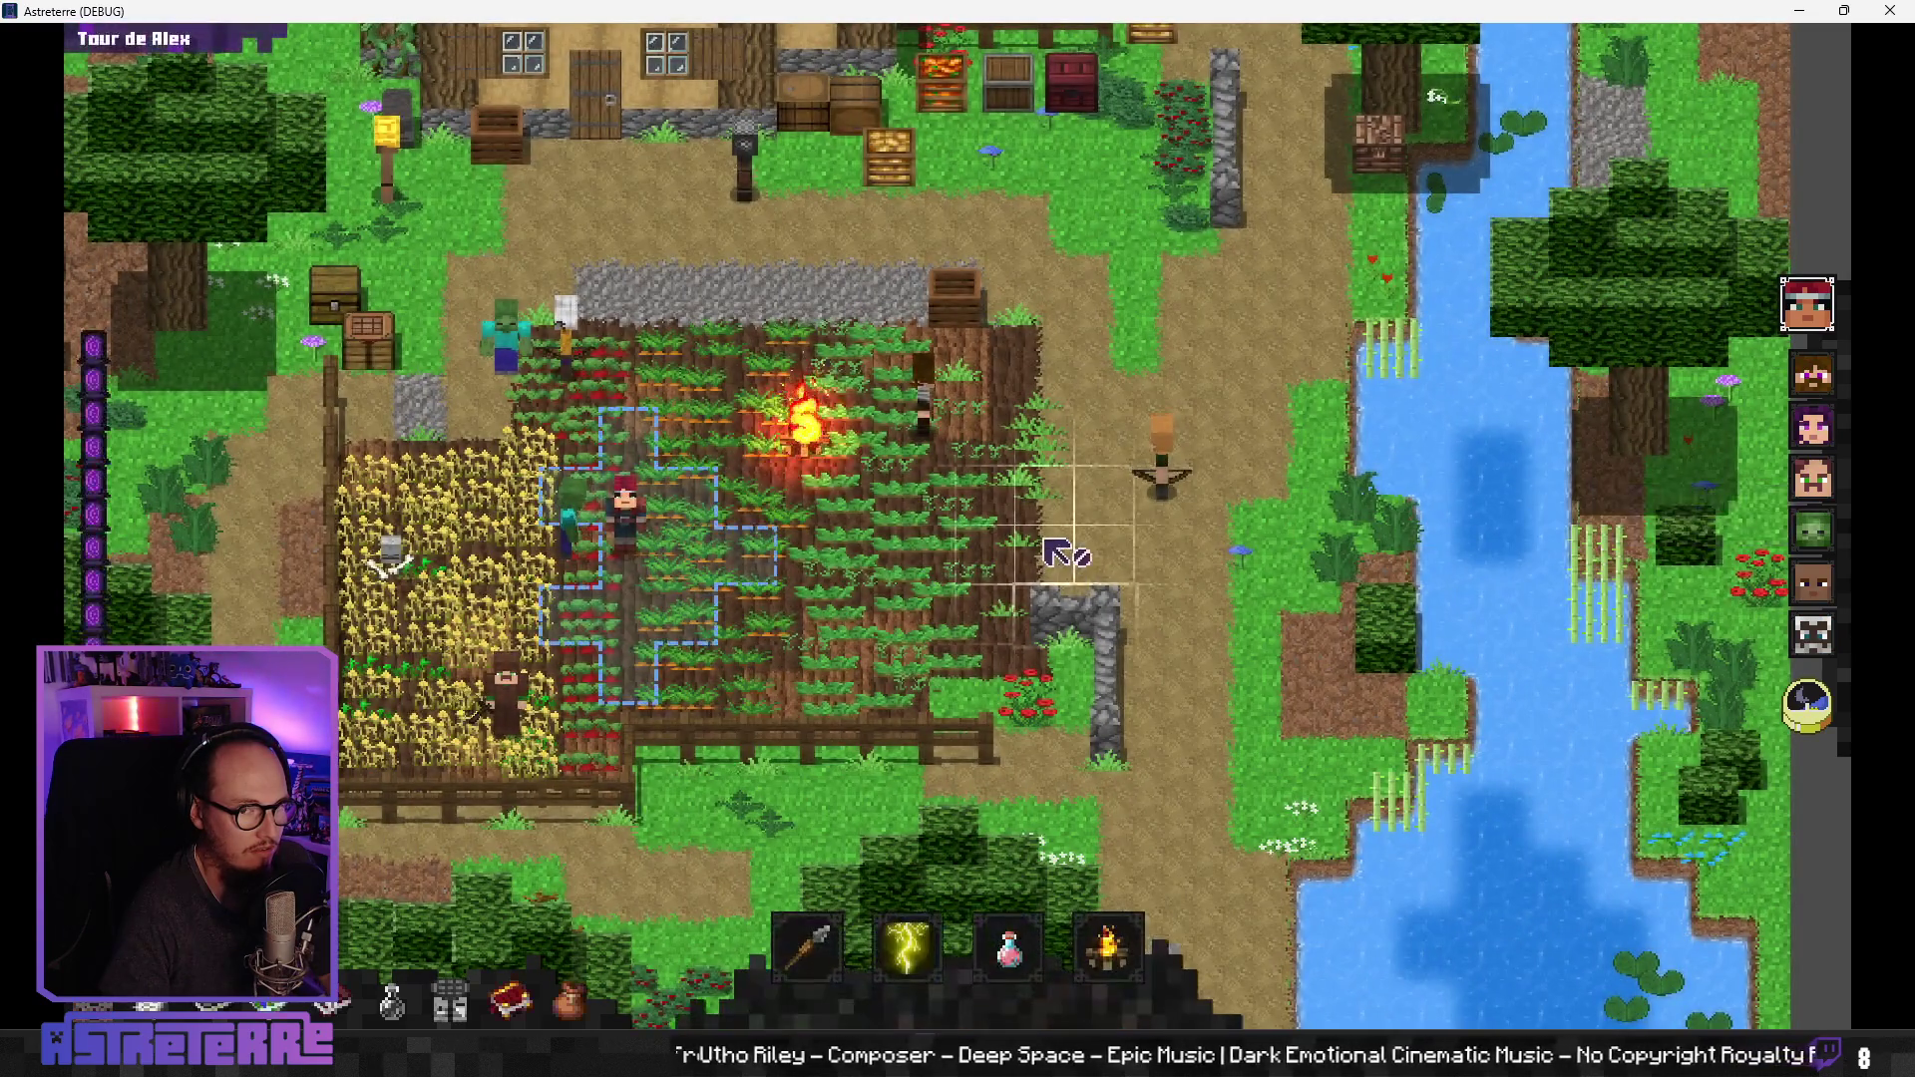
{"action": "left_click", "coordinate": [1808, 713]}
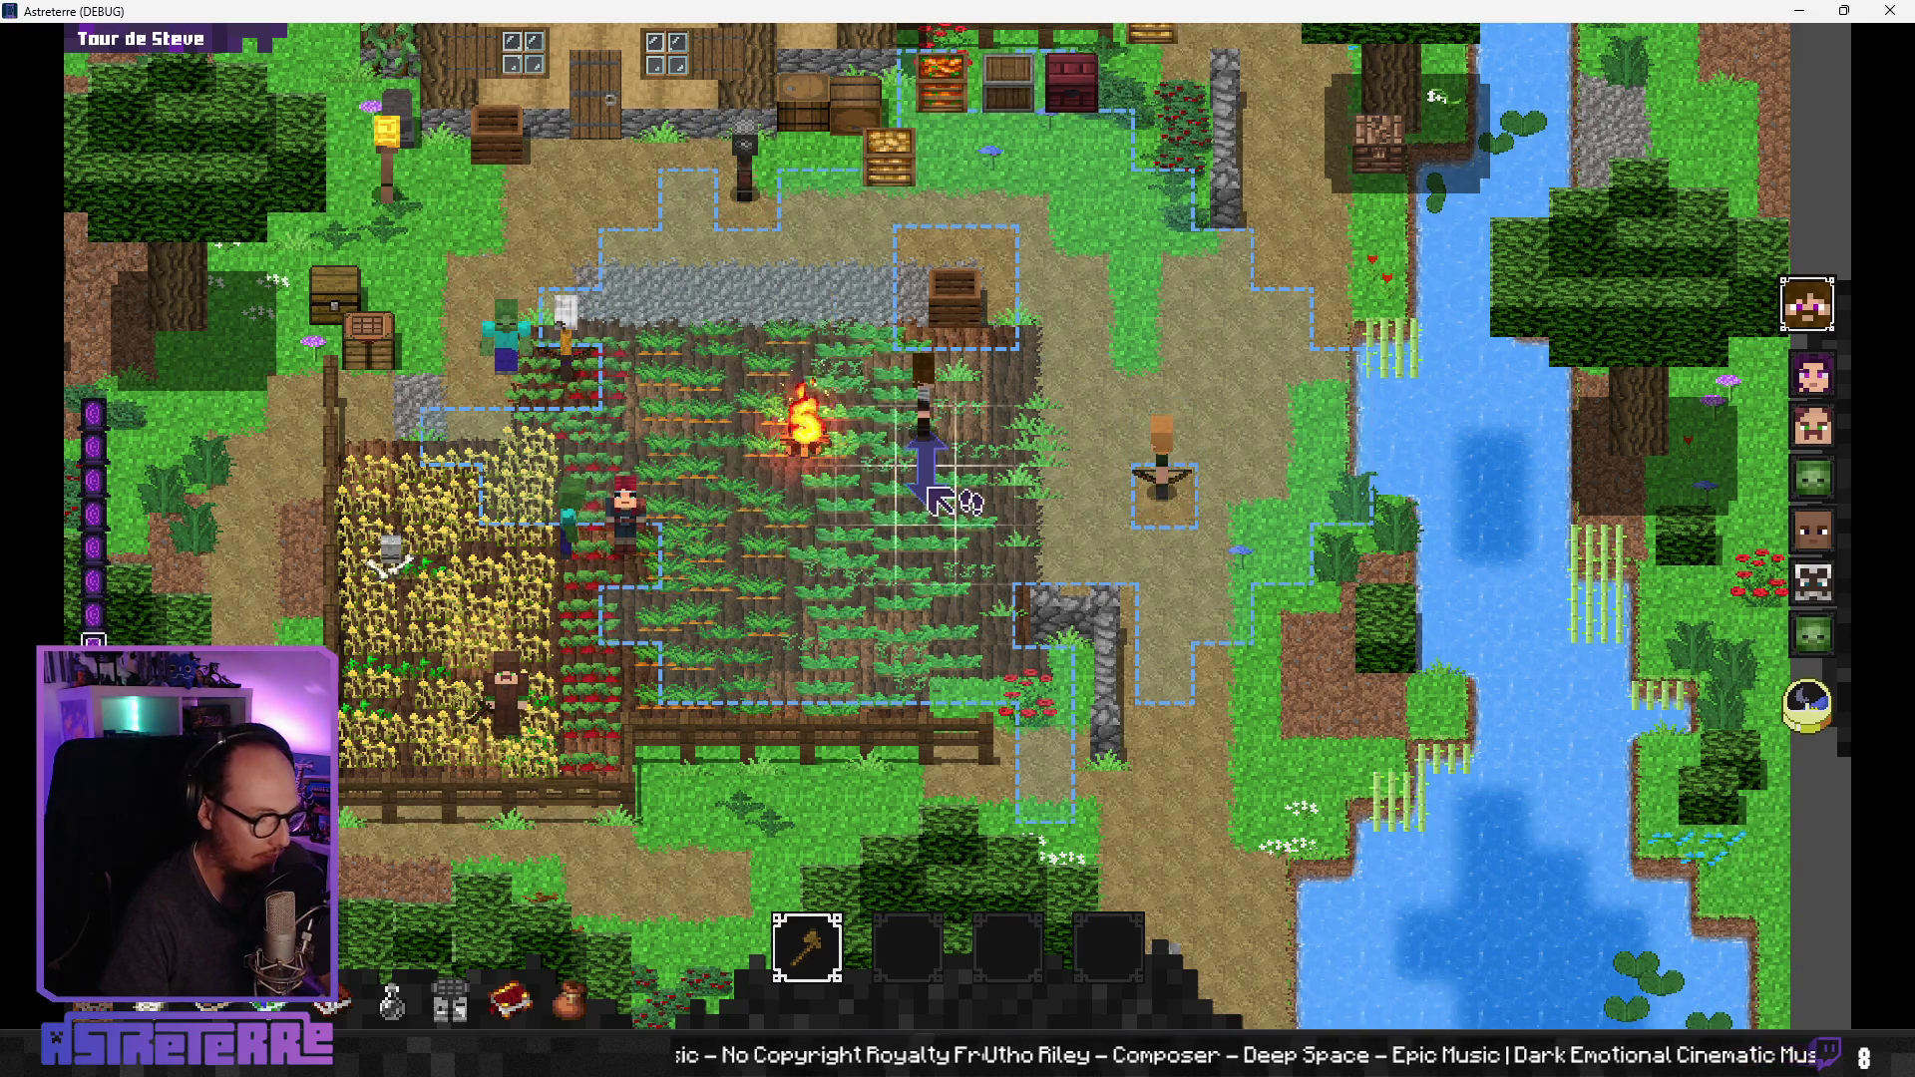
{"action": "key", "text": "c"}
{"action": "mouse_move", "coordinate": [1356, 845]}
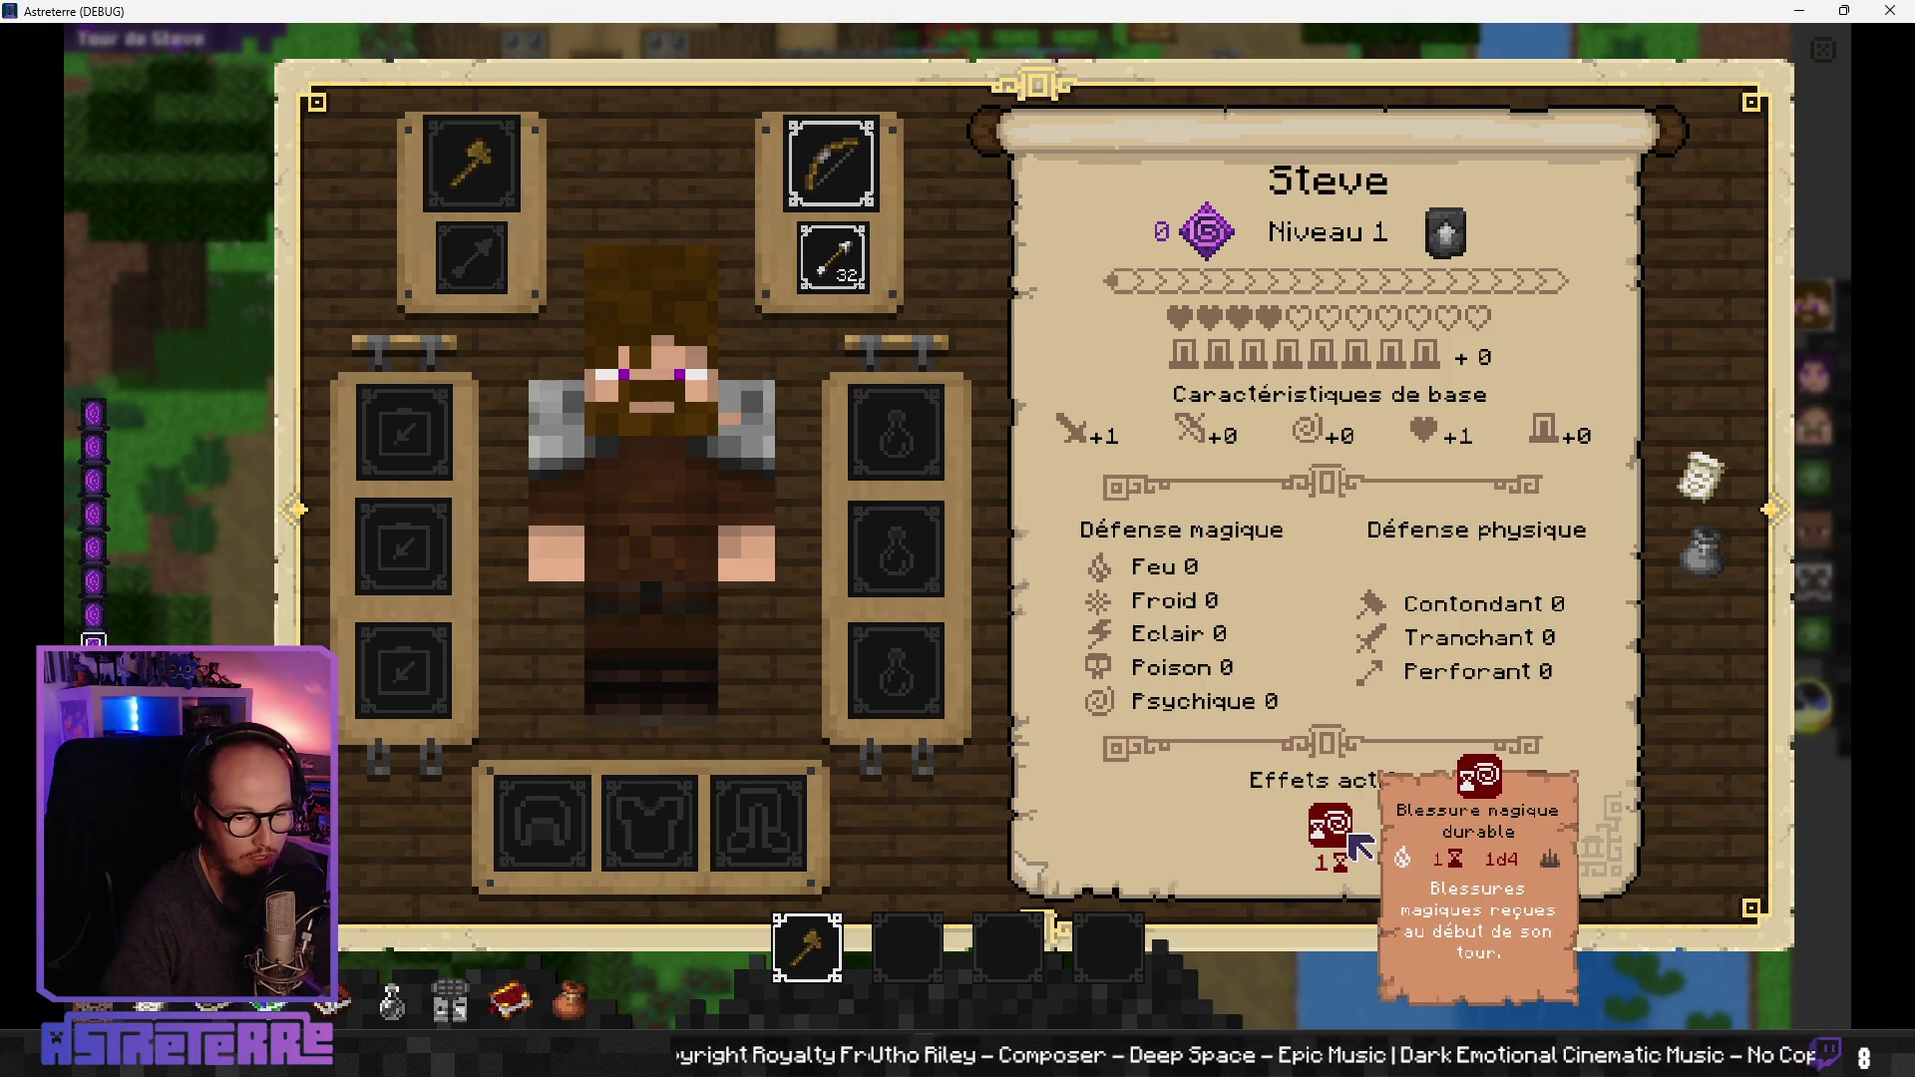
{"action": "key", "text": "c"}
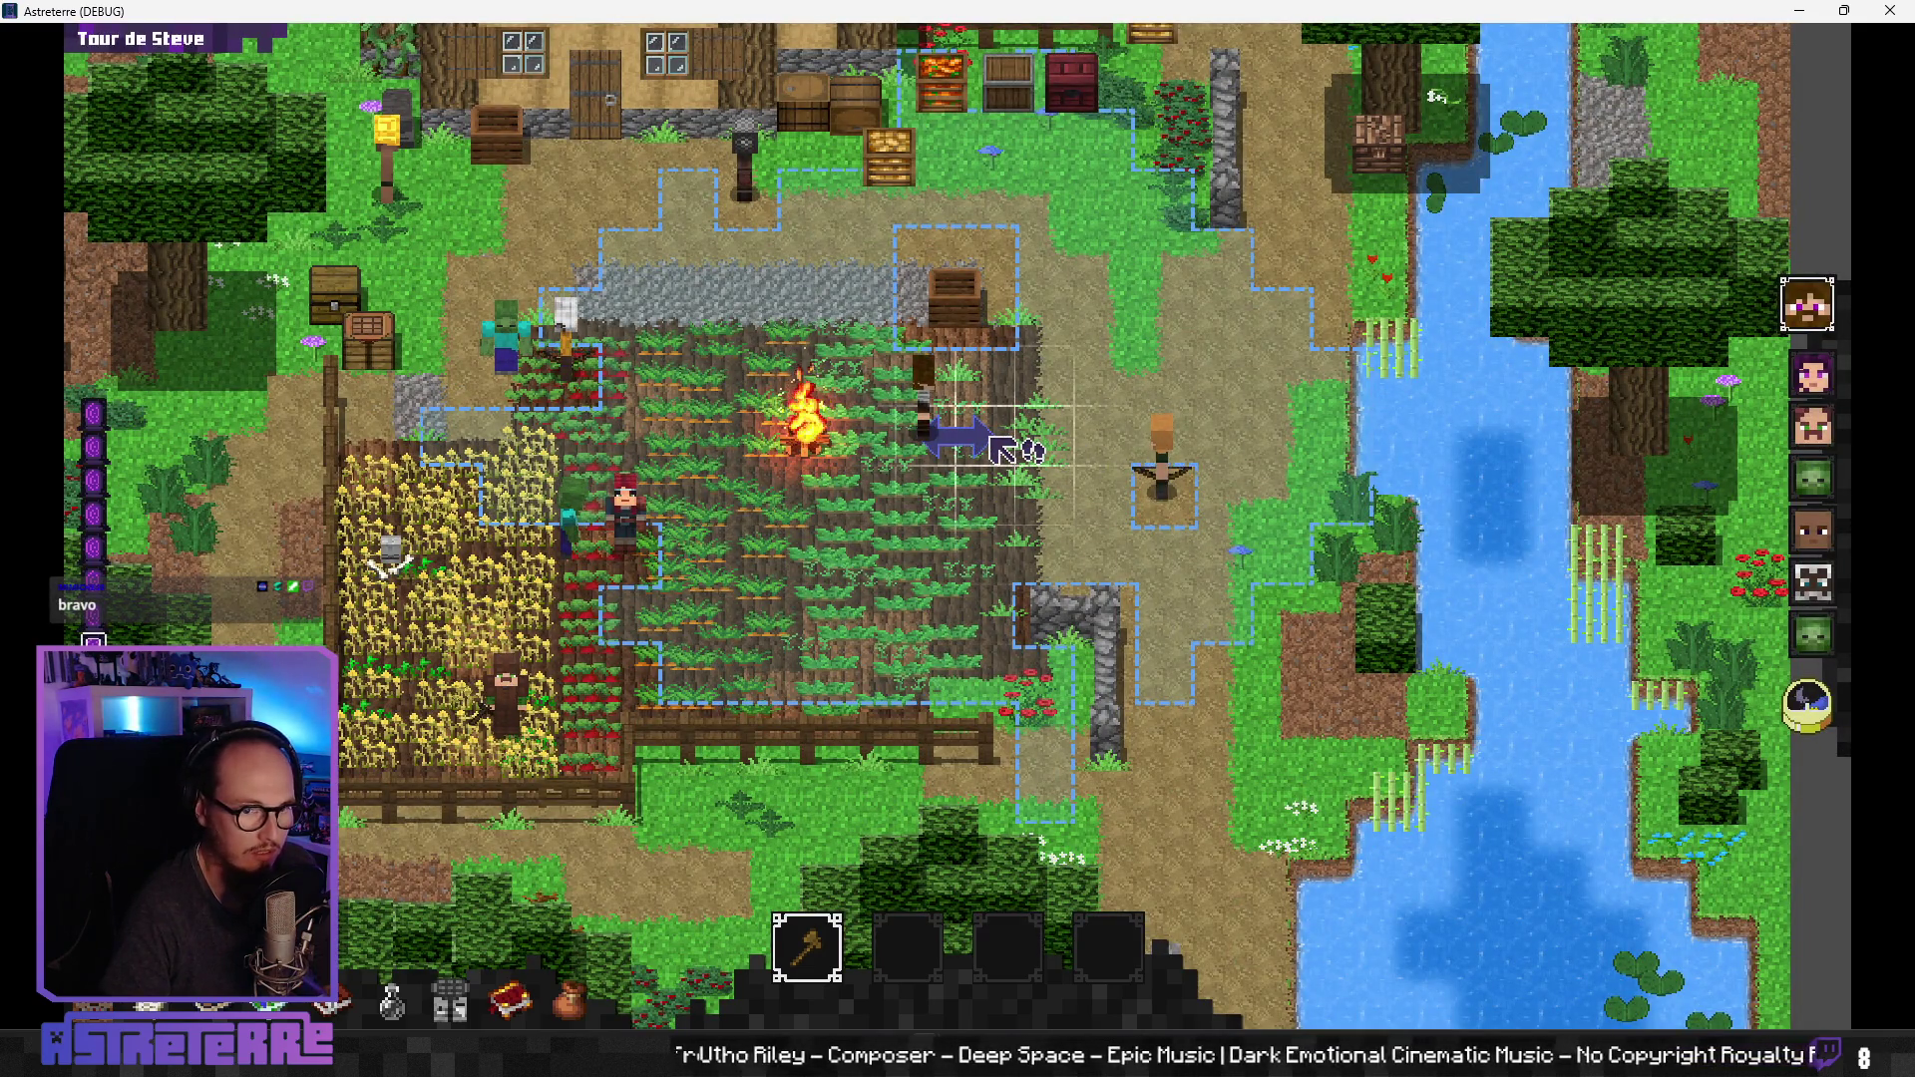
{"action": "left_click", "coordinate": [1000, 451]}
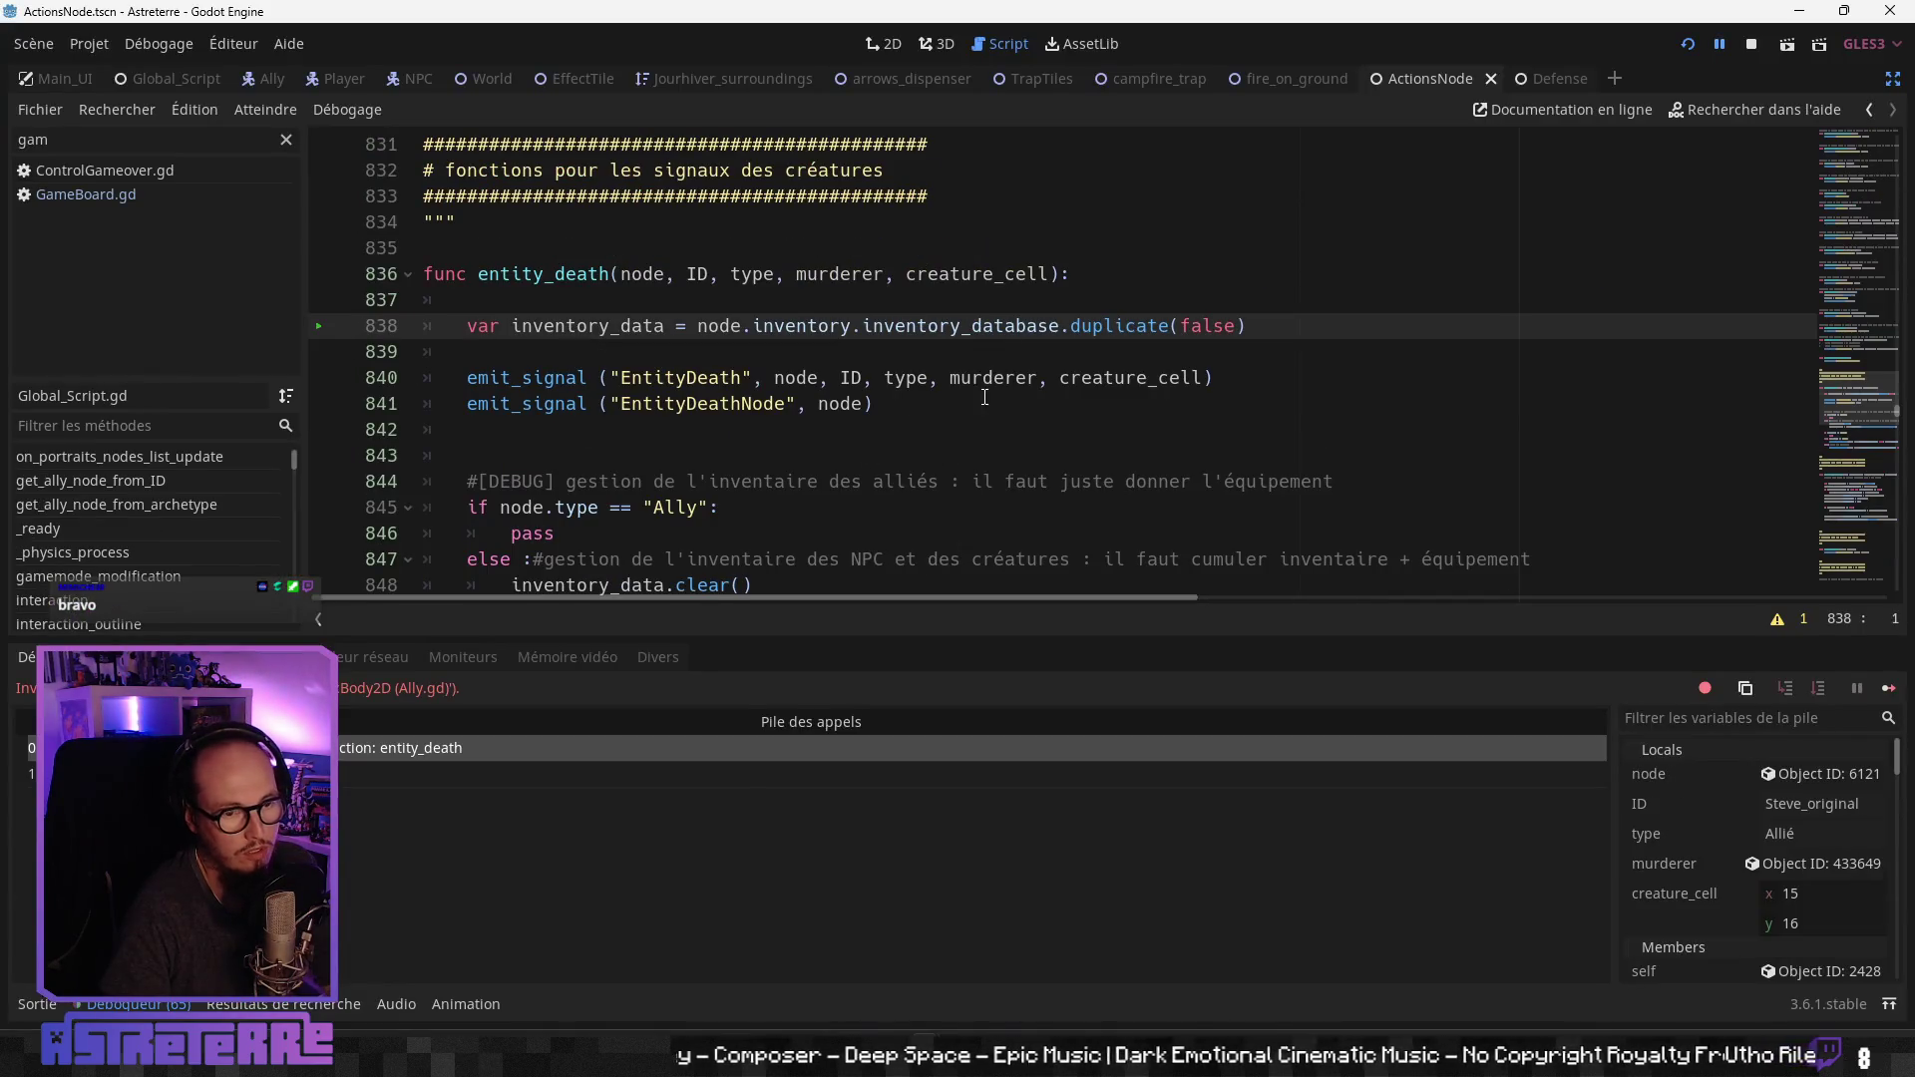
Step: Continue past the breakpoint, close the game, and review entity_death lines 846–853
{"action": "left_click", "coordinate": [1718, 44]}
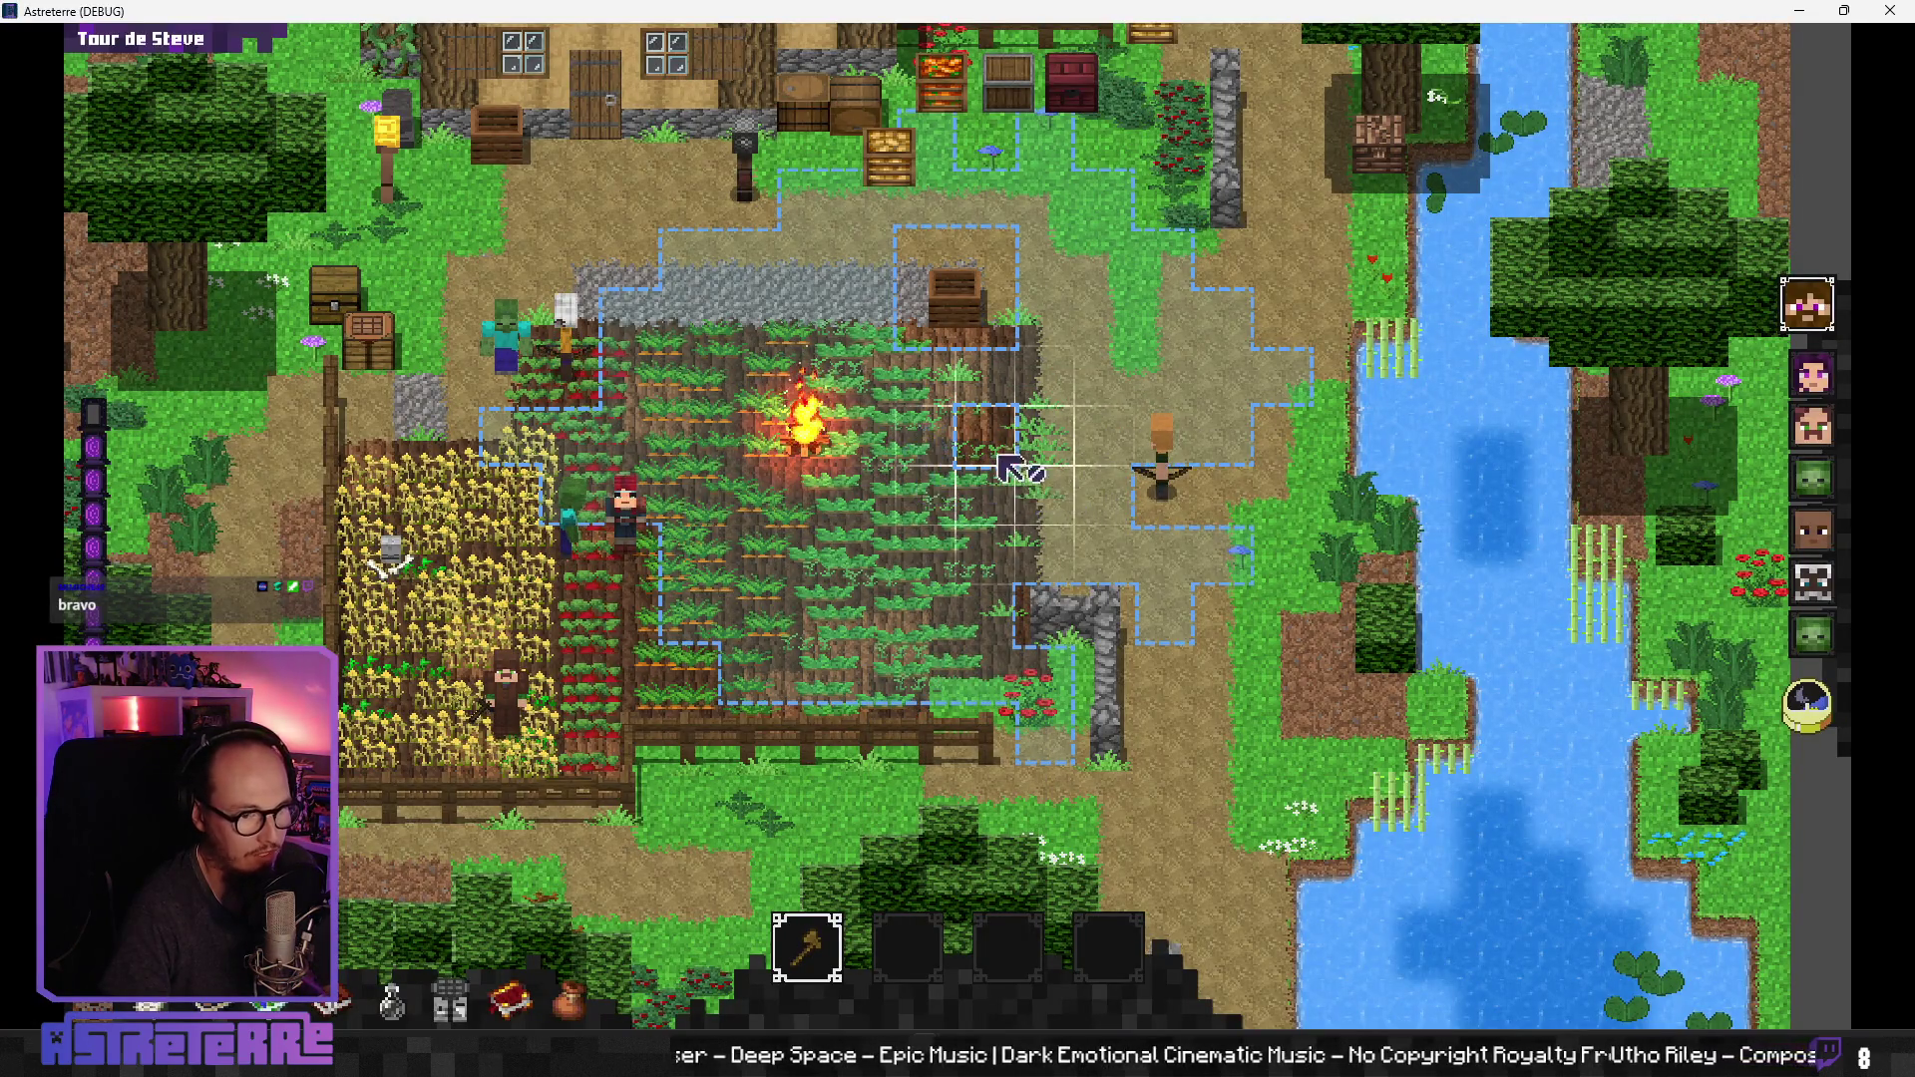
{"action": "left_click", "coordinate": [1890, 11]}
{"action": "left_click", "coordinate": [953, 586]}
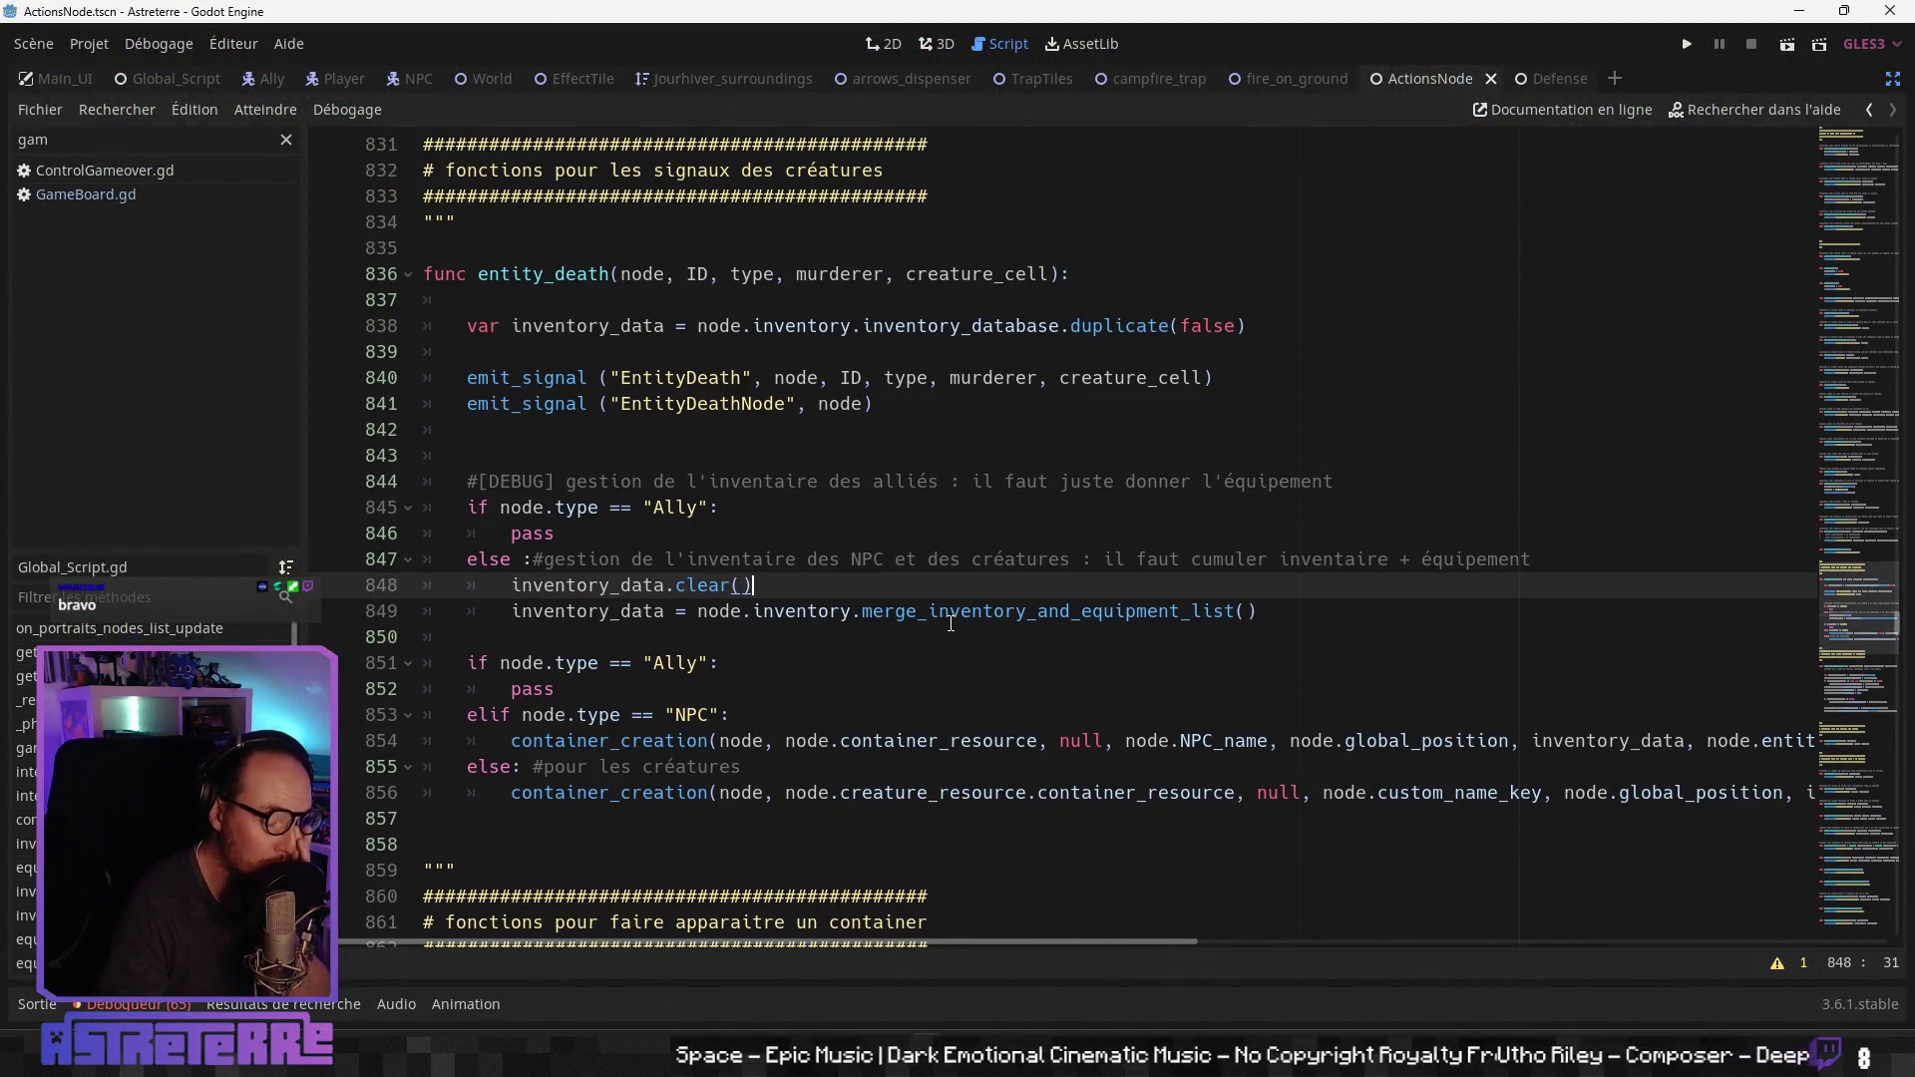
{"action": "left_click", "coordinate": [717, 523]}
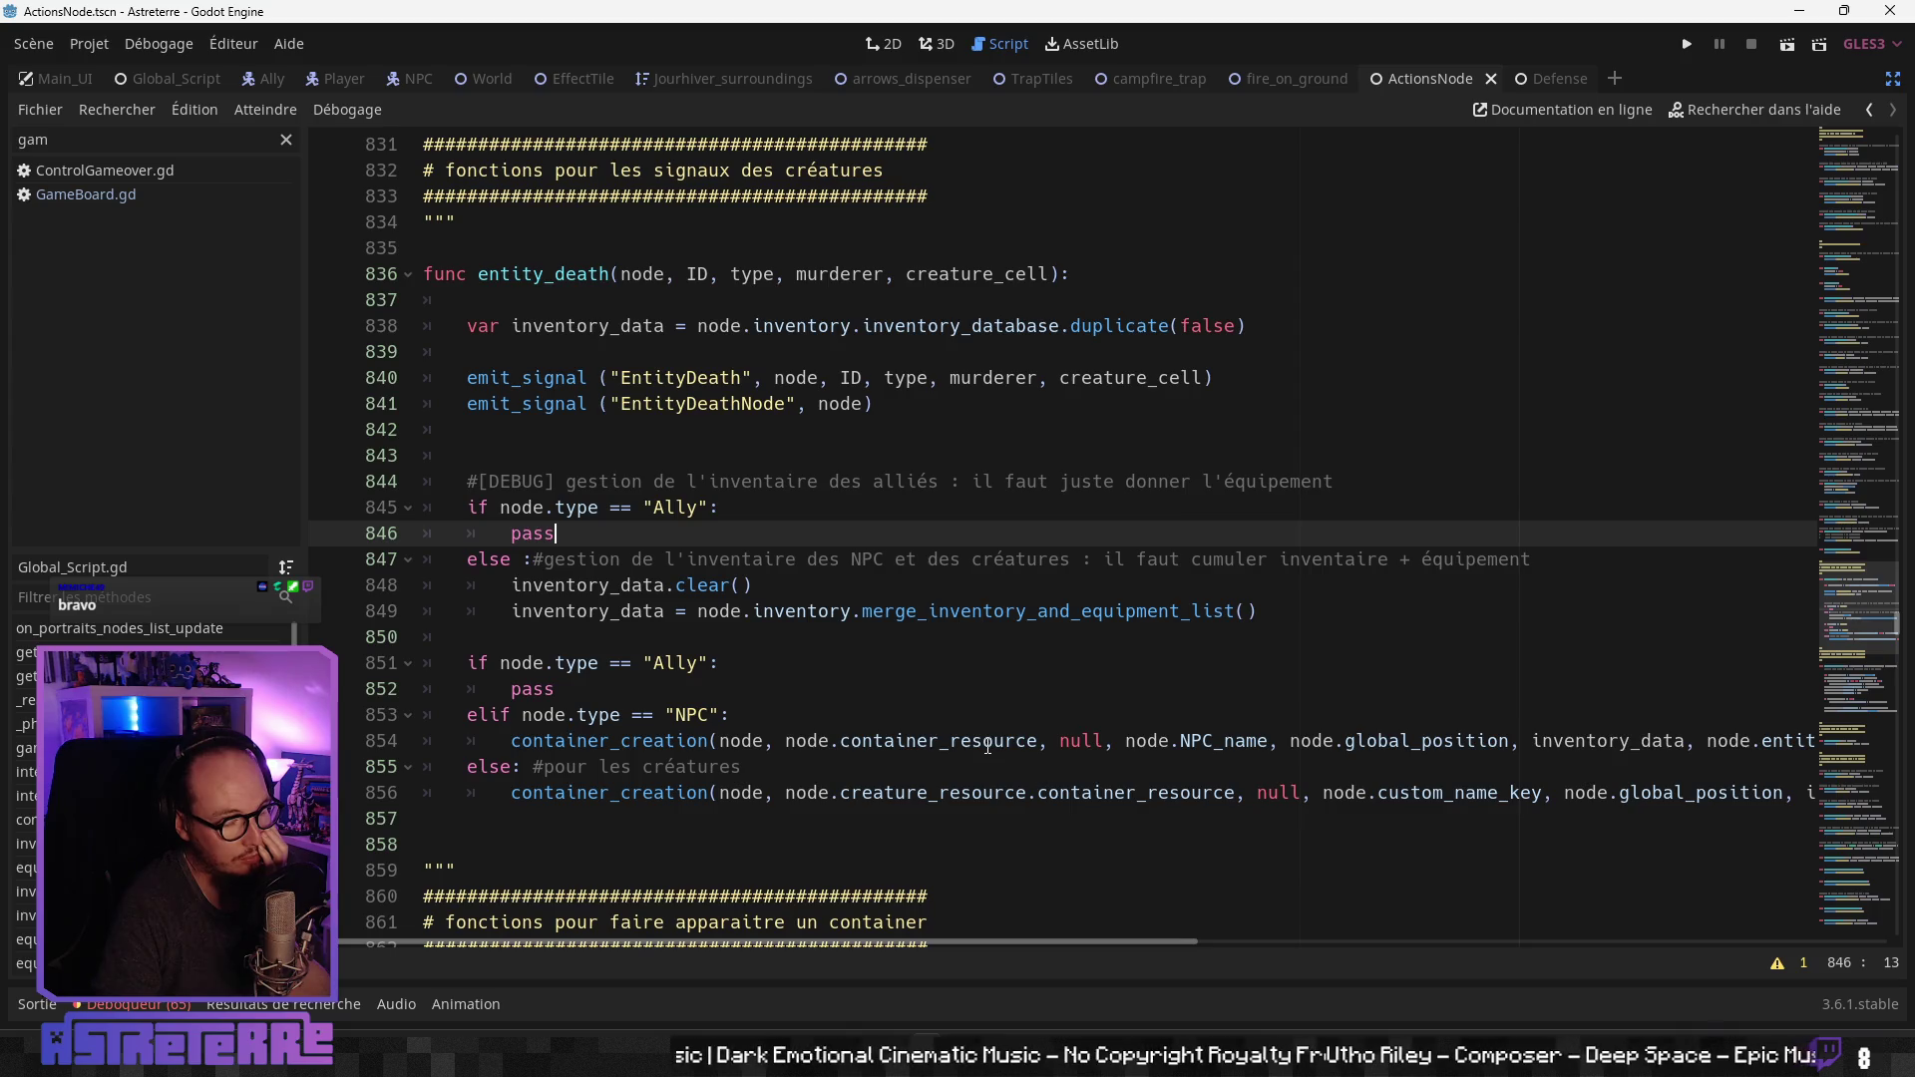
{"action": "left_click", "coordinate": [827, 715]}
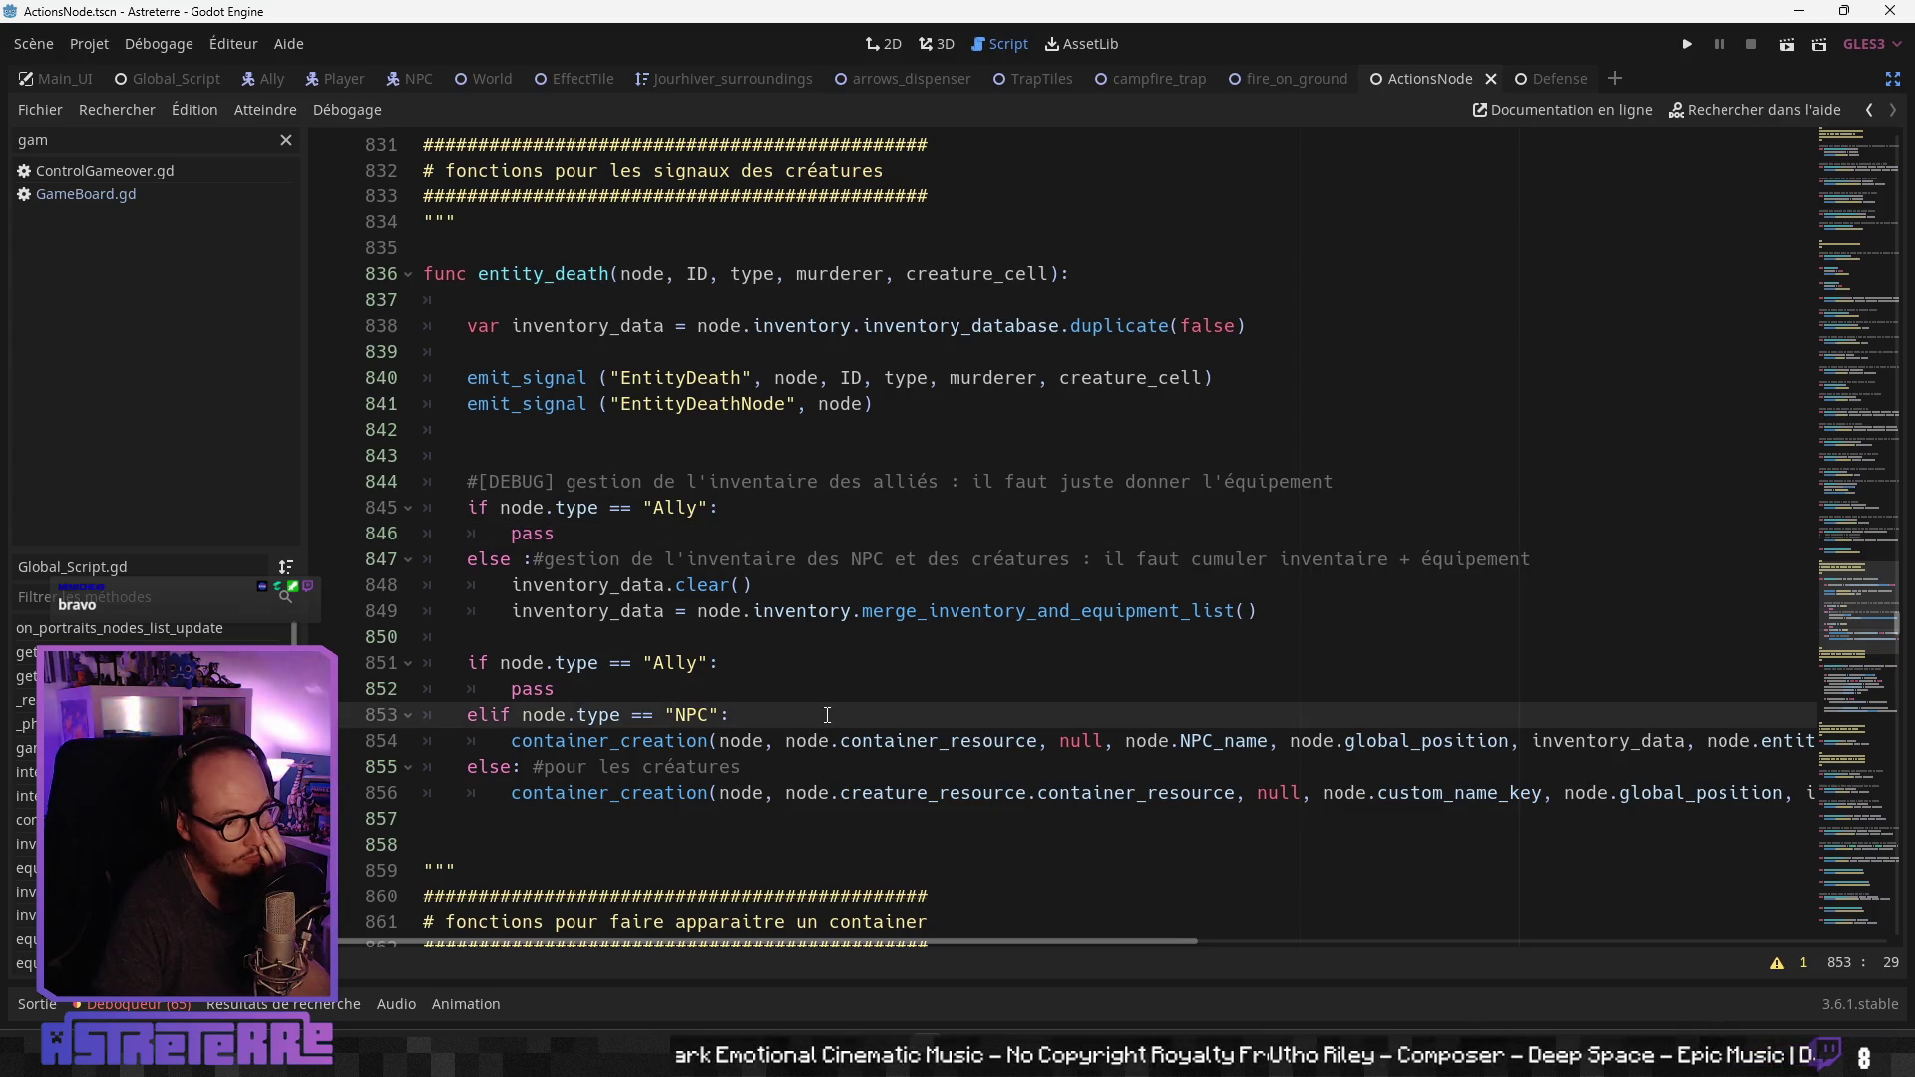
{"action": "left_click", "coordinate": [894, 560]}
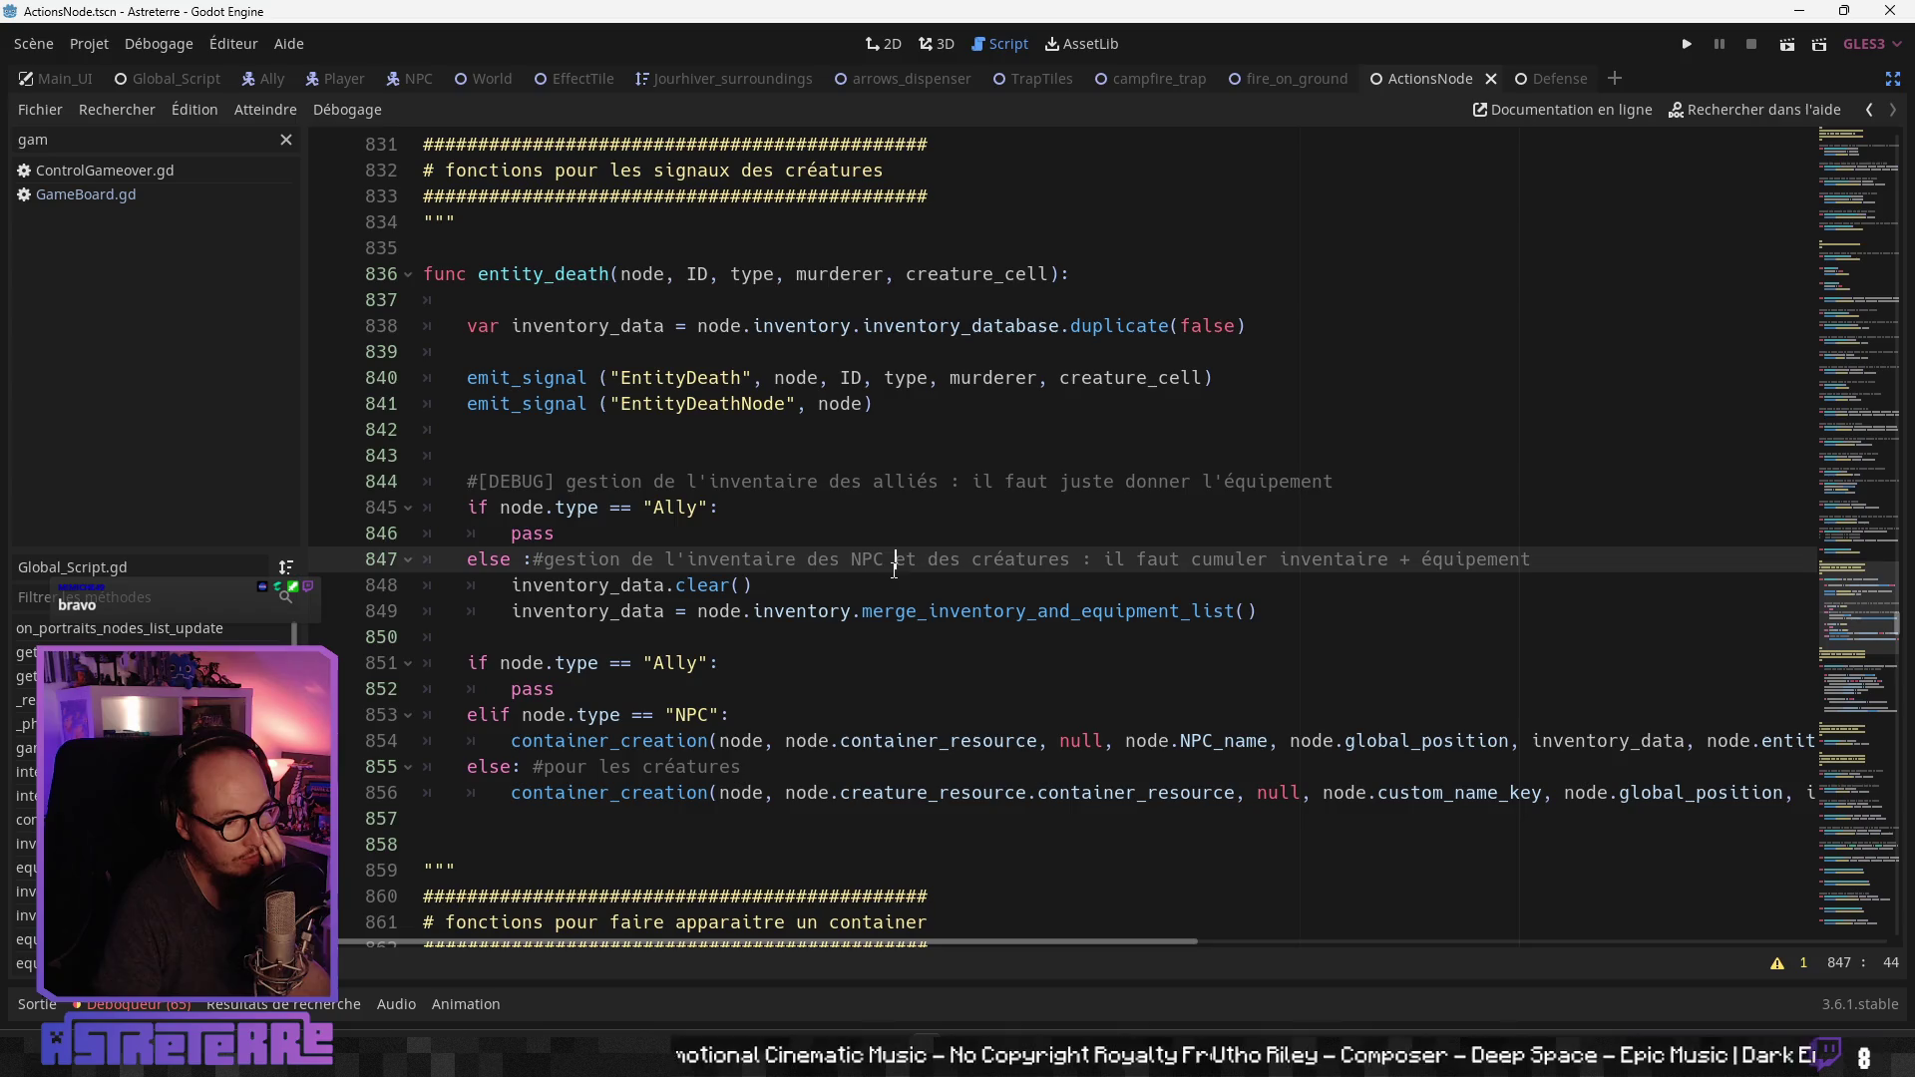
{"action": "left_click", "coordinate": [851, 611]}
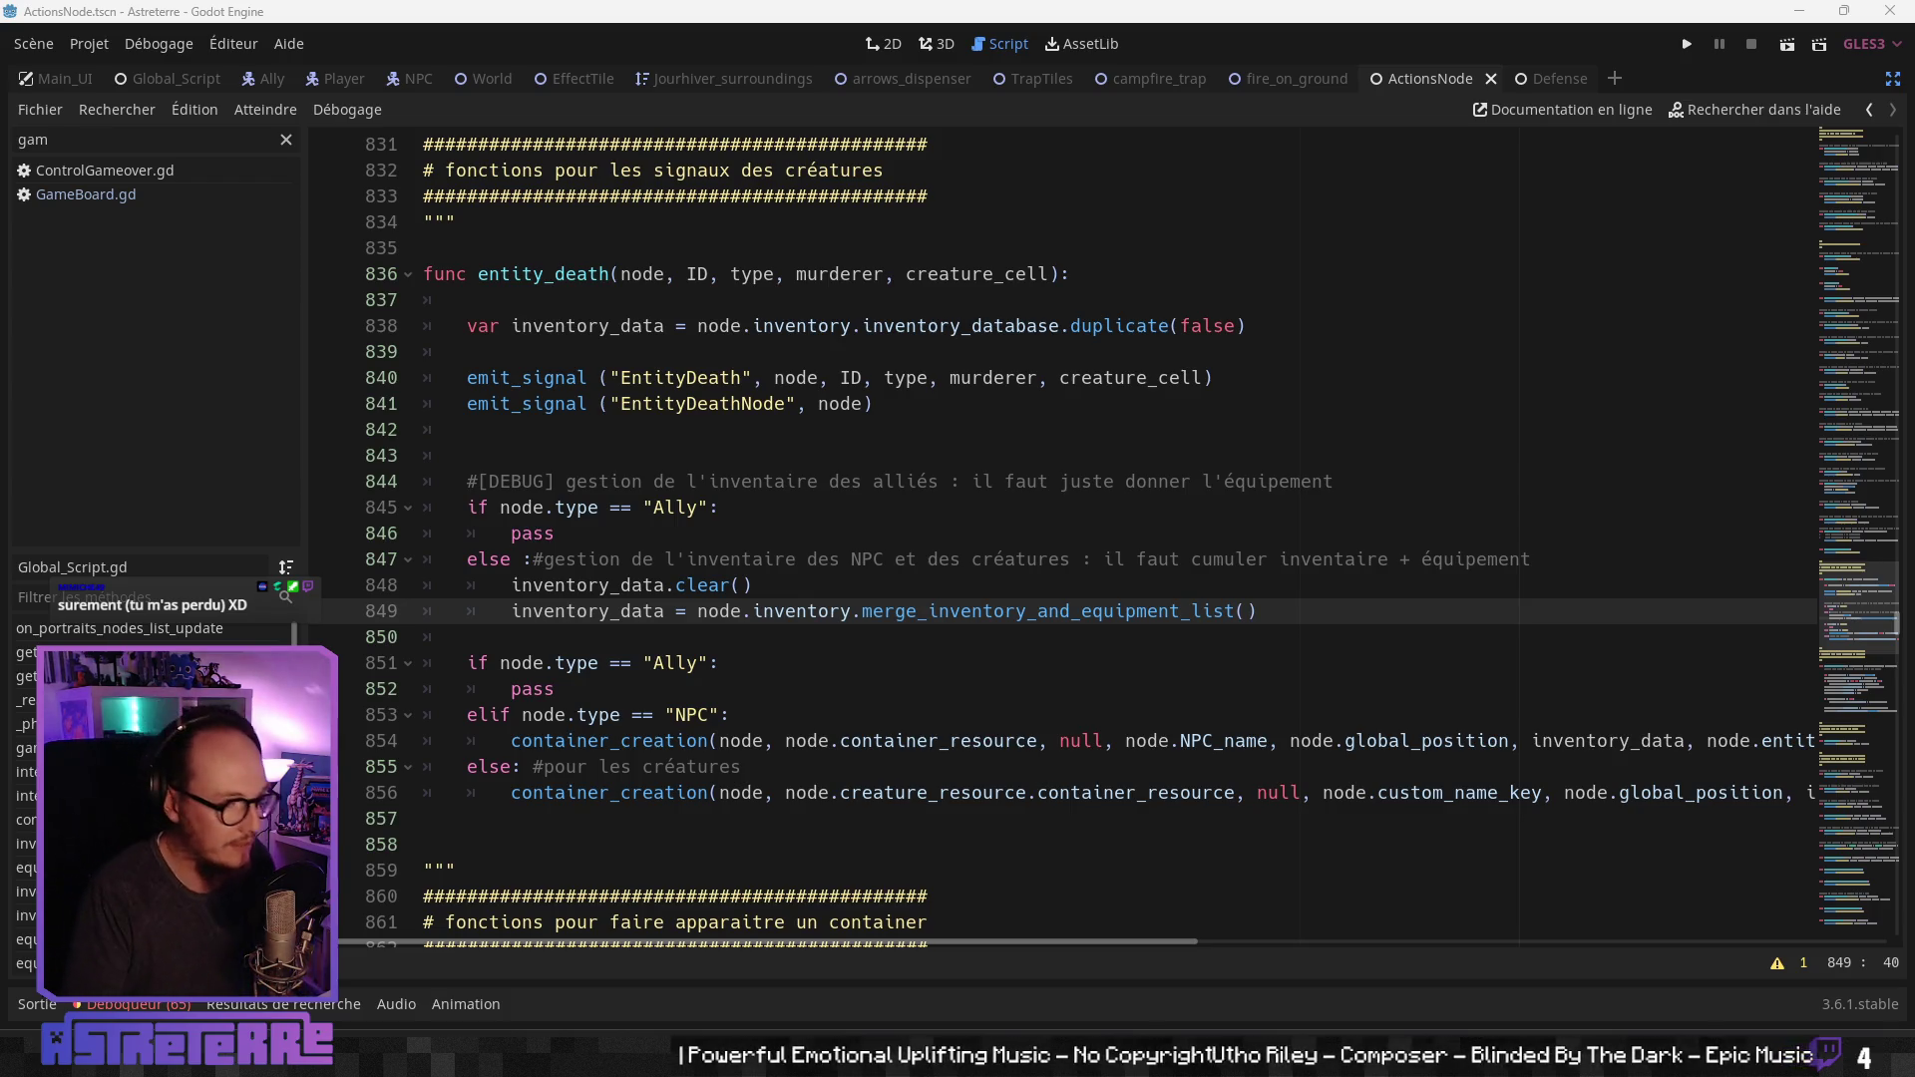
Step: Place the caret after pass on line 846 of entity_death
{"action": "left_click", "coordinate": [734, 539]}
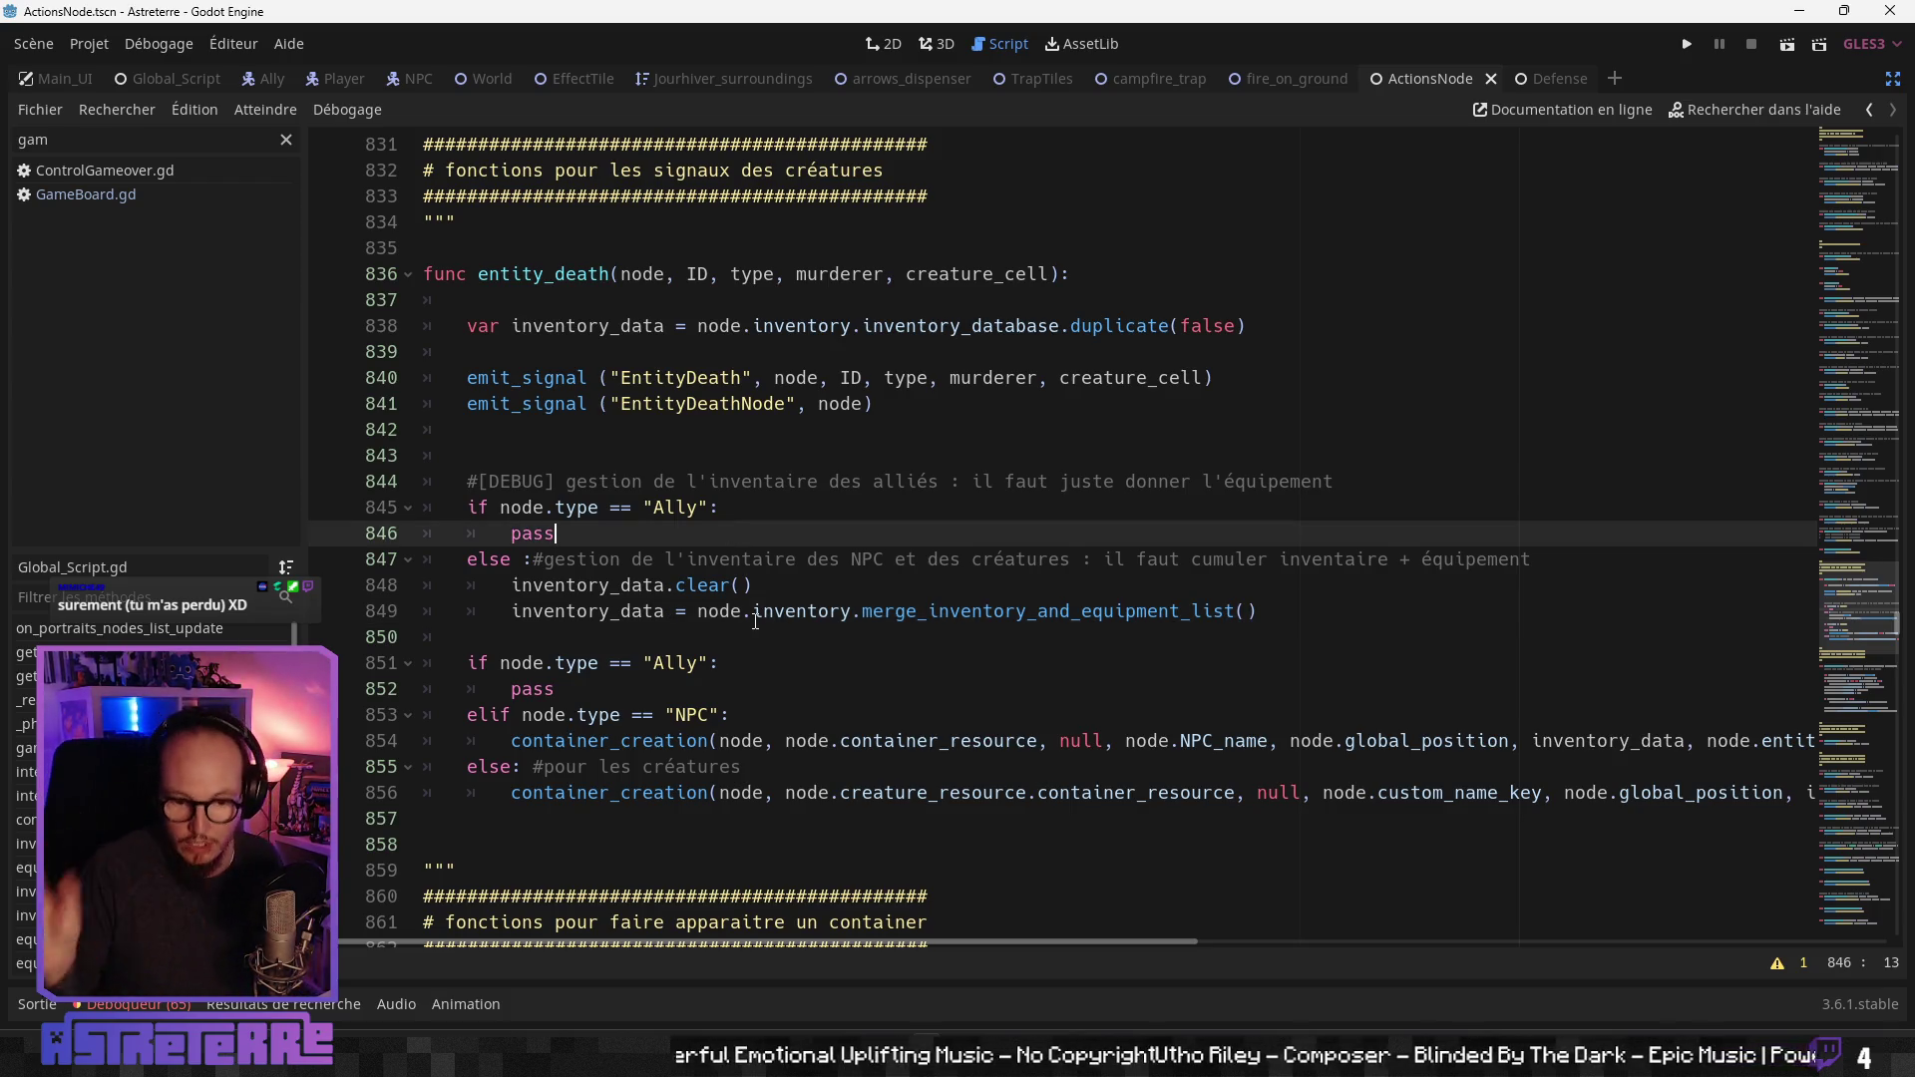
Step: Preview the campfire animation in Aseprite, playing it and then stopping it
{"action": "key", "text": "alt+Tab"}
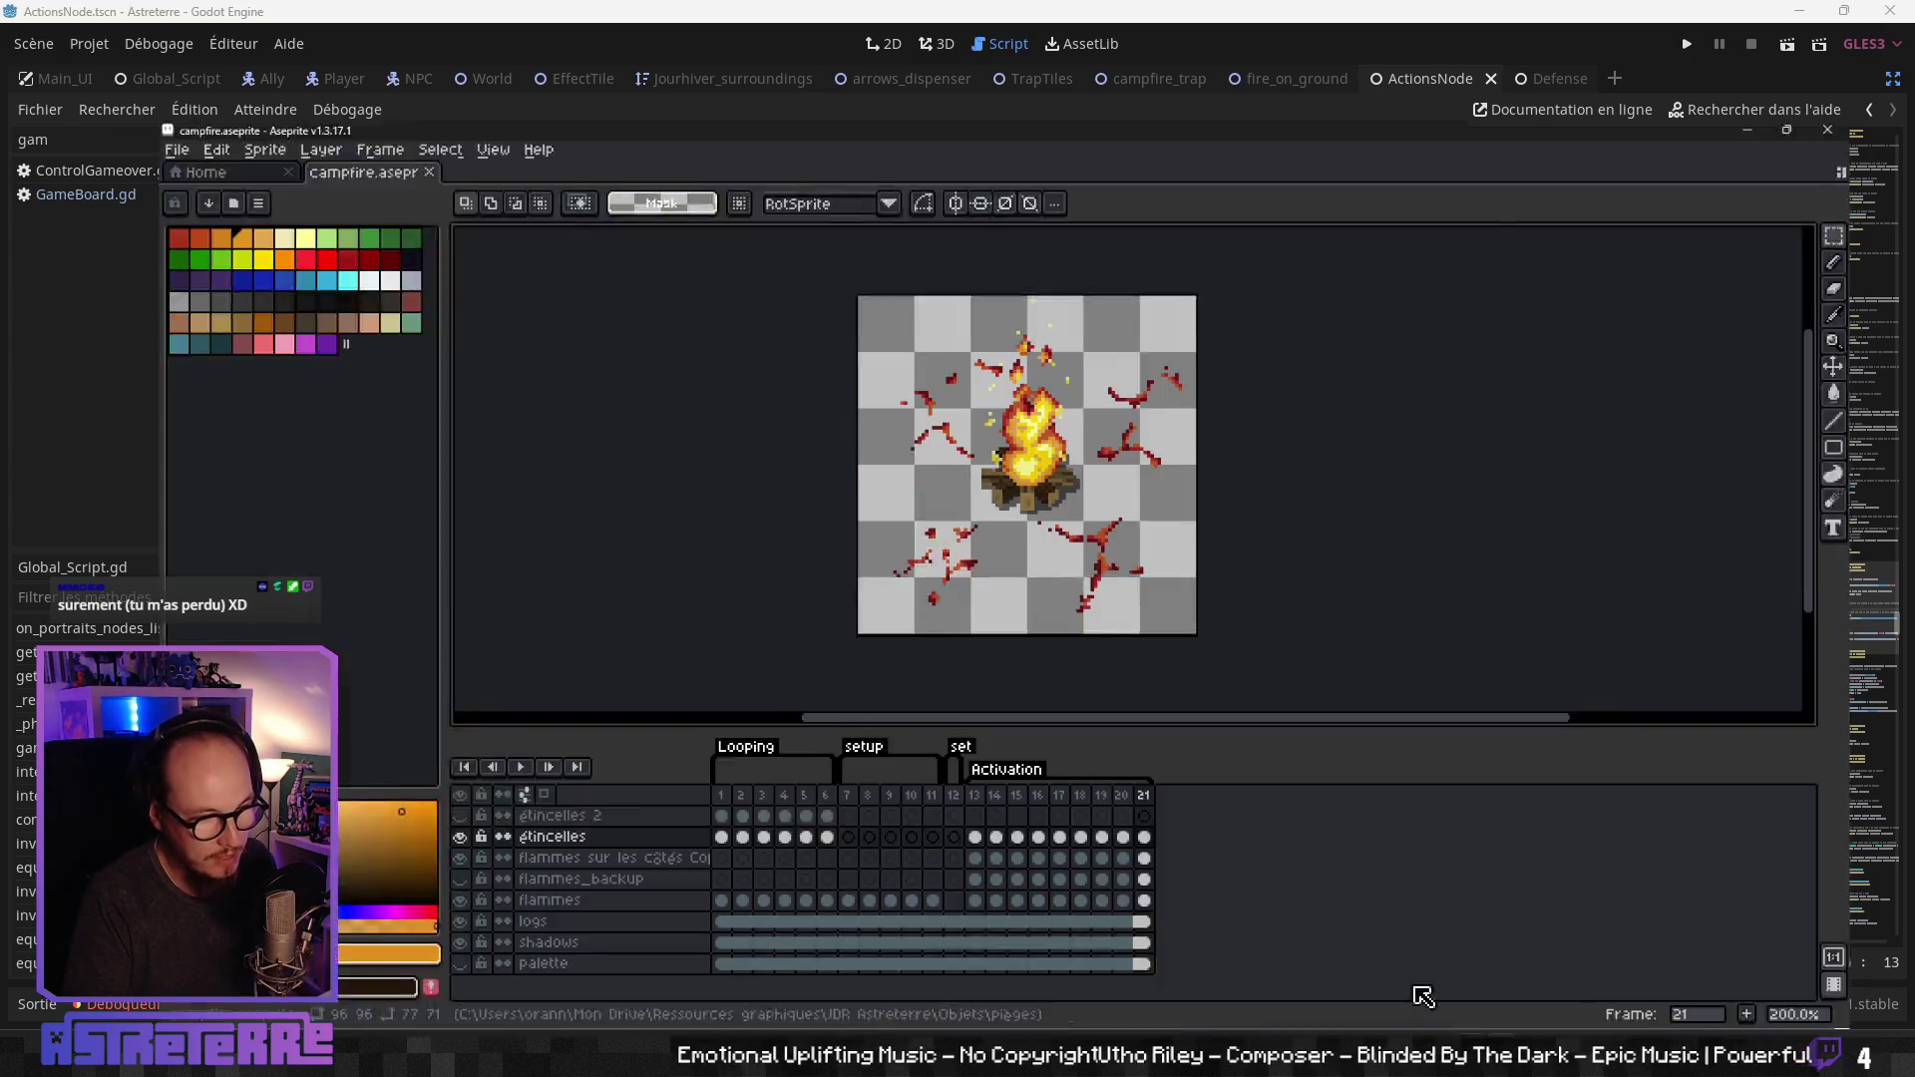
{"action": "key", "text": "Return"}
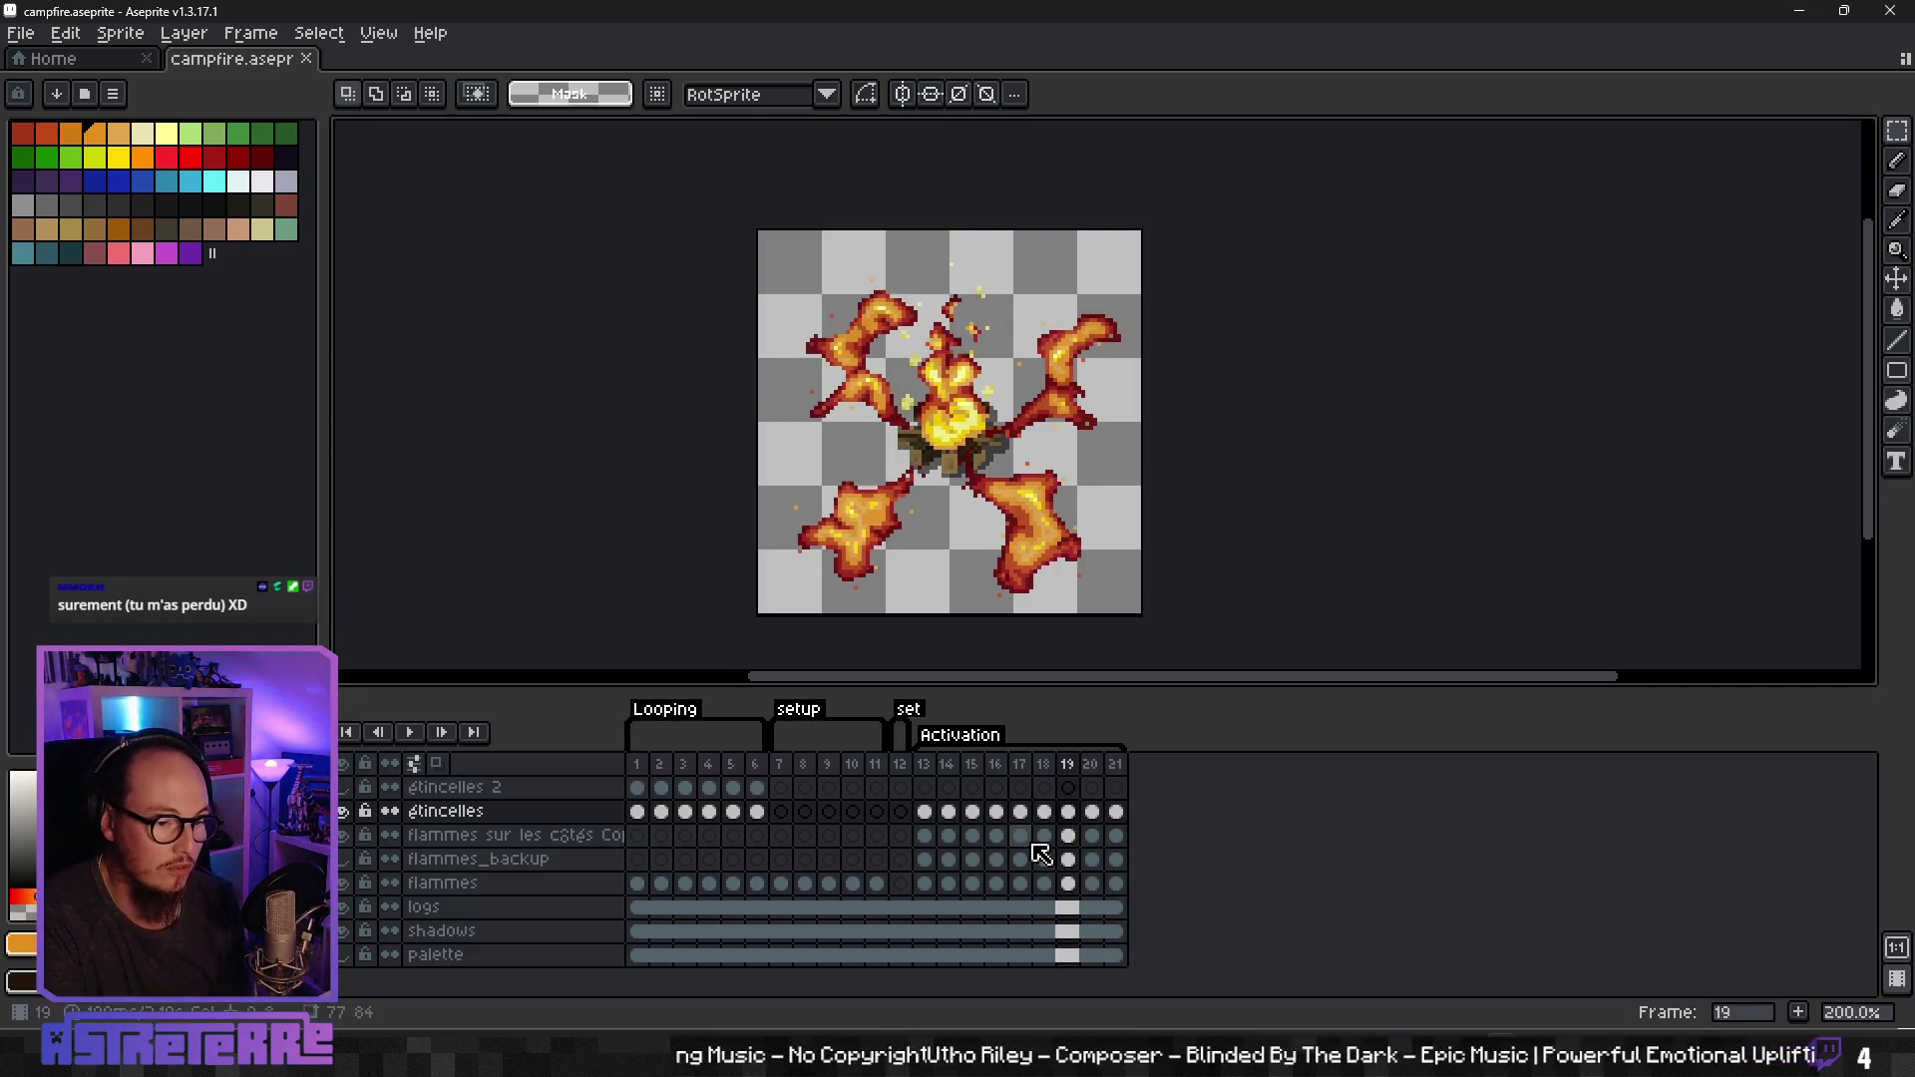
{"action": "left_click", "coordinate": [411, 733]}
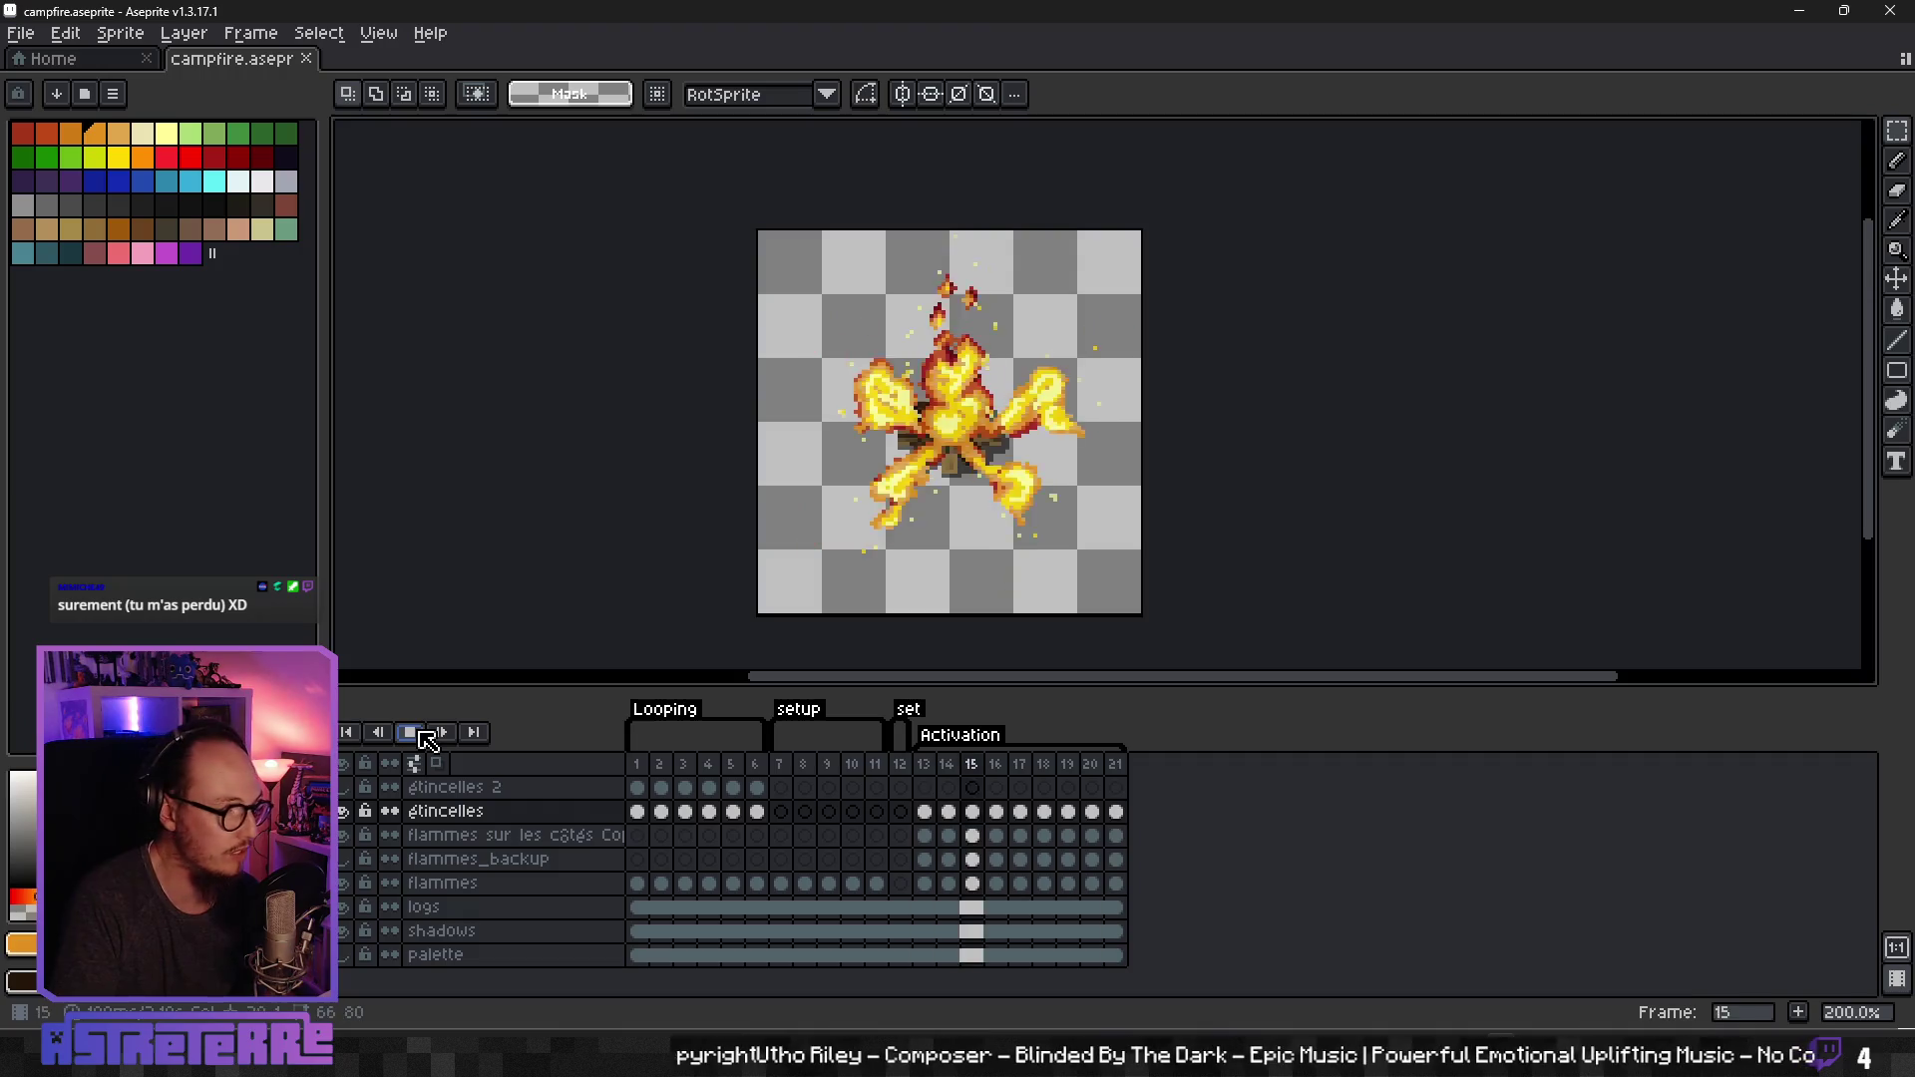
{"action": "left_click", "coordinate": [418, 734]}
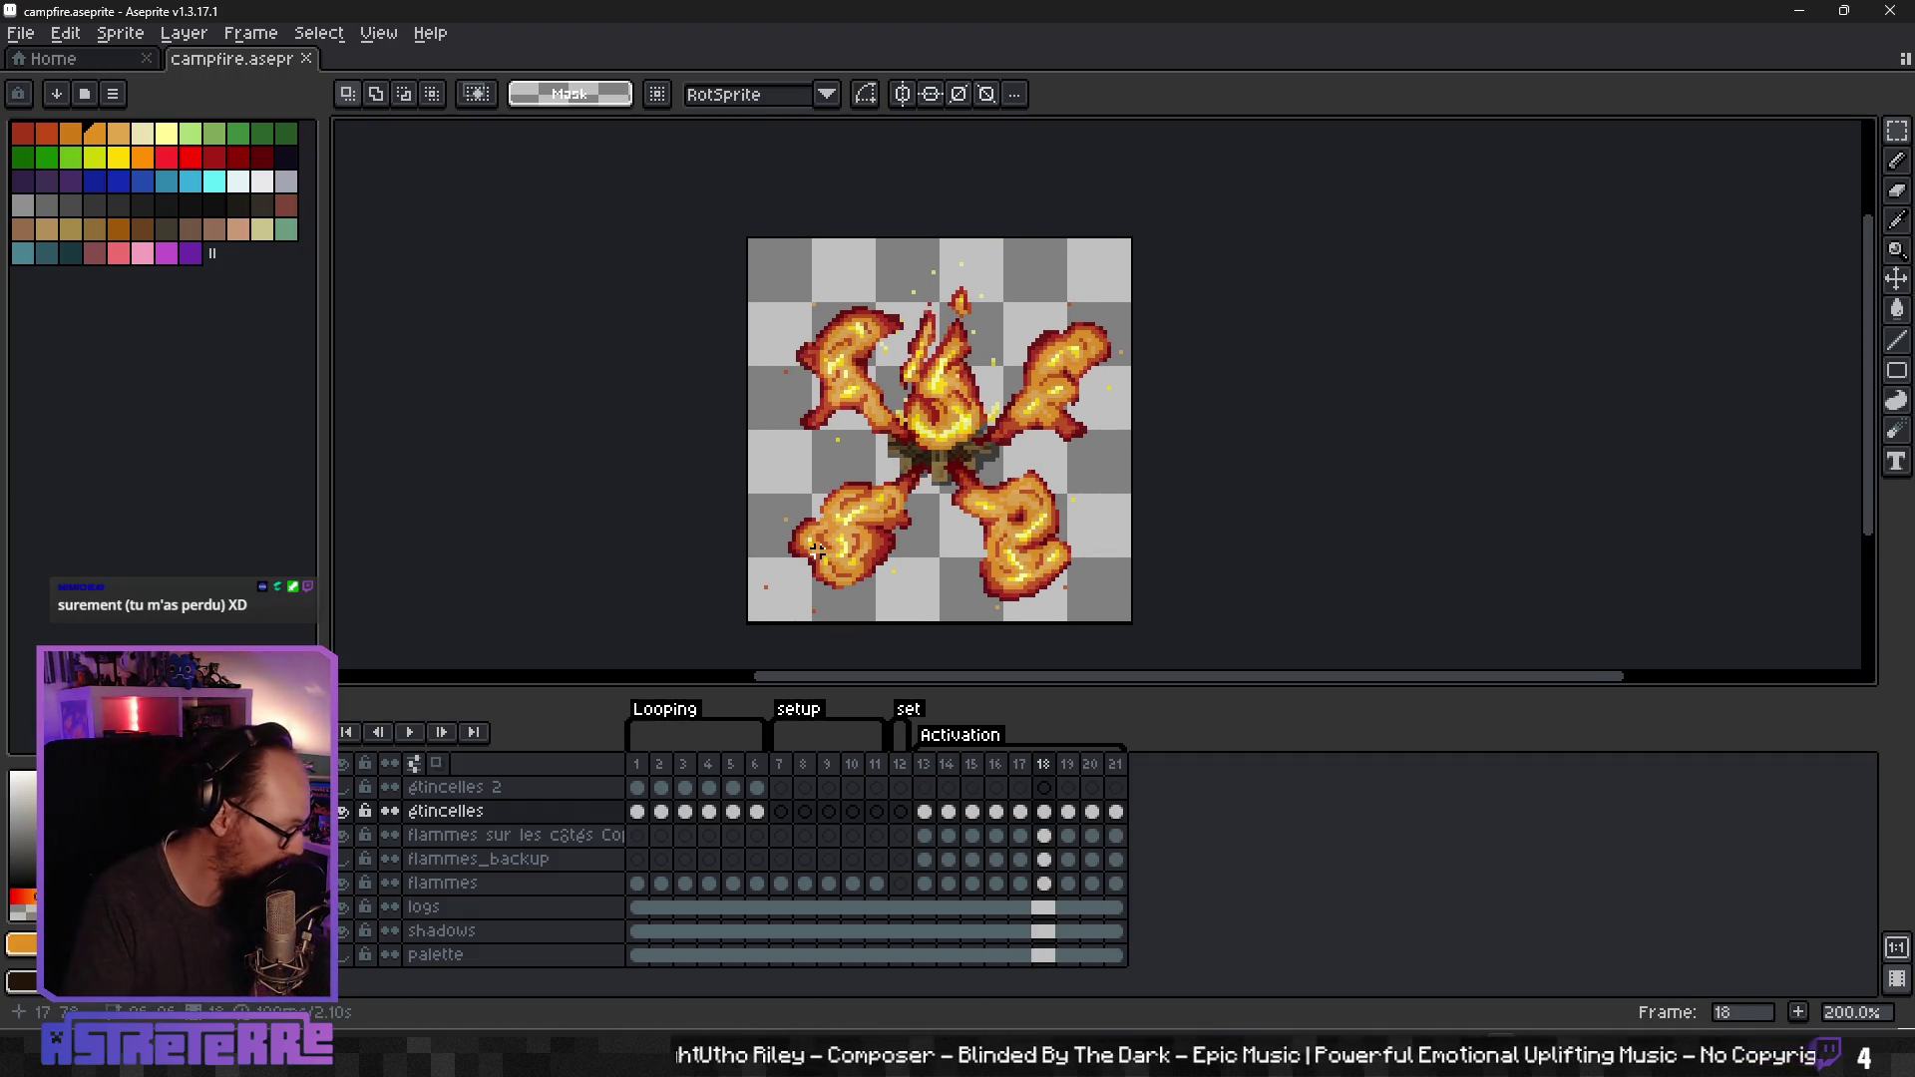
Step: Open campfire_trap.png from Aseprite's recent files, then return to Godot
{"action": "left_click", "coordinate": [142, 60]}
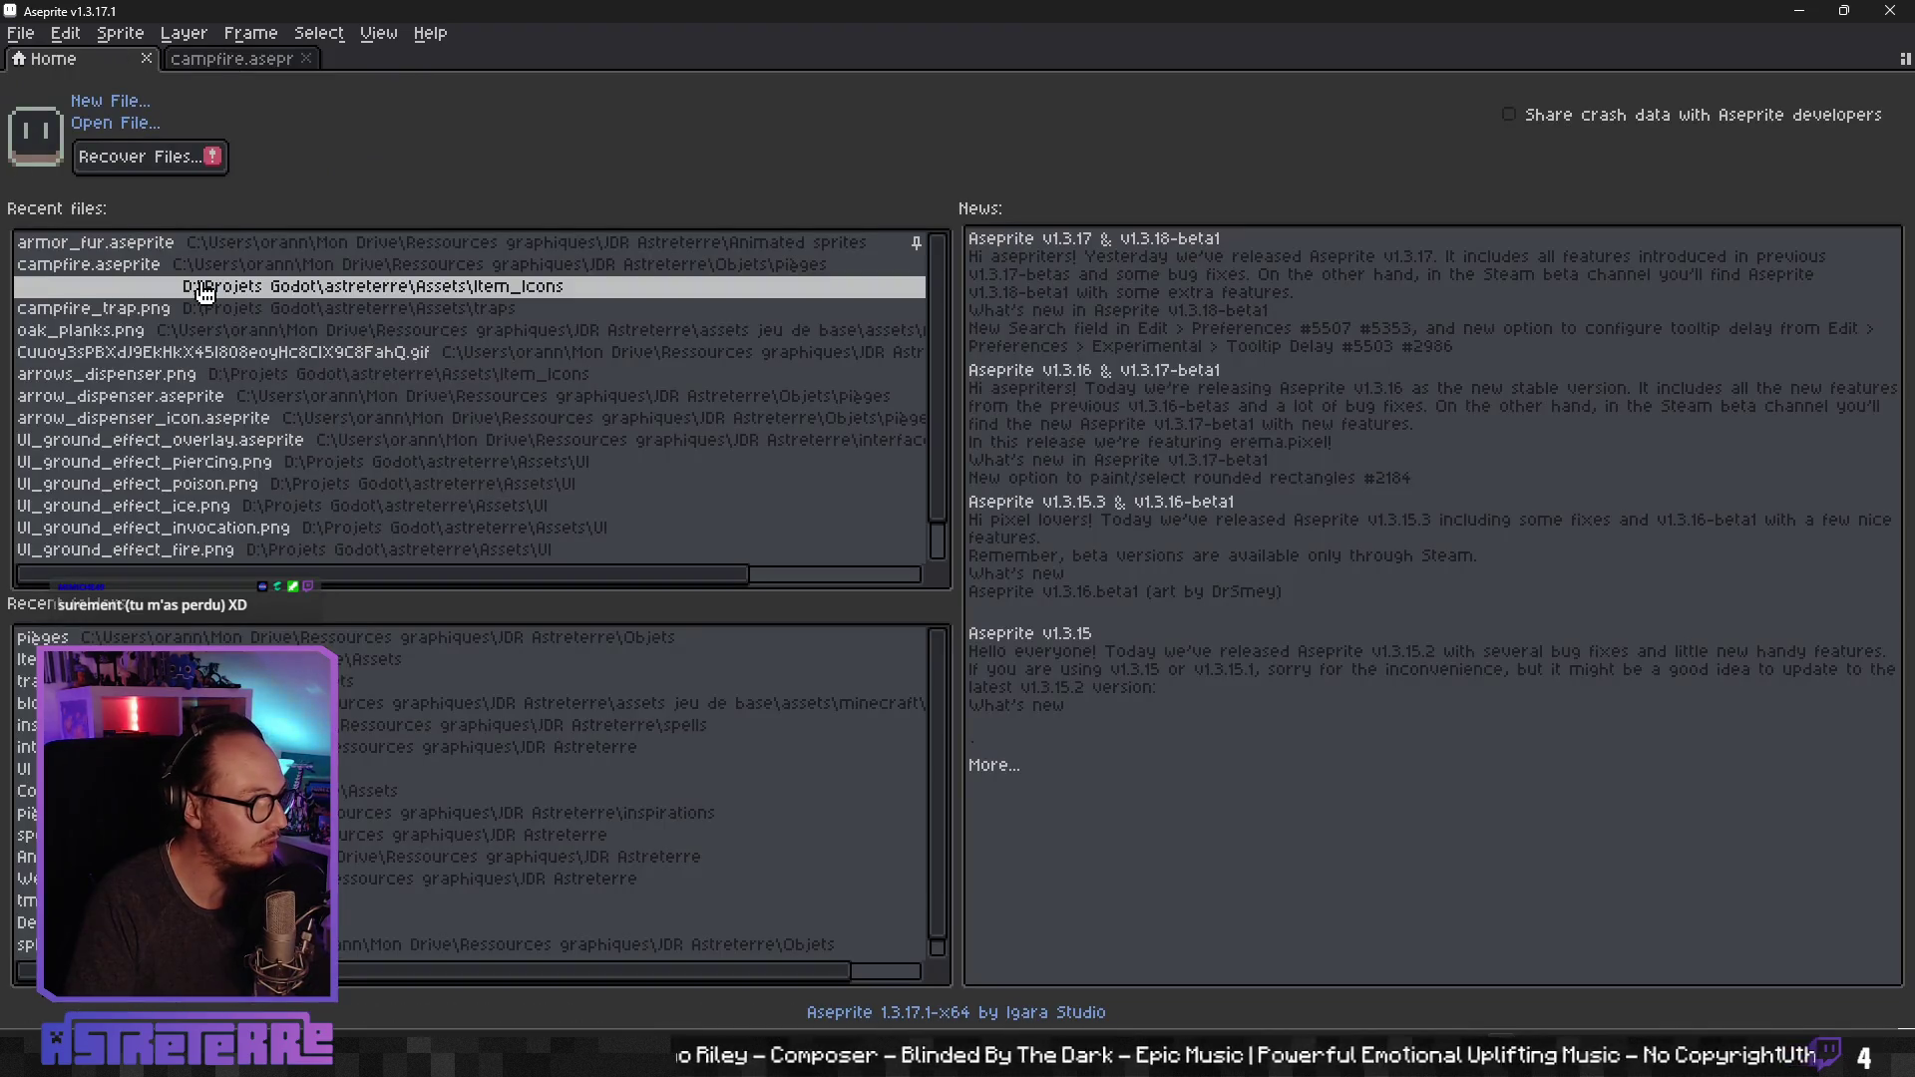
{"action": "left_click", "coordinate": [319, 299]}
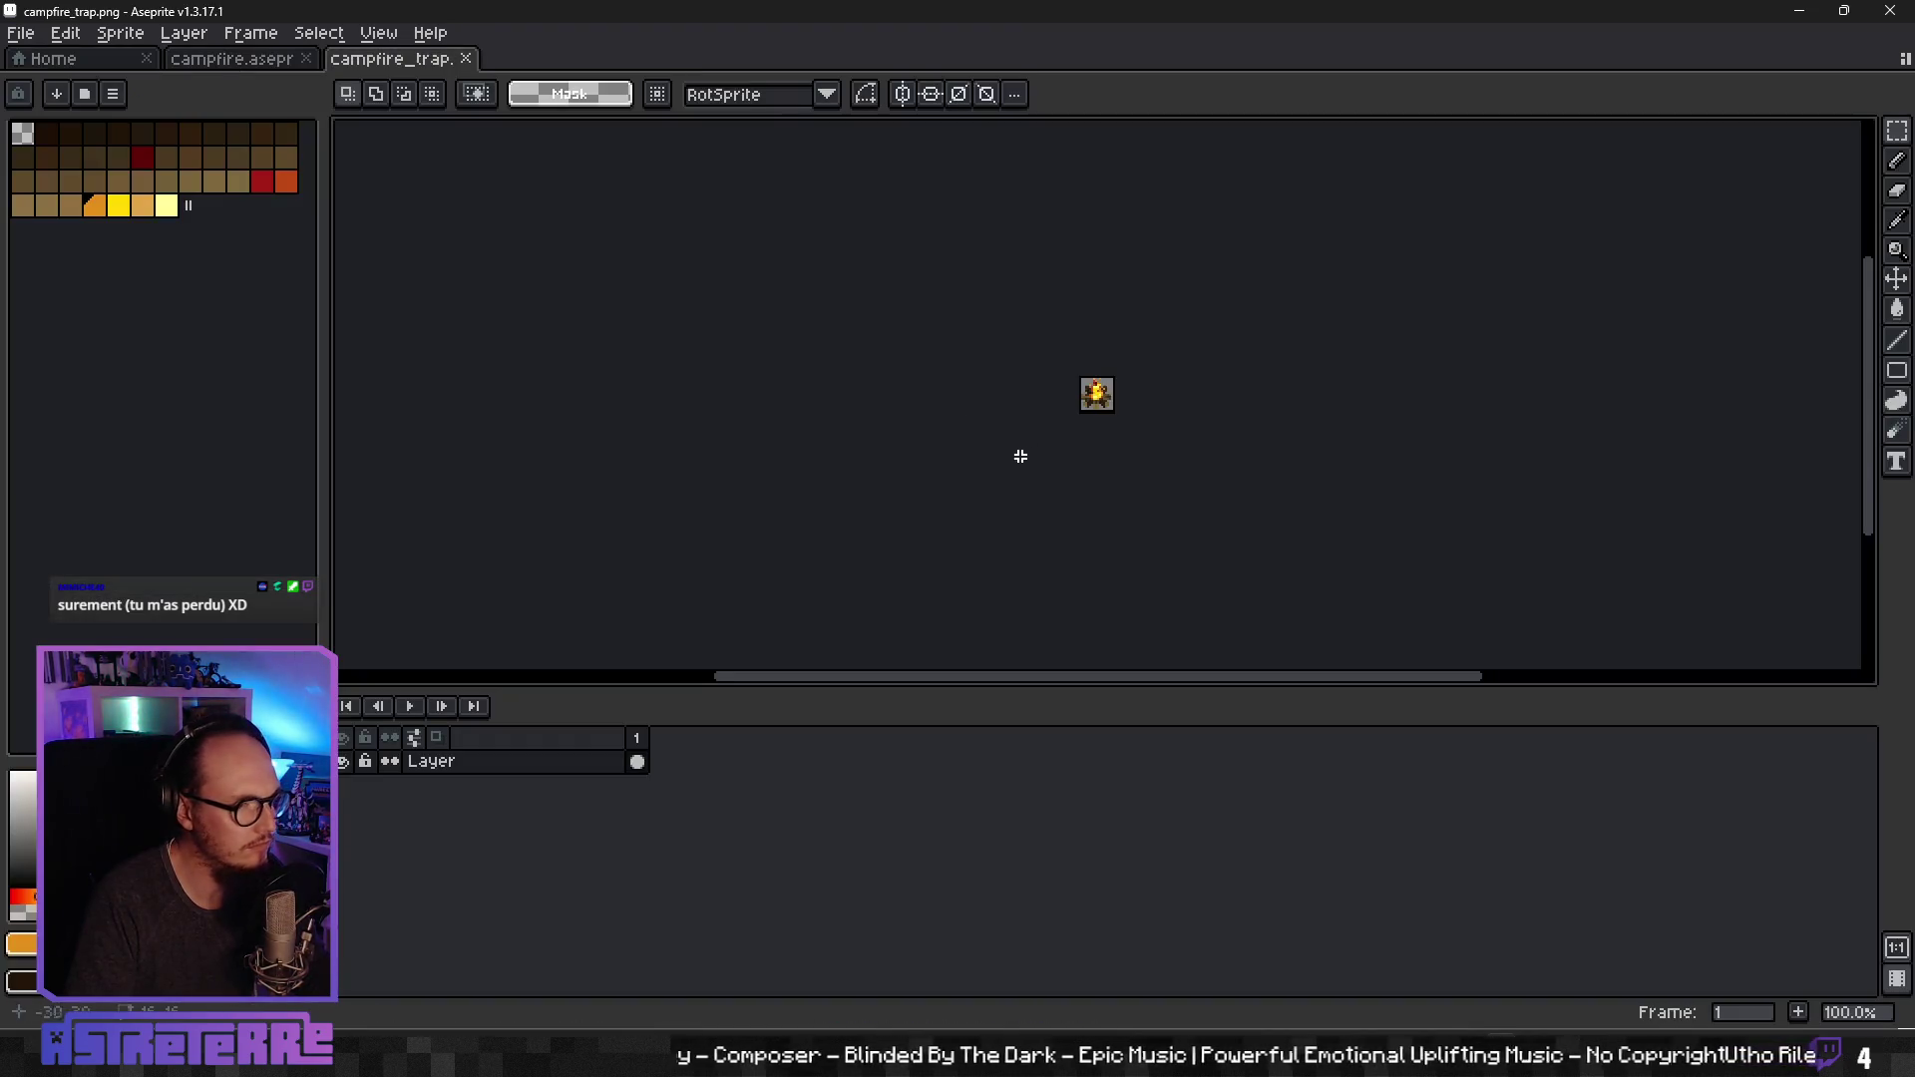
{"action": "scroll", "coordinate": [1147, 385], "scroll_direction": "up", "scroll_amount": 4}
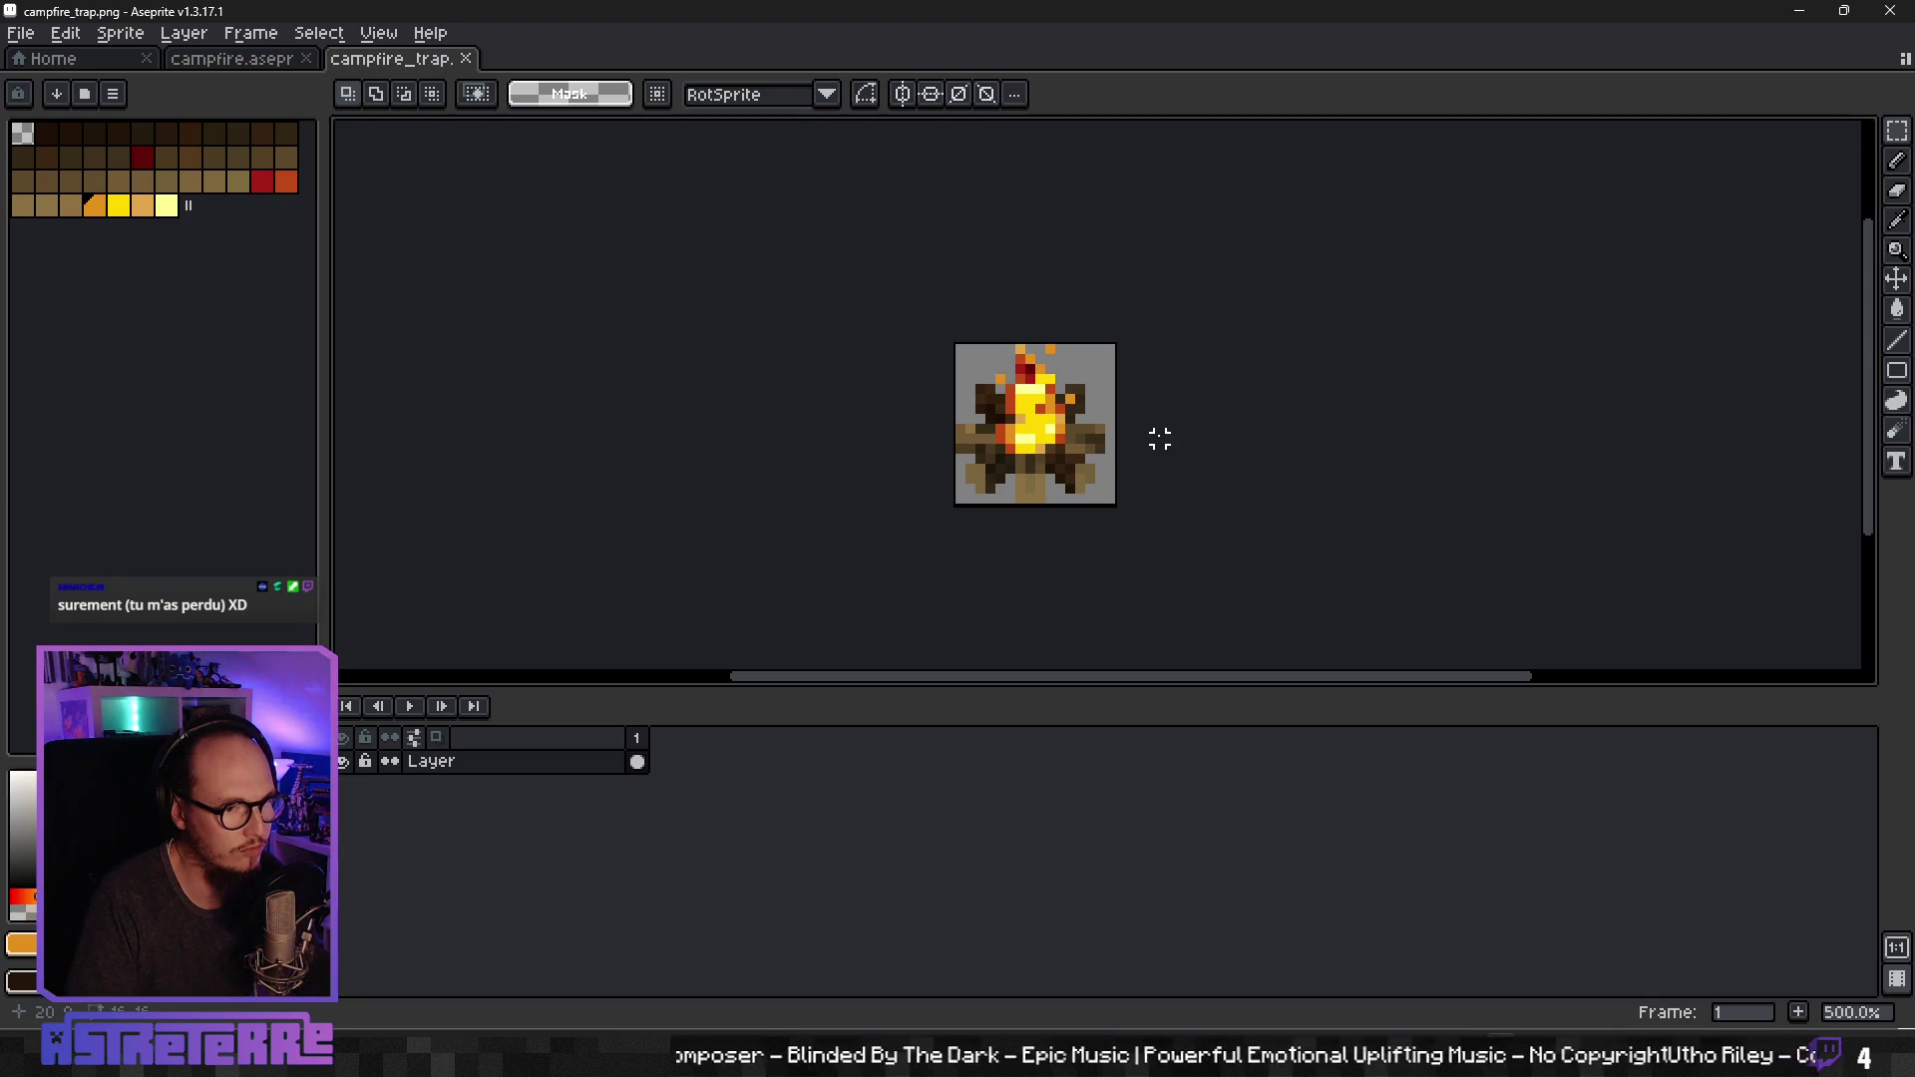
{"action": "scroll", "coordinate": [1157, 439], "scroll_direction": "down", "scroll_amount": 1}
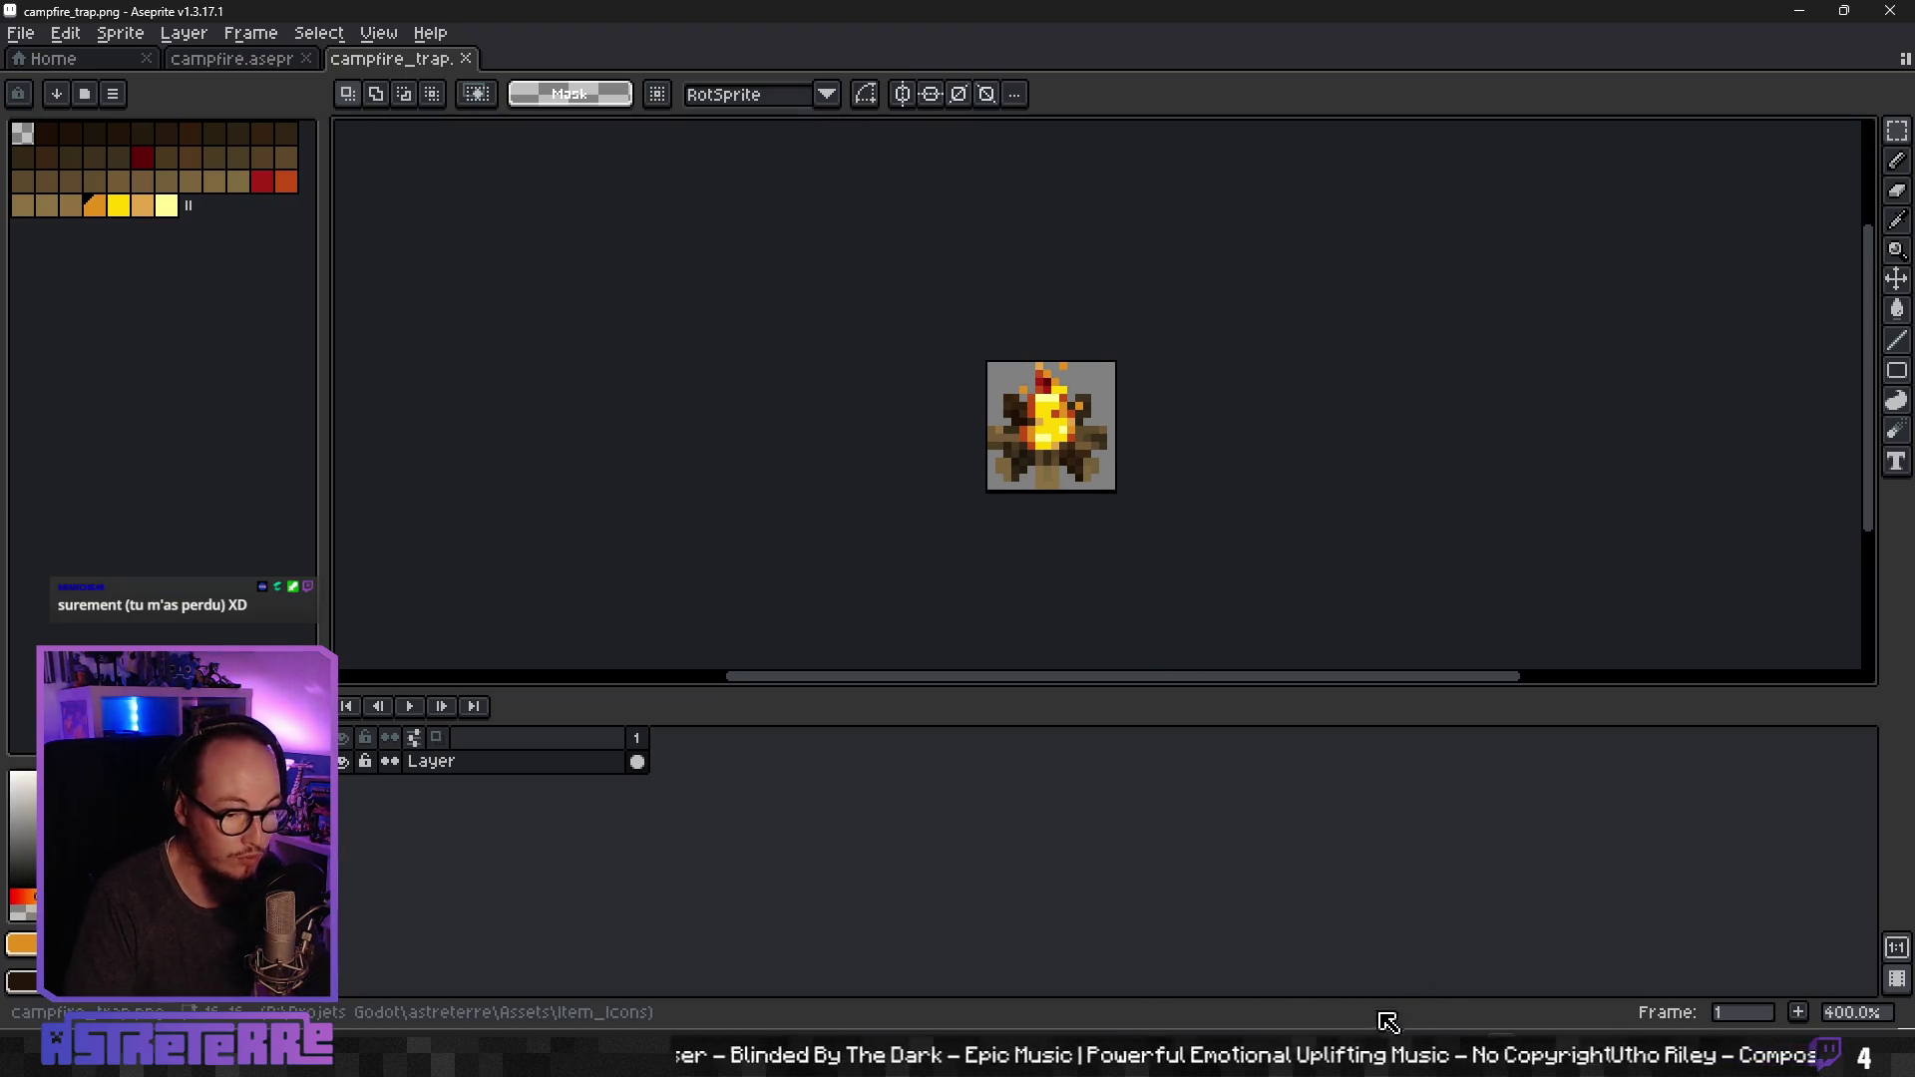
{"action": "key", "text": "alt+Tab"}
Step: Review lines 852–854 of entity_death, then bring up the Notion 'Changelog en cours' page
{"action": "left_click", "coordinate": [973, 687]}
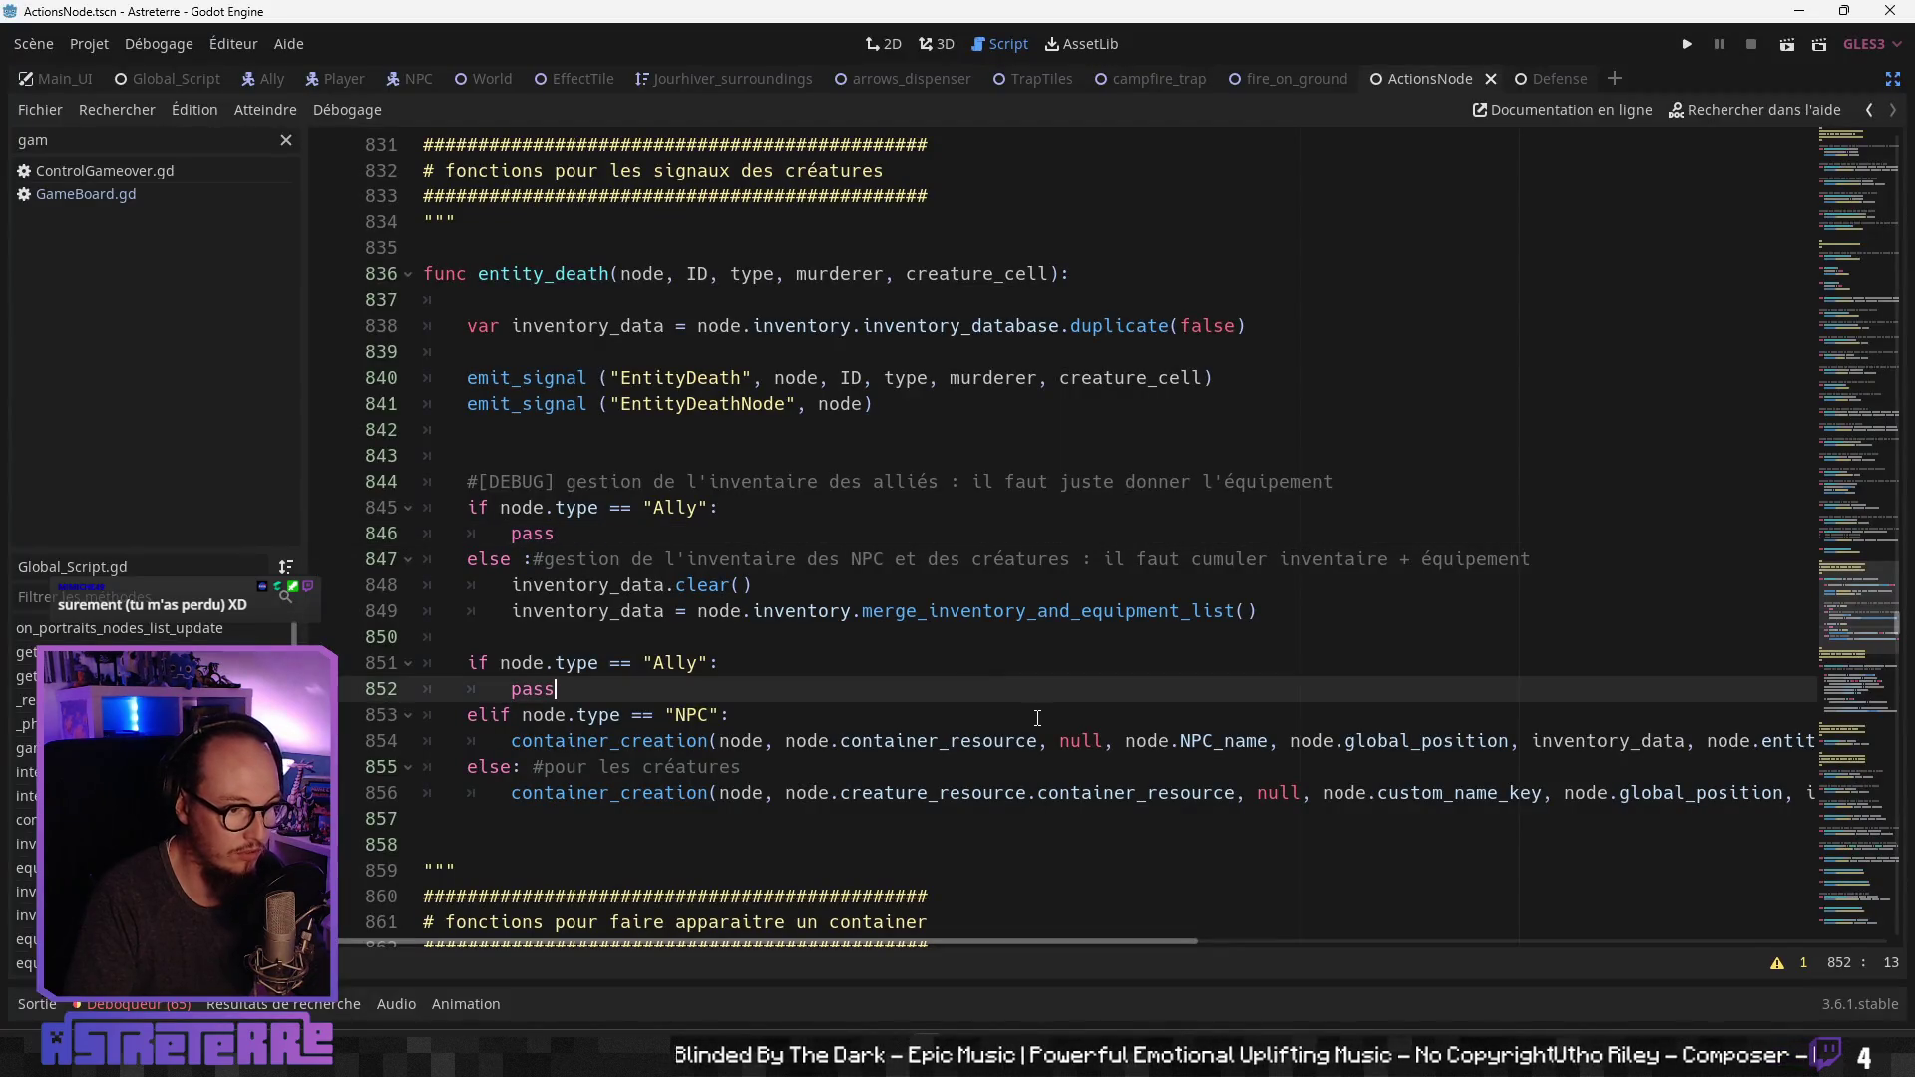
{"action": "left_click", "coordinate": [1005, 740]}
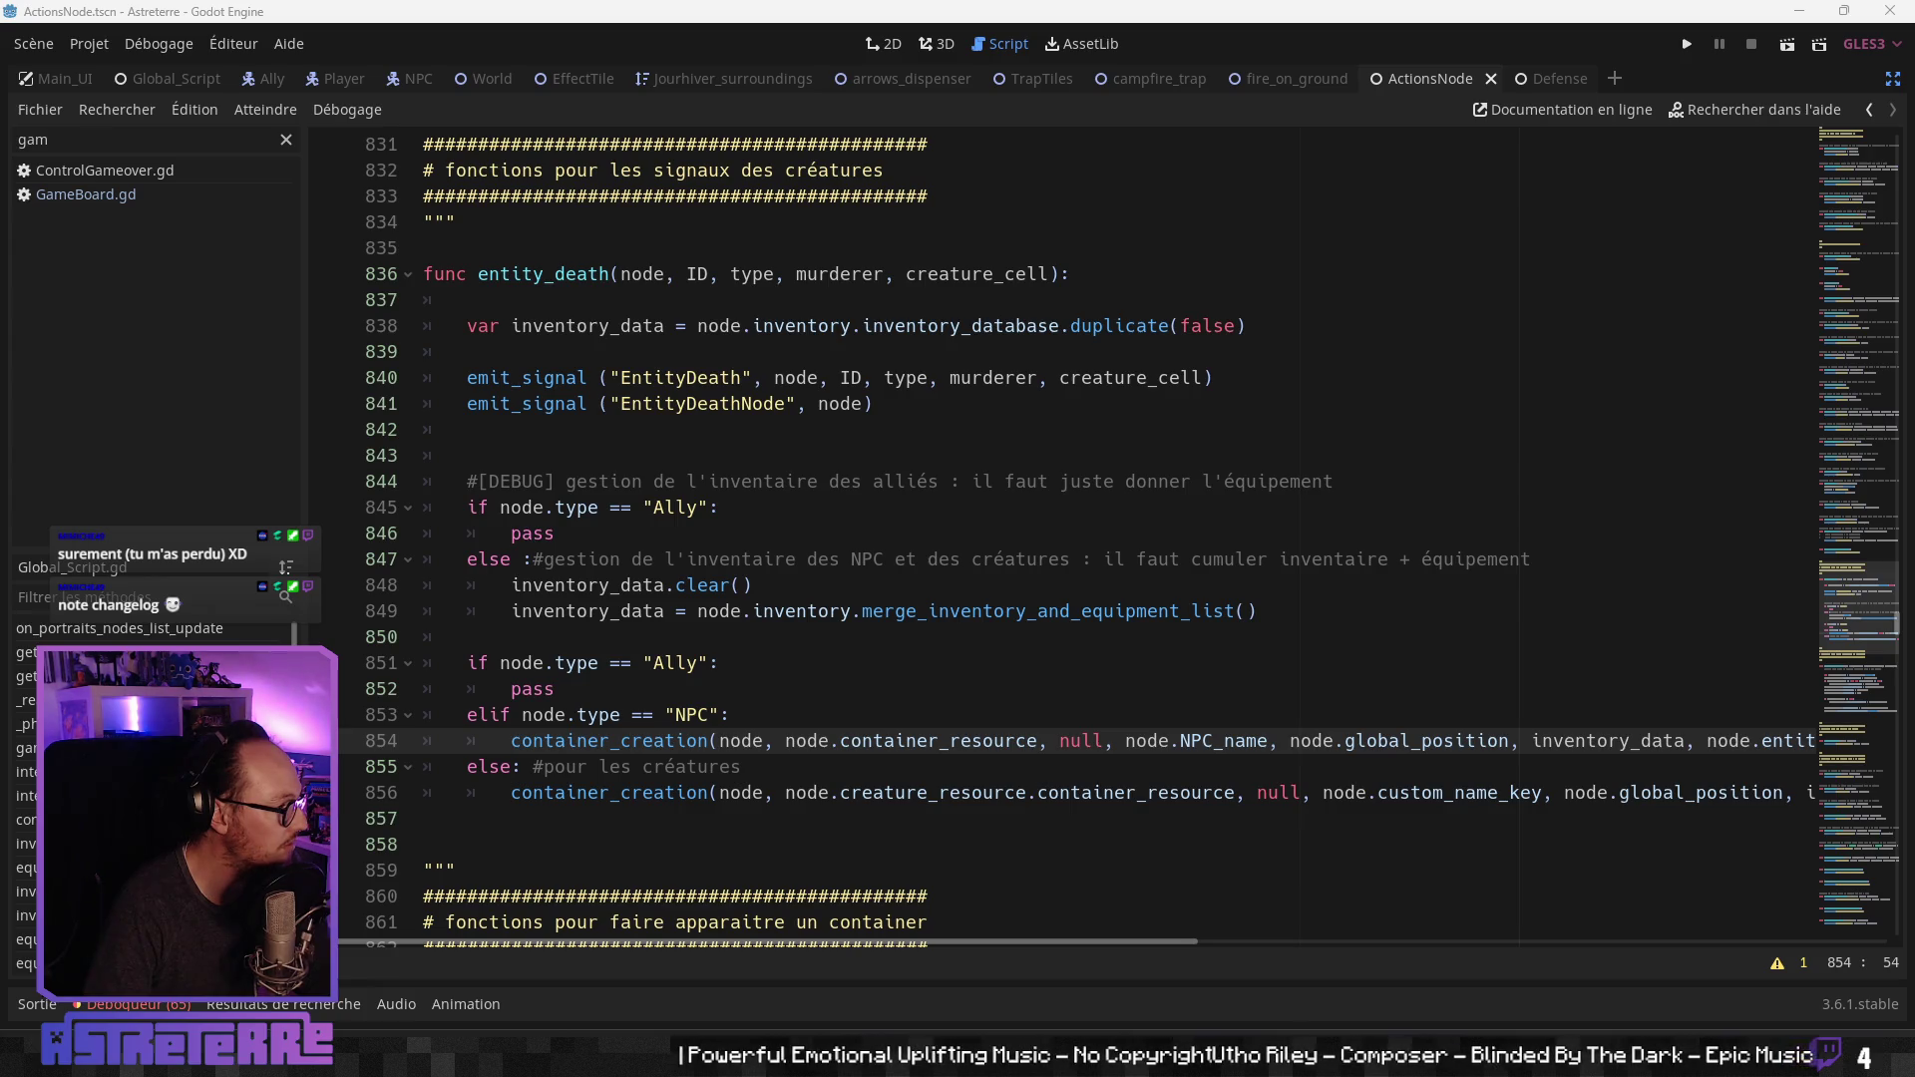
{"action": "key", "text": "alt+Tab"}
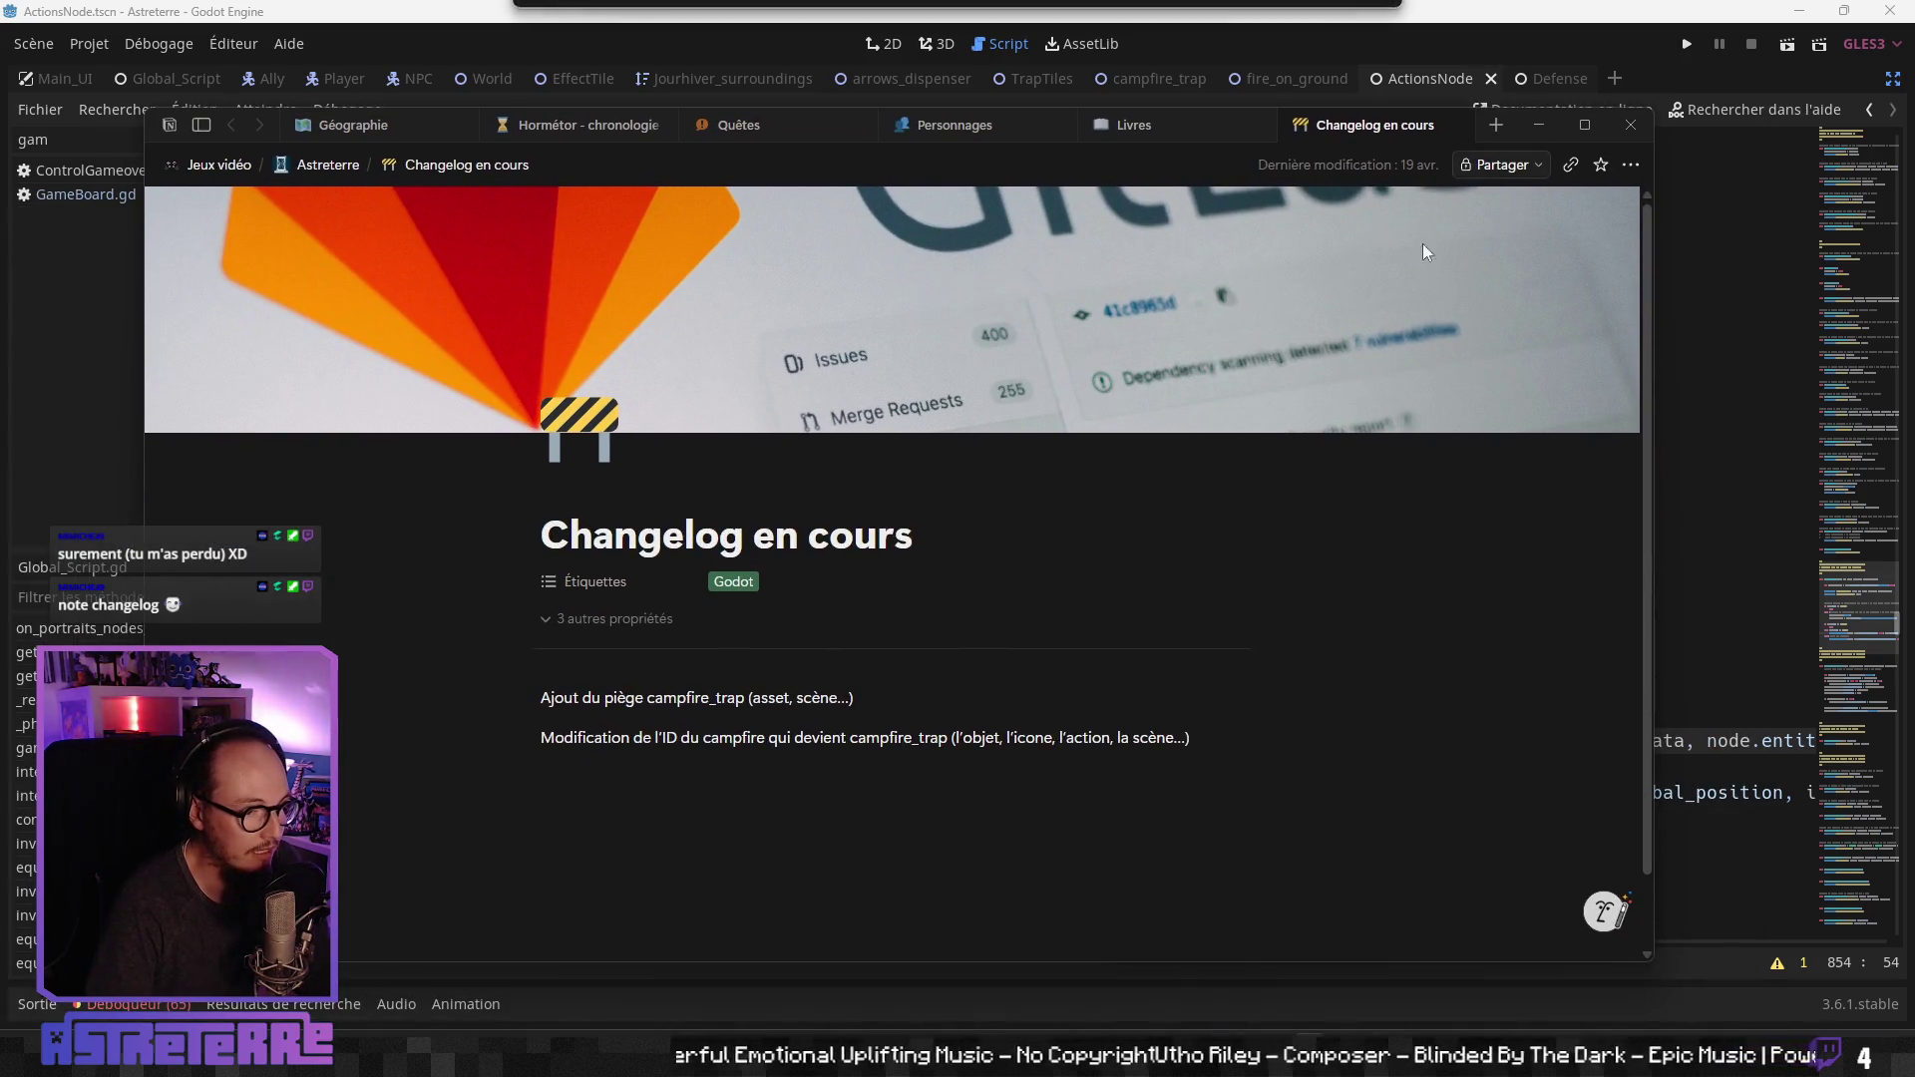
Step: Add a new line below the two campfire_trap entries beginning with 'Modification'
{"action": "left_click", "coordinate": [827, 706]}
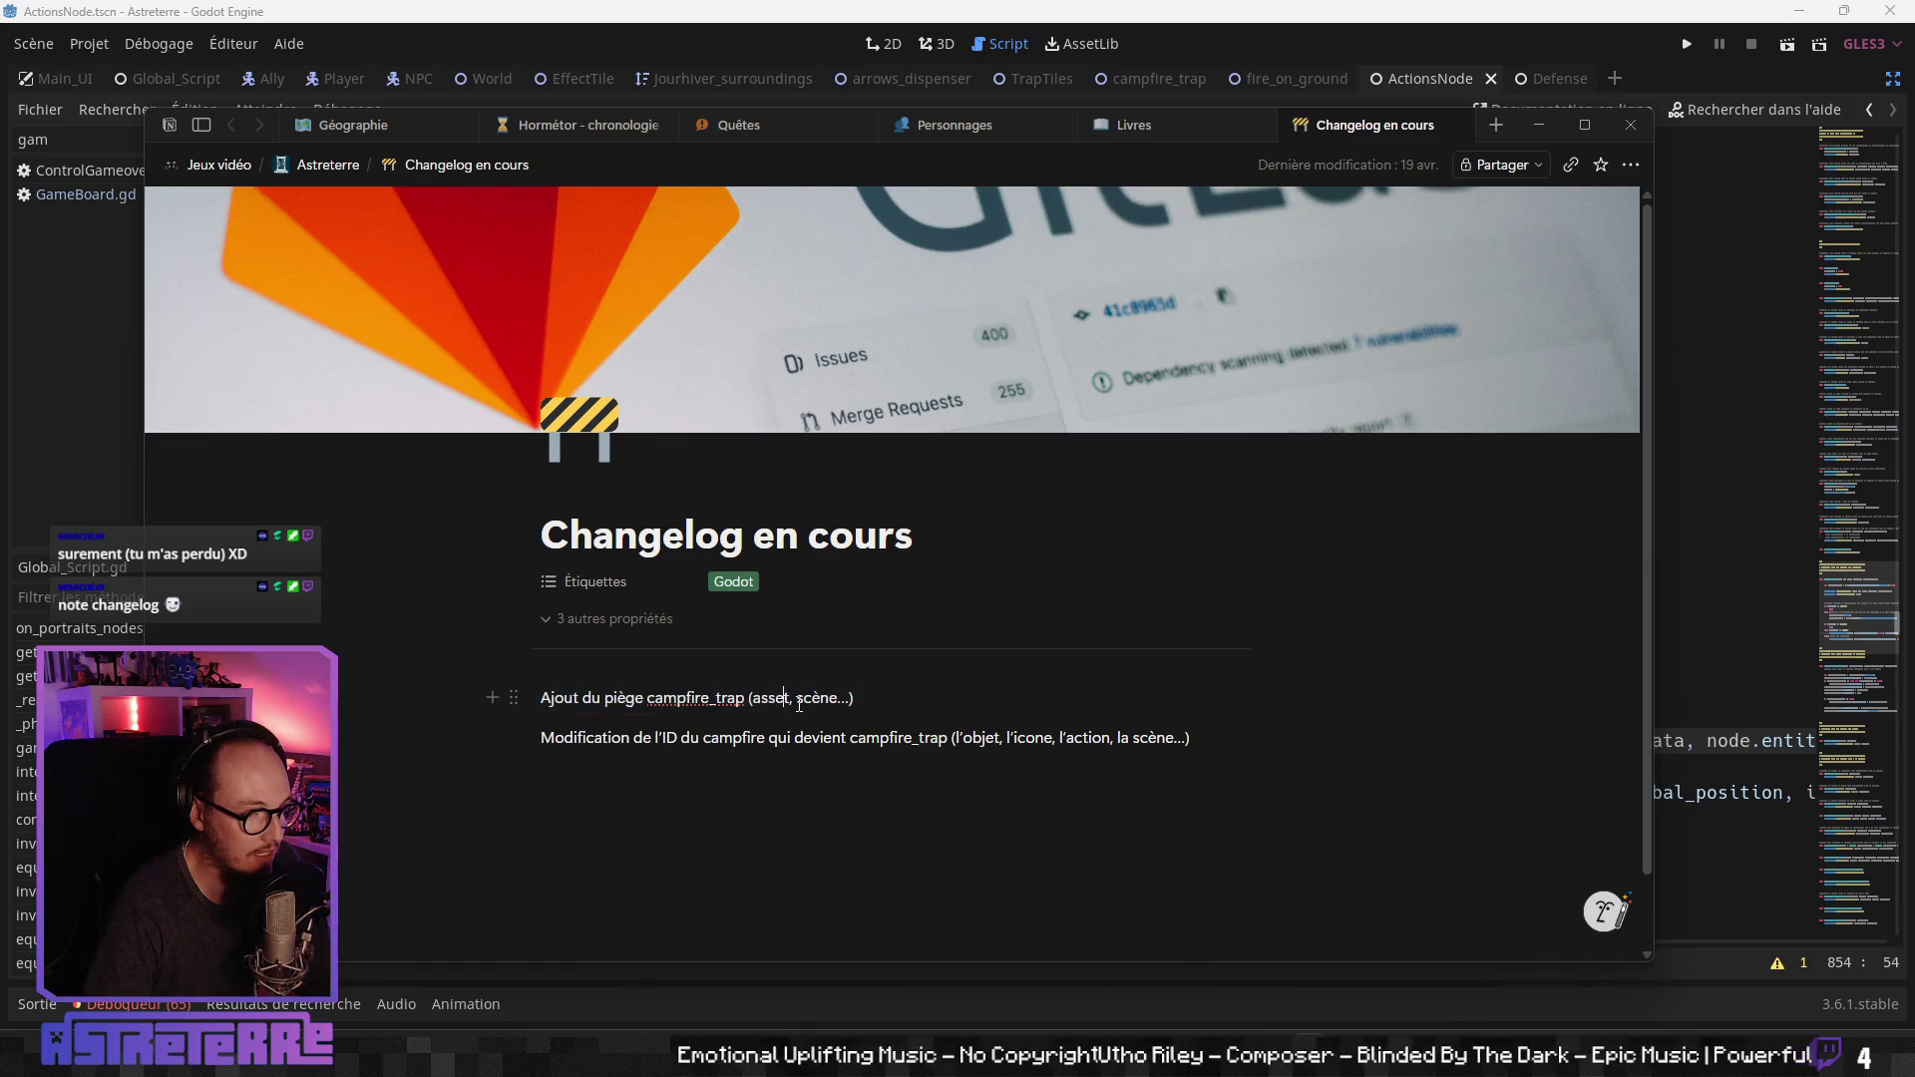
{"action": "scroll", "coordinate": [808, 703], "scroll_direction": "down", "scroll_amount": 1}
{"action": "left_click", "coordinate": [777, 656]}
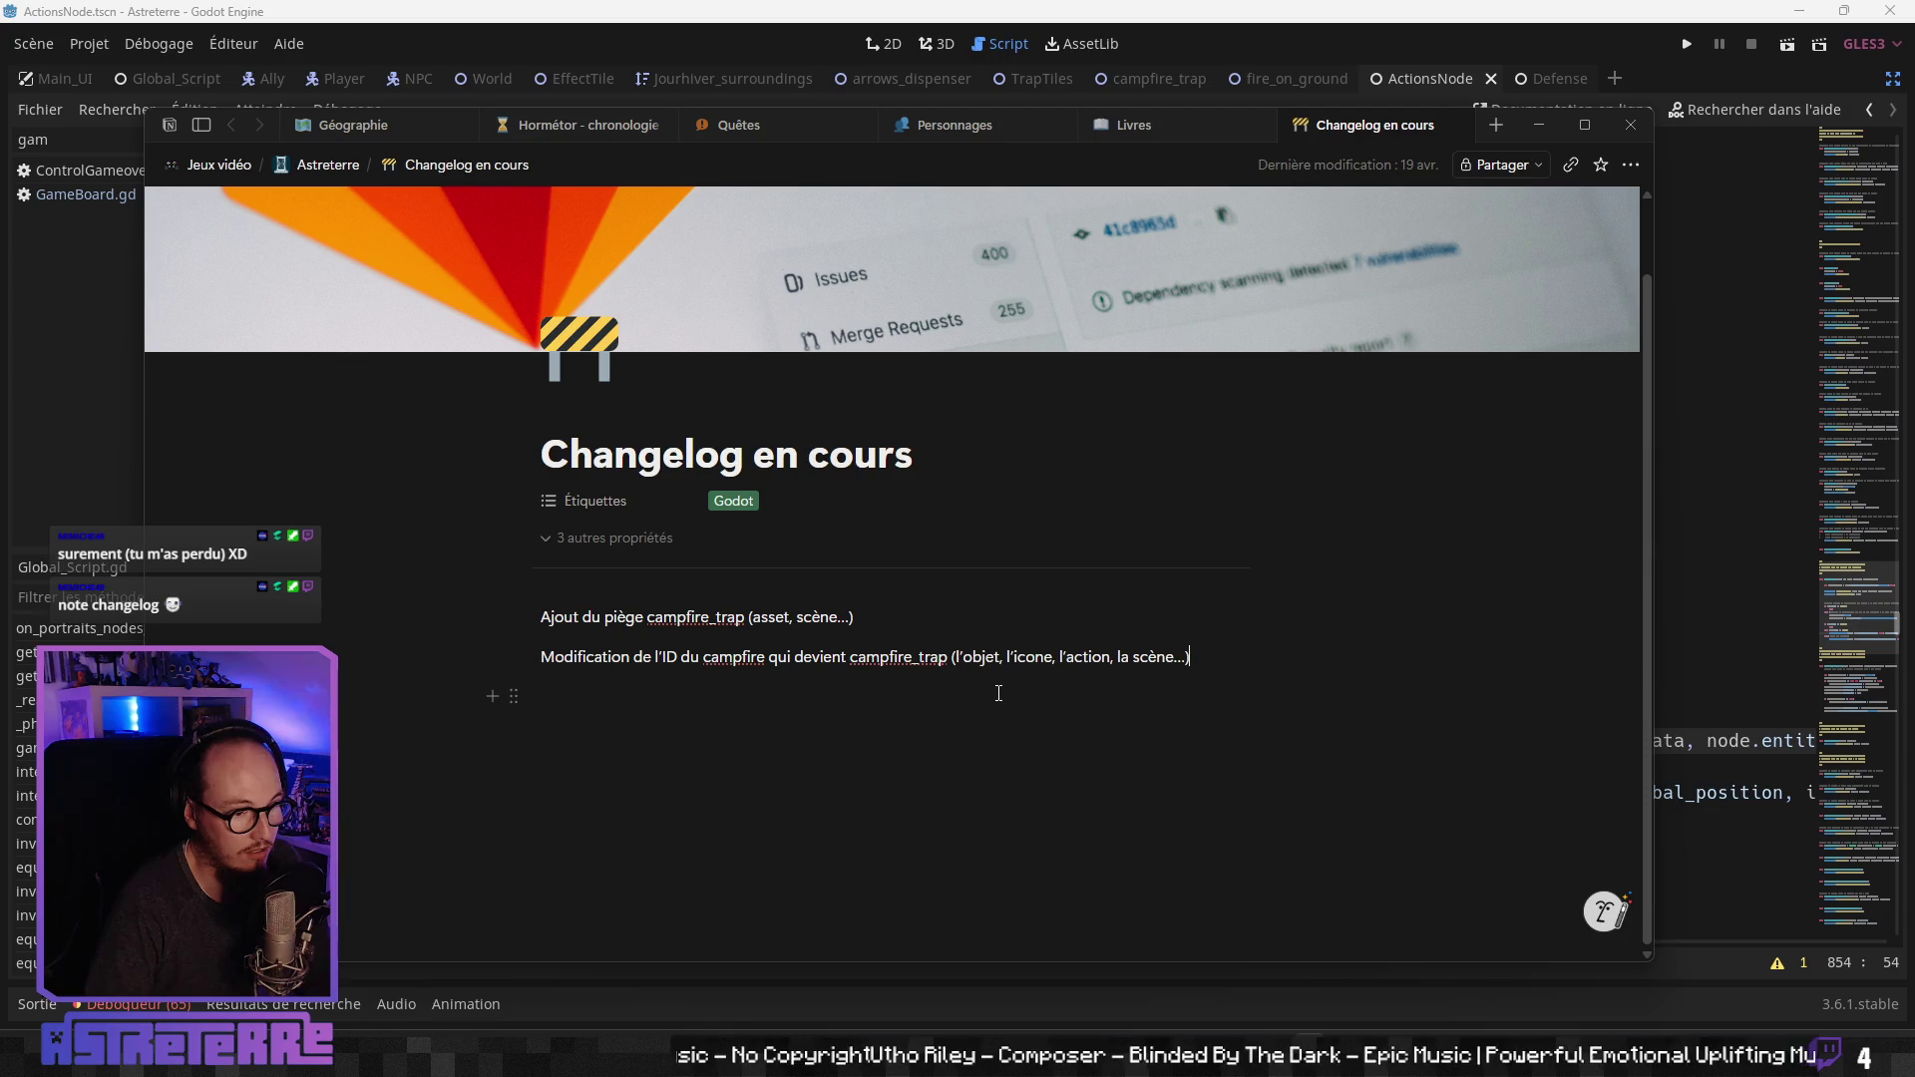
{"action": "key", "text": "Return"}
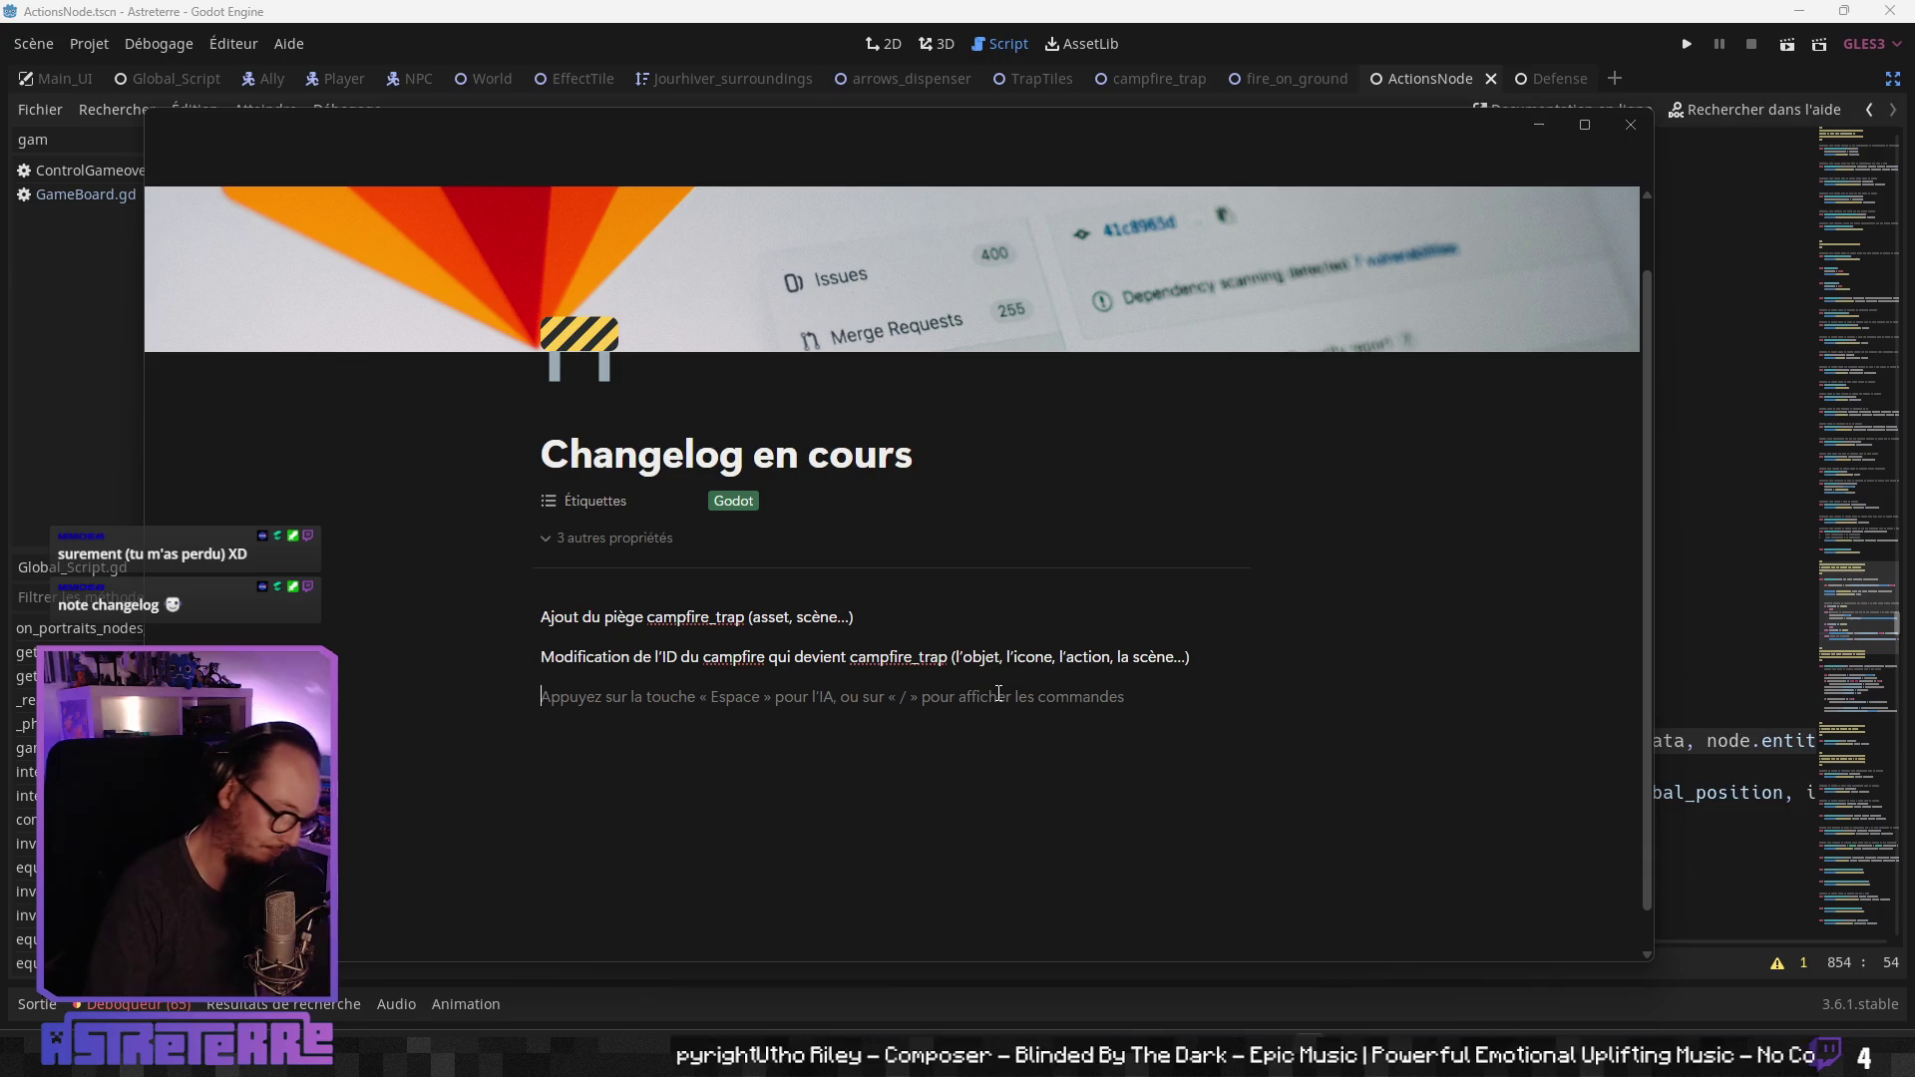
{"action": "type", "text": "Modification"}
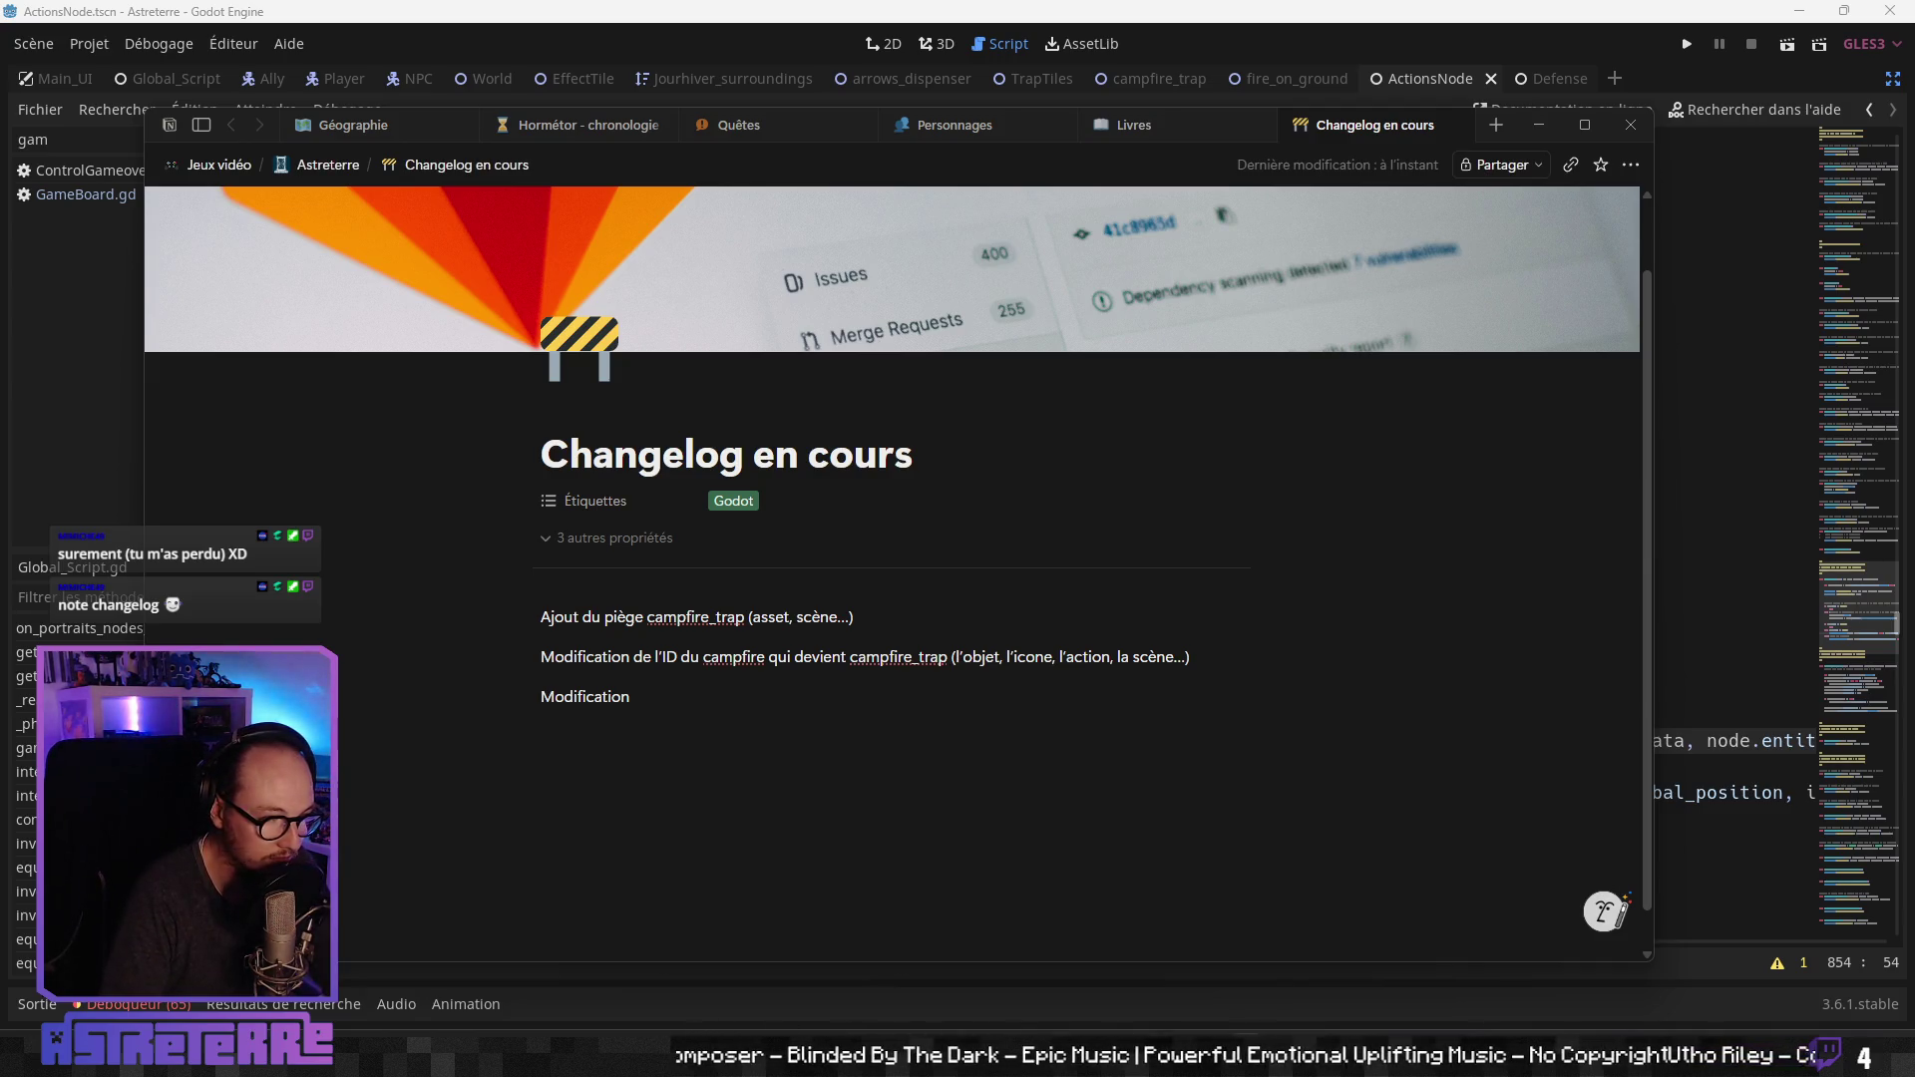
Step: Finish the entry: 'de GenericTrapScene.gd pour ajouter la reprise de l'animation "waiting" après "activation"'
{"action": "key", "text": "alt+Tab"}
{"action": "key", "text": "alt+Tab"}
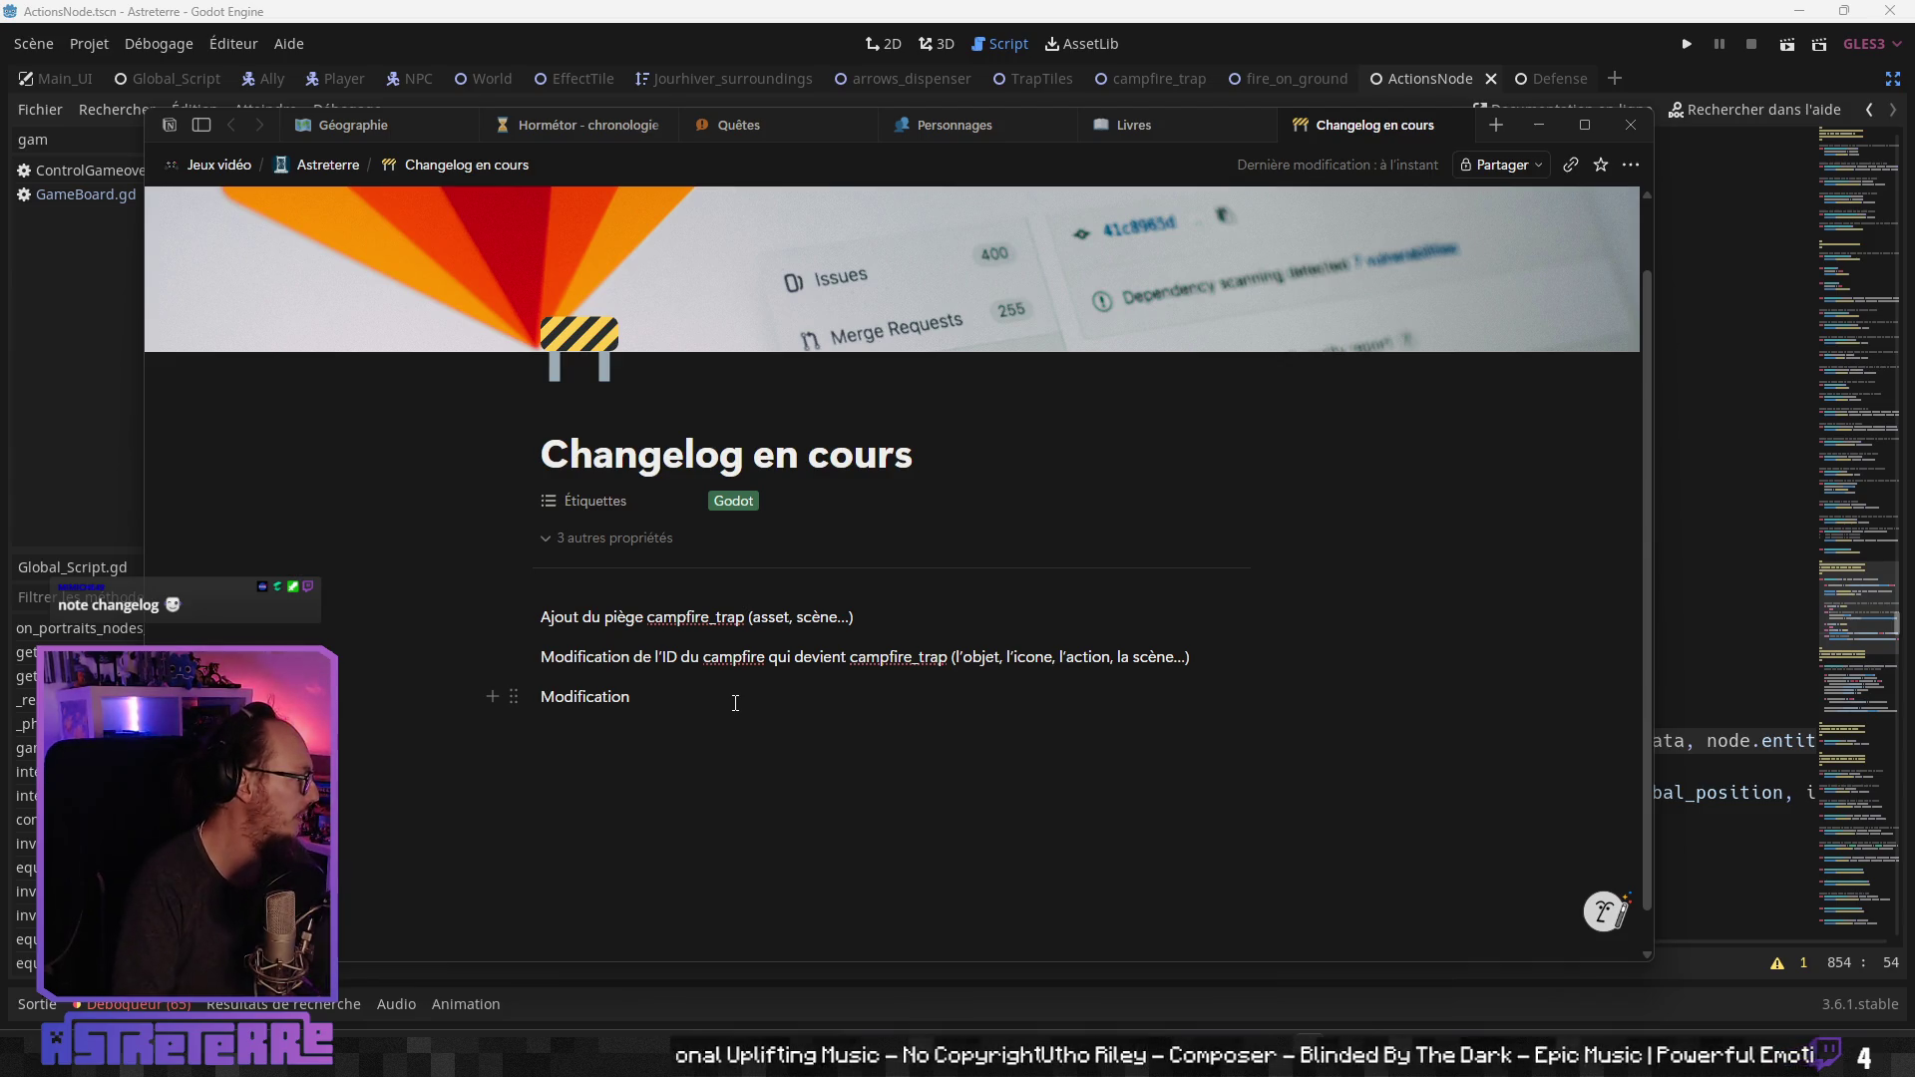
{"action": "type", "text": " de"}
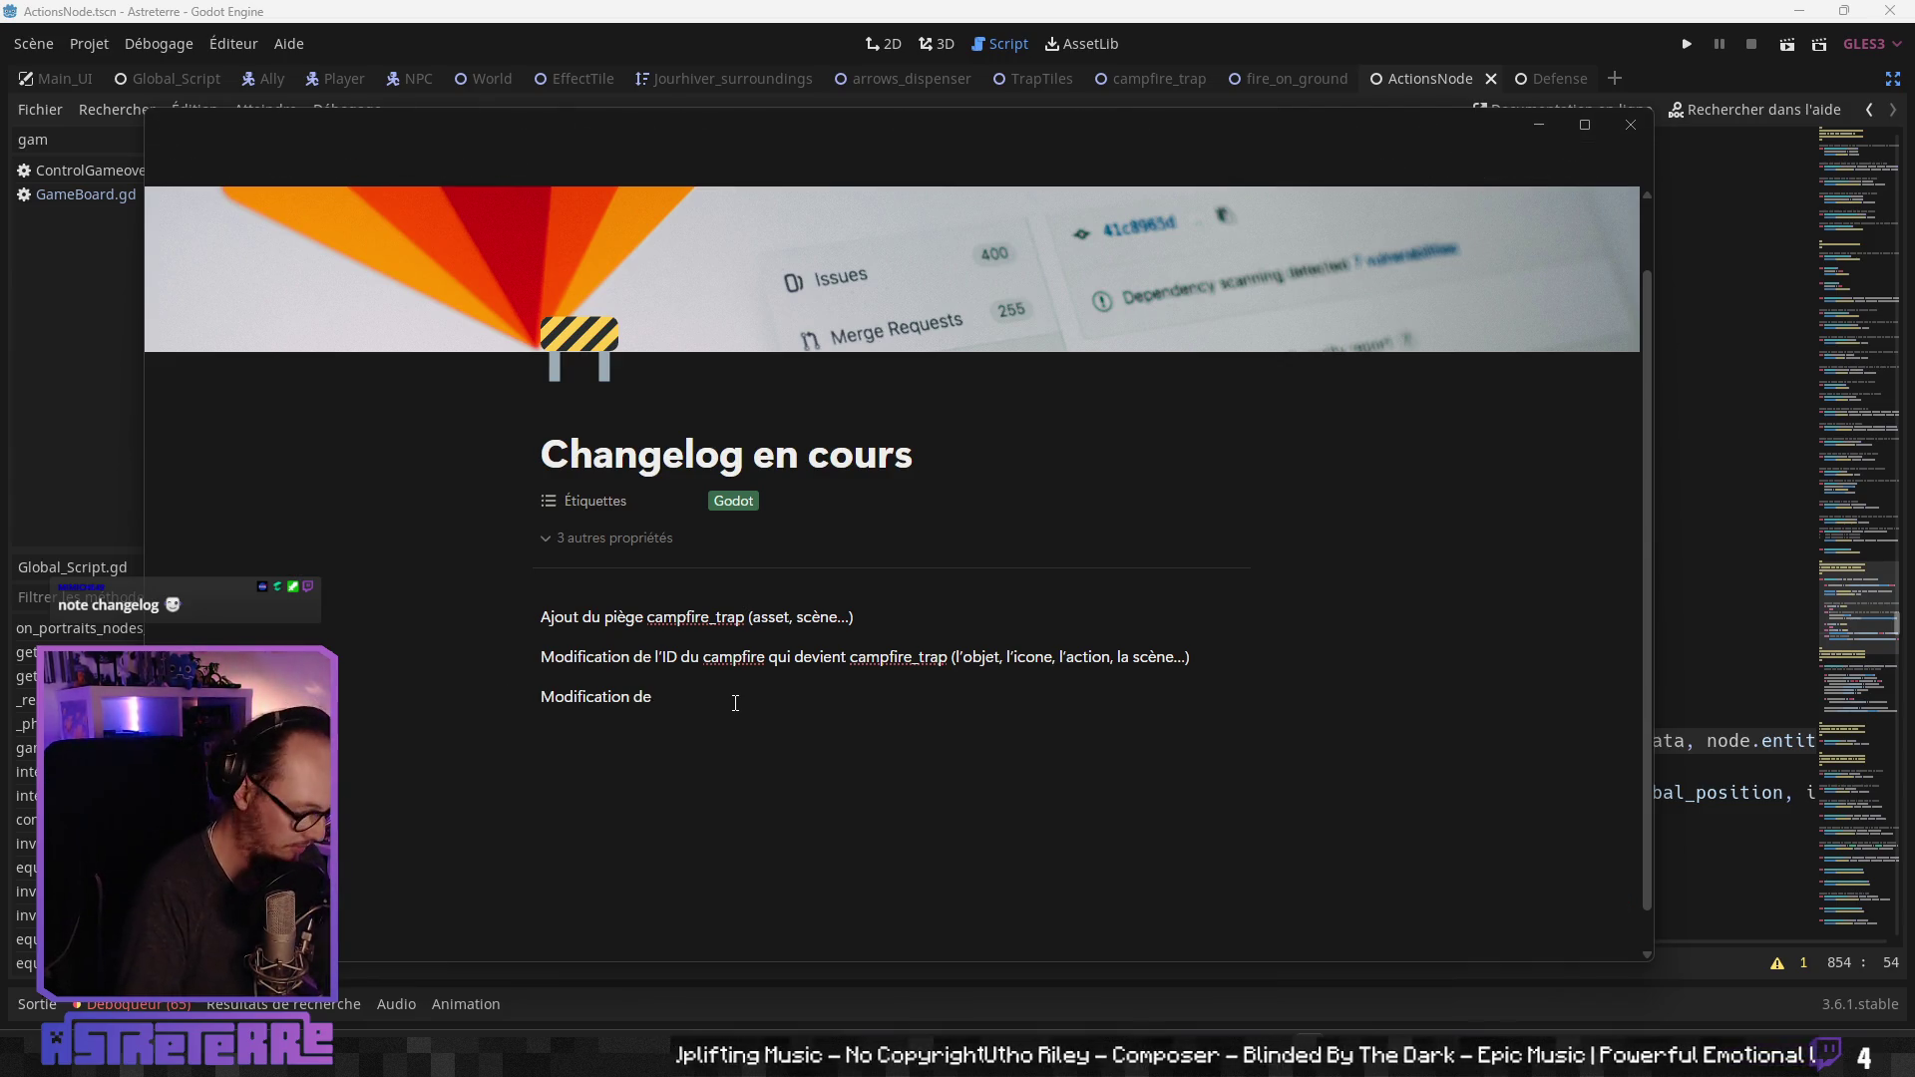
{"action": "type", "text": " Generiuc"}
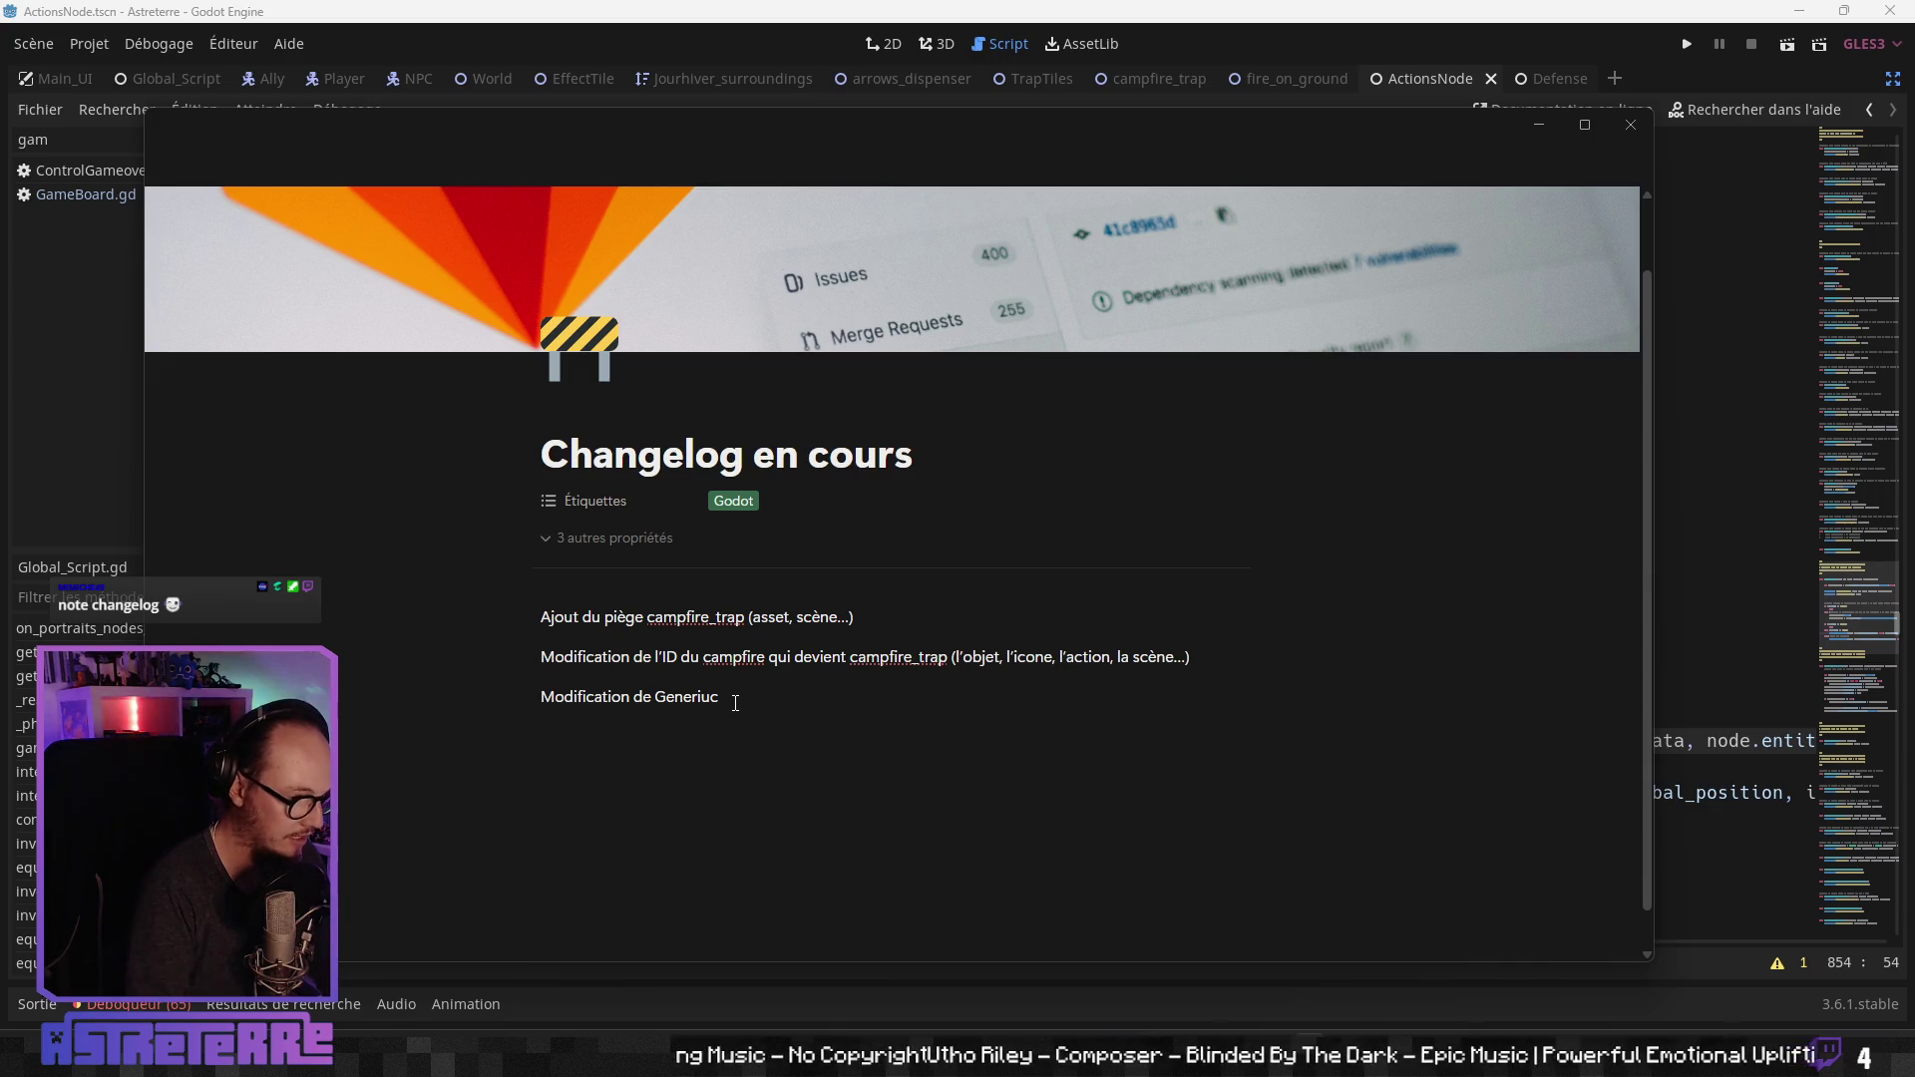
{"action": "key", "text": "BackSpace"}
{"action": "key", "text": "BackSpace"}
{"action": "type", "text": "cTrap"}
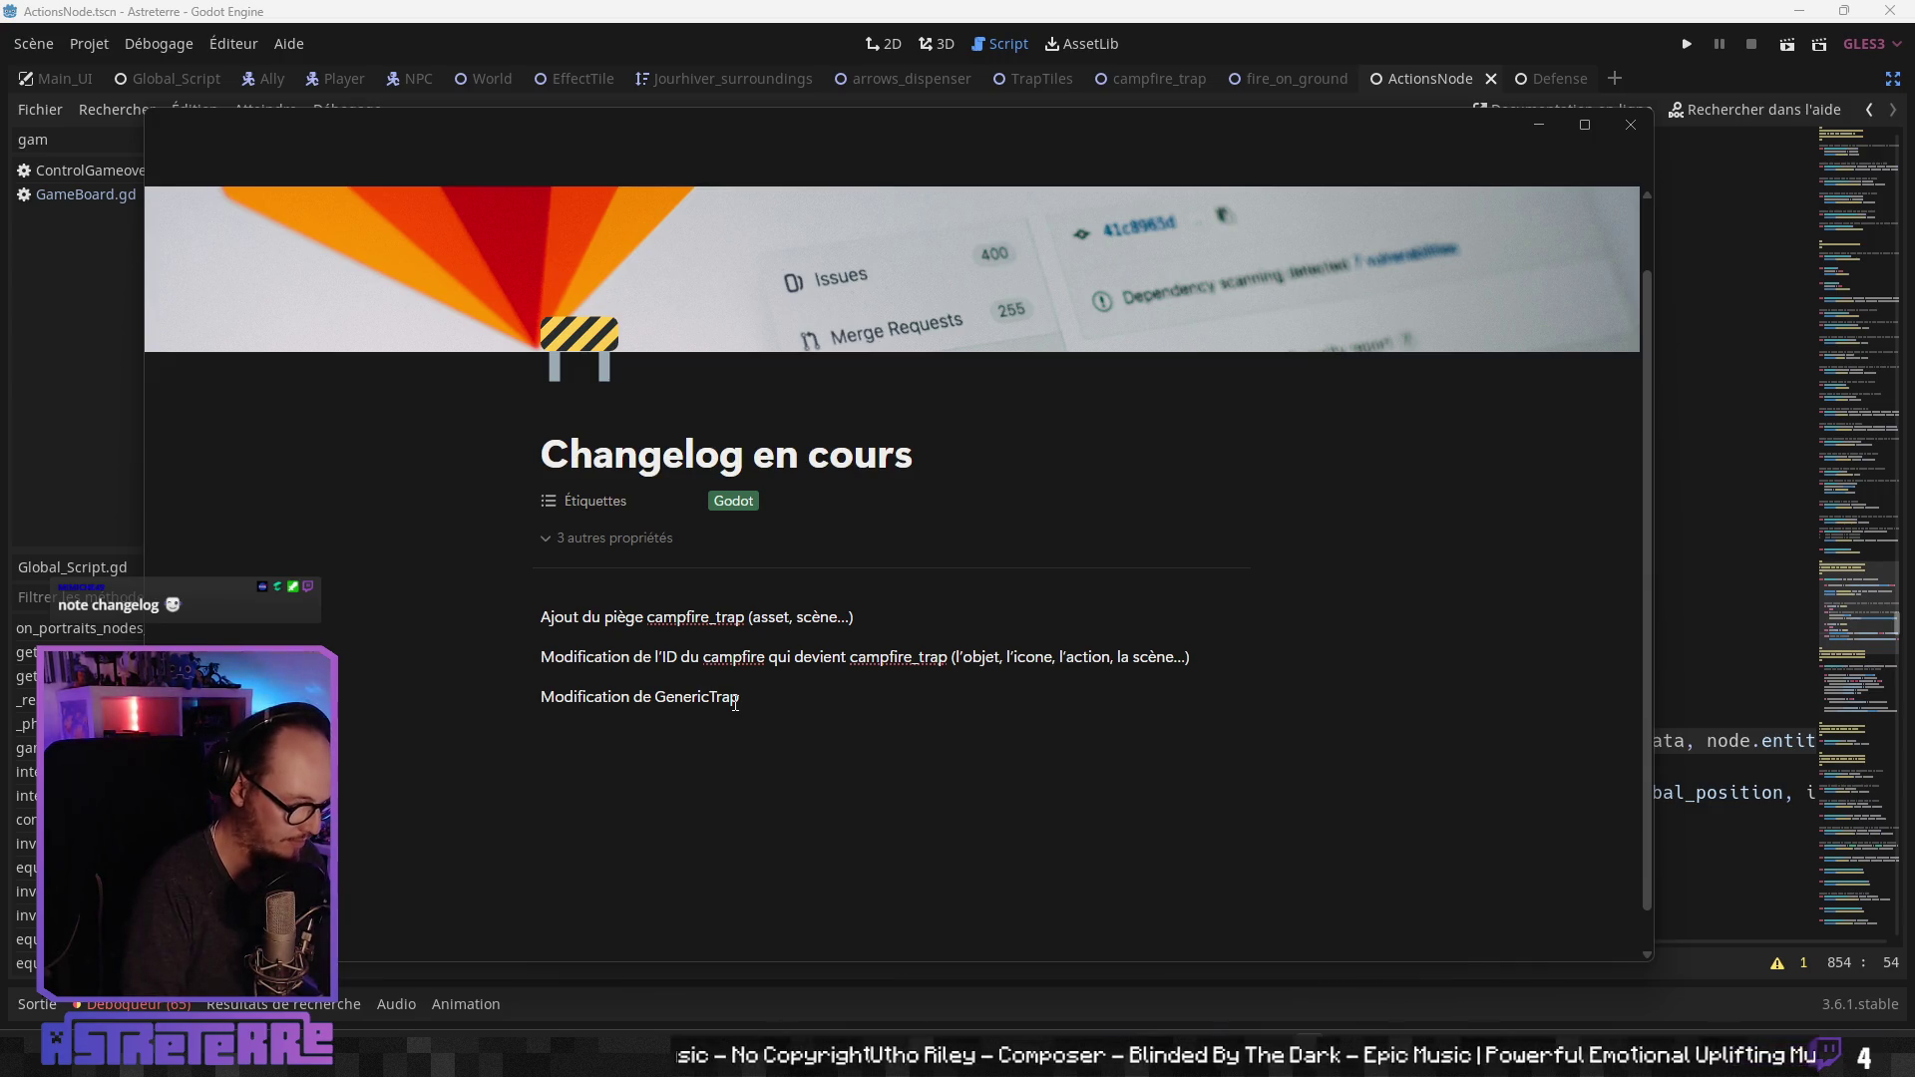
{"action": "type", "text": "Scene."}
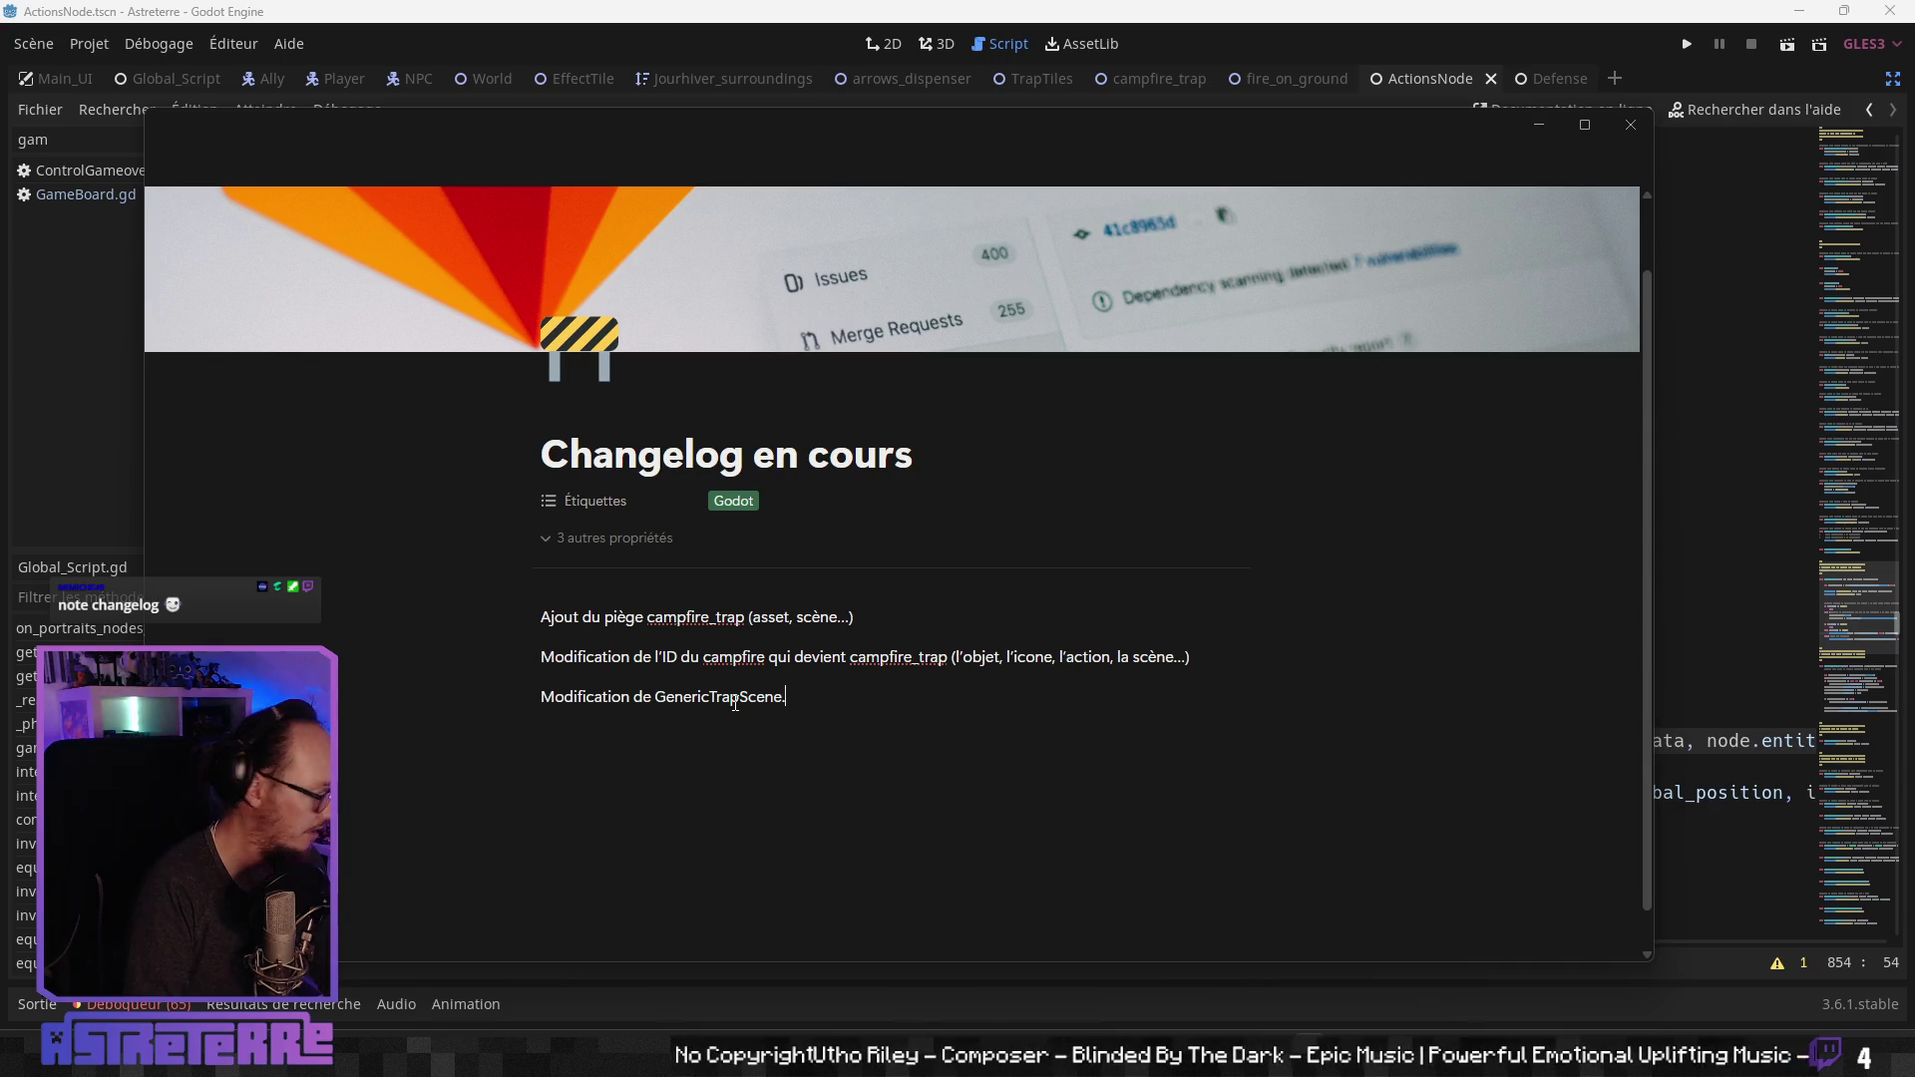
{"action": "type", "text": "gd"}
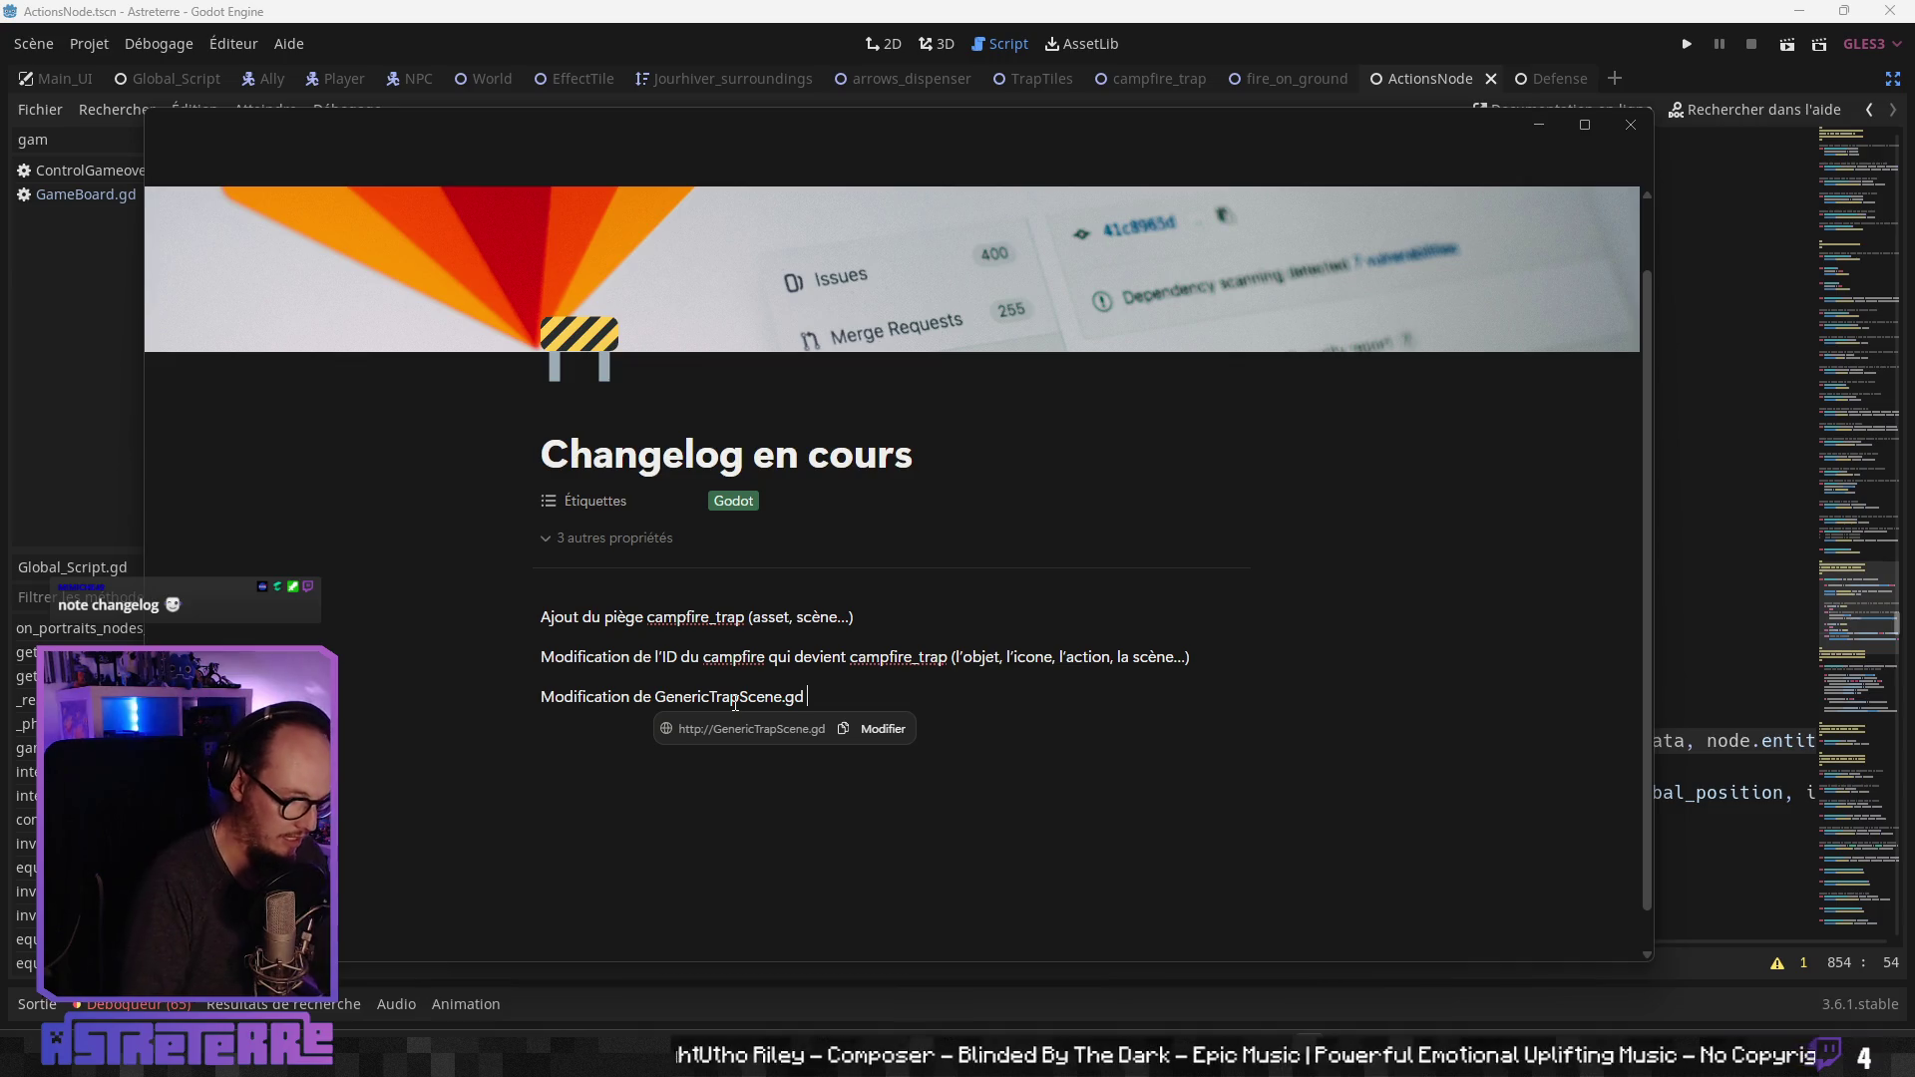
{"action": "type", "text": "f pour ajouter l"}
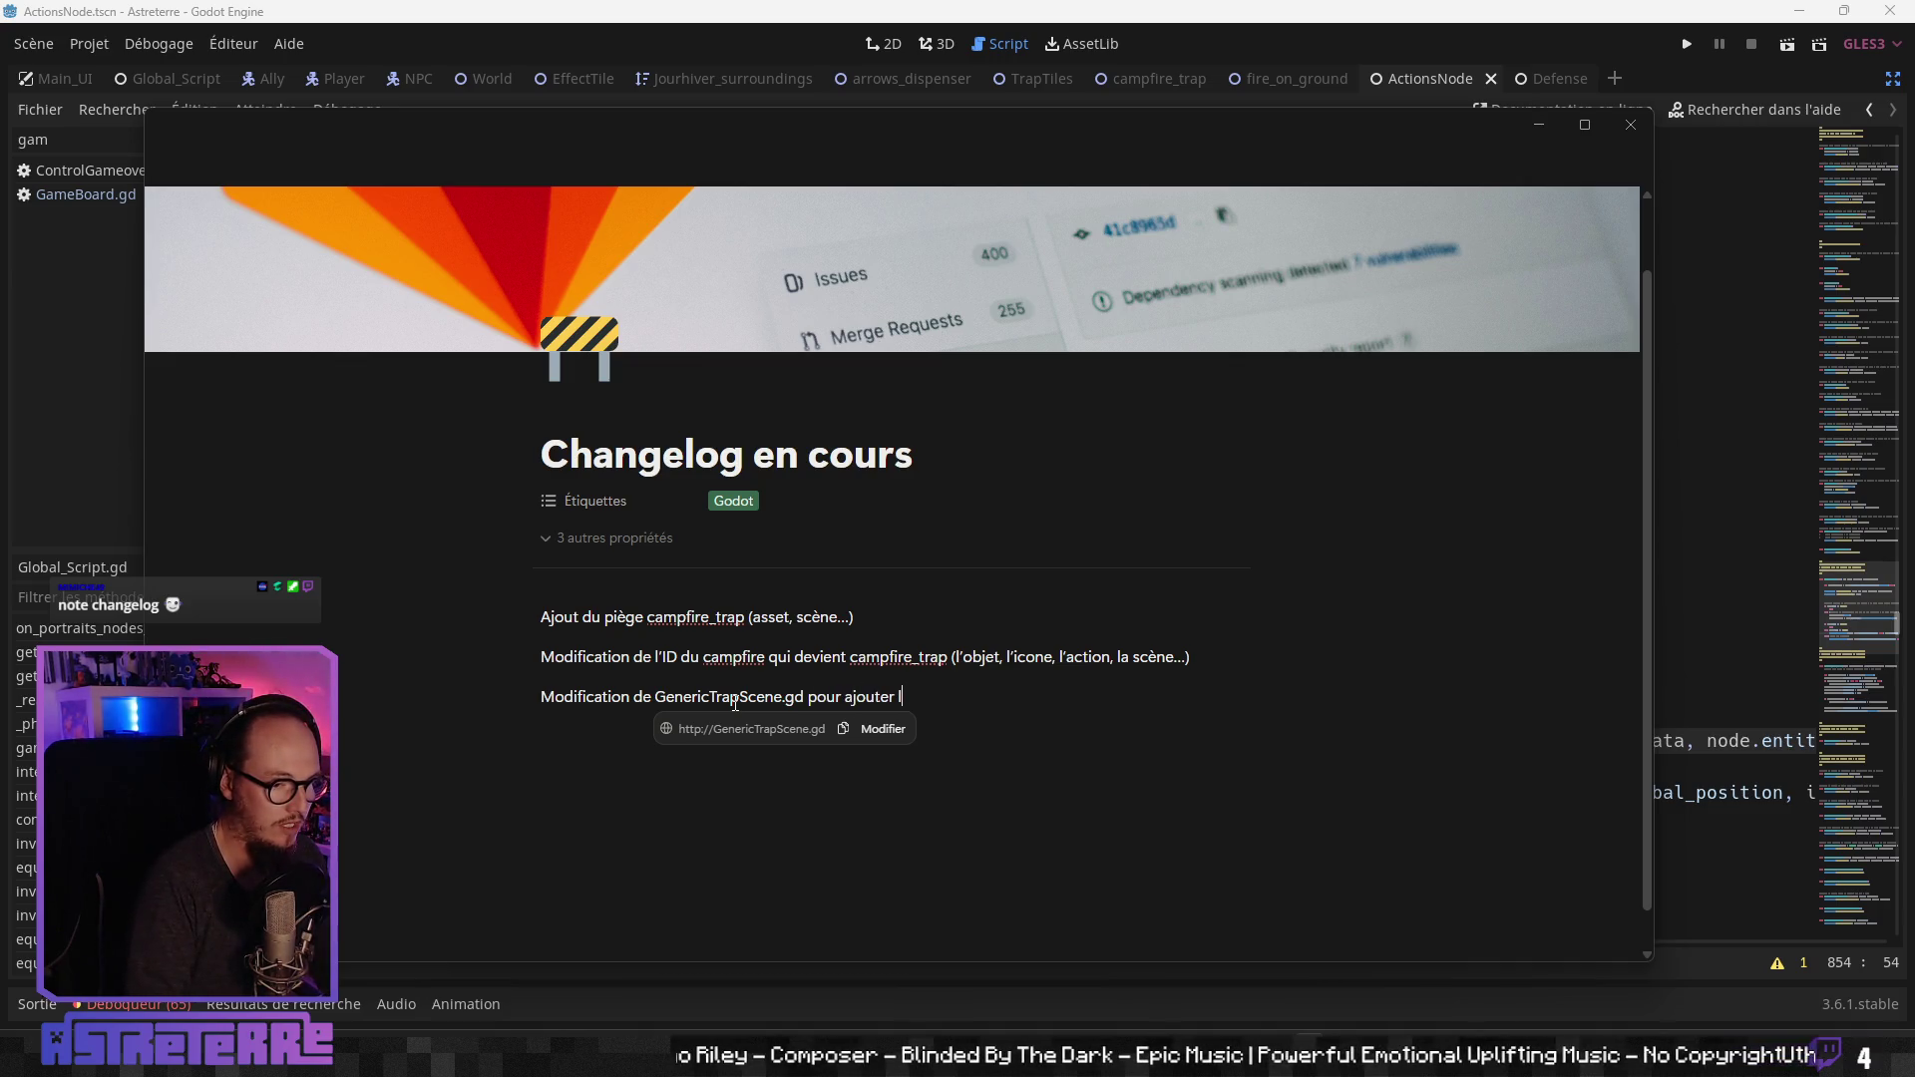
{"action": "type", "text": "a rep"}
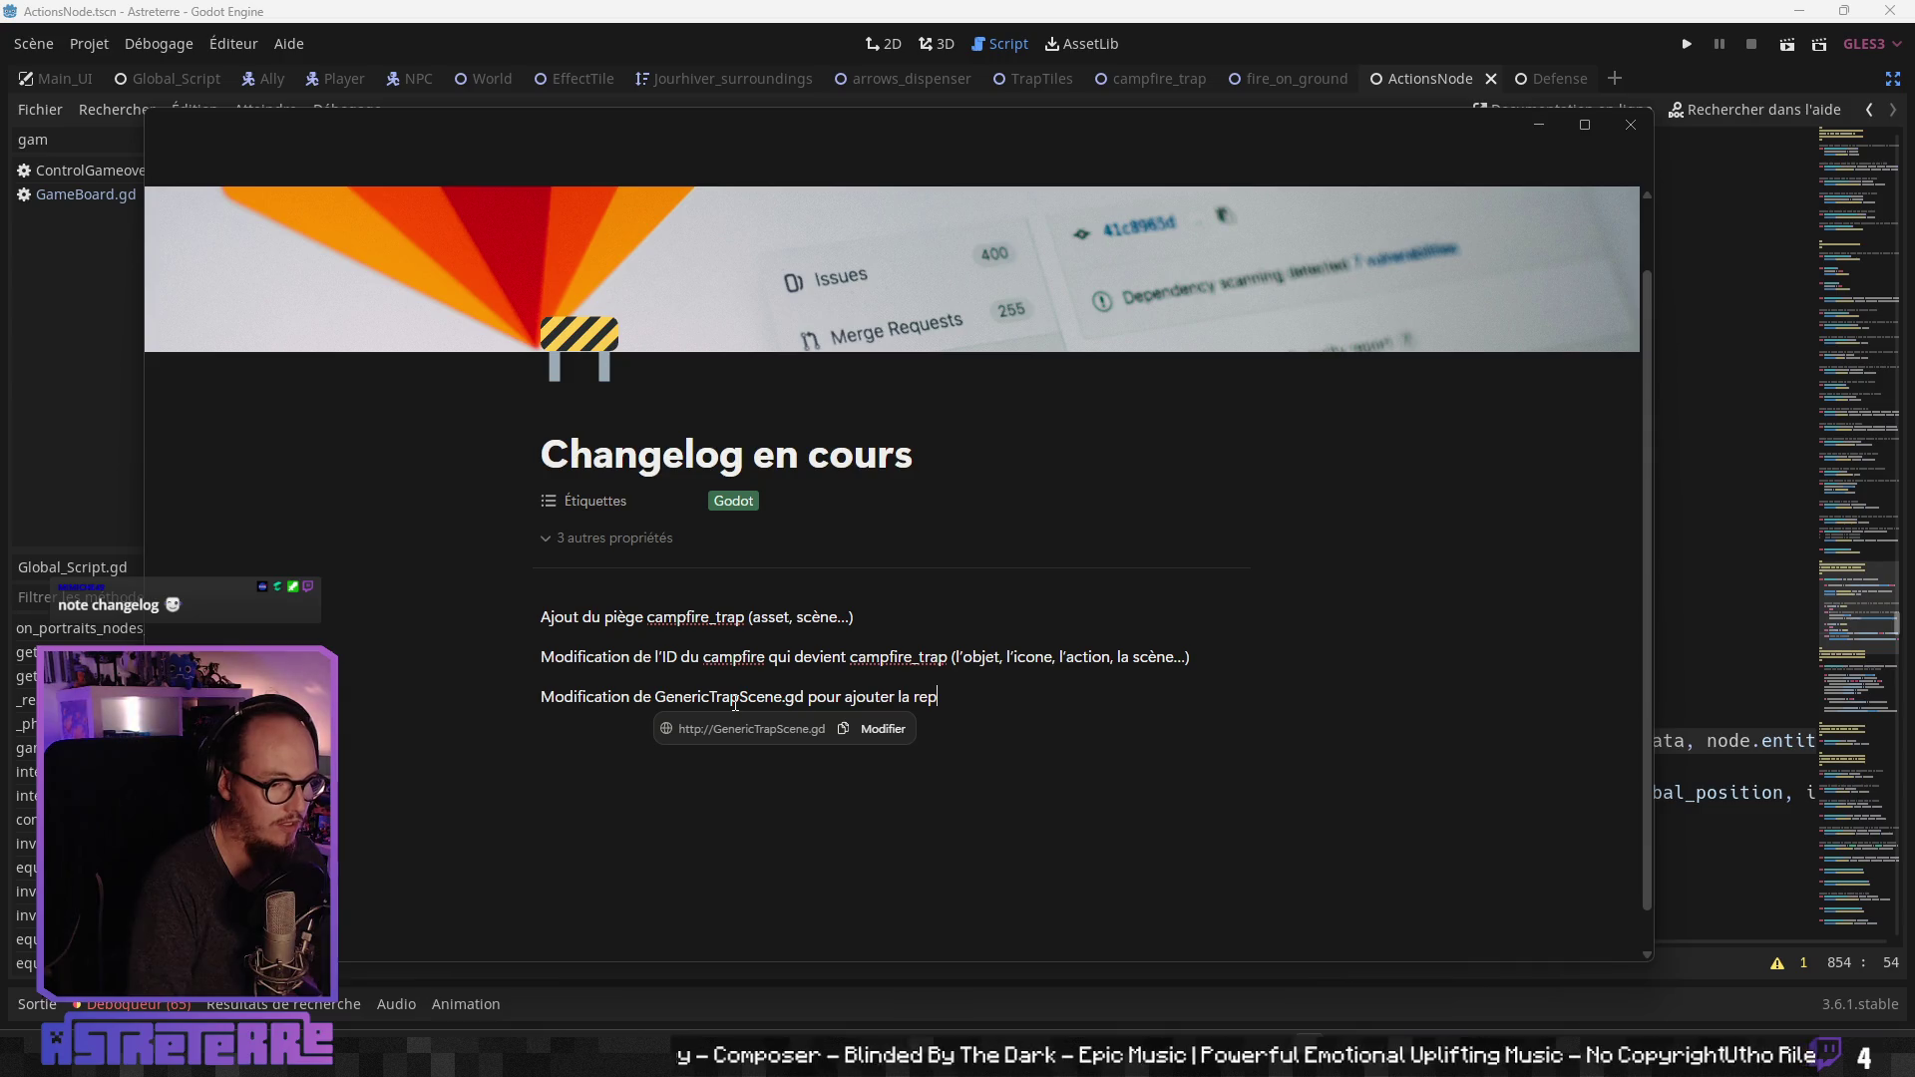
{"action": "type", "text": "rise de l’animation"}
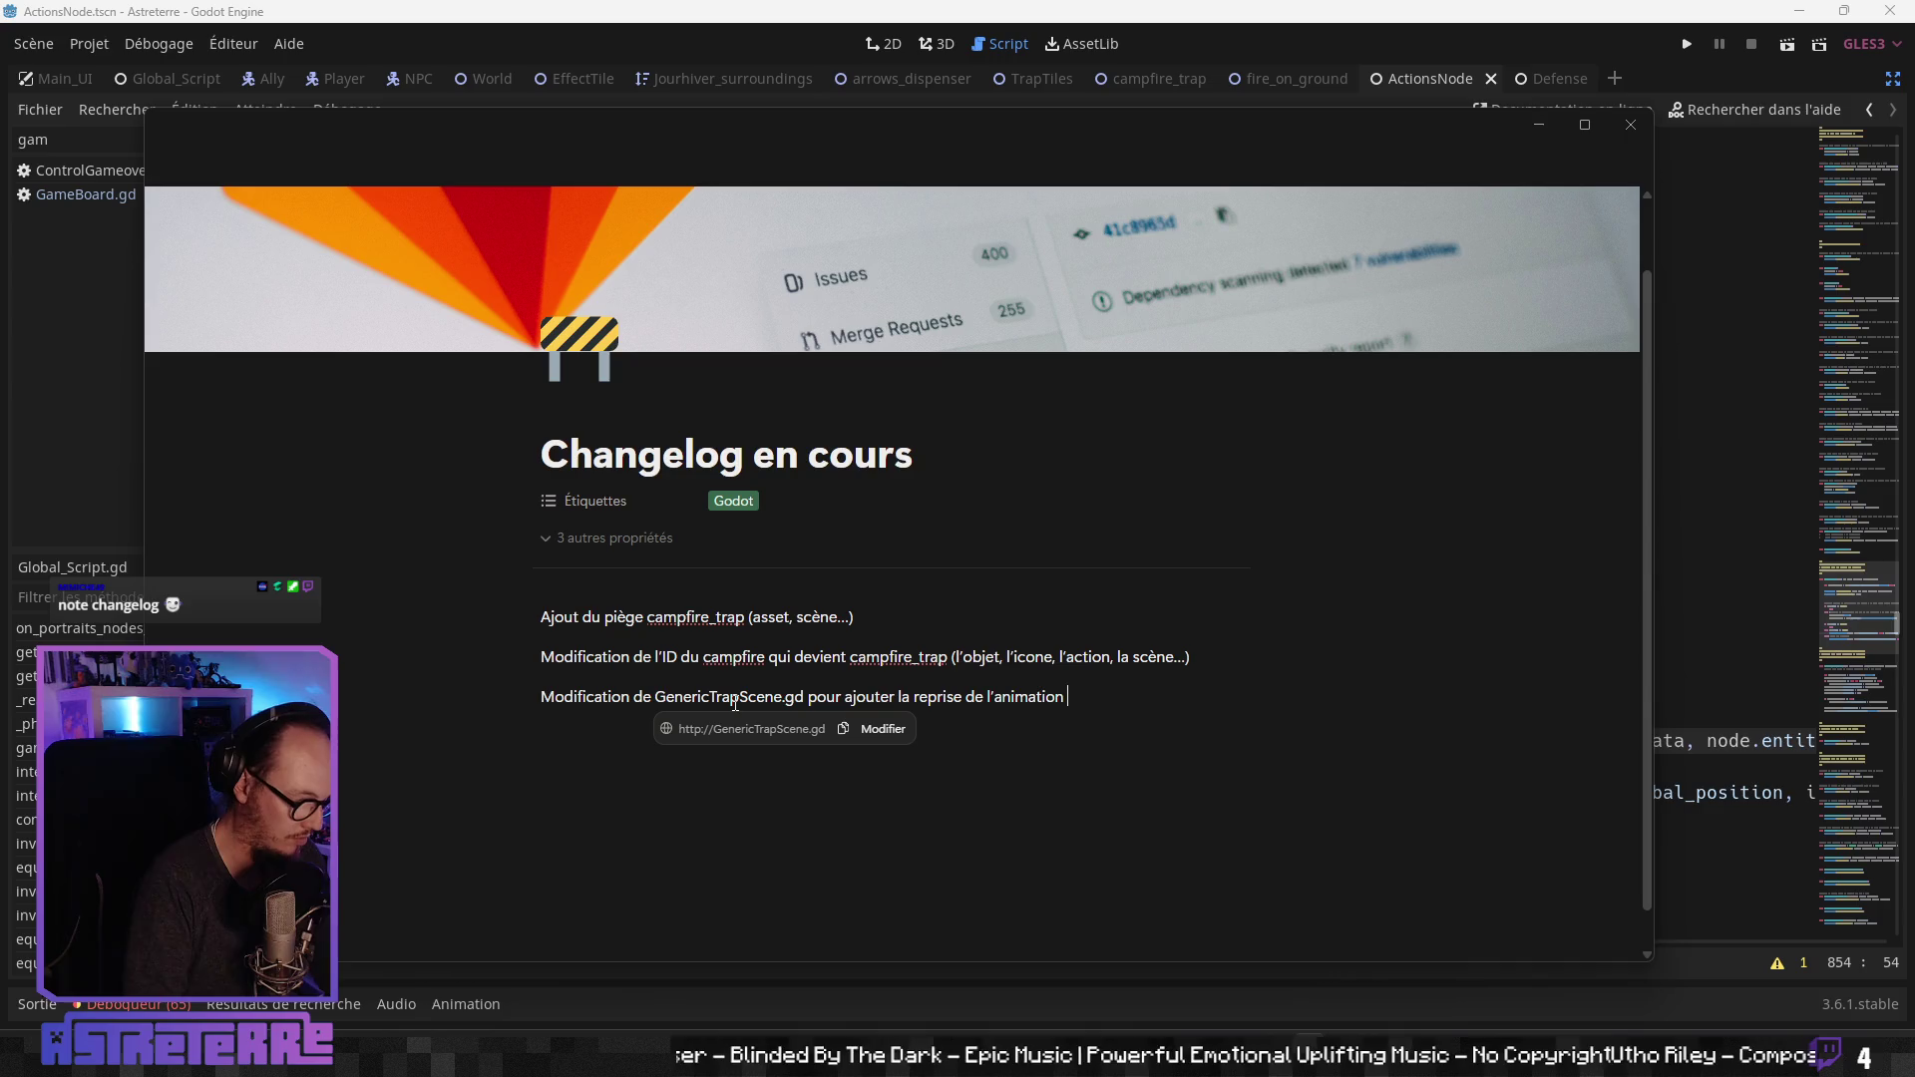
{"action": "type", "text": "\"wing\""}
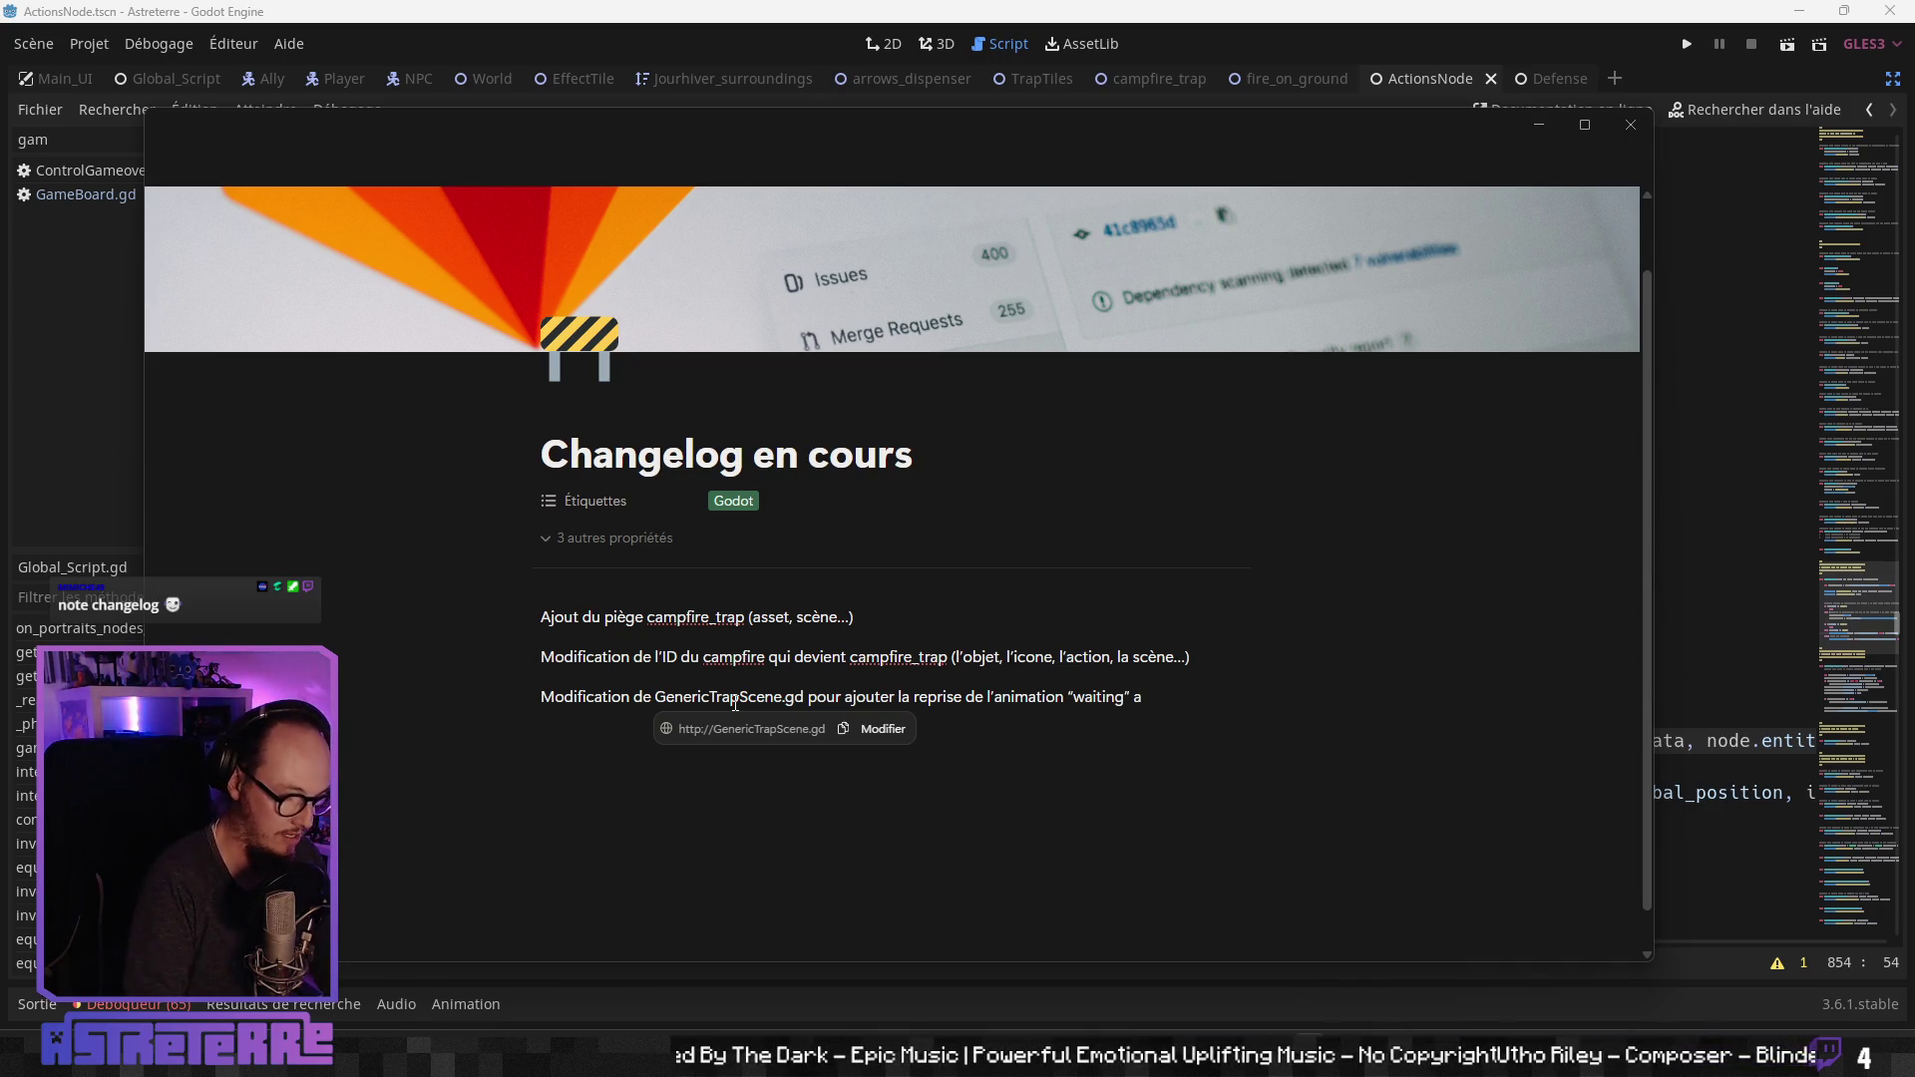
{"action": "type", "text": "près avoir "}
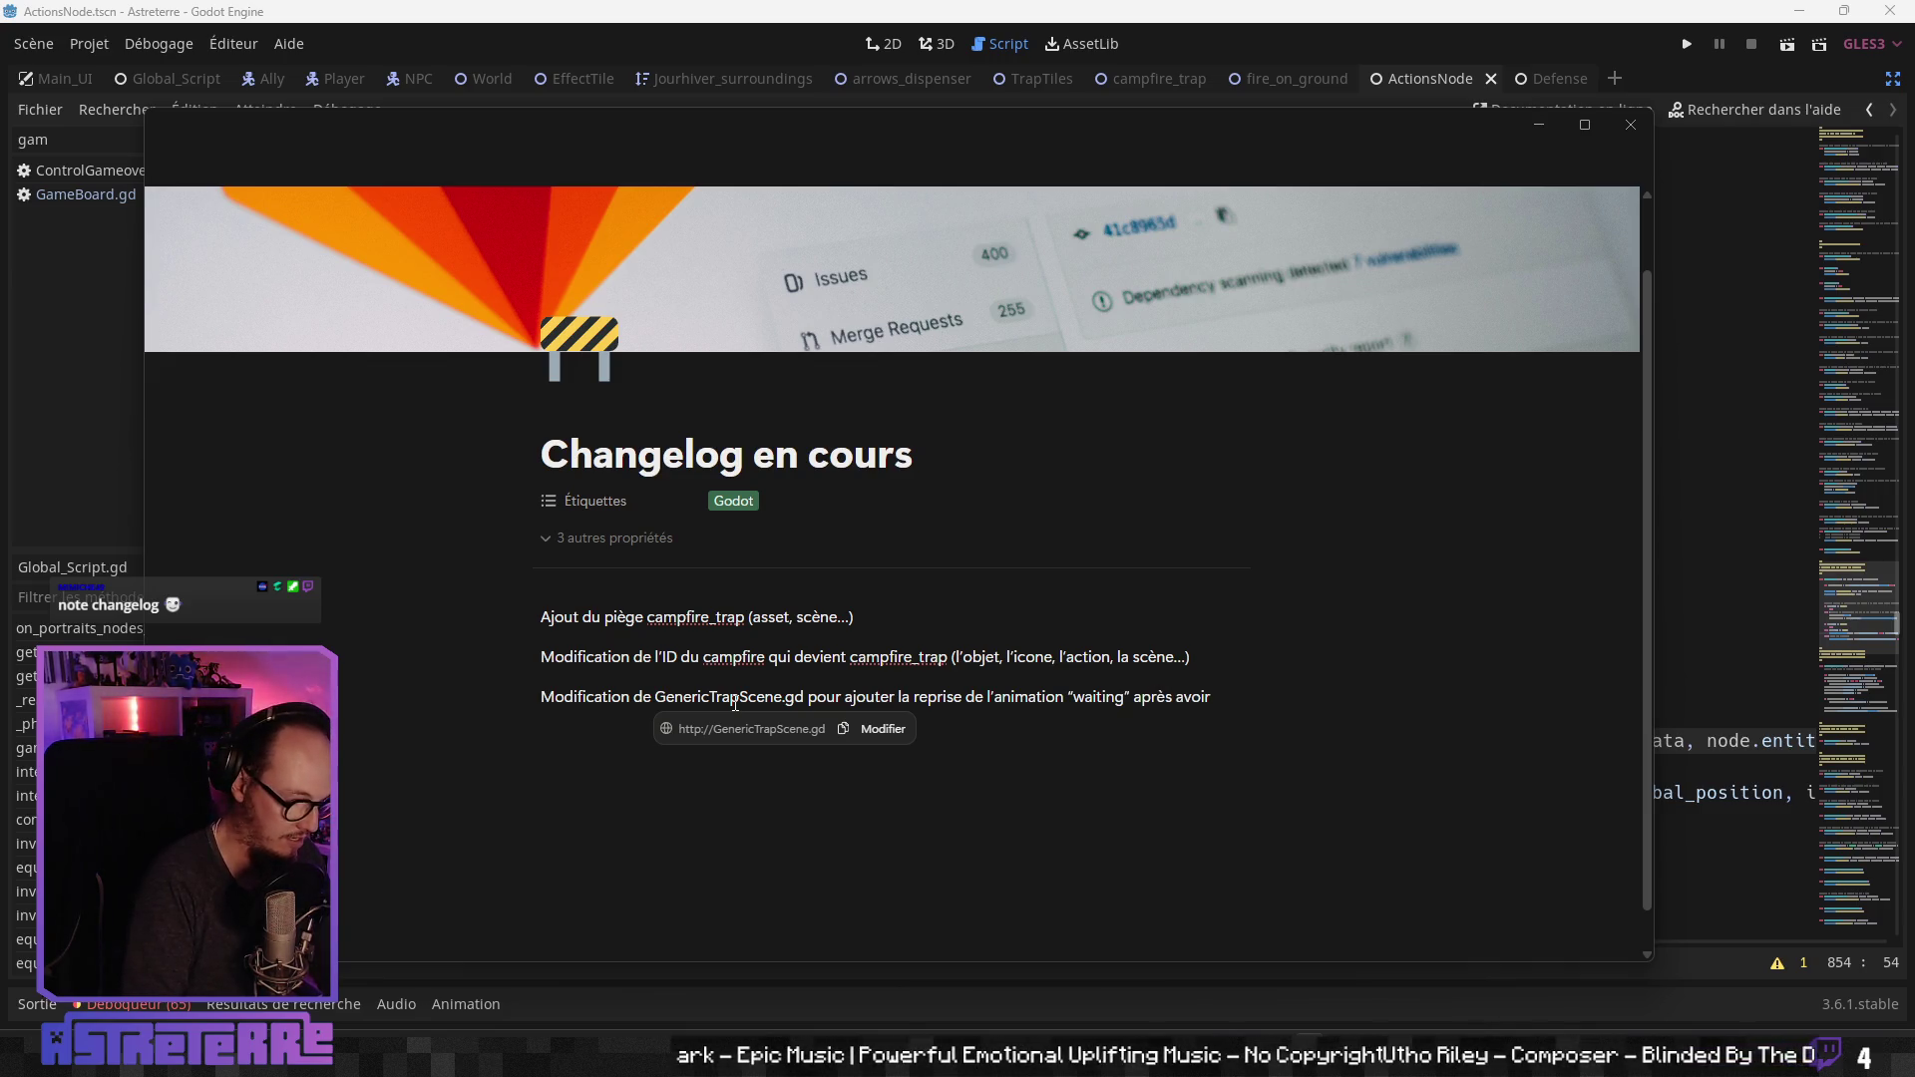
{"action": "type", "text": "eu l'animation"}
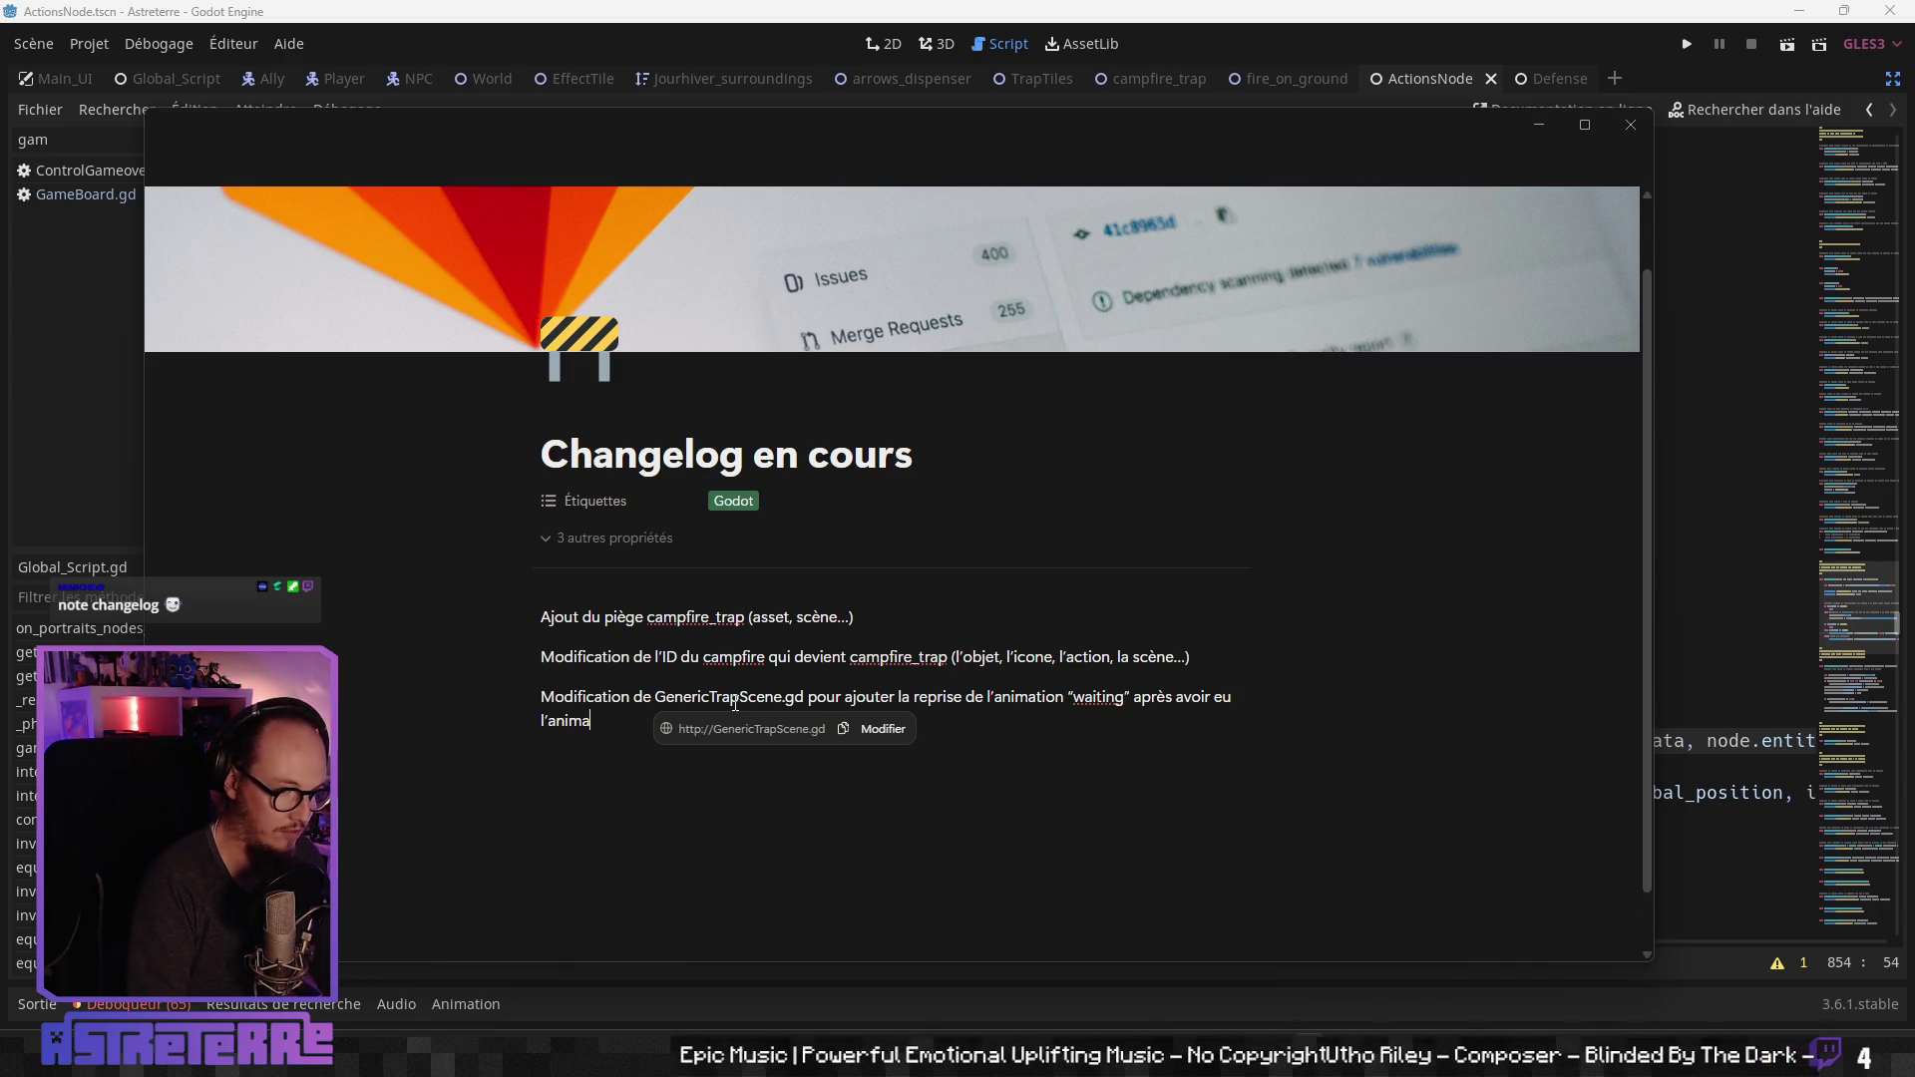
{"action": "type", "text": "”"}
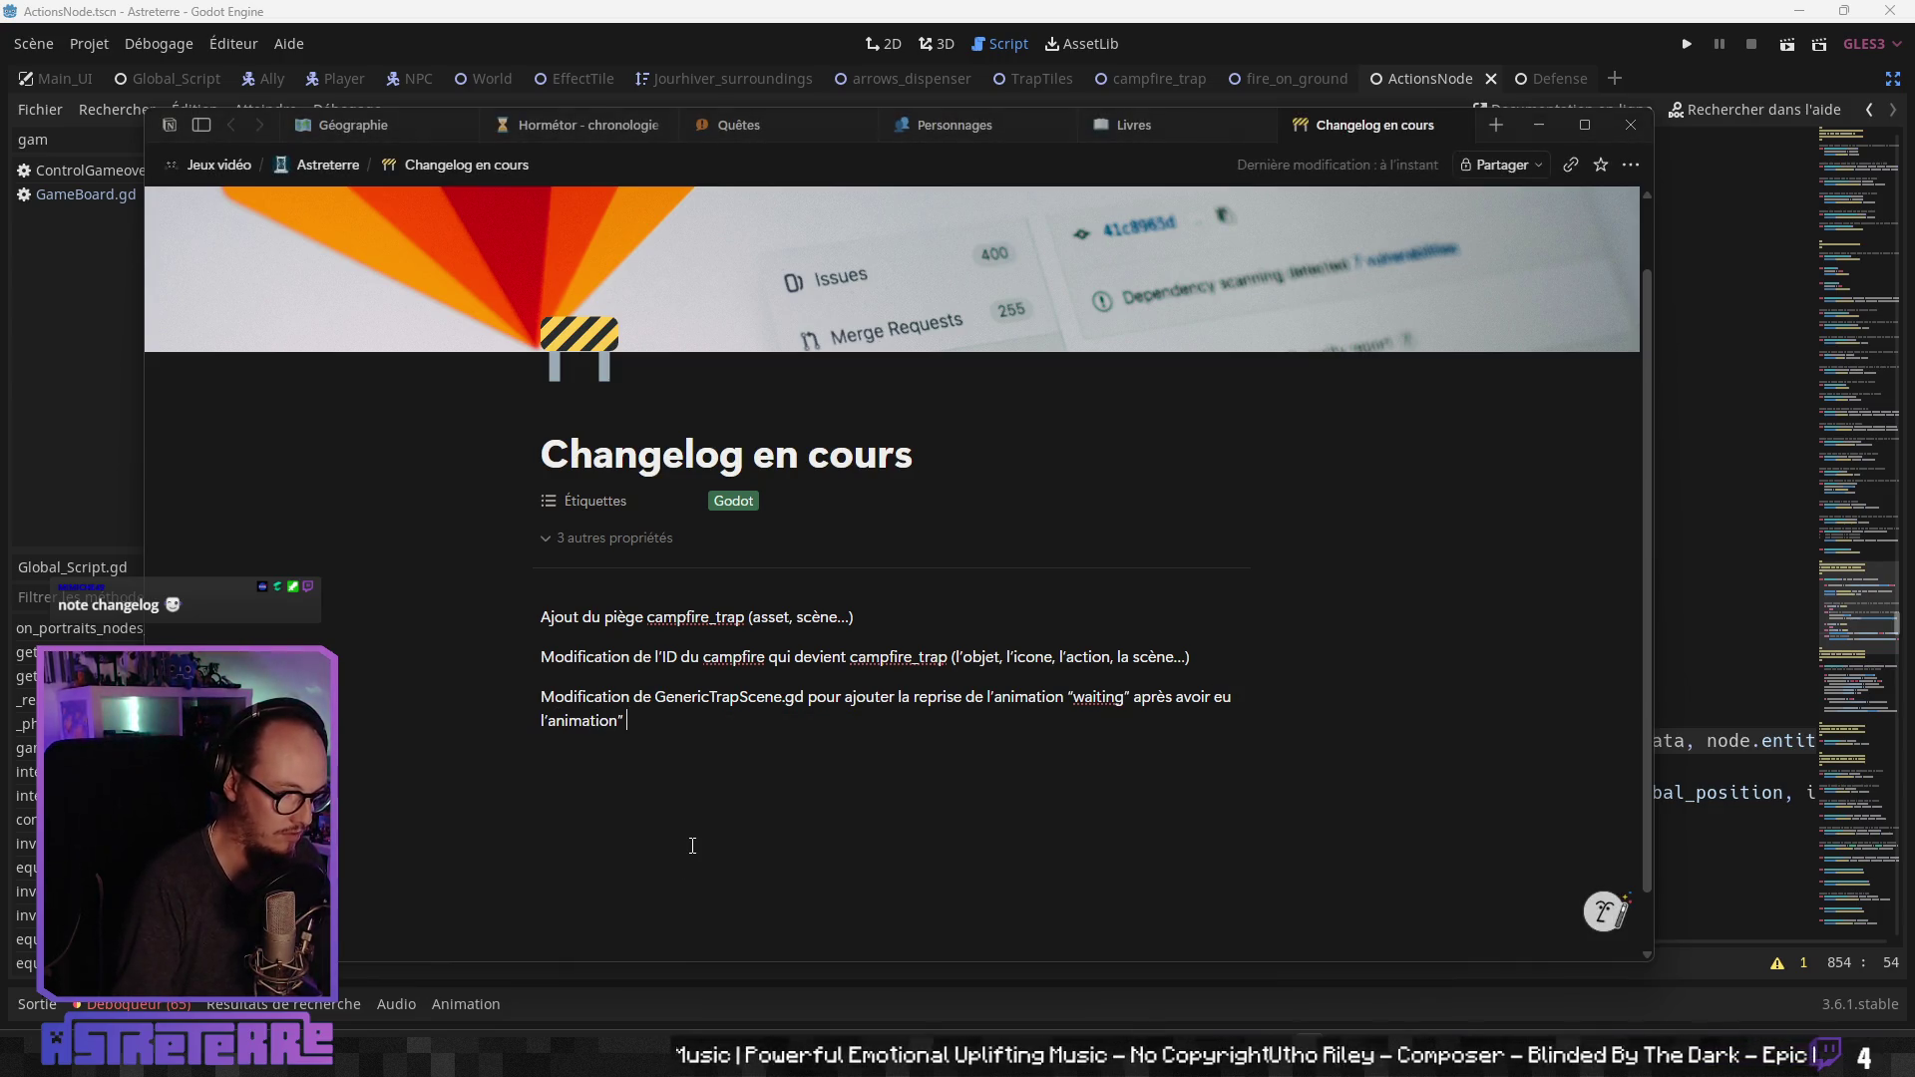
{"action": "key", "text": "BackSpace"}
{"action": "type", "text": "“ac"}
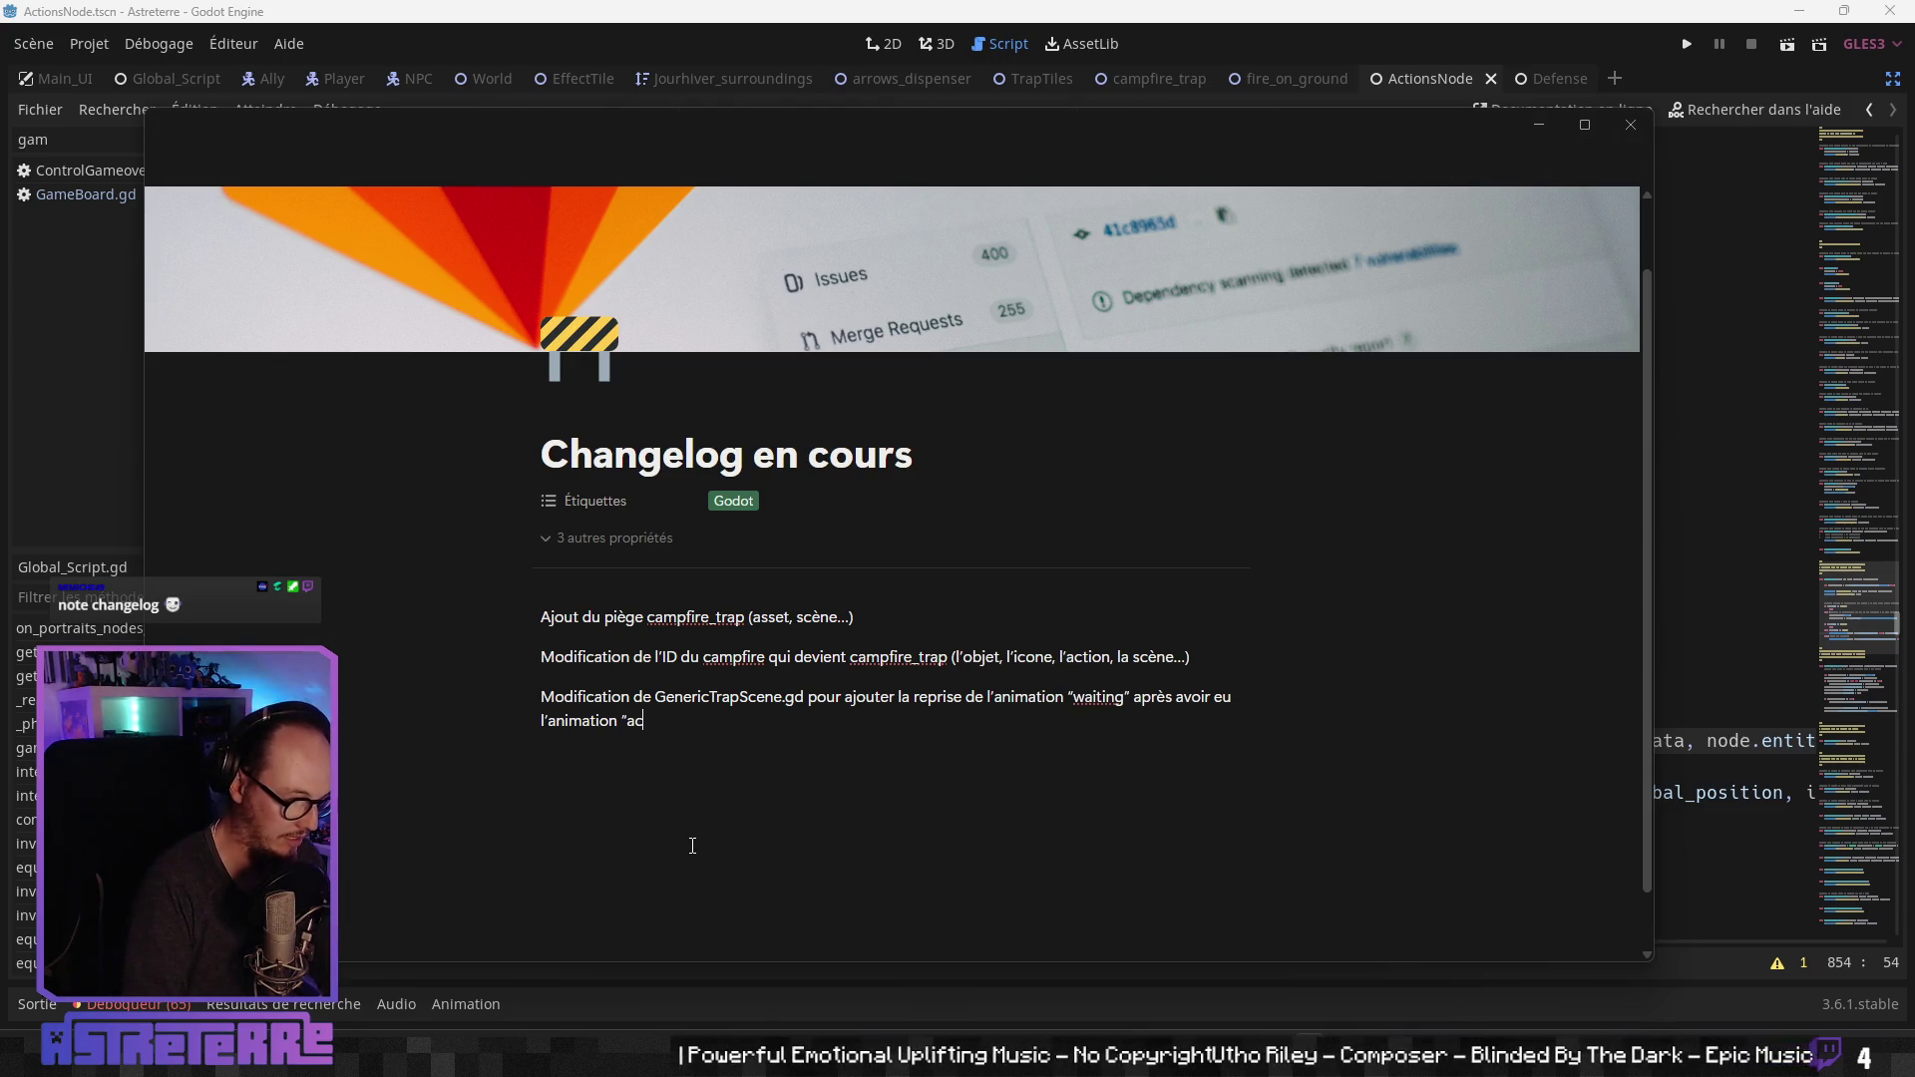
{"action": "type", "text": "tivation”"}
{"action": "key", "text": "Return"}
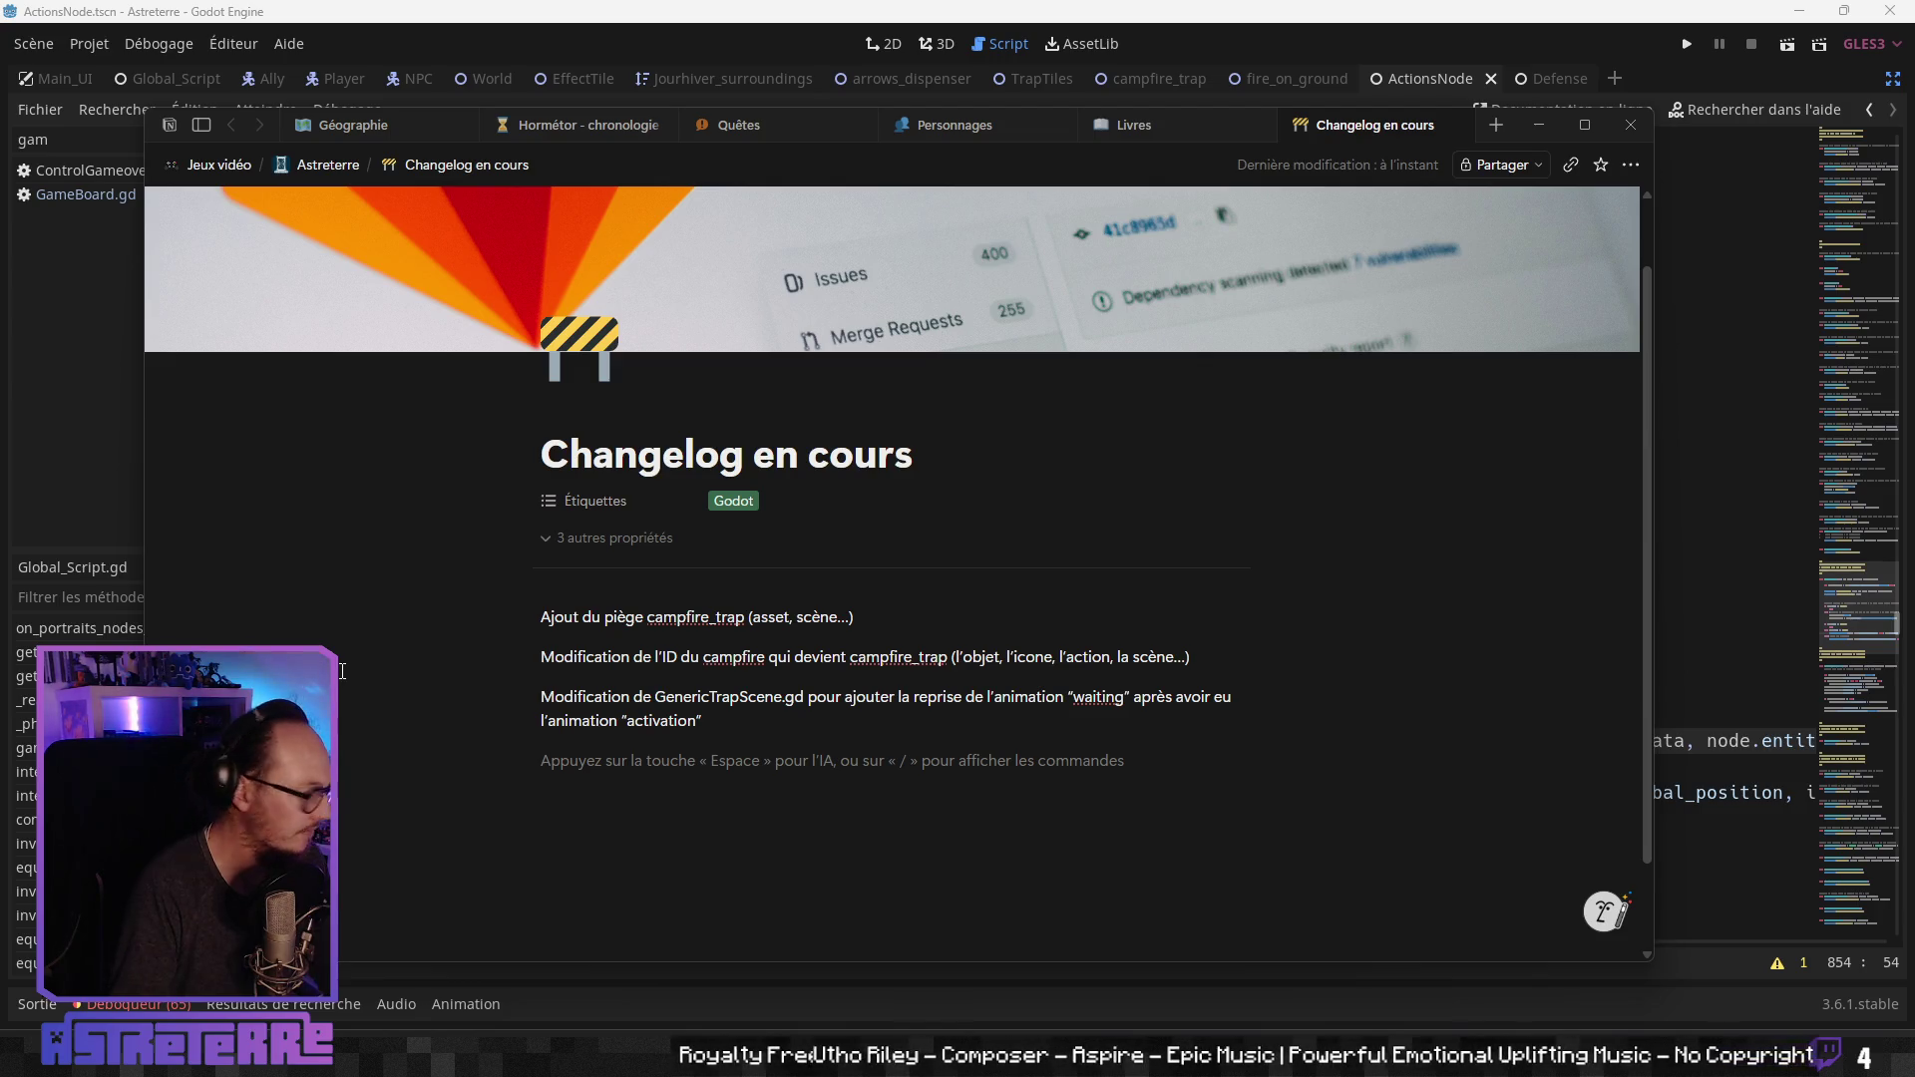
Step: Write the Notion entry 'Modification de NPCDefense.gd pour appliquer les effets des pièges sur plusieurs rounds', correcting typos
{"action": "type", "text": "Modi"}
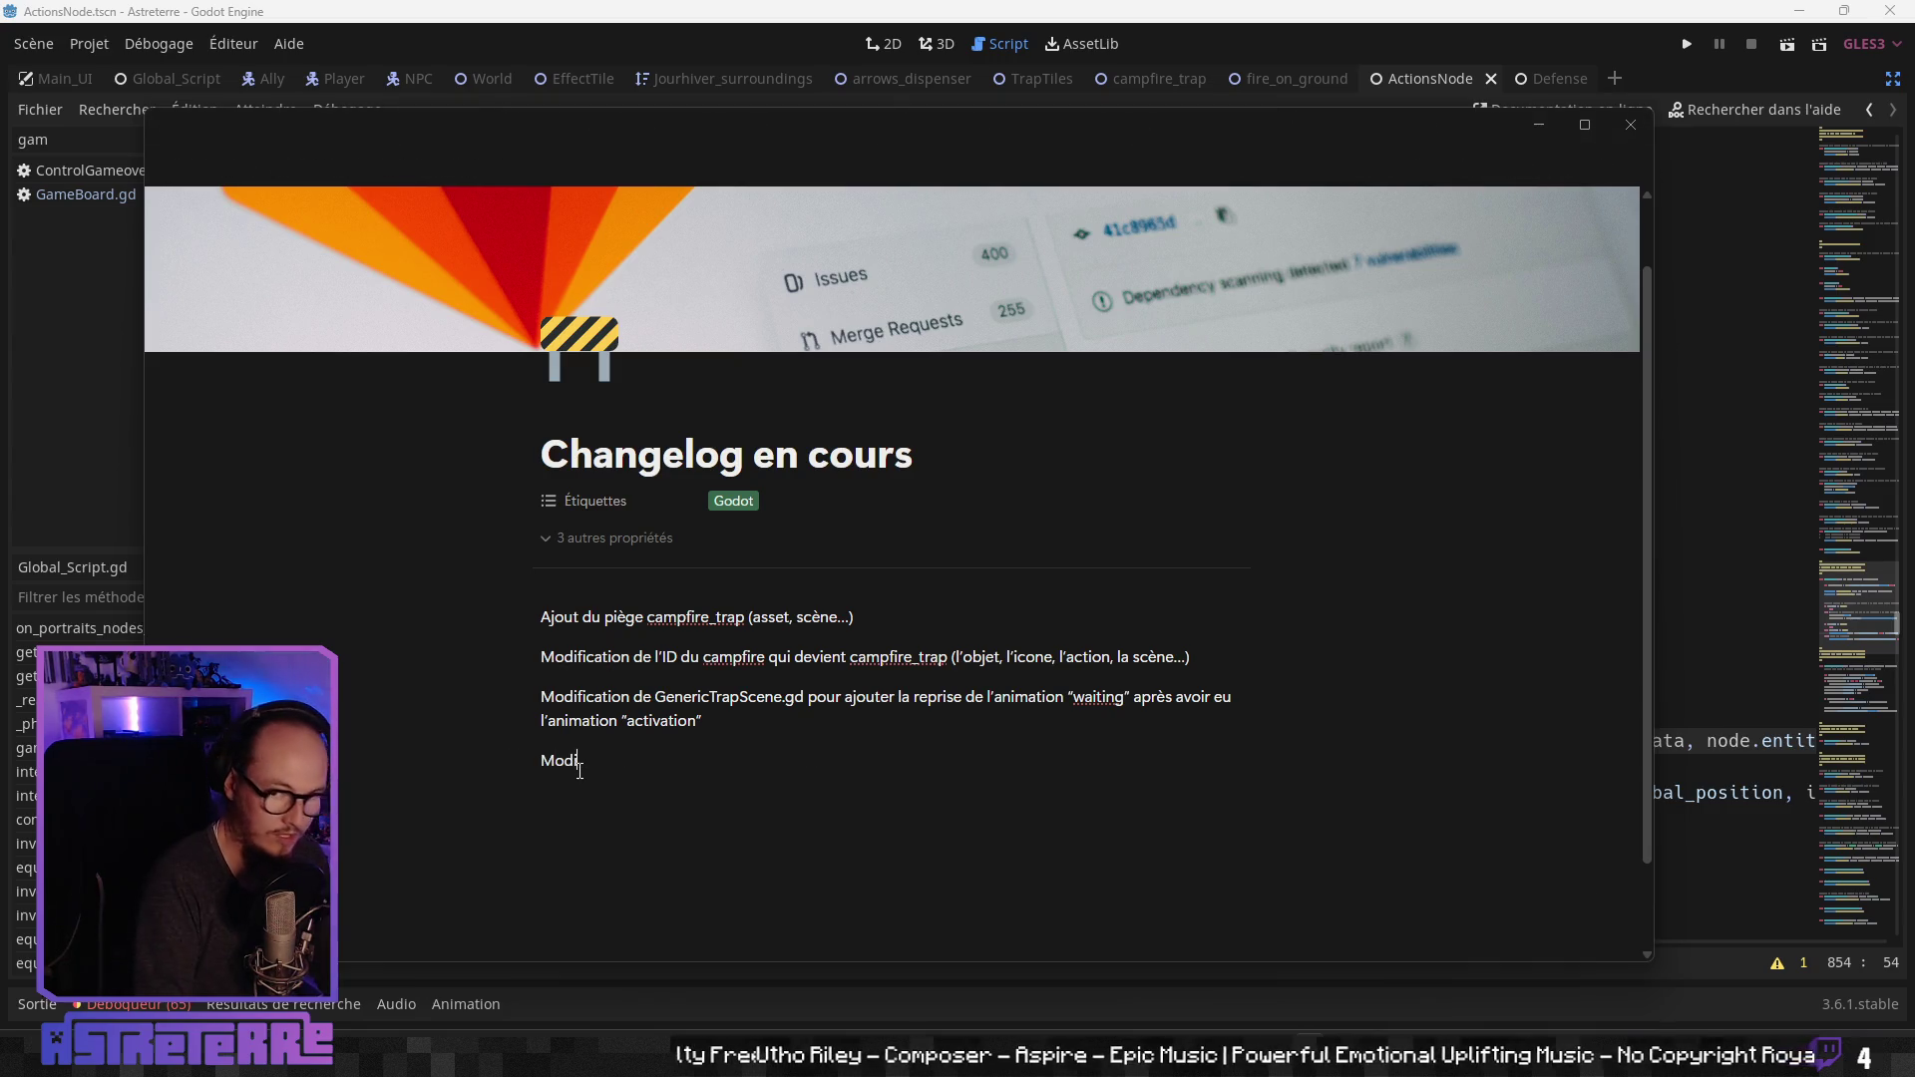
{"action": "type", "text": "fication de"}
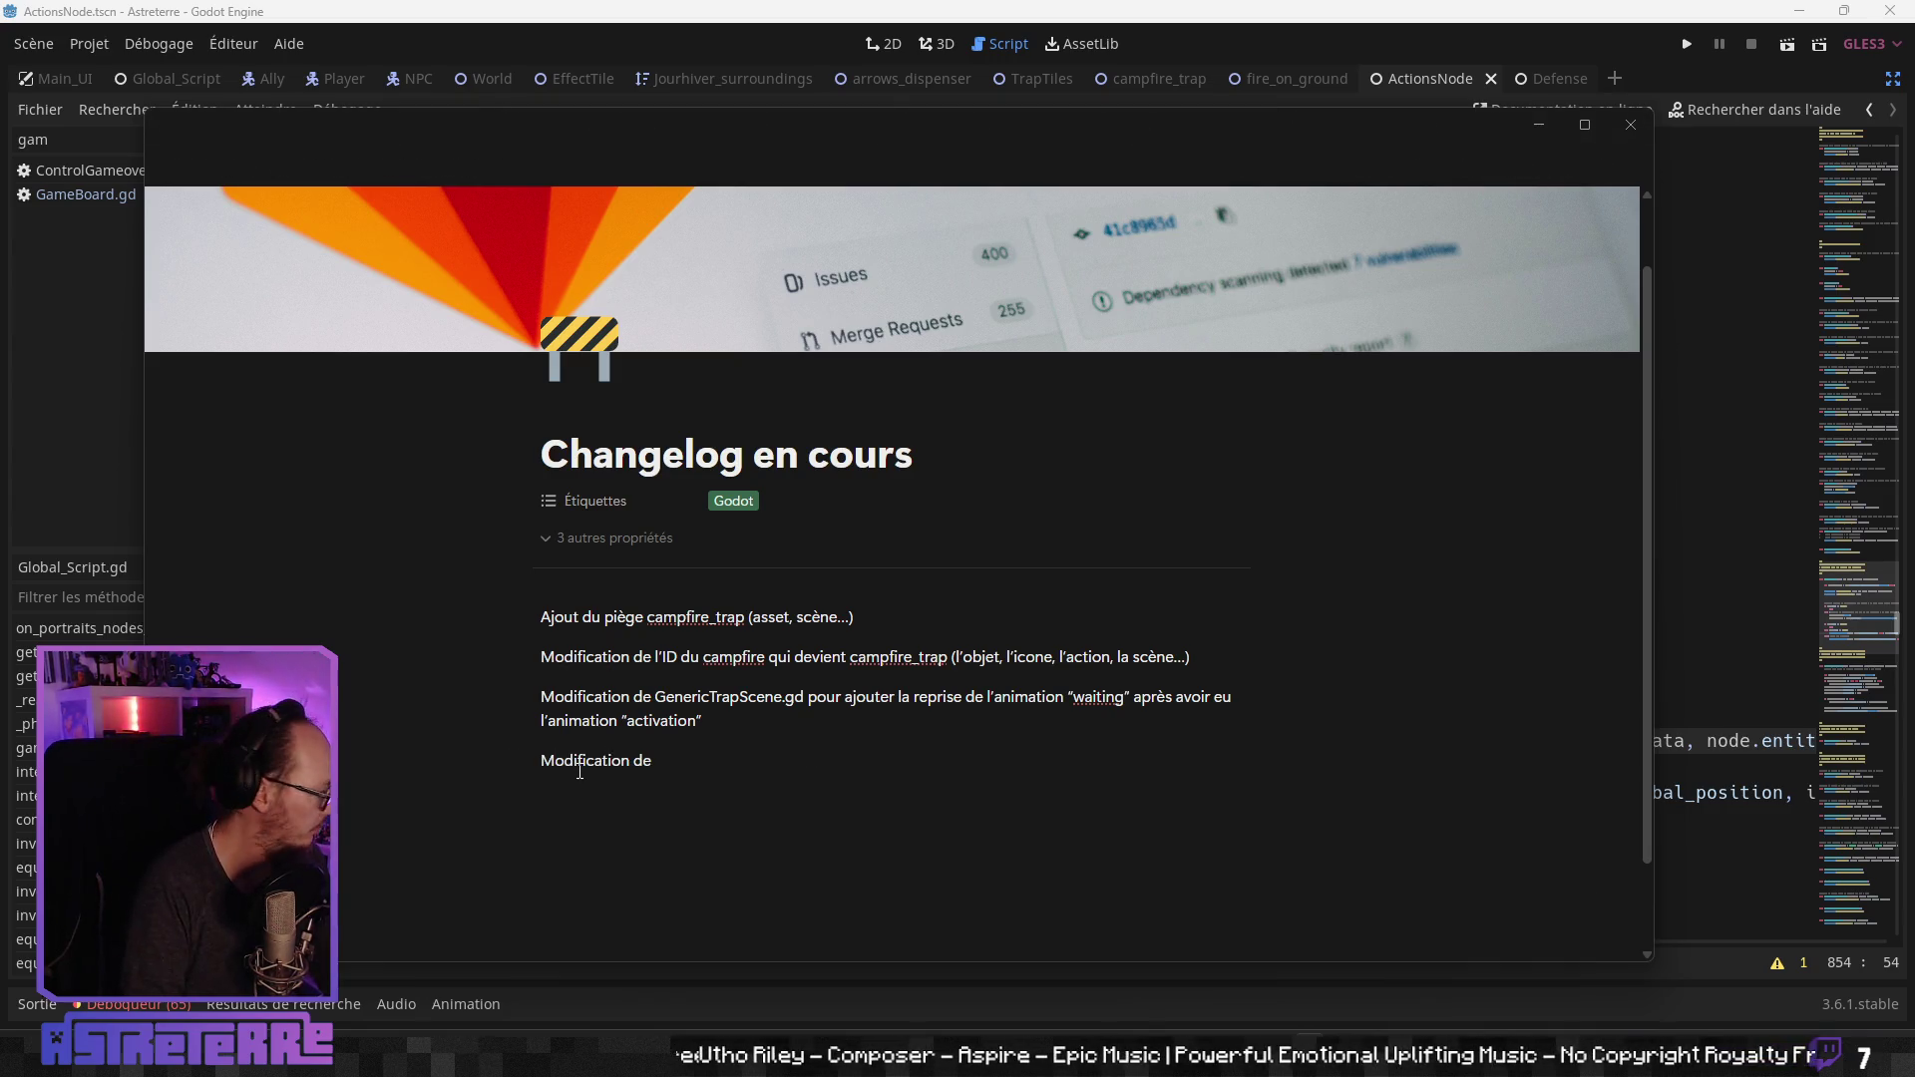
{"action": "type", "text": " N"}
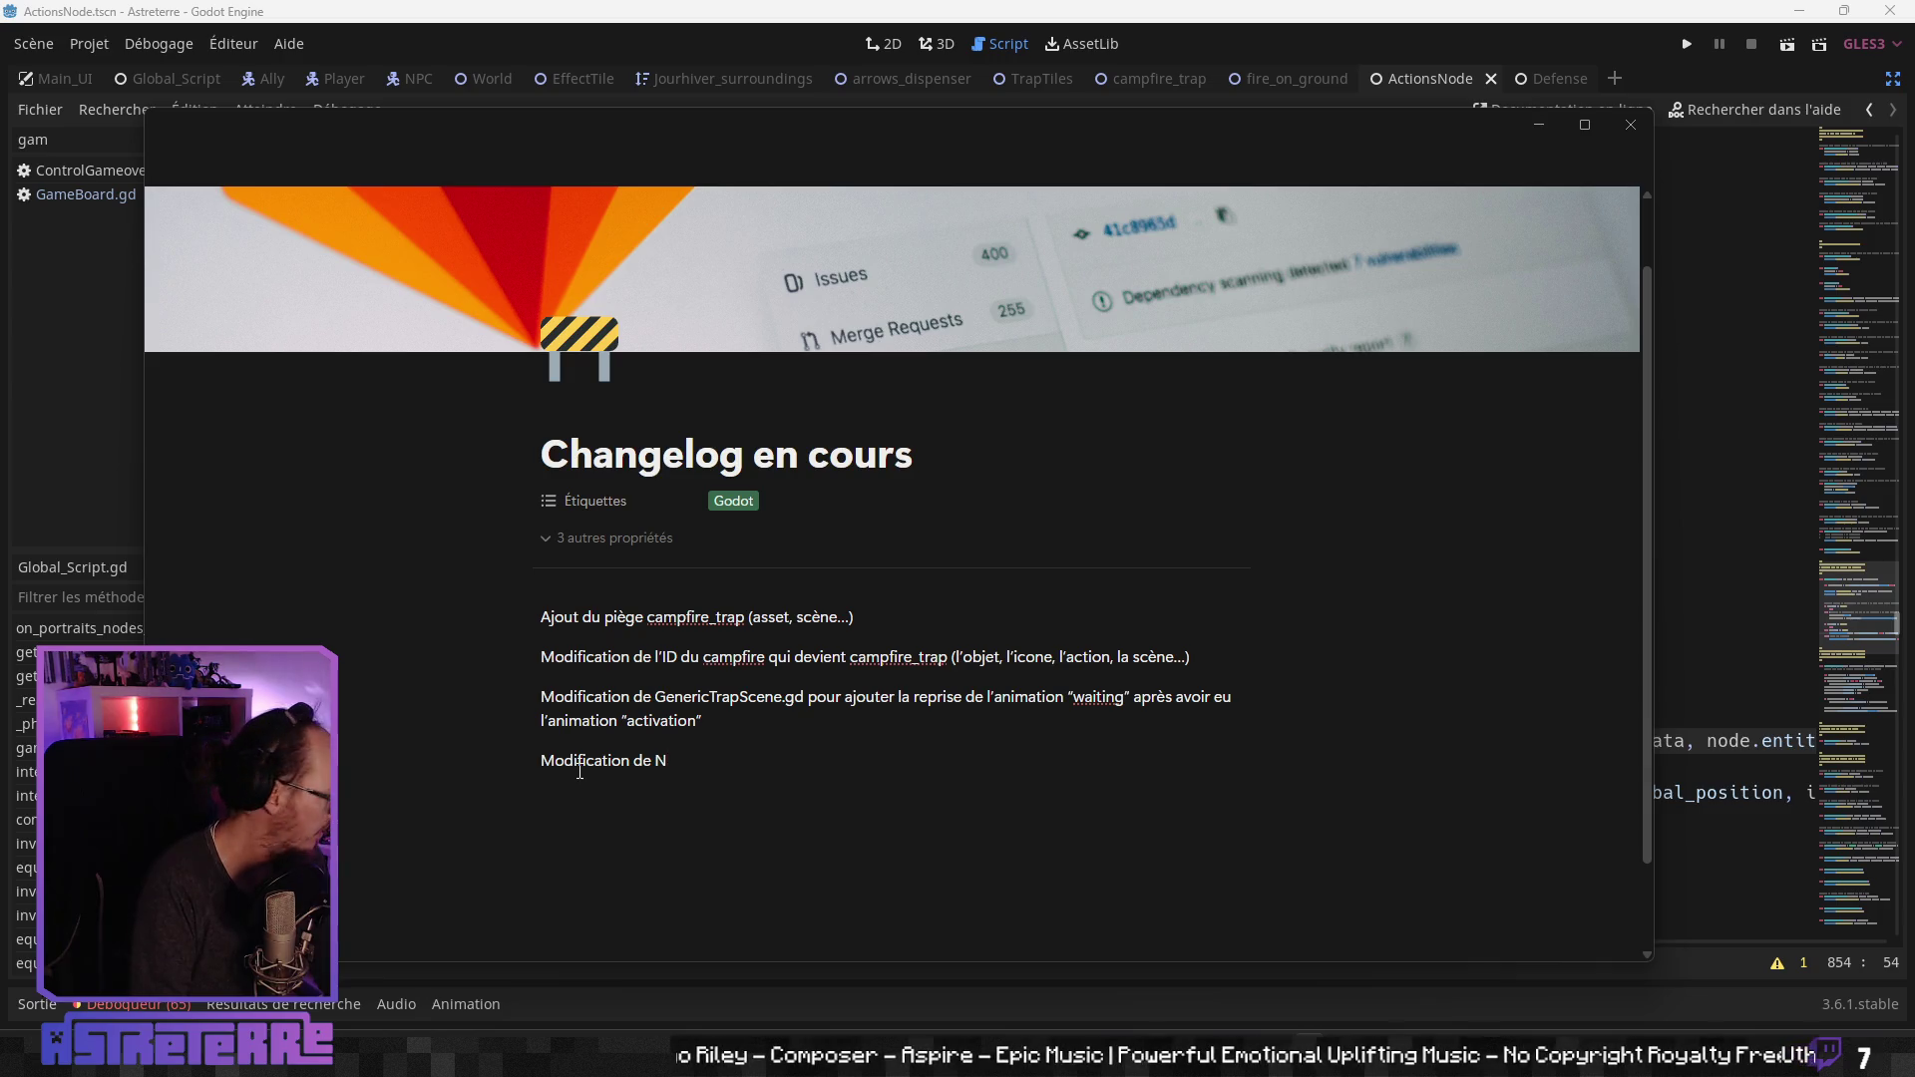
{"action": "type", "text": "PCD"}
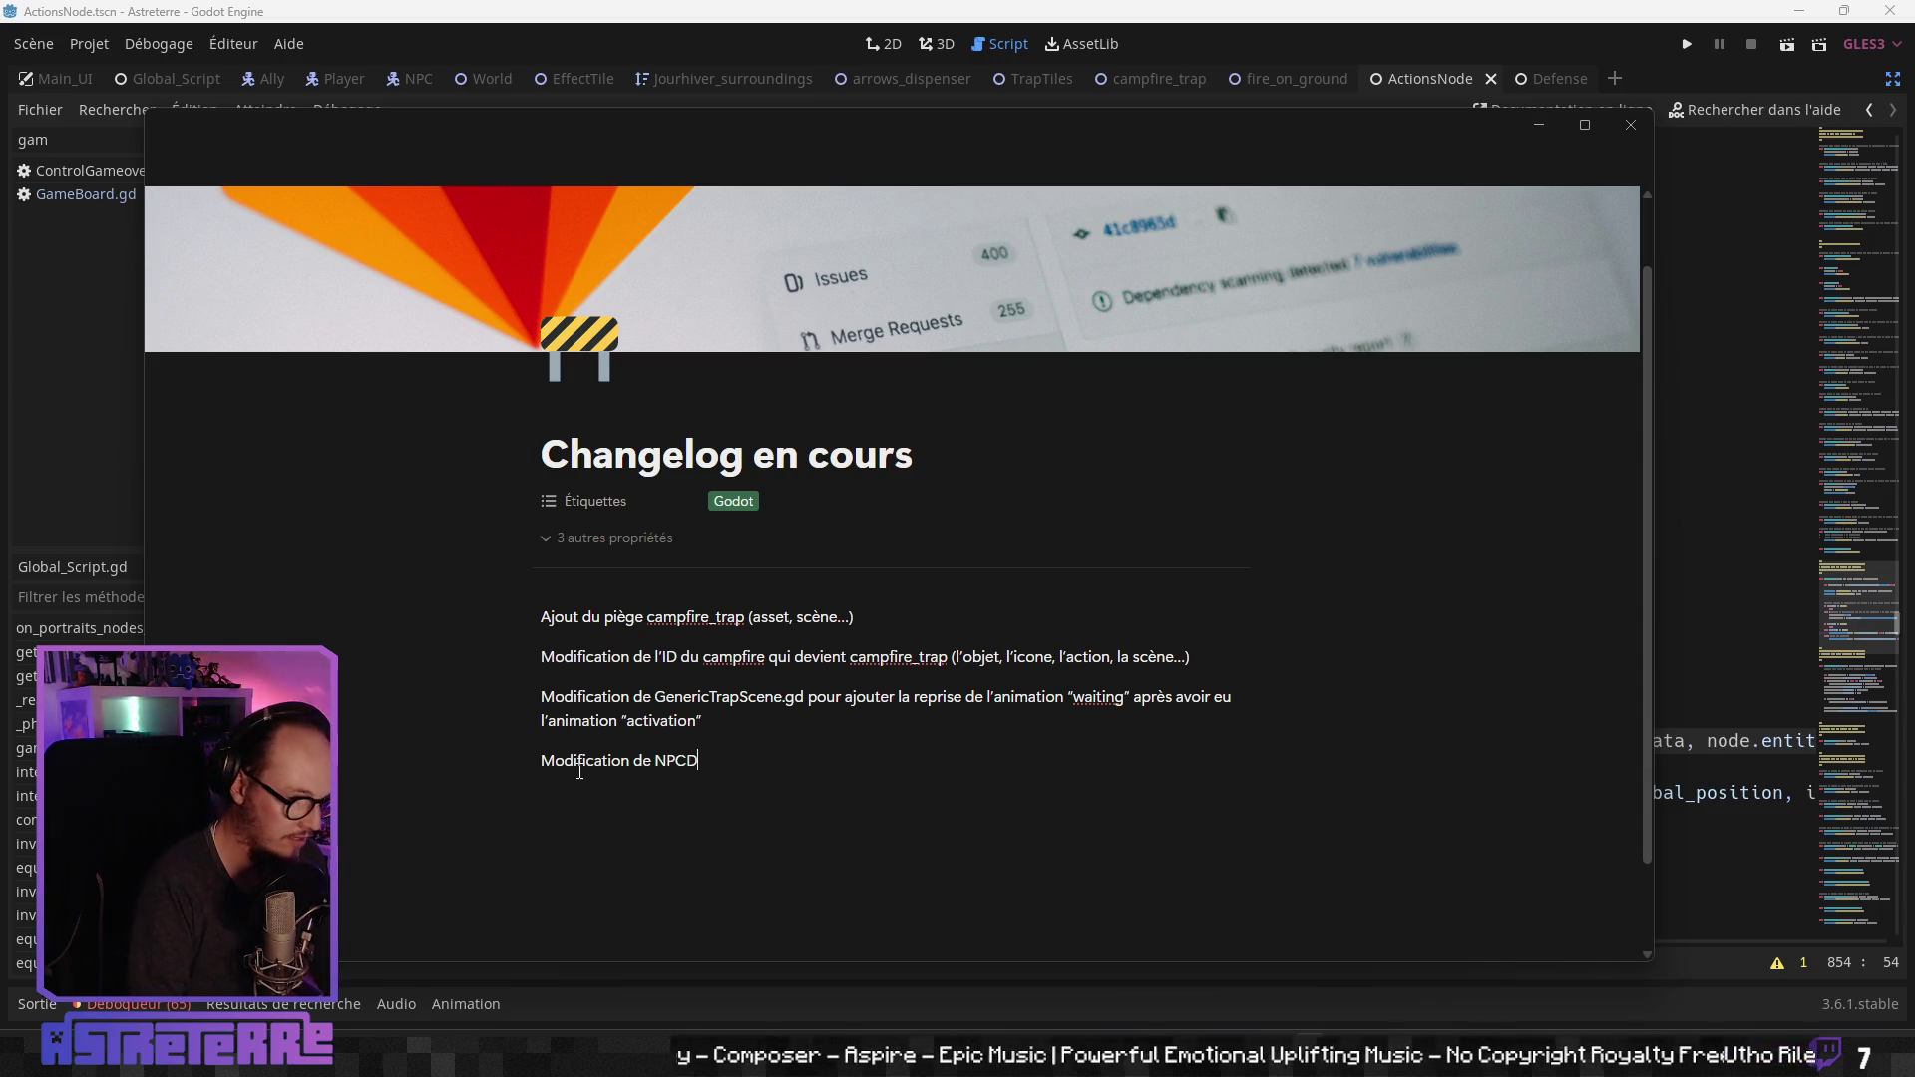
{"action": "type", "text": "efense."}
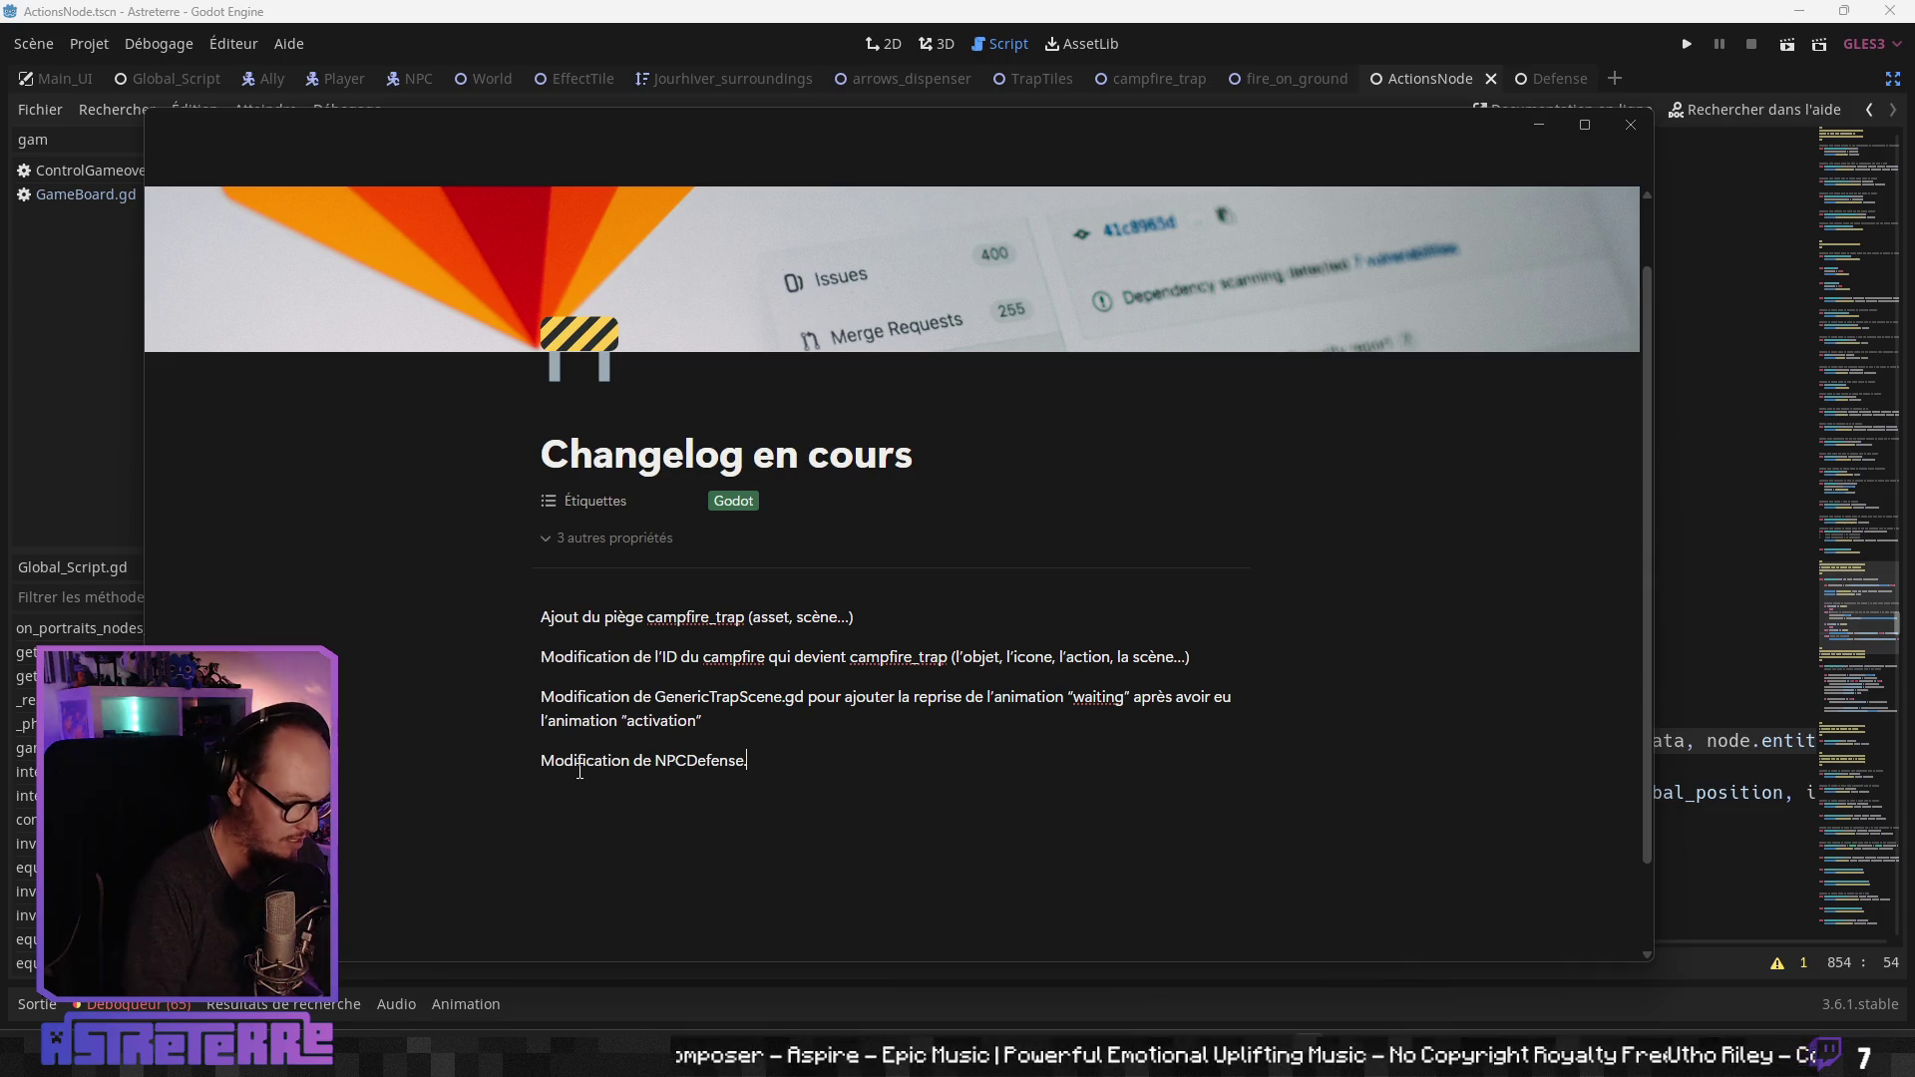
{"action": "type", "text": "gd "}
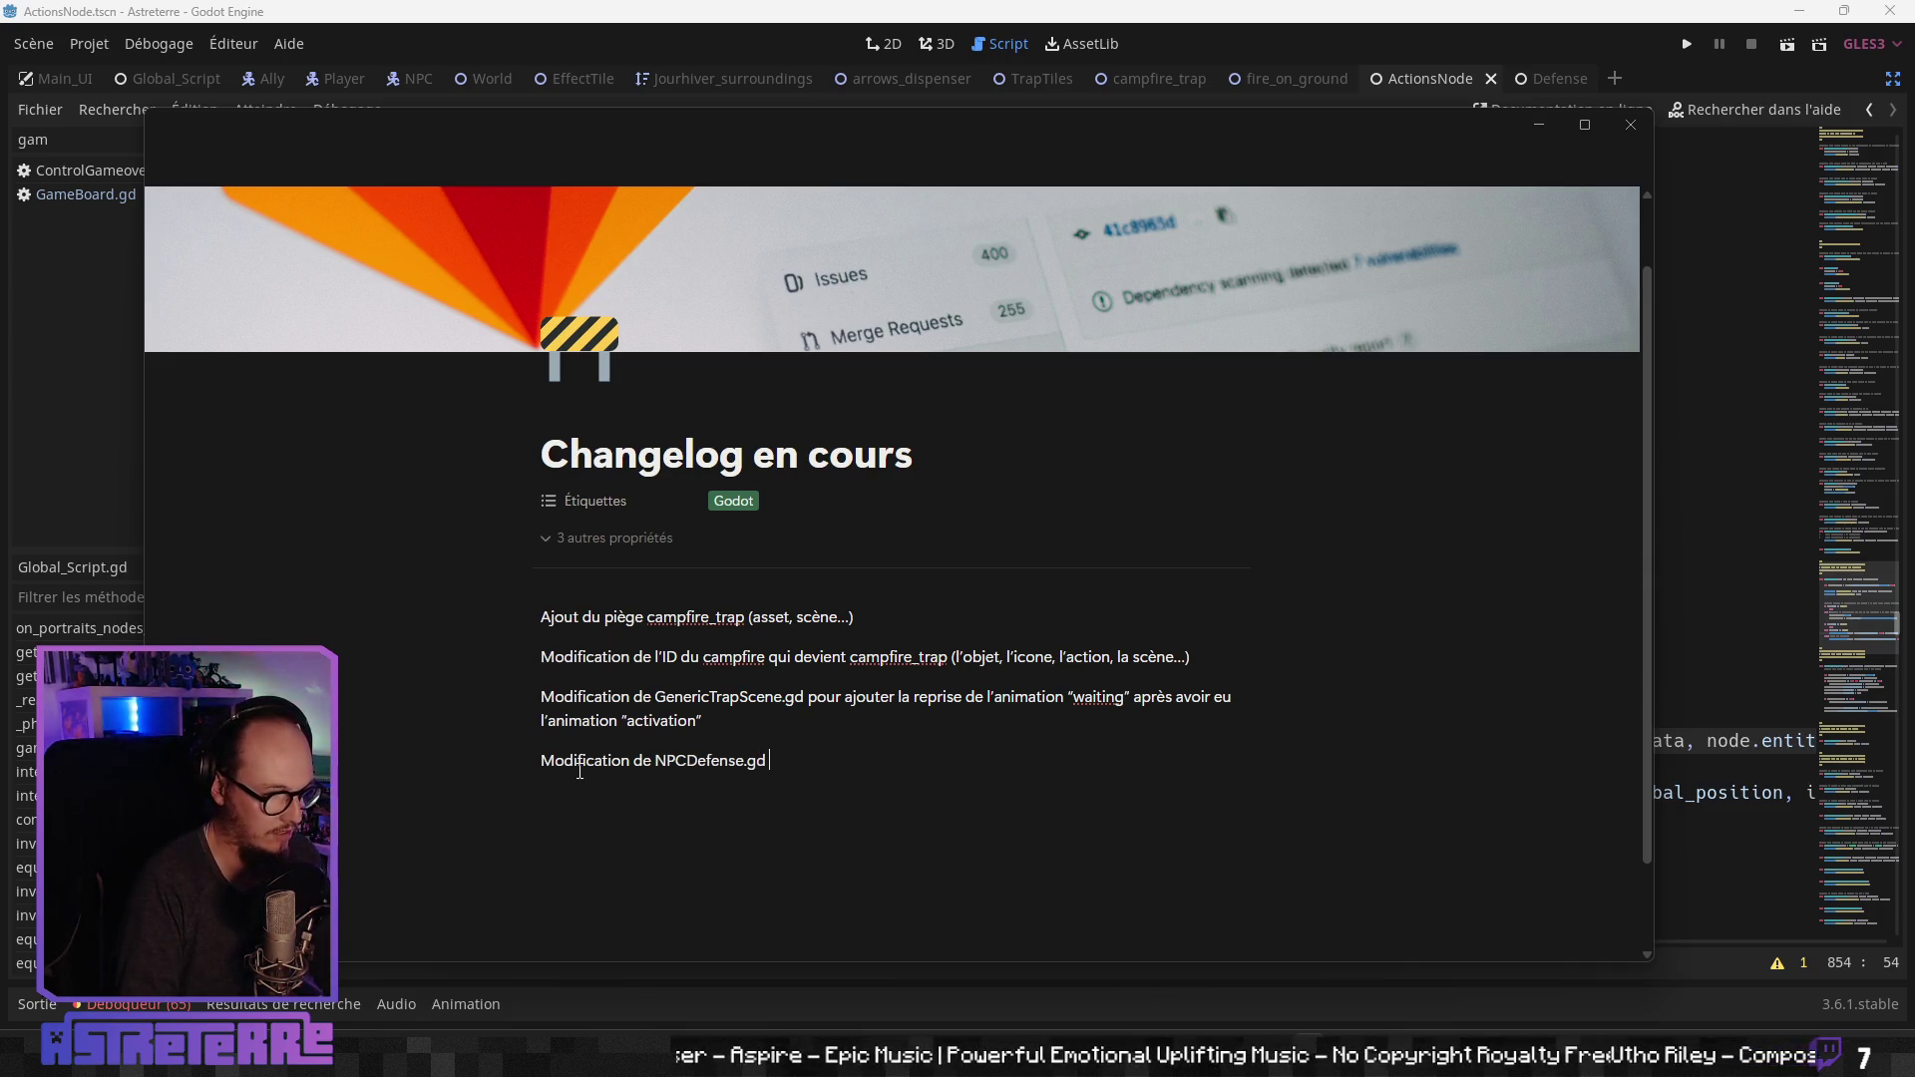
{"action": "type", "text": "pour te"}
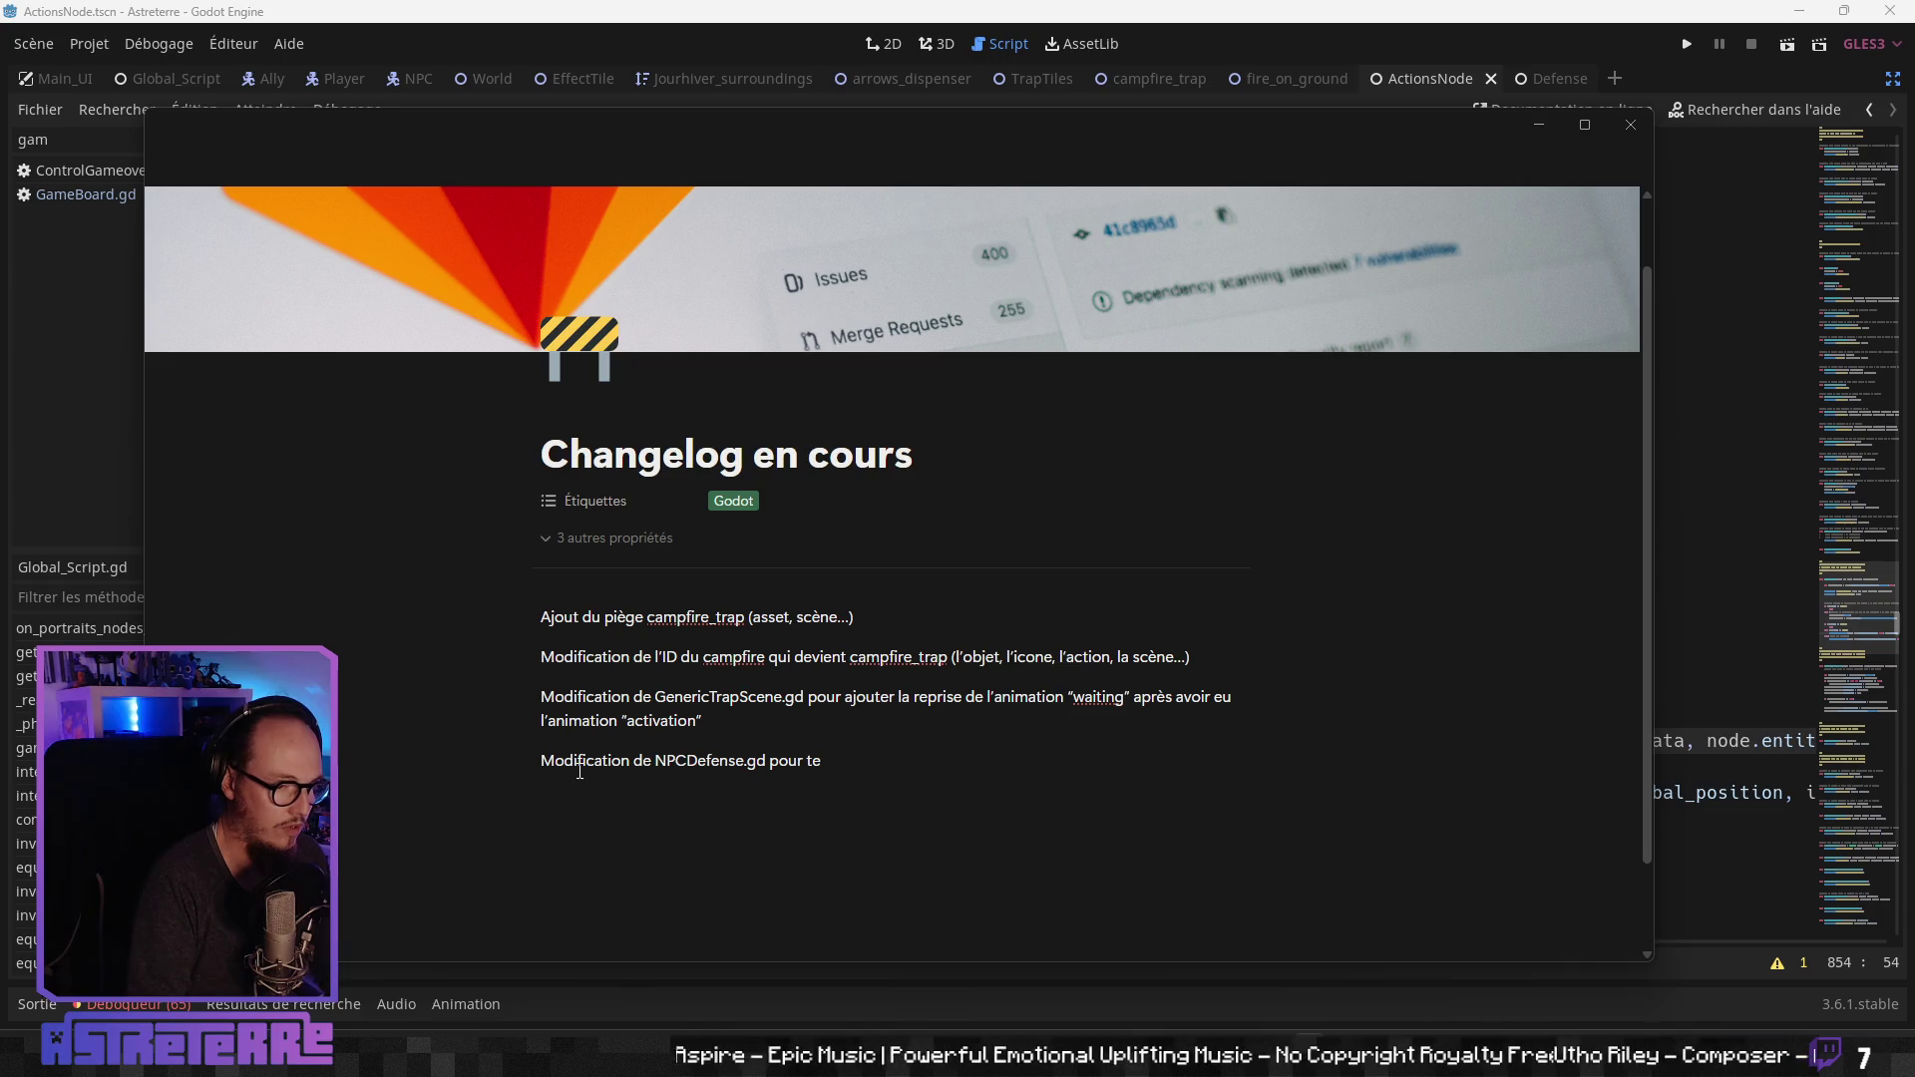
{"action": "key", "text": "BackSpace"}
{"action": "key", "text": "BackSpace"}
{"action": "type", "text": "appliquer"}
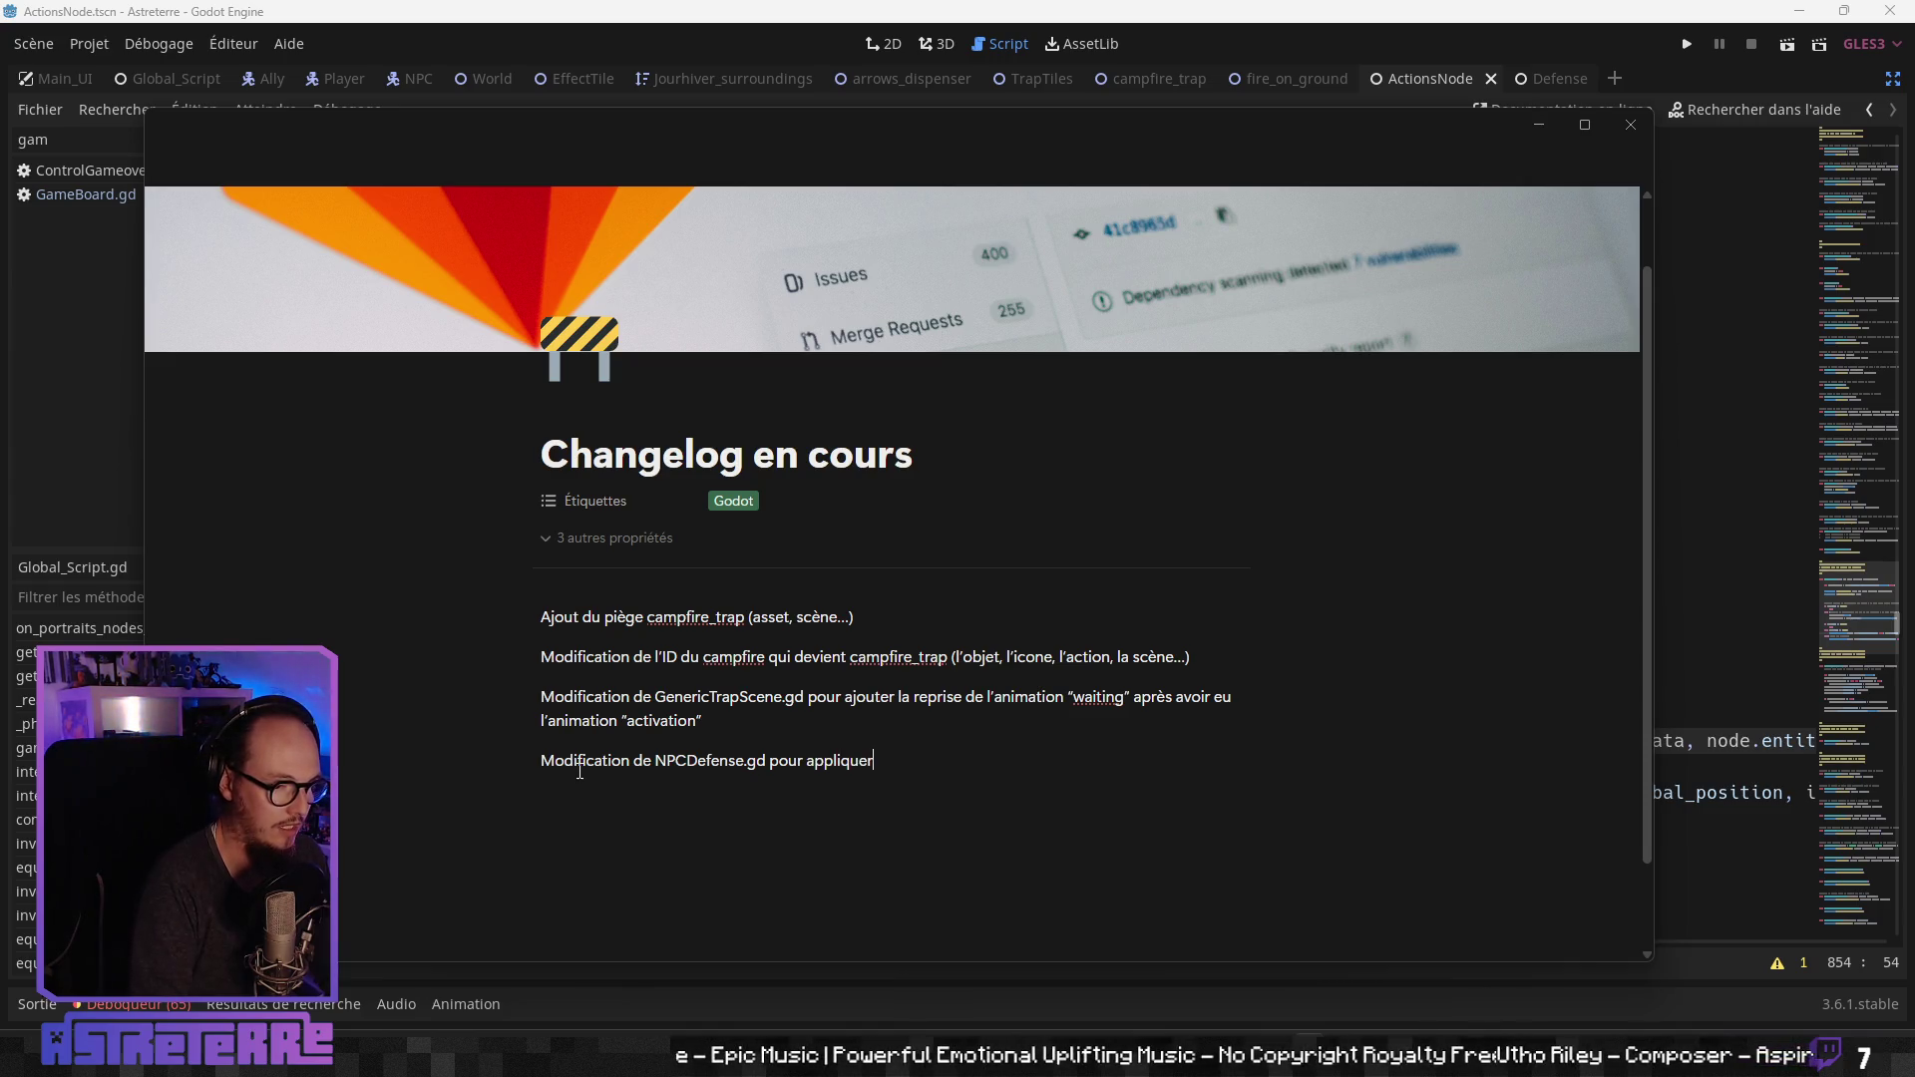
{"action": "type", "text": " les effets des "}
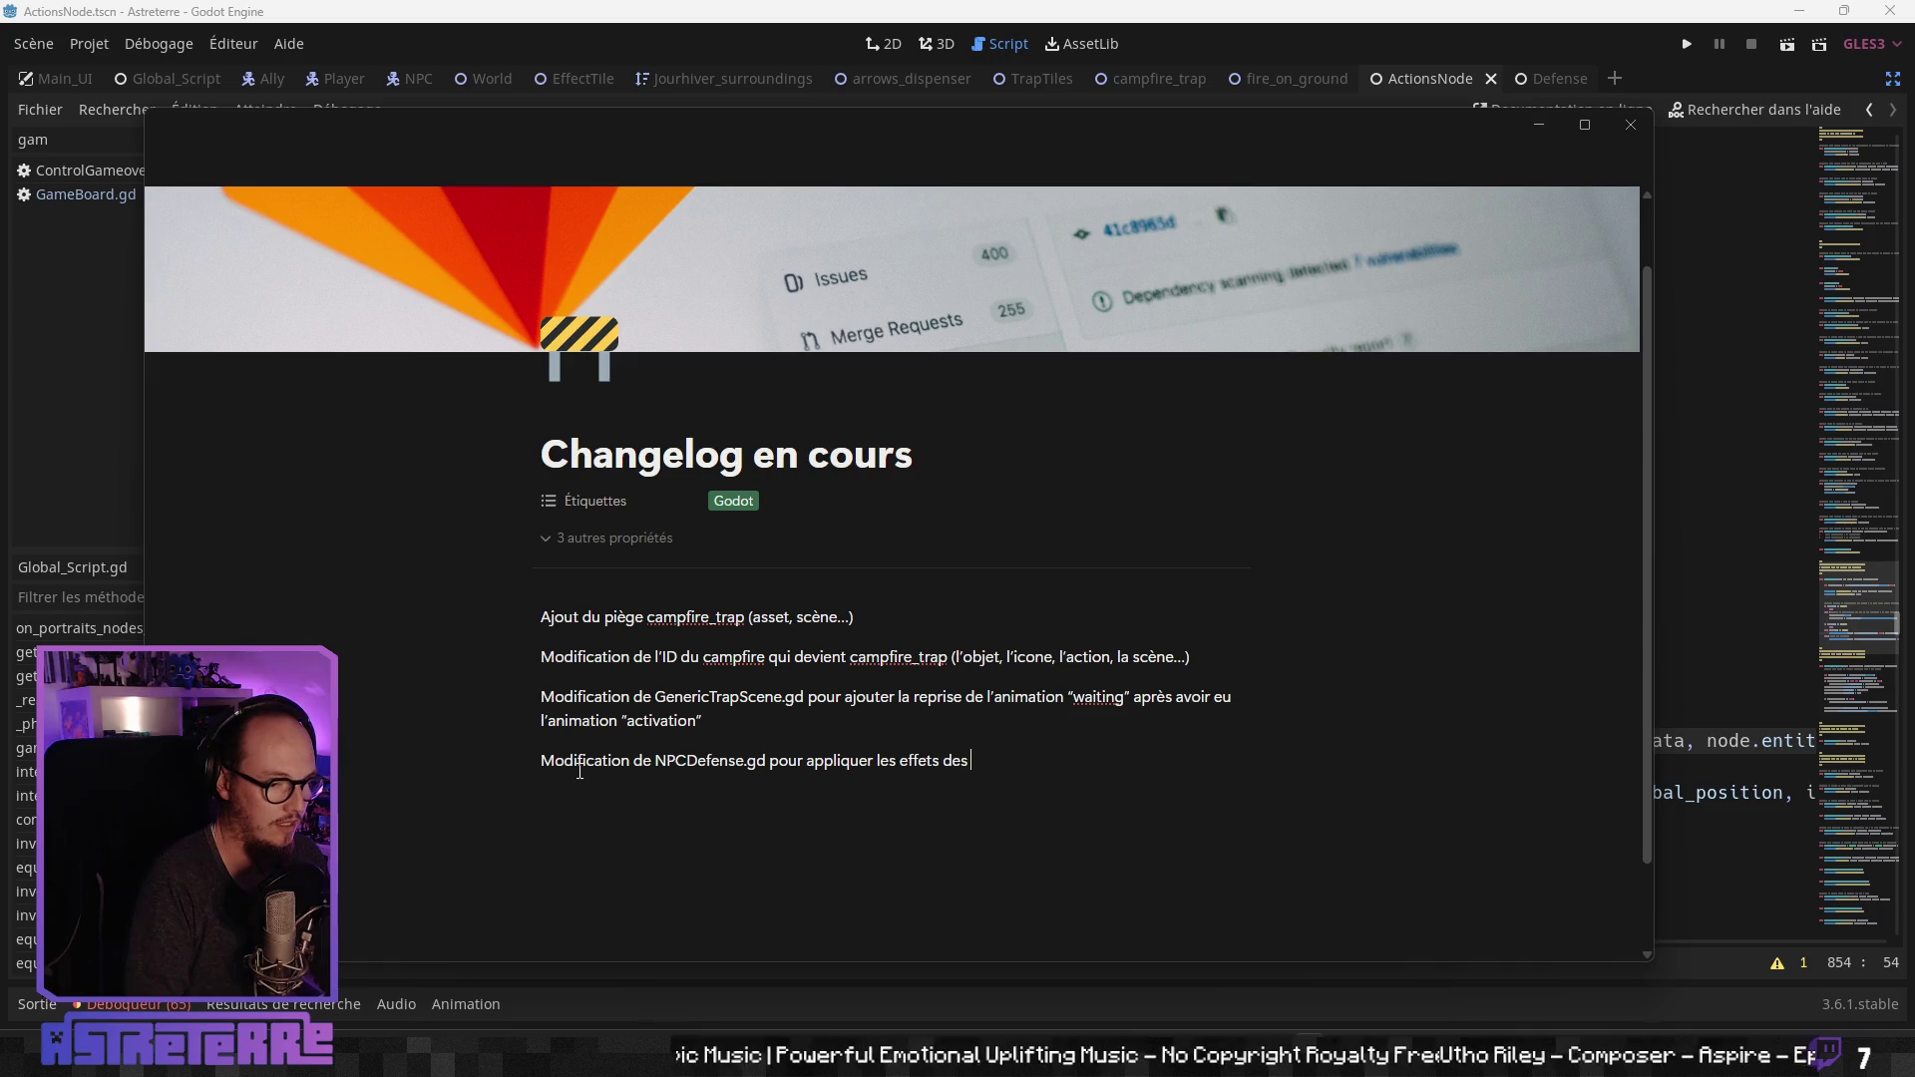
{"action": "type", "text": "pièges"}
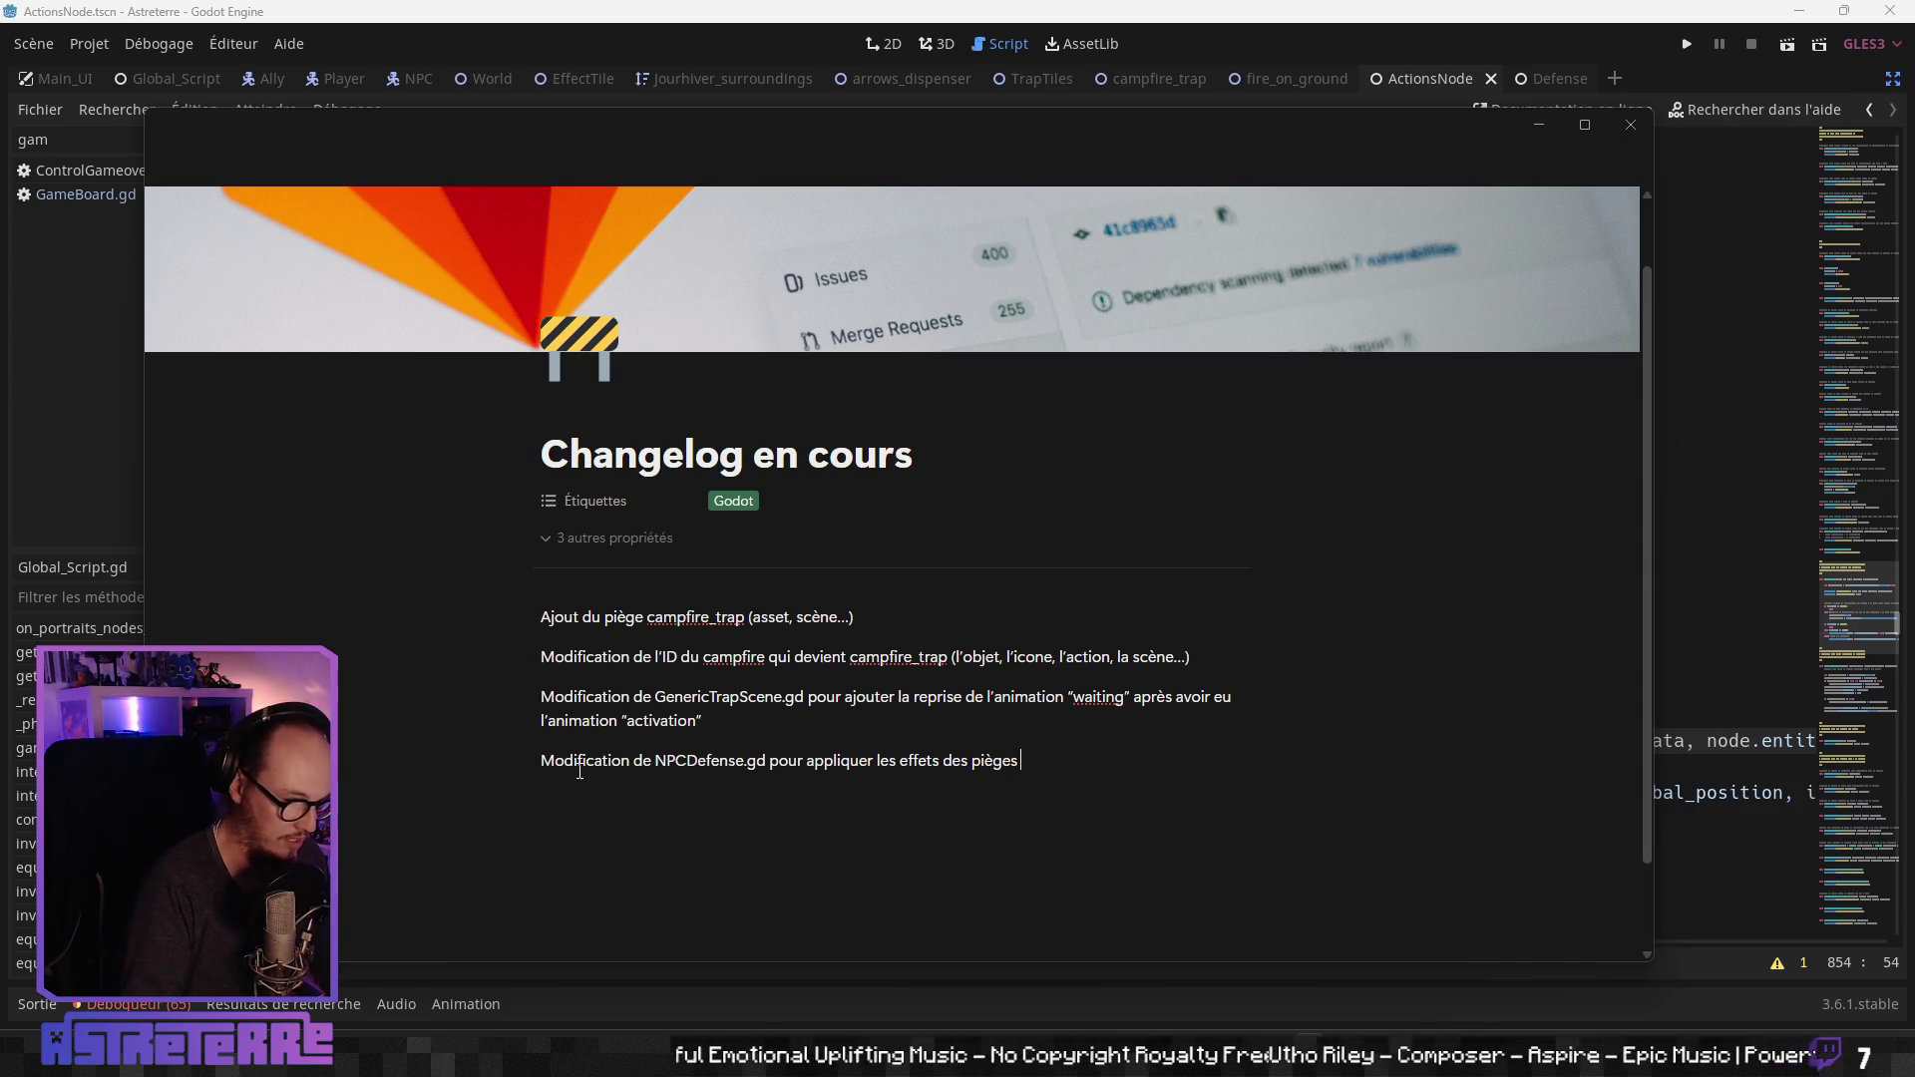
{"action": "type", "text": " sur plusieurs"}
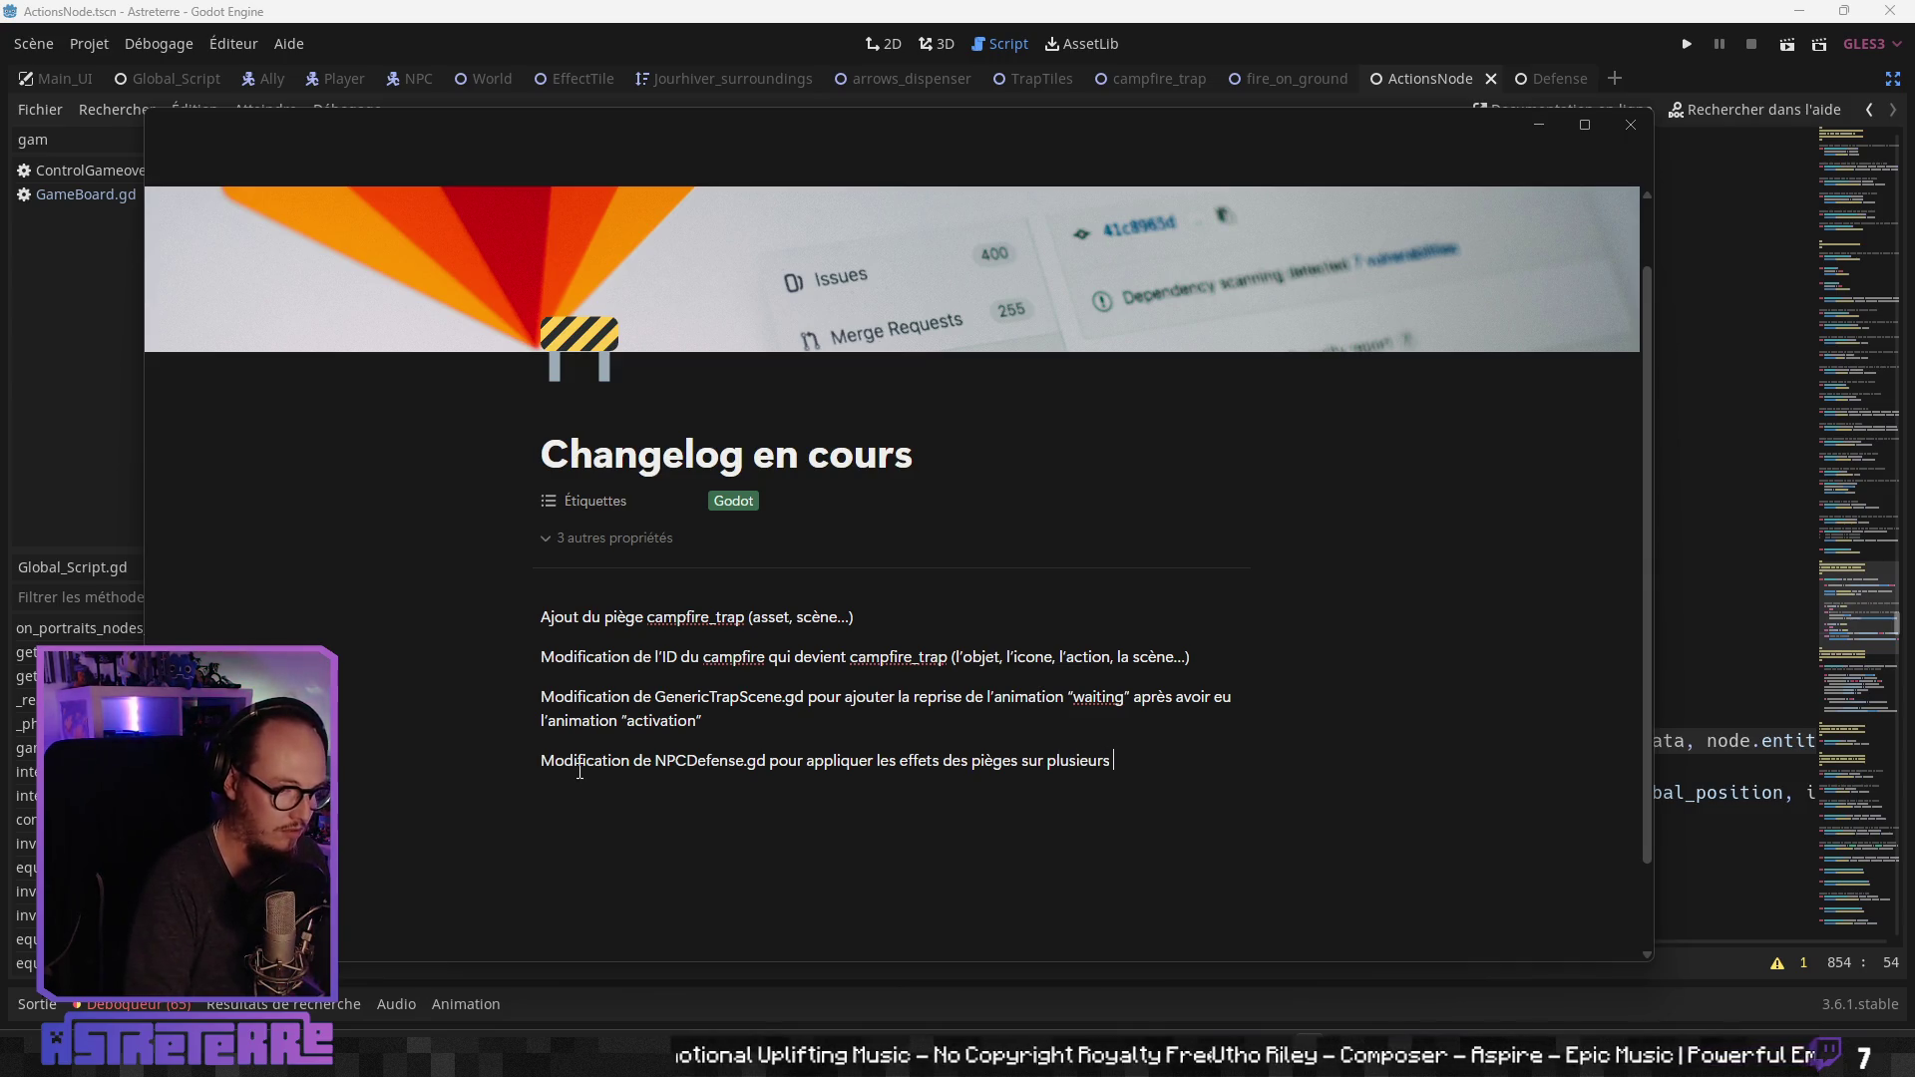
{"action": "type", "text": " rounds"}
{"action": "key", "text": "BackSpace"}
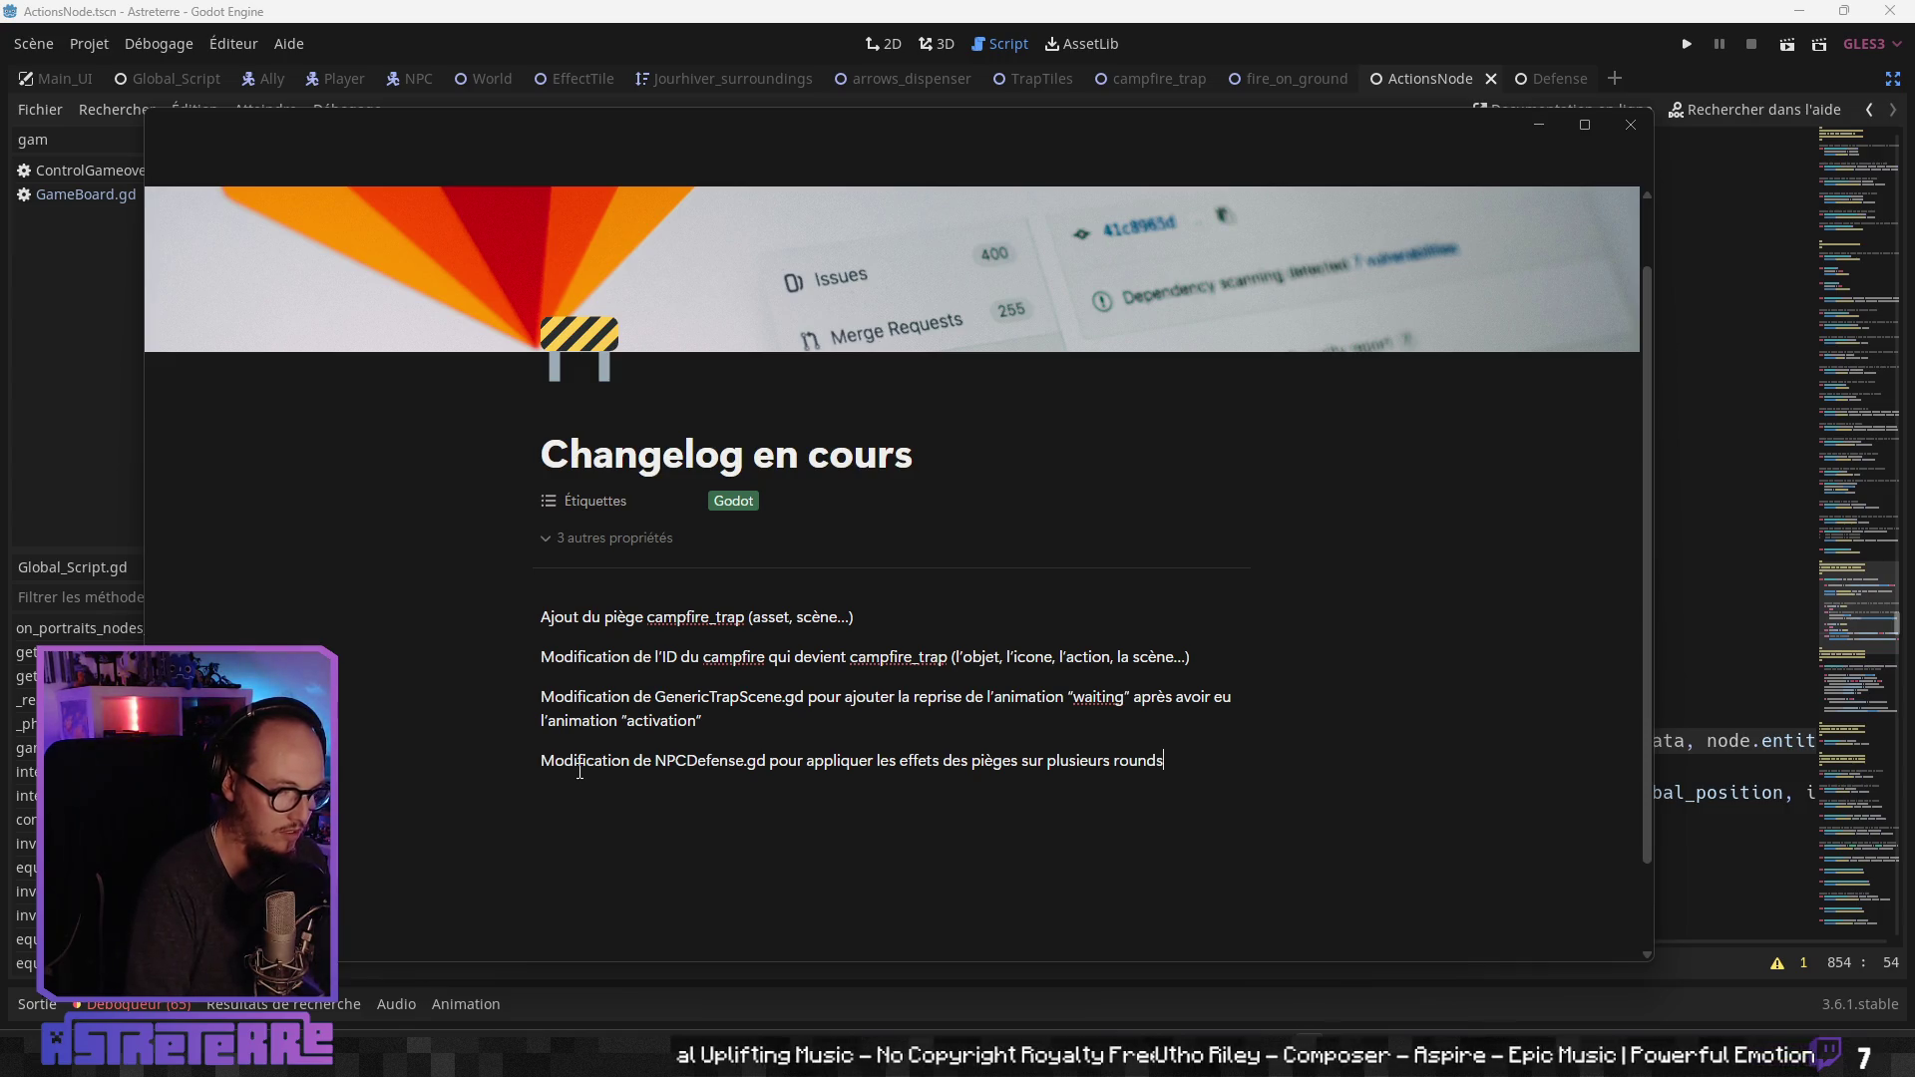